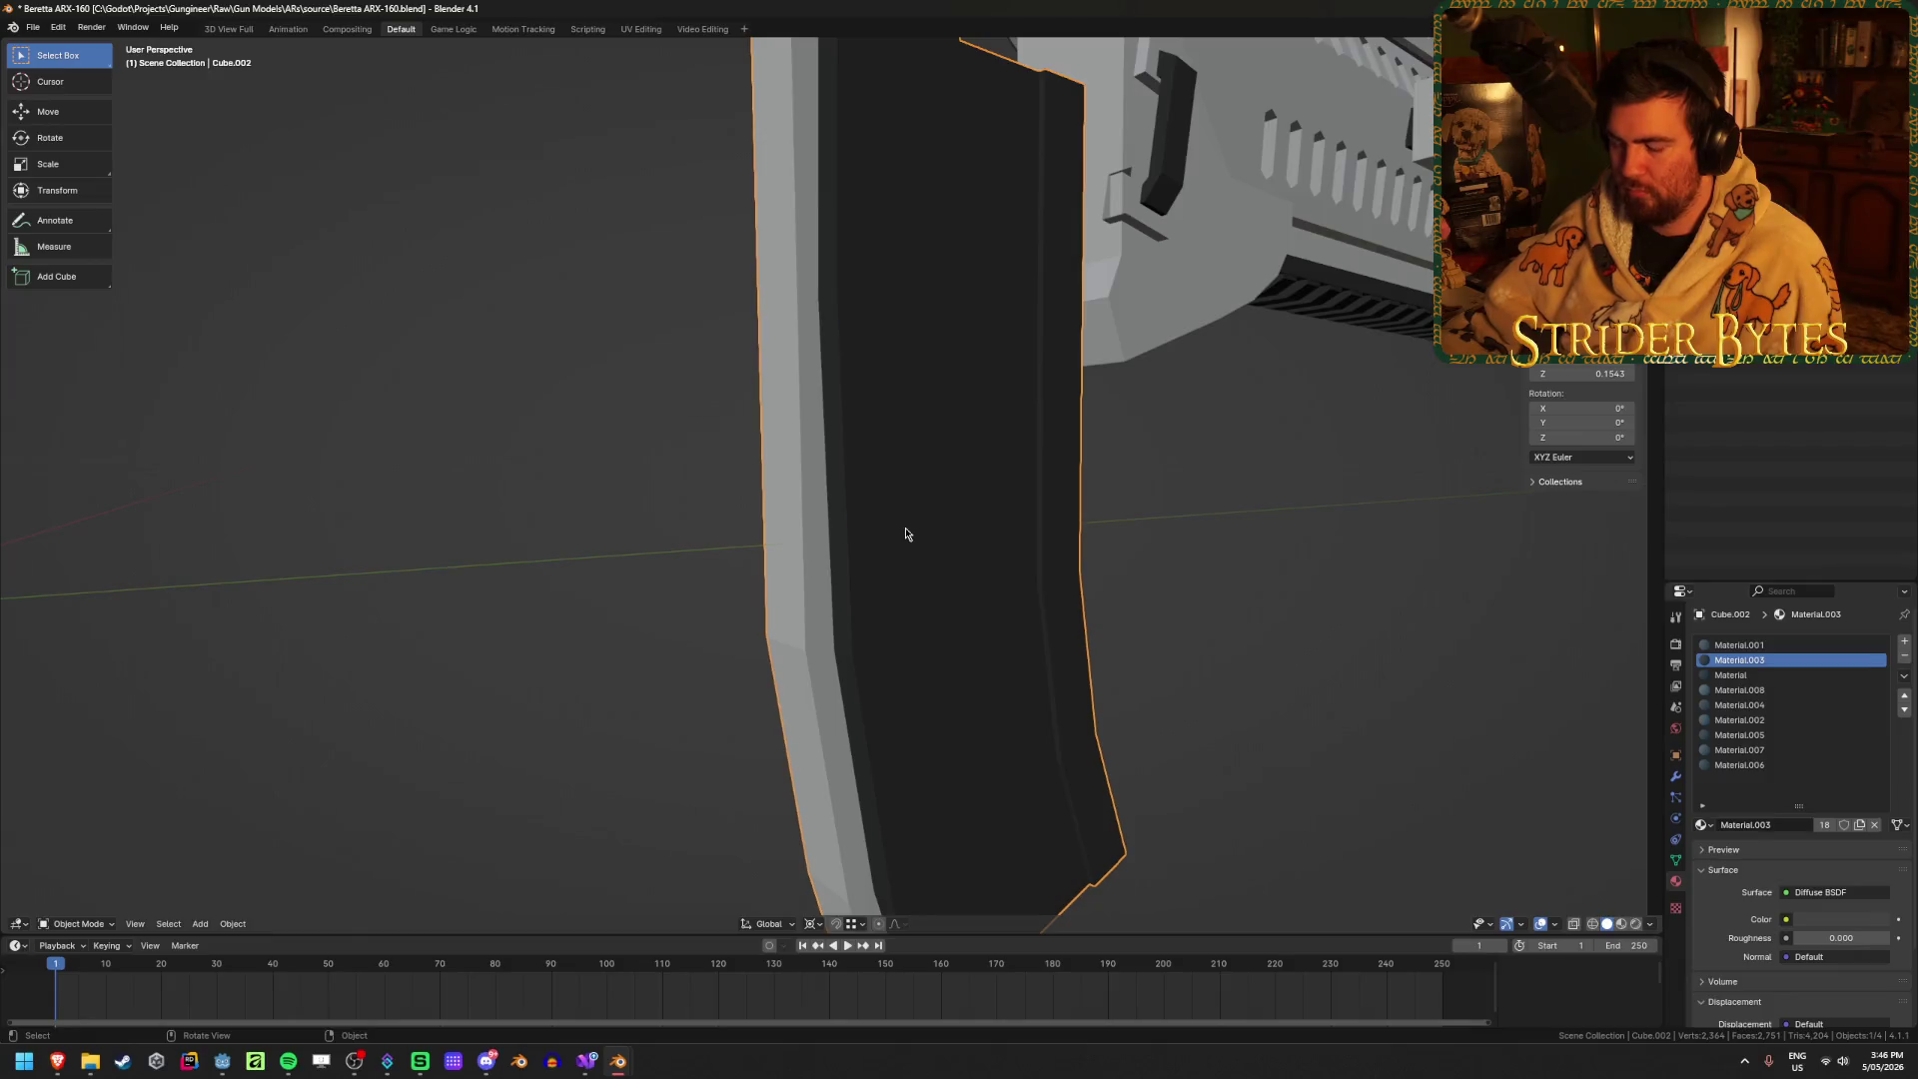
Step: Delete the extra magazine under the trigger guard
key("Tab")
scroll(899, 526, "down", 5)
key("Tab")
scroll(899, 527, "up", 3)
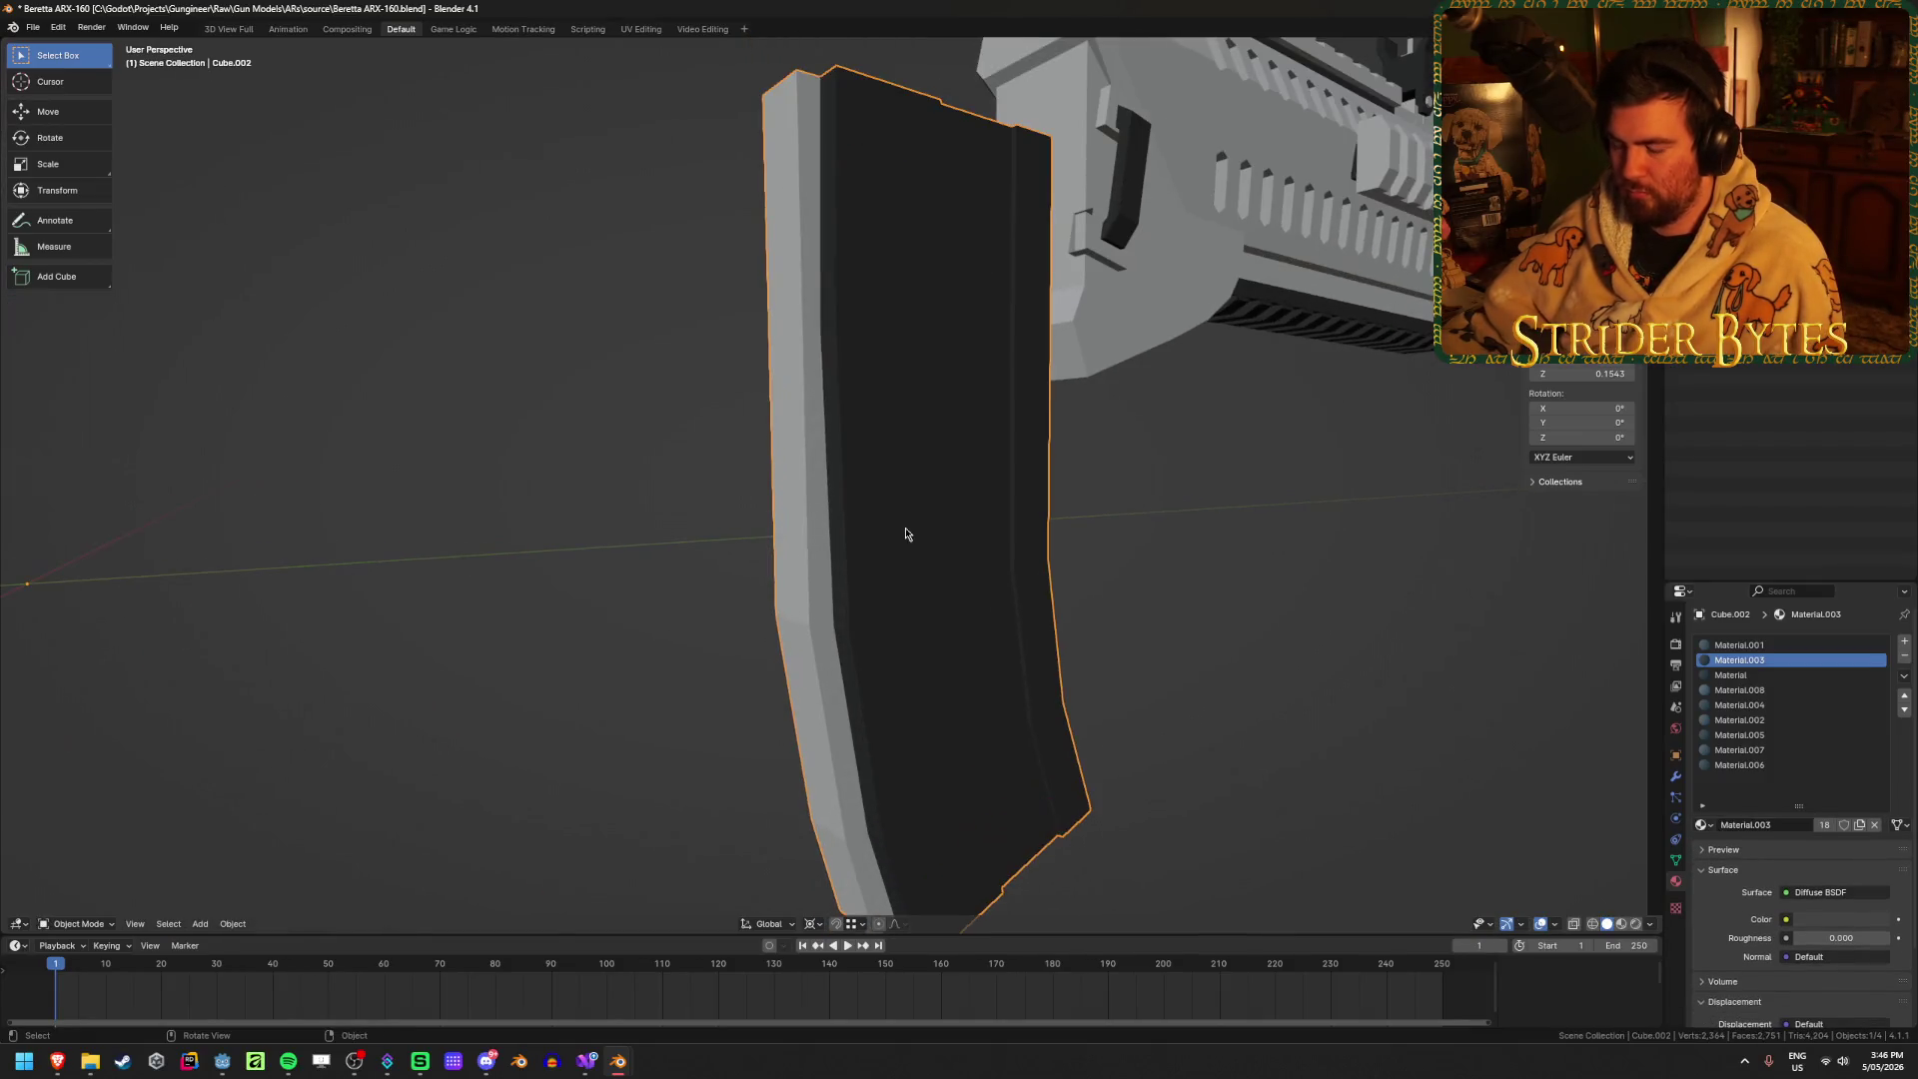
middle_click_drag(899, 526, 803, 573)
left_click(803, 572)
scroll(770, 577, "down", 3)
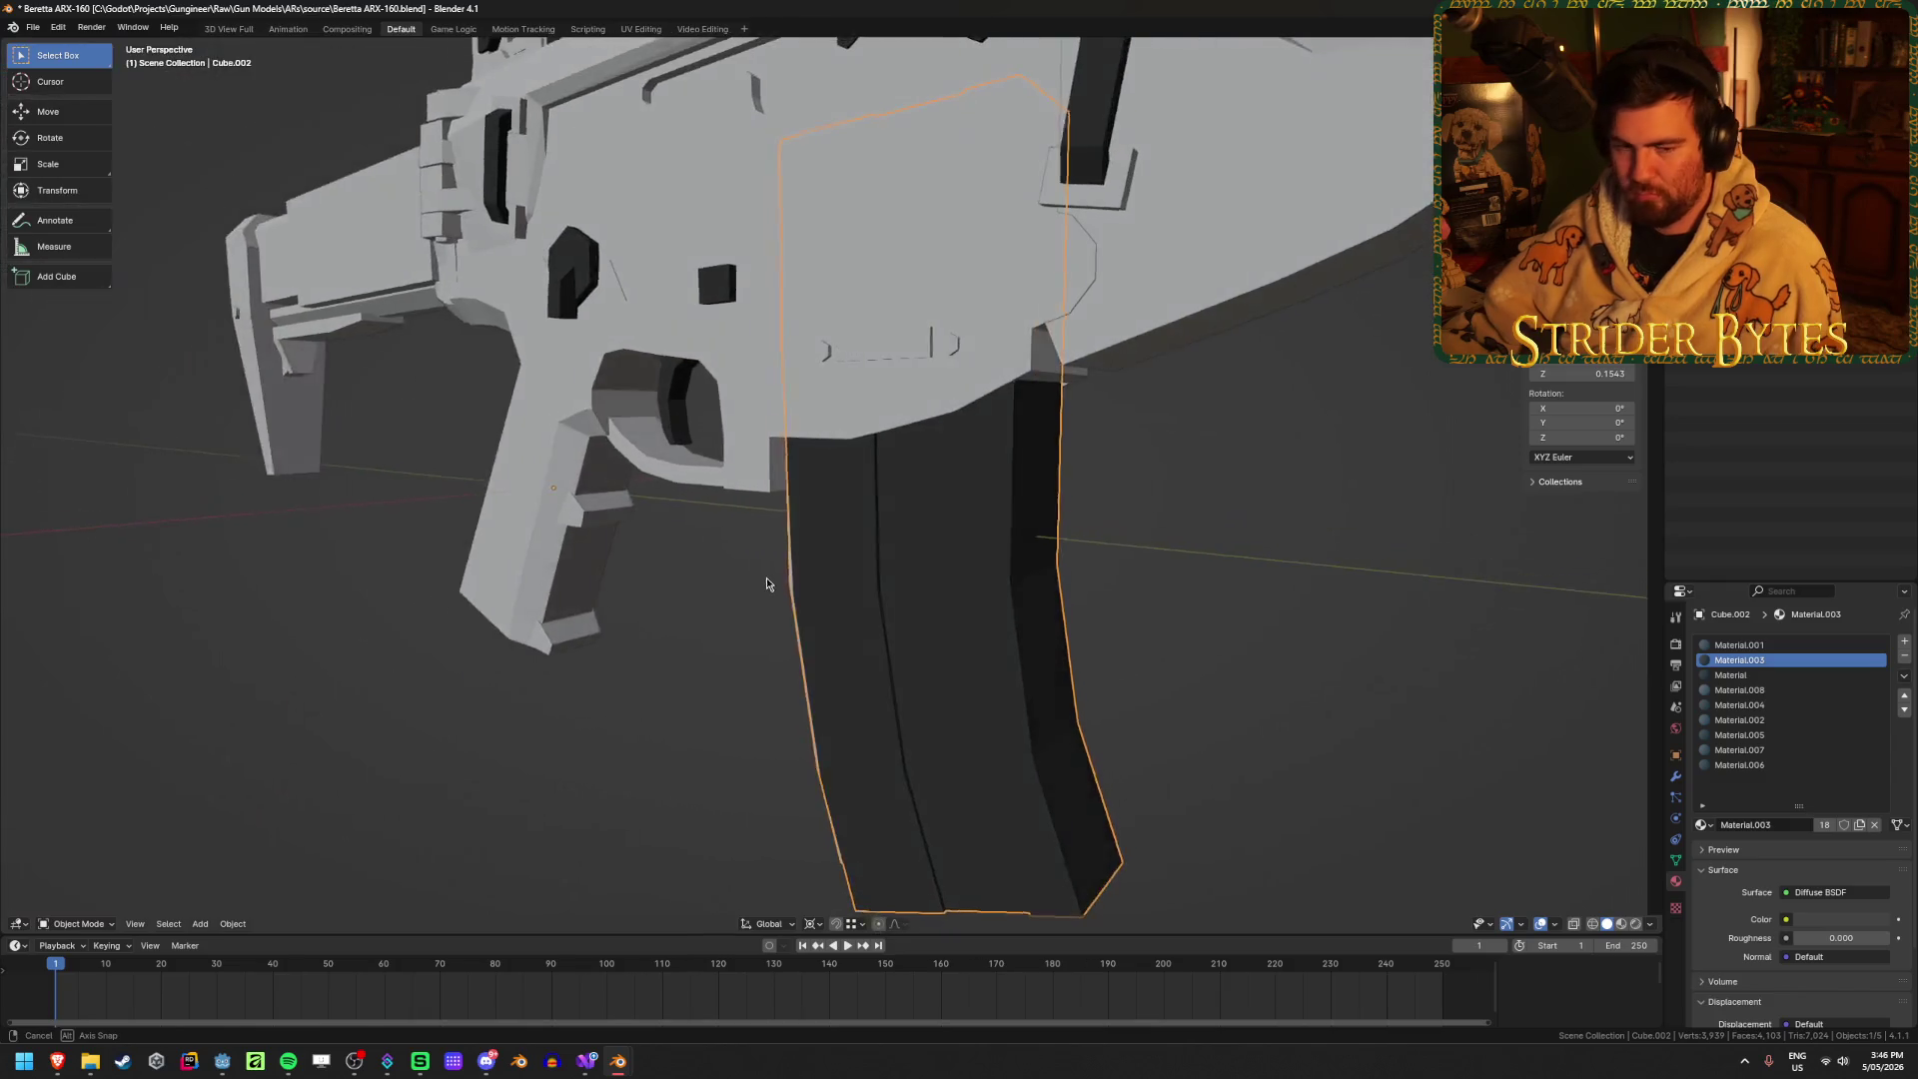
key("Delete")
scroll(748, 554, "up", 3)
Step: Snap the 3D cursor to an edge at the receiver's magazine well
left_click(779, 452)
middle_click_drag(779, 451, 715, 438)
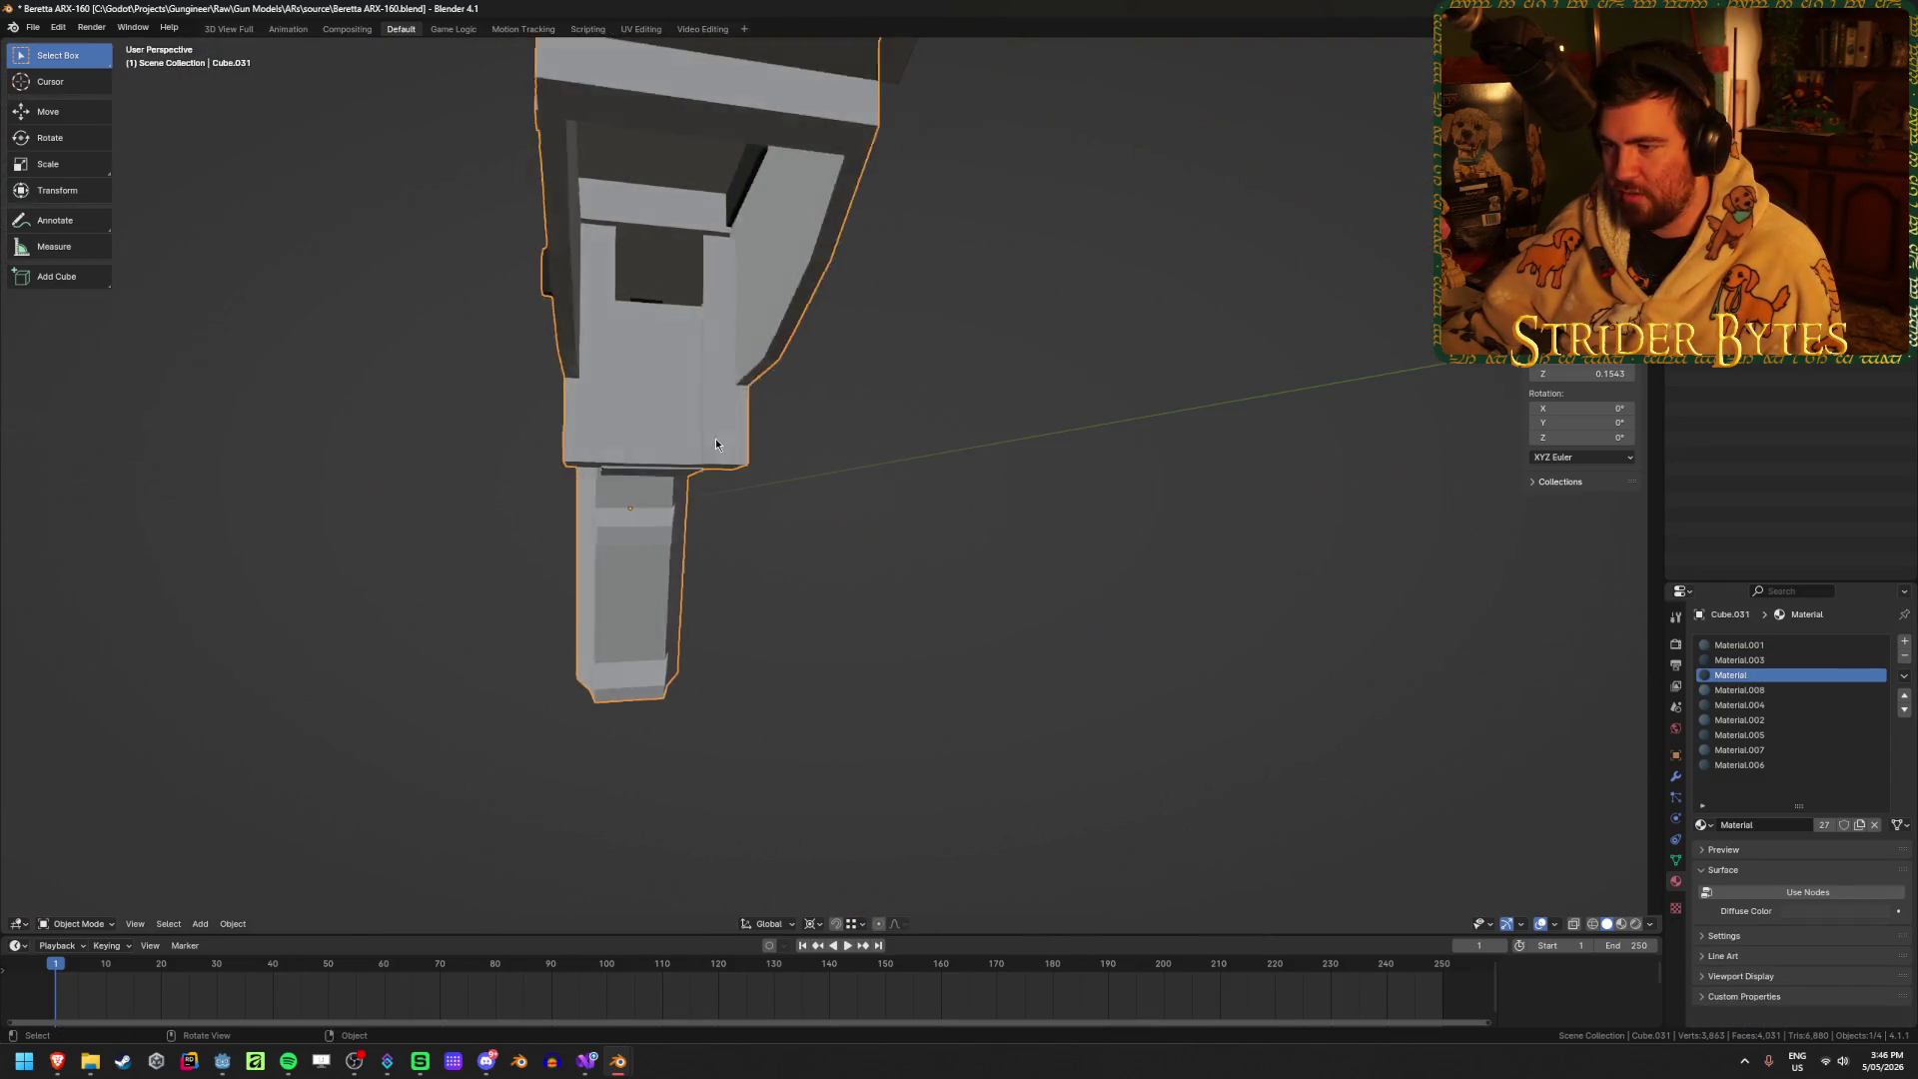
key("Tab")
key("a")
key("1")
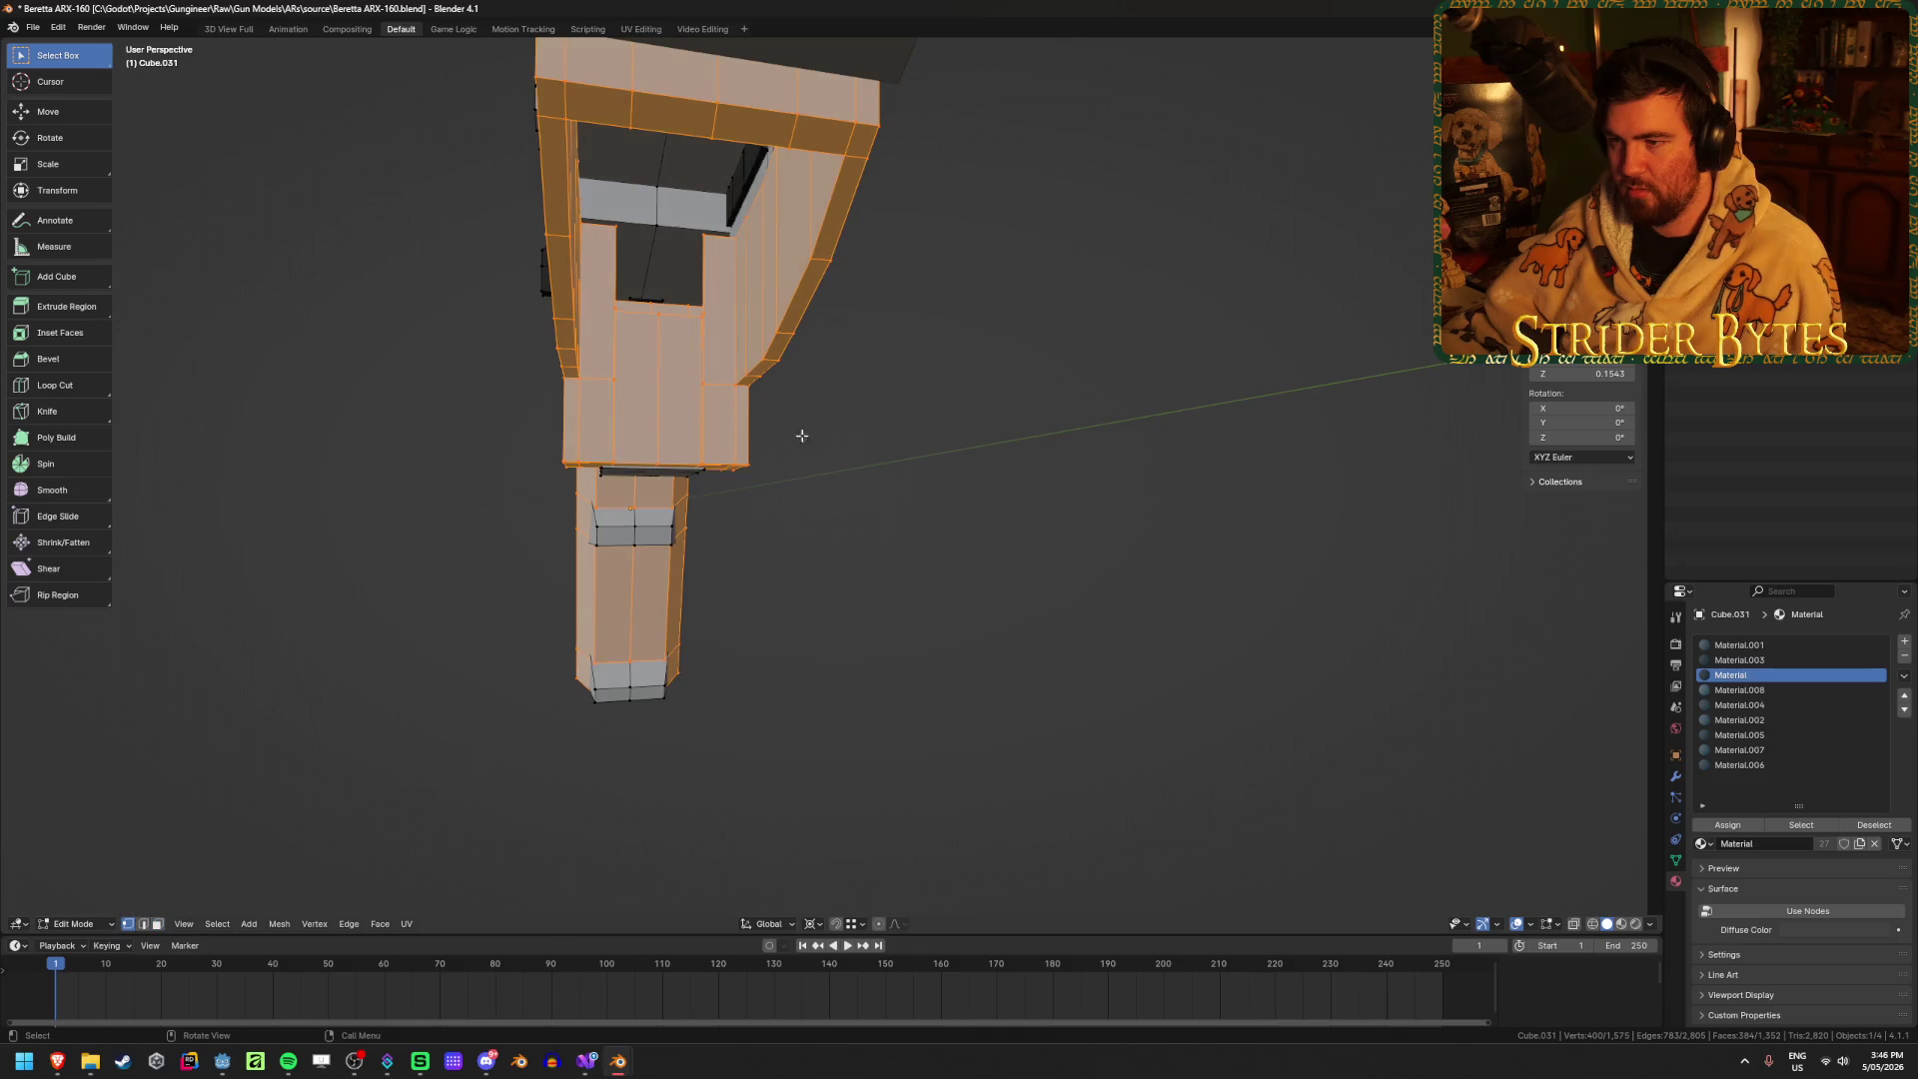
left_click(672, 452)
left_click(672, 452, "shift")
middle_click_drag(964, 480, 1022, 476)
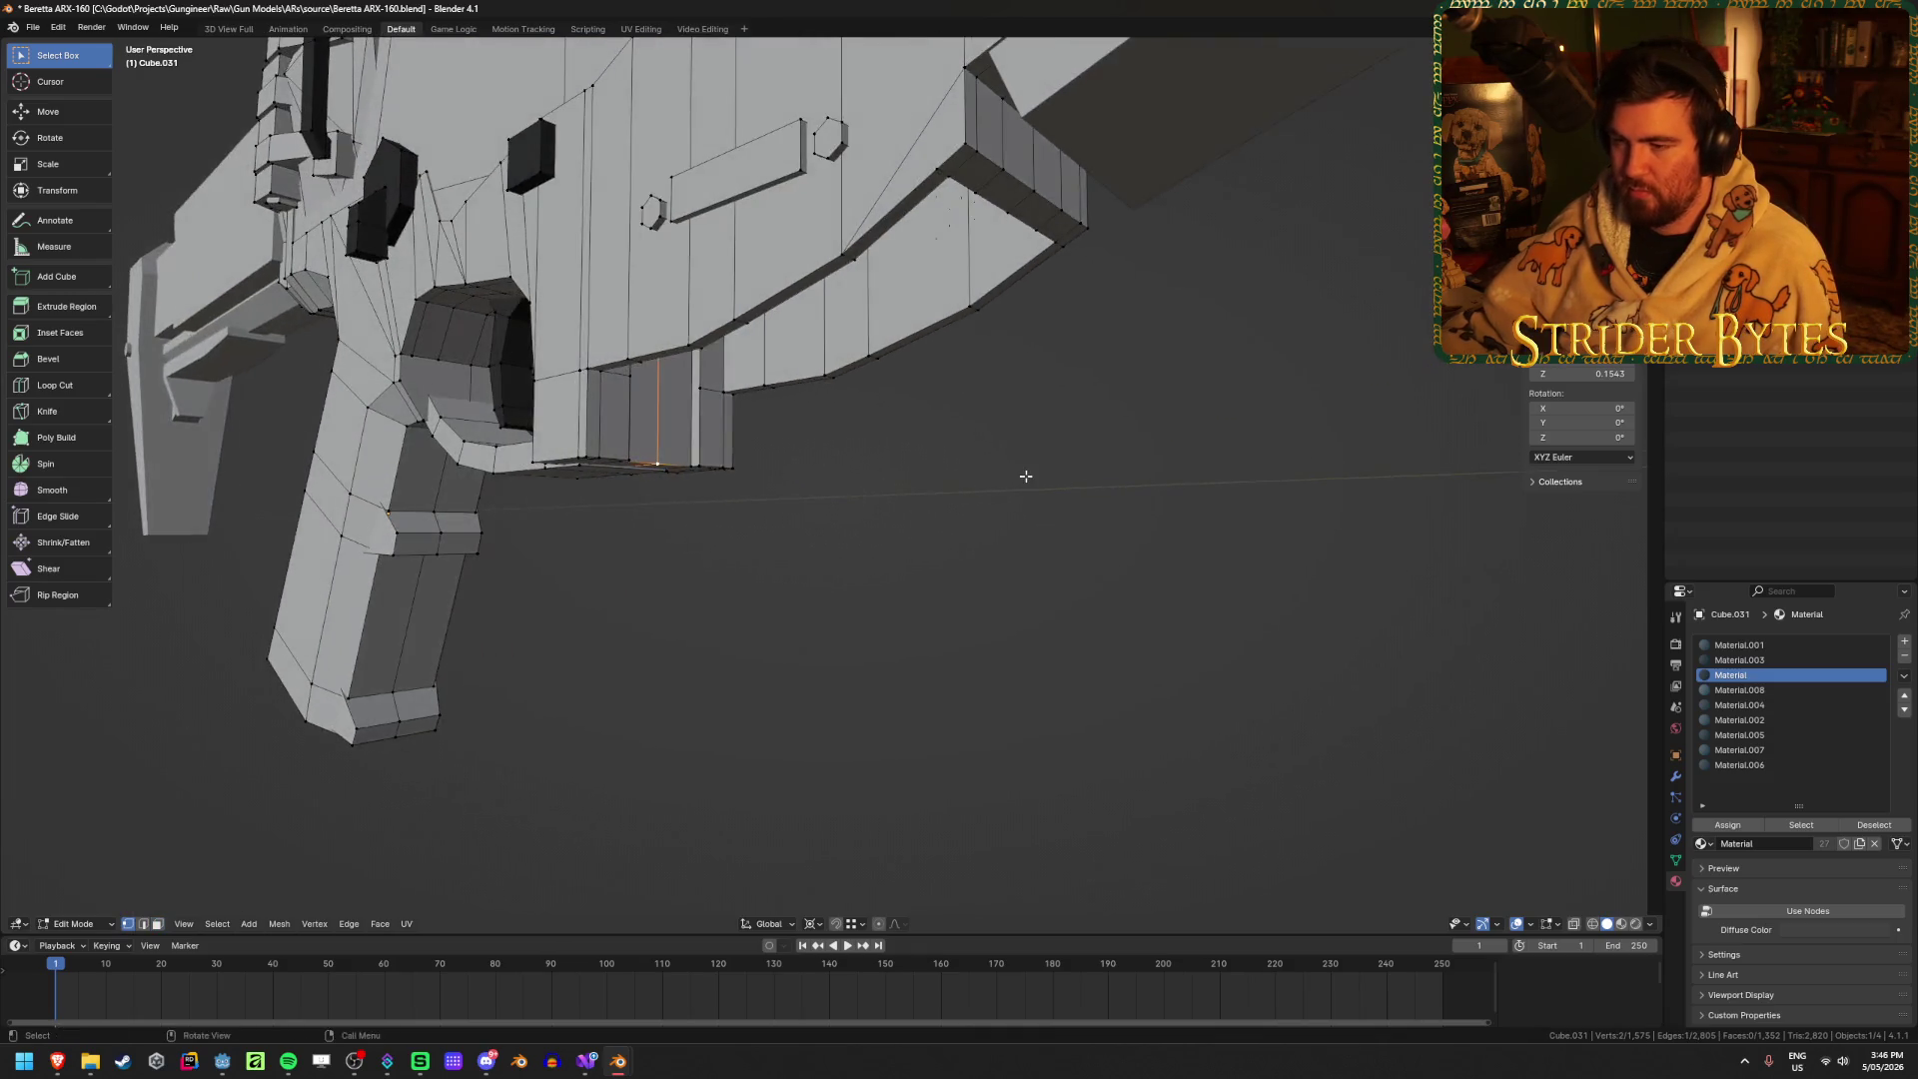
key("shift+s")
left_click(1021, 564)
key("Tab")
Step: Unhide the magazine and set its origin to the 3D cursor
mouse_move(1021, 564)
middle_mouse_down()
mouse_move(723, 597)
mouse_move(779, 612)
middle_mouse_up()
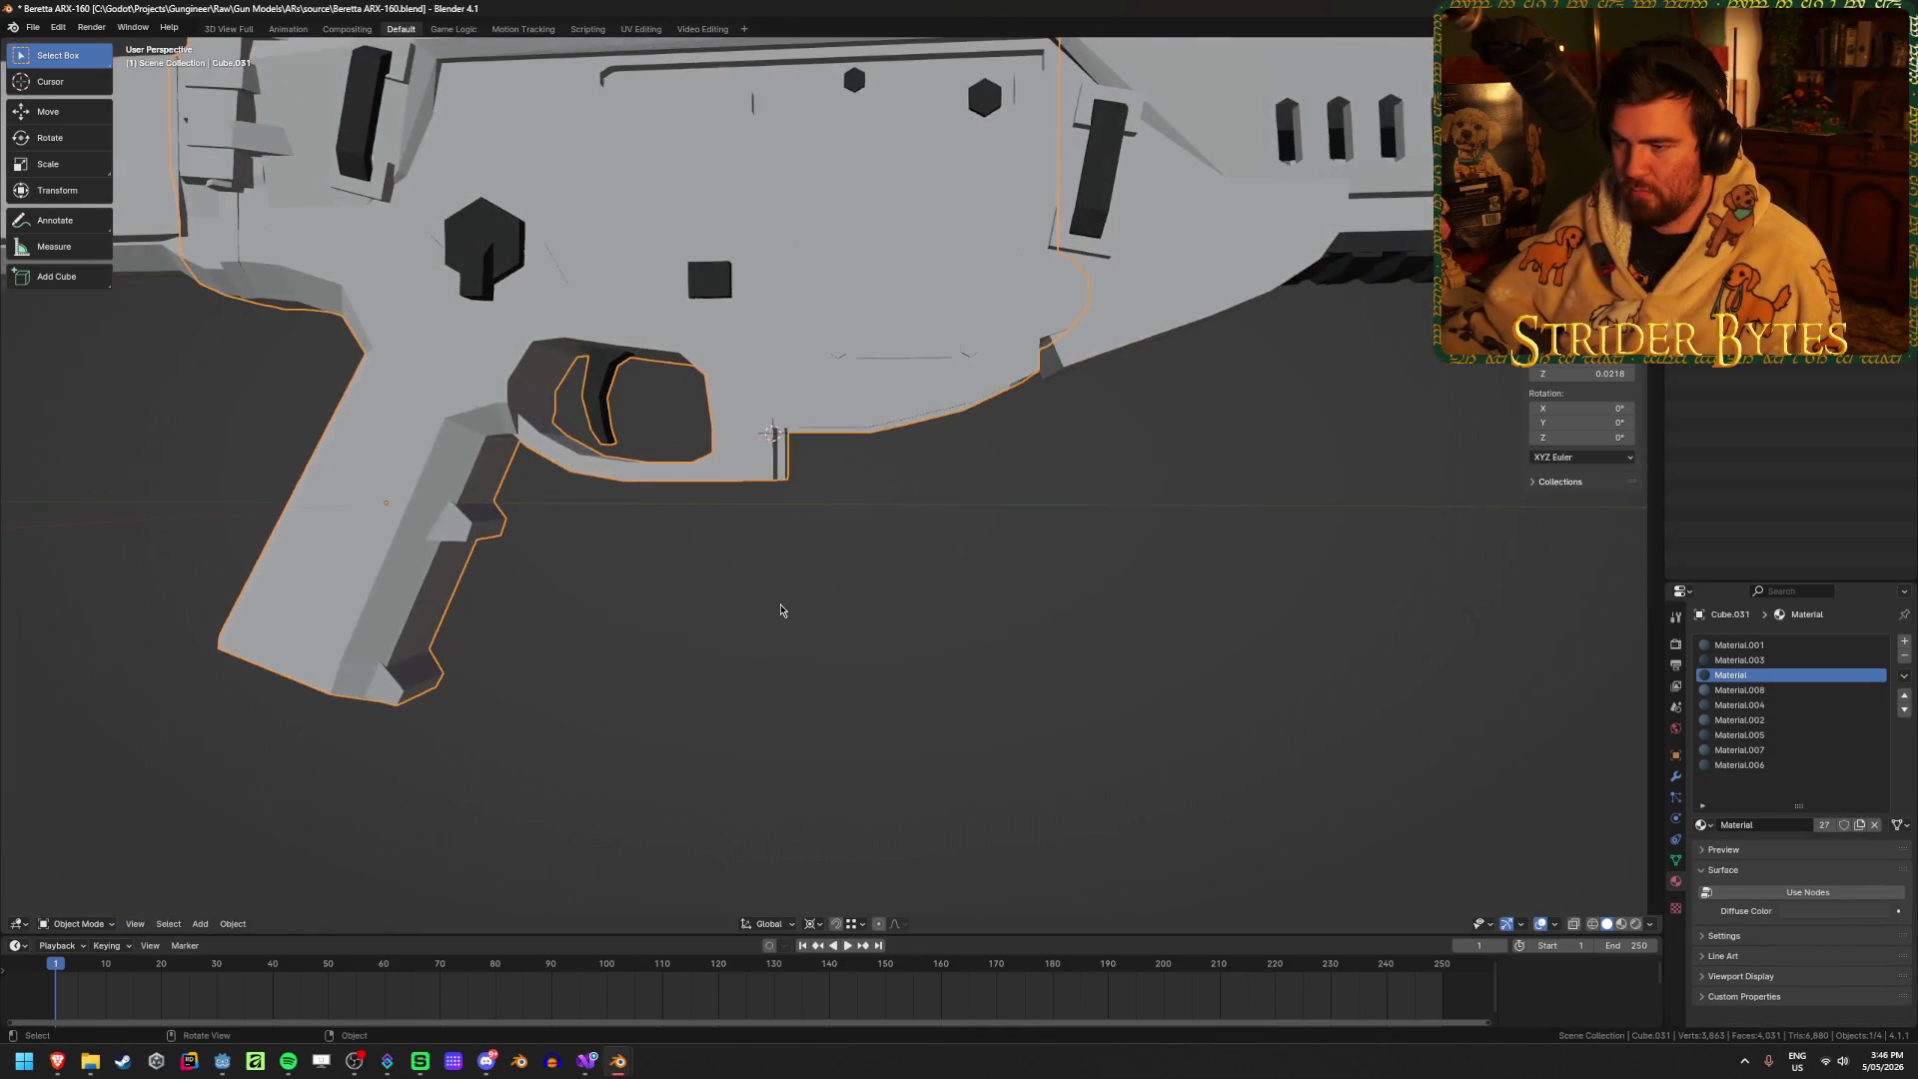
key("alt+h")
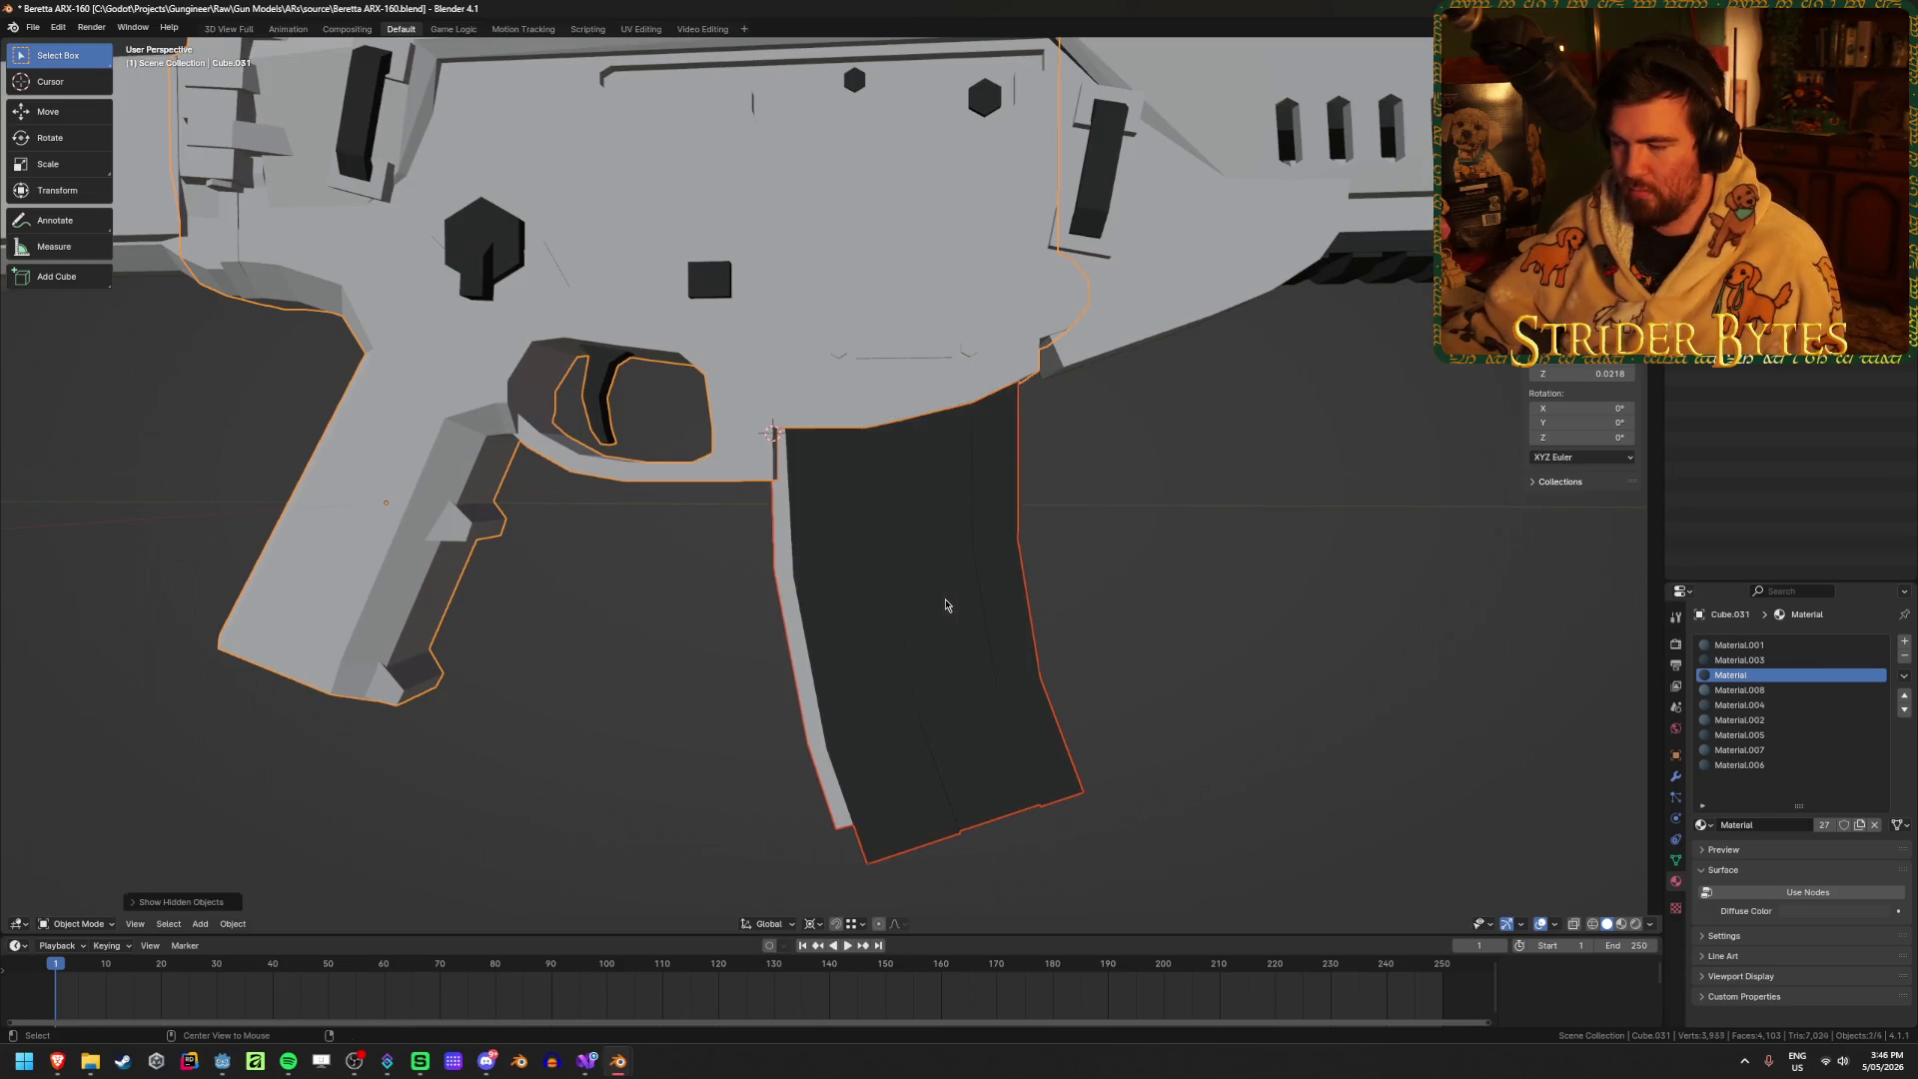
left_click(944, 599)
key("shift+a")
key("Escape")
right_click(1083, 558)
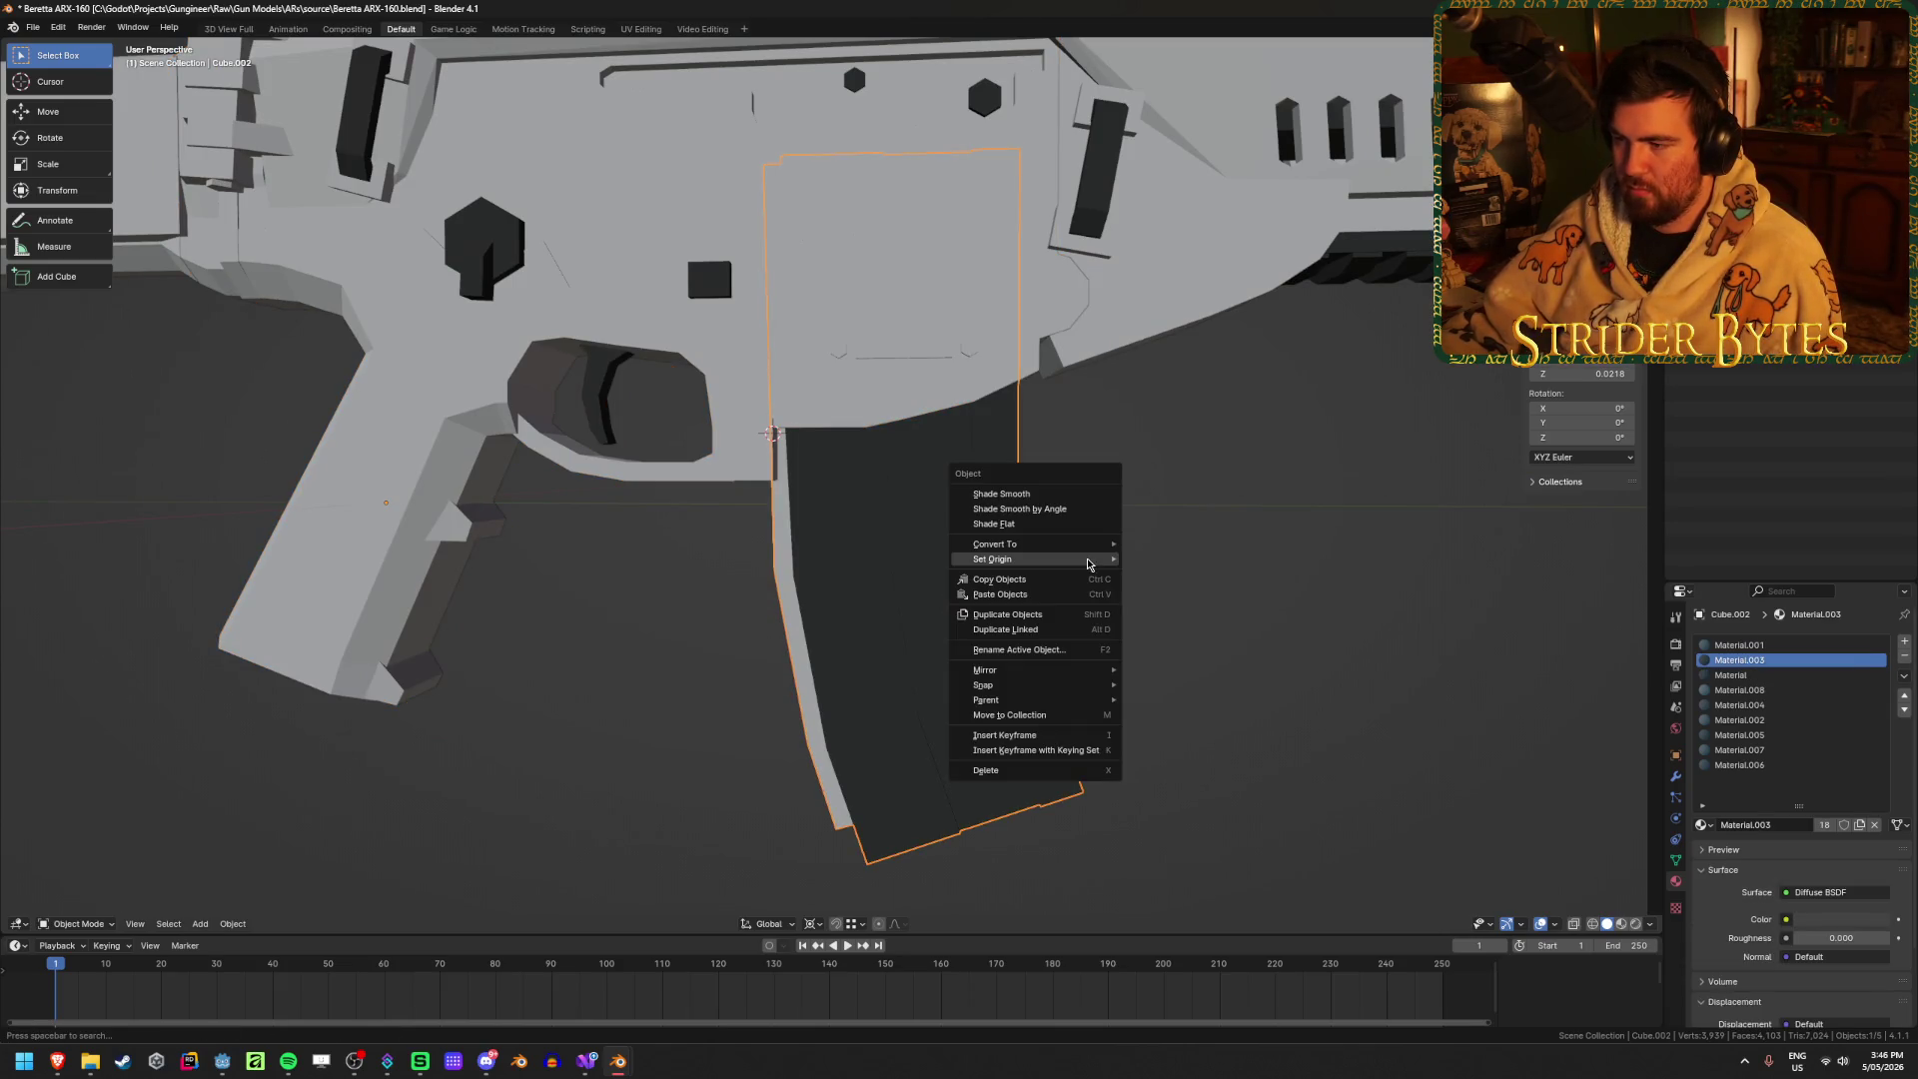
mouse_move(1088, 560)
left_click(1184, 591)
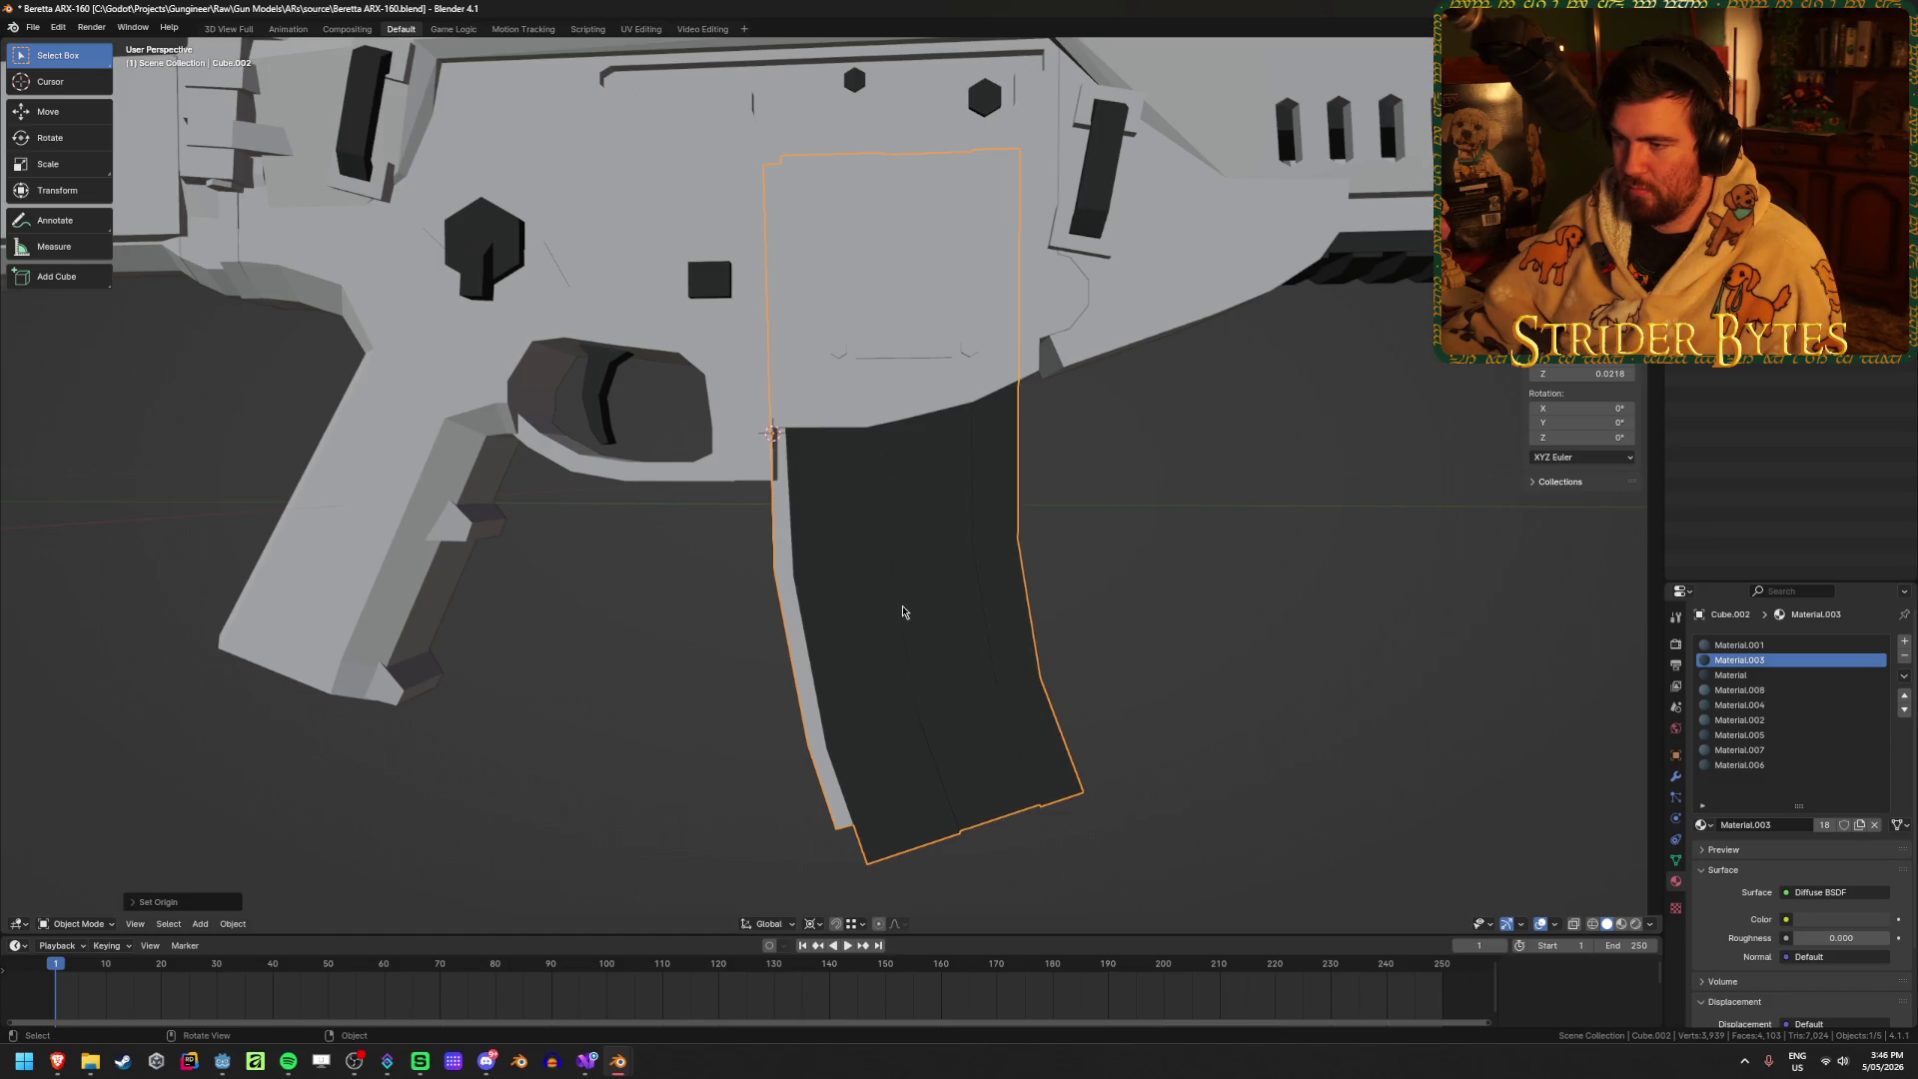
key("shift+a")
key("Escape")
scroll(685, 680, "down", 3)
scroll(685, 680, "down", 3)
middle_click_drag(685, 680, 729, 669)
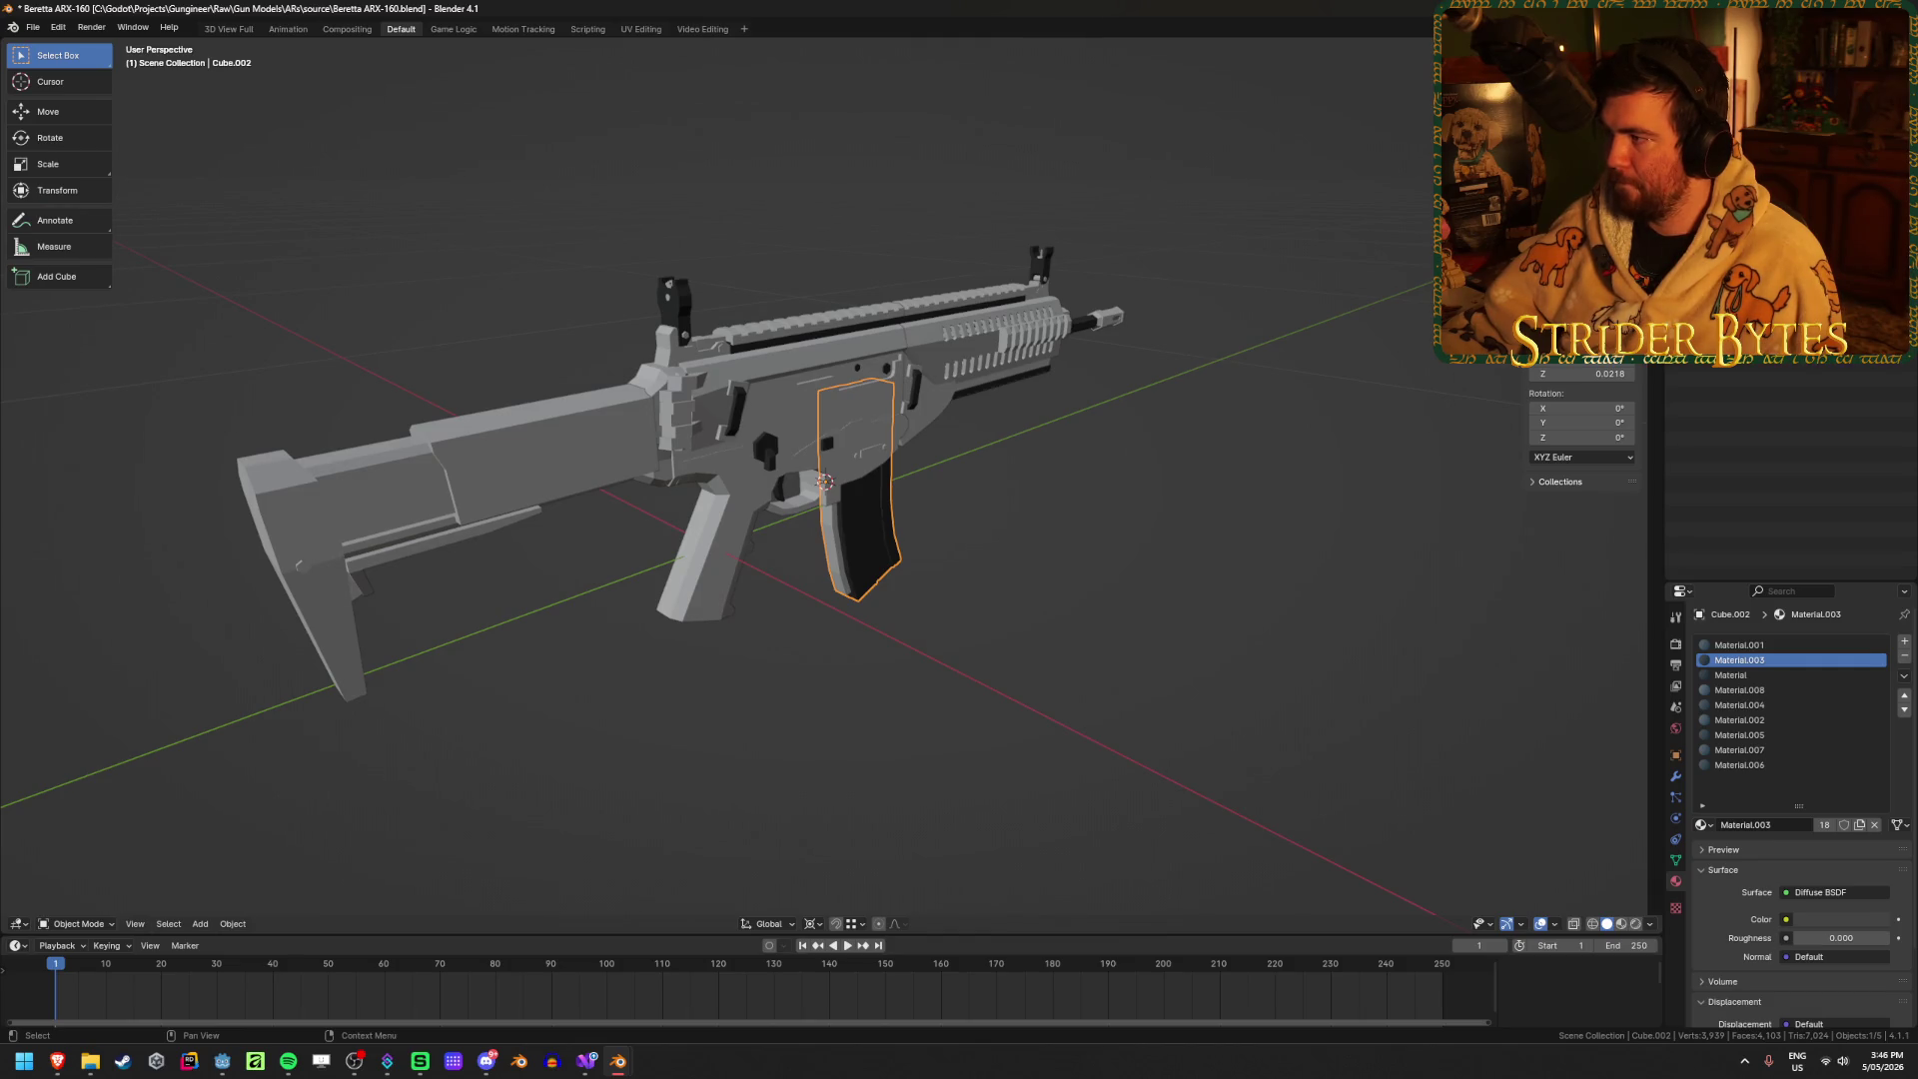
Step: Deselect the magazine, make Collection 2 active, and save the rifle file
key("alt+a")
left_click(1728, 120)
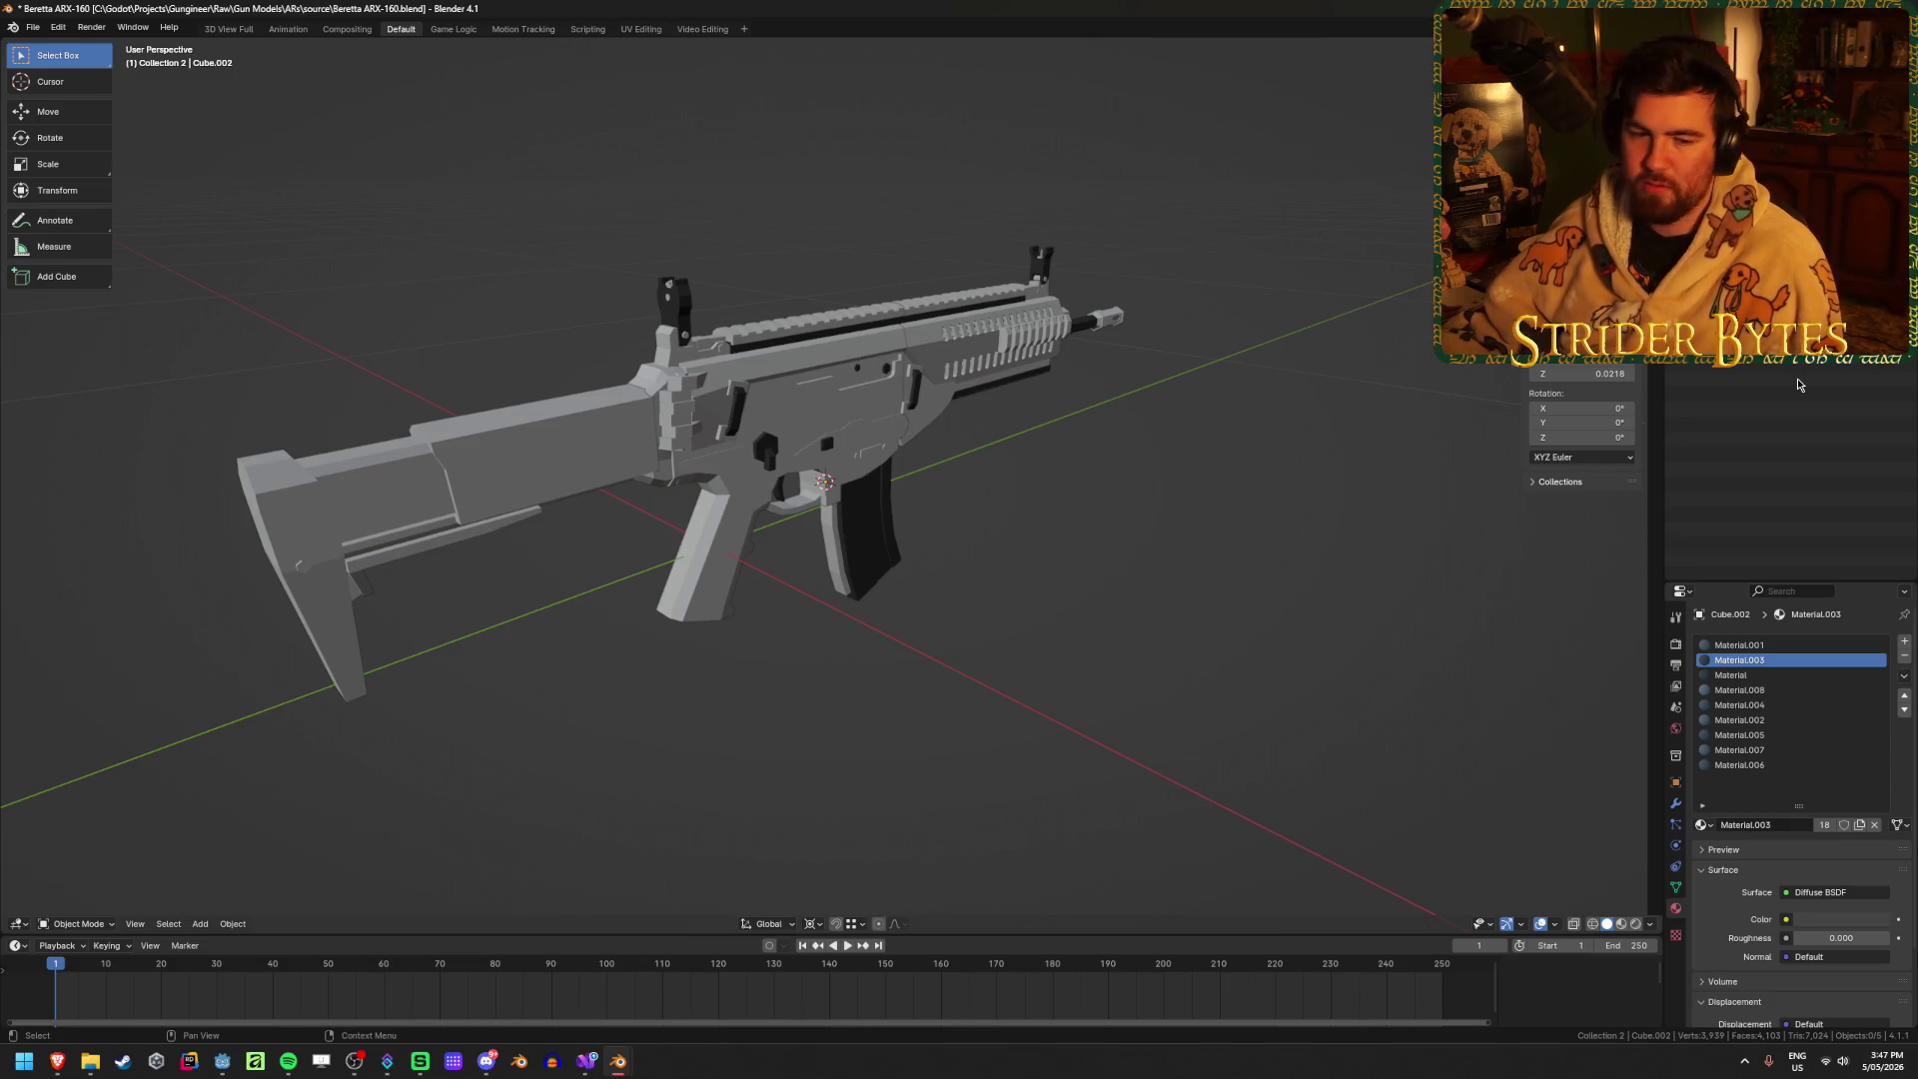
middle_click_drag(1004, 461, 924, 506)
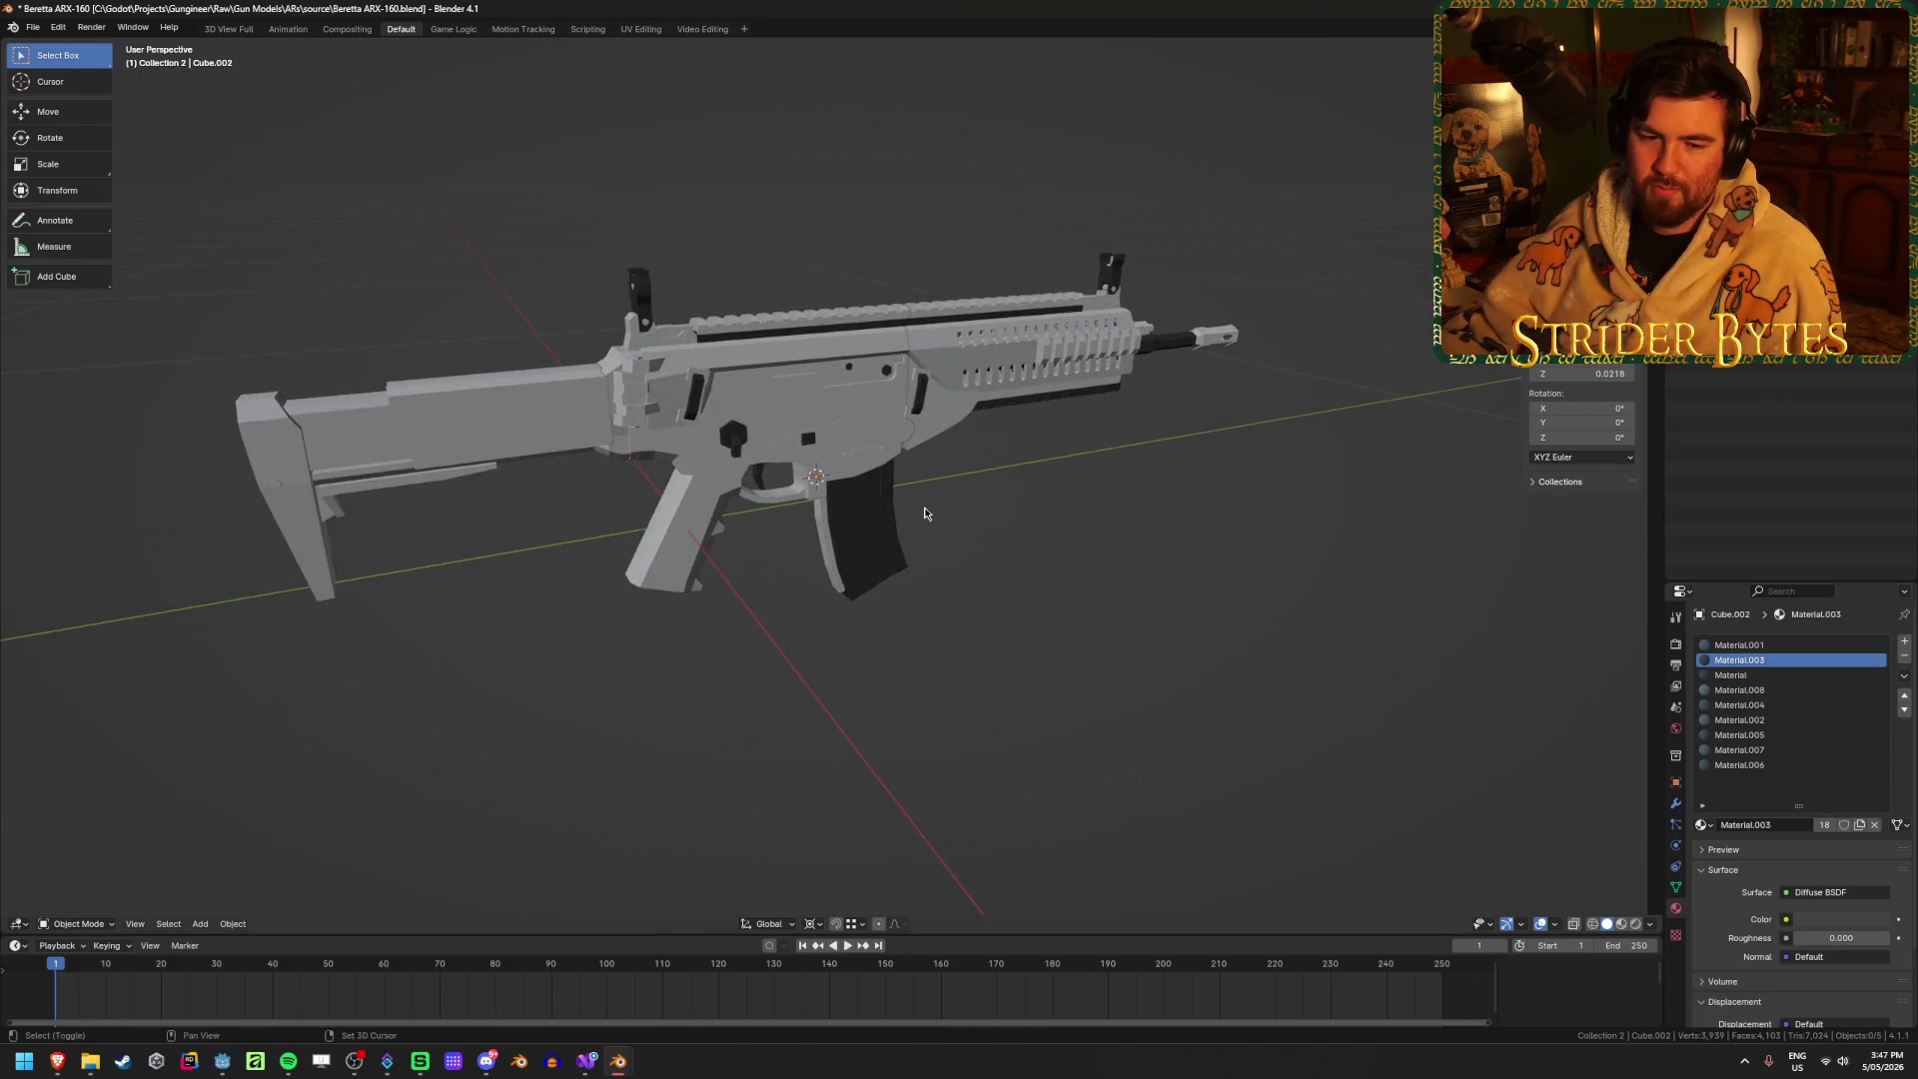
scroll(925, 507, "up", 3)
scroll(999, 479, "down", 2)
key("ctrl+s")
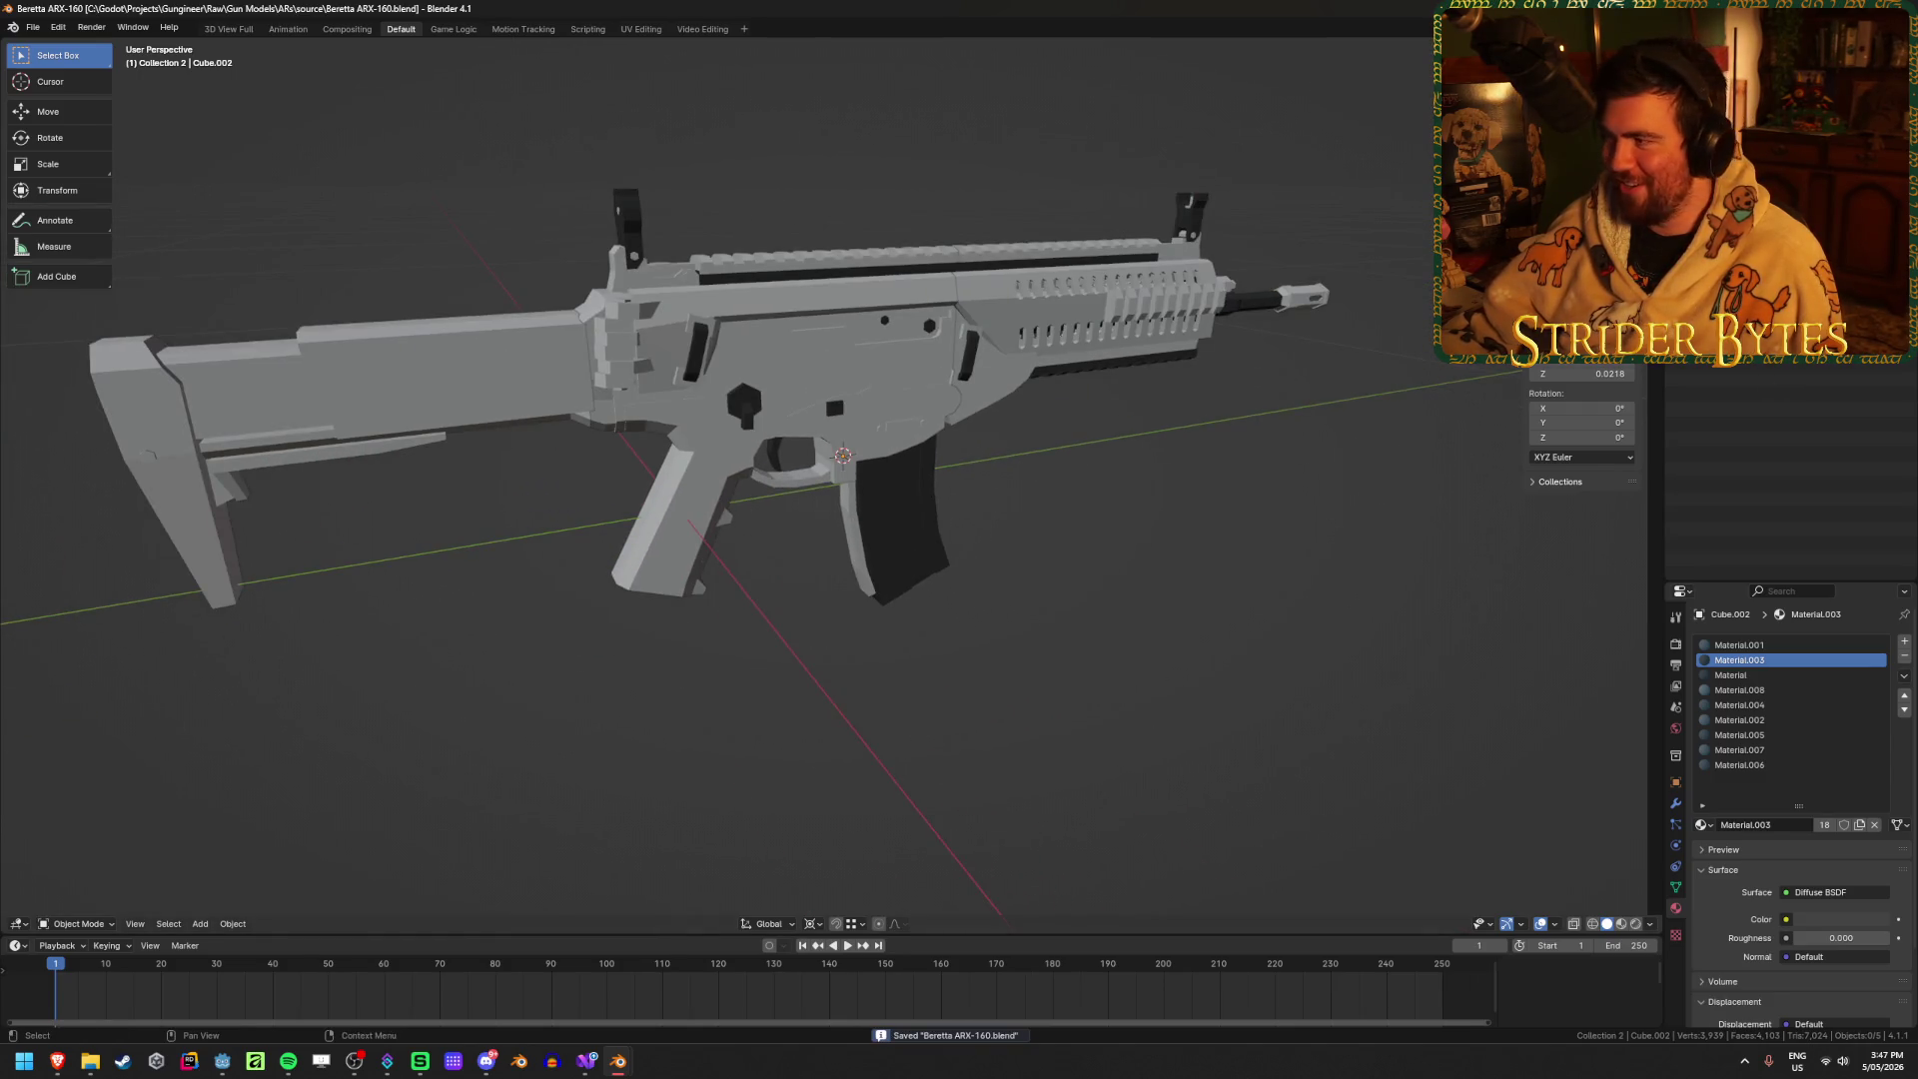
Step: Rename the Outliner collections to Receiver, Barrel and Muzzle
left_click(1728, 99)
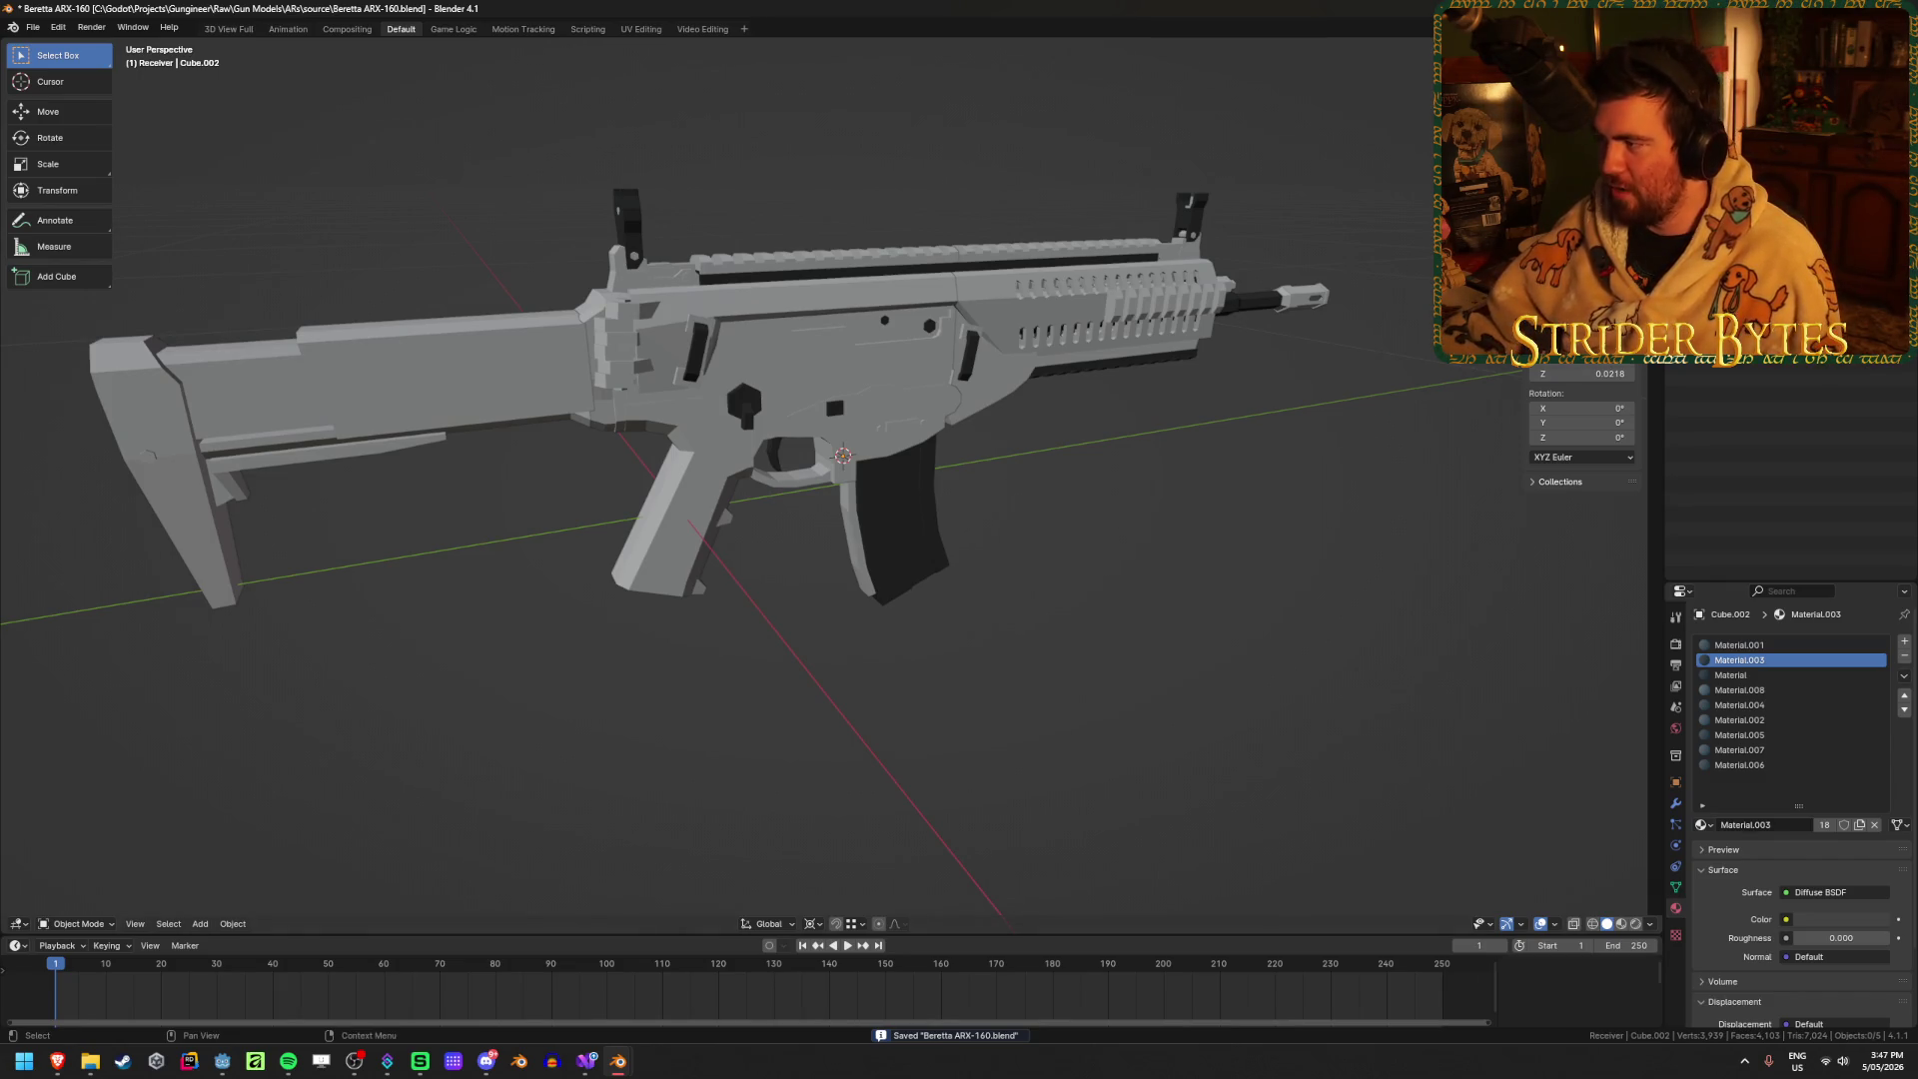
left_click(1727, 100)
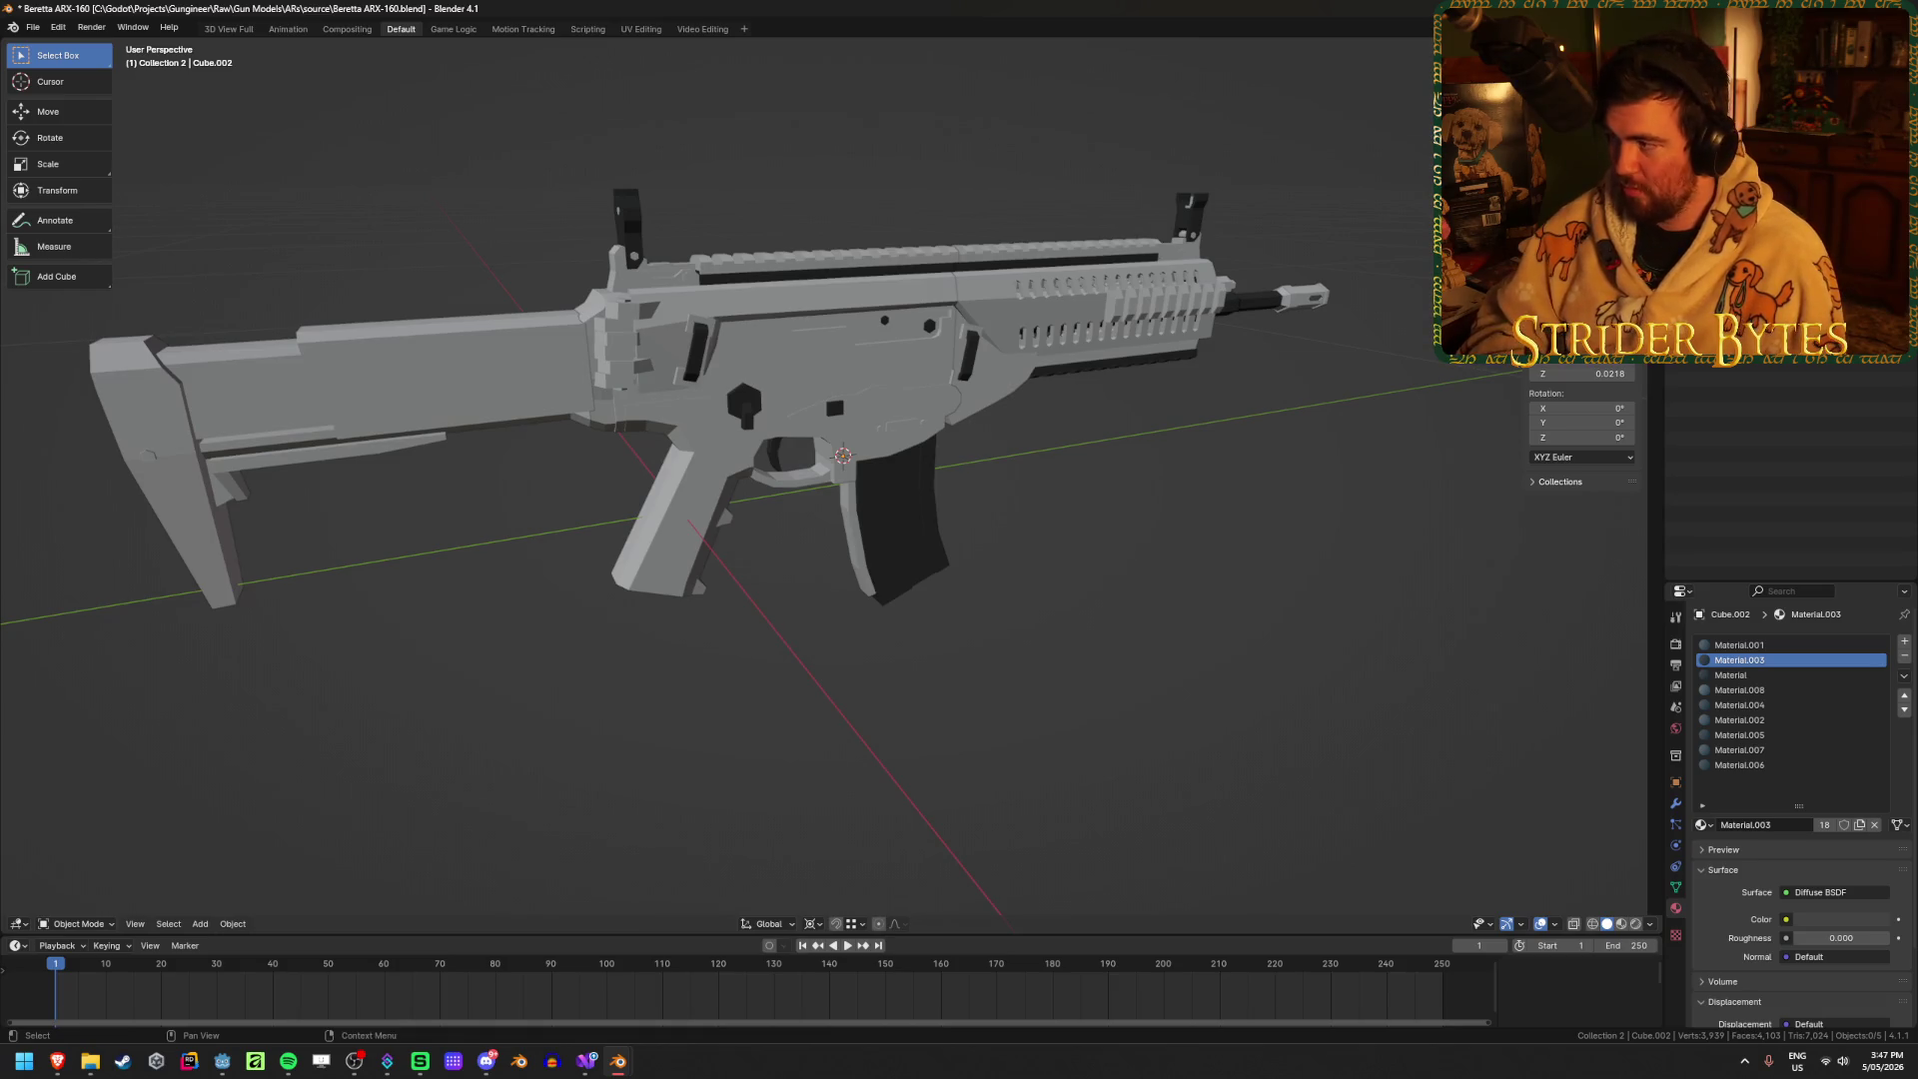
left_click(1727, 120)
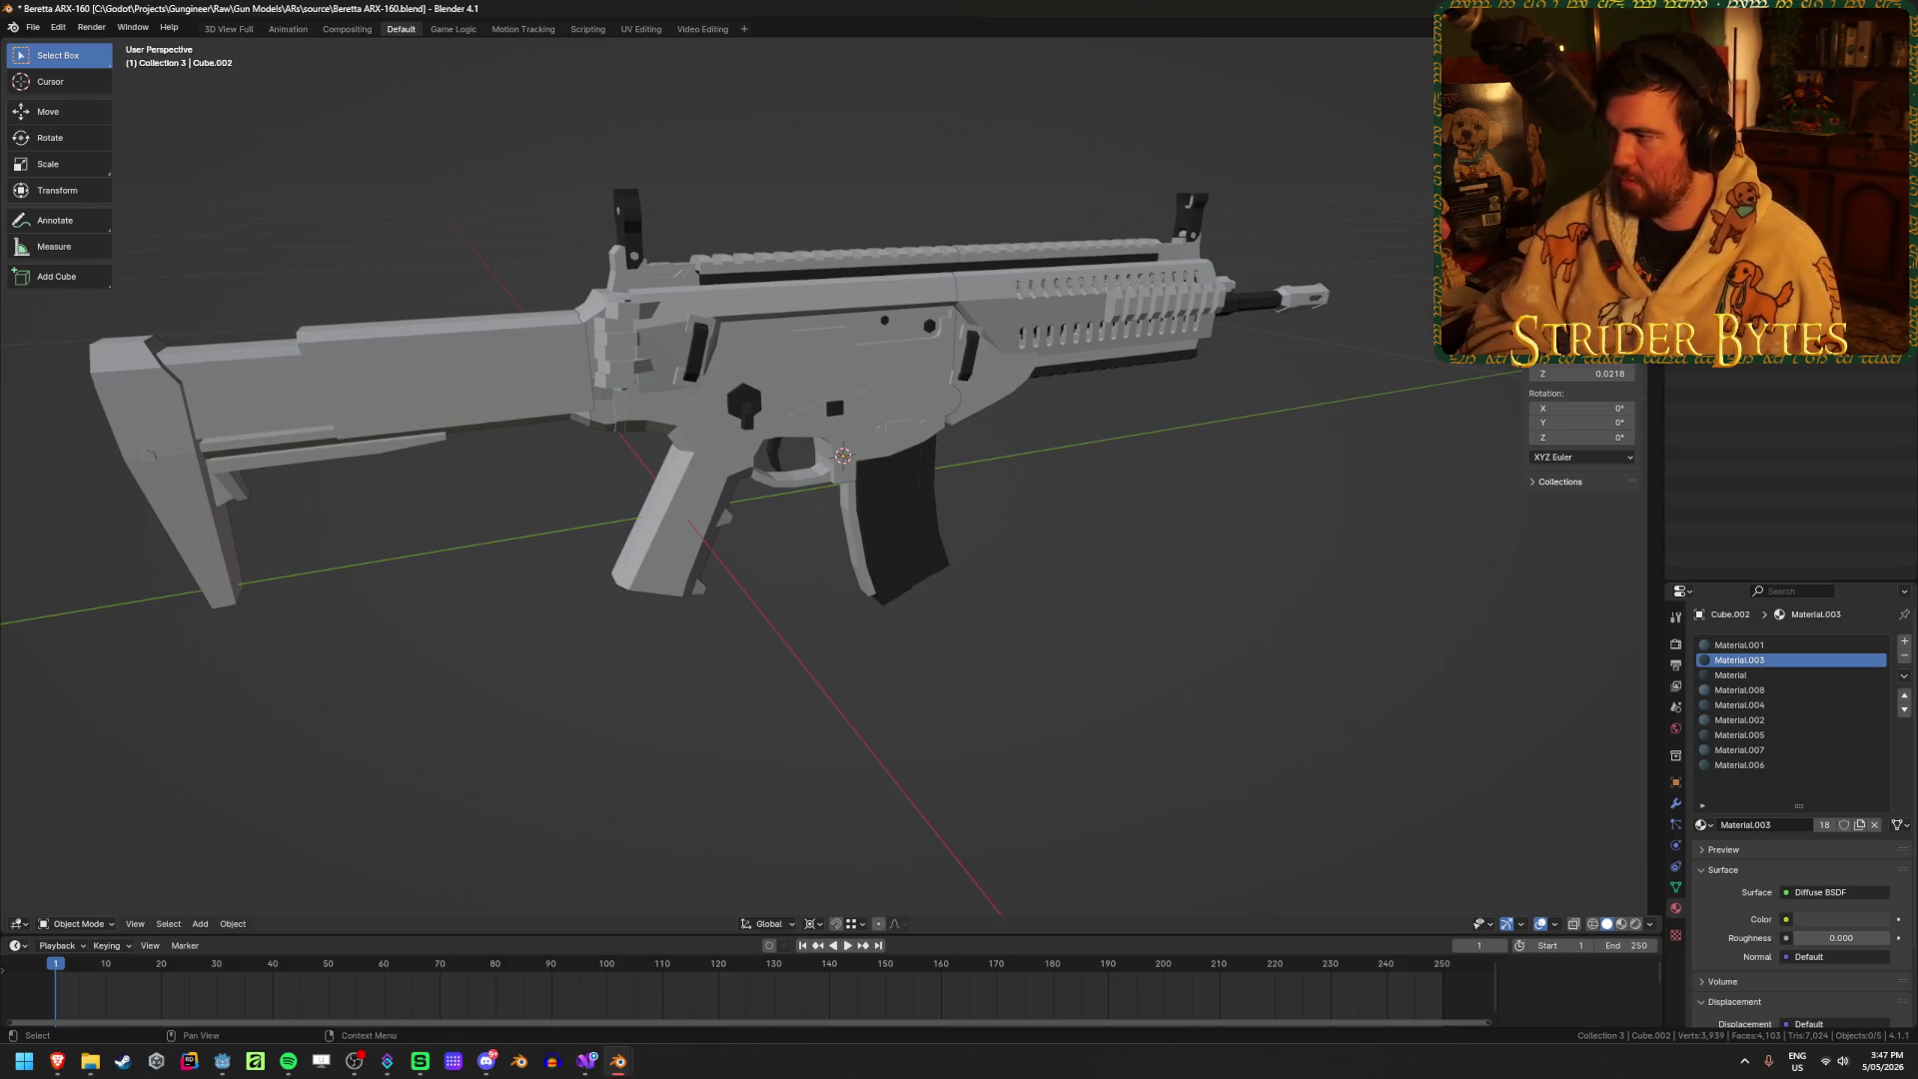
left_click(1728, 160)
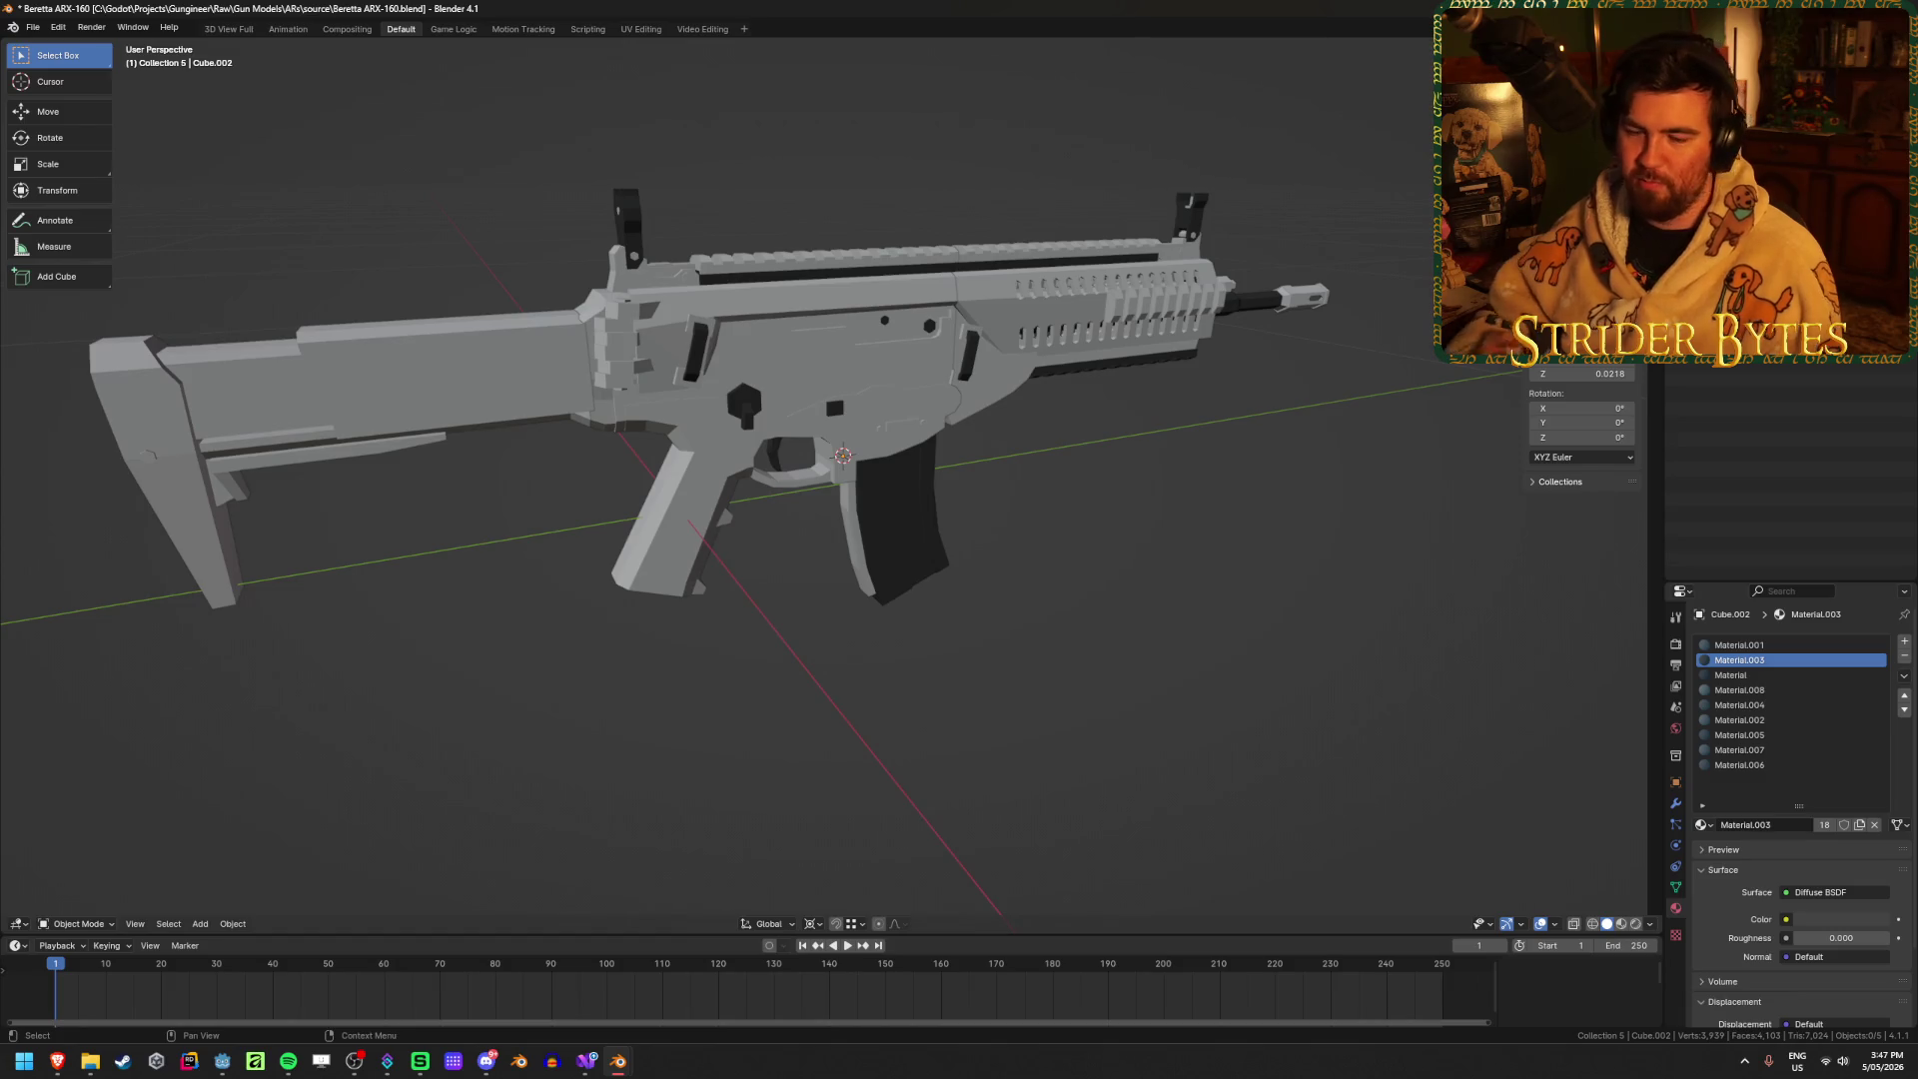
left_click(1728, 190)
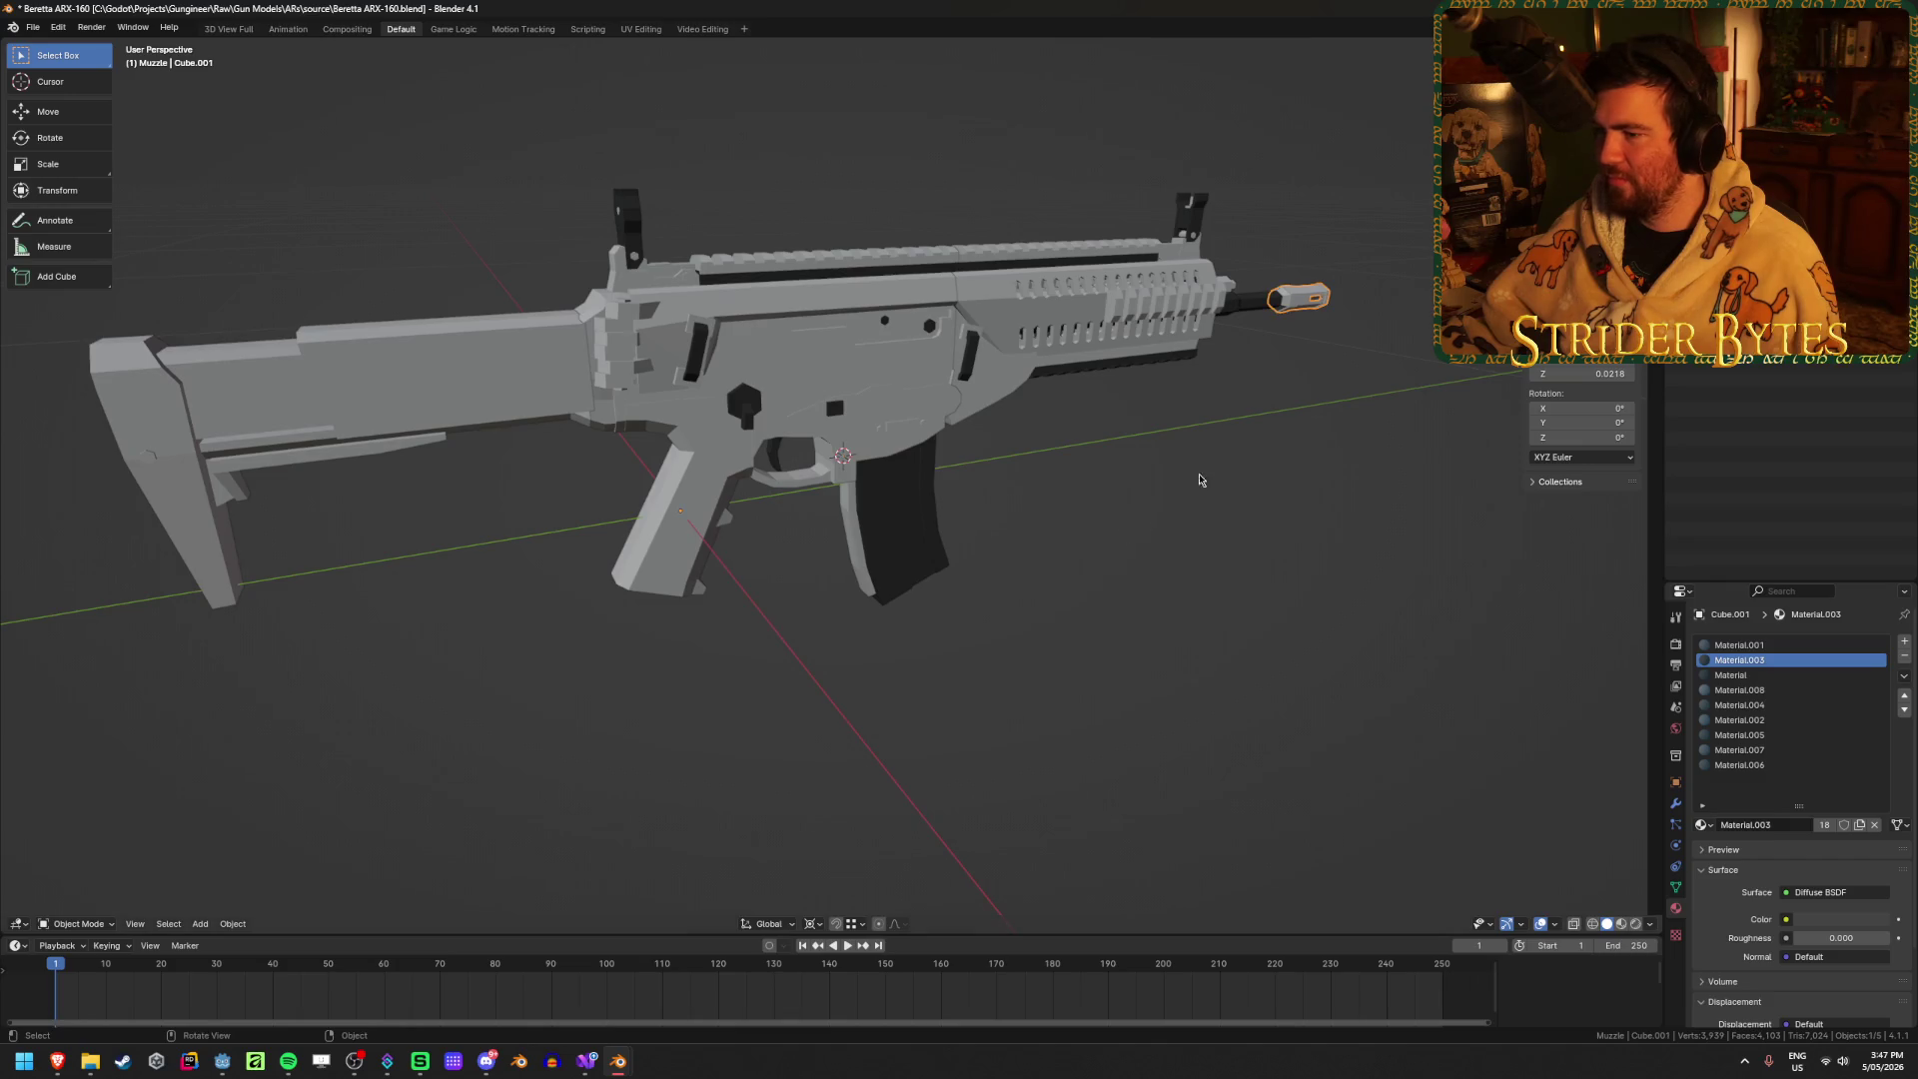
left_click(966, 353)
Step: Rename the receiver ARX160_Receiver and the muzzle piece ARX160_Muzzle
key("F2")
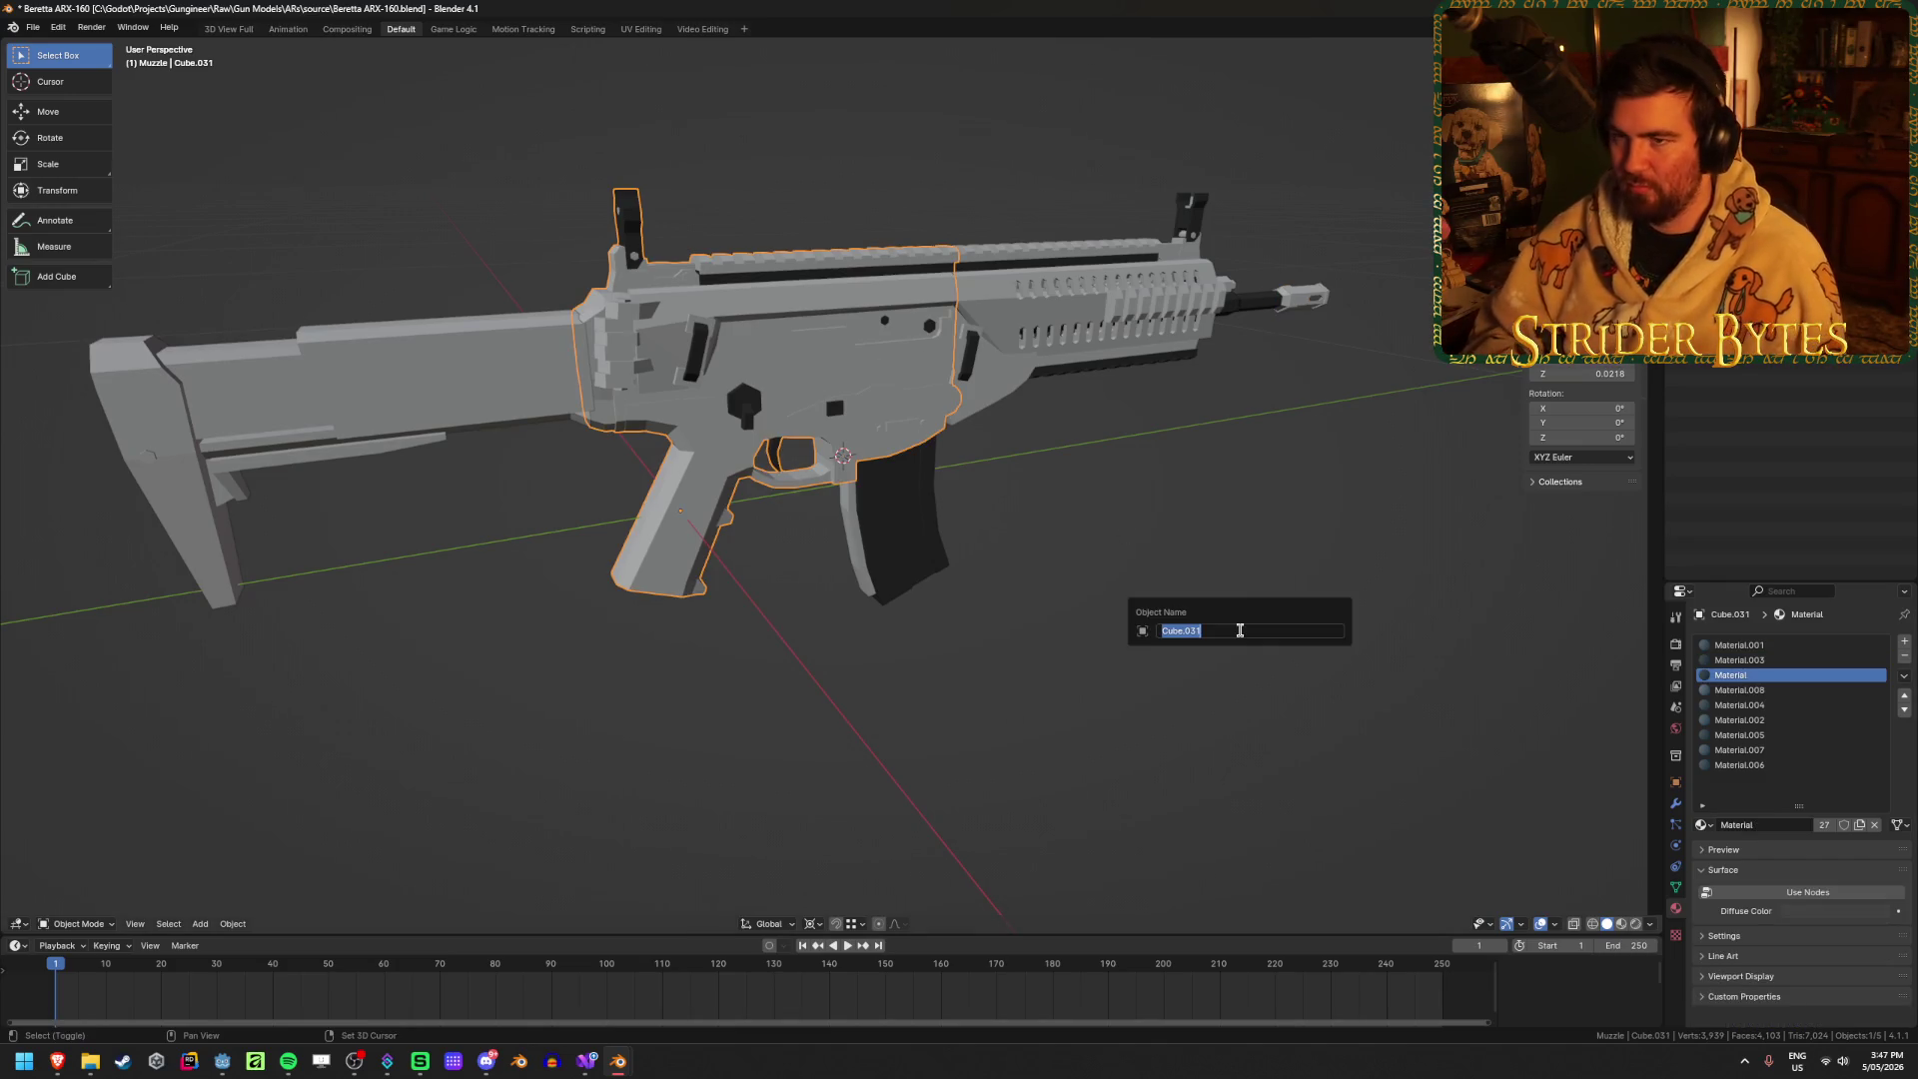
type("ARX16")
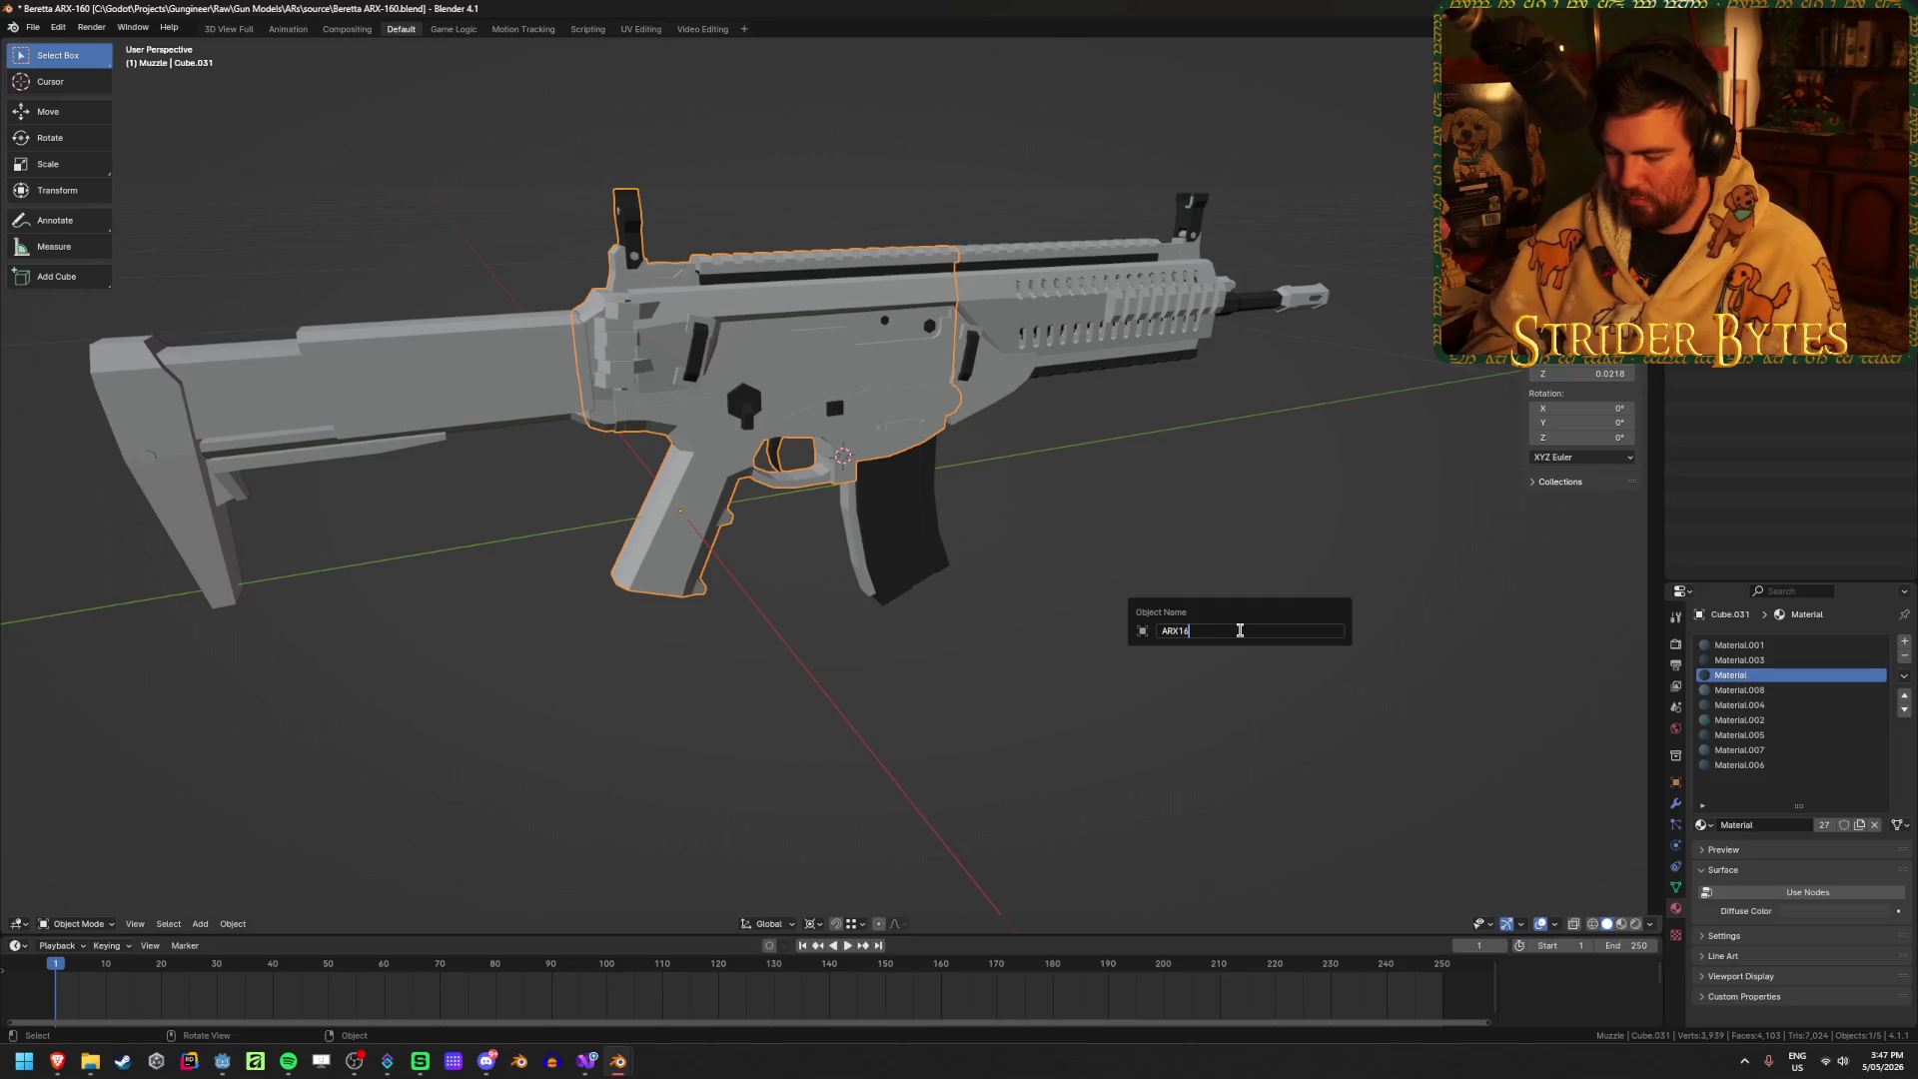
type("0_re")
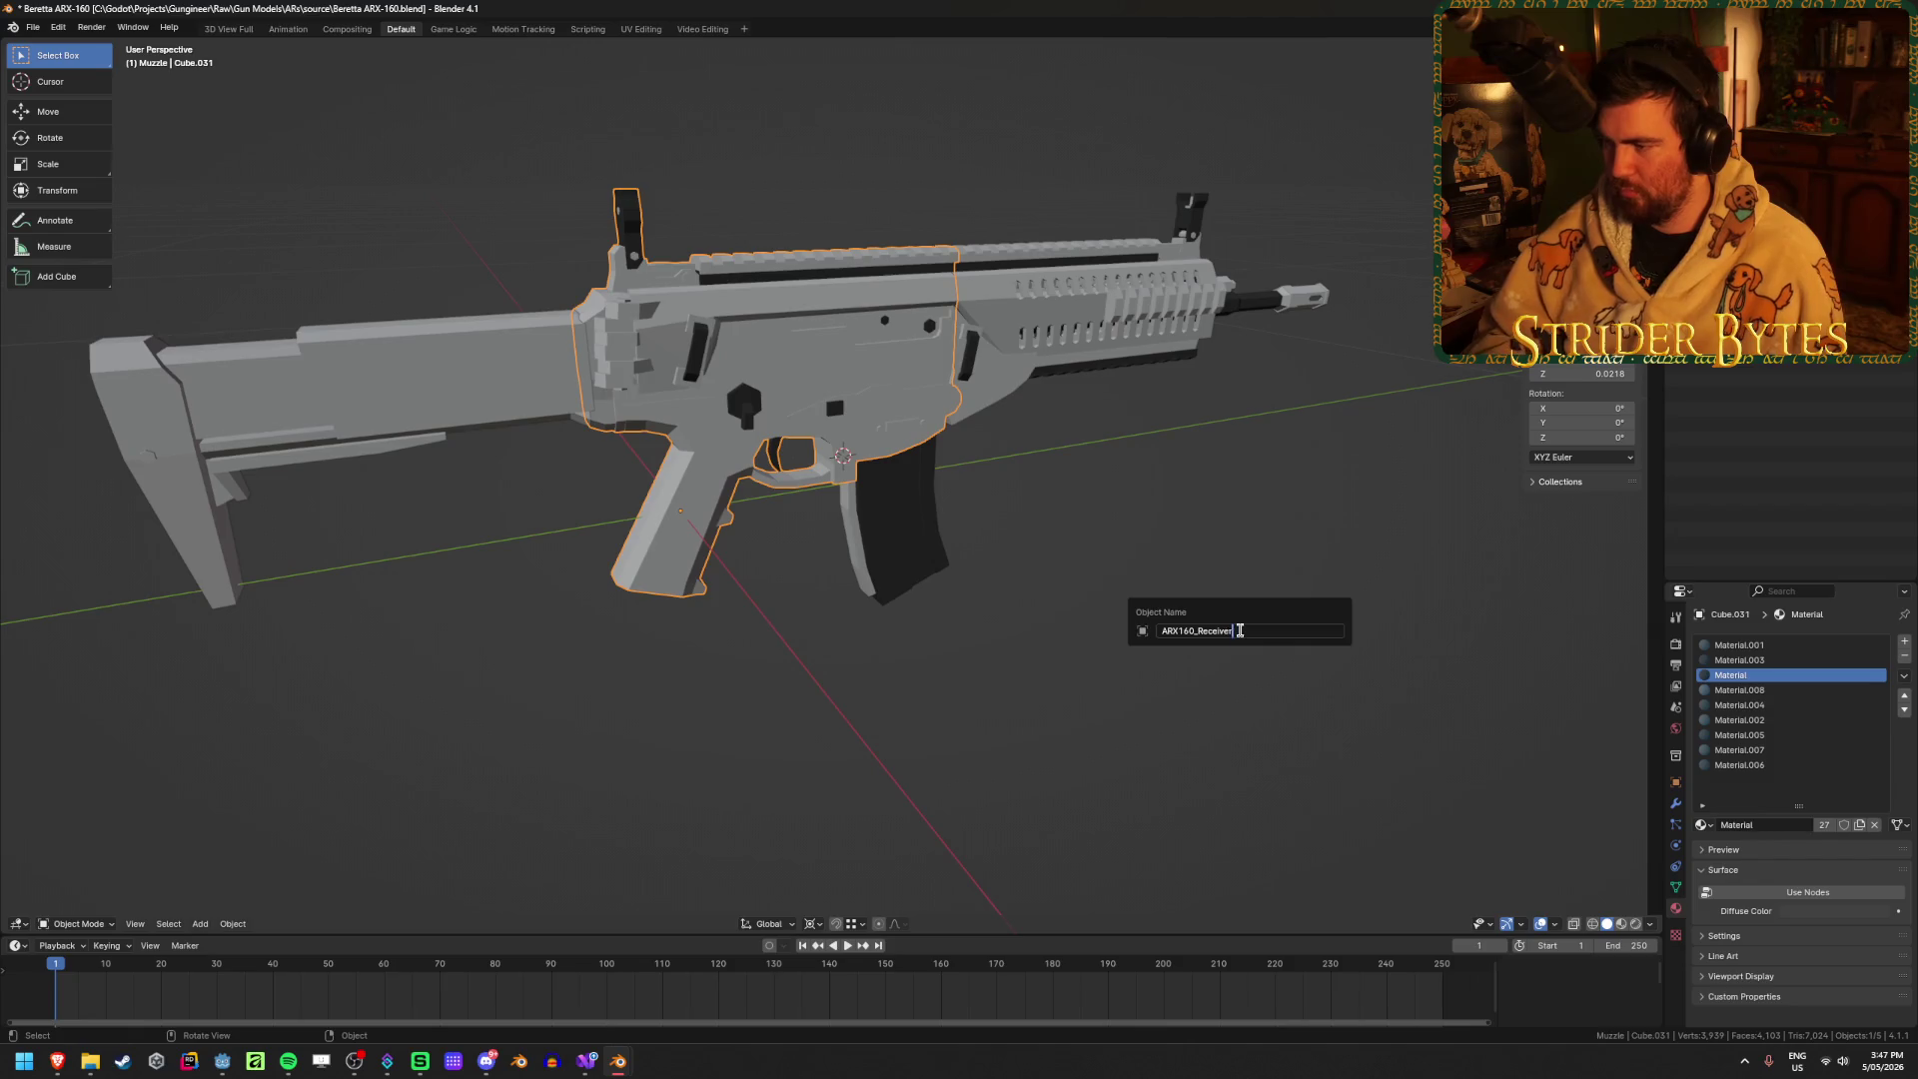
key("Return")
left_click(894, 519)
left_click(1298, 297)
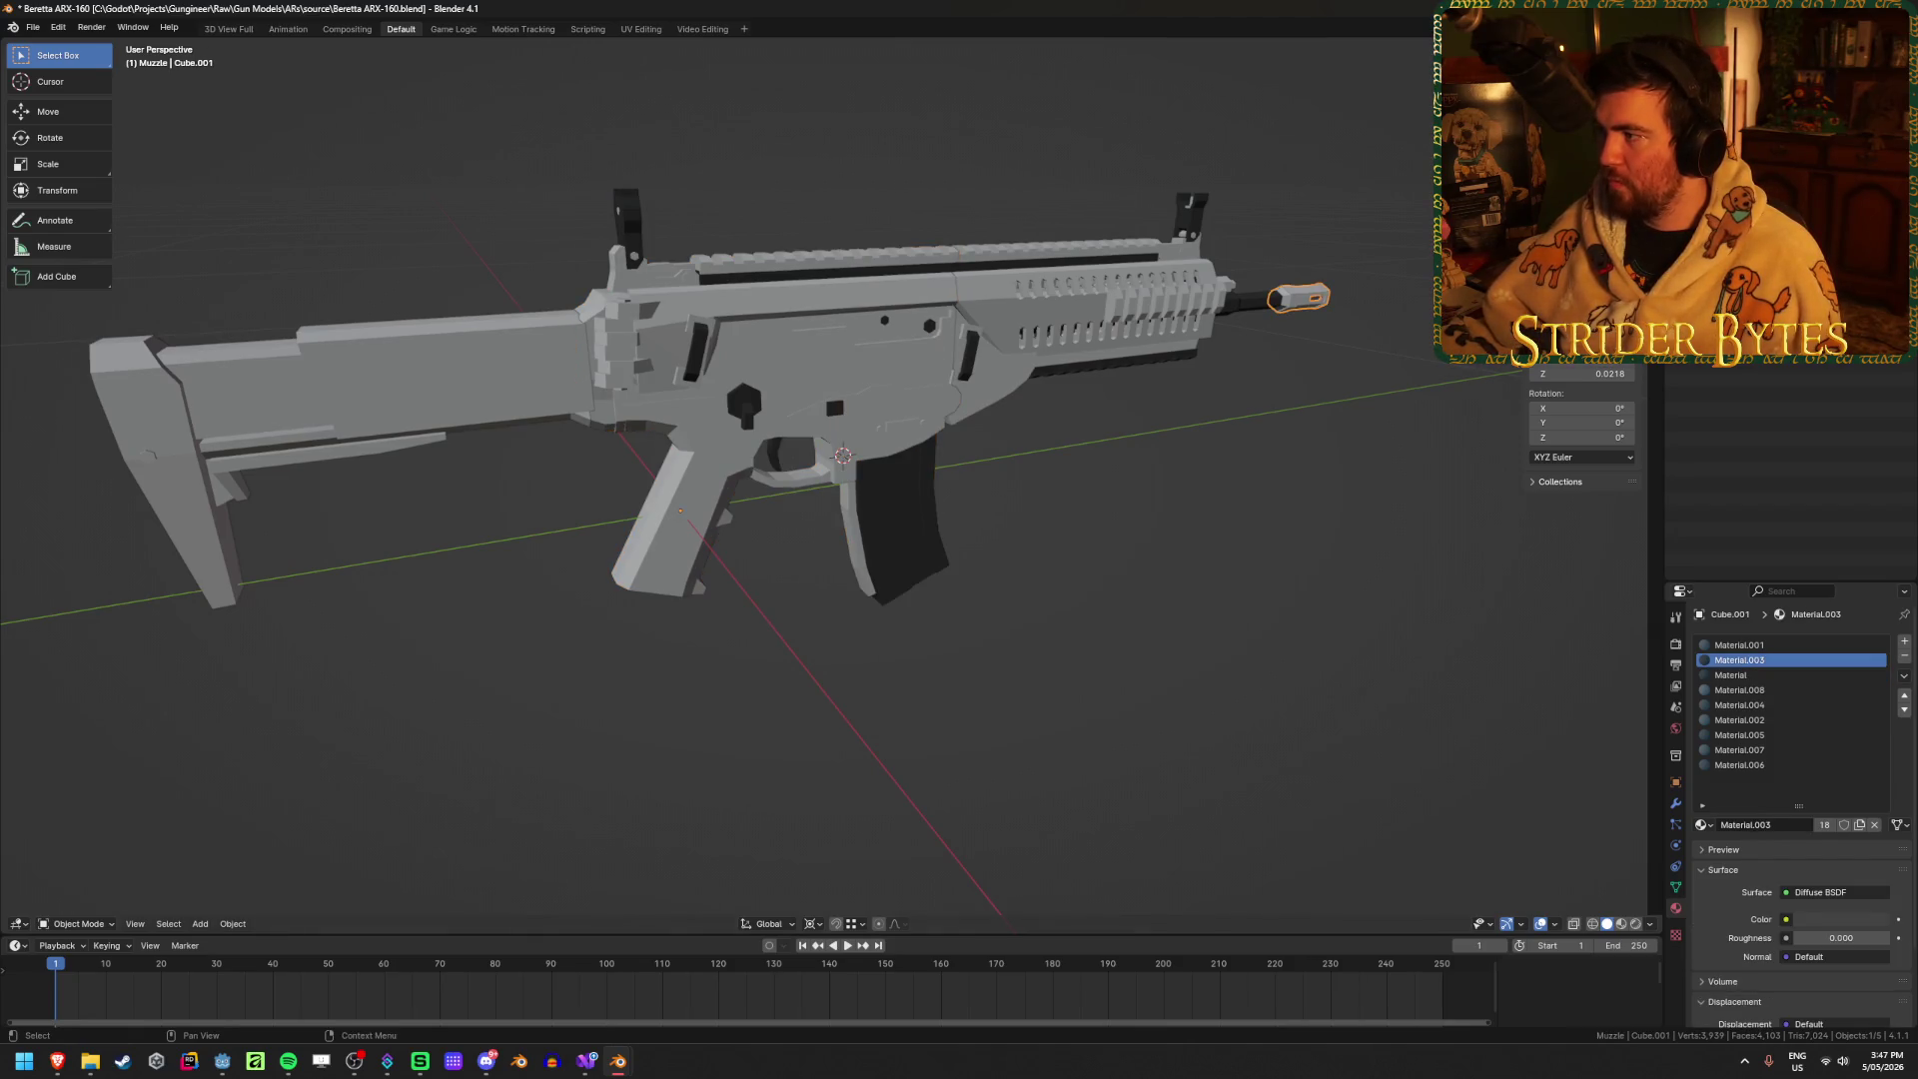
key("F2")
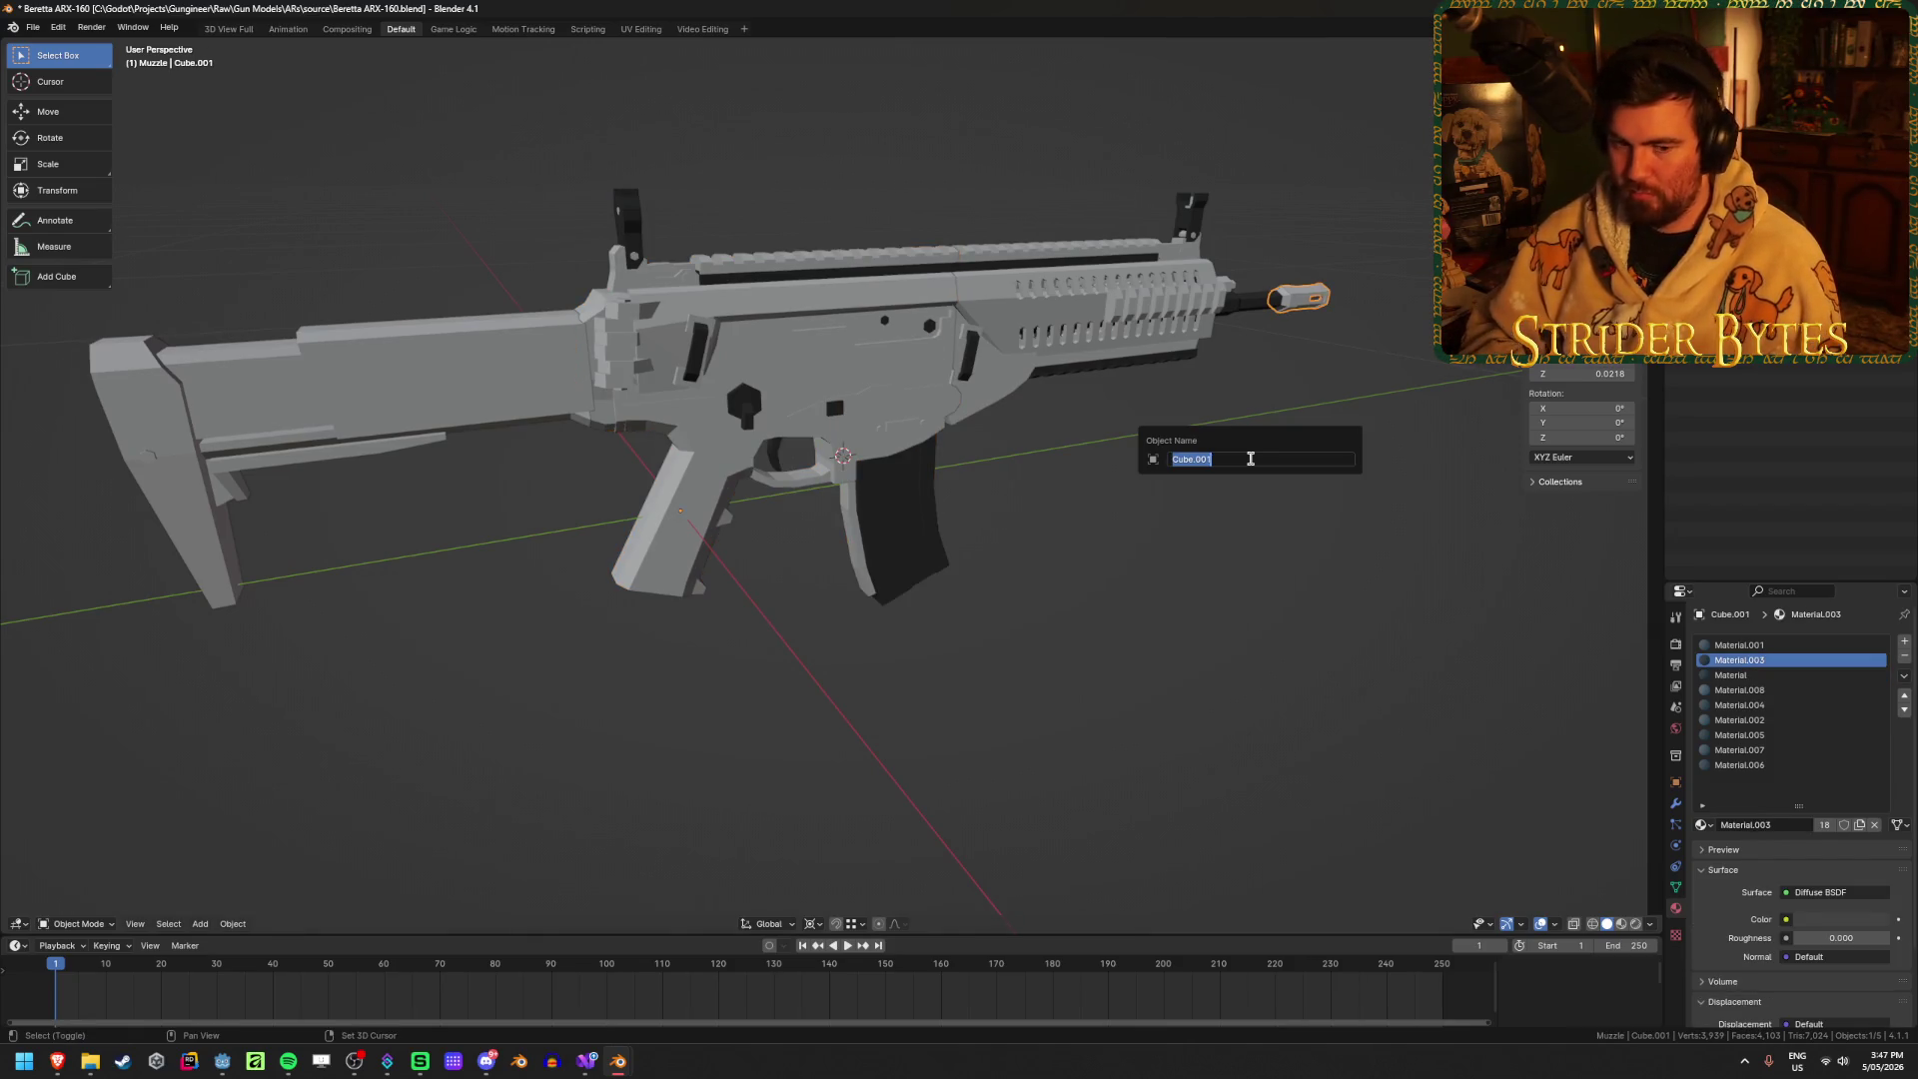
type("ARX160_")
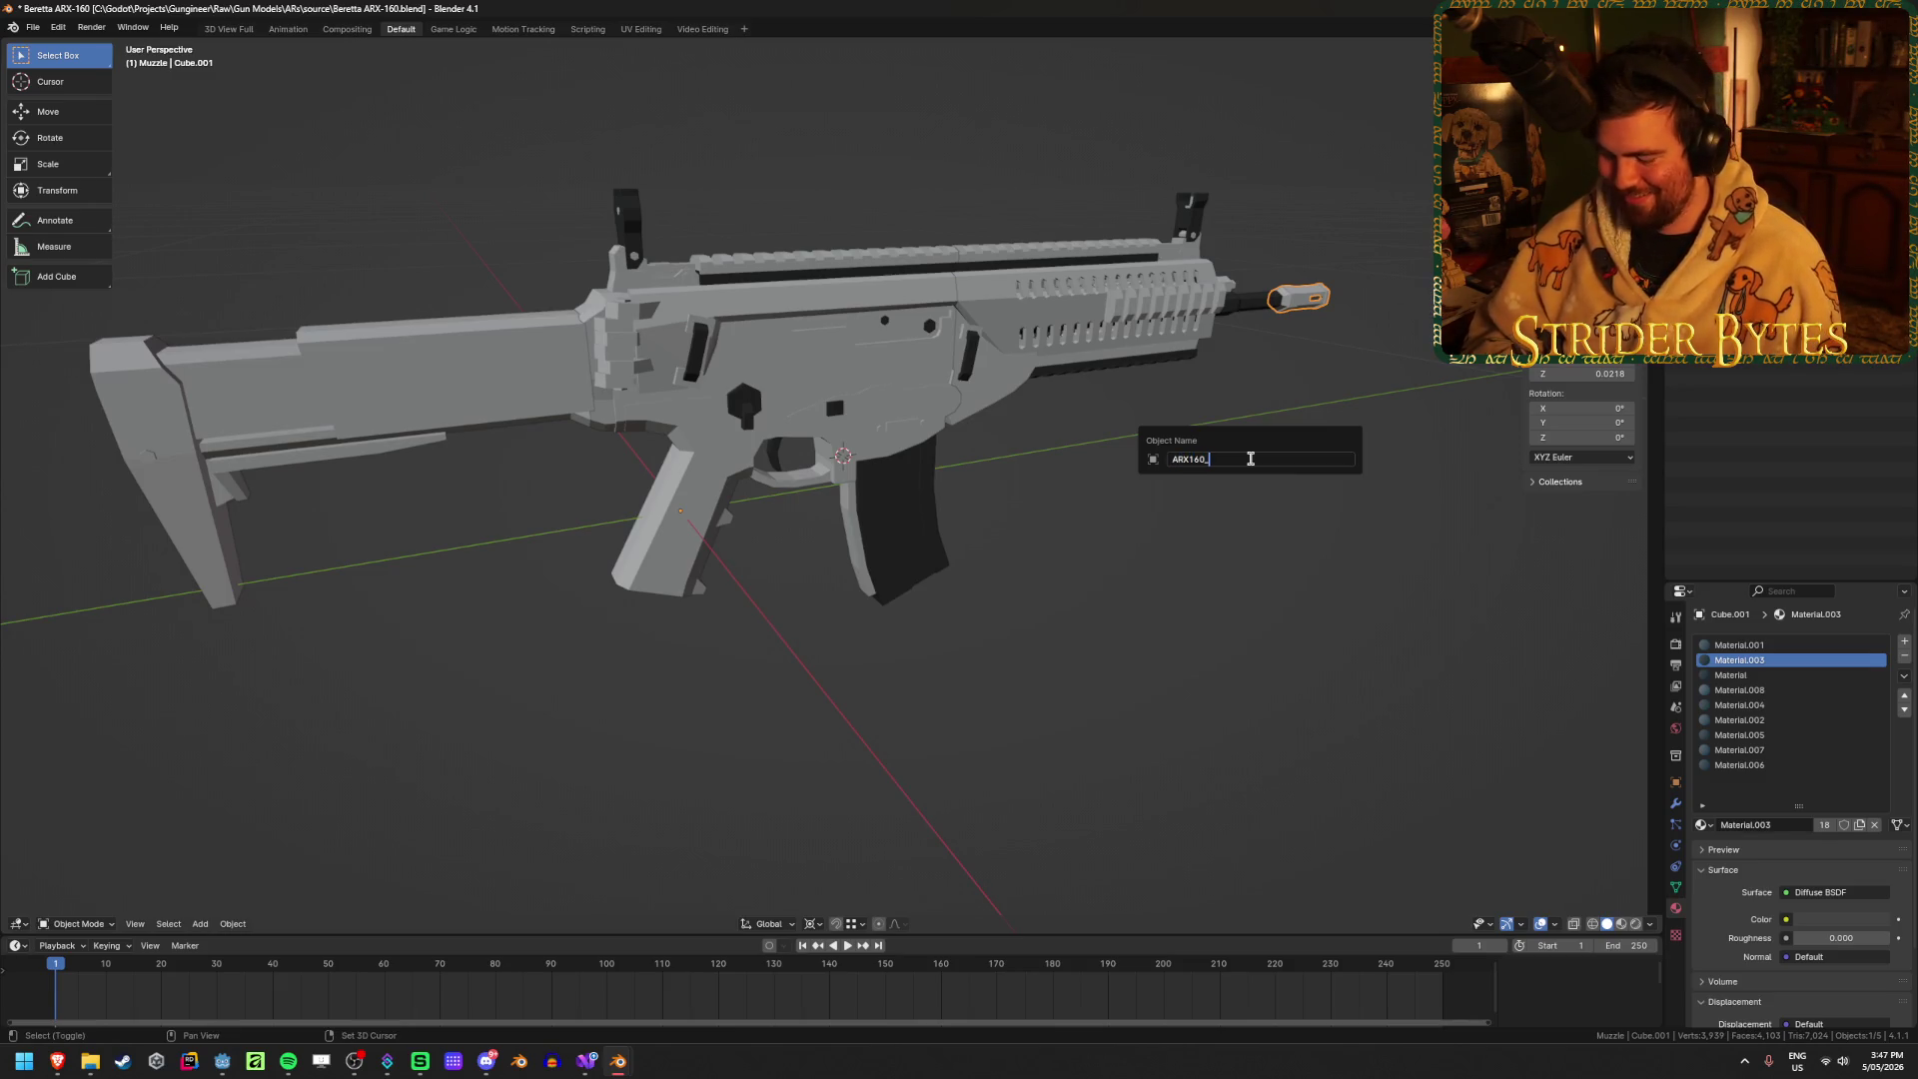
type("uzzle")
key("Return")
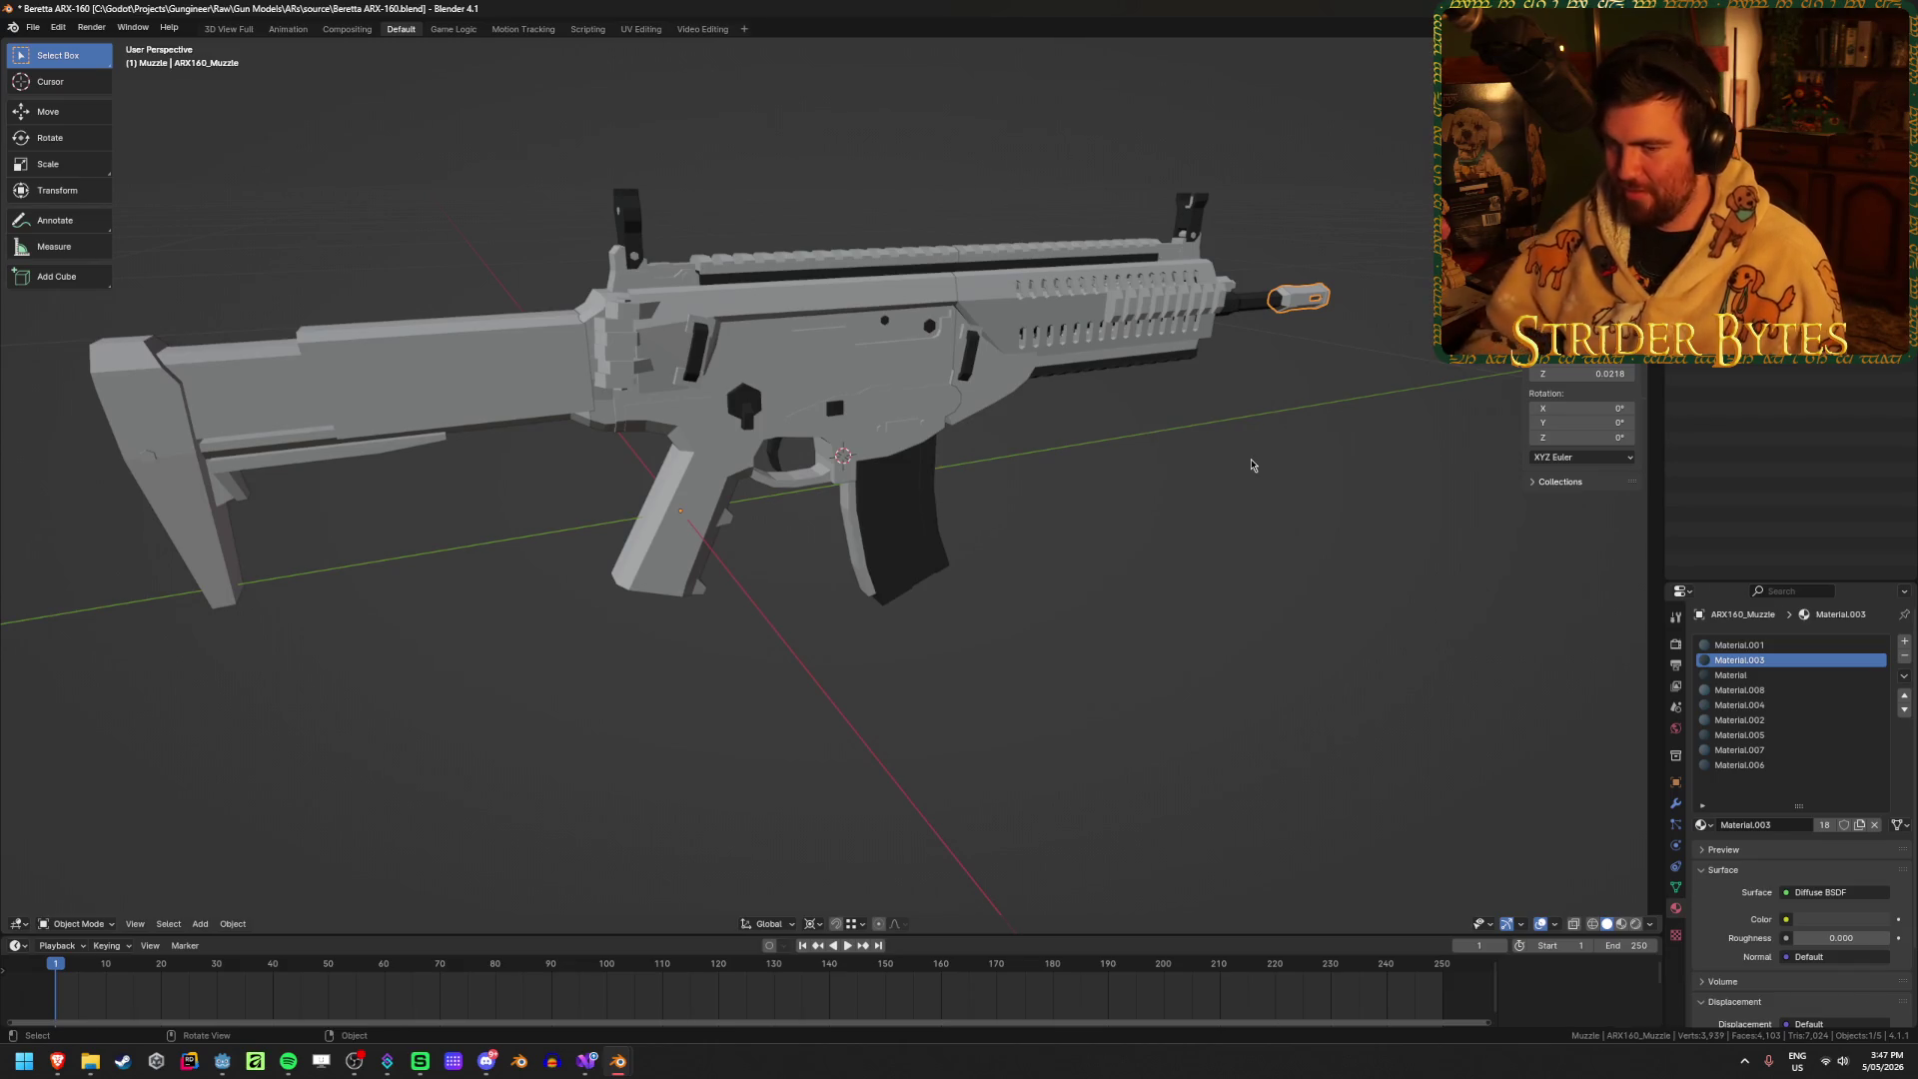
Step: Rename the handguard section ARX160_Barrel and the stock ARX160_Stock, then save
left_click(1173, 339)
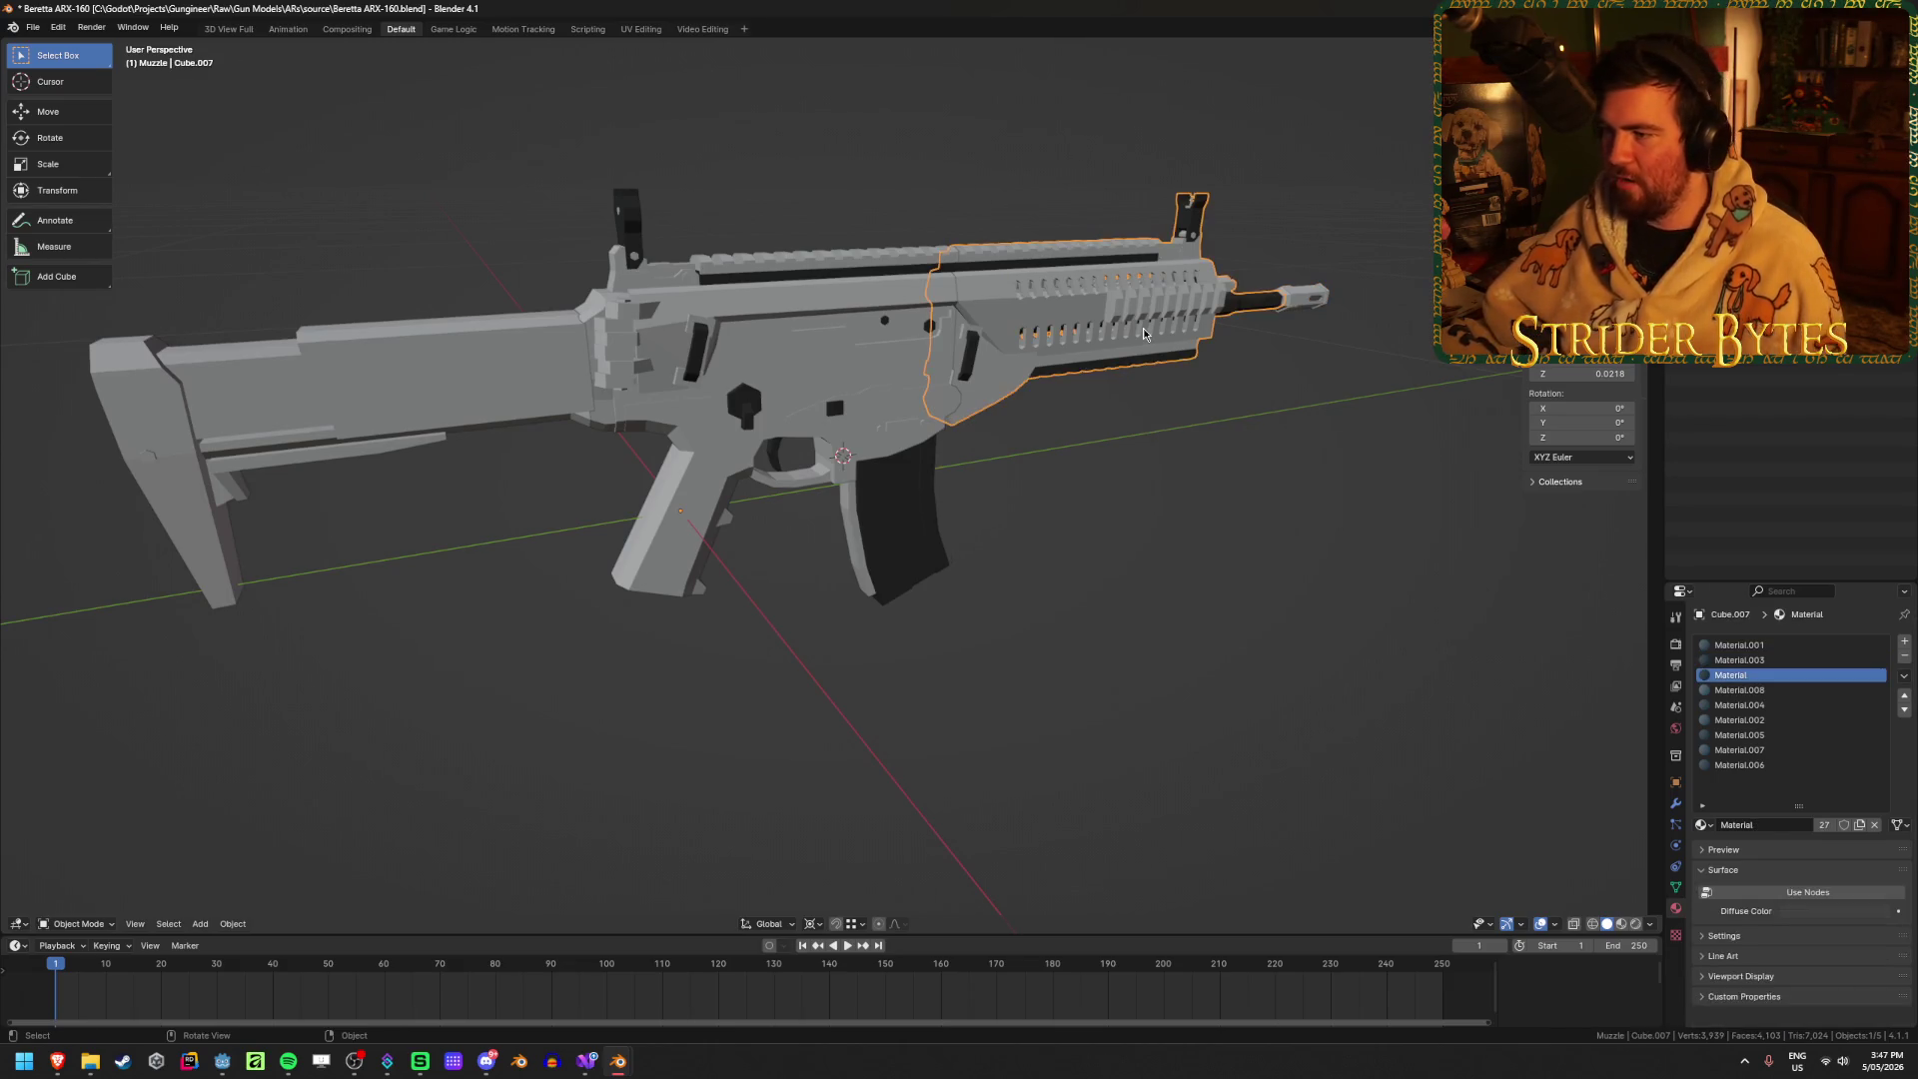
key("F2")
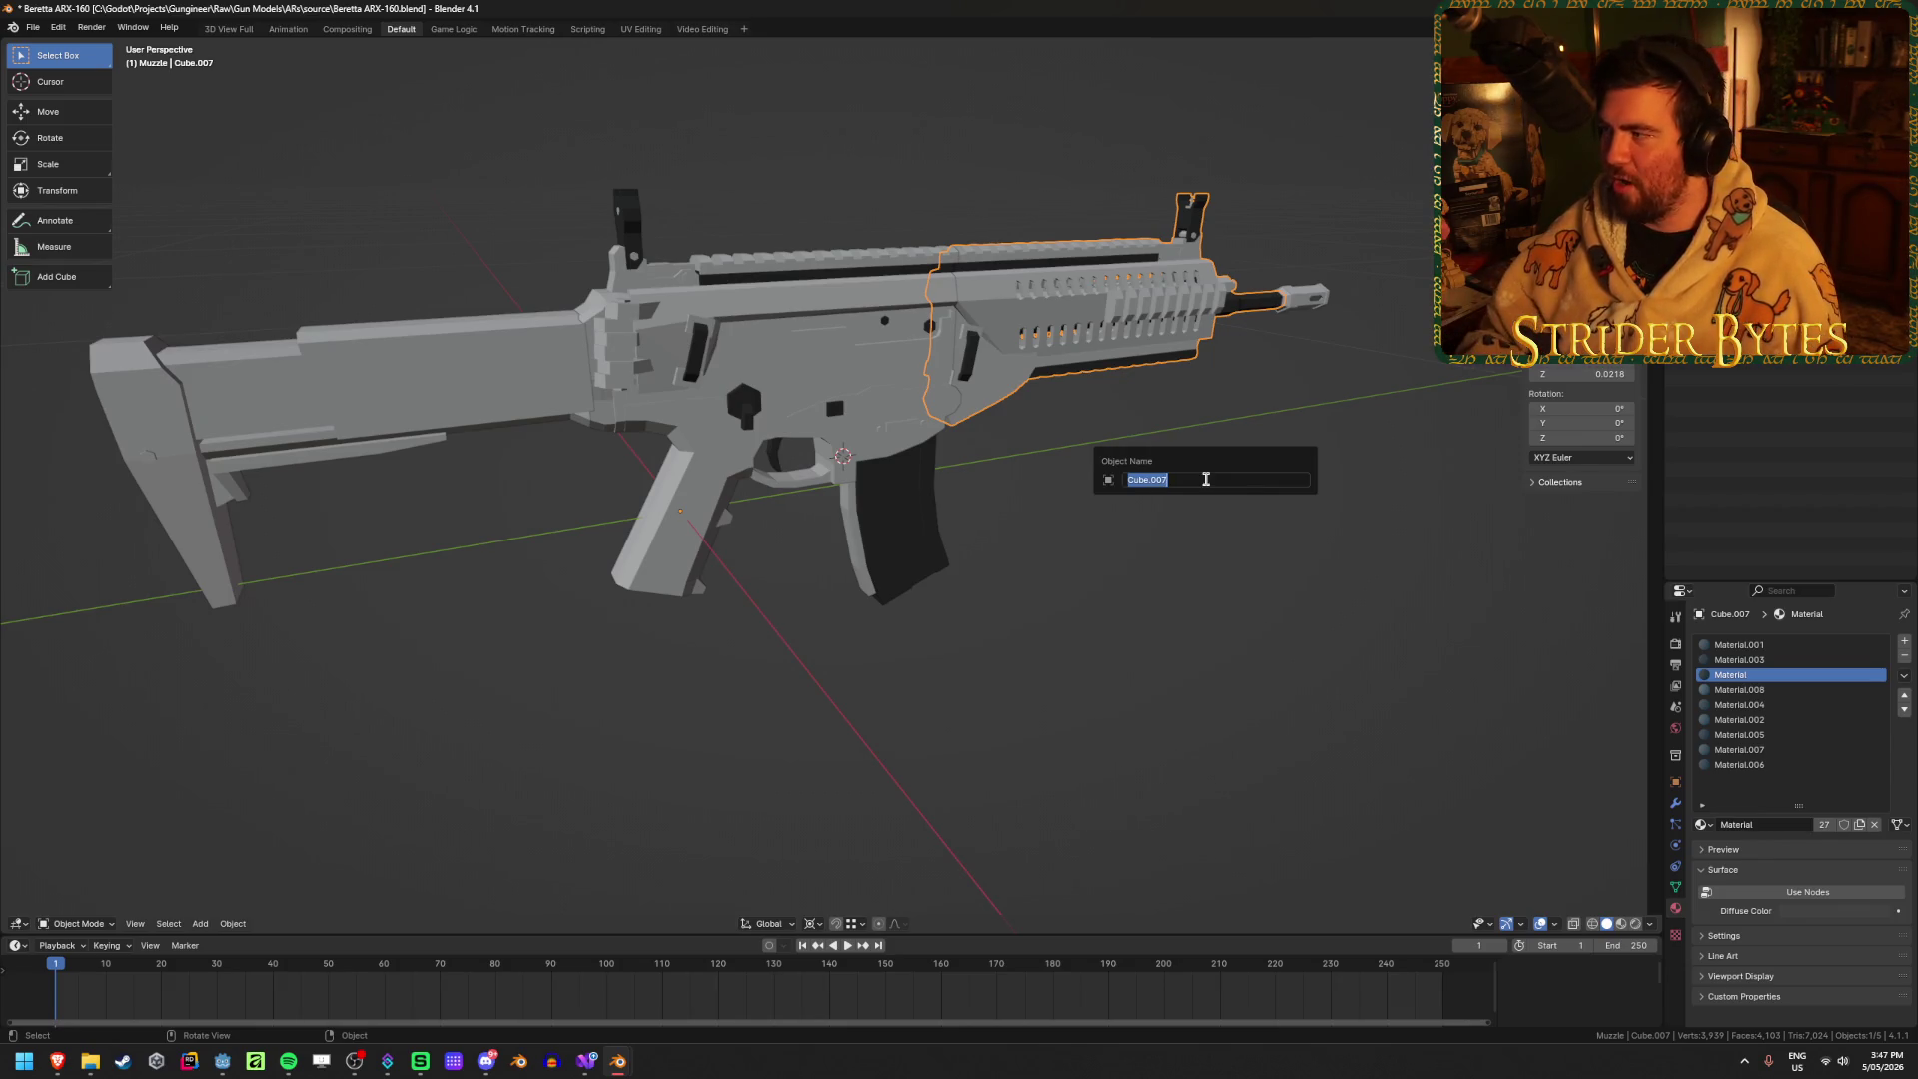
type("ARX160_")
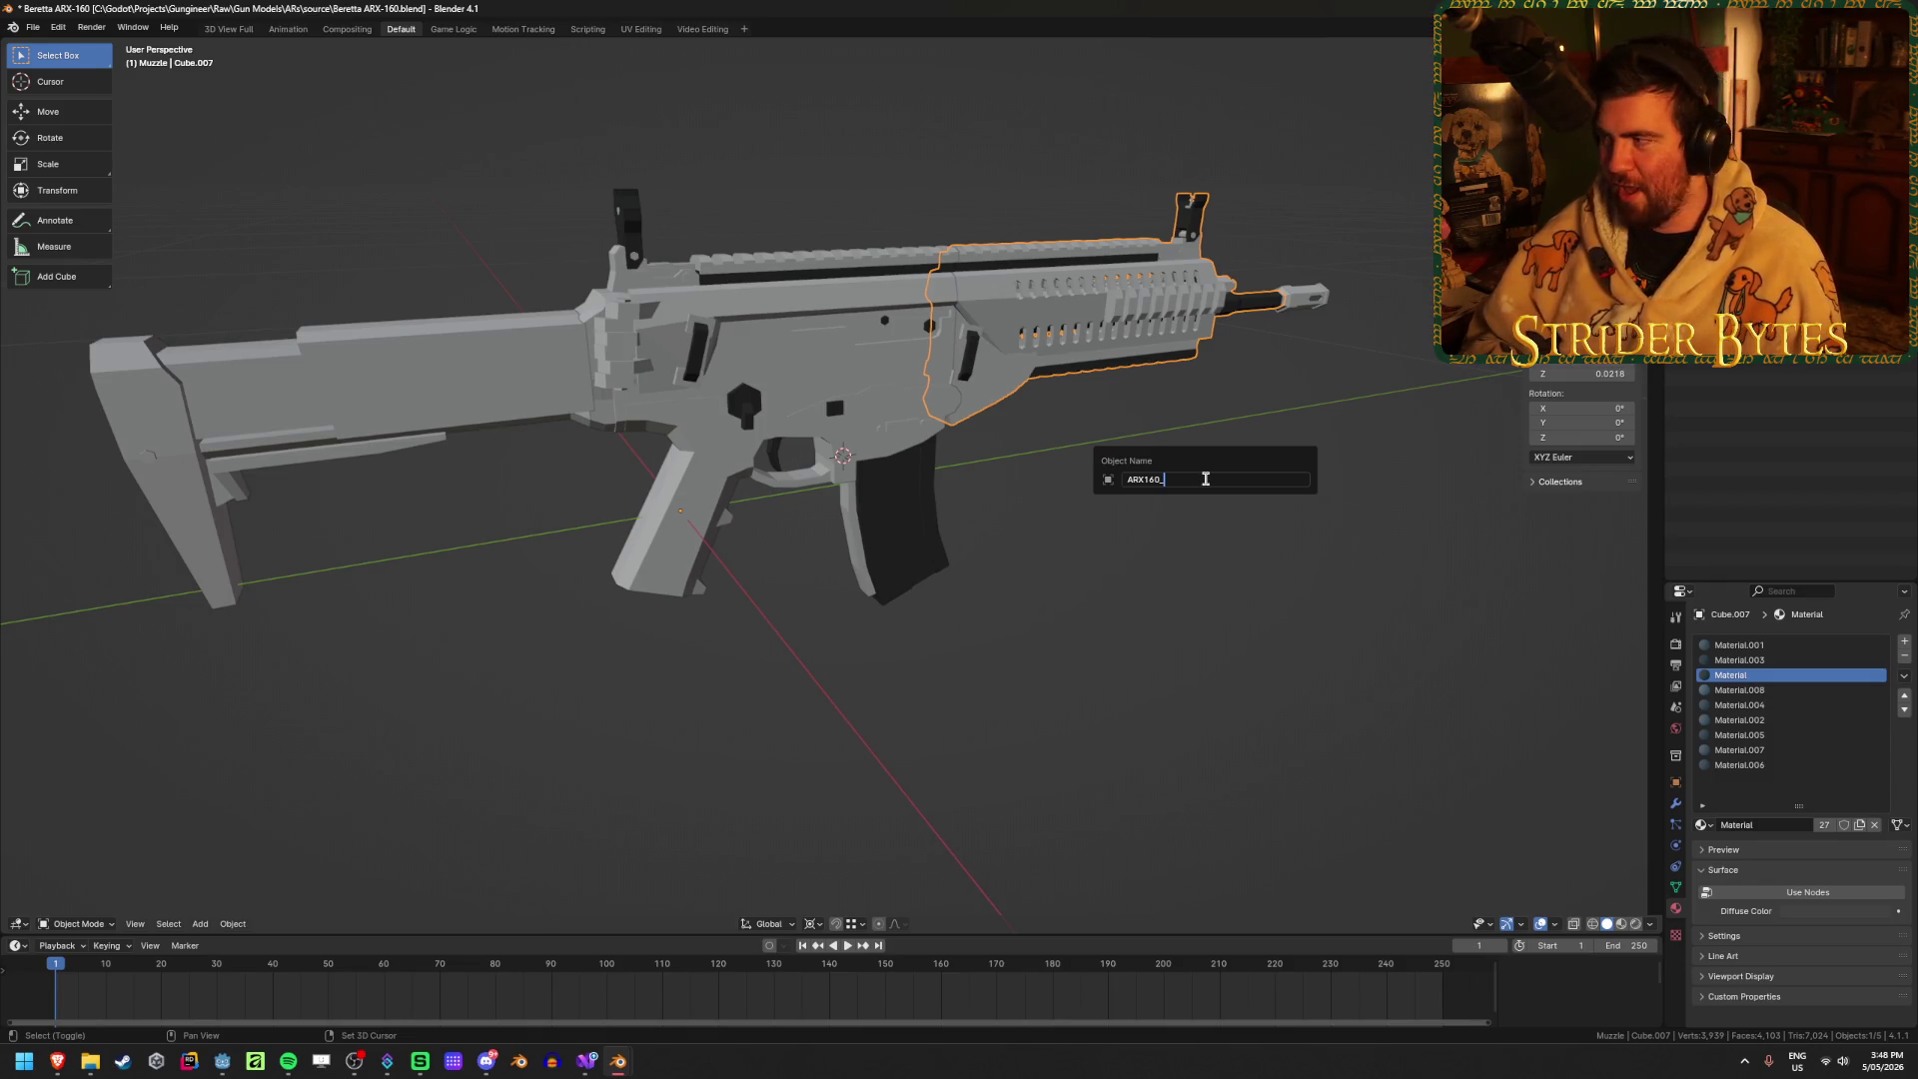
type("Barrel")
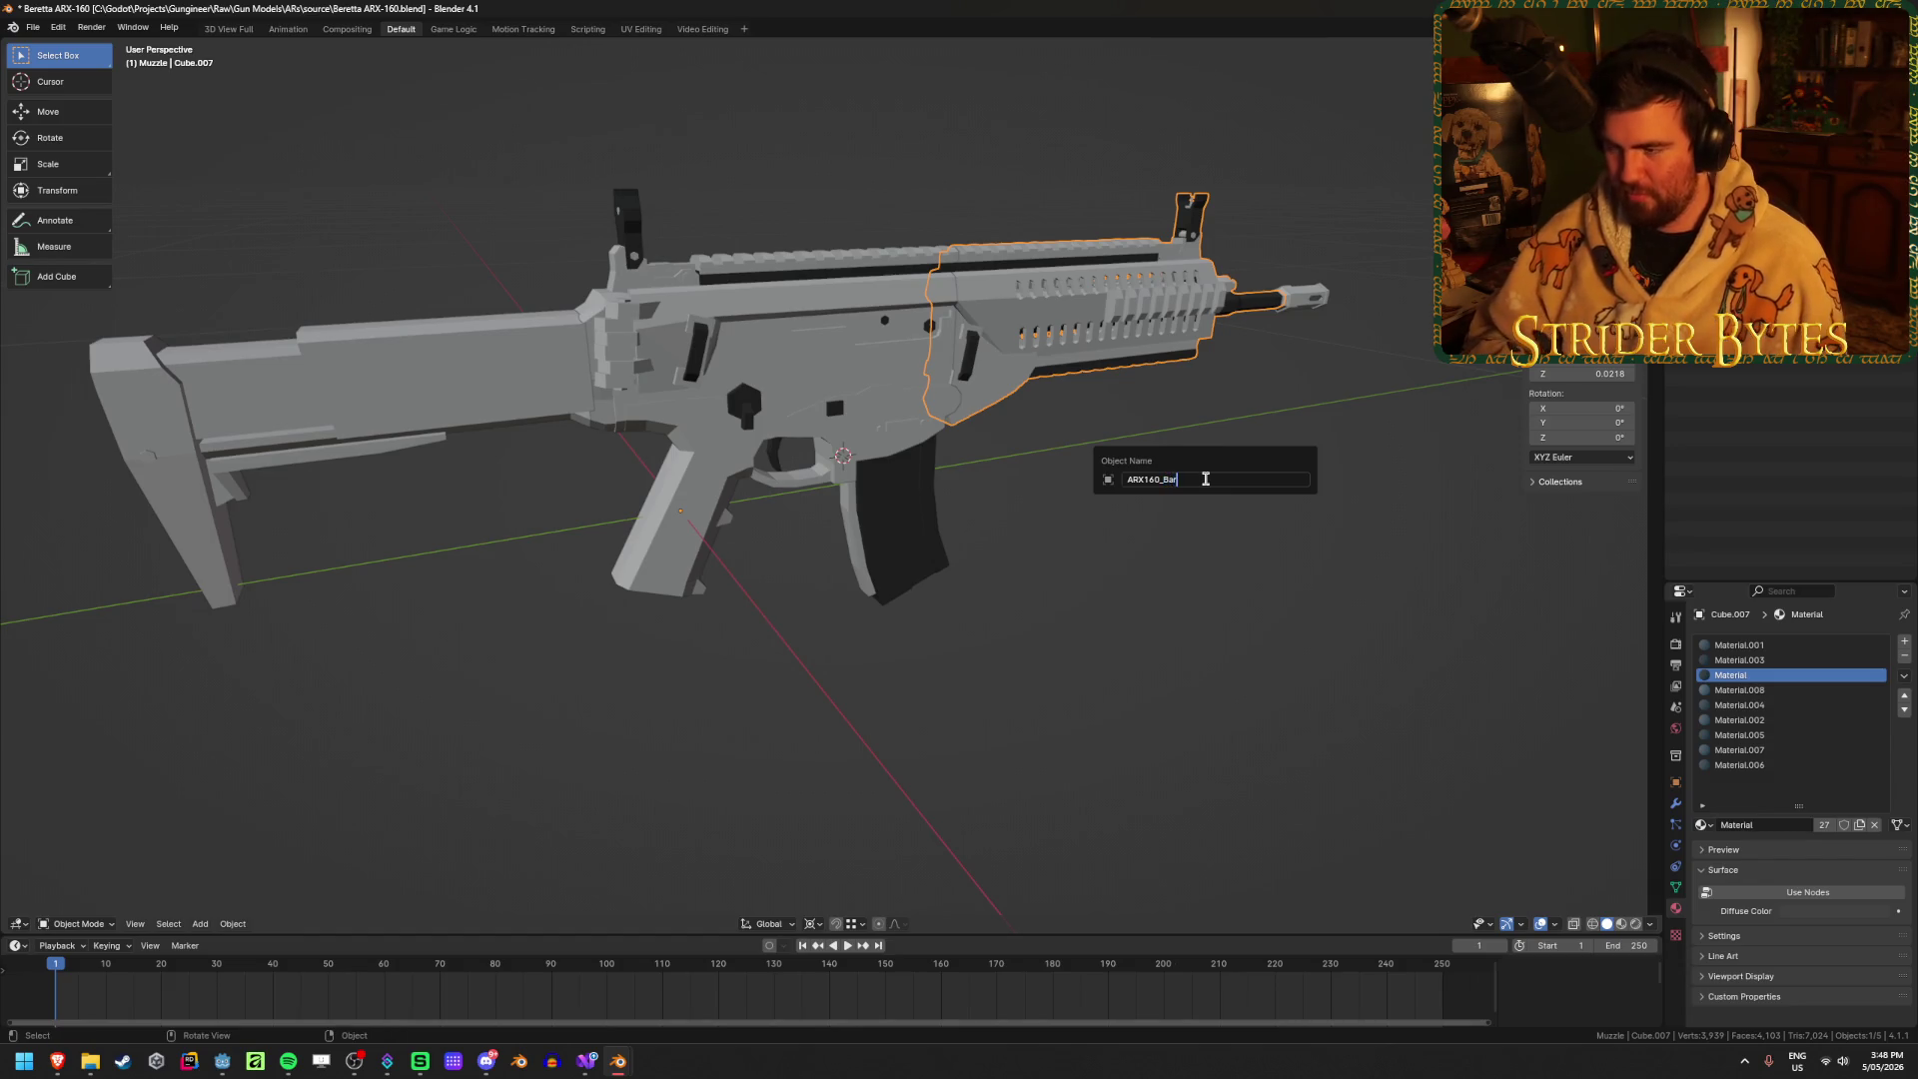
key("Return")
left_click(486, 361)
key("F2")
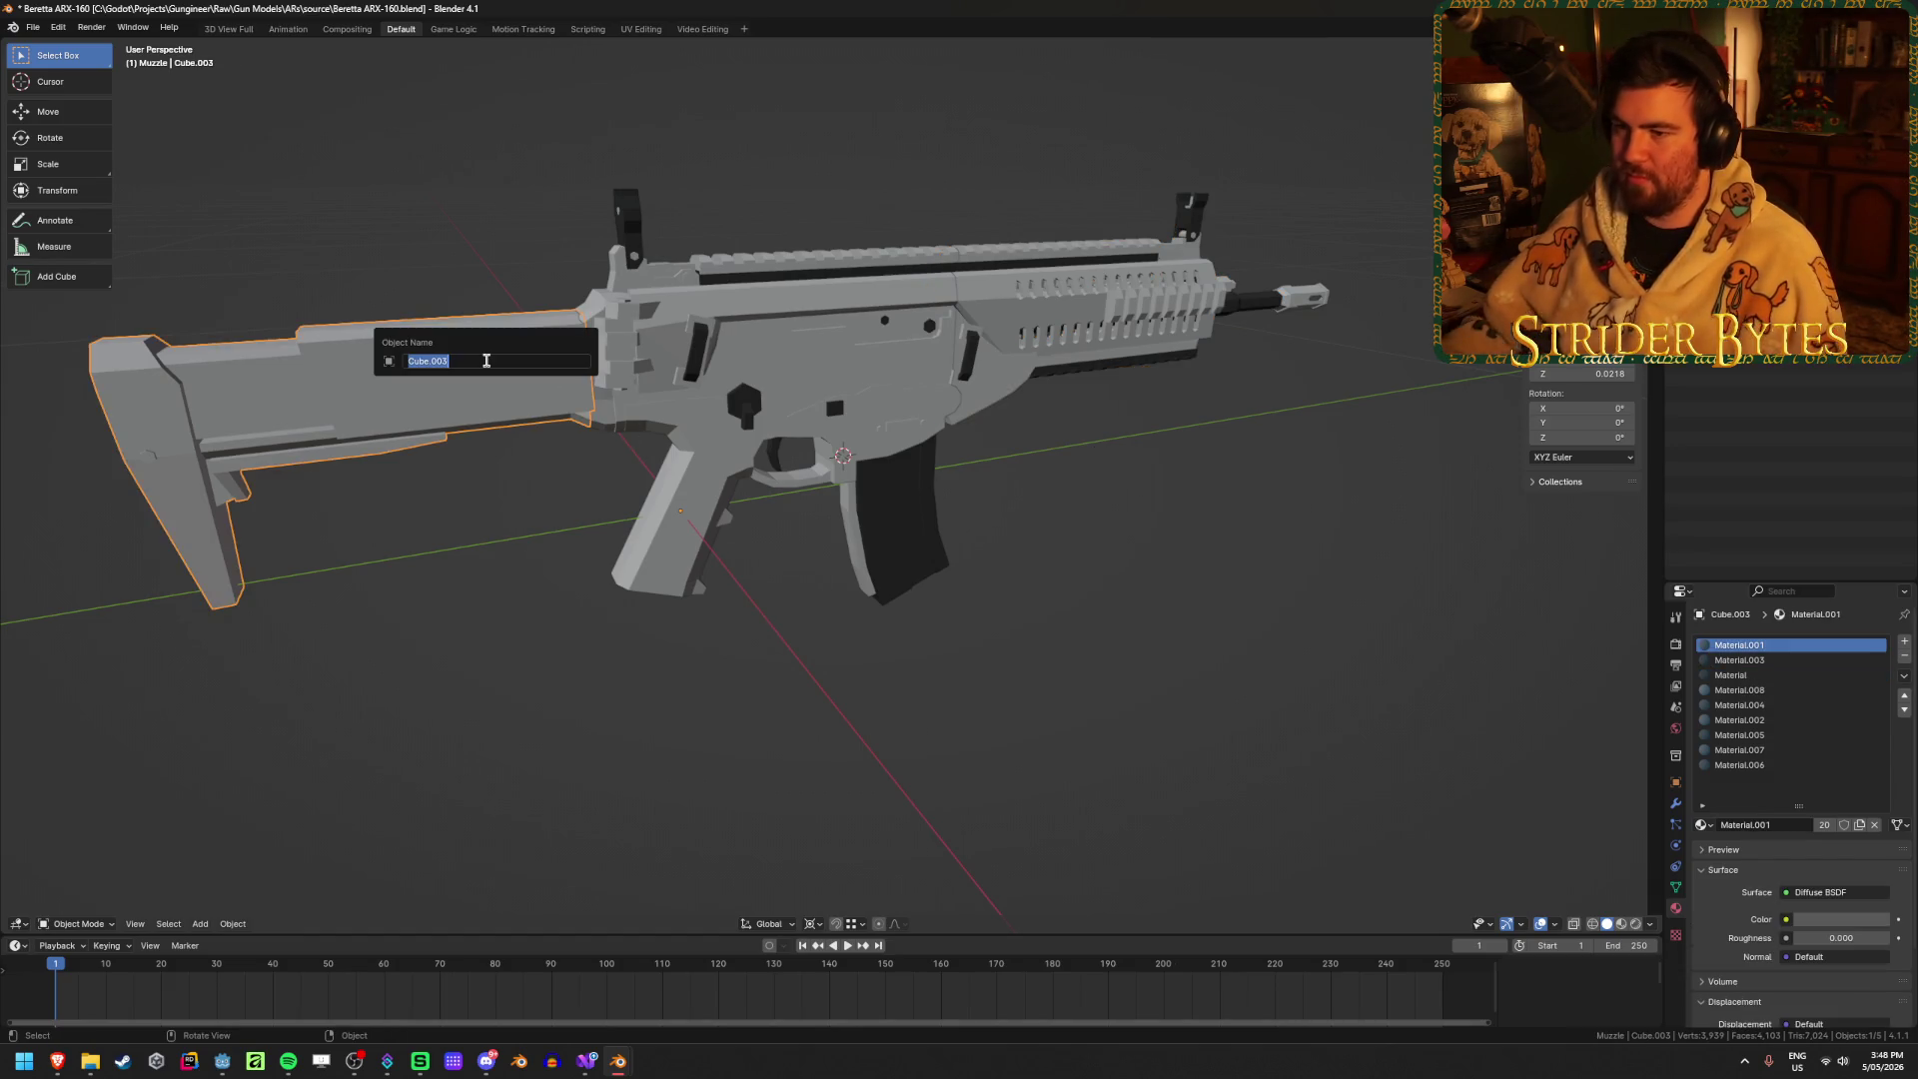
type("ARX160_Stock")
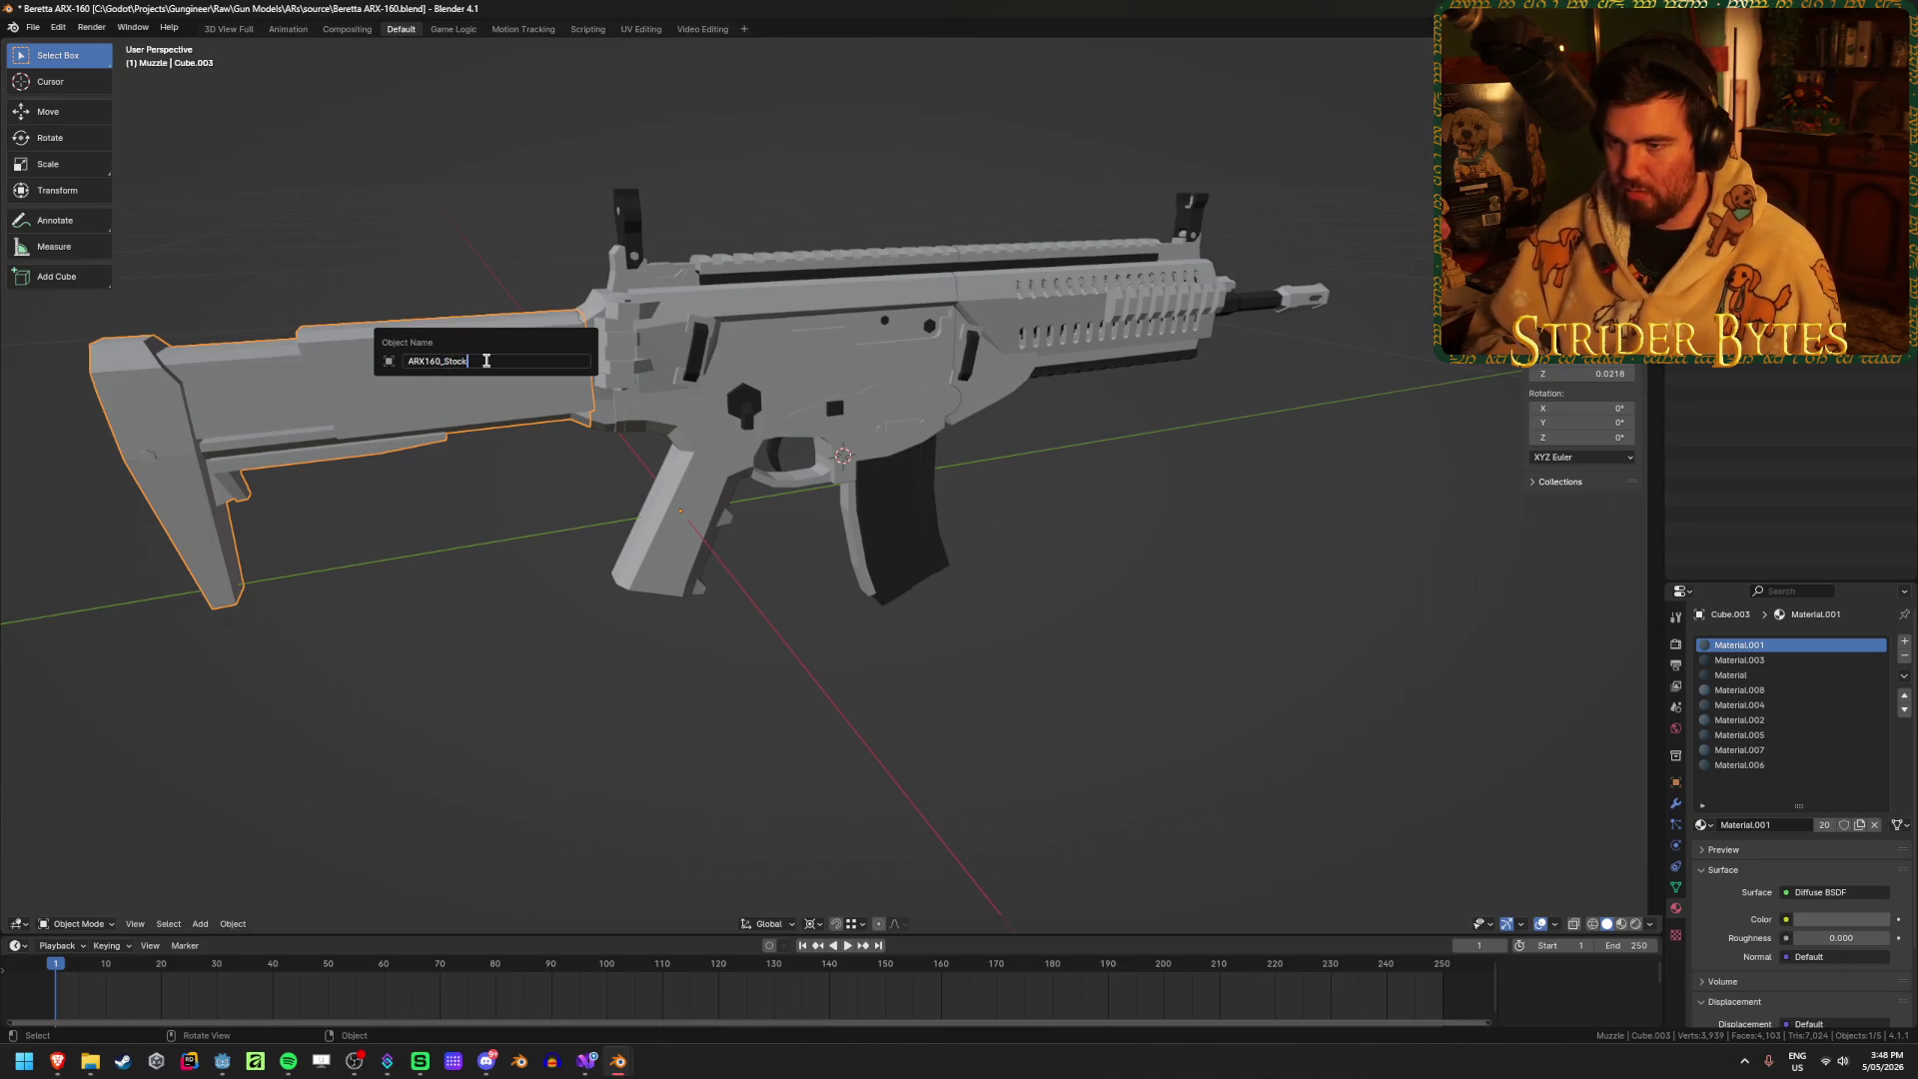
key("Return")
key("ctrl+s")
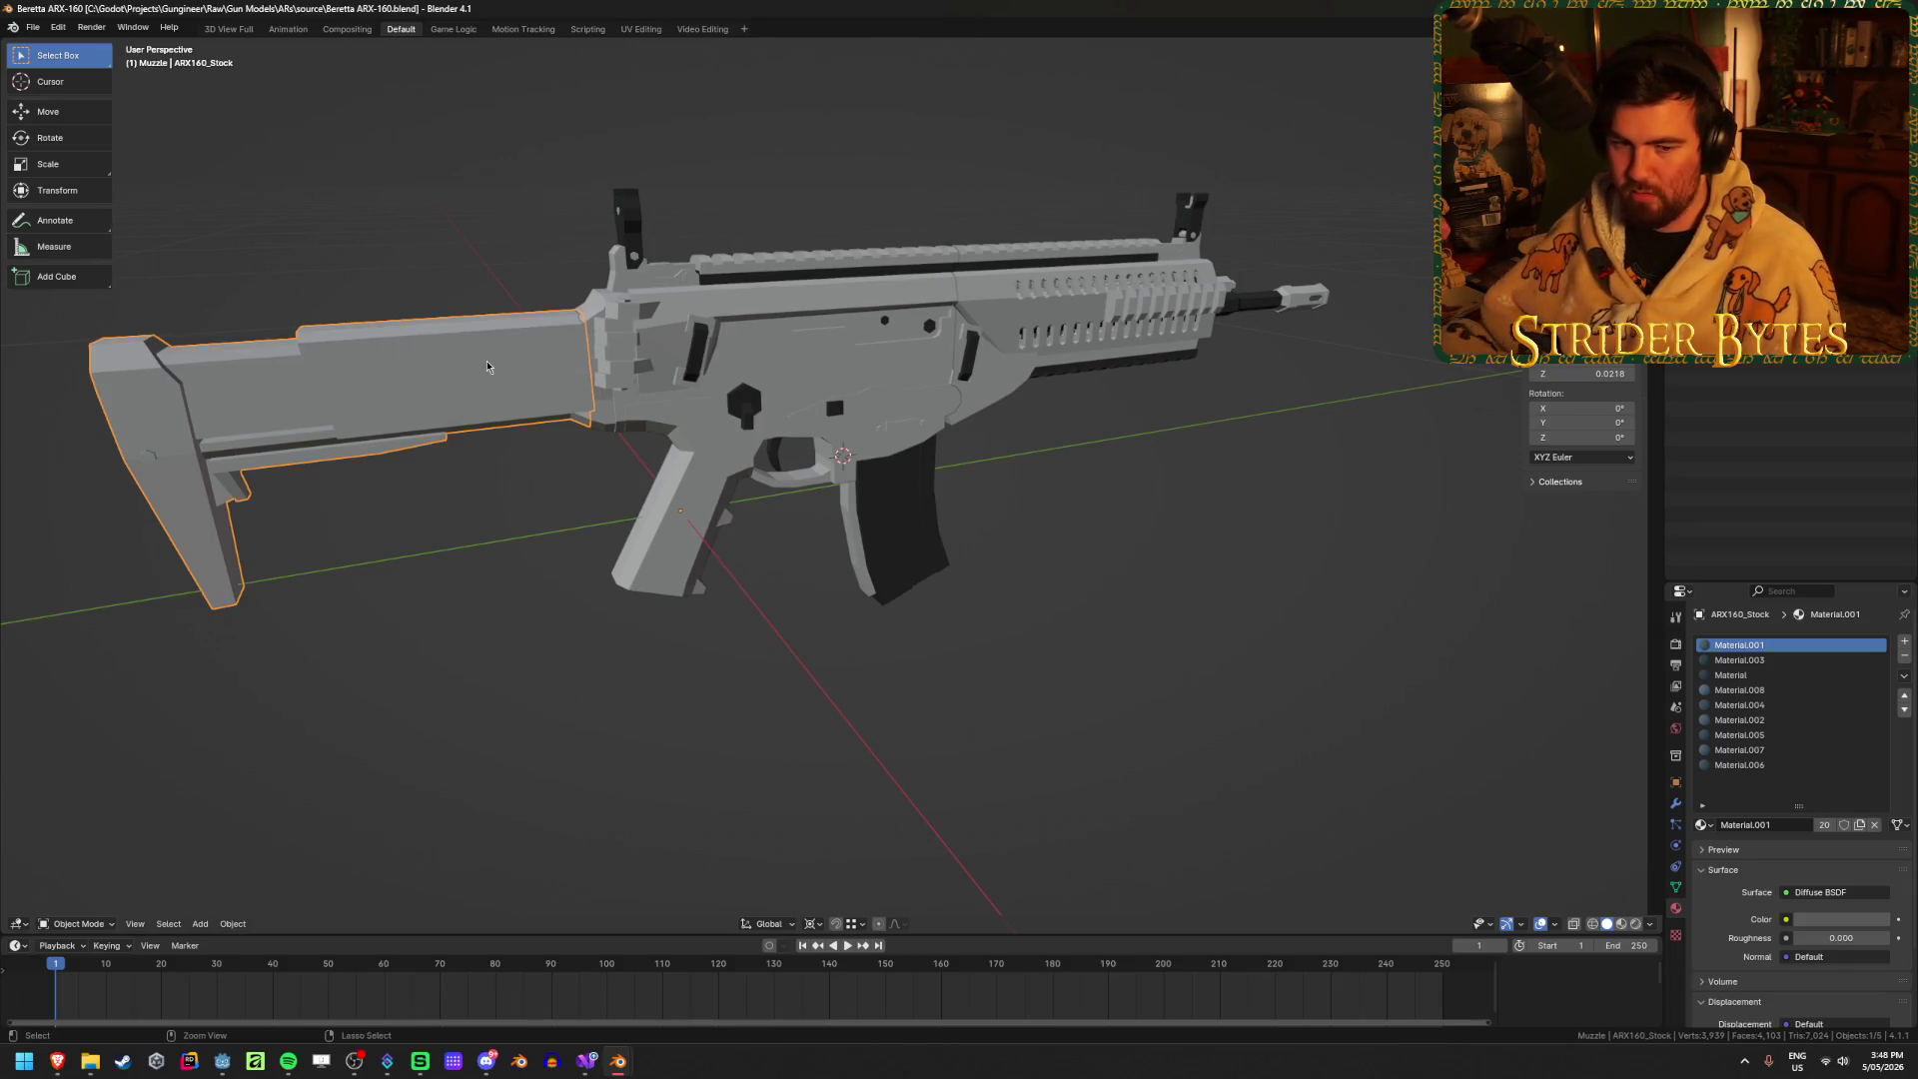
Step: Rename the magazine ARX160_Magazine and save the file
mouse_move(672, 629)
middle_mouse_down()
mouse_move(1164, 625)
mouse_move(1055, 539)
mouse_move(1074, 538)
middle_mouse_up()
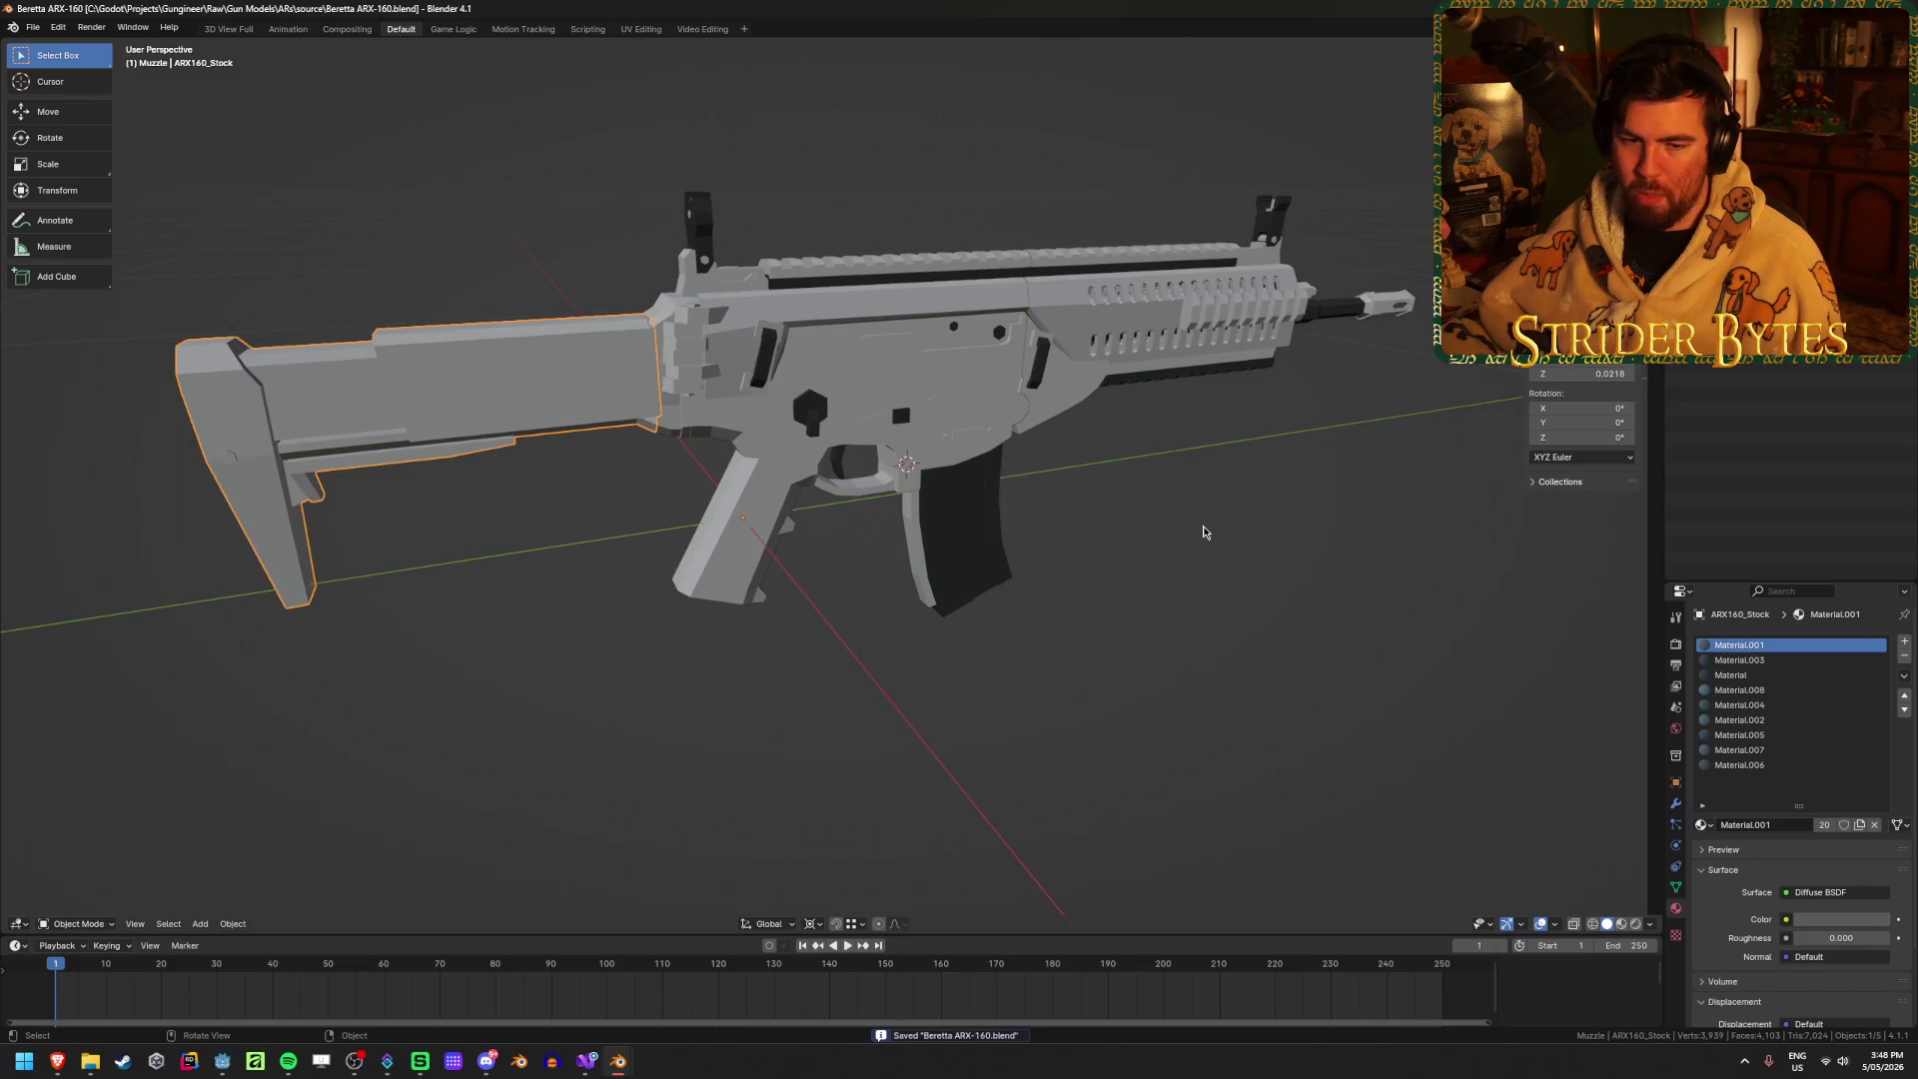
left_click(933, 555)
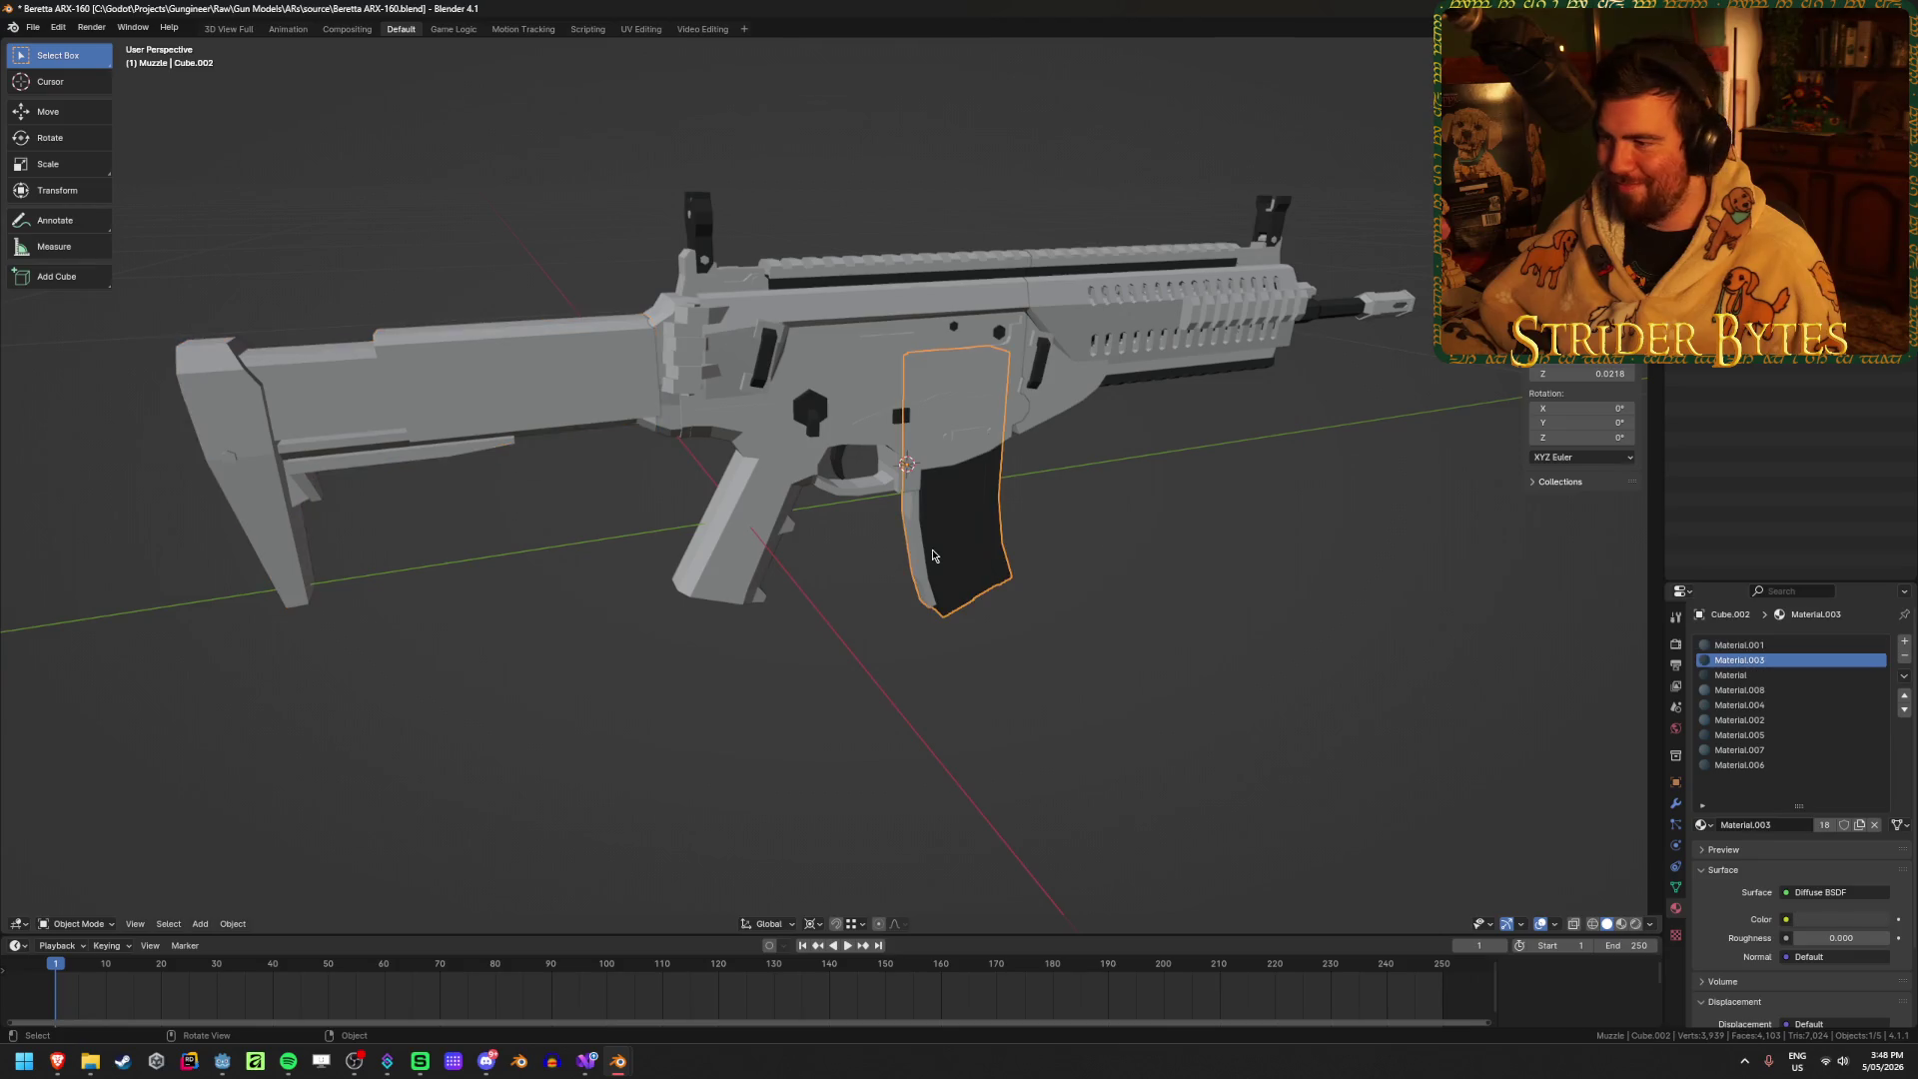
key("F2")
type("ARX160_M")
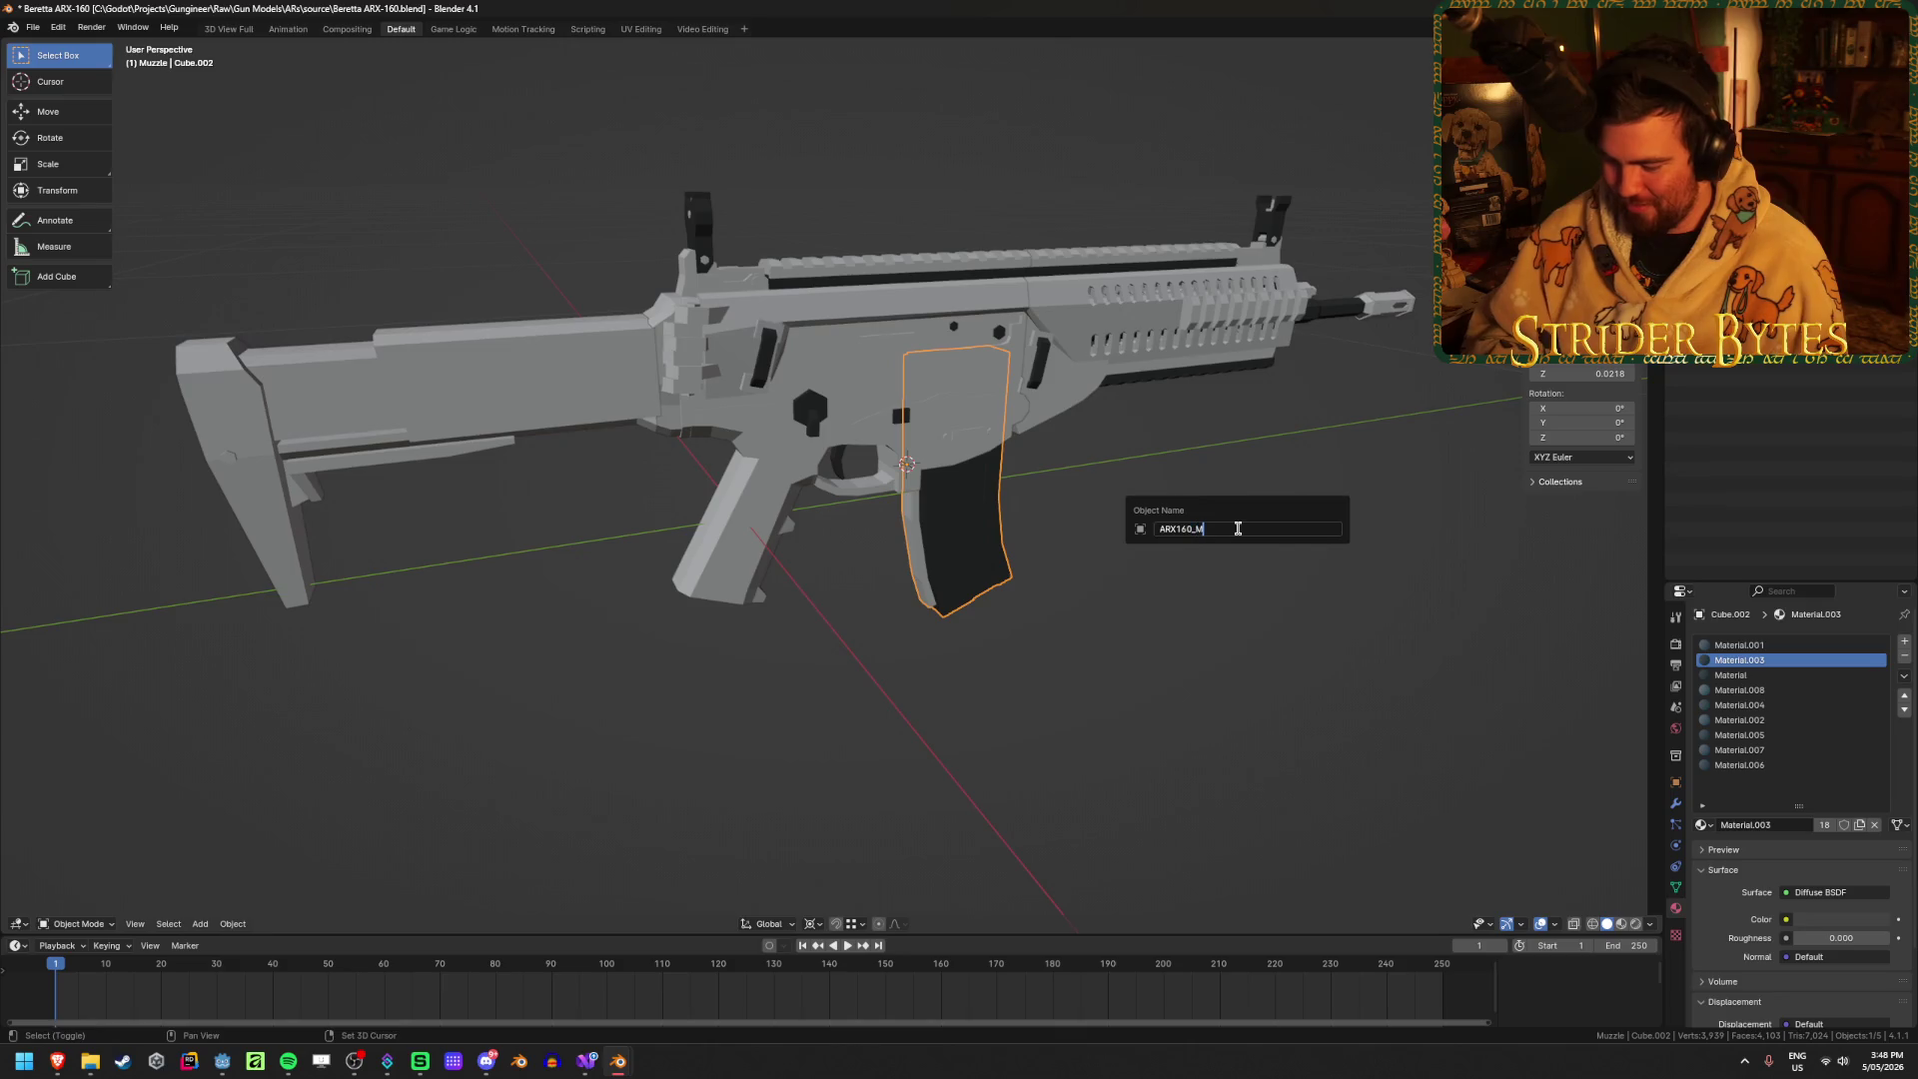
type("agazine")
key("Return")
key("ctrl+s")
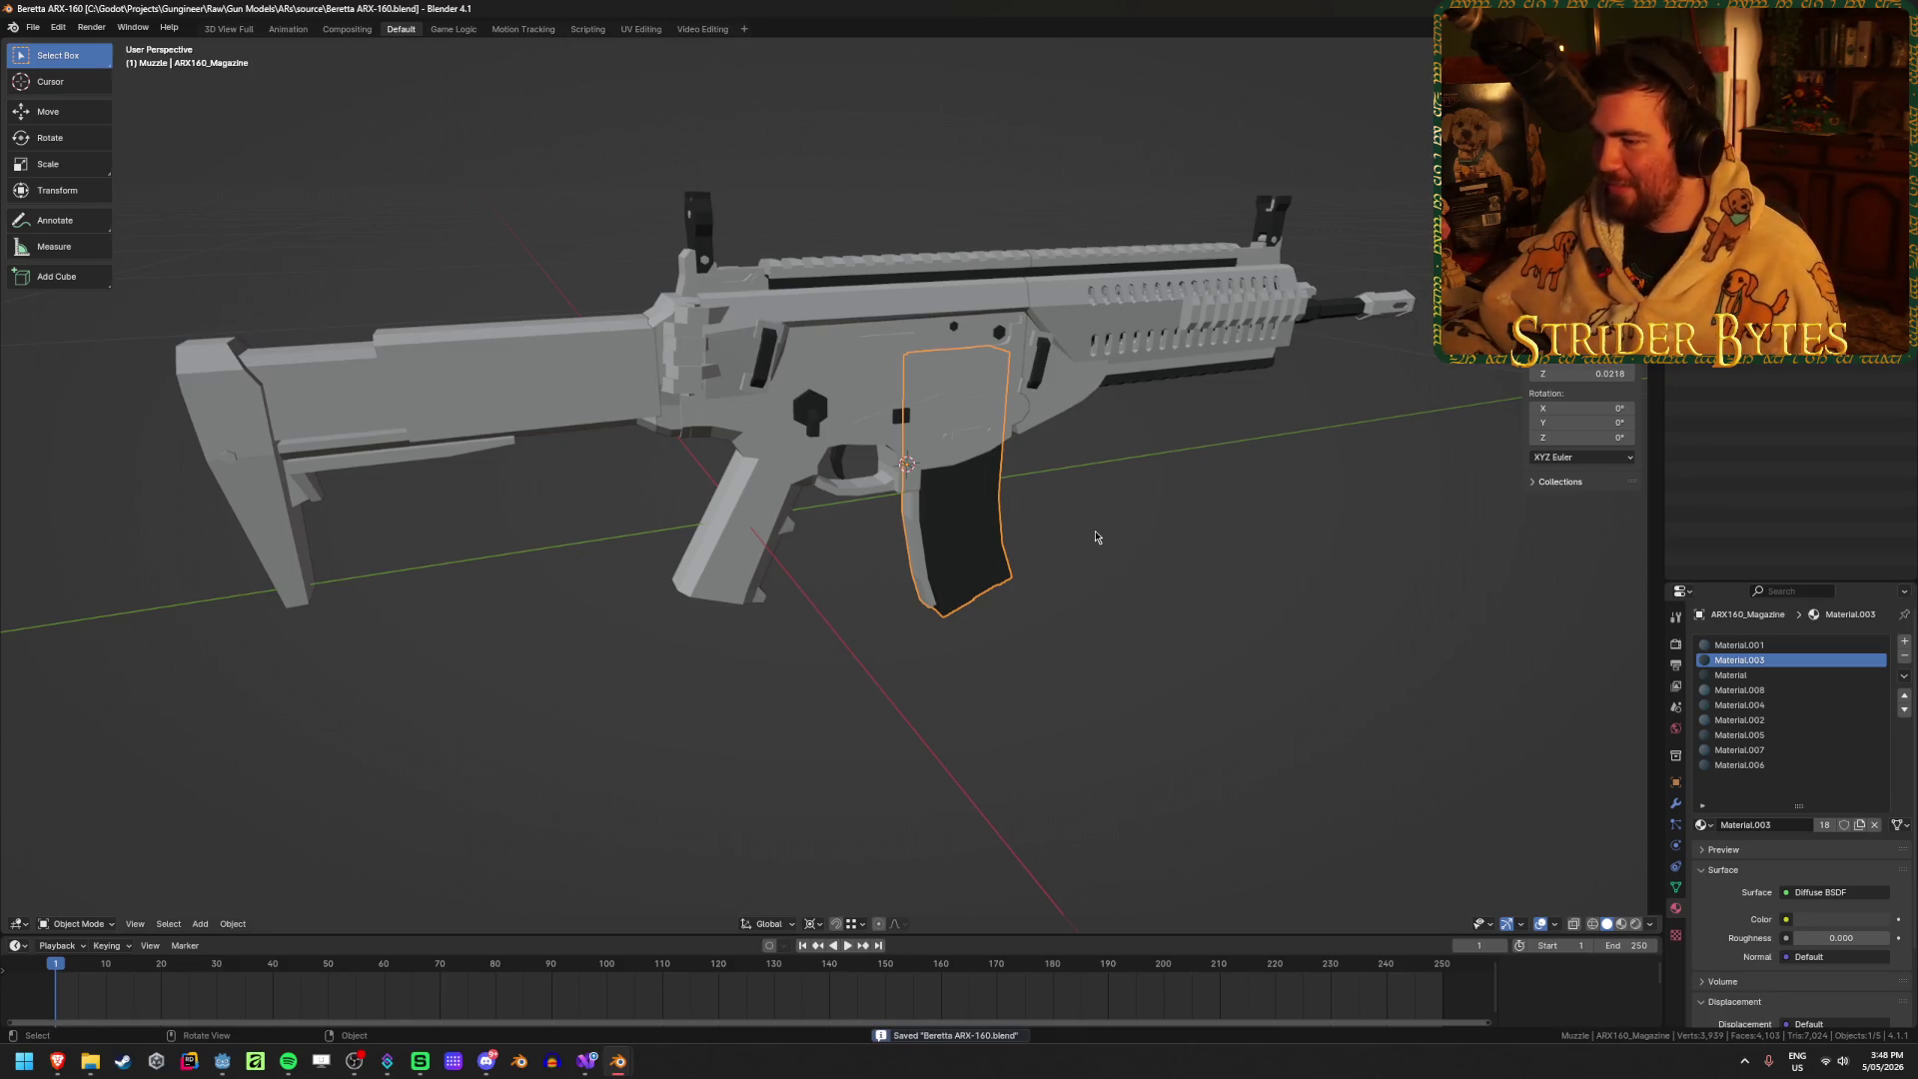
scroll(1176, 497, "up", 2)
middle_click_drag(1177, 497, 769, 545)
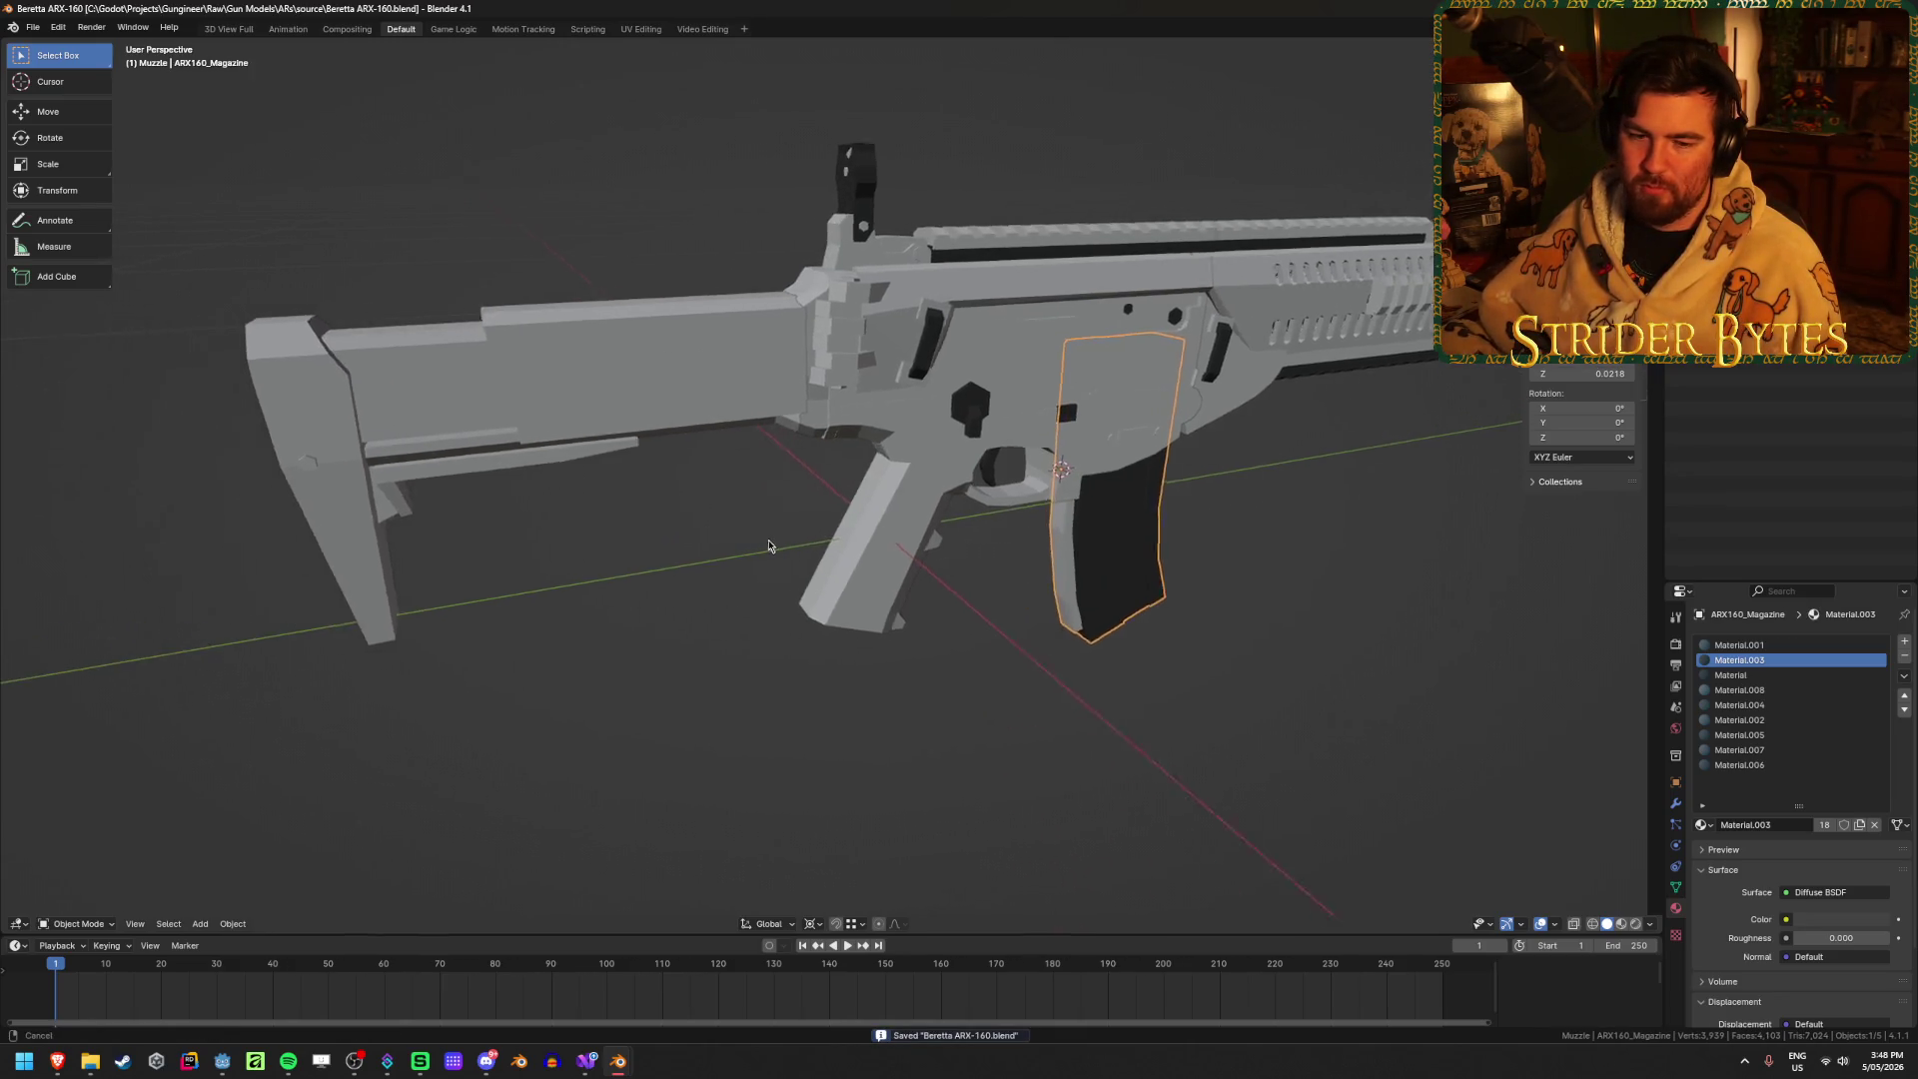
scroll(771, 545, "up", 1)
left_click(759, 390)
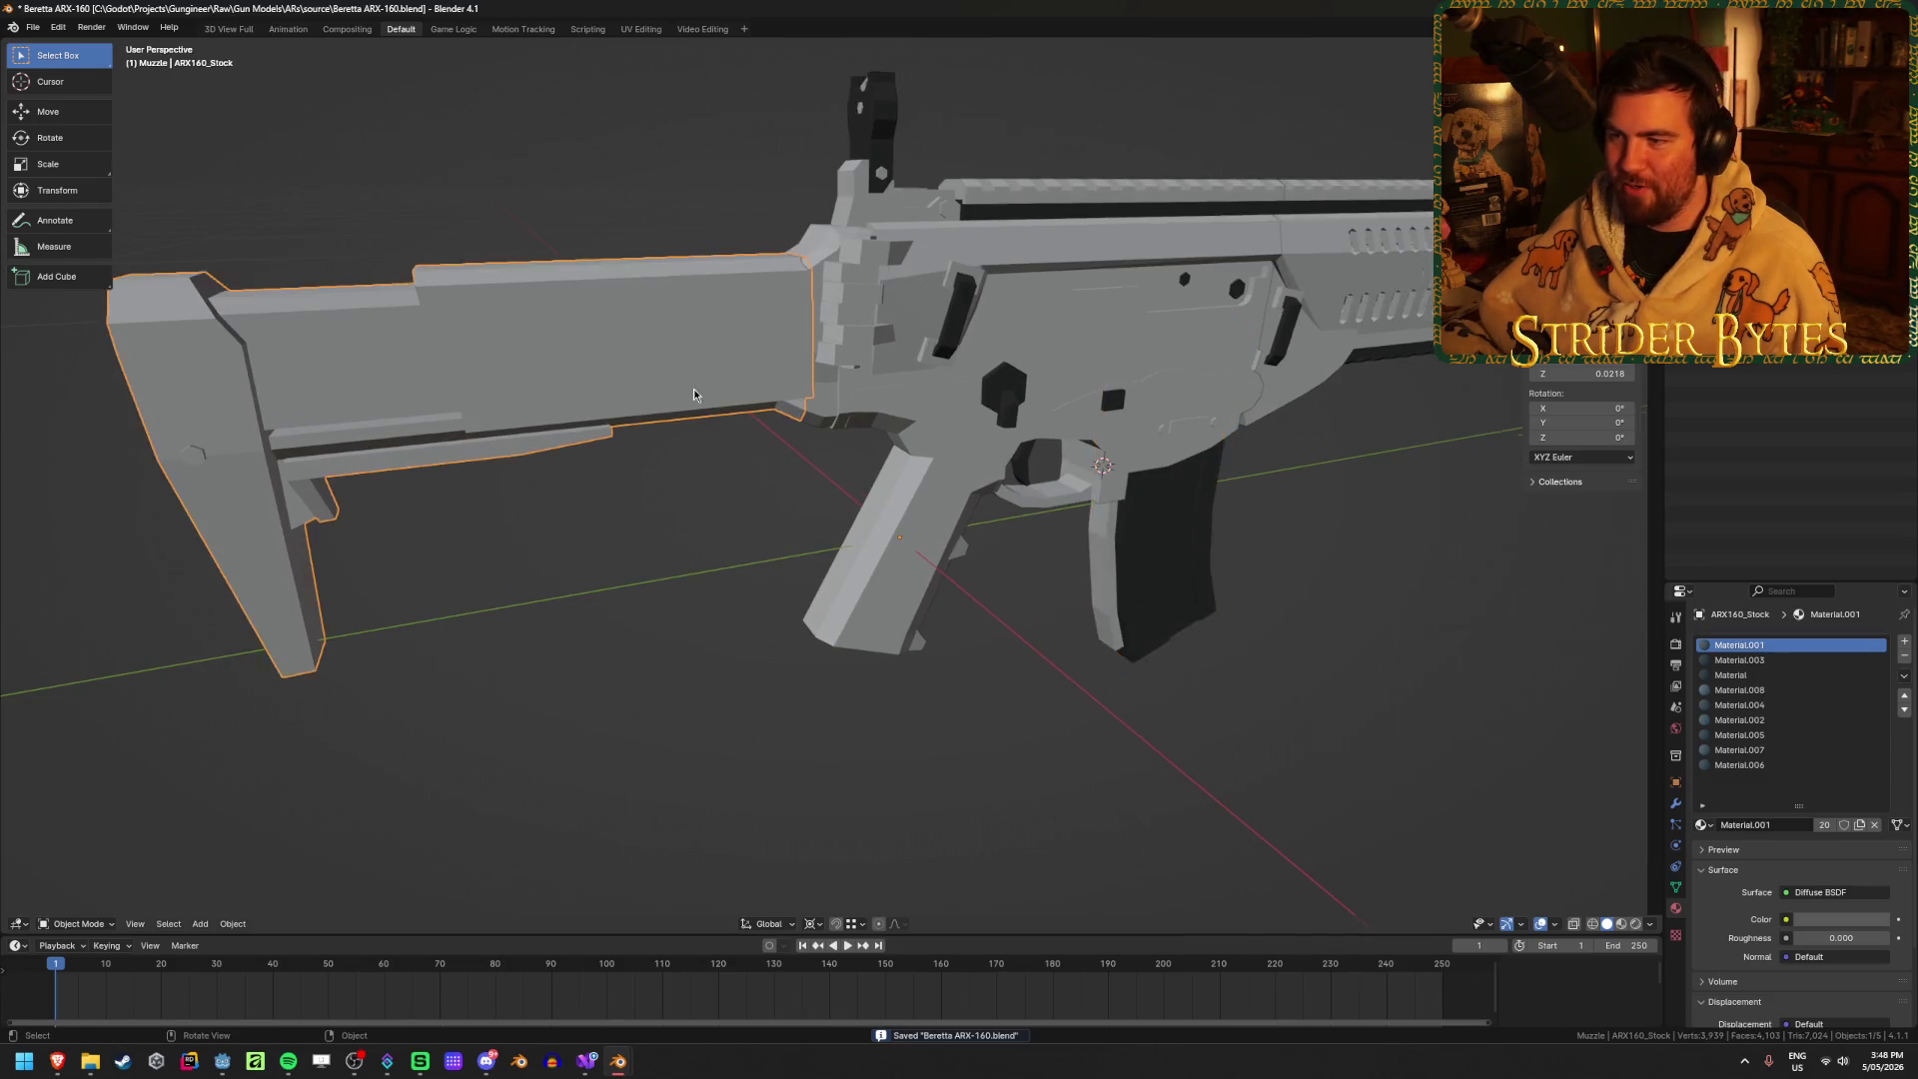
scroll(752, 569, "up", 2)
middle_click_drag(752, 569, 777, 547)
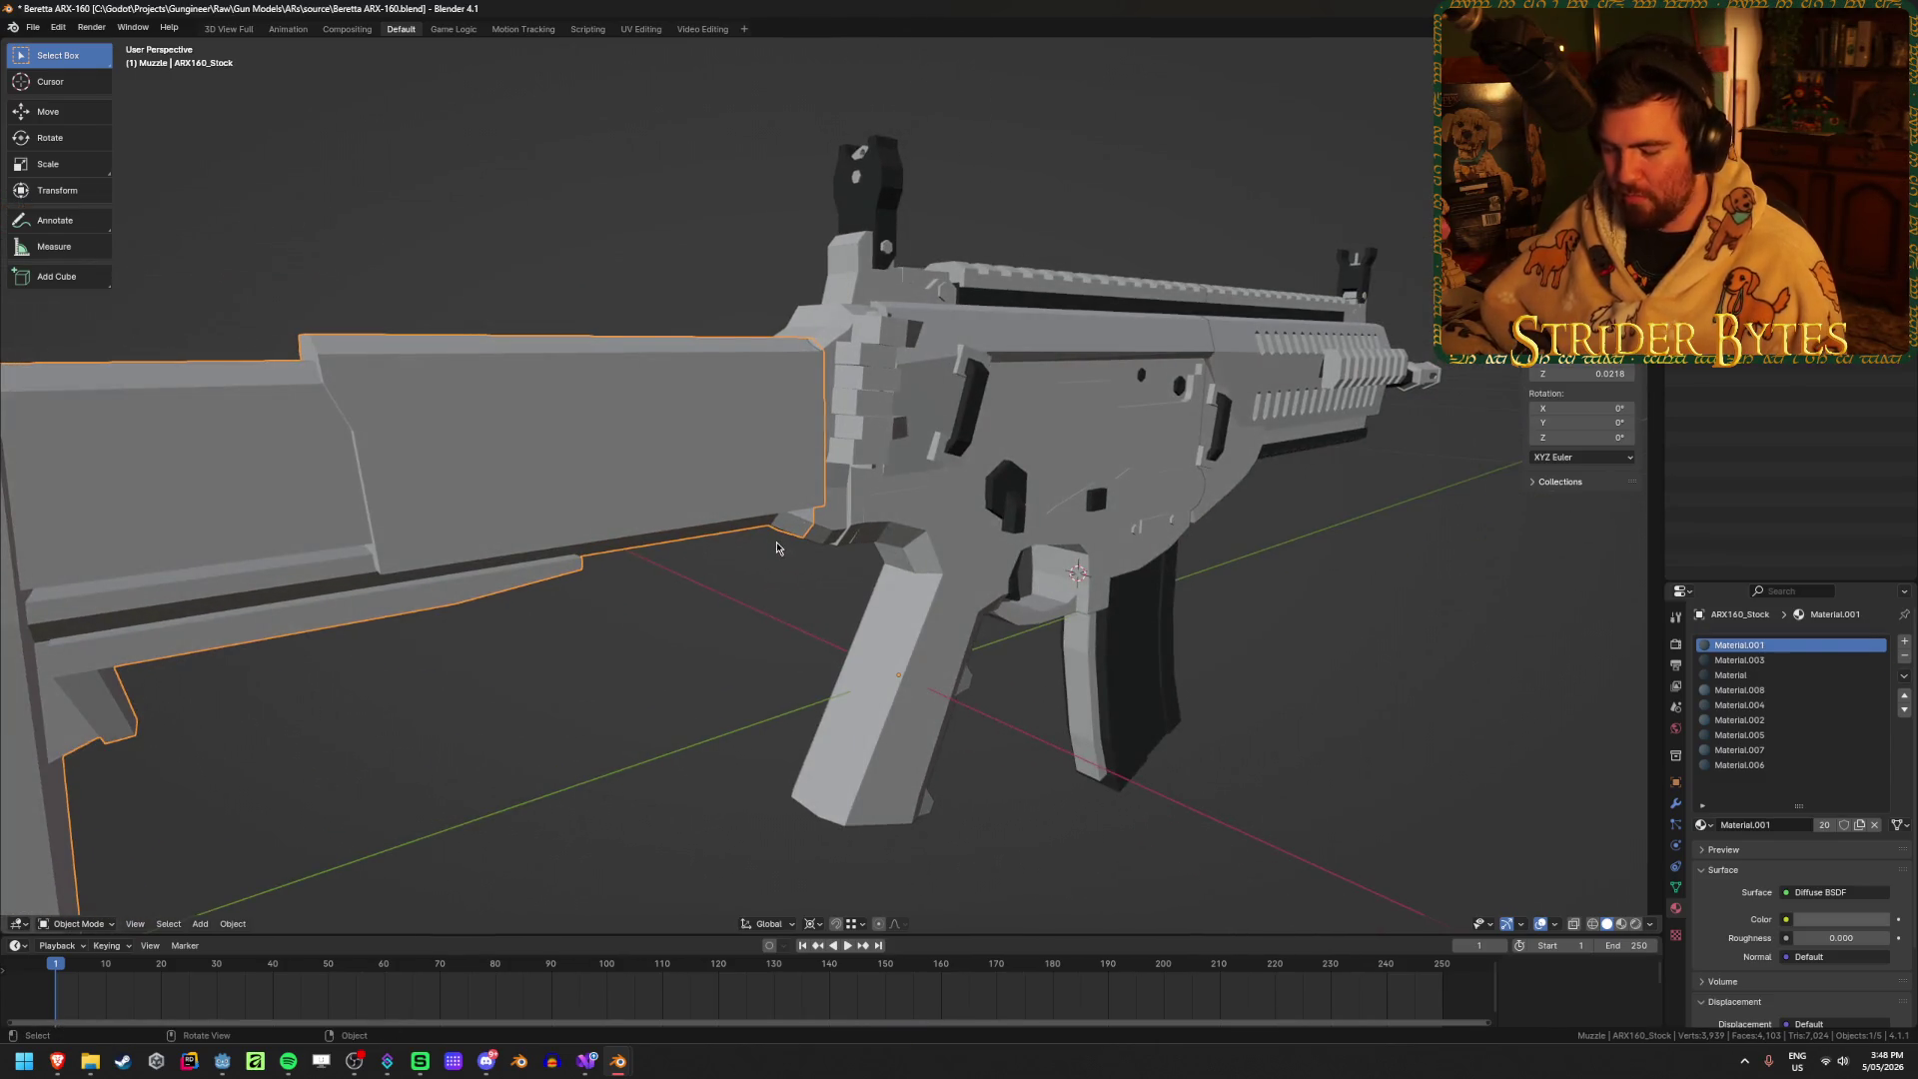
key("h")
left_click(796, 449)
key("Tab")
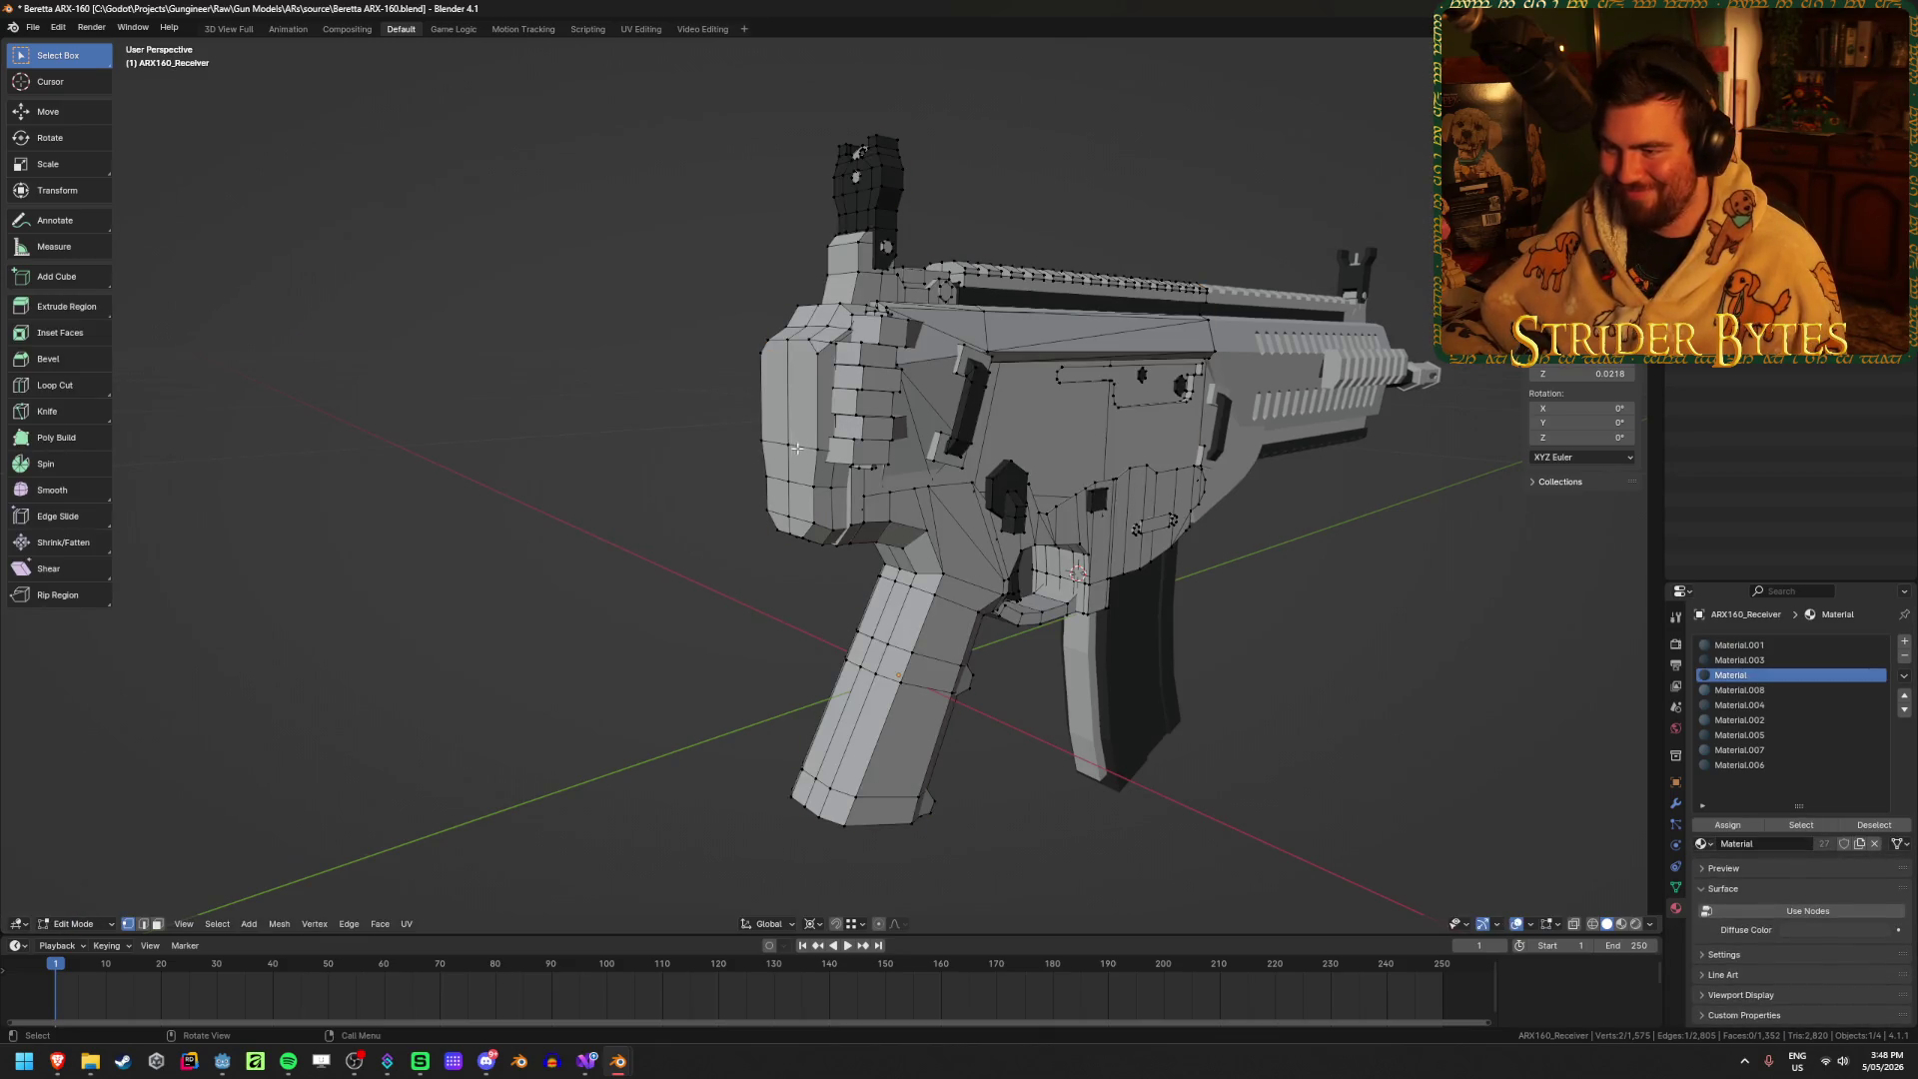
key("ctrl+Tab")
left_click(815, 536)
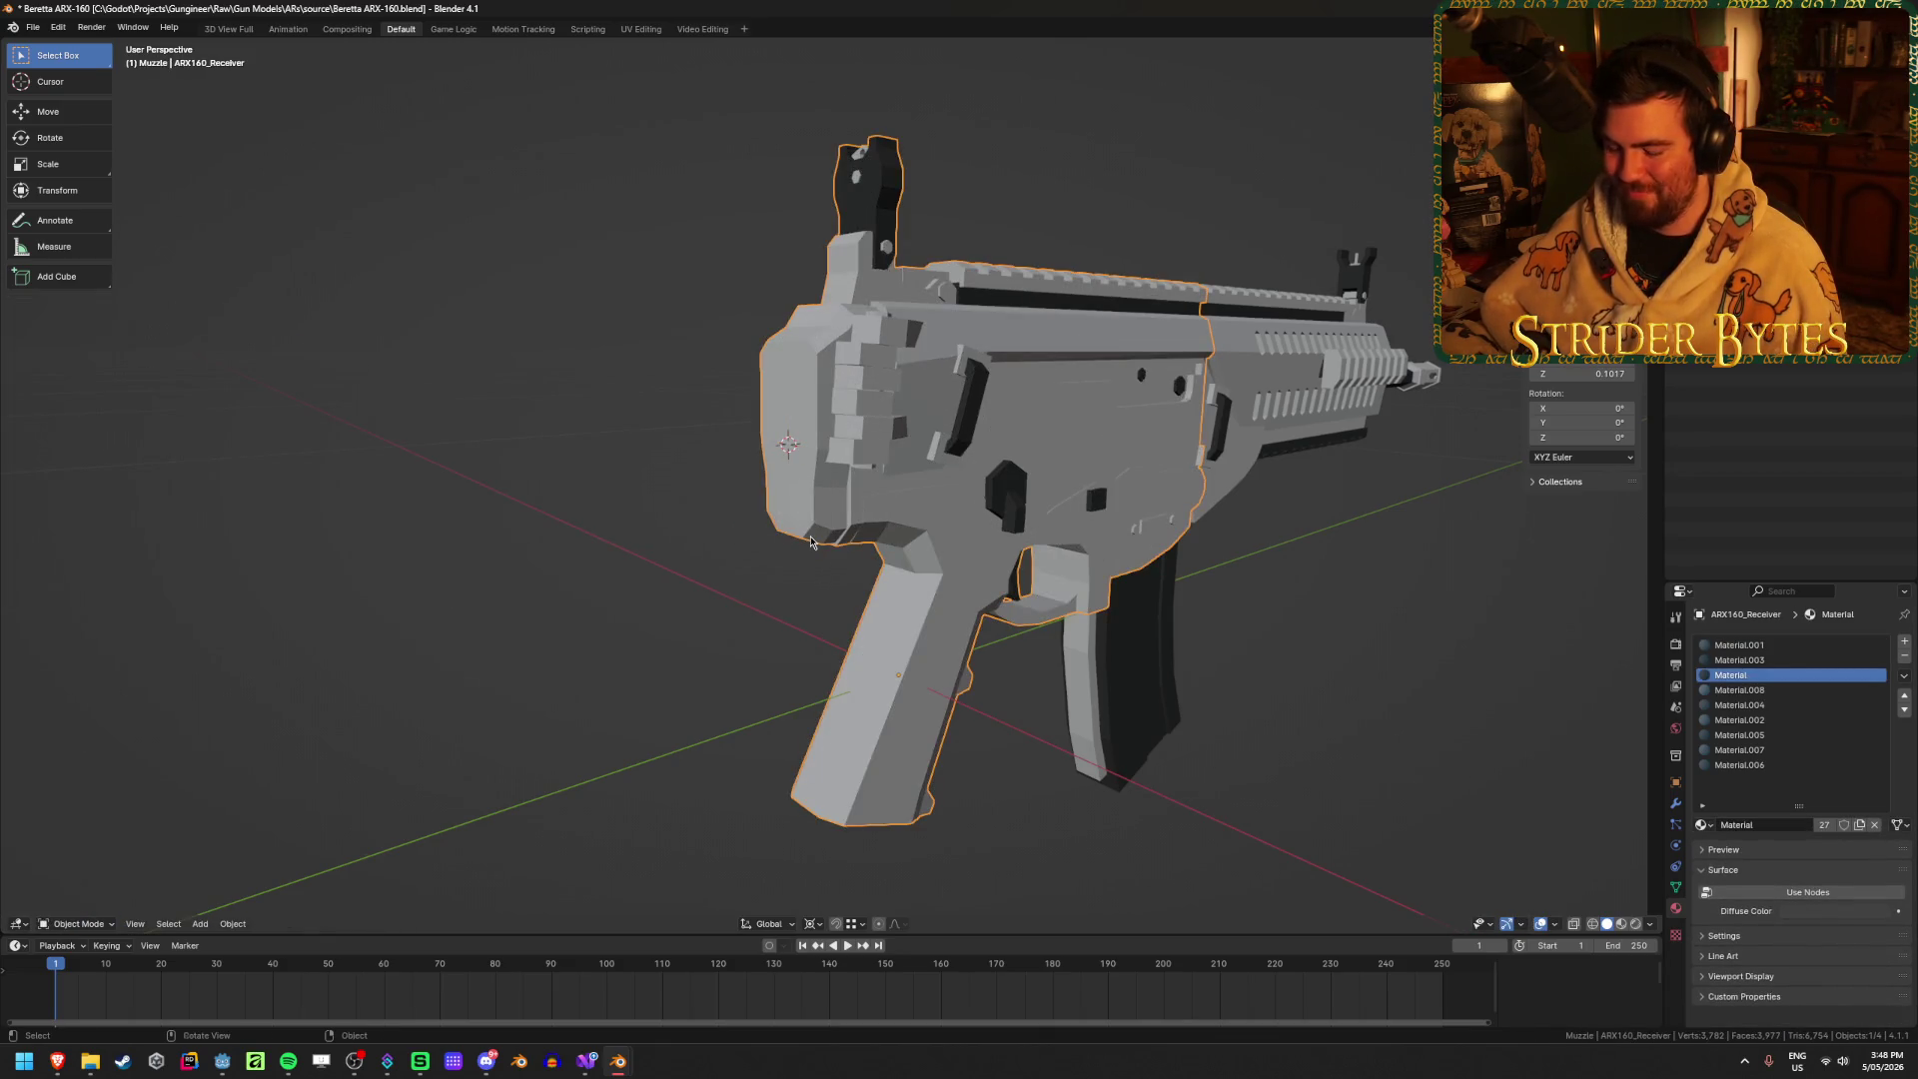
key("alt+h")
middle_click_drag(811, 542, 715, 593)
key("shift+a")
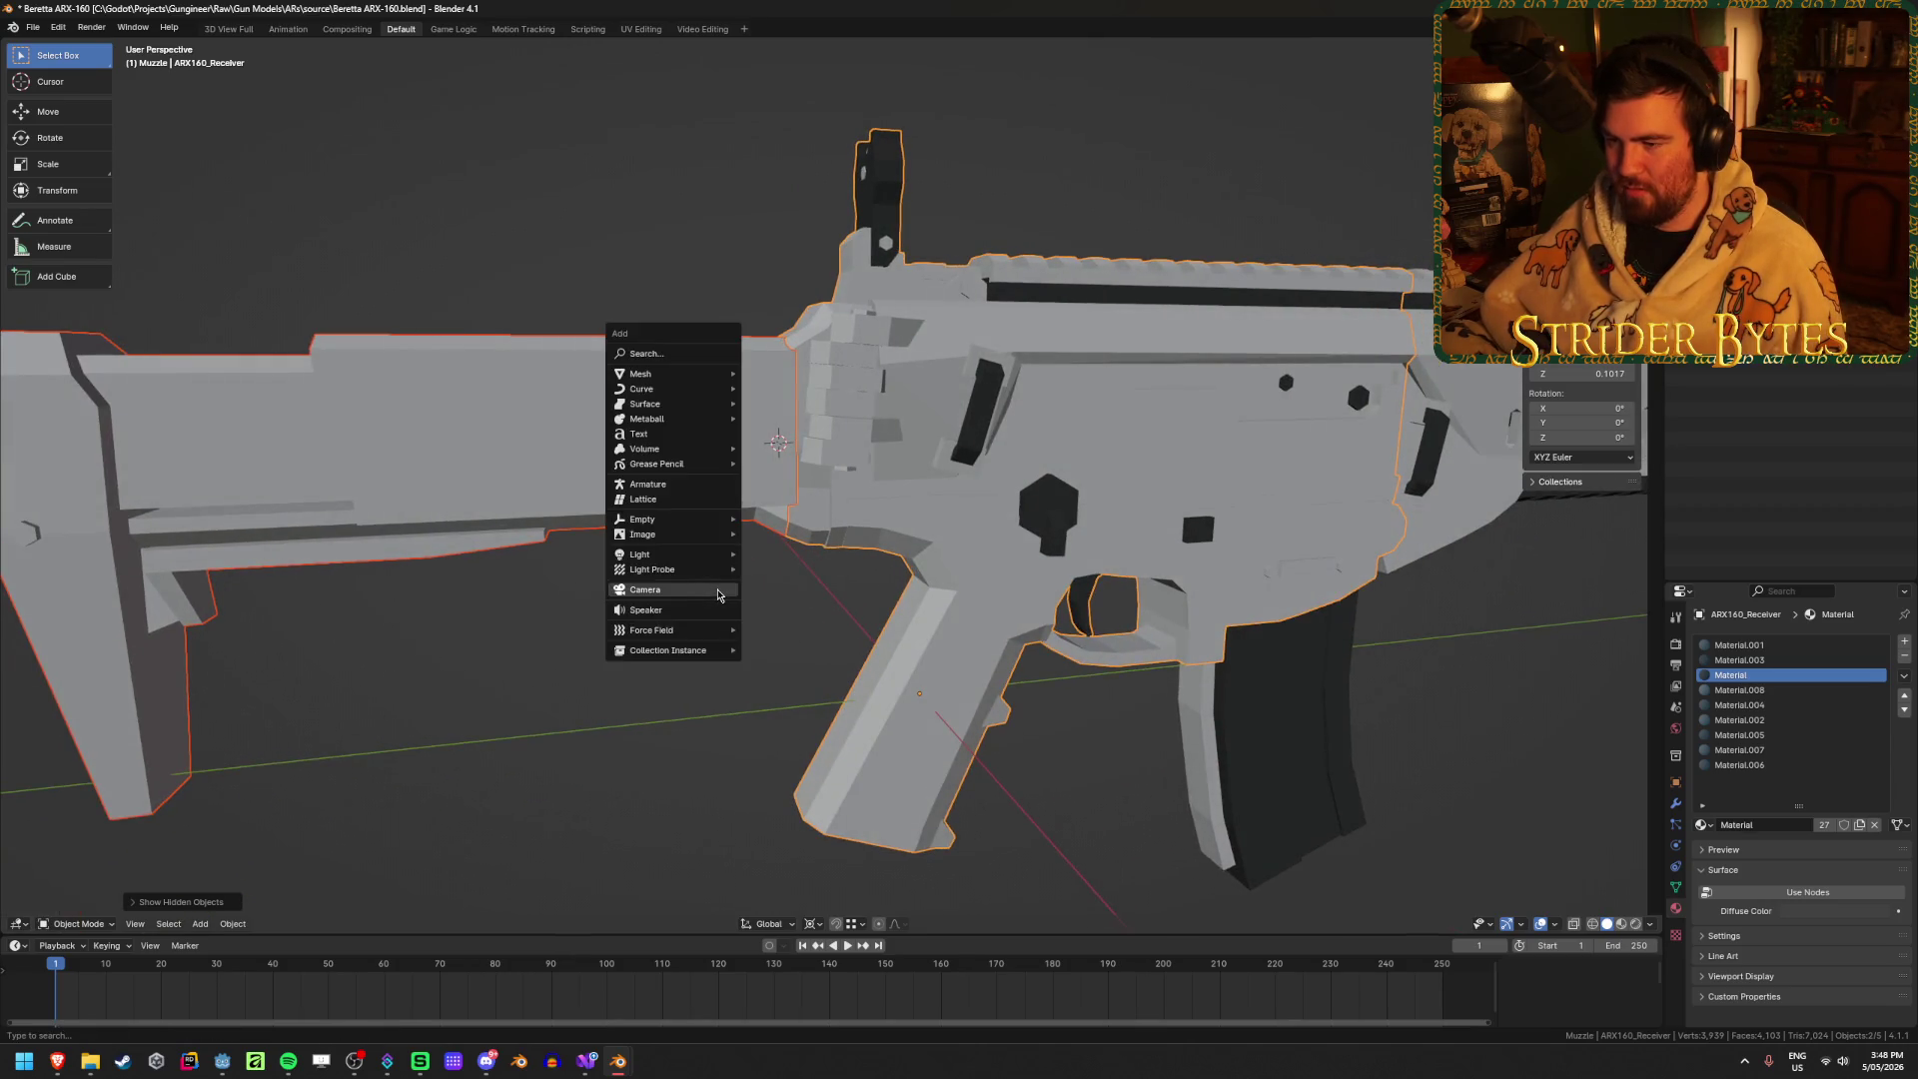
key("Escape")
left_click(739, 424)
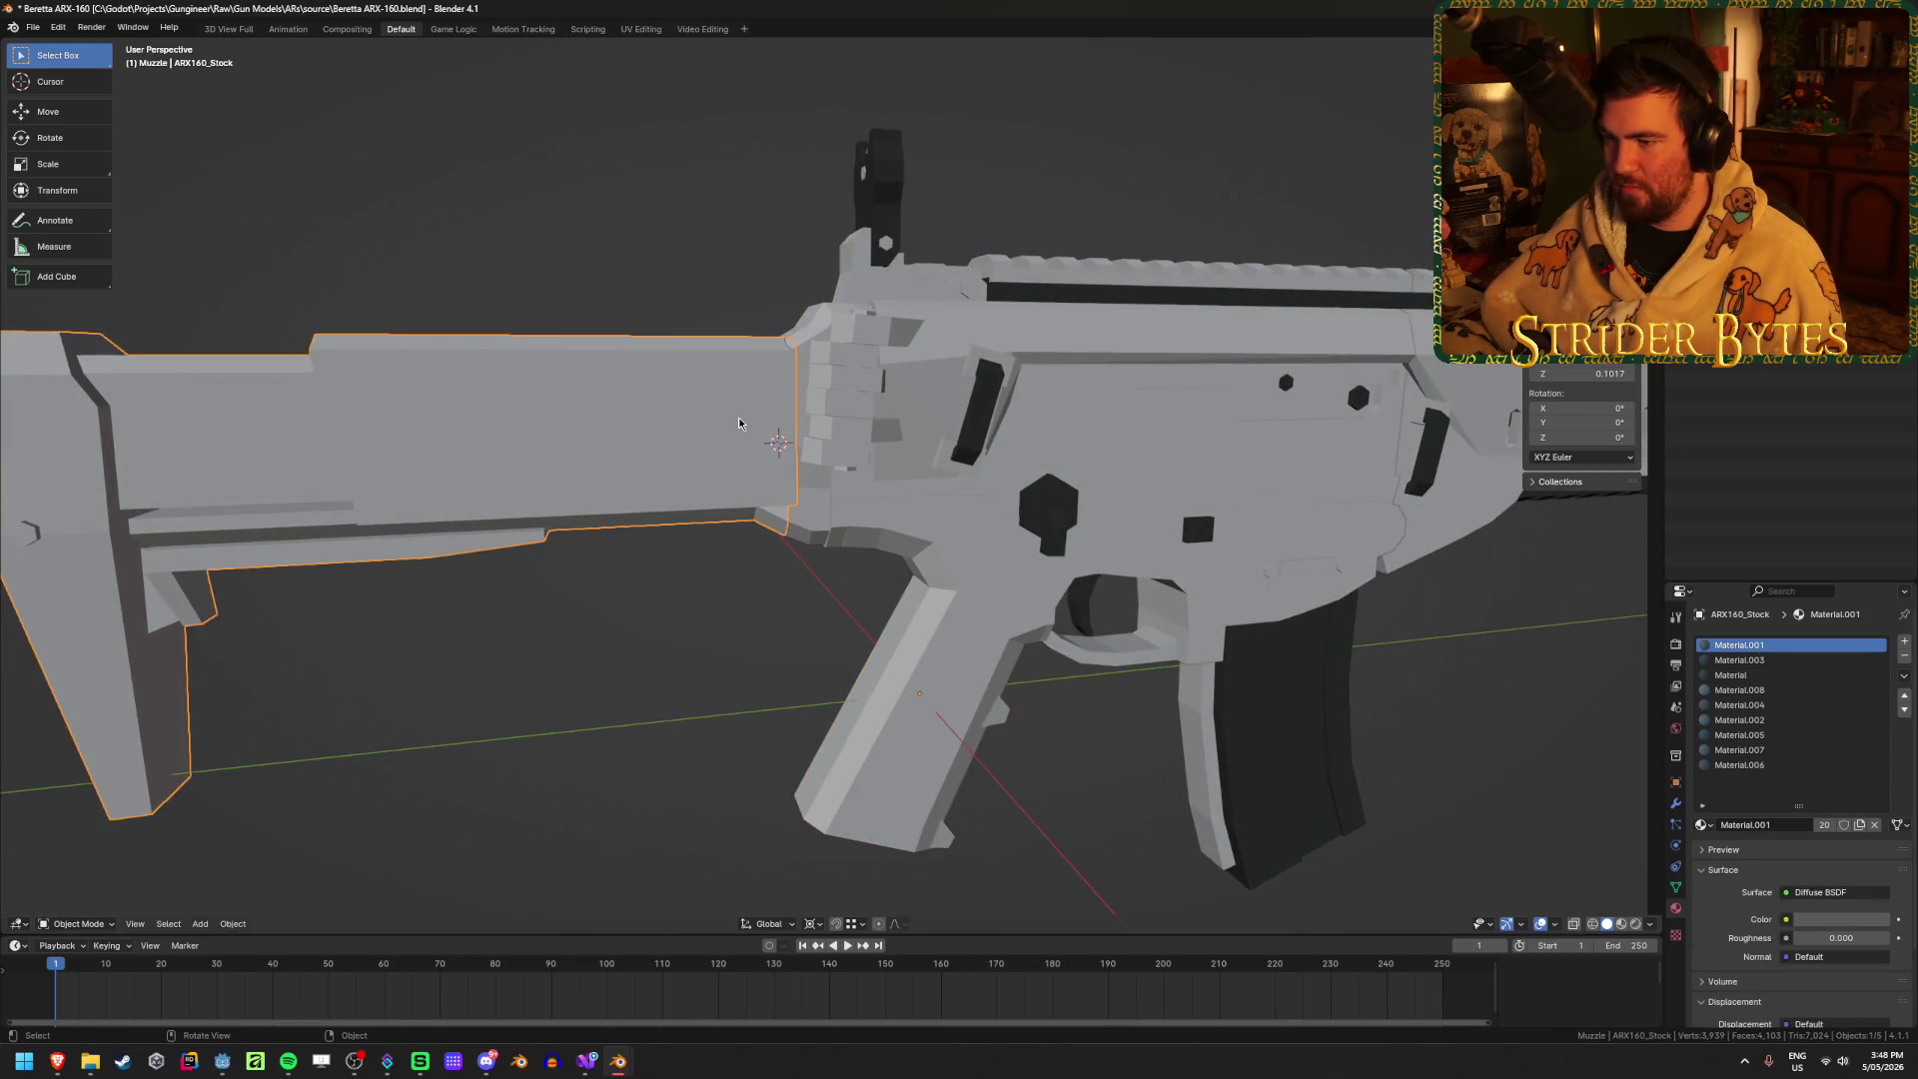
Step: Set the stock's origin to the 3D cursor at the stock–receiver joint
right_click(739, 423)
mouse_move(749, 419)
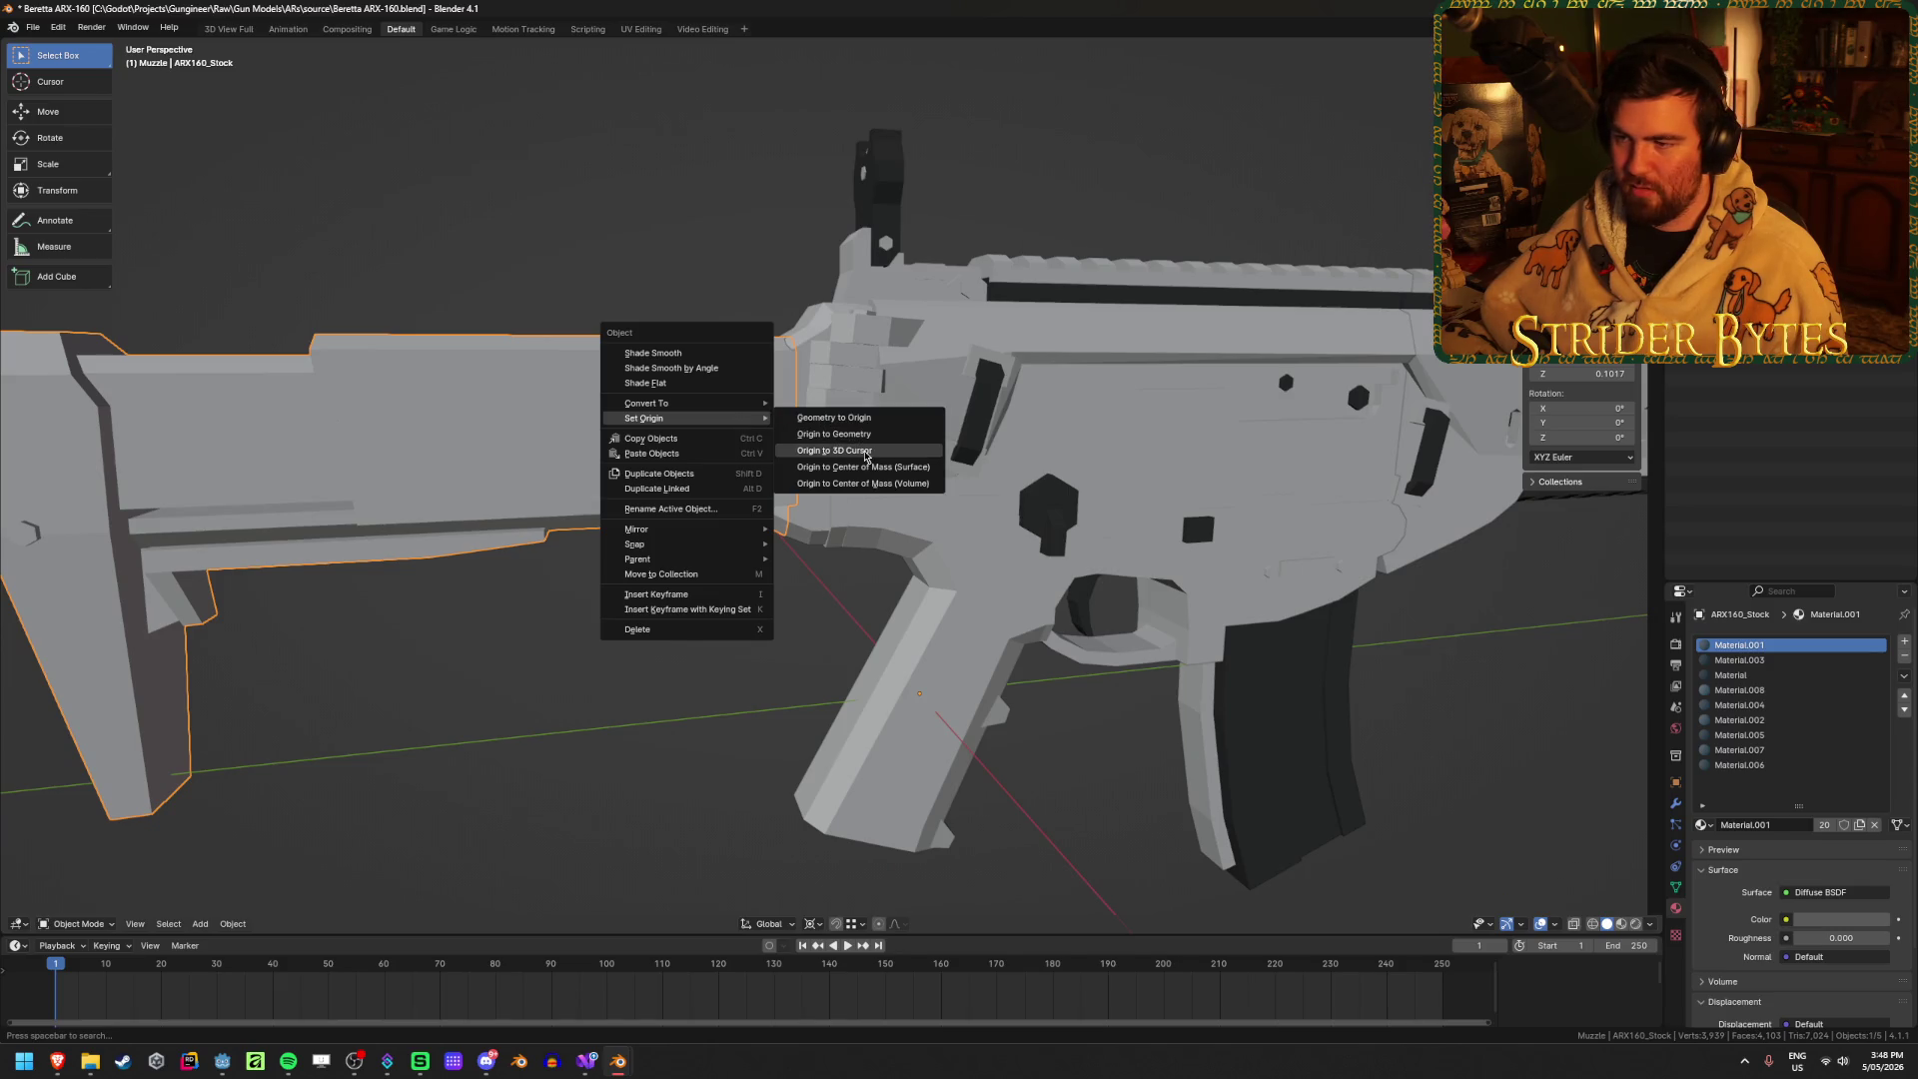
left_click(865, 457)
mouse_move(865, 456)
middle_mouse_down()
mouse_move(733, 464)
mouse_move(744, 440)
middle_mouse_up()
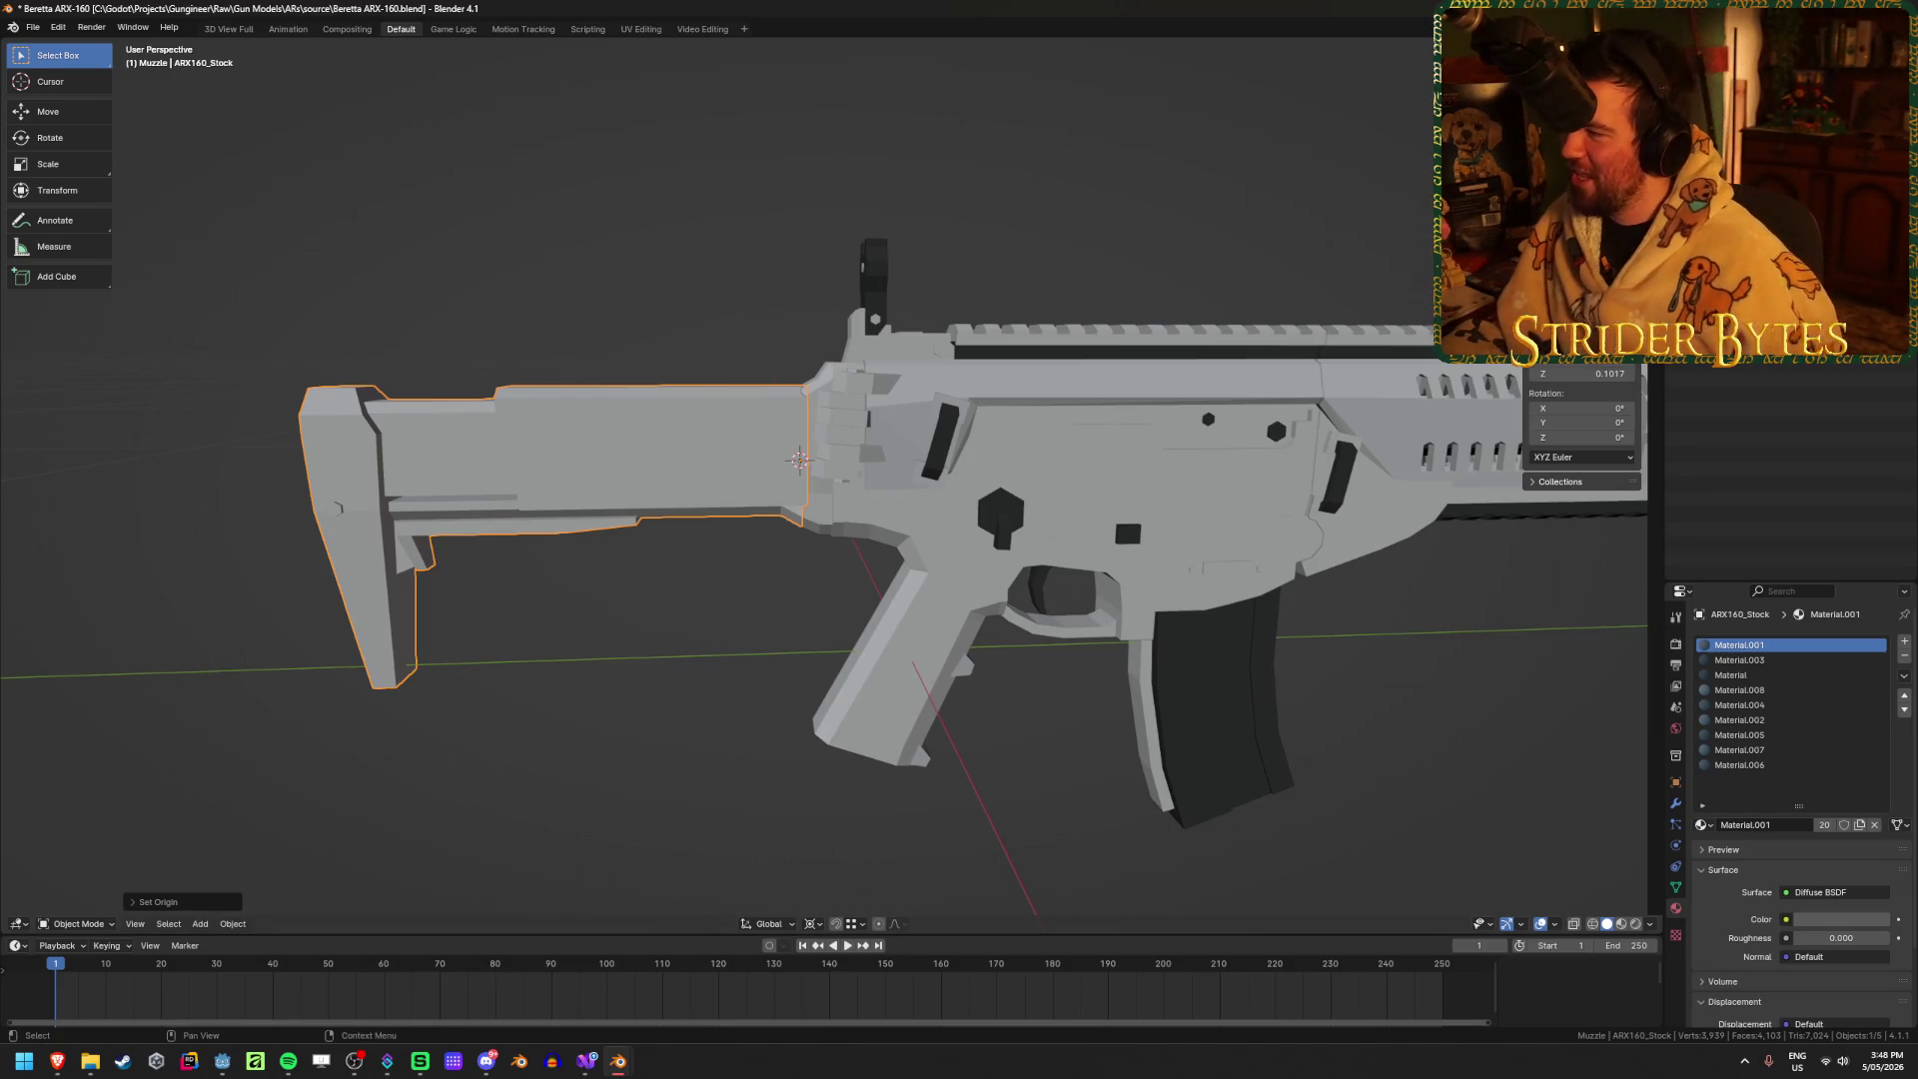
Step: Check the receiver and magazine selections, deselect all, and save the file
left_click(1098, 449)
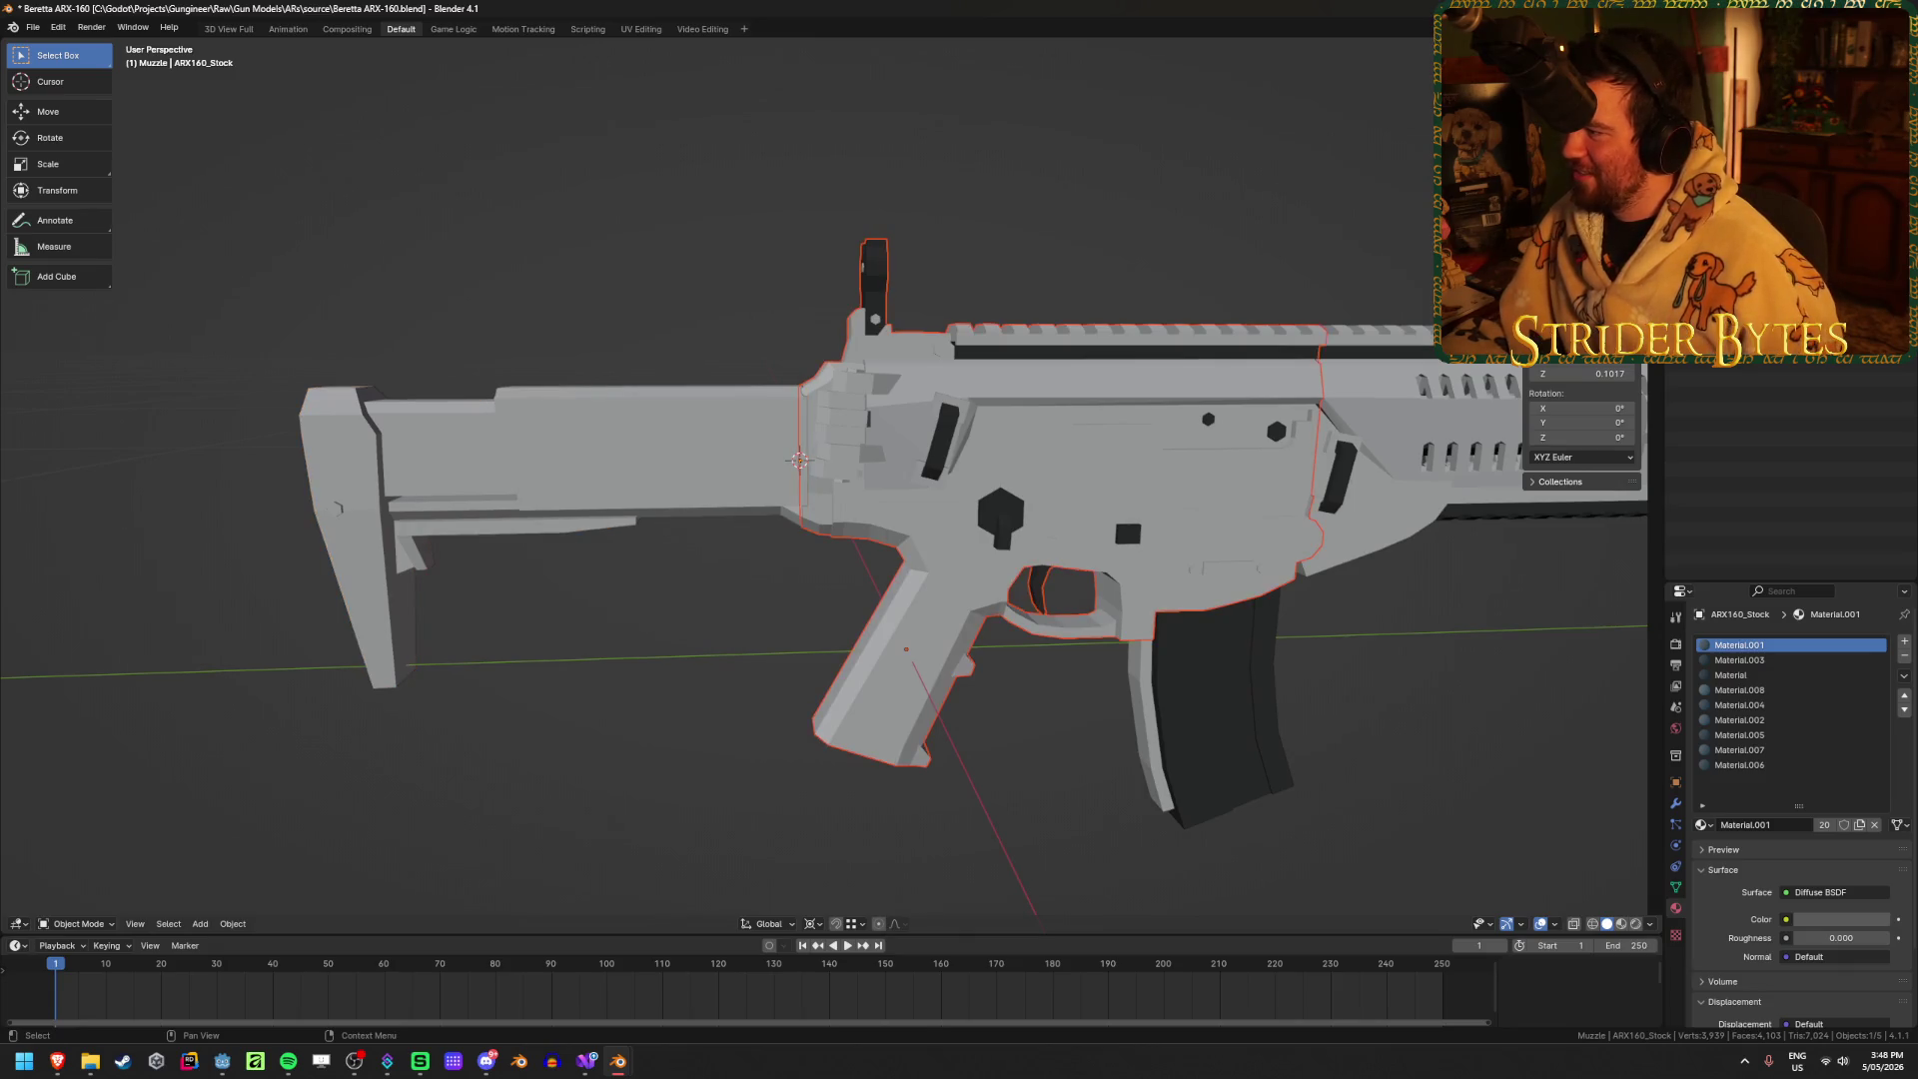
key("alt+a")
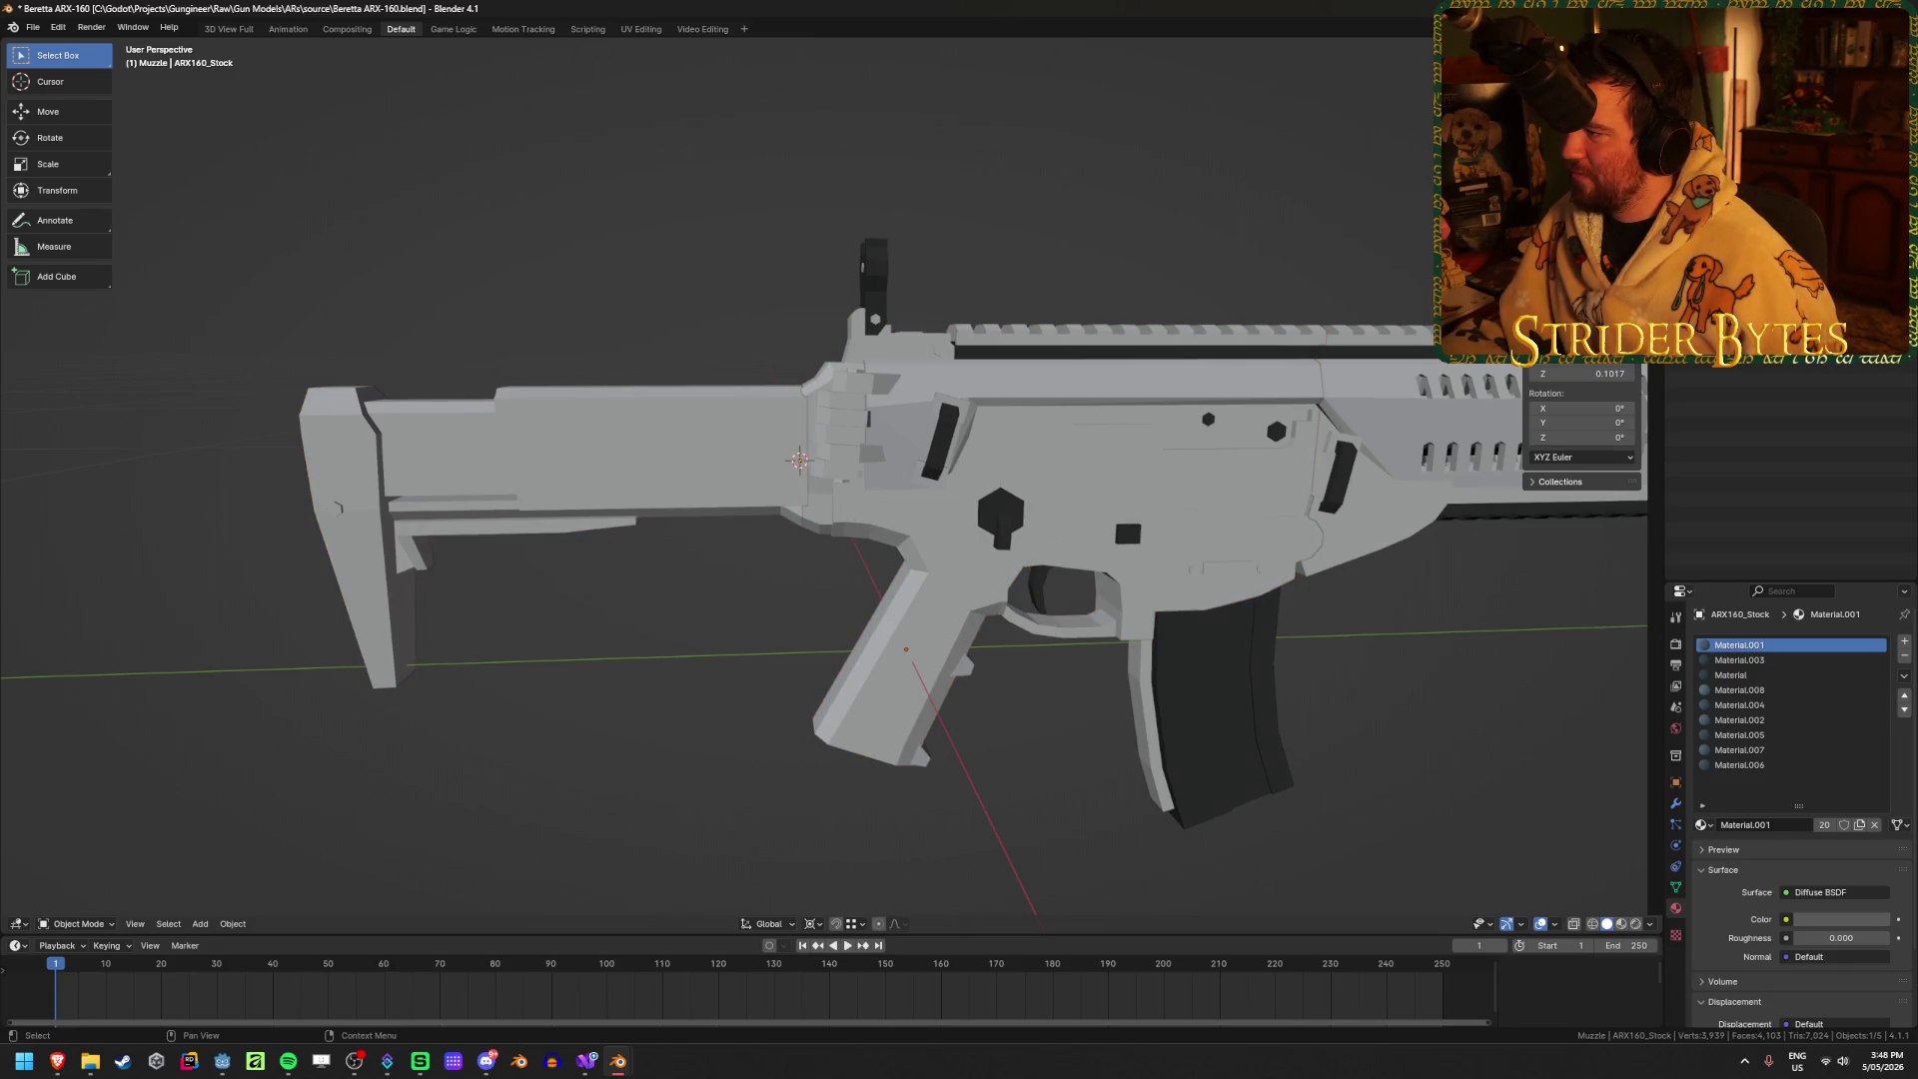
left_click(1213, 689)
key("alt+a")
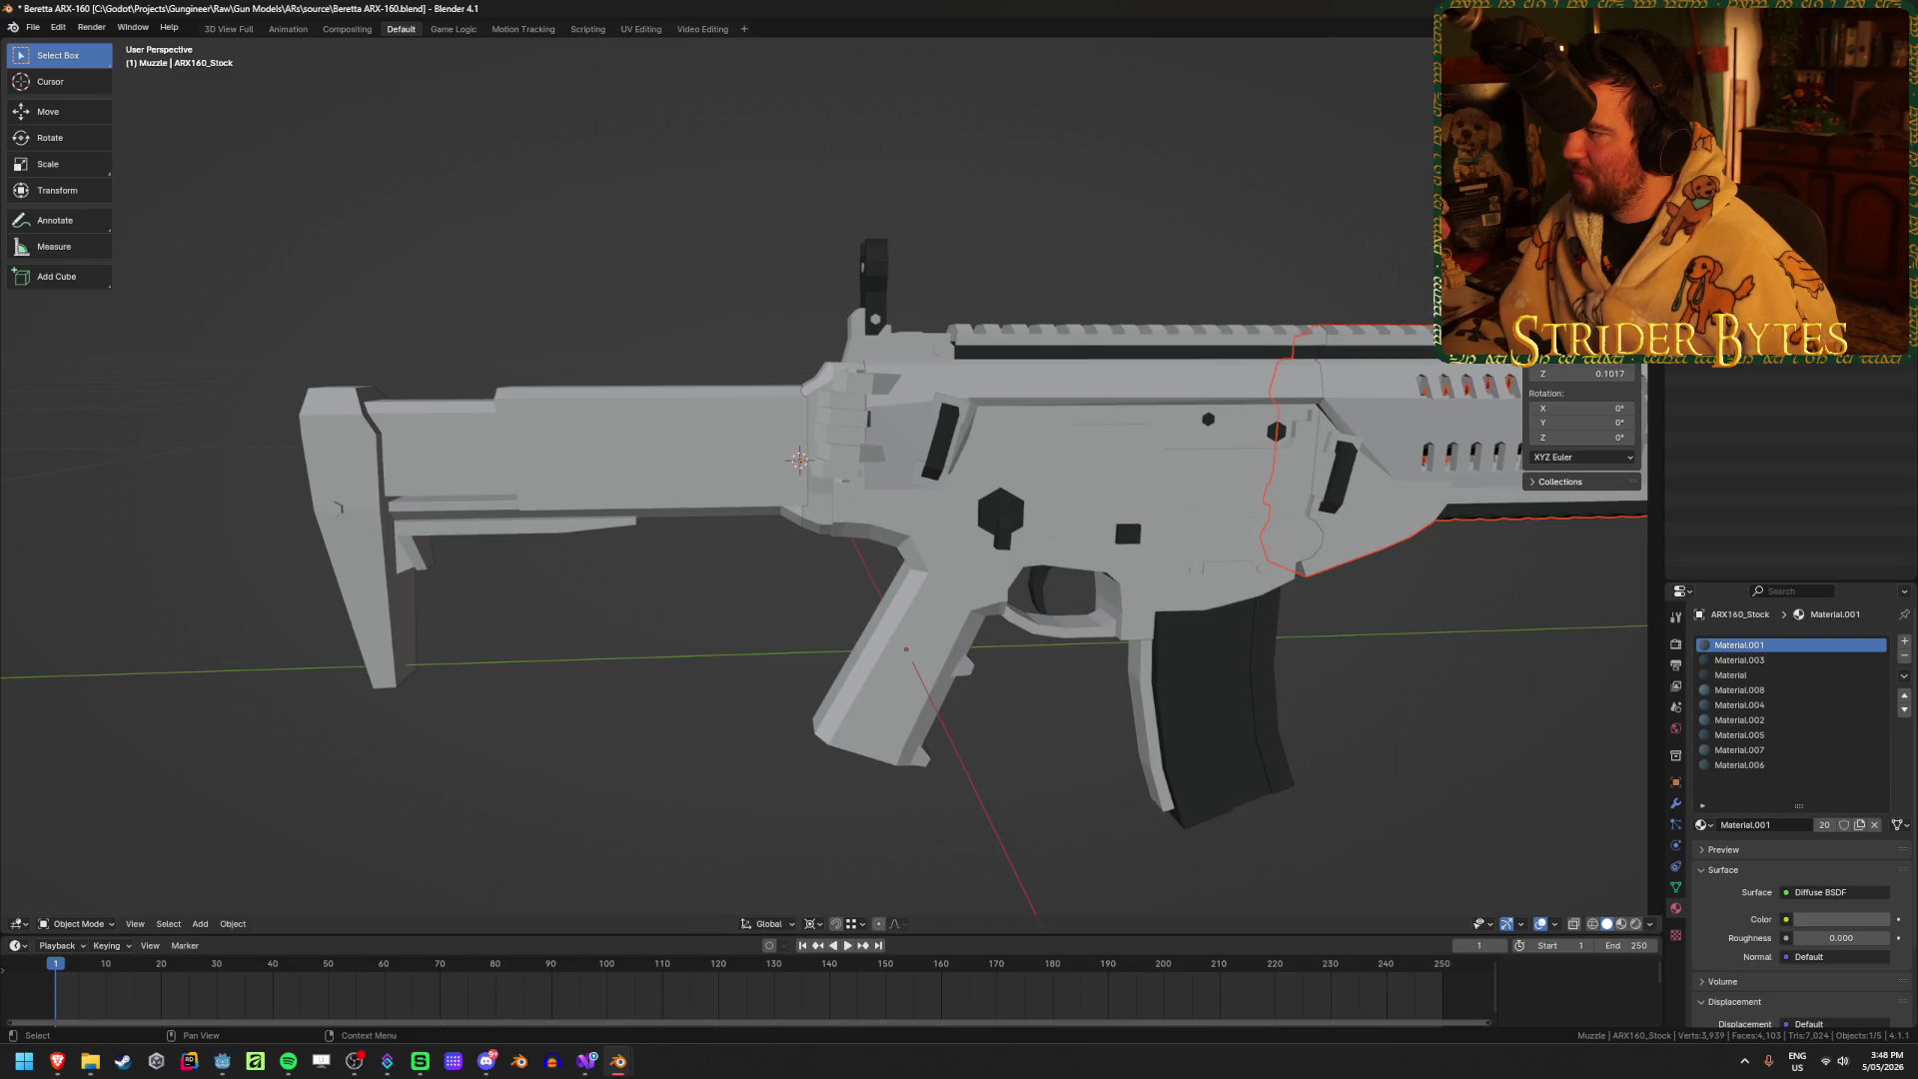
key("ctrl+s")
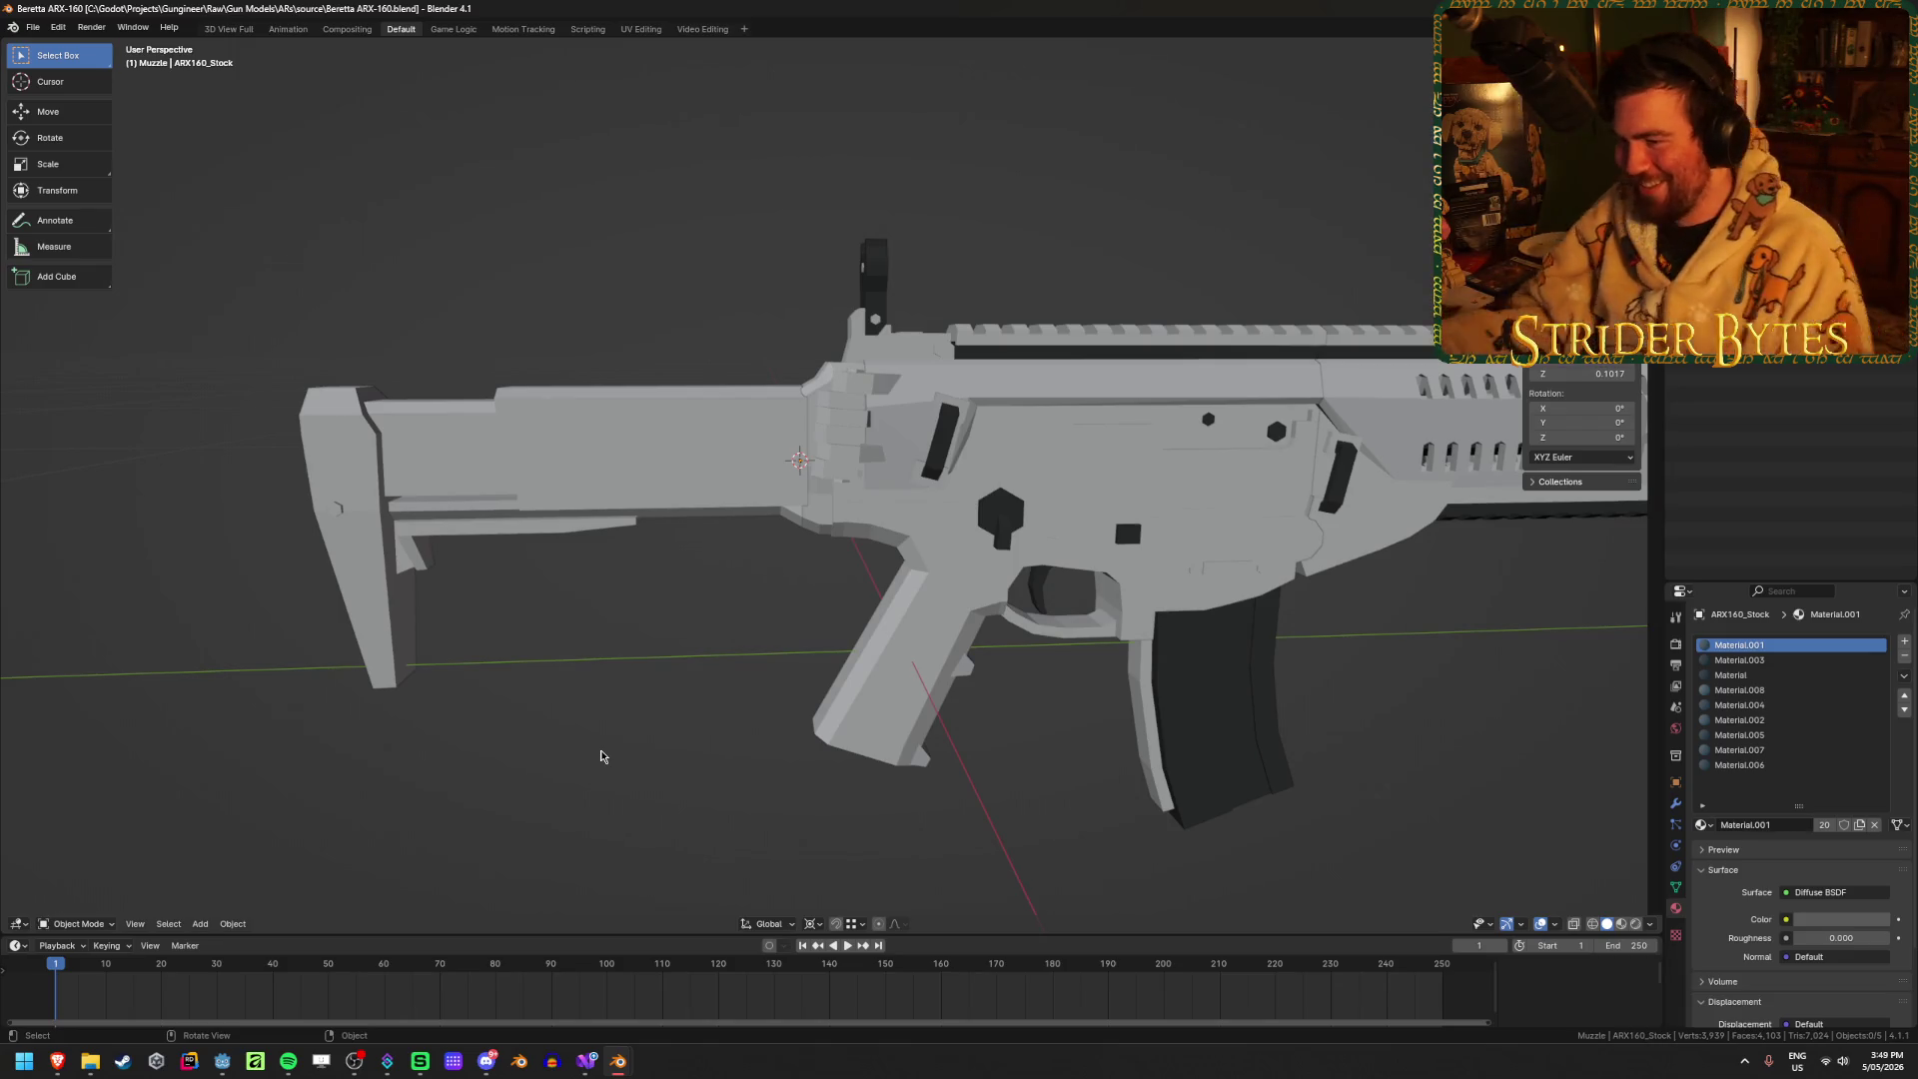
left_click(642, 529)
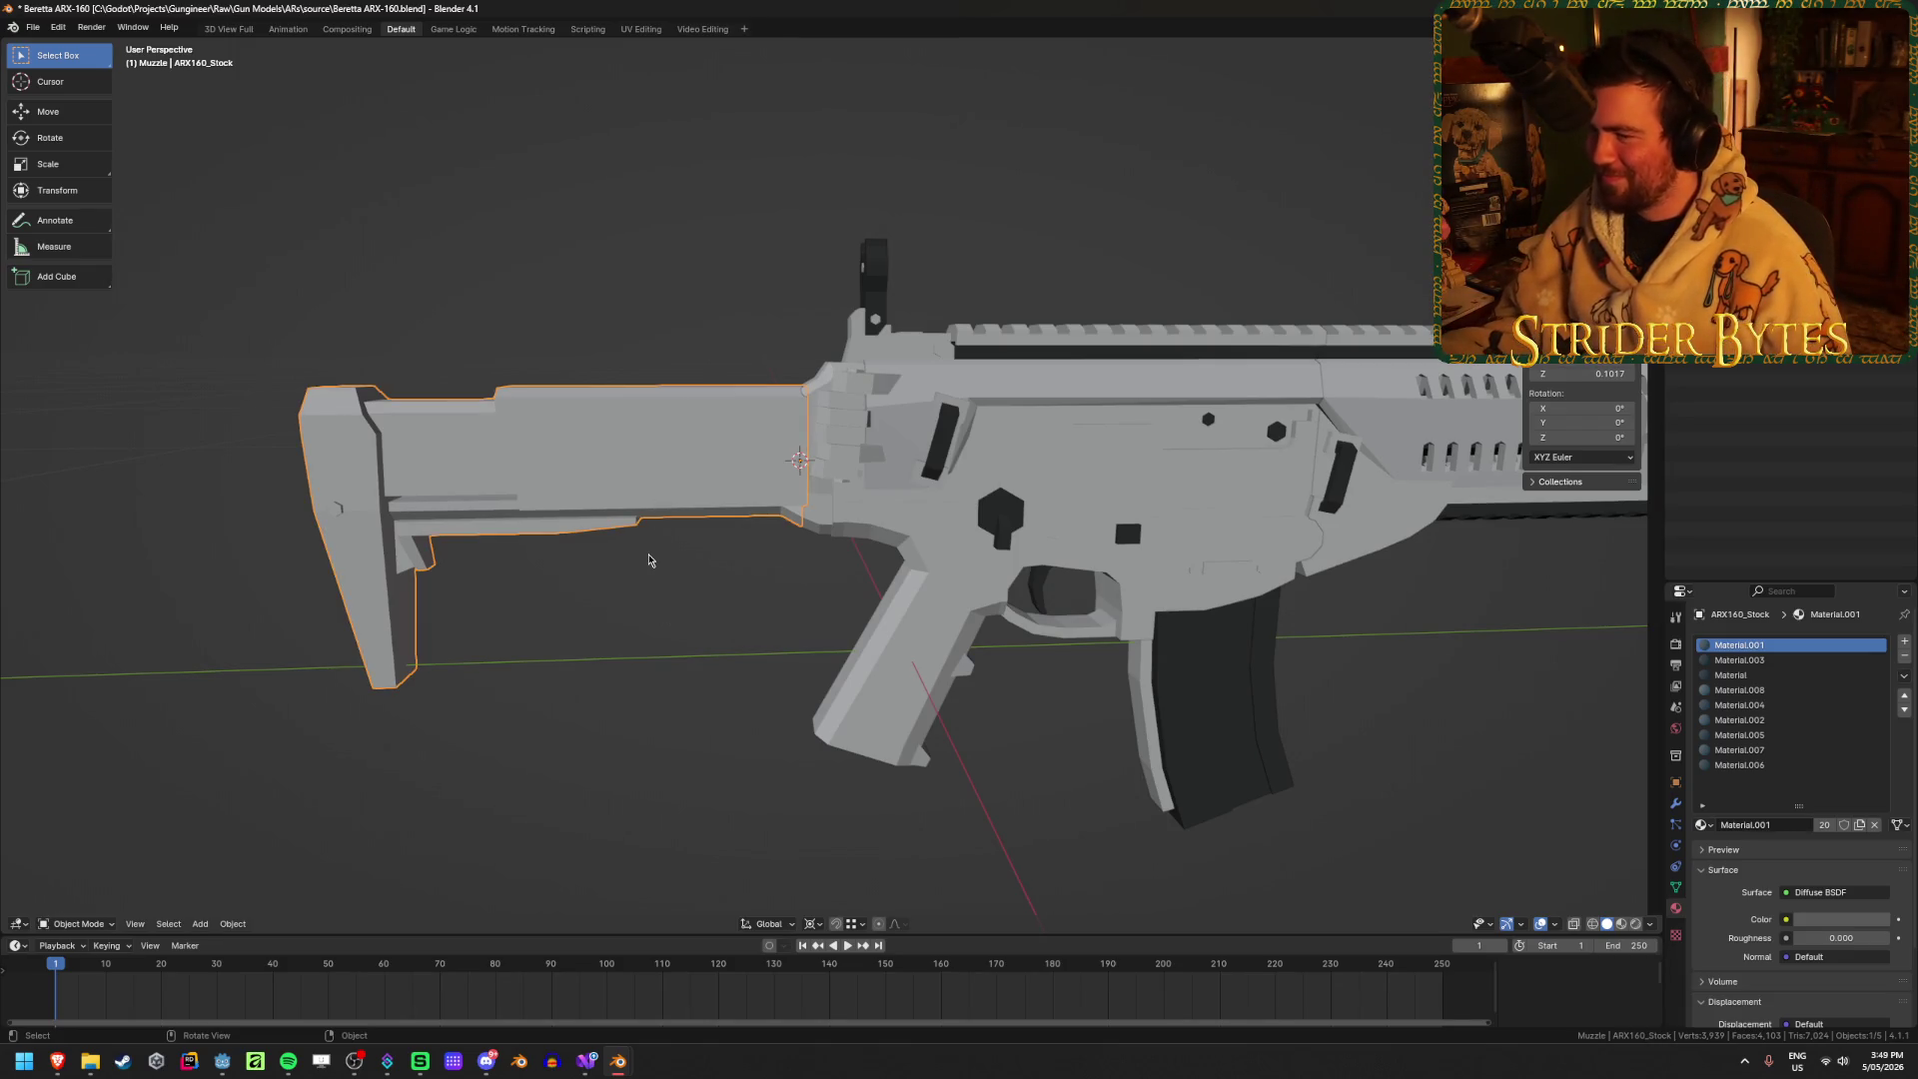
Step: Add a plain-axes empty at the joint, scale it down and apply its scale
left_click(1048, 469)
left_click(1048, 469, "shift")
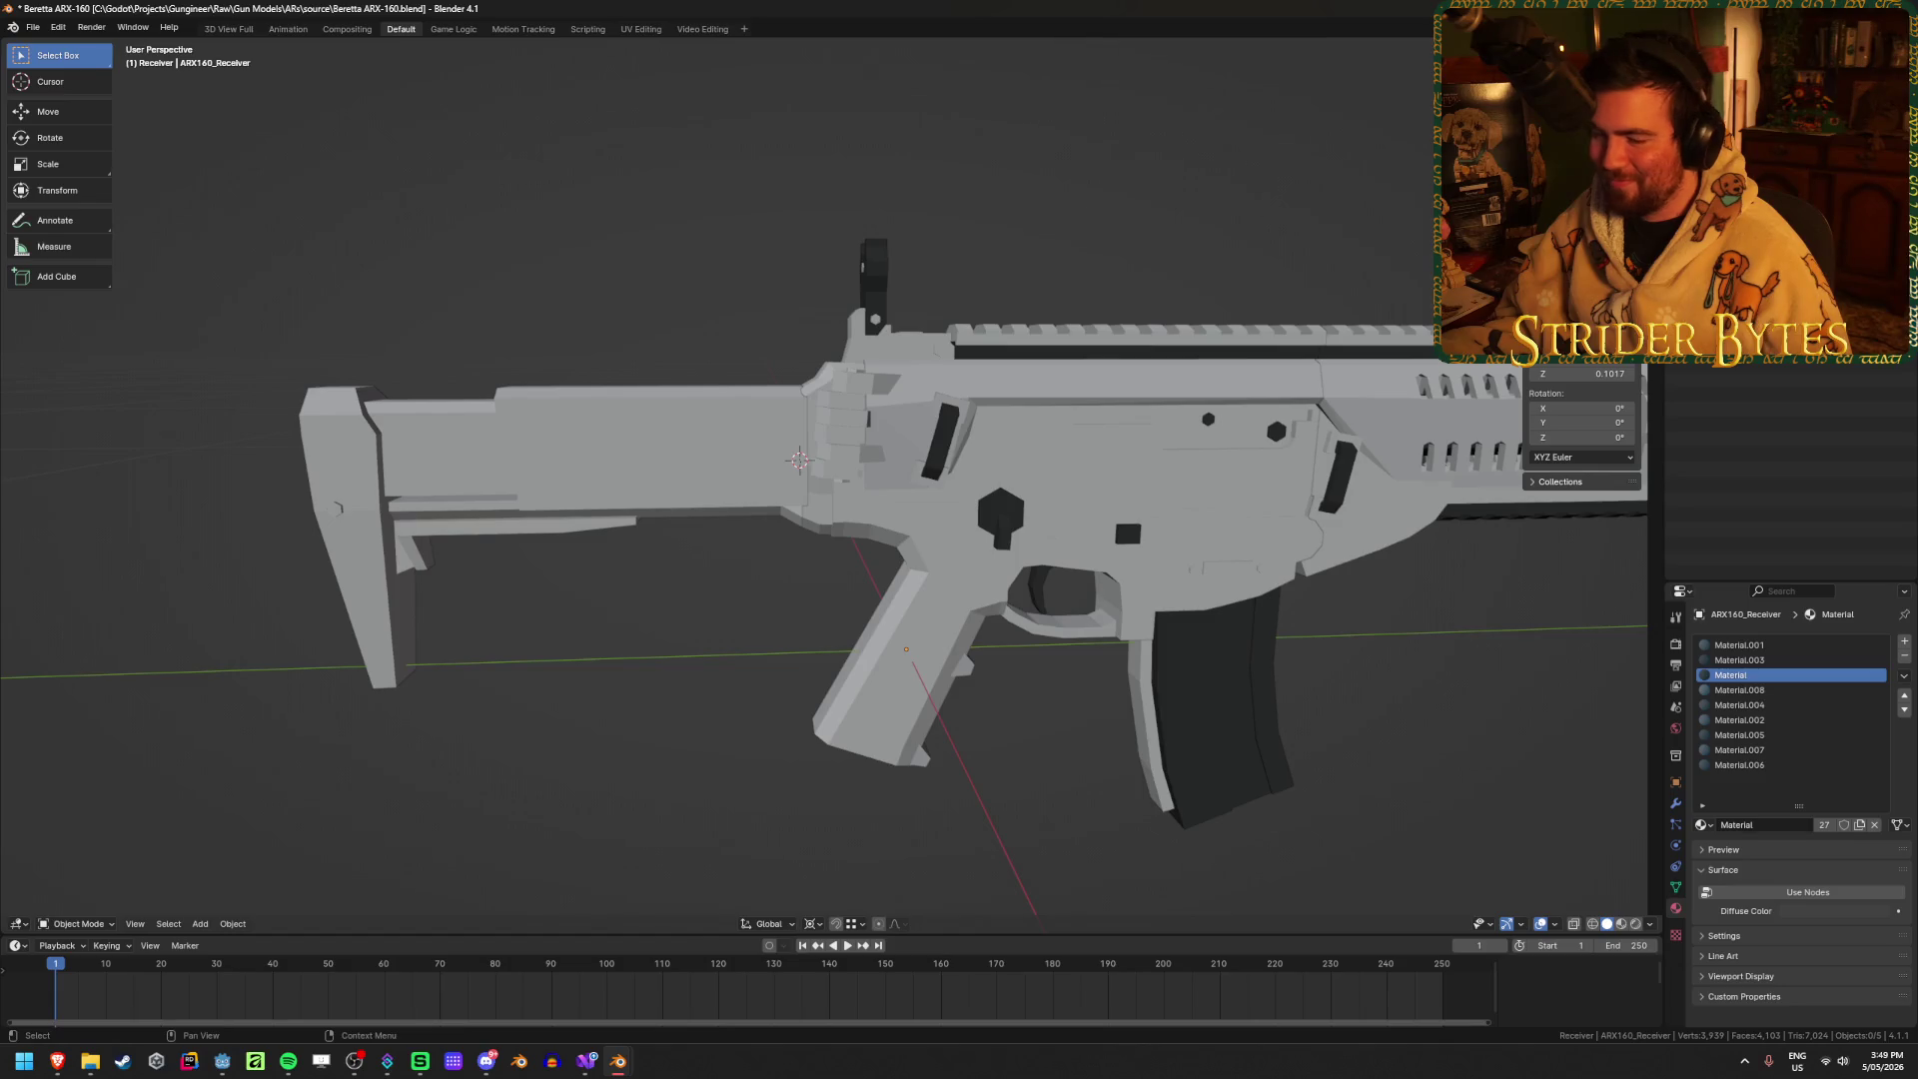
left_click(939, 499, "shift")
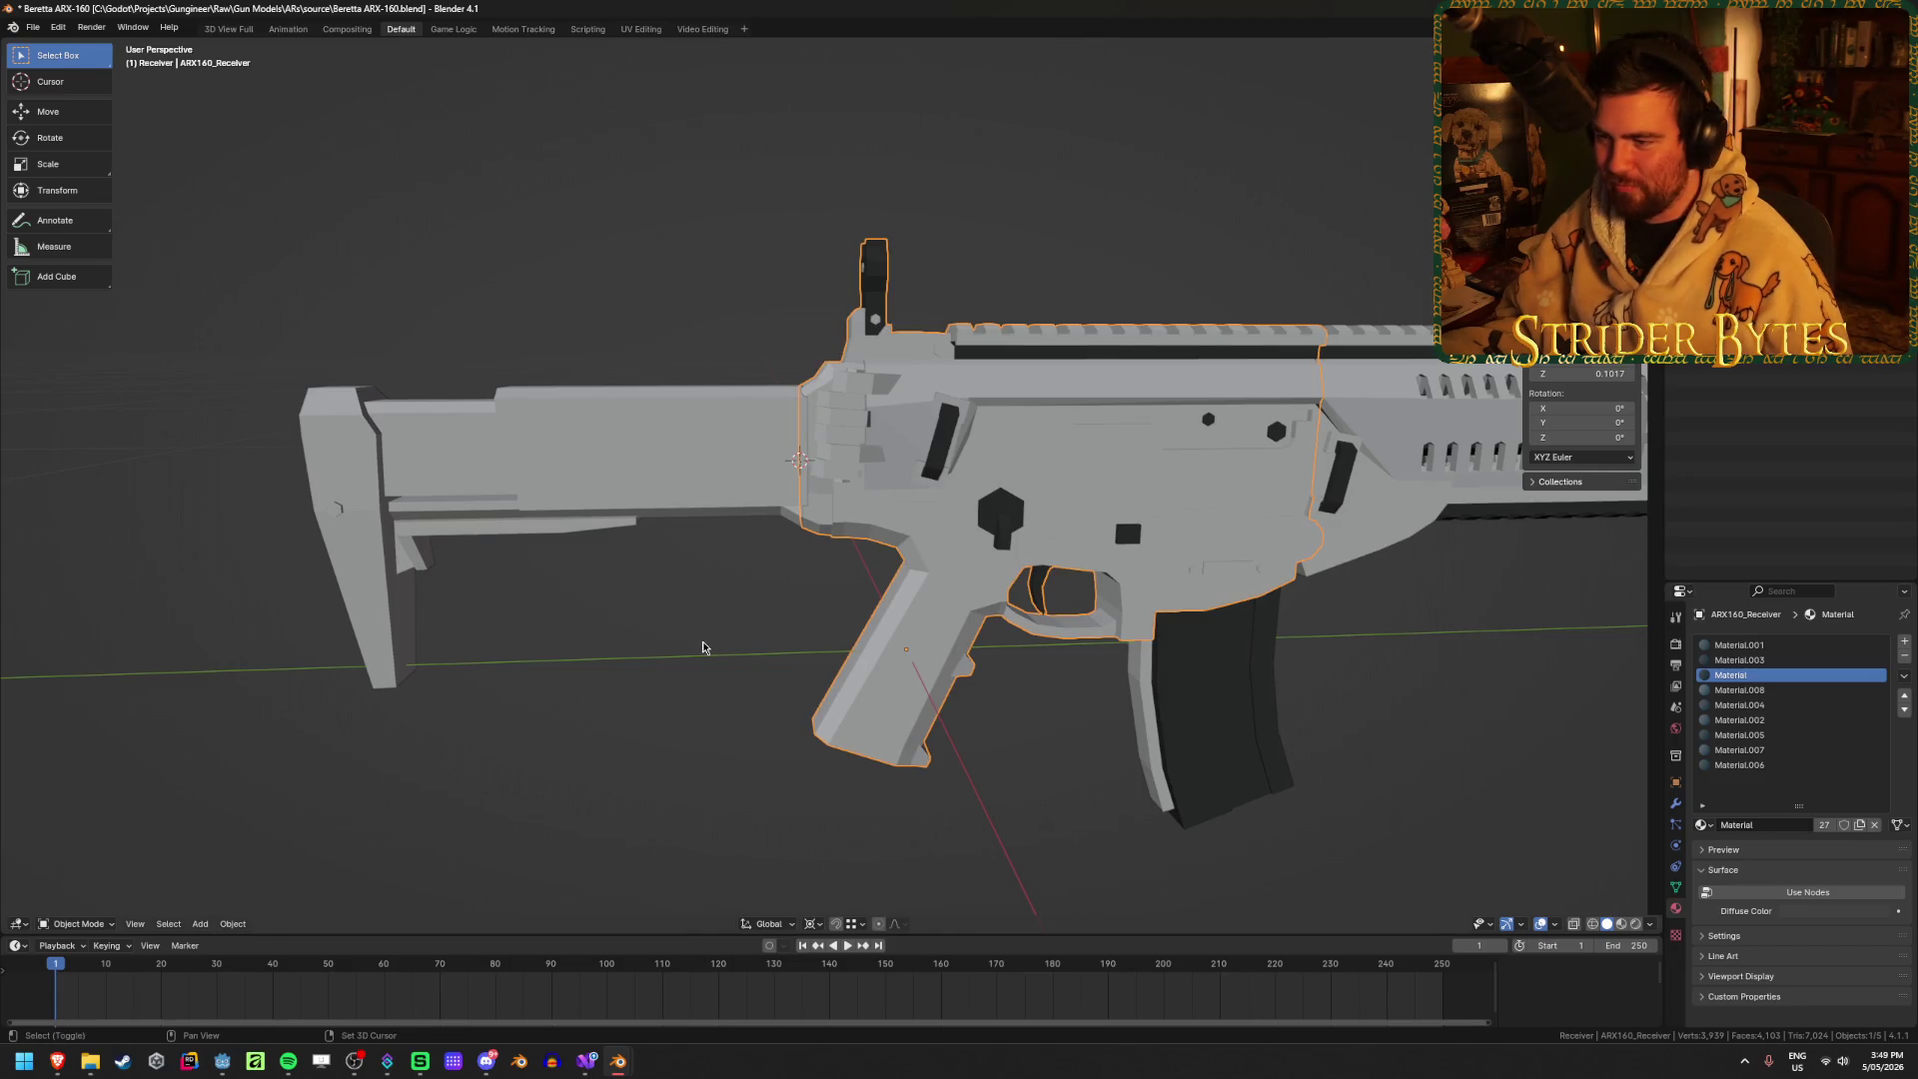
key("shift+a")
mouse_move(699, 565)
left_click(789, 575)
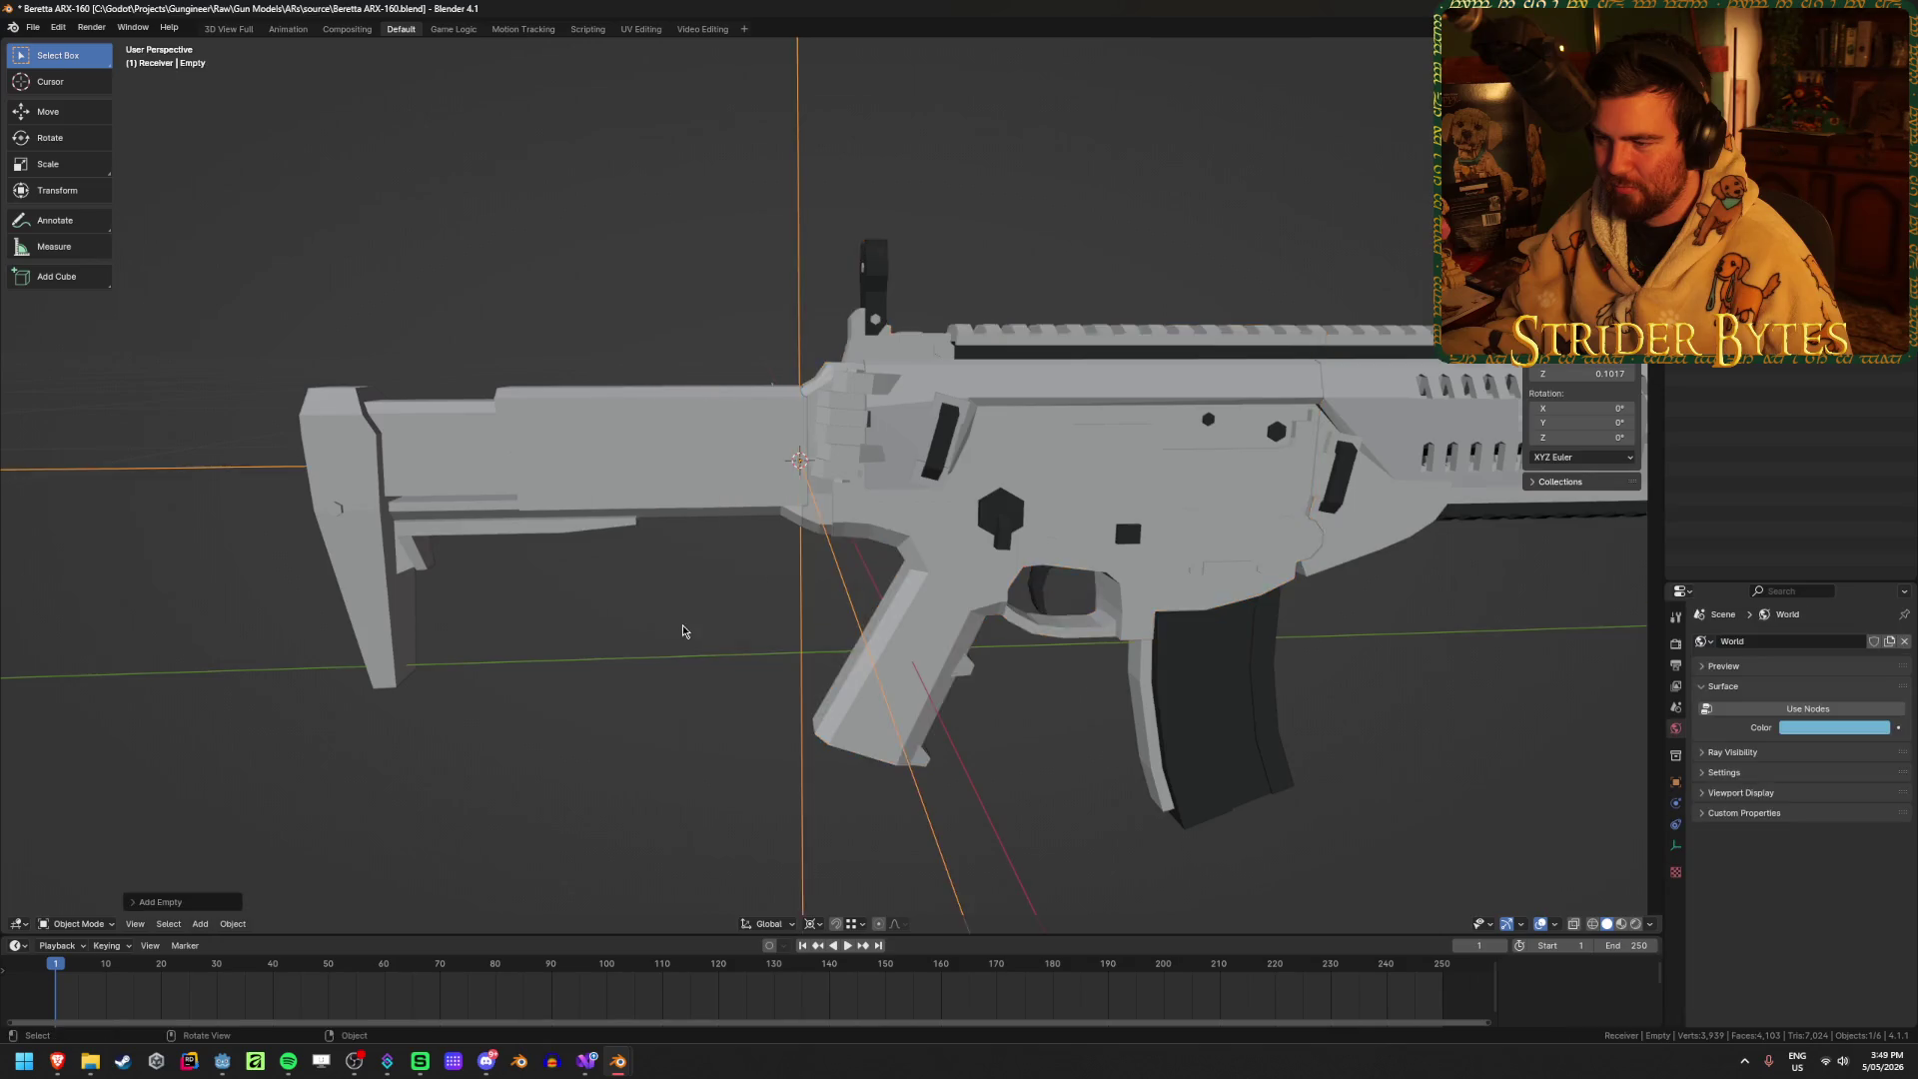
scroll(682, 632, "down", 5)
middle_click_drag(655, 707, 916, 719)
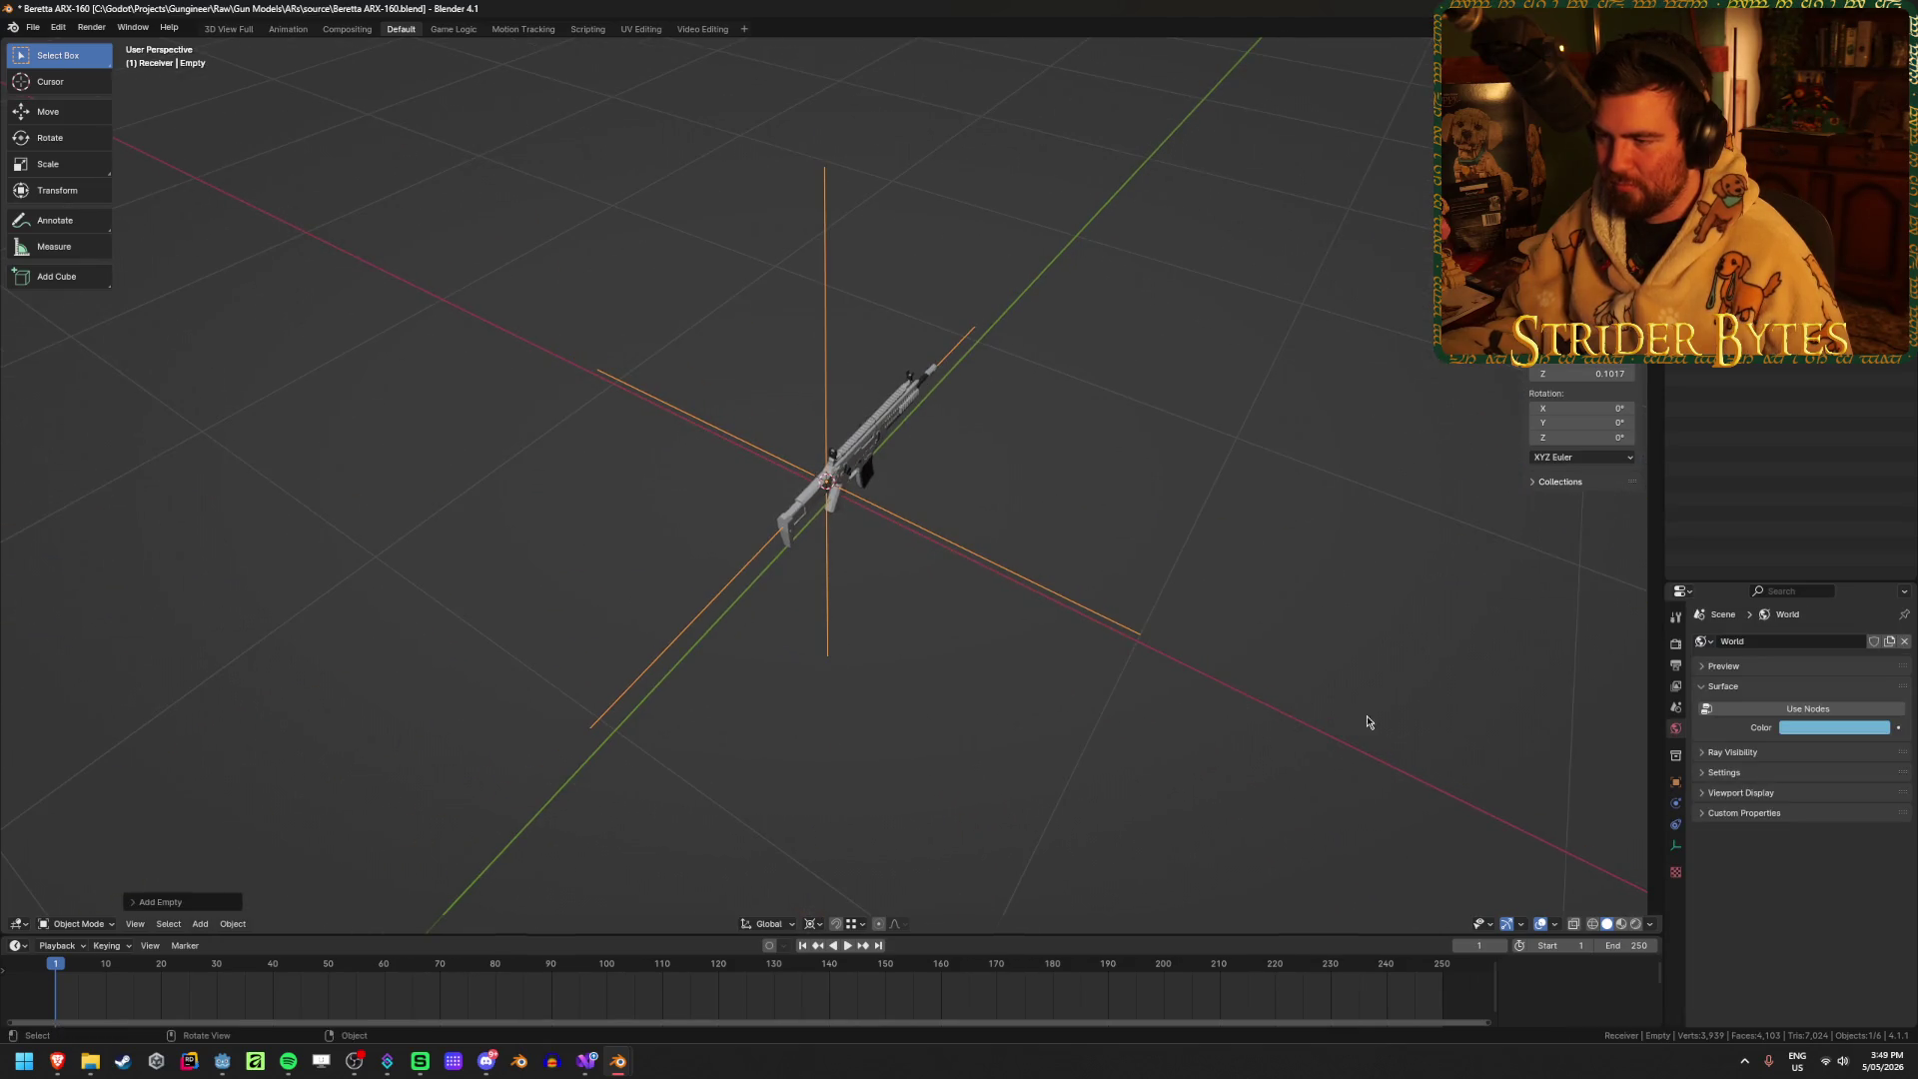
key("s")
left_click(903, 548)
scroll(914, 599, "up", 5)
key("ctrl+a")
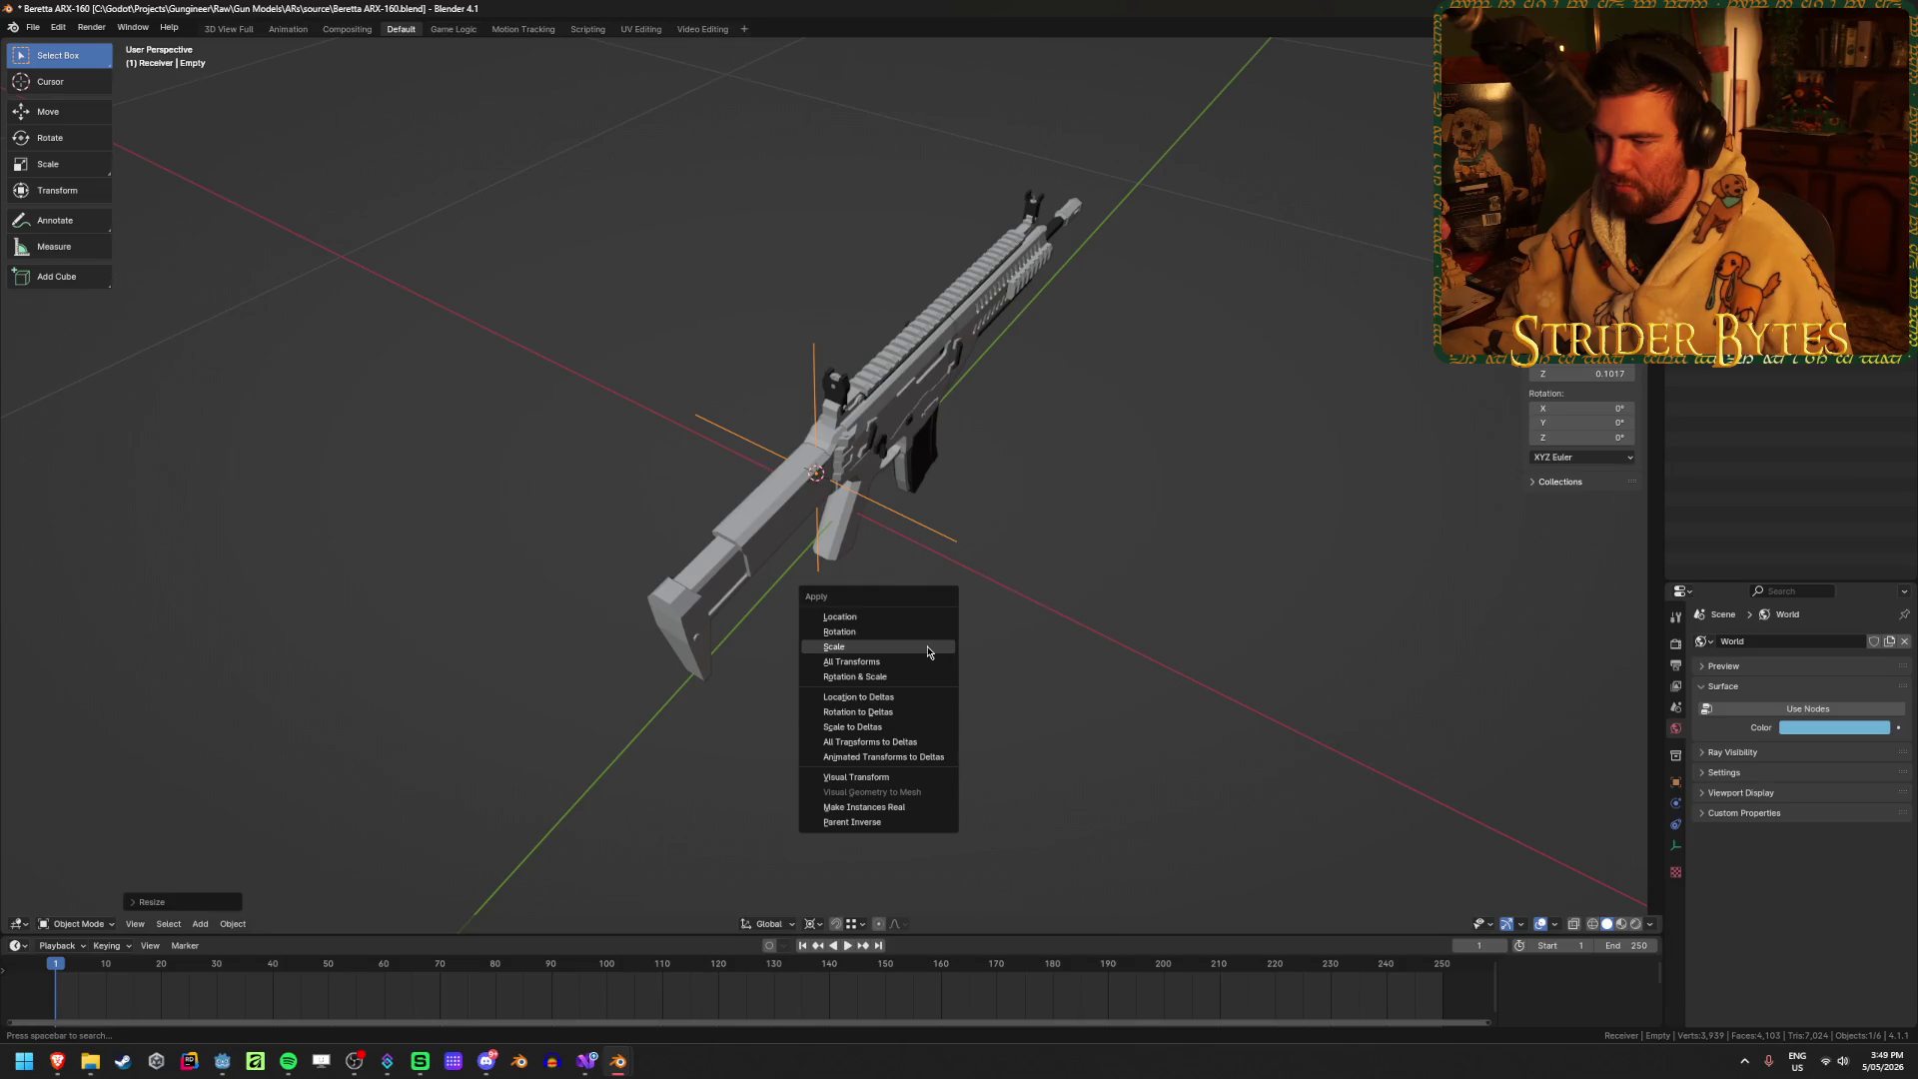
left_click(928, 651)
Step: Name the empty StockAttach and save the file
middle_click_drag(924, 651, 1039, 499)
scroll(1045, 494, "up", 3)
key("F2")
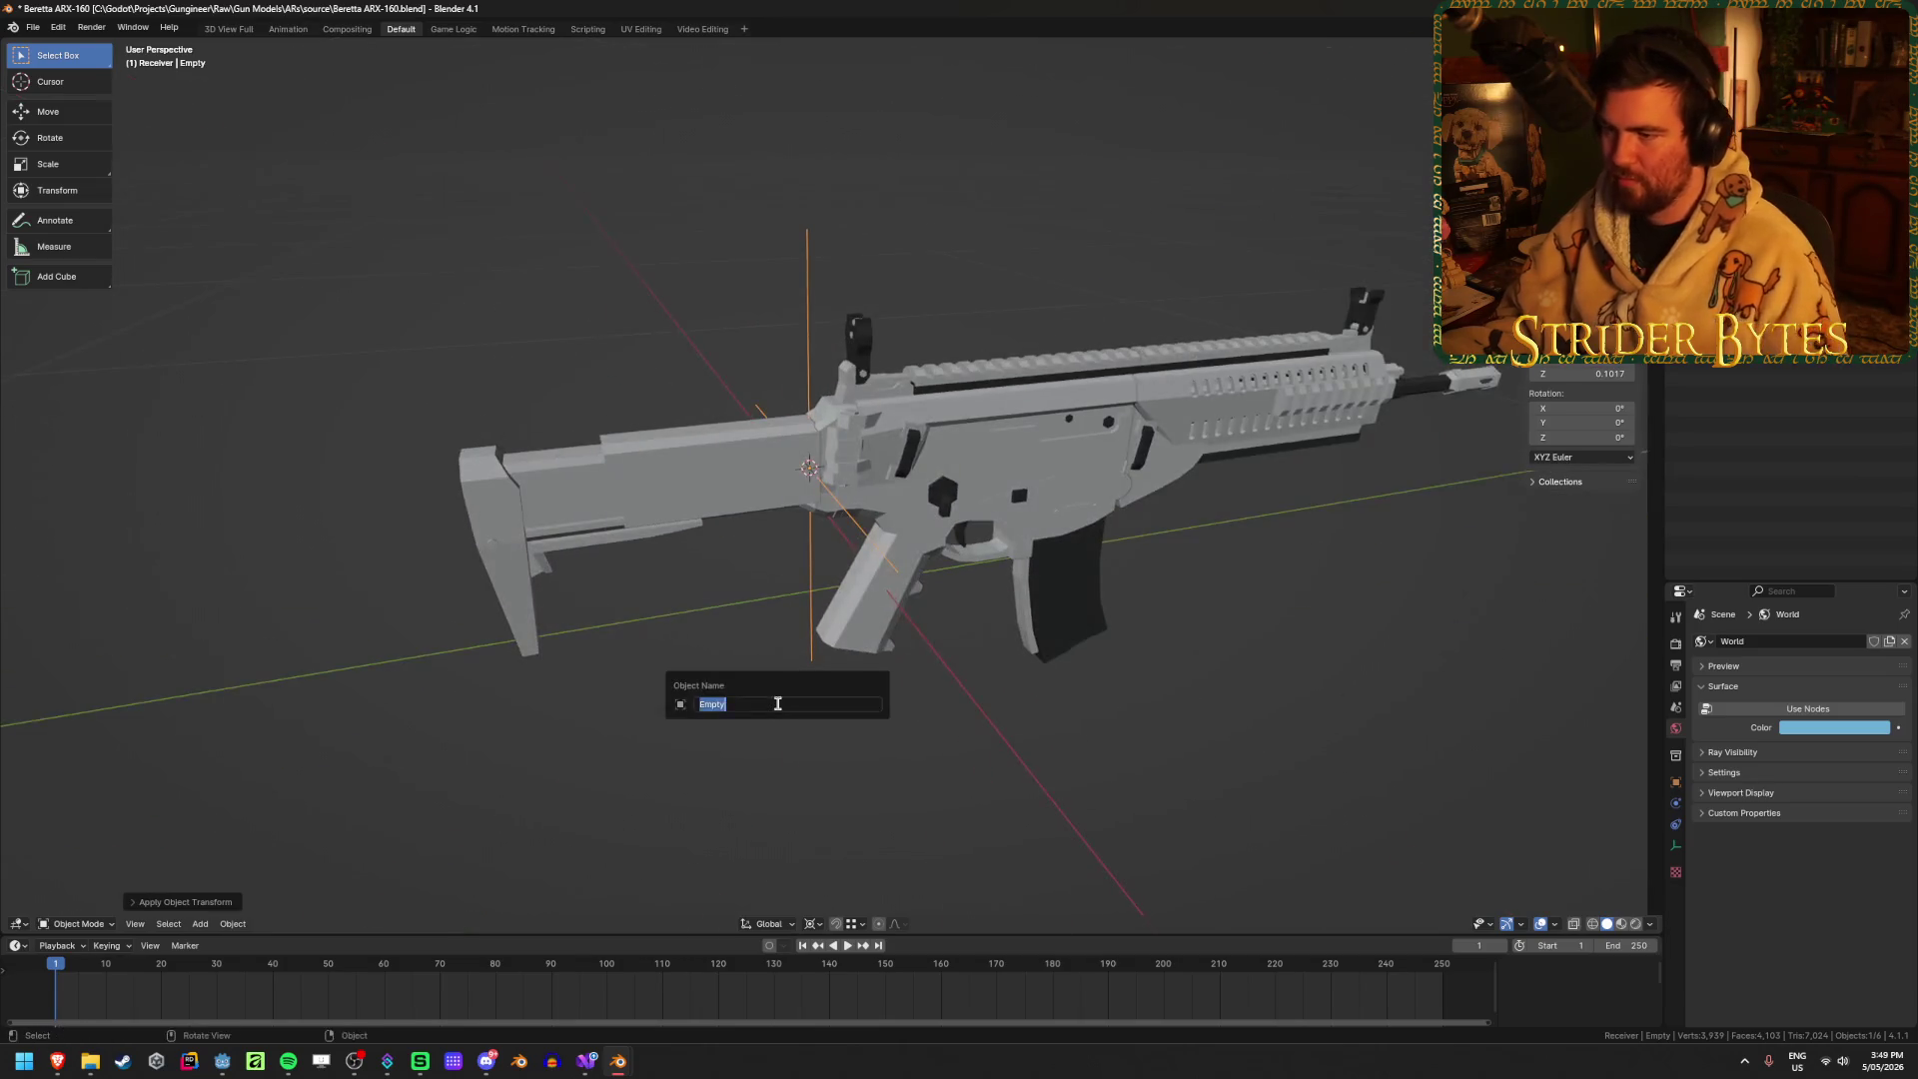
type("StockAtta")
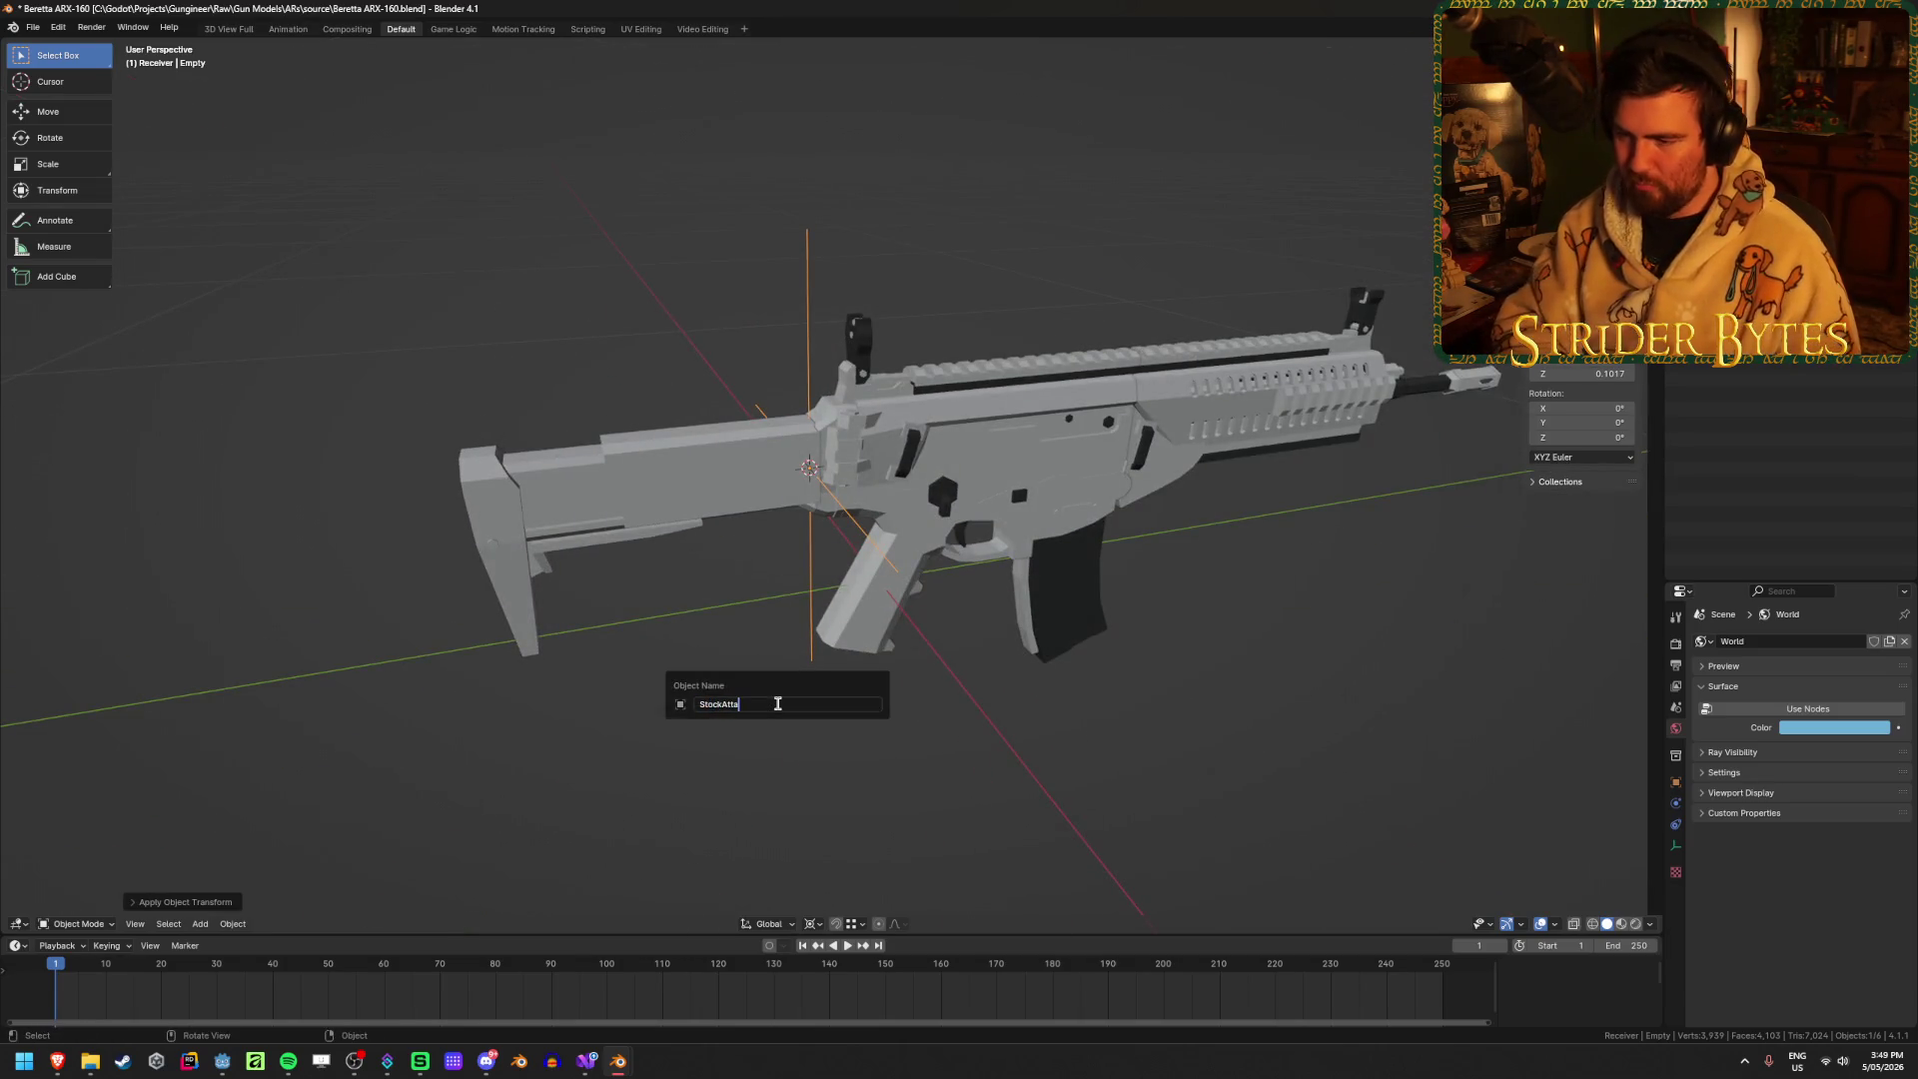
type("ch")
key("Return")
key("ctrl+s")
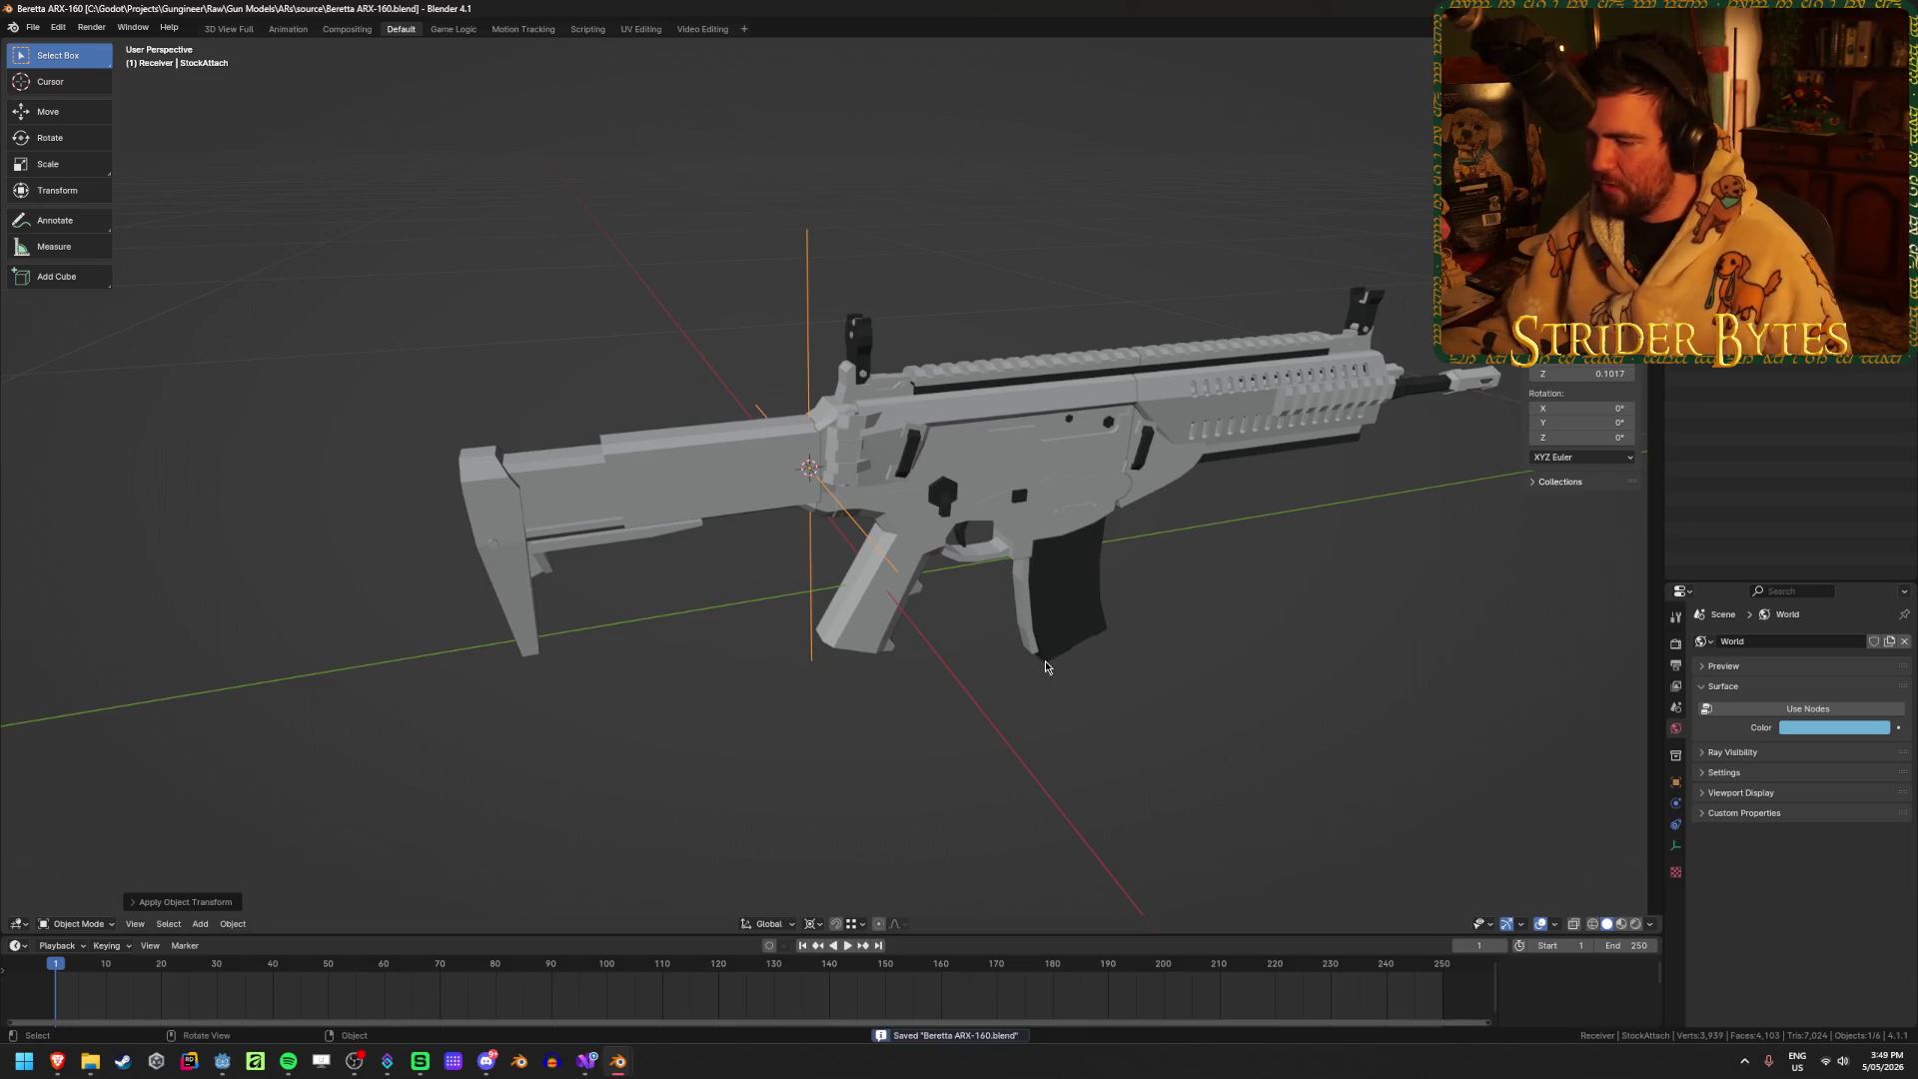
middle_click_drag(1045, 666, 1108, 650)
left_click(1124, 659)
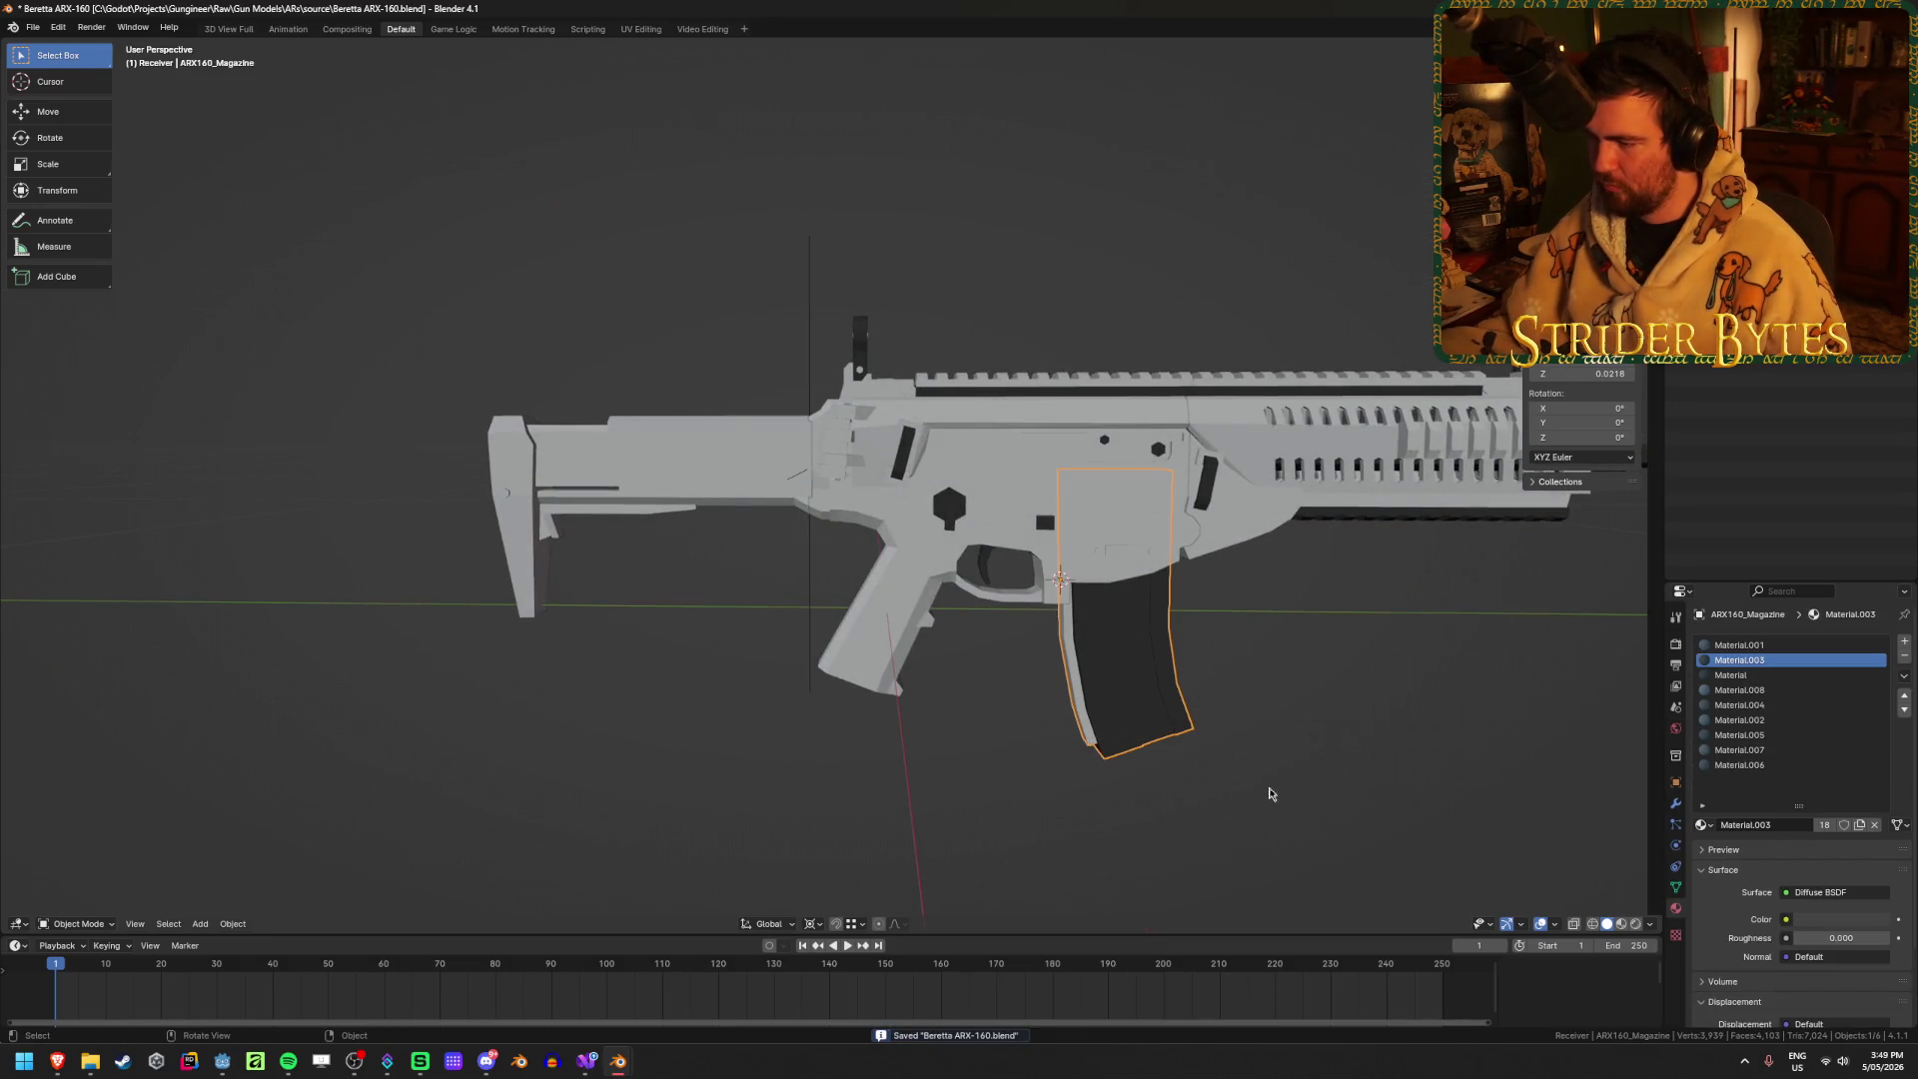
Step: Add a plain-axes empty near the magazine, scale it to 0.165 and apply the scale
key("shift+a")
mouse_move(1308, 704)
left_click(1389, 701)
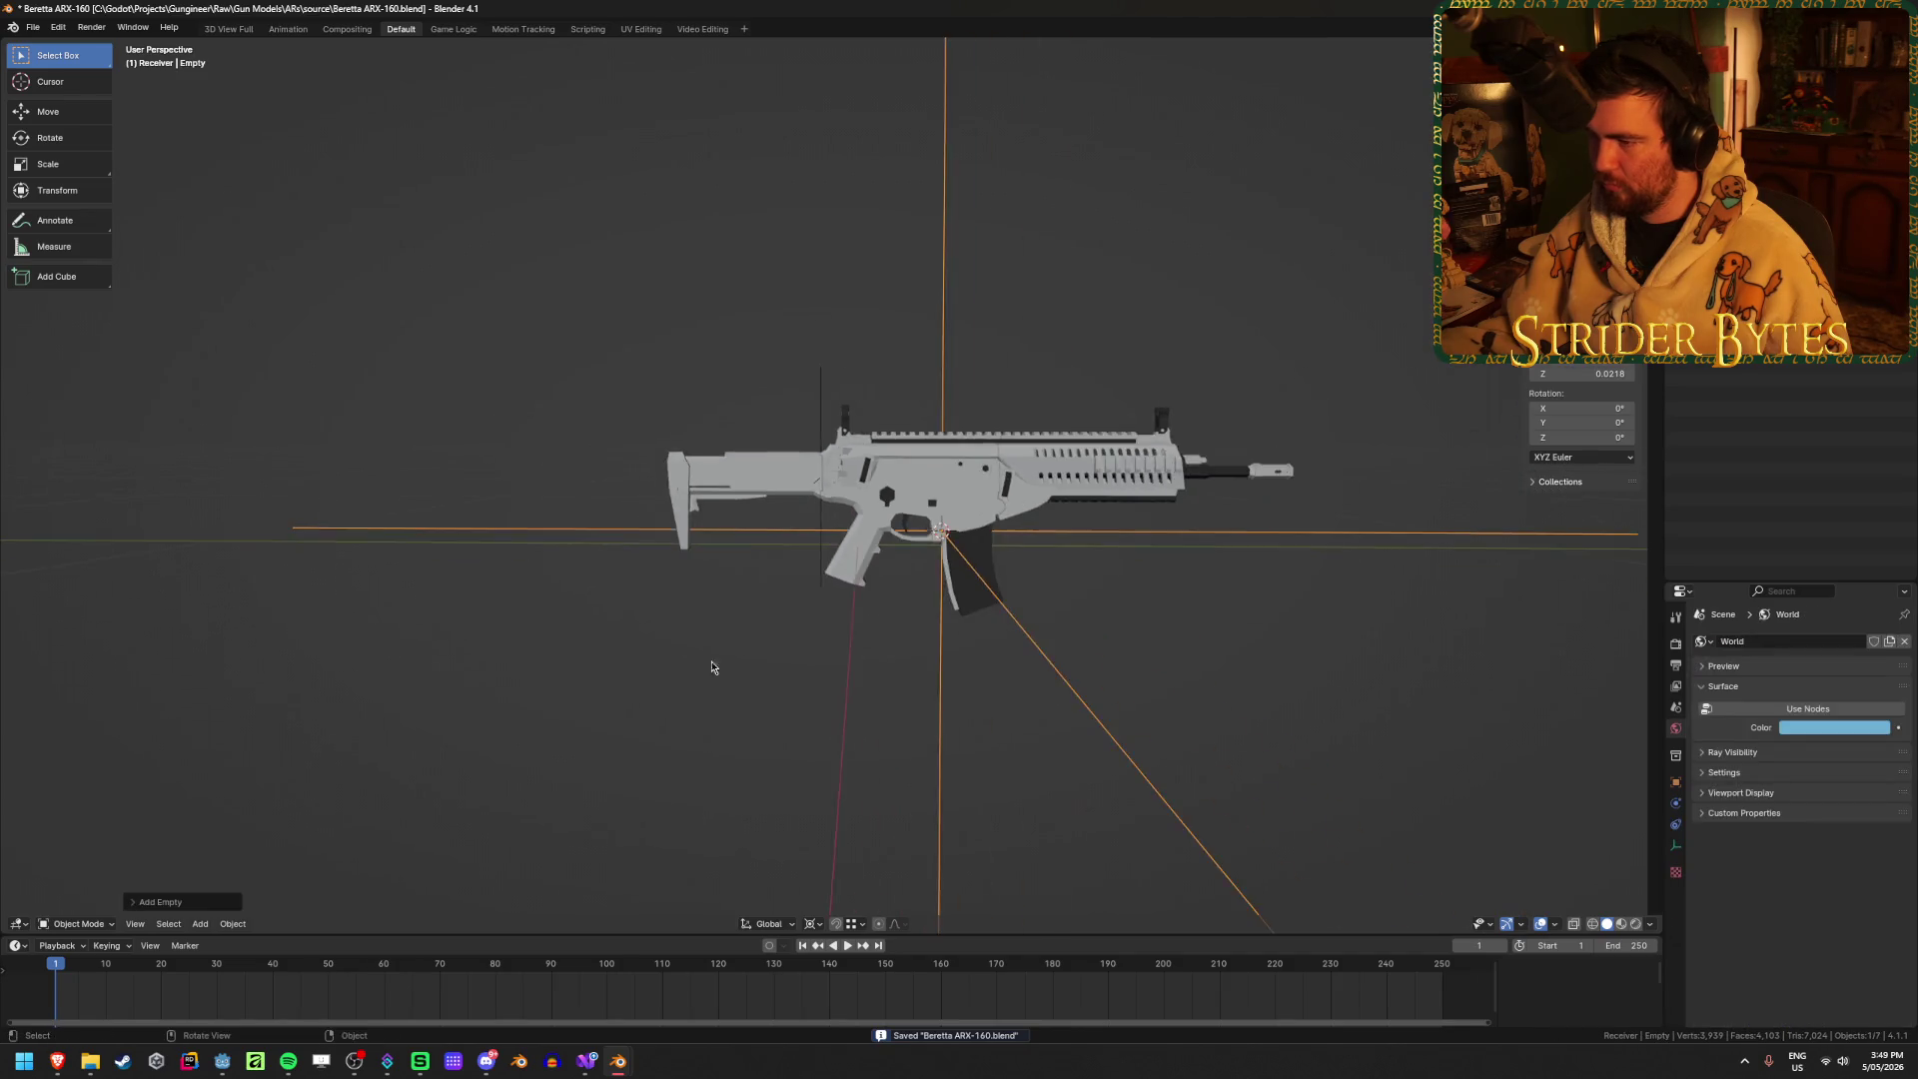
middle_click_drag(715, 663, 1392, 730)
key("s")
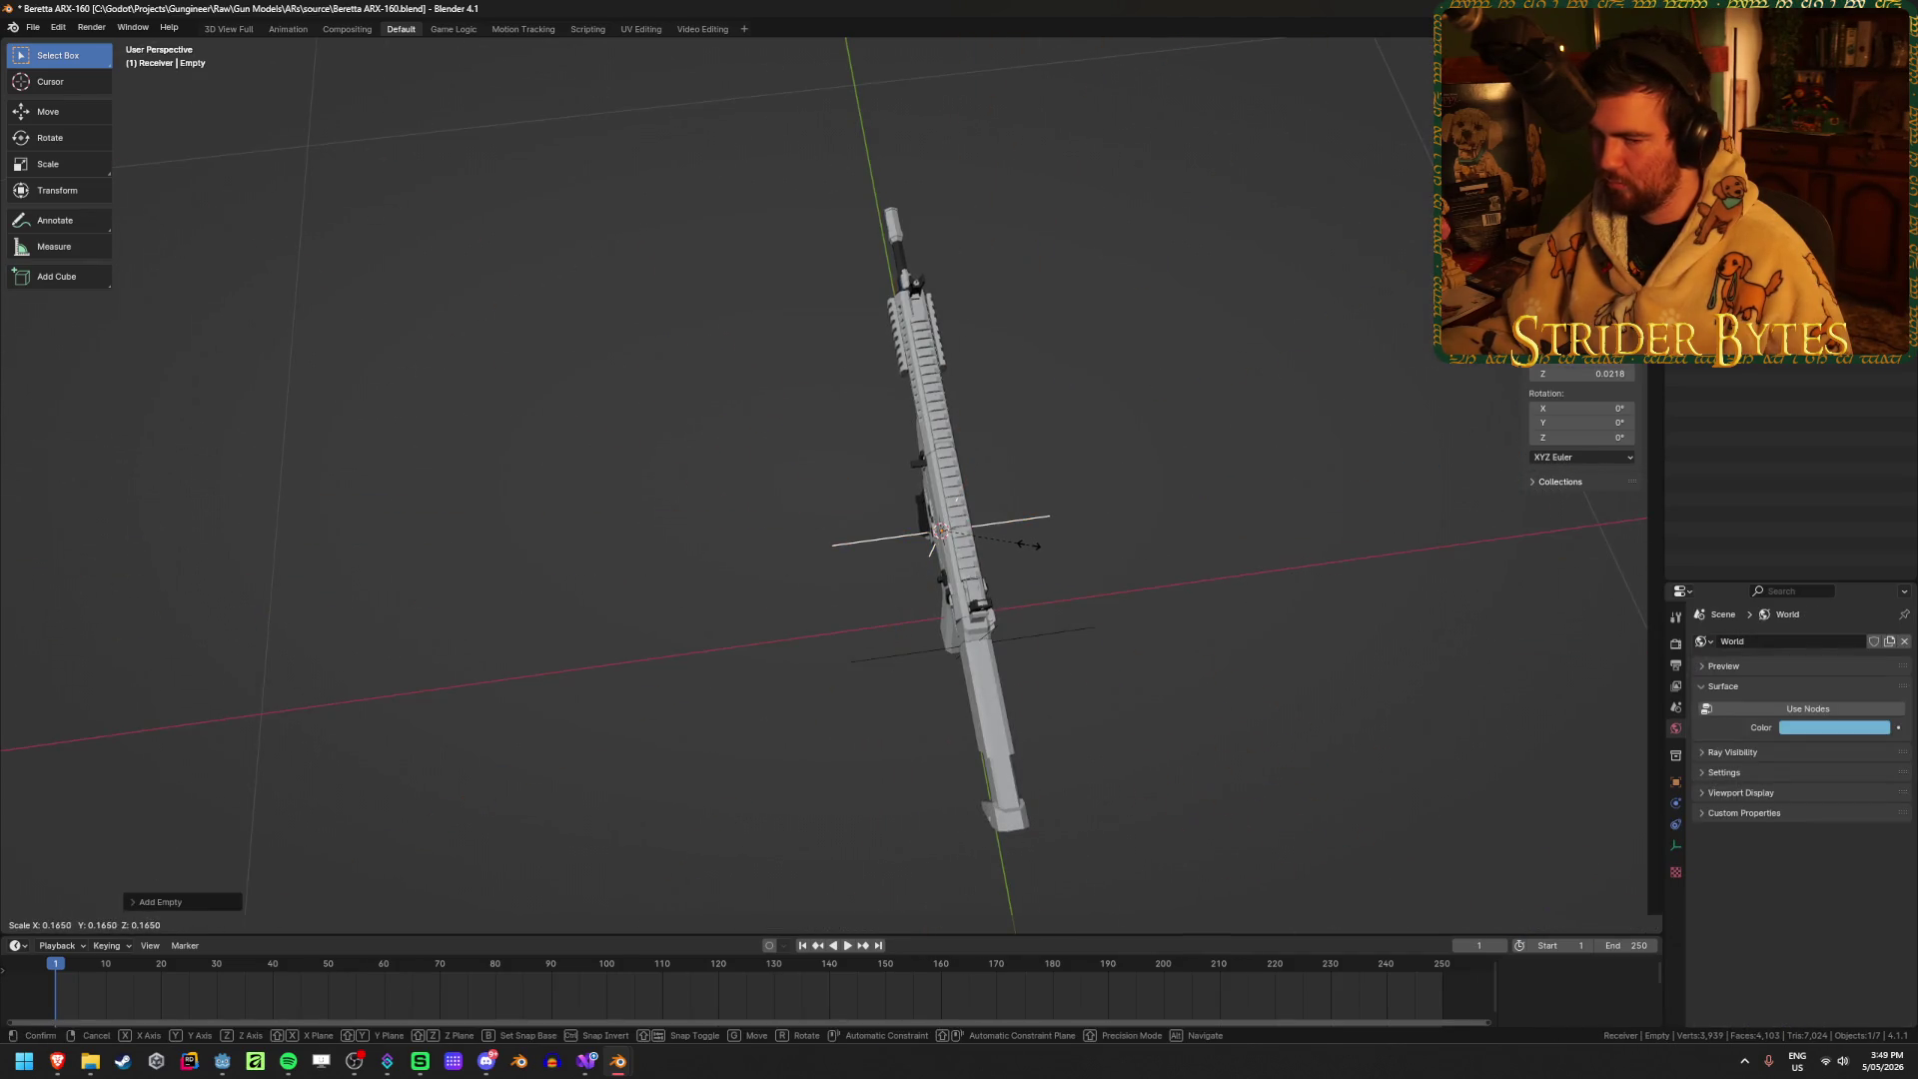
left_click(1031, 544)
mouse_move(1032, 544)
middle_mouse_down()
mouse_move(1135, 612)
mouse_move(1082, 570)
mouse_move(1132, 632)
middle_mouse_up()
key("ctrl+a")
left_click(1087, 569)
Step: Name the empty MagazineAttach and select the barrel and handguard piece
key("F2")
type("Ma")
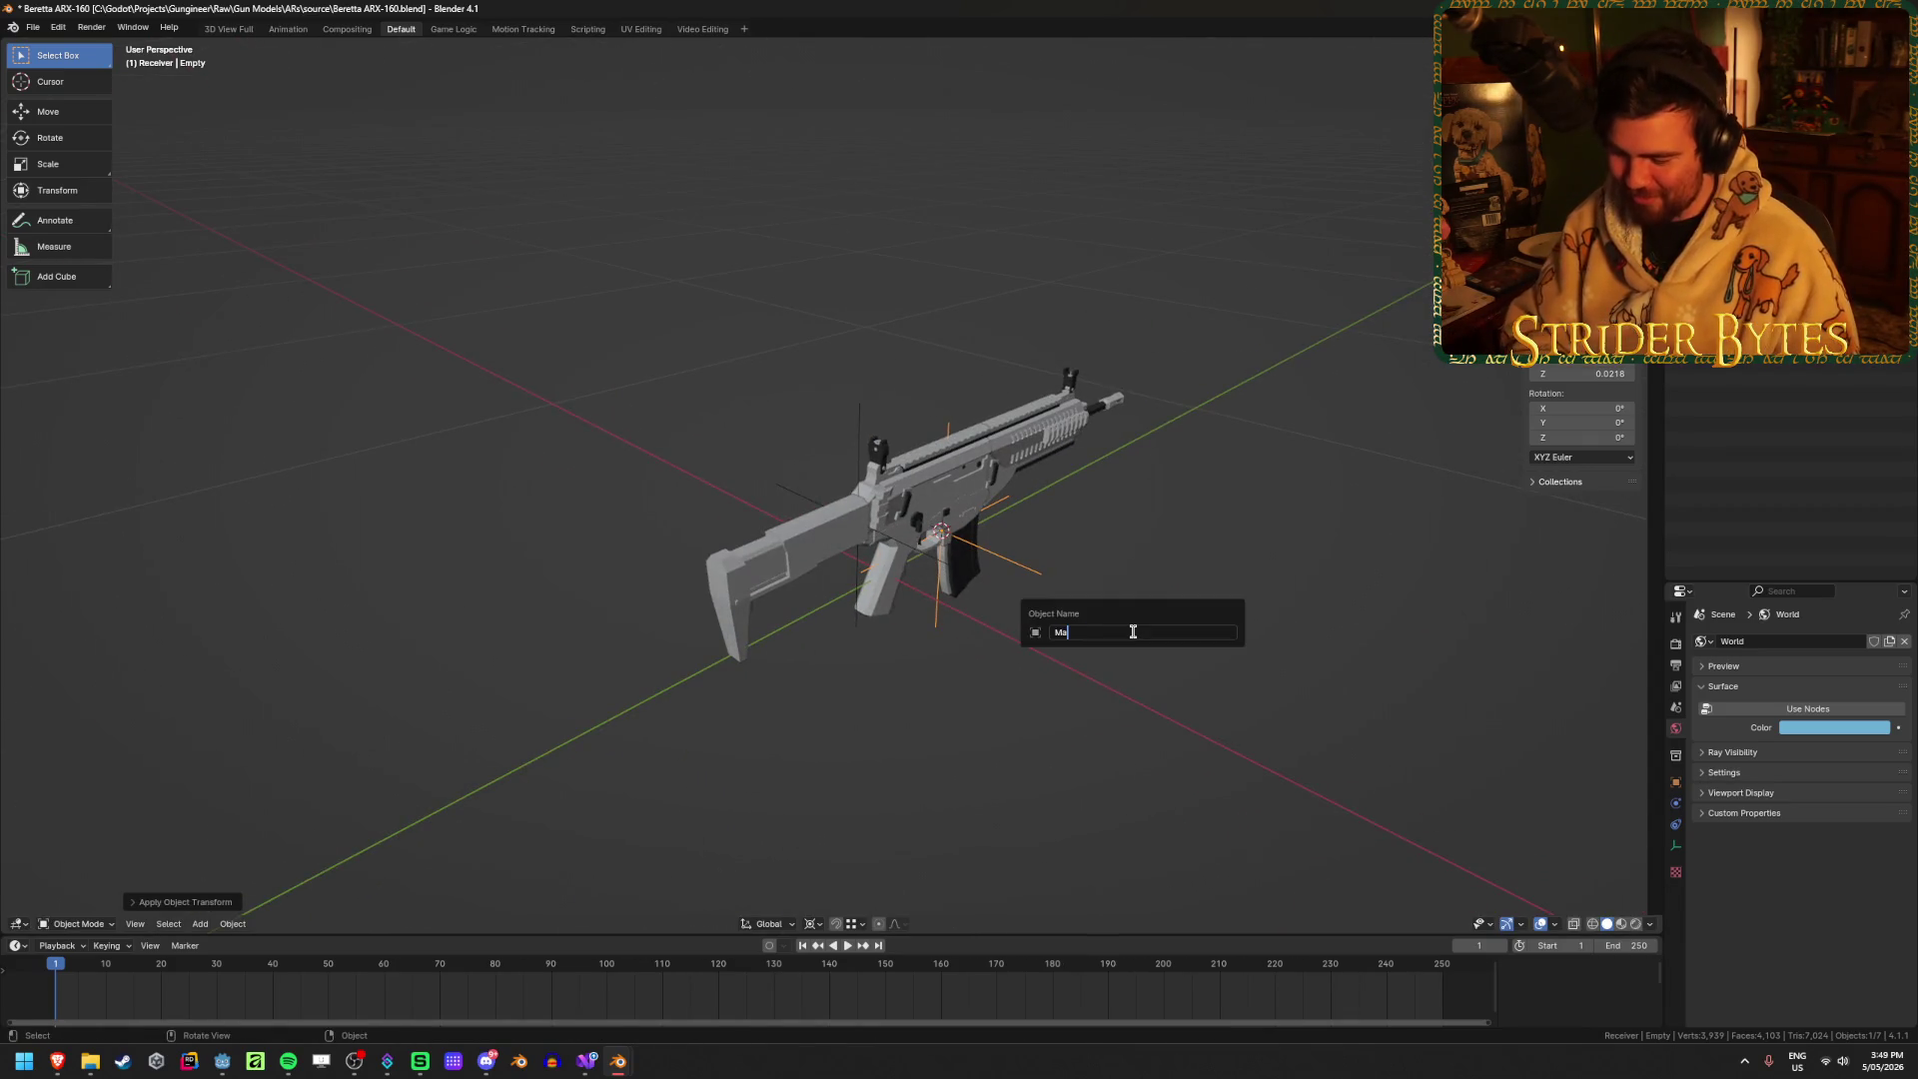
type("gazineAttach")
key("Return")
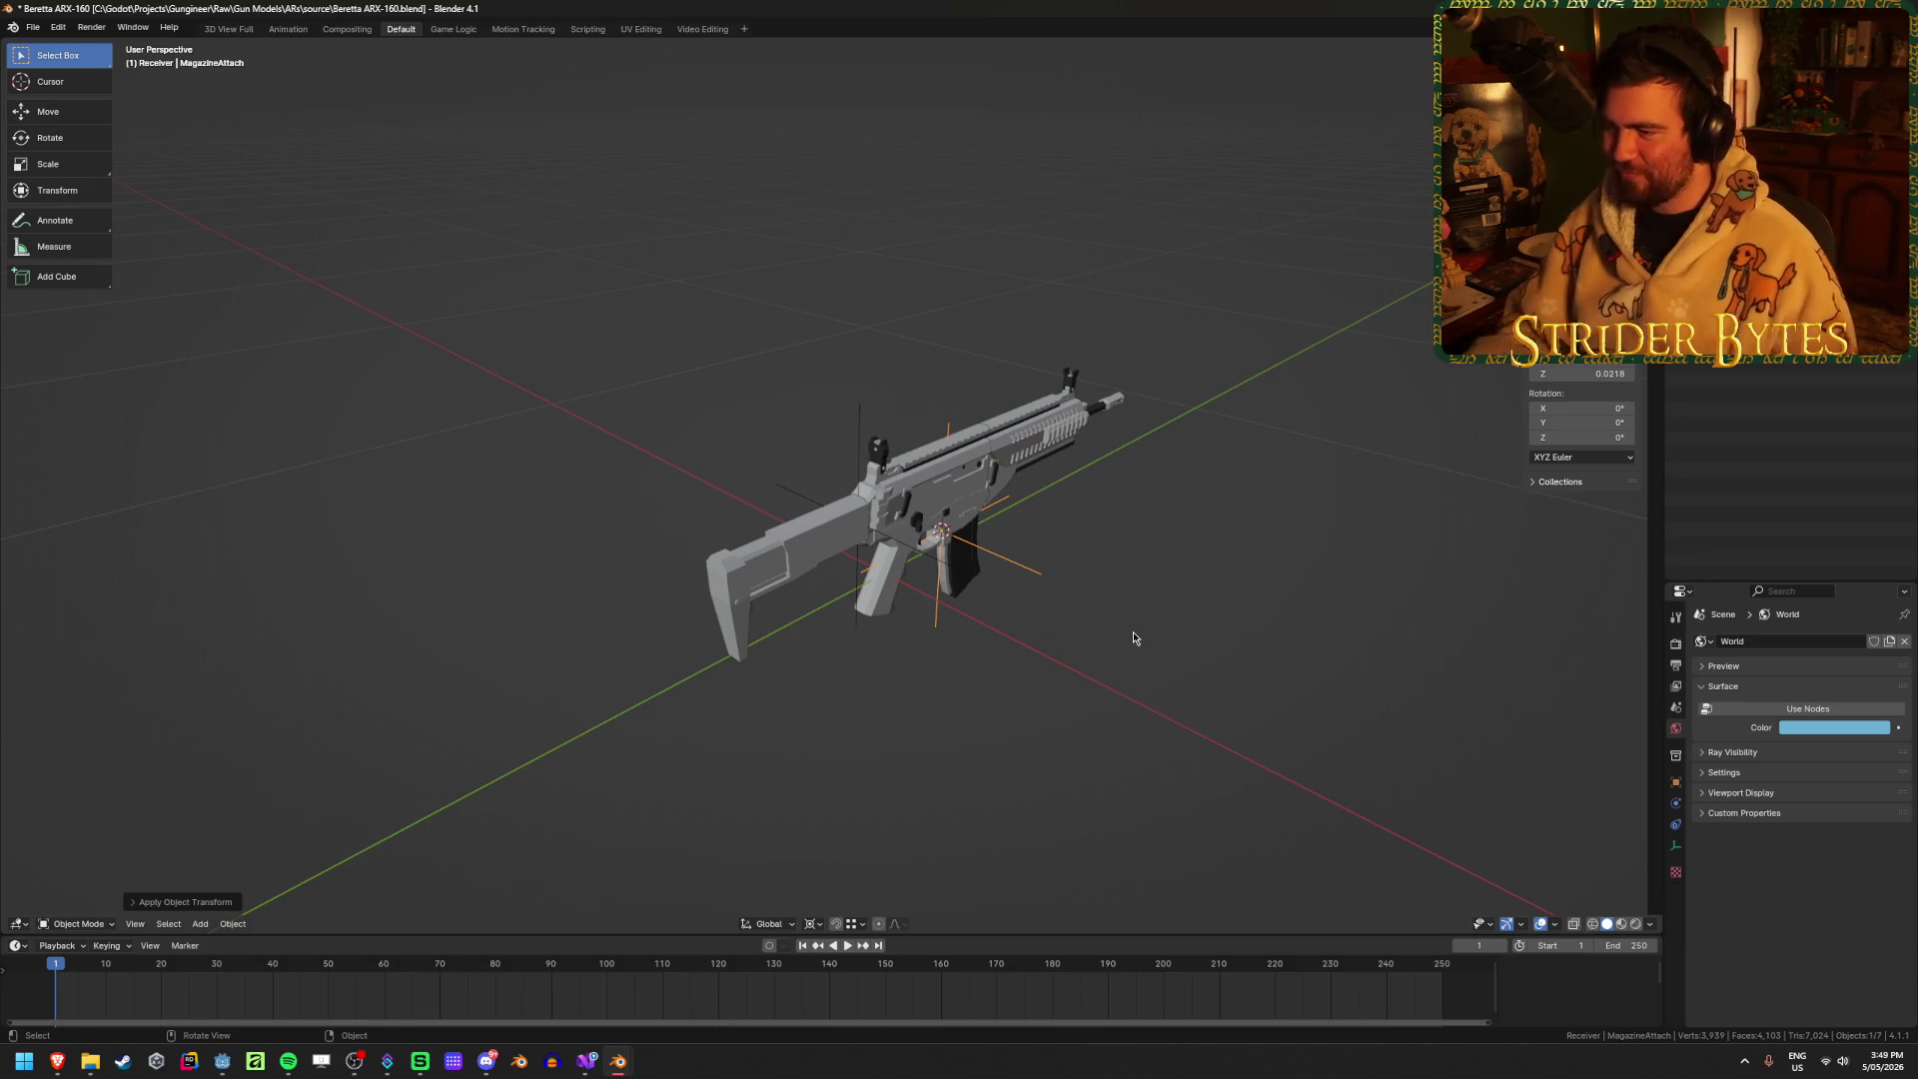
mouse_move(1135, 641)
middle_mouse_down()
mouse_move(1020, 535)
mouse_move(778, 579)
middle_mouse_up()
scroll(779, 579, "up", 3)
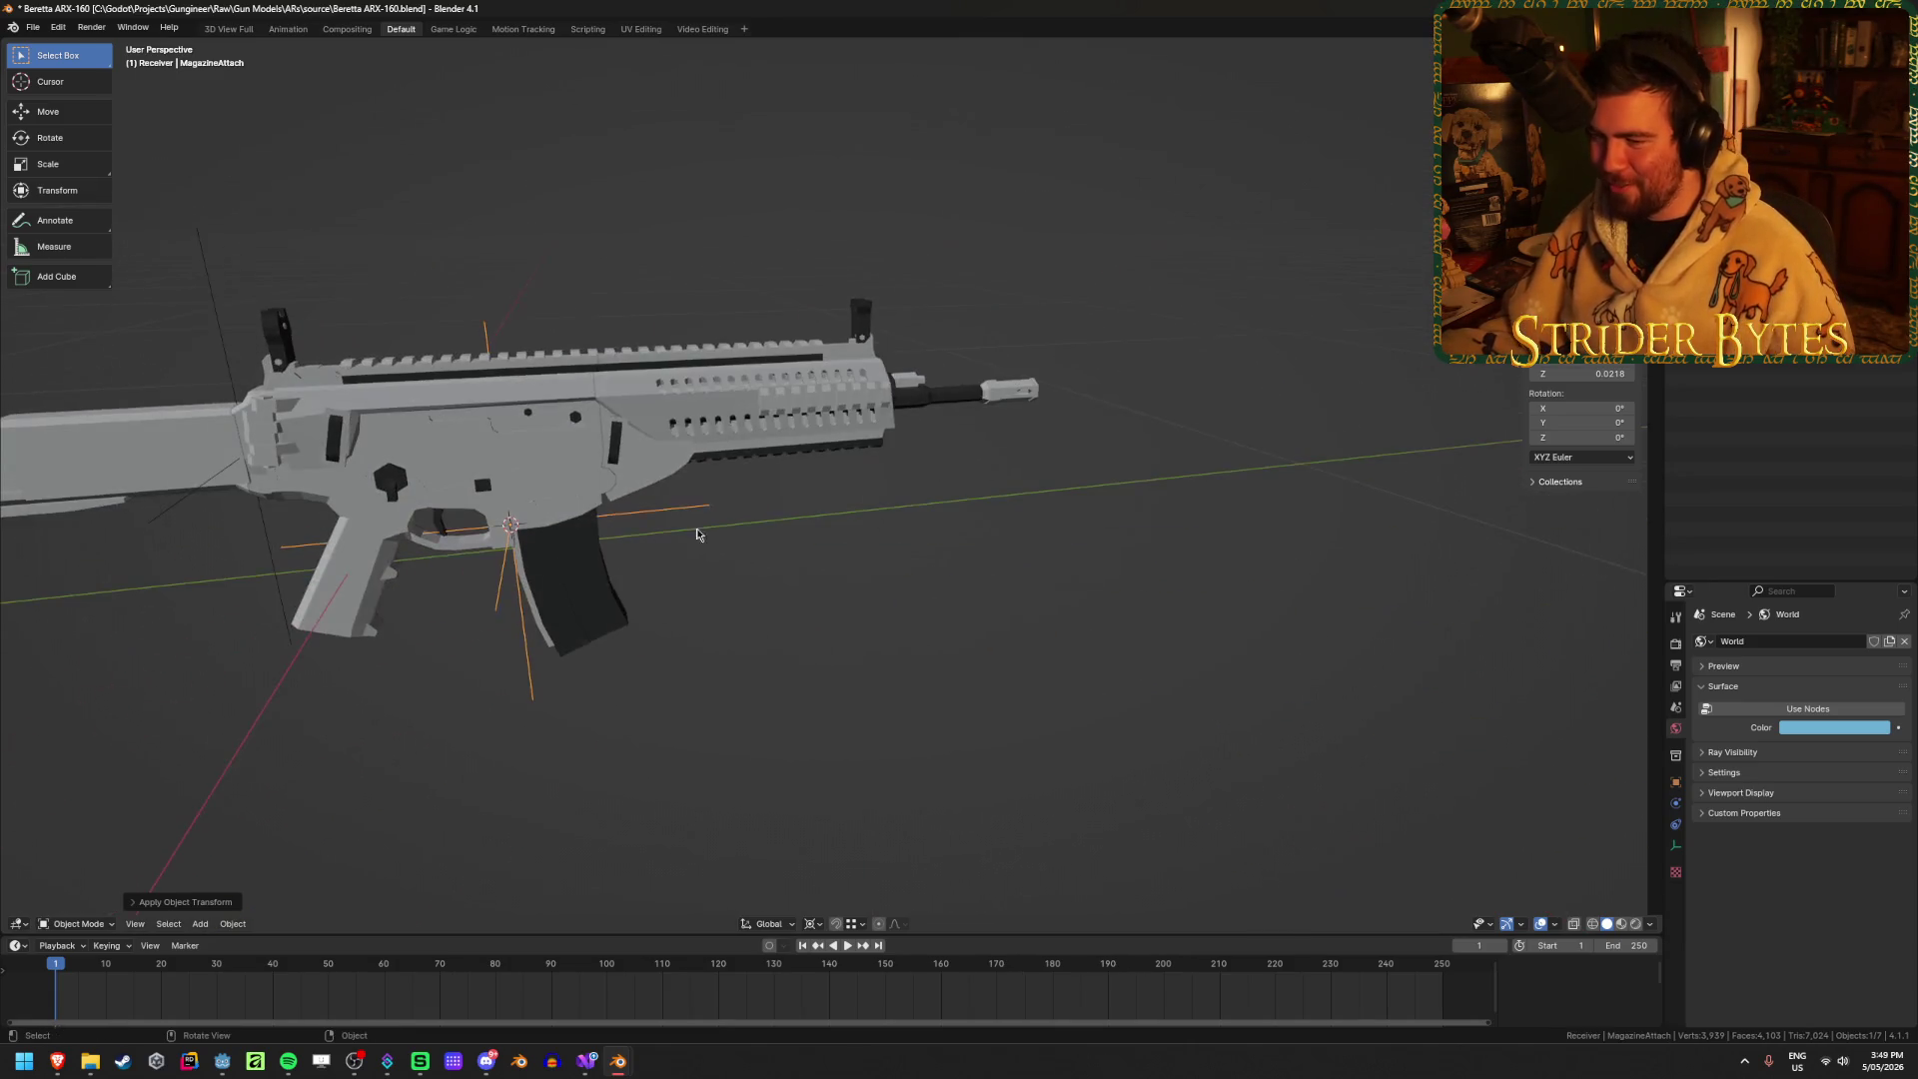
left_click(759, 429)
mouse_move(656, 605)
middle_mouse_down()
mouse_move(596, 460)
mouse_move(814, 578)
middle_mouse_up()
Step: Hide the barrel and handguard, then unhide it and zoom in
key("h")
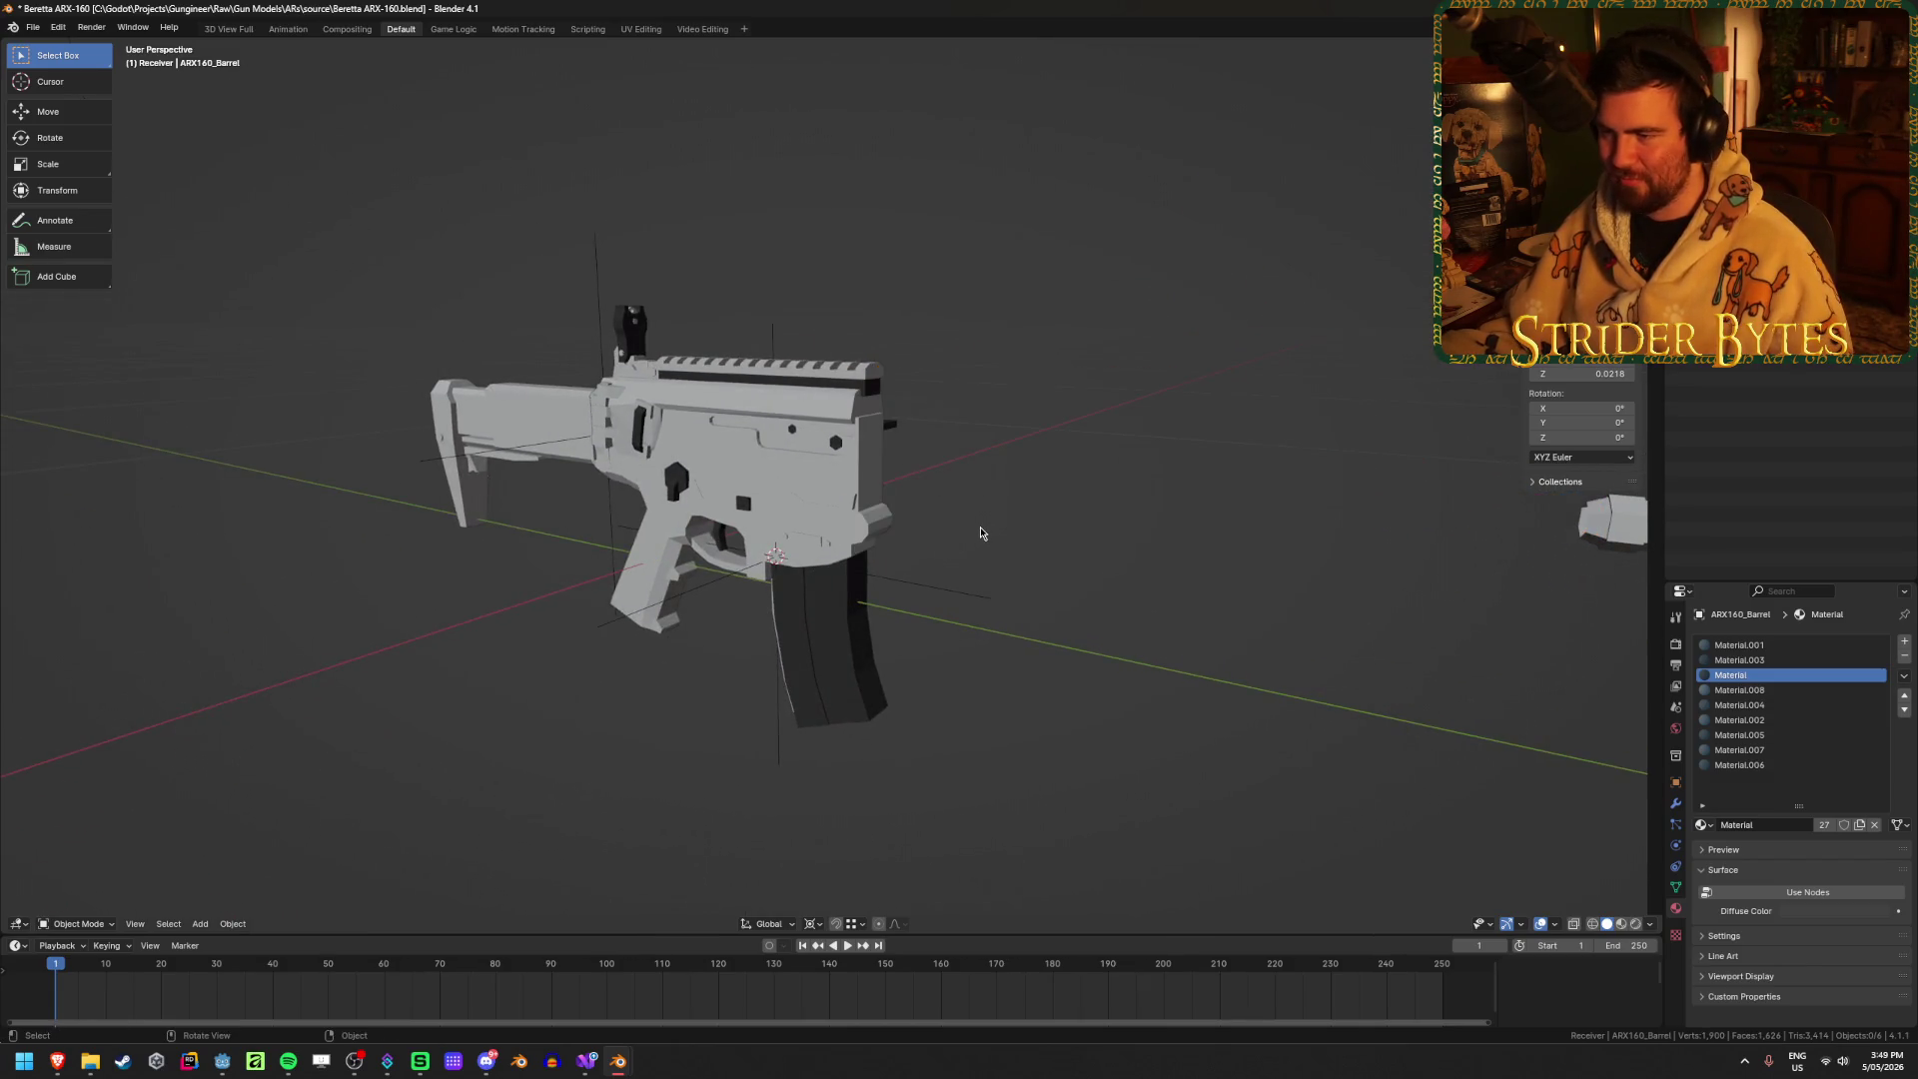
key("alt+h")
mouse_move(1109, 650)
middle_mouse_down()
mouse_move(1227, 635)
mouse_move(1166, 647)
middle_mouse_up()
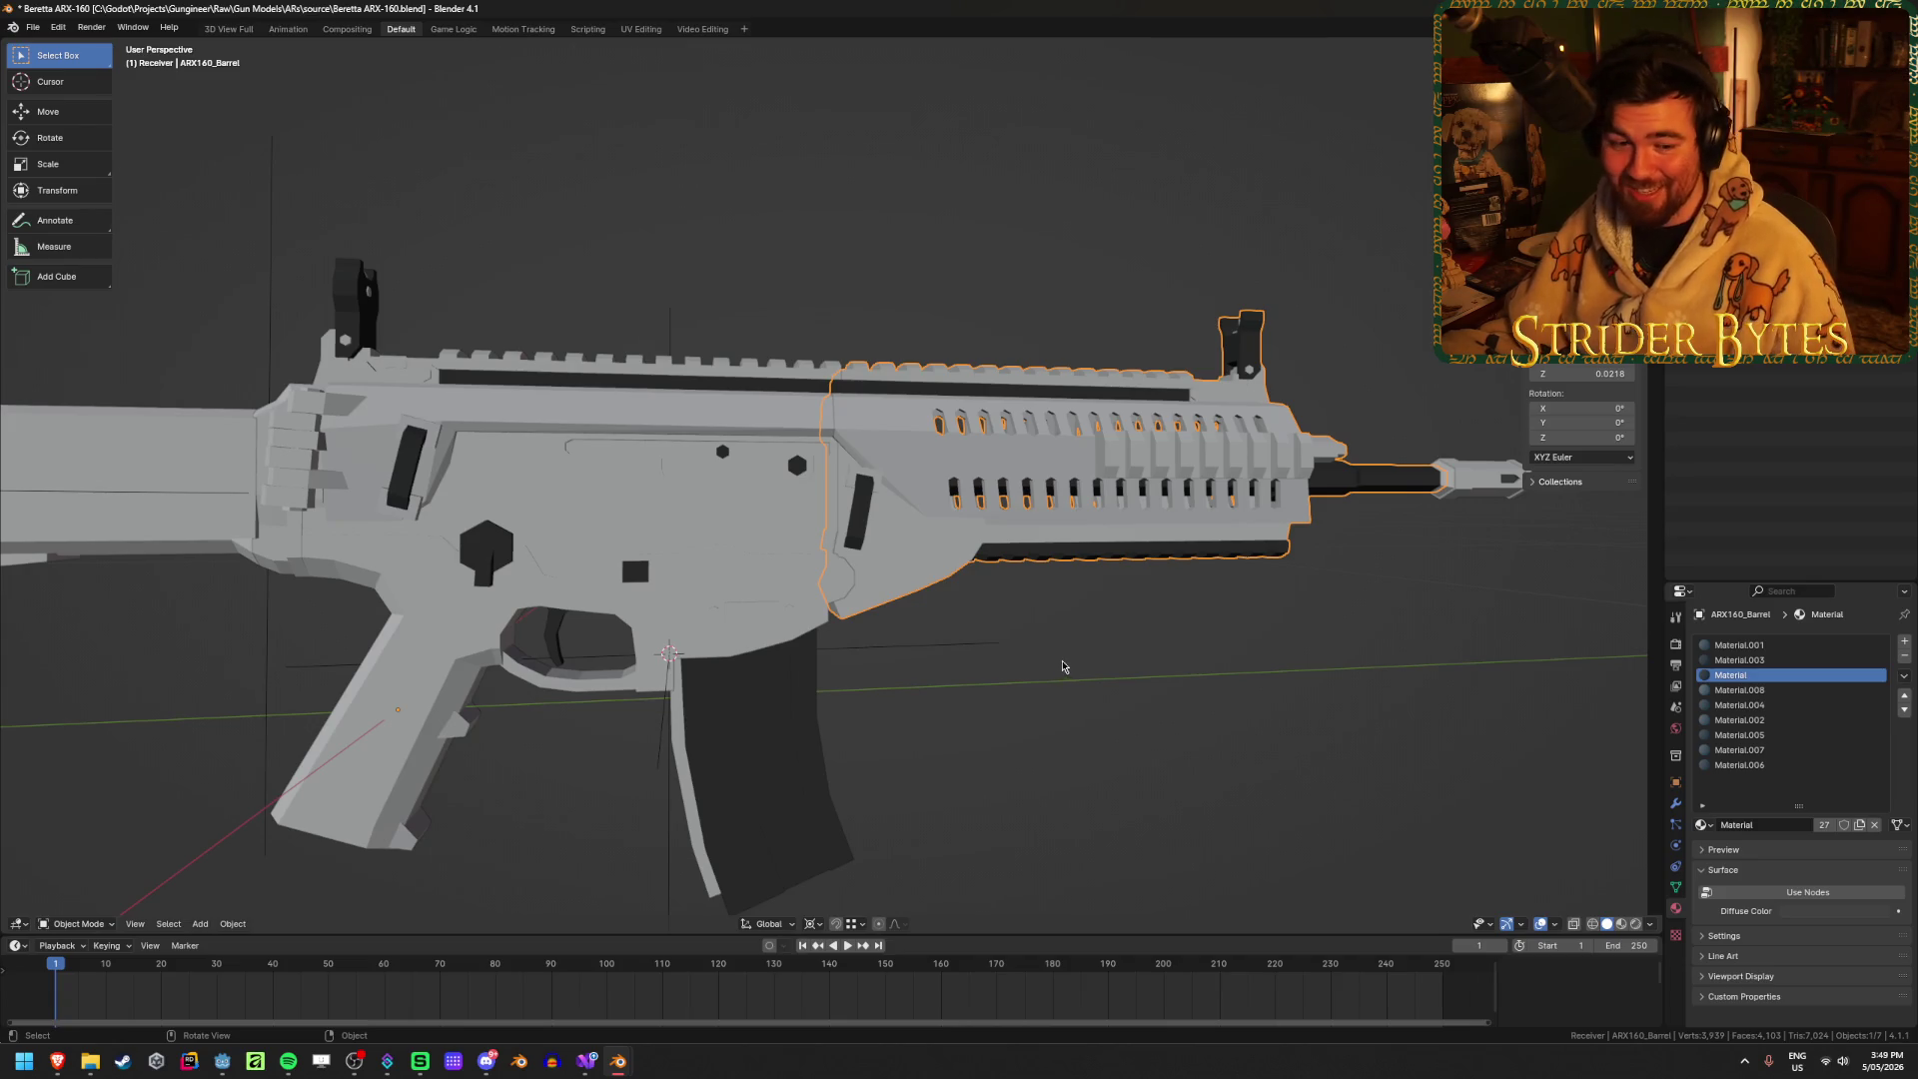
scroll(1059, 663, "up", 2)
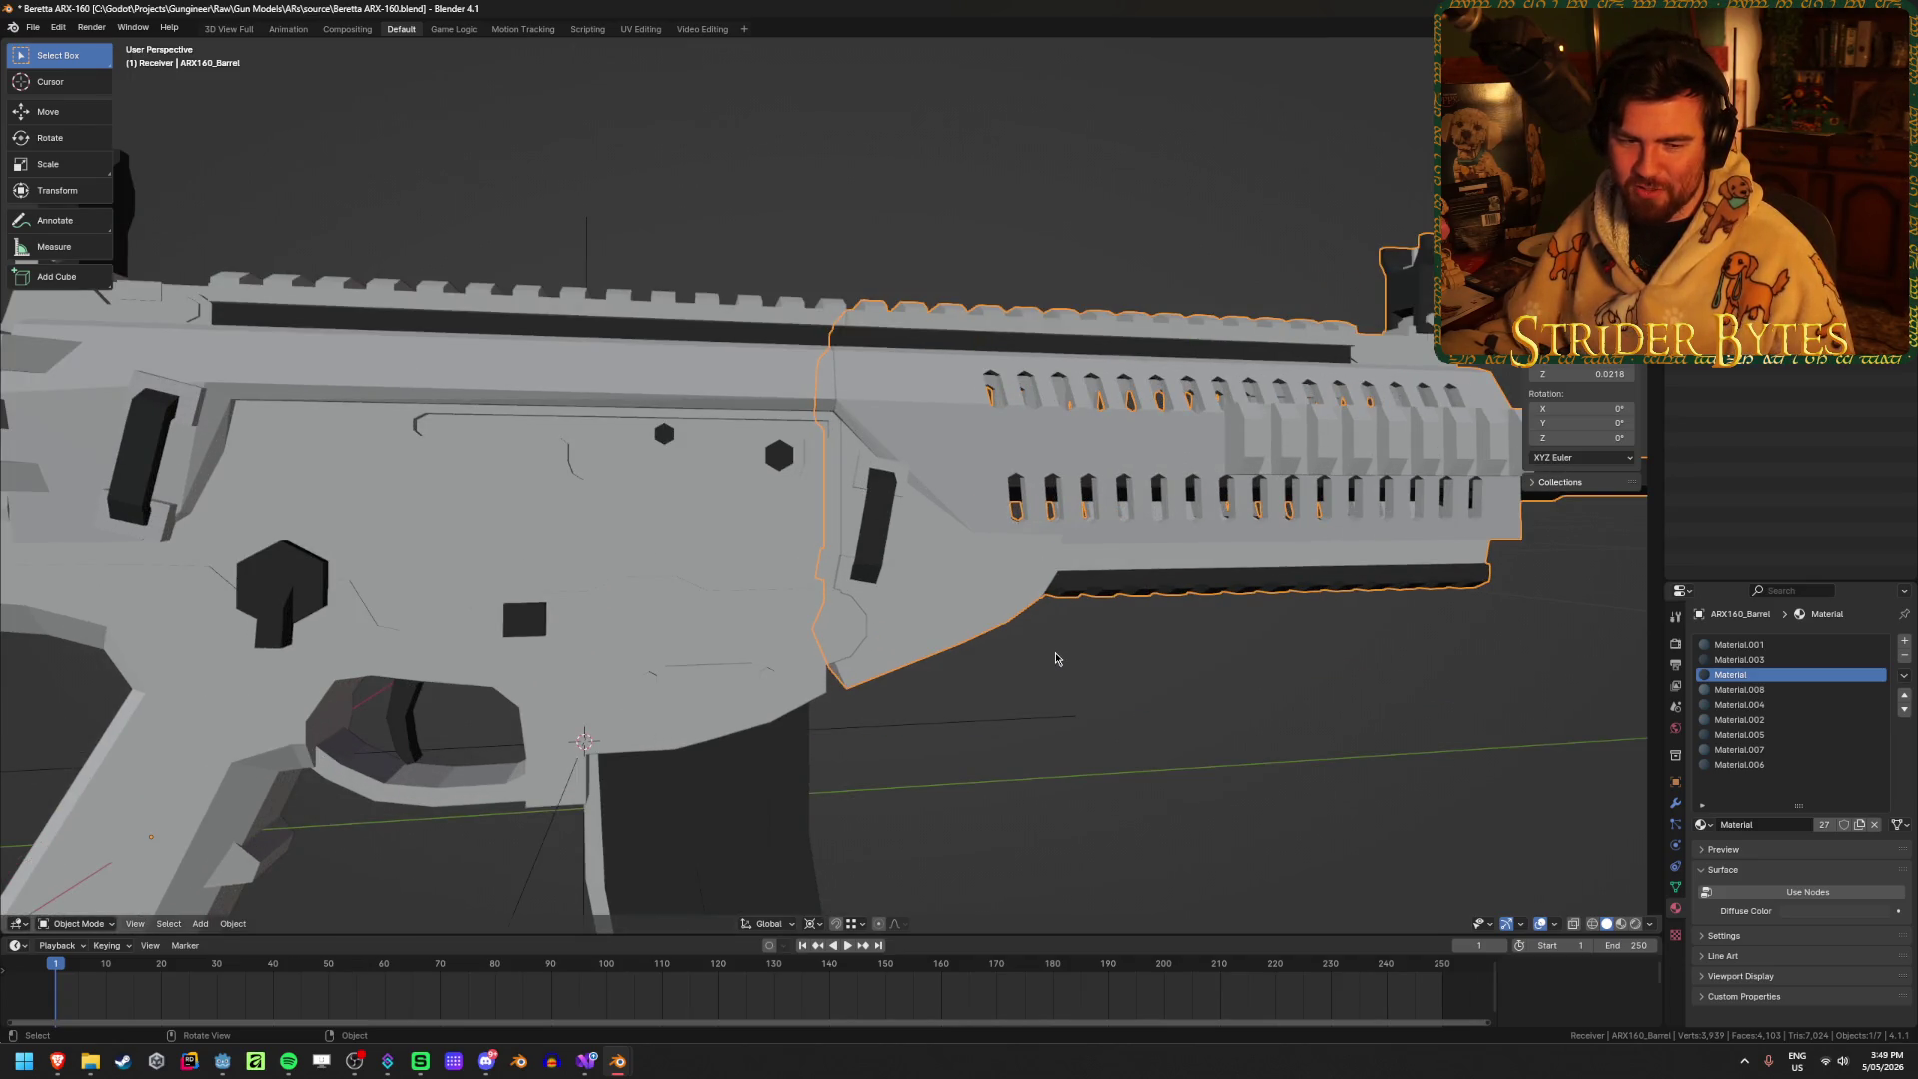
scroll(1054, 658, "down", 3)
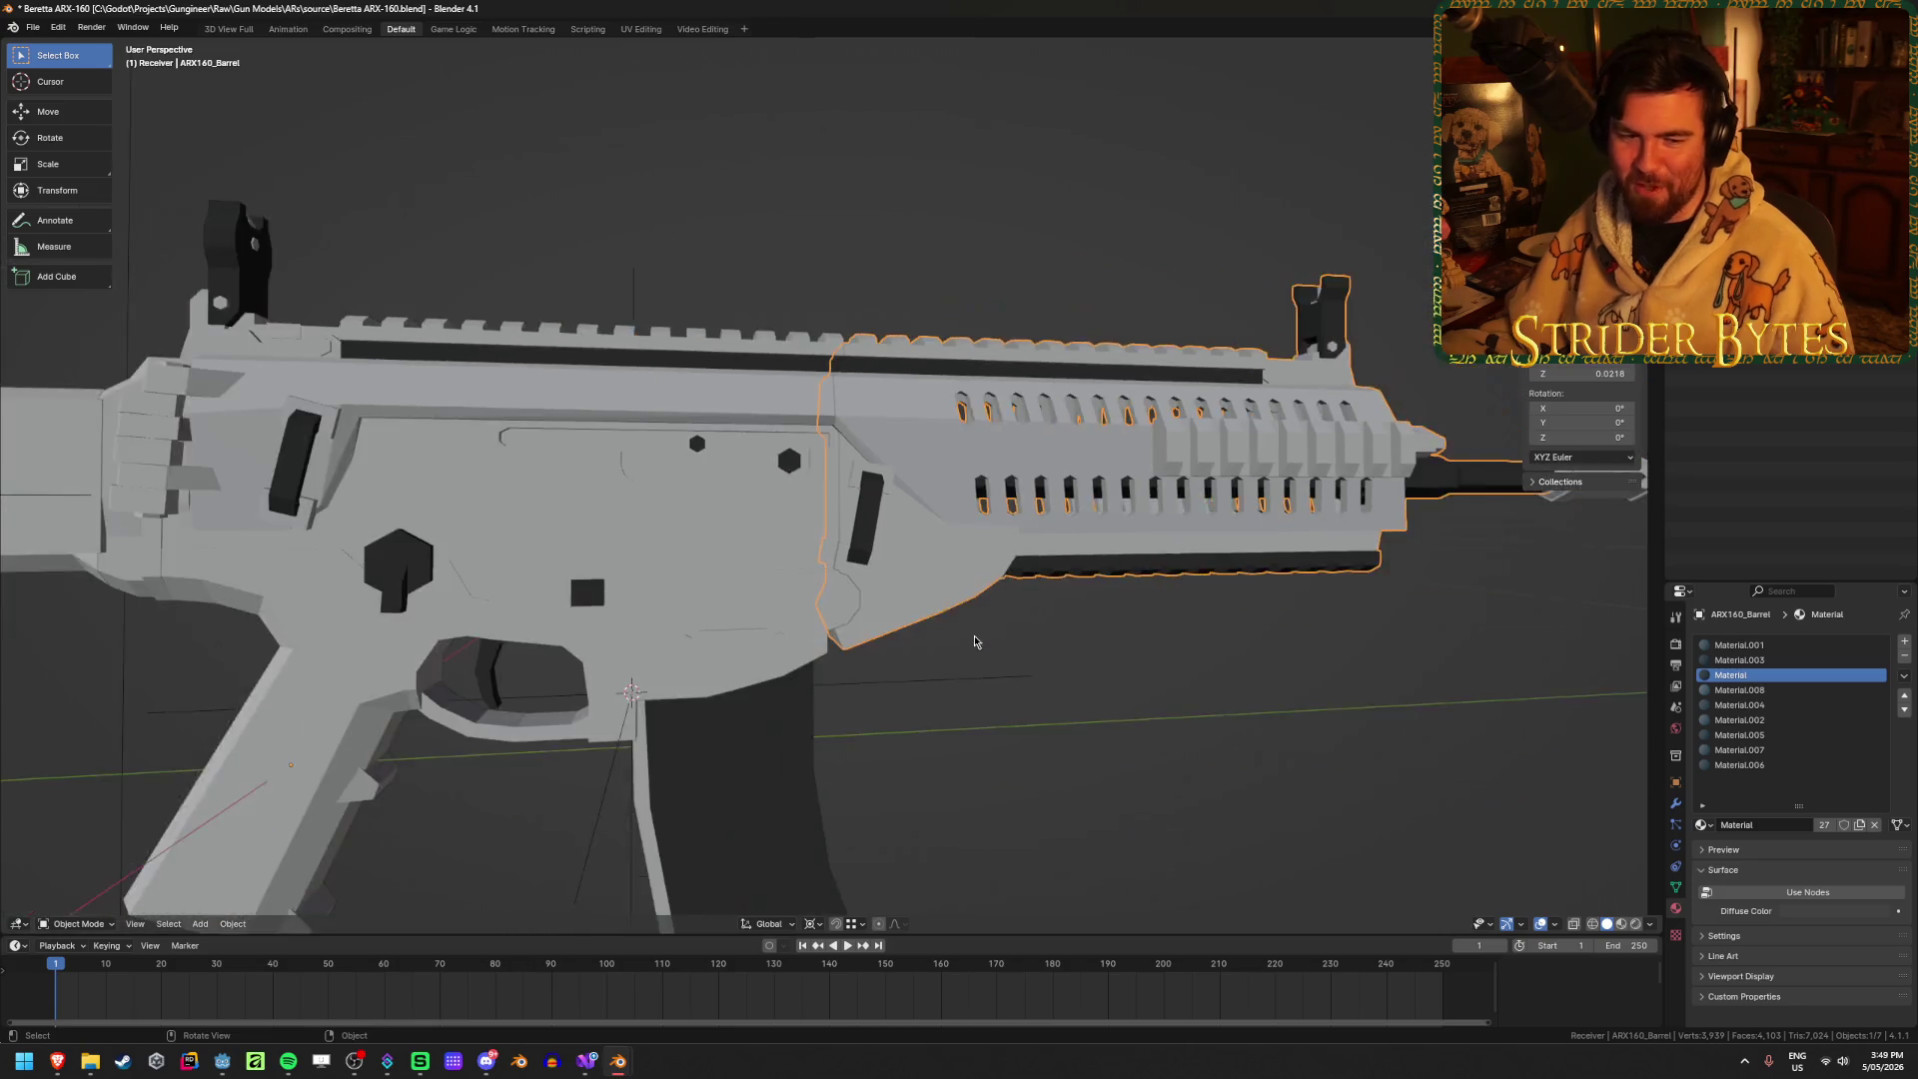
scroll(993, 558, "up", 4)
Step: Inspect the barrel mesh vertices in X-ray Edit Mode, then return to solid Object Mode
key("Tab")
key("alt+z")
mouse_move(994, 558)
middle_mouse_down()
mouse_move(925, 573)
mouse_move(1084, 576)
middle_mouse_up()
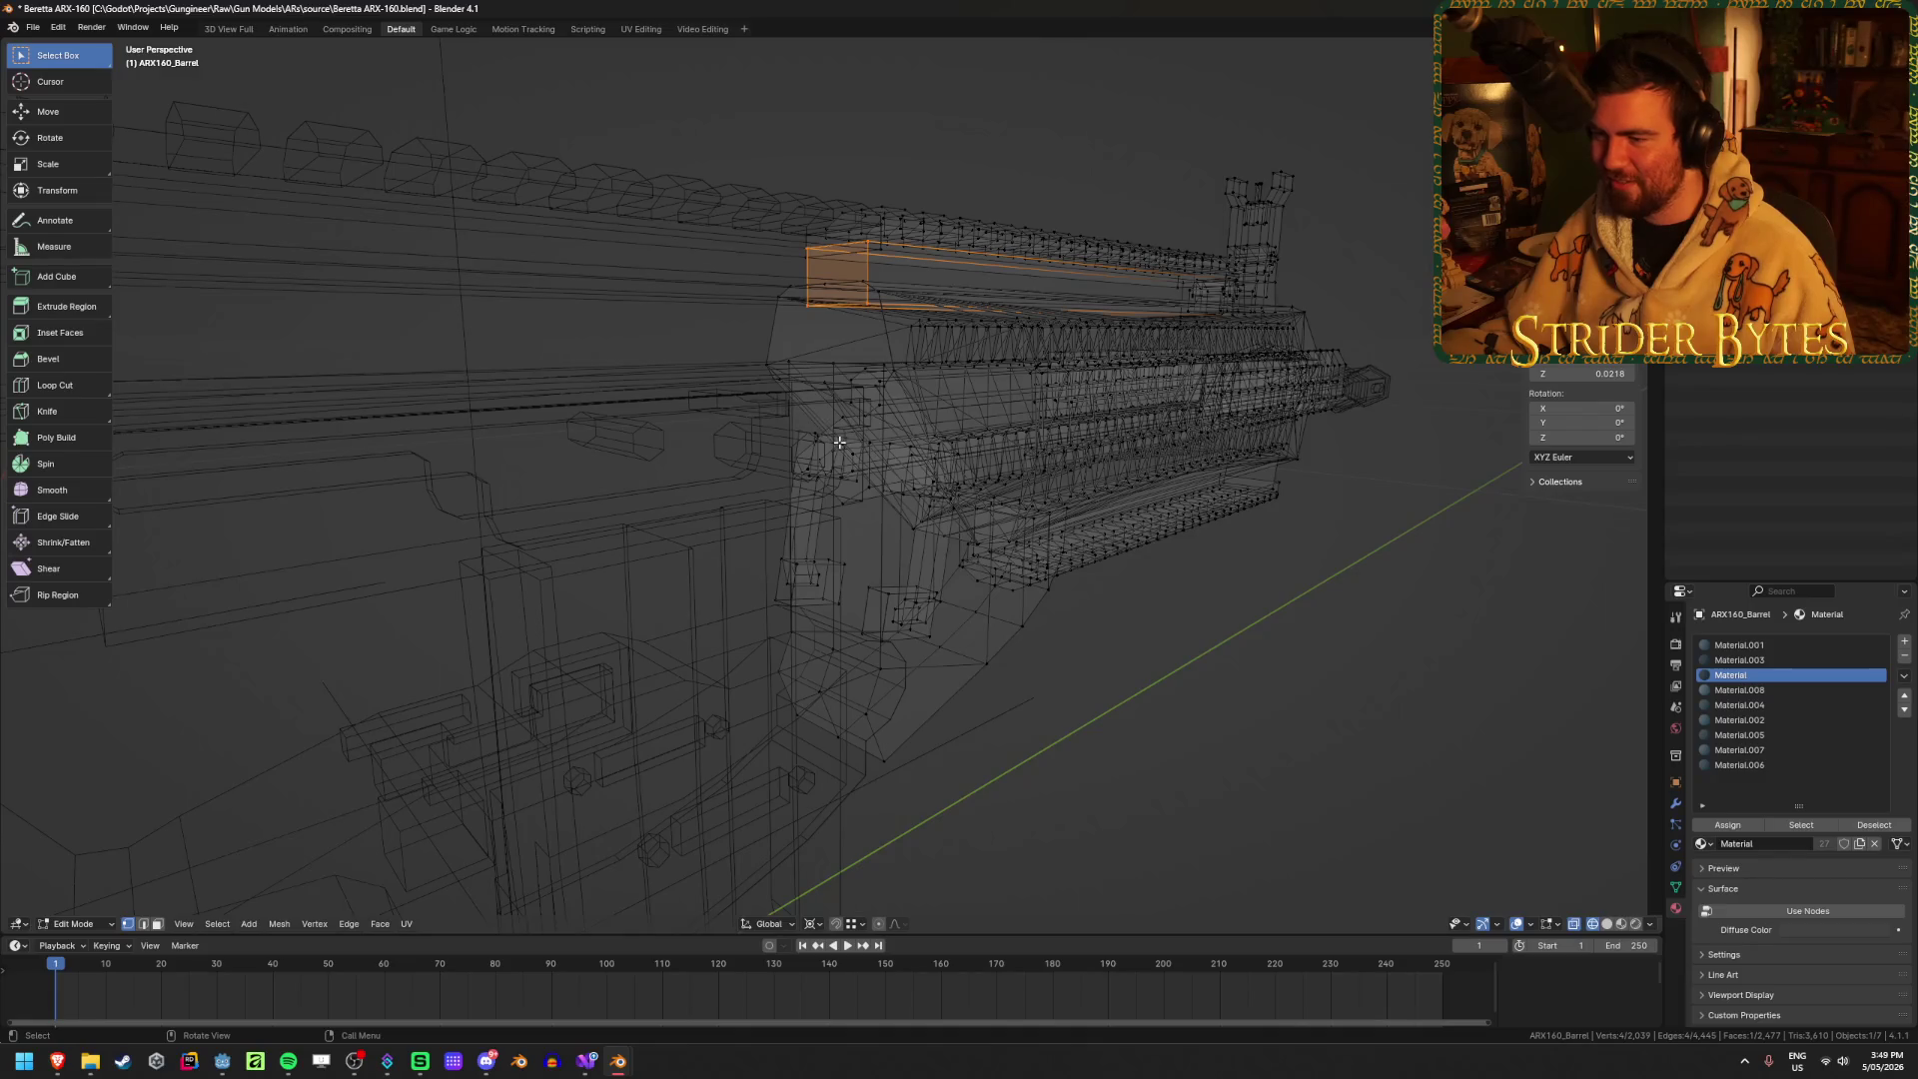
left_click(840, 441)
scroll(849, 459, "up", 3)
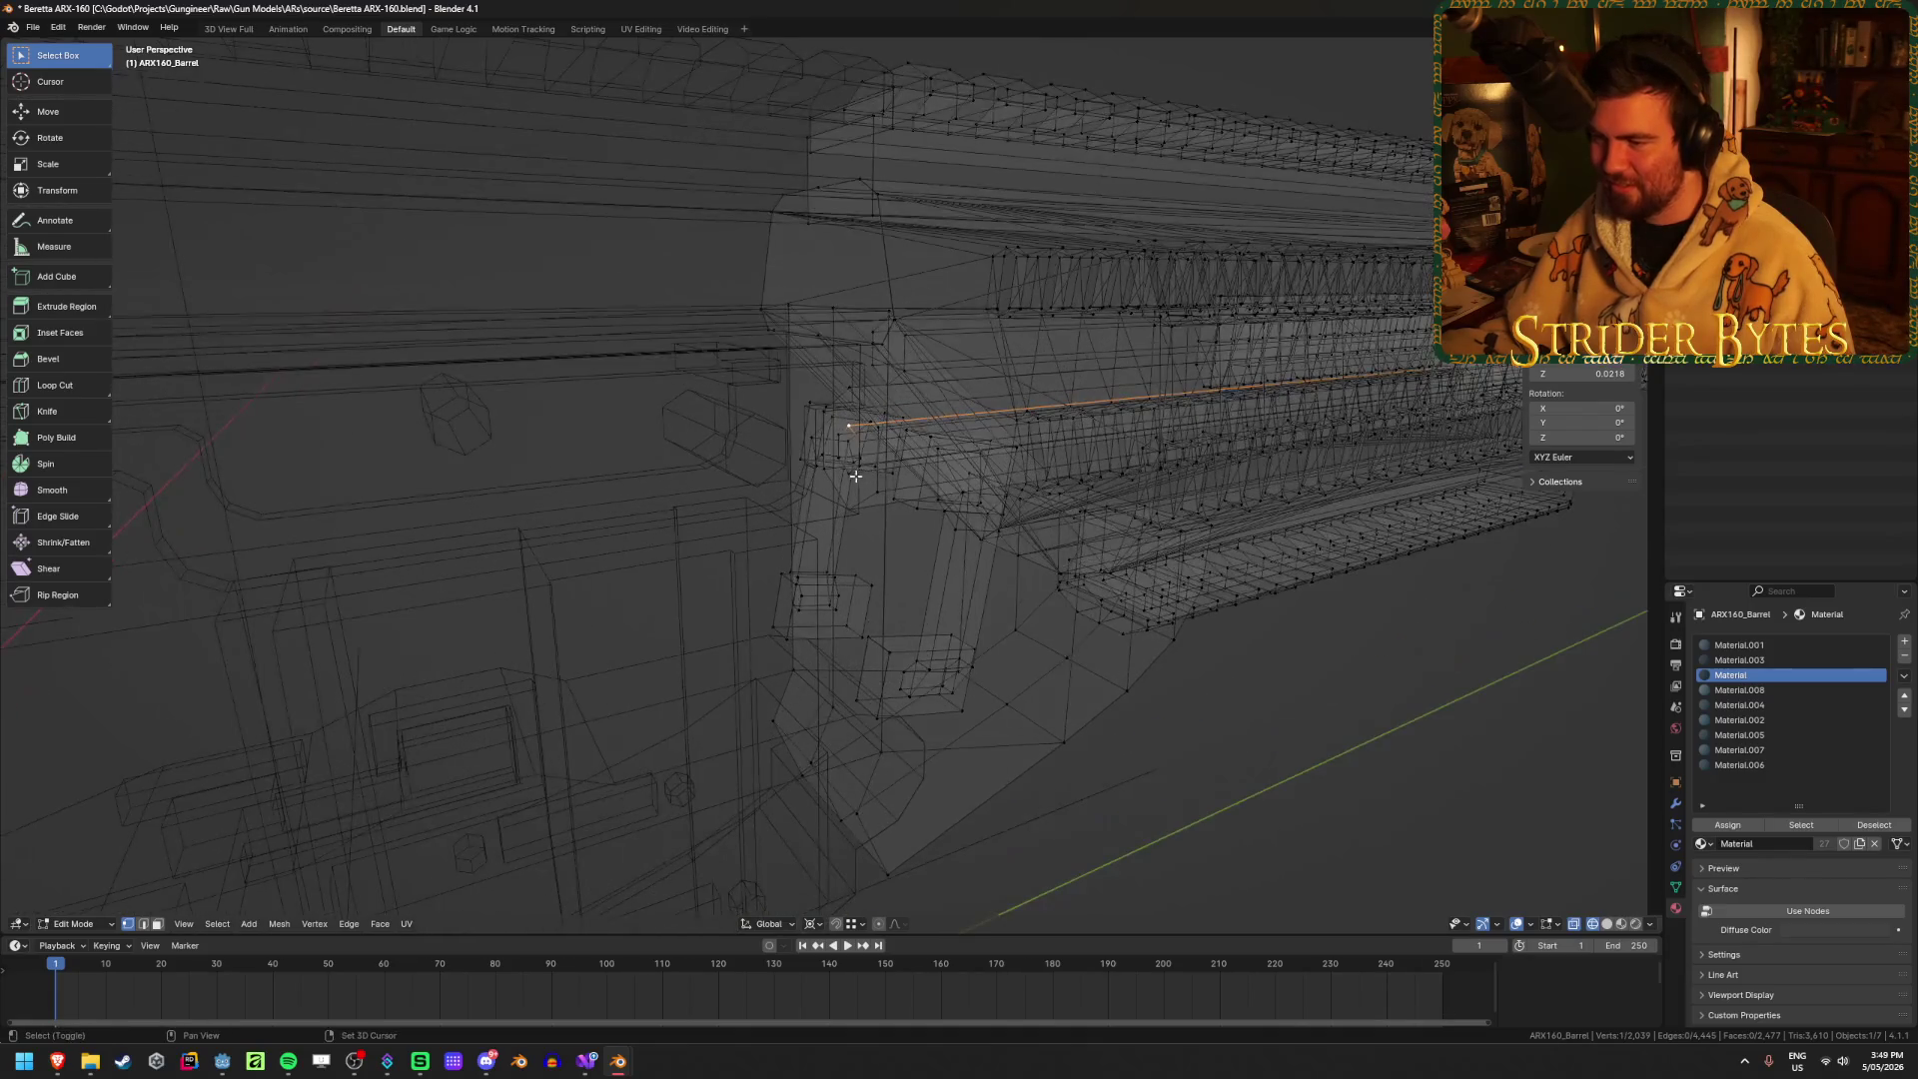
key("ctrl+Tab")
left_click(736, 505)
scroll(989, 590, "down", 3)
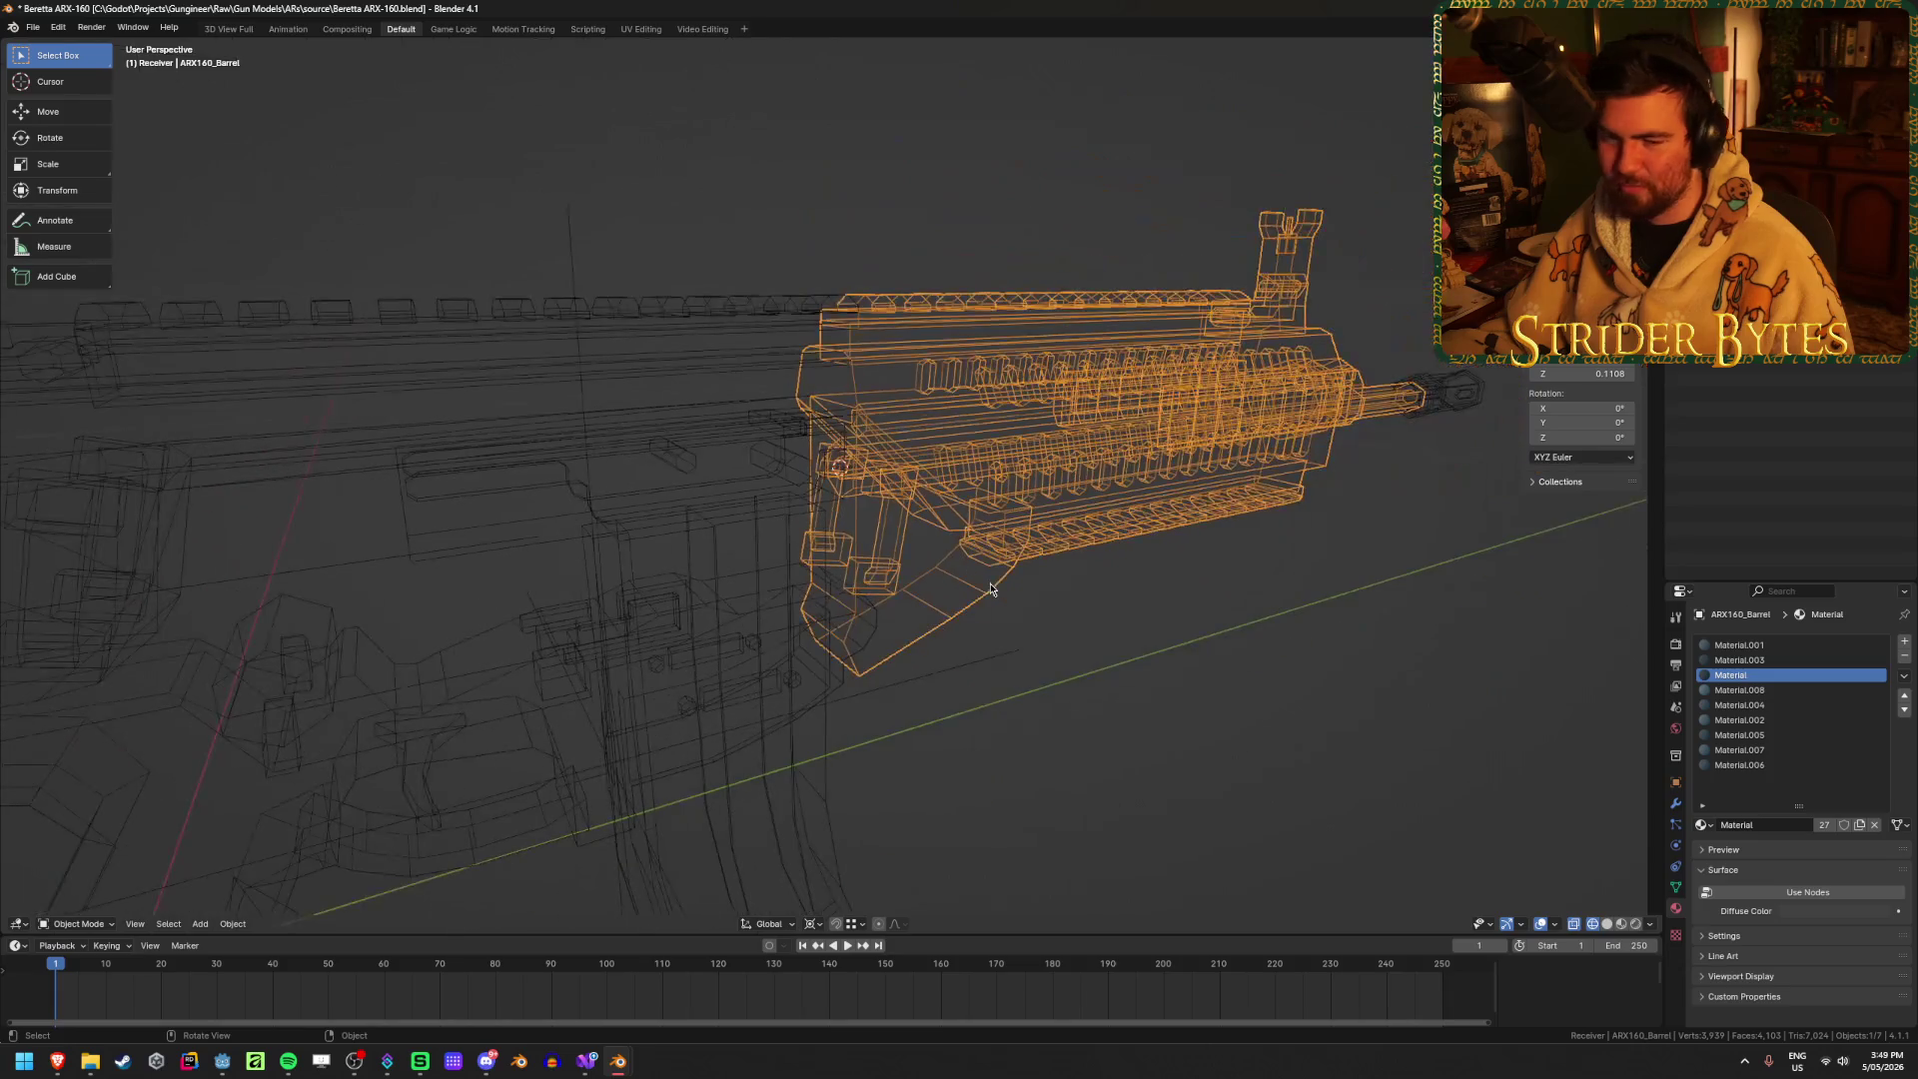
scroll(1099, 597, "up", 2)
key("shift+z")
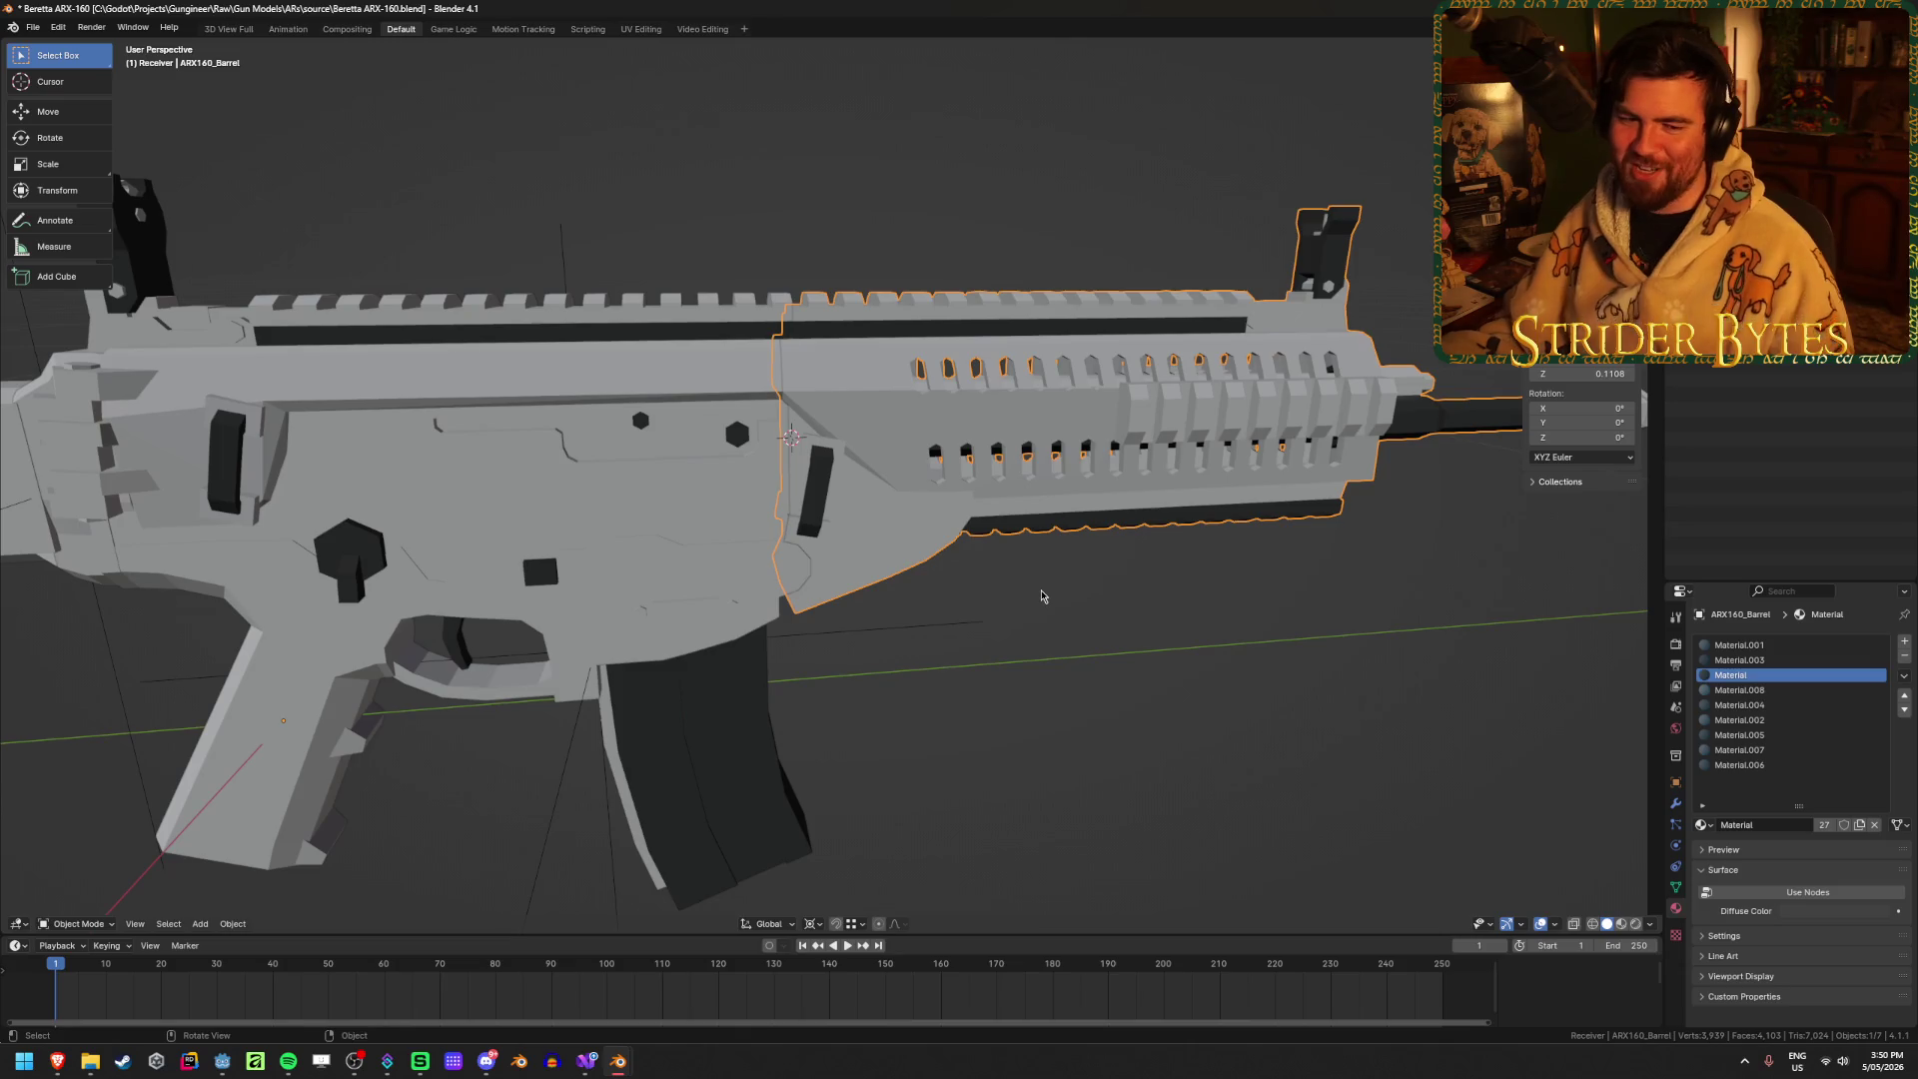
scroll(1028, 600, "down", 3)
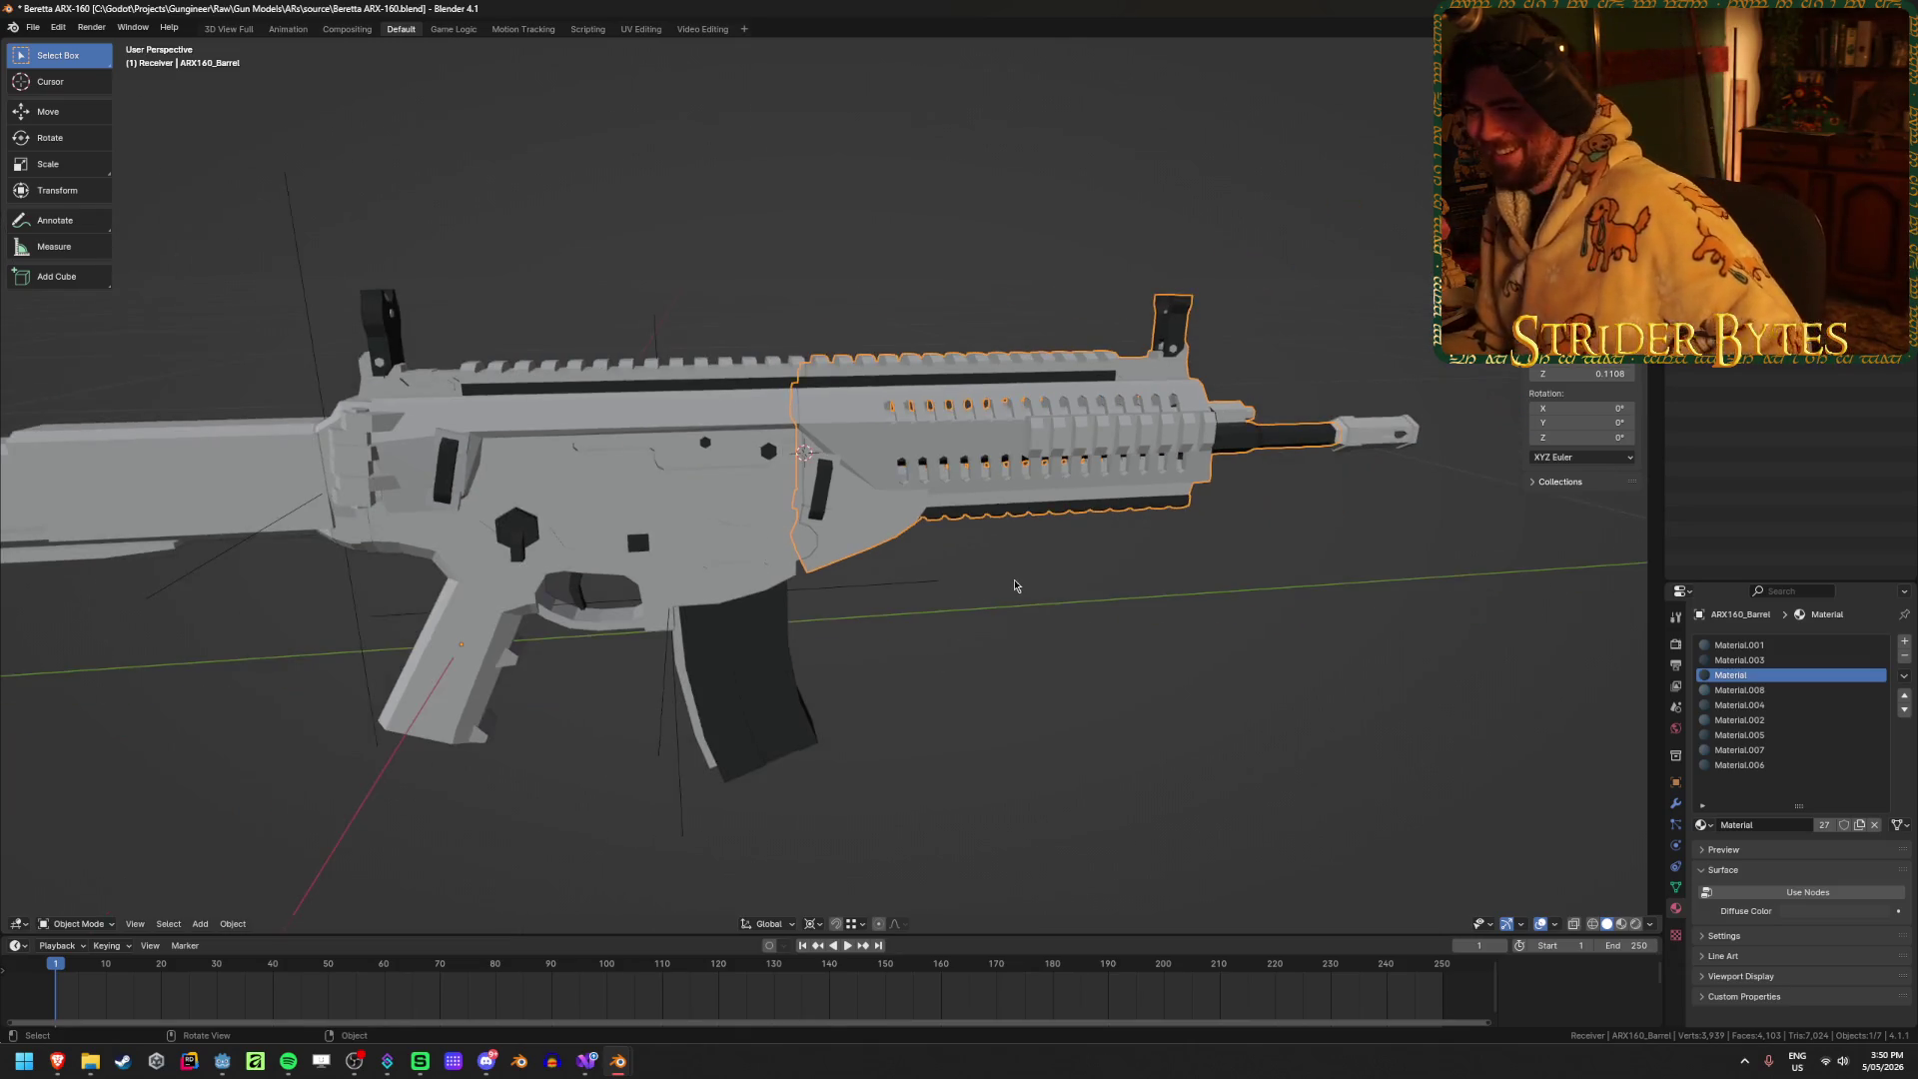
Step: Add a full-size plain-axes empty near the receiver–barrel joint
key("shift+a")
left_click(1054, 583)
scroll(1053, 583, "down", 4)
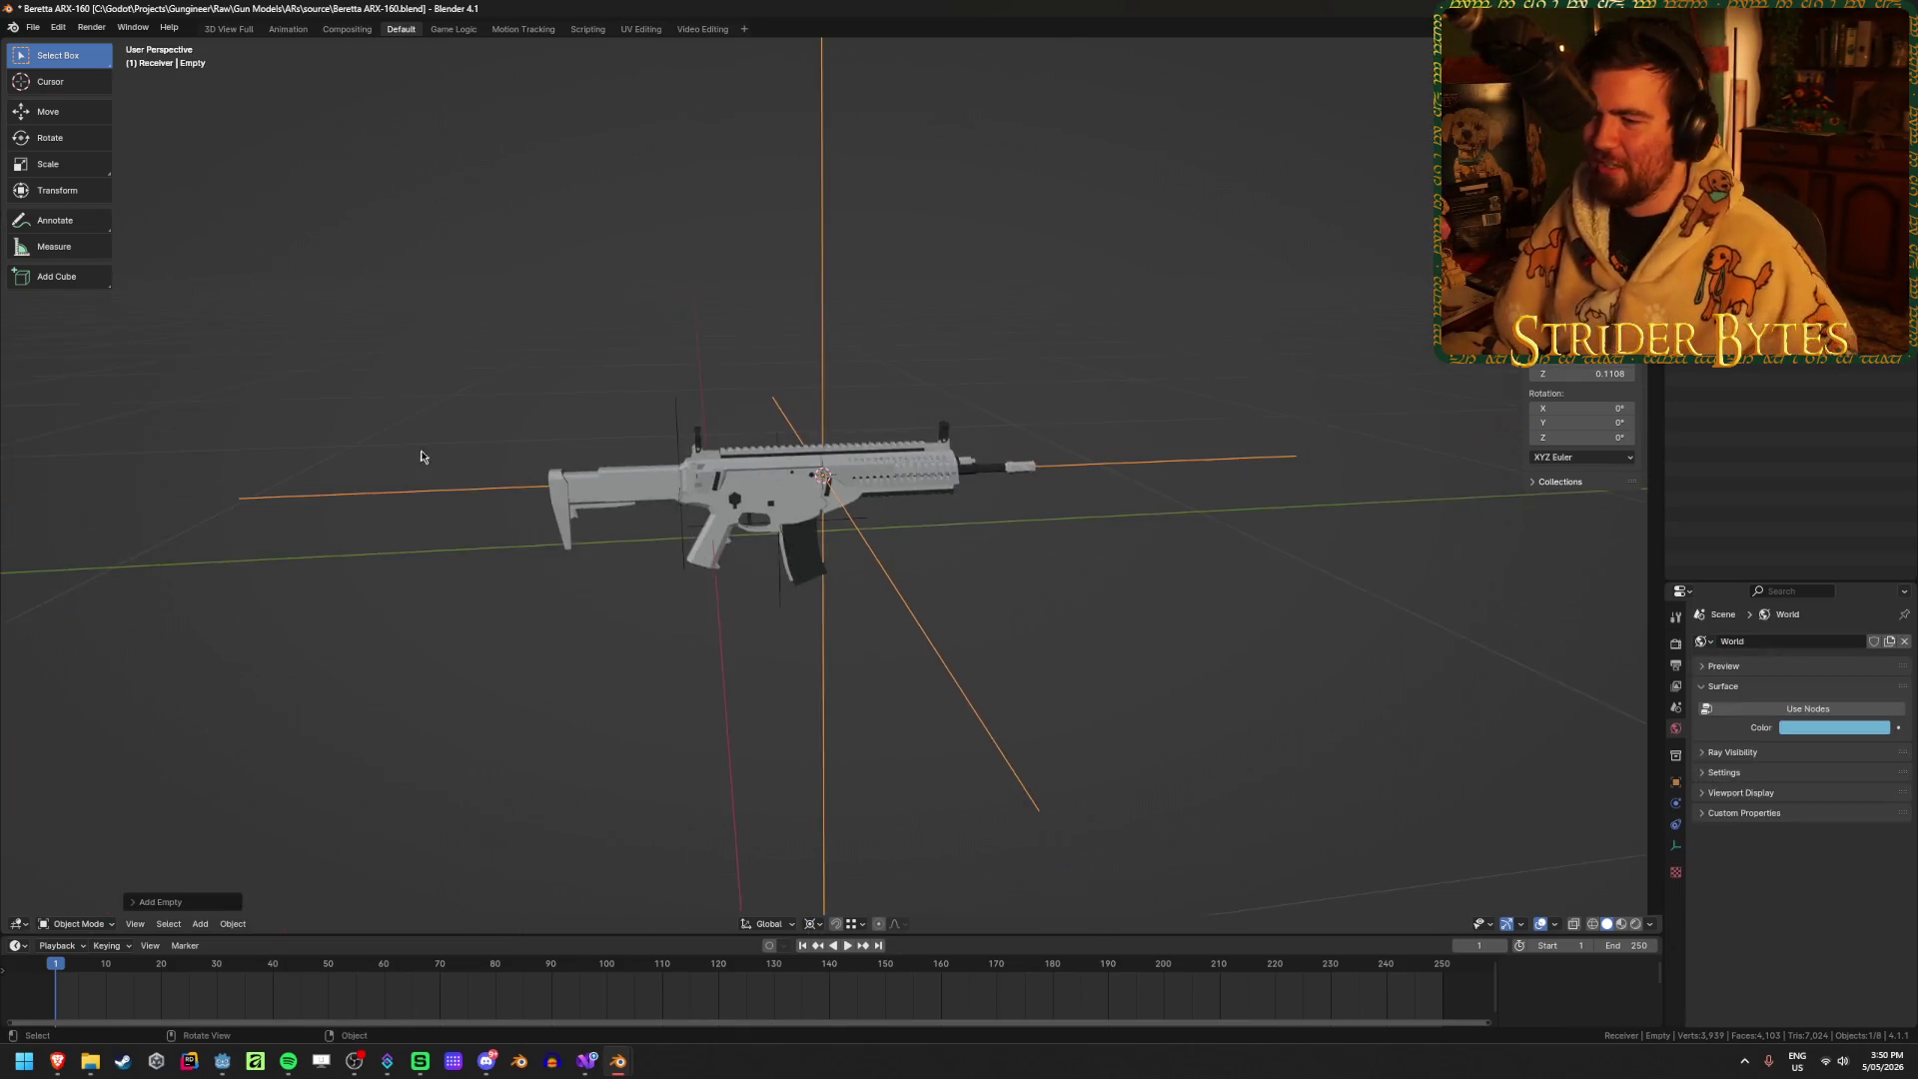
Step: Scale the new empty down to a smaller size
middle_click_drag(420, 454, 552, 573)
key("s")
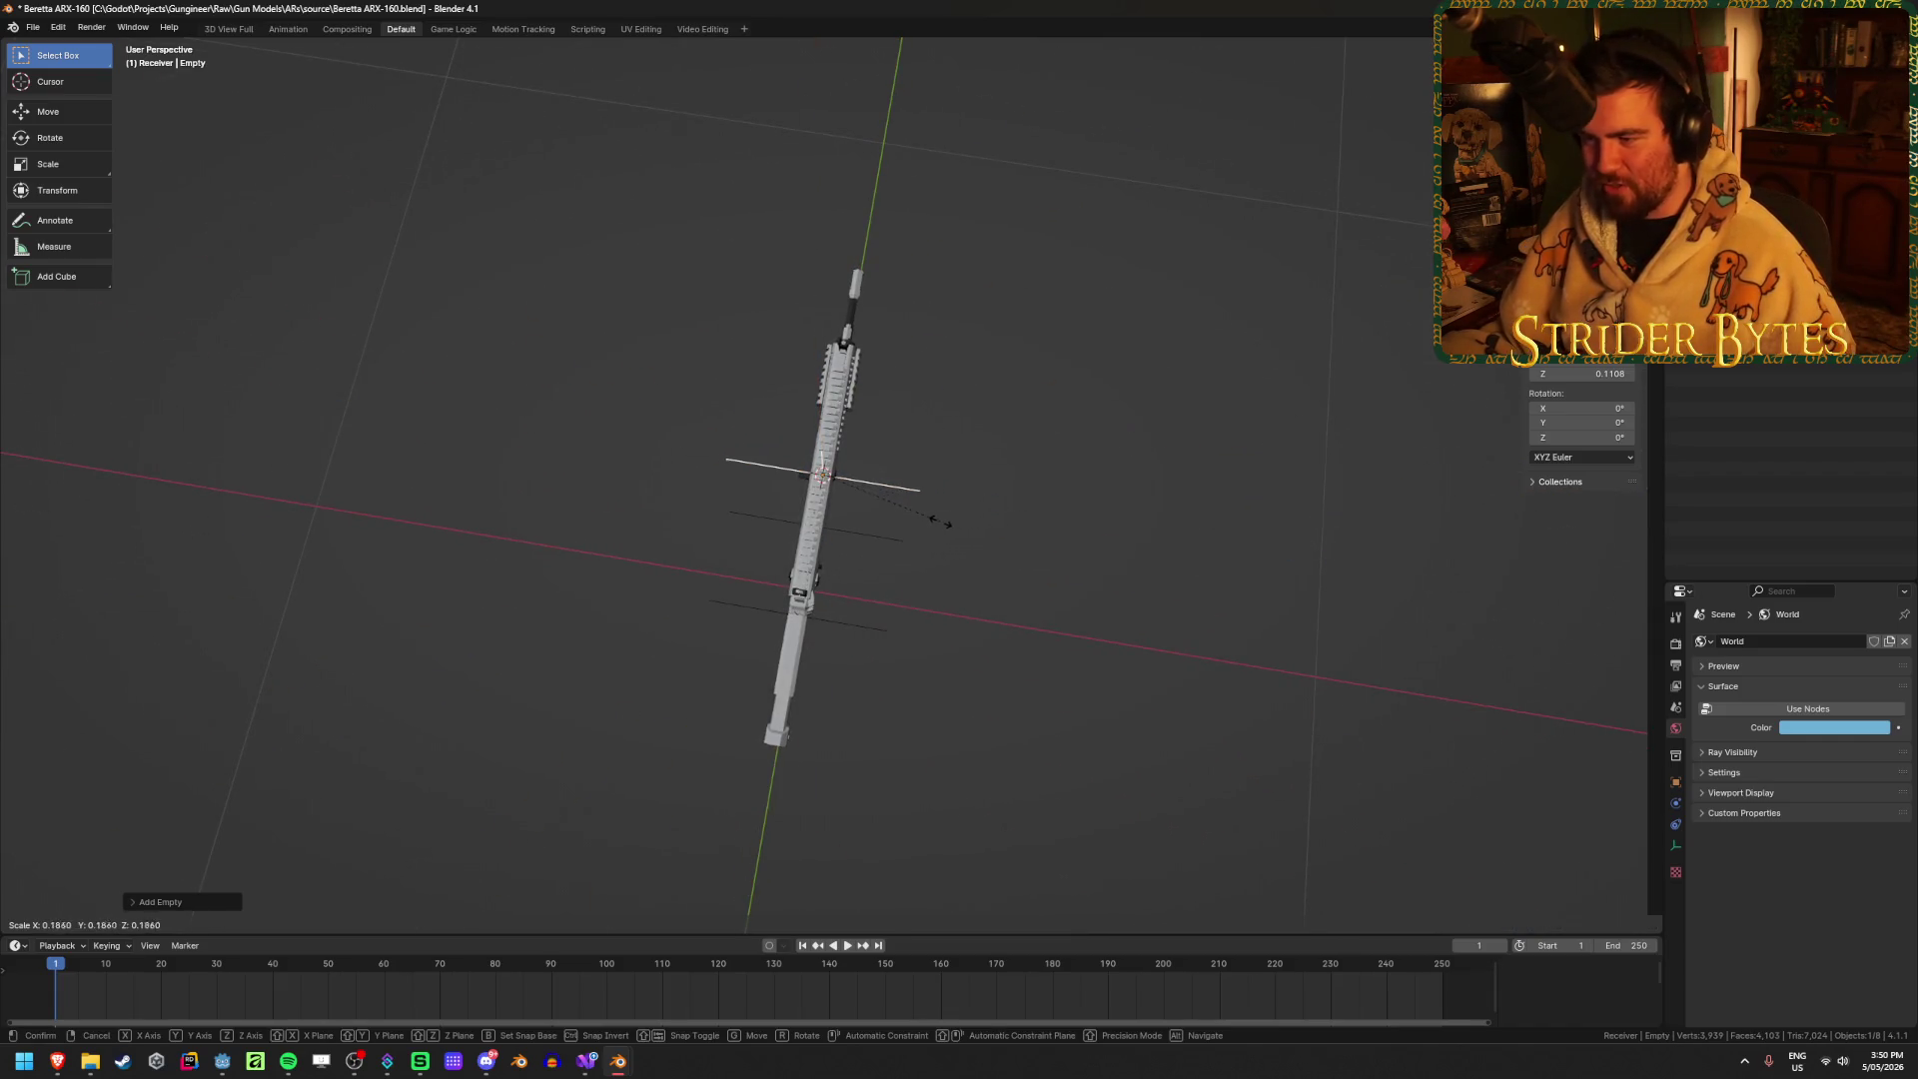
left_click(938, 522)
scroll(1028, 611, "up", 3)
middle_click_drag(1028, 611, 976, 556)
scroll(969, 564, "up", 2)
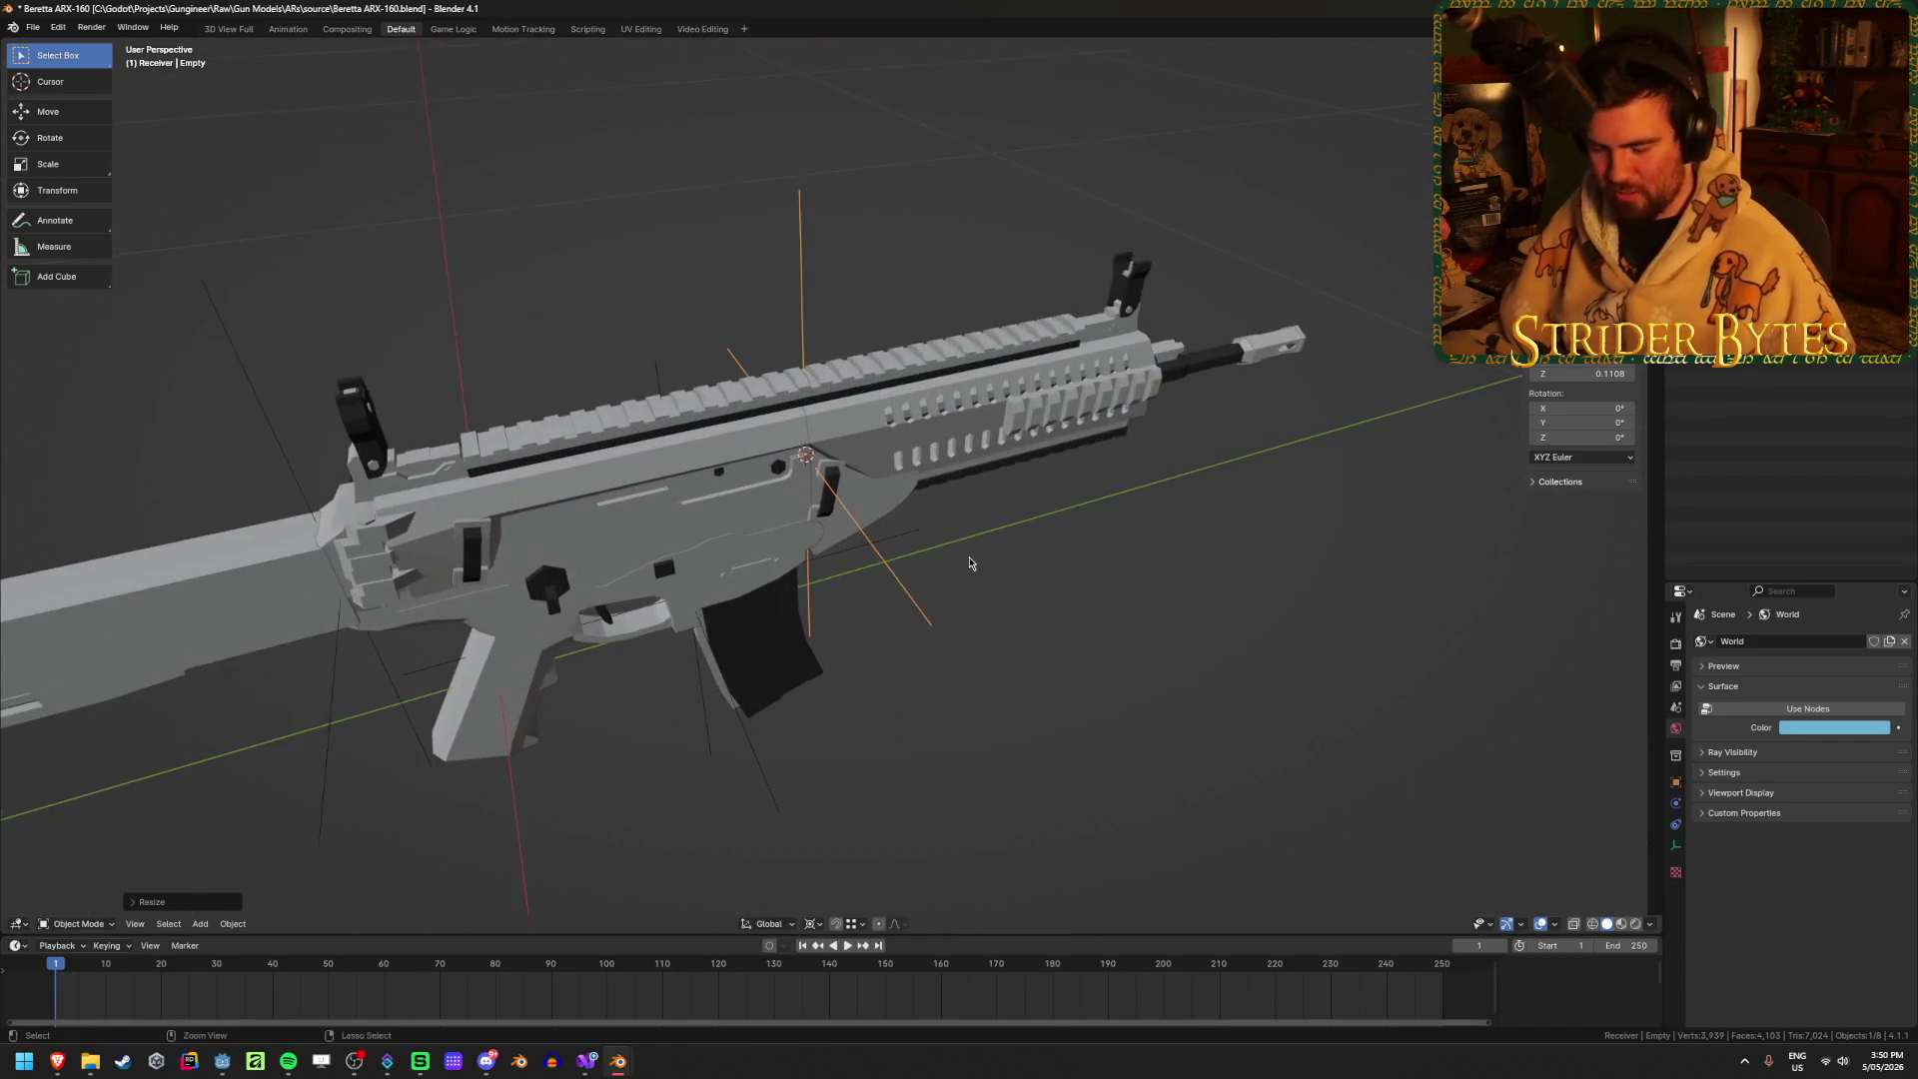
Step: Hide the barrel and handguard piece to expose the receiver
right_click(968, 563)
key("Escape")
scroll(949, 549, "up", 4)
left_click(919, 492)
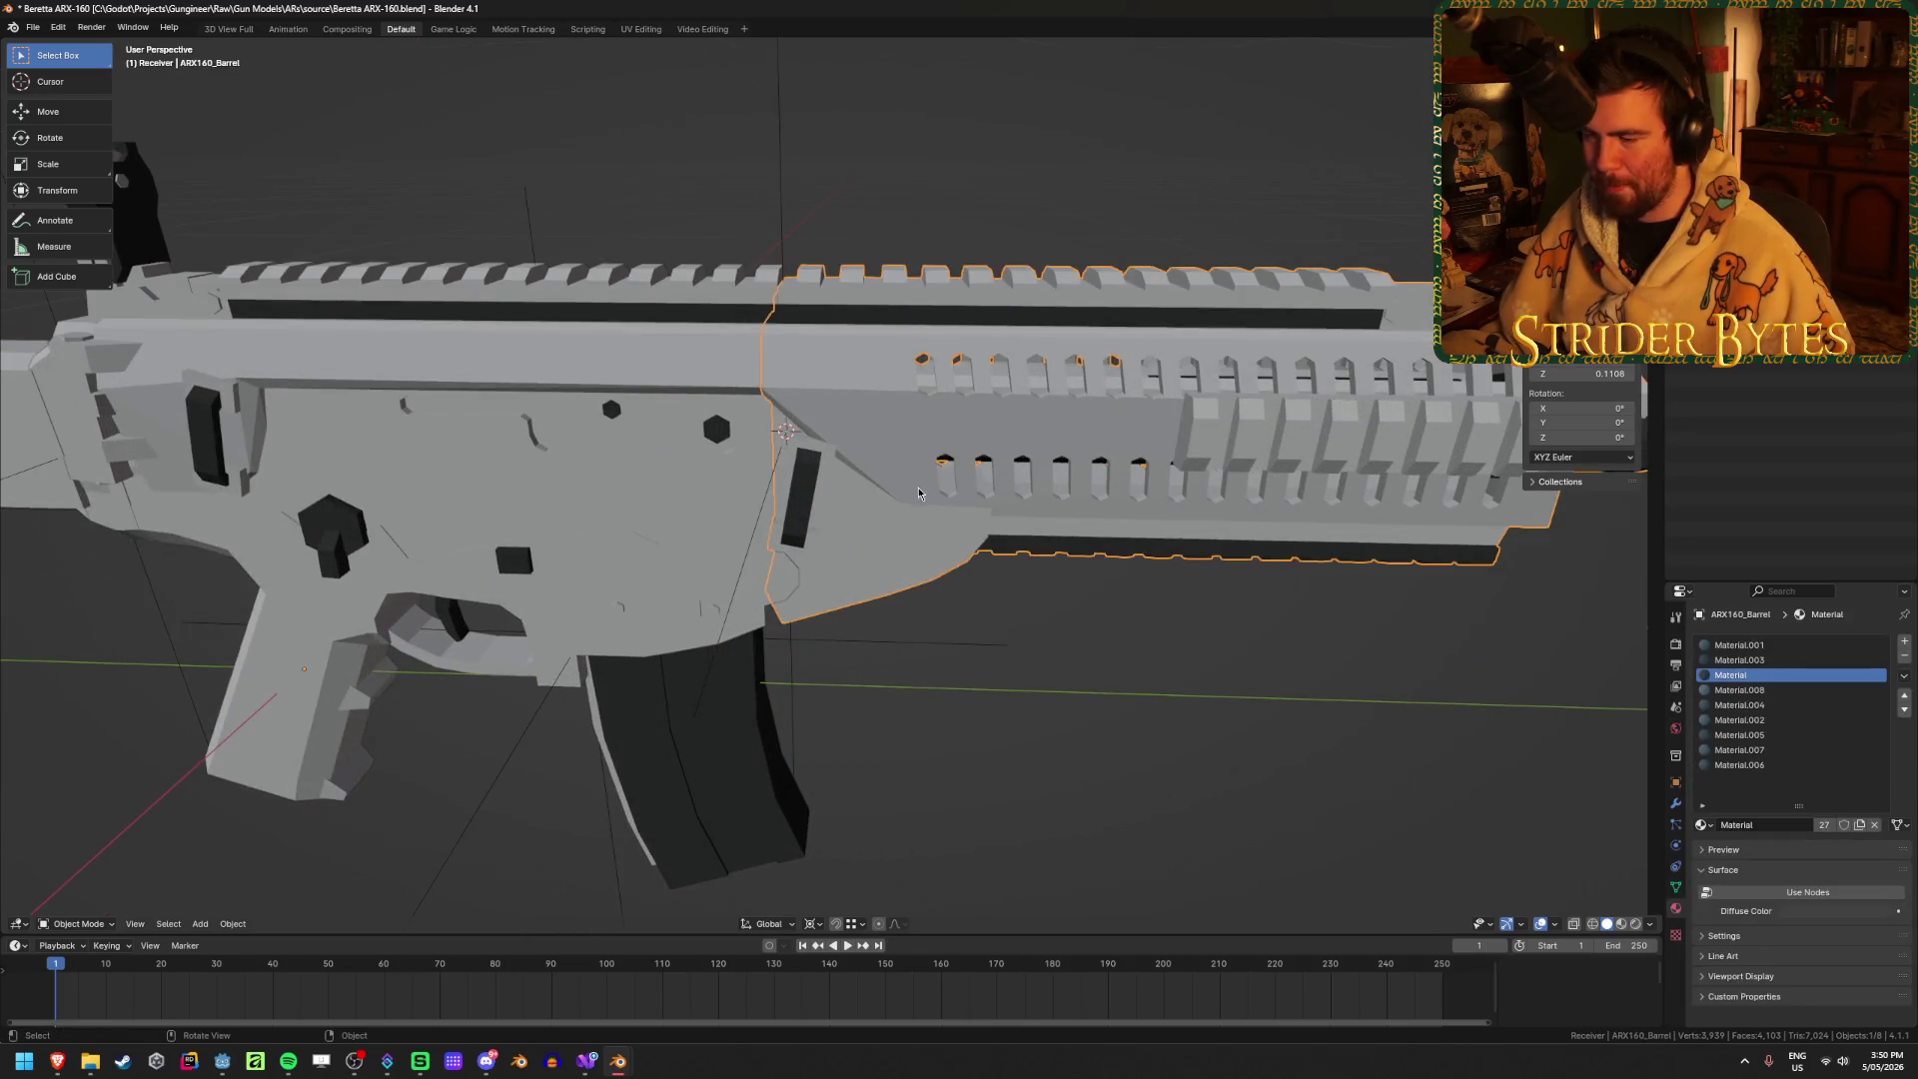
key("Delete")
scroll(899, 490, "down", 3)
scroll(705, 493, "up", 6)
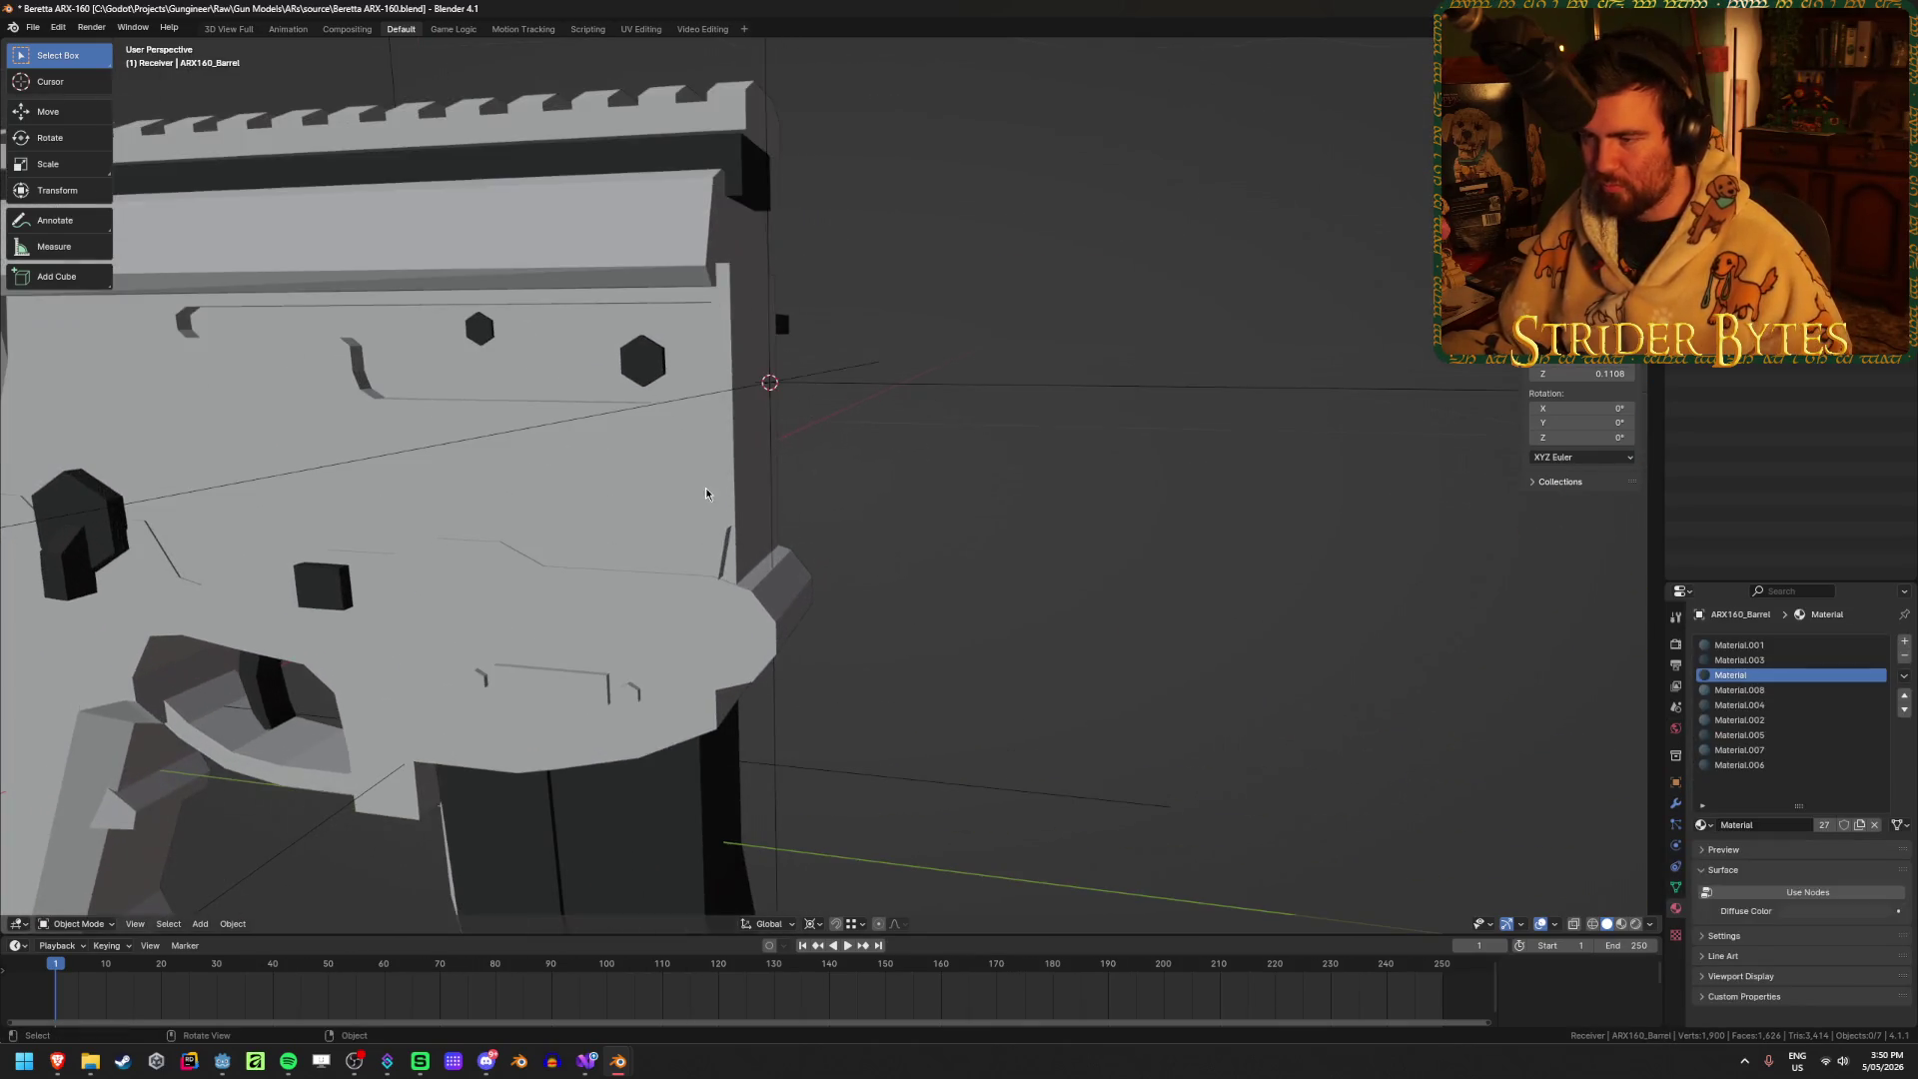
scroll(902, 375, "down", 2)
mouse_move(902, 374)
middle_mouse_down()
mouse_move(990, 560)
mouse_move(968, 571)
middle_mouse_up()
Step: Move the empty along Y to where the handguard meets the receiver
left_click(950, 496)
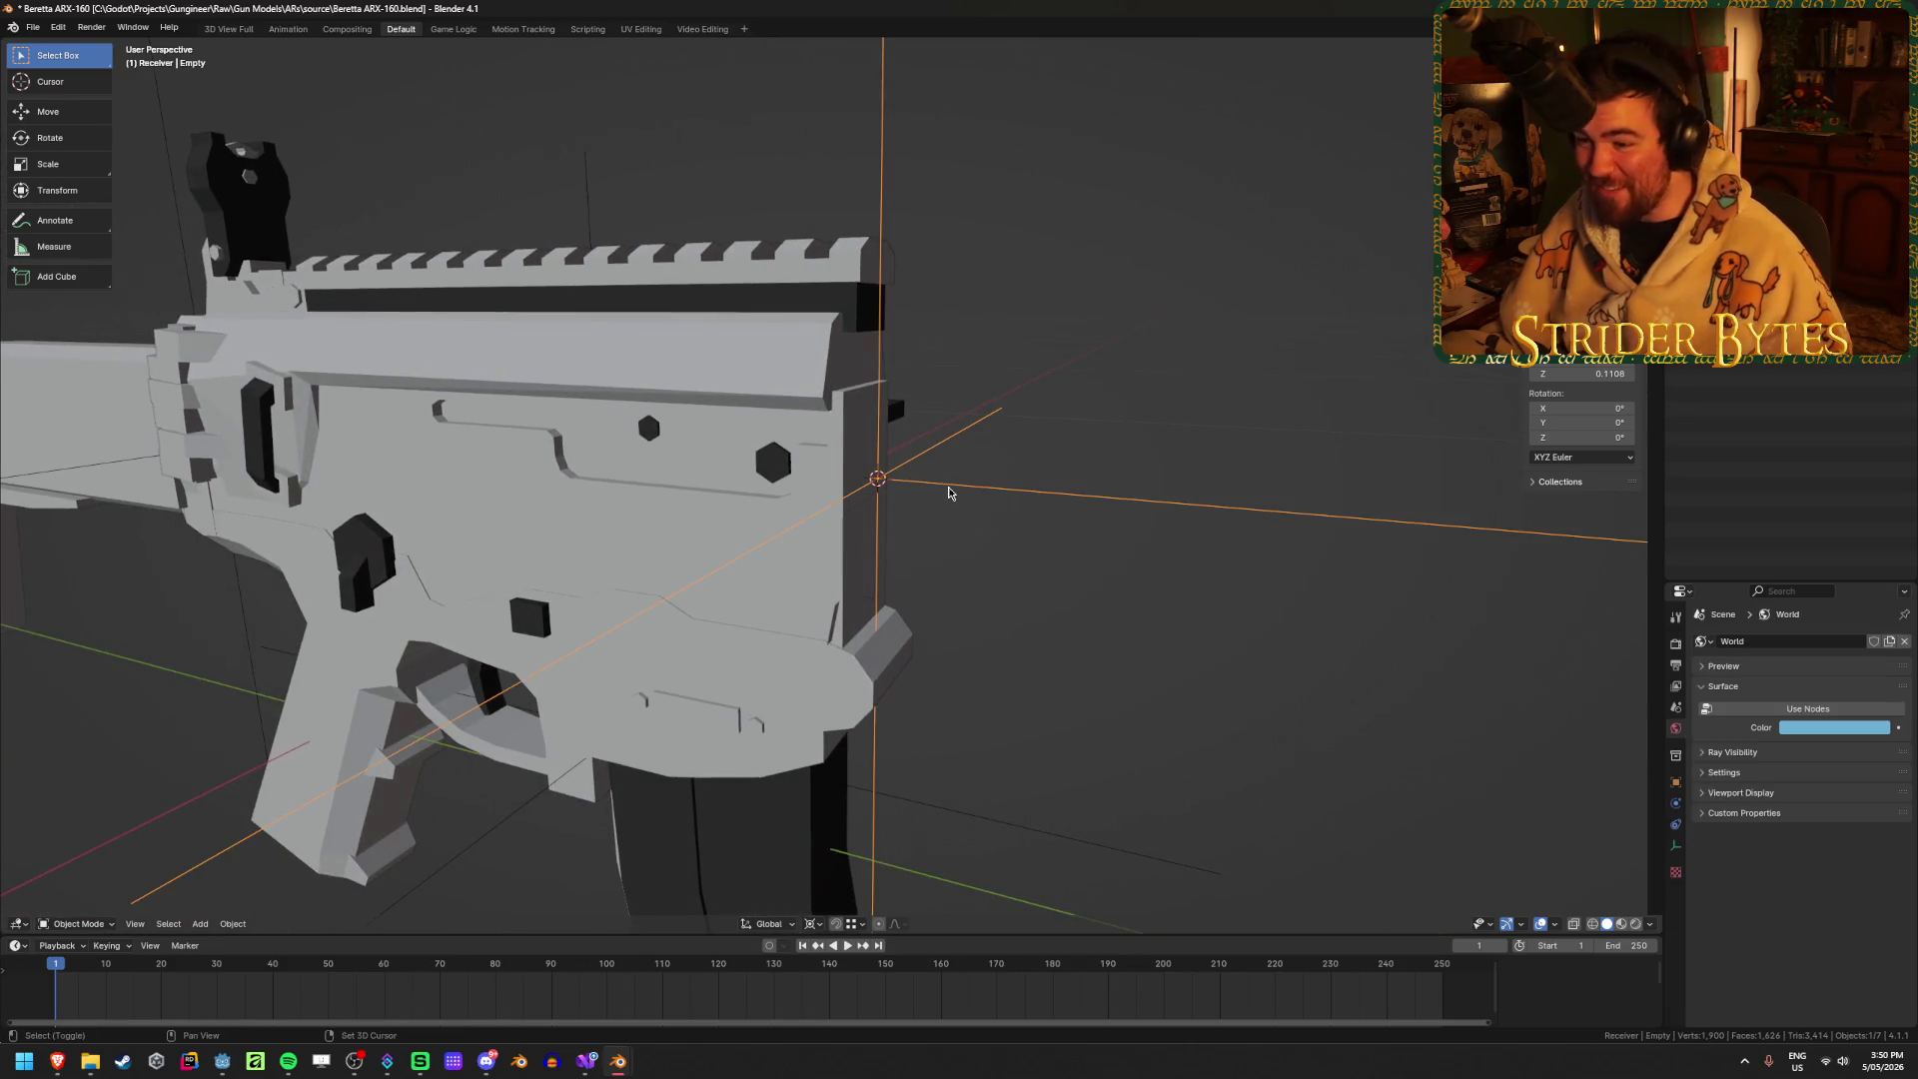
key("shift+z")
key("shift+z")
middle_click_drag(949, 489, 964, 513)
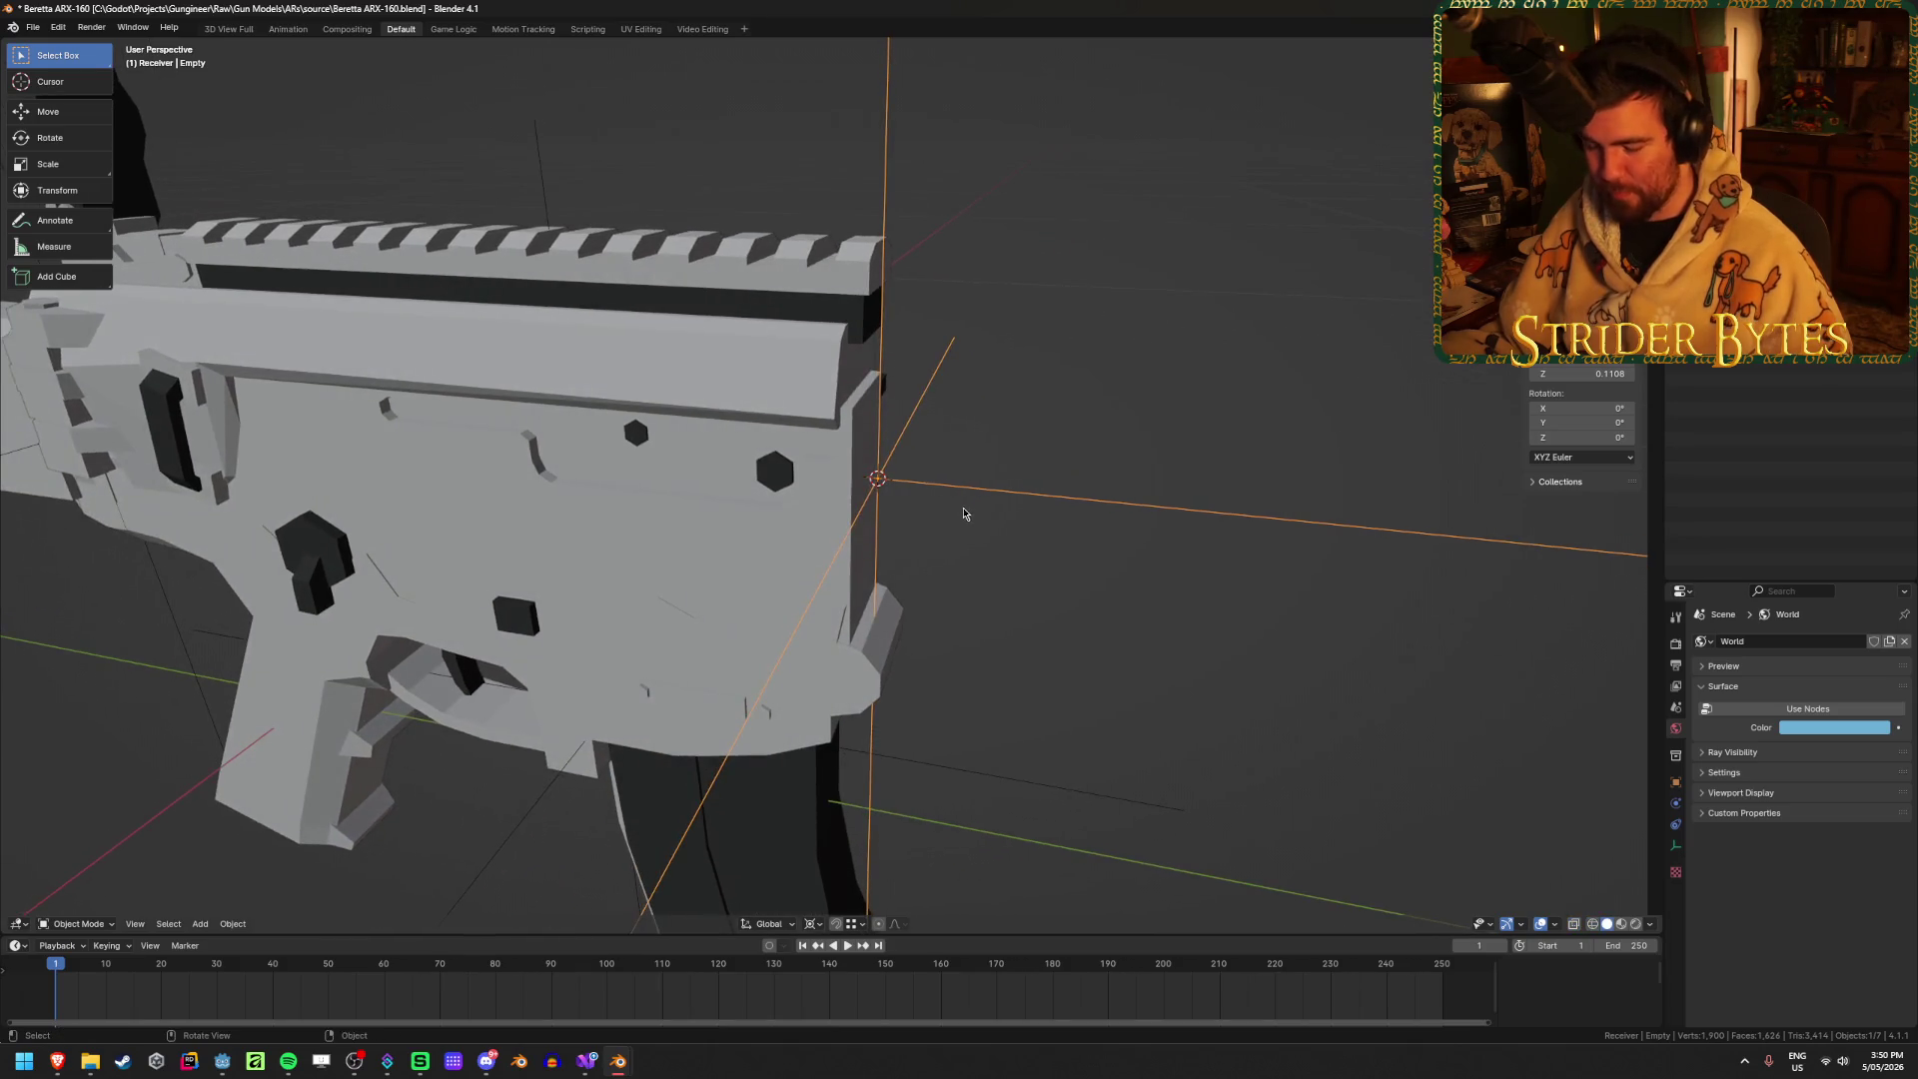
key("g")
key("y")
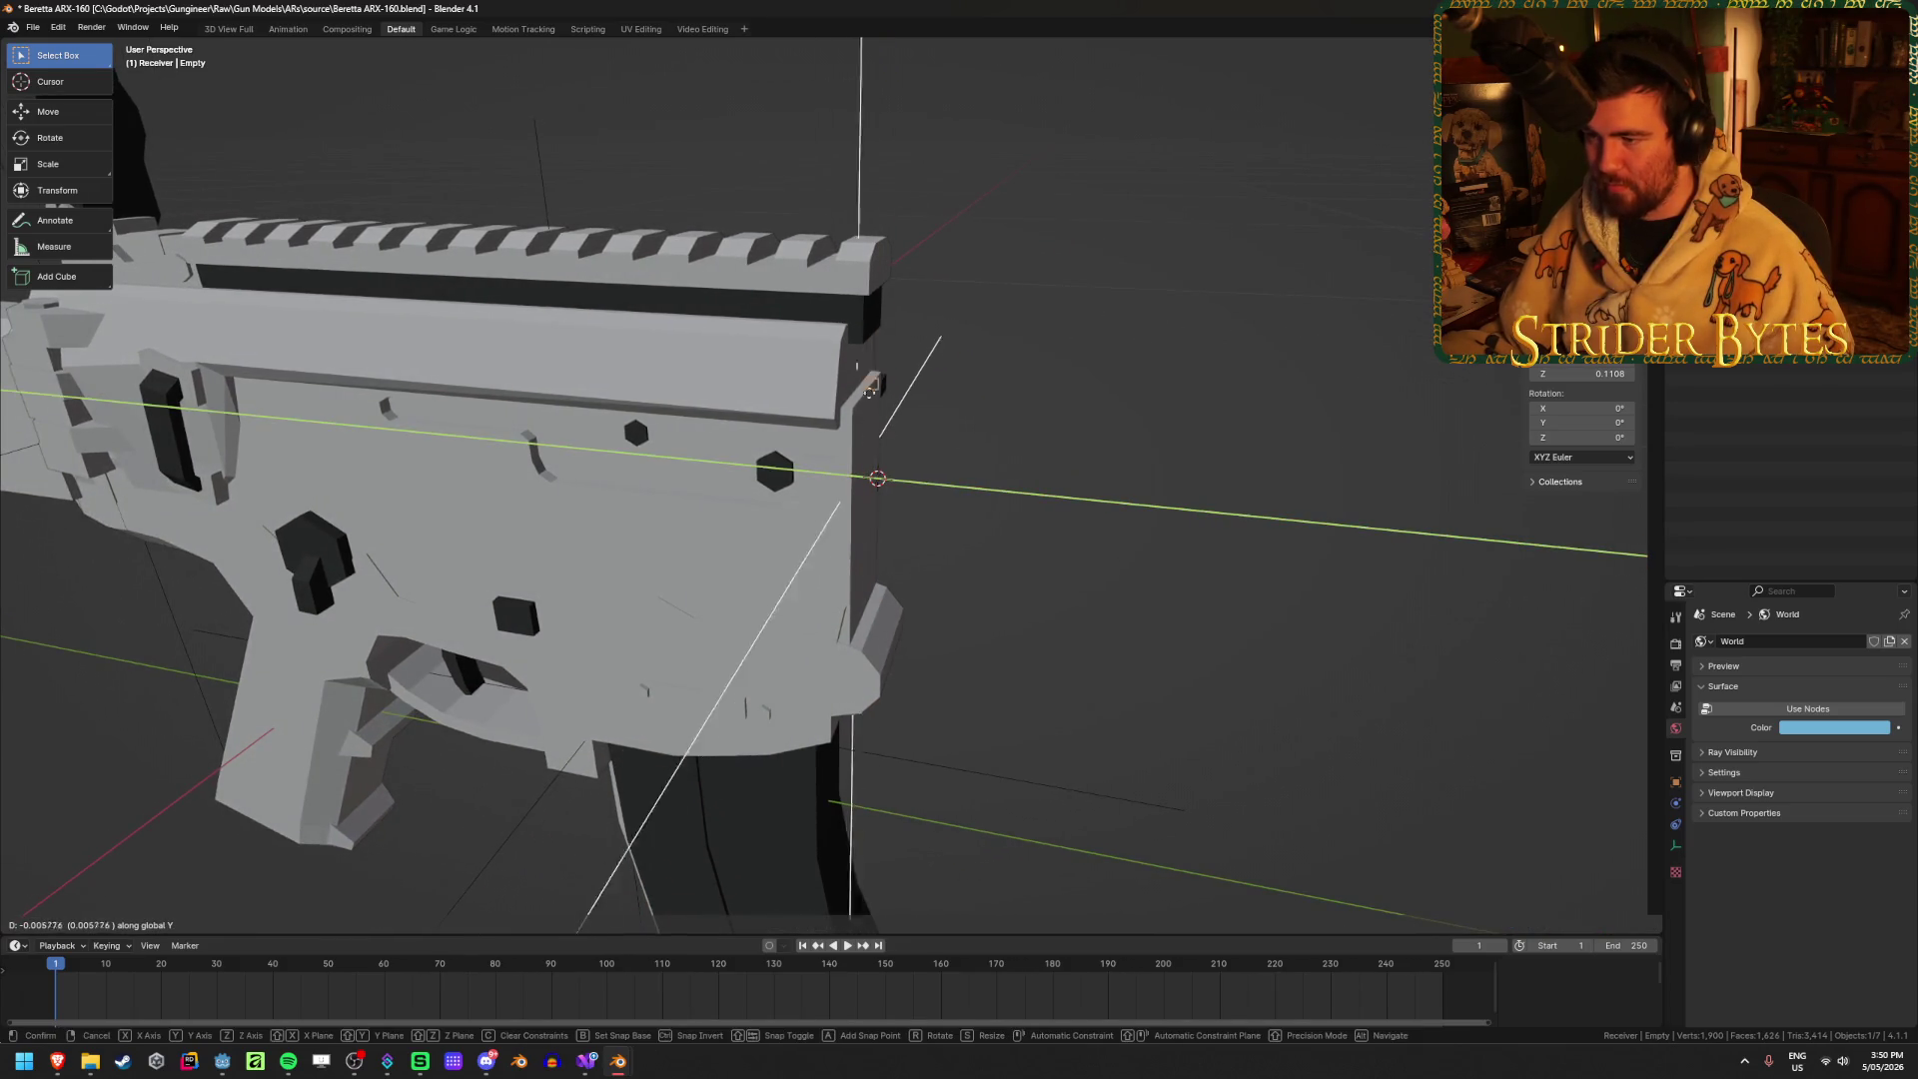
left_click(869, 389)
mouse_move(870, 390)
middle_mouse_down()
mouse_move(1062, 503)
mouse_move(1011, 559)
middle_mouse_up()
key("shift+z")
key("shift+z")
scroll(1005, 487, "down", 3)
Step: Unhide the handguard and snap the 3D cursor to the empty
key("alt+h")
scroll(1012, 583, "up", 2)
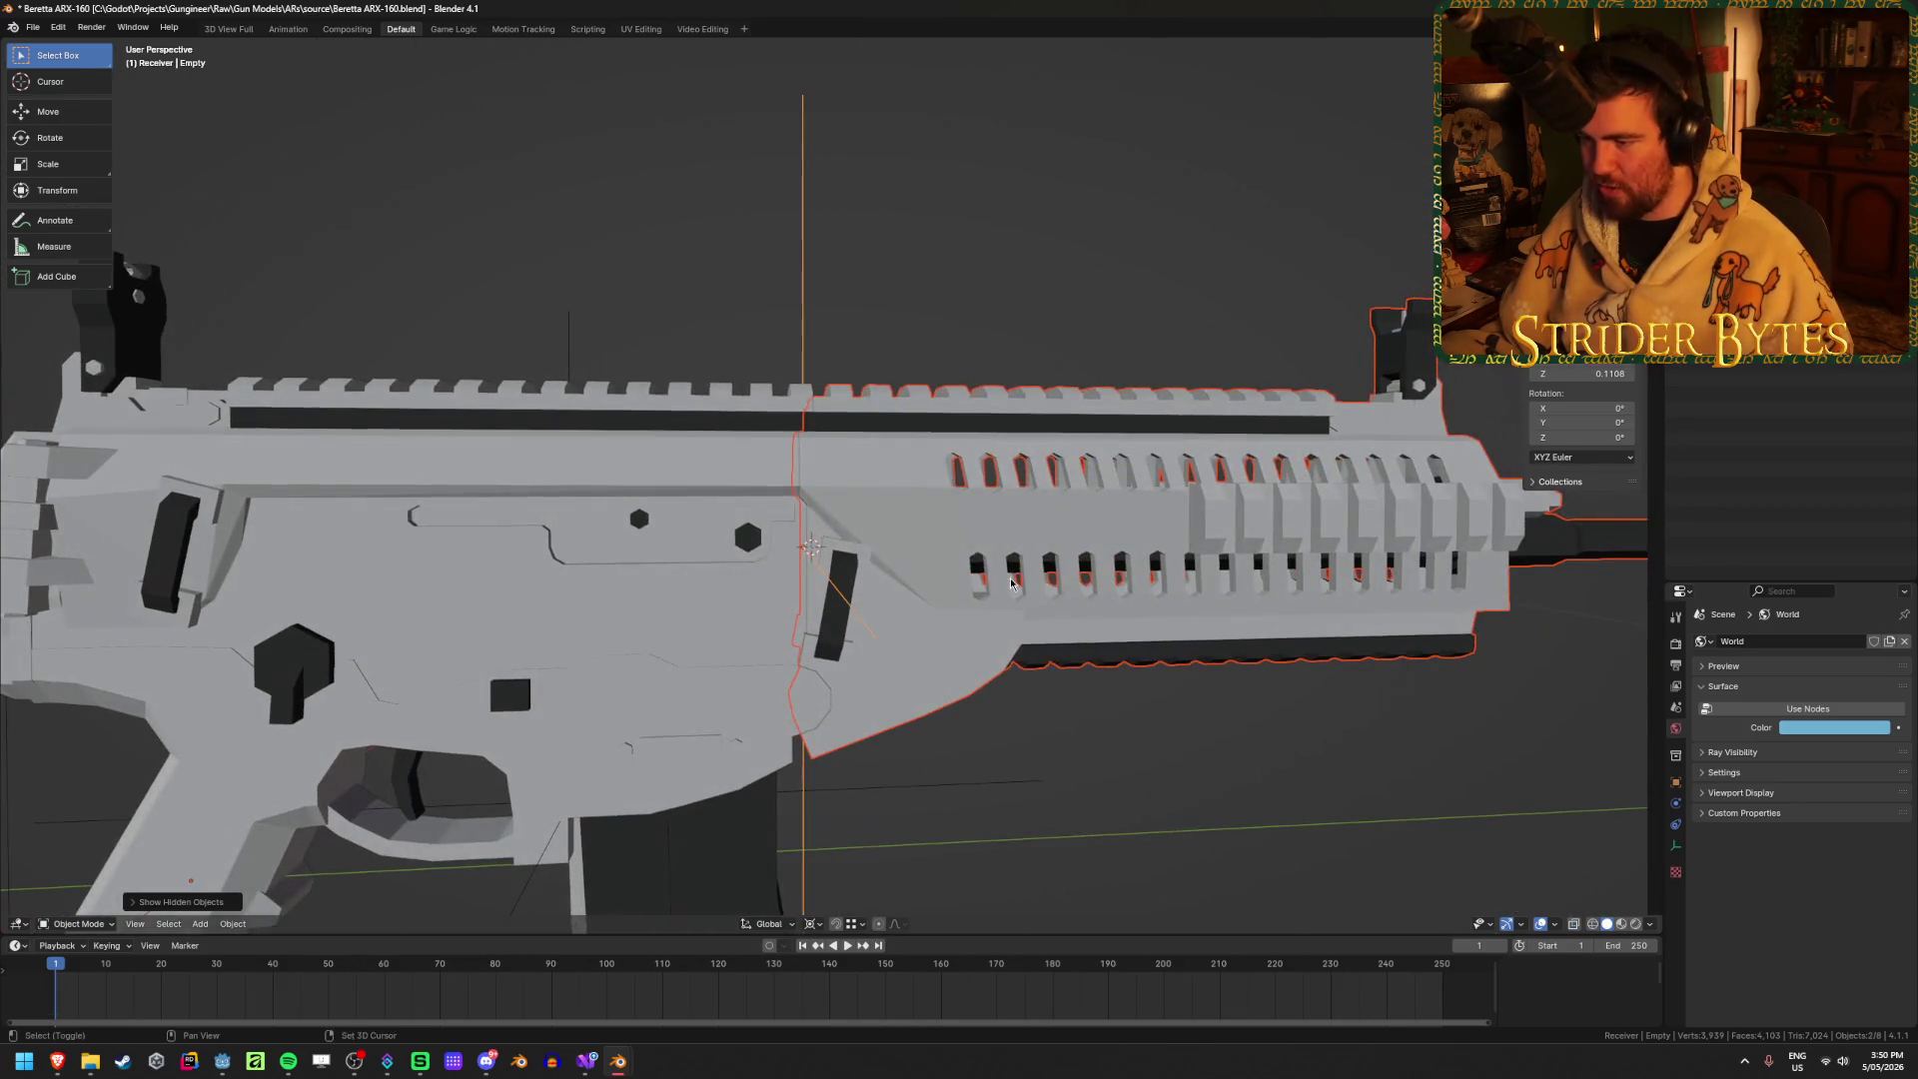
key("shift+s")
left_click(1011, 663)
middle_click_drag(1011, 662, 832, 487)
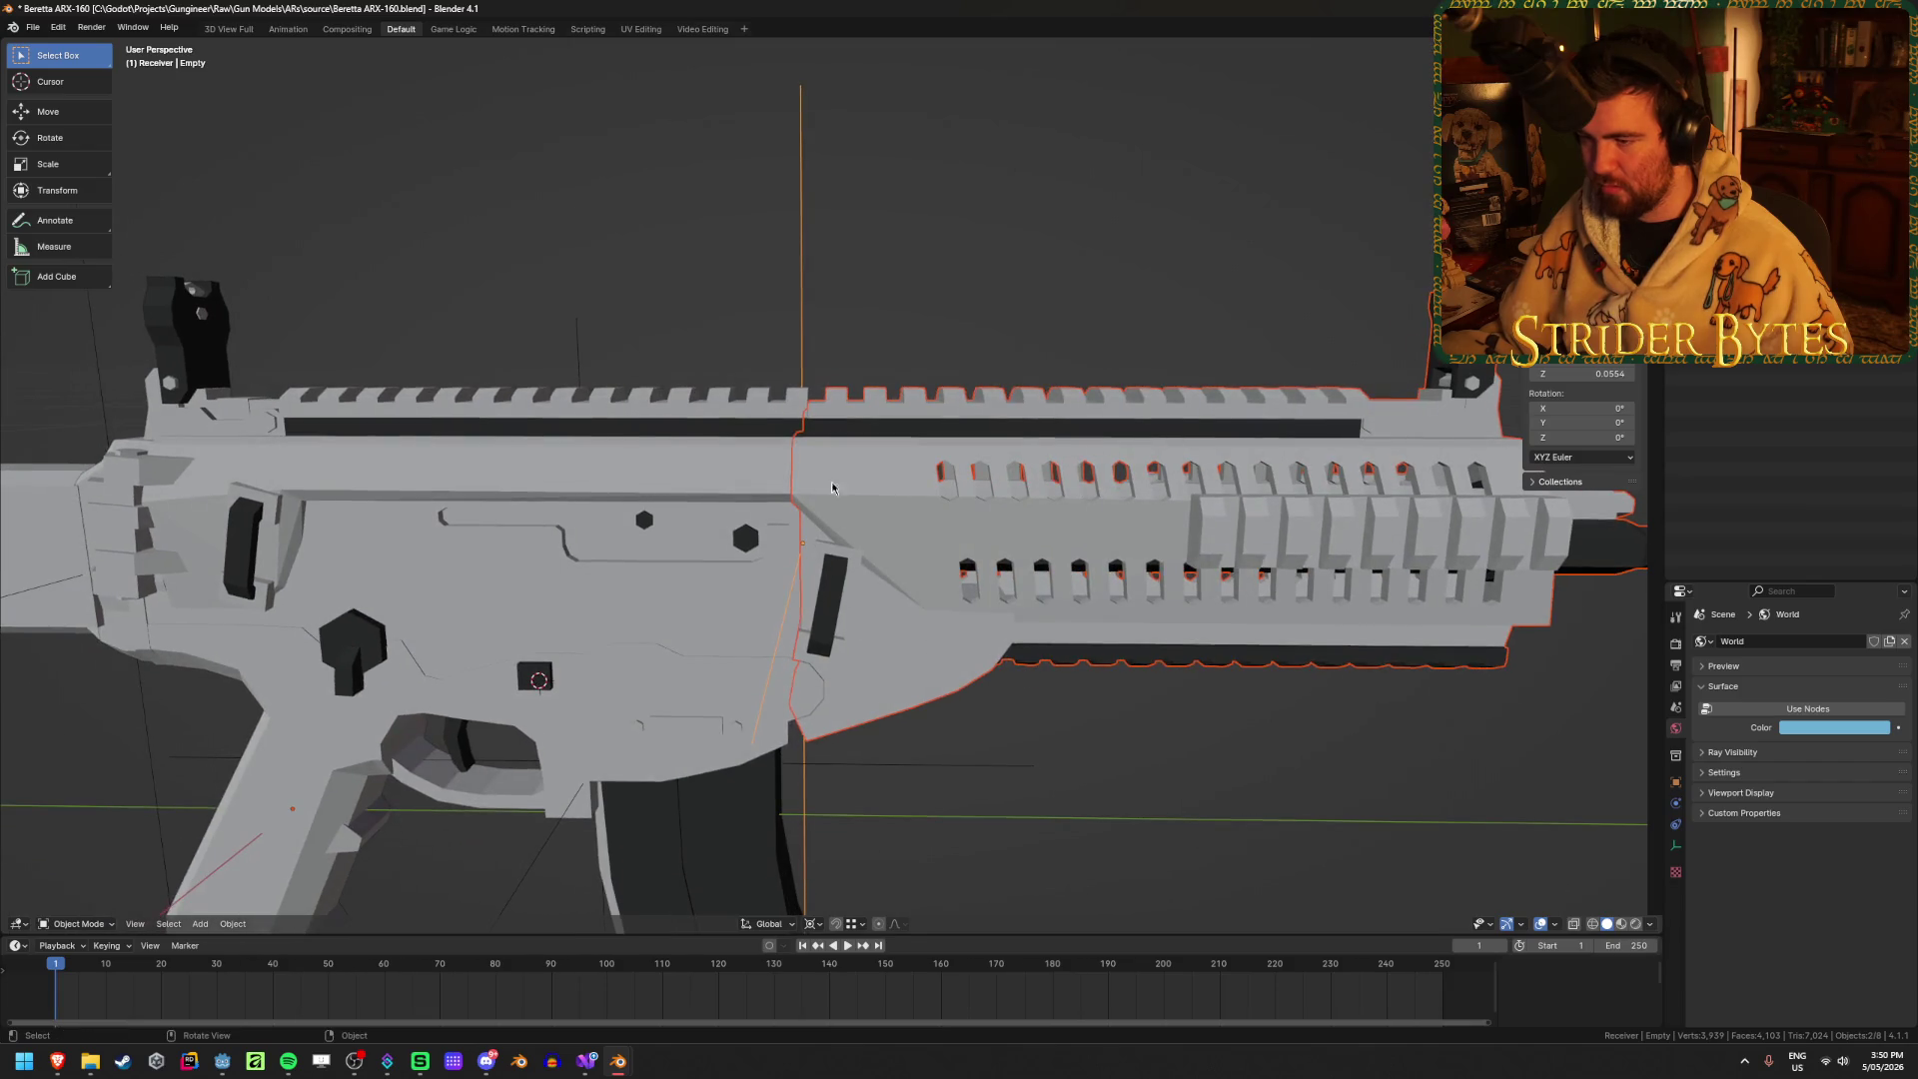
left_click(799, 343)
key("shift+s")
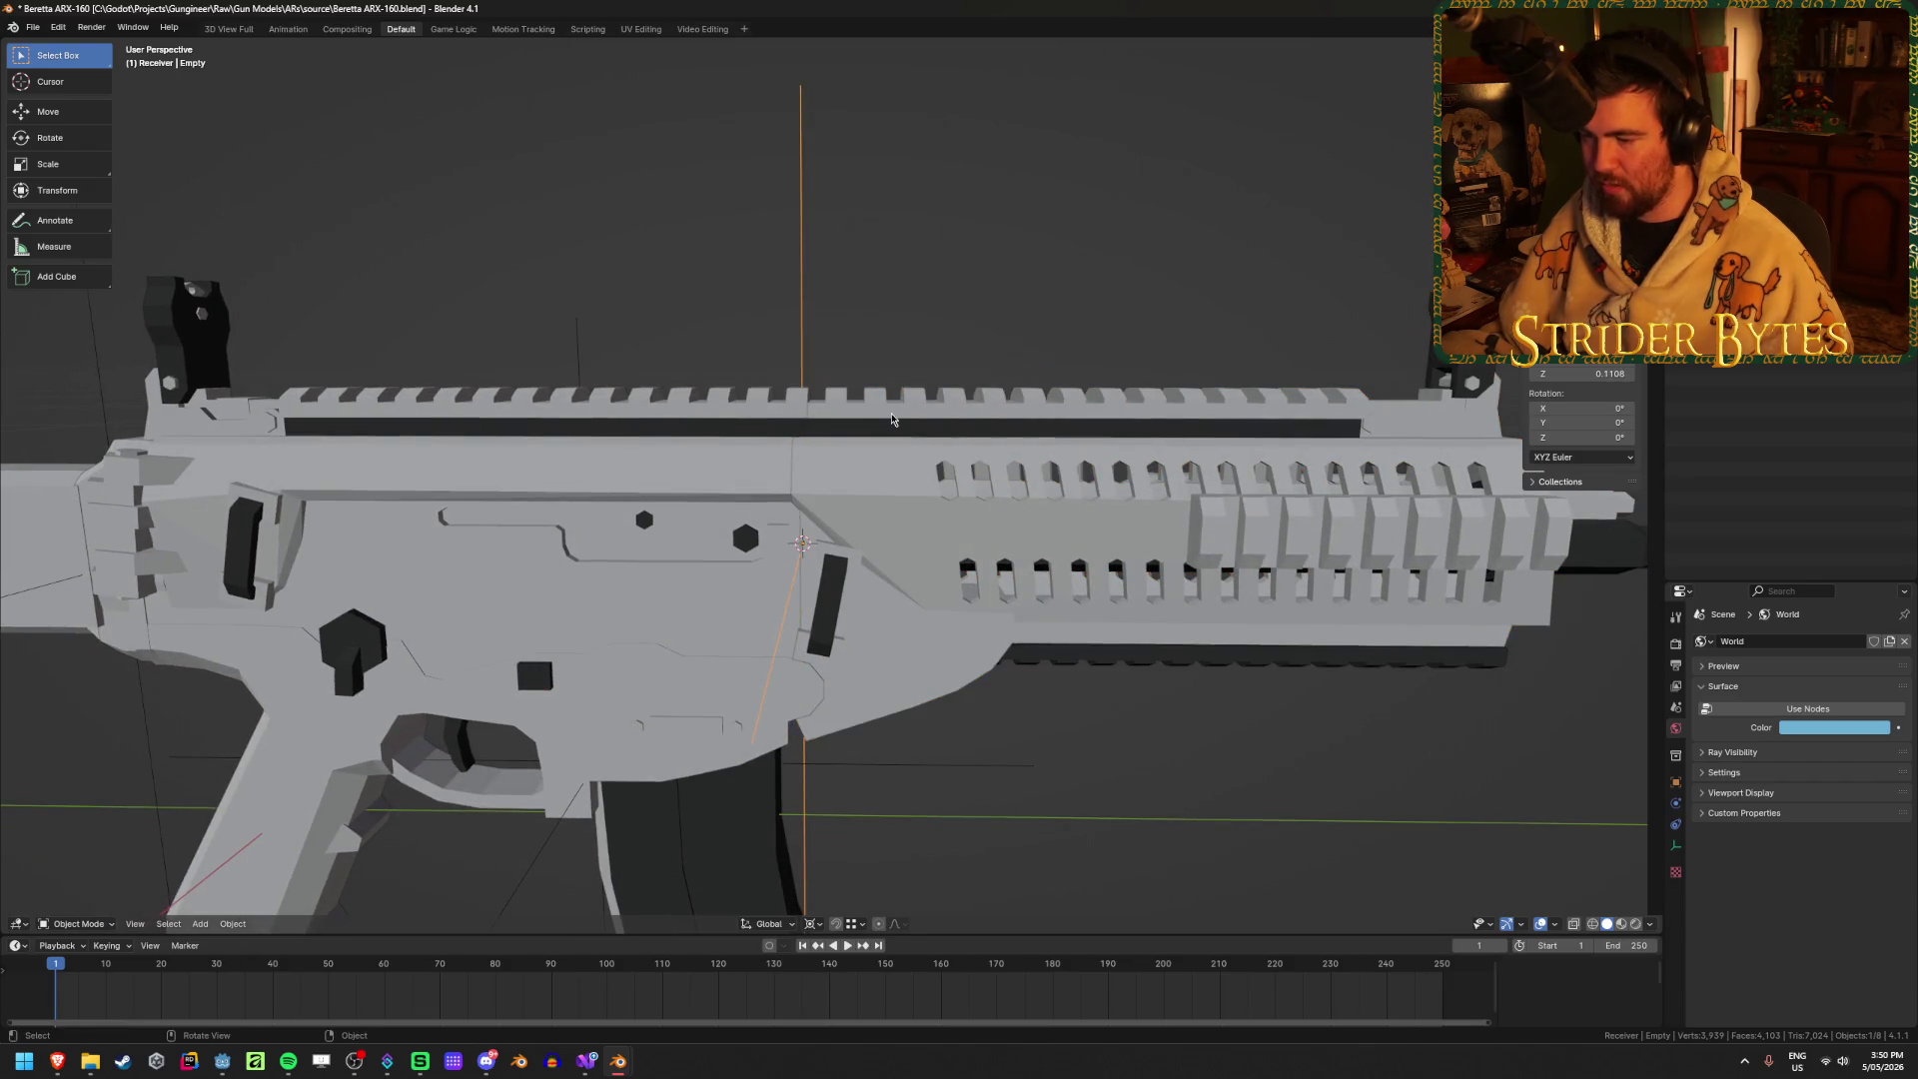
scroll(895, 339, "down", 3)
Step: Set the handguard and barrel origin to the 3D cursor
left_click(1438, 520)
right_click(942, 378)
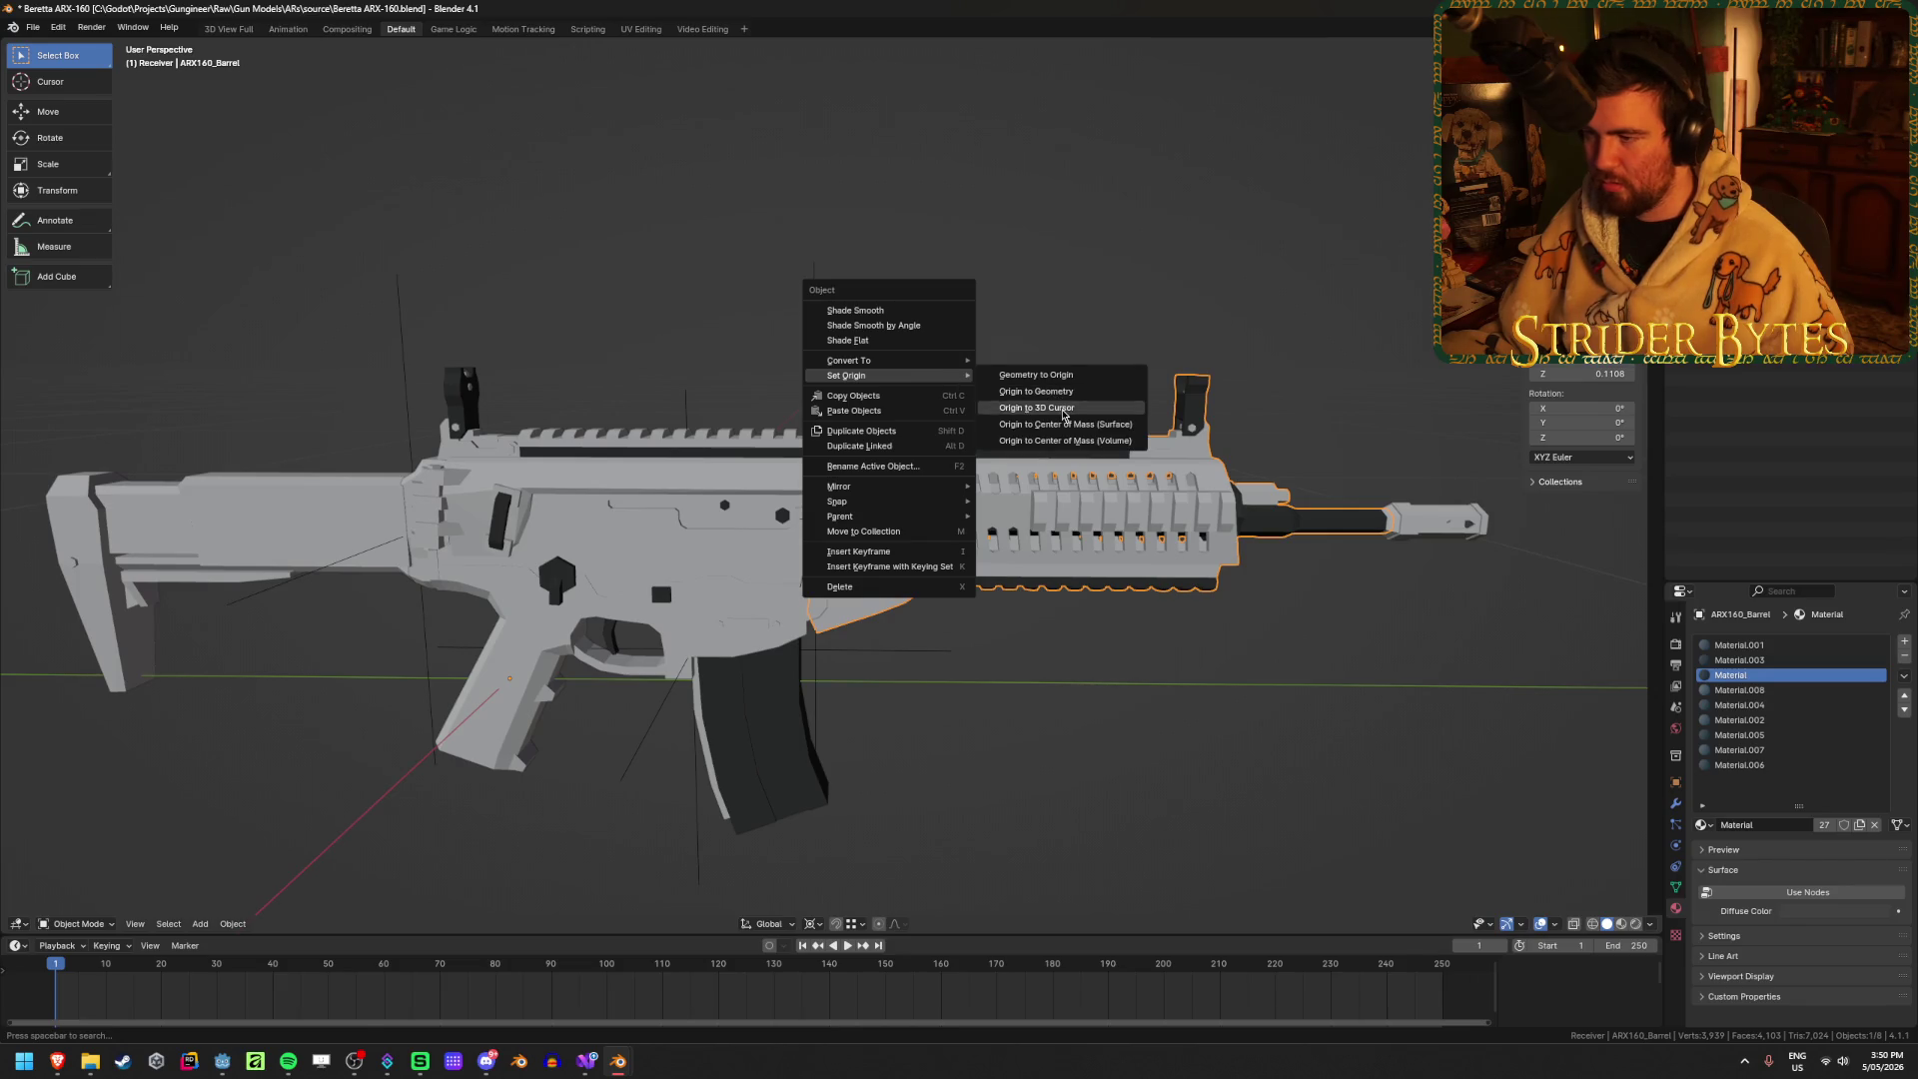
left_click(1038, 406)
Step: Rename the empty to BarrelAttach, then select the muzzle piece
left_click(817, 378)
key("F2")
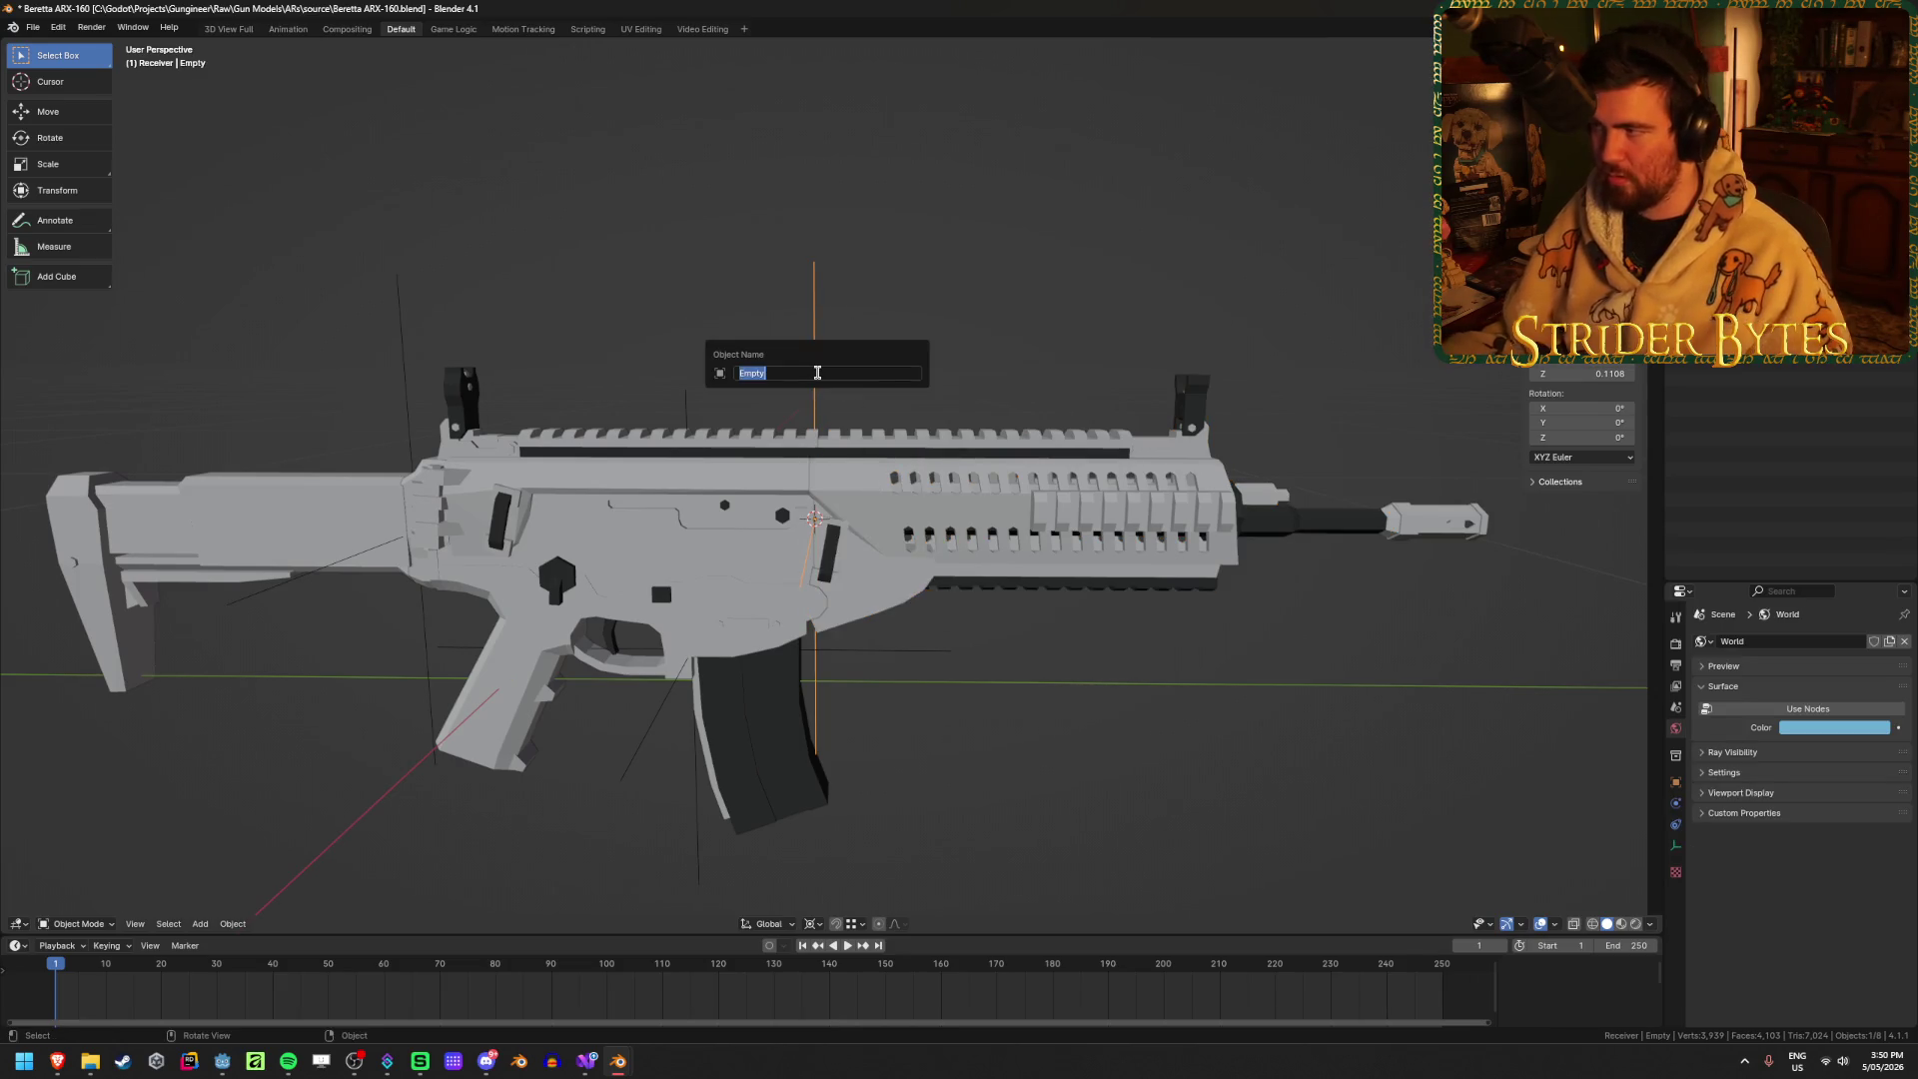
type("BarrelAttach")
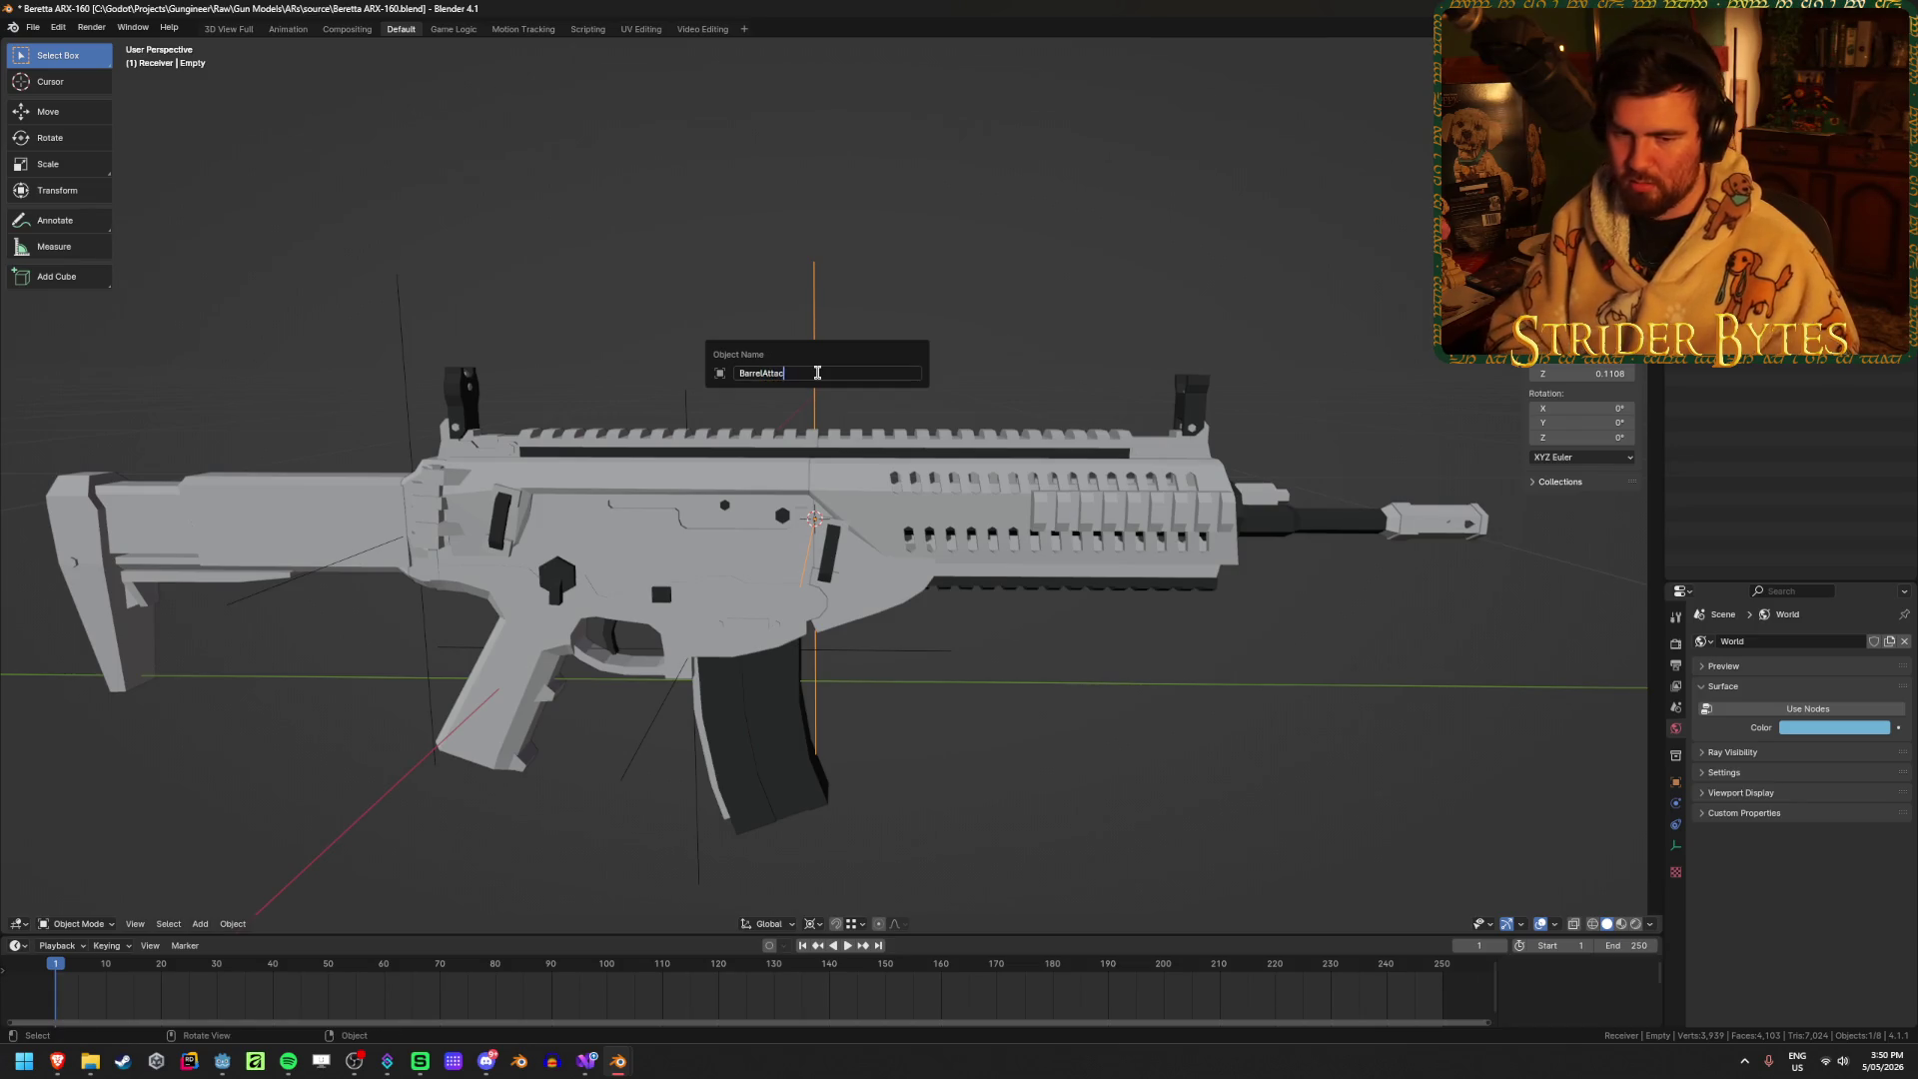
key("Return")
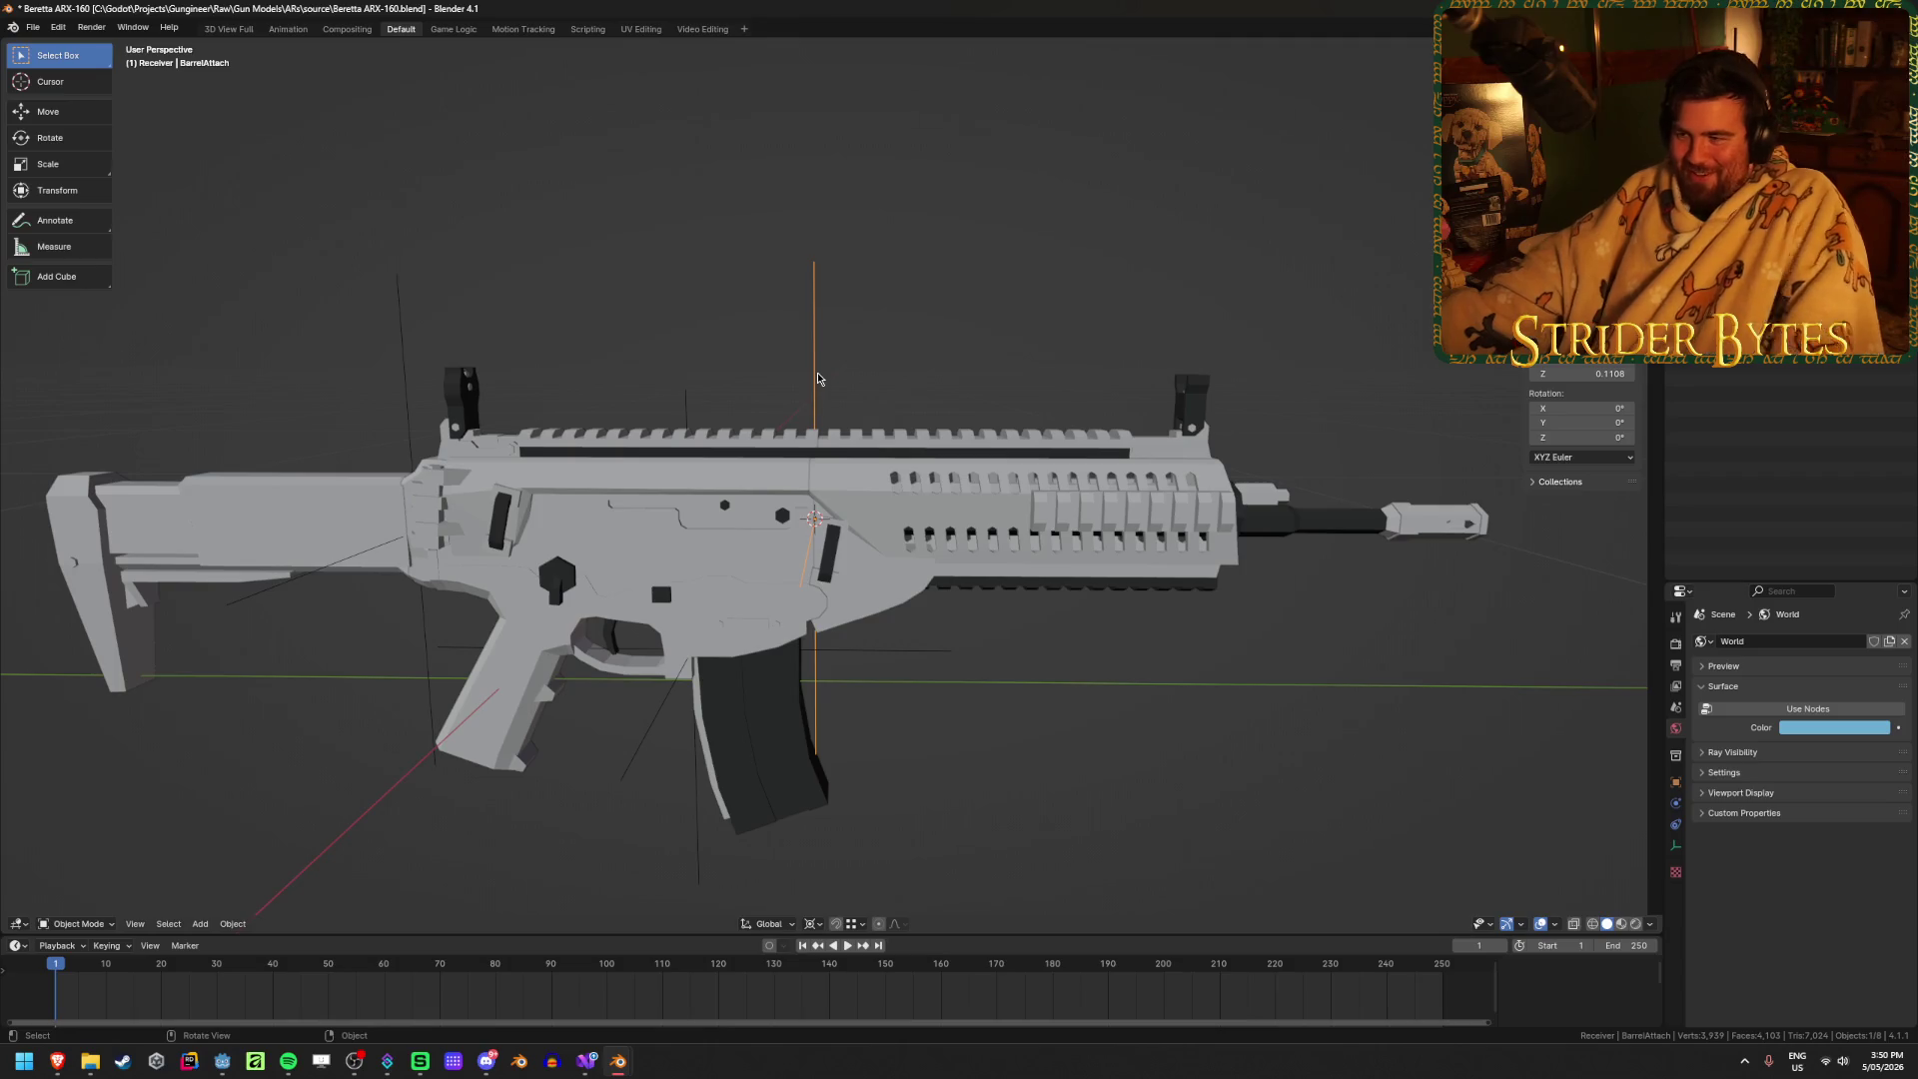
left_click(1448, 525)
left_click(1675, 907)
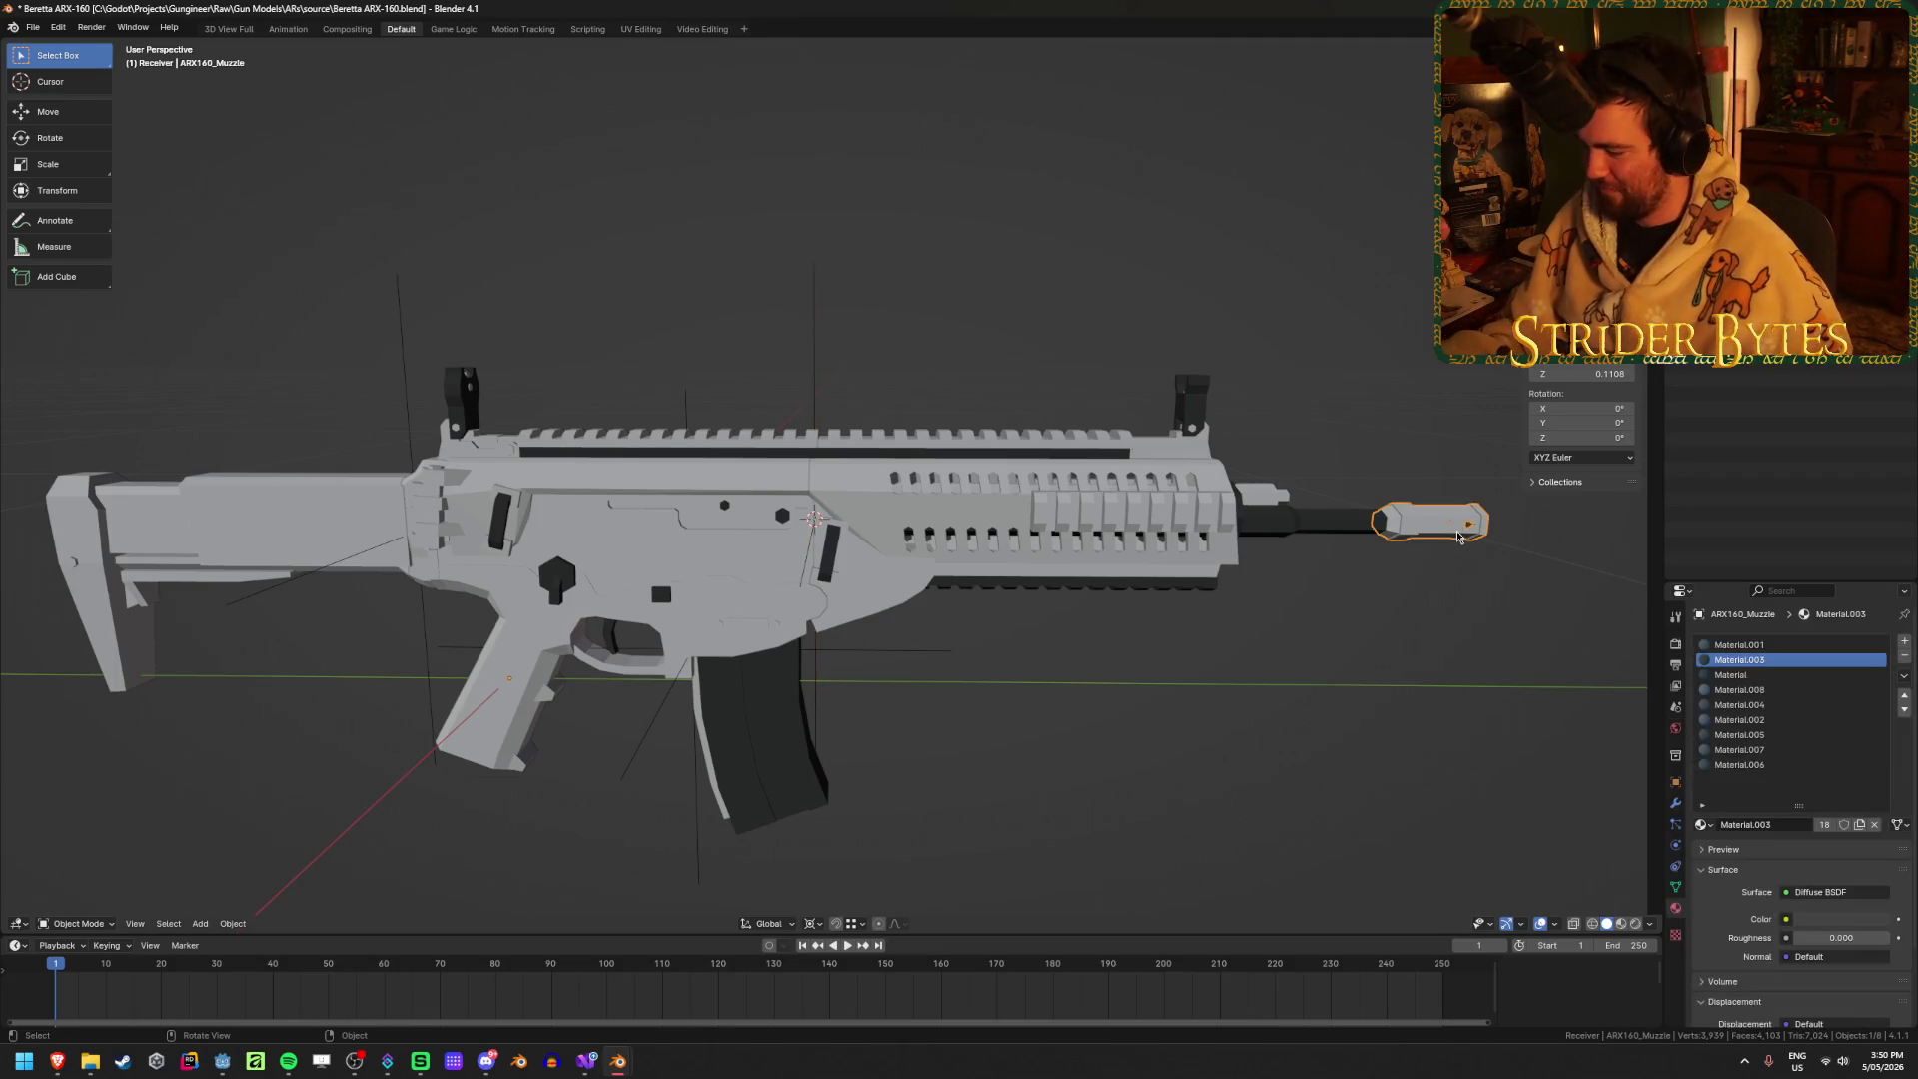
Step: Frame the muzzle piece and hide it
key("KP_Decimal")
middle_click_drag(464, 627, 517, 572)
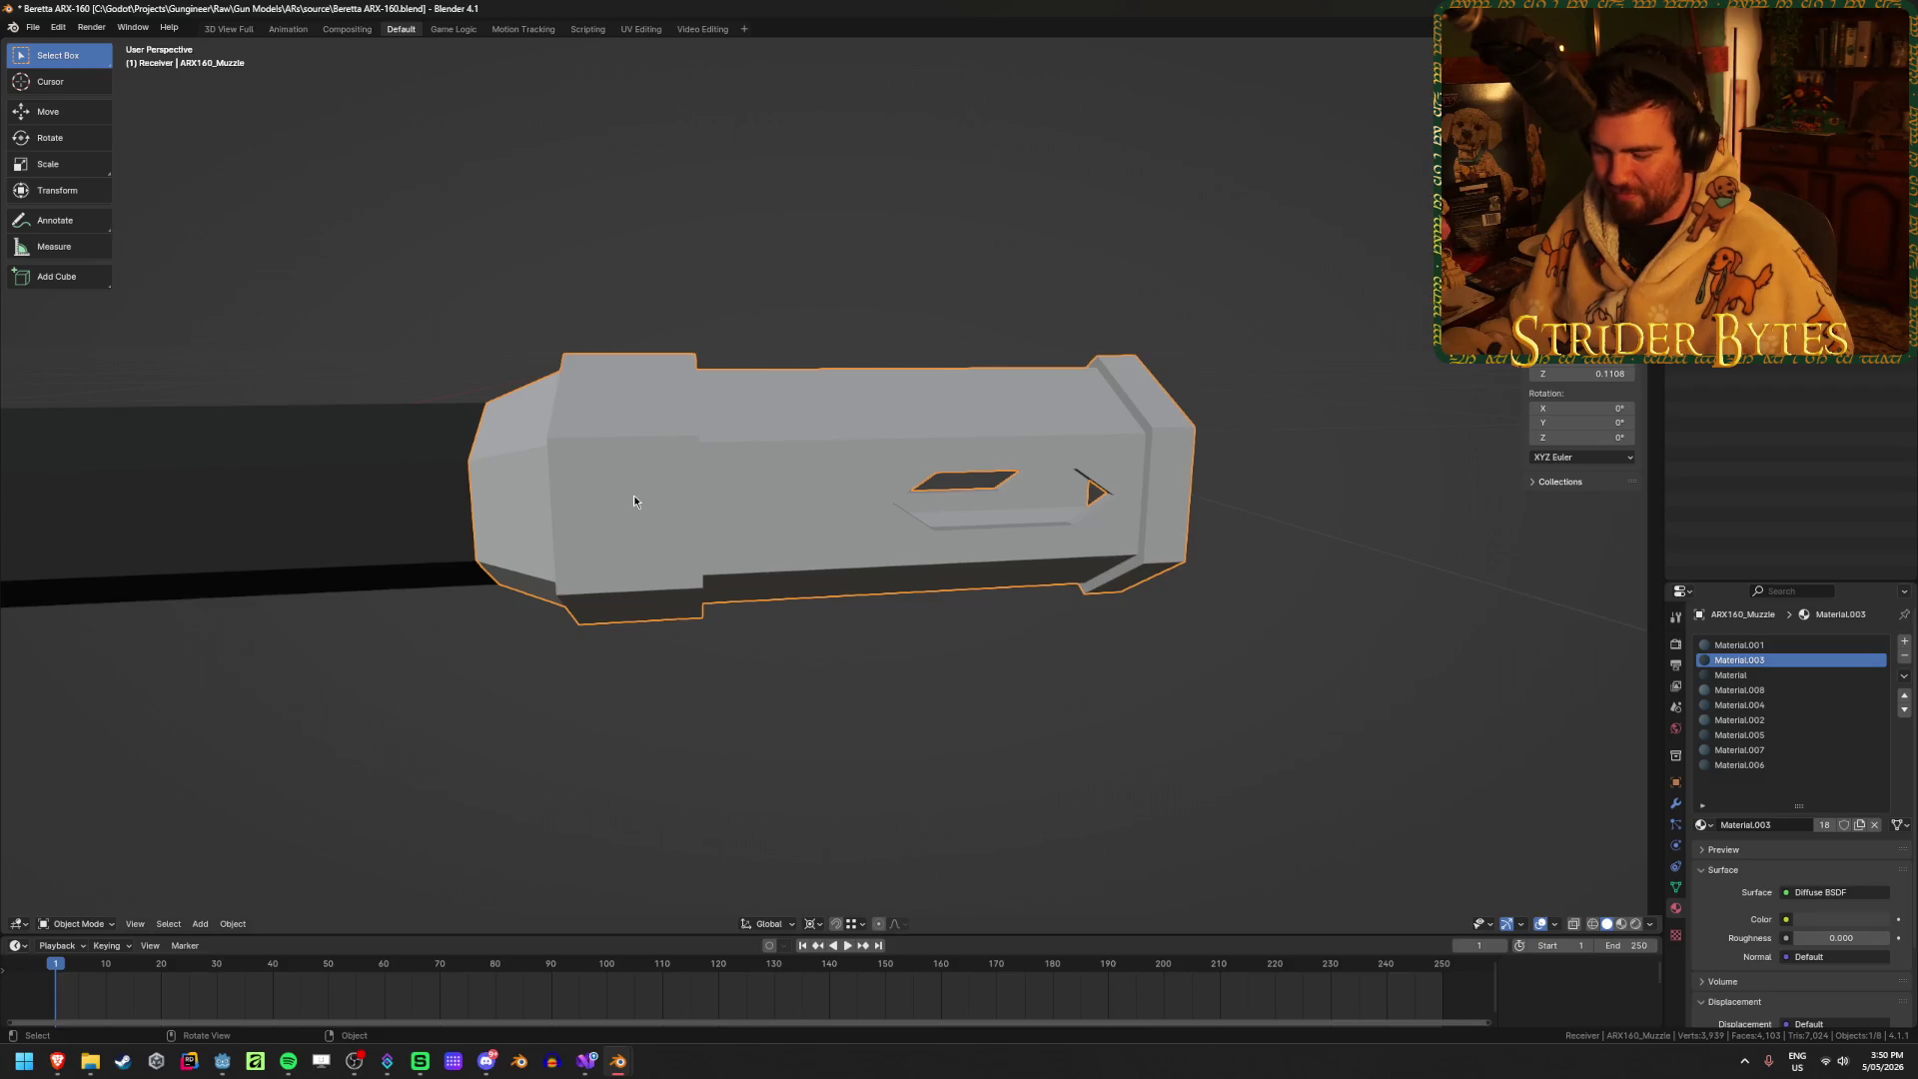
key("h")
Step: Snap the 3D cursor to the selected end of the barrel mesh
left_click(520, 498)
key("Tab")
mouse_move(519, 499)
middle_mouse_down()
mouse_move(647, 500)
mouse_move(591, 514)
middle_mouse_up()
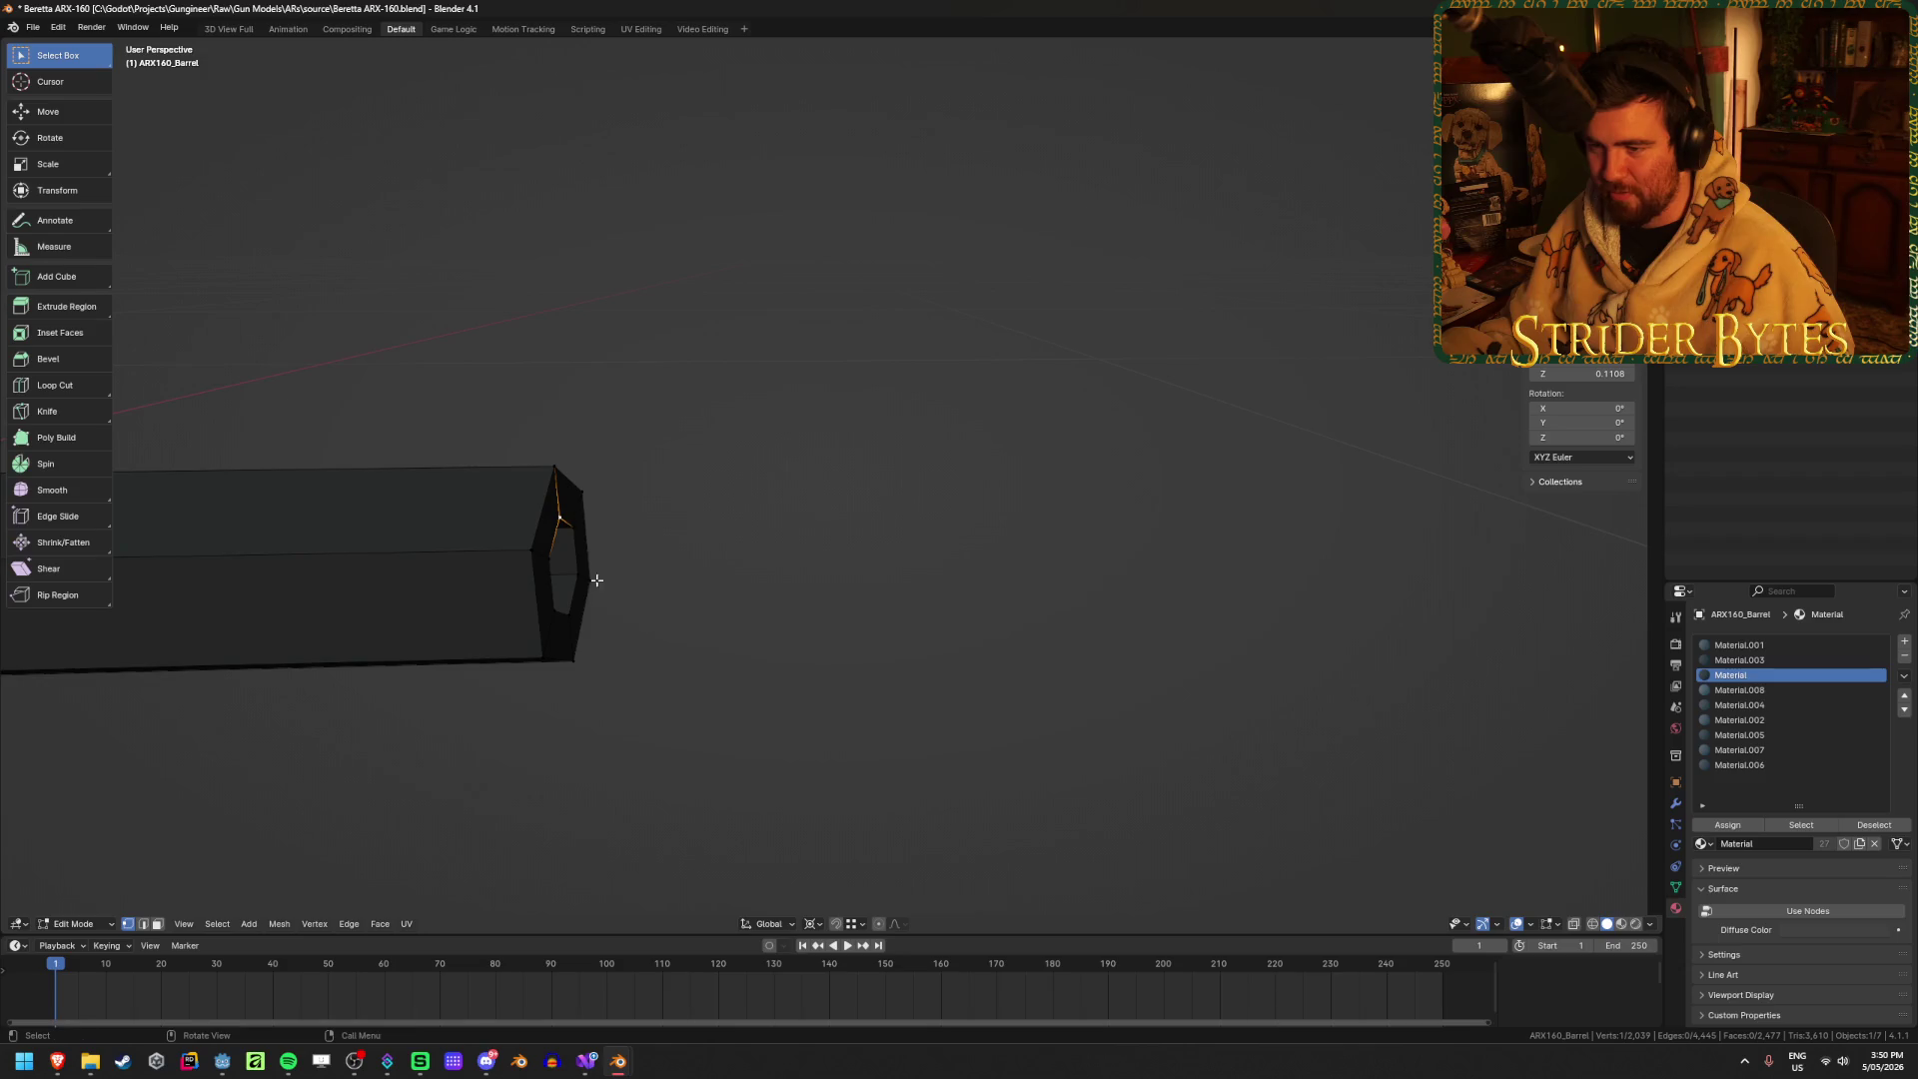
key("ctrl+Tab")
left_click(559, 578)
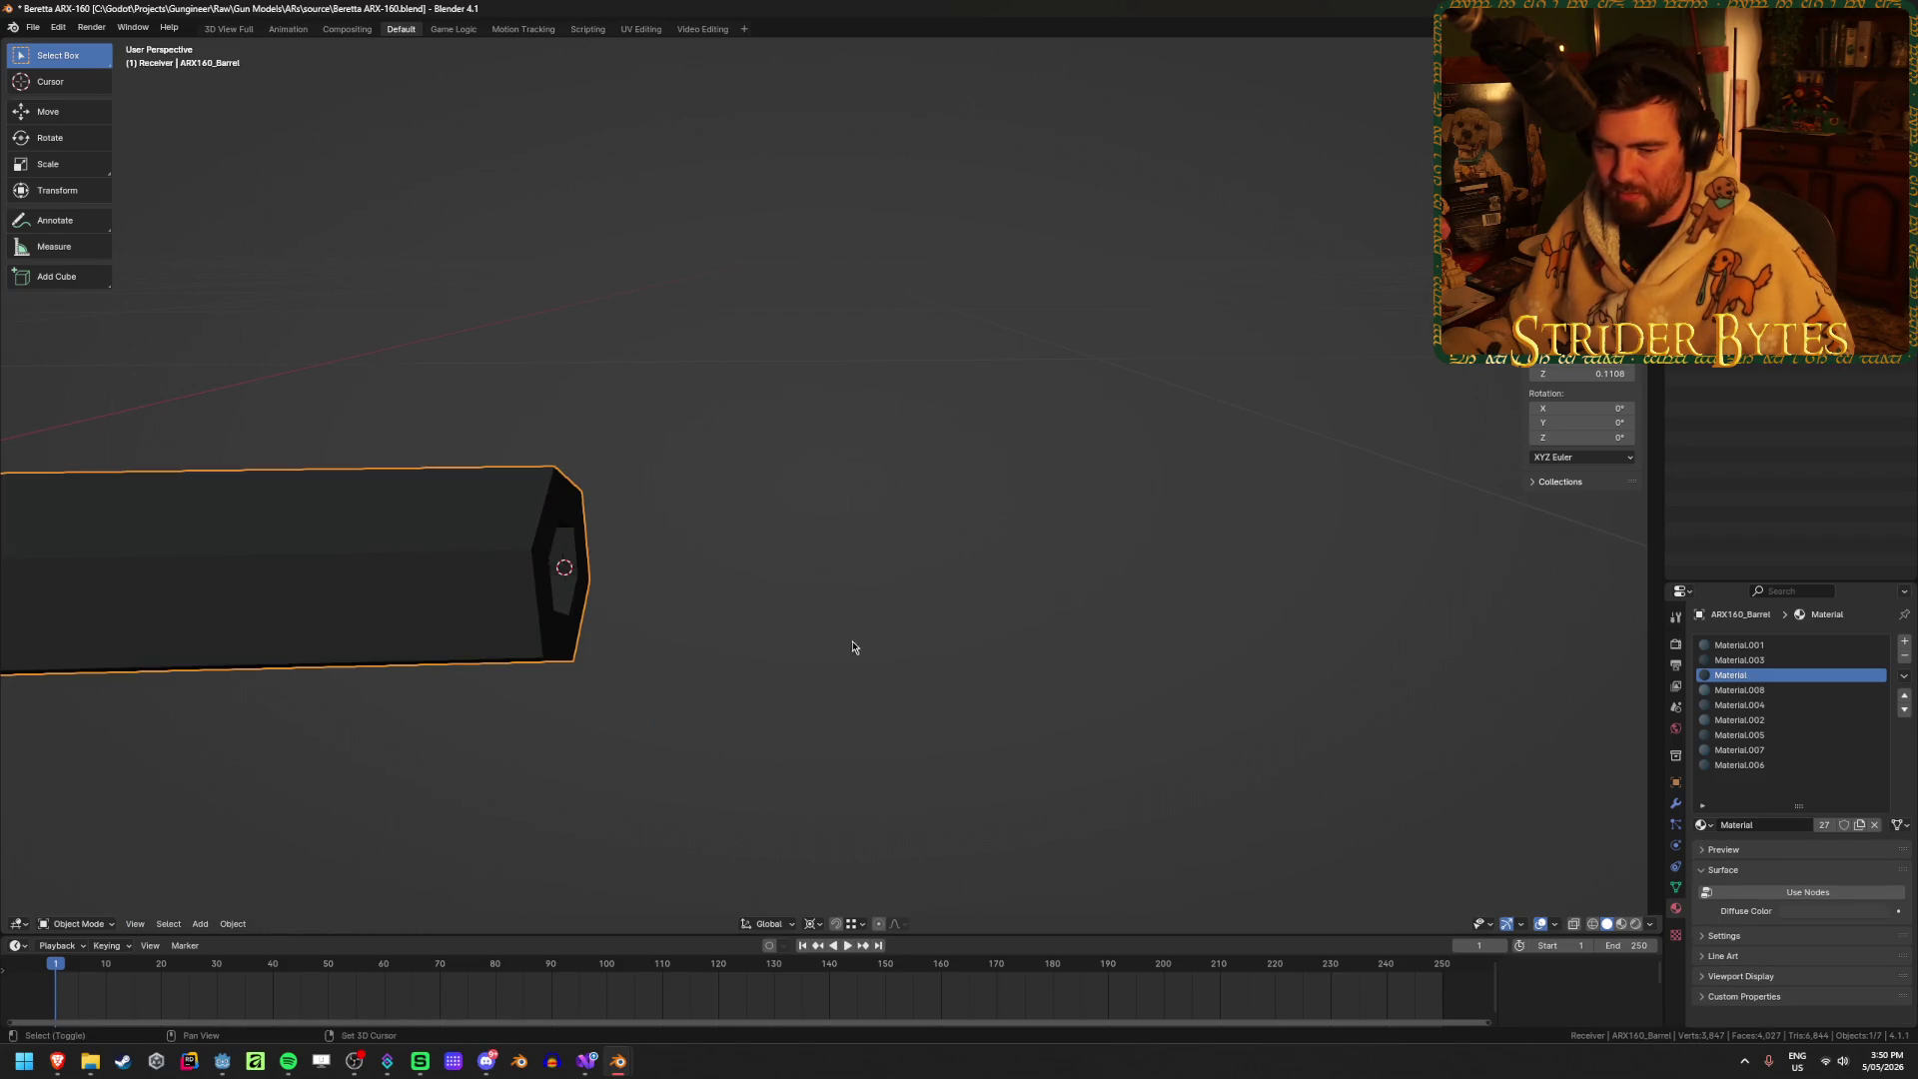
mouse_move(852, 646)
middle_mouse_down("shift")
mouse_move(1038, 617)
mouse_move(1019, 620)
middle_mouse_up("shift")
key("Tab")
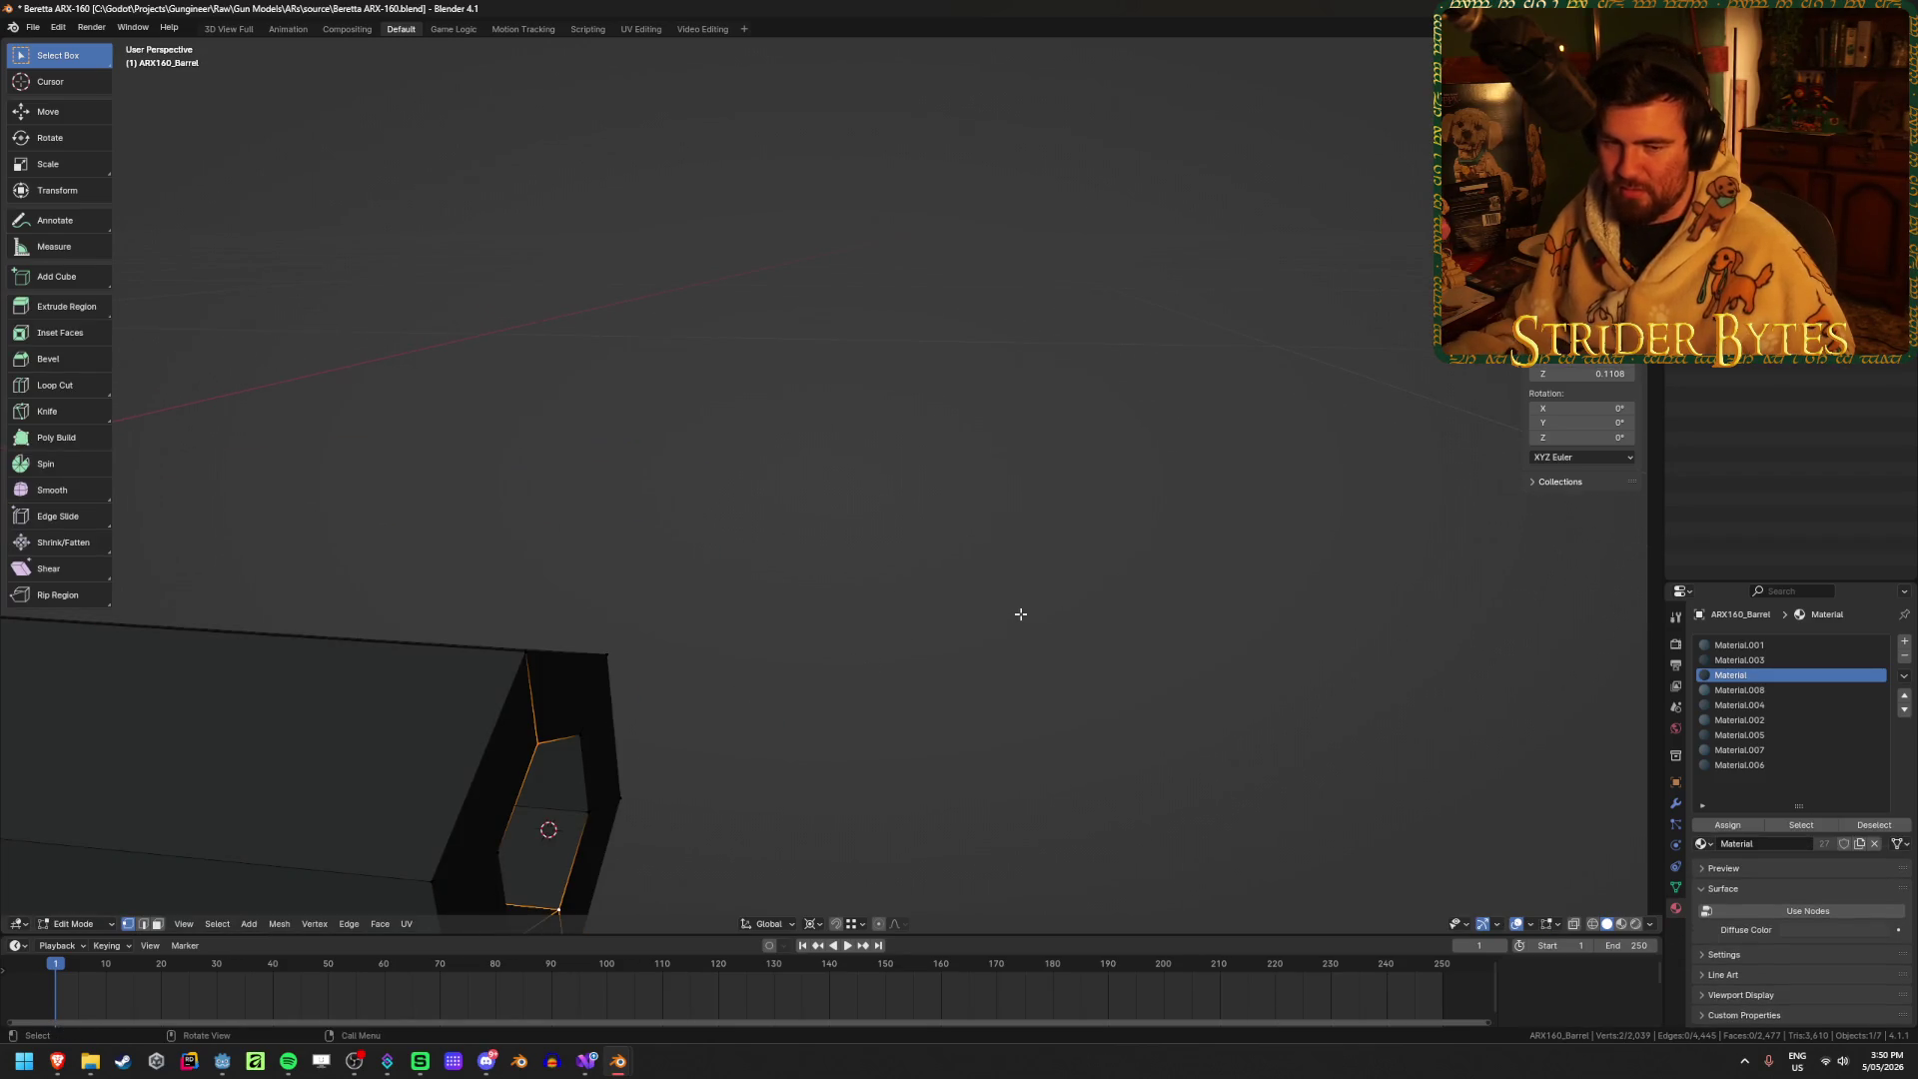
key("KP_Decimal")
scroll(1020, 614, "down", 8)
middle_click_drag(1020, 613, 1002, 621)
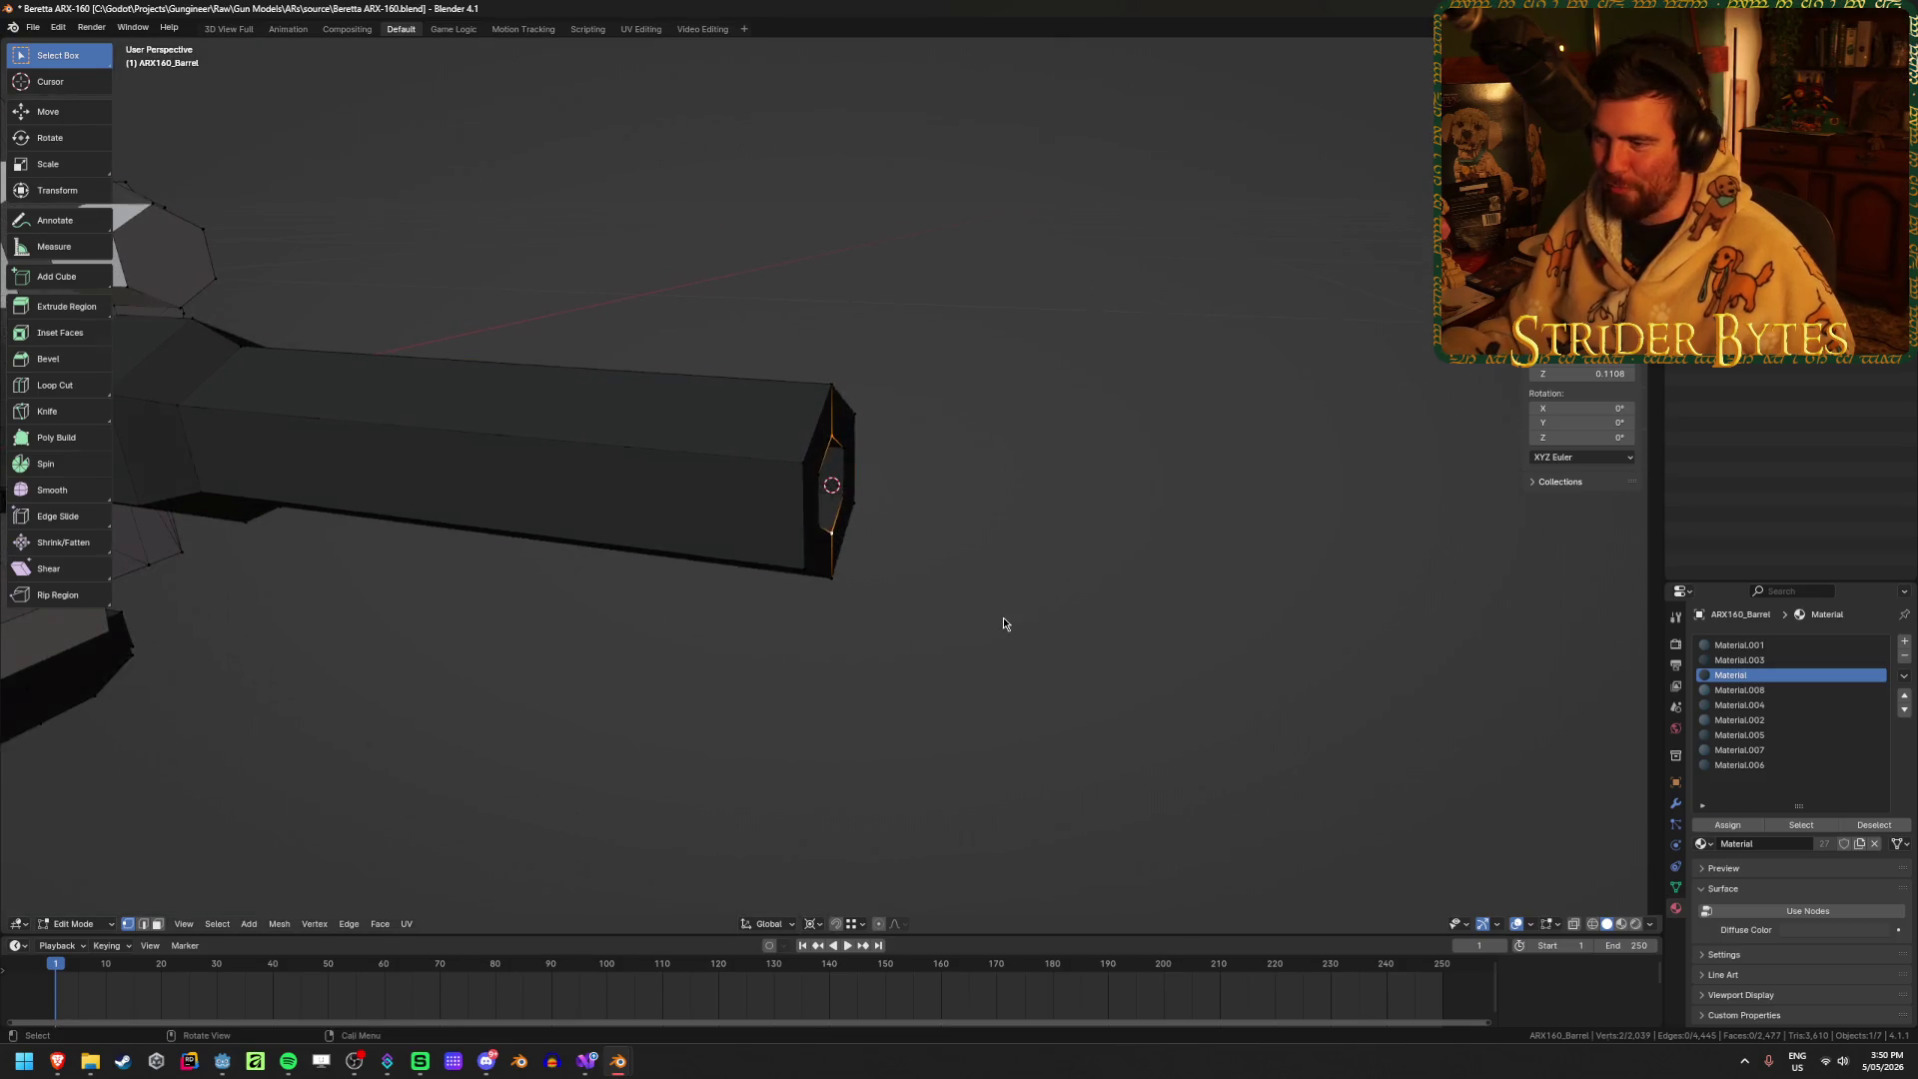
Step: Back in Object Mode, add a plain axes empty at the barrel tip
key("Tab")
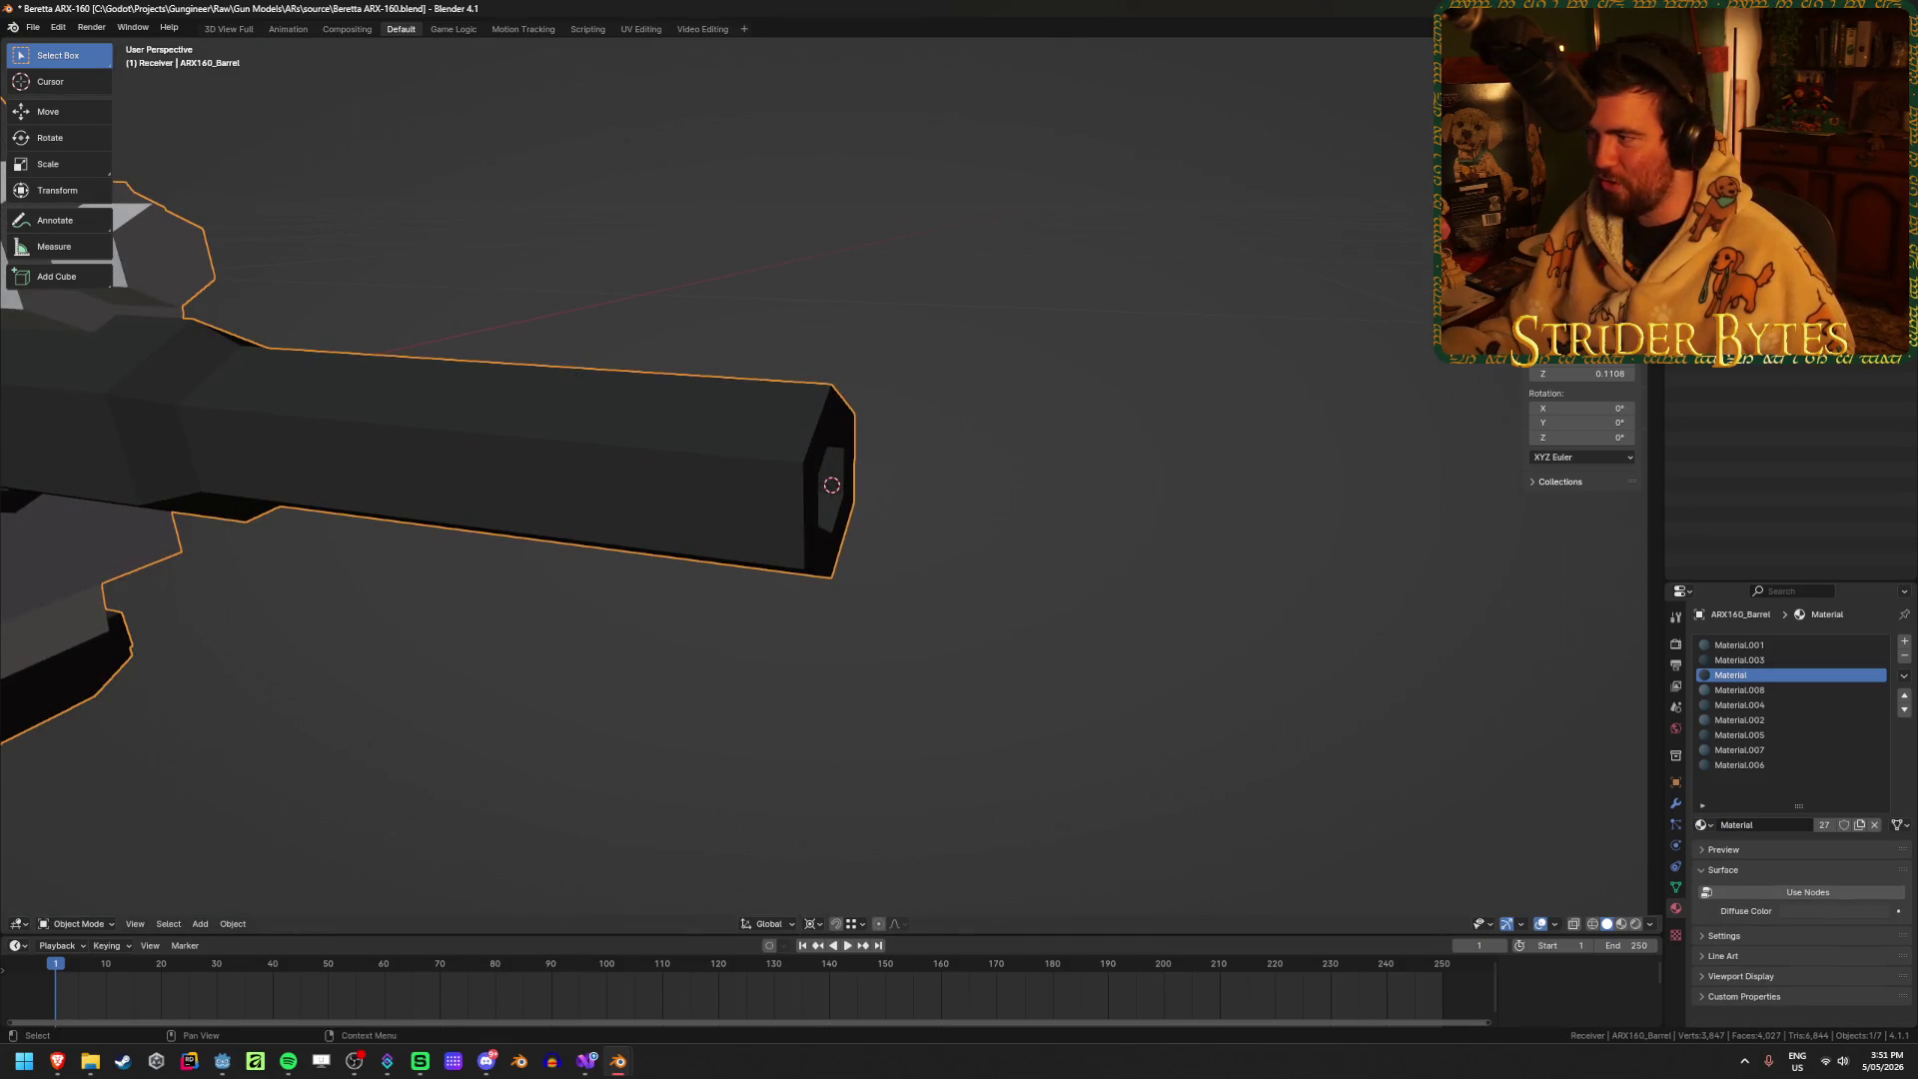
left_click(986, 458)
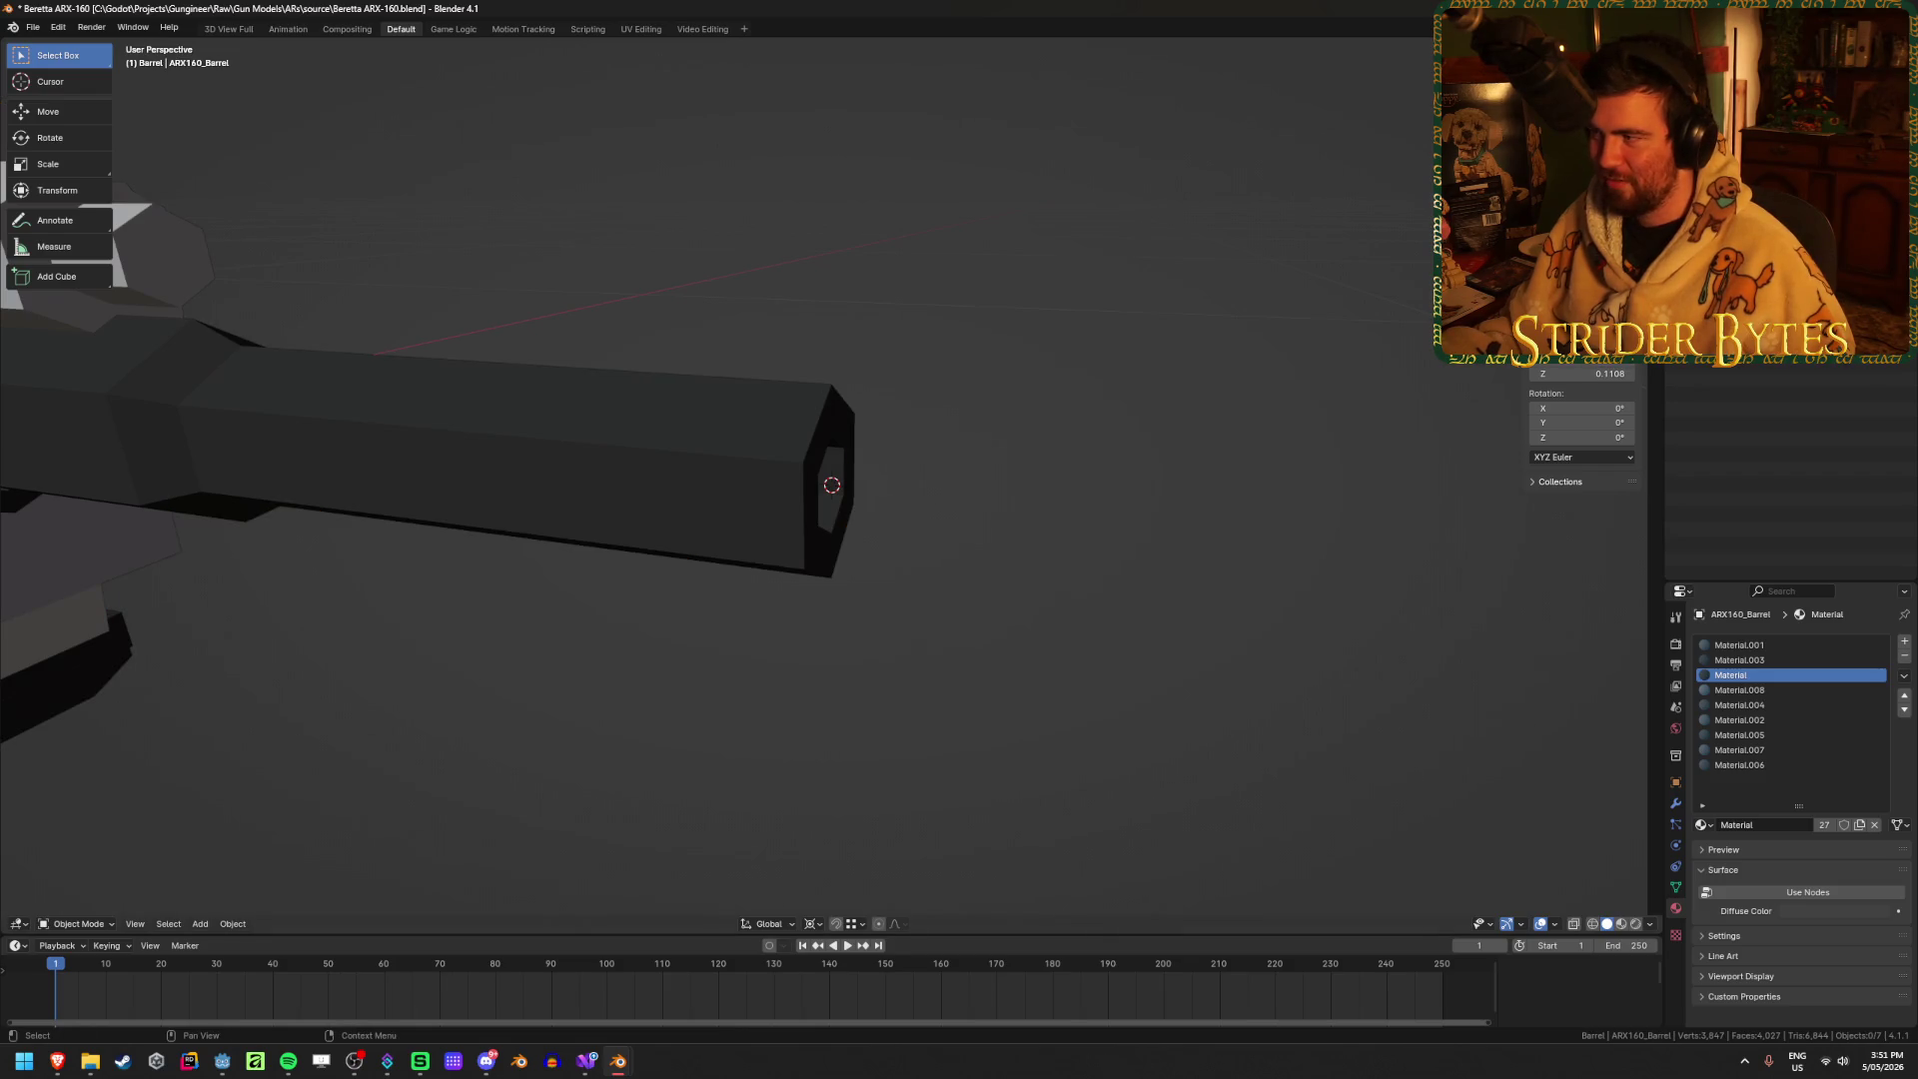
key("shift+a")
left_click(1164, 413)
scroll(1013, 570, "down", 4)
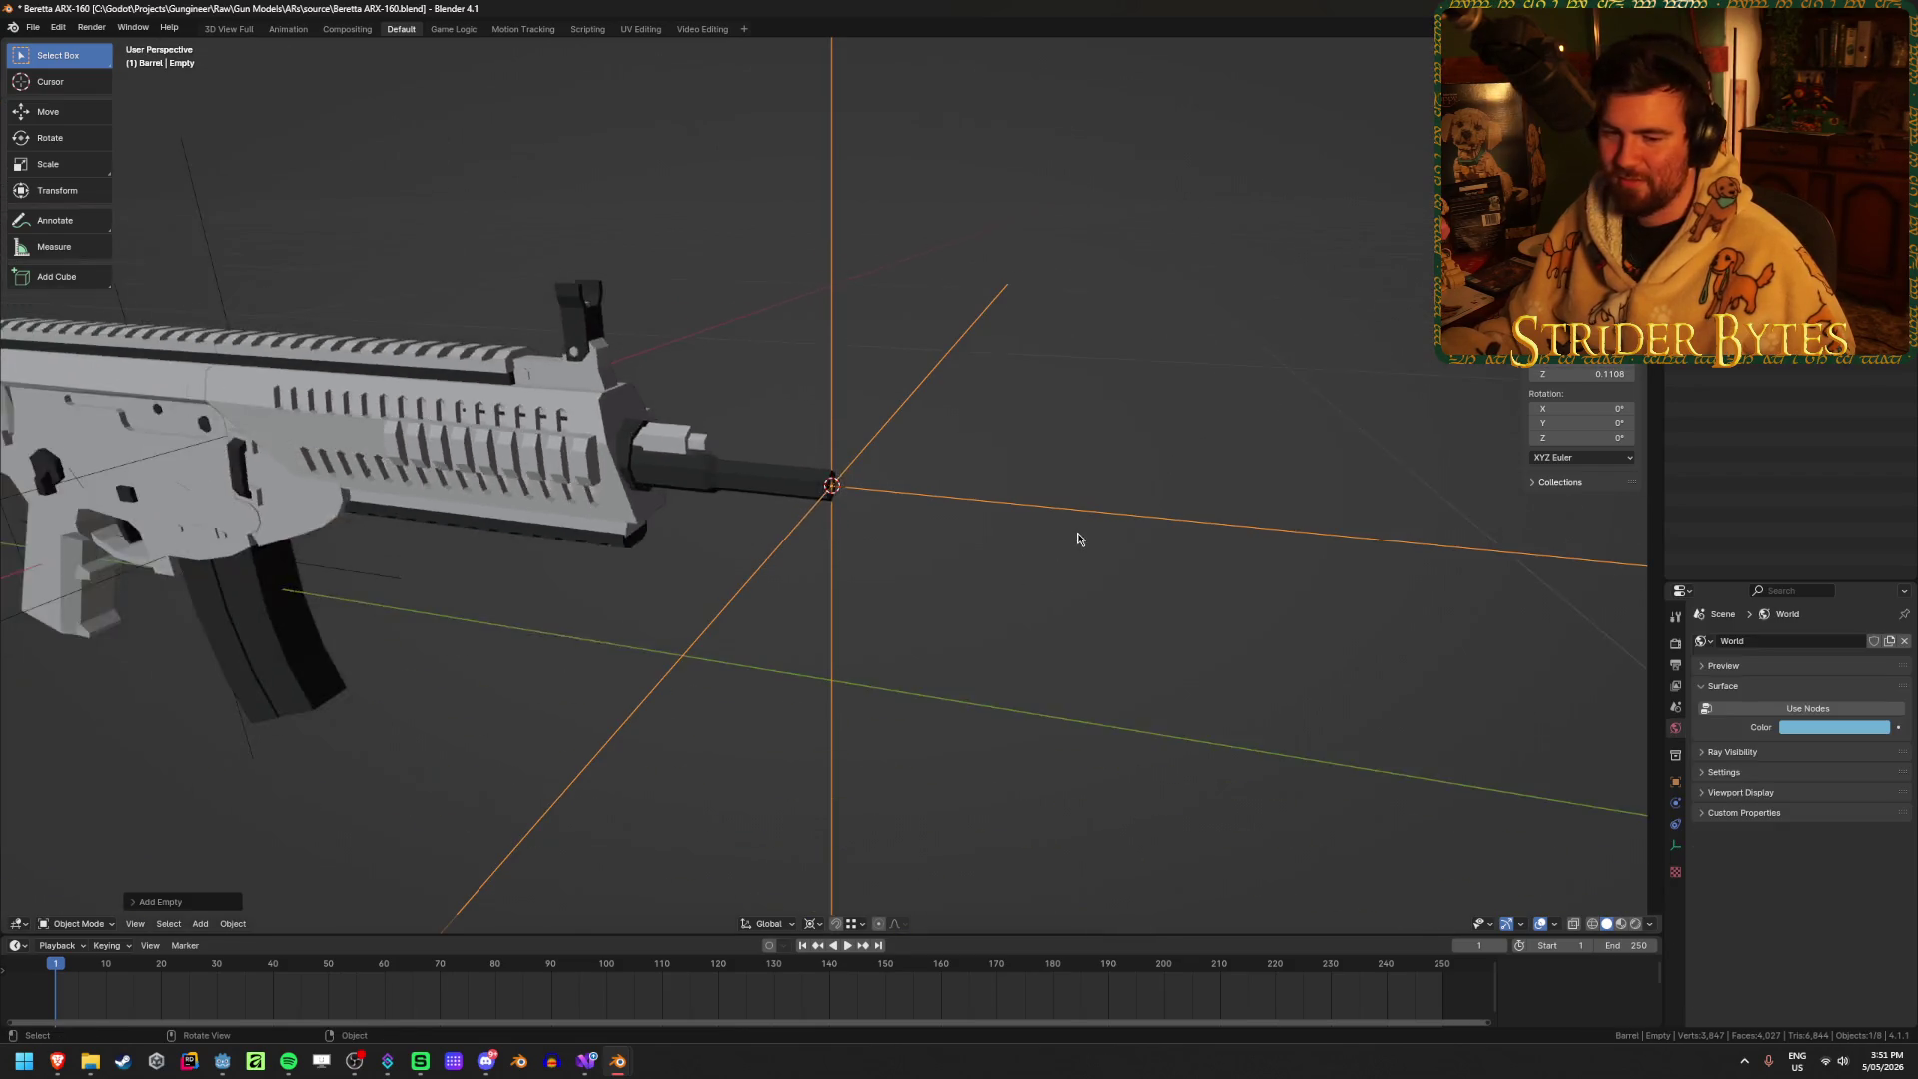
Step: Shrink the empty, apply its scale, and rename it MuzzleAttach
mouse_move(1077, 539)
middle_mouse_down()
mouse_move(958, 557)
mouse_move(1250, 509)
middle_mouse_up()
key("s")
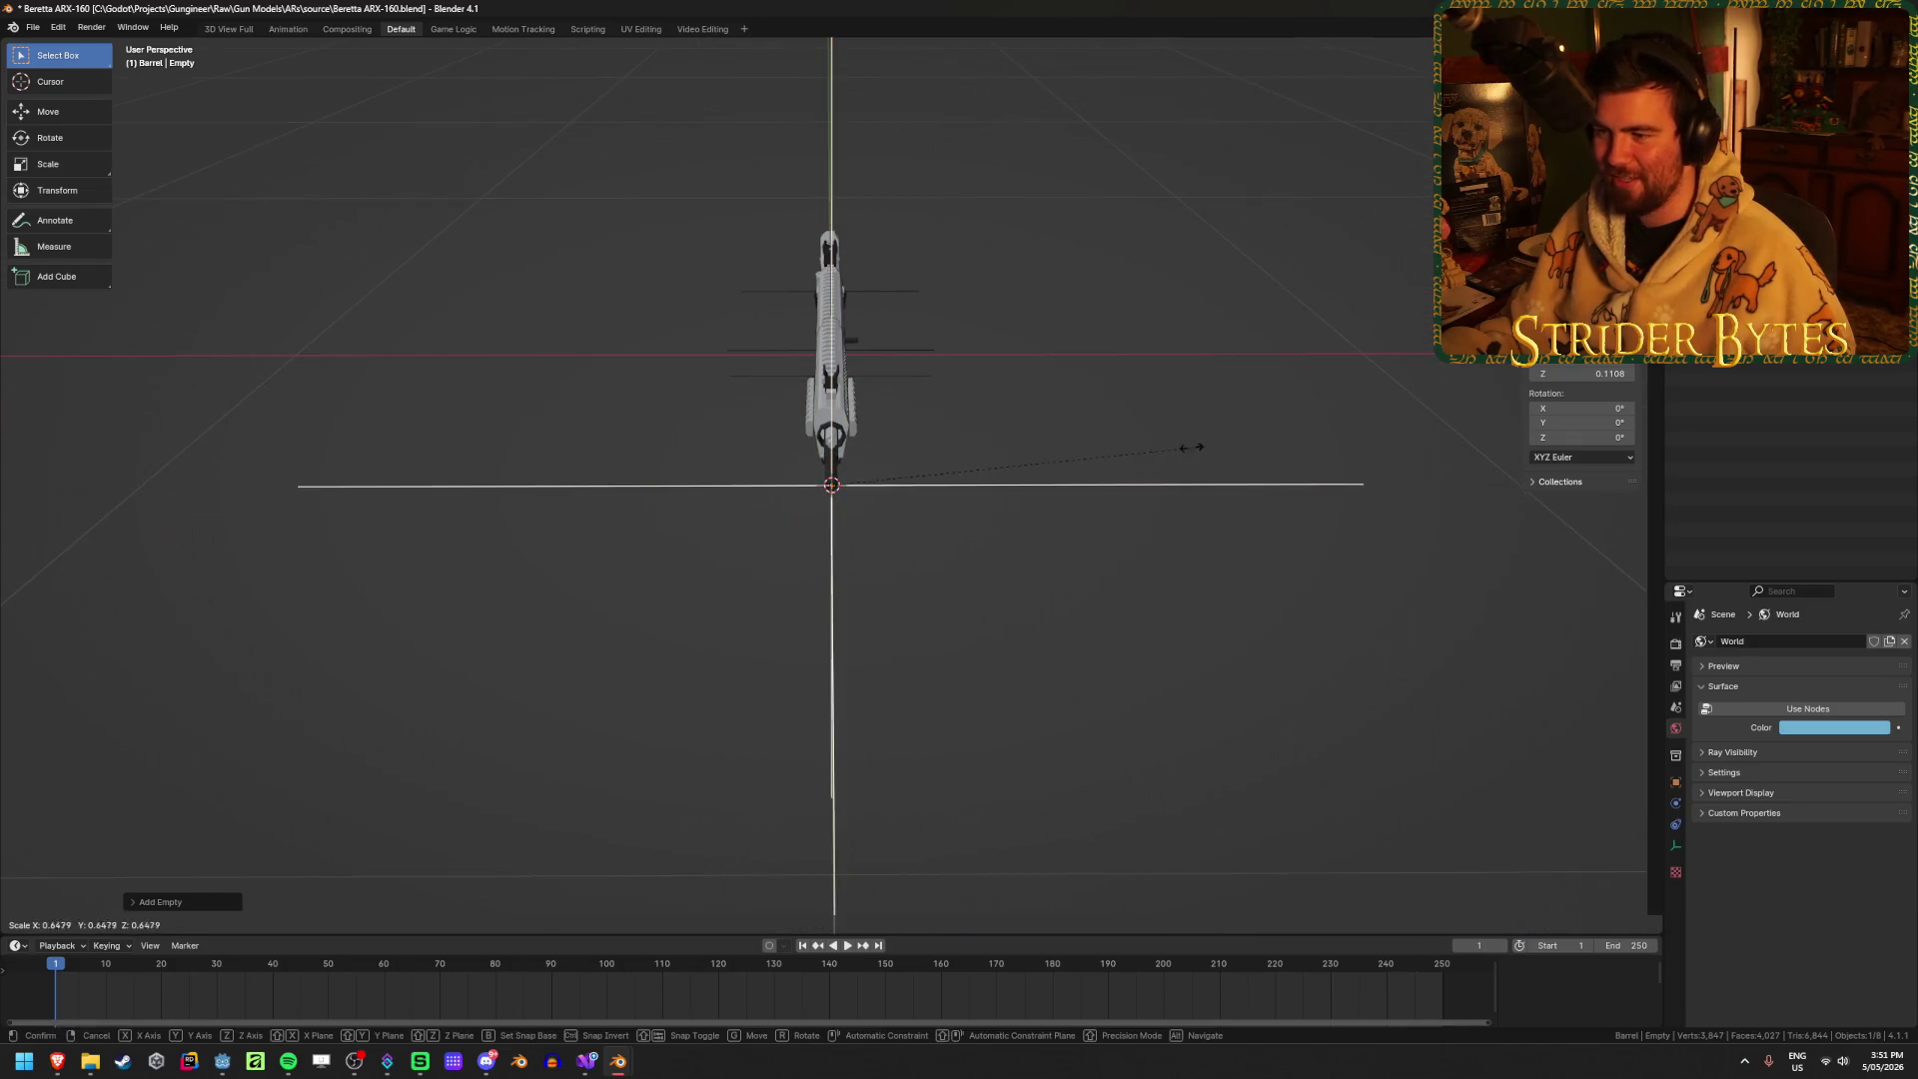
left_click(915, 490)
scroll(889, 585, "up", 5)
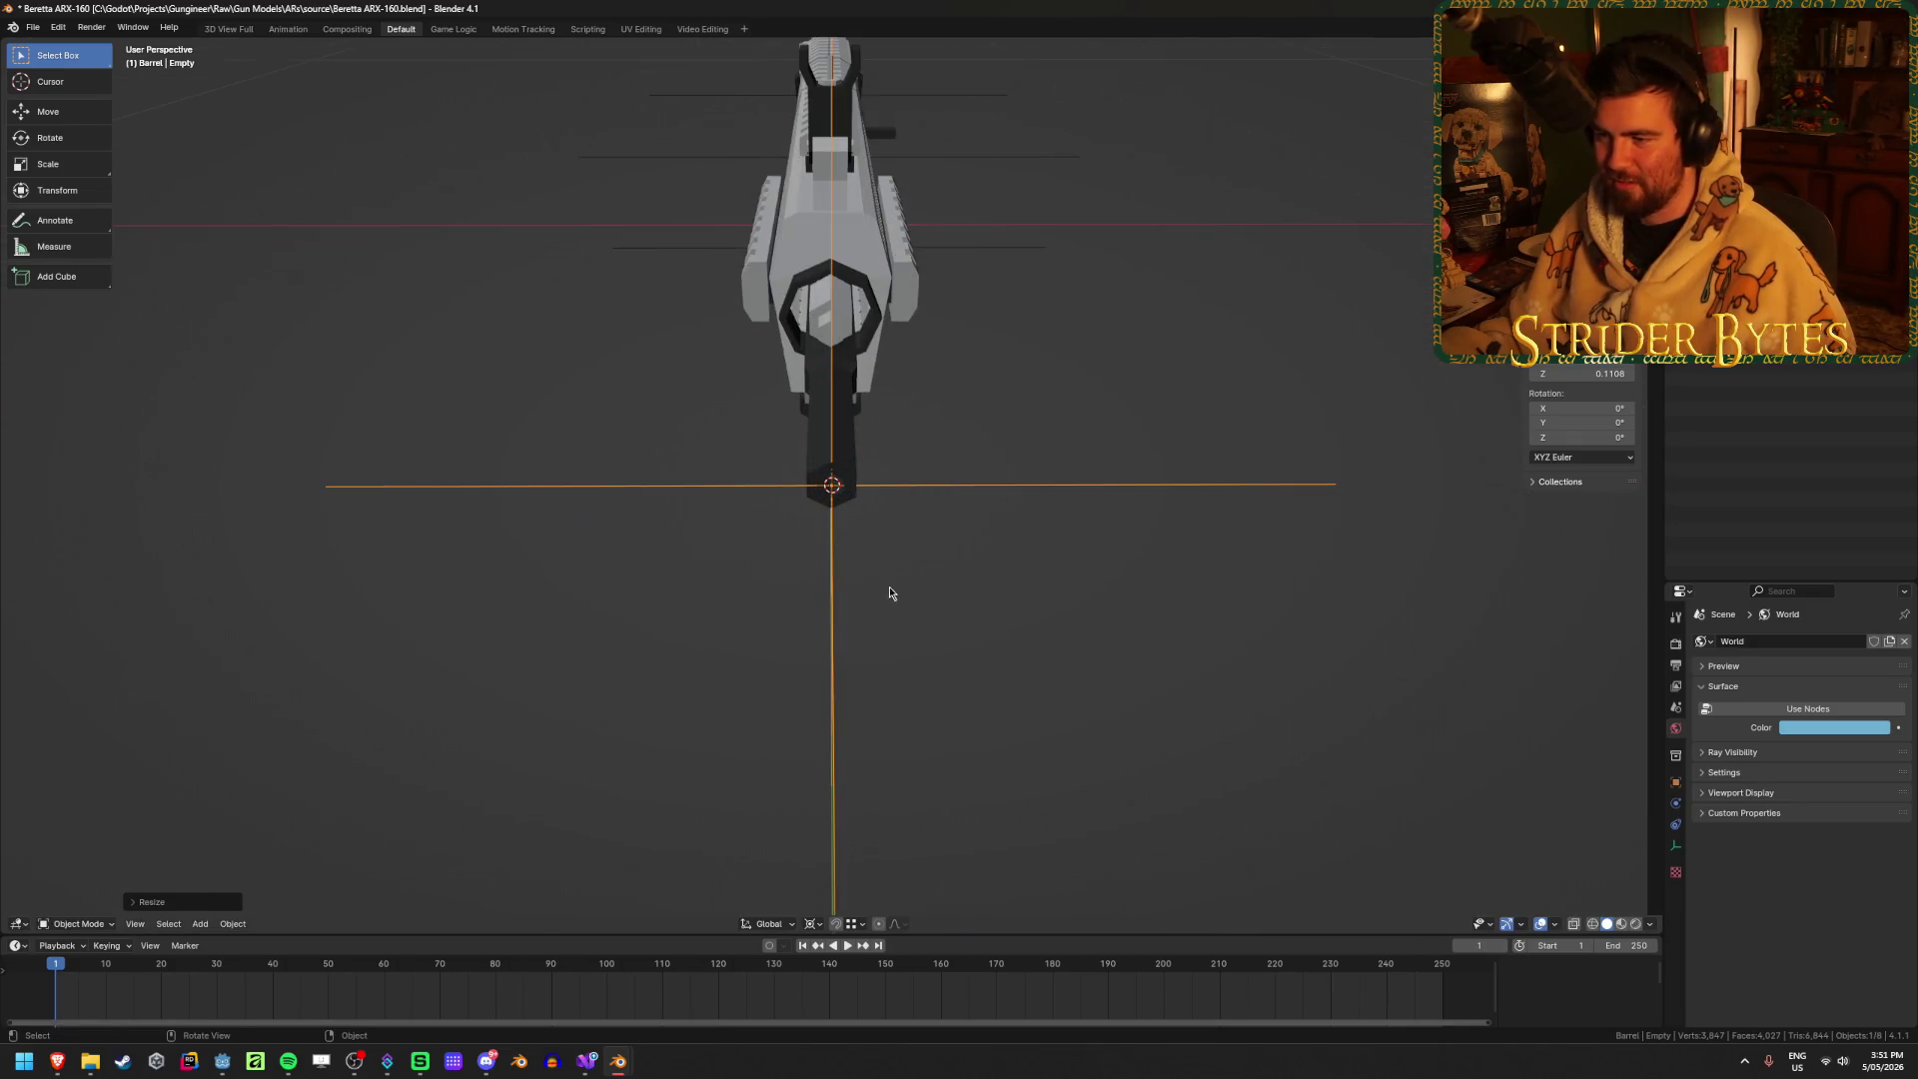
key("ctrl+a")
left_click(904, 572)
middle_click_drag(903, 572, 1015, 523)
key("F2")
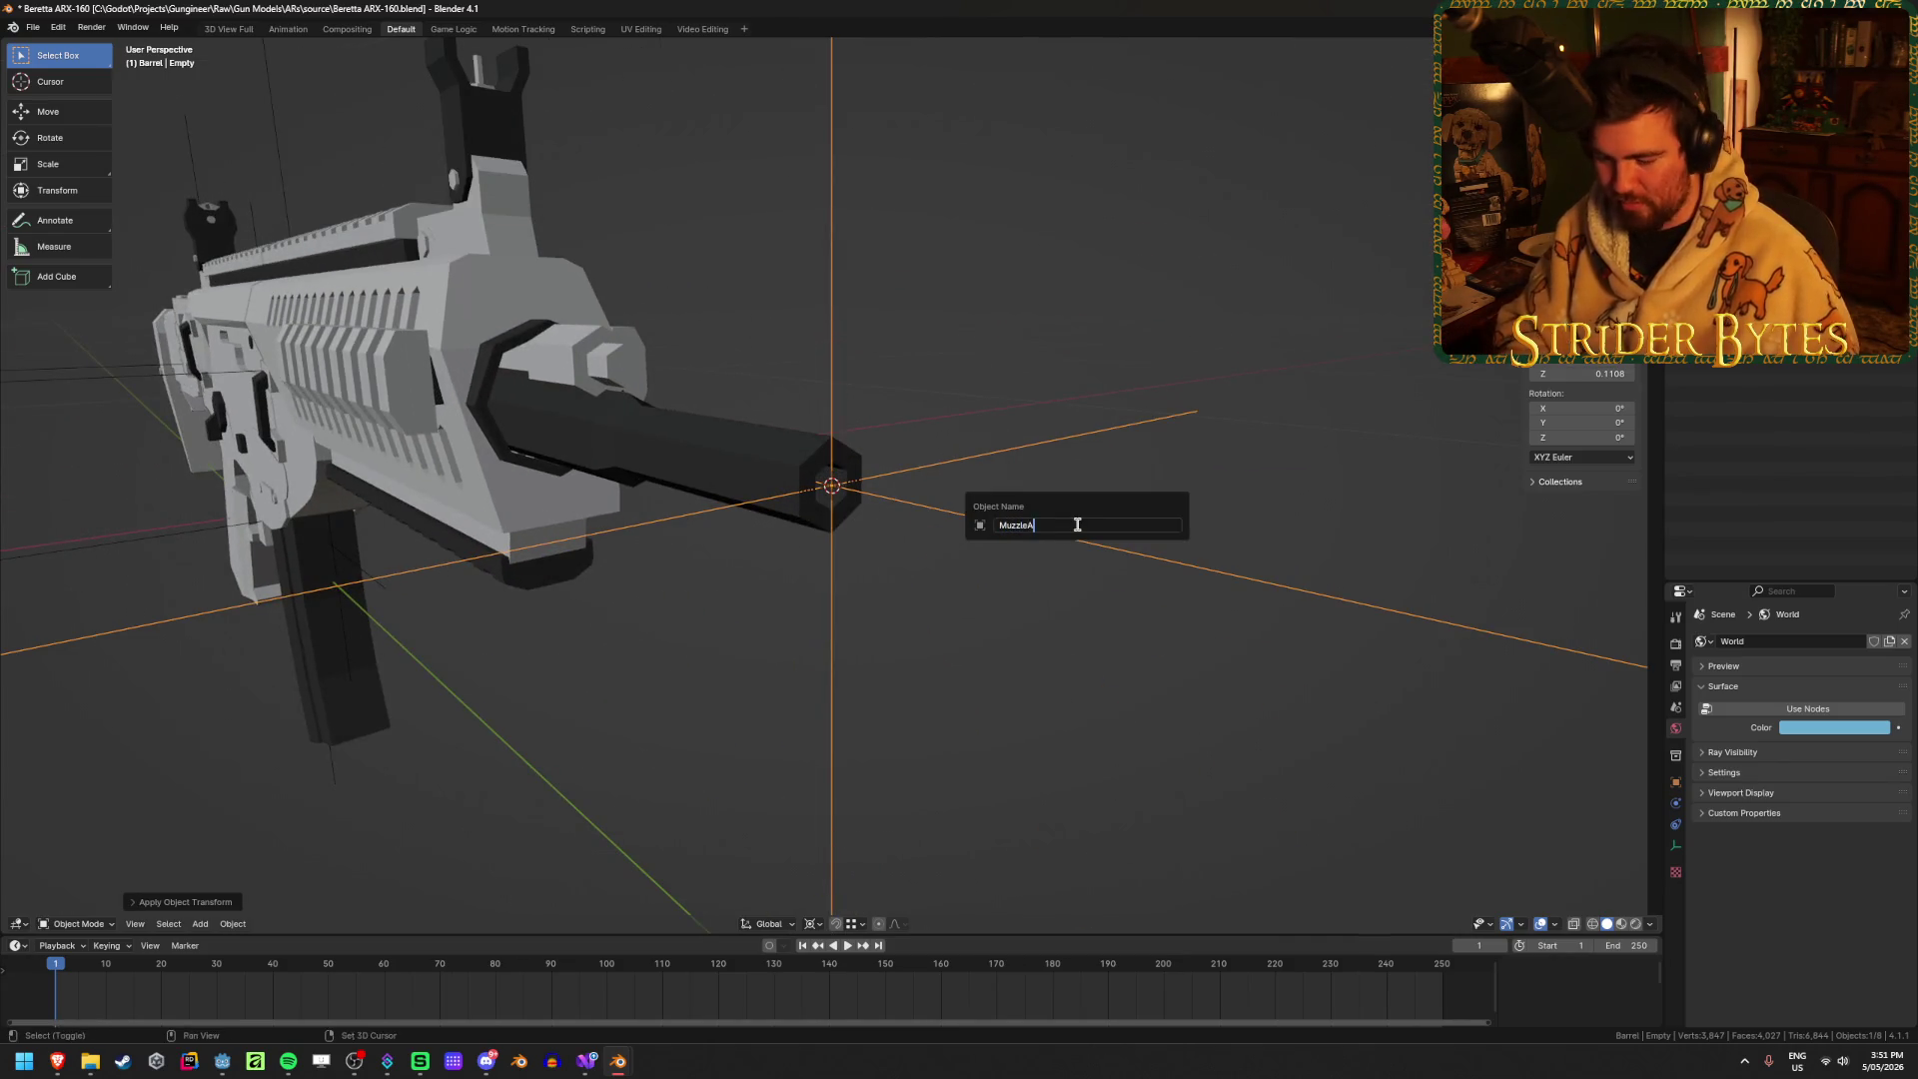
type("ttach")
key("Return")
Step: Unhide the muzzle and set its origin to the 3D cursor at the barrel tip
key("alt+h")
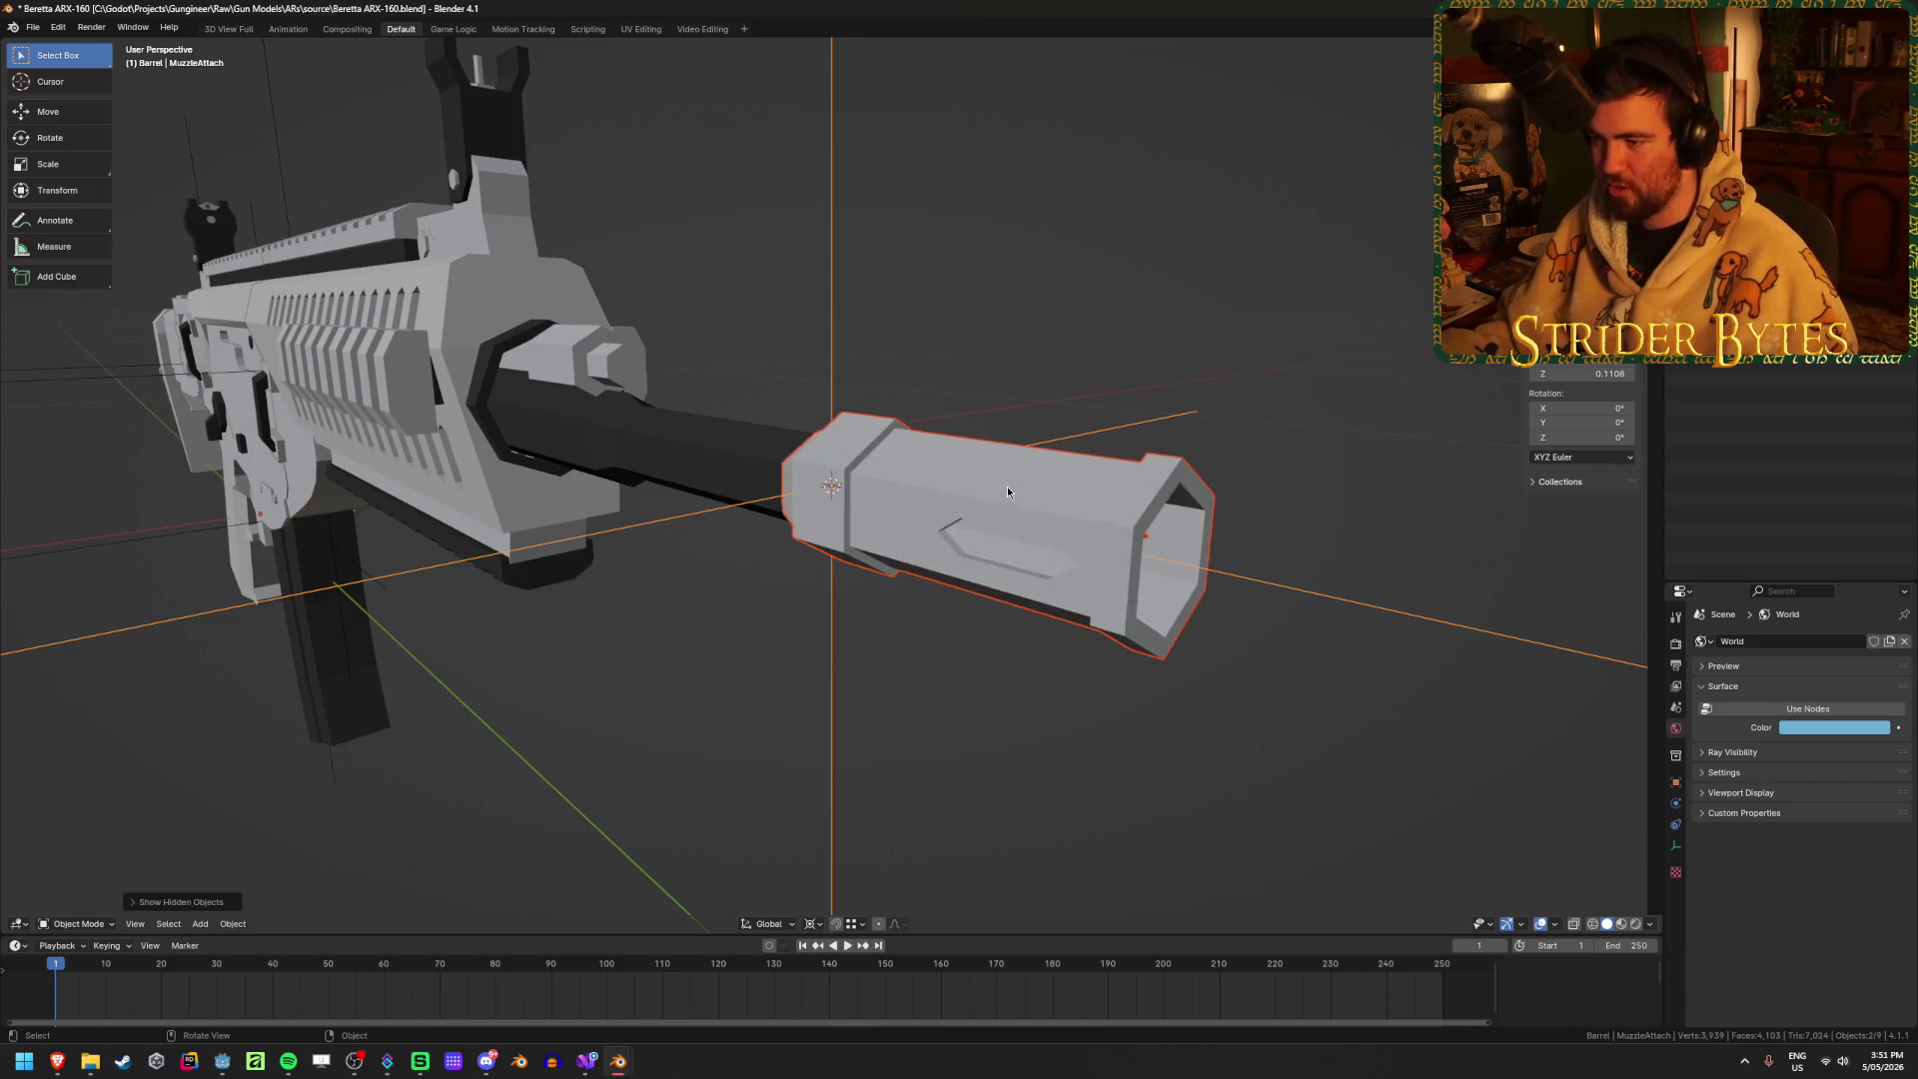
left_click(1007, 491)
middle_click_drag(1007, 492, 997, 508)
right_click(996, 507)
mouse_move(1018, 509)
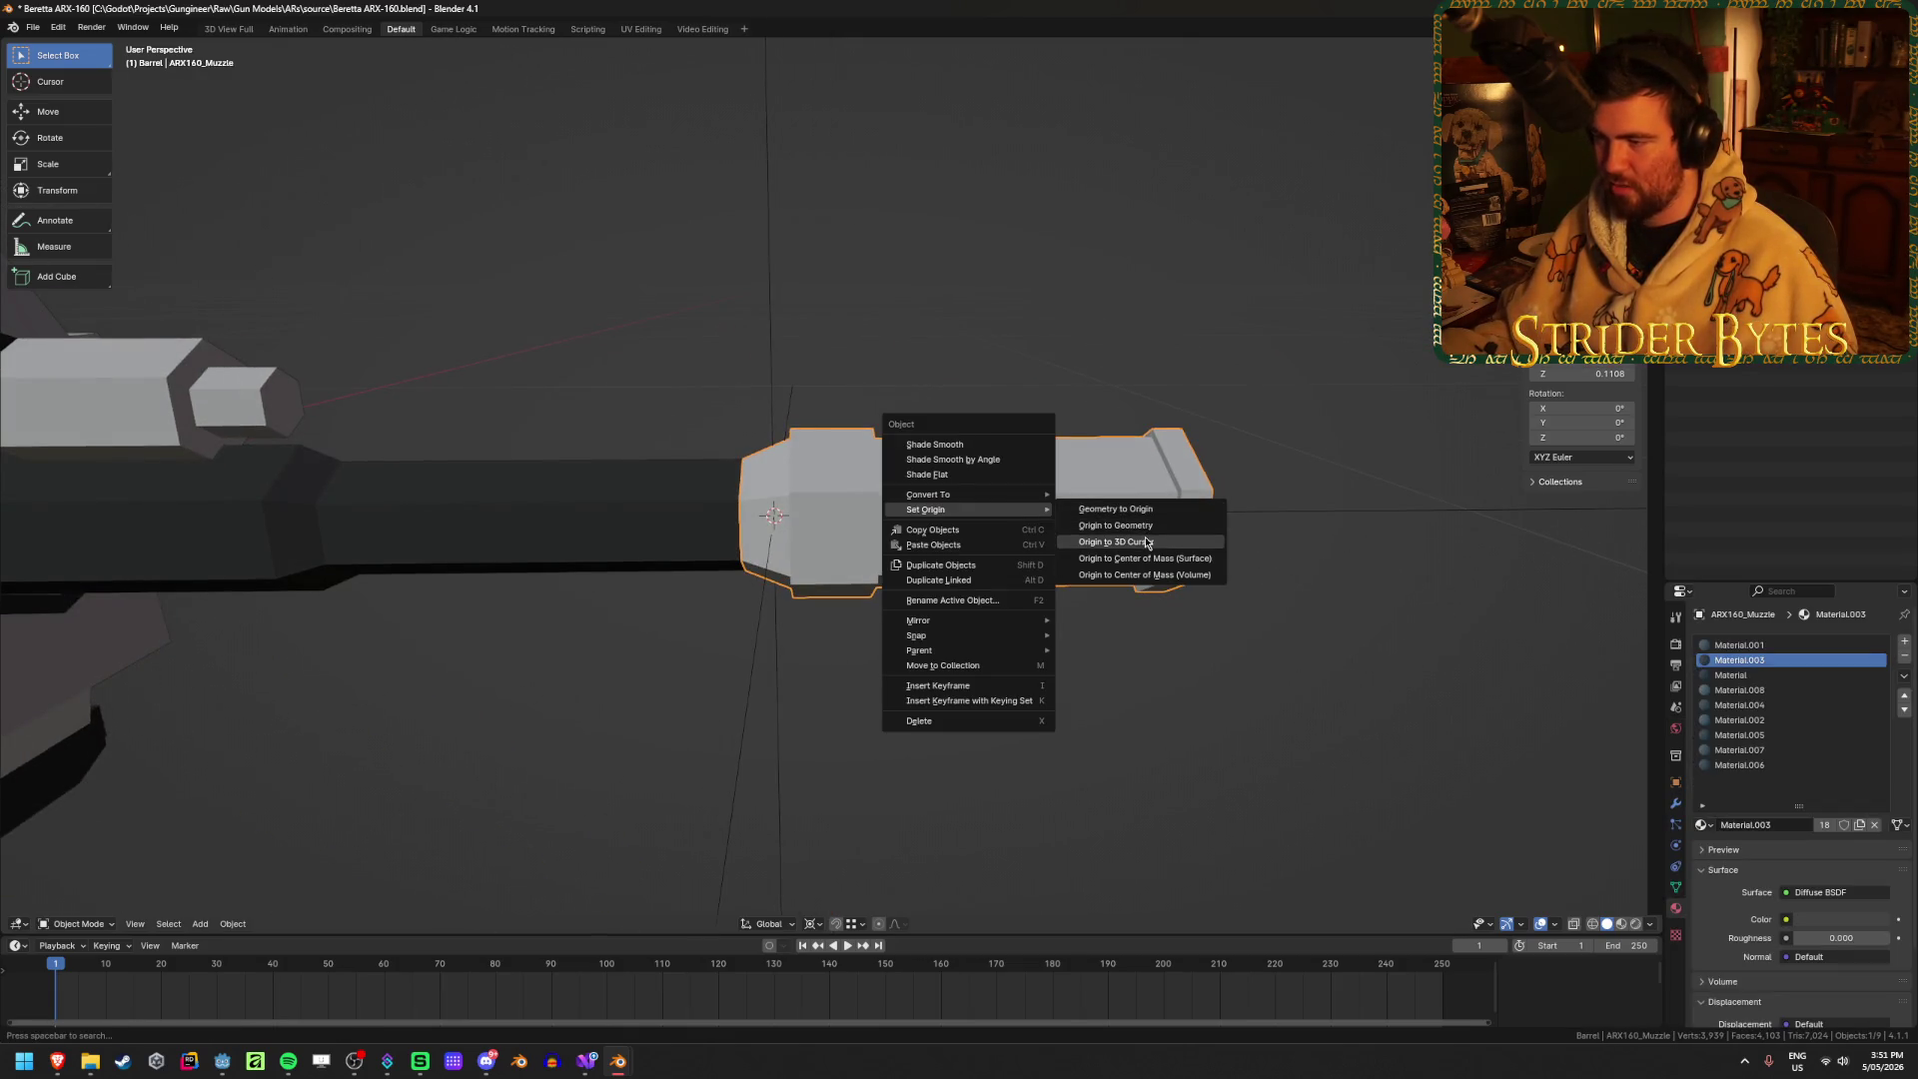
left_click(1147, 543)
scroll(843, 755, "down", 6)
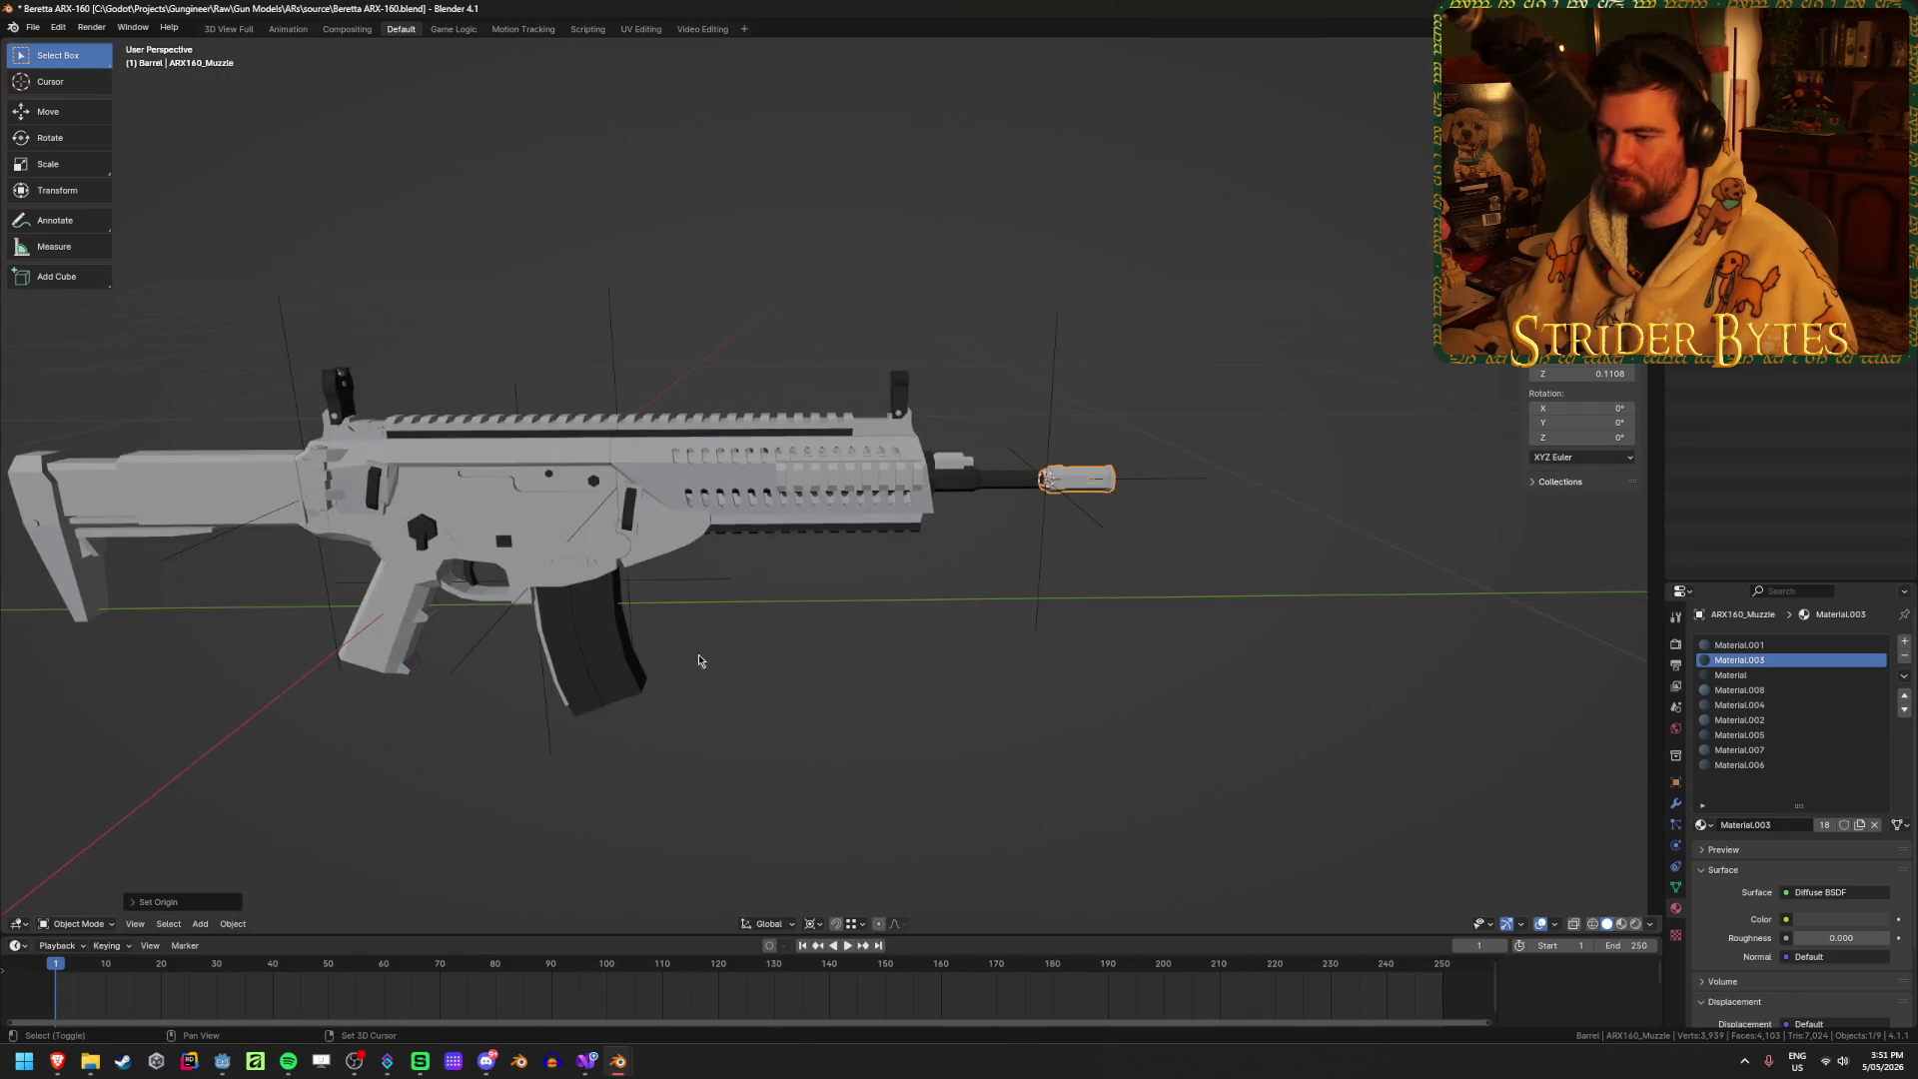
key("Home")
left_click(439, 420)
left_click(1187, 691)
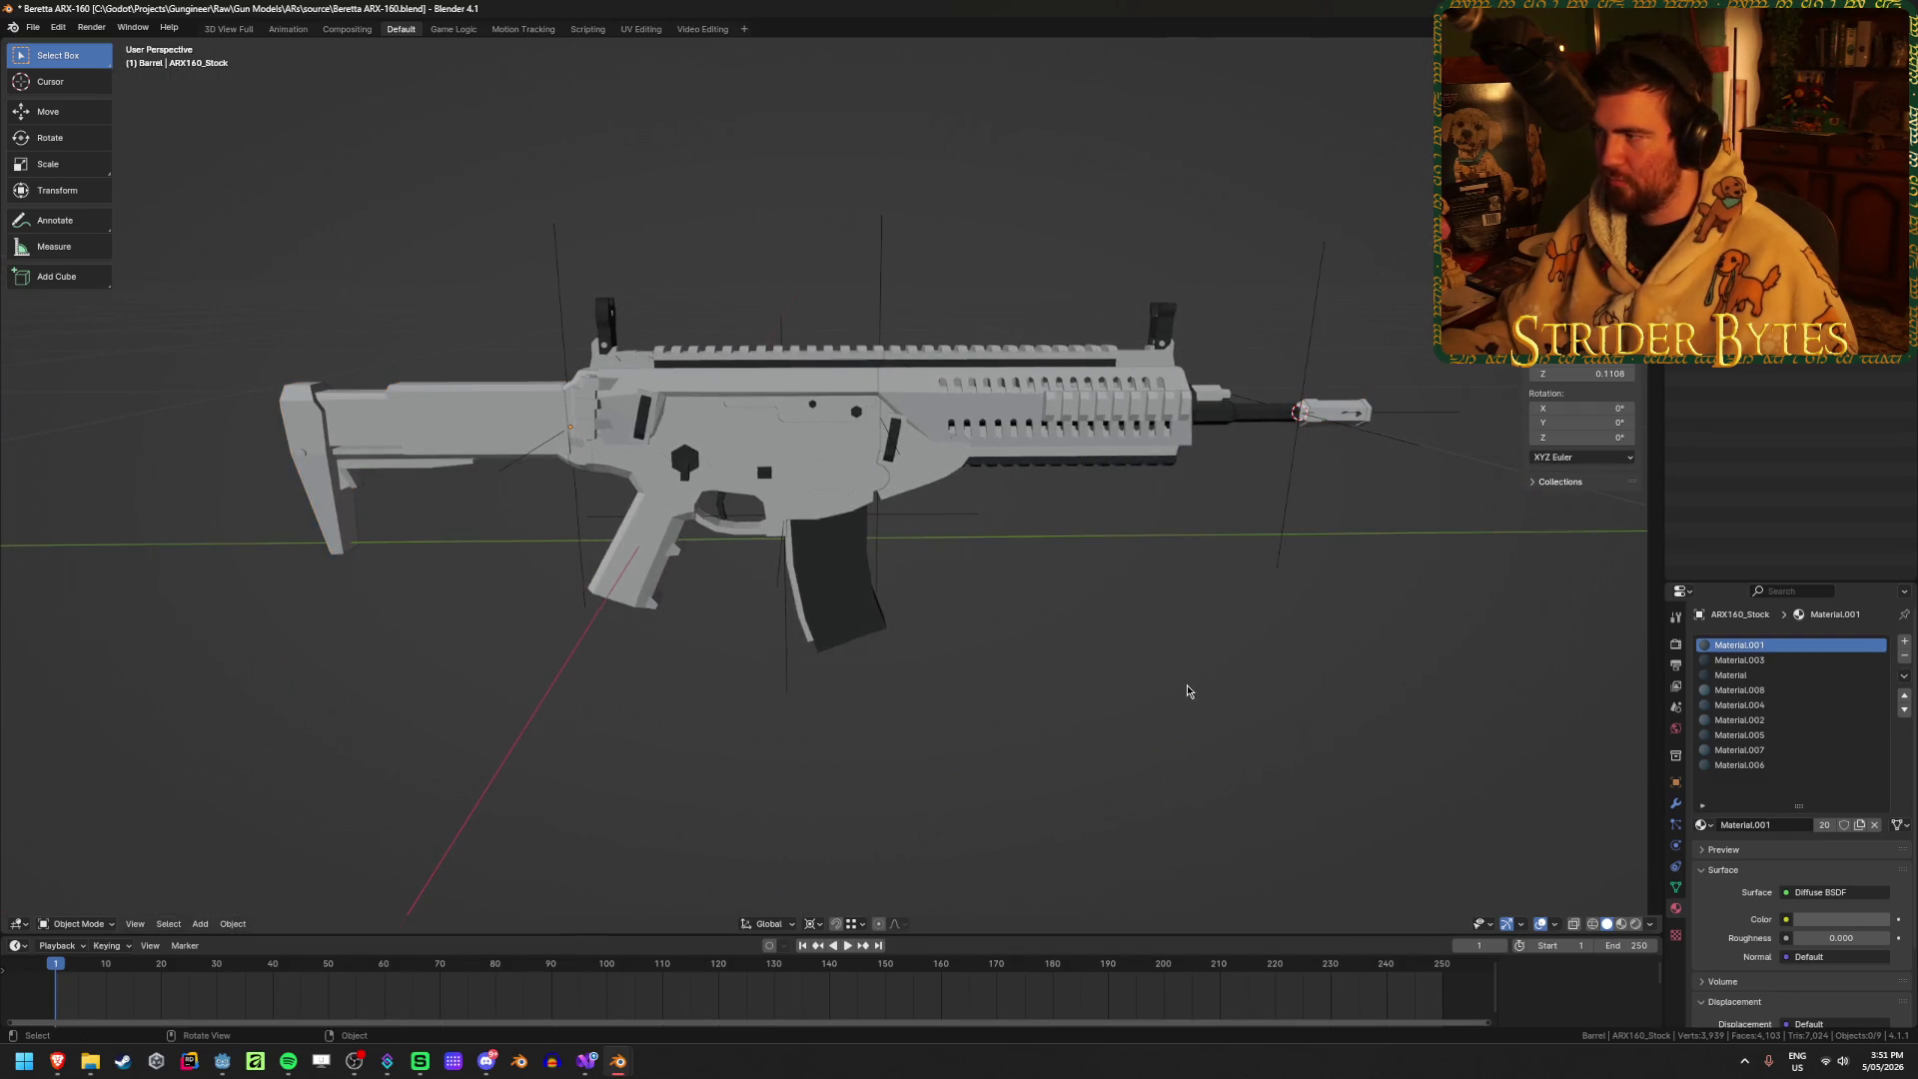
Step: In Edit Mode on the upper receiver, select the long edge along the underside rail
middle_click_drag(1078, 530, 1155, 539)
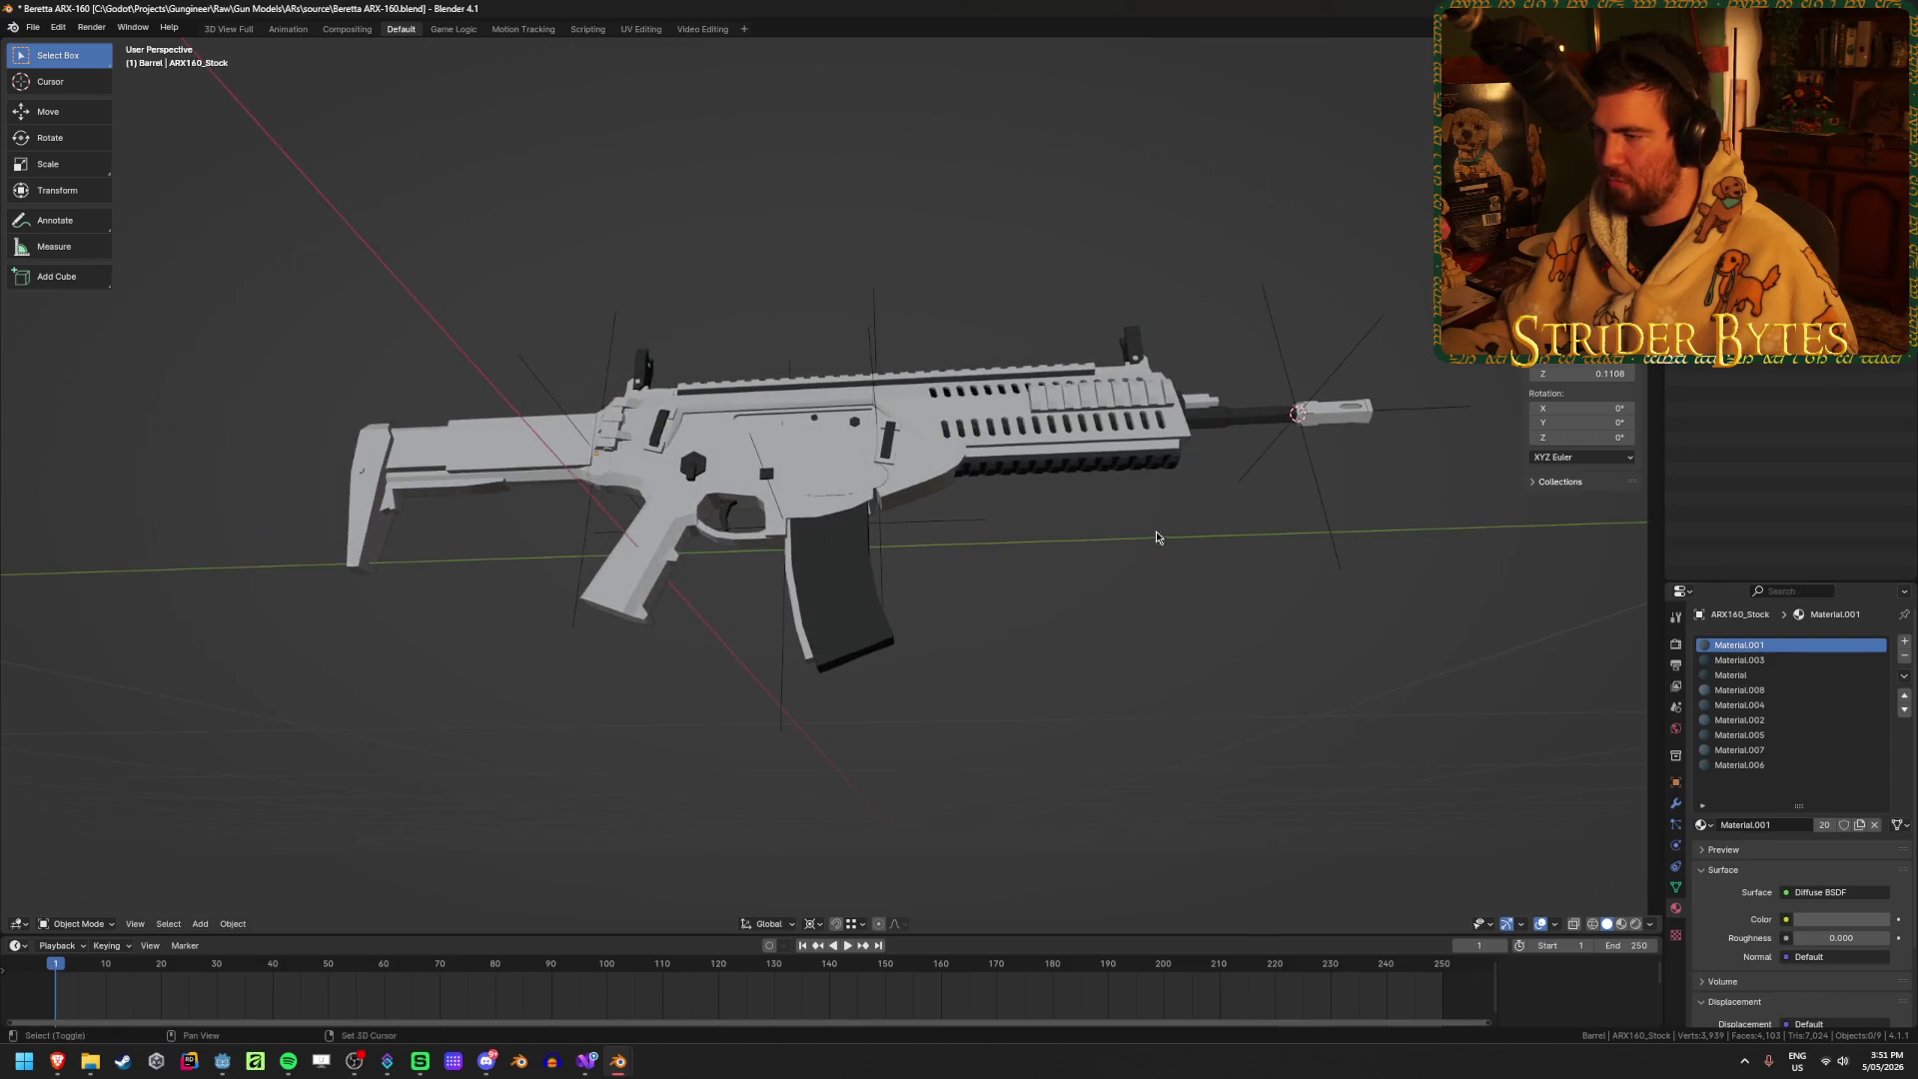
scroll(894, 627, "up", 3)
left_click(903, 495)
scroll(928, 639, "up", 4)
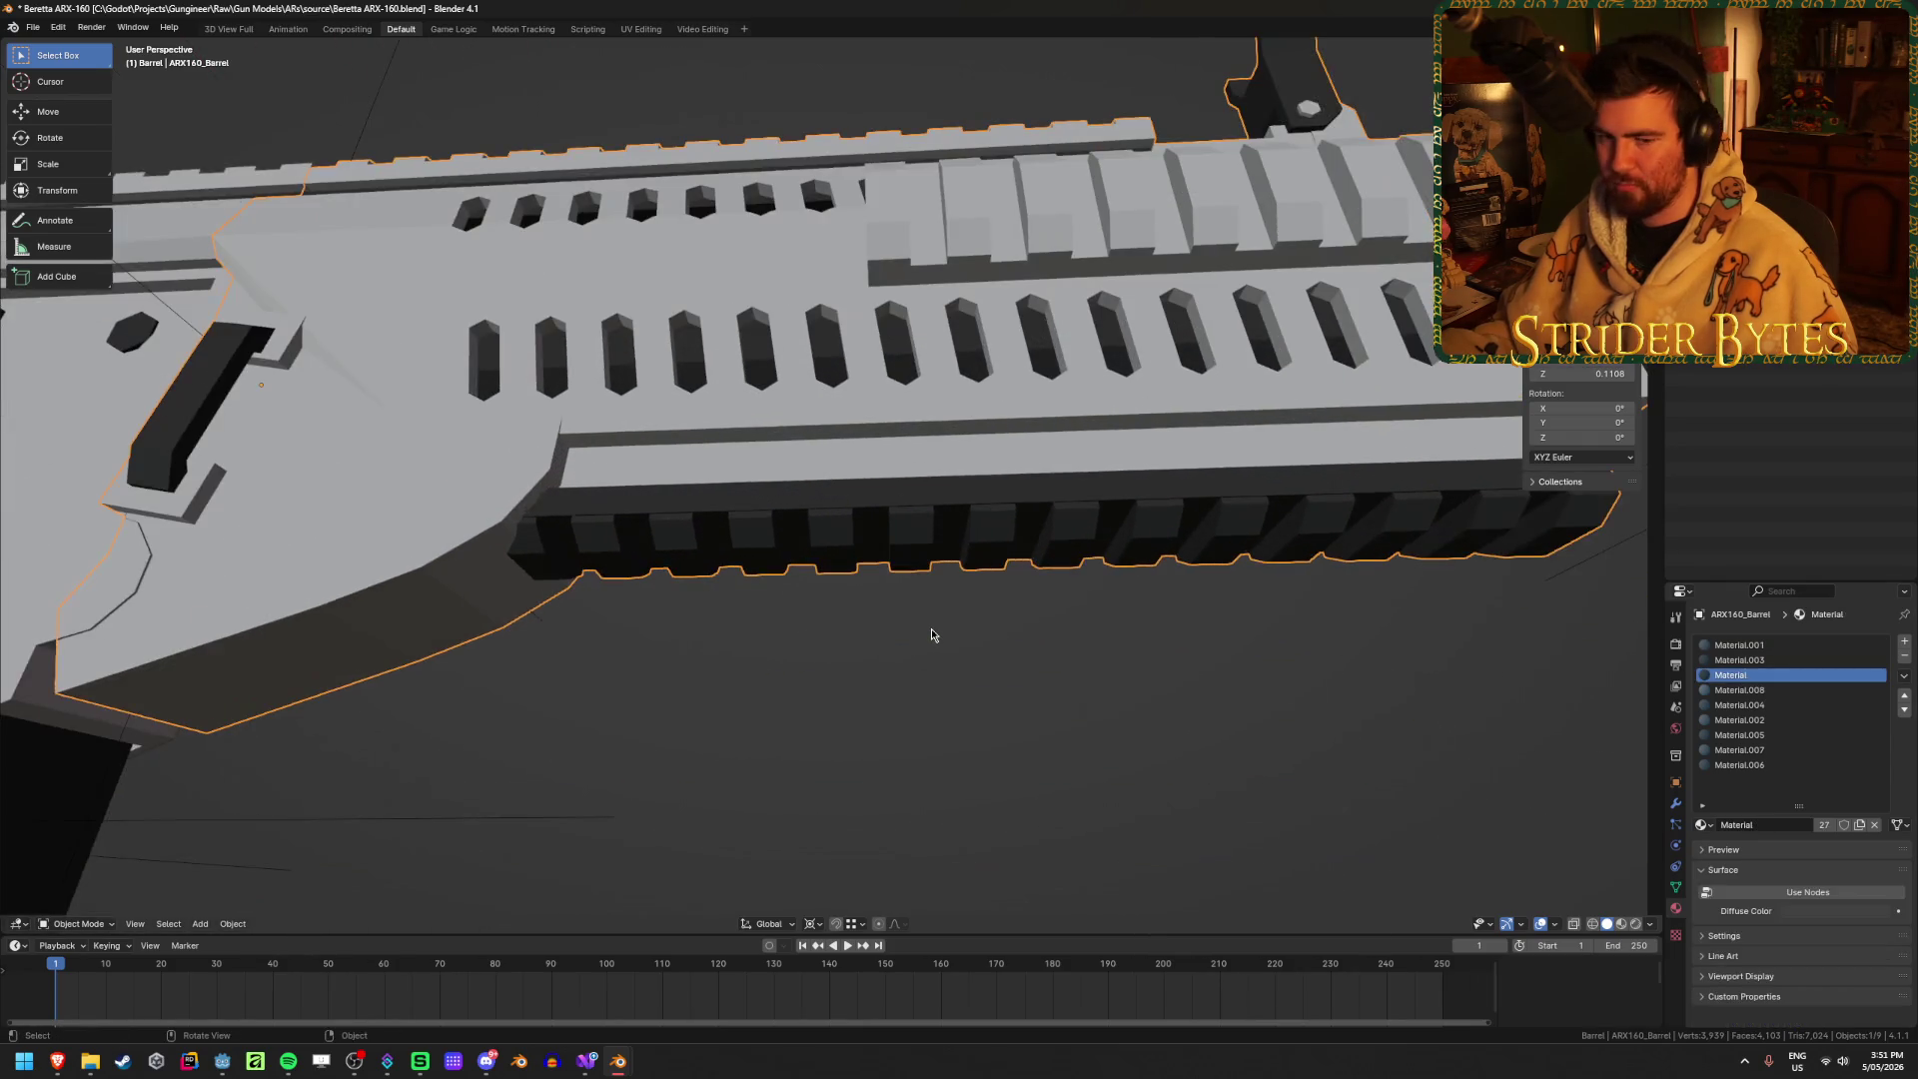
middle_click_drag(932, 635, 936, 664)
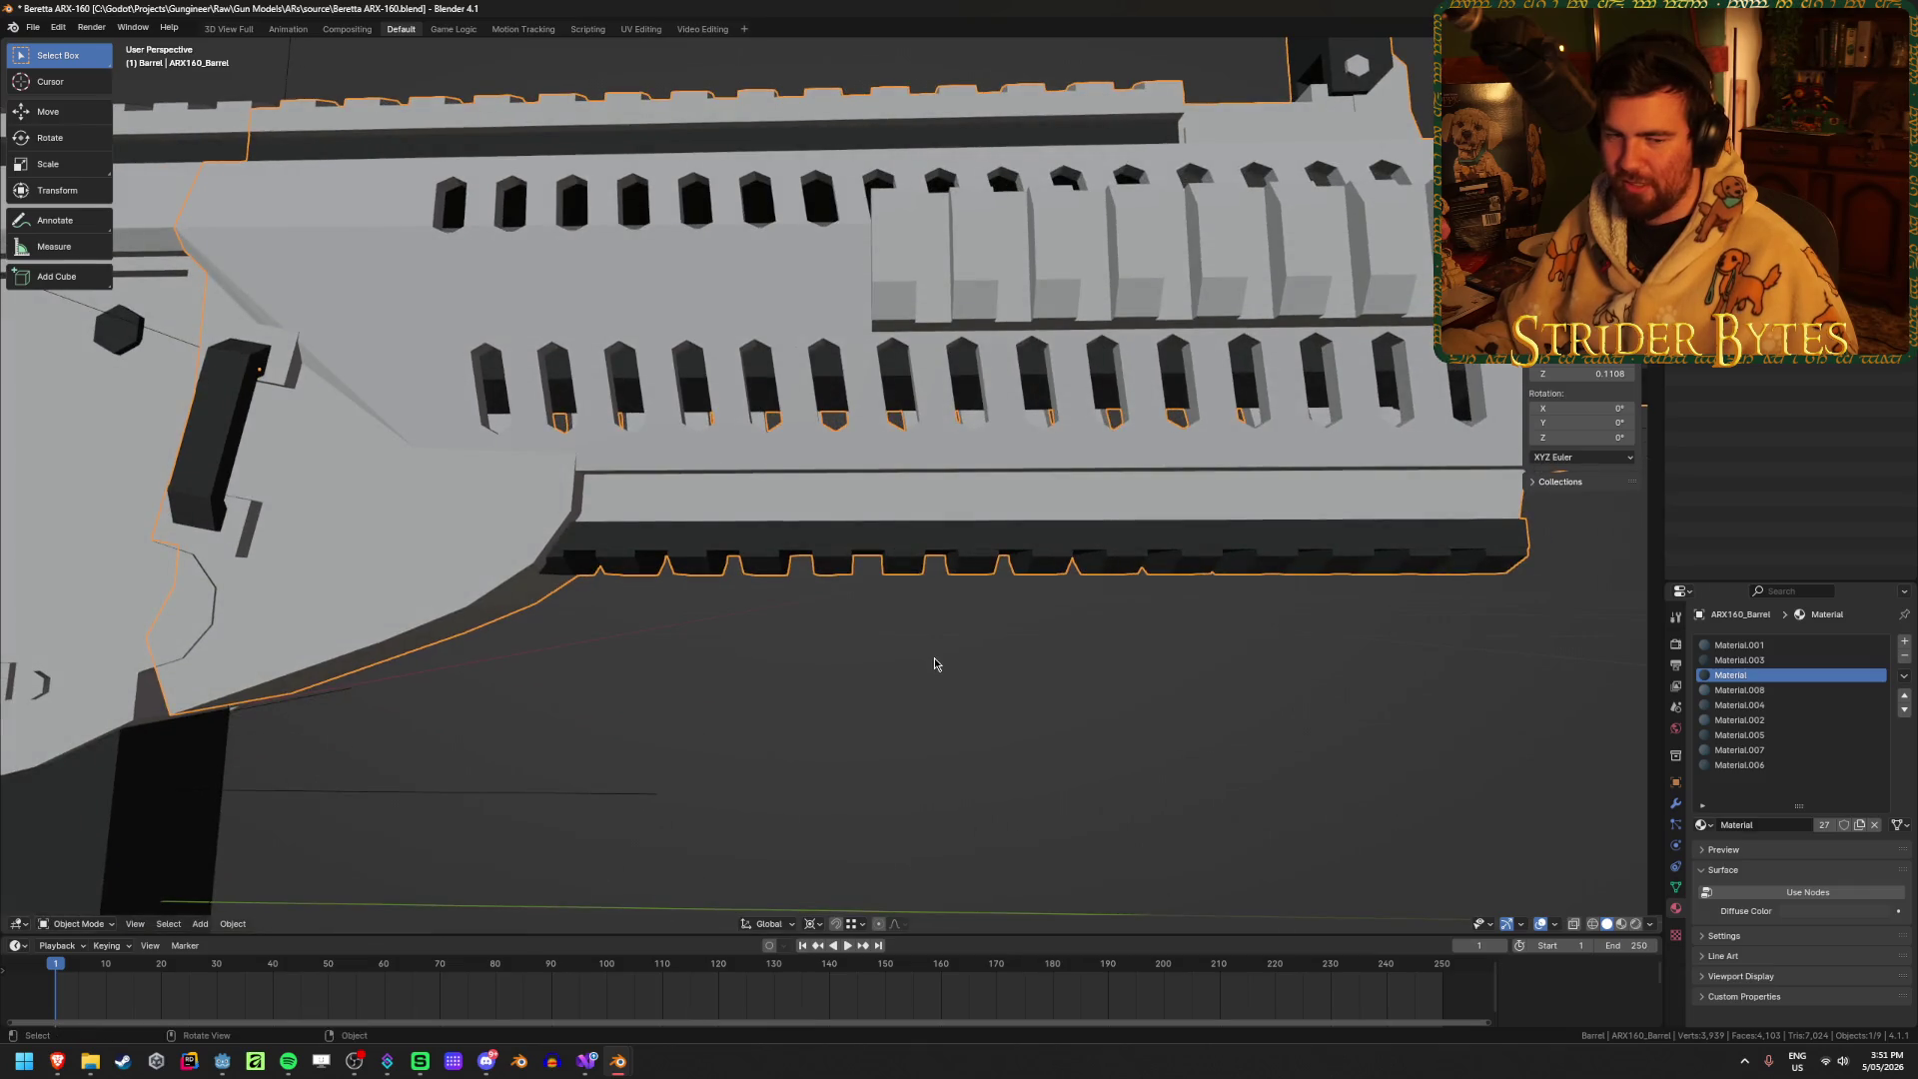
key("Tab")
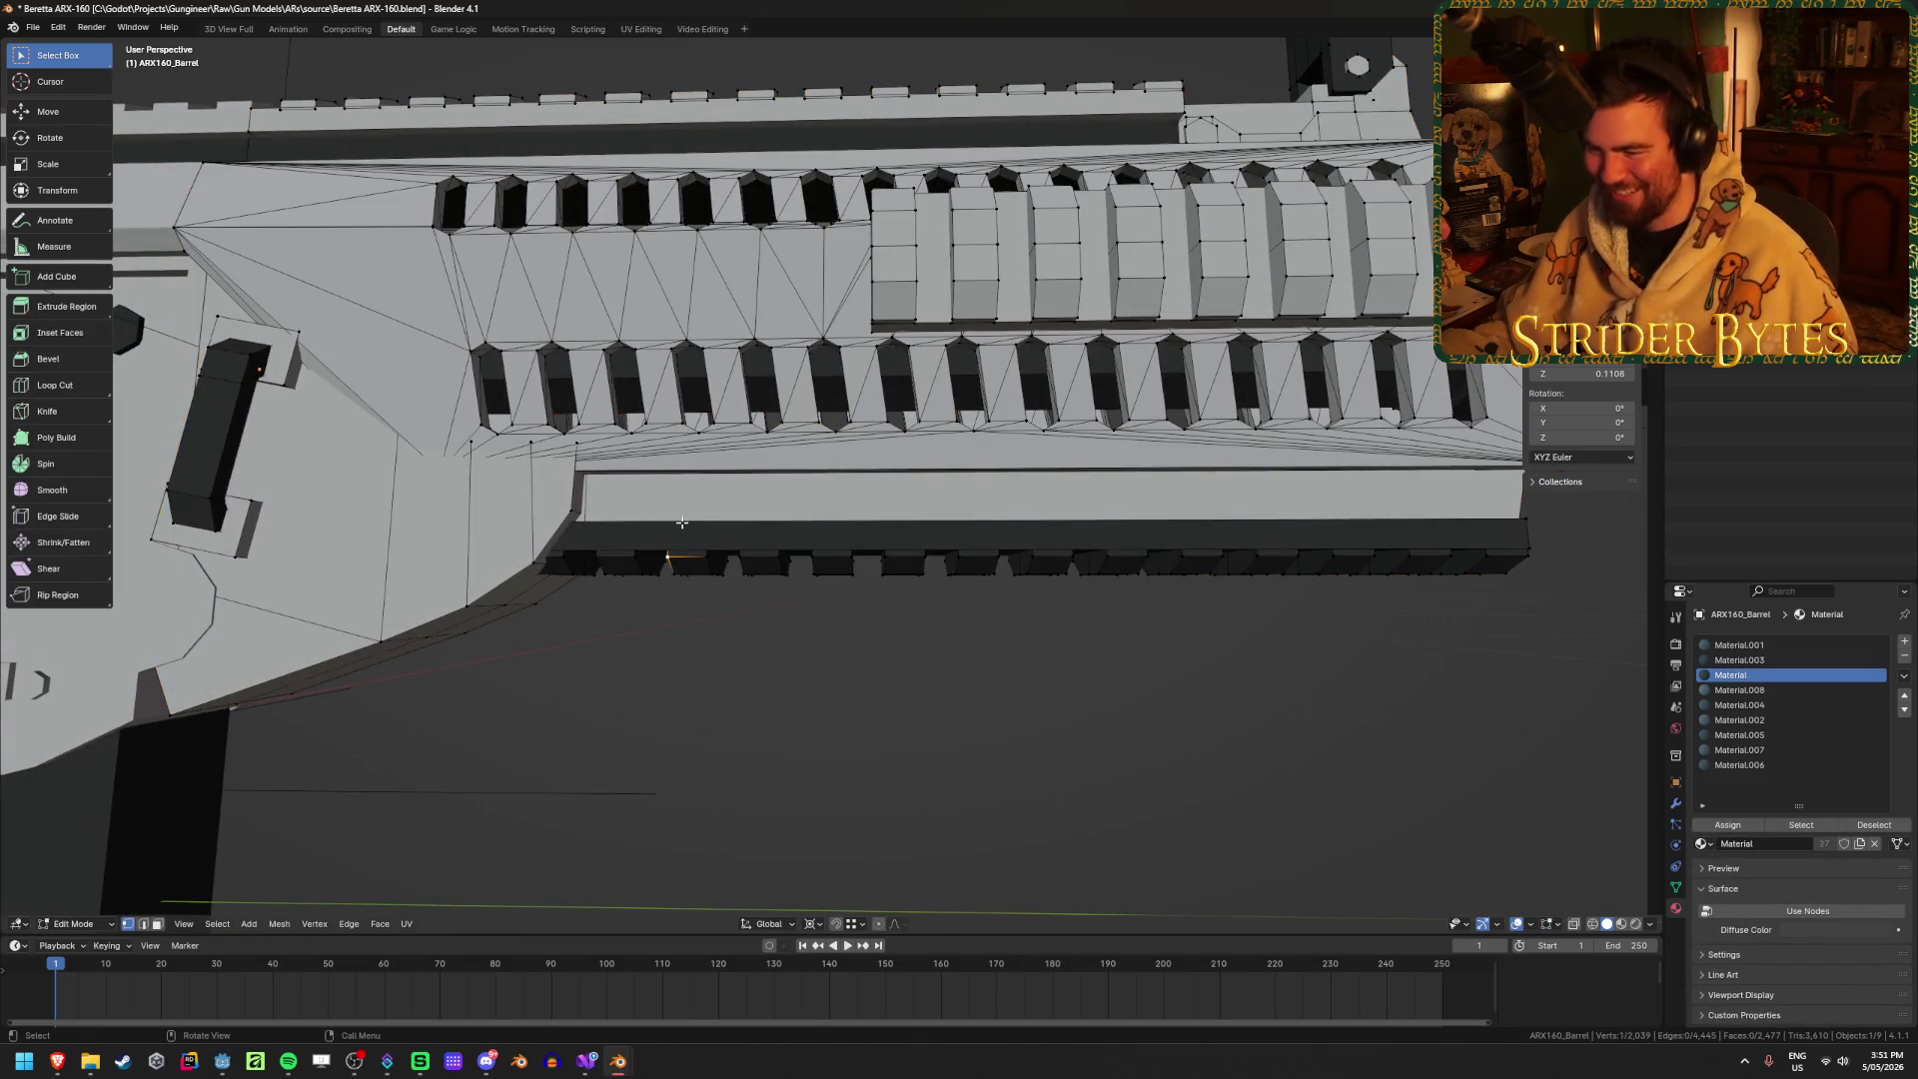
key("shift+z")
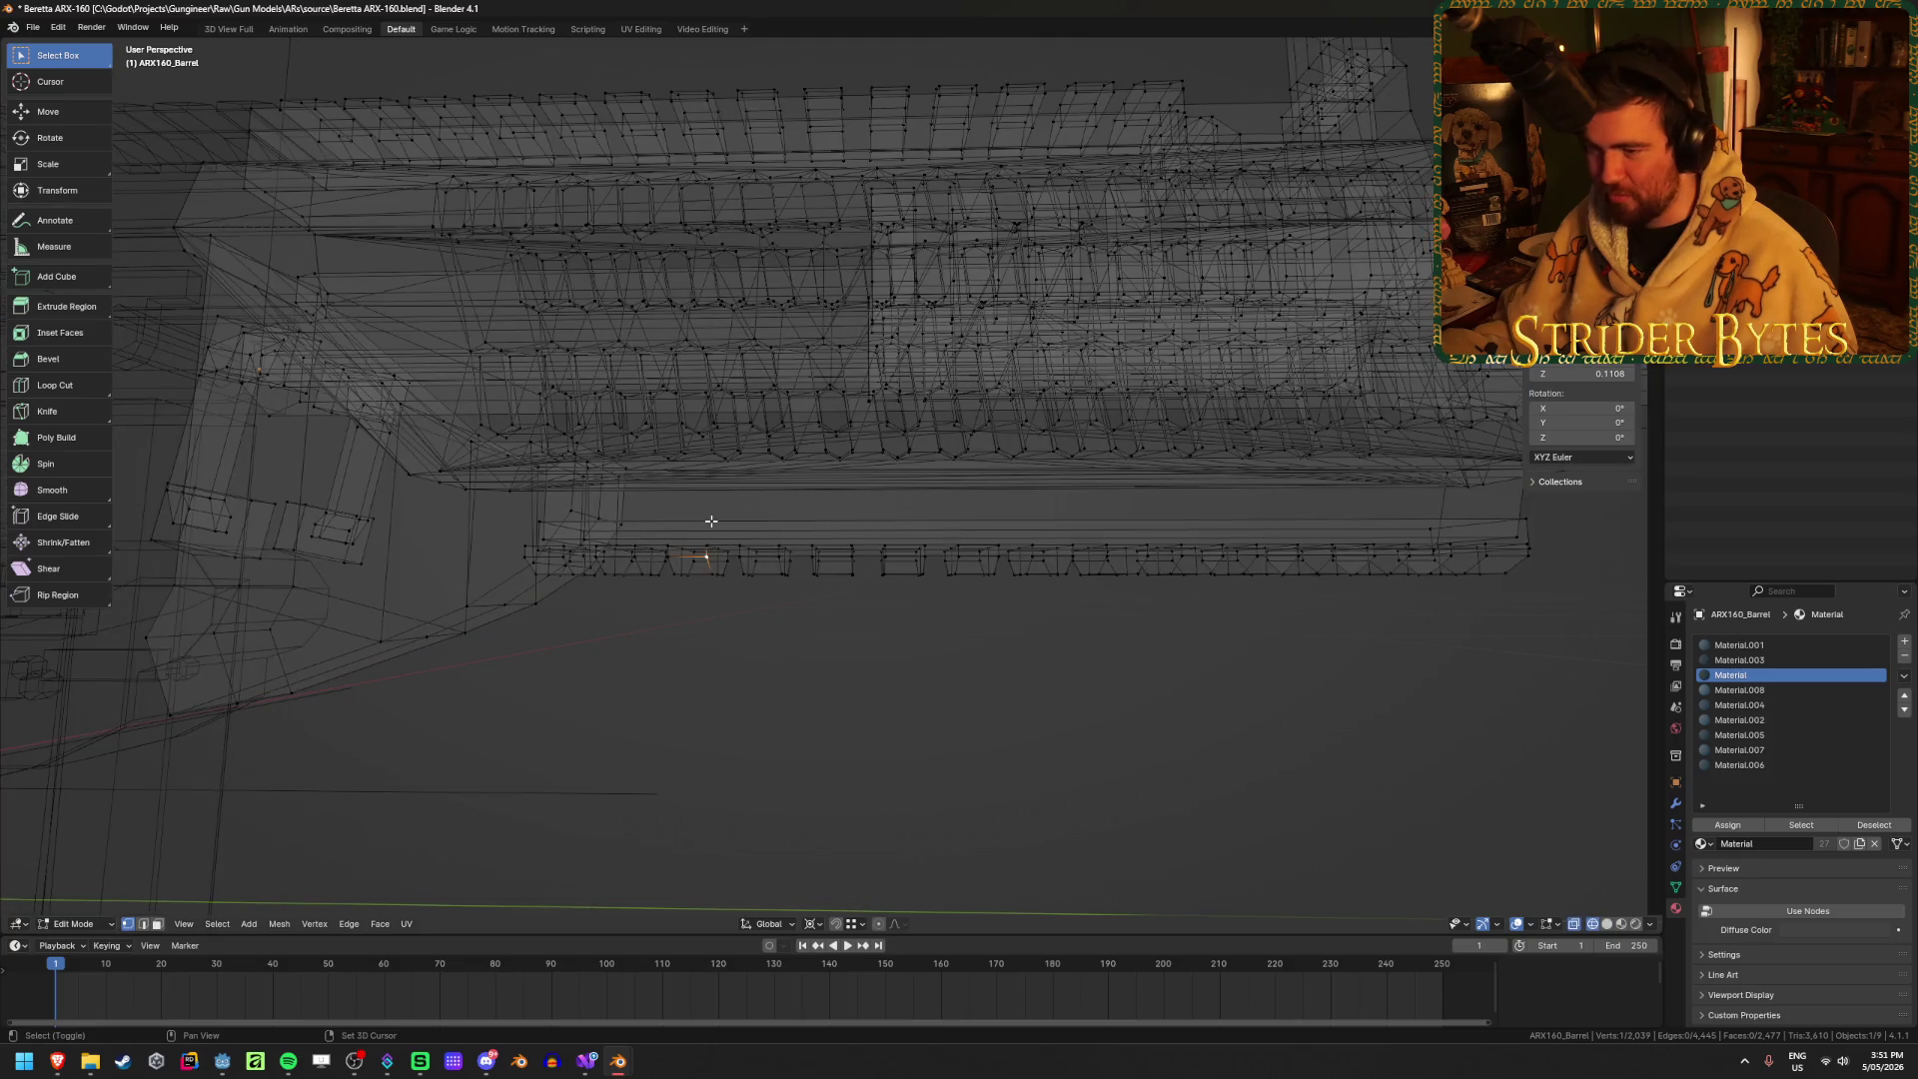
left_click(711, 520, "alt")
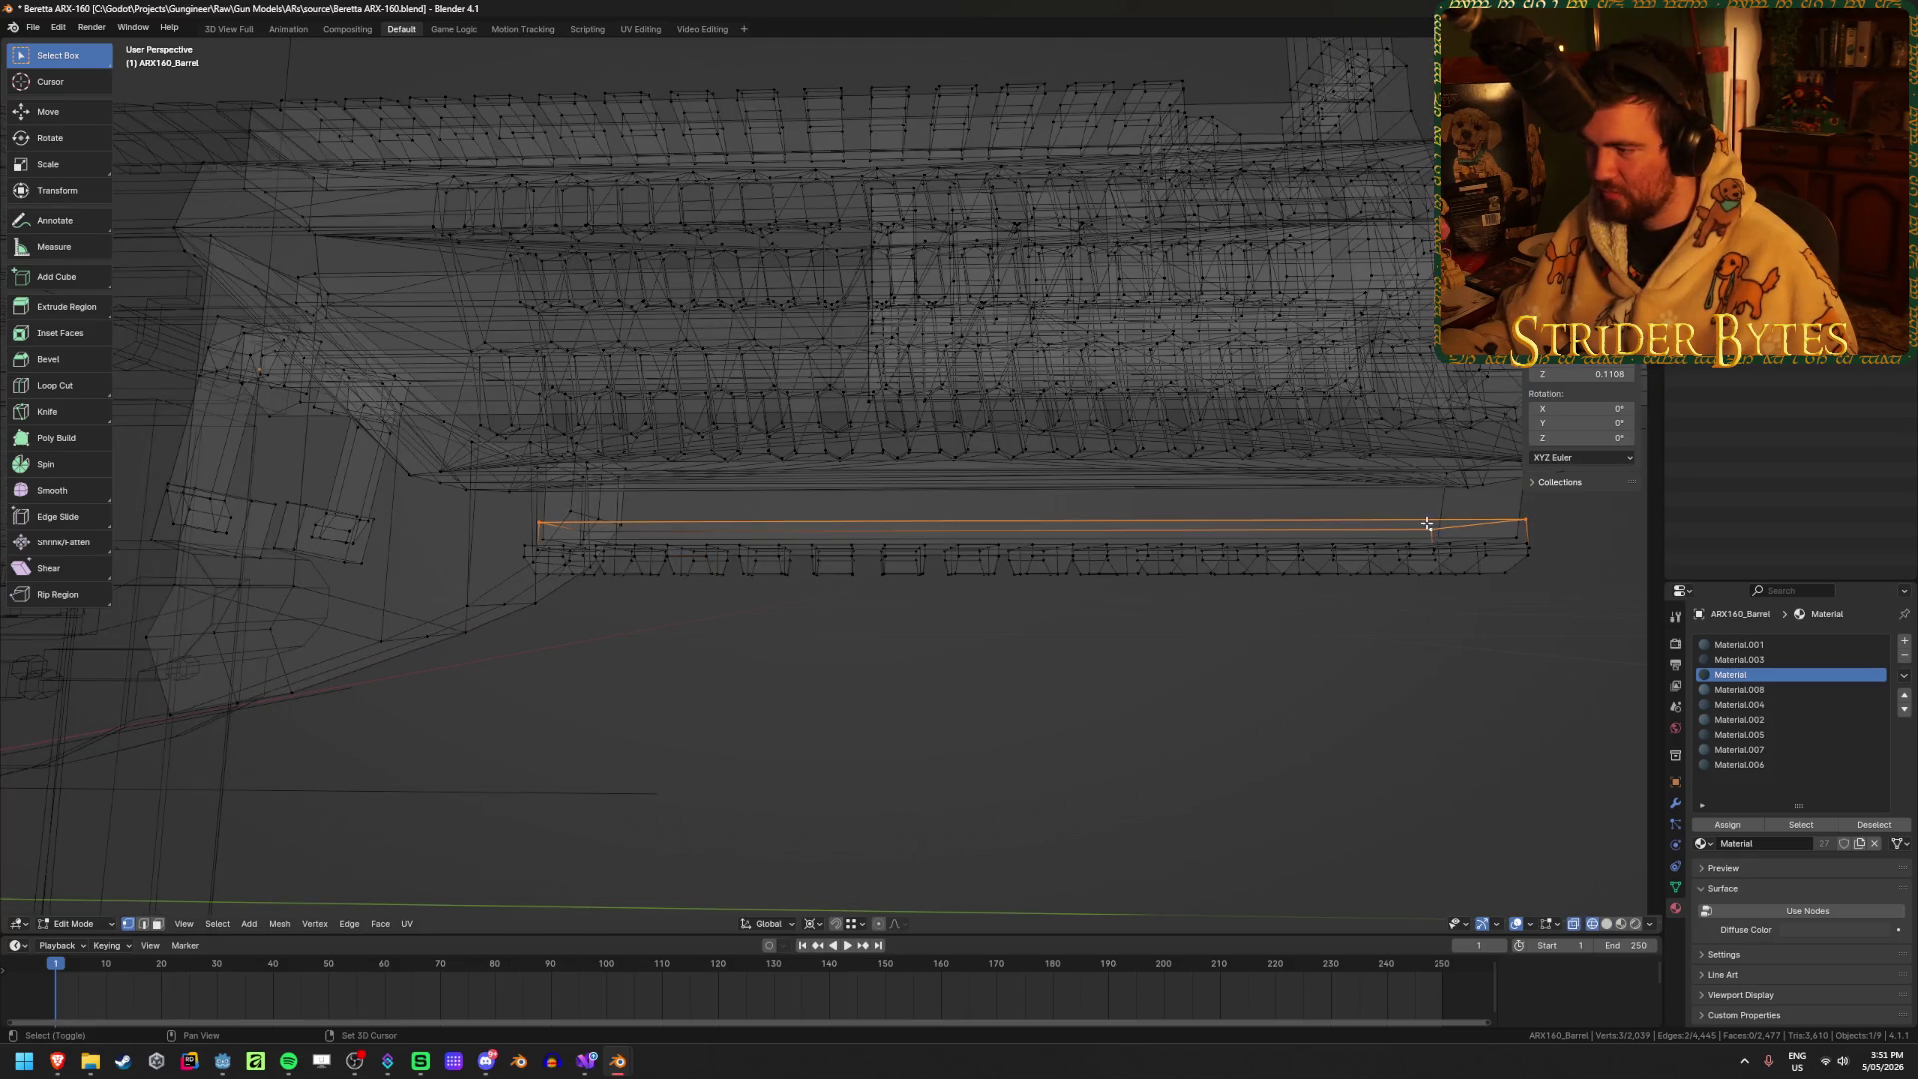
mouse_move(893, 525)
middle_mouse_down()
mouse_move(847, 535)
mouse_move(928, 557)
mouse_move(797, 563)
middle_mouse_up()
key("shift+z")
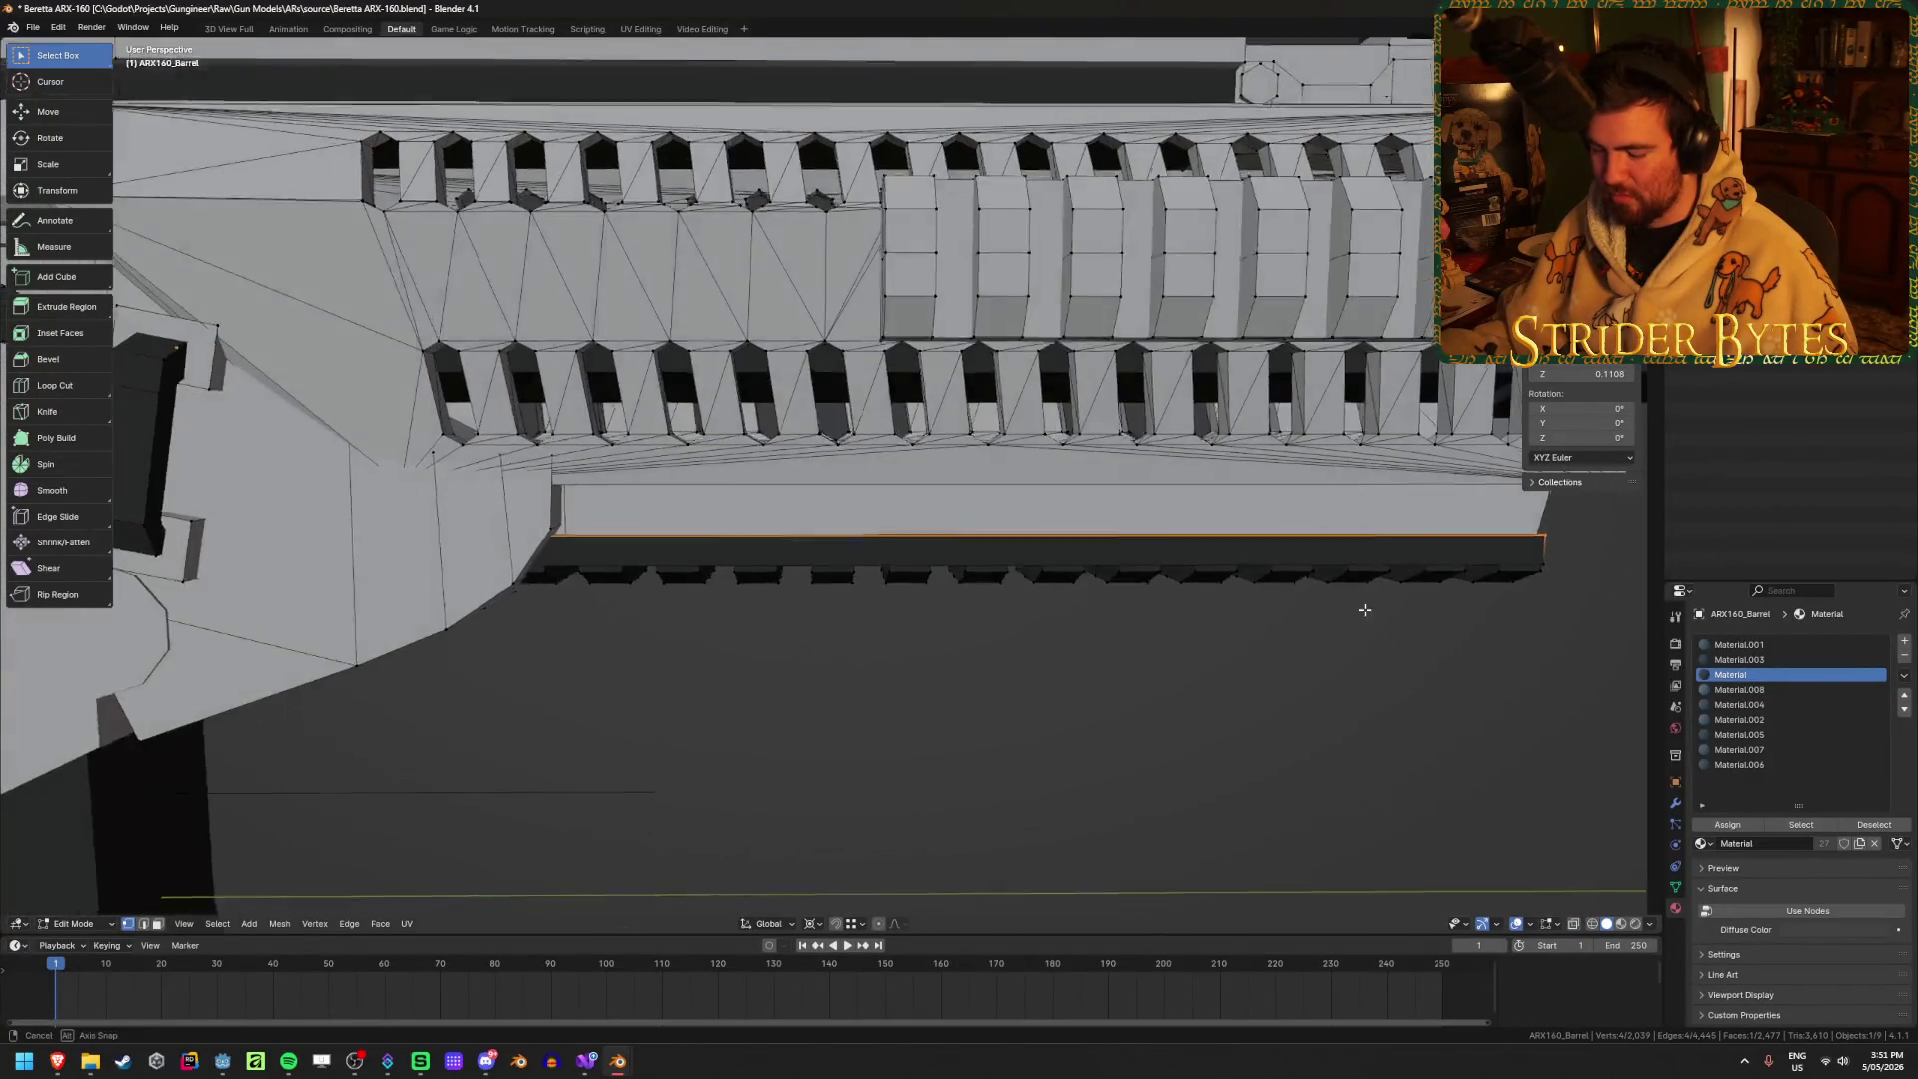
Step: Snap the 3D cursor to the rail and add a plain axes empty there
key("Tab")
scroll(1356, 683, "down", 5)
middle_click_drag(1356, 683, 1049, 660)
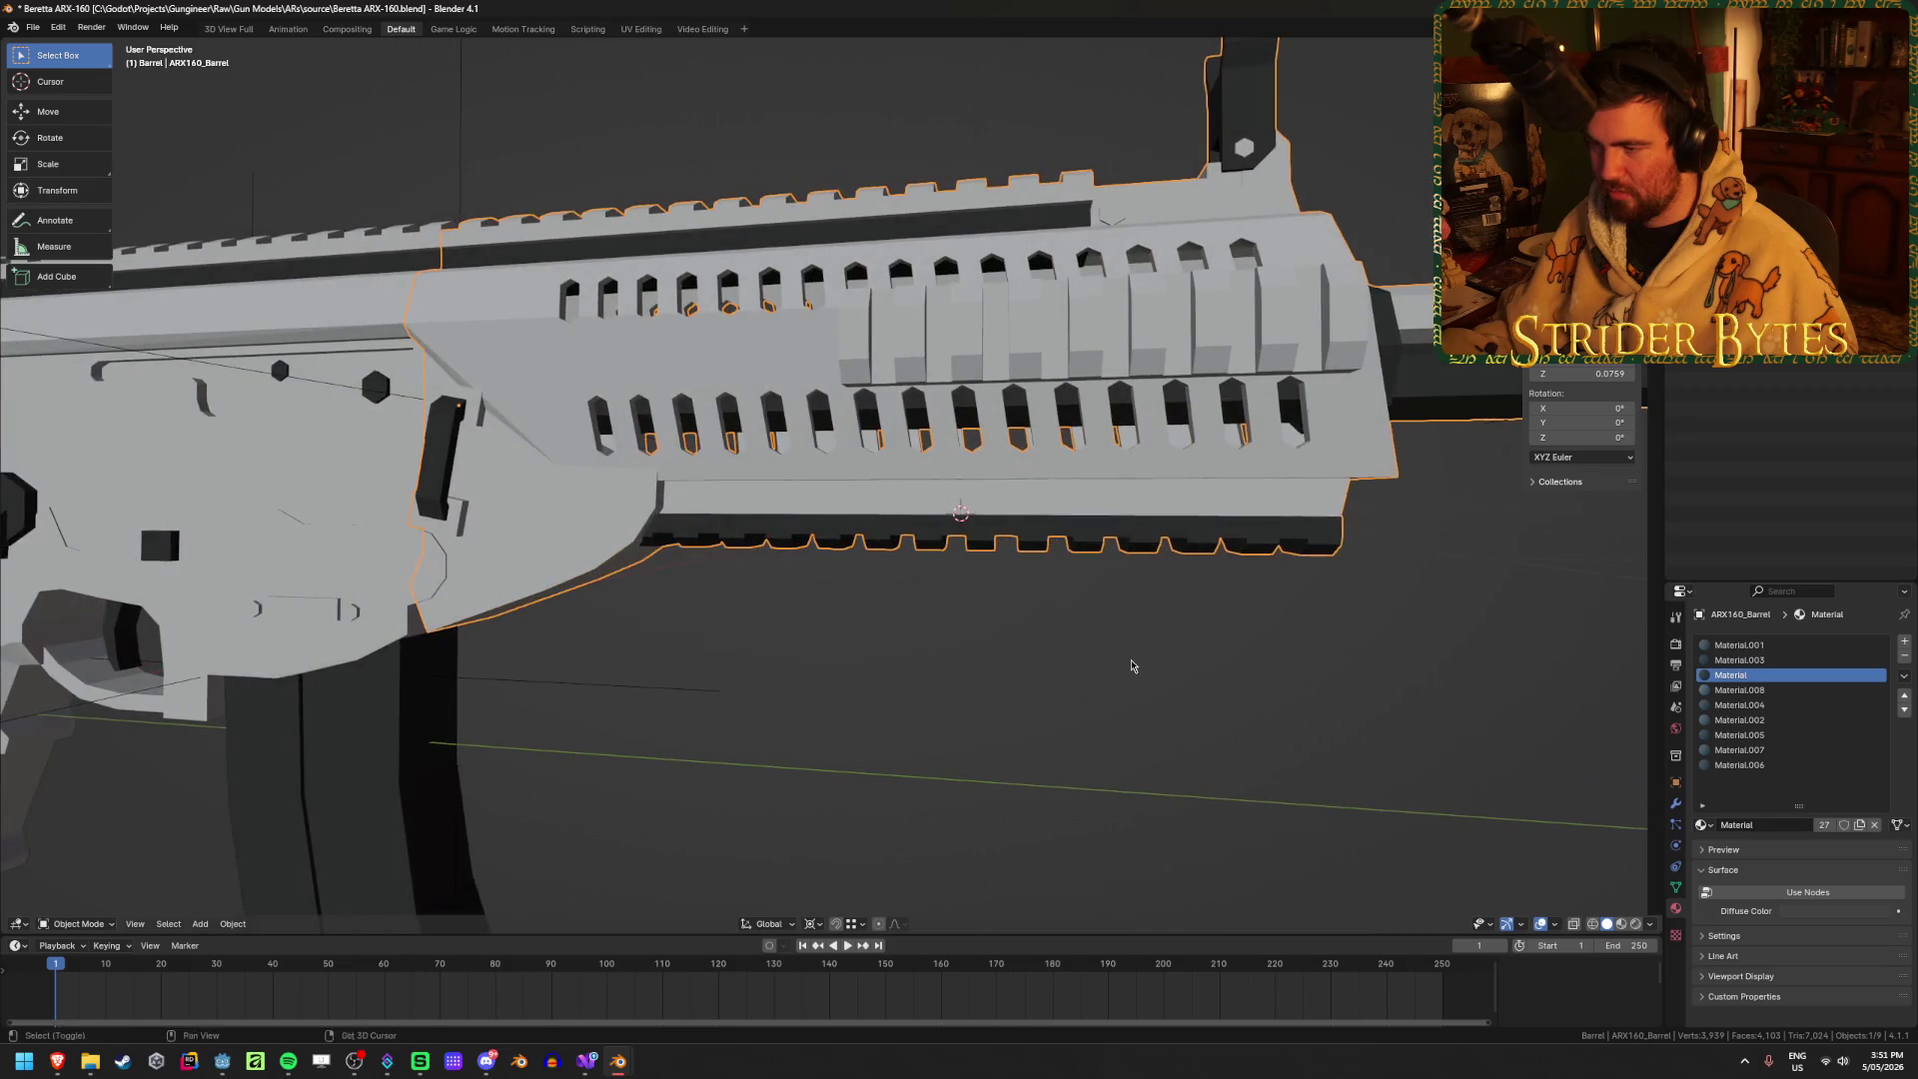
key("shift+a")
mouse_move(1079, 657)
left_click(1221, 663)
scroll(1222, 663, "down", 5)
mouse_move(1211, 663)
middle_mouse_down()
mouse_move(660, 706)
mouse_move(1040, 642)
mouse_move(1054, 658)
middle_mouse_up()
Step: Scale the new empty down and apply its scale
key("s")
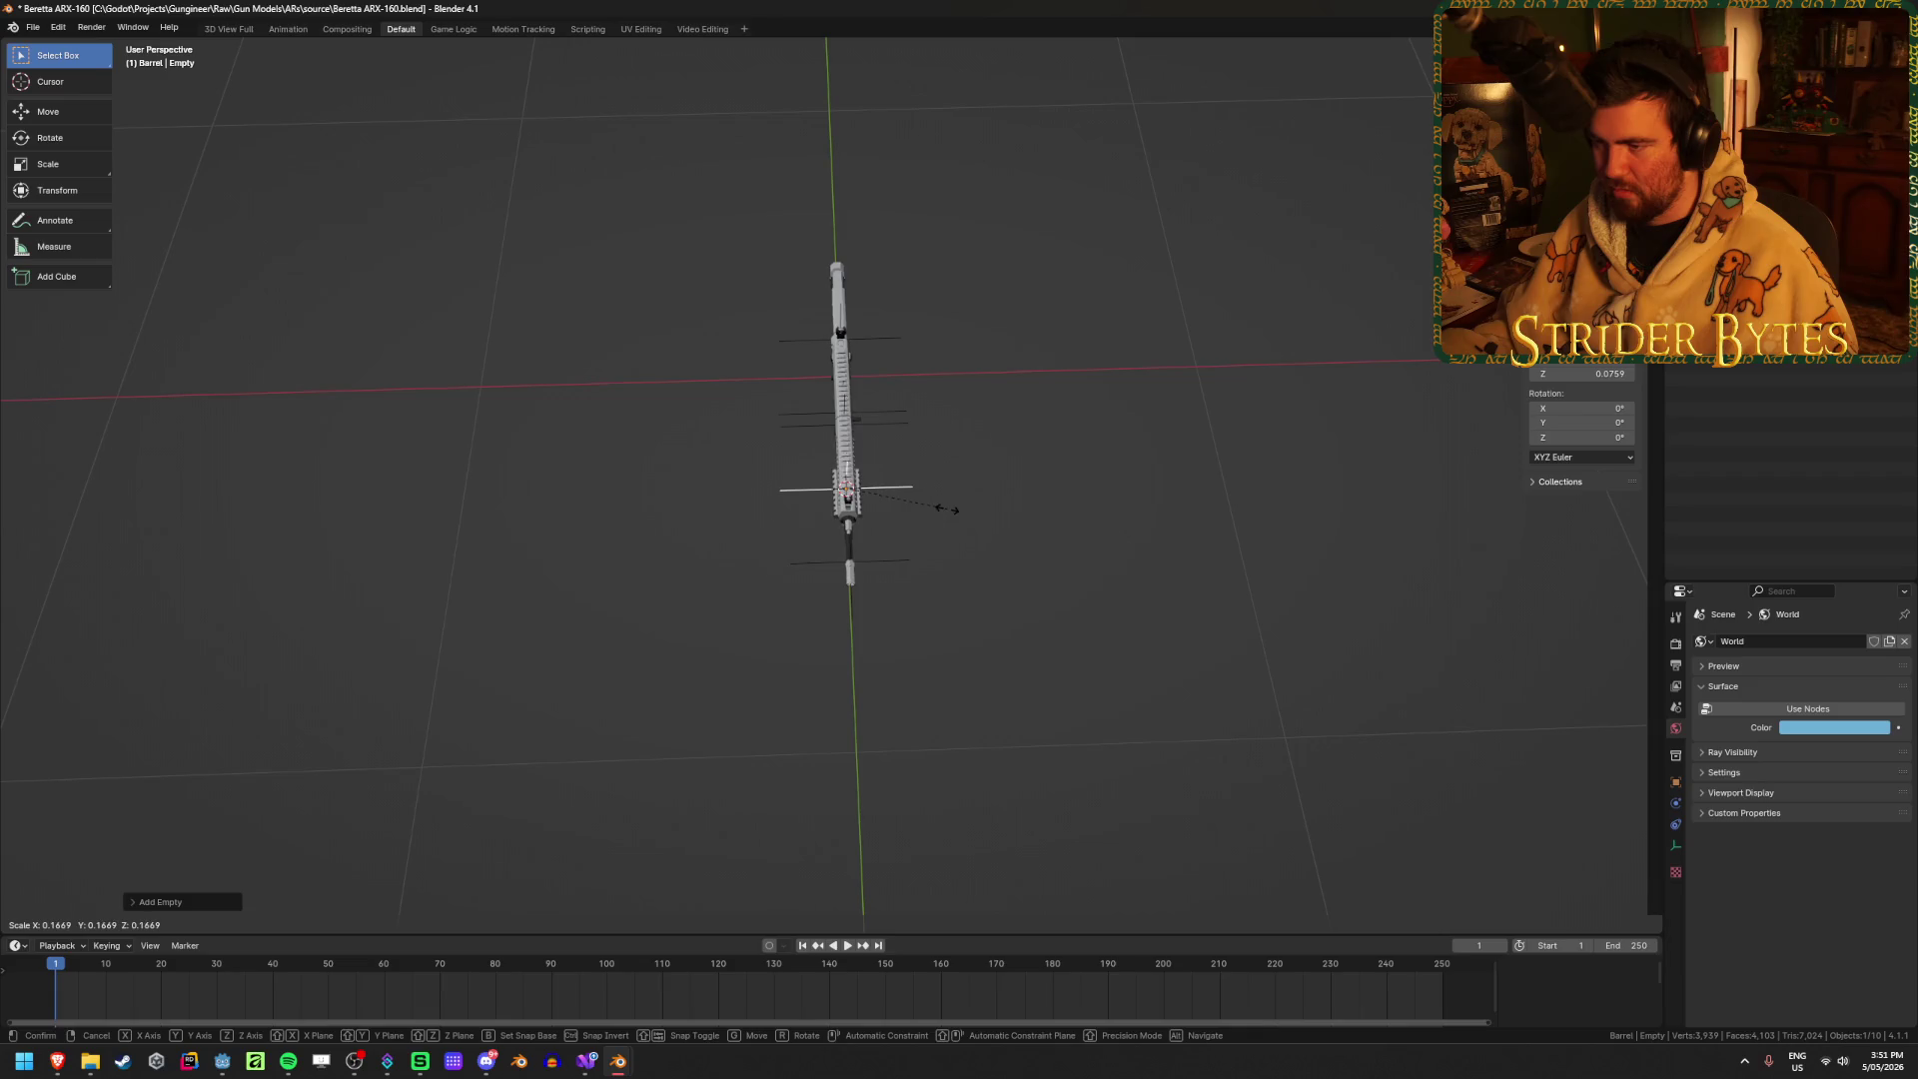
left_click(972, 560)
scroll(979, 590, "up", 5)
middle_click_drag(982, 597, 1155, 522)
scroll(1156, 522, "up", 4)
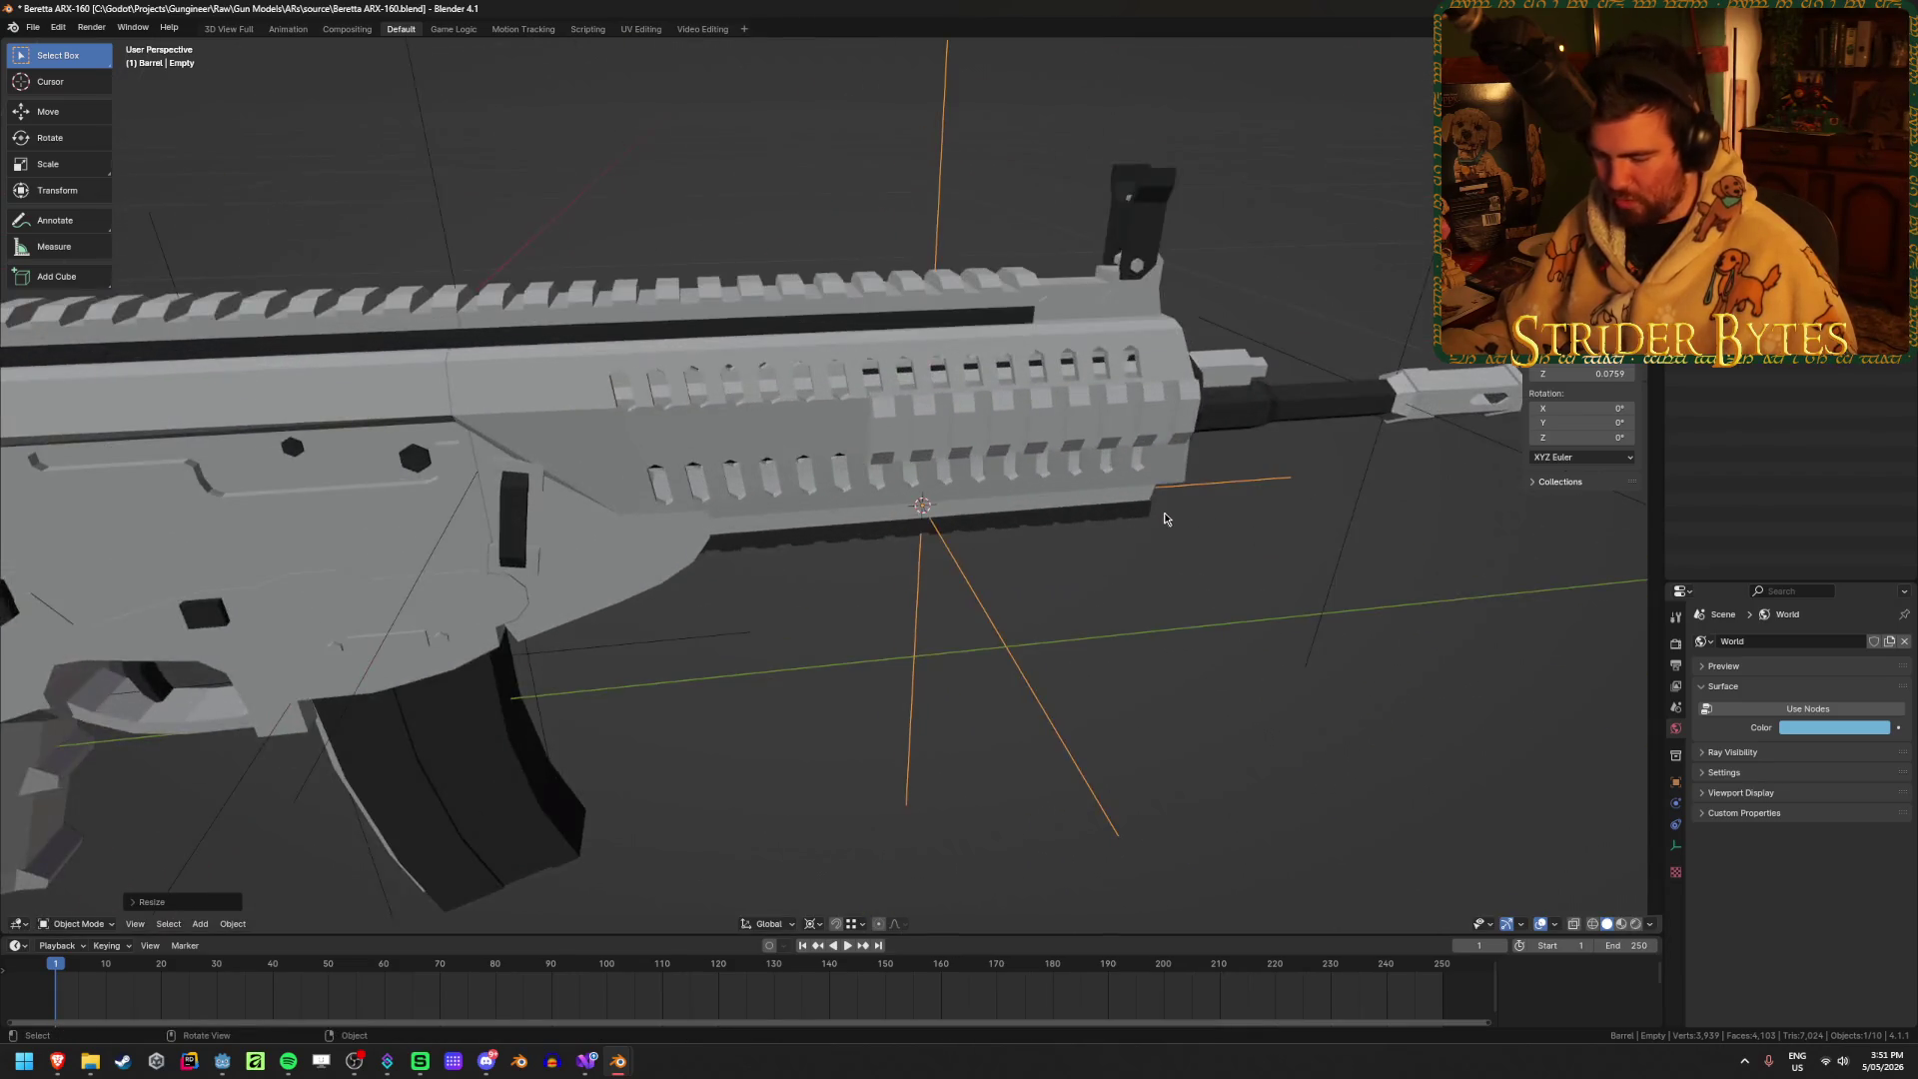
key("ctrl+a")
left_click(1140, 496)
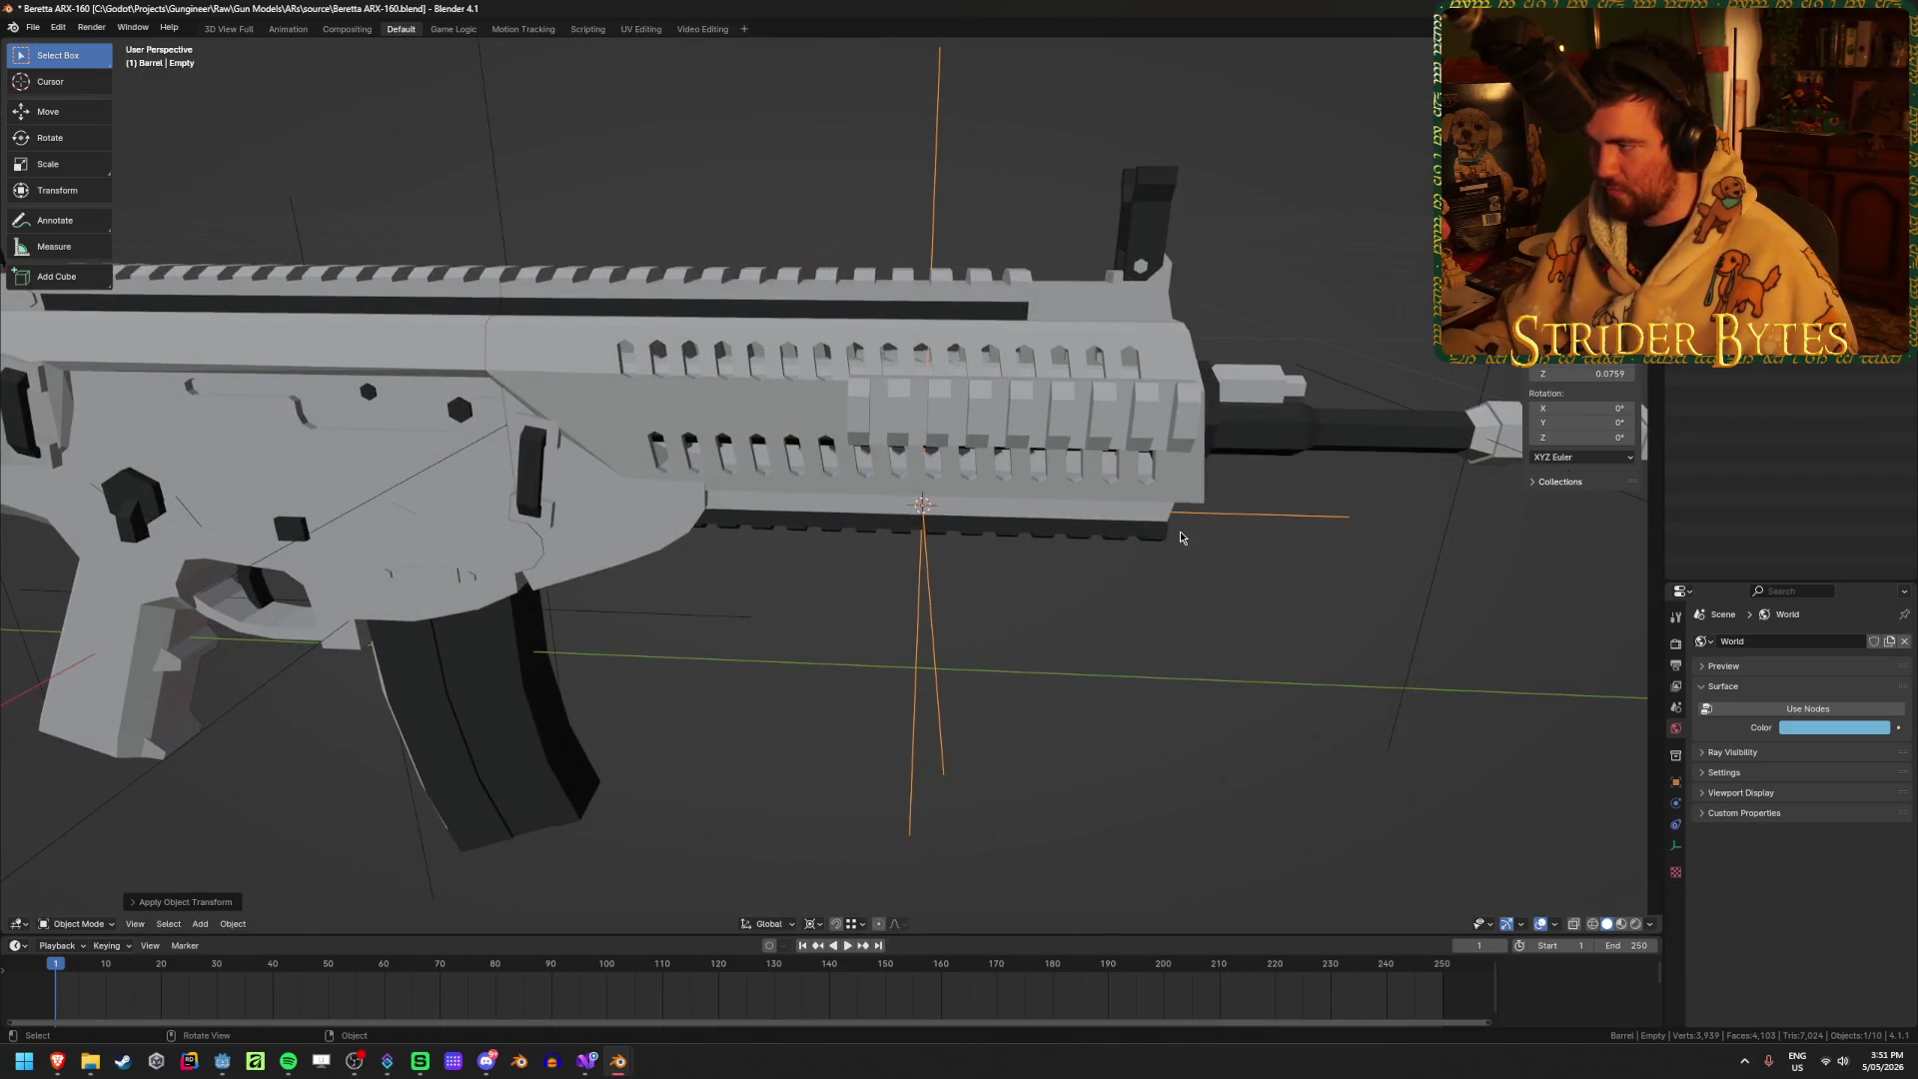
Step: In the side view, move the empty along Y under the handguard rail
key("KP_3")
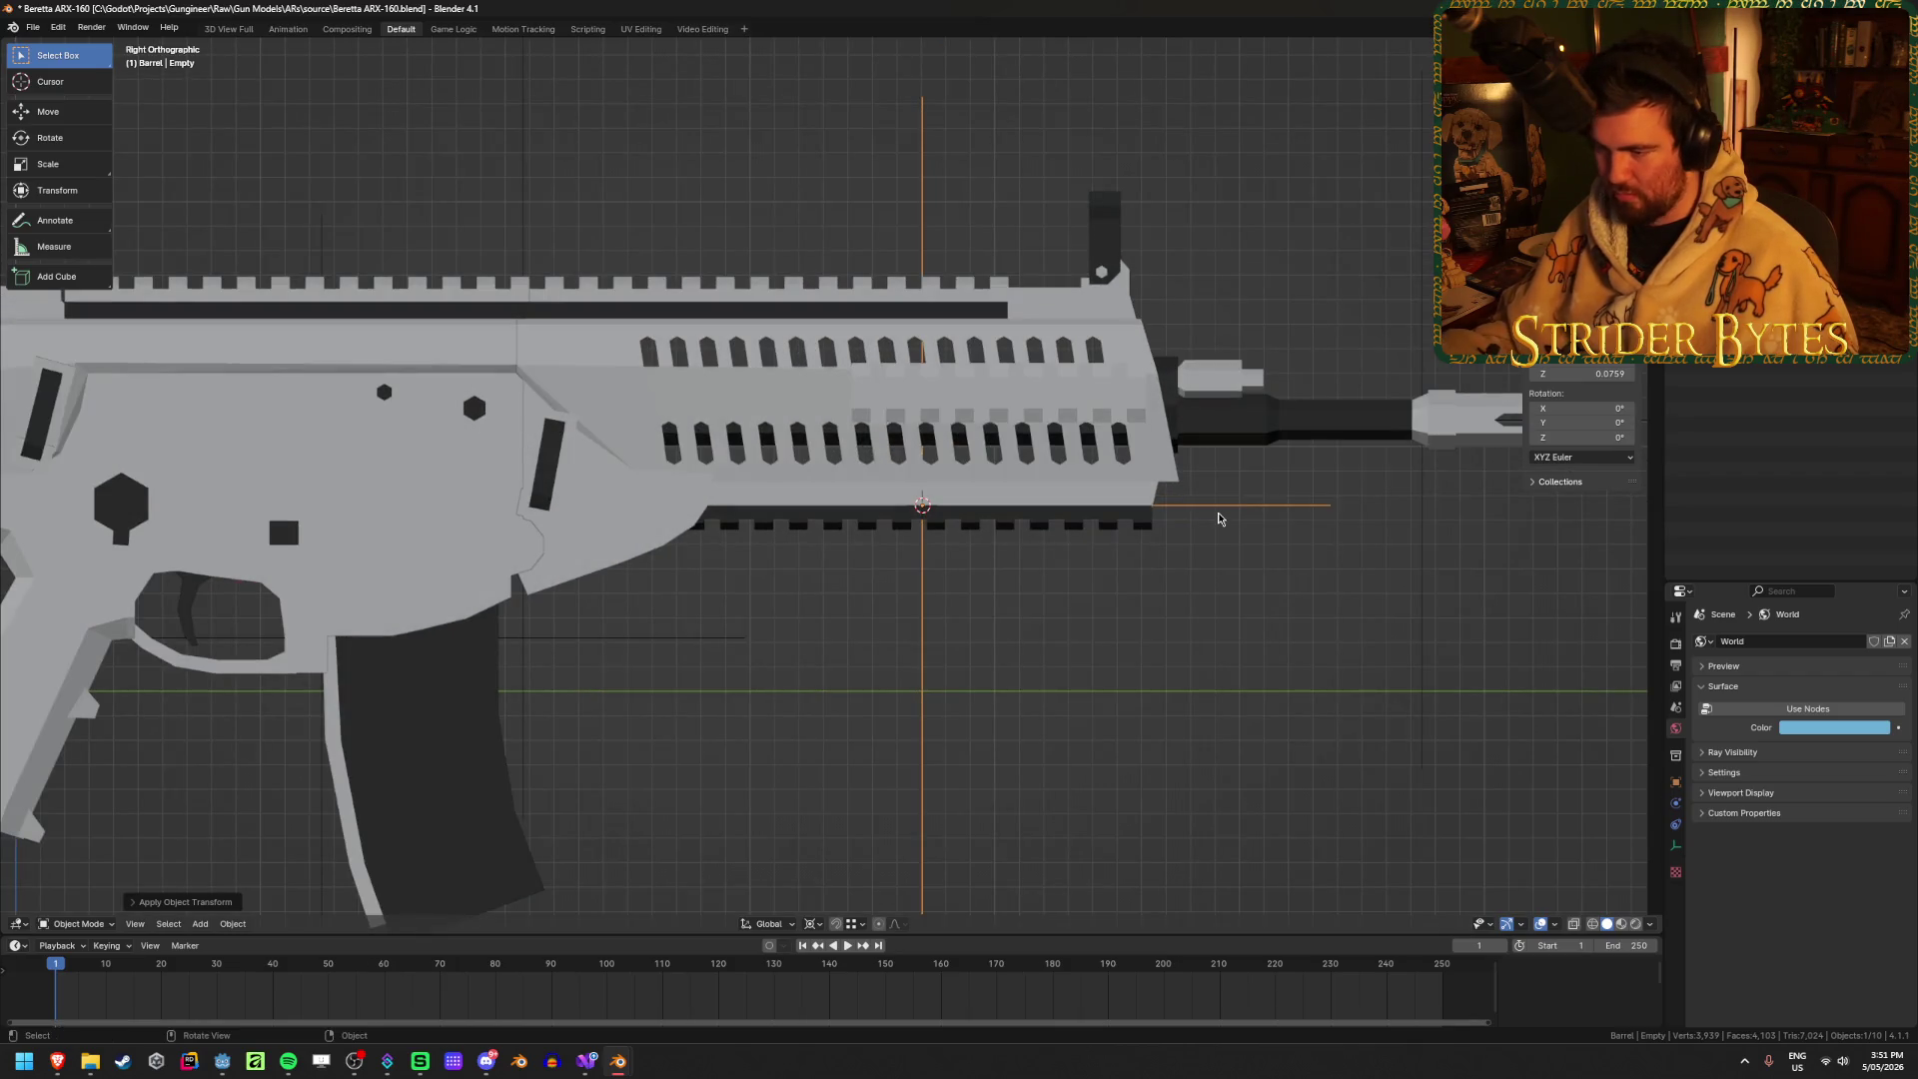
key("g")
key("y")
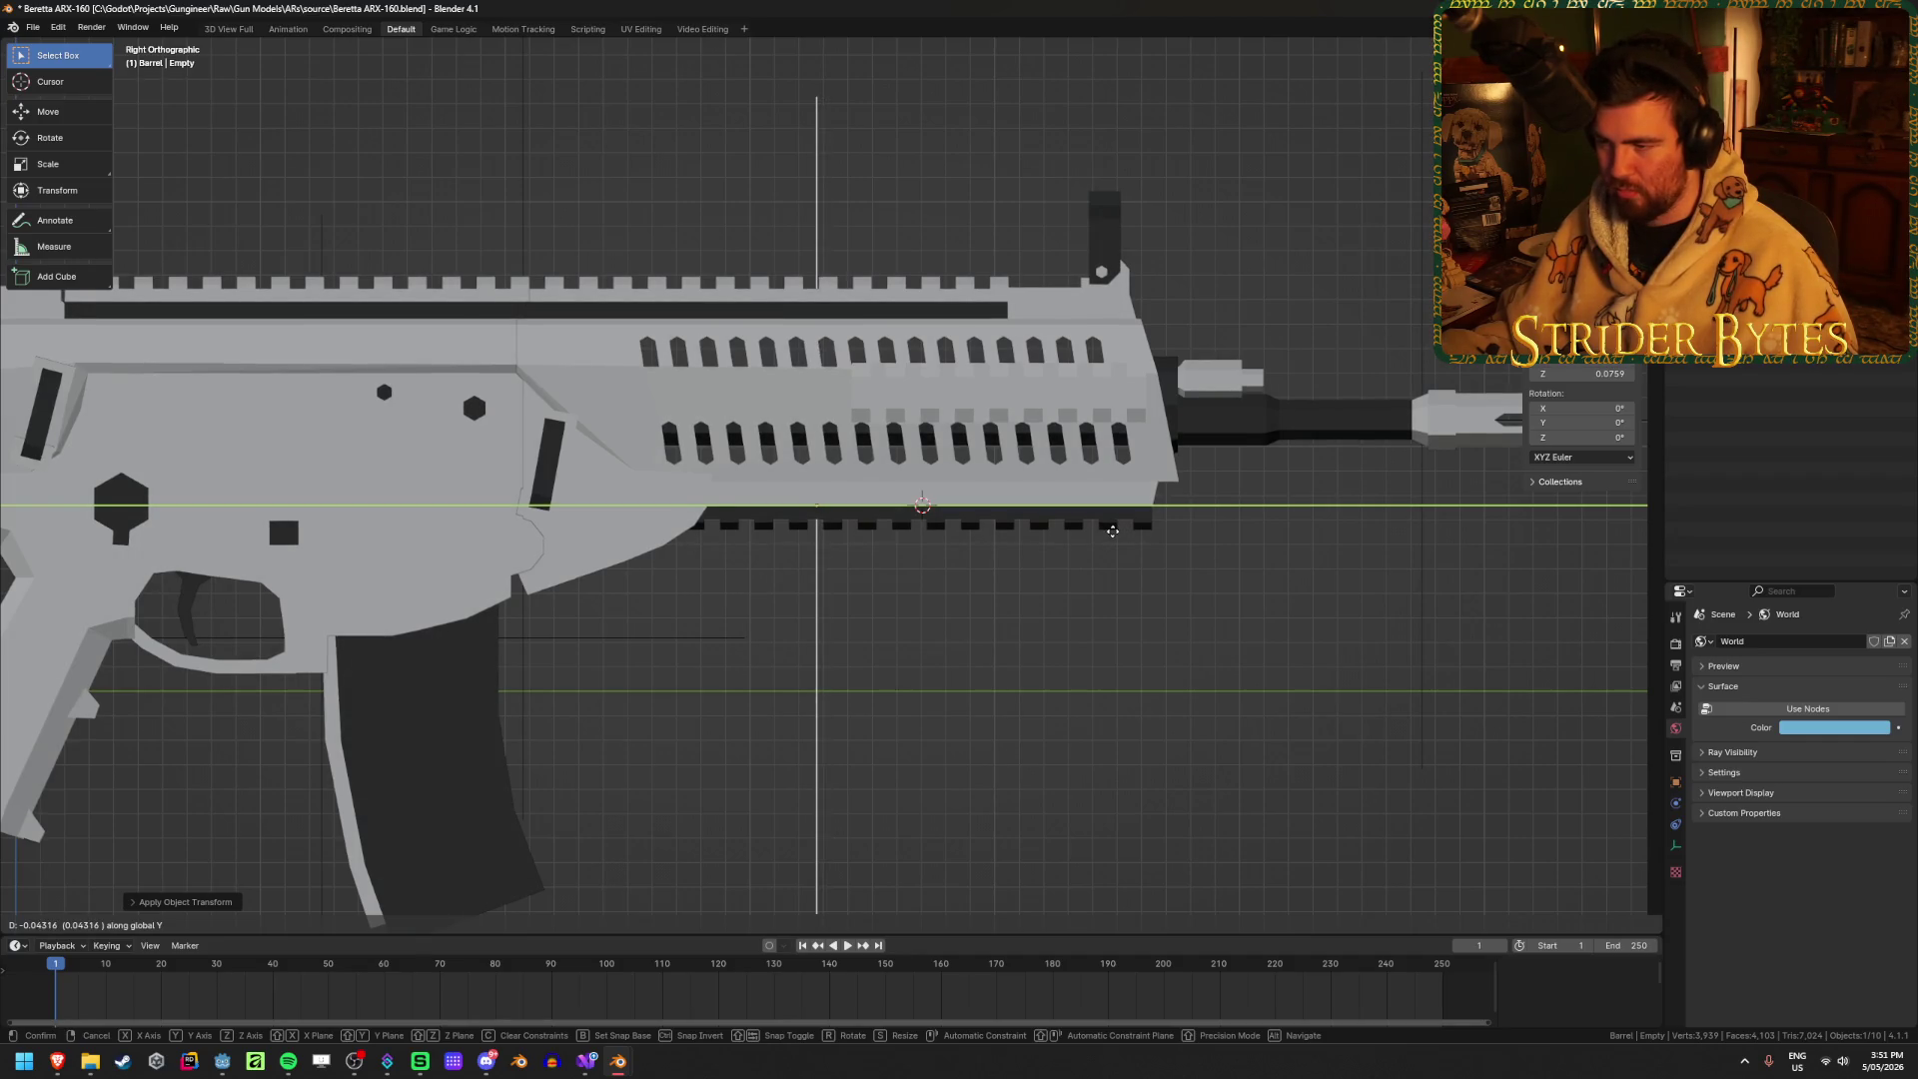
left_click(1078, 538)
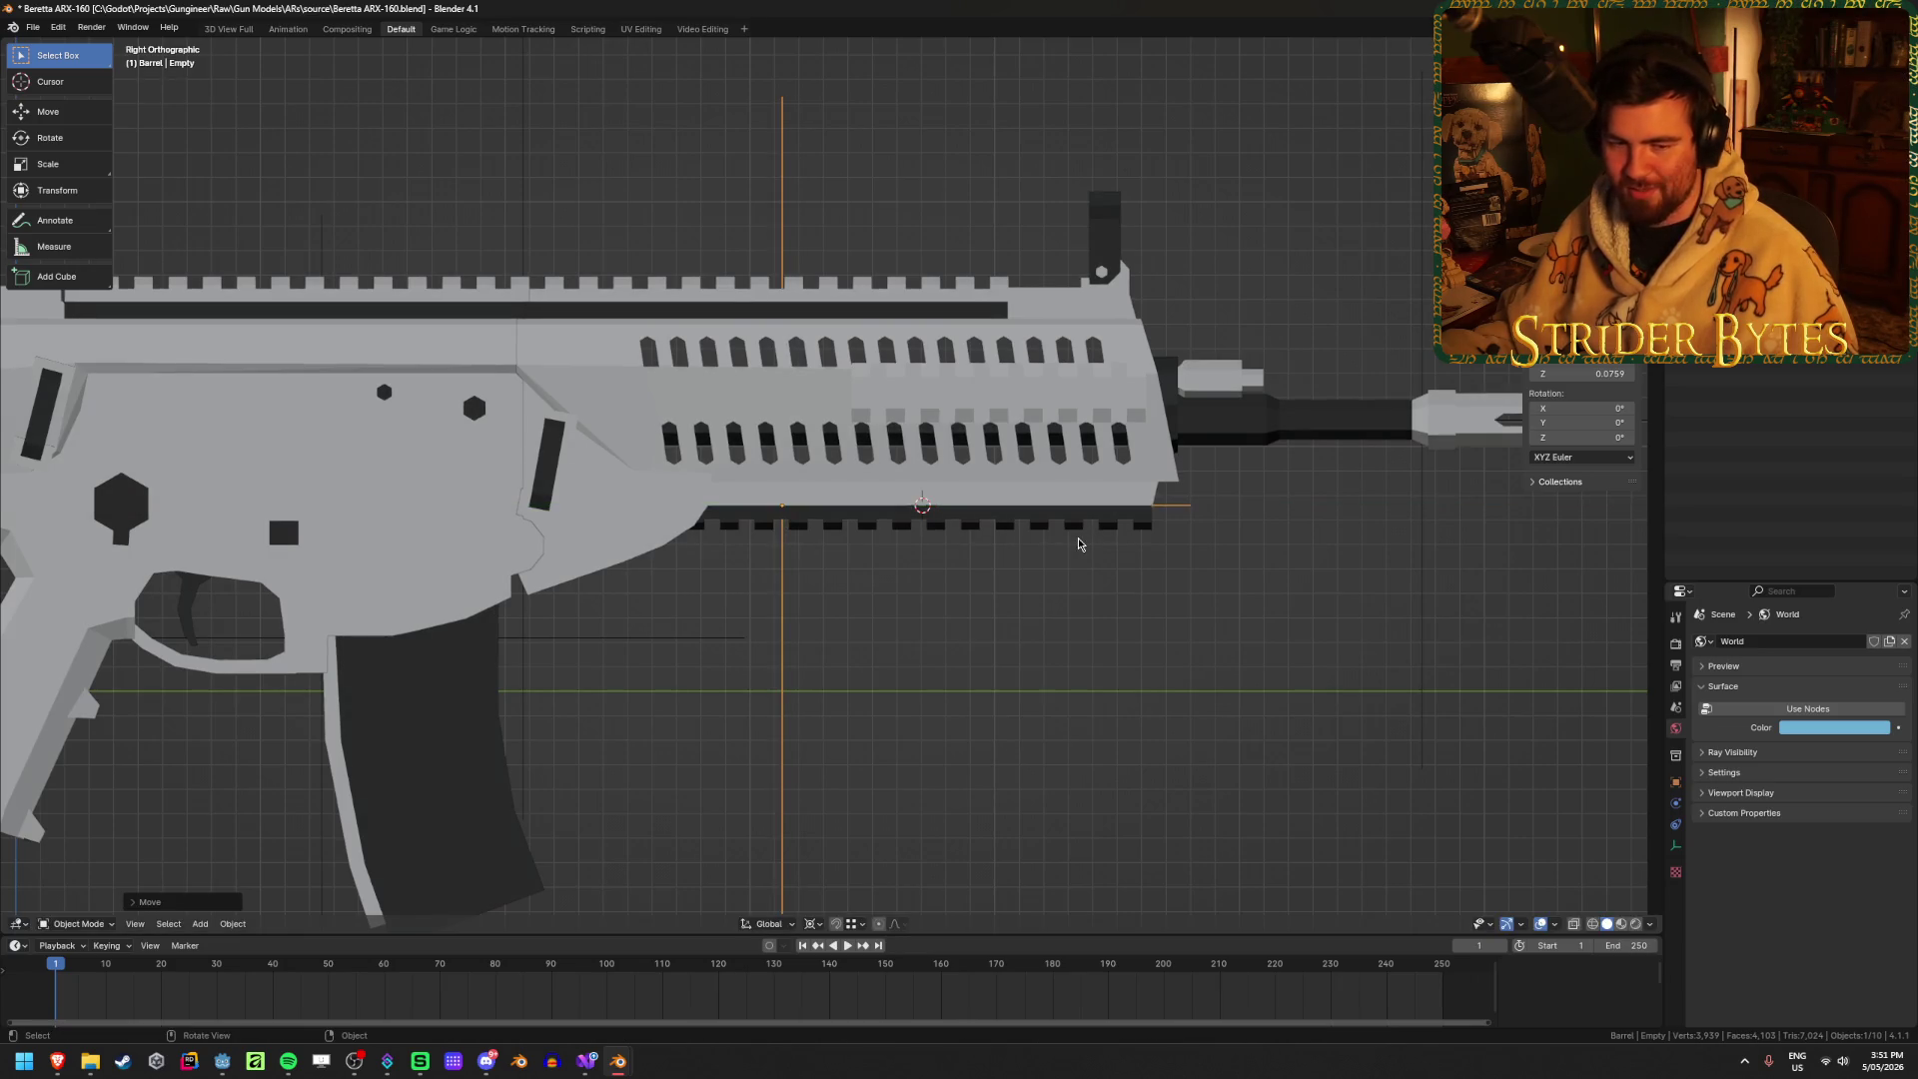
middle_click_drag(954, 524, 939, 552)
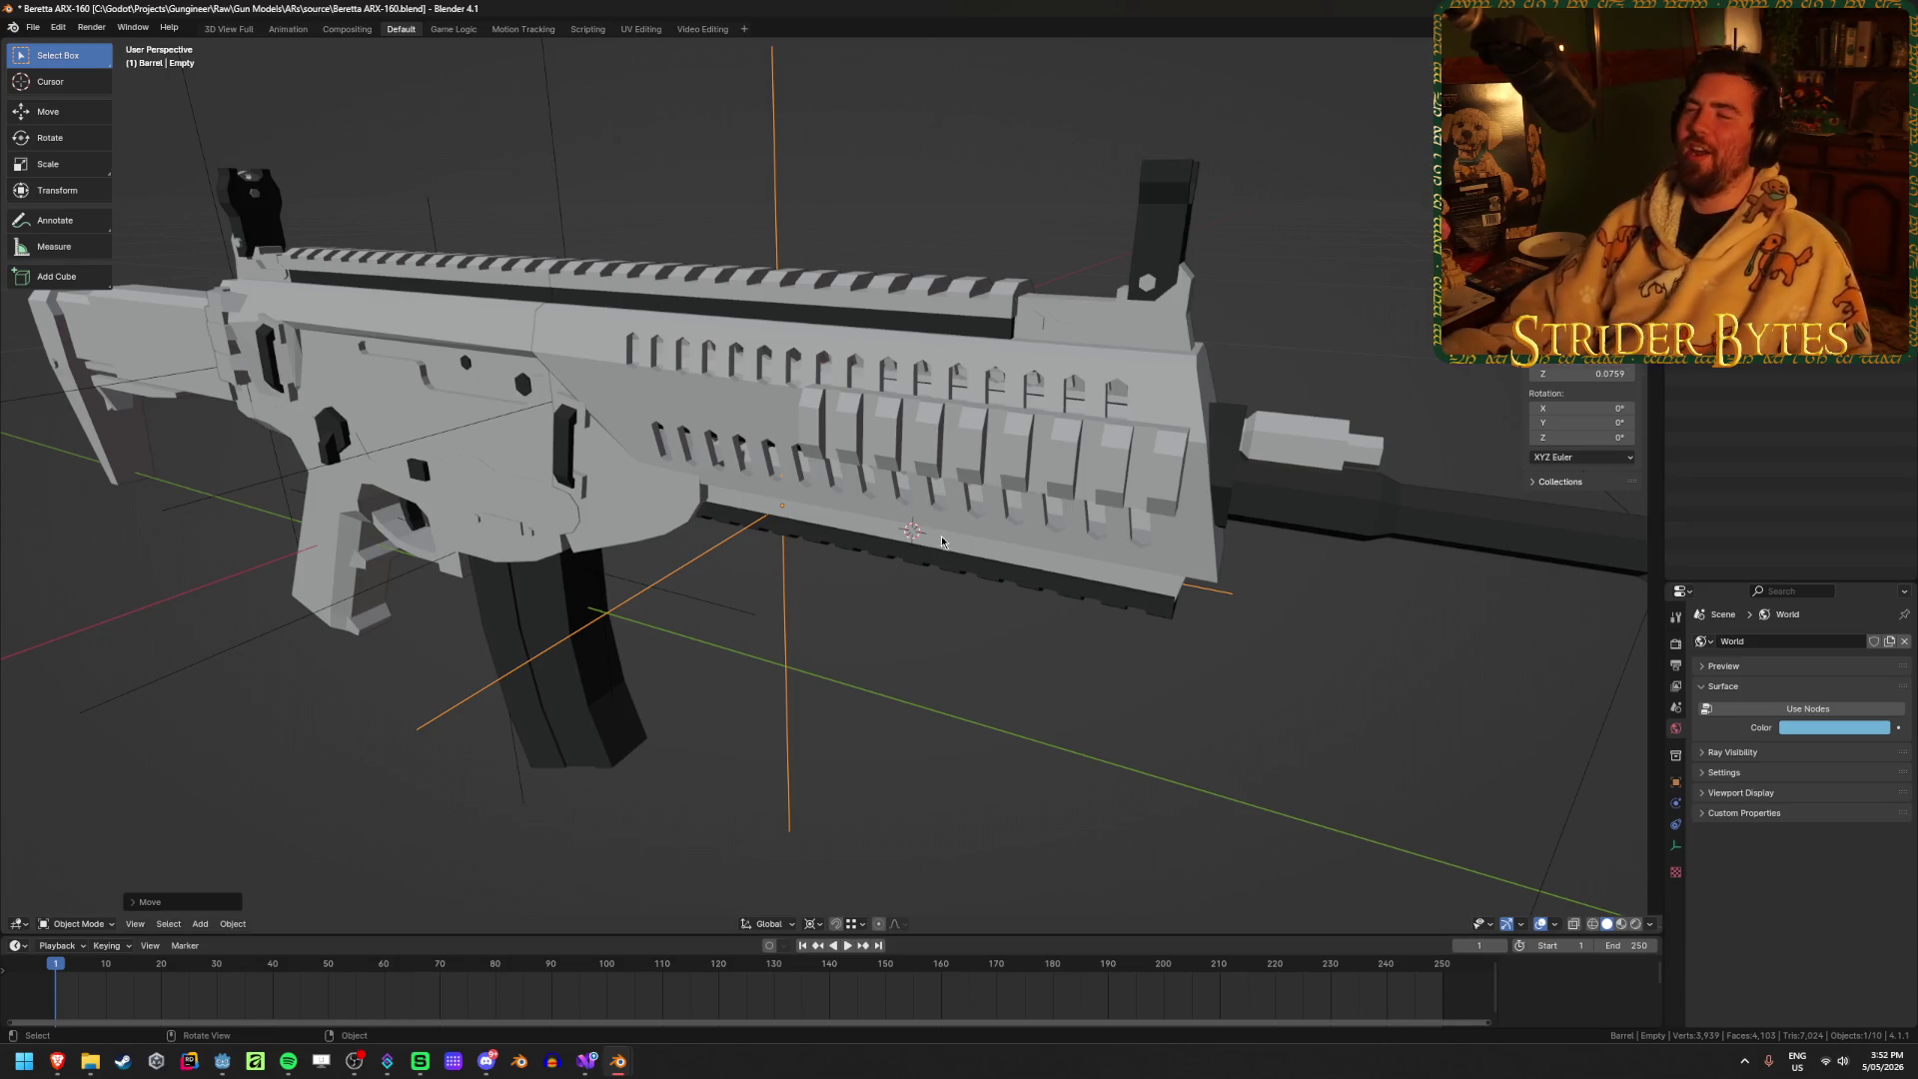
scroll(879, 625, "up", 4)
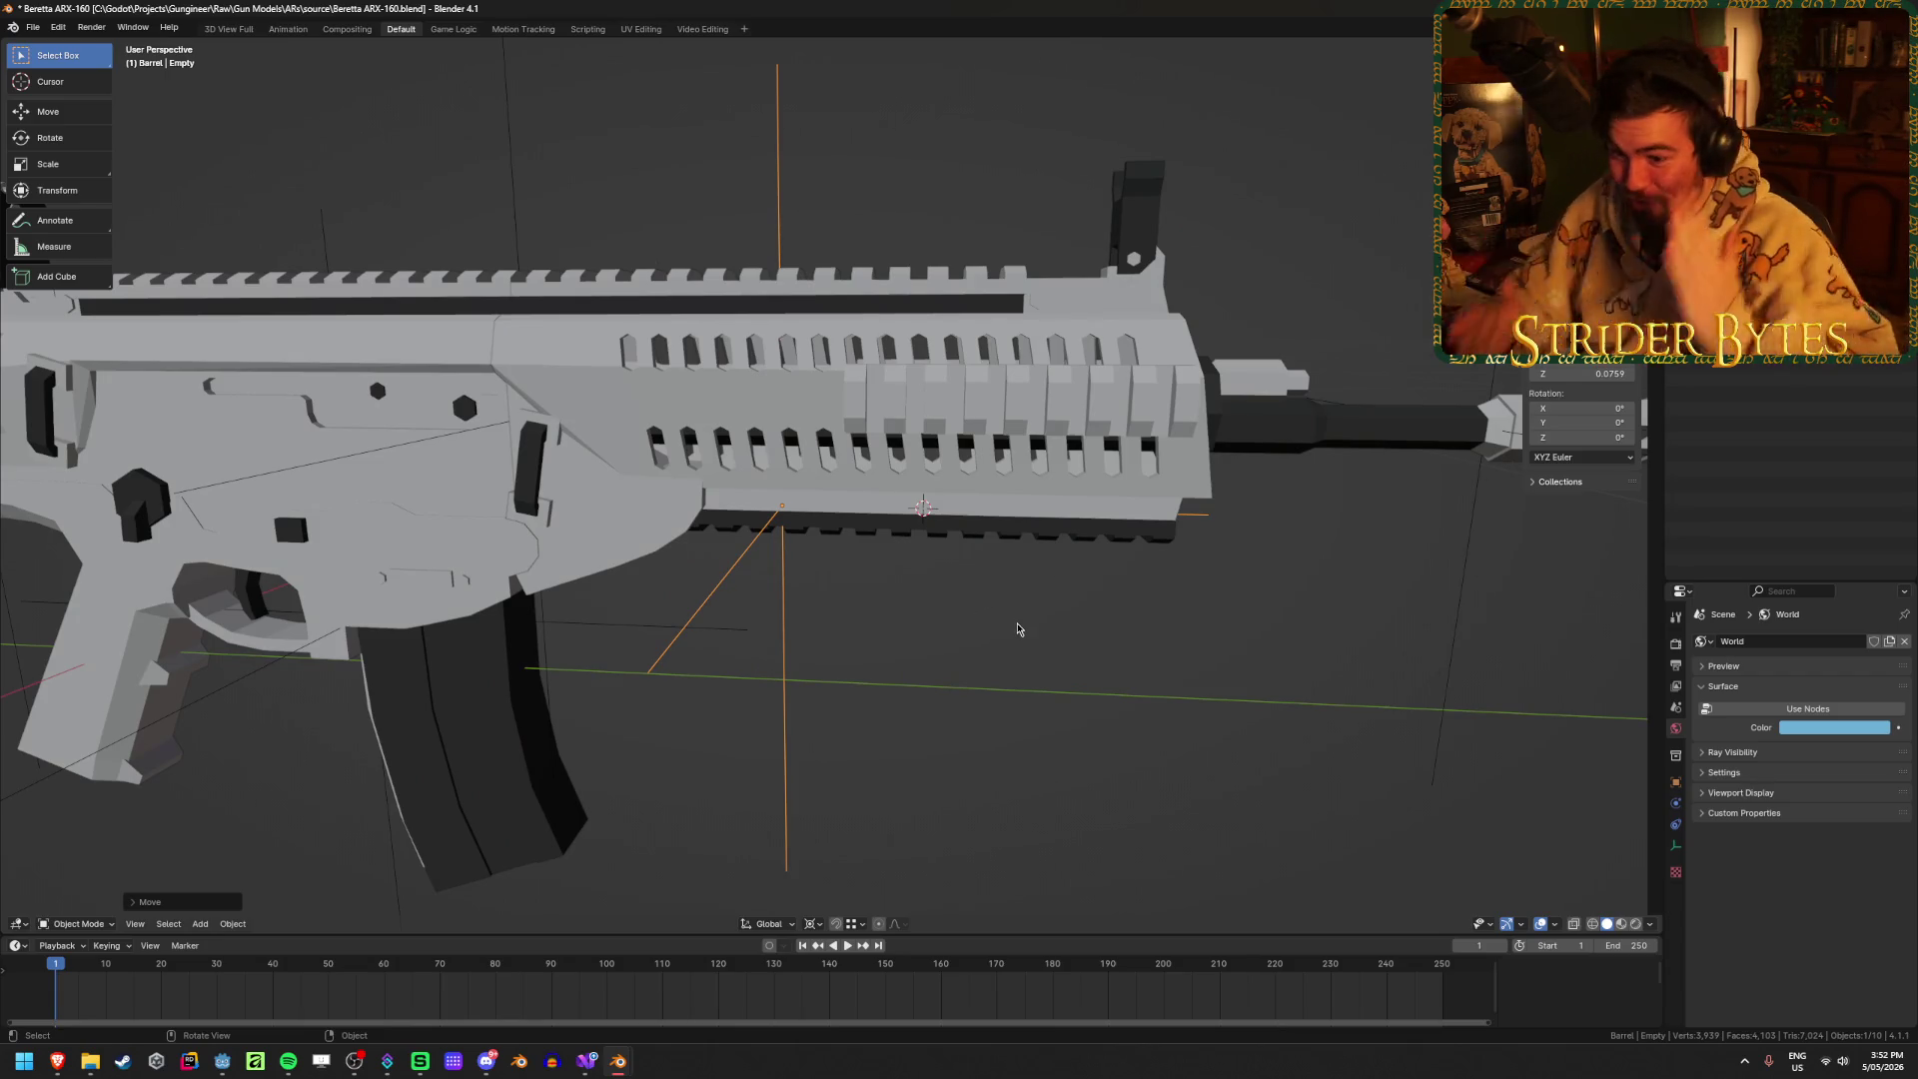
Step: Rename the empty ForegripAttach and save the Beretta ARX-160 file
key("F2")
type("ForegripAtta")
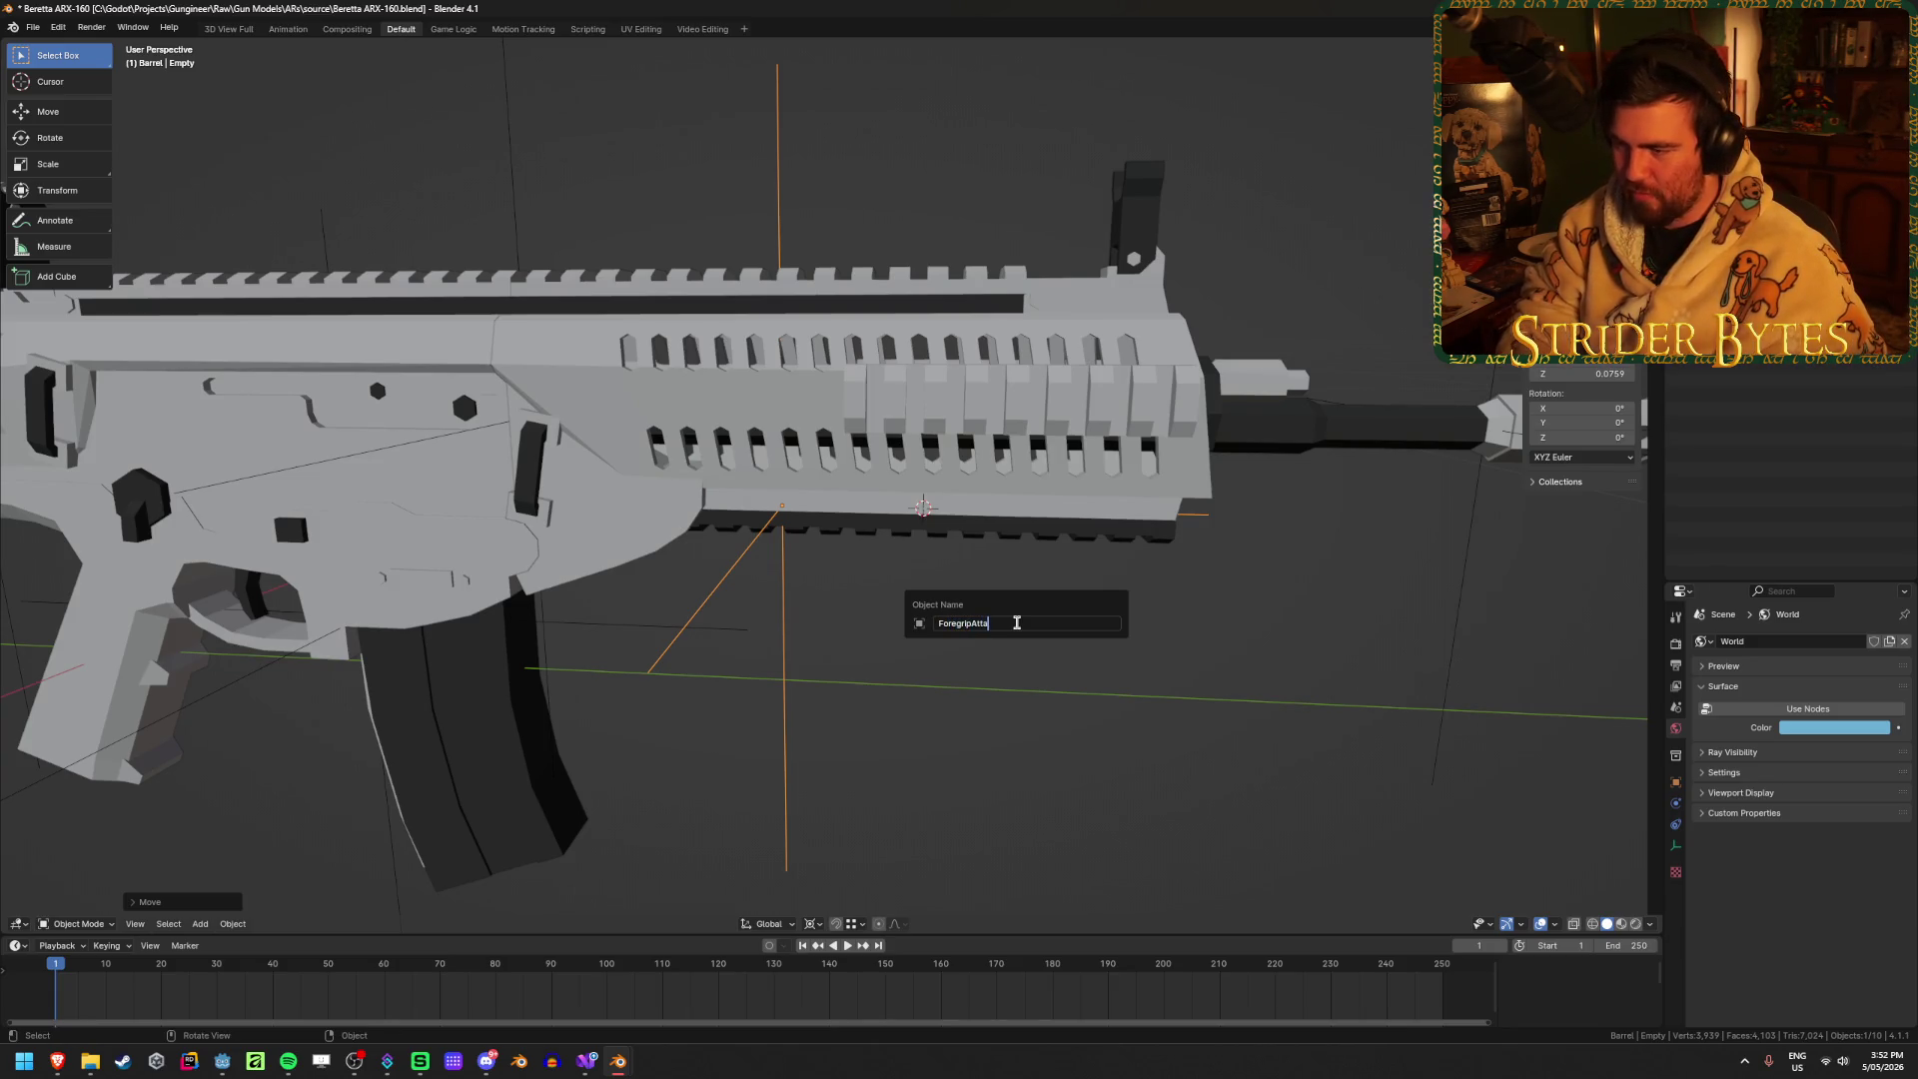
type("ch")
key("Return")
key("ctrl+s")
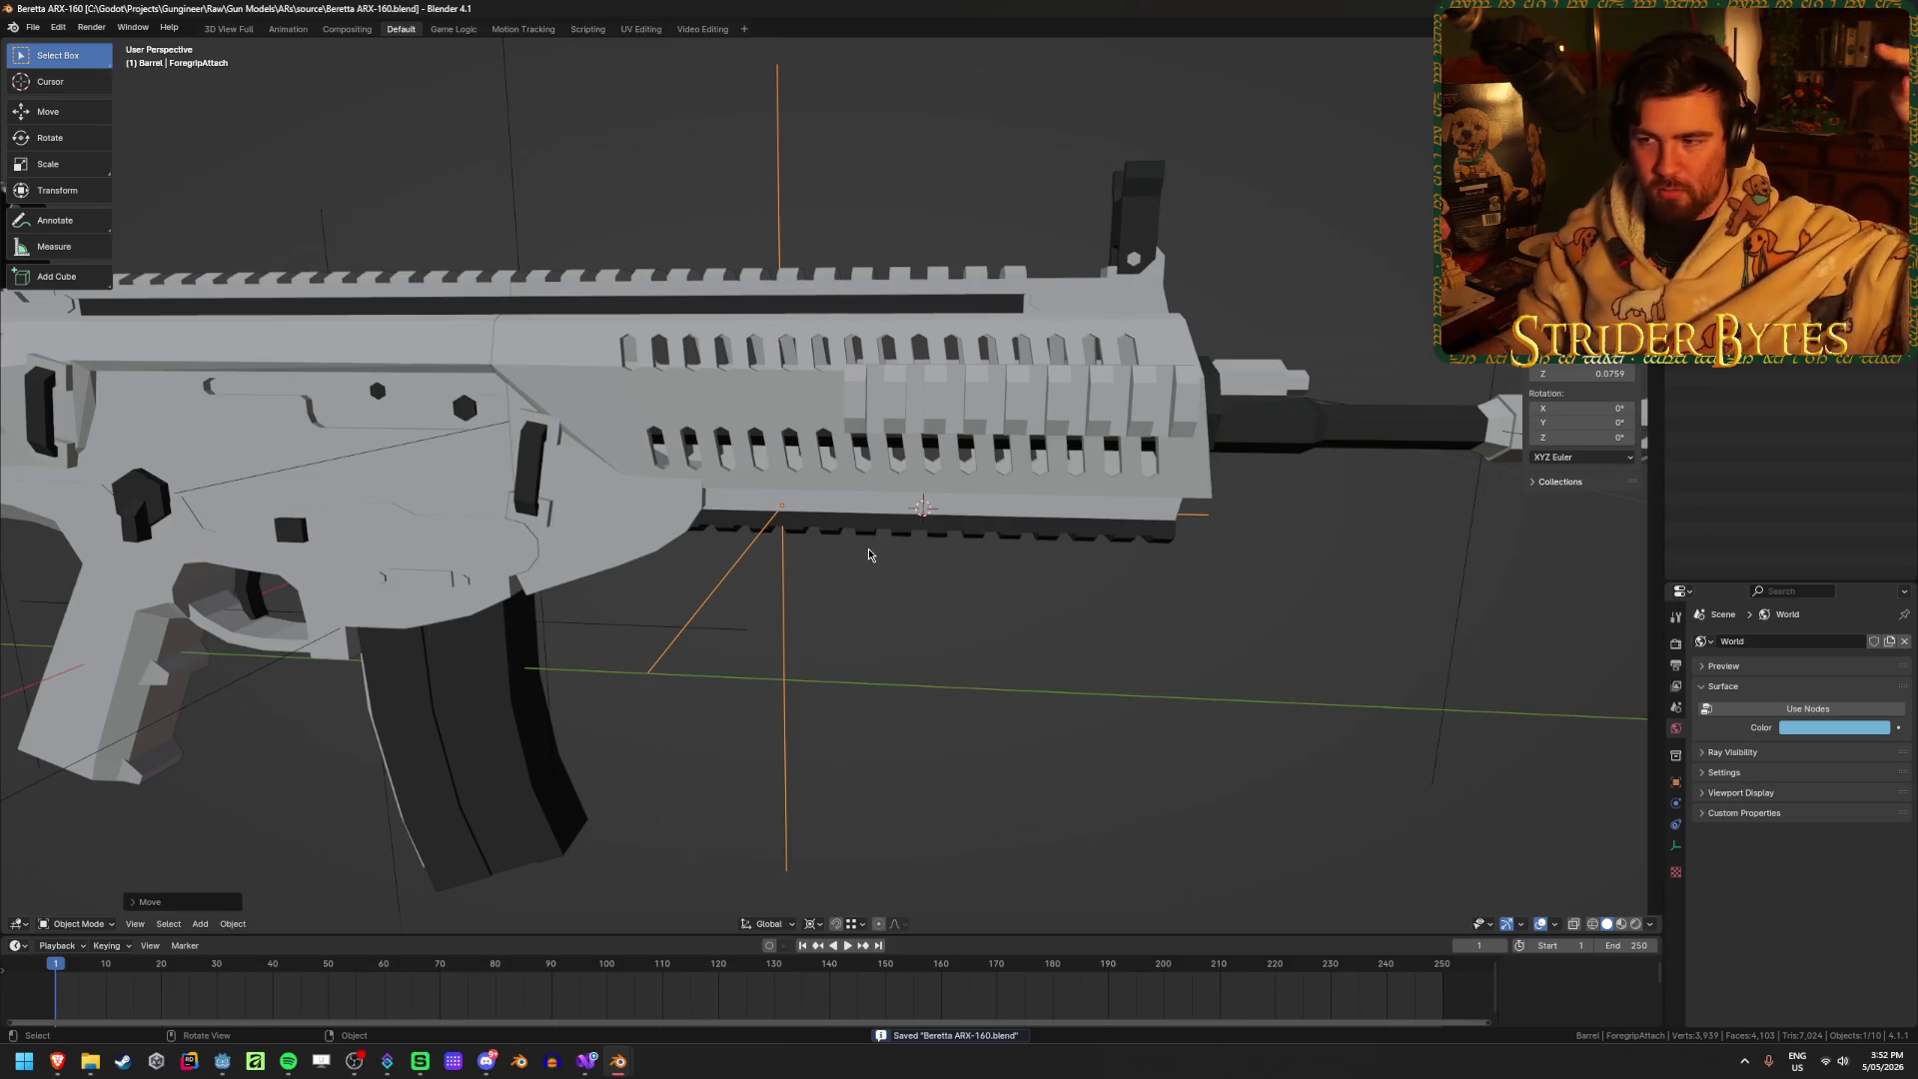
Step: Parent the MuzzleAttach and ForegripAttach empties to the barrel mesh
scroll(891, 630, "down", 4)
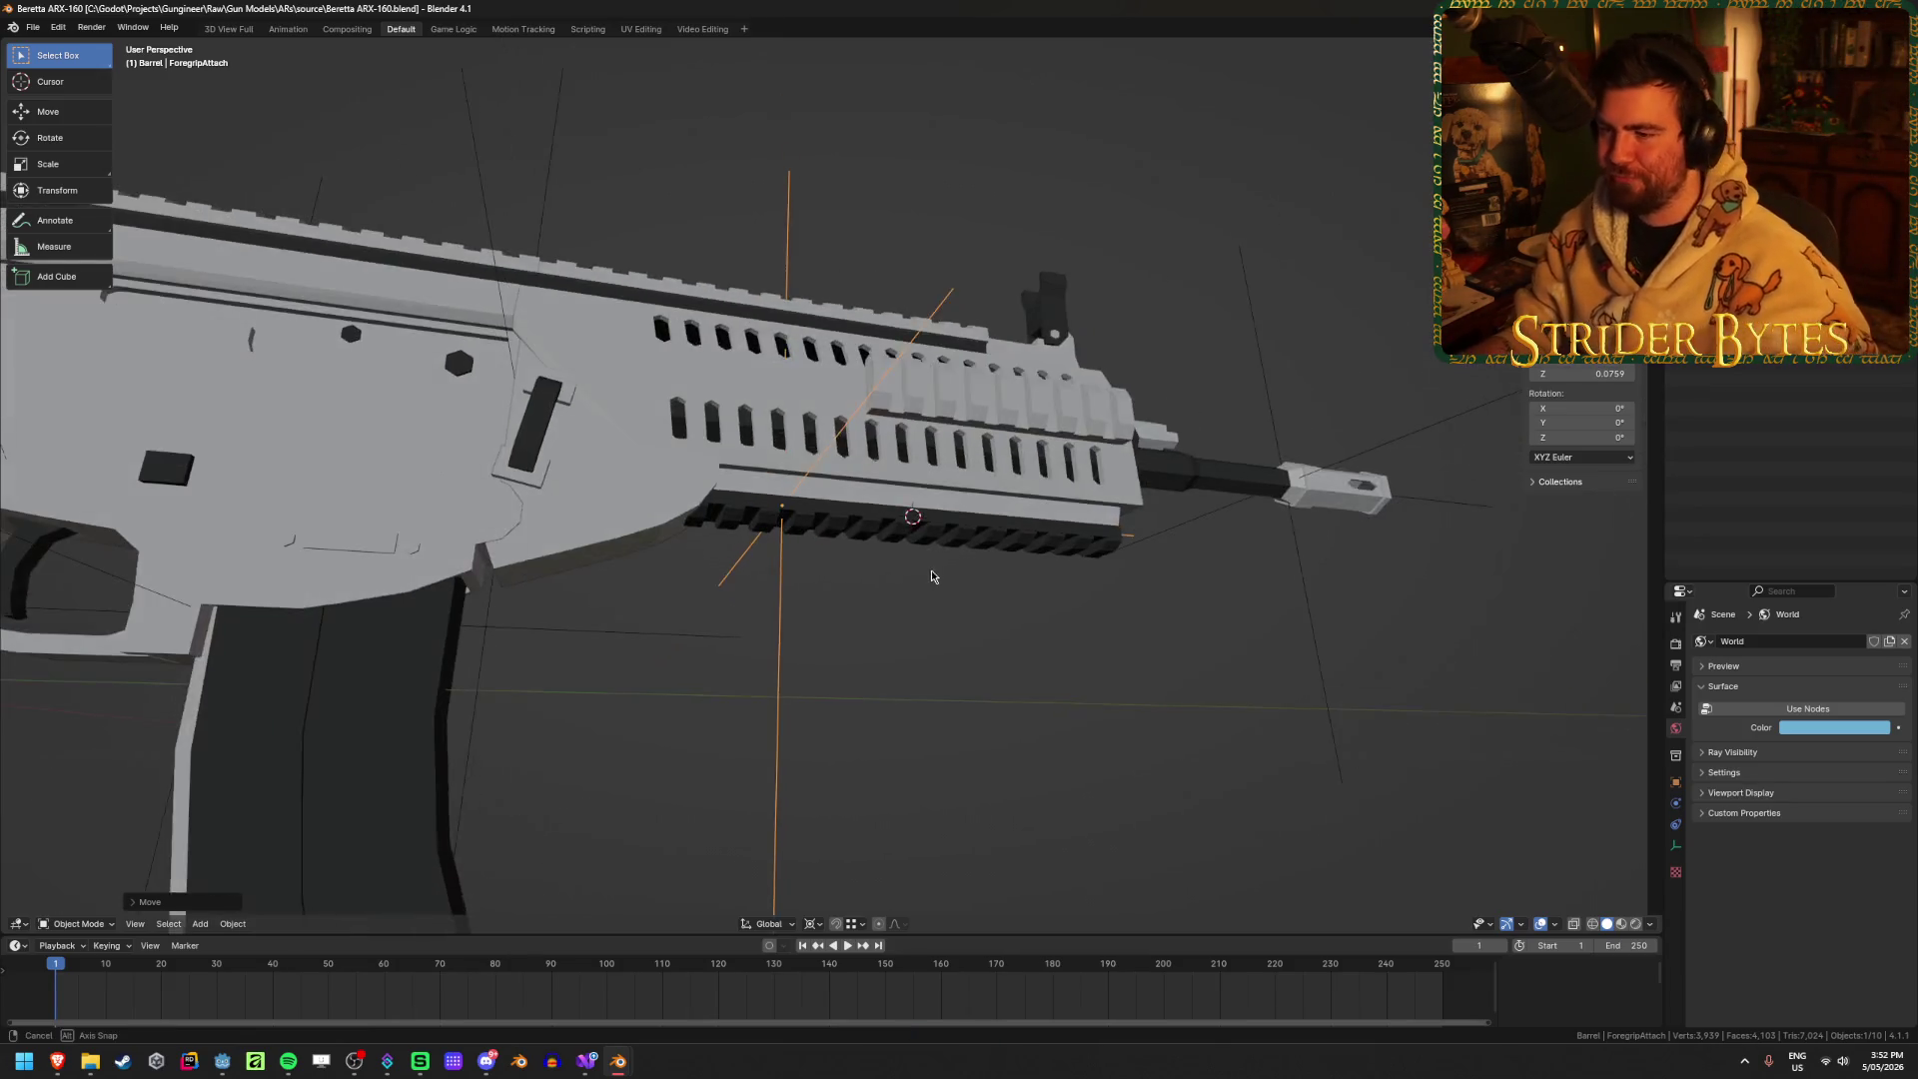
scroll(1259, 625, "down", 2)
left_click(1088, 589)
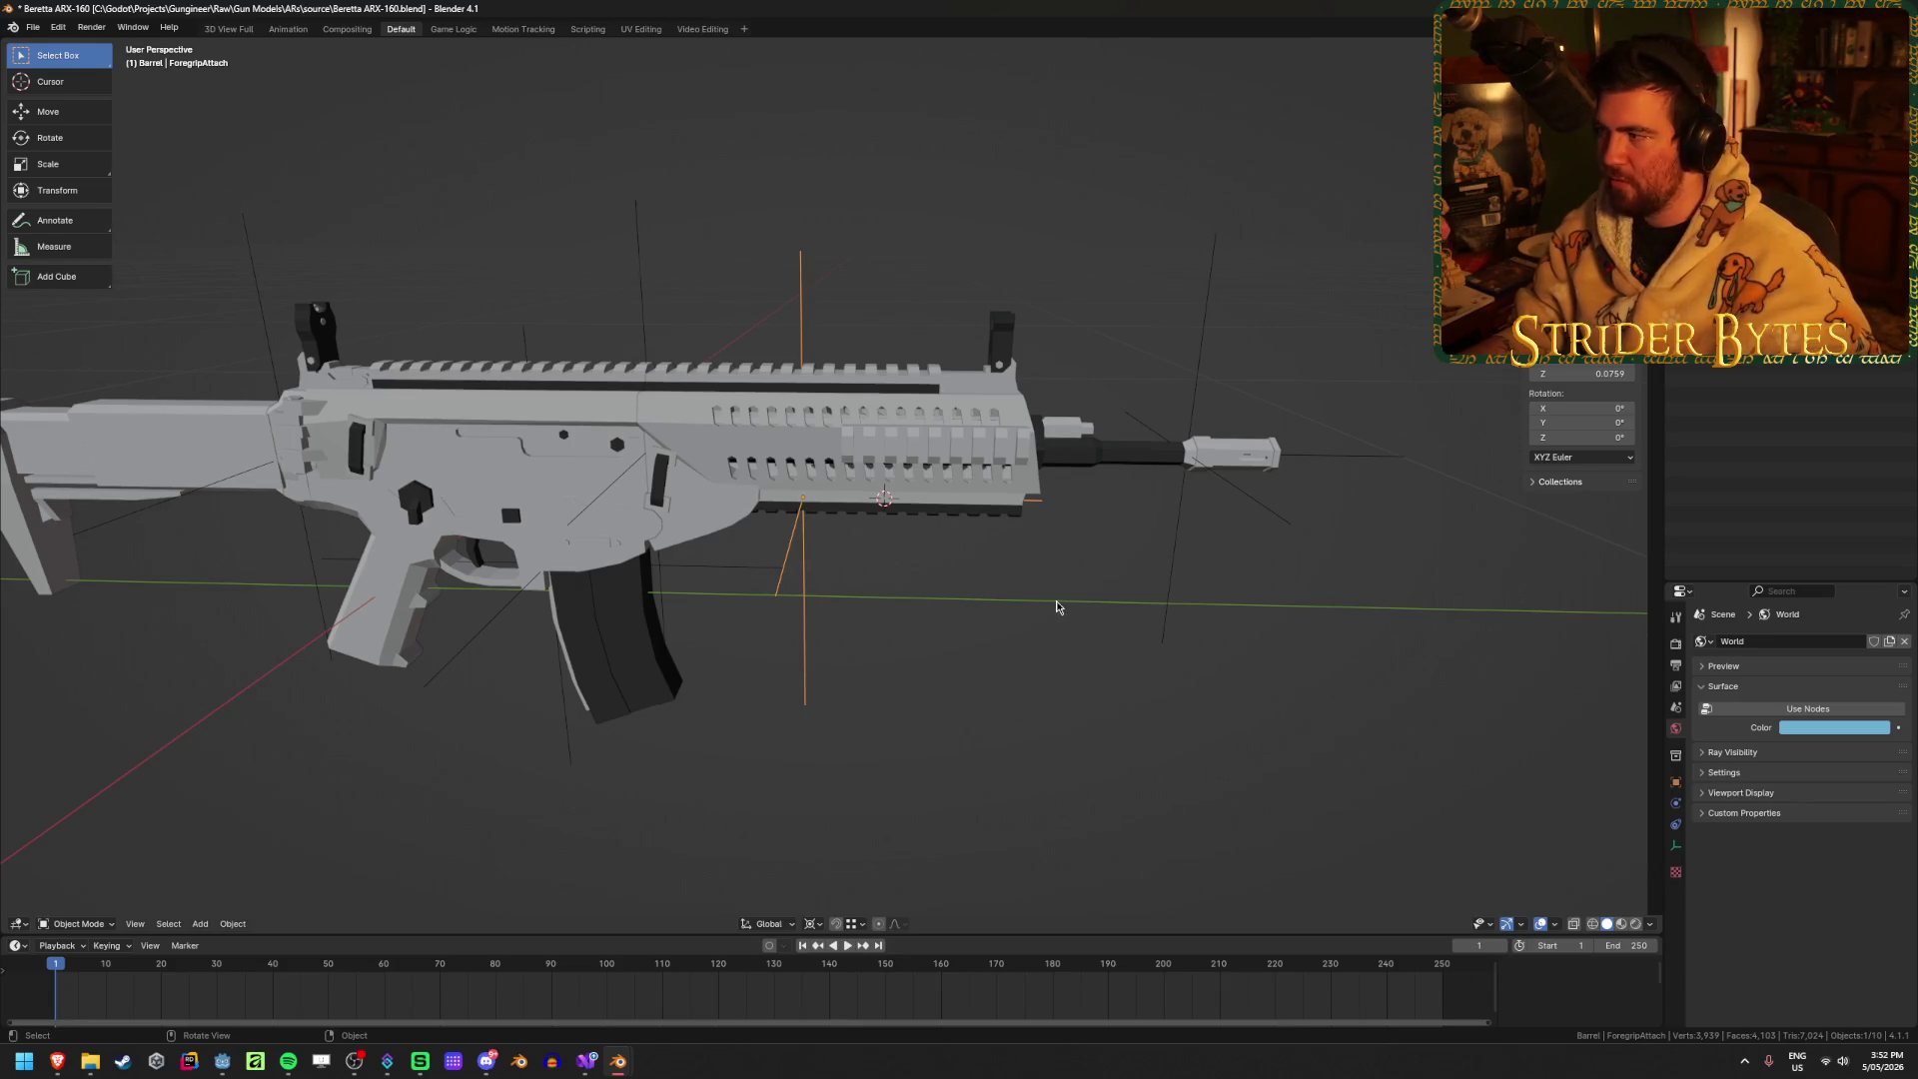
scroll(1392, 467, "up", 2)
left_click(1347, 513, "shift")
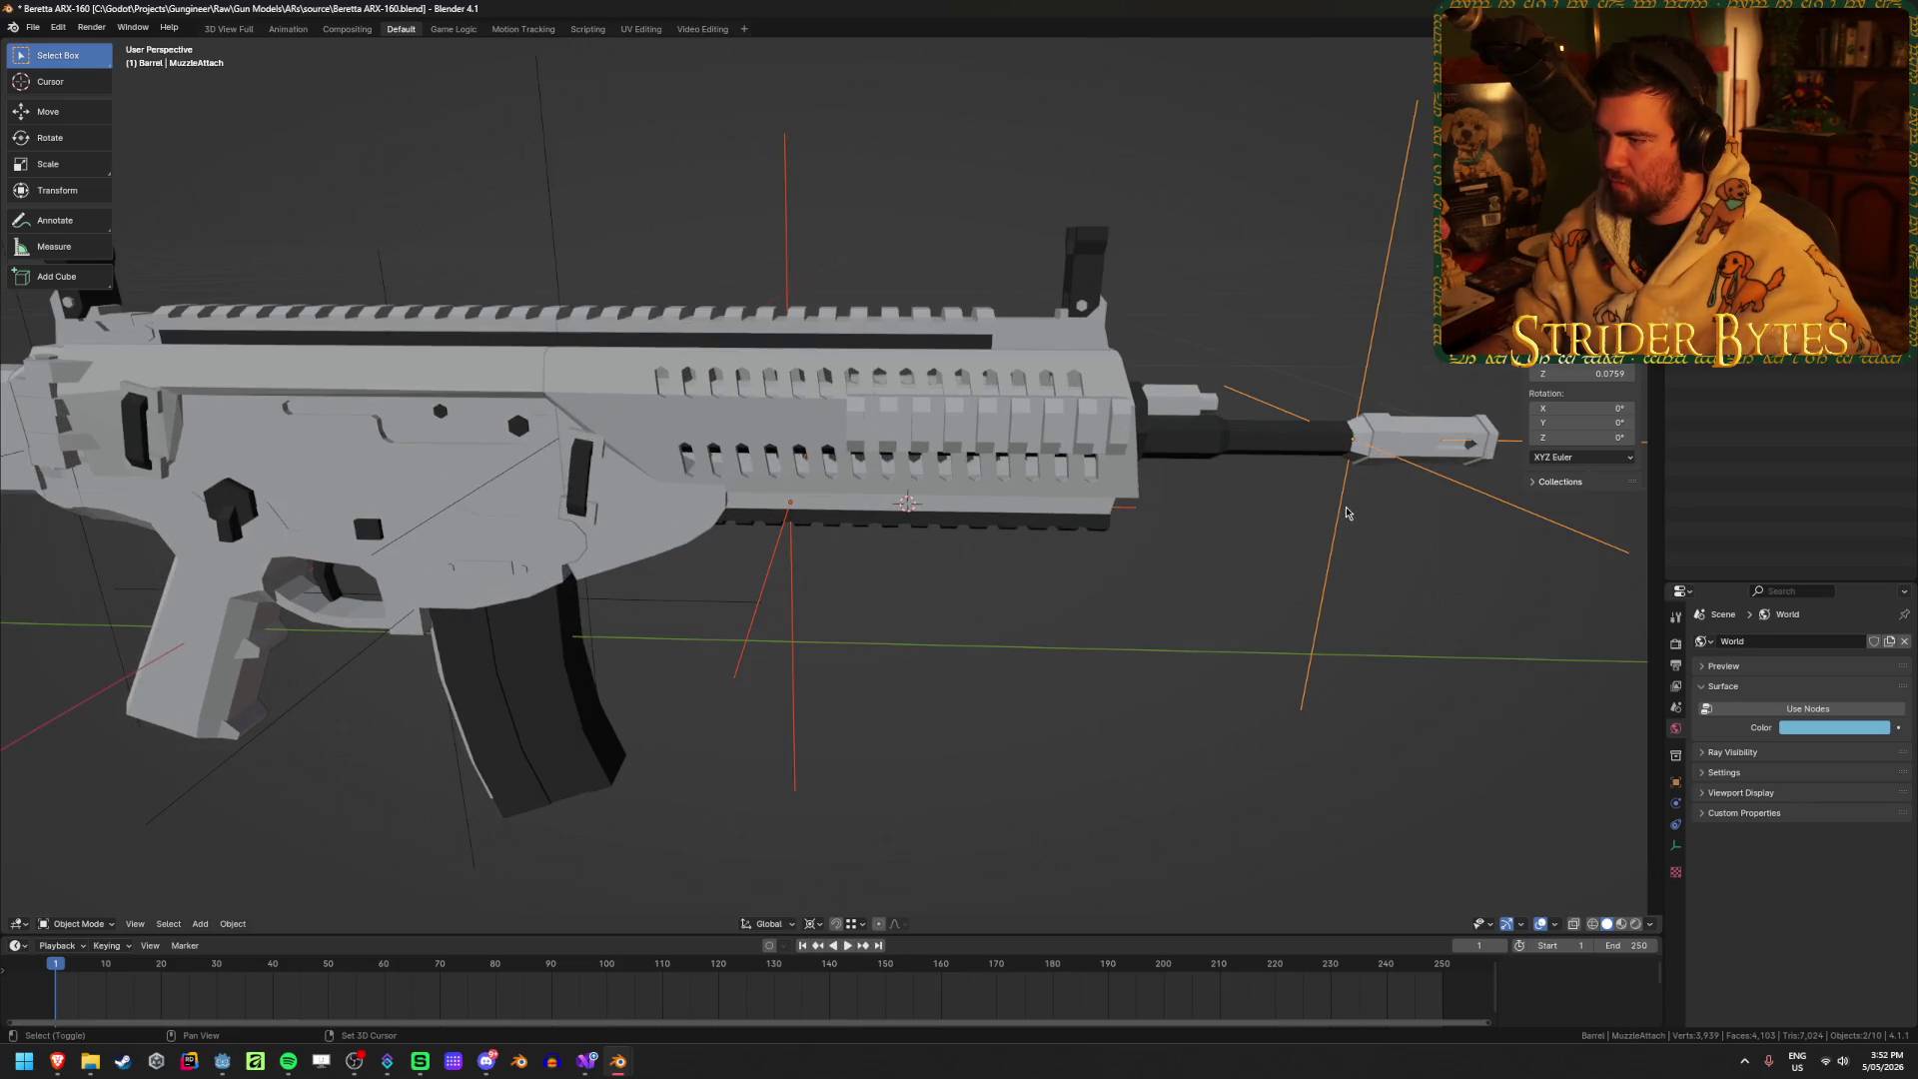
left_click(1275, 453, "shift")
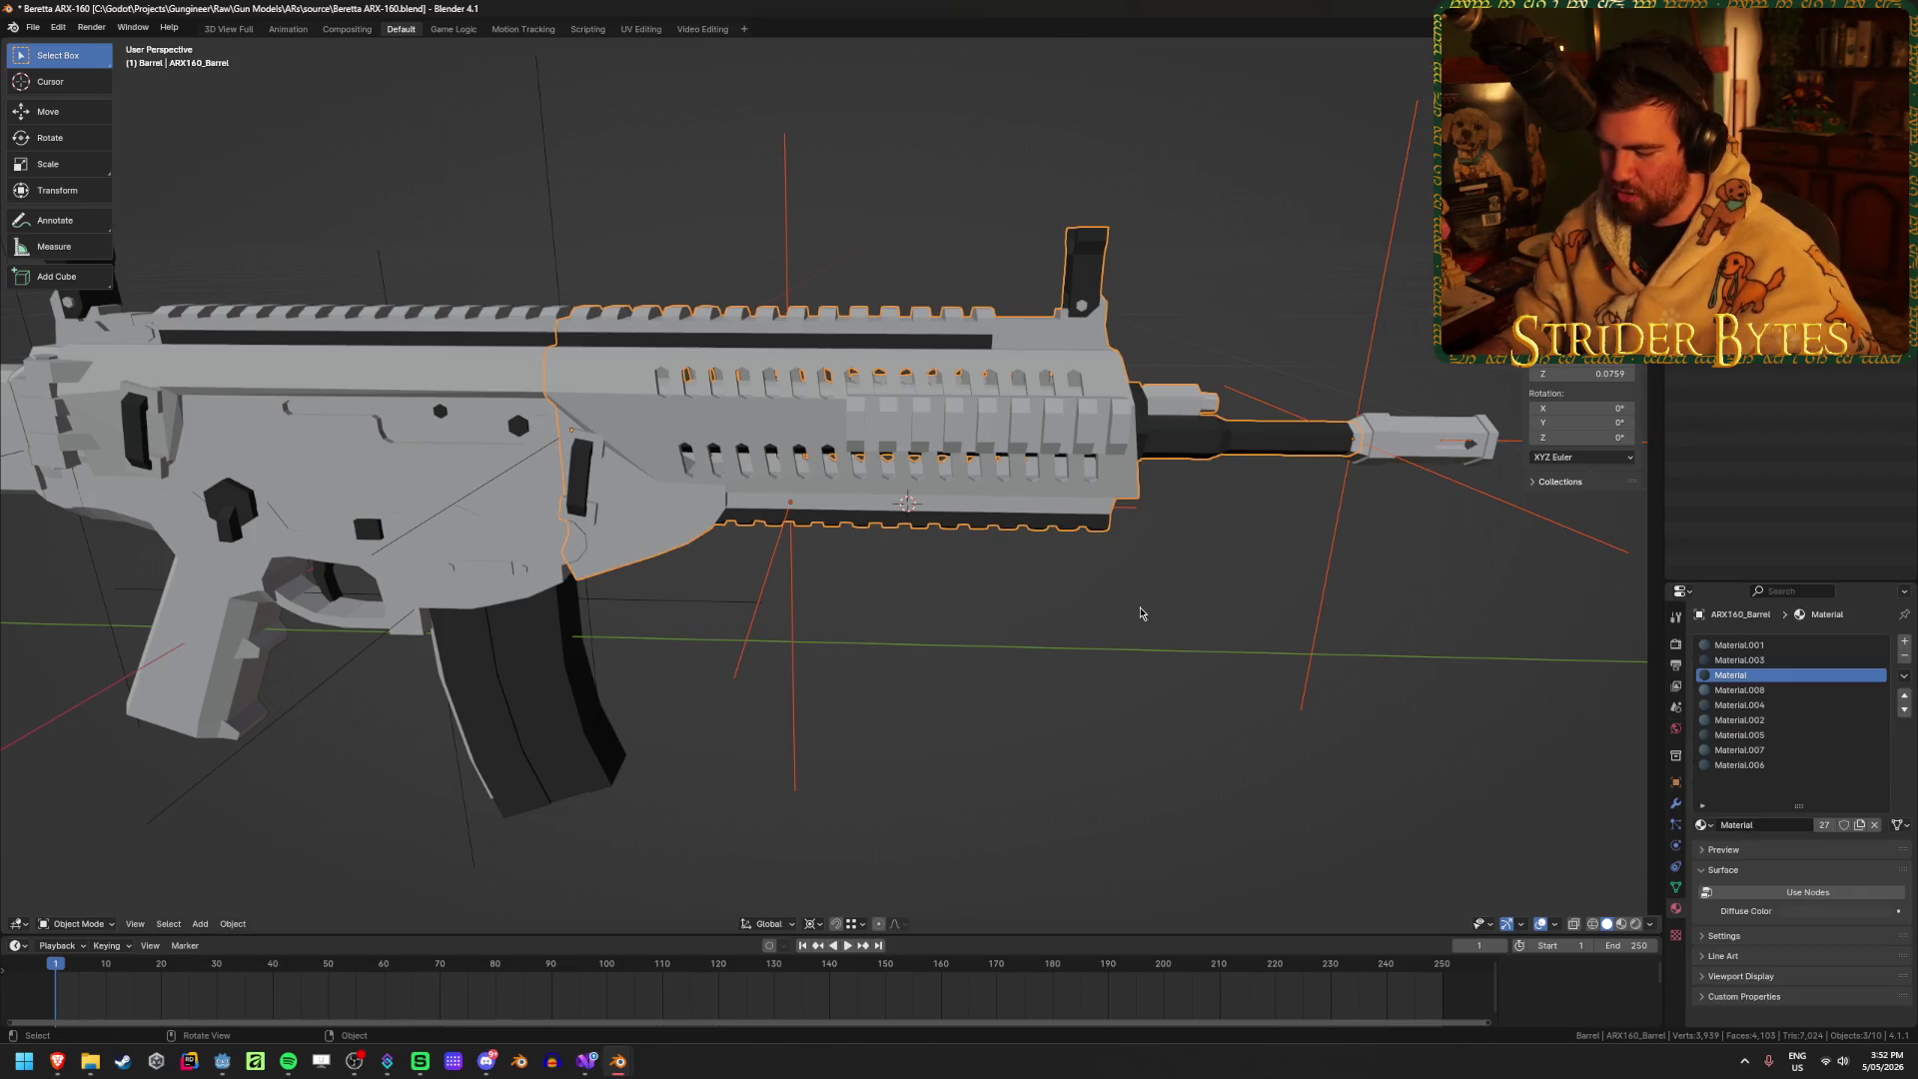
key("ctrl+p")
left_click(1139, 612)
mouse_move(1140, 612)
middle_mouse_down()
mouse_move(1094, 451)
mouse_move(1125, 449)
mouse_move(962, 415)
mouse_move(975, 447)
mouse_move(1015, 436)
middle_mouse_up()
scroll(1094, 452, "down", 3)
scroll(1014, 436, "up", 3)
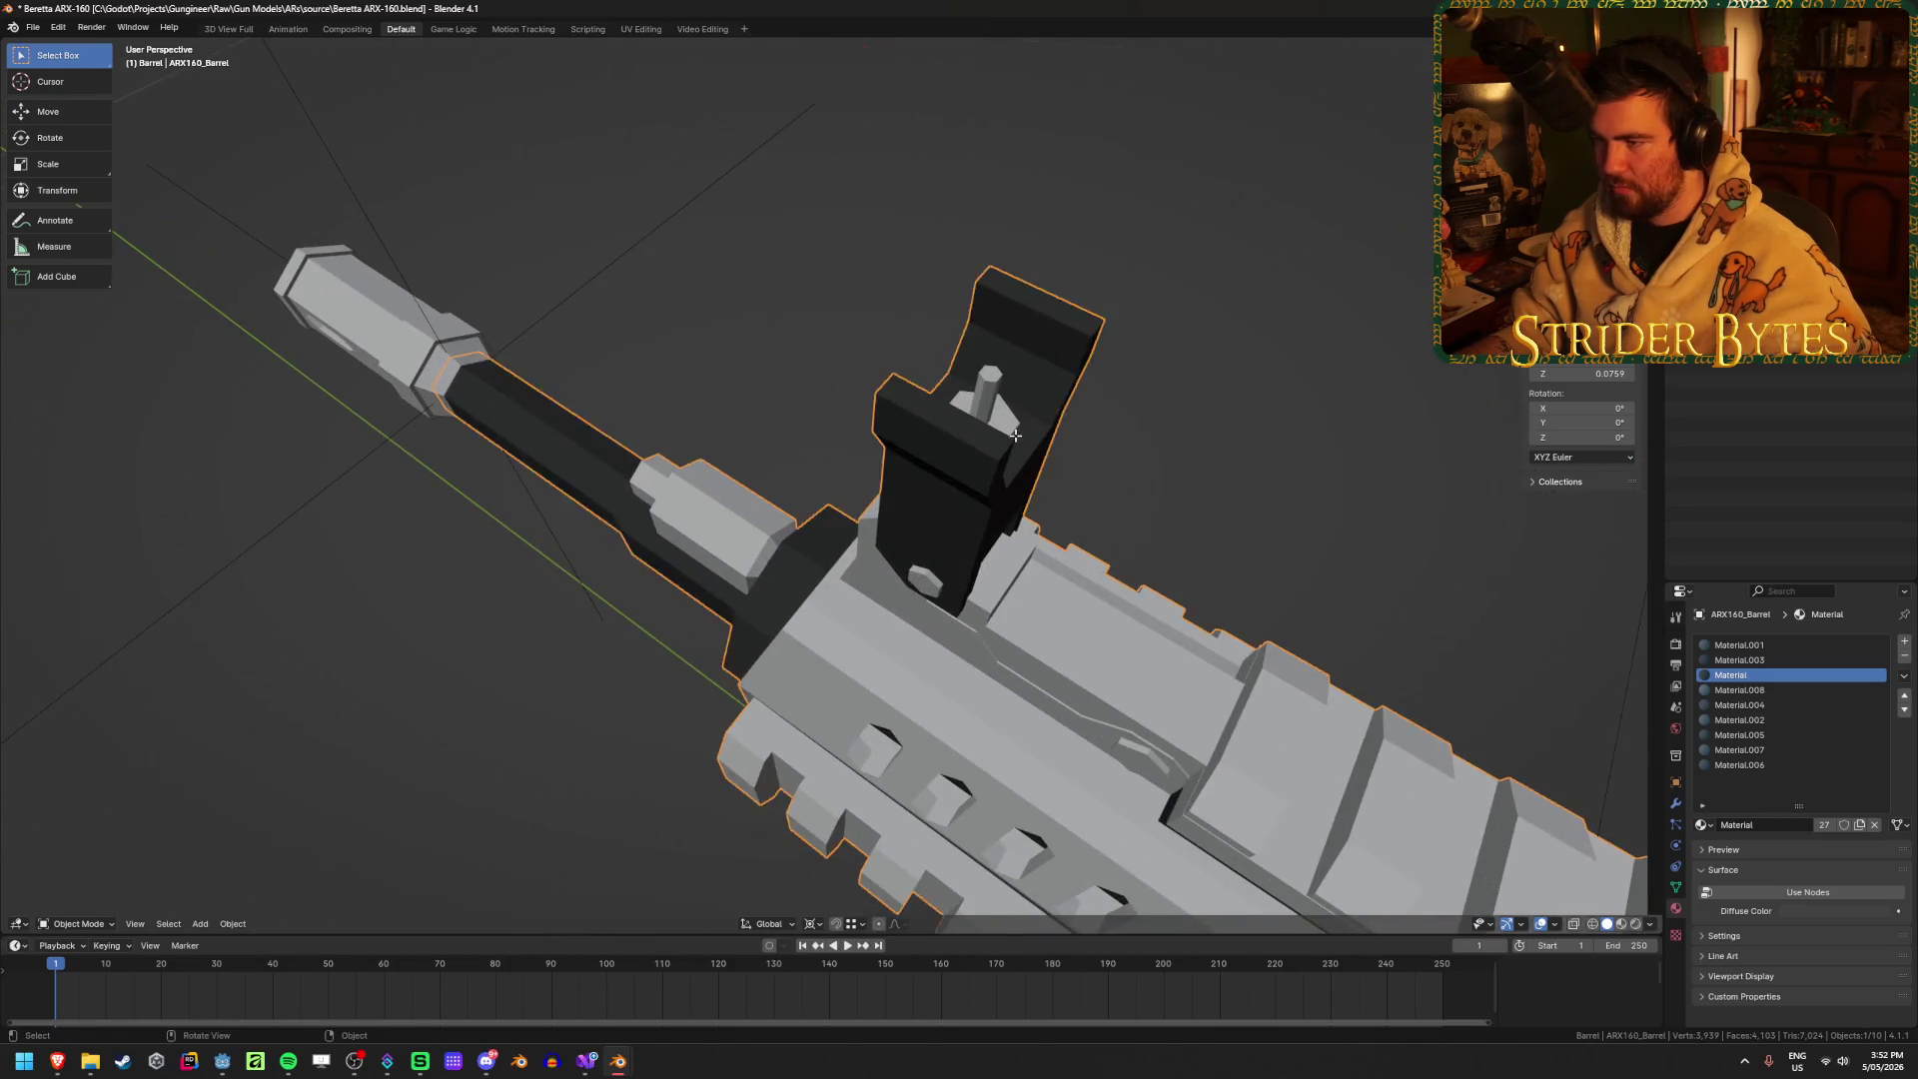
Step: Snap the cursor to the front sight post and add a small Plain Axes empty there
key("Tab")
key("Tab")
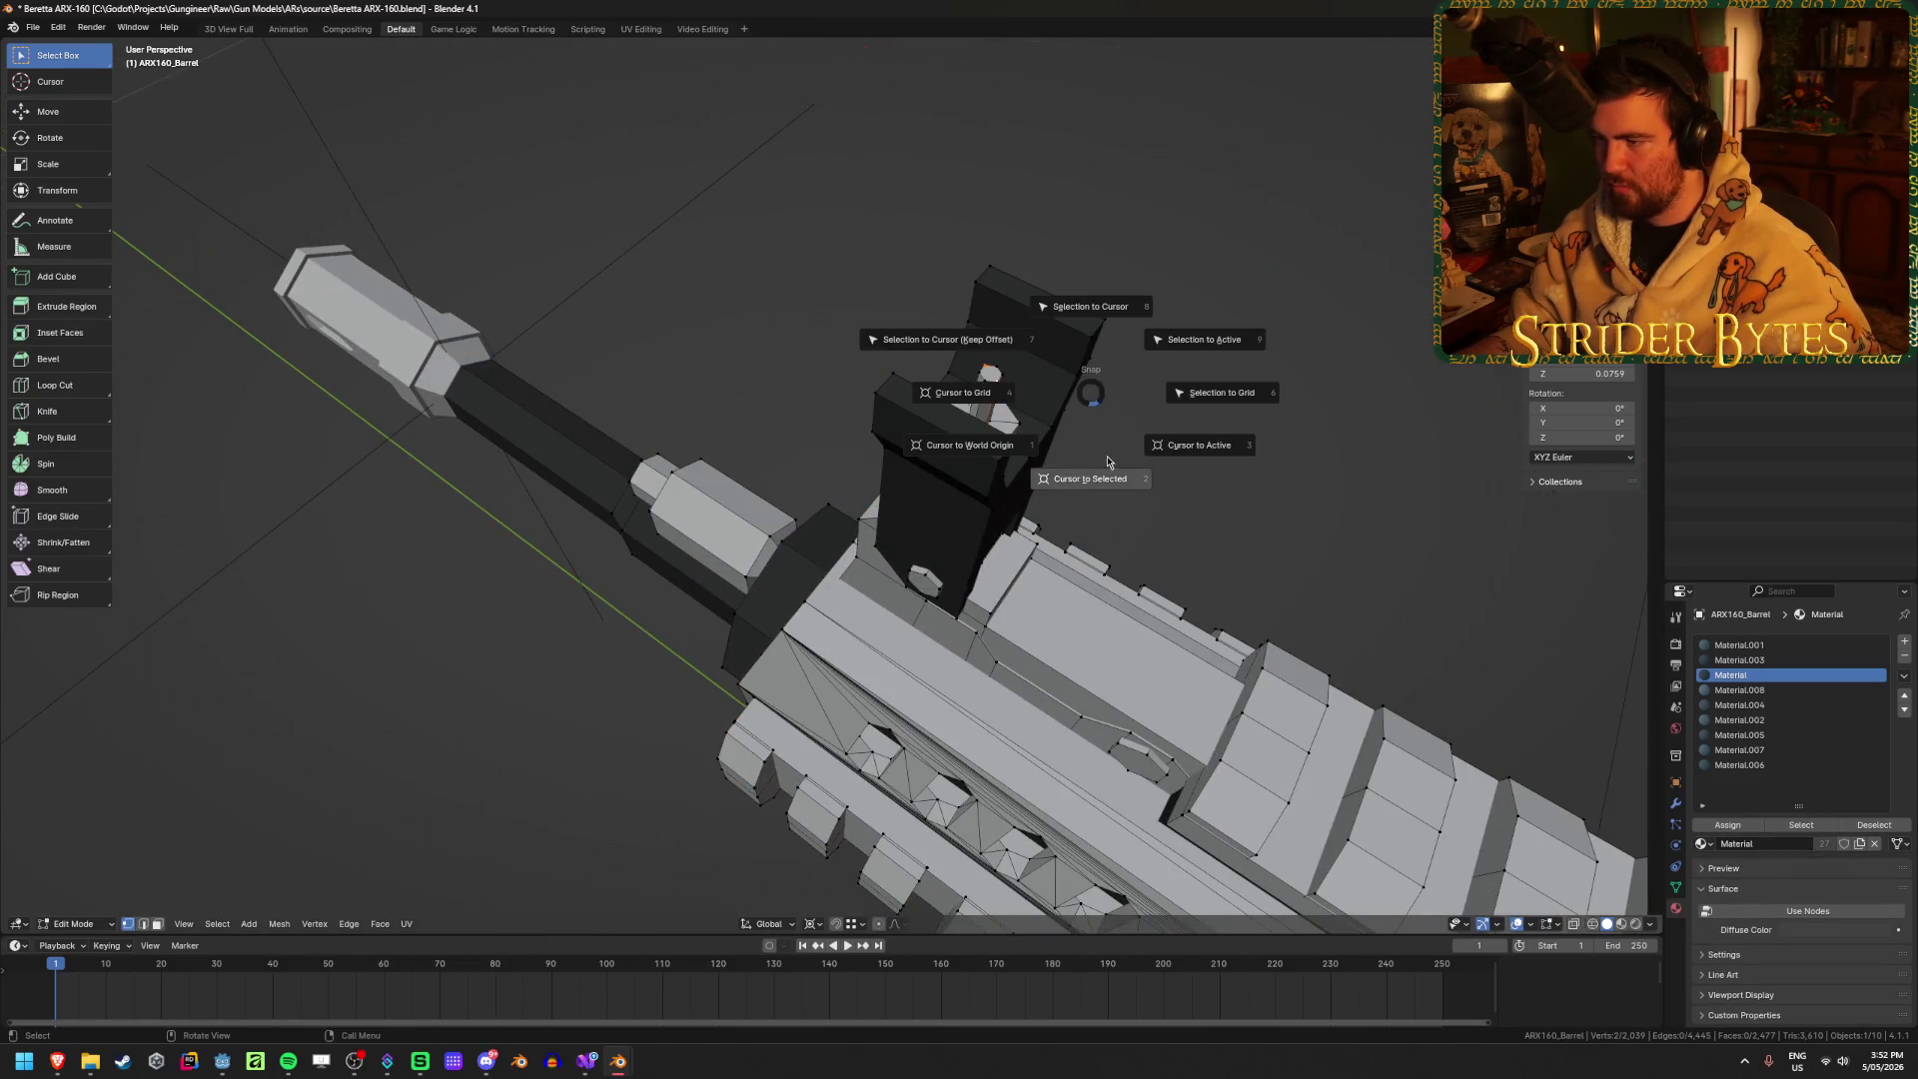
middle_click_drag(1078, 389, 1206, 428)
scroll(1206, 427, "up", 2)
key("shift+a")
mouse_move(1205, 428)
left_click(1270, 420)
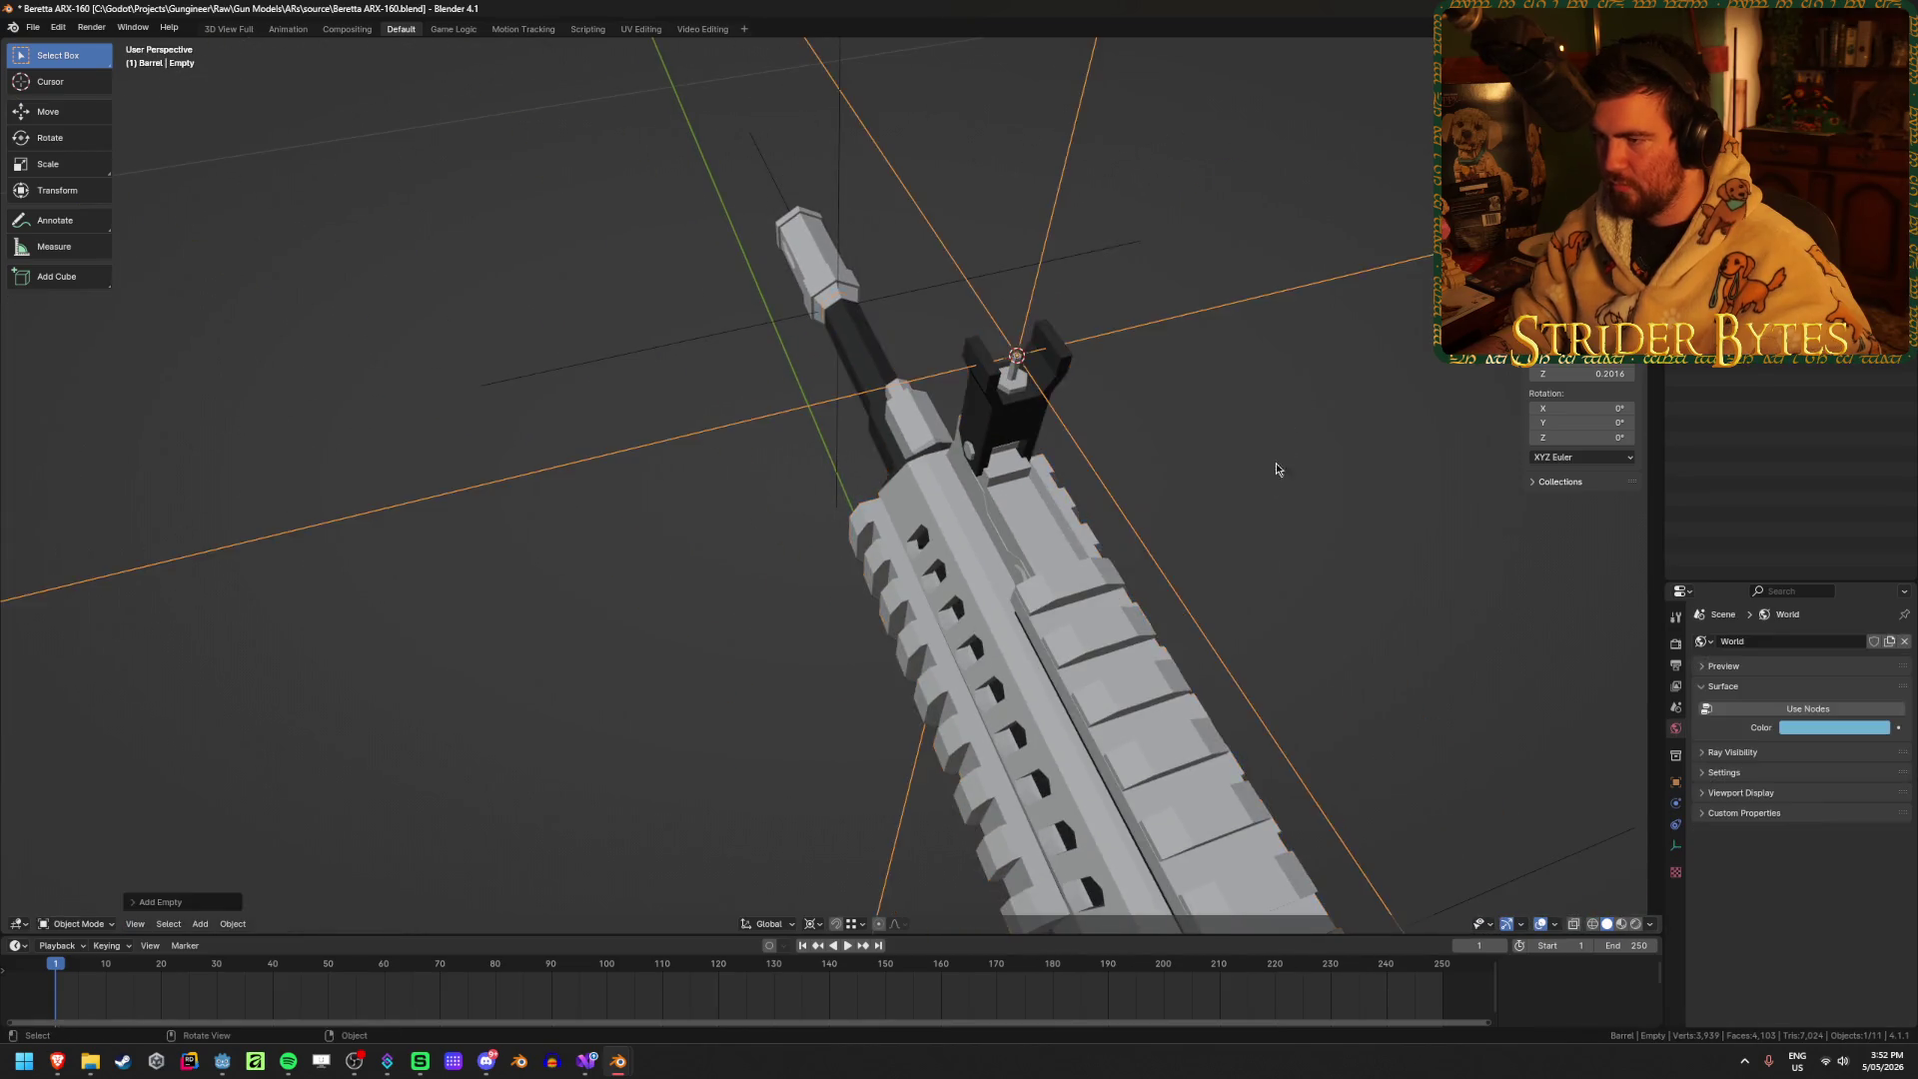
scroll(1267, 492, "down", 5)
middle_click_drag(1267, 492, 1271, 527)
key("s")
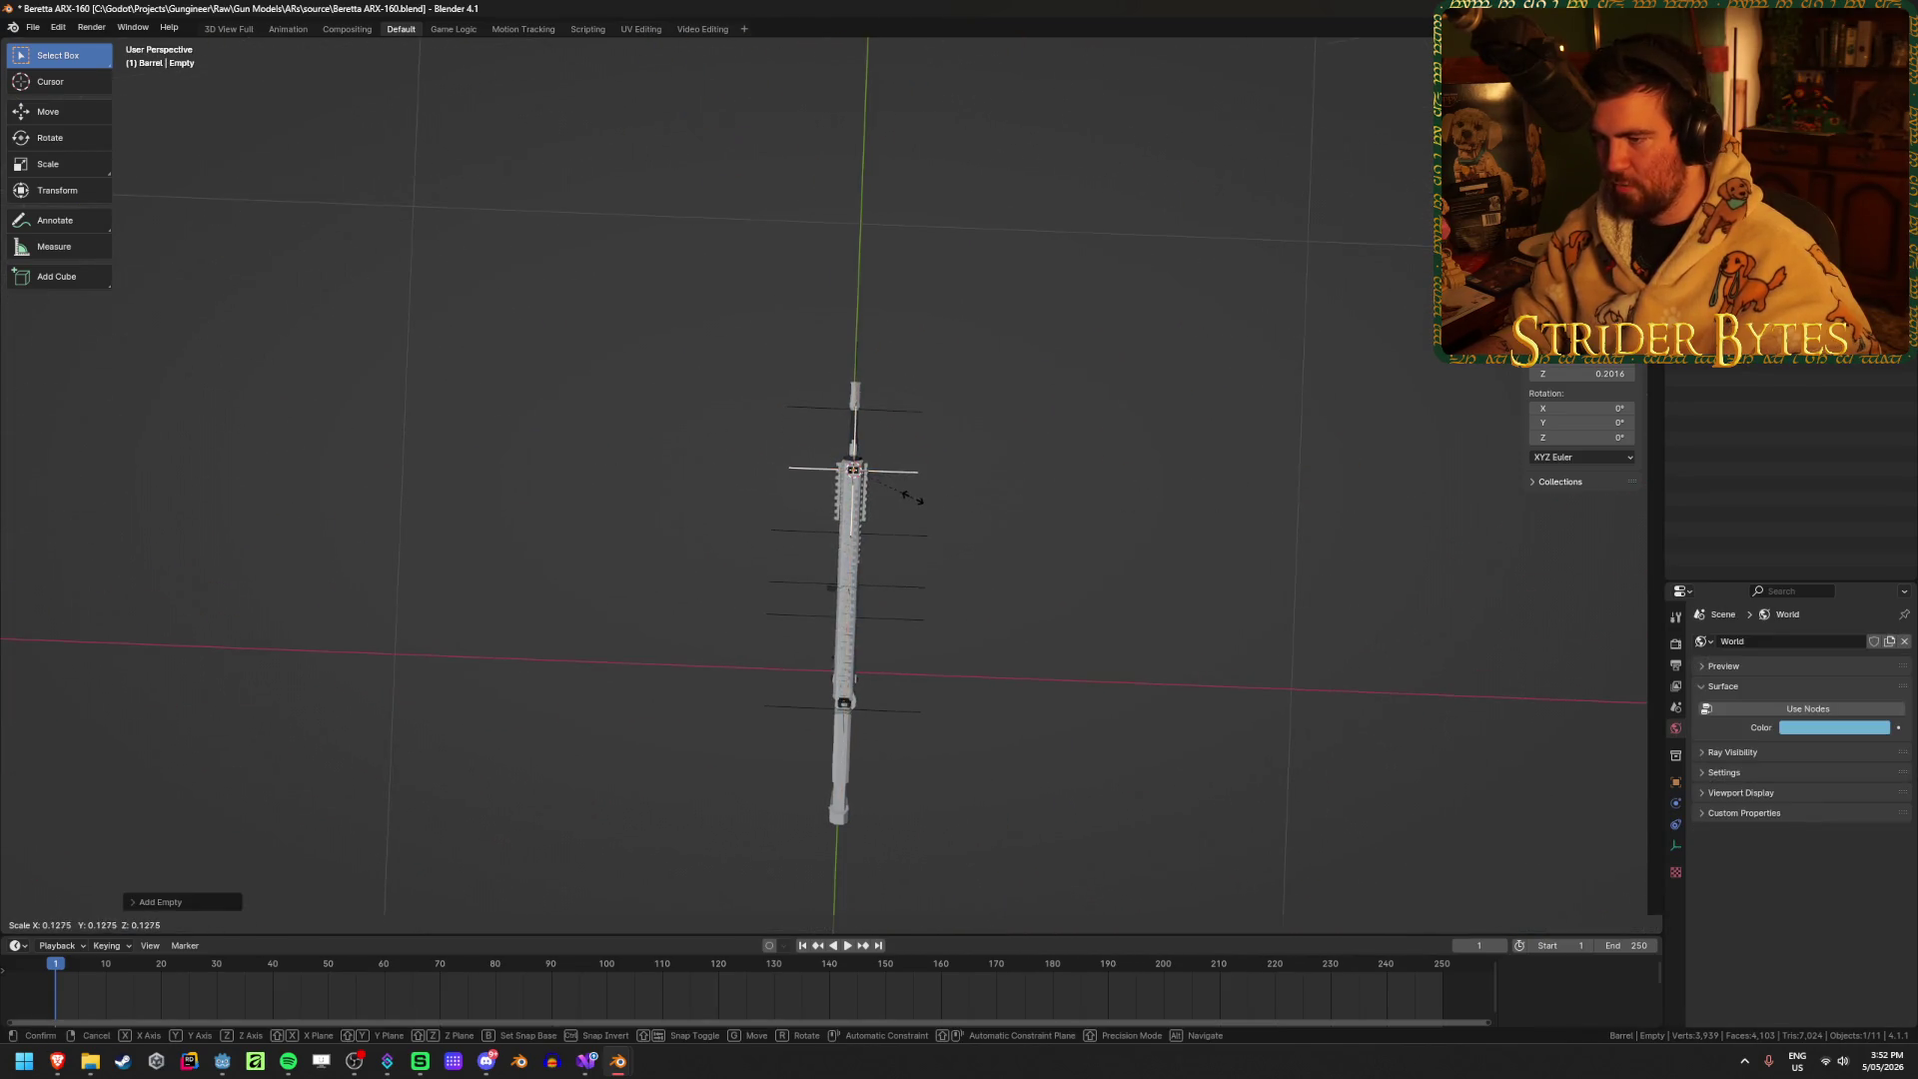
left_click(924, 496)
Step: Name the new front-sight empty AimPoint
mouse_move(924, 496)
middle_mouse_down()
mouse_move(886, 433)
mouse_move(1019, 440)
mouse_move(1041, 417)
mouse_move(1062, 493)
mouse_move(1155, 497)
mouse_move(912, 428)
mouse_move(1327, 458)
mouse_move(963, 485)
middle_mouse_up()
scroll(1006, 434, "up", 4)
scroll(964, 484, "down", 5)
scroll(1014, 476, "up", 7)
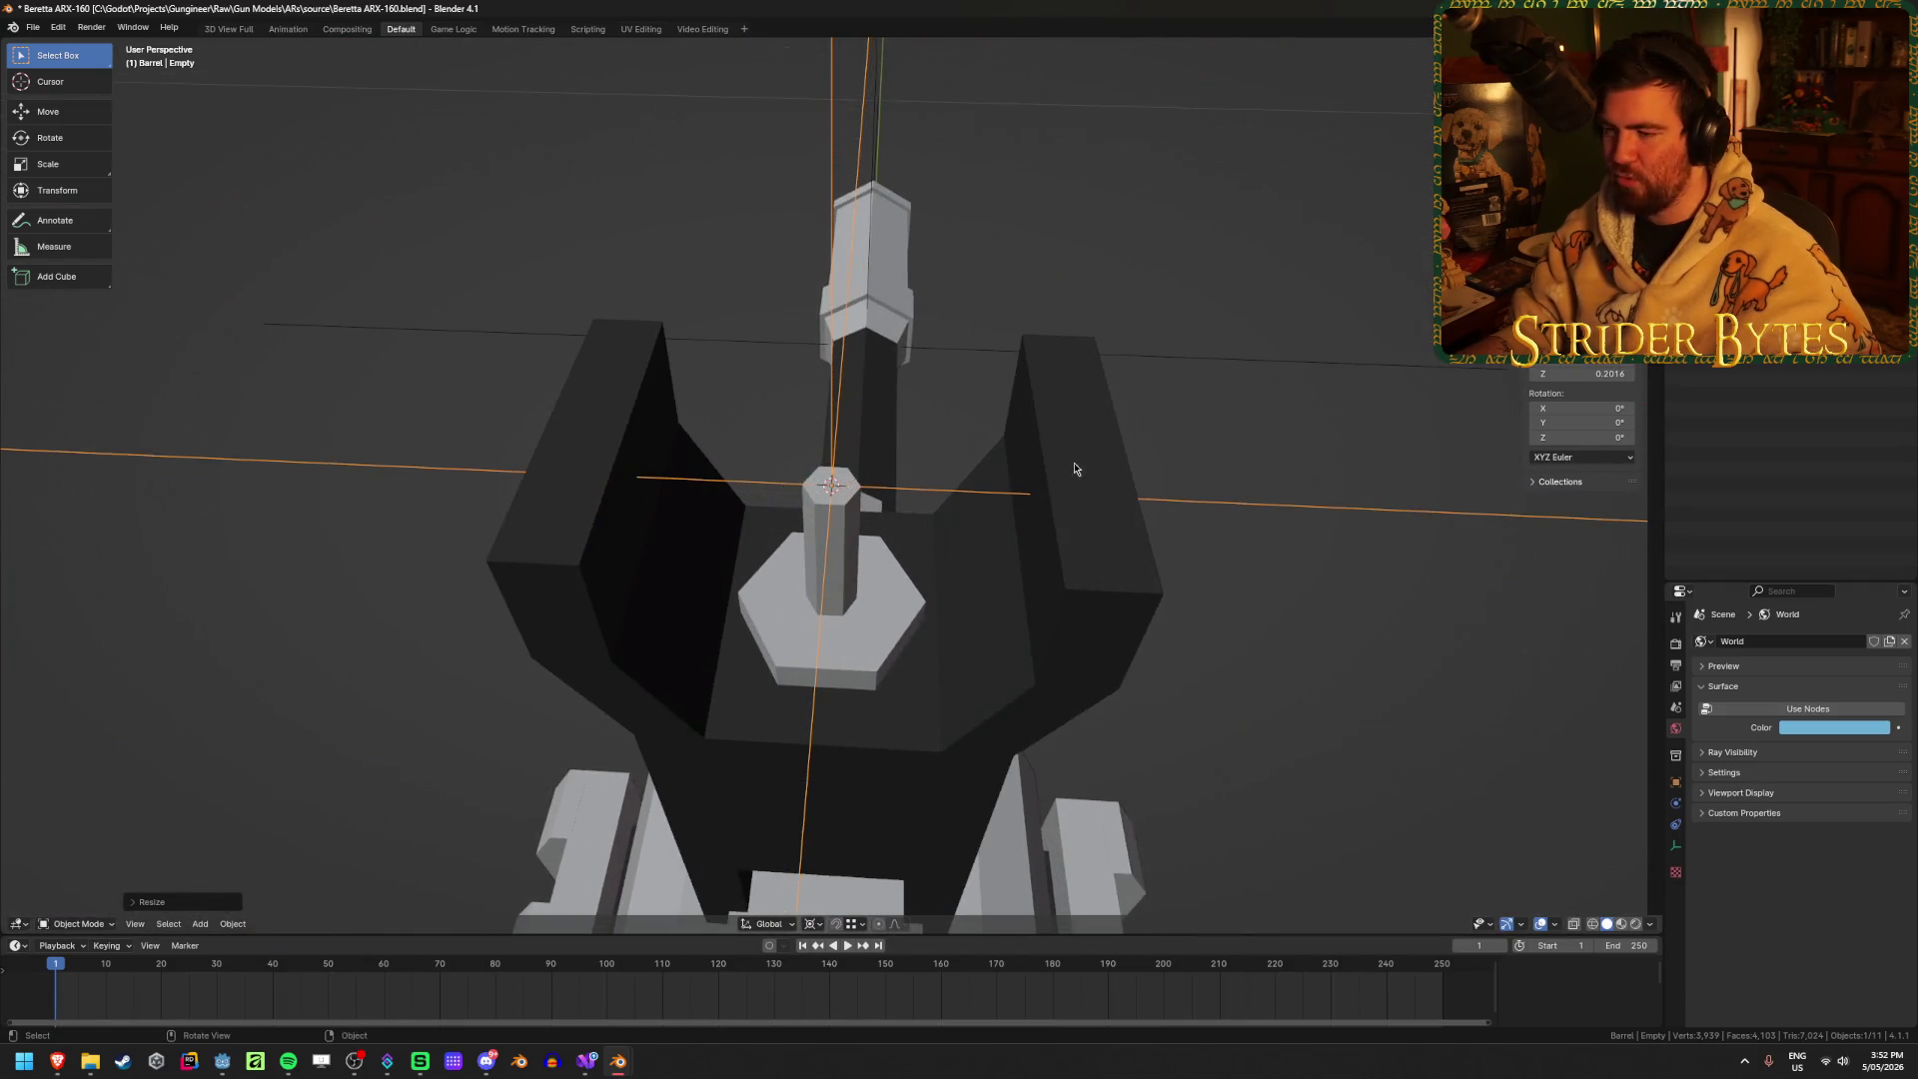
scroll(1074, 470, "down", 1)
middle_click_drag(1245, 355, 1094, 363)
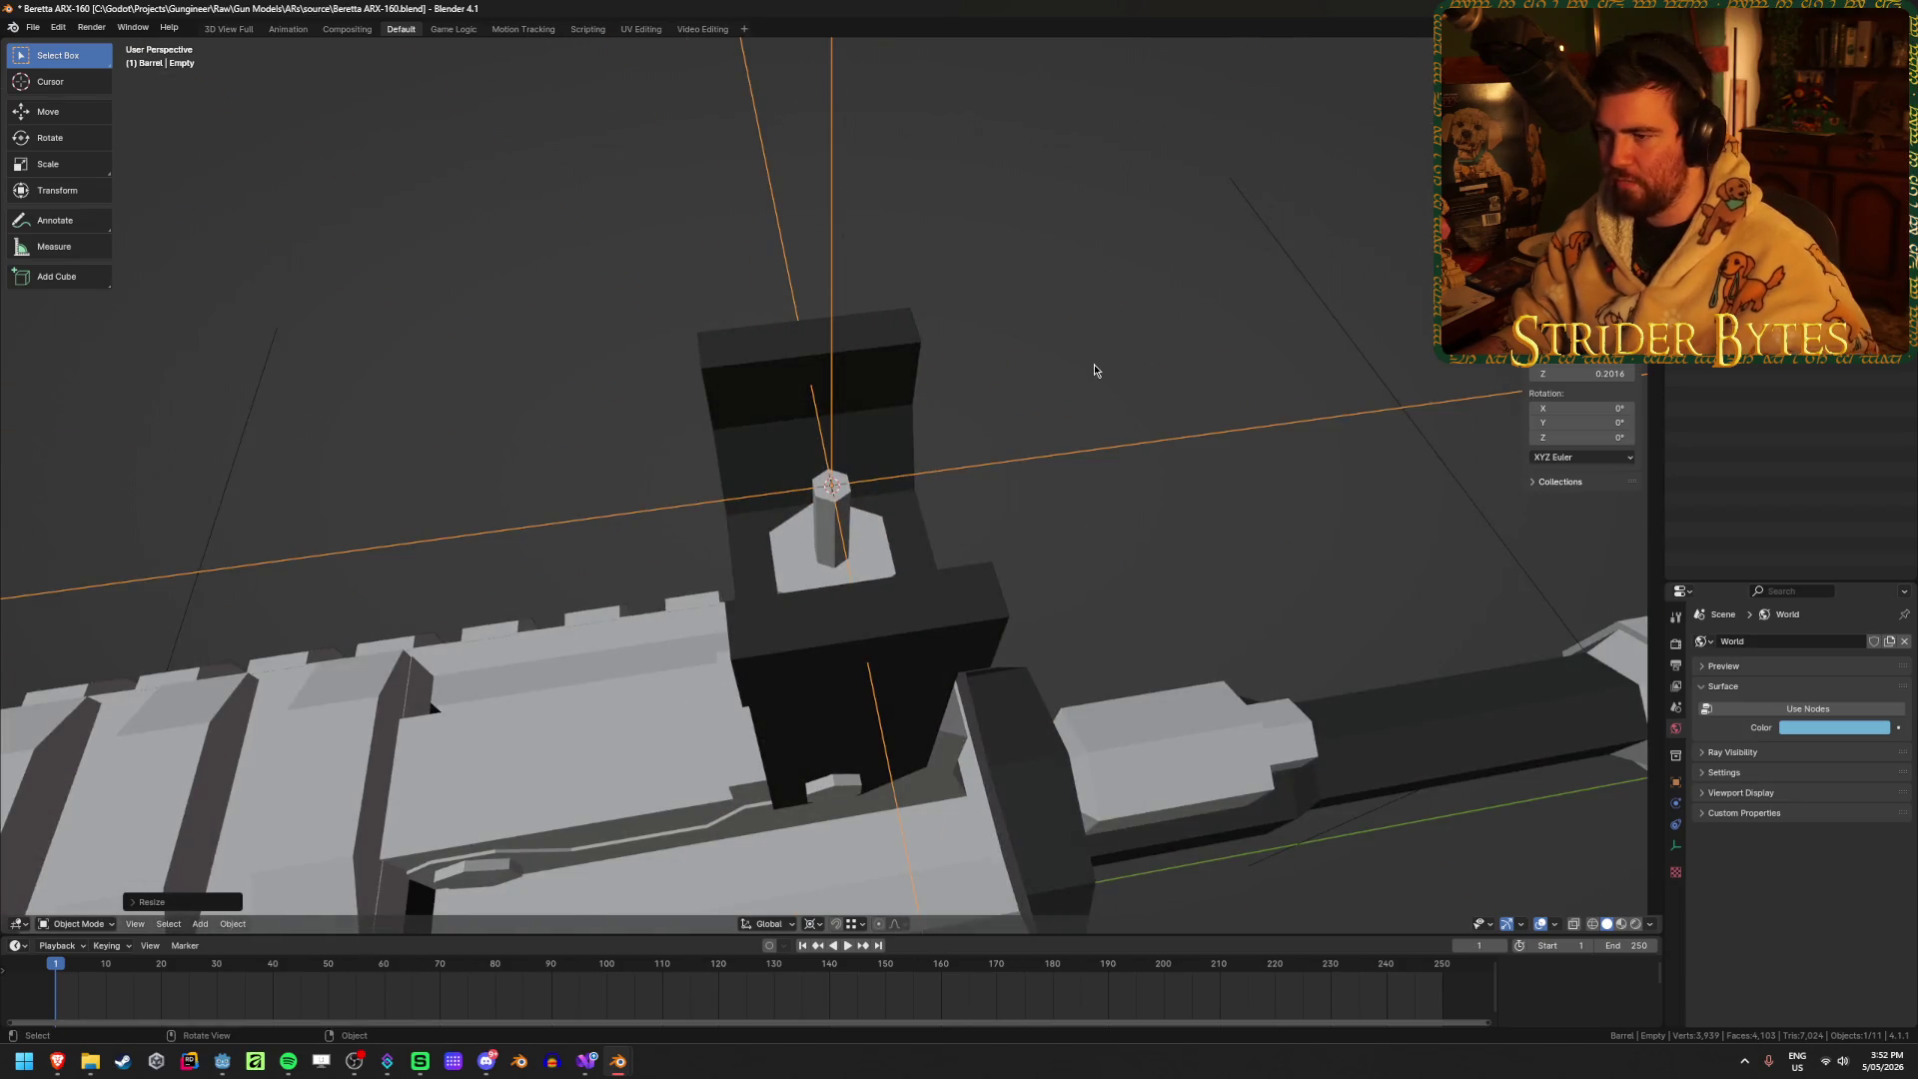
key("F2")
type("AimP")
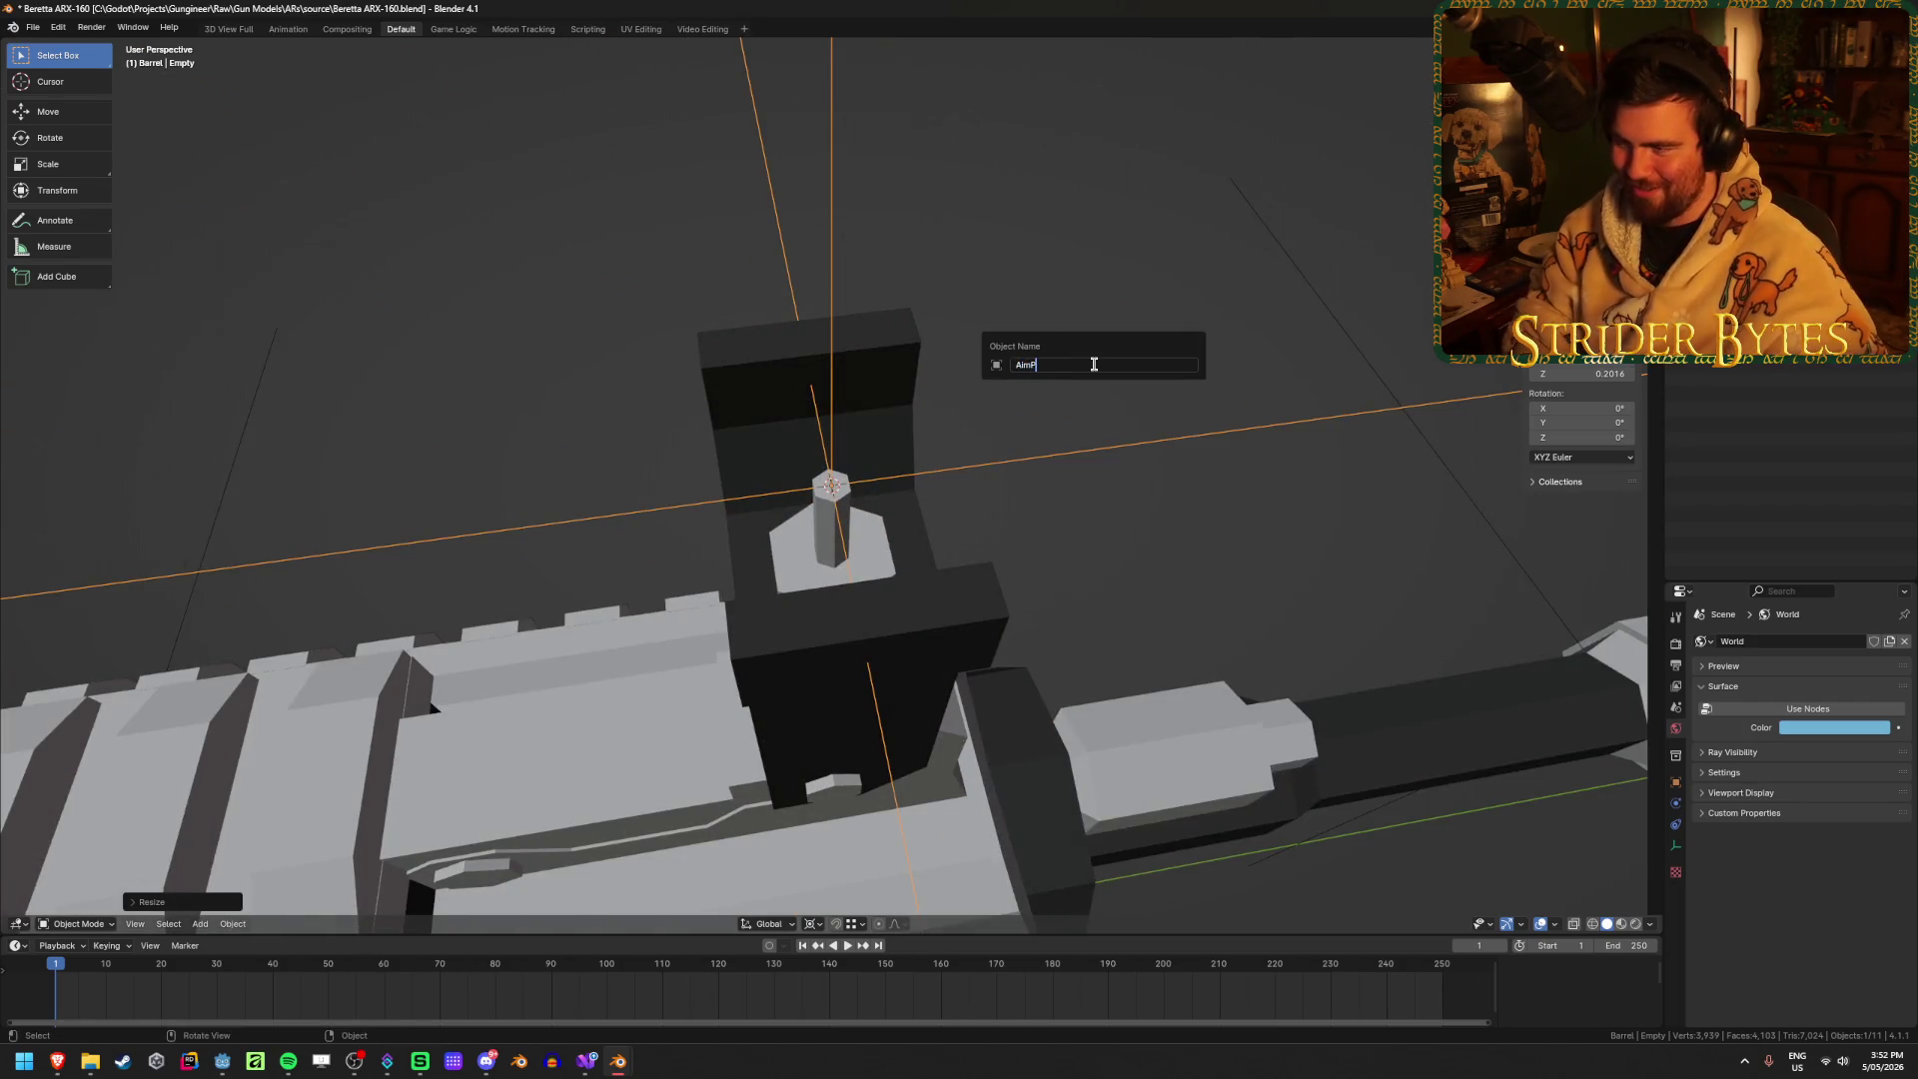
type("oint")
key("Return")
scroll(1086, 346, "down", 2)
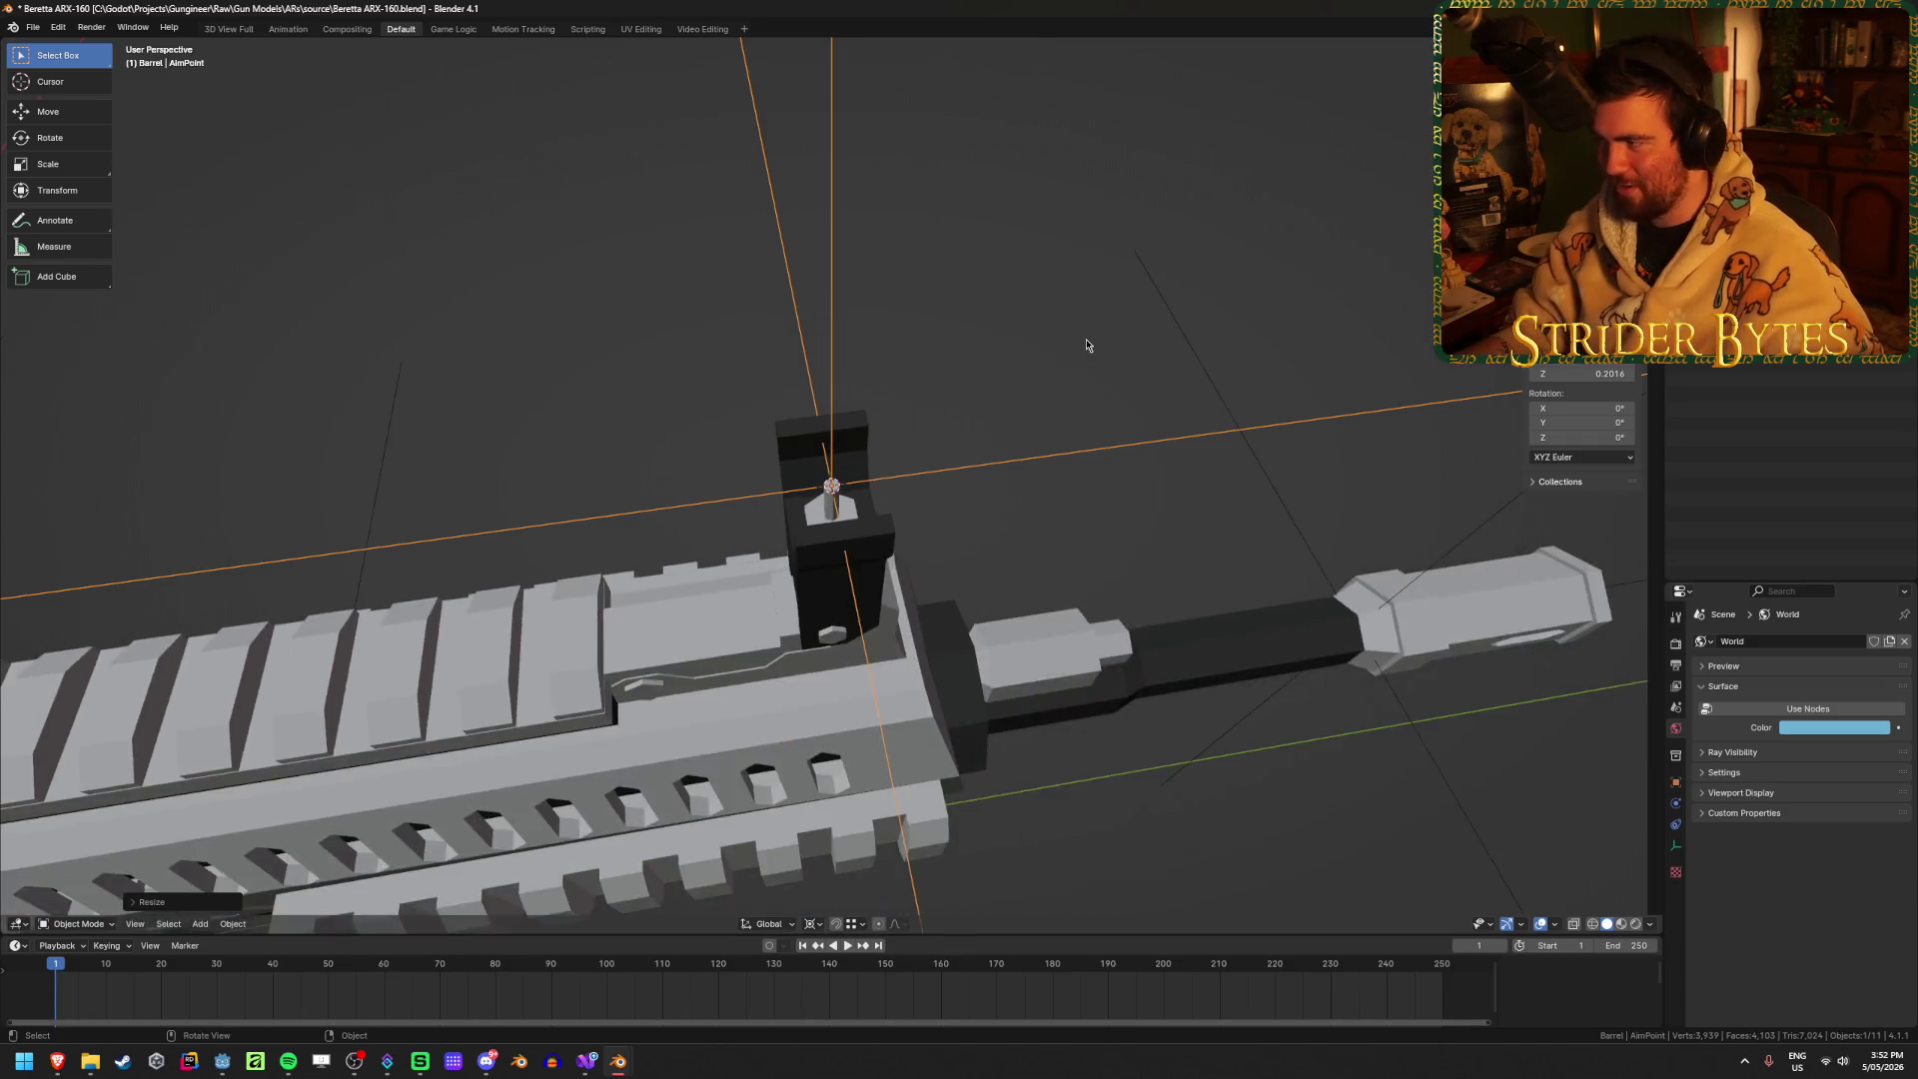
scroll(1086, 346, "down", 2)
mouse_move(1085, 344)
middle_mouse_down()
mouse_move(924, 430)
mouse_move(1010, 415)
mouse_move(967, 419)
mouse_move(1031, 437)
mouse_move(877, 540)
mouse_move(698, 299)
mouse_move(629, 394)
middle_mouse_up()
scroll(1039, 370, "up", 3)
Step: Parent the AimPoint empty to the barrel object
left_click(821, 559, "shift")
key("ctrl+p")
left_click(821, 562)
scroll(629, 394, "up", 4)
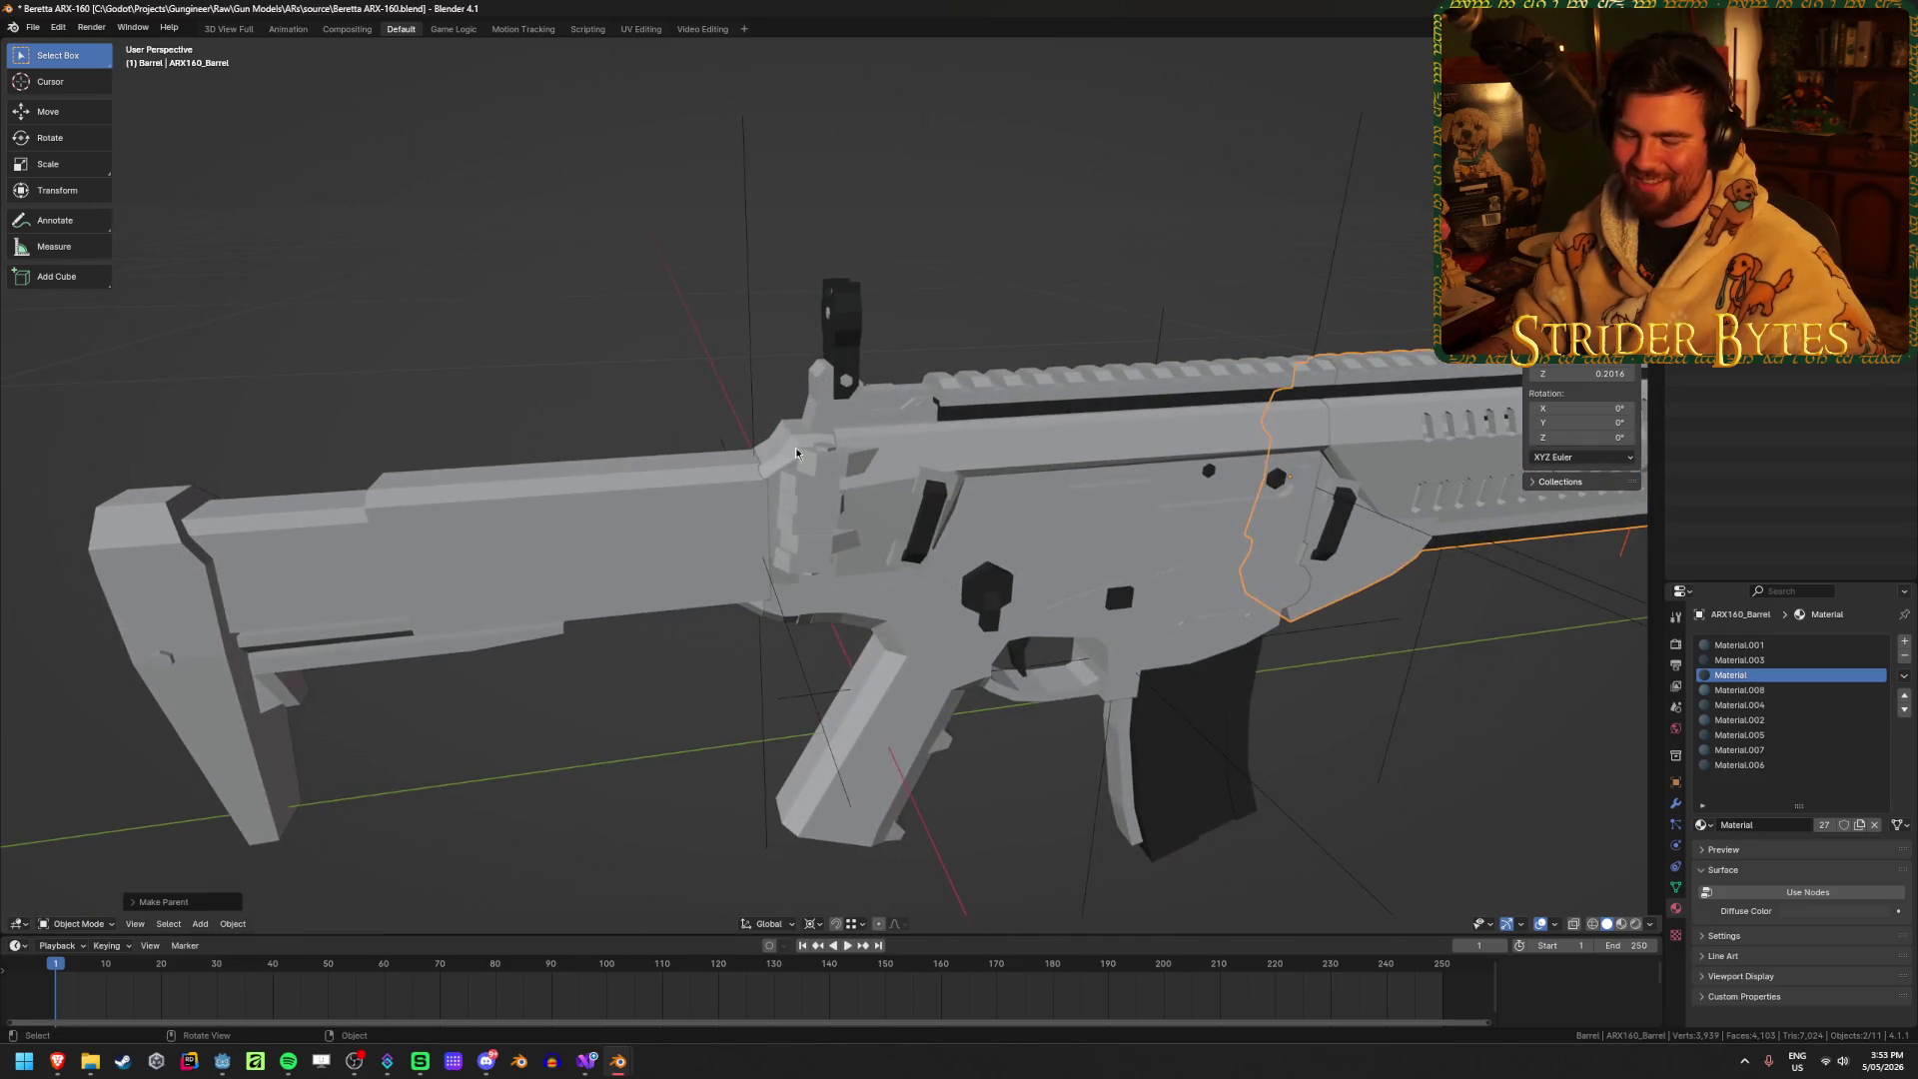
Step: Select StockAttach and the other attachment empties with the receiver as active, then clear the selection
left_click(796, 453)
middle_click_drag(796, 453, 579, 434, "shift")
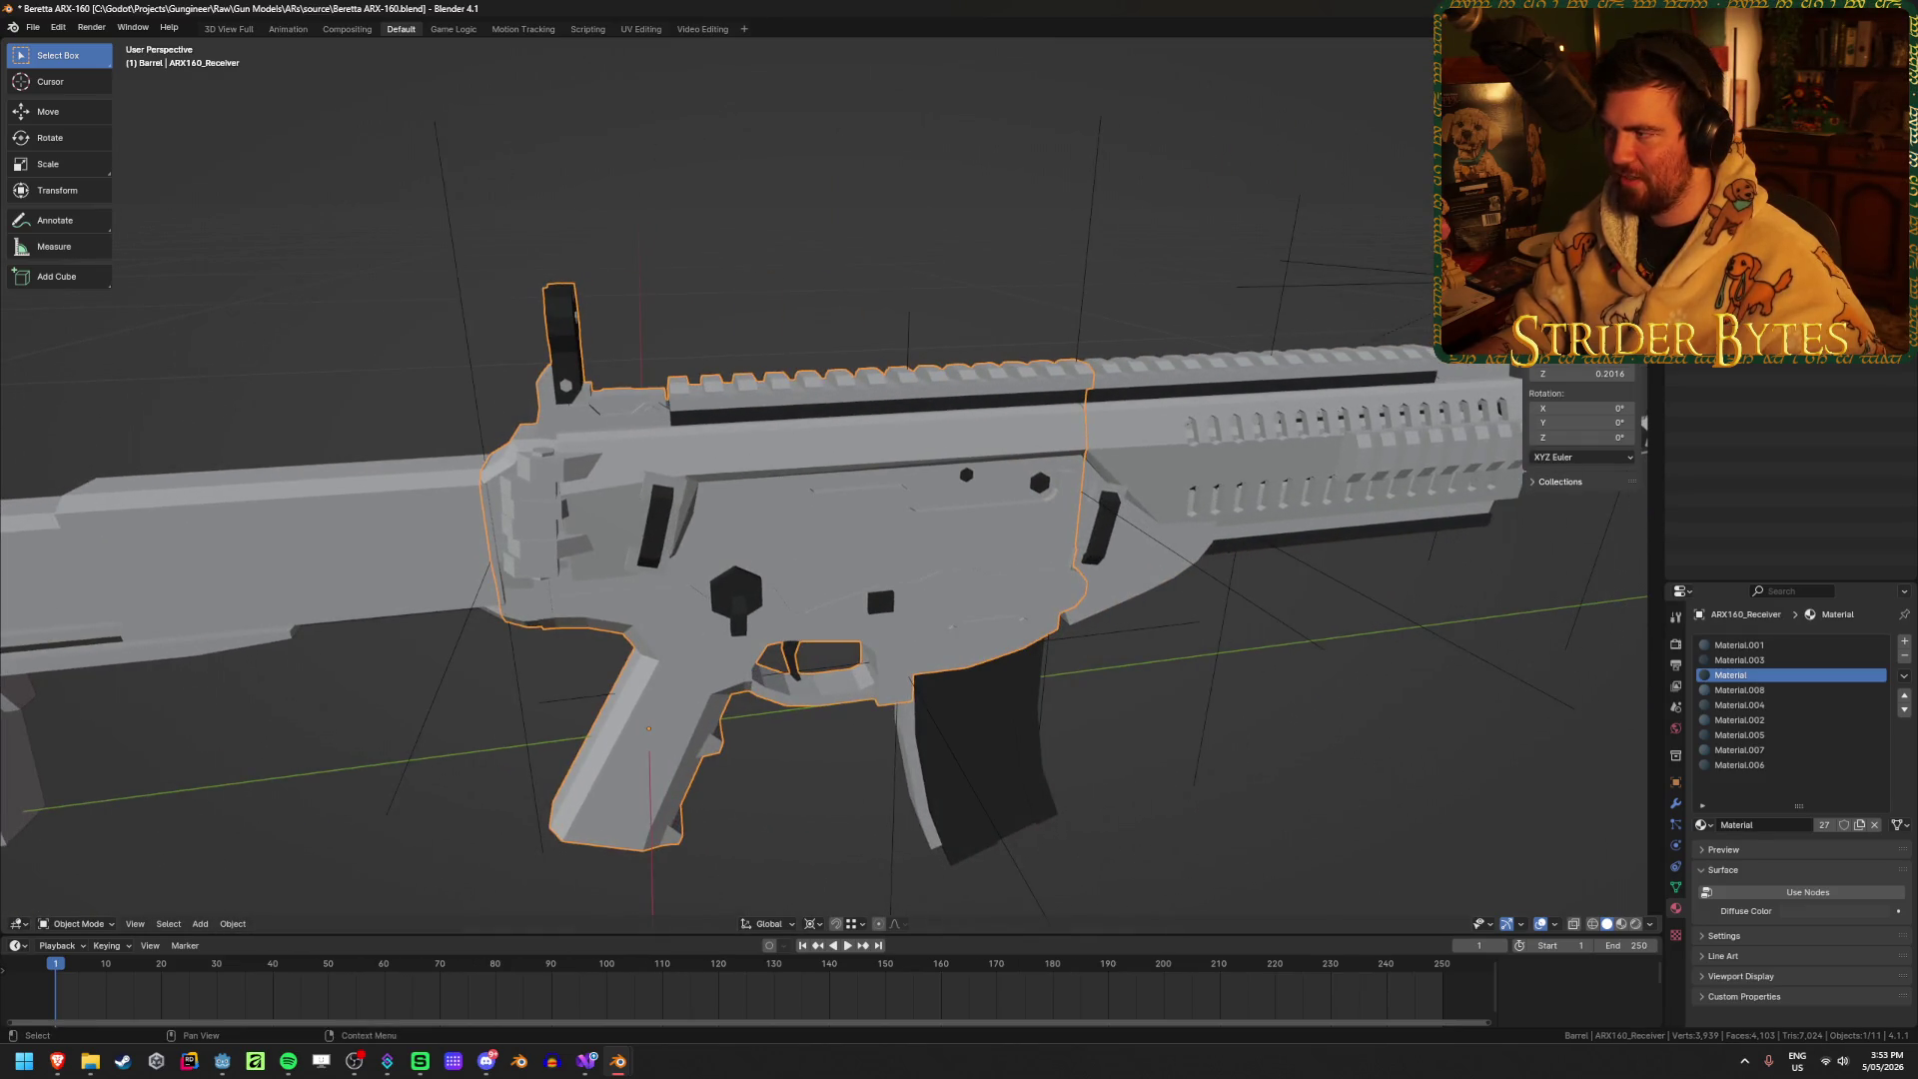
left_click(1676, 728)
left_click(489, 529)
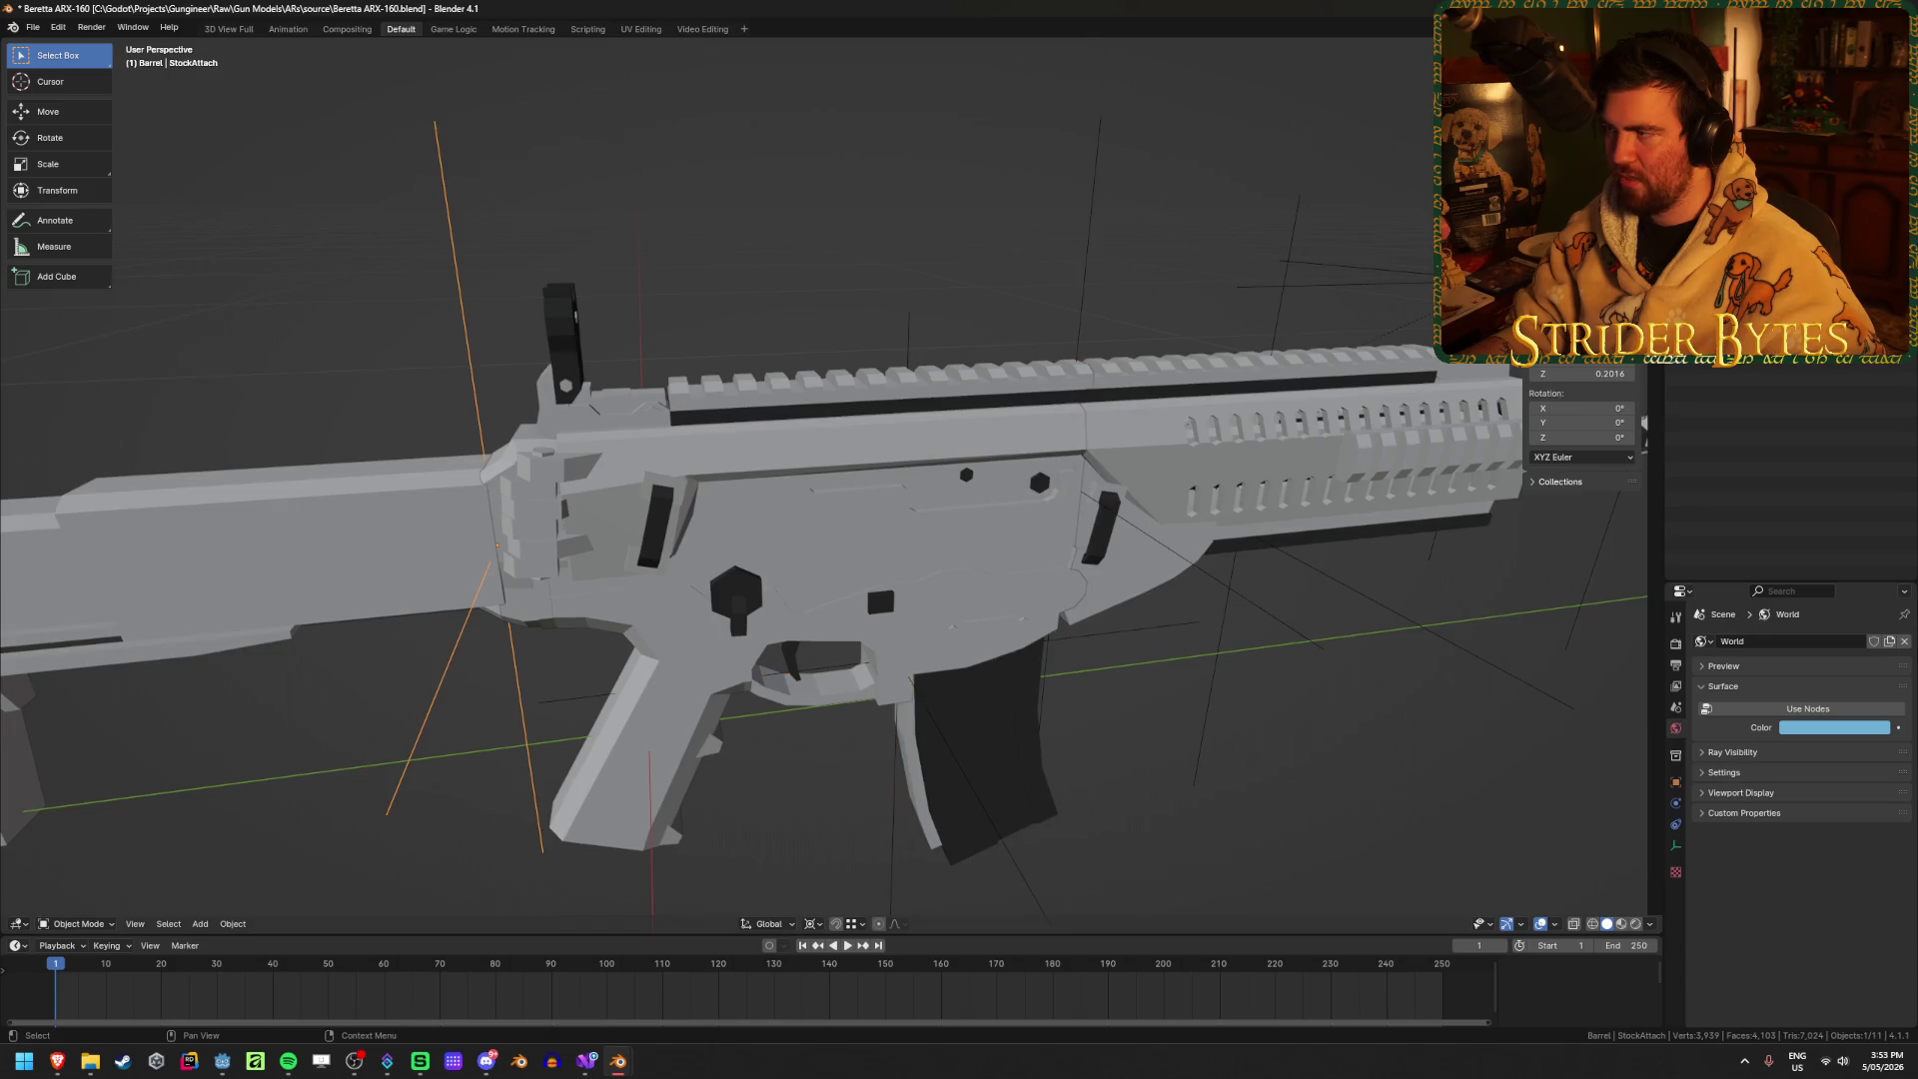
left_click(898, 658, "shift")
left_click(1064, 481, "shift")
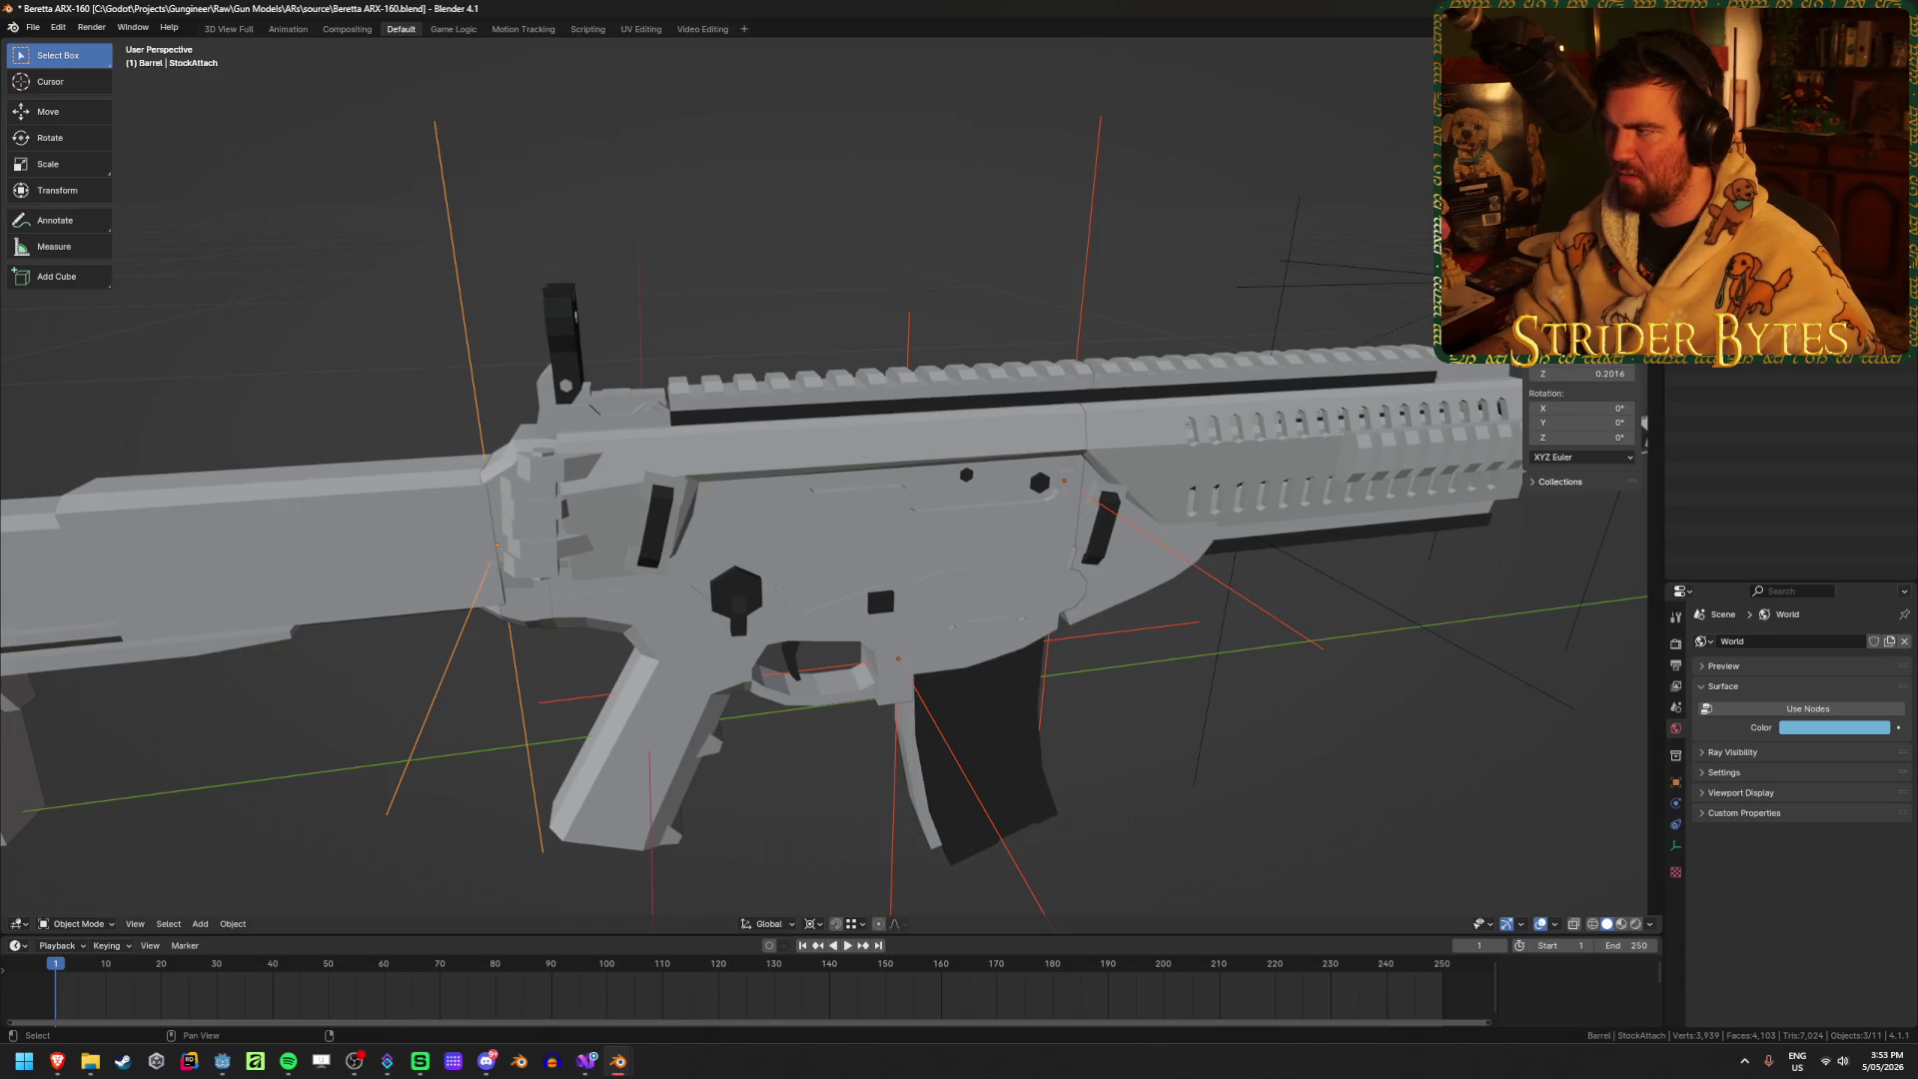
left_click(889, 424, "shift")
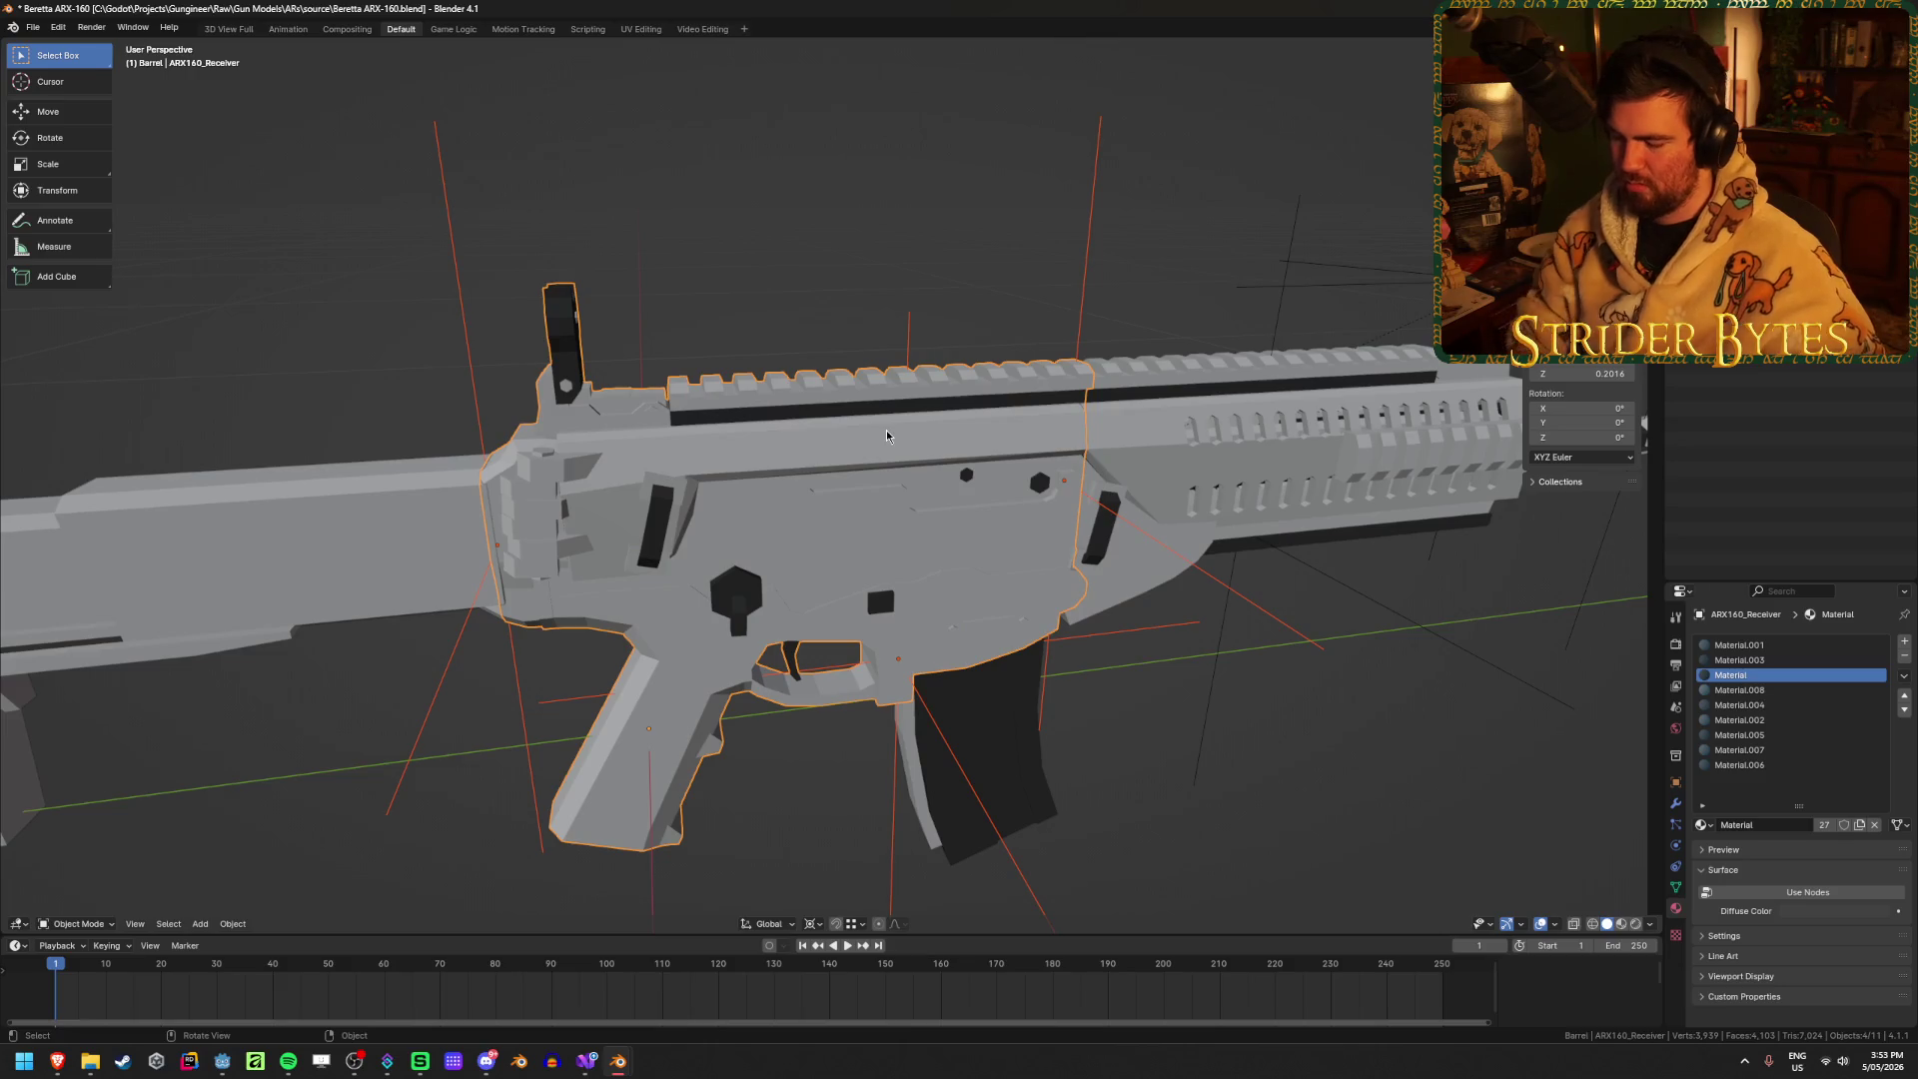
right_click(886, 436)
key("alt+a")
Step: With X-ray on in the receiver's Edit Mode, snap the 3D cursor onto the top rail
scroll(811, 458, "down", 5)
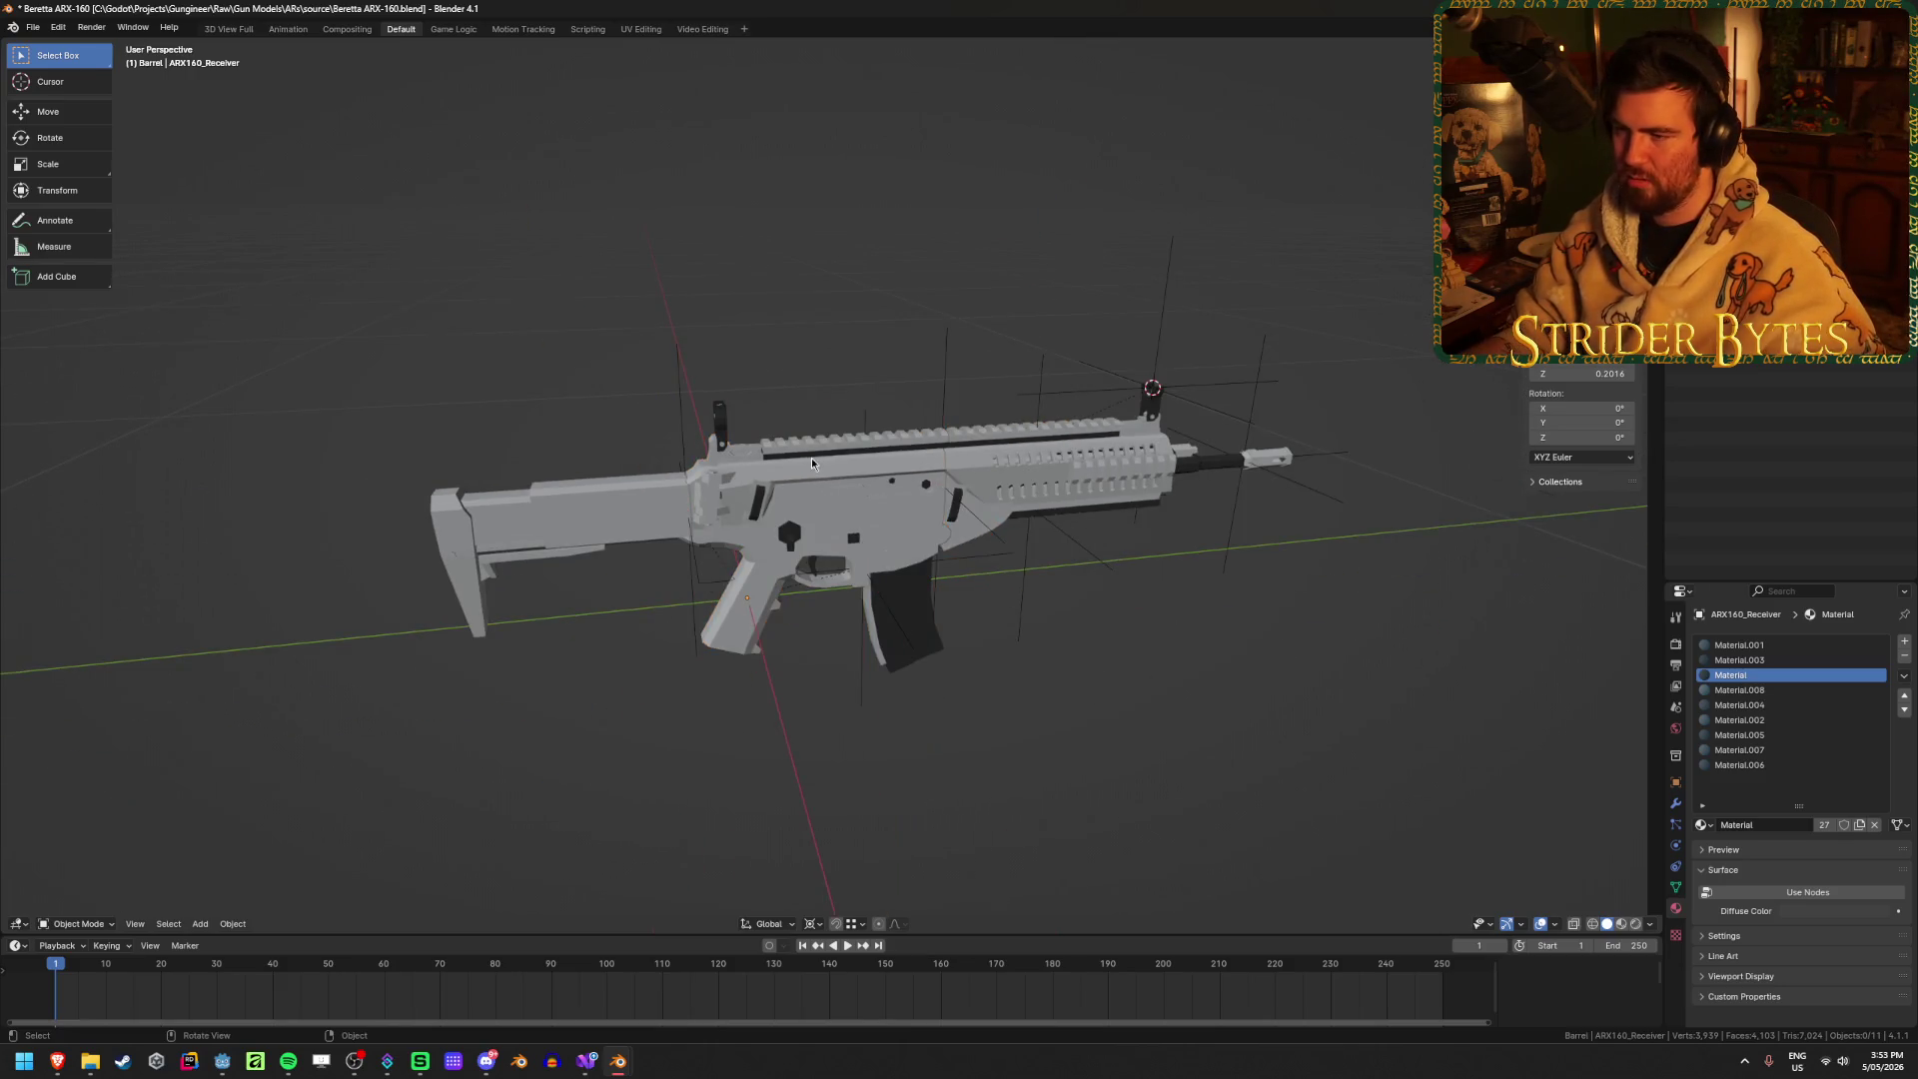
scroll(811, 457, "up", 5)
key("Tab")
scroll(718, 355, "up", 3)
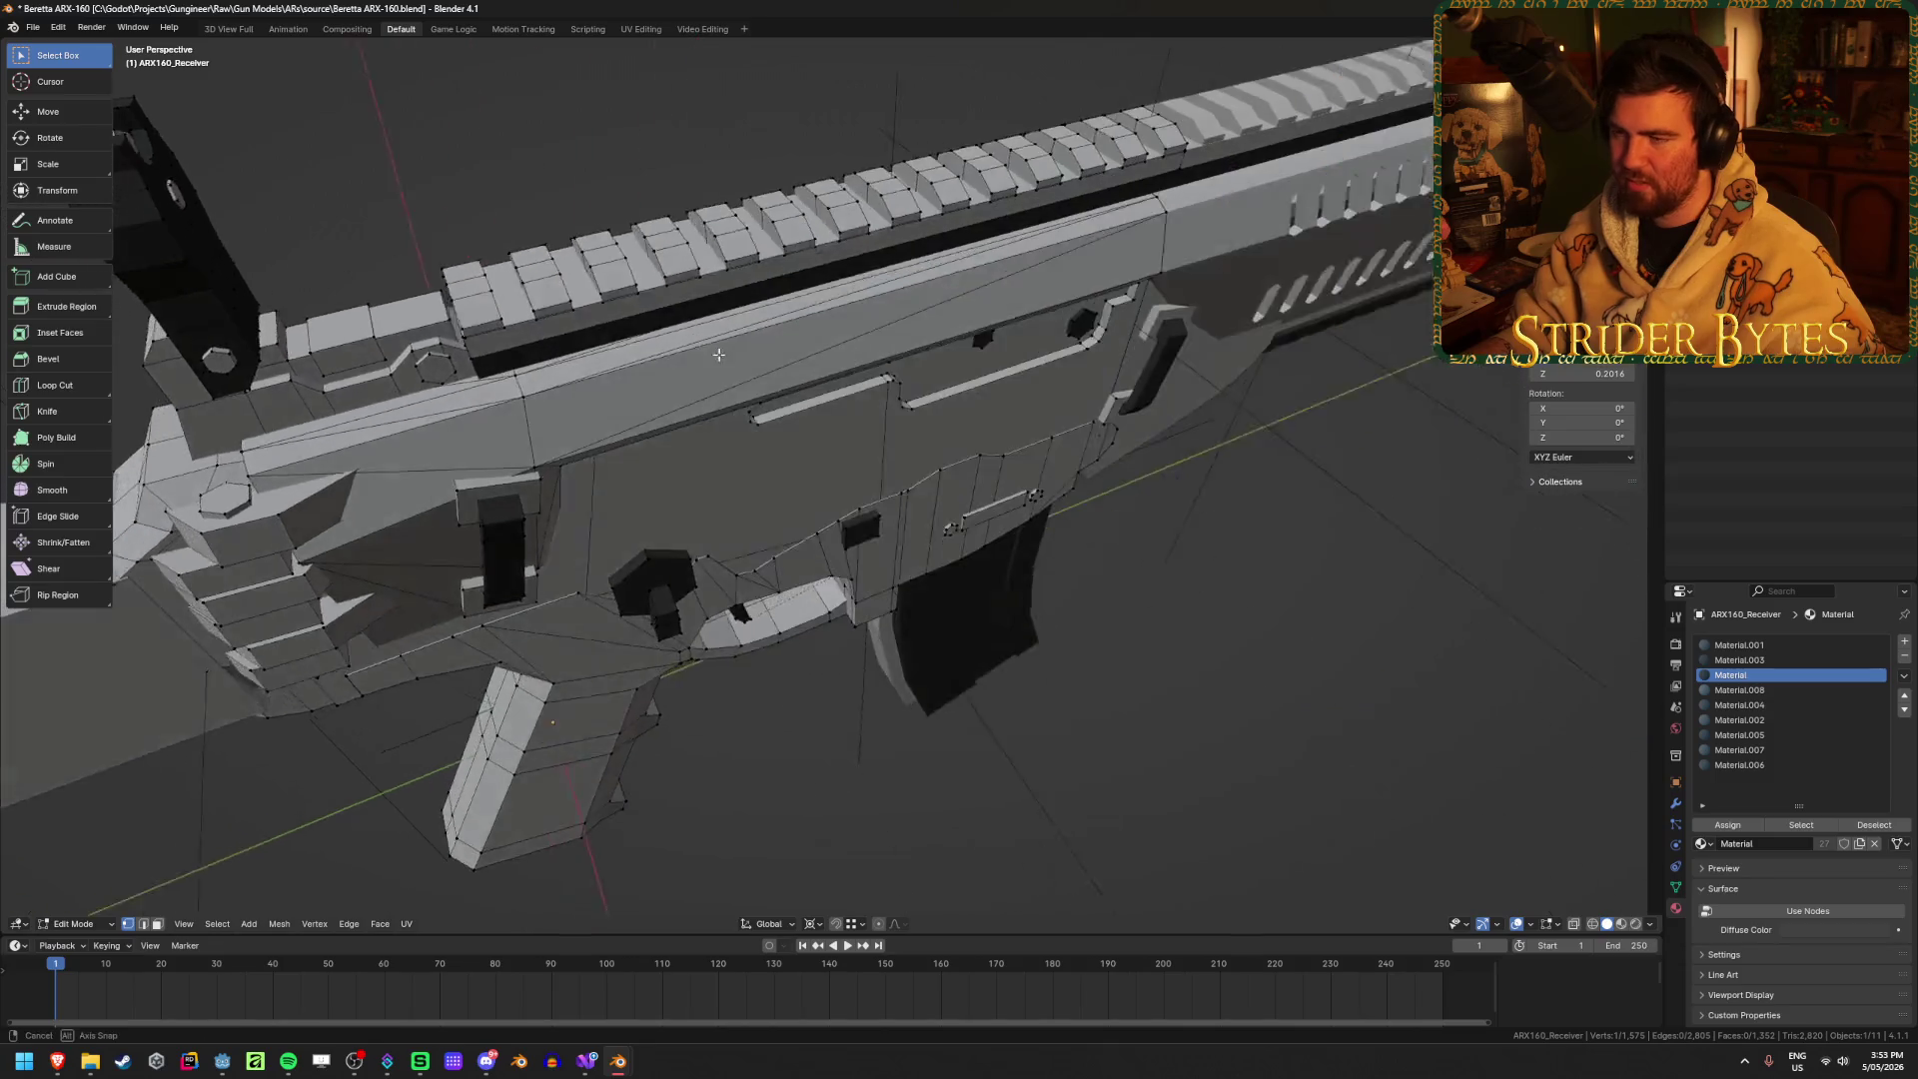
middle_click_drag(718, 354, 734, 310)
key("alt+z")
key("alt+z")
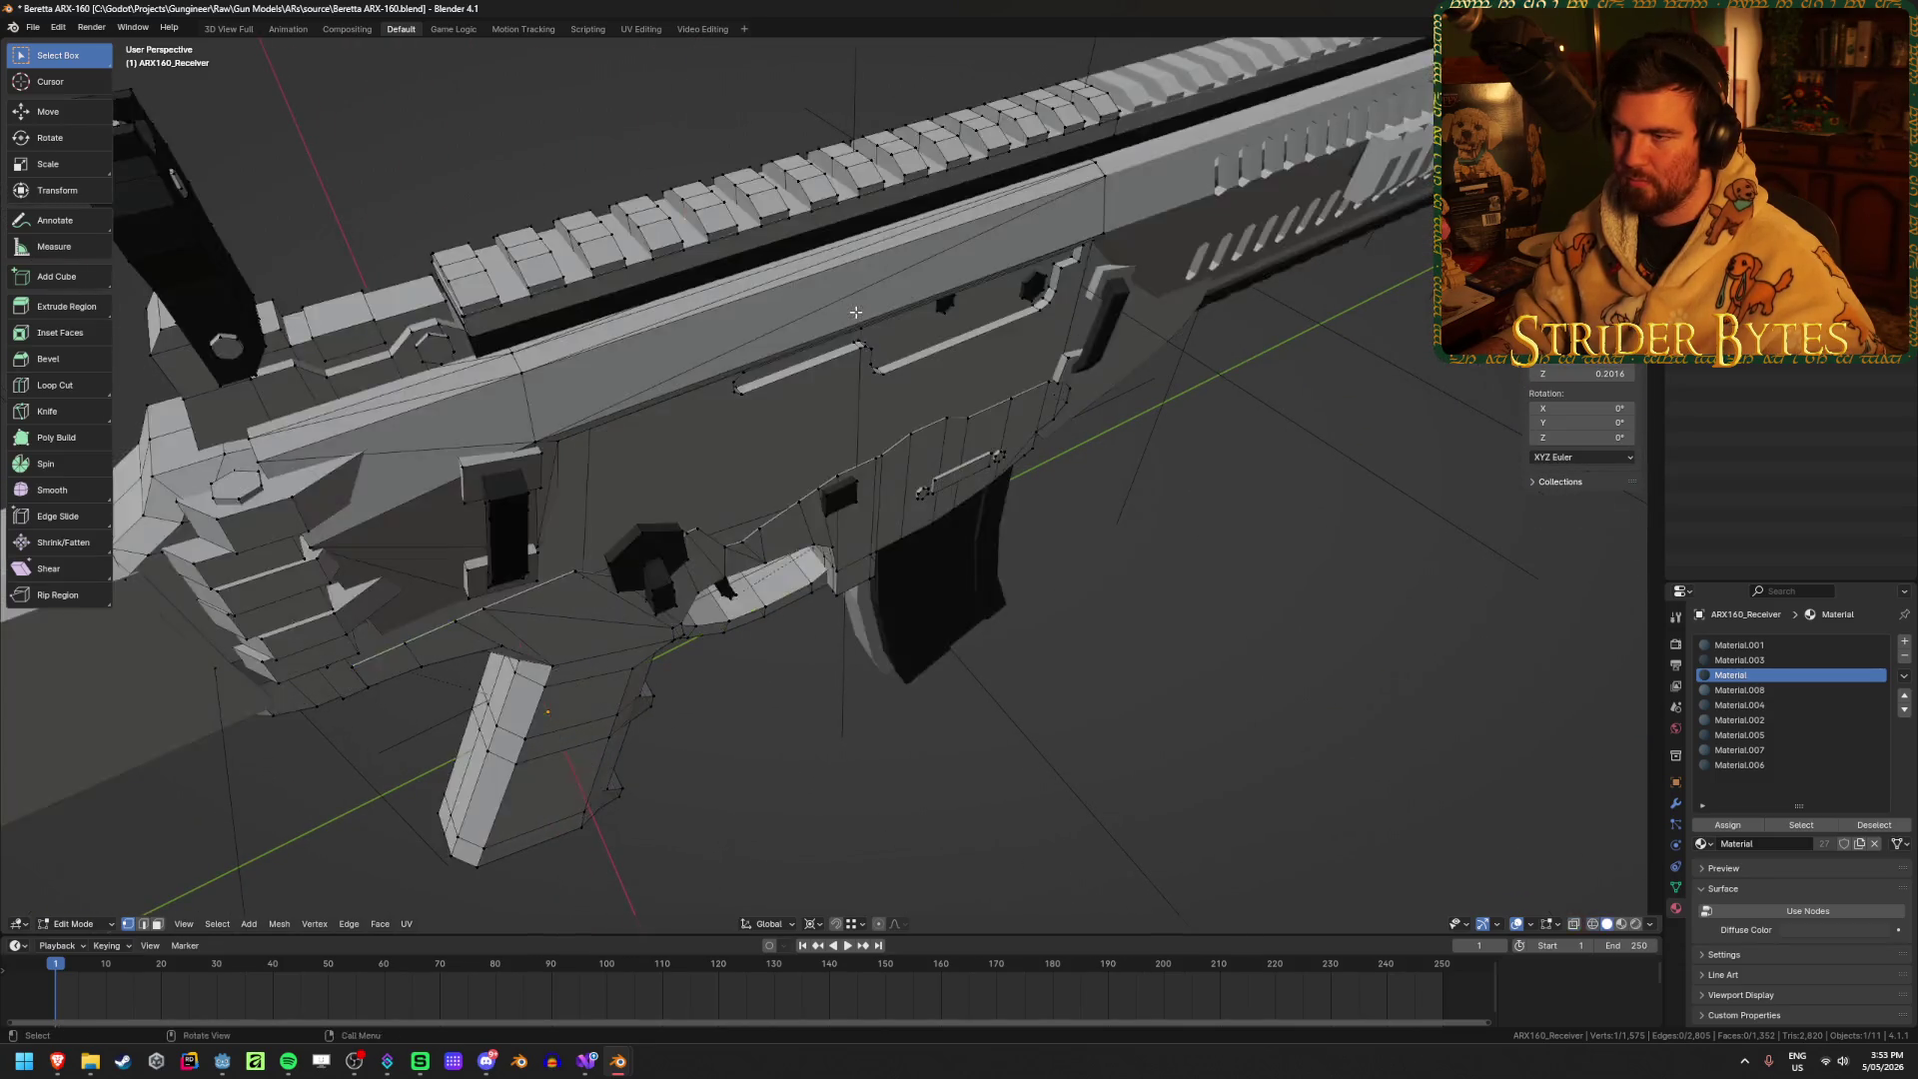
middle_click_drag(679, 231, 806, 291)
key("shift+s")
left_click(804, 372)
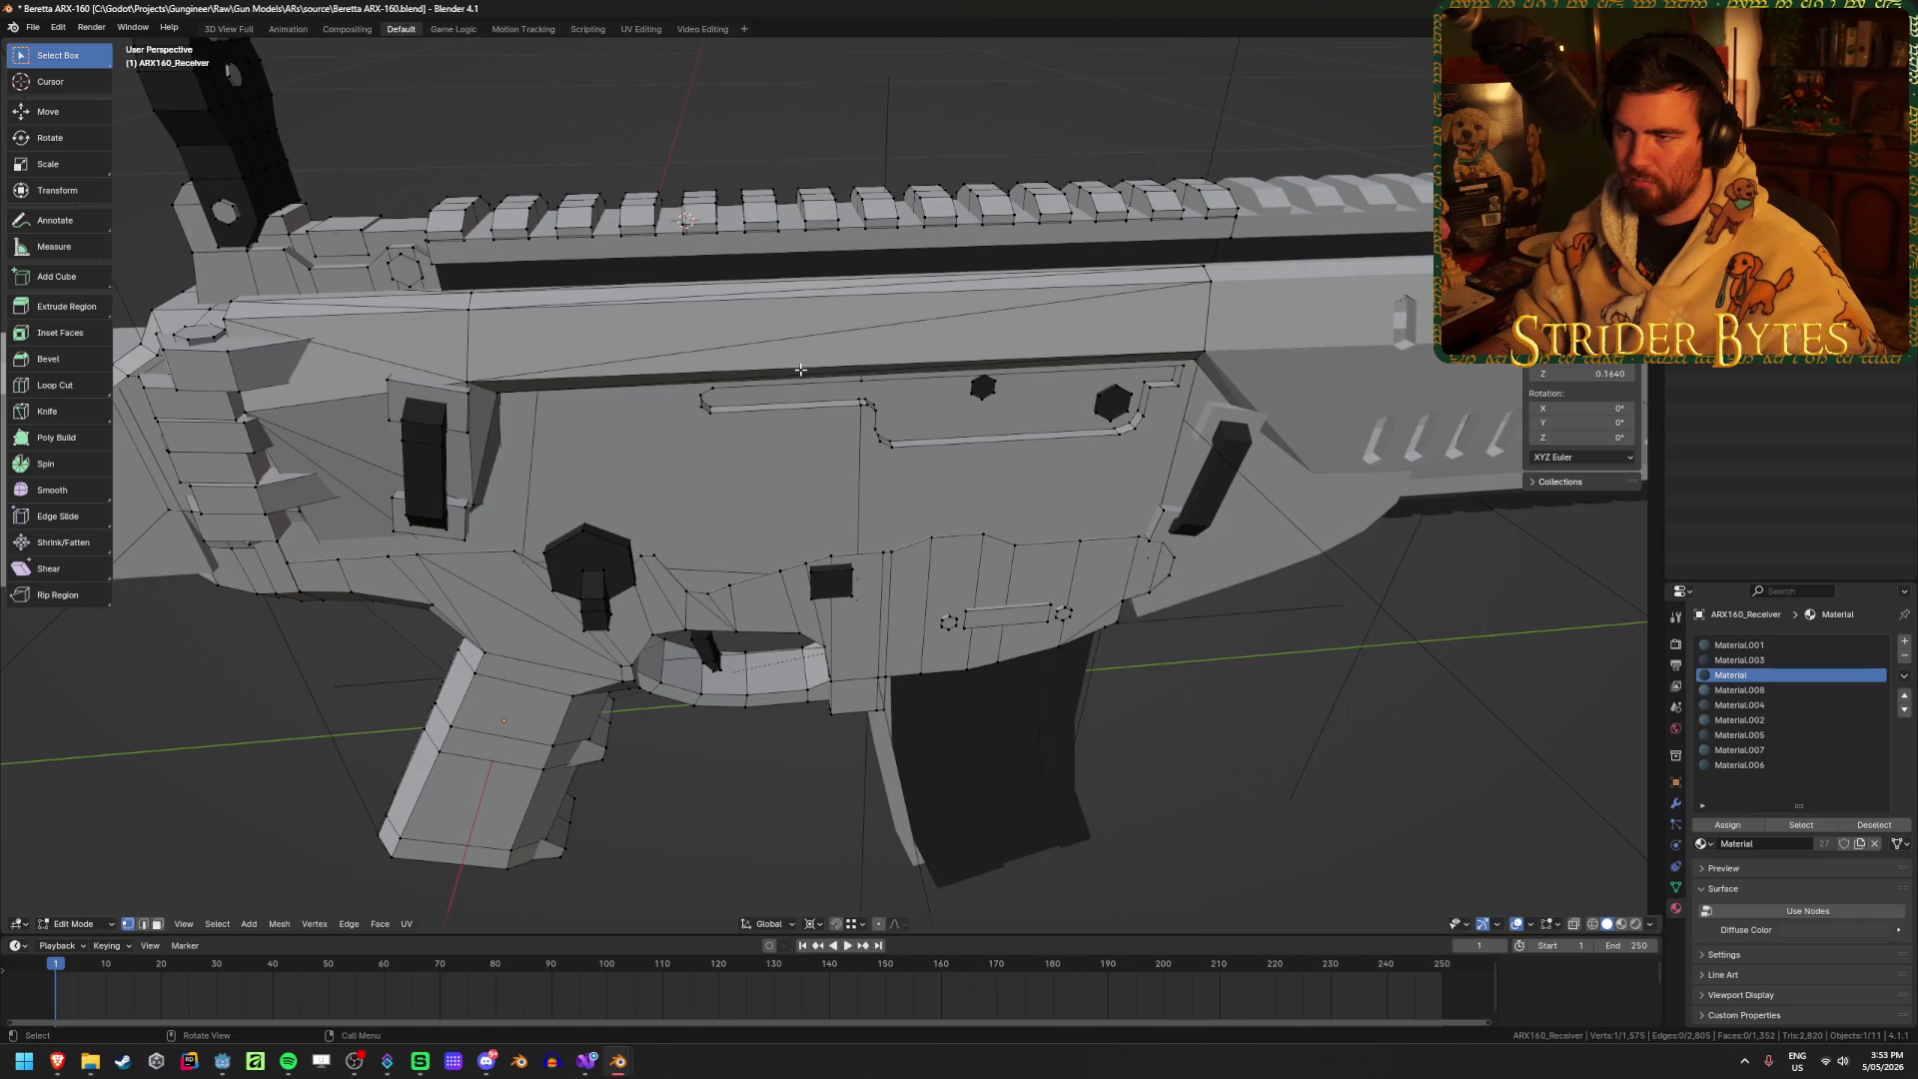
key("Tab")
middle_click_drag(839, 409, 846, 472)
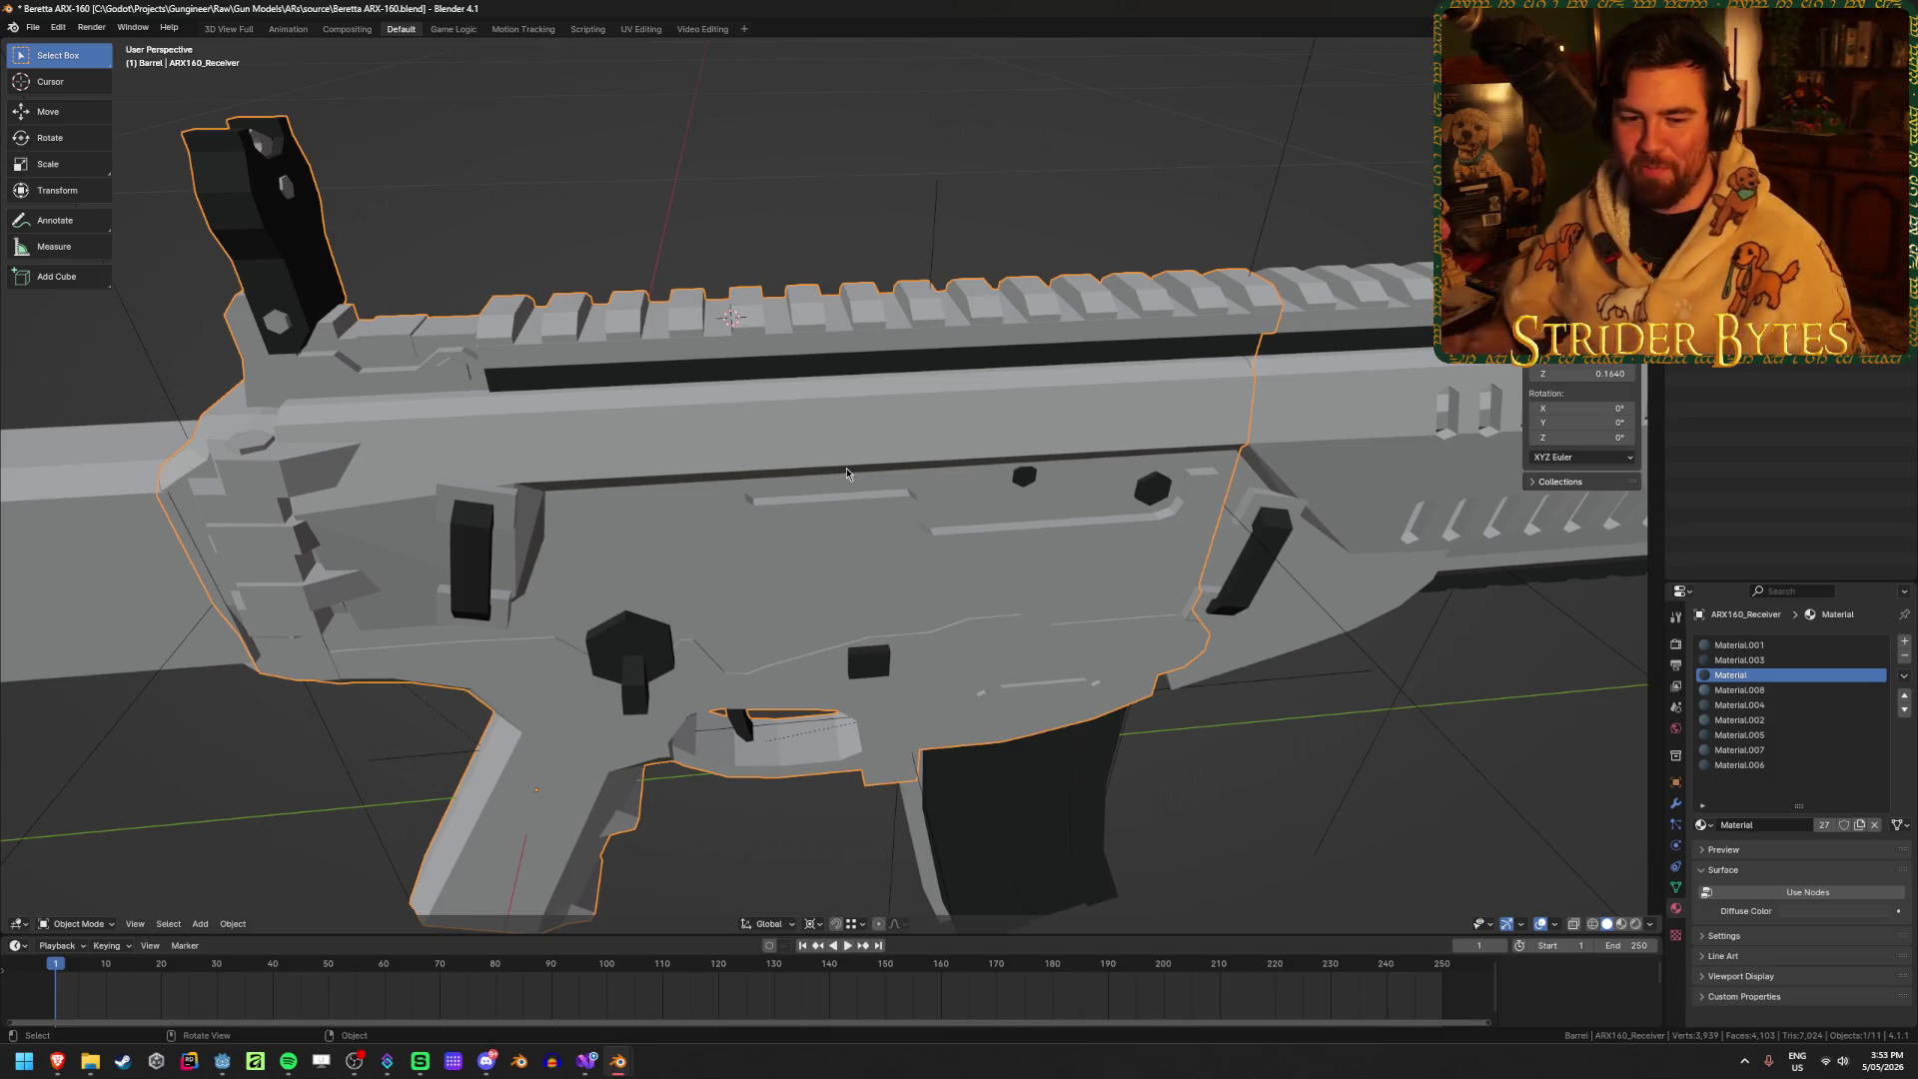
Step: Add a Plain Axes empty on the rail, shrink it, and apply its scale
key("shift+a")
mouse_move(841, 446)
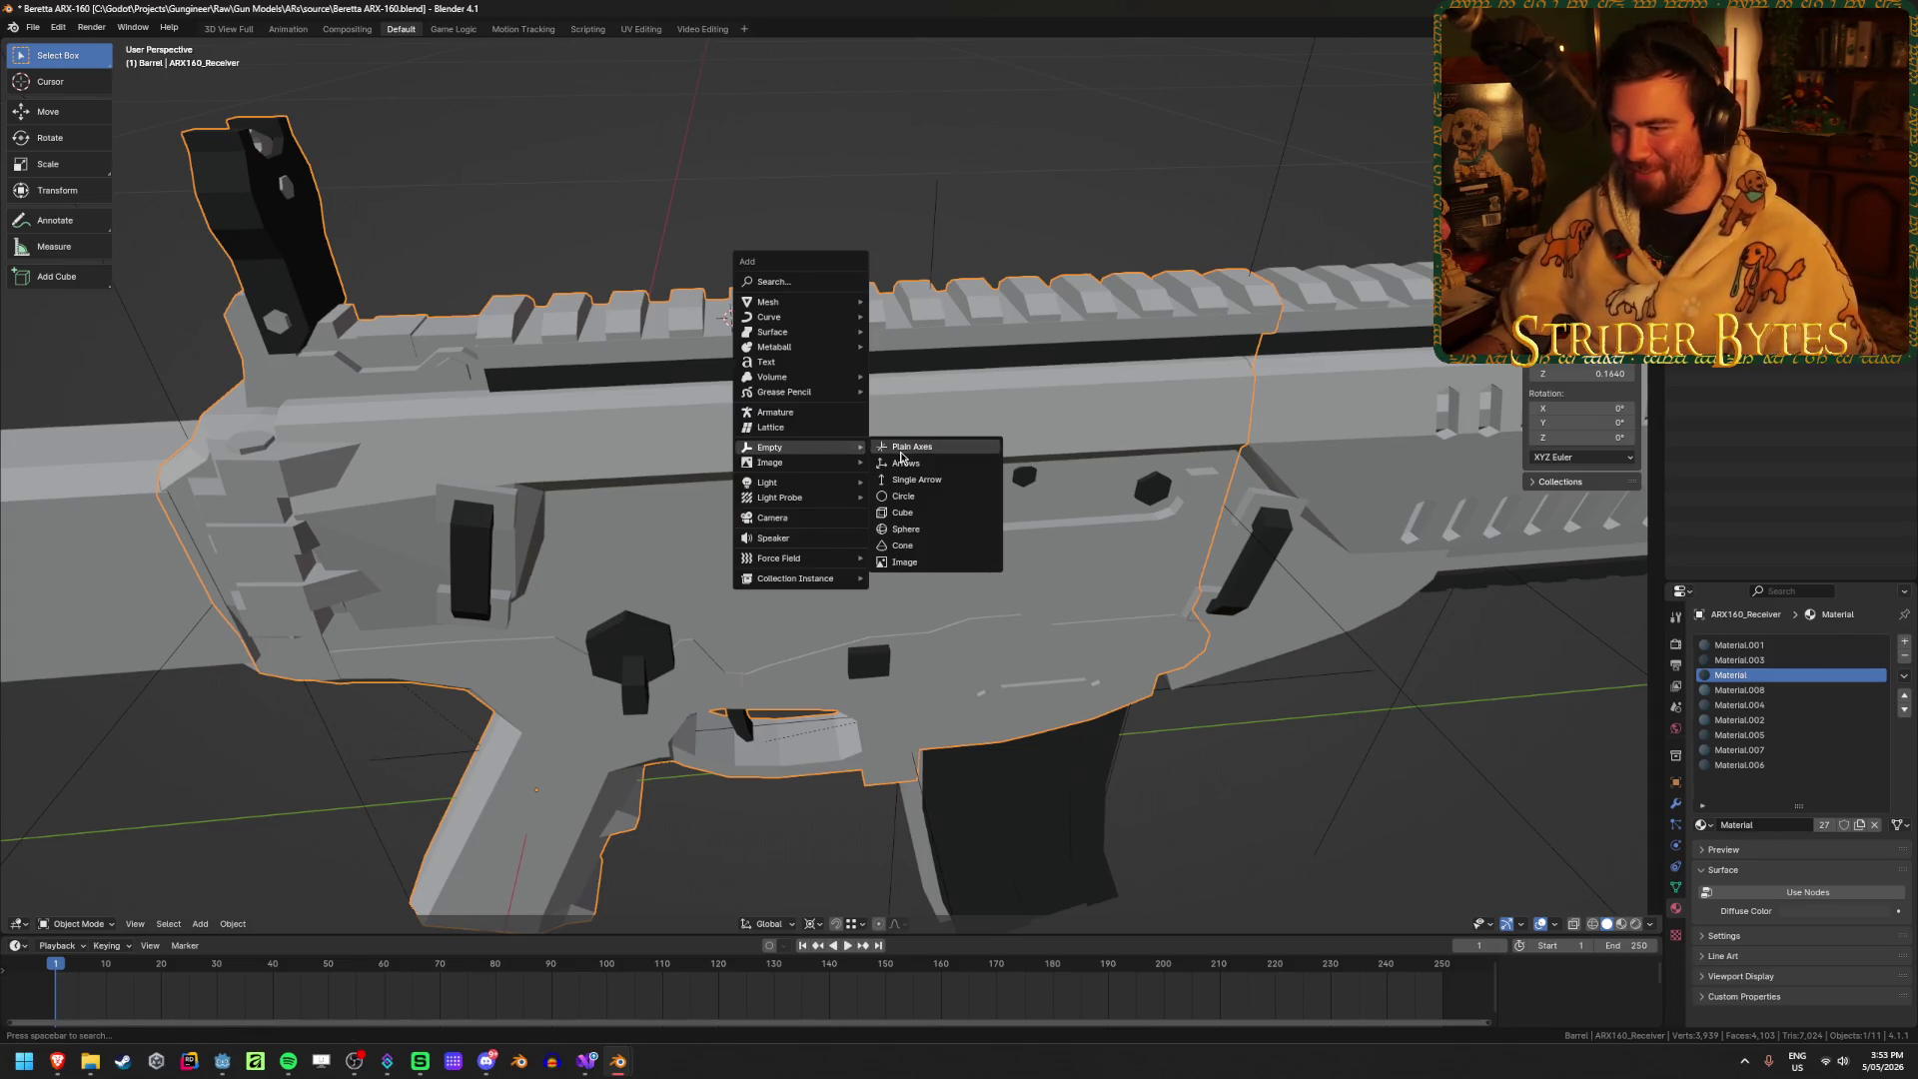
left_click(902, 449)
key("KP_3")
mouse_move(907, 470)
middle_mouse_down()
mouse_move(751, 460)
mouse_move(852, 506)
mouse_move(1382, 415)
middle_mouse_up()
key("s")
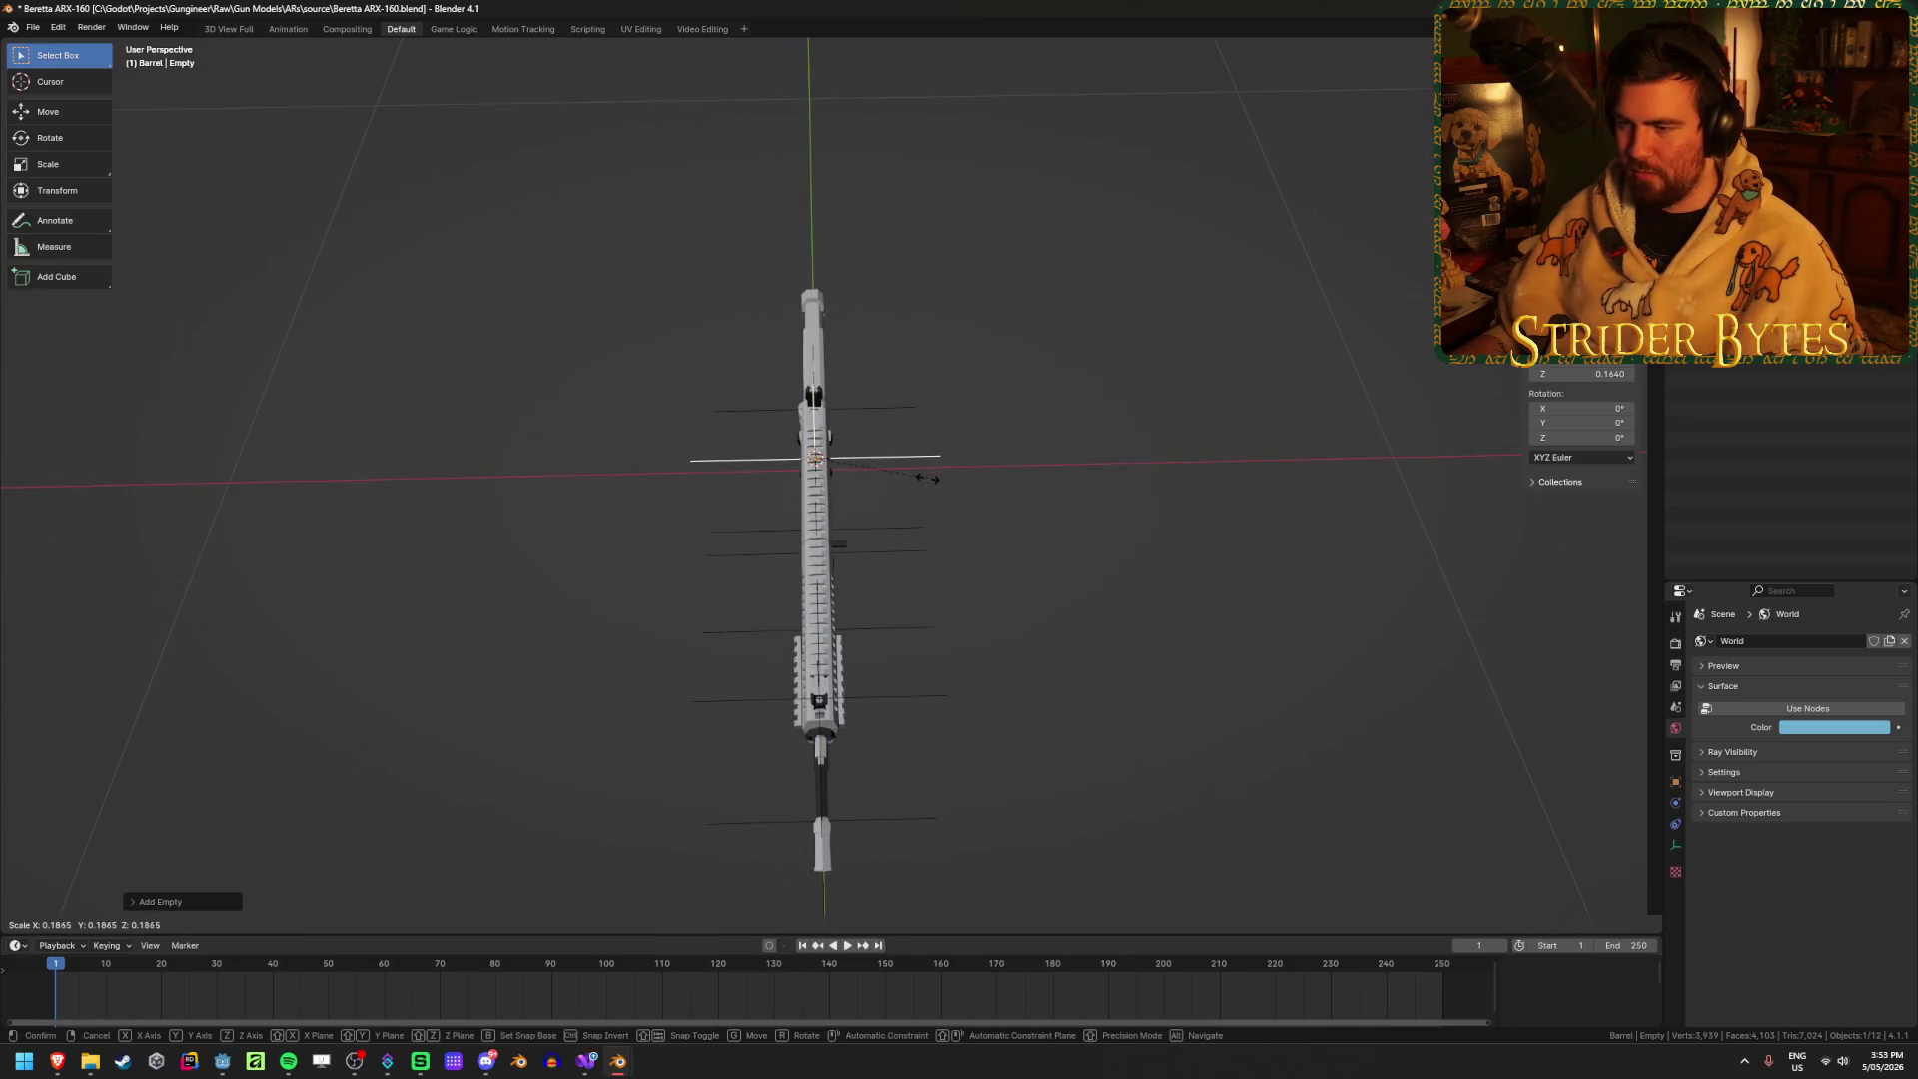
left_click(912, 484)
scroll(912, 484, "up", 5)
mouse_move(998, 518)
middle_mouse_down()
mouse_move(928, 483)
mouse_move(1048, 470)
mouse_move(1189, 489)
mouse_move(1153, 541)
mouse_move(1037, 482)
mouse_move(986, 431)
mouse_move(951, 437)
middle_mouse_up()
key("ctrl+a")
left_click(1153, 541)
Step: Adjust the empty's height along Z and snap it down onto the receiver rail
key("KP_3")
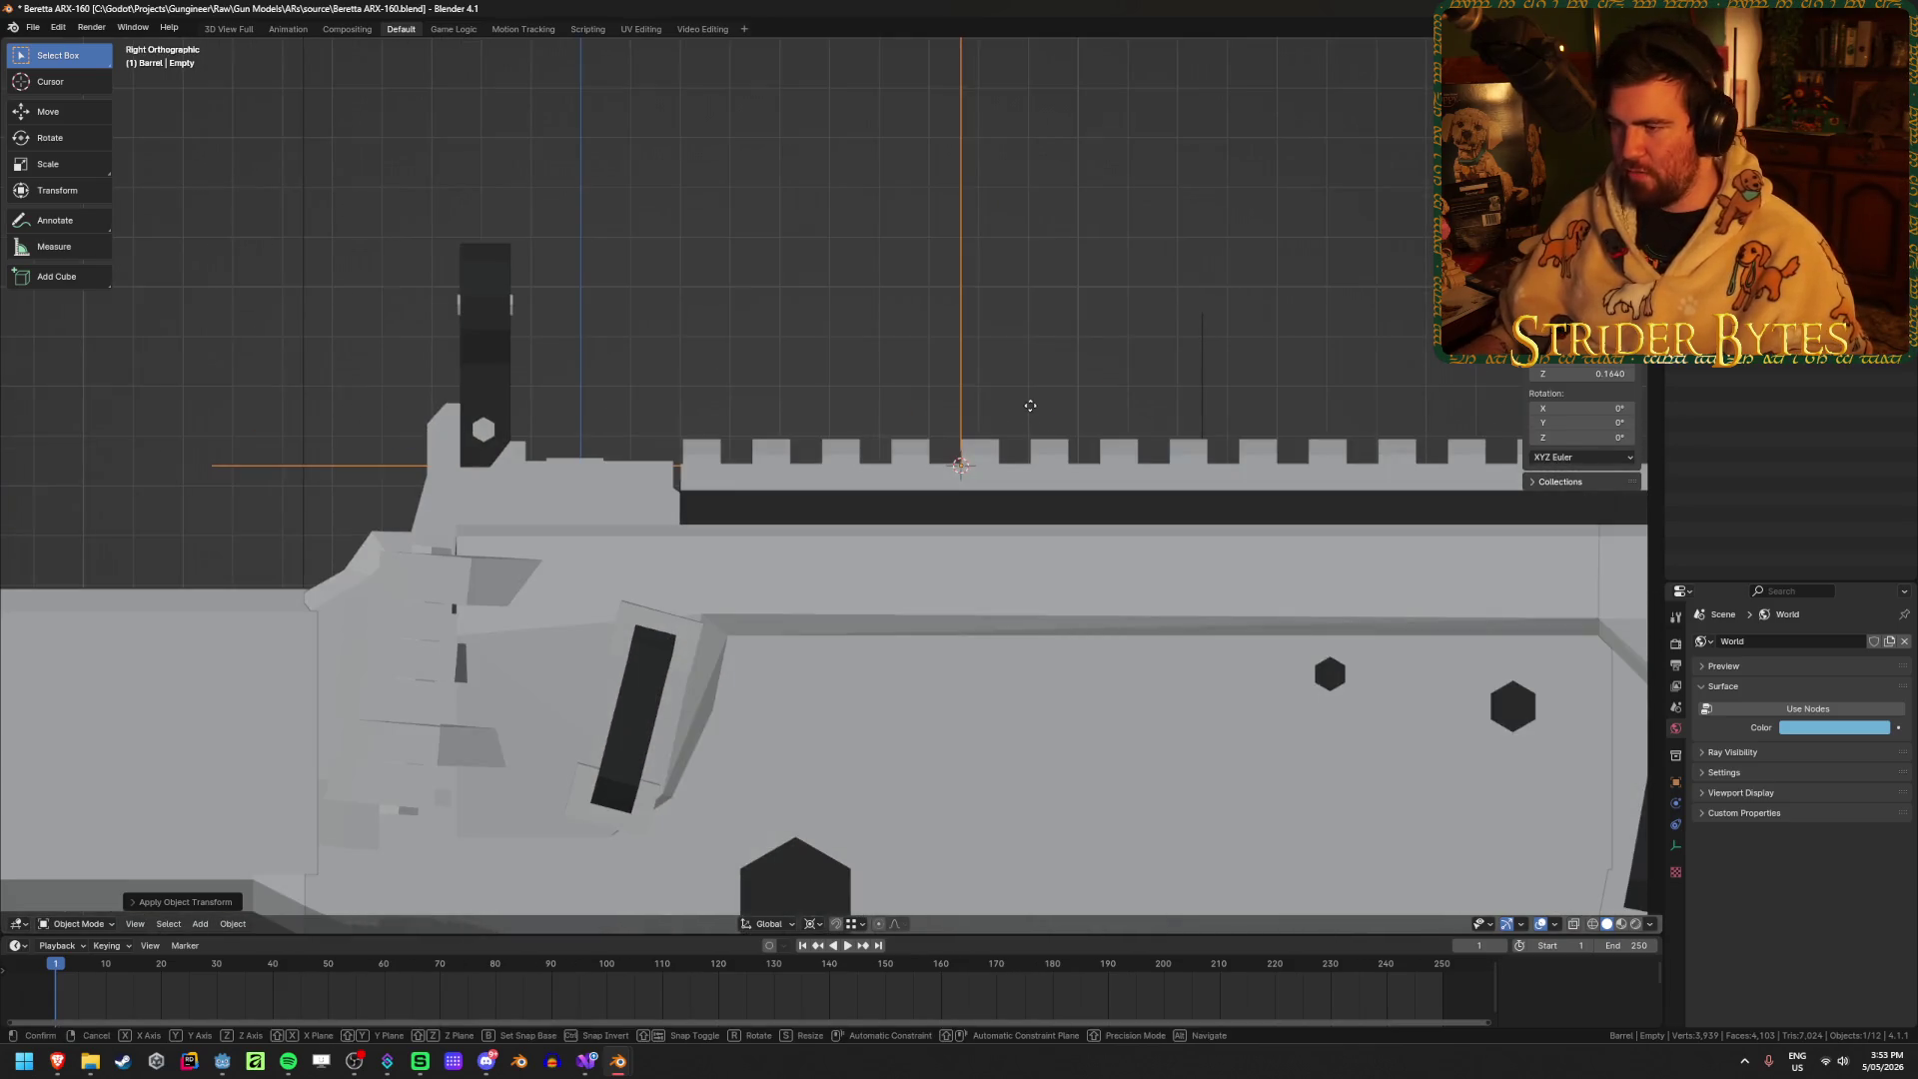
key("g")
key("z")
left_click(1030, 406)
mouse_move(1031, 406)
middle_mouse_down()
mouse_move(1010, 363)
mouse_move(954, 399)
mouse_move(1029, 426)
middle_mouse_up()
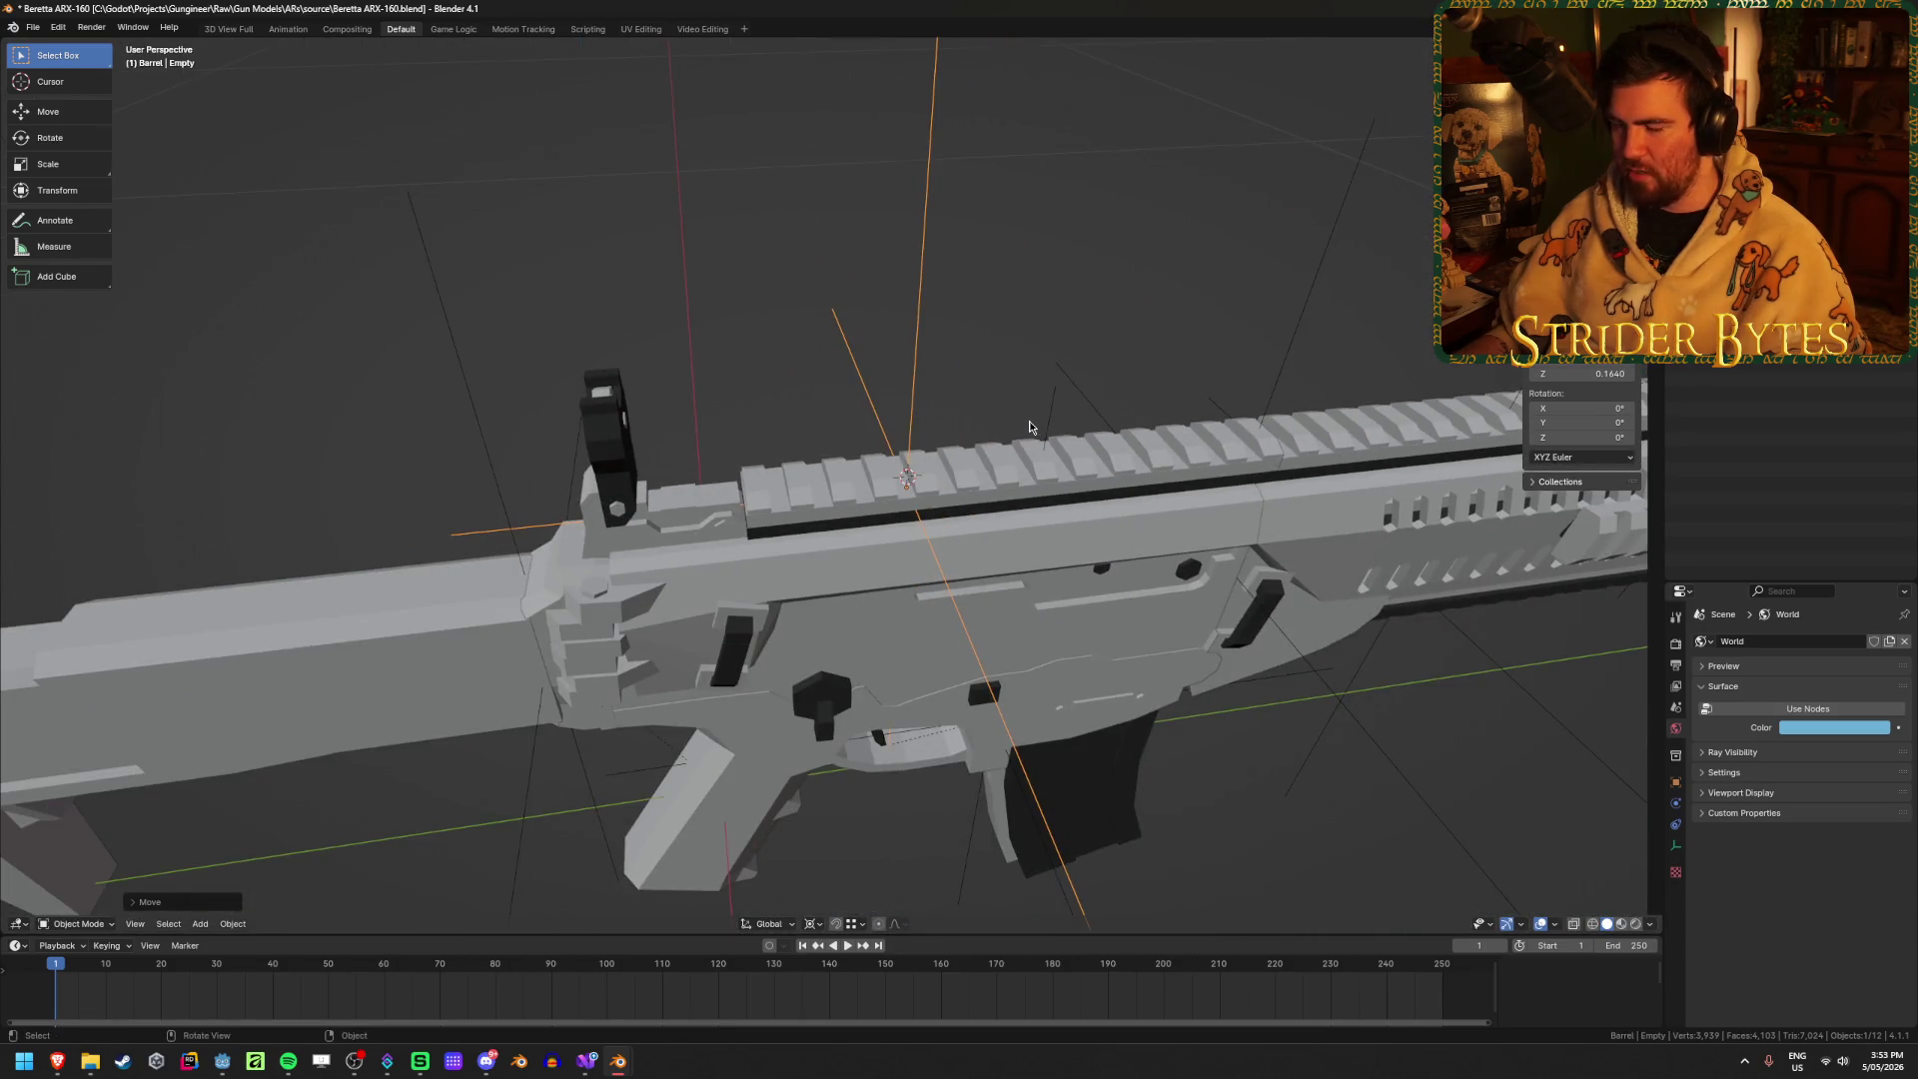
key("shift+s")
left_click(1026, 500)
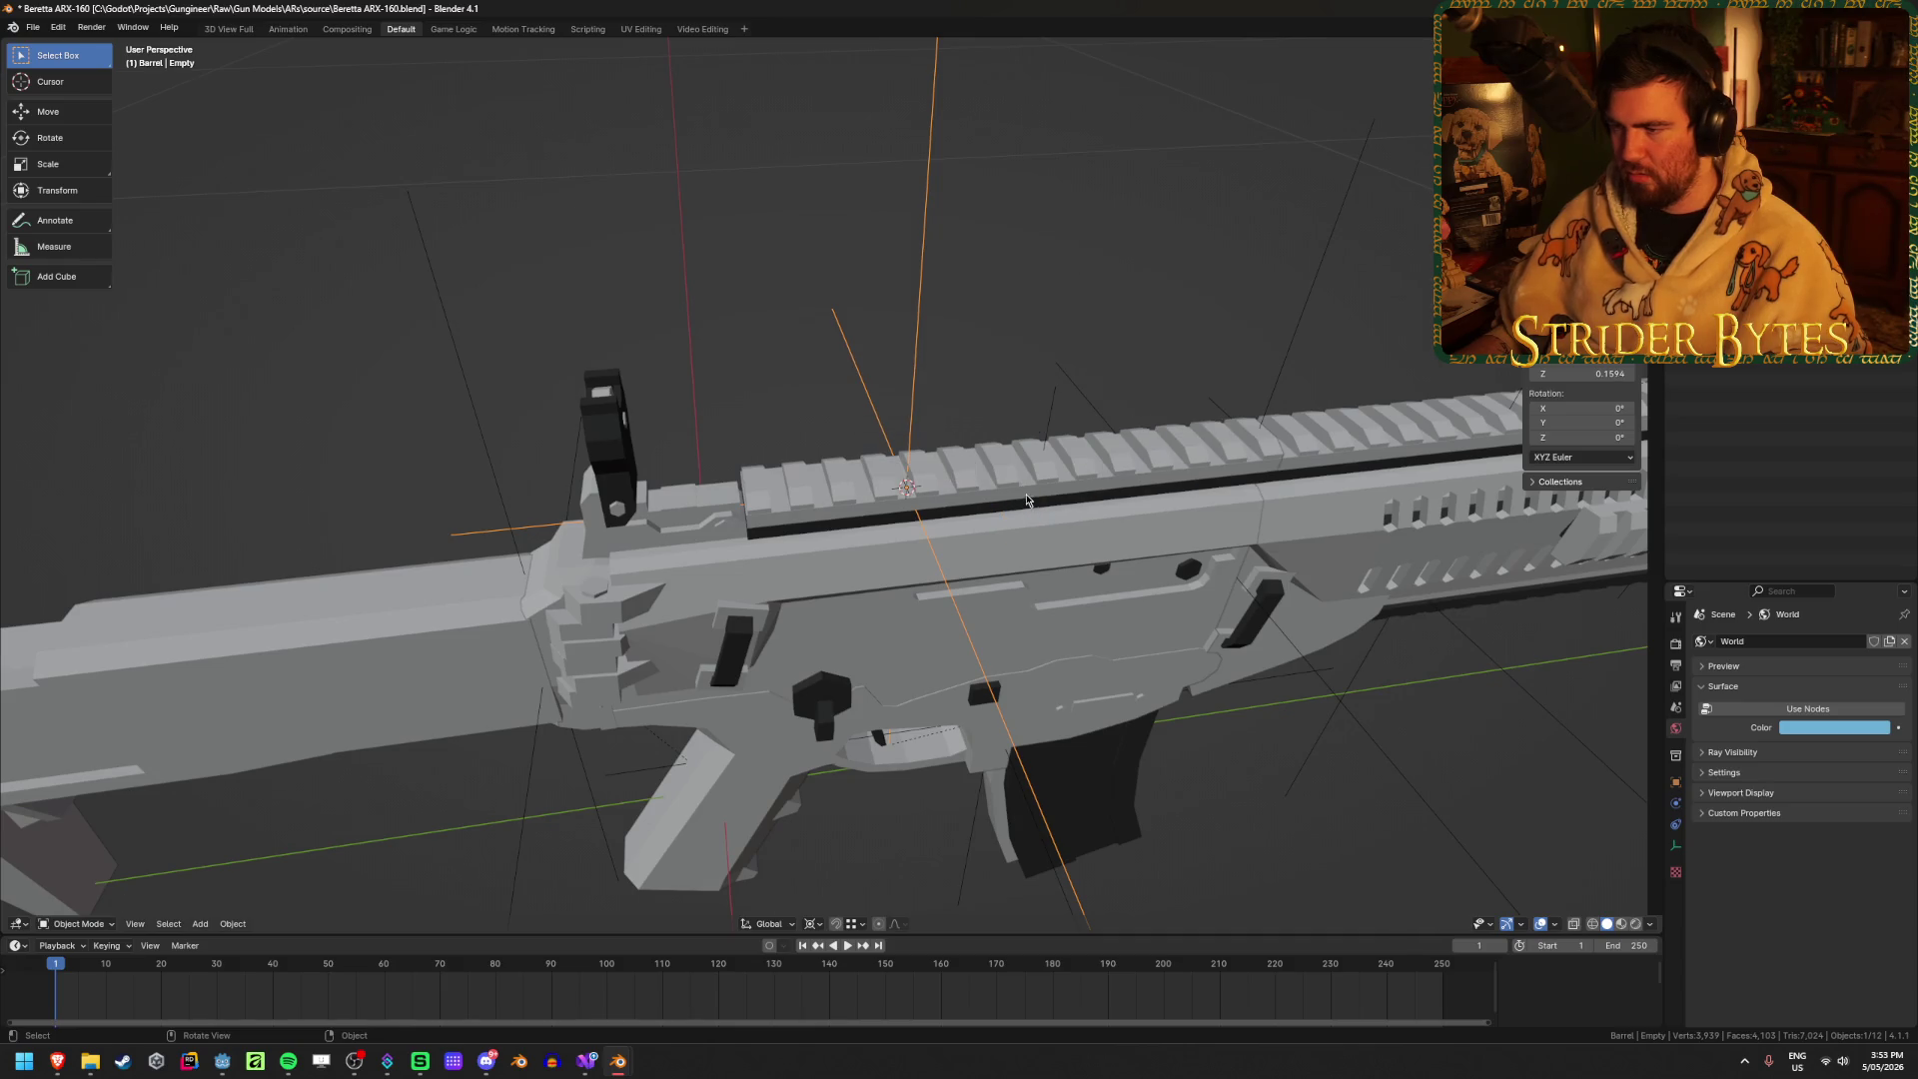
Step: Name the empty SightAttach and bring up parenting with the receiver as parent
key("F2")
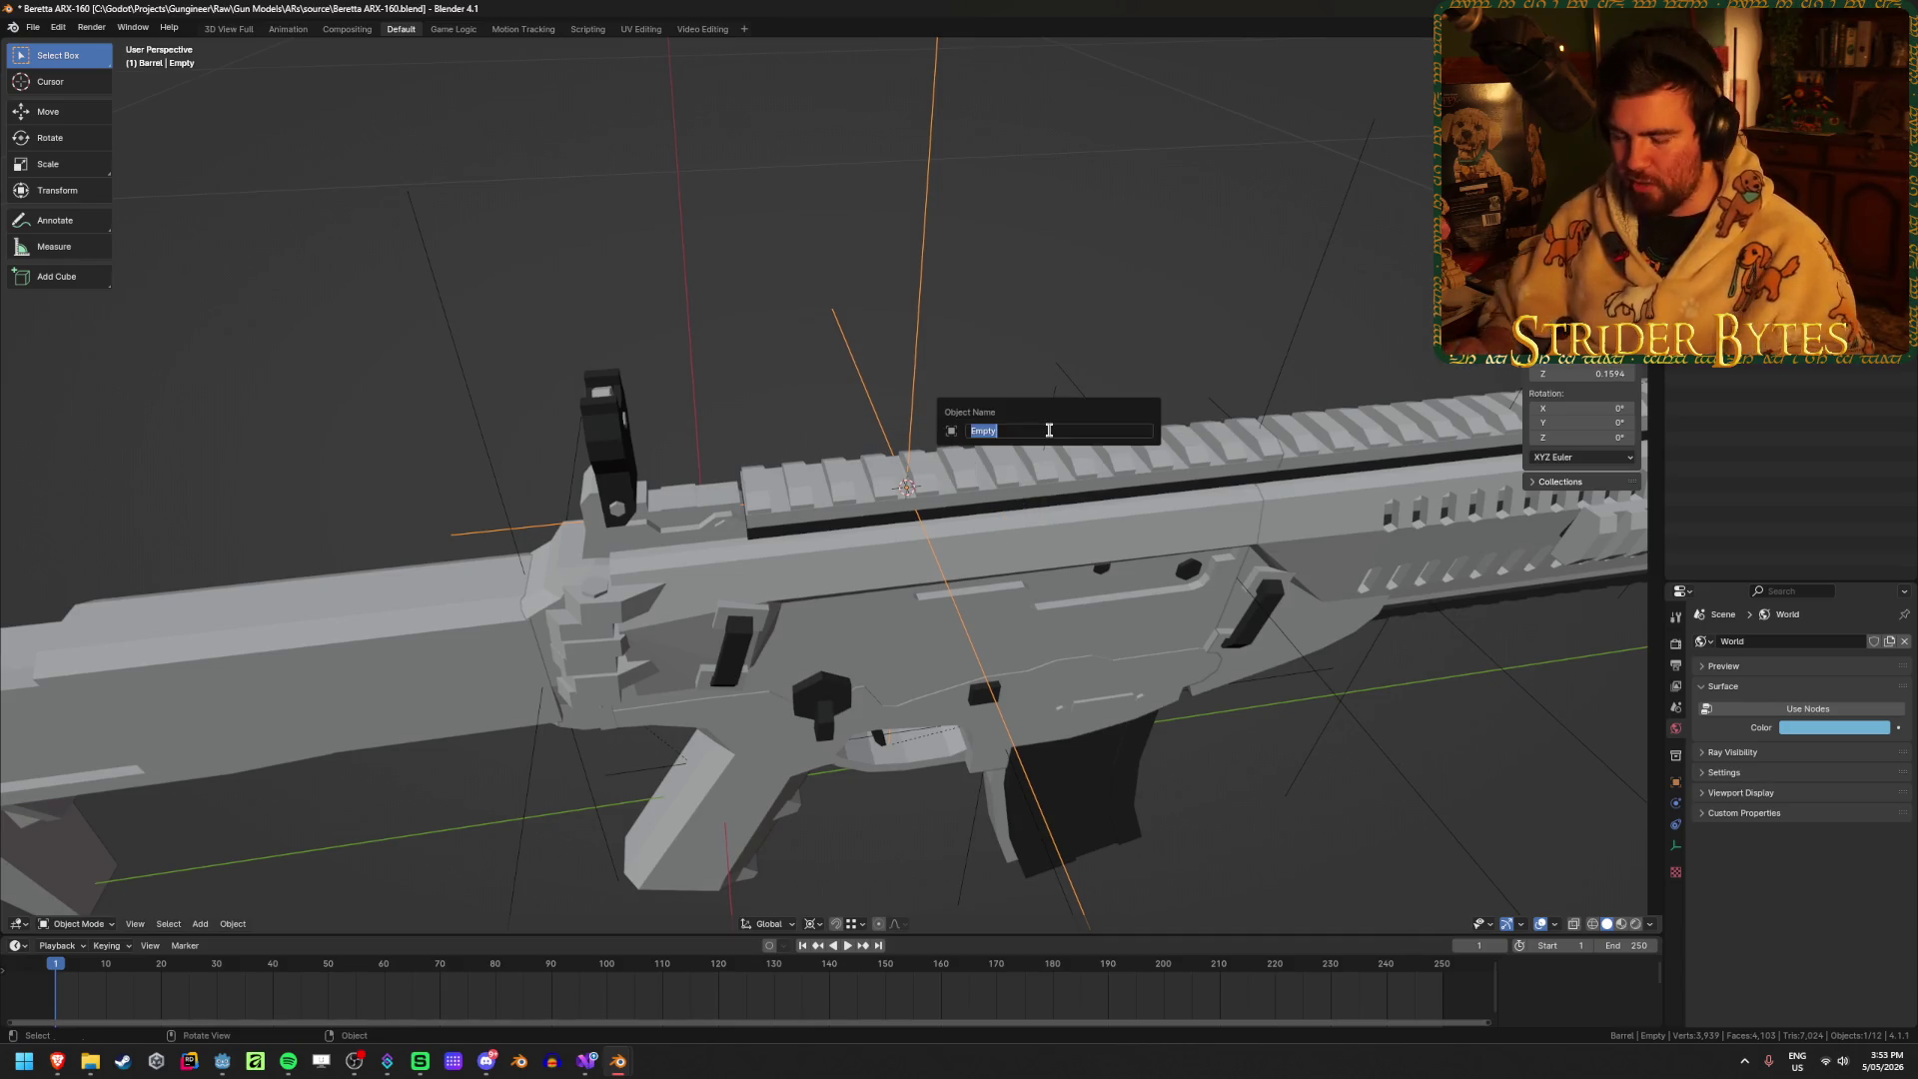
type("SightAttach")
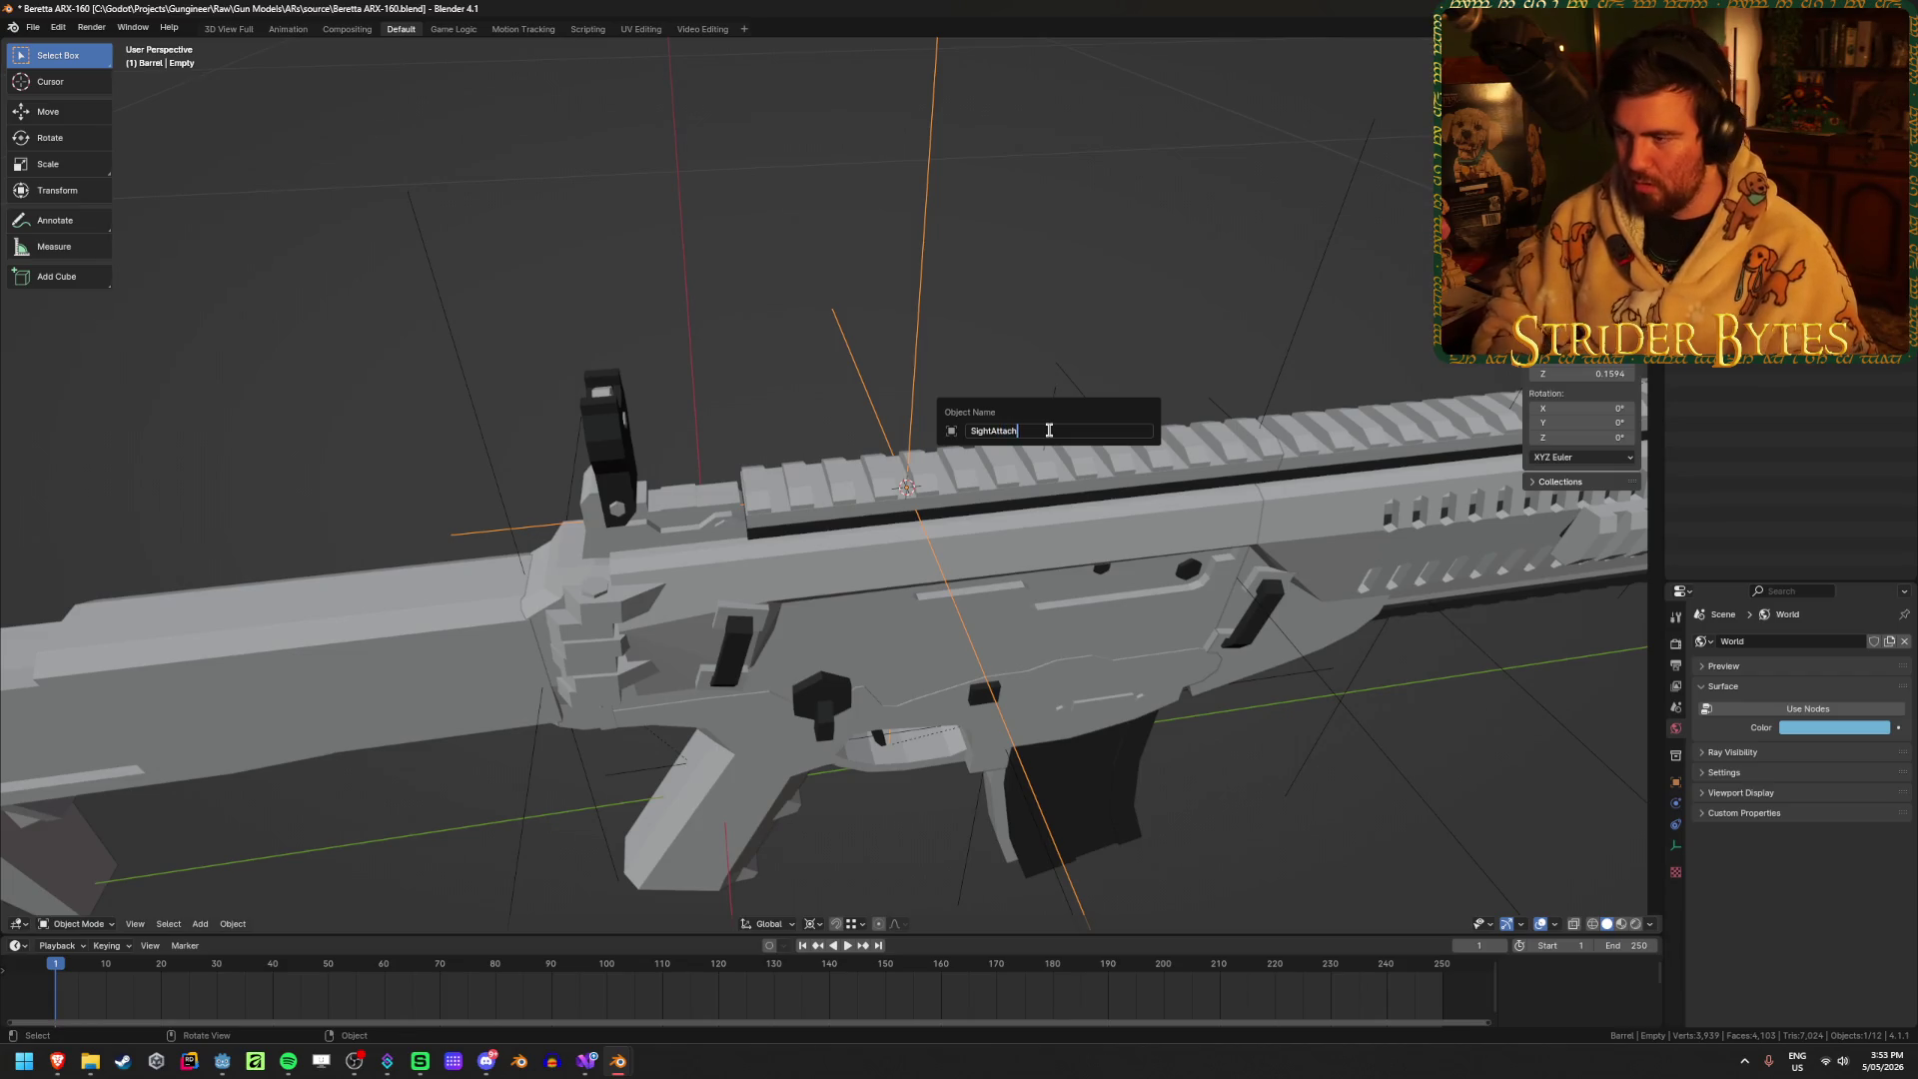
key("Return")
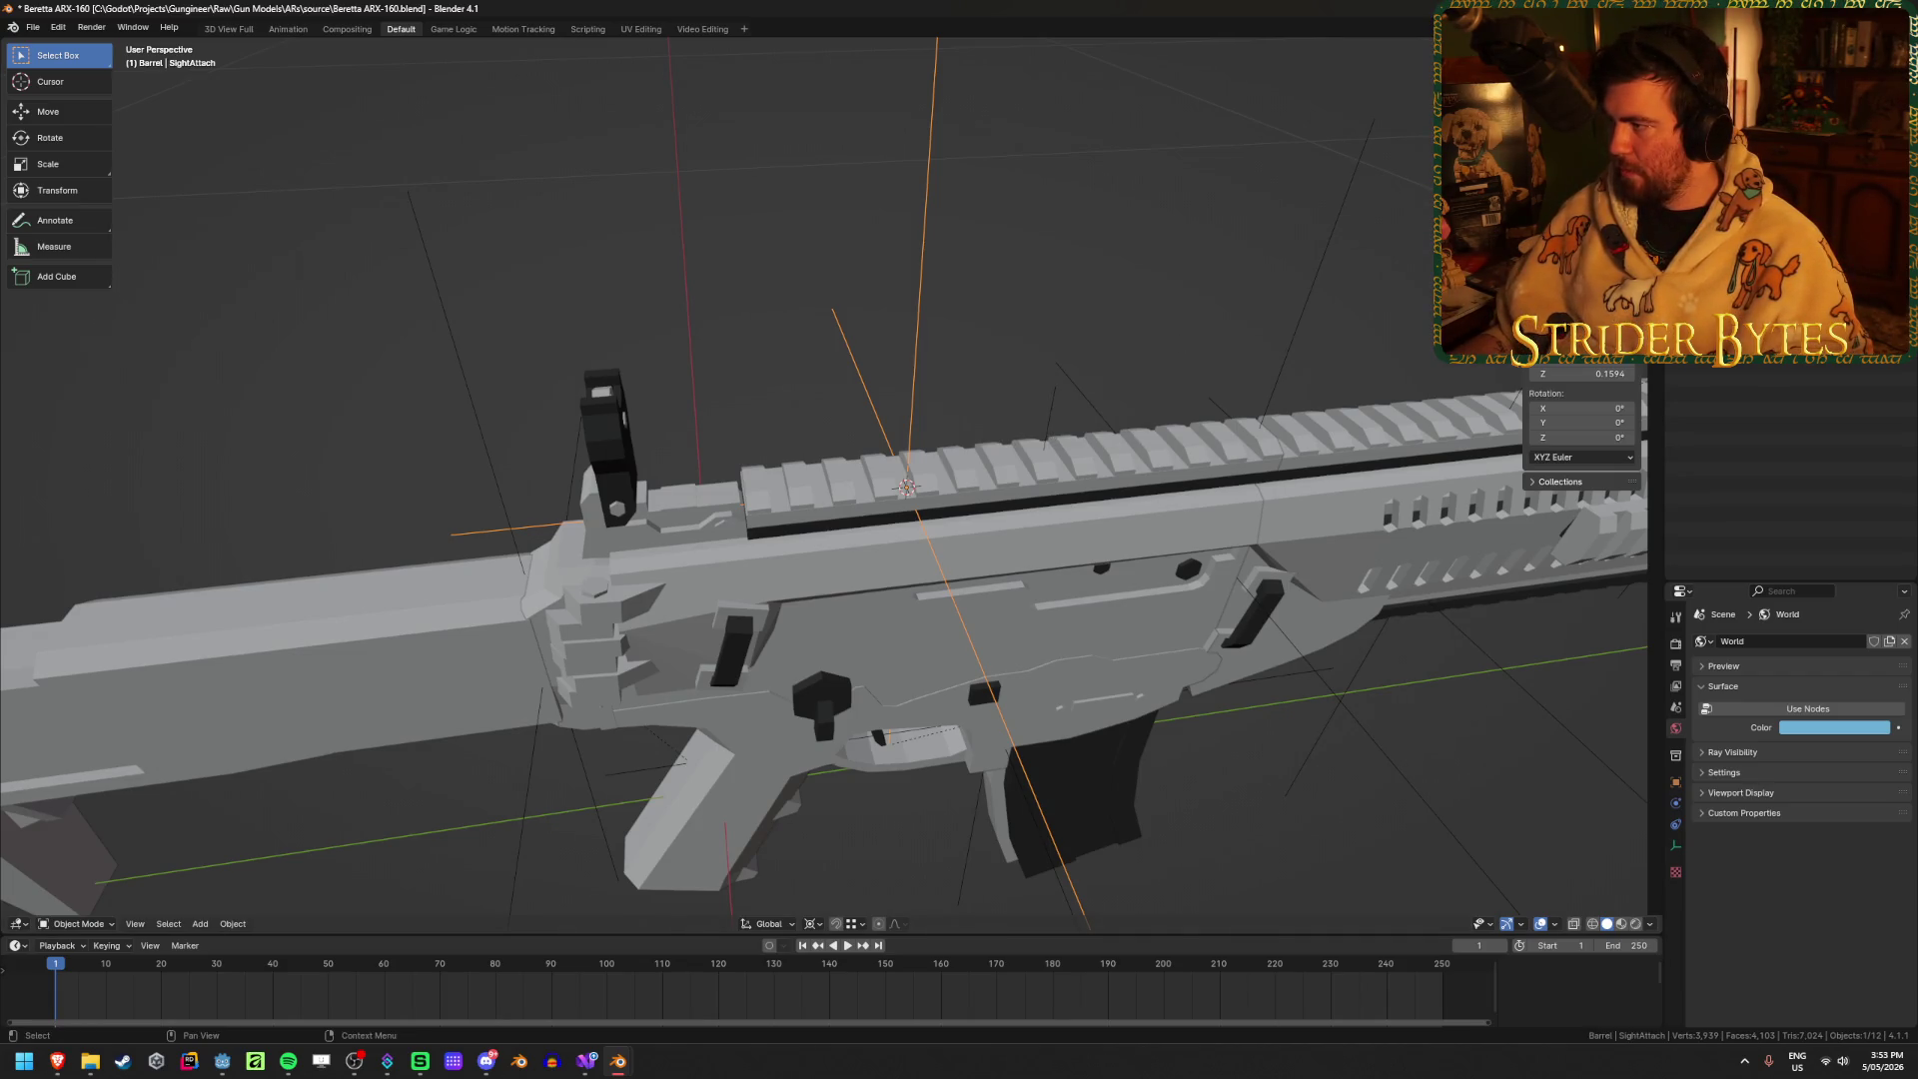
left_click(1027, 584, "shift")
key("ctrl+p")
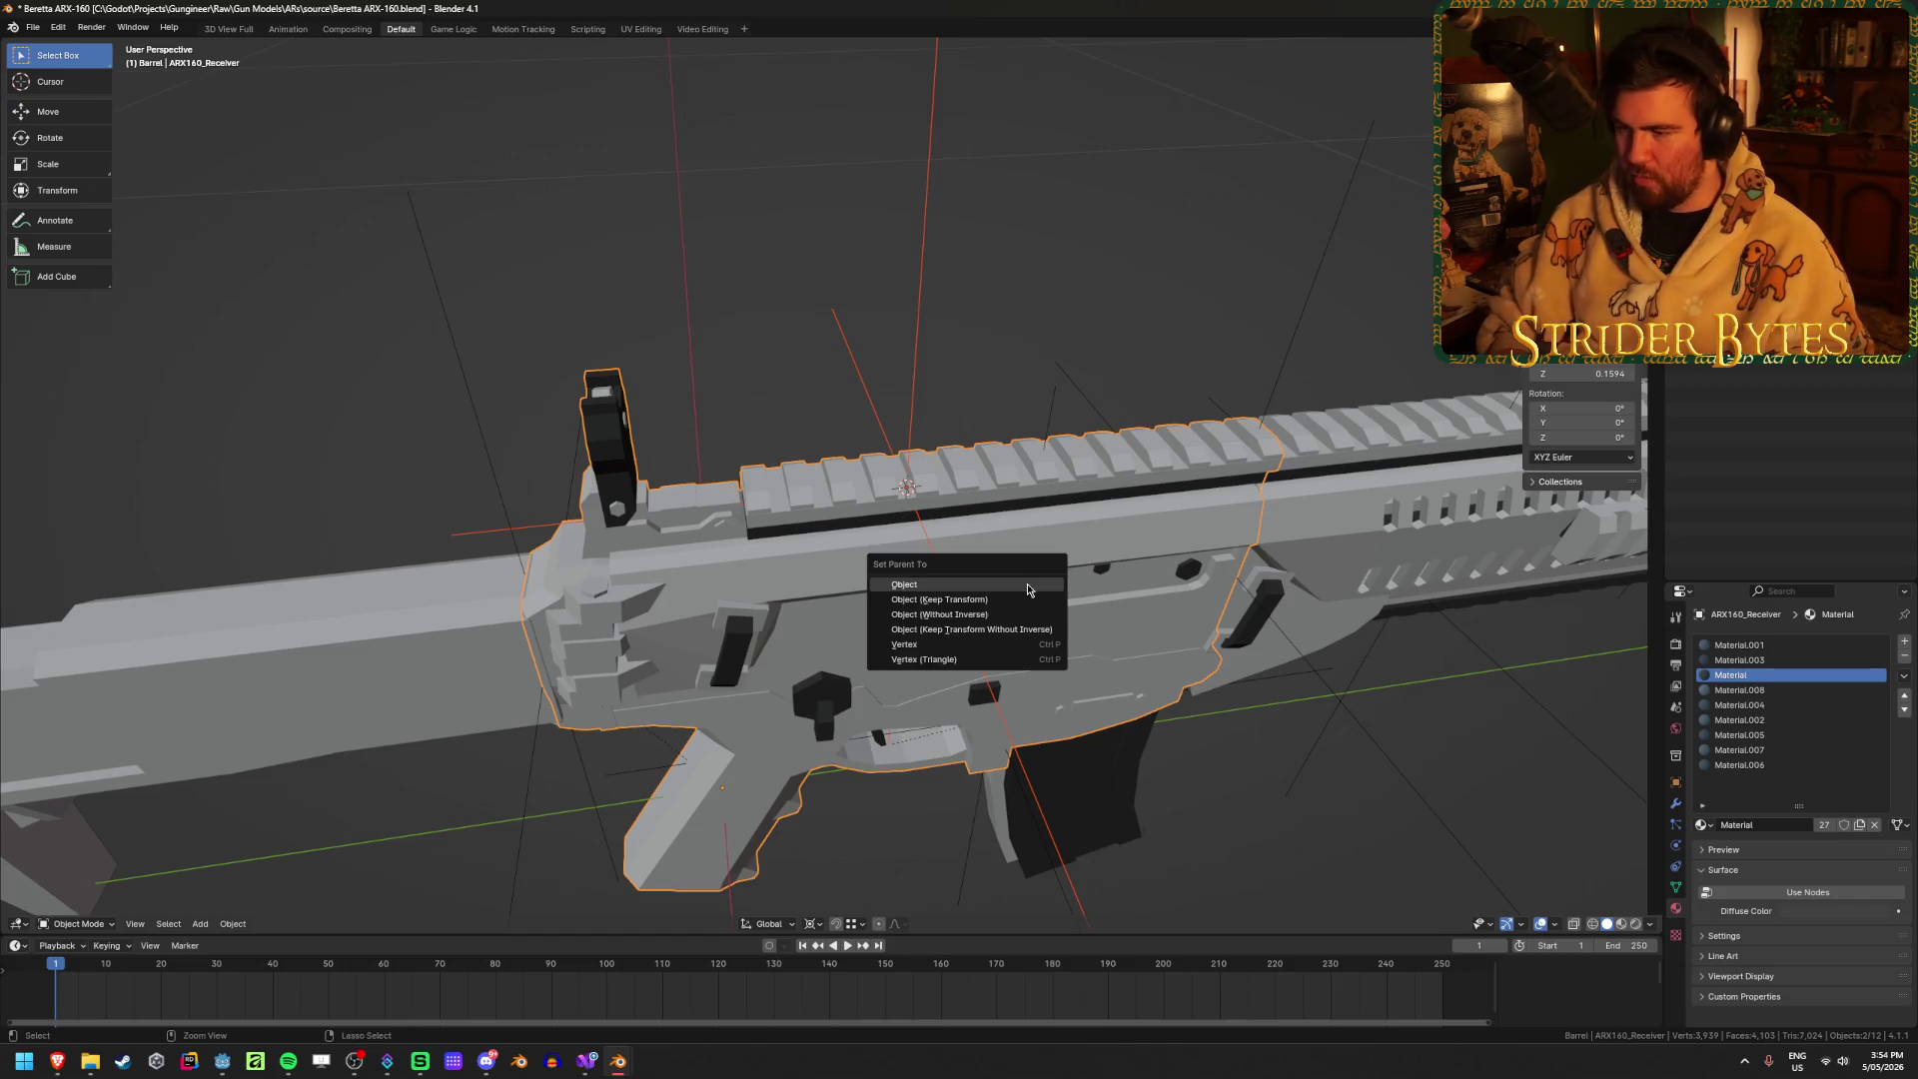
Step: Parent SightAttach to the receiver and save the .blend file
left_click(1027, 584)
key("ctrl+s")
left_click(751, 238)
scroll(751, 237, "down", 3)
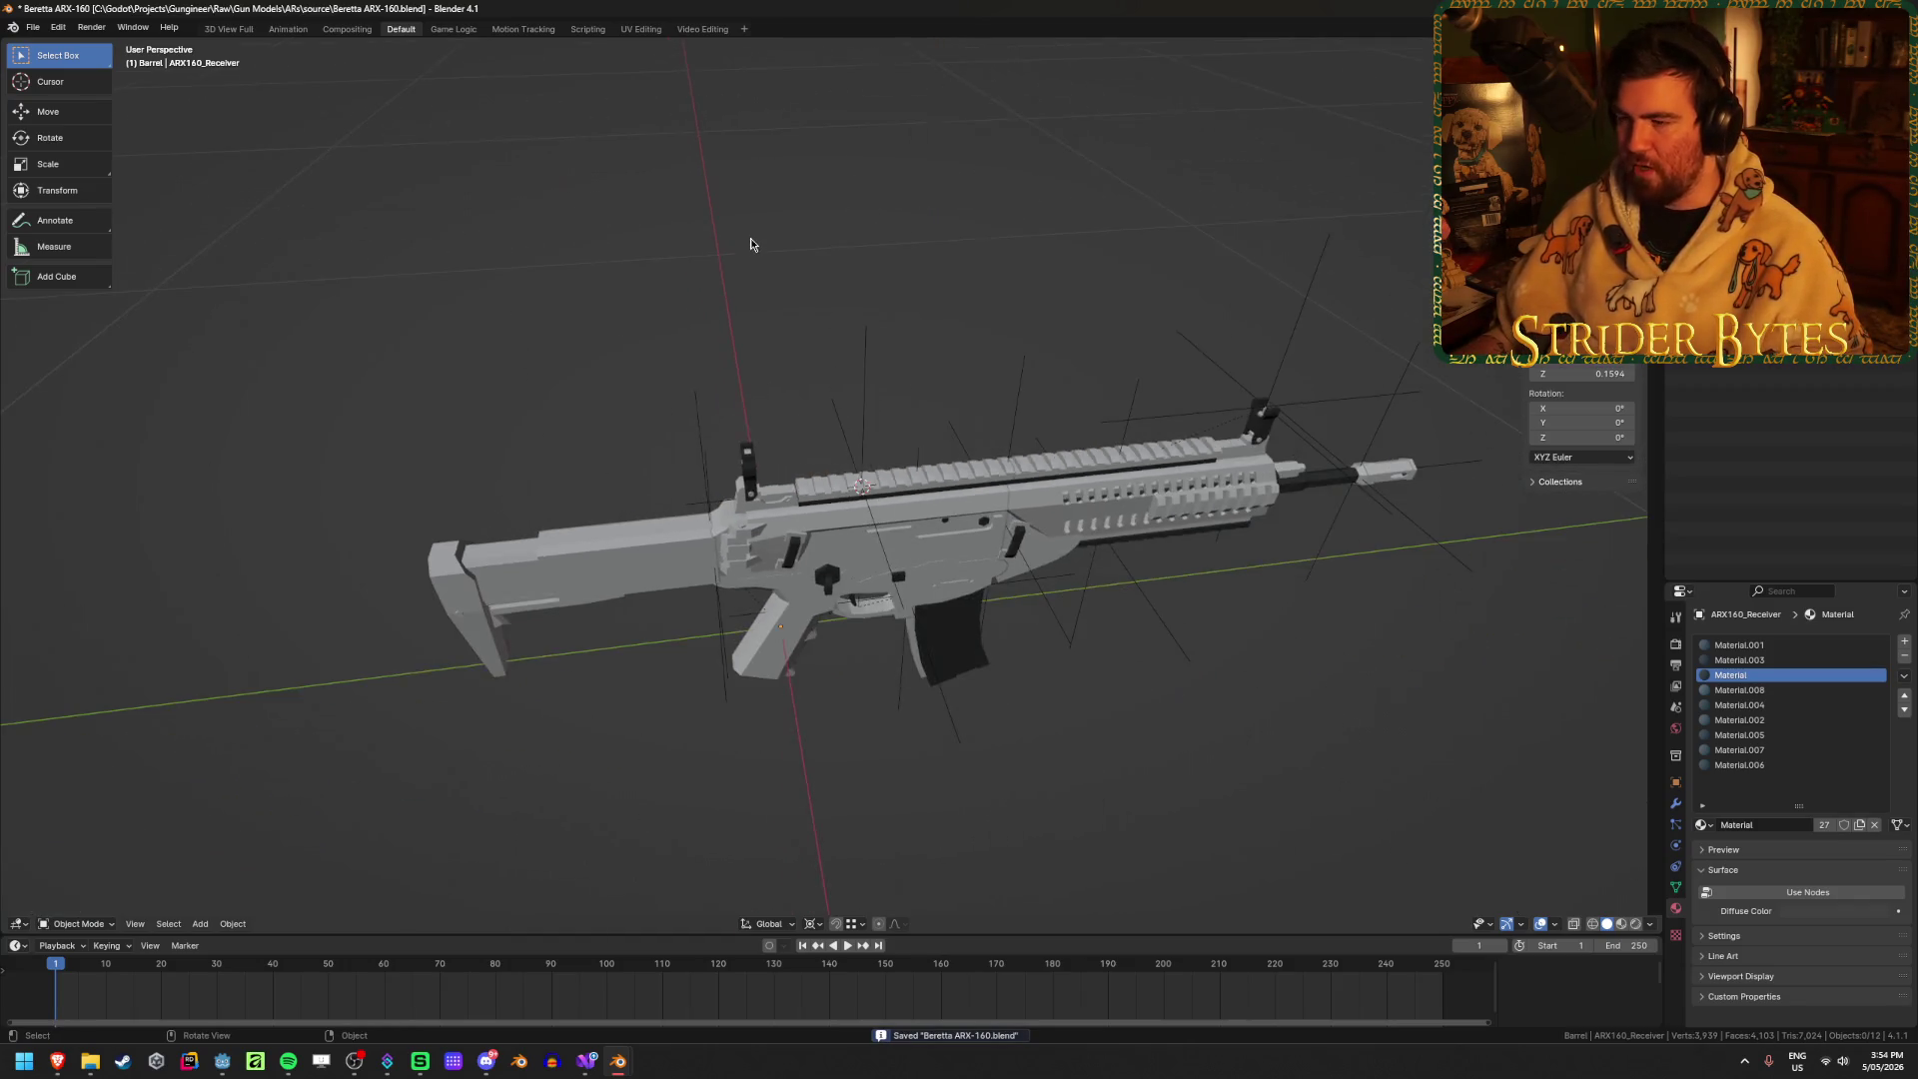
middle_click_drag(751, 238, 889, 264)
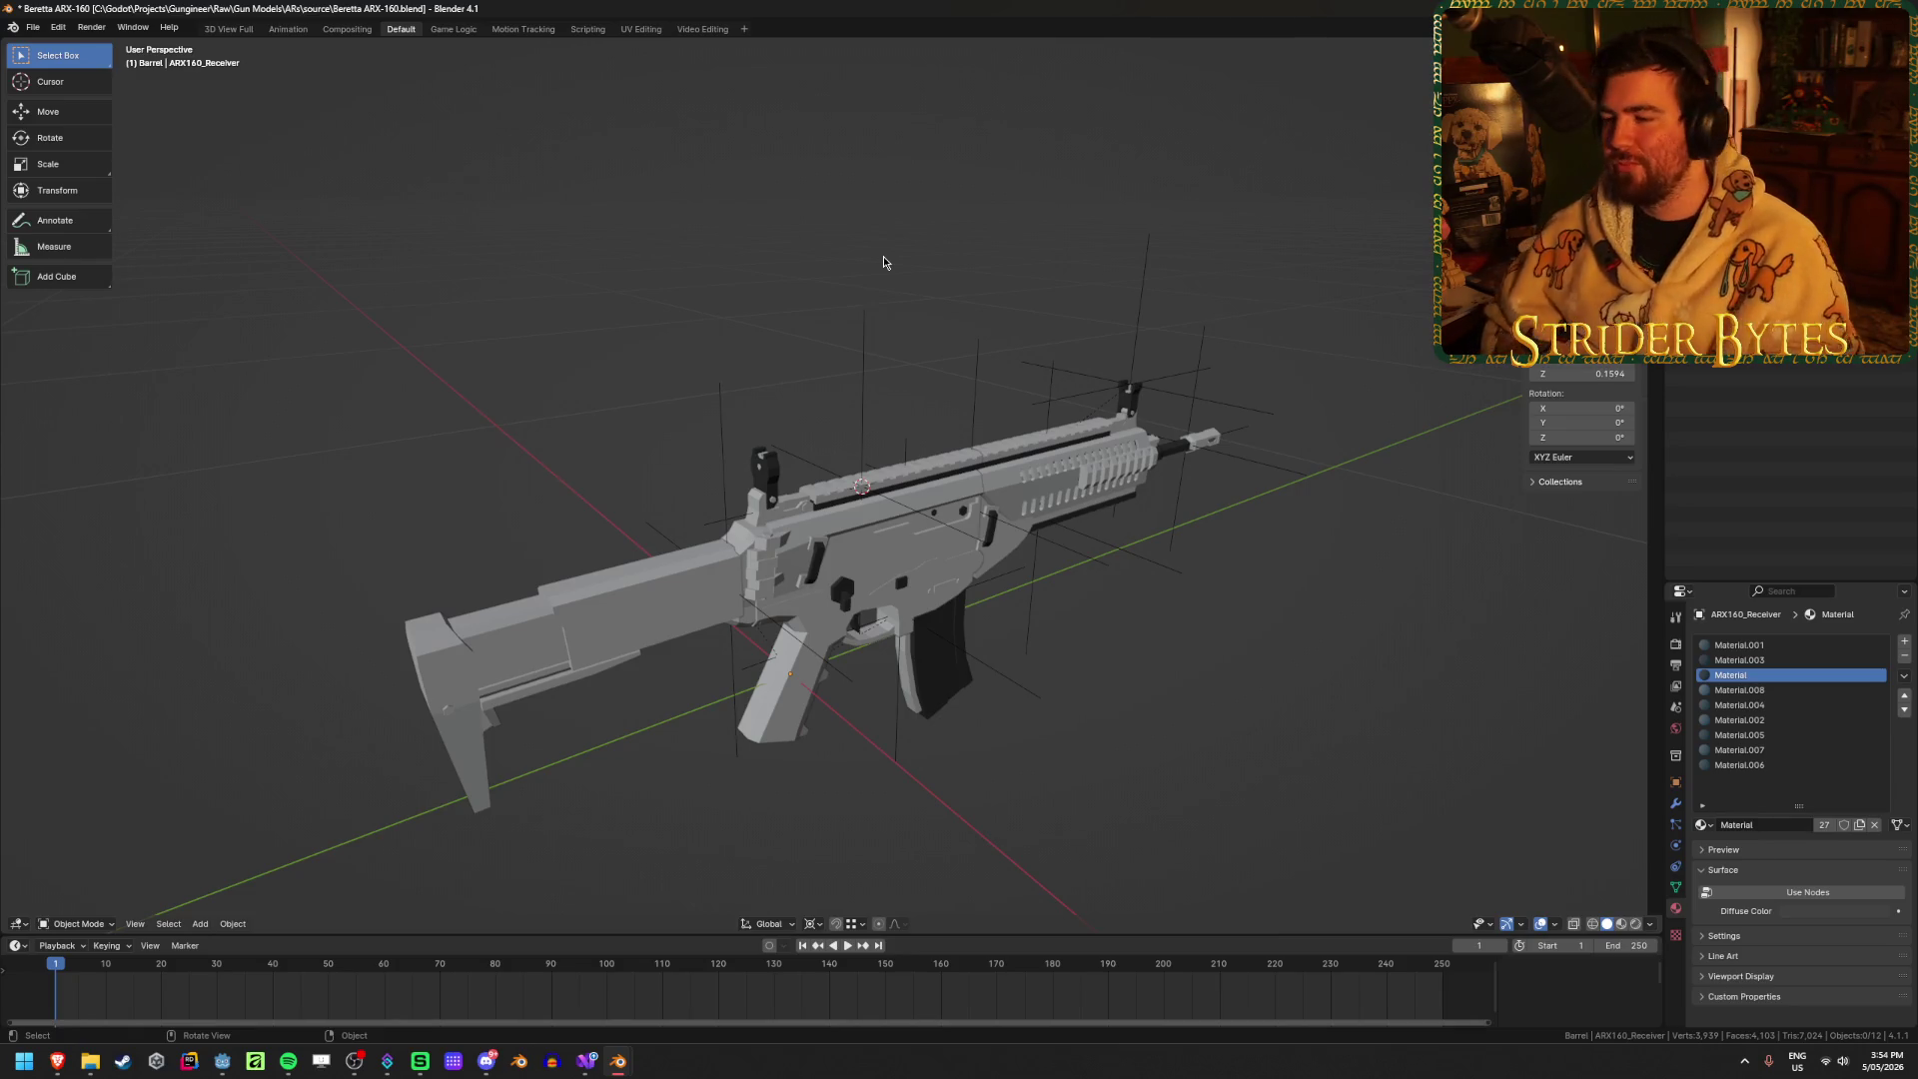
key("ctrl+s")
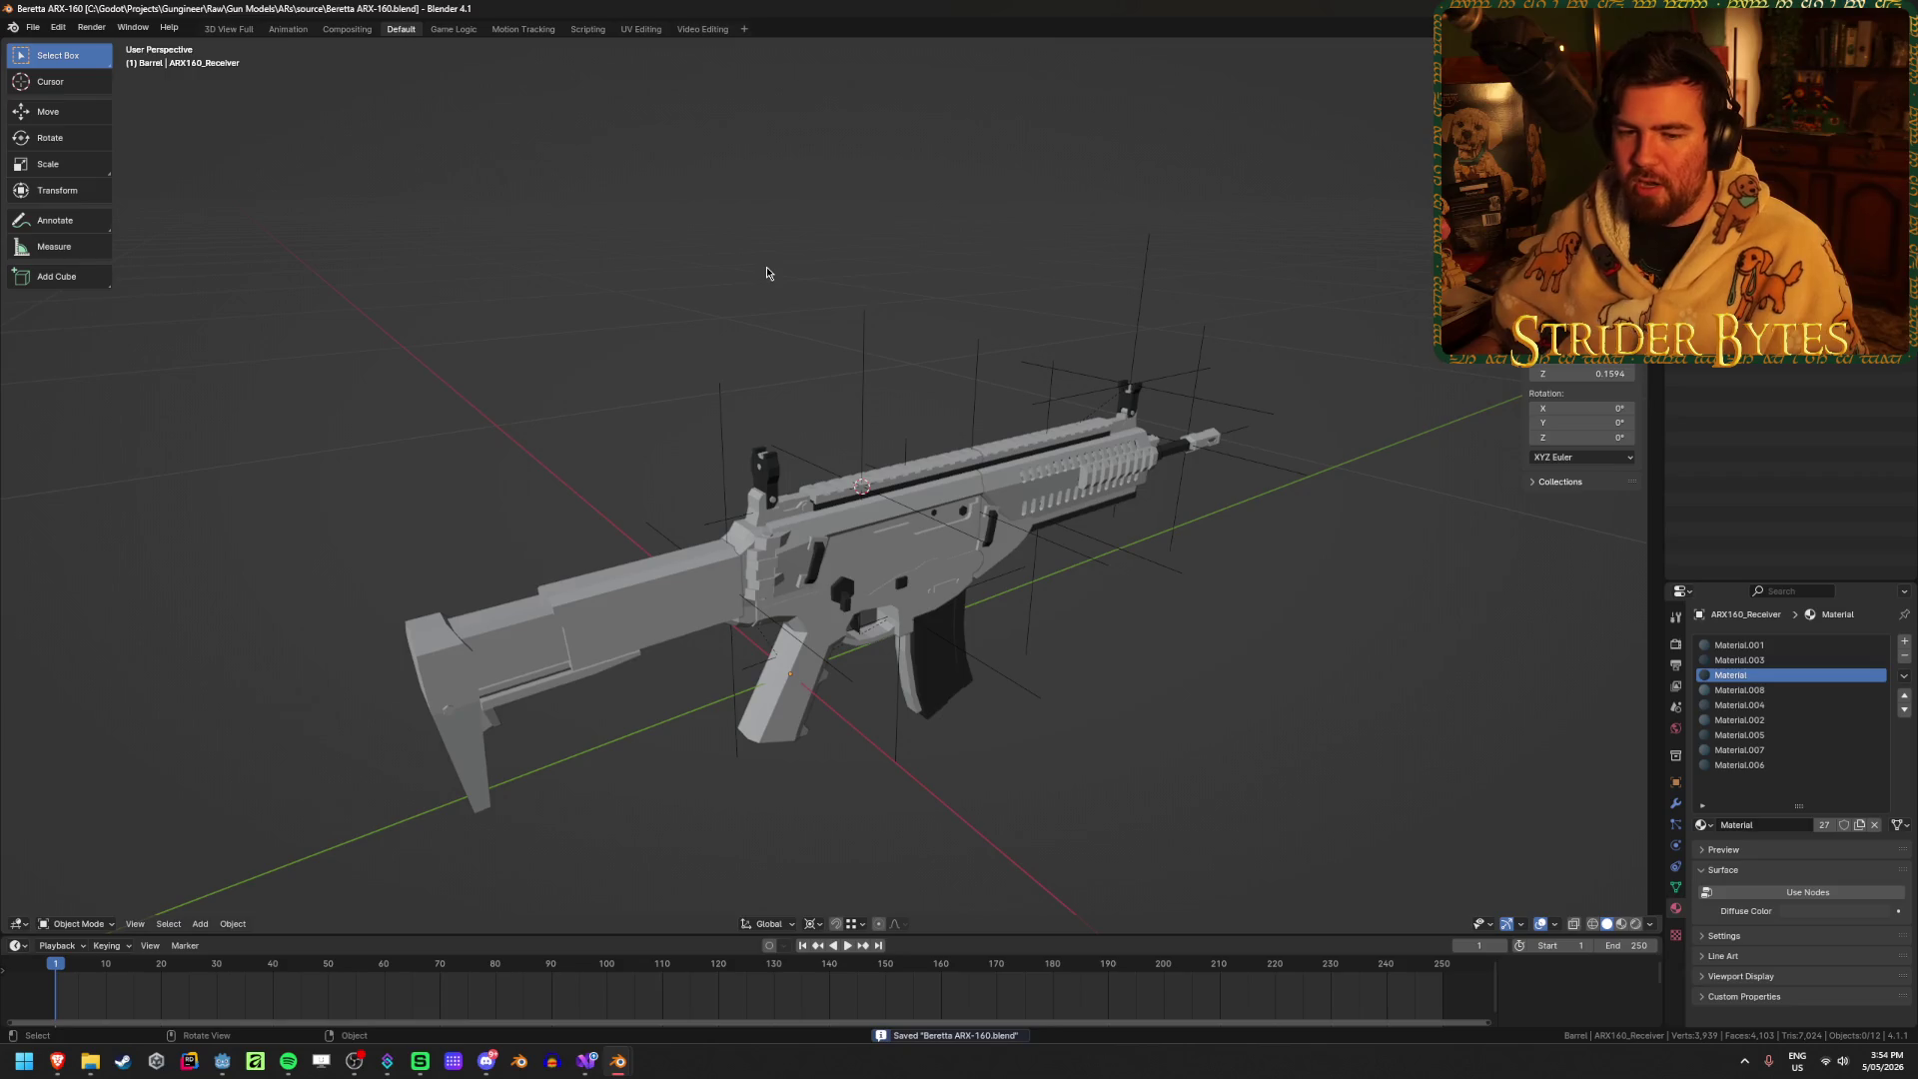
Step: Inspect the rifle parts, save again, and start glTF export with the barrel selected
mouse_move(733, 259)
middle_mouse_down()
mouse_move(683, 249)
mouse_move(702, 259)
middle_mouse_up()
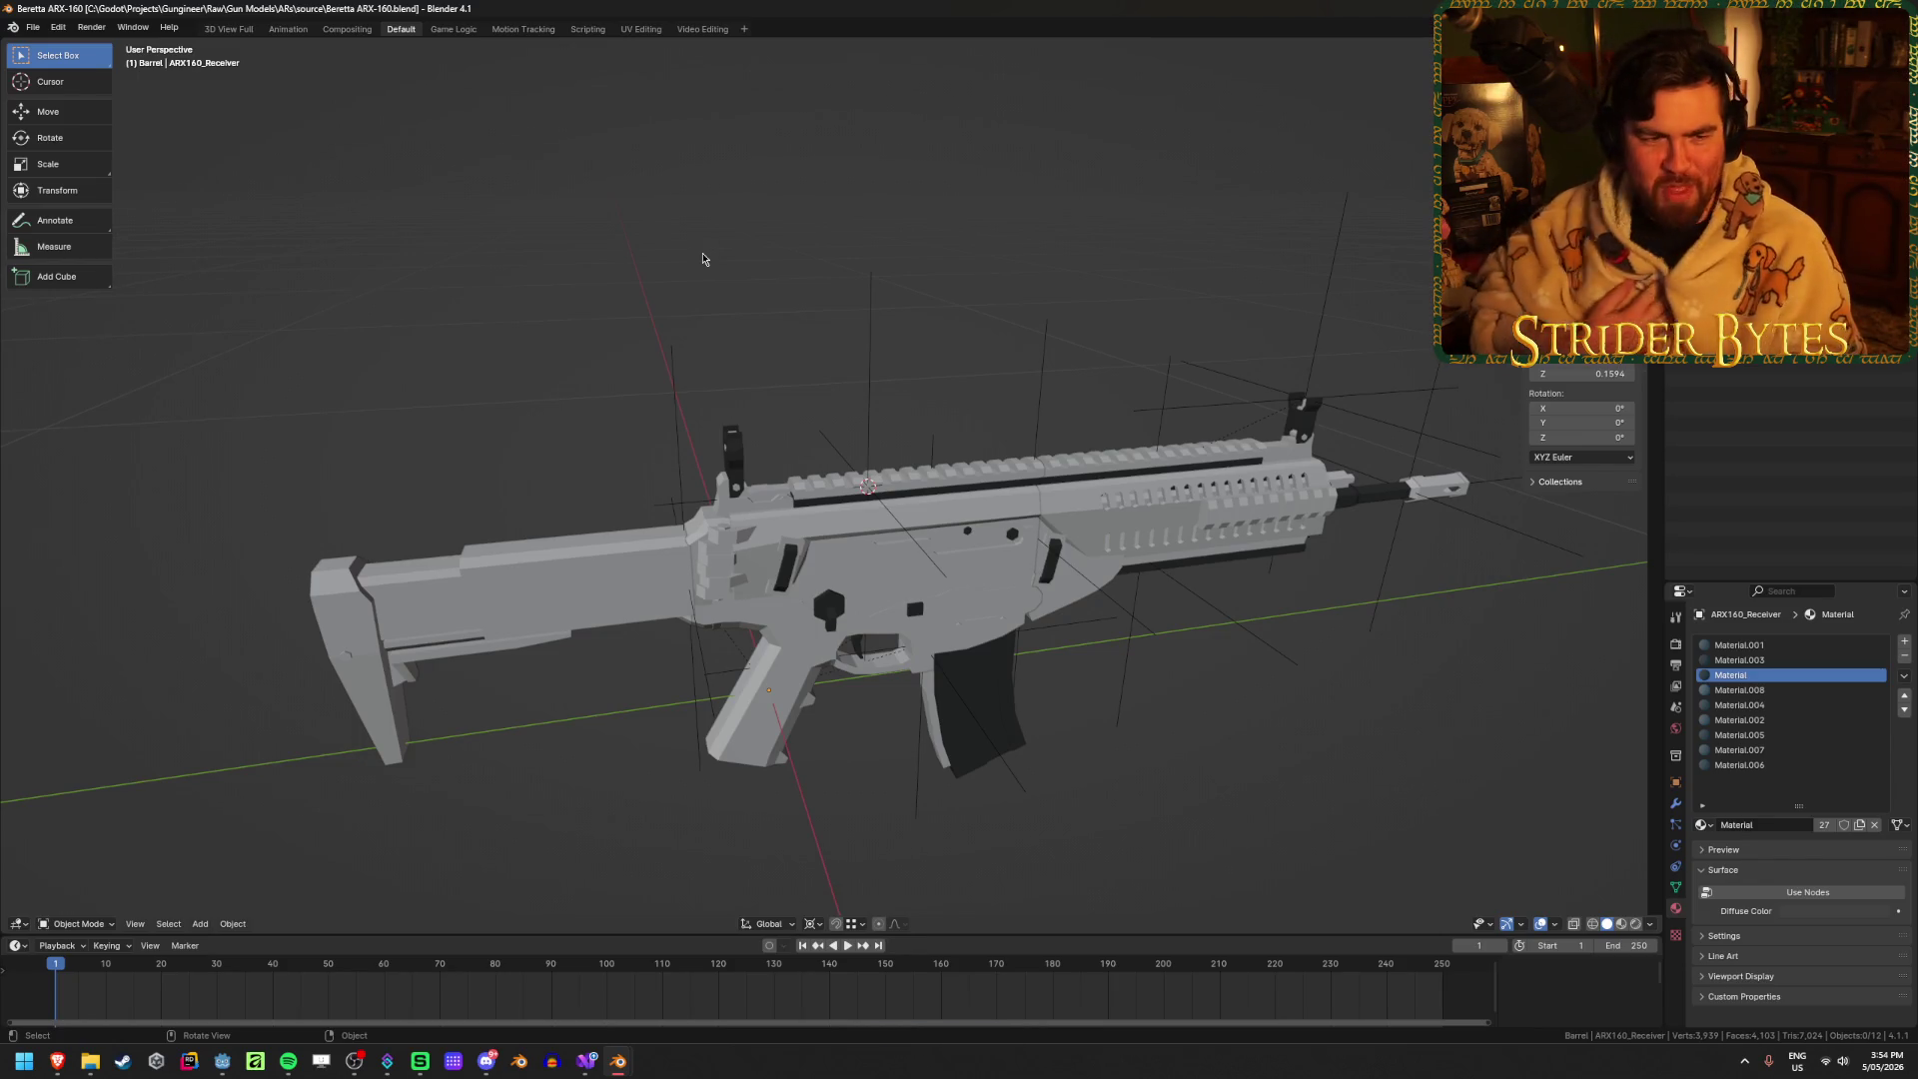
scroll(920, 304, "up", 2)
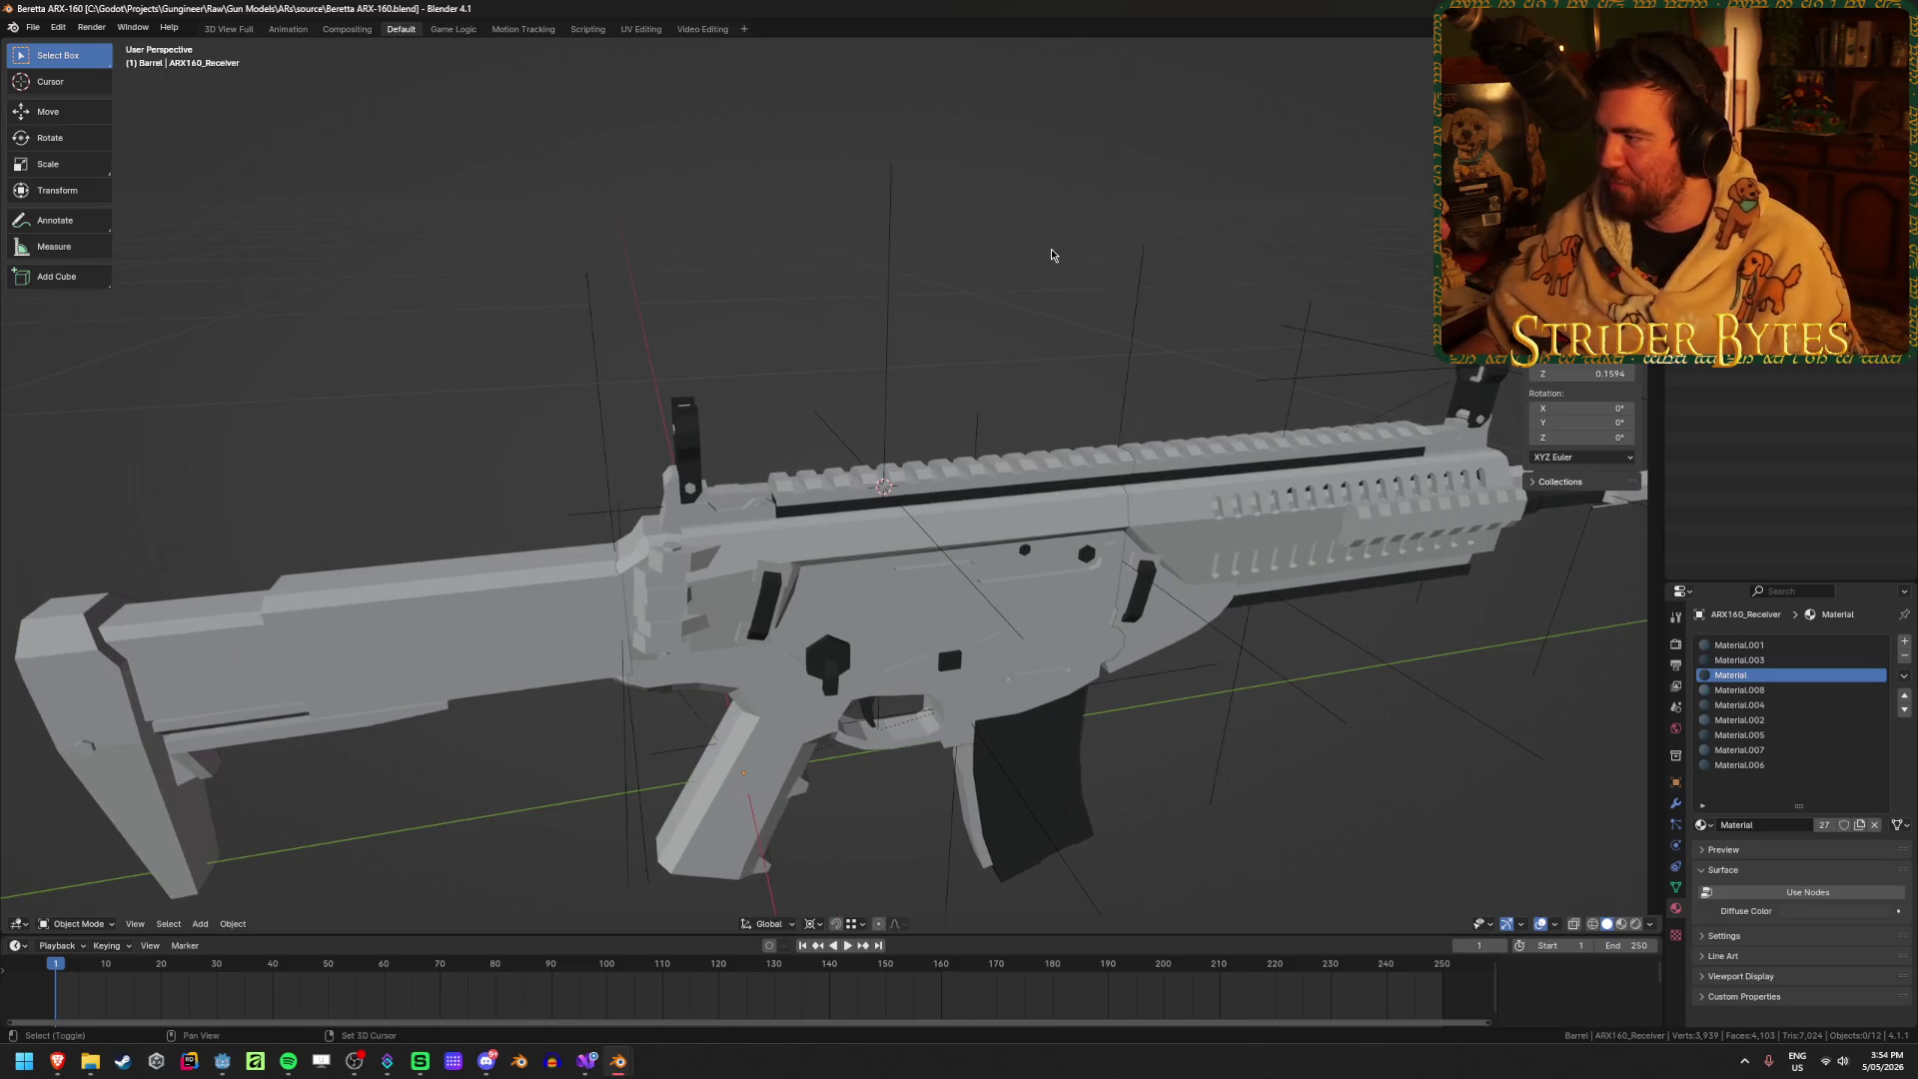
middle_click_drag(1051, 255, 871, 217, "shift")
scroll(871, 218, "down", 2)
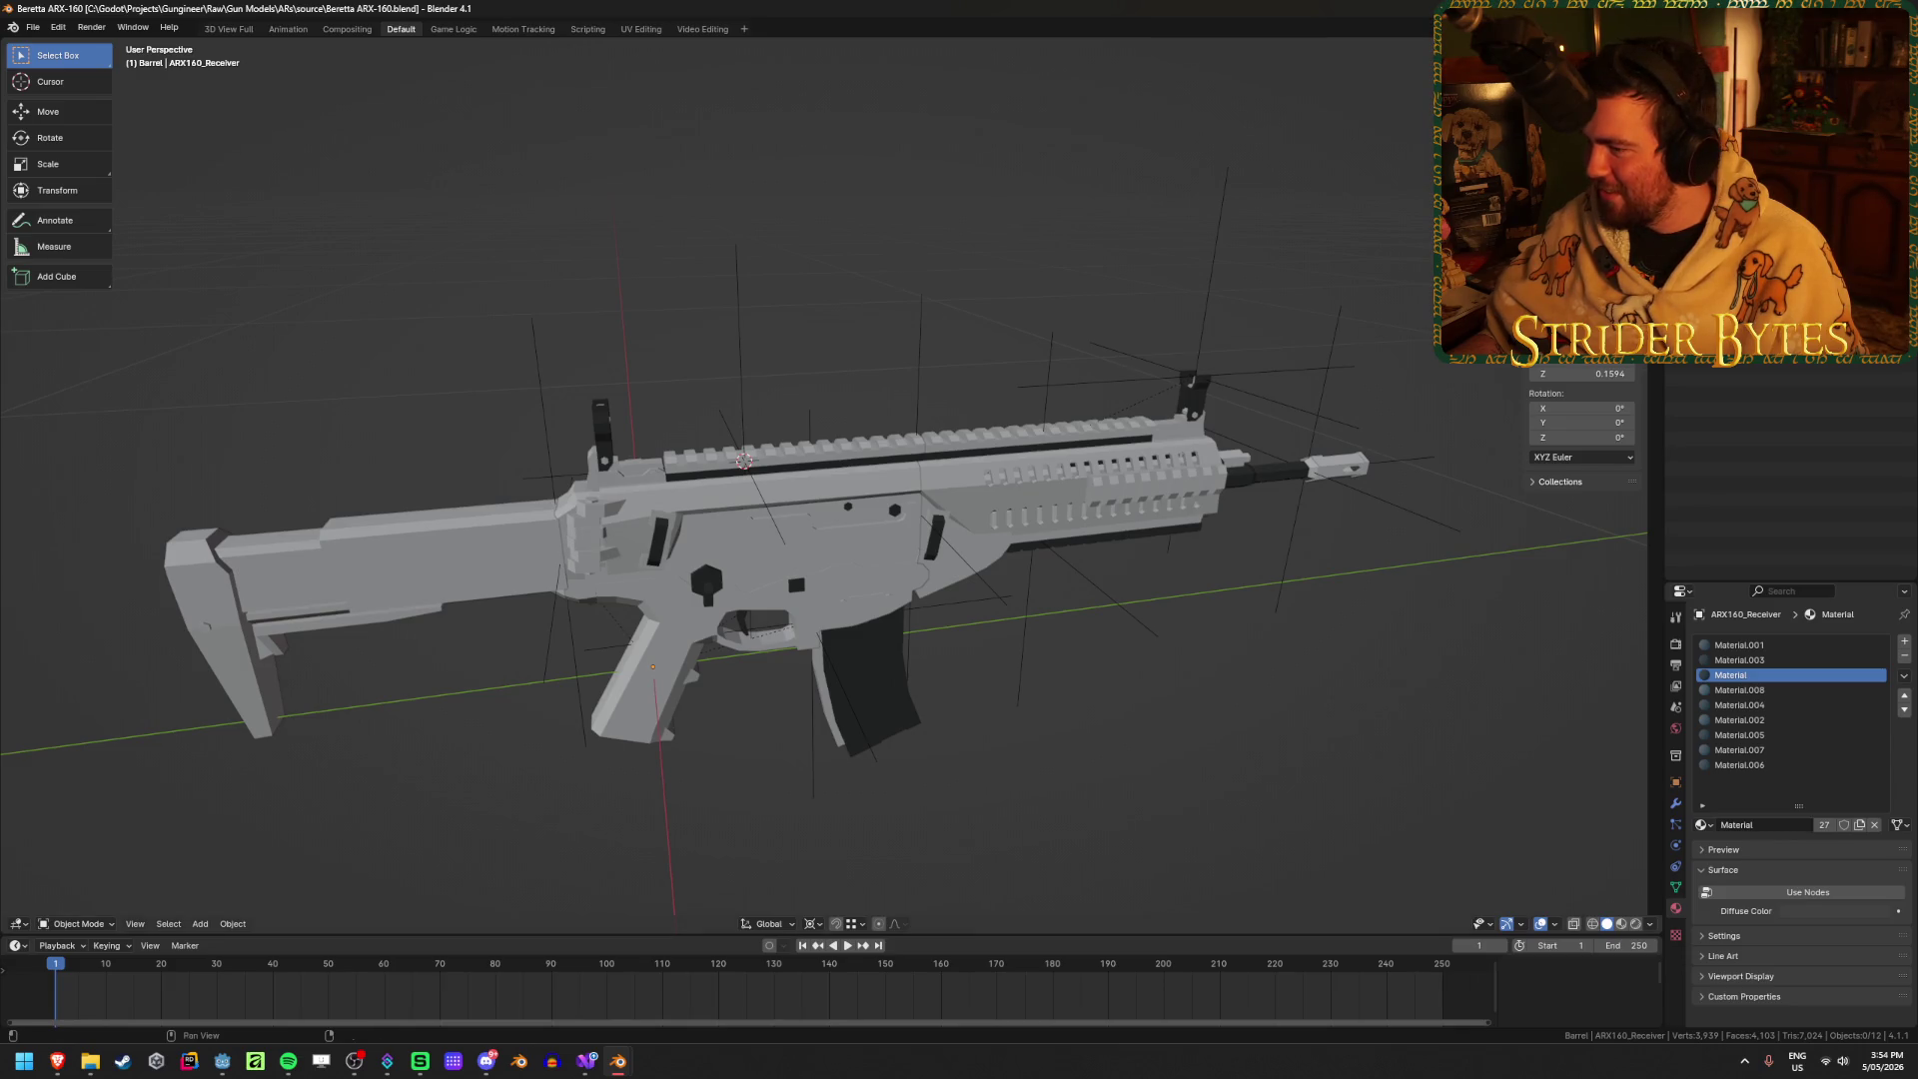
left_click(1095, 449)
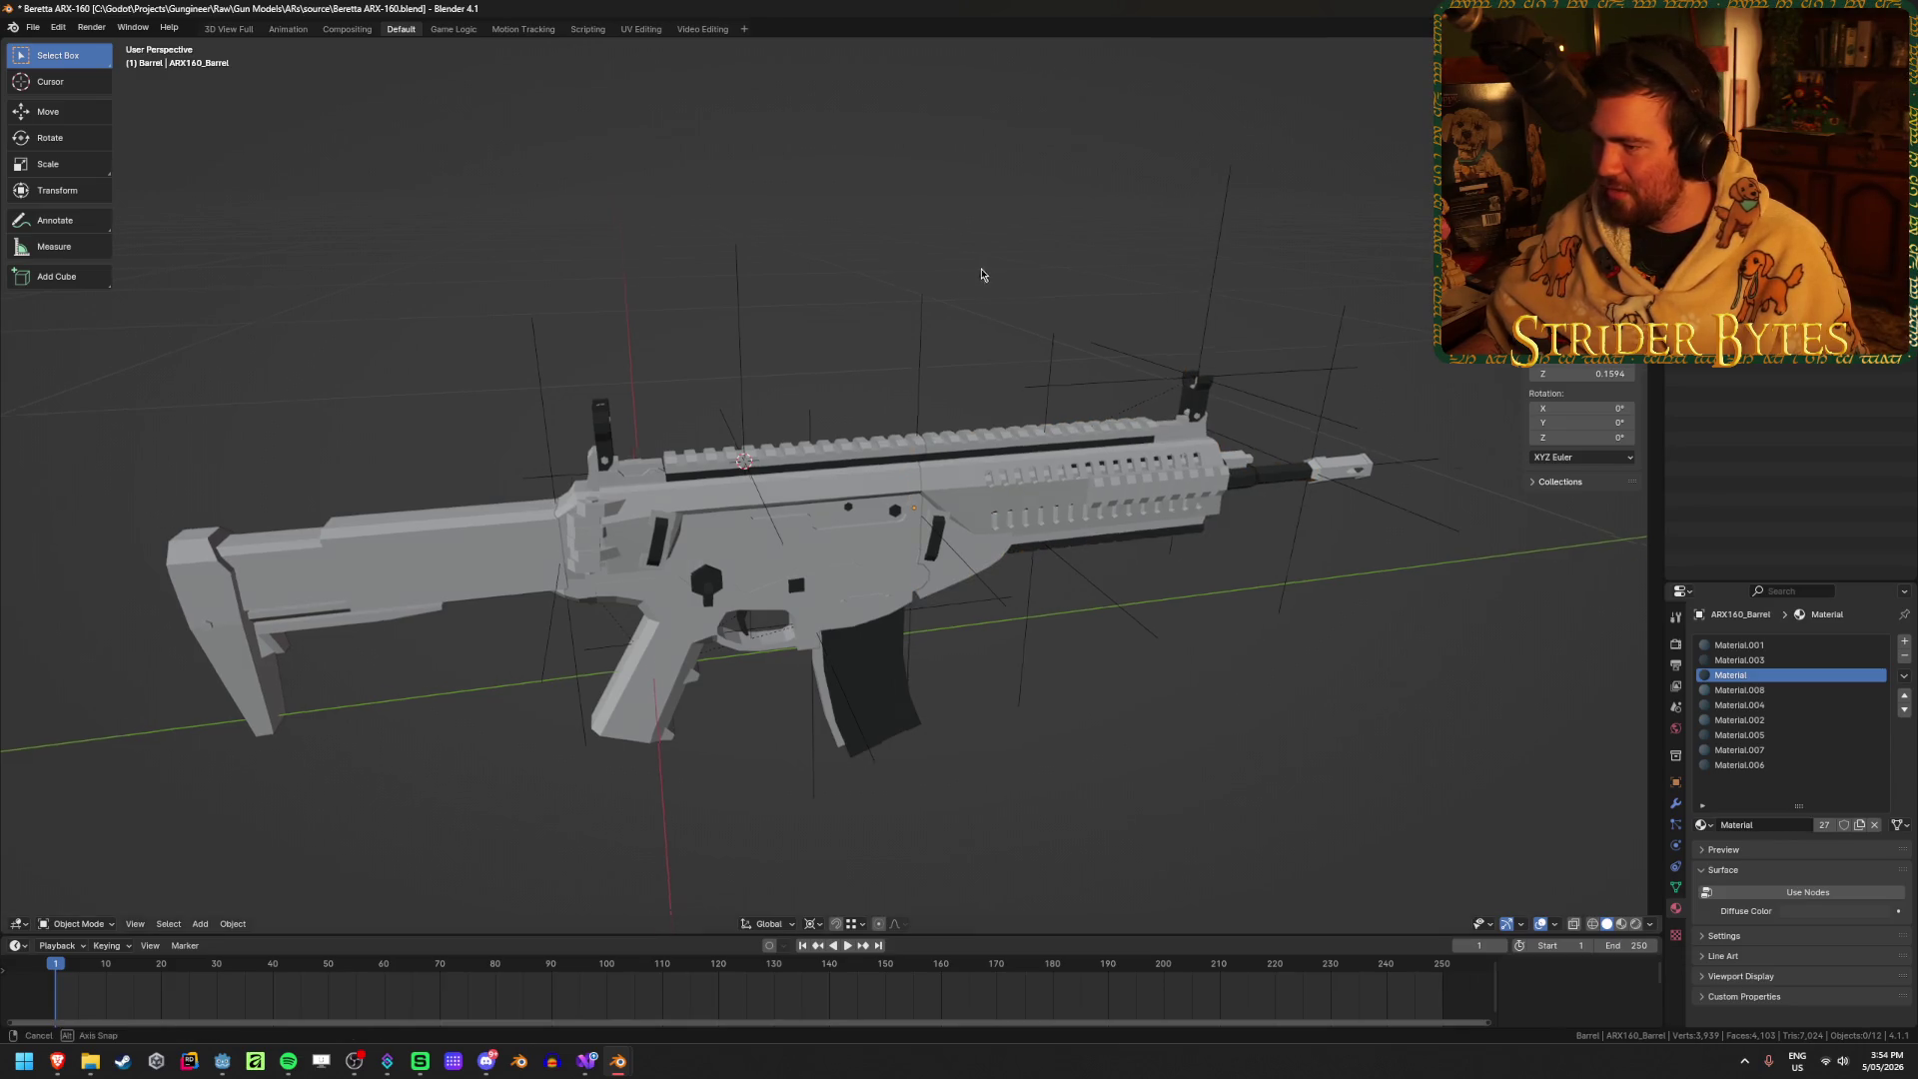
middle_click_drag(1095, 448, 948, 257)
left_click(378, 531)
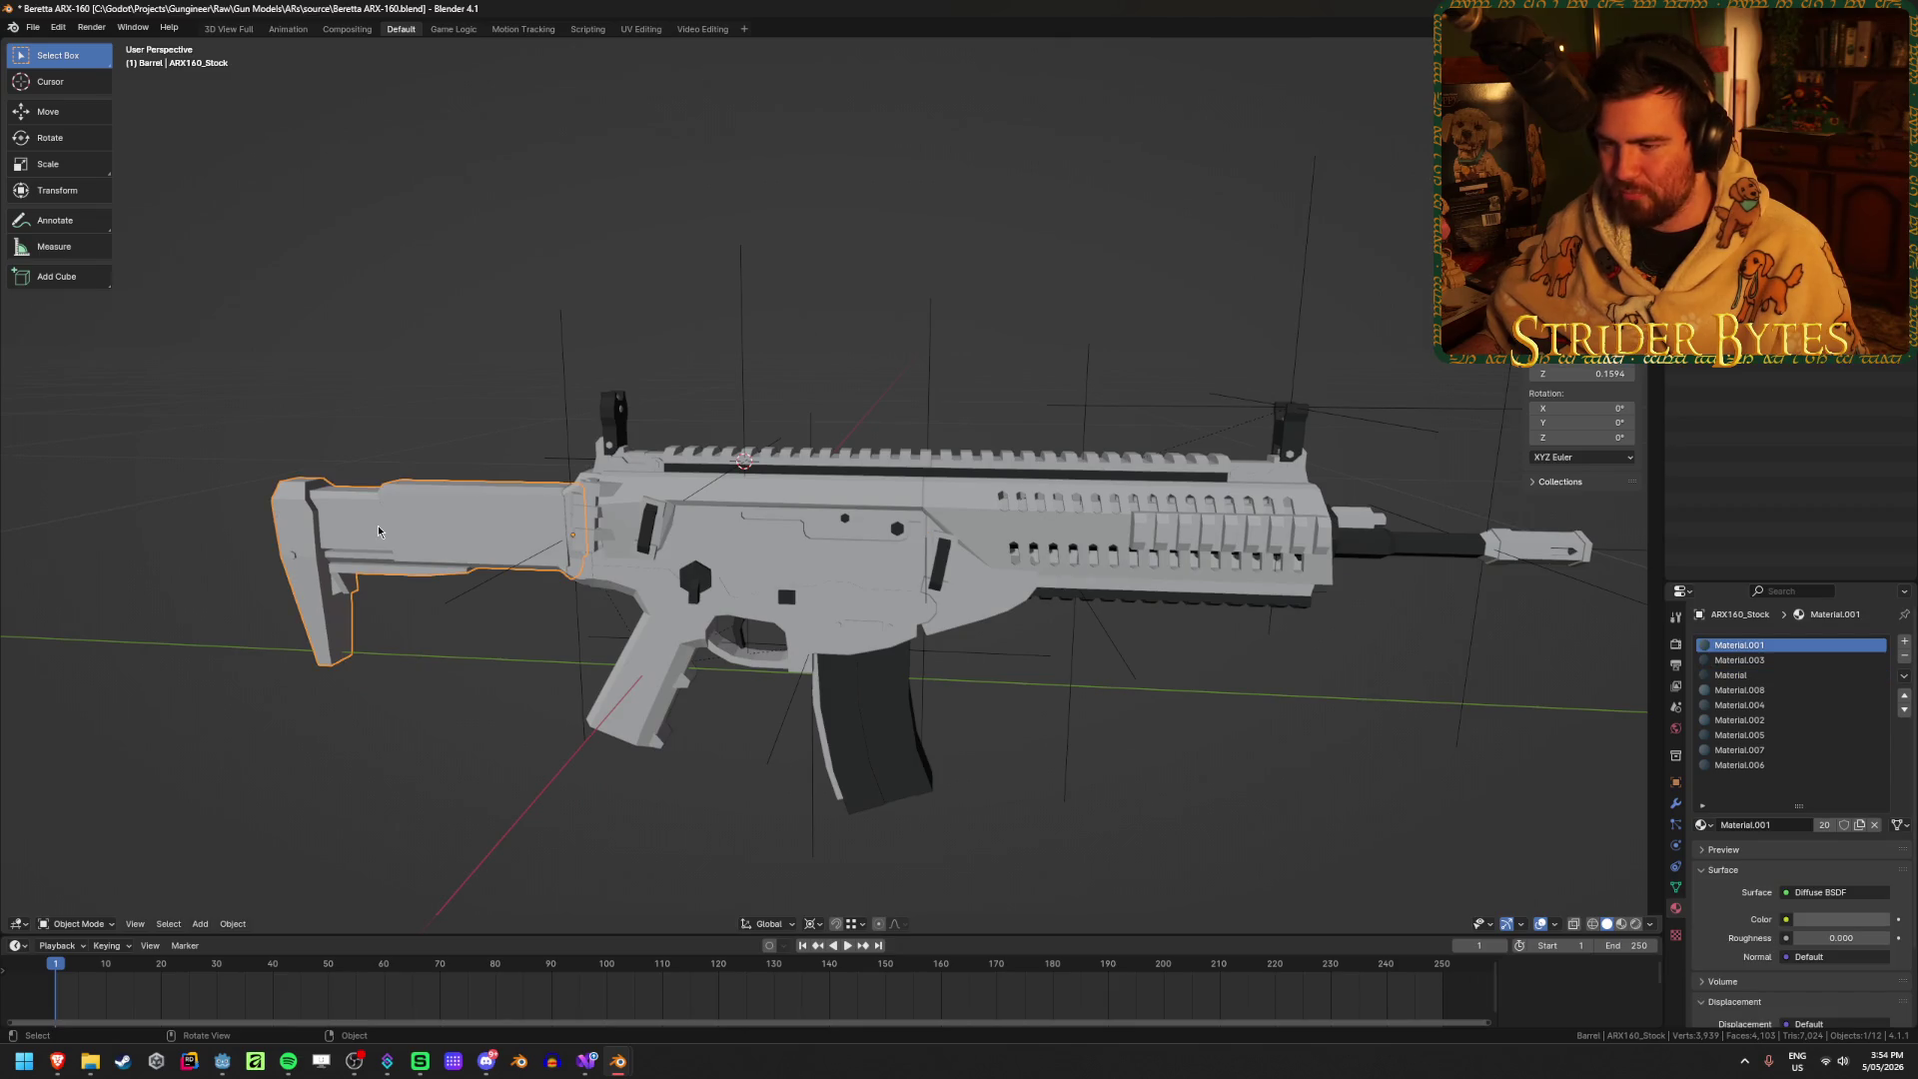
left_click(393, 740)
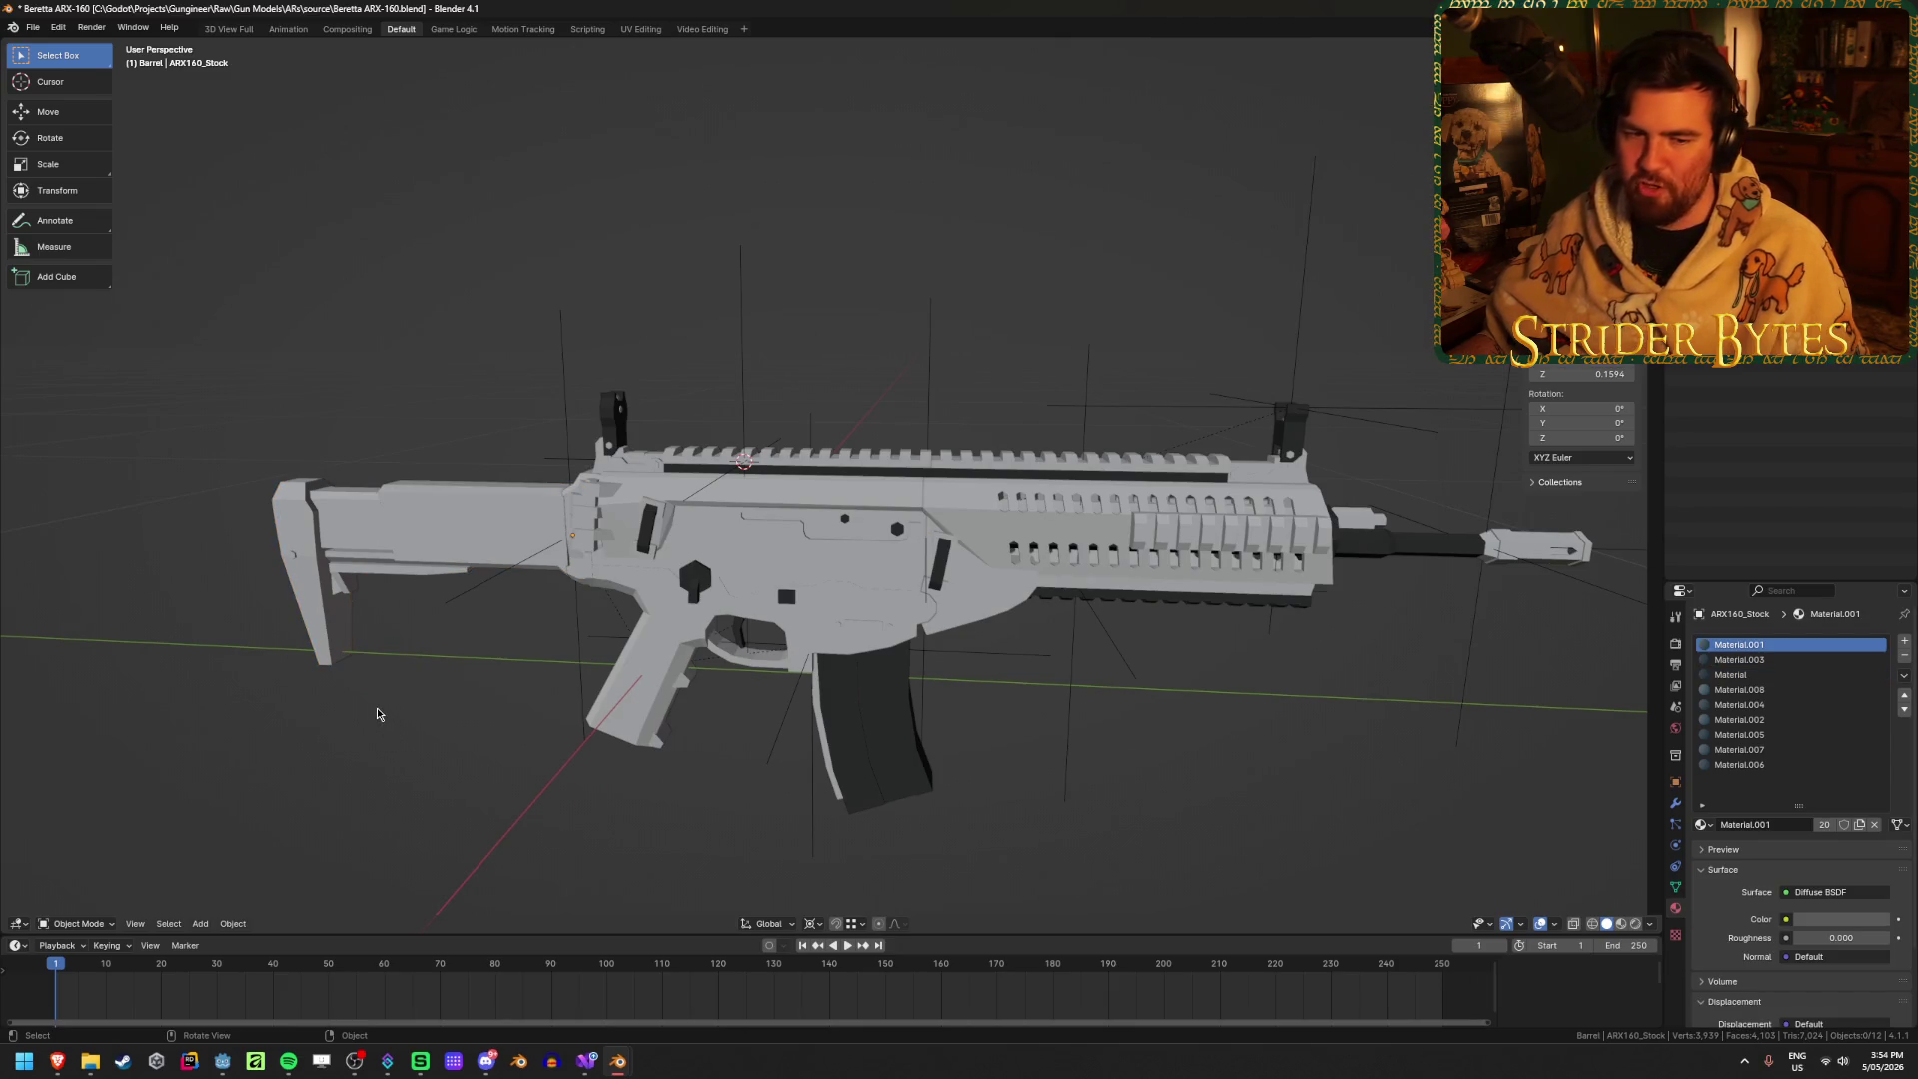
middle_click_drag(378, 709, 395, 711)
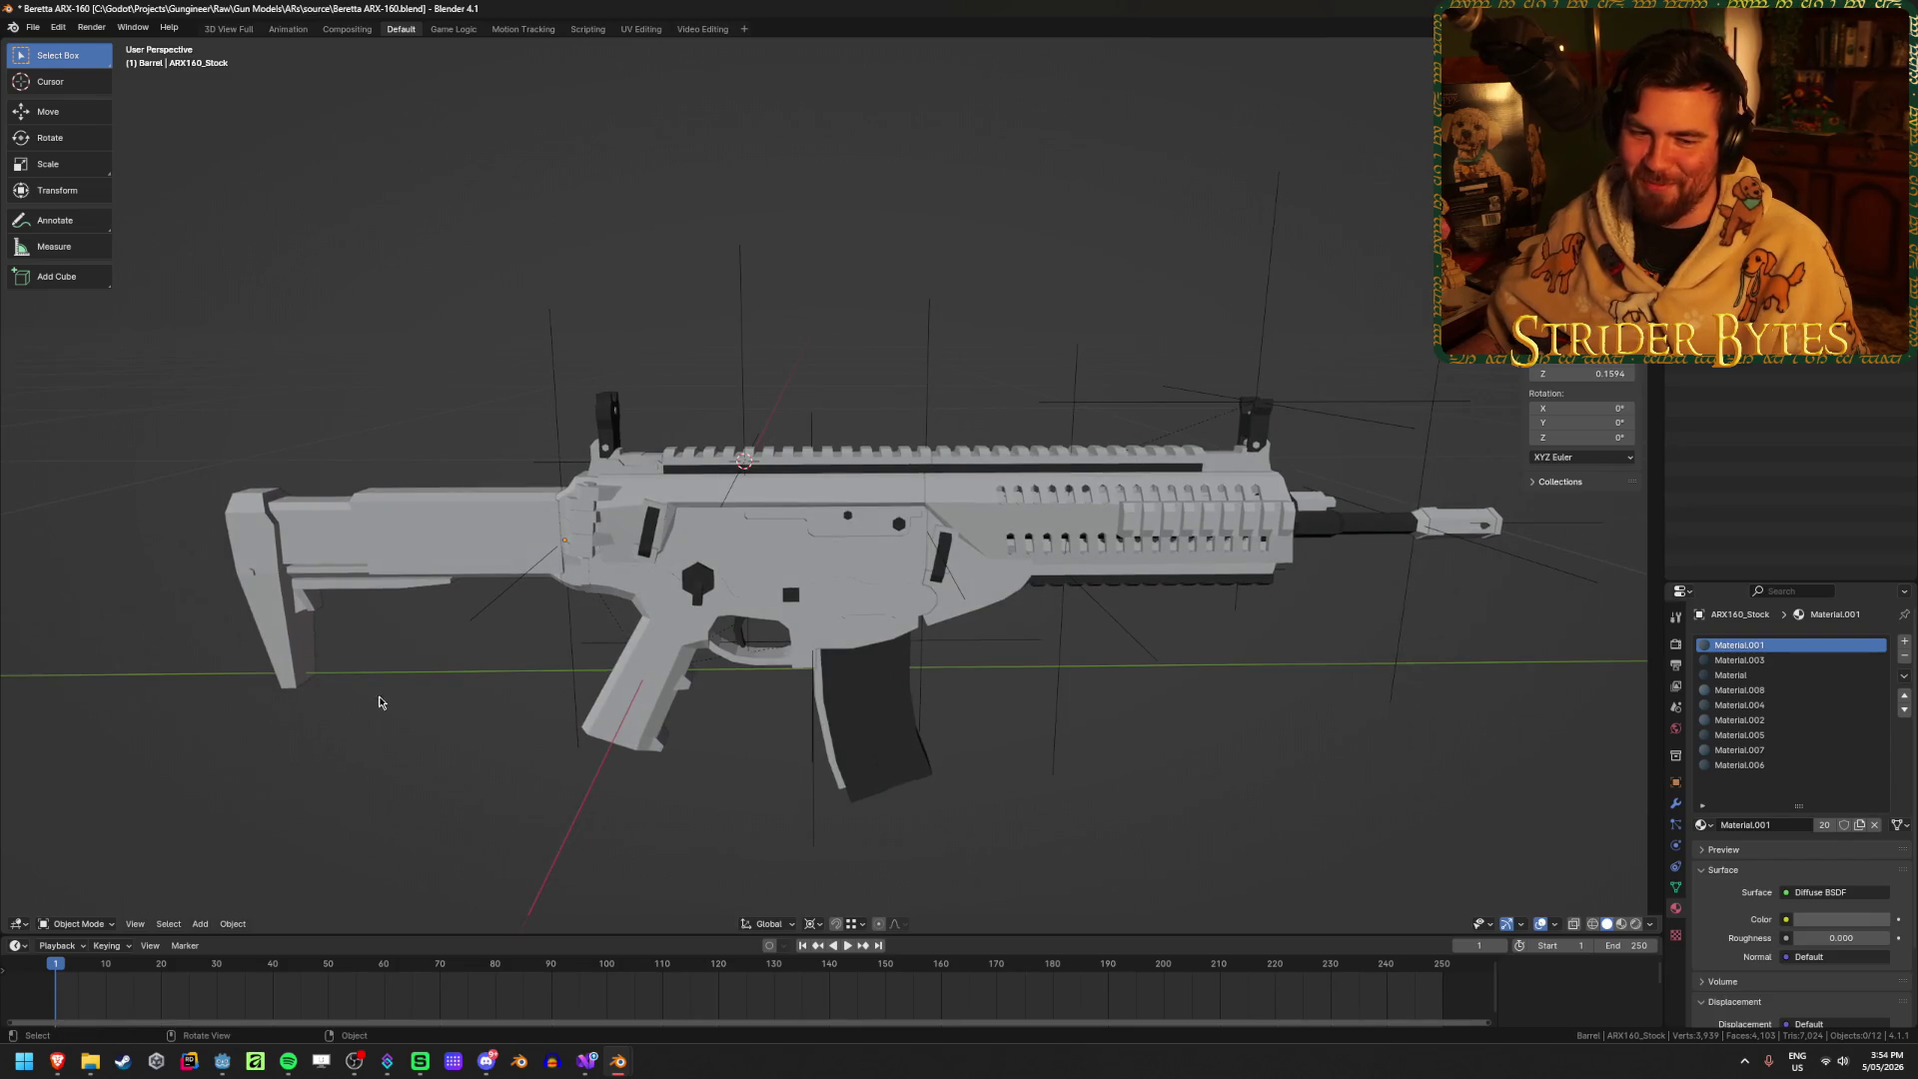
key("ctrl+s")
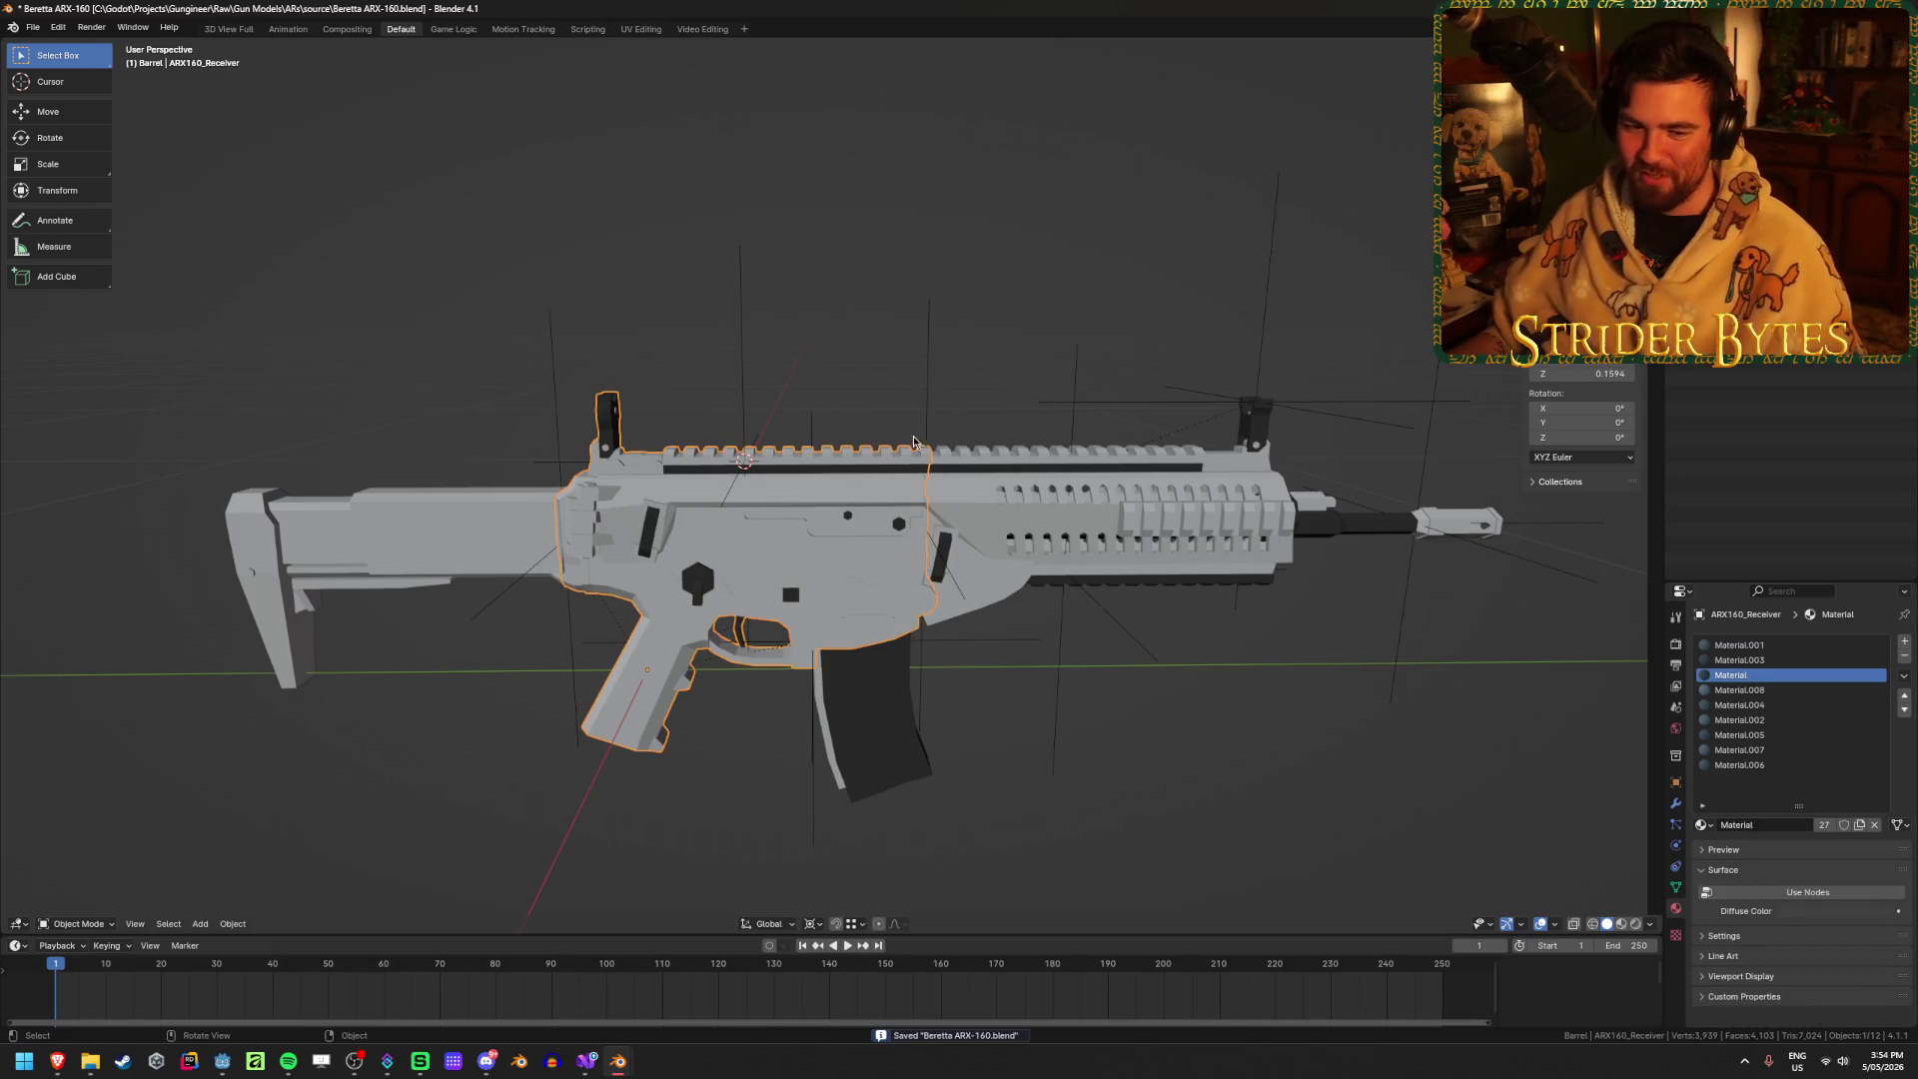
left_click(796, 483)
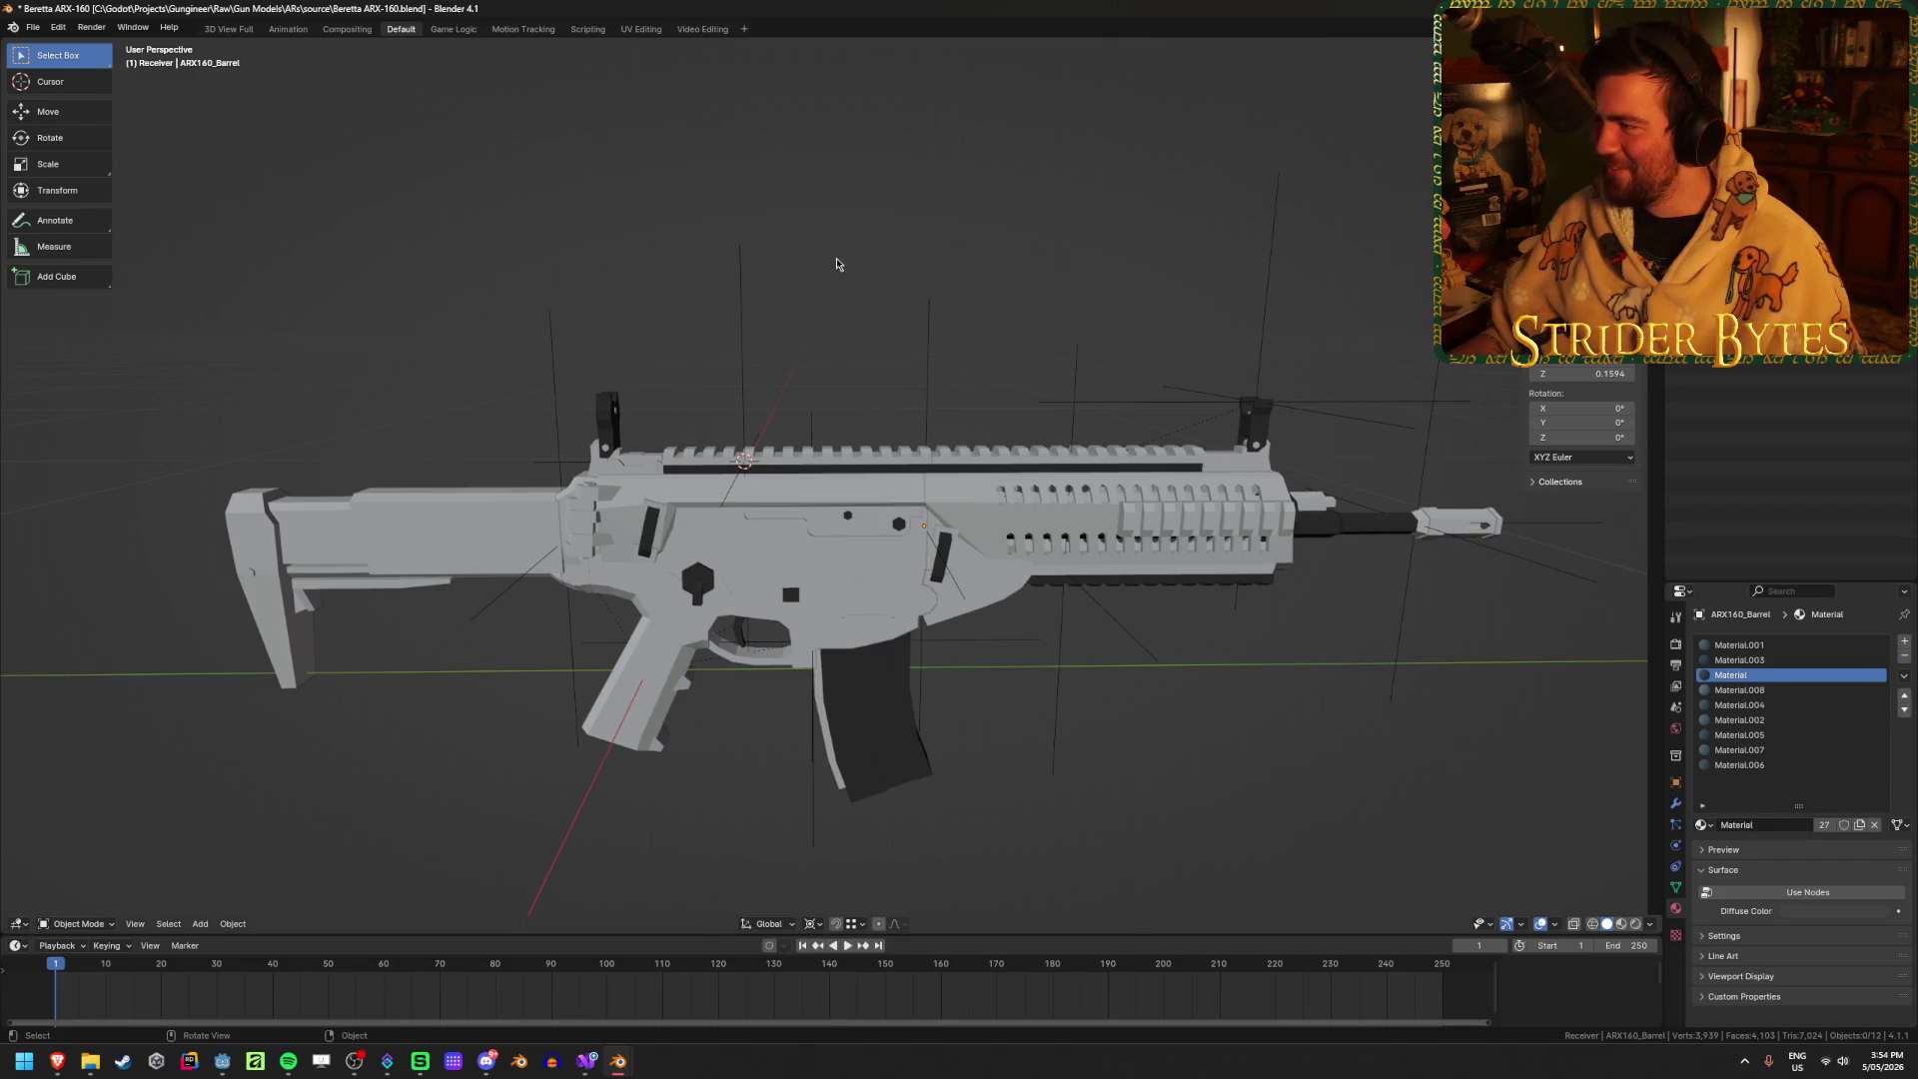
key("ctrl+shift+e")
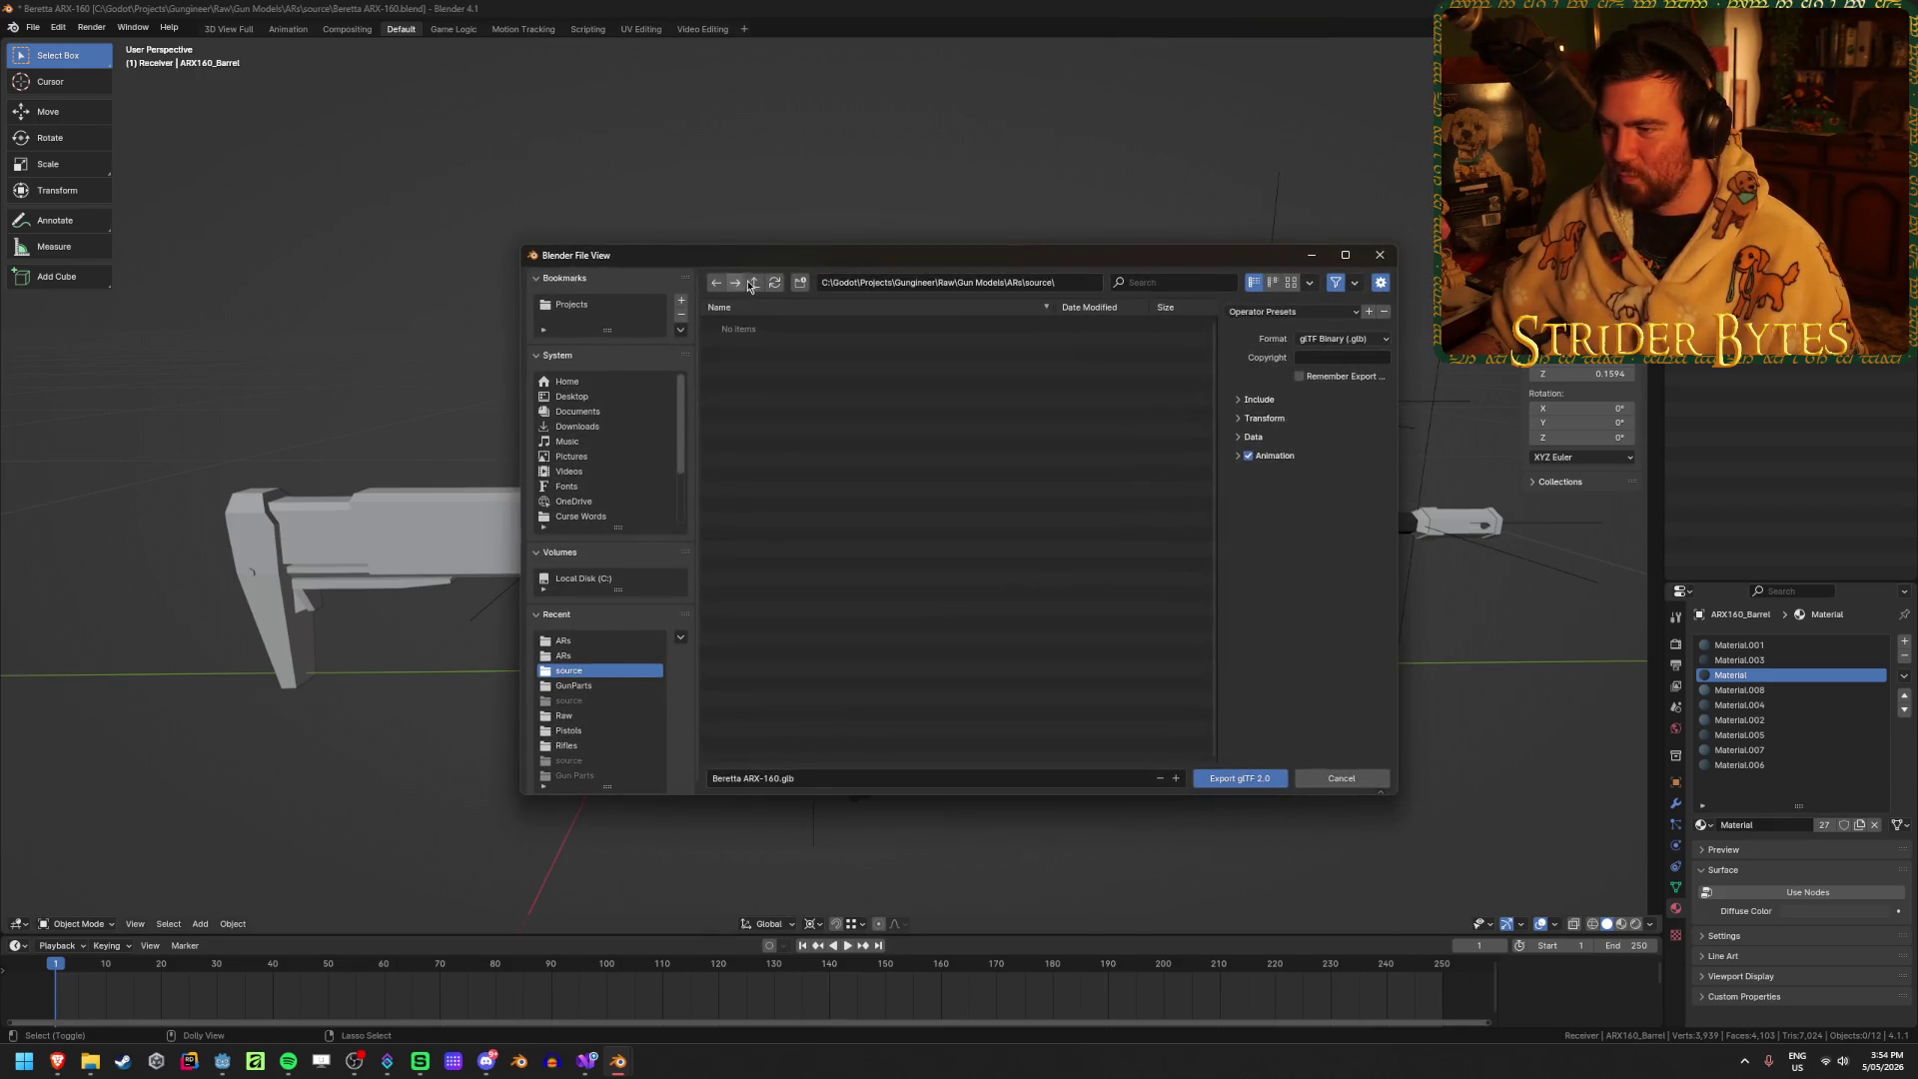
Step: Export the receiver as Receiver_ARX160.glb into Meshes/GunParts/ARs with animation export off
left_click(753, 283)
left_click(753, 283)
left_click(753, 282)
left_click(753, 283)
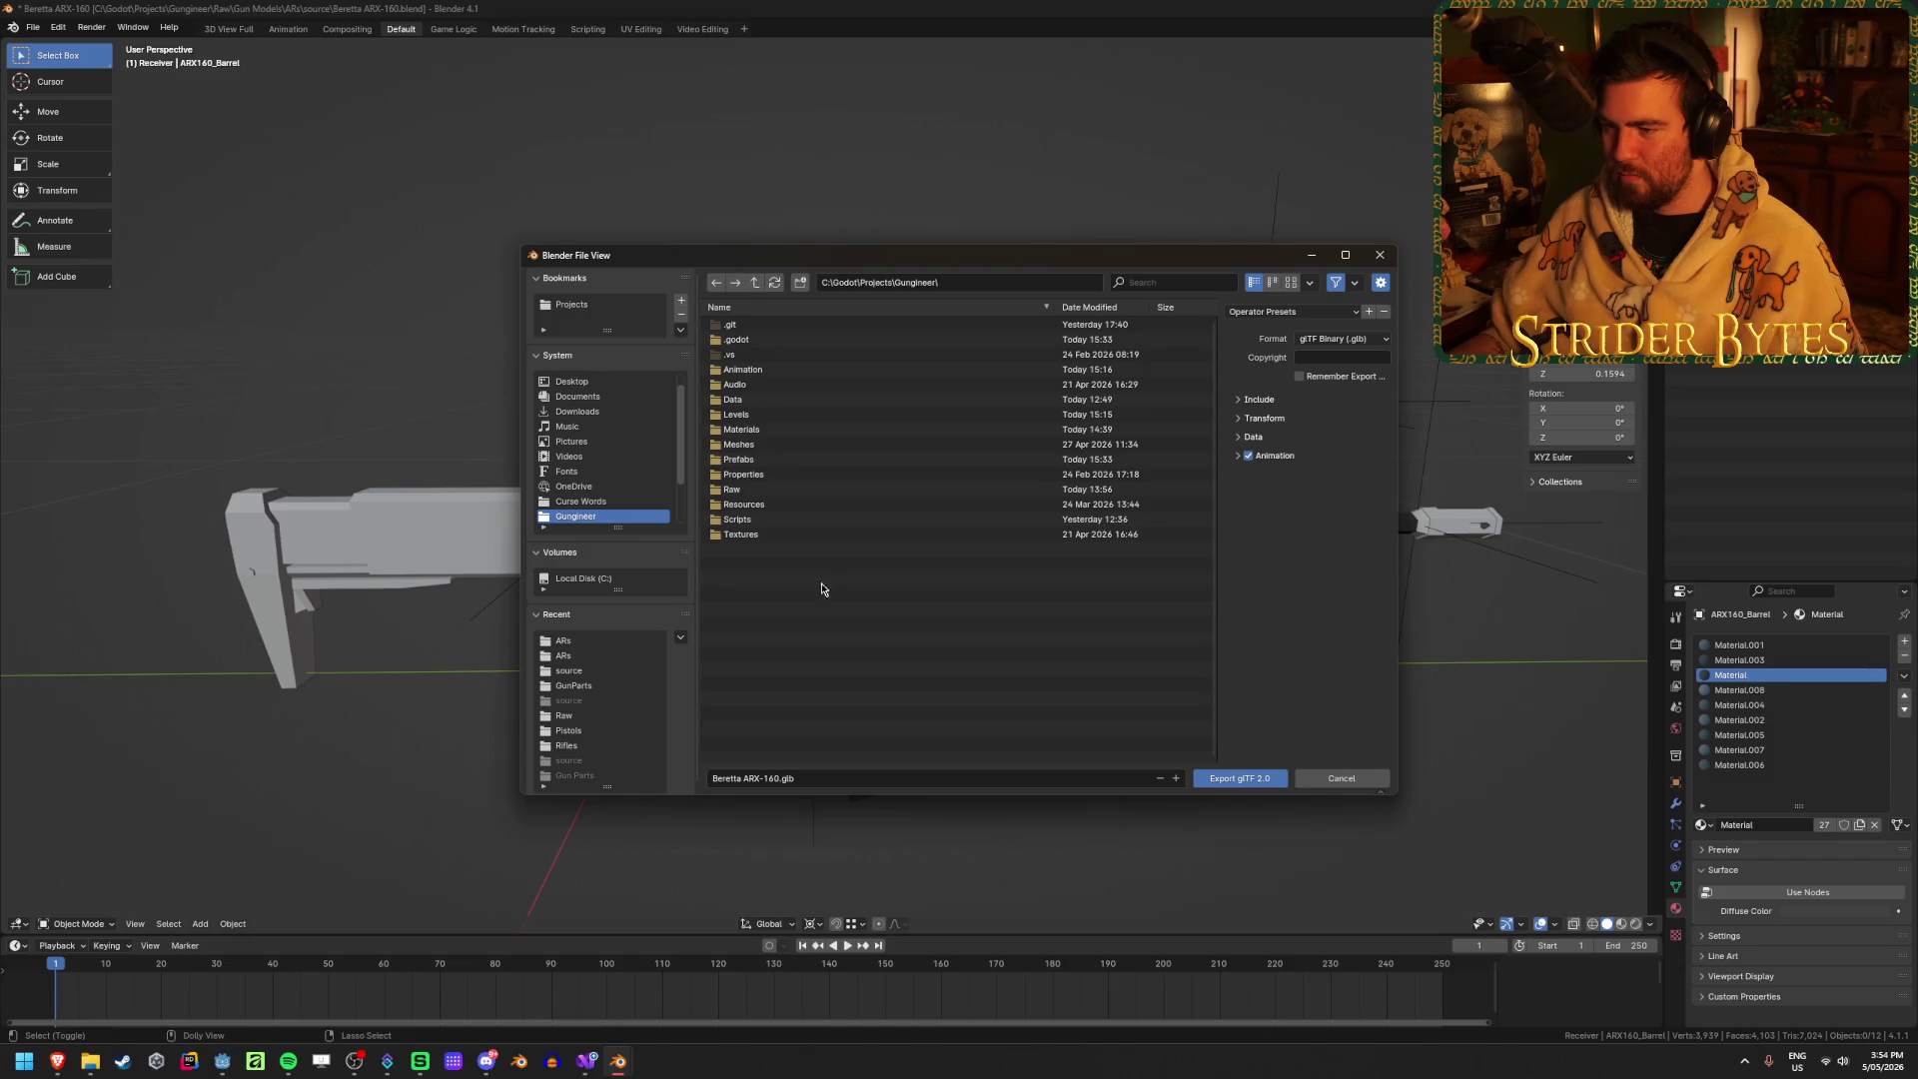
double_click(775, 443)
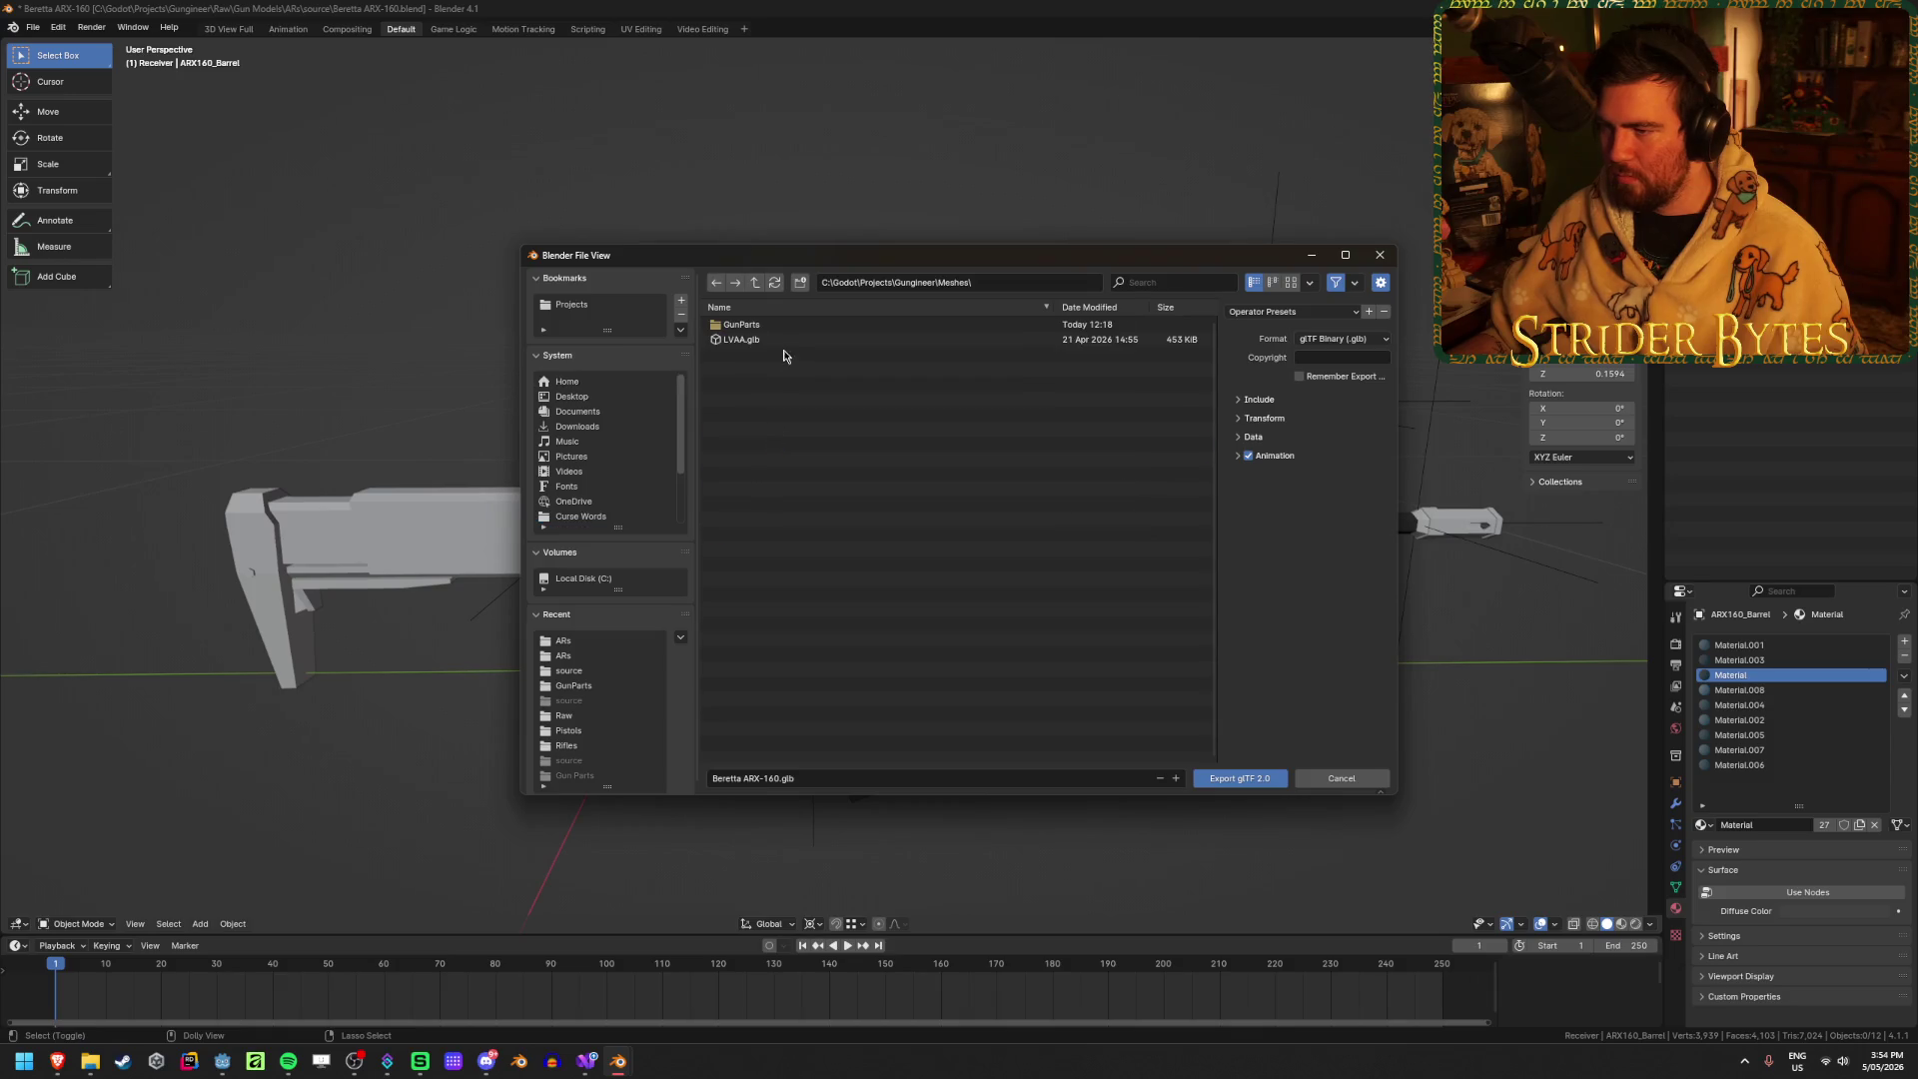
double_click(792, 332)
double_click(793, 328)
left_click(770, 777)
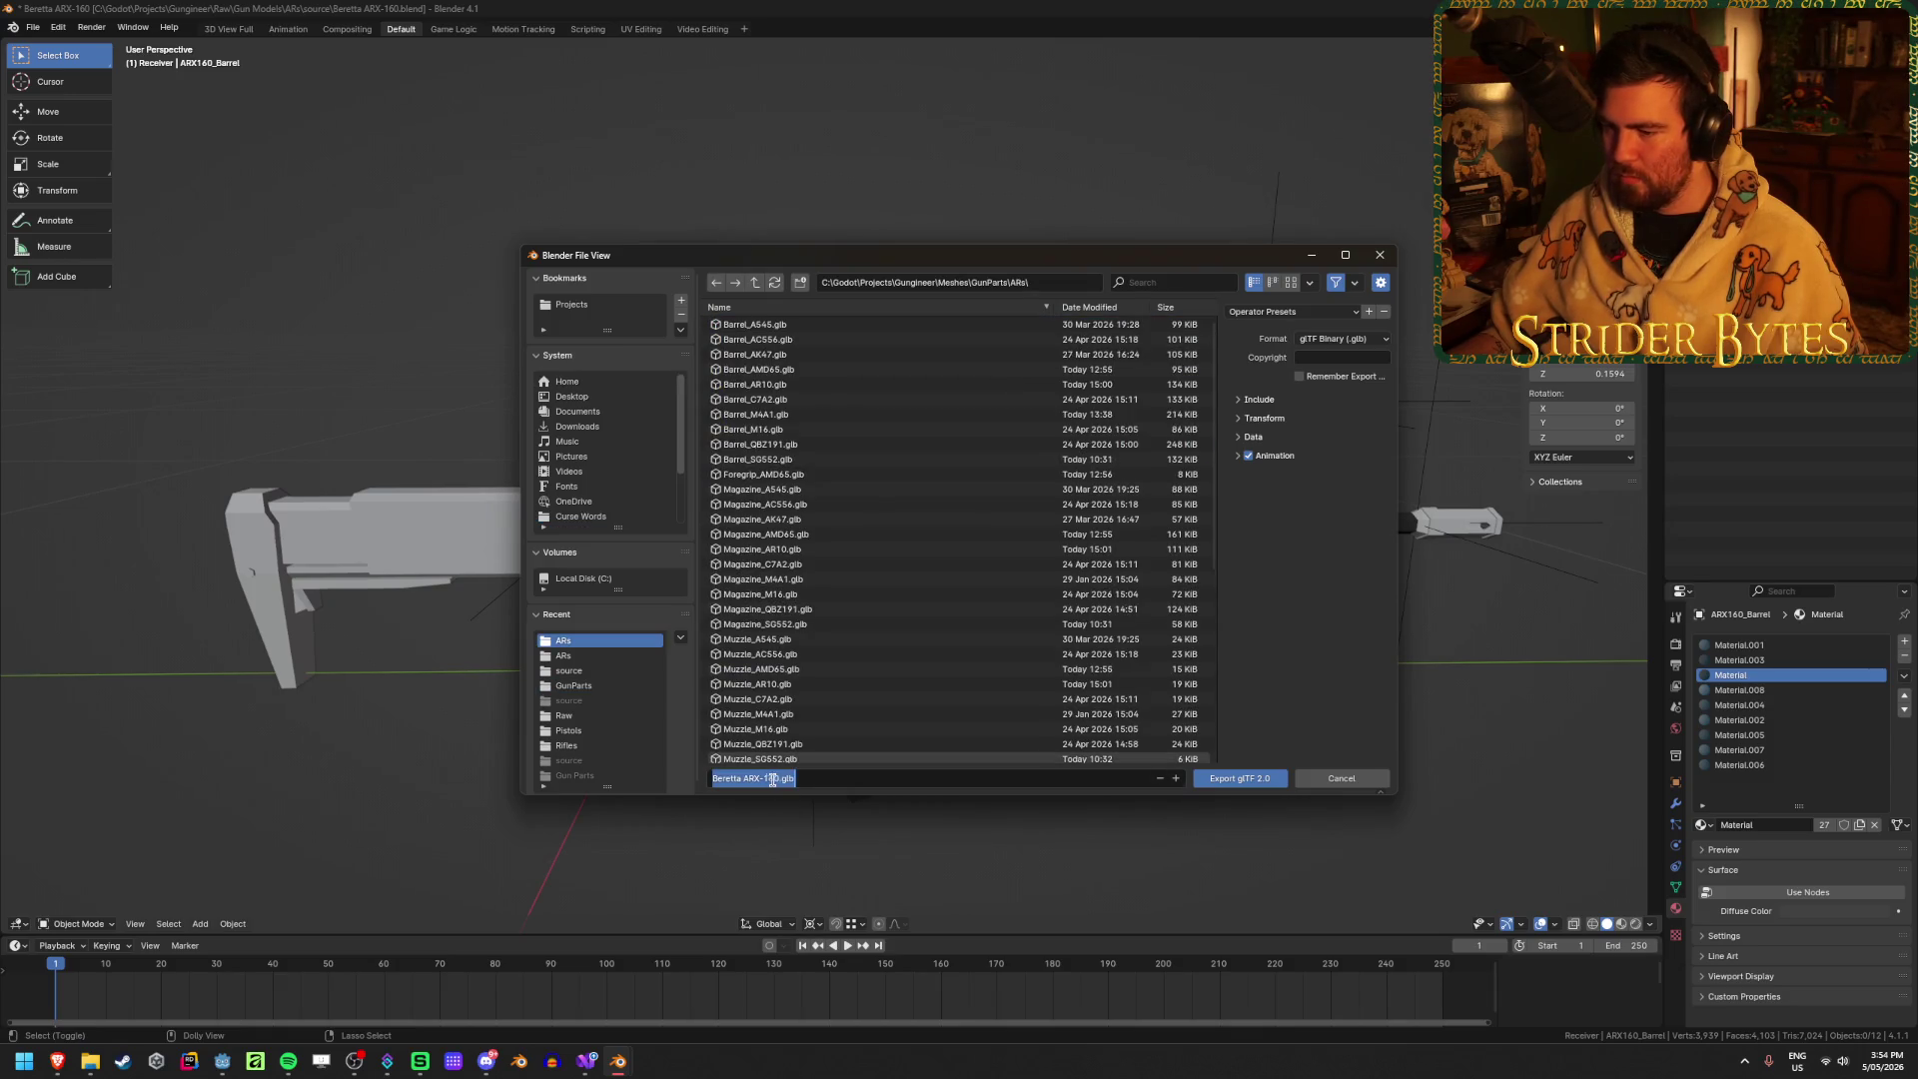
key("Home")
key("Delete")
key("Delete")
key("Delete")
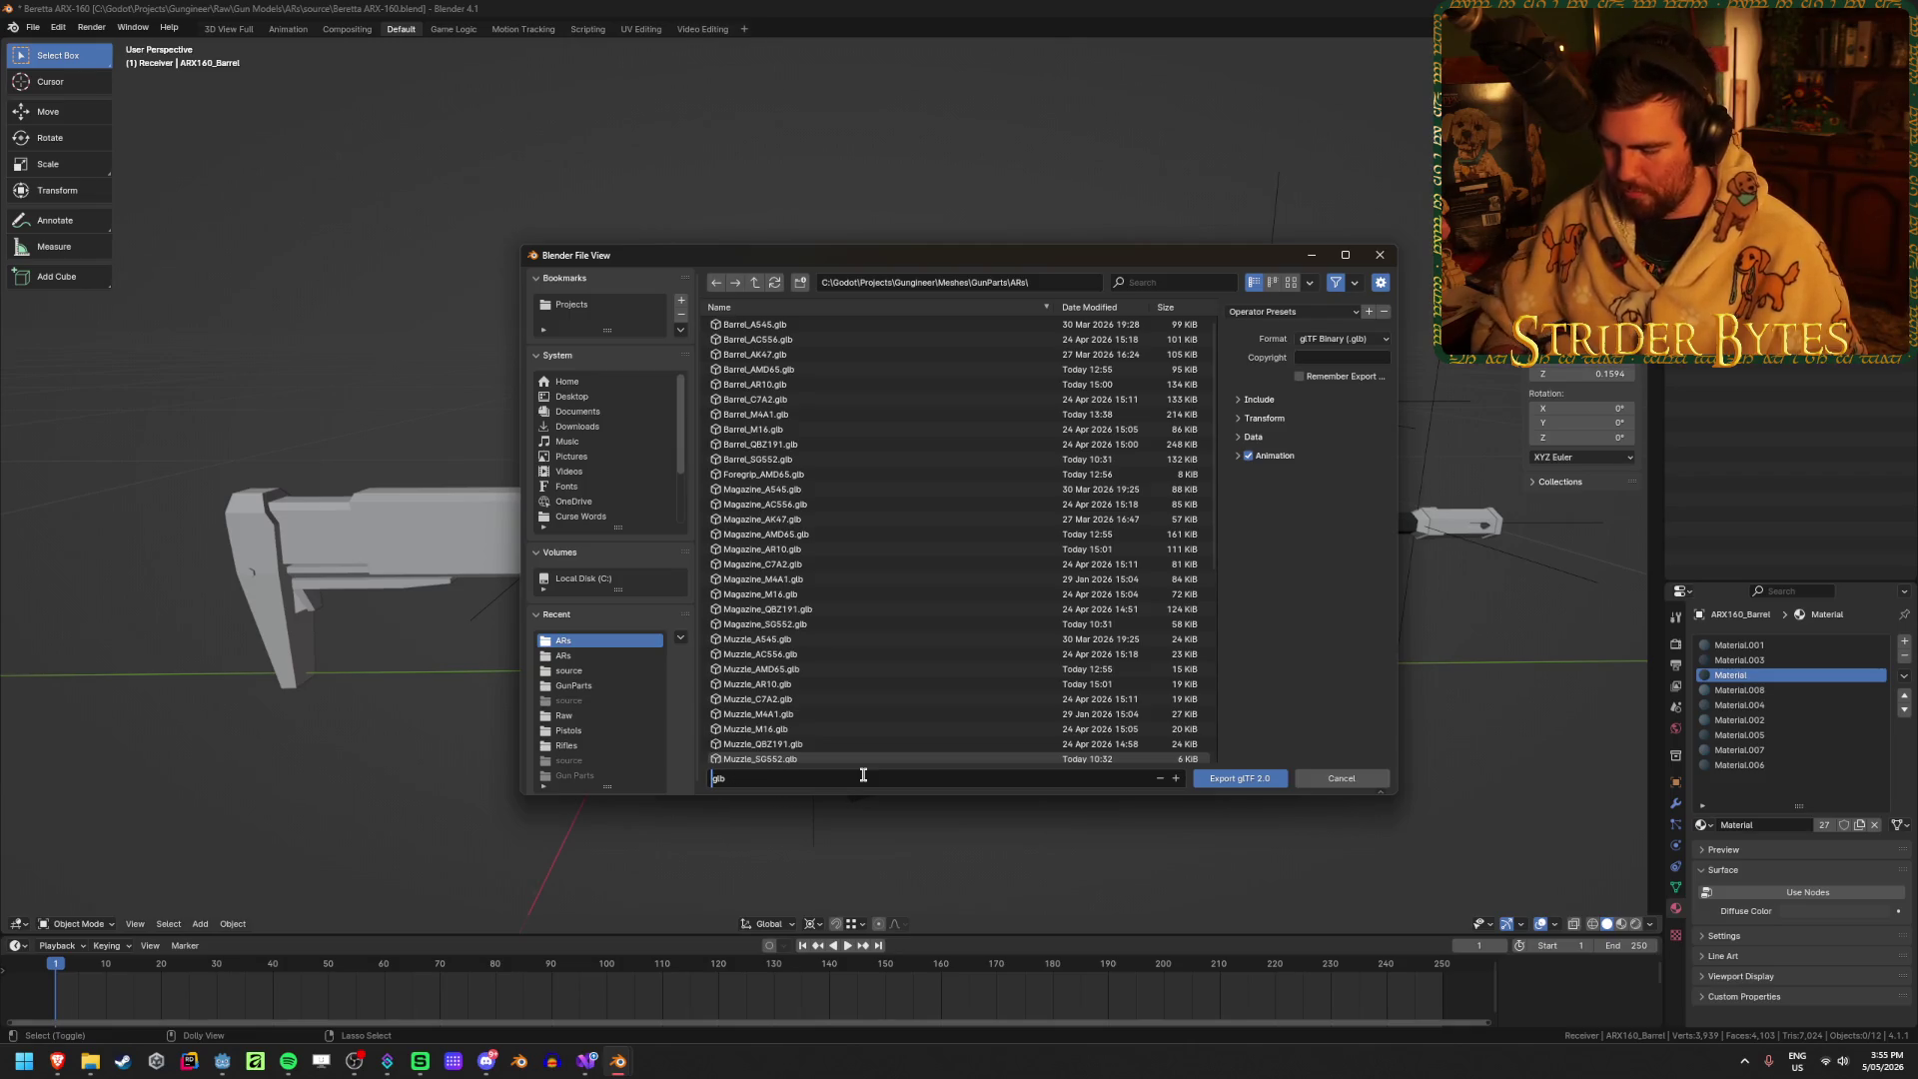
type("Receiv")
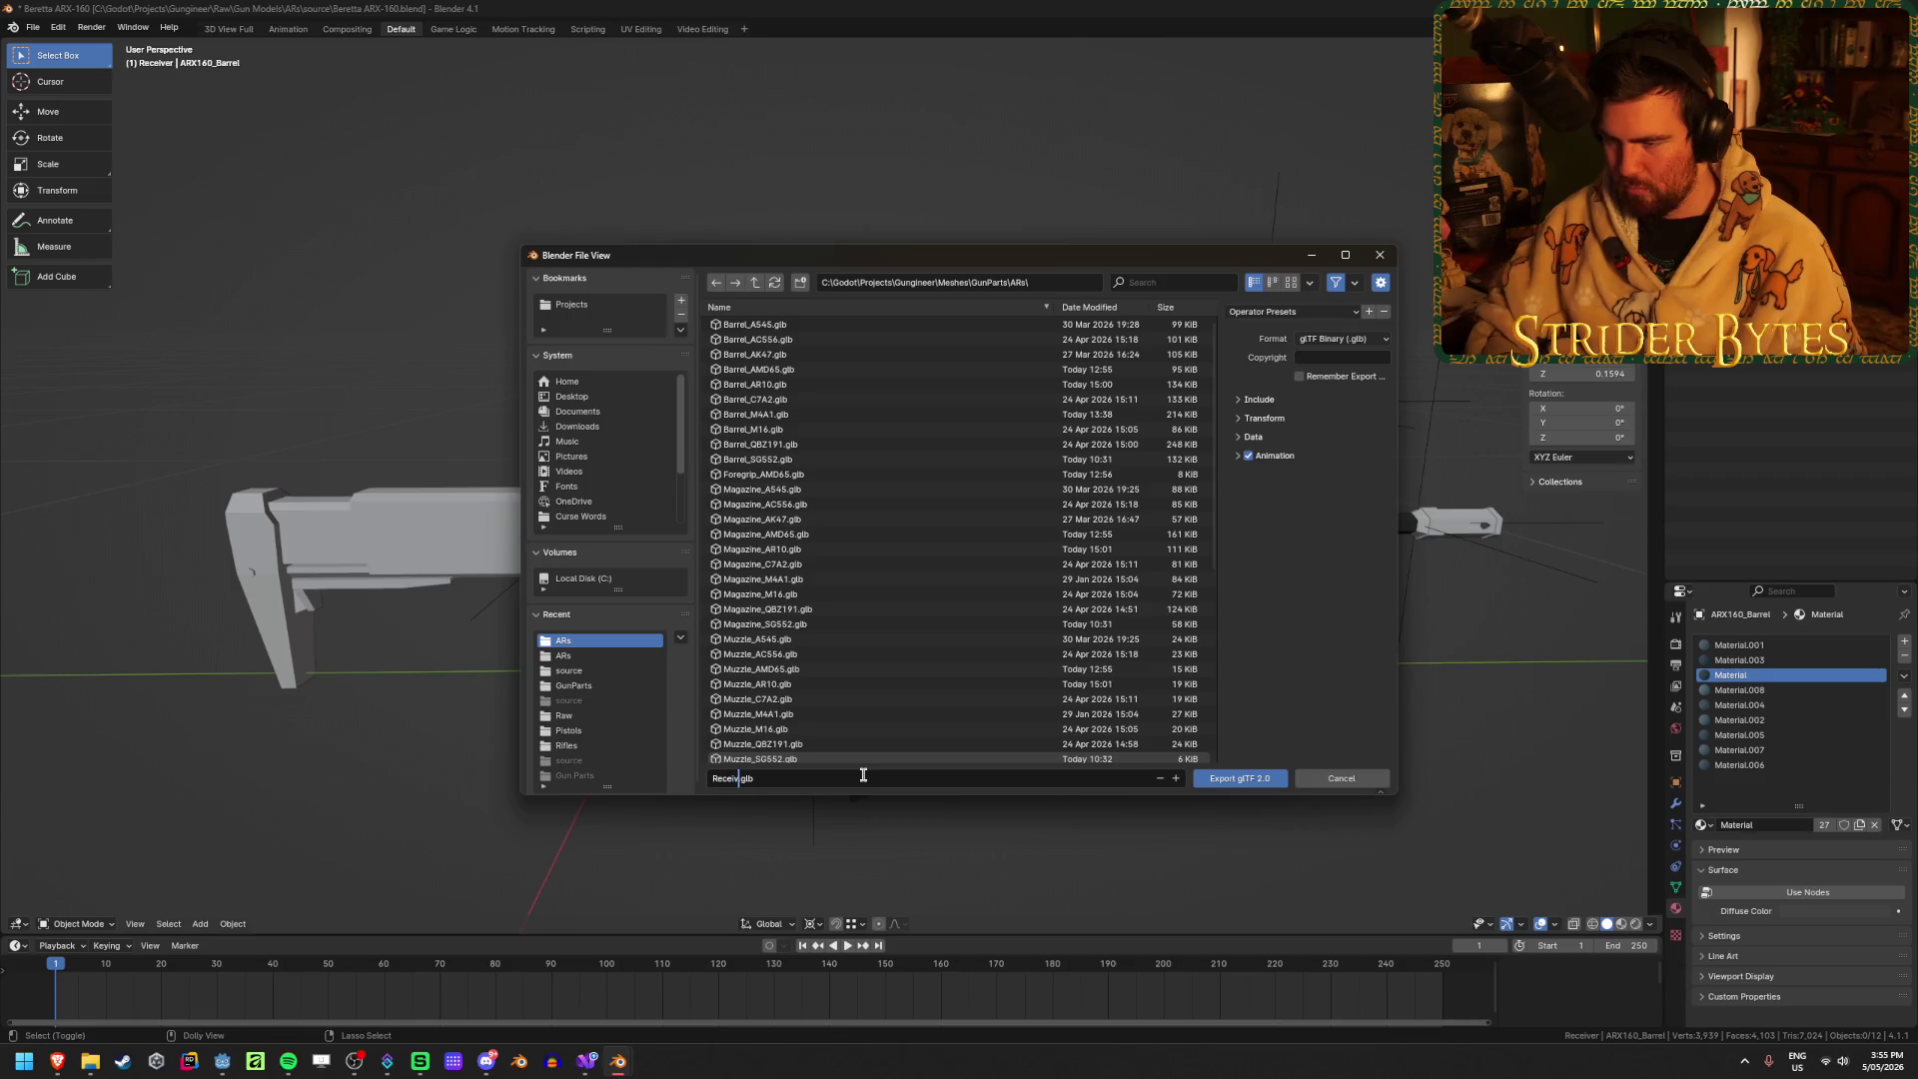
type("er_ARX160")
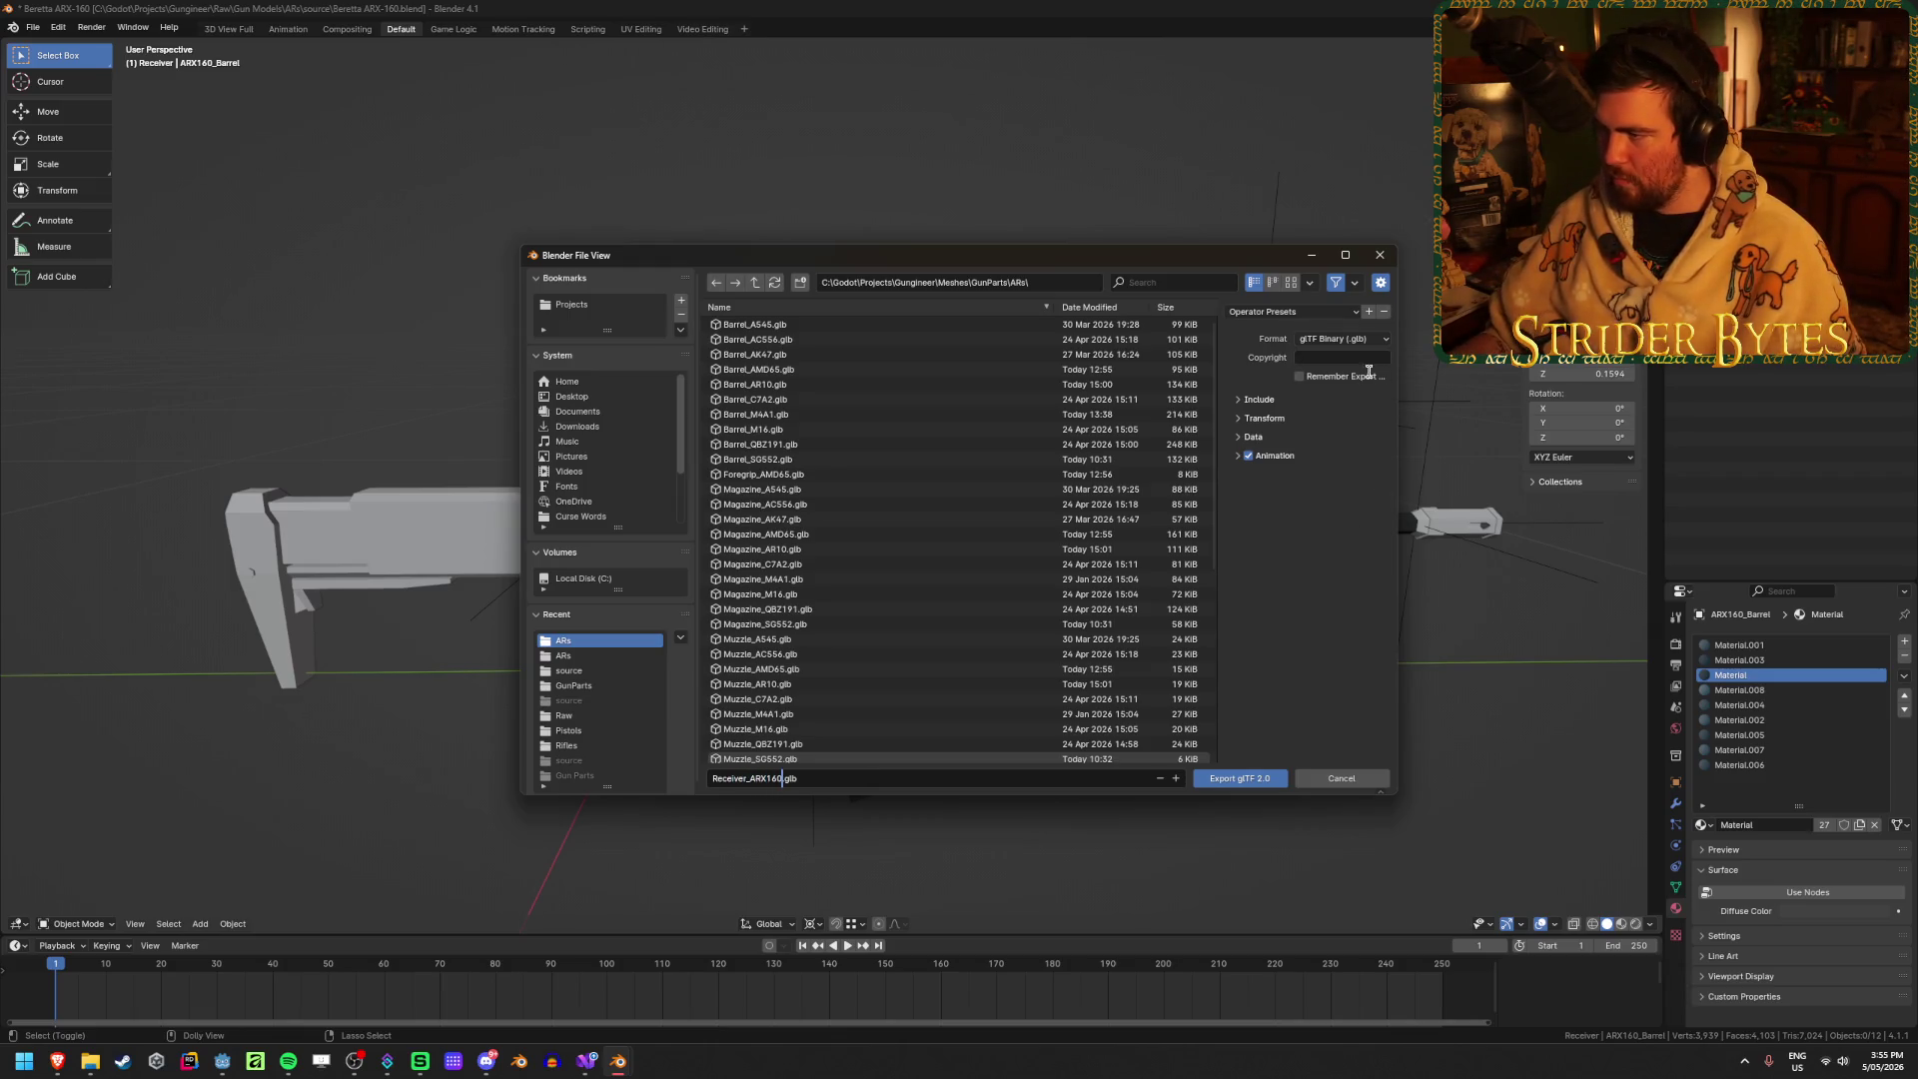
left_click(1247, 455)
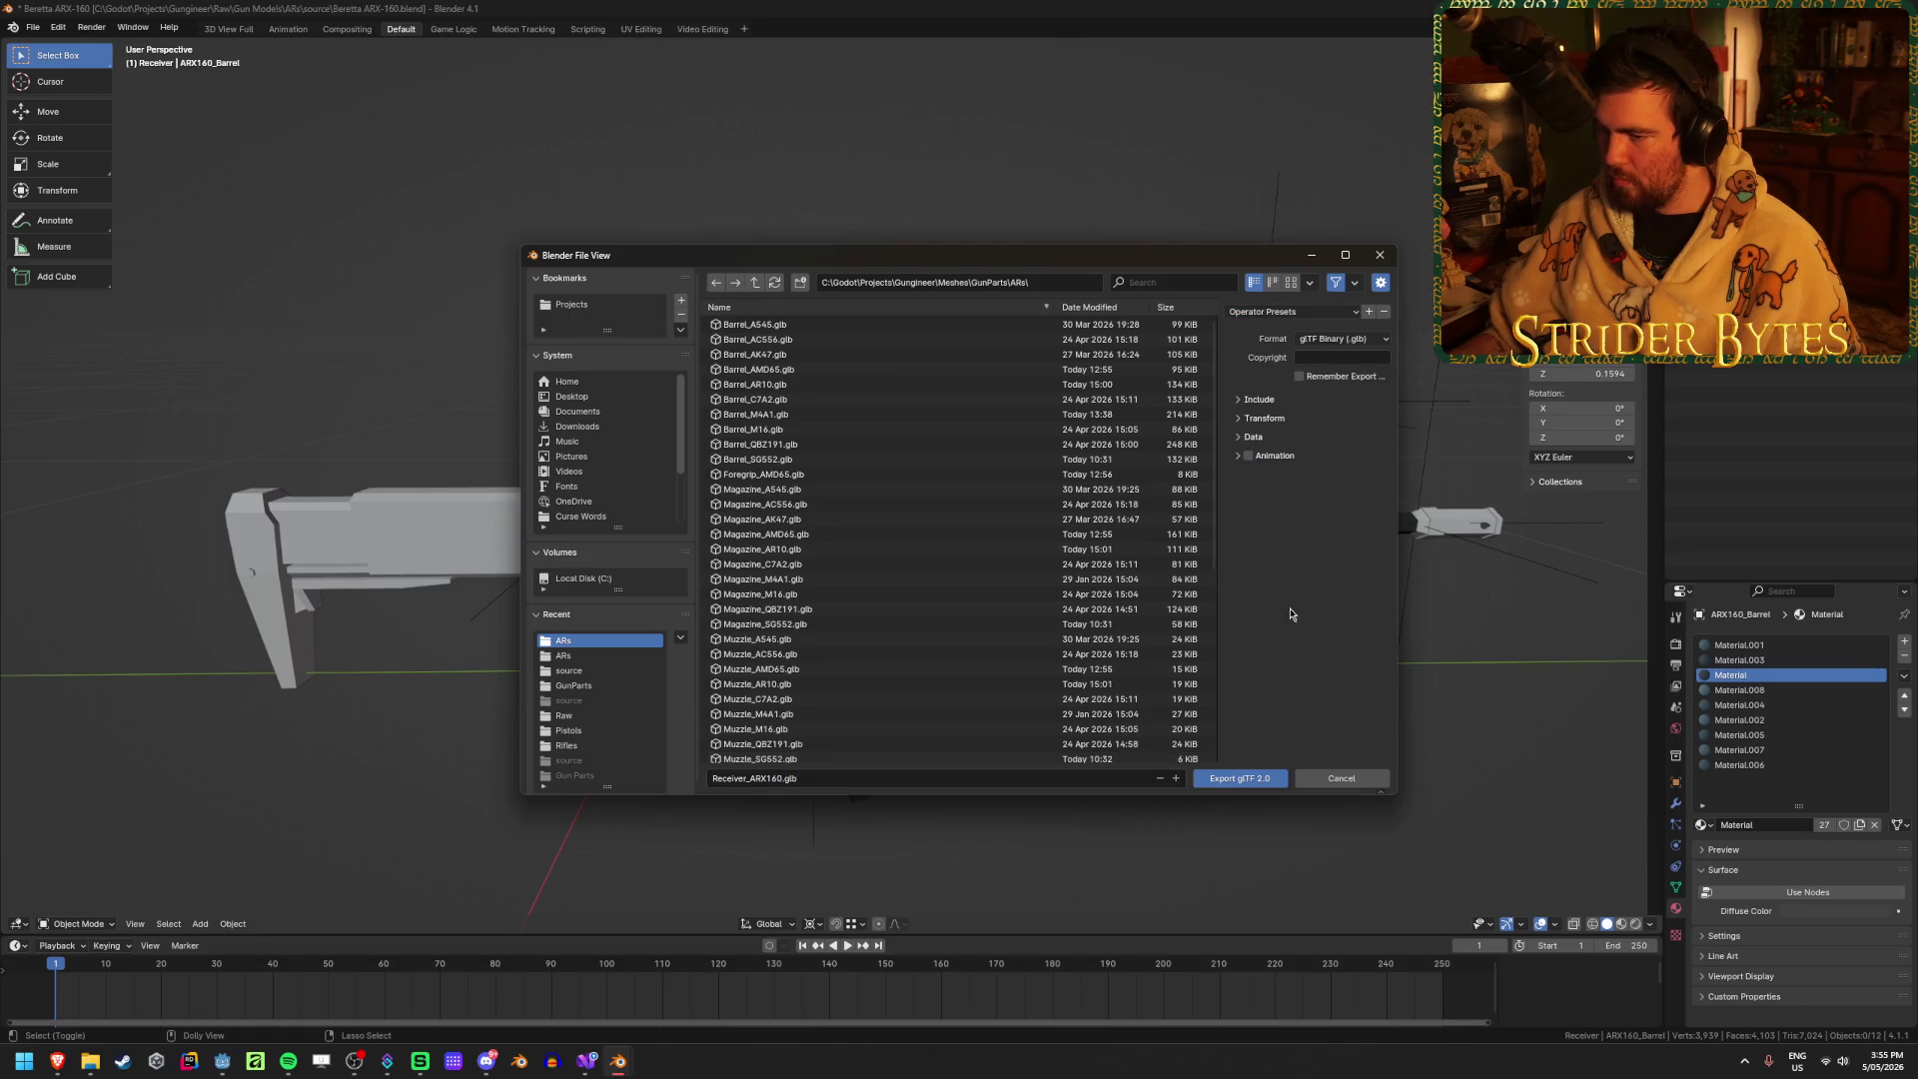
left_click(1243, 777)
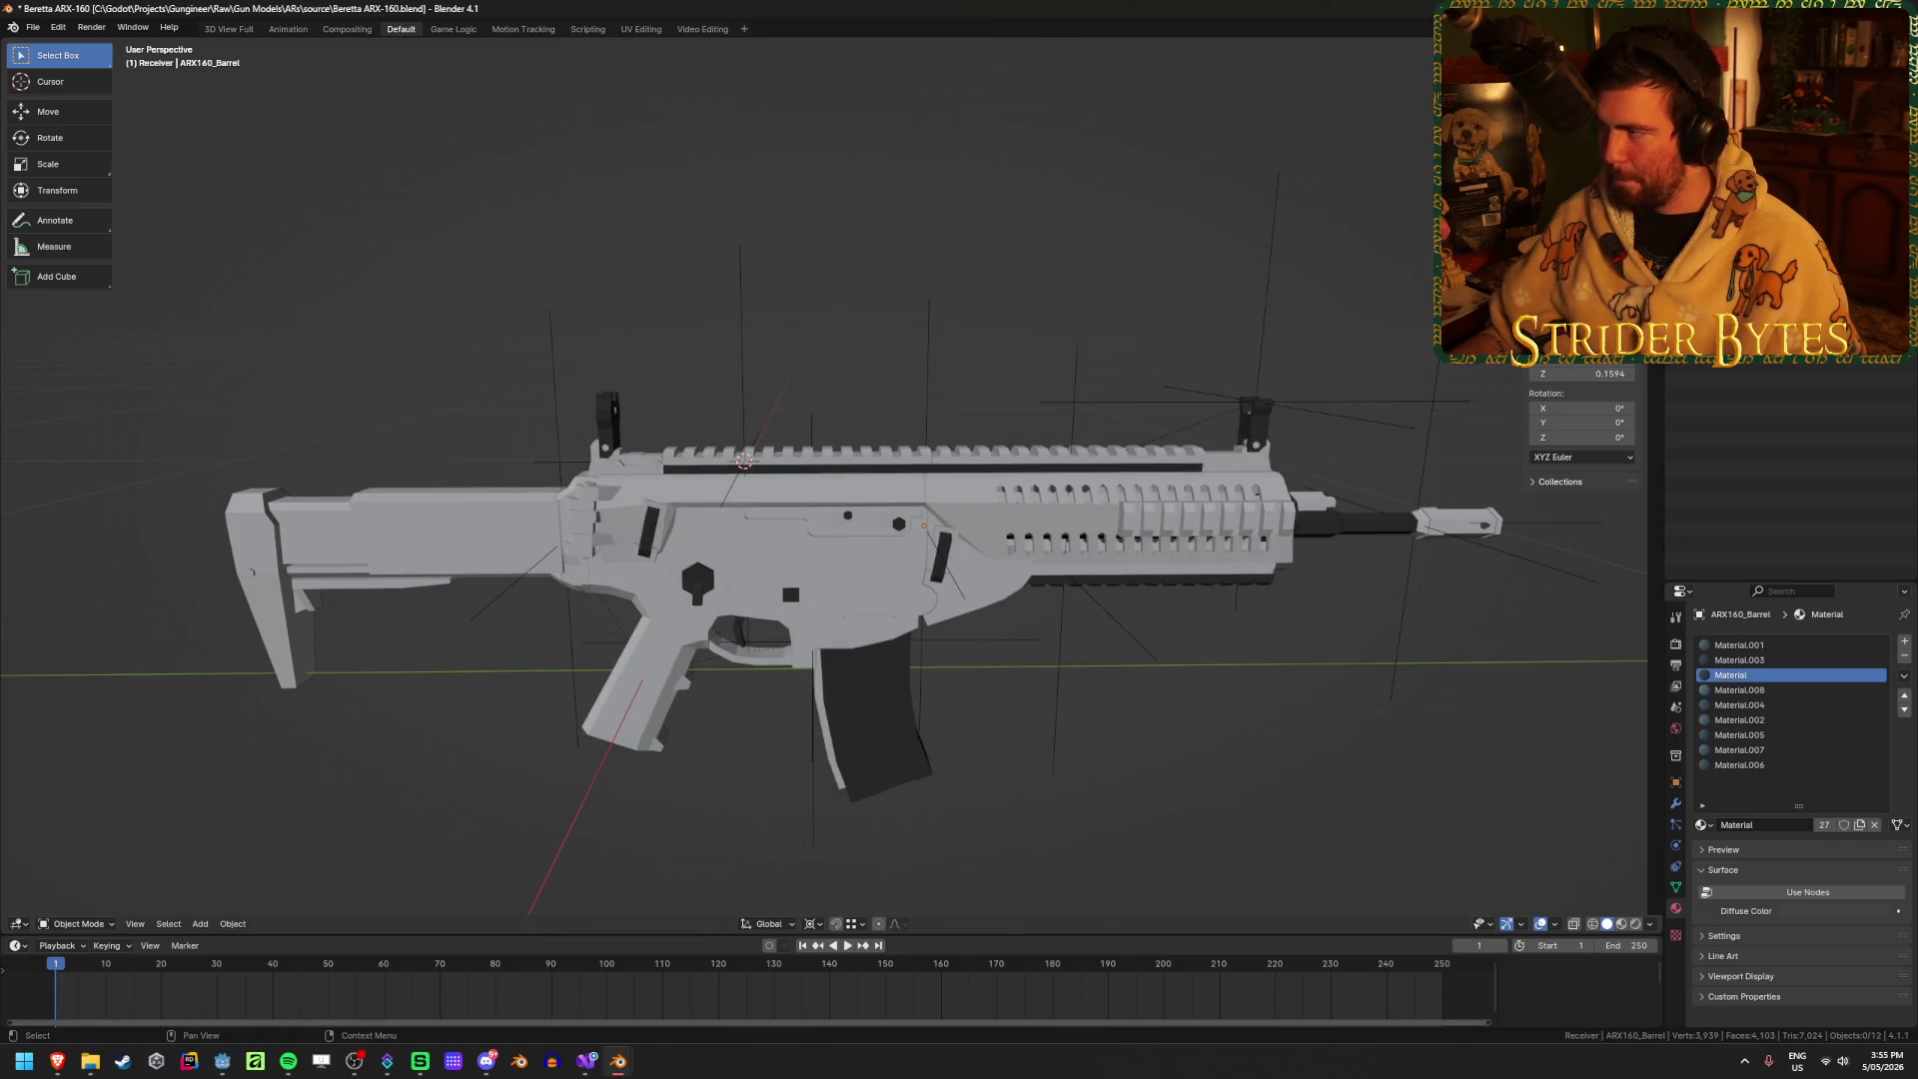
Step: Export the barrel as Barrel_ARX160.glb
key("shift+r")
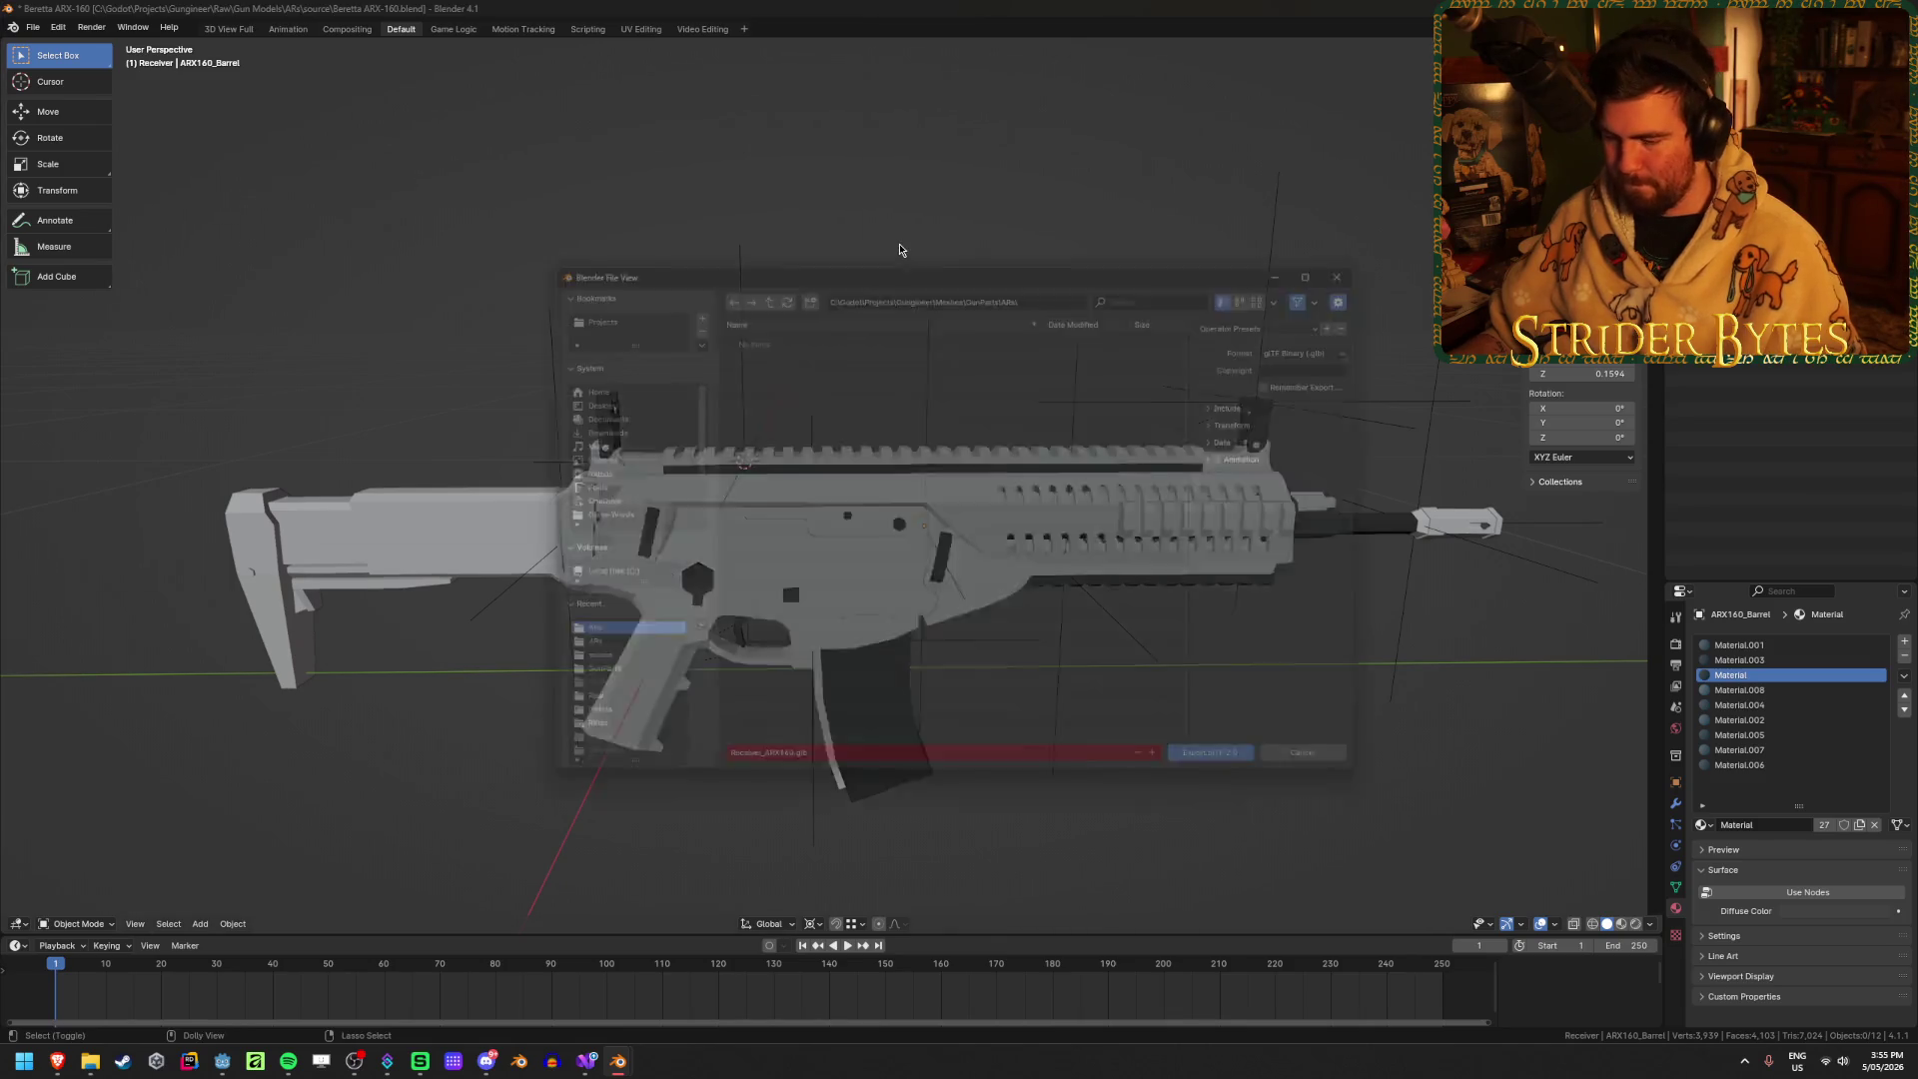
left_click(739, 777)
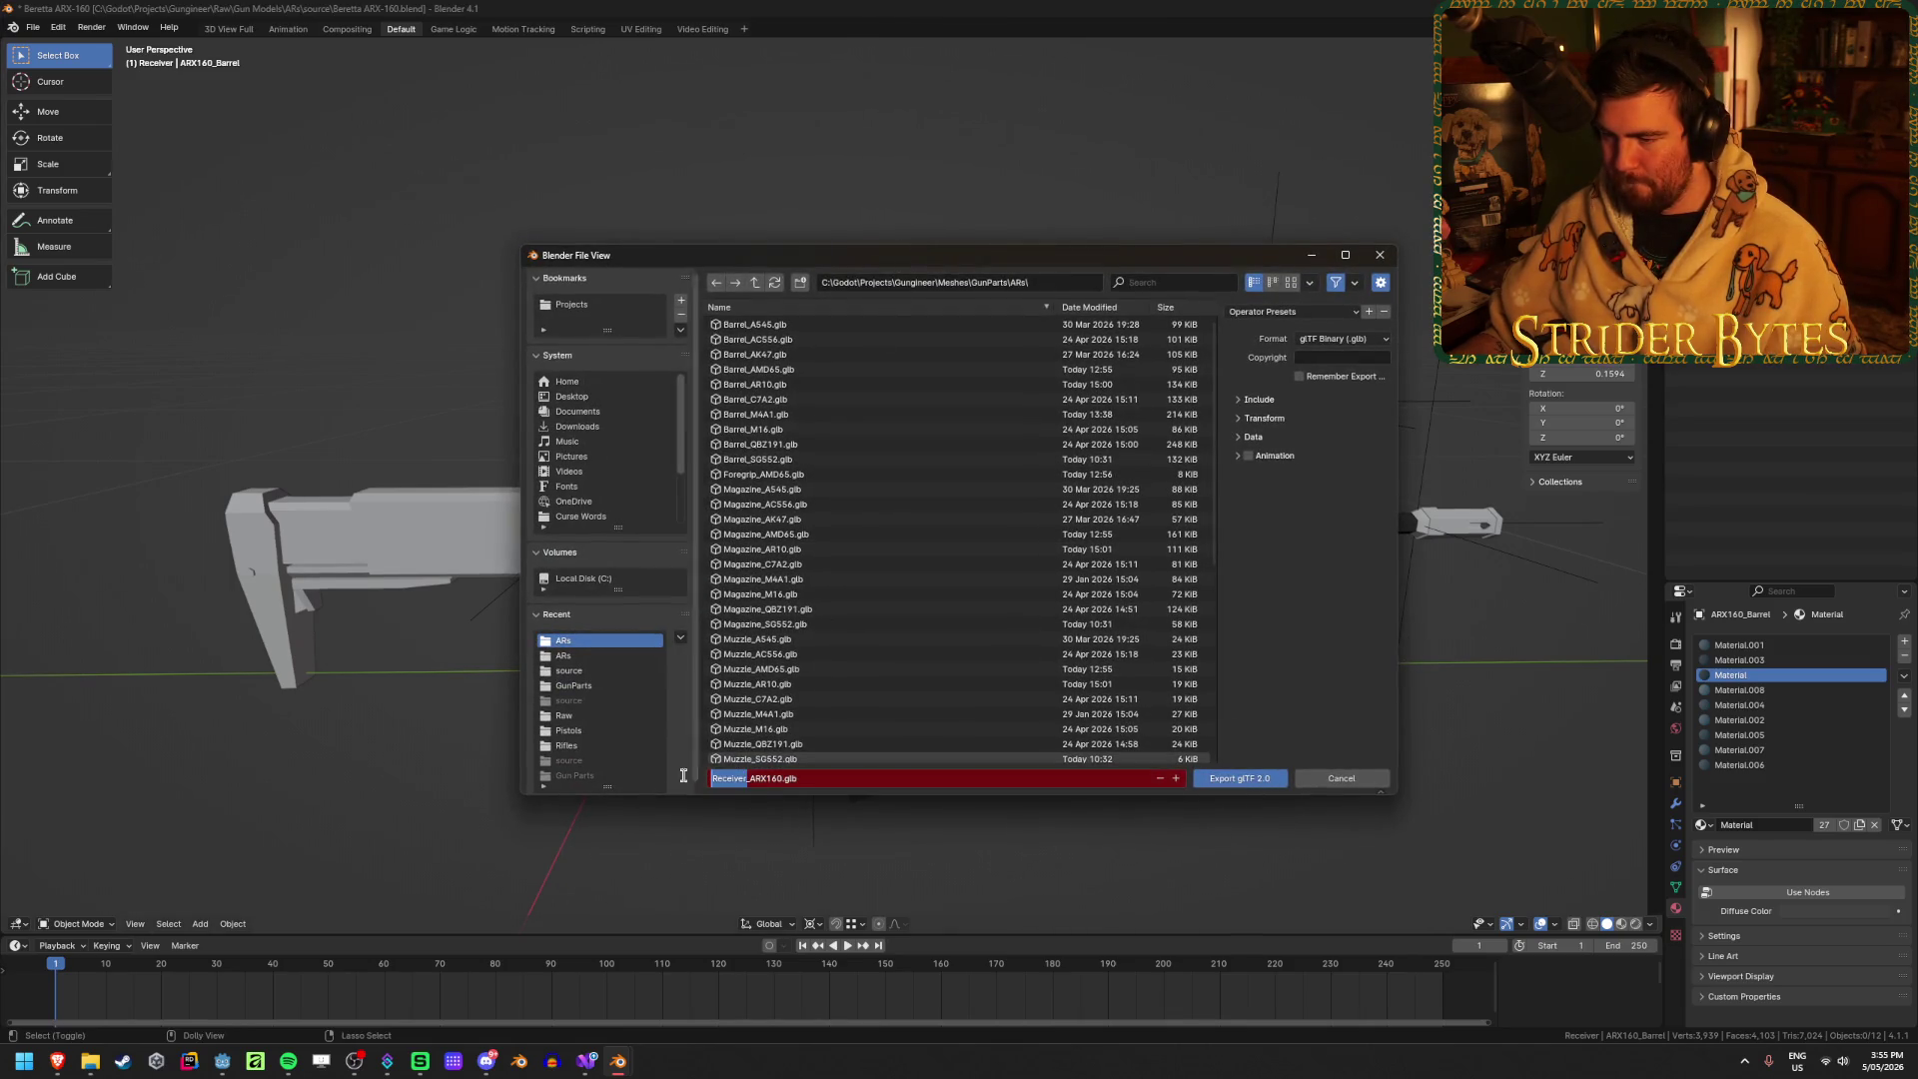
double_click(747, 778)
type("Barrel")
key("Return")
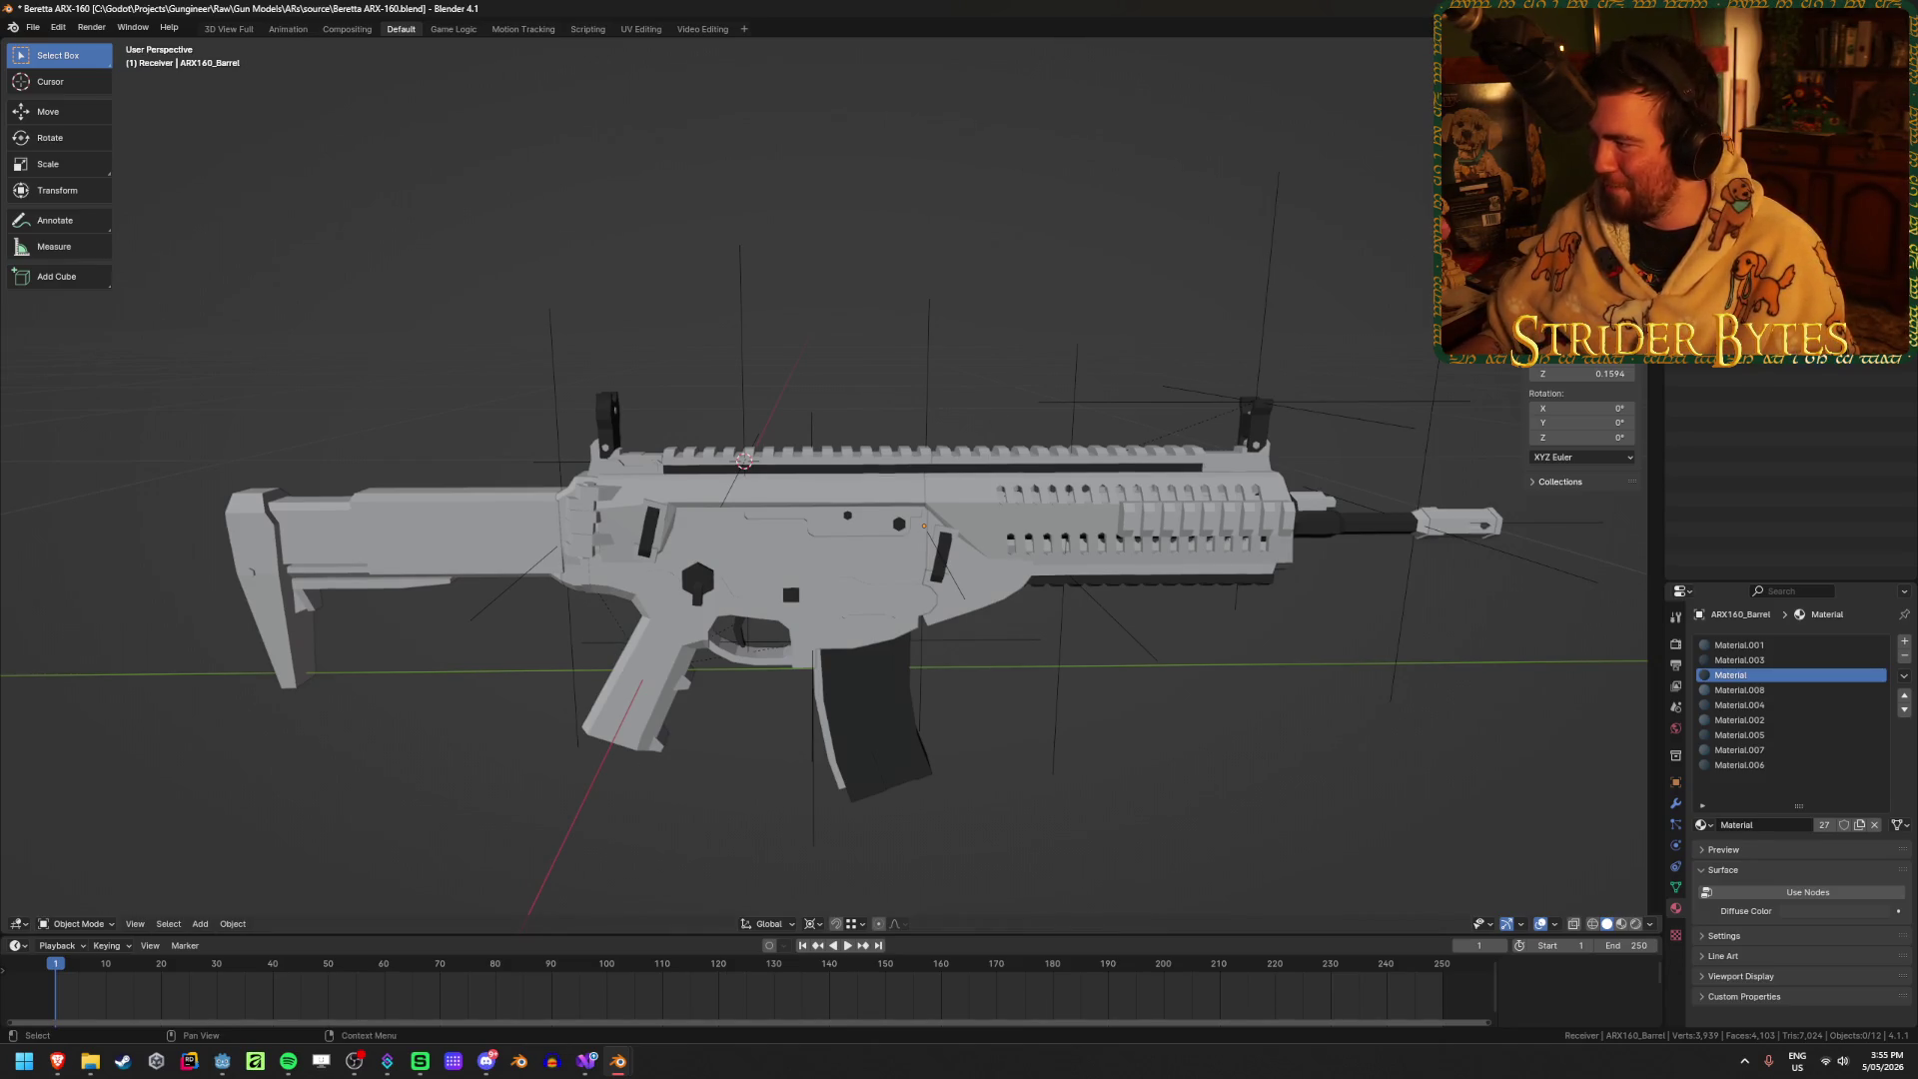
Step: Export the magazine as Magazine_ARX160.glb
key("shift+r")
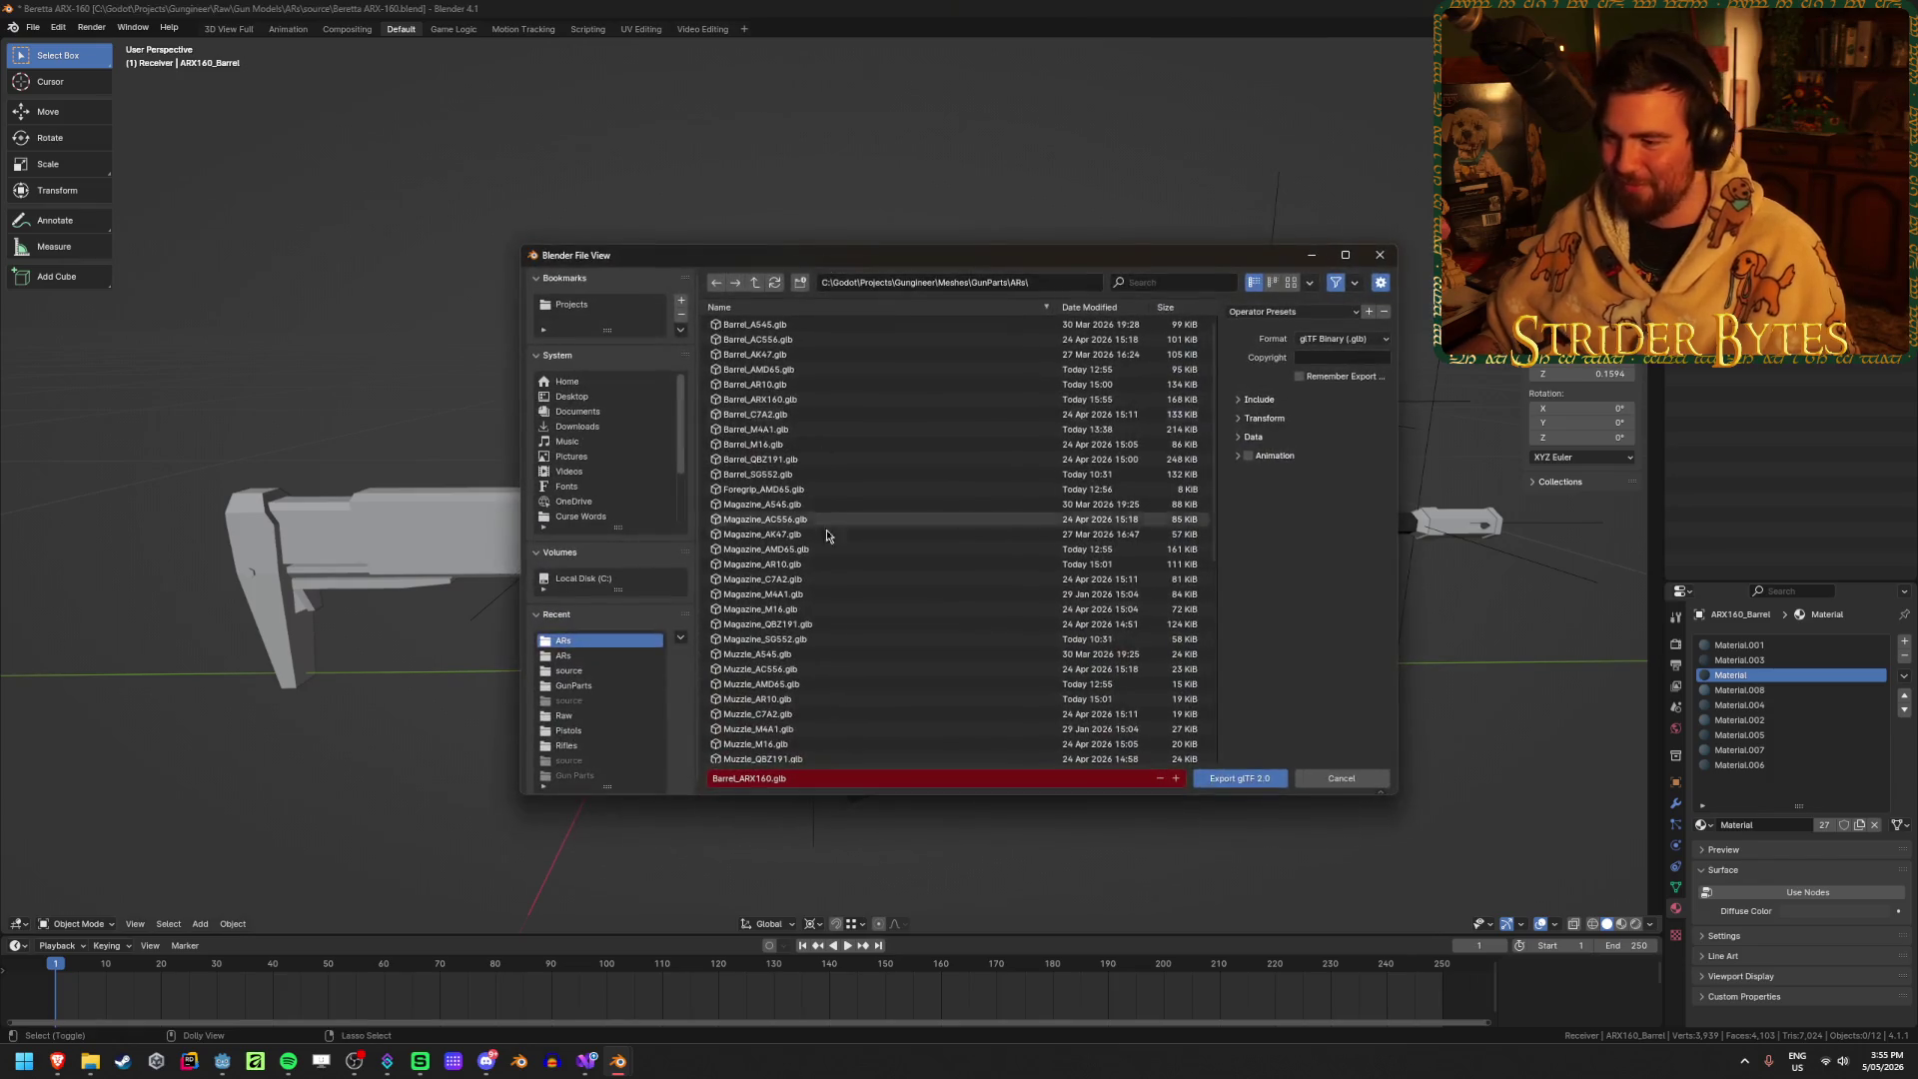
key("Home")
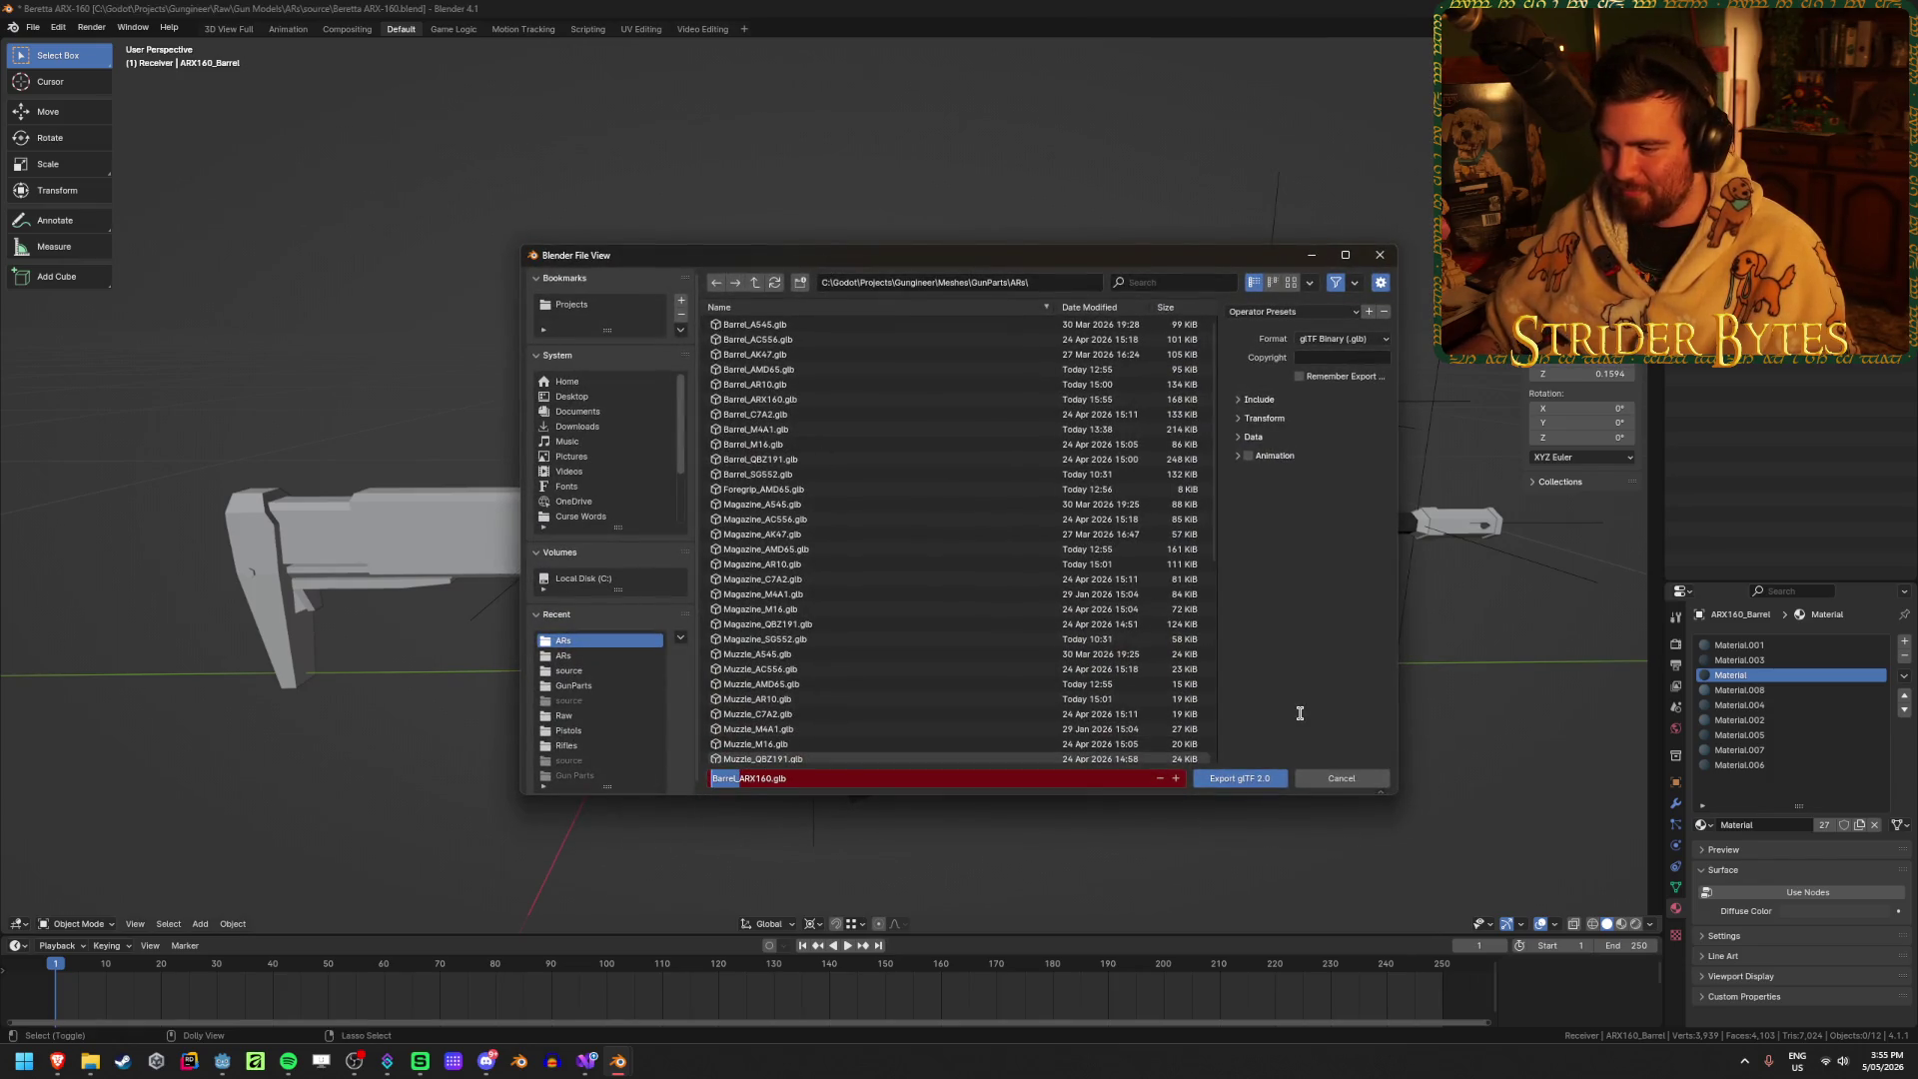
key("Delete")
key("Delete")
key("Delete")
key("Delete")
key("Delete")
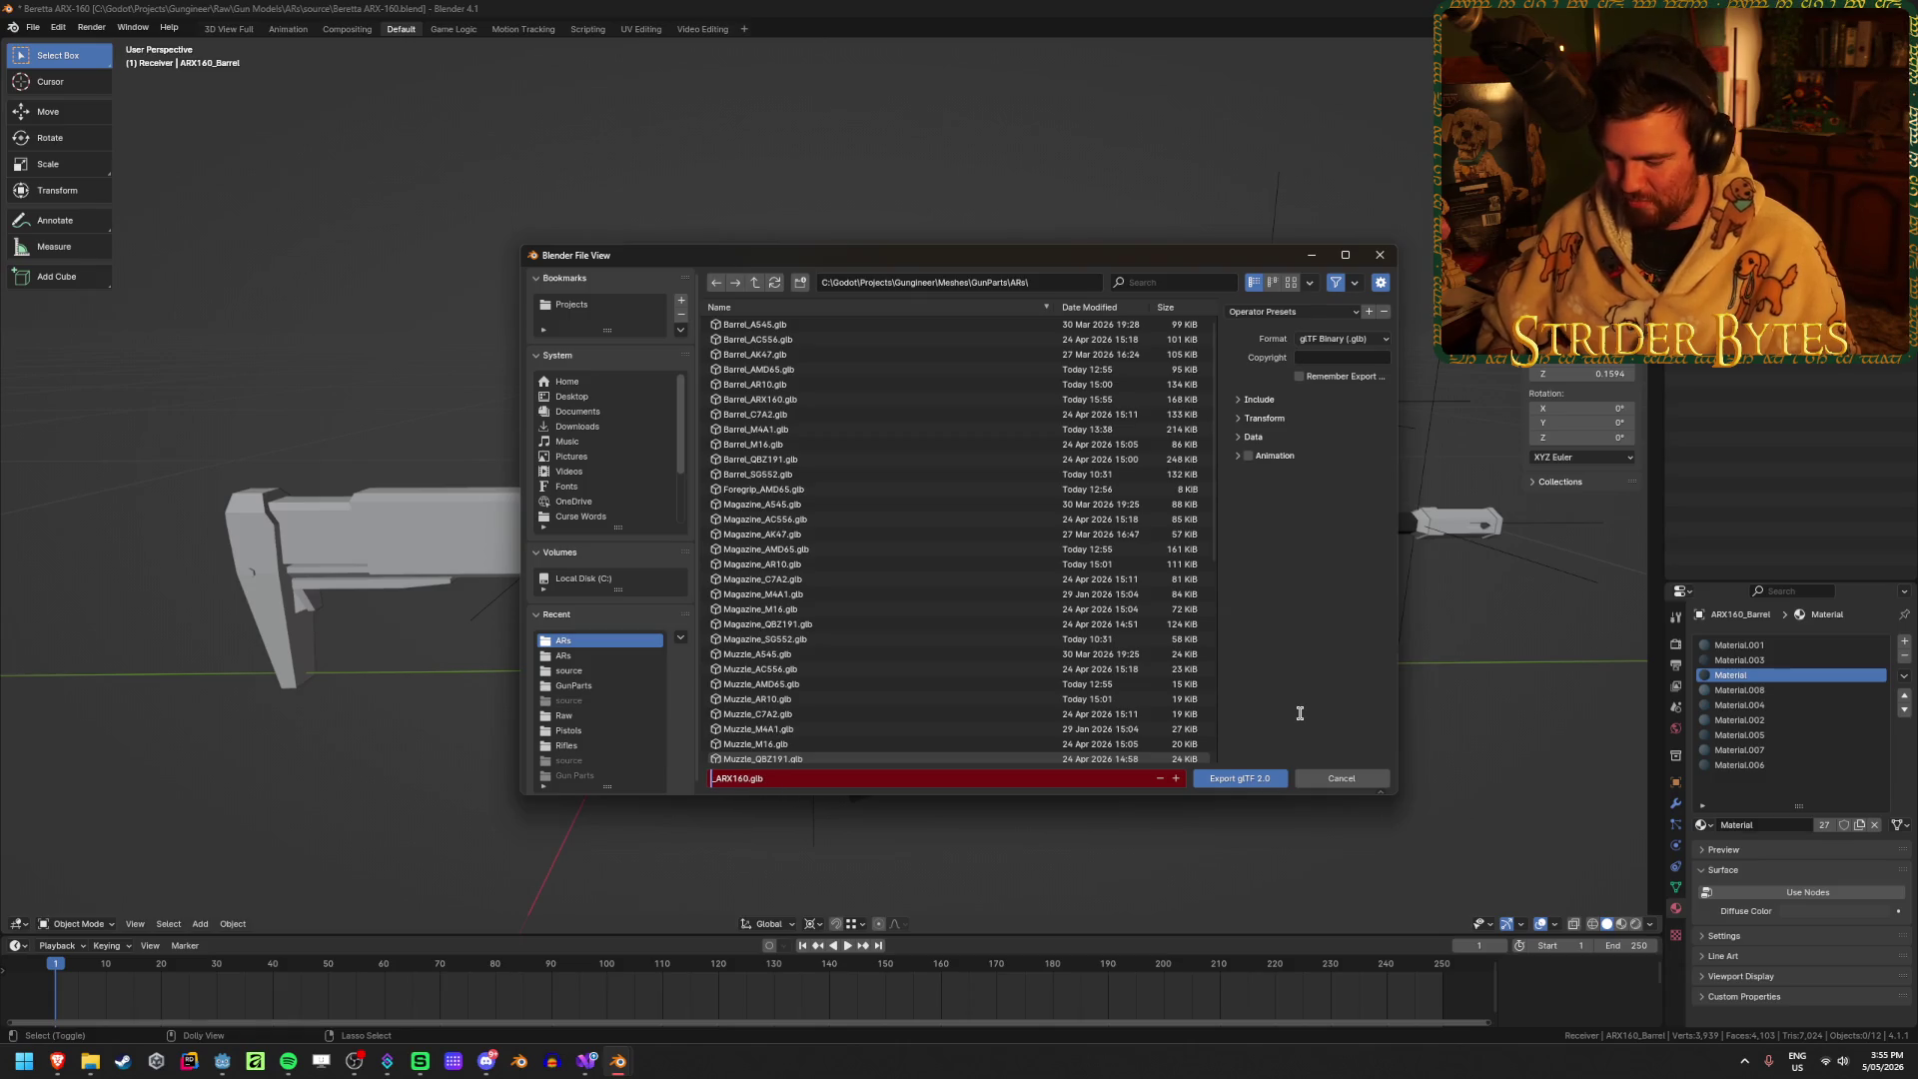
type("Magazine")
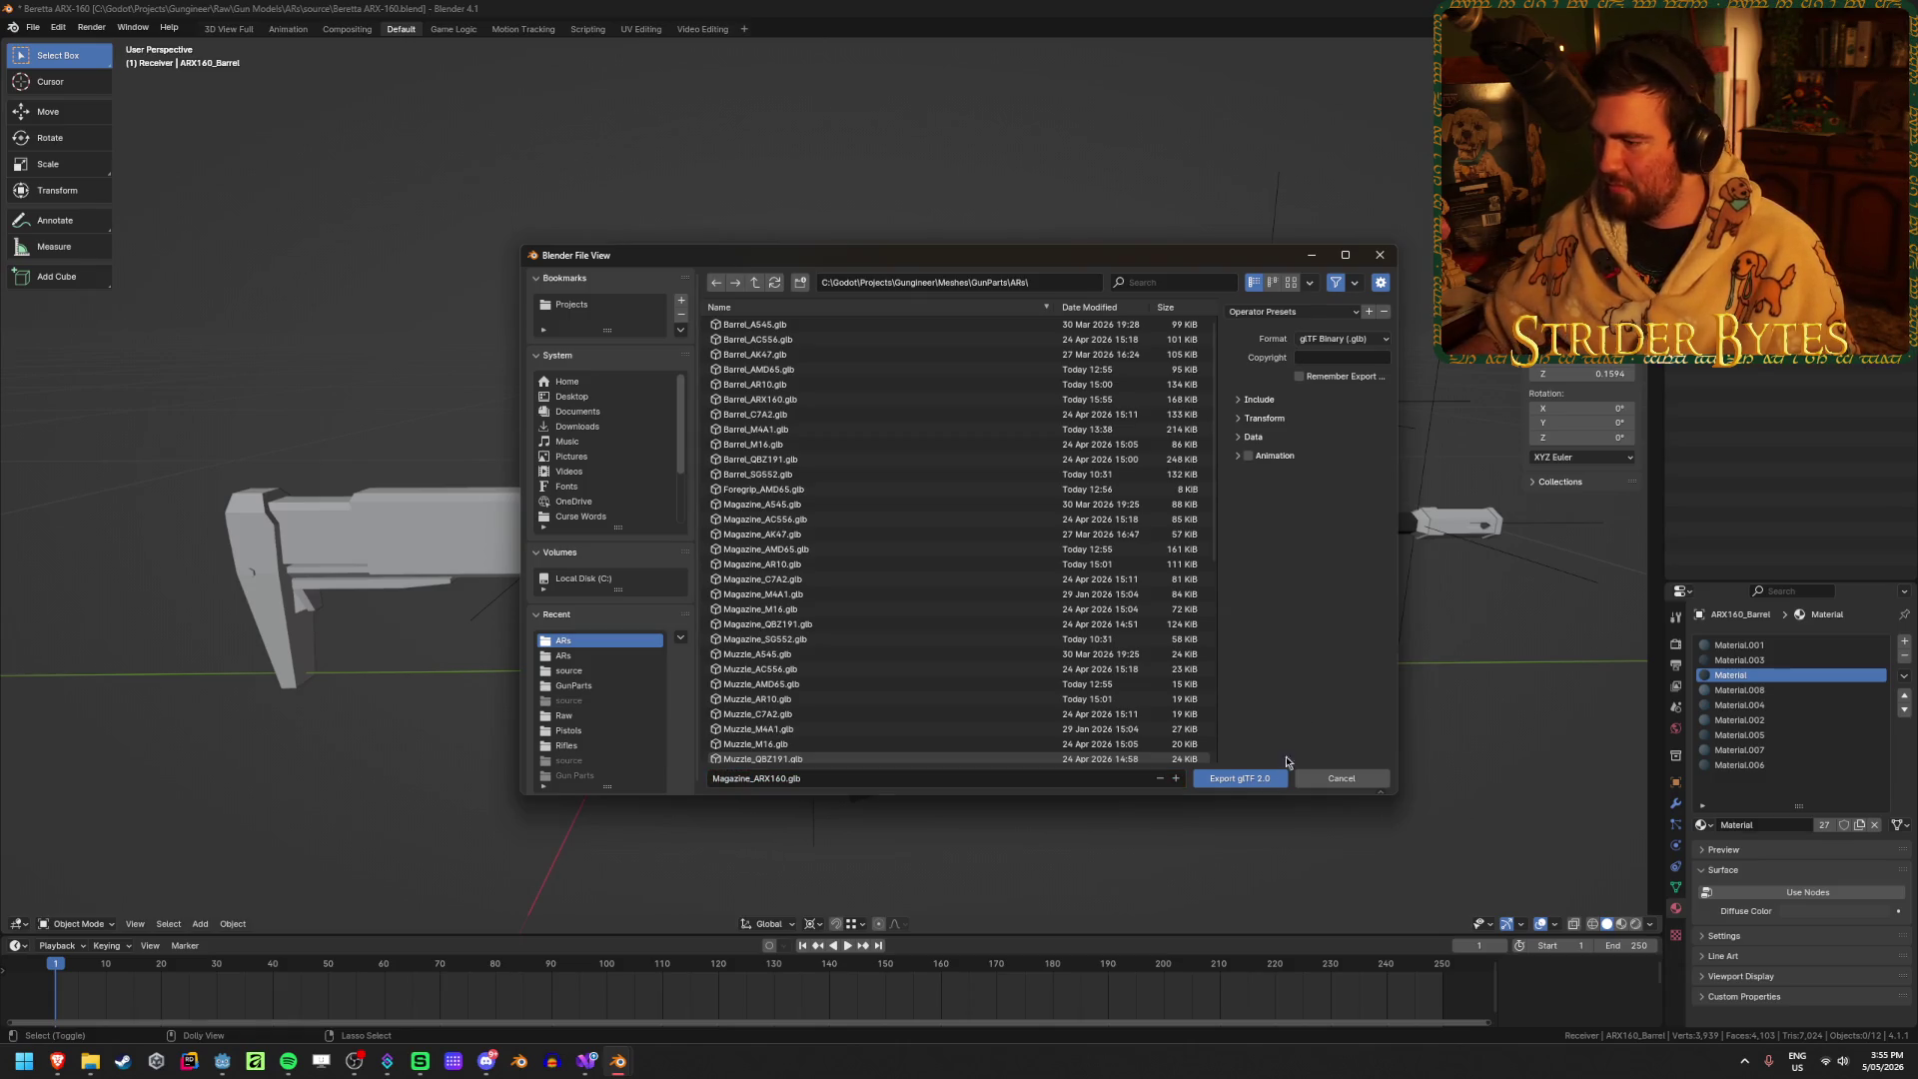
key("Return")
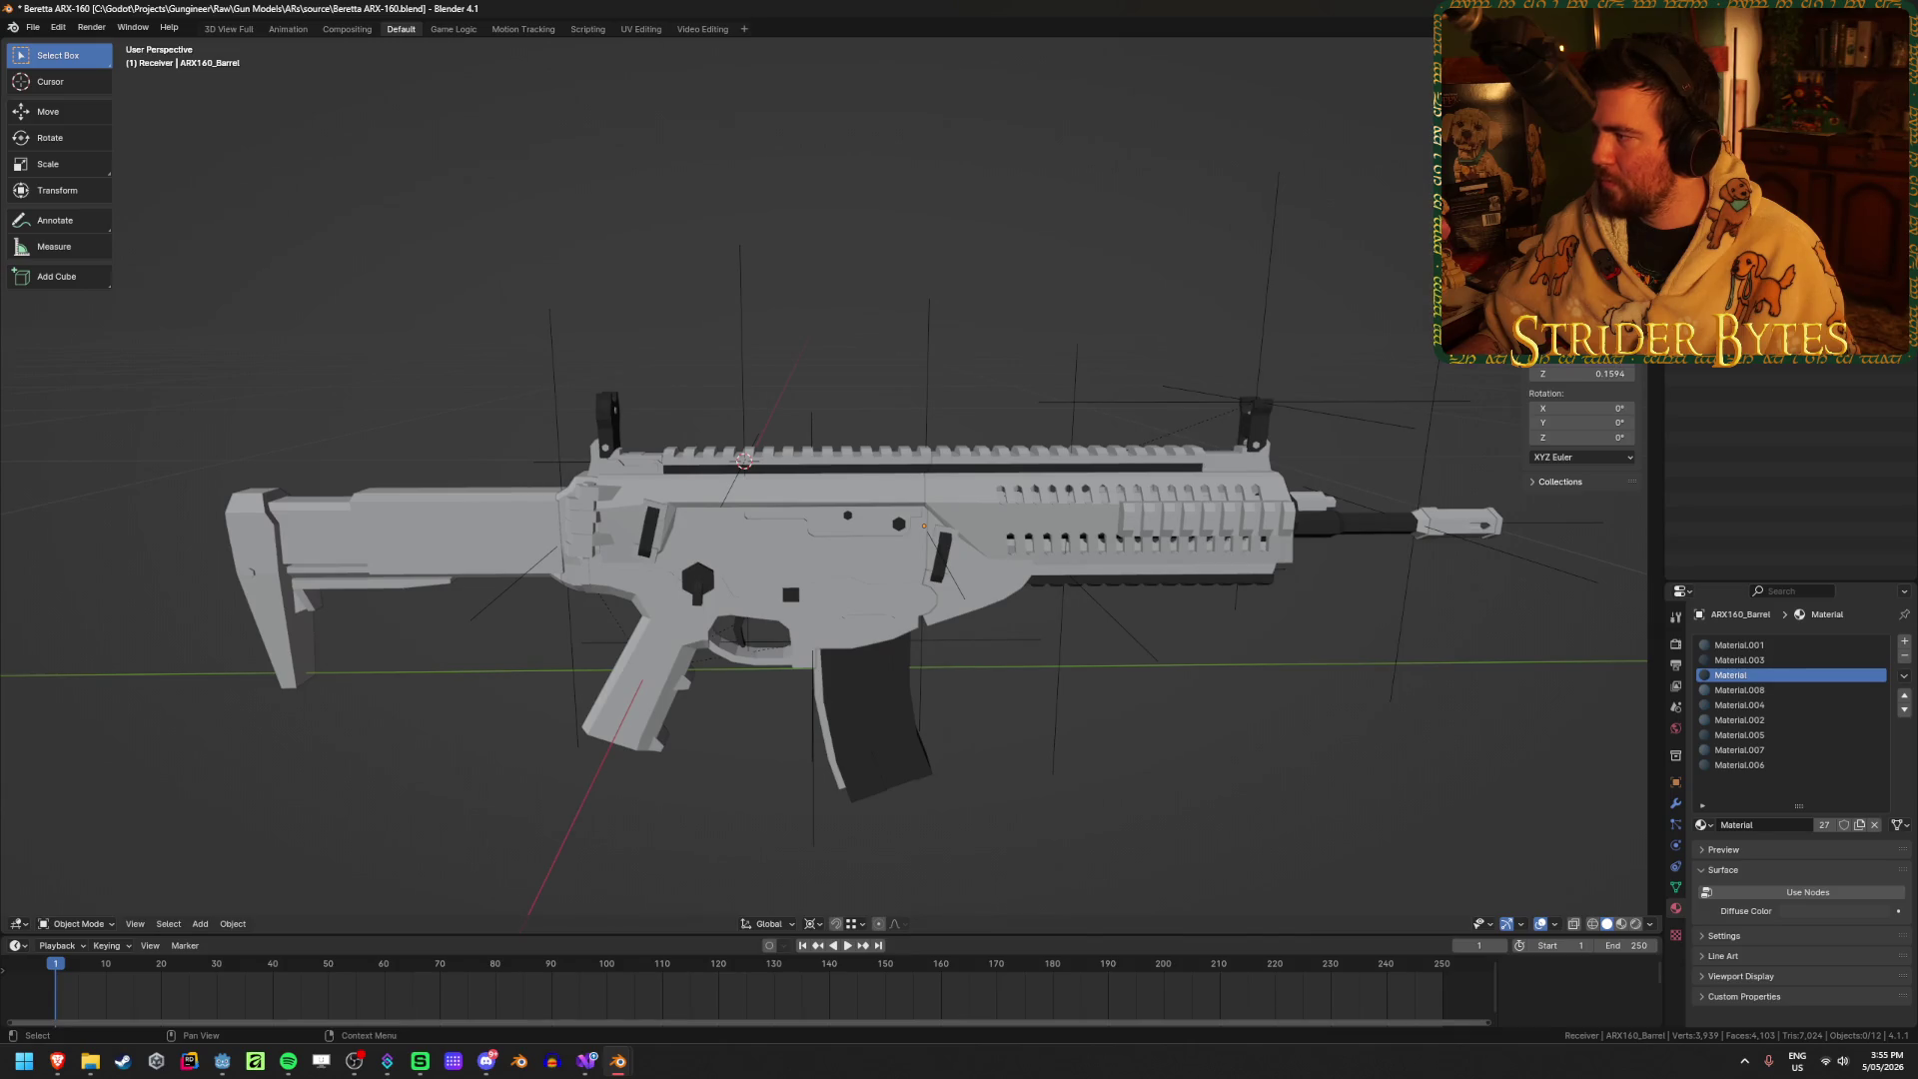
Step: Export the stock as Stock_ARX160.glb
key("shift+r")
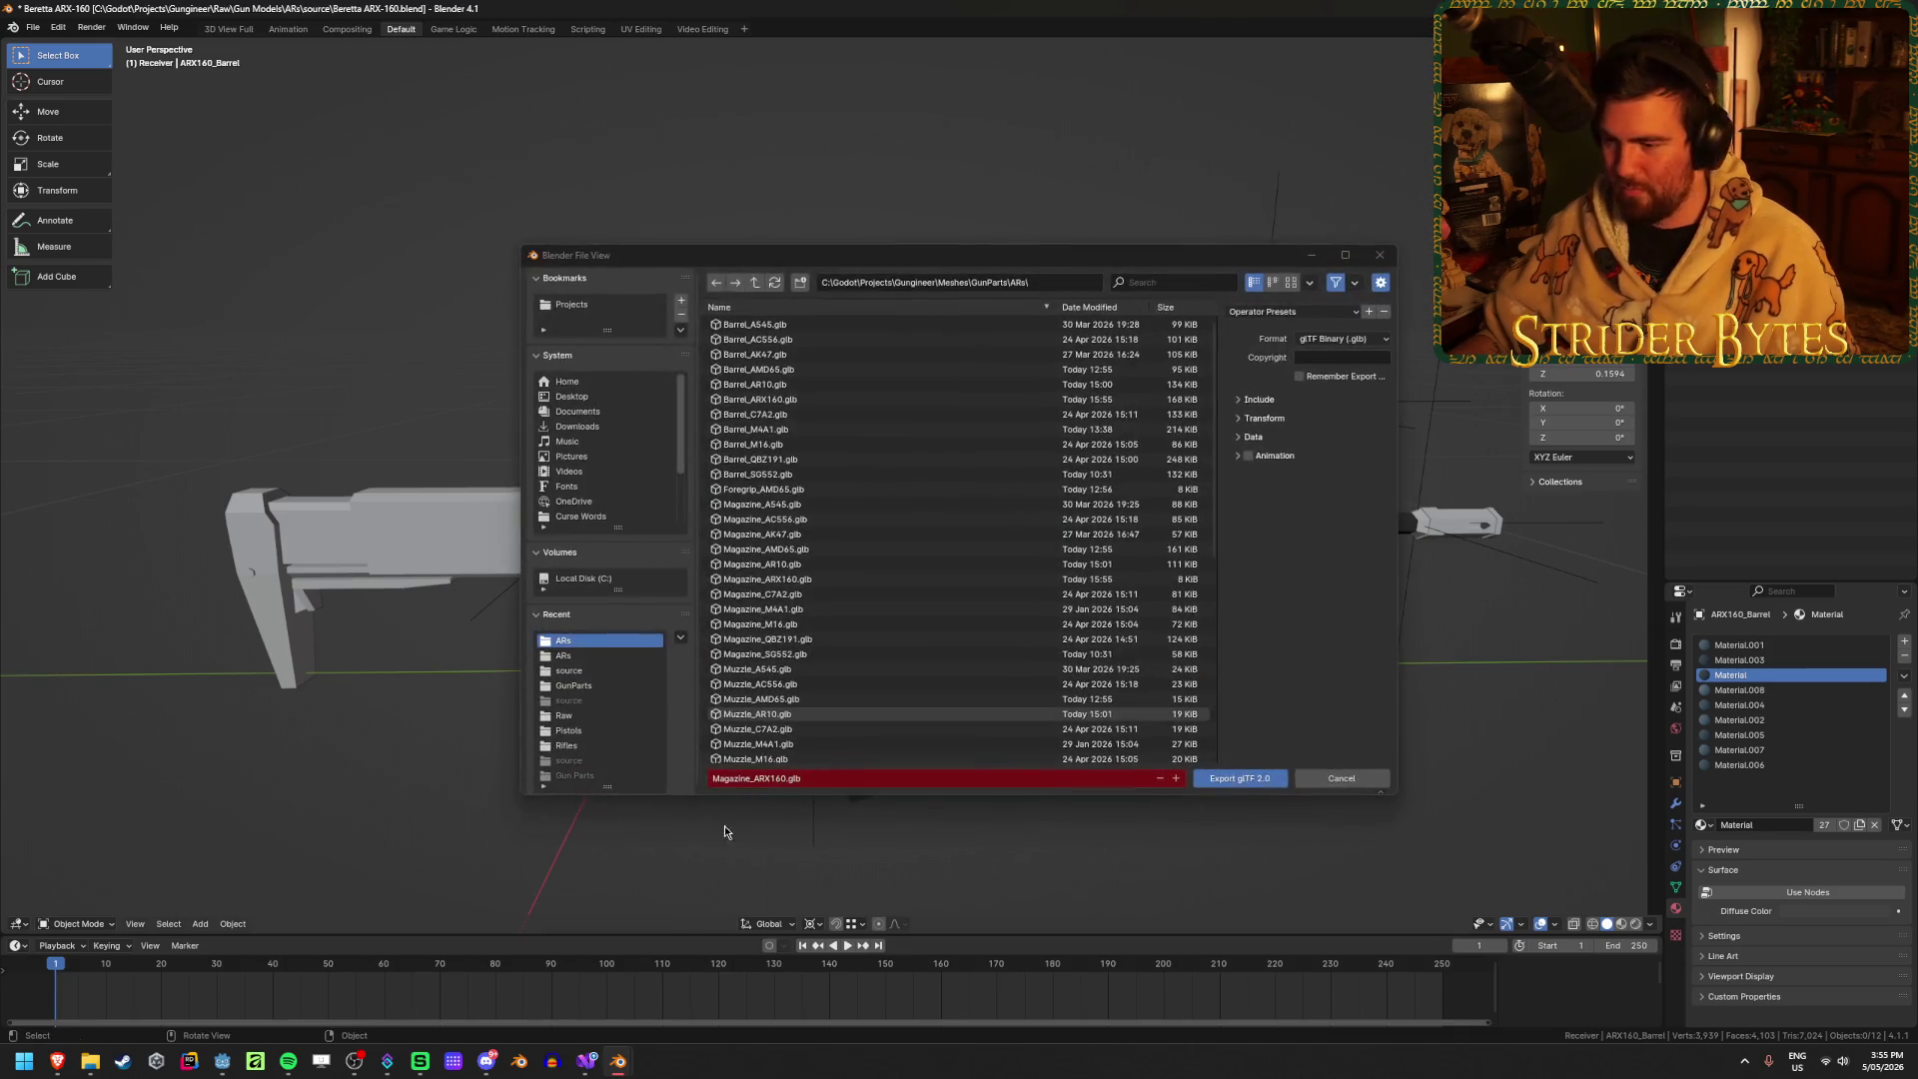
double_click(741, 778)
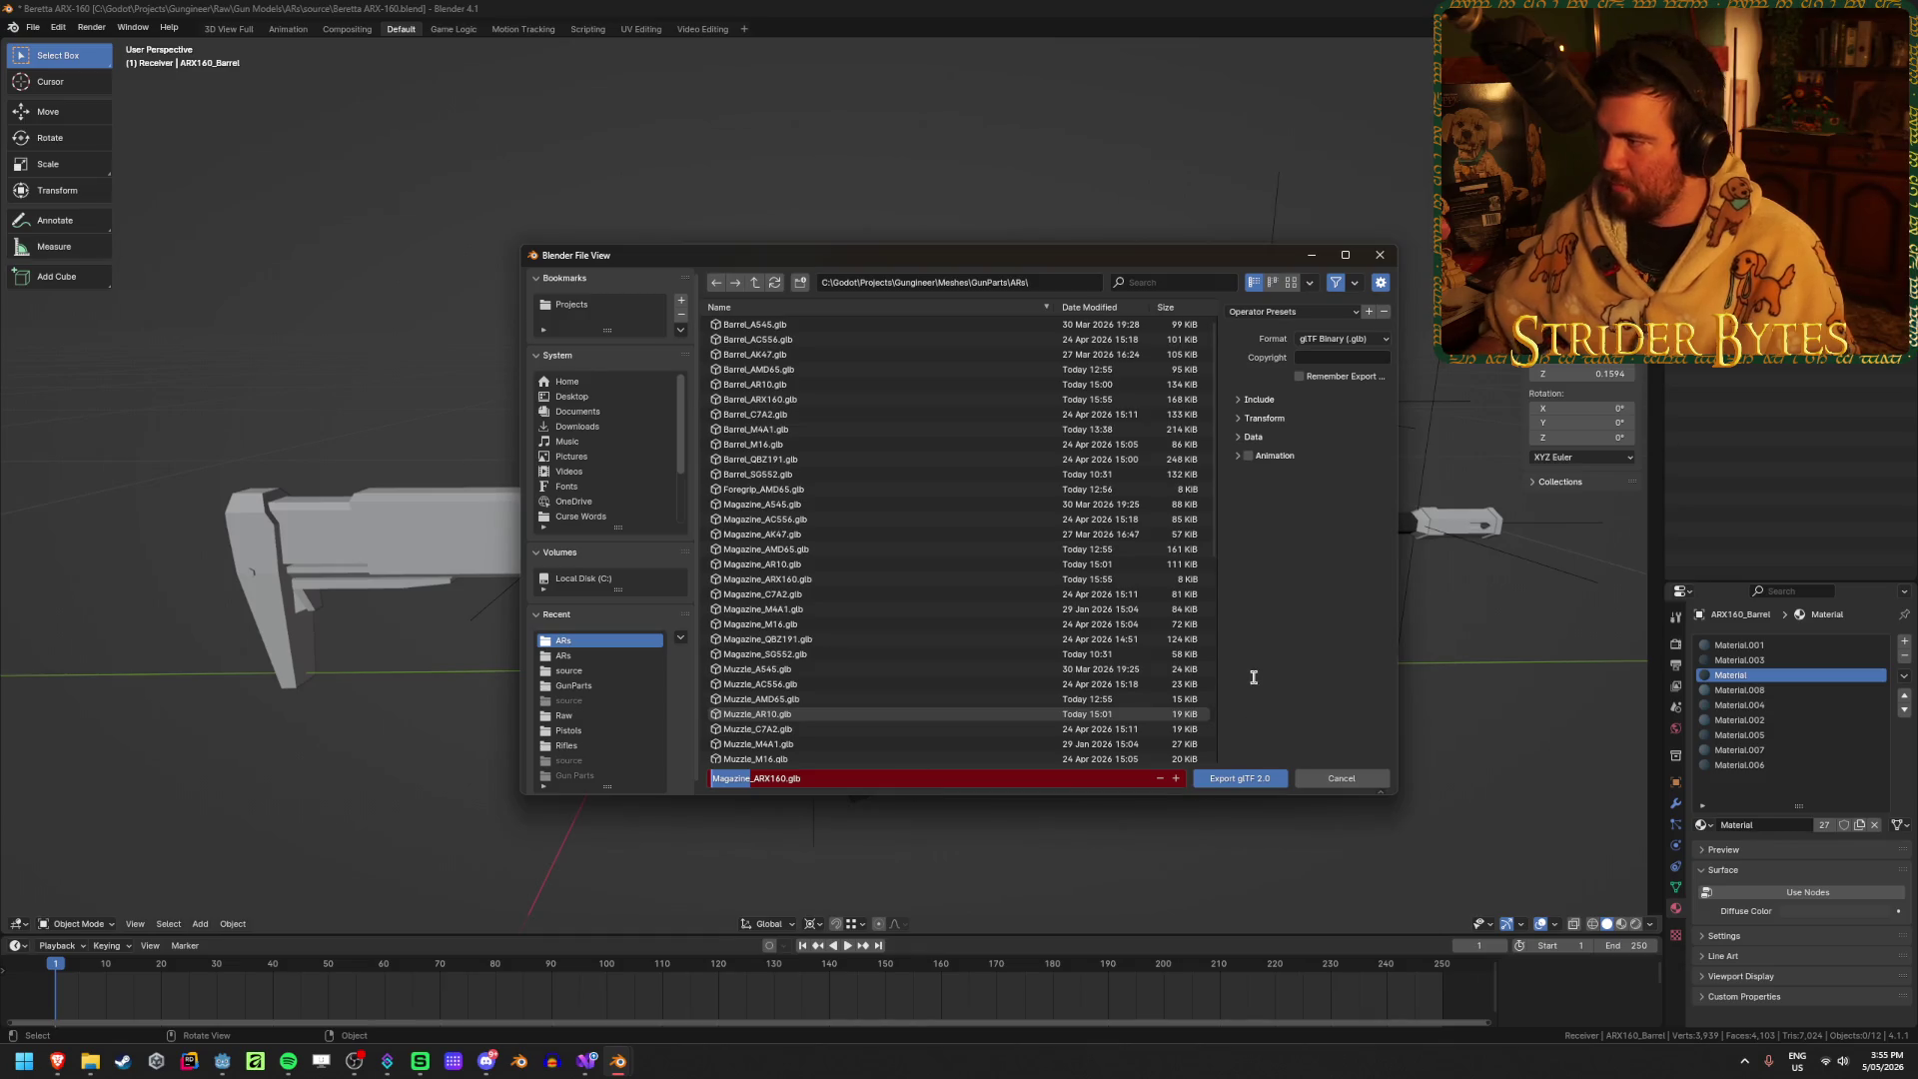
type("Stock")
key("Return")
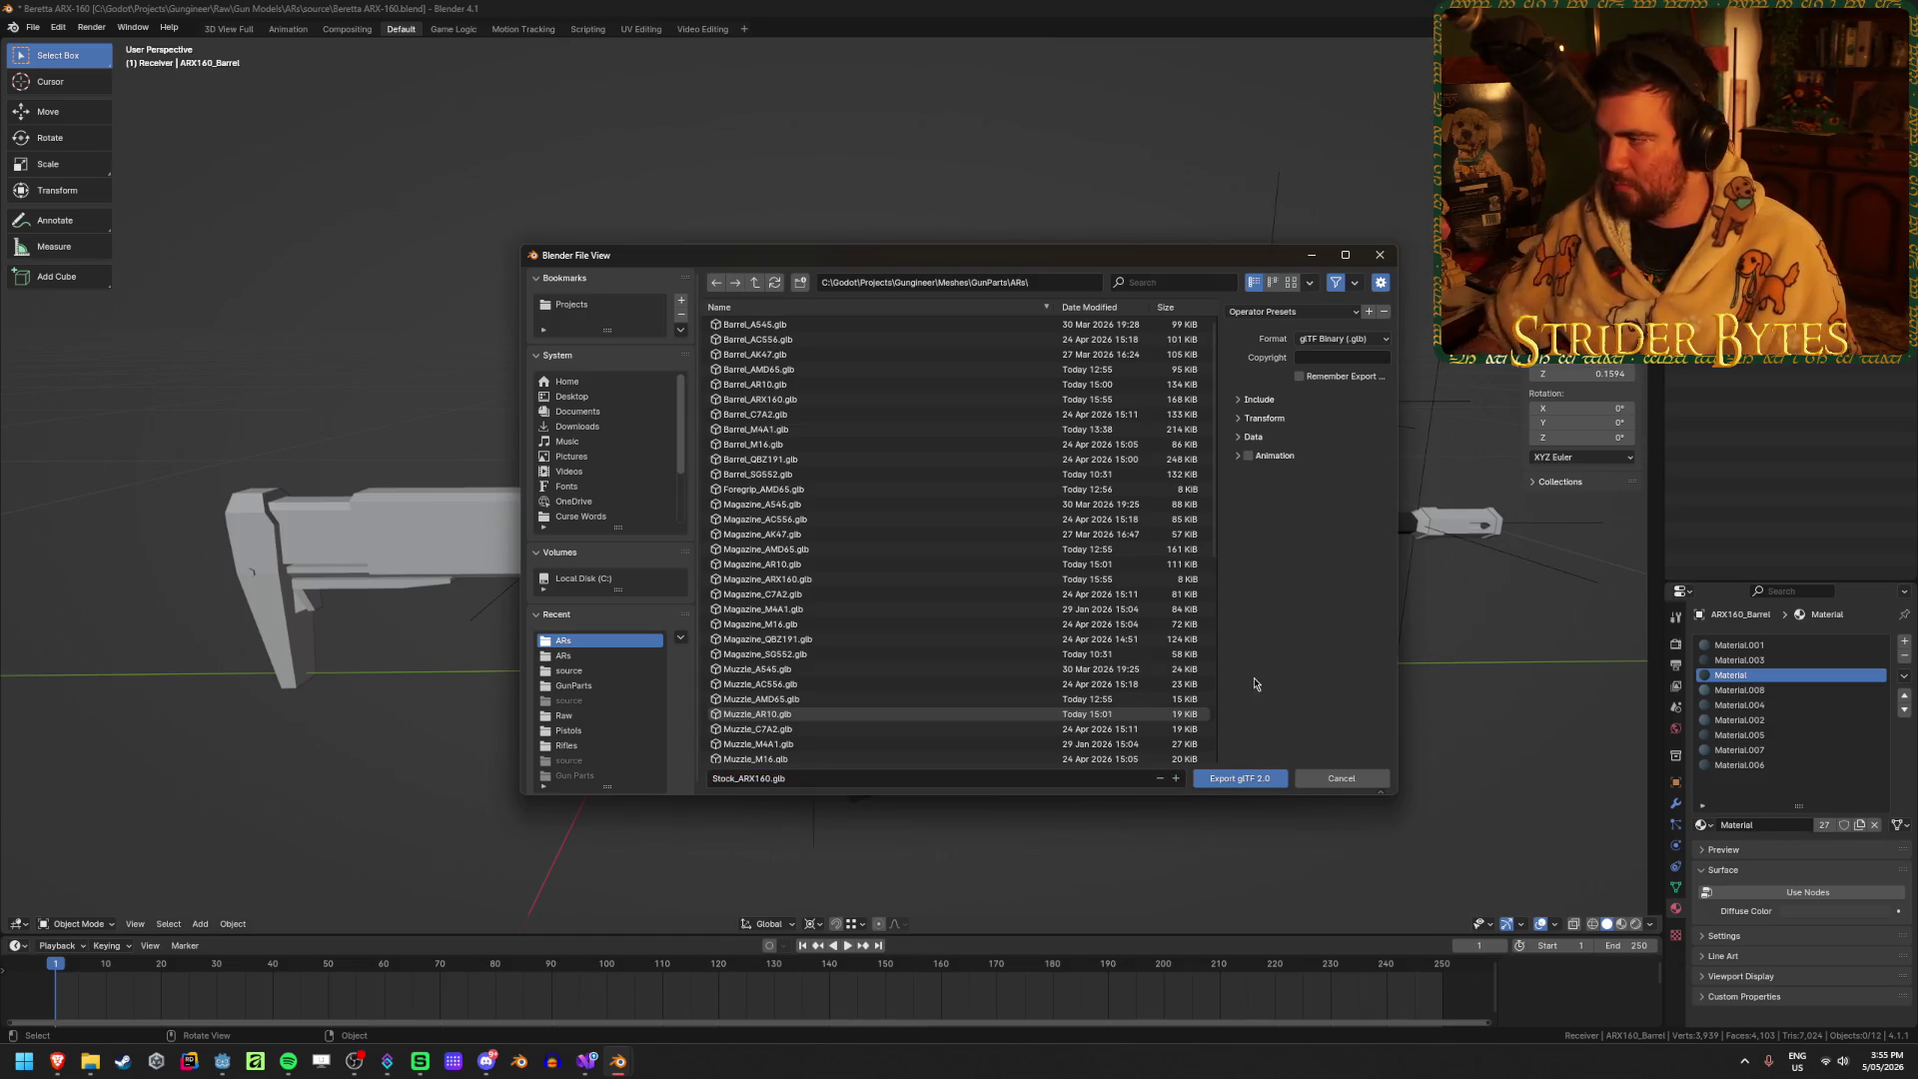
left_click(1251, 780)
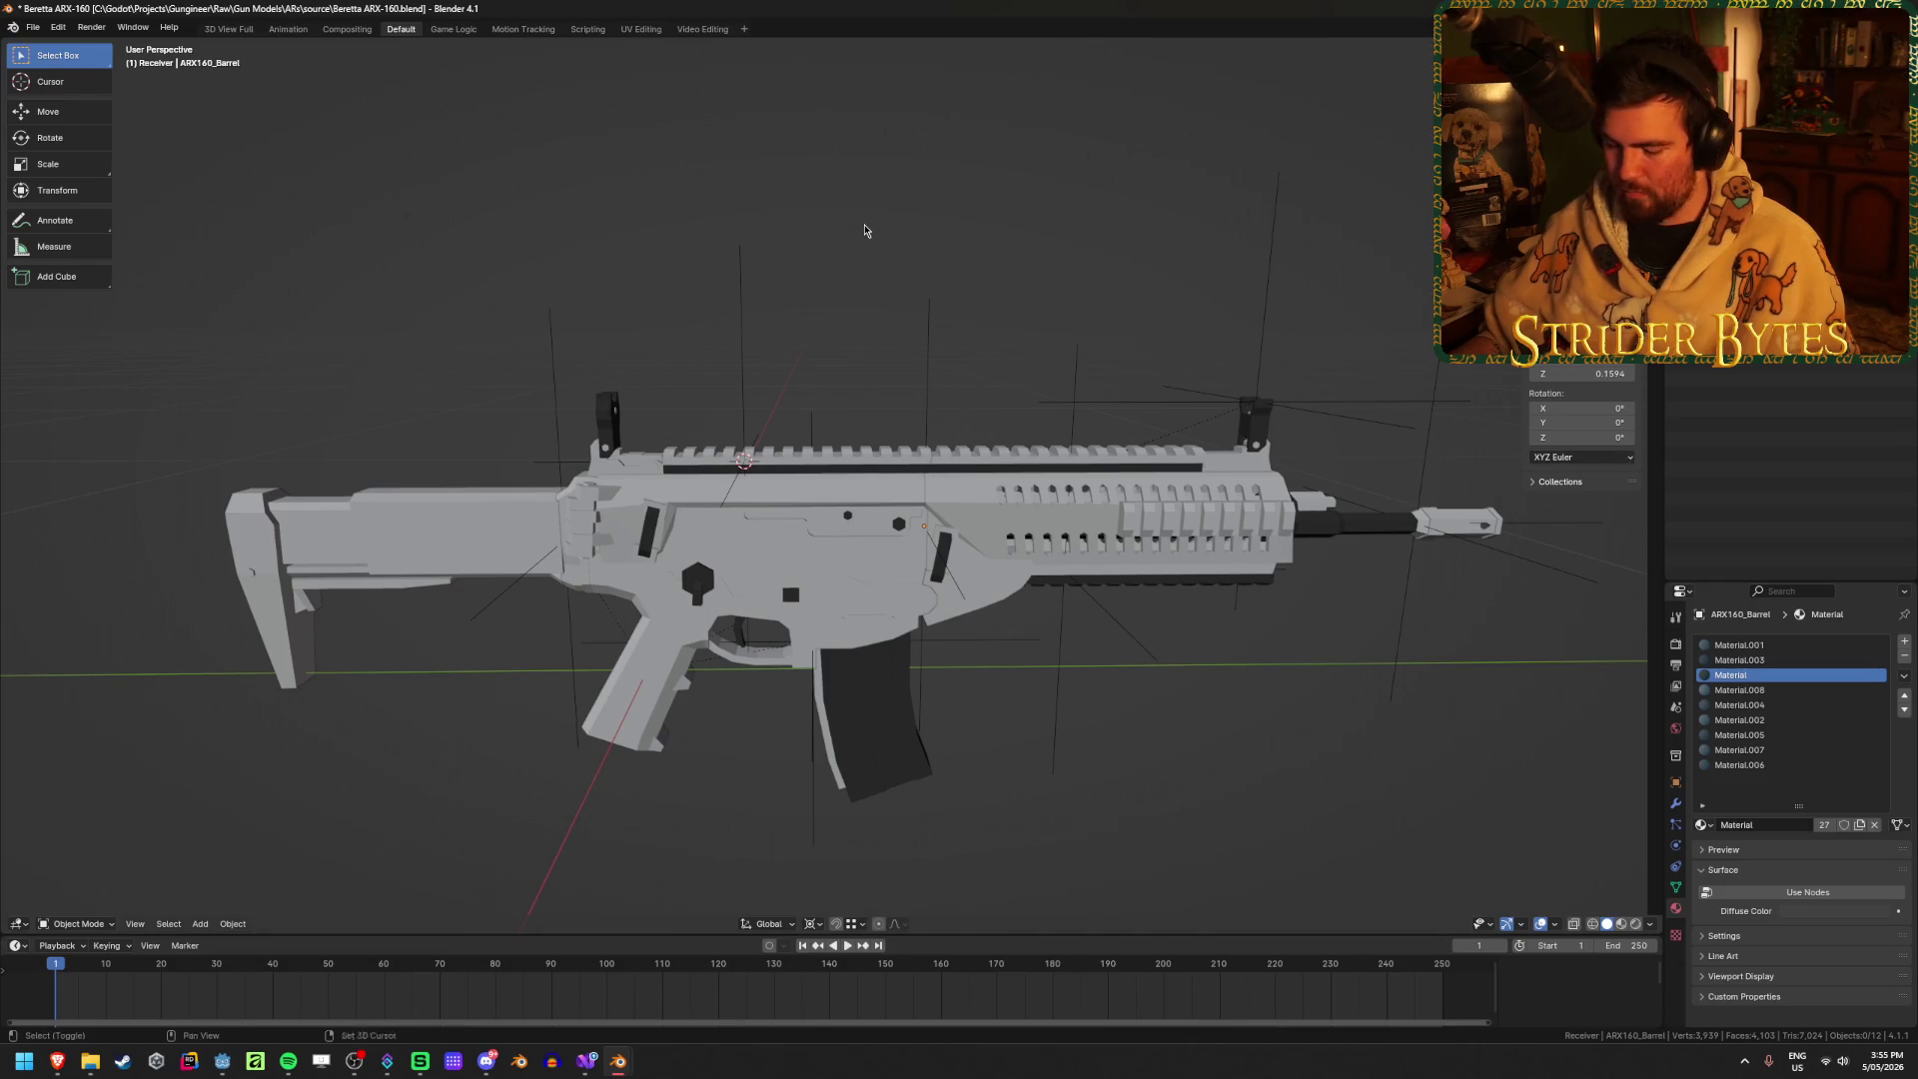
Step: Export the muzzle as Muzzle_ARX160.glb and save the .blend file
key("shift+r")
left_click(732, 778)
double_click(732, 778)
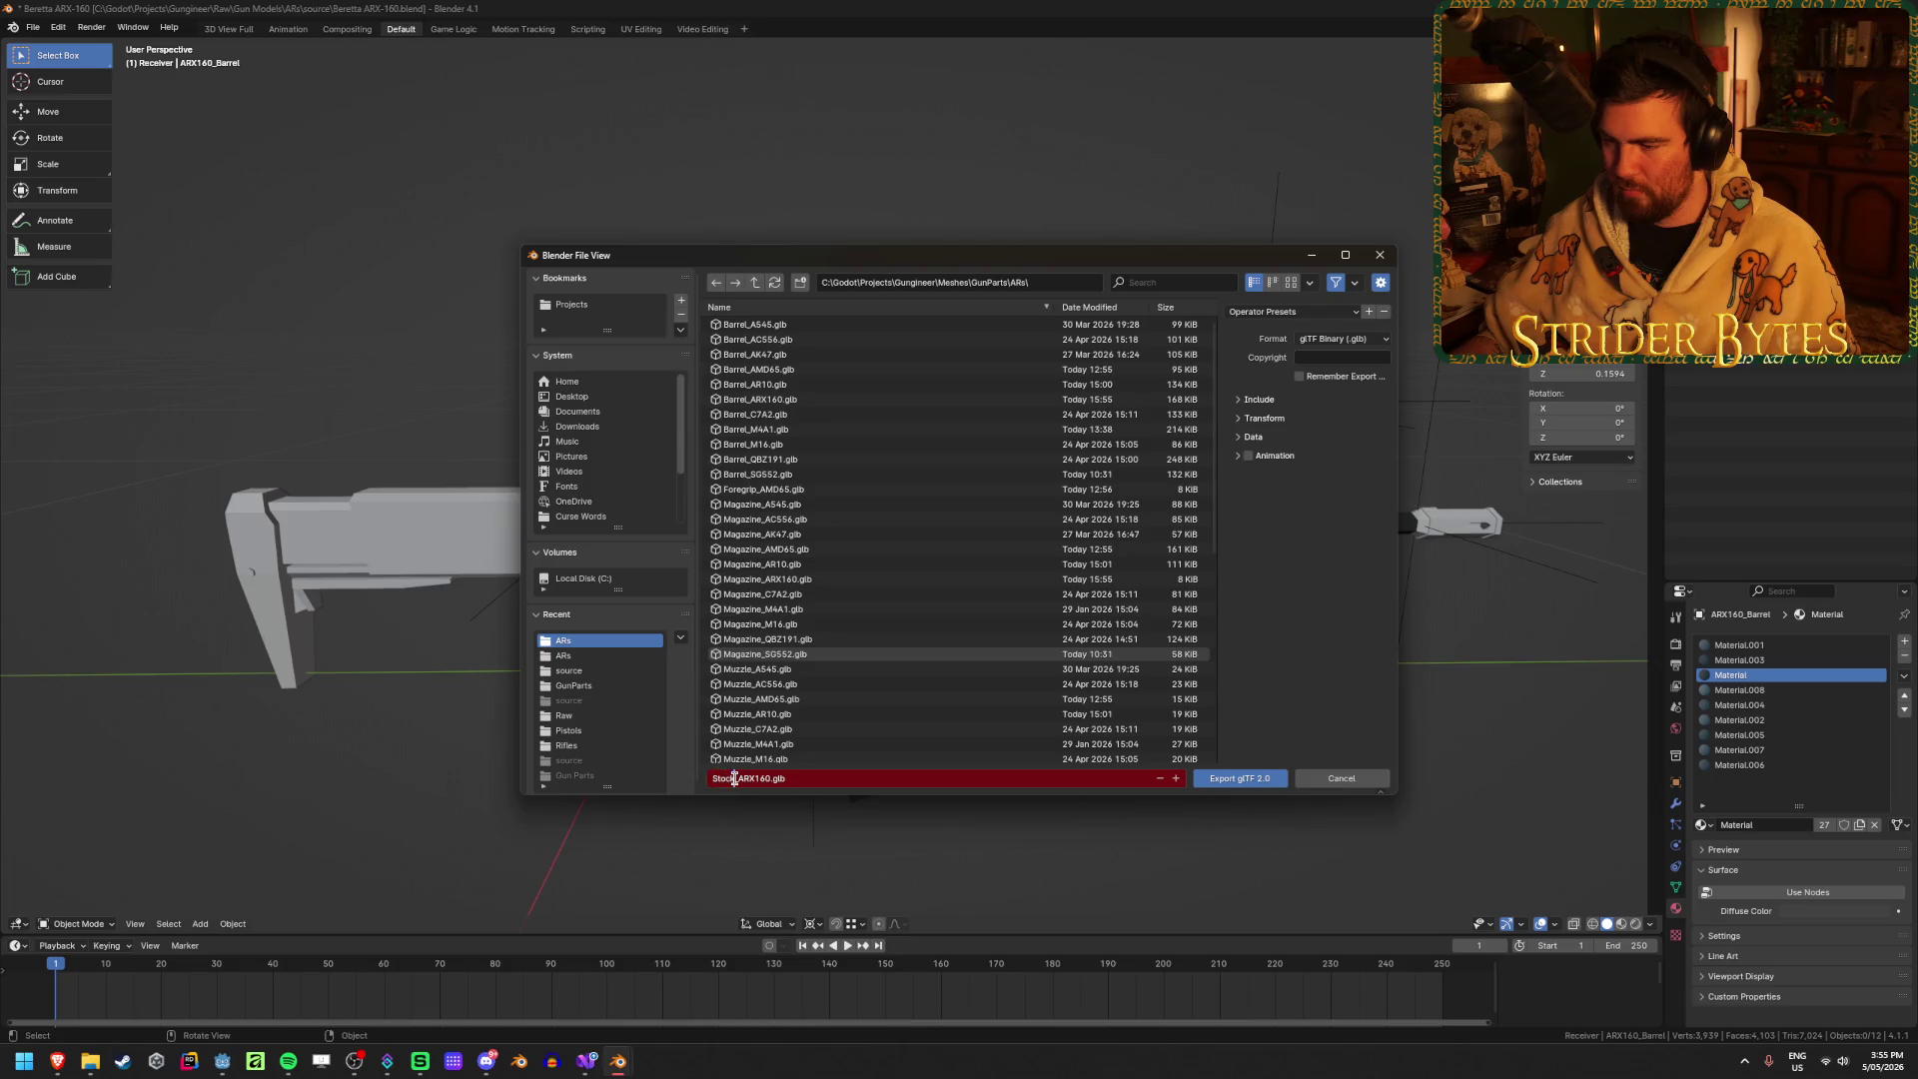
type("Muzzle")
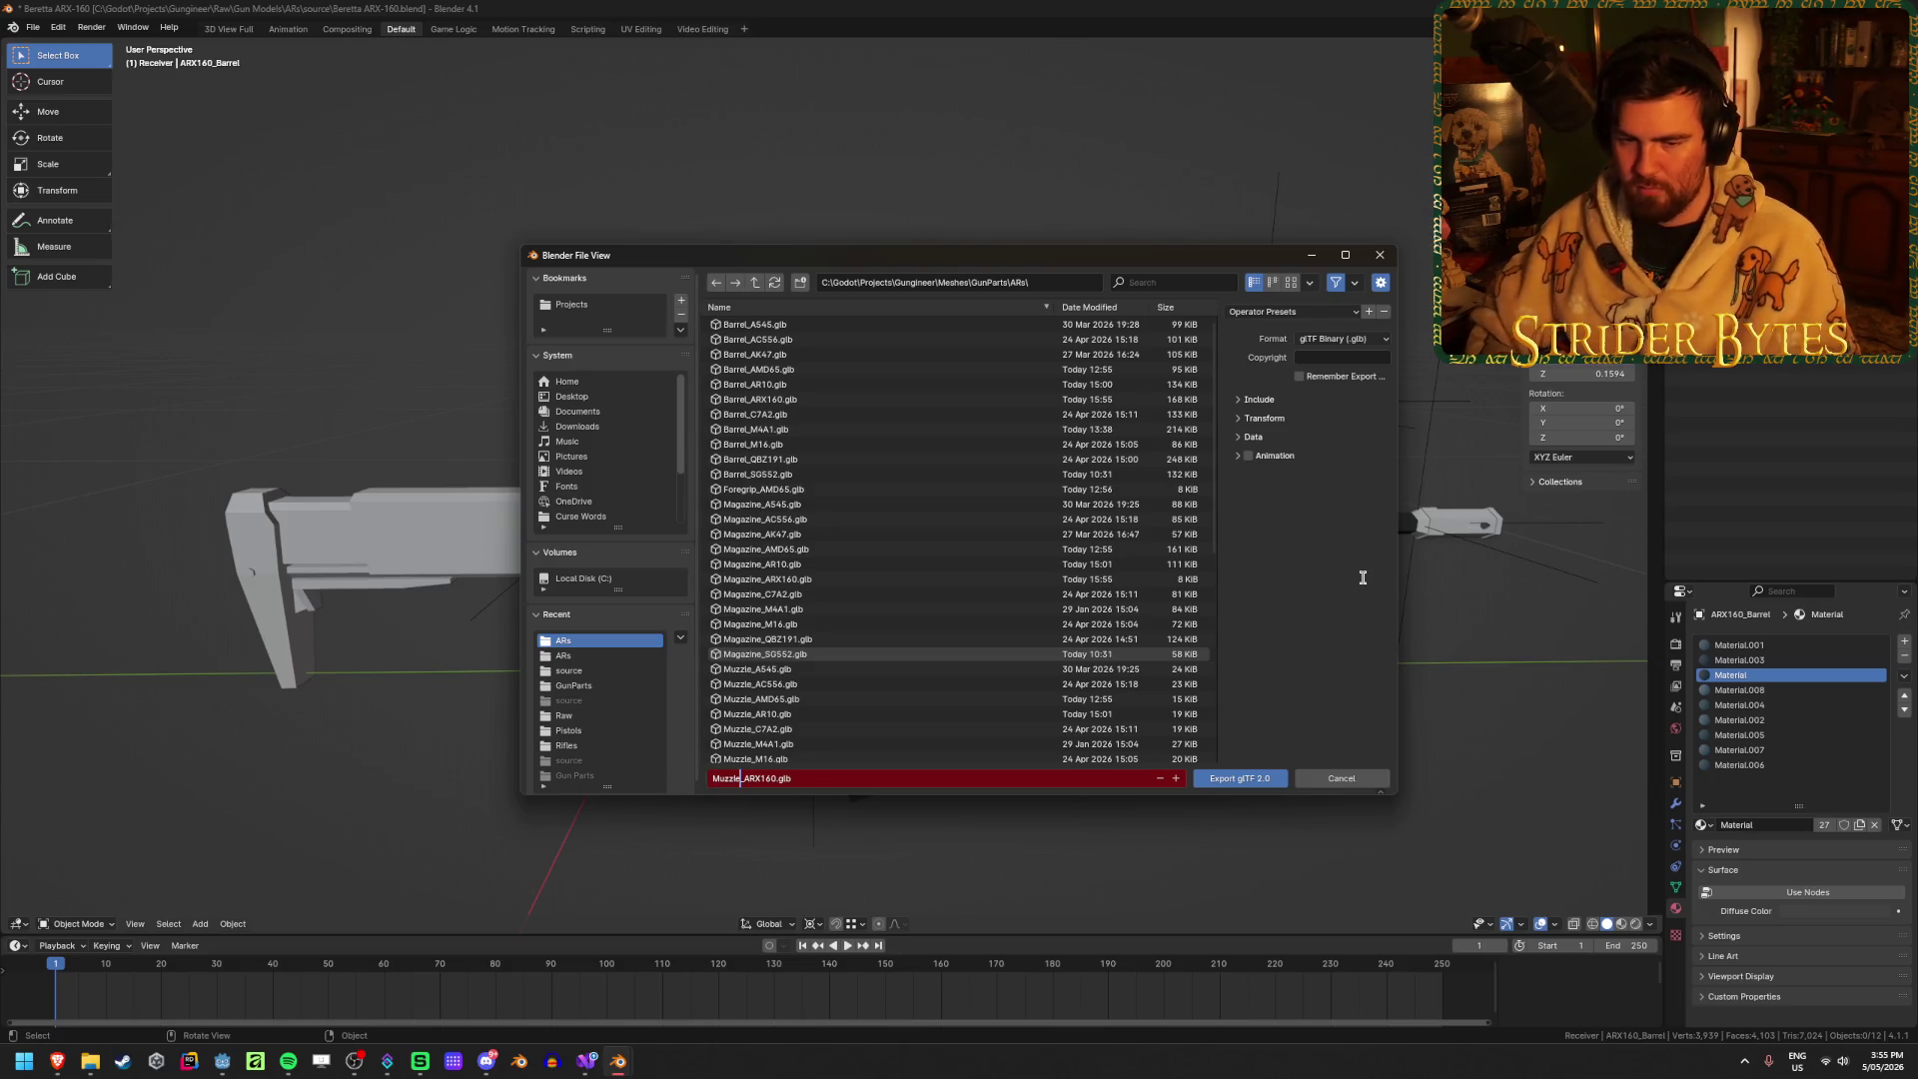
key("Return")
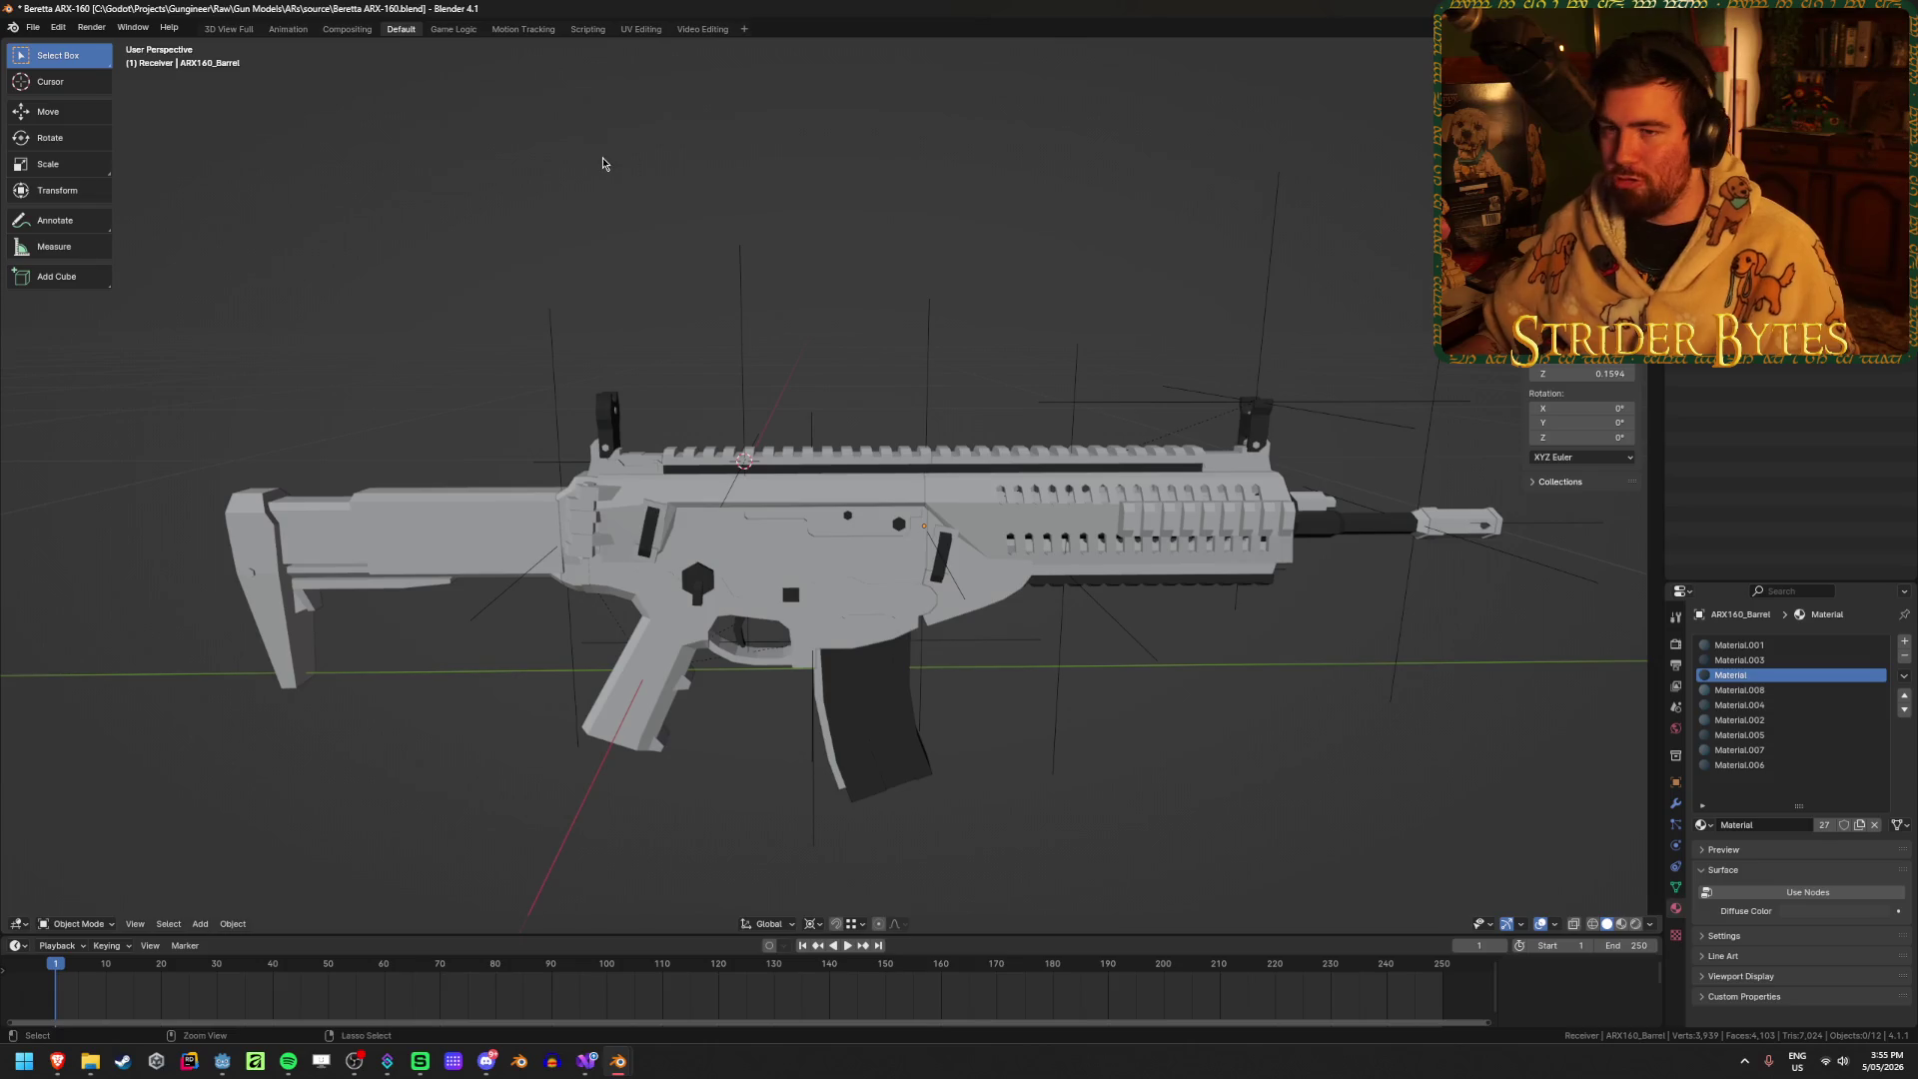
key("ctrl+s")
Step: Orbit and zoom around the rifle, looking down the barrel and back
mouse_move(599, 302)
middle_mouse_down()
mouse_move(940, 290)
mouse_move(650, 315)
middle_mouse_up()
scroll(657, 316, "down", 3)
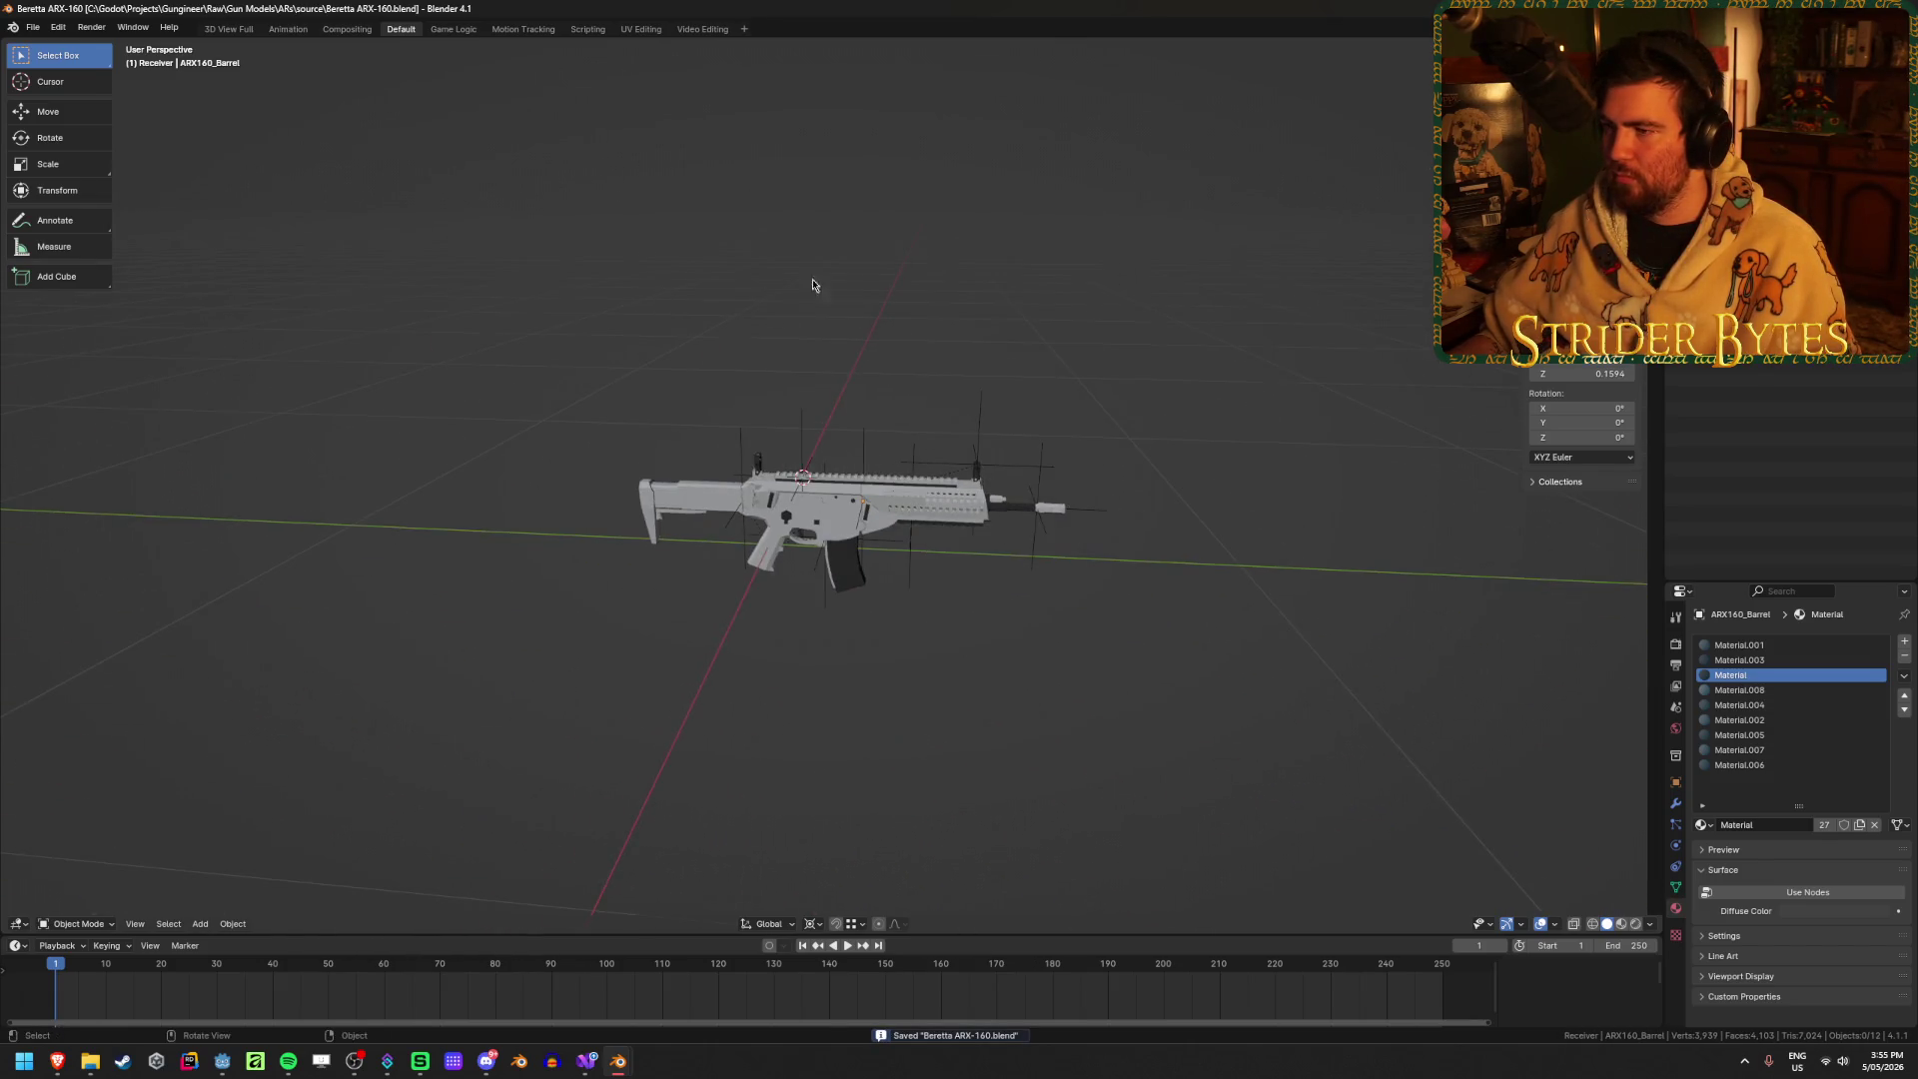
scroll(951, 315, "up", 5)
mouse_move(950, 315)
middle_mouse_down()
mouse_move(860, 266)
mouse_move(1014, 279)
middle_mouse_up()
scroll(1018, 278, "down", 2)
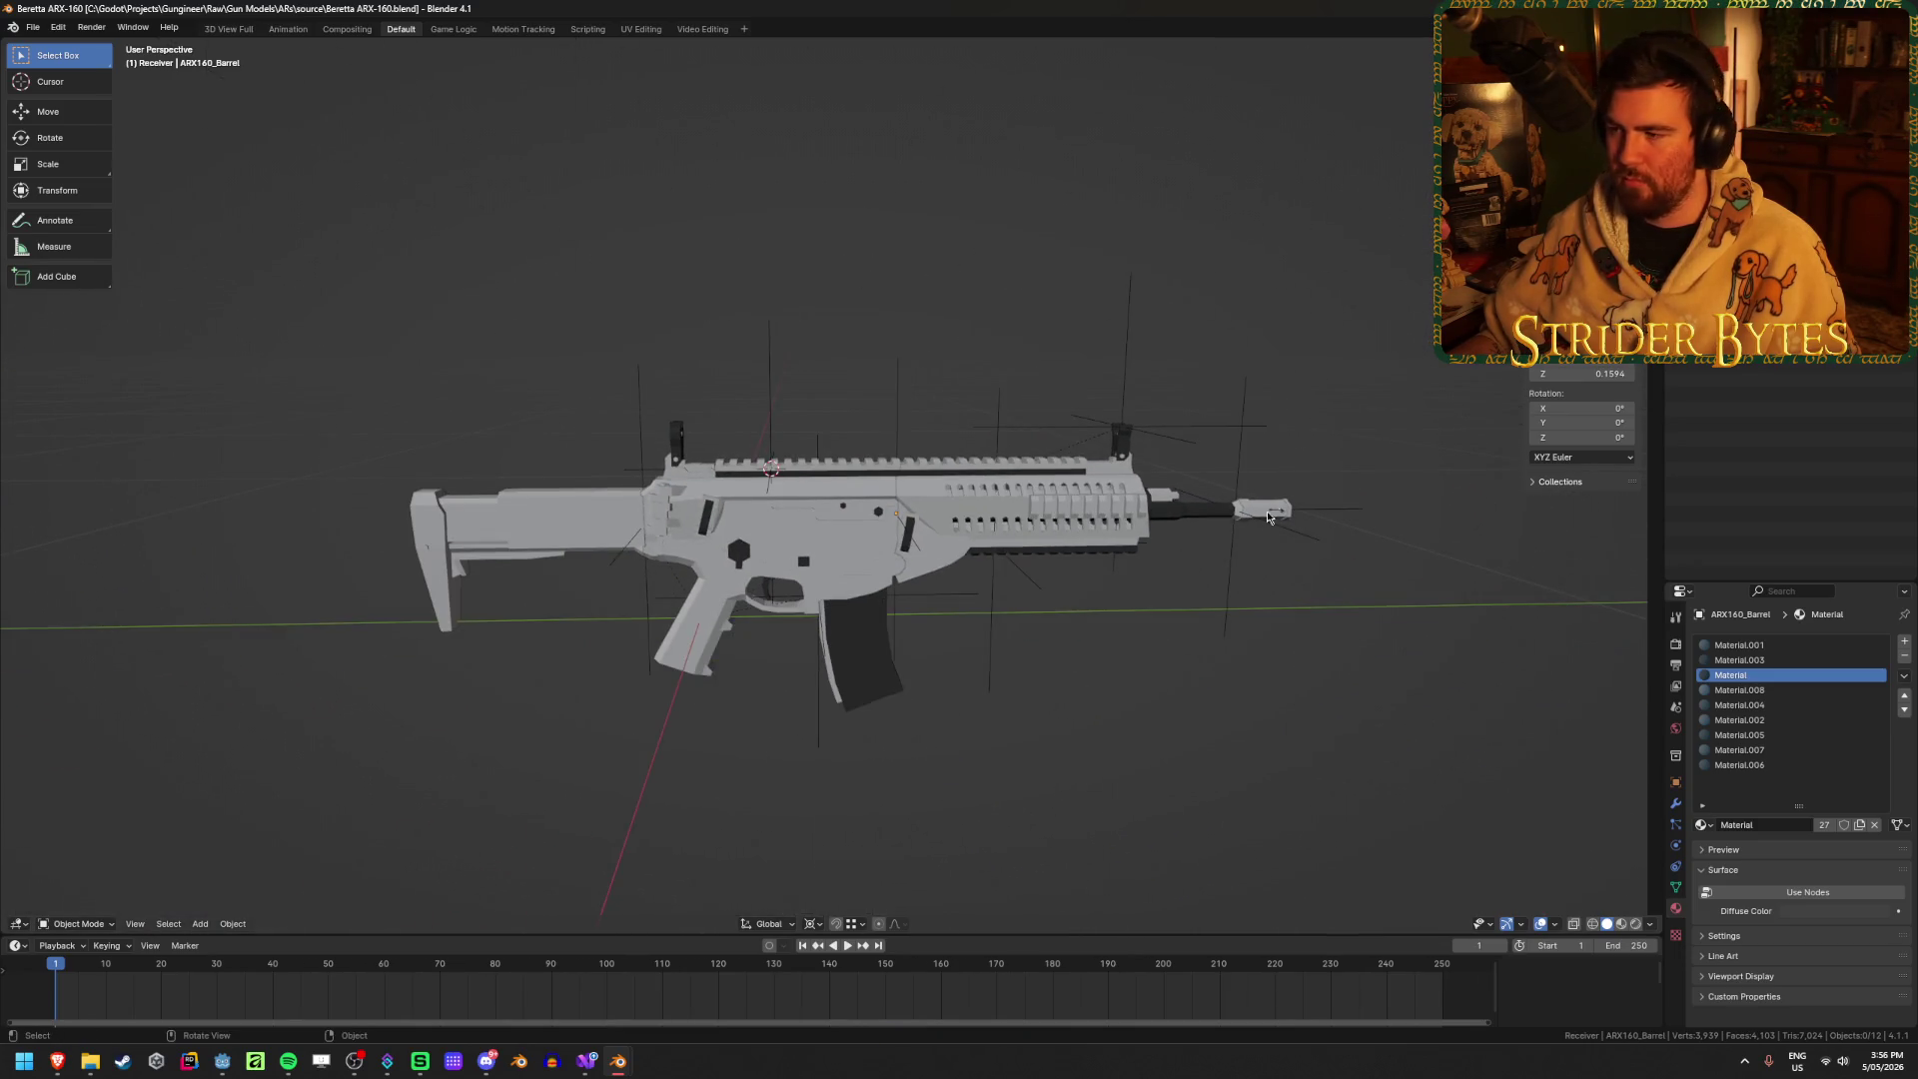
Step: Select the muzzle, receiver, magazine and stock in turn, then quit Blender
left_click(1238, 507)
left_click(1260, 510)
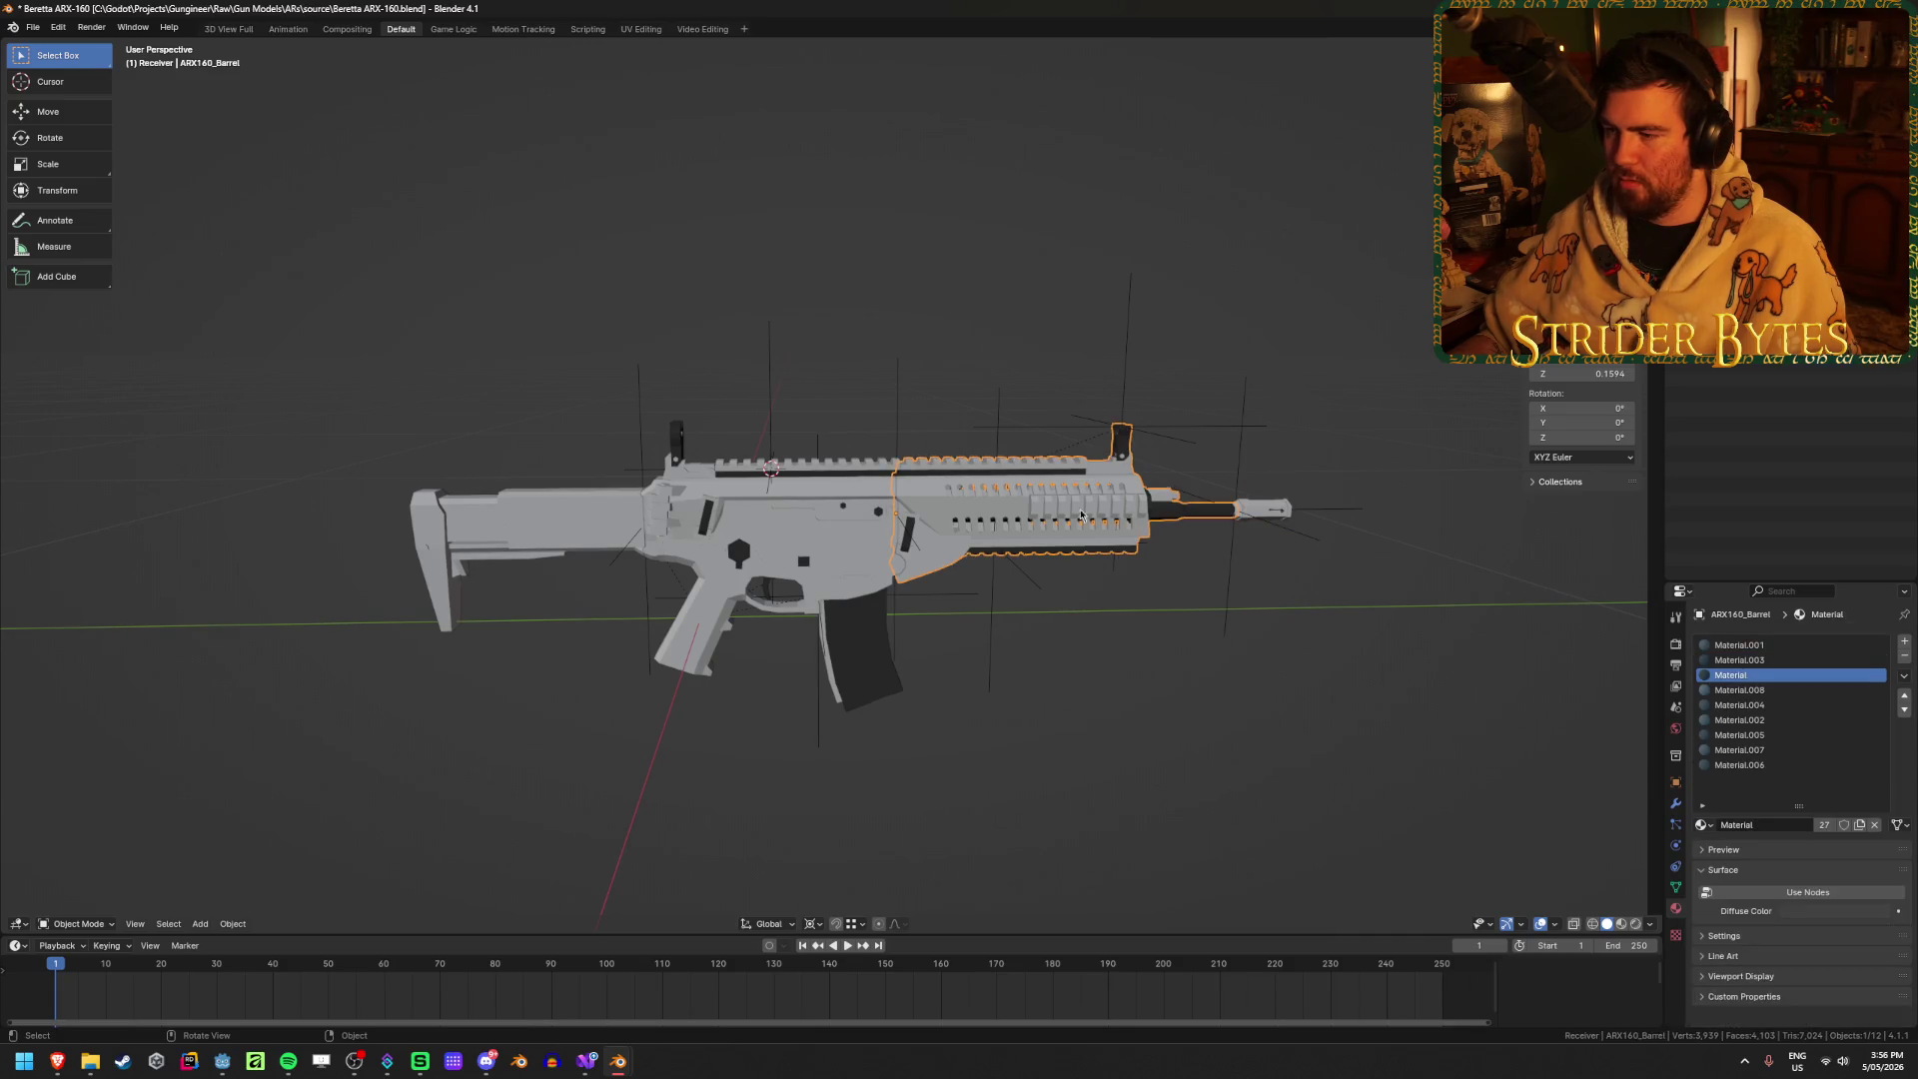
left_click(802, 506)
left_click(868, 667)
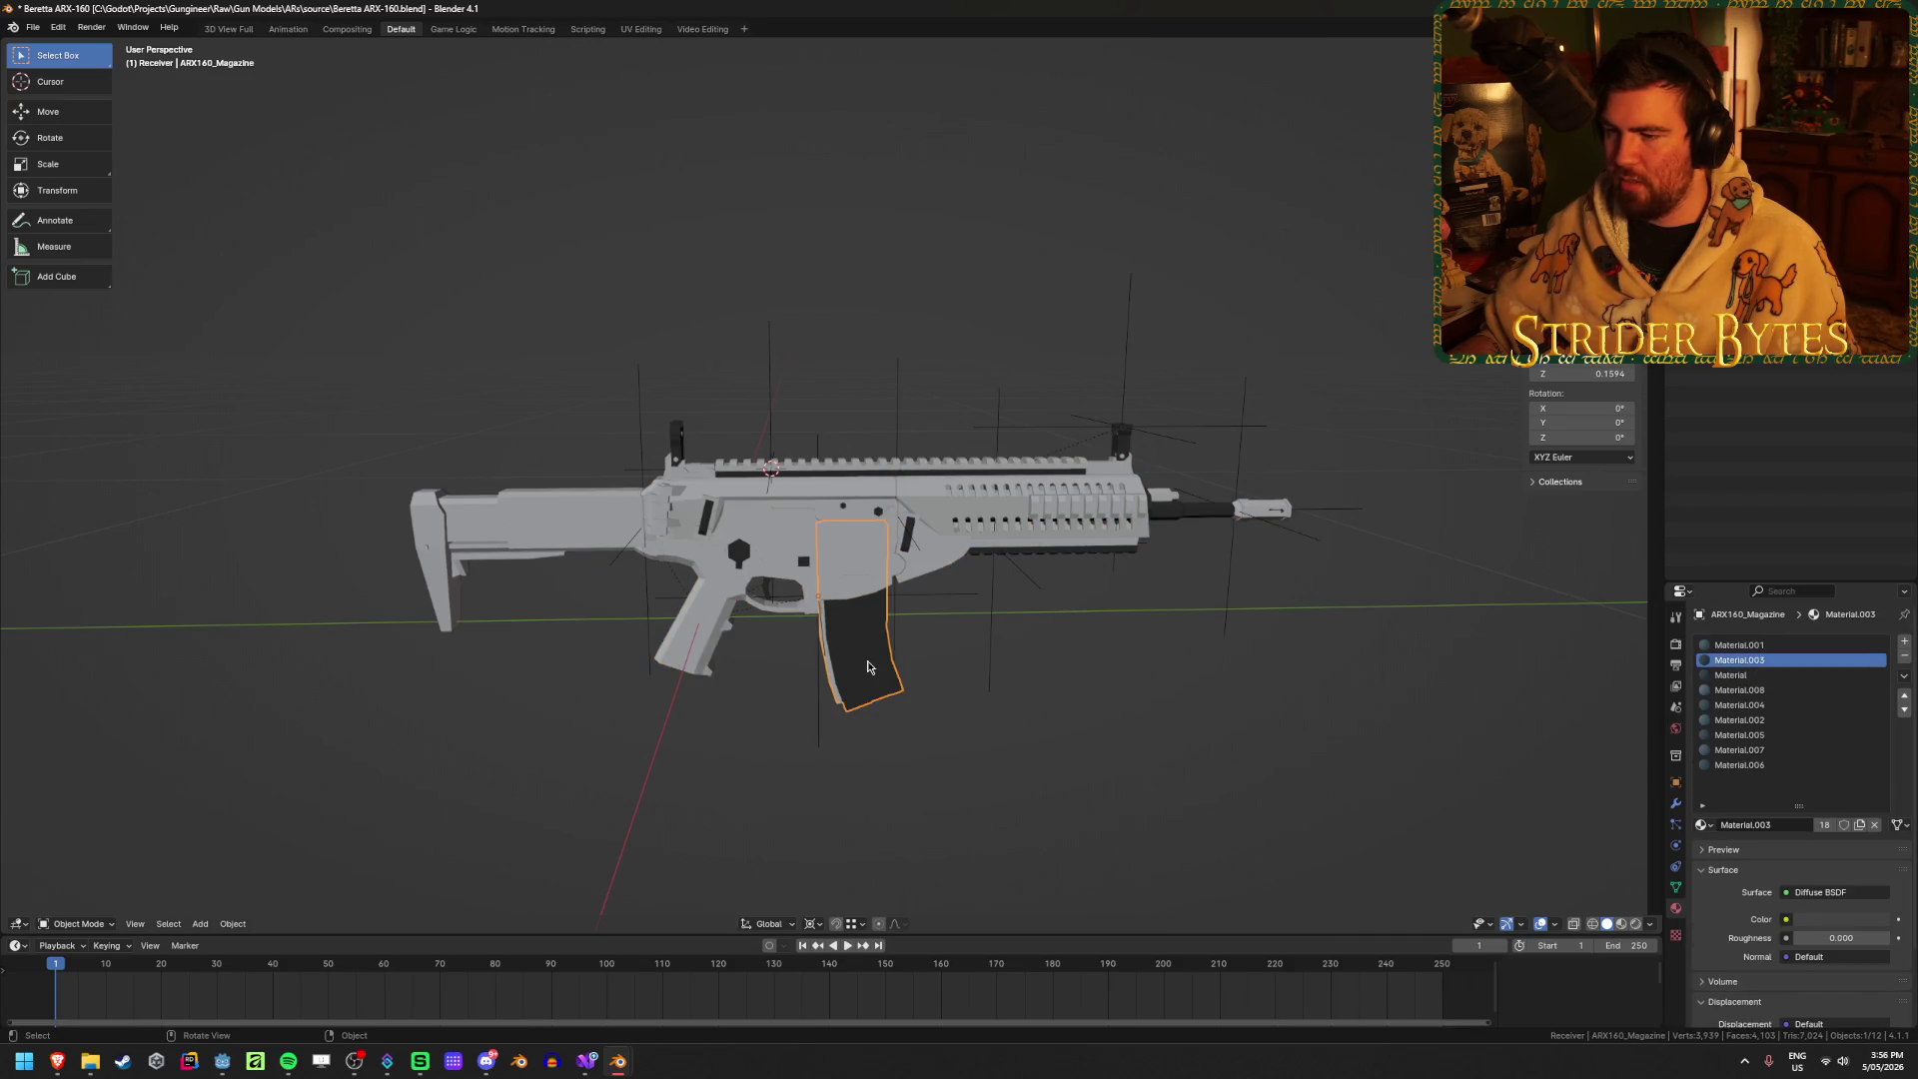
left_click(526, 514)
key("ctrl+q")
left_click(899, 558)
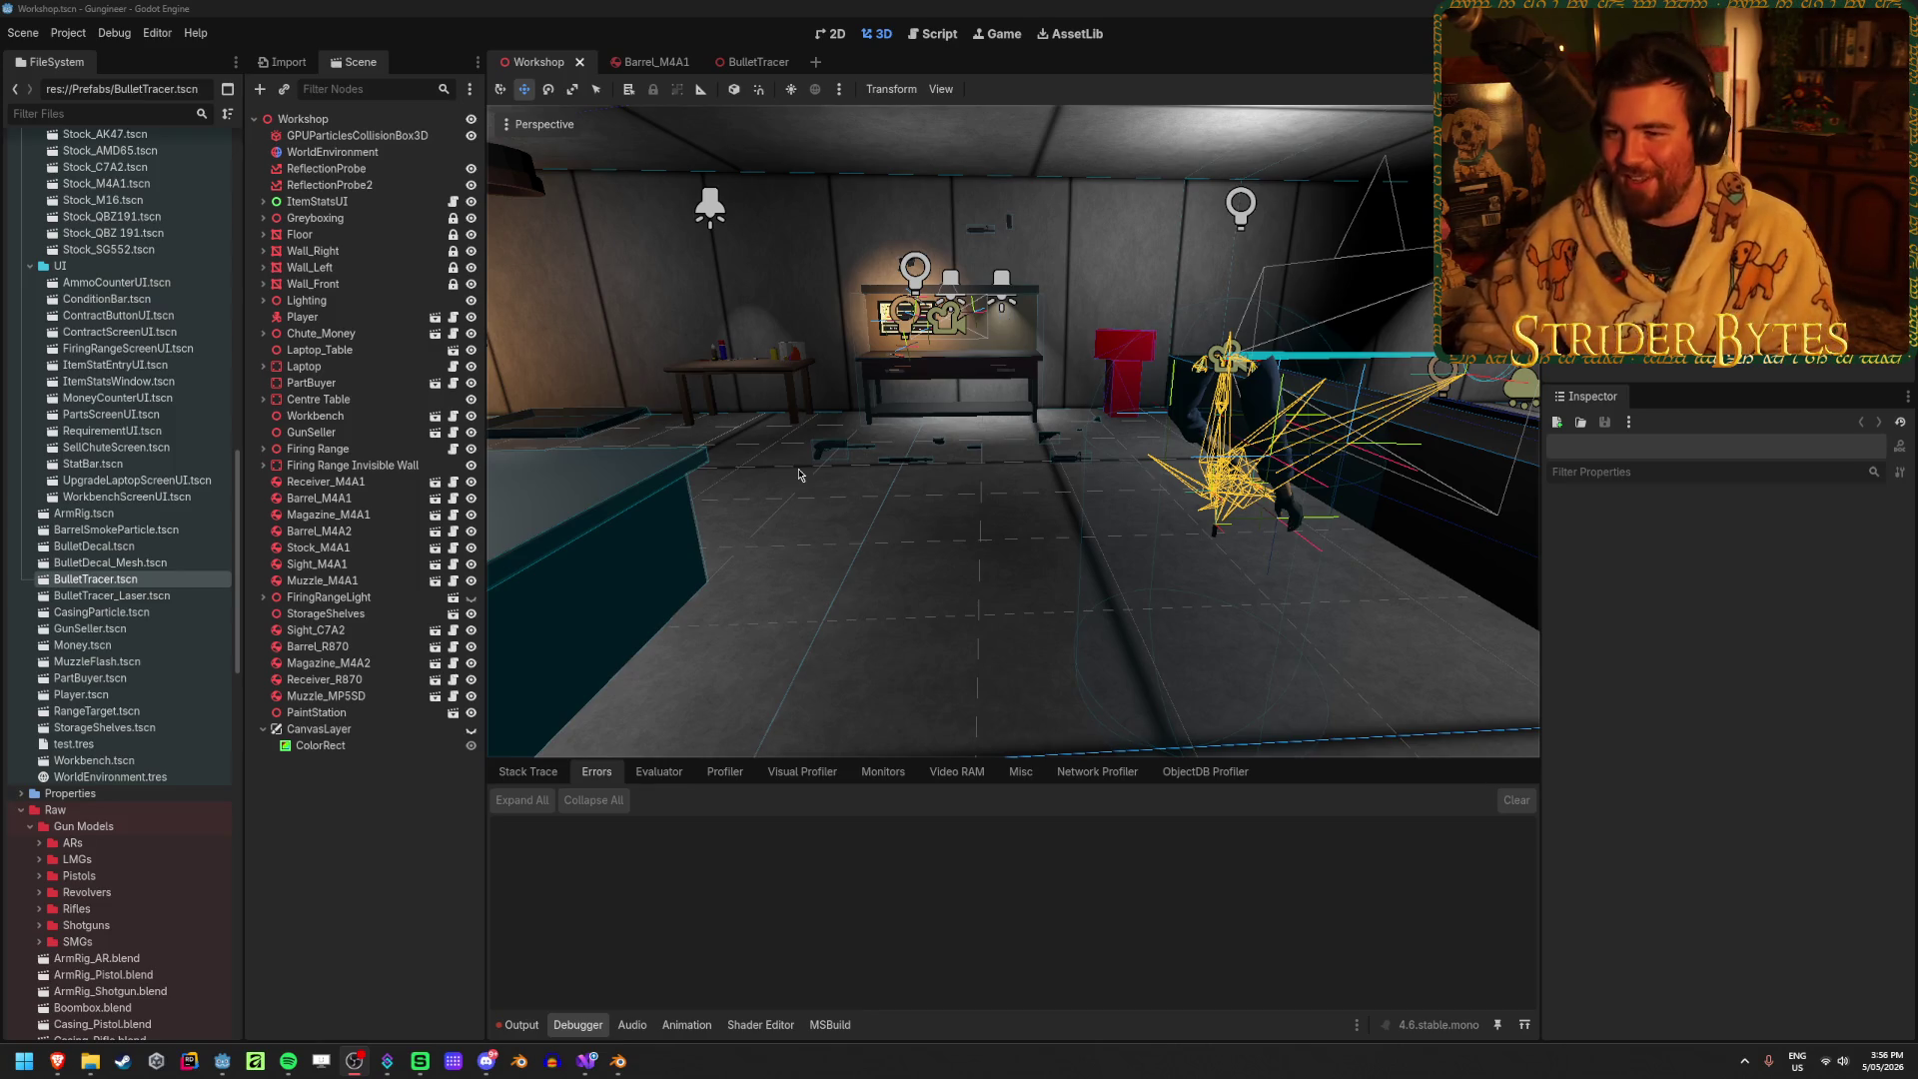
Step: Focus the Godot window so it reimports the exported ARX160 glb files
left_click(404, 855)
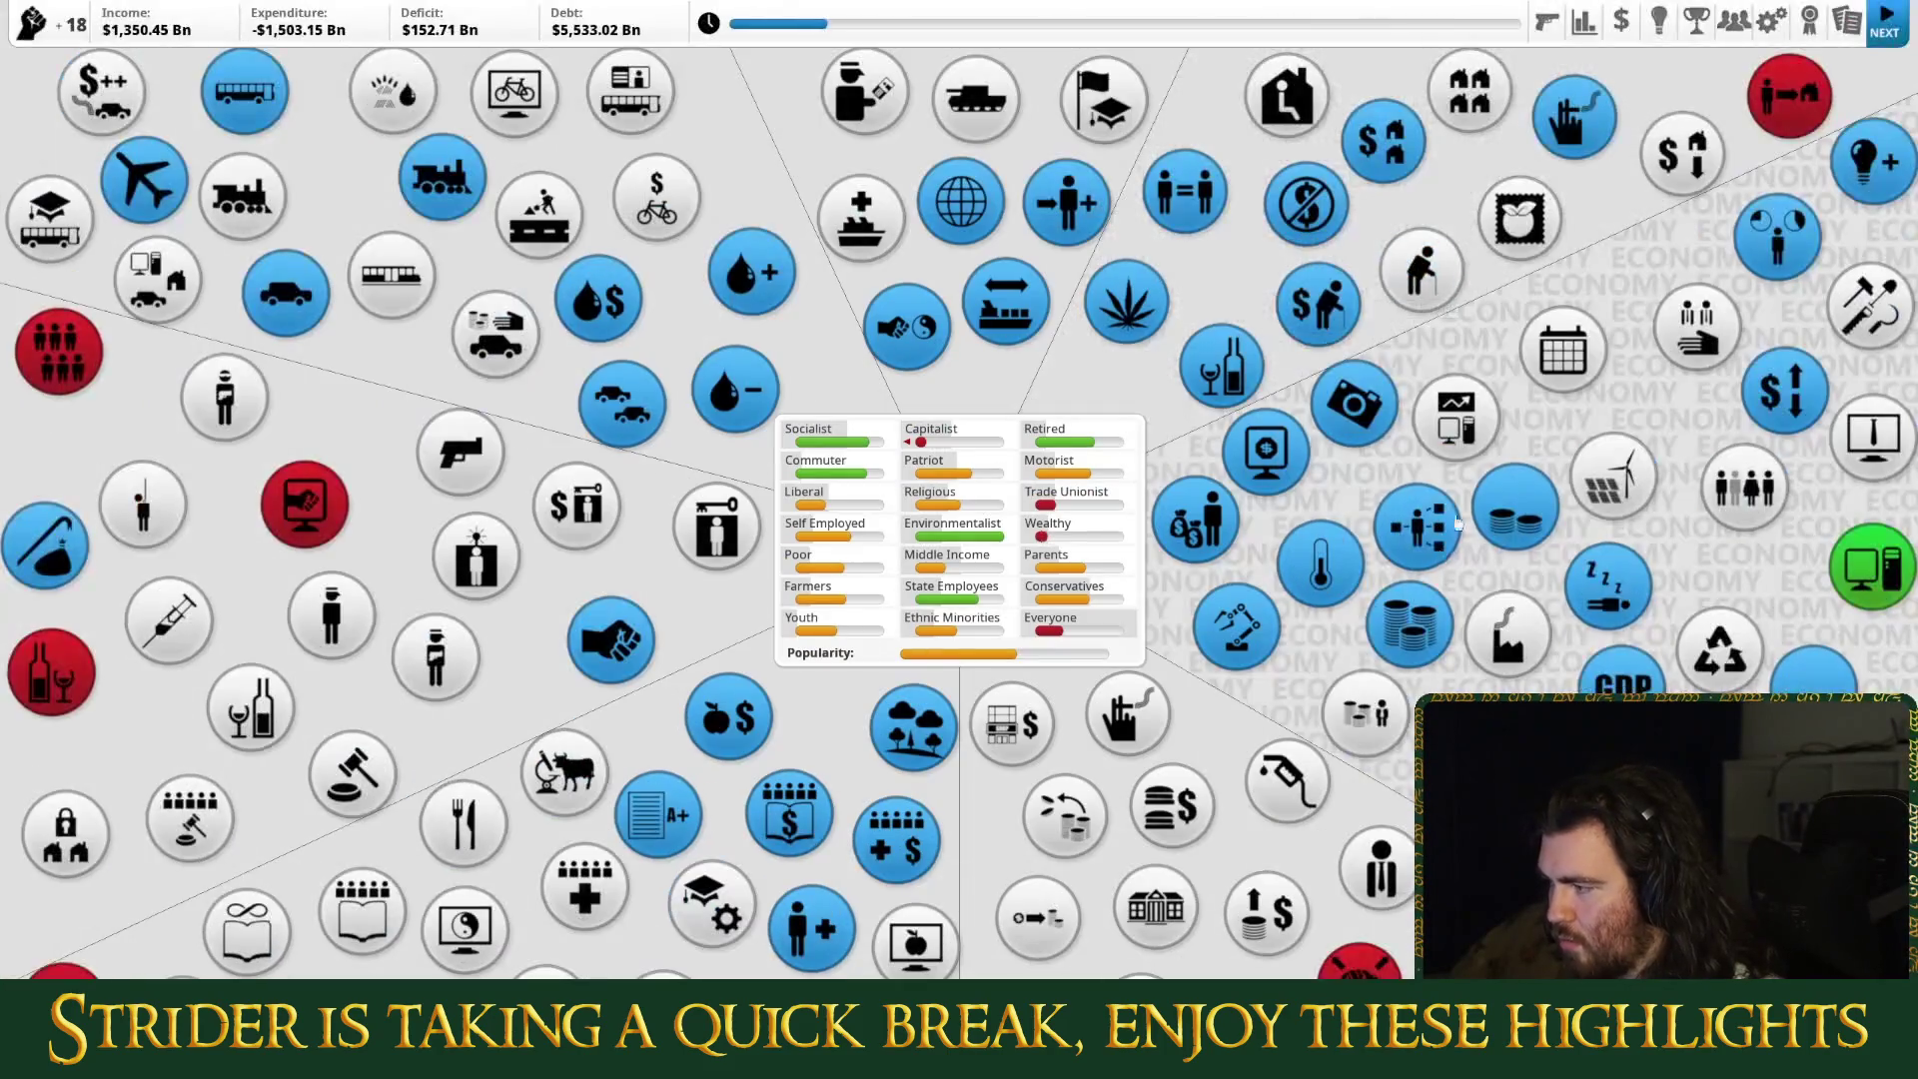
Step: Inspect the Unemployment, GDP and Skills Shortage details
left_click(1602, 587)
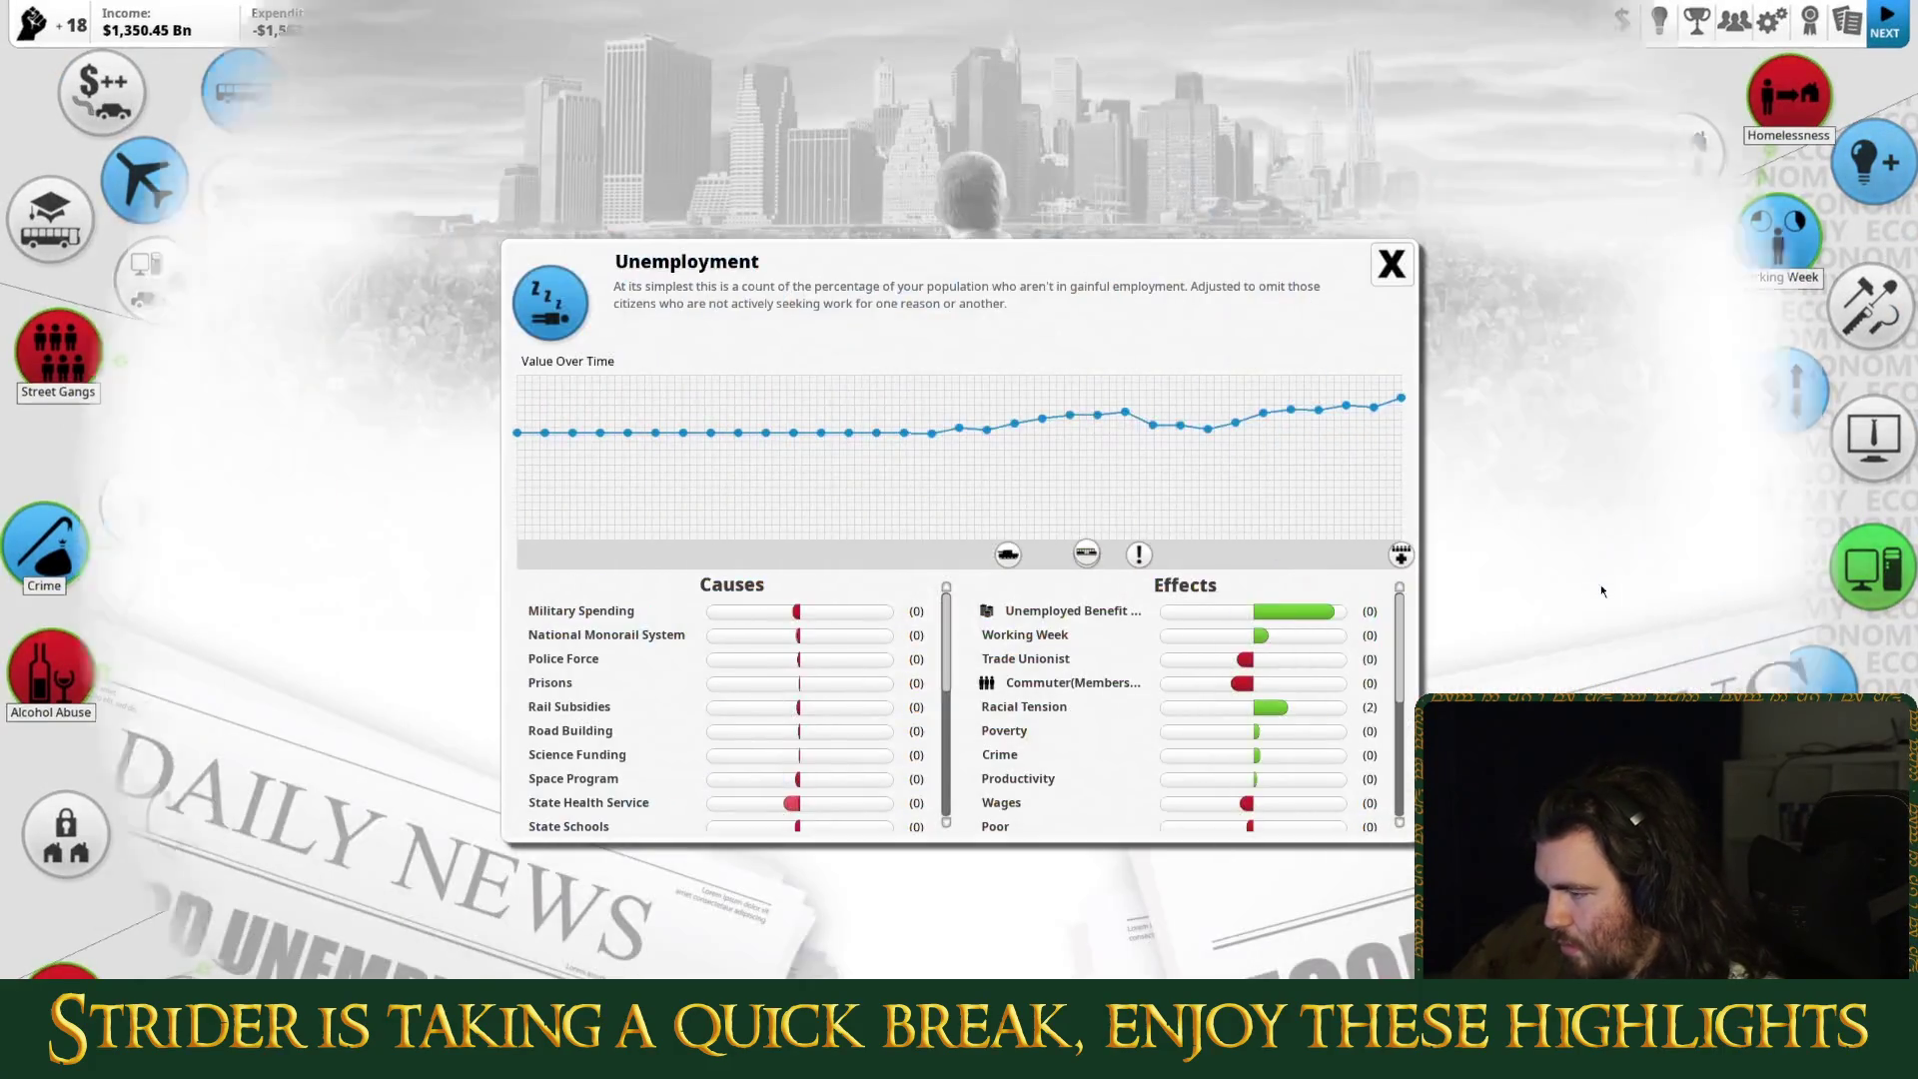
scroll(724, 669, "down", 5)
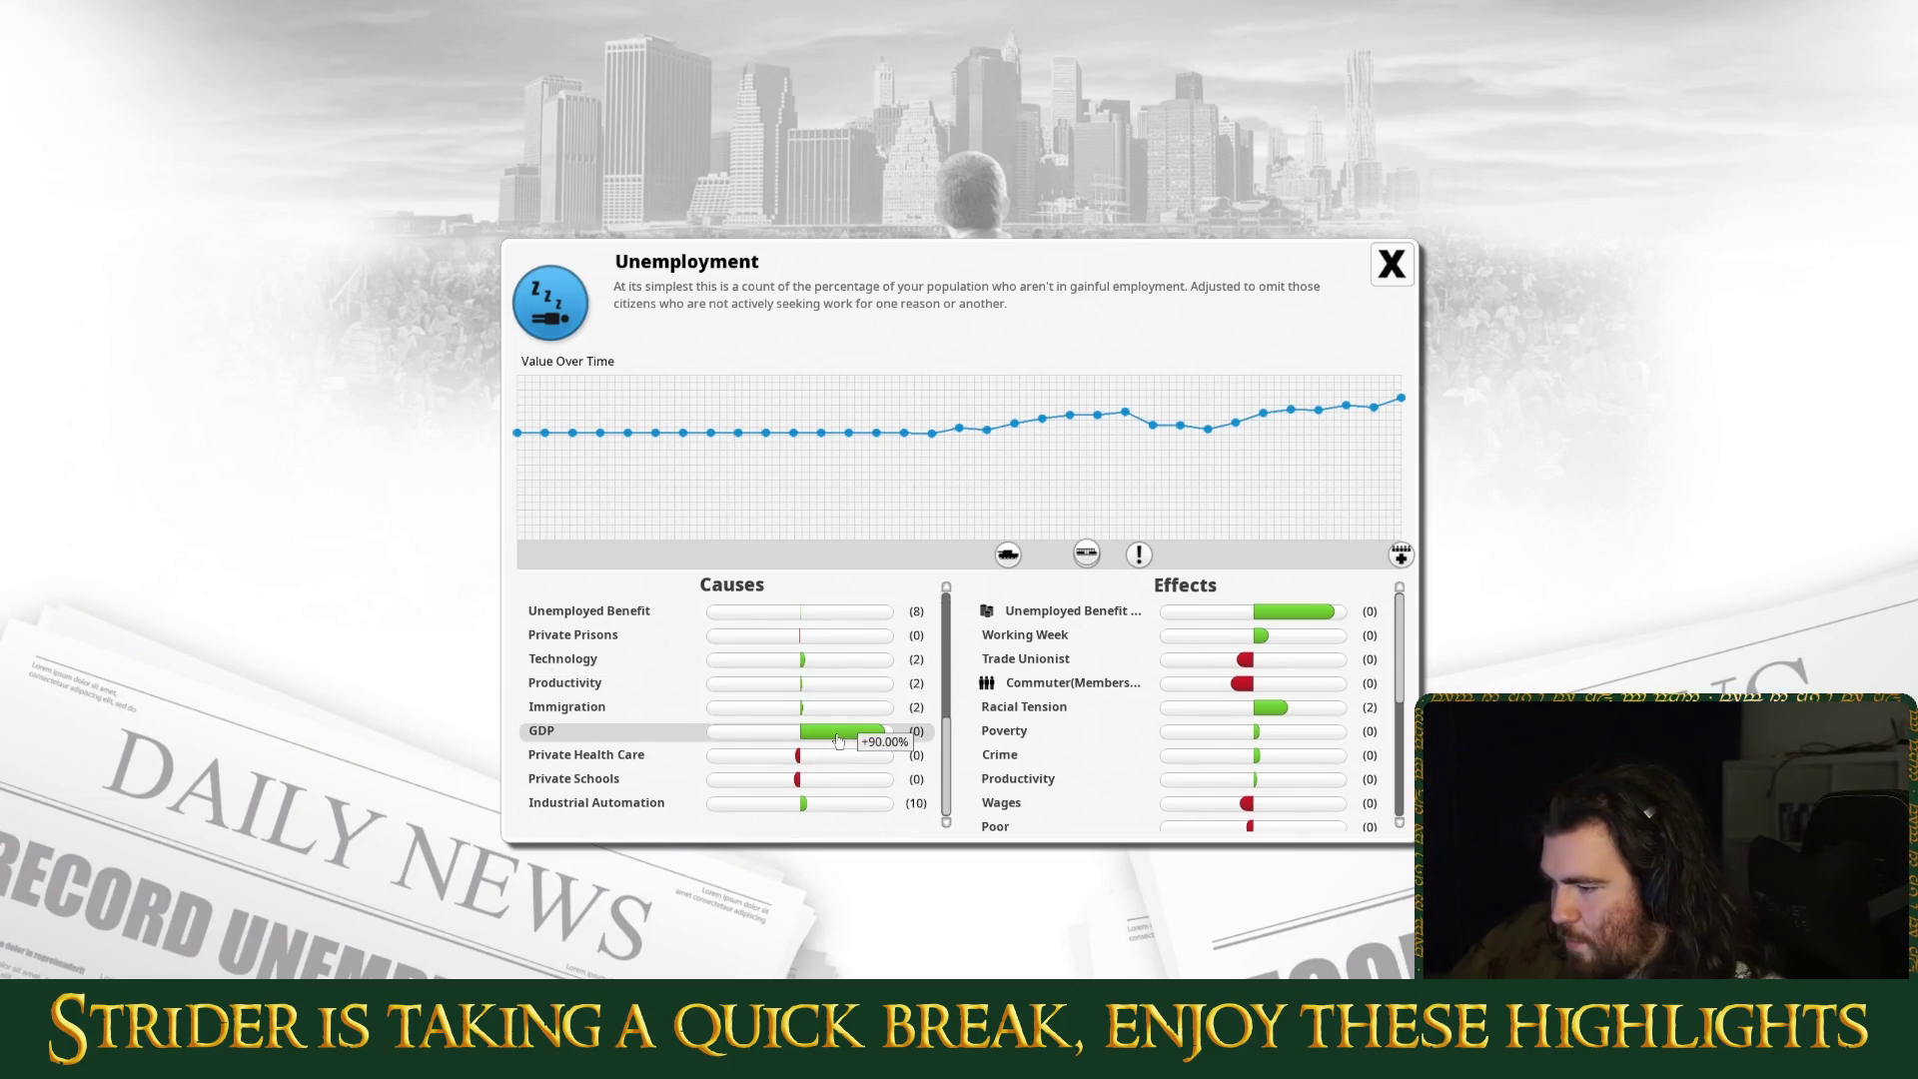
left_click(838, 740)
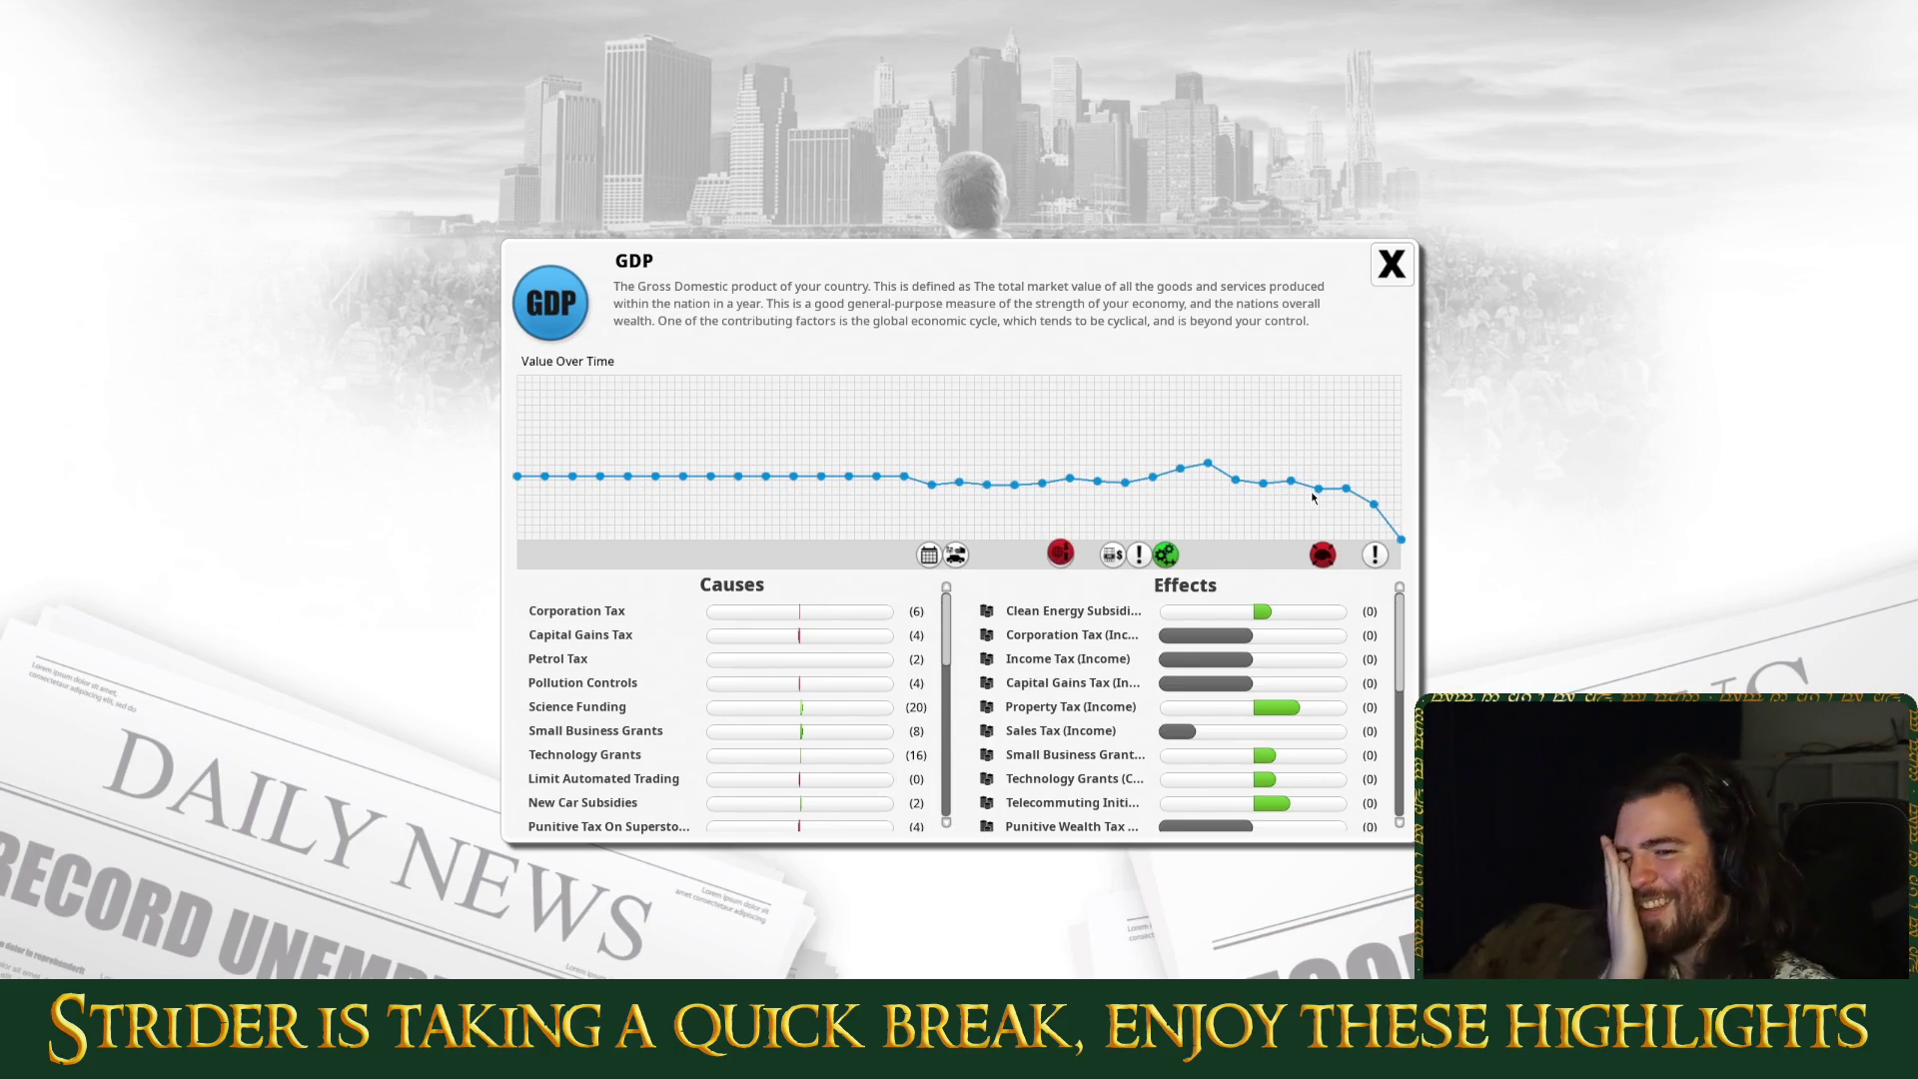
scroll(1248, 719, "down", 3)
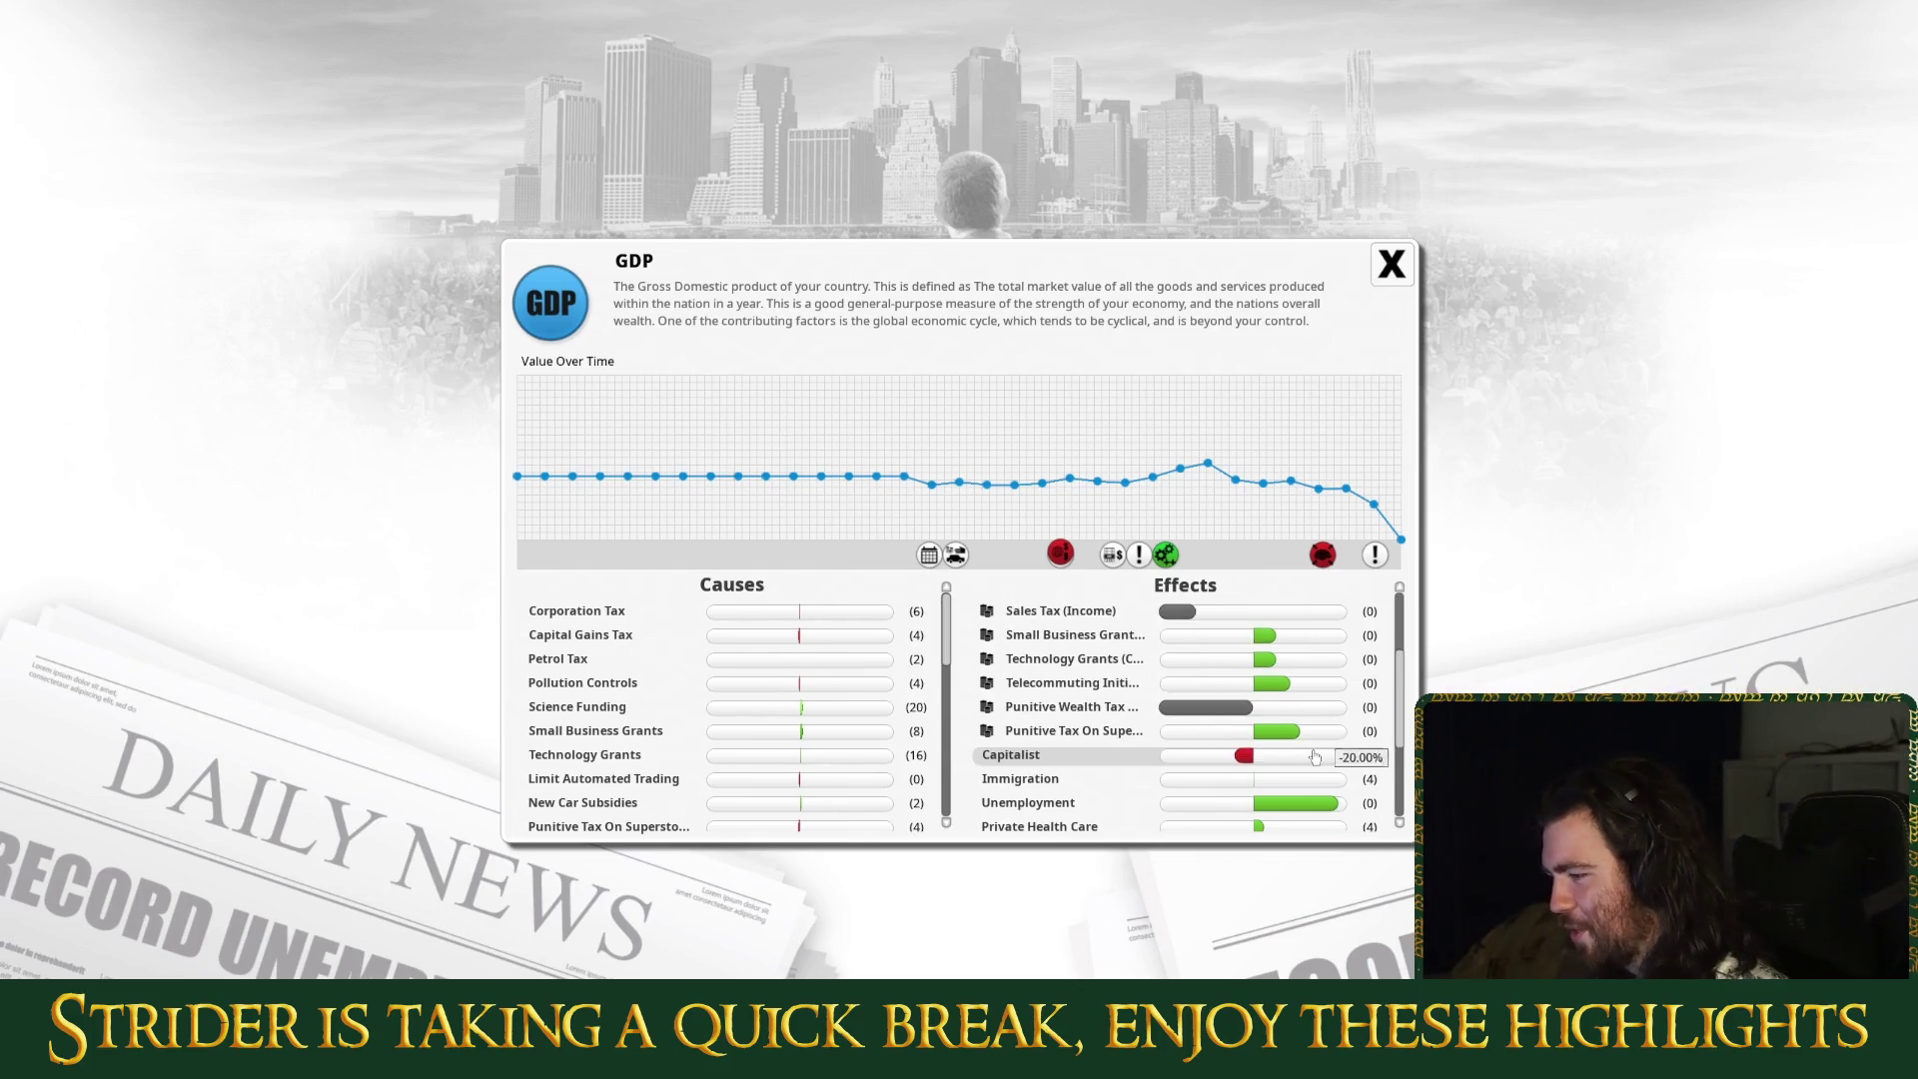
scroll(852, 788, "down", 5)
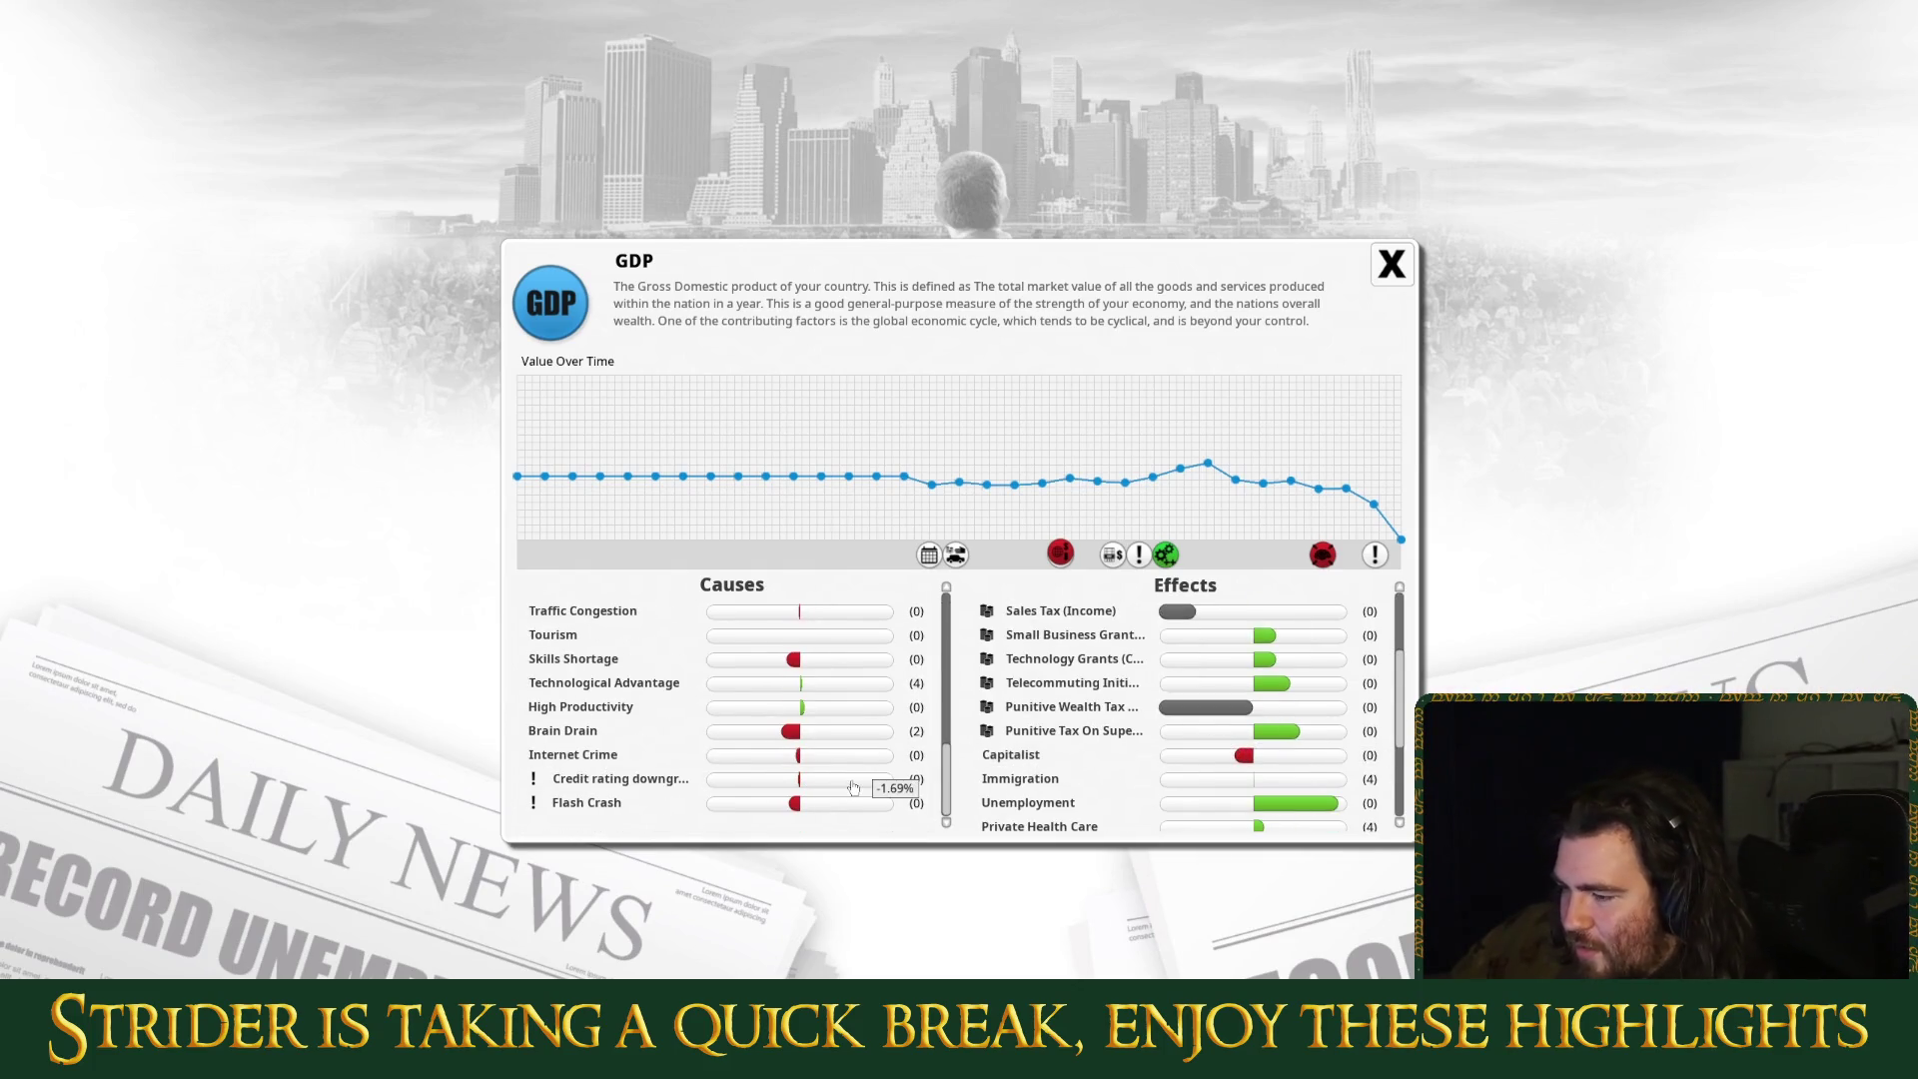
left_click(839, 659)
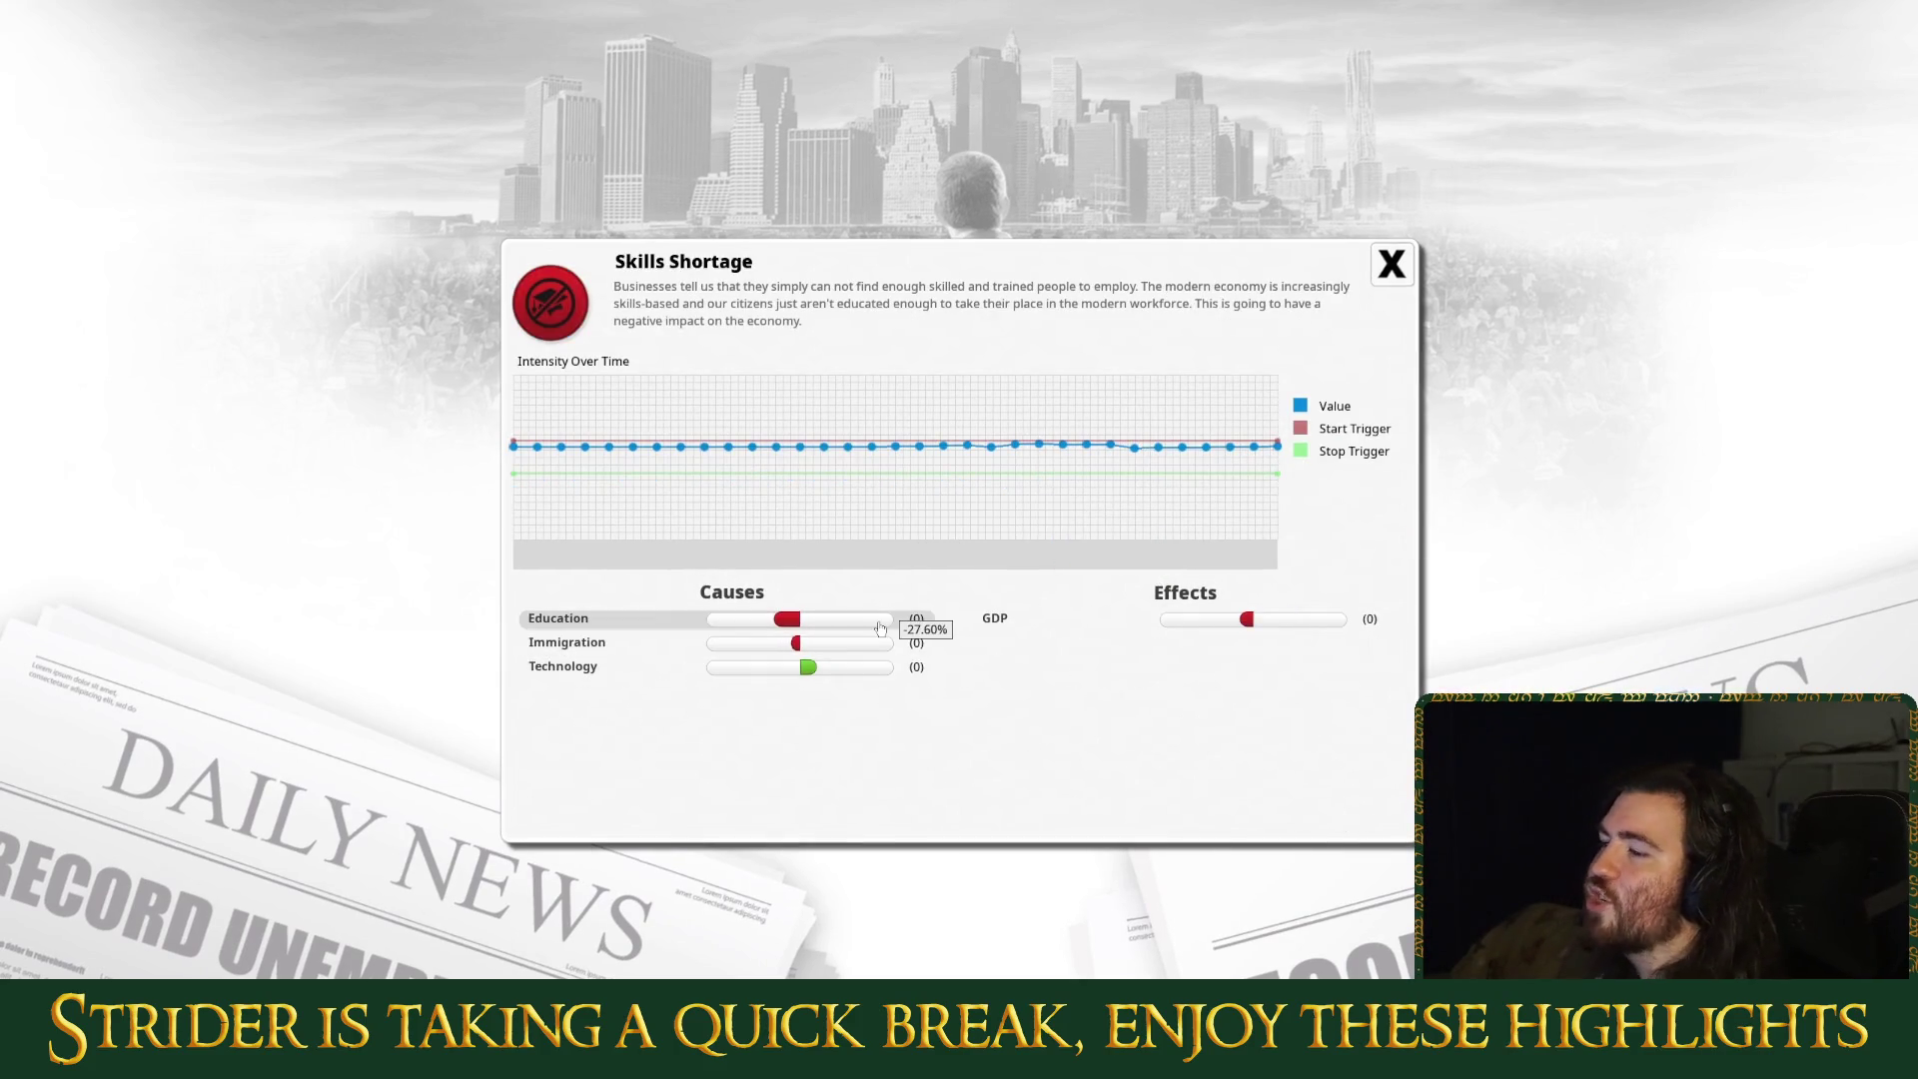
left_click(1390, 264)
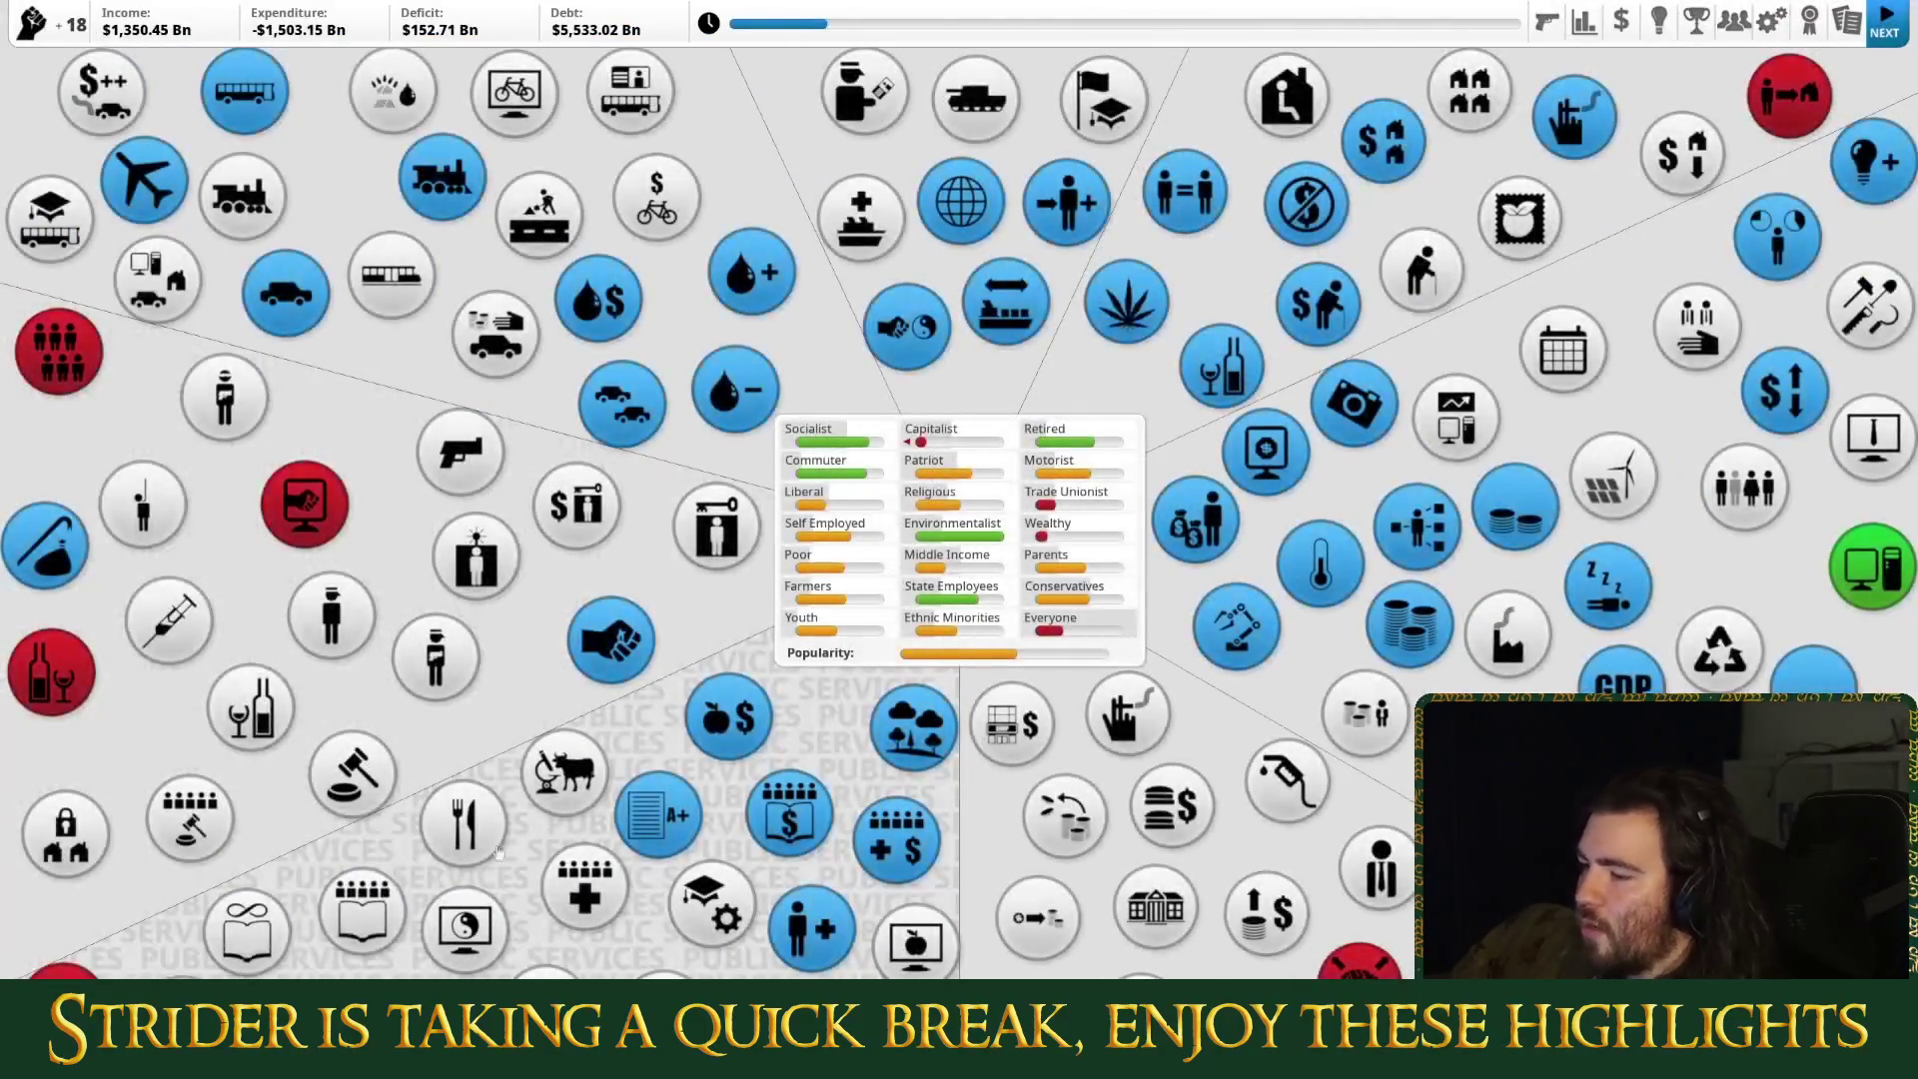
Step: Raise State Schools funding to Student Laptops, apply it, and end the turn
left_click(362, 907)
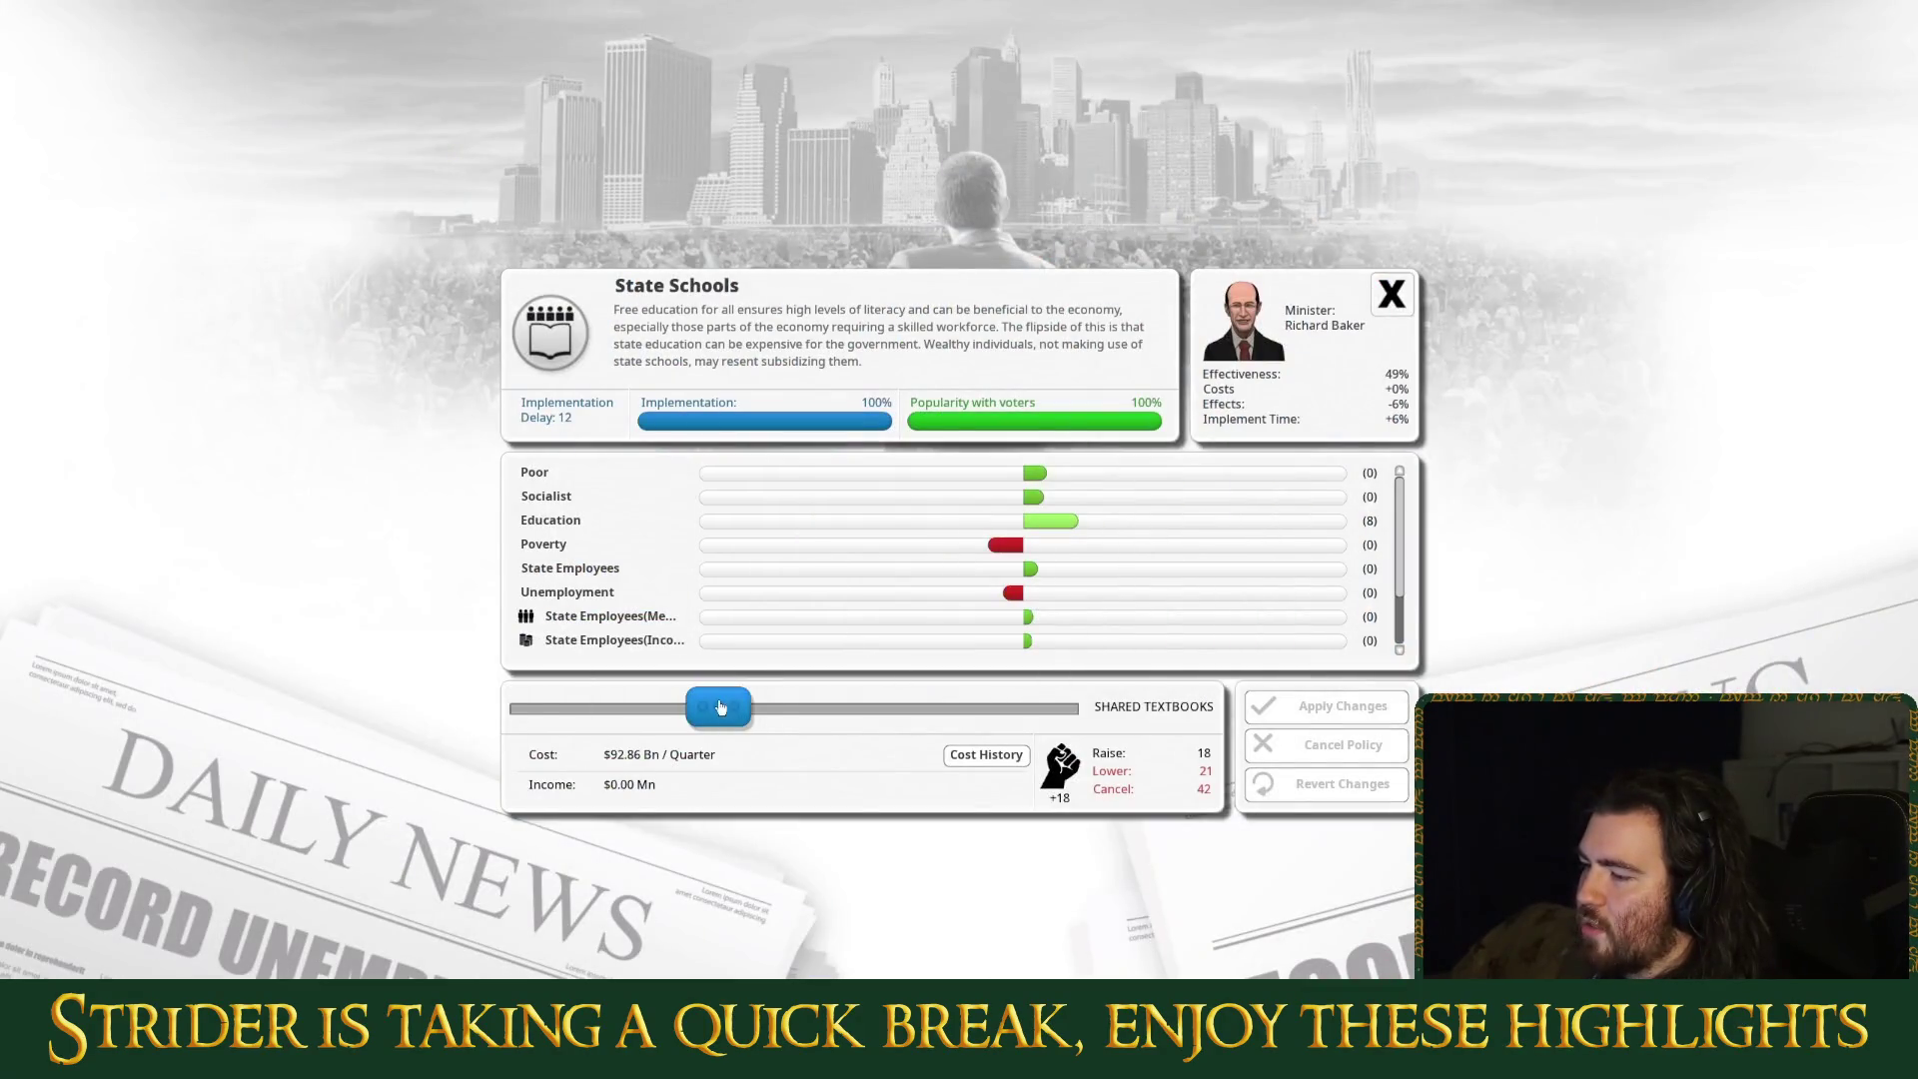
left_click(1289, 706)
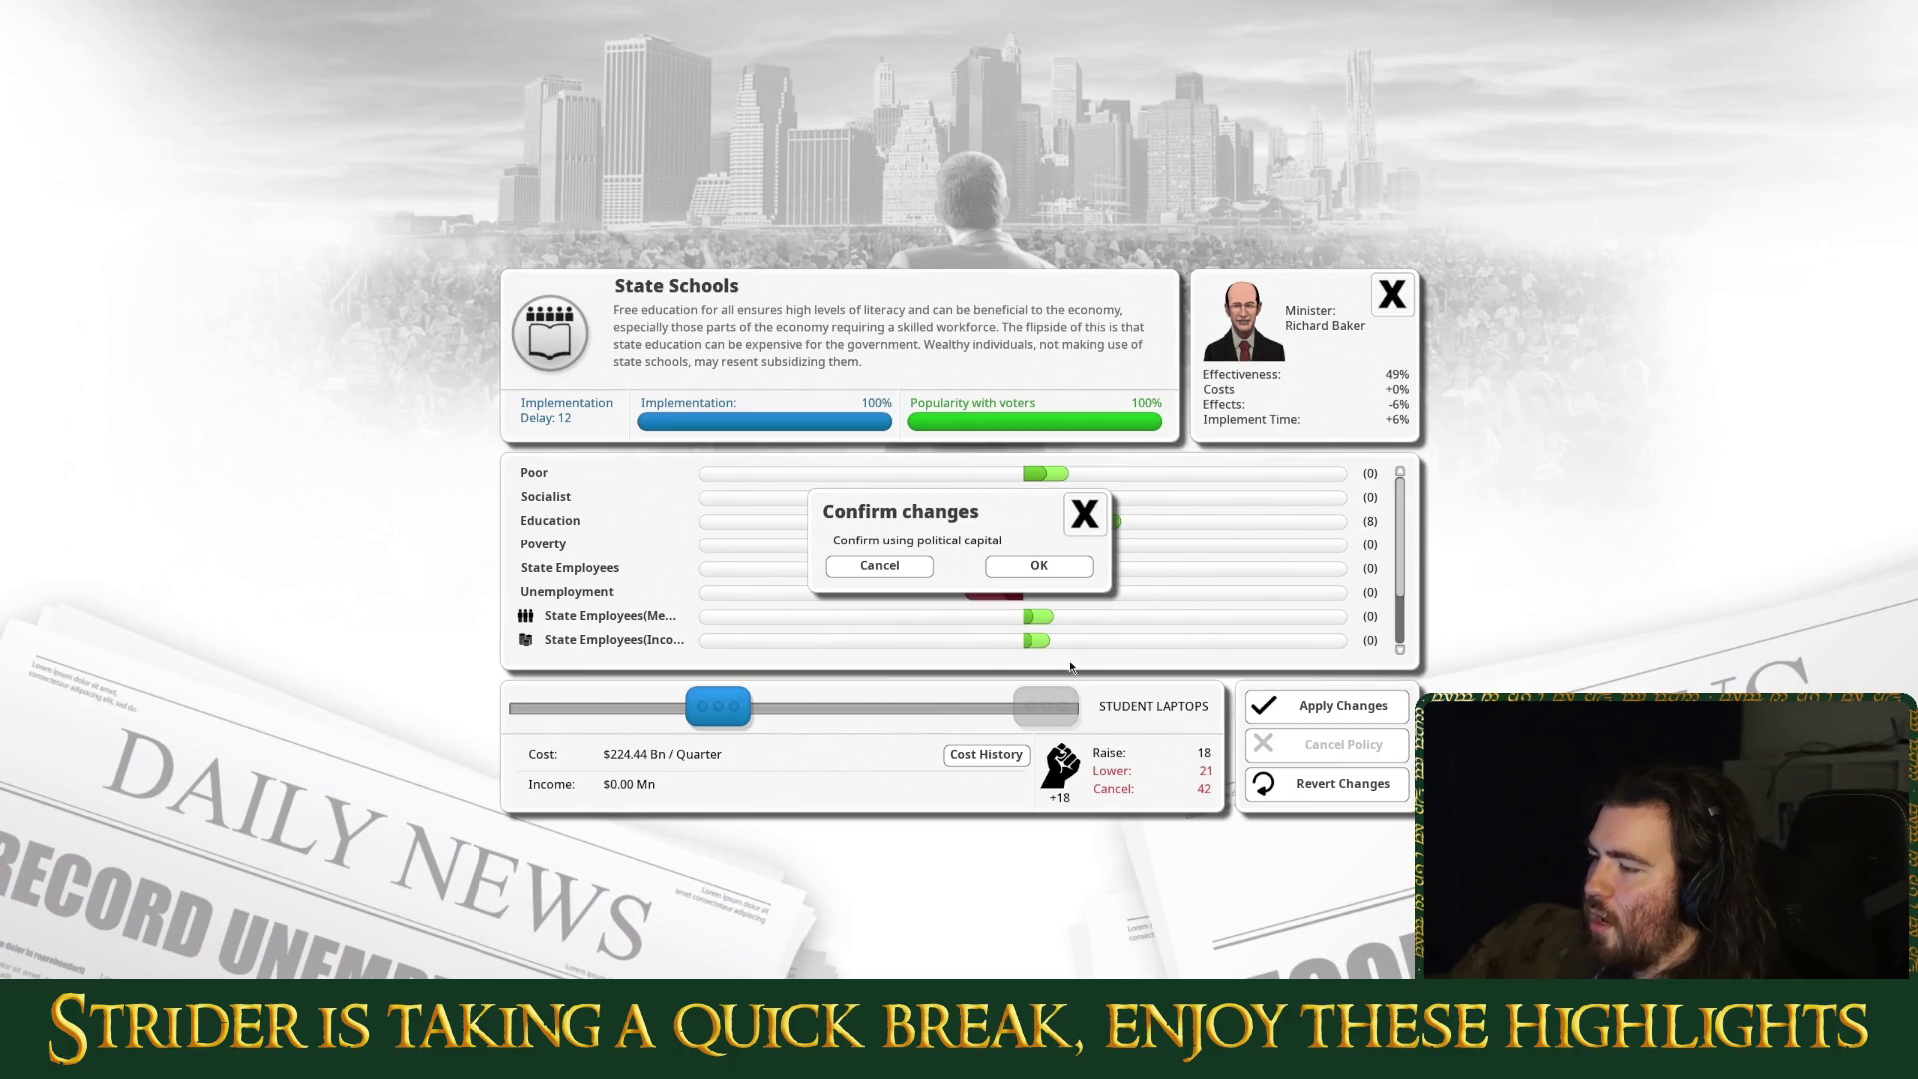
left_click(1066, 571)
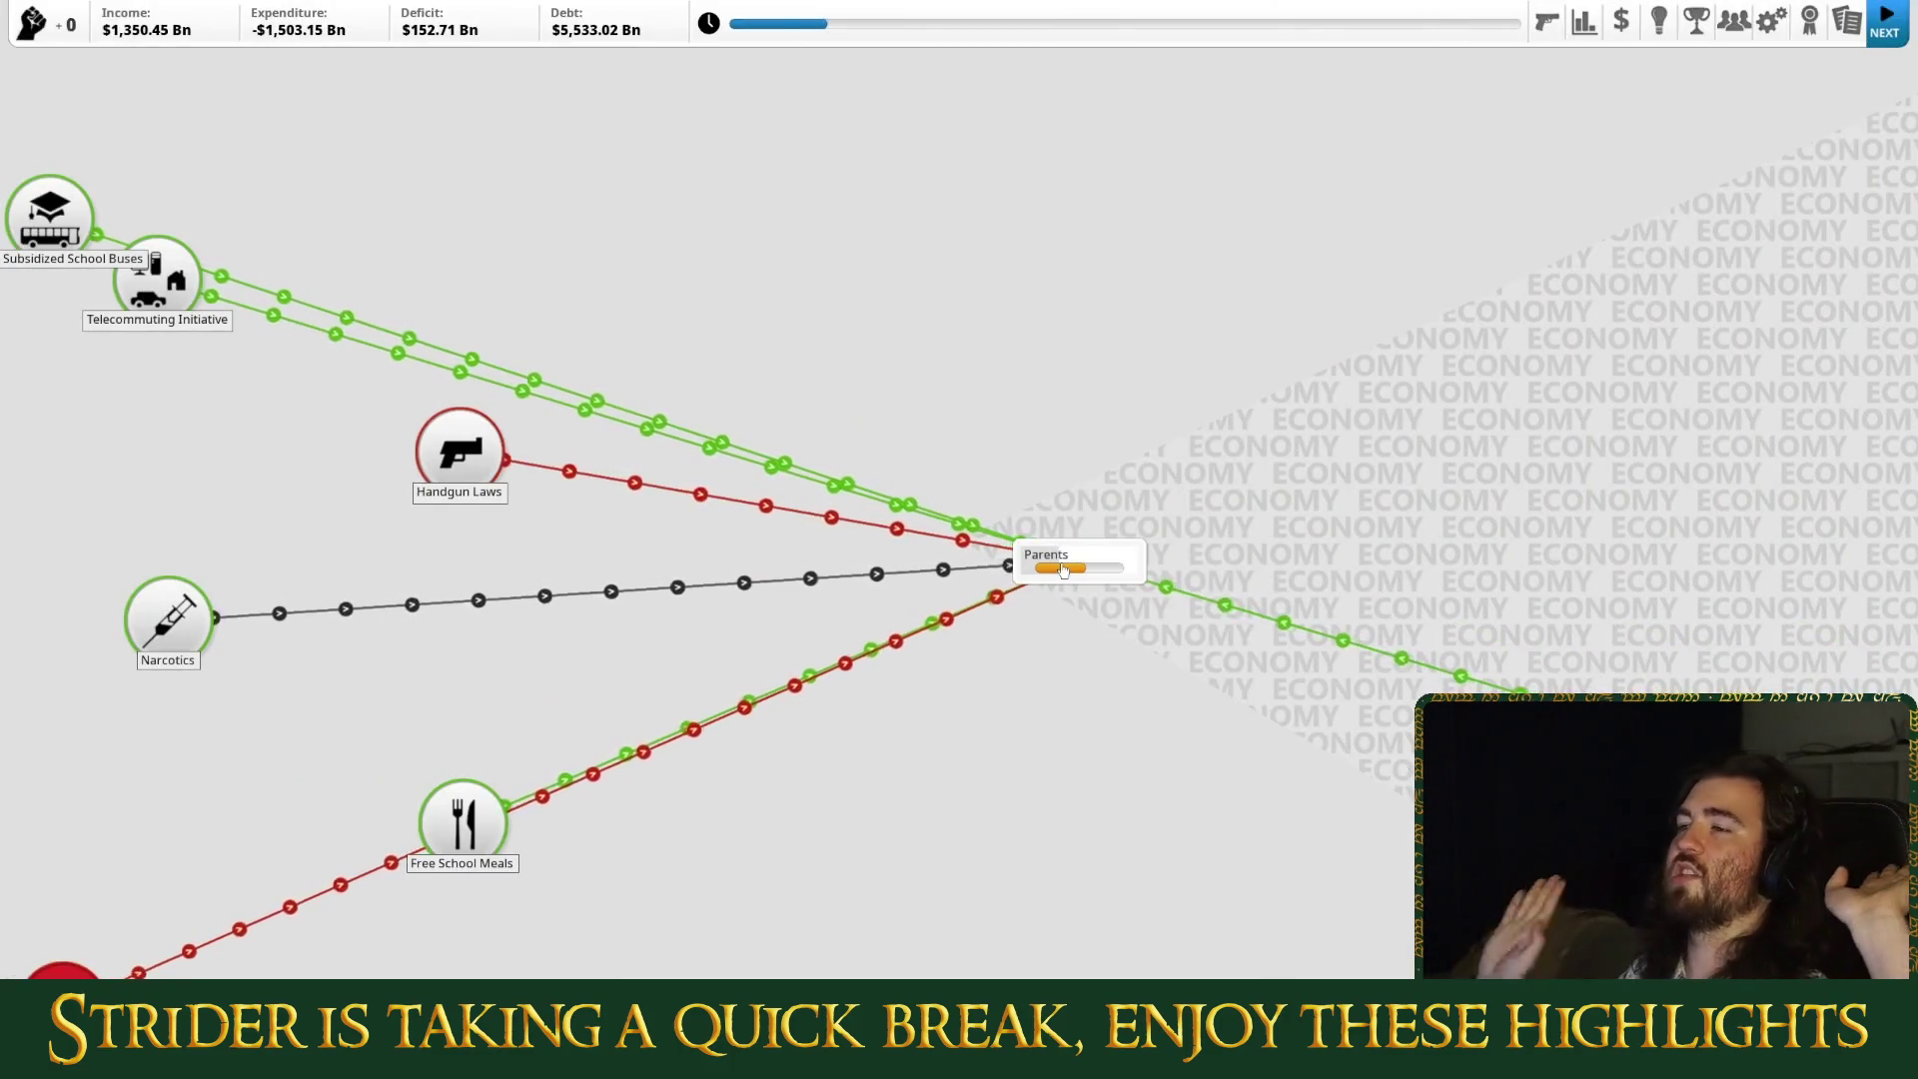
left_click(1886, 37)
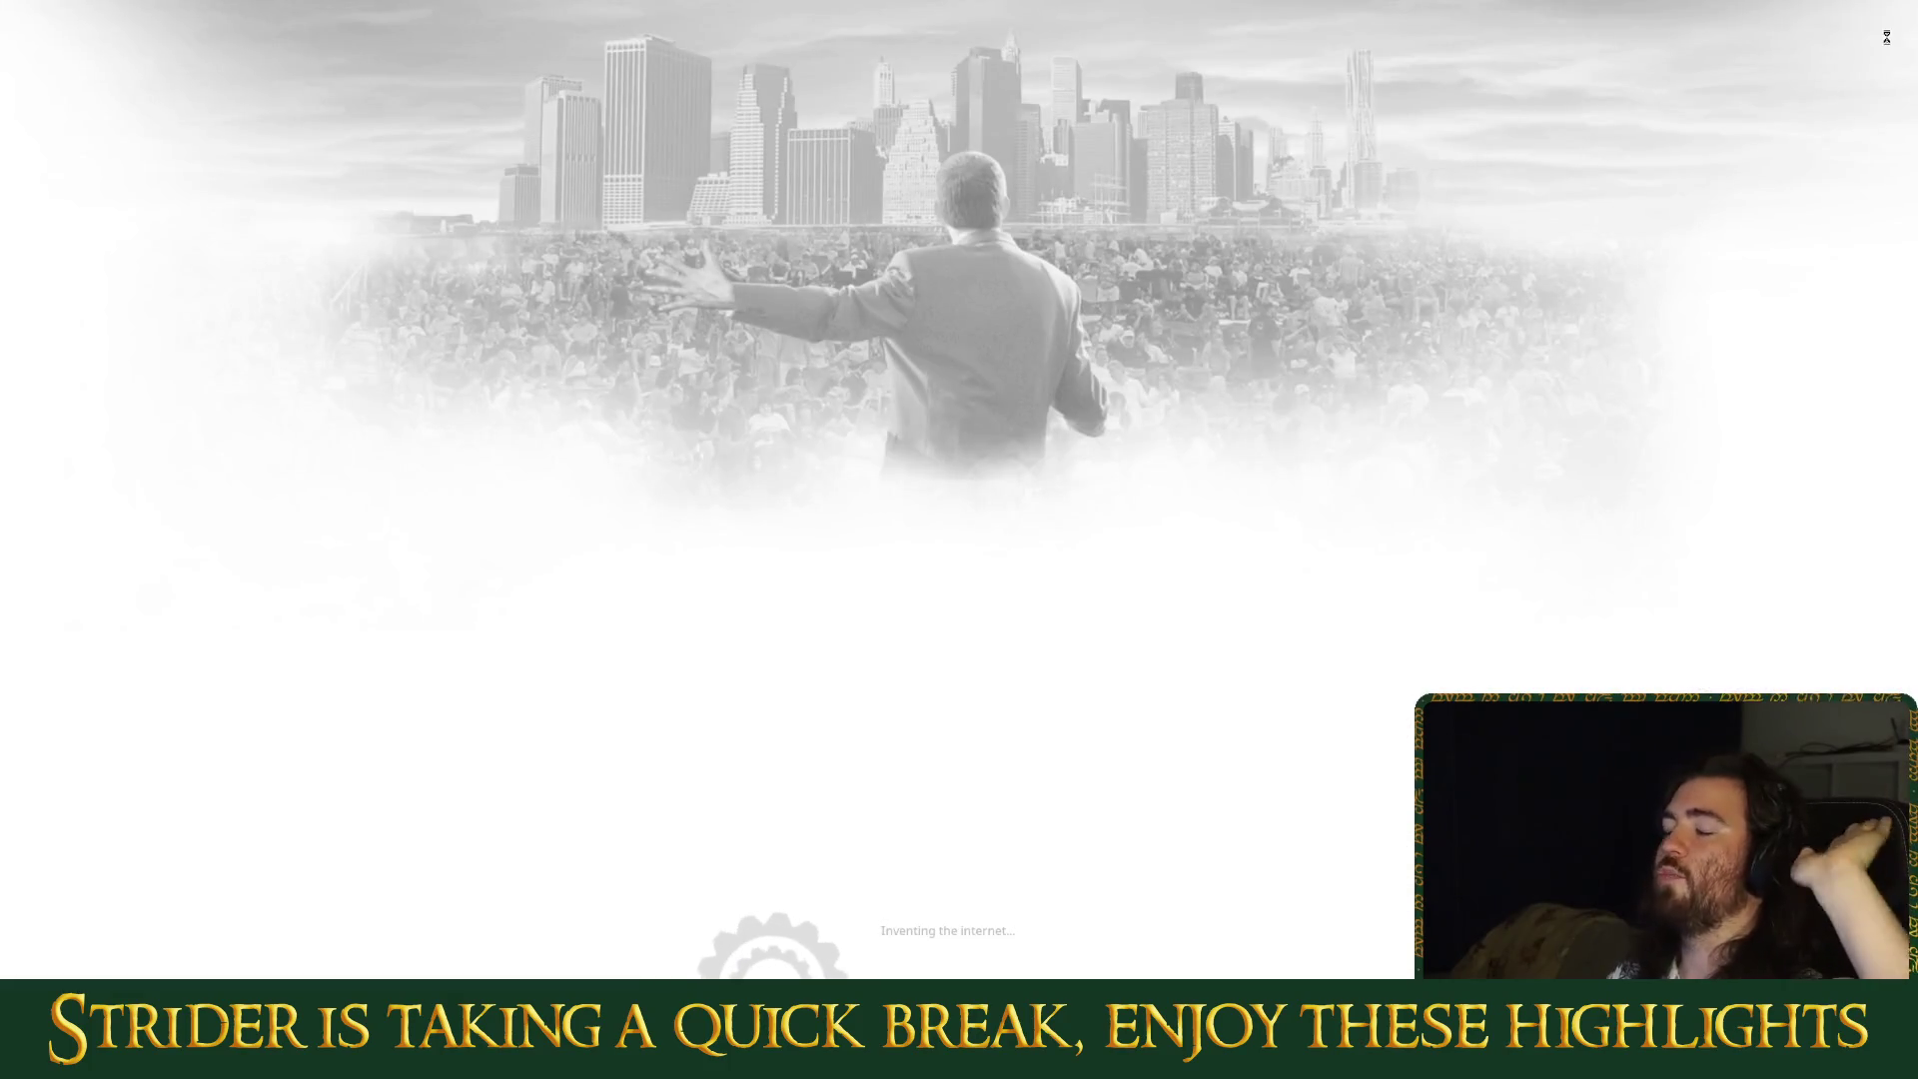
left_click(1100, 260)
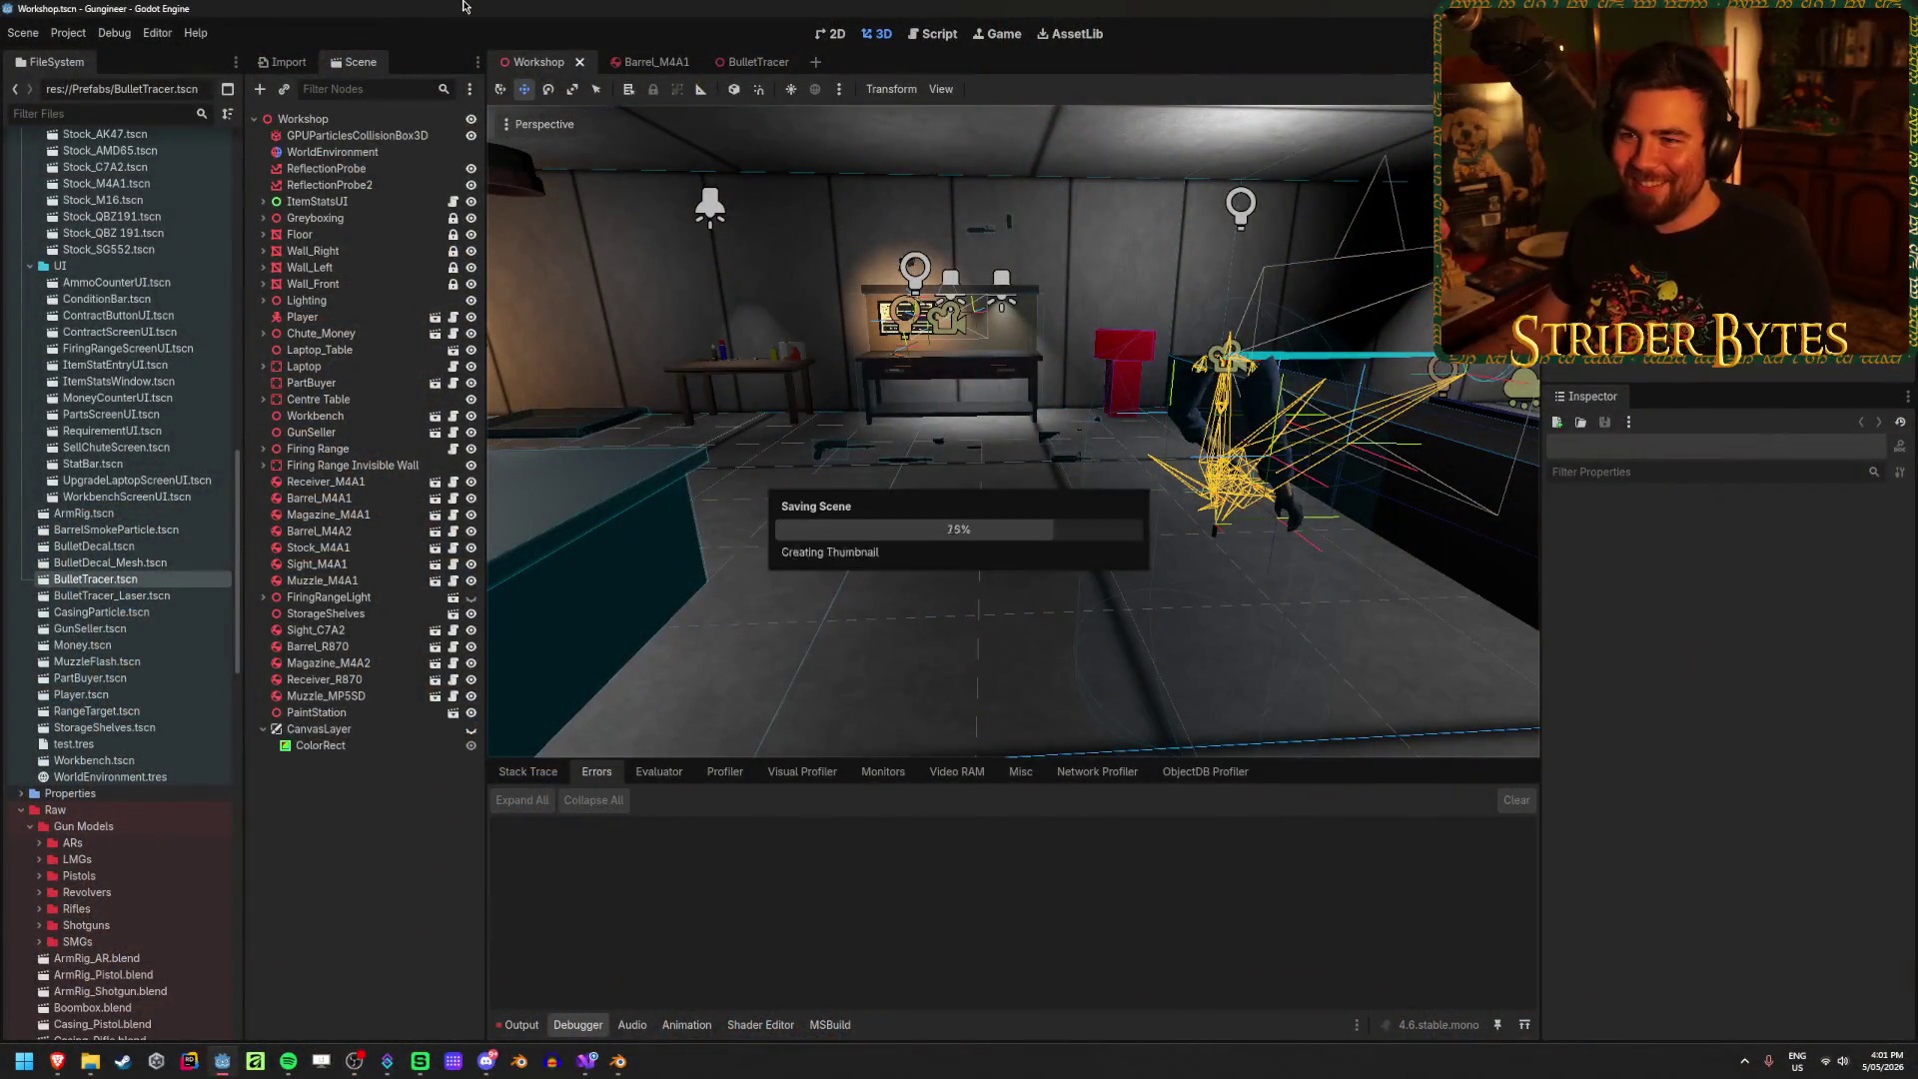
Step: Open Beretta ARX-160.blend from the ARs source folder in Blender
left_click(618, 1061)
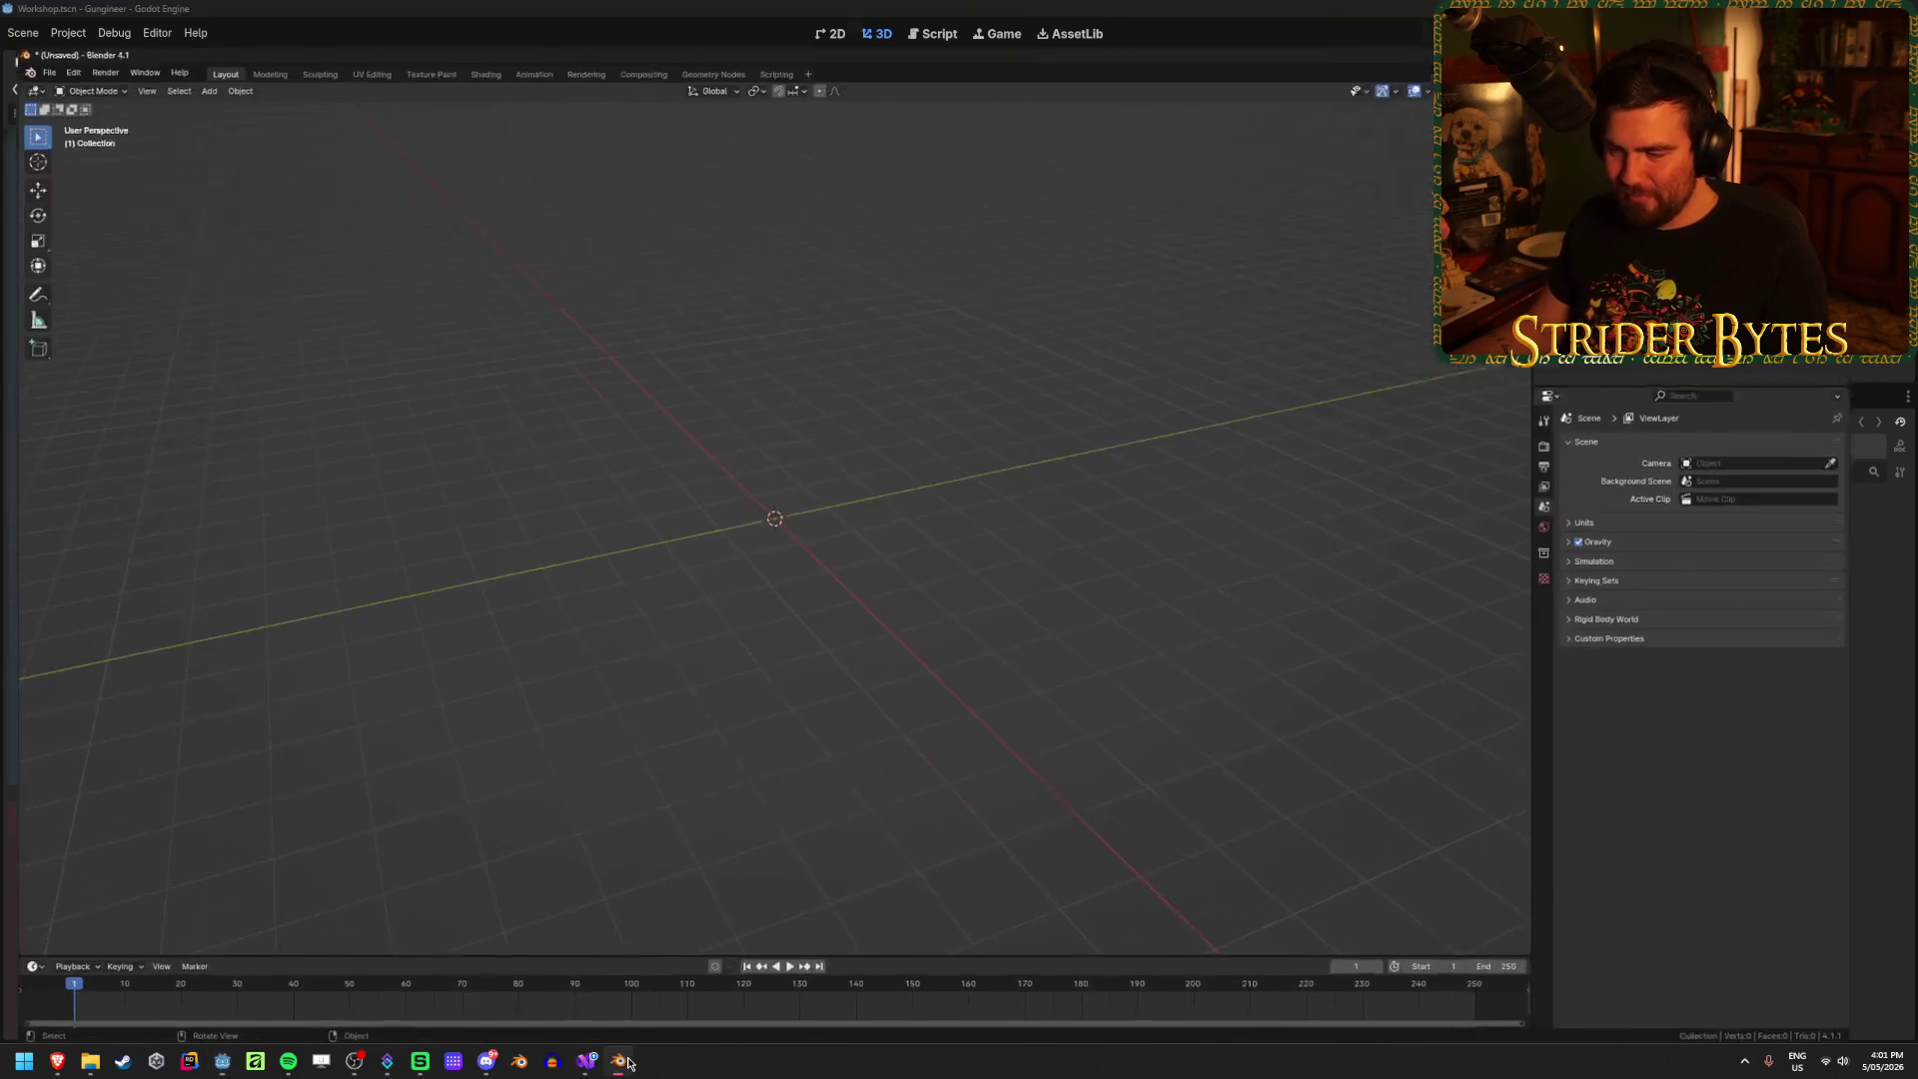
left_click(96, 1065)
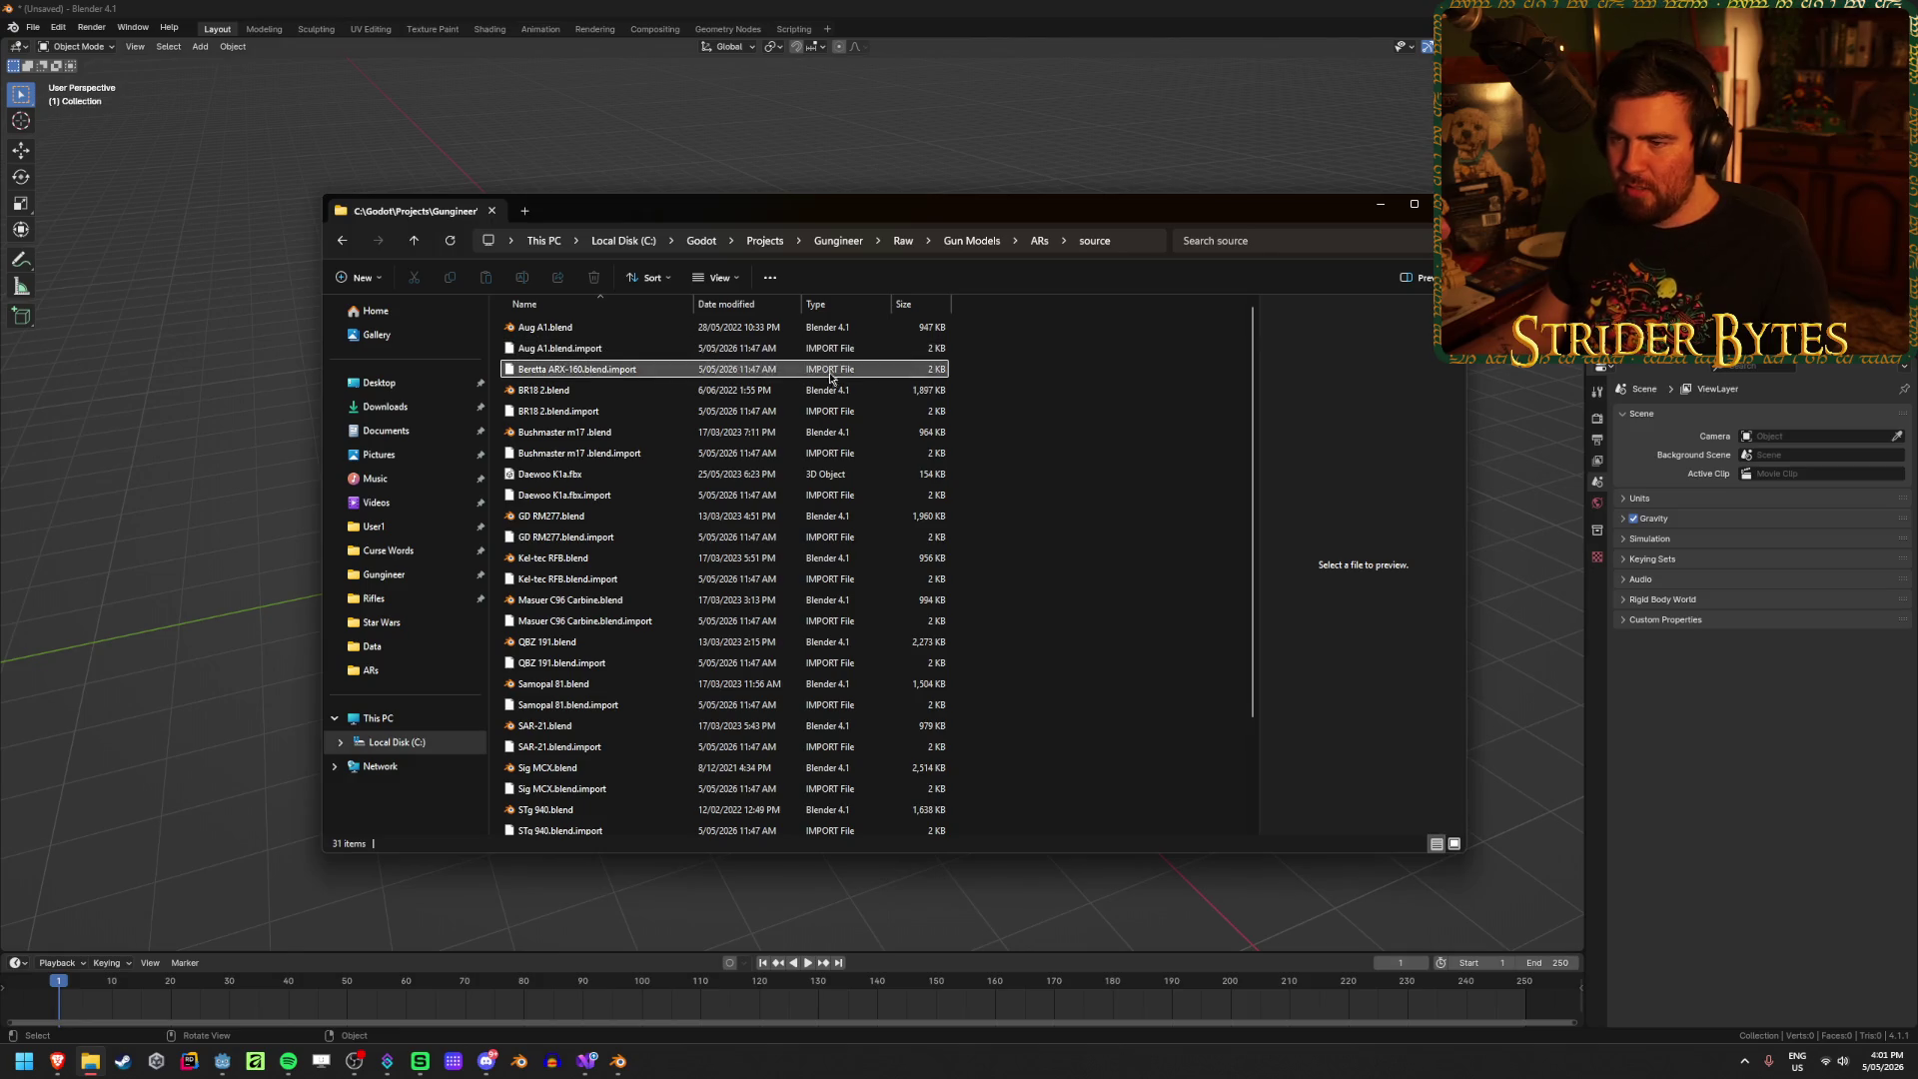
left_click(655, 389)
left_click(1061, 407)
scroll(1019, 515, "down", 2)
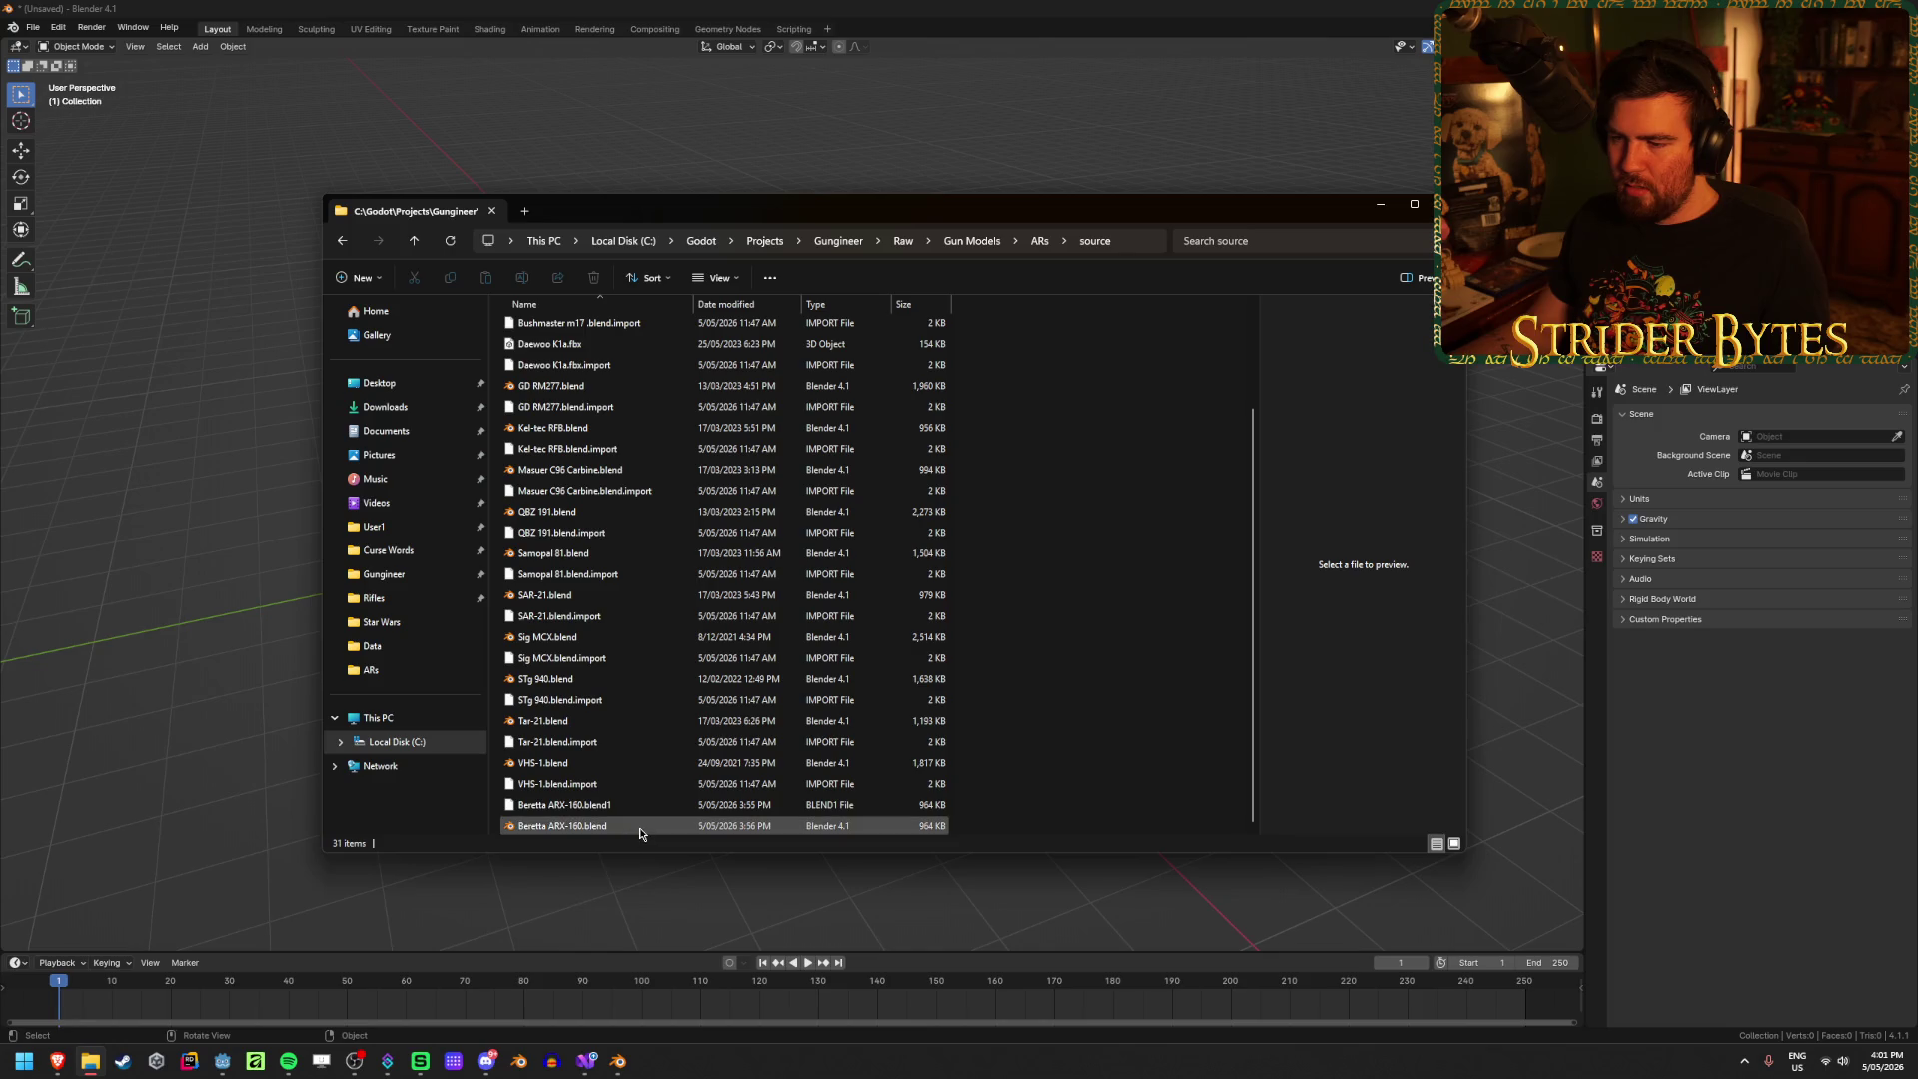
left_click(640, 833)
double_click(640, 832)
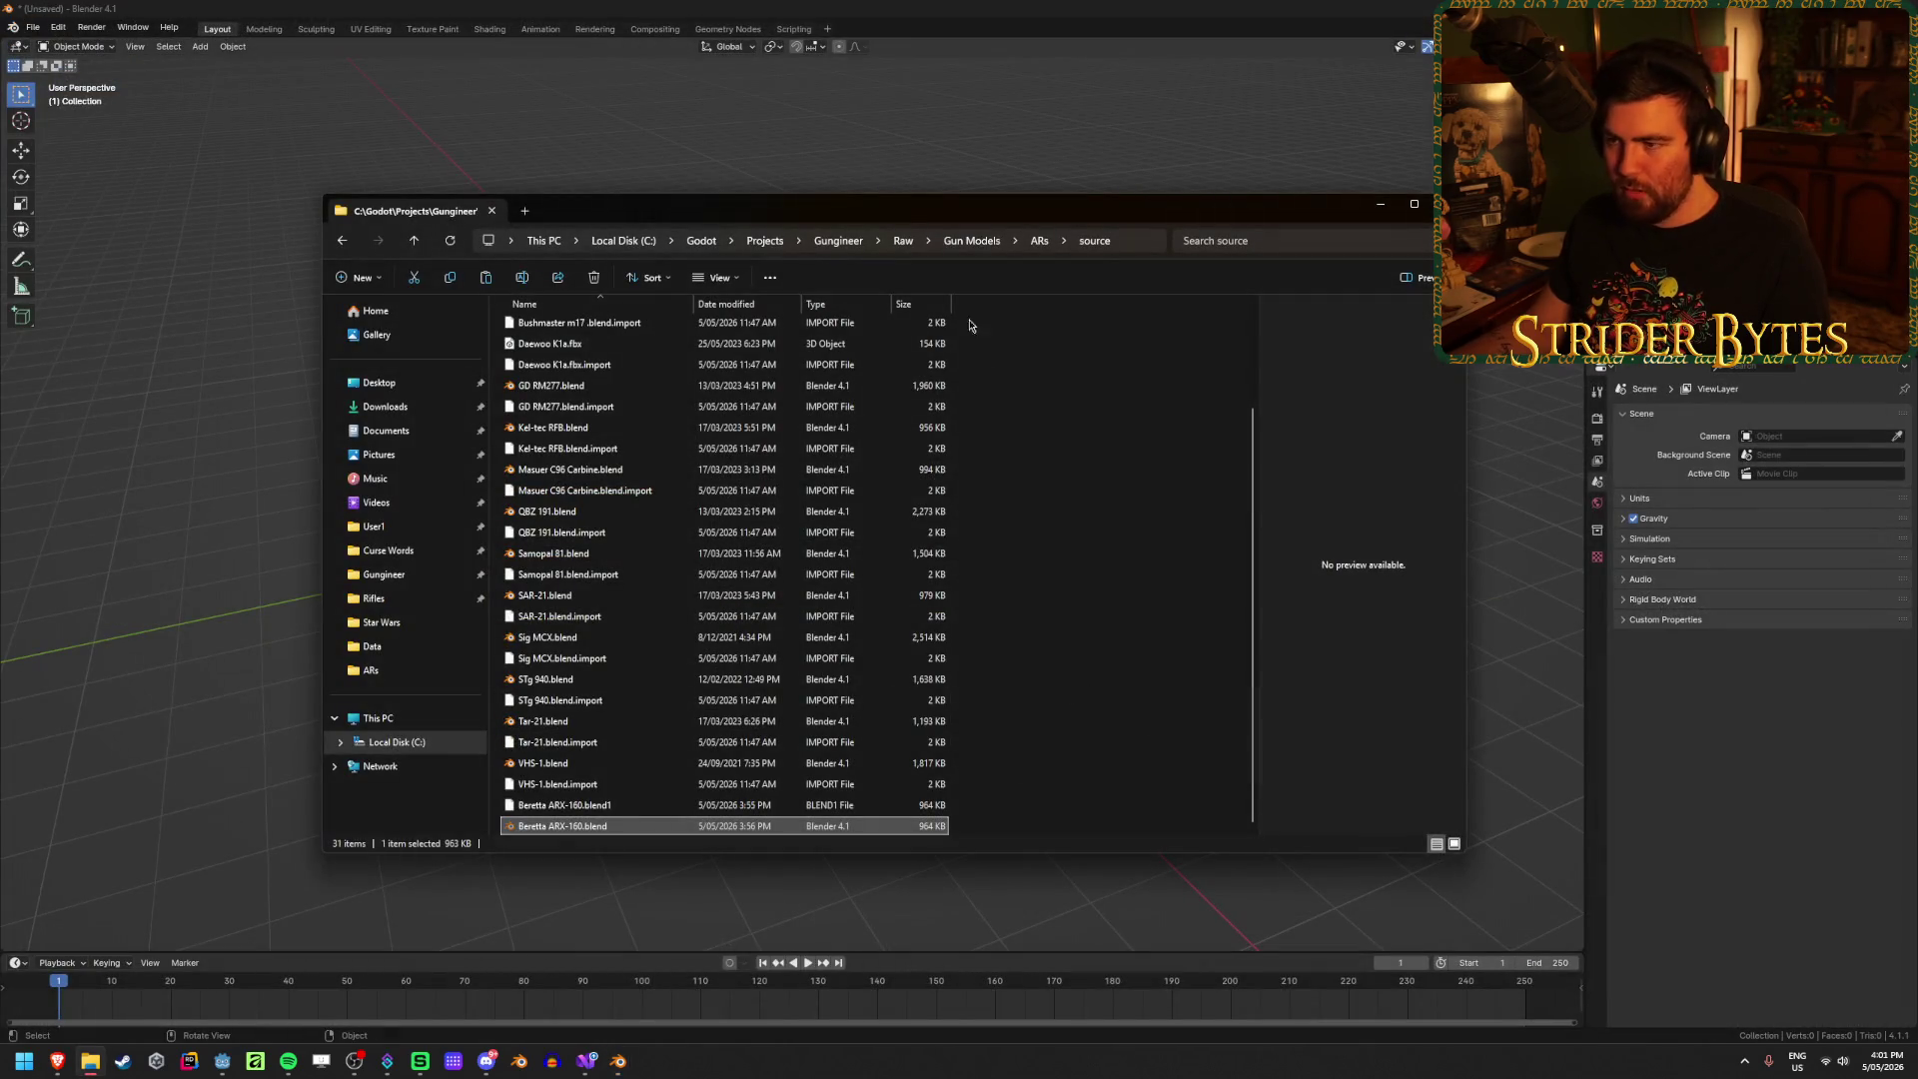
Step: Open BR18 2.blend and Bushmaster m17.blend from the source folder
left_click(1040, 243)
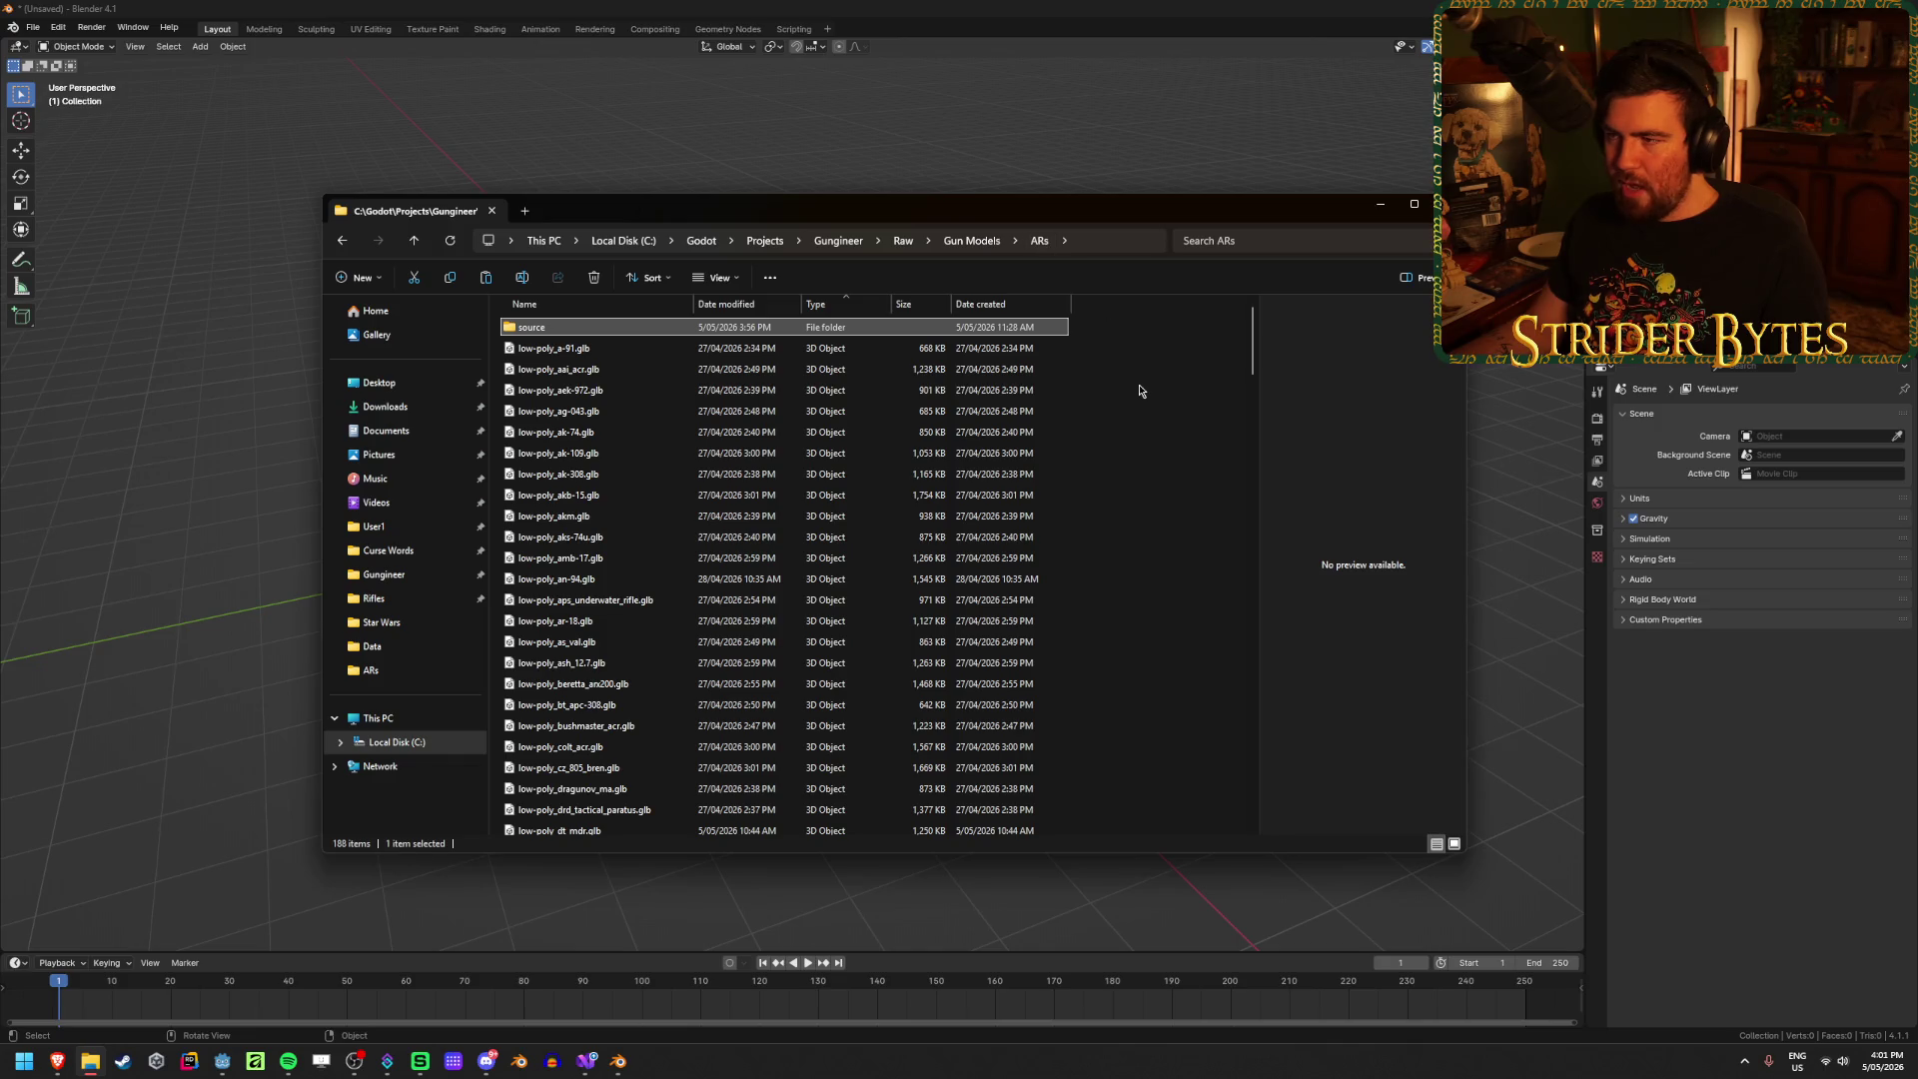
scroll(1139, 390, "down", 15)
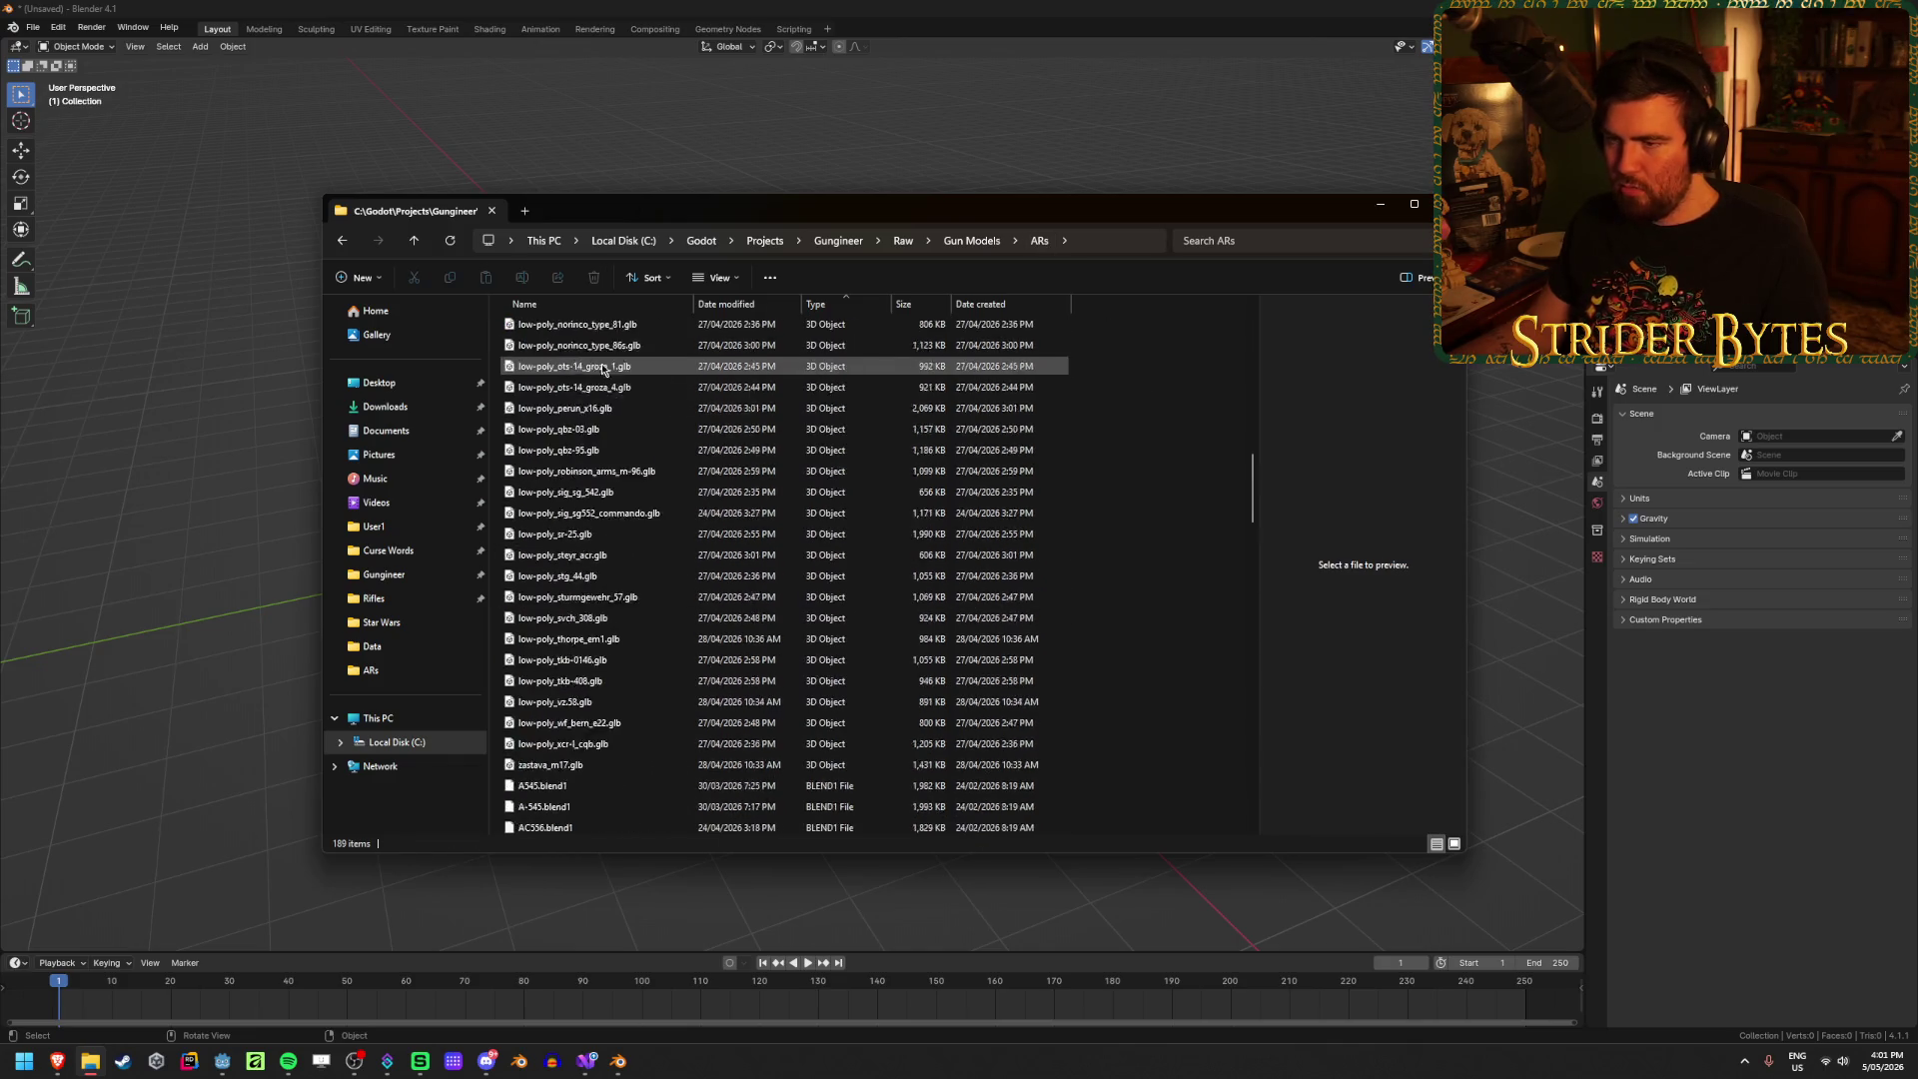
scroll(603, 371, "up", 15)
double_click(547, 328)
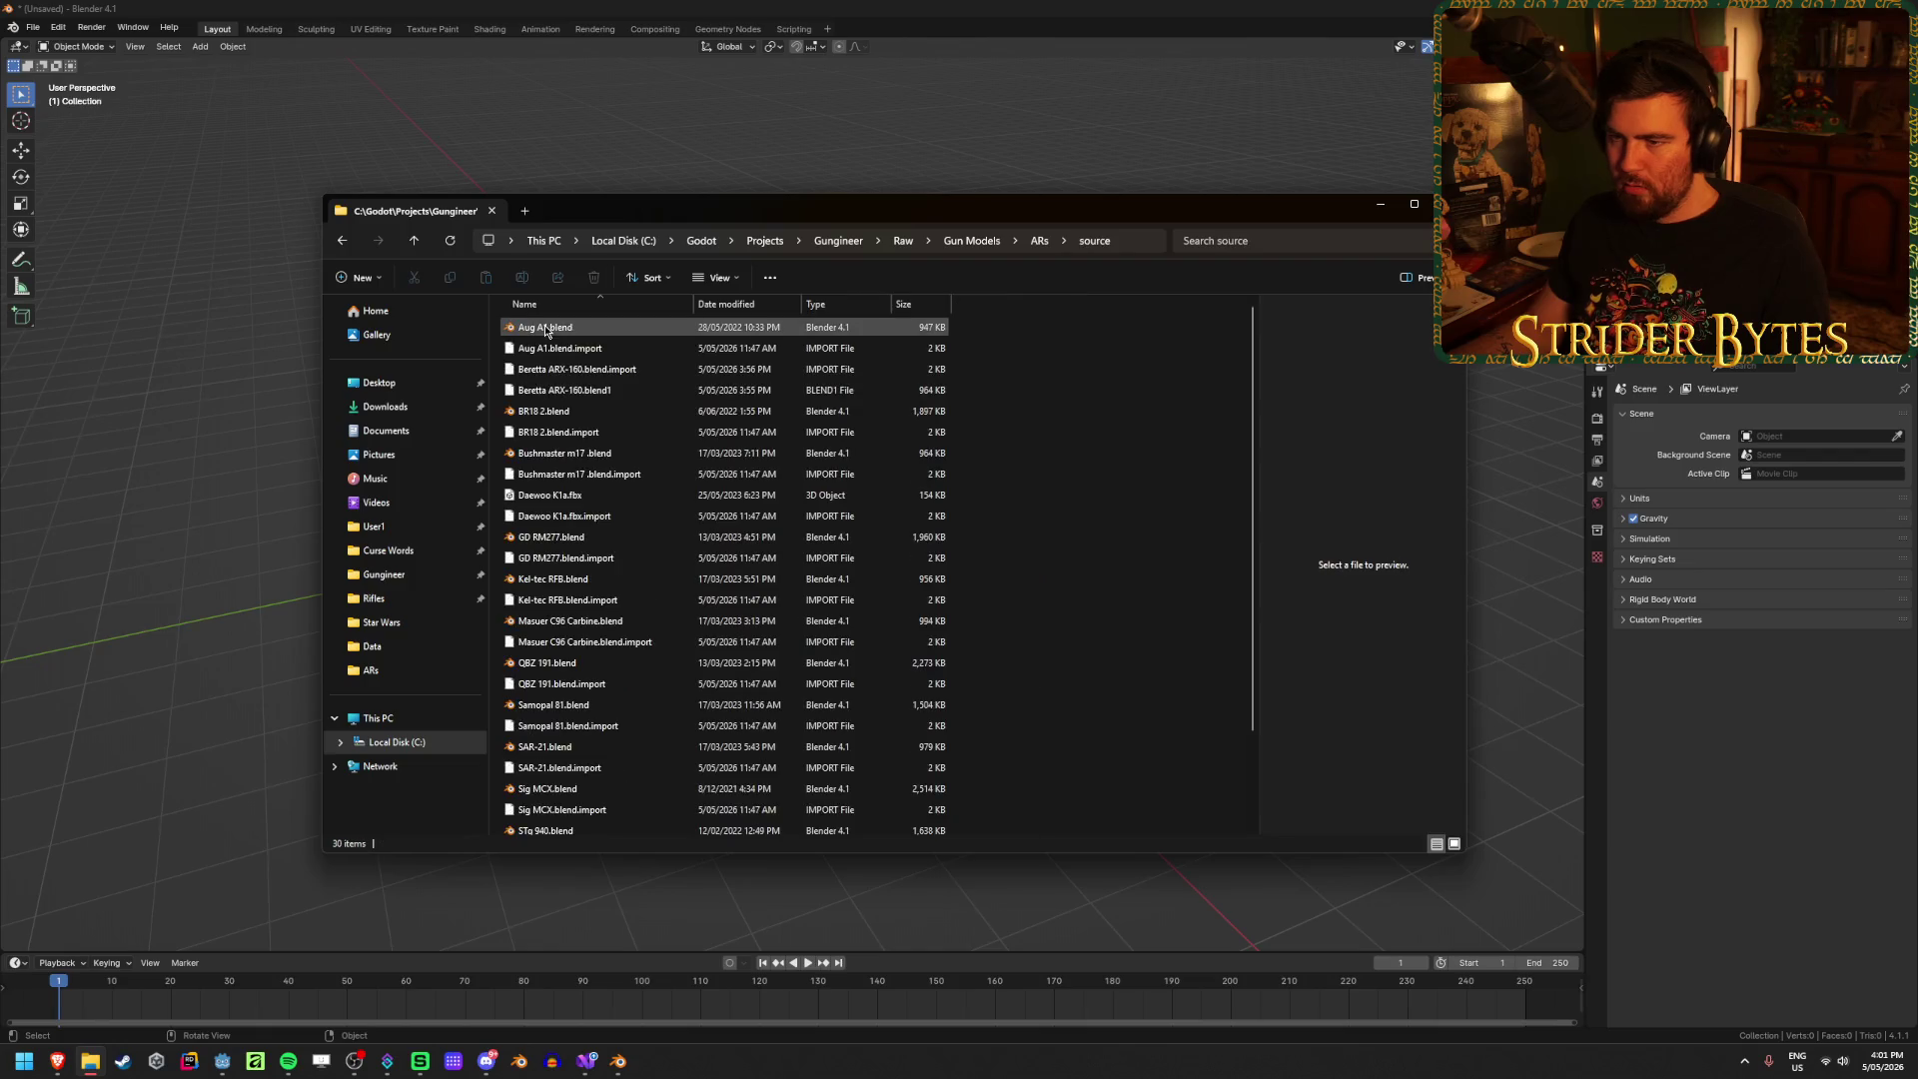
left_click(578, 417)
double_click(578, 417)
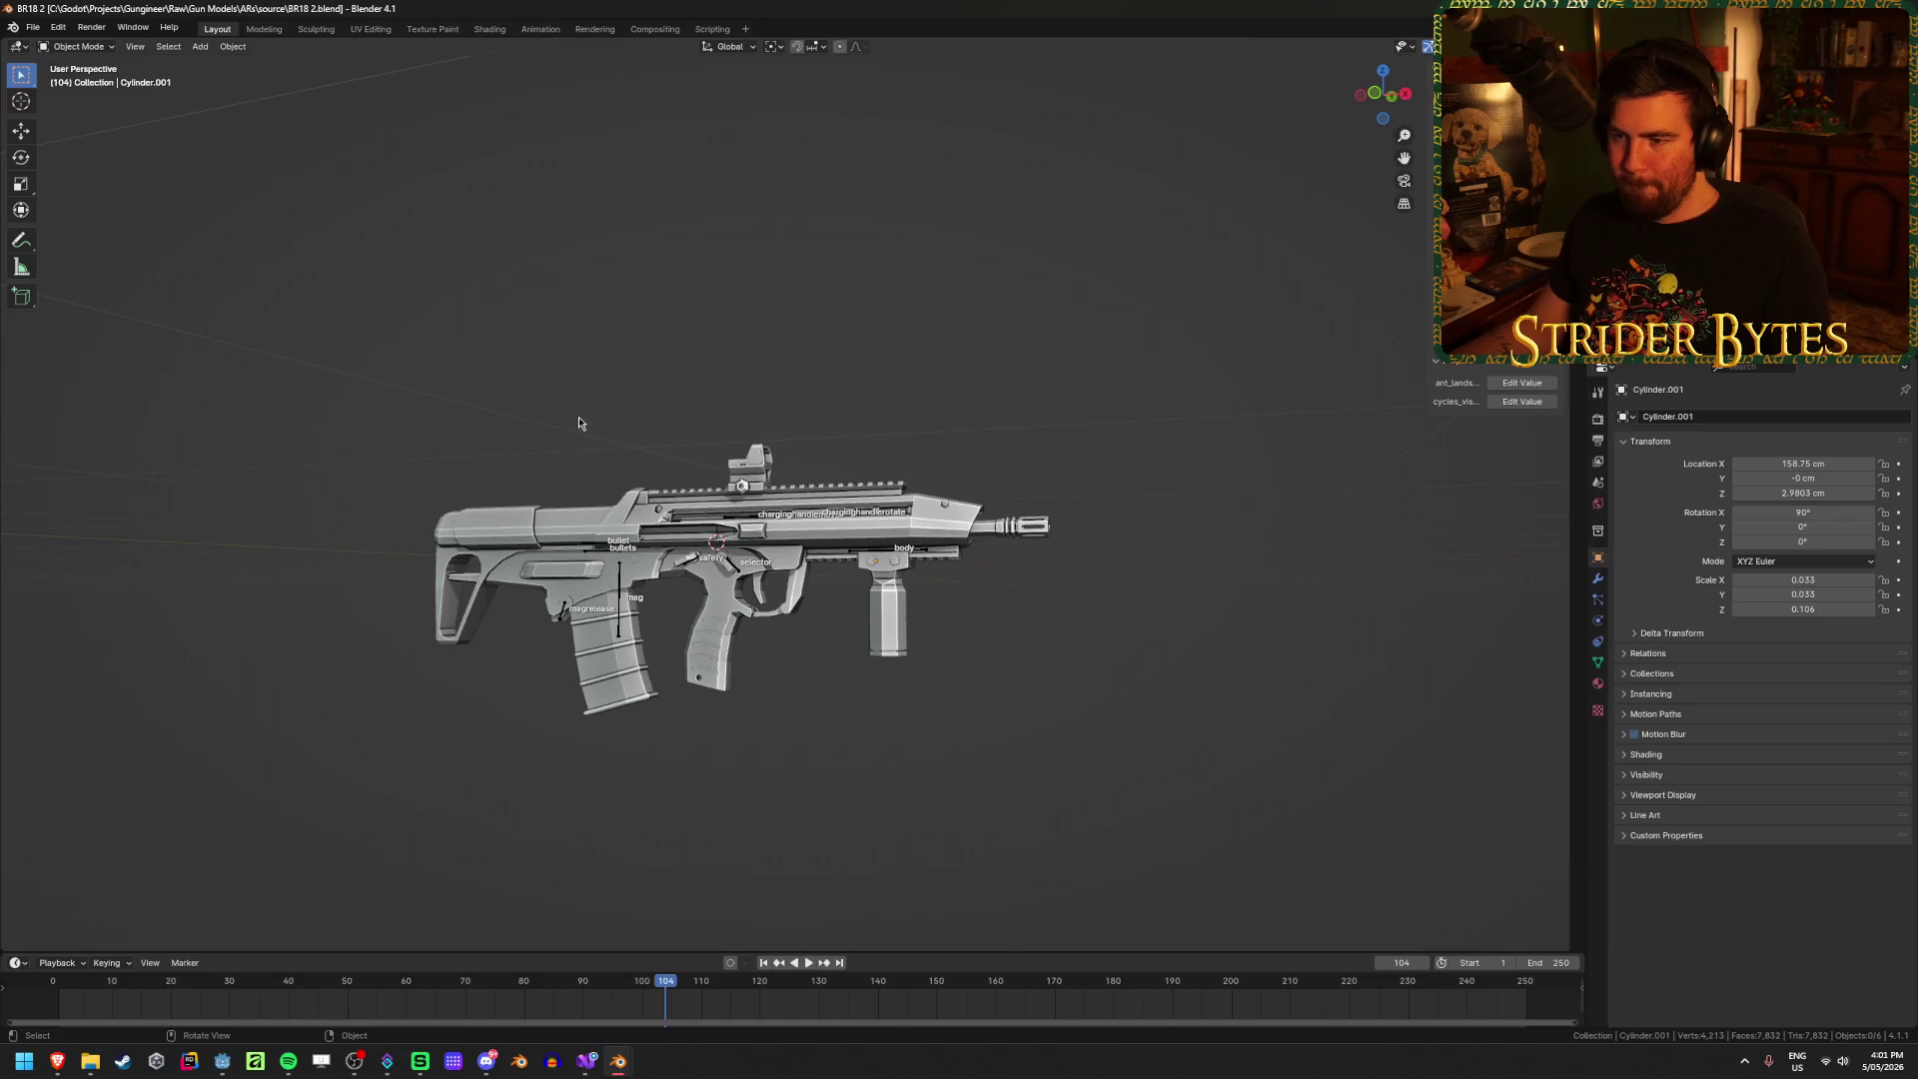
key("alt+Tab")
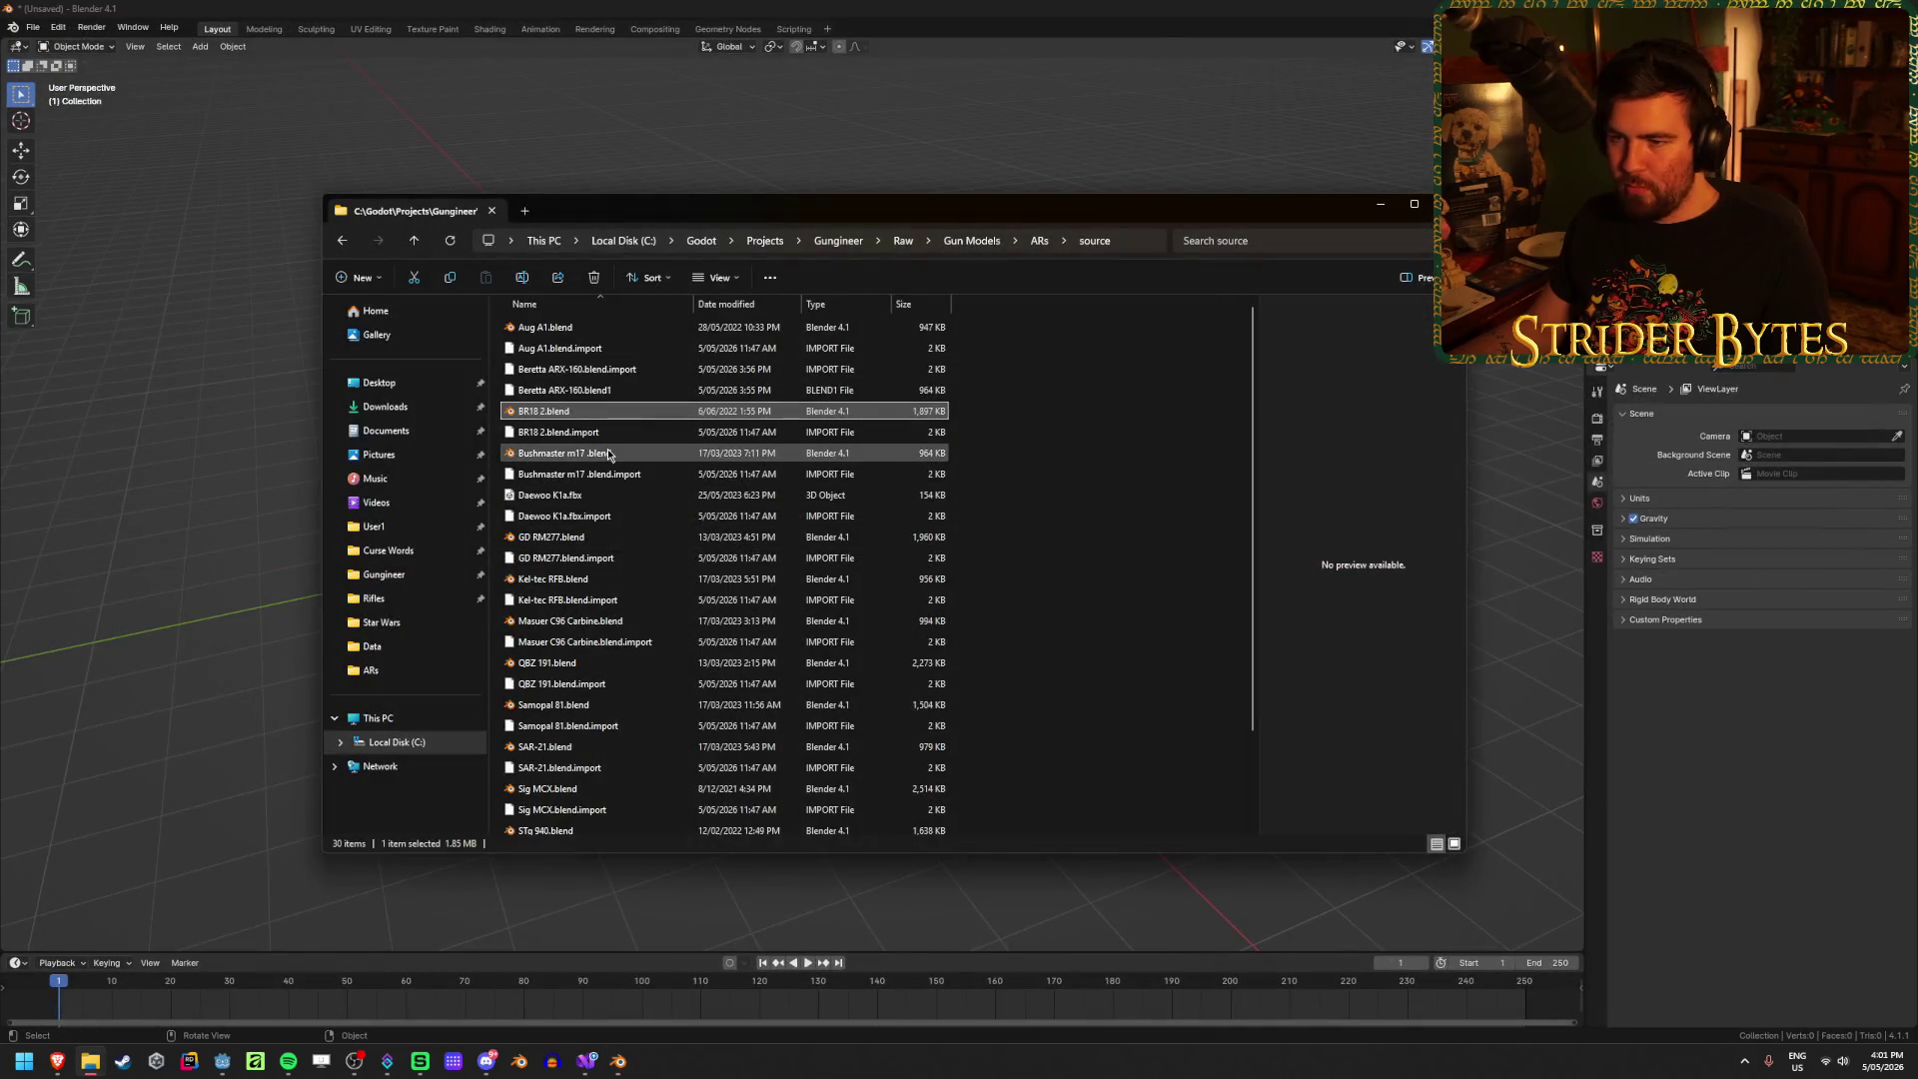
double_click(607, 456)
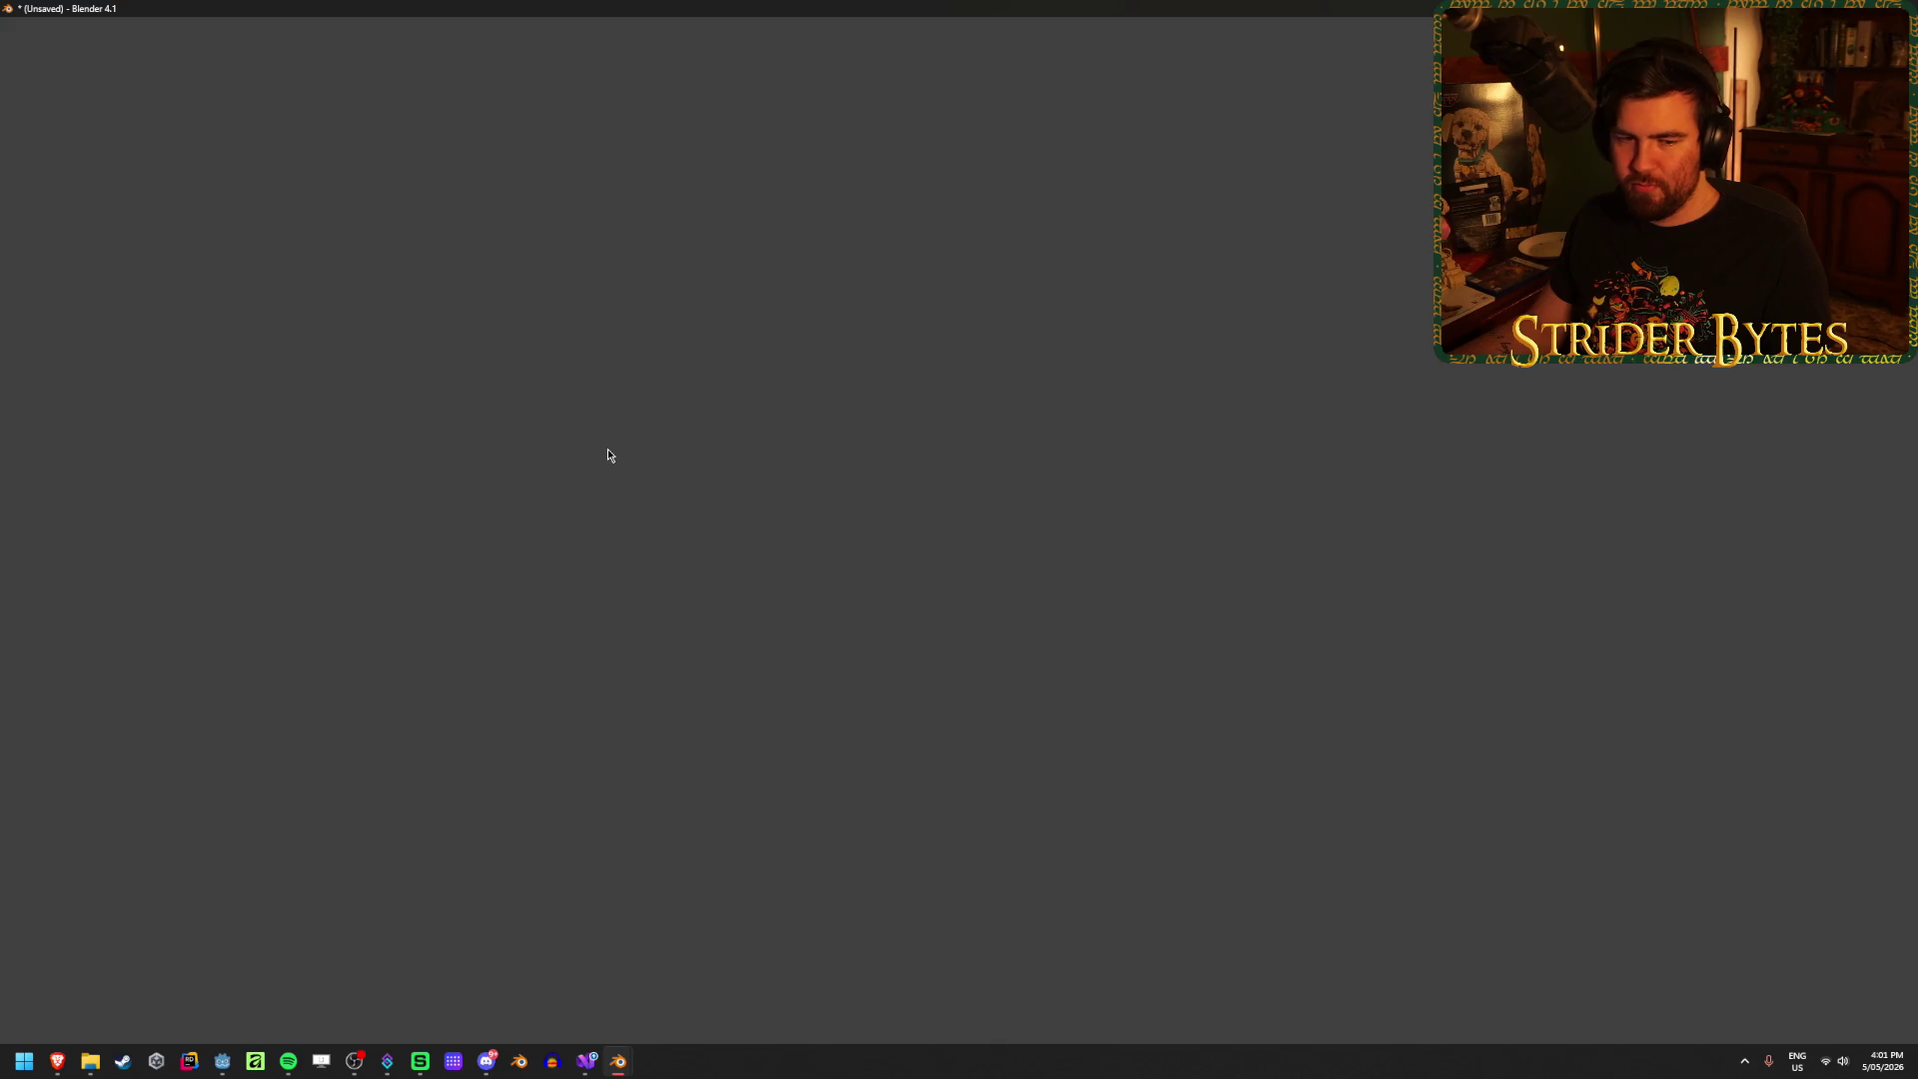
Step: Preview Daewoo K1a.fbx in 3D Viewer, close it, and return to Blender
scroll(677, 543, "up", 1)
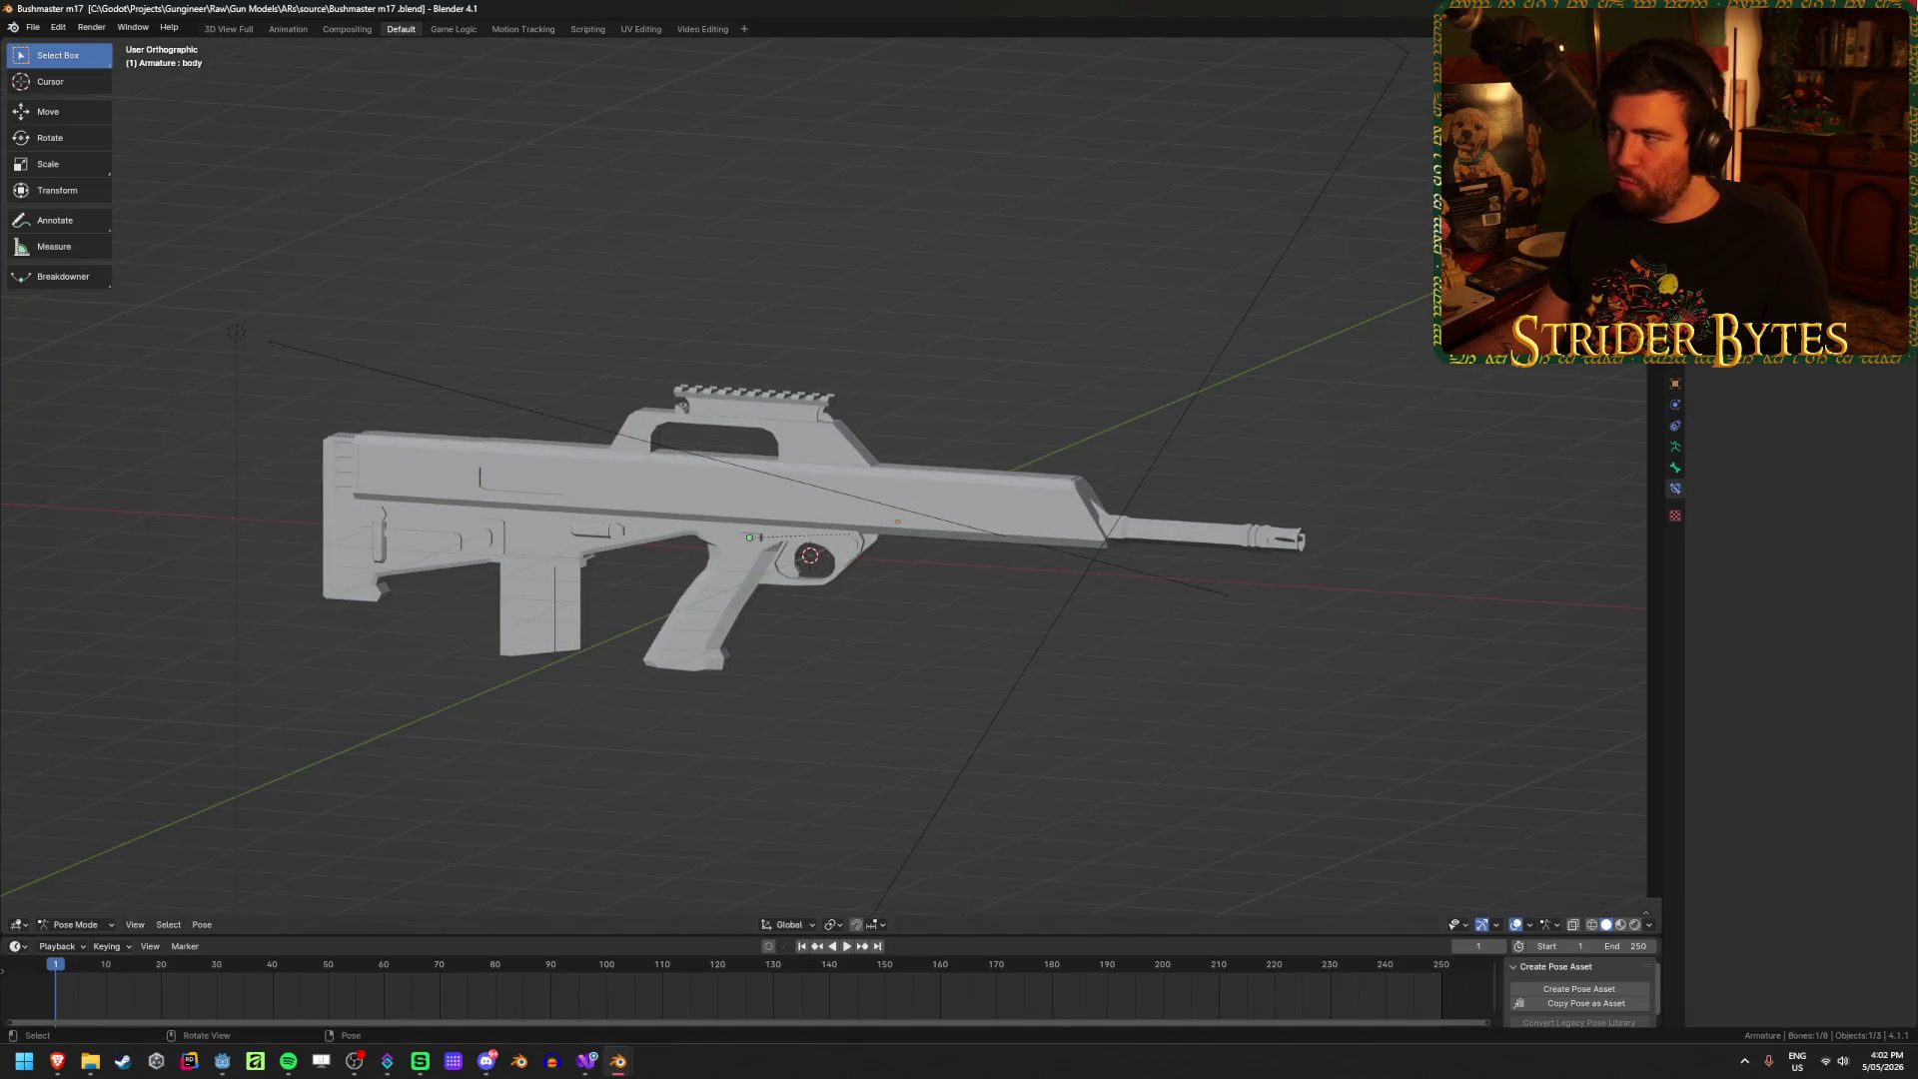
key("alt+Tab")
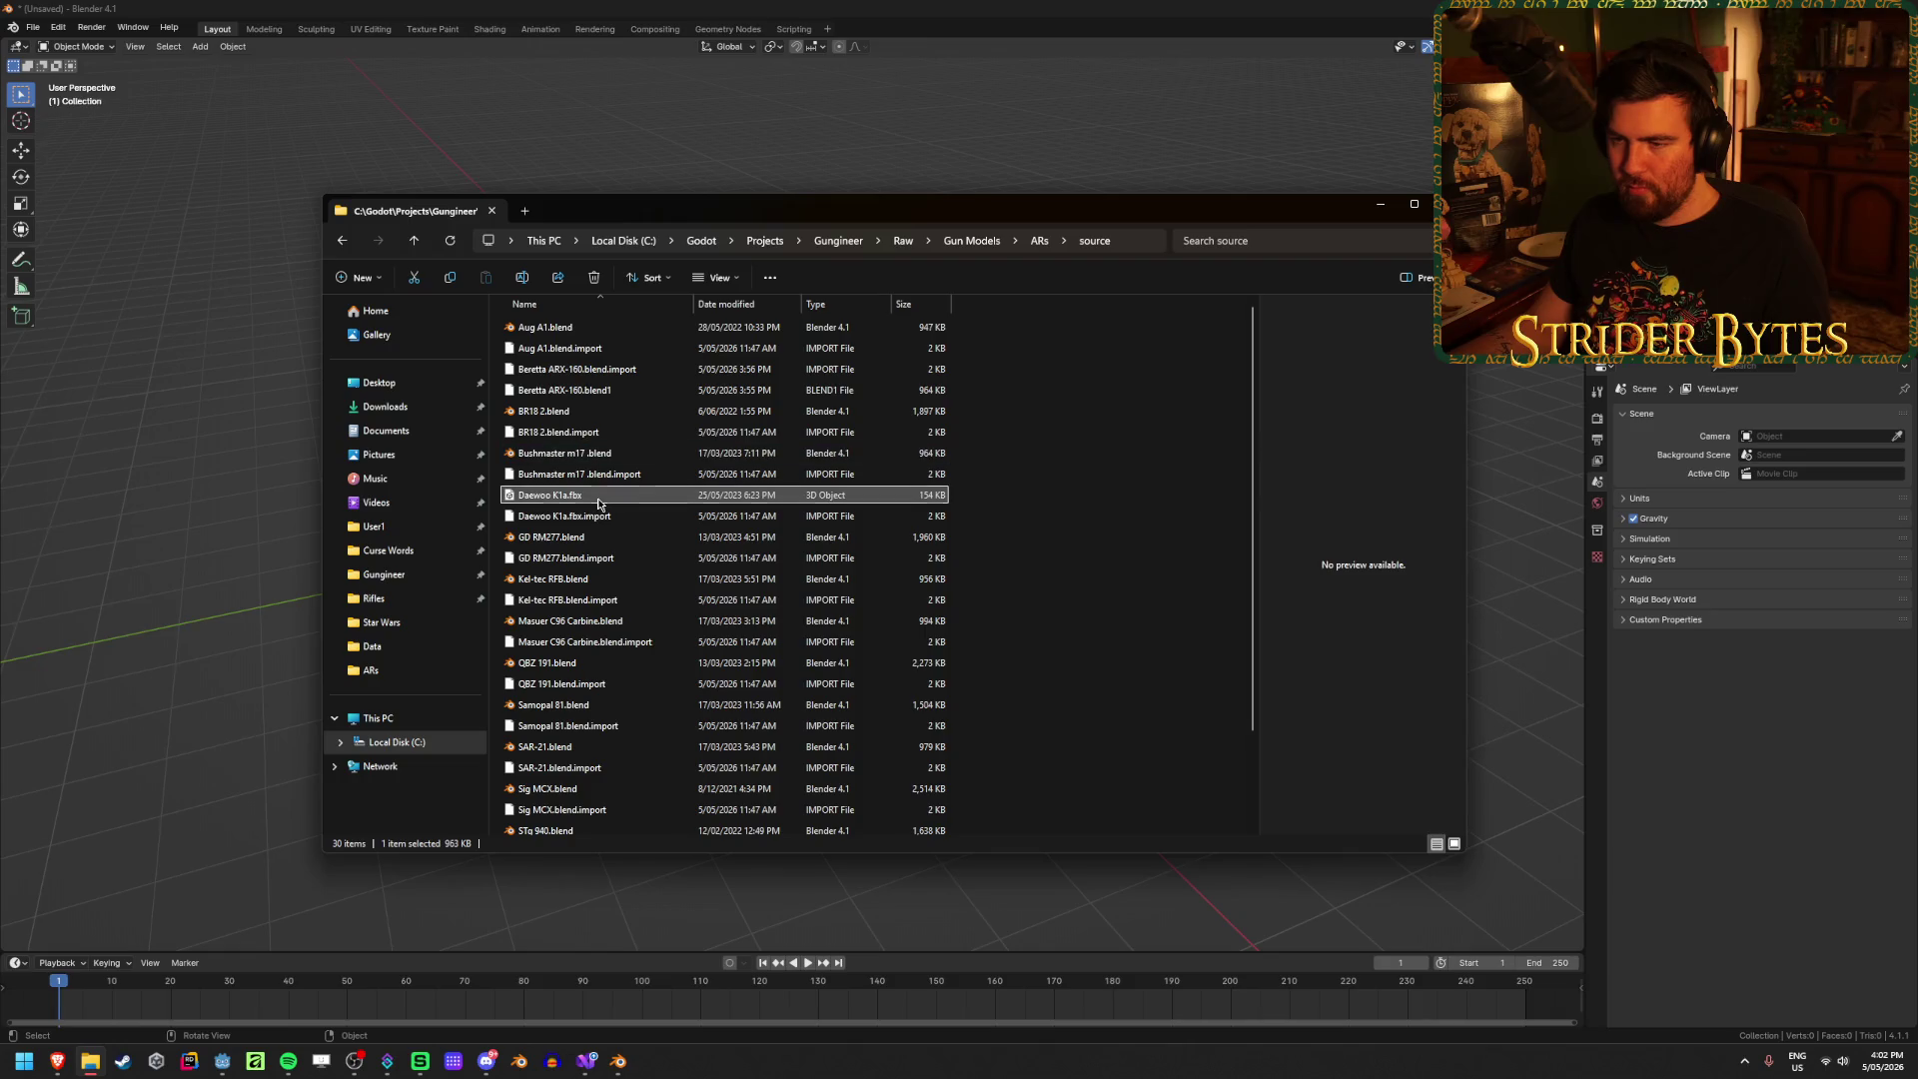
double_click(598, 499)
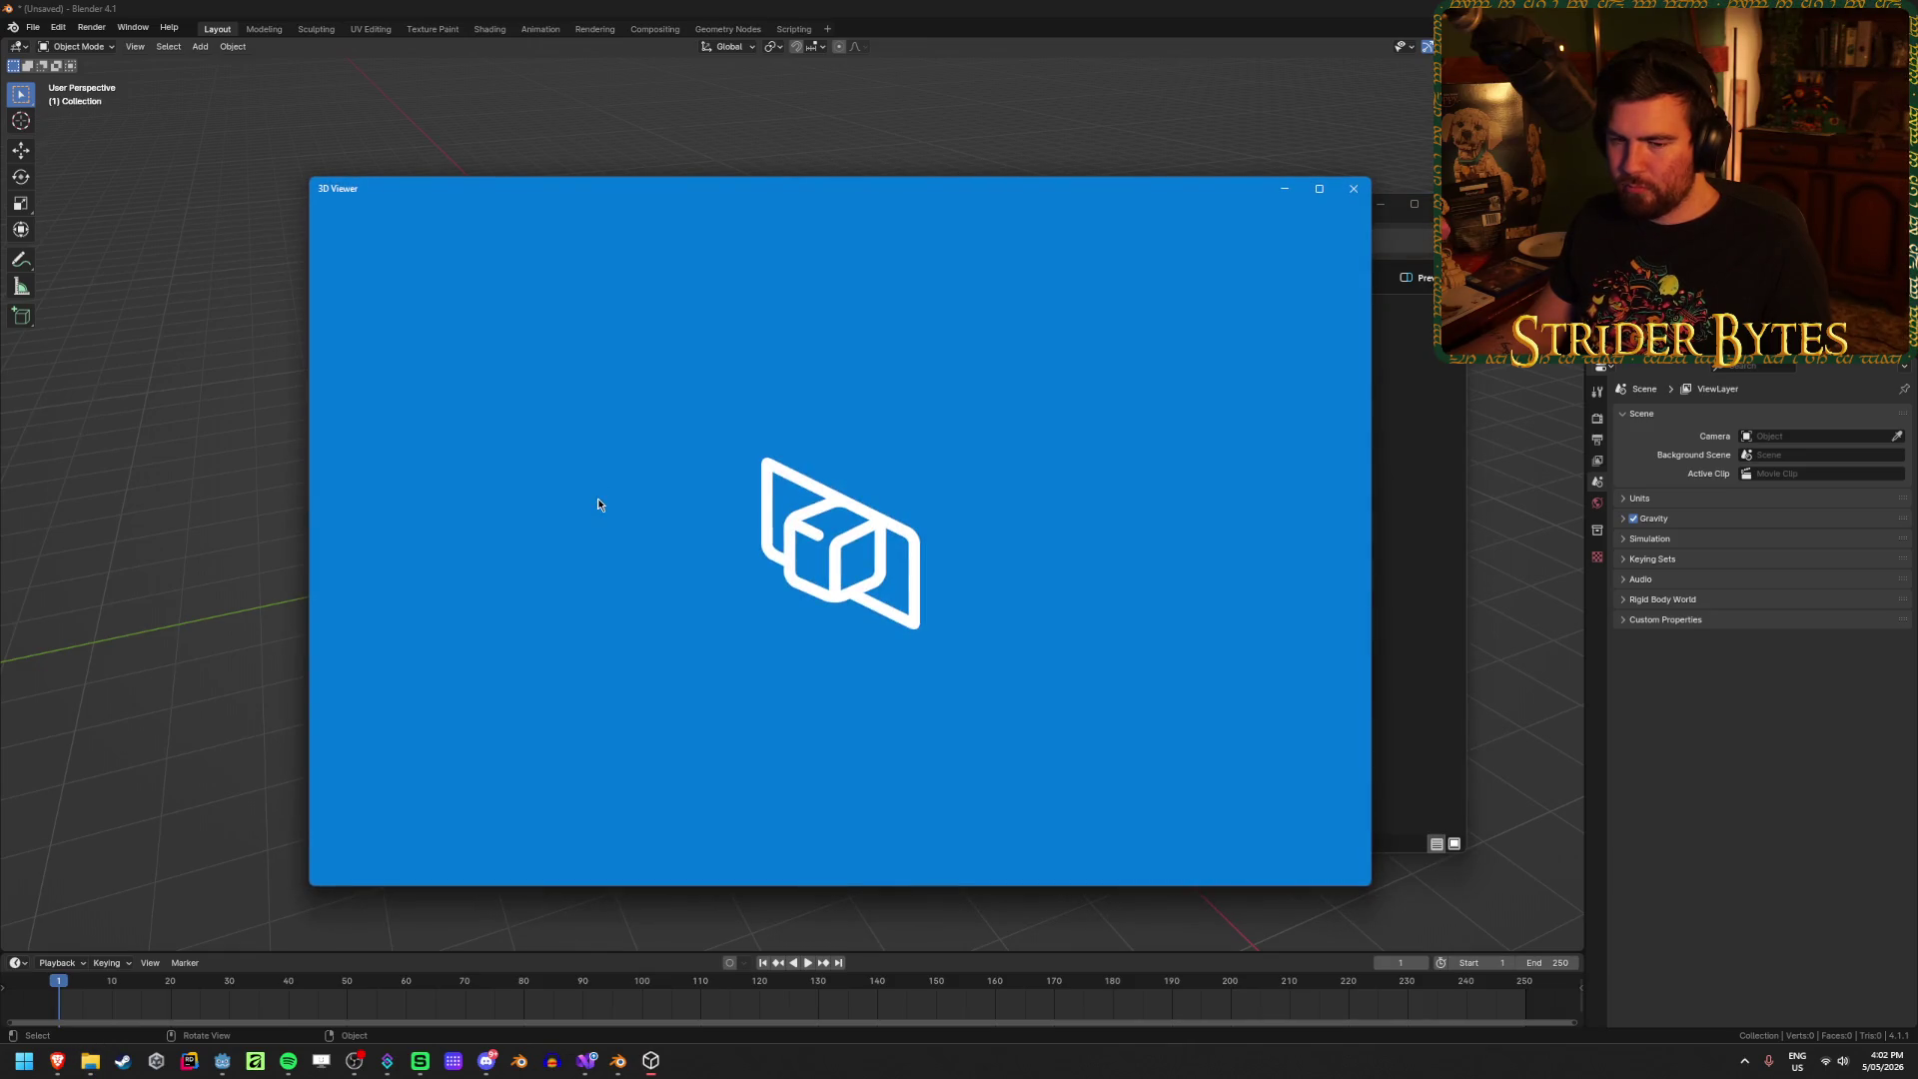
left_click(1355, 188)
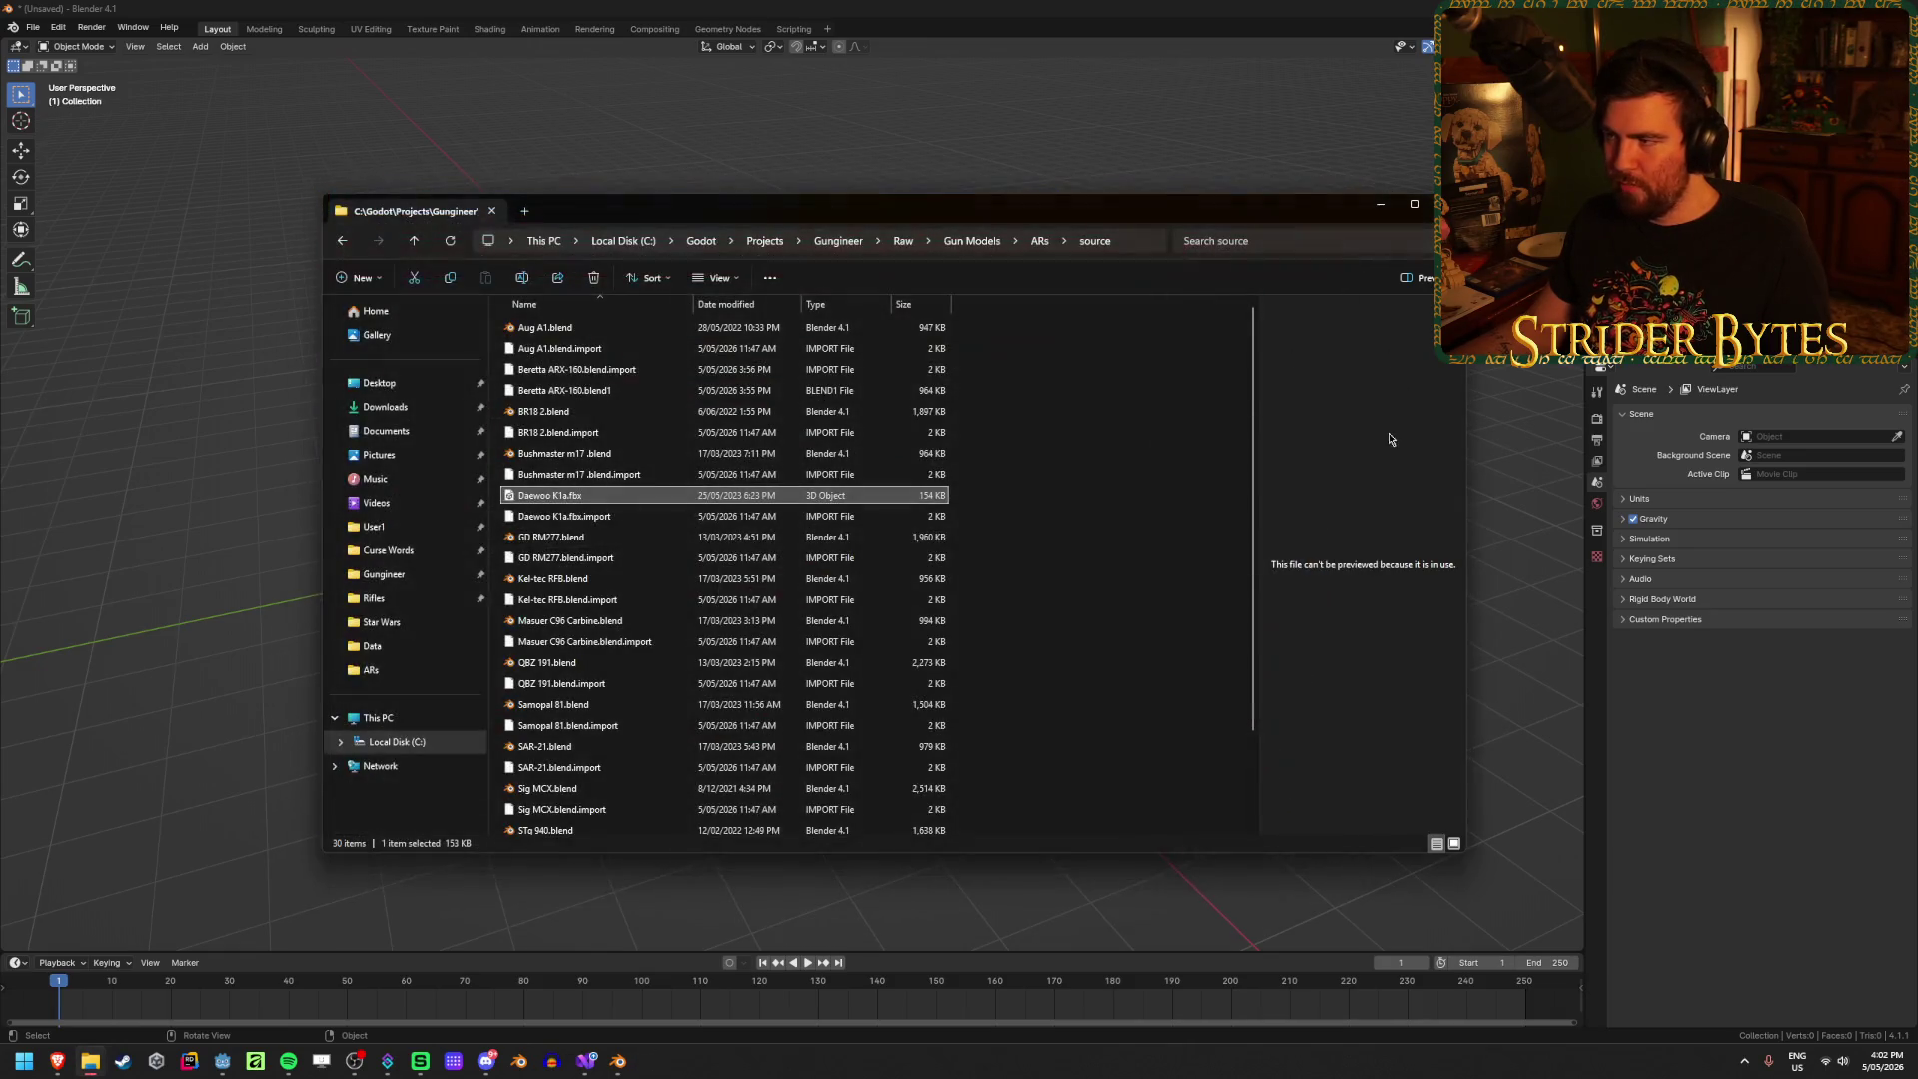
left_click(250, 439)
Step: Import Daewoo K1a.fbx as FBX from Gungineer\Raw\Gun Models\ARs\source
left_click(41, 24)
mouse_move(77, 244)
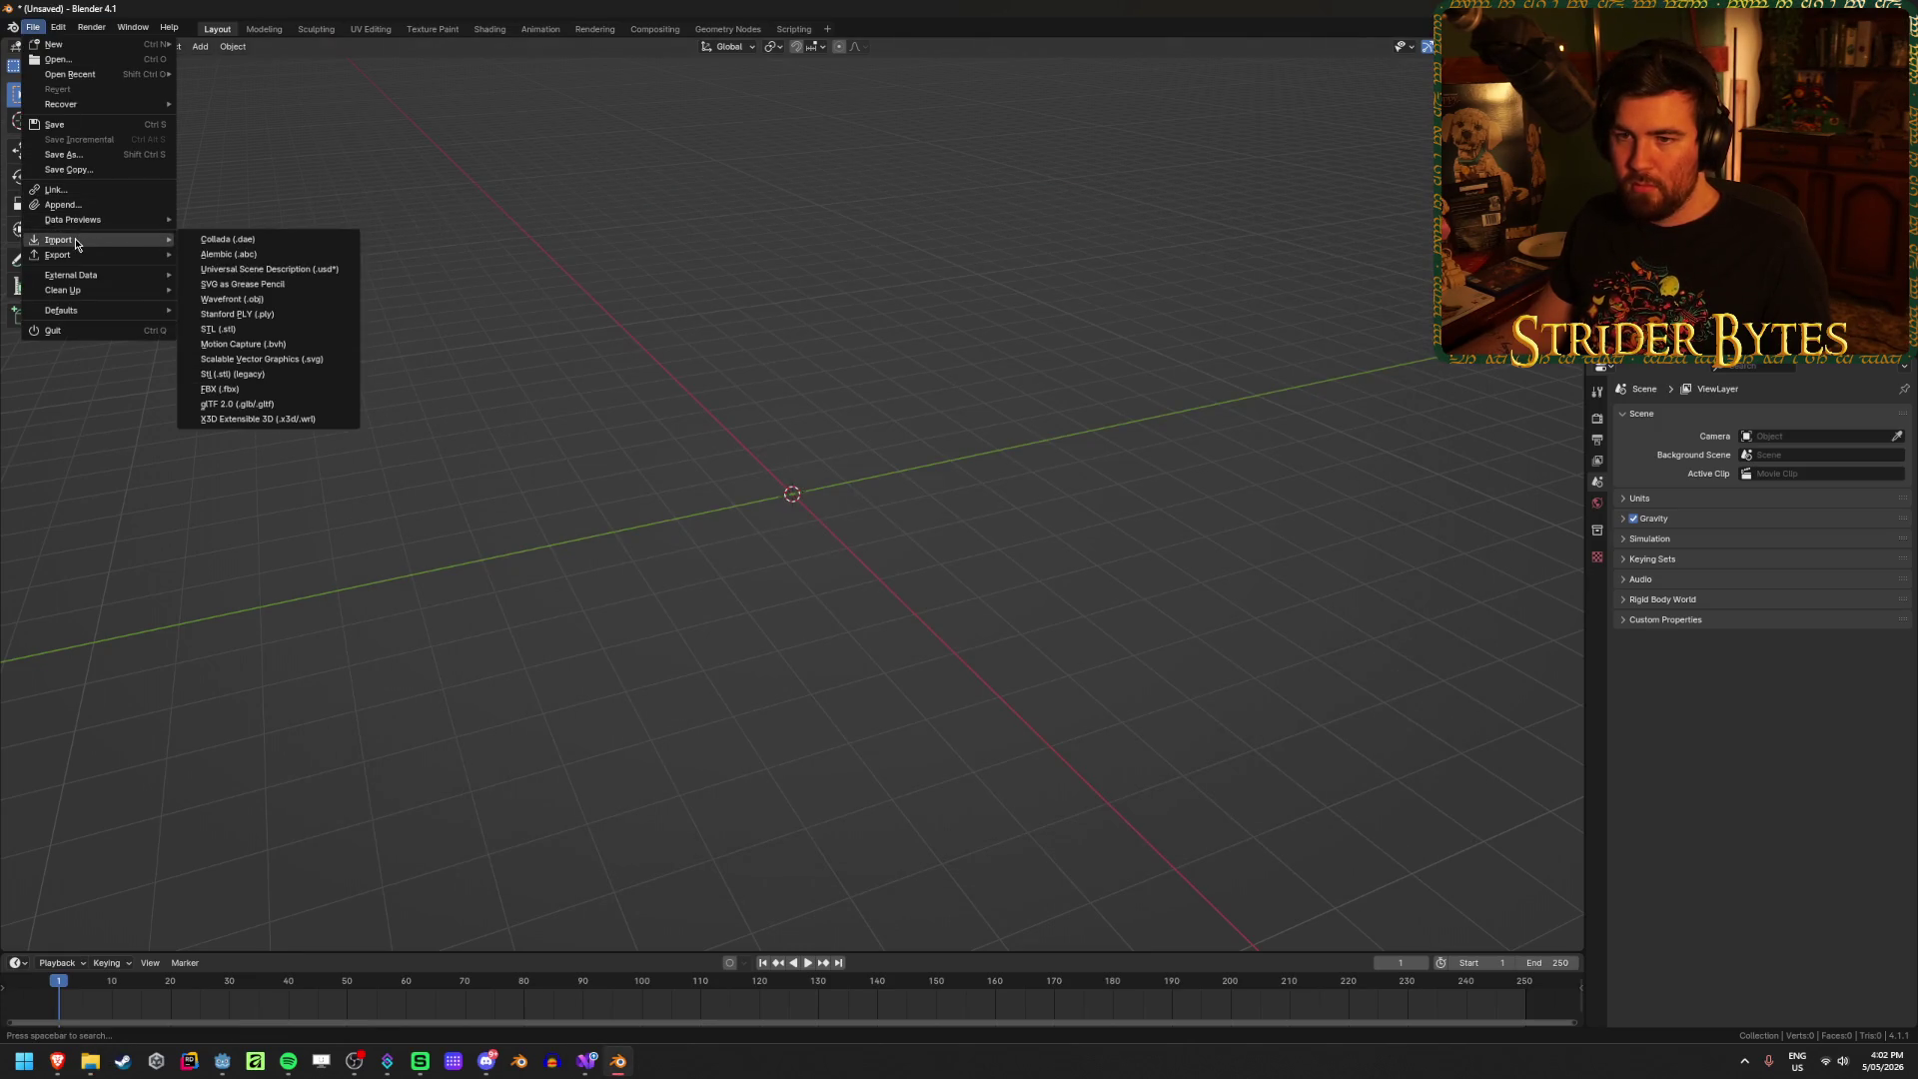
left_click(224, 388)
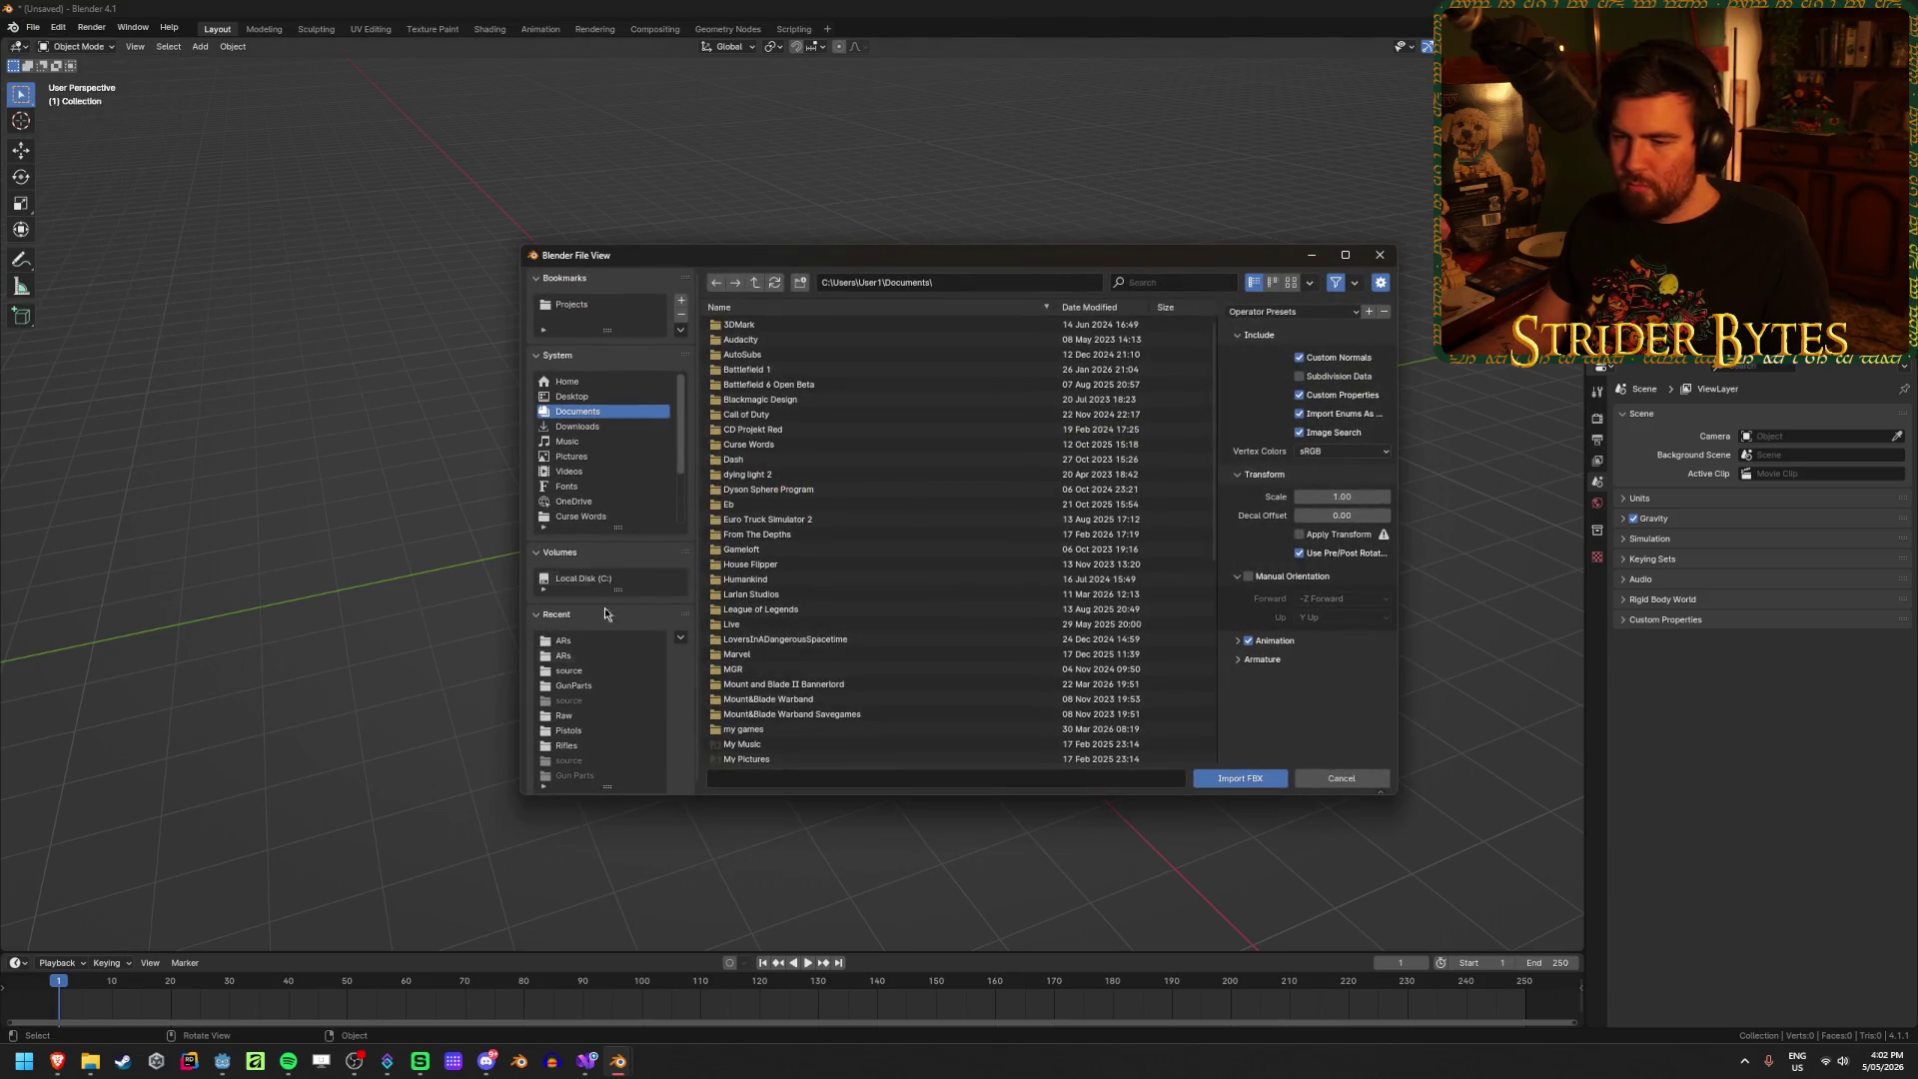
scroll(588, 503, "down", 1)
left_click(588, 501)
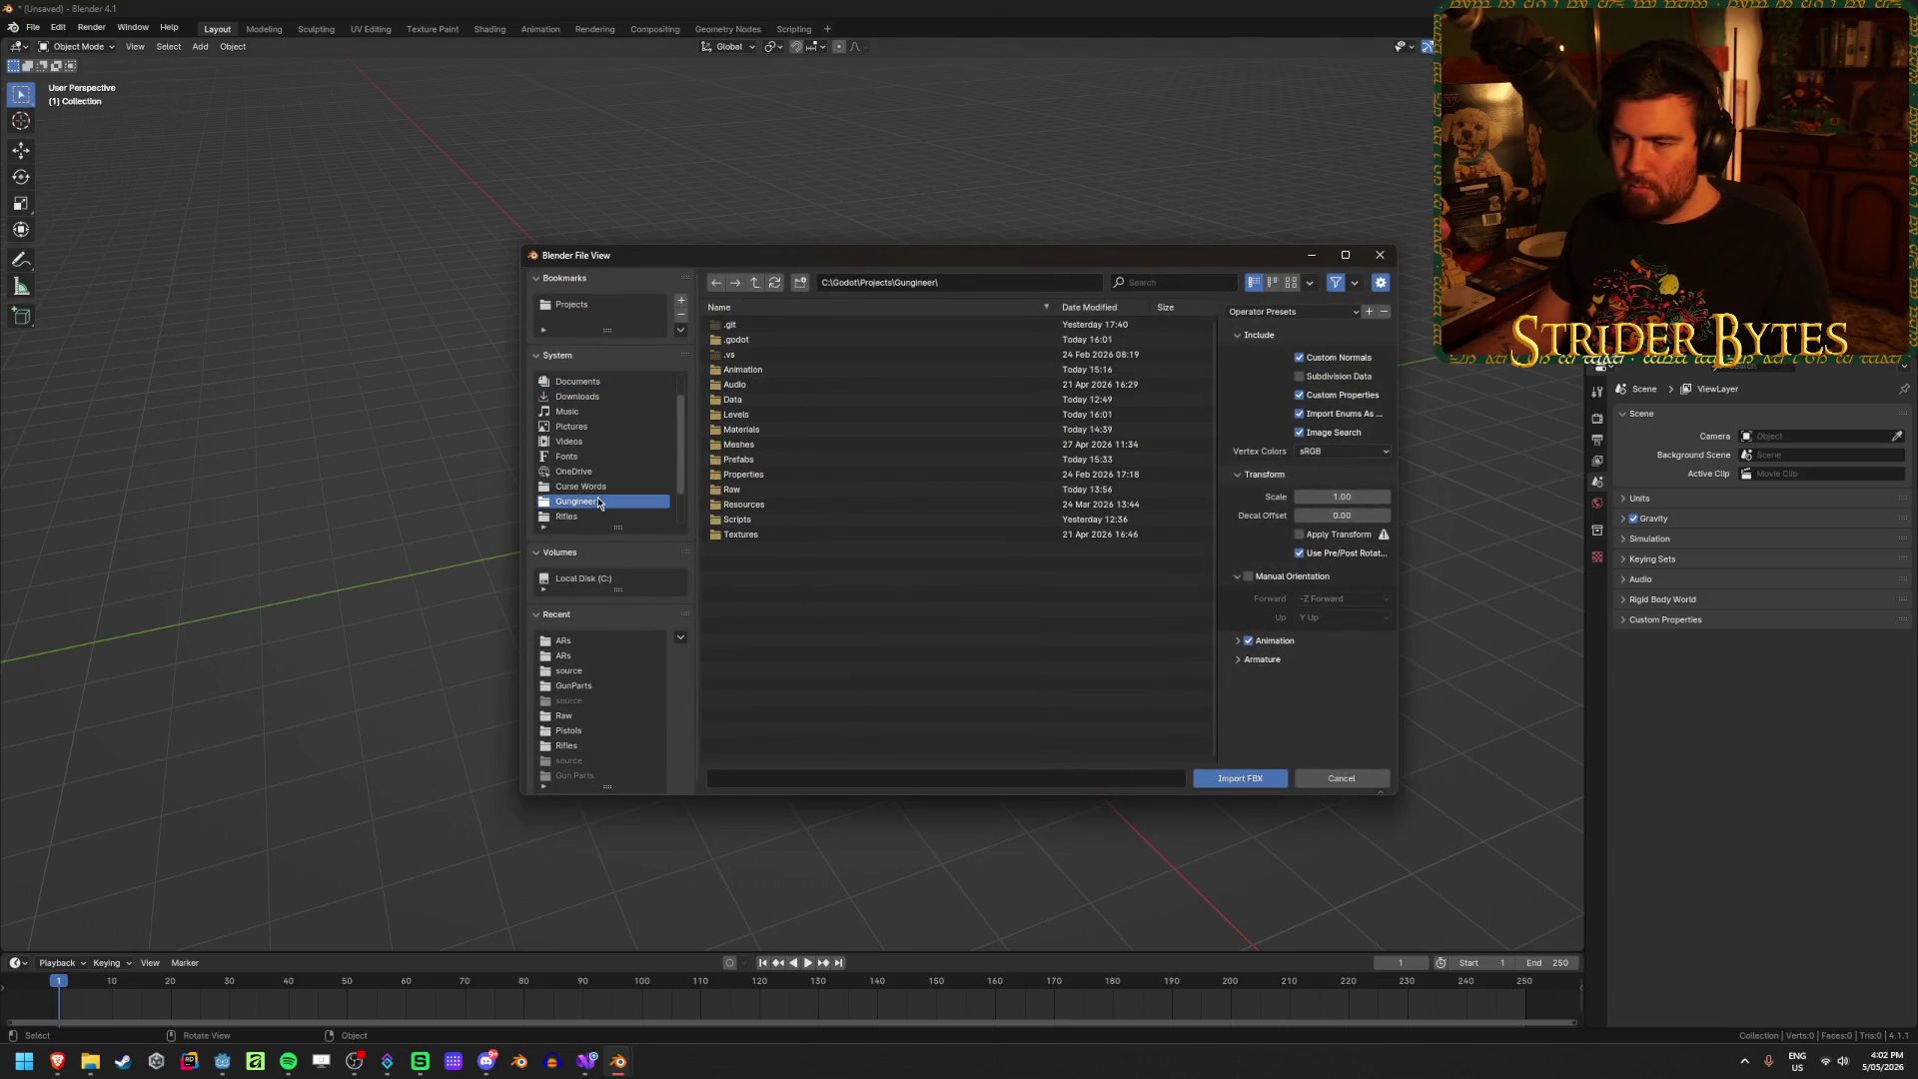
left_click(777, 445)
double_click(762, 490)
double_click(825, 326)
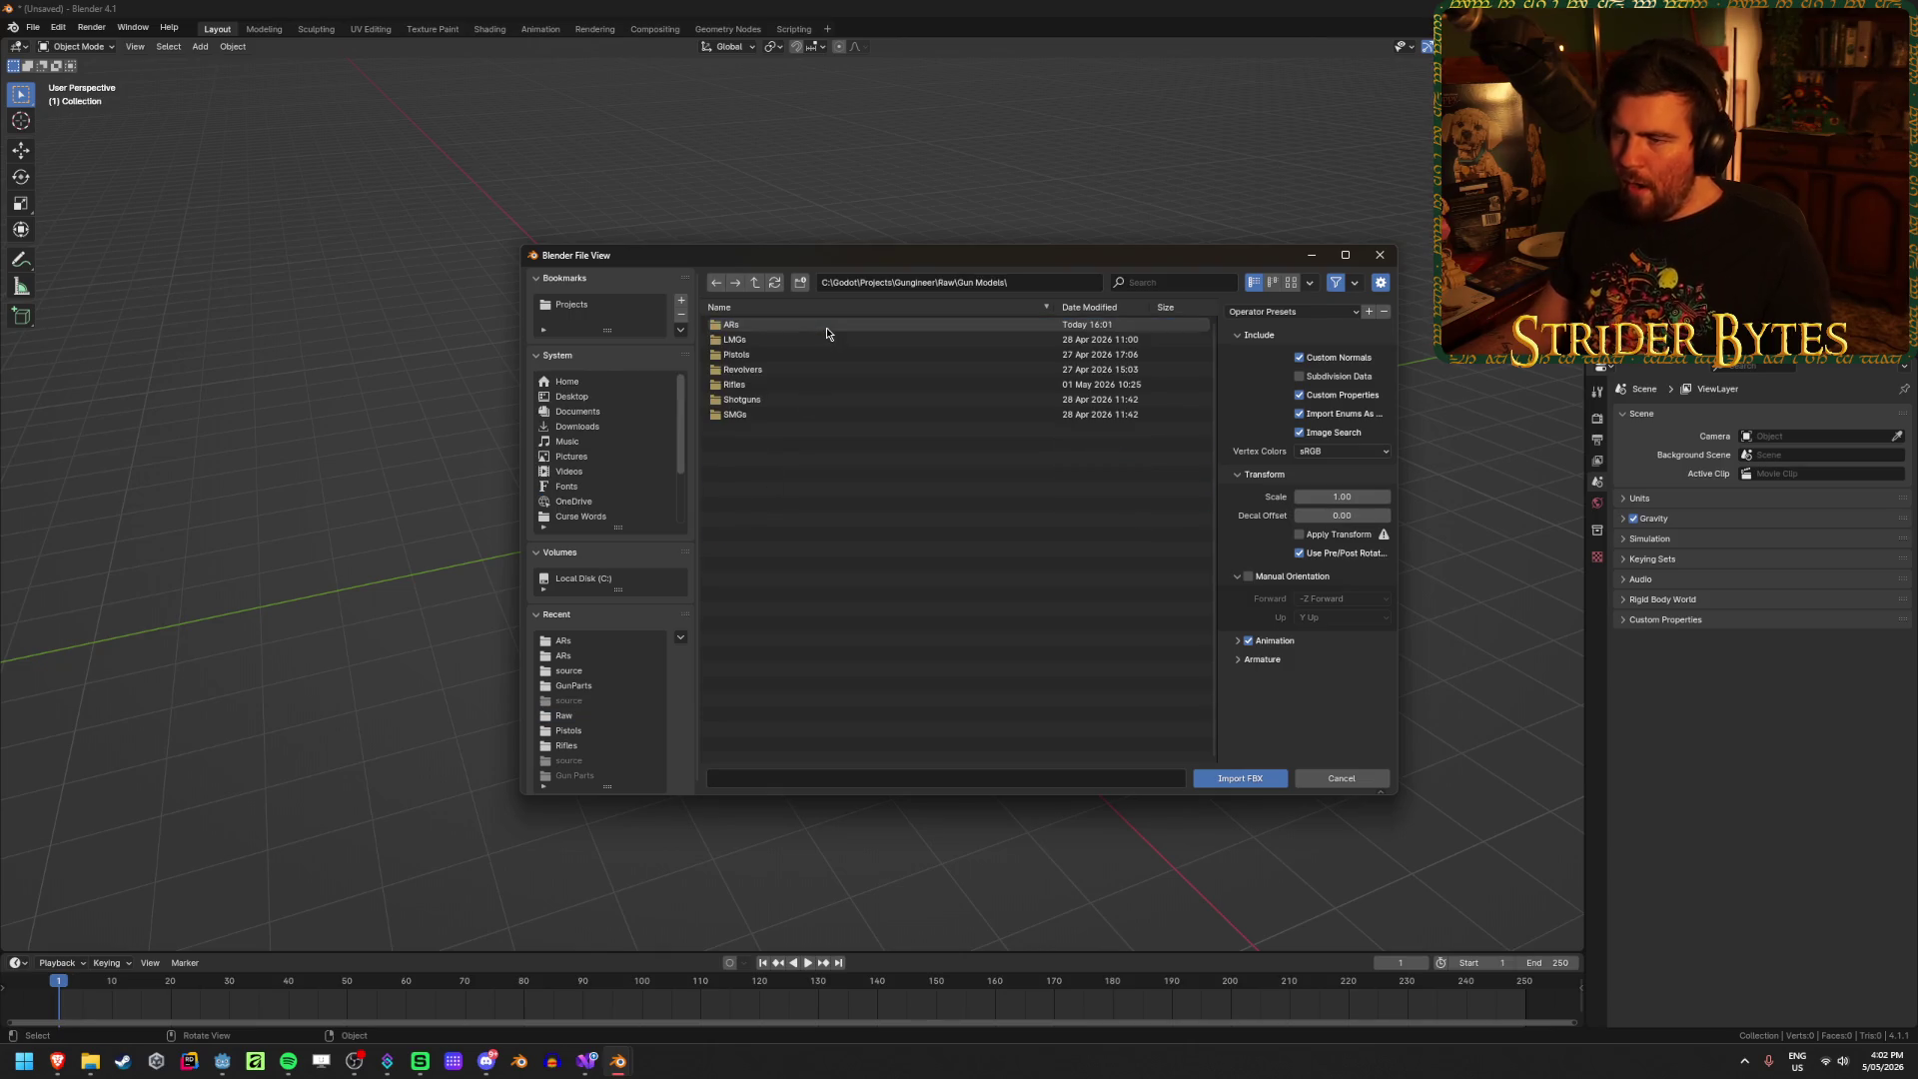
double_click(825, 326)
double_click(825, 327)
left_click(825, 326)
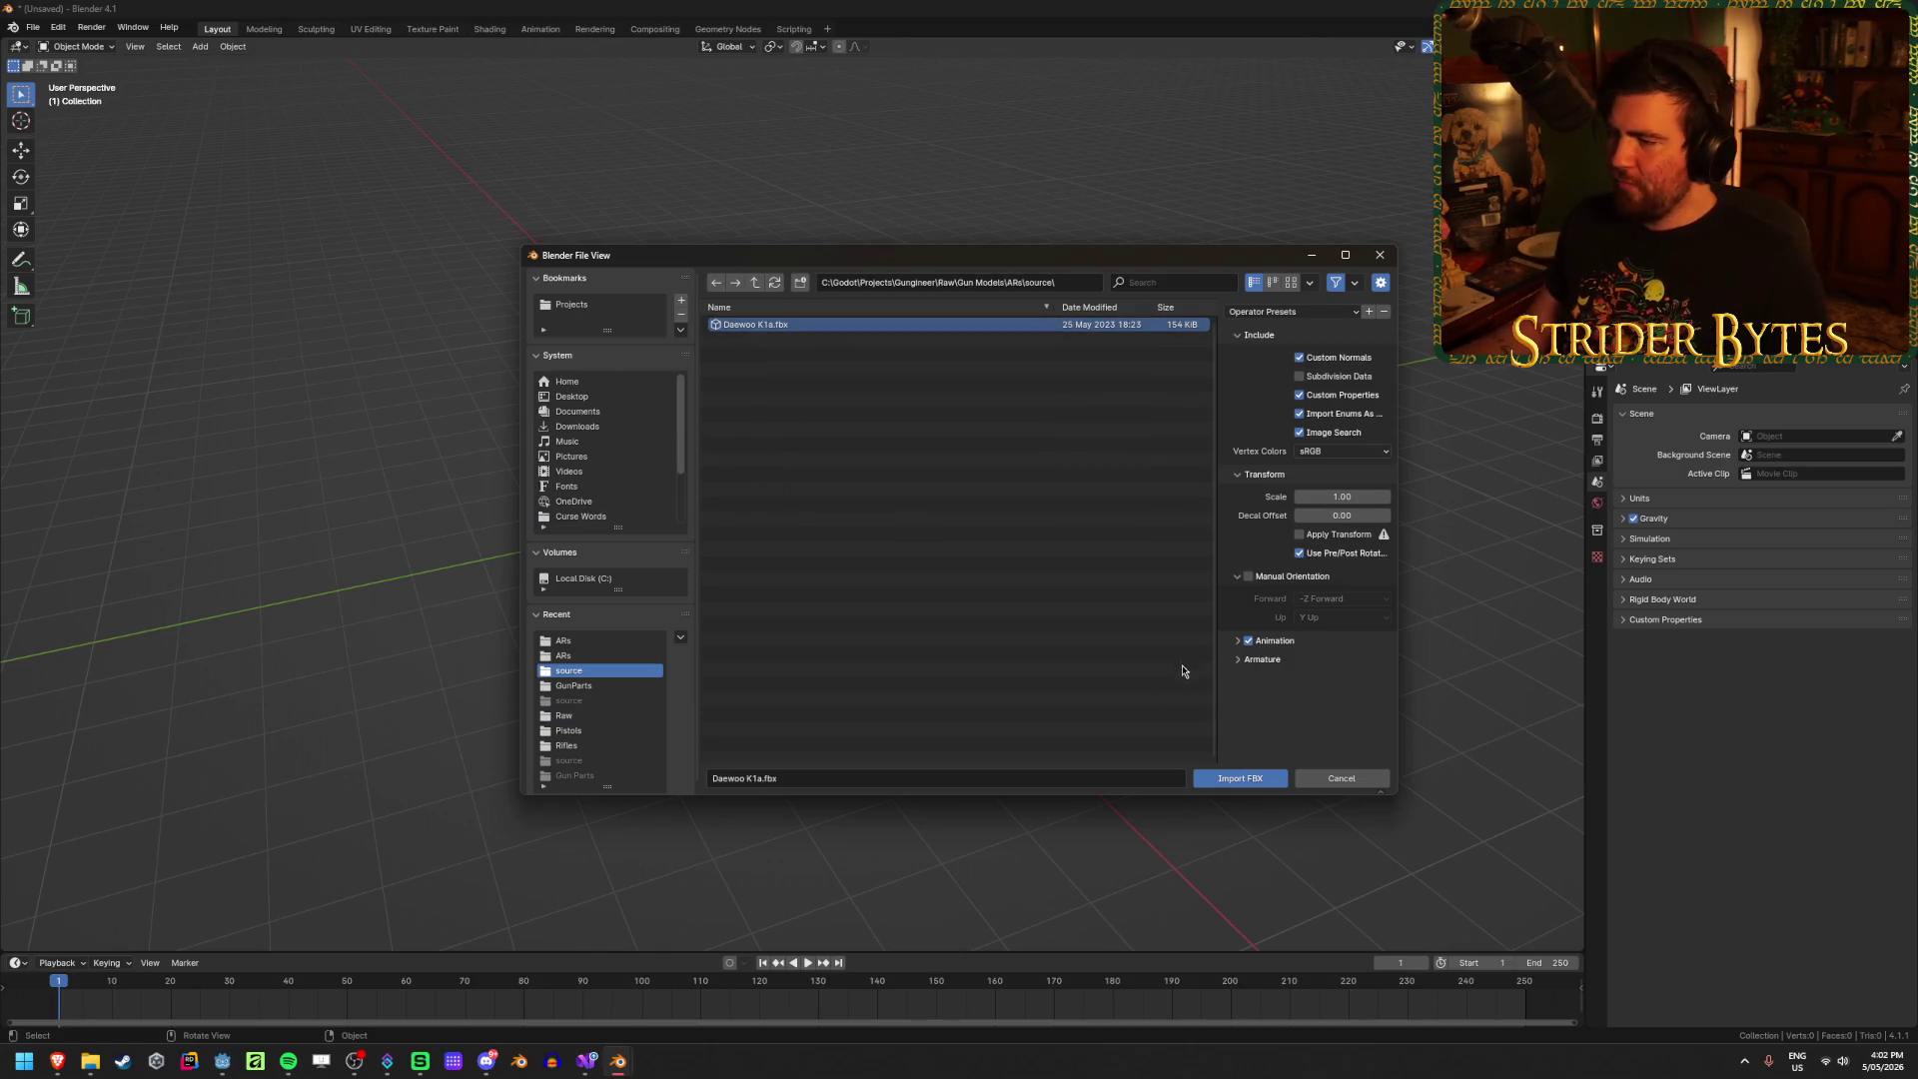
left_click(1239, 778)
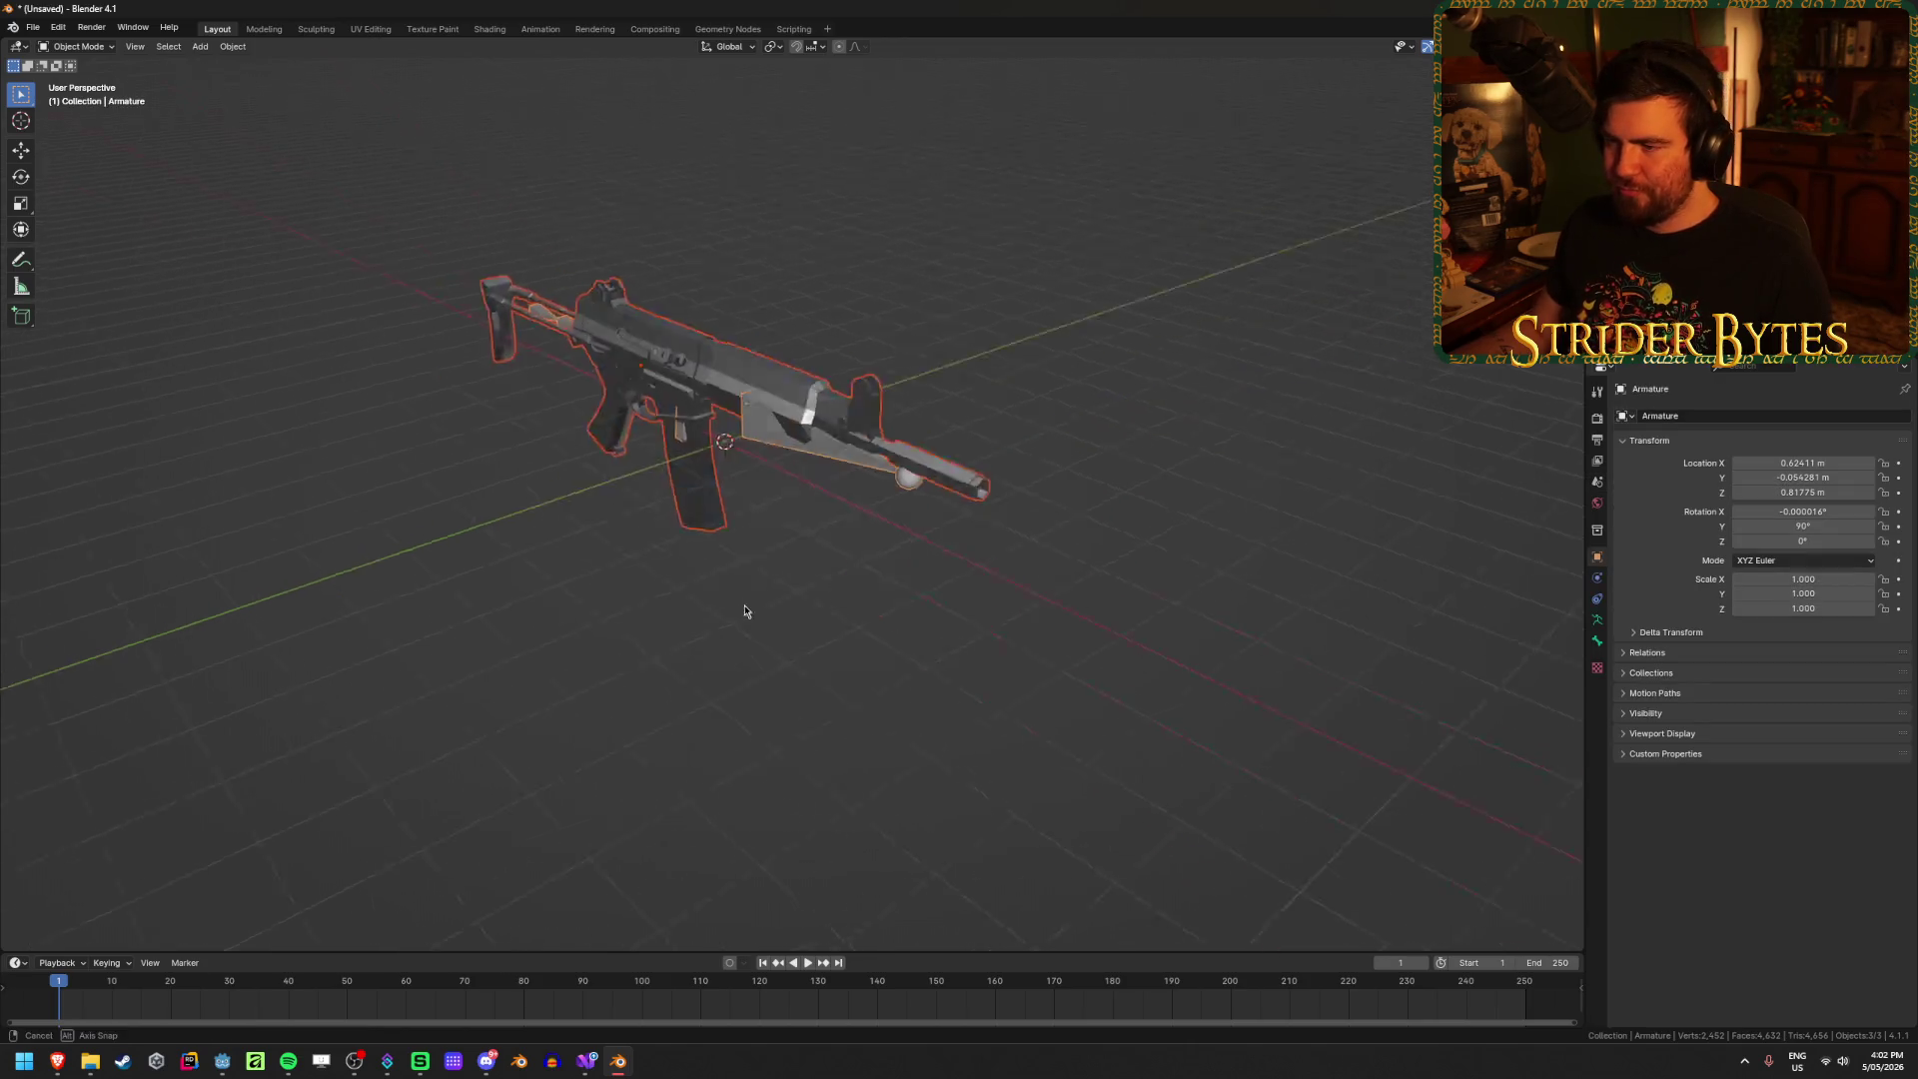
middle_click_drag(744, 610, 726, 533)
Step: Keep the rifle mesh Cylinder.001 and delete the other imported objects
left_click(536, 318)
key("Home")
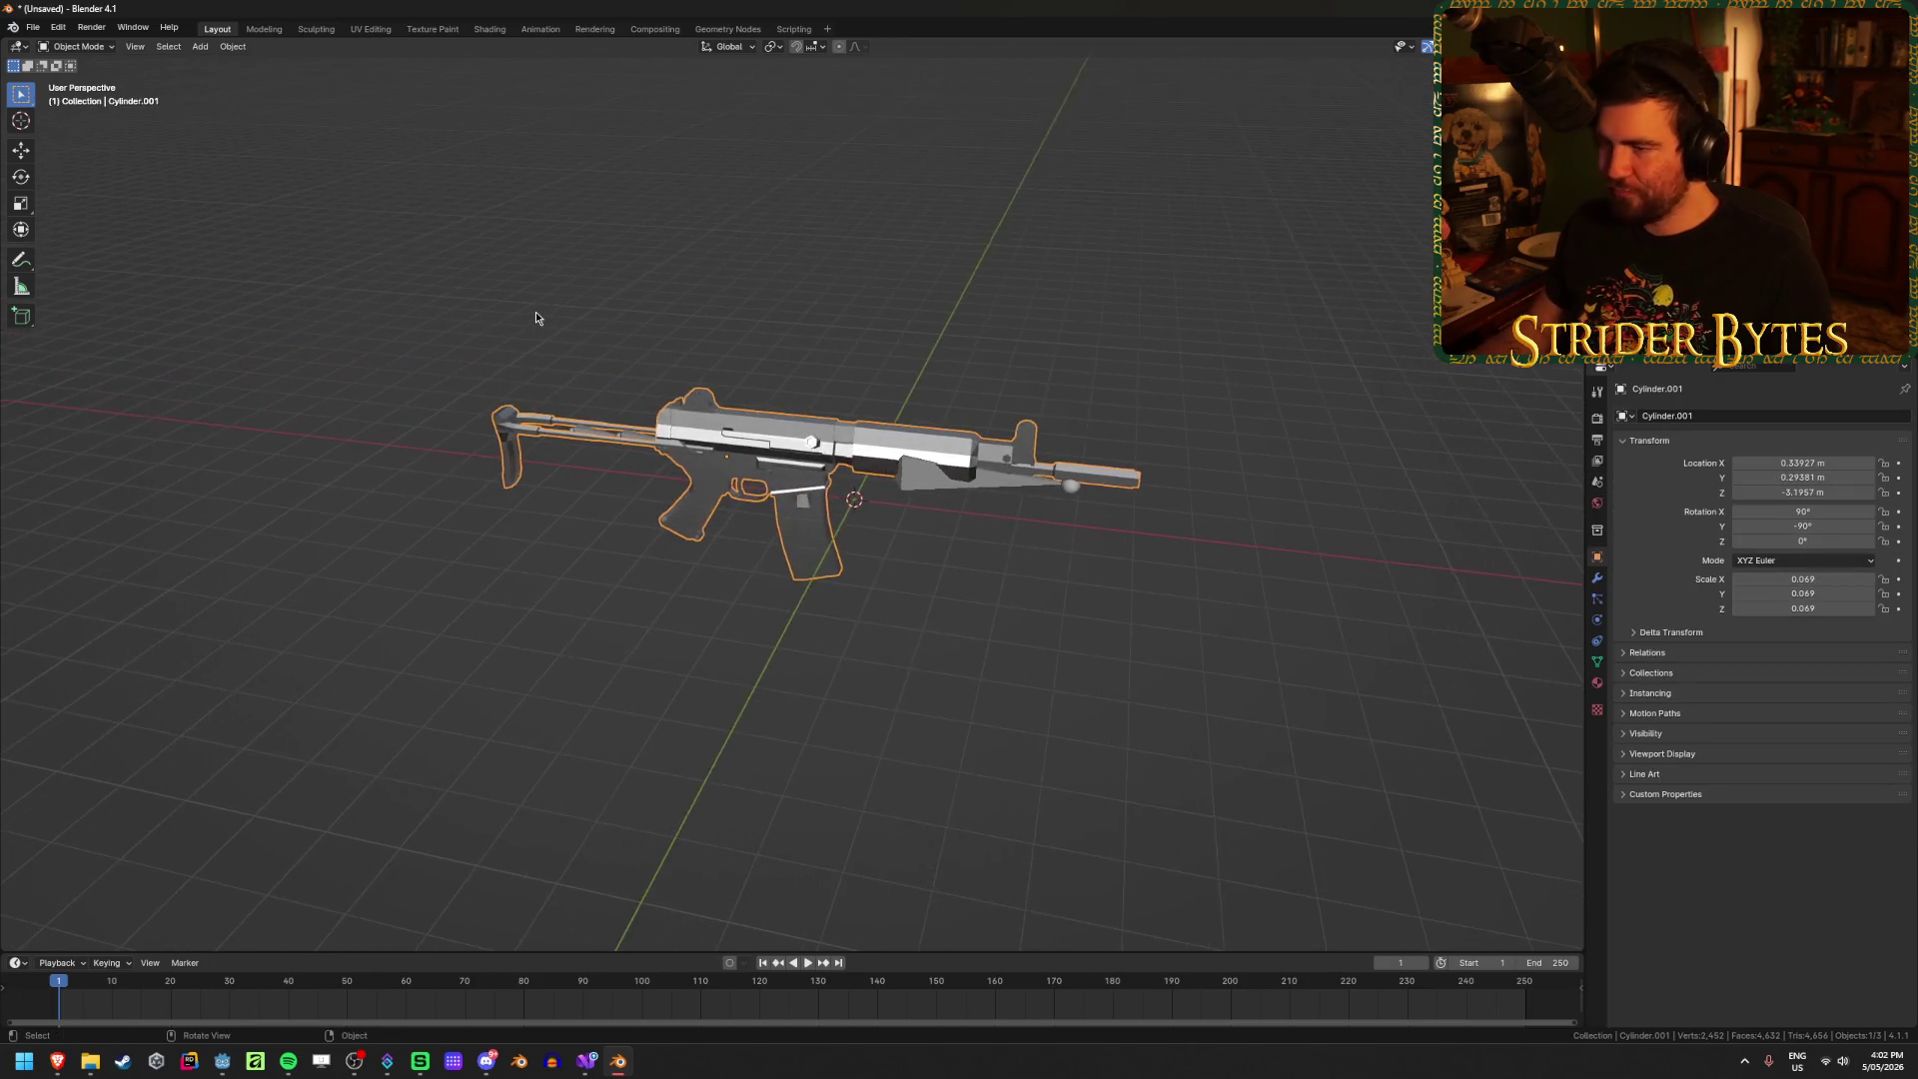
scroll(699, 480, "up", 4)
right_click(689, 475)
mouse_move(1036, 515)
middle_mouse_down()
mouse_move(1059, 439)
mouse_move(961, 606)
middle_mouse_up()
key("x")
left_click(1058, 430)
scroll(1049, 547, "down", 4)
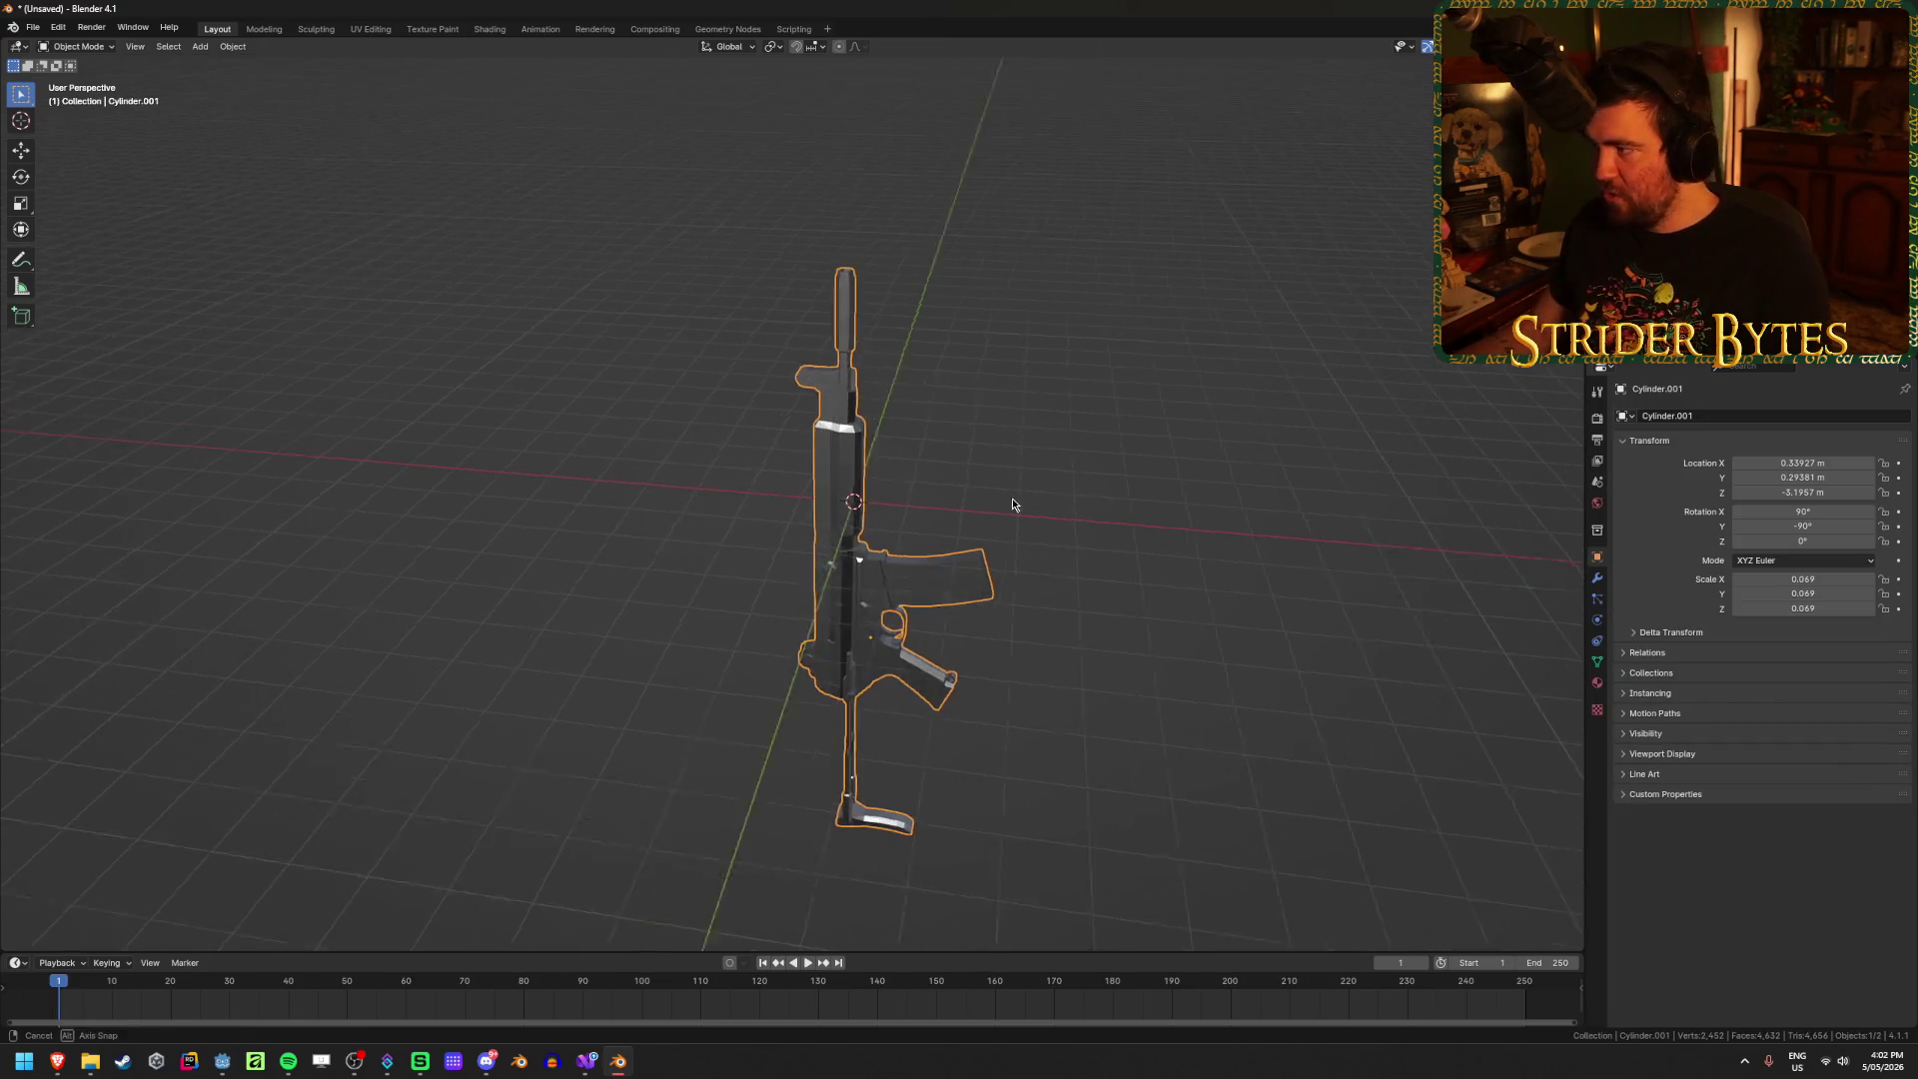
key("Delete")
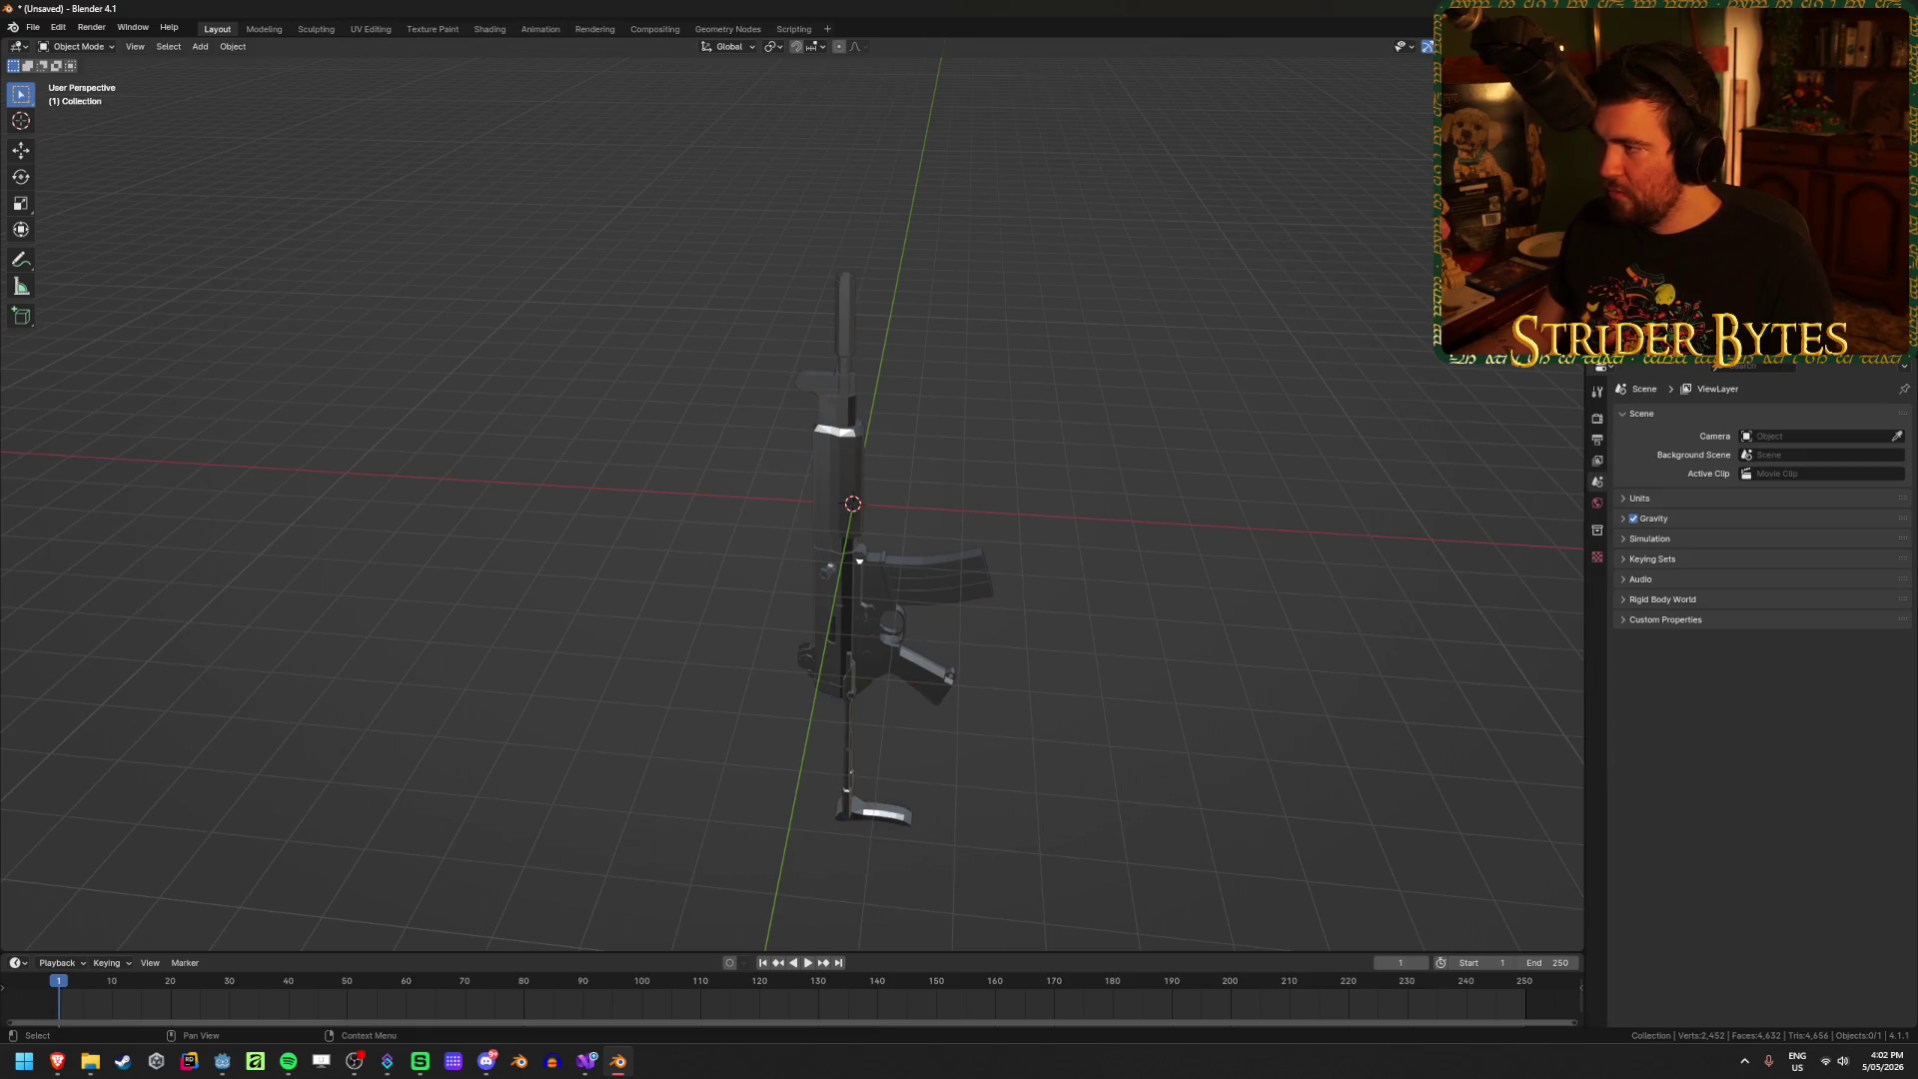
Step: Try rotating the rifle and clearing its rotation, cancelling and undoing both
key("r")
key("z")
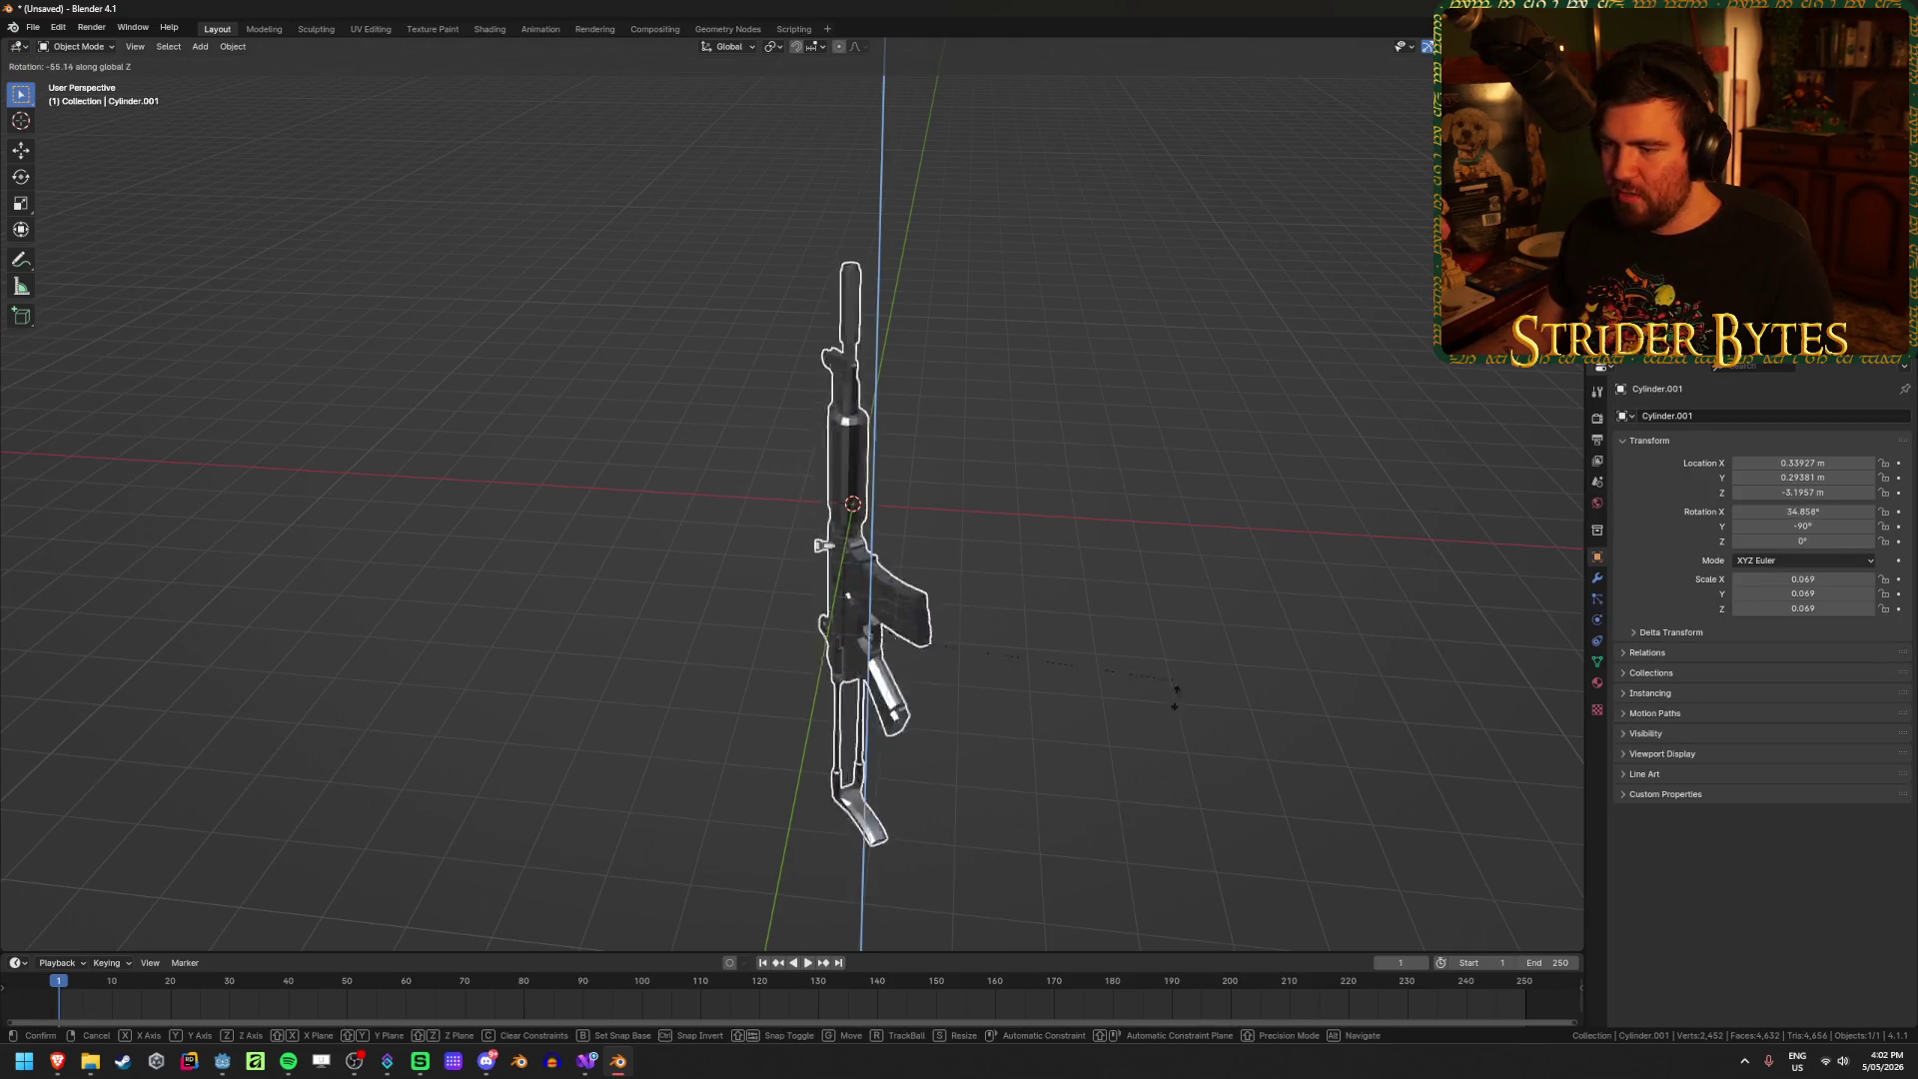
key("y")
right_click(1109, 471)
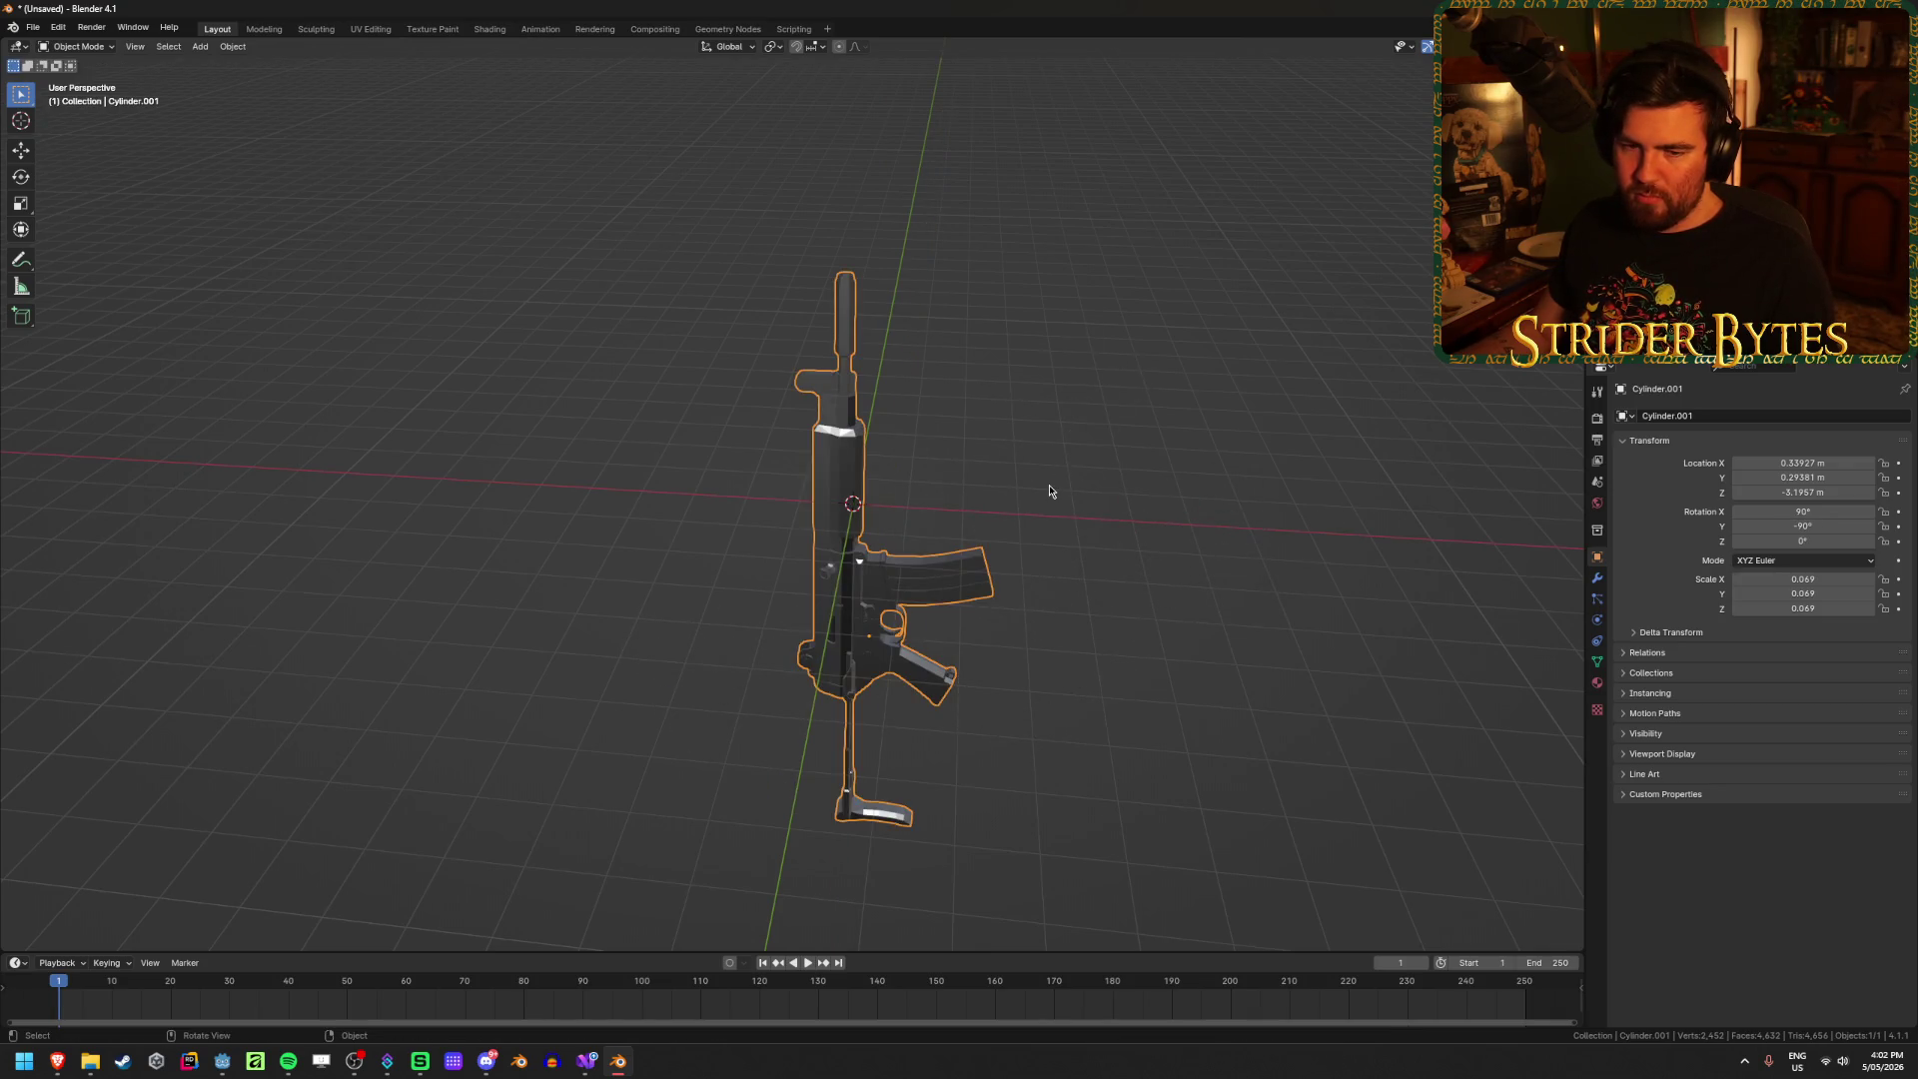
middle_click_drag(1049, 485, 1069, 484)
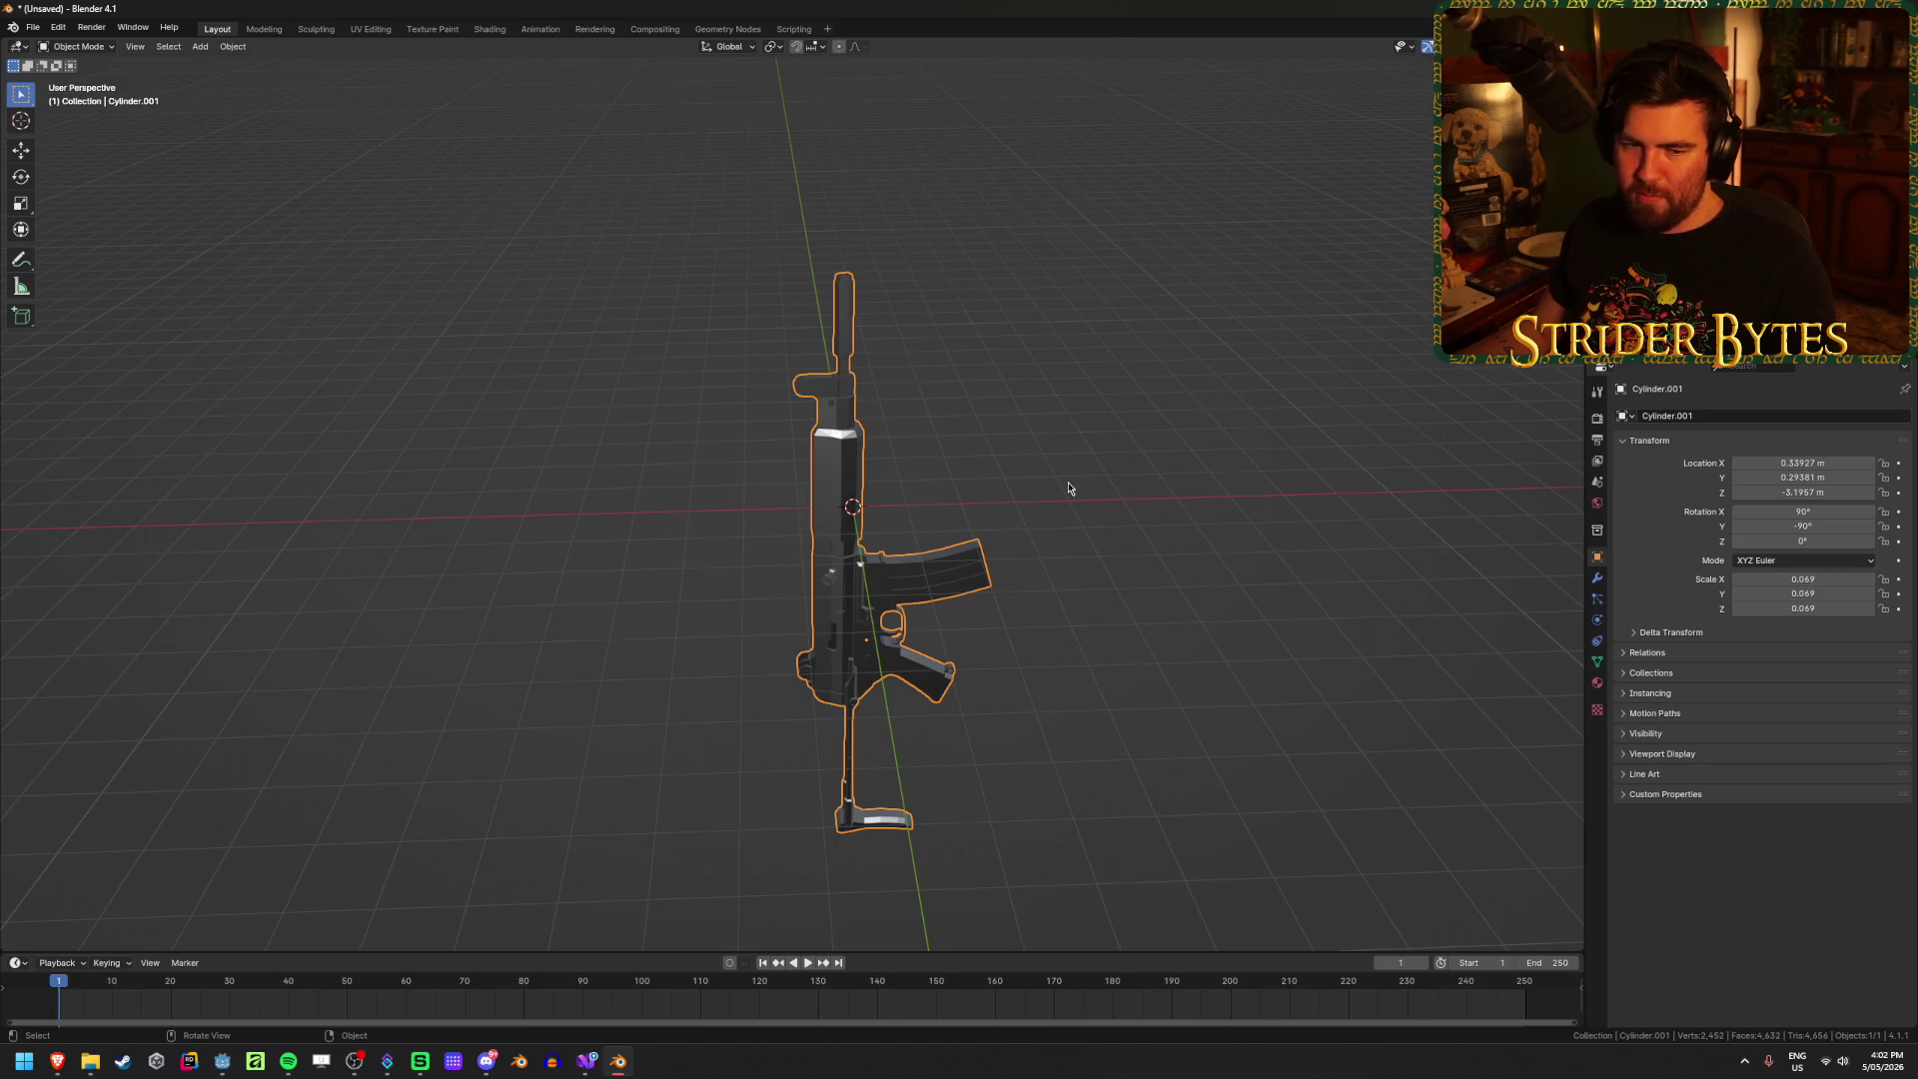
mouse_move(1068, 488)
middle_mouse_down()
mouse_move(1051, 502)
mouse_move(1008, 481)
middle_mouse_up()
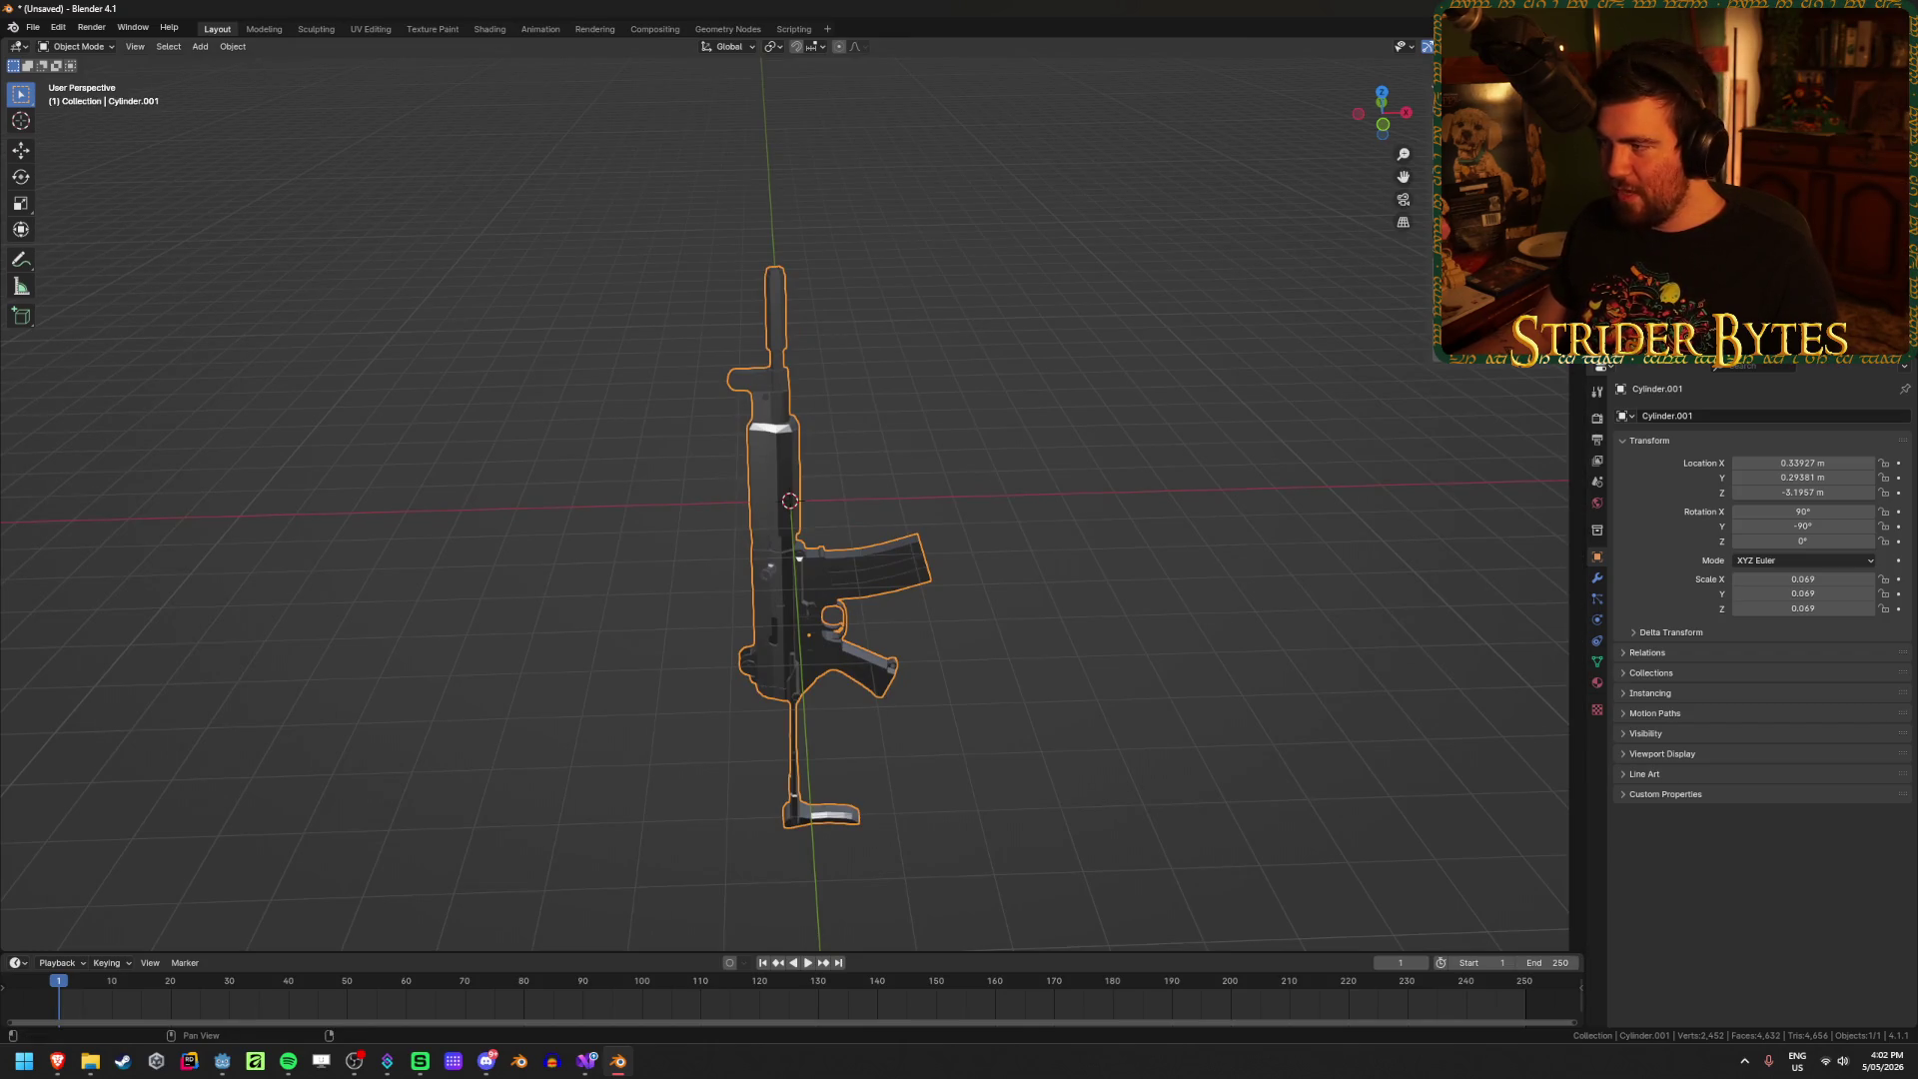
key("alt+r")
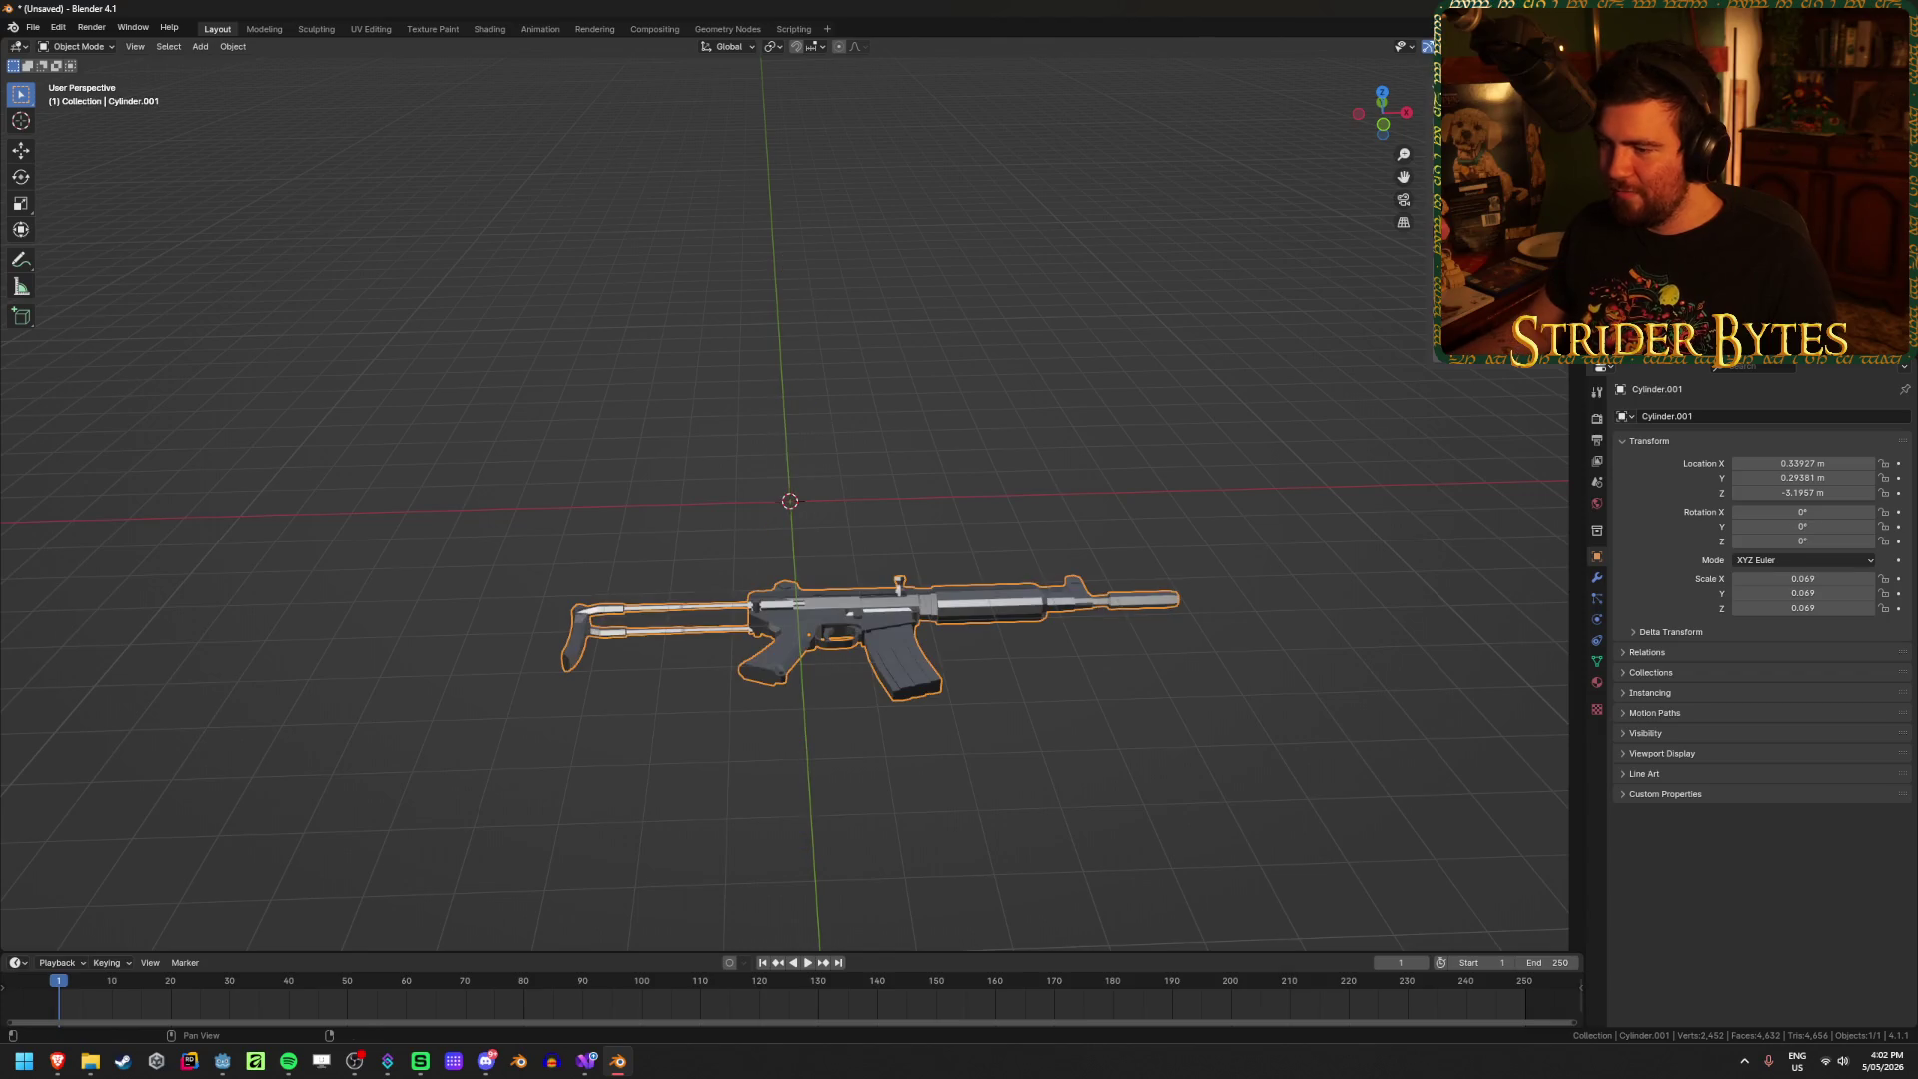
key("ctrl+z")
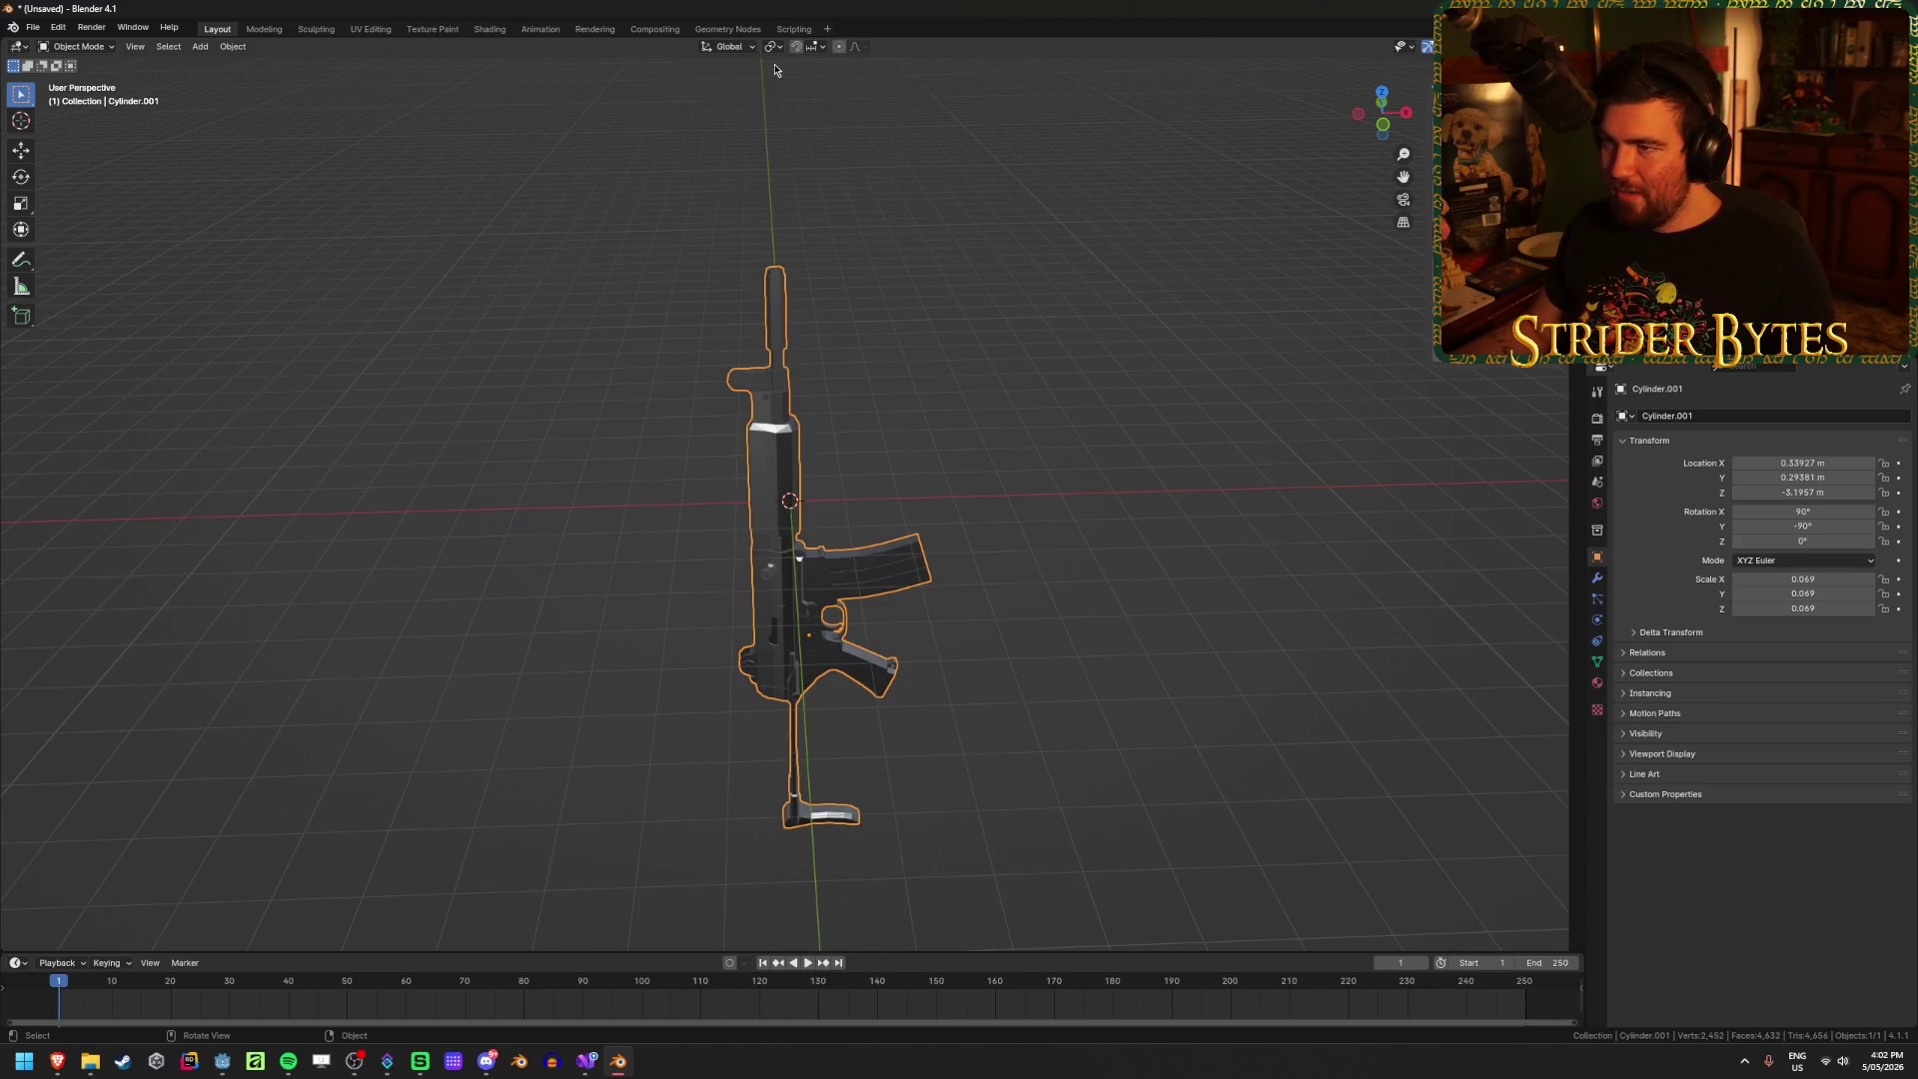
Step: Set pivot to Individual Origins, rotate the rifle 90° on Y, then start saving
left_click(772, 46)
left_click(846, 117)
key("r")
key("z")
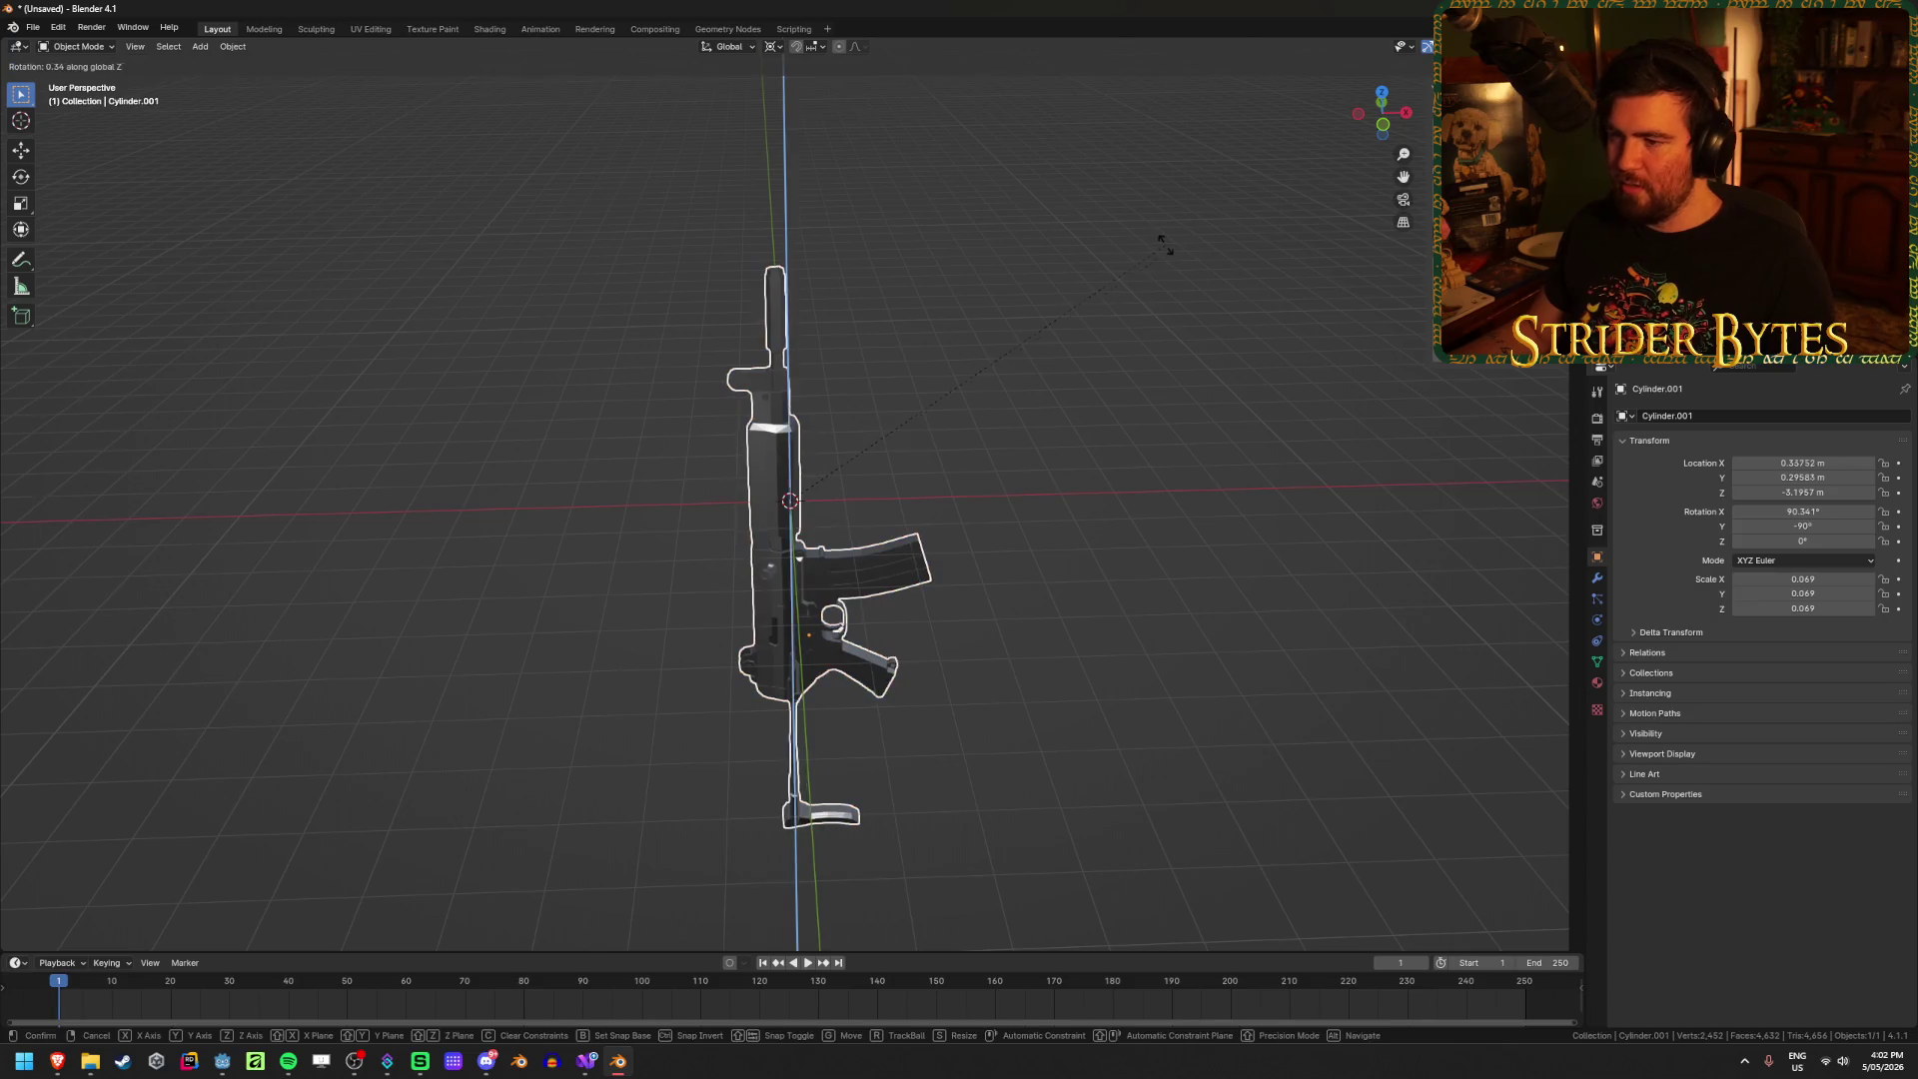
key("y")
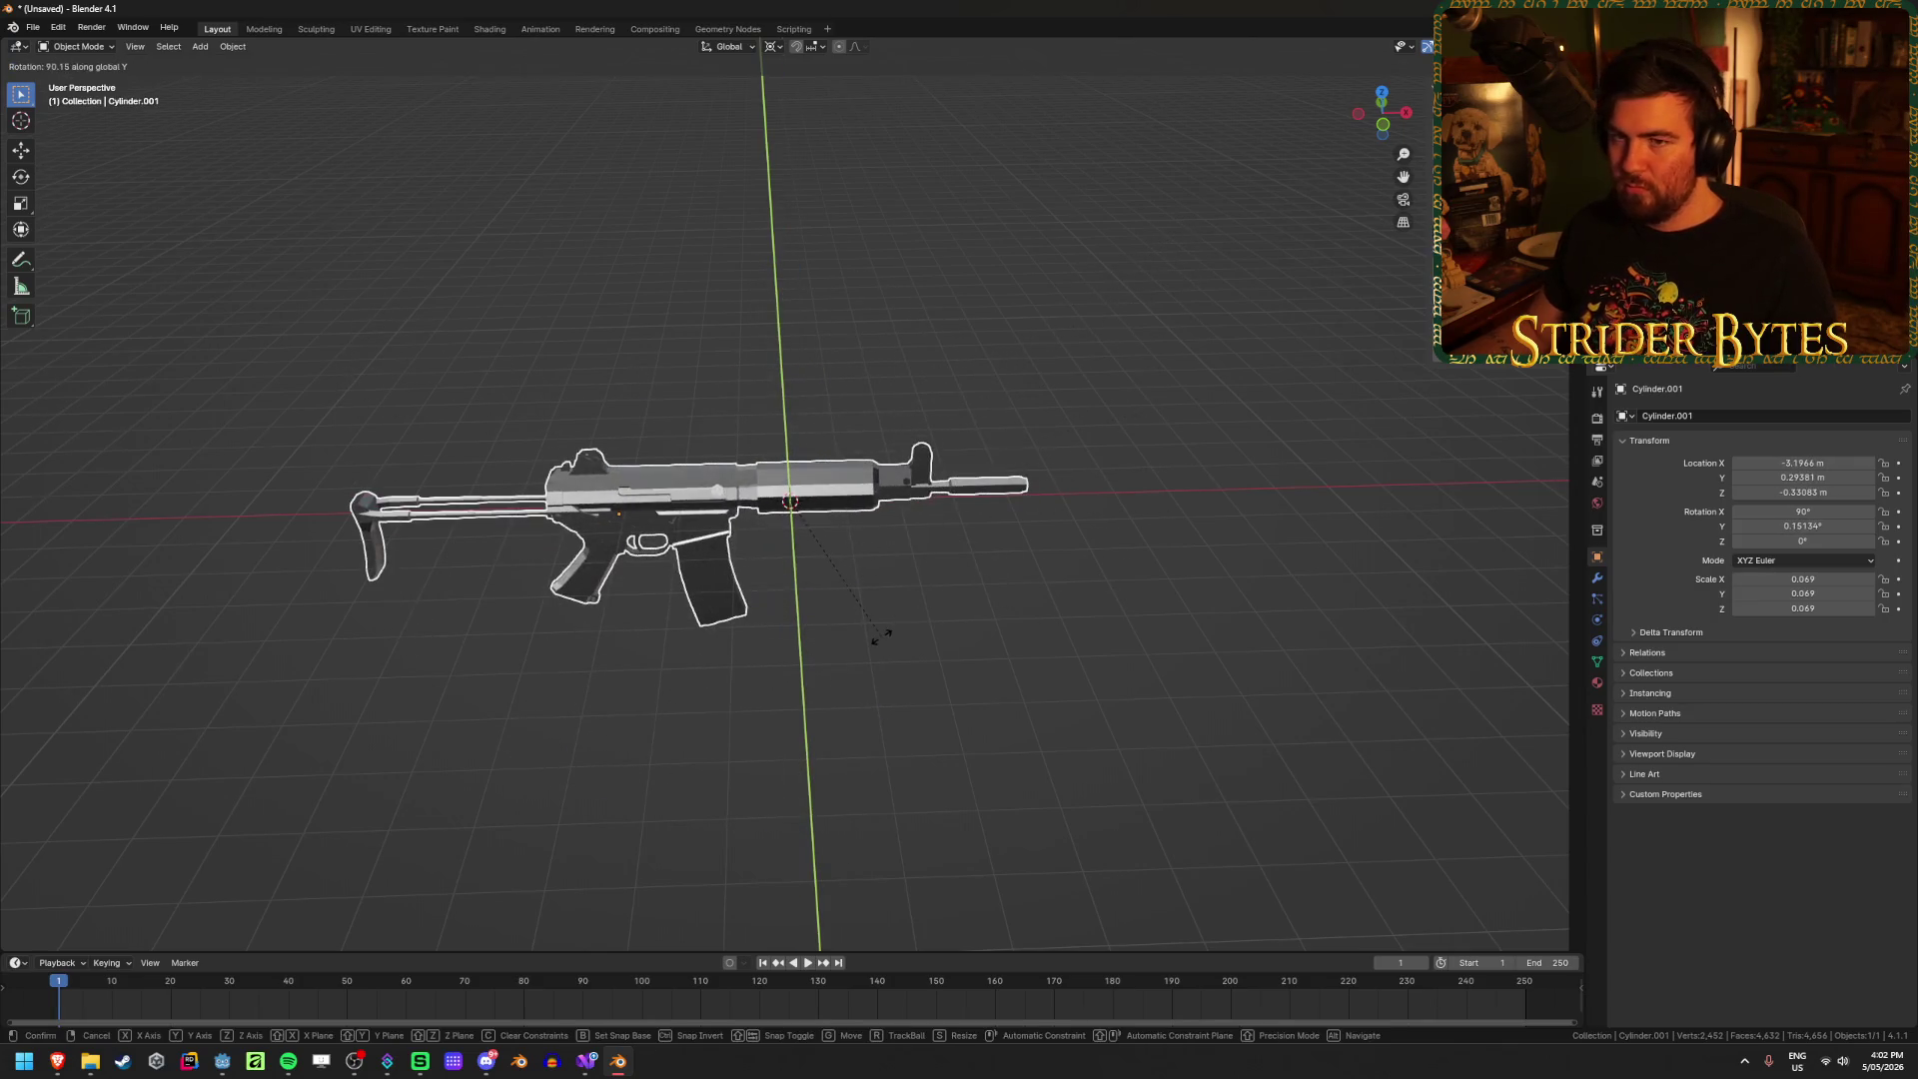
type("90")
key("Return")
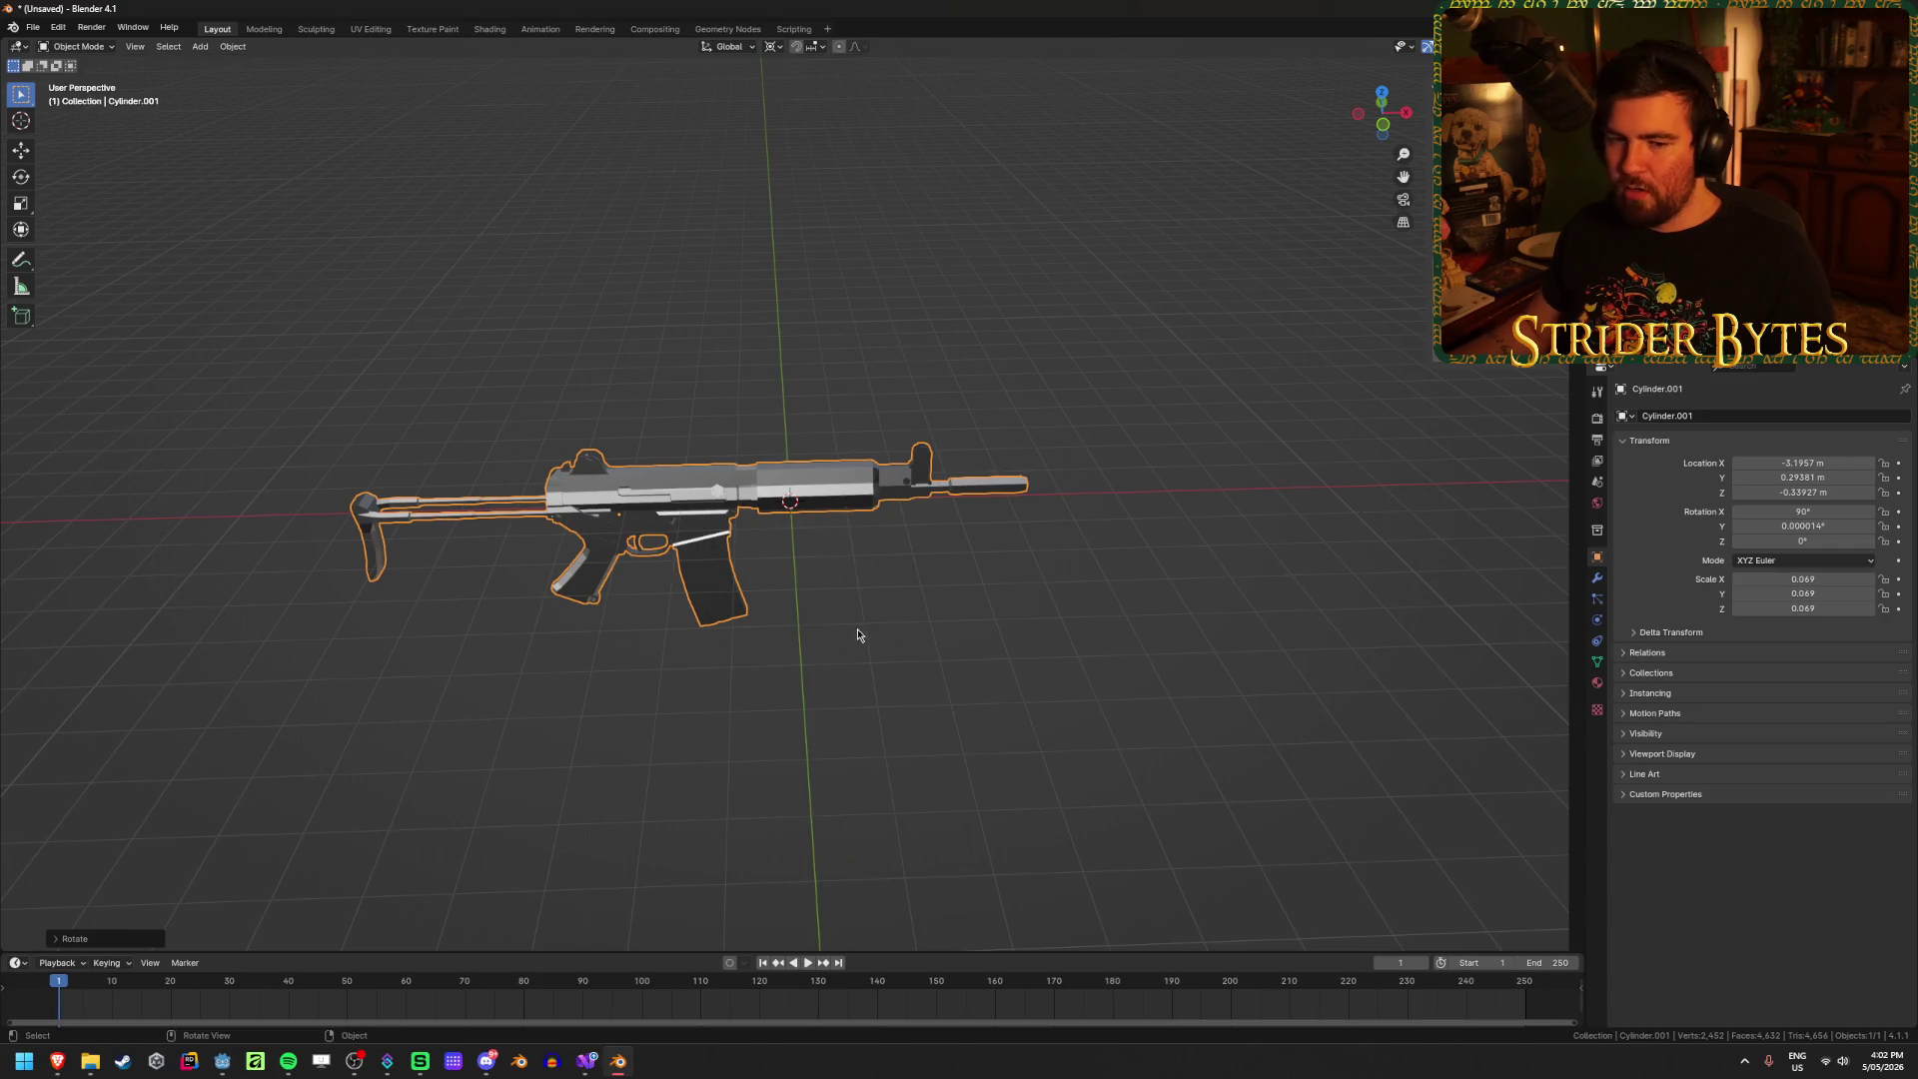
scroll(905, 509, "up", 1)
key("ctrl+s")
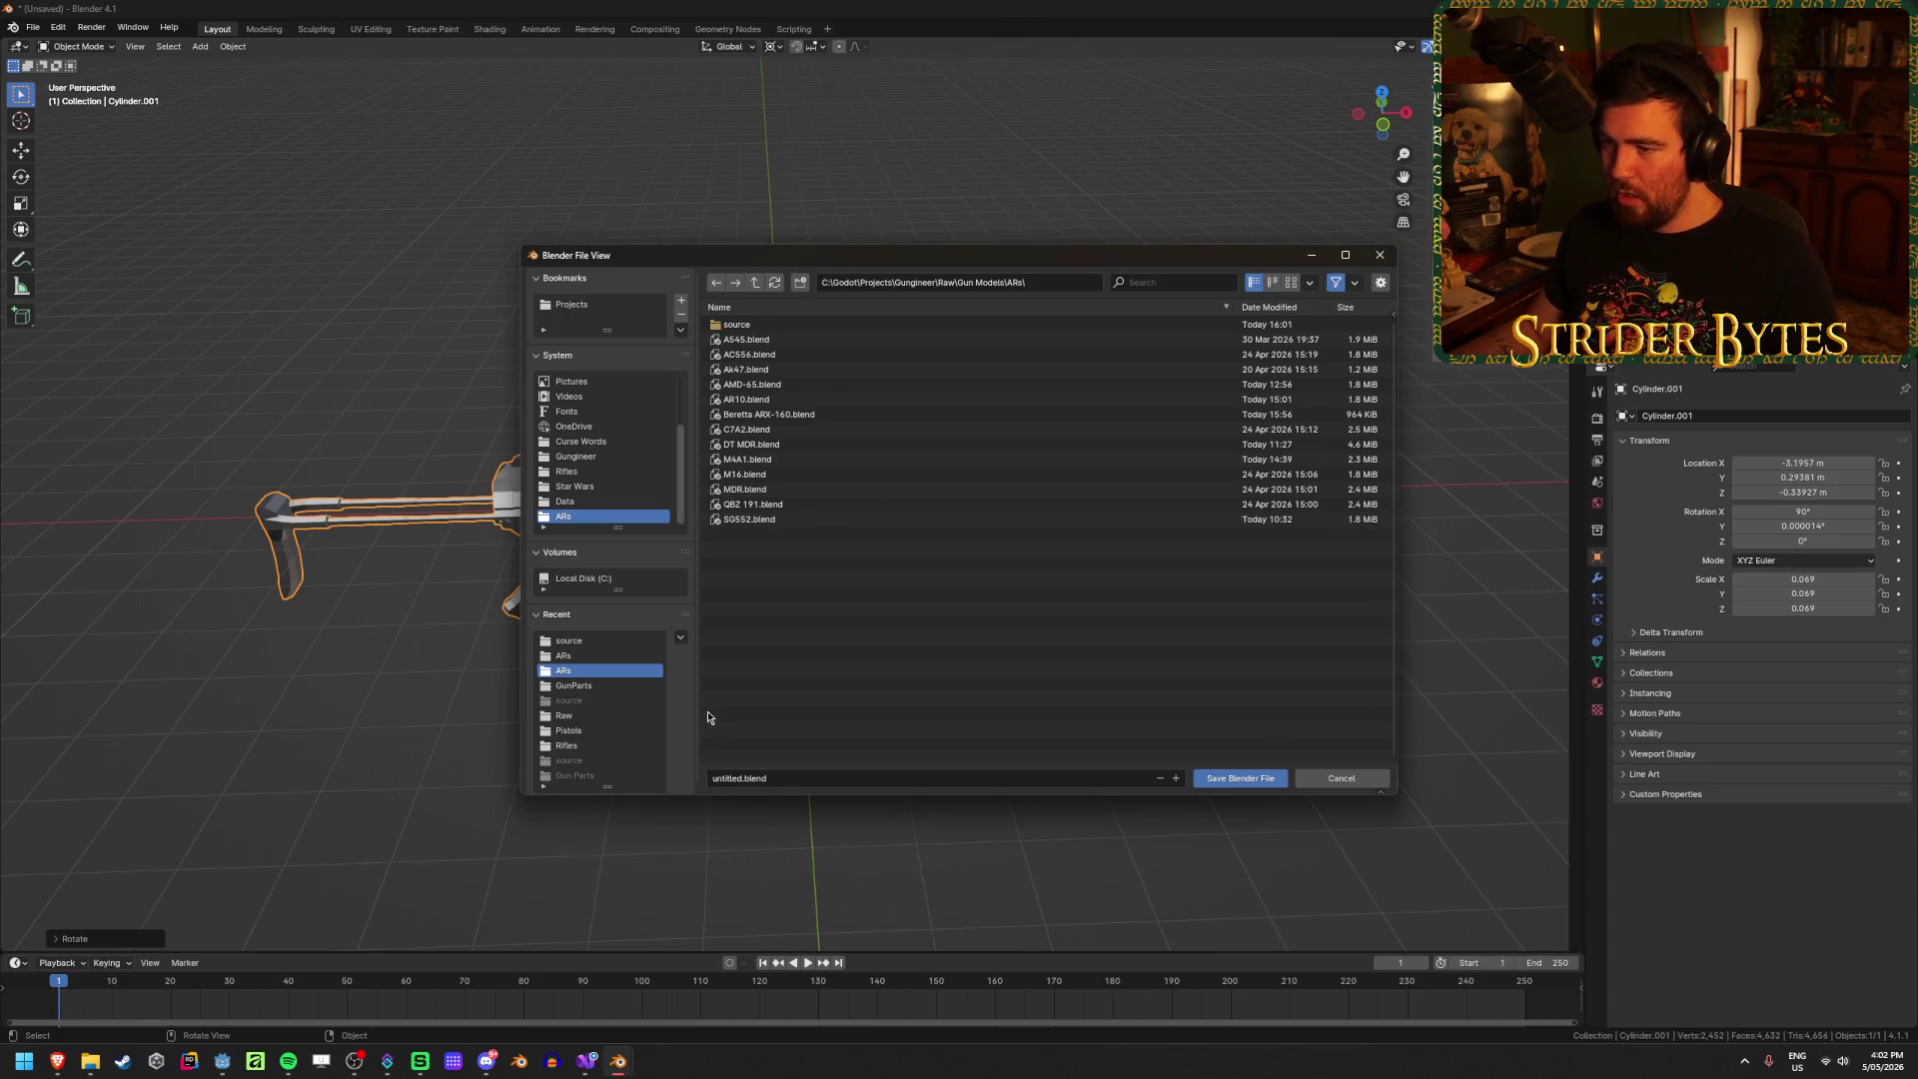
Step: Save the rifle scene as K1A.blend in the Gun Models ARs folder
left_click(750, 780)
type("K1A")
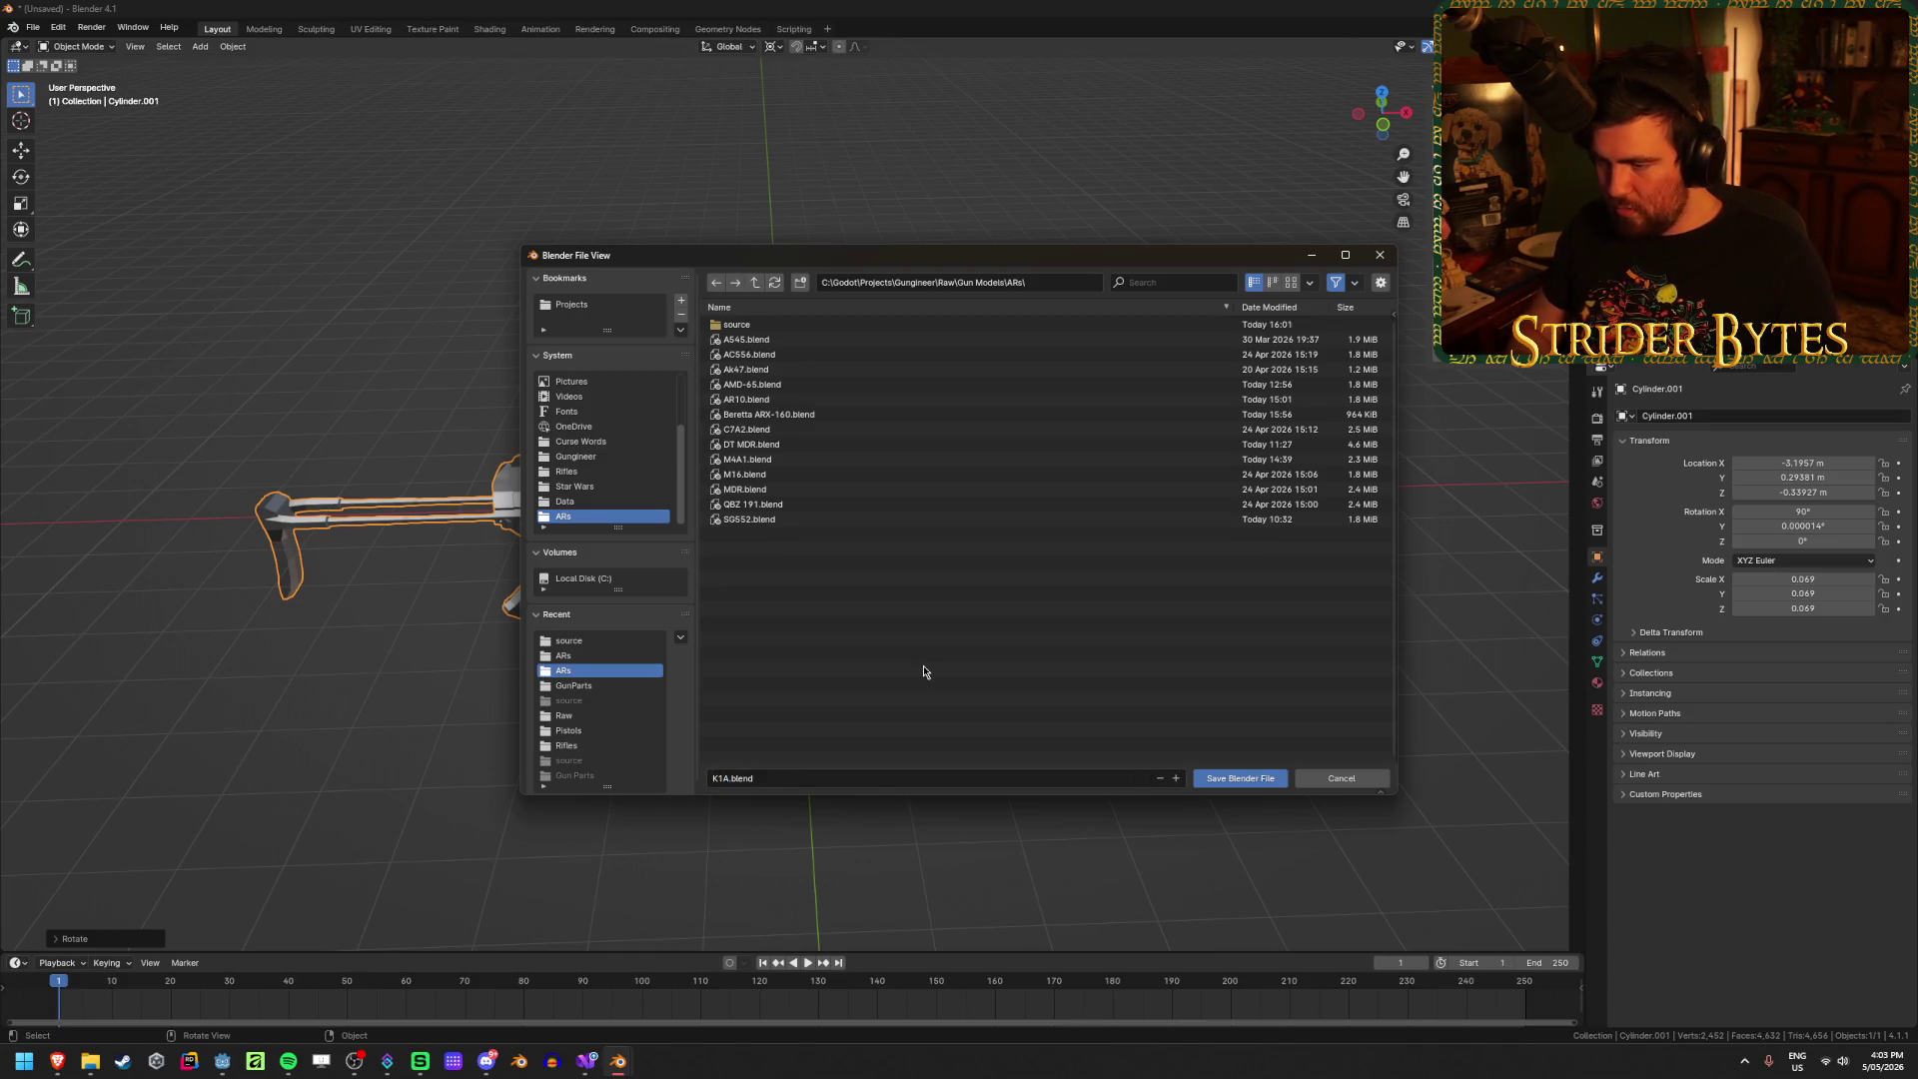
key("Return")
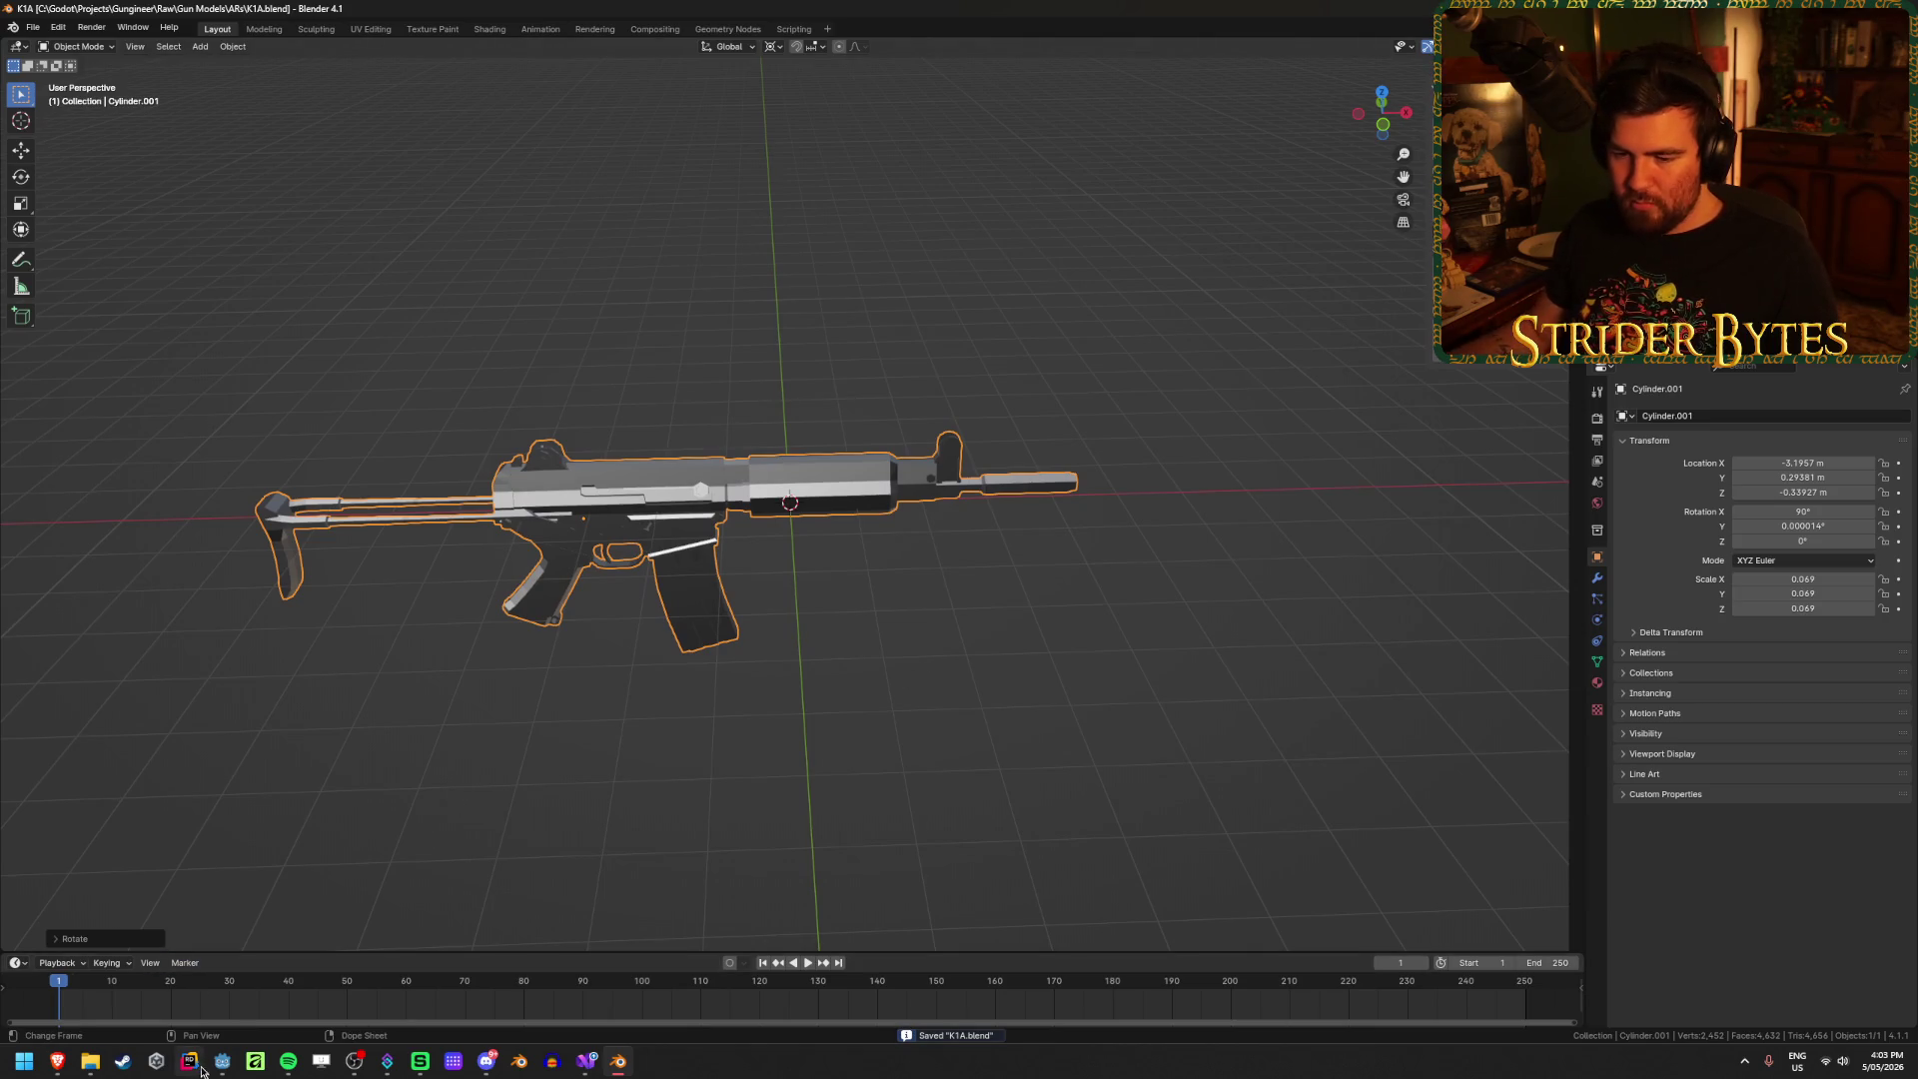
left_click(222, 1060)
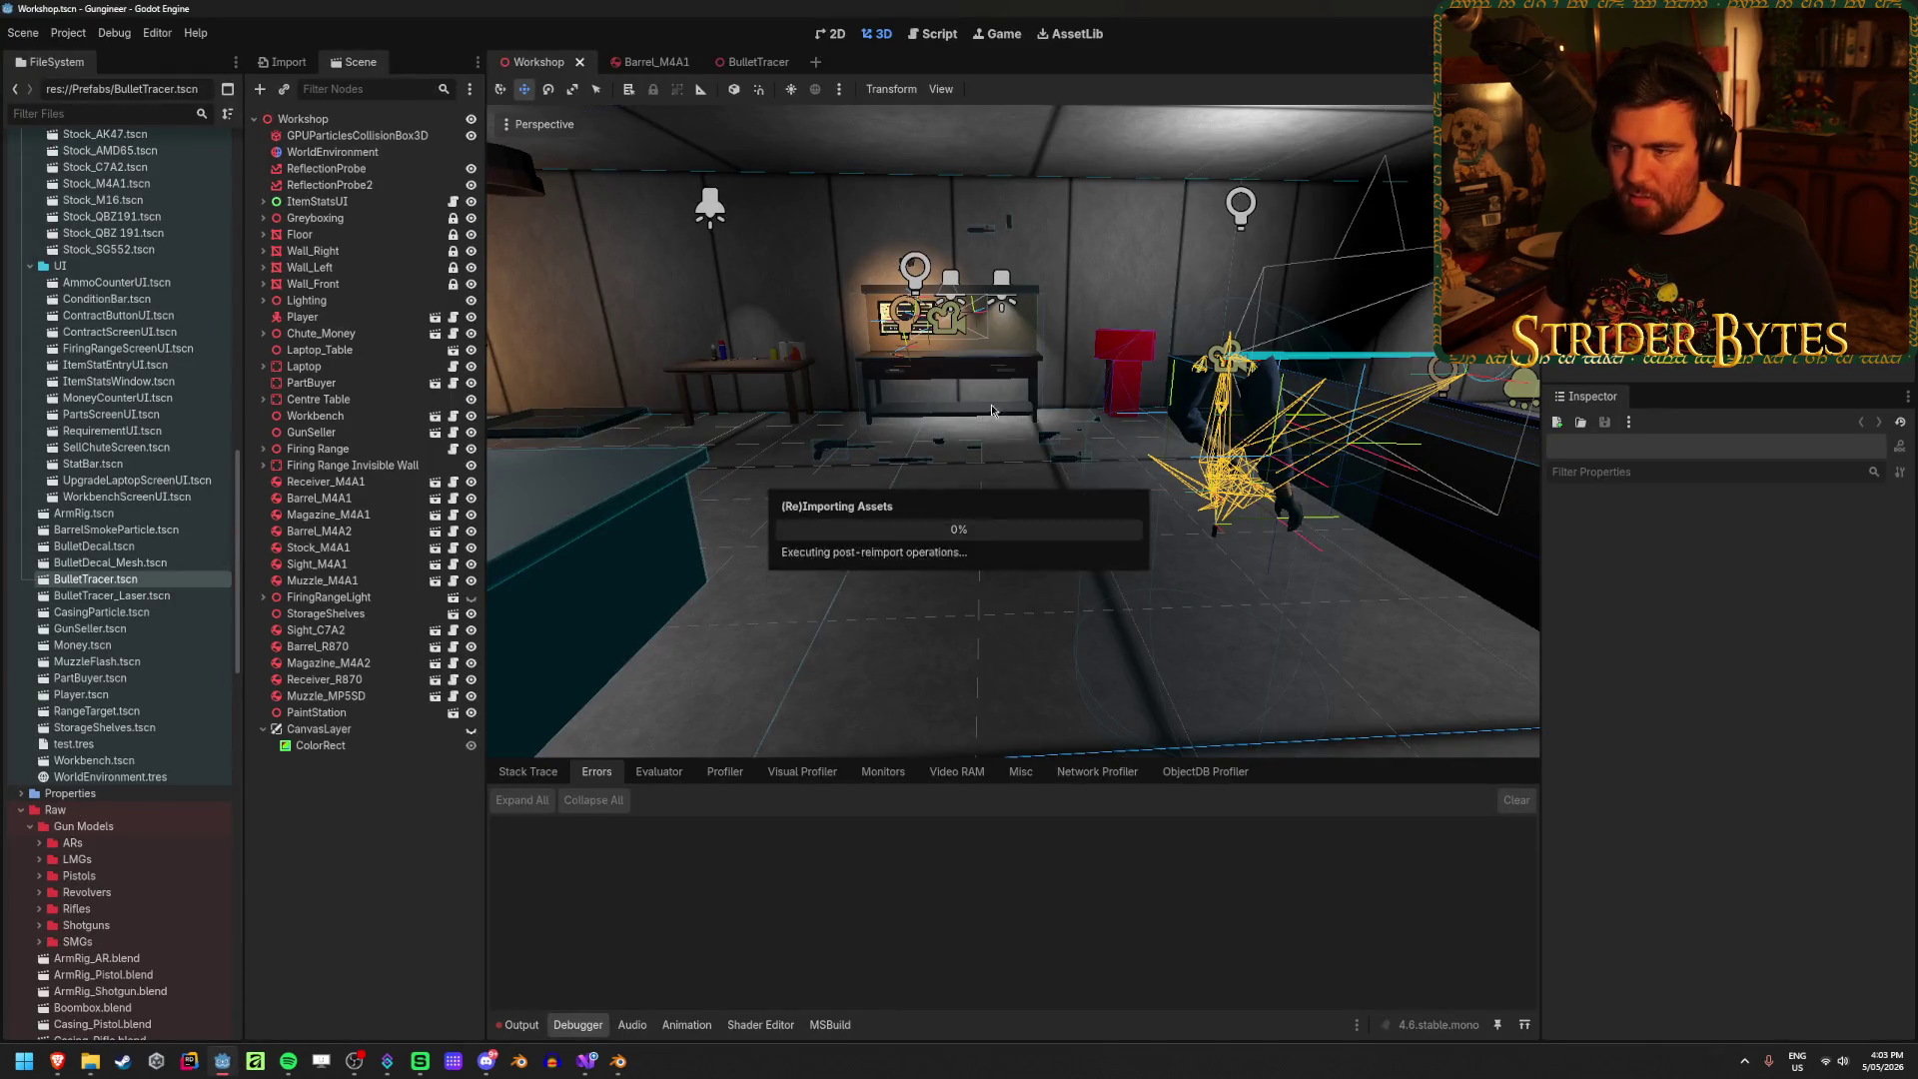
Step: Look around Godot's Workshop scene while assets reimport, then return to Blender
mouse_move(992, 410)
right_mouse_down()
mouse_move(619, 429)
mouse_move(899, 429)
mouse_move(819, 430)
mouse_move(859, 489)
mouse_move(839, 439)
mouse_move(779, 390)
mouse_move(939, 409)
mouse_move(779, 399)
mouse_move(799, 369)
mouse_move(829, 410)
mouse_move(859, 399)
mouse_move(1174, 555)
right_mouse_up()
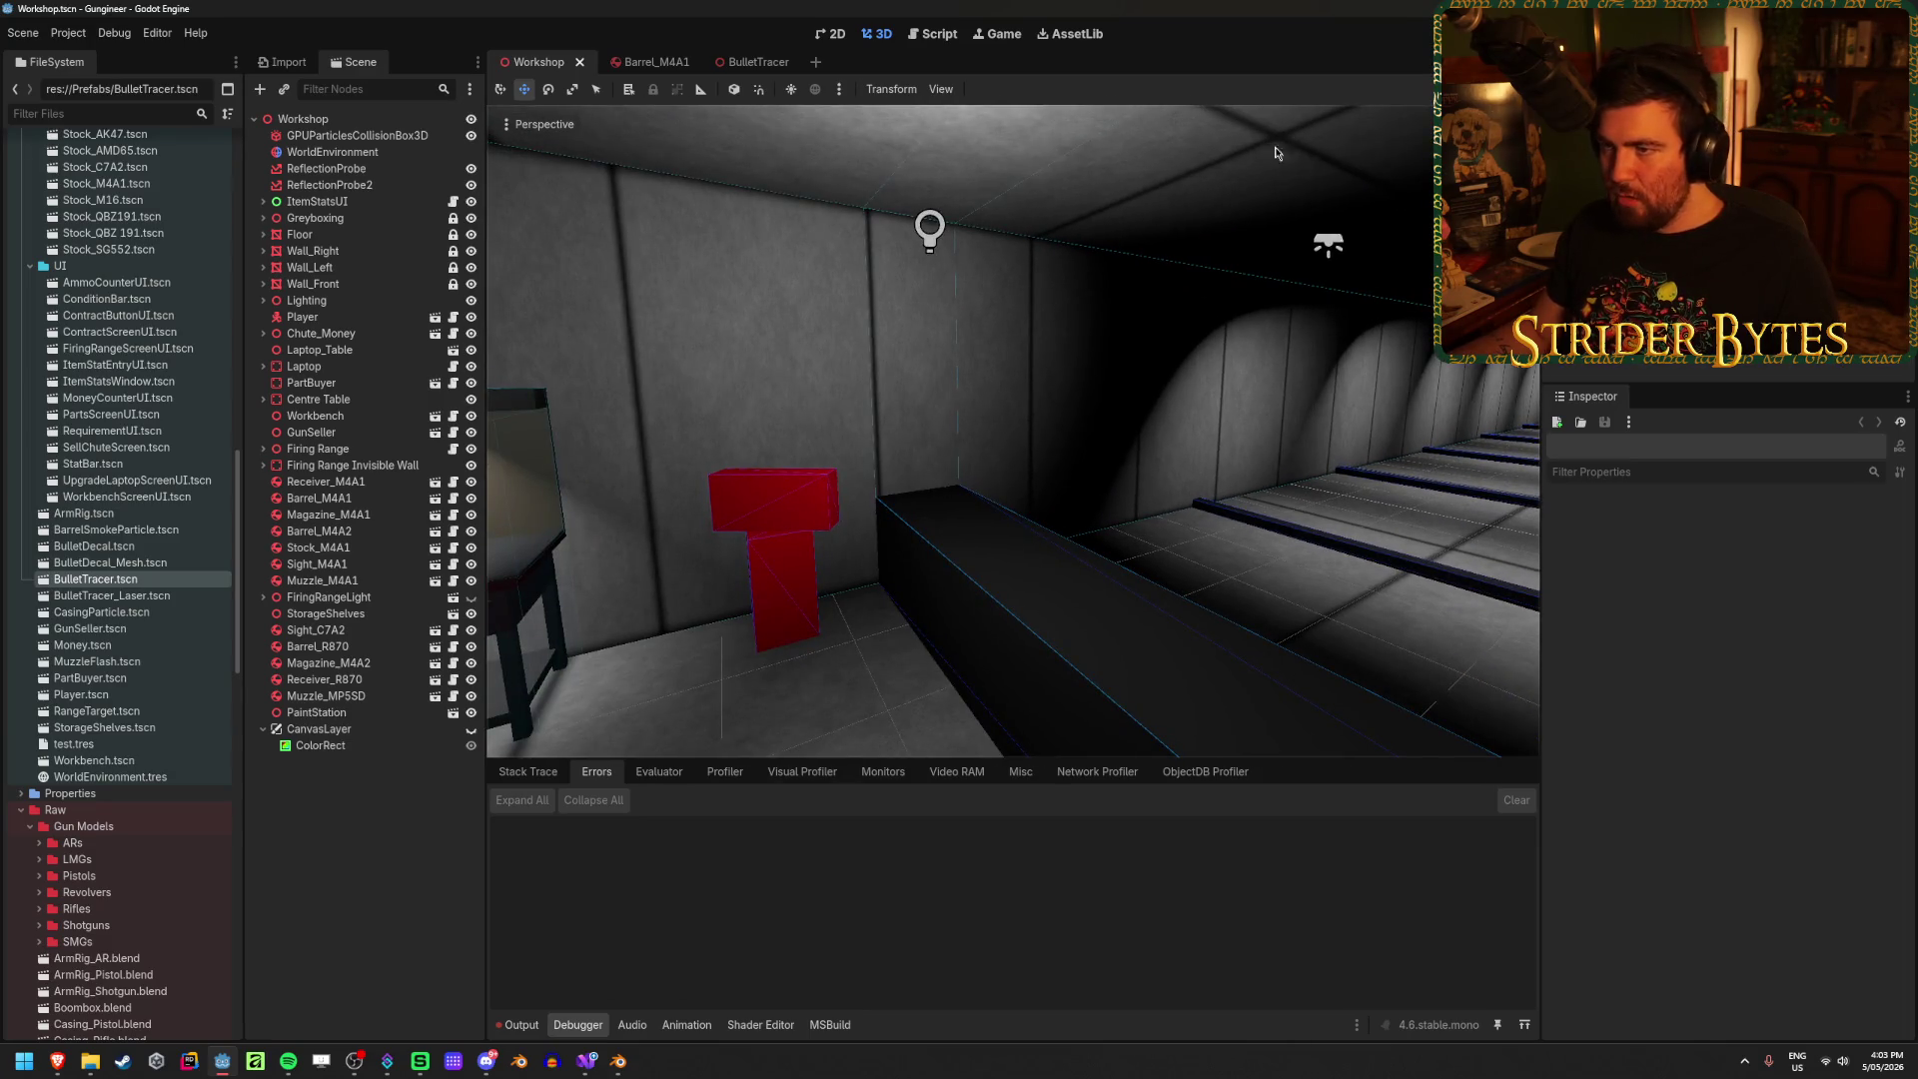
left_click(618, 1061)
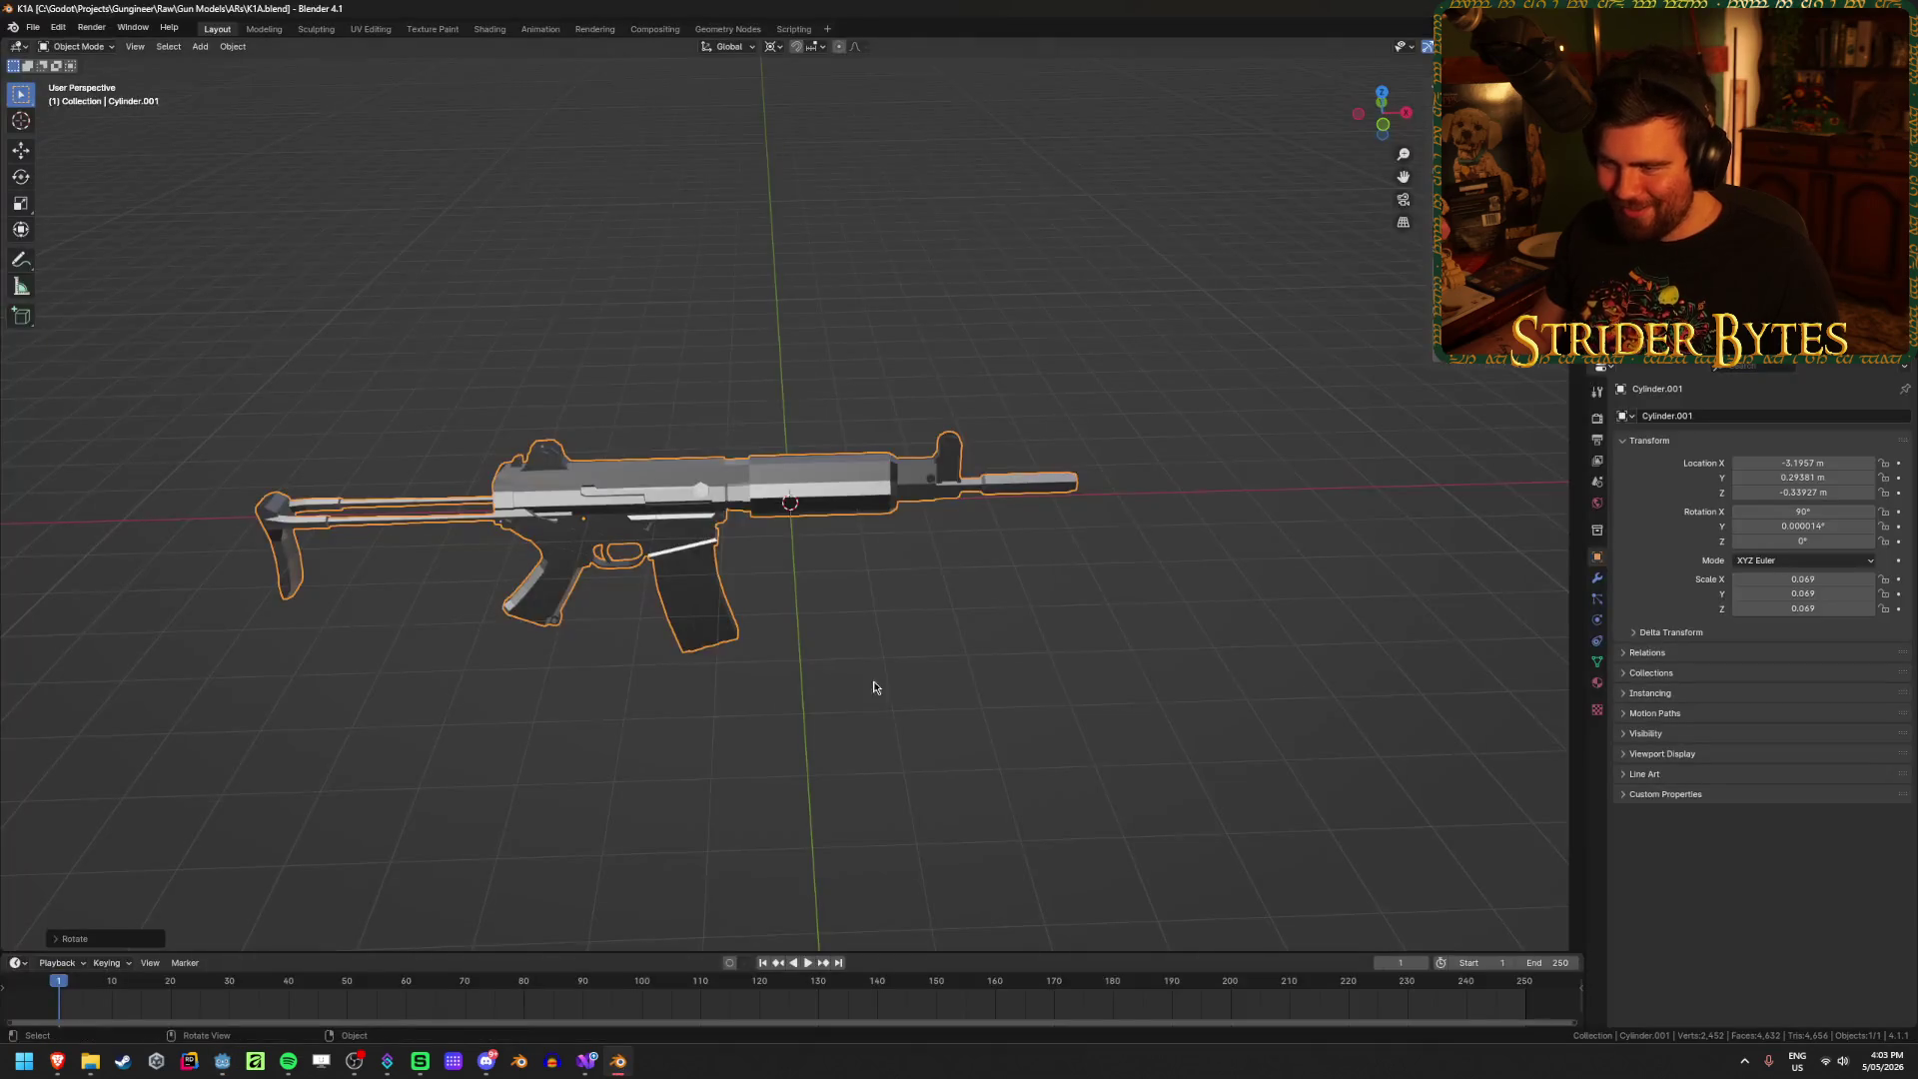
Step: Select the rifle mesh and switch it into Edit Mode
left_click(655, 524)
scroll(1103, 492, "up", 5)
scroll(1103, 492, "up", 2)
key("Tab")
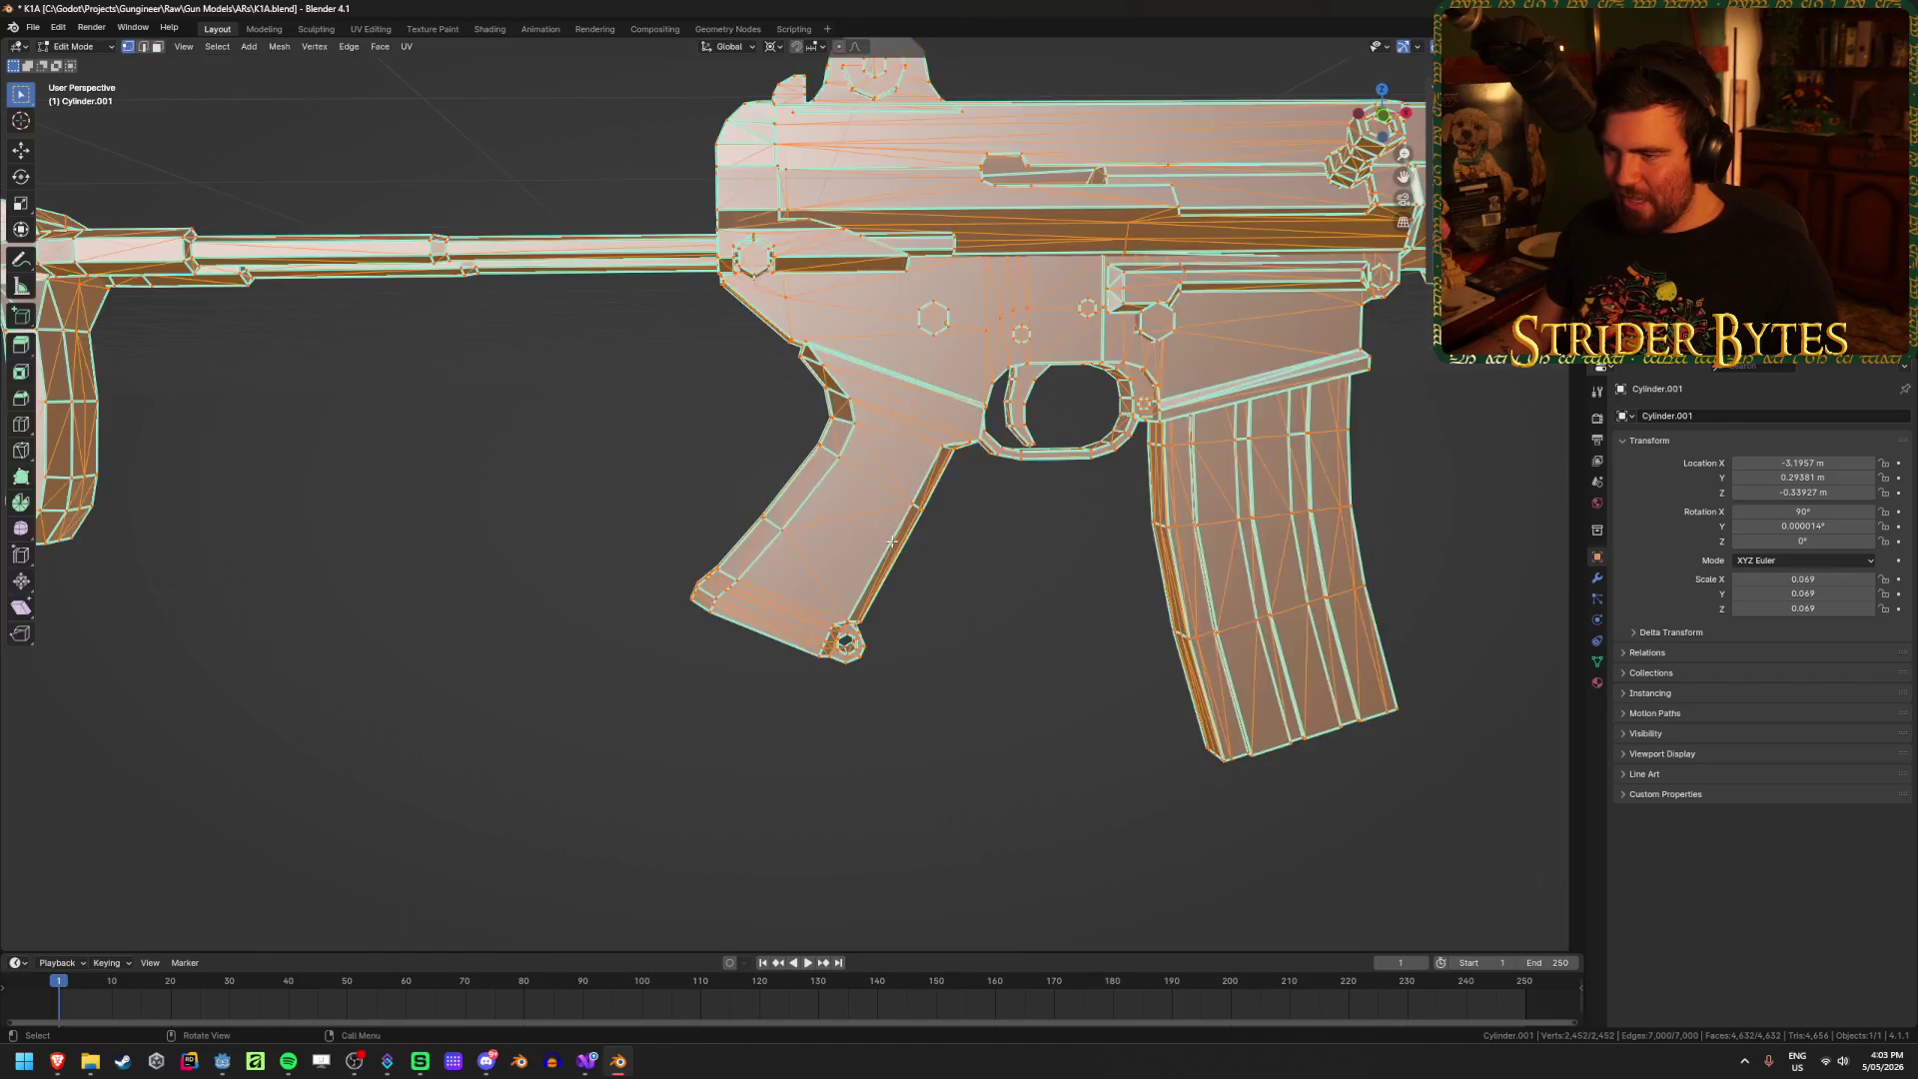
scroll(977, 548, "down", 1)
scroll(949, 559, "up", 3)
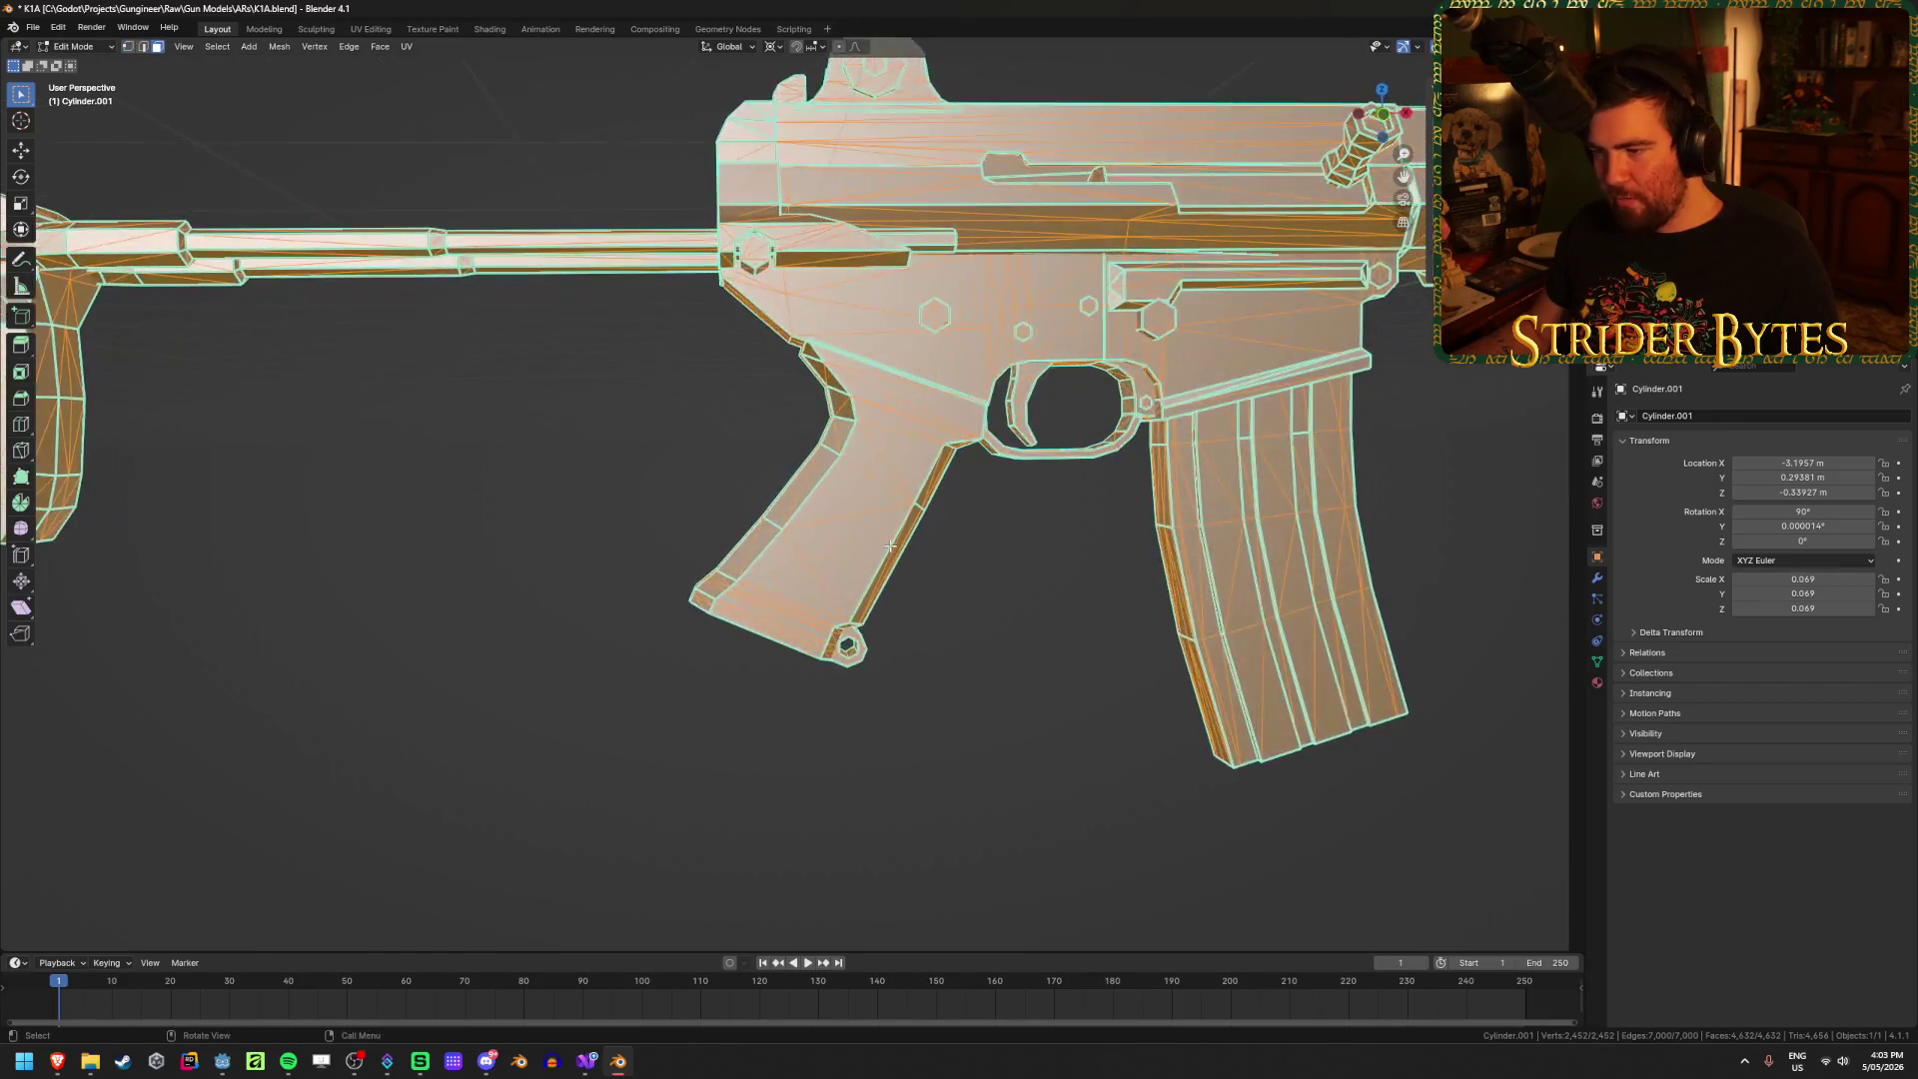
Step: Snap the 3D cursor to four selected pistol-grip faces, then return to Object Mode
left_click(898, 571)
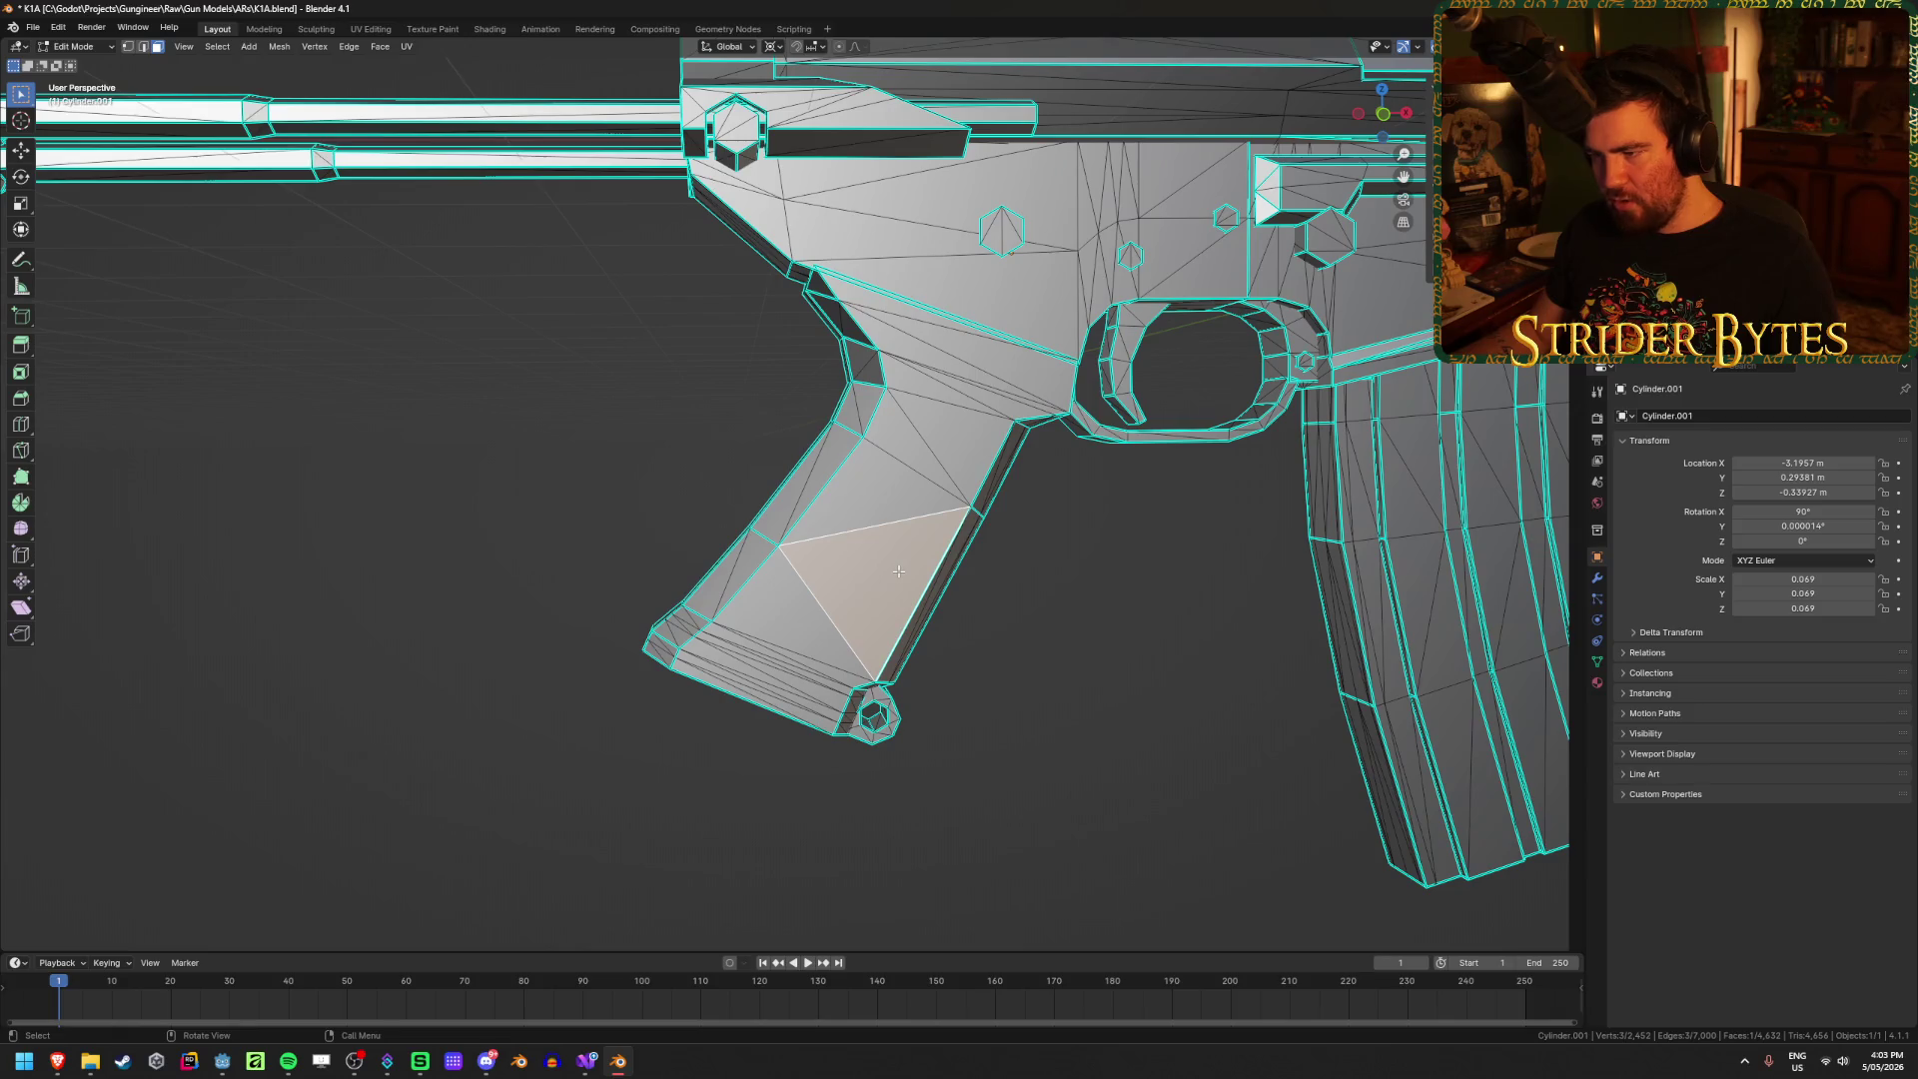
left_click(860, 510, "shift")
mouse_move(860, 510)
middle_mouse_down()
mouse_move(699, 499)
mouse_move(919, 540)
mouse_move(849, 607)
mouse_move(786, 613)
middle_mouse_up()
left_click(914, 569, "shift")
left_click(926, 492, "shift")
key("shift+s")
left_click(906, 602)
key("Tab")
scroll(965, 564, "down", 5)
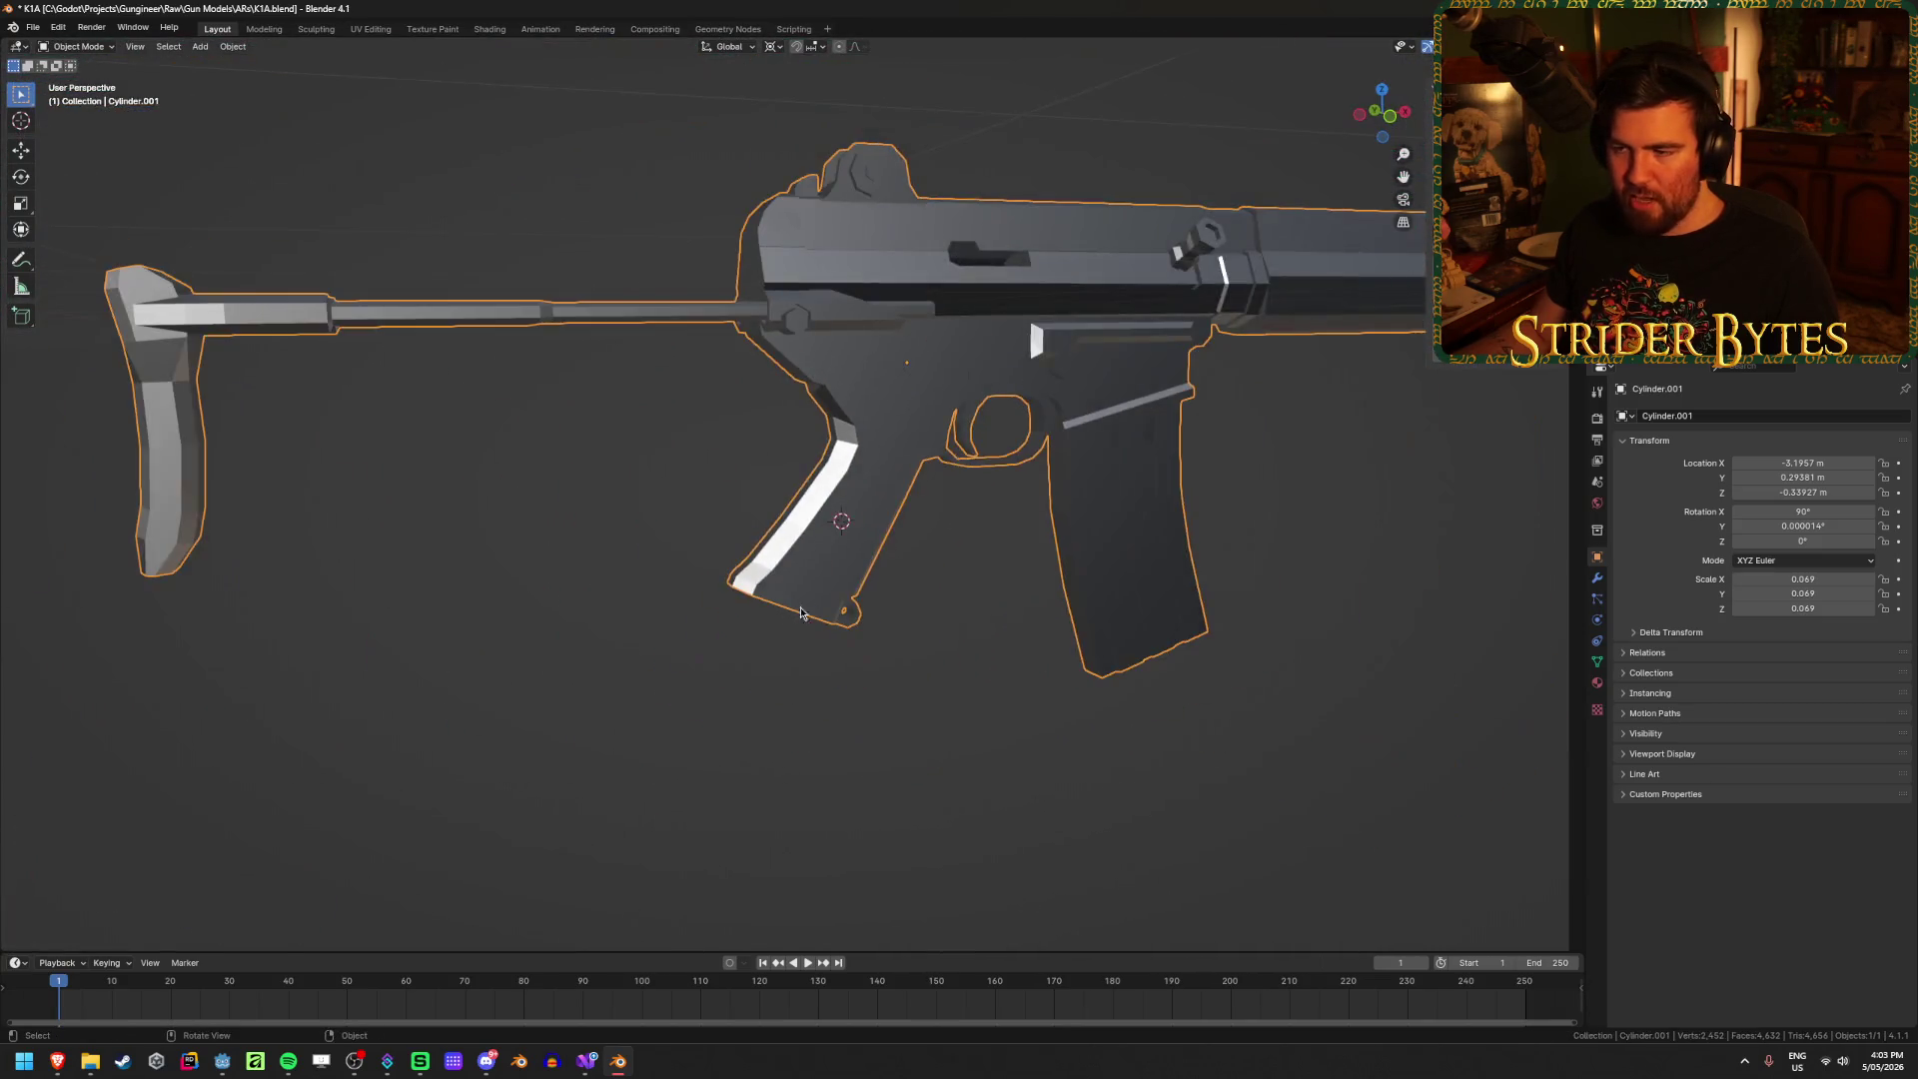
right_click(965, 565)
Step: Set the rifle's origin to the 3D cursor and clear its location to world origin
mouse_move(929, 623)
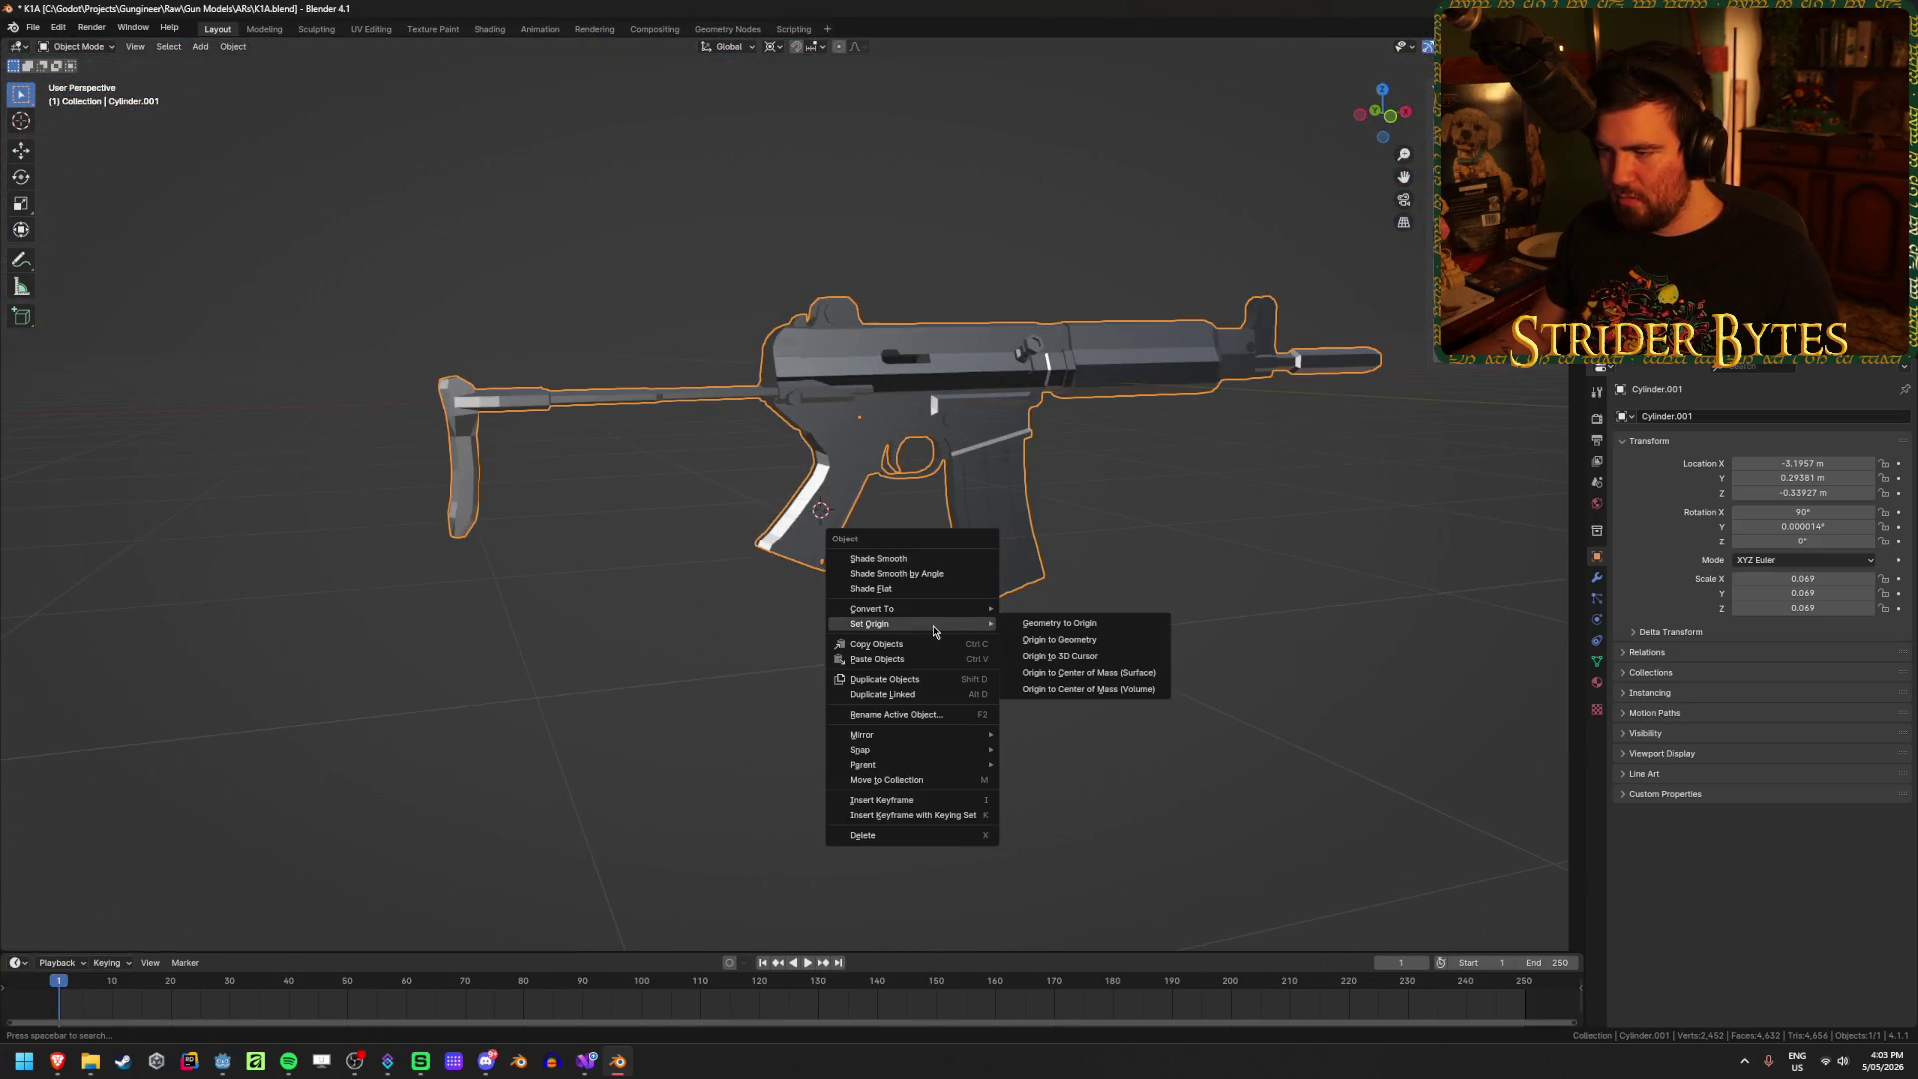
left_click(1099, 655)
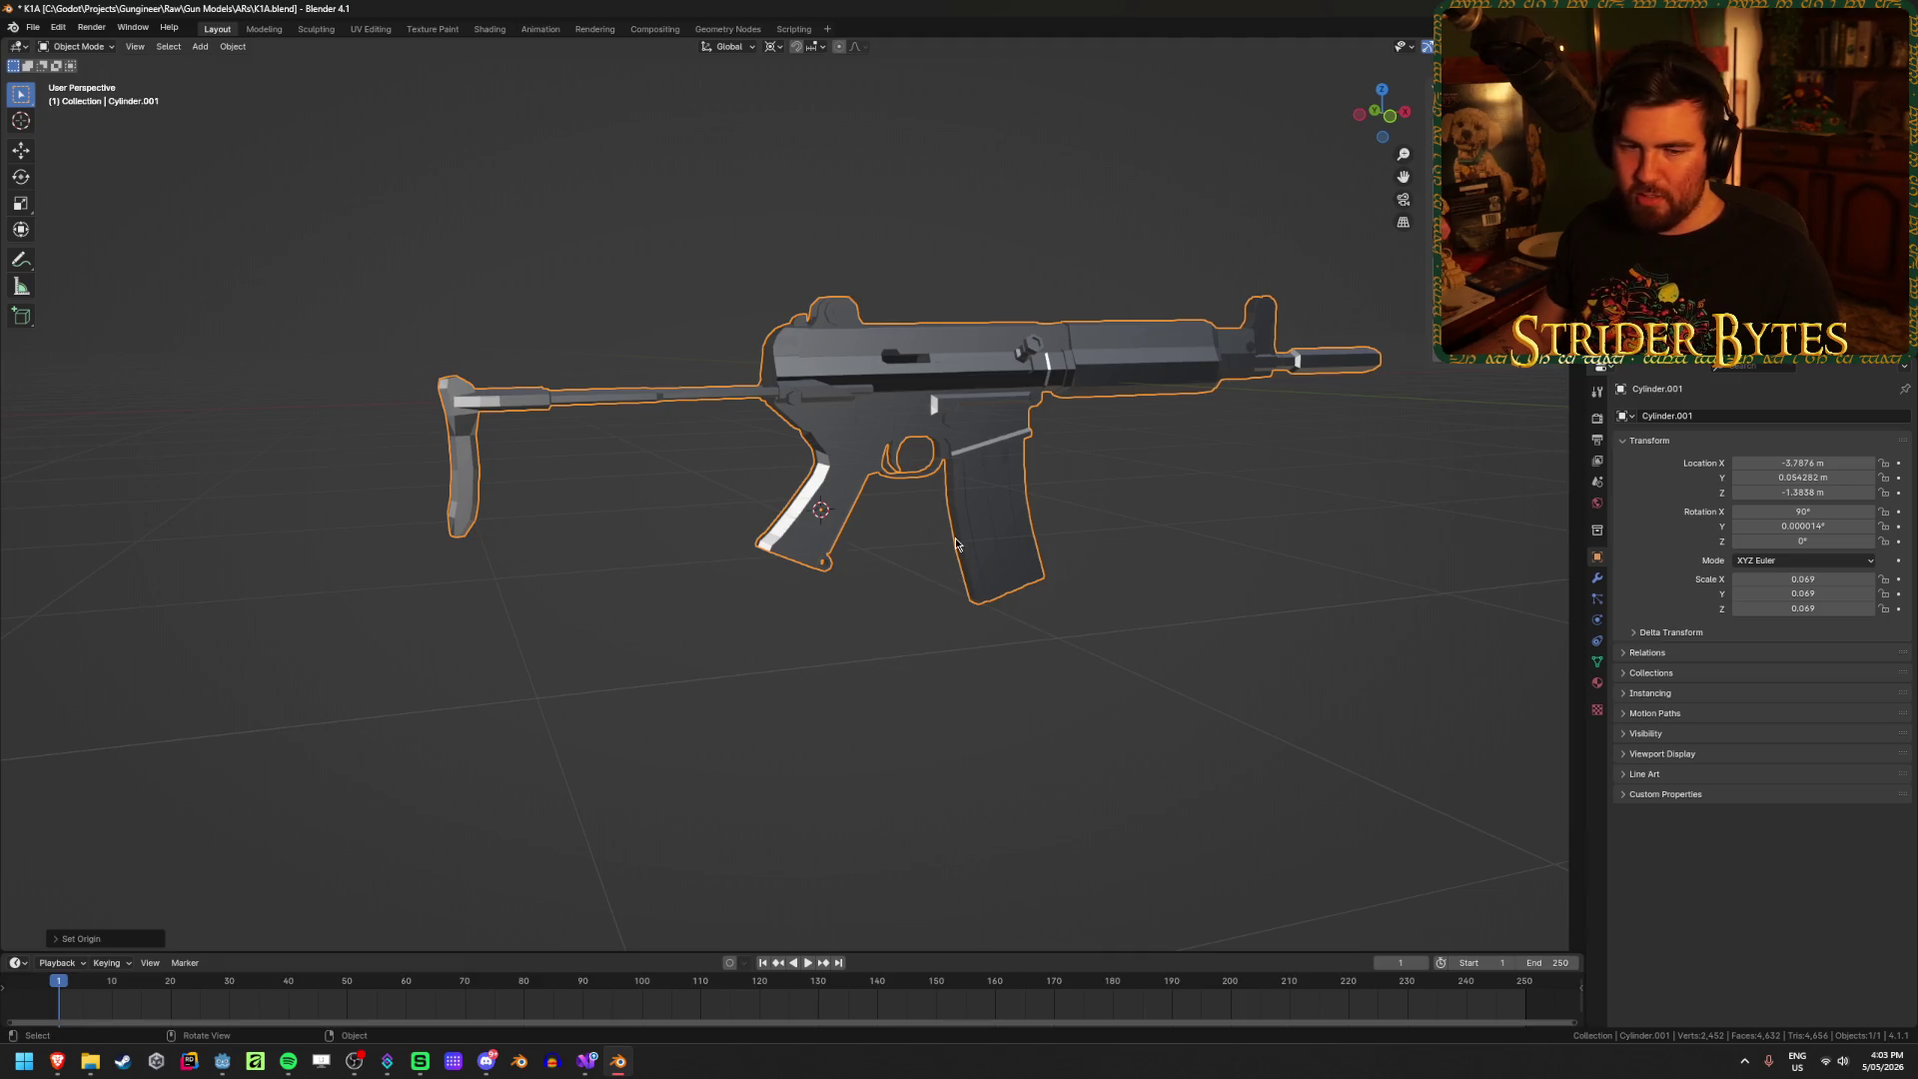
key("alt+g")
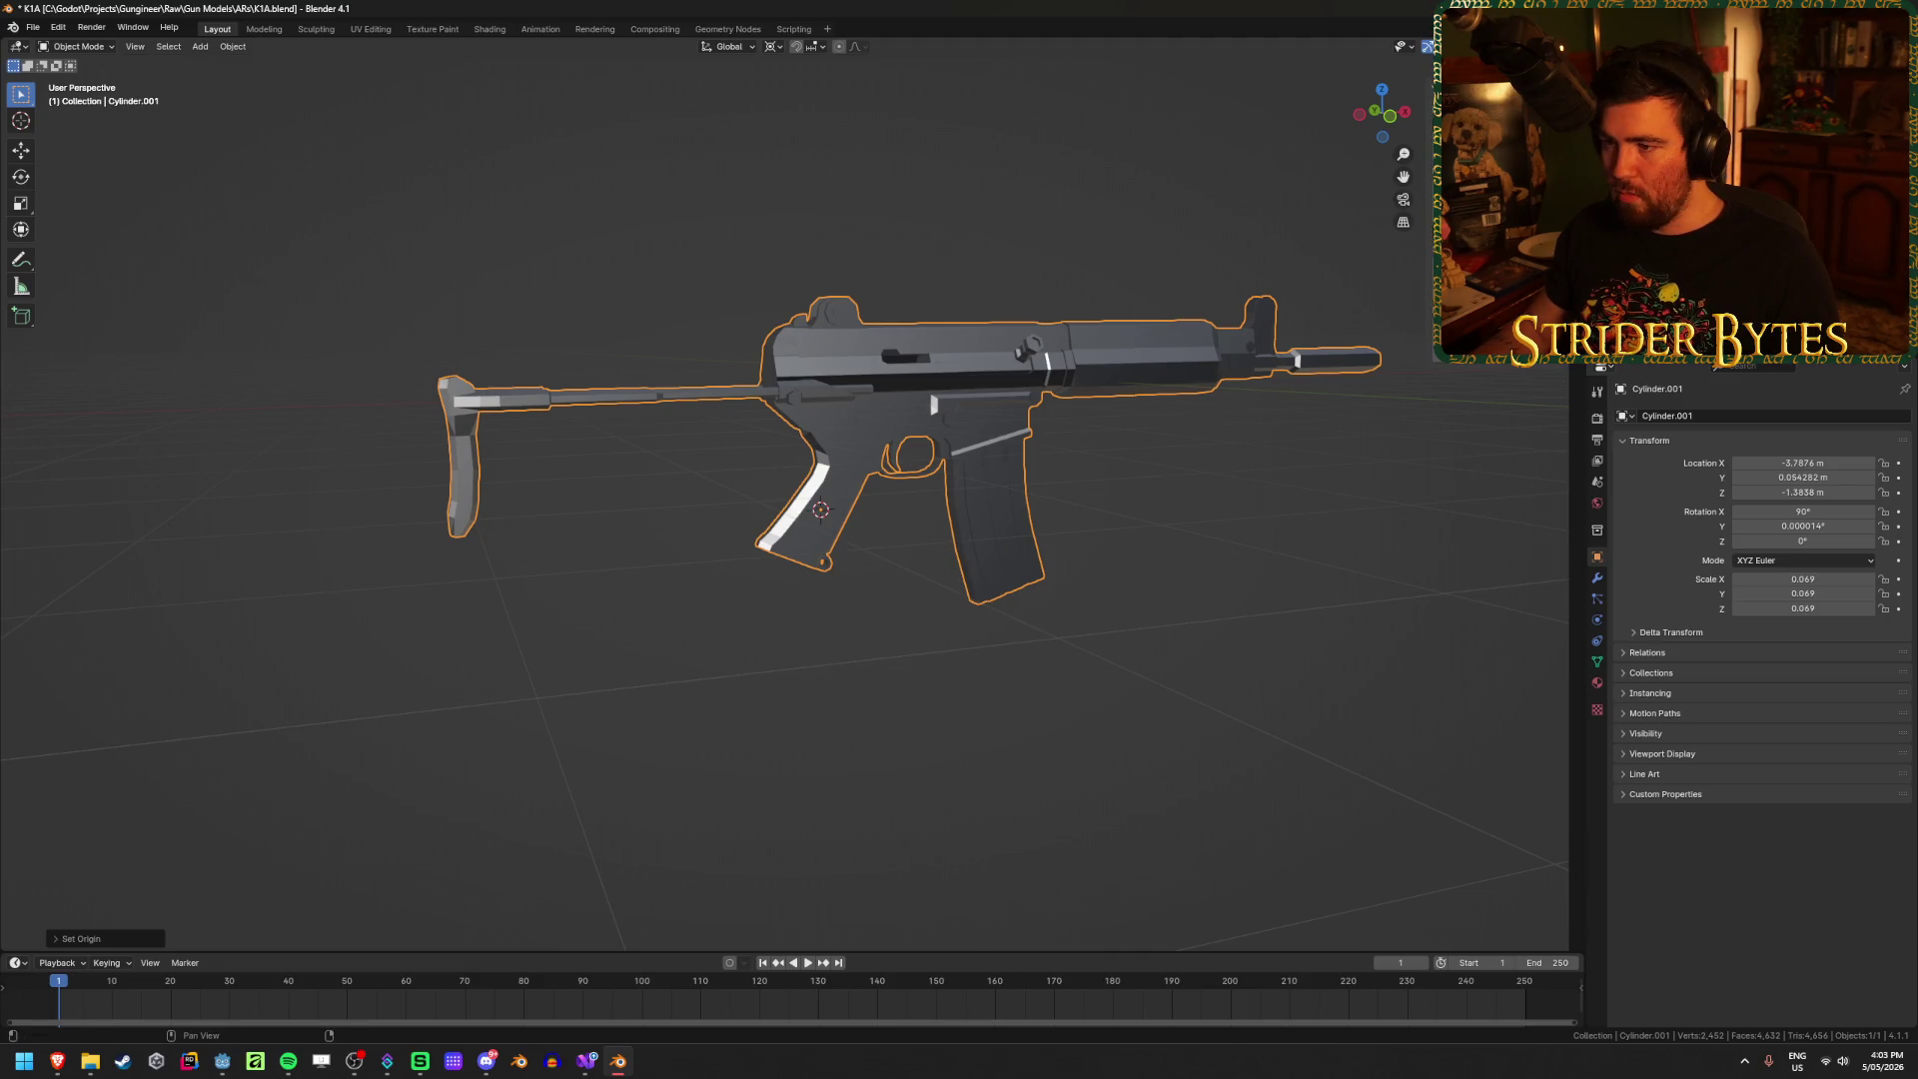
middle_click_drag(971, 540, 752, 691, "shift")
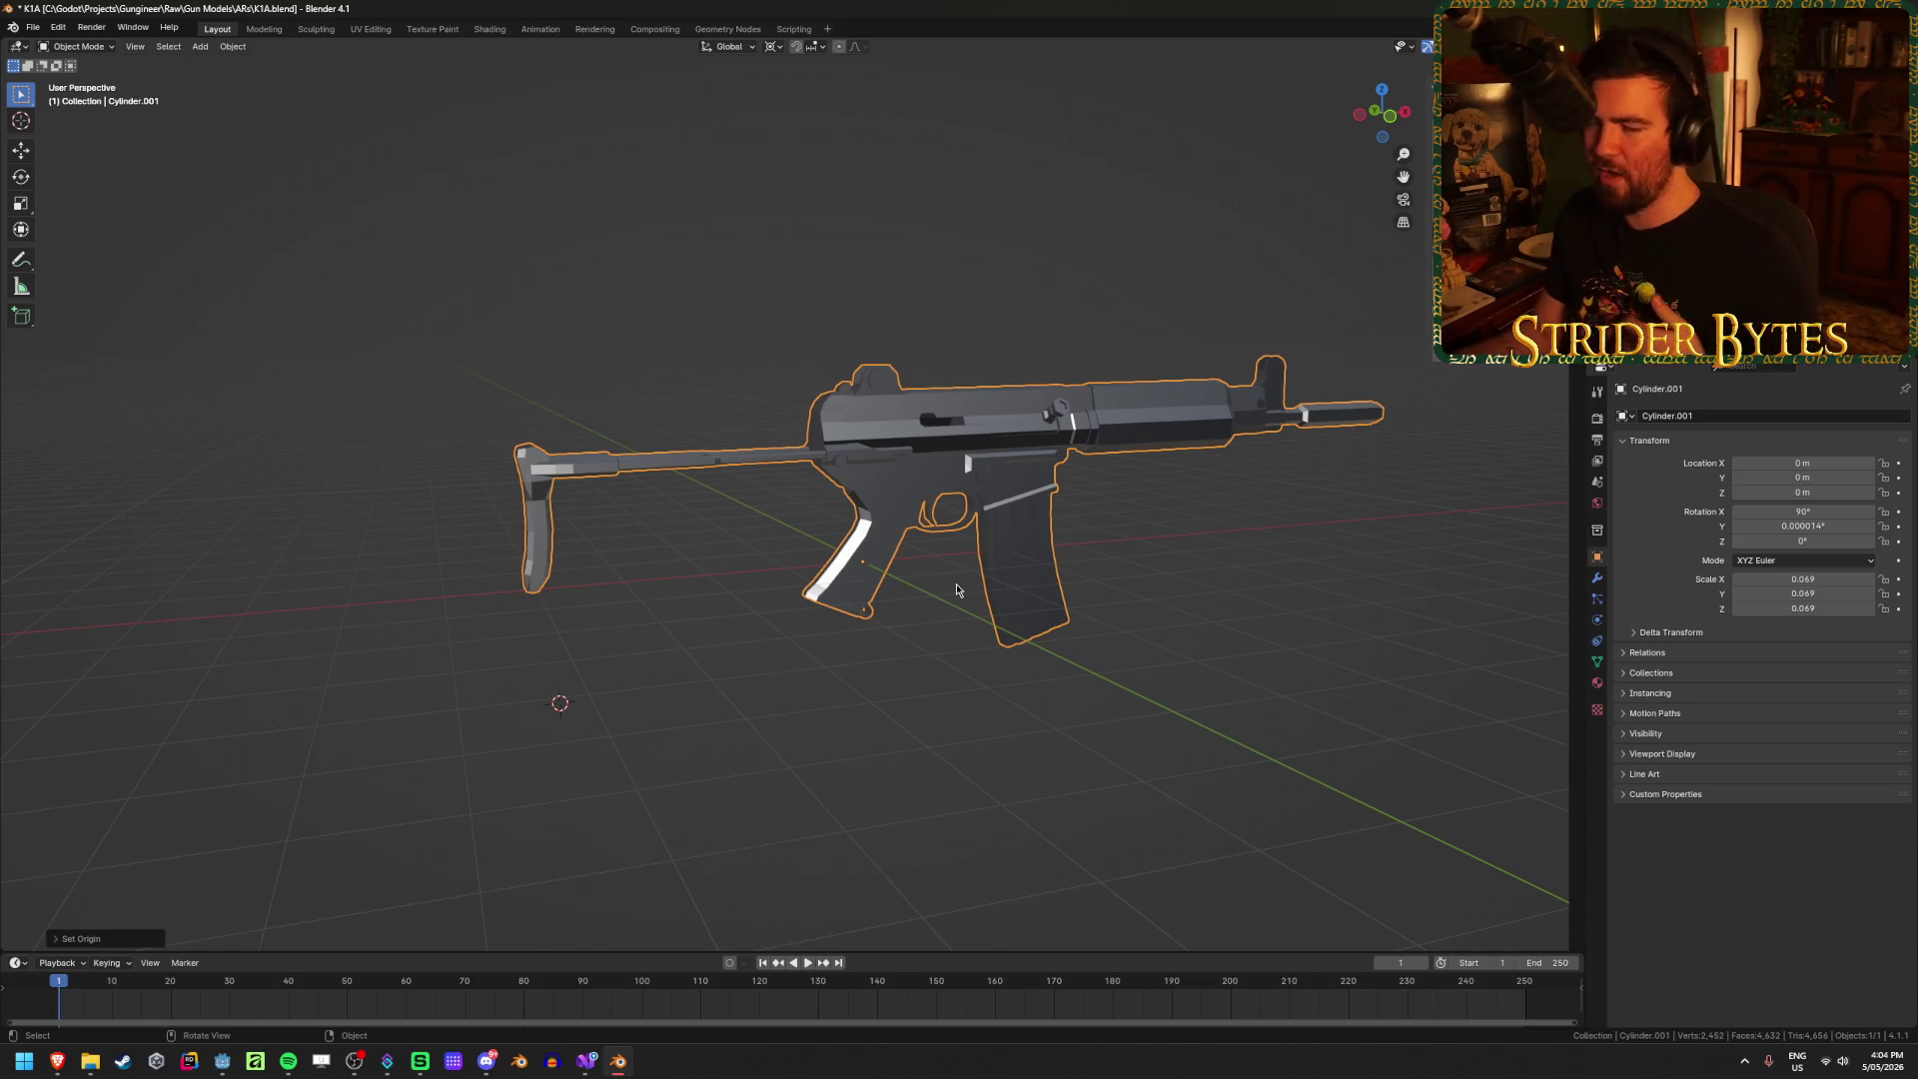
middle_click_drag(957, 589, 741, 664)
Step: Set the pivot to 3D Cursor and rotate the rifle 90° about Z
key("r")
key("z")
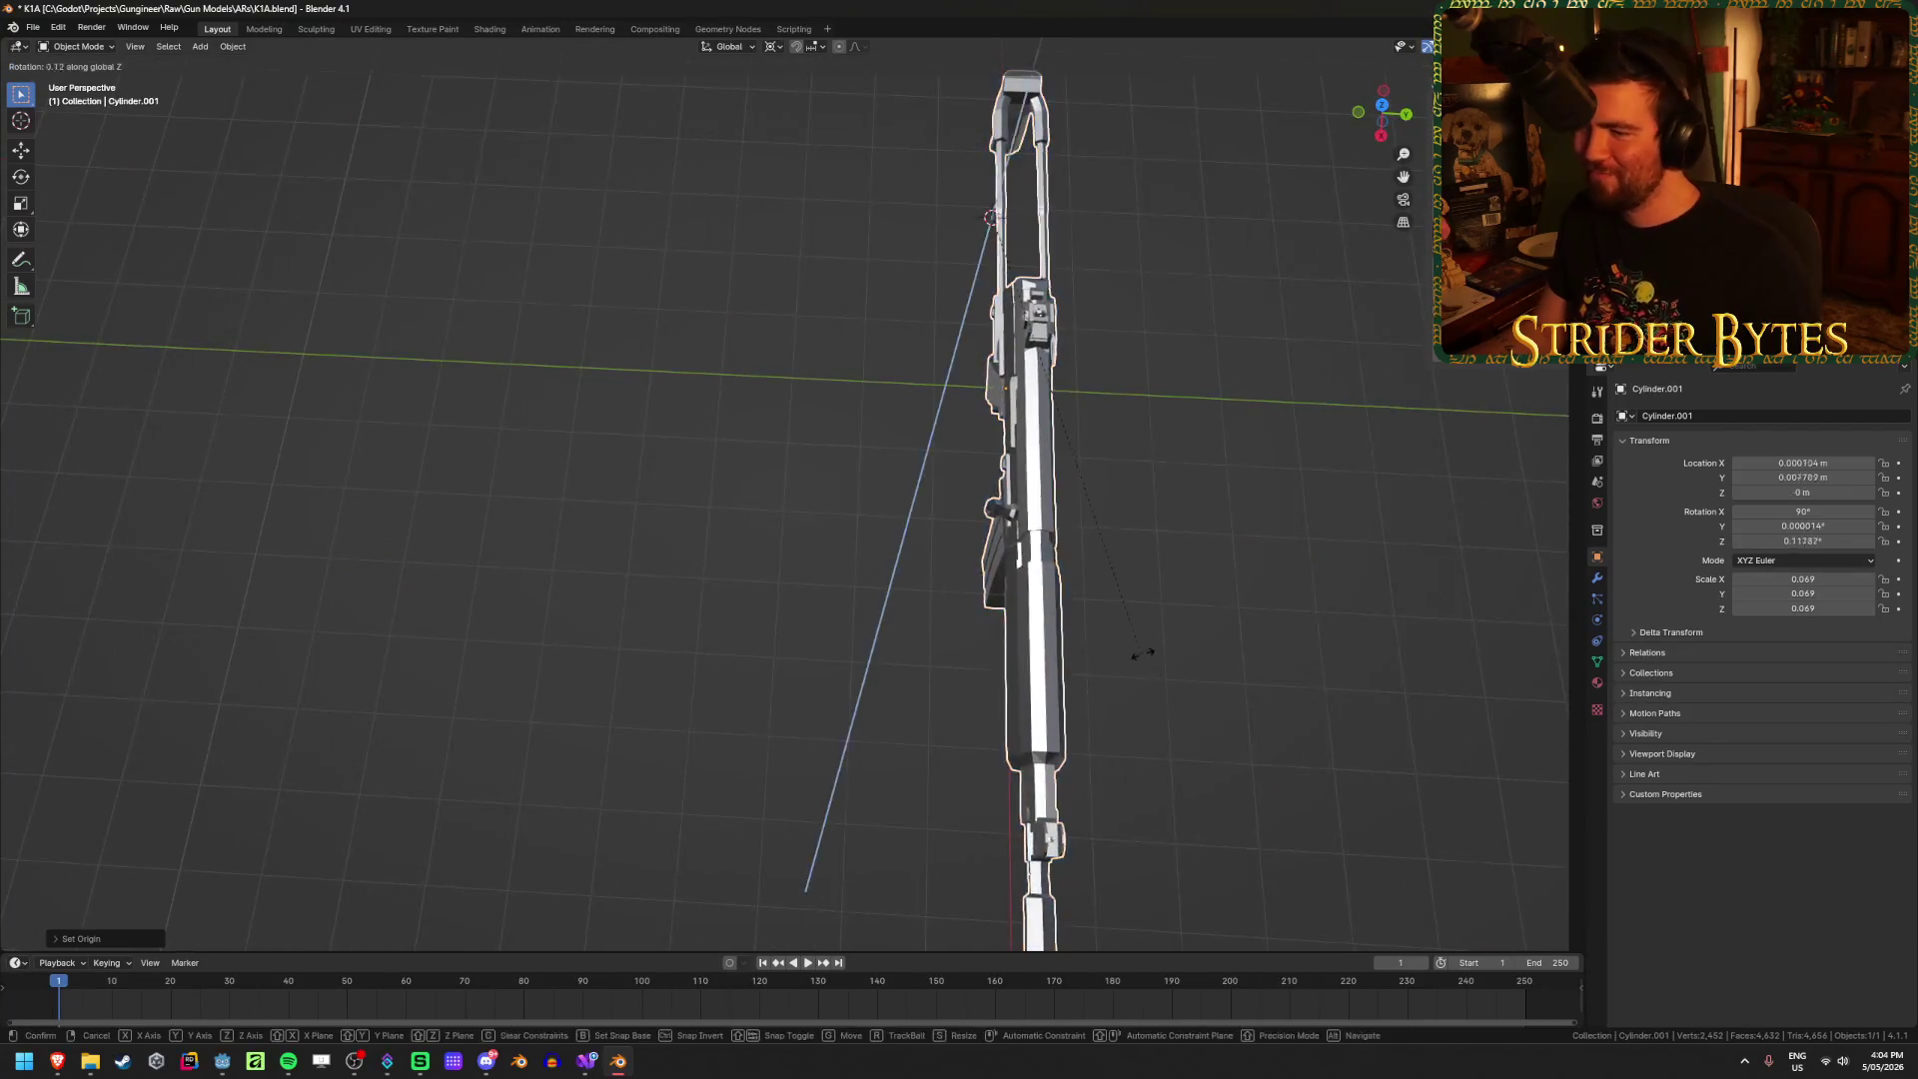
key("Escape")
left_click(784, 53)
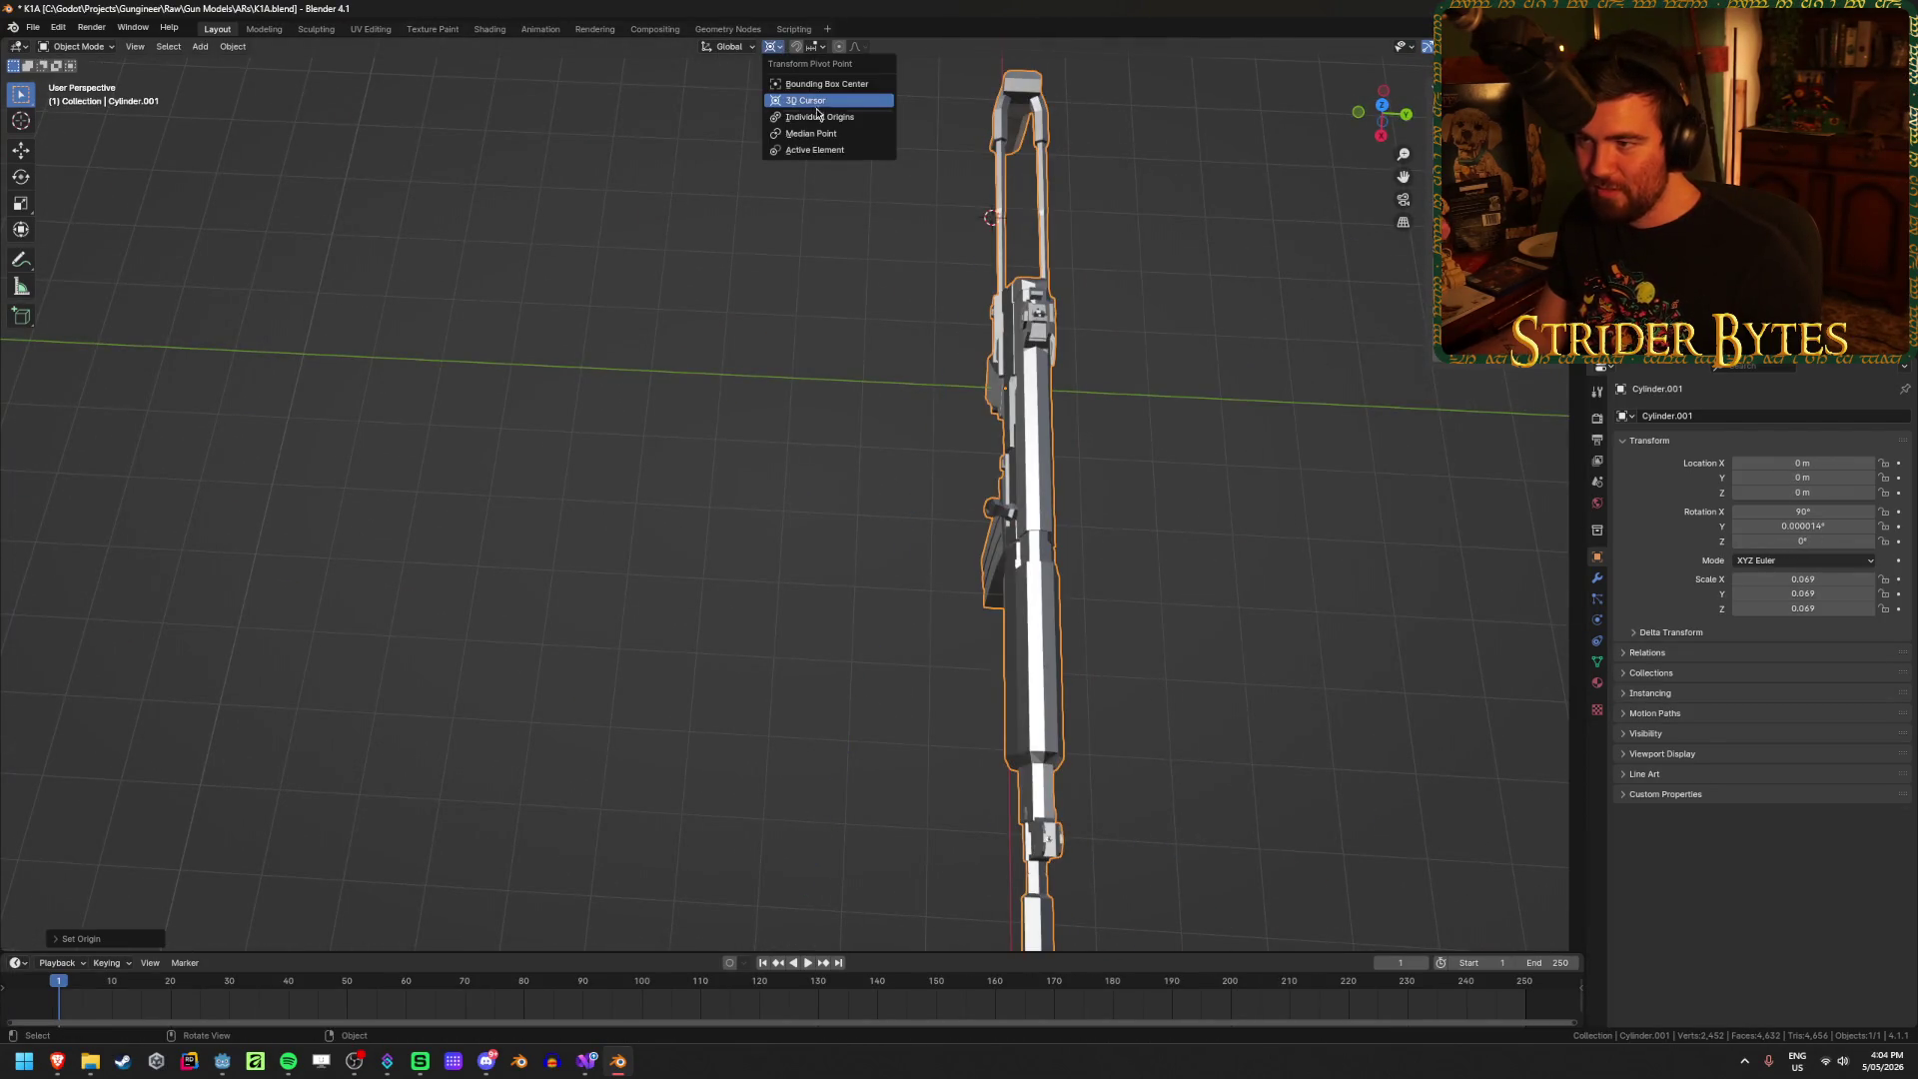
left_click(819, 135)
mouse_move(819, 449)
middle_mouse_down()
mouse_move(885, 612)
mouse_move(1088, 692)
middle_mouse_up()
key("r")
key("z")
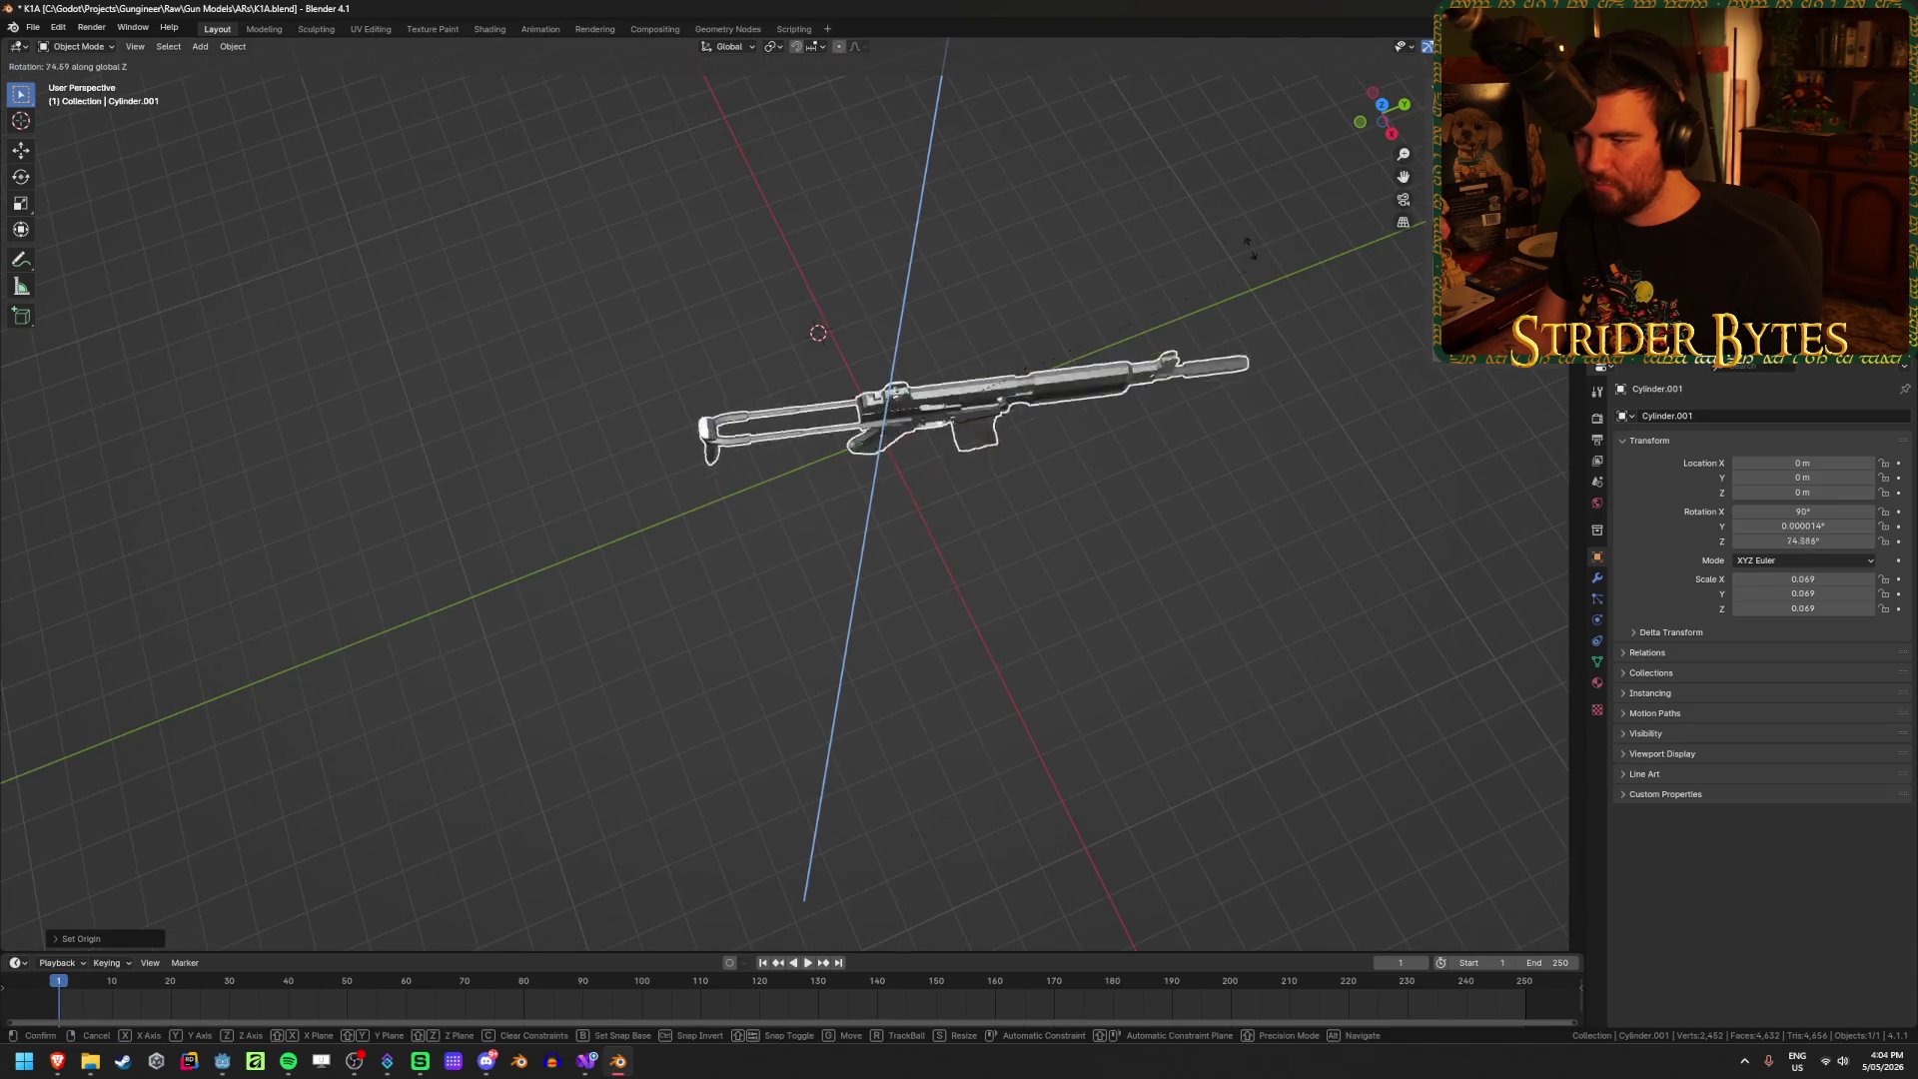
type("90")
key("Return")
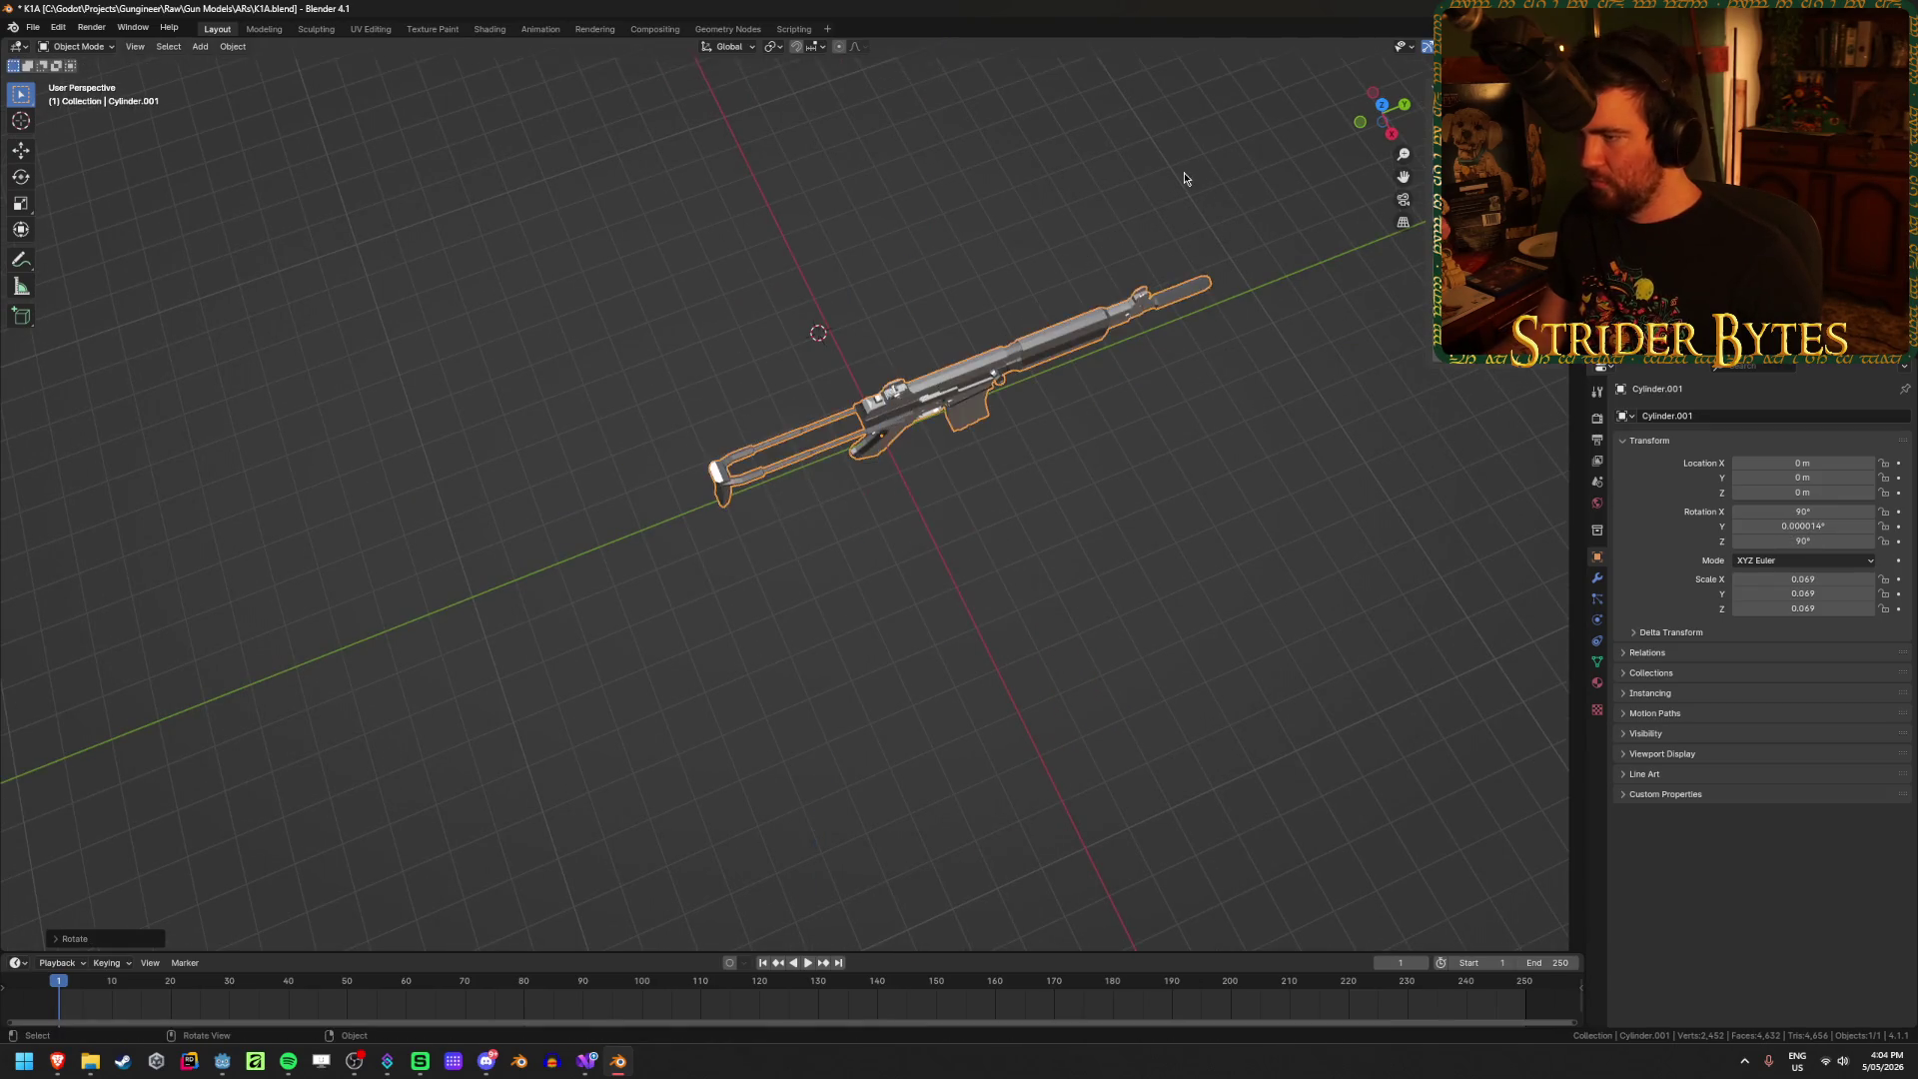
Step: Save, apply the rifle's rotation so it reads 0°, and start scaling it down
key("KP_3")
middle_click_drag(1063, 561, 945, 706, "shift")
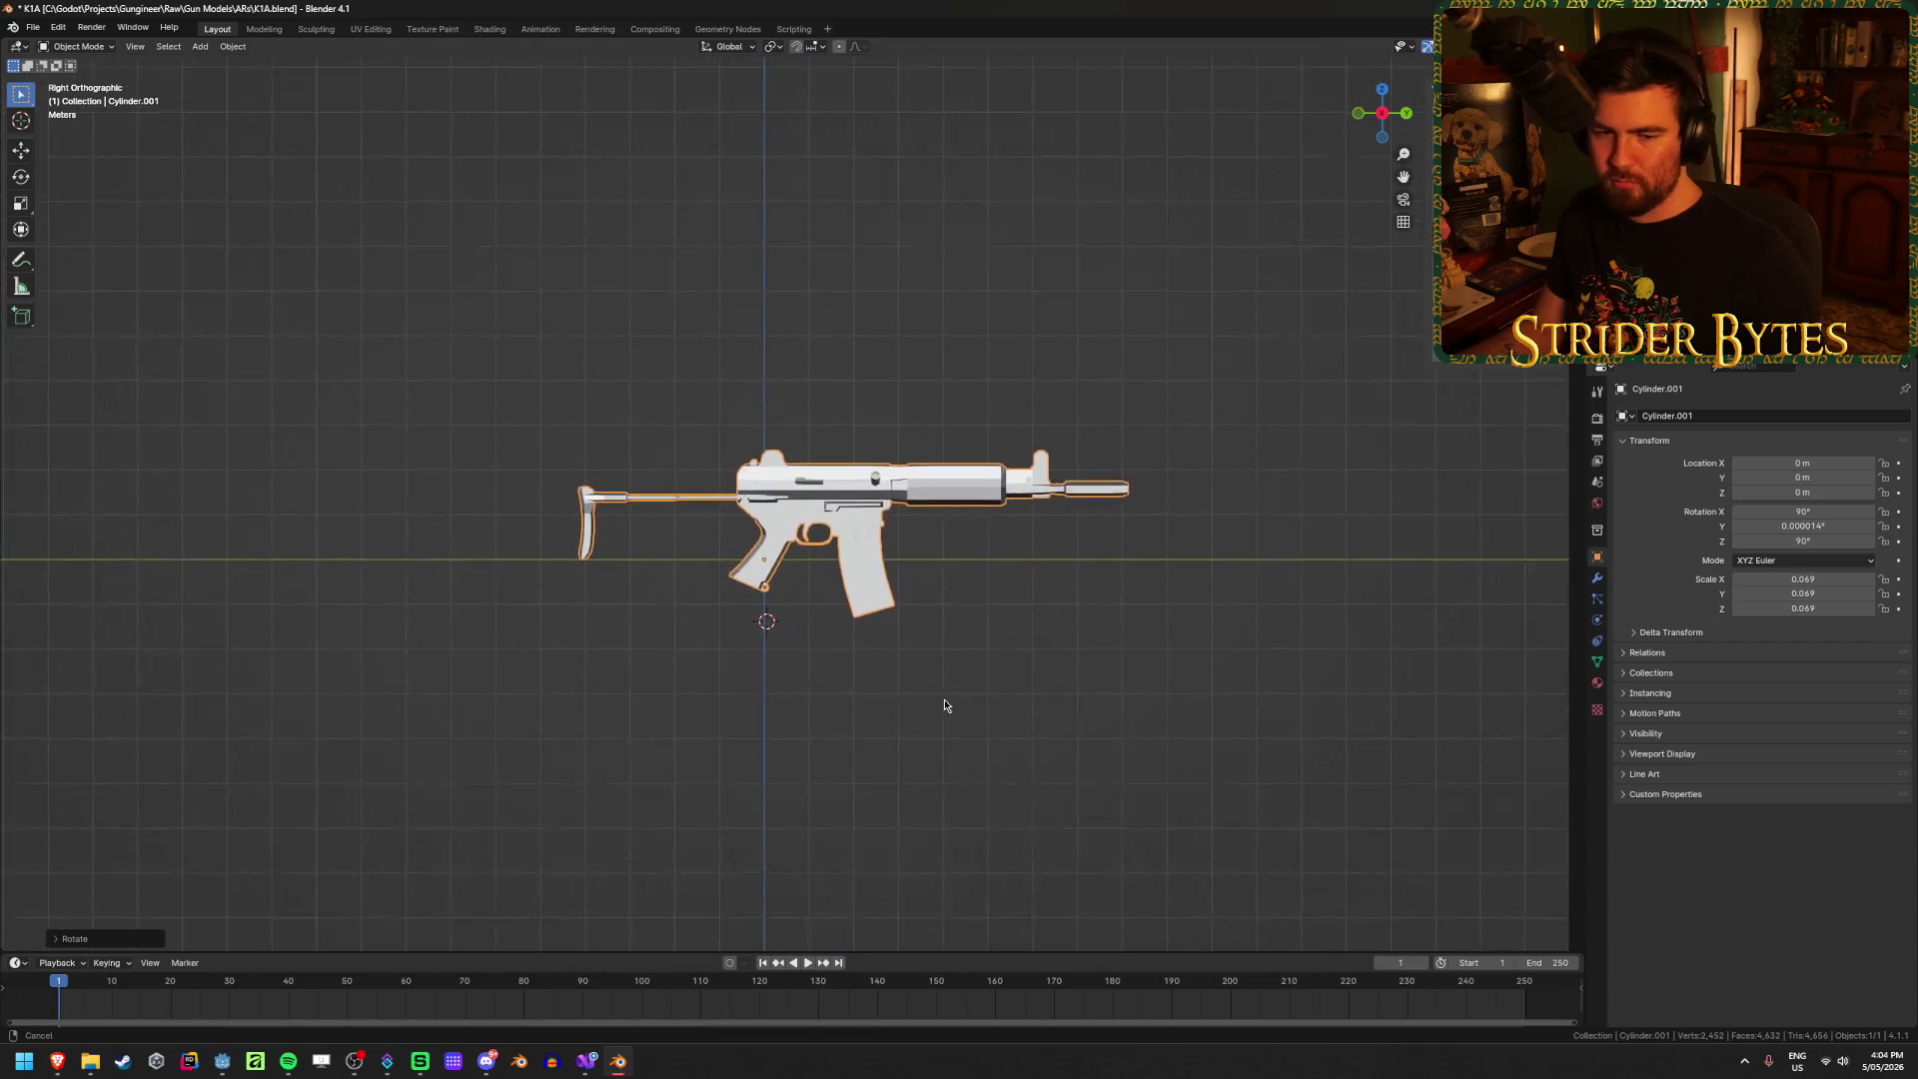
scroll(943, 711, "up", 2)
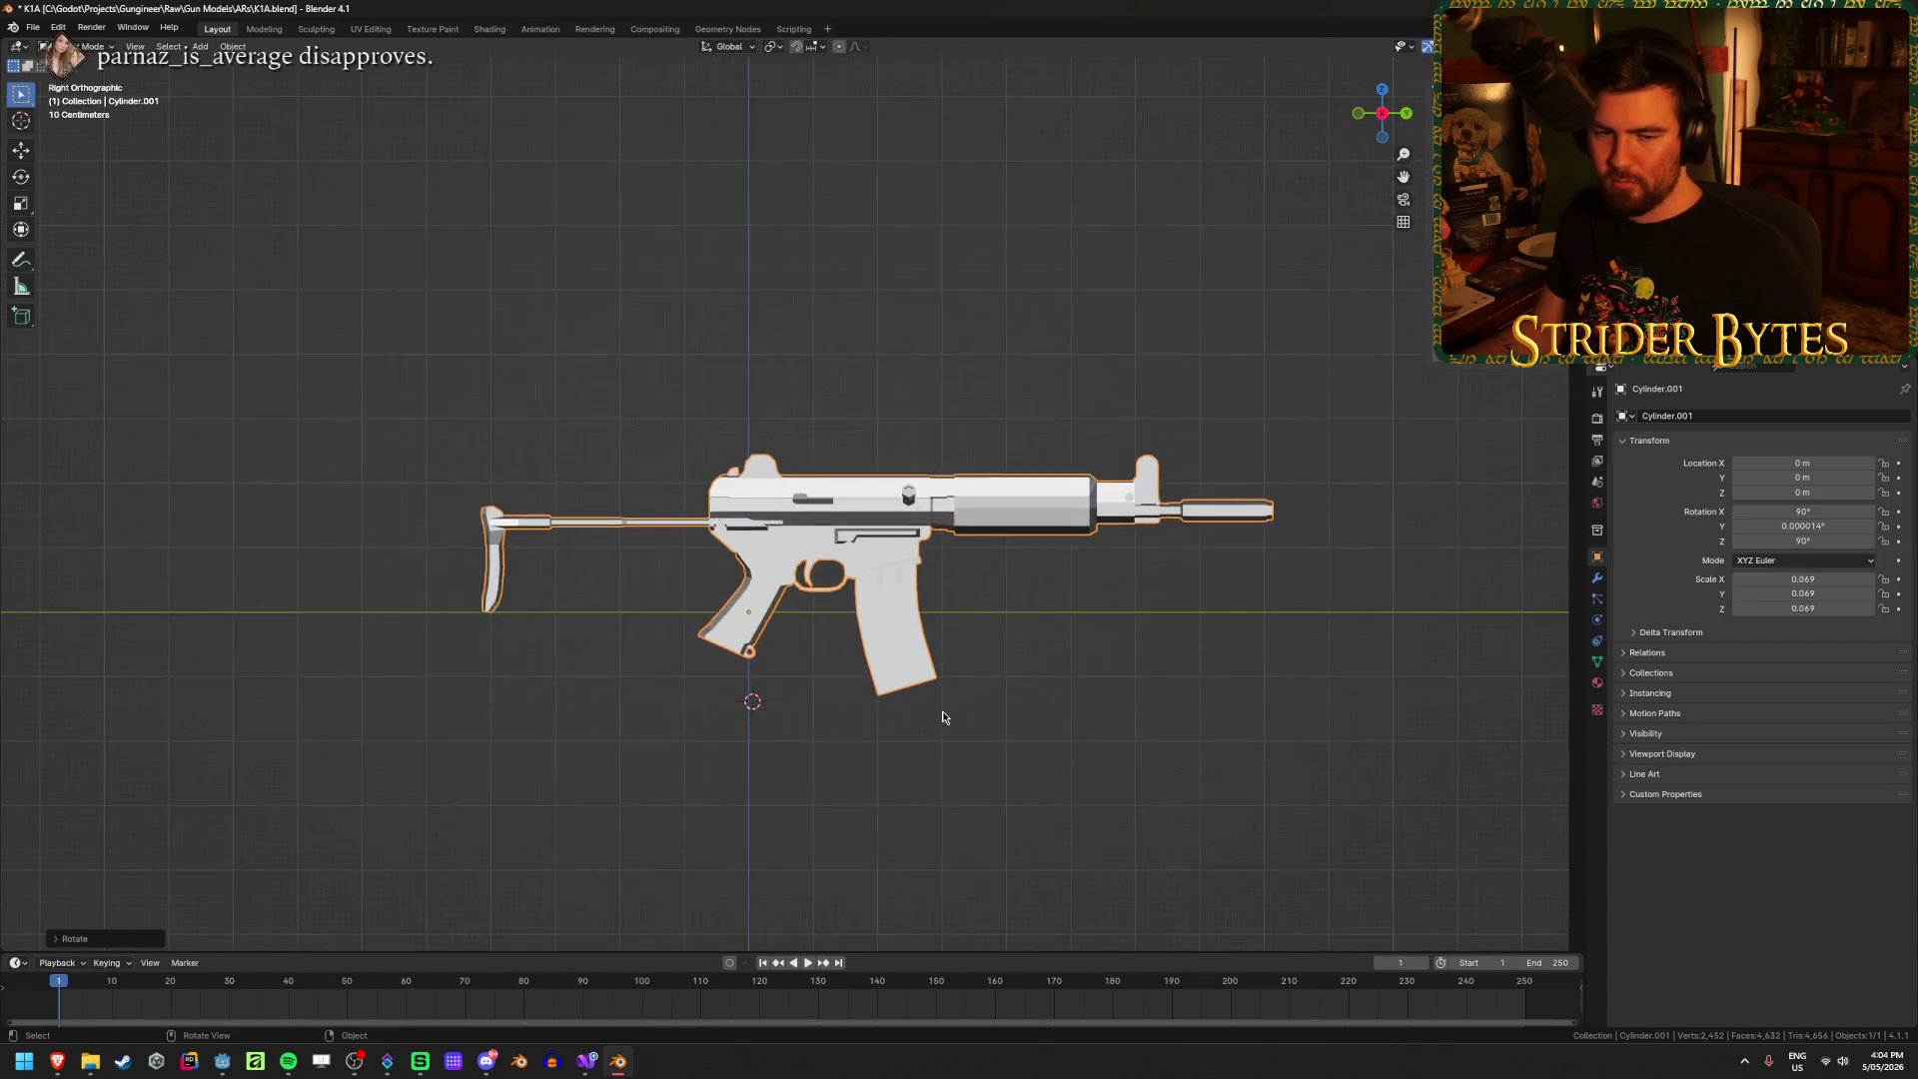
key("ctrl+s")
key("ctrl+a")
left_click(1106, 676)
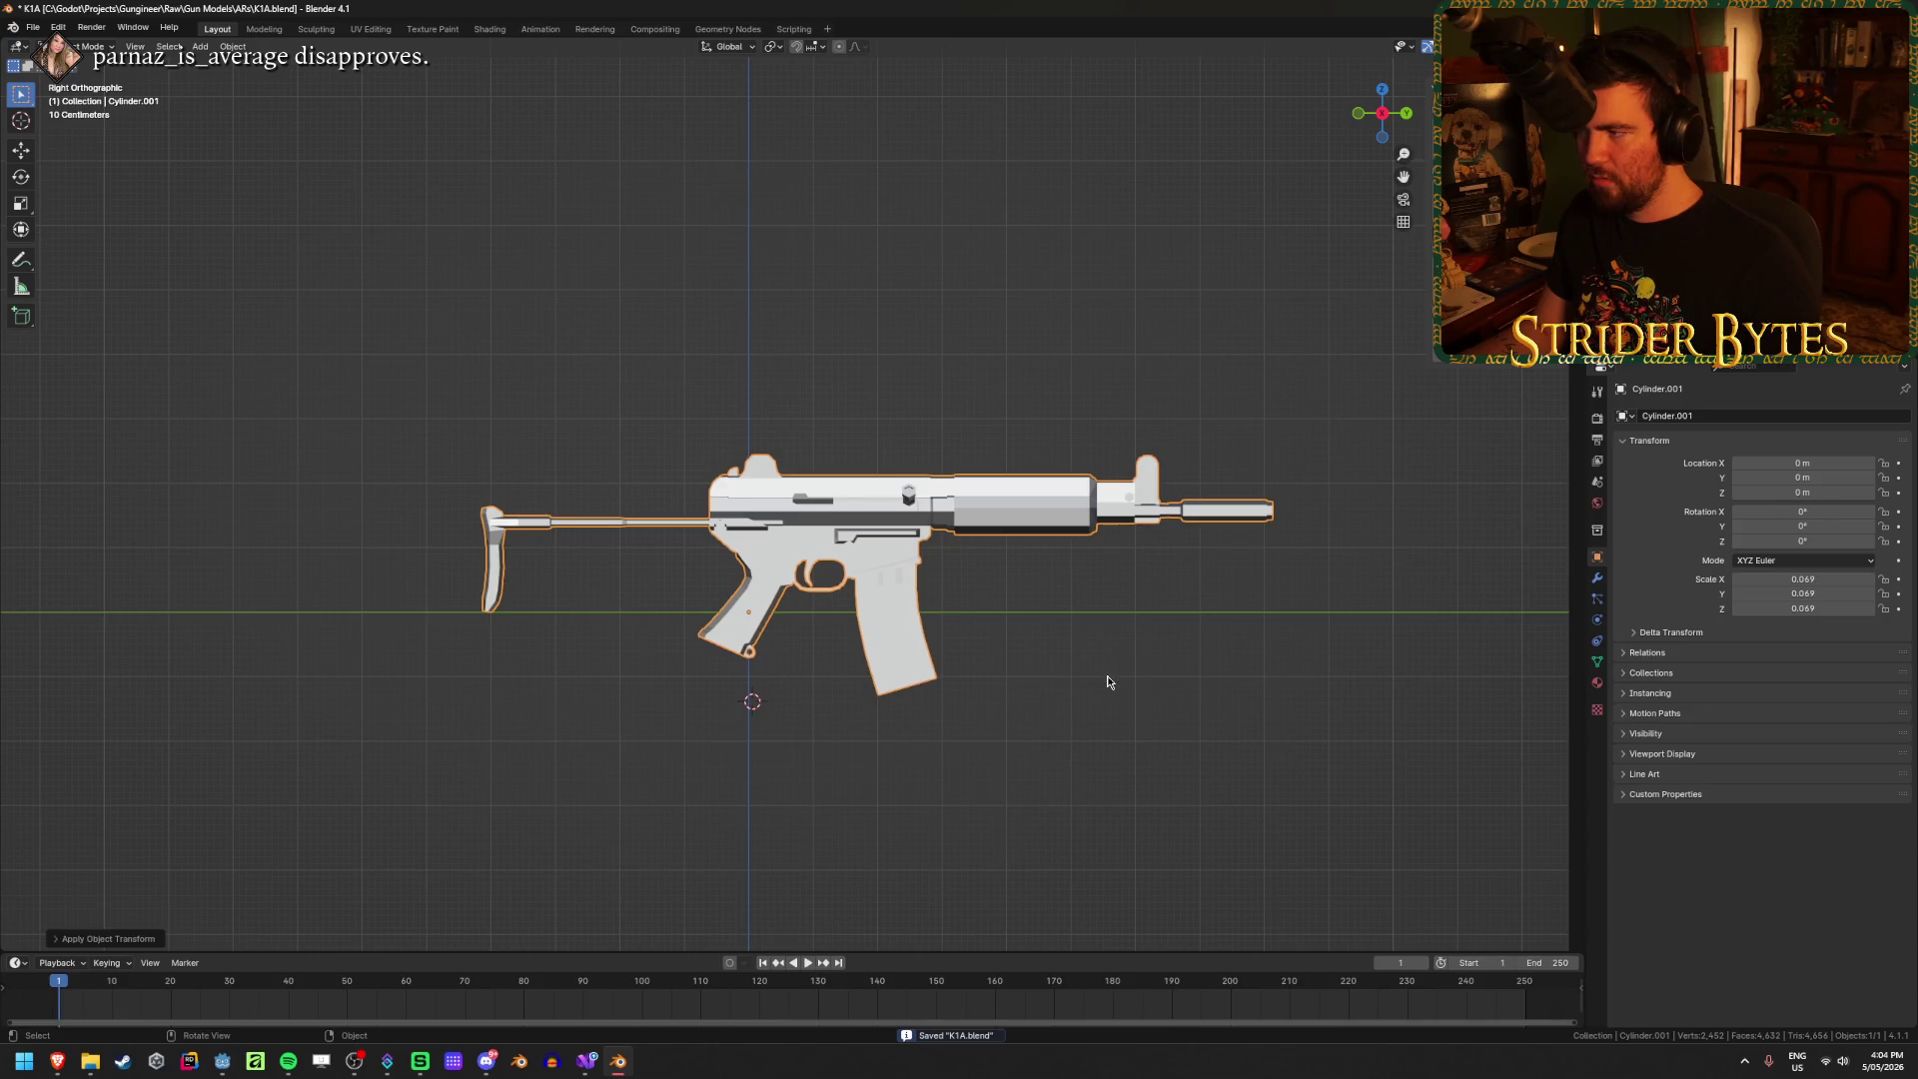
middle_click_drag(915, 660, 983, 613, "shift")
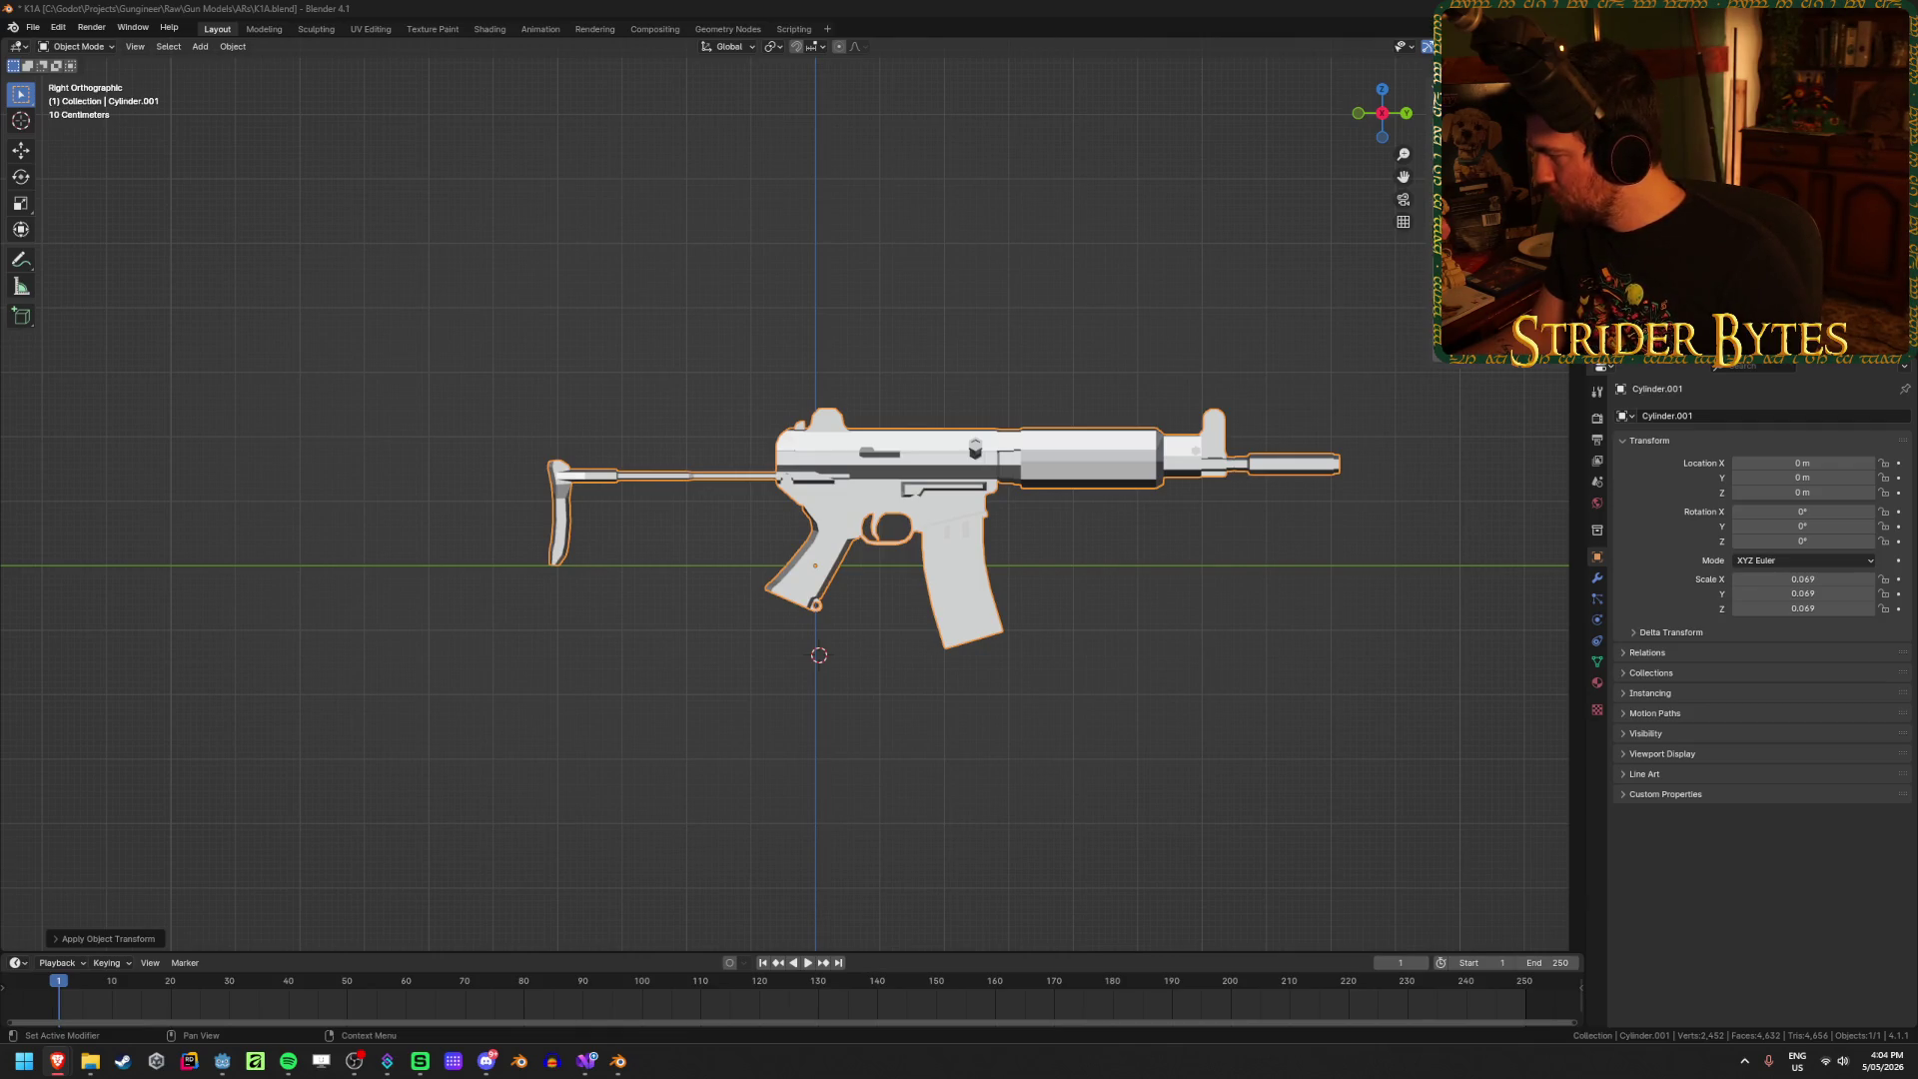
scroll(1182, 552, "down", 1)
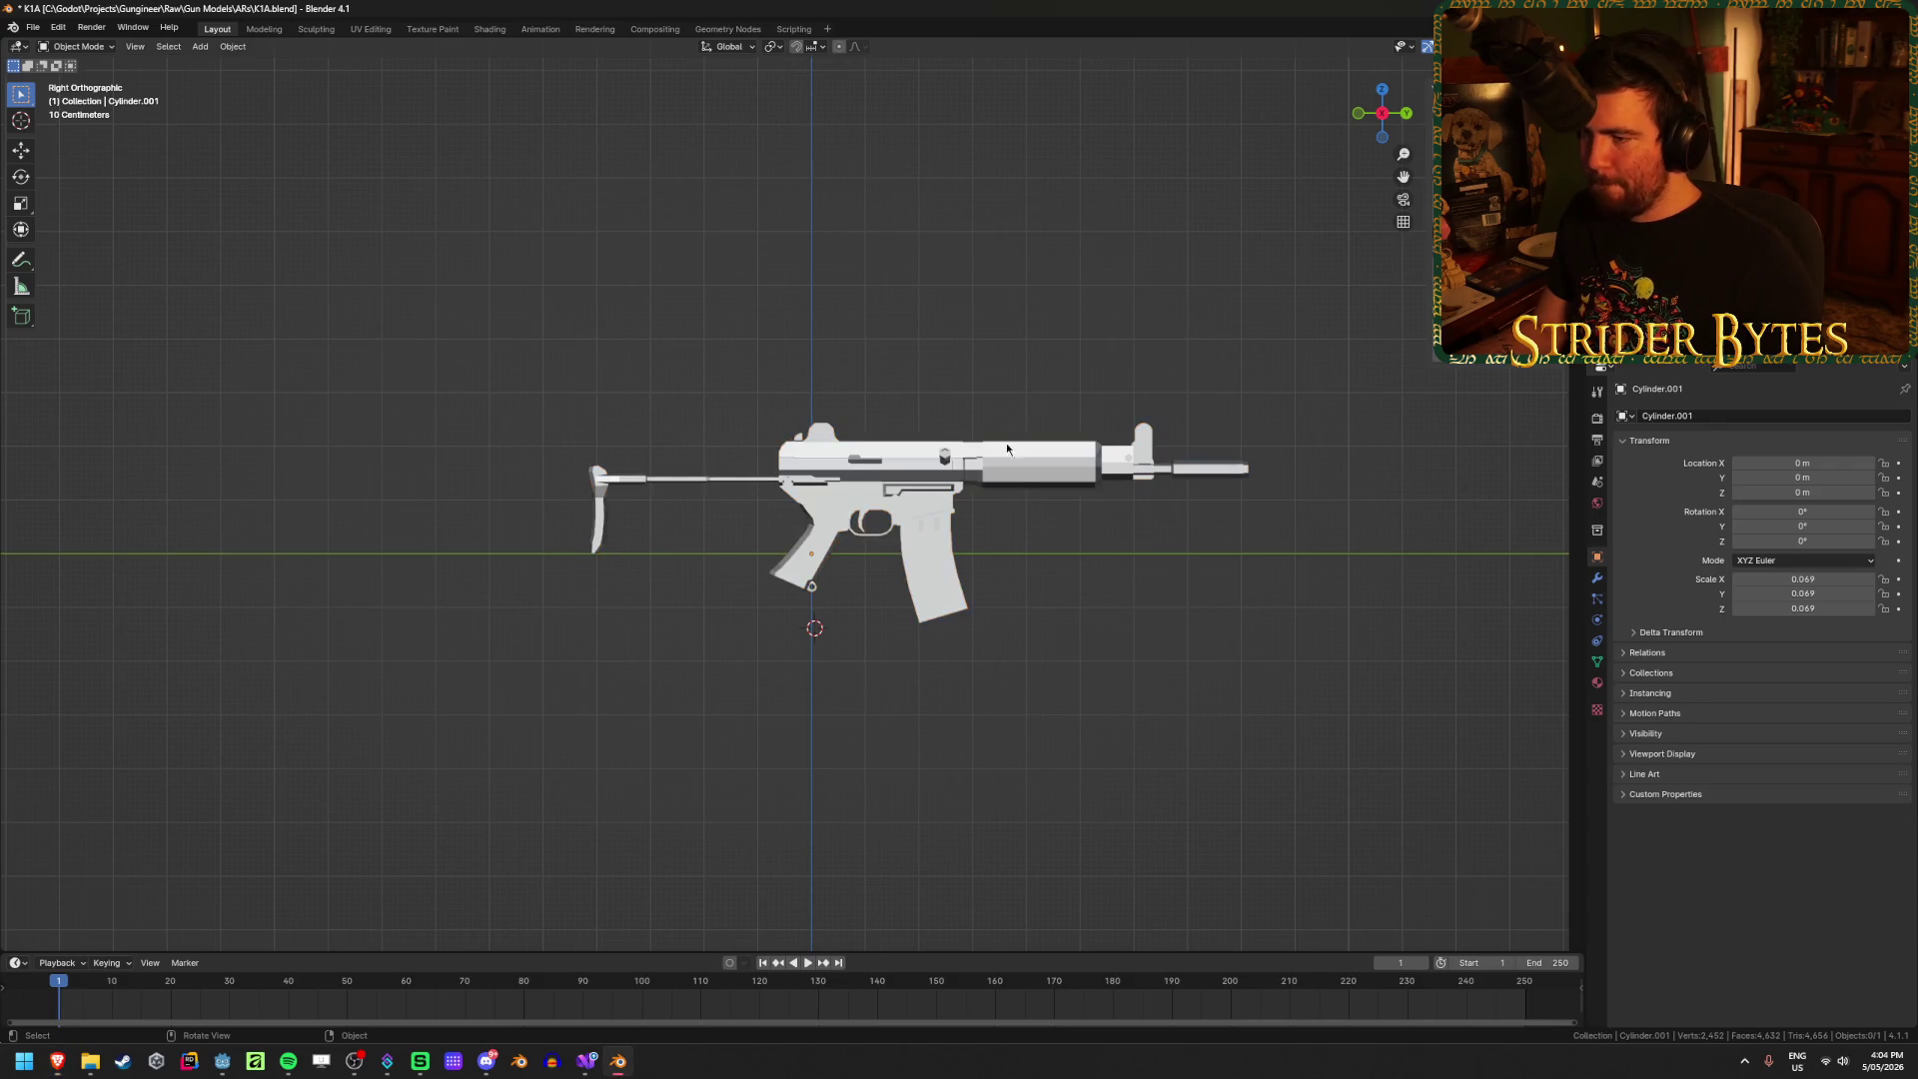
key("s")
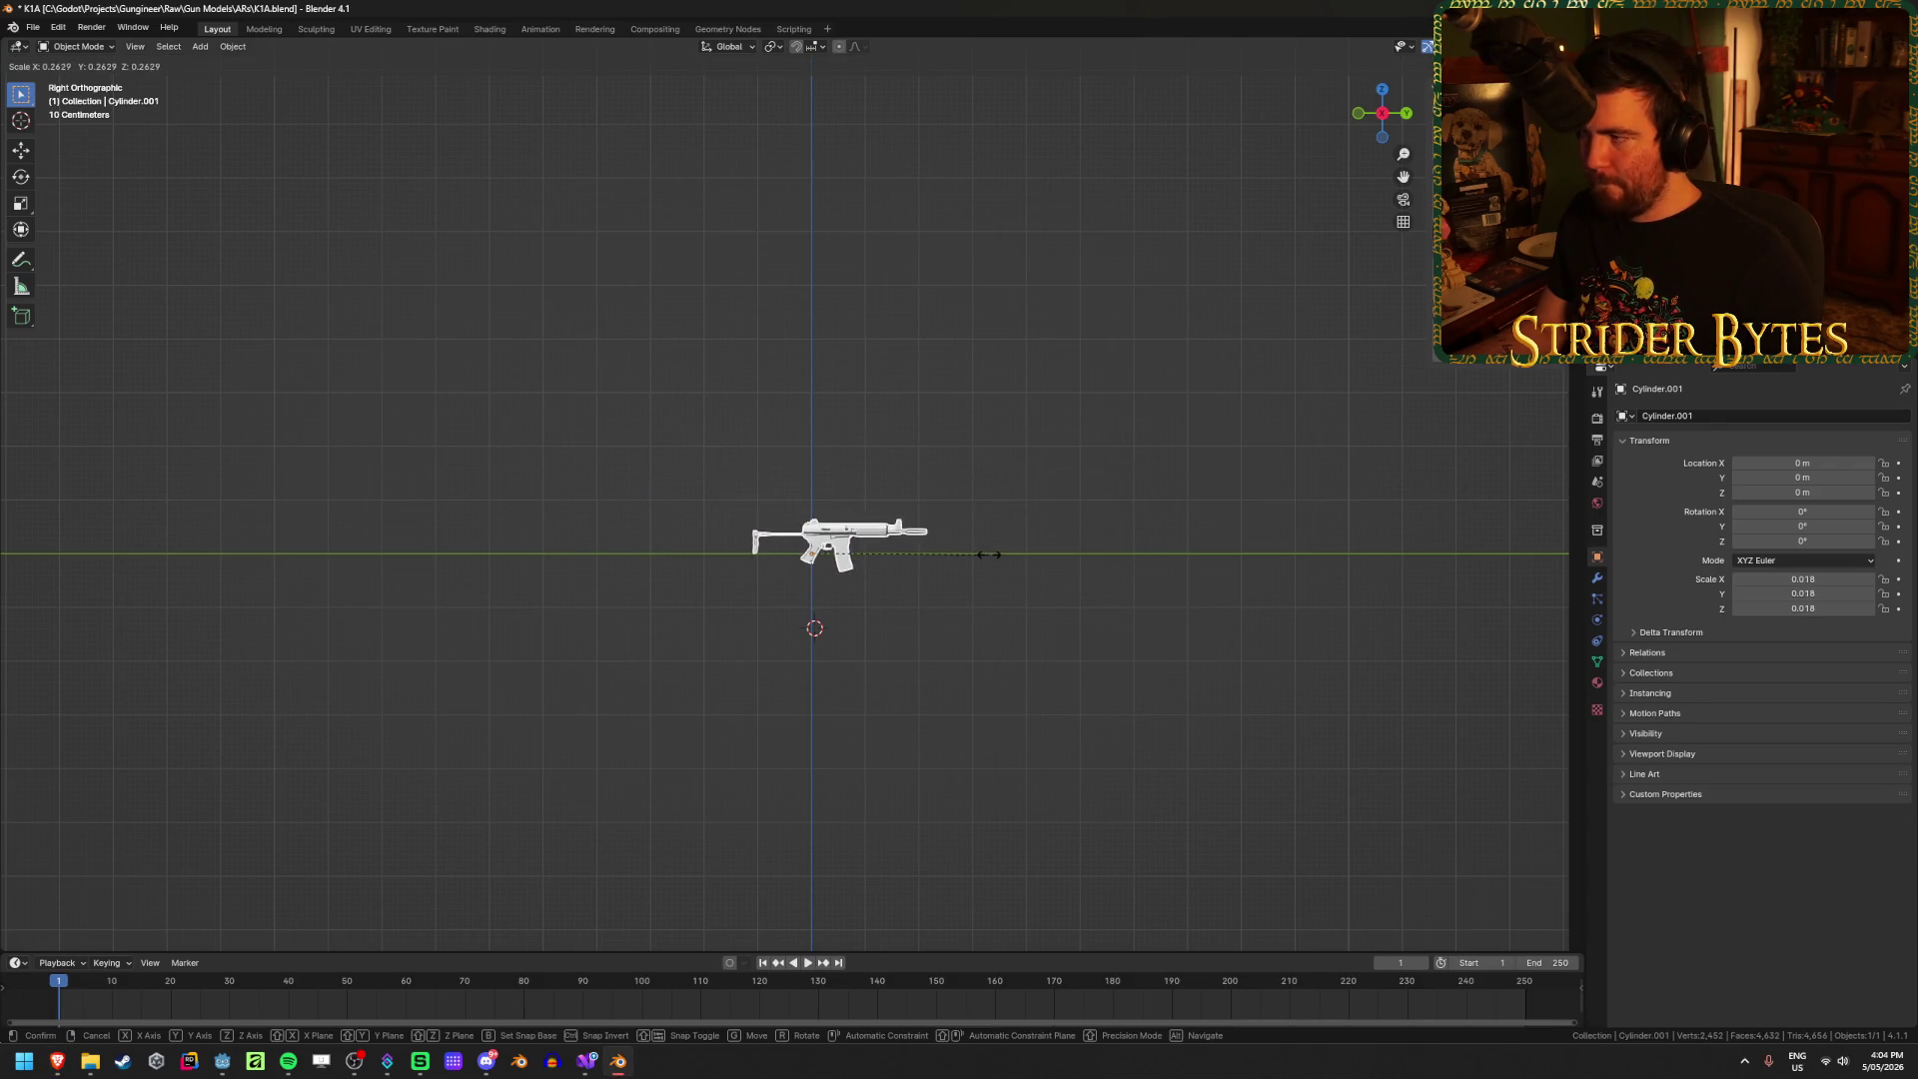
Step: Cancel the scaling and orbit around the rifle to inspect it from angled and side views
right_click(854, 574)
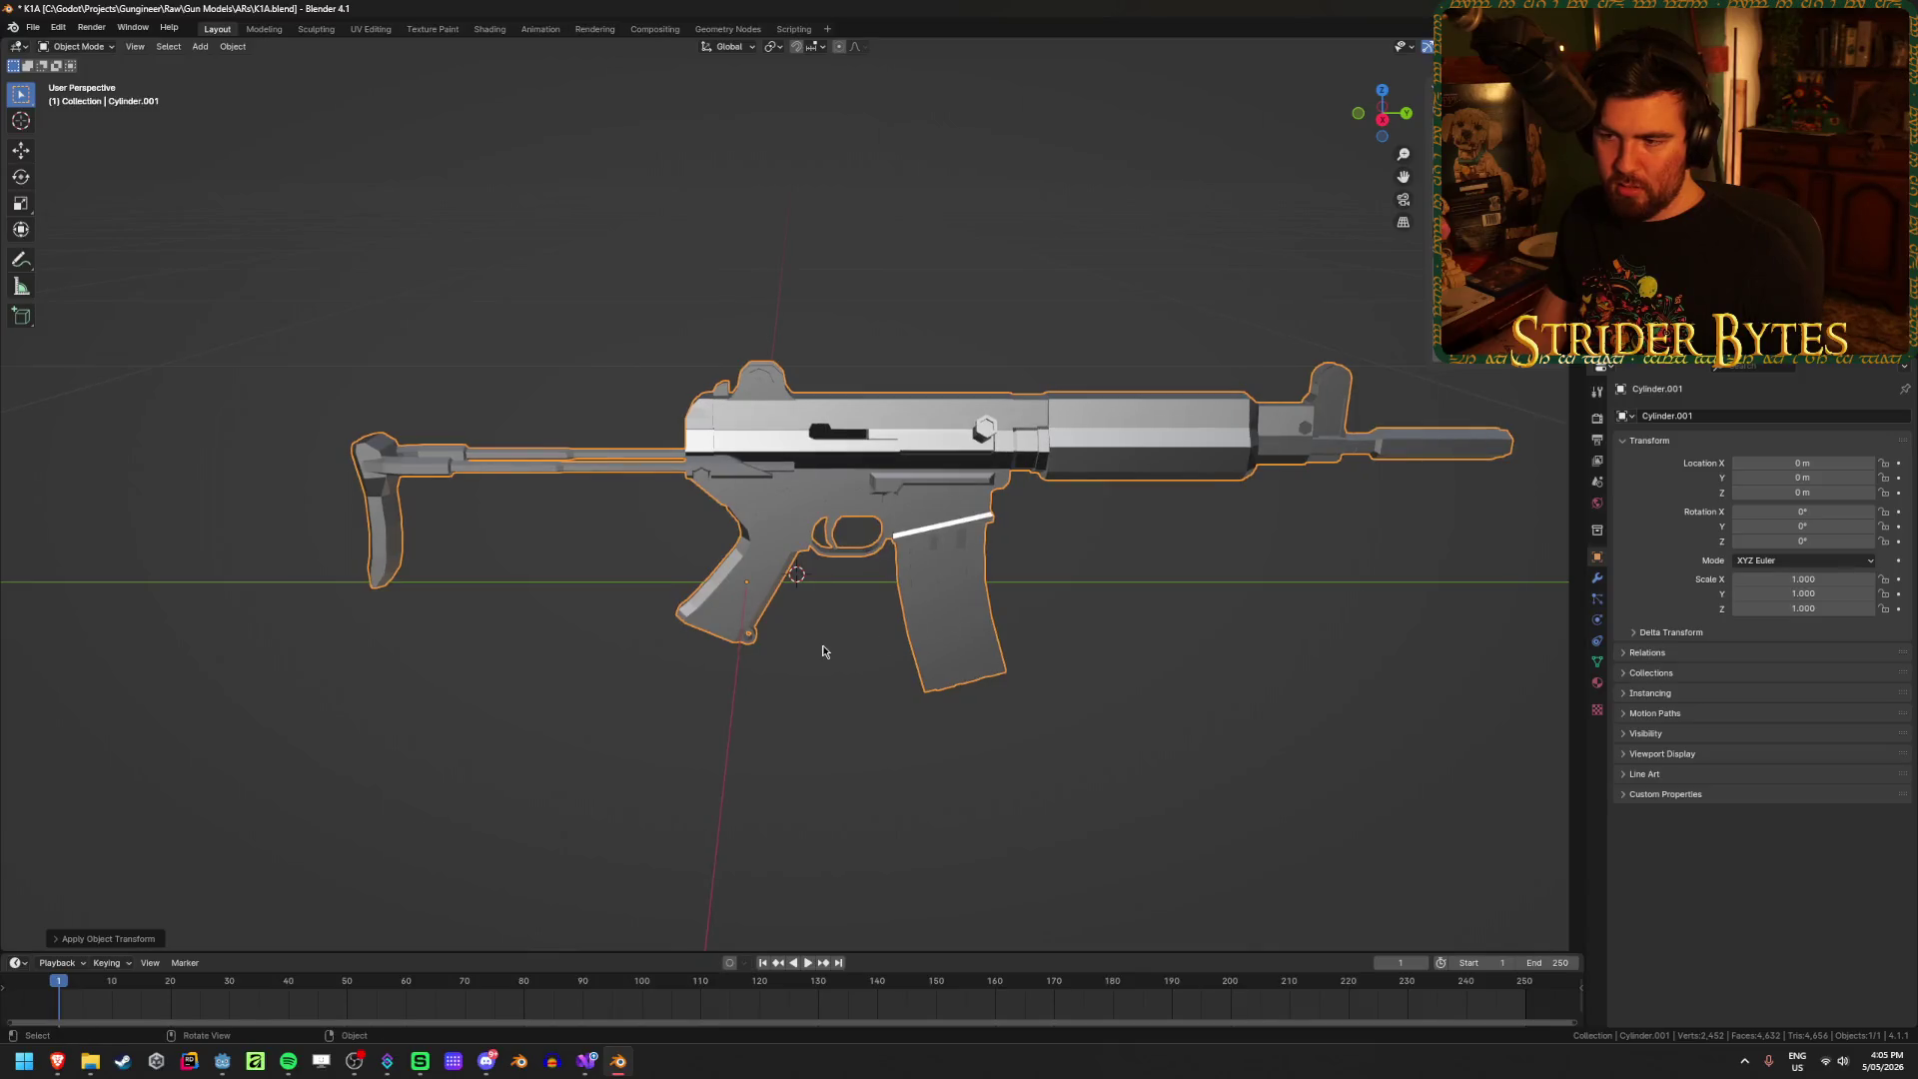
middle_click_drag(822, 651, 763, 656)
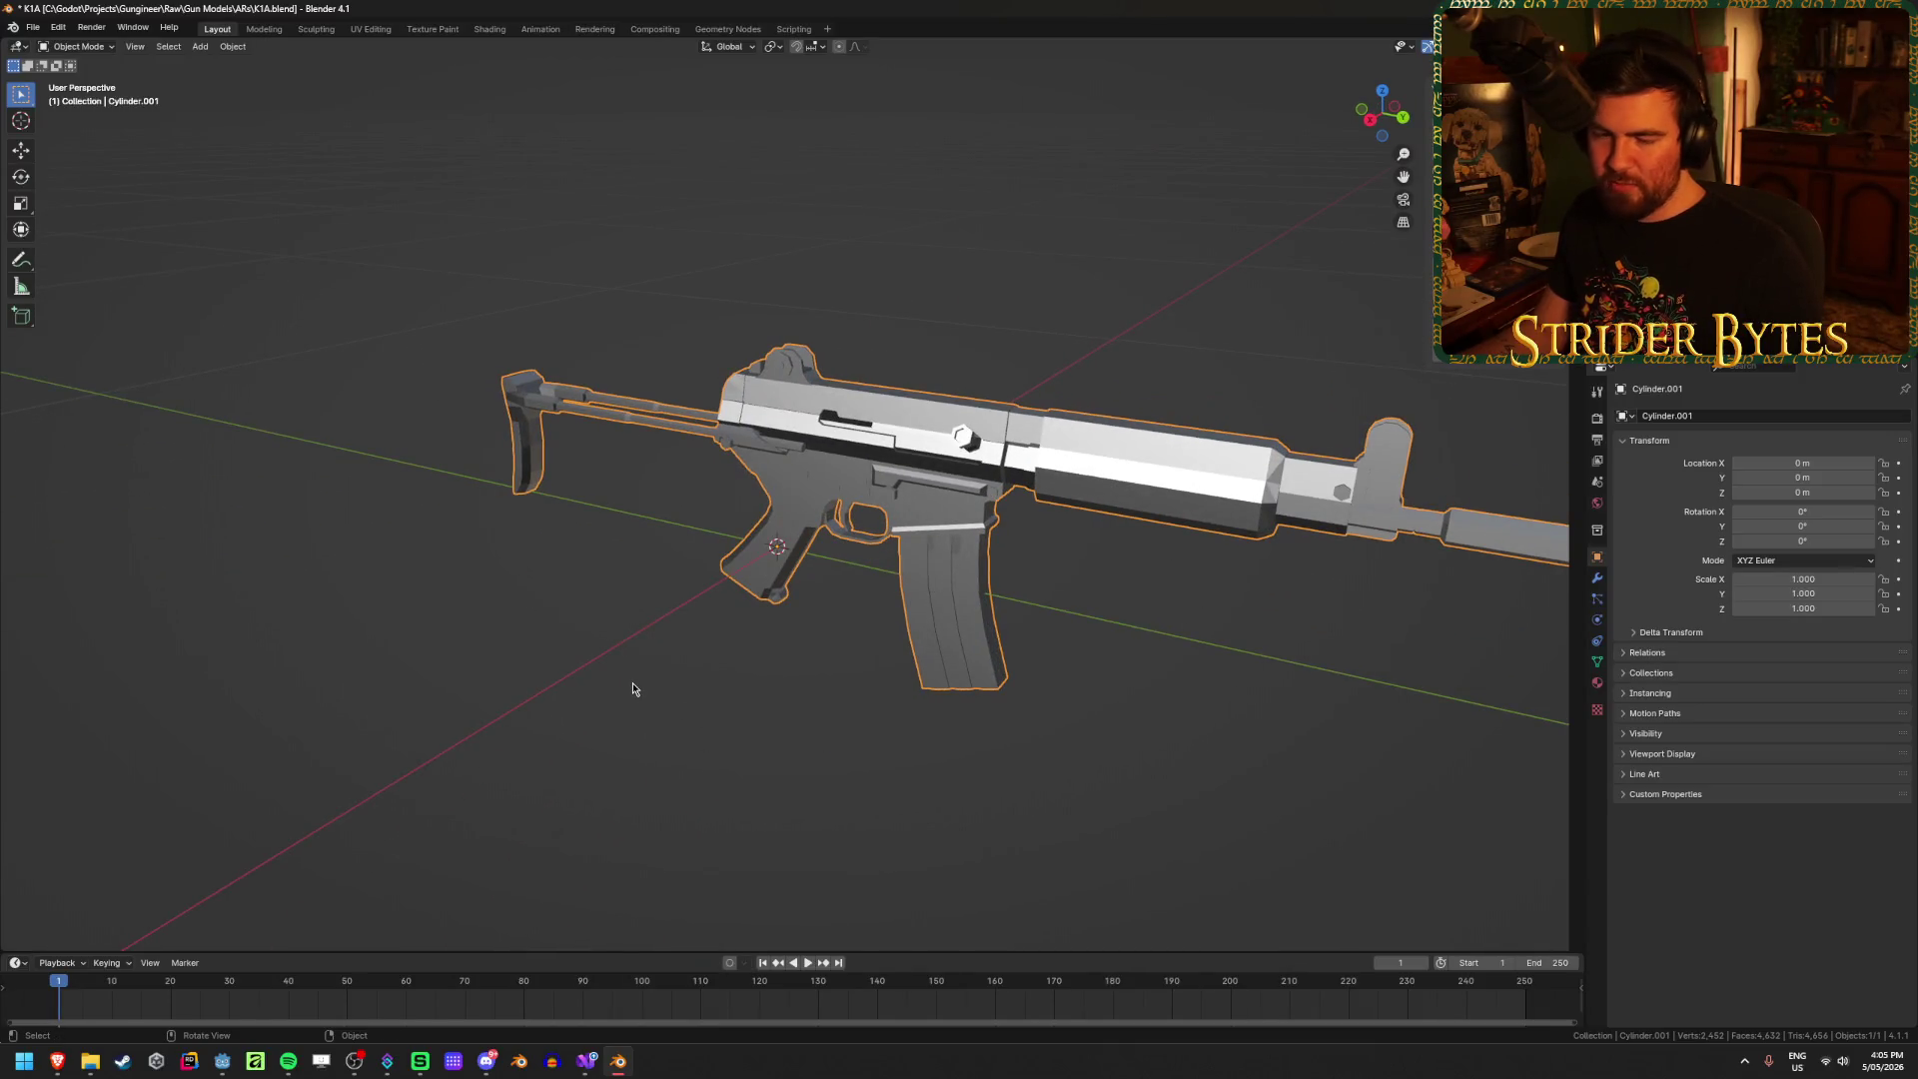
scroll(632, 681, "down", 3)
middle_click_drag(625, 673, 553, 578)
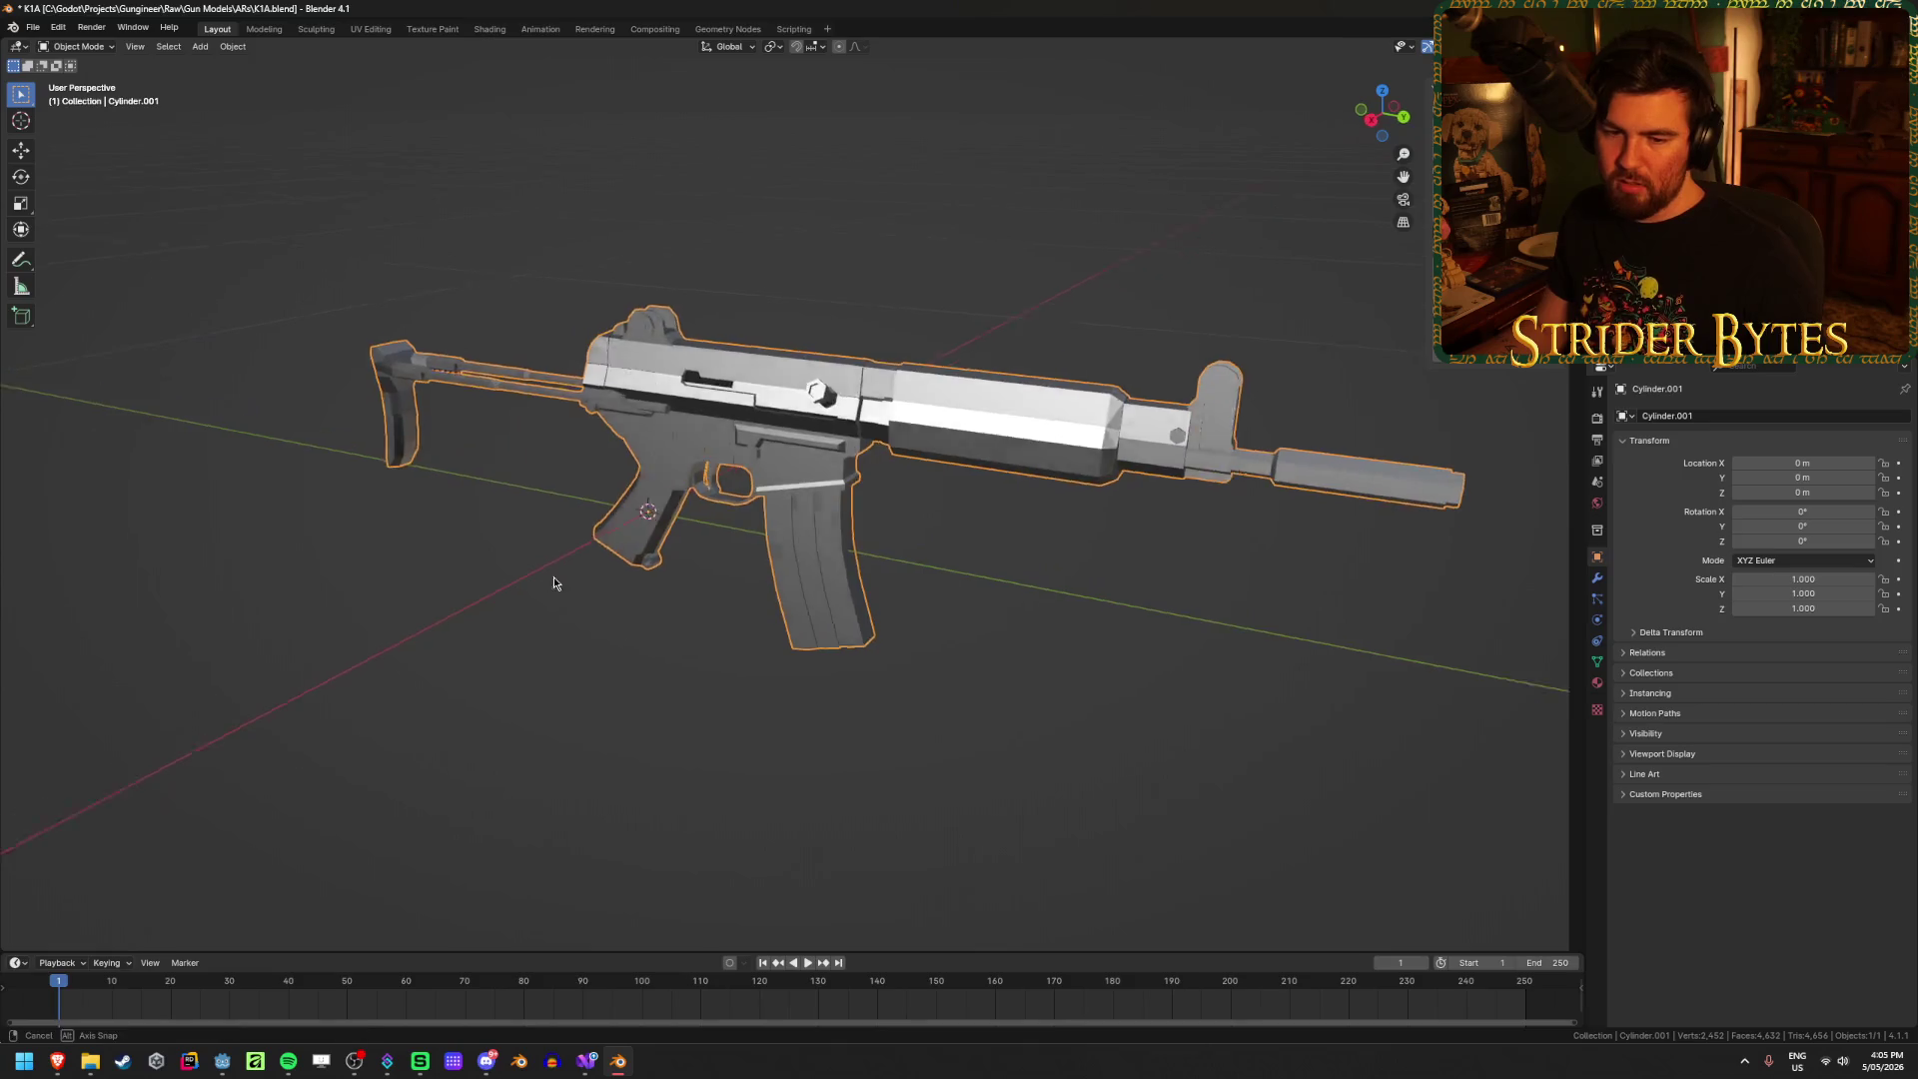
scroll(589, 578, "up", 3)
mouse_move(860, 669)
middle_mouse_down()
mouse_move(839, 689)
mouse_move(824, 675)
mouse_move(916, 705)
mouse_move(895, 650)
middle_mouse_up()
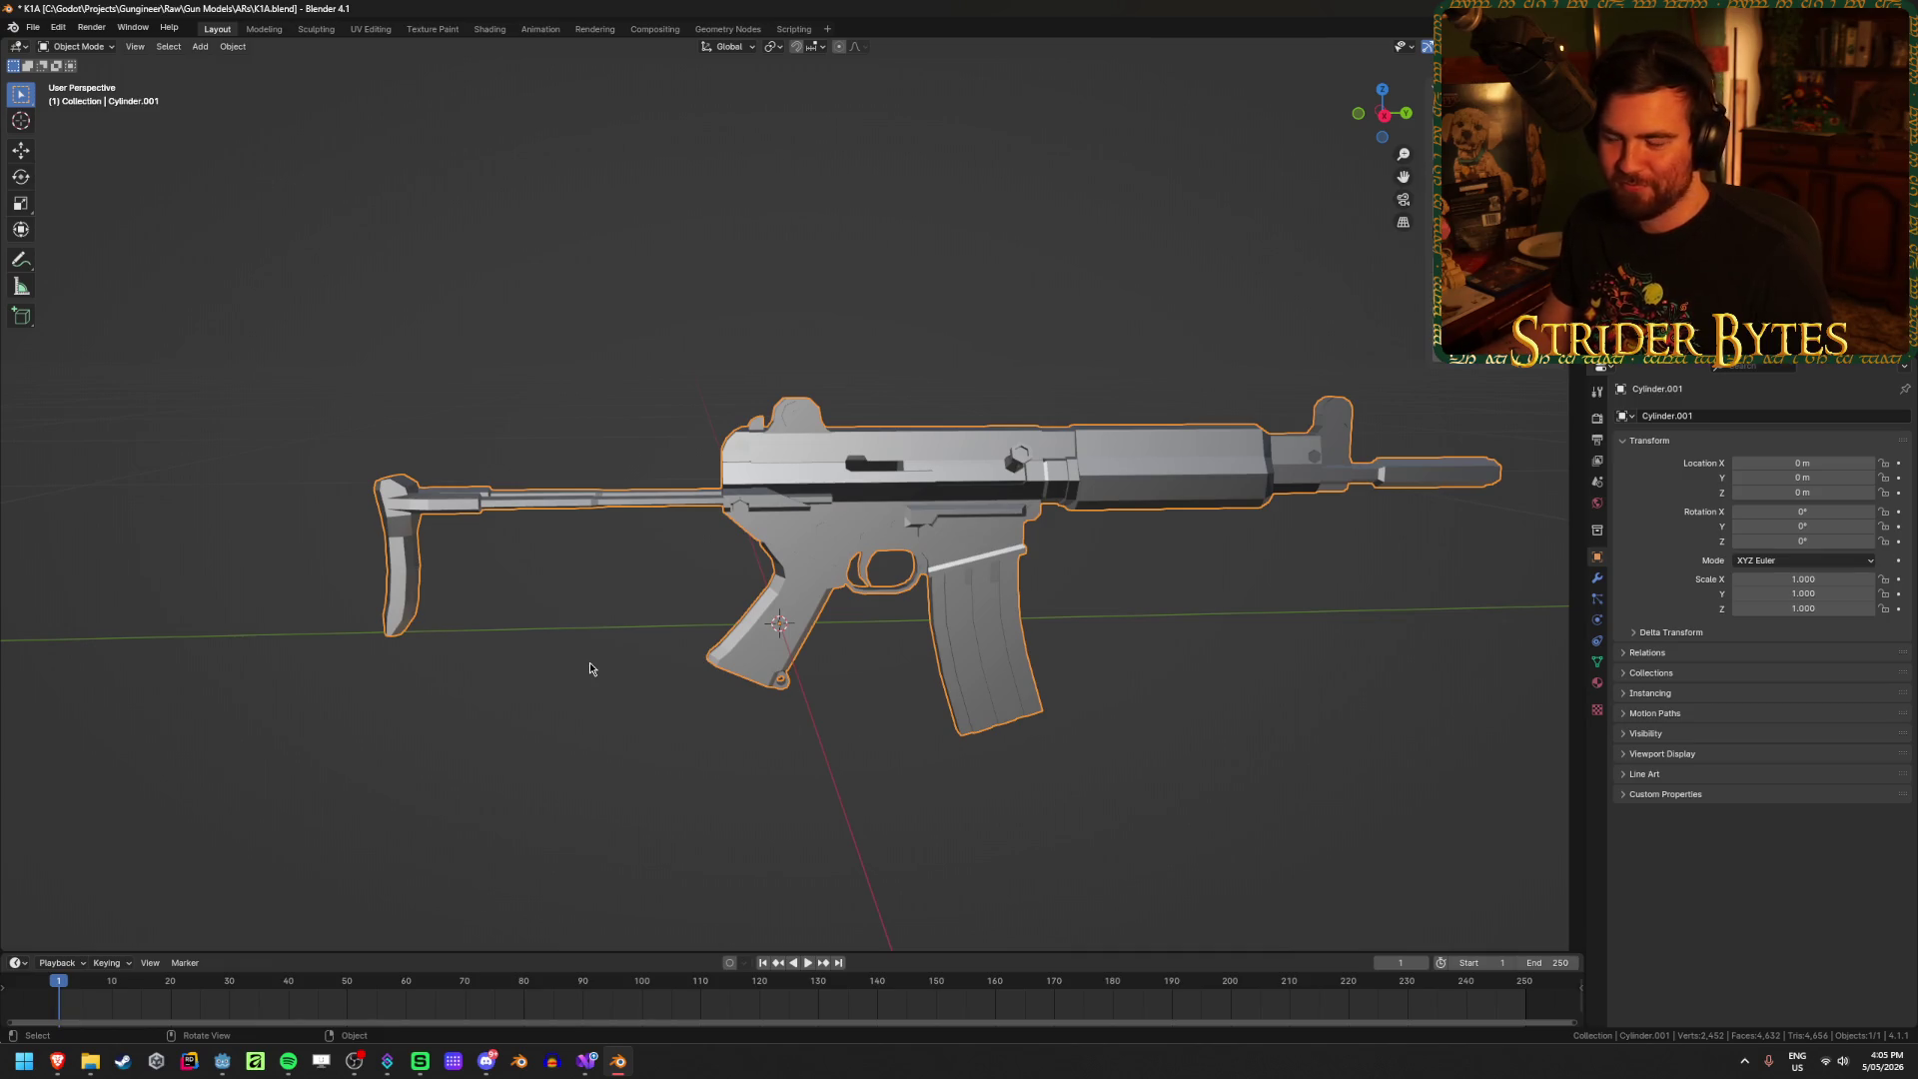
mouse_move(844, 581)
middle_mouse_down()
mouse_move(693, 668)
mouse_move(848, 685)
mouse_move(740, 683)
mouse_move(812, 681)
middle_mouse_up()
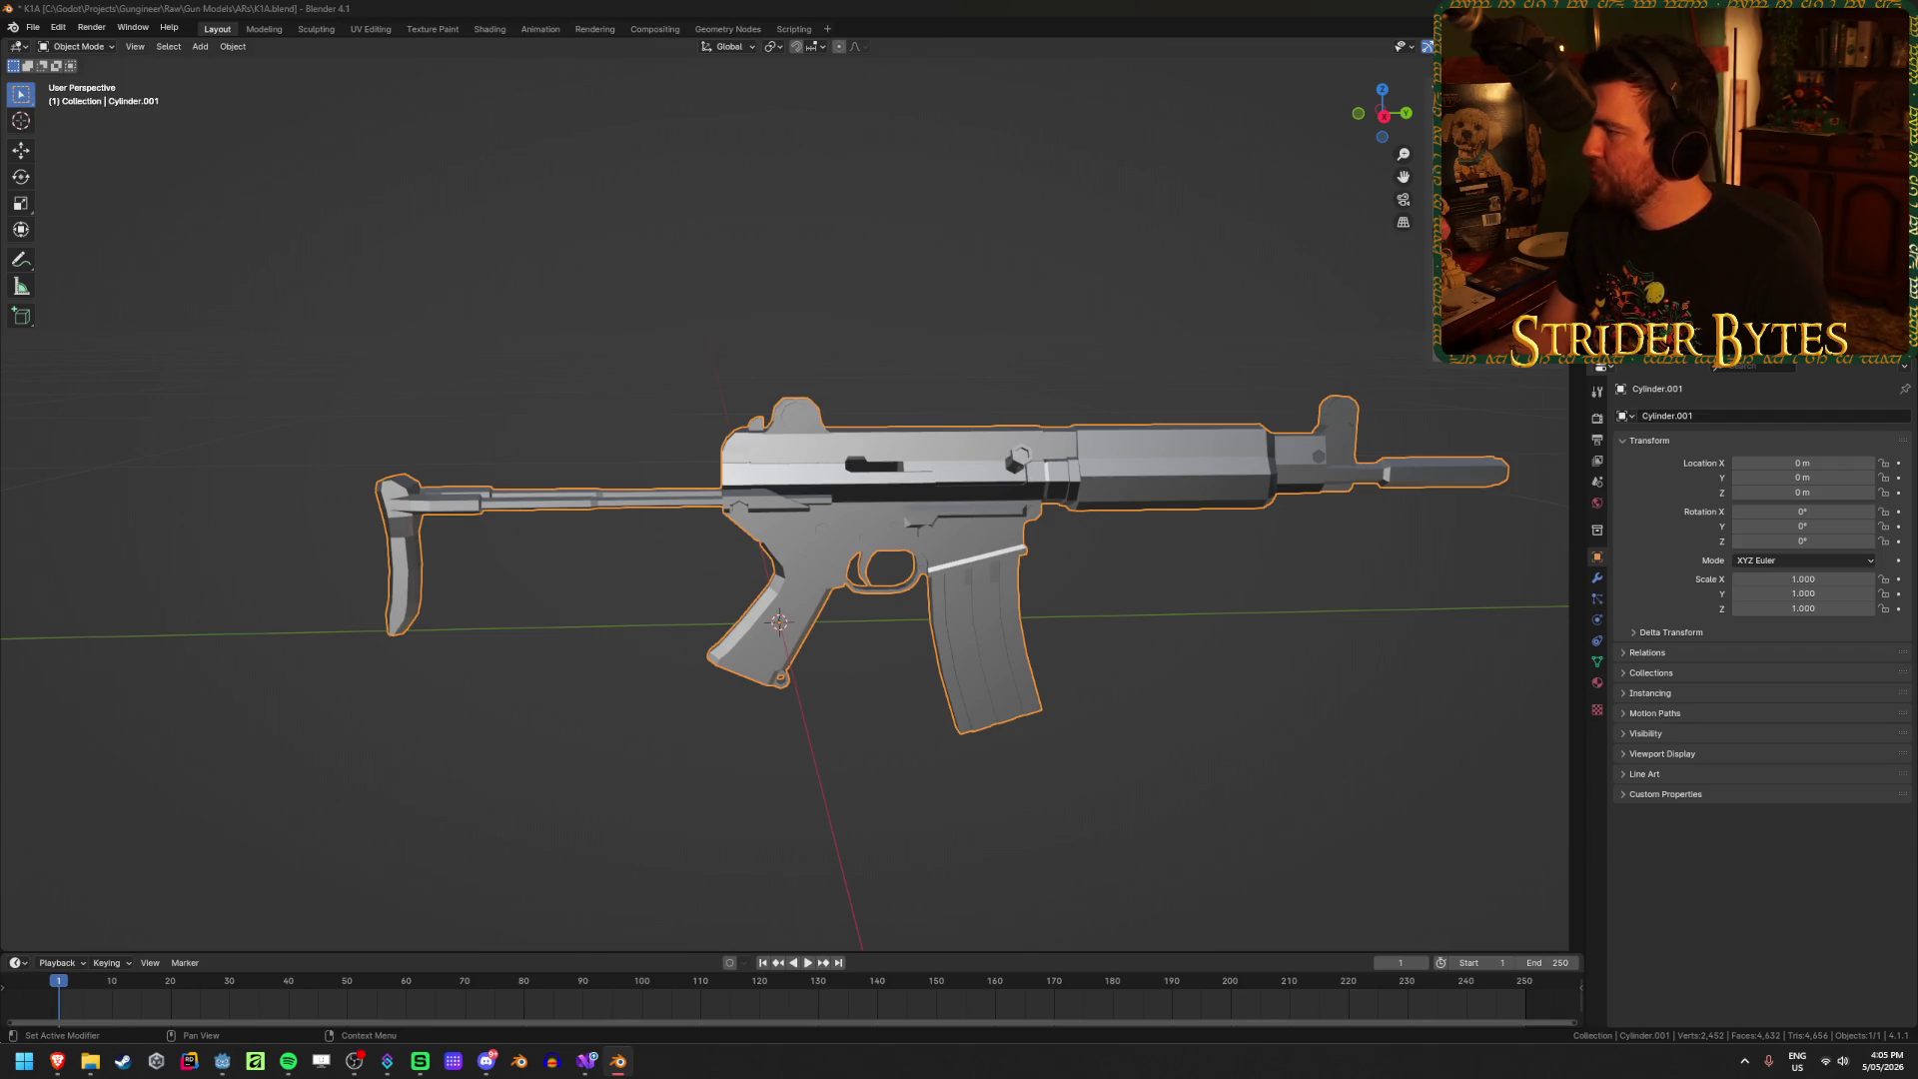
Step: Undo a stray click and switch to a straight right-side view of the rifle
left_click(1298, 619)
key("ctrl+z")
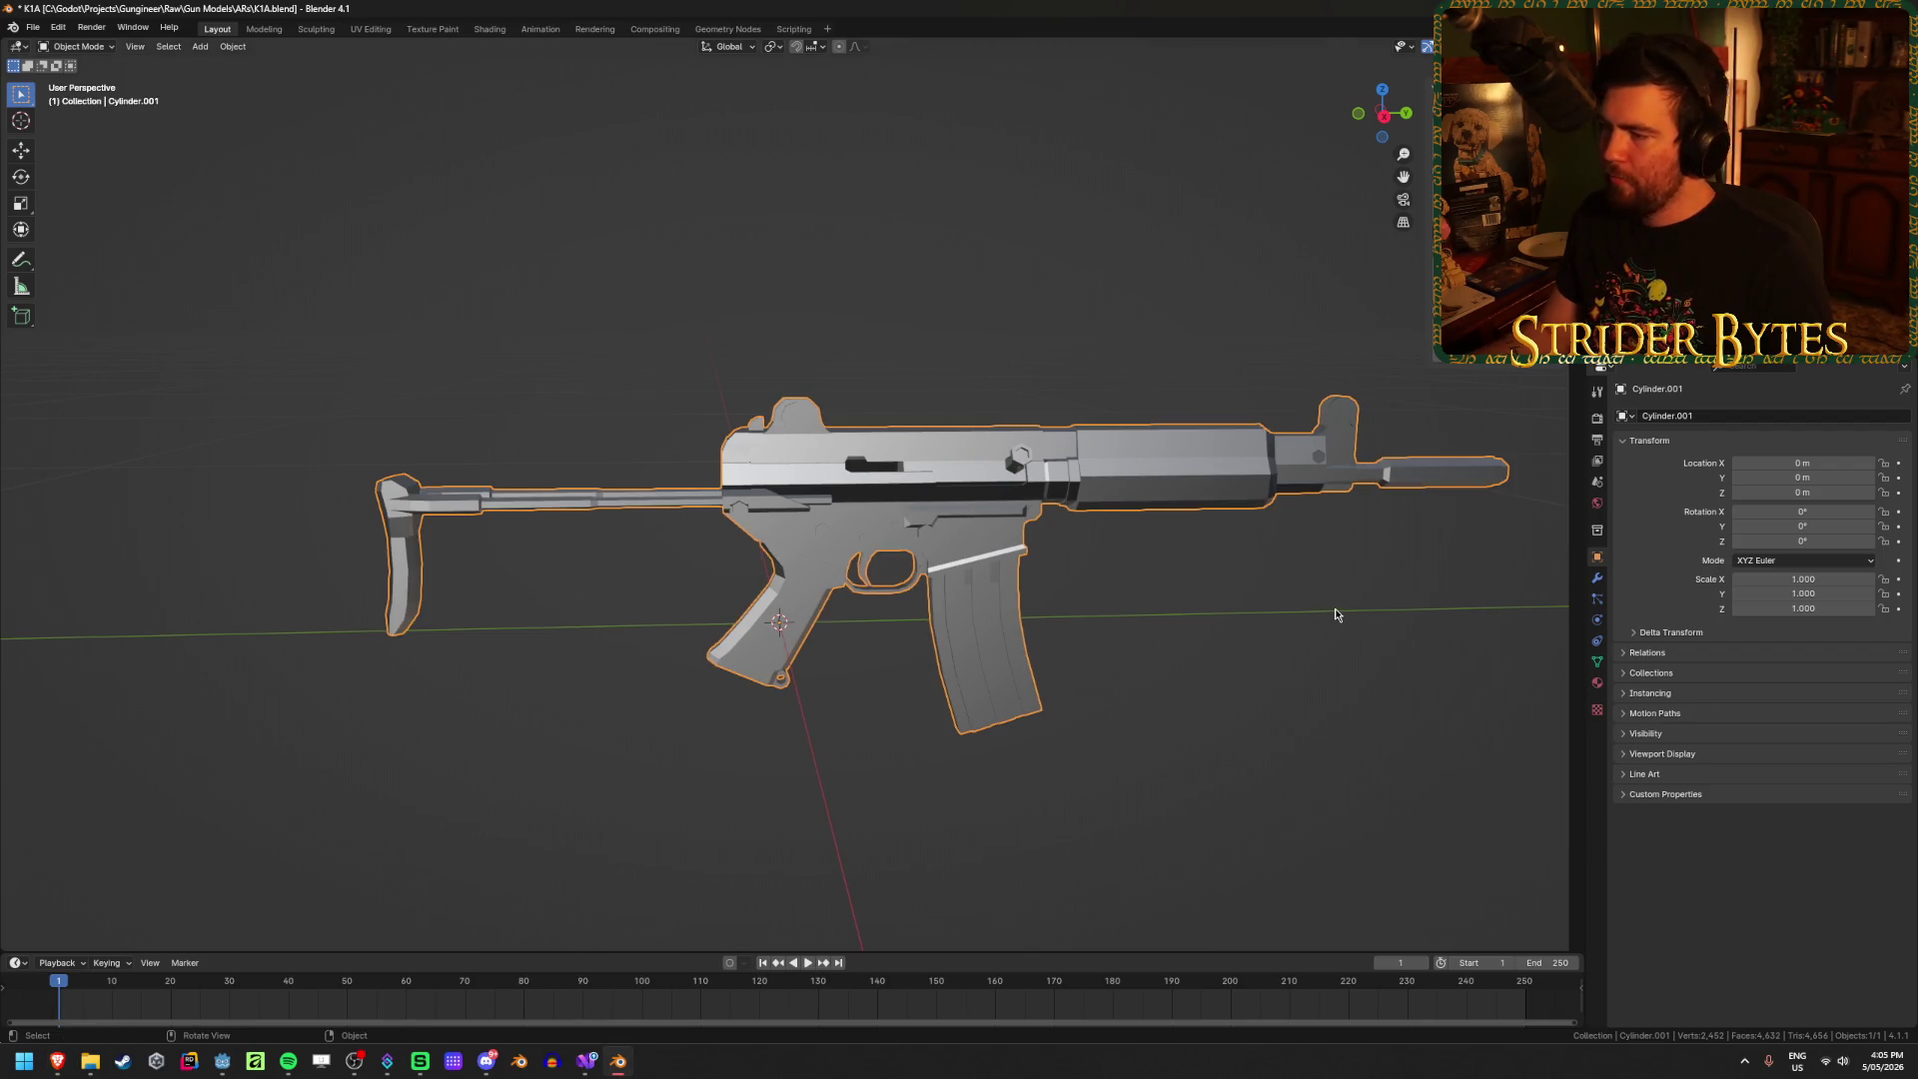
mouse_move(1335, 614)
middle_mouse_down()
mouse_move(938, 560)
mouse_move(949, 583)
mouse_move(1028, 582)
middle_mouse_up()
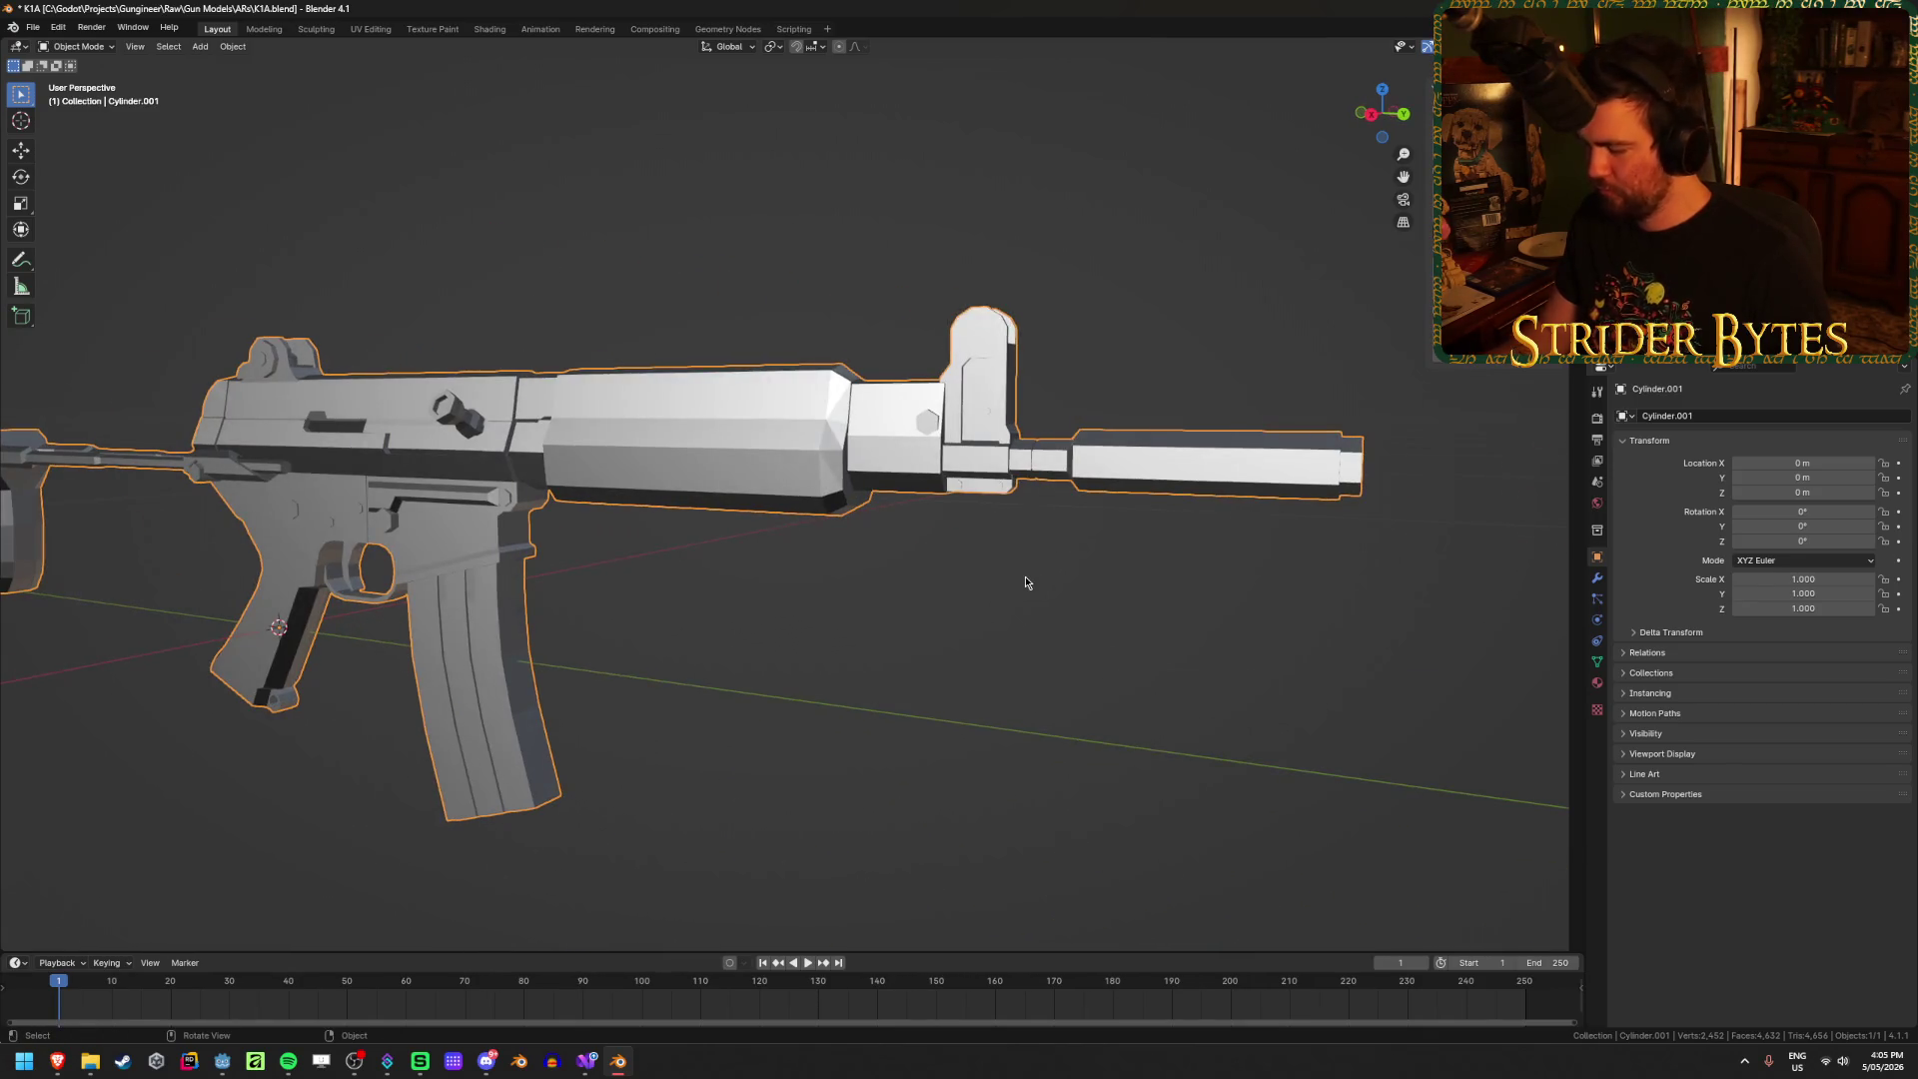
key("grave")
key("grave")
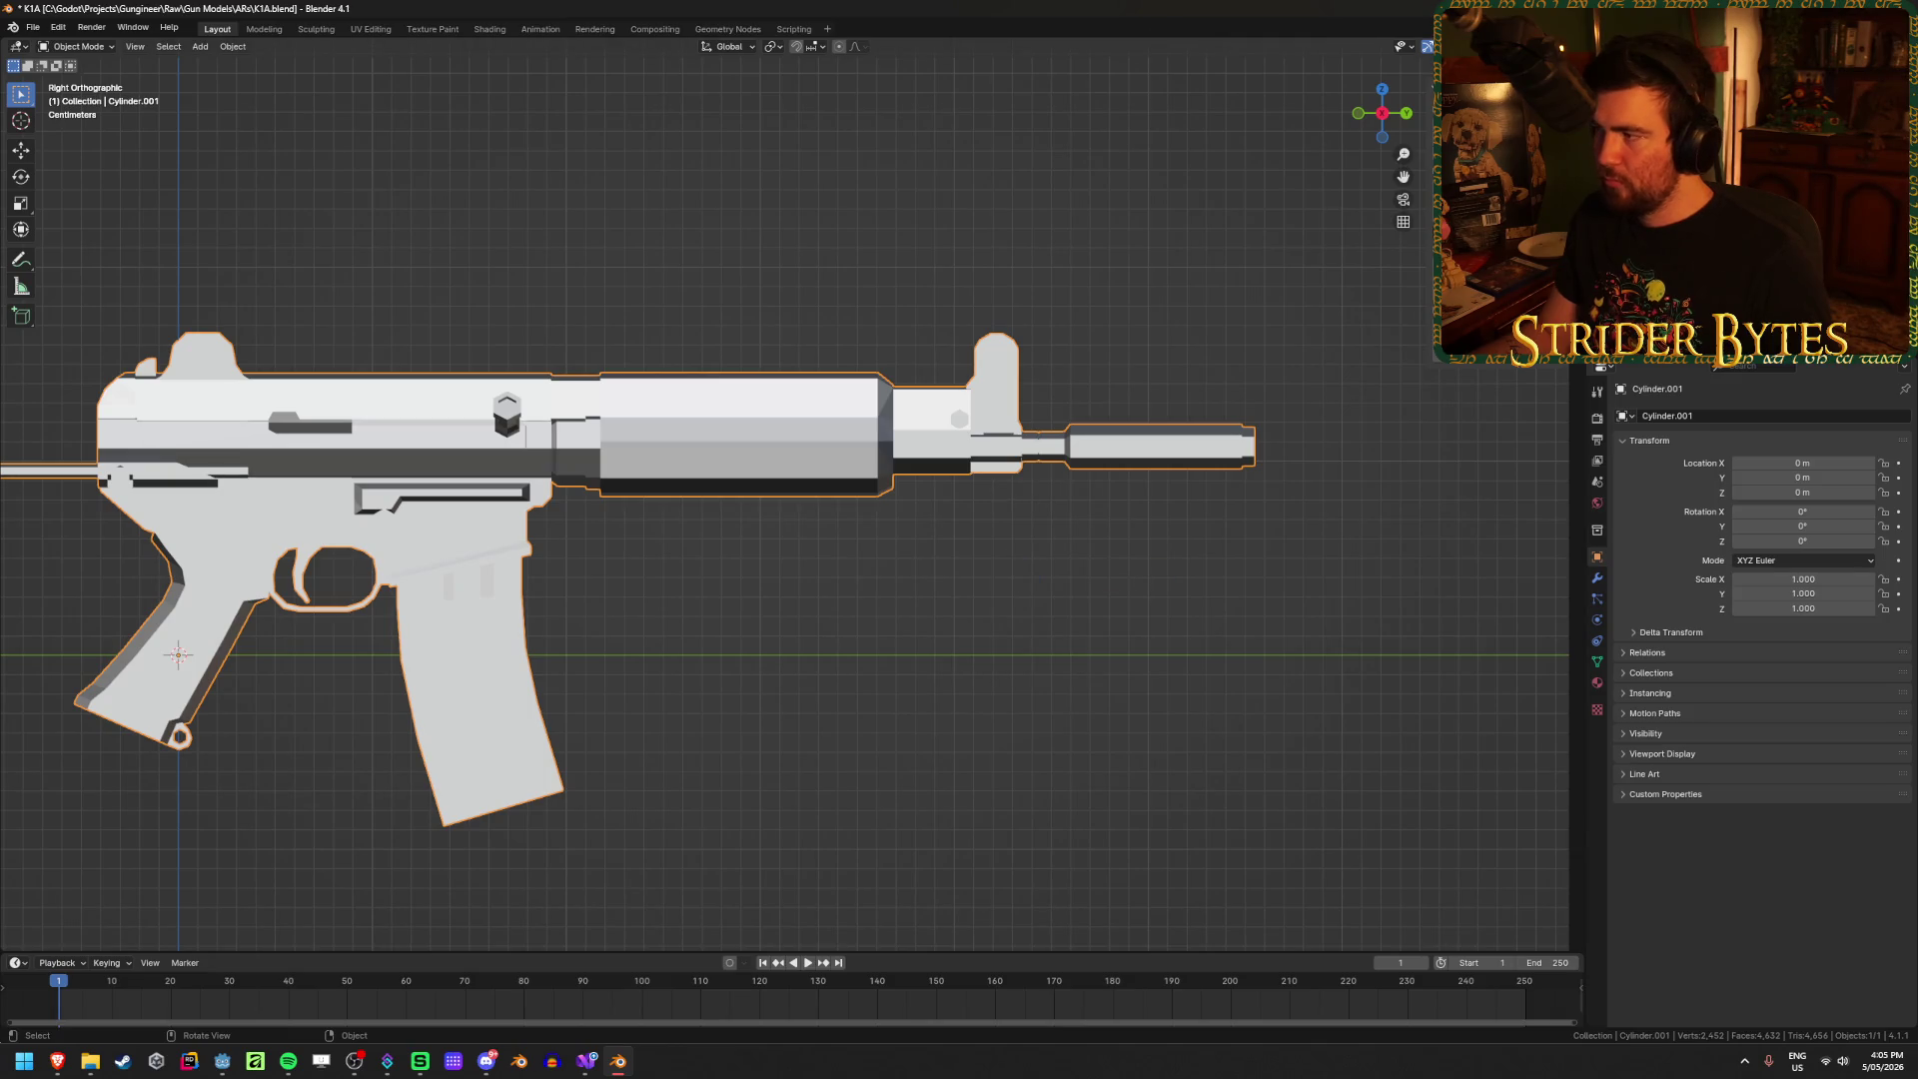
Step: Orbit, reselect the rifle and zoom in on its barrel and muzzle, then go to the browser
left_click(1560, 46)
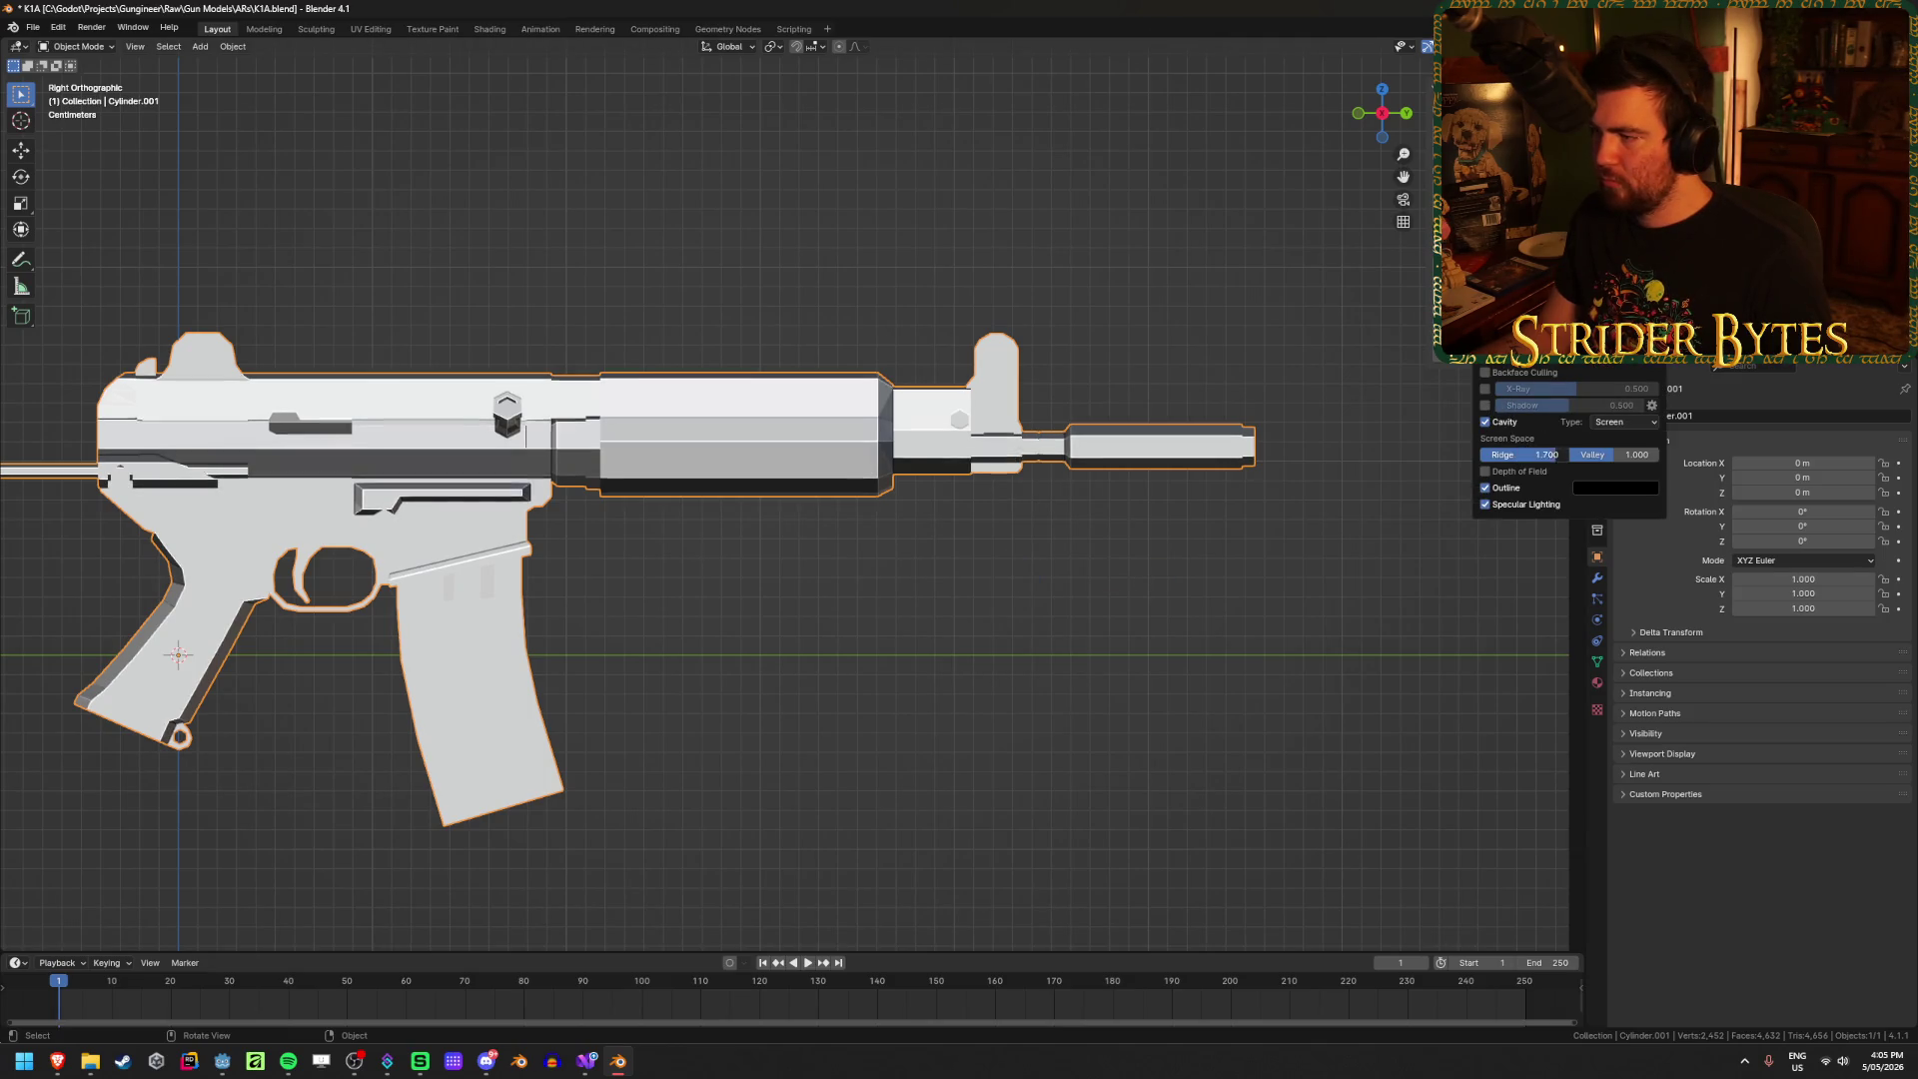
left_click(966, 668)
mouse_move(966, 668)
middle_mouse_down()
mouse_move(998, 626)
mouse_move(883, 500)
mouse_move(949, 494)
mouse_move(867, 471)
mouse_move(933, 459)
mouse_move(1003, 515)
mouse_move(980, 543)
middle_mouse_up()
left_click(933, 455)
scroll(1053, 486, "up", 2)
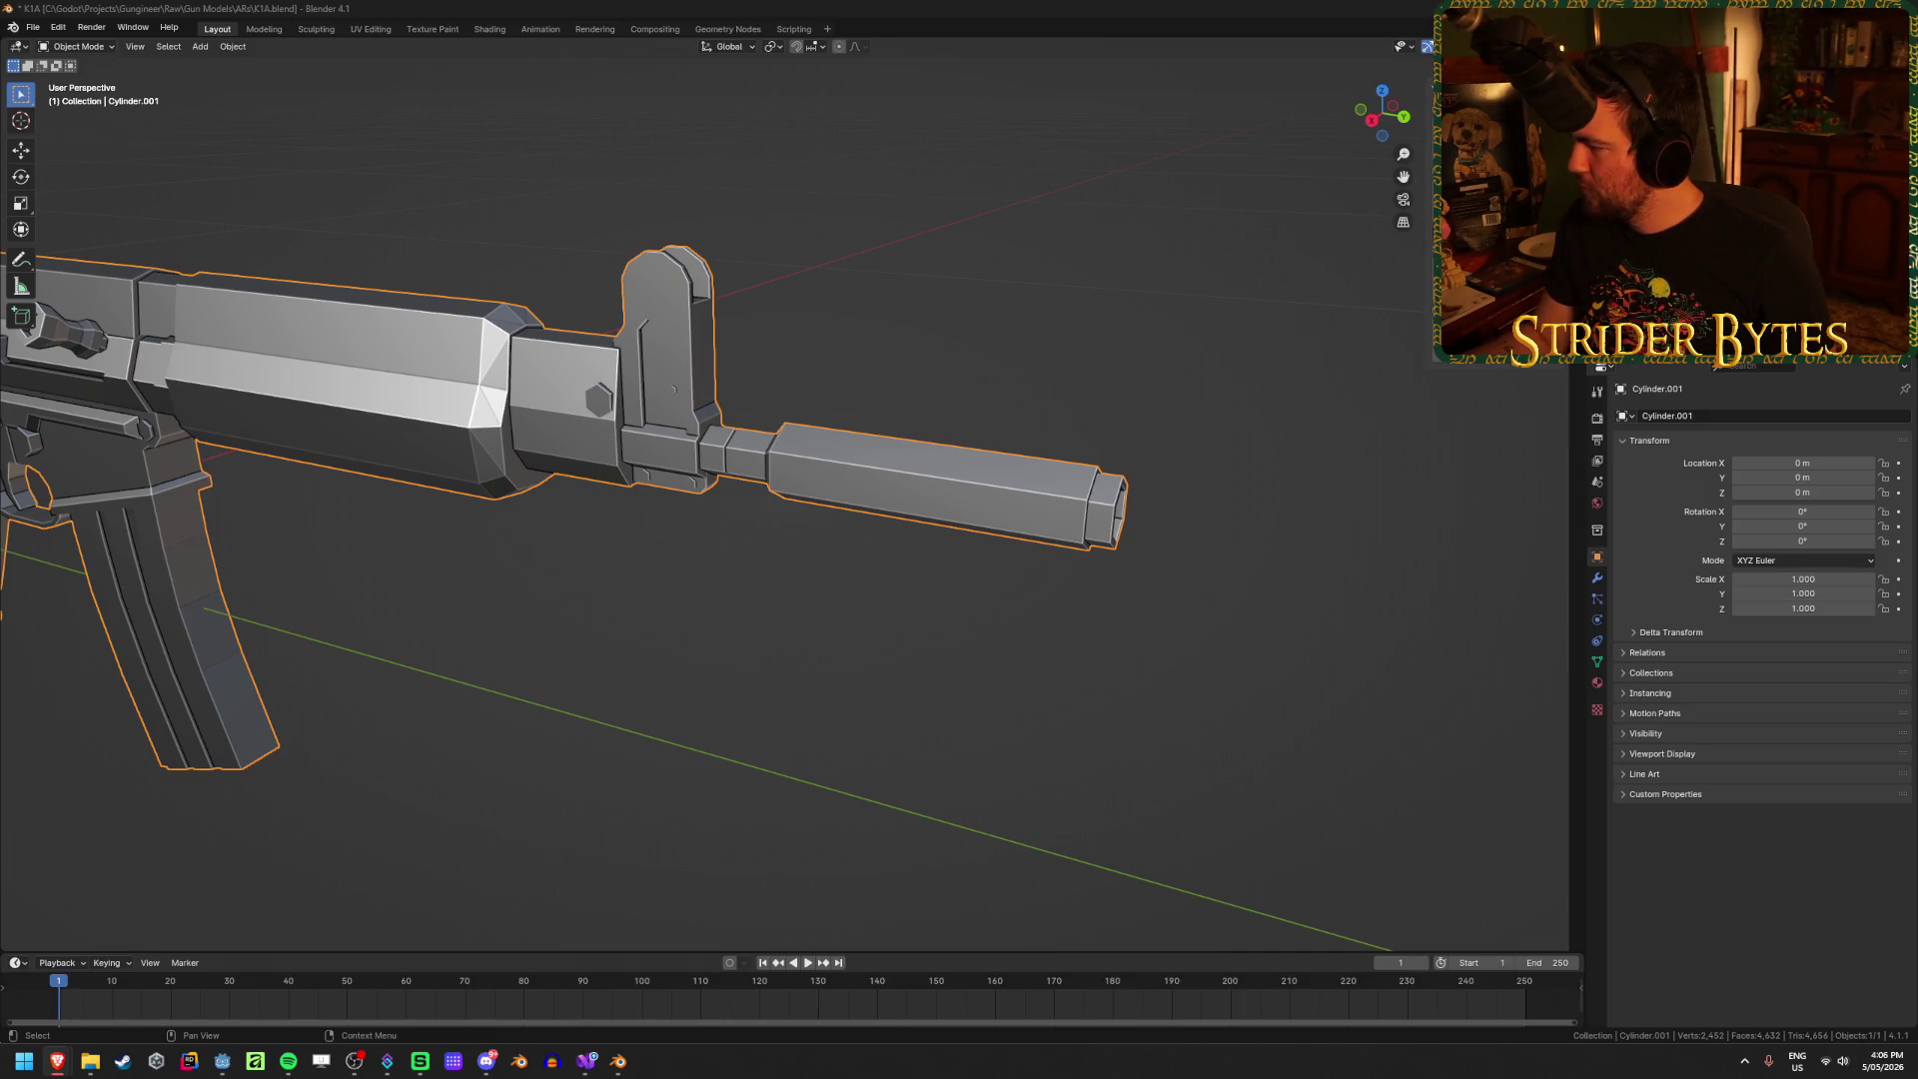
key("alt+Tab")
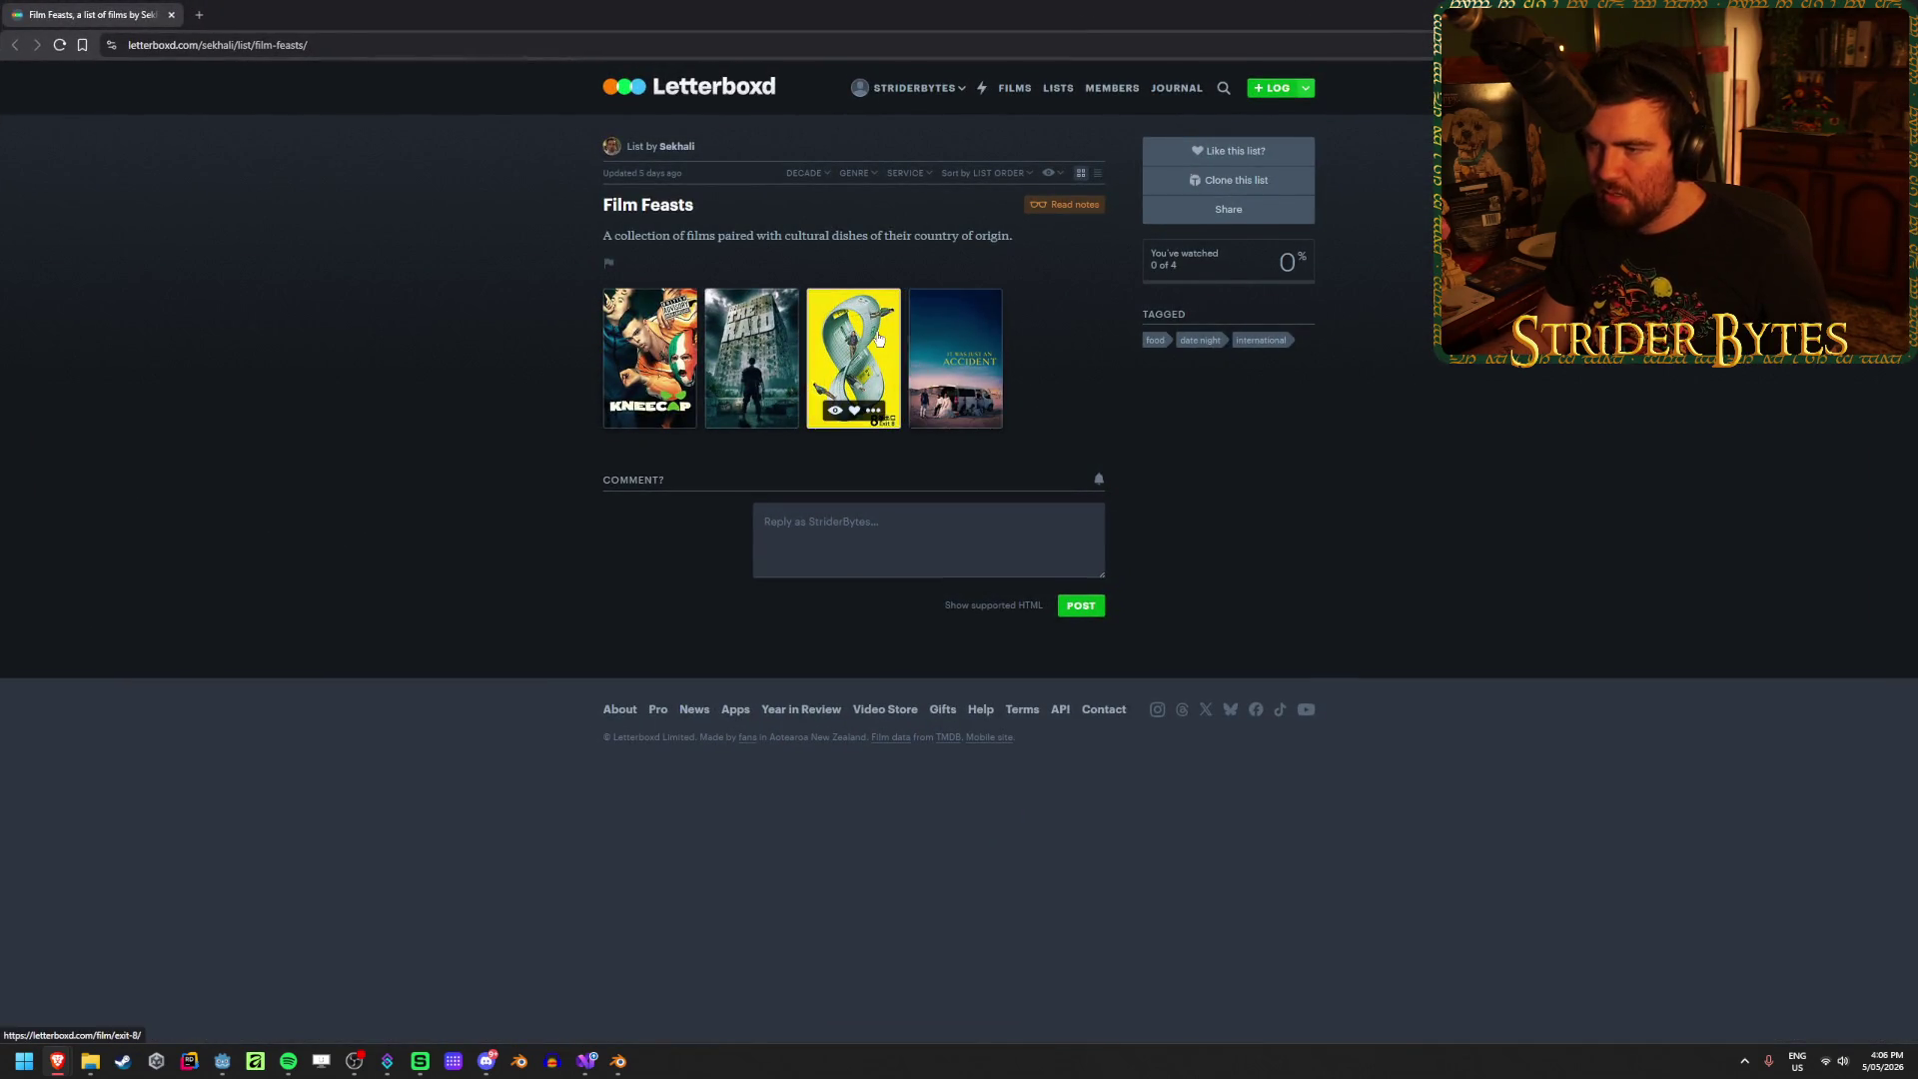
Step: Open The Raid's film page and read through its synopsis
left_click(762, 323)
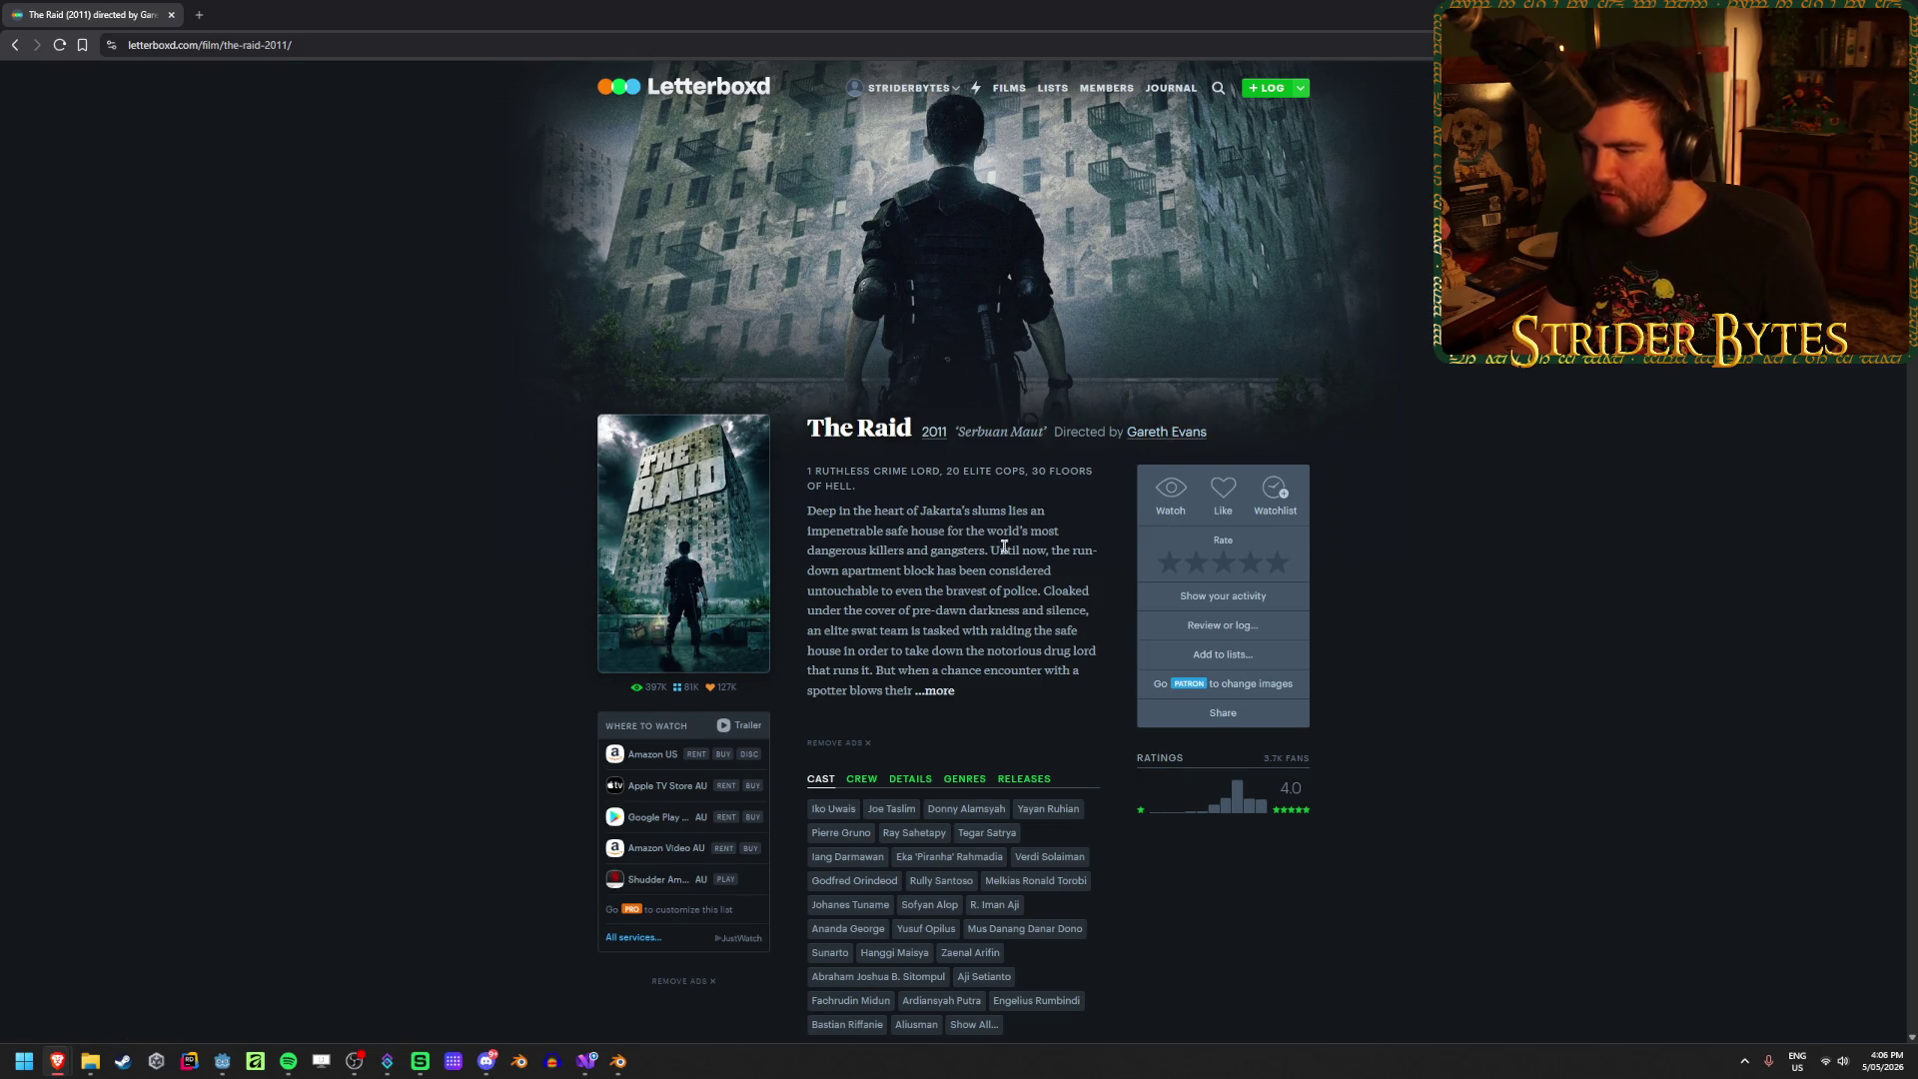
scroll(1001, 547, "down", 1)
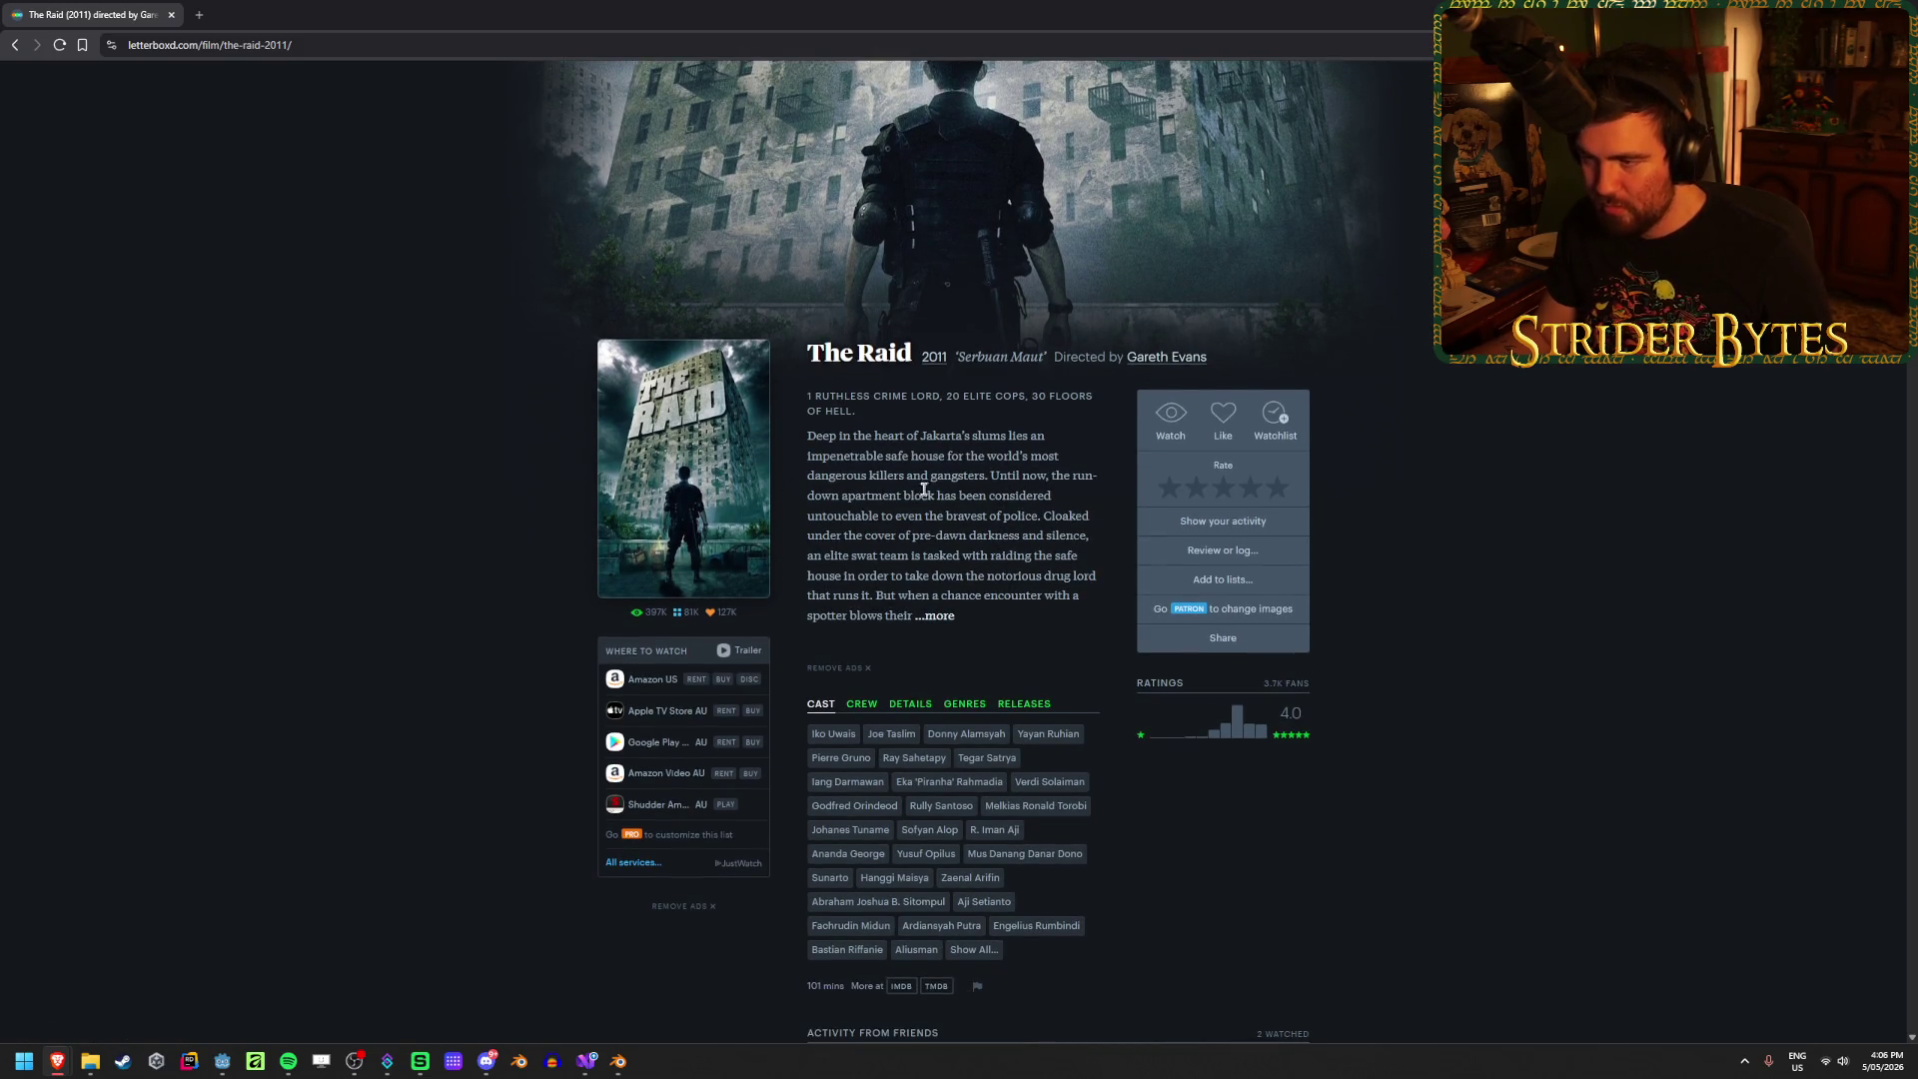
mouse_move(825, 437)
left_mouse_down()
mouse_move(1045, 436)
mouse_move(964, 457)
left_mouse_up()
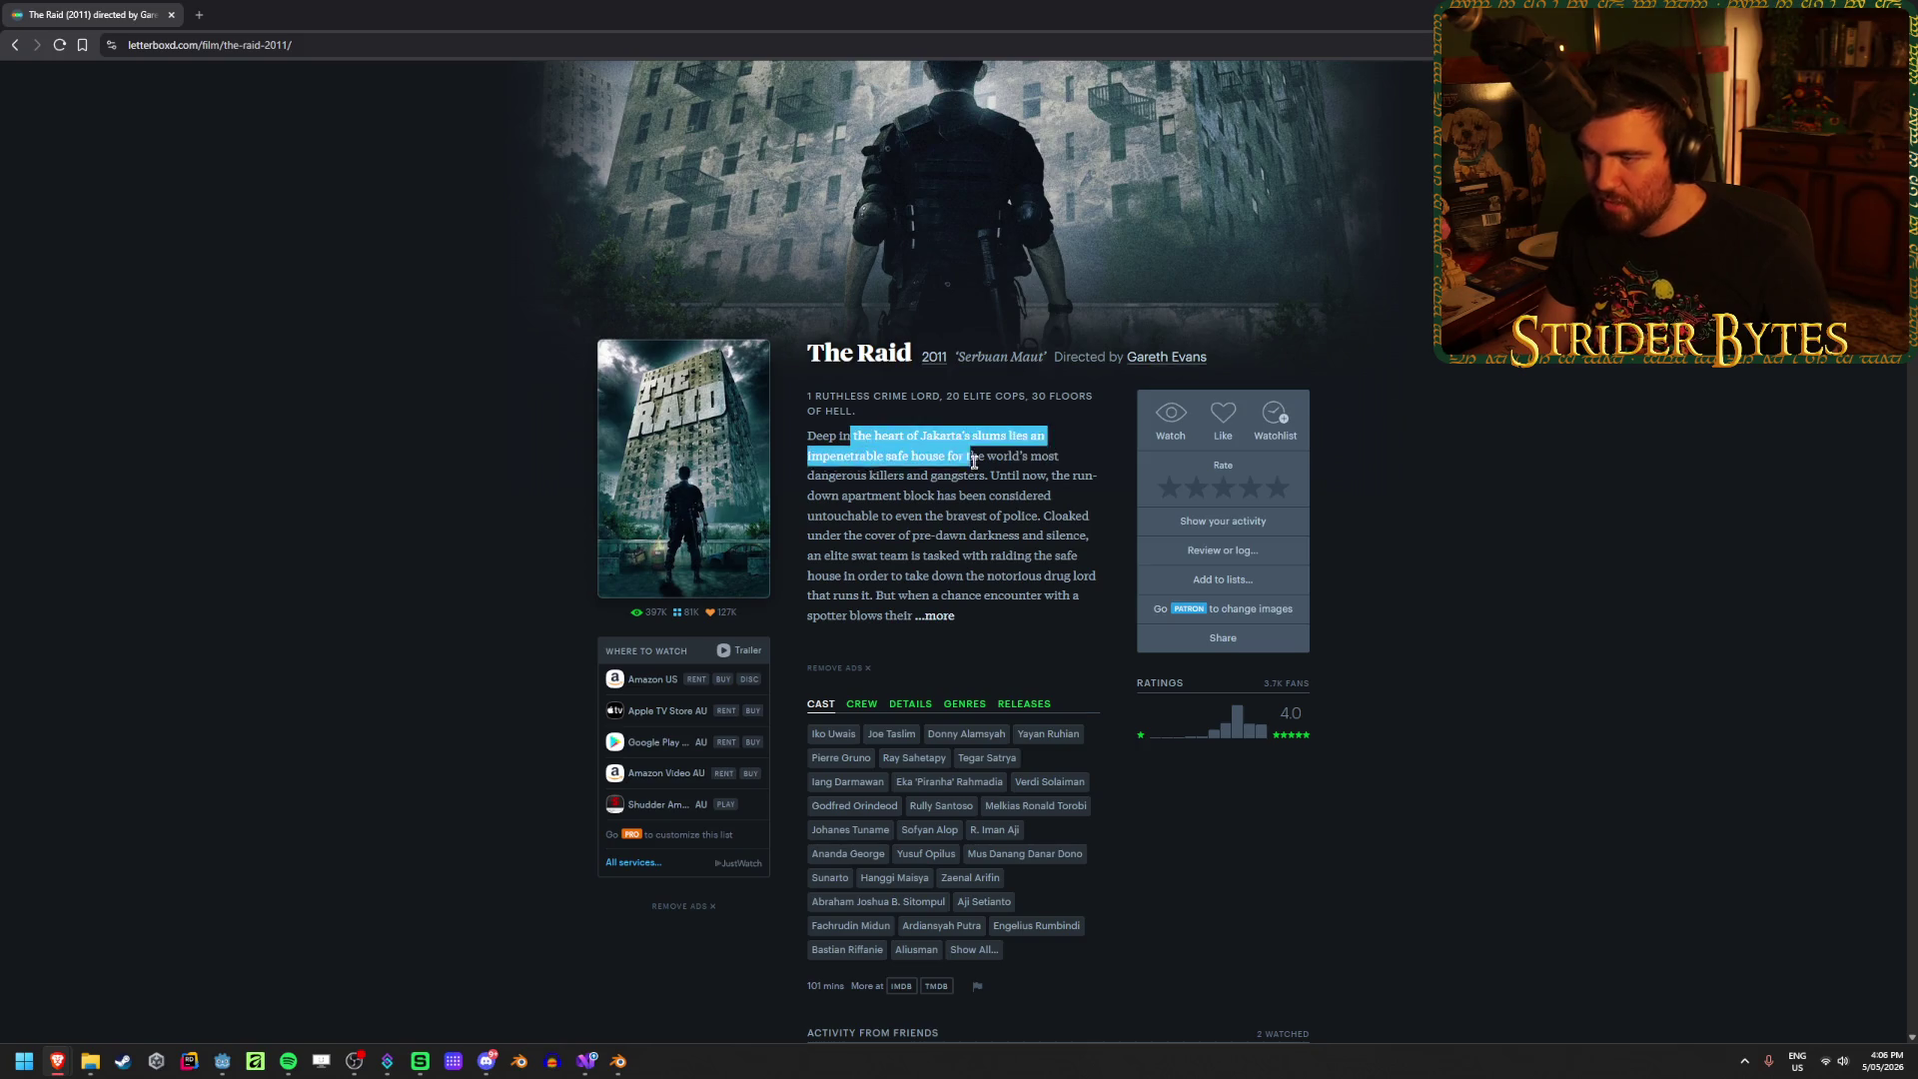
left_click(1076, 546)
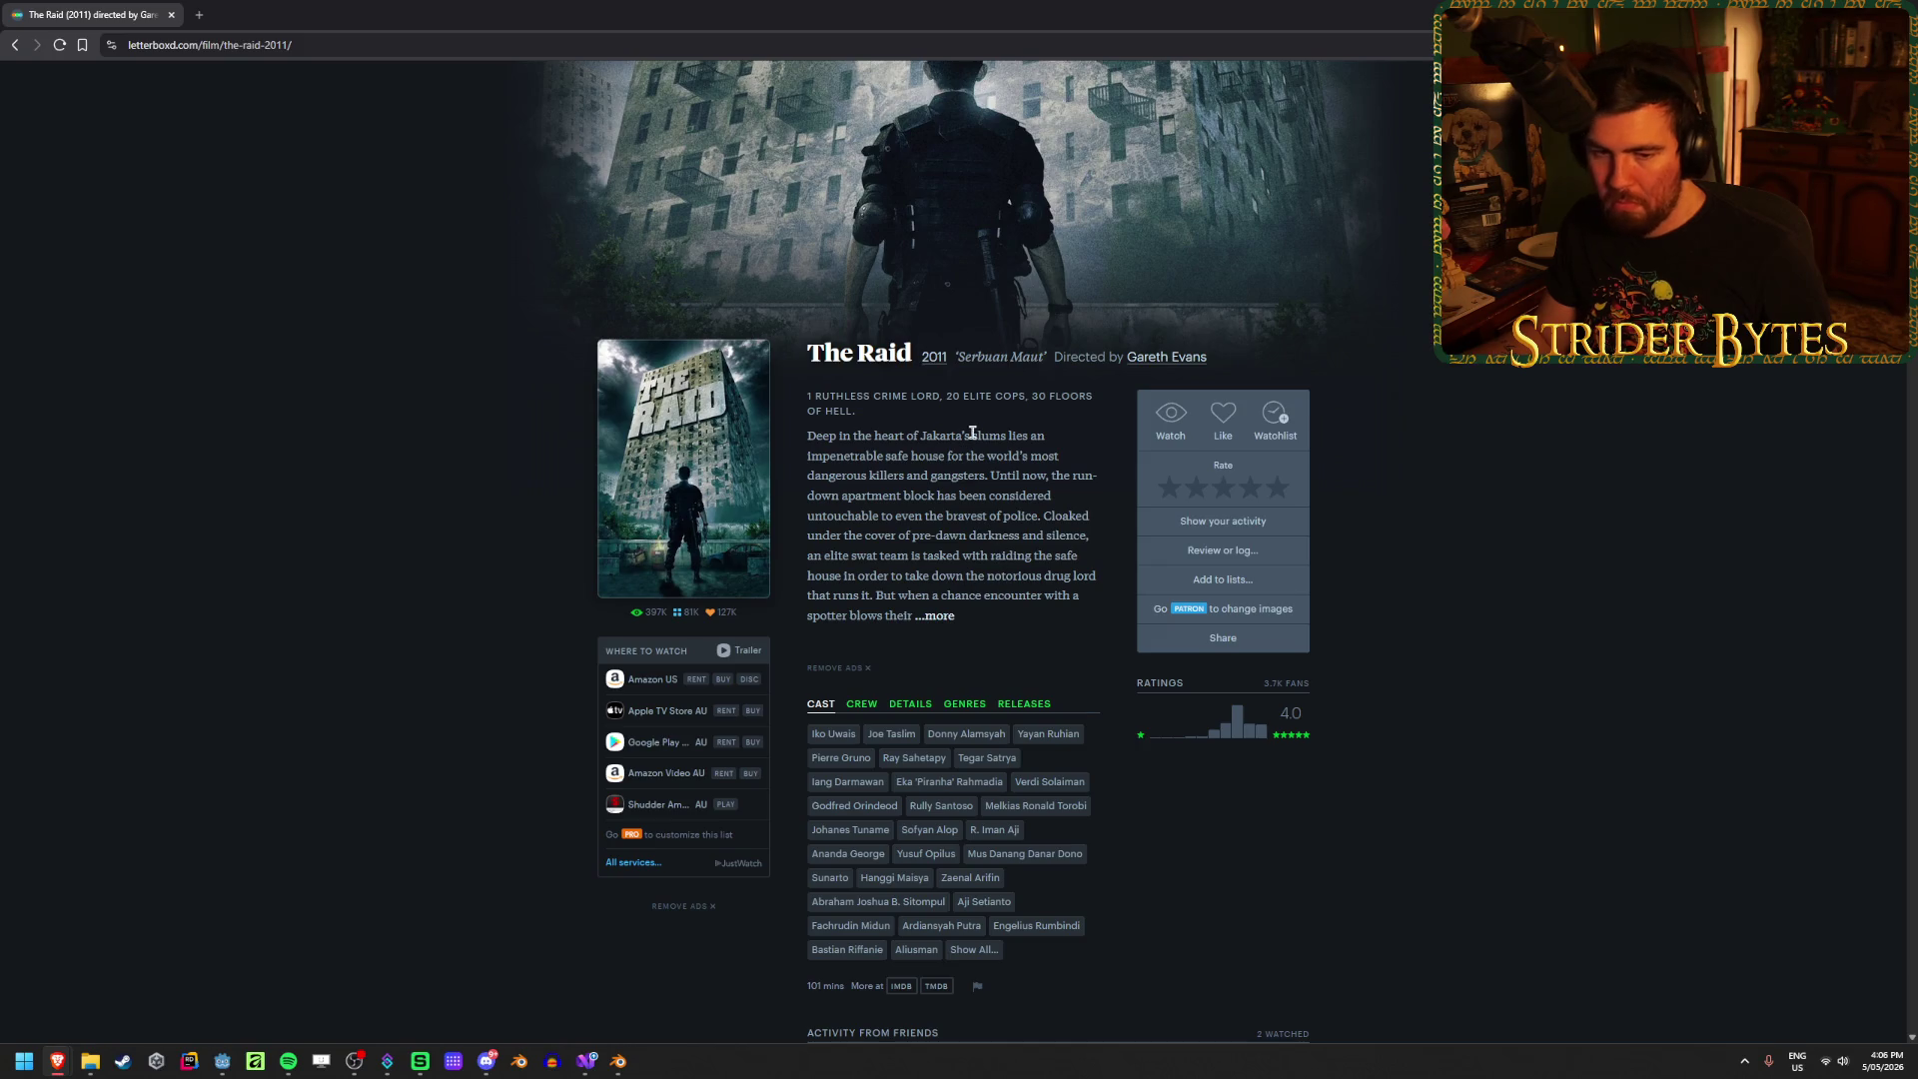
scroll(971, 433, "up", 1)
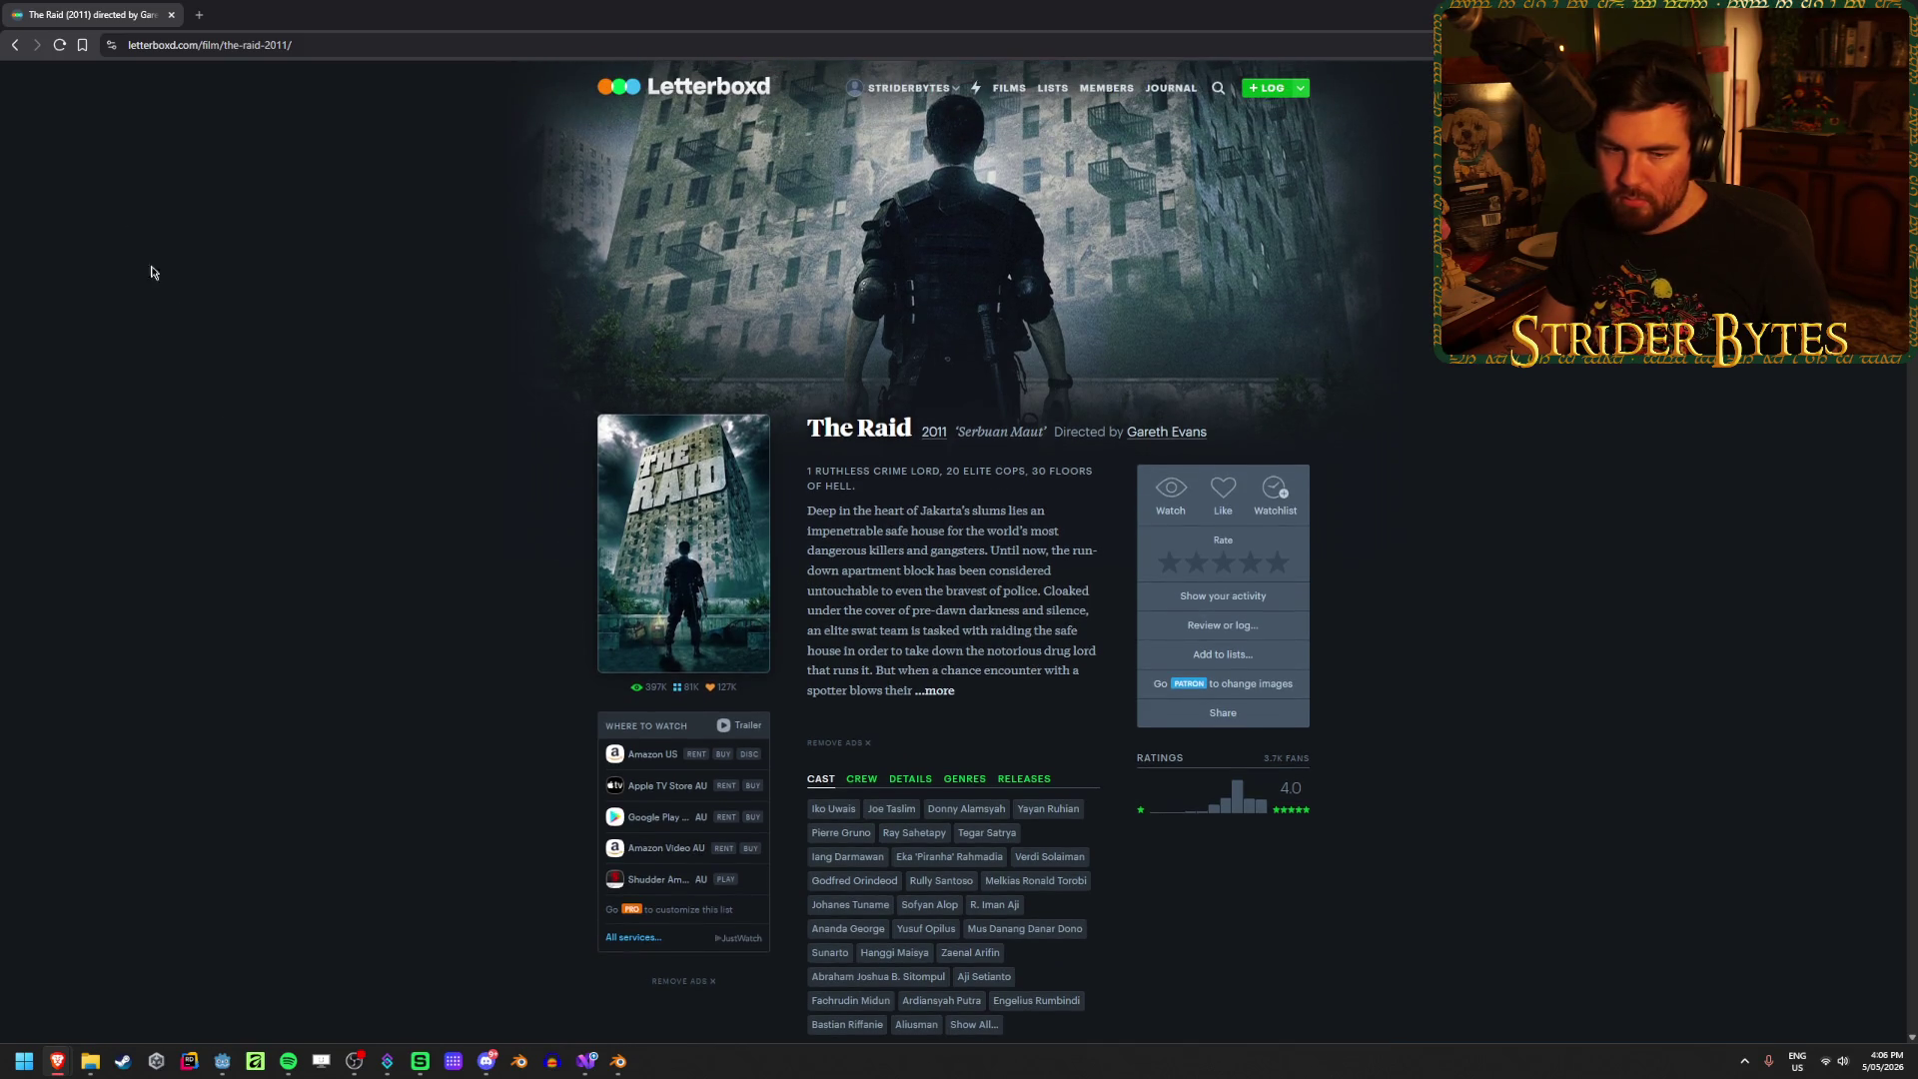
Step: Return to the Film Feasts list, reveal its share link, and go back to Blender
left_click(16, 48)
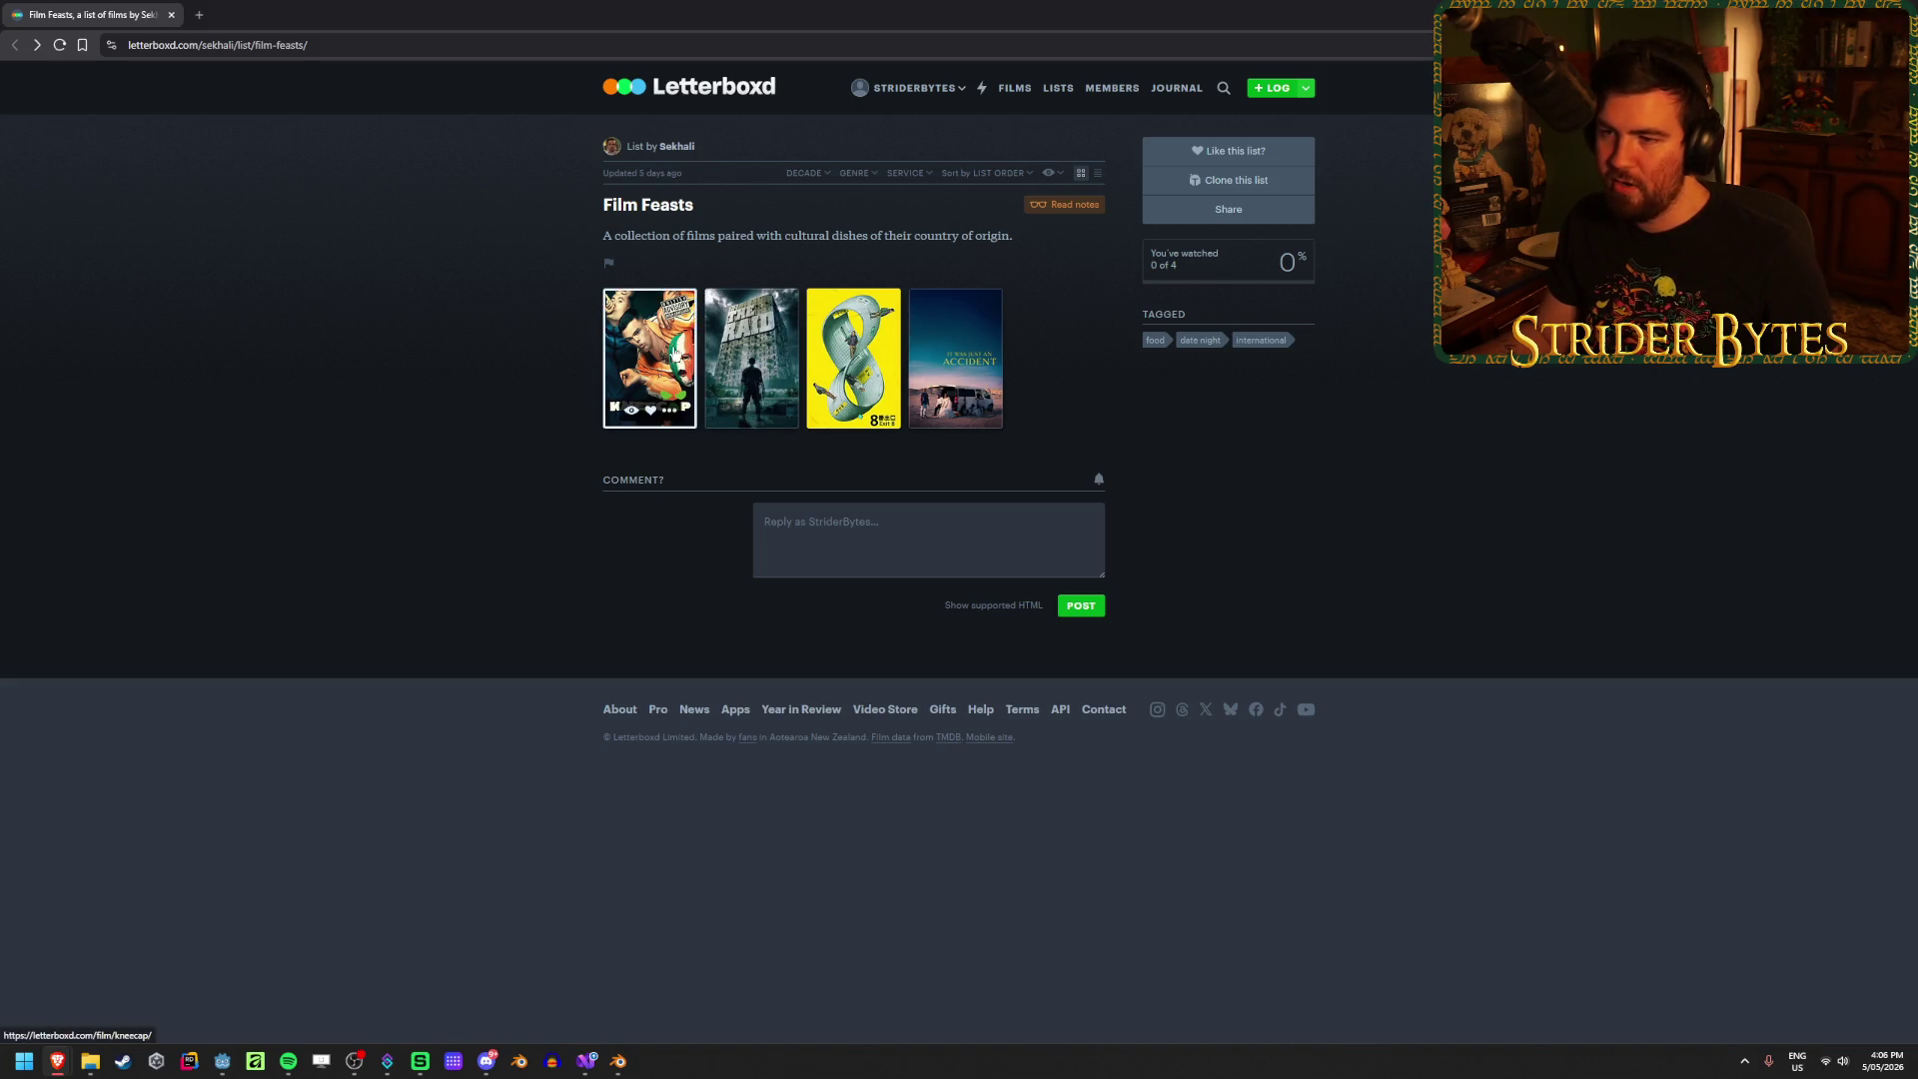
left_click(1228, 209)
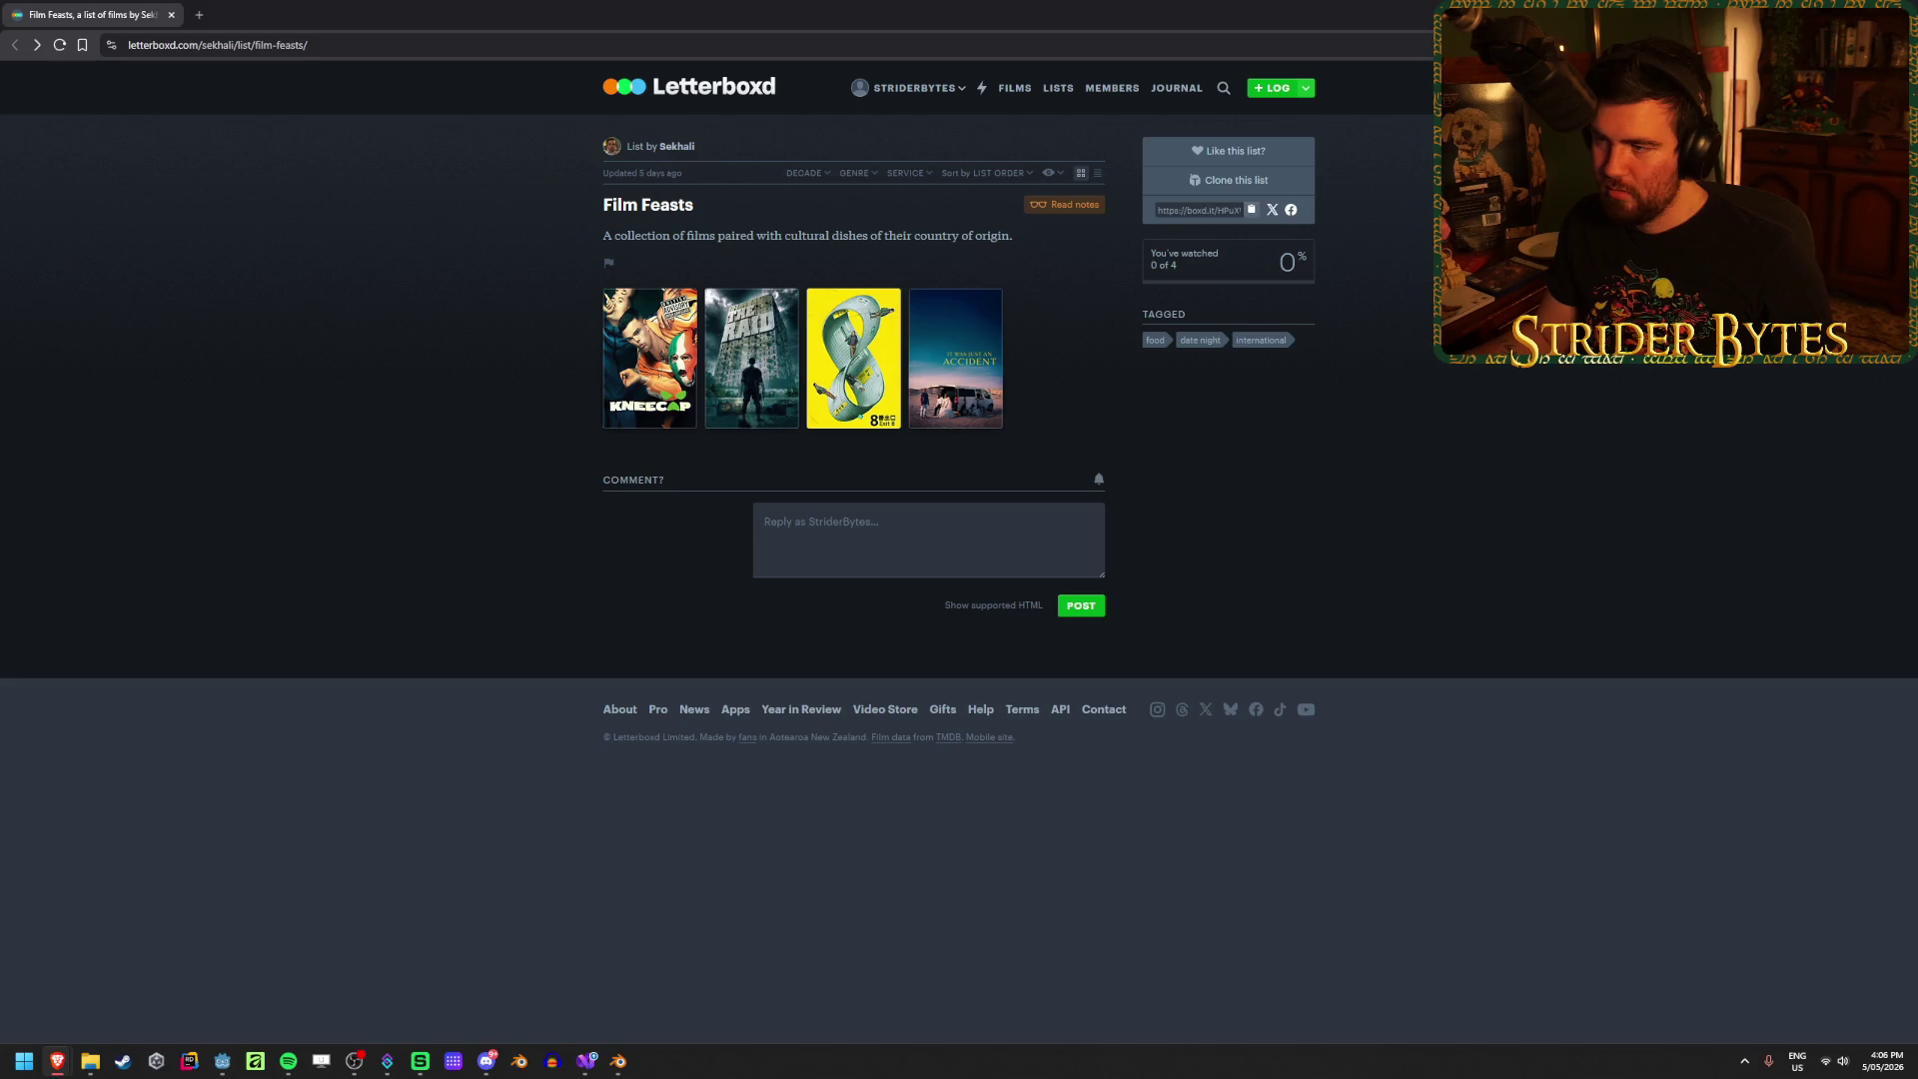
key("alt+Tab")
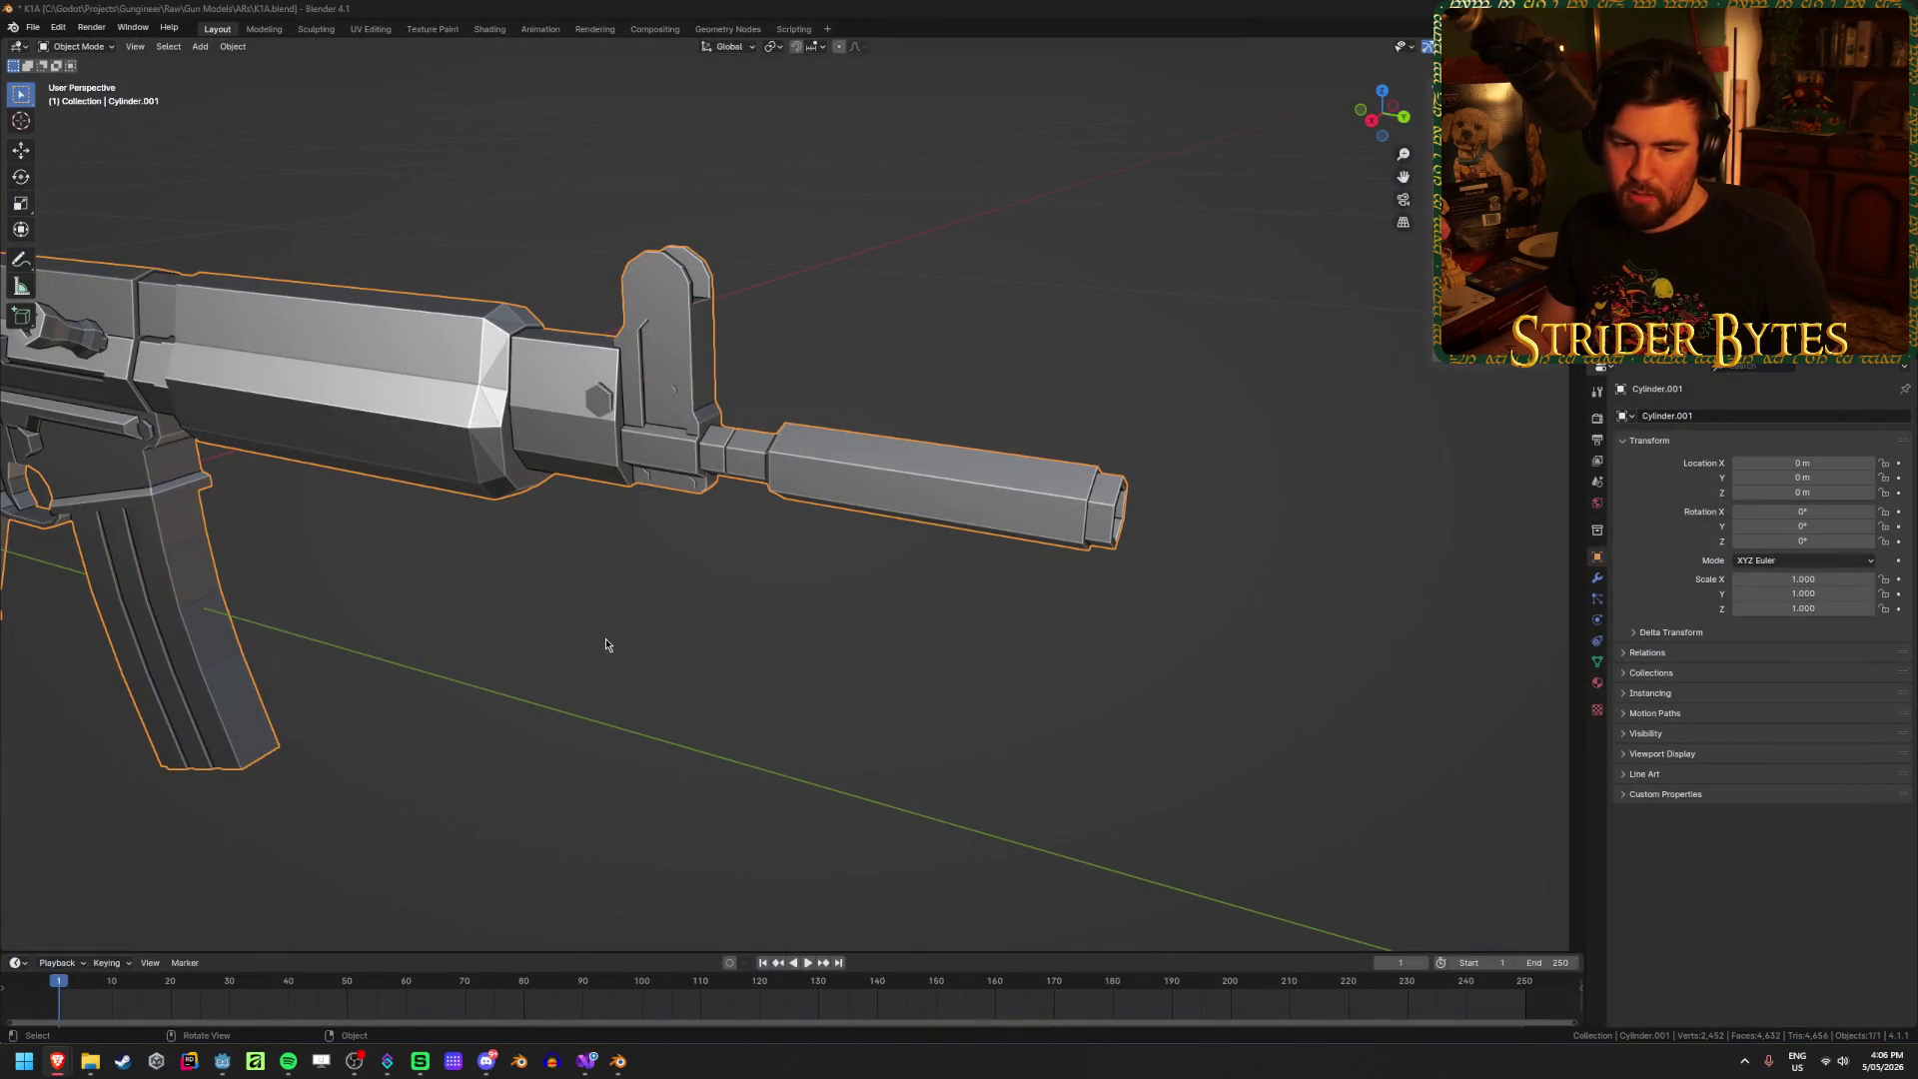
Step: Change the sharp marking on all edges of the rifle mesh in edge select mode
key("Tab")
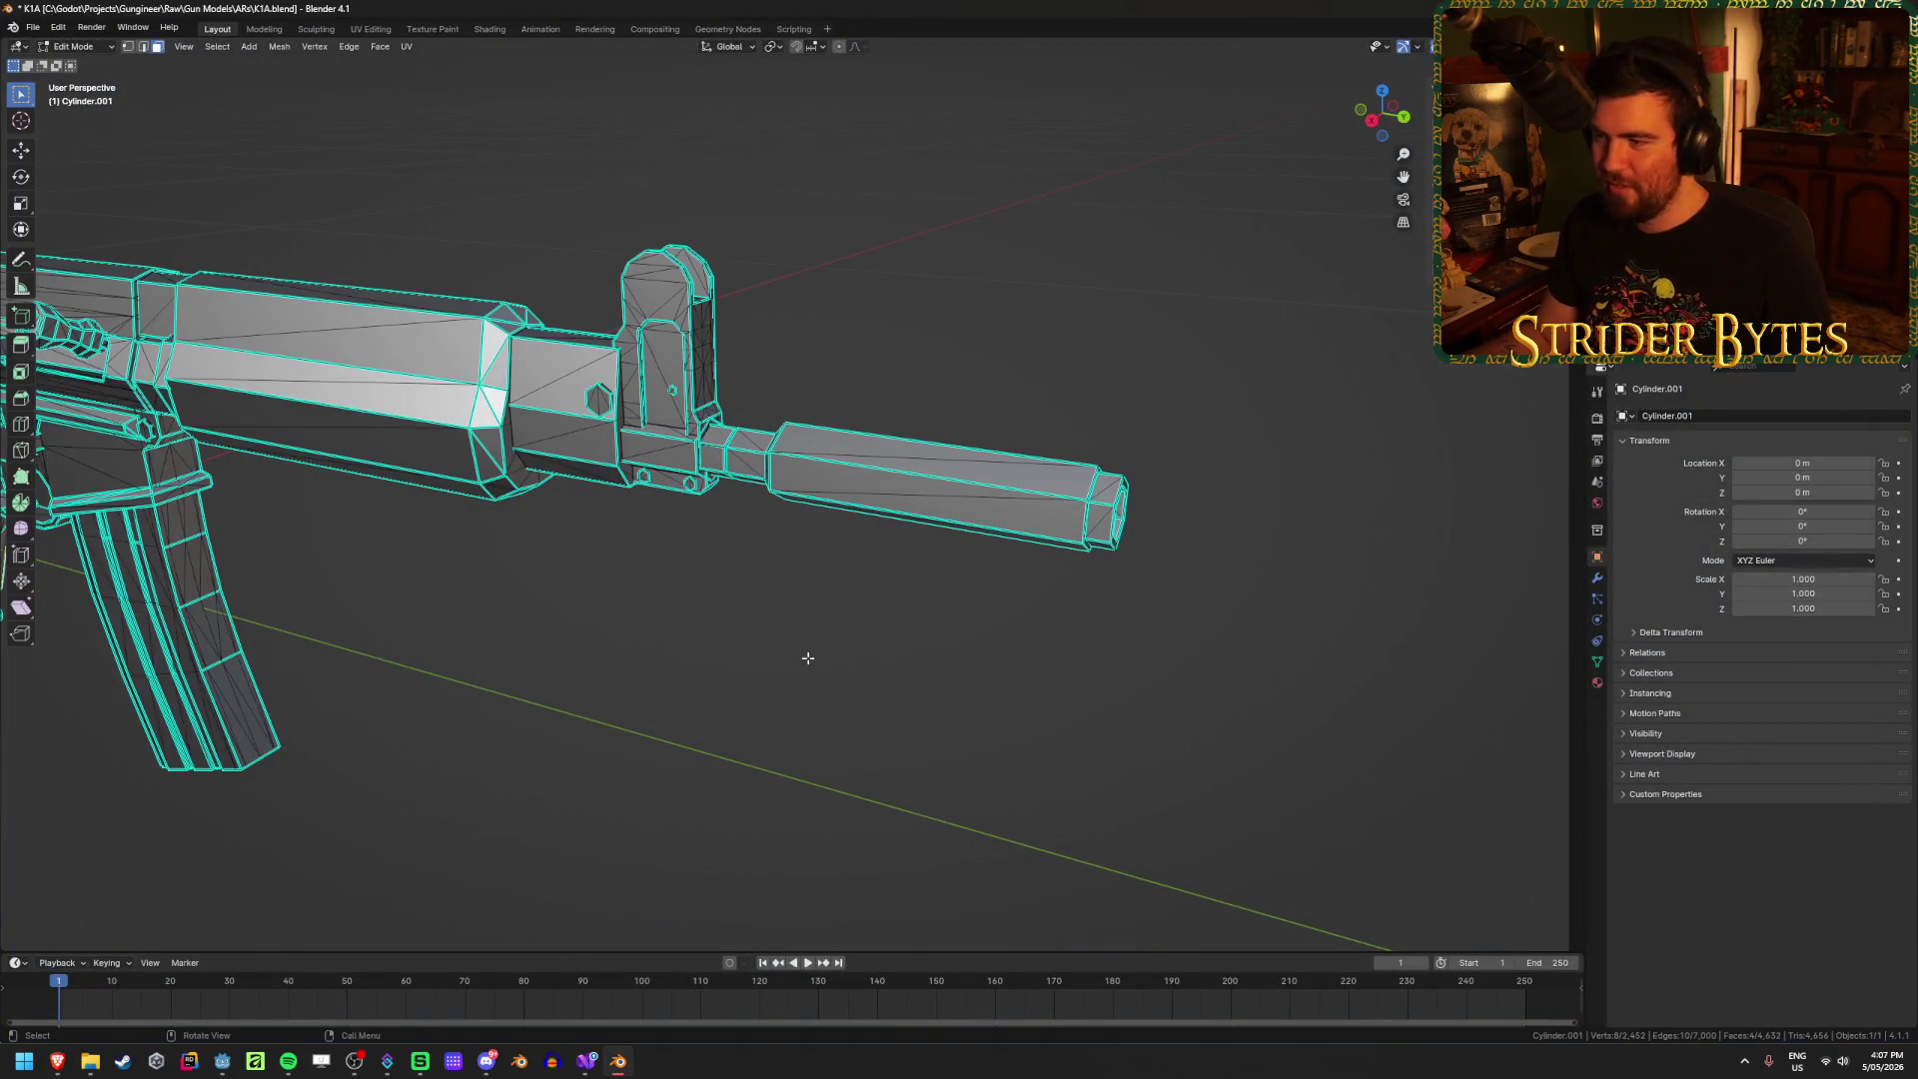
key("a")
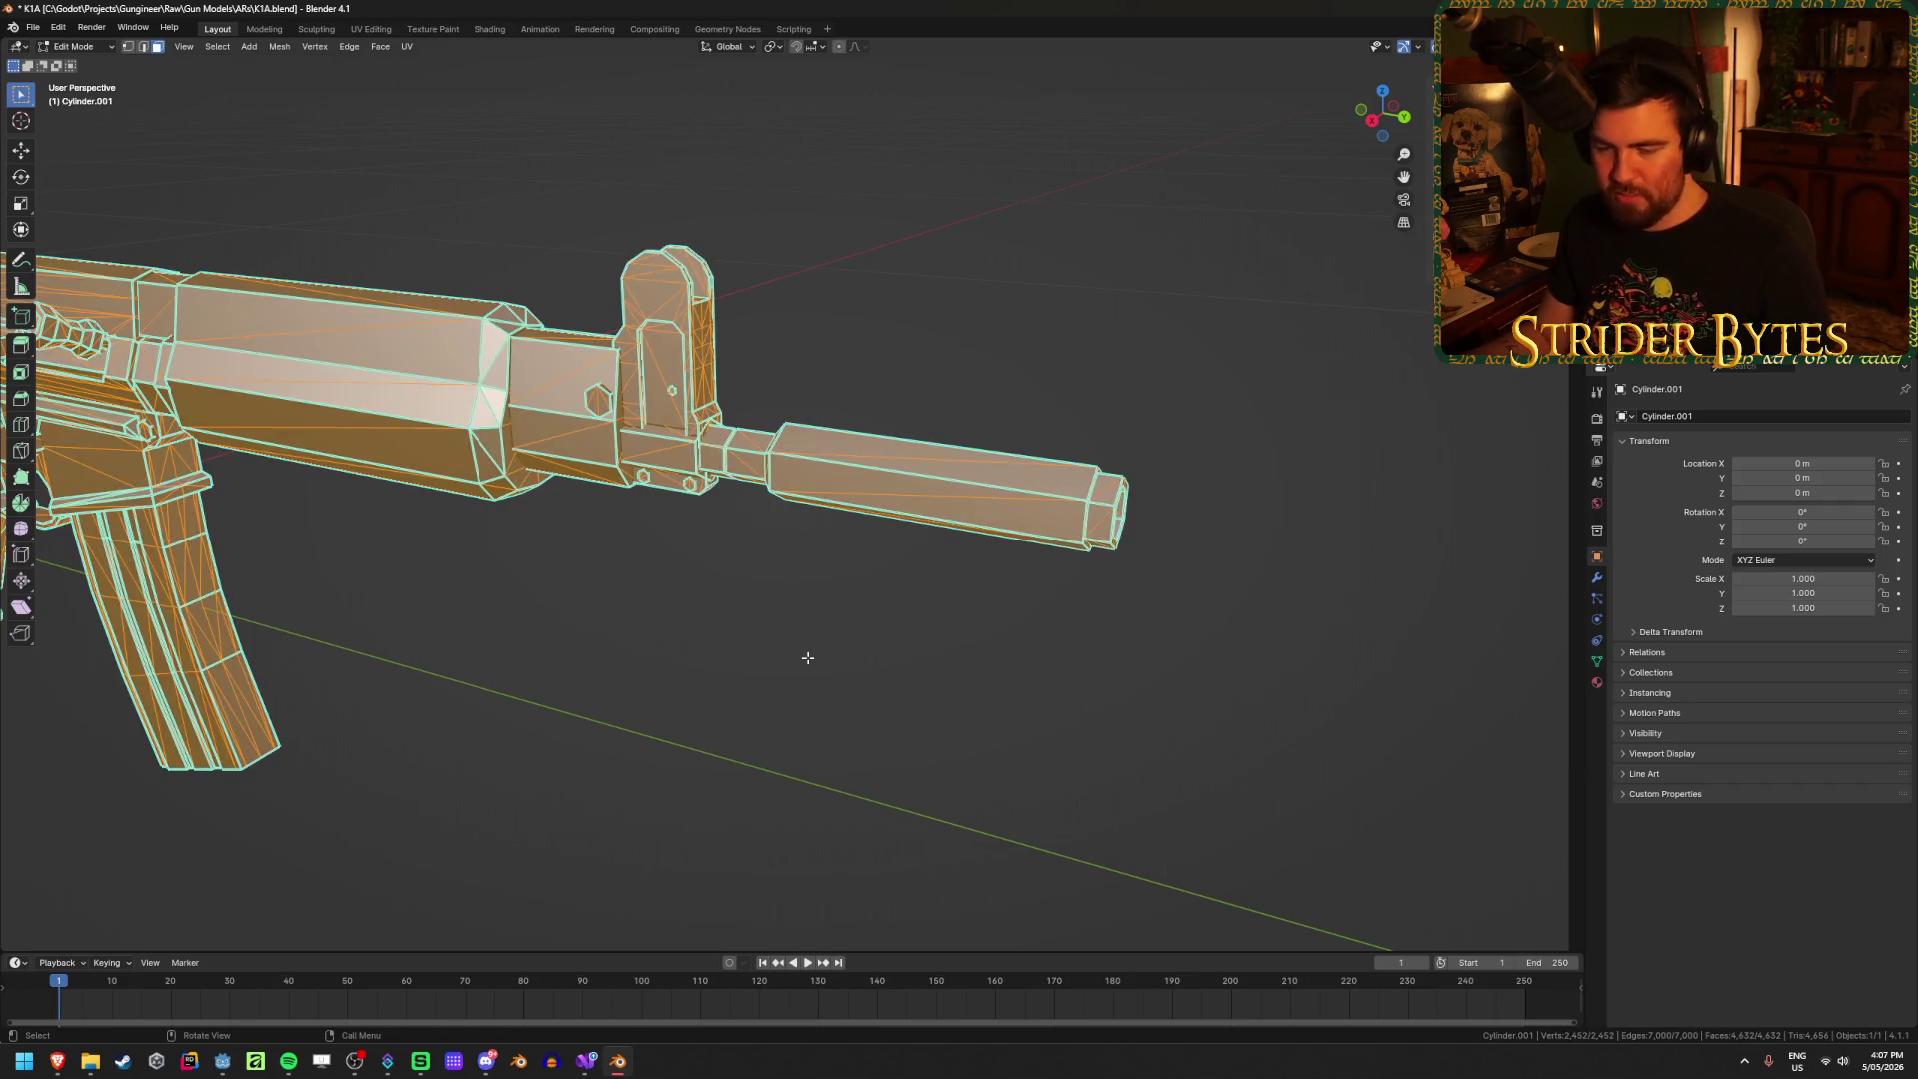
key("2")
key("ctrl+e")
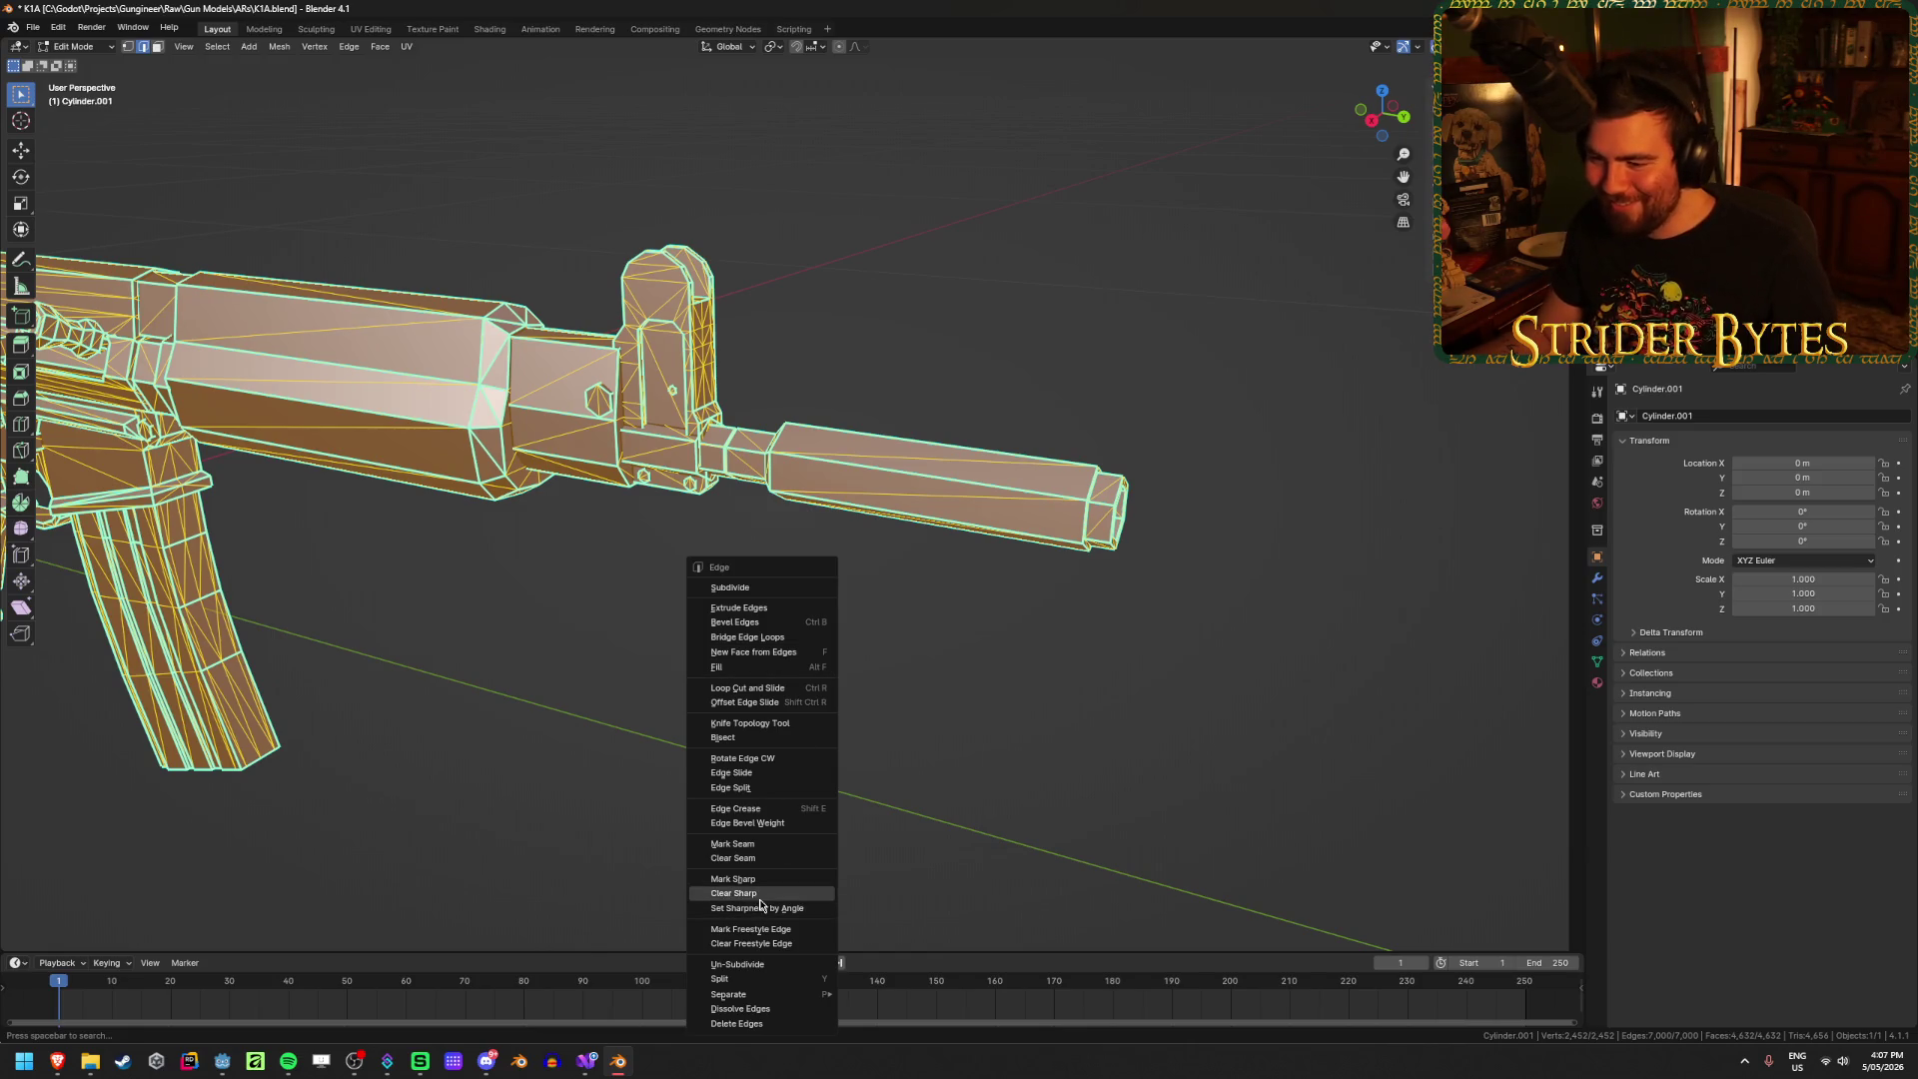
left_click(759, 879)
Step: Shade the rifle flat in Object Mode and view the barrel from the right side
key("Tab")
scroll(829, 740, "down", 3)
right_click(854, 699)
left_click(856, 662)
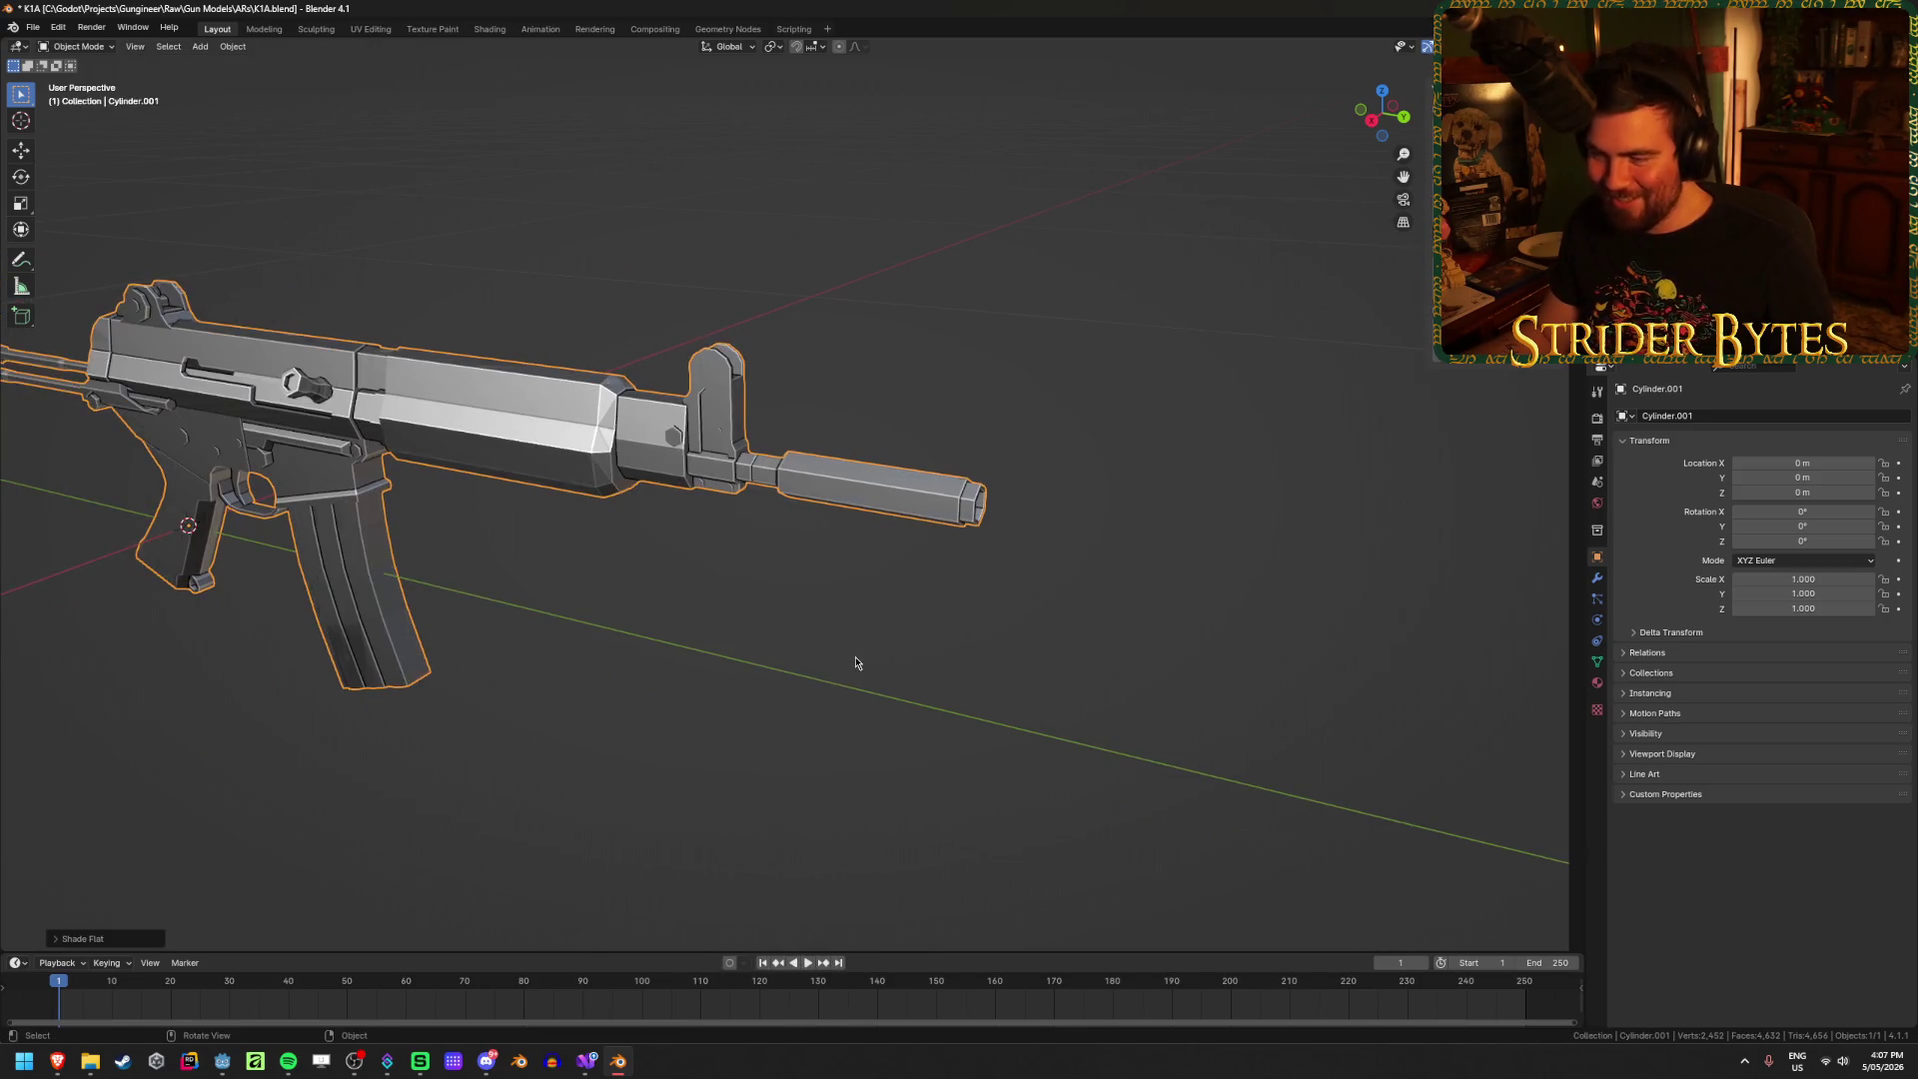
scroll(1047, 607, "up", 4)
key("KP_3")
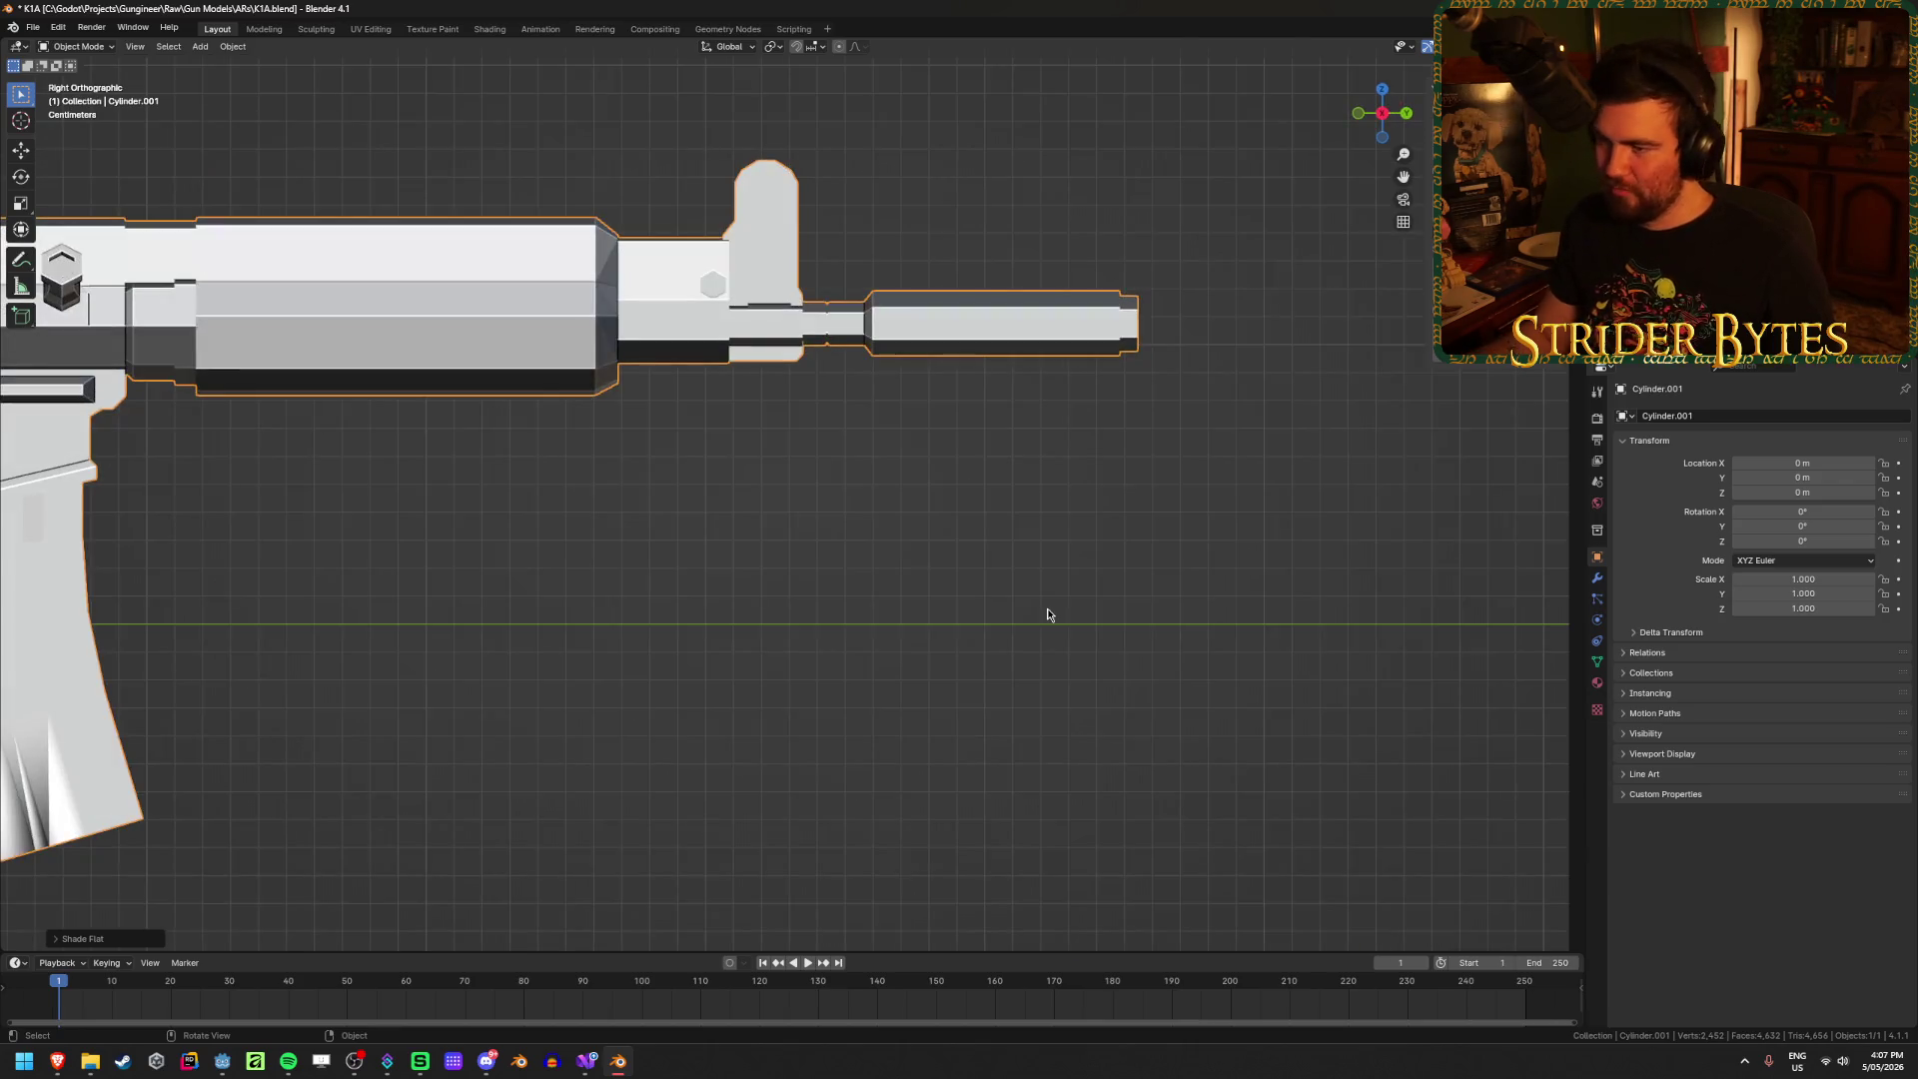
mouse_move(740, 732)
middle_mouse_down()
mouse_move(749, 796)
mouse_move(759, 780)
middle_mouse_up()
Step: In vertex mode with X-ray on, box-select only the barrel's vertices
key("Tab")
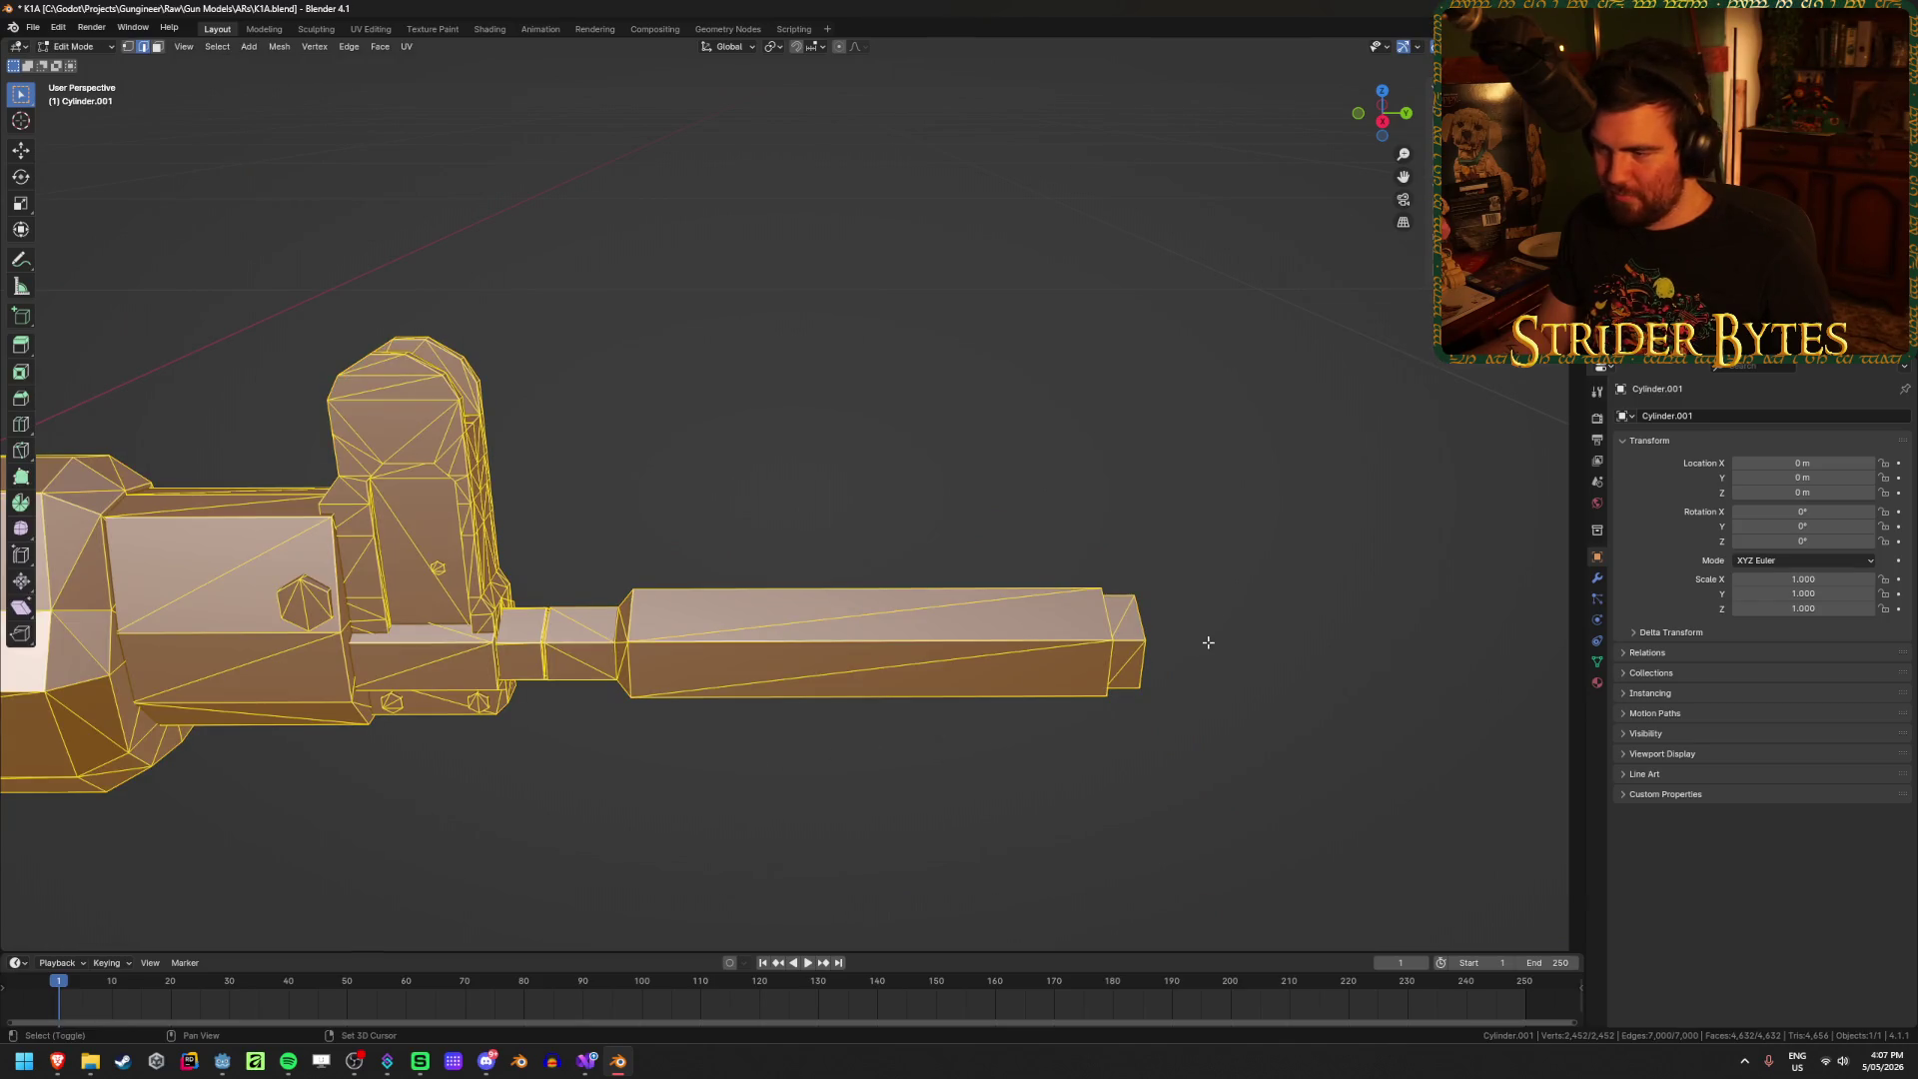
key("shift+z")
key("shift+z")
key("Tab")
key("Tab")
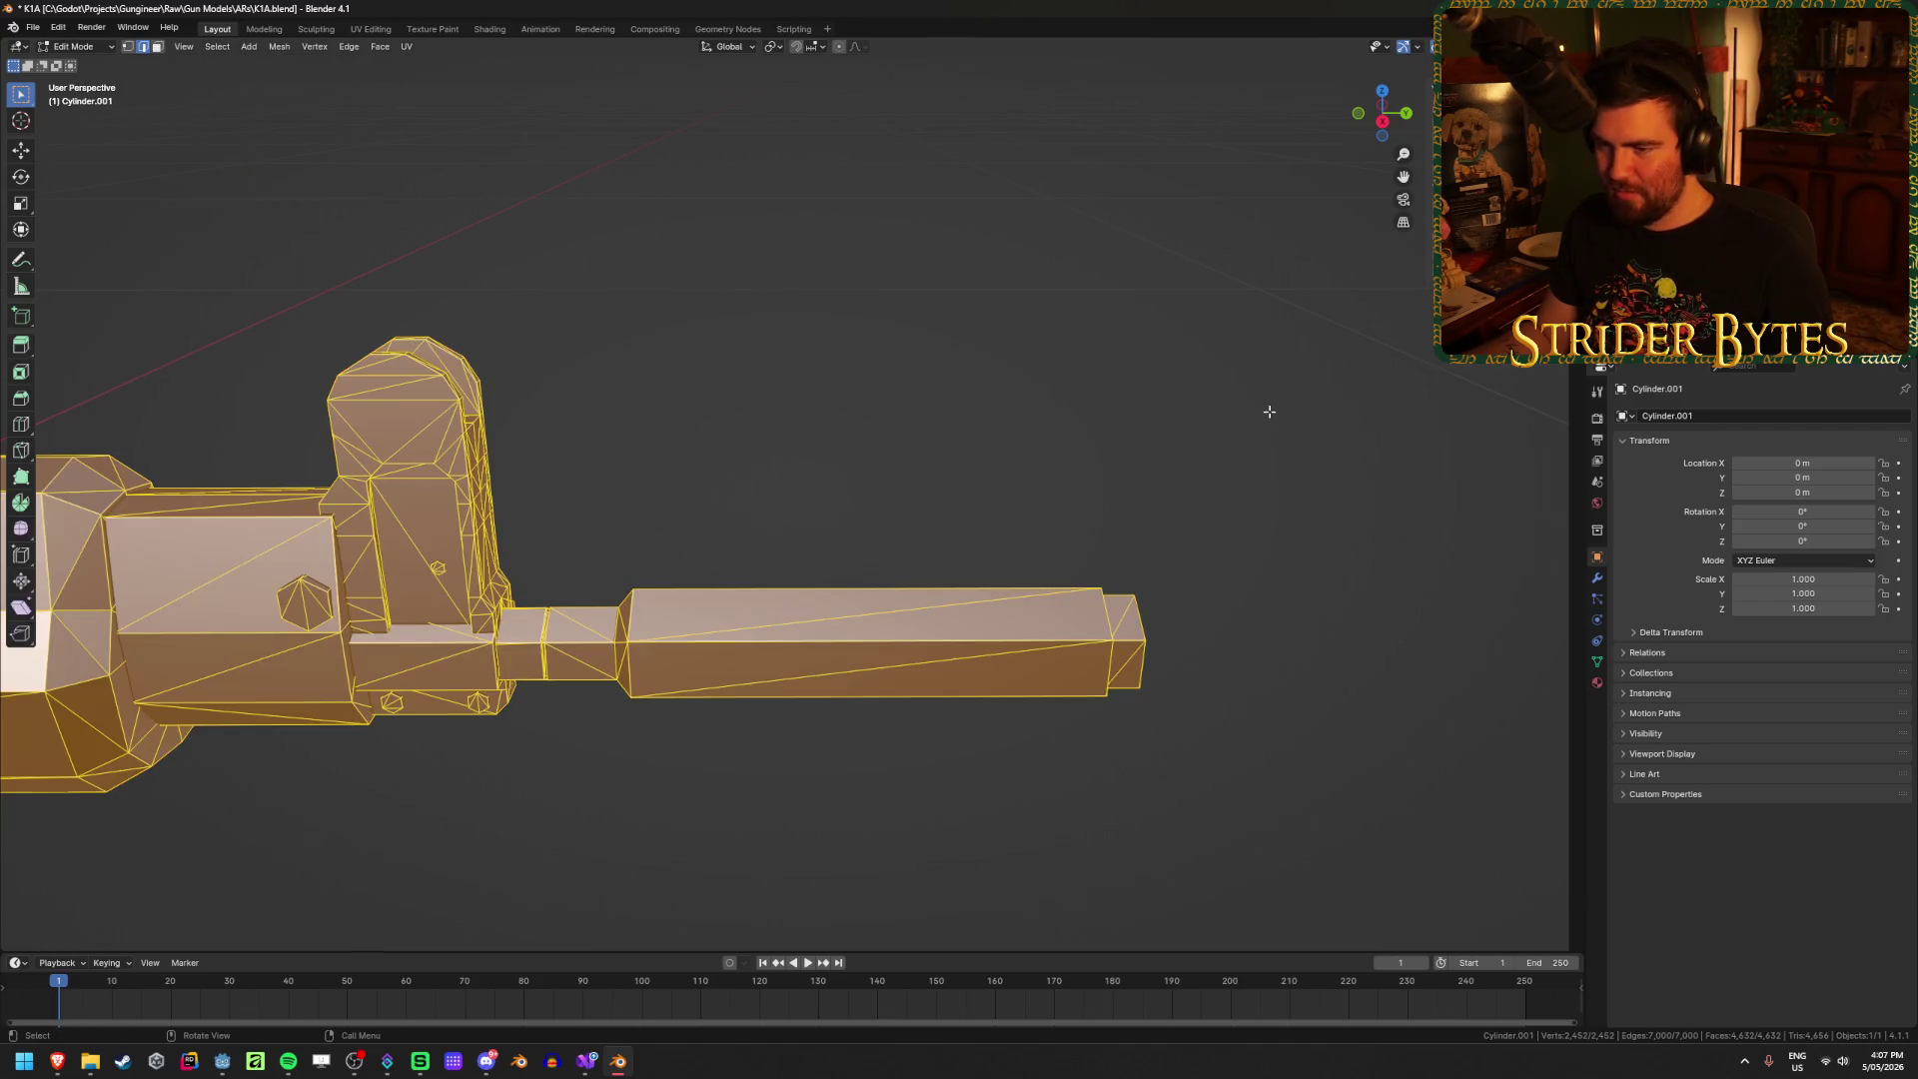
key("1")
key("alt+z")
mouse_move(1309, 432)
left_mouse_down()
mouse_move(699, 783)
mouse_move(523, 796)
left_mouse_up()
middle_click_drag(522, 796, 522, 796)
key("alt+z")
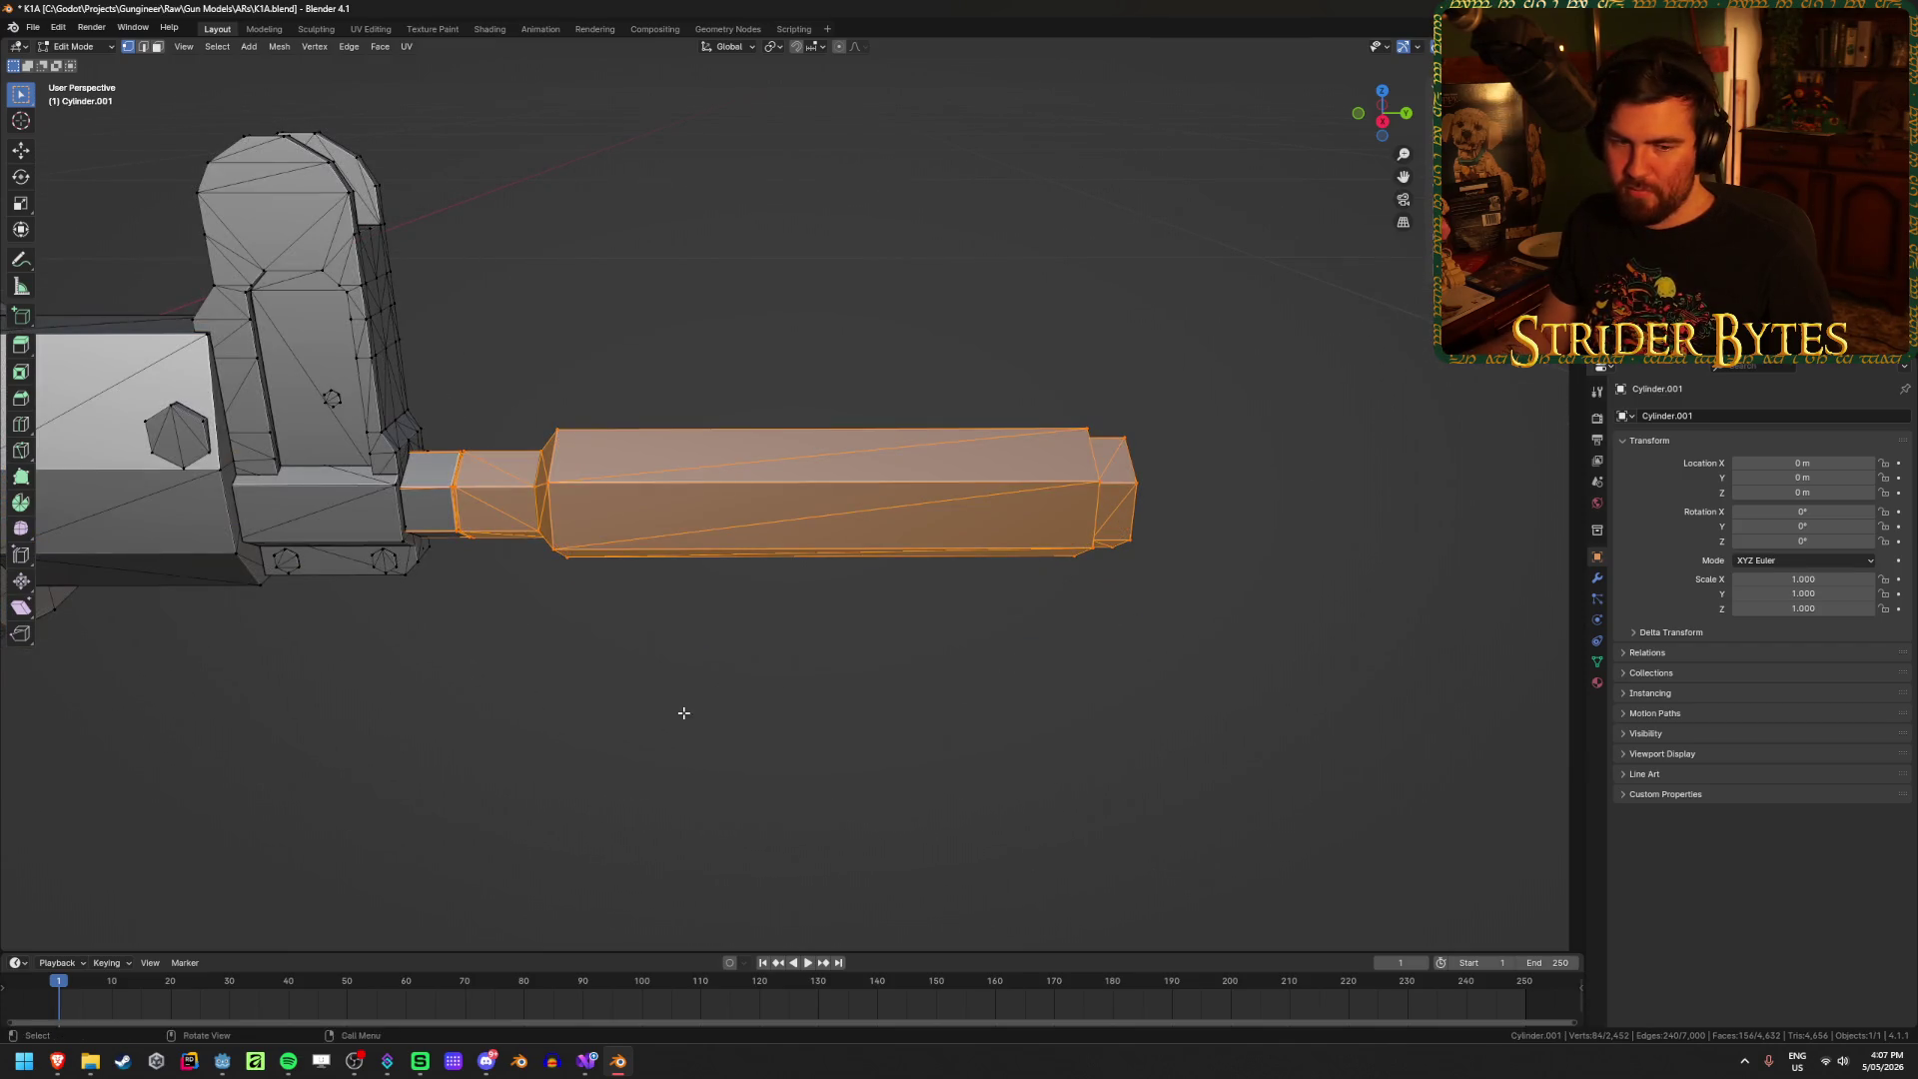
Step: Shrink the barrel selection with Select Less and orbit to face the muzzle end
mouse_move(683, 712)
middle_mouse_down()
mouse_move(717, 741)
mouse_move(753, 734)
mouse_move(595, 745)
mouse_move(656, 734)
mouse_move(578, 689)
mouse_move(753, 693)
mouse_move(800, 706)
mouse_move(586, 710)
mouse_move(770, 699)
mouse_move(878, 770)
mouse_move(826, 740)
mouse_move(1073, 707)
mouse_move(945, 639)
middle_mouse_up()
scroll(945, 637, "up", 3)
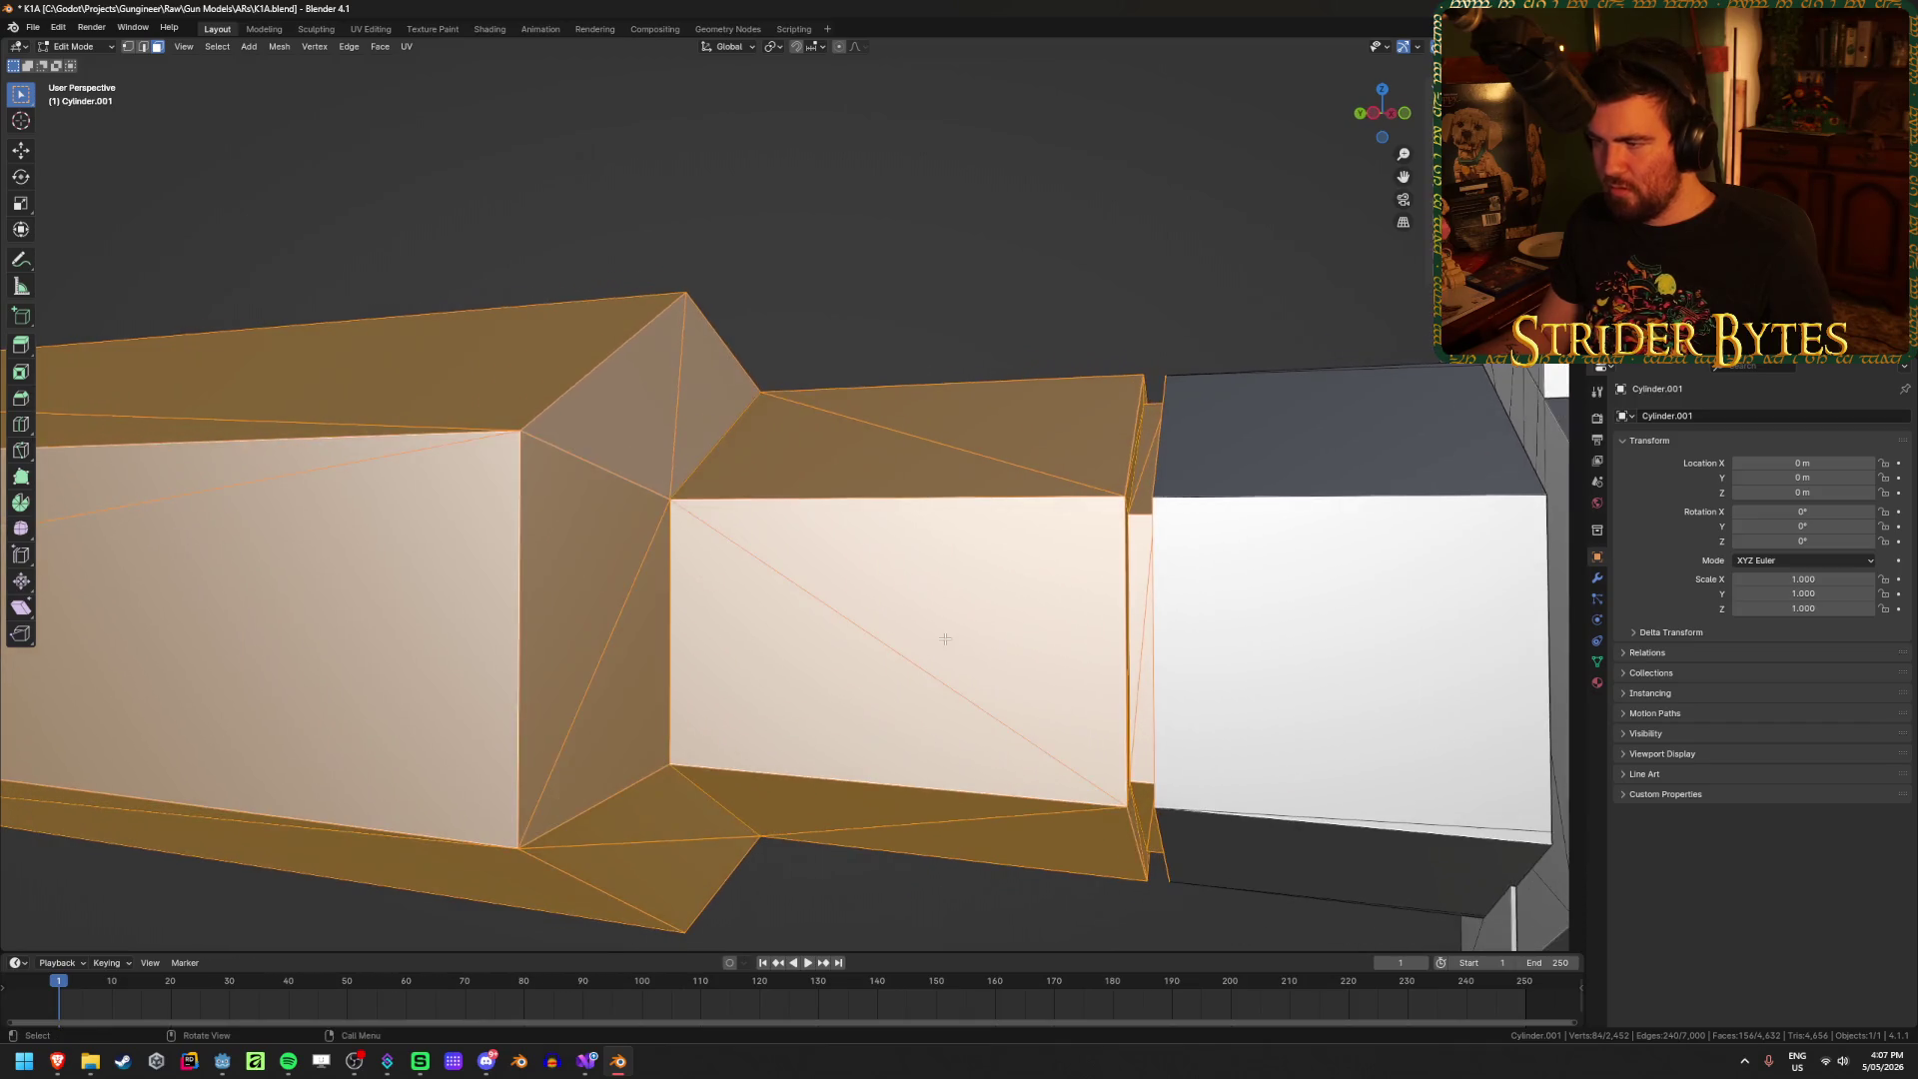
key("ctrl+KP_Subtract")
key("ctrl+KP_Subtract")
key("alt+z")
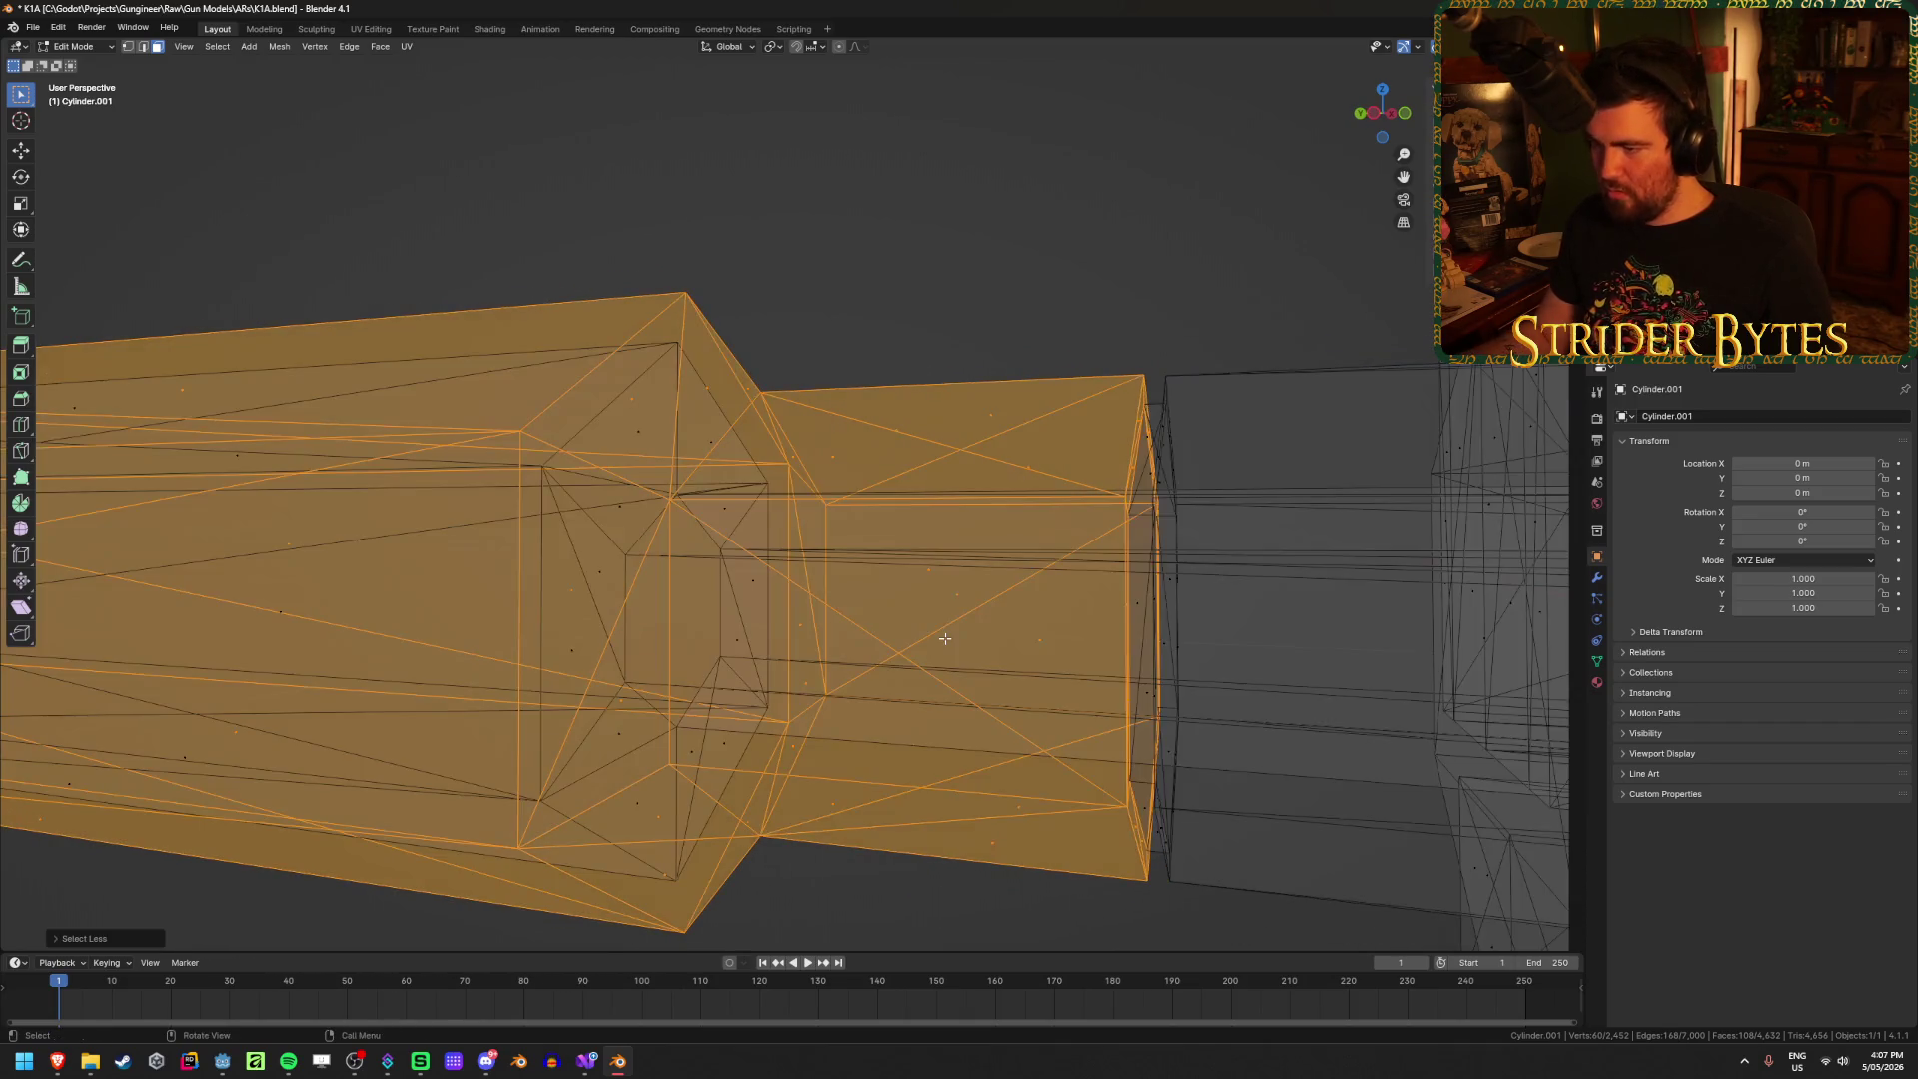
mouse_move(945, 639)
middle_mouse_down()
mouse_move(928, 633)
mouse_move(1112, 650)
middle_mouse_up()
key("alt+z")
mouse_move(663, 753)
middle_mouse_down()
mouse_move(599, 749)
mouse_move(1023, 716)
mouse_move(918, 705)
middle_mouse_up()
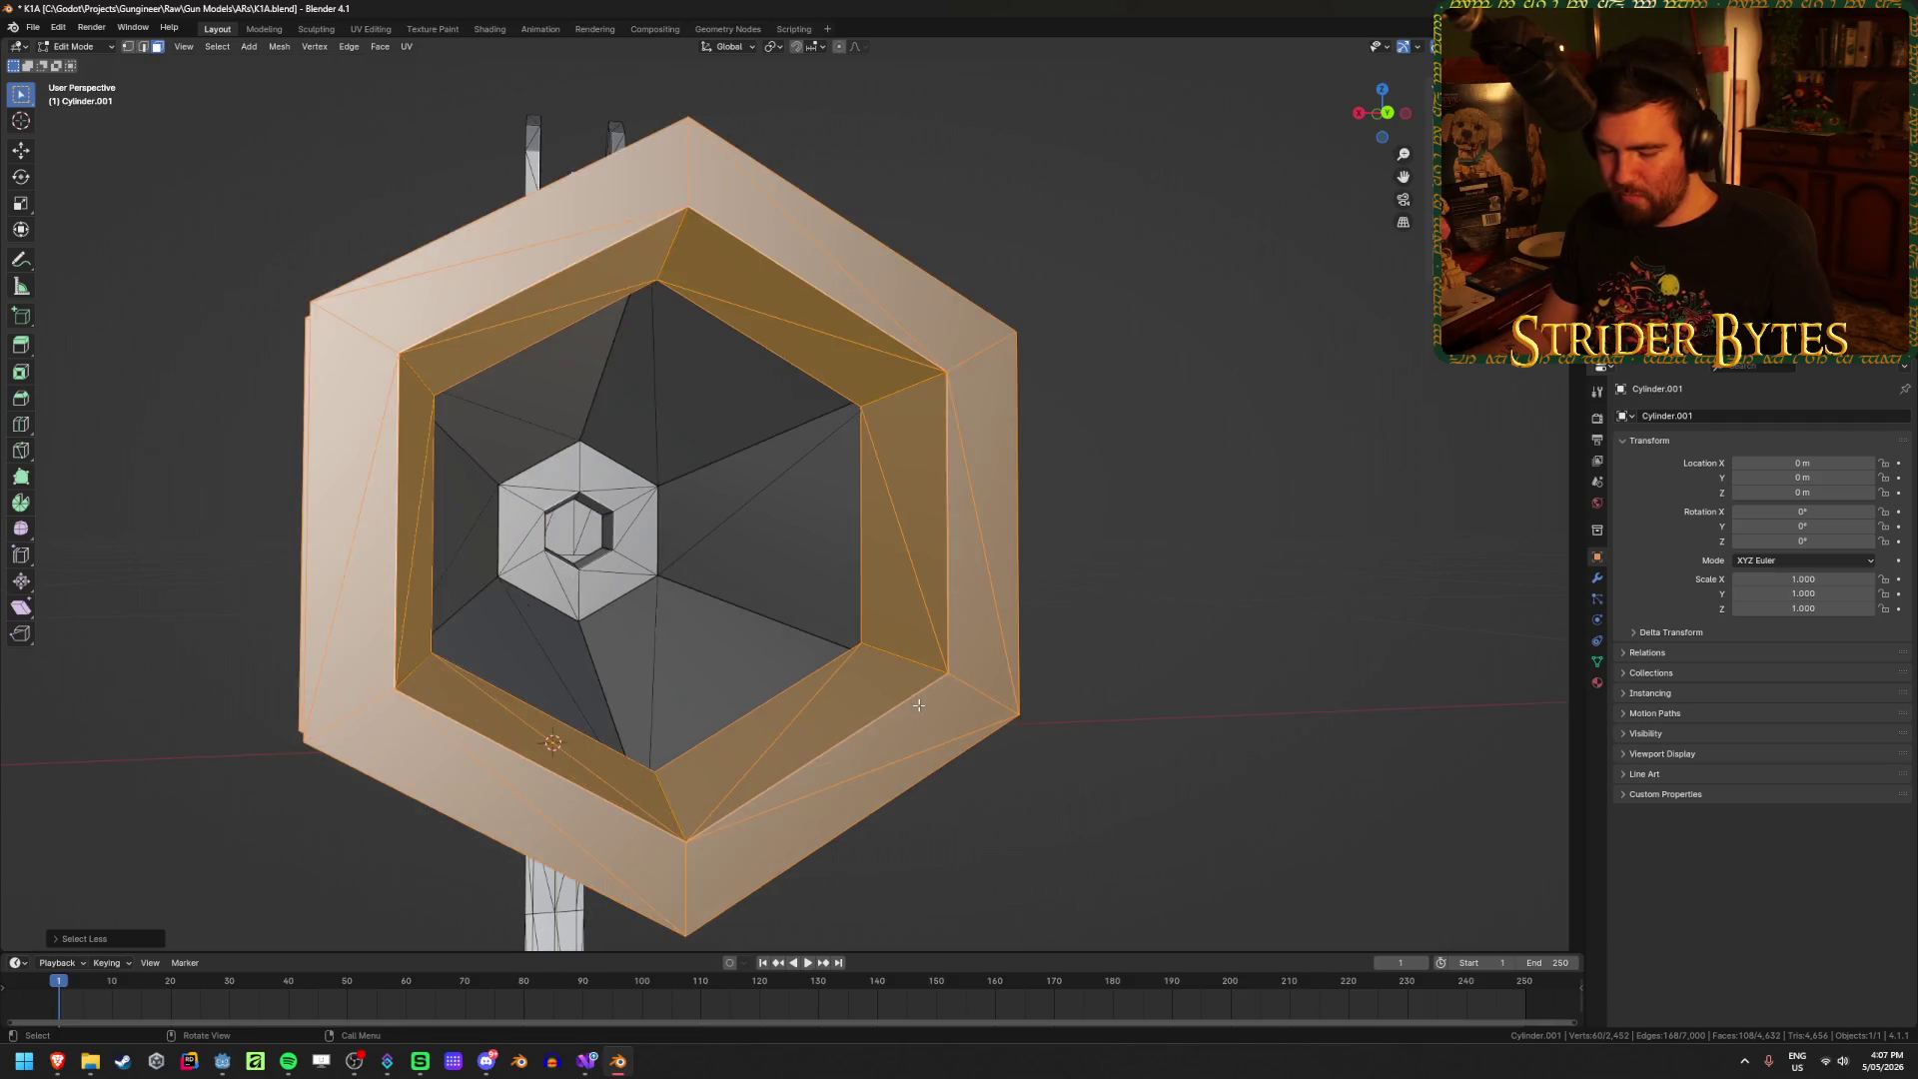
Step: Circle-select the inner faces of the hexagonal muzzle opening, then switch to the browser
key("c")
mouse_move(586, 347)
left_mouse_down()
mouse_move(680, 377)
mouse_move(775, 630)
mouse_move(546, 698)
mouse_move(436, 556)
mouse_move(479, 414)
left_mouse_up()
right_click(480, 415)
mouse_move(479, 414)
middle_mouse_down()
mouse_move(649, 560)
mouse_move(739, 514)
mouse_move(649, 560)
middle_mouse_up()
key("alt+Tab")
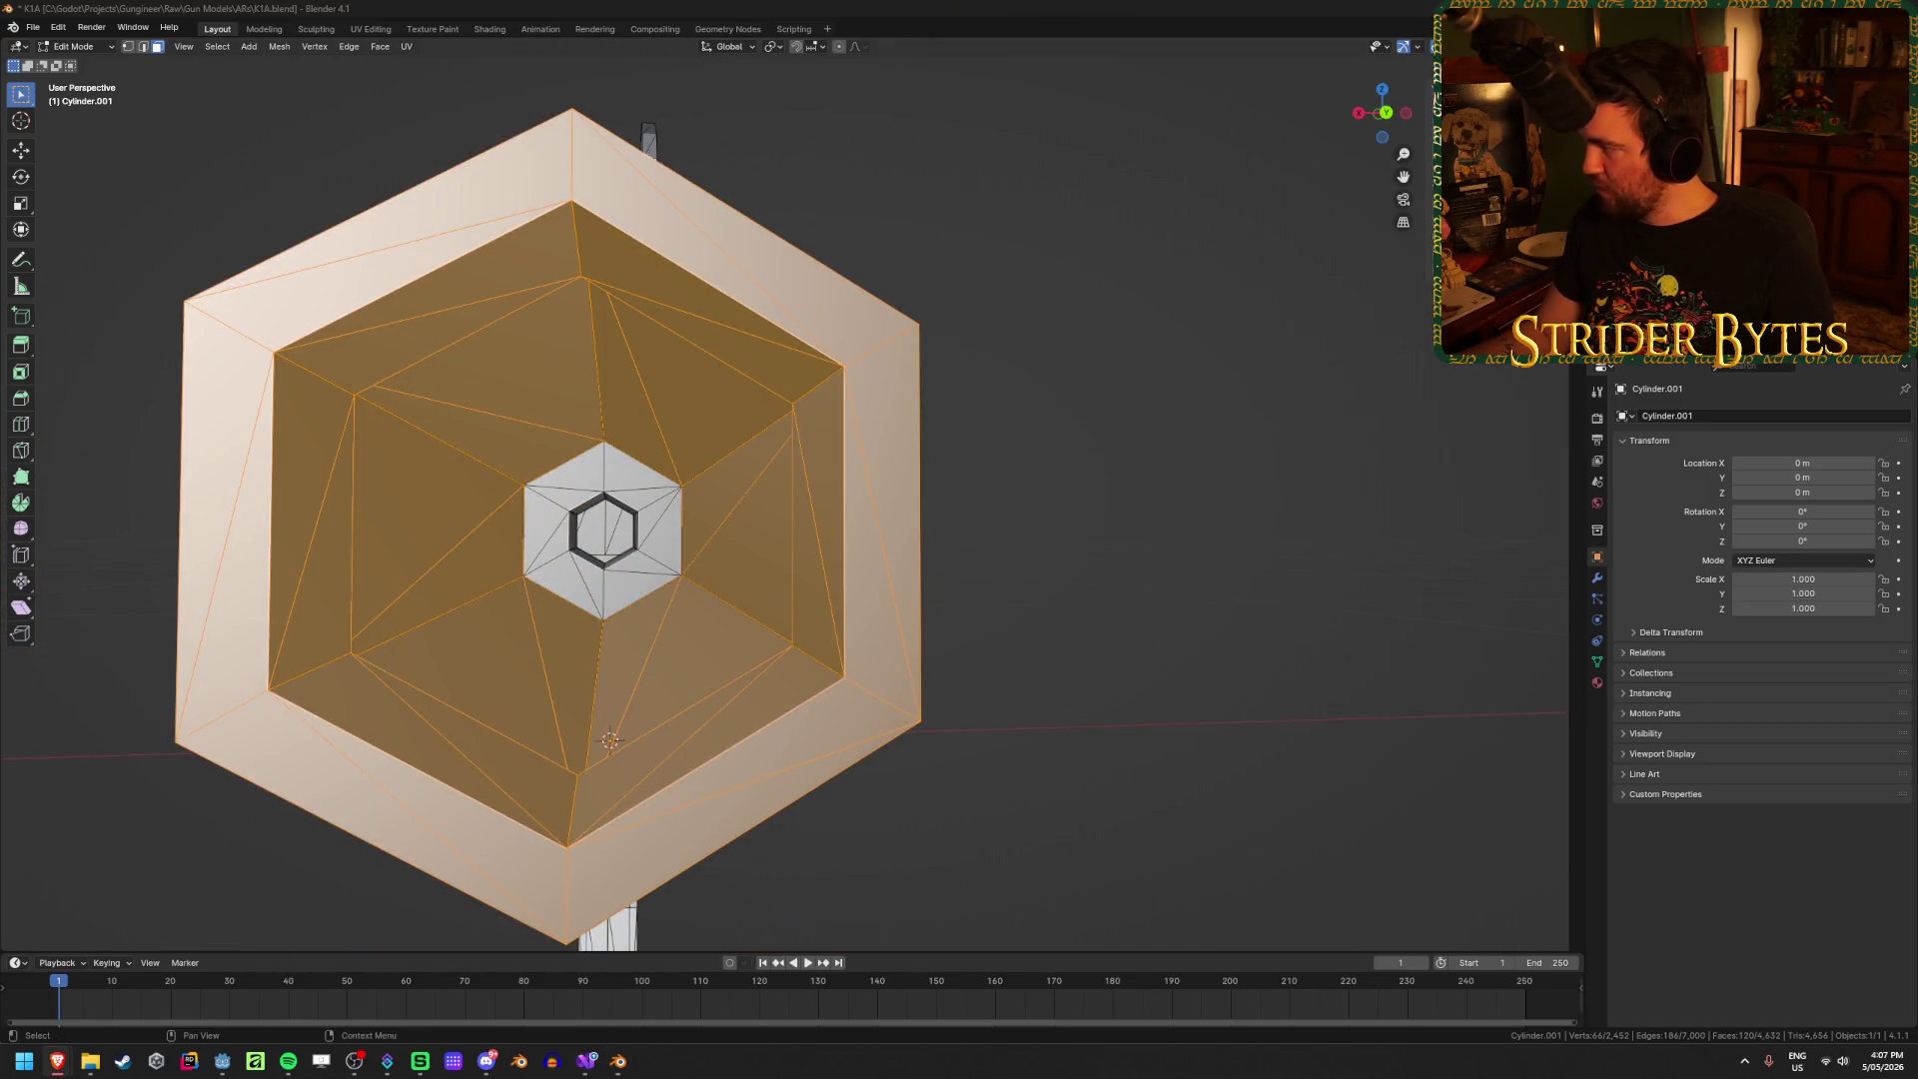
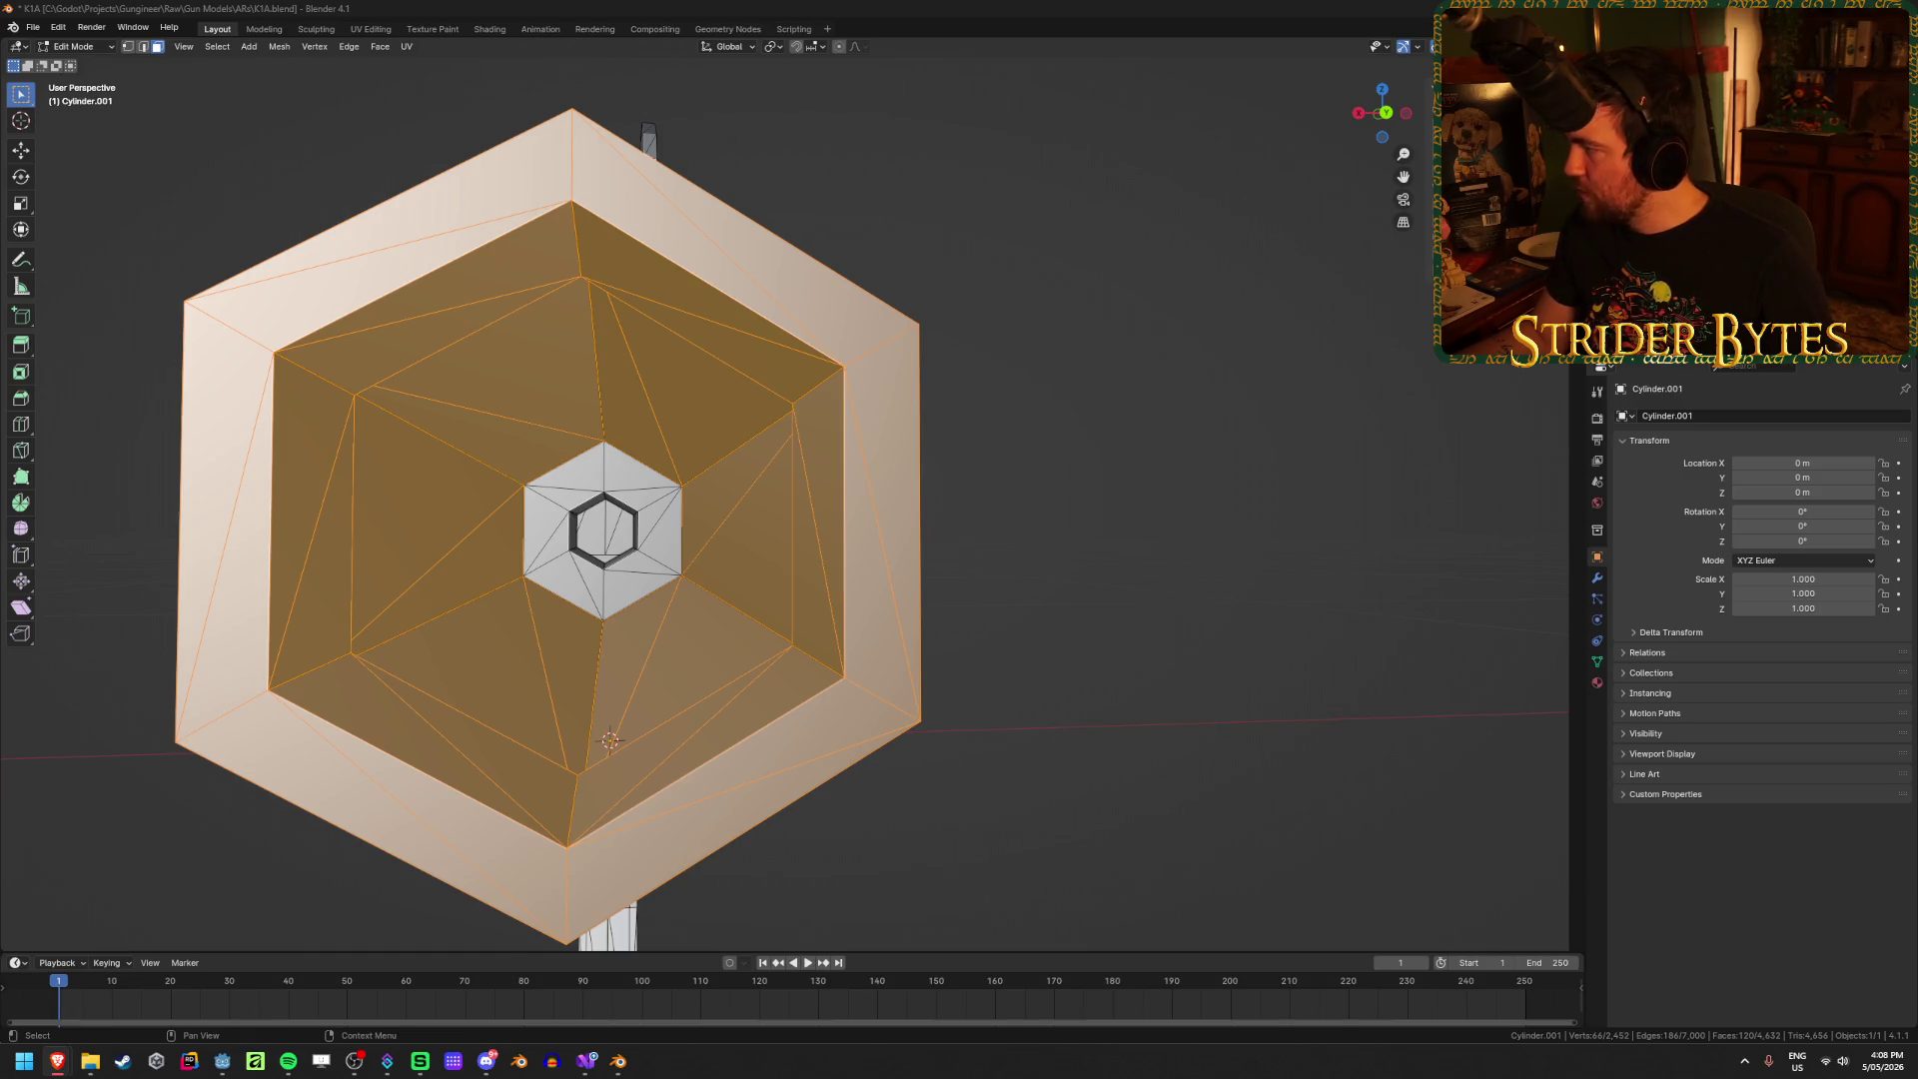
Step: Orbit to the hexagonal end and check the barrel selection by hiding and revealing it
mouse_move(960, 357)
middle_mouse_down()
mouse_move(993, 406)
mouse_move(890, 432)
middle_mouse_up()
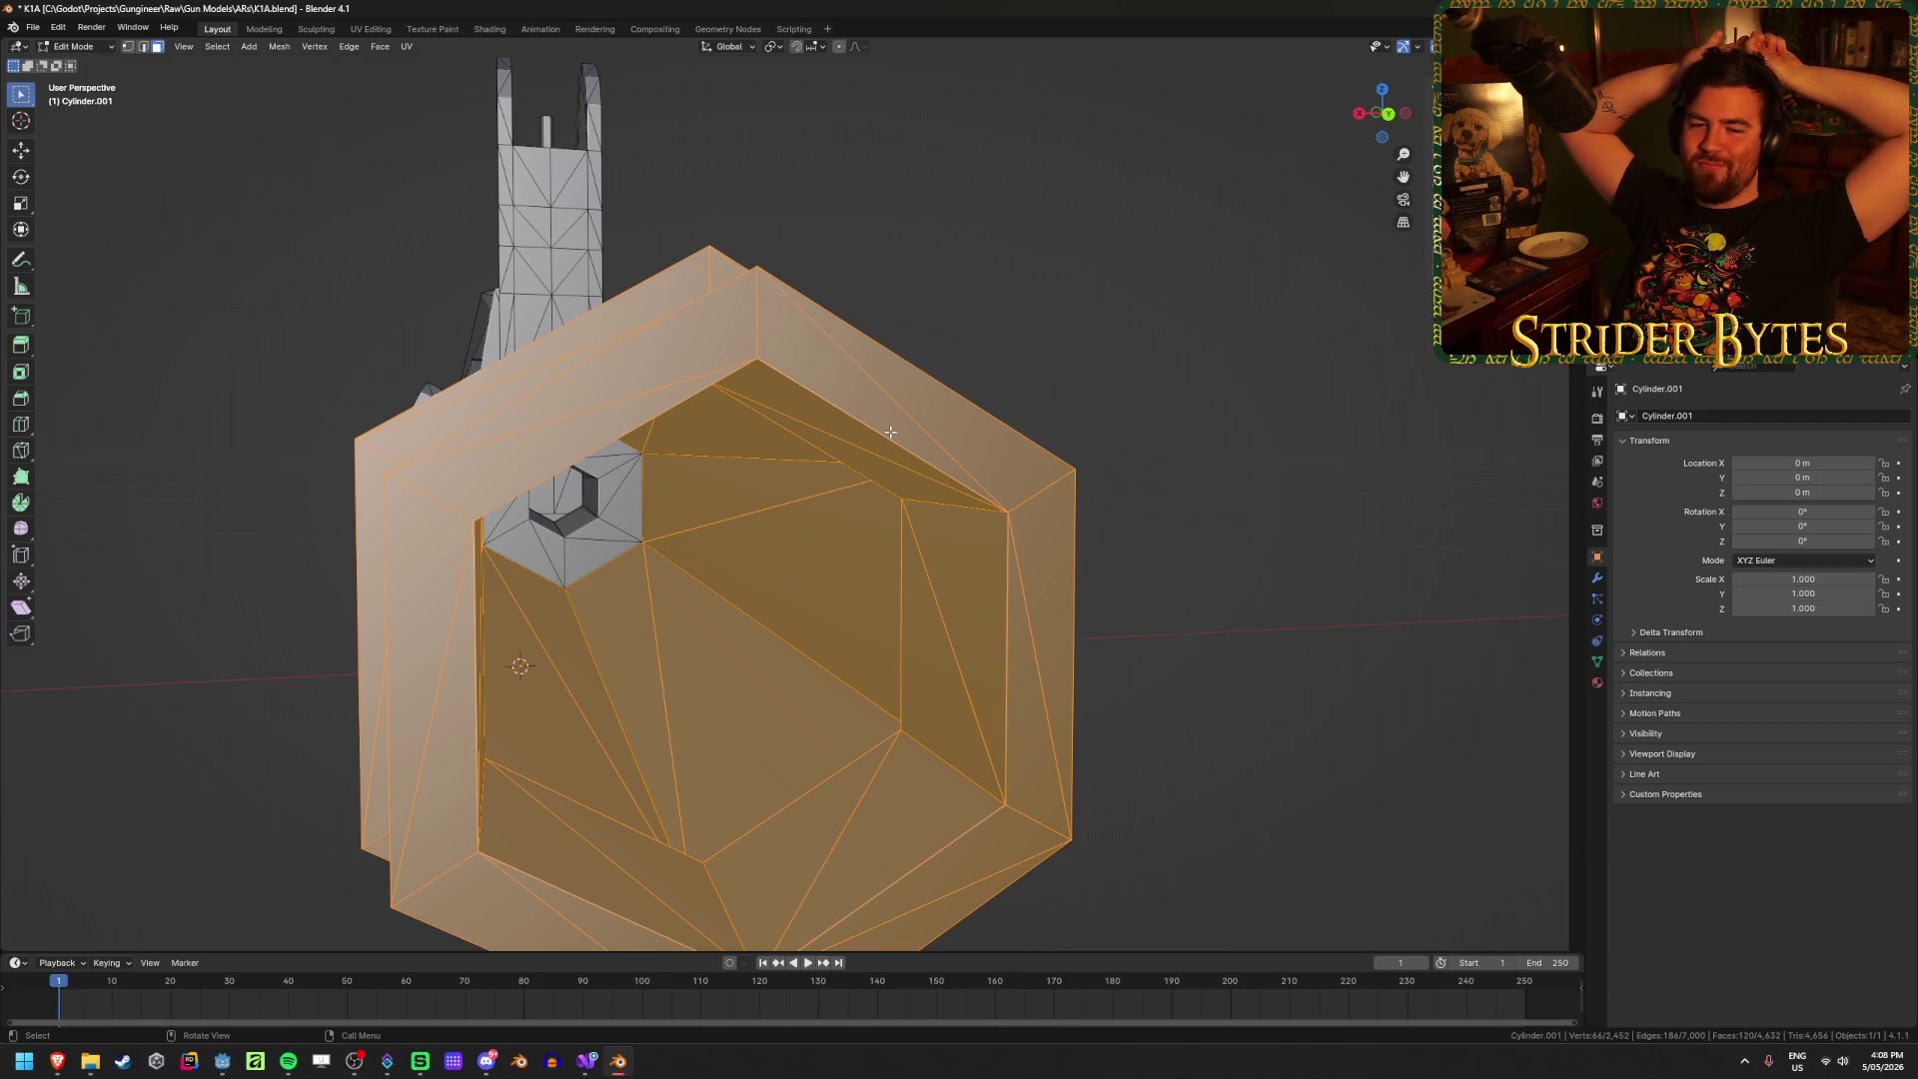
mouse_move(890, 431)
middle_mouse_down()
mouse_move(749, 488)
mouse_move(946, 479)
mouse_move(826, 530)
mouse_move(719, 513)
mouse_move(732, 578)
mouse_move(950, 522)
mouse_move(787, 491)
middle_mouse_up()
key("h")
key("alt+h")
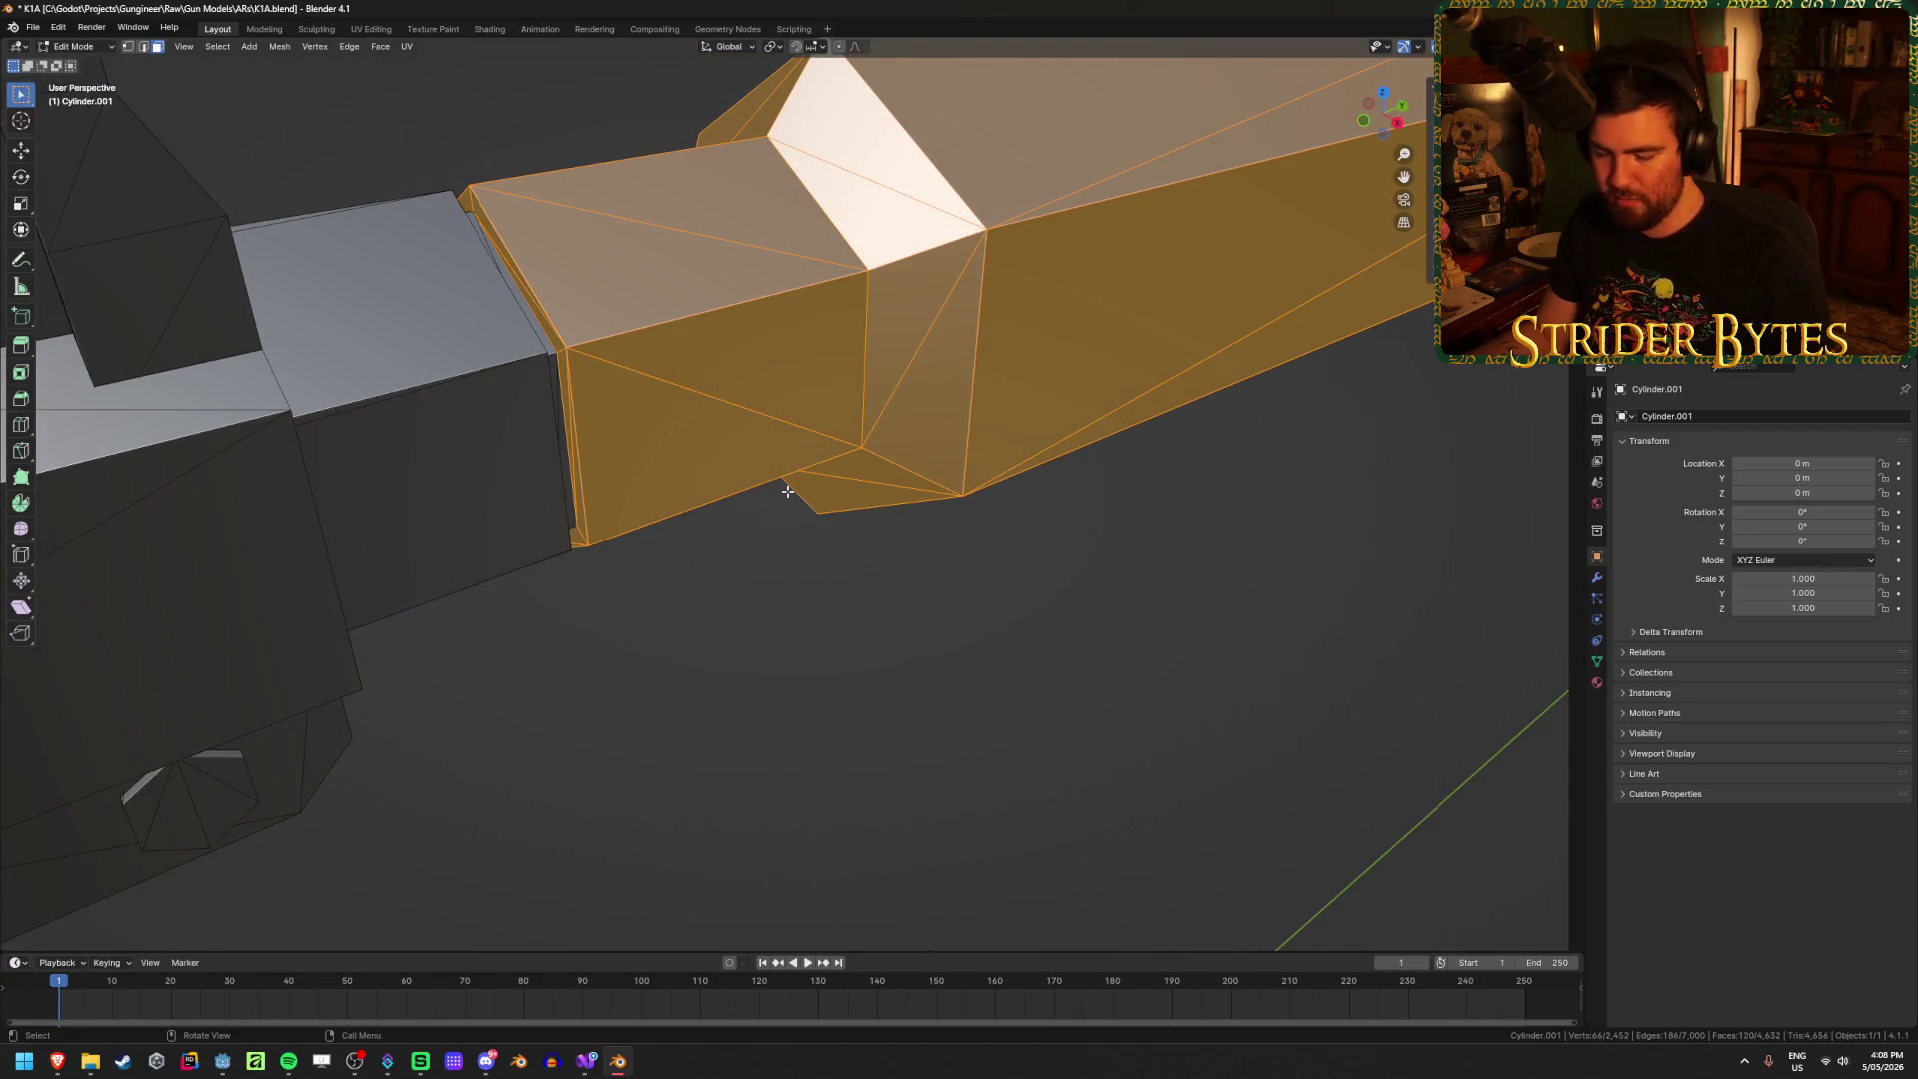
key("h")
key("alt+h")
Step: Circle-select the inner hexagon vertices, then hide and reveal to confirm full barrel coverage
mouse_move(878, 463)
middle_mouse_down()
mouse_move(950, 463)
mouse_move(779, 446)
mouse_move(1001, 347)
mouse_move(831, 458)
middle_mouse_up()
key("c")
mouse_move(833, 450)
left_mouse_down()
mouse_move(844, 404)
mouse_move(814, 321)
mouse_move(708, 318)
mouse_move(685, 393)
mouse_move(721, 451)
left_mouse_up()
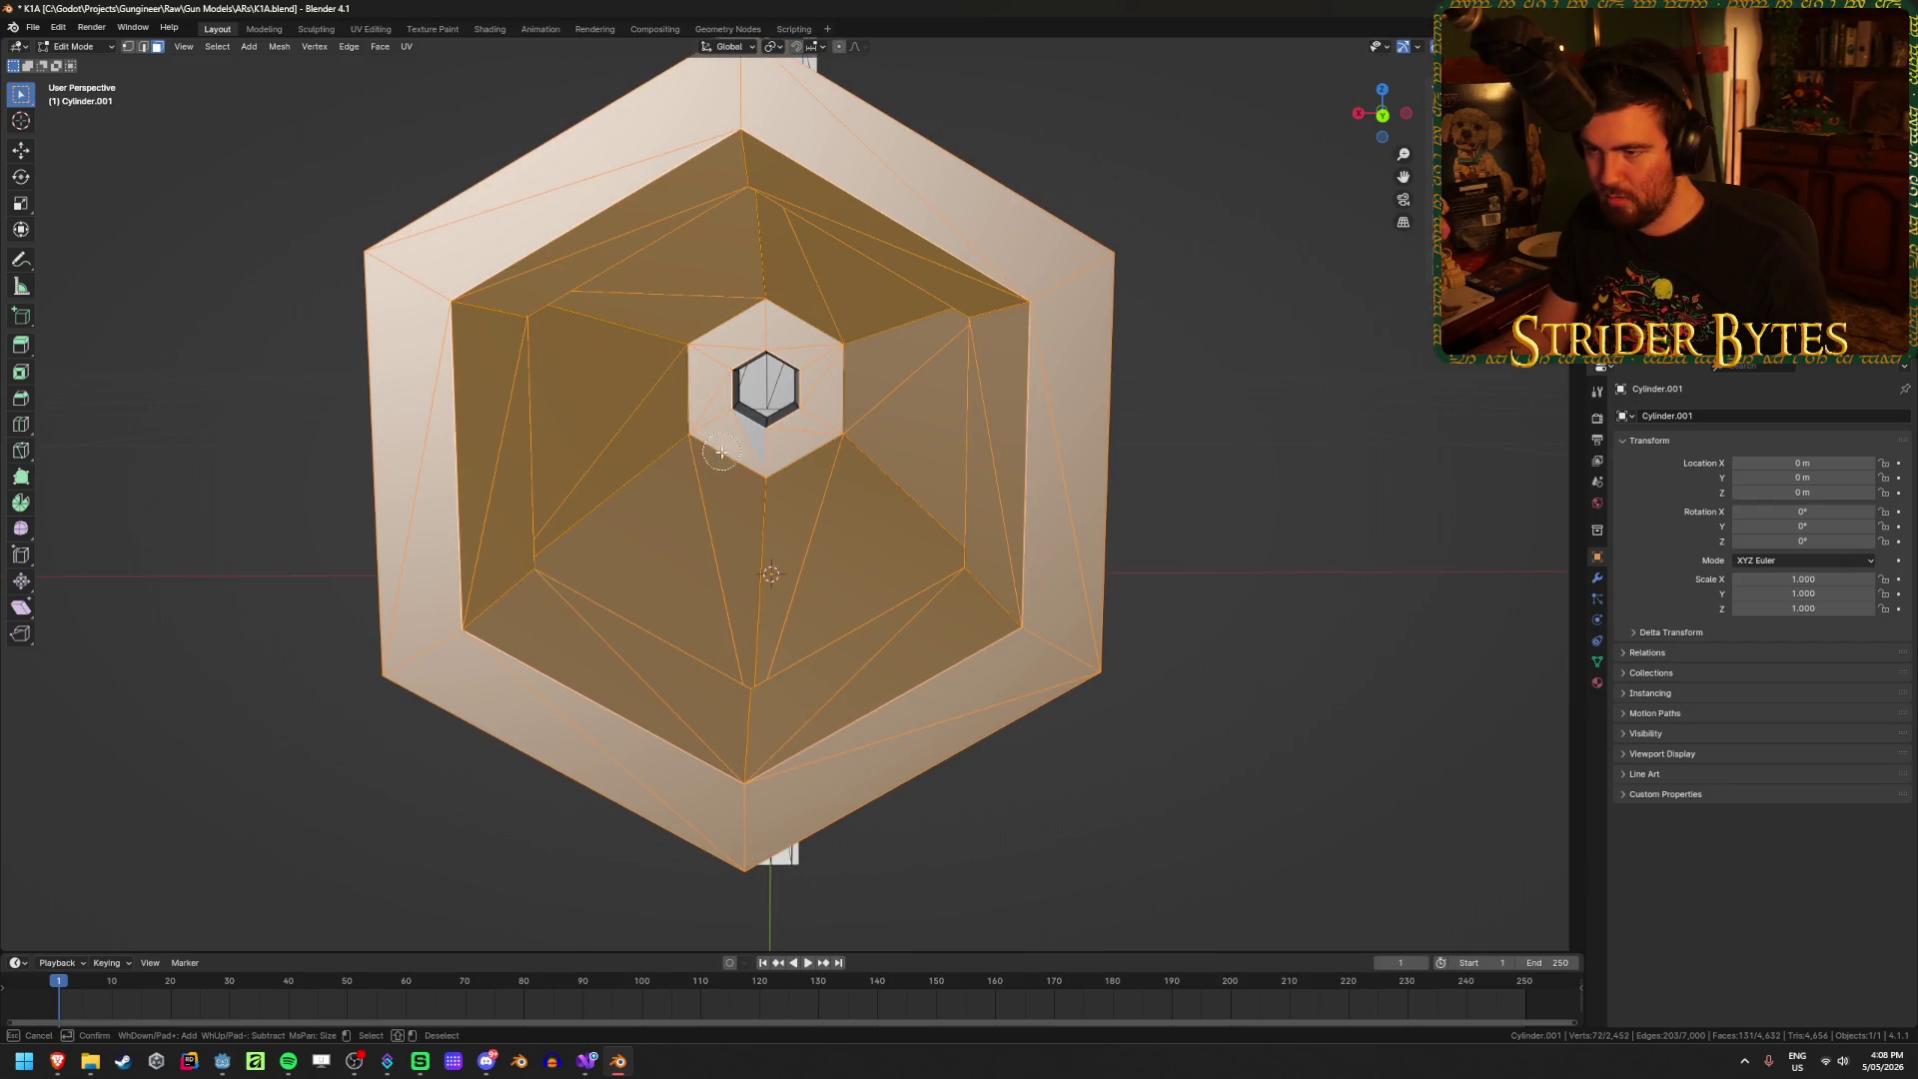
right_click(748, 460)
mouse_move(739, 470)
middle_mouse_down()
mouse_move(659, 556)
mouse_move(753, 573)
mouse_move(458, 590)
mouse_move(783, 633)
mouse_move(642, 650)
mouse_move(530, 646)
mouse_move(587, 634)
mouse_move(569, 633)
mouse_move(619, 594)
mouse_move(779, 604)
mouse_move(713, 629)
mouse_move(933, 599)
mouse_move(839, 599)
mouse_move(1107, 593)
middle_mouse_up()
key("h")
key("alt+h")
Step: Separate the selected barrel into its own object and hide it
key("p")
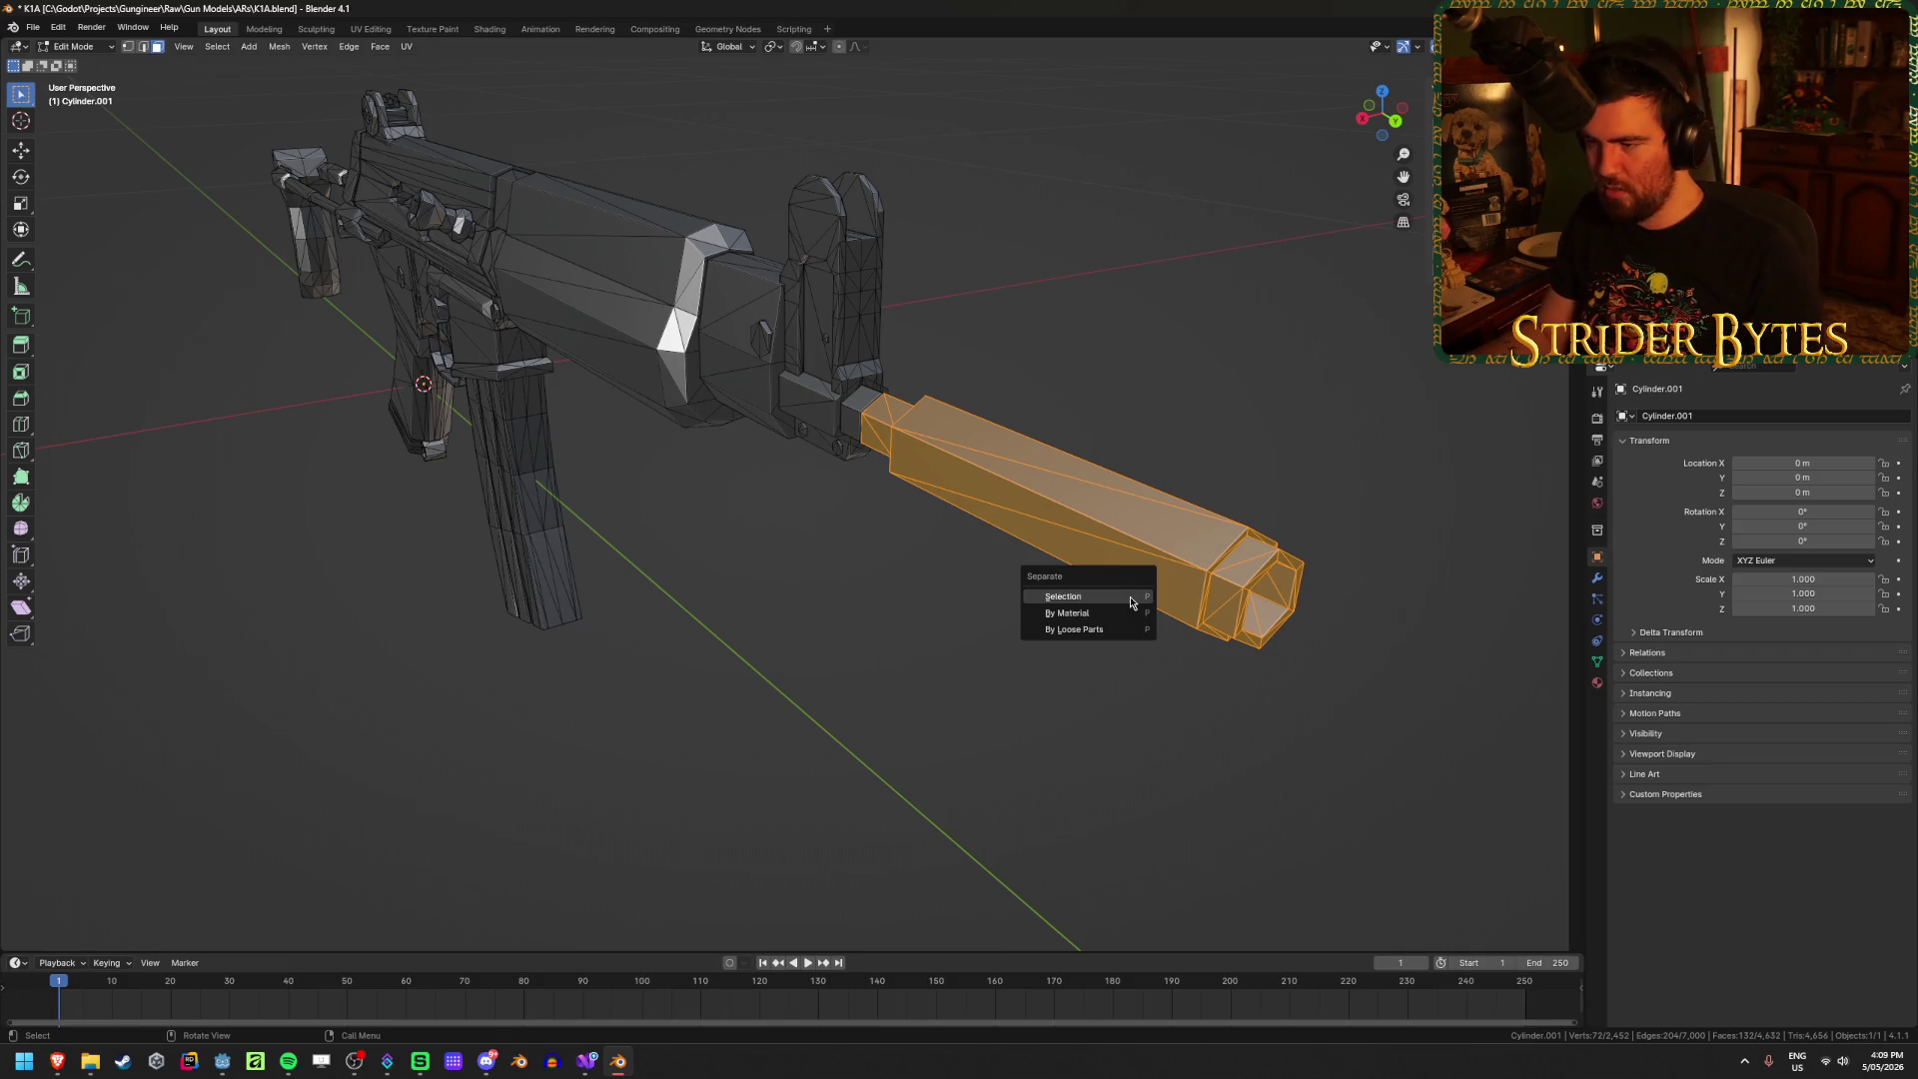
left_click(1093, 592)
key("Tab")
key("h")
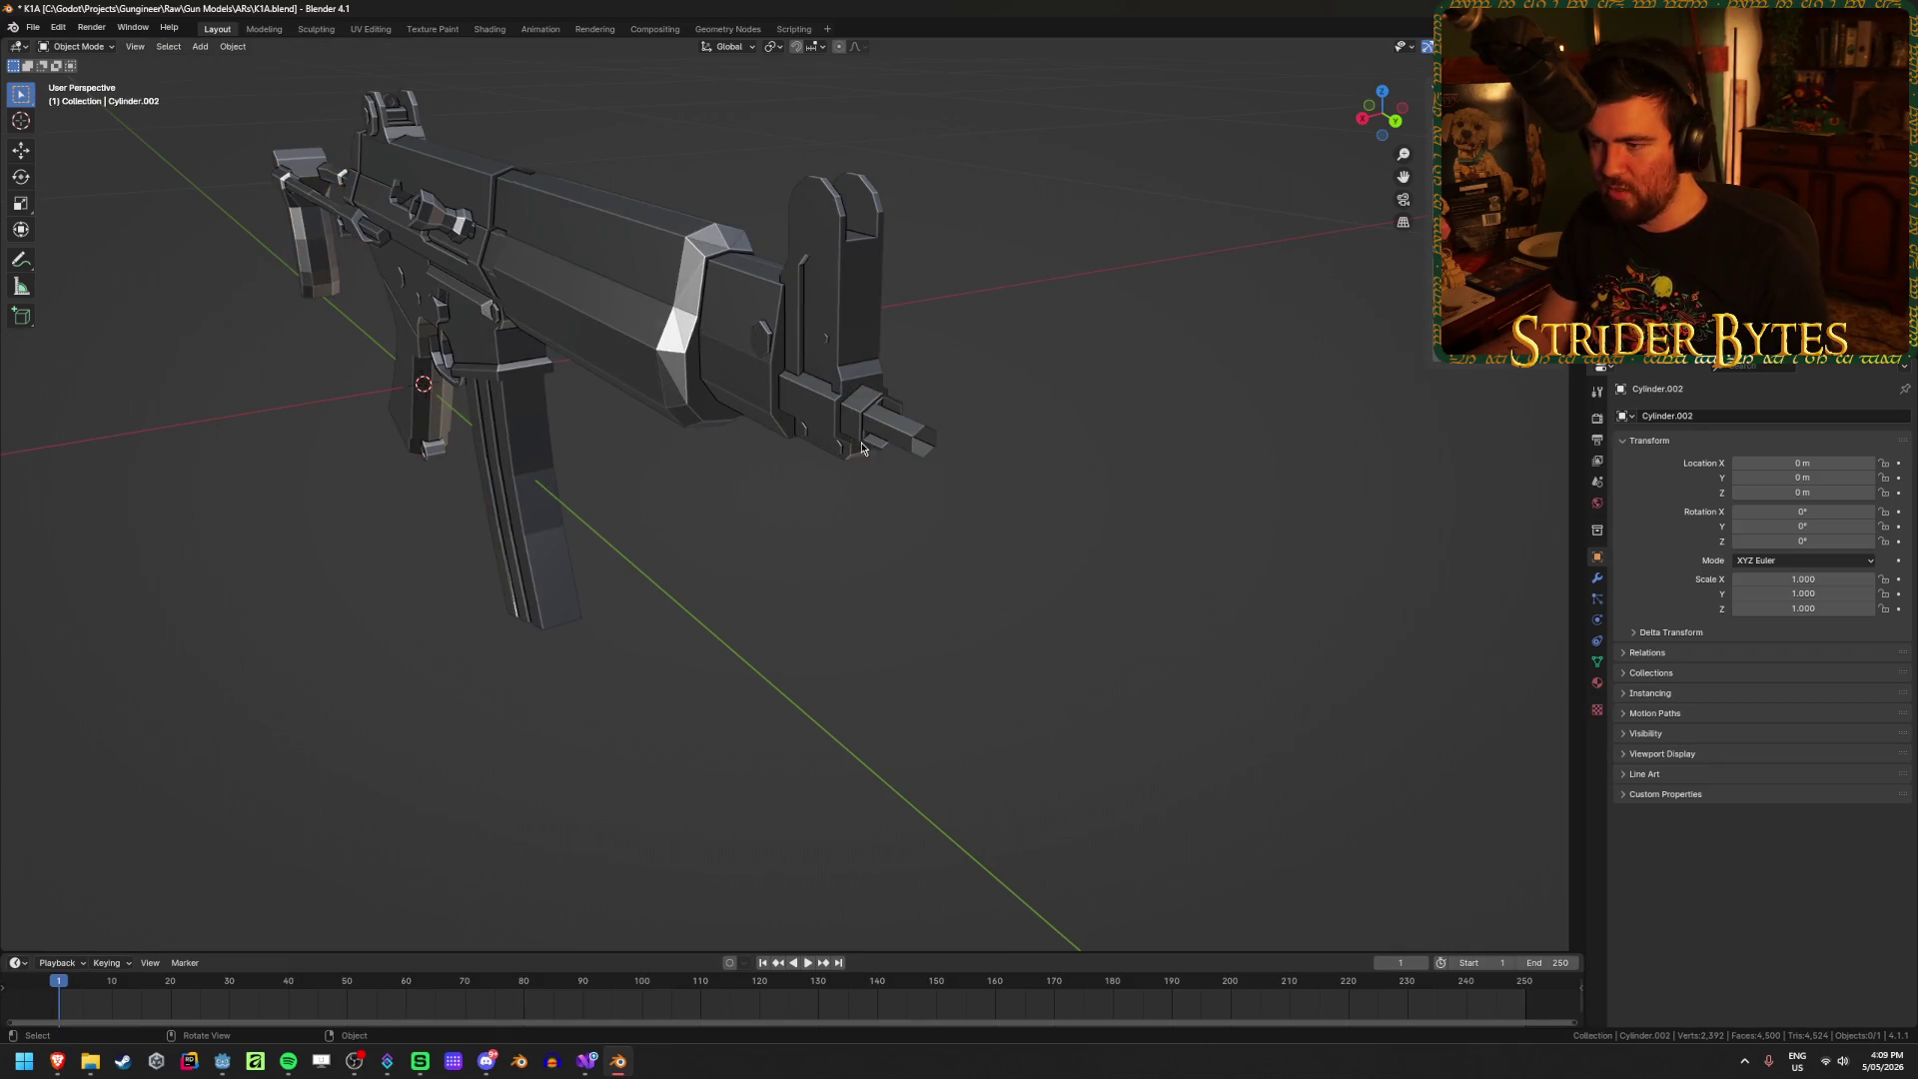
Step: Edit the gun body in vertex mode and move the front sleeve's end loop along Y
left_click(922, 420)
key("Tab")
key("1")
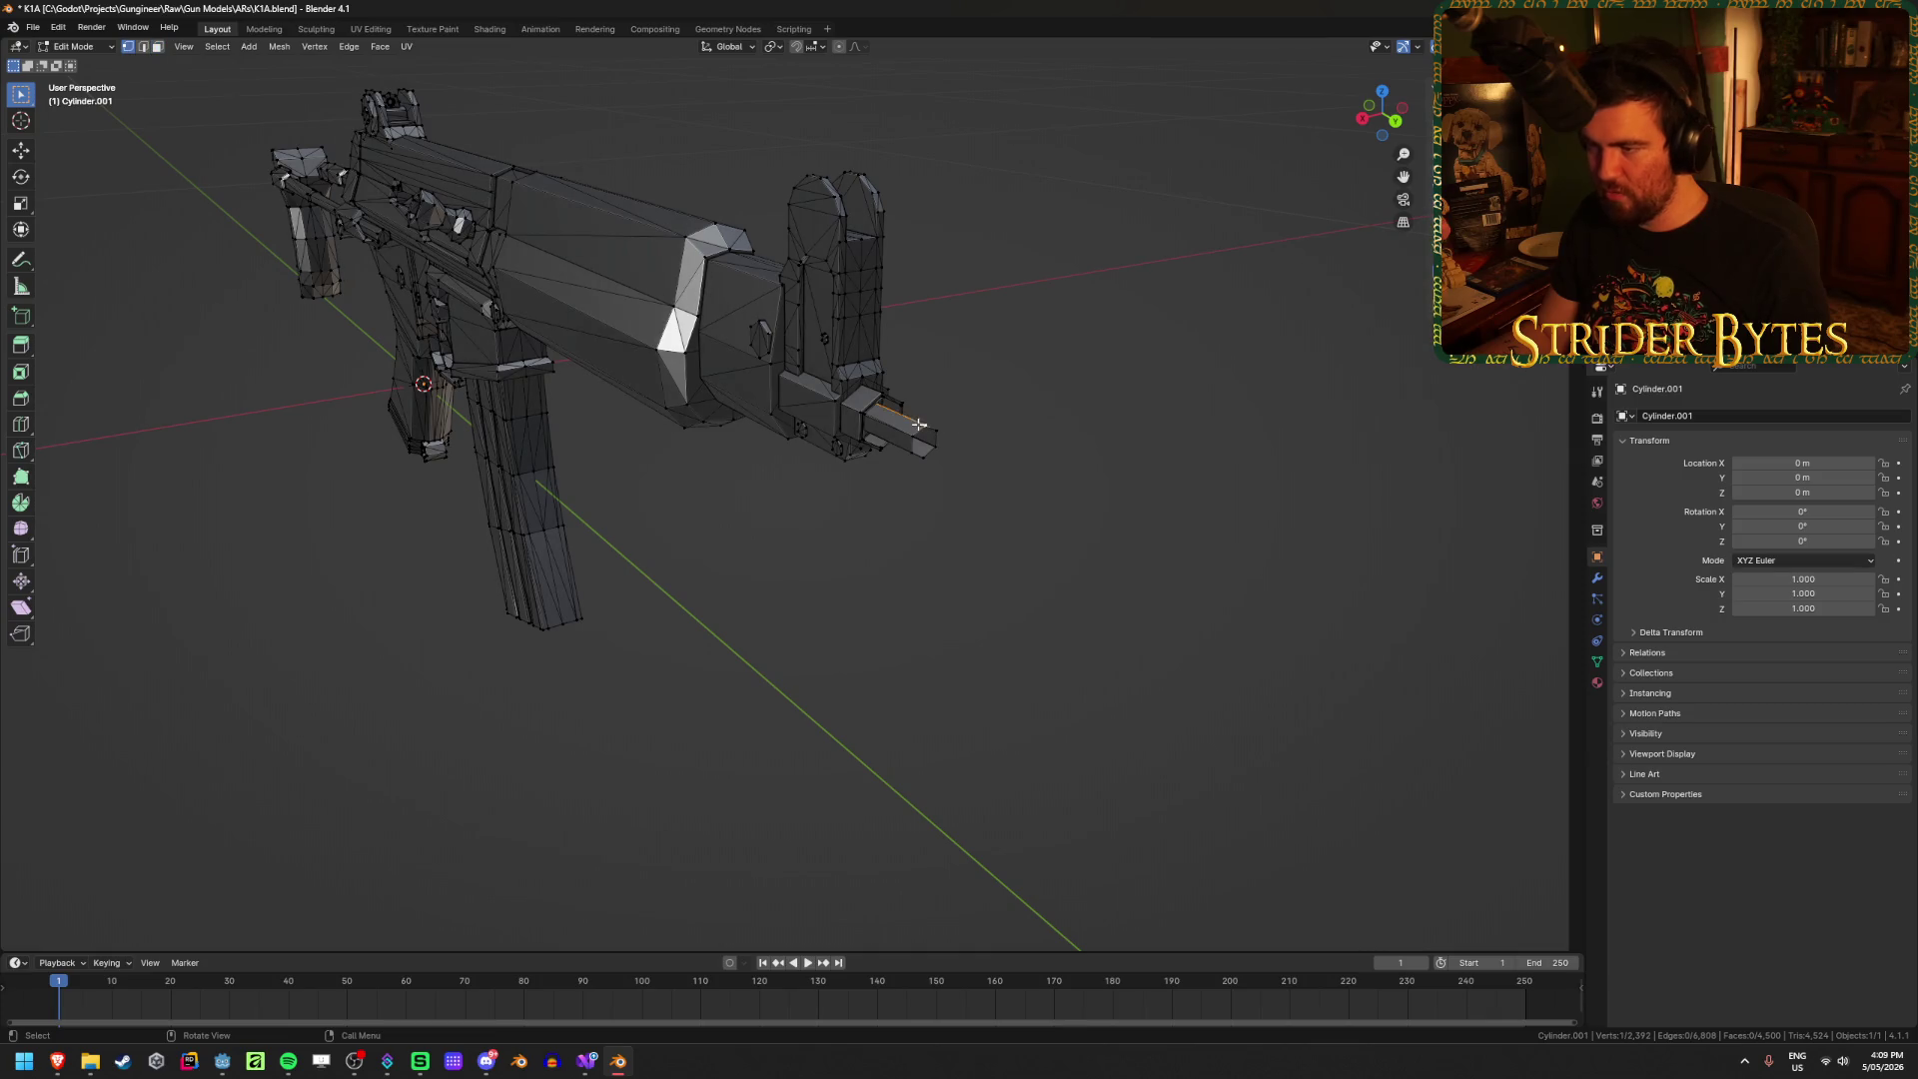
scroll(919, 425, "up", 5)
mouse_move(925, 423)
middle_mouse_down()
mouse_move(693, 561)
mouse_move(781, 547)
mouse_move(178, 494)
middle_mouse_up()
left_click(261, 498, "alt")
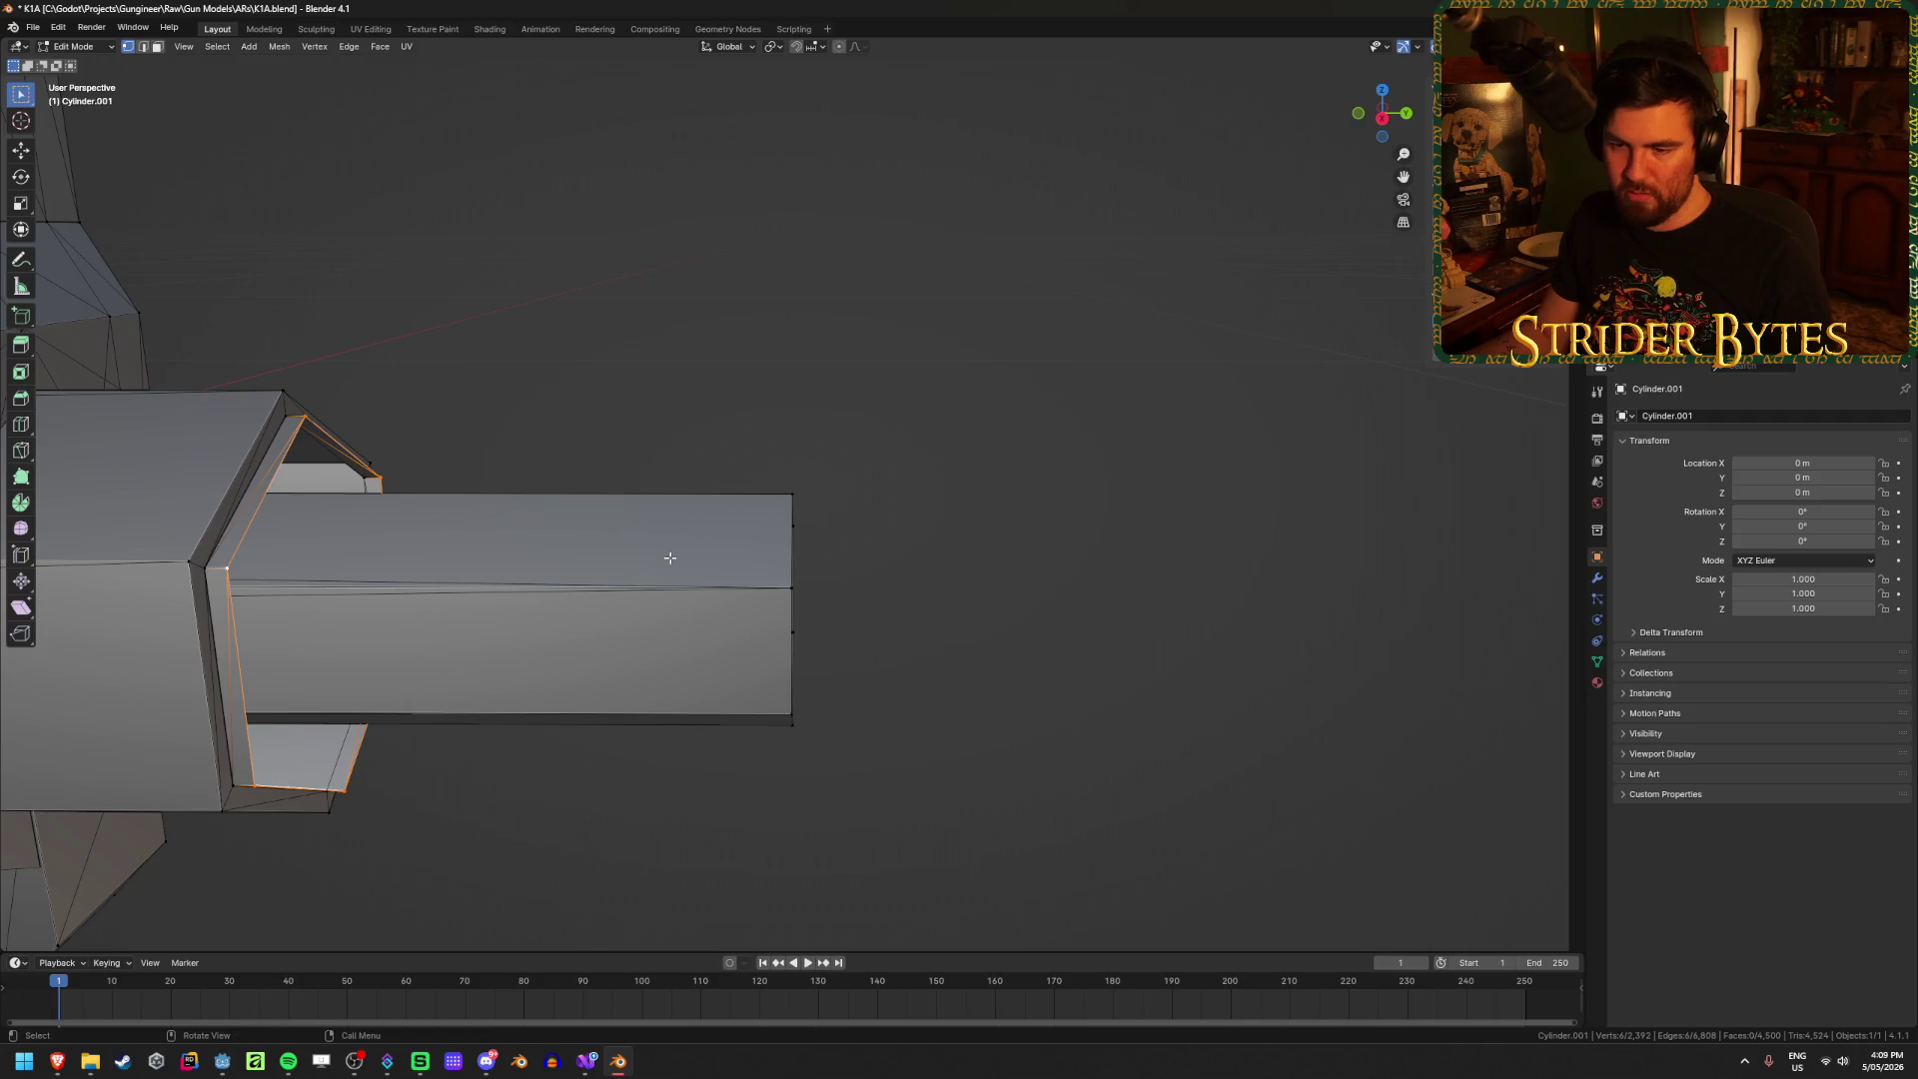
key("g")
key("y")
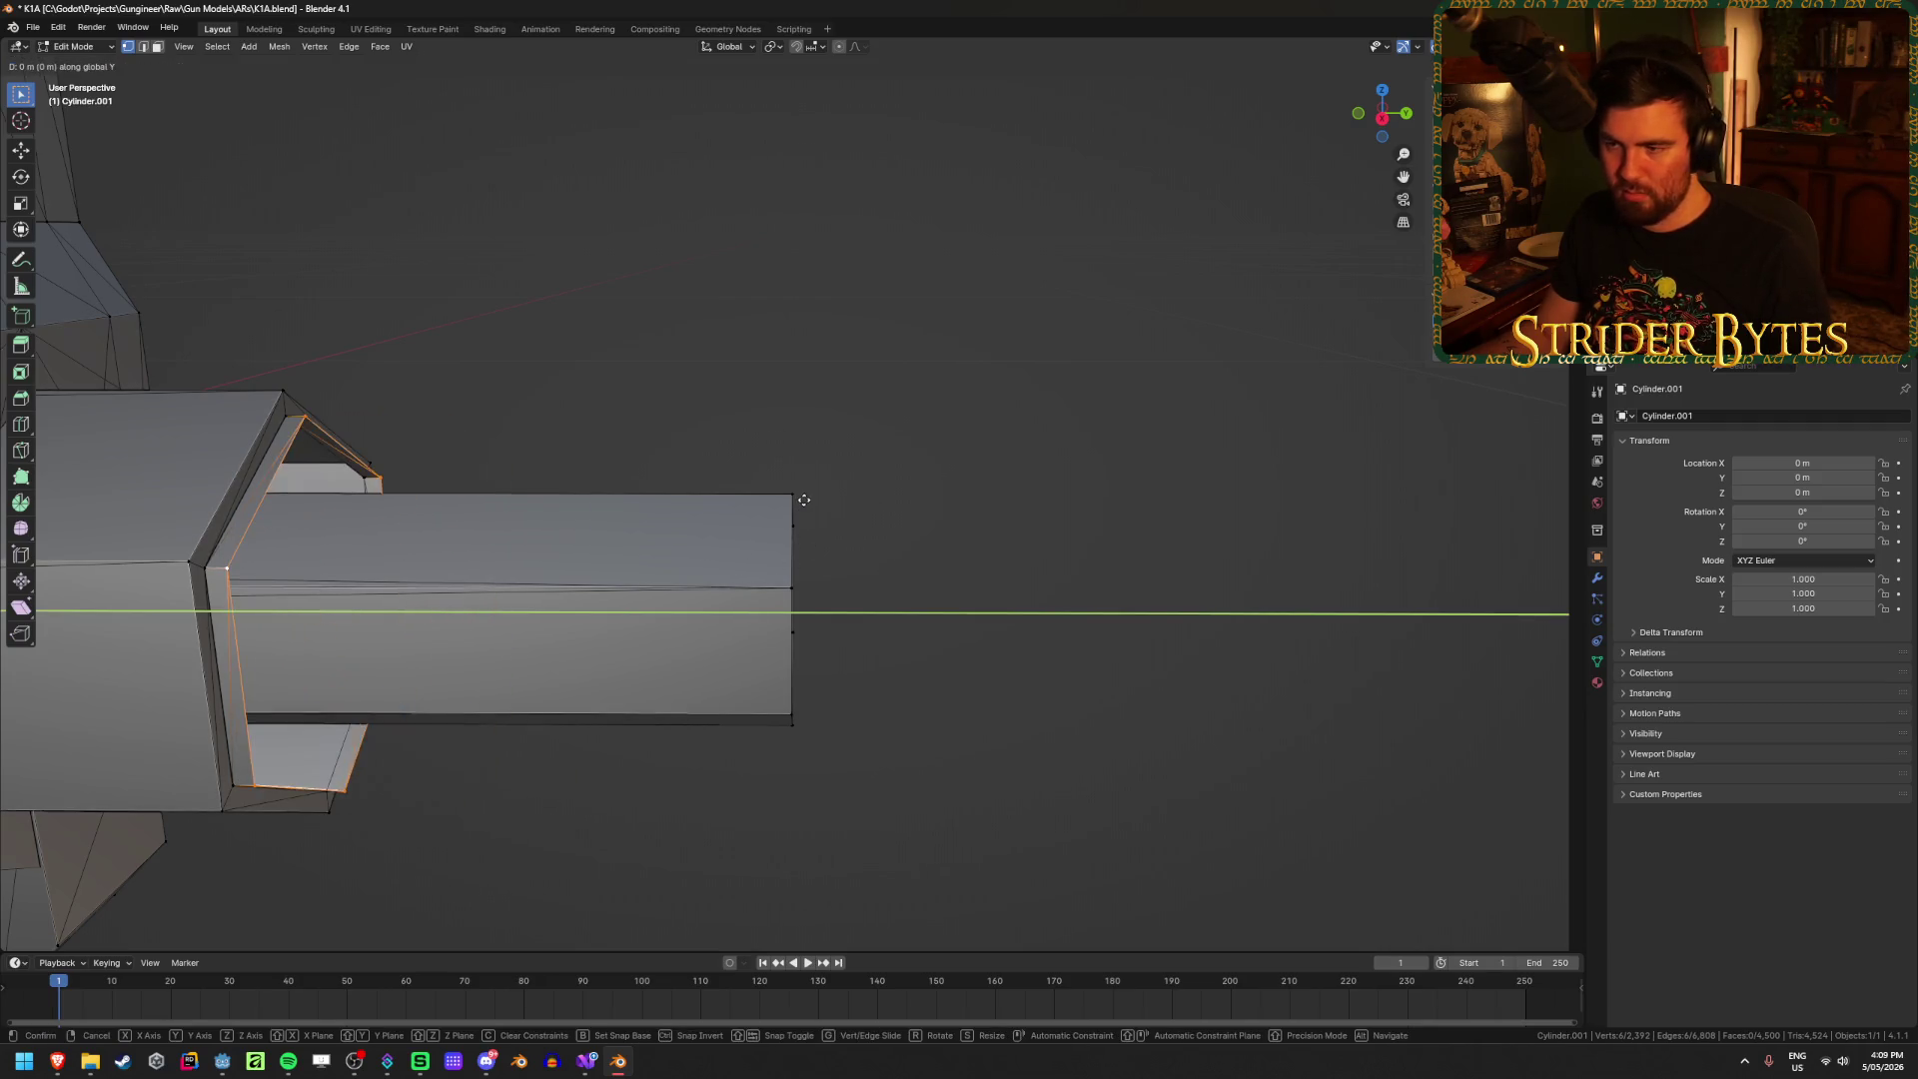
left_click(842, 494)
Step: Switch snapping to Vertex and snap the sleeve's end loop along Y into place
left_click(813, 46)
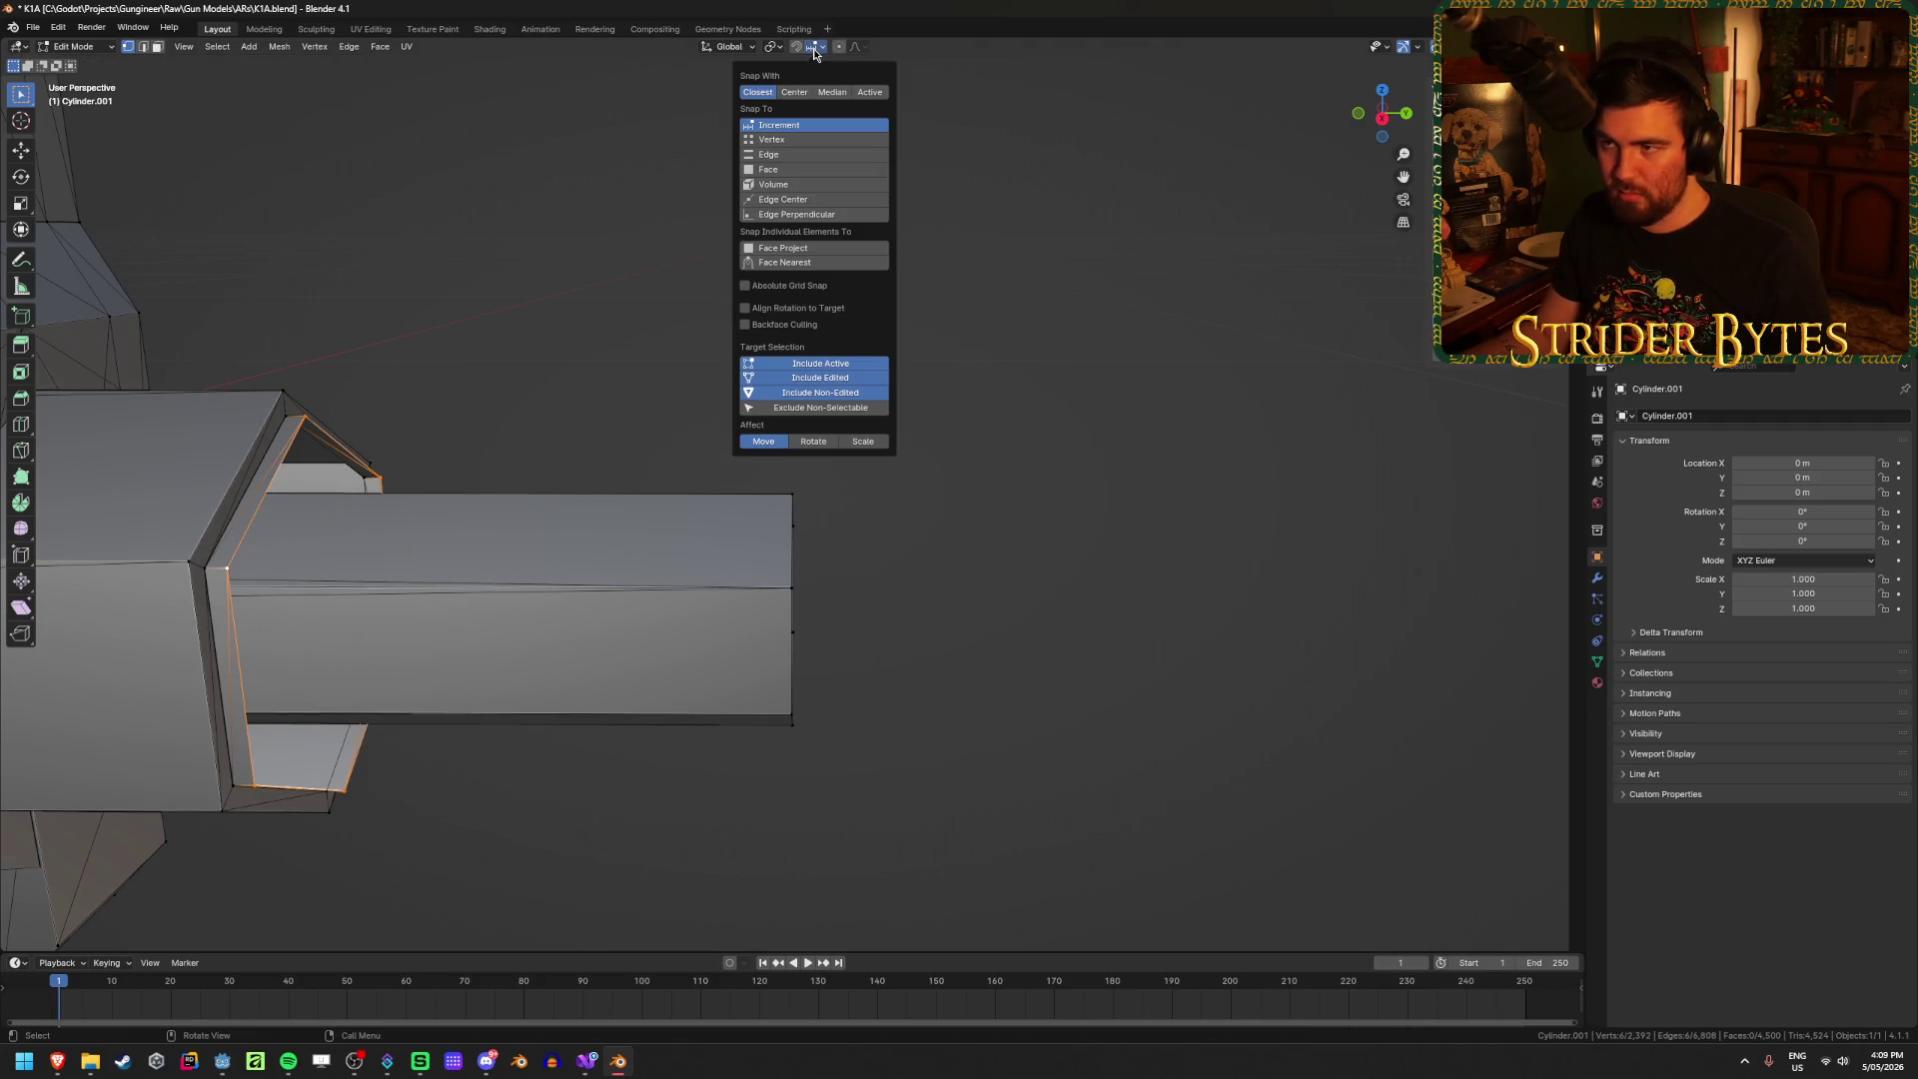
left_click(794, 140)
key("g")
key("y")
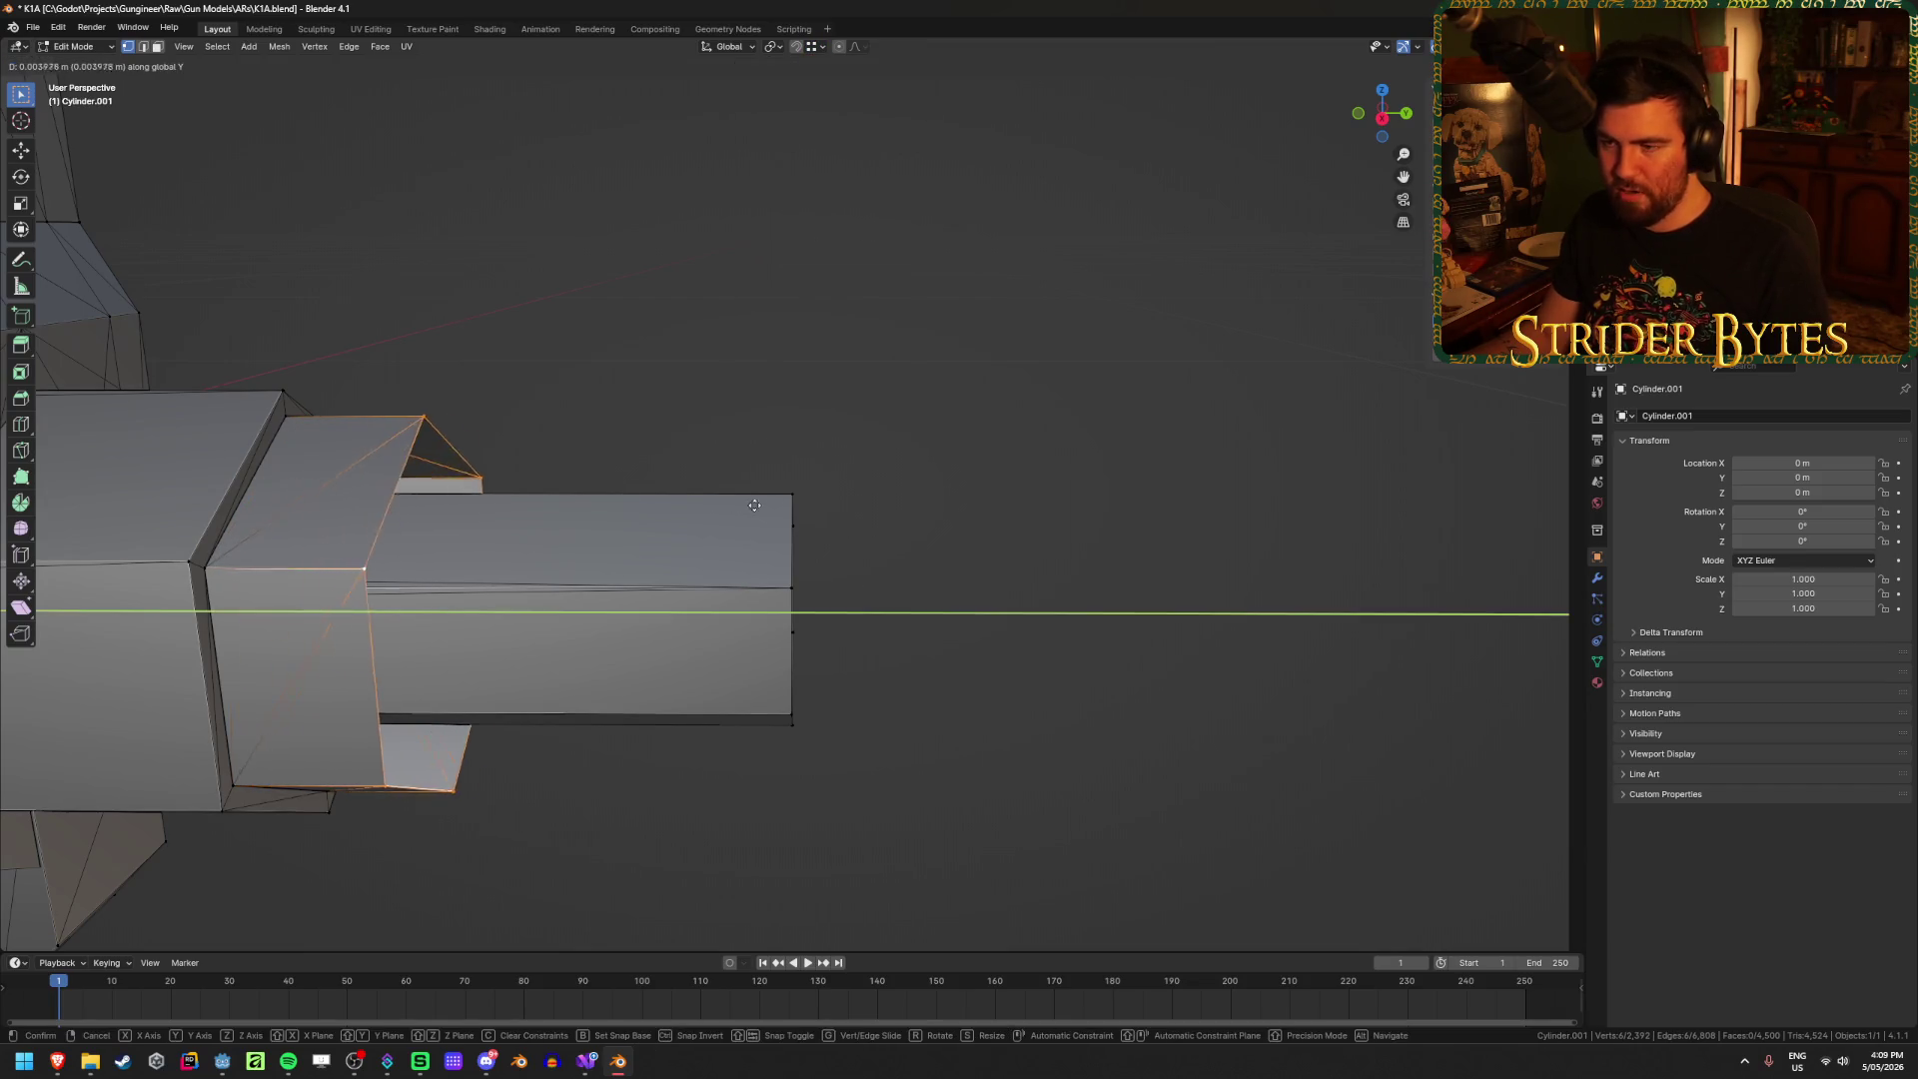
left_click(888, 546)
mouse_move(888, 545)
middle_mouse_down()
mouse_move(905, 555)
mouse_move(855, 548)
middle_mouse_up()
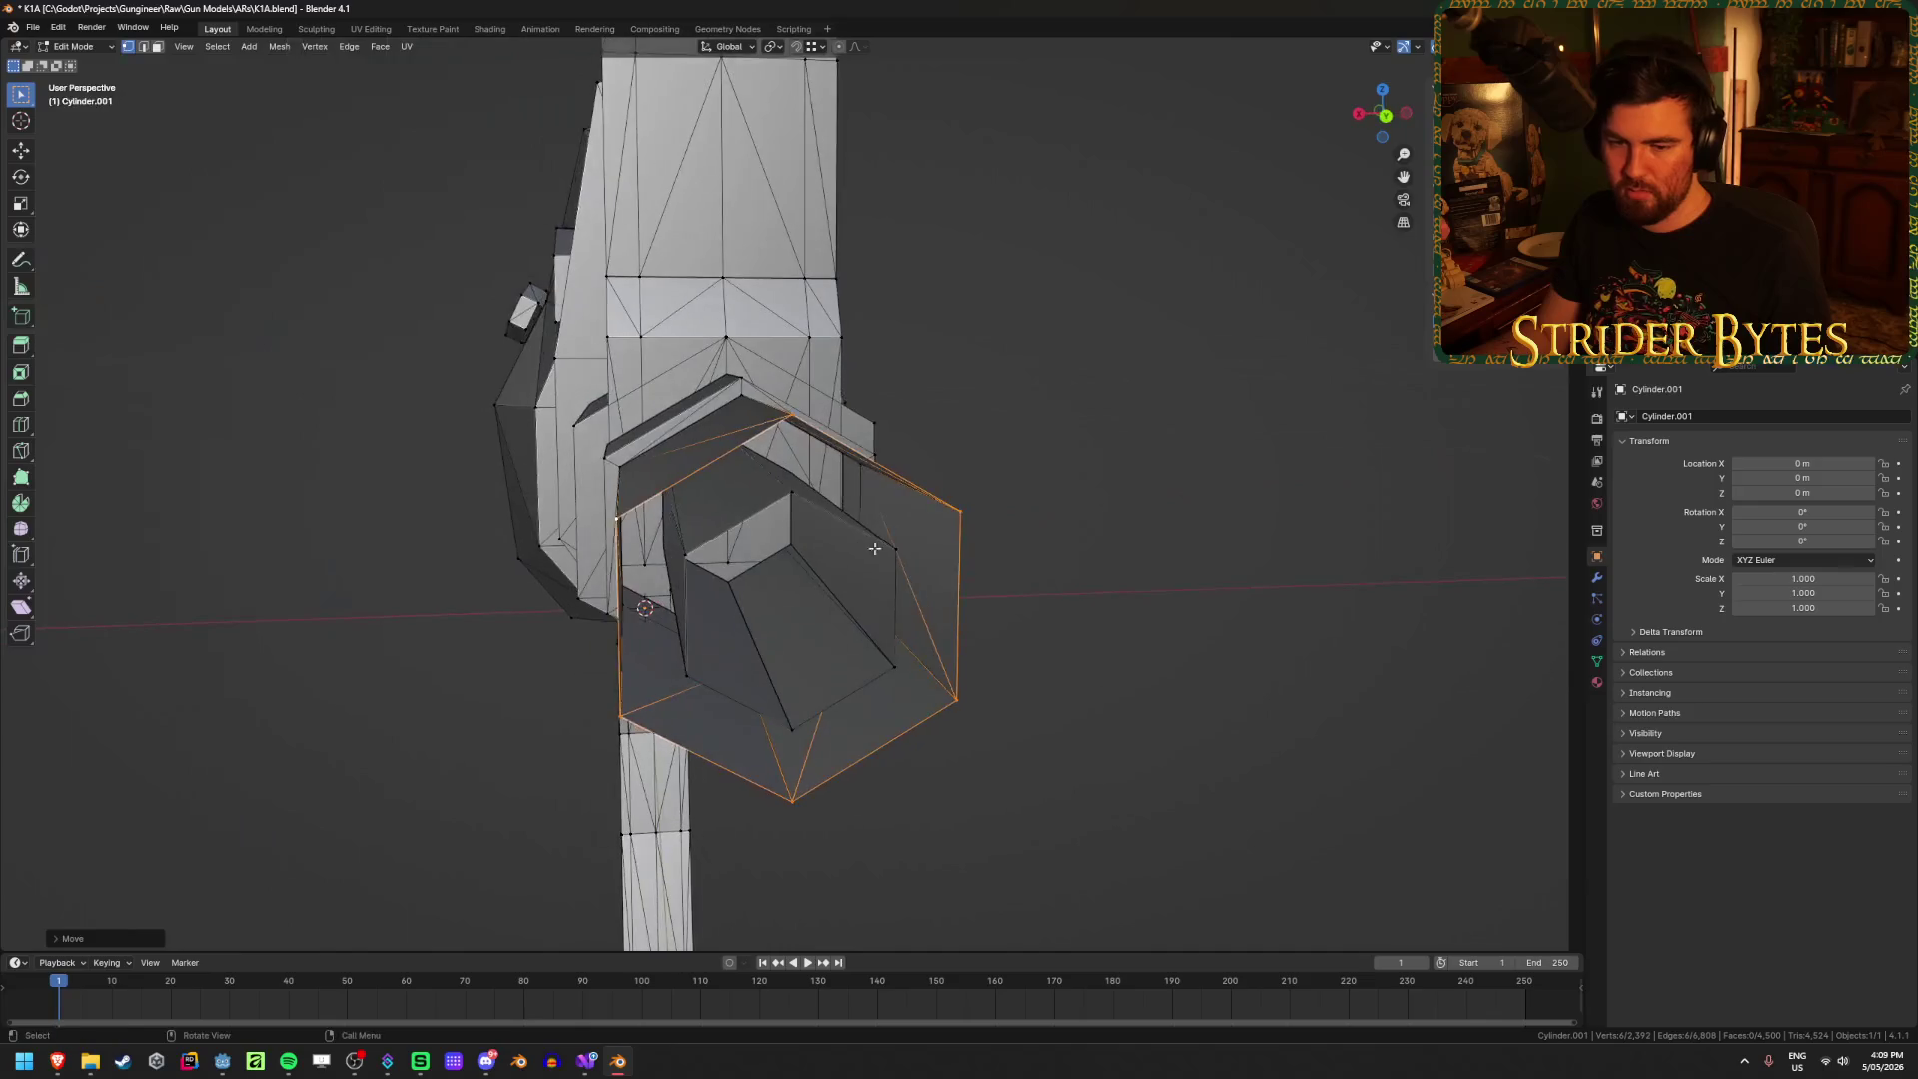
Step: Bridge the end loop with the inner hexagon loop to fill the ring, then leave Edit Mode
key("2")
mouse_move(1040, 540)
middle_mouse_down()
mouse_move(997, 583)
mouse_move(838, 523)
mouse_move(856, 459)
mouse_move(878, 505)
mouse_move(446, 544)
mouse_move(1028, 522)
middle_mouse_up()
left_click(828, 542, "alt+shift")
key("ctrl+e")
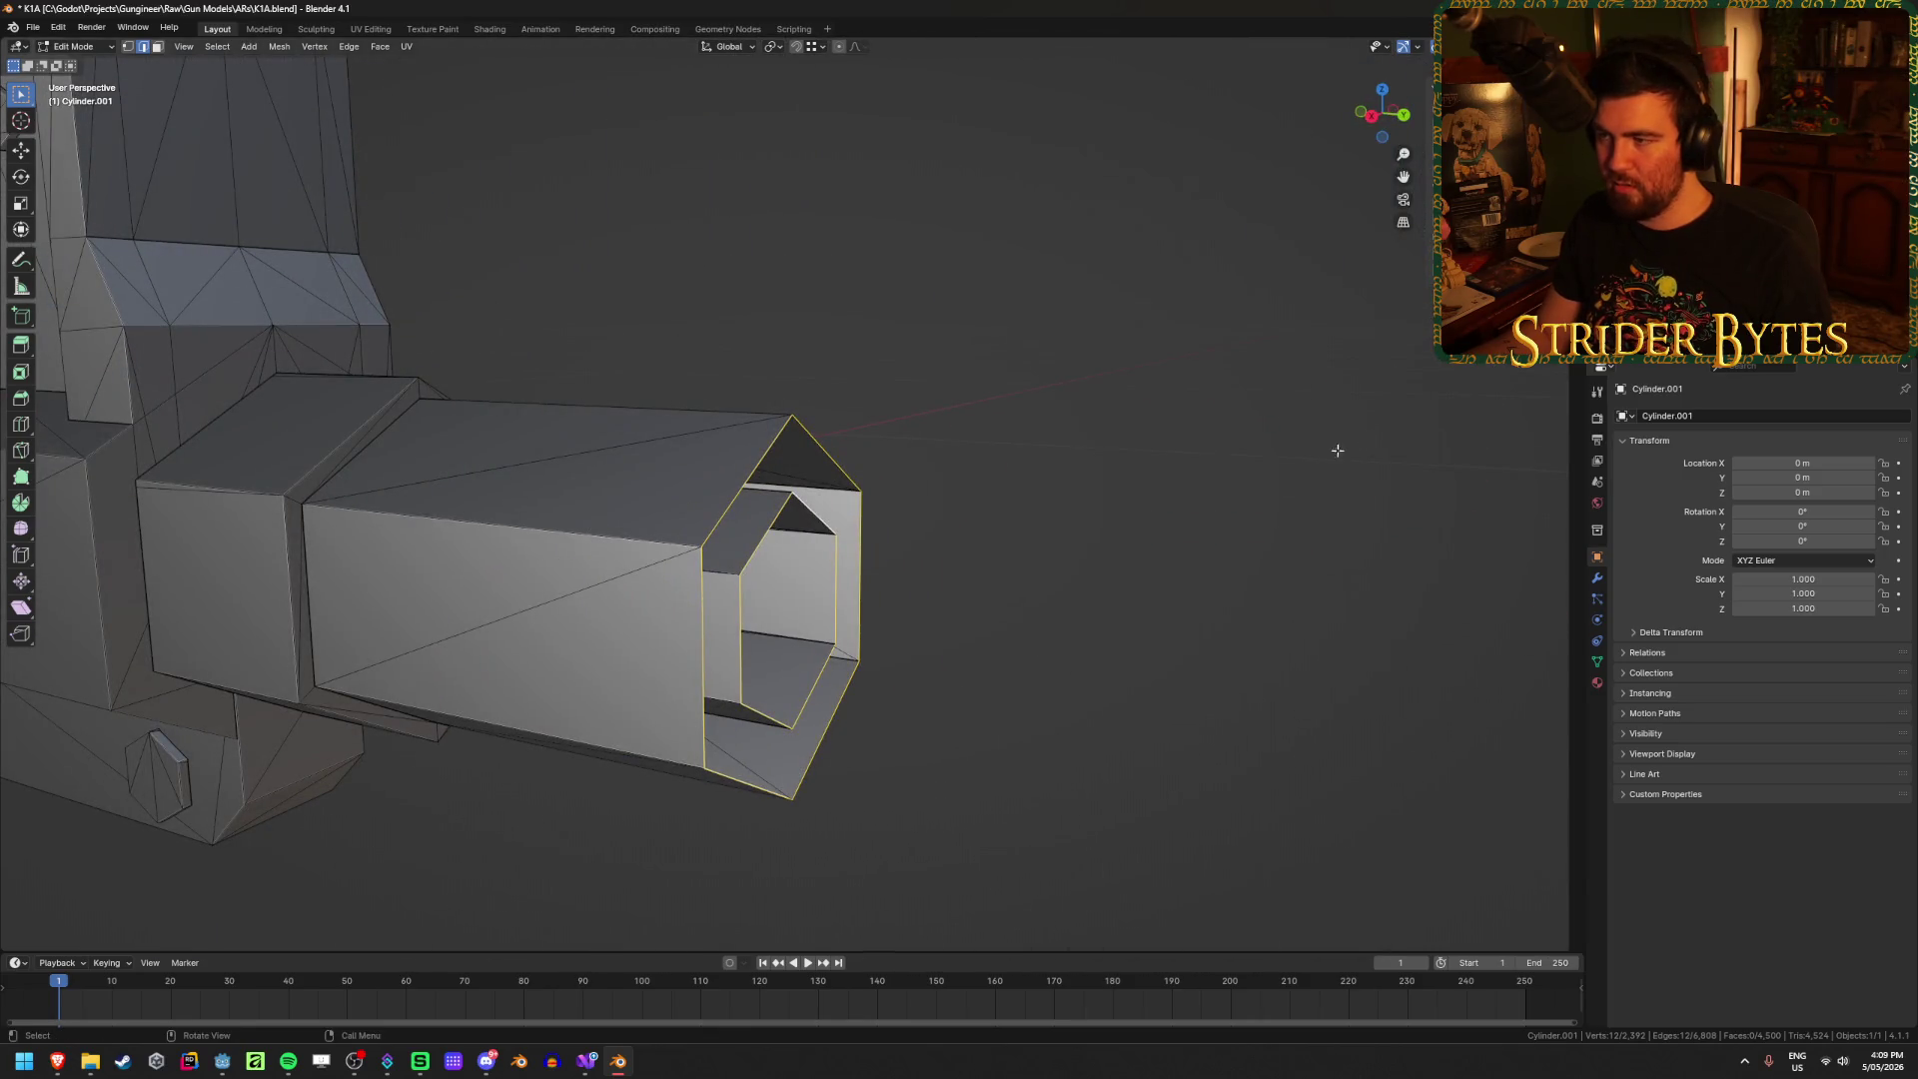
key("ctrl+e")
left_click(1076, 166)
key("alt+a")
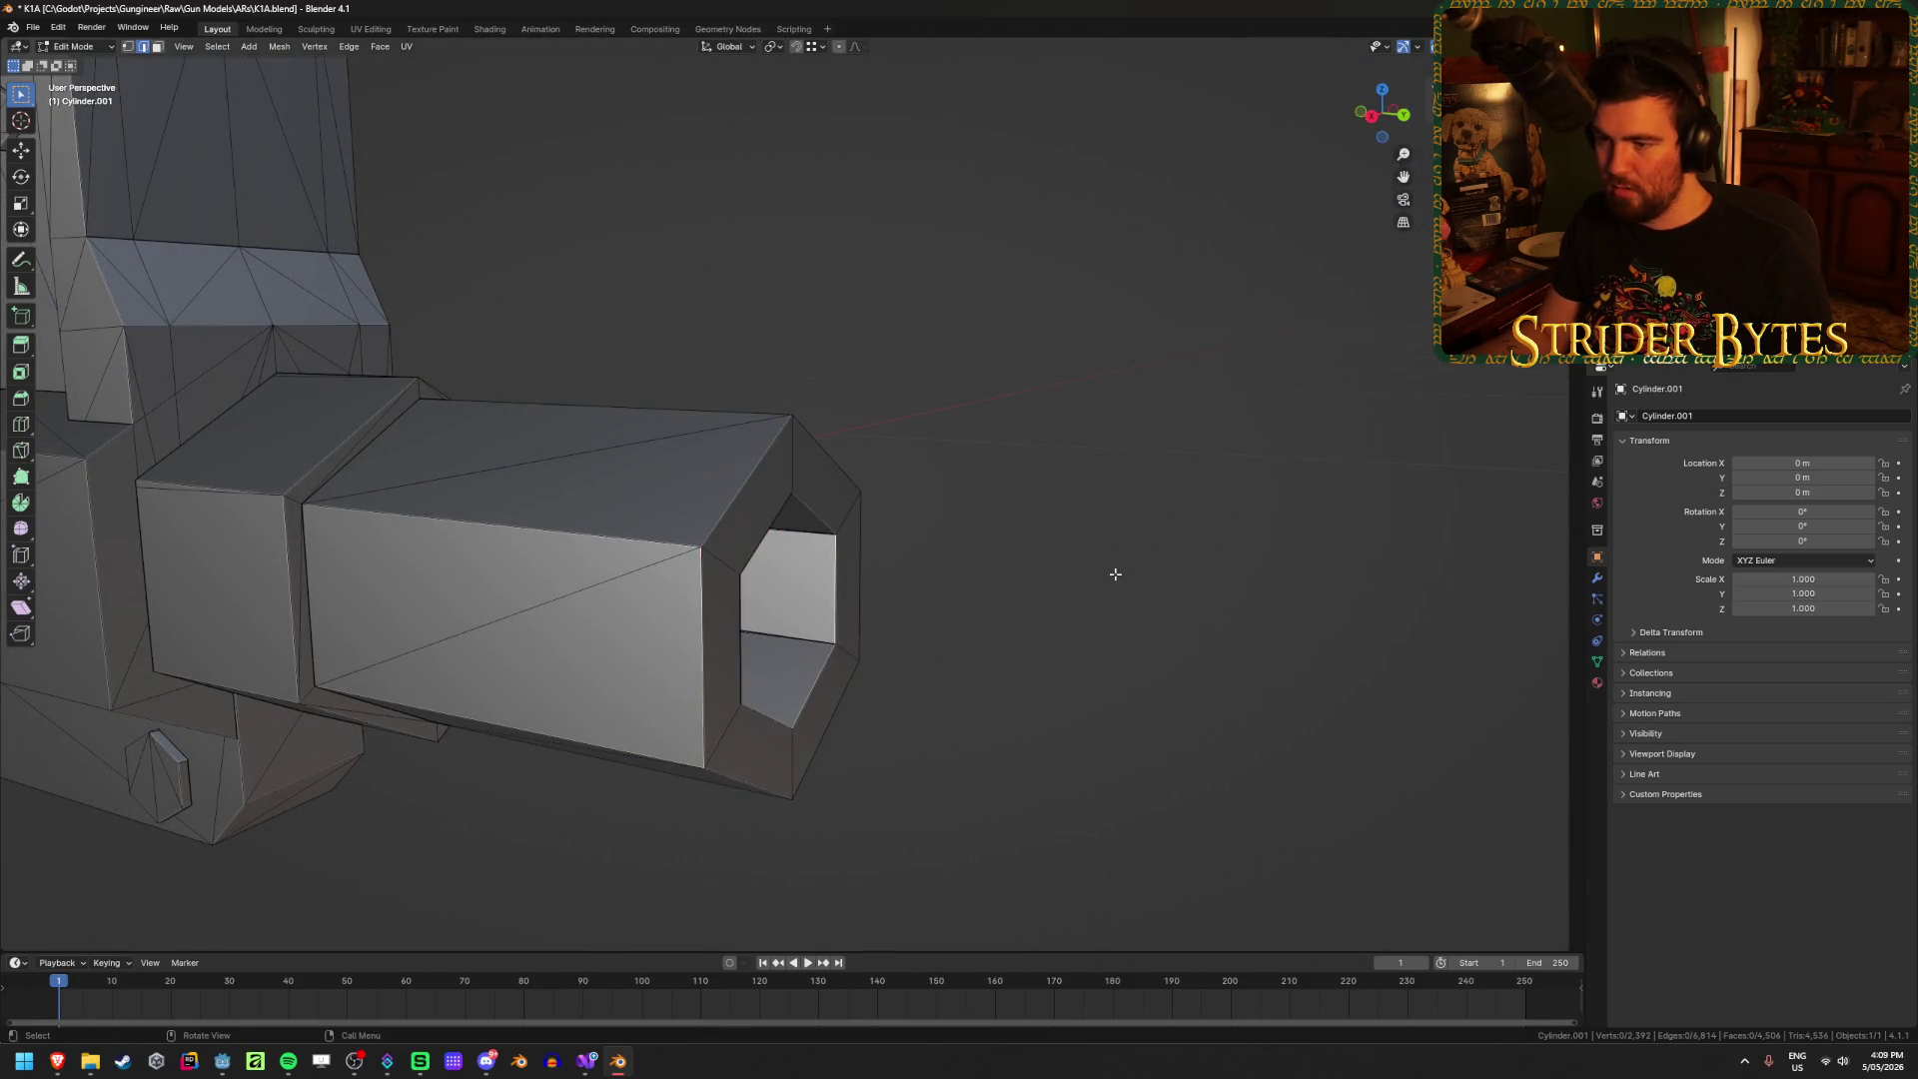
mouse_move(1113, 569)
middle_mouse_down()
mouse_move(982, 577)
mouse_move(1126, 569)
mouse_move(1041, 618)
mouse_move(672, 736)
mouse_move(625, 669)
mouse_move(590, 668)
mouse_move(743, 660)
middle_mouse_up()
key("Tab")
scroll(1143, 582, "down", 5)
scroll(593, 661, "up", 8)
Step: In right orthographic wireframe view, delete the separated barrel object Cylinder.002
key("KP_3")
key("shift+z")
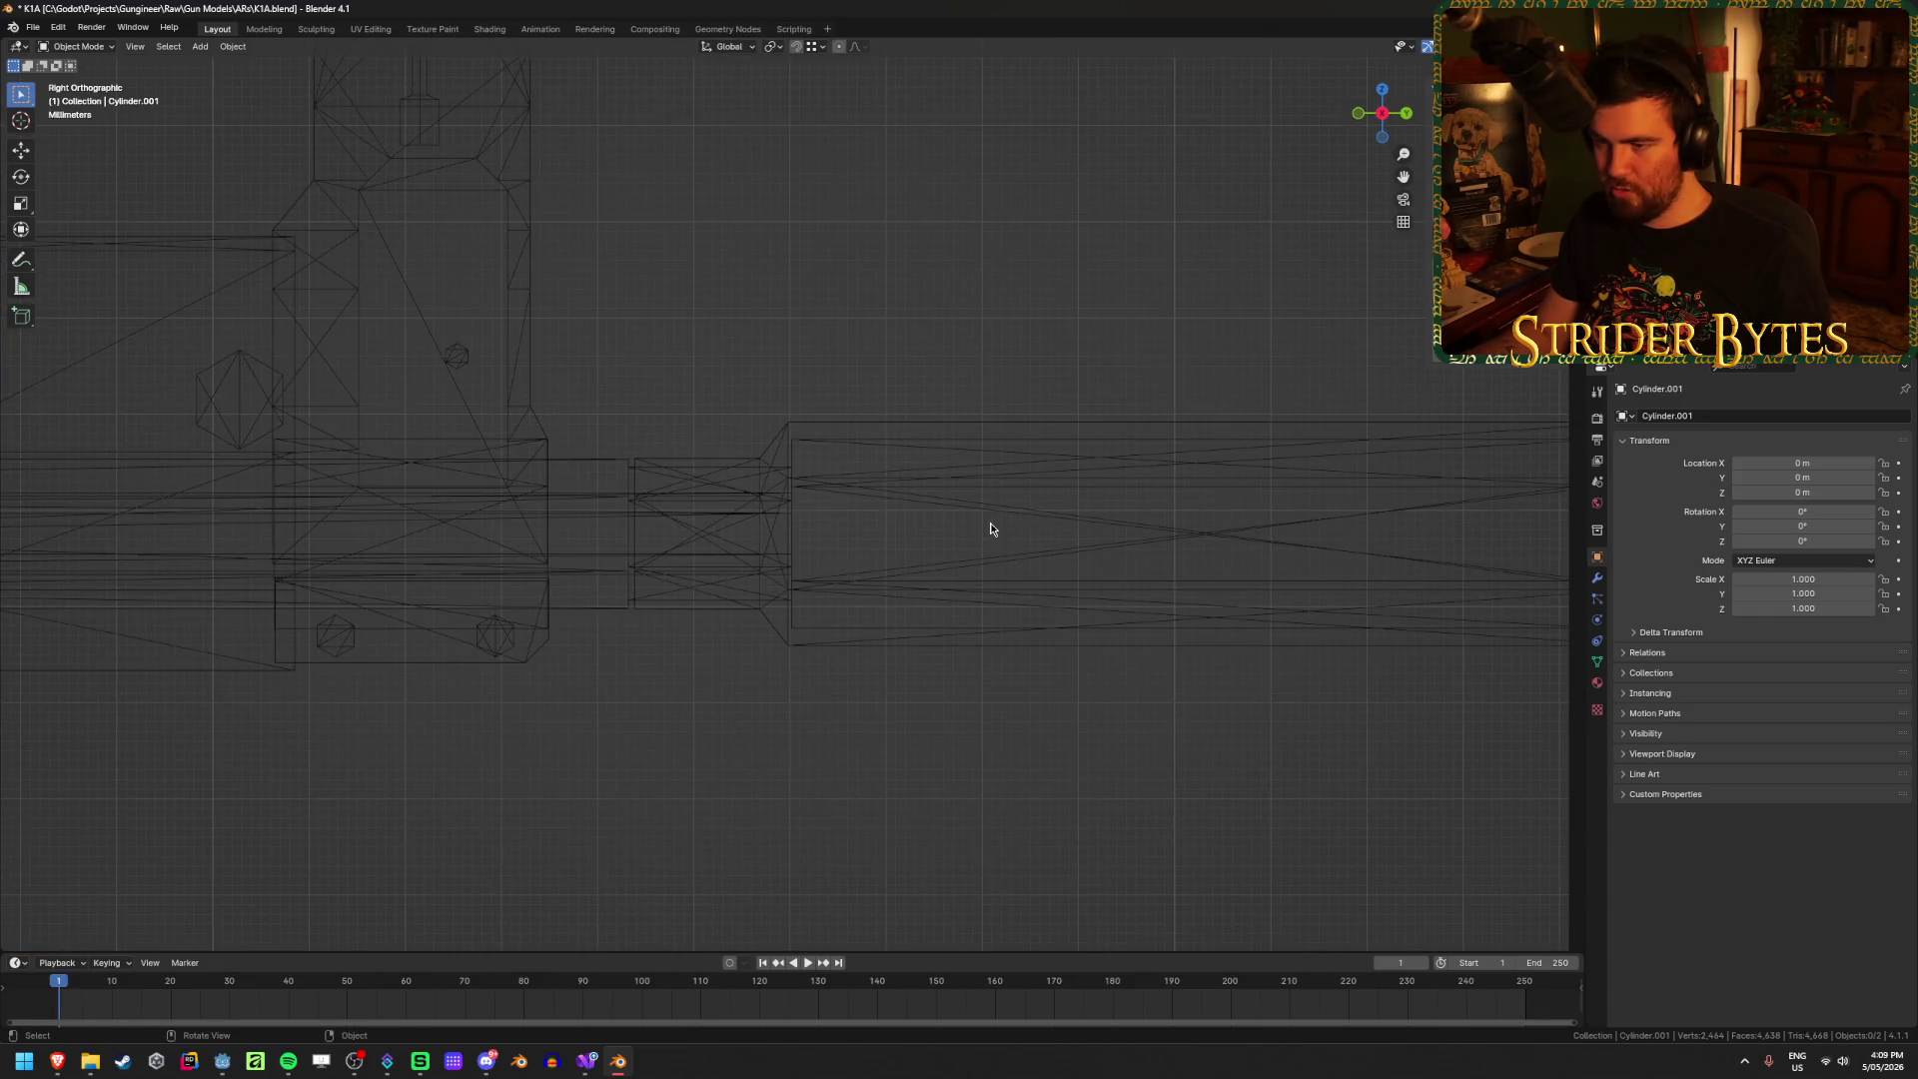
left_click(963, 455)
key("Delete")
Step: Box-select the body's barrel tip vertices and move them along Y to set the barrel end
left_click(772, 508)
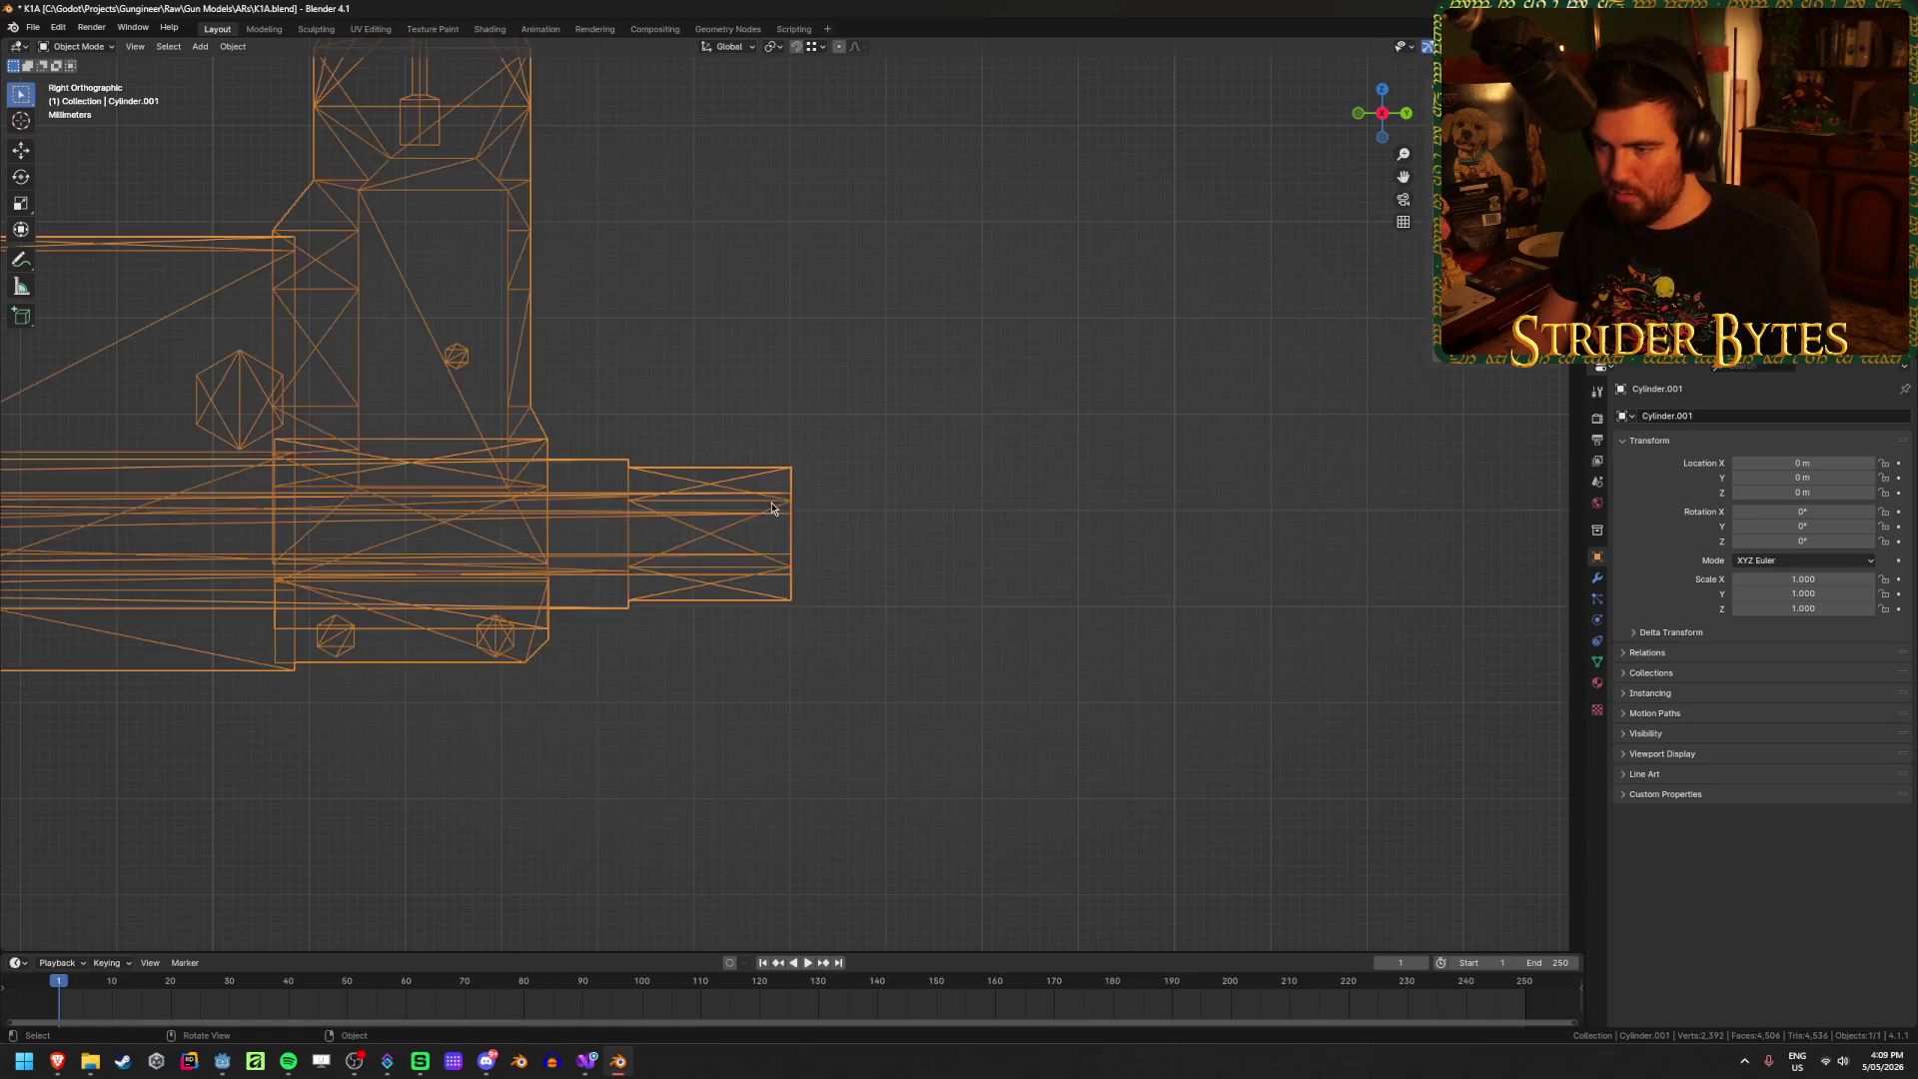
key("Tab")
key("shift+z")
key("shift+z")
left_click_drag(842, 431, 783, 605)
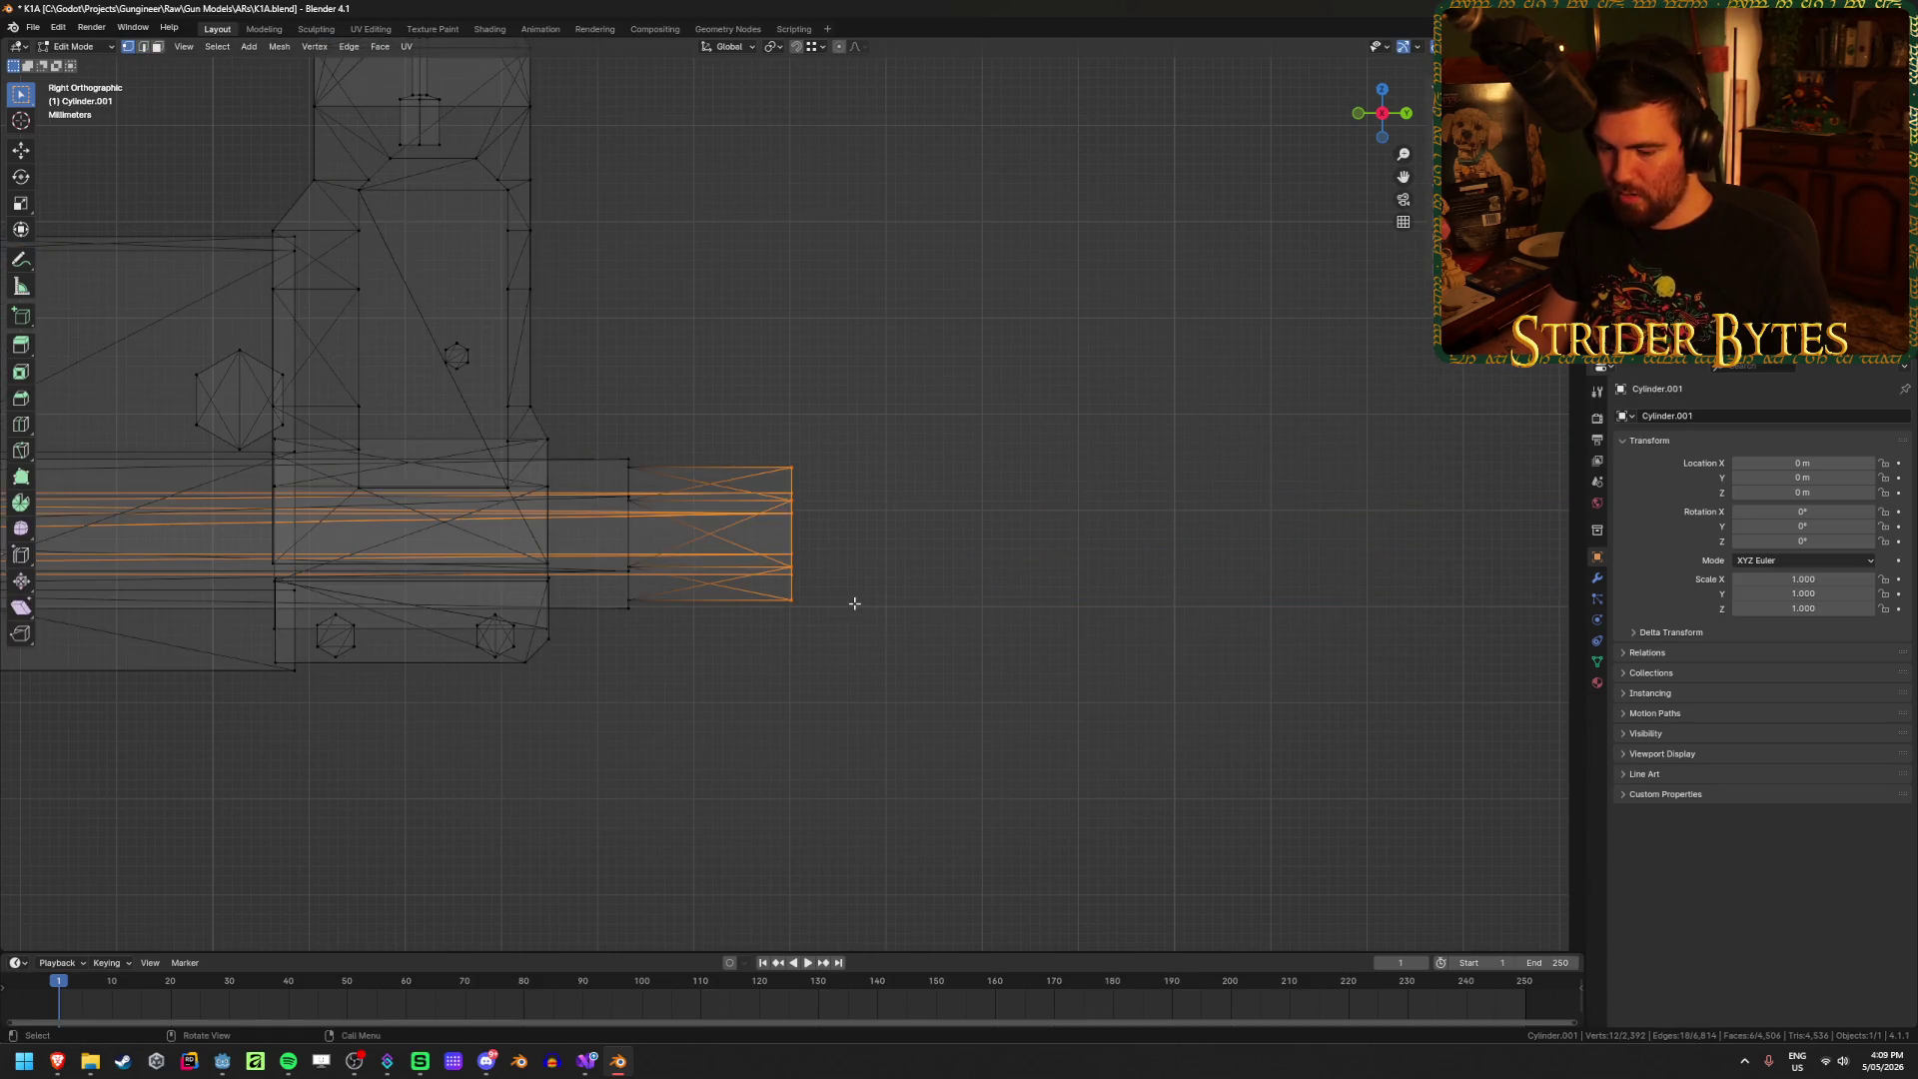
key("g")
key("y")
left_click(842, 602)
key("Tab")
key("shift+z")
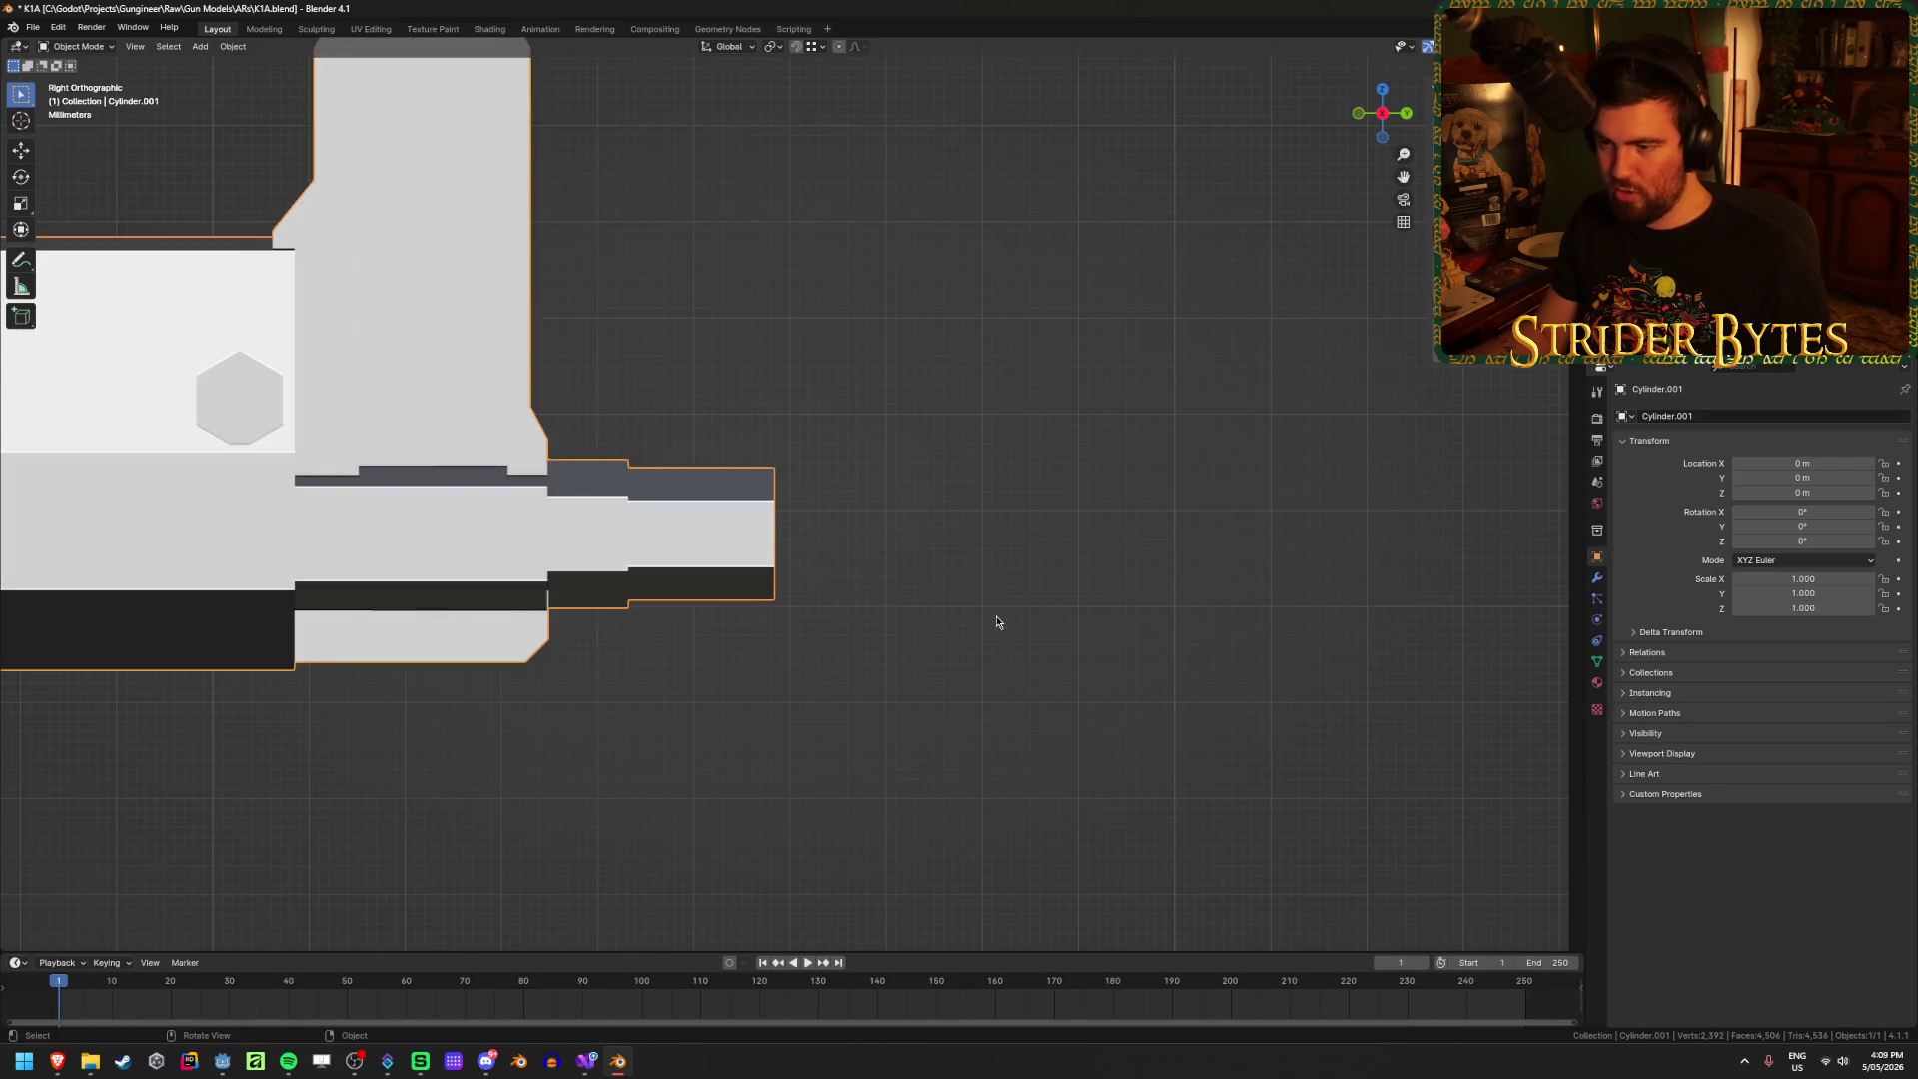
scroll(999, 626, "down", 3)
middle_click_drag(689, 599, 1002, 620, "shift")
Step: Save the file as K1A.blend and reselect the gun body from a side view
key("ctrl+s")
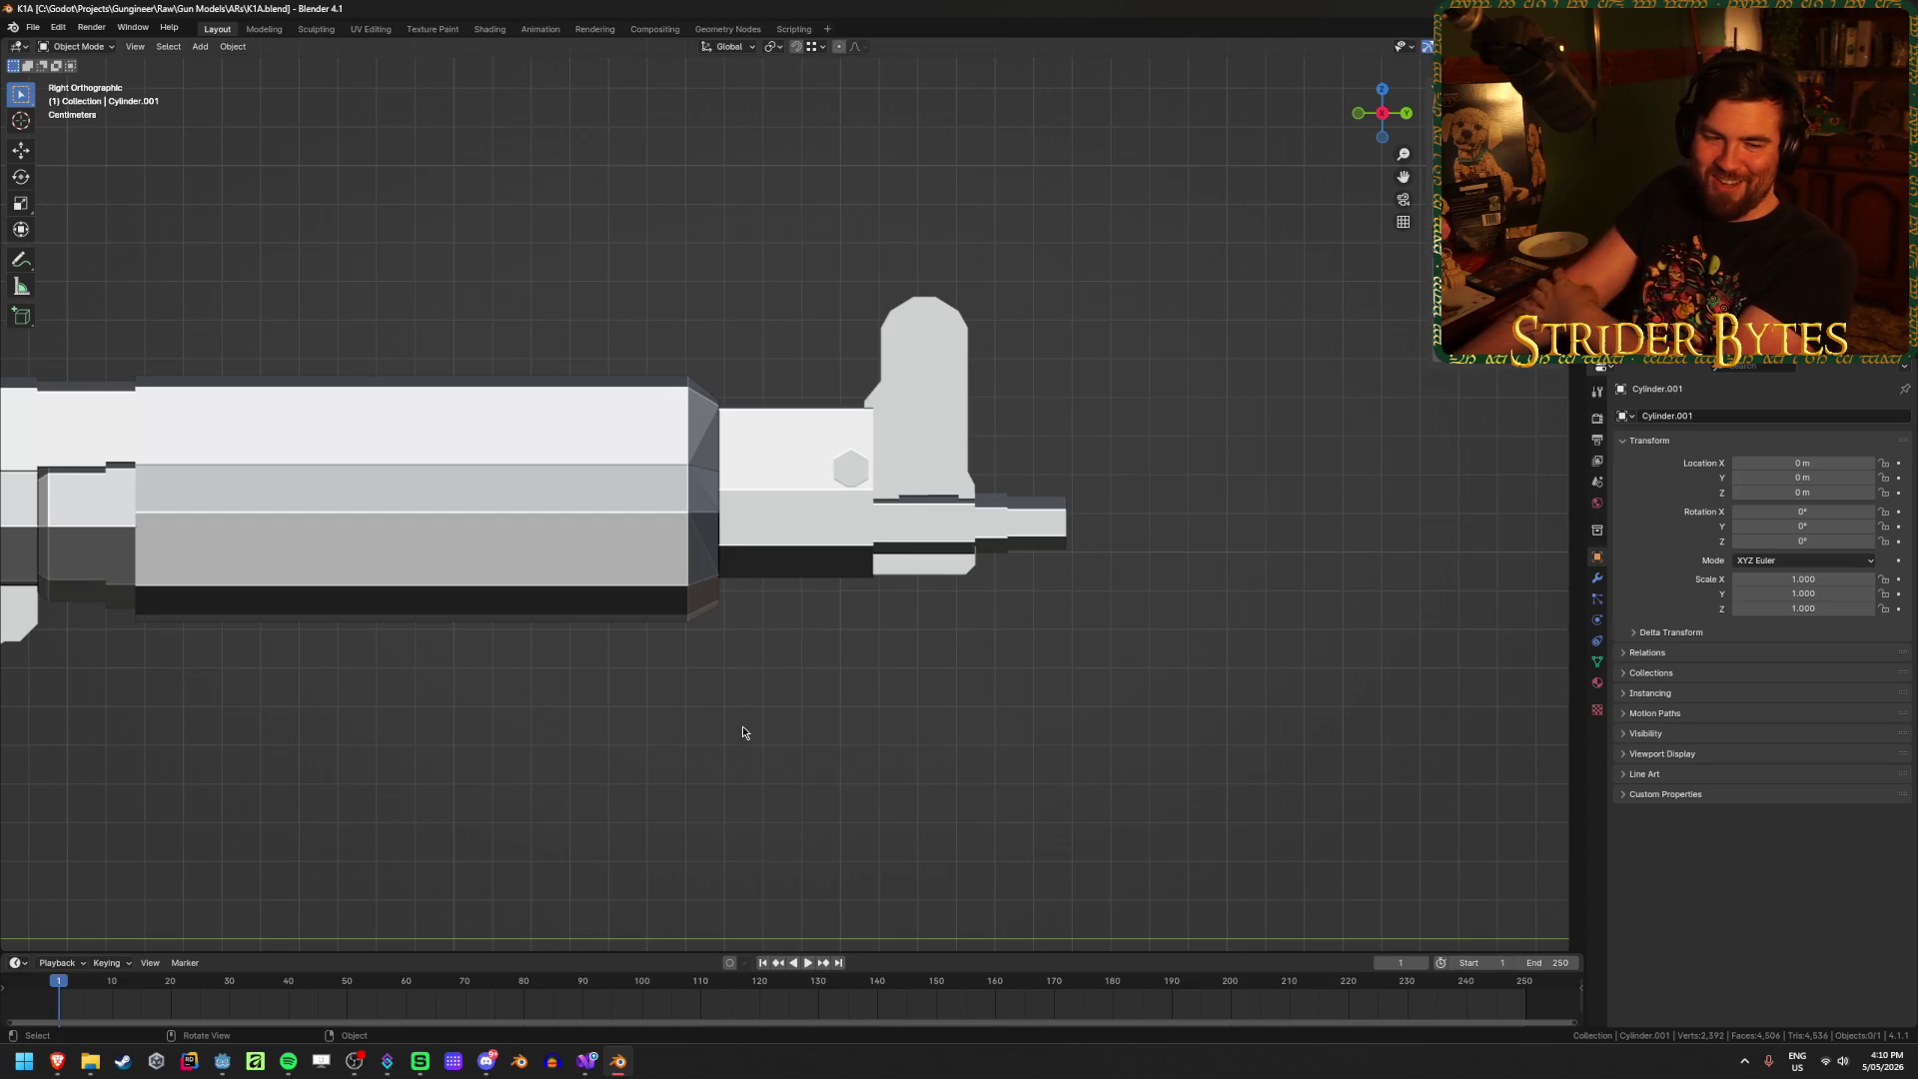
mouse_move(723, 693)
middle_mouse_down()
mouse_move(666, 727)
mouse_move(783, 745)
mouse_move(843, 571)
middle_mouse_up()
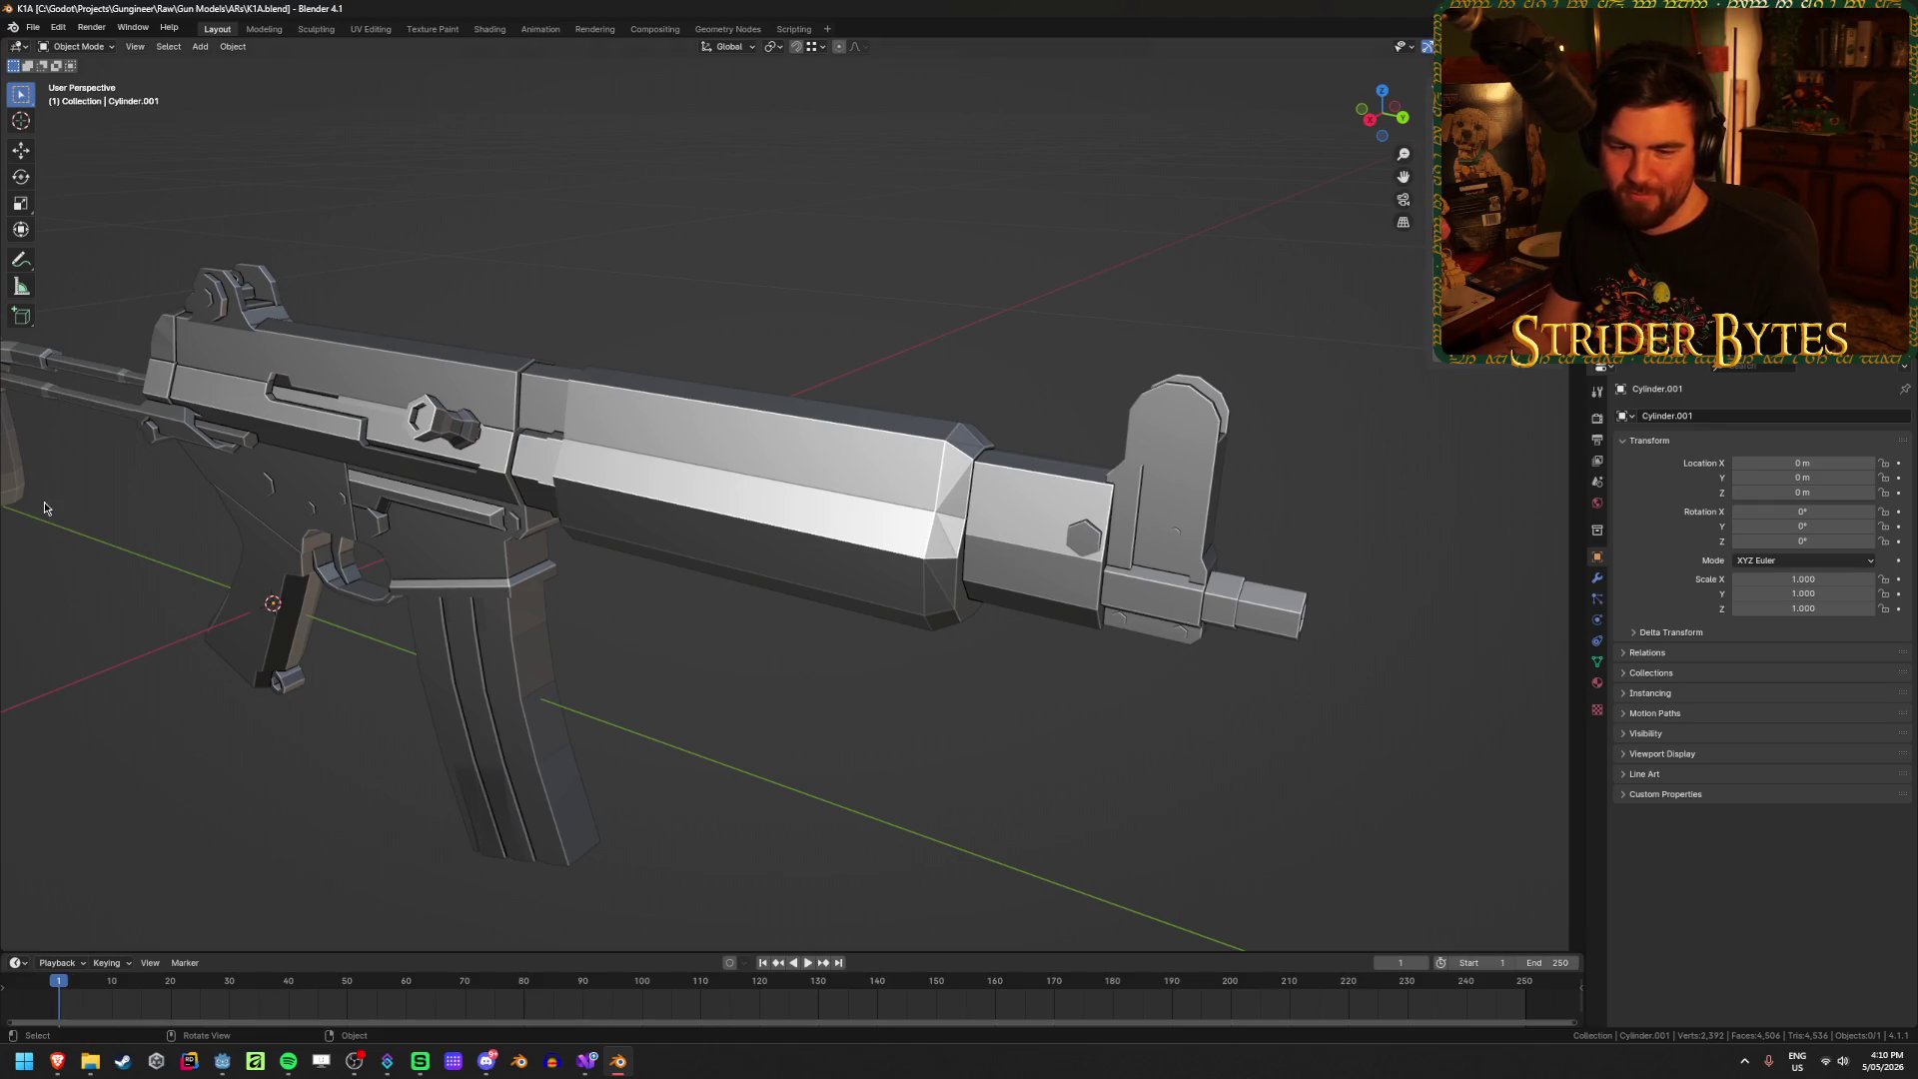
key("ctrl+s")
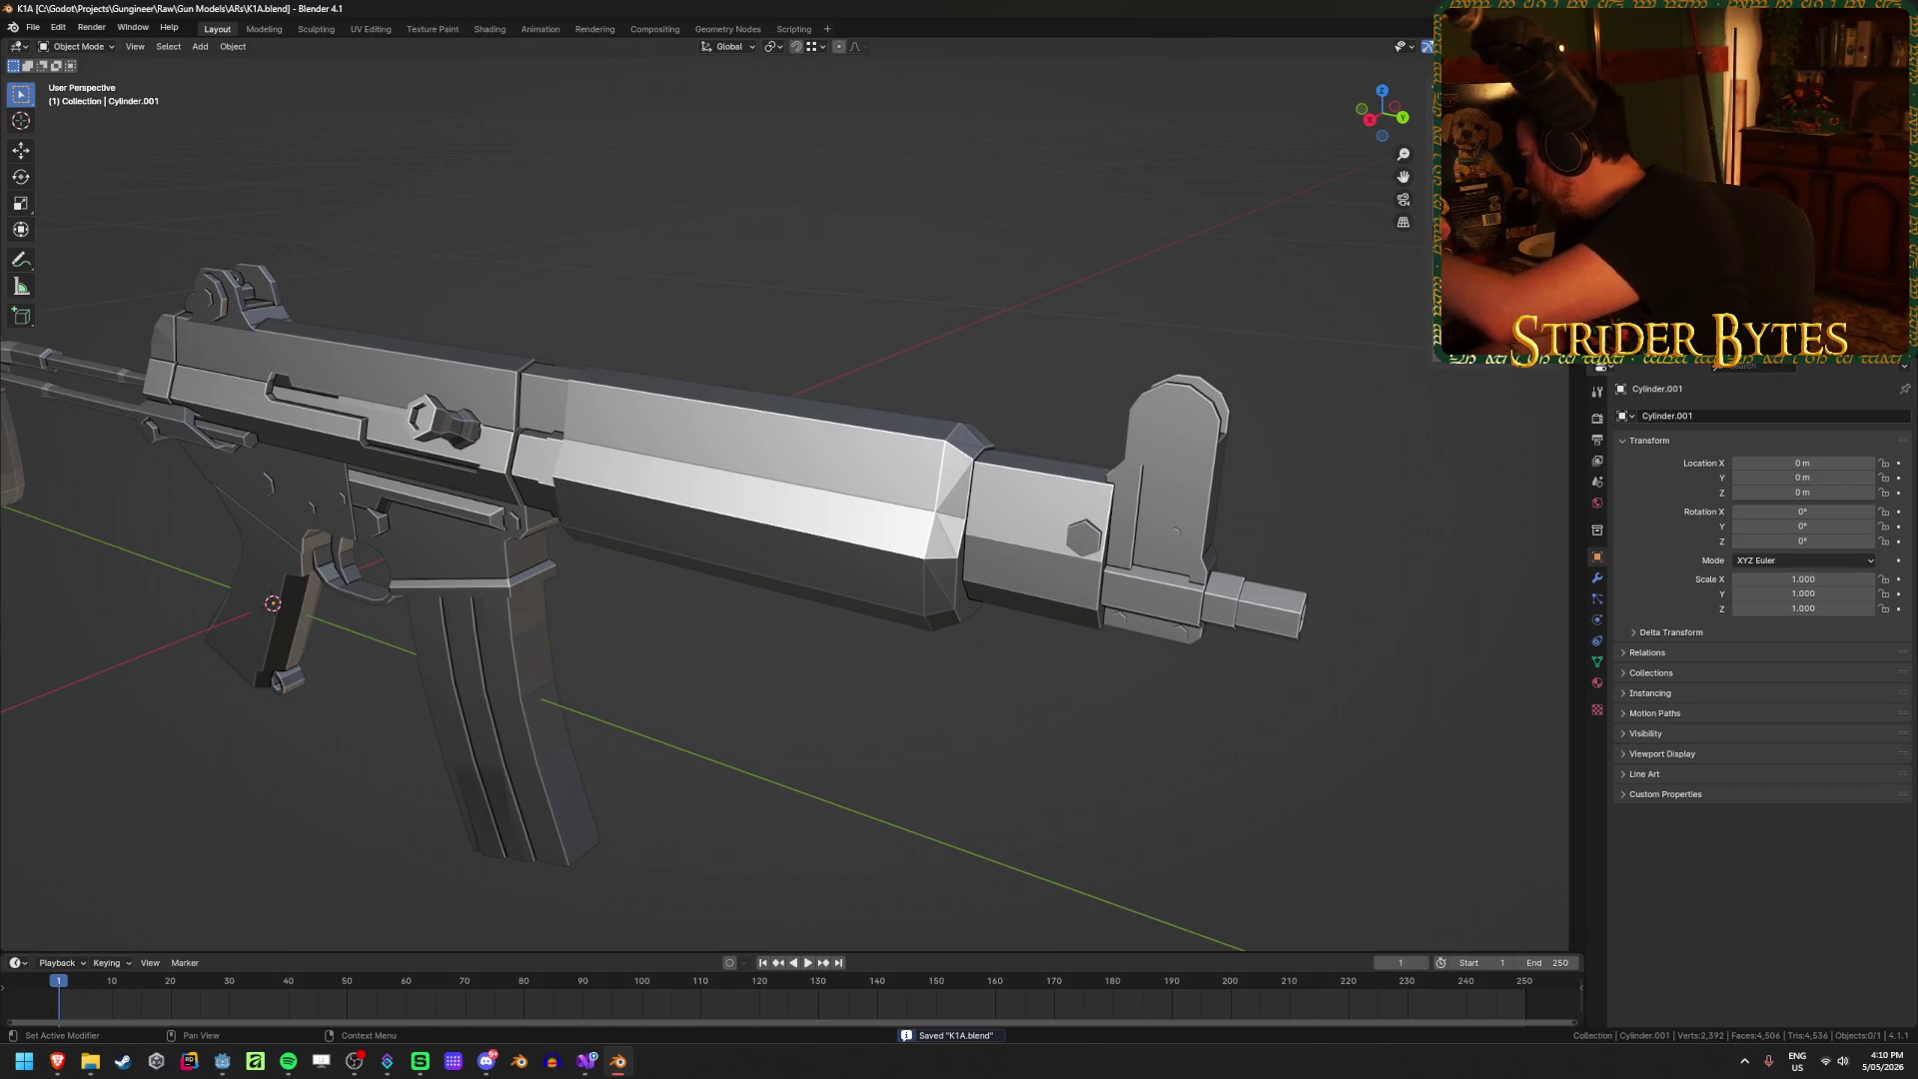
key("alt+Tab")
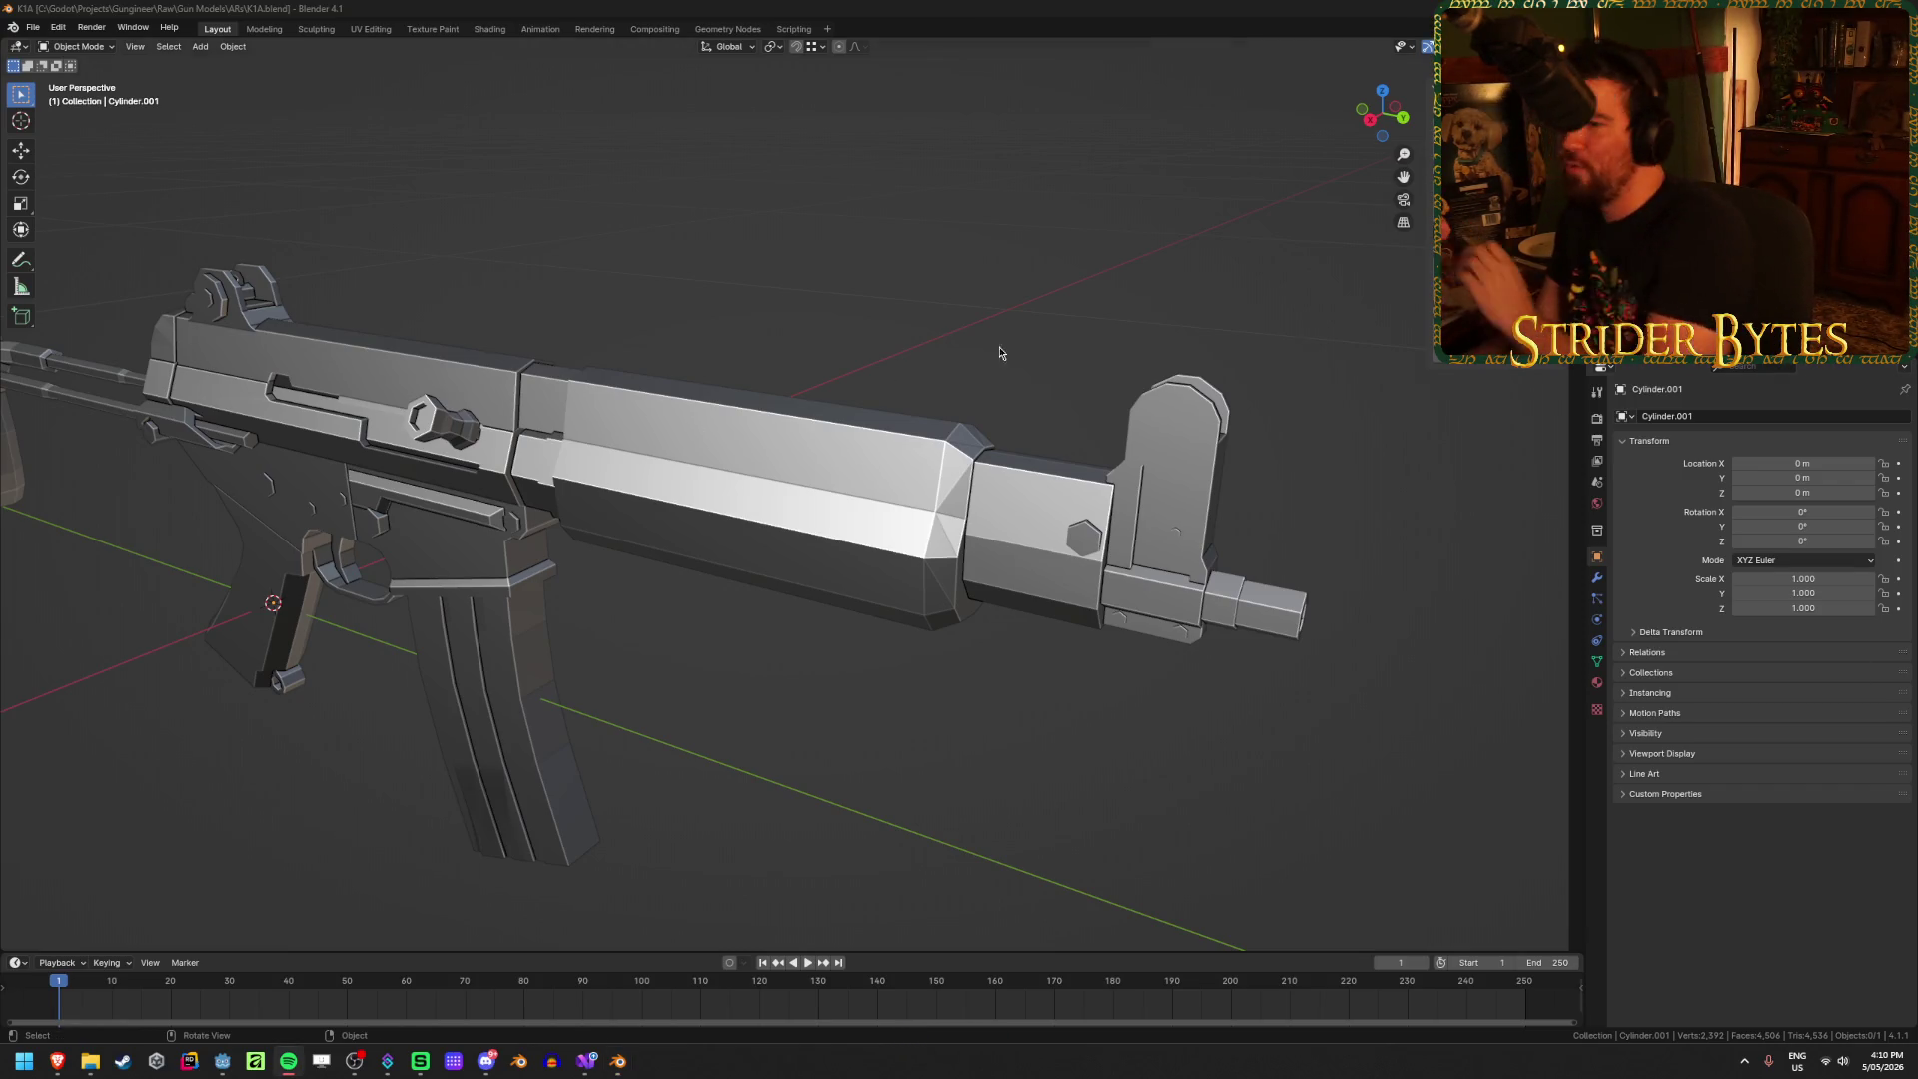
key("alt+Tab")
key("ctrl+s")
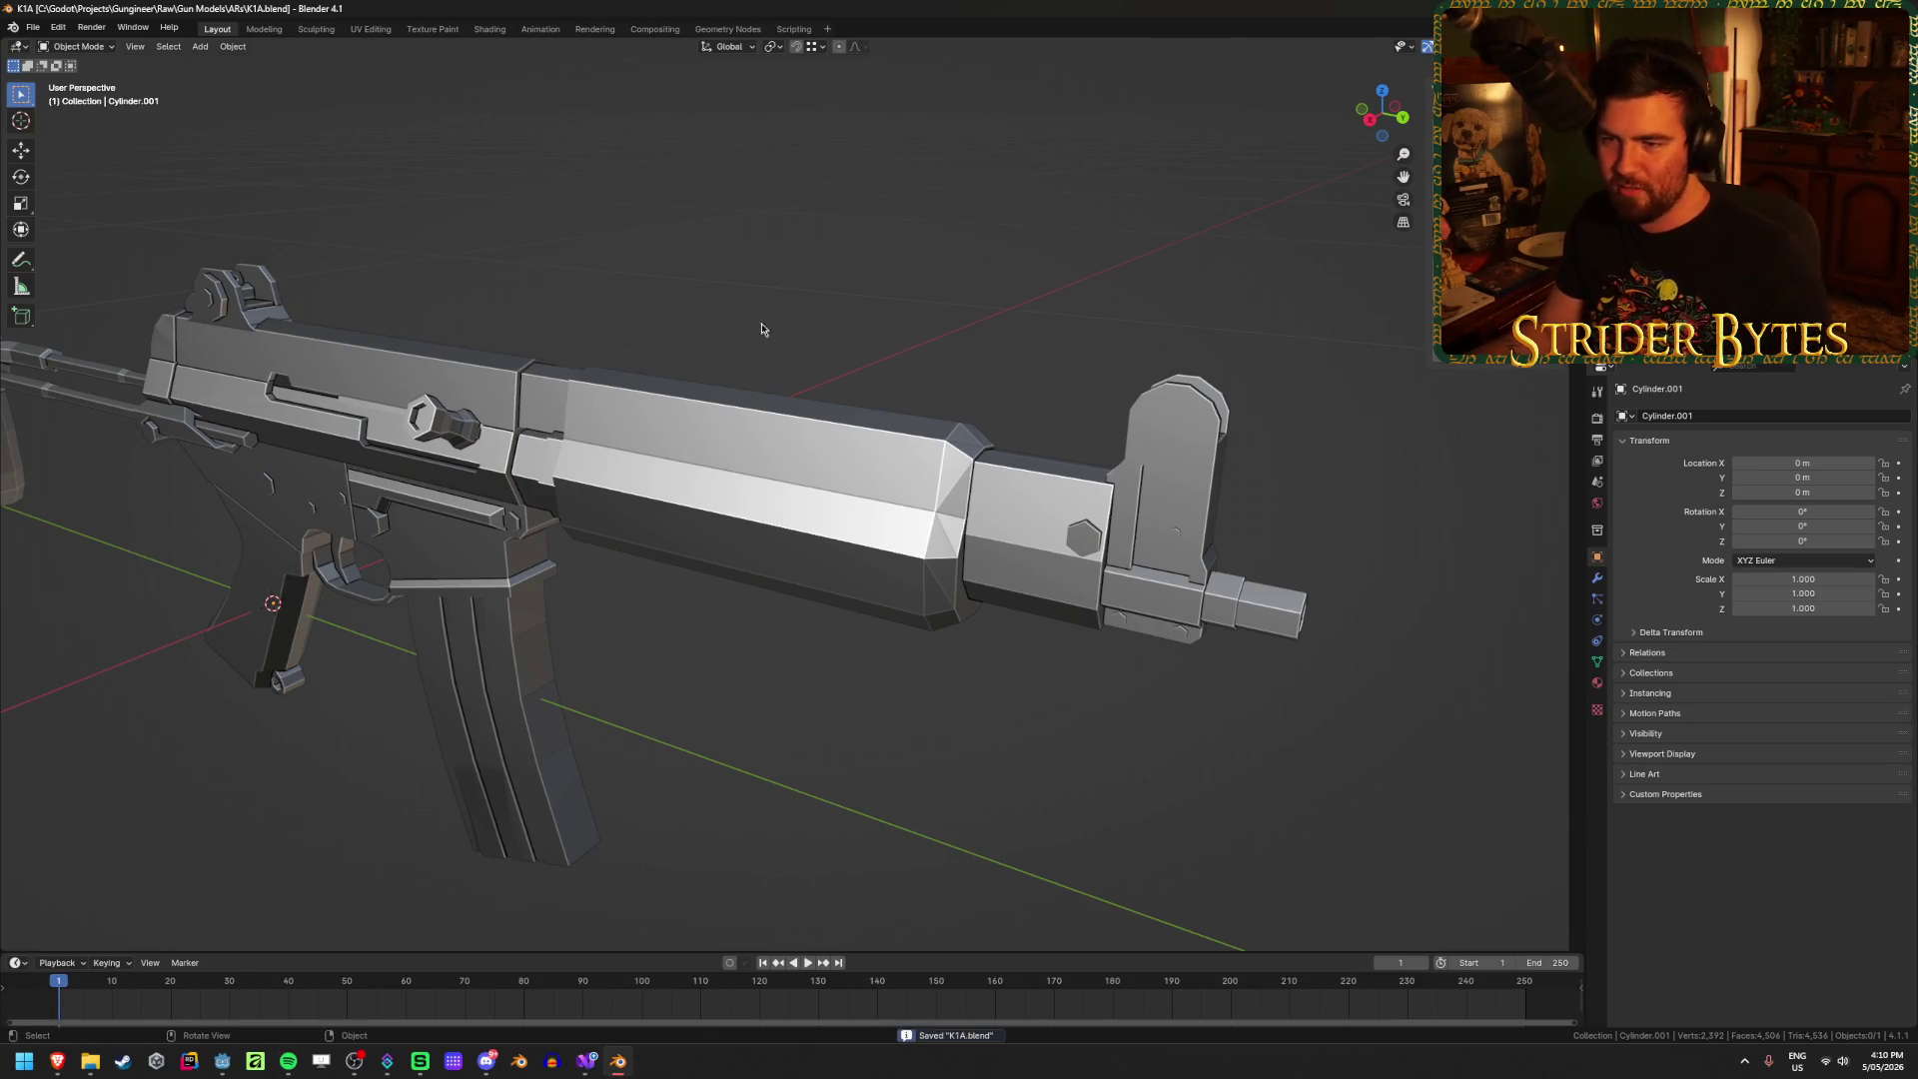
middle_click_drag(762, 325, 1288, 283)
left_click(1183, 484)
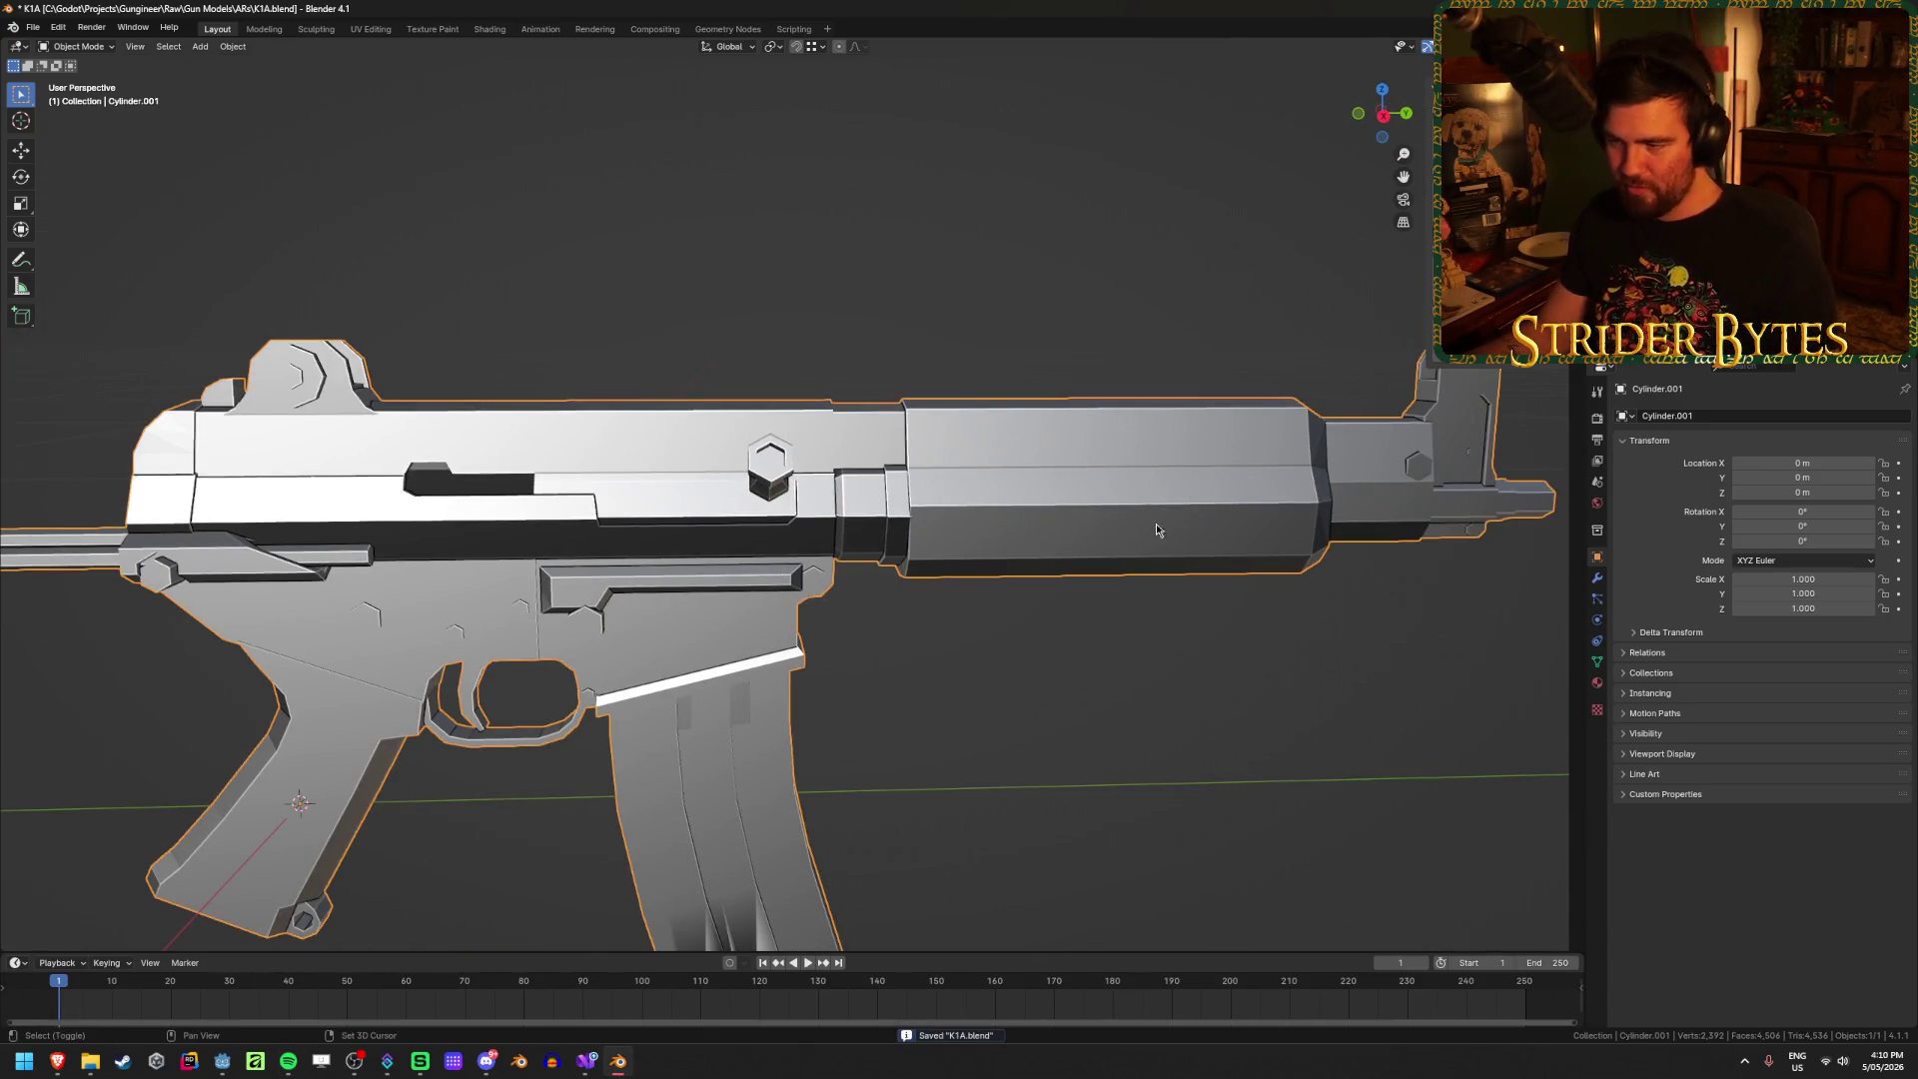
Step: Enter Edit Mode in right orthographic view, box-select the barrel in X-ray, then switch to face selection
middle_click_drag(1155, 524, 925, 493, "shift")
key("KP_3")
scroll(927, 492, "up", 2)
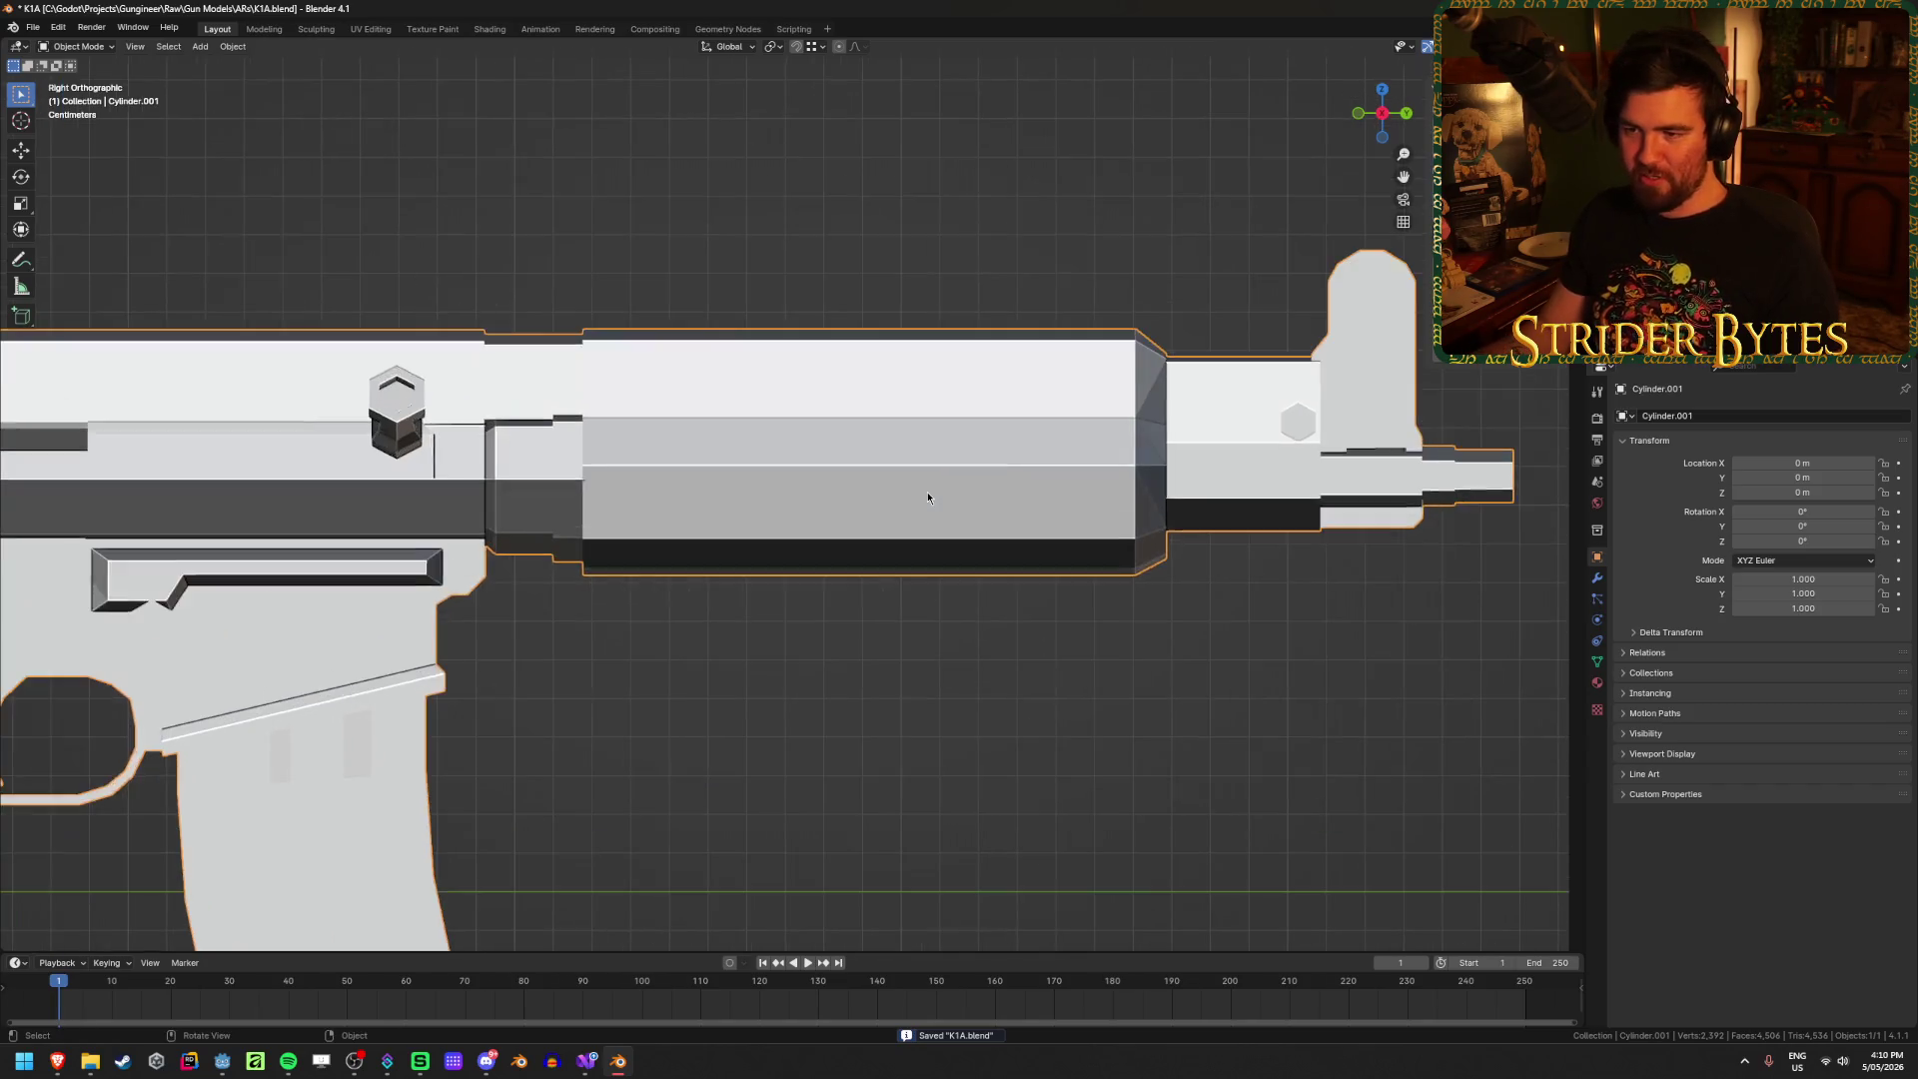
key("Tab")
key("alt+z")
scroll(1232, 510, "down", 4)
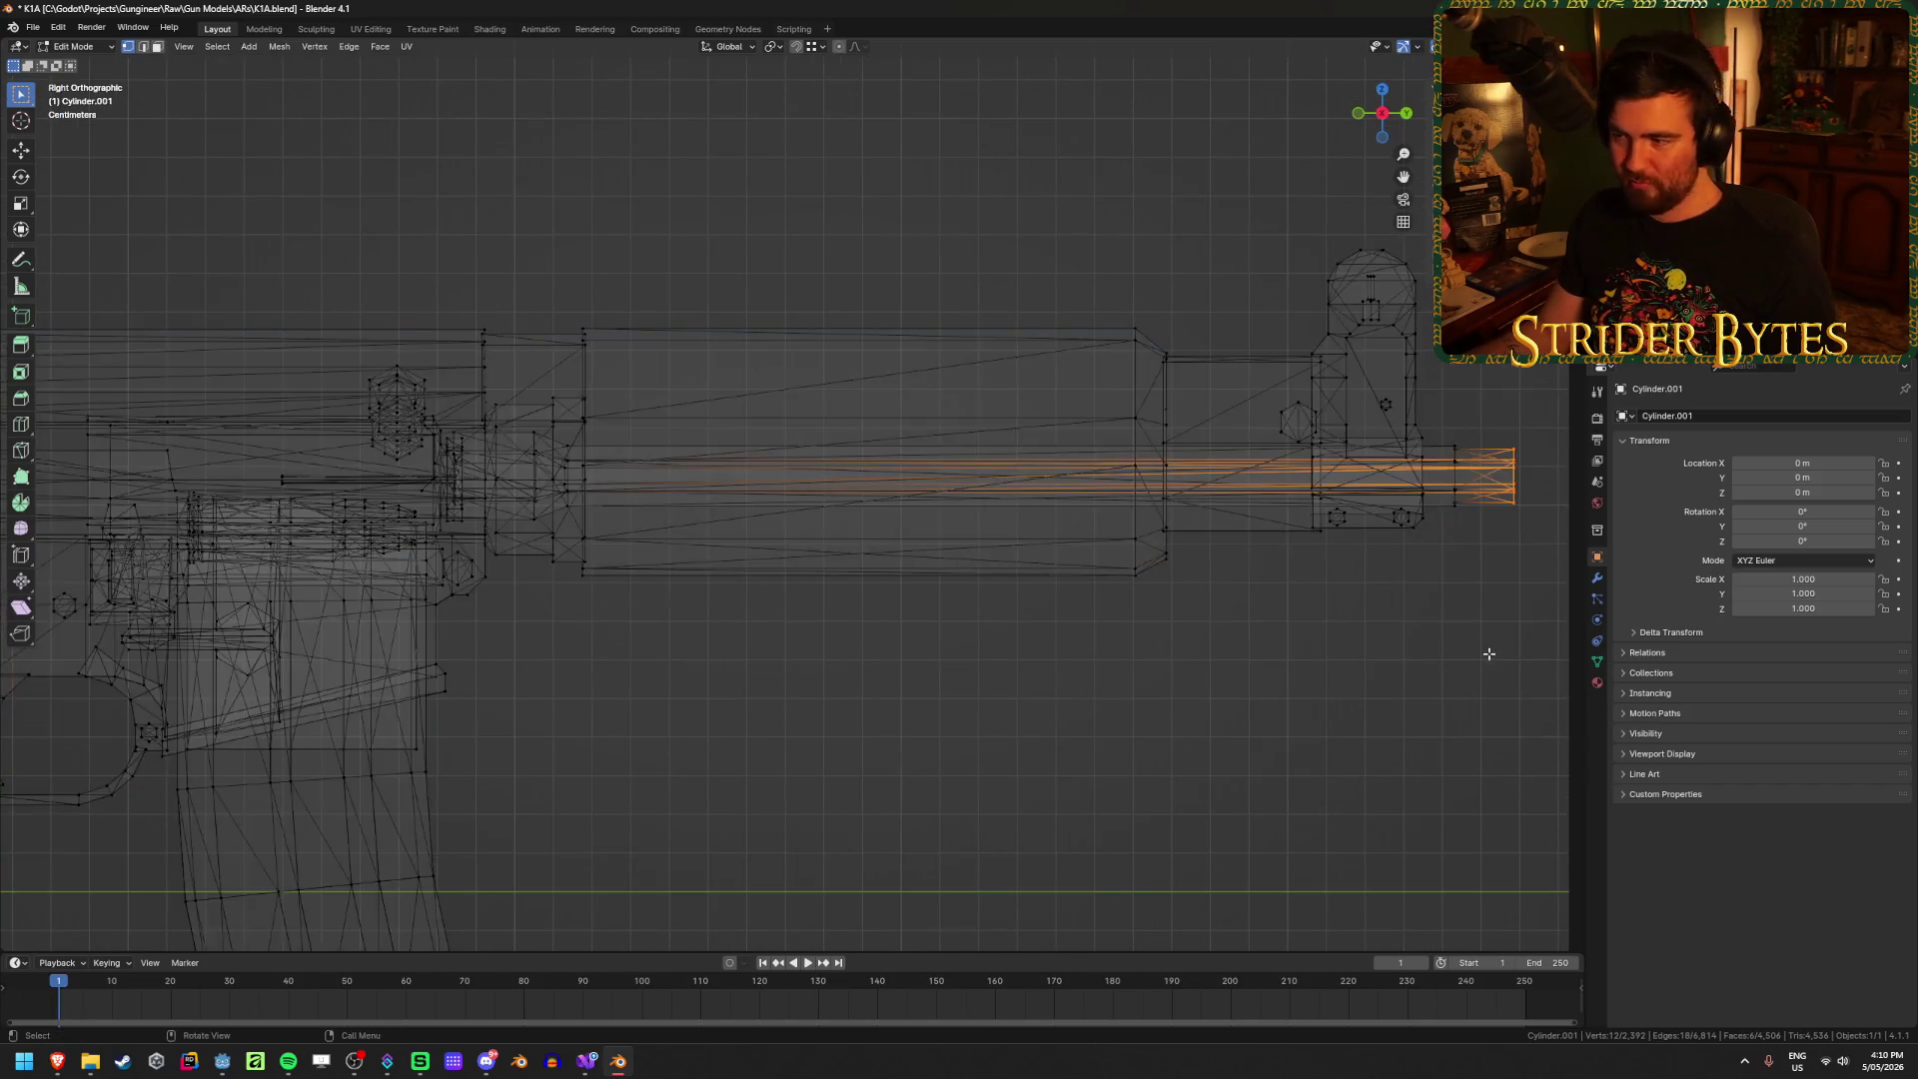
key("alt+a")
left_click_drag(1450, 615, 563, 264)
key("alt+z")
scroll(700, 352, "up", 3)
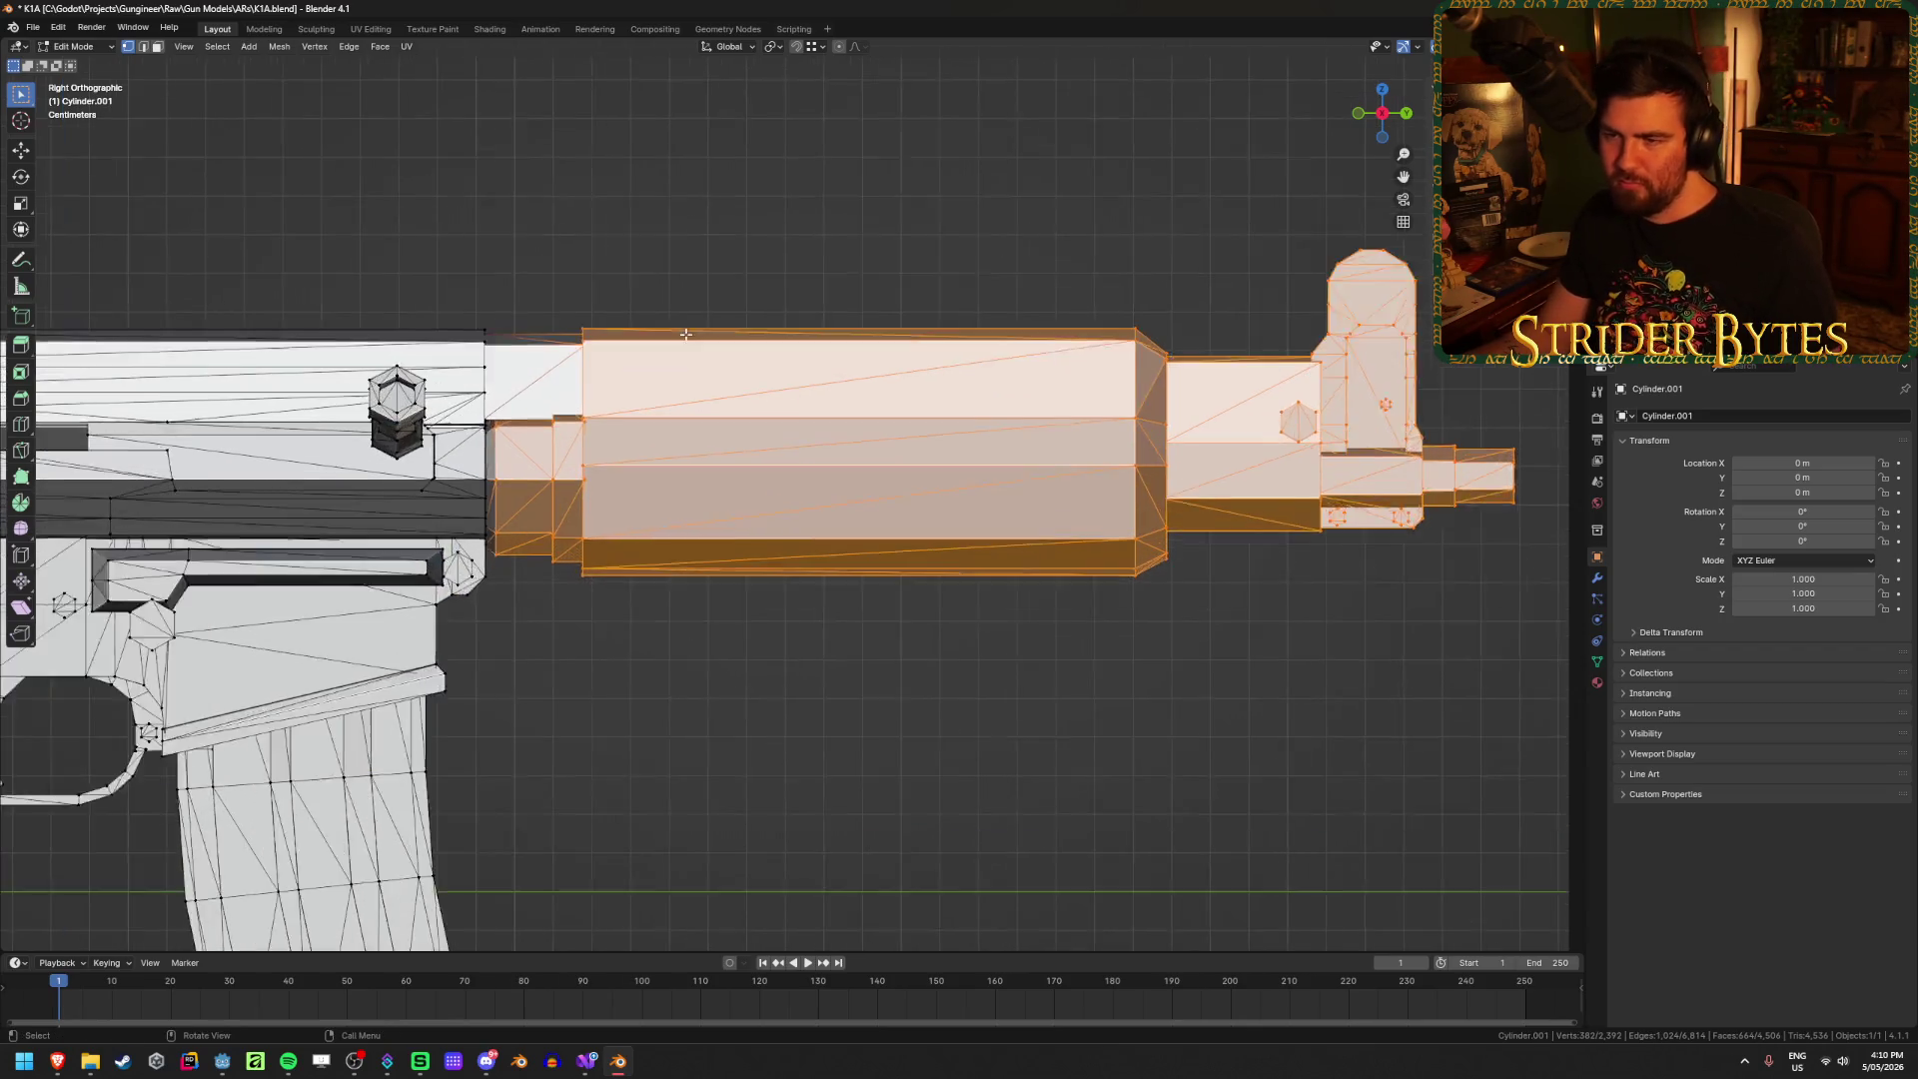
key("3")
key("alt+a")
scroll(523, 401, "down", 2)
Step: Select the linked barrel mesh with L and hide everything else
key("l")
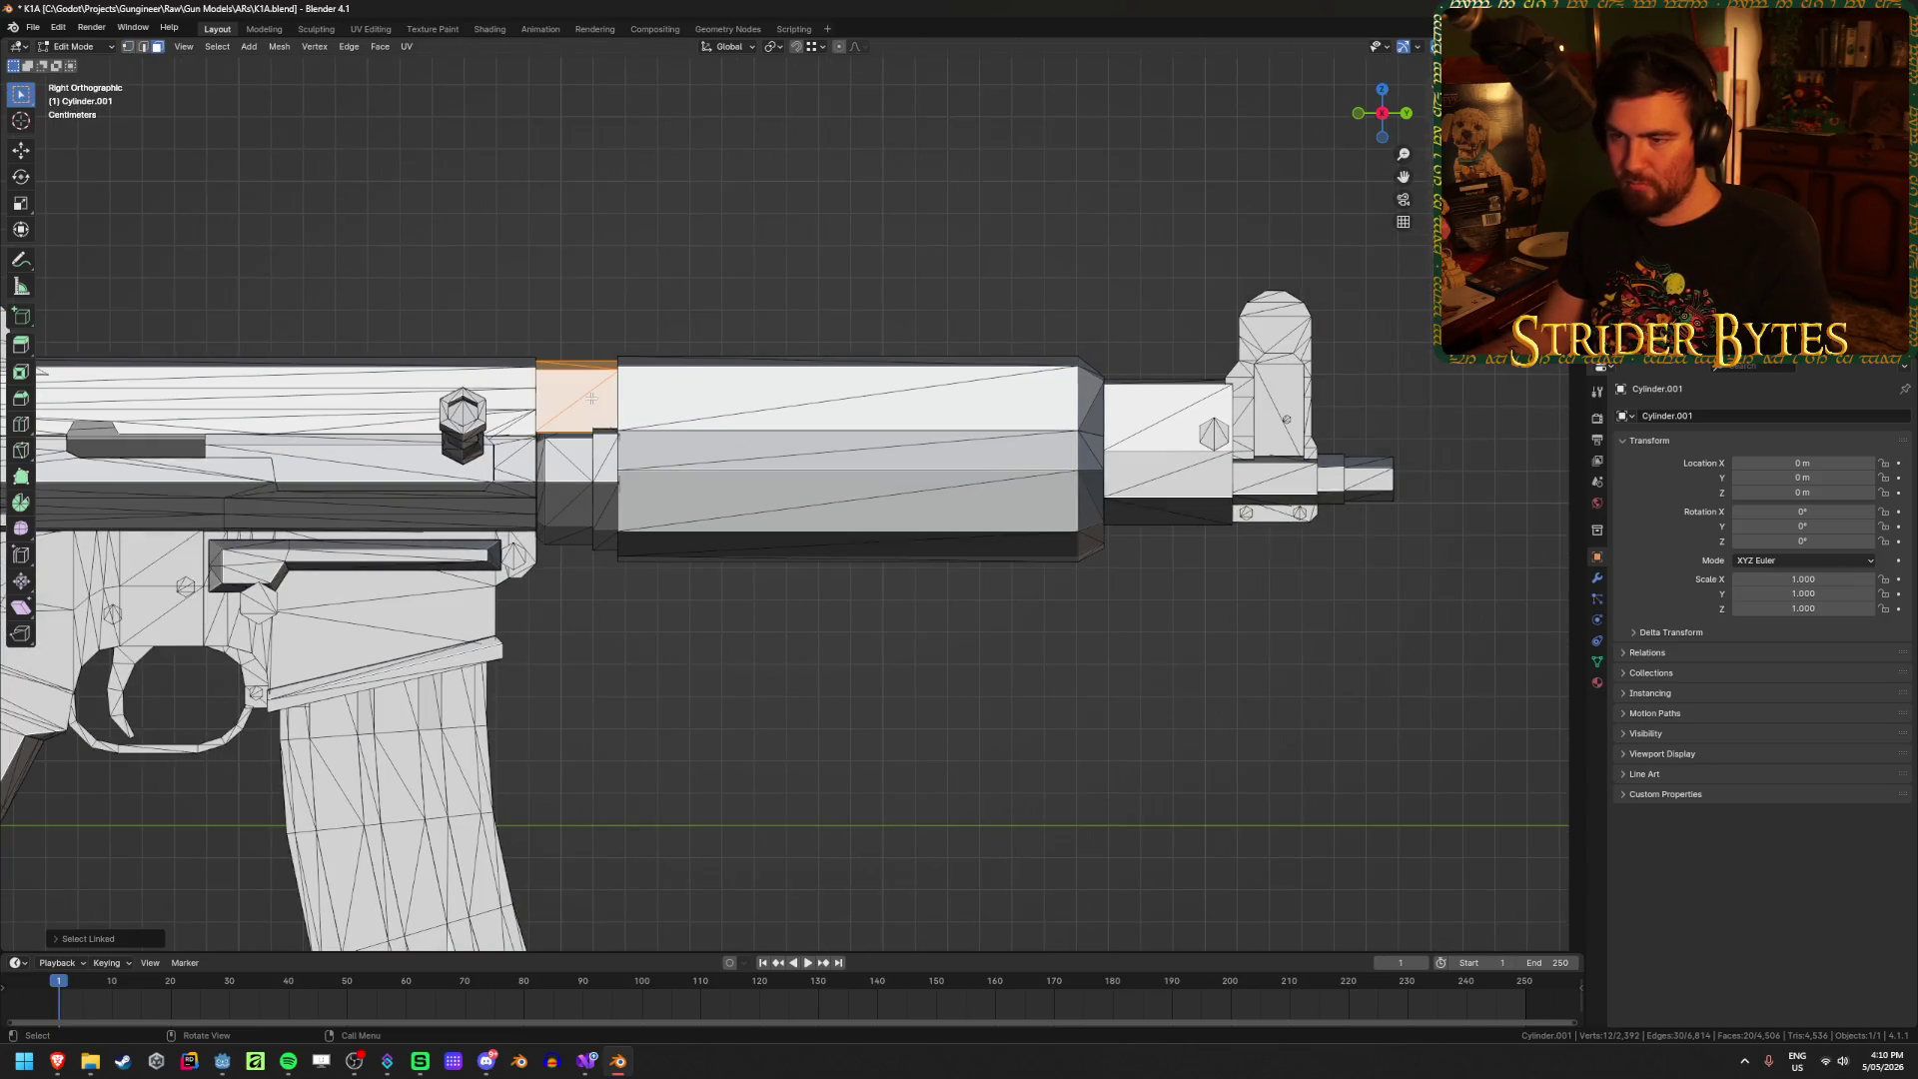
key("l")
key("l")
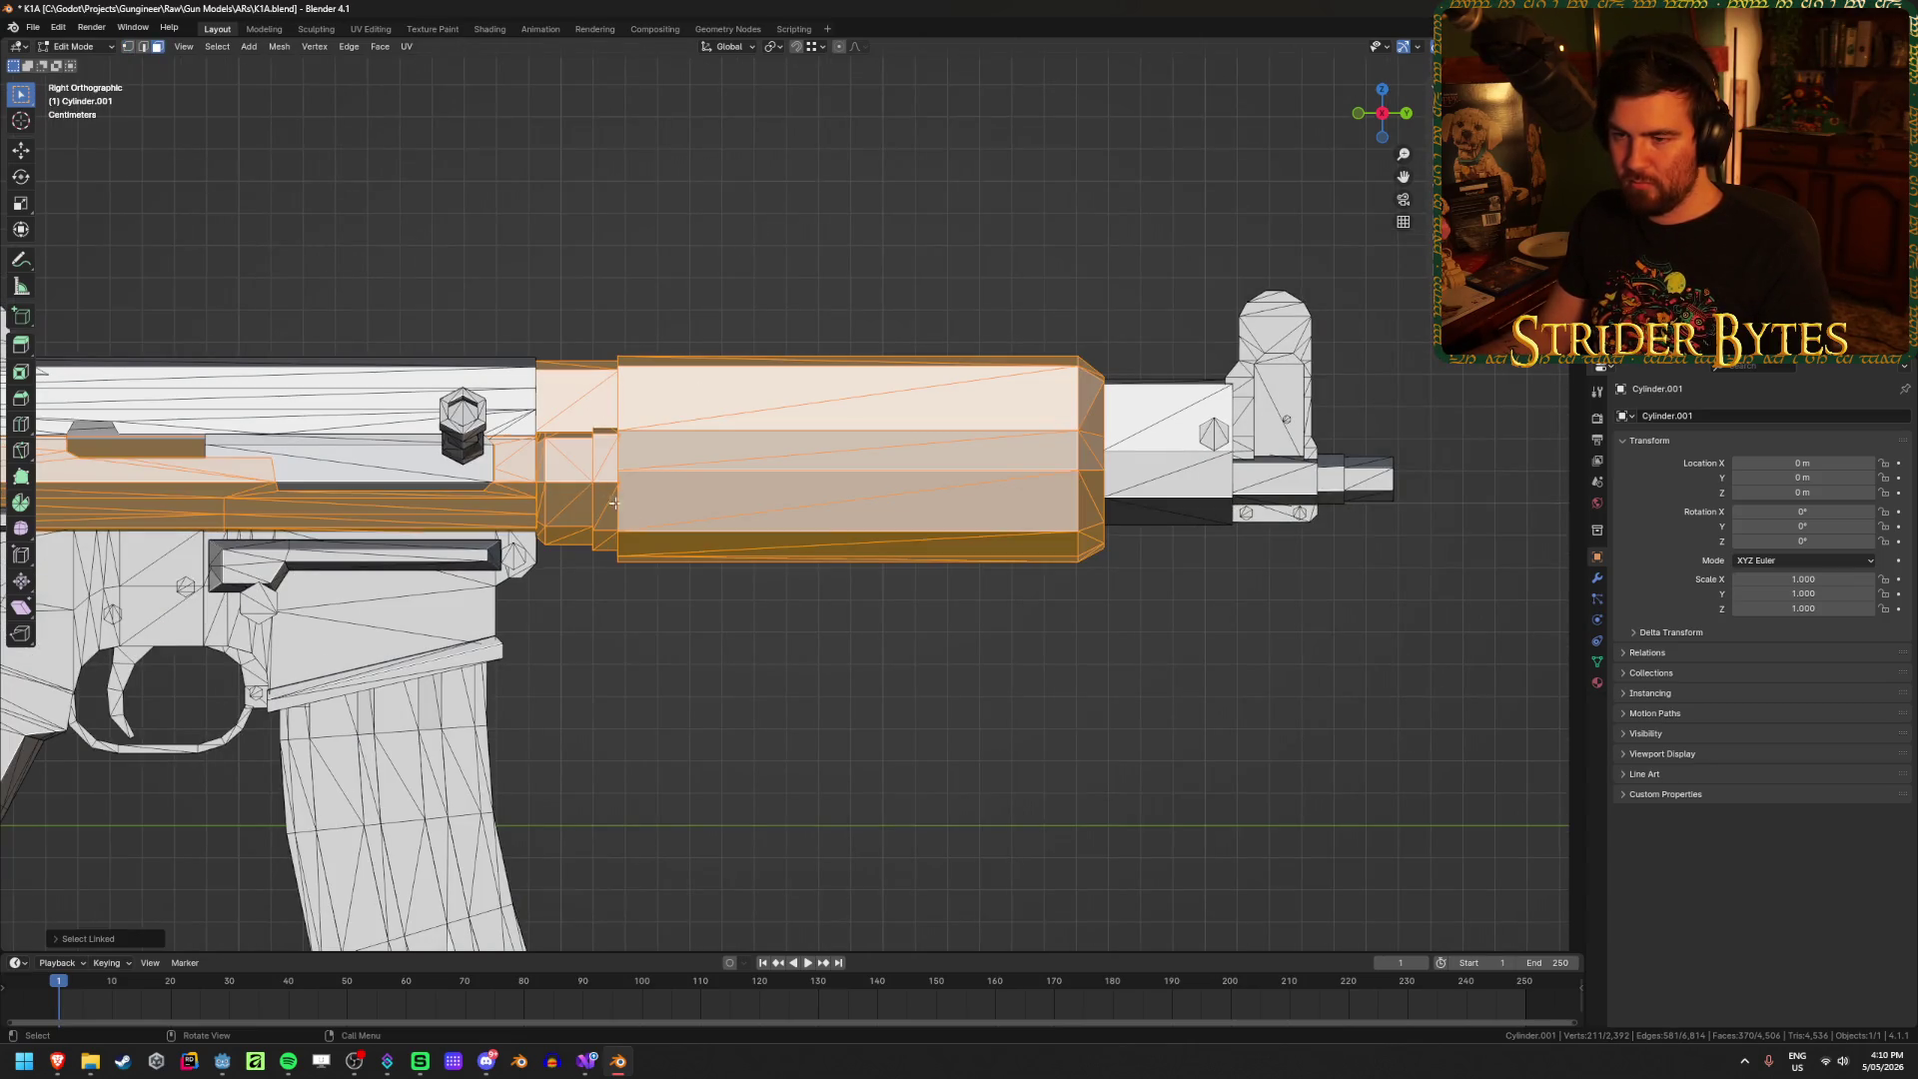
key("alt+a")
key("l")
key("alt+a")
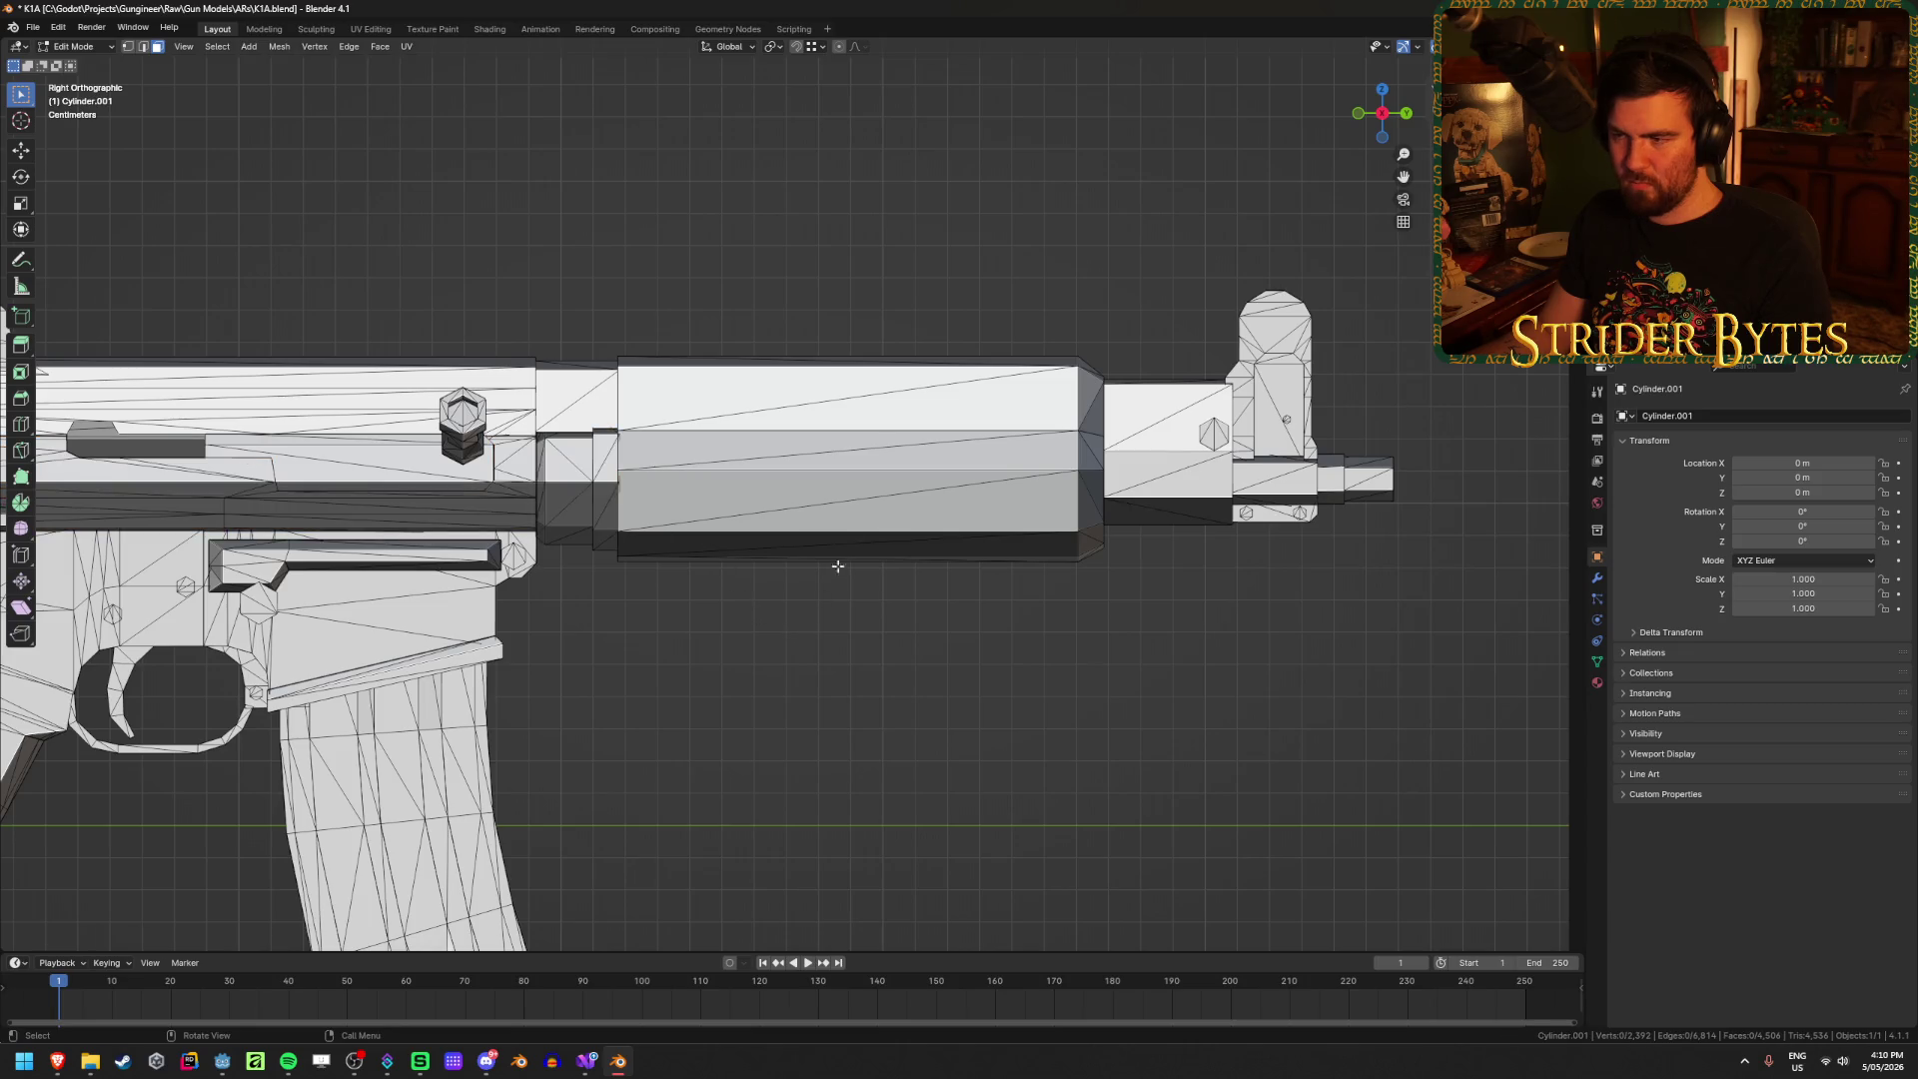
scroll(663, 515, "up", 3)
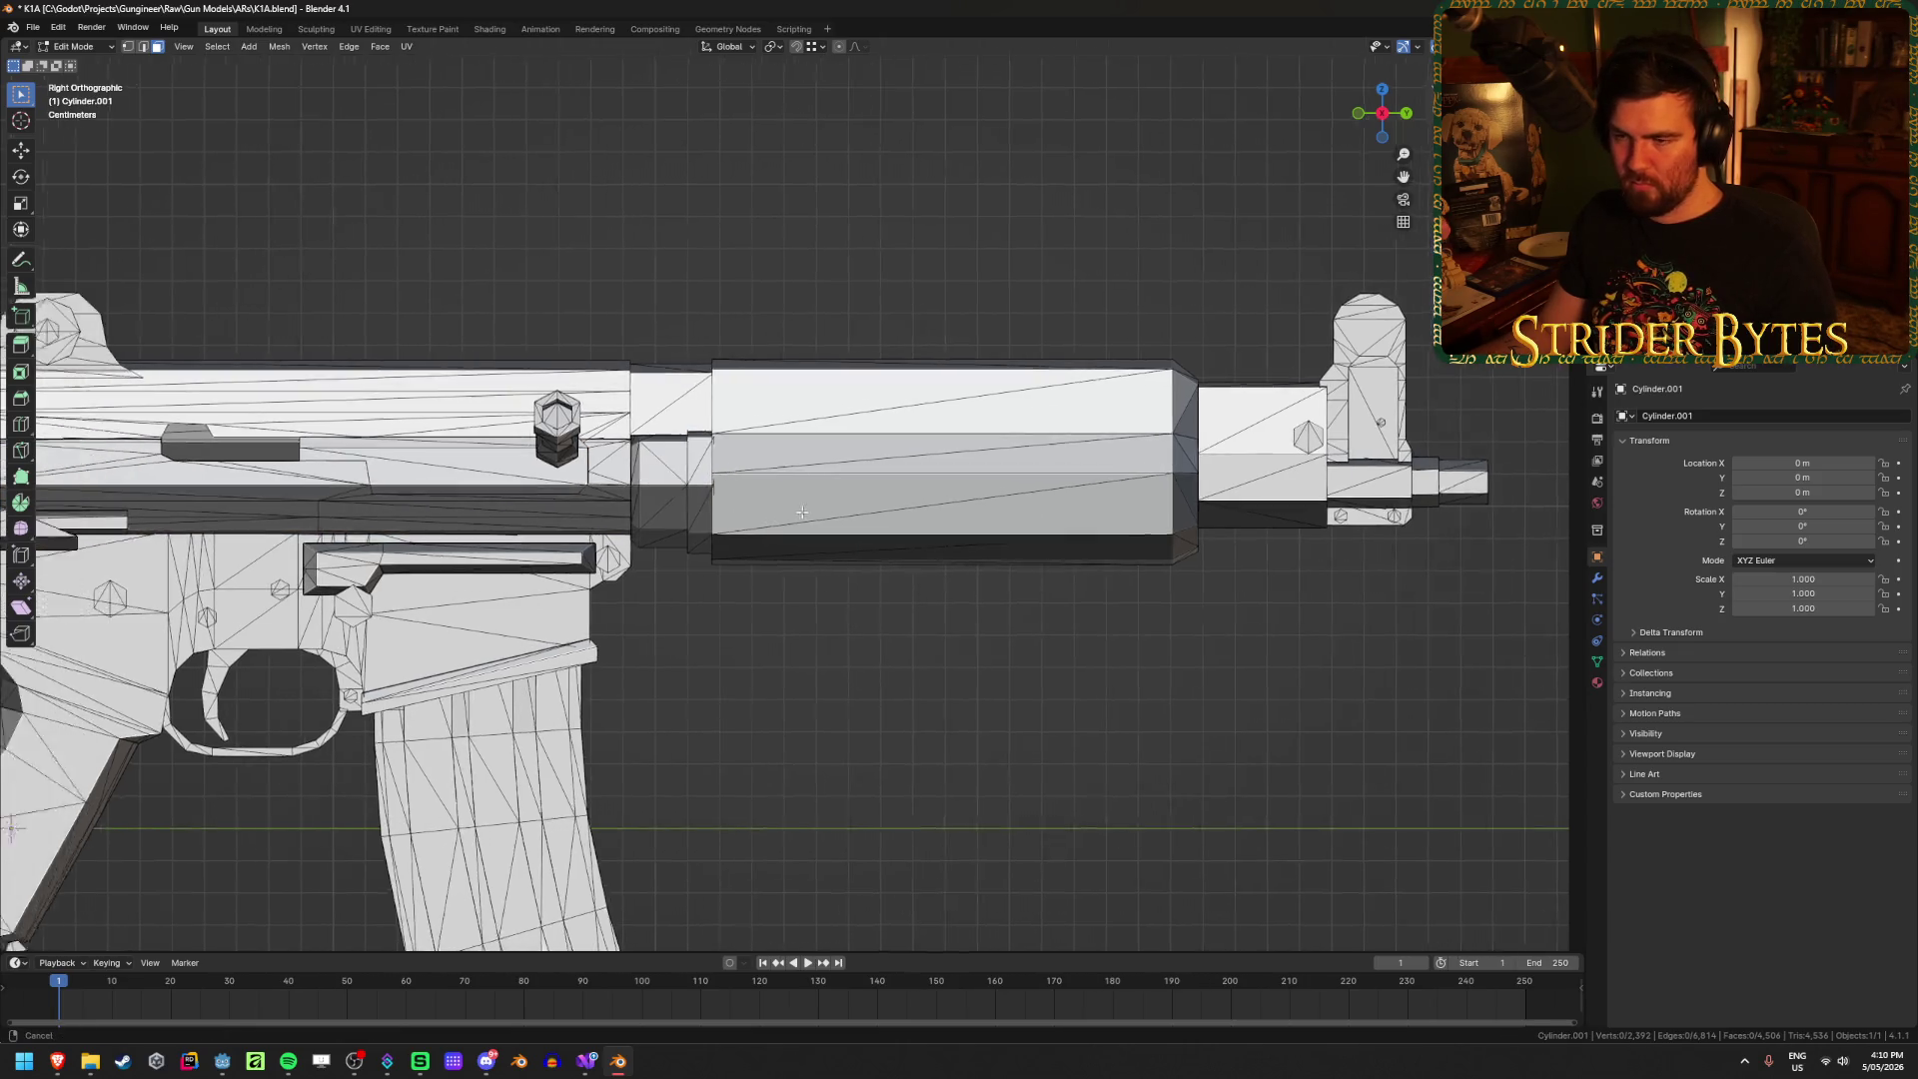
key("l")
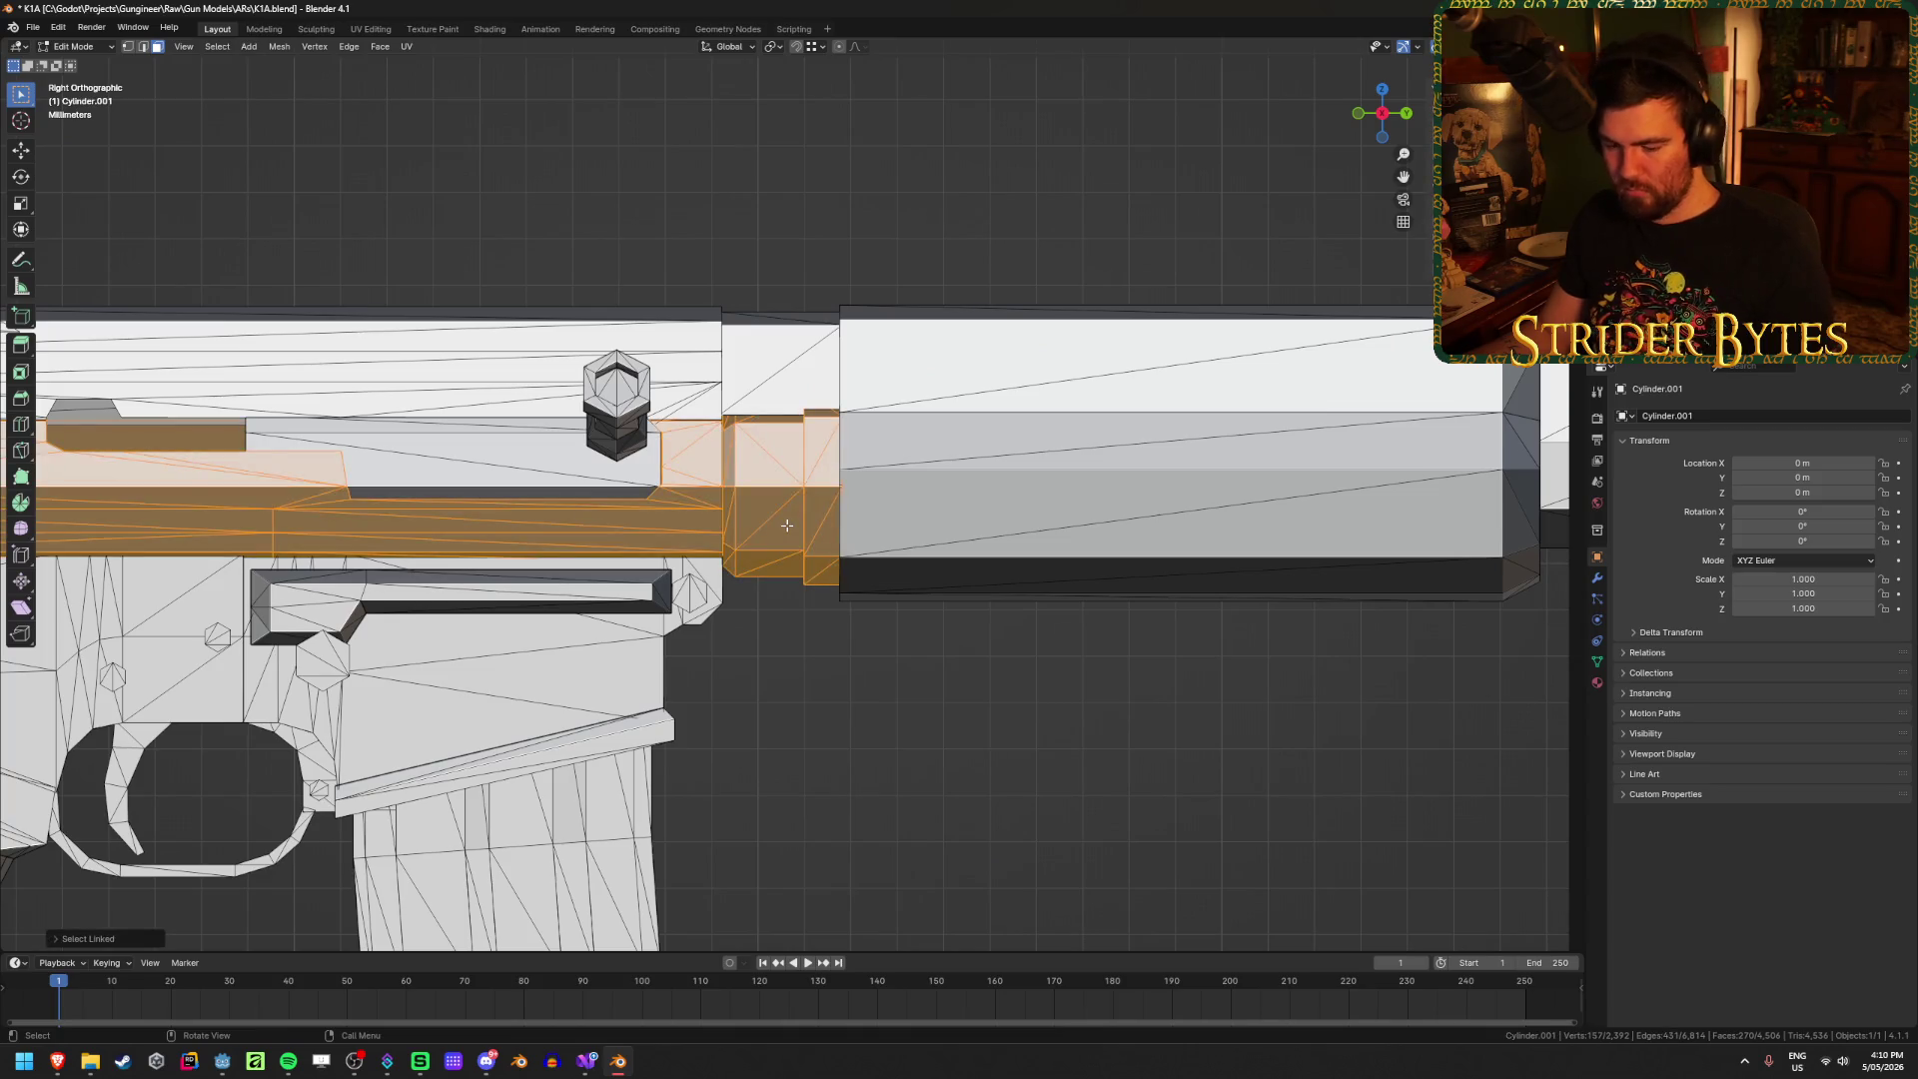
key("shift+h")
Step: Box-select the muzzle end cap in X-ray, separate it by selection, and deselect in Object Mode
mouse_move(787, 526)
middle_mouse_down()
mouse_move(882, 471)
mouse_move(932, 560)
mouse_move(989, 573)
mouse_move(903, 493)
middle_mouse_up()
key("KP_3")
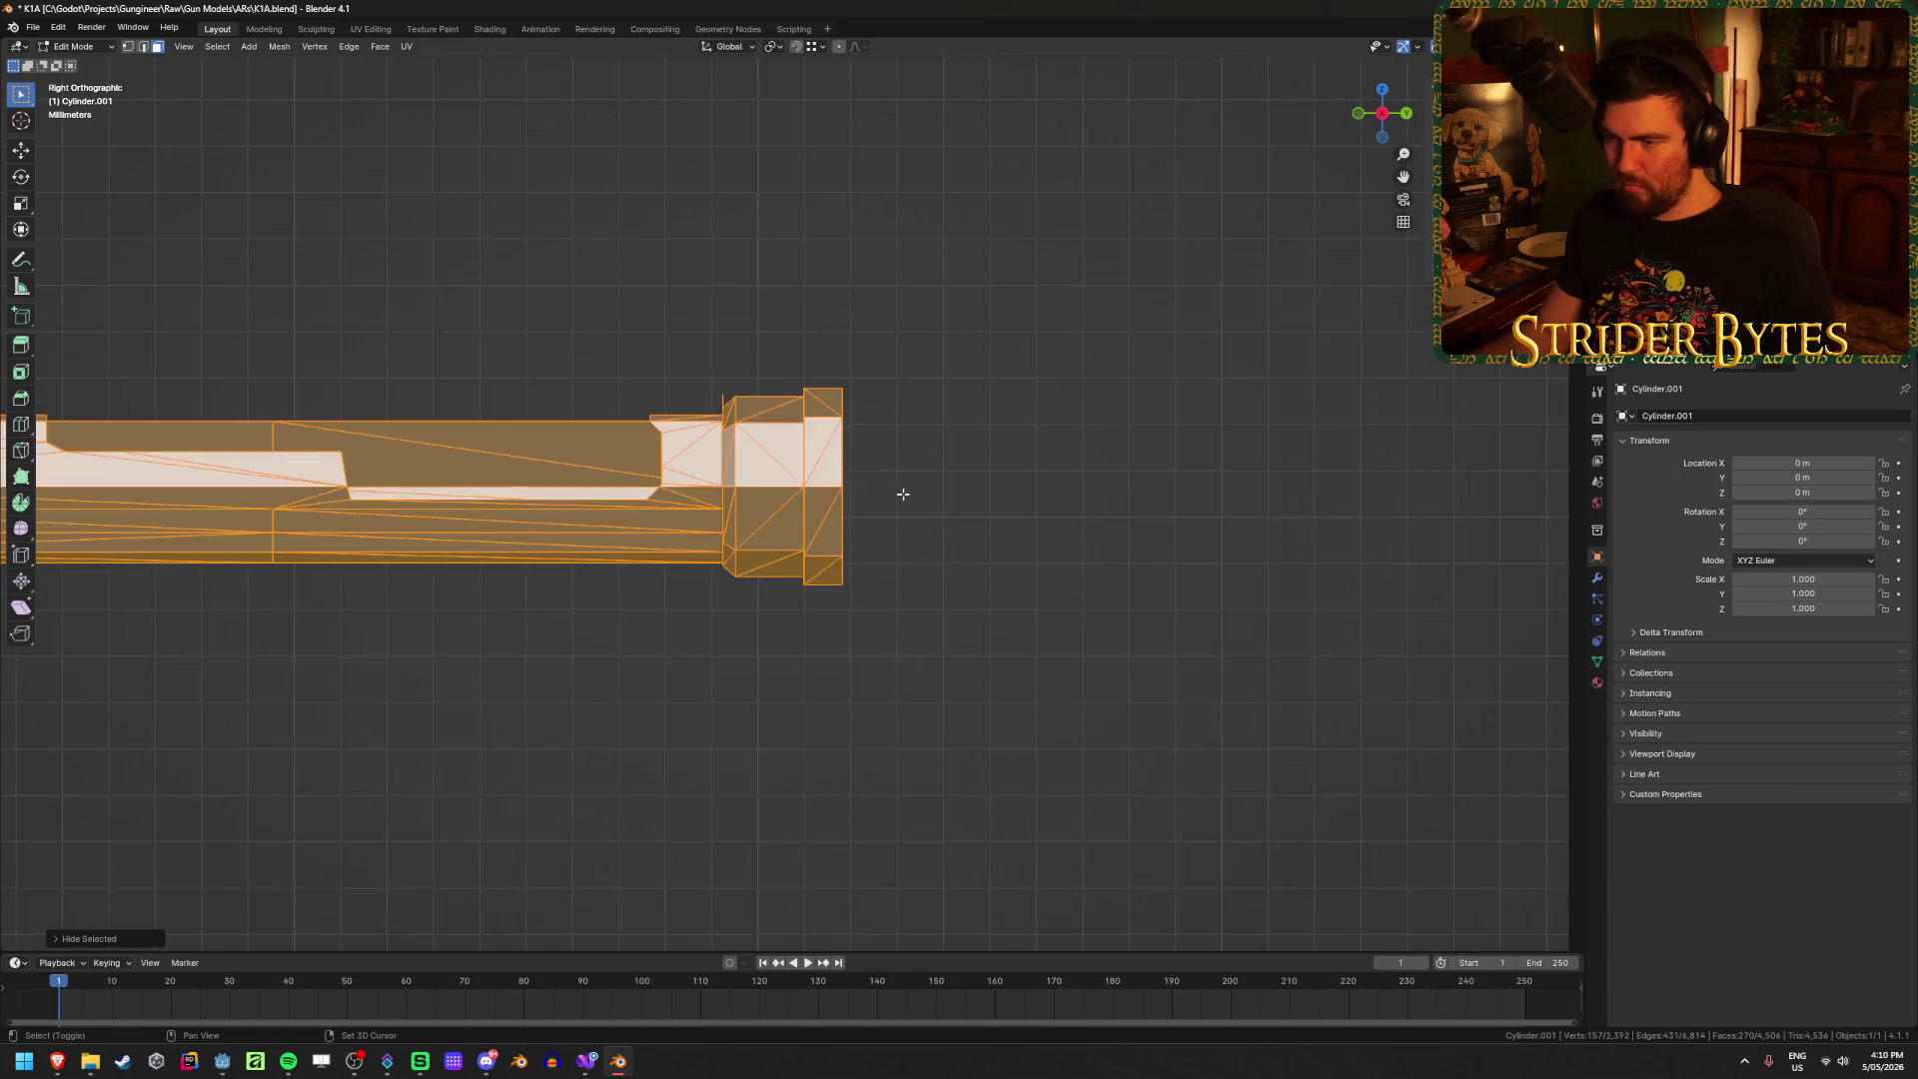
key("alt+z")
left_click_drag(1018, 642, 723, 312)
middle_click_drag(853, 299, 809, 341)
key("p")
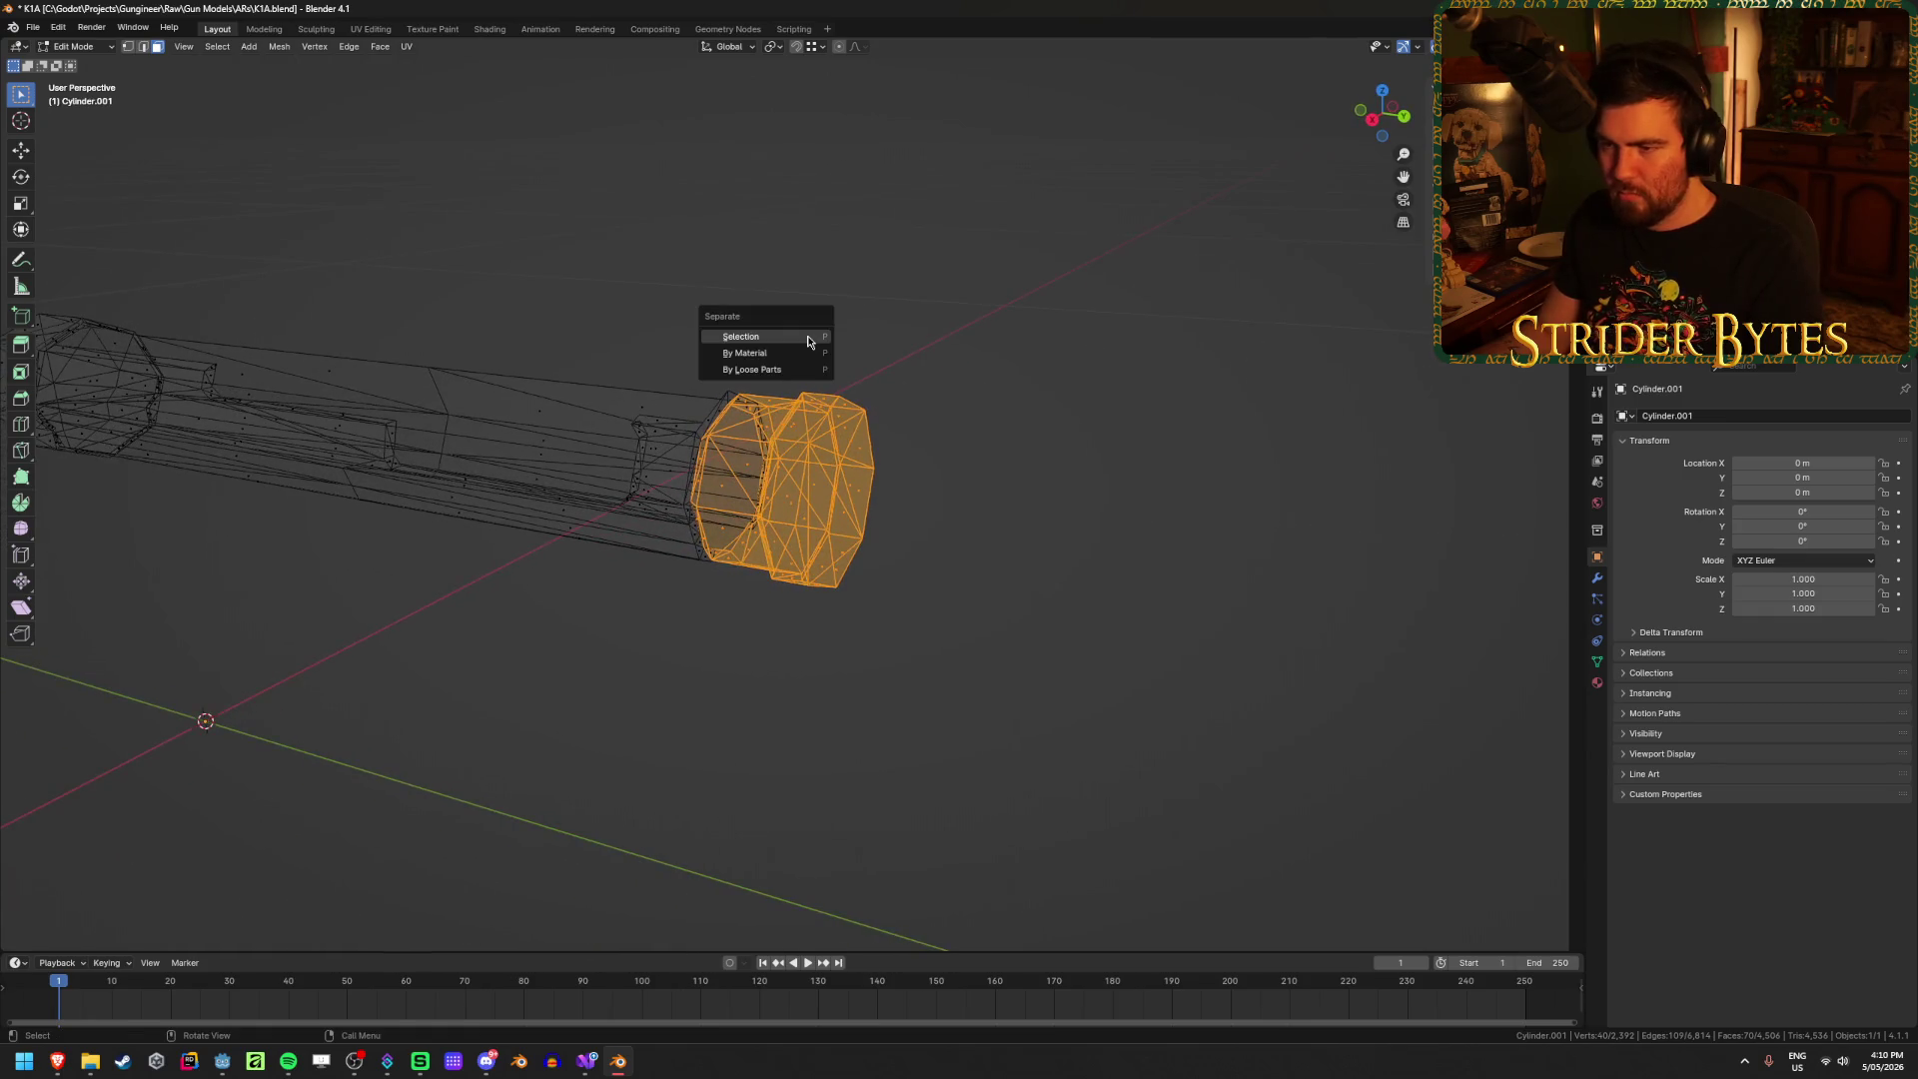
left_click(808, 341)
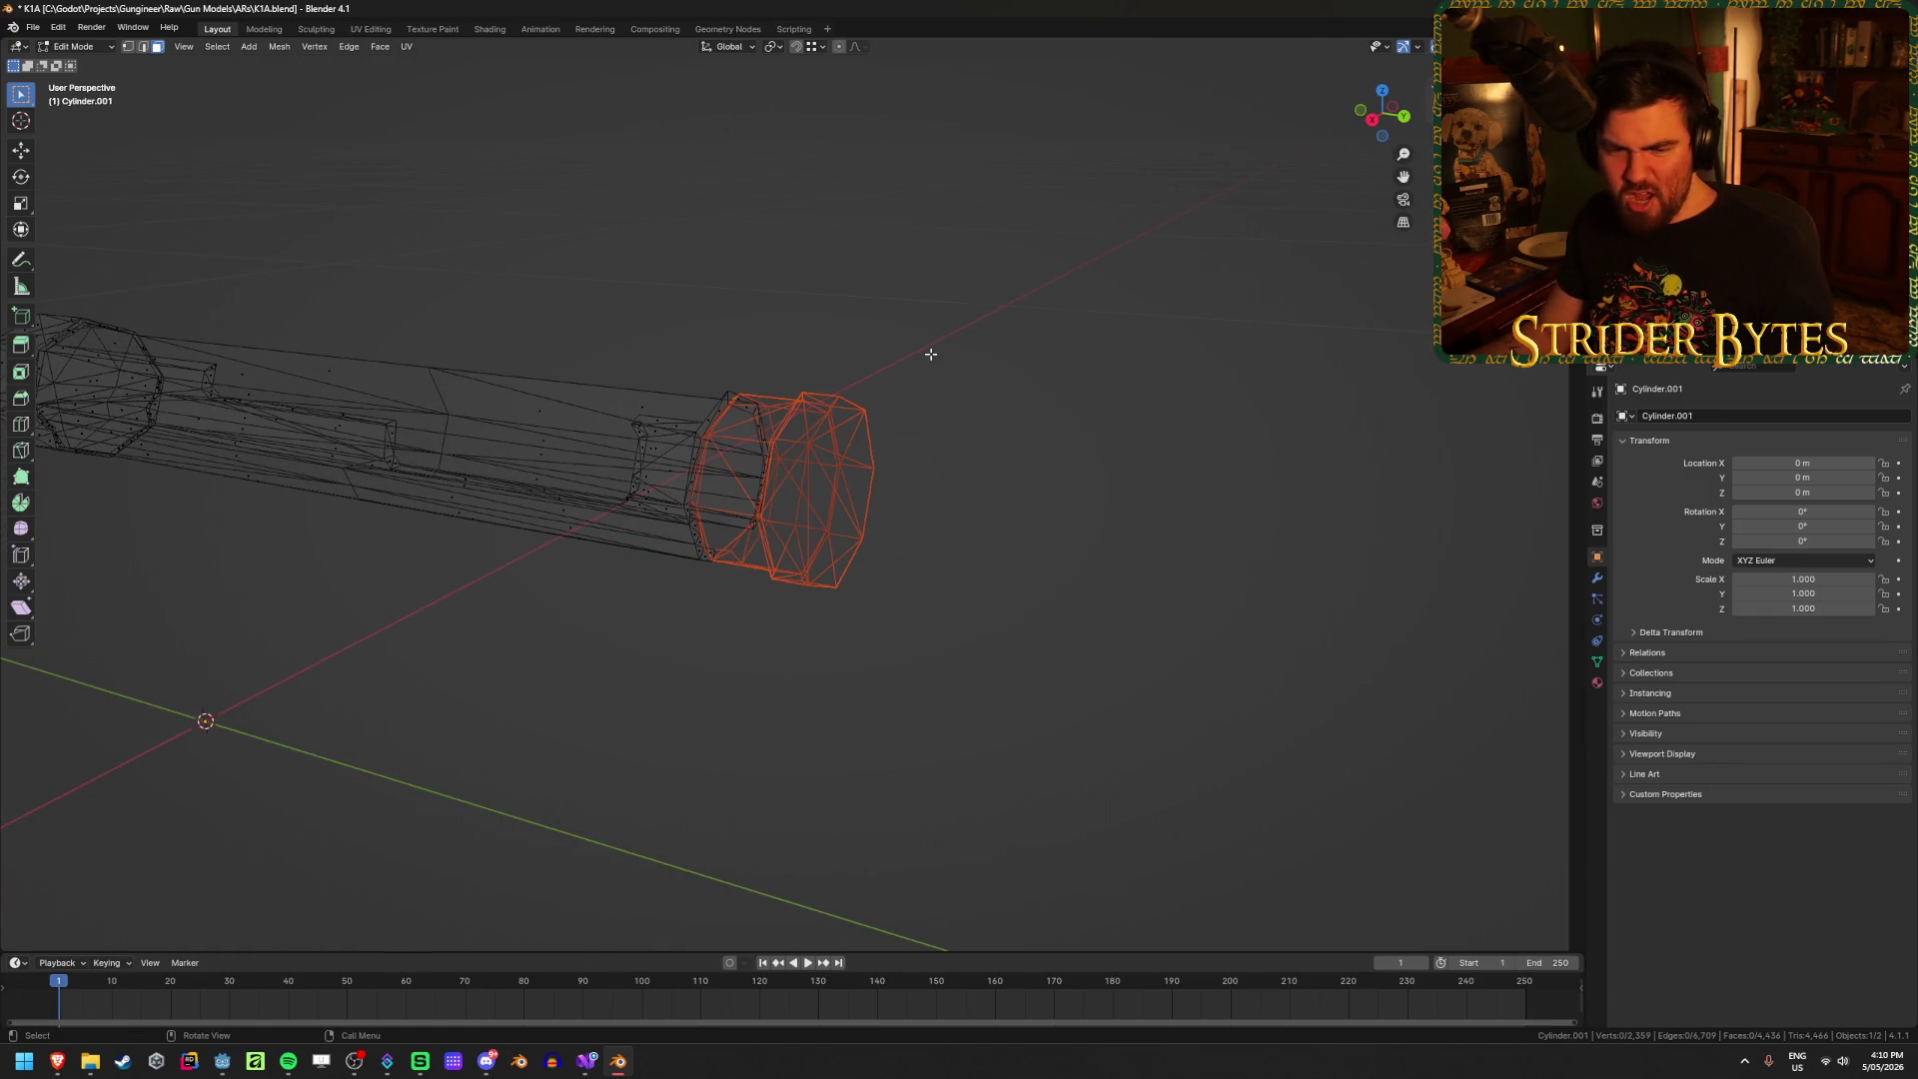
key("Tab")
left_click(783, 178)
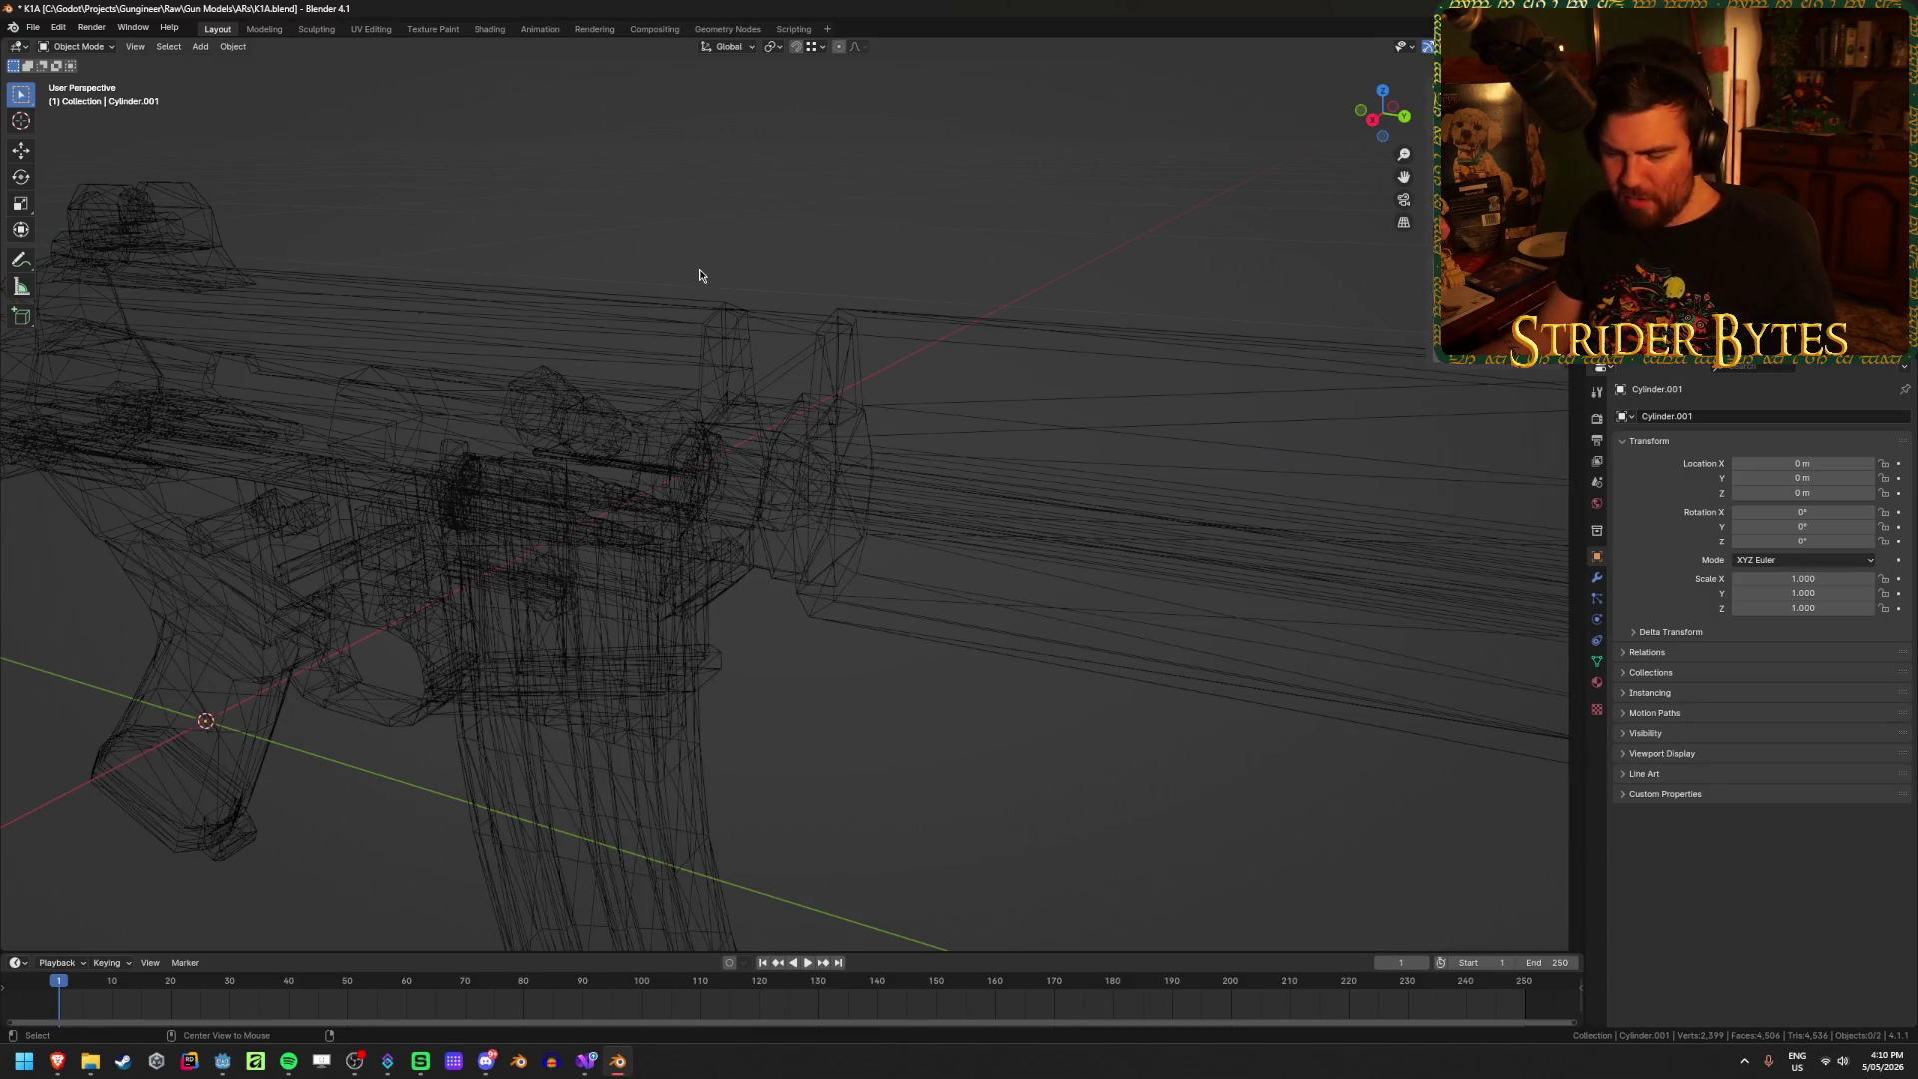
Step: Unhide all parts and return to solid shading, inspecting Cylinder.003 around the rifle
key("alt+h")
key("shift+z")
mouse_move(754, 240)
middle_mouse_down()
mouse_move(775, 484)
mouse_move(825, 580)
middle_mouse_up()
left_click(775, 483)
left_click(1087, 627)
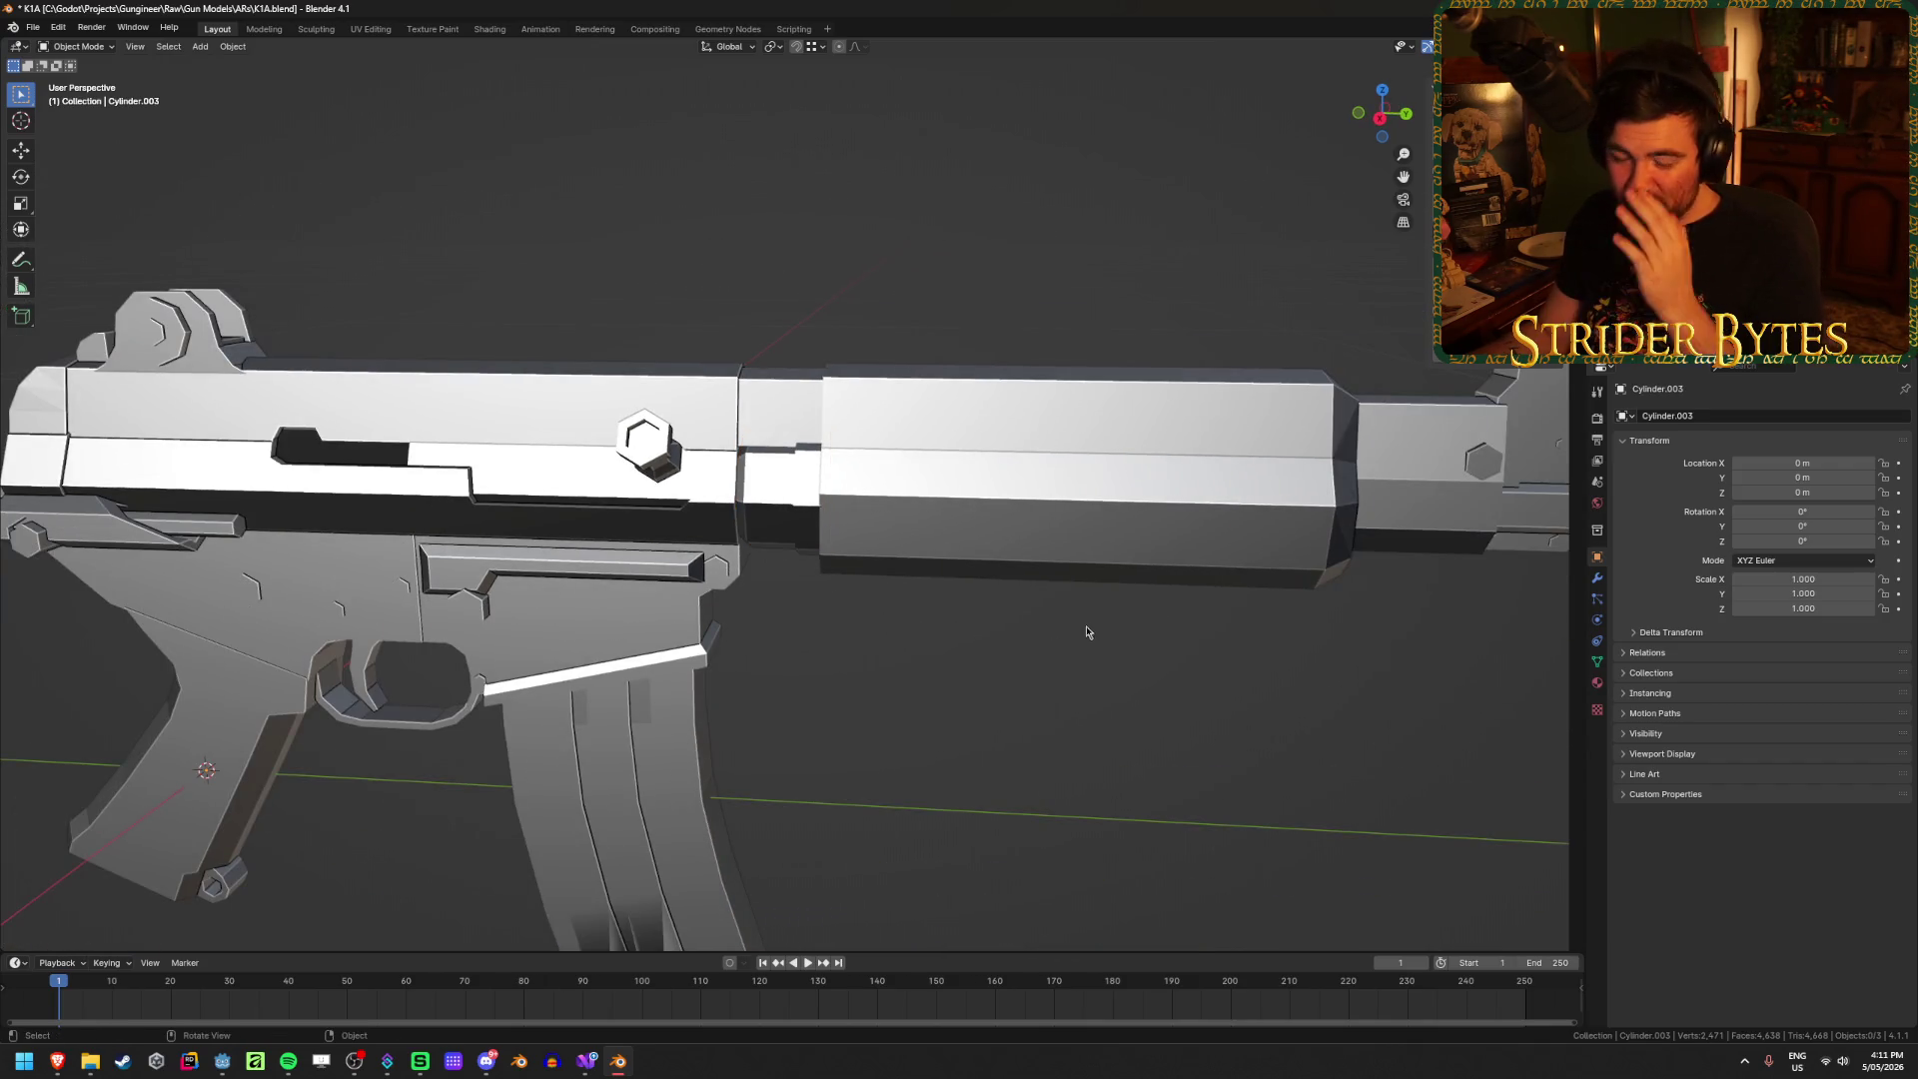
scroll(1014, 642, "down", 3)
scroll(770, 672, "up", 2)
scroll(877, 796, "down", 1)
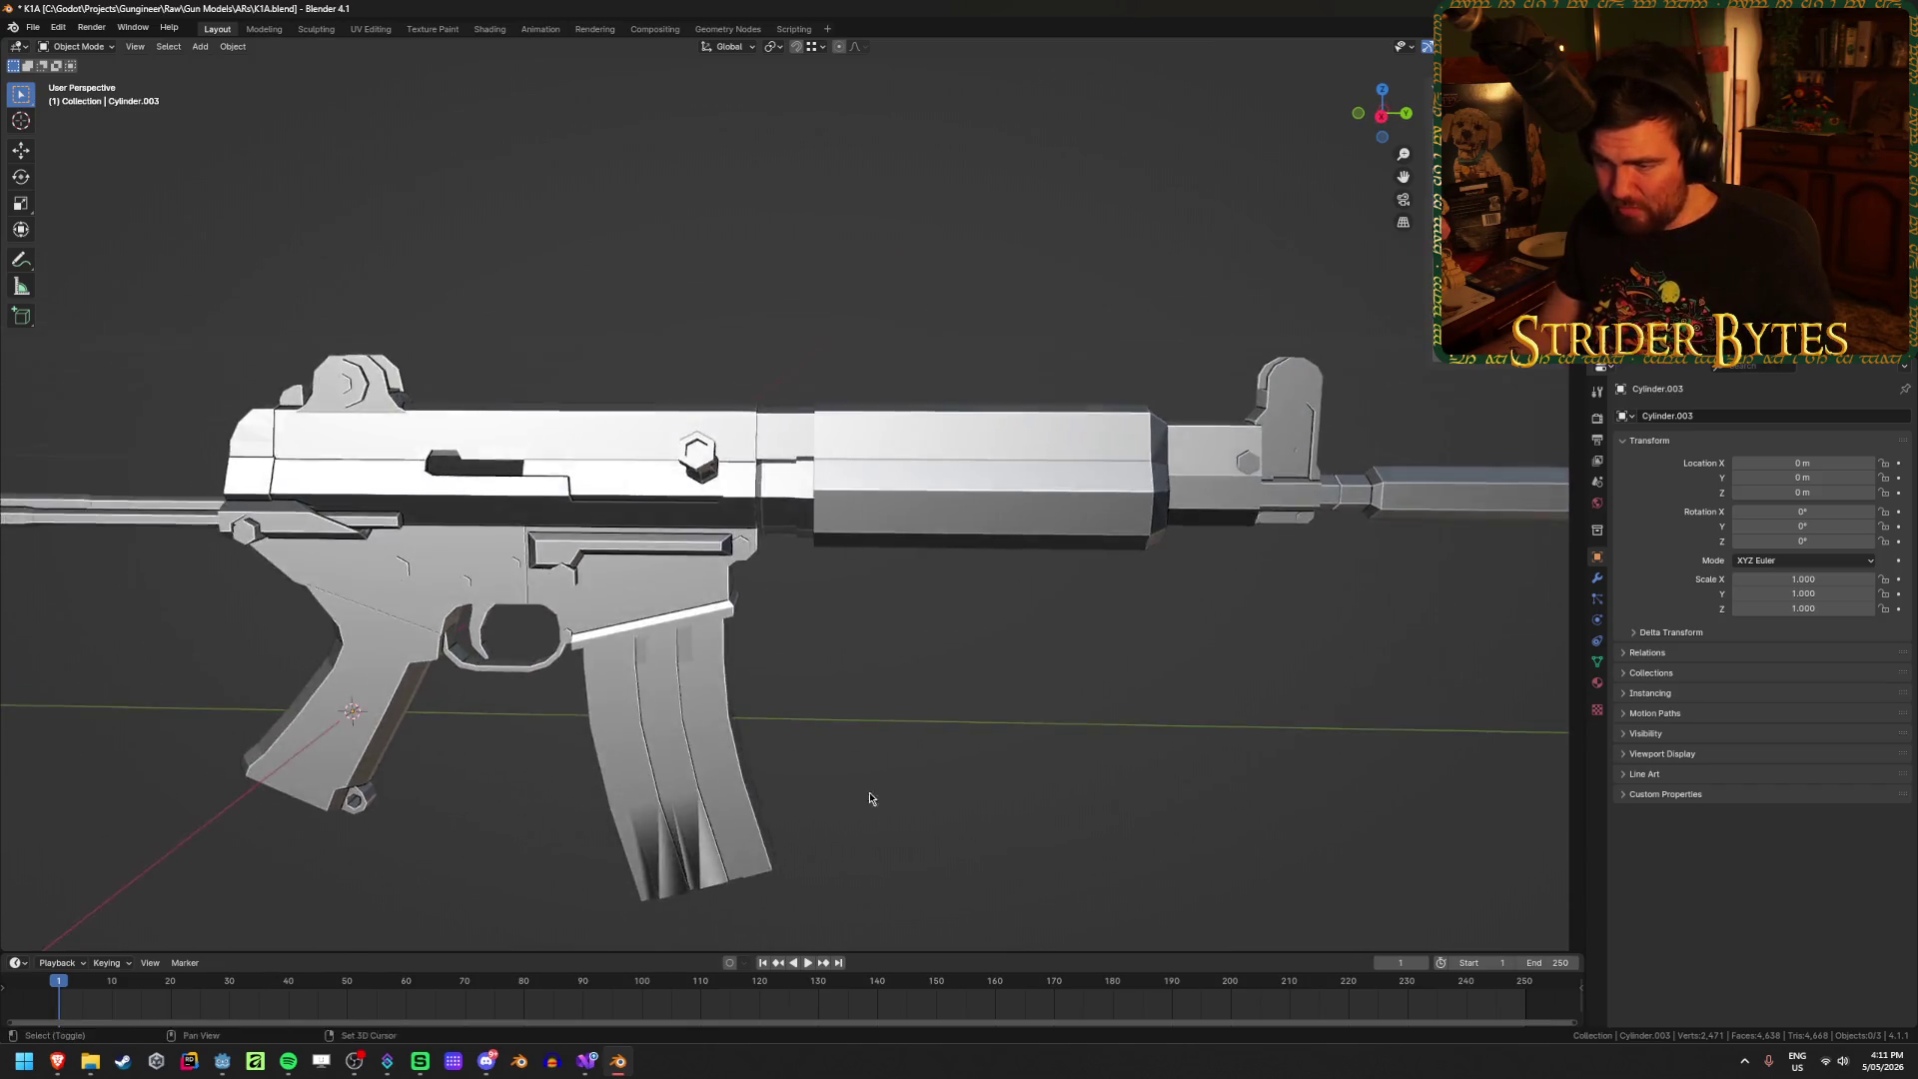
scroll(775, 639, "up", 2)
Step: Select the main rifle body, toggle Edit Mode in and out, and view it from the side
left_click(775, 639)
middle_click_drag(775, 639, 916, 642)
key("Tab")
scroll(881, 639, "up", 3)
key("Tab")
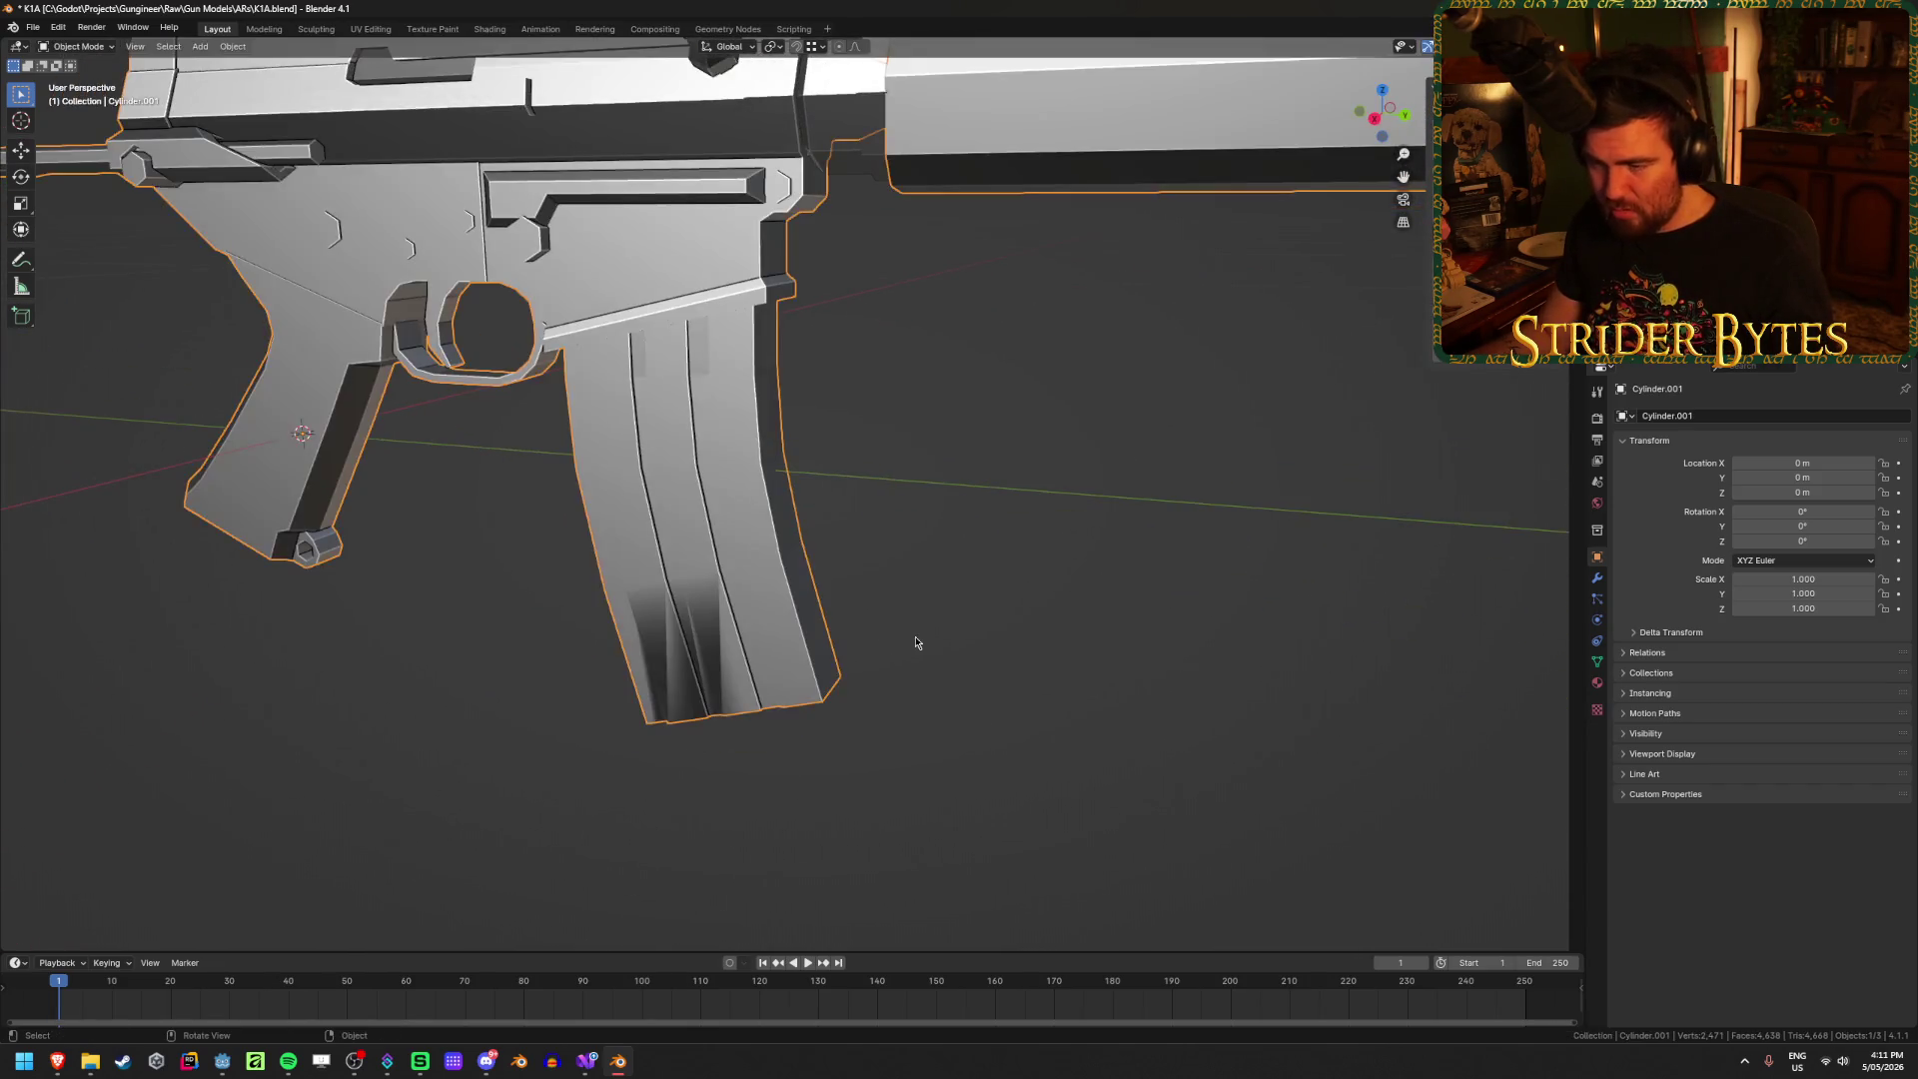
key("Tab")
key("Tab")
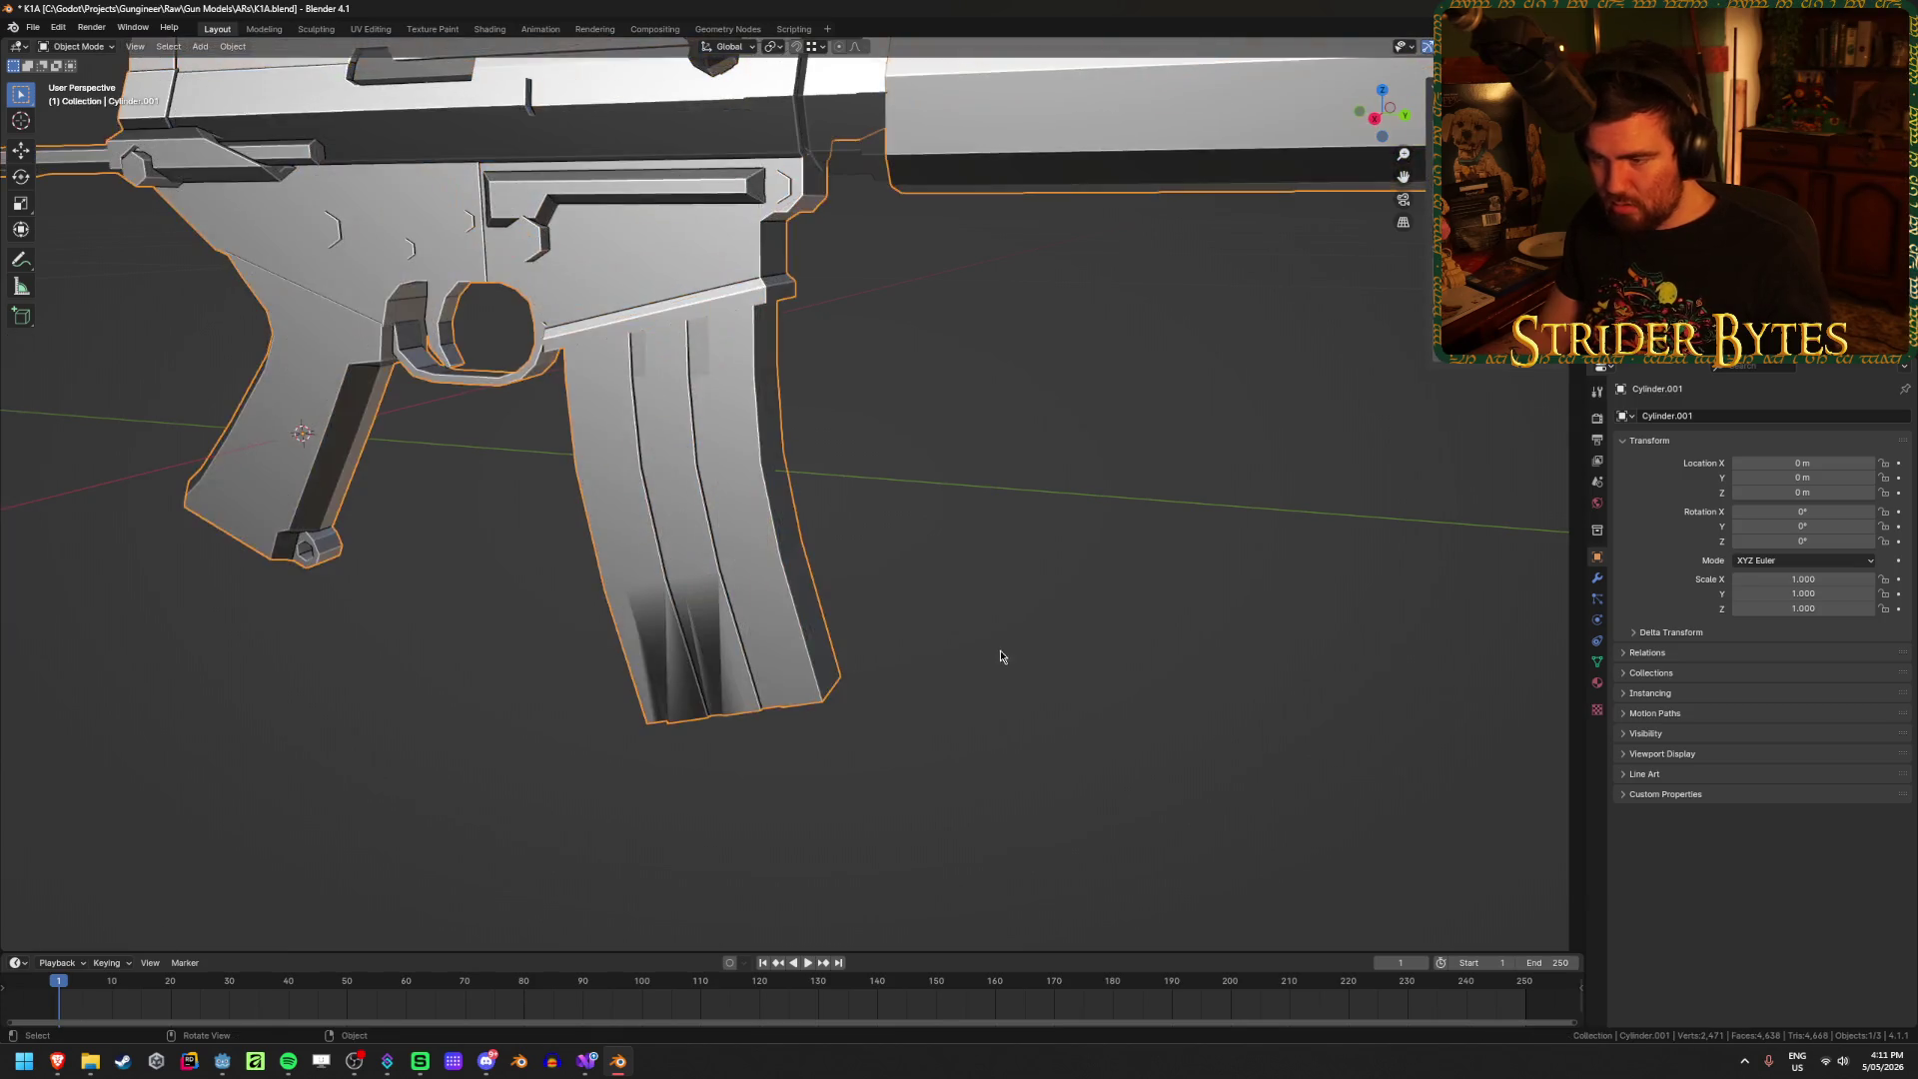
mouse_move(1039, 682)
middle_mouse_down()
mouse_move(964, 576)
mouse_move(1029, 561)
middle_mouse_up()
scroll(1025, 564, "up", 4)
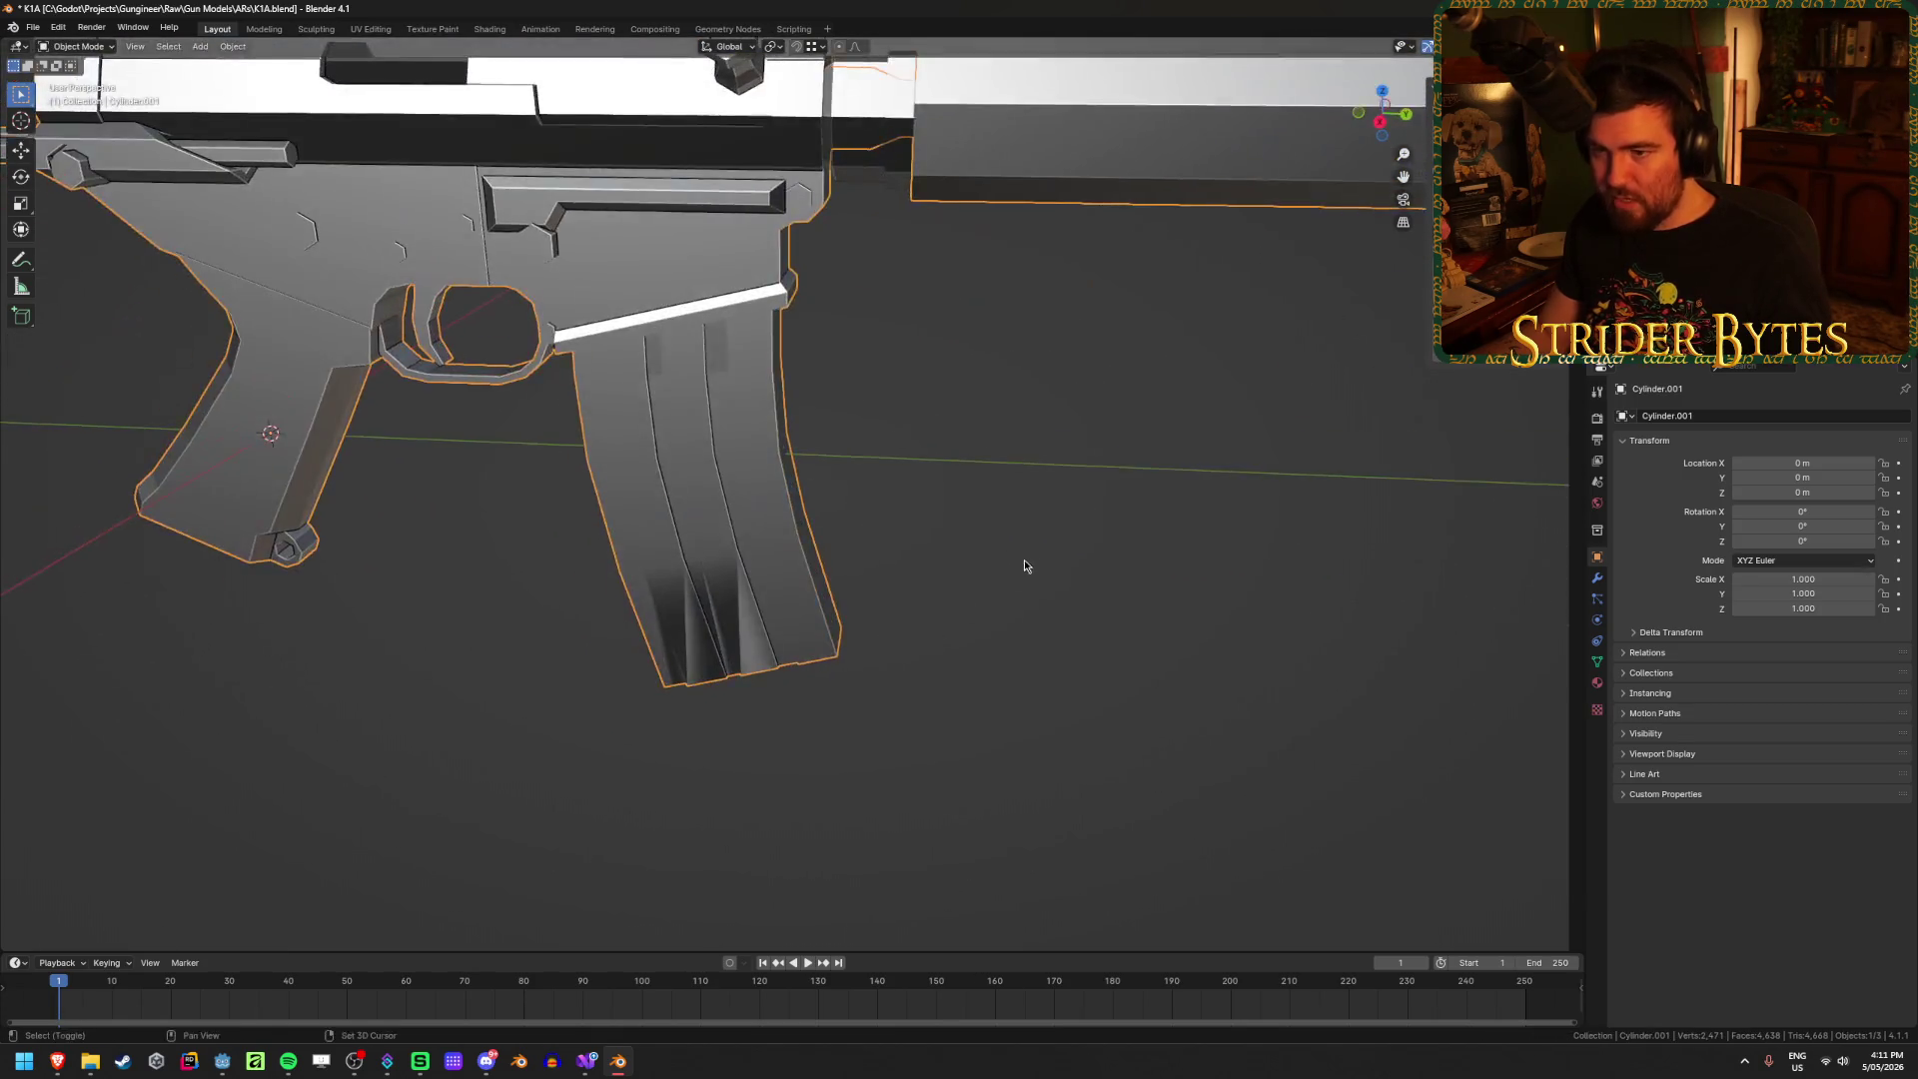
scroll(927, 635, "down", 1)
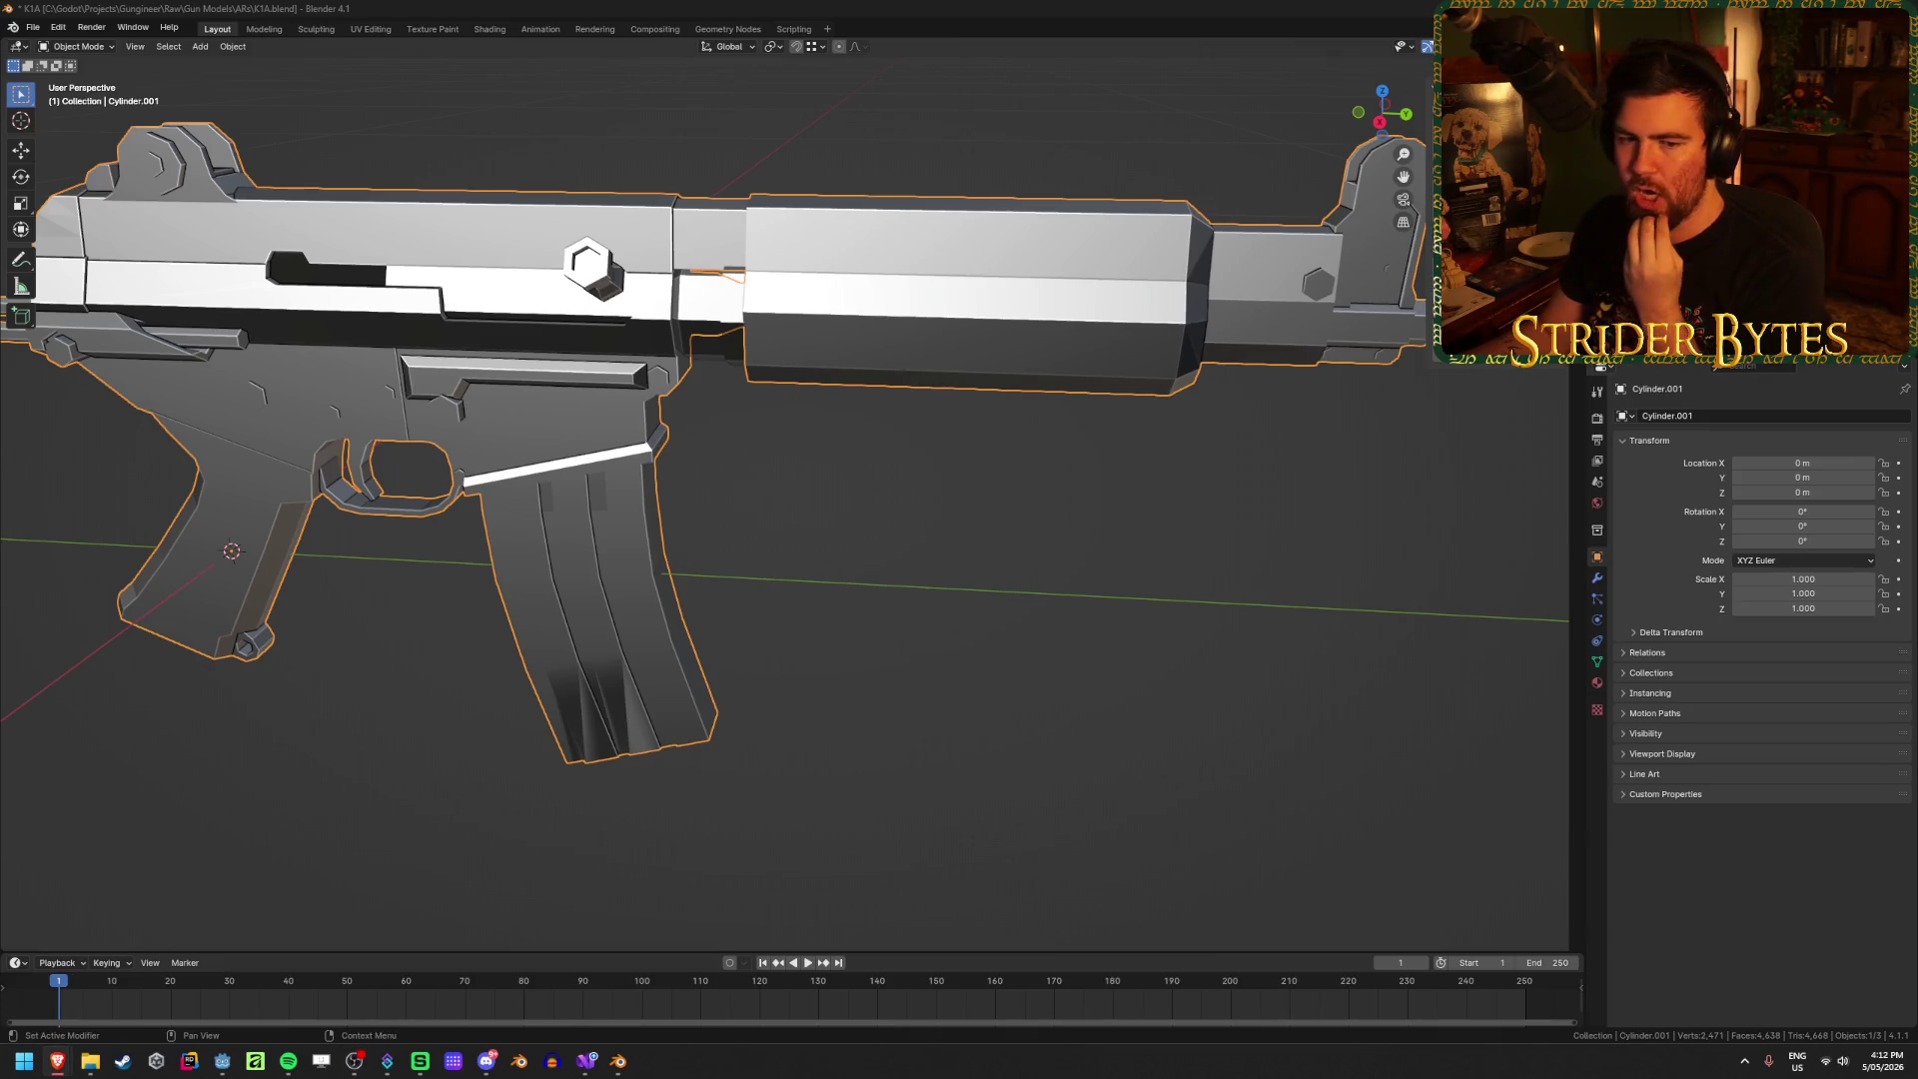
left_click(907, 645)
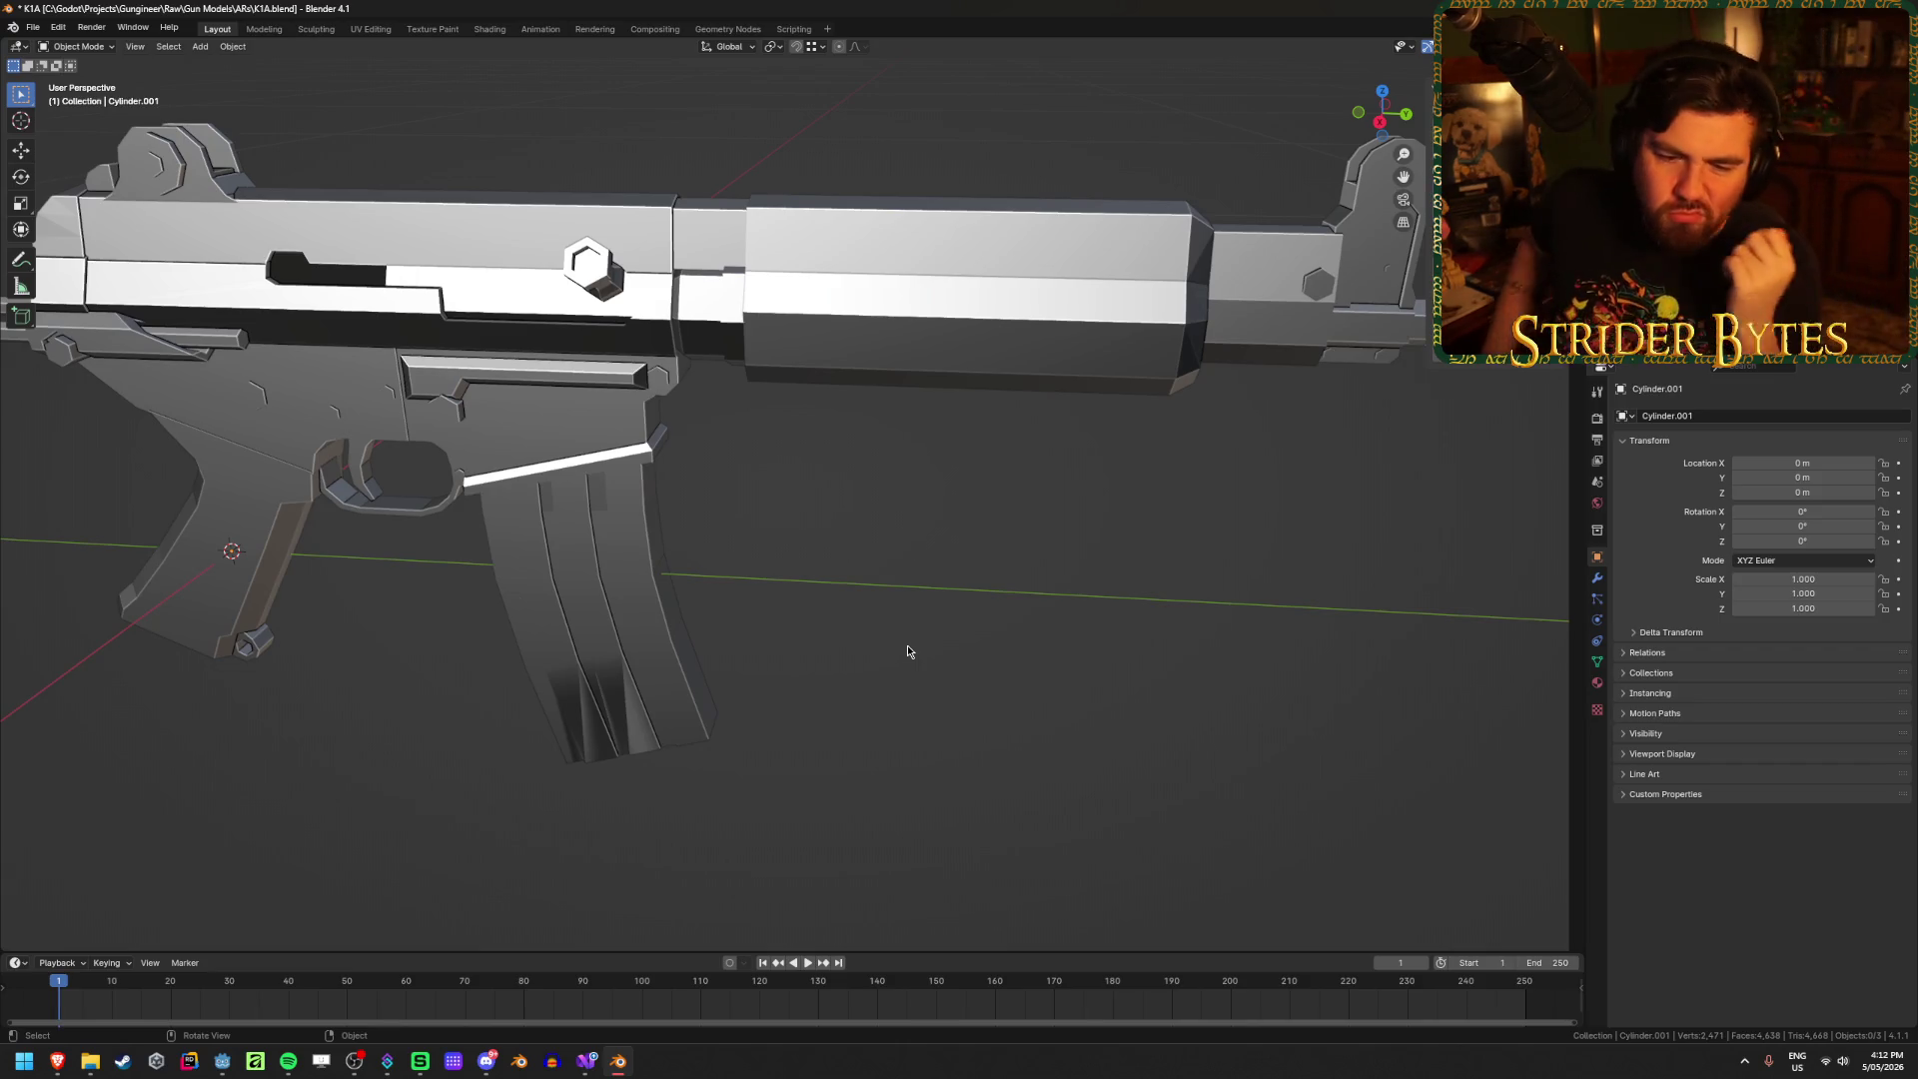
Step: Apply Shade Flat to the rifle body after zooming in on the magazine
left_click(616, 626)
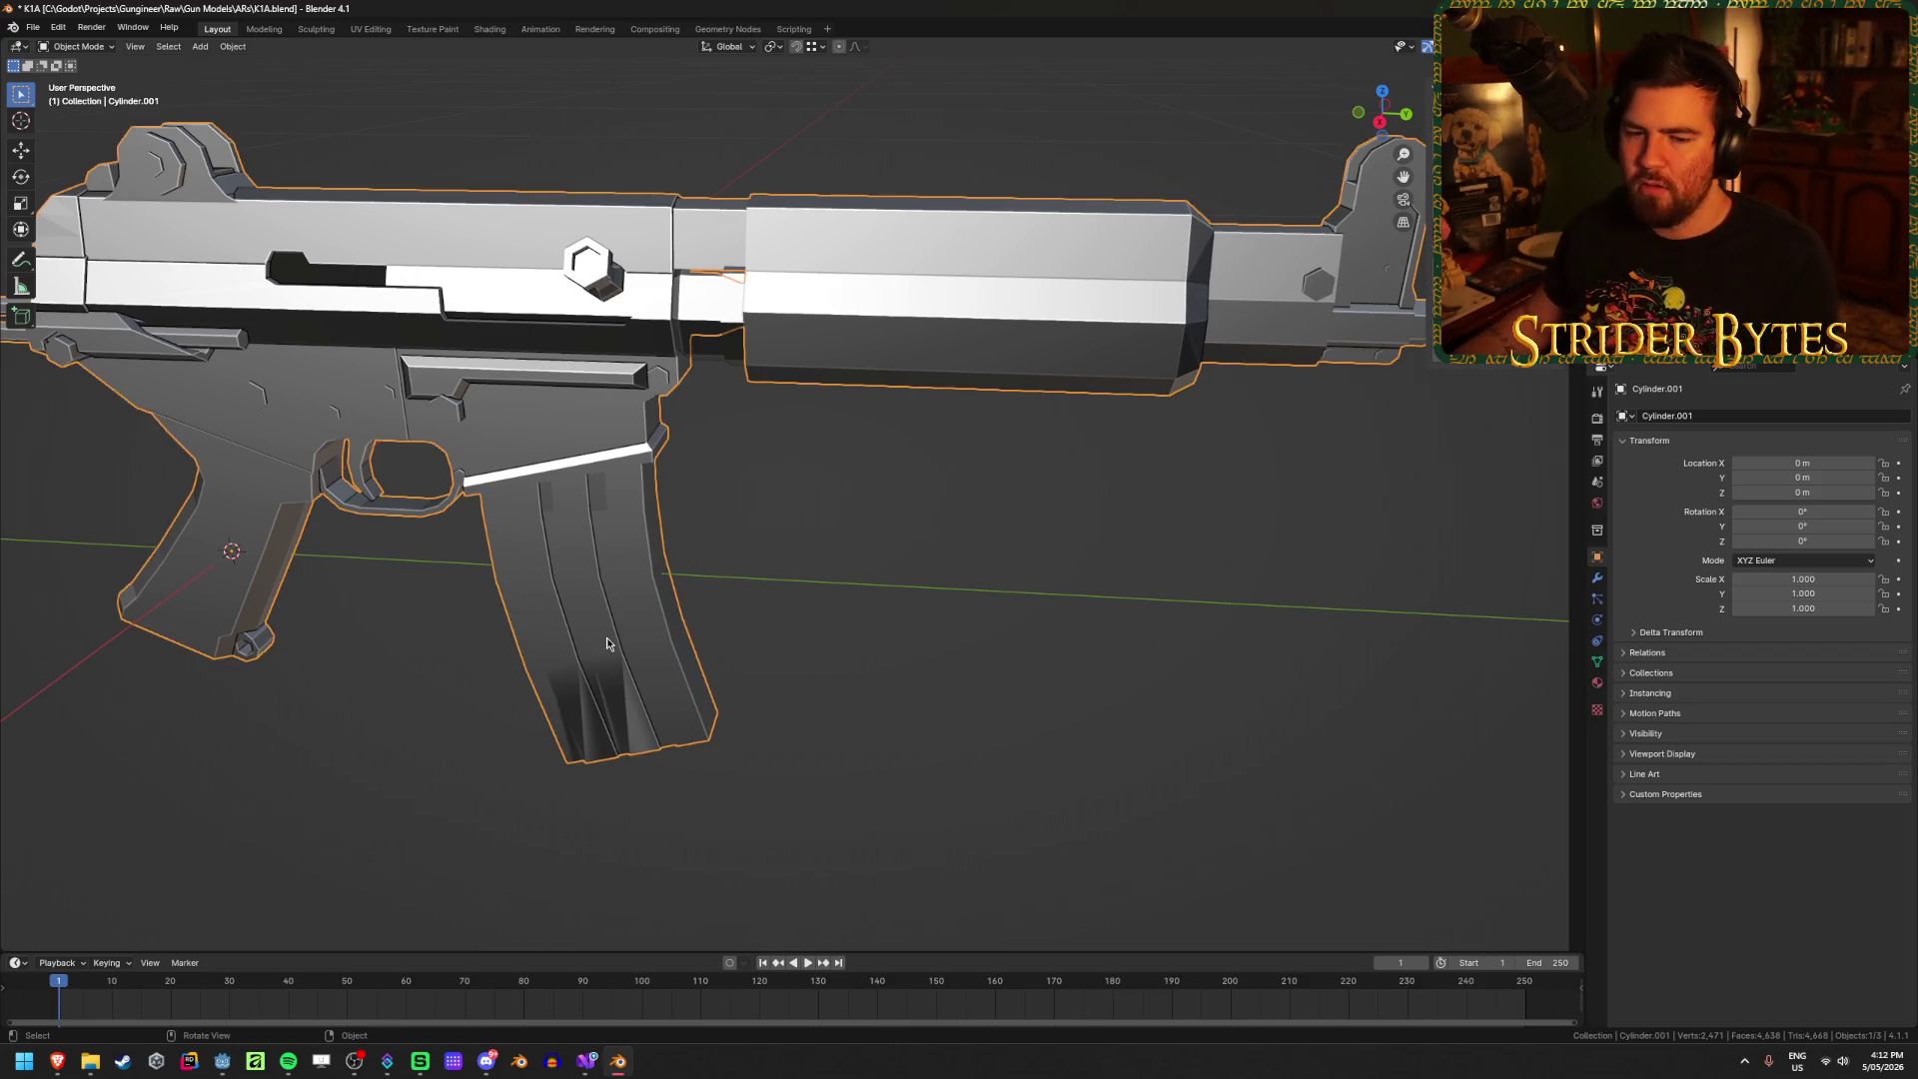
middle_click_drag(606, 642, 776, 453, "shift")
scroll(776, 454, "up", 2)
key("Tab")
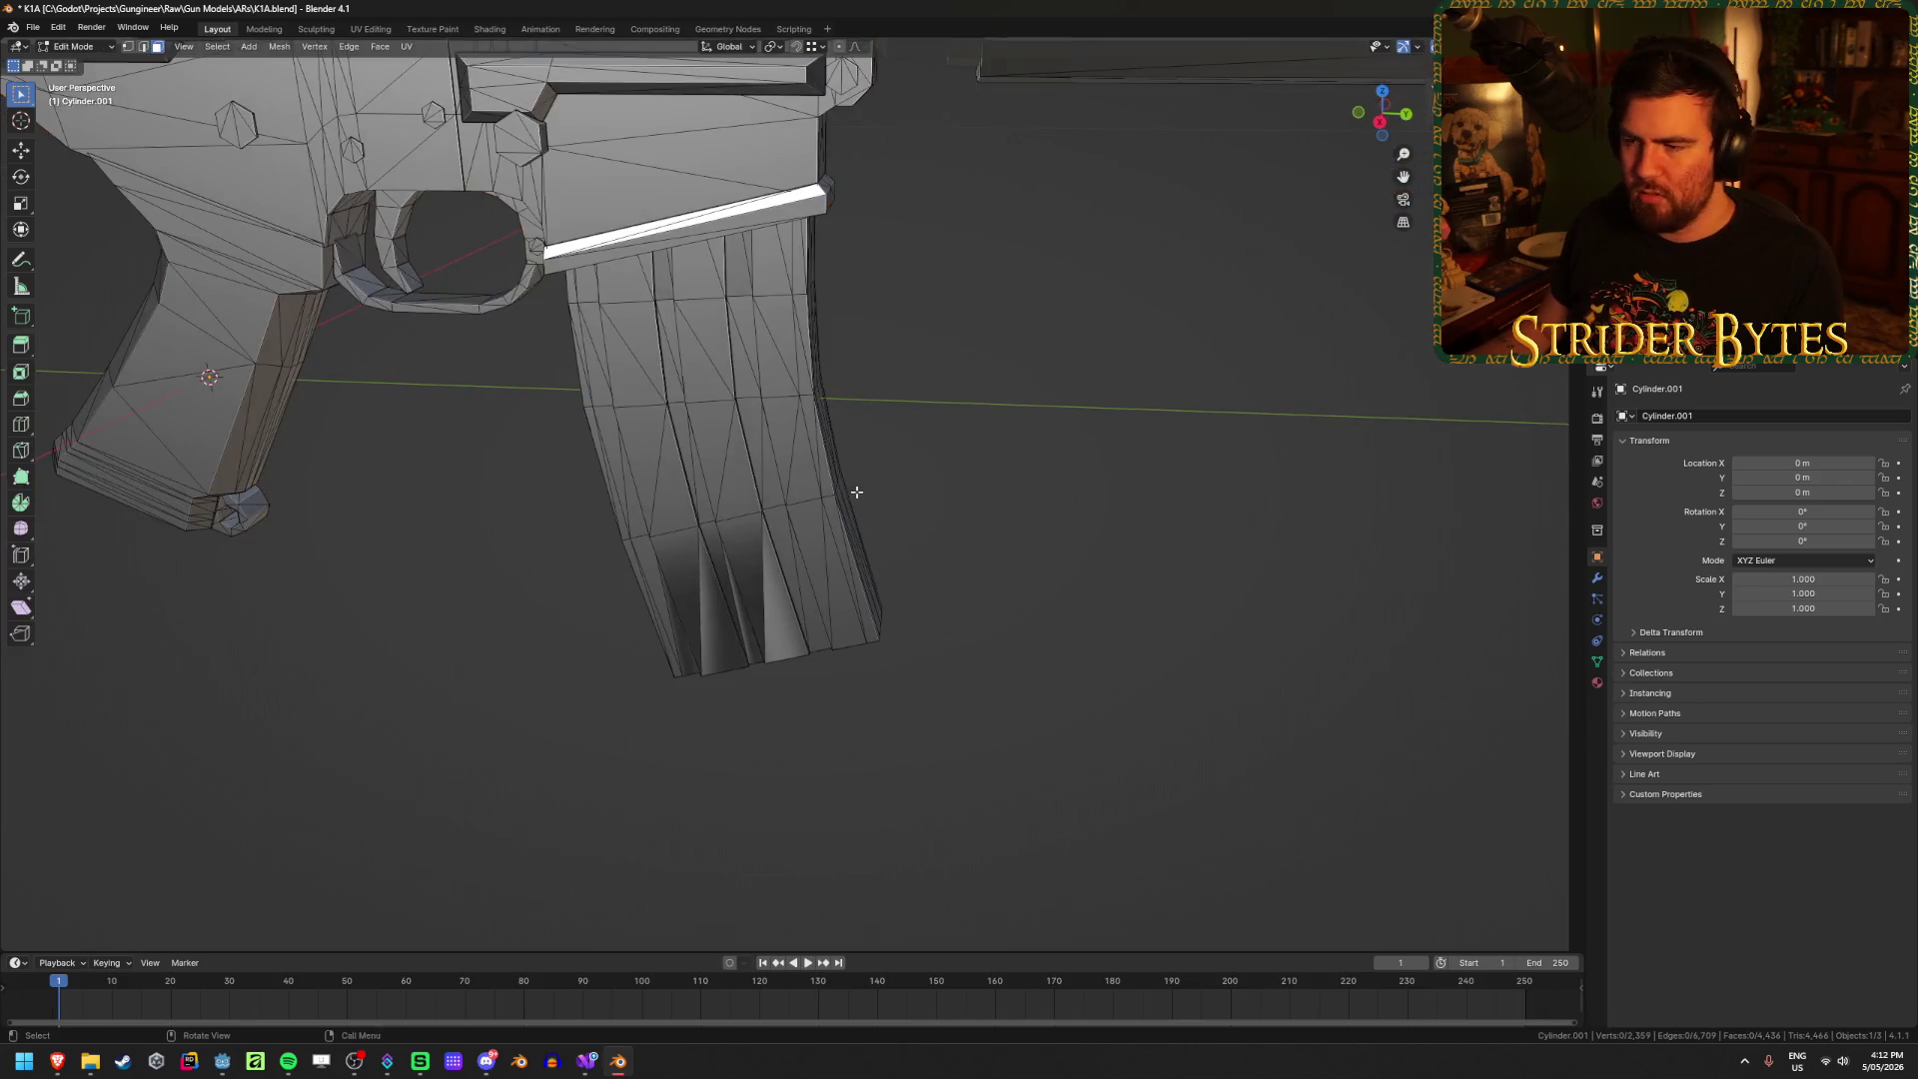
scroll(856, 492, "up", 5)
left_click(829, 559)
mouse_move(829, 560)
middle_mouse_down()
mouse_move(788, 593)
mouse_move(816, 546)
mouse_move(775, 514)
mouse_move(689, 522)
mouse_move(770, 518)
mouse_move(788, 589)
mouse_move(749, 640)
mouse_move(707, 685)
mouse_move(527, 709)
mouse_move(869, 677)
mouse_move(612, 625)
middle_mouse_up()
key("Tab")
key("Tab")
key("Tab")
right_click(613, 626)
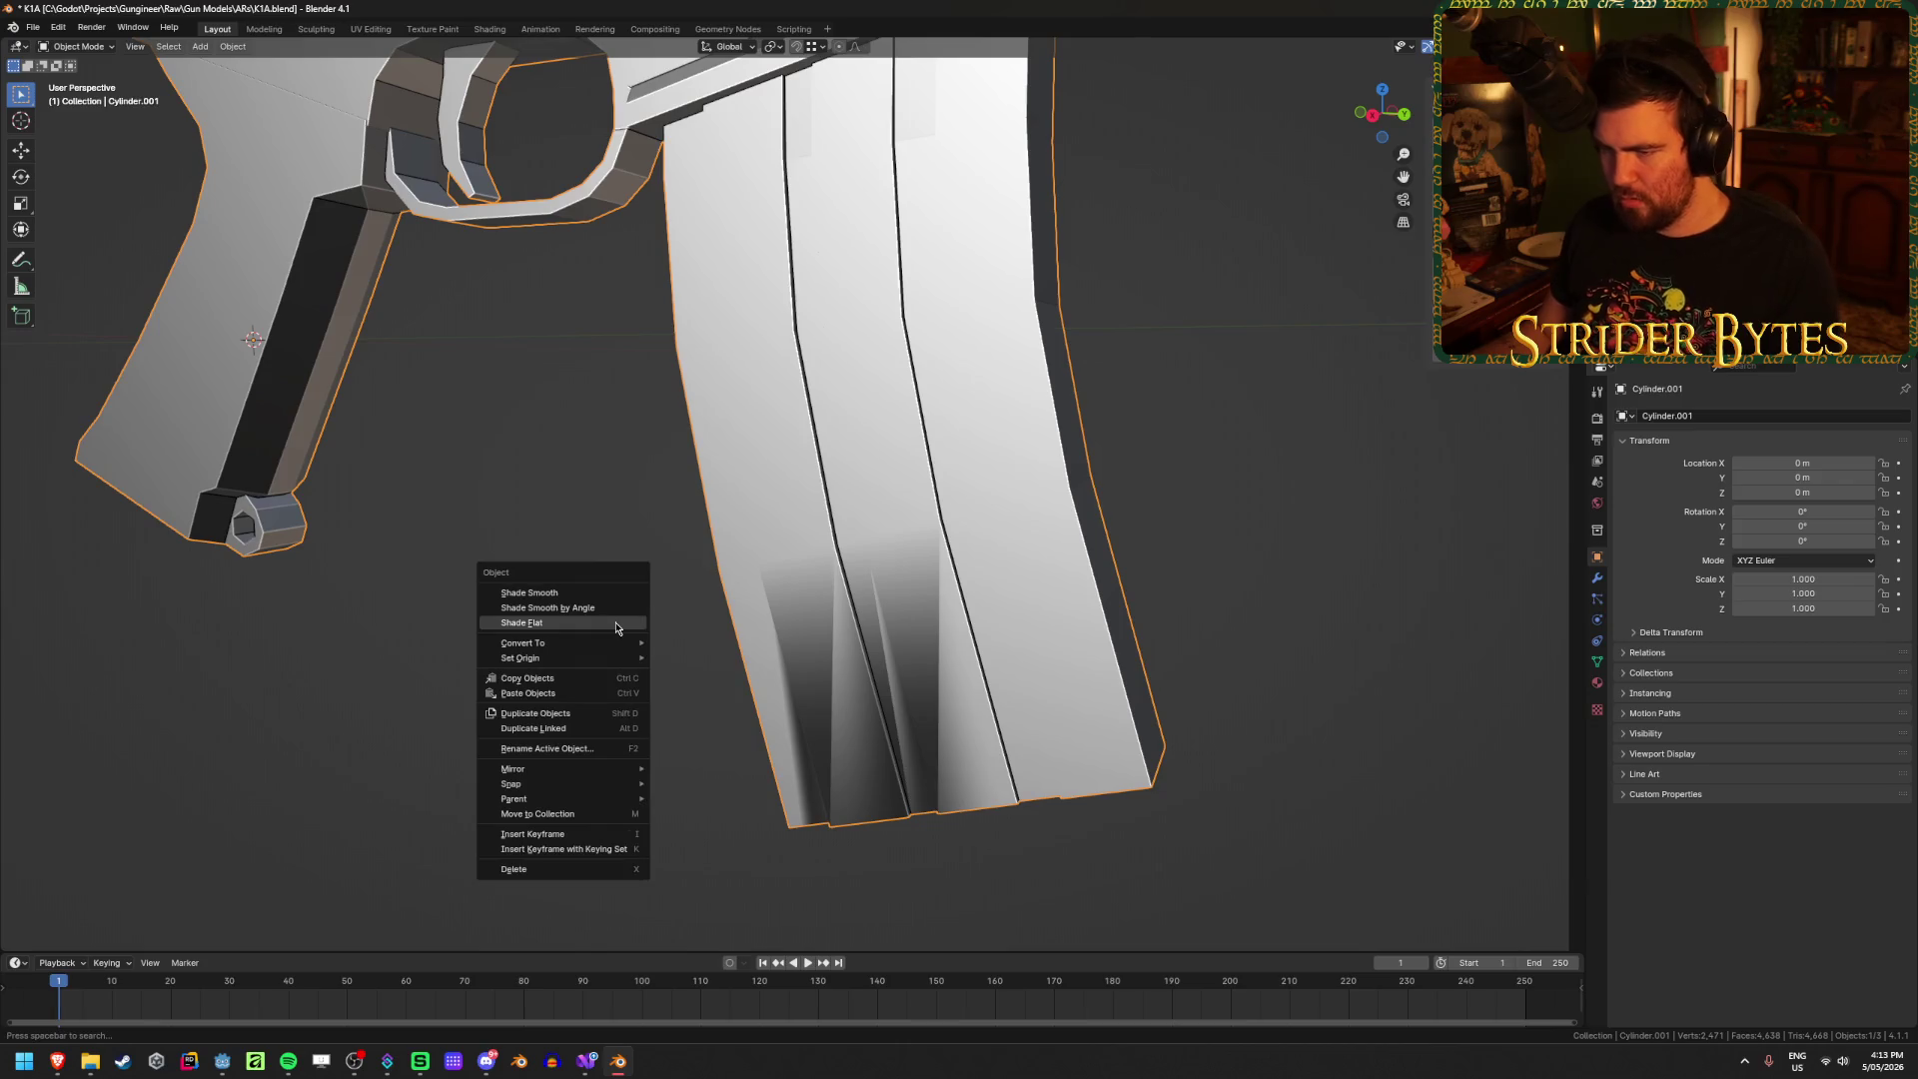
left_click(616, 628)
Step: Delete the two stray faces at the magazine bottom
key("Tab")
mouse_move(612, 629)
middle_mouse_down()
mouse_move(1059, 603)
mouse_move(1044, 608)
middle_mouse_up()
left_click(854, 662)
left_click(835, 633, "shift")
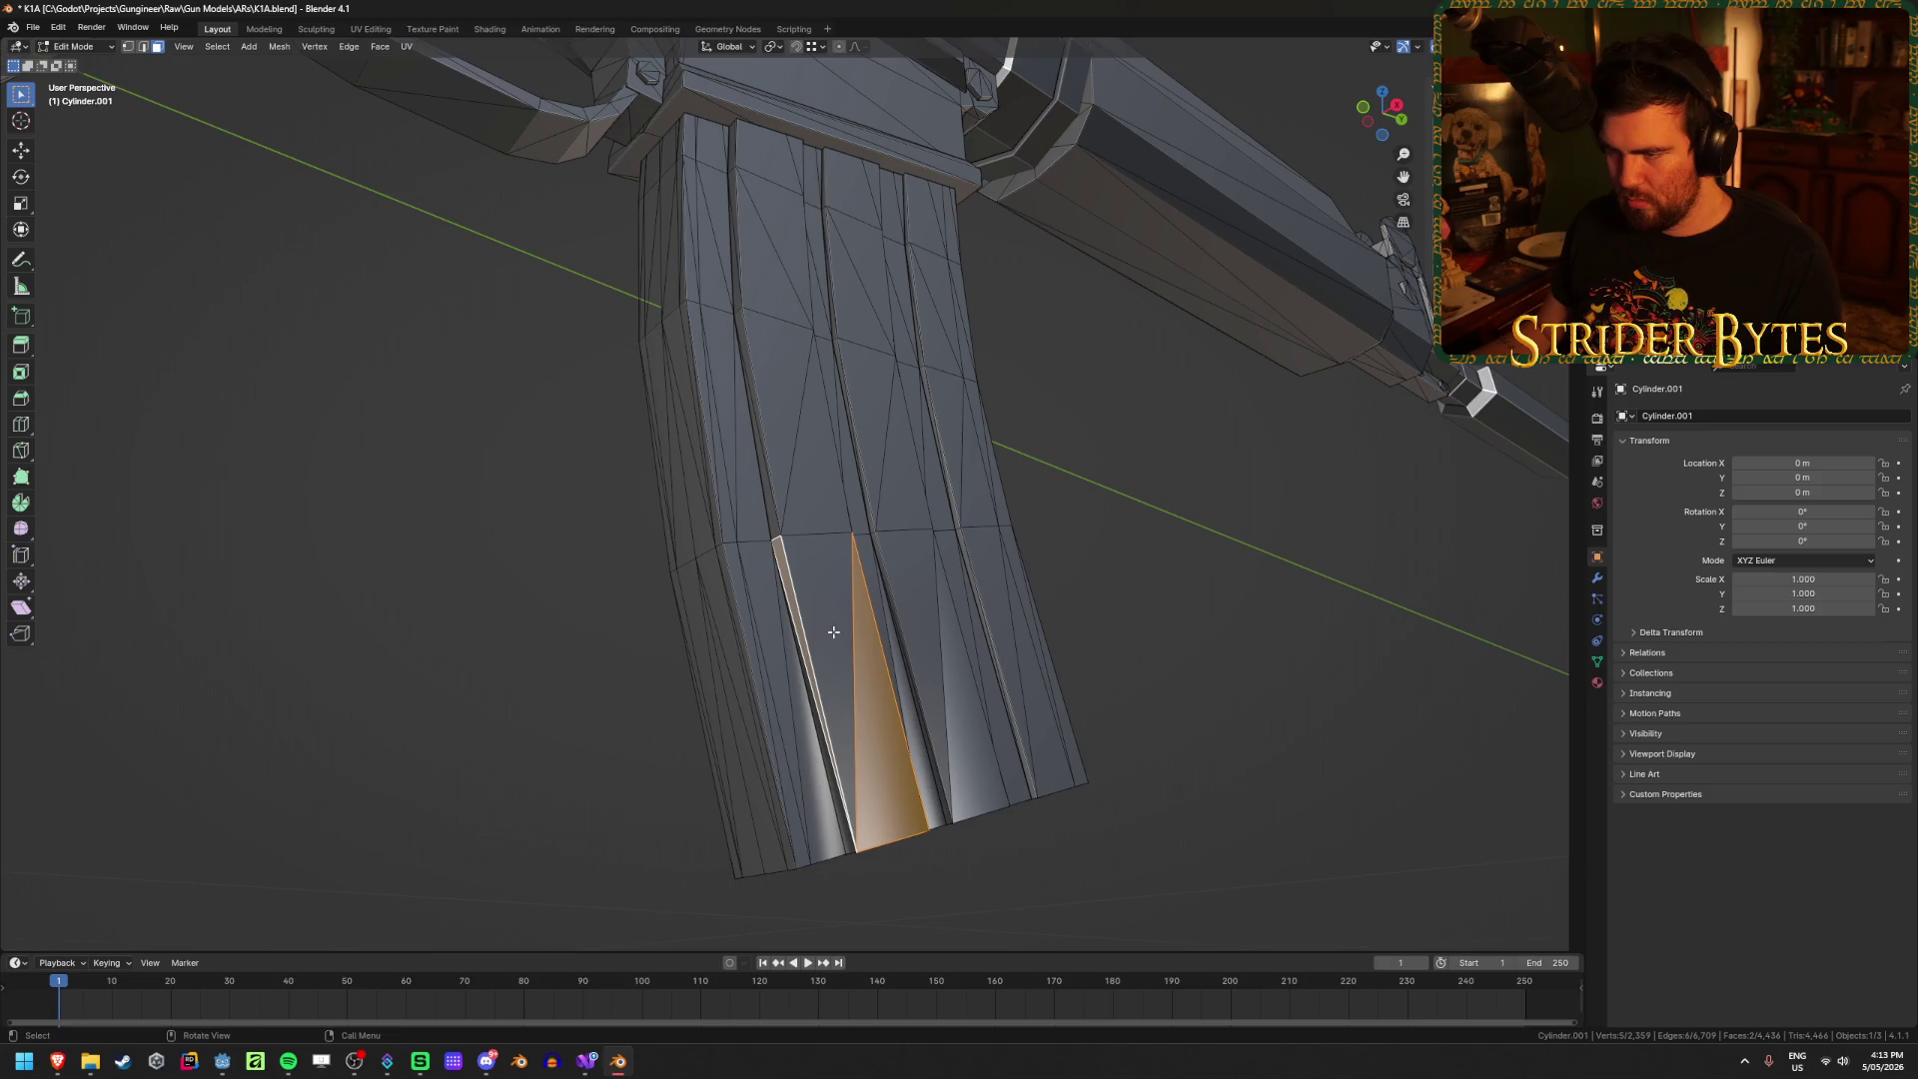
key("x")
left_click(859, 781)
middle_click_drag(859, 781, 859, 721)
Step: Merge duplicate vertices By Distance across the whole mesh, then check the shading
key("a")
key("m")
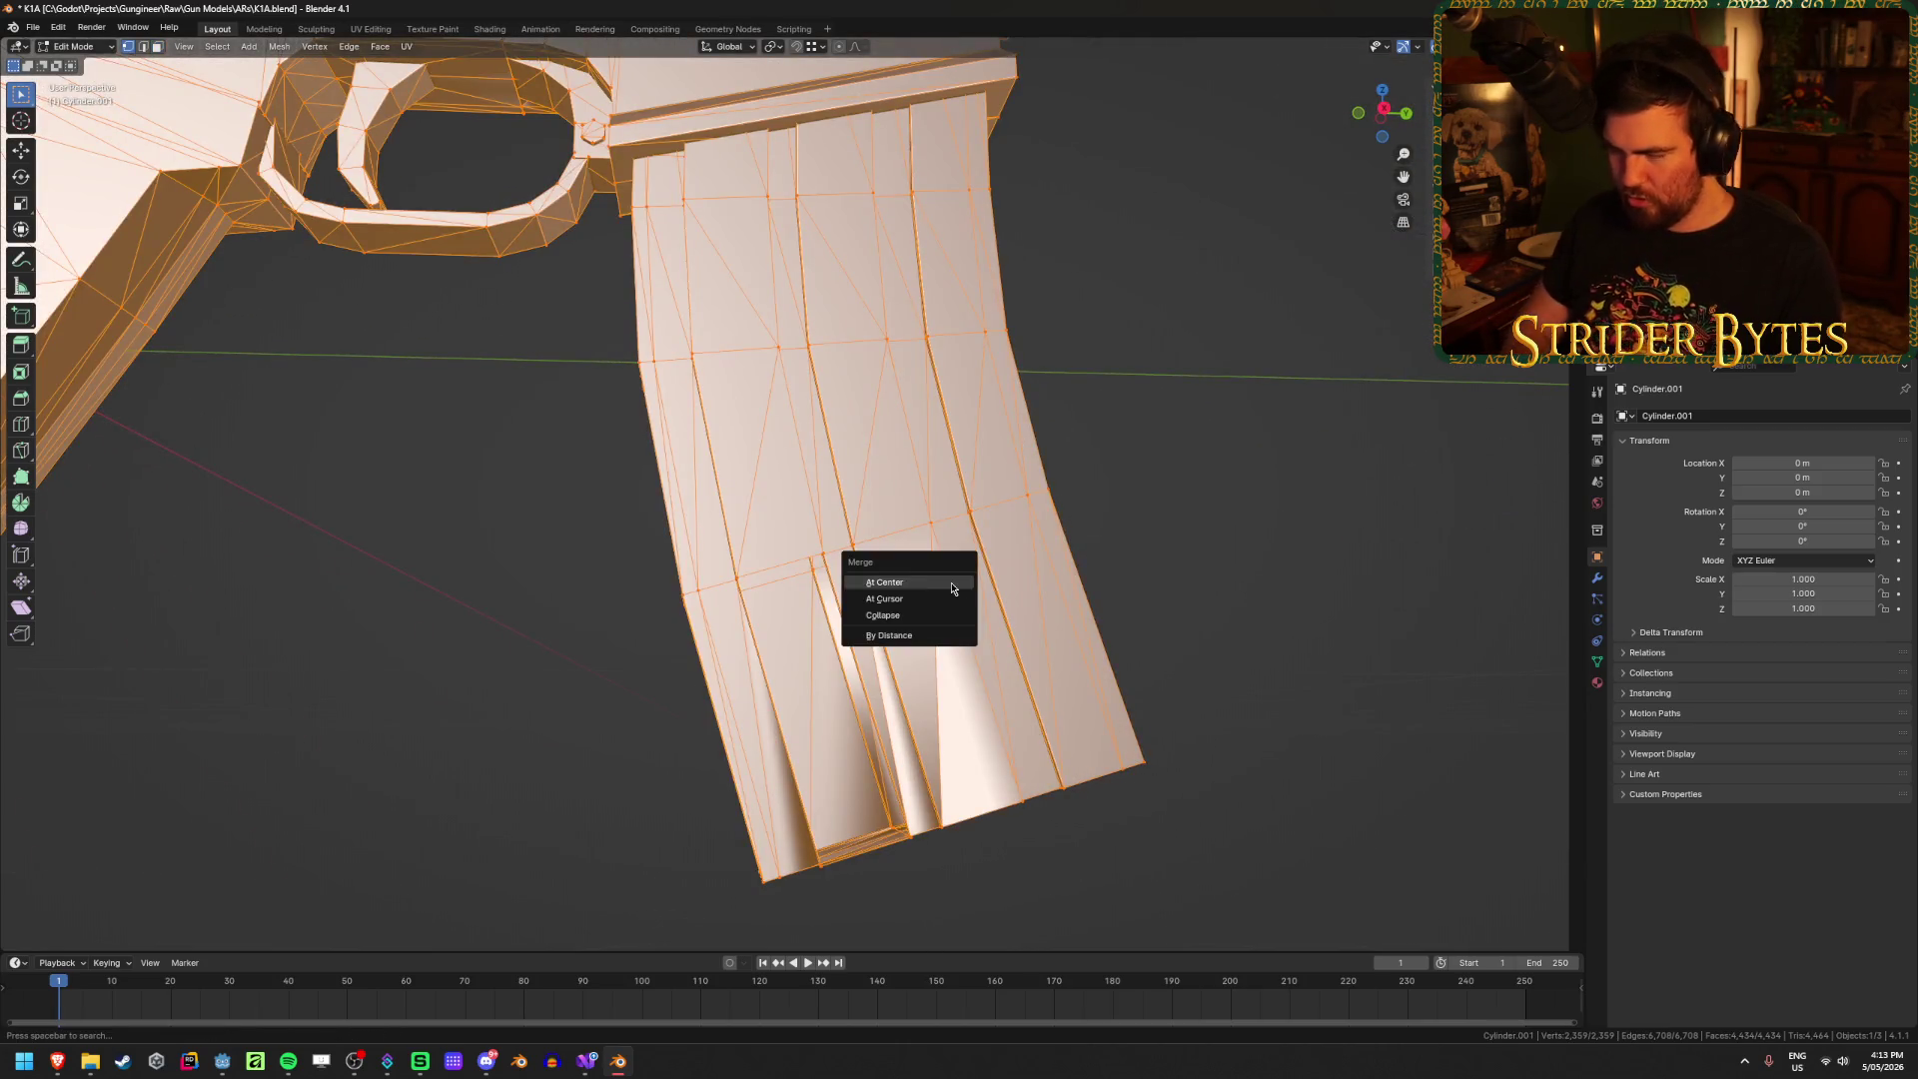
left_click(947, 637)
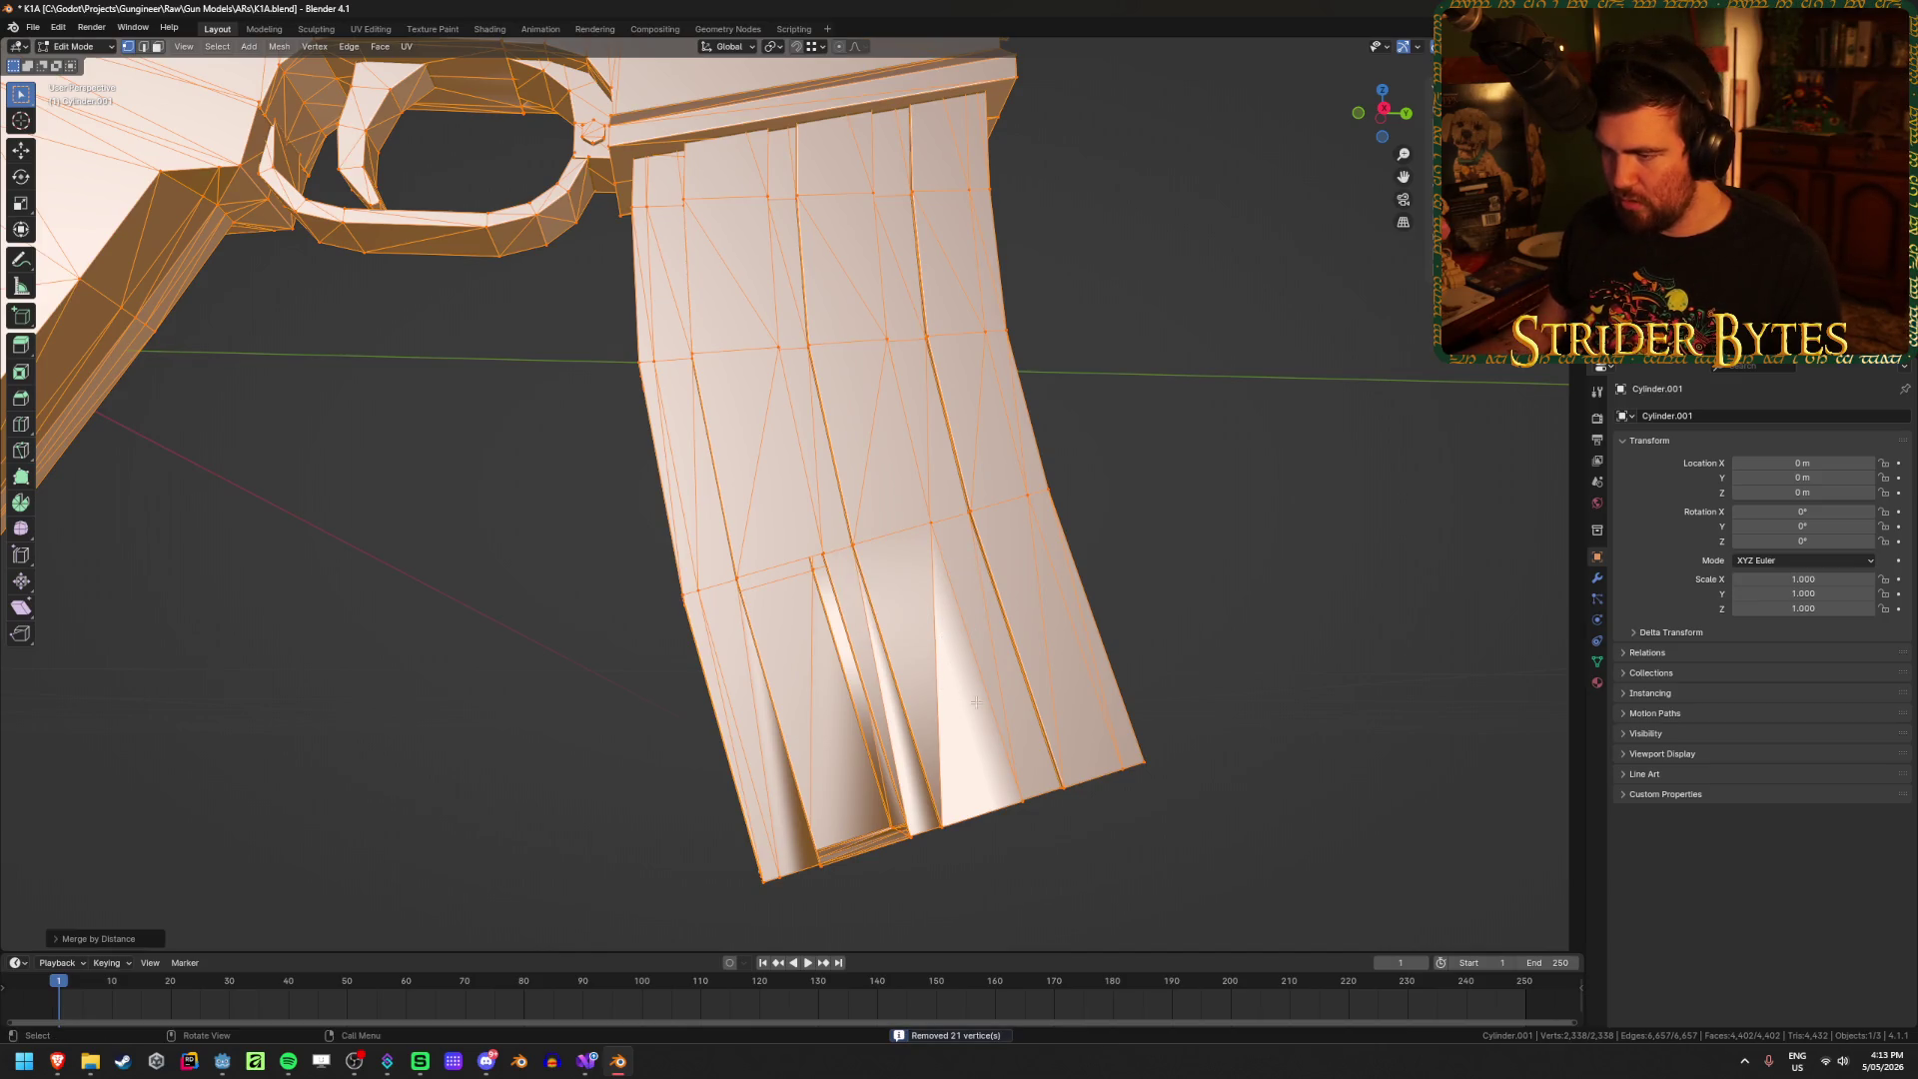
key("Tab")
mouse_move(1216, 635)
middle_mouse_down()
mouse_move(1274, 661)
mouse_move(1219, 762)
mouse_move(1244, 633)
mouse_move(1027, 705)
mouse_move(1061, 713)
middle_mouse_up()
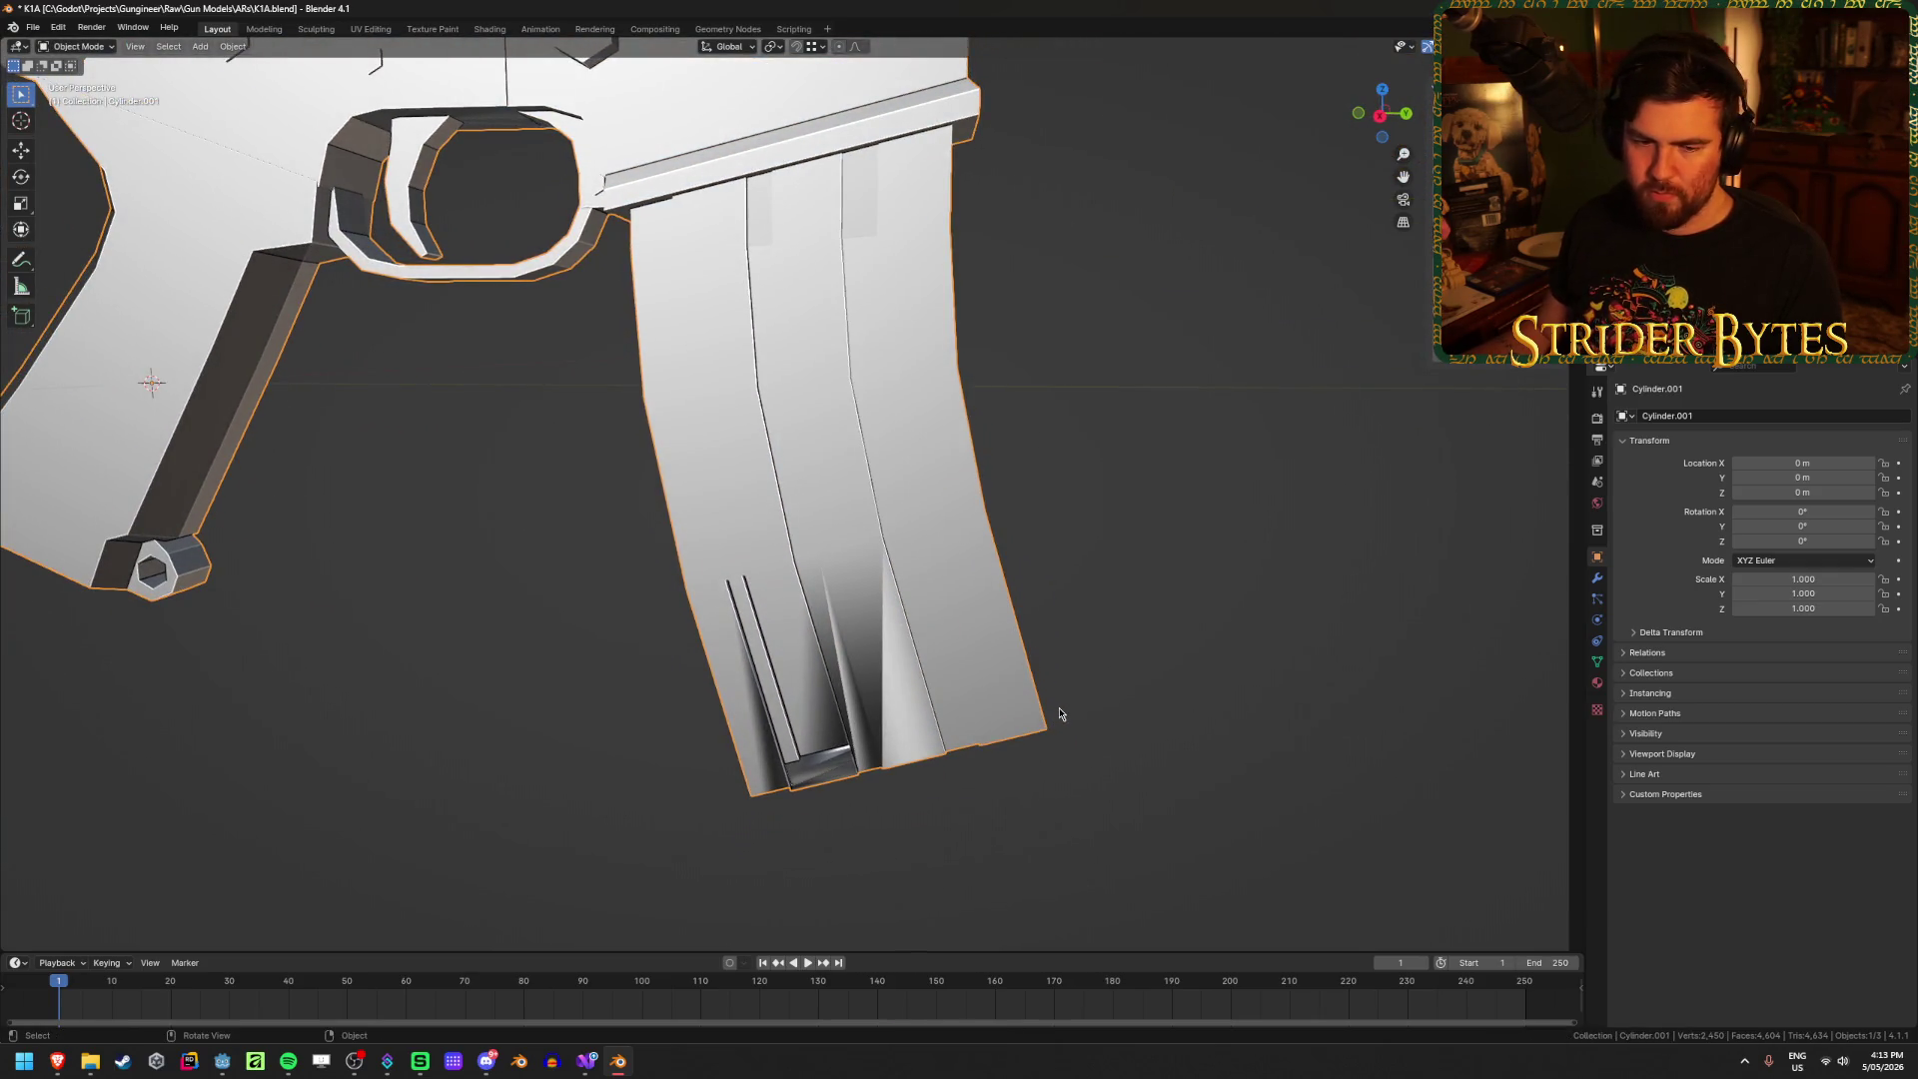
key("Tab")
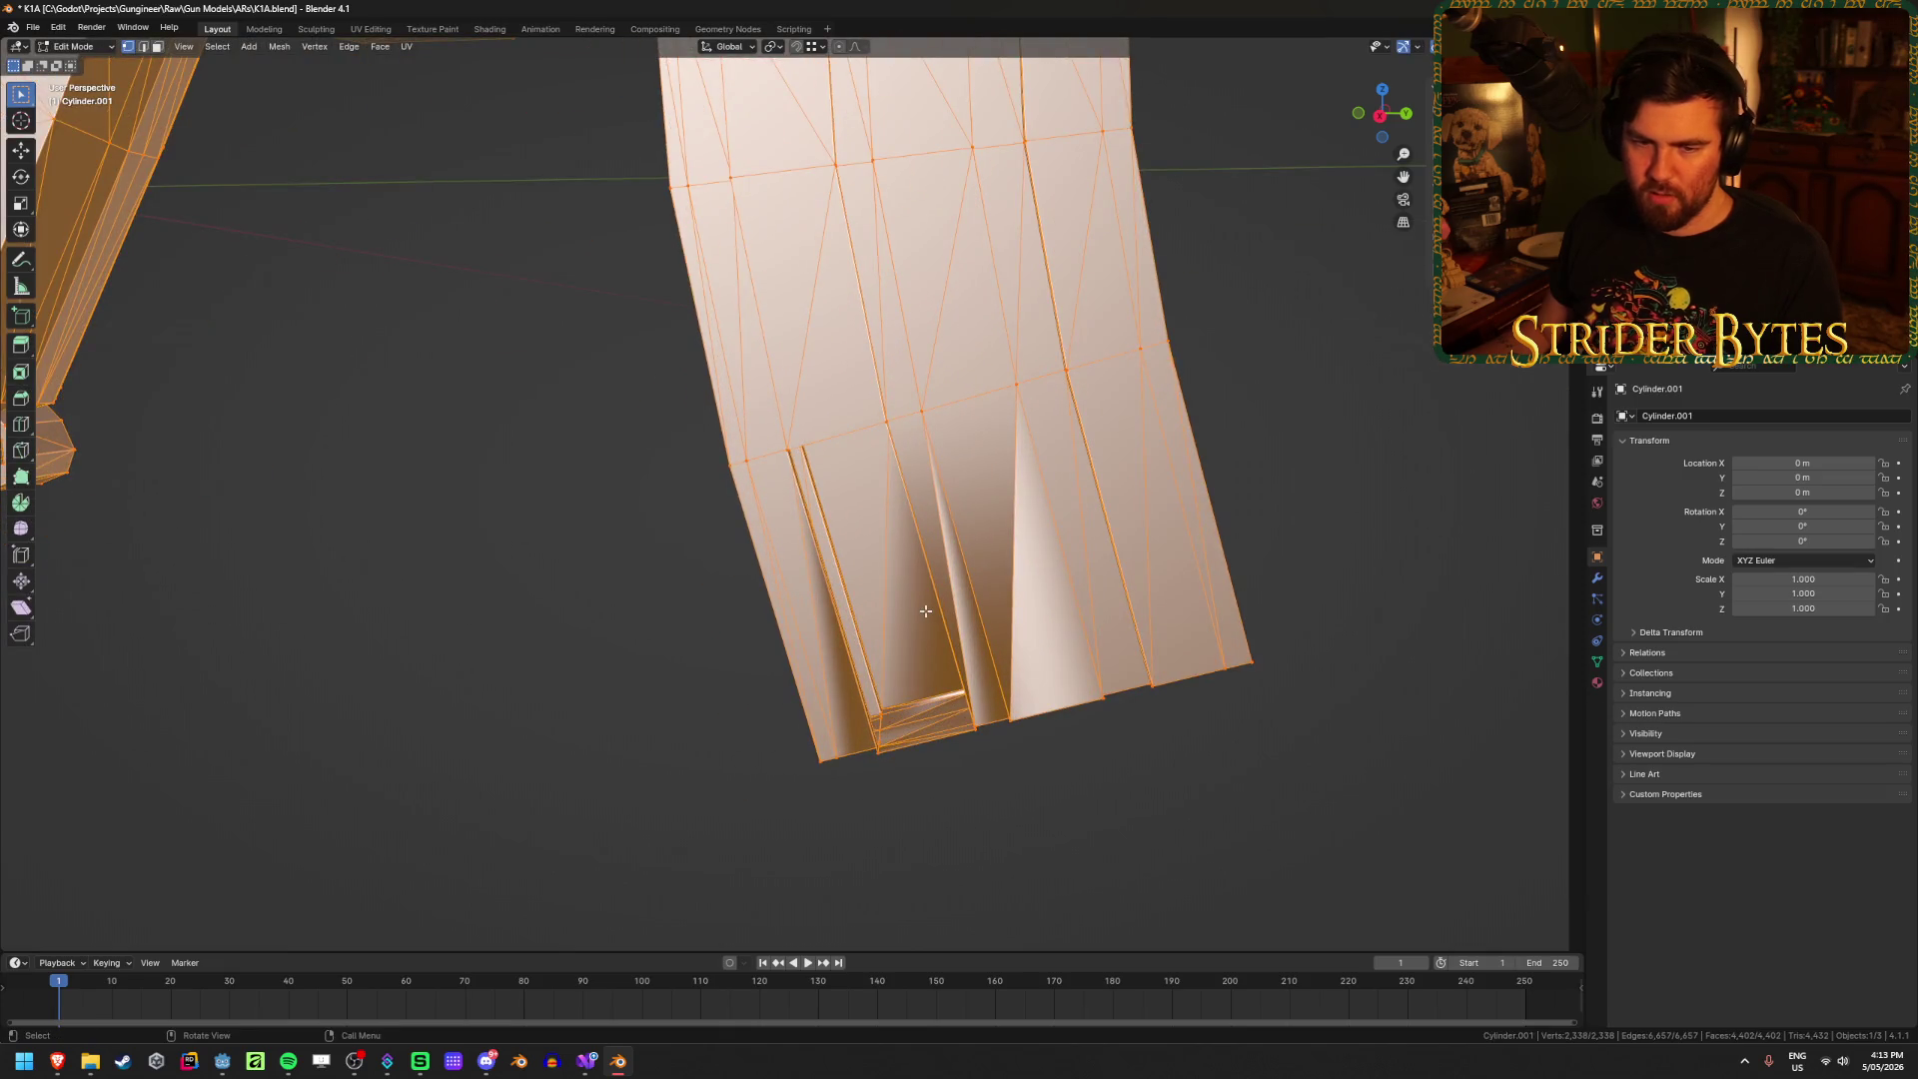
Step: Inspect the magazine bottom, selecting a vertex and an edge loop there
mouse_move(929, 607)
middle_mouse_down()
mouse_move(878, 650)
mouse_move(536, 633)
middle_mouse_up()
left_click(497, 625)
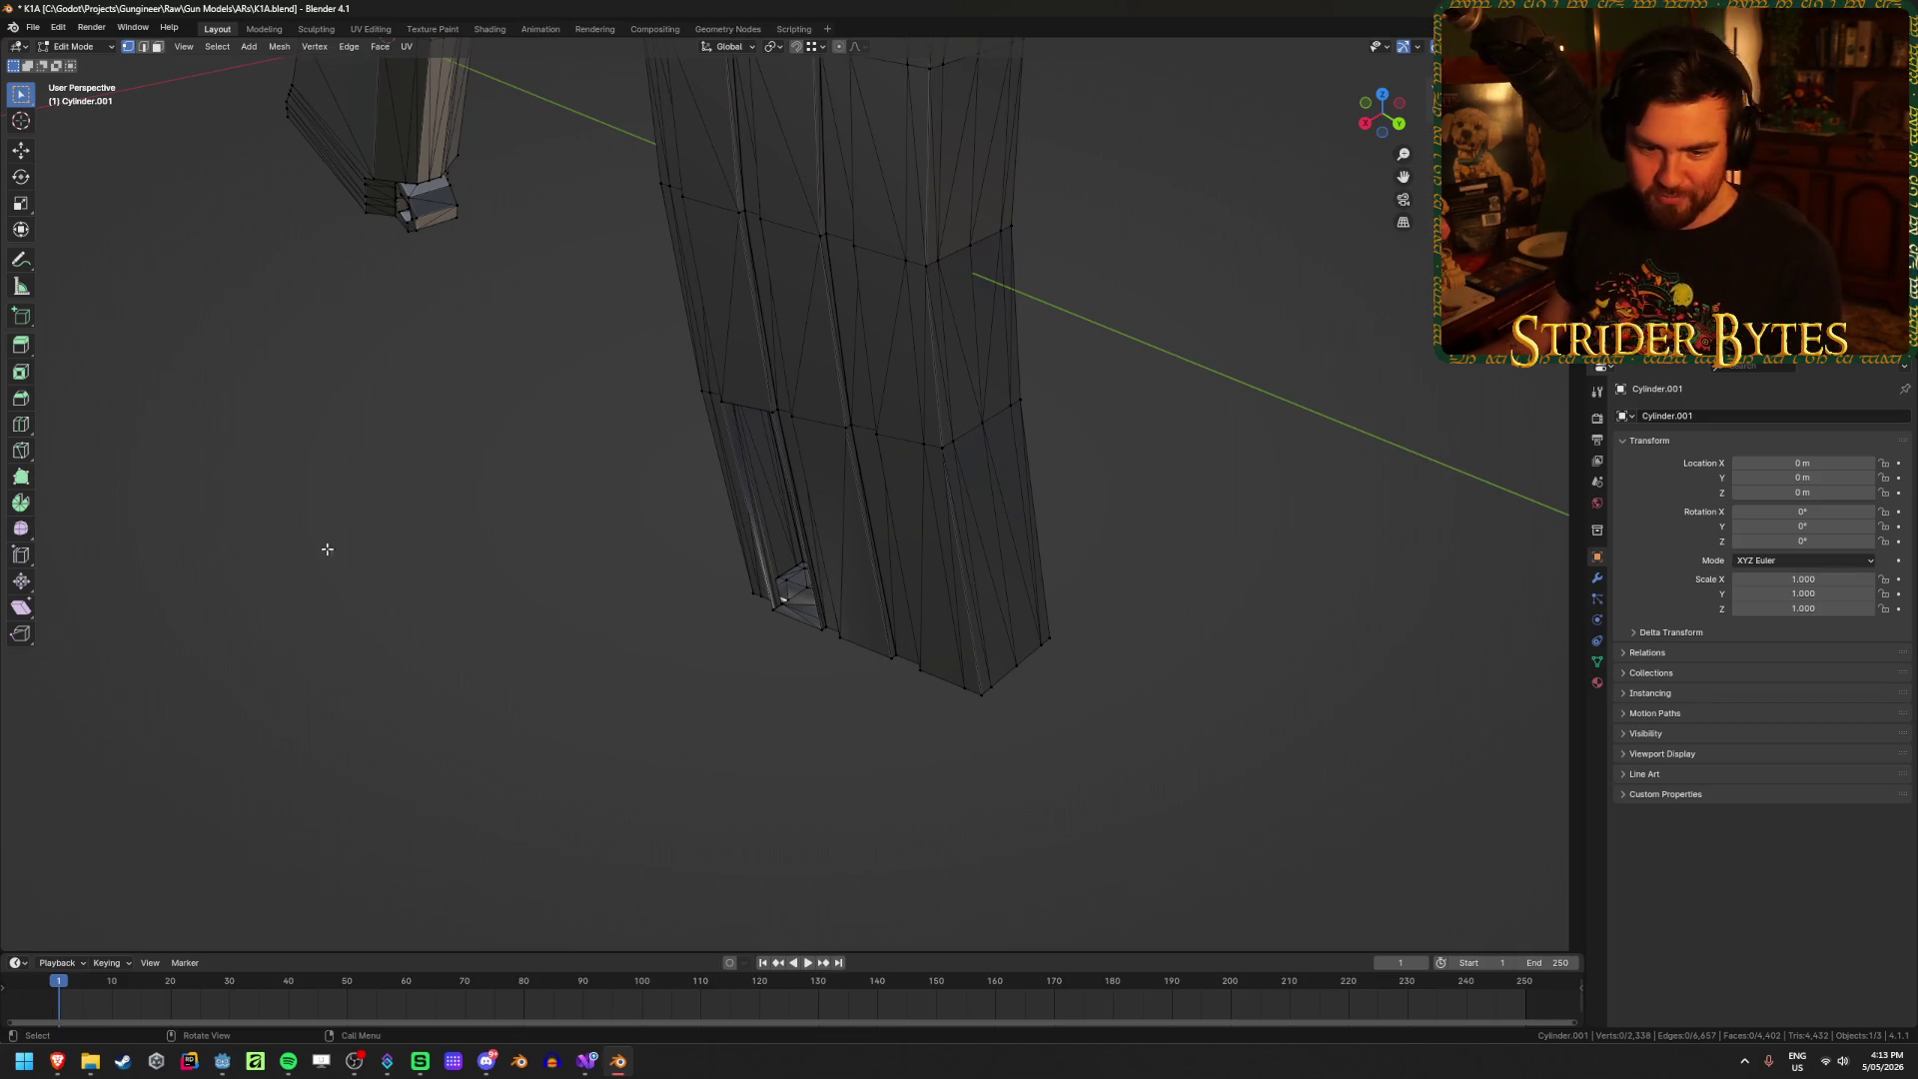
middle_click_drag(363, 550, 505, 503)
mouse_move(825, 566)
middle_mouse_down()
mouse_move(595, 650)
mouse_move(710, 436)
middle_mouse_up()
left_click(710, 438)
scroll(710, 437, "up", 5)
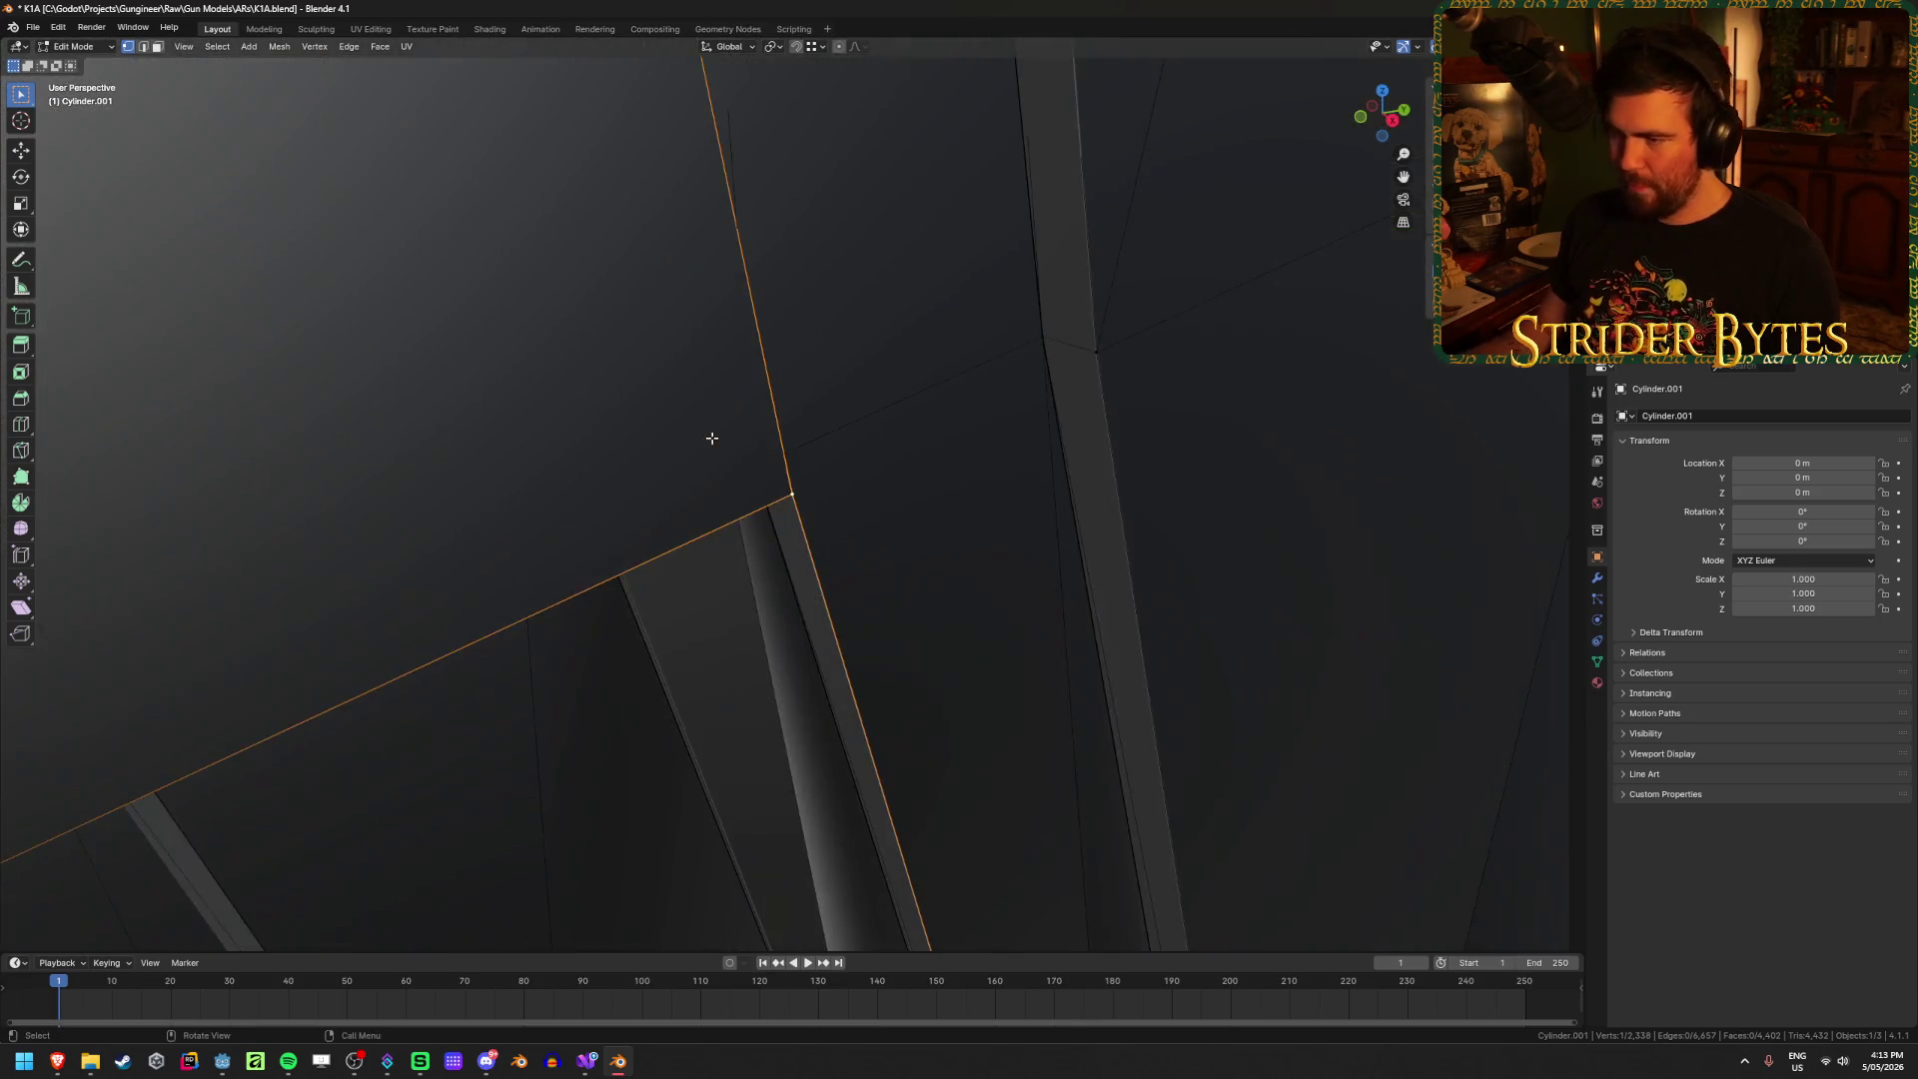
scroll(710, 537, "down", 4)
left_click(710, 536, "alt")
mouse_move(710, 537)
middle_mouse_down()
mouse_move(886, 565)
mouse_move(865, 569)
mouse_move(920, 620)
mouse_move(971, 572)
mouse_move(1023, 570)
mouse_move(914, 579)
mouse_move(1260, 704)
mouse_move(1212, 719)
middle_mouse_up()
key("Tab")
key("Tab")
Step: Reposition a vertical edge of the magazine in edge select mode
key("2")
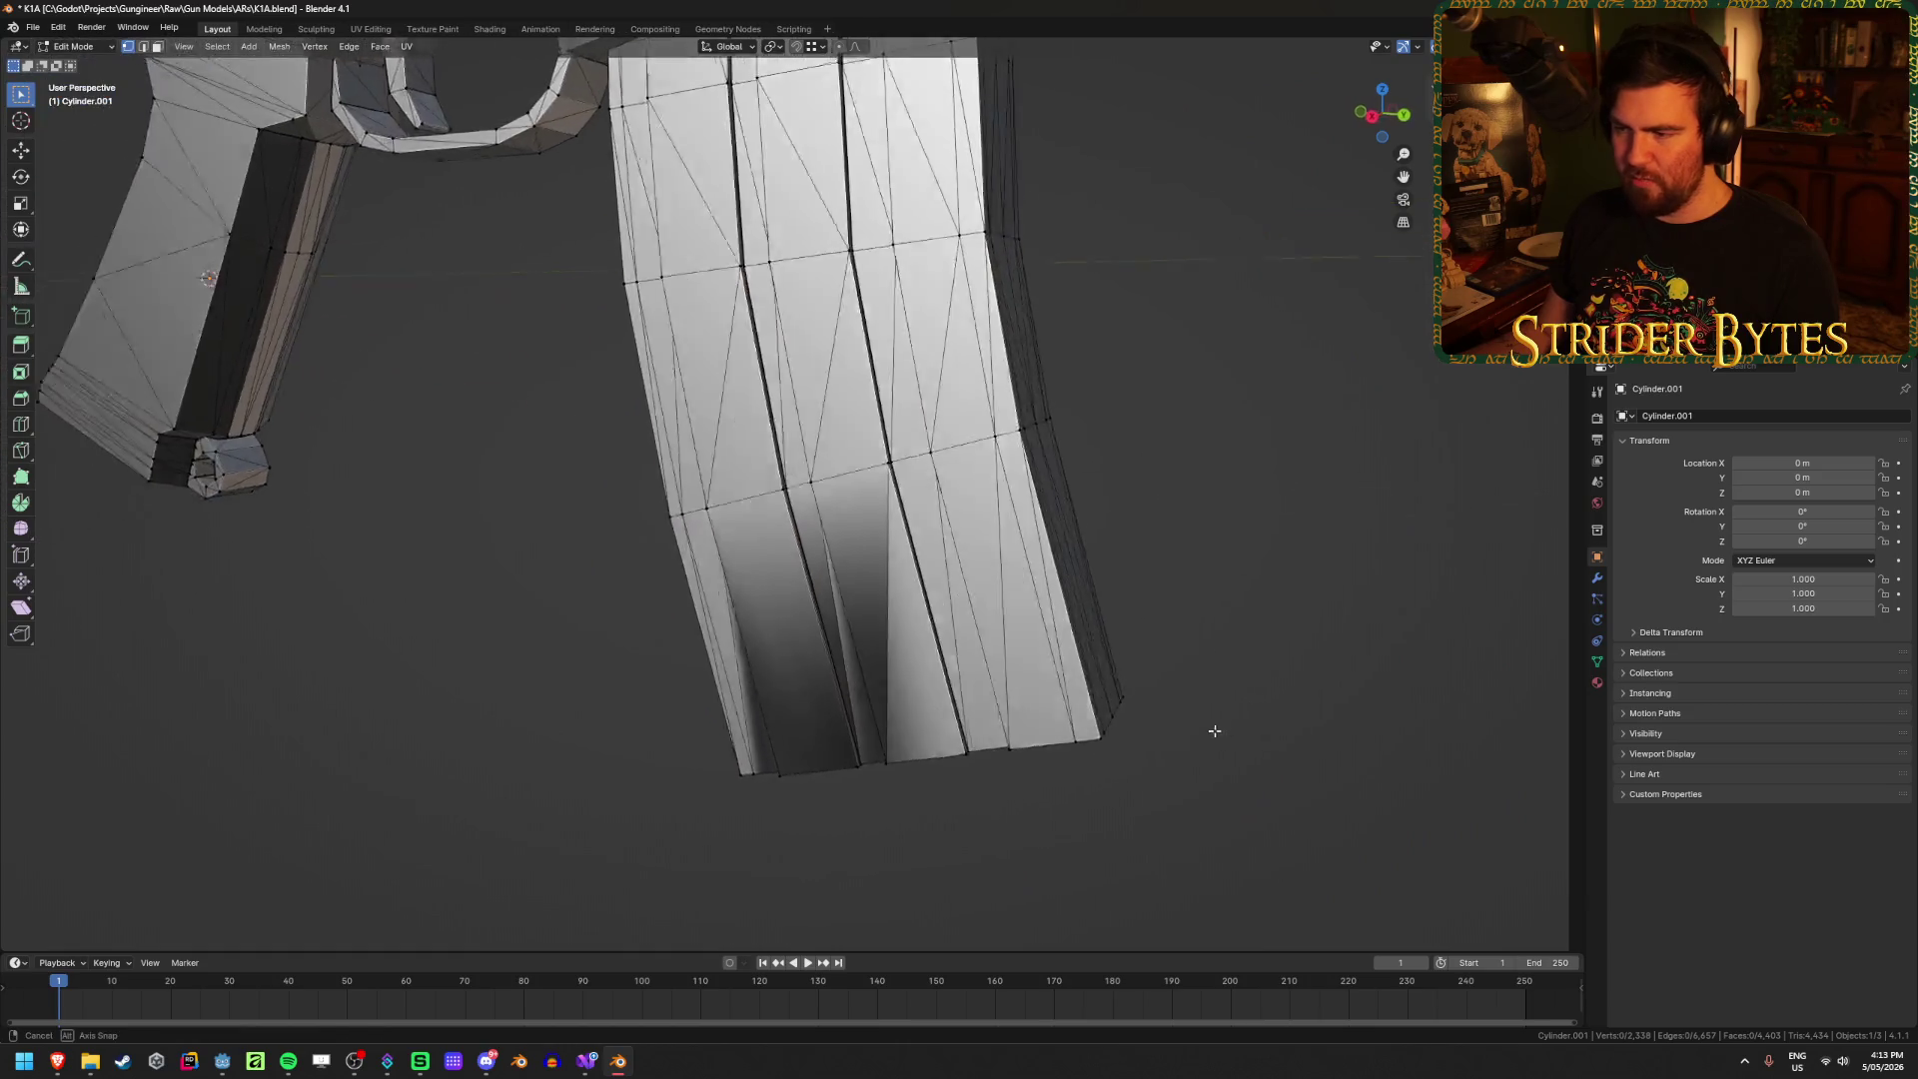
left_click(911, 634)
key("g")
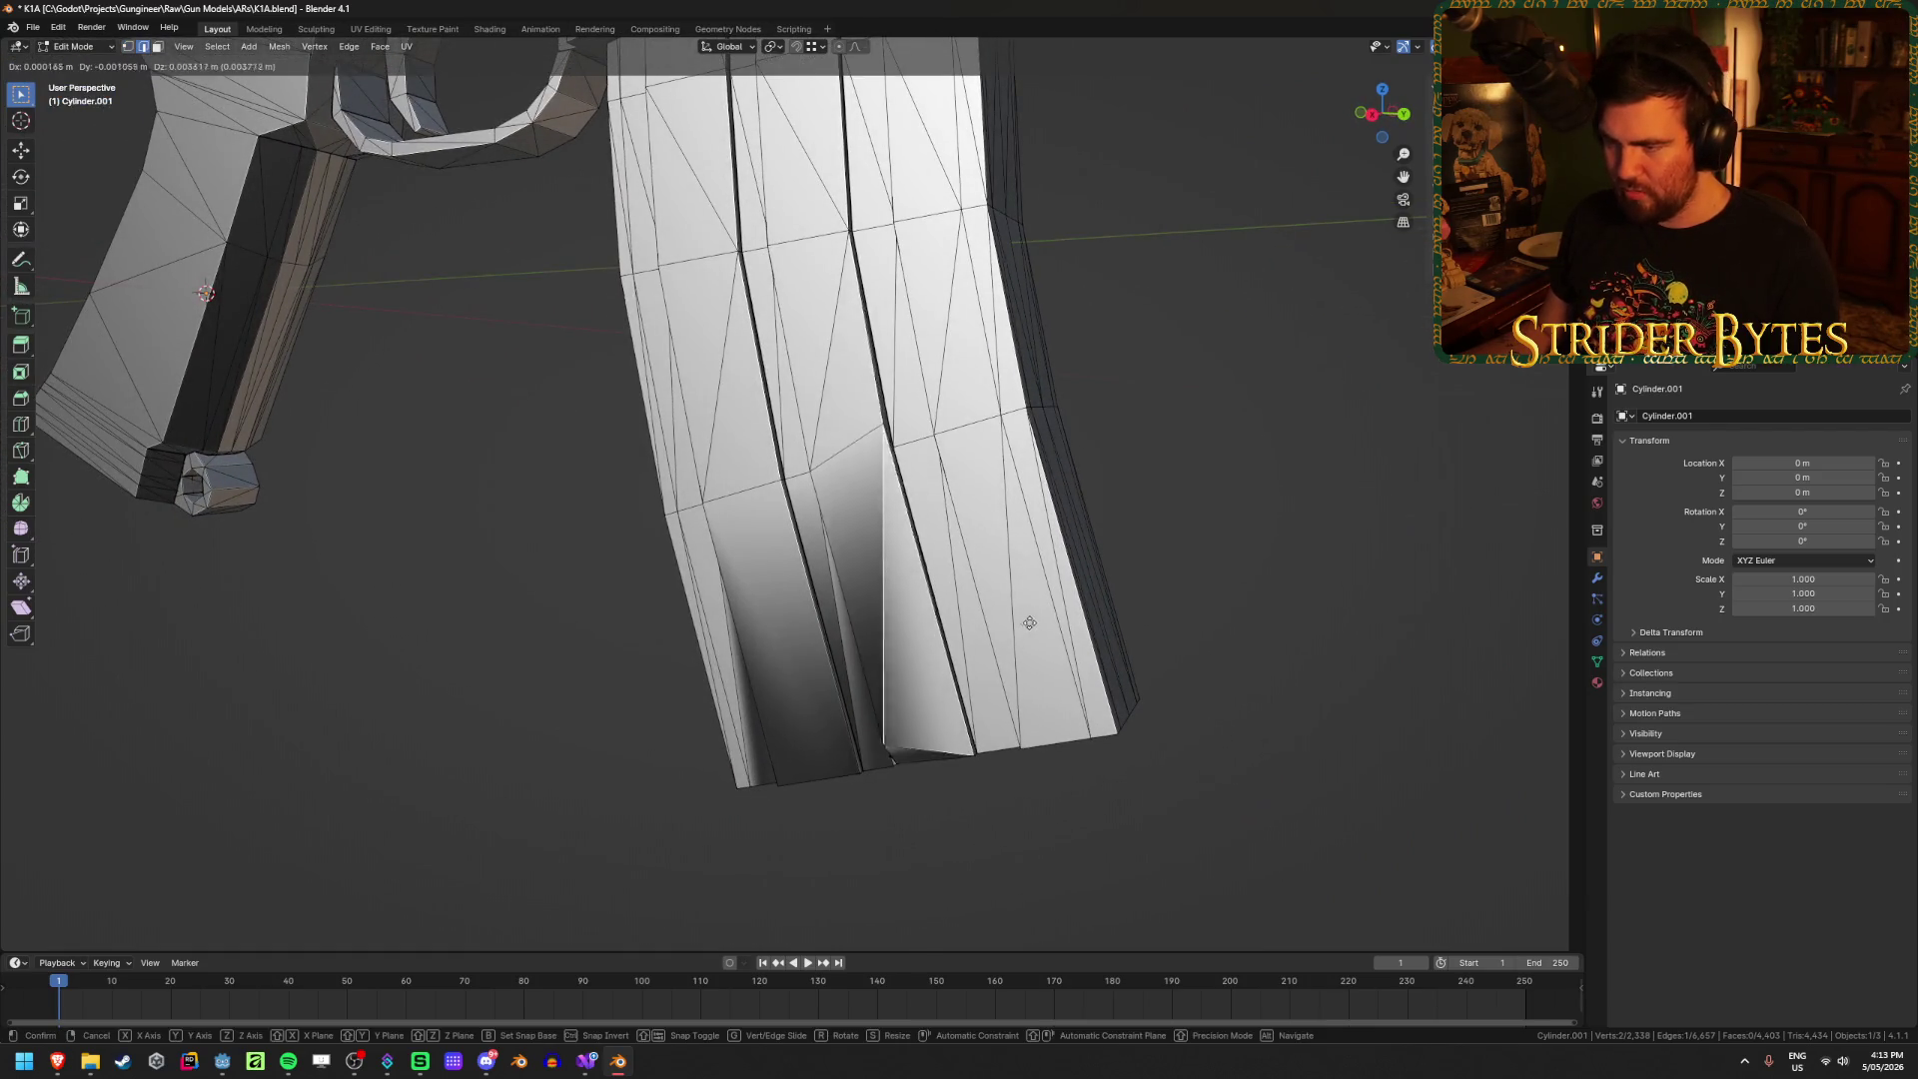
left_click(1013, 509)
mouse_move(1012, 508)
middle_mouse_down()
mouse_move(932, 462)
mouse_move(927, 436)
middle_mouse_up()
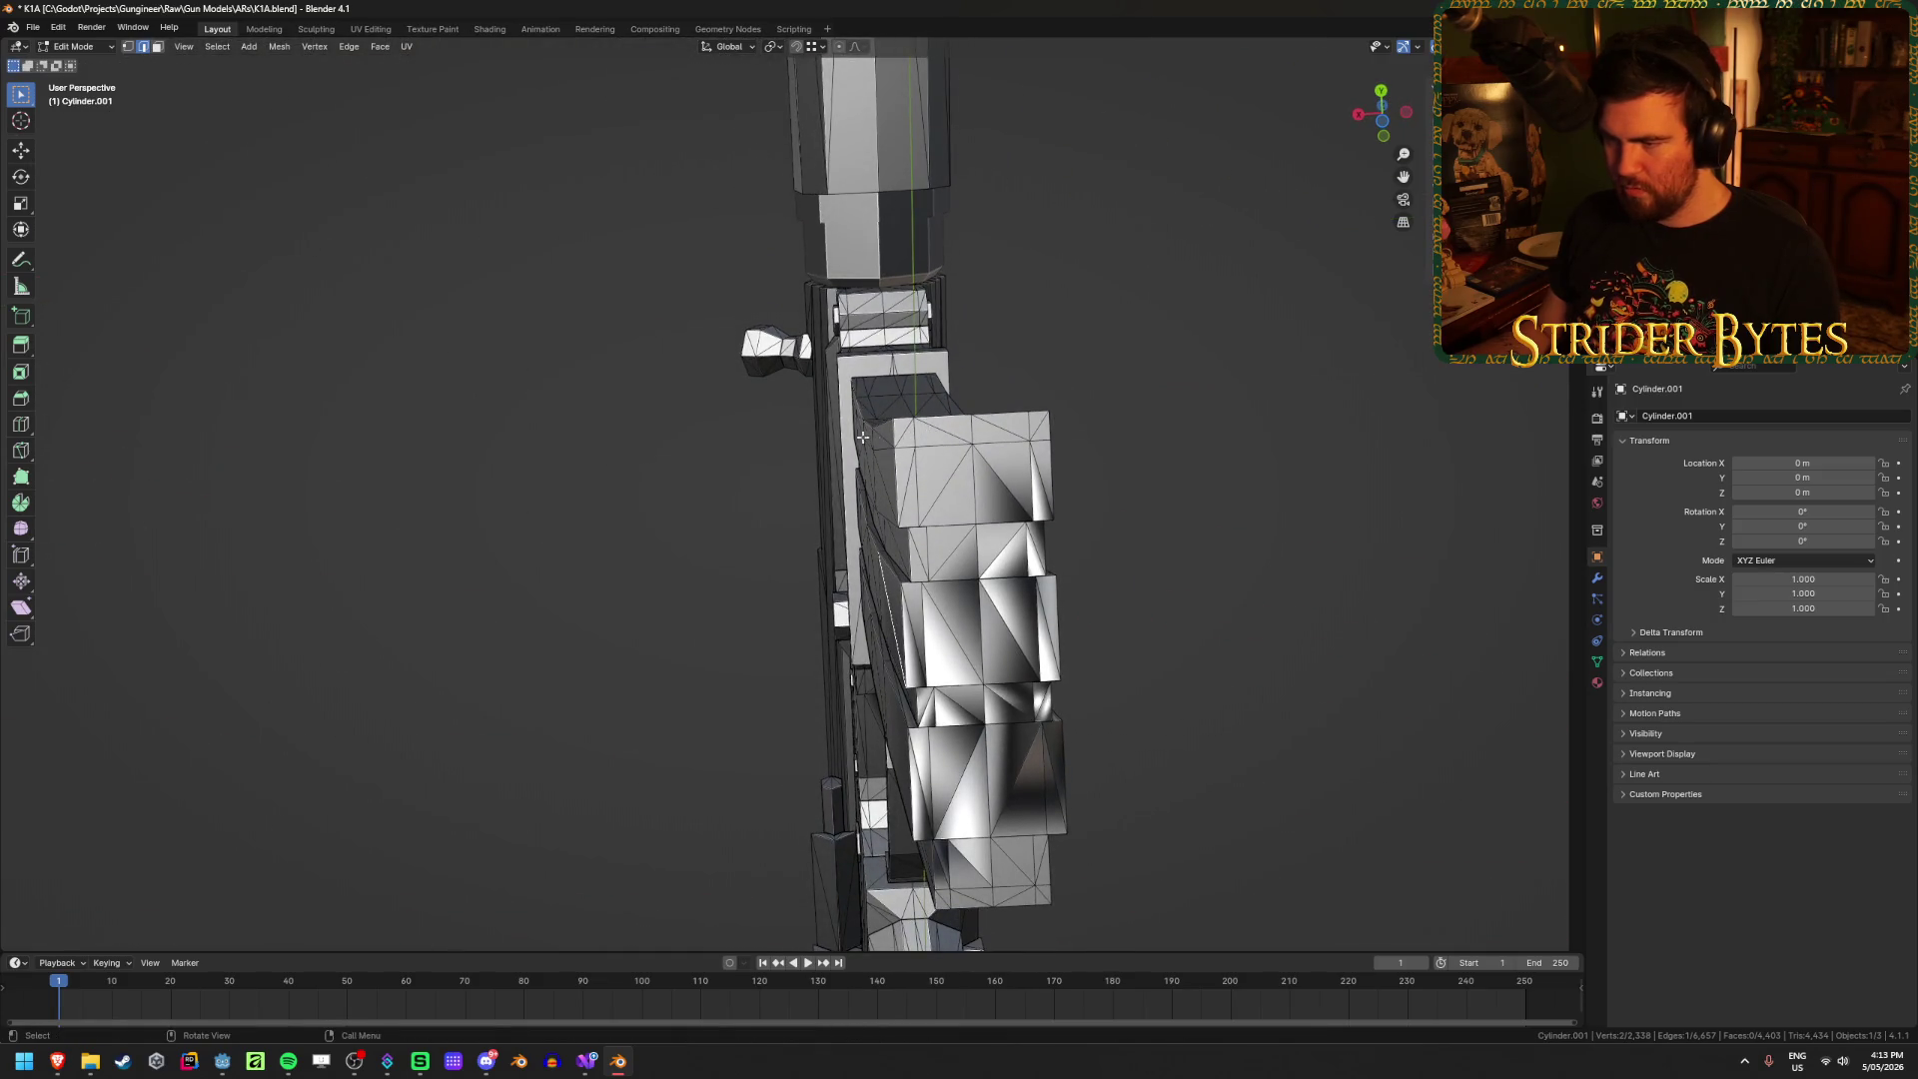
key("g")
left_click(852, 558)
mouse_move(852, 558)
middle_mouse_down()
mouse_move(942, 548)
mouse_move(1156, 690)
mouse_move(1044, 723)
mouse_move(912, 719)
mouse_move(958, 699)
mouse_move(912, 663)
middle_mouse_up()
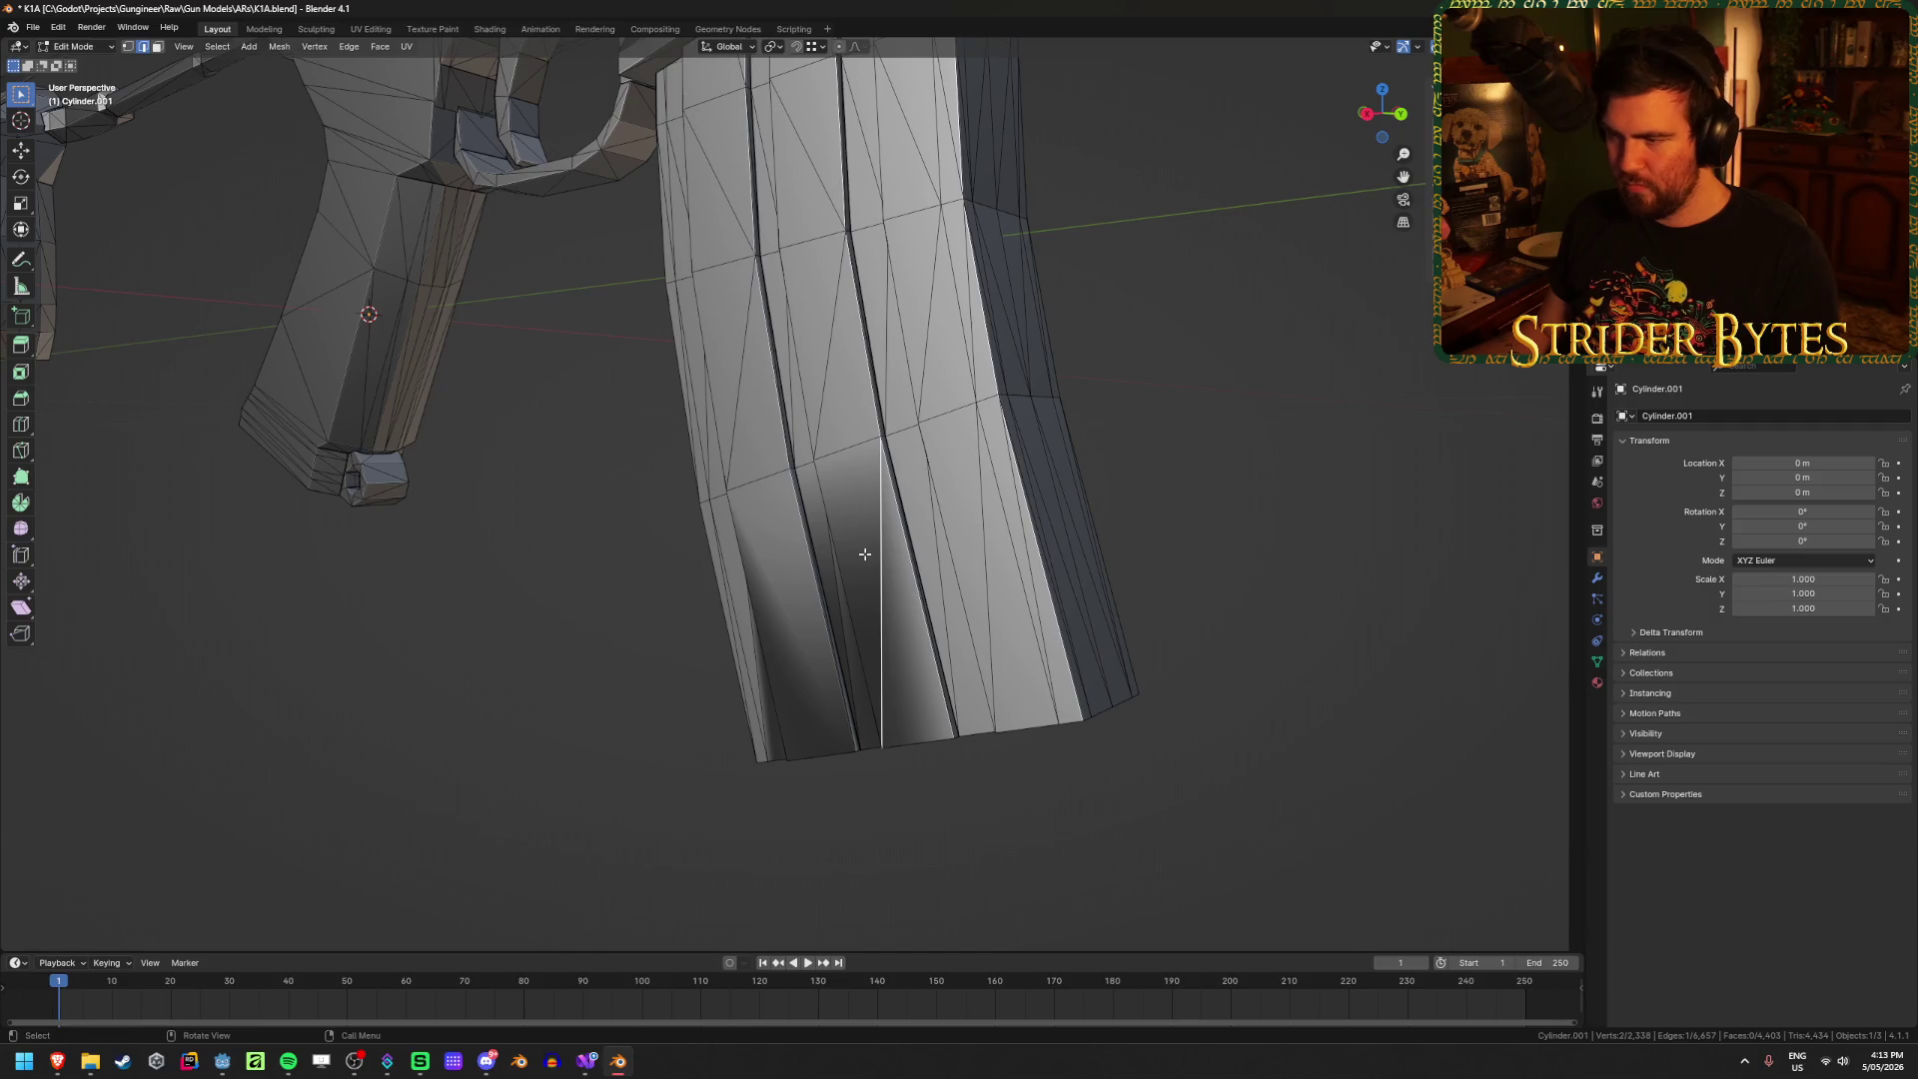
Step: Narrow the two lower-strip magazine faces along X, then save K1A.blend
key("3")
left_click(864, 553)
left_click(922, 670, "shift")
key("s")
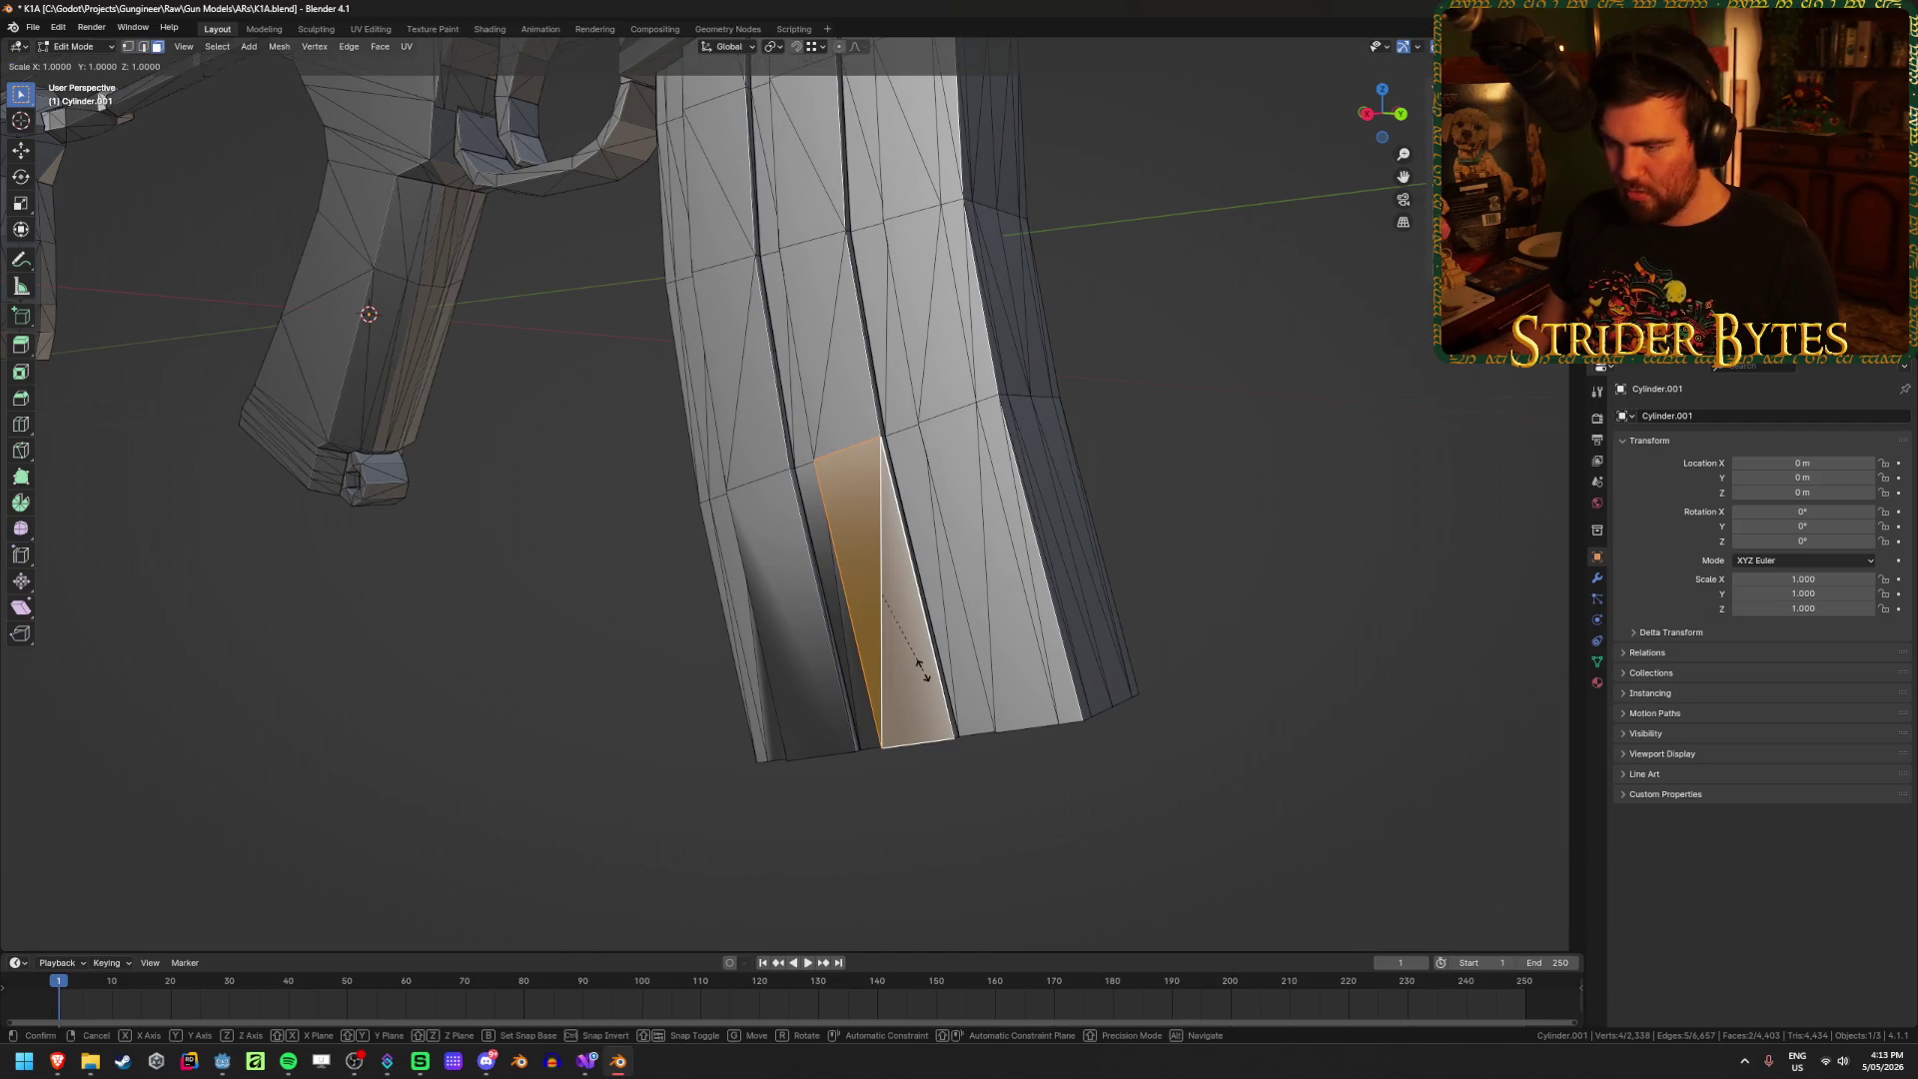
key("x")
key("Return")
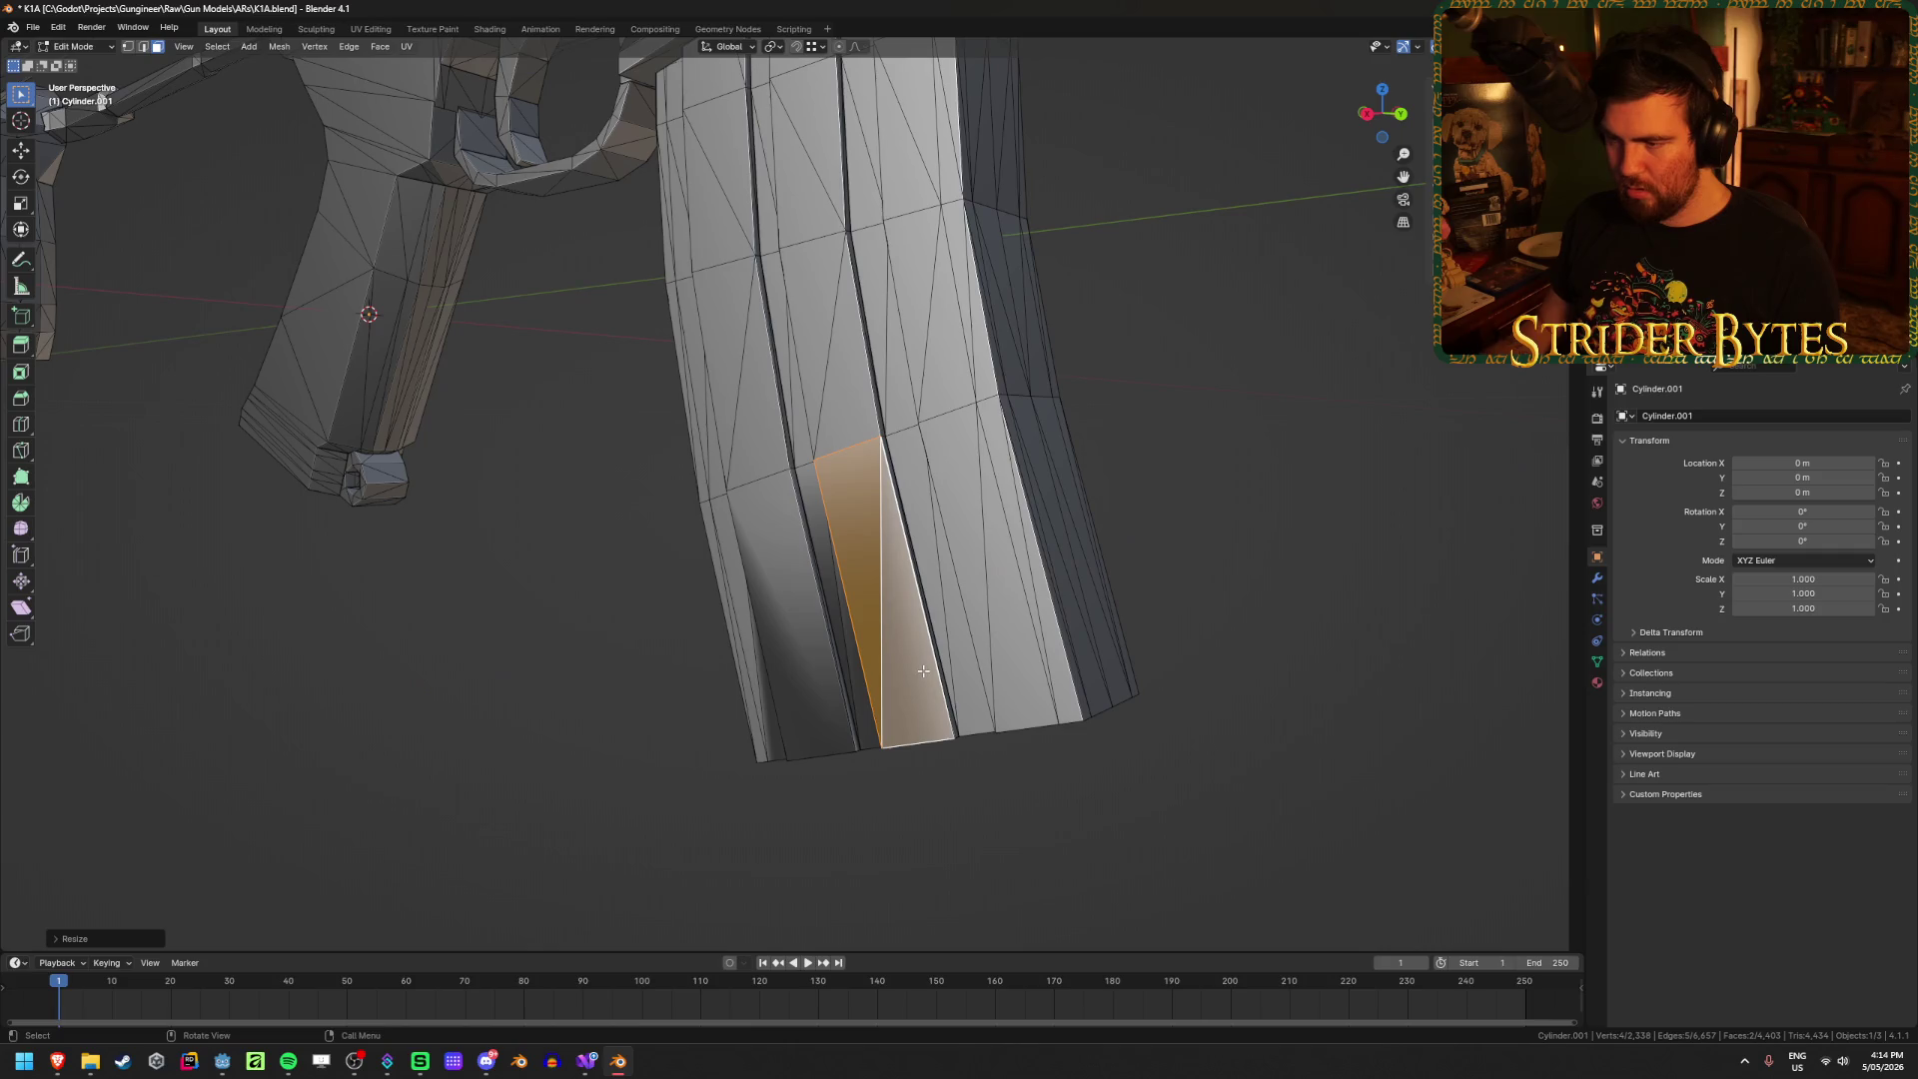
middle_click_drag(859, 778, 1044, 835)
key("Tab")
key("ctrl+s")
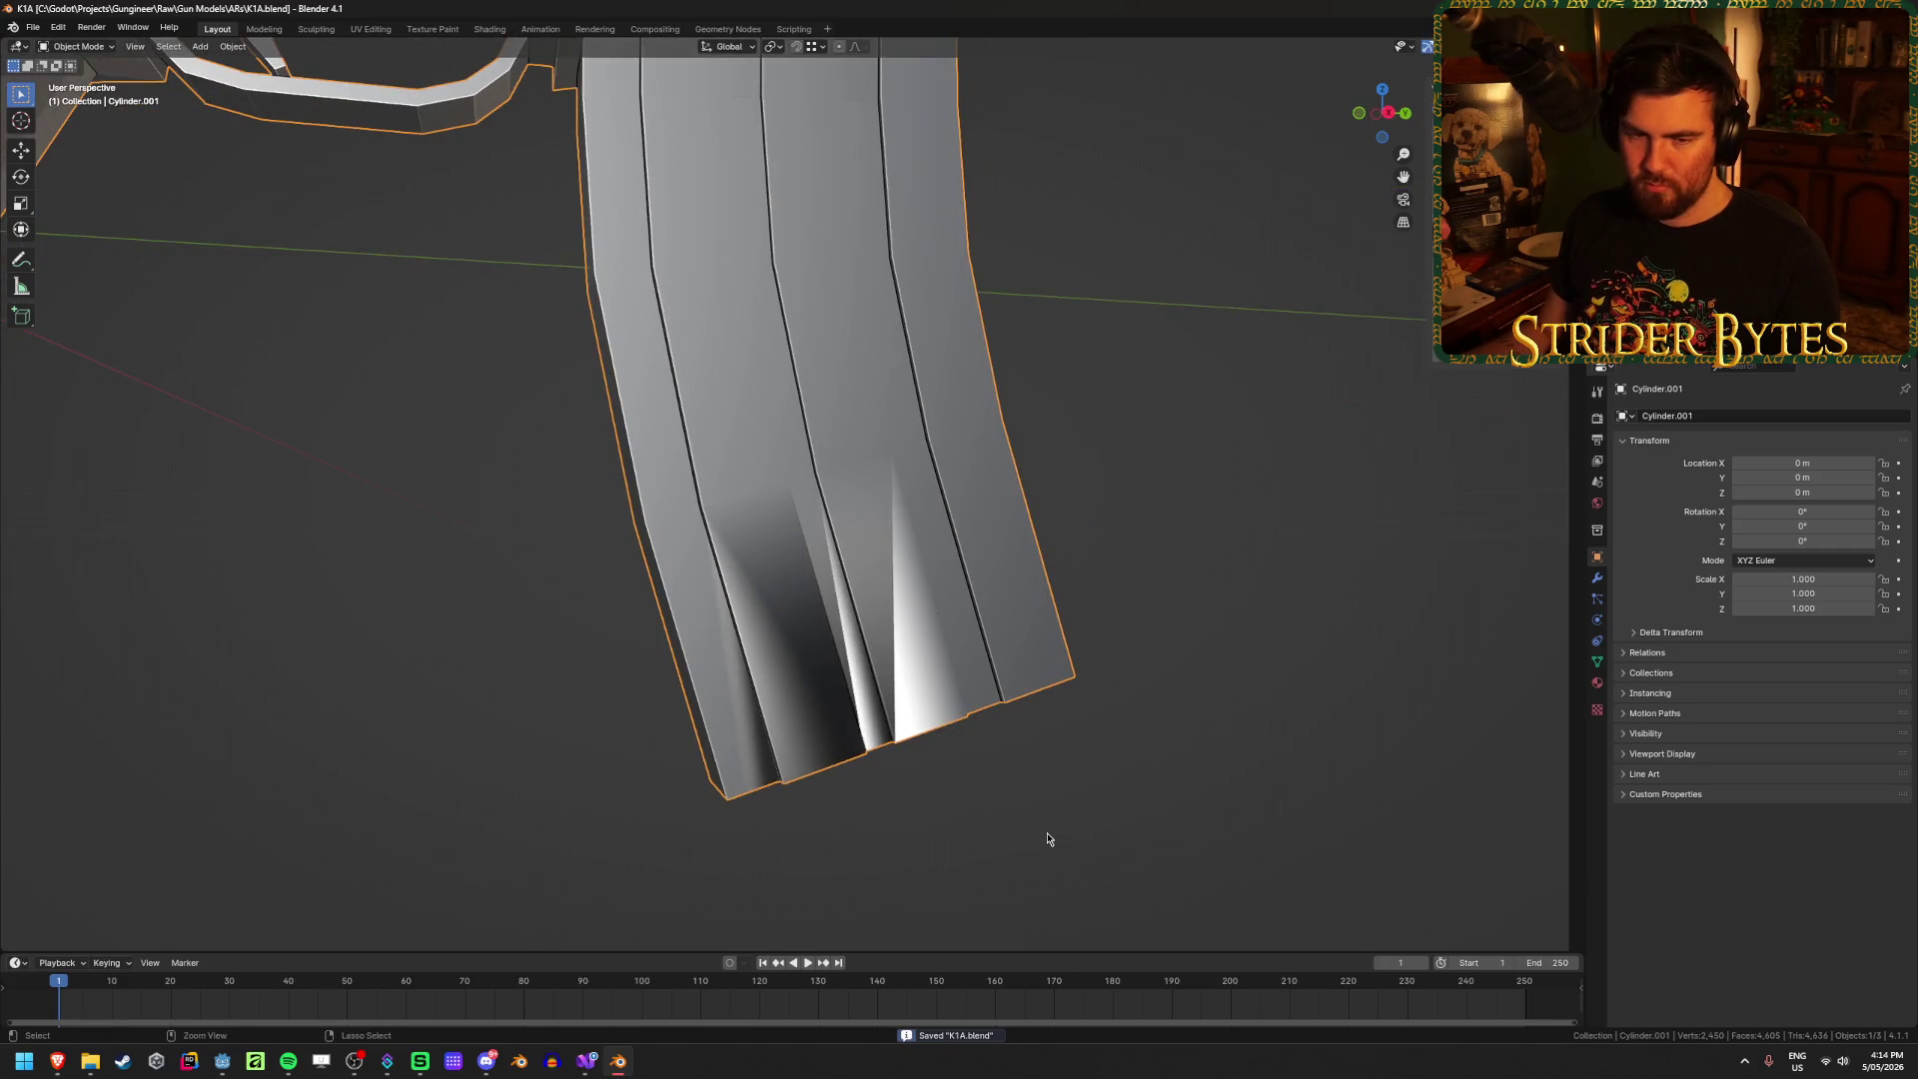
scroll(944, 804, "down", 2)
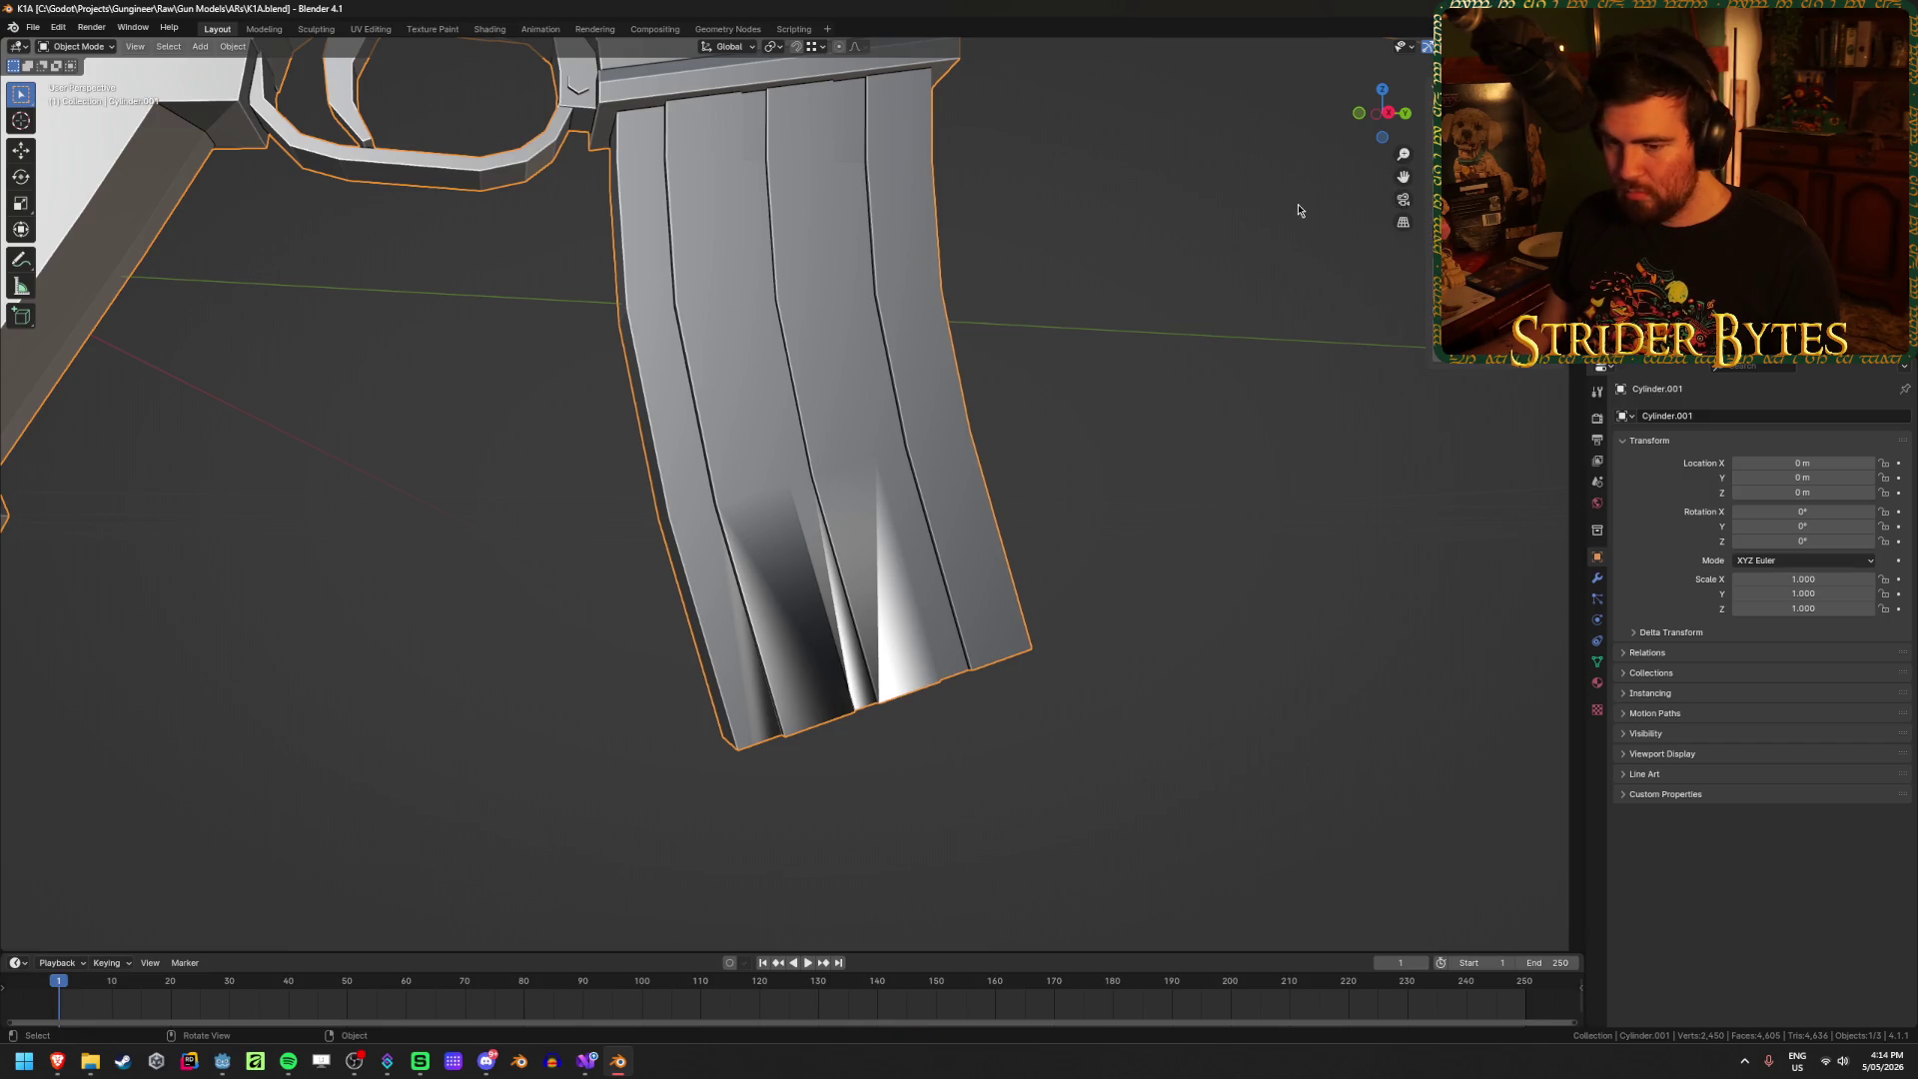
Step: Apply flat shading to the rifle object again and orbit to a side view
right_click(1090, 313)
left_click(1087, 312)
mouse_move(1284, 428)
middle_mouse_down()
mouse_move(1191, 470)
mouse_move(1222, 487)
mouse_move(1058, 569)
middle_mouse_up()
scroll(1222, 487, "down", 5)
scroll(1039, 589, "down", 3)
right_click(1018, 599)
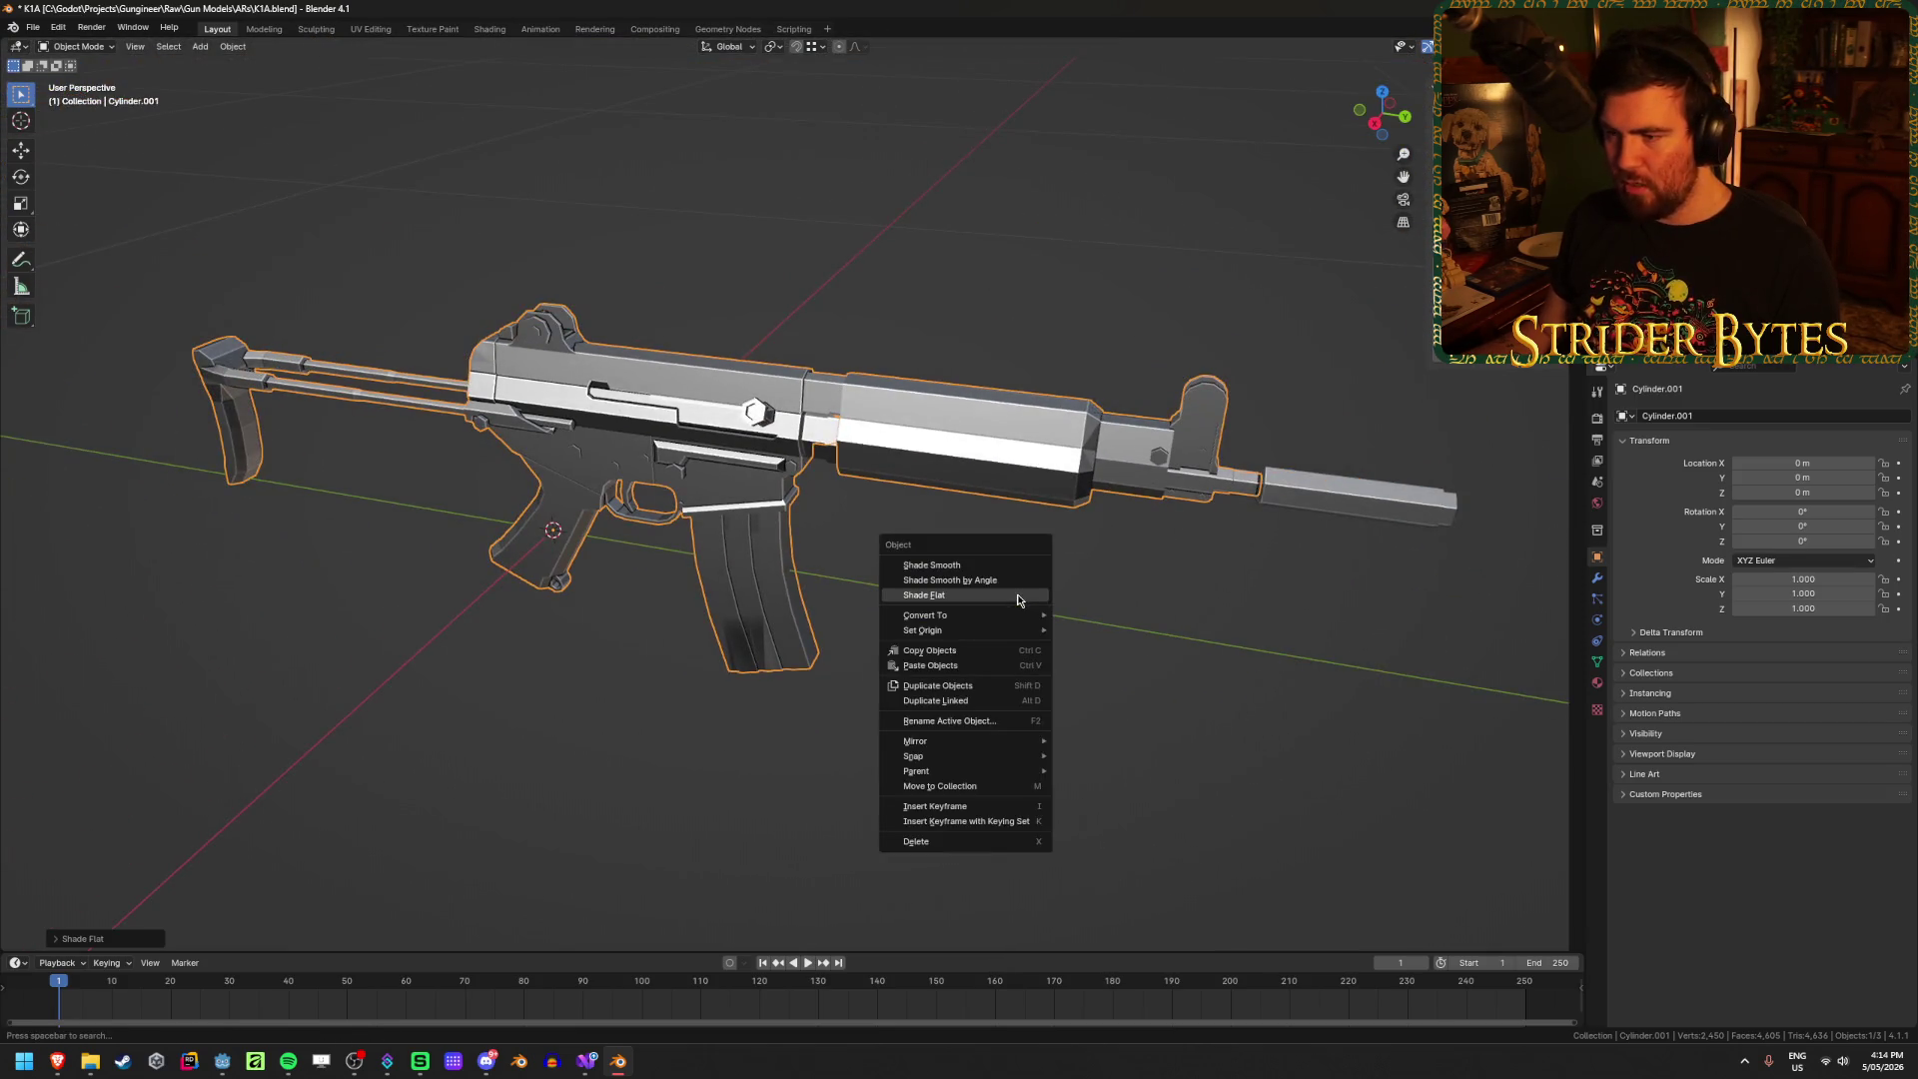
middle_click_drag(777, 571, 944, 552)
Step: Recalculate the whole mesh's normals outward and return to Object Mode
key("Tab")
key("a")
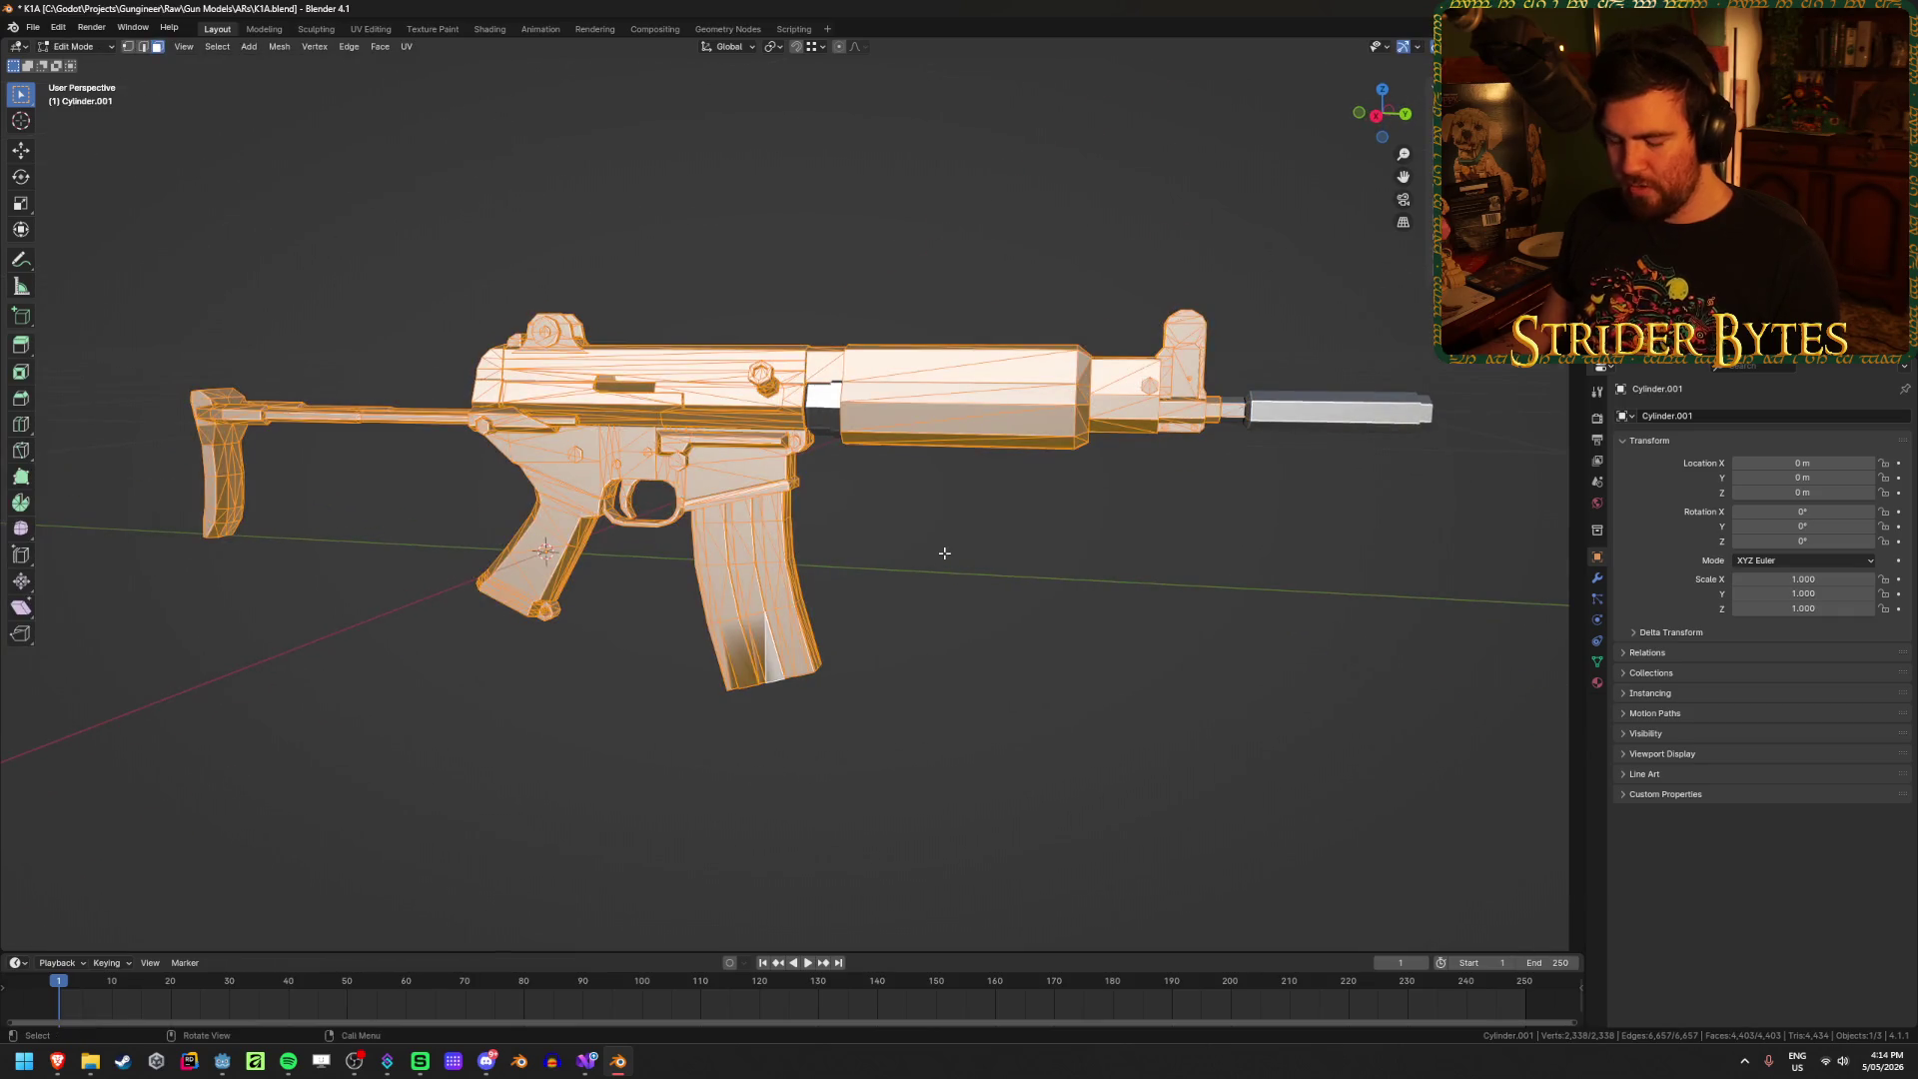
key("shift+n")
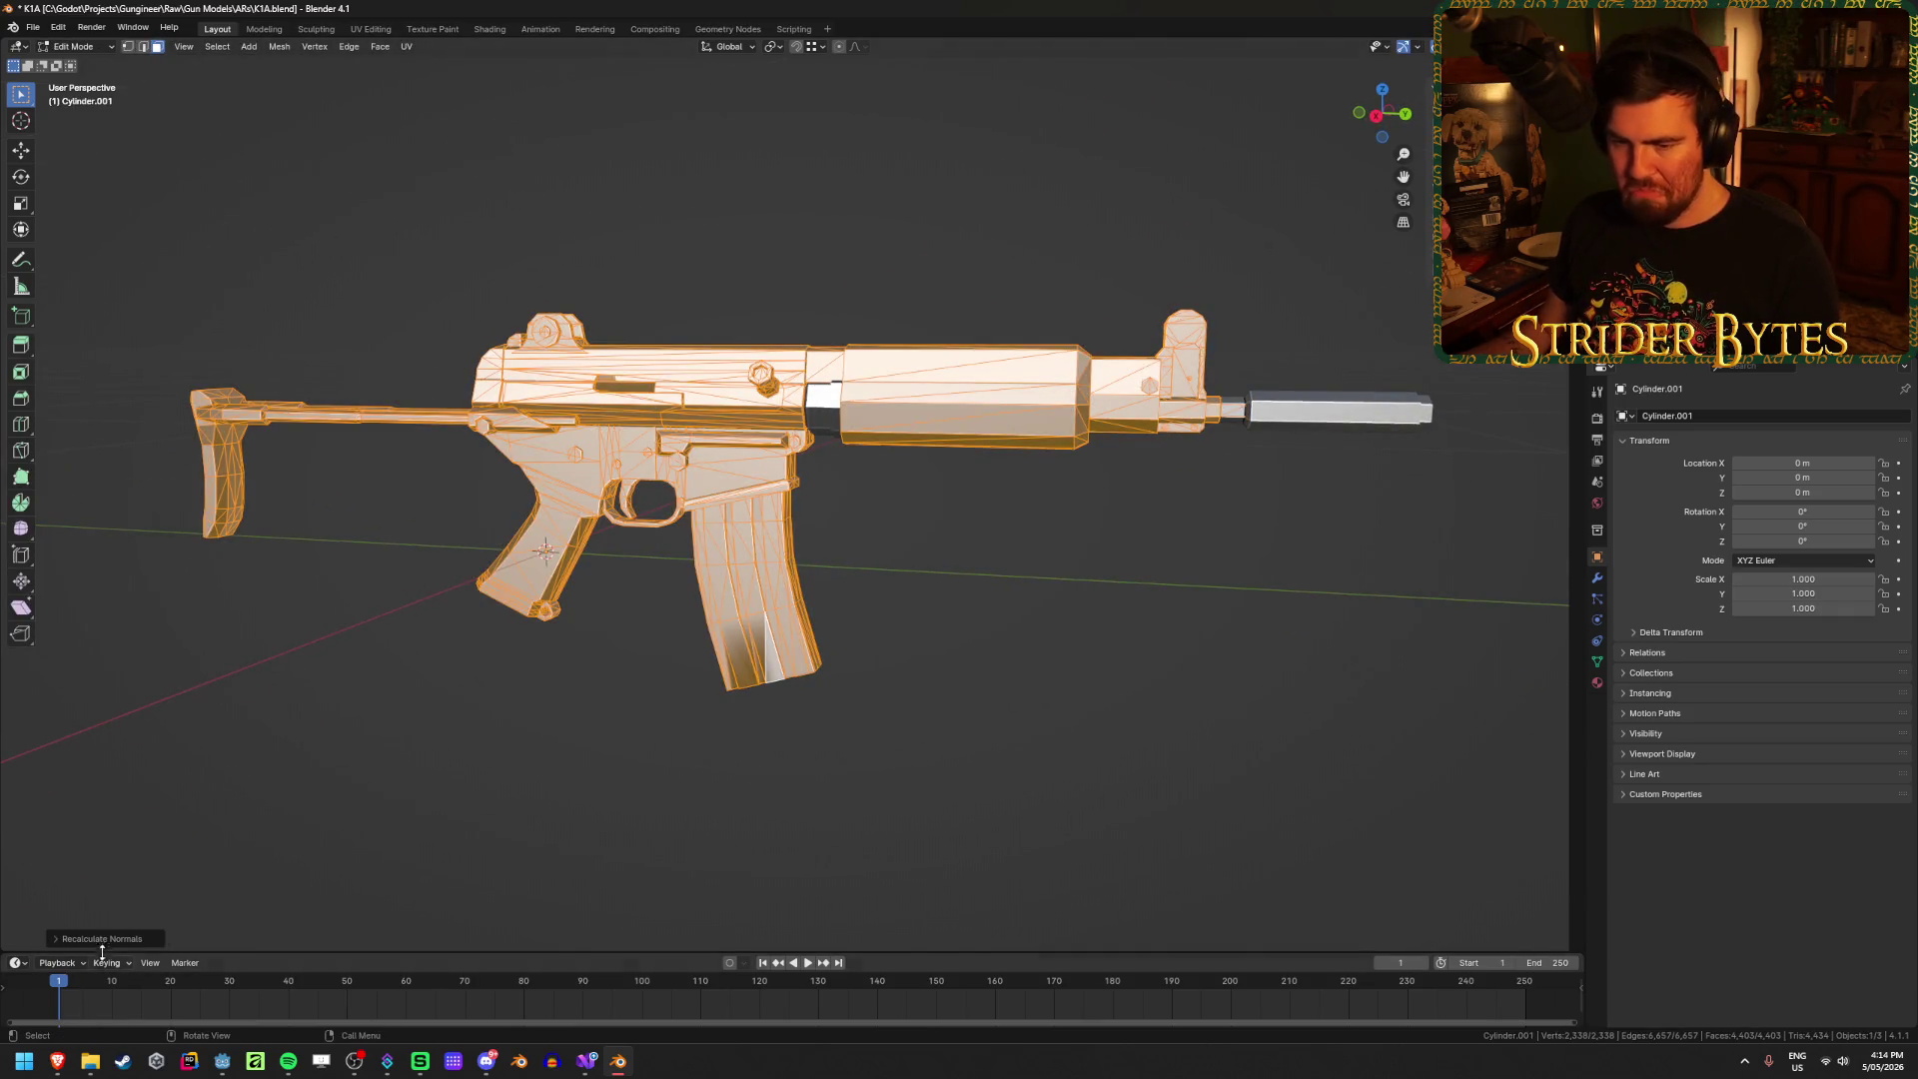
left_click(102, 946)
left_click(983, 784)
key("Tab")
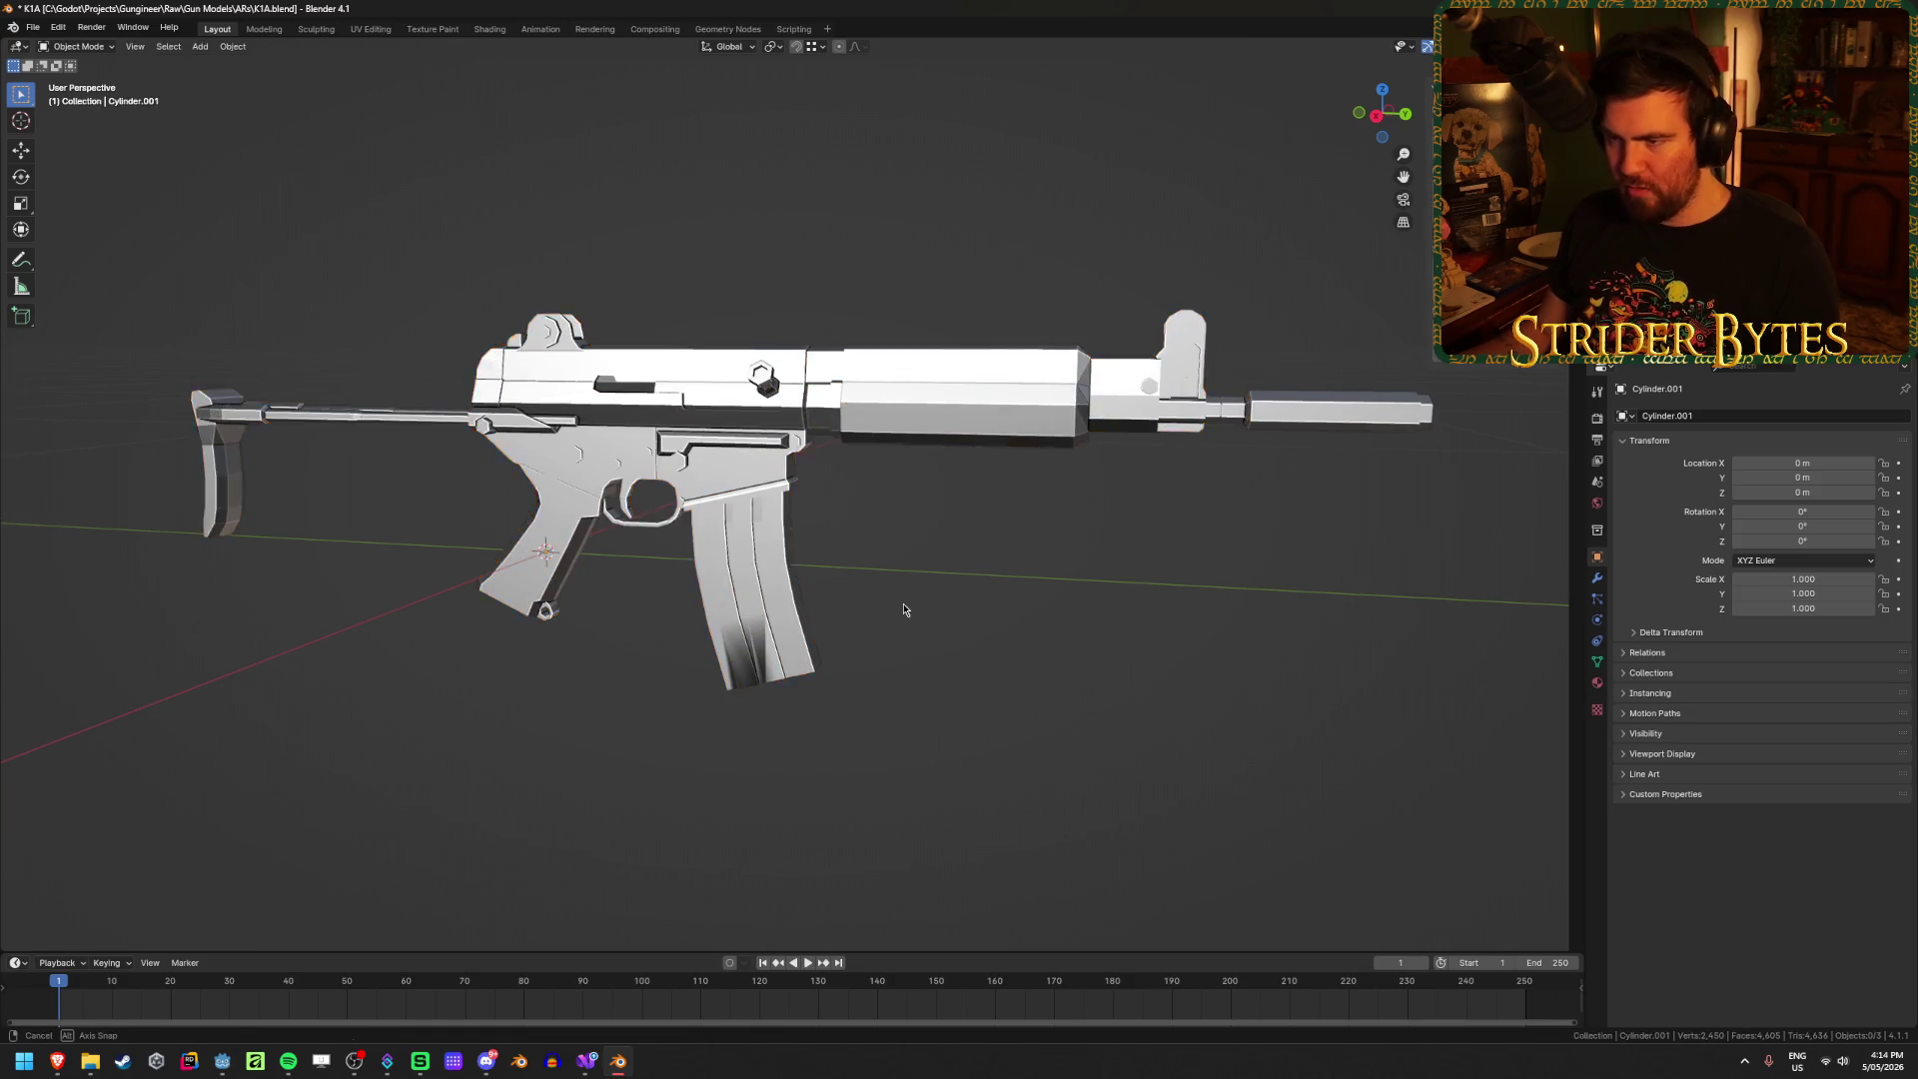
Step: View the grip and magazine close up and show the Object Data properties
mouse_move(903, 609)
middle_mouse_down()
mouse_move(933, 655)
mouse_move(949, 629)
mouse_move(933, 673)
middle_mouse_up()
scroll(954, 575, "up", 5)
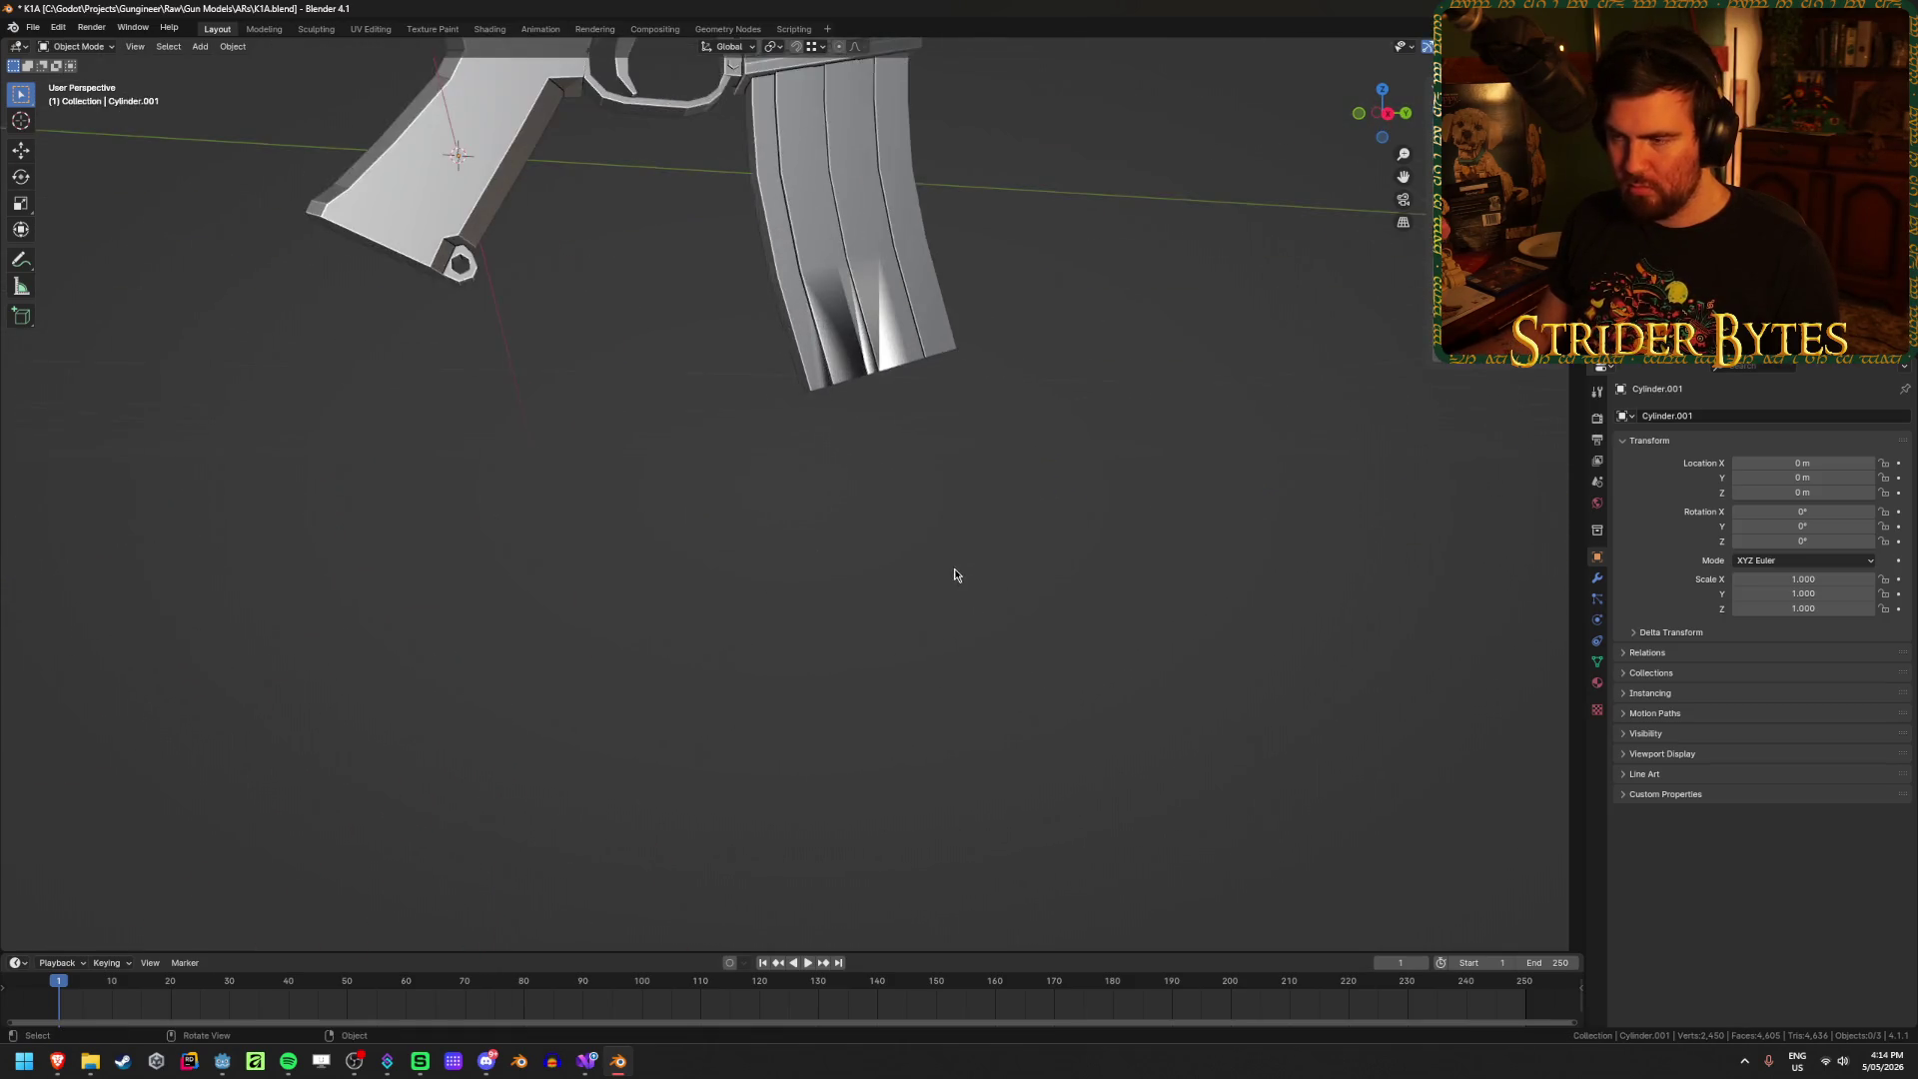
mouse_move(954, 575)
middle_mouse_down()
mouse_move(1023, 402)
mouse_move(933, 728)
middle_mouse_up()
scroll(993, 629, "down", 3)
scroll(969, 659, "up", 2)
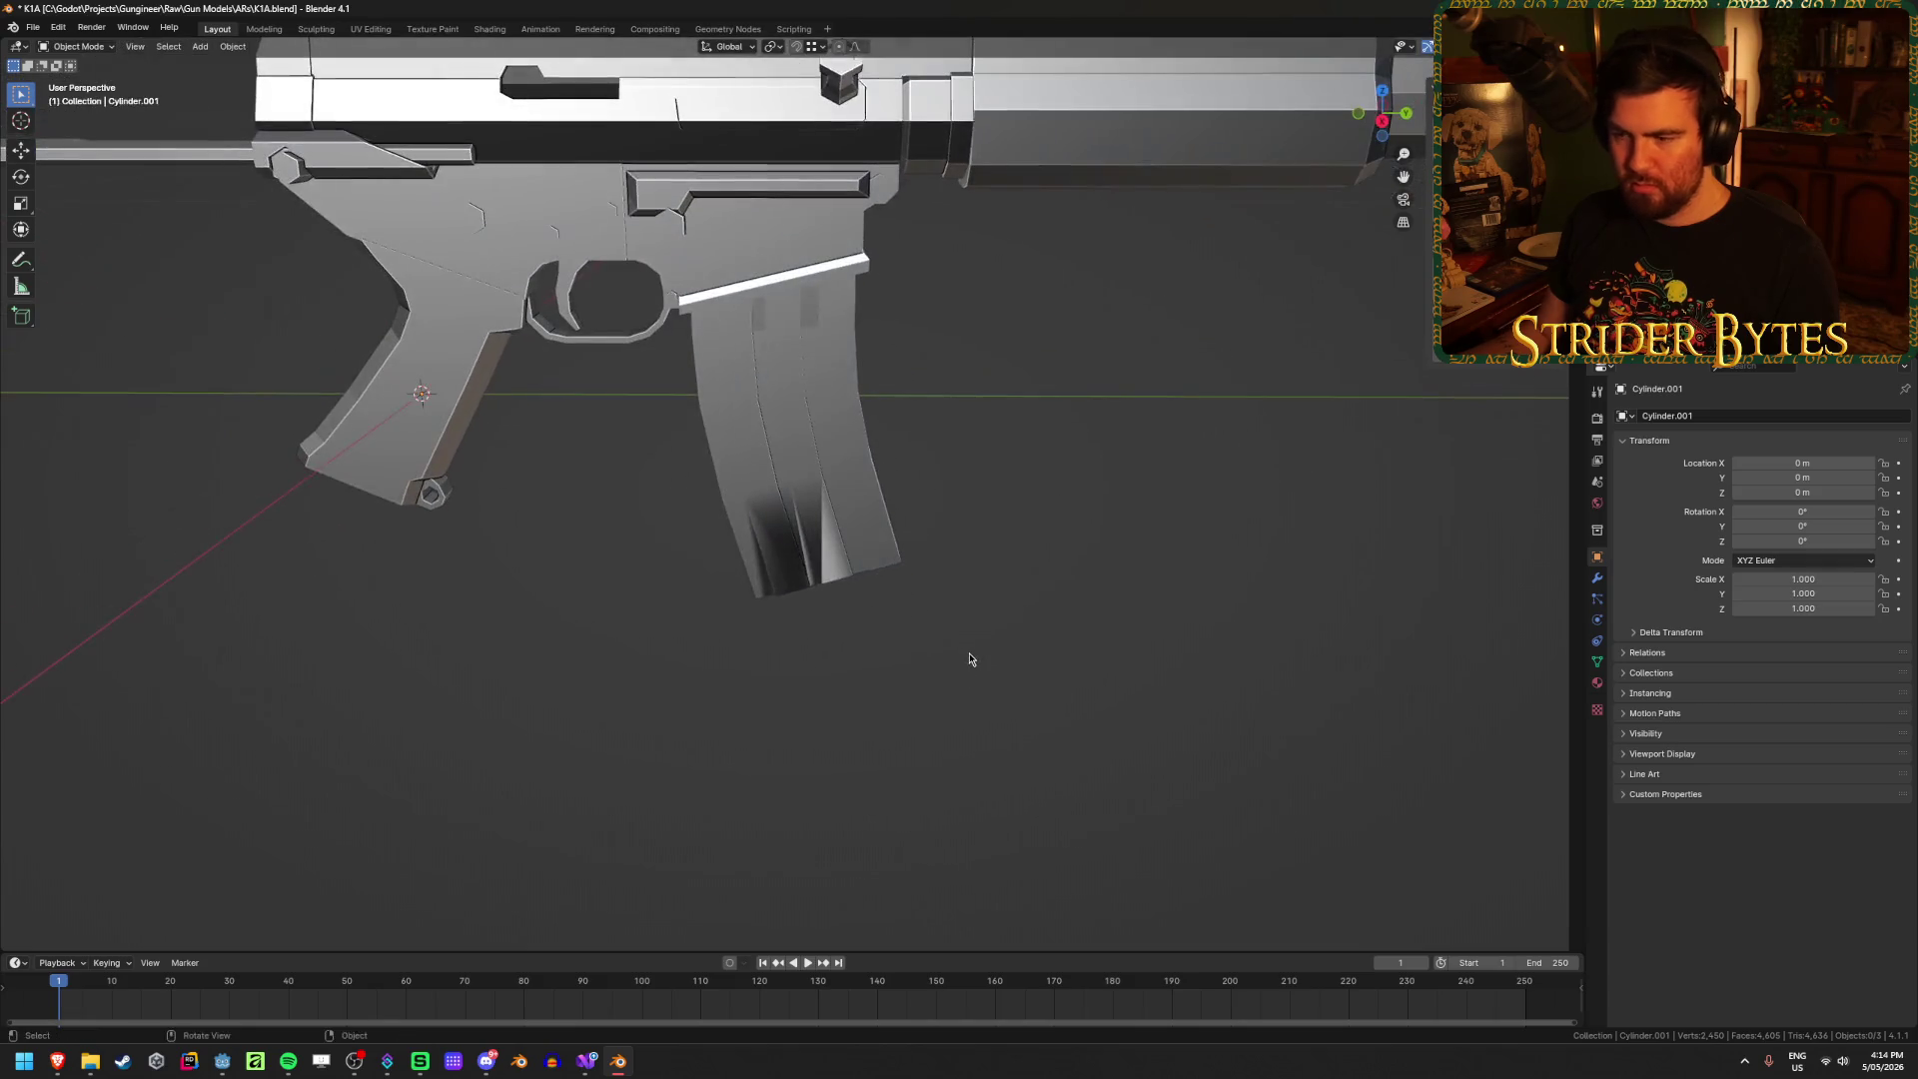
left_click(1597, 661)
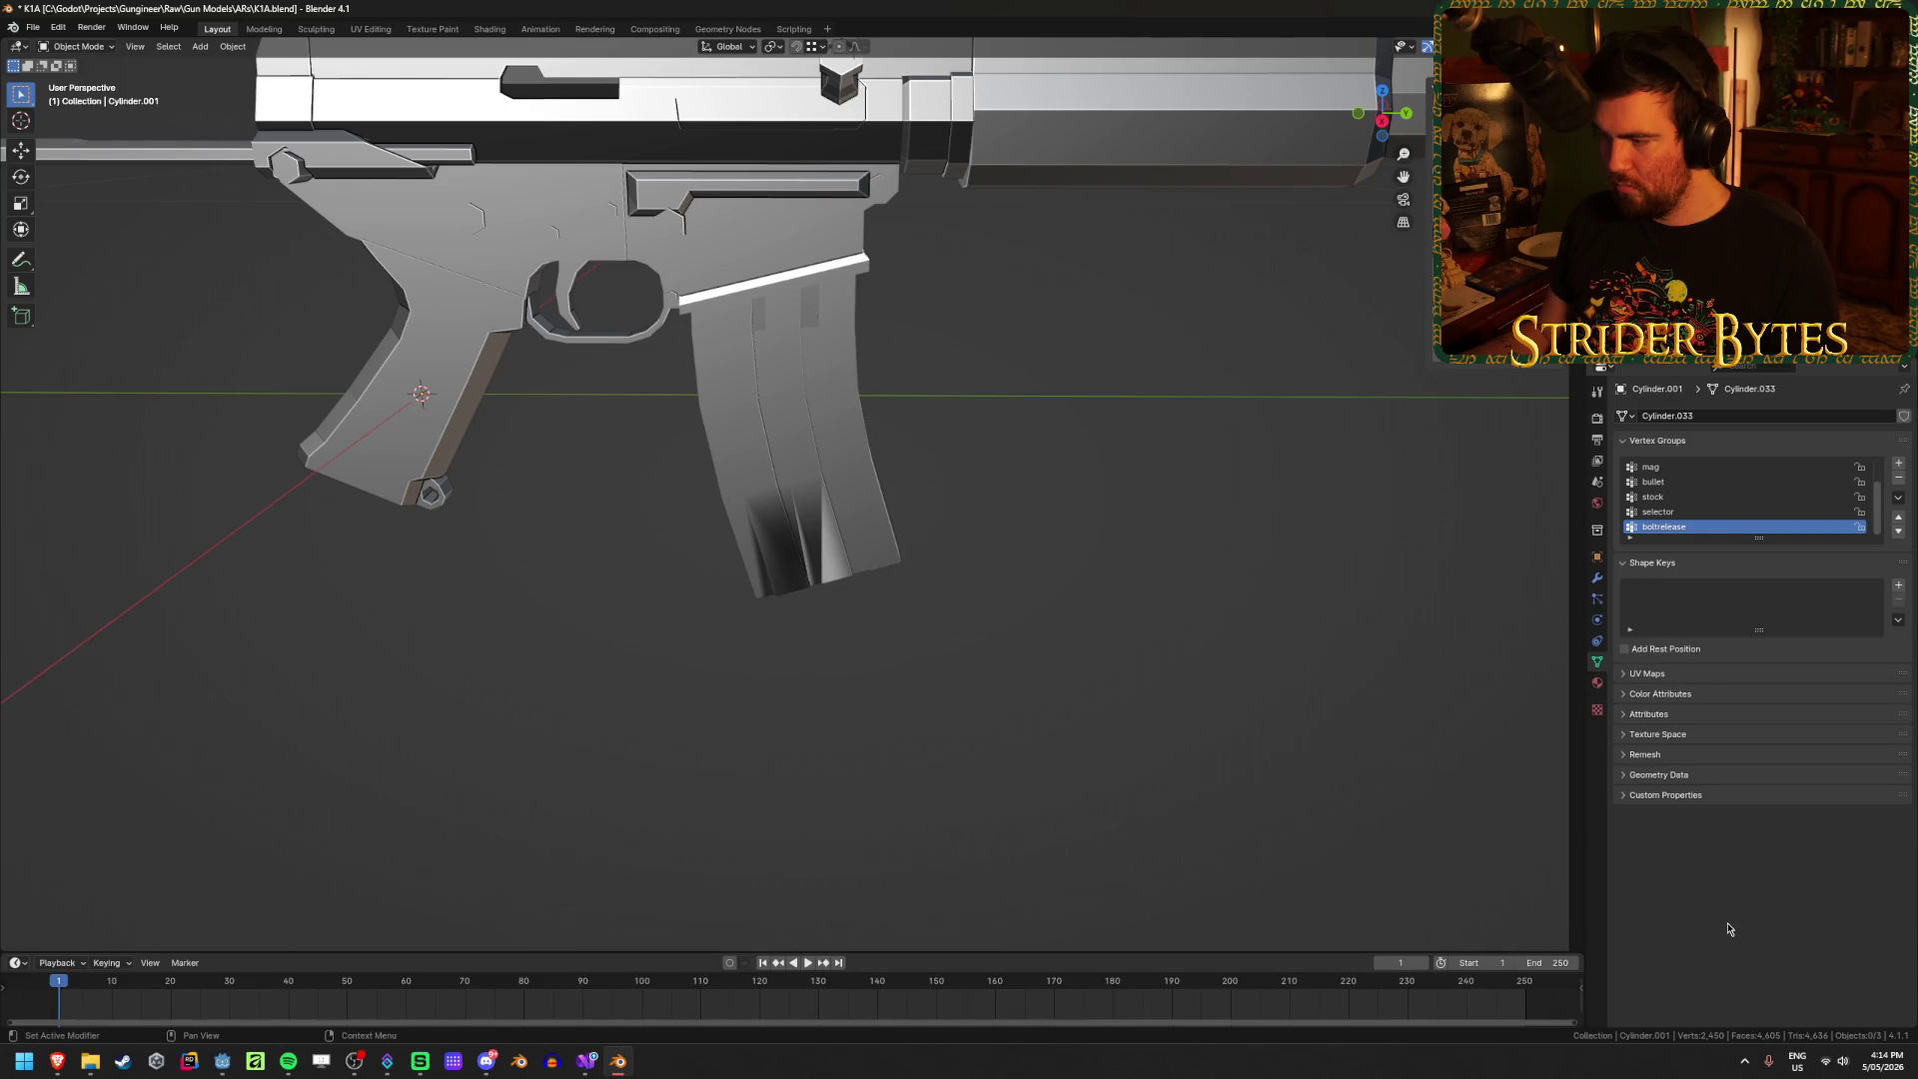
Step: Expand and collapse the Remesh, Attributes and Custom Properties panels in Object Data
left_click(1654, 755)
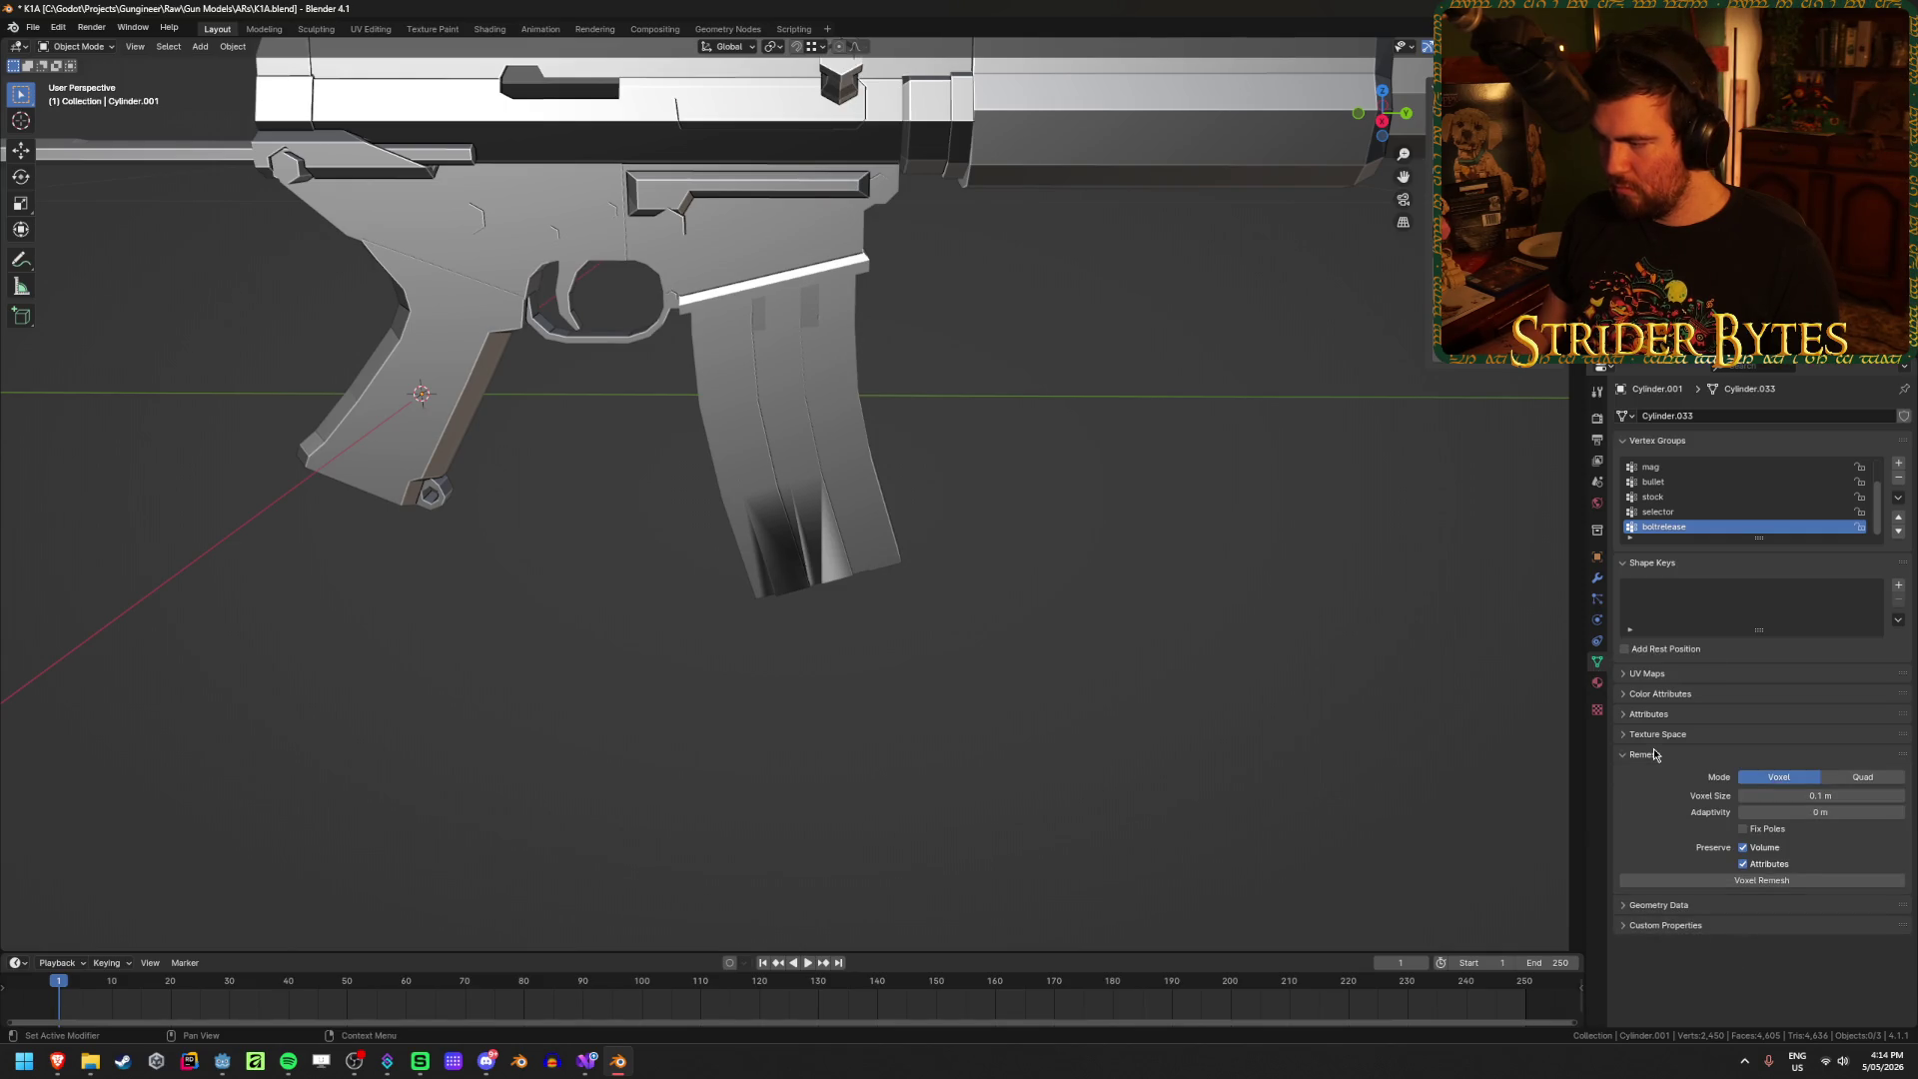
left_click(1654, 755)
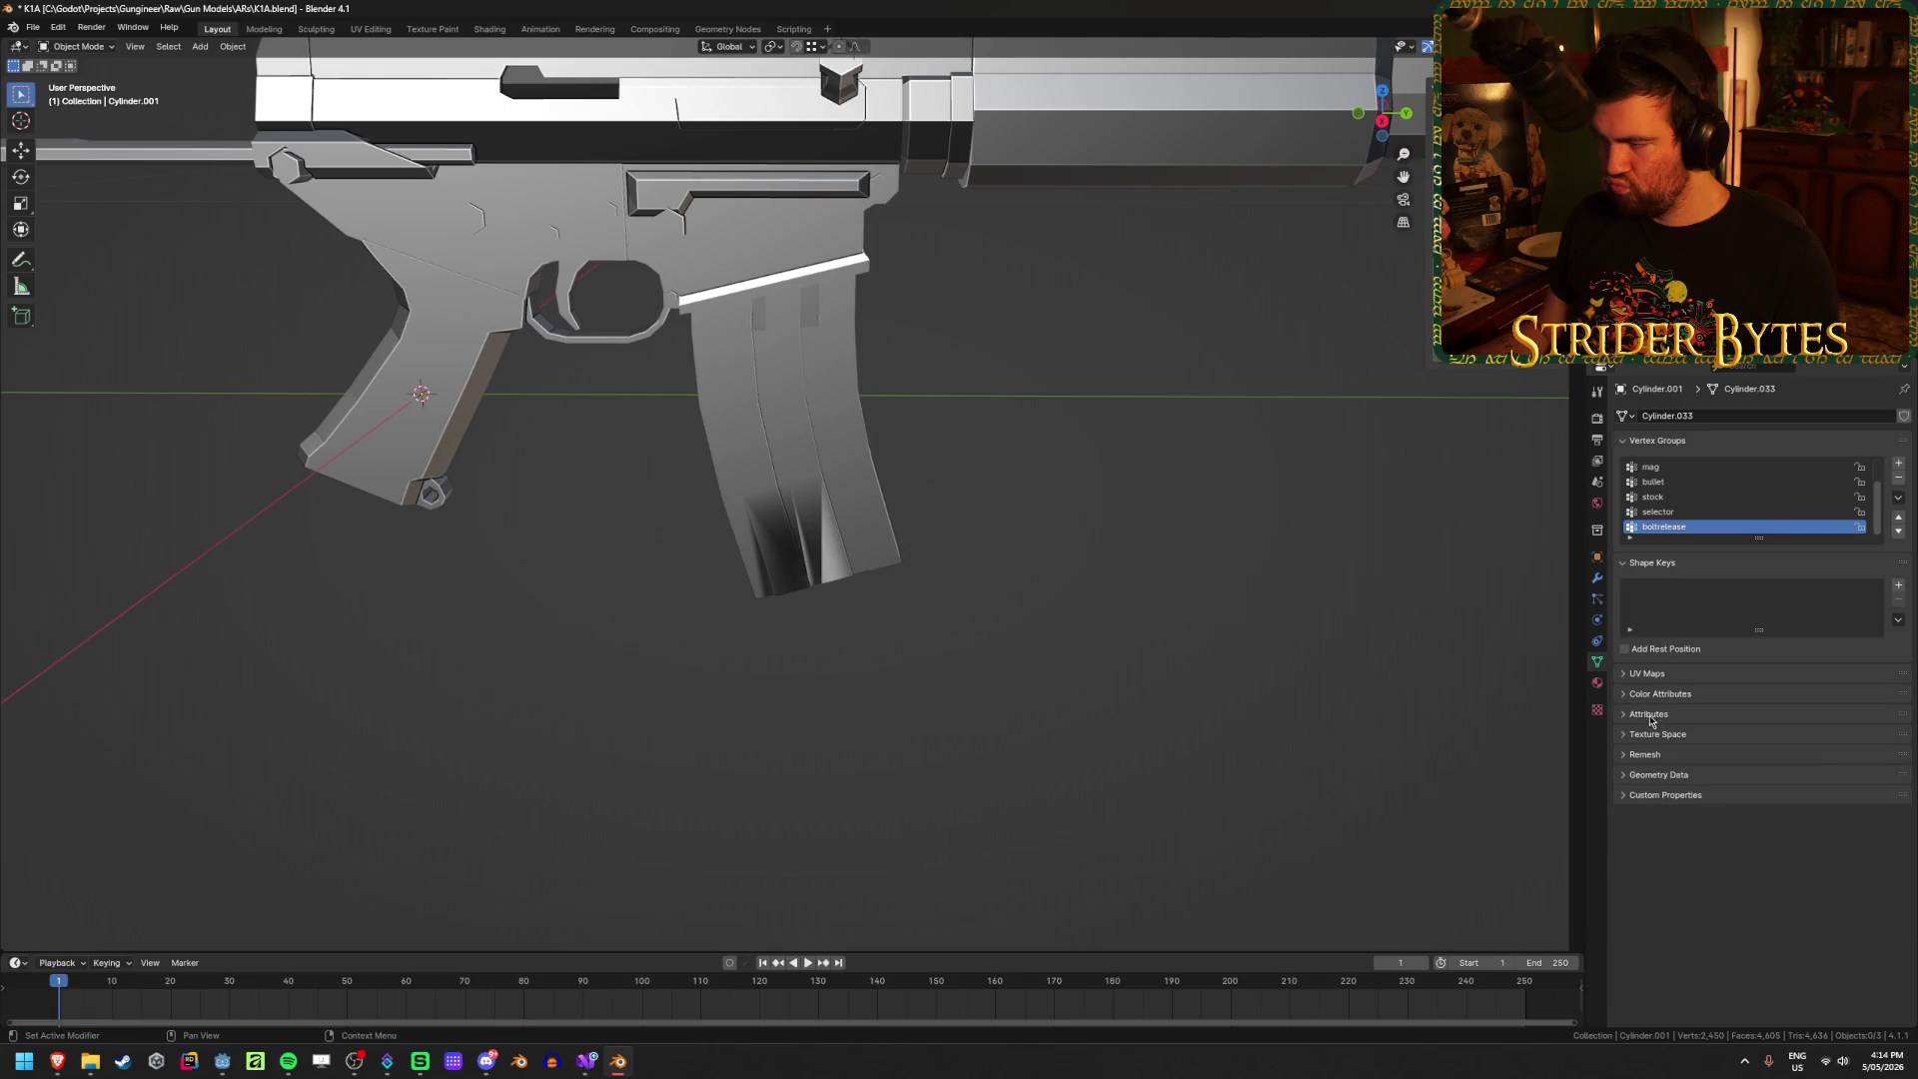
left_click(1649, 715)
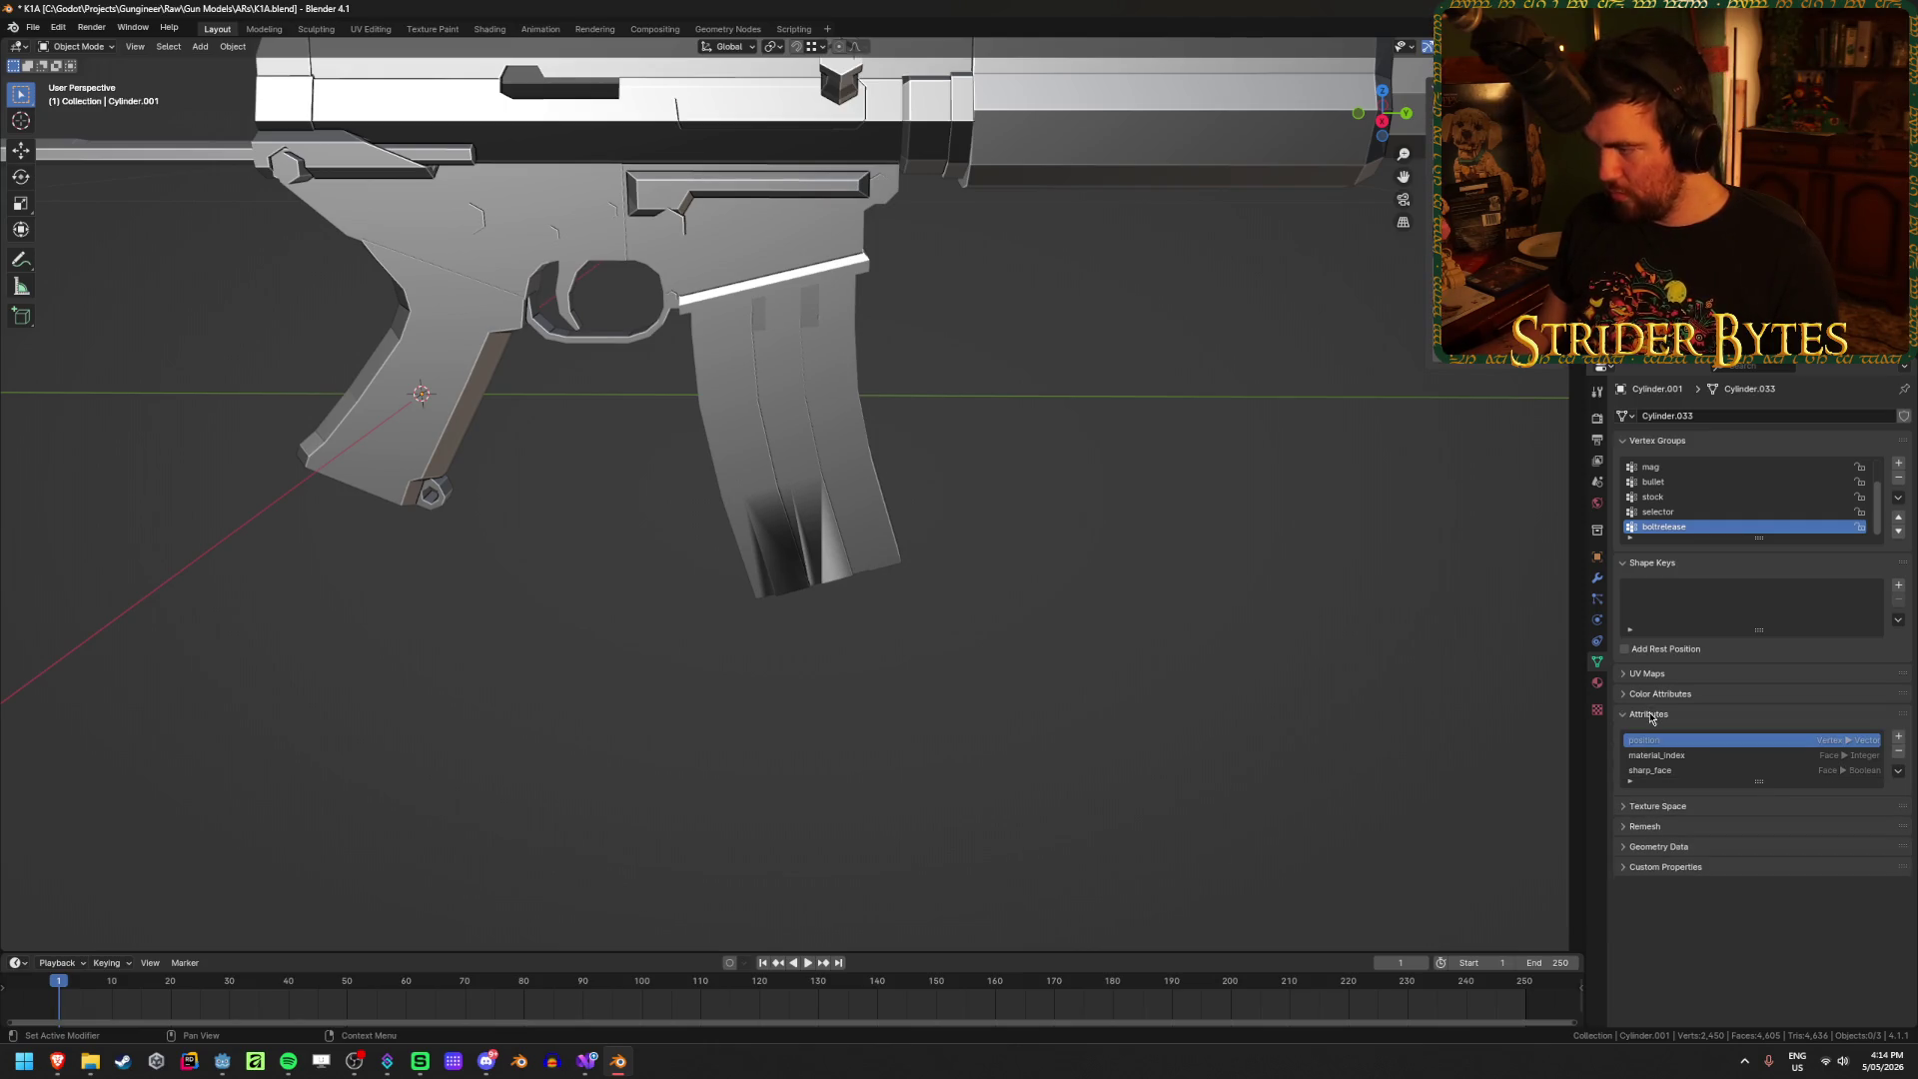
left_click(1650, 715)
left_click(1653, 716)
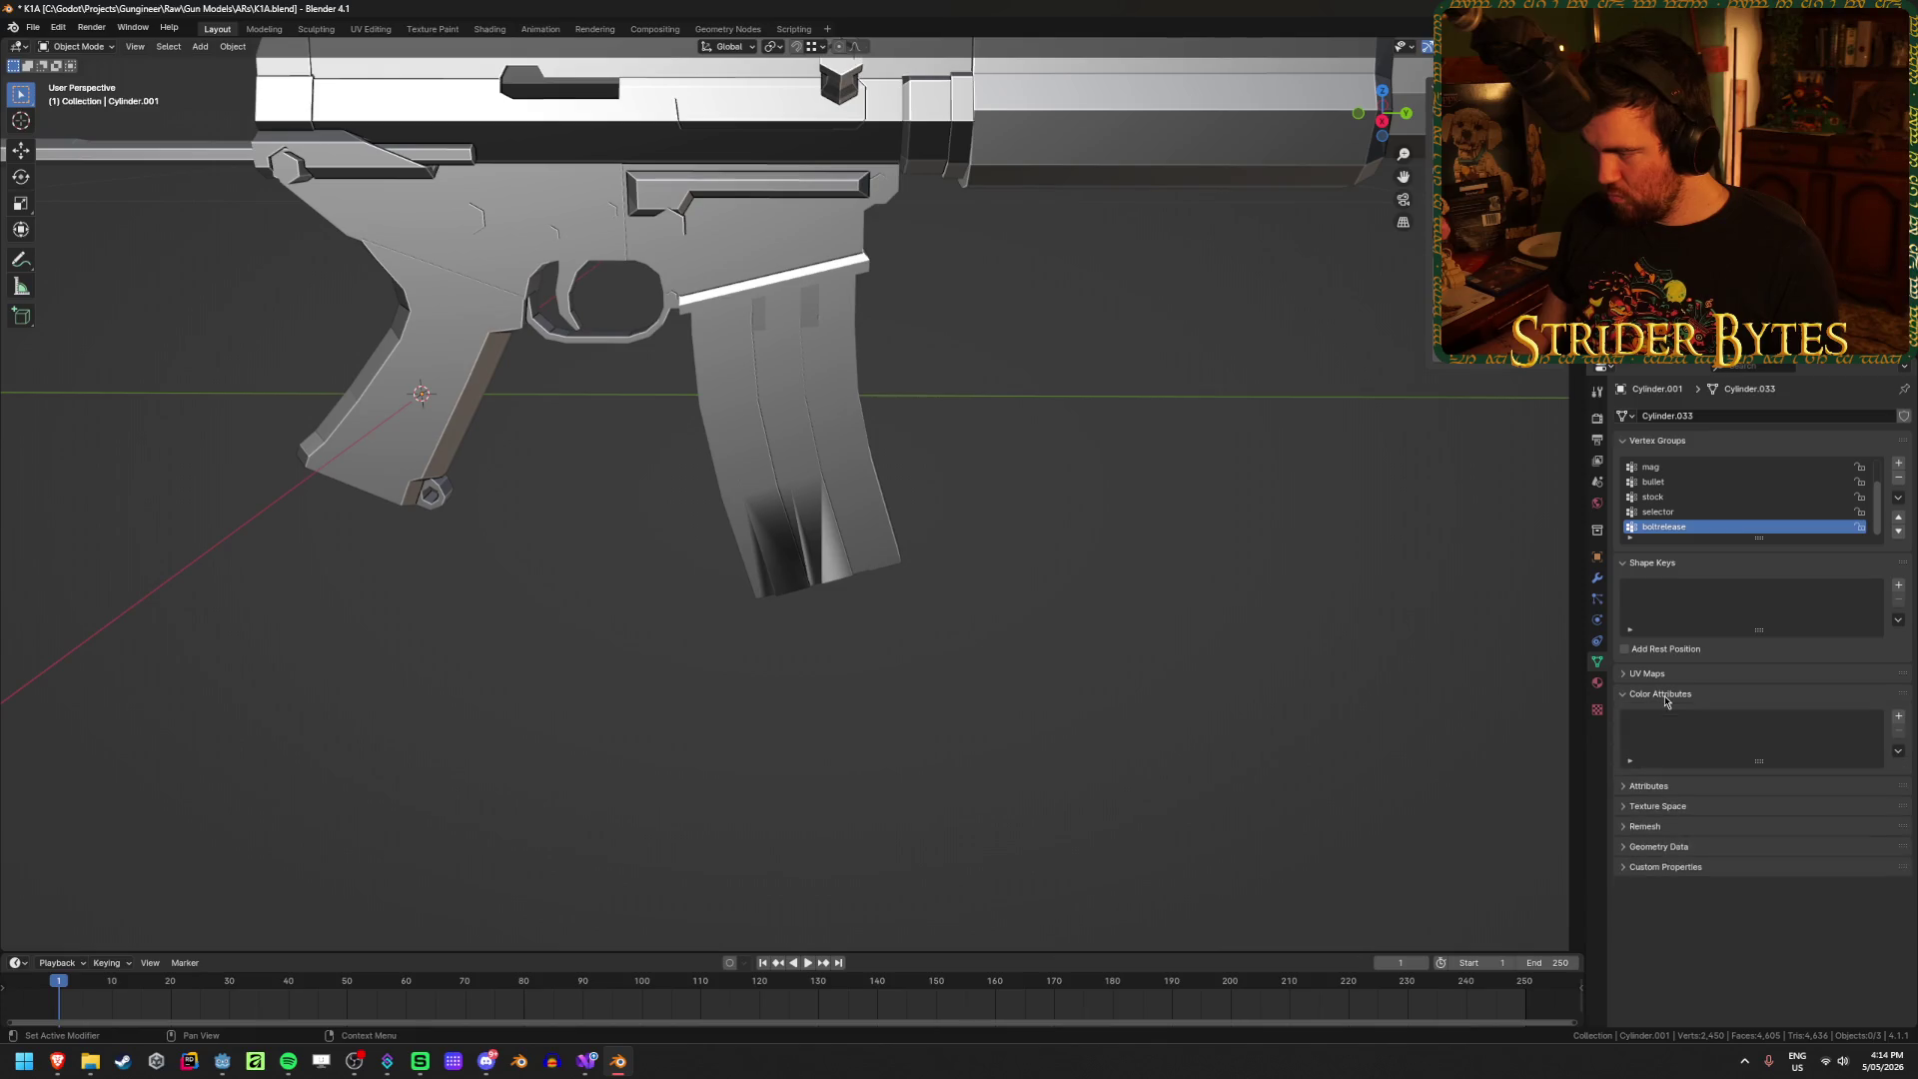
left_click(1658, 716)
left_click(1664, 716)
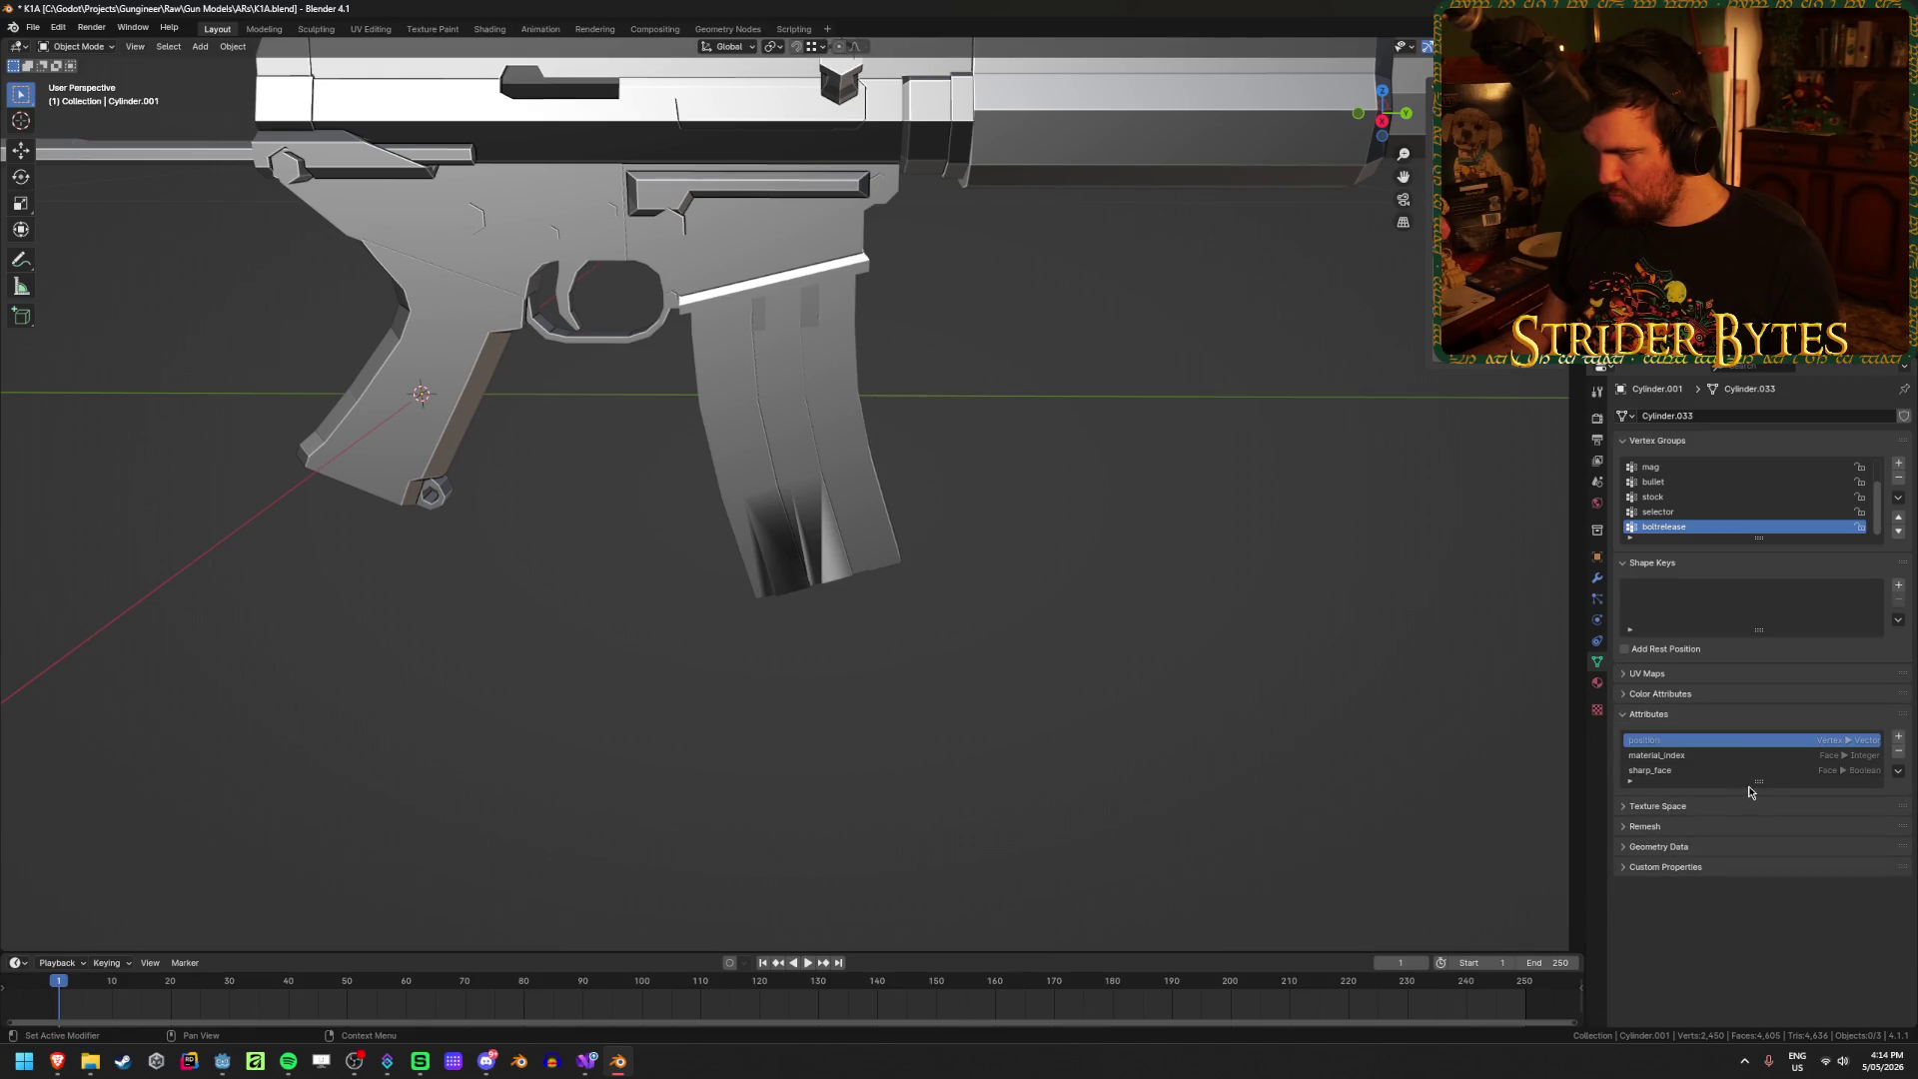
left_click(1650, 714)
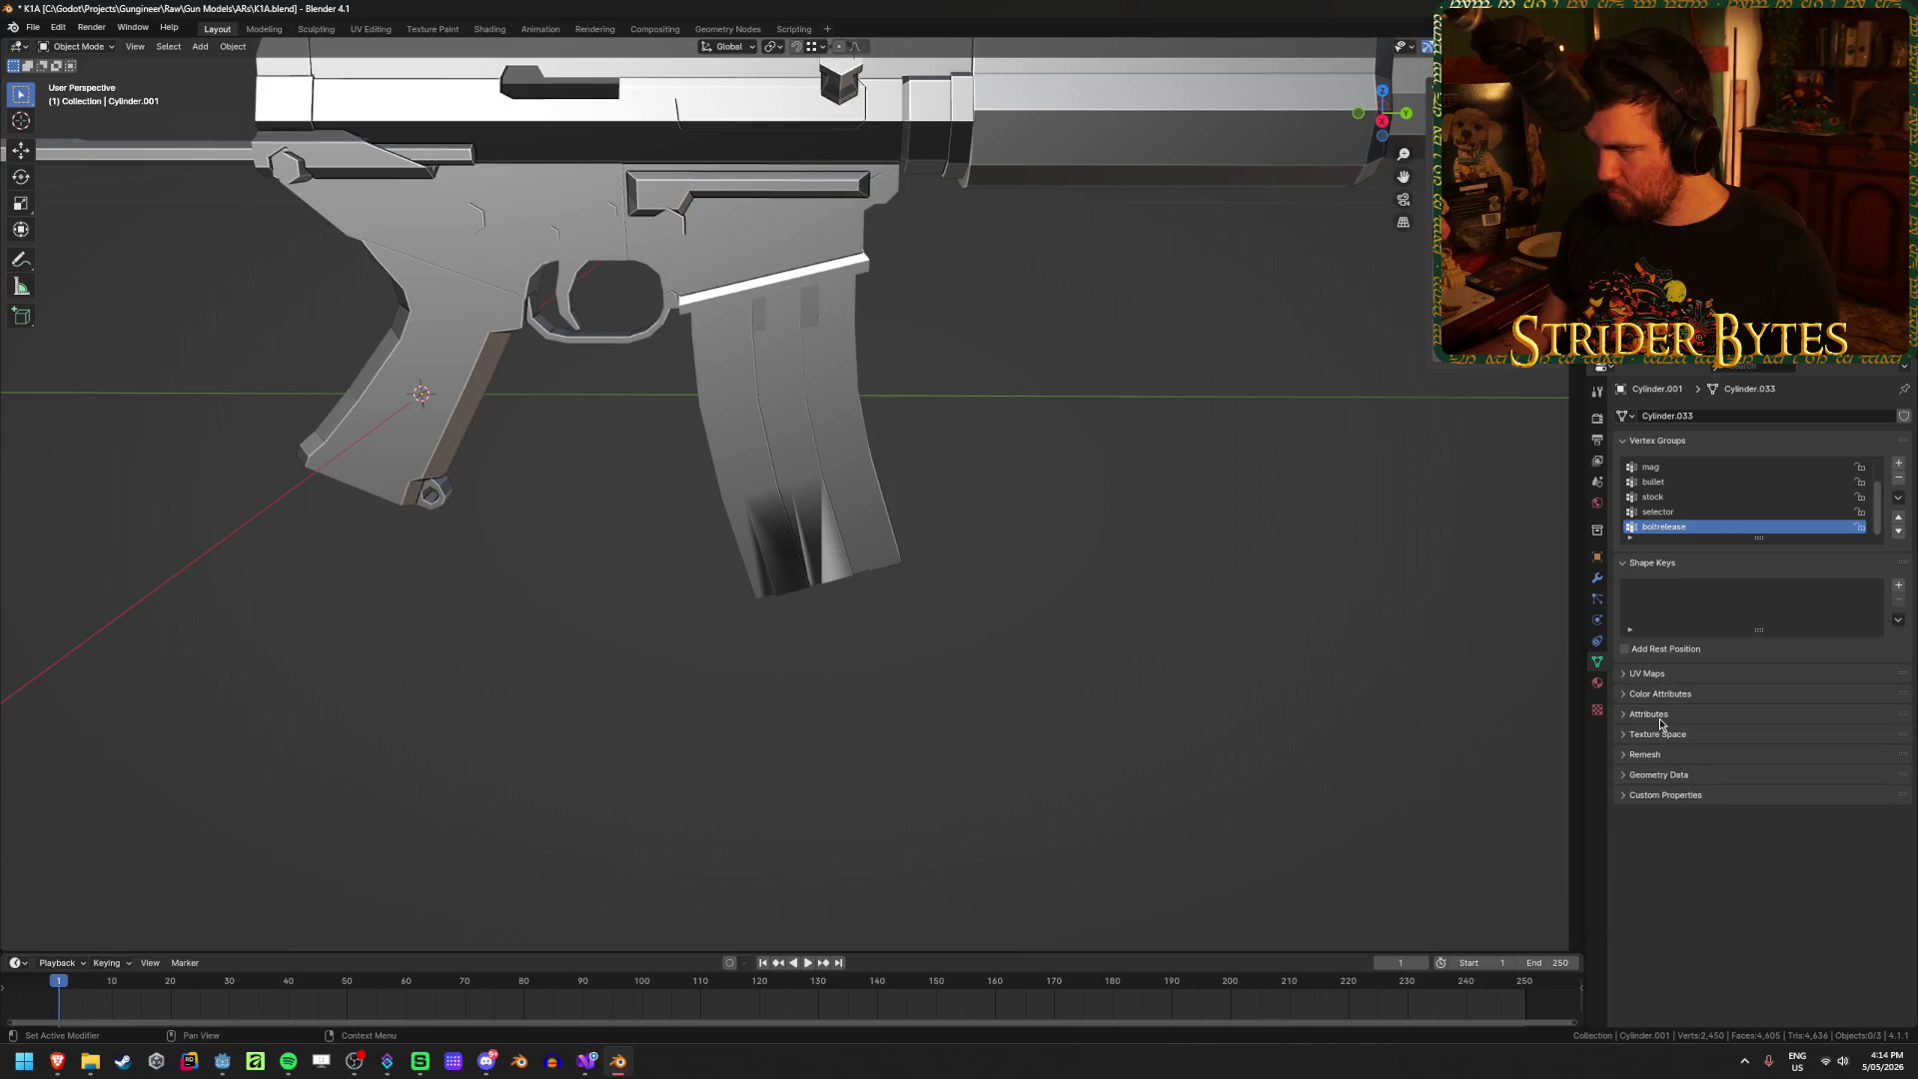
left_click(1675, 795)
left_click(1674, 795)
Step: Clear Custom Split Normals Data under Geometry Data, then select the rifle body
left_click(1681, 775)
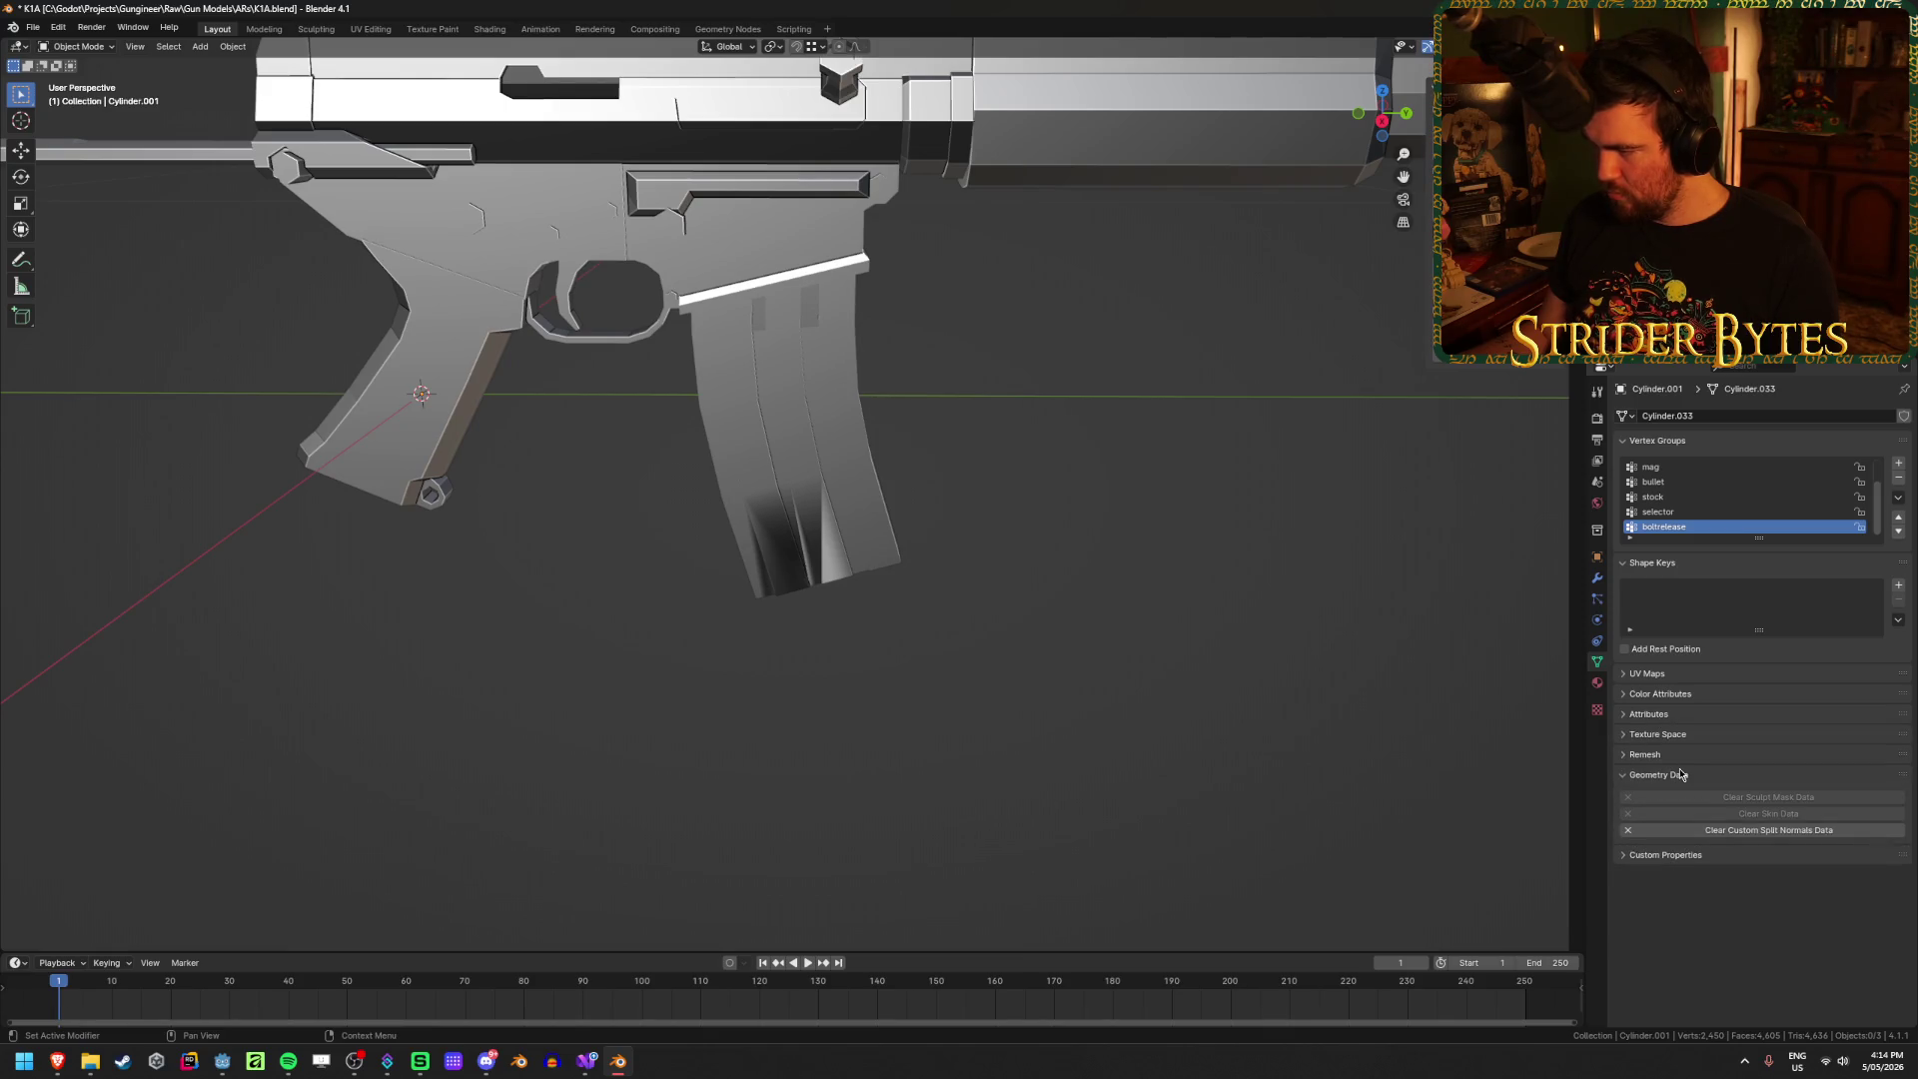
left_click(1787, 832)
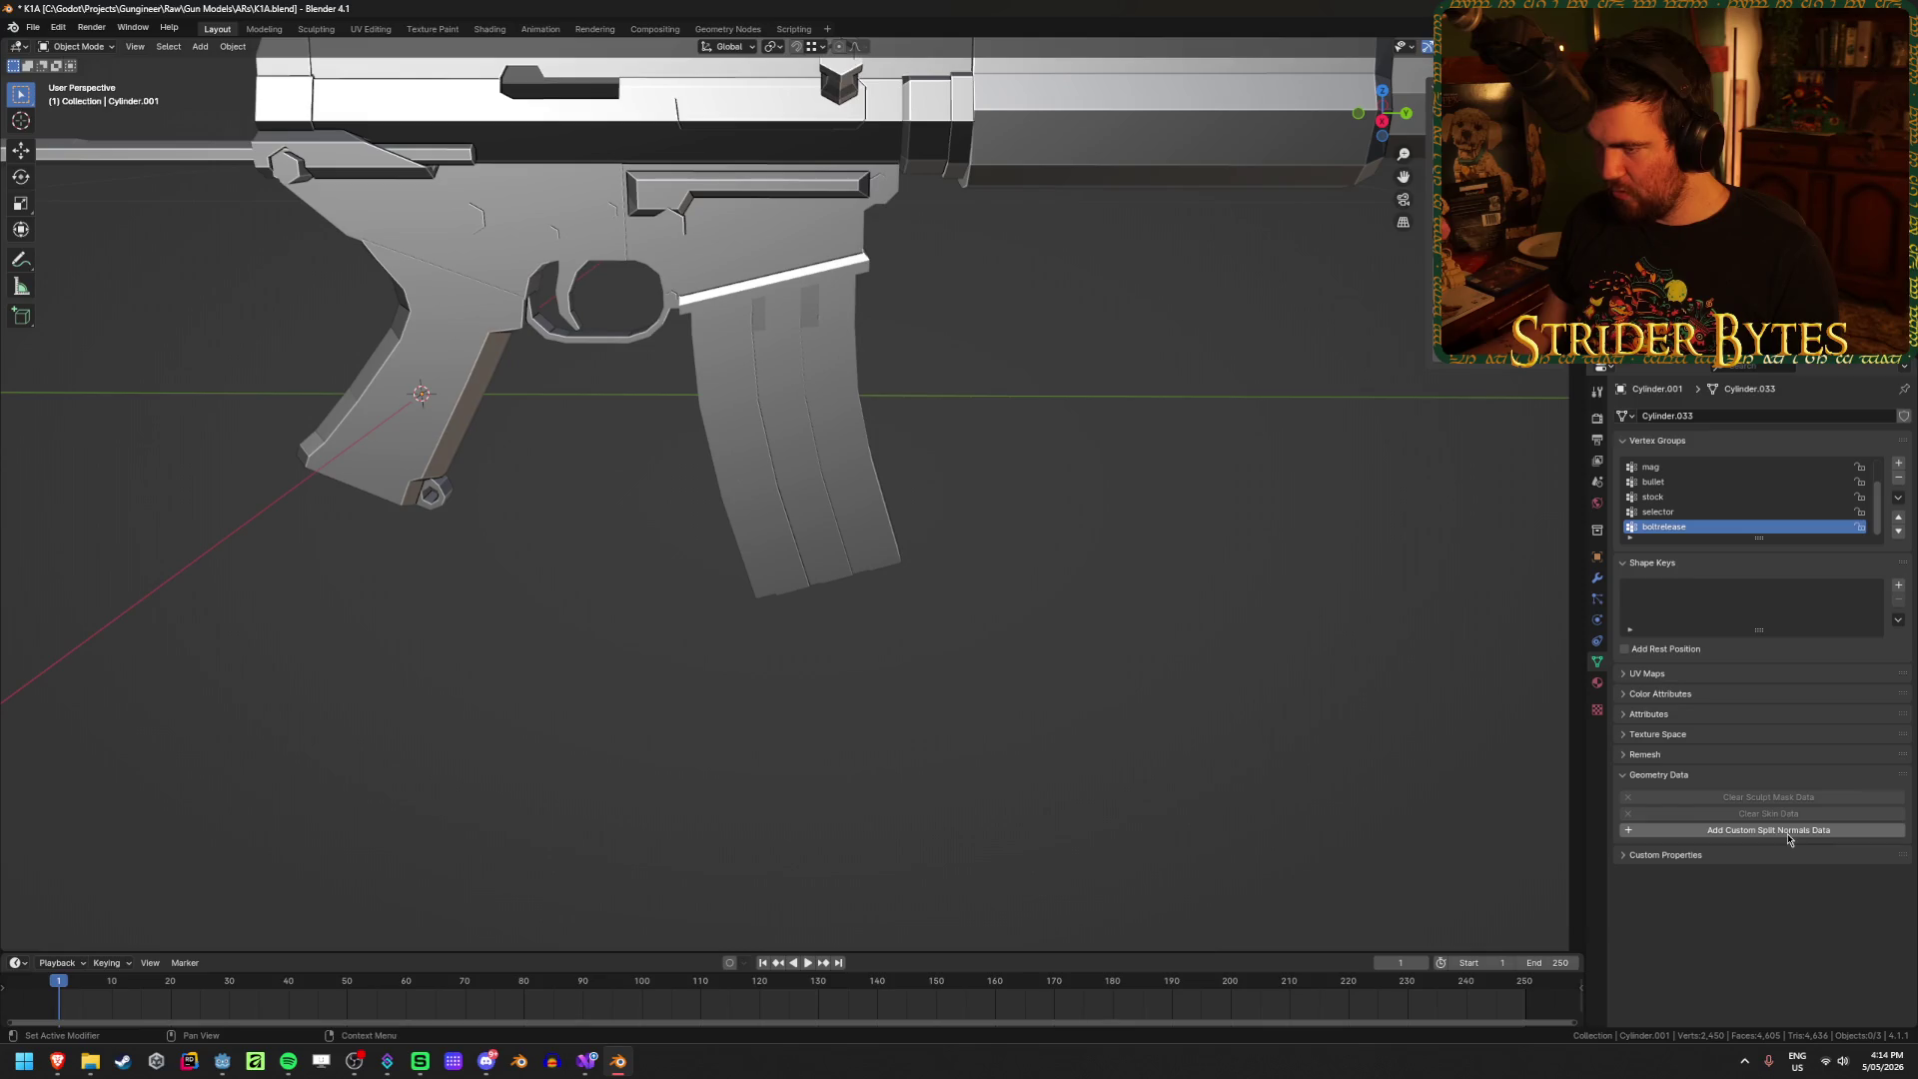
mouse_move(998, 589)
middle_mouse_down()
mouse_move(980, 553)
mouse_move(649, 548)
mouse_move(1036, 522)
mouse_move(968, 518)
mouse_move(994, 537)
mouse_move(997, 496)
mouse_move(1014, 753)
middle_mouse_up()
left_click(1015, 753)
scroll(1200, 684, "down", 3)
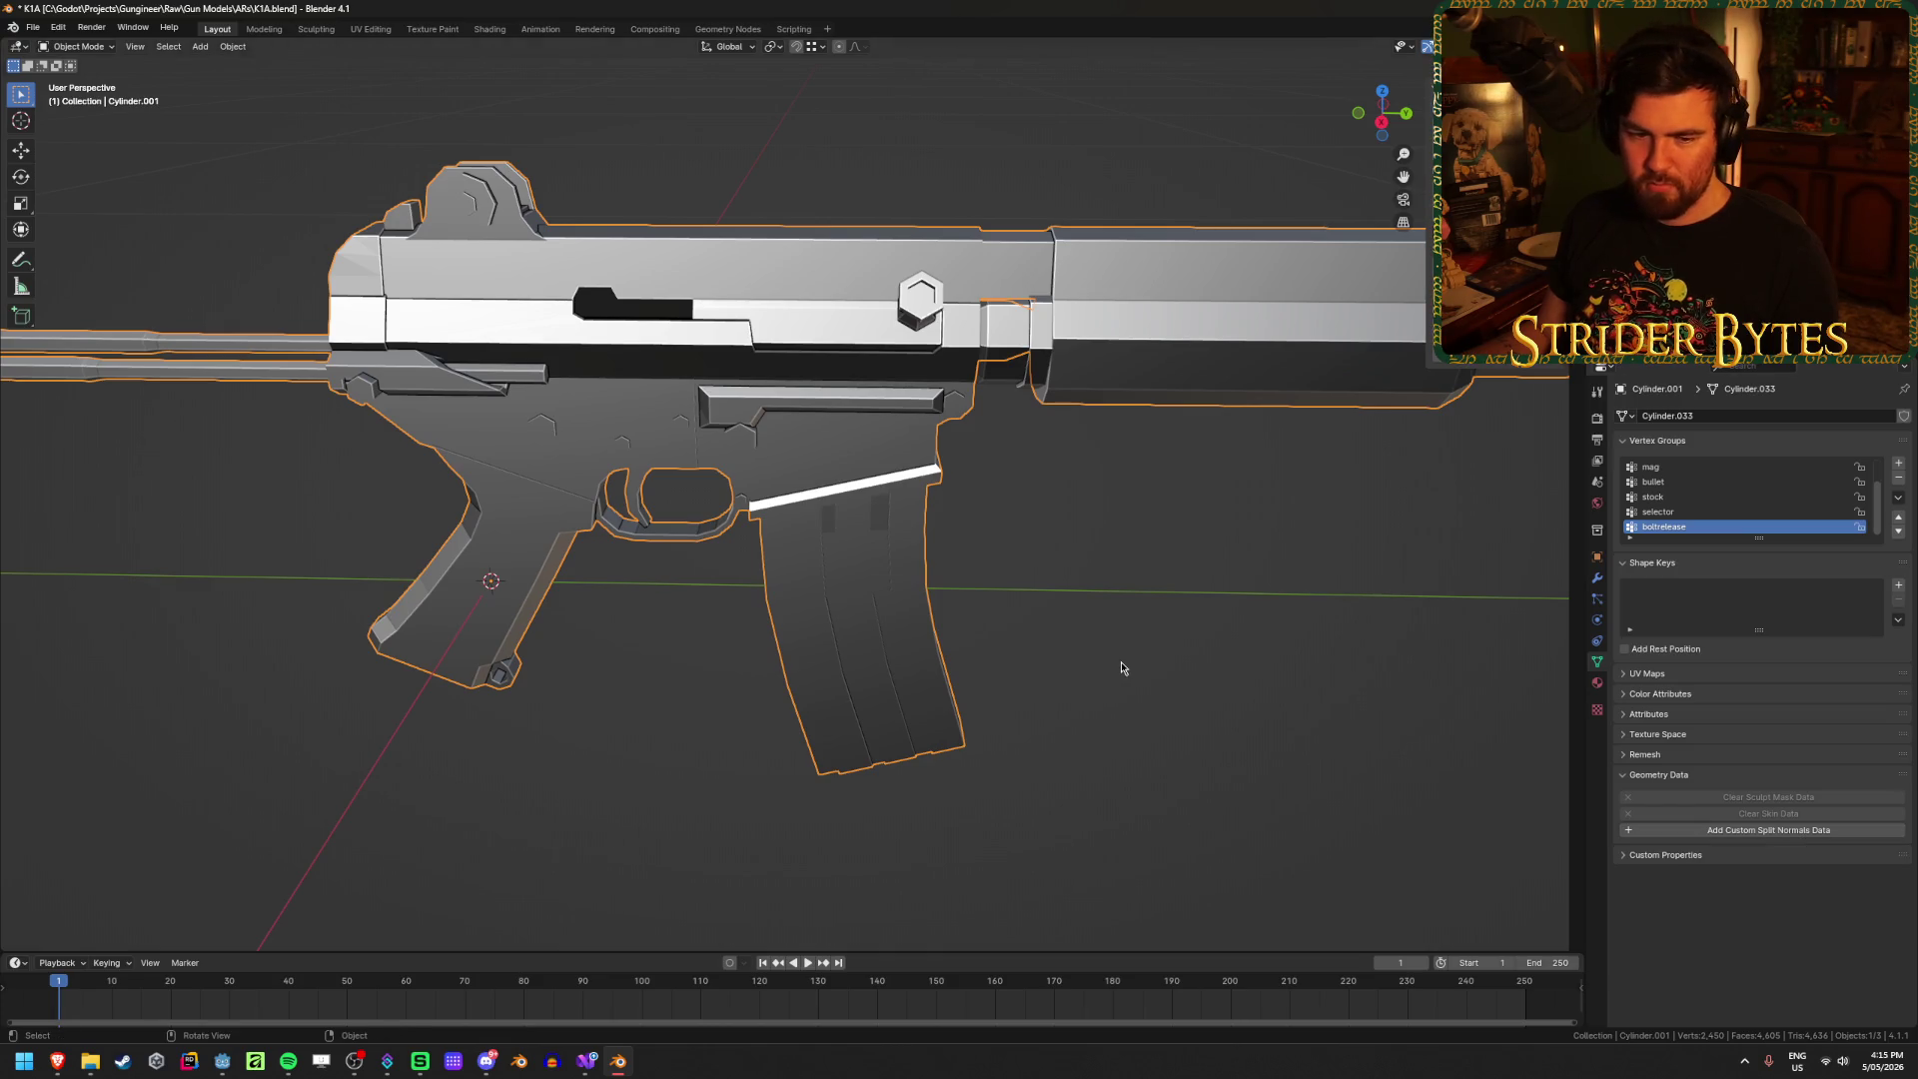
Step: Delete the suppressor object from the front of the barrel
key("Tab")
key("Tab")
mouse_move(1074, 628)
middle_mouse_down()
mouse_move(1065, 565)
mouse_move(1139, 578)
mouse_move(1162, 619)
mouse_move(932, 633)
mouse_move(1219, 556)
middle_mouse_up()
scroll(1009, 604, "up", 8)
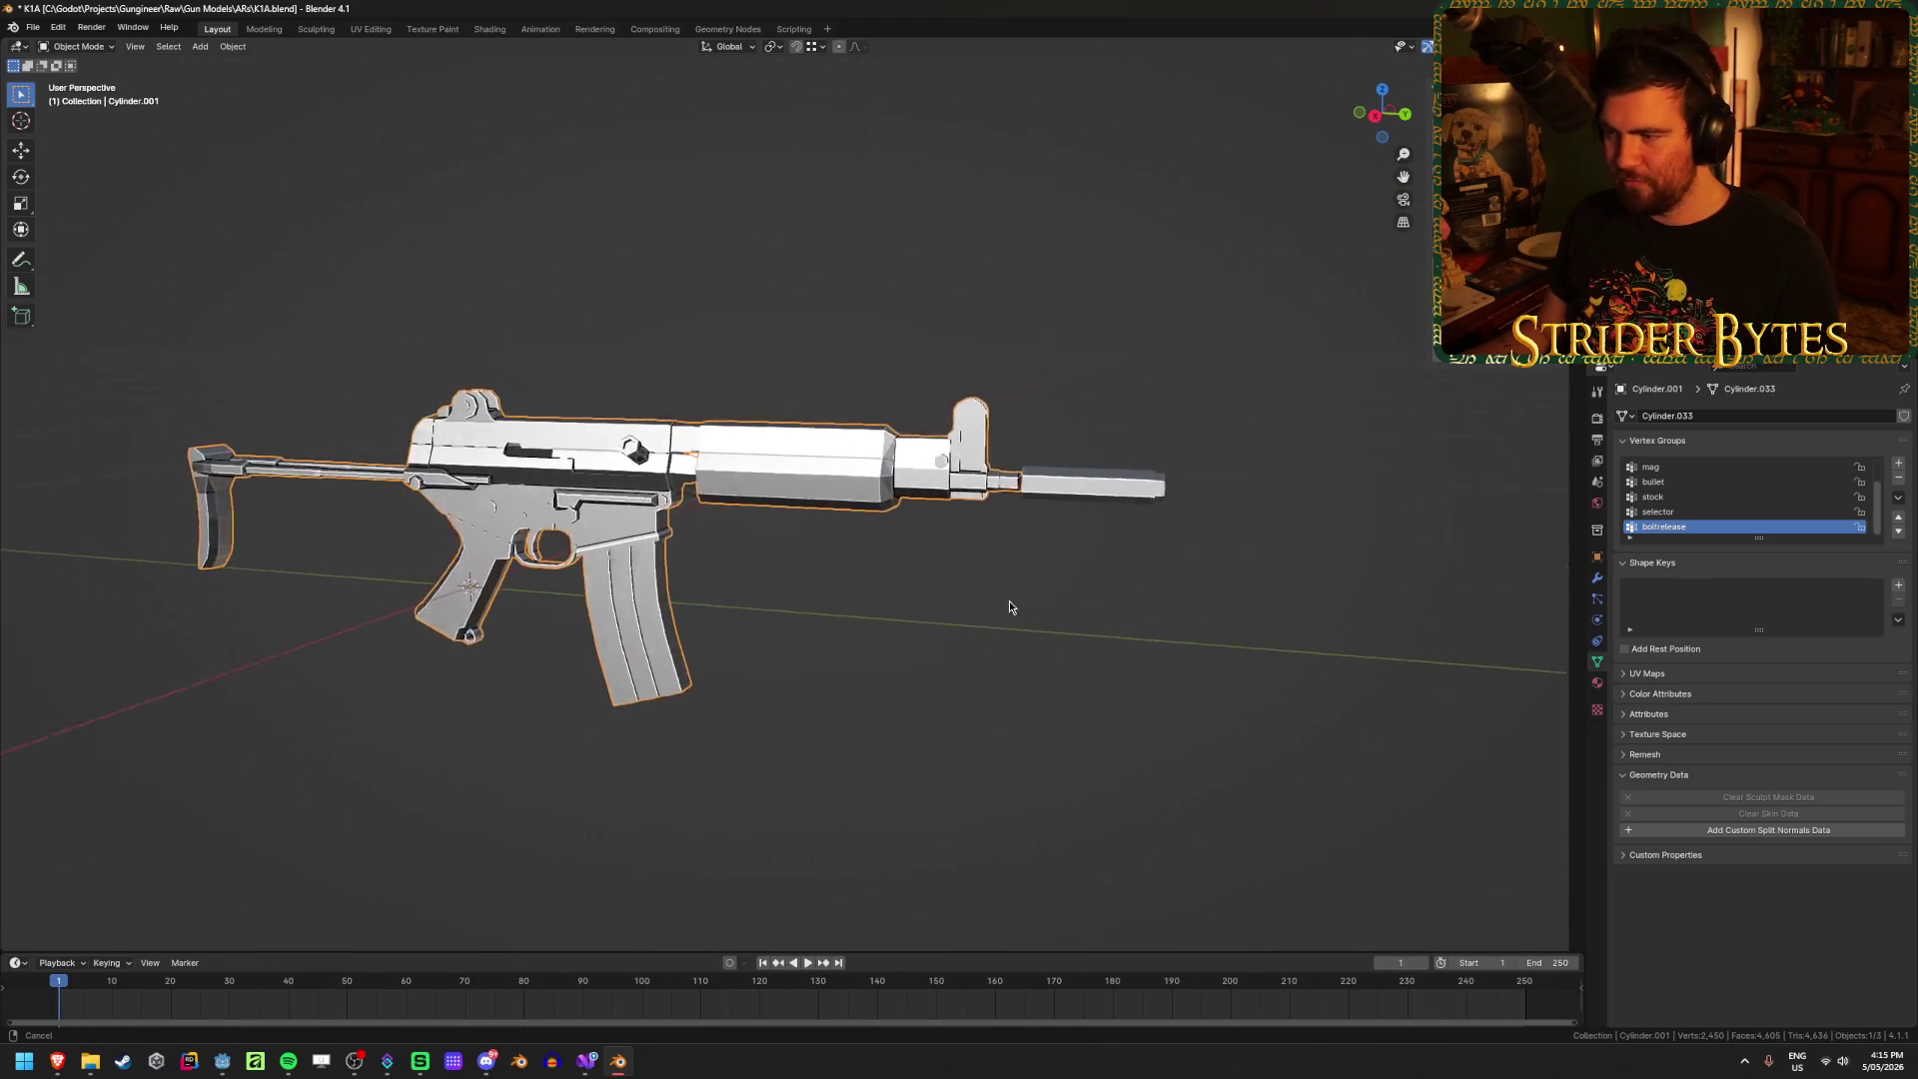
scroll(866, 623, "down", 8)
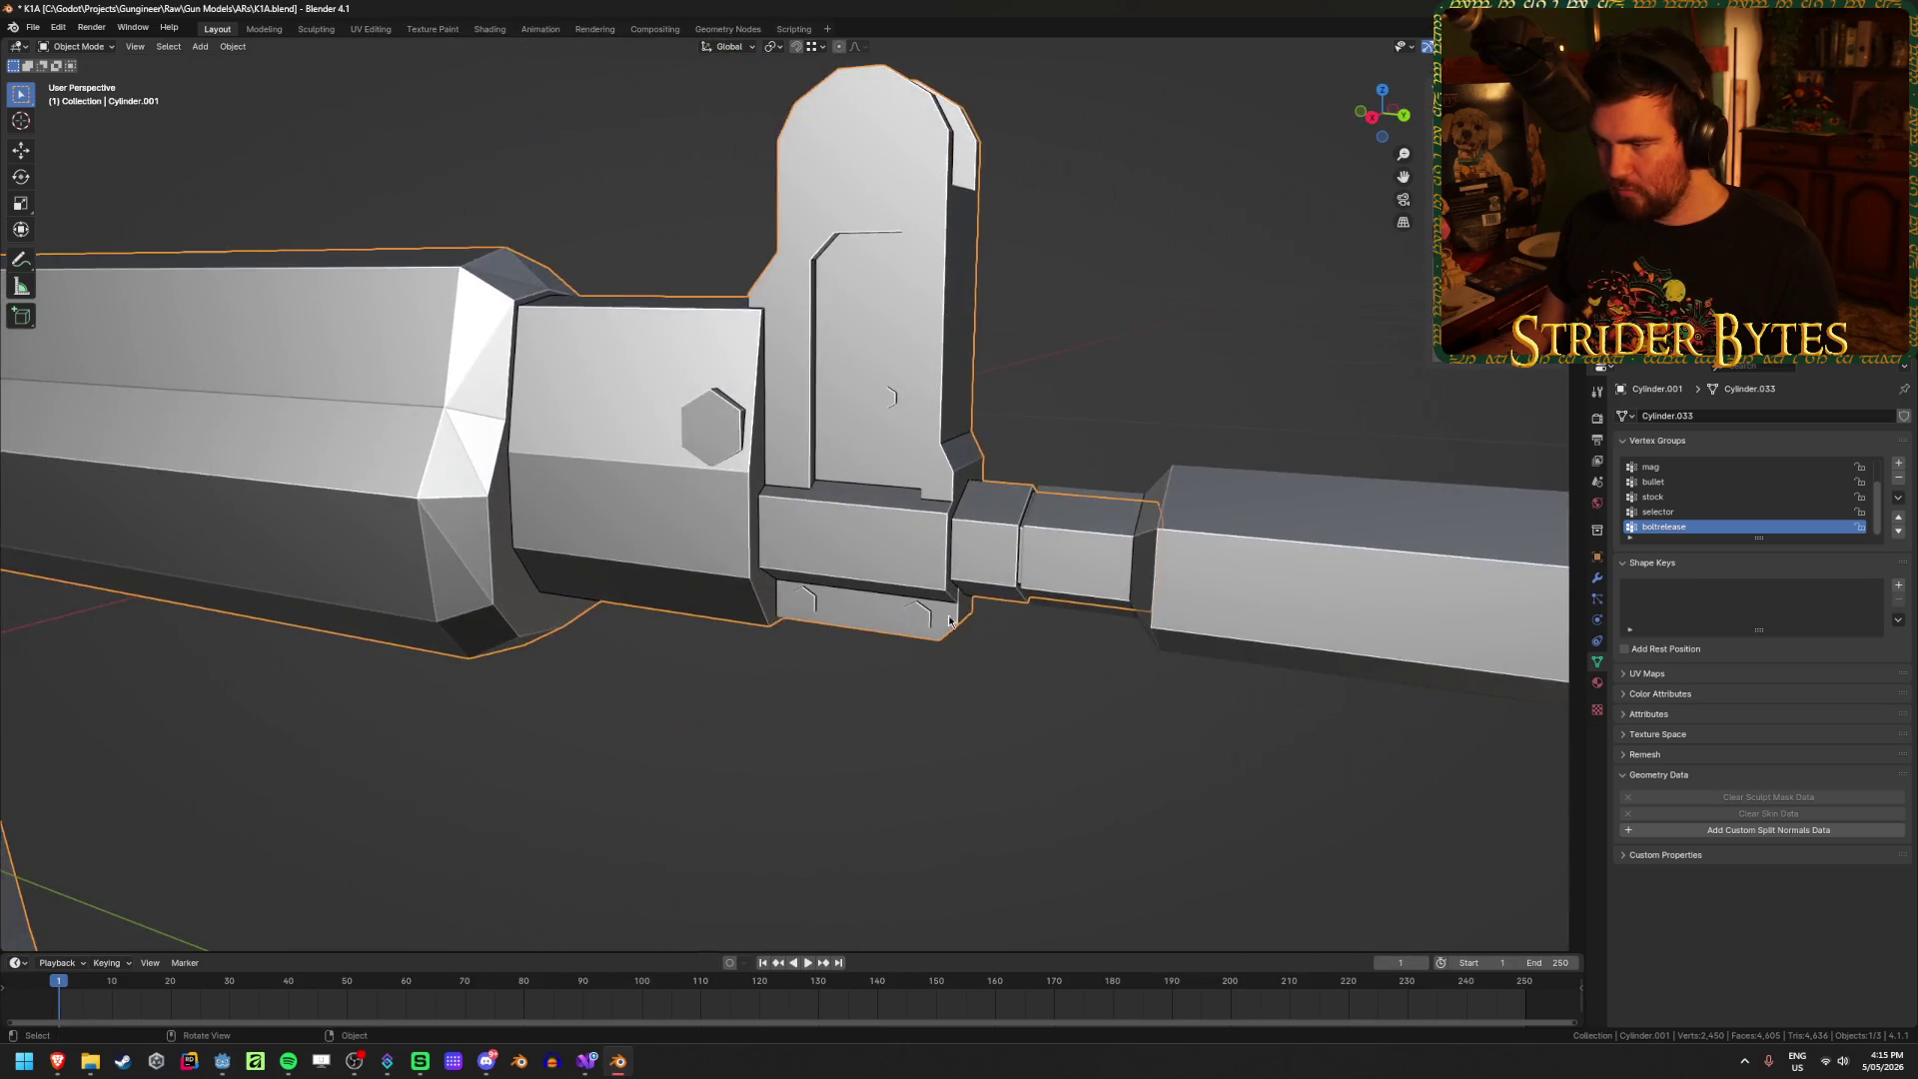
left_click(1278, 589)
left_click(1062, 775)
scroll(1005, 702, "down", 2)
left_click(867, 543)
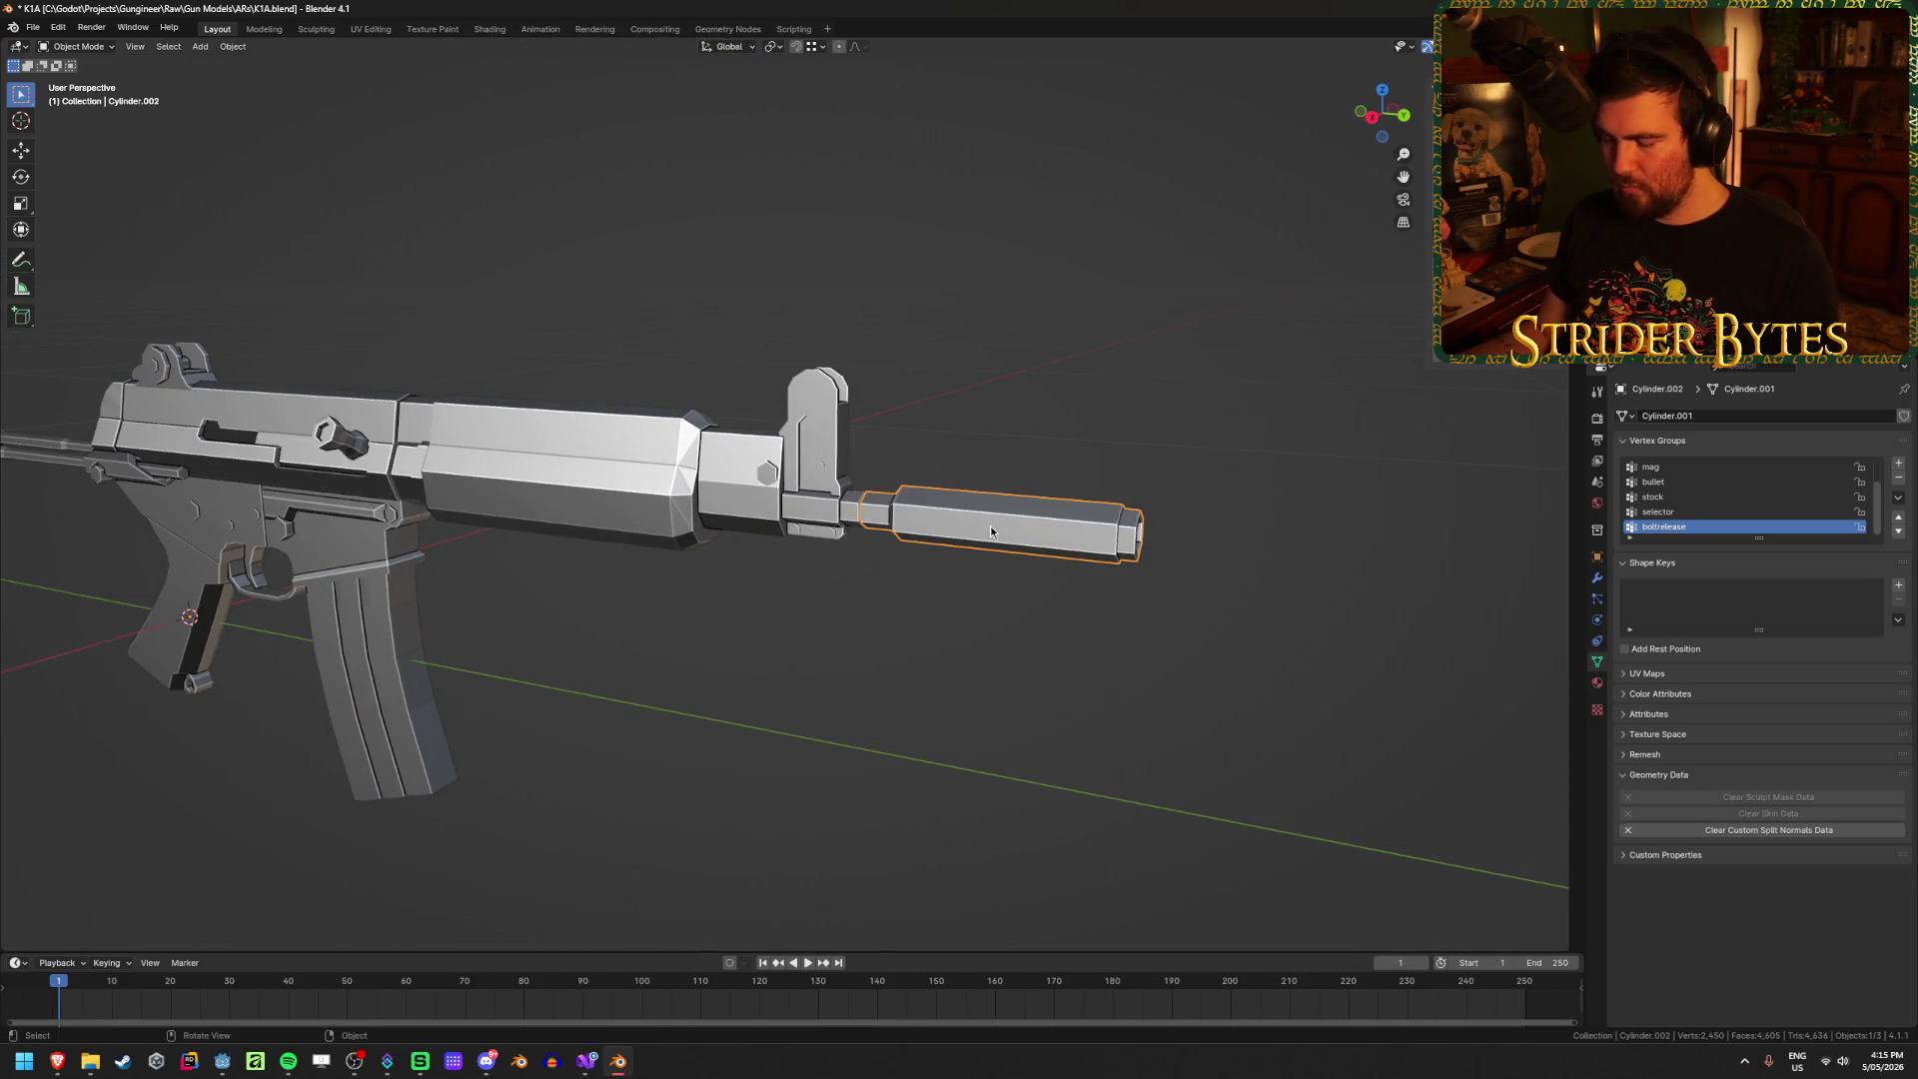
key("Delete")
Step: Inspect the lower receiver and magazine object, briefly entering its mesh editing
middle_click_drag(901, 583, 792, 599)
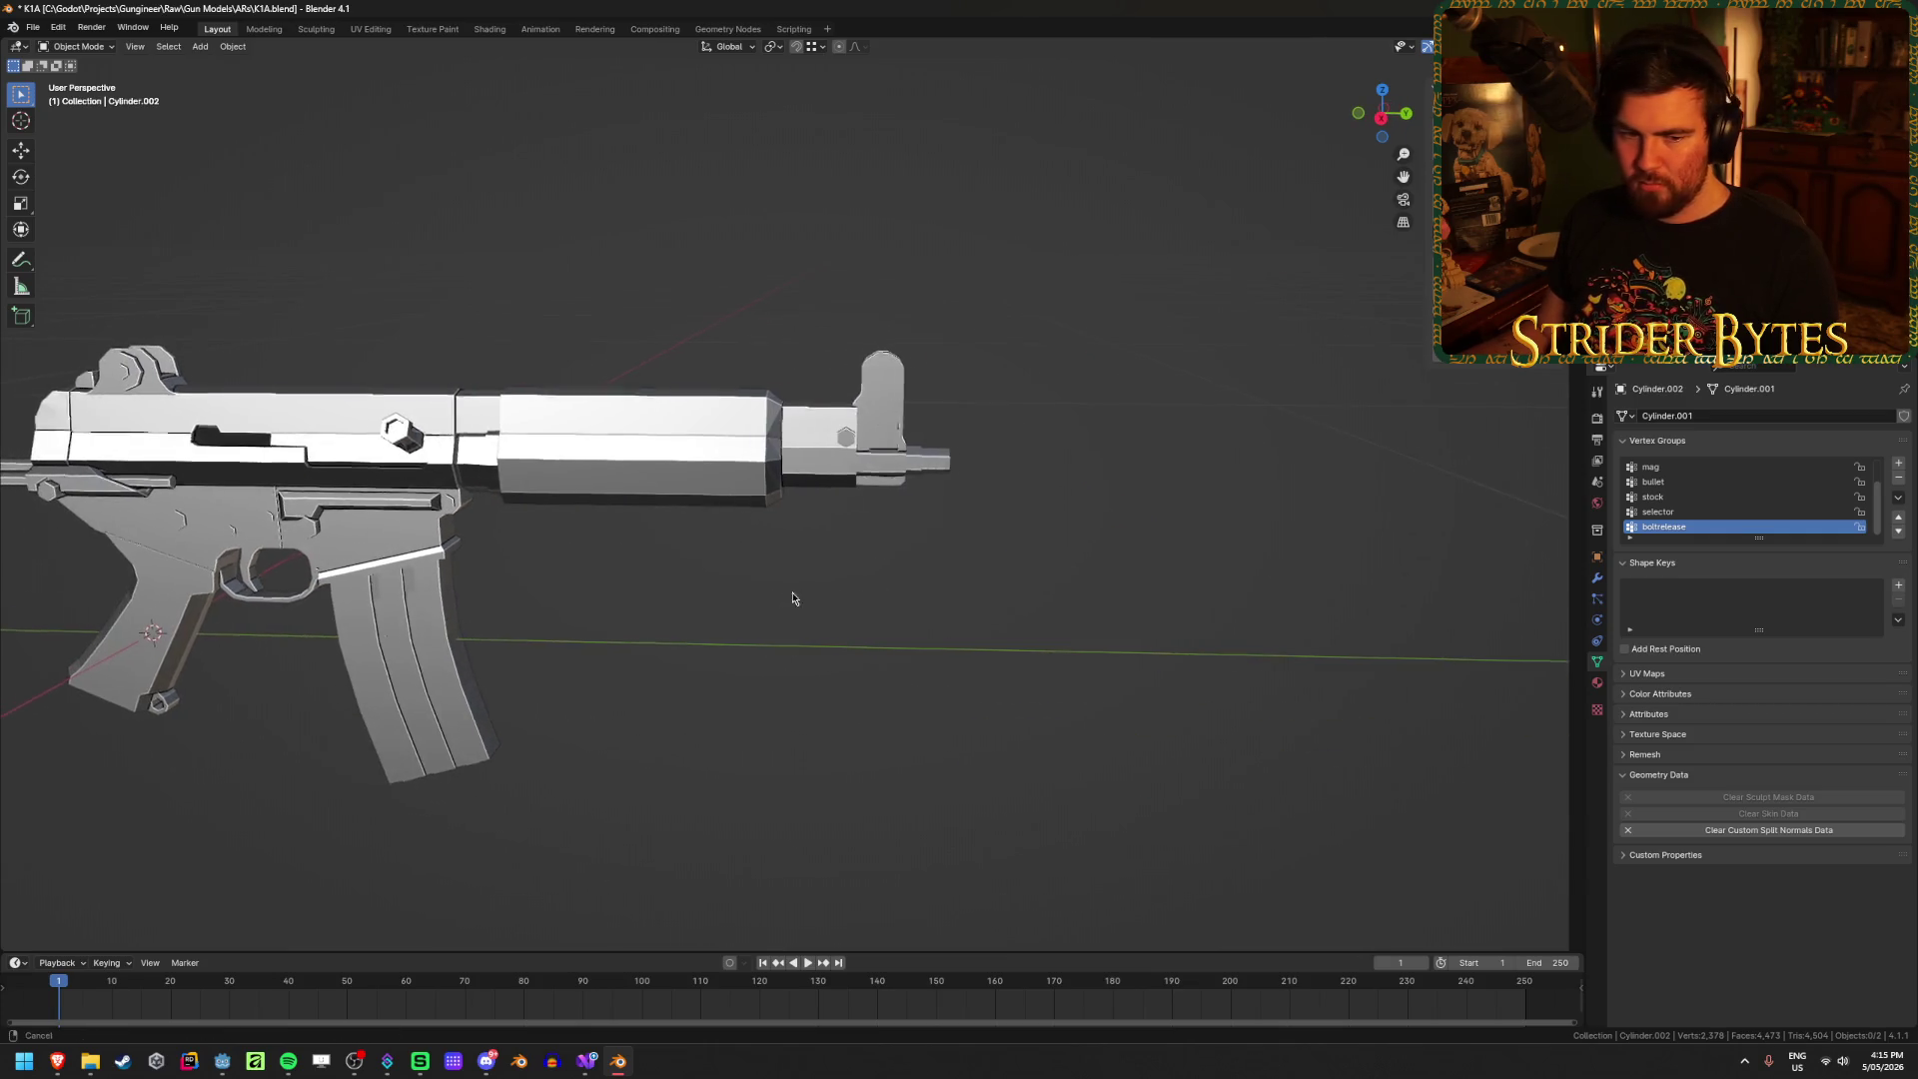
scroll(872, 648, "up", 2)
middle_click_drag(873, 649, 889, 639)
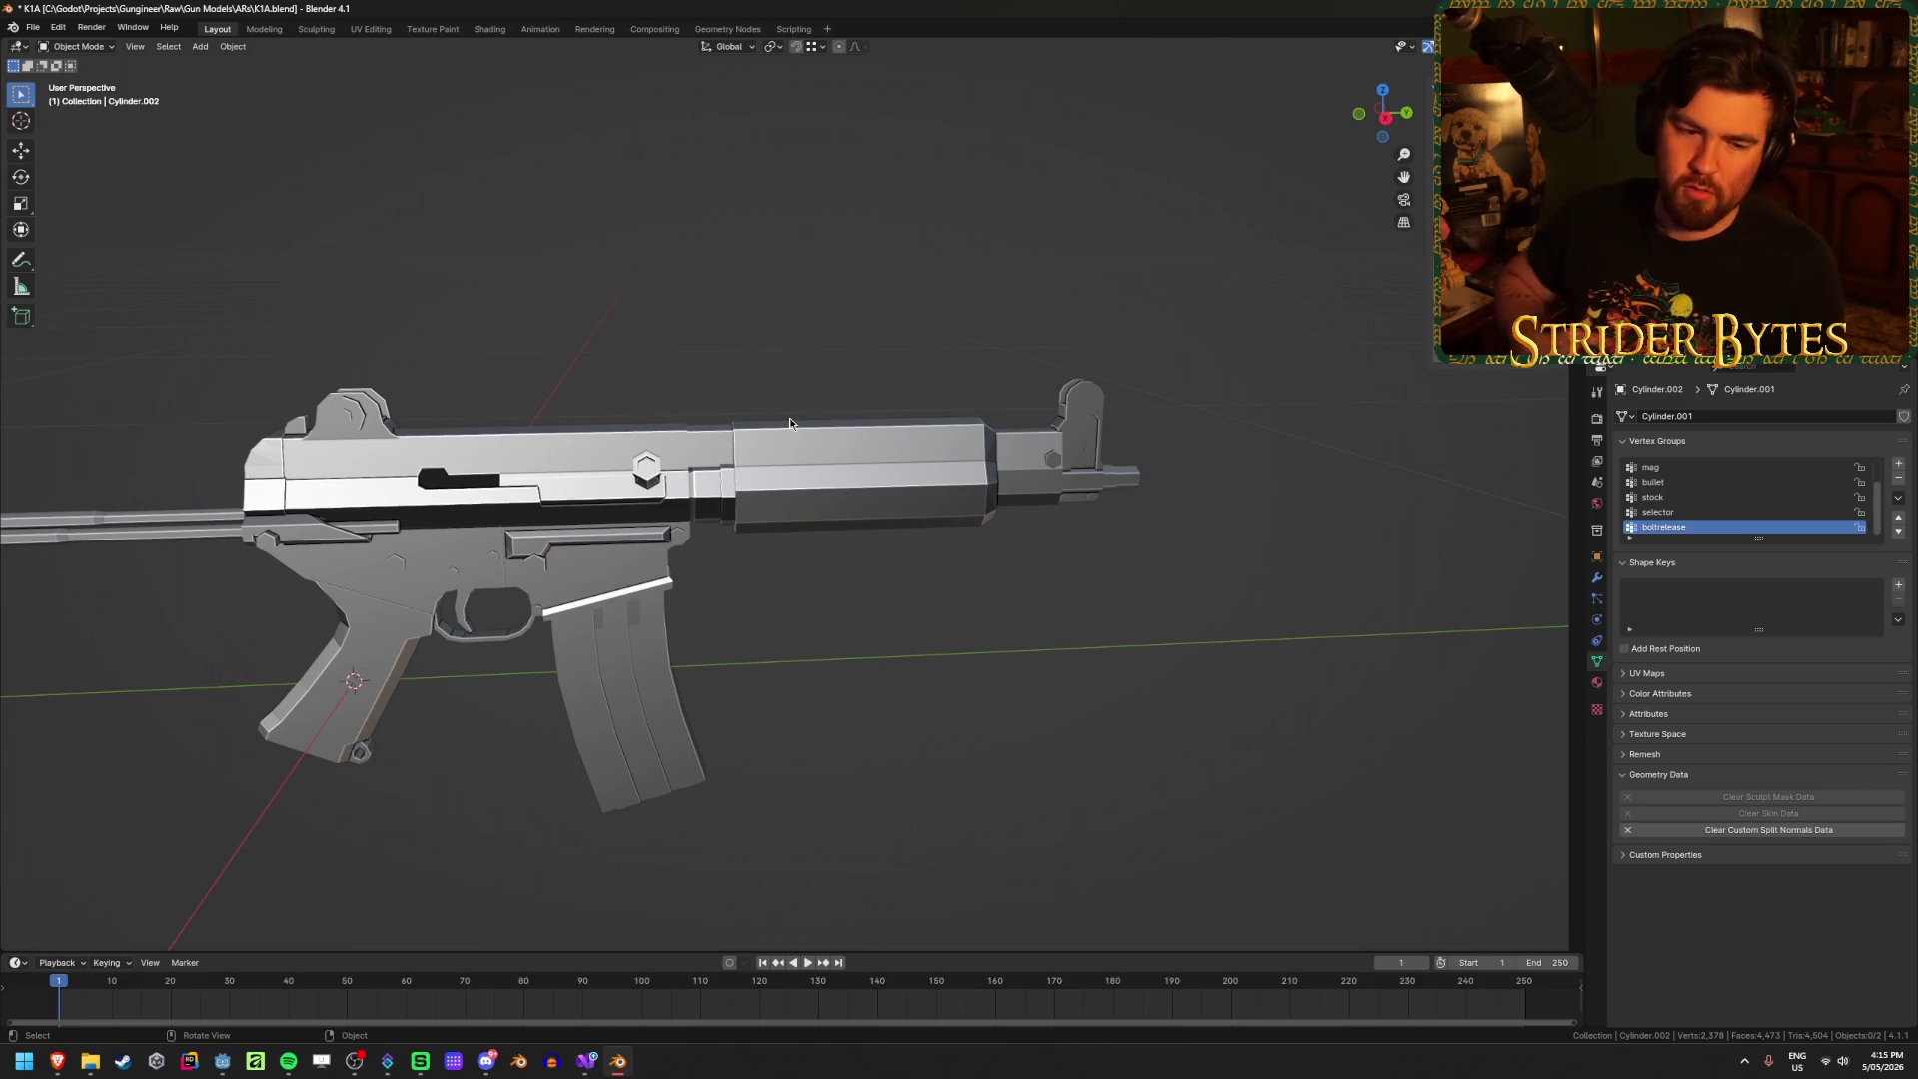
left_click(670, 566)
key("Tab")
scroll(819, 511, "up", 8)
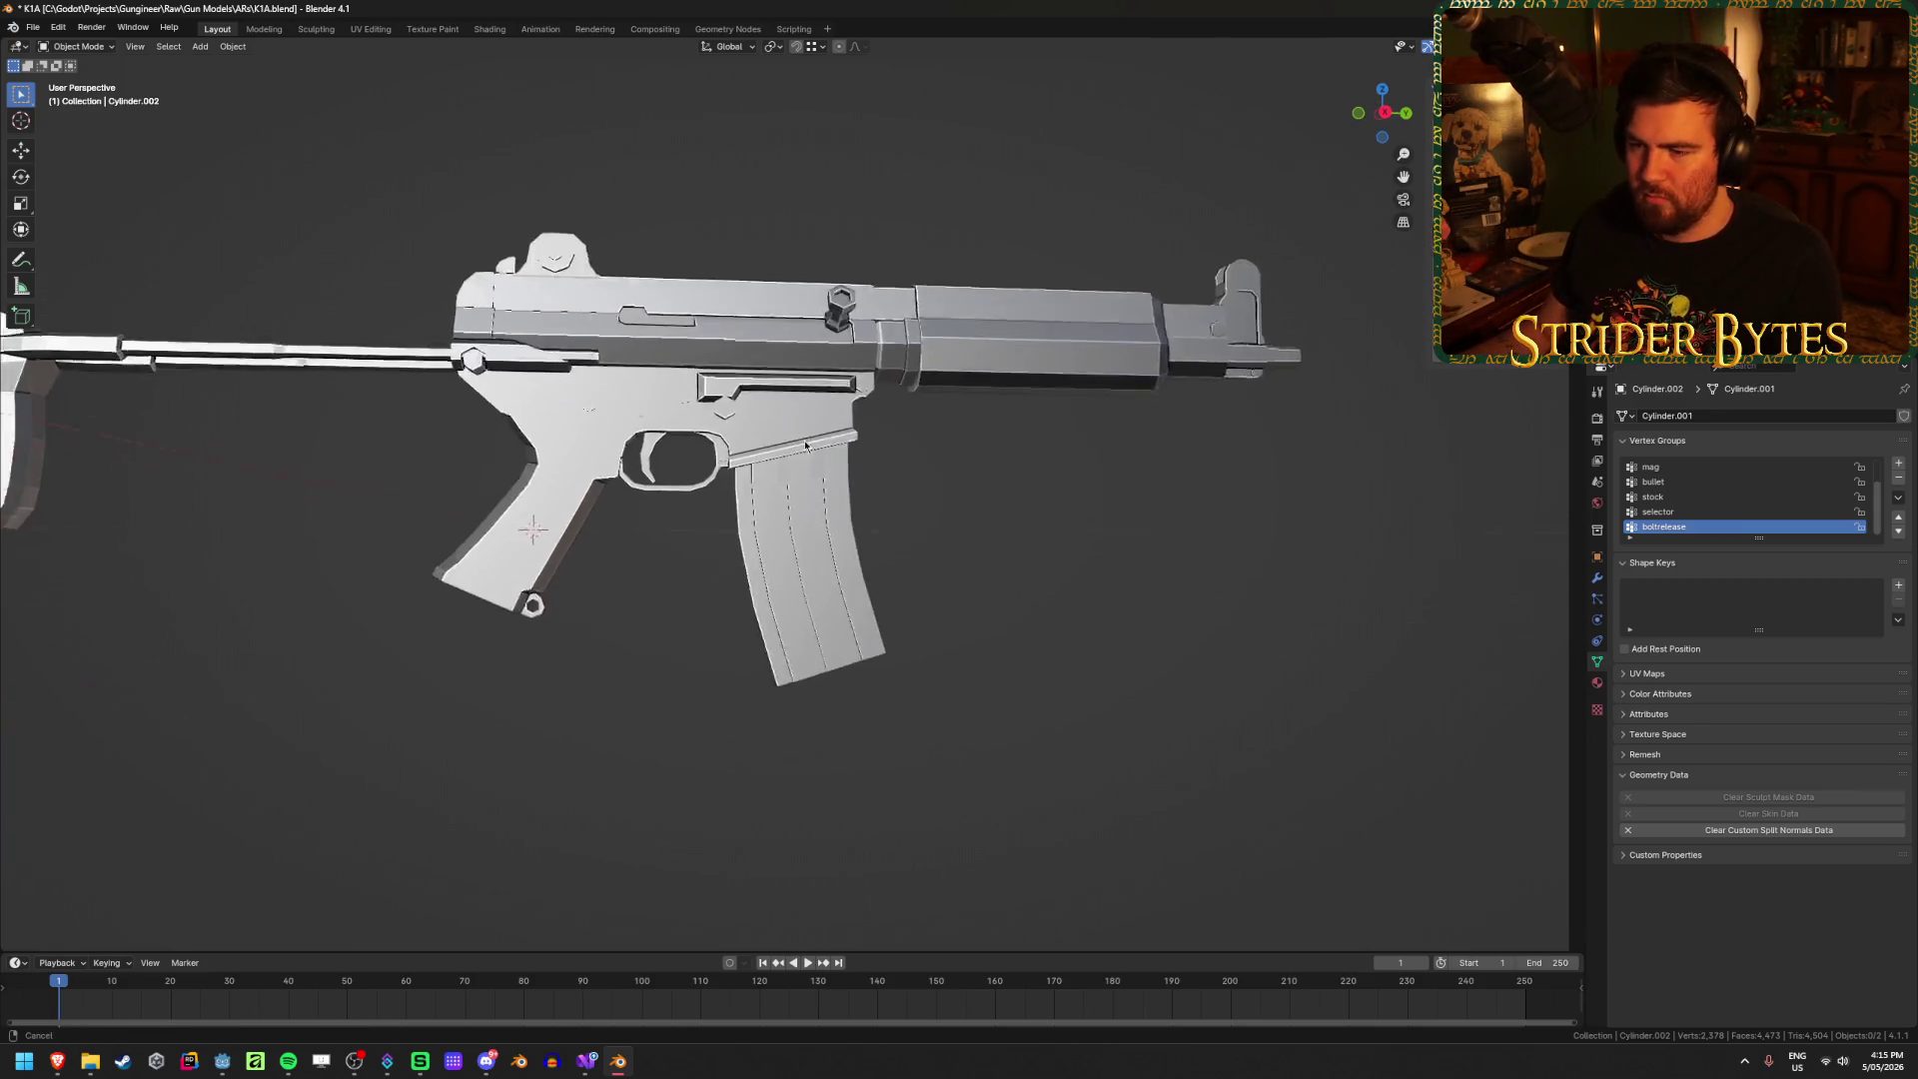
scroll(829, 509, "down", 3)
key("Tab")
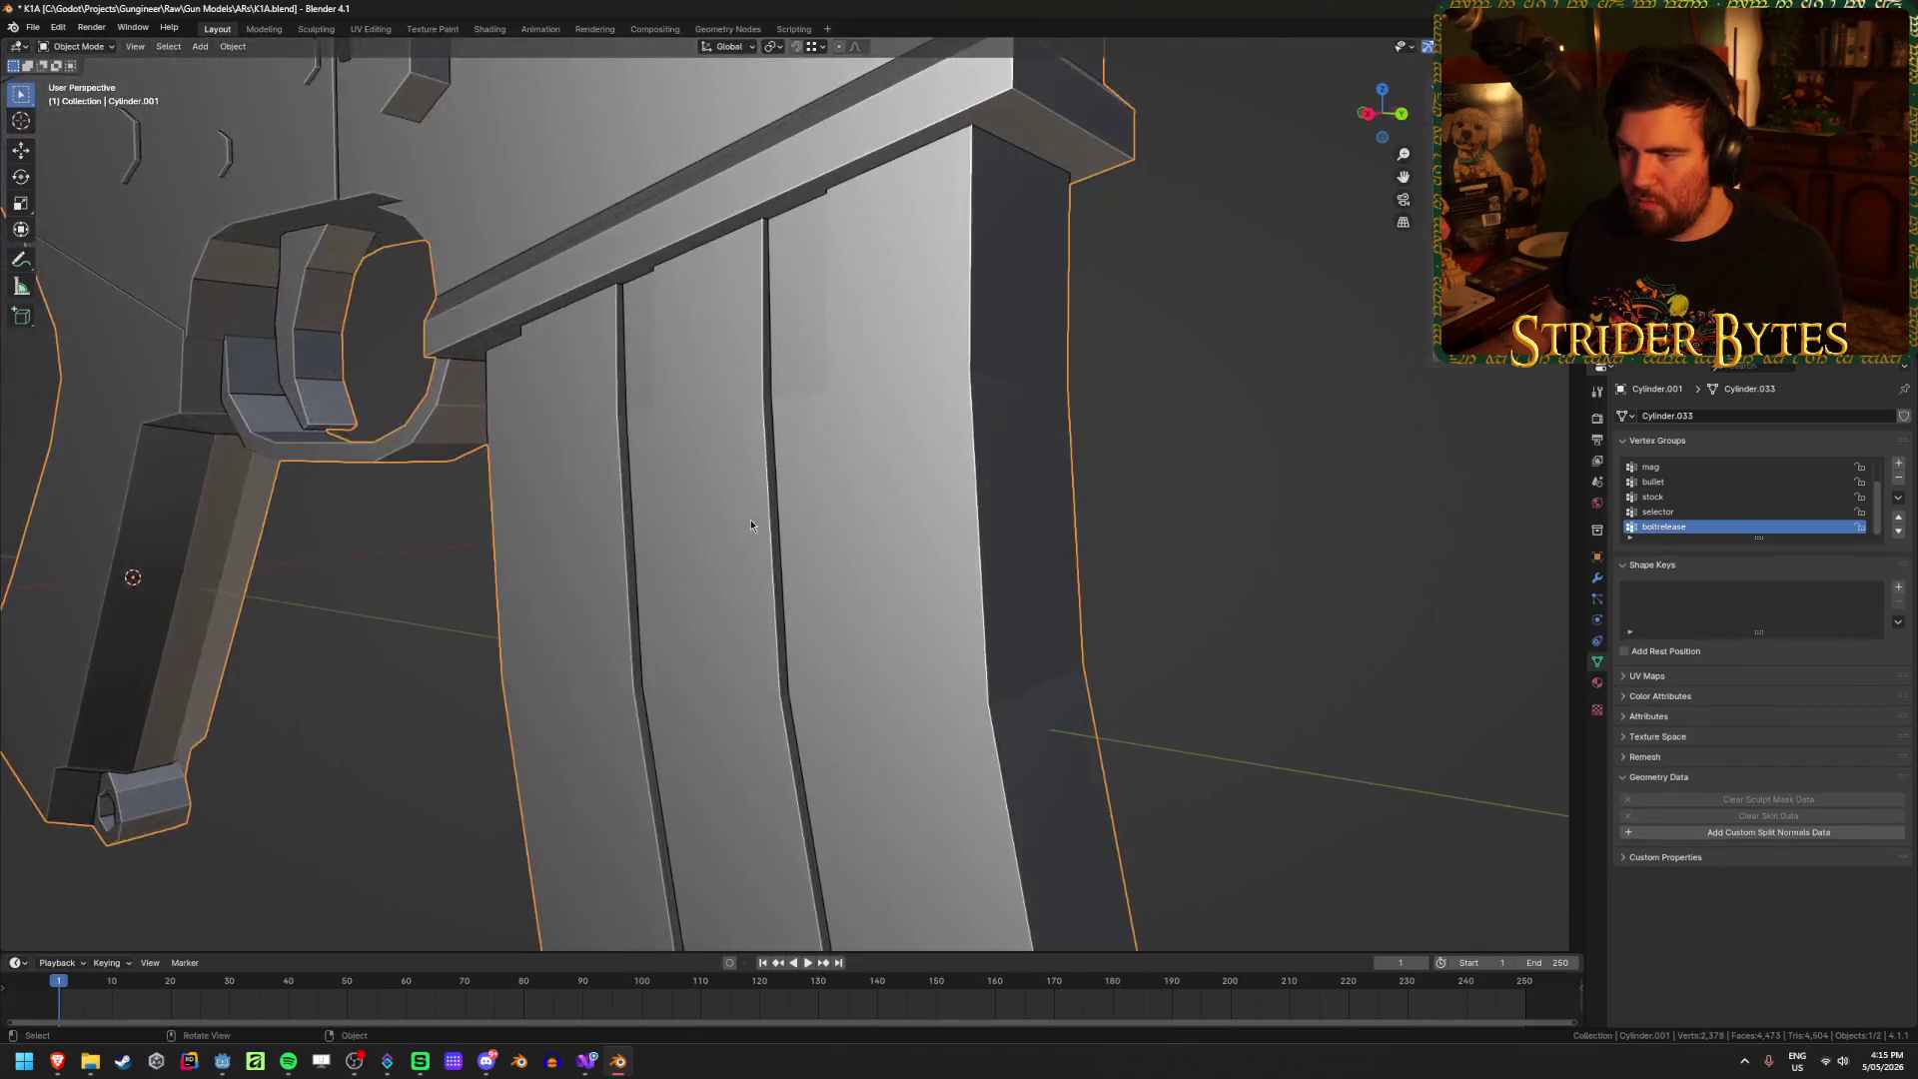
middle_click_drag(751, 520, 744, 549)
scroll(759, 548, "down", 8)
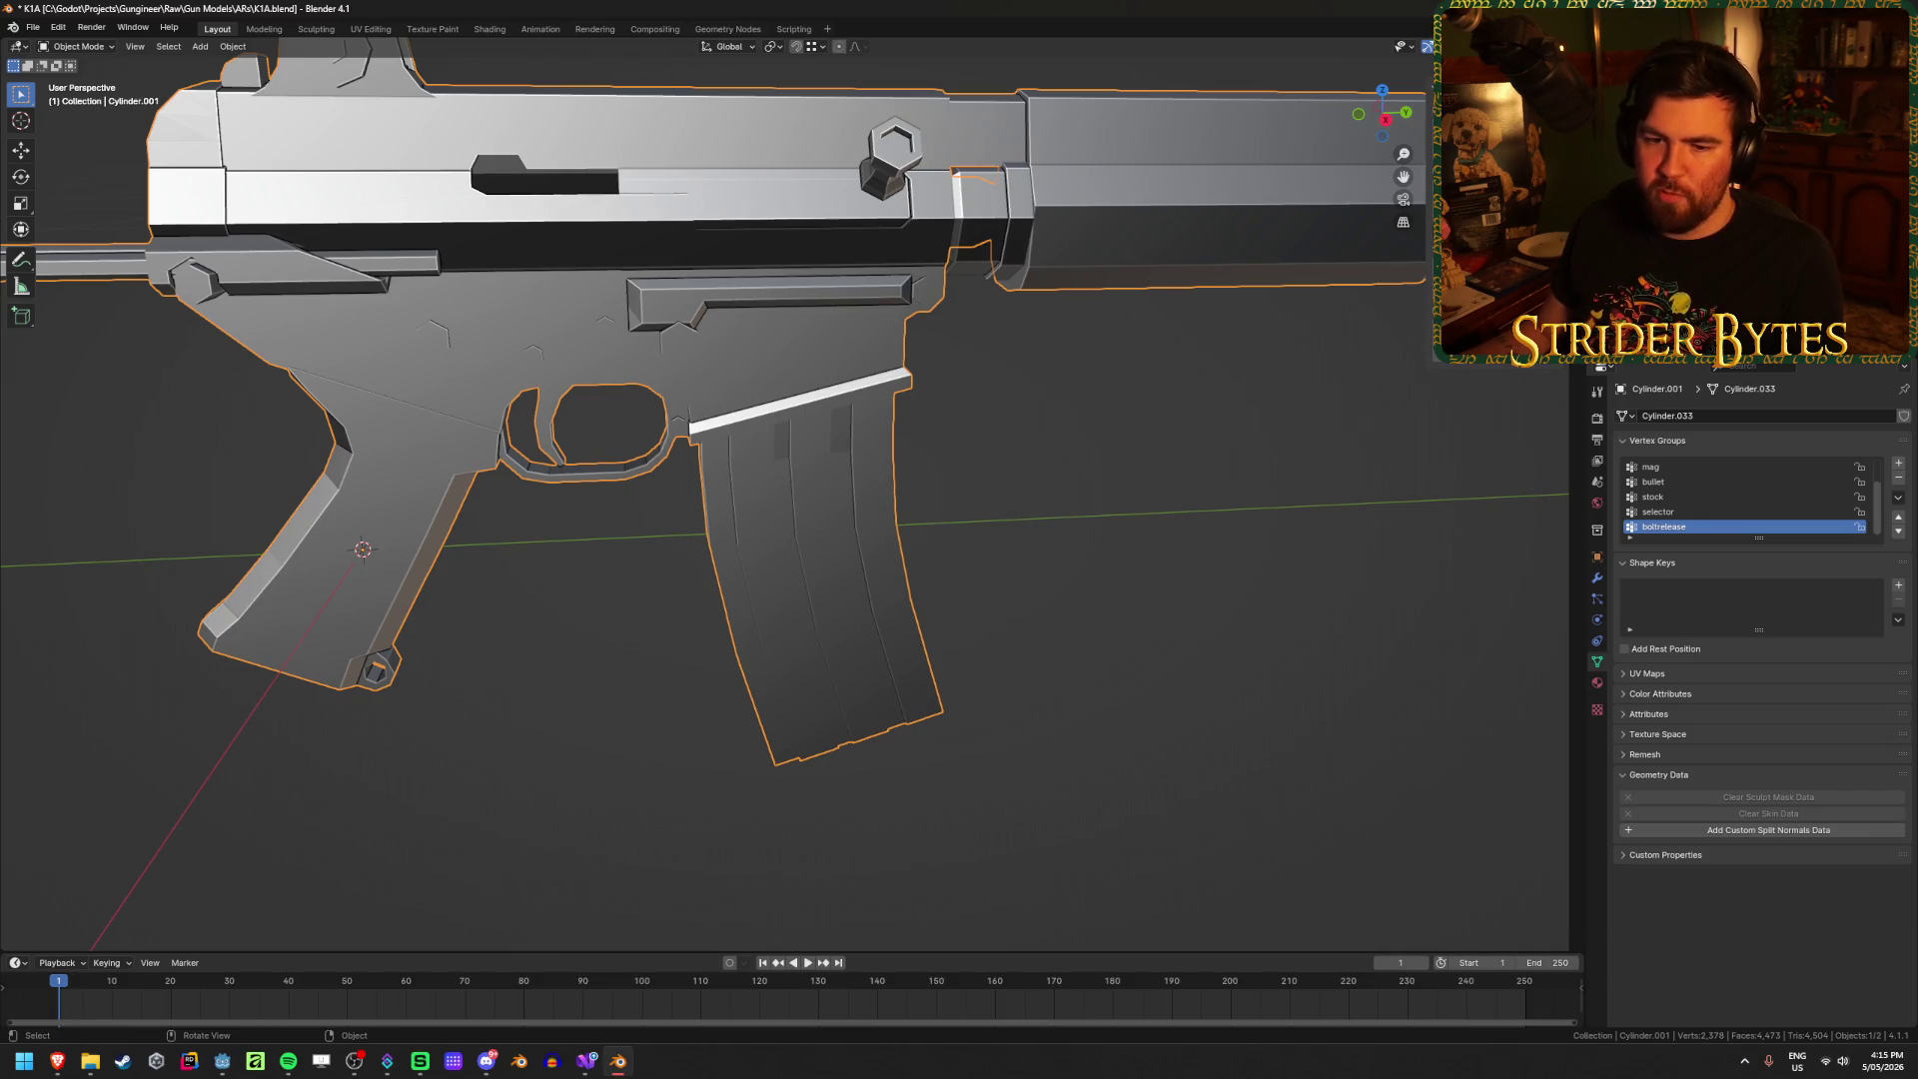
Step: Orbit to a three-quarter view of the whole finished rifle
left_click(353, 1060)
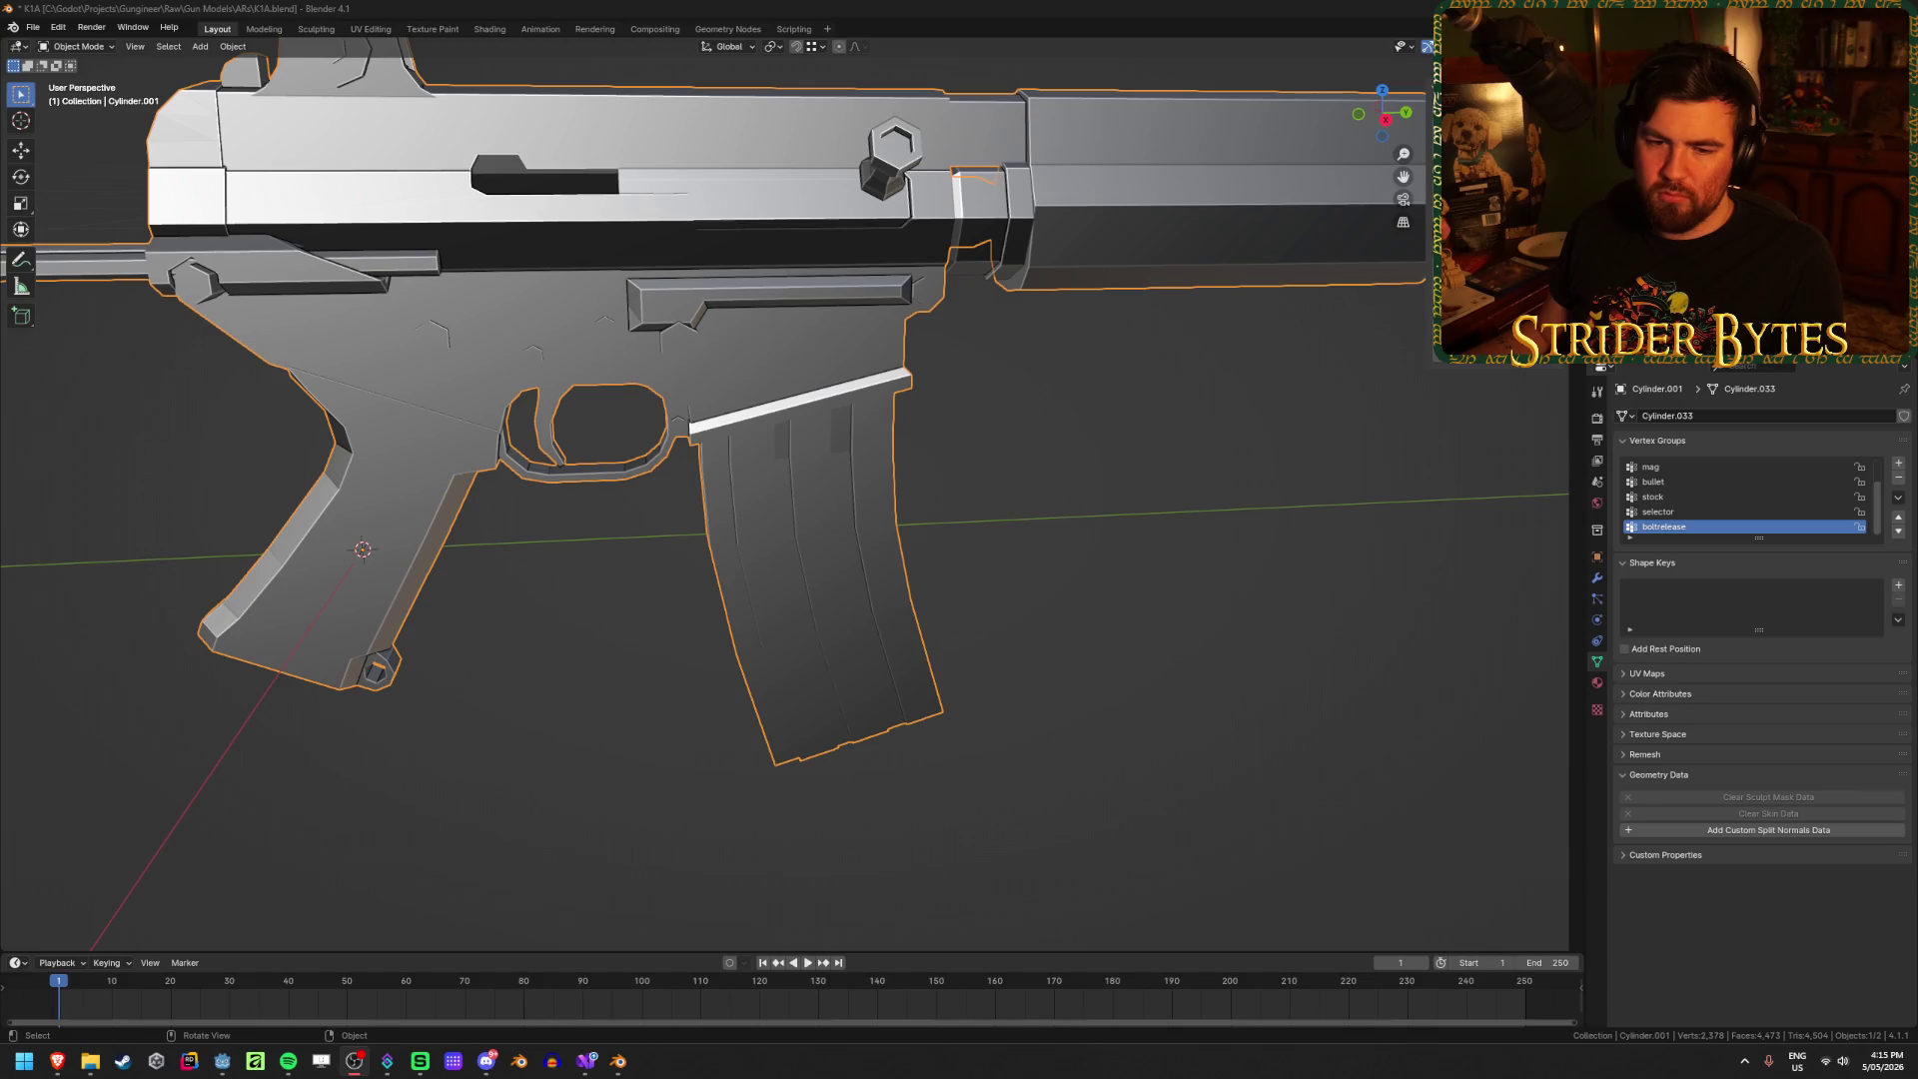
scroll(175, 501, "down", 5)
middle_click_drag(544, 625, 1044, 689)
left_click(1256, 552)
mouse_move(1256, 553)
middle_mouse_down()
mouse_move(633, 518)
mouse_move(996, 489)
mouse_move(1000, 526)
middle_mouse_up()
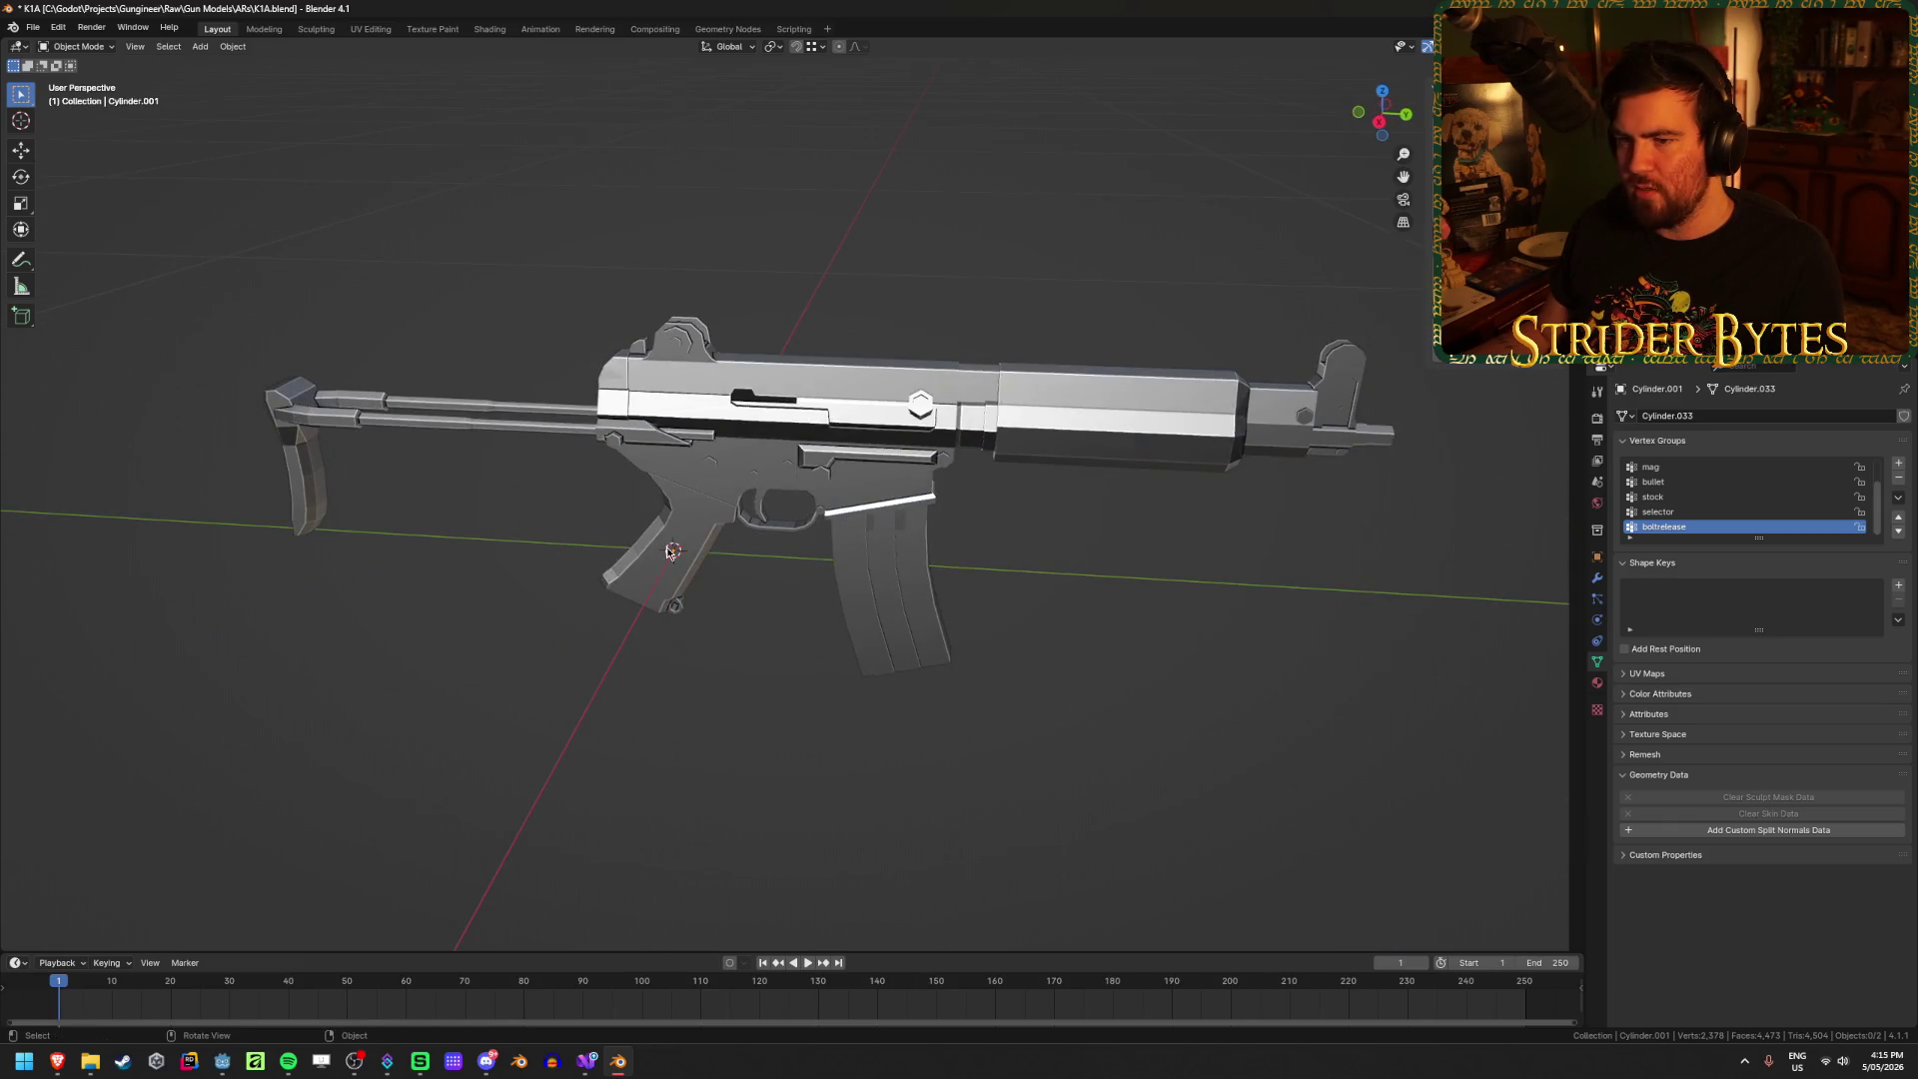
mouse_move(670, 551)
middle_mouse_down()
mouse_move(839, 560)
mouse_move(530, 530)
mouse_move(904, 661)
middle_mouse_up()
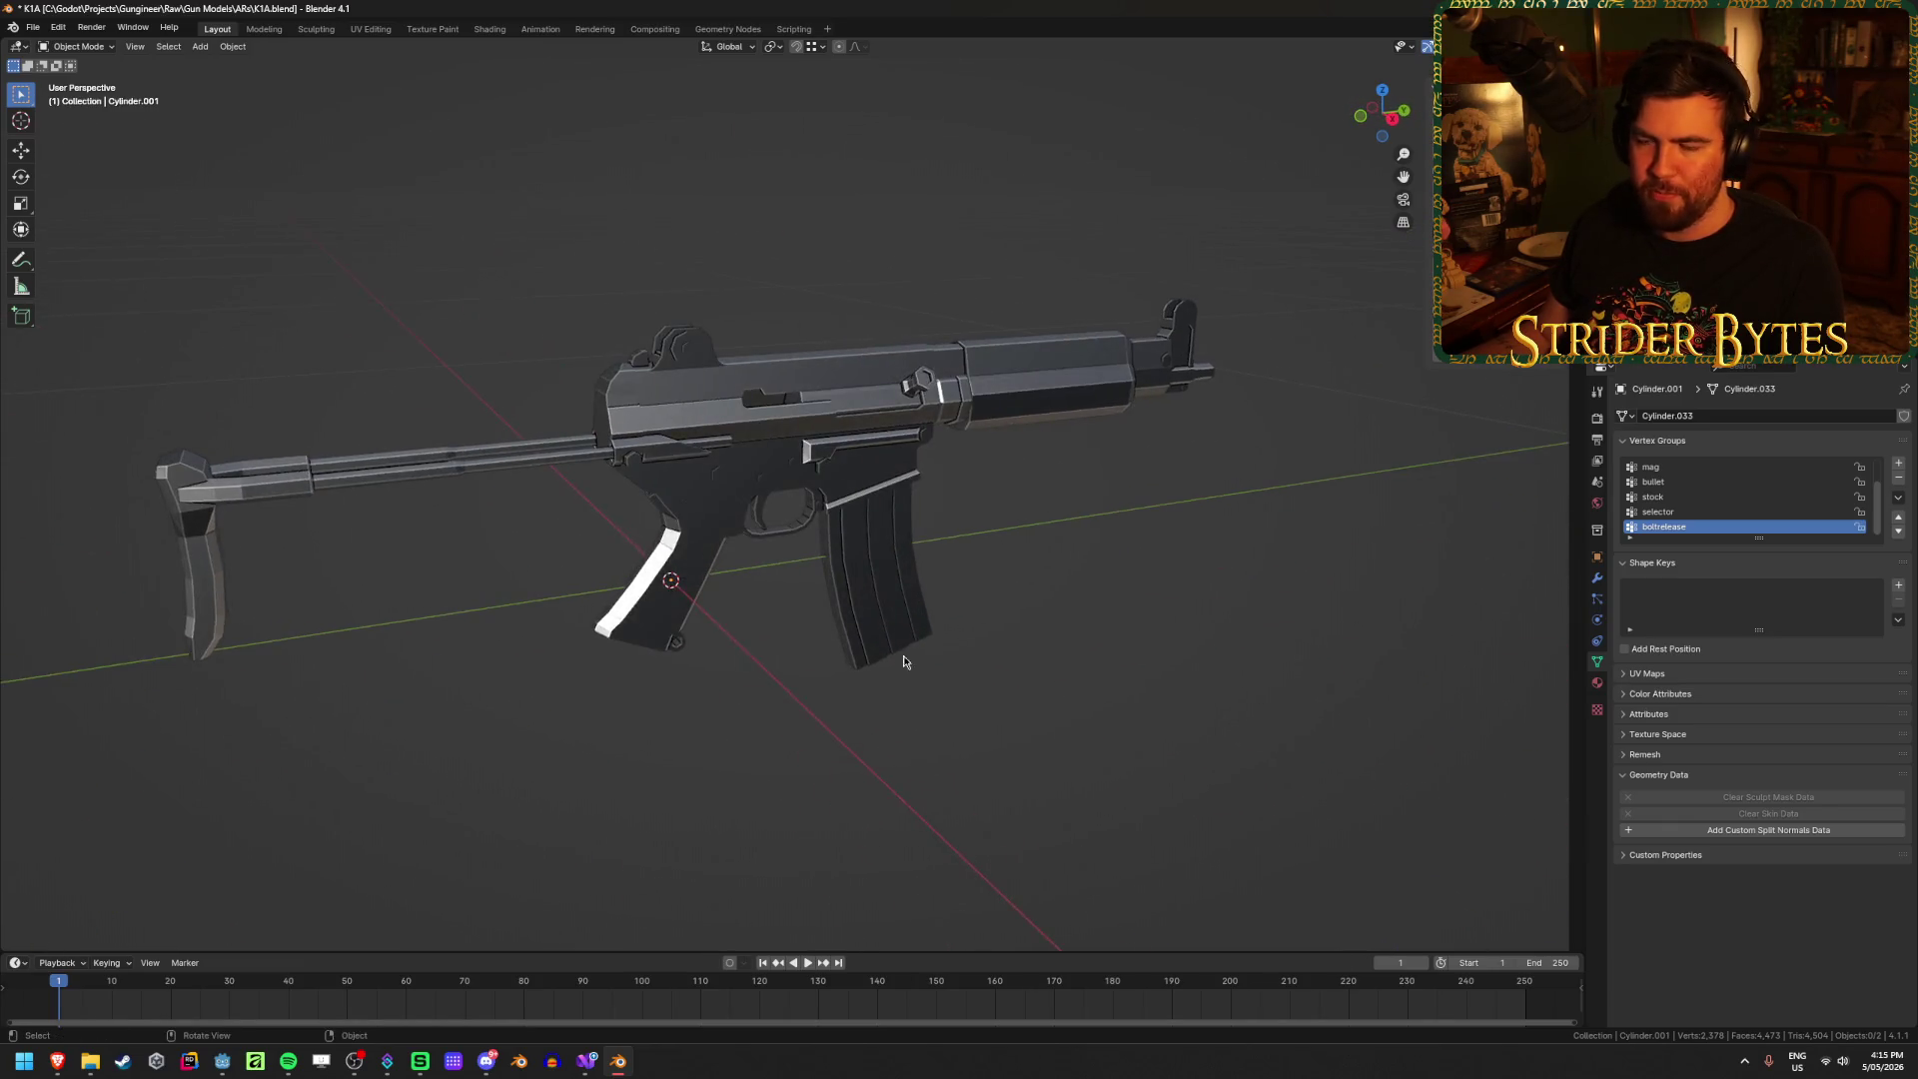
scroll(1166, 649, "up", 2)
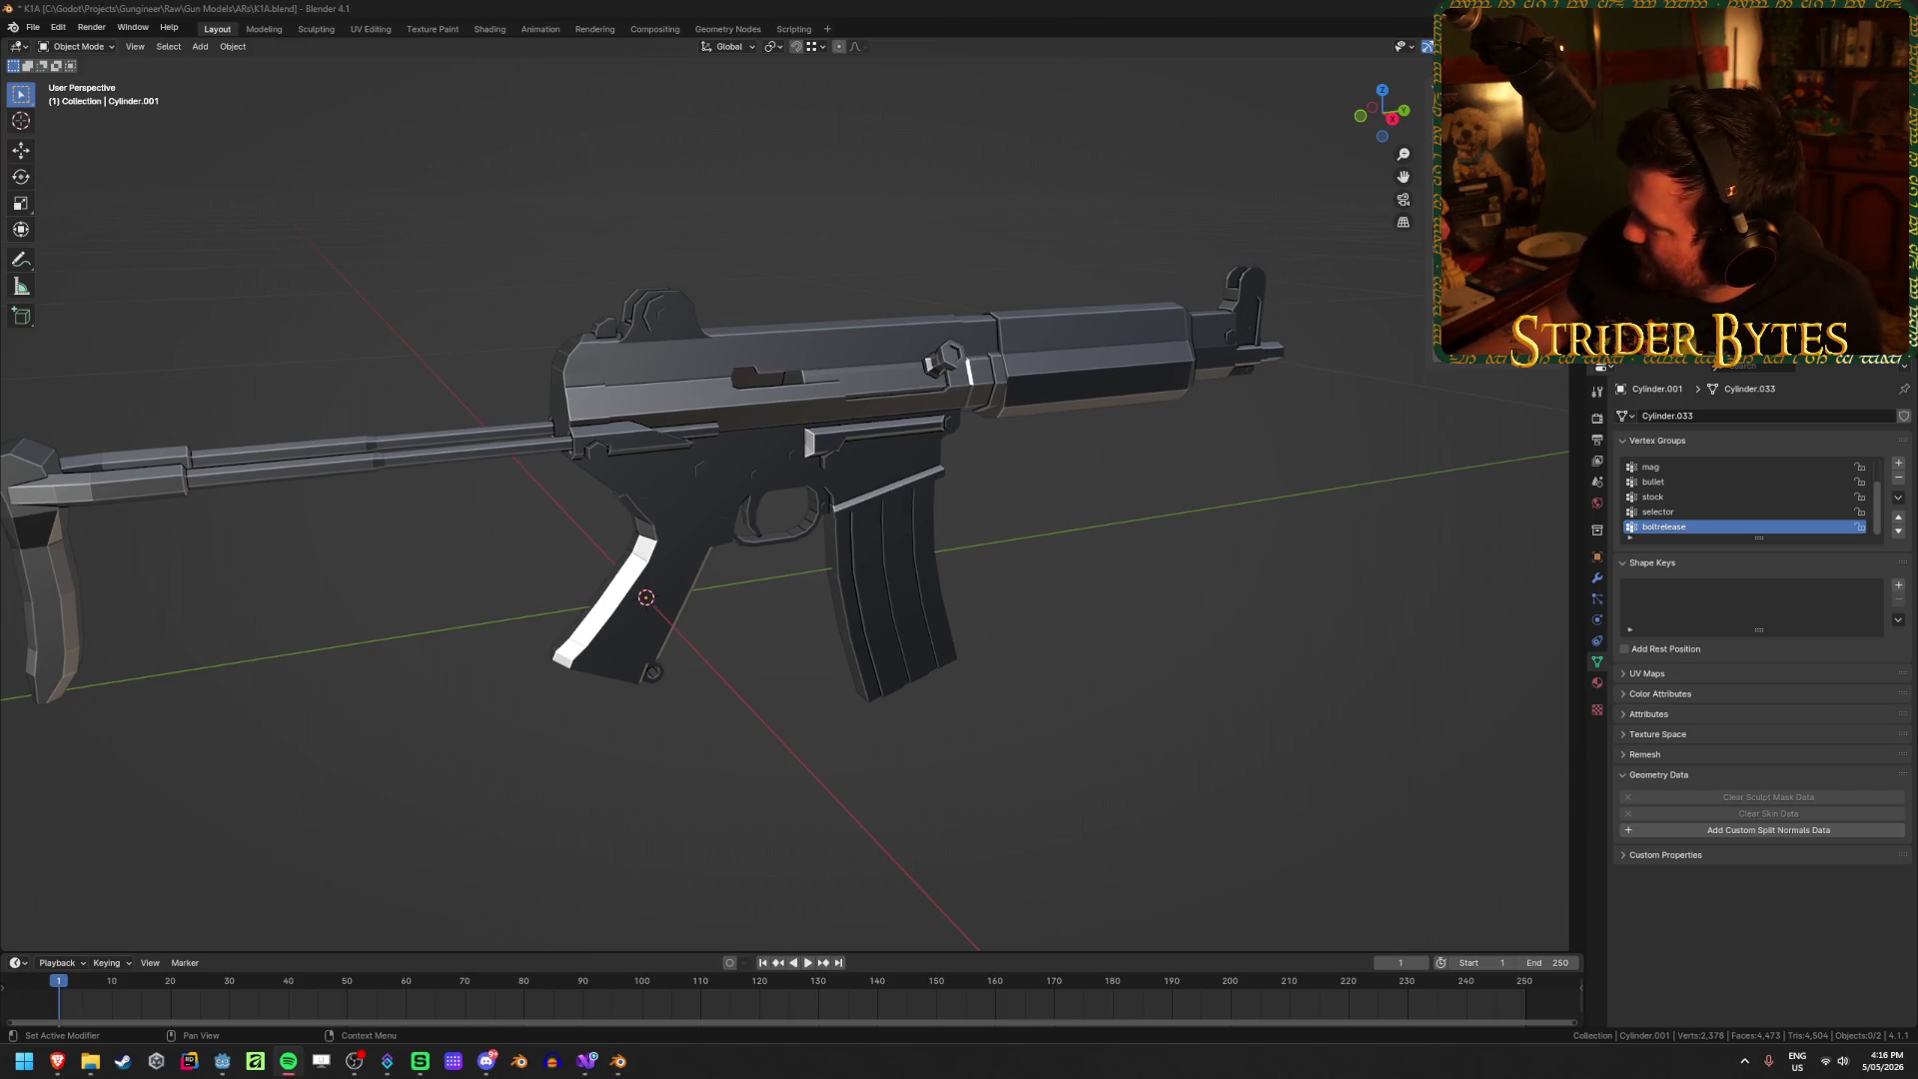
left_click(1397, 653)
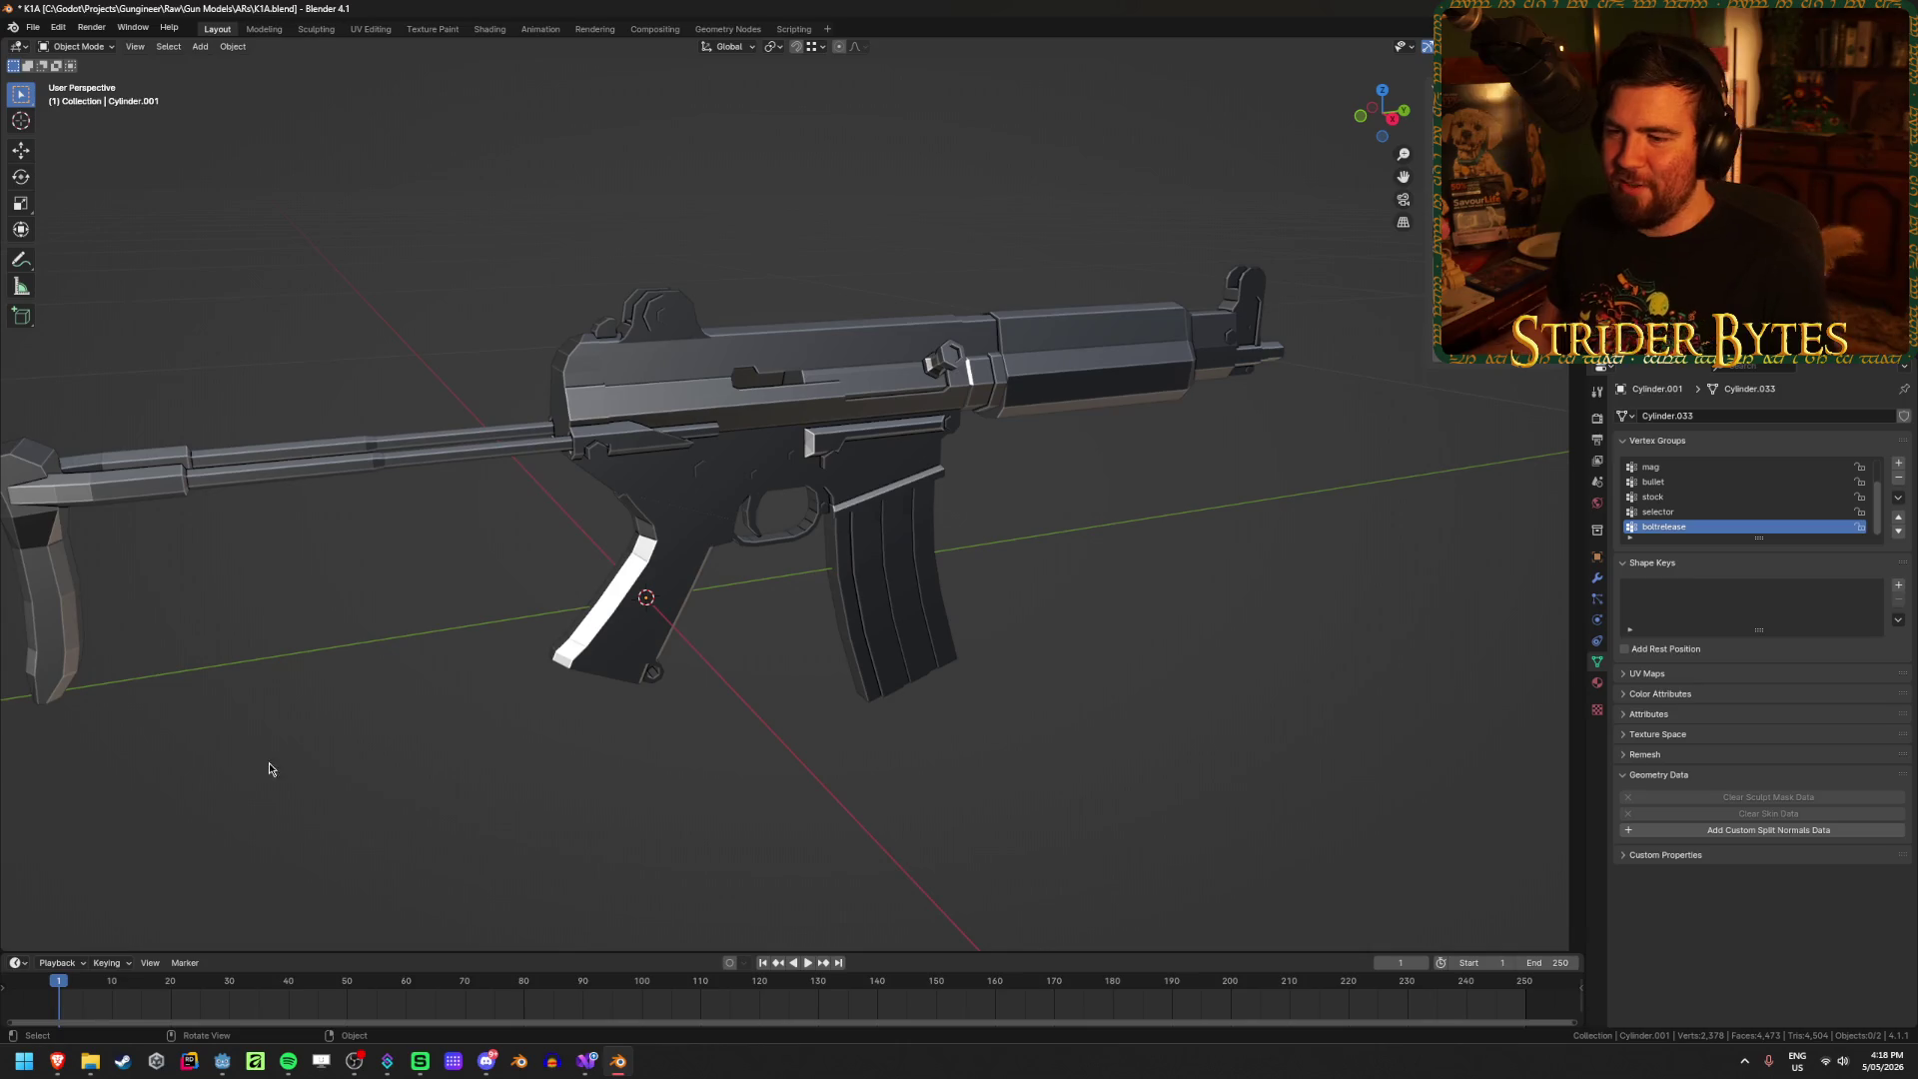
left_click(363, 453)
Step: Separate the magazine from the rifle body into its own object
middle_click_drag(458, 552, 537, 622, "shift")
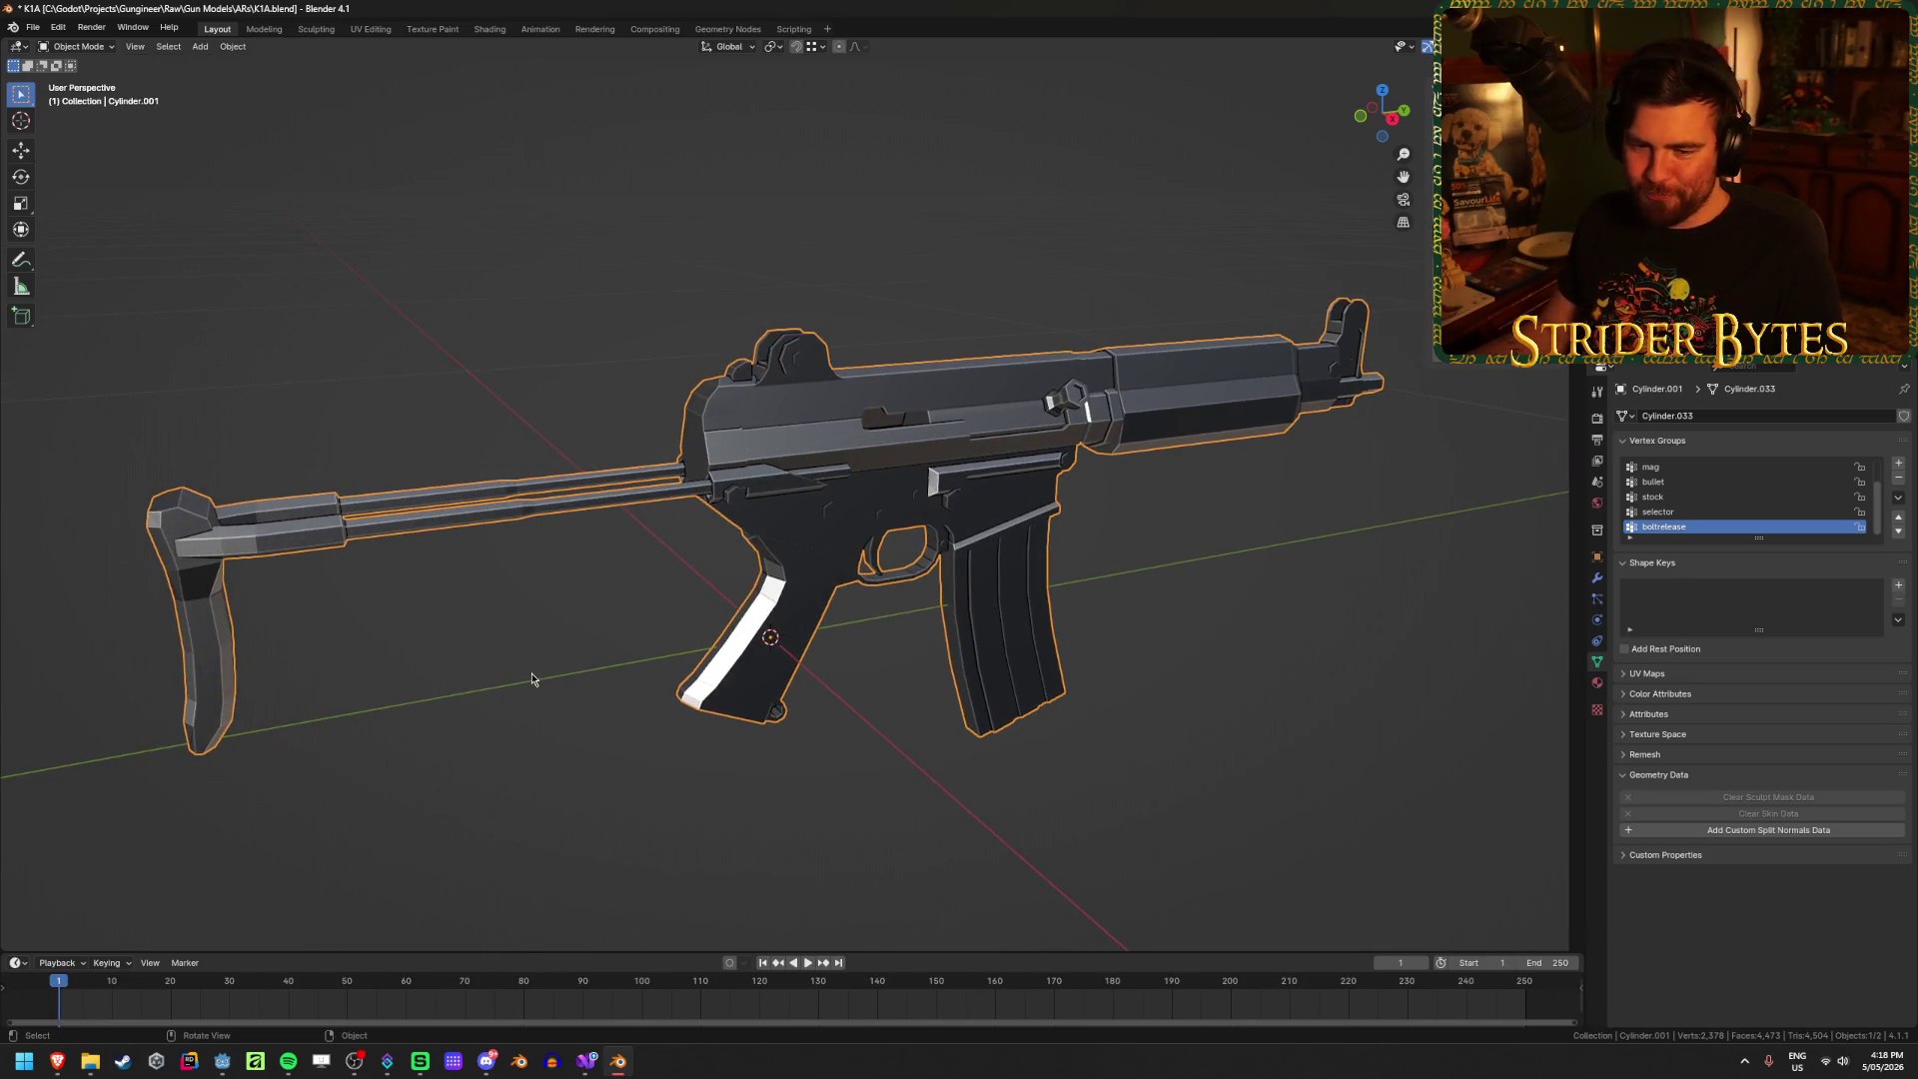
scroll(622, 674, "up", 2)
key("Tab")
mouse_move(1212, 598)
middle_mouse_down()
mouse_move(1101, 621)
mouse_move(801, 531)
middle_mouse_up()
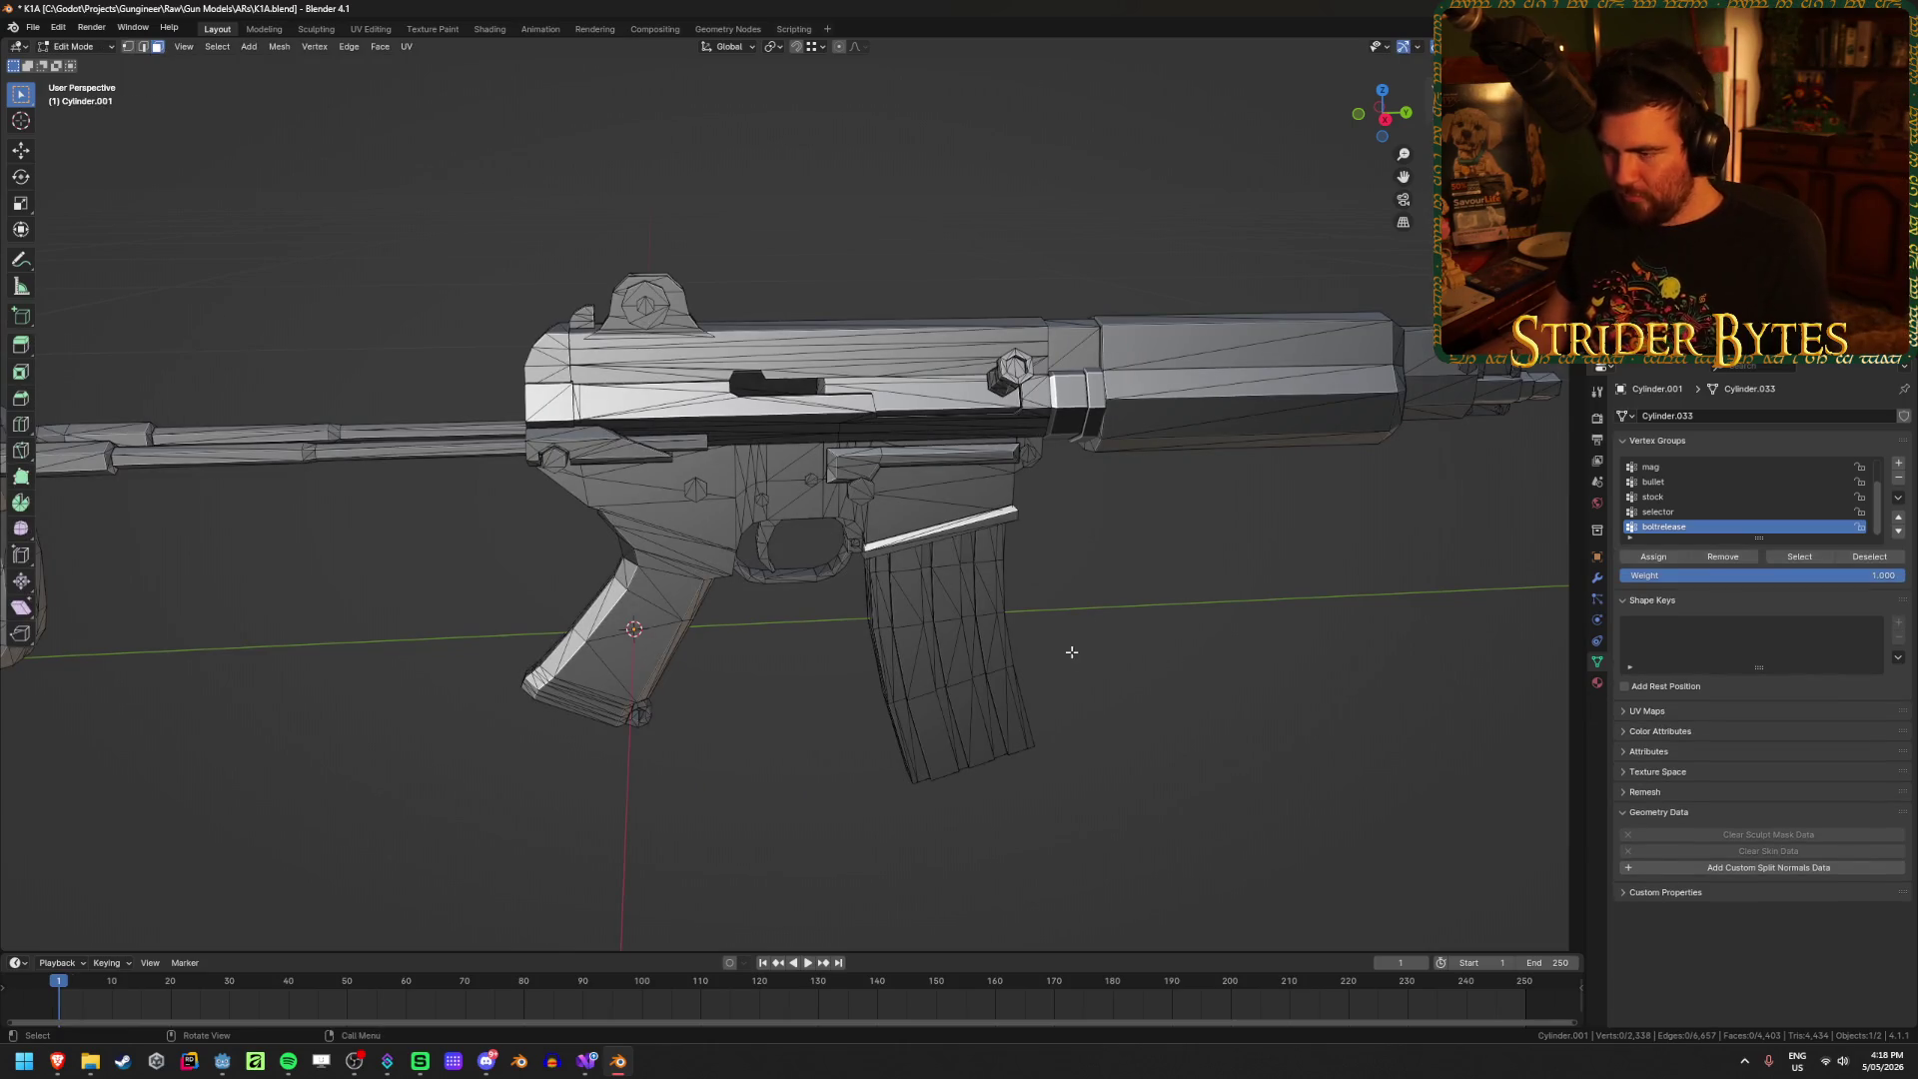
key("l")
key("alt+z")
mouse_move(1082, 570)
middle_mouse_down()
mouse_move(981, 719)
mouse_move(947, 676)
middle_mouse_up()
scroll(981, 721, "up", 5)
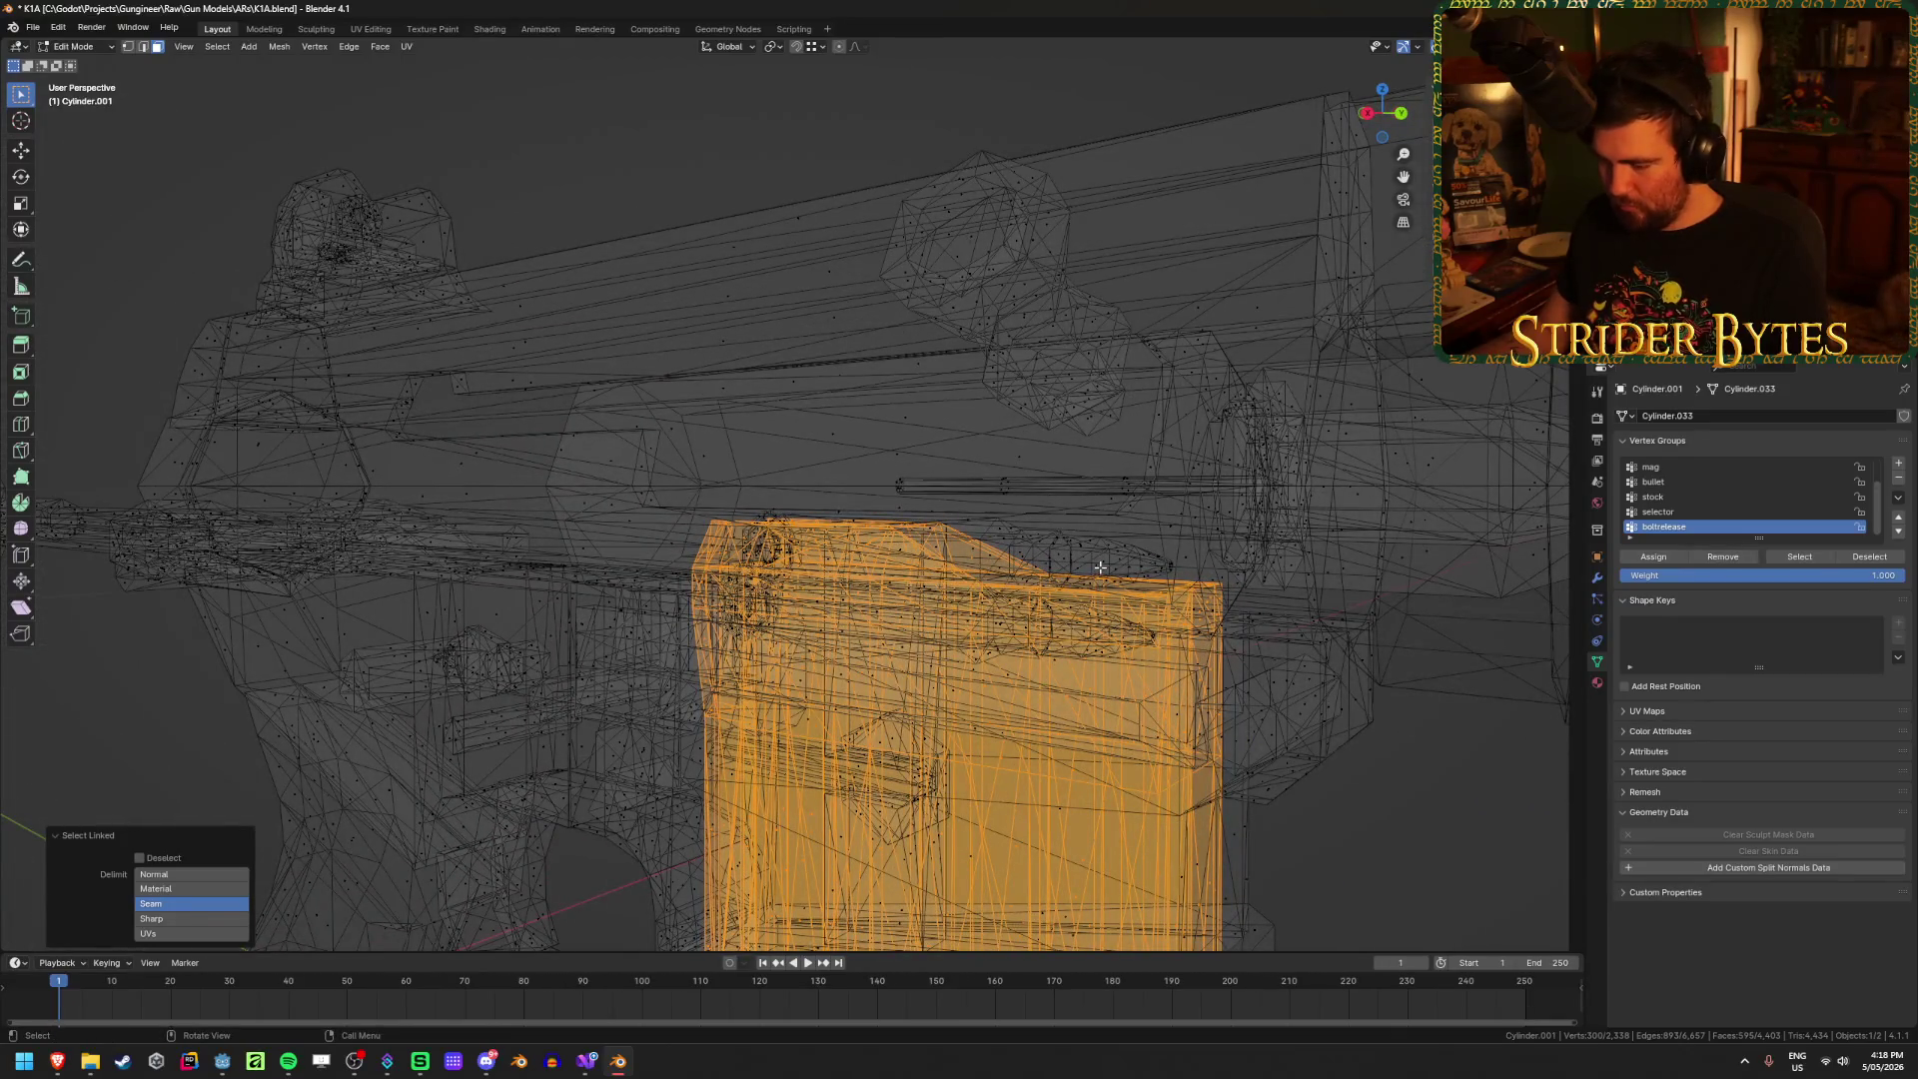
key("l")
key("l")
mouse_move(1052, 595)
middle_mouse_down()
mouse_move(900, 594)
mouse_move(1077, 591)
mouse_move(1123, 624)
mouse_move(1106, 687)
middle_mouse_up()
key("alt+z")
scroll(1131, 592, "down", 8)
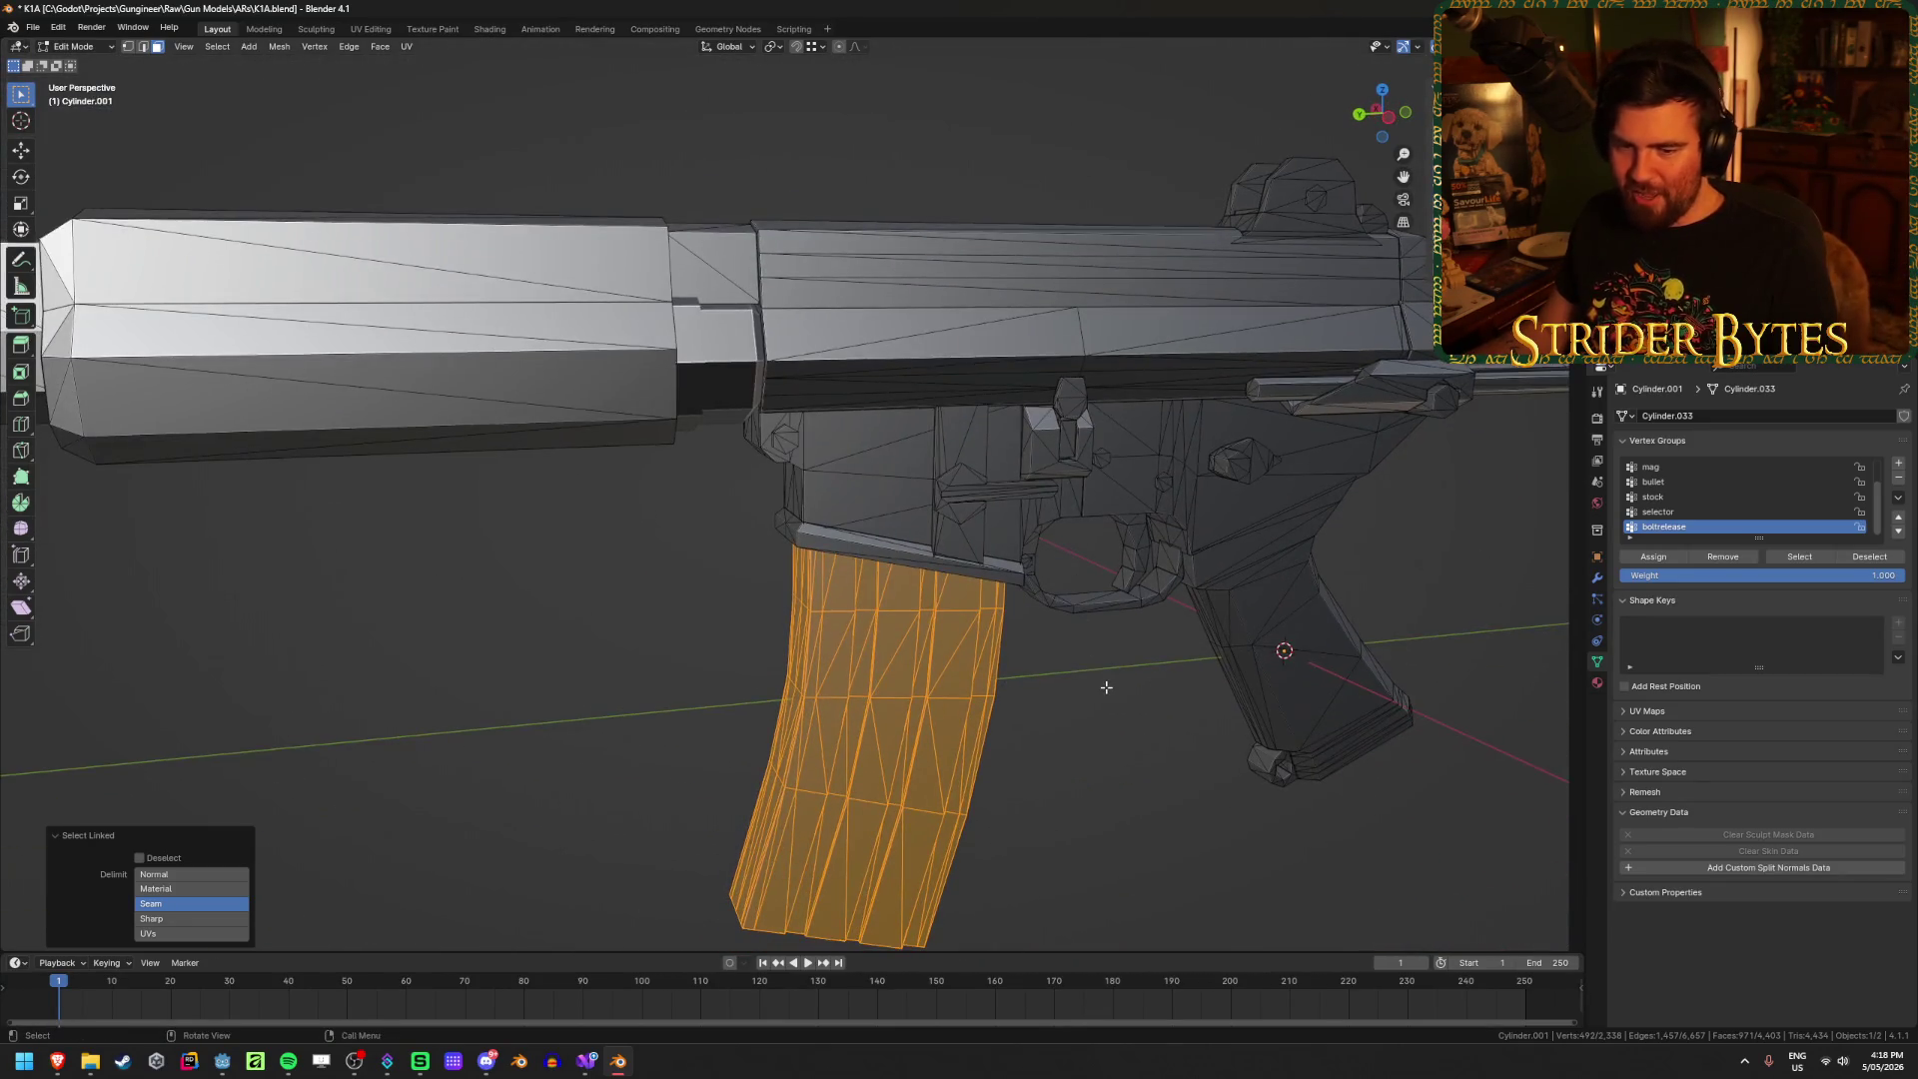
left_click(1079, 689)
key("Tab")
left_click(986, 706)
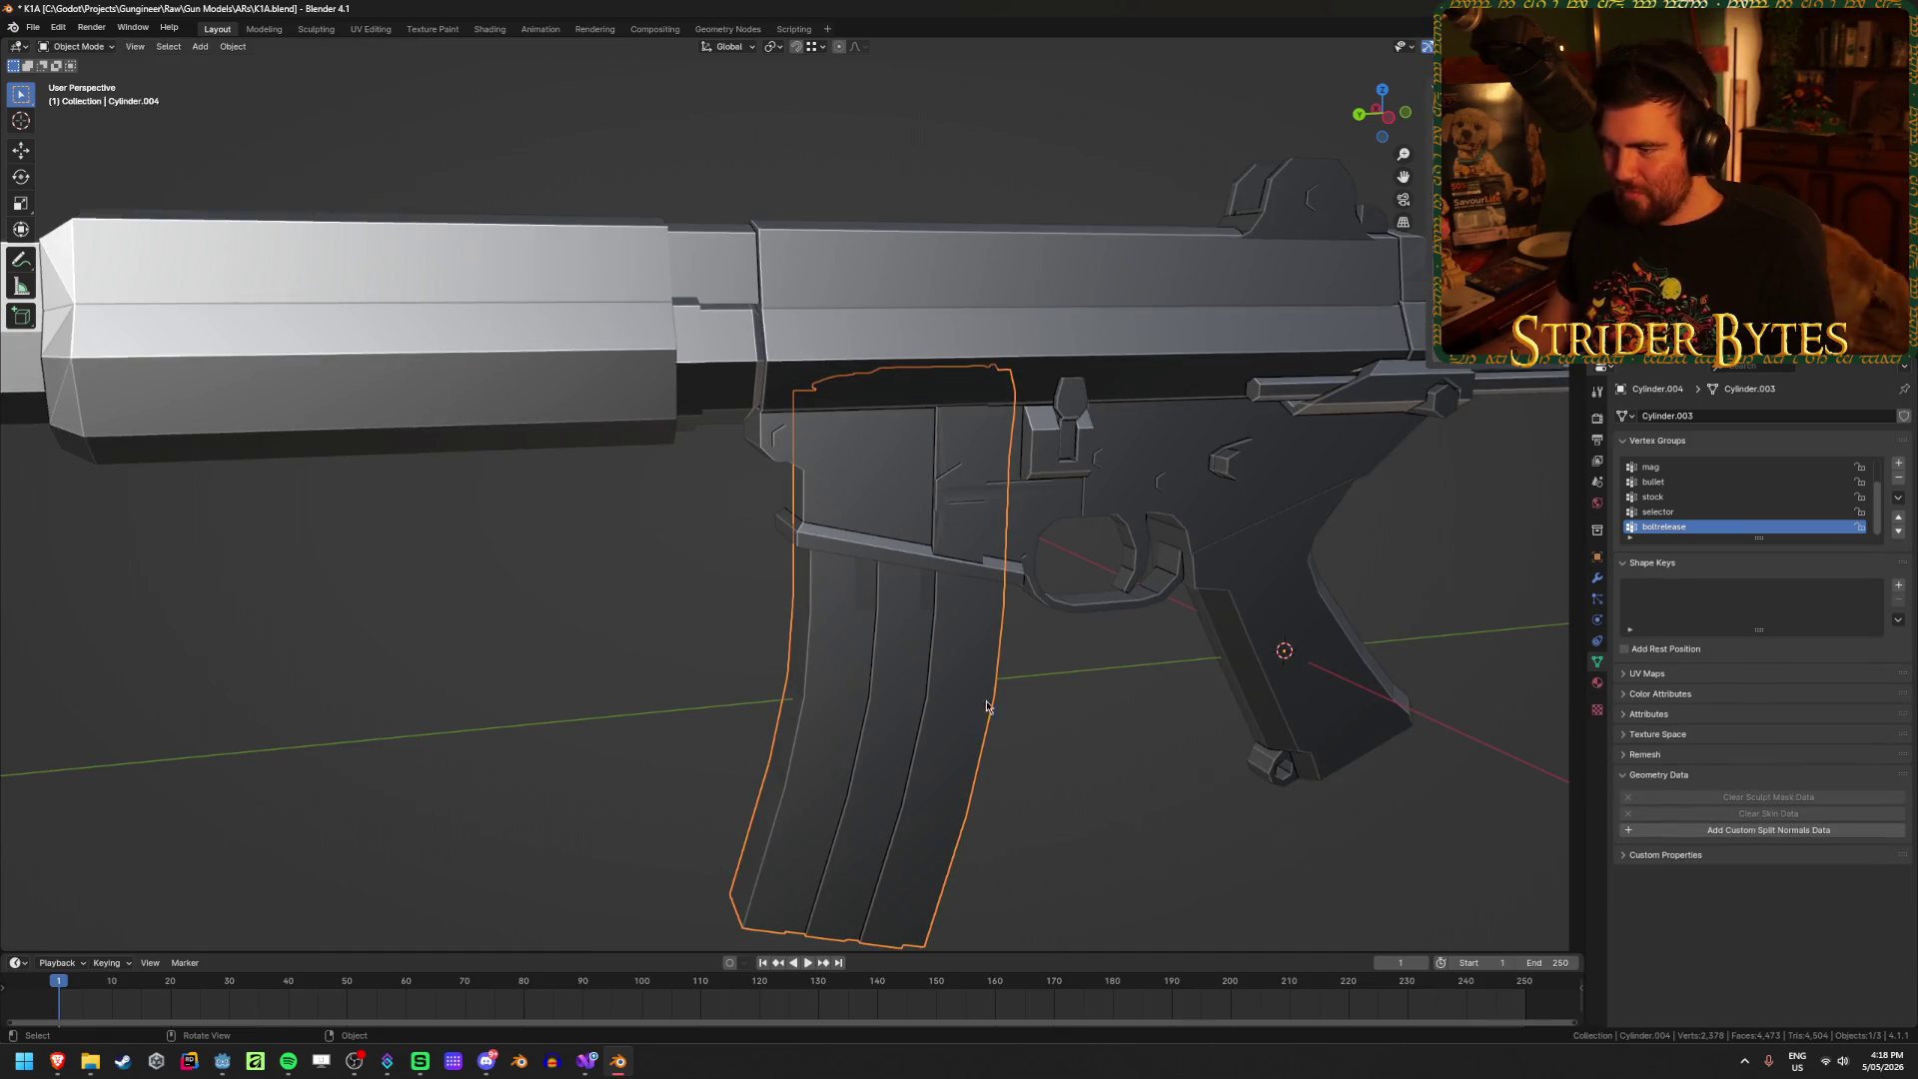
key("alt+z")
key("g")
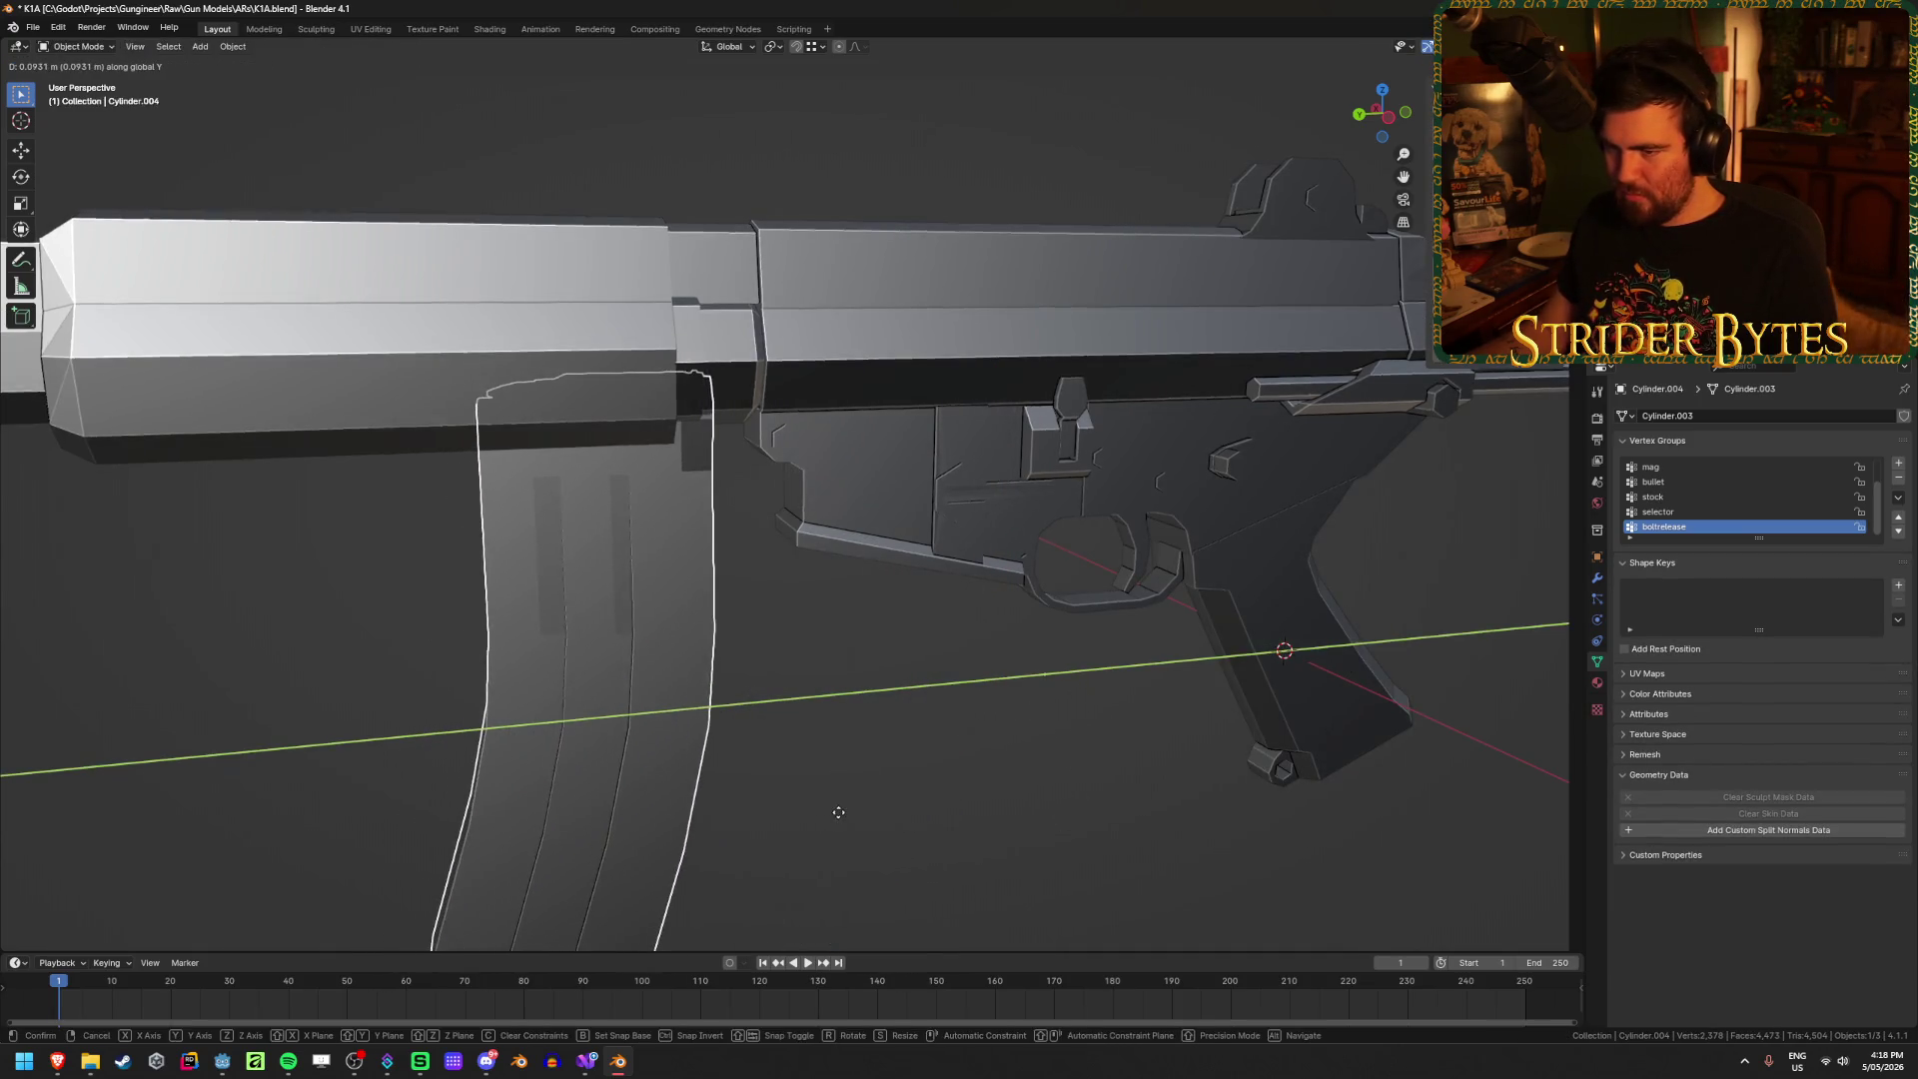
key("Escape")
key("alt+z")
Step: Separate the bolt release and the upper and lower stock rods from the receiver into one object
scroll(844, 798, "up", 3)
mouse_move(844, 798)
middle_mouse_down()
mouse_move(997, 676)
mouse_move(997, 706)
mouse_move(1014, 696)
mouse_move(916, 667)
mouse_move(861, 692)
mouse_move(932, 697)
middle_mouse_up()
scroll(932, 697, "down", 5)
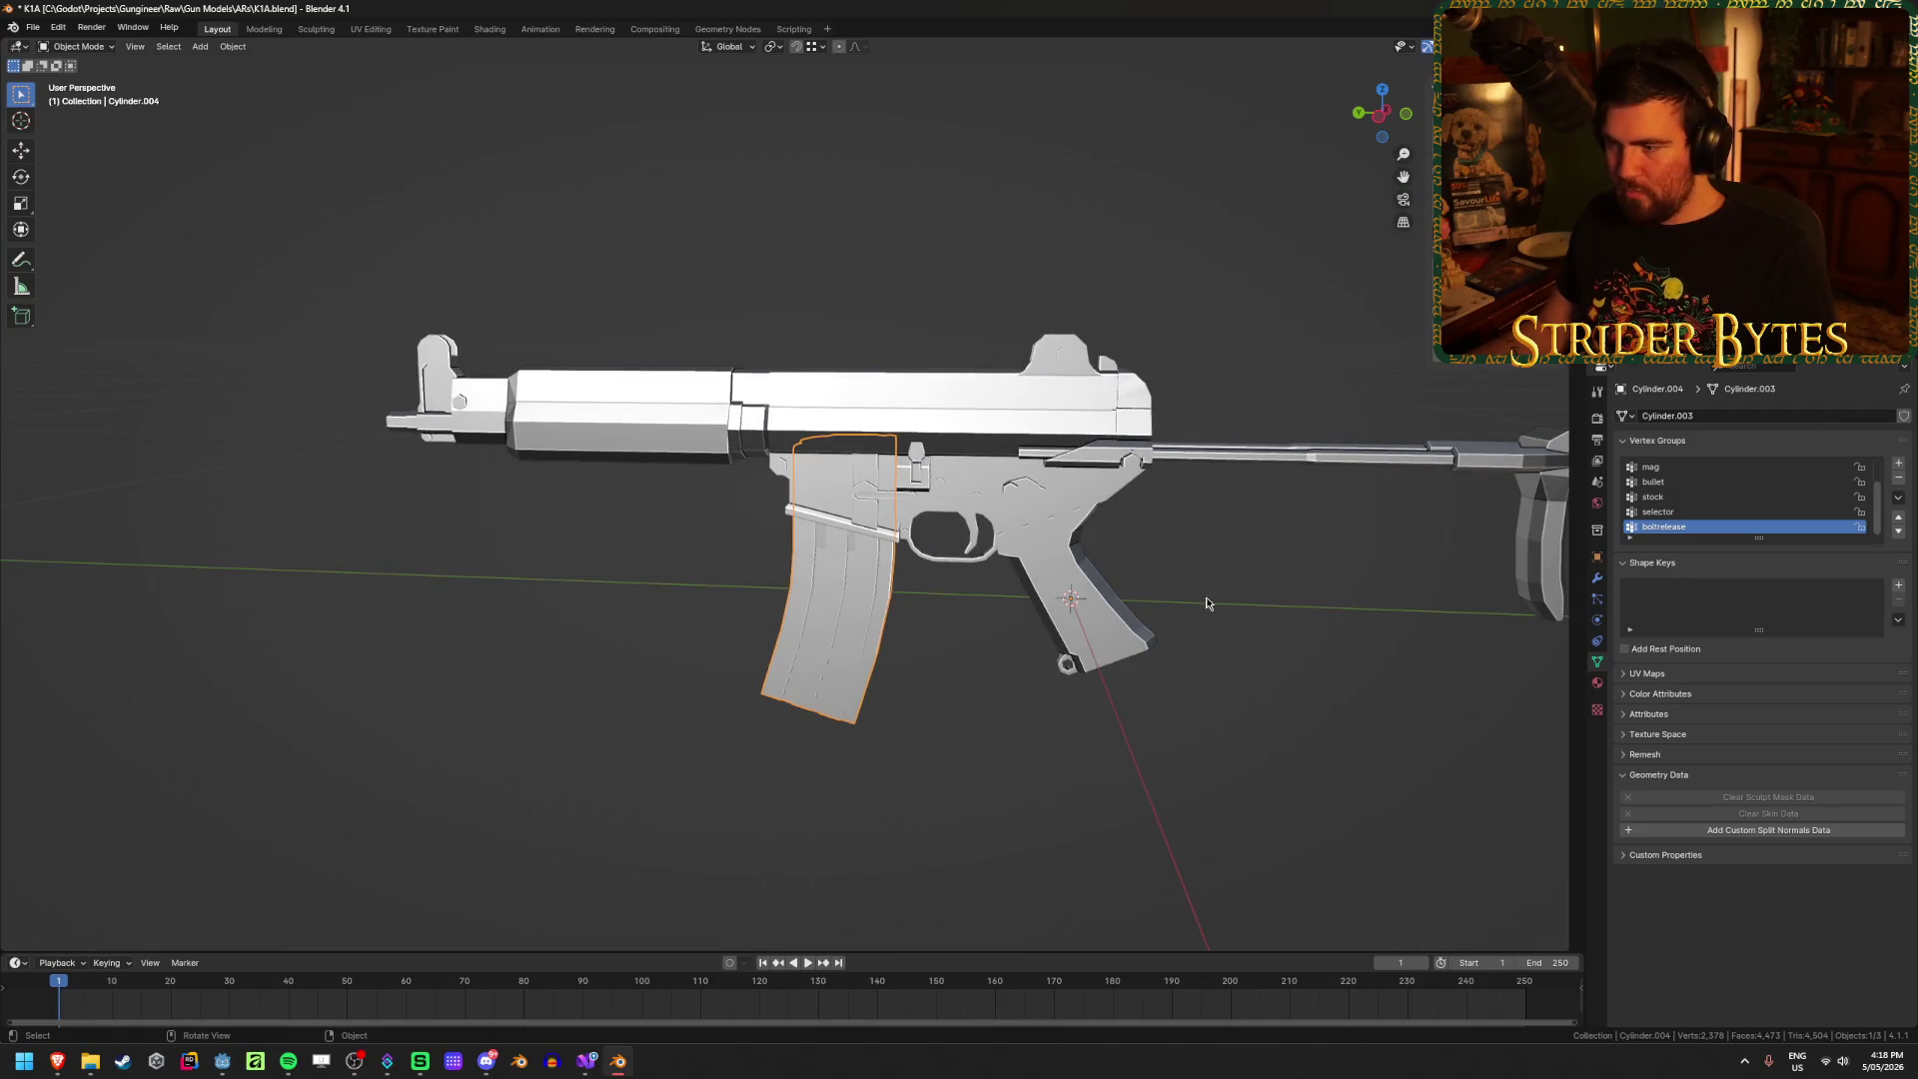
mouse_move(1206, 603)
middle_mouse_down()
mouse_move(1135, 650)
mouse_move(919, 560)
mouse_move(1341, 556)
mouse_move(909, 575)
mouse_move(802, 672)
middle_mouse_up()
scroll(908, 575, "up", 4)
left_click(908, 574)
key("Tab")
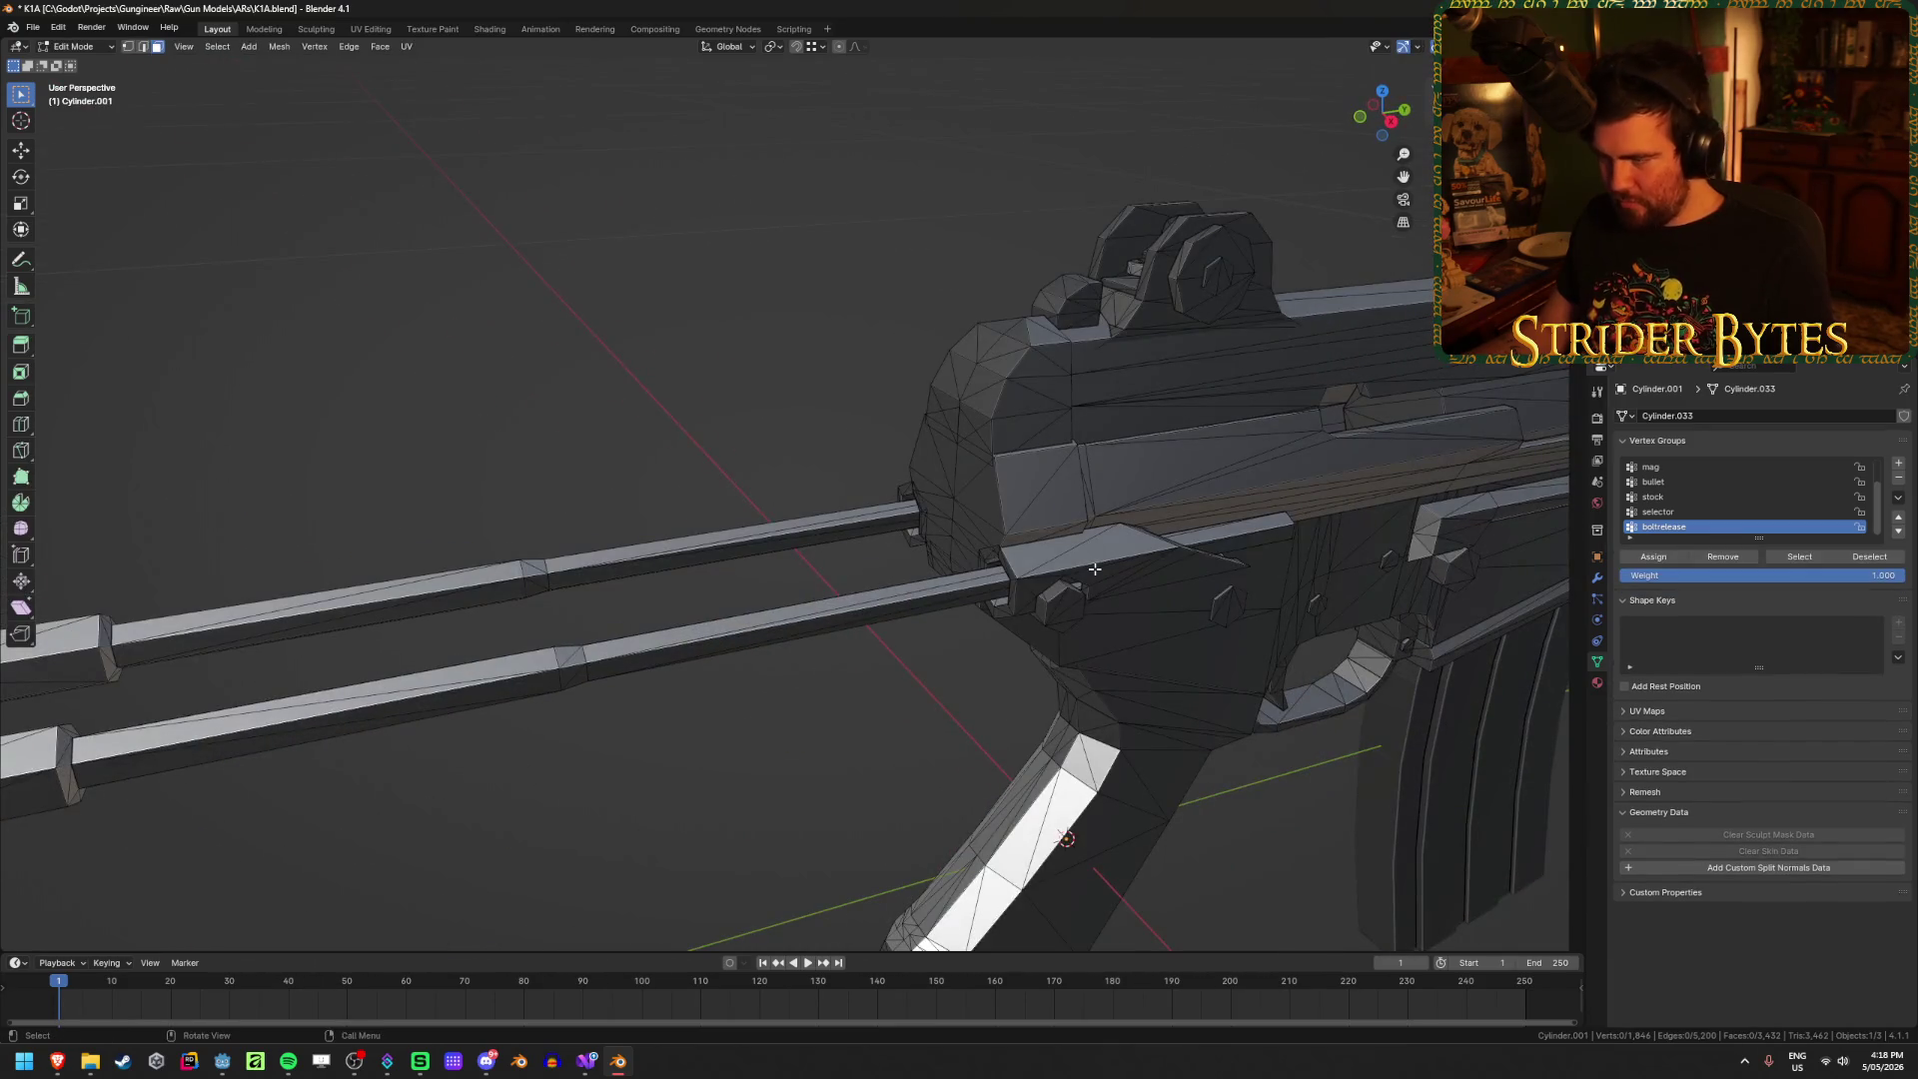
key("l")
key("l")
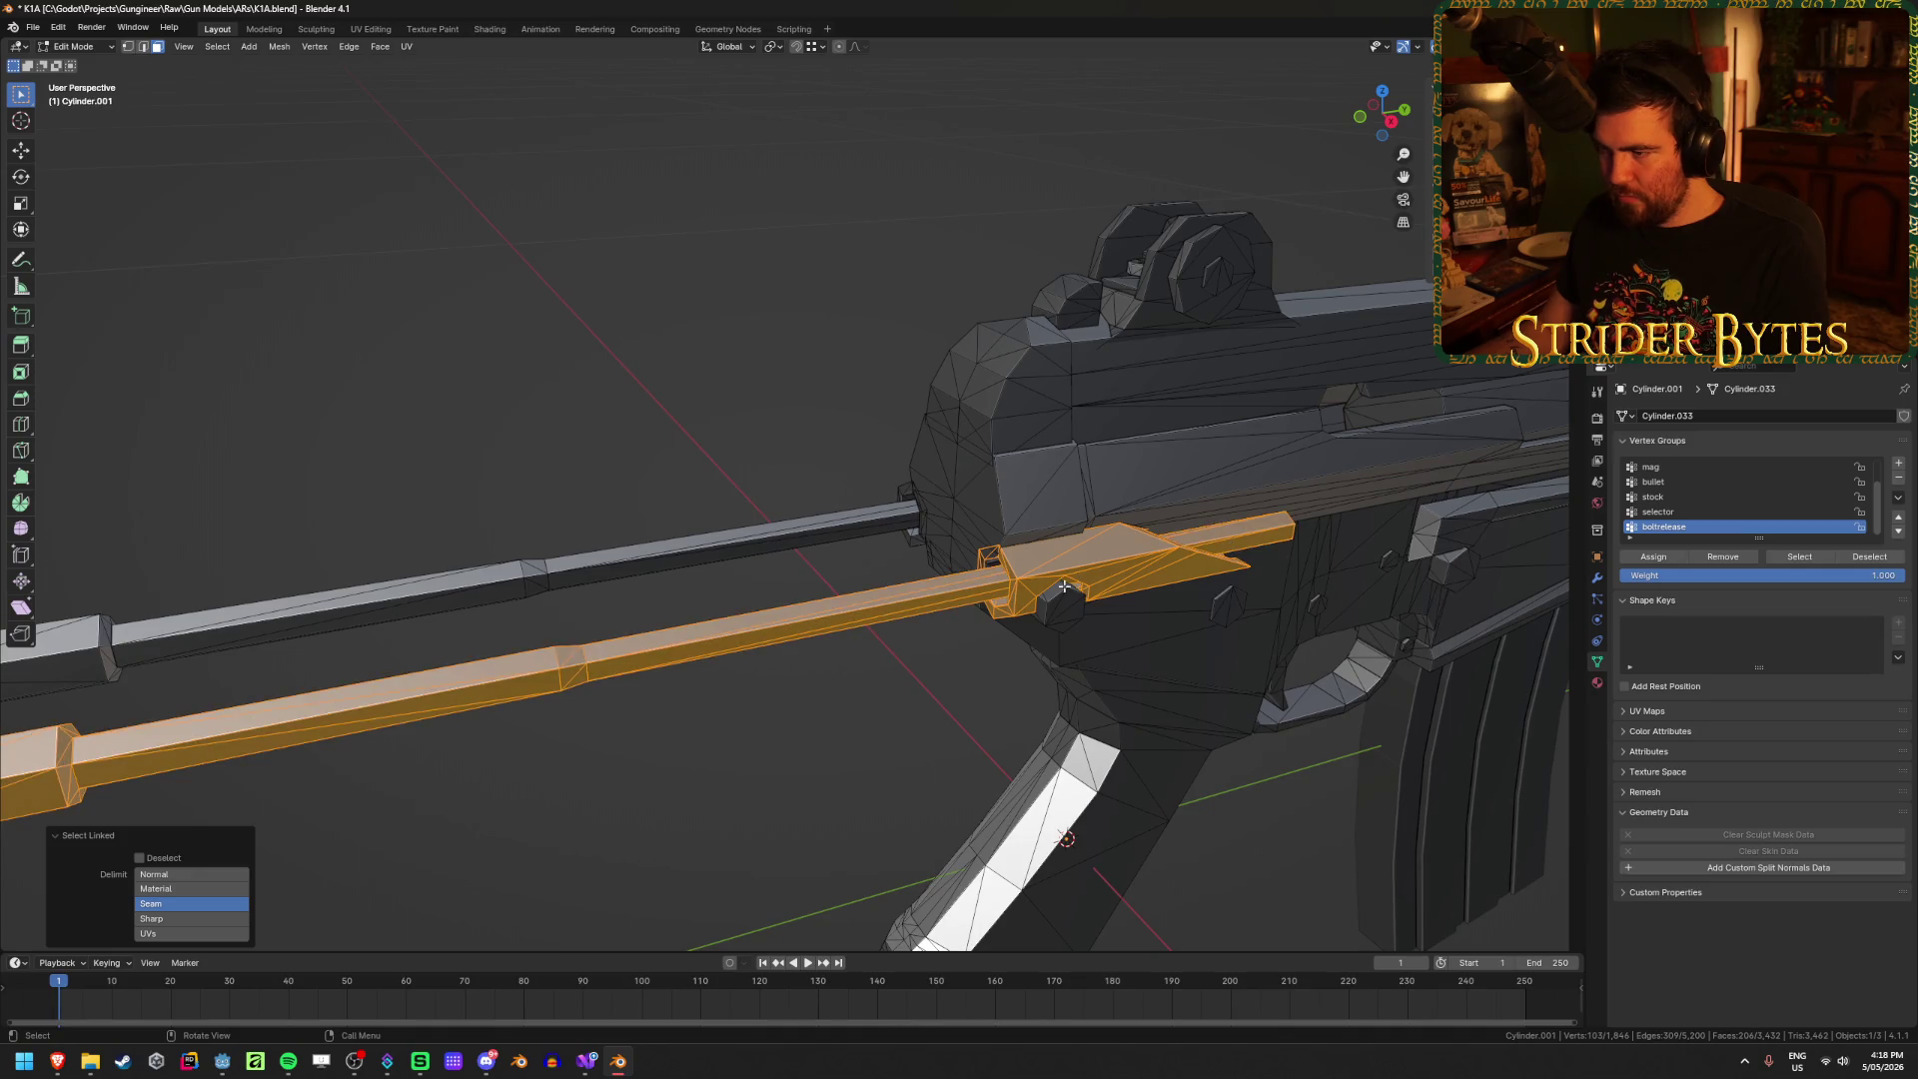
key("l")
mouse_move(909, 535)
middle_mouse_down()
mouse_move(968, 556)
mouse_move(289, 680)
middle_mouse_up()
scroll(393, 647, "down", 3)
key("l")
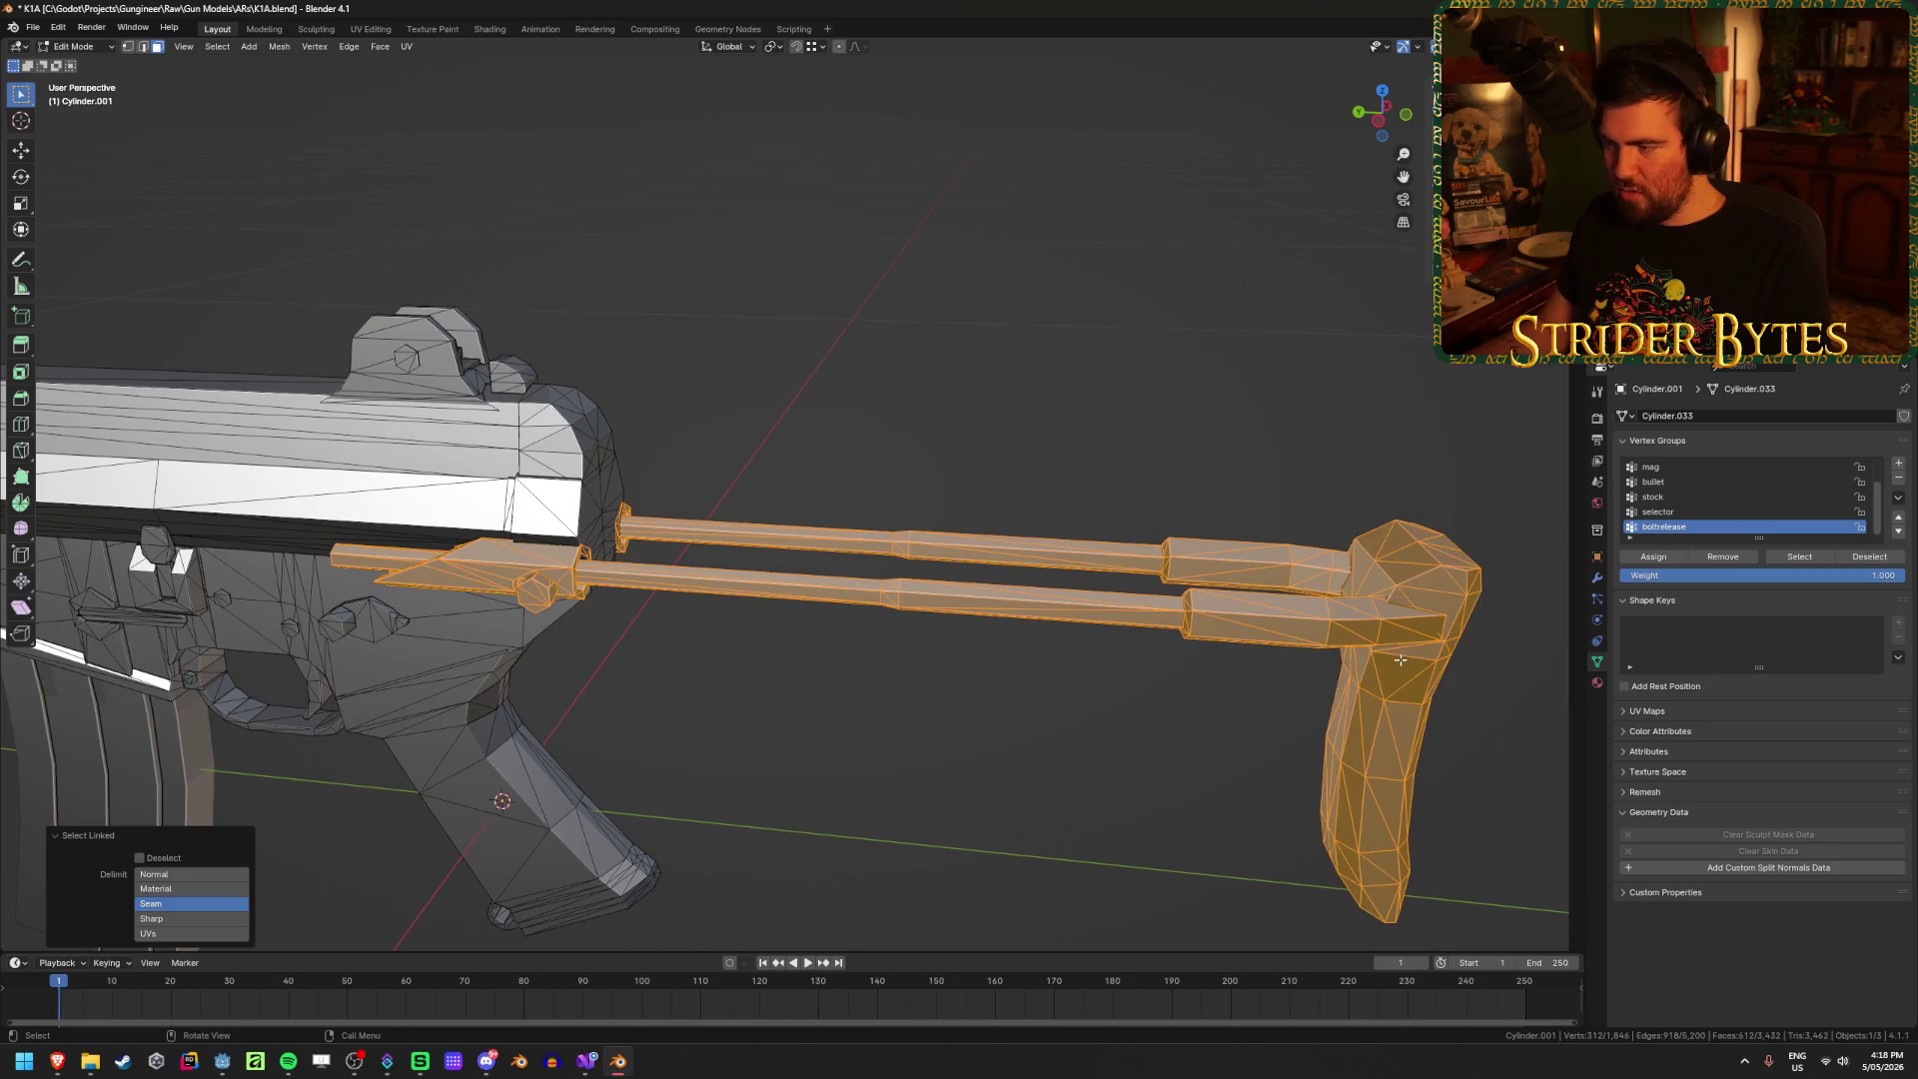
mouse_move(1245, 676)
middle_mouse_down()
mouse_move(1127, 631)
mouse_move(460, 580)
middle_mouse_up()
mouse_move(291, 650)
middle_mouse_down()
mouse_move(1086, 545)
mouse_move(1045, 609)
mouse_move(989, 567)
mouse_move(1039, 633)
middle_mouse_up()
left_click(1016, 548)
key("Tab")
Step: Snap the 3D cursor to a vertex on the receiver's rear face, then select the stock
scroll(1046, 609, "up", 3)
left_click(1045, 610)
key("Tab")
left_click(963, 534)
key("KP_Decimal")
scroll(1040, 629, "down", 5)
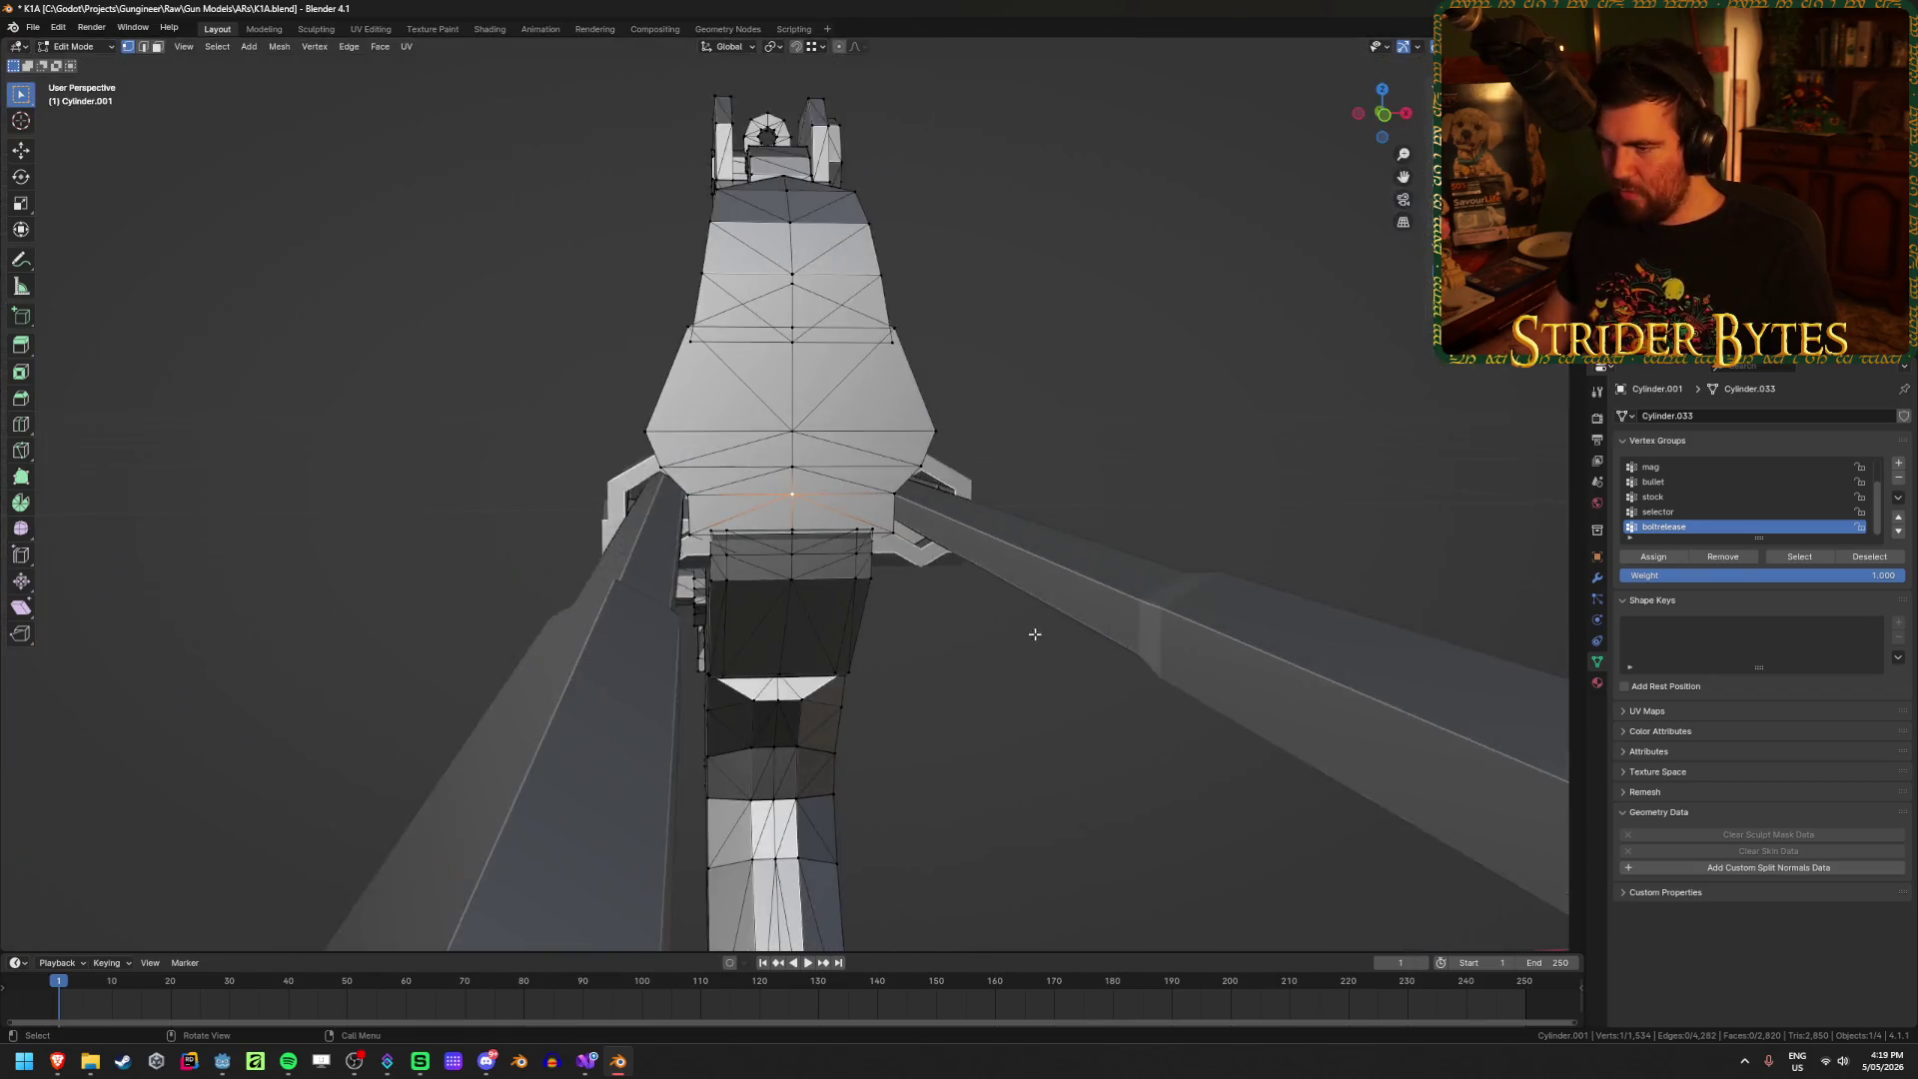
scroll(885, 571, "up", 2)
scroll(835, 543, "up", 3)
middle_click_drag(835, 544, 818, 538)
key("grave")
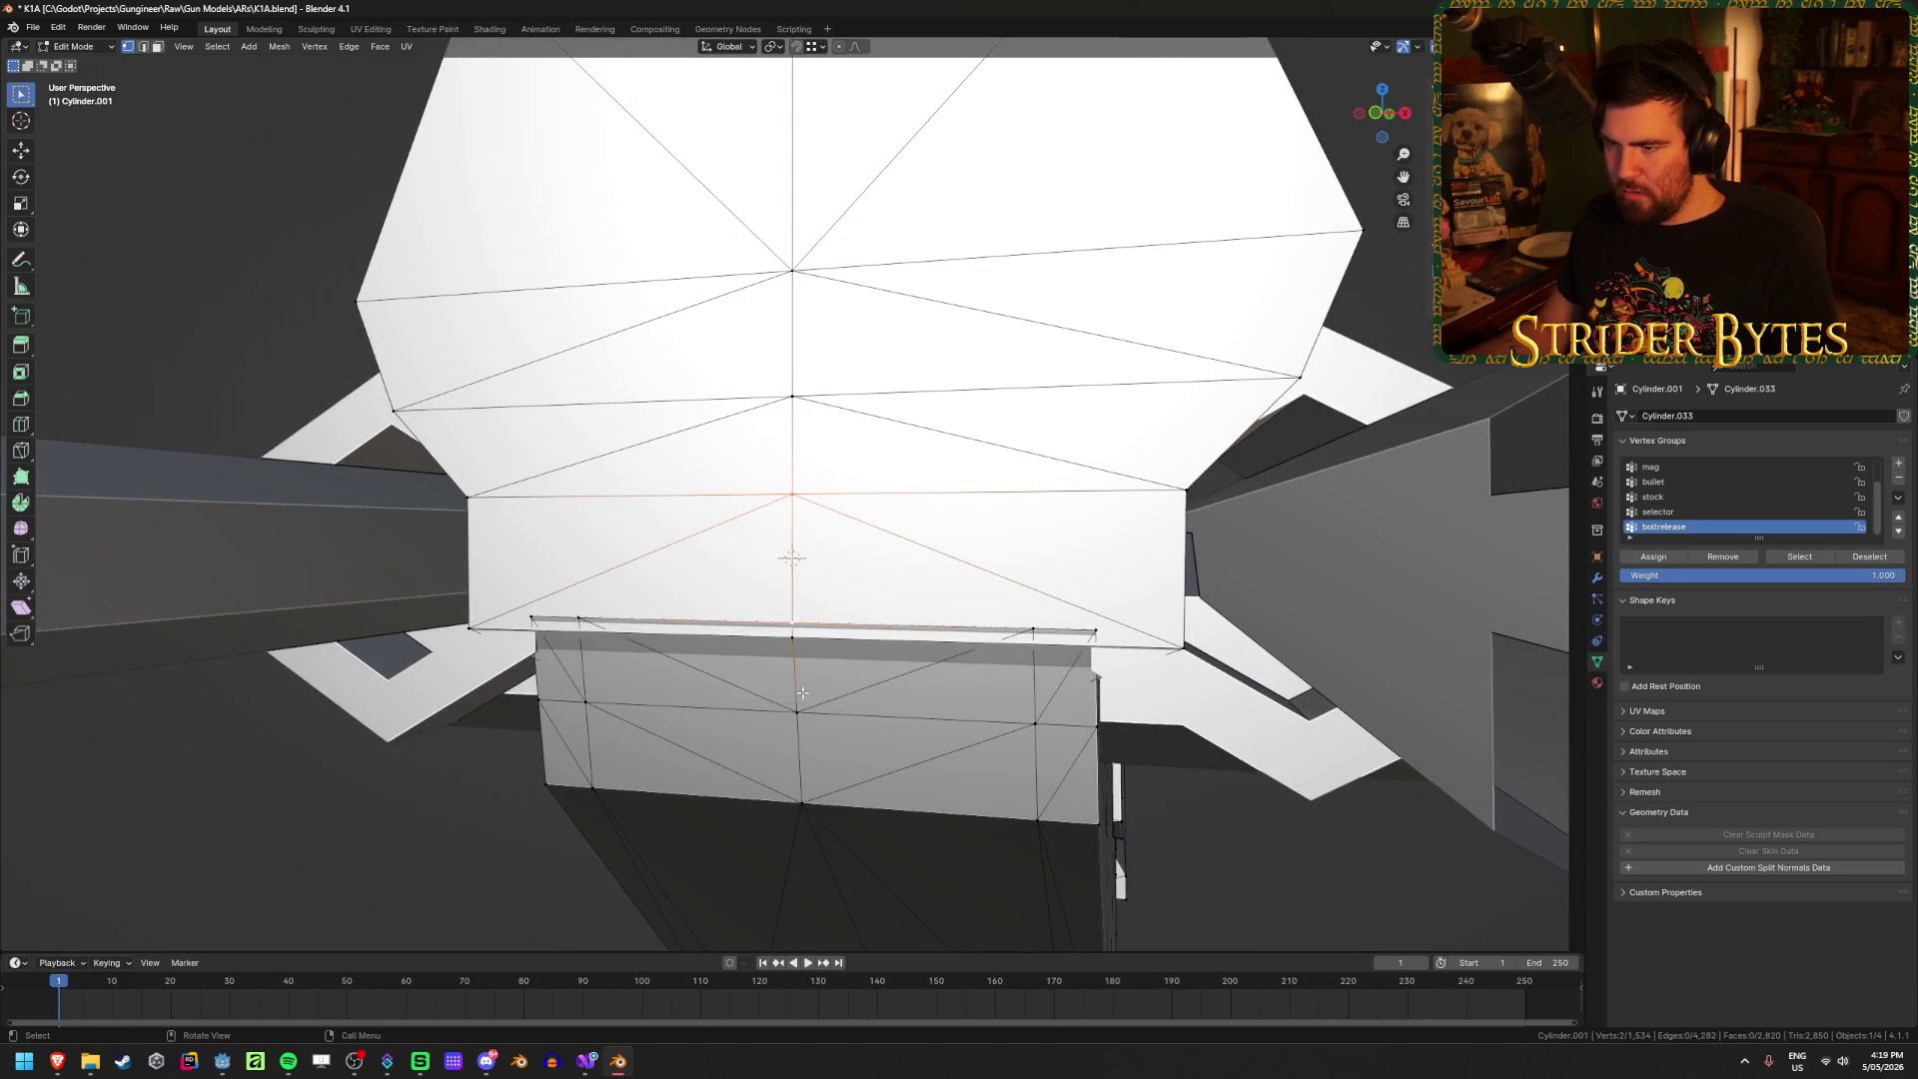
key("Tab")
scroll(792, 605, "down", 3)
mouse_move(792, 605)
middle_mouse_down()
mouse_move(949, 627)
mouse_move(923, 635)
middle_mouse_up()
scroll(949, 626, "down", 3)
left_click(920, 635)
right_click(919, 635)
Step: Shade the stock flat and move its origin to the 3D cursor at the joint
left_click(920, 636)
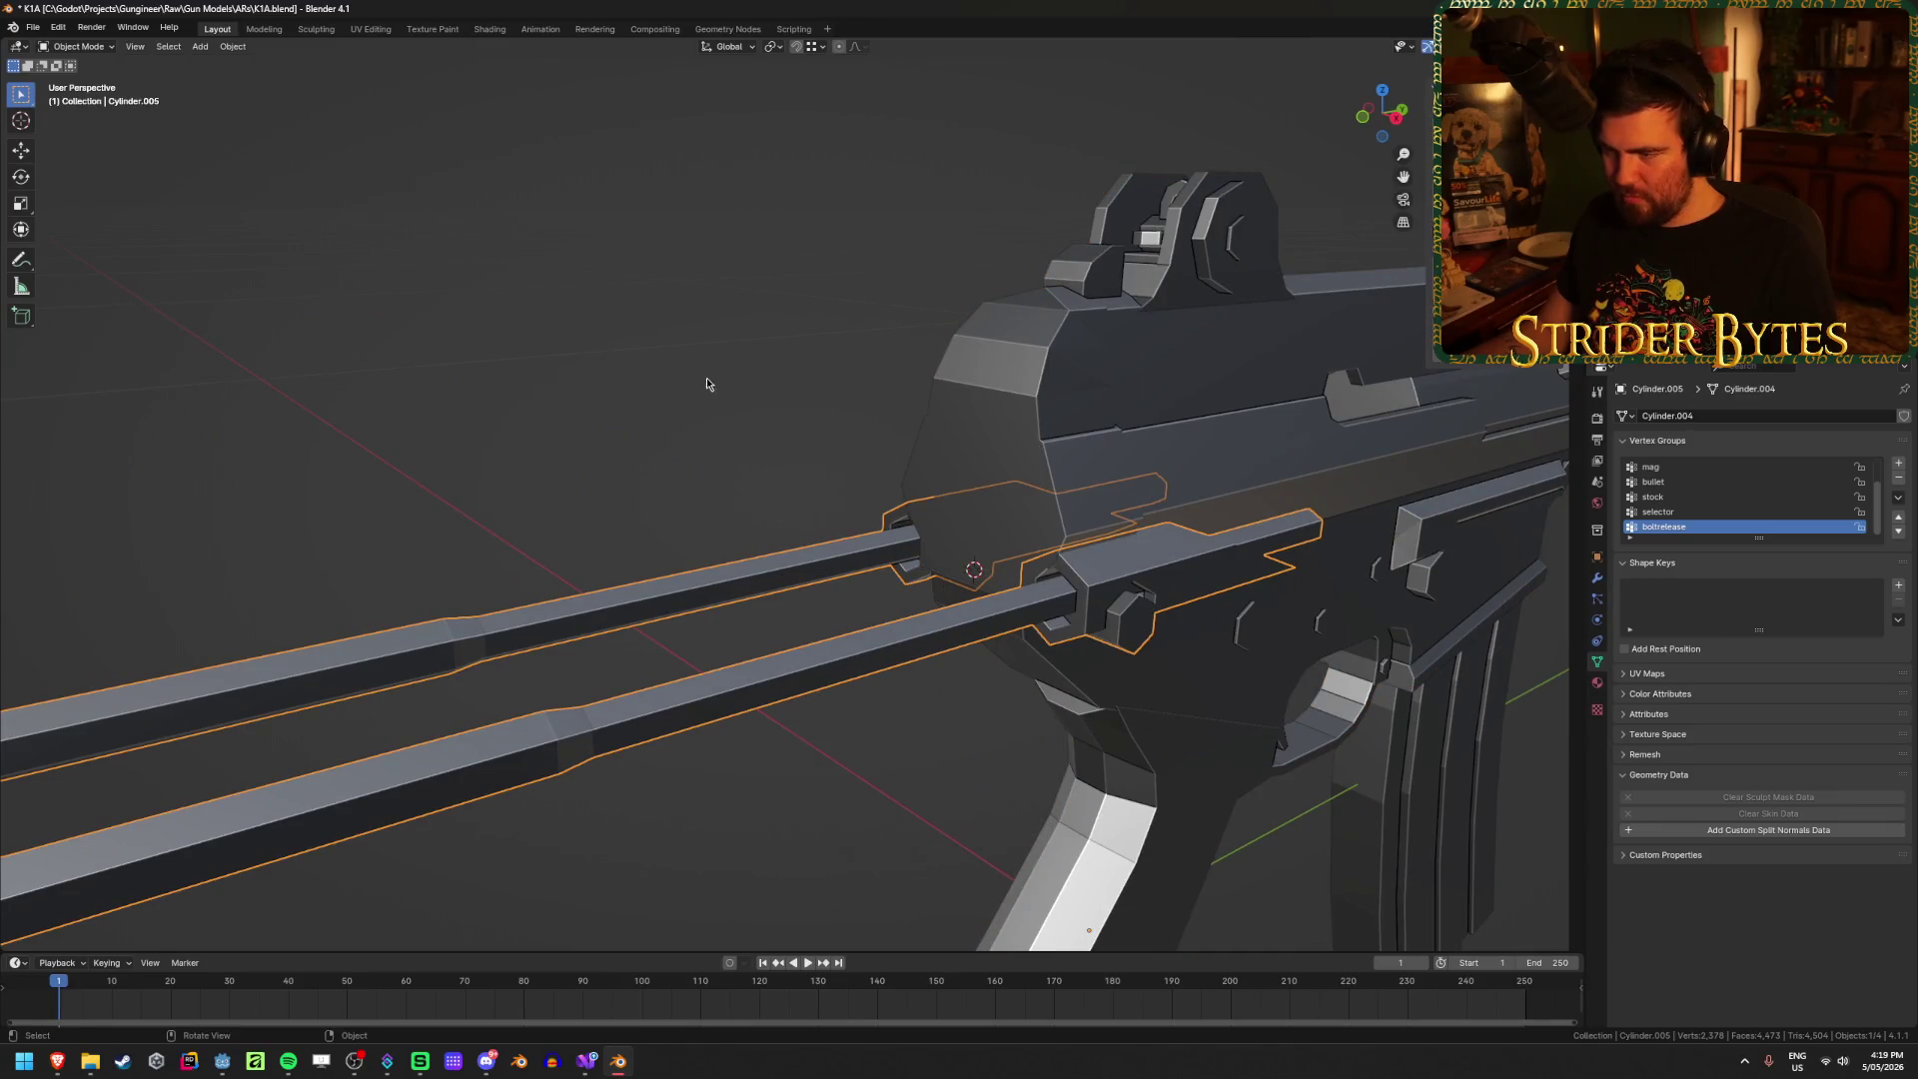
right_click(724, 429)
middle_click_drag(750, 357, 729, 386)
scroll(729, 387, "down", 1)
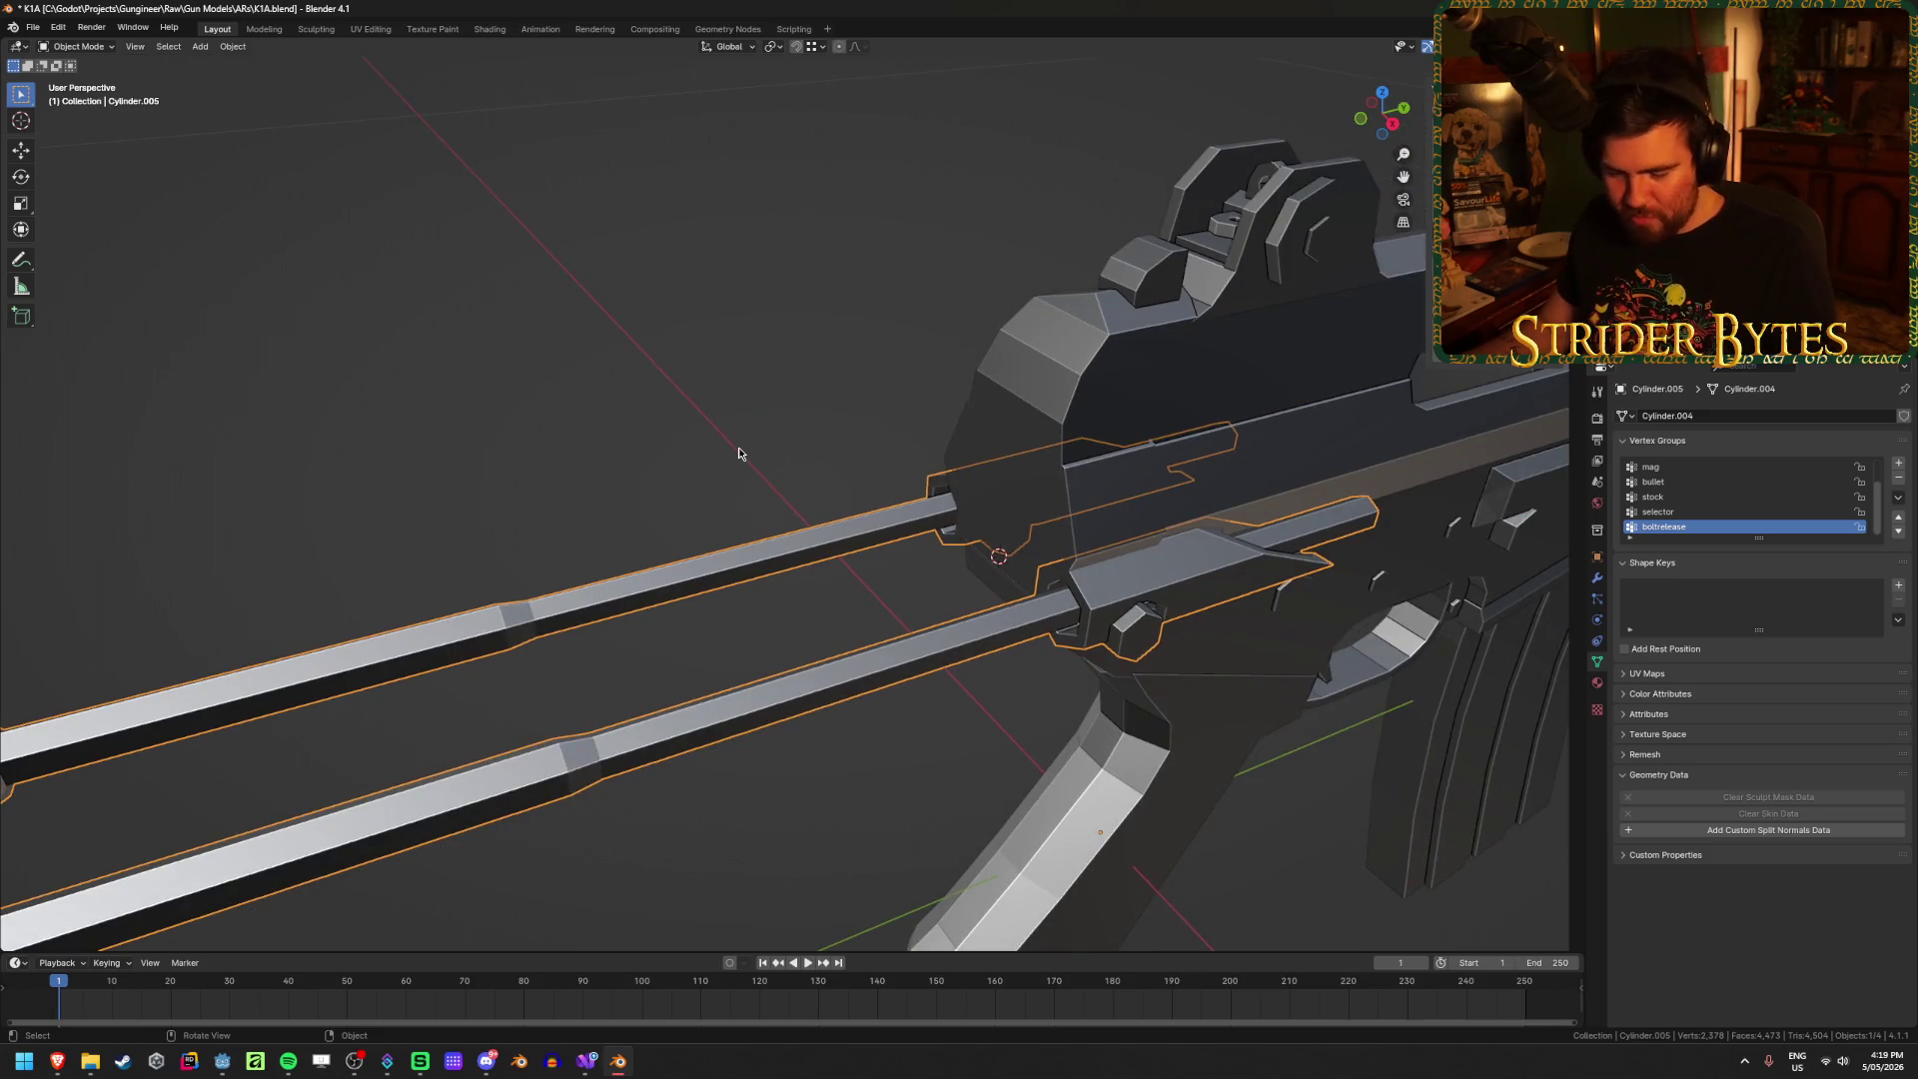
right_click(828, 469)
left_click(904, 536)
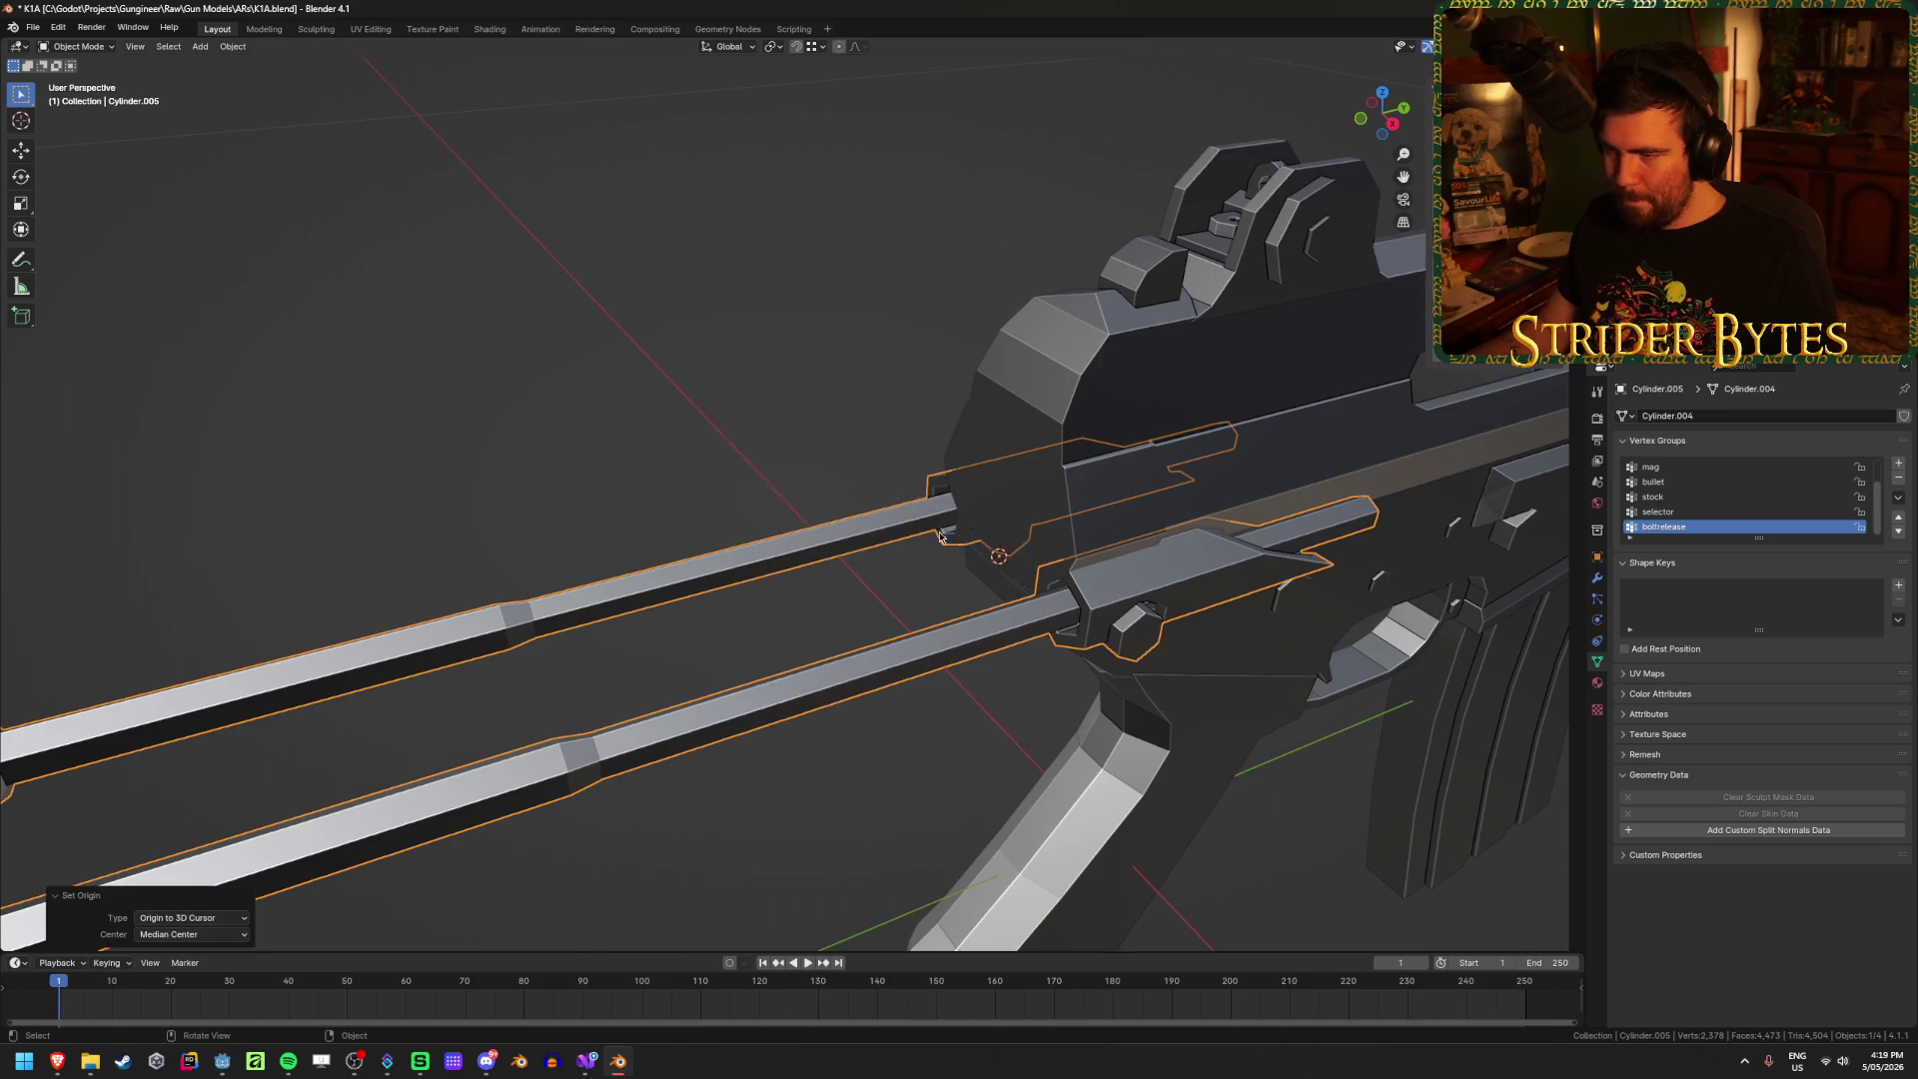
scroll(786, 527, "down", 3)
scroll(806, 513, "down", 3)
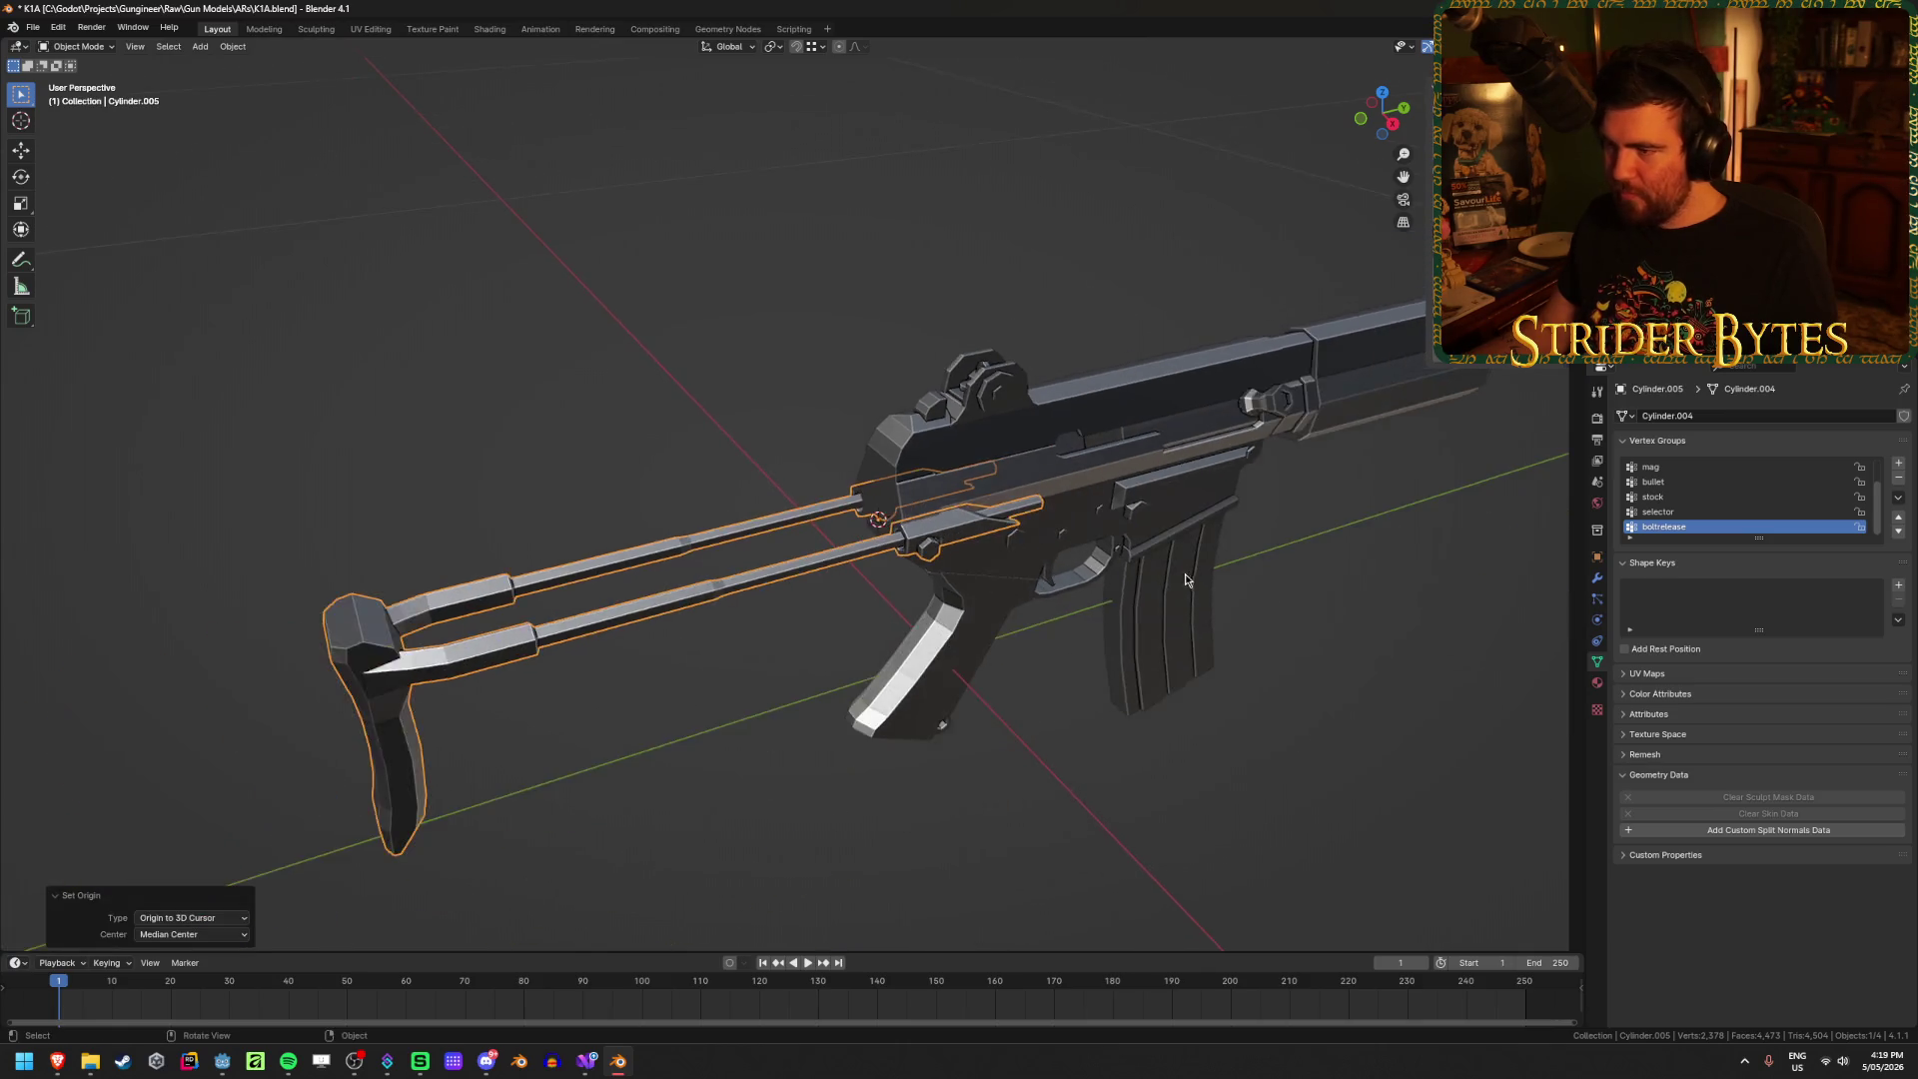
Step: Add a plain-axes empty at the joint, shrink it and apply its scale
key("shift+a")
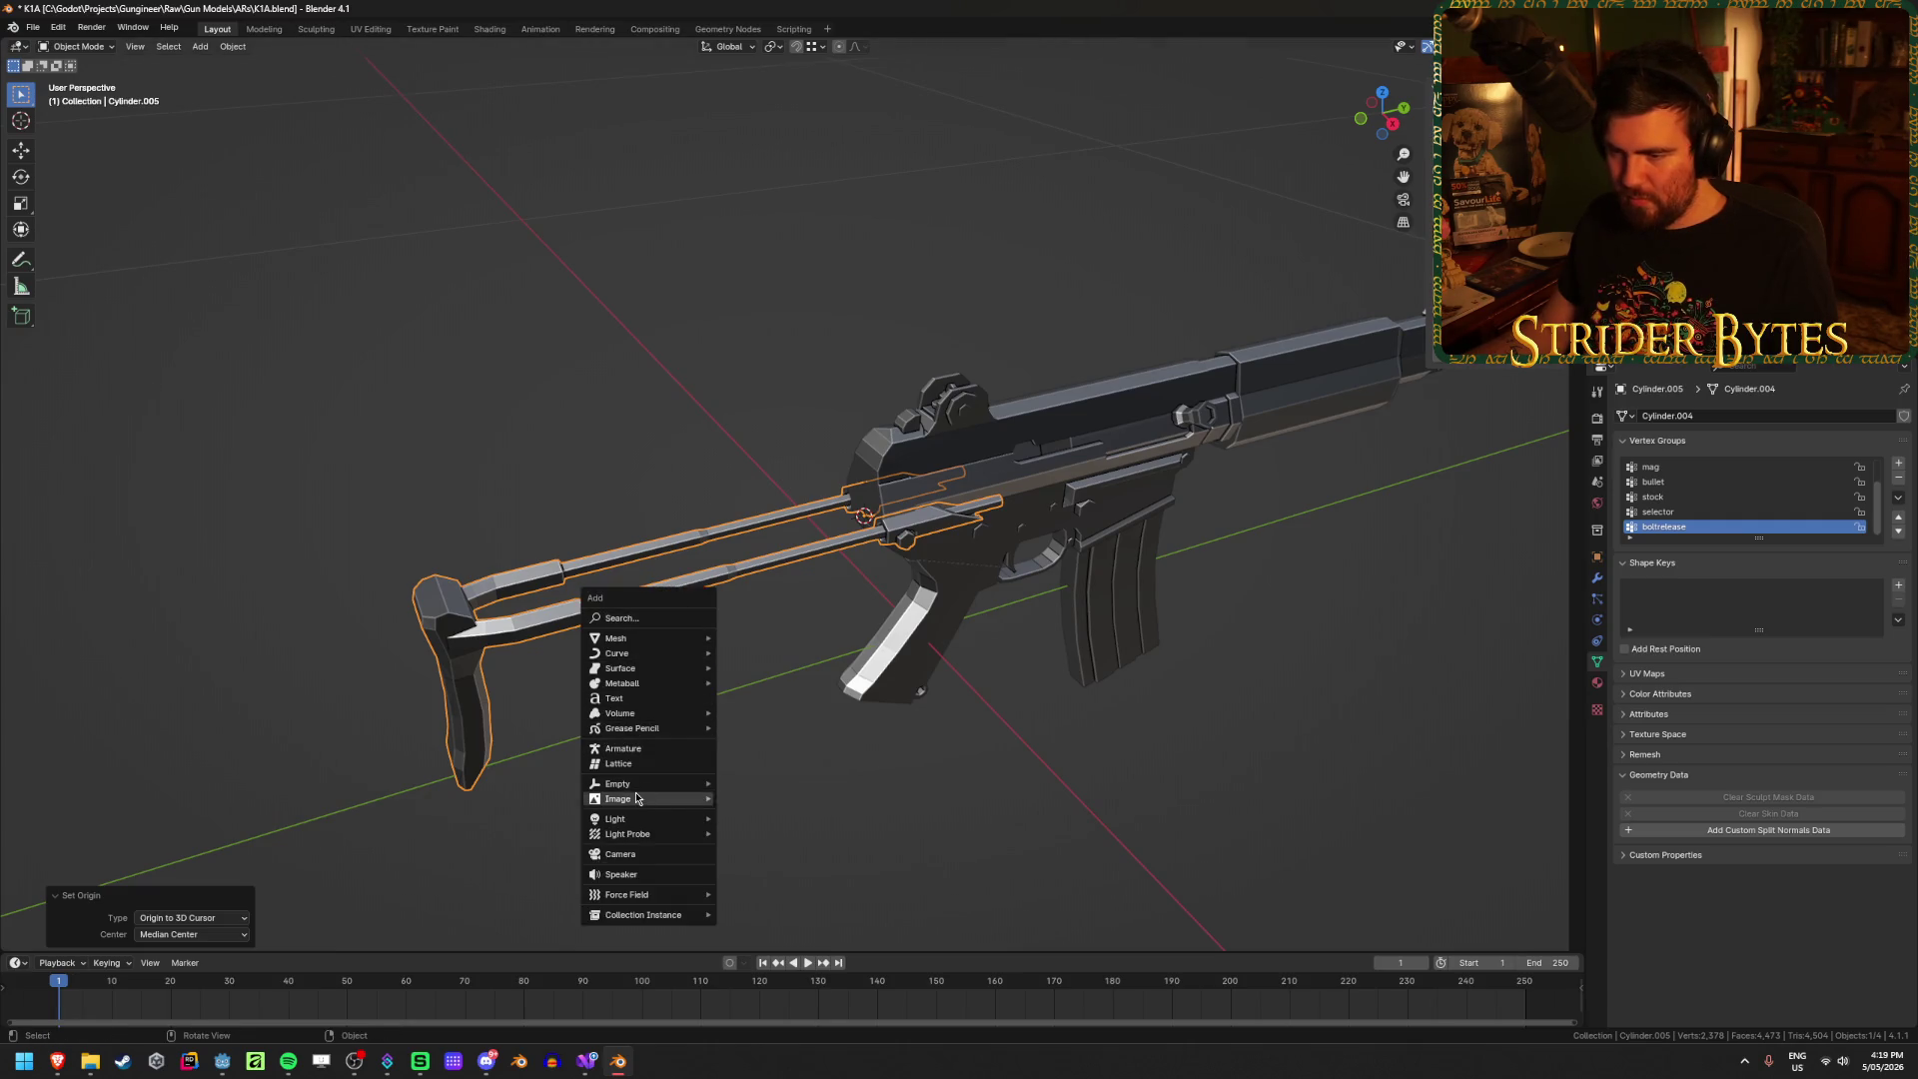
mouse_move(639, 783)
left_click(729, 782)
mouse_move(719, 783)
middle_mouse_down()
mouse_move(824, 793)
mouse_move(1428, 626)
middle_mouse_up()
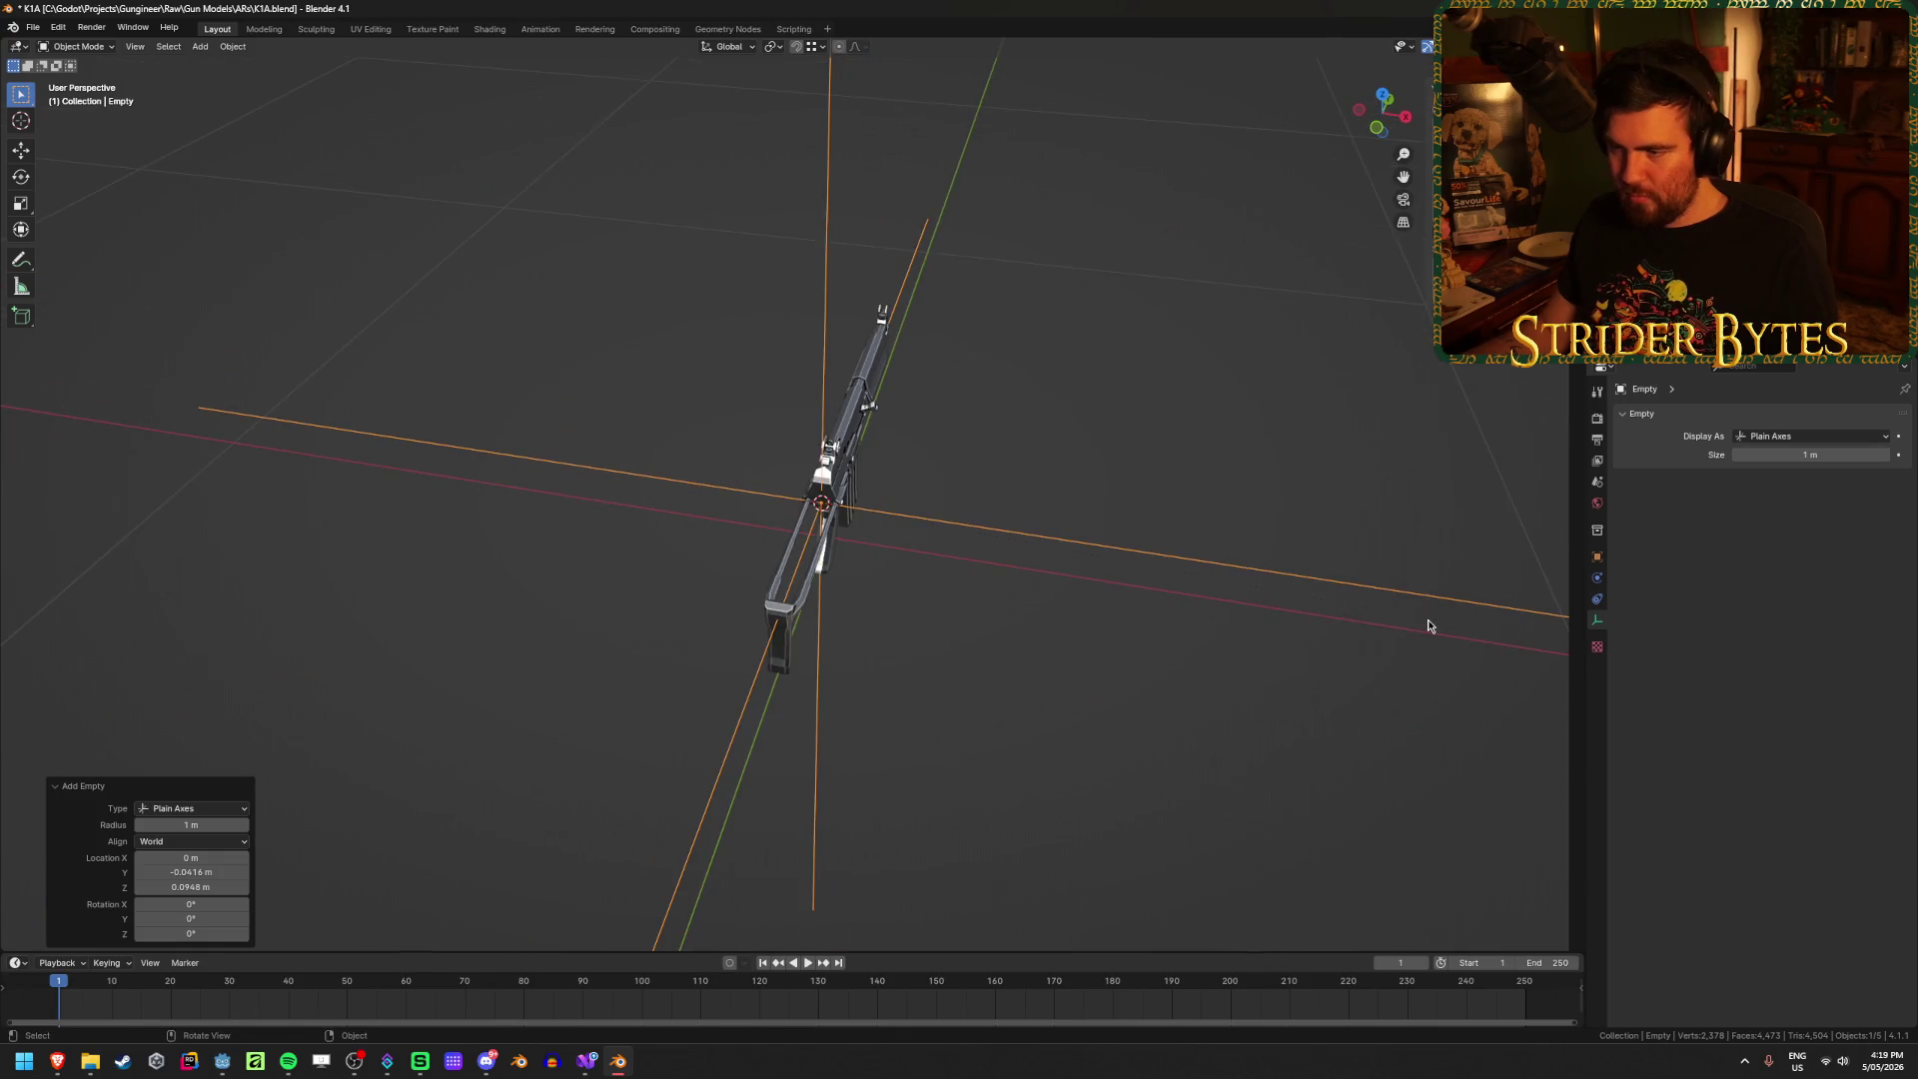
key("s")
left_click(869, 543)
scroll(1186, 589, "up", 4)
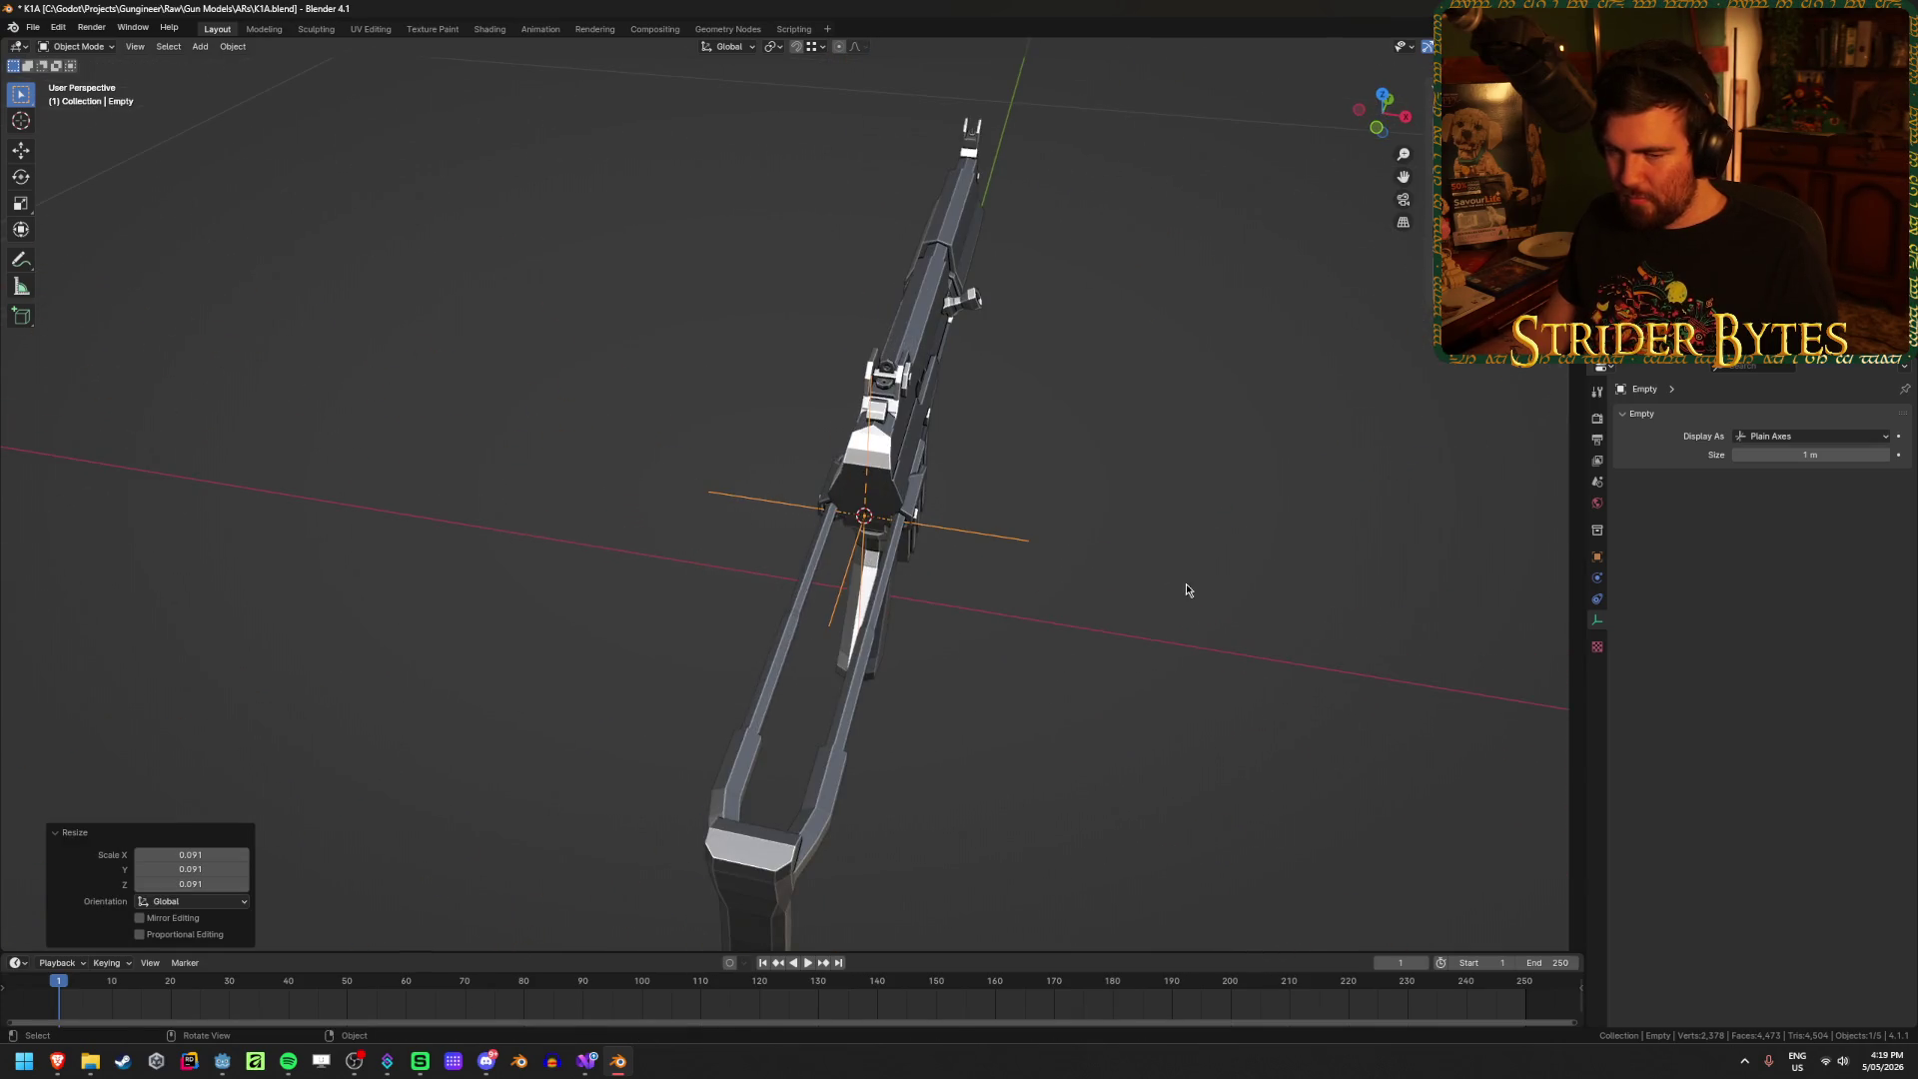
key("Escape")
key("ctrl+a")
left_click(1139, 617)
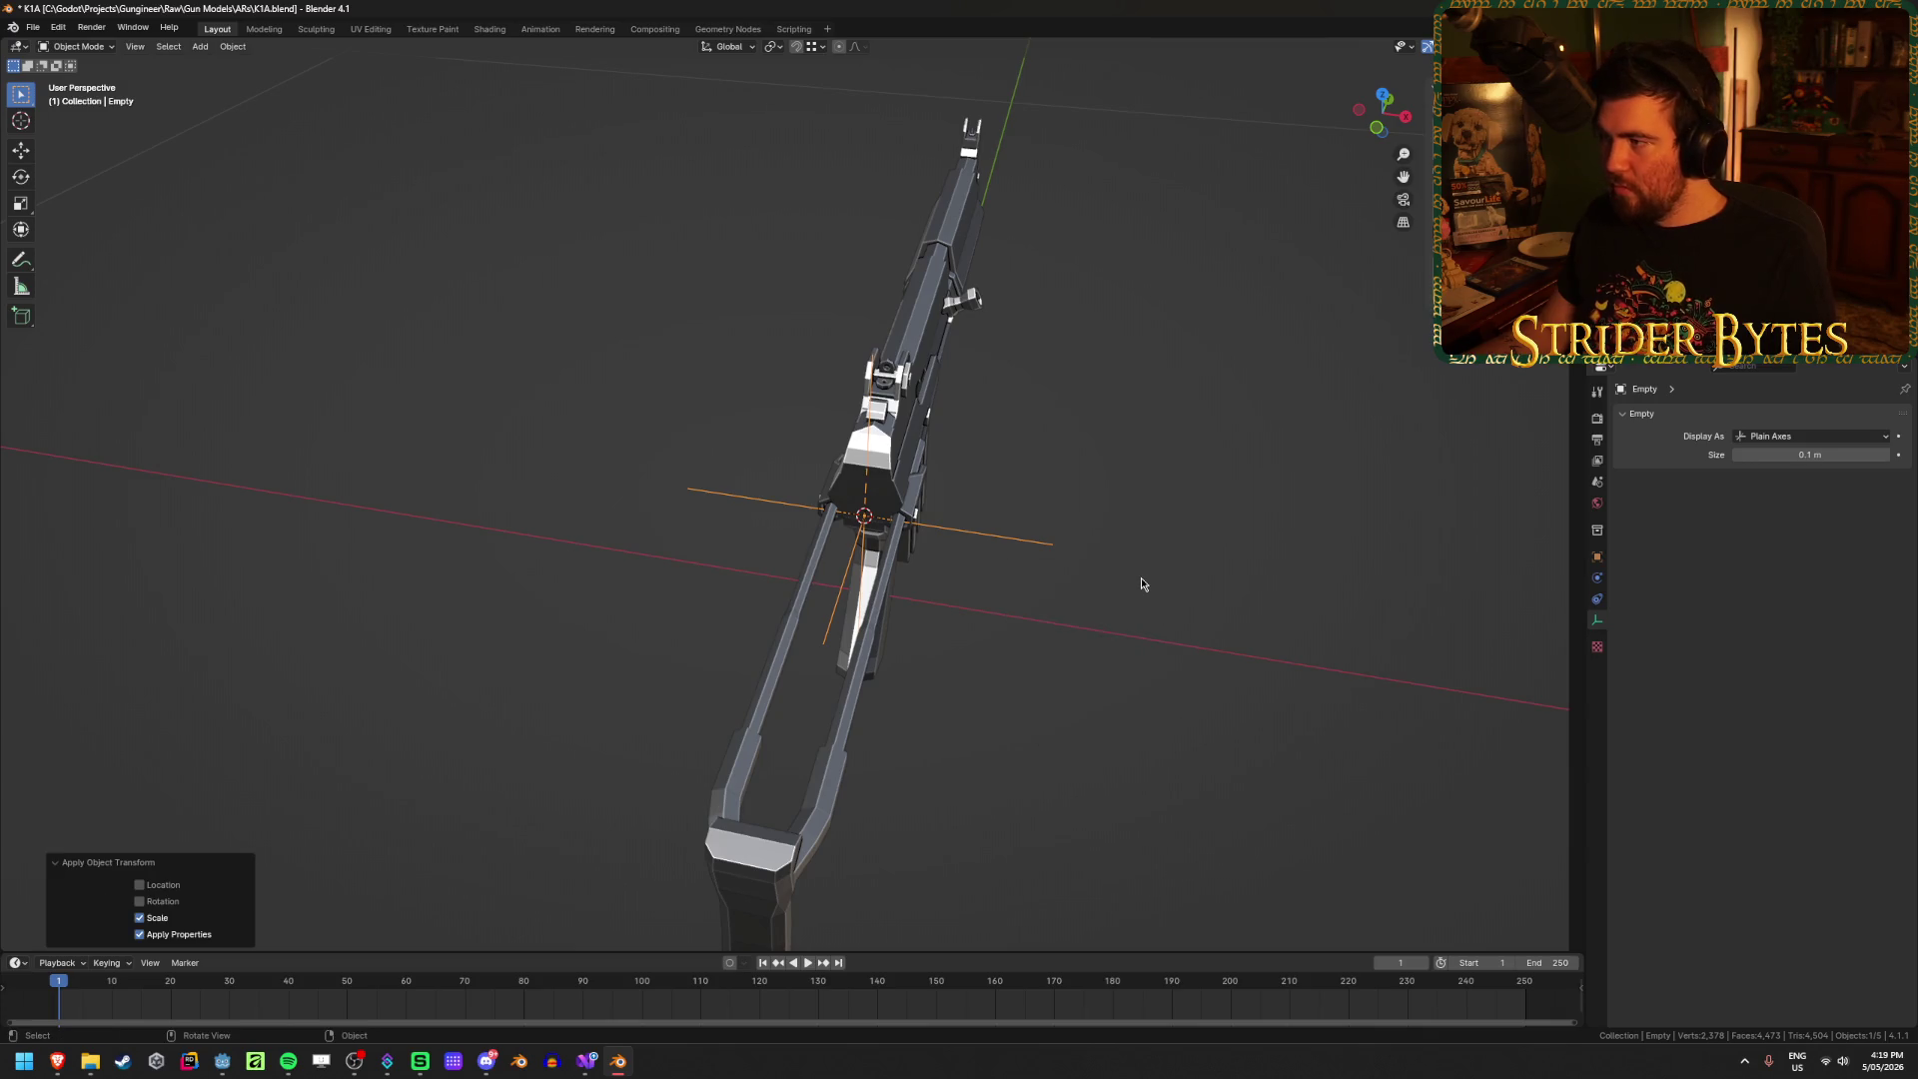
Step: Check the stock and new empty, then edit the rifle body's mesh
middle_click_drag(1140, 577, 1009, 489)
left_click(1008, 488)
left_click(675, 531)
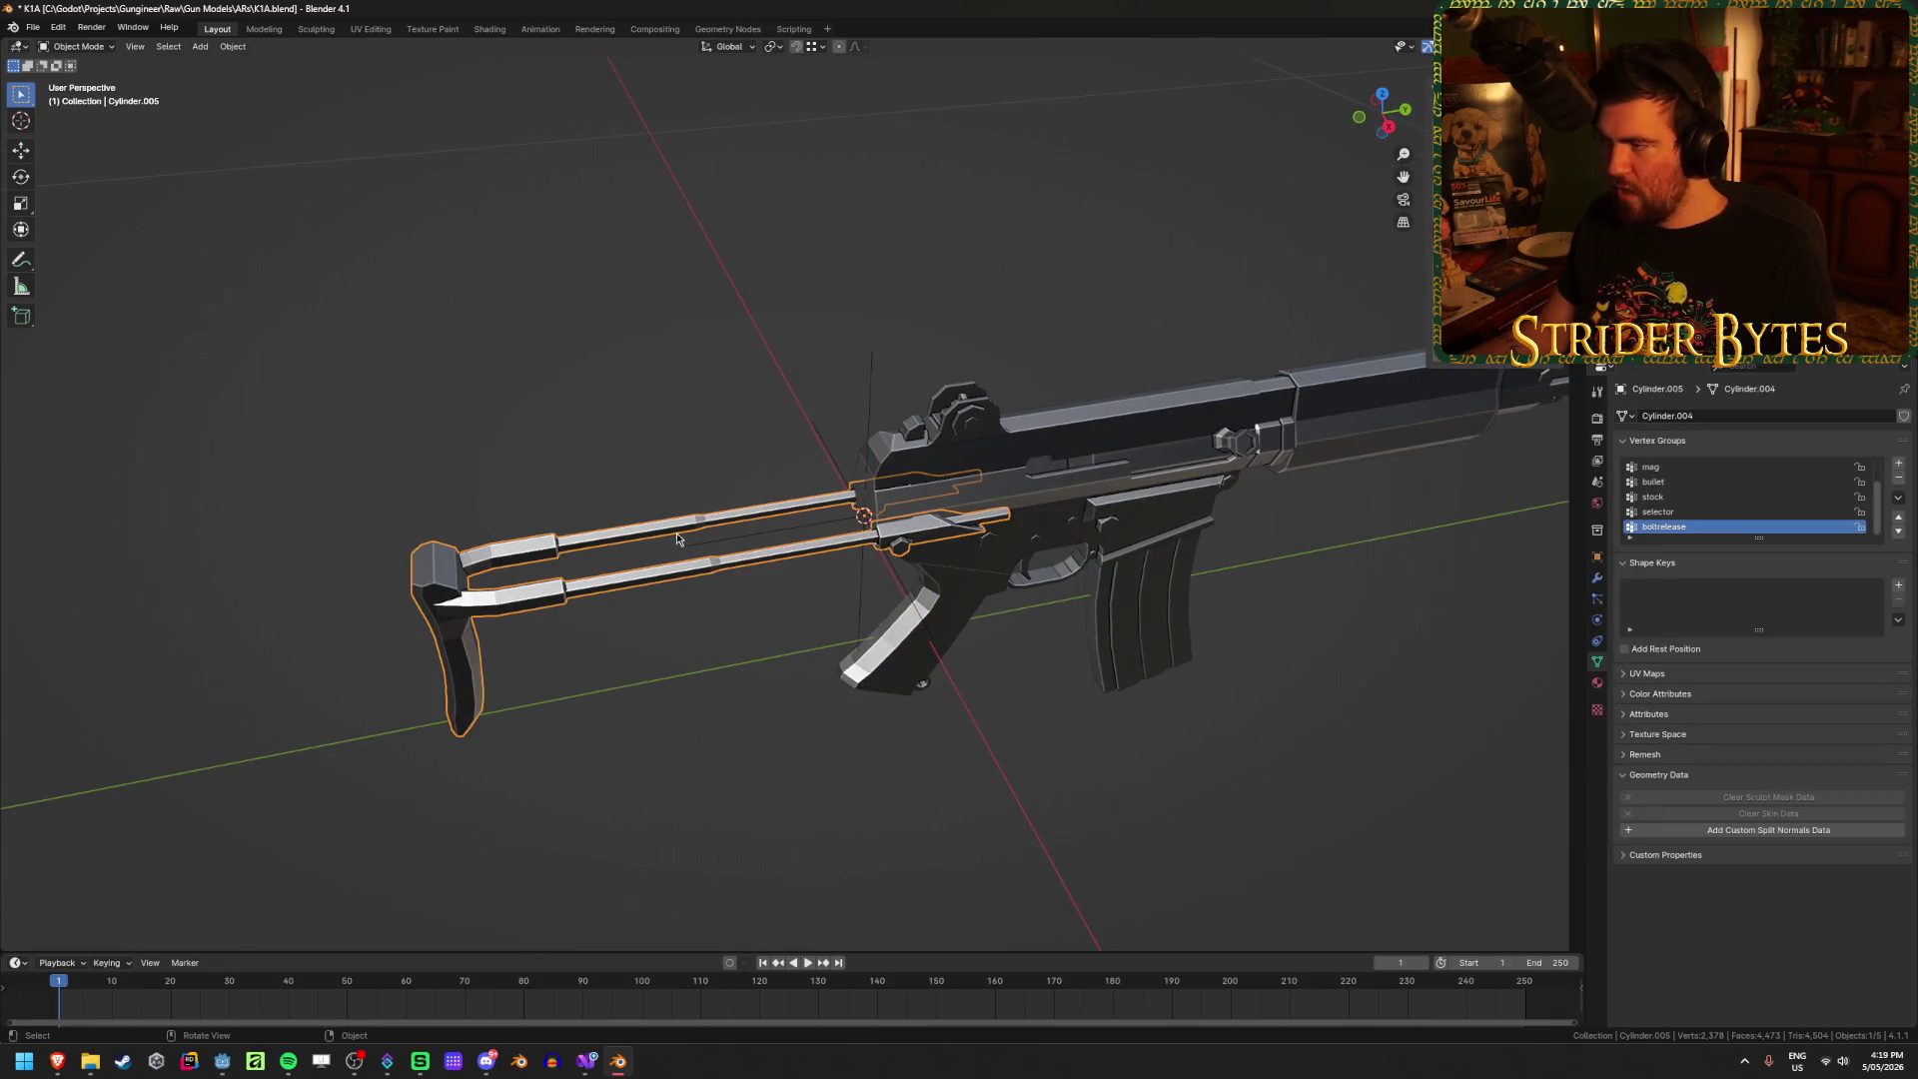
left_click(872, 428)
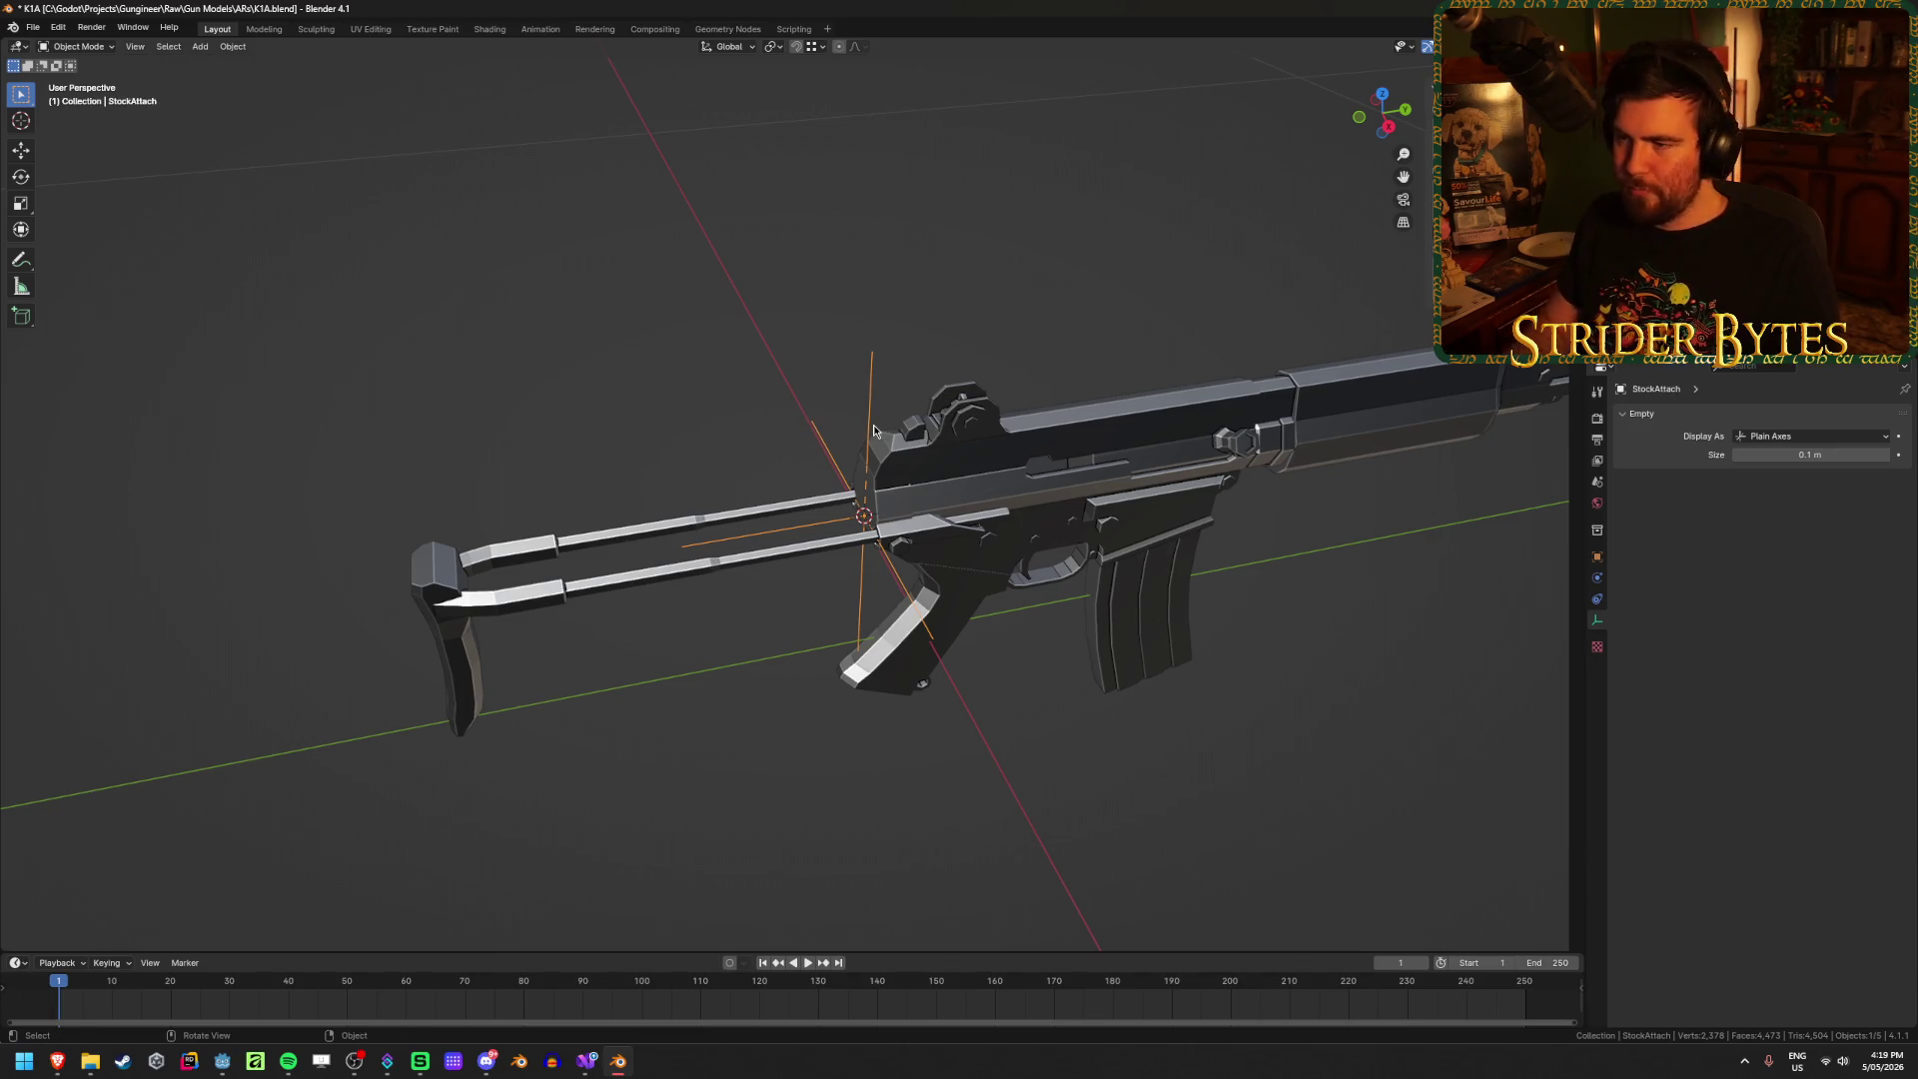
mouse_move(1043, 500)
middle_mouse_down()
mouse_move(787, 495)
mouse_move(688, 440)
mouse_move(979, 638)
mouse_move(852, 579)
mouse_move(805, 633)
mouse_move(859, 658)
mouse_move(719, 462)
mouse_move(599, 549)
mouse_move(673, 562)
mouse_move(633, 560)
mouse_move(505, 633)
mouse_move(759, 649)
mouse_move(863, 689)
mouse_move(943, 612)
mouse_move(893, 610)
middle_mouse_up()
scroll(1004, 484, "up", 3)
left_click(1004, 484)
key("Tab")
scroll(719, 483, "up", 4)
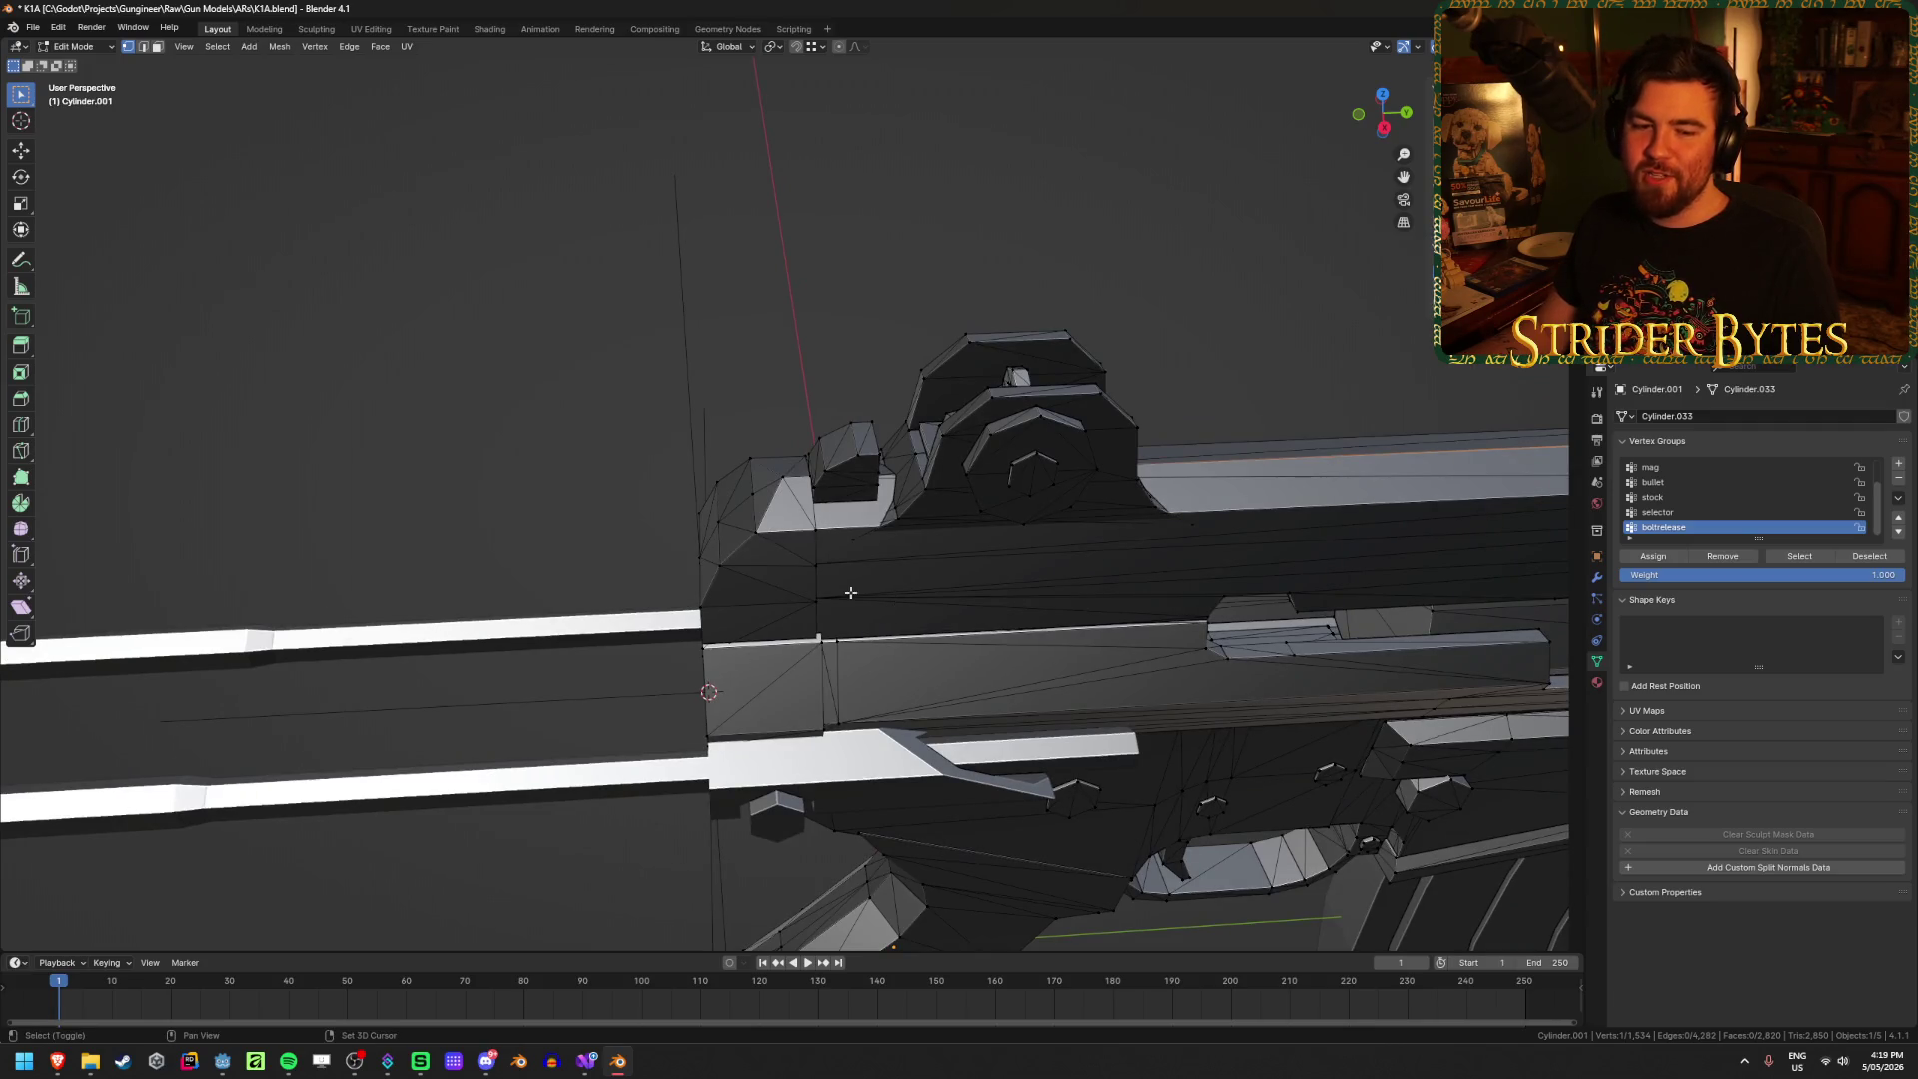
Step: In X-ray, select an edge atop the receiver beside the rear sight and return to Object Mode
scroll(850, 594, "up", 4)
key("alt+z")
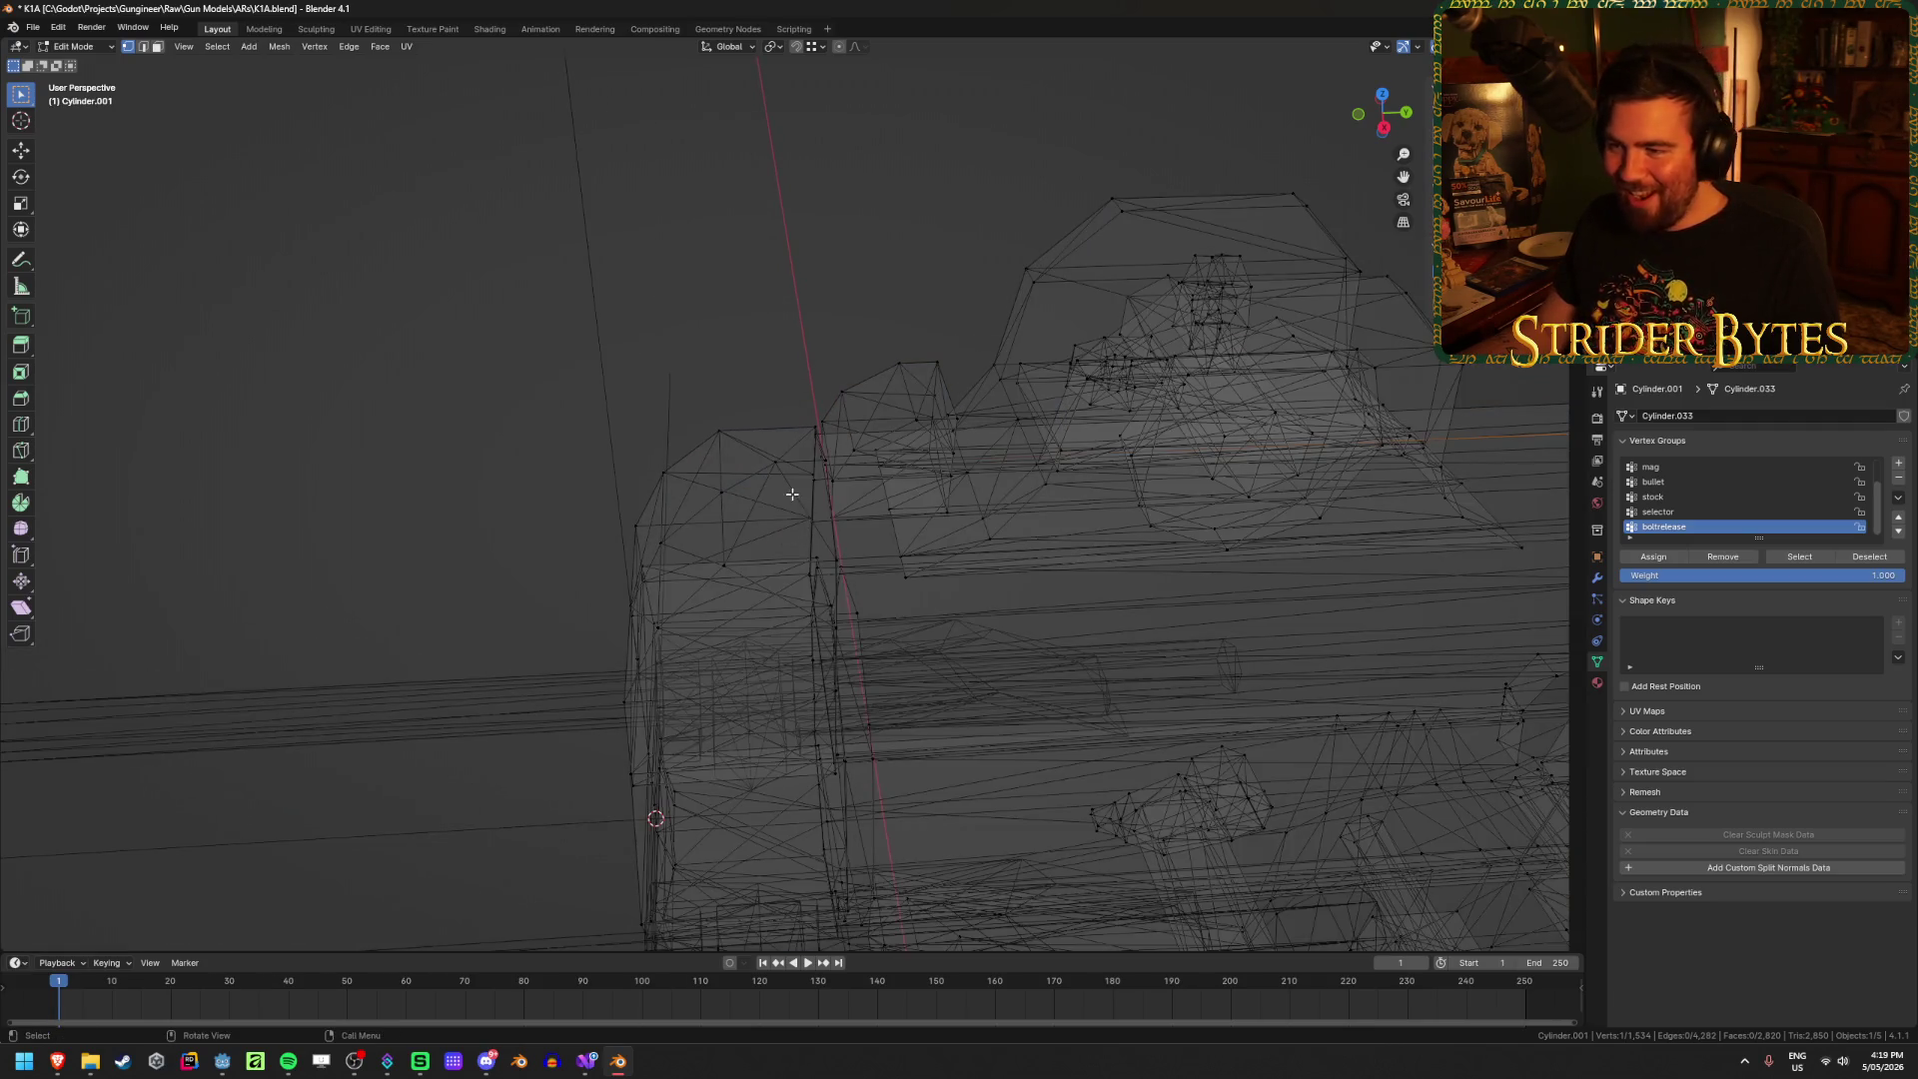
middle_click_drag(792, 494, 803, 491)
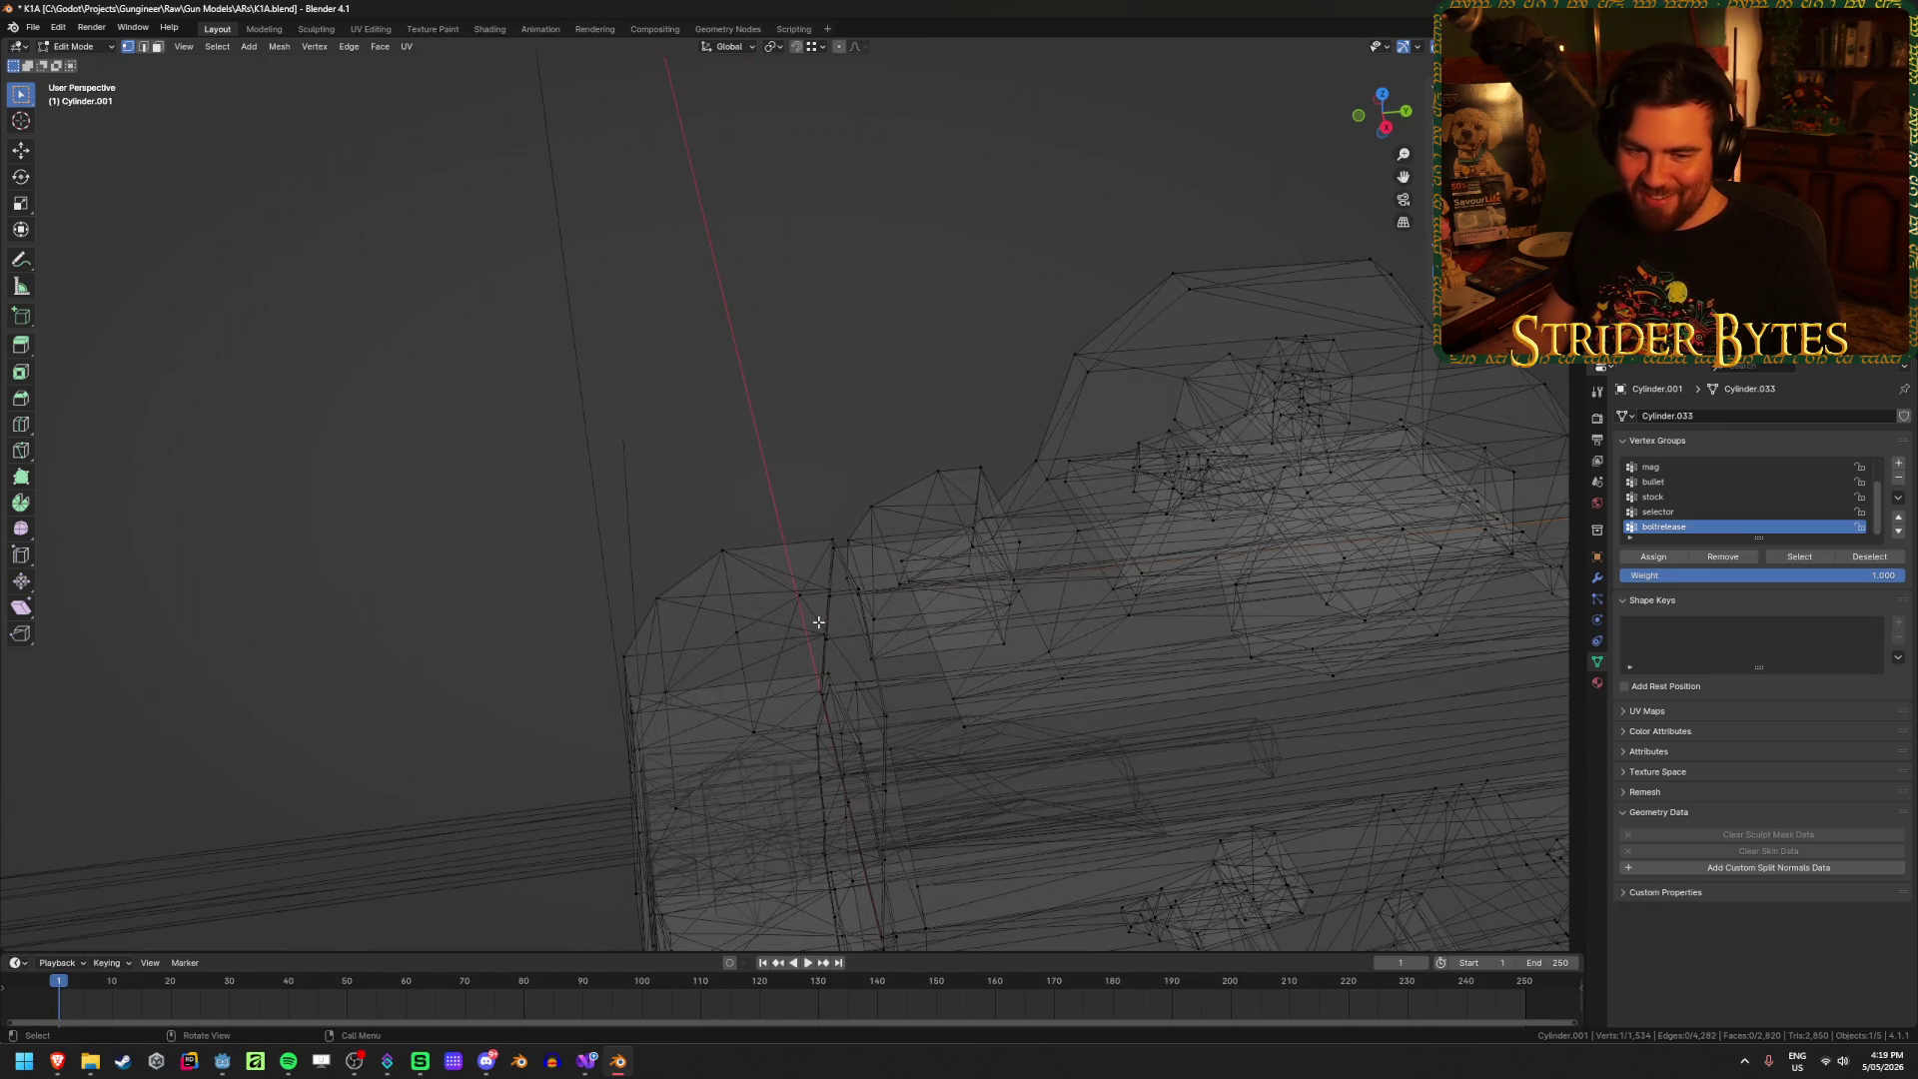
key("shift+z")
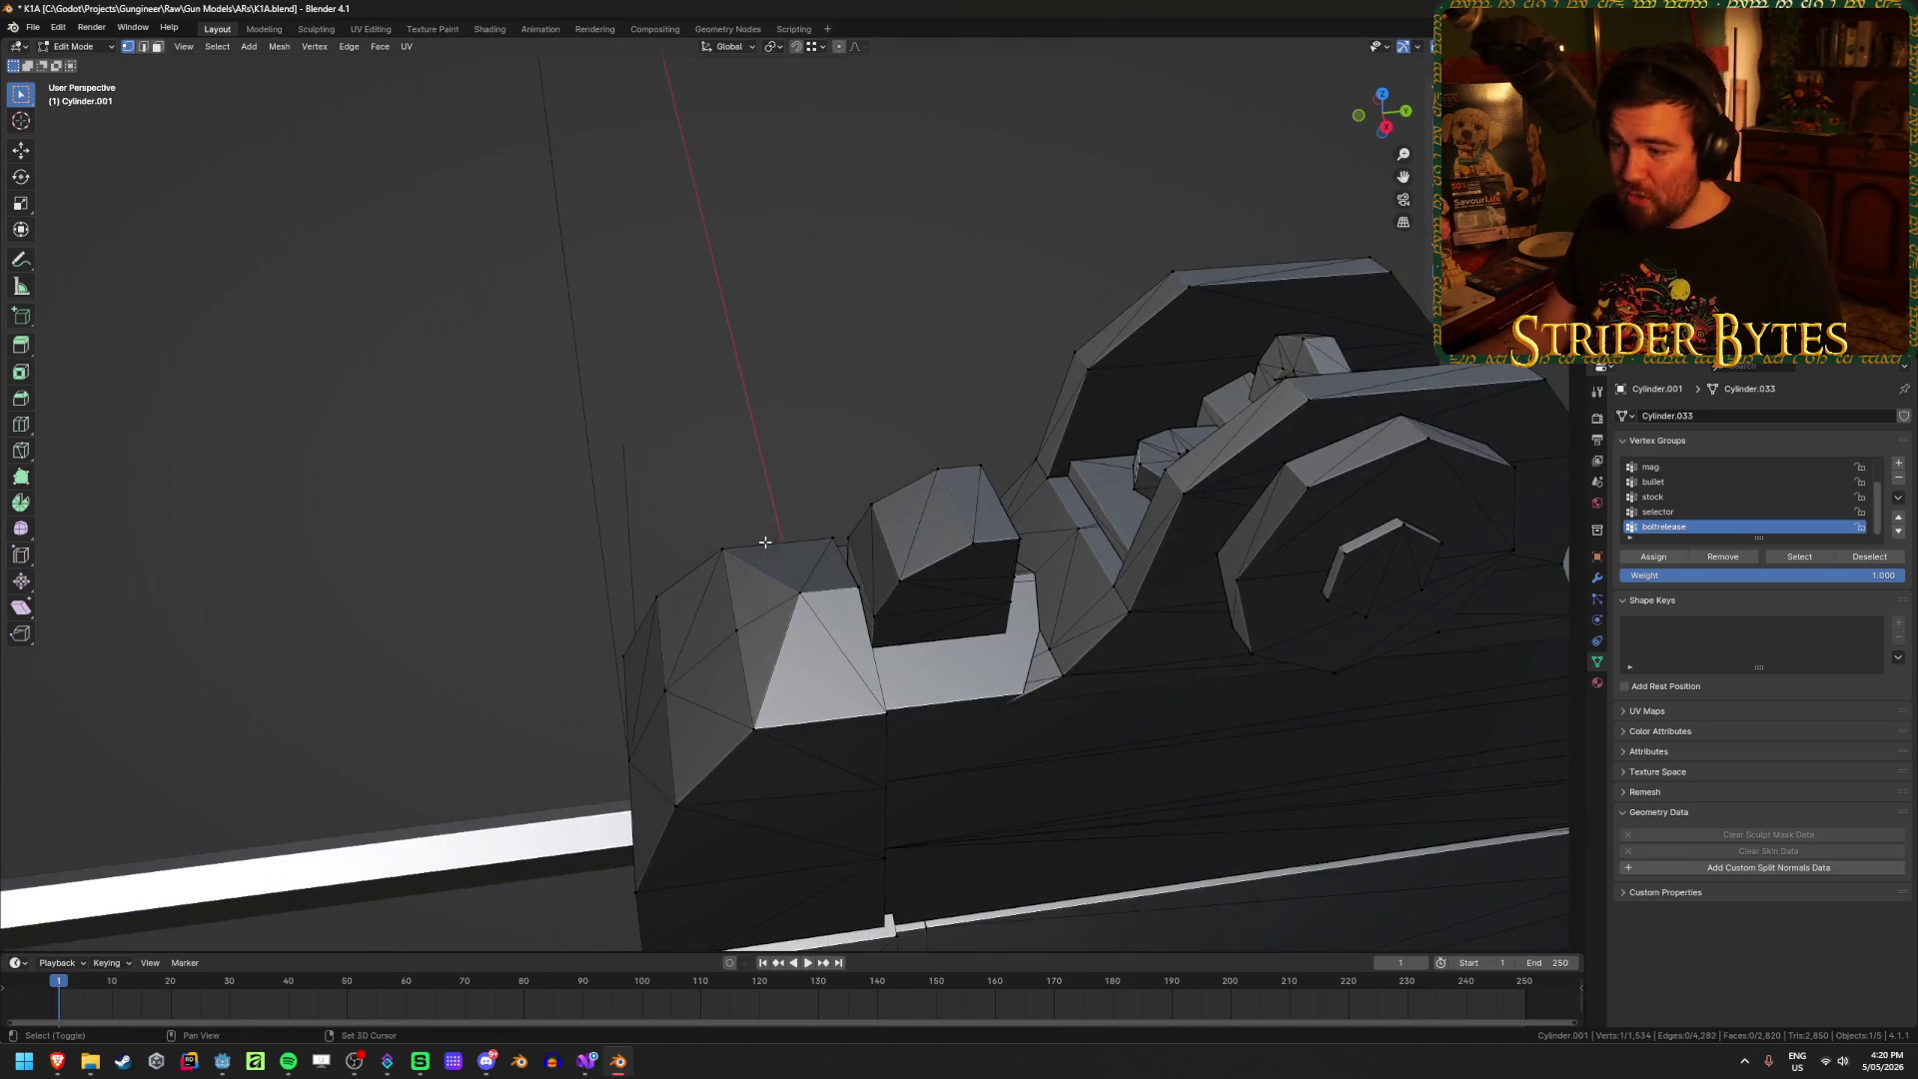
key("shift+z")
mouse_move(831, 603)
middle_mouse_down()
mouse_move(852, 600)
mouse_move(843, 569)
middle_mouse_up()
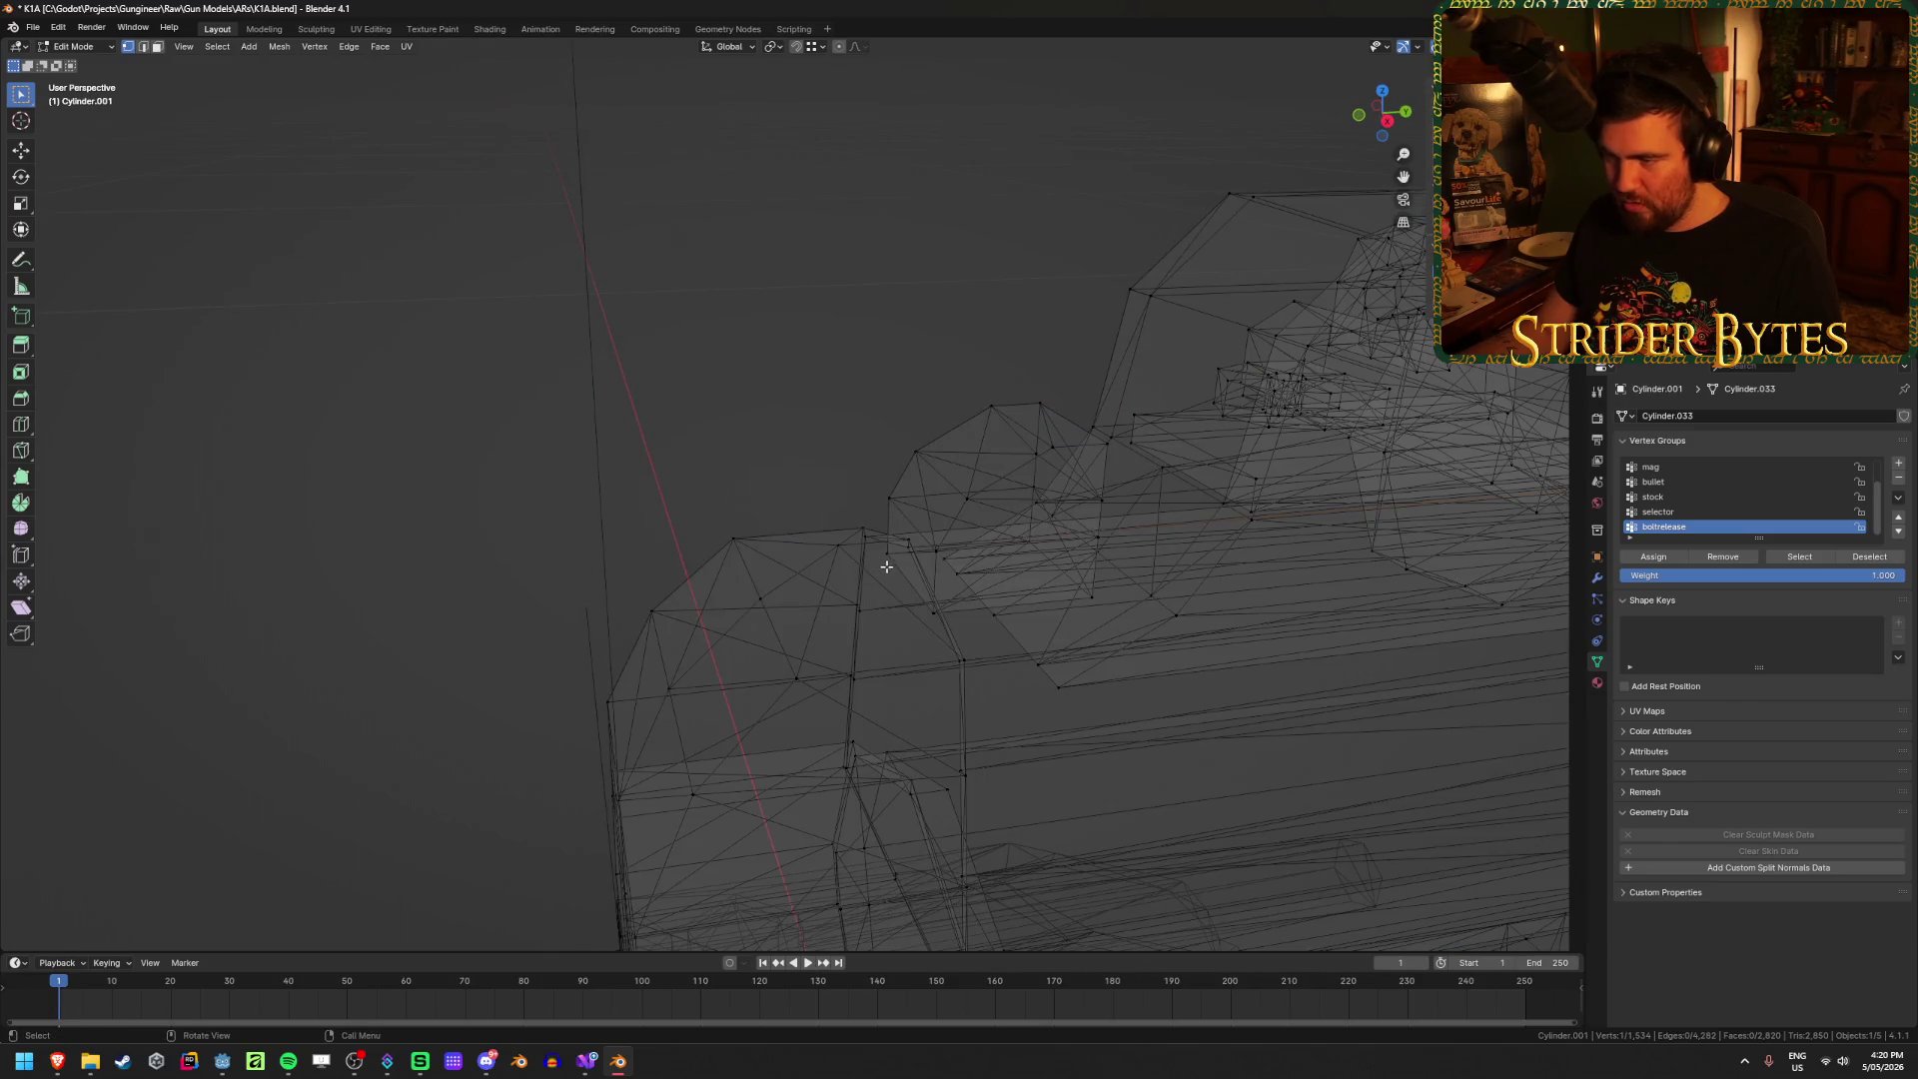
left_click(905, 553, "shift")
key("alt+z")
mouse_move(899, 590)
middle_mouse_down()
mouse_move(920, 599)
mouse_move(1039, 519)
mouse_move(1112, 401)
middle_mouse_up()
scroll(1284, 548, "down", 4)
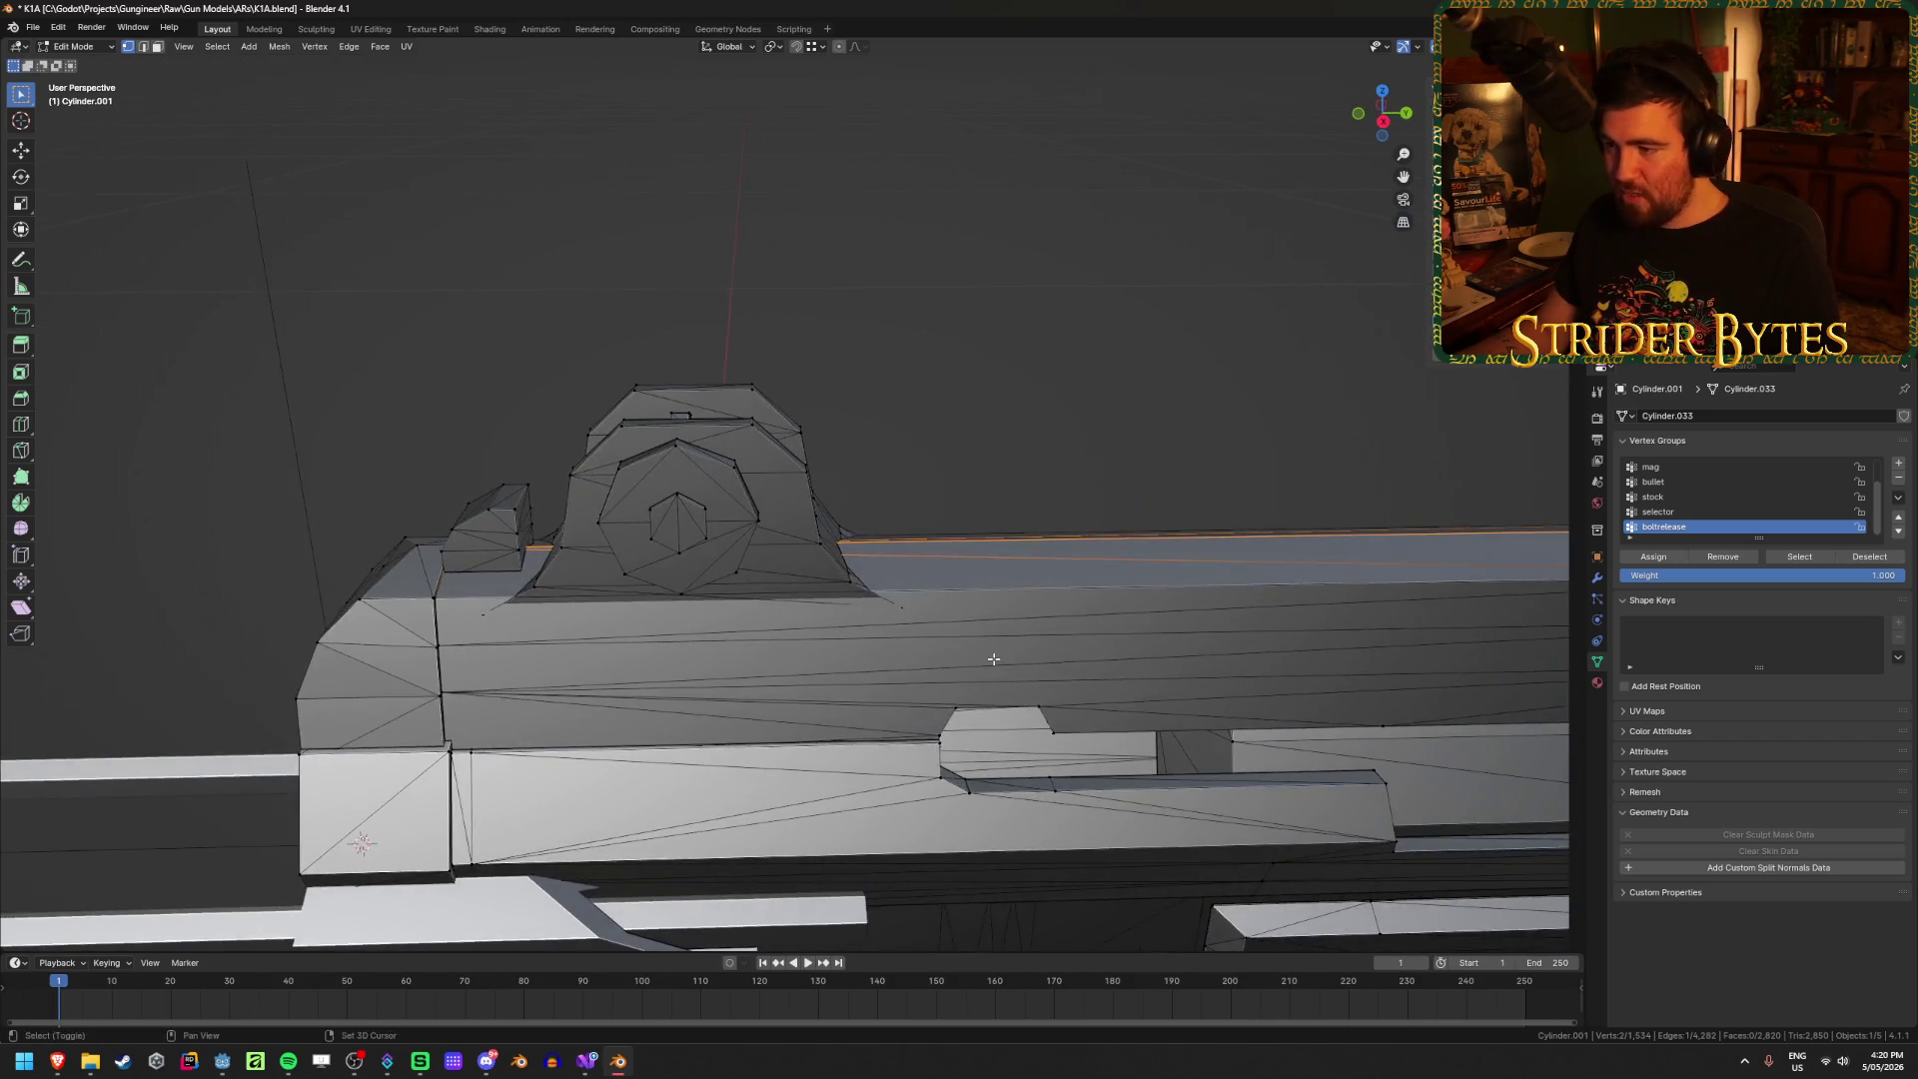
key("ctrl+Tab")
left_click(993, 569)
Step: Add a plain-axes empty at the rear sight and scale it down
scroll(1035, 396, "up", 3)
key("shift+a")
mouse_move(1038, 392)
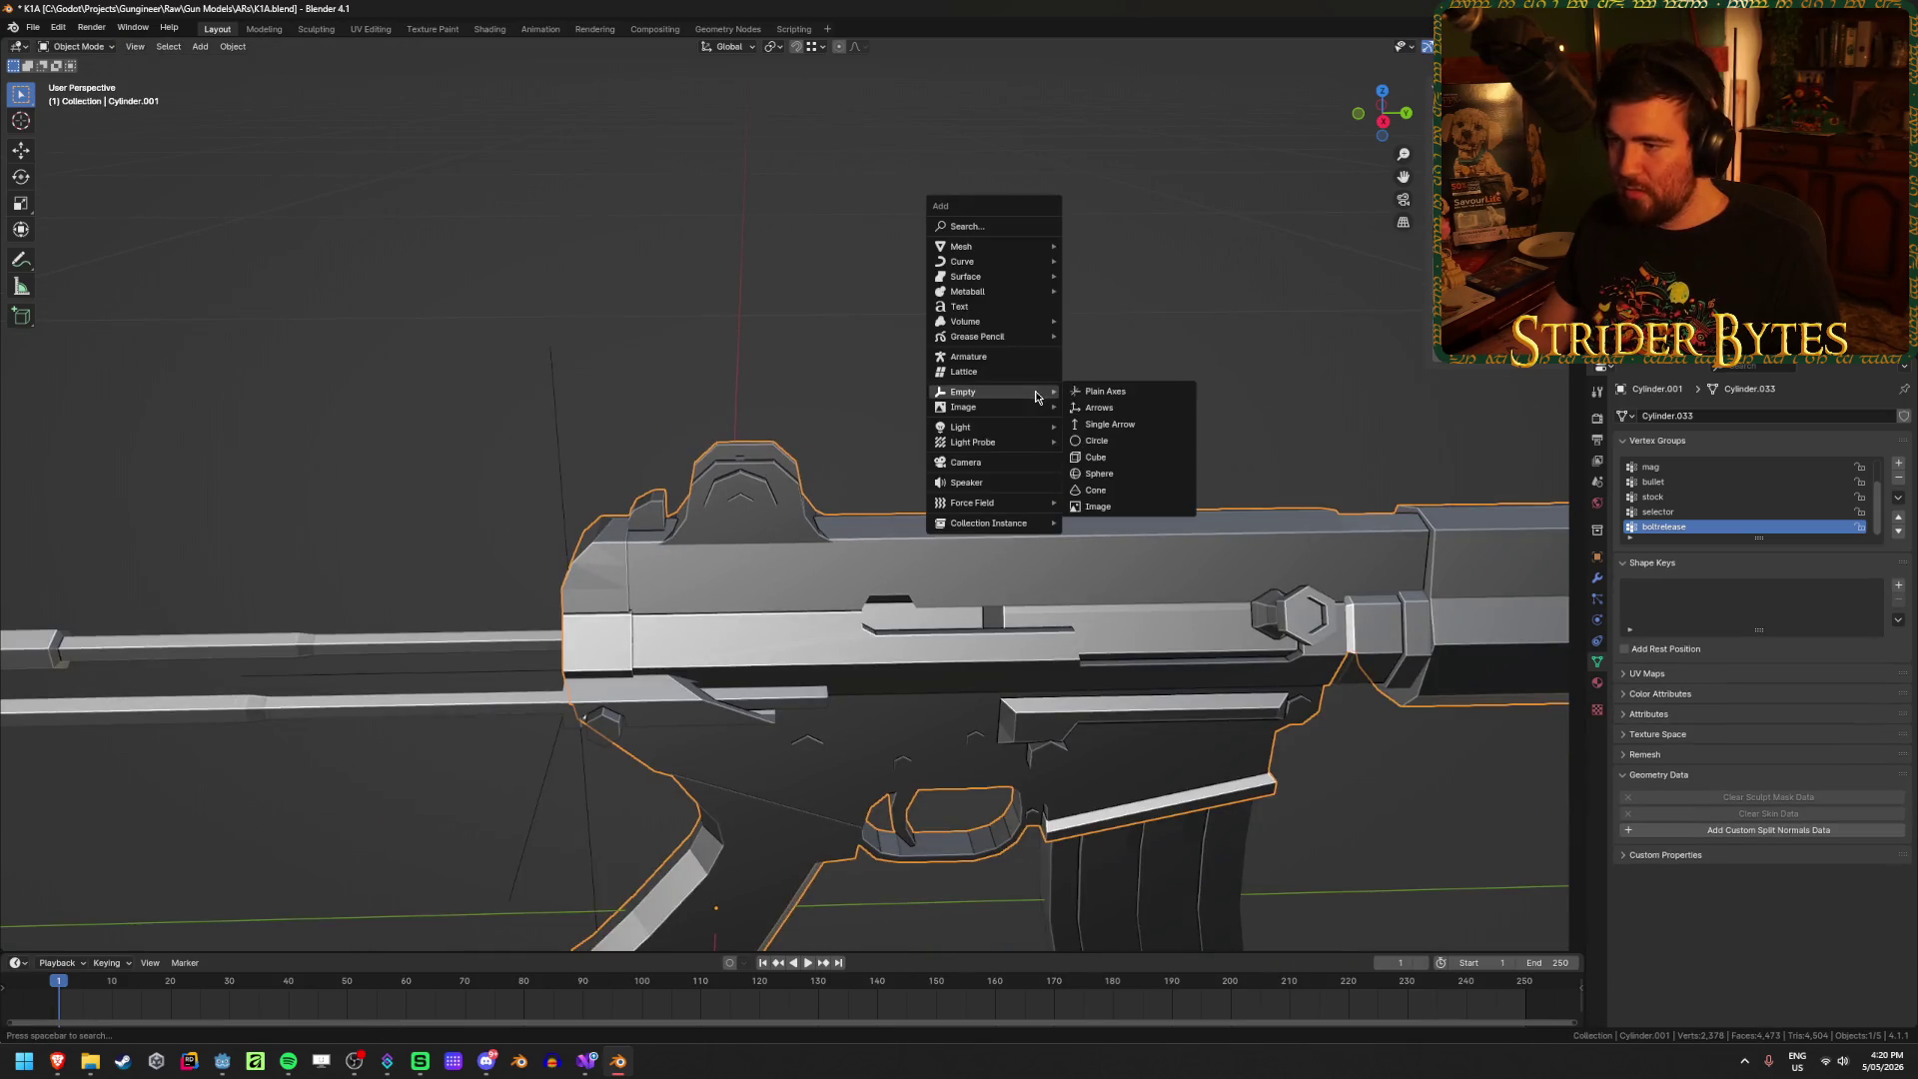
left_click(1099, 396)
middle_click_drag(1099, 395, 1115, 480)
scroll(554, 687, "down", 5)
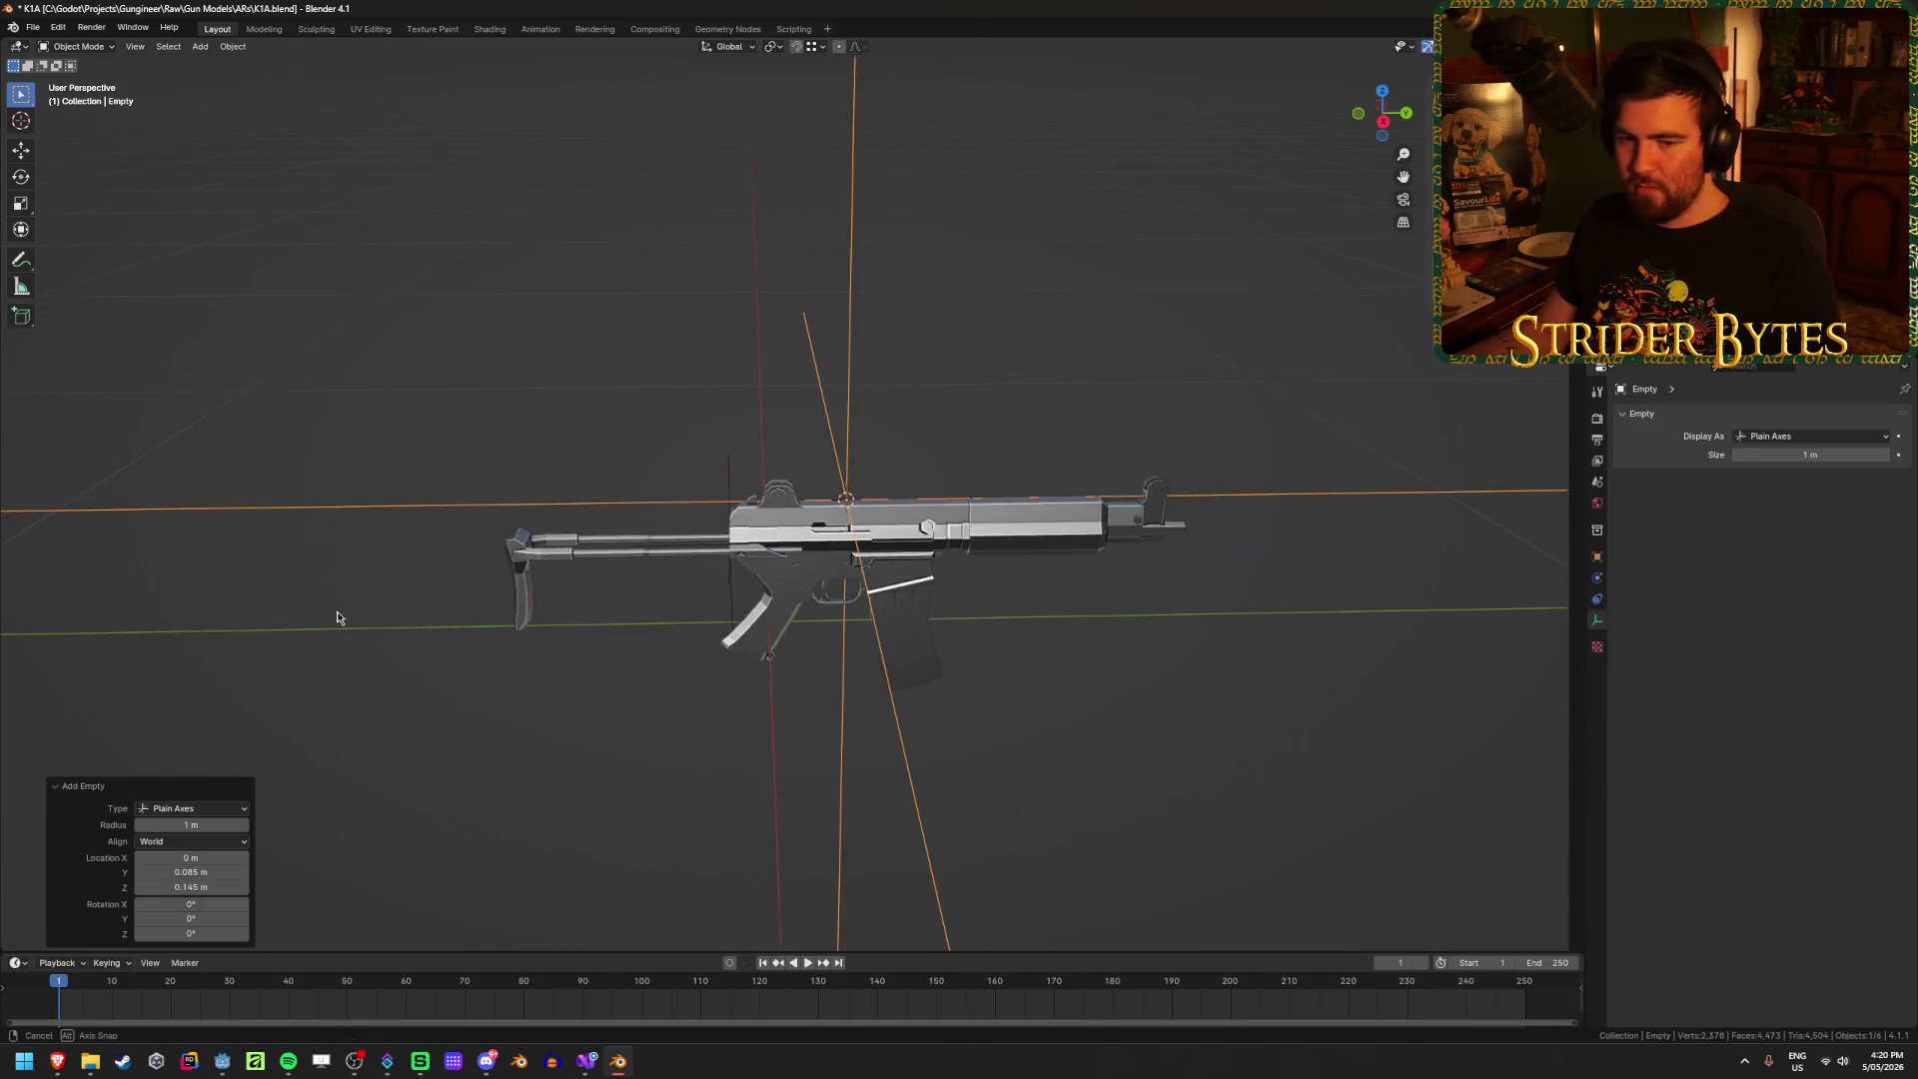
mouse_move(334, 613)
middle_mouse_down()
mouse_move(471, 672)
mouse_move(1374, 613)
middle_mouse_up()
key("s")
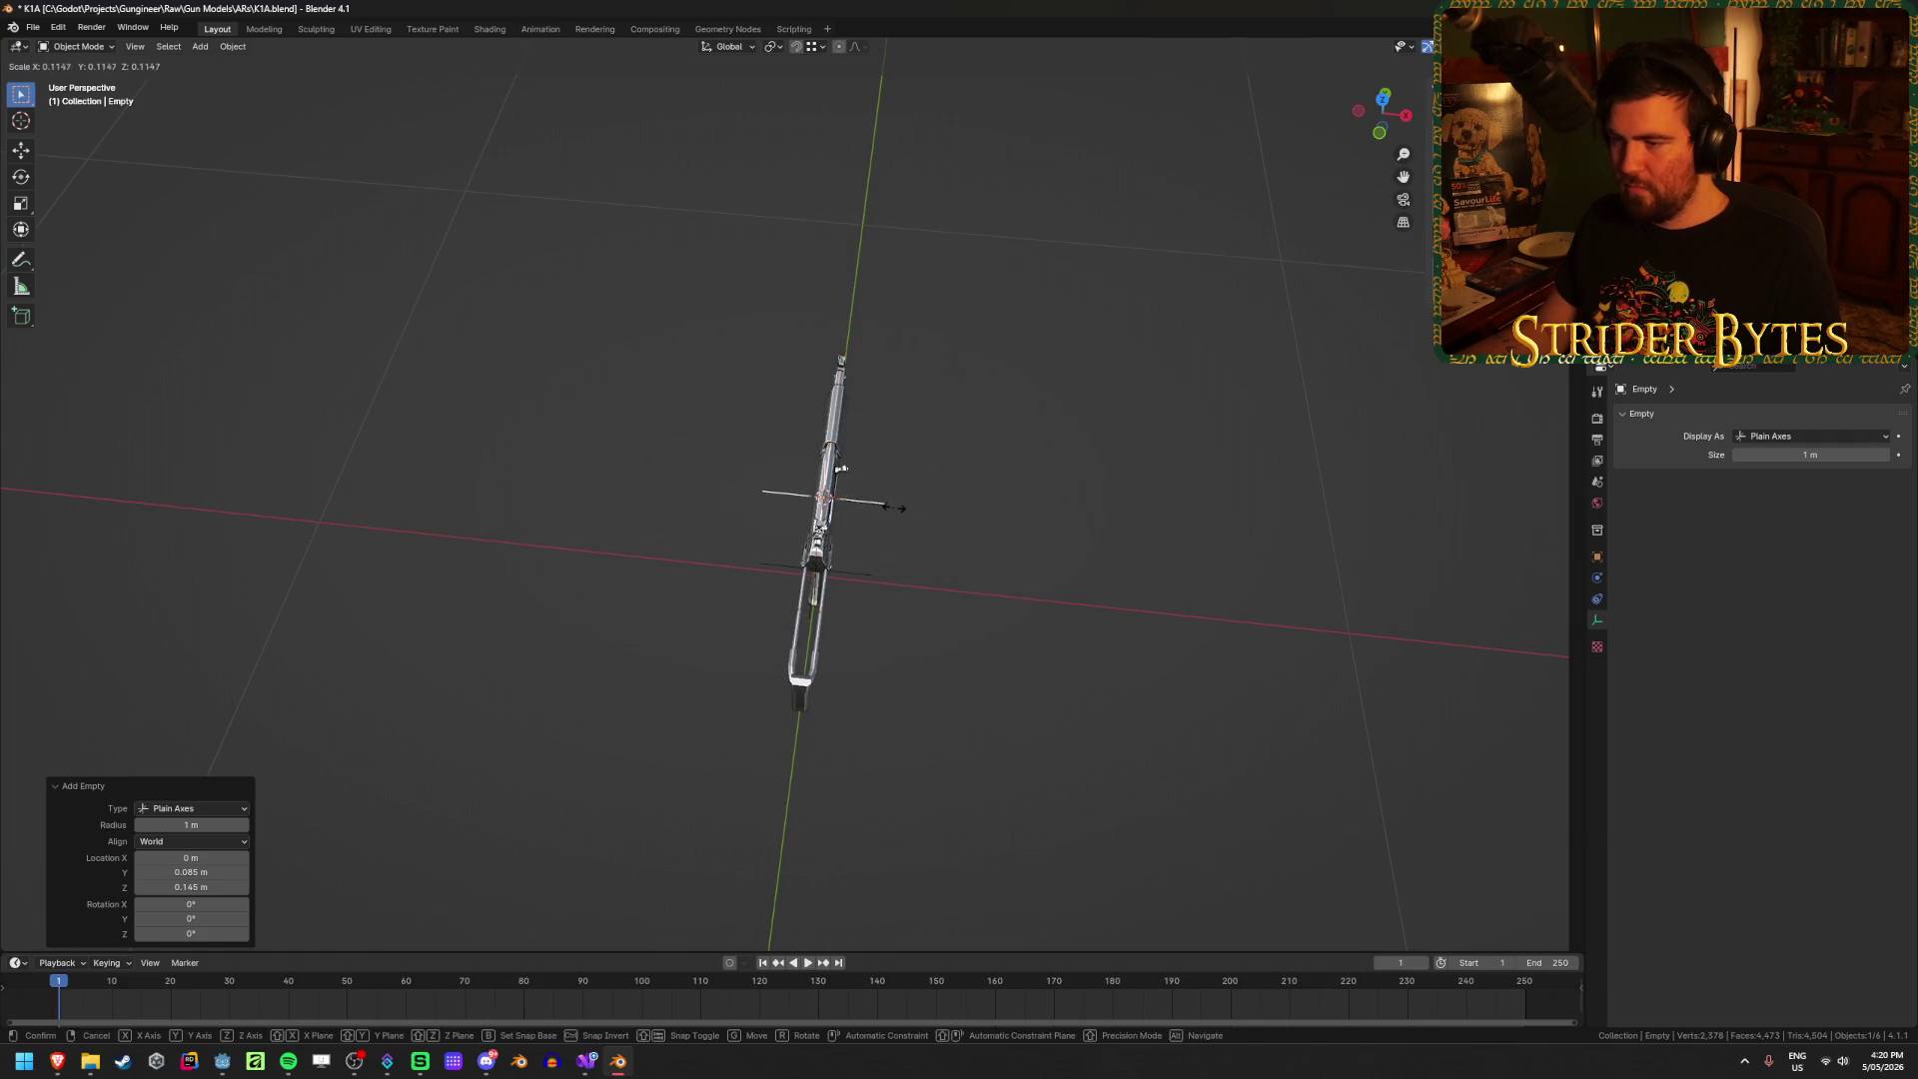
left_click(889, 508)
scroll(976, 587, "up", 3)
middle_click_drag(976, 587, 1006, 577)
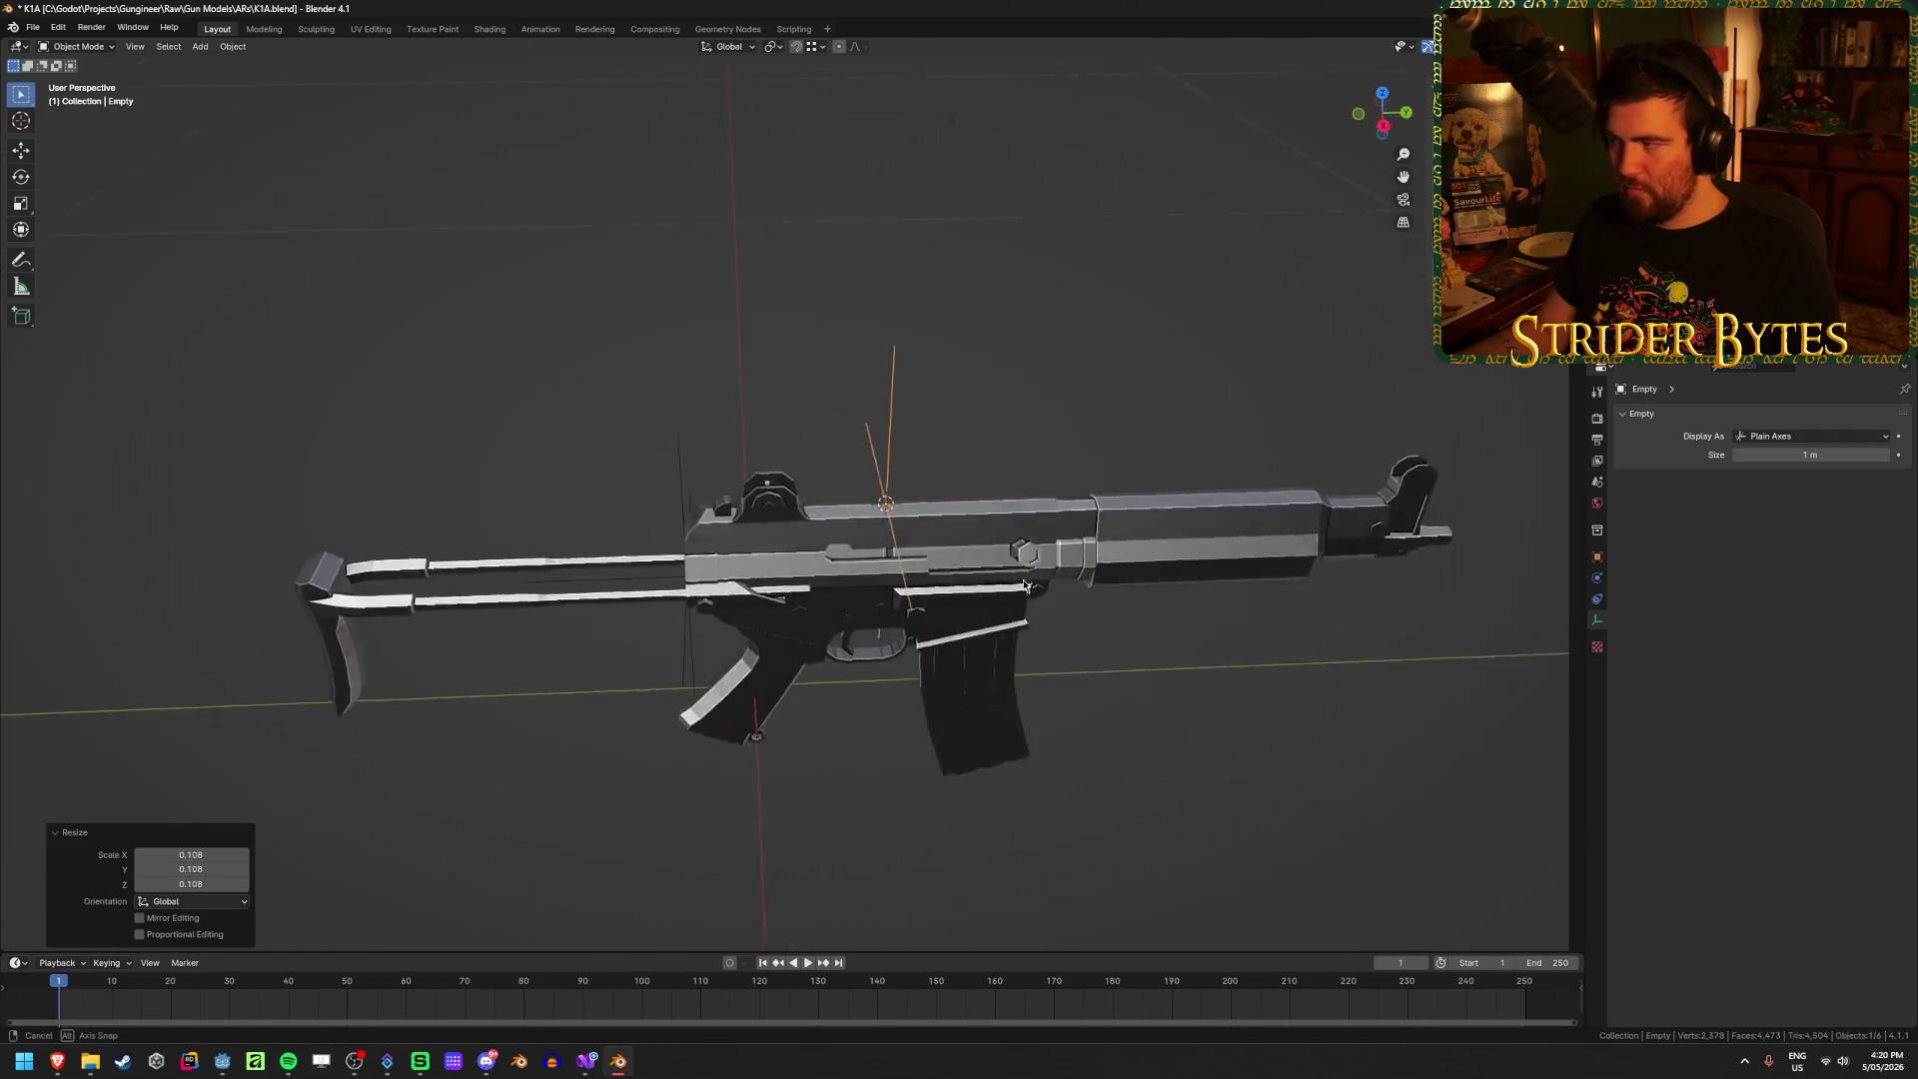
scroll(1006, 577, "up", 4)
Step: Apply the empty's scale and rename it SightAttach
key("F2")
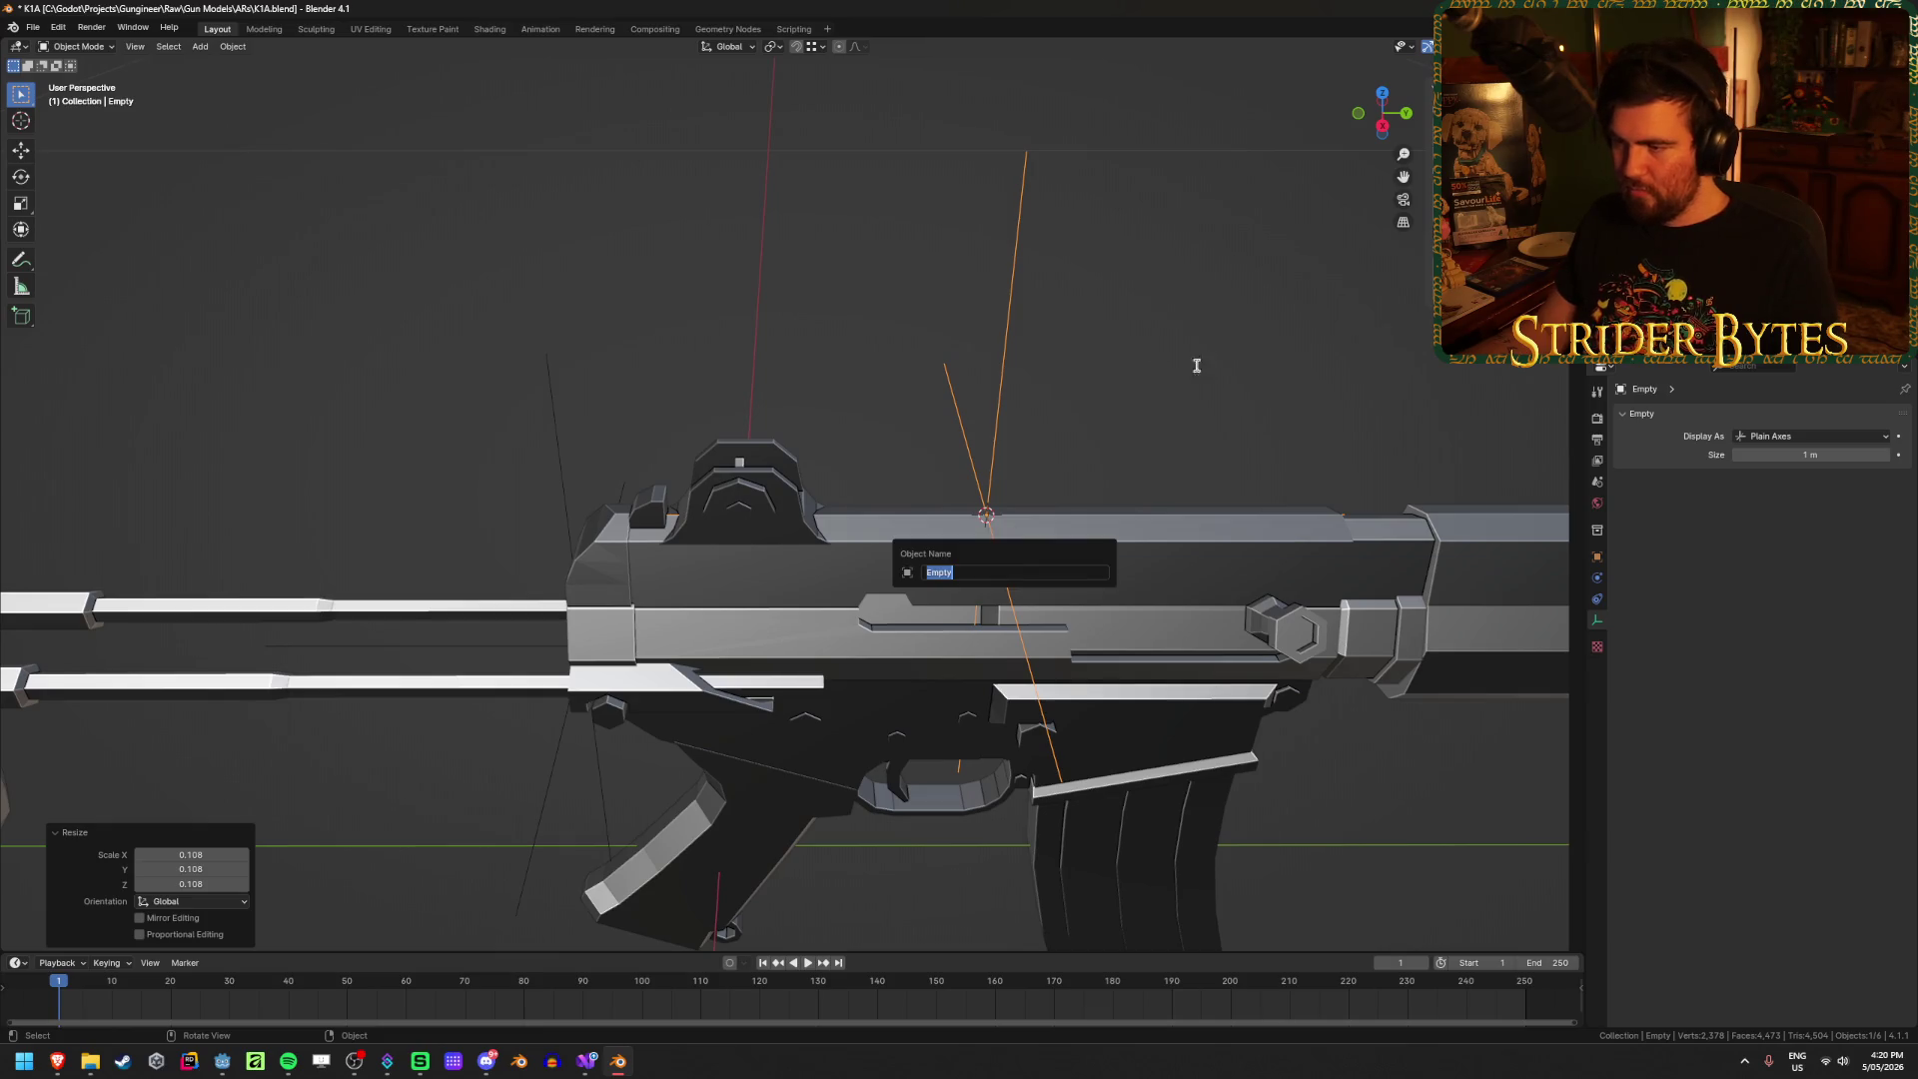
key("ctrl+a")
left_click(1161, 381)
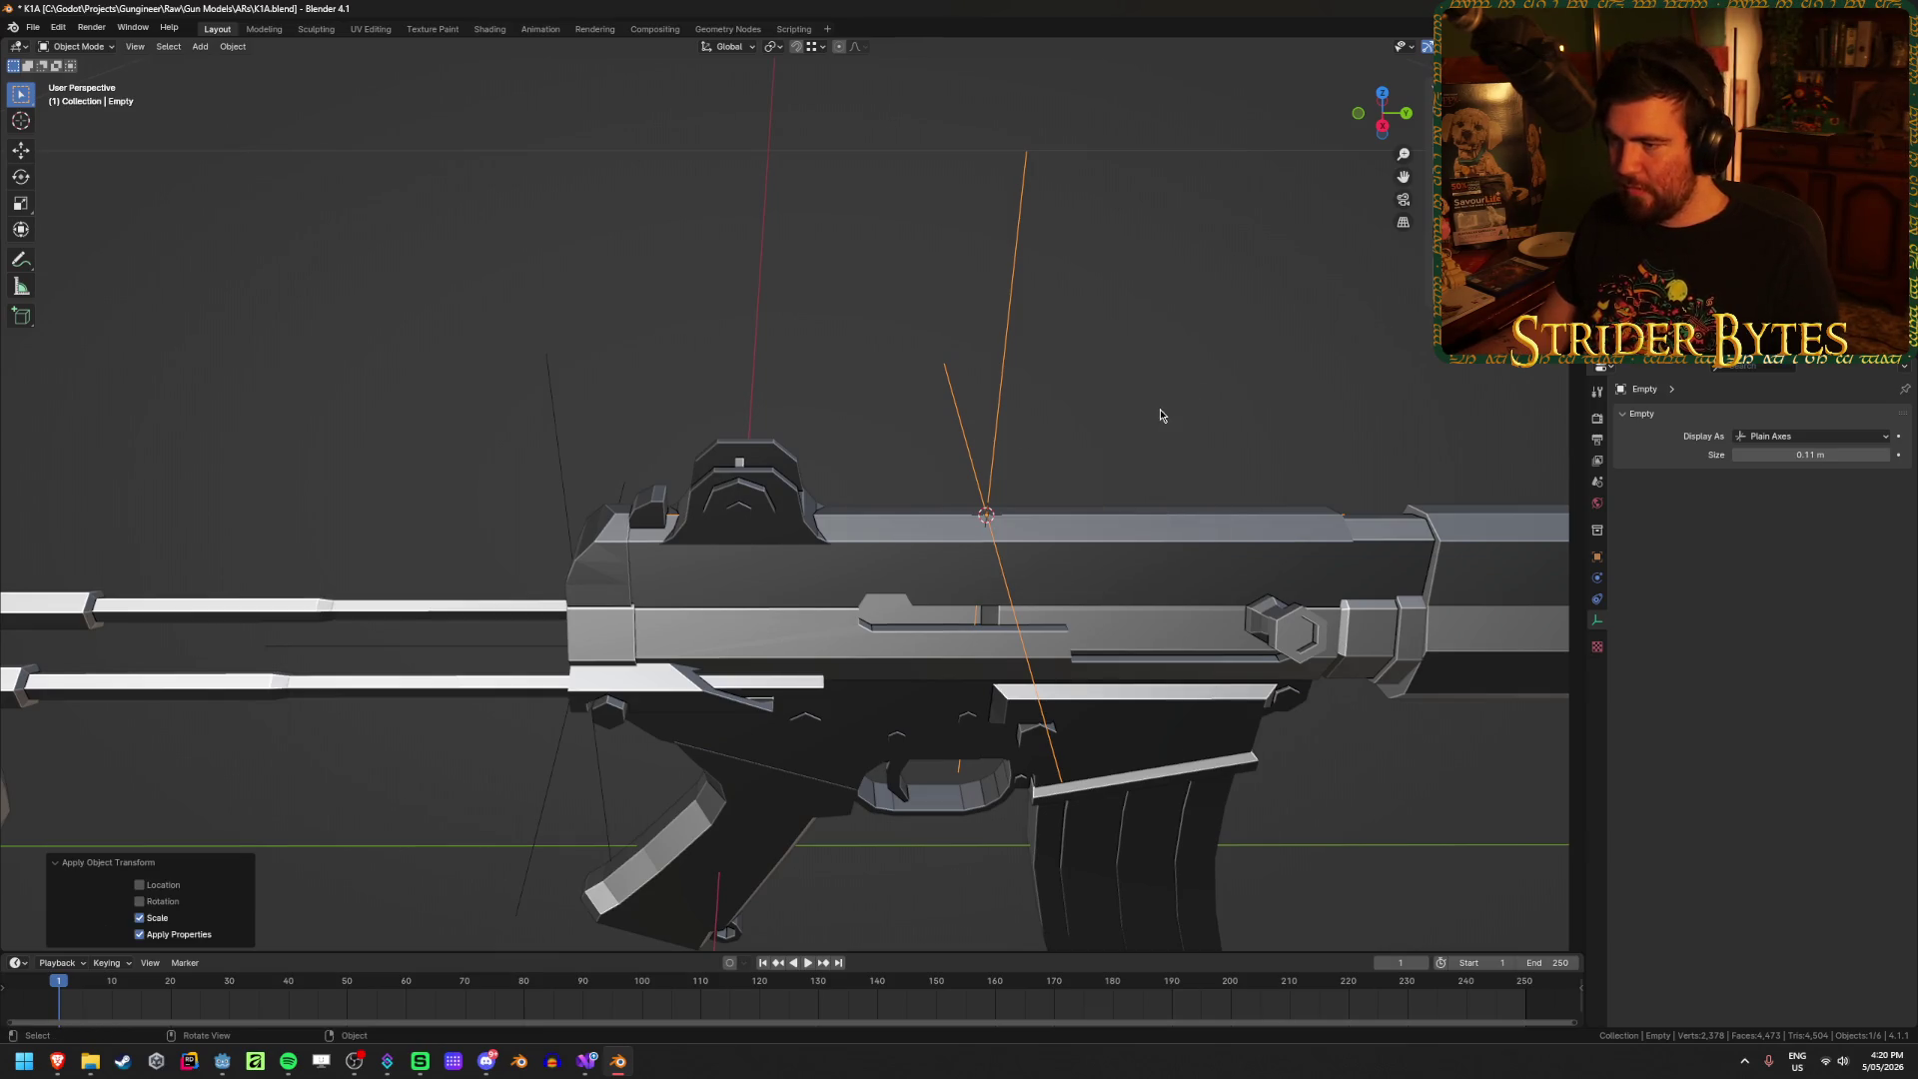
key("F2")
type("SightA")
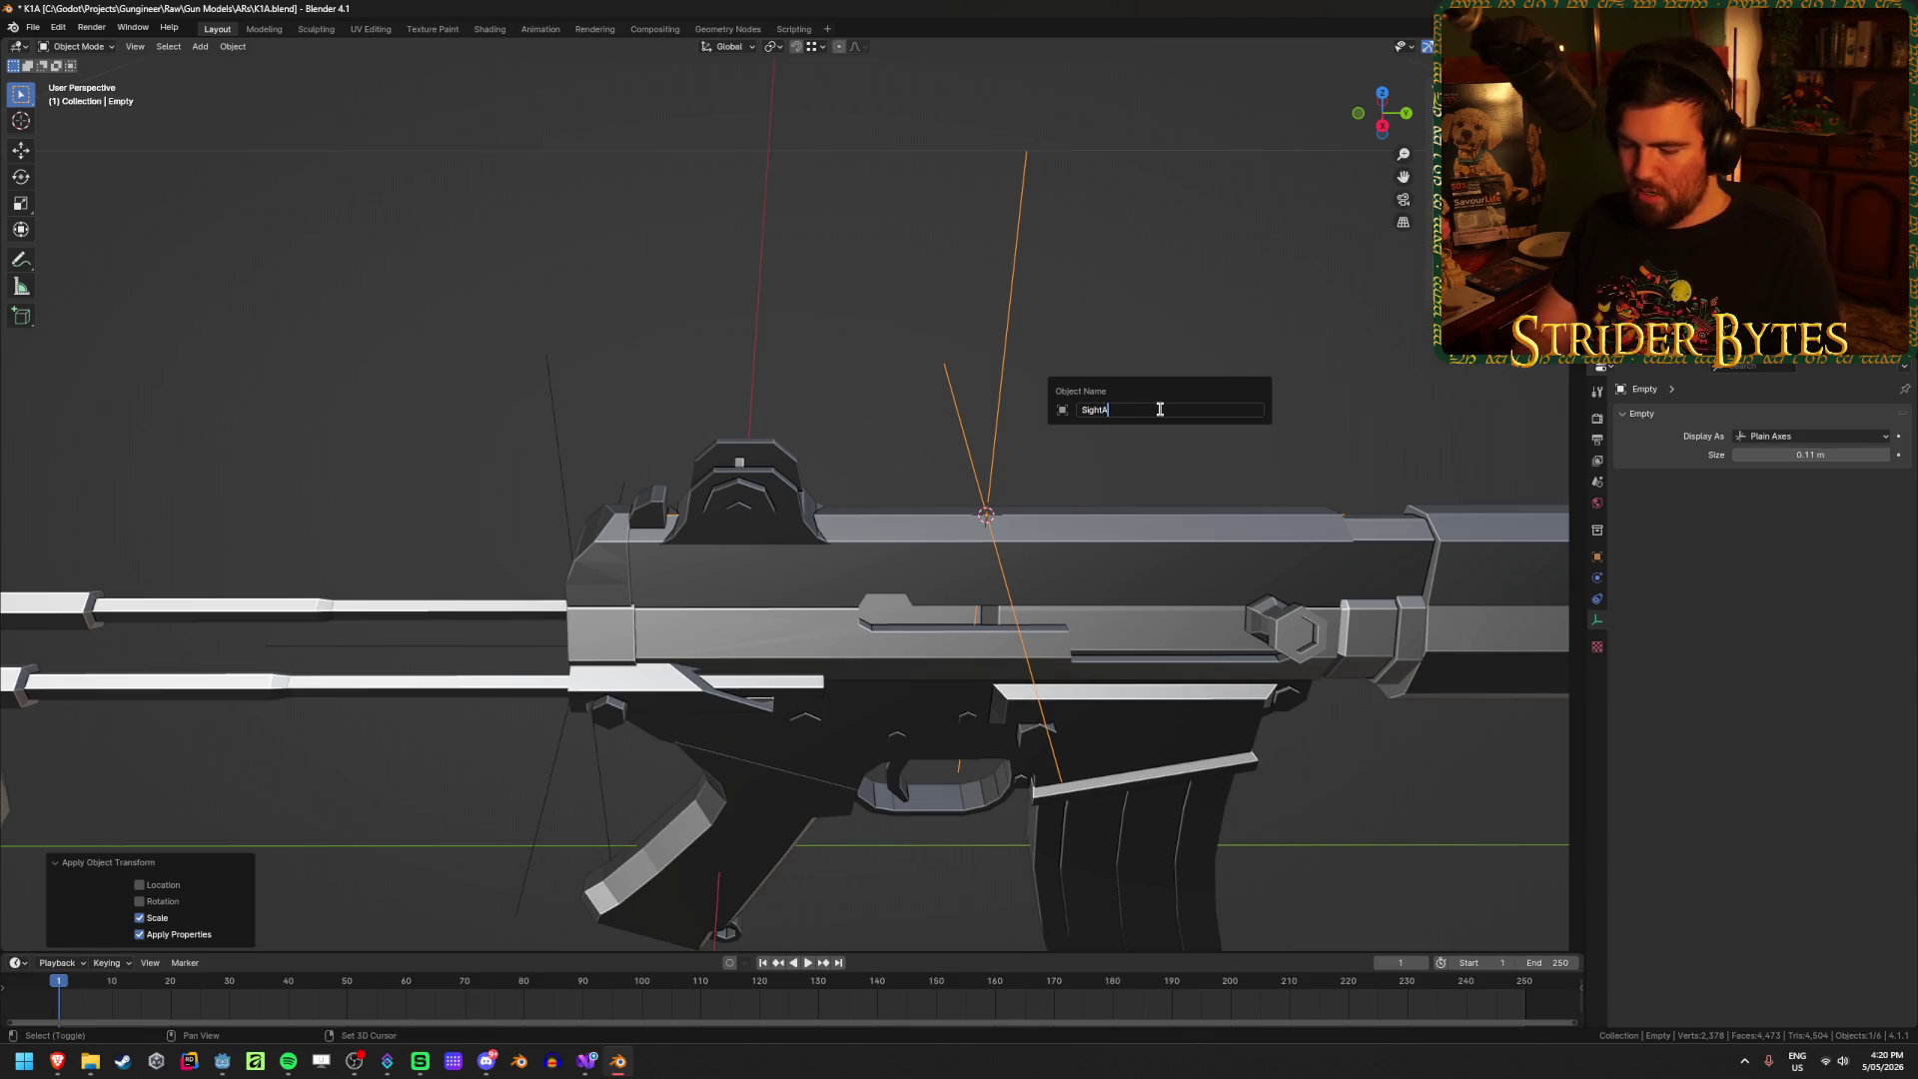
type("ttach")
key("Return")
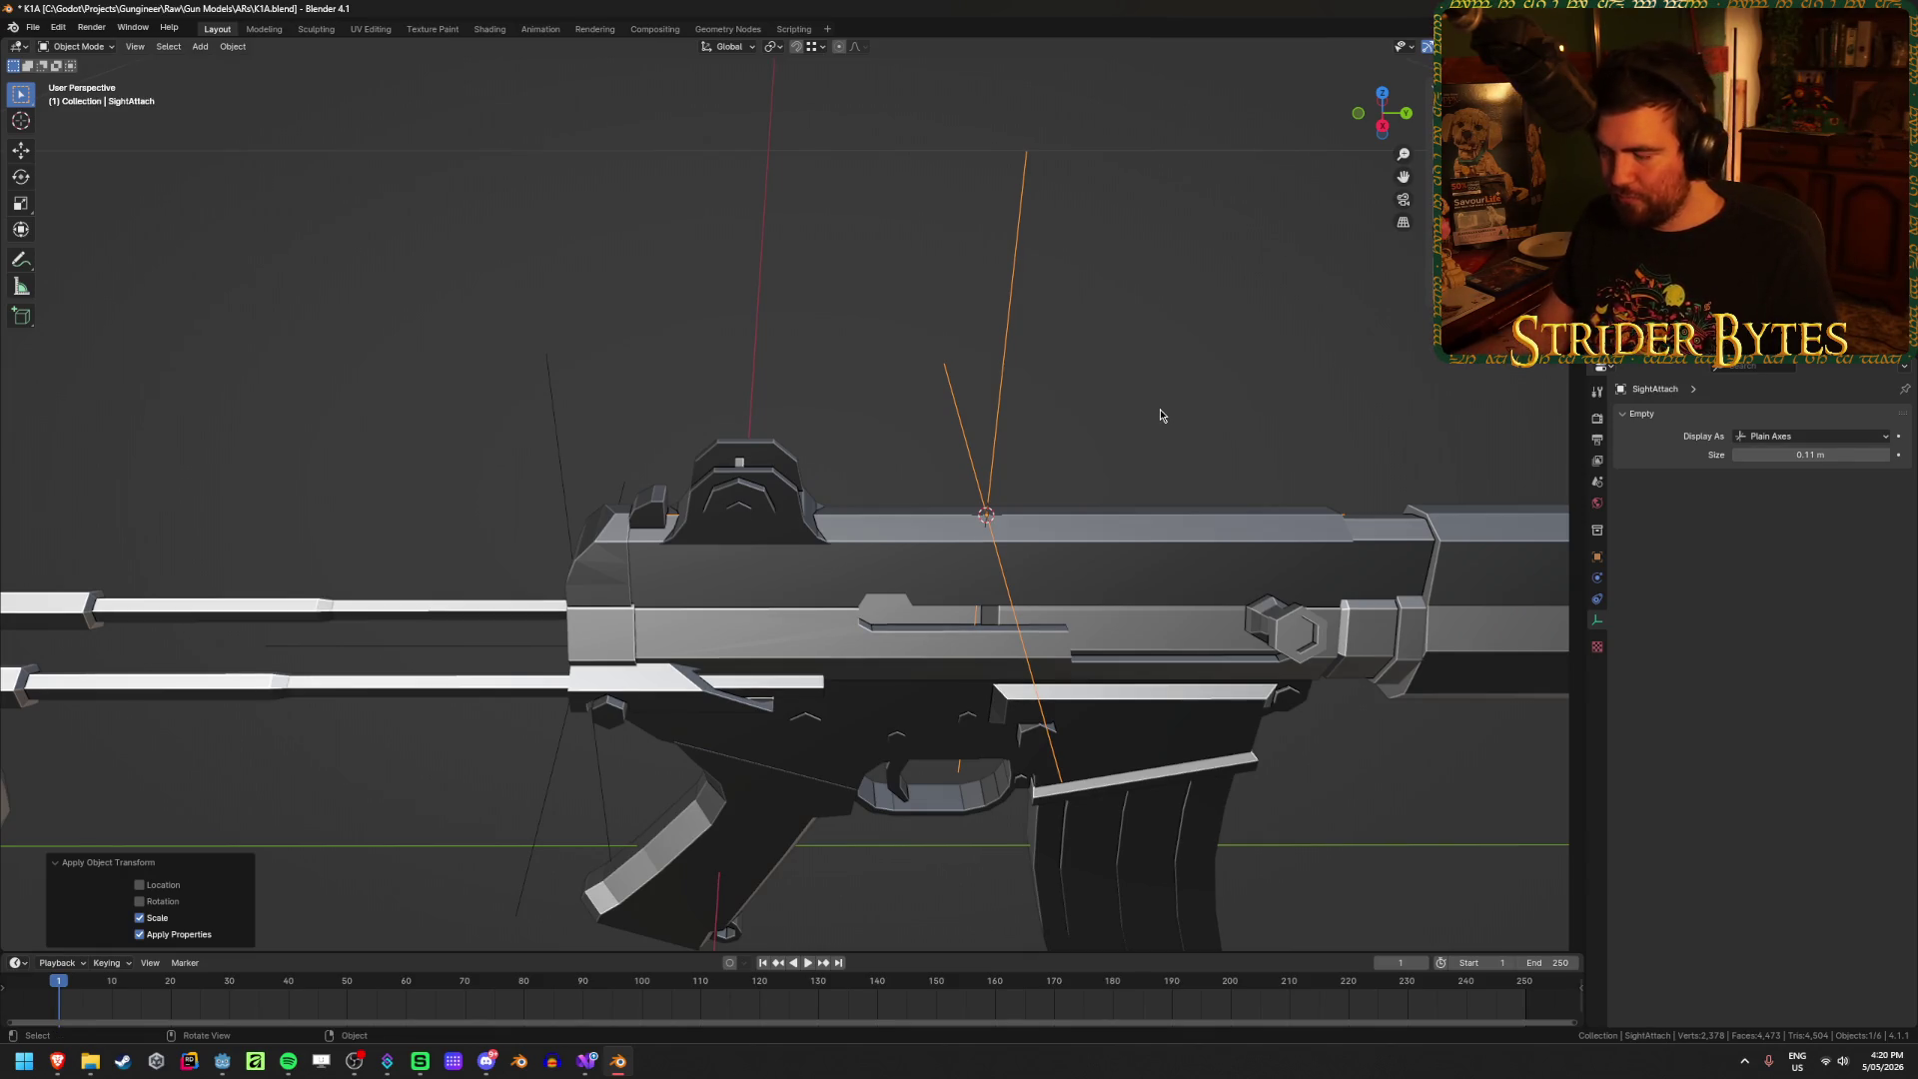
Step: Nudge SightAttach along Y, deselect it, and save K1A.blend
mouse_move(1160, 409)
middle_mouse_down()
mouse_move(1061, 502)
mouse_move(1059, 475)
mouse_move(1135, 479)
middle_mouse_up()
key("g")
key("y")
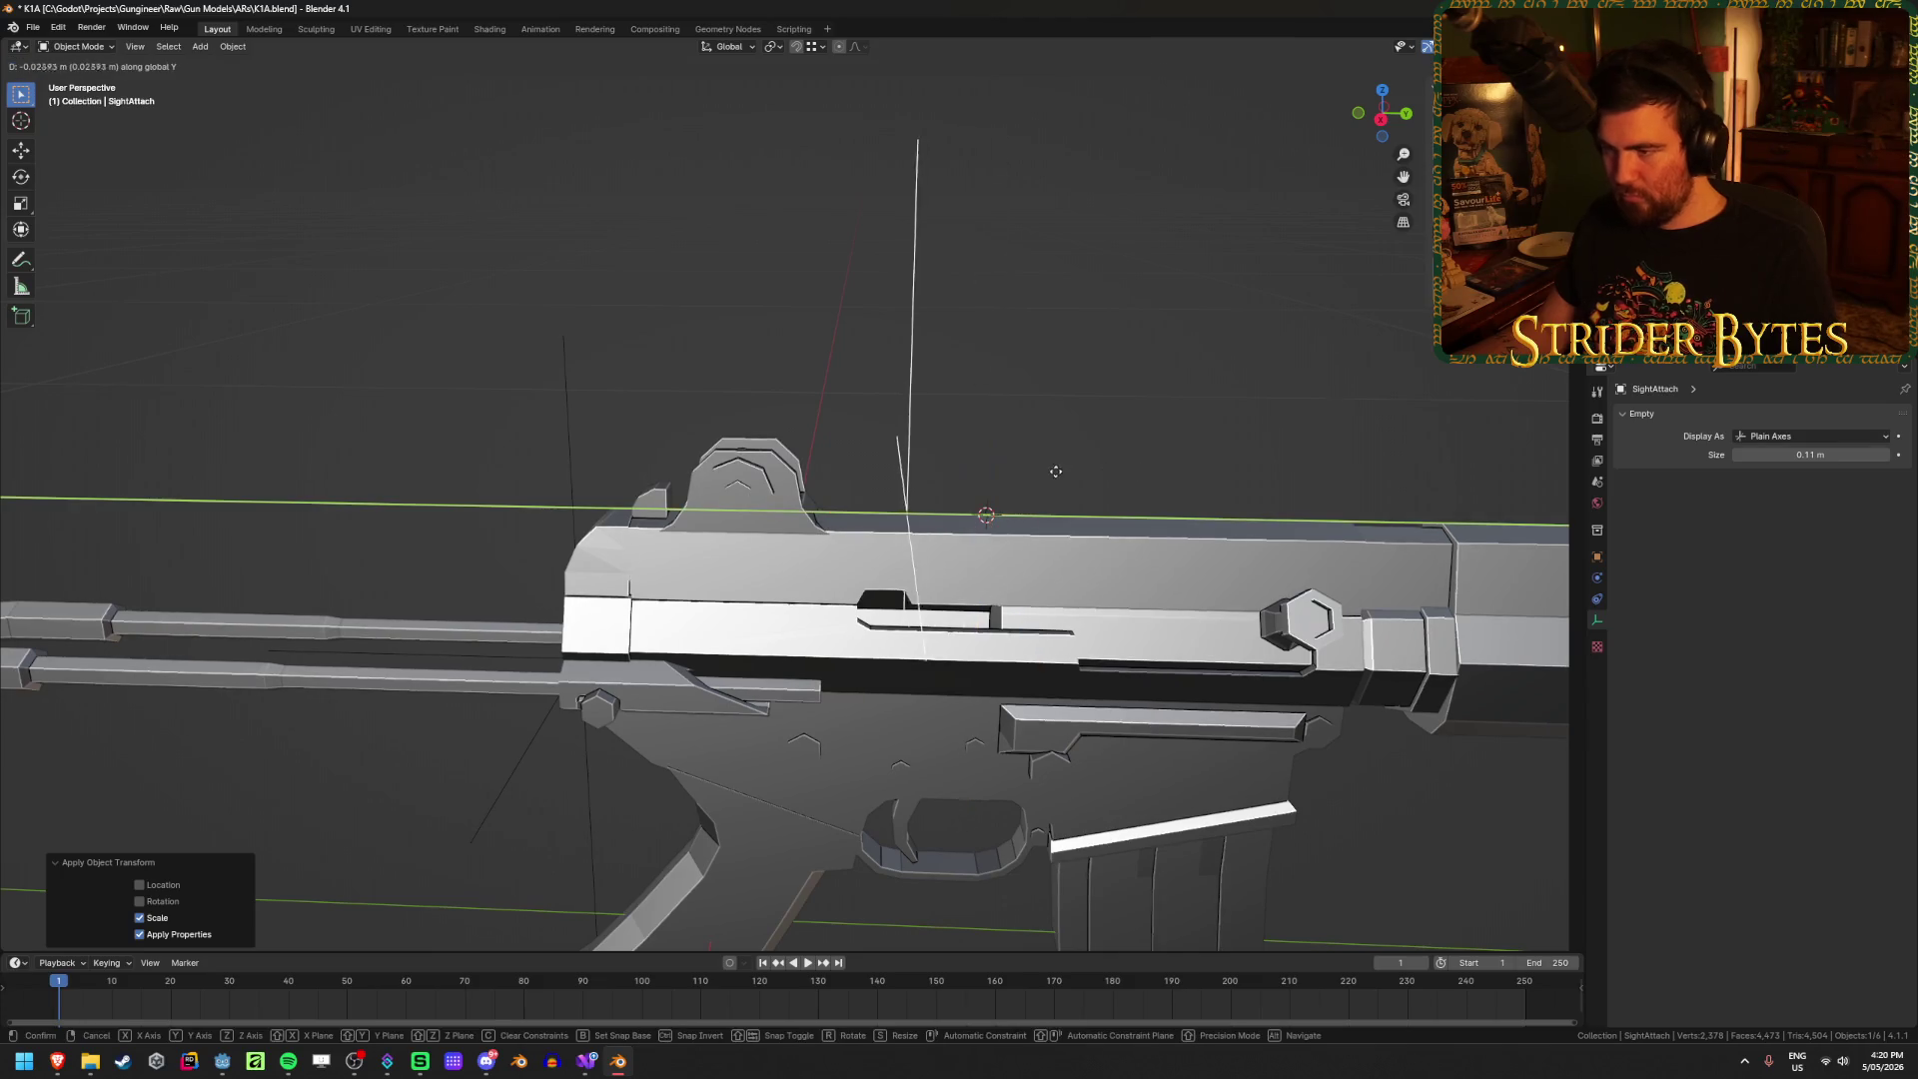
left_click(1047, 474)
key("alt+a")
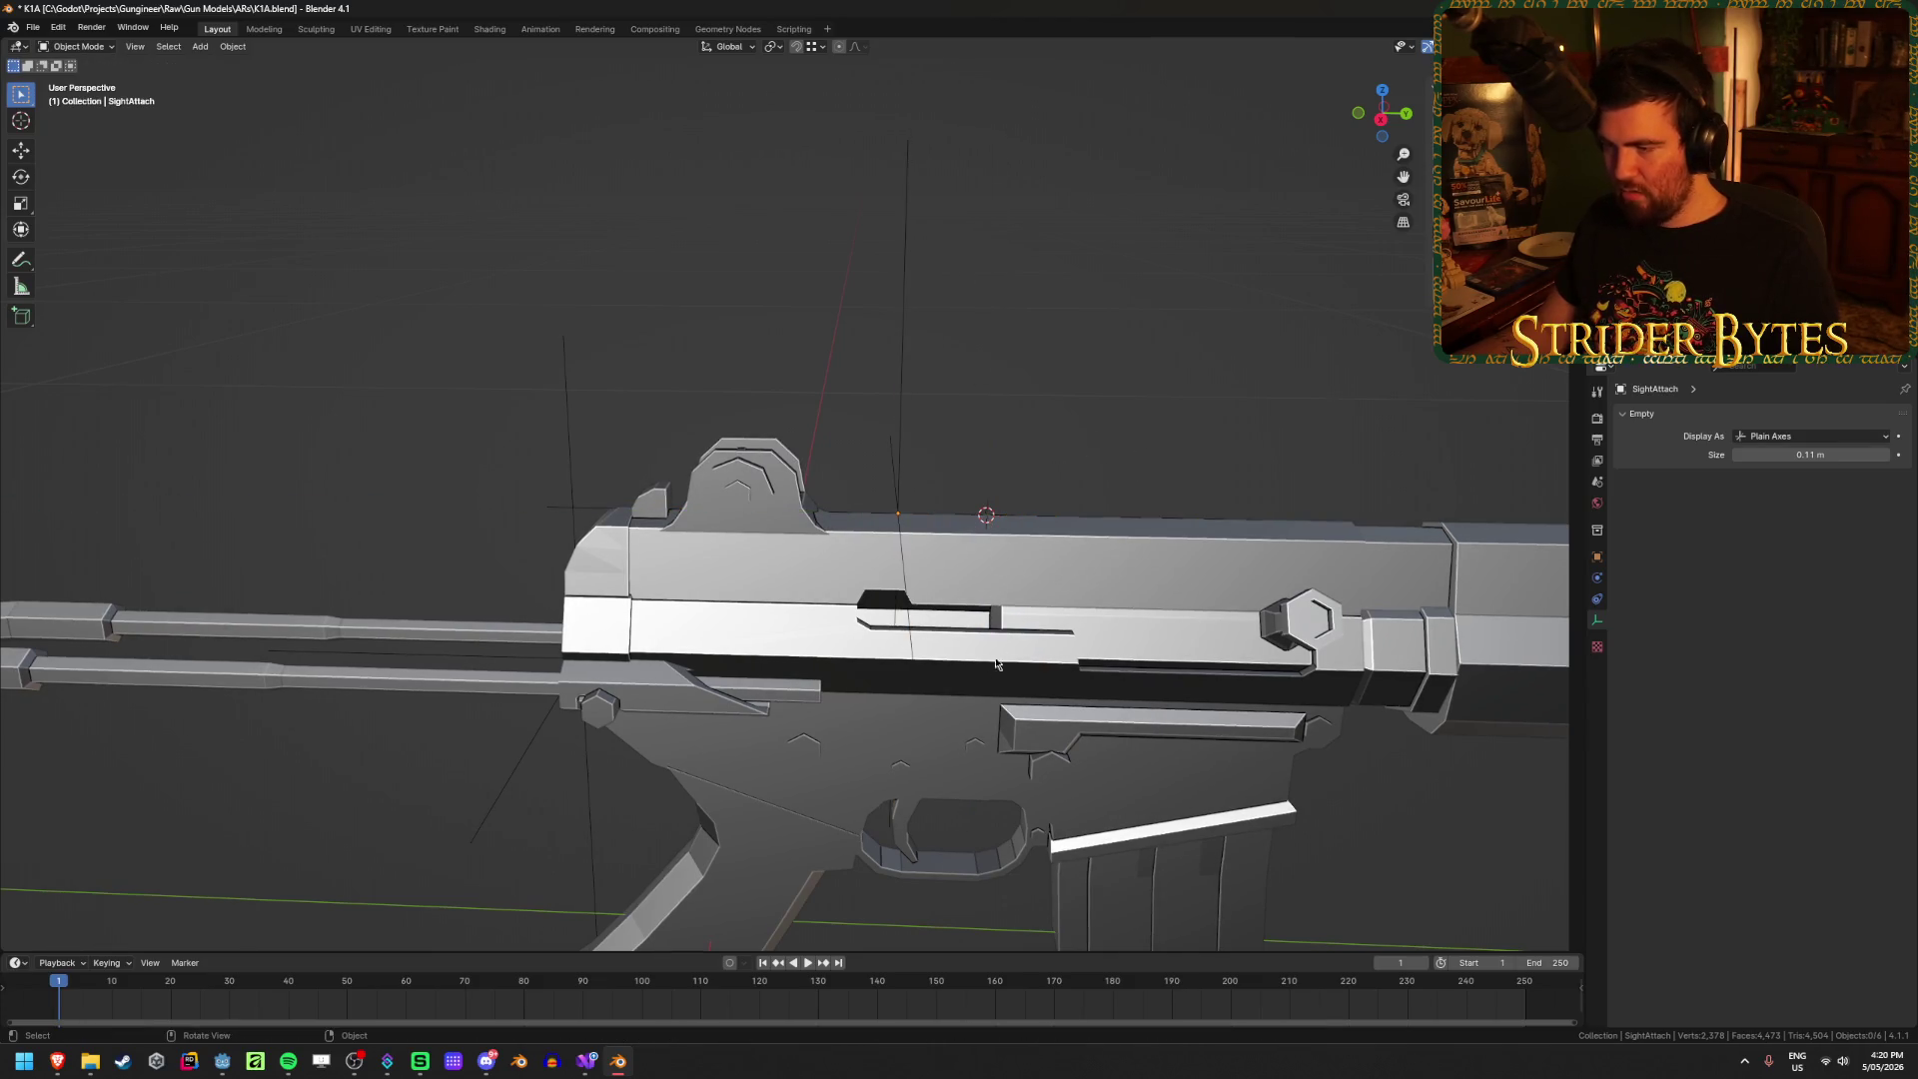
key("ctrl+s")
scroll(1013, 779, "down", 3)
Step: Inspect the magazine mesh in Edit Mode with X-ray toggled on and off
left_click(1011, 764)
scroll(1009, 699, "up", 8)
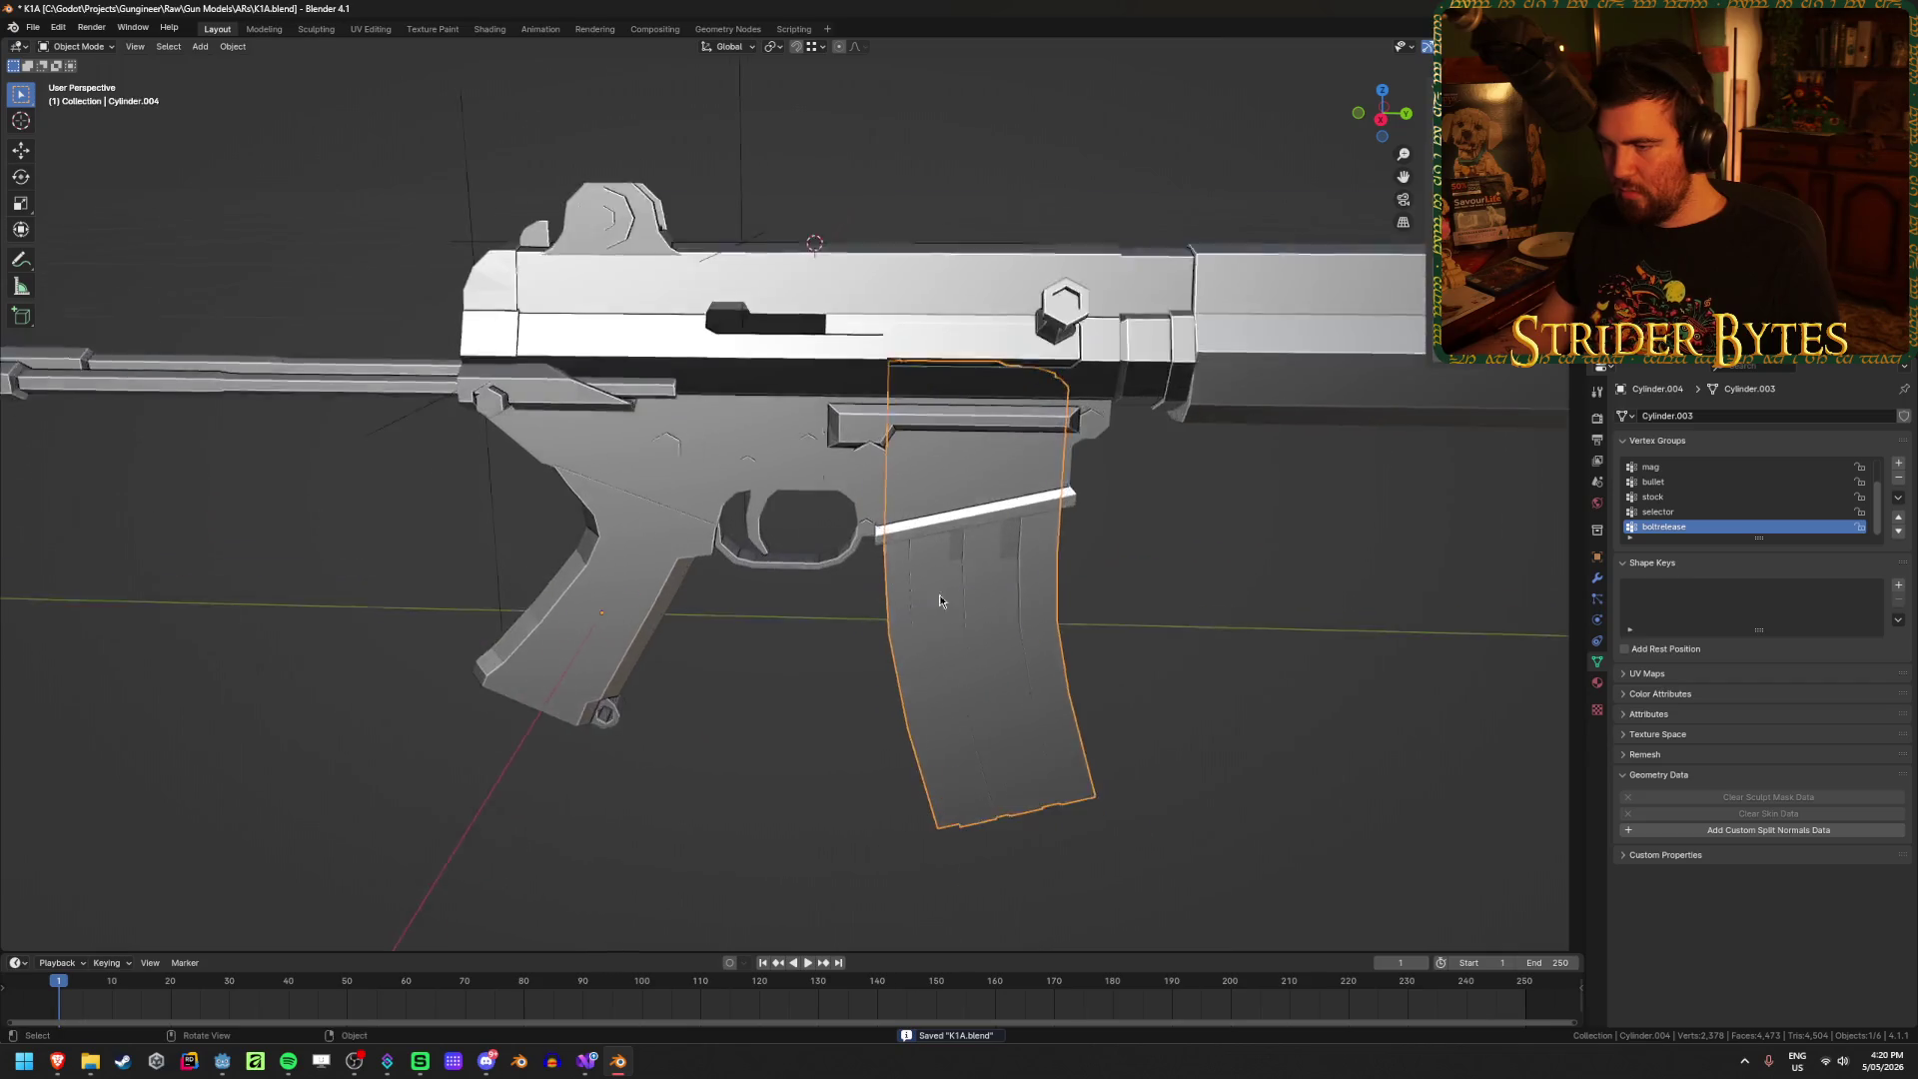
scroll(1074, 622, "down", 5)
key("Tab")
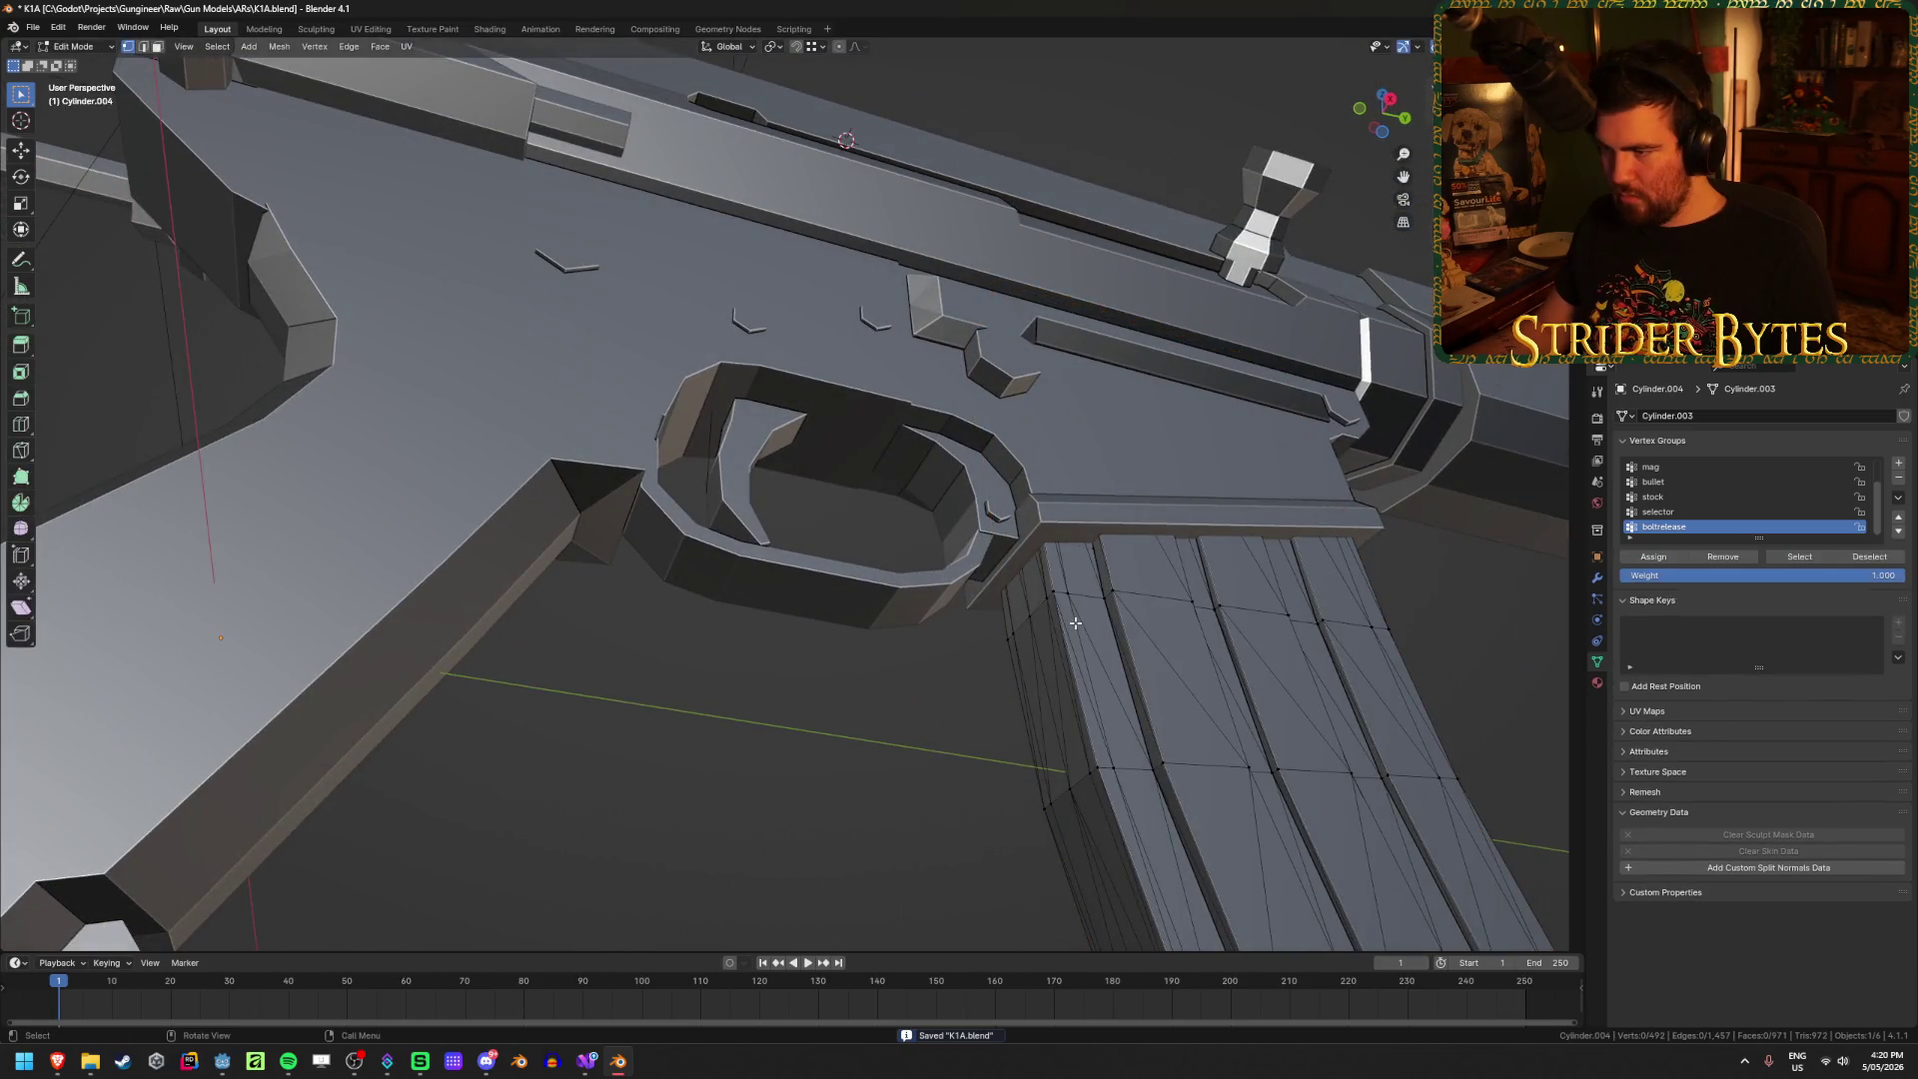
key("shift+z")
scroll(1074, 622, "up", 4)
key("shift+z")
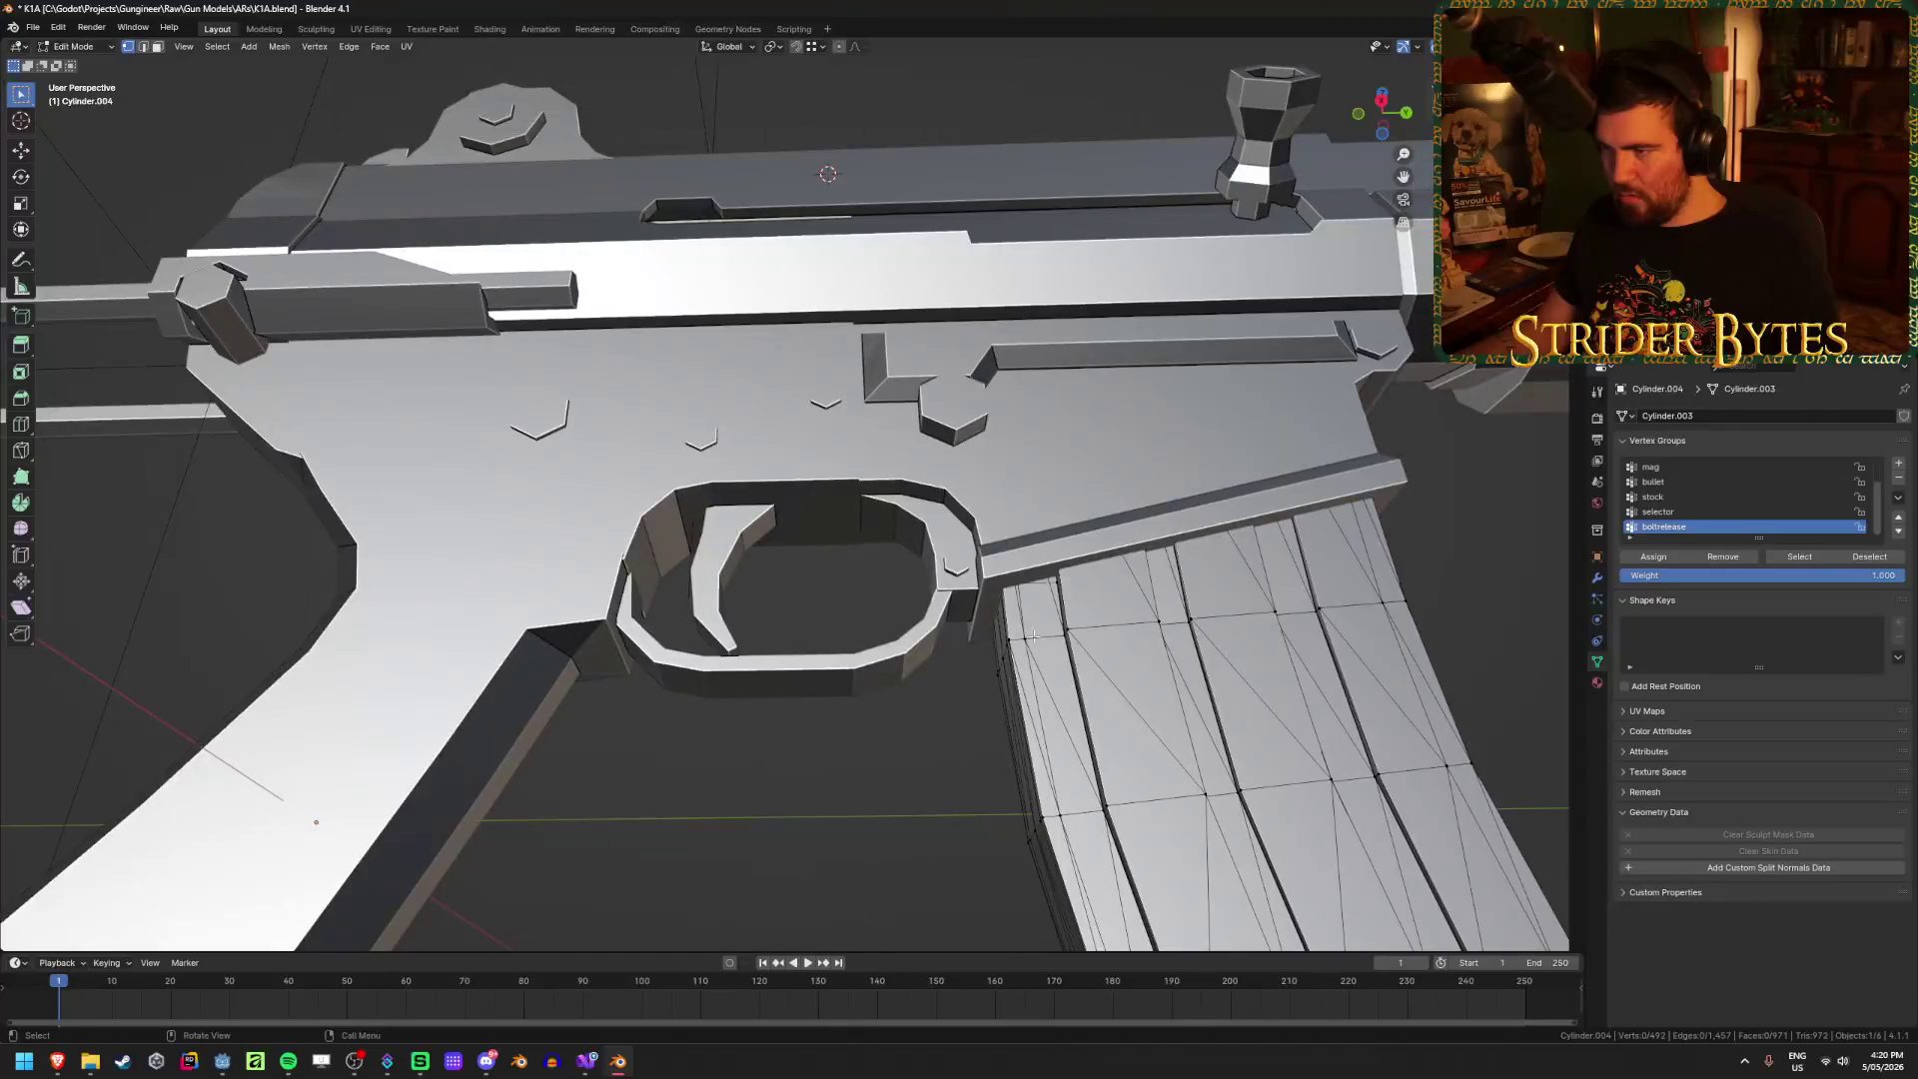
key("Tab")
Step: Inspect the Cylinder.001 receiver mesh, deselect everything, and switch to Godot
left_click(1065, 683)
scroll(1055, 683, "down", 3)
mouse_move(1054, 683)
middle_mouse_down()
mouse_move(1092, 591)
mouse_move(1134, 699)
middle_mouse_up()
key("Tab")
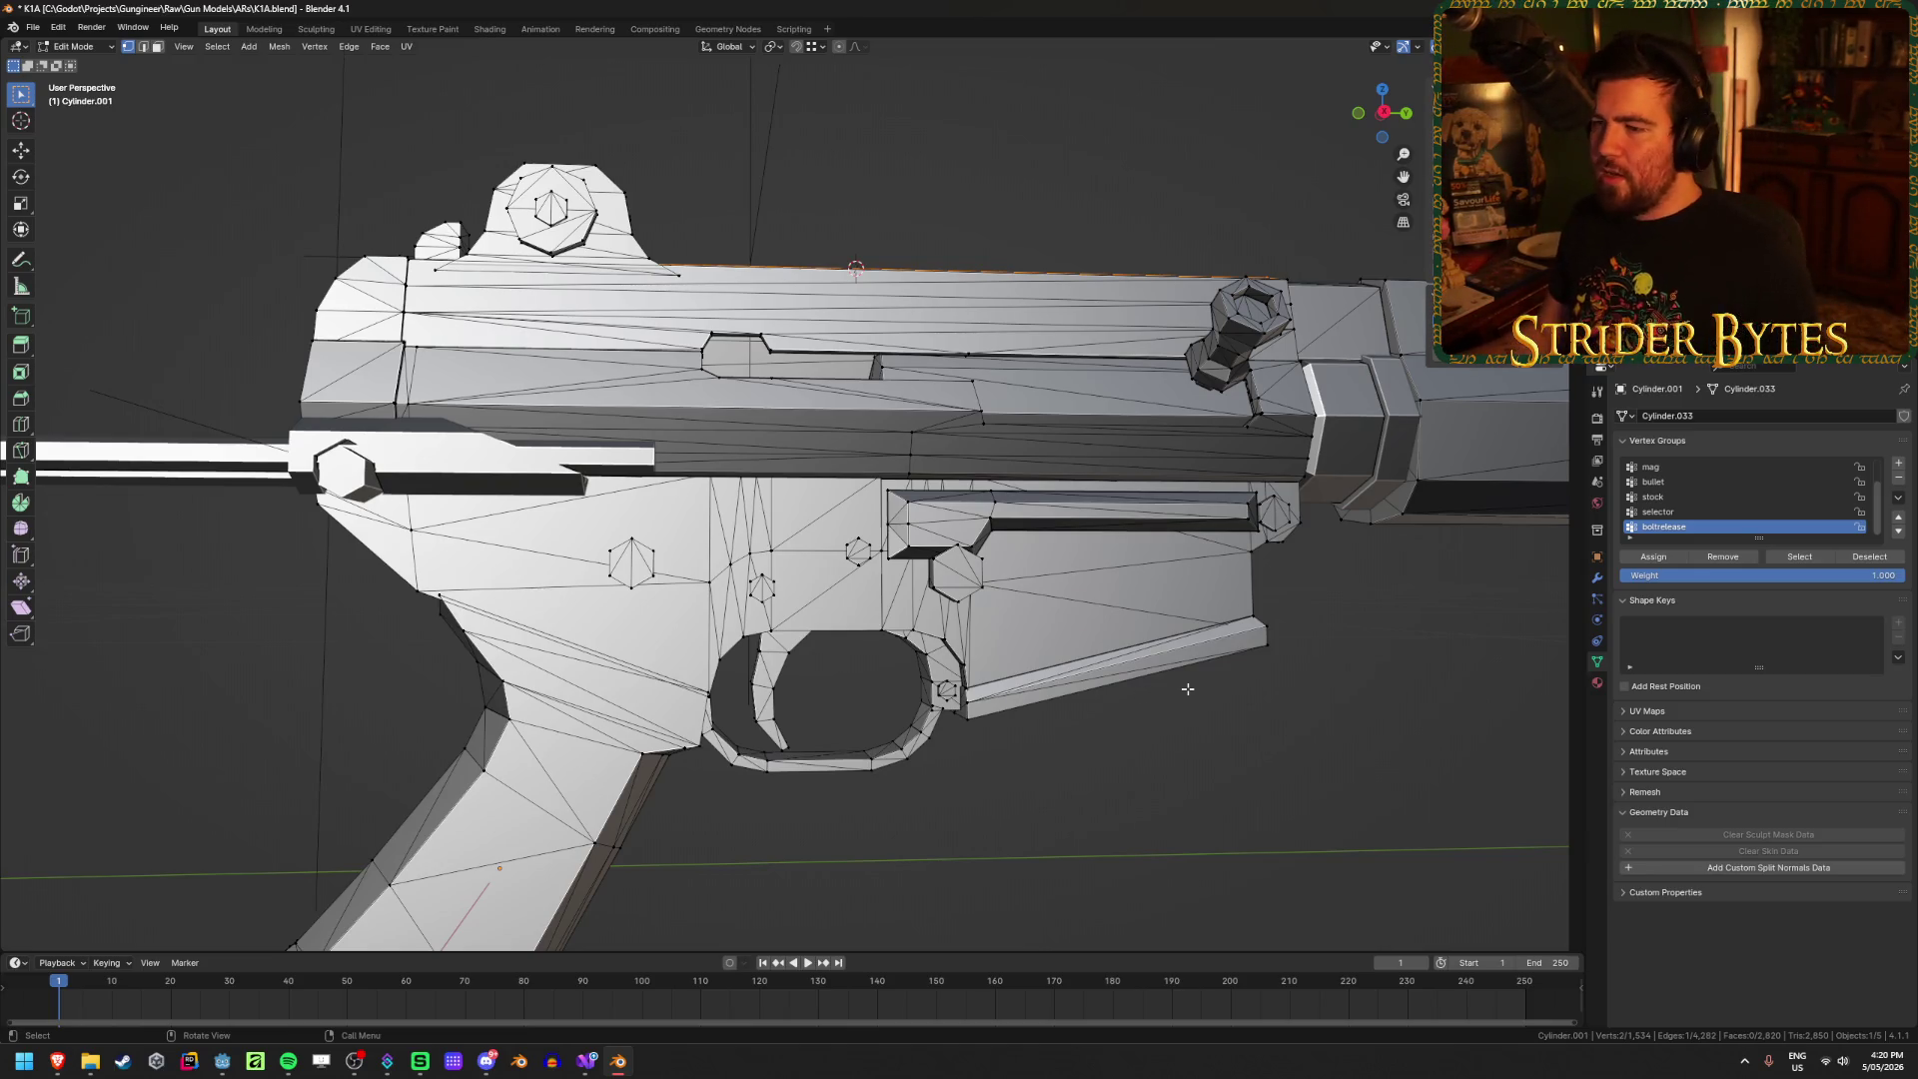
key("Tab")
left_click(1257, 768)
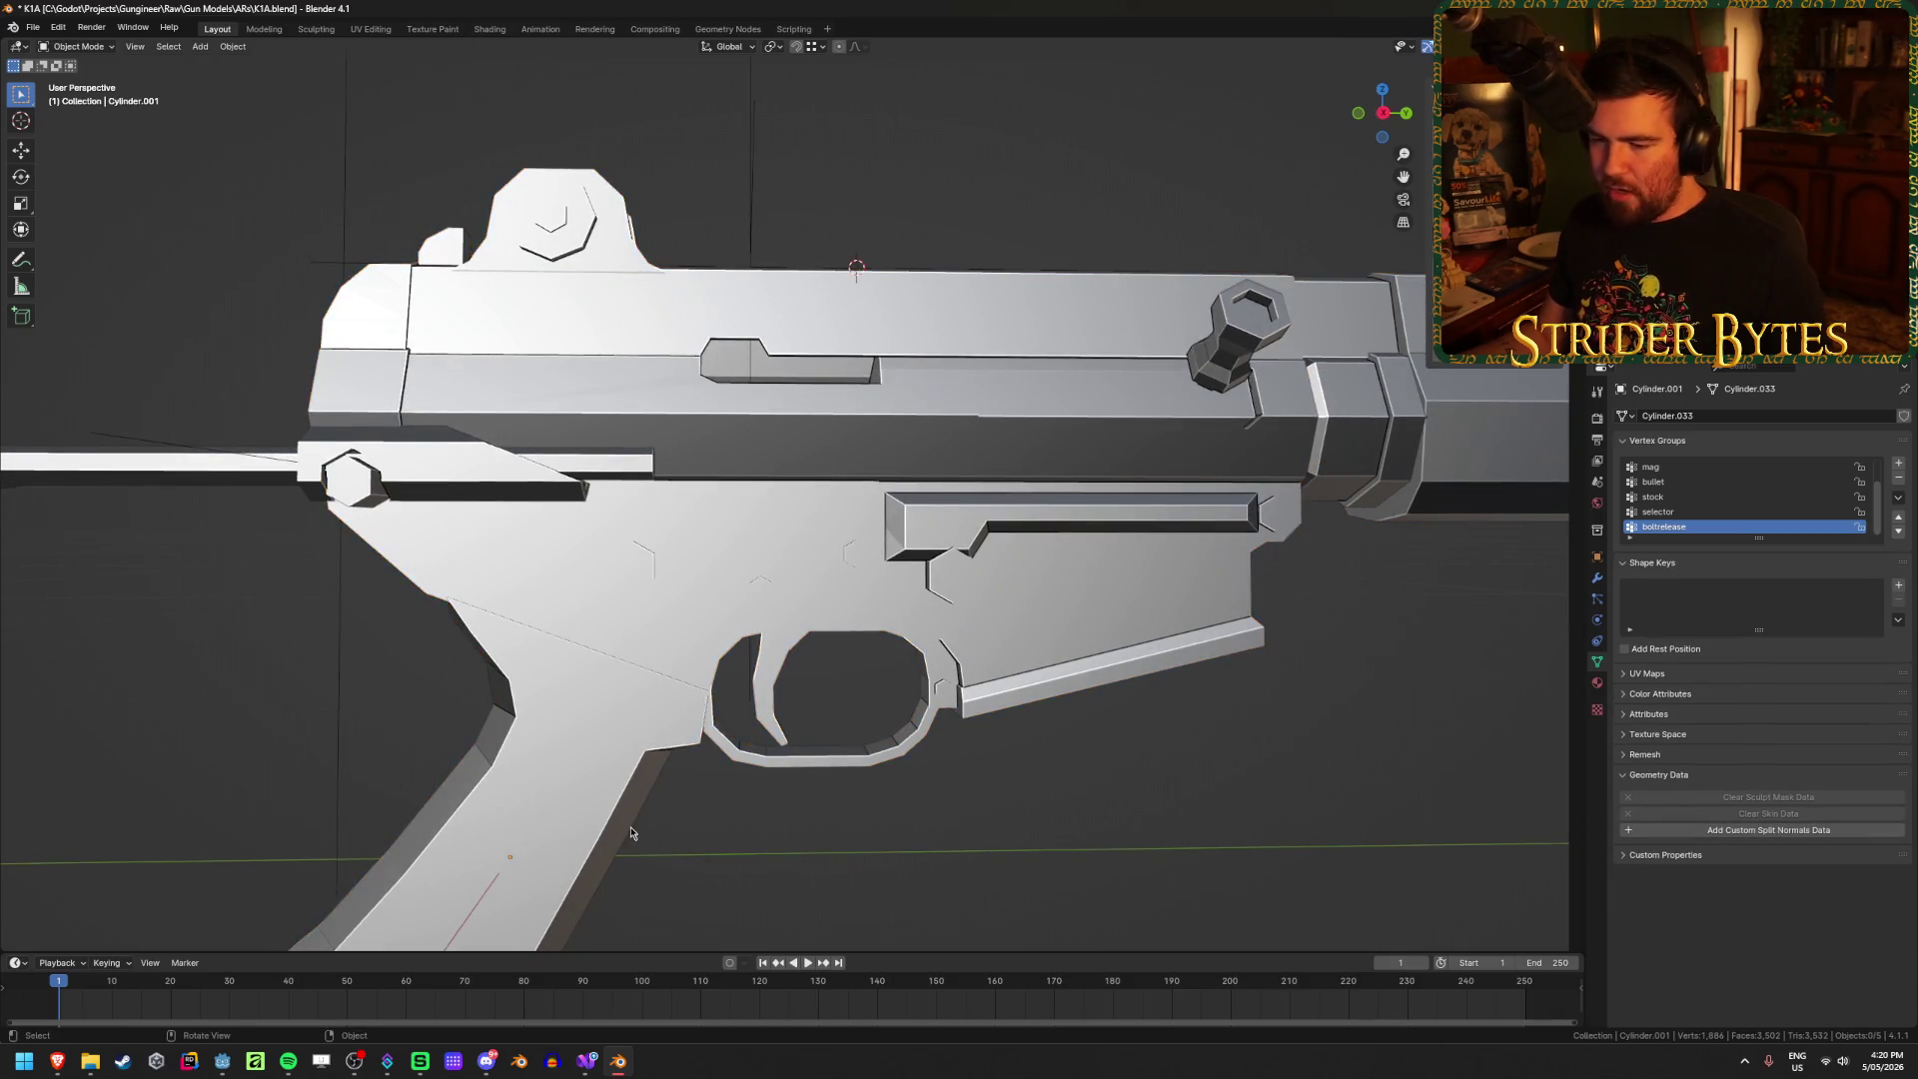
key("alt+Tab")
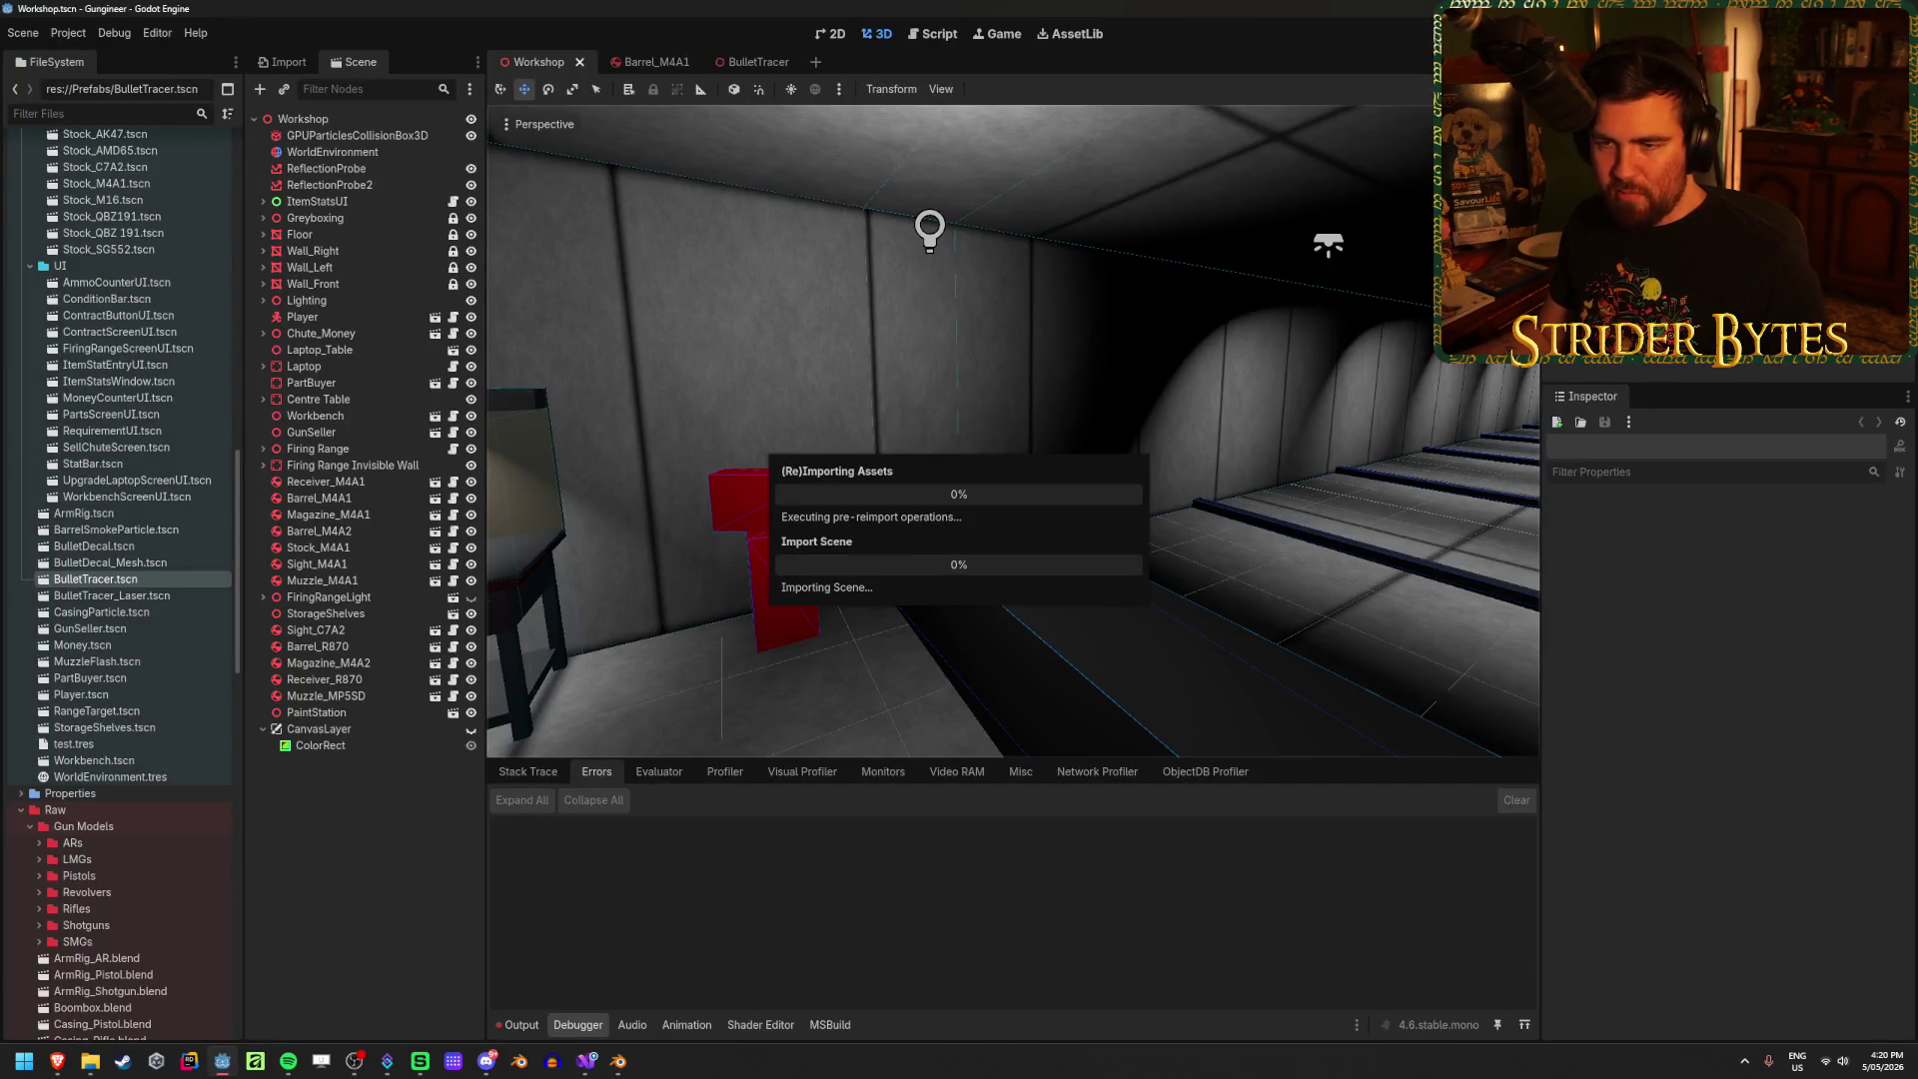
Step: Scroll the GunParts file list during the reimport, then pull the camera back over the workshop
scroll(80, 613, "up", 10)
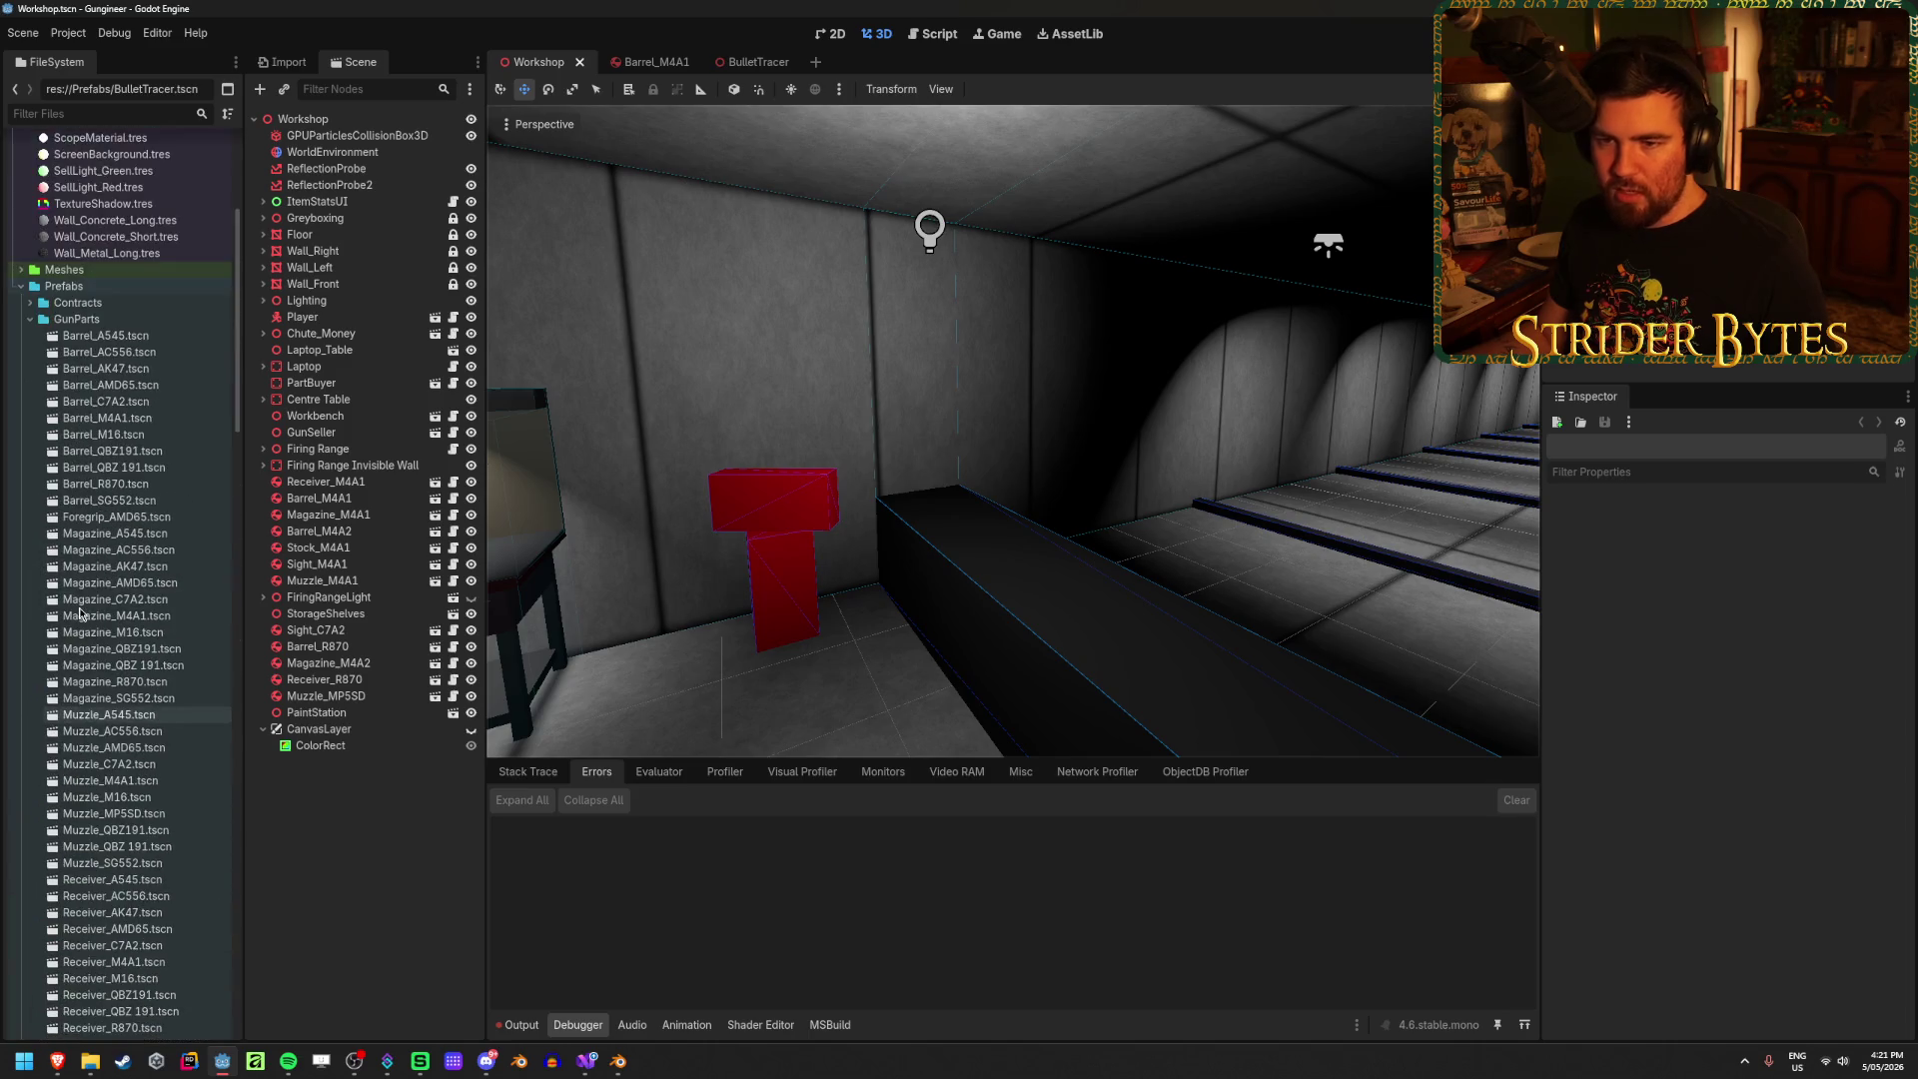
scroll(80, 614, "up", 5)
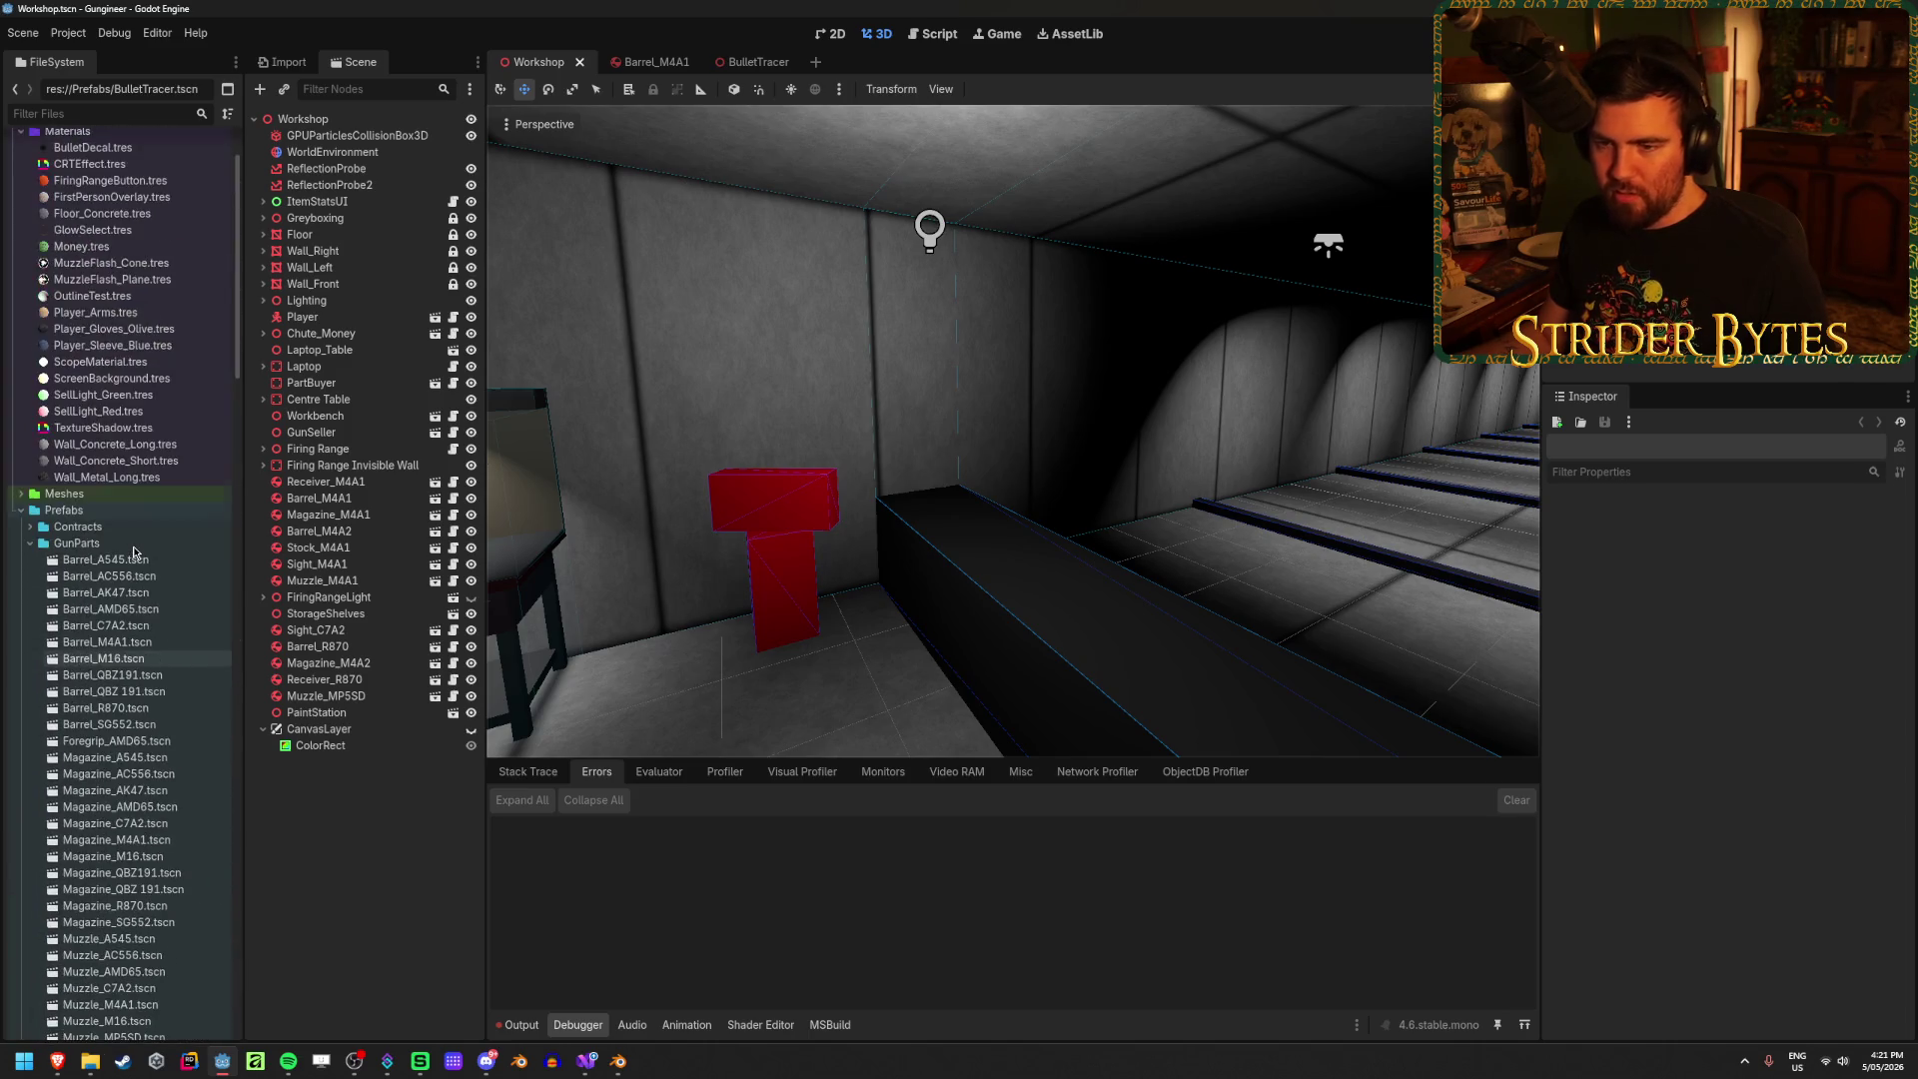
scroll(133, 552, "down", 10)
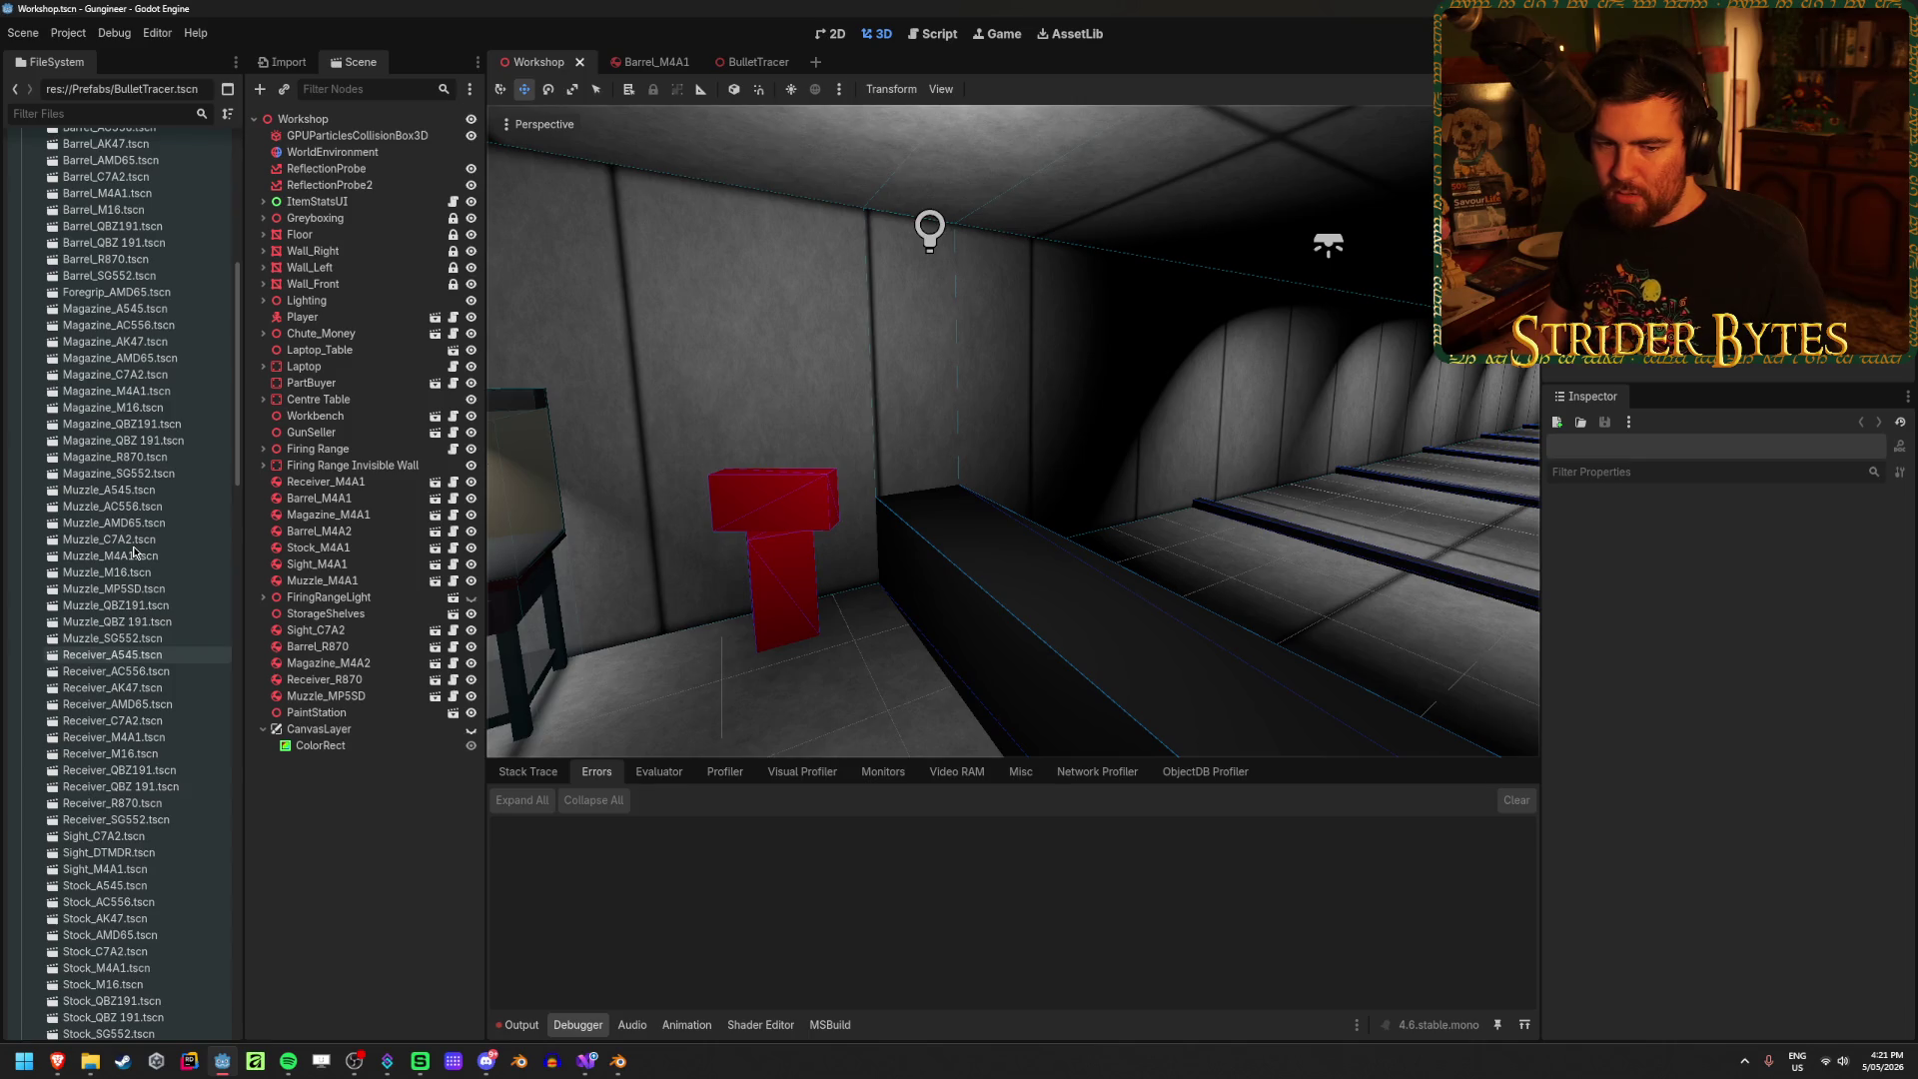
scroll(133, 552, "down", 3)
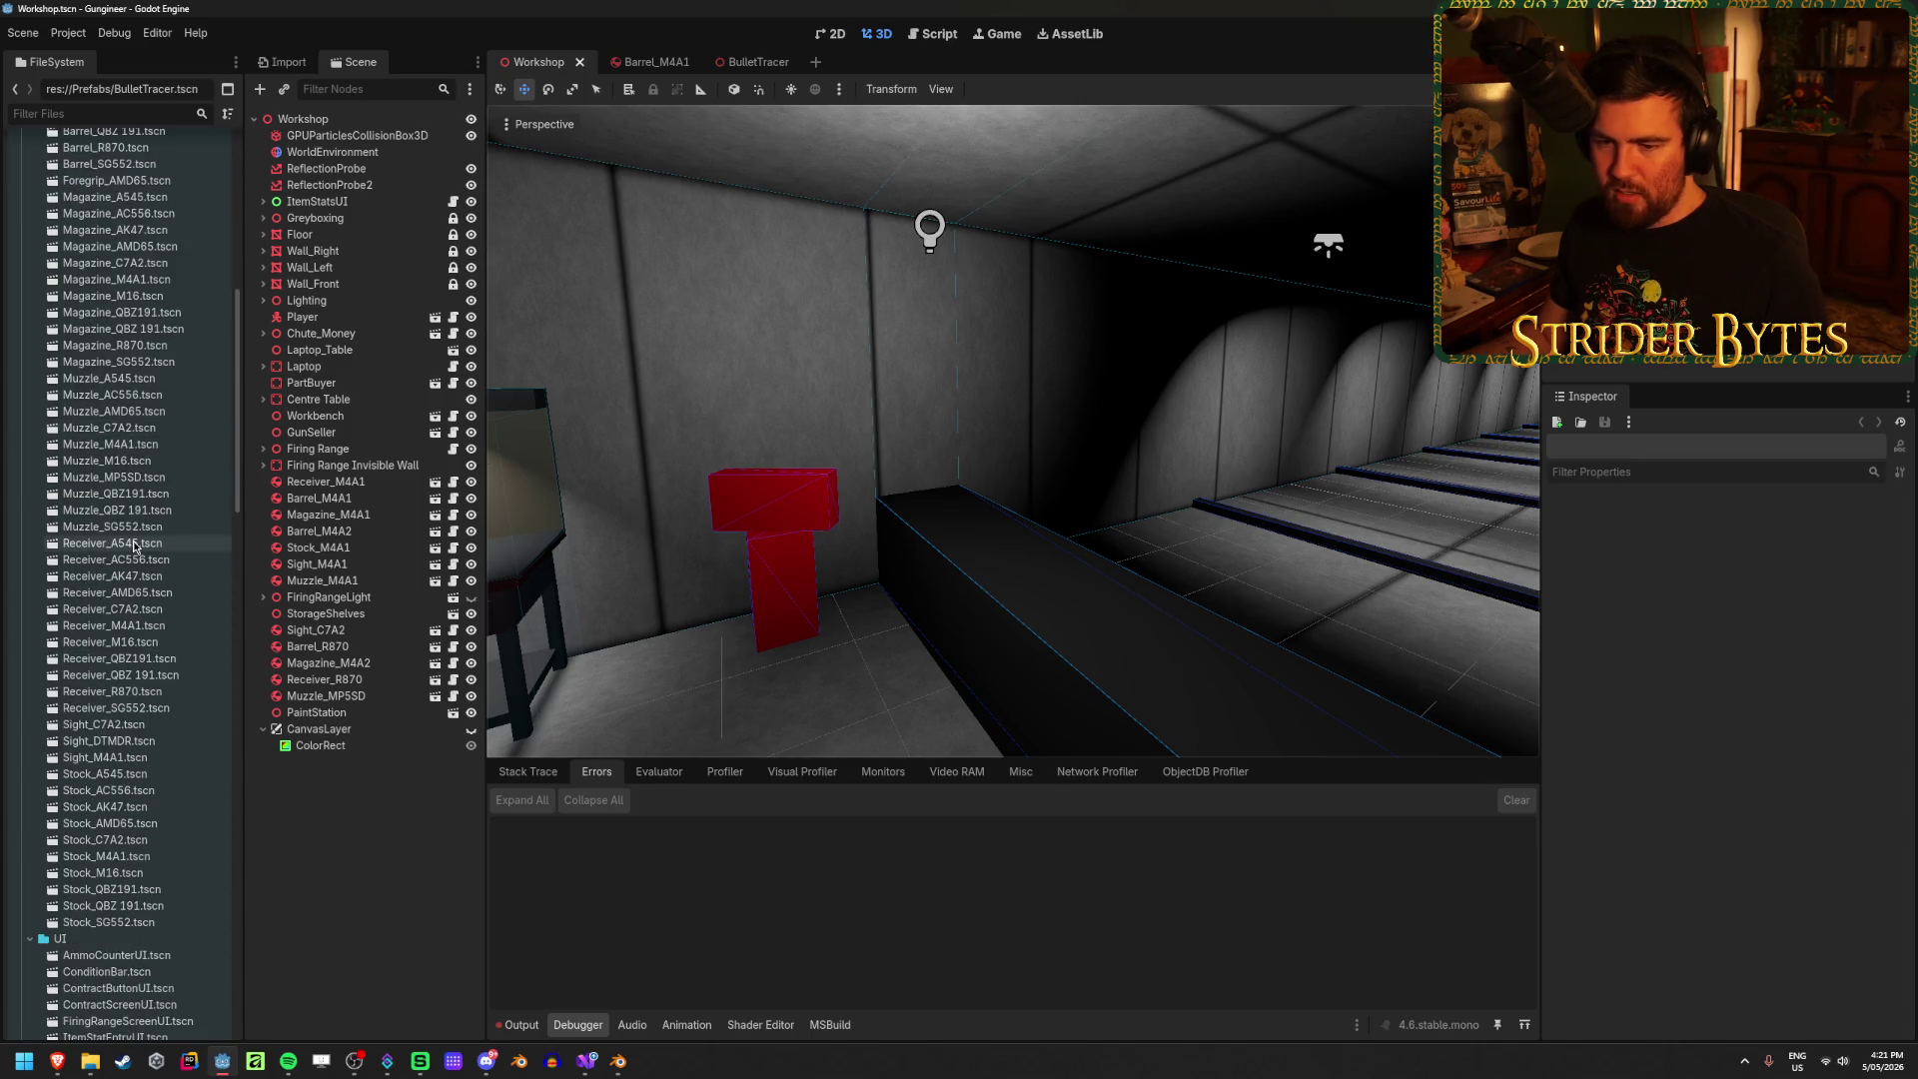
scroll(1176, 548, "down", 5)
mouse_move(1177, 547)
middle_mouse_down()
mouse_move(839, 524)
mouse_move(1149, 518)
mouse_move(1043, 563)
middle_mouse_up()
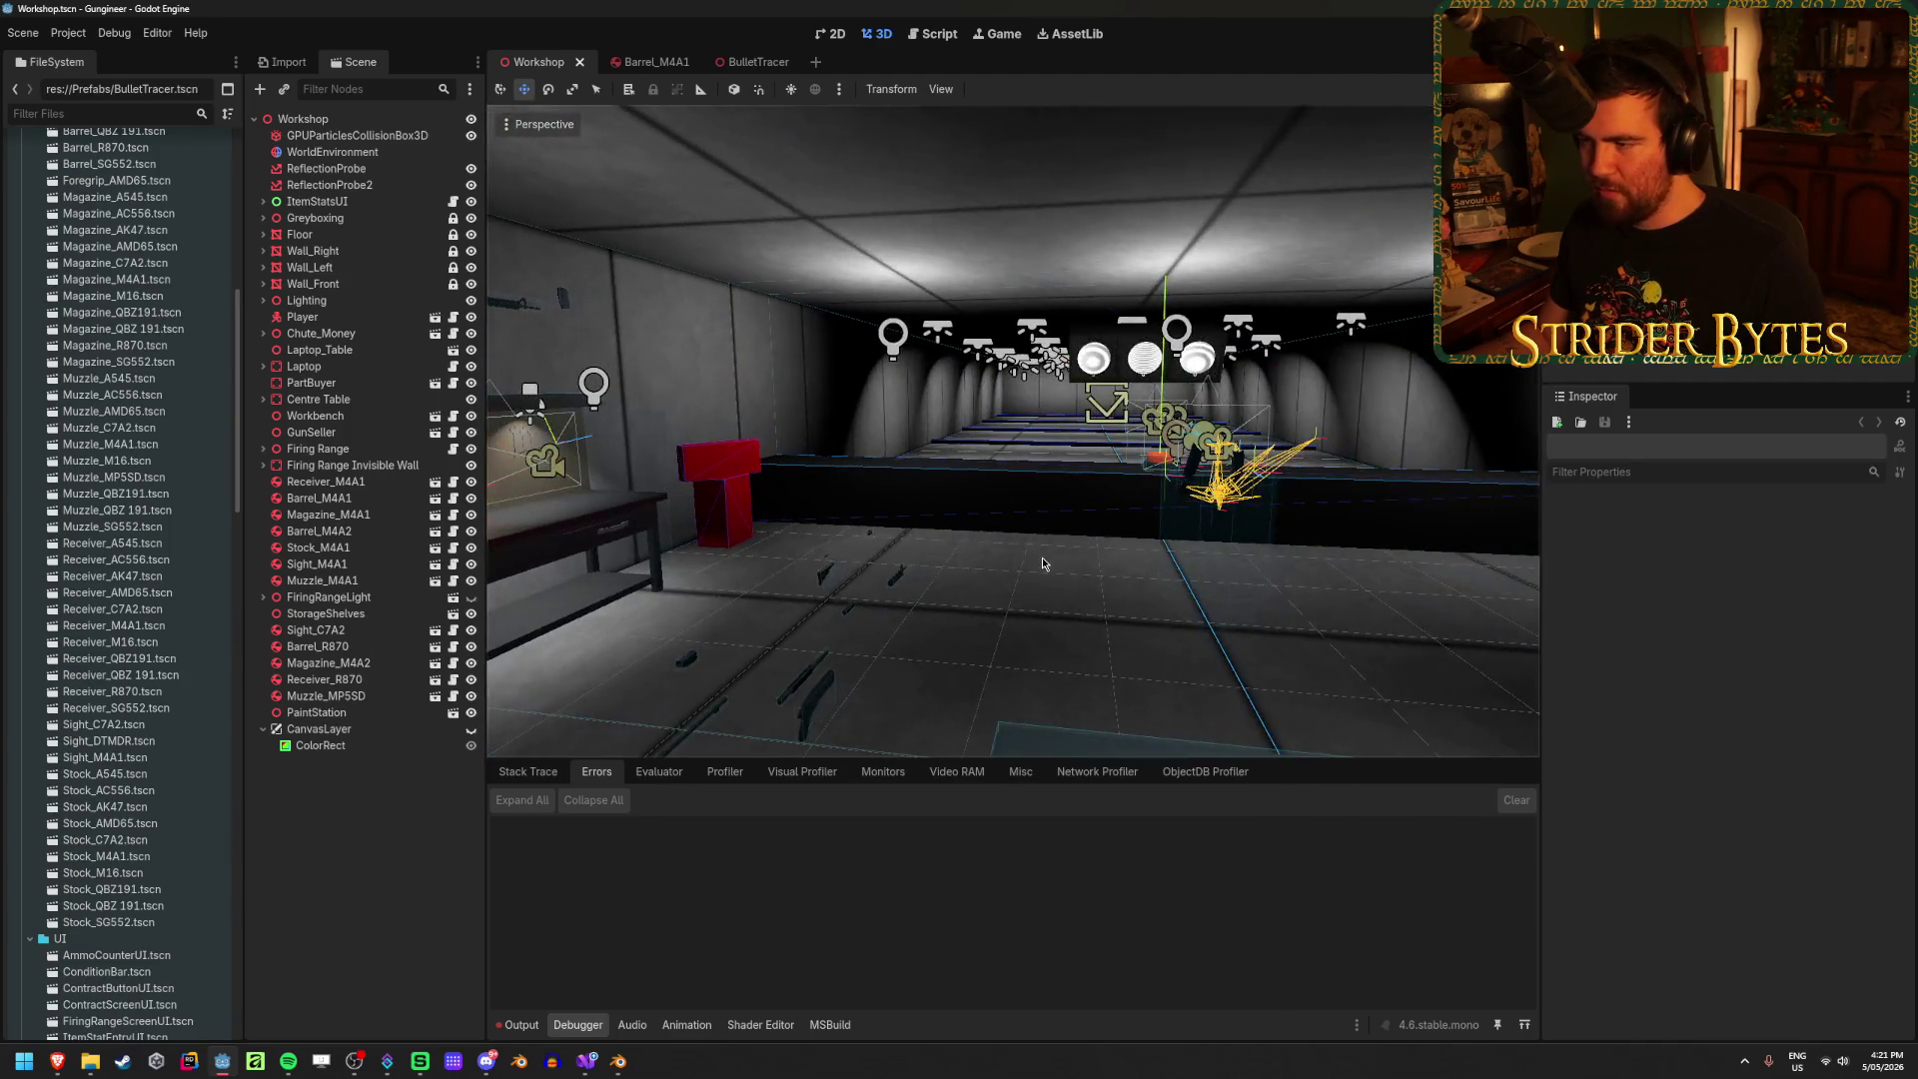
Step: Back in Blender, snap the 3D cursor to the receiver's magazine-well geometry
key("alt+Tab")
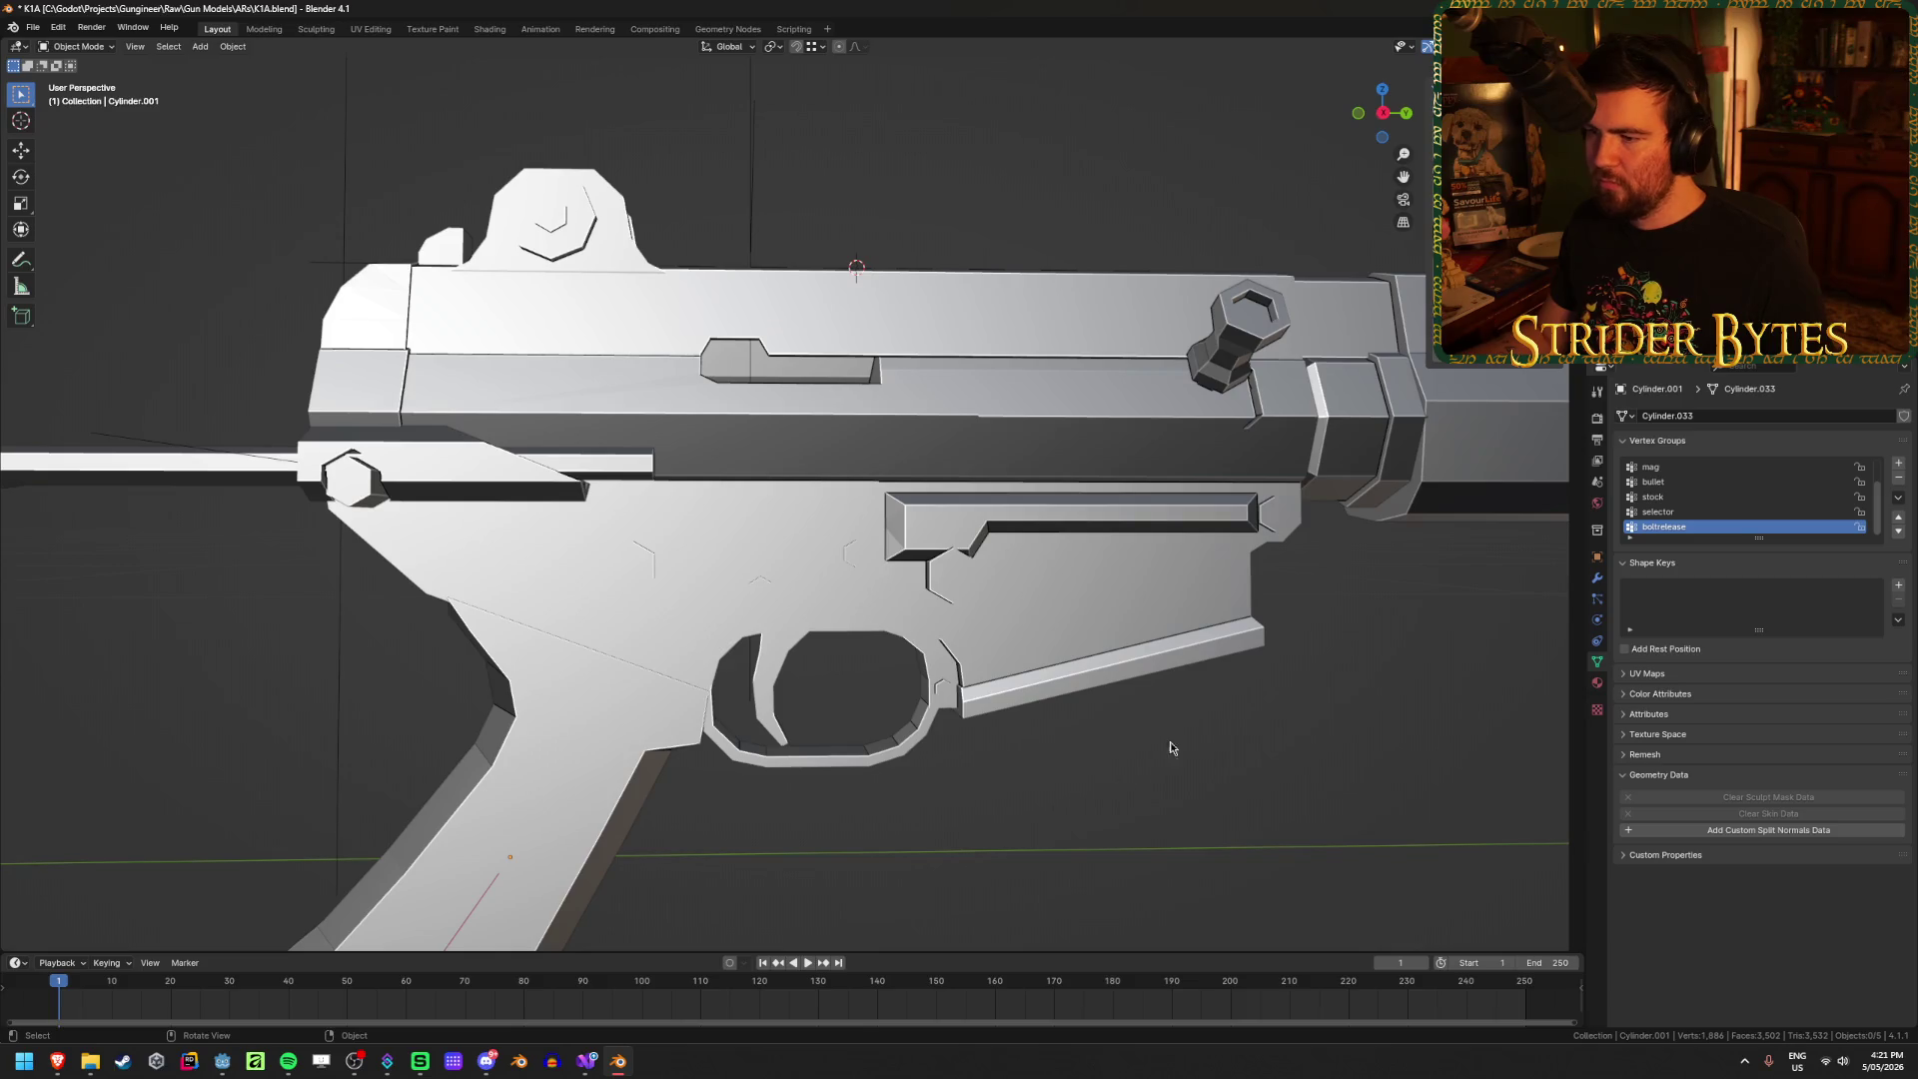
key("Tab")
middle_click_drag(1156, 762, 1163, 640)
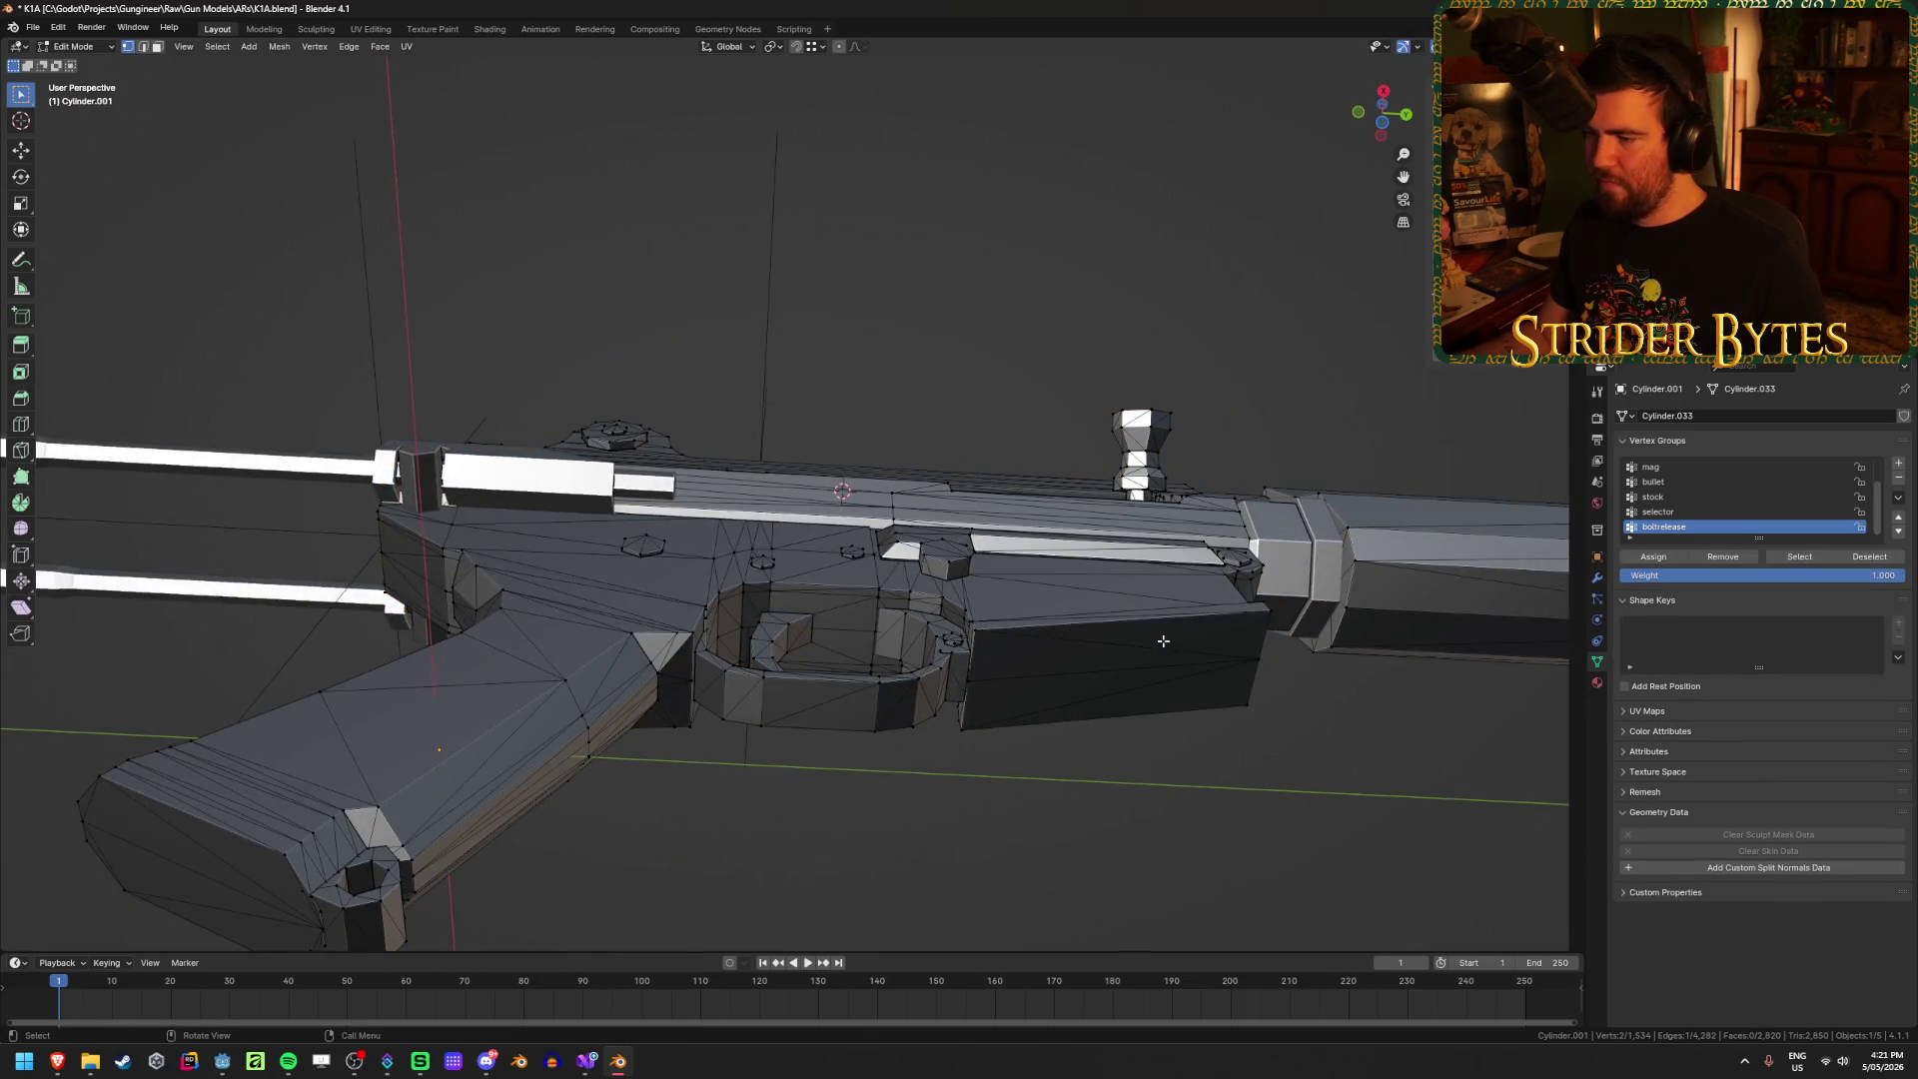
scroll(1162, 640, "up", 3)
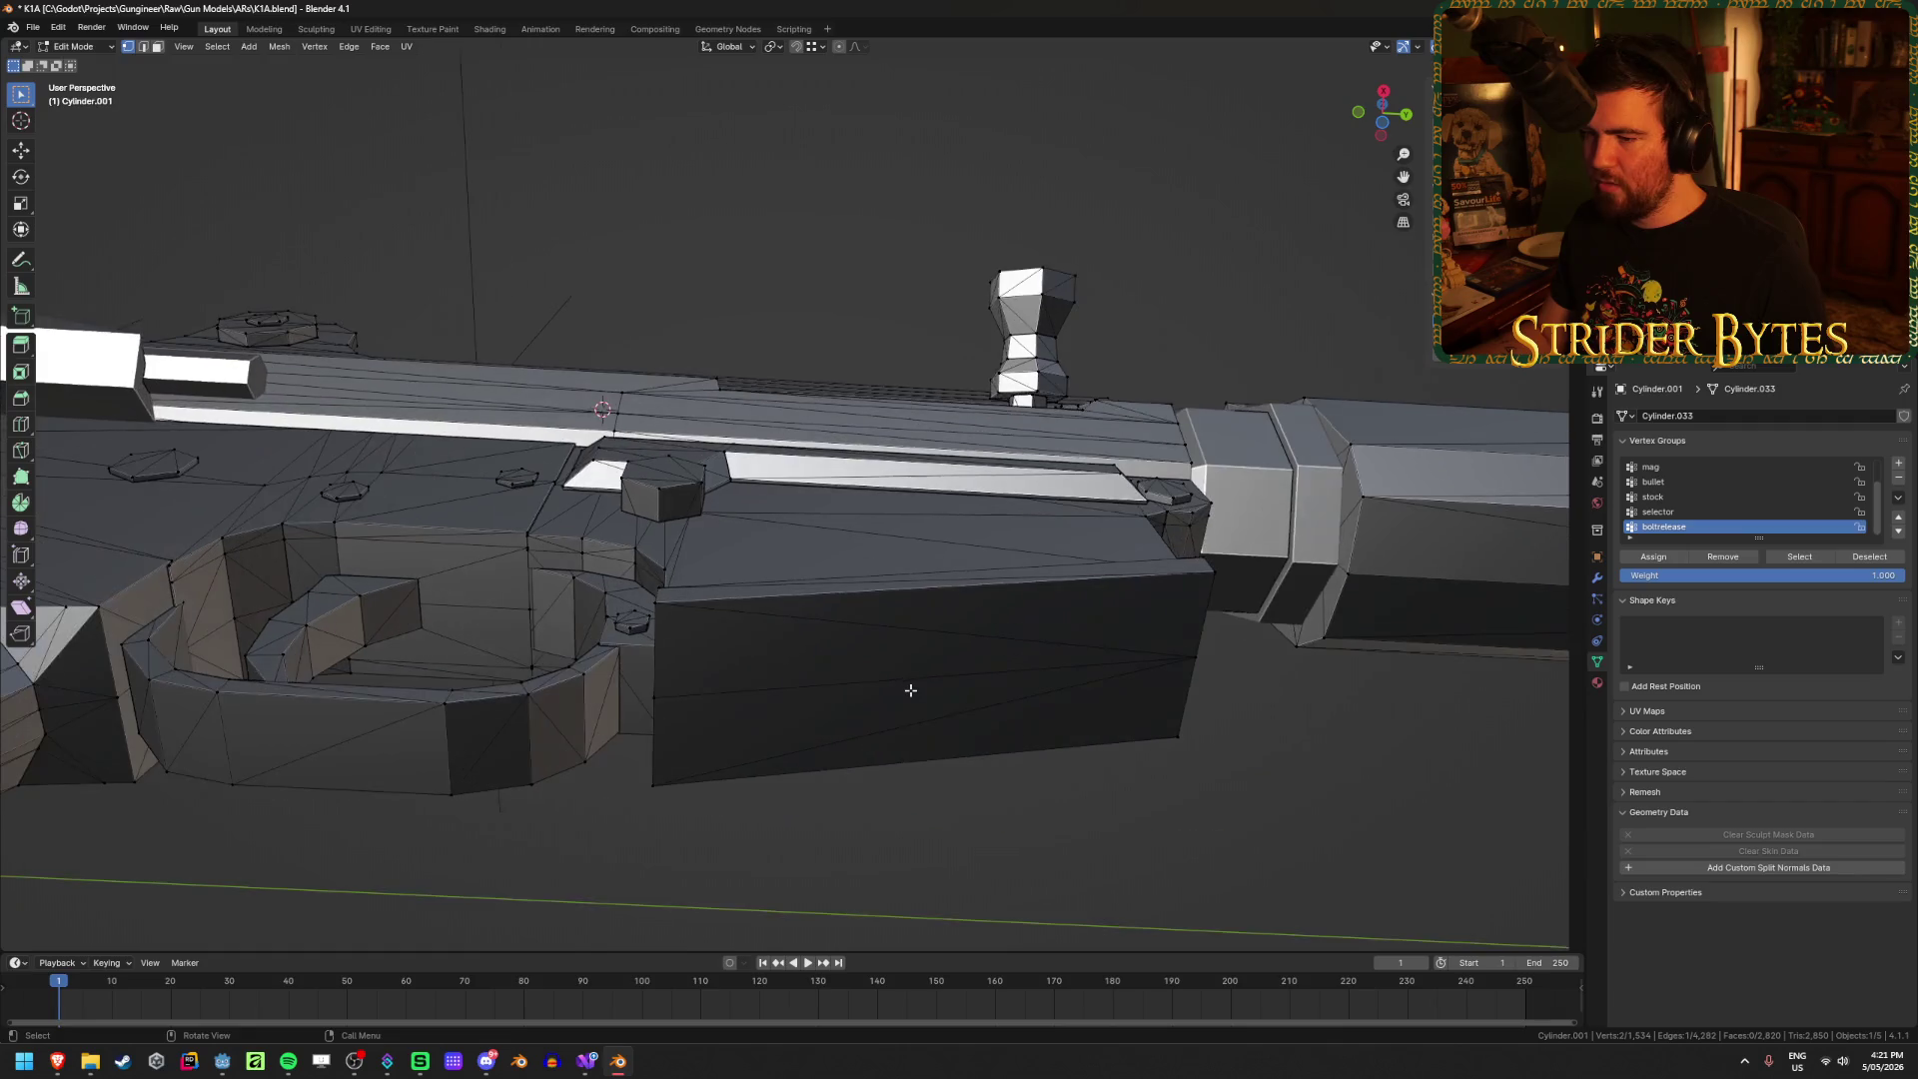
right_click(653, 698, "shift")
key("ctrl+Tab")
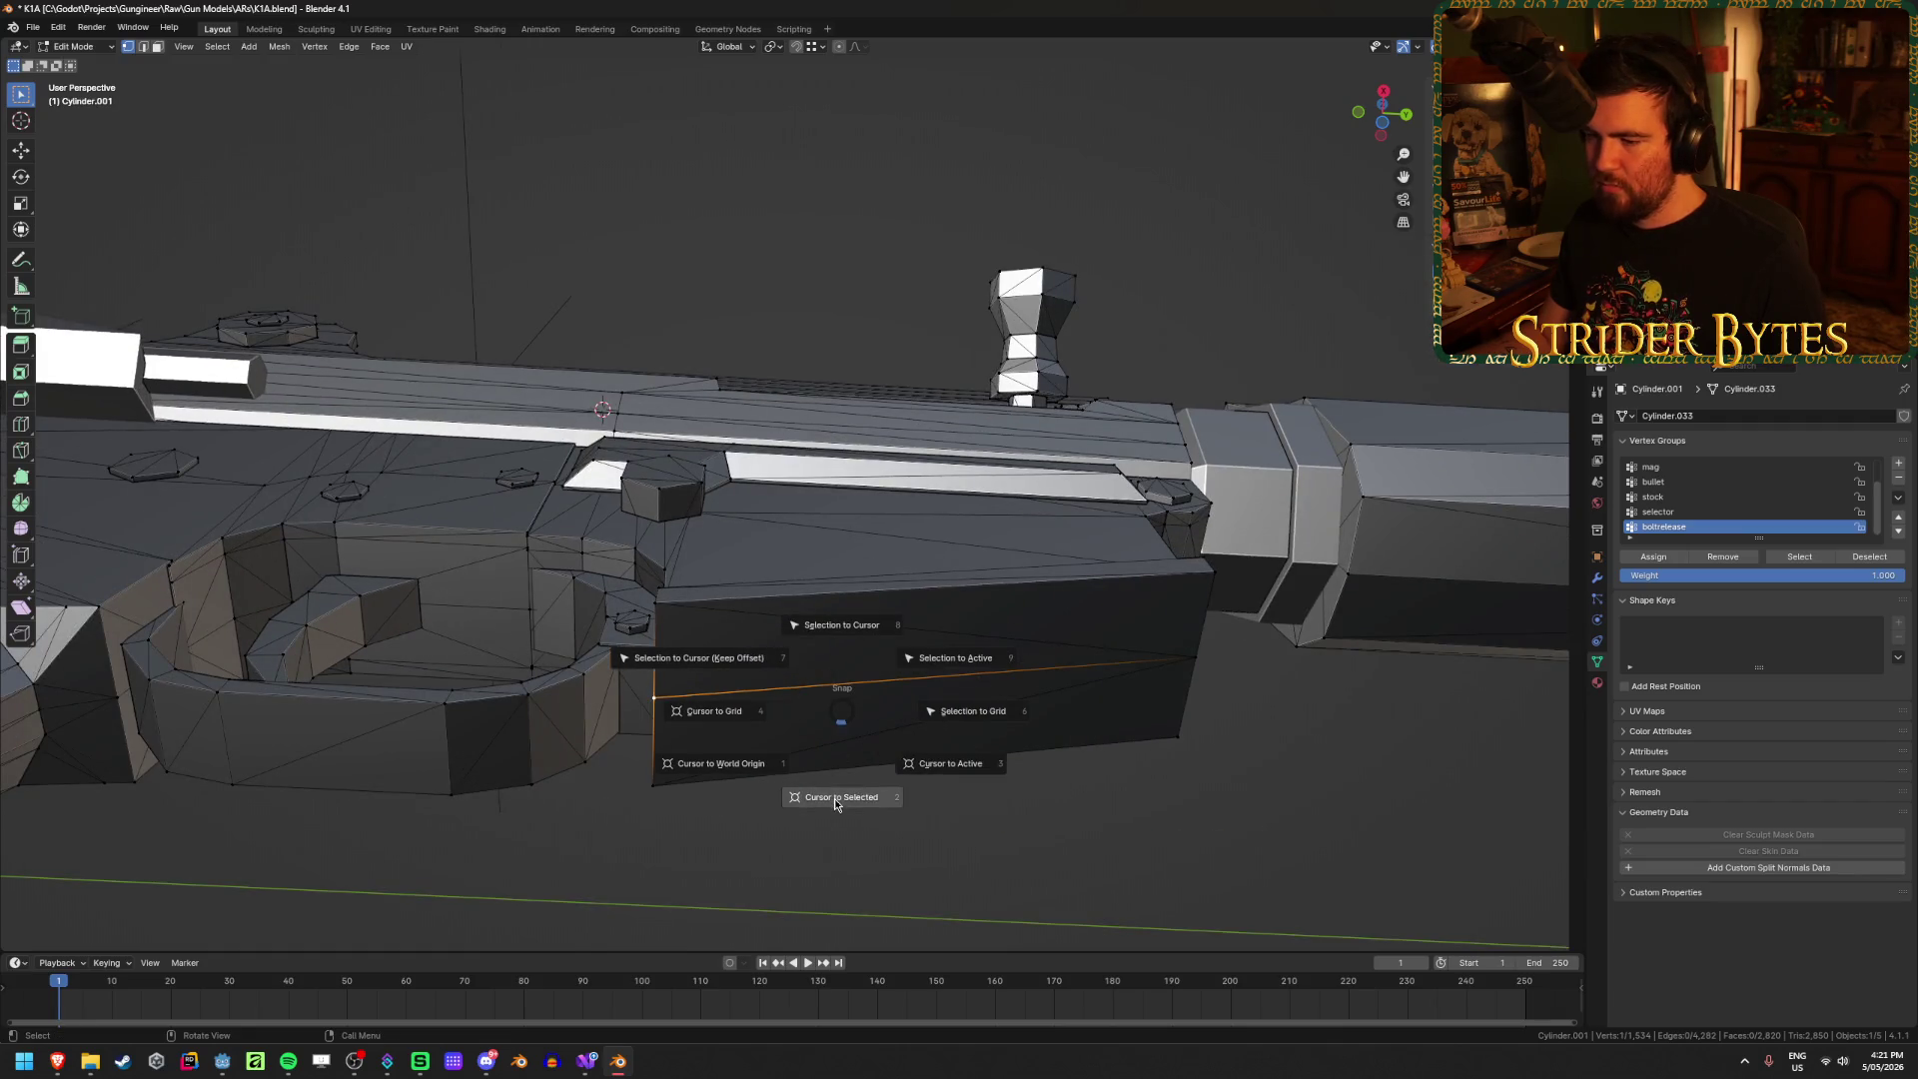
left_click(978, 729)
Step: Unhide the magazine, select Cylinder.004 and enter Edit Mode on its mesh
key("alt+h")
left_click(979, 722)
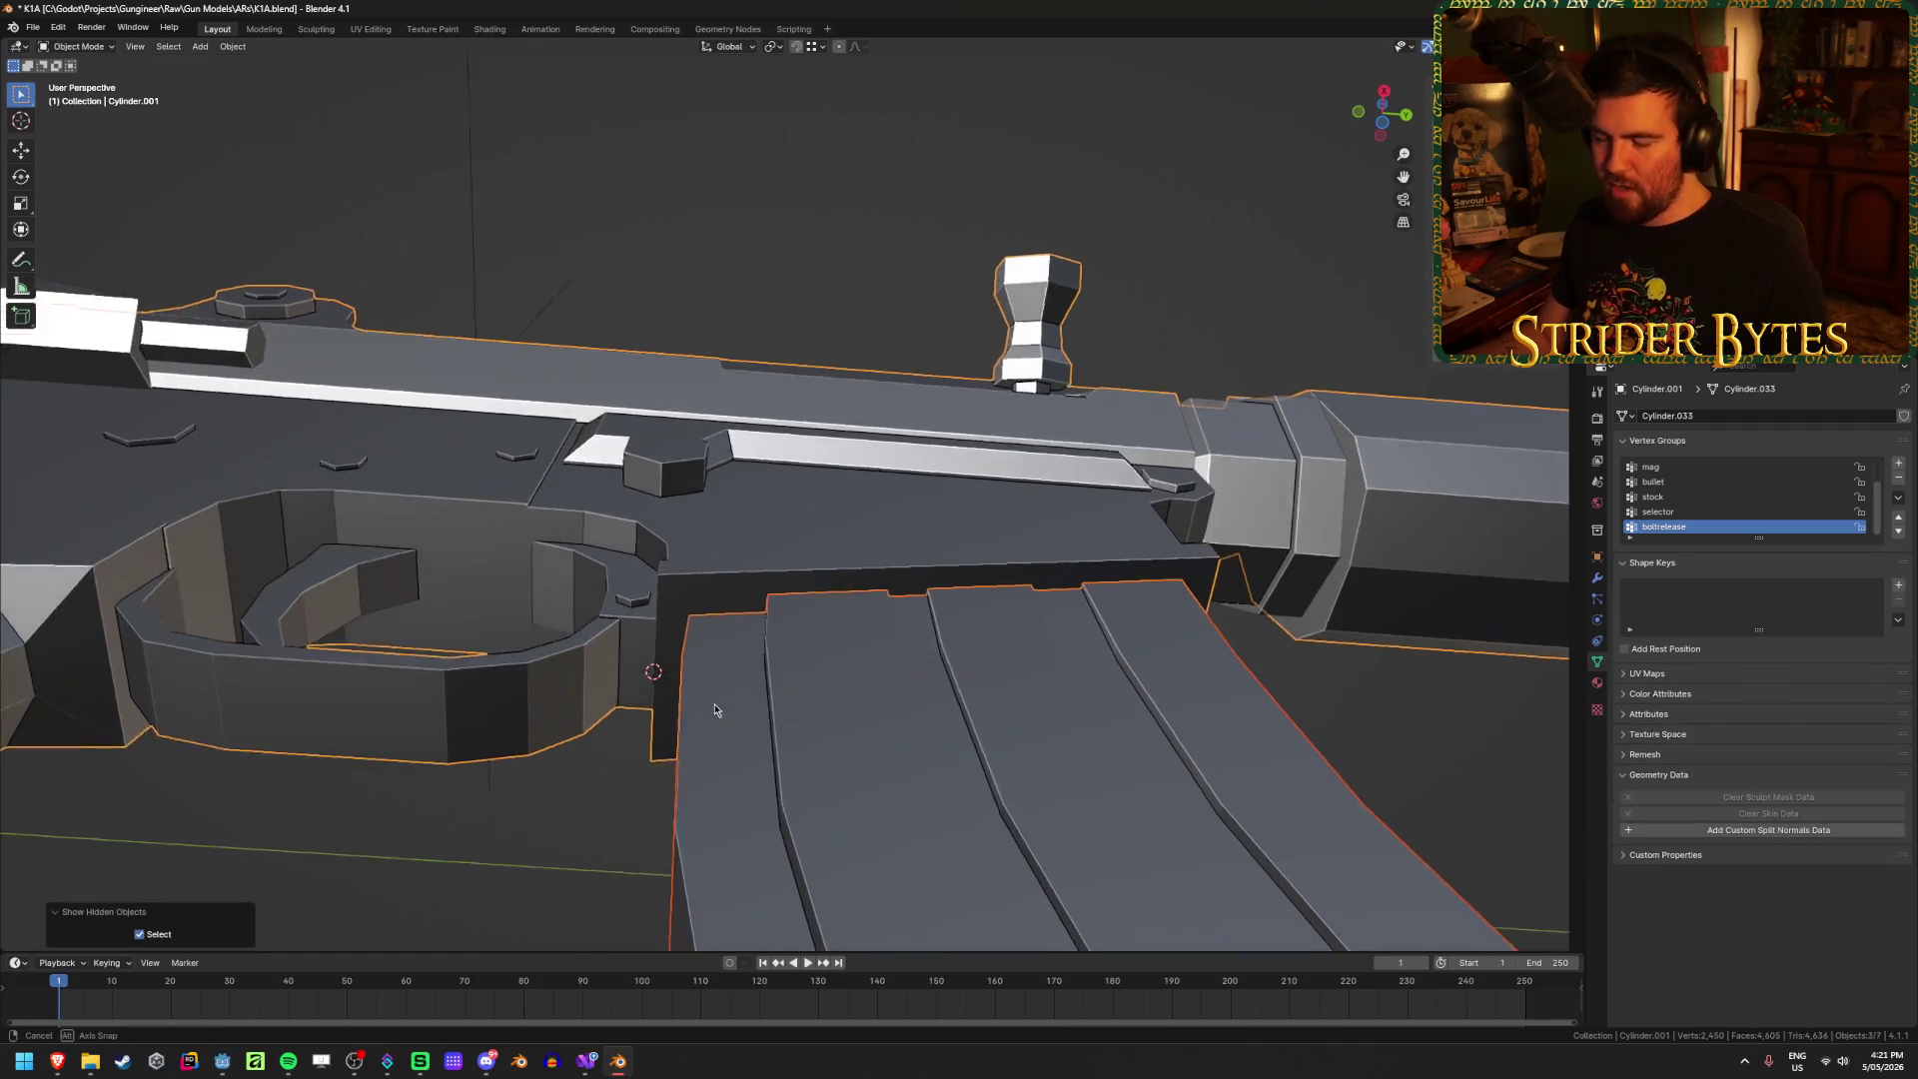
mouse_move(979, 722)
middle_mouse_down()
mouse_move(745, 737)
mouse_move(825, 550)
middle_mouse_up()
key("Tab")
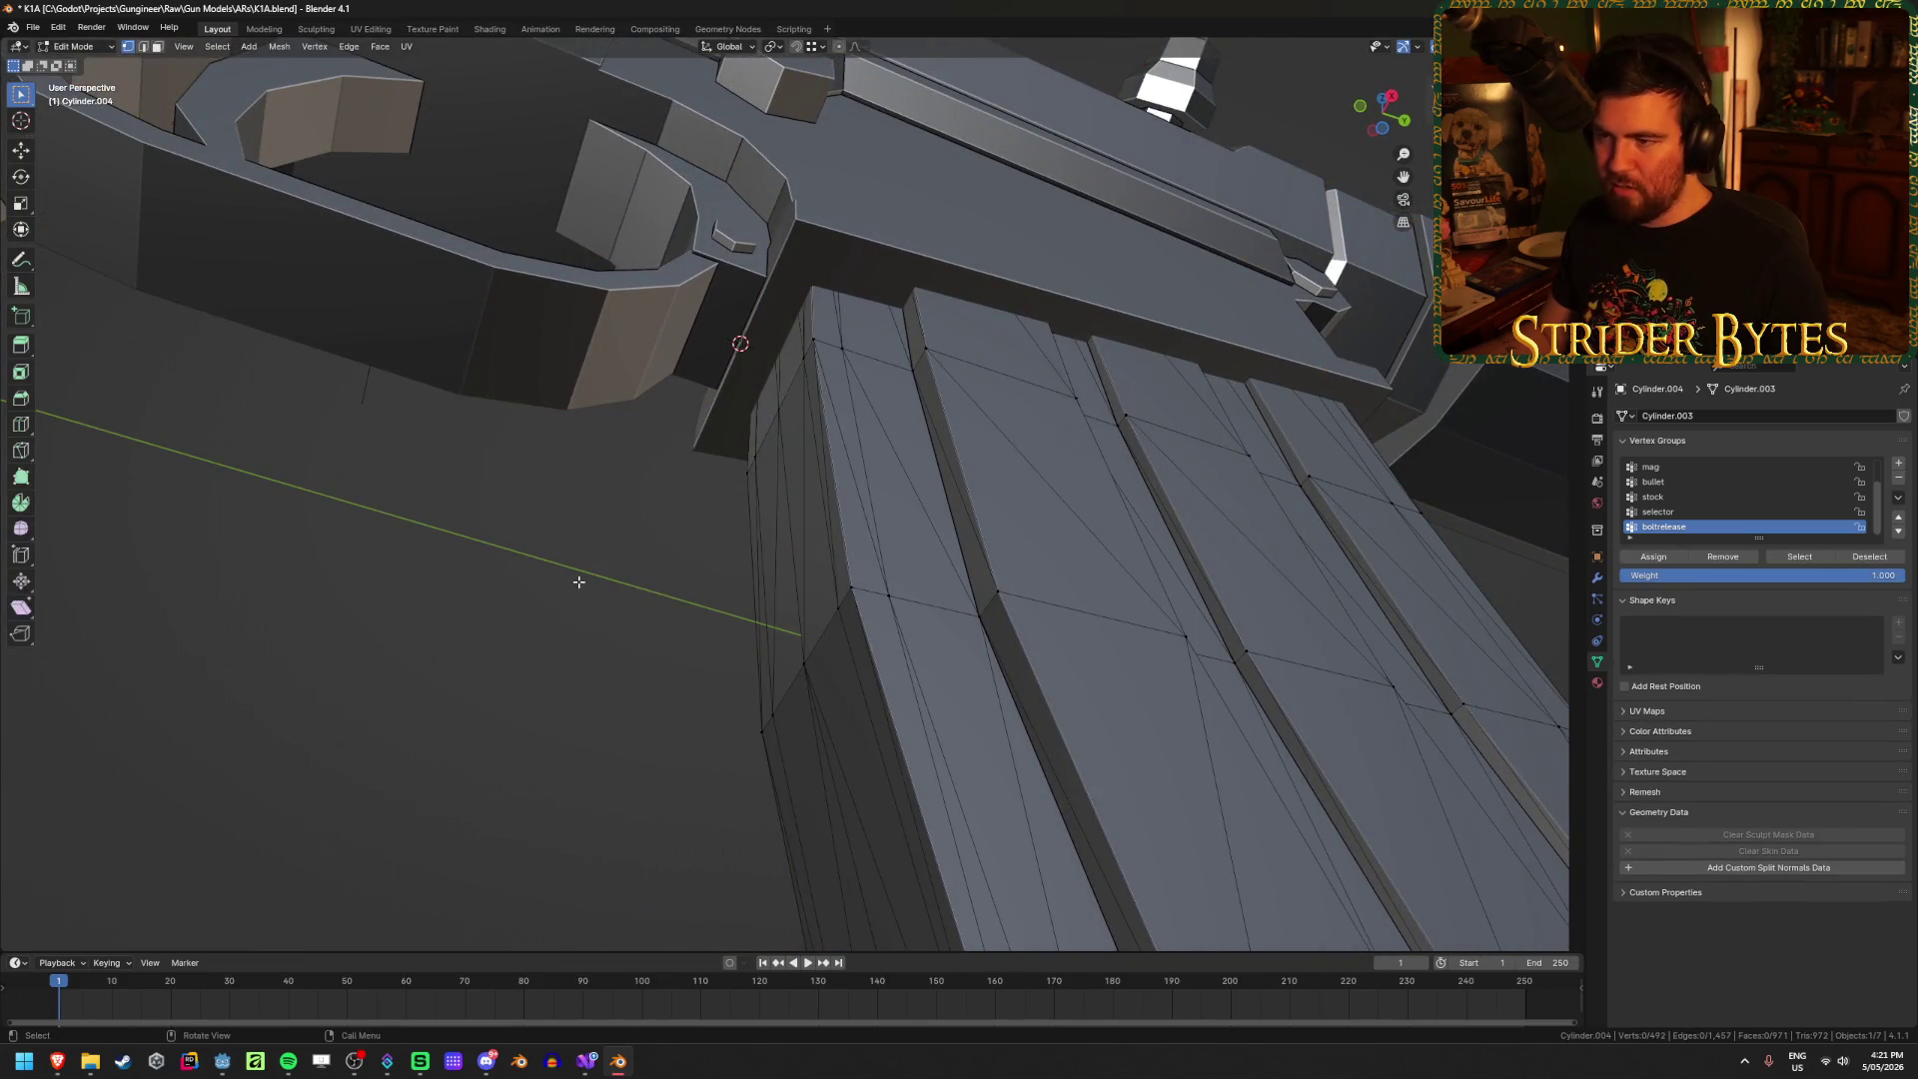
Step: Add a Plain Axes empty at the cursor, scale it to 0.118 and apply scale
key("Tab")
key("shift+a")
left_click(629, 583)
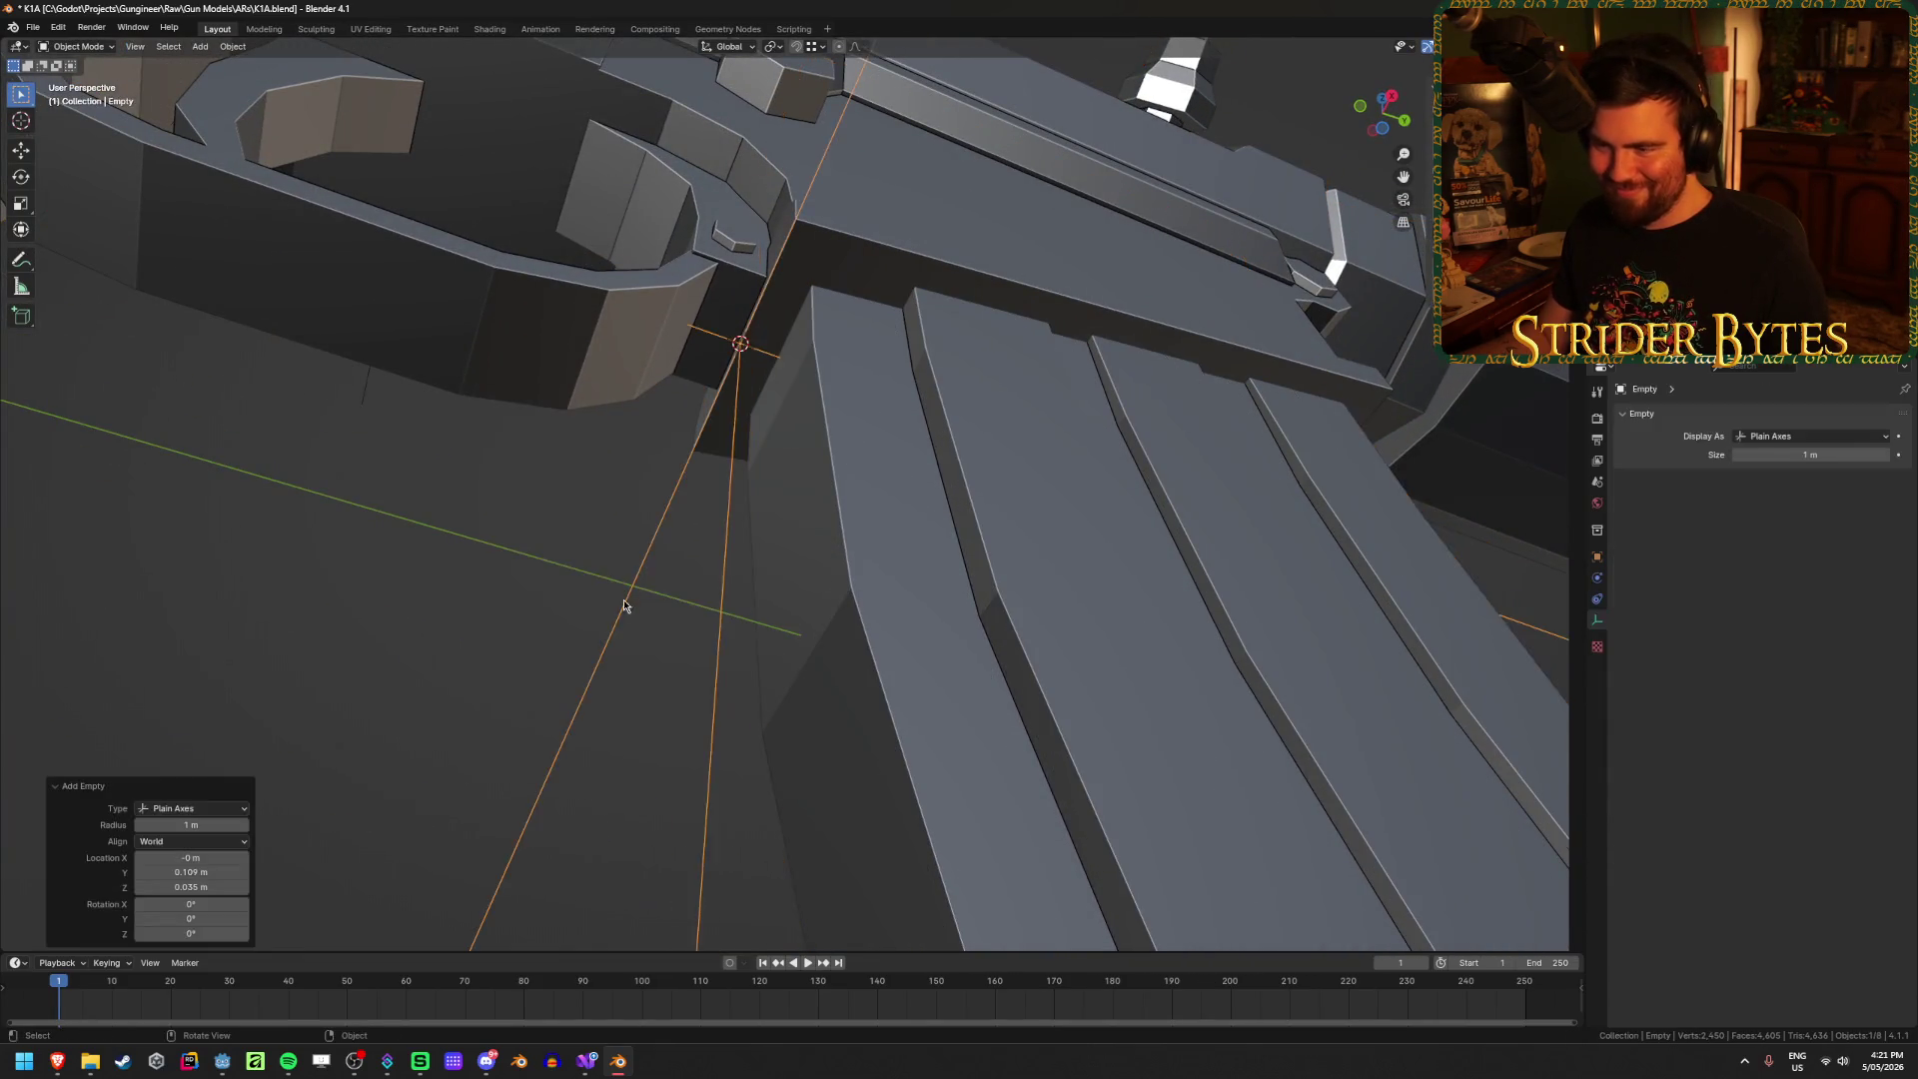
scroll(625, 605, "down", 5)
mouse_move(624, 605)
middle_mouse_down()
mouse_move(693, 596)
mouse_move(1044, 711)
mouse_move(1149, 649)
mouse_move(1048, 619)
middle_mouse_up()
key("s")
left_click(859, 501)
scroll(1134, 664, "up", 3)
scroll(1007, 601, "up", 3)
key("ctrl+a")
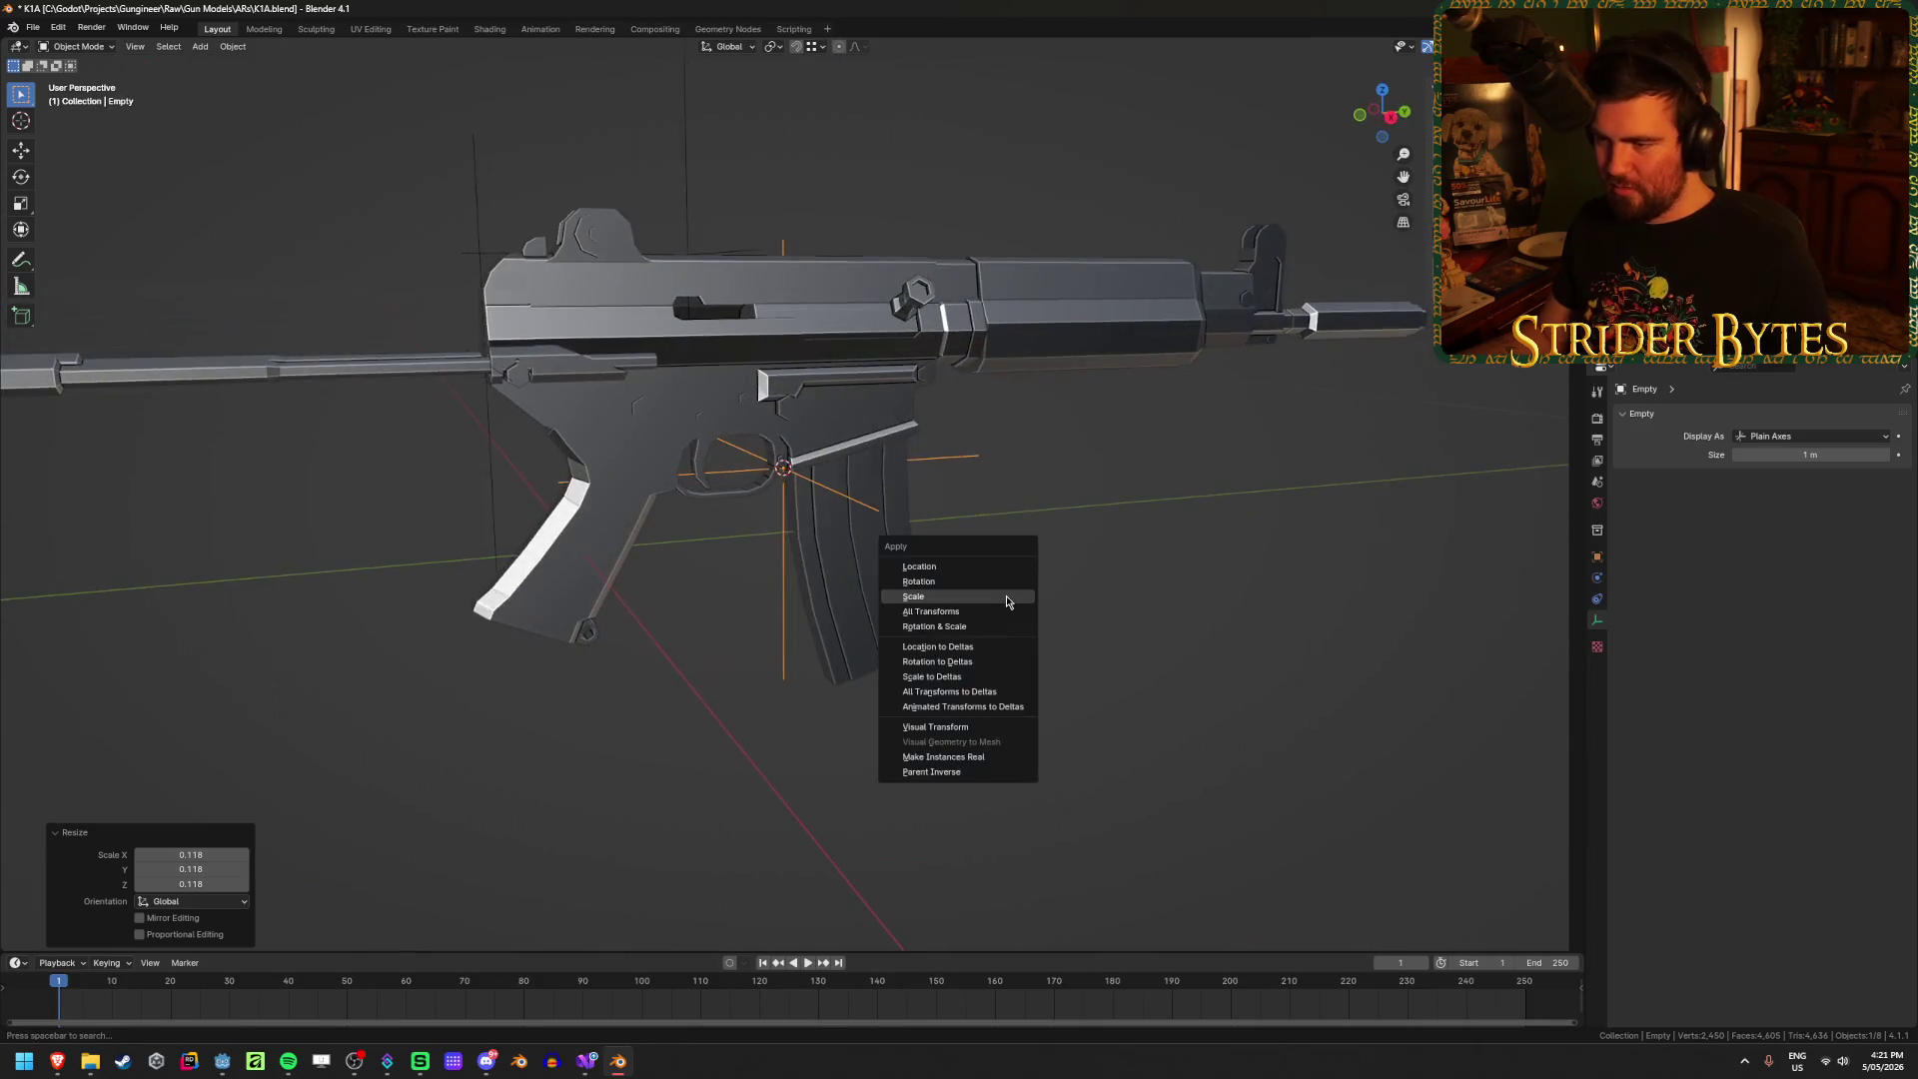
left_click(1007, 602)
scroll(1079, 655, "up", 6)
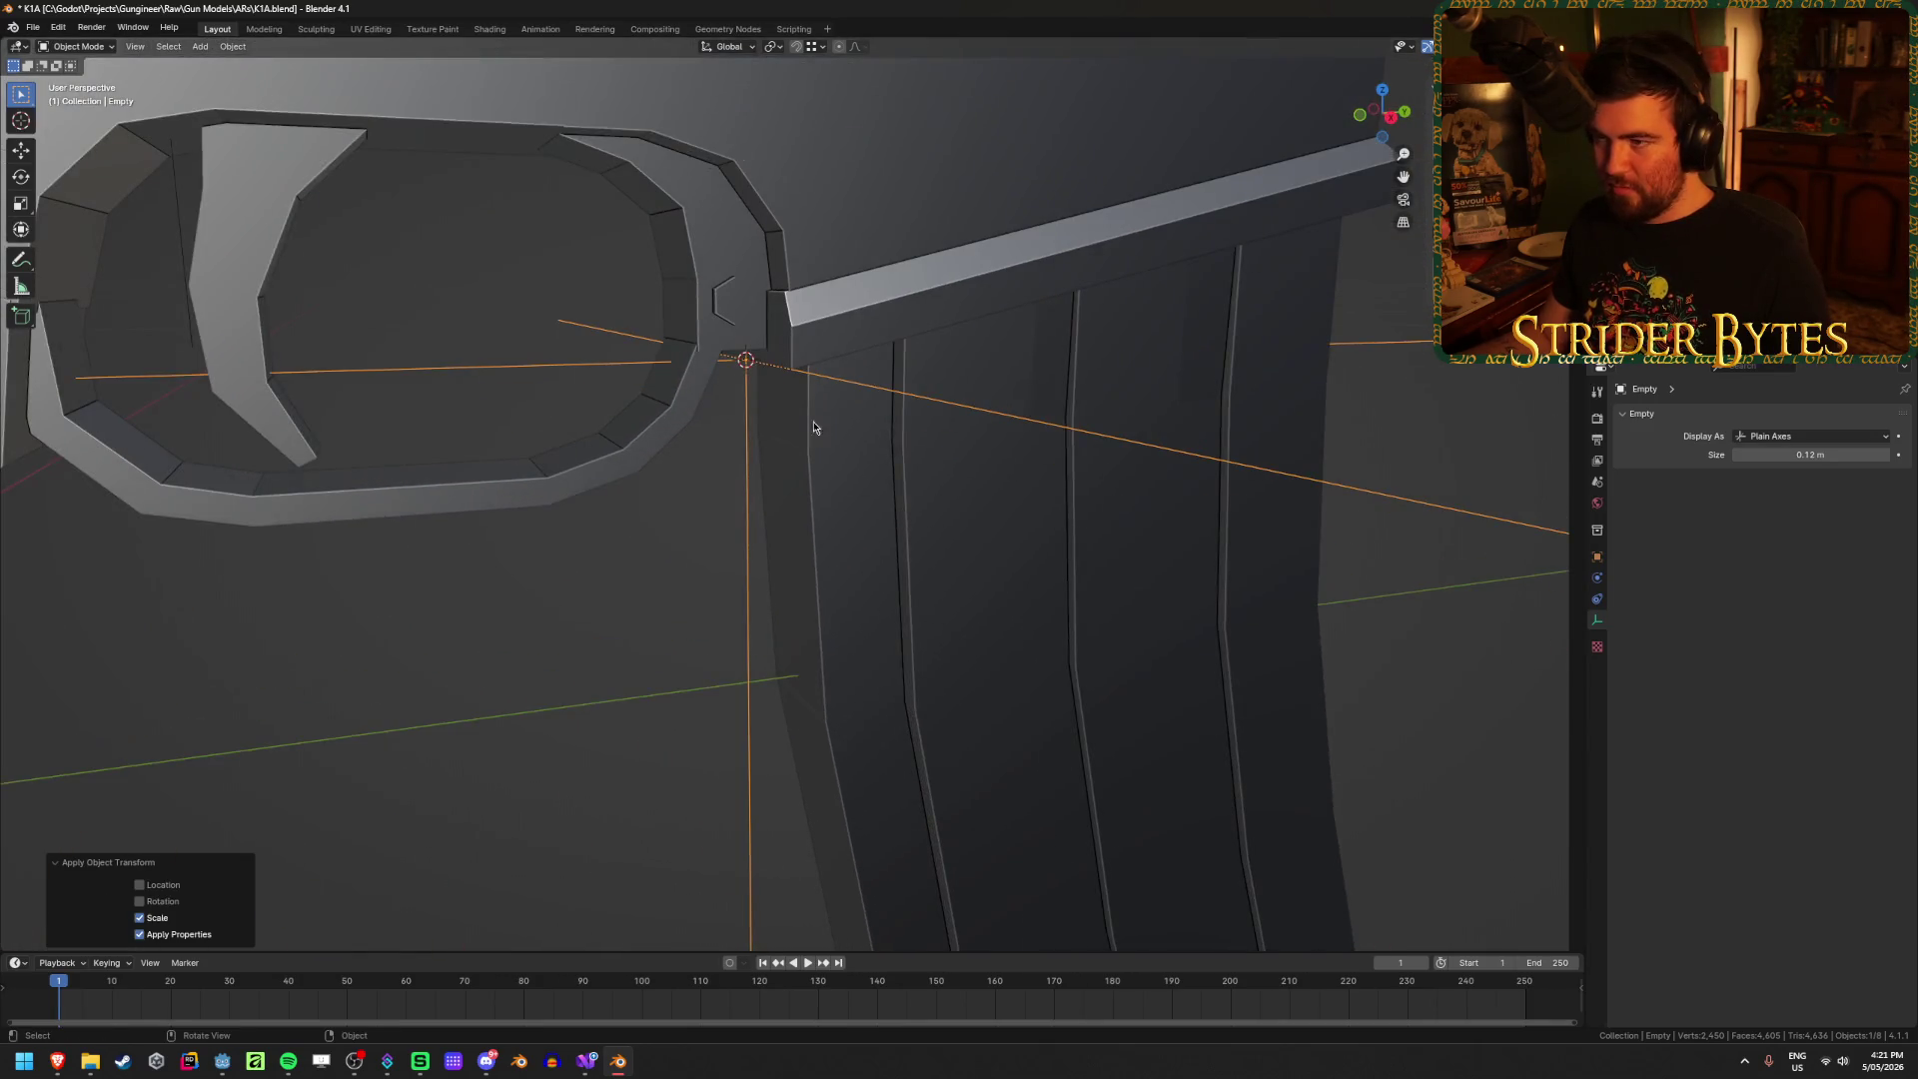
Step: Nudge the empty slightly along Y and Z onto the joint, then apply its scale
middle_click_drag(811, 199, 794, 447)
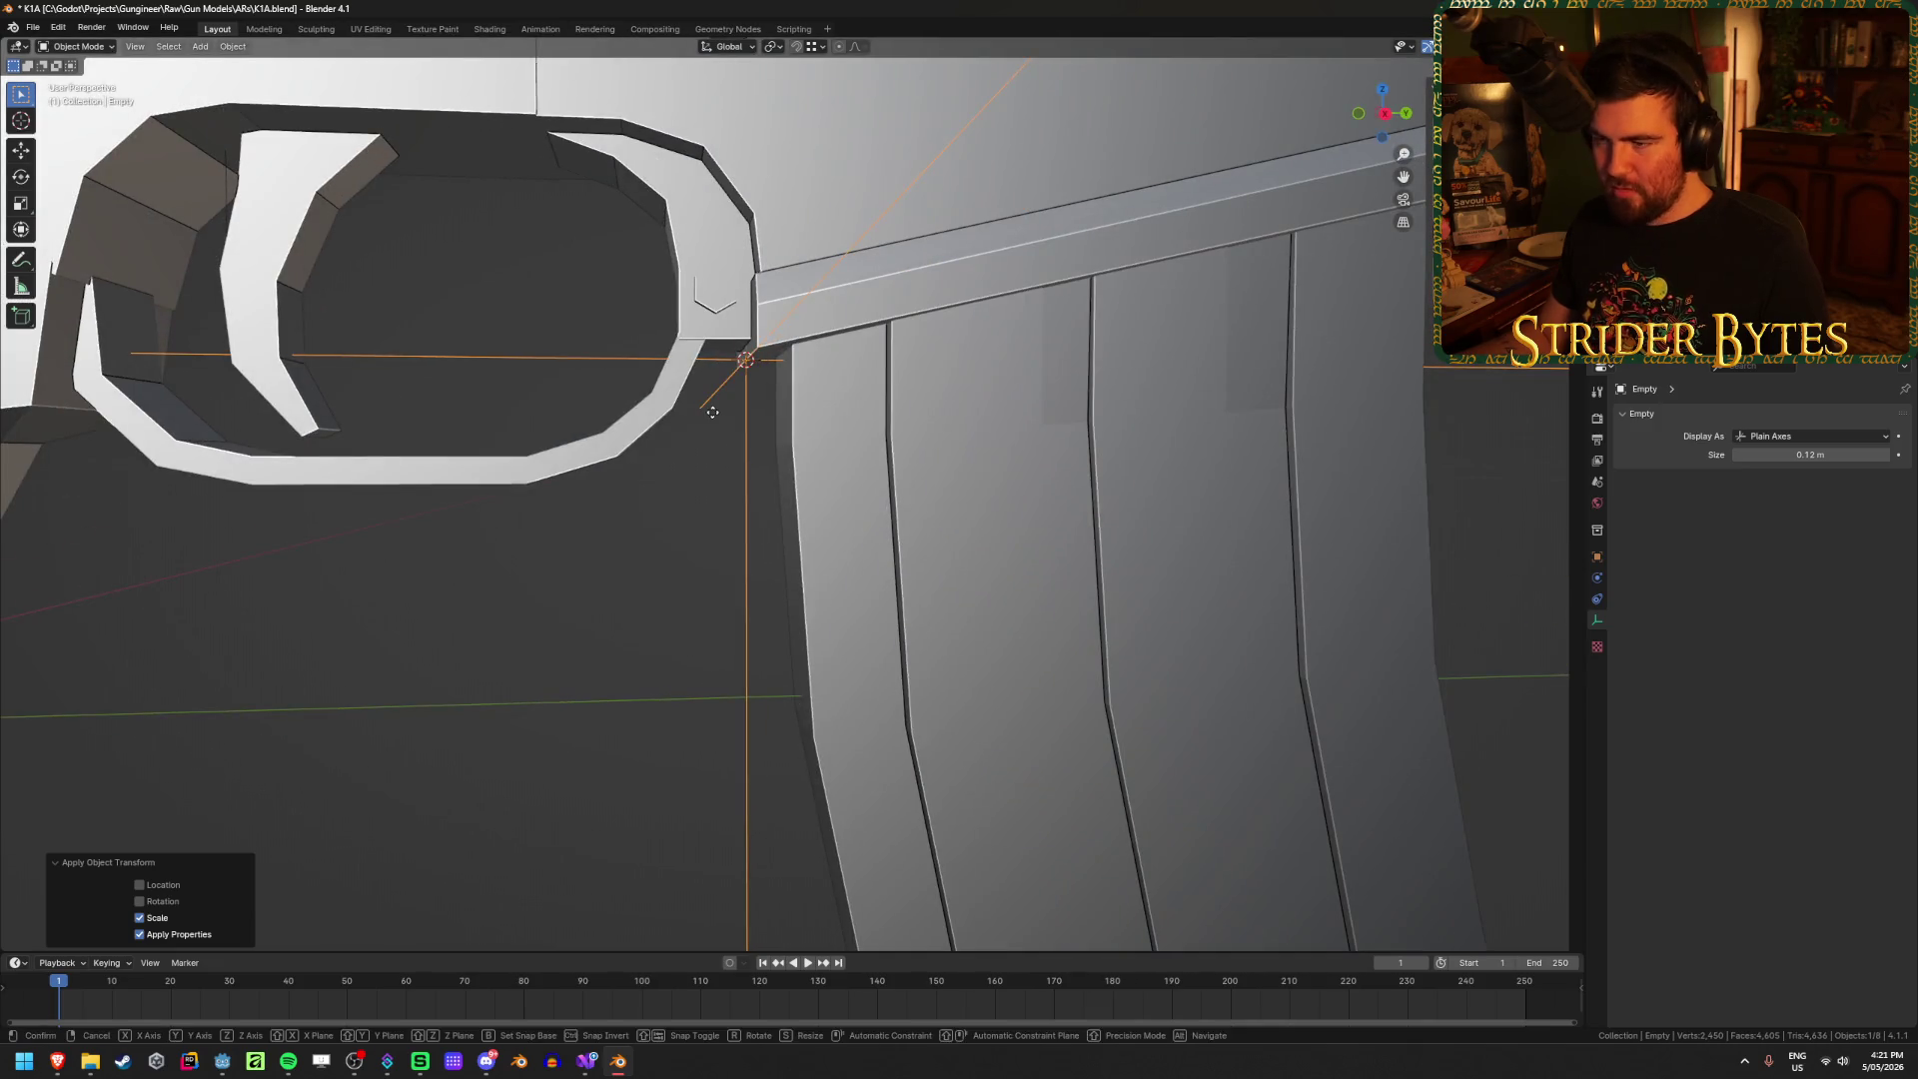
key("g")
key("y")
left_click(744, 428)
mouse_move(642, 526)
middle_mouse_down()
mouse_move(633, 543)
mouse_move(686, 462)
mouse_move(839, 380)
middle_mouse_up()
key("g")
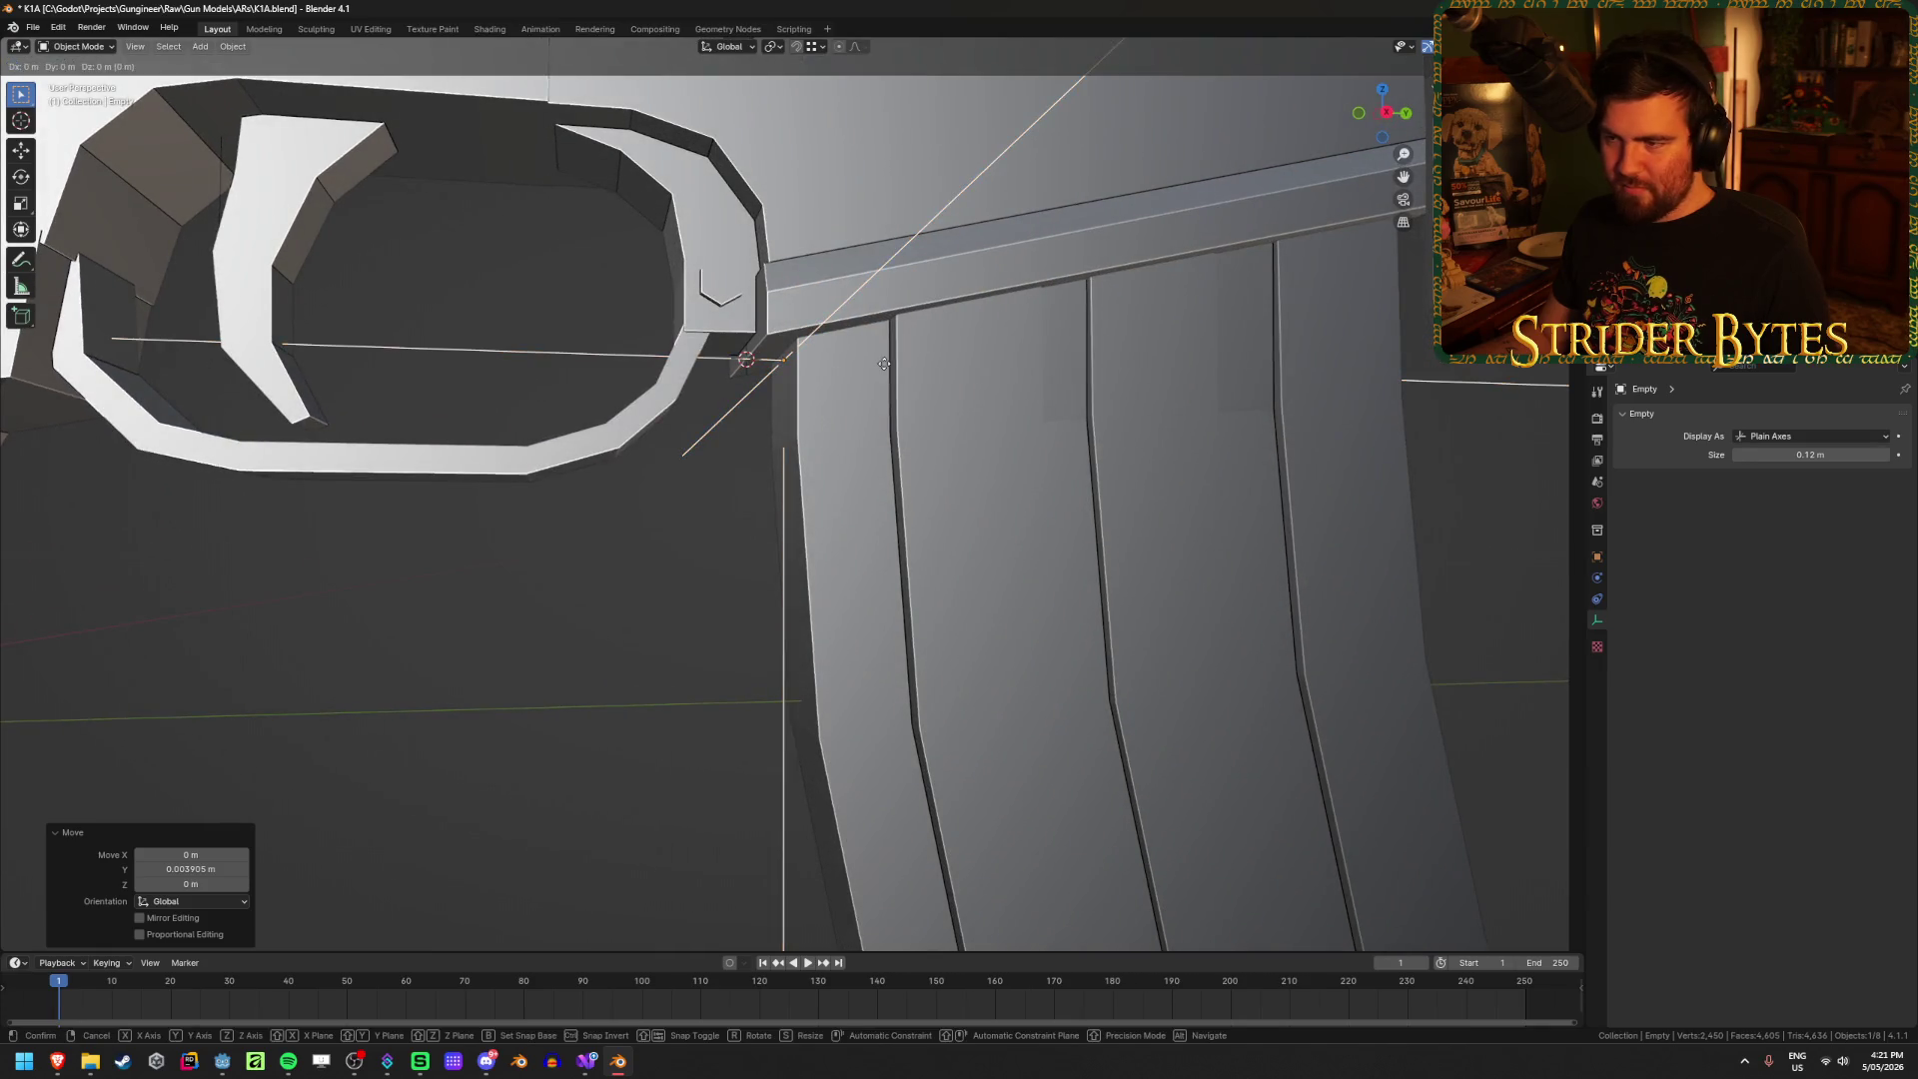
key("z")
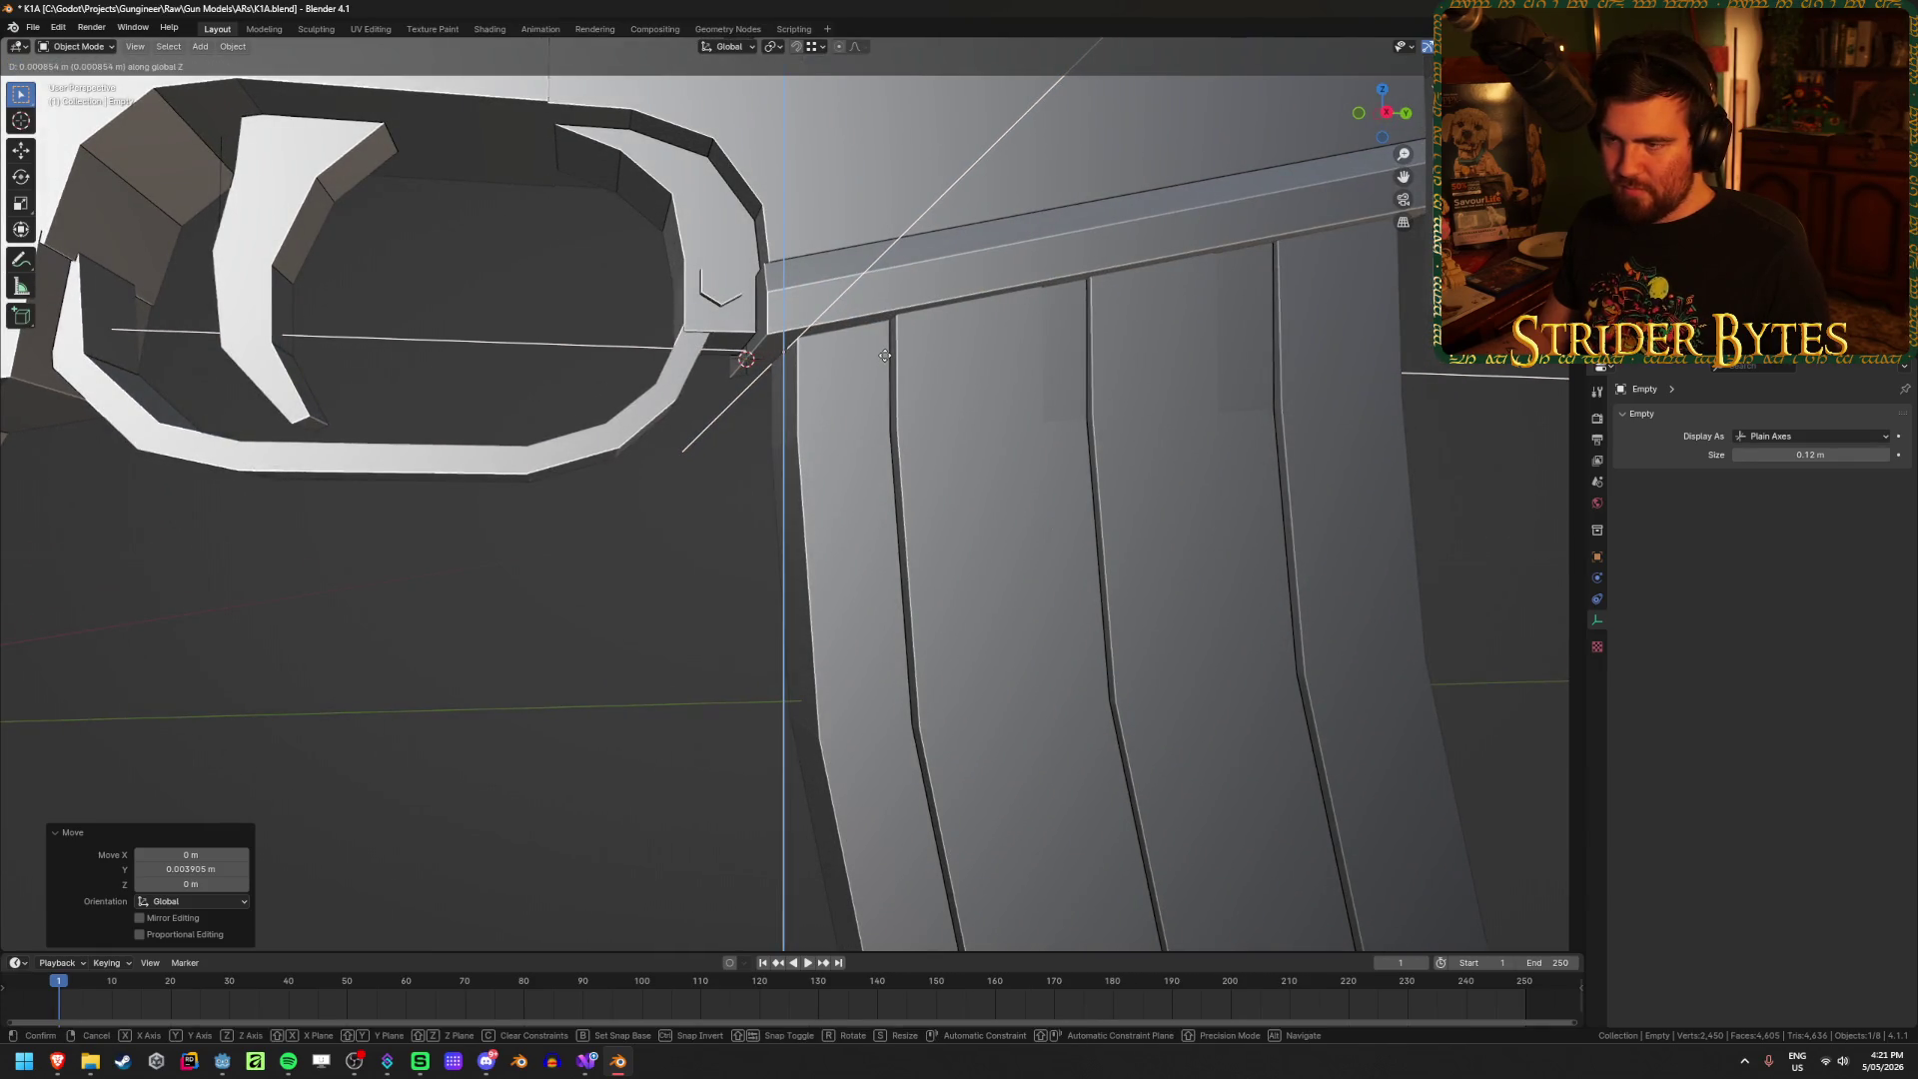
left_click(621, 548)
scroll(615, 544, "down", 10)
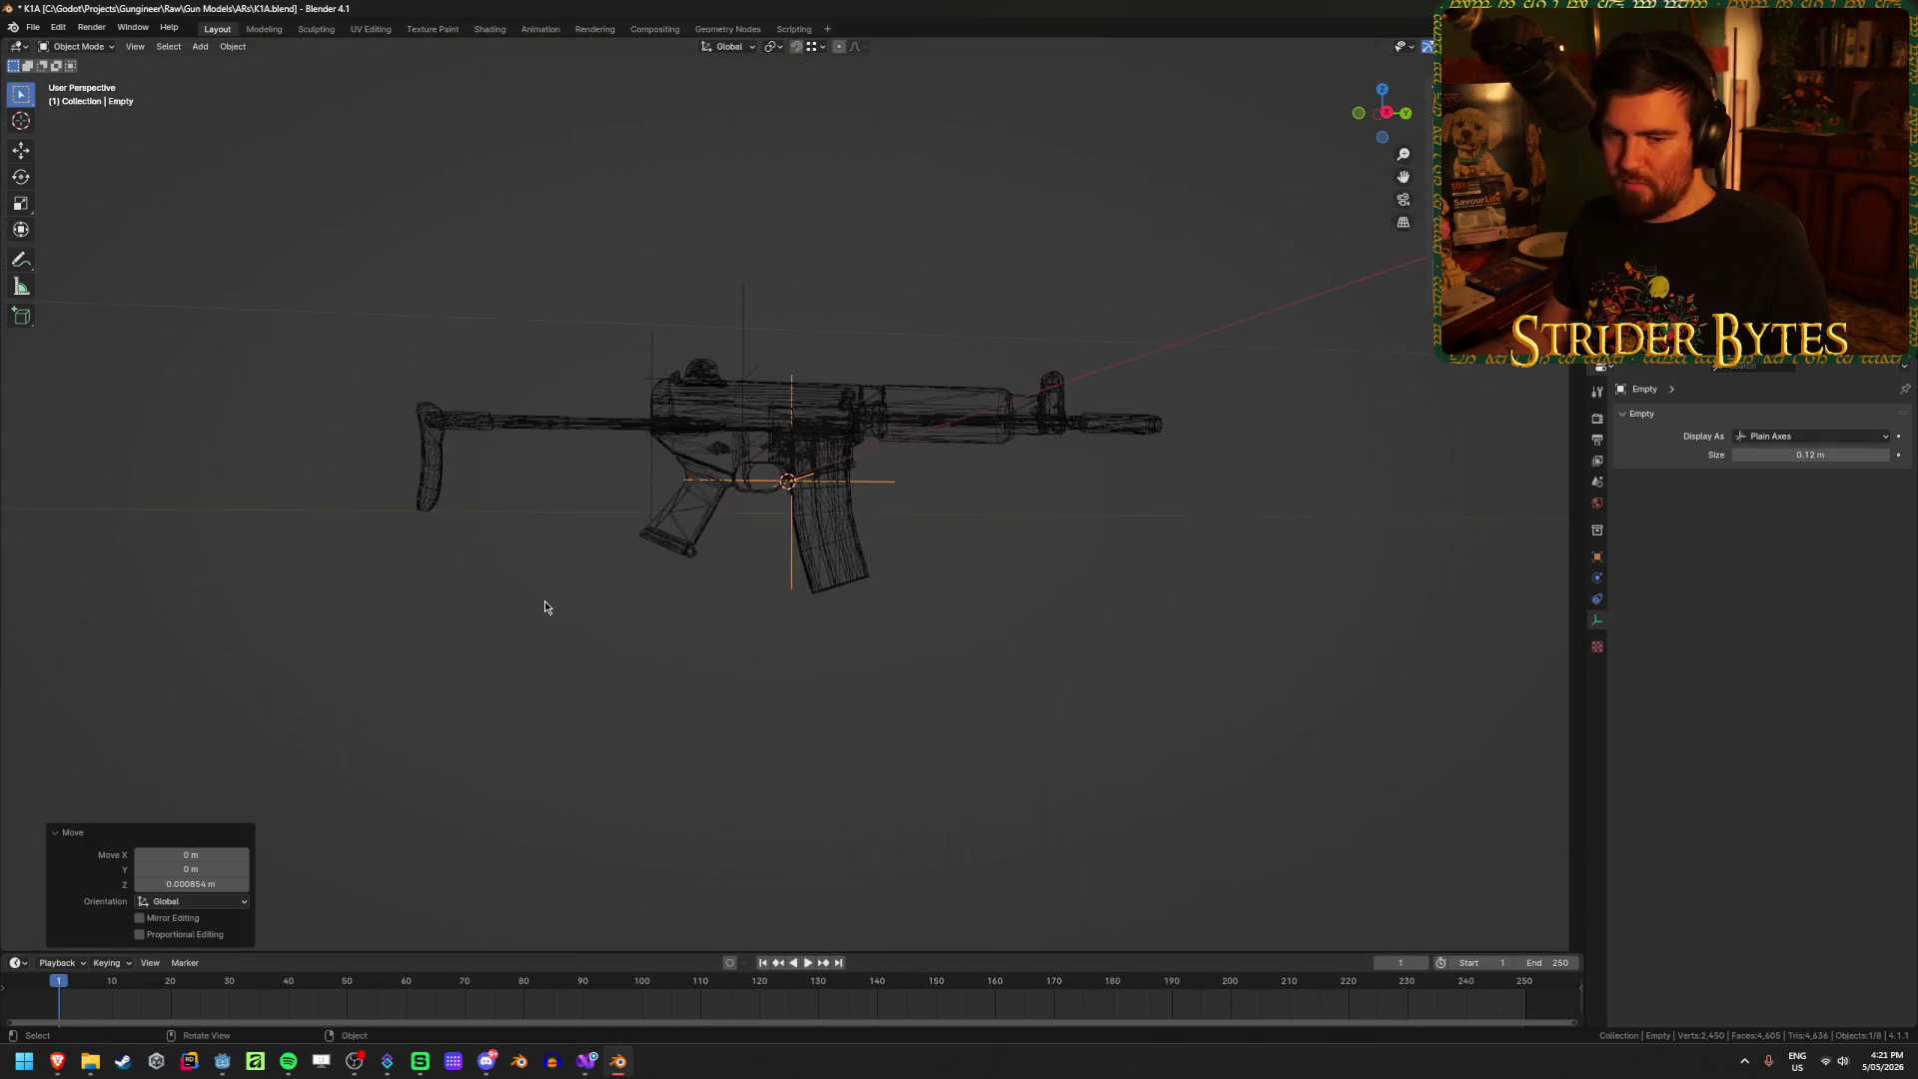
mouse_move(594, 519)
middle_mouse_down()
mouse_move(713, 667)
mouse_move(781, 684)
mouse_move(1155, 590)
mouse_move(1066, 578)
middle_mouse_up()
scroll(715, 661, "up", 5)
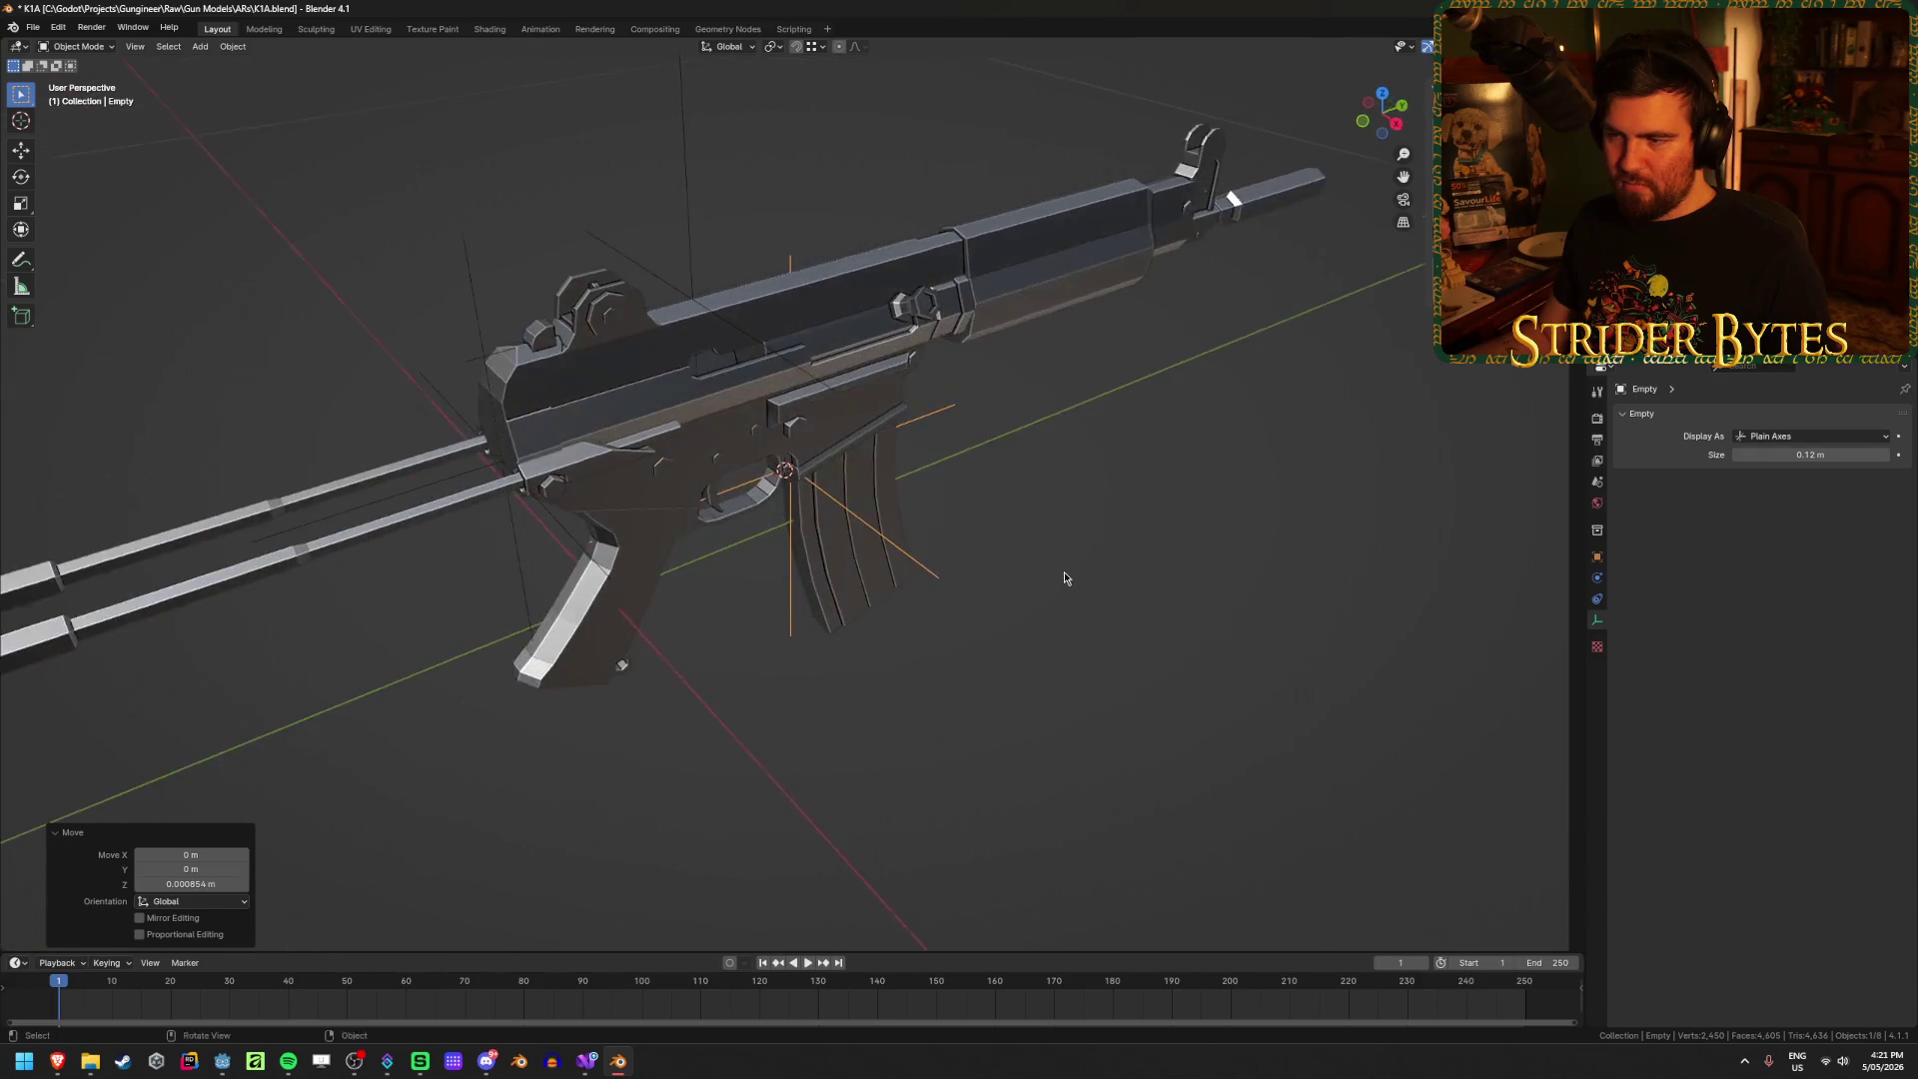
scroll(1054, 575, "up", 2)
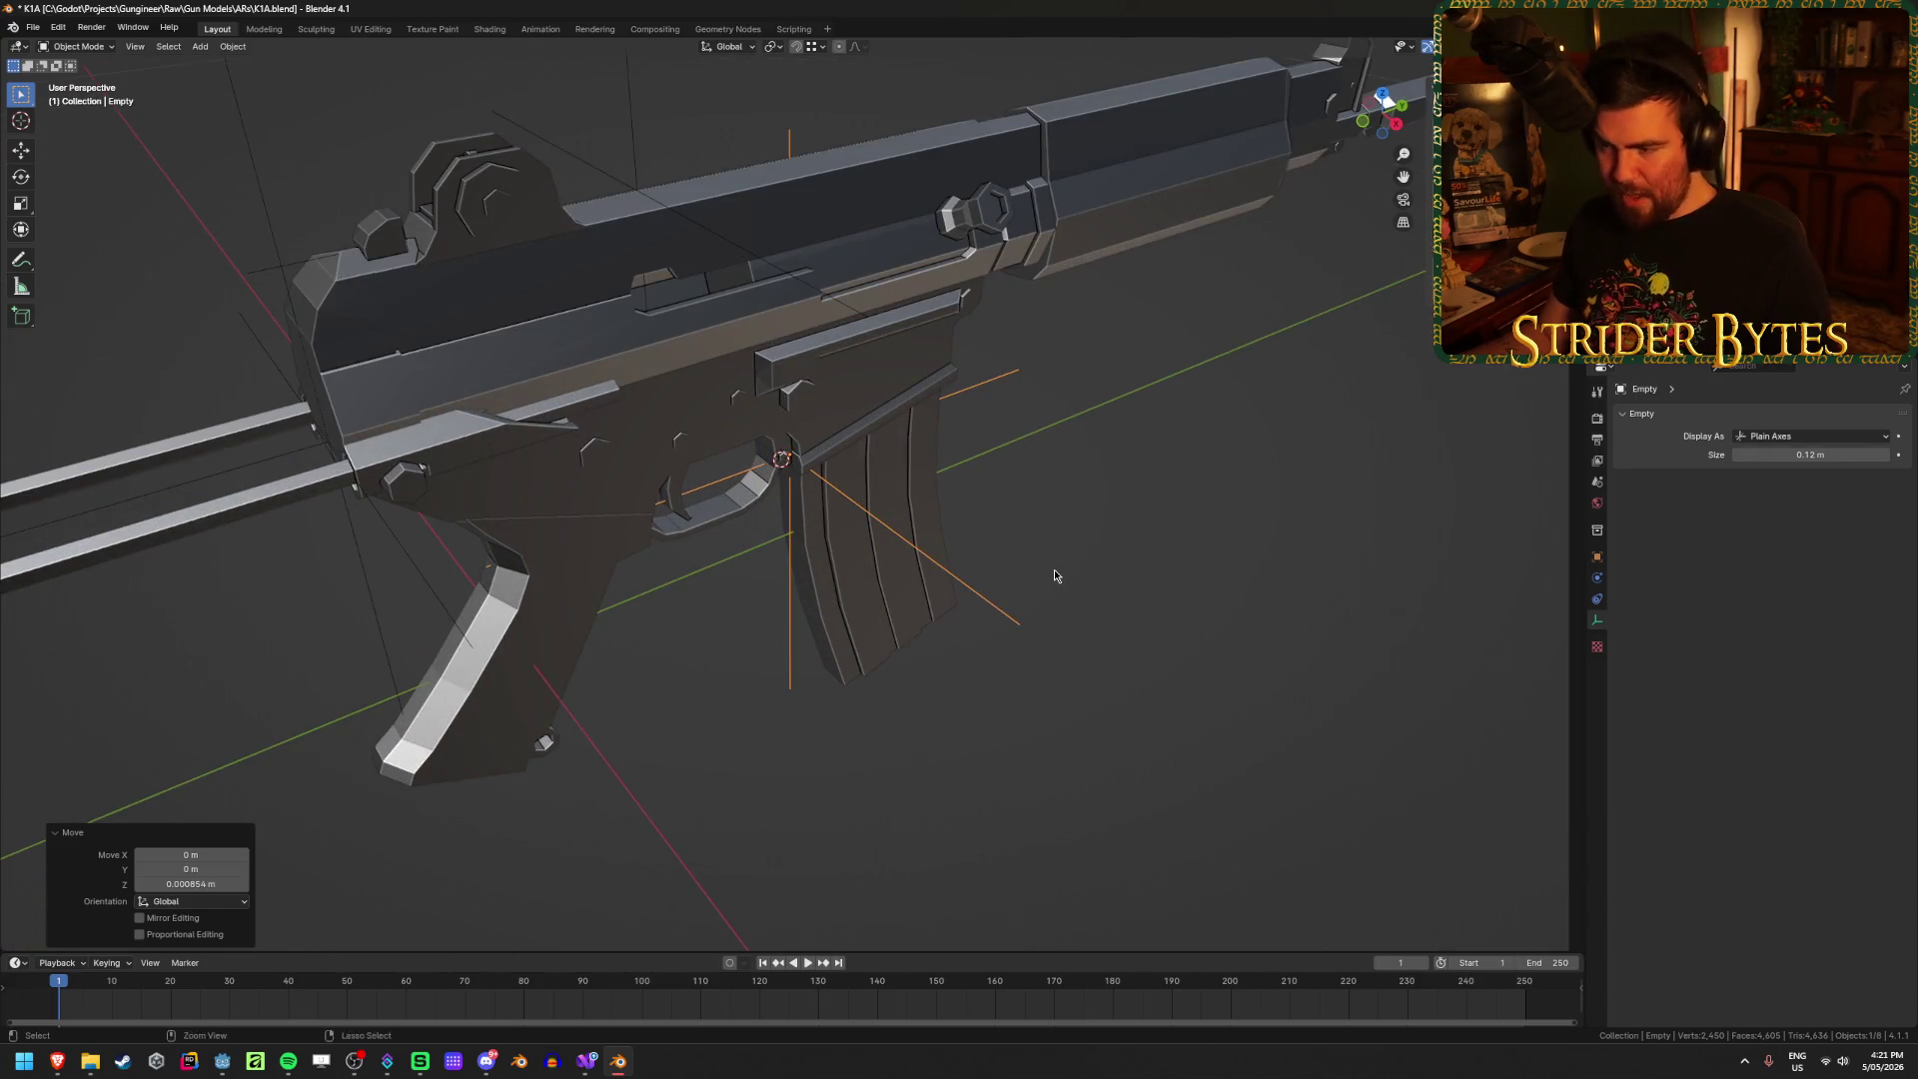
key("ctrl+a")
left_click(1053, 575)
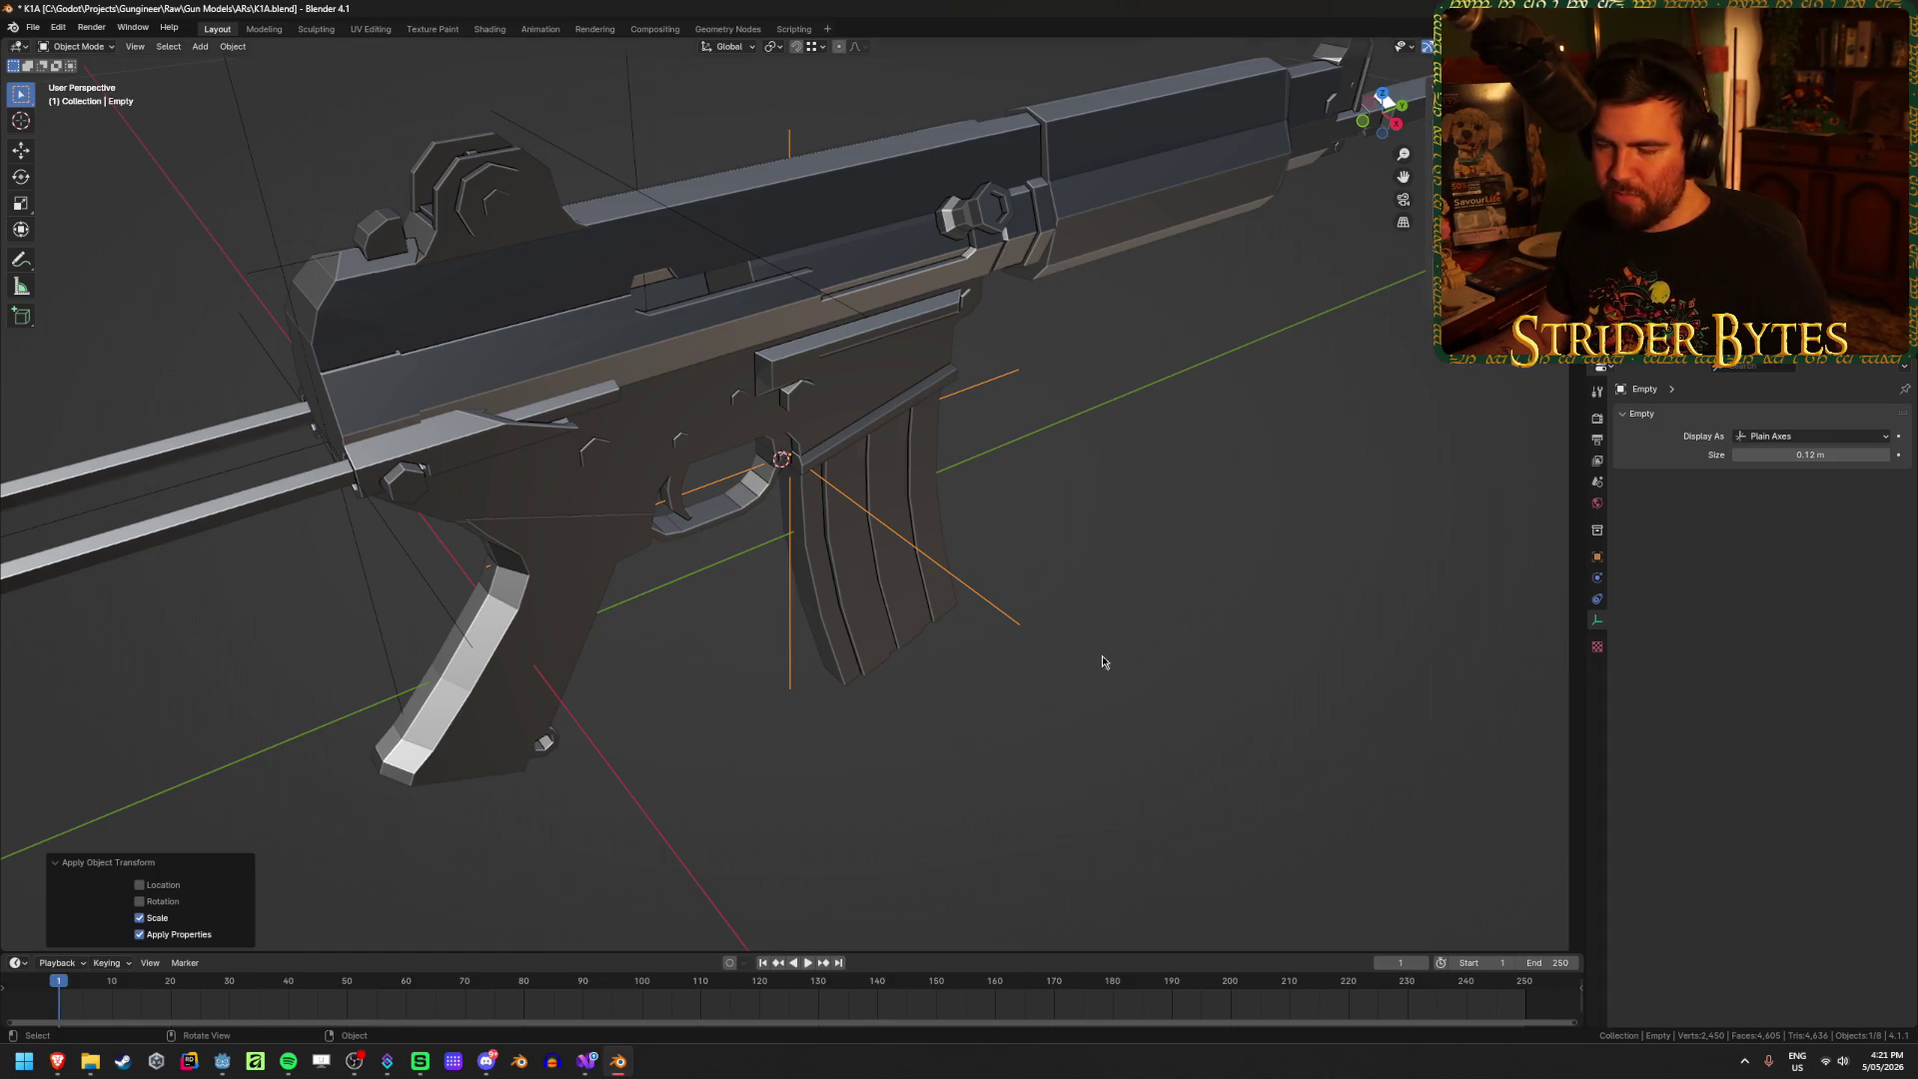
Step: Rename the empty to MagazineAttach and select the magazine mesh
middle_click_drag(1102, 660, 936, 616)
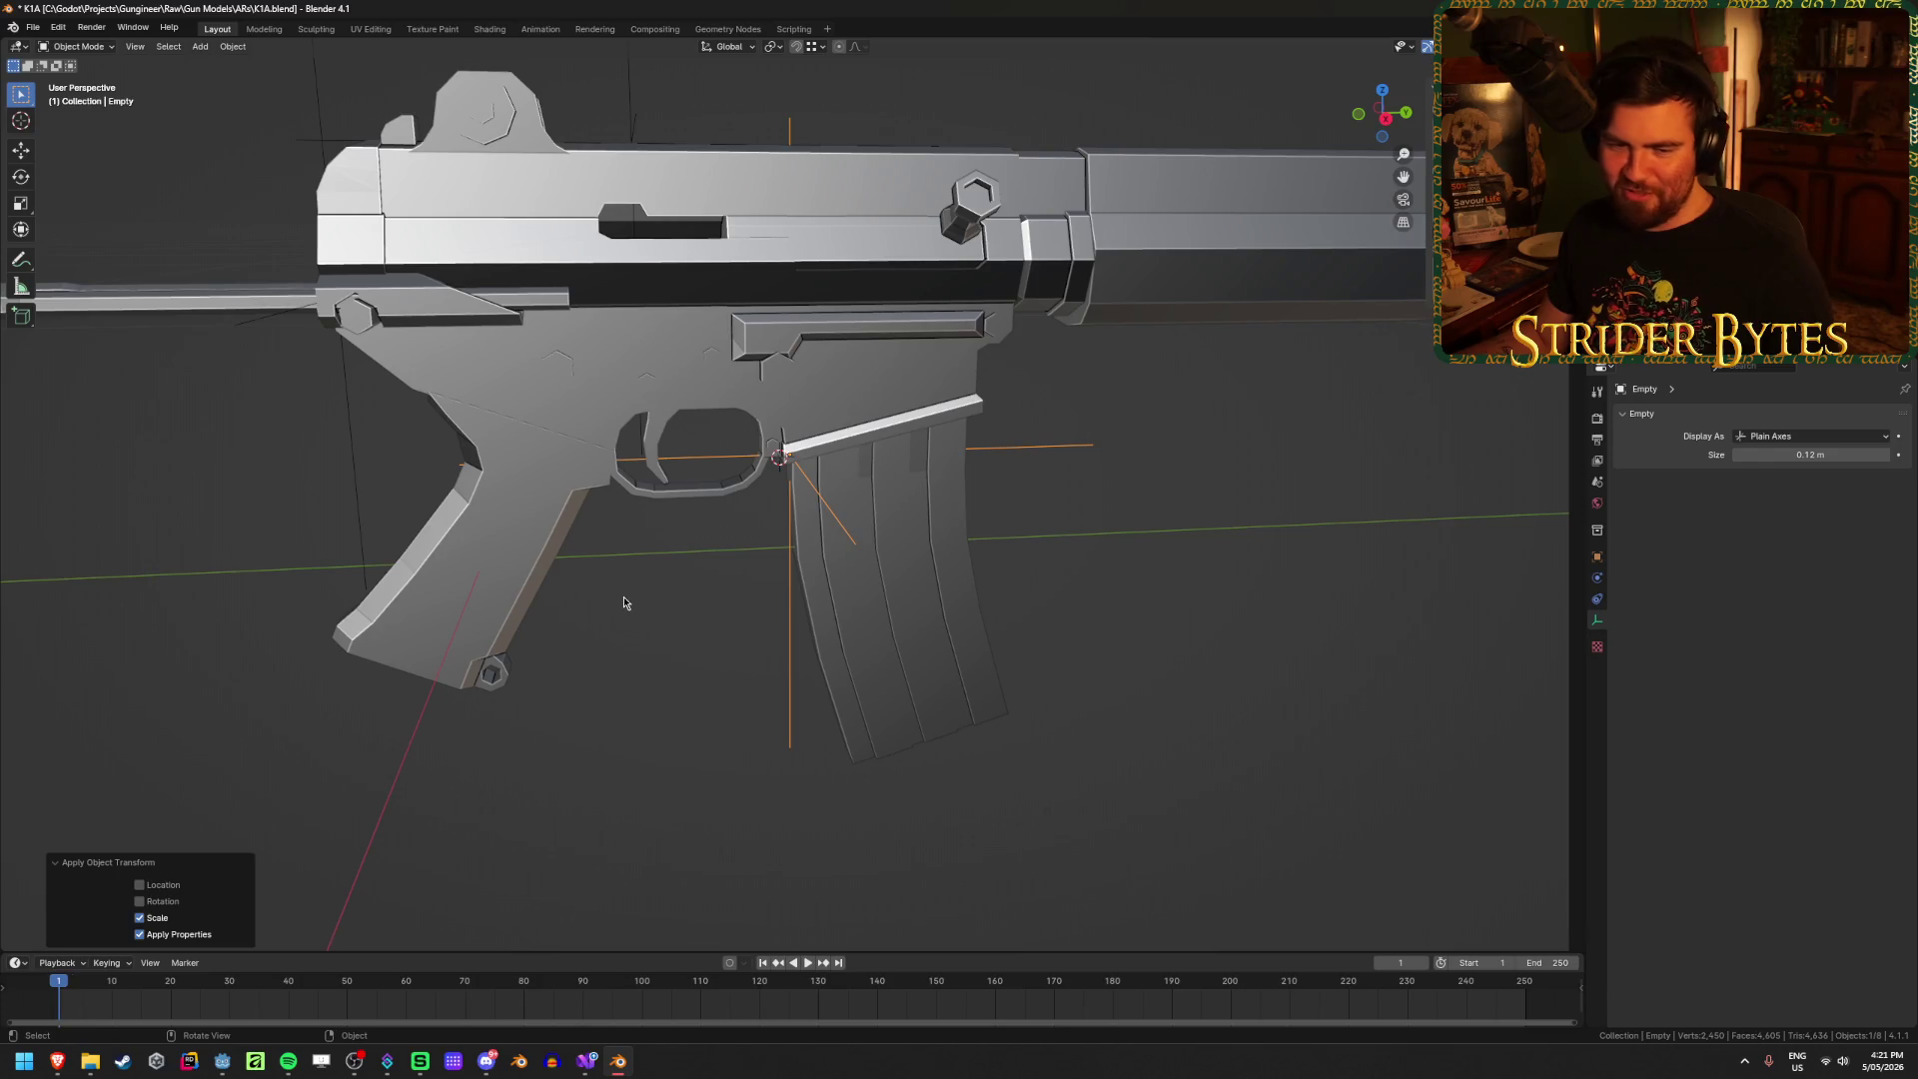
right_click(709, 641)
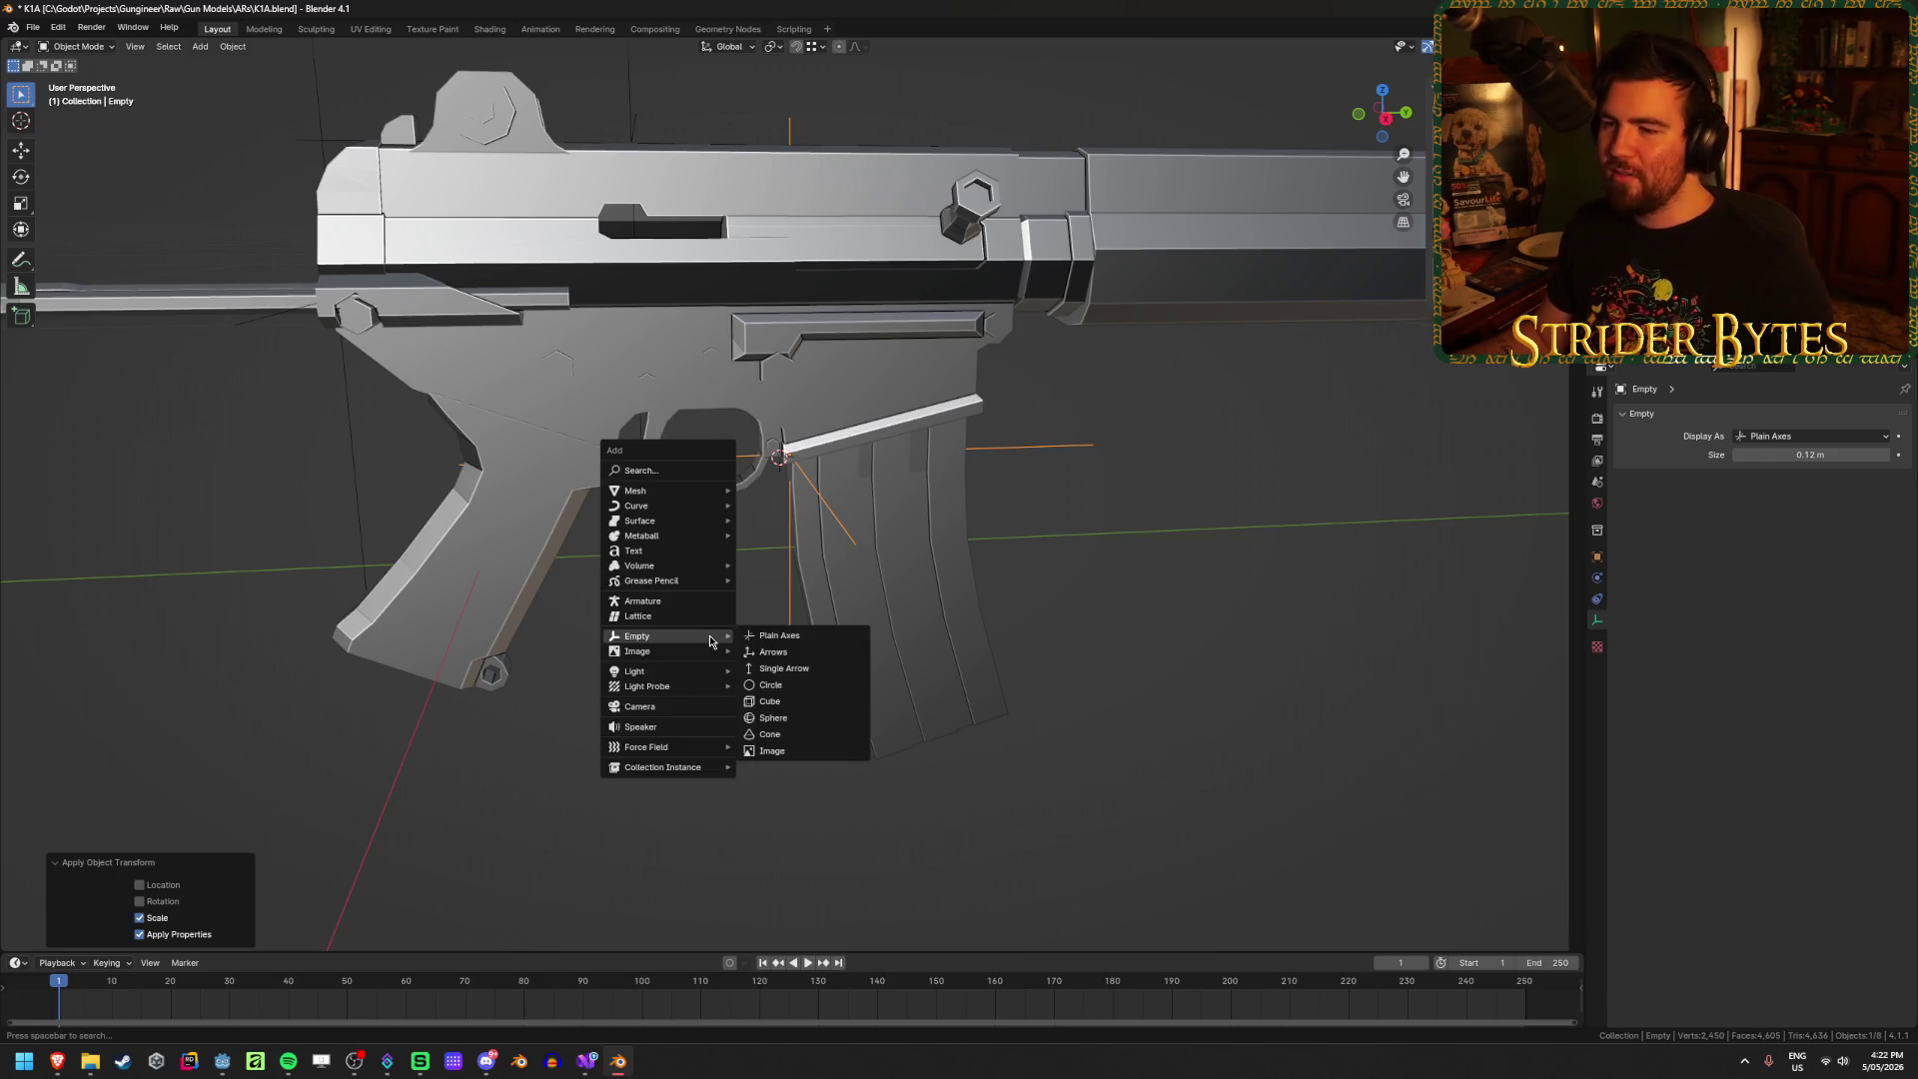
mouse_move(1066, 757)
middle_mouse_down()
mouse_move(729, 718)
mouse_move(711, 691)
mouse_move(944, 675)
mouse_move(1026, 643)
mouse_move(1142, 650)
mouse_move(1066, 641)
middle_mouse_up()
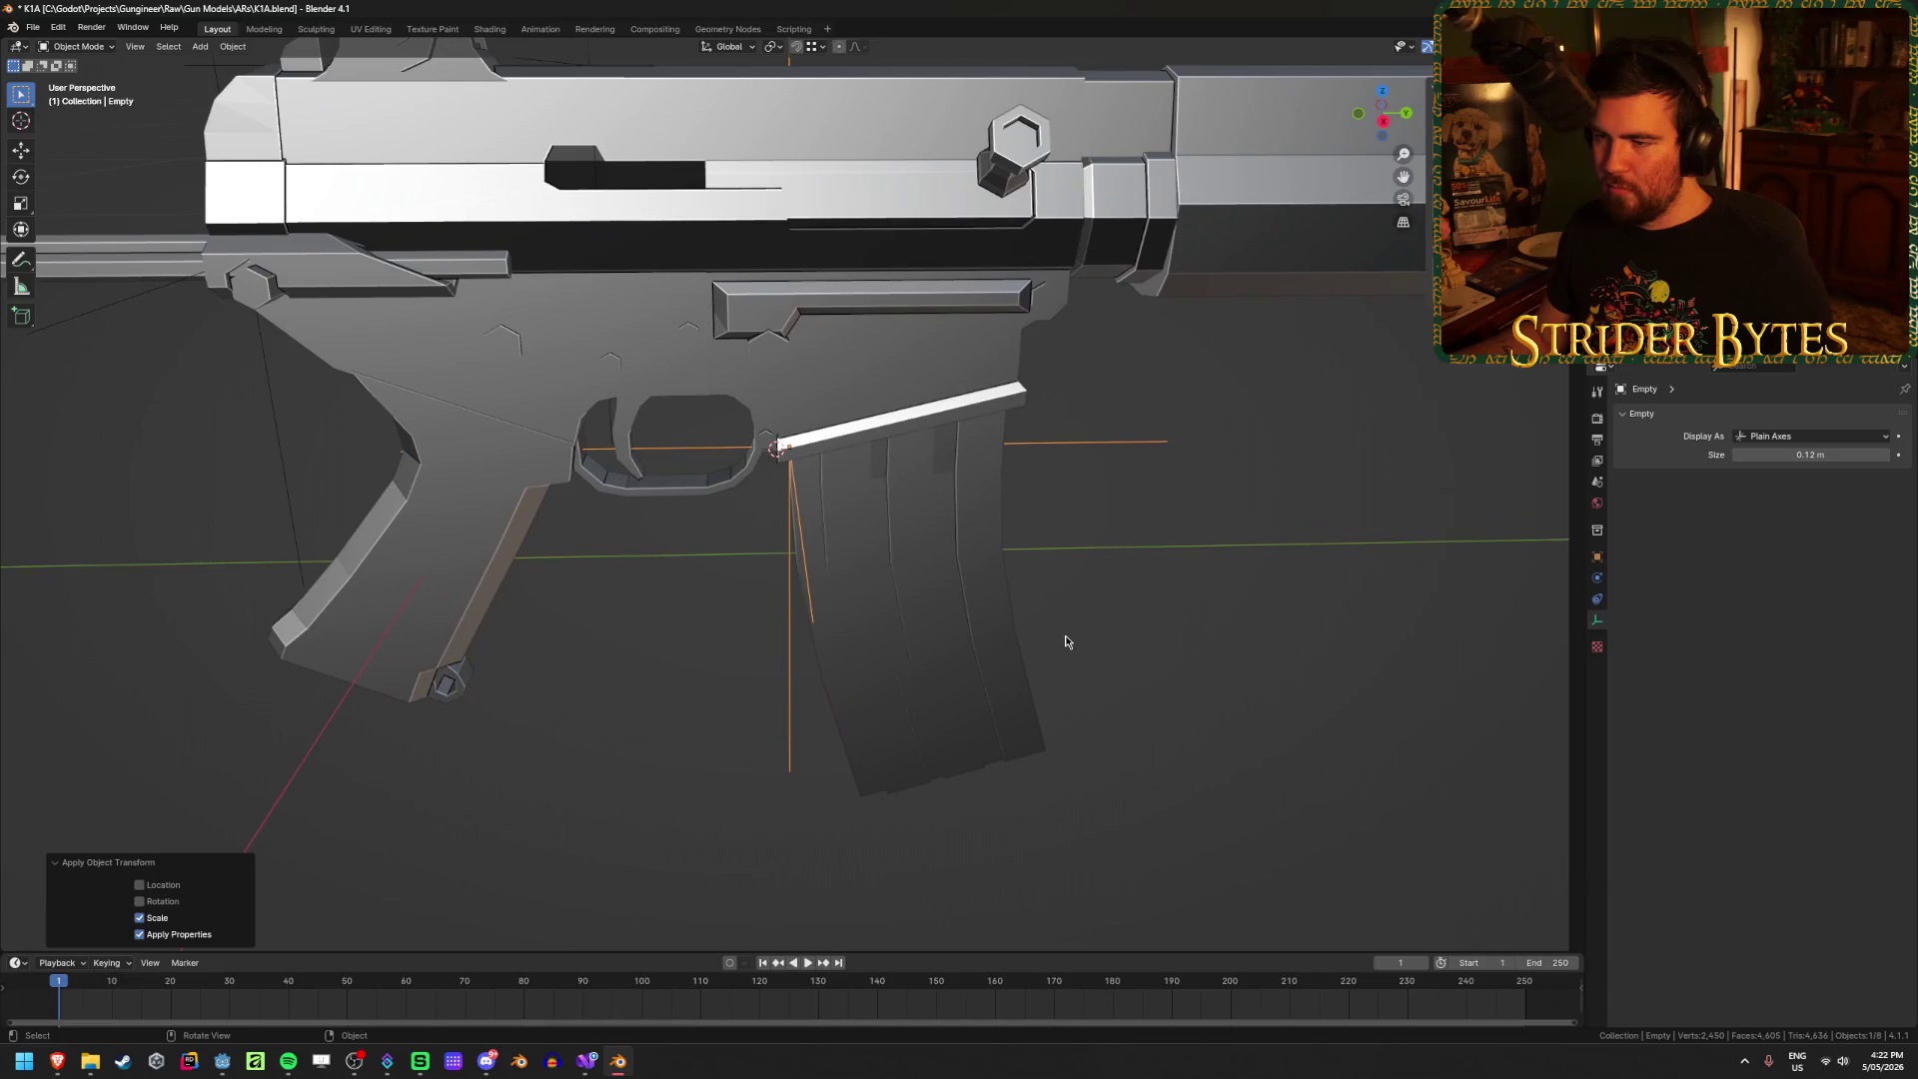
mouse_move(899, 685)
middle_mouse_down()
mouse_move(861, 724)
mouse_move(1180, 733)
middle_mouse_up()
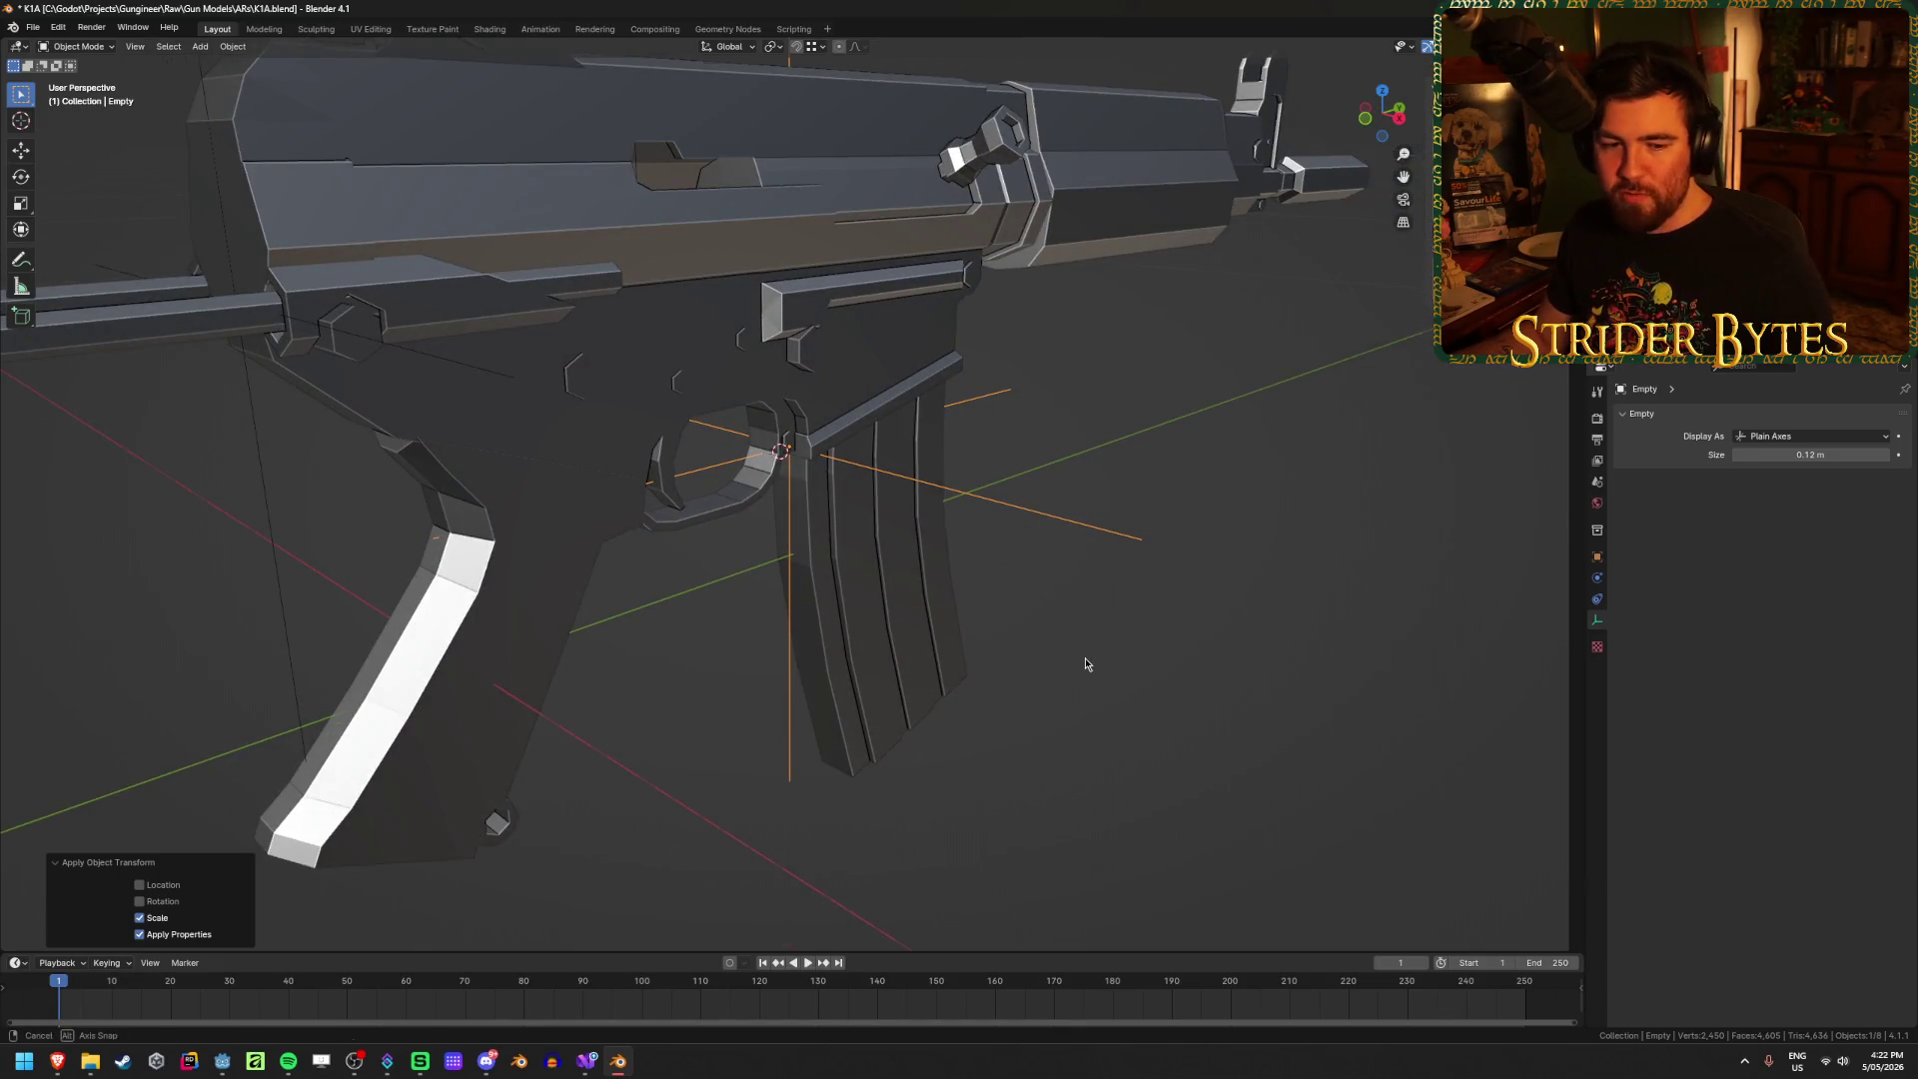
mouse_move(1085, 657)
middle_mouse_down()
mouse_move(955, 665)
mouse_move(1040, 659)
middle_mouse_up()
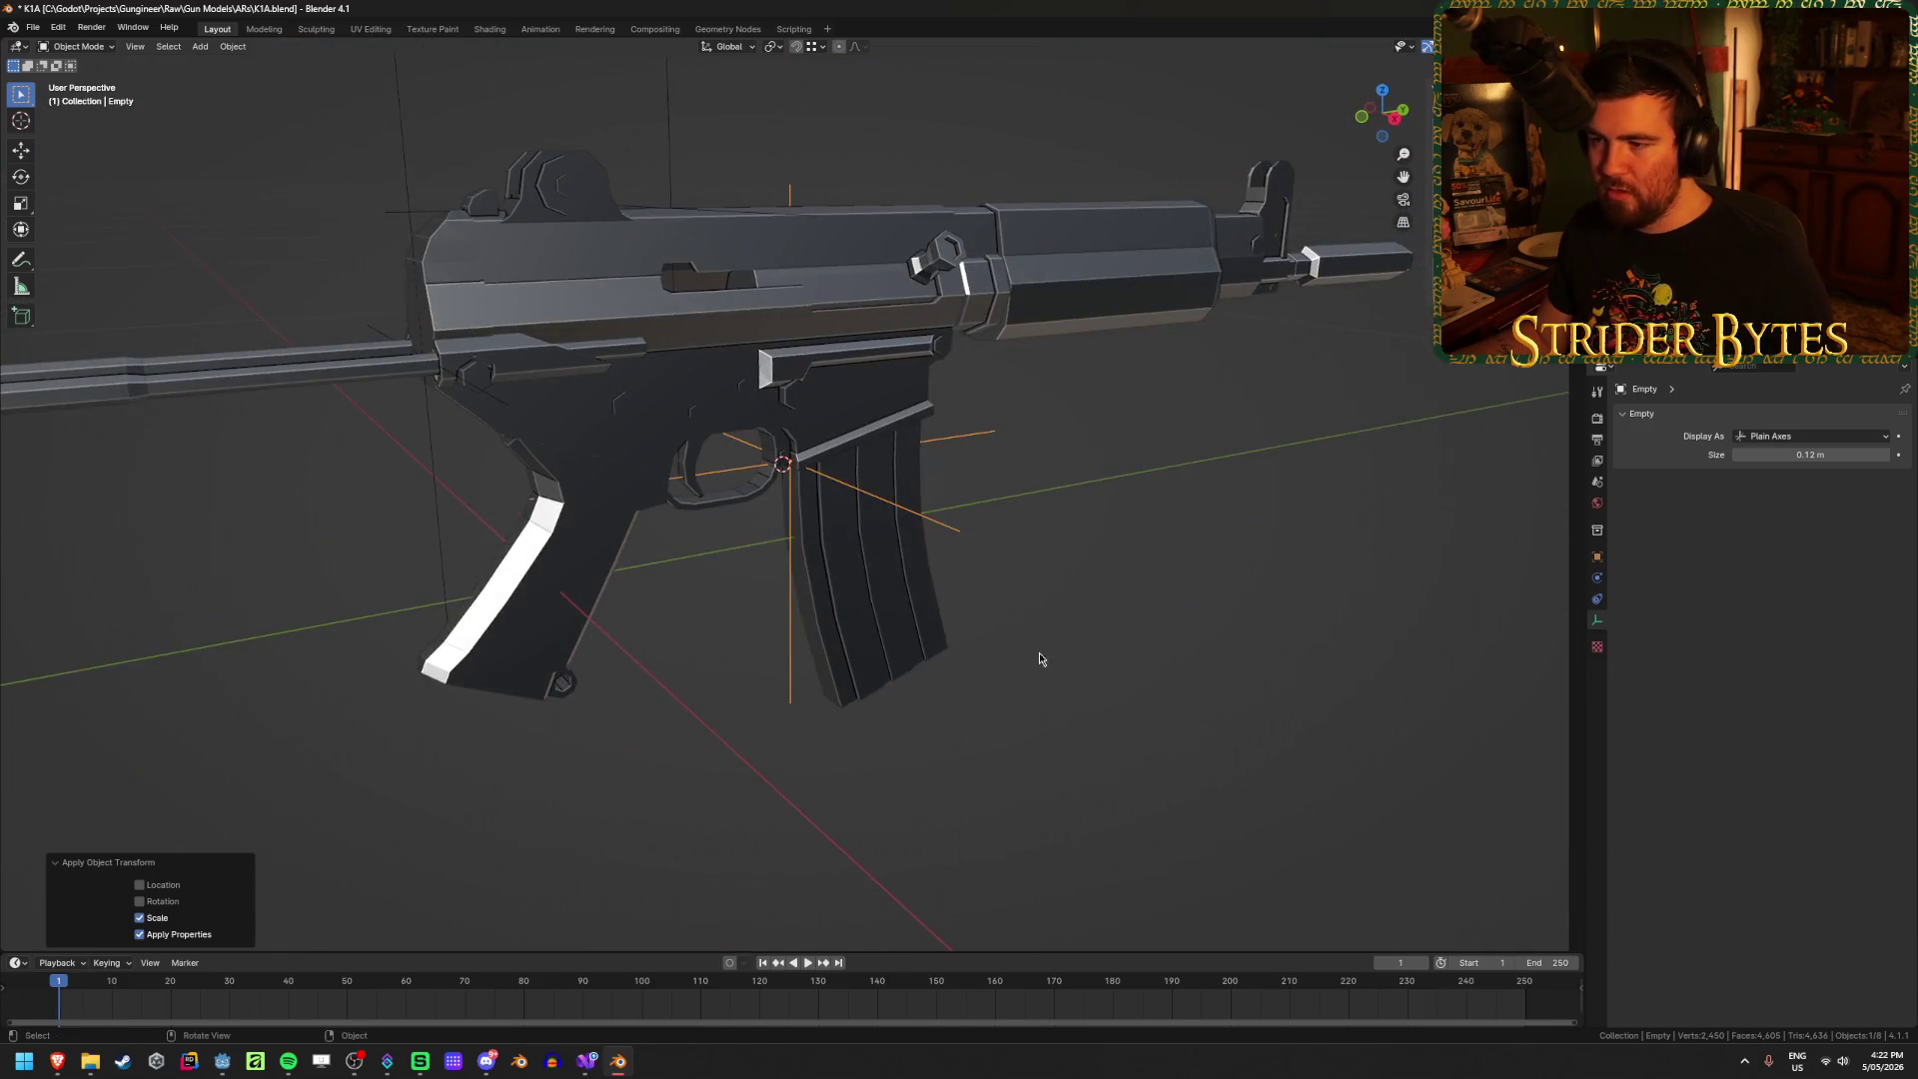
right_click(942, 655)
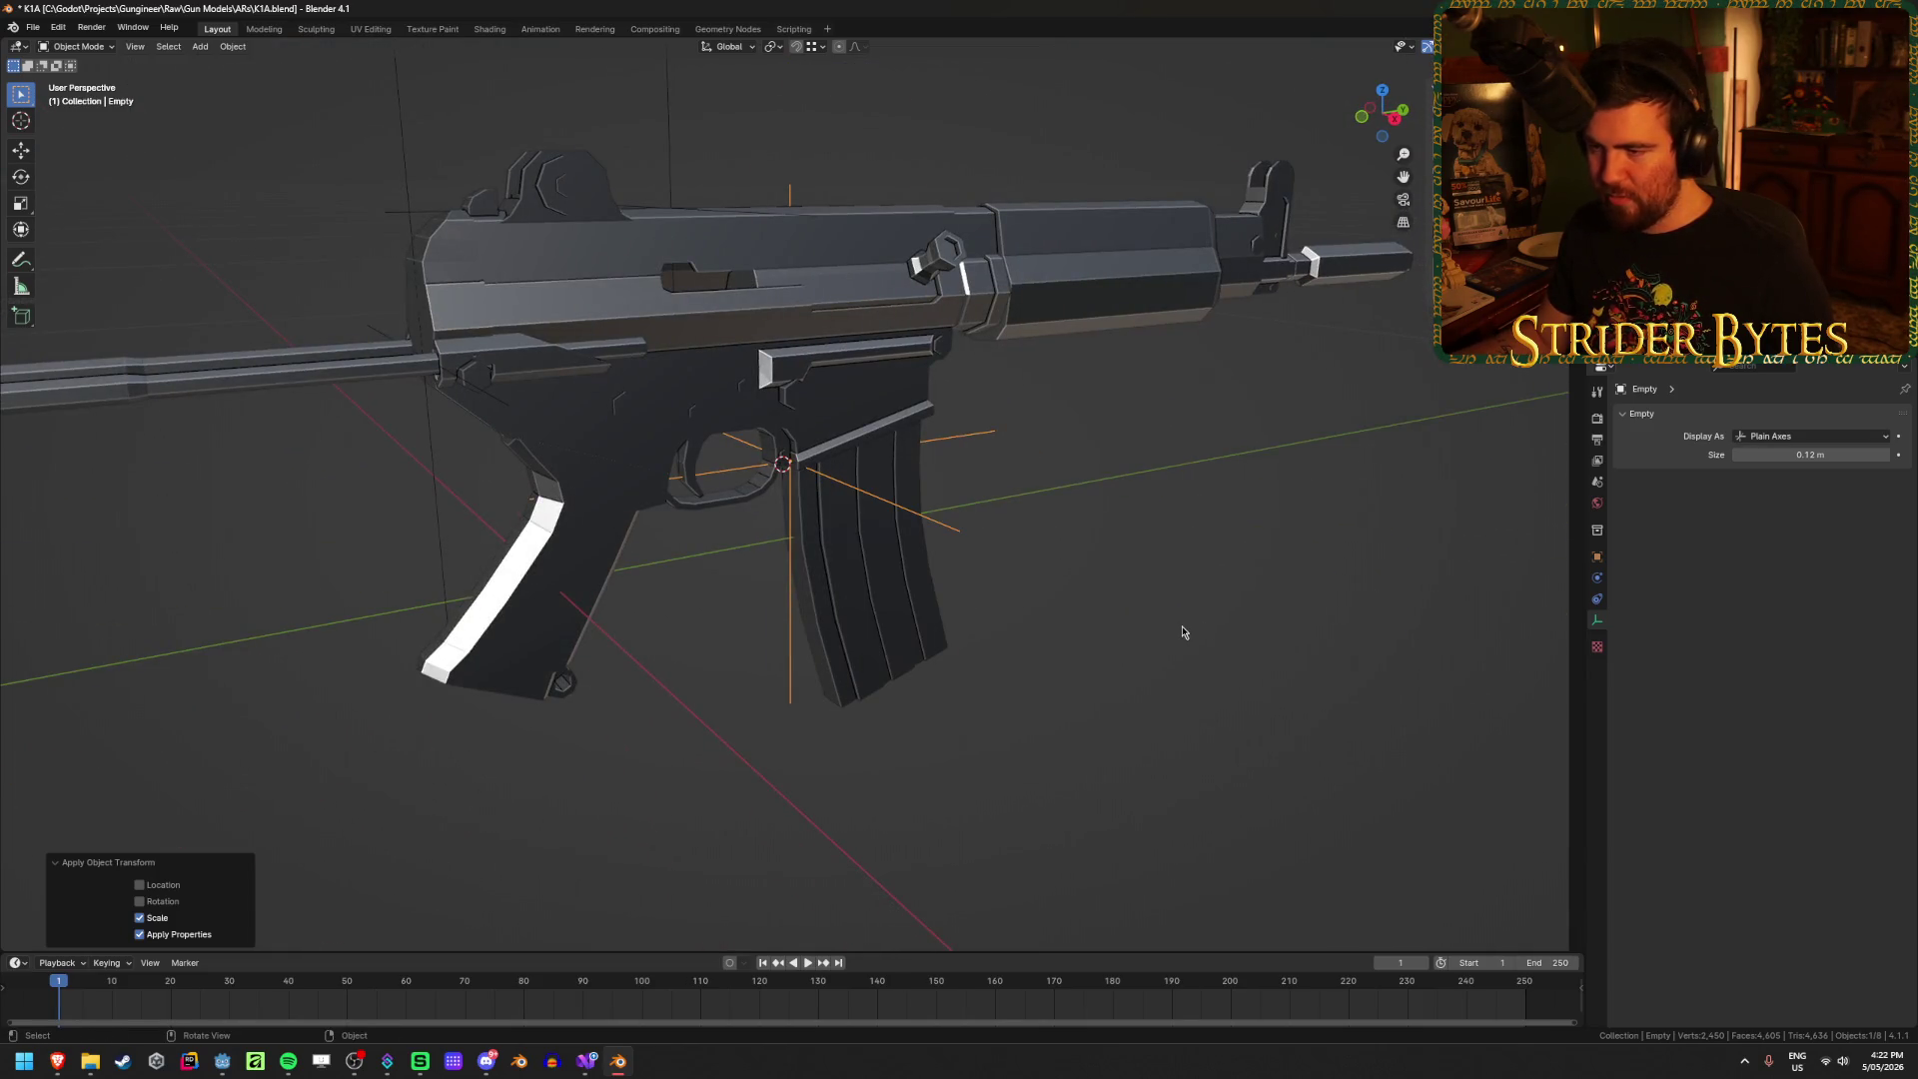
key("F2")
type("M")
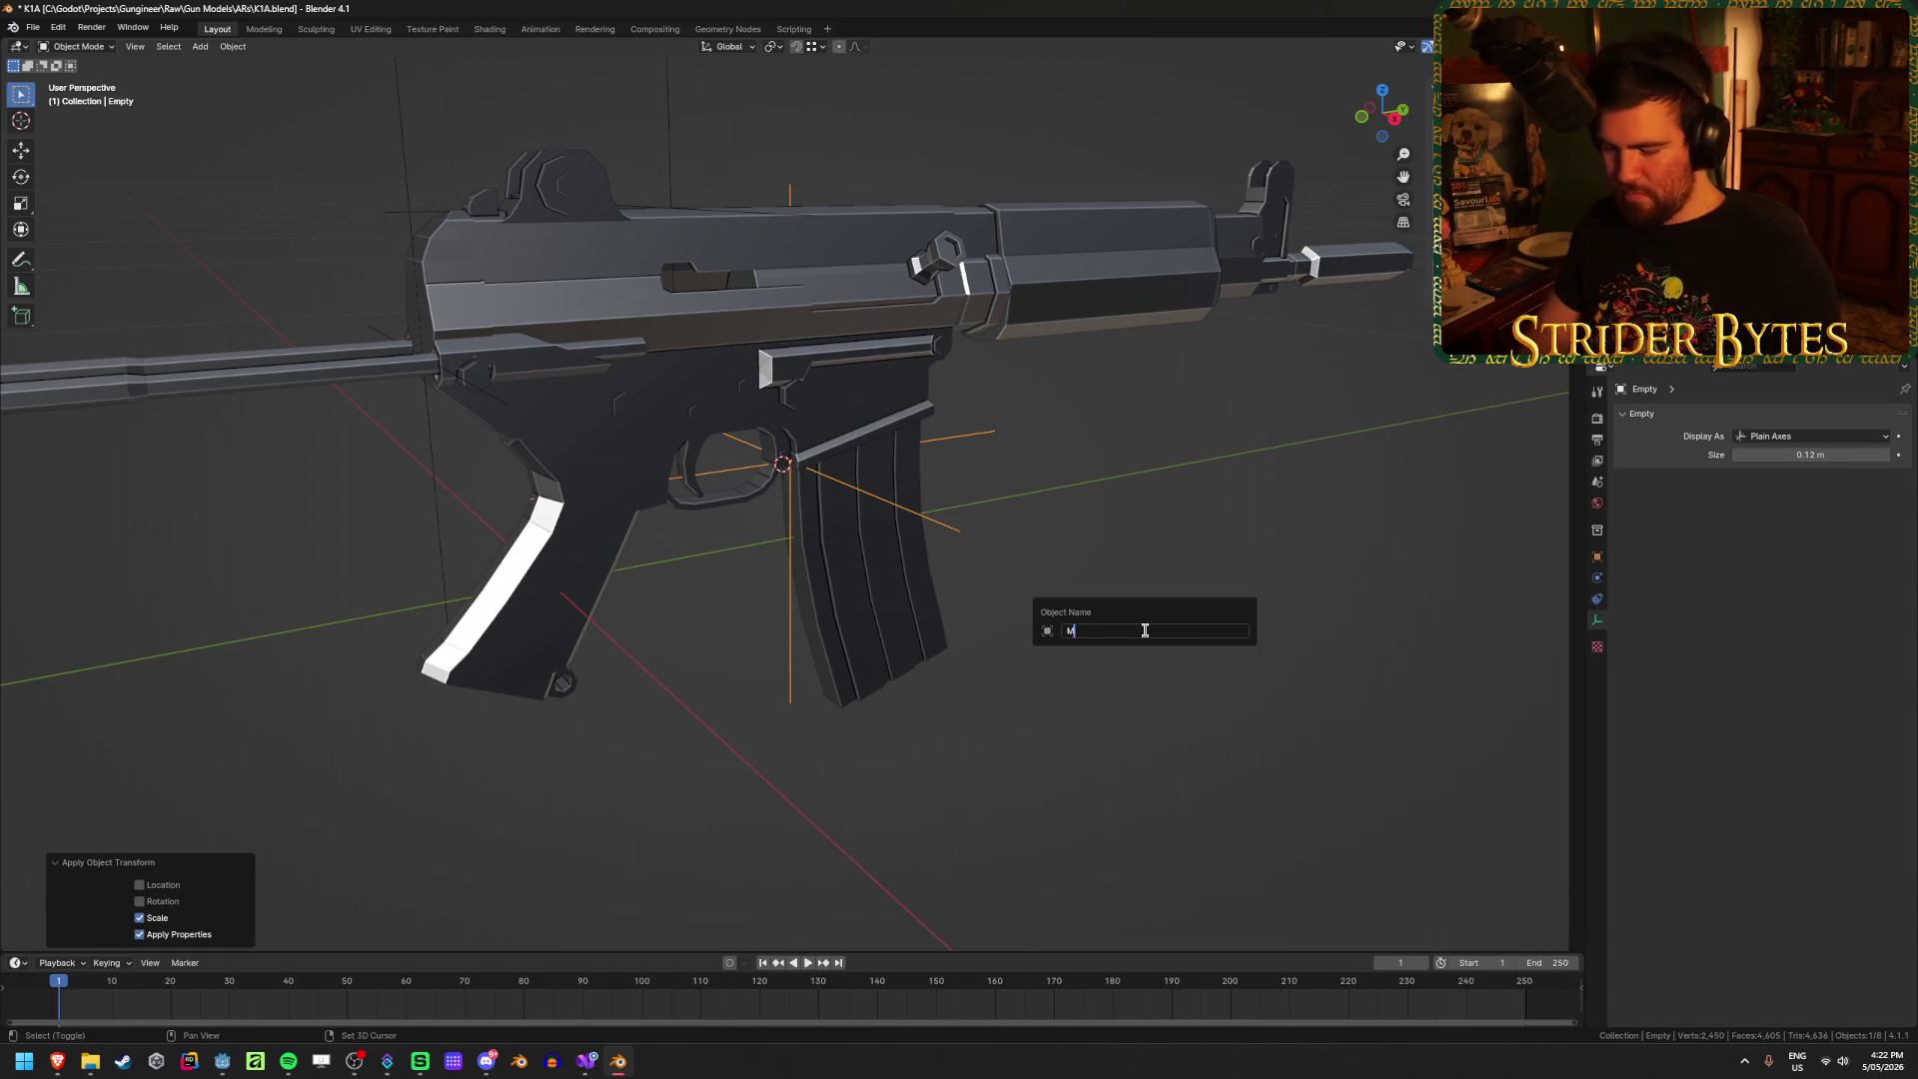
type("ine")
type("ch")
key("Return")
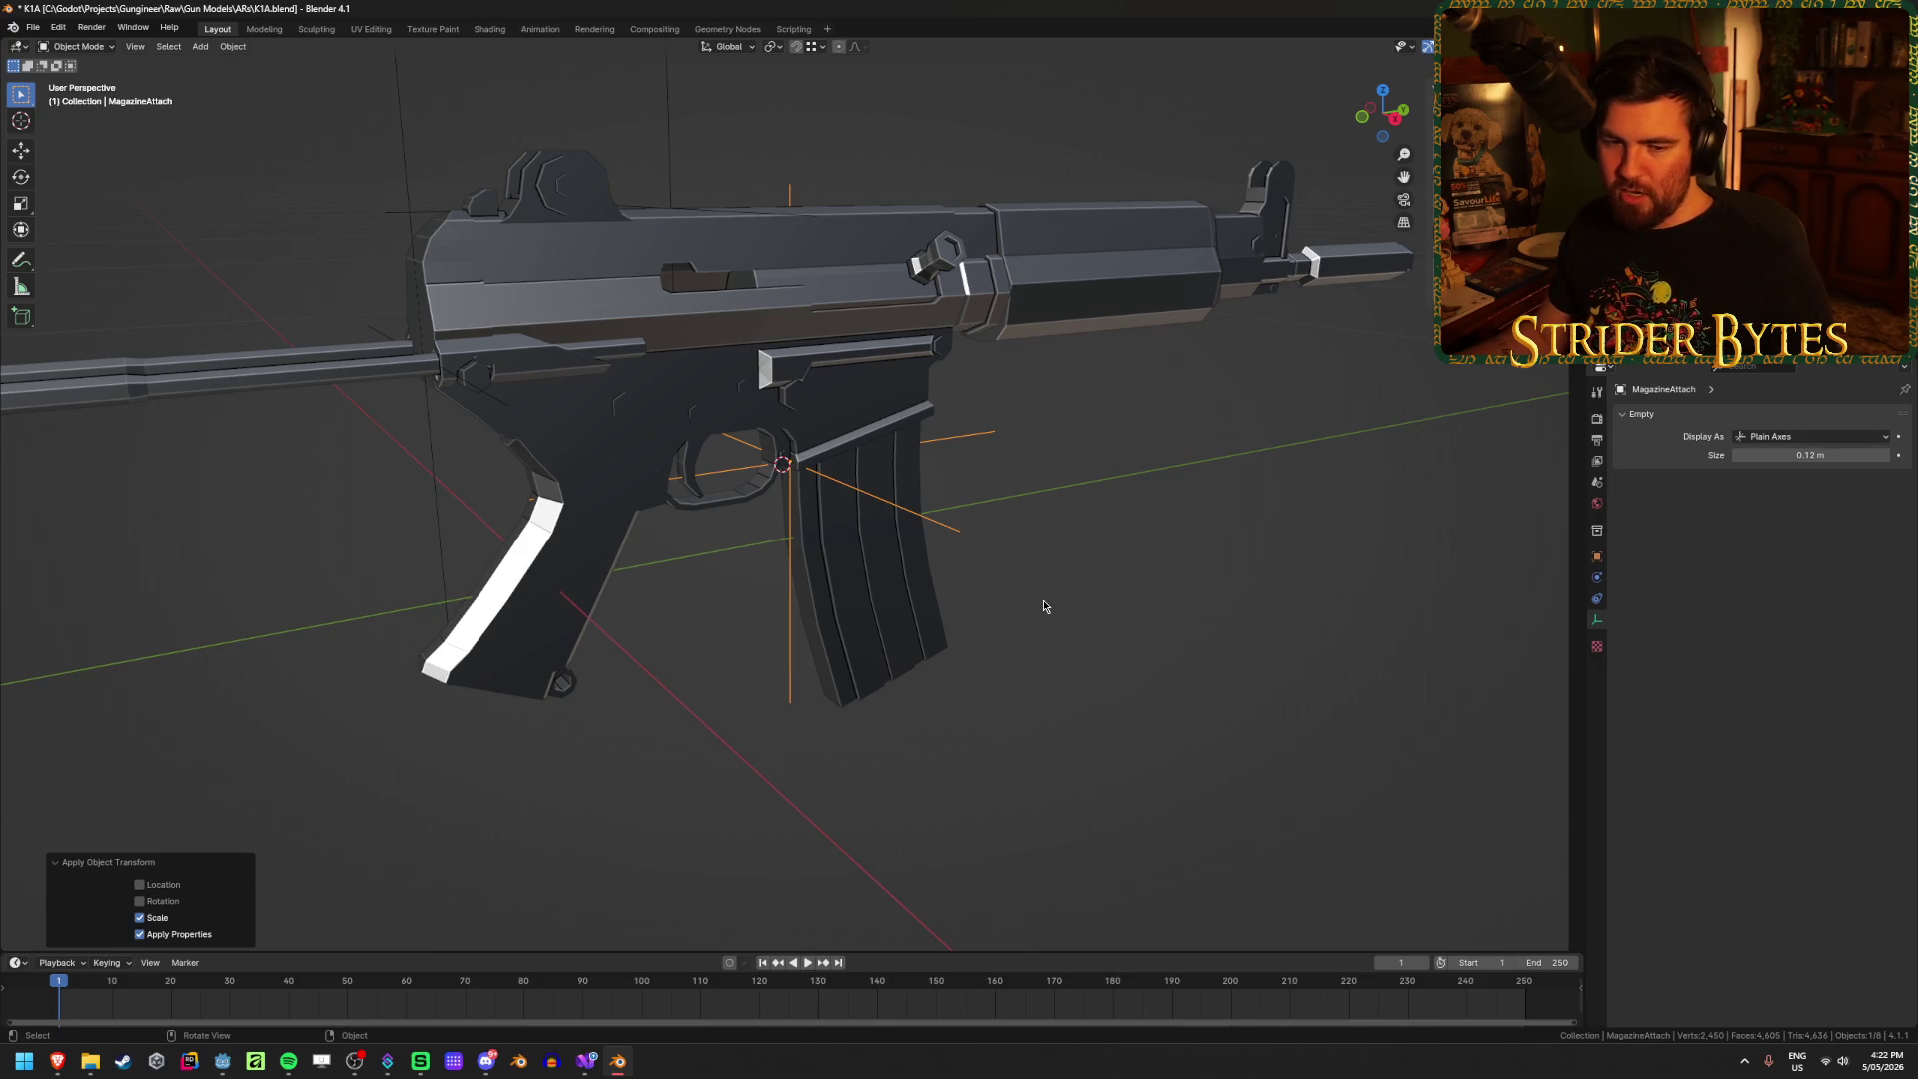
left_click(892, 598)
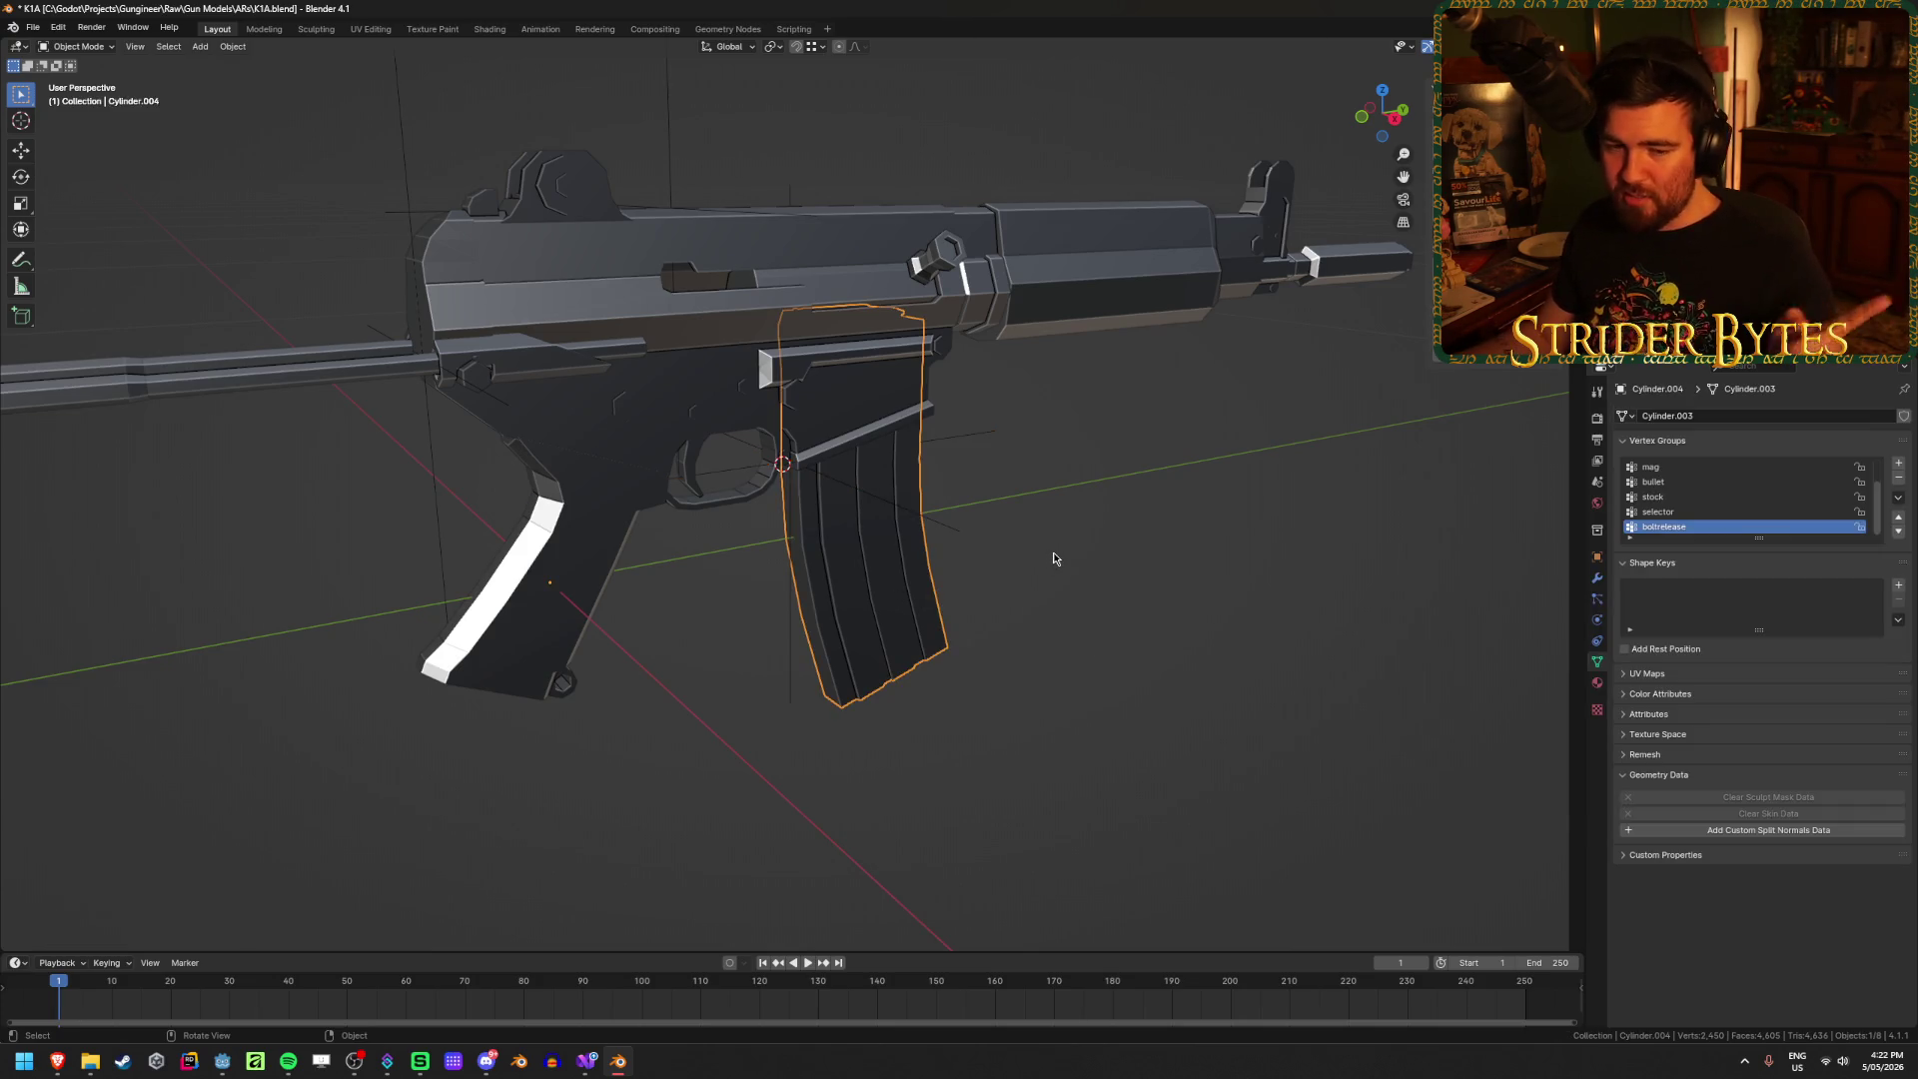
Step: Set the magazine's origin to the current 3D cursor position
right_click(1052, 551)
mouse_move(1053, 551)
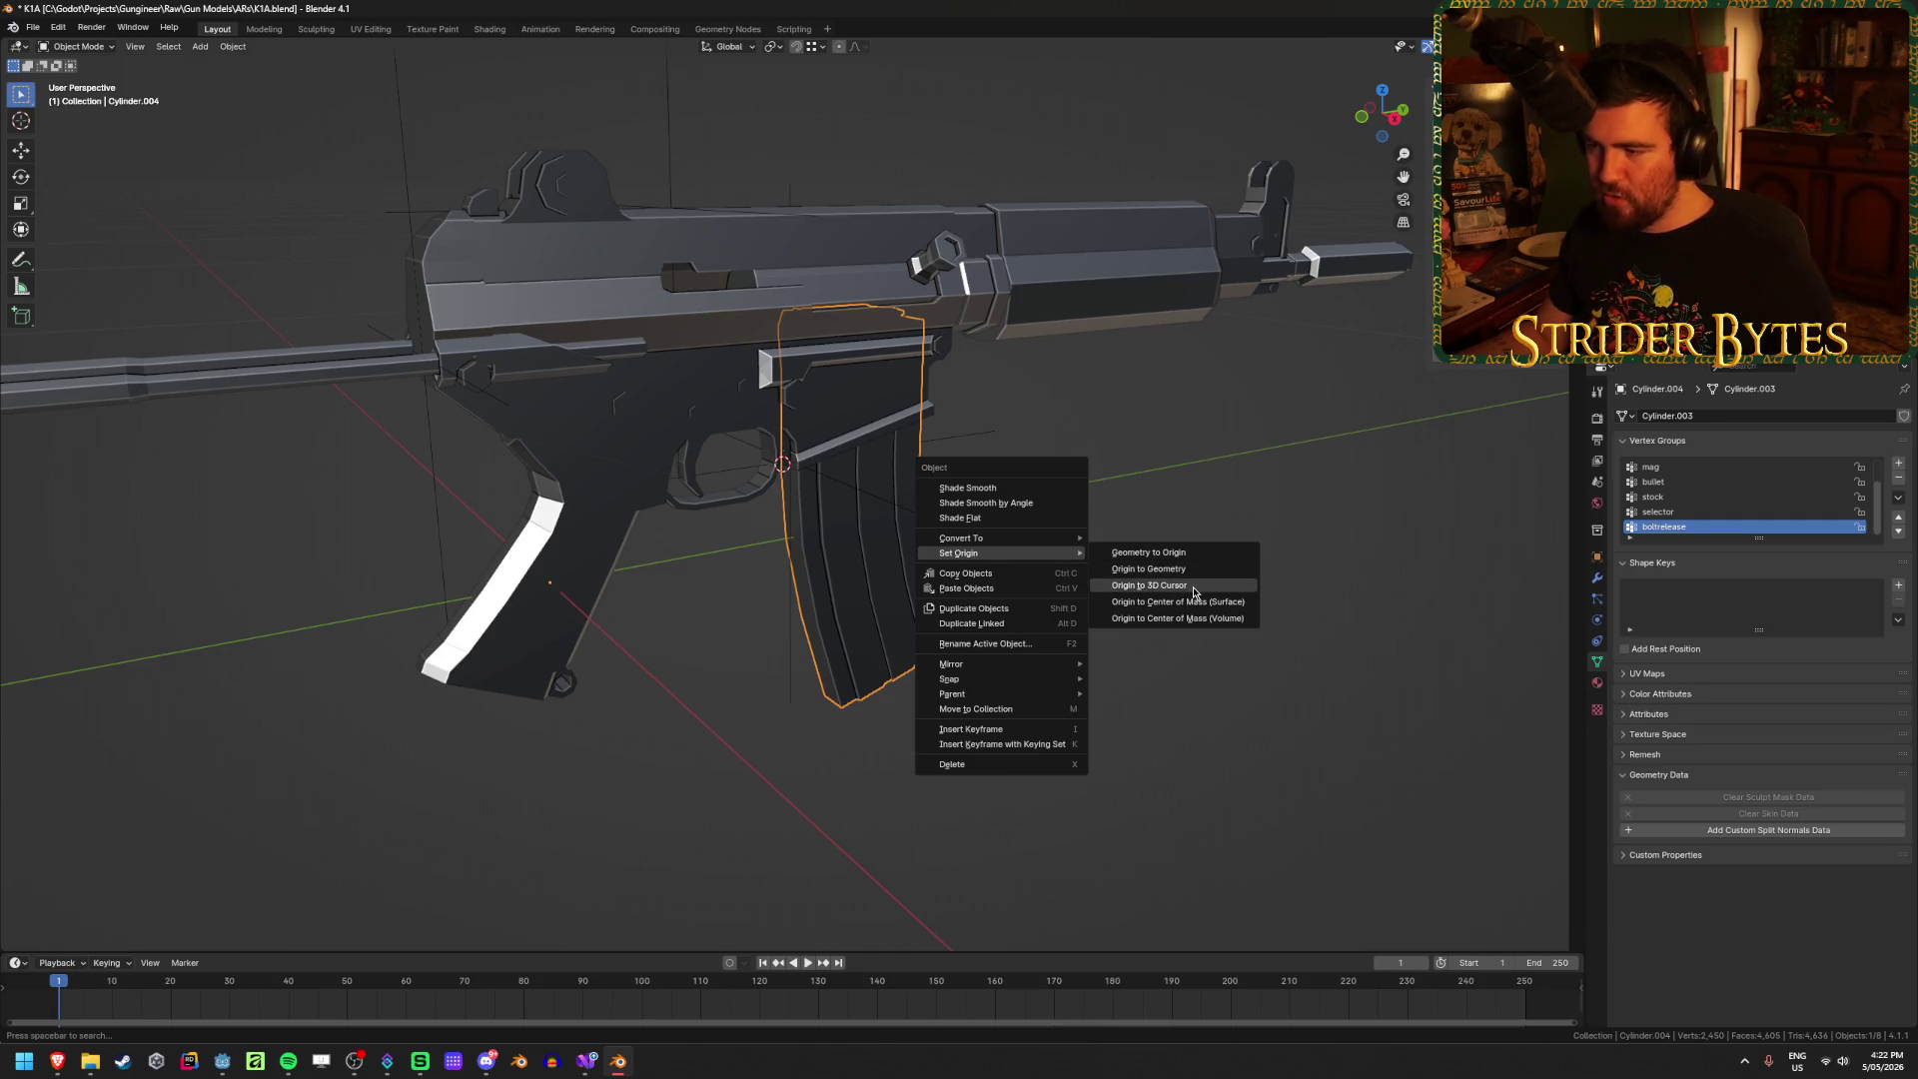
left_click(1153, 585)
left_click(1143, 654)
scroll(1079, 561, "up", 5)
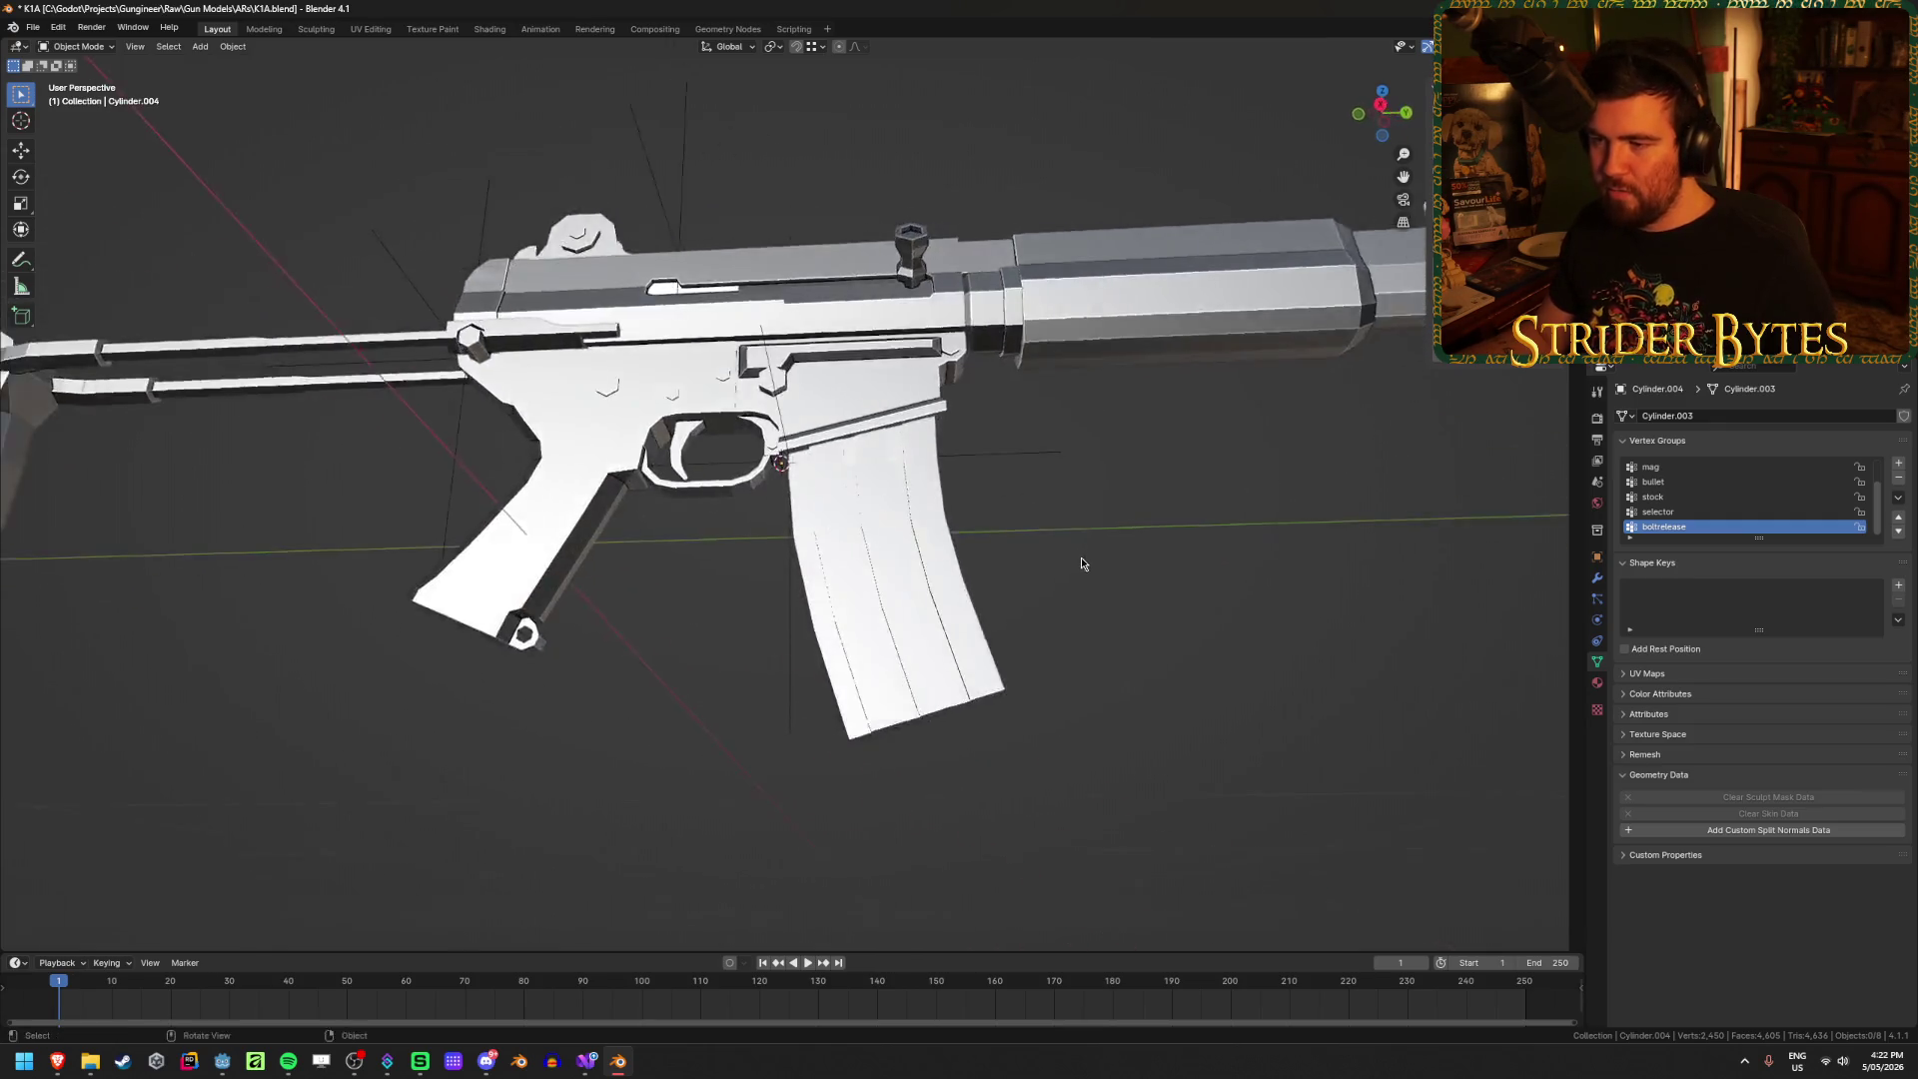
Step: Snap the 3D cursor onto the MagazineAttach empty and set the magazine's origin there
key("shift+s")
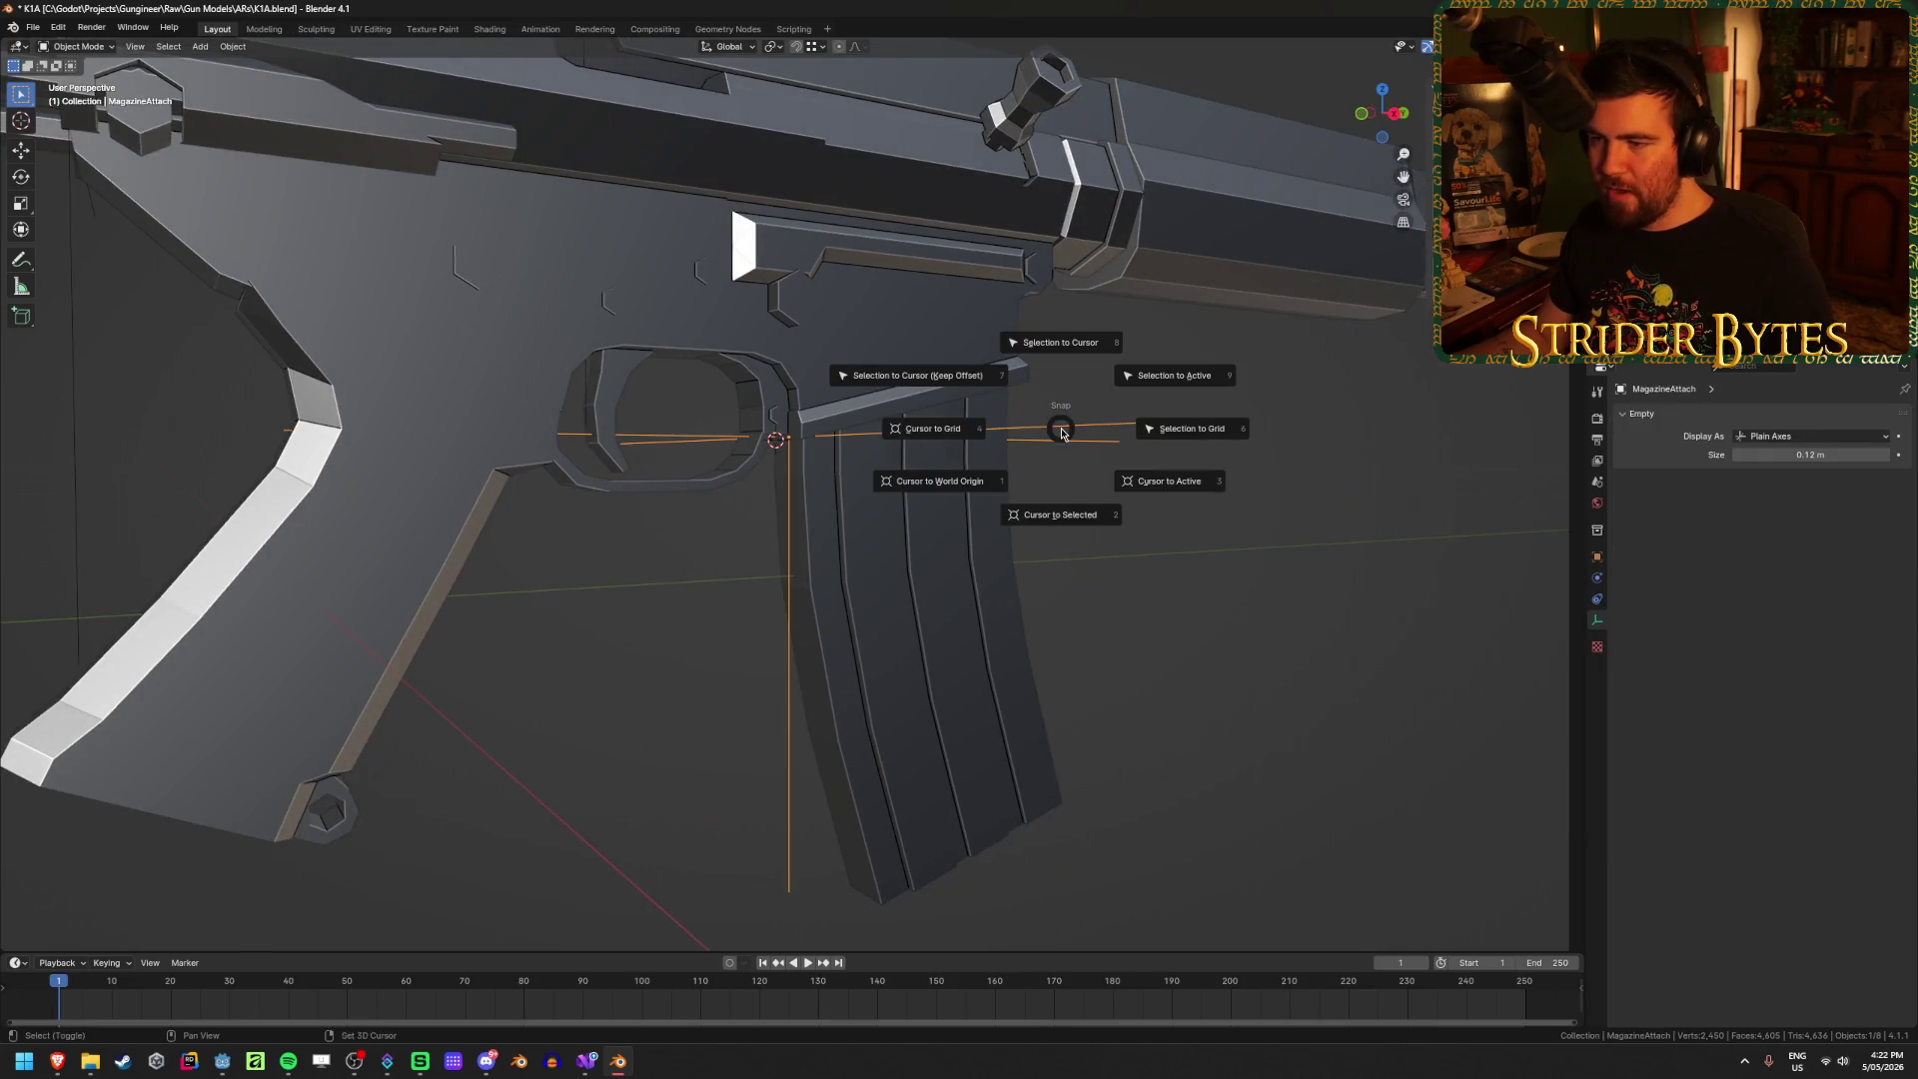
left_click(1038, 516)
left_click(932, 650)
right_click(1141, 566)
mouse_move(1142, 567)
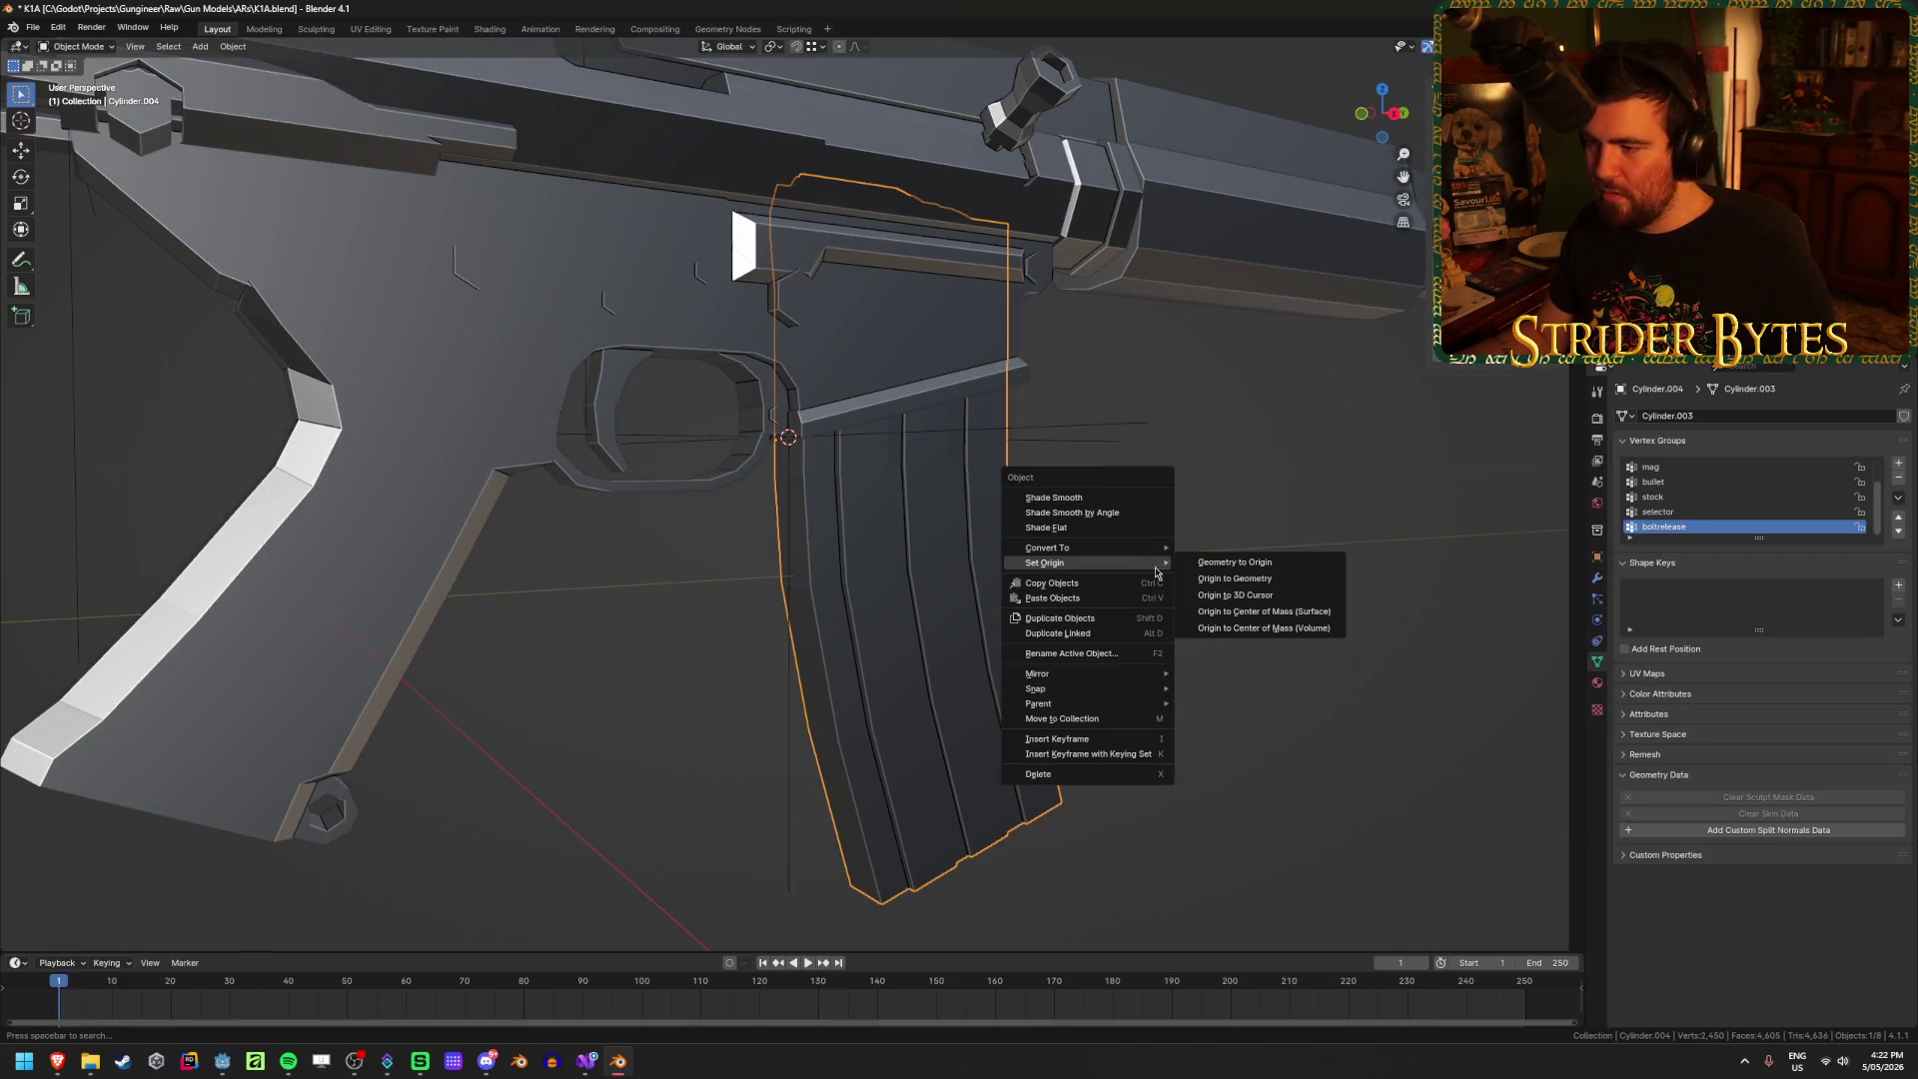
left_click(1238, 595)
left_click(1198, 591)
mouse_move(1199, 592)
middle_mouse_down()
mouse_move(1118, 584)
mouse_move(1101, 612)
mouse_move(1148, 646)
mouse_move(993, 755)
mouse_move(980, 449)
middle_mouse_up()
left_click(980, 448)
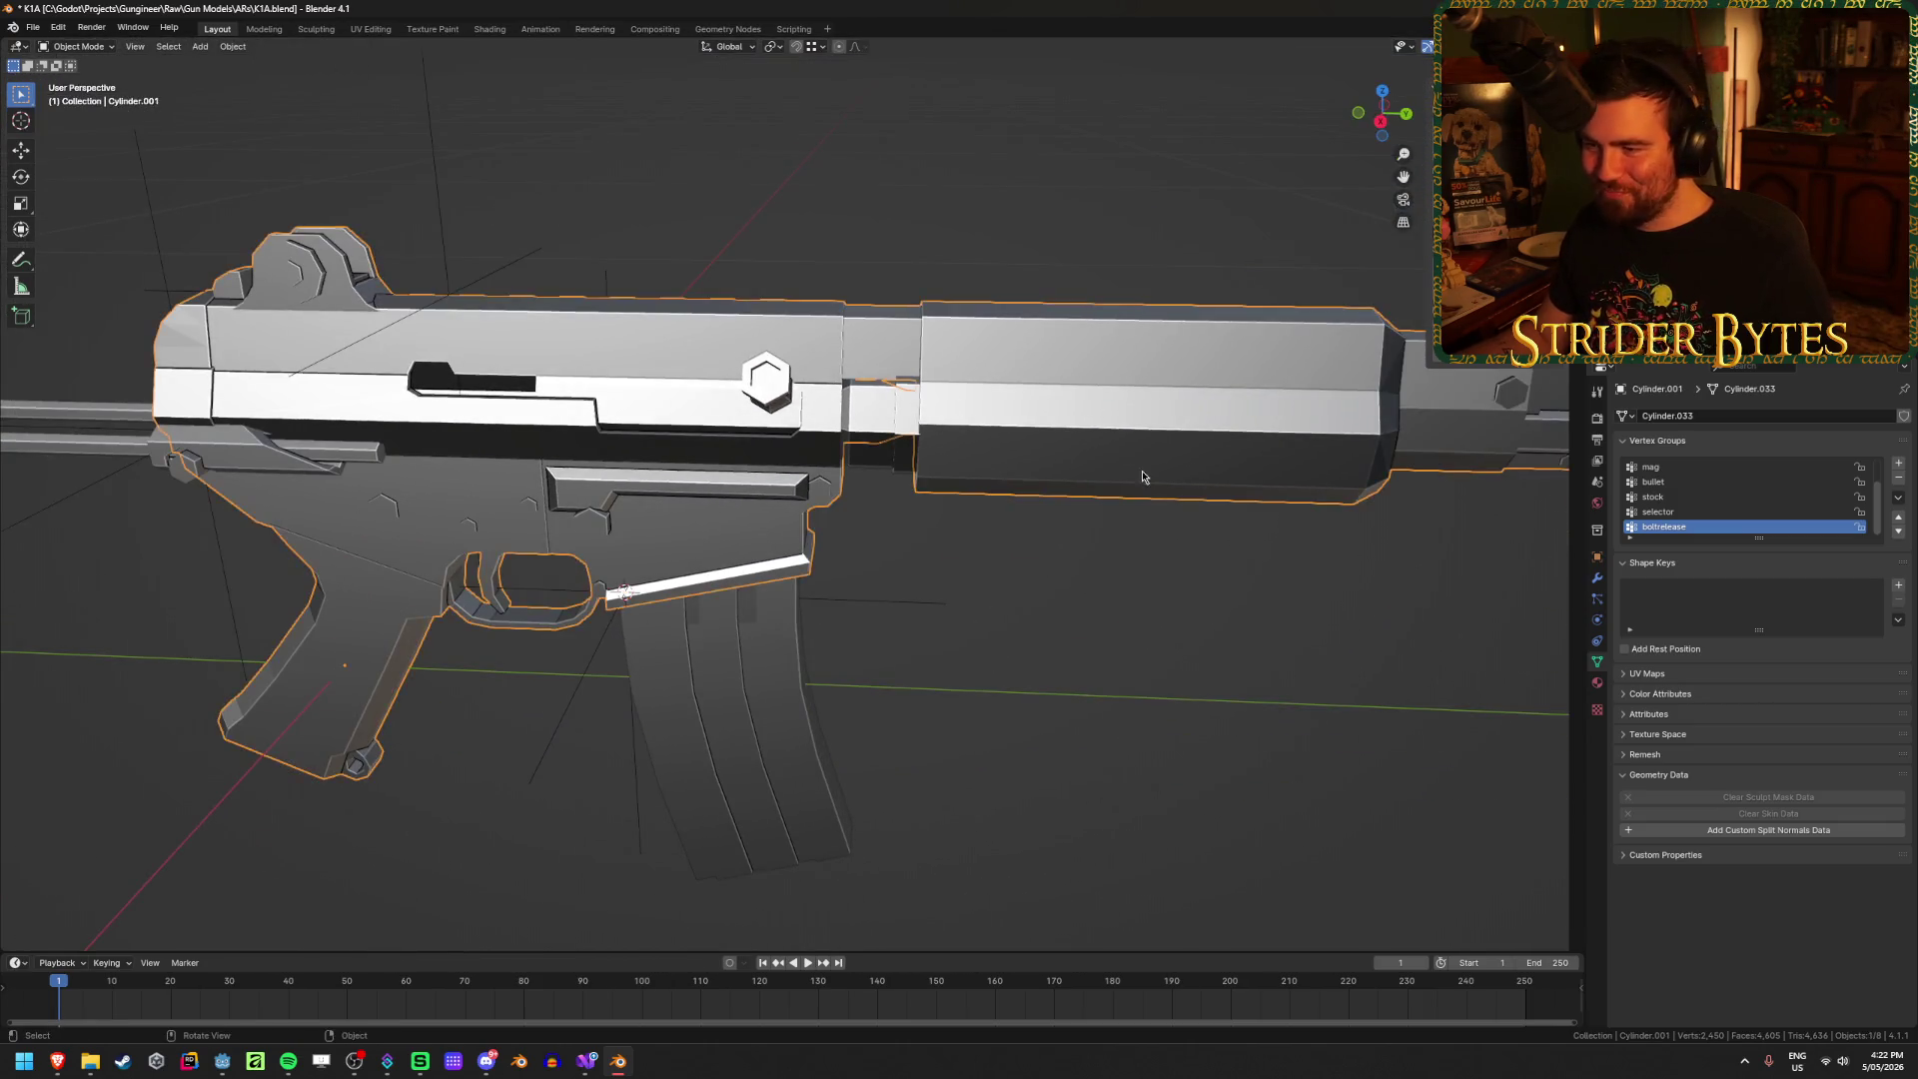
Step: Switch to an orthographic right-side view and enter Edit Mode on the barrel assembly mesh
key("KP_3")
key("KP_5")
scroll(1095, 590, "up", 3)
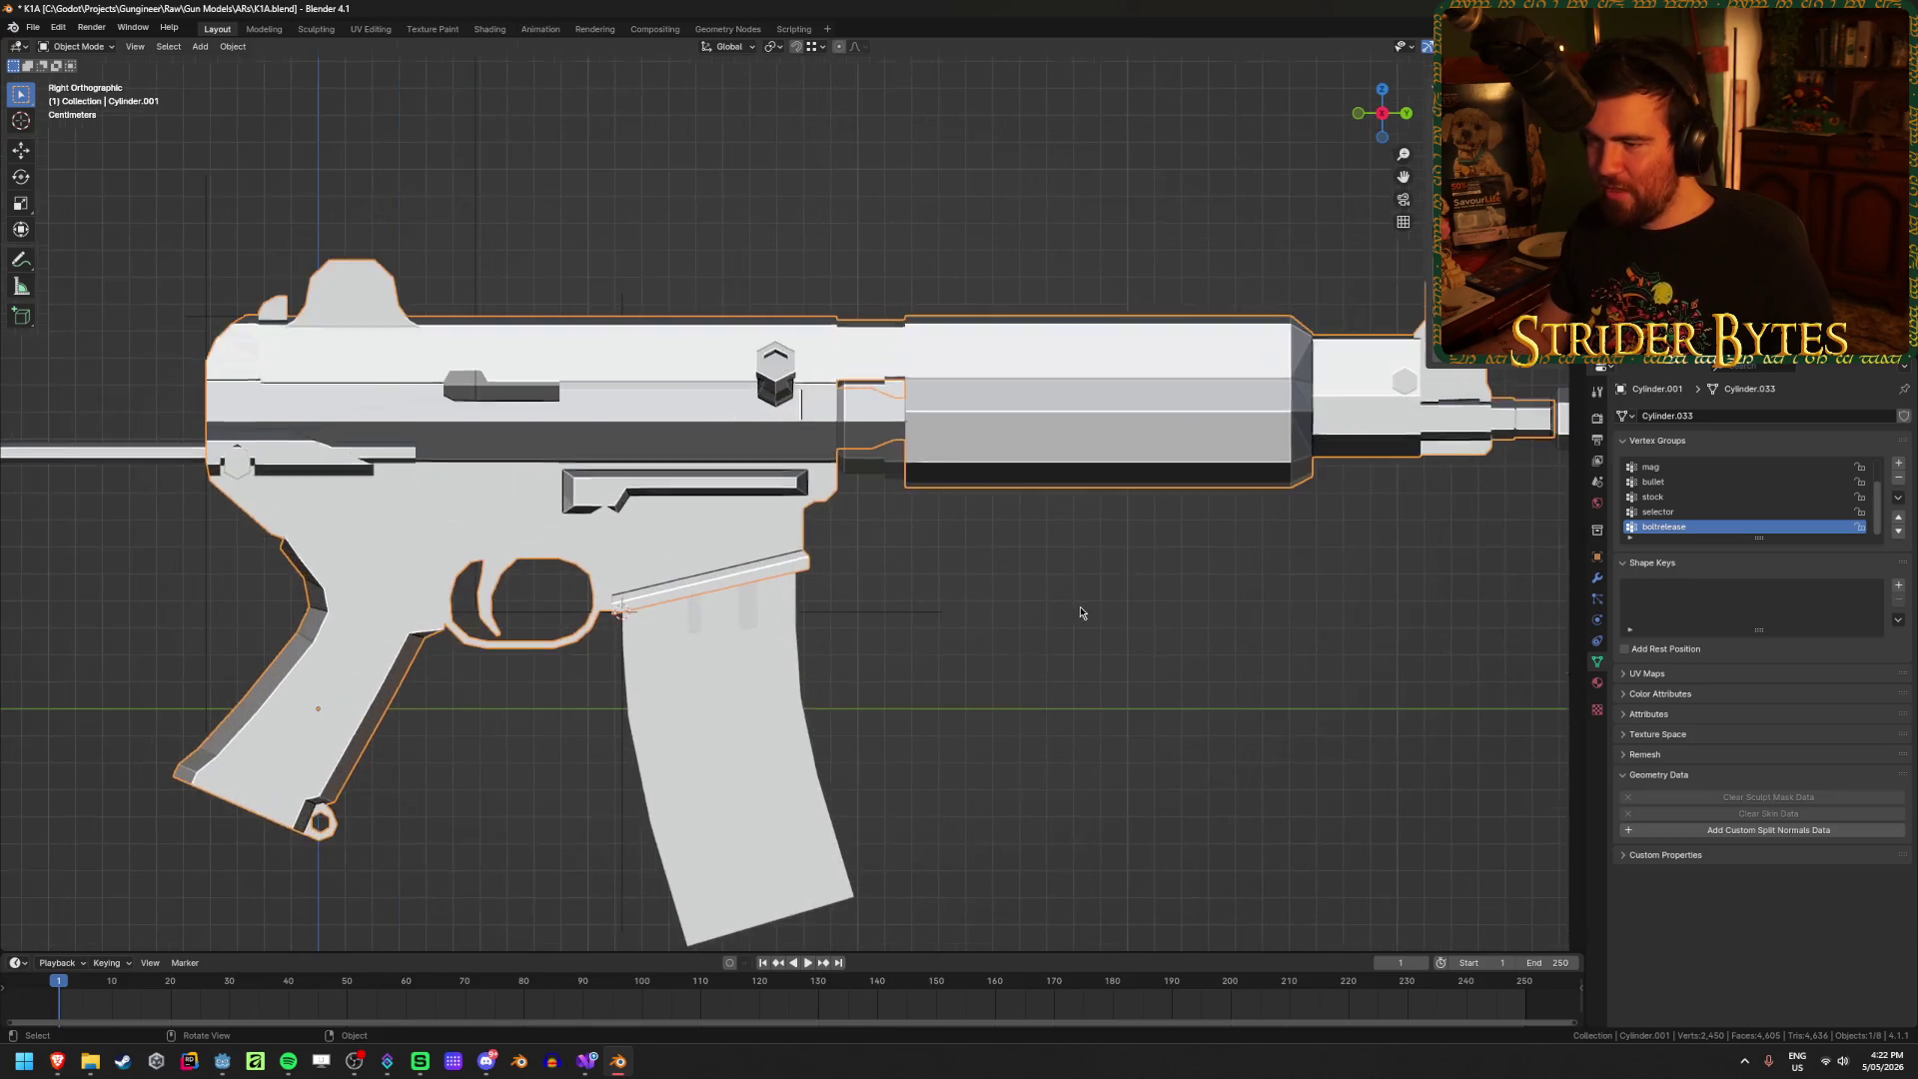
left_click(778, 560)
scroll(778, 561, "up", 2)
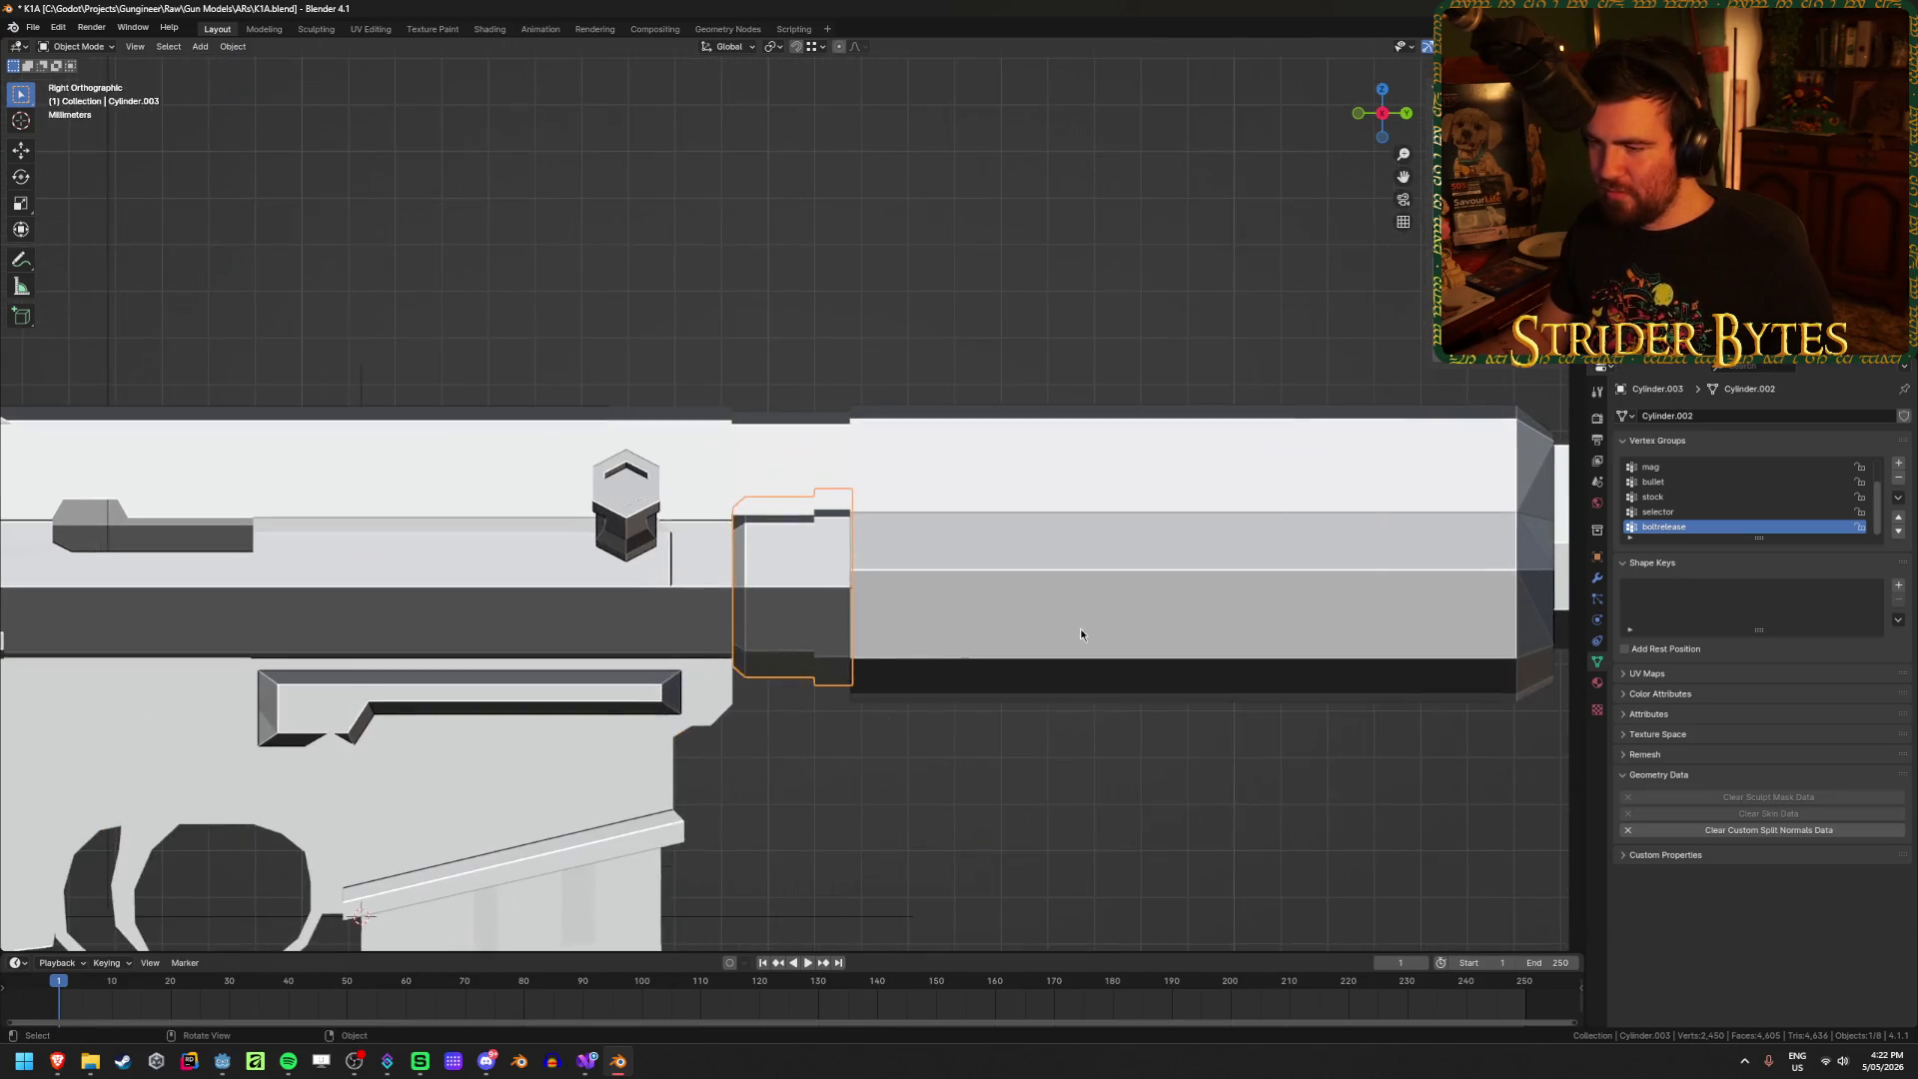
left_click(1081, 627)
key("Tab")
middle_click_drag(996, 620, 1182, 644)
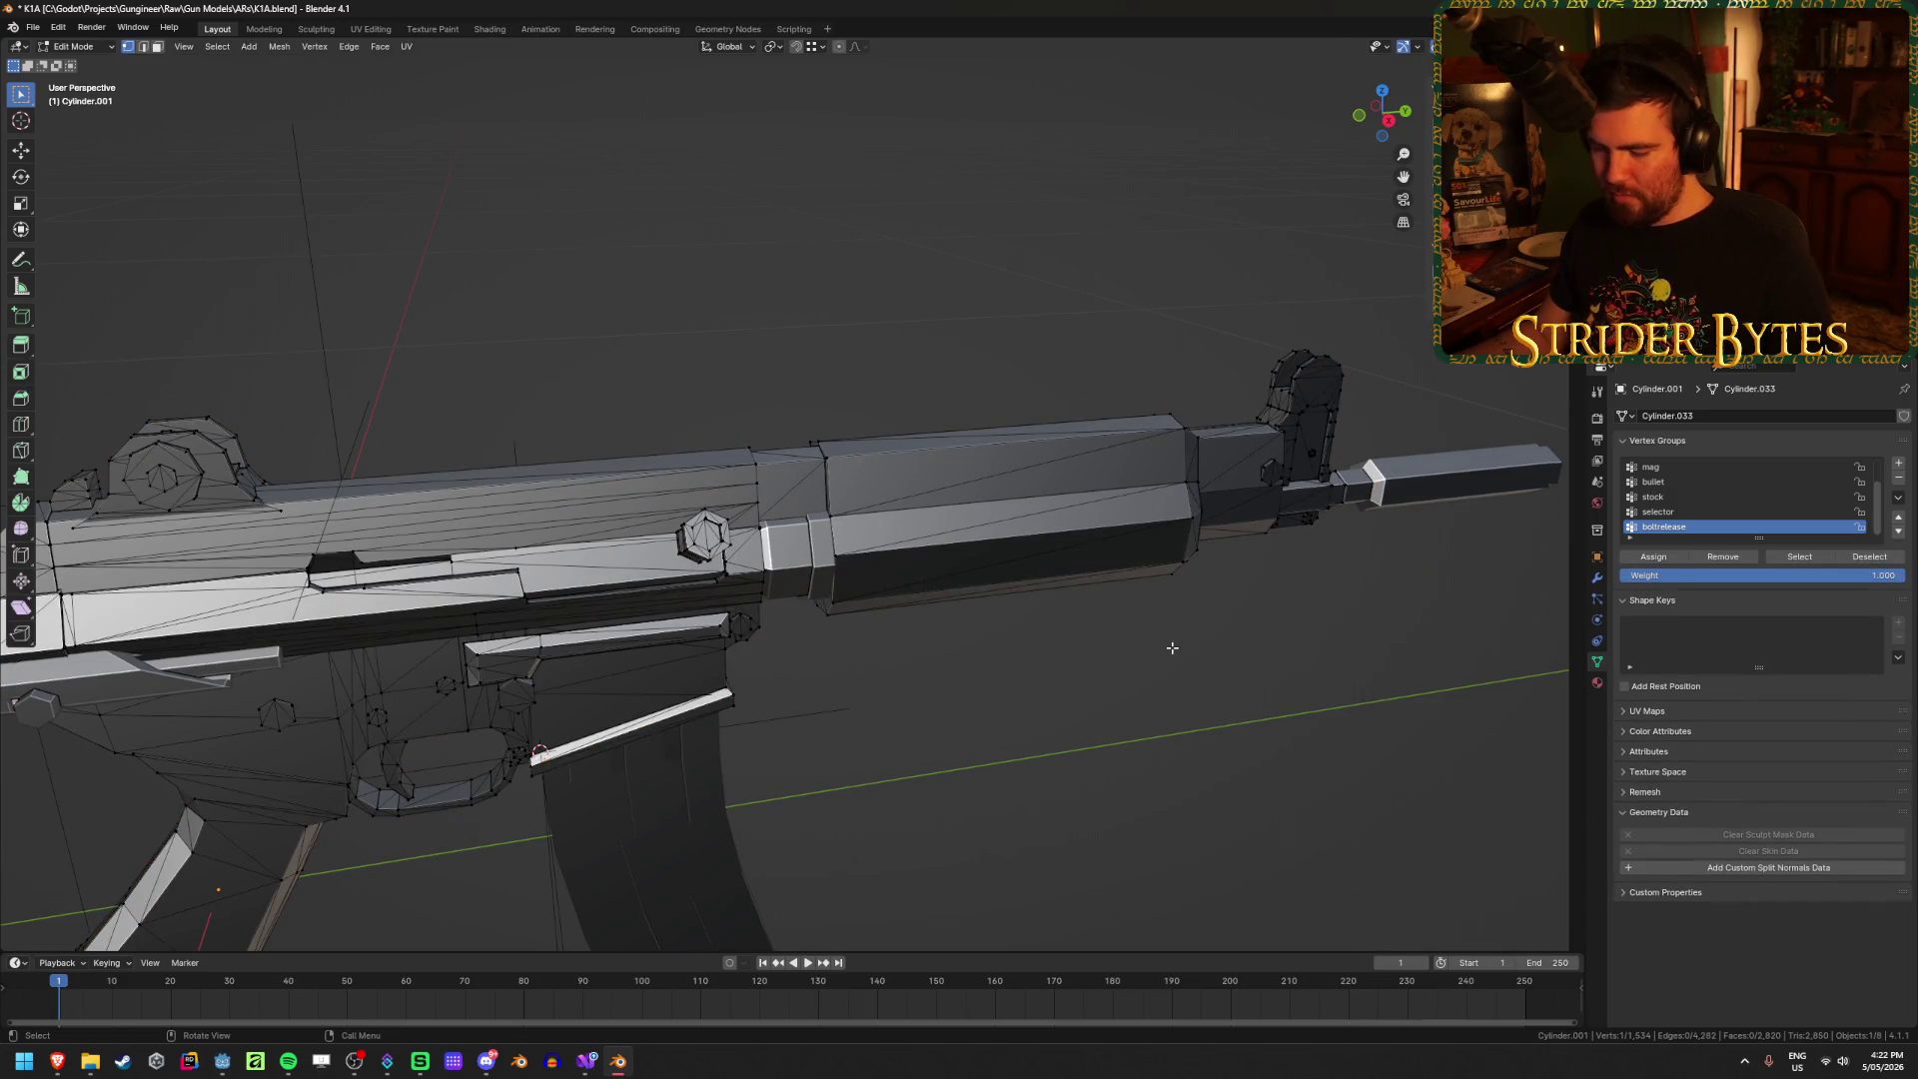
left_click(1171, 649)
Step: Select the linked handguard pieces and front sight with L, checking them in X-ray view
key("l")
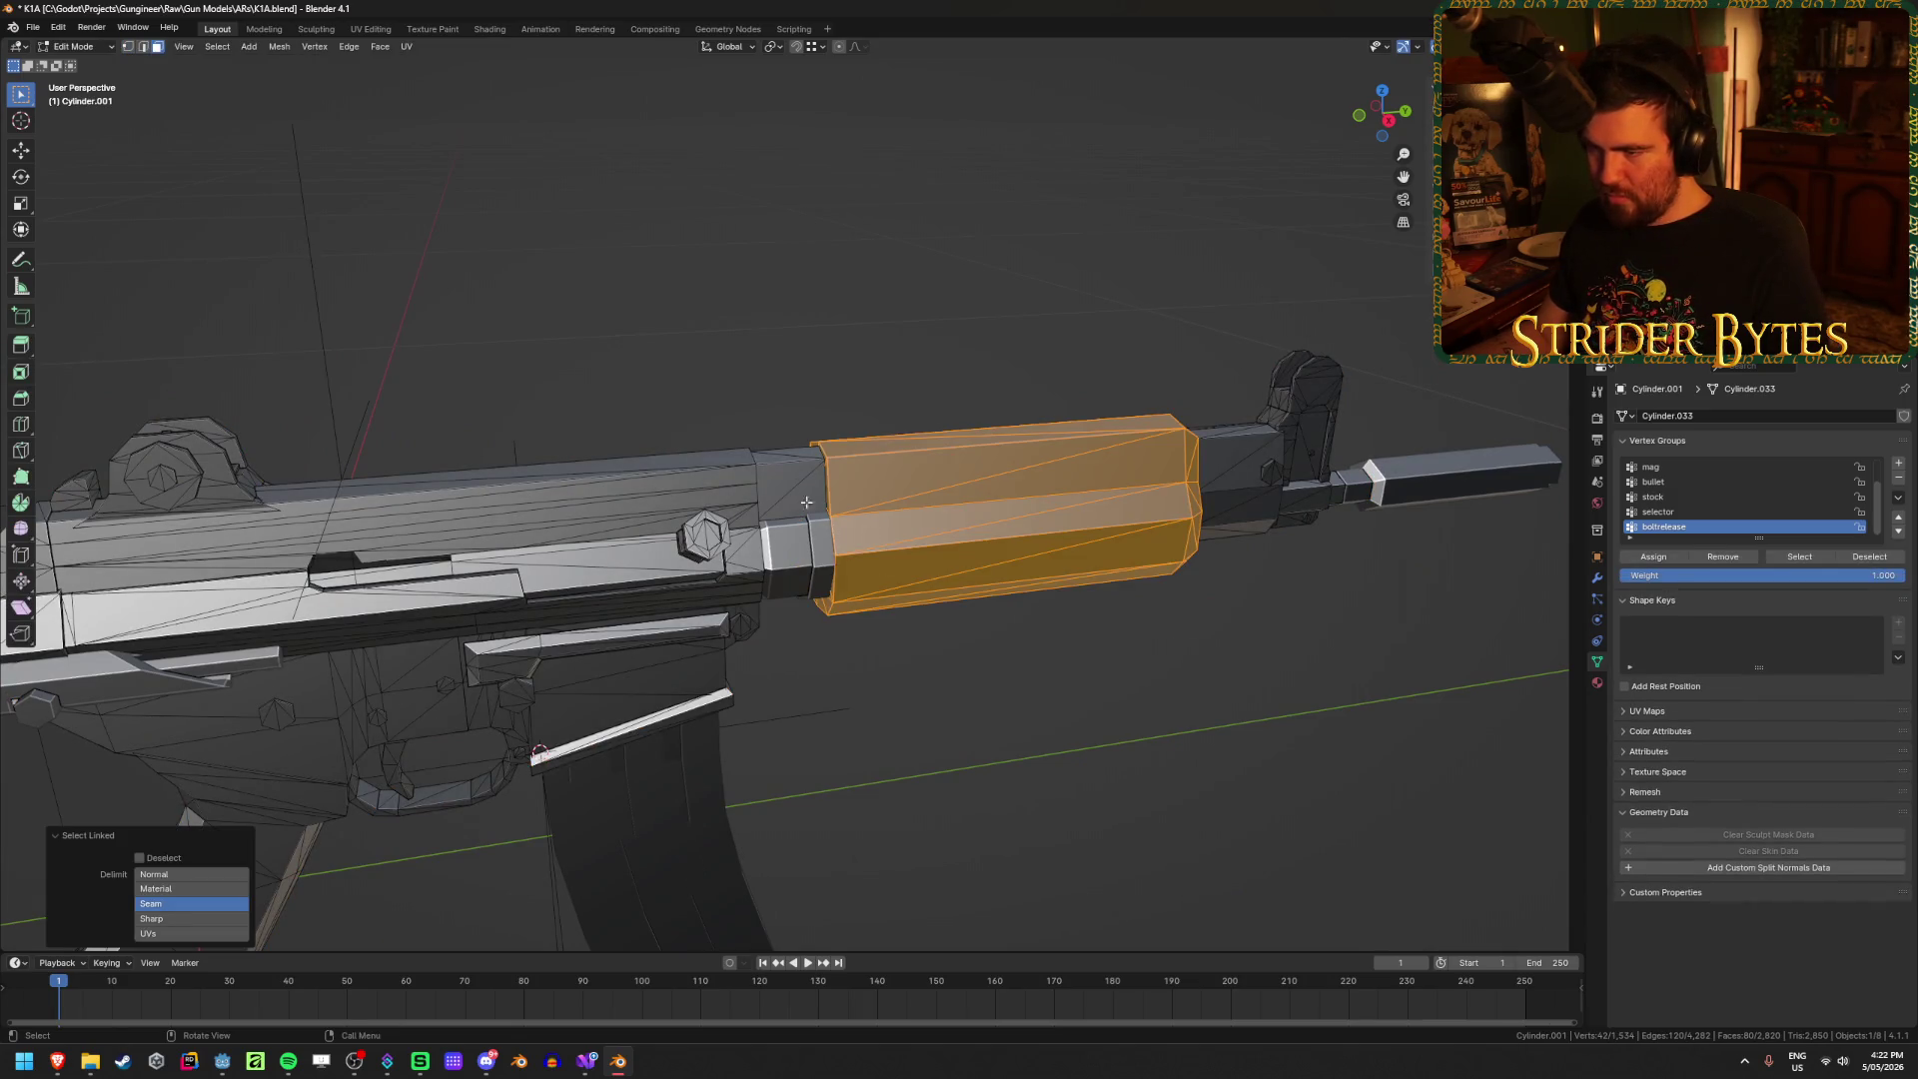
key("l")
middle_click_drag(806, 501, 1264, 531)
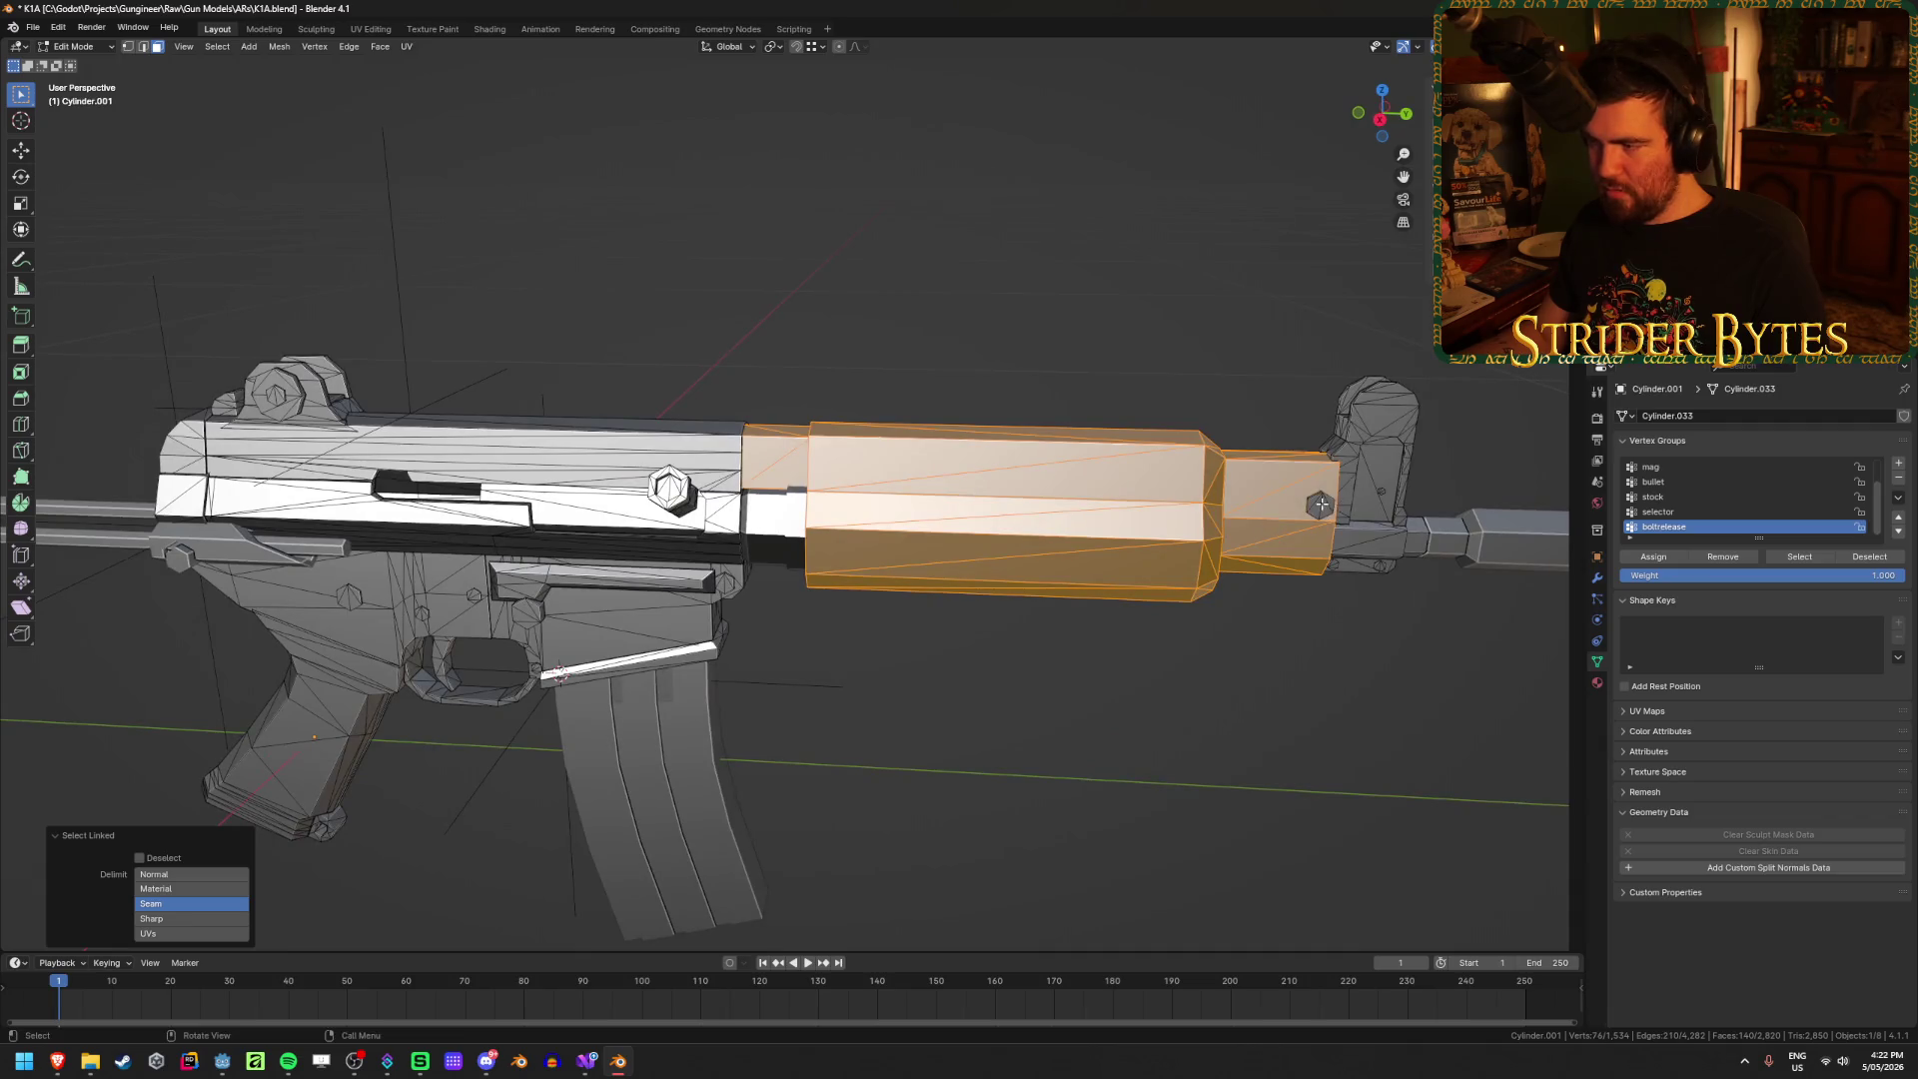
key("l")
key("l")
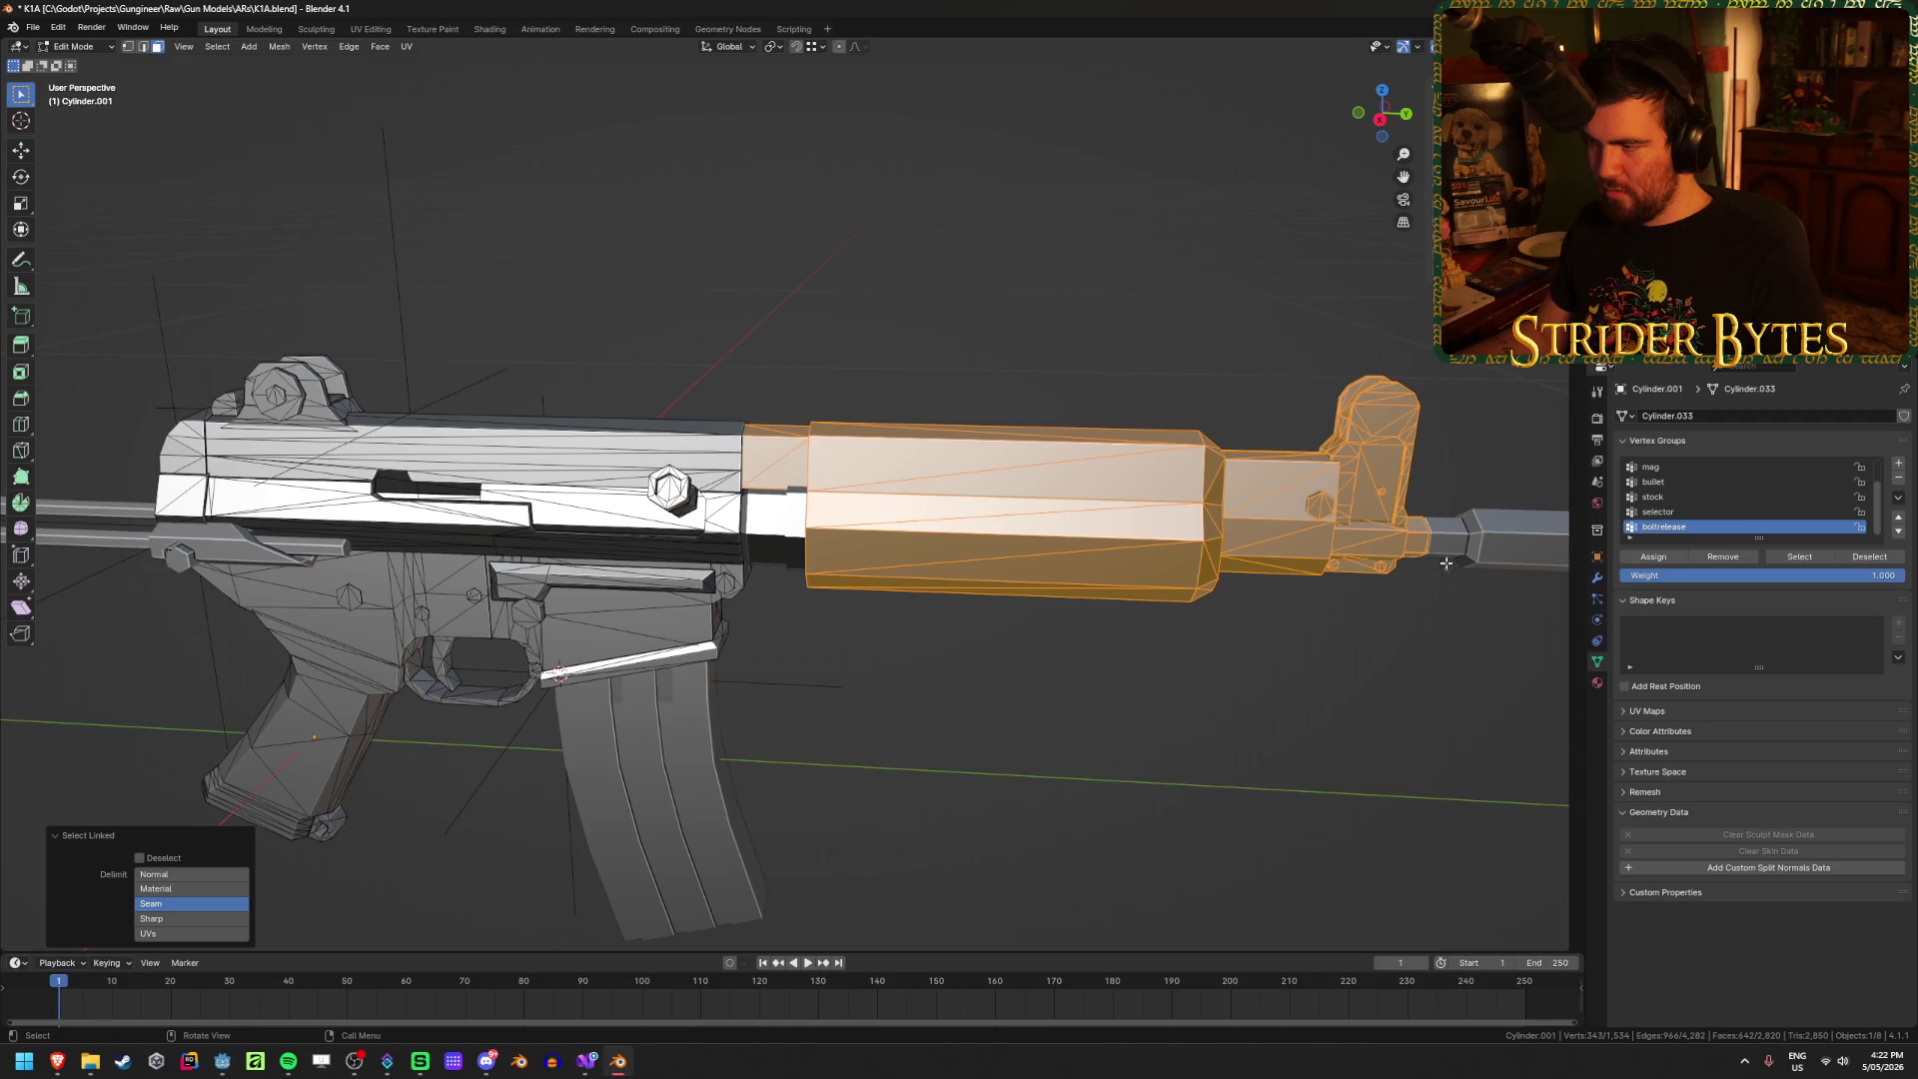
scroll(1272, 672, "down", 3)
mouse_move(1297, 655)
middle_mouse_down()
mouse_move(932, 655)
mouse_move(1028, 650)
middle_mouse_up()
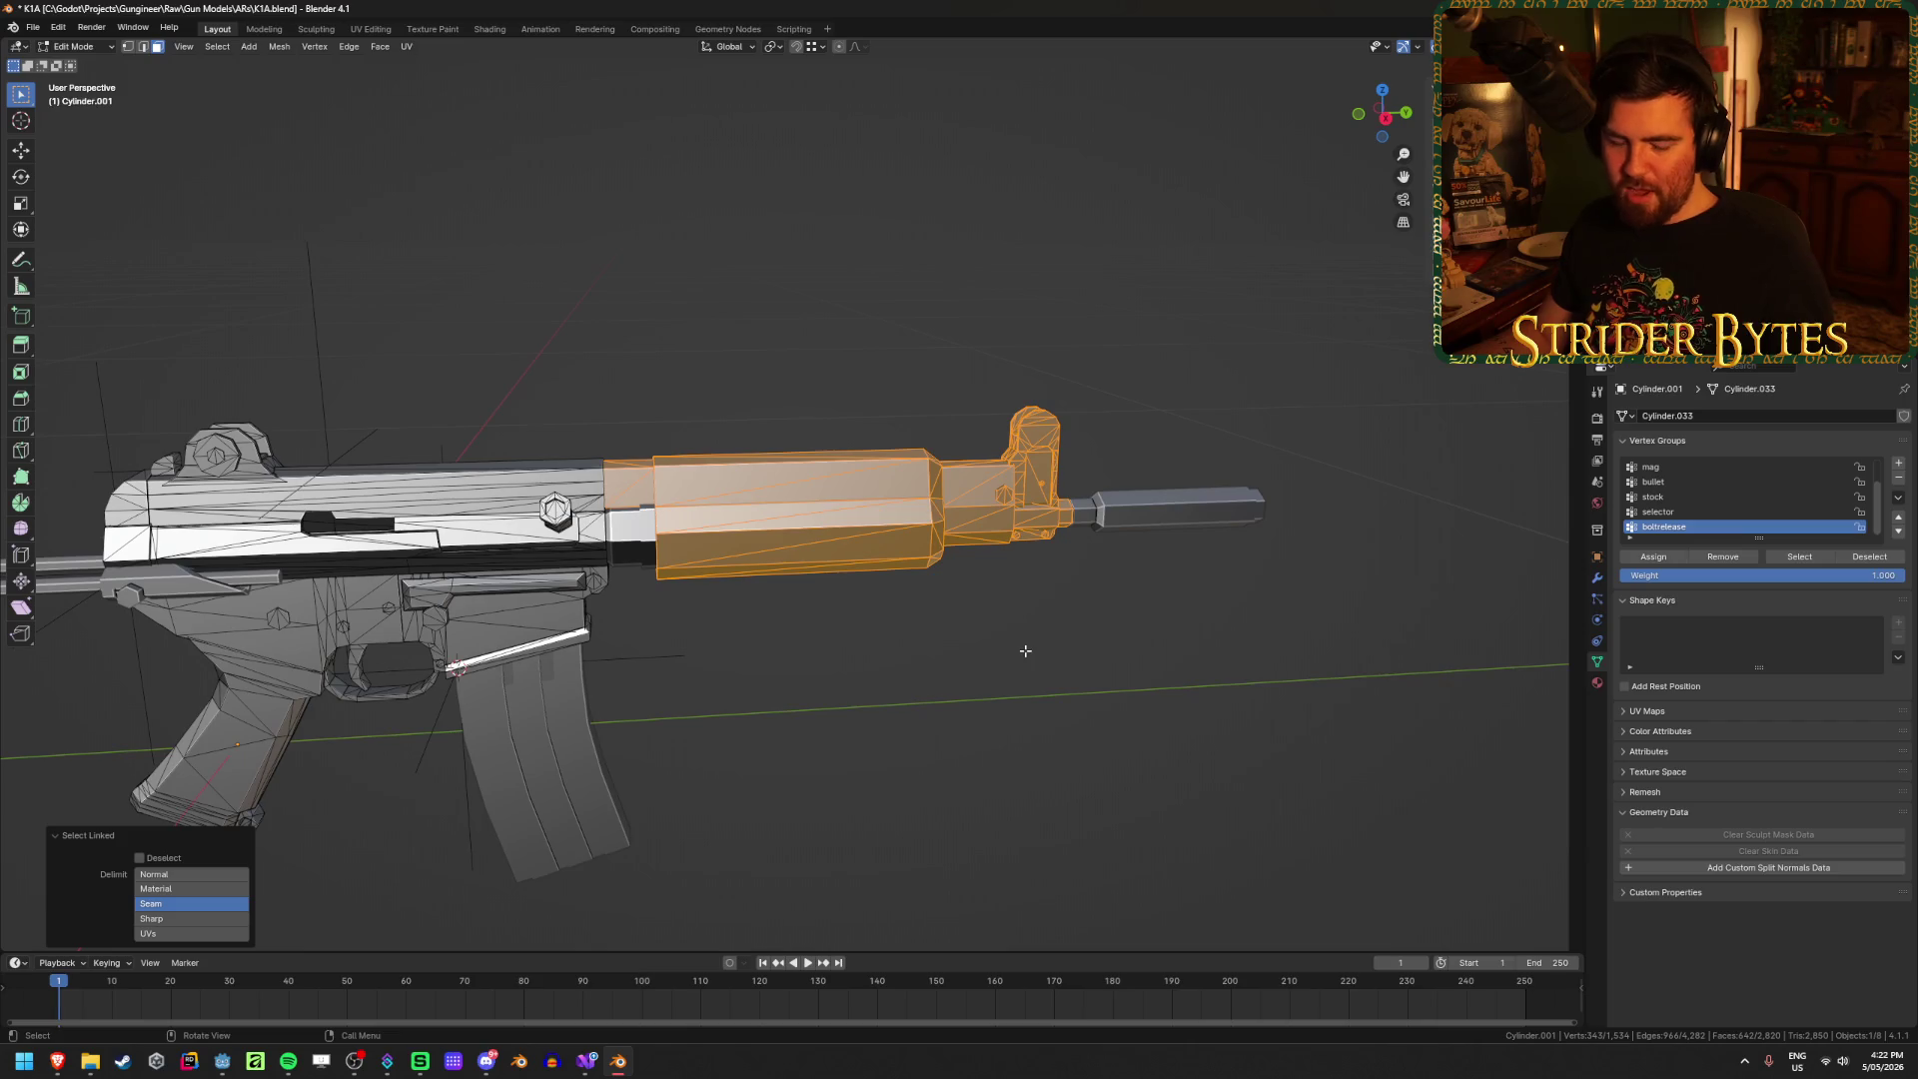
key("alt+z")
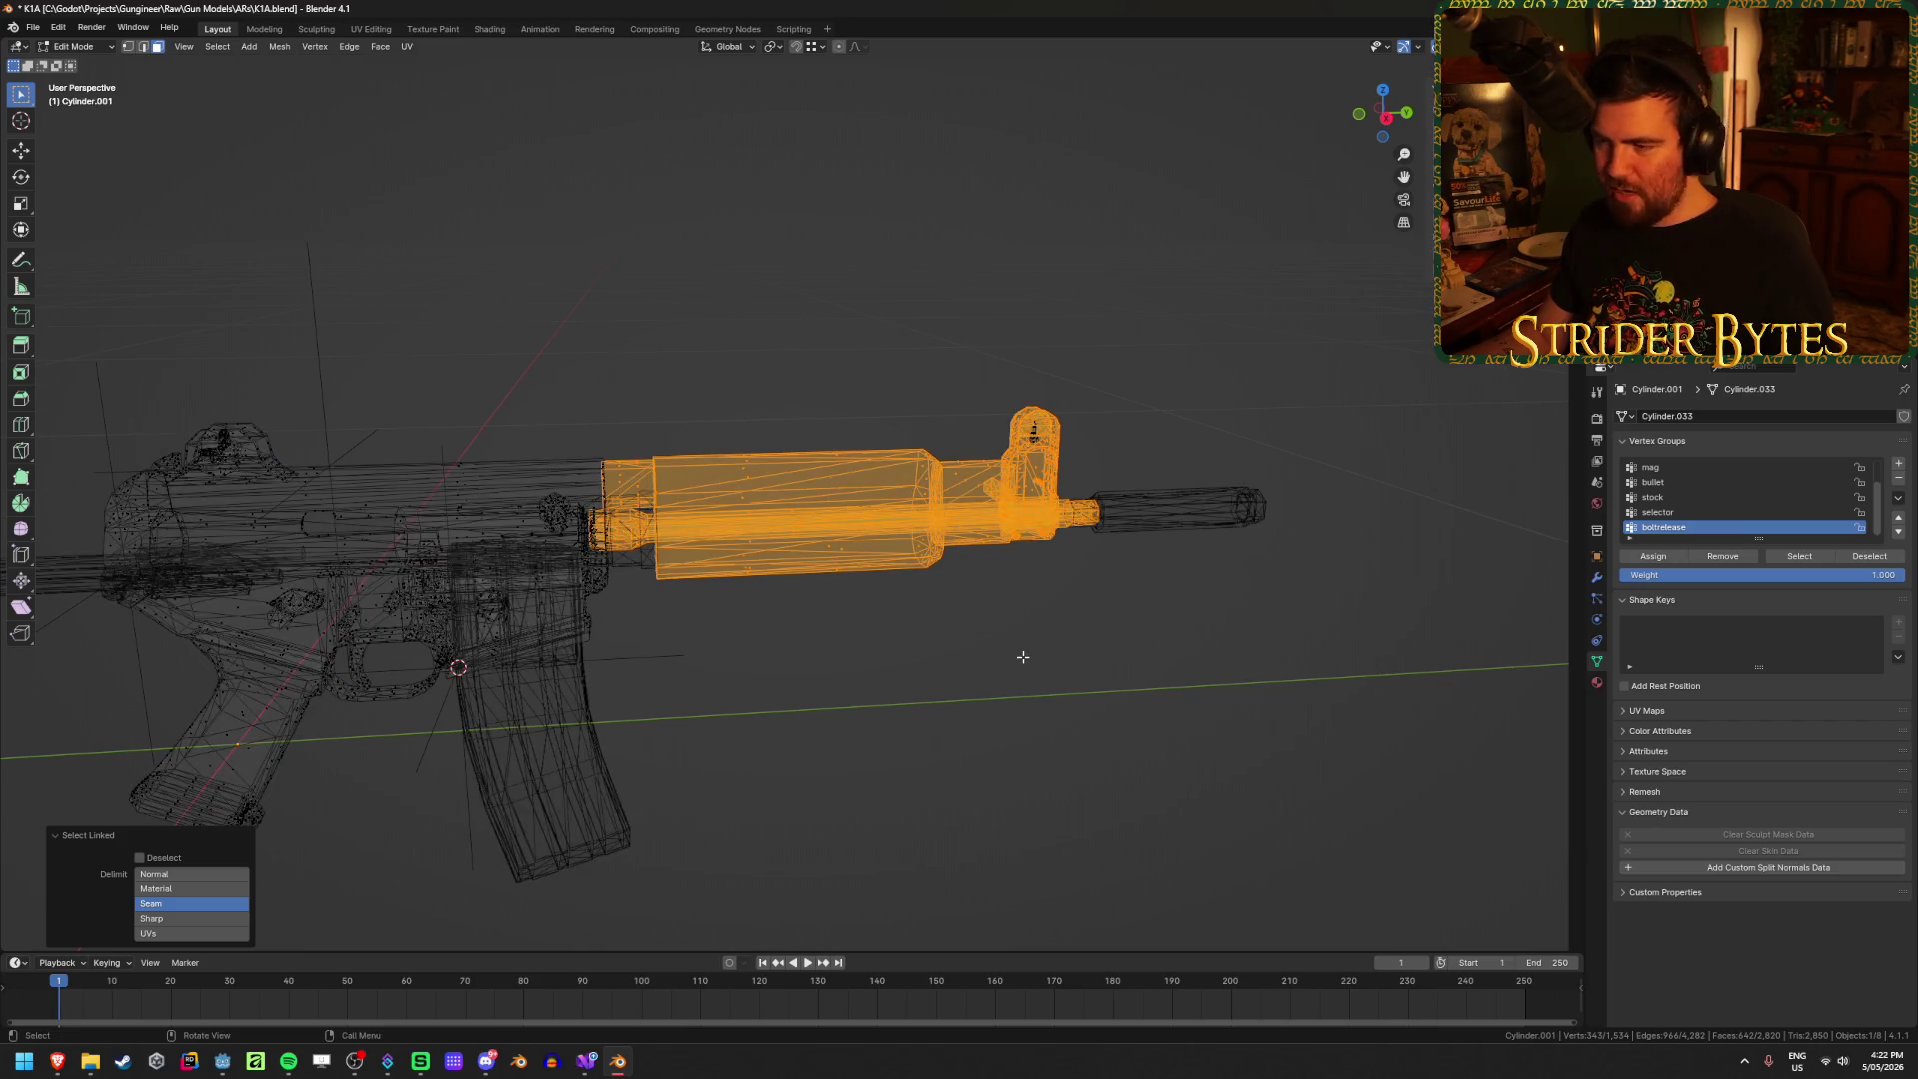
mouse_move(1019, 655)
middle_mouse_down()
mouse_move(943, 563)
mouse_move(1431, 666)
middle_mouse_up()
key("alt+z")
scroll(1431, 666, "up", 3)
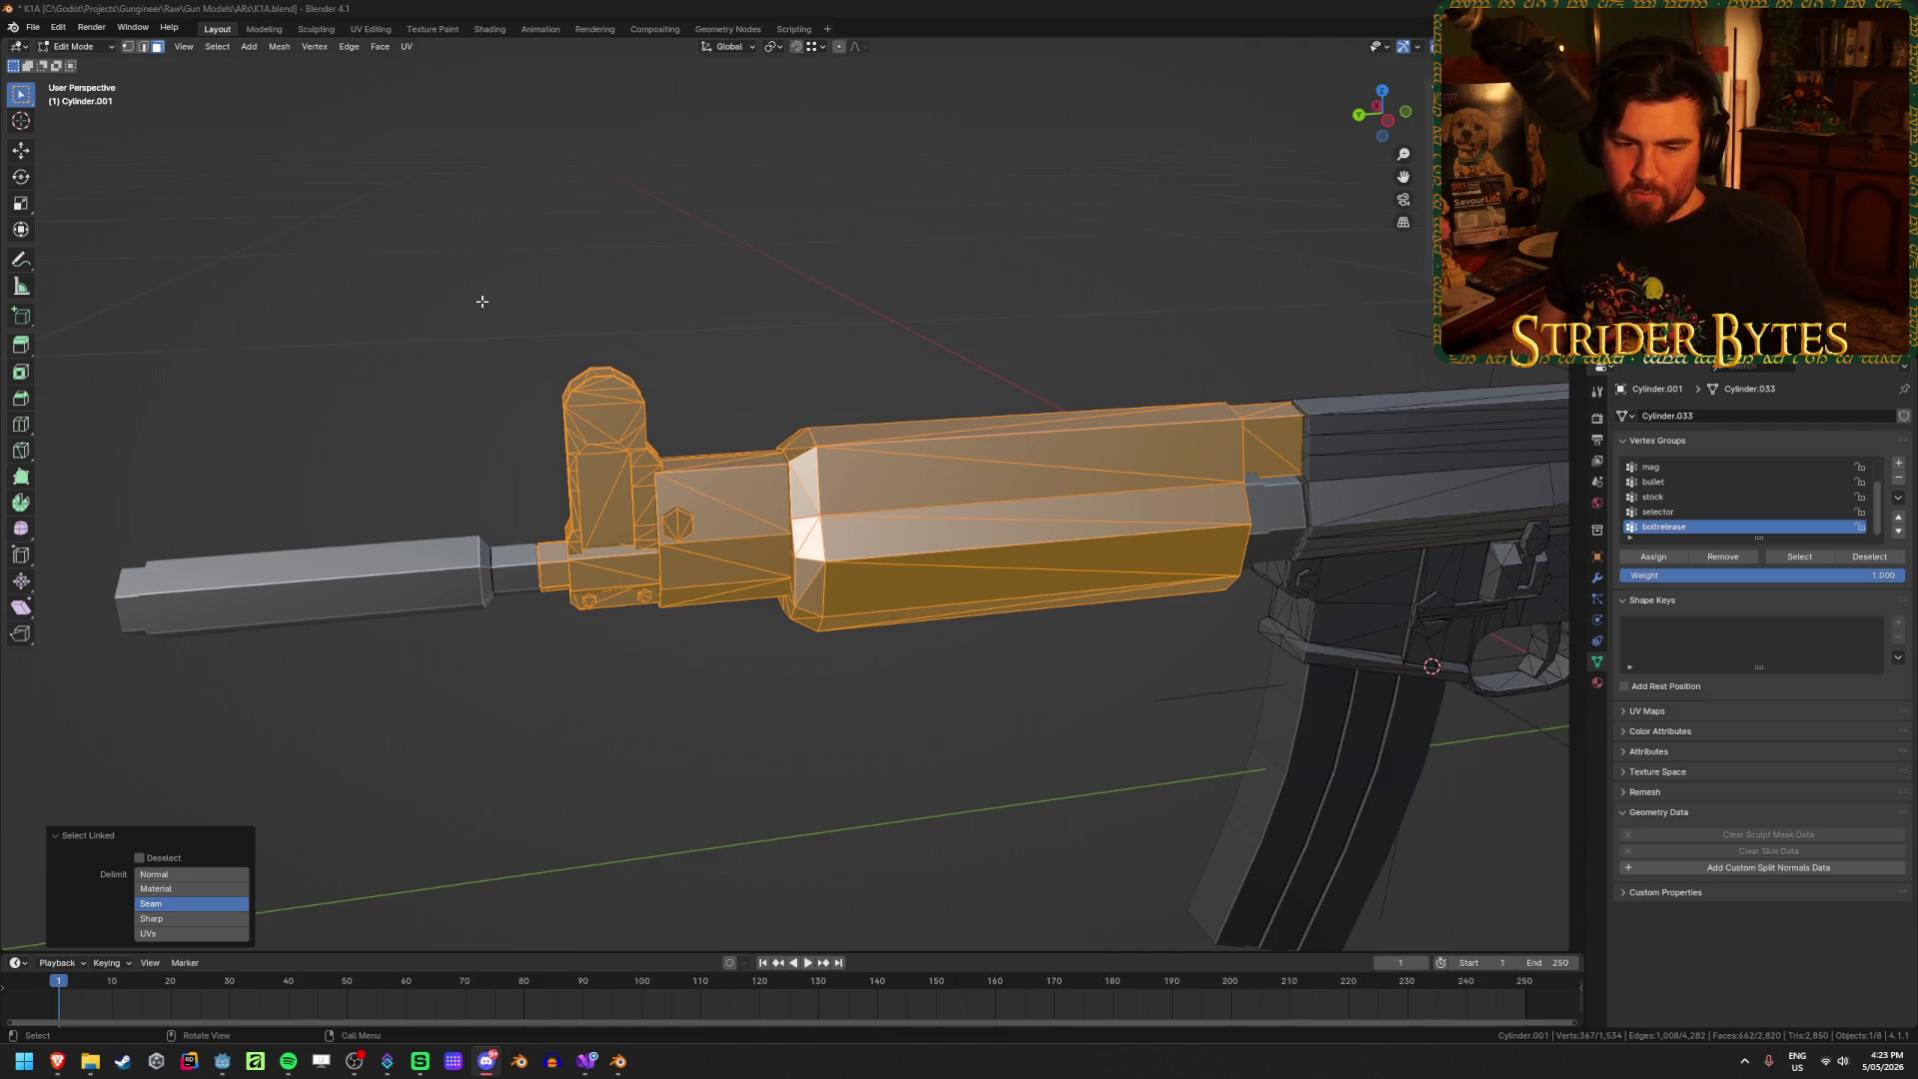
mouse_move(481, 301)
middle_mouse_down()
mouse_move(578, 350)
mouse_move(917, 401)
middle_mouse_up()
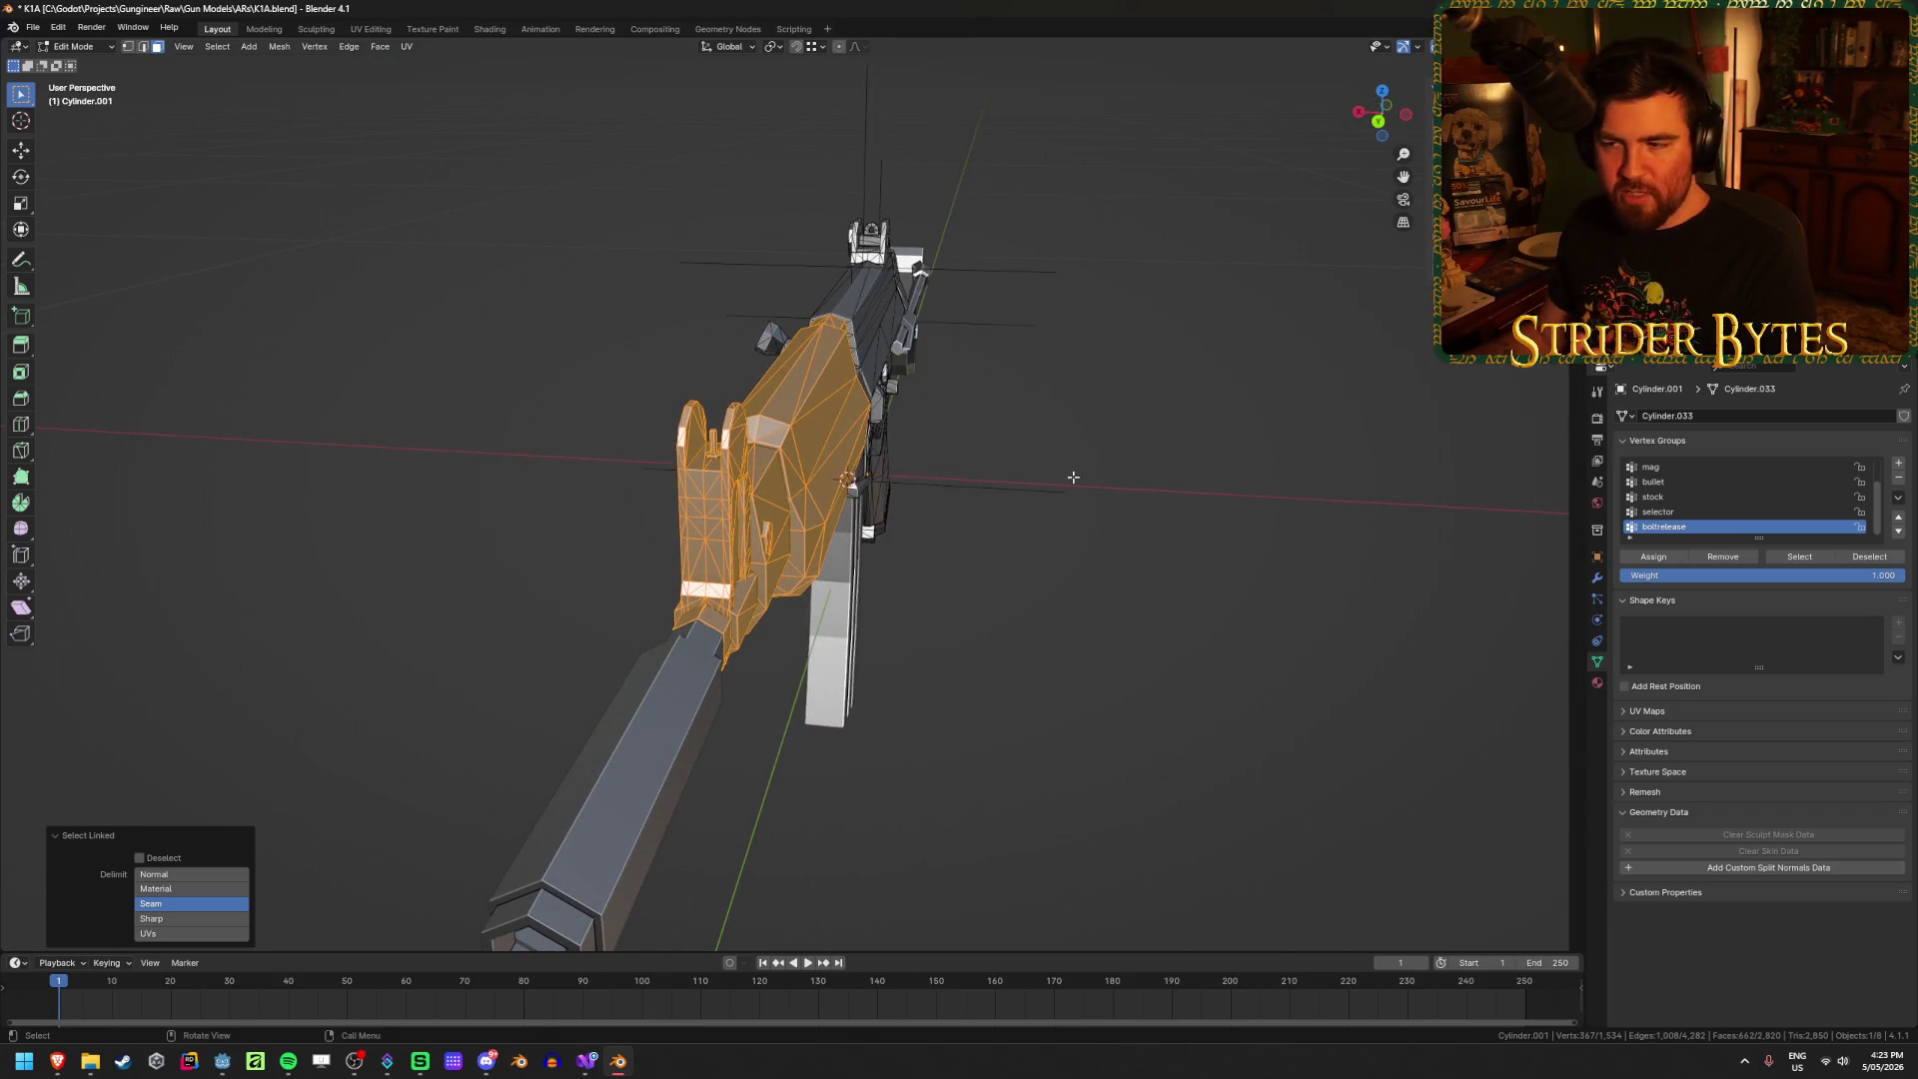
middle_click_drag(1072, 478, 1100, 587)
middle_click_drag(894, 627, 954, 580)
Step: Separate the handguard and front sight into their own object and join it with the barrel ring
key("h")
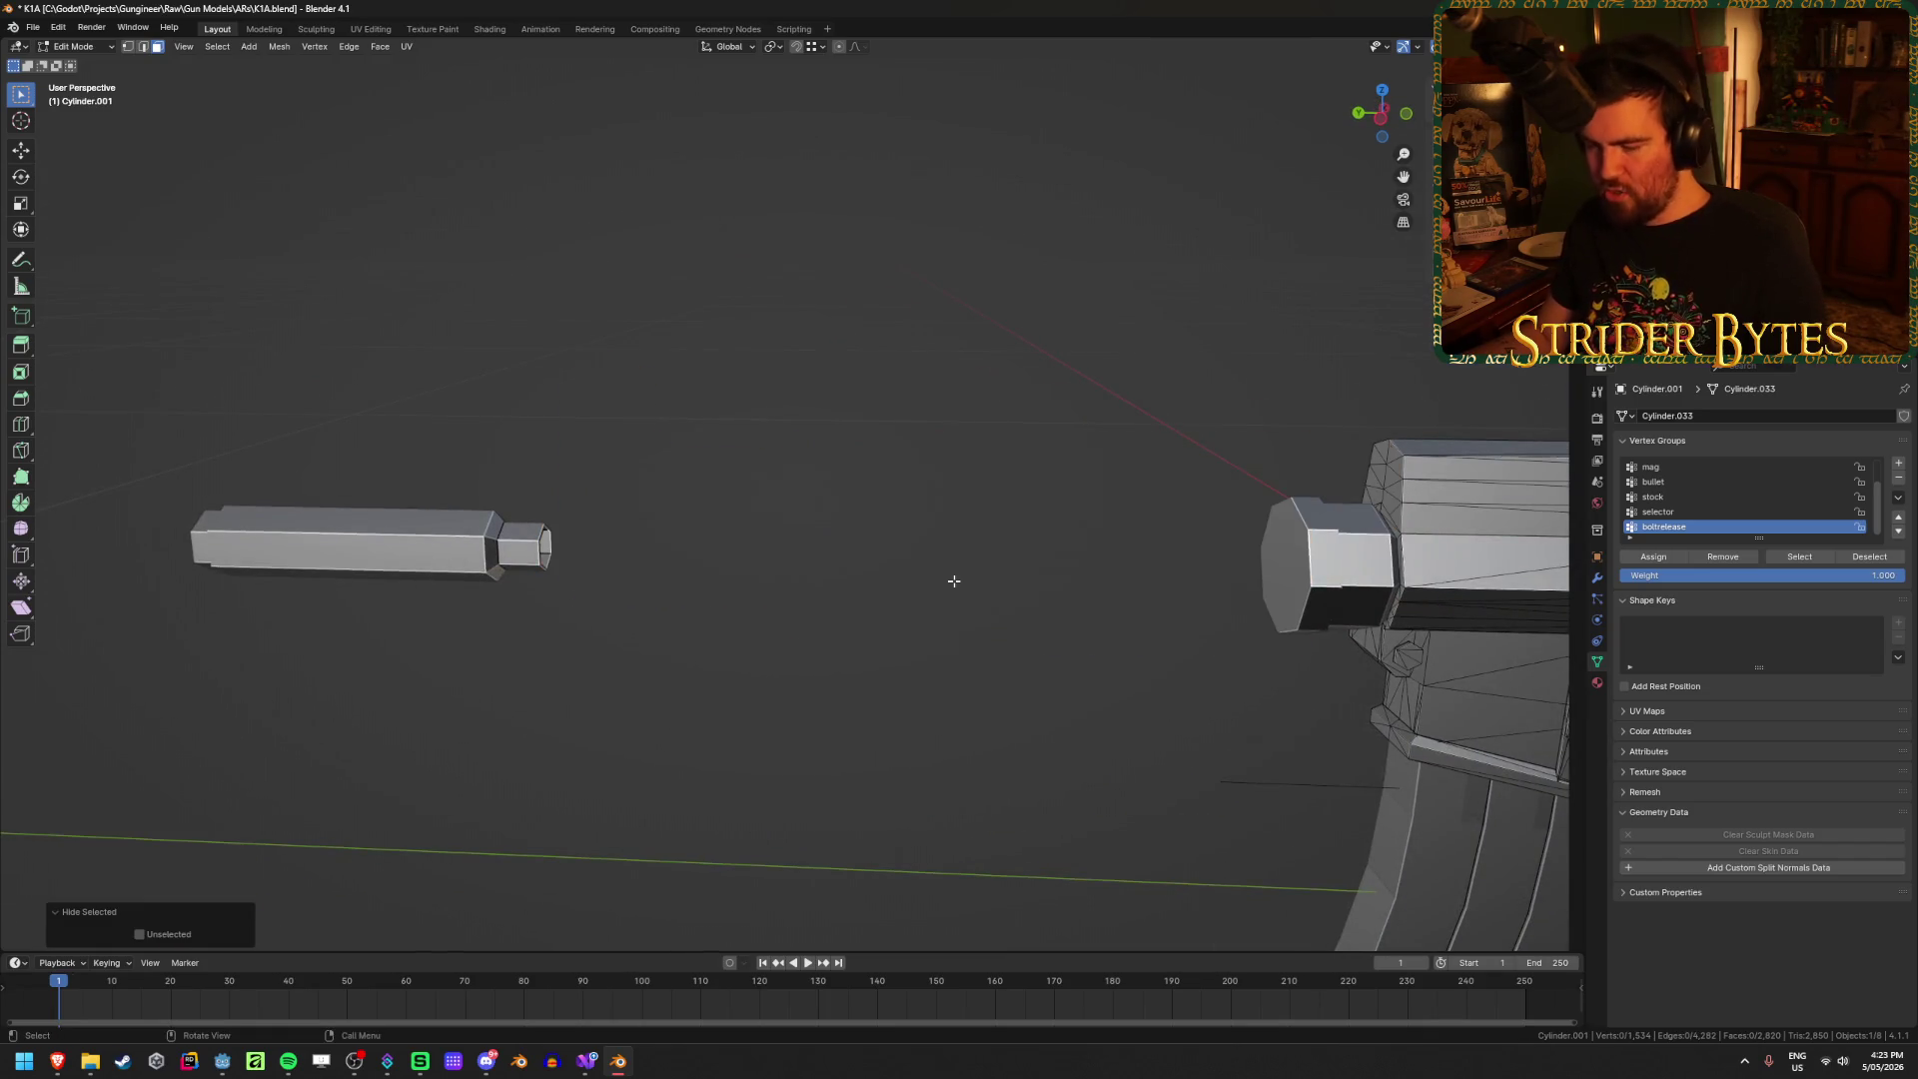
key("alt+h")
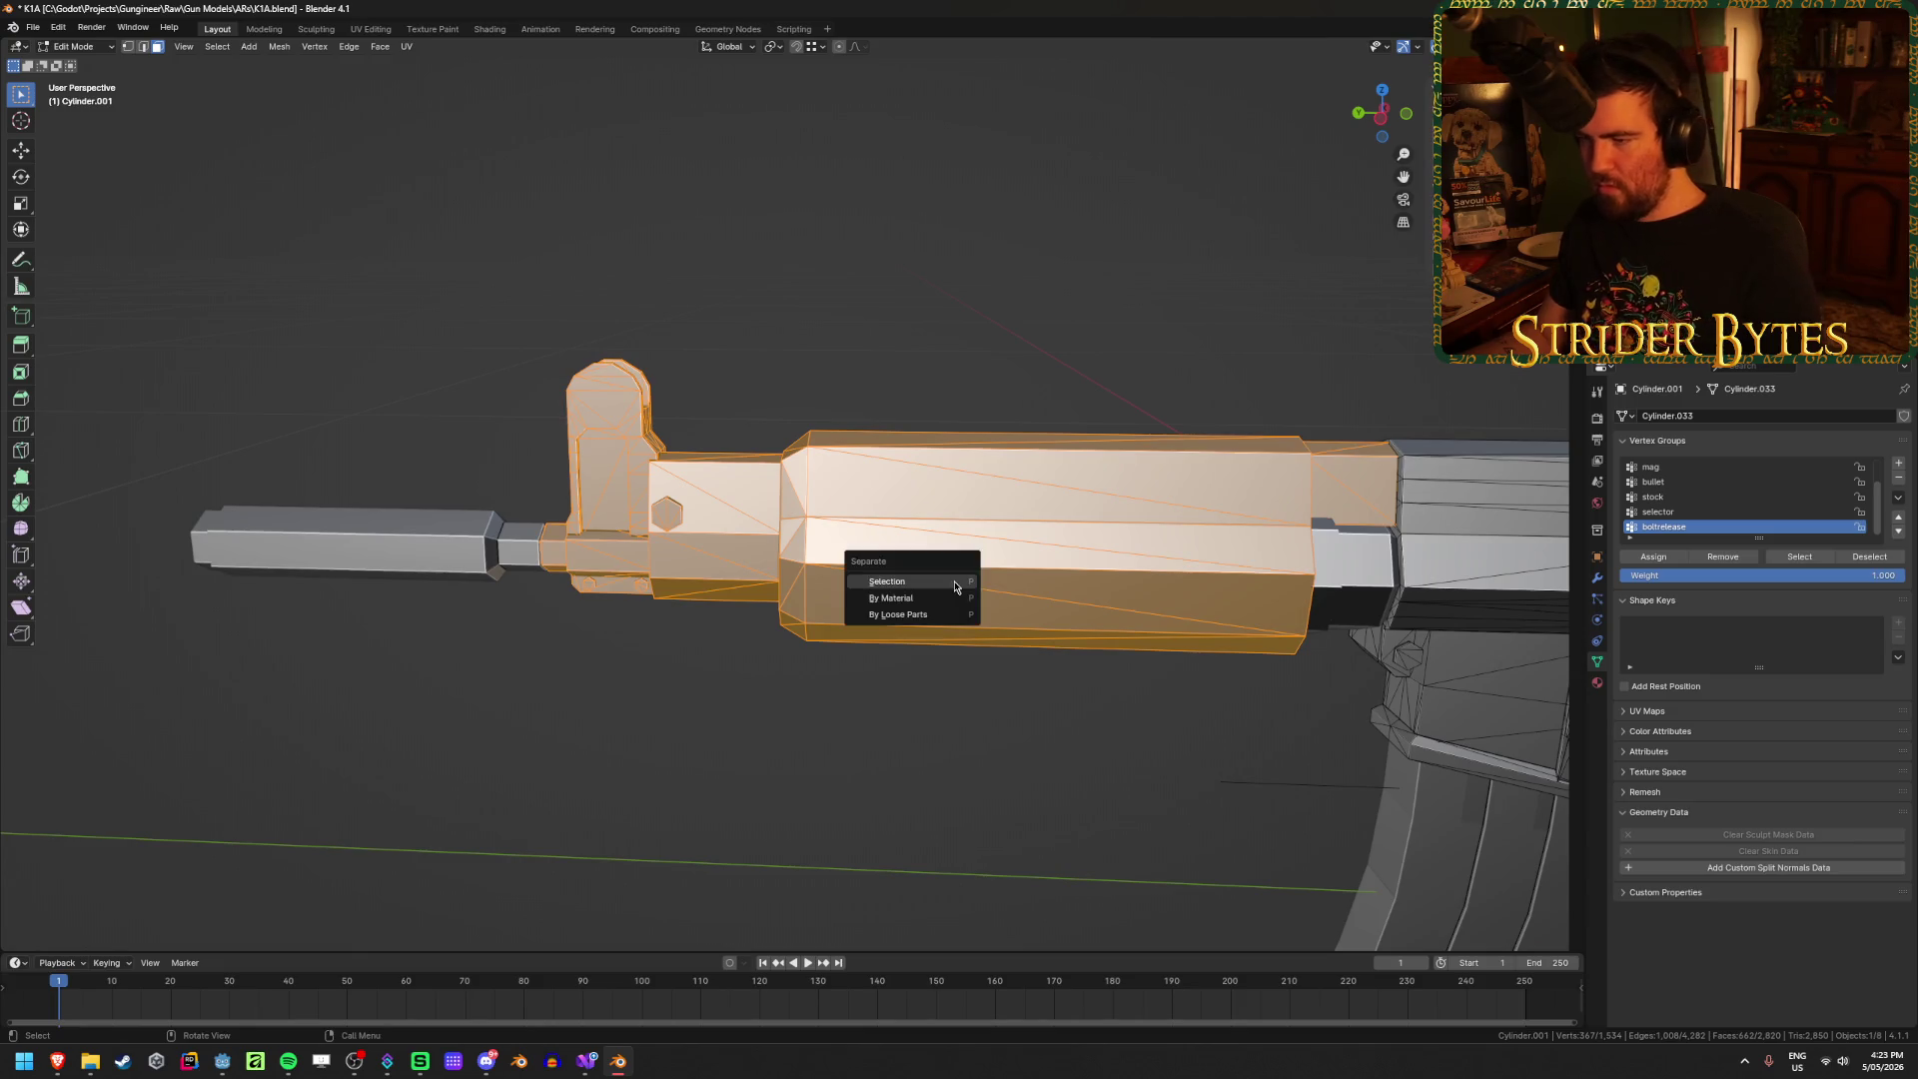
key("alt+a")
key("Tab")
left_click(976, 610)
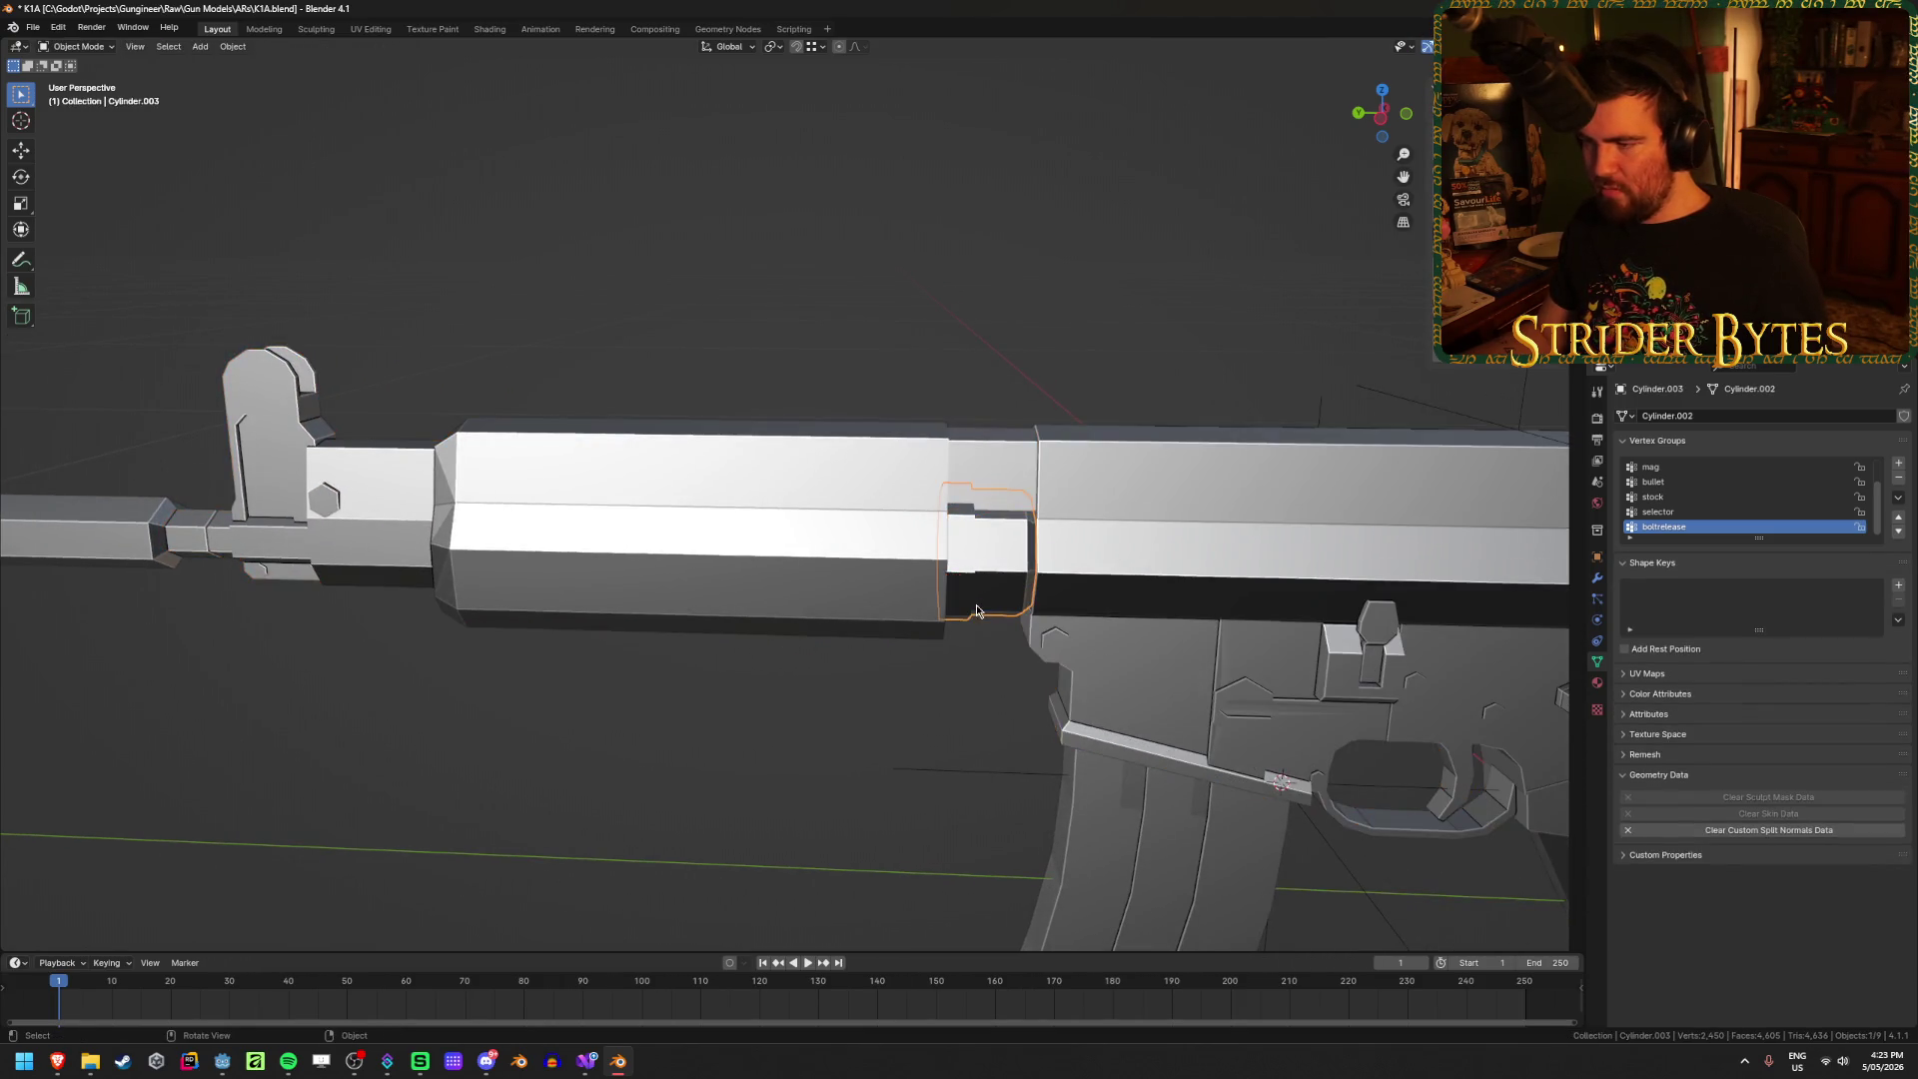
left_click(690, 573, "shift")
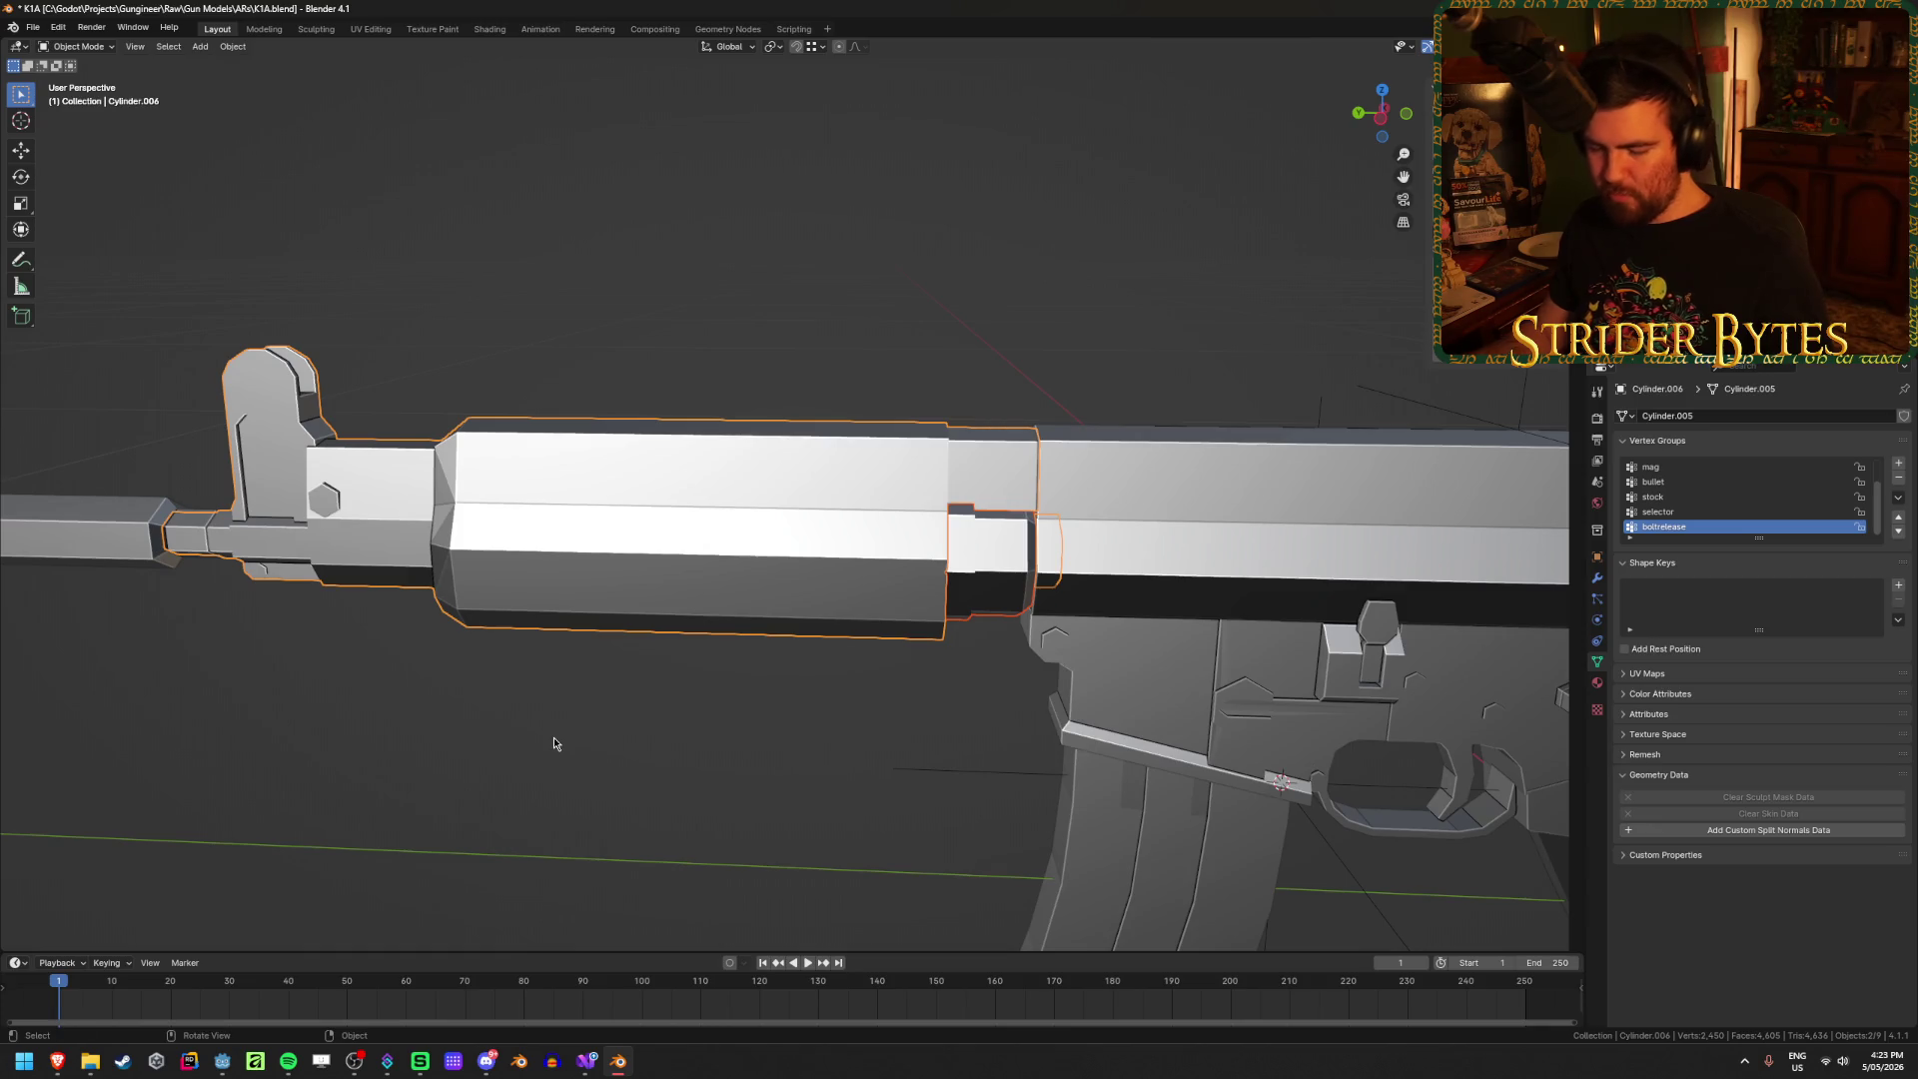
key("ctrl+j")
Step: Save K1A.blend and switch over to Godot
scroll(564, 743, "down", 3)
mouse_move(564, 743)
middle_mouse_down()
mouse_move(590, 672)
mouse_move(1187, 610)
mouse_move(846, 480)
middle_mouse_up()
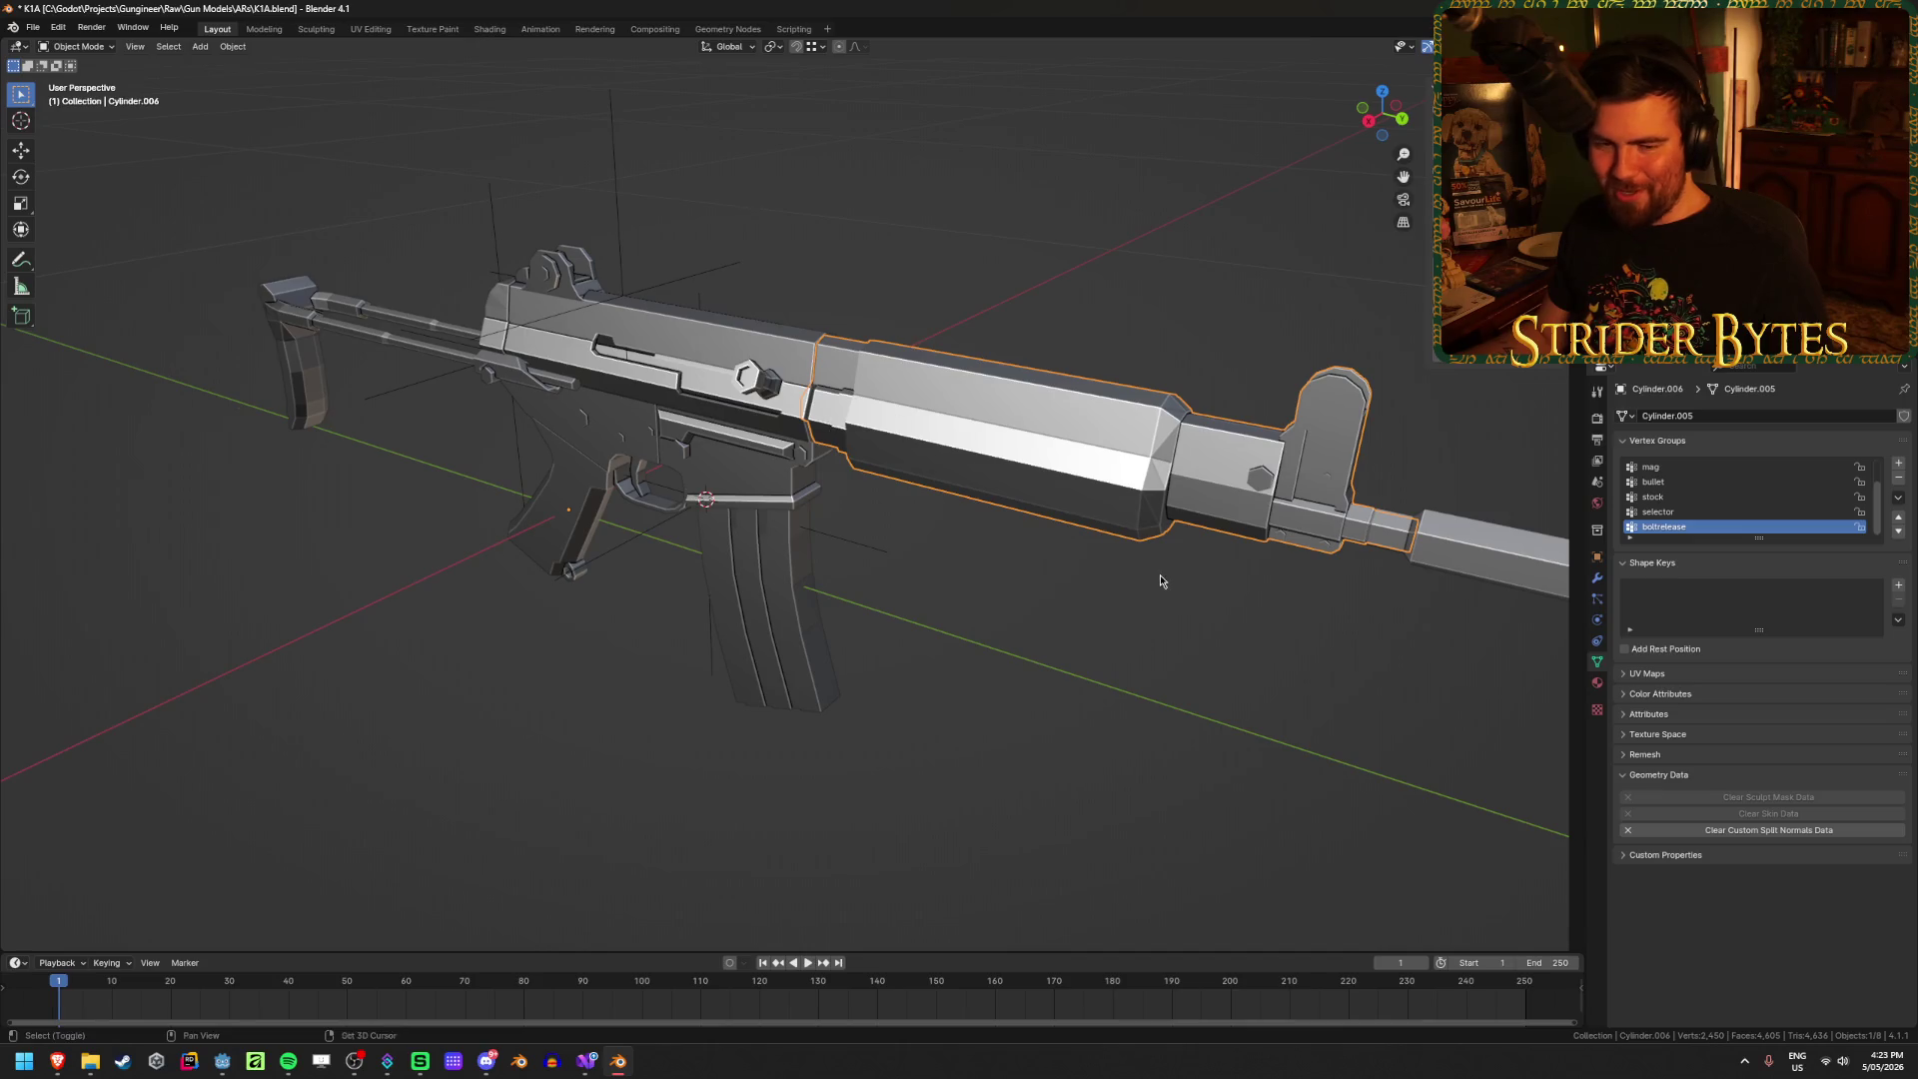
mouse_move(1160, 580)
middle_mouse_down()
mouse_move(1014, 587)
mouse_move(1015, 643)
mouse_move(1020, 543)
middle_mouse_up()
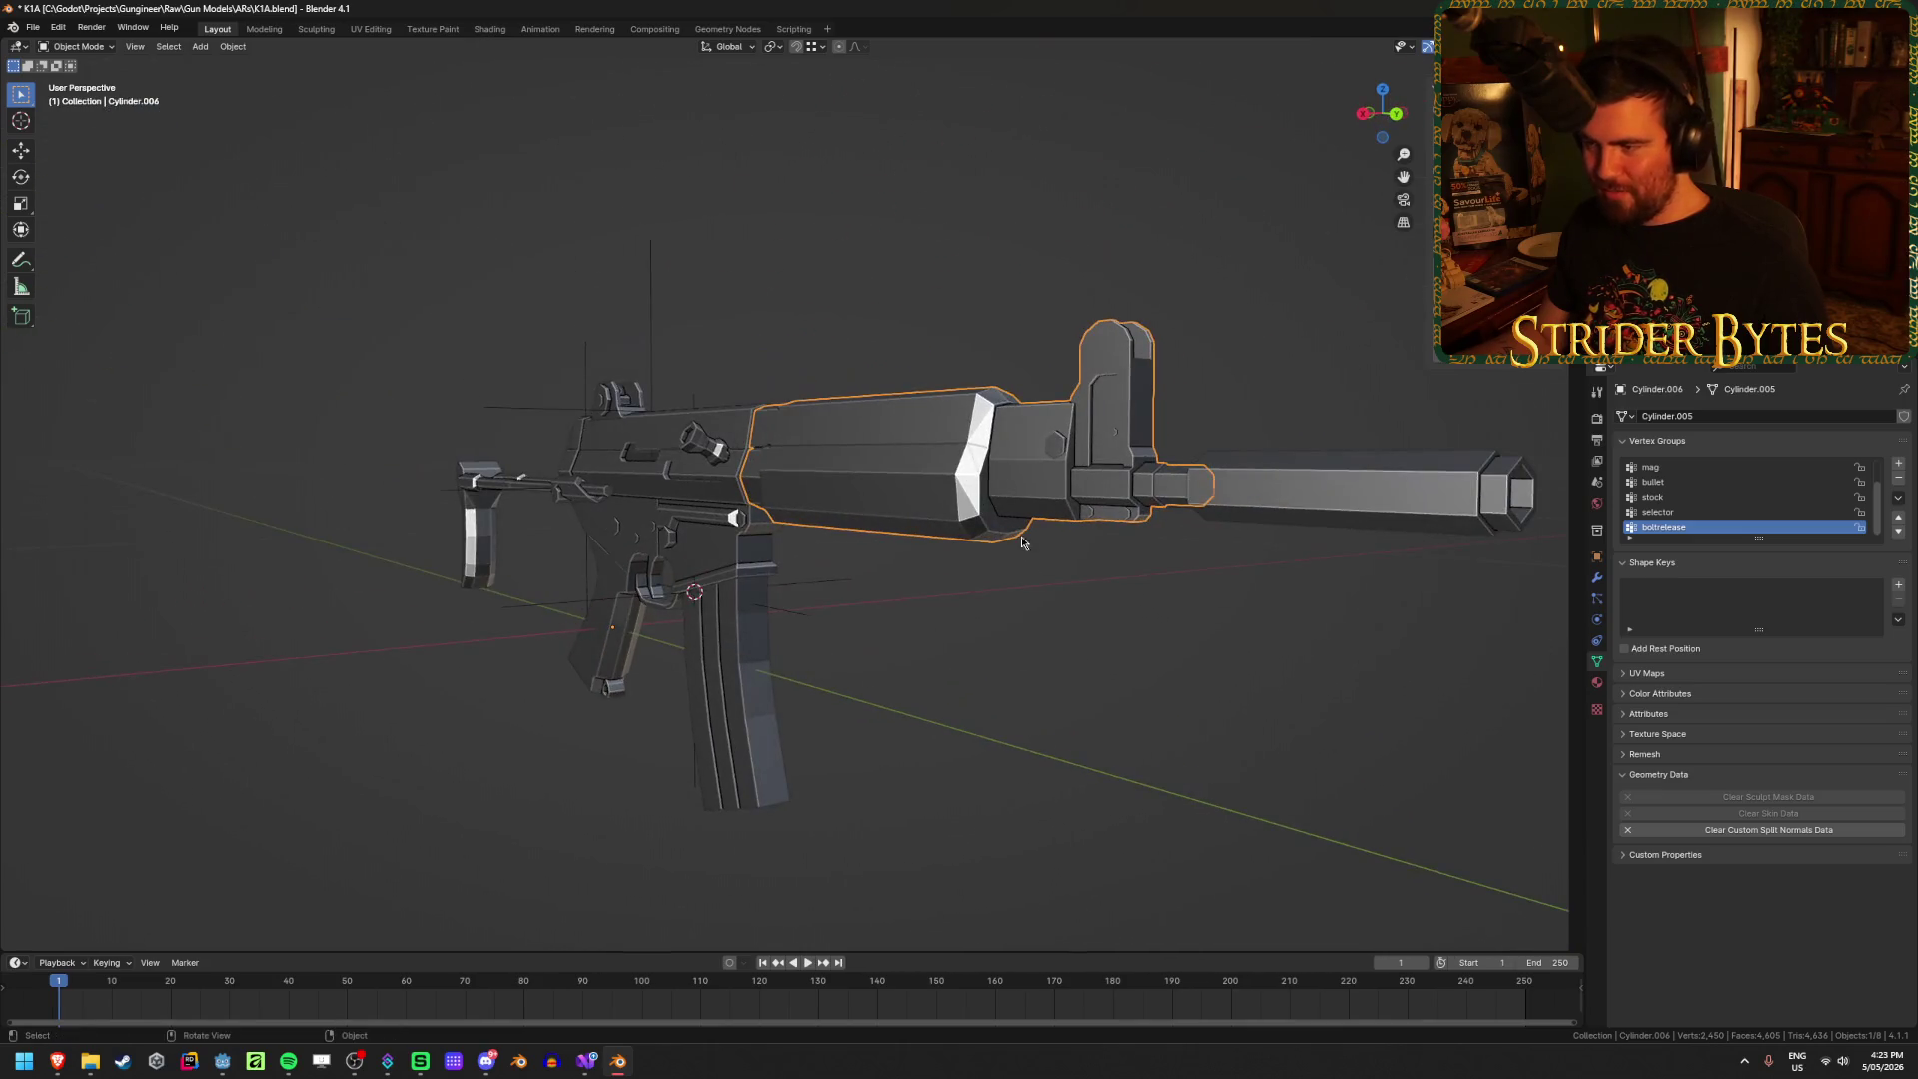
left_click(1323, 521)
mouse_move(1323, 521)
middle_mouse_down()
mouse_move(1006, 706)
mouse_move(822, 715)
mouse_move(1005, 663)
mouse_move(957, 695)
mouse_move(1028, 656)
middle_mouse_up()
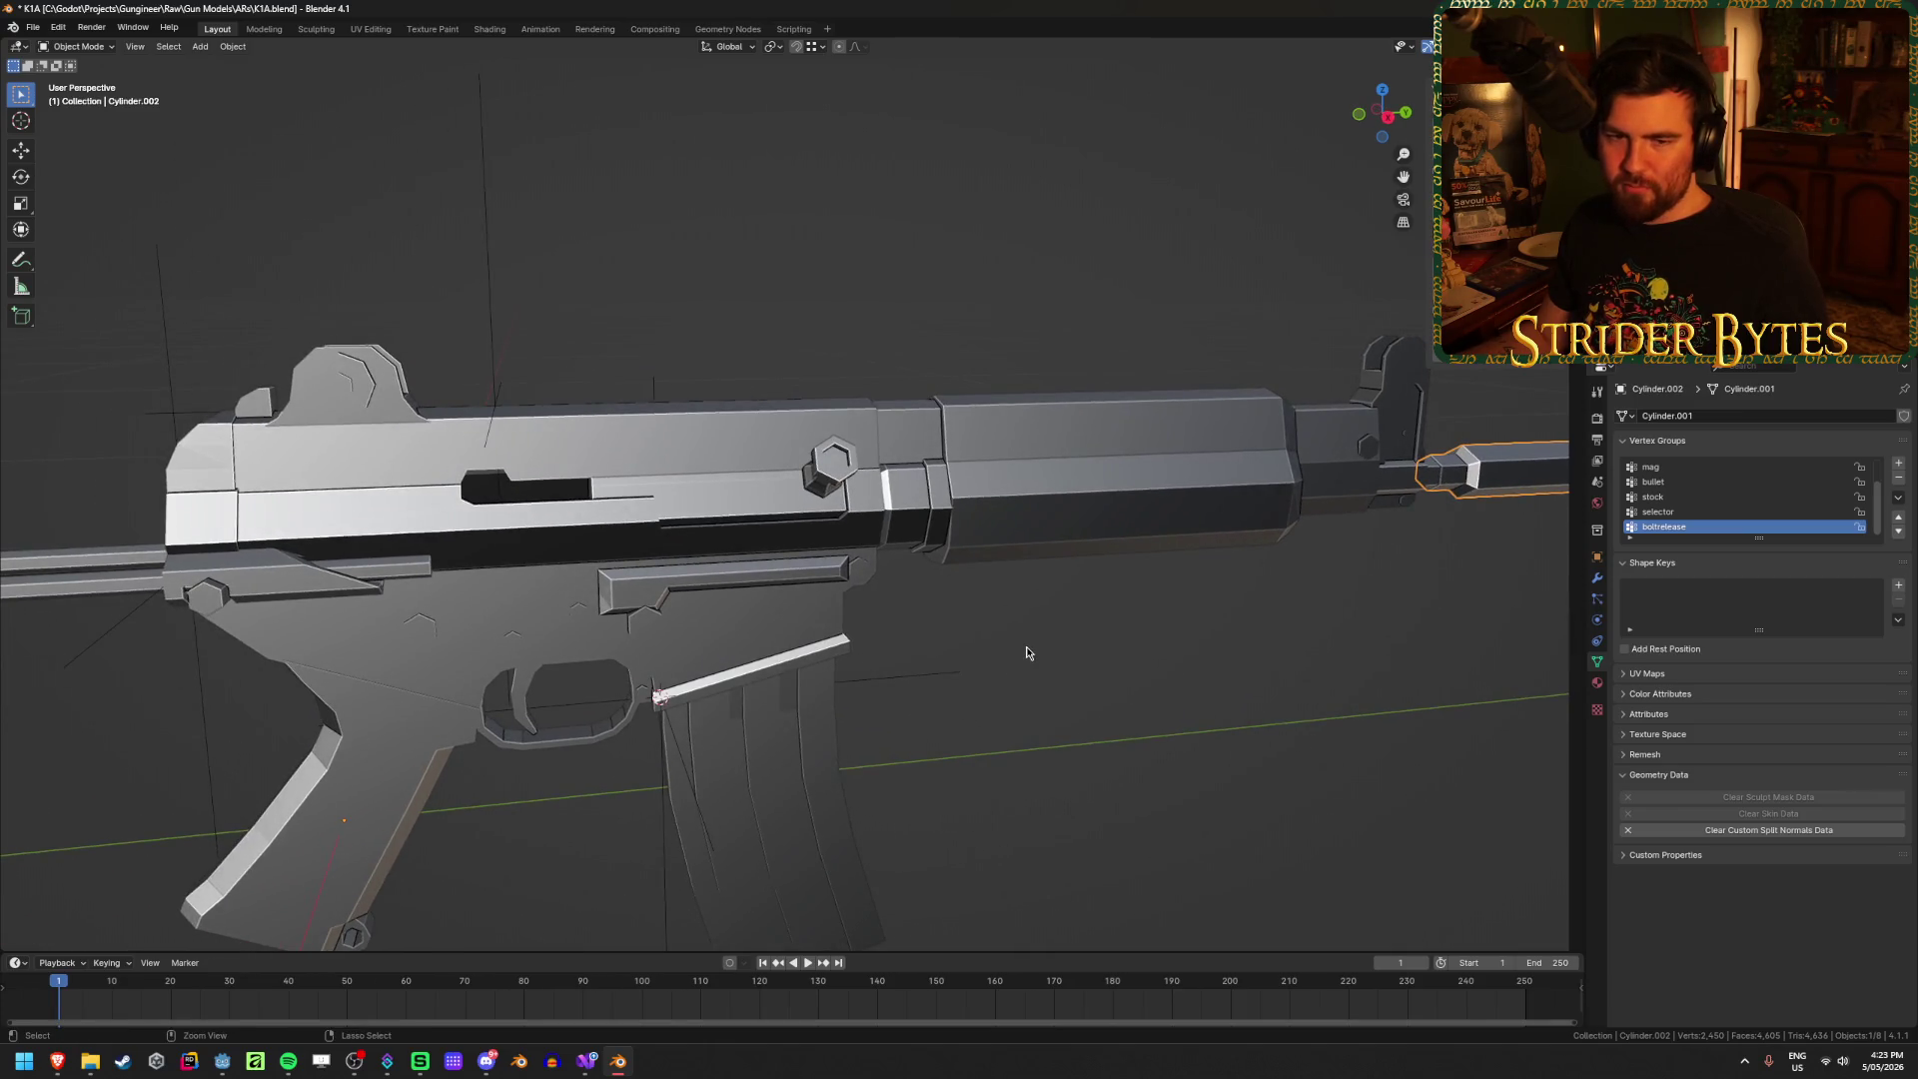
key("ctrl+s")
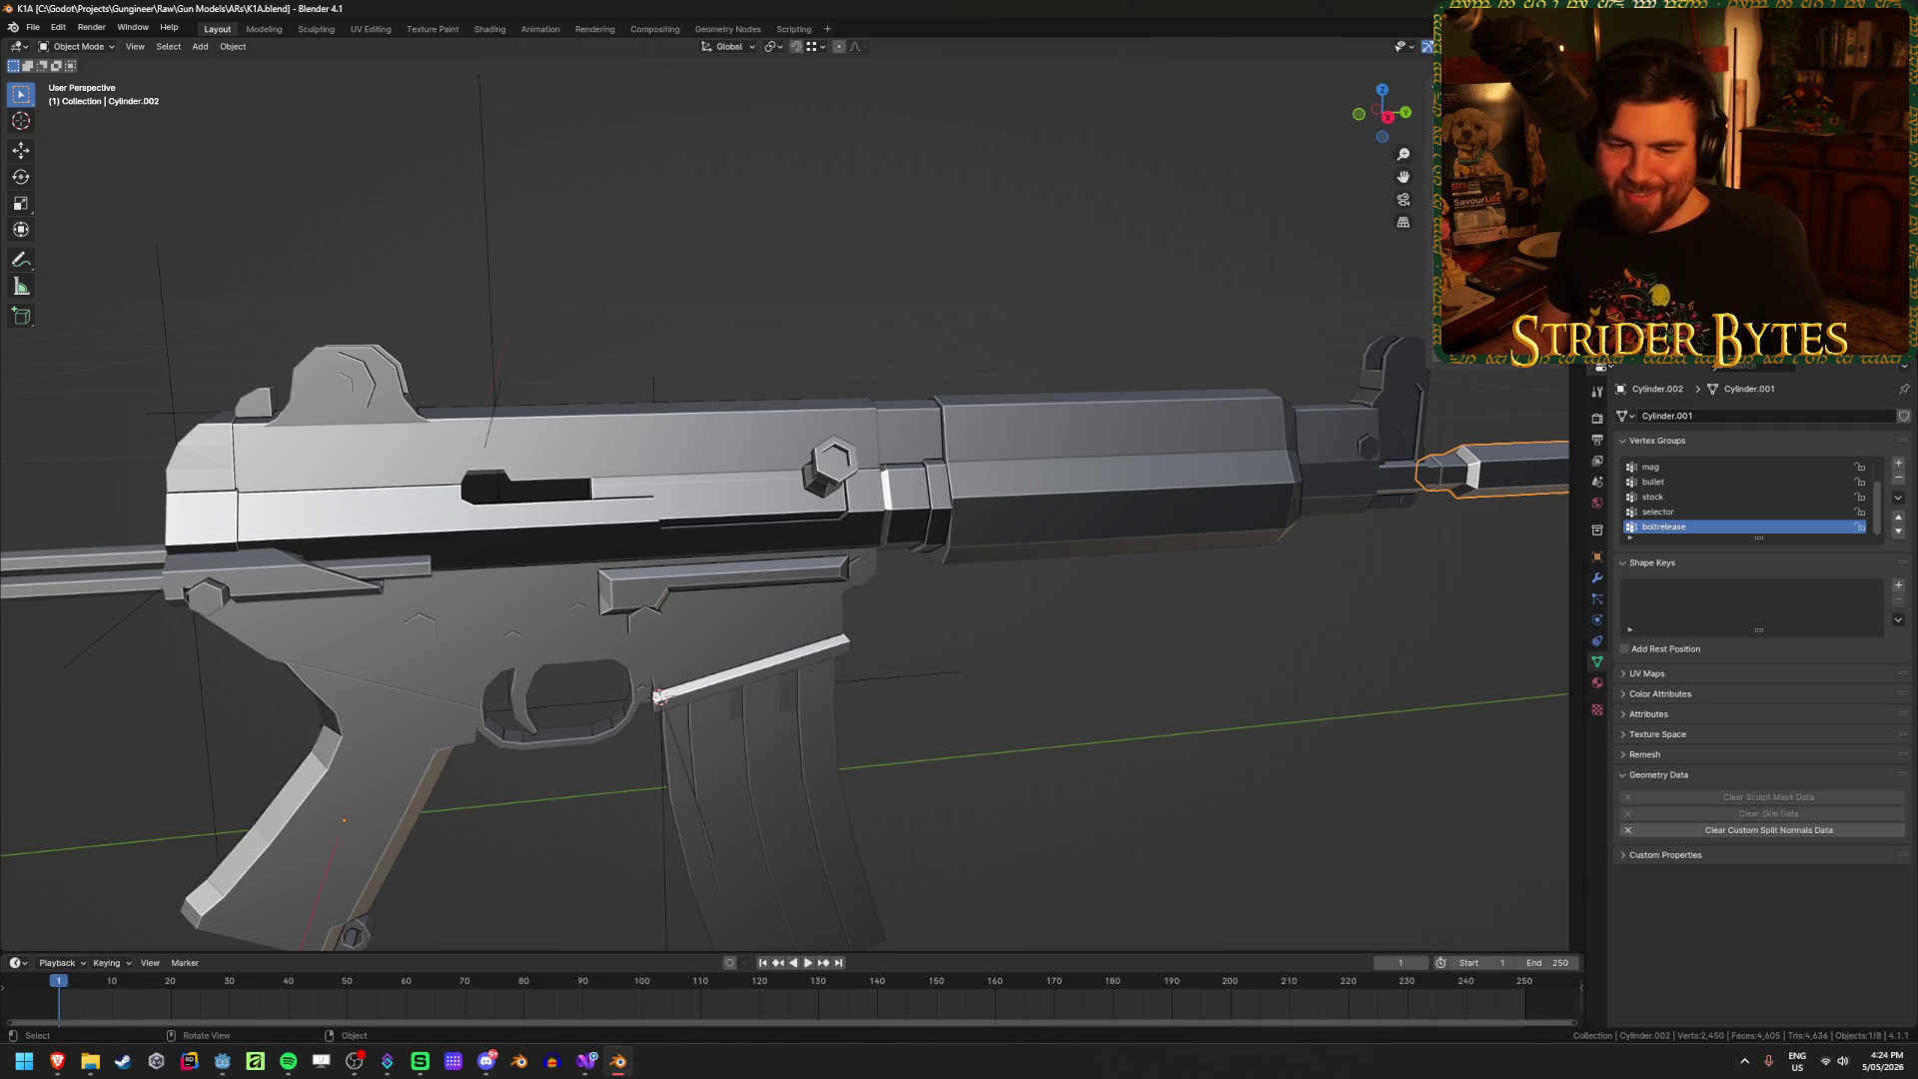
mouse_move(1063, 606)
middle_mouse_down()
mouse_move(1056, 720)
mouse_move(989, 640)
mouse_move(1080, 416)
mouse_move(1118, 496)
middle_mouse_up()
key("ctrl+z")
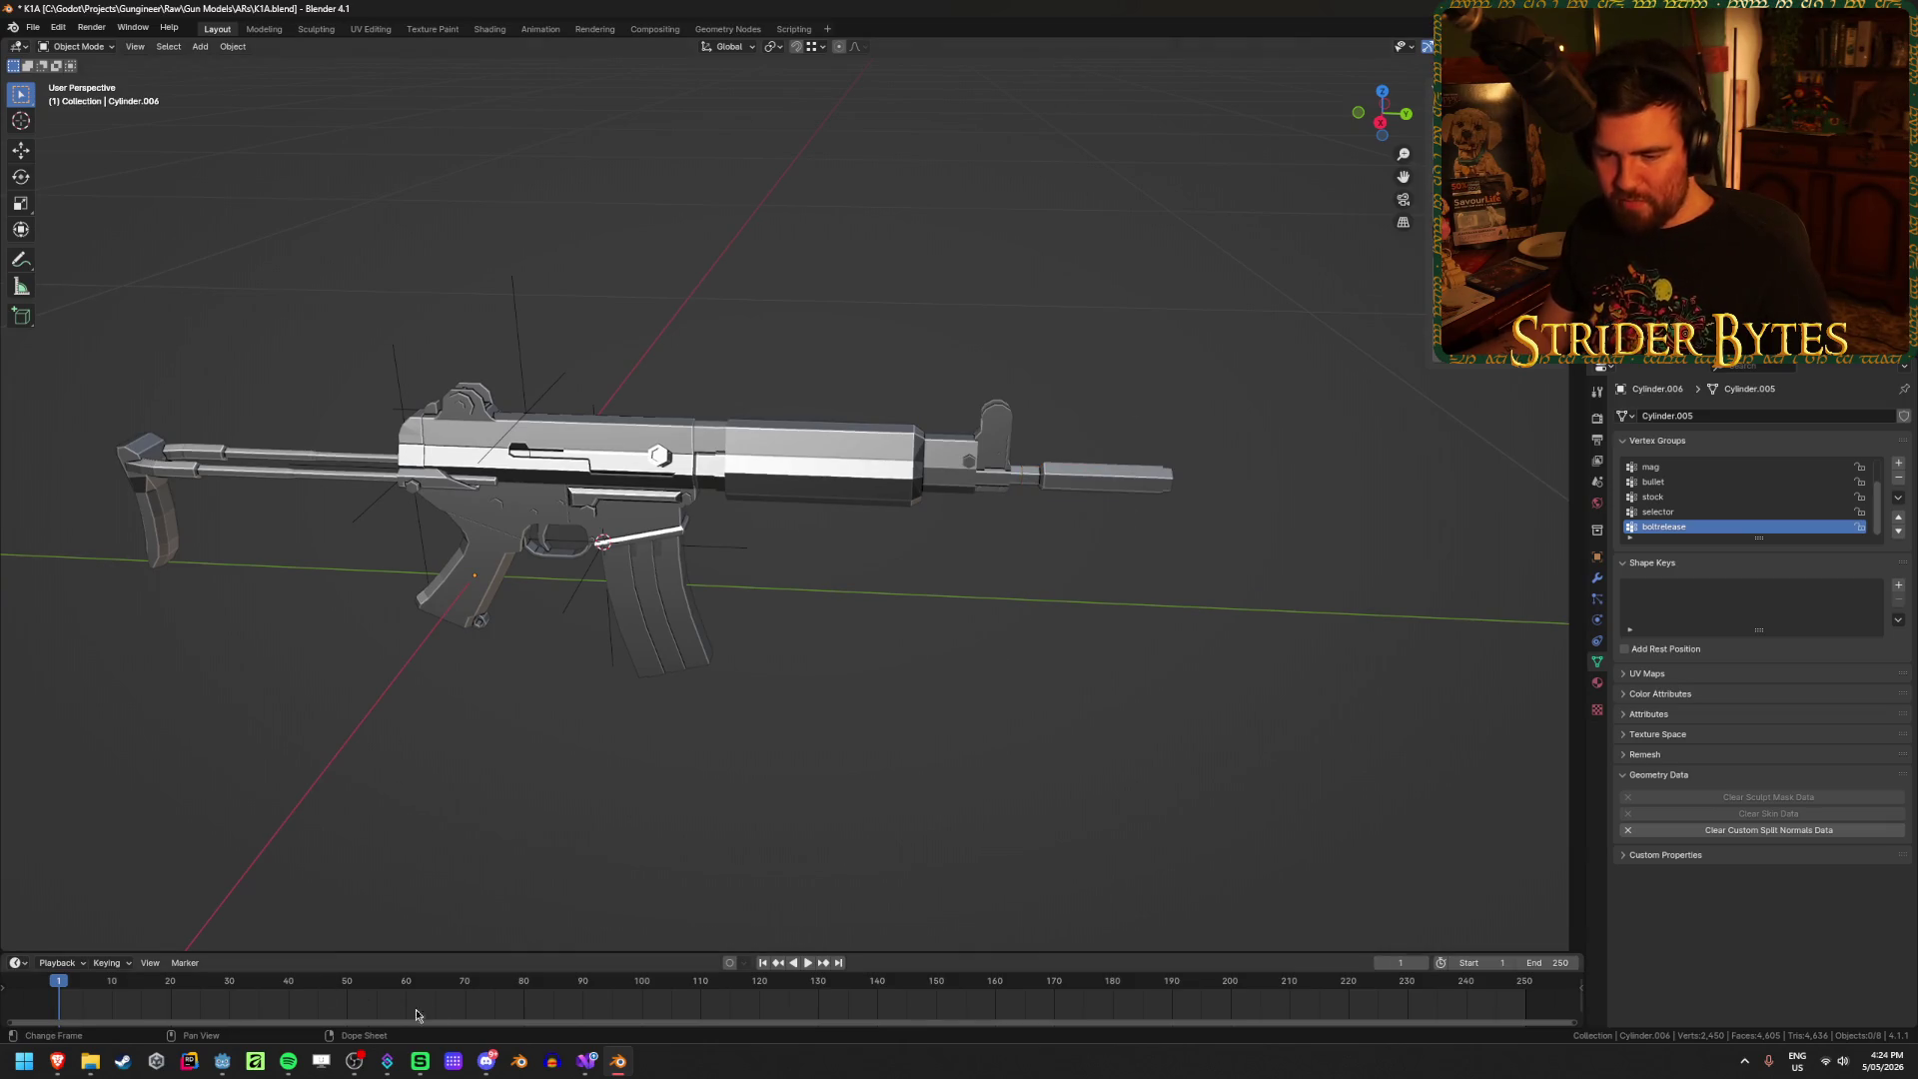
left_click(236, 1062)
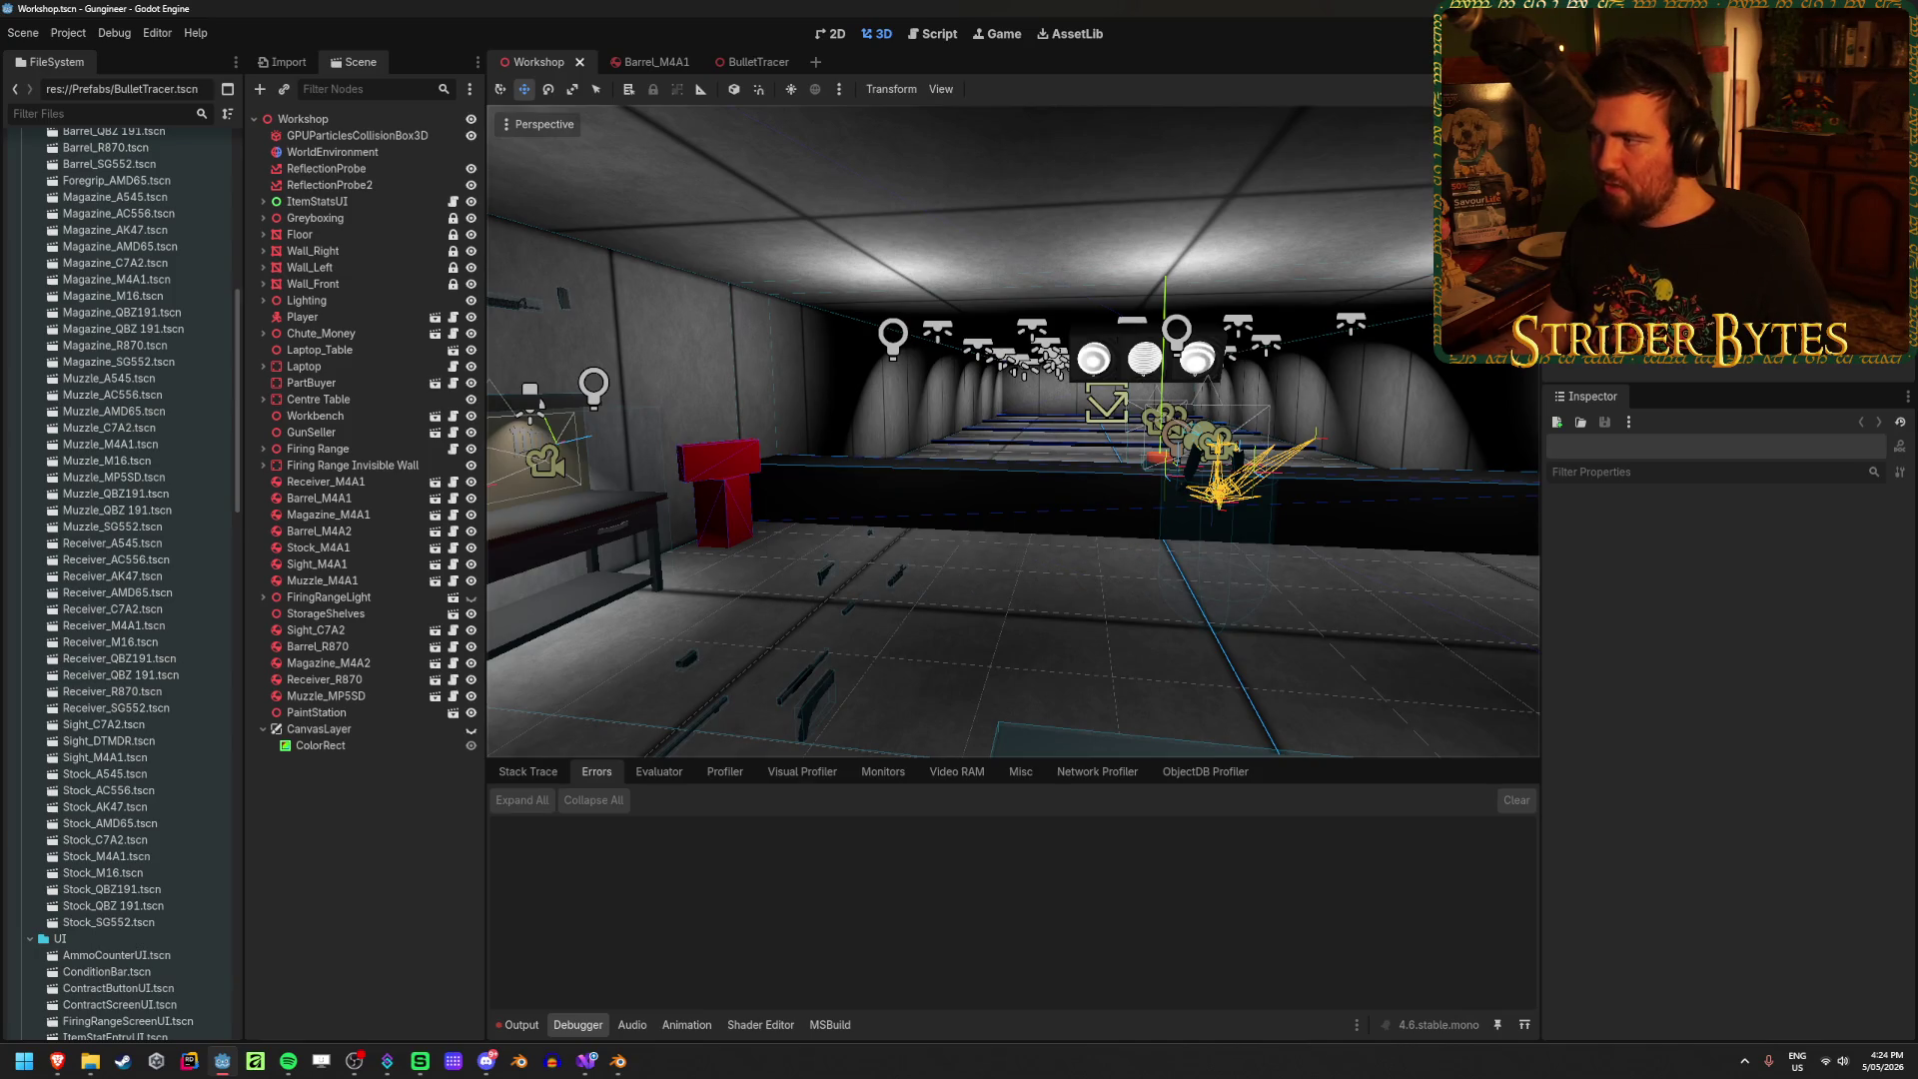
Step: Run the game with F5, attach parts at the workbench and open the gun close-up
key("F5")
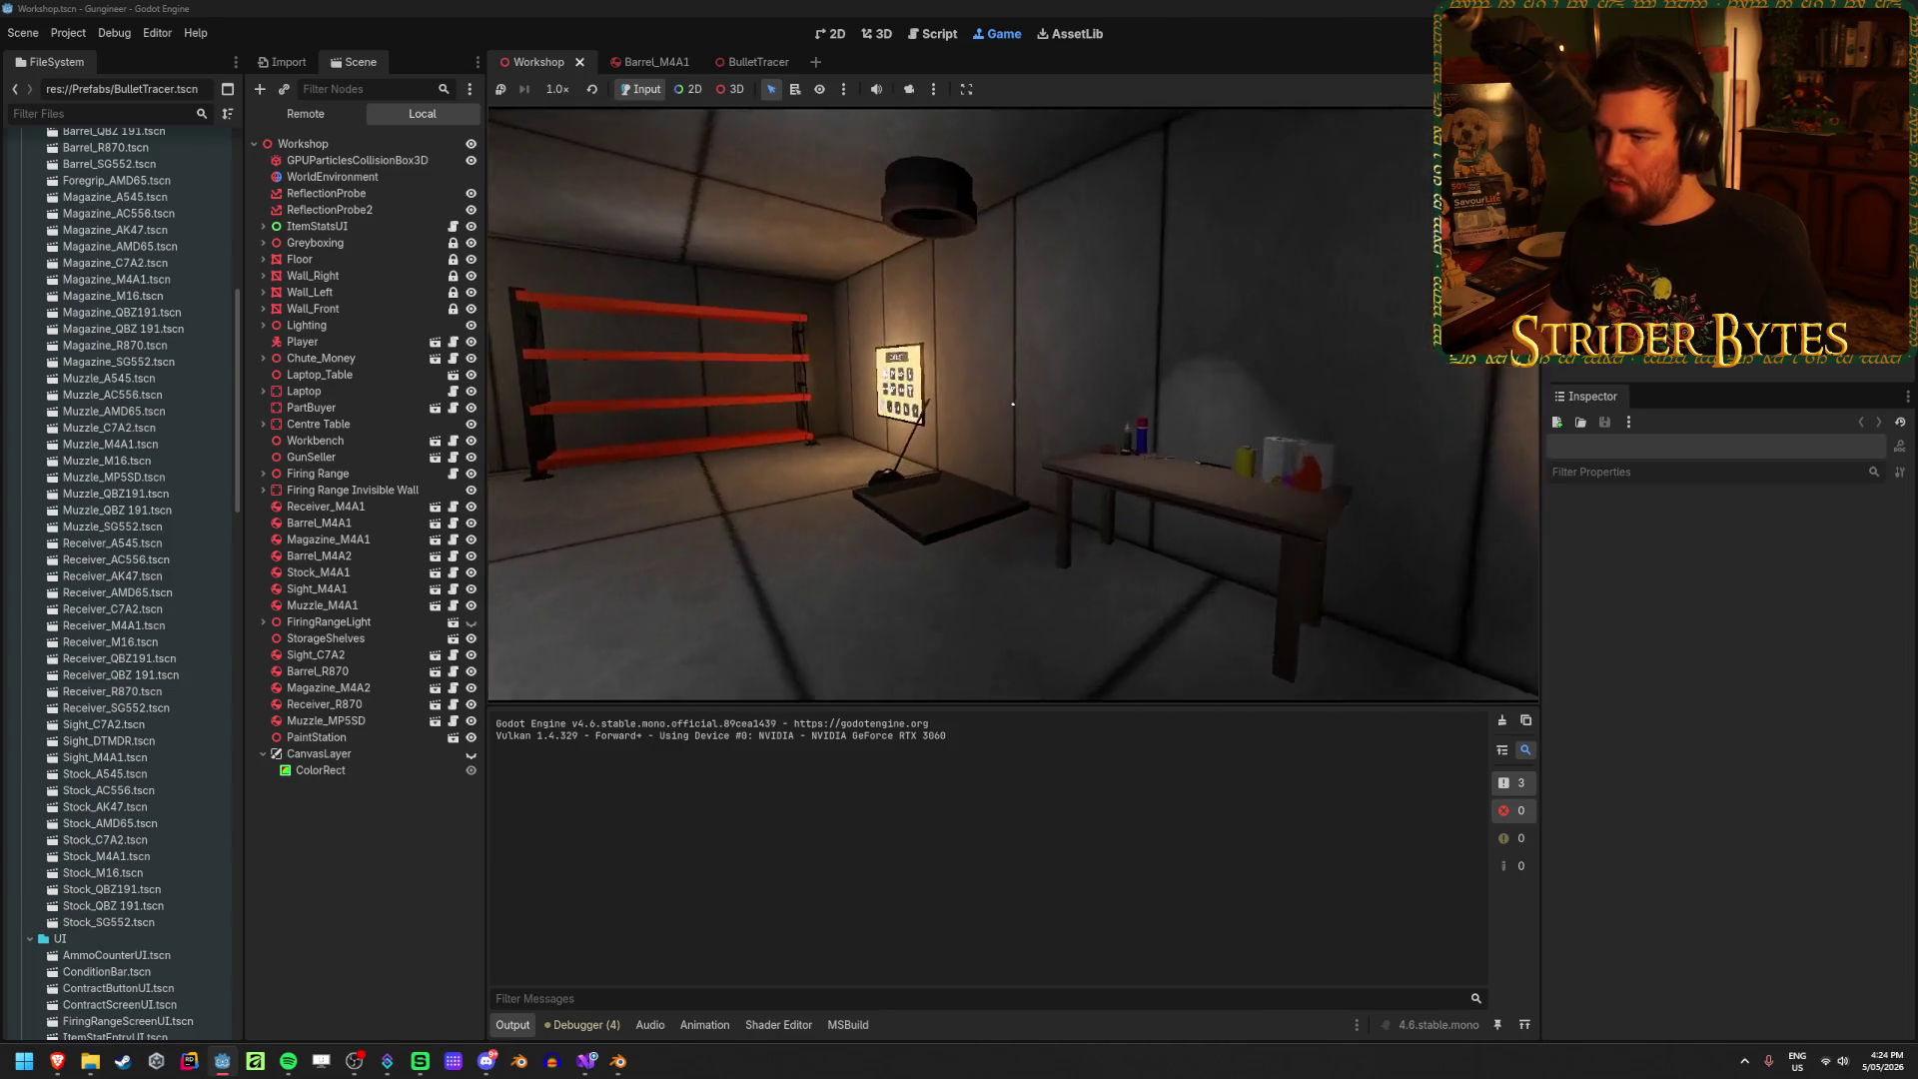
key("w")
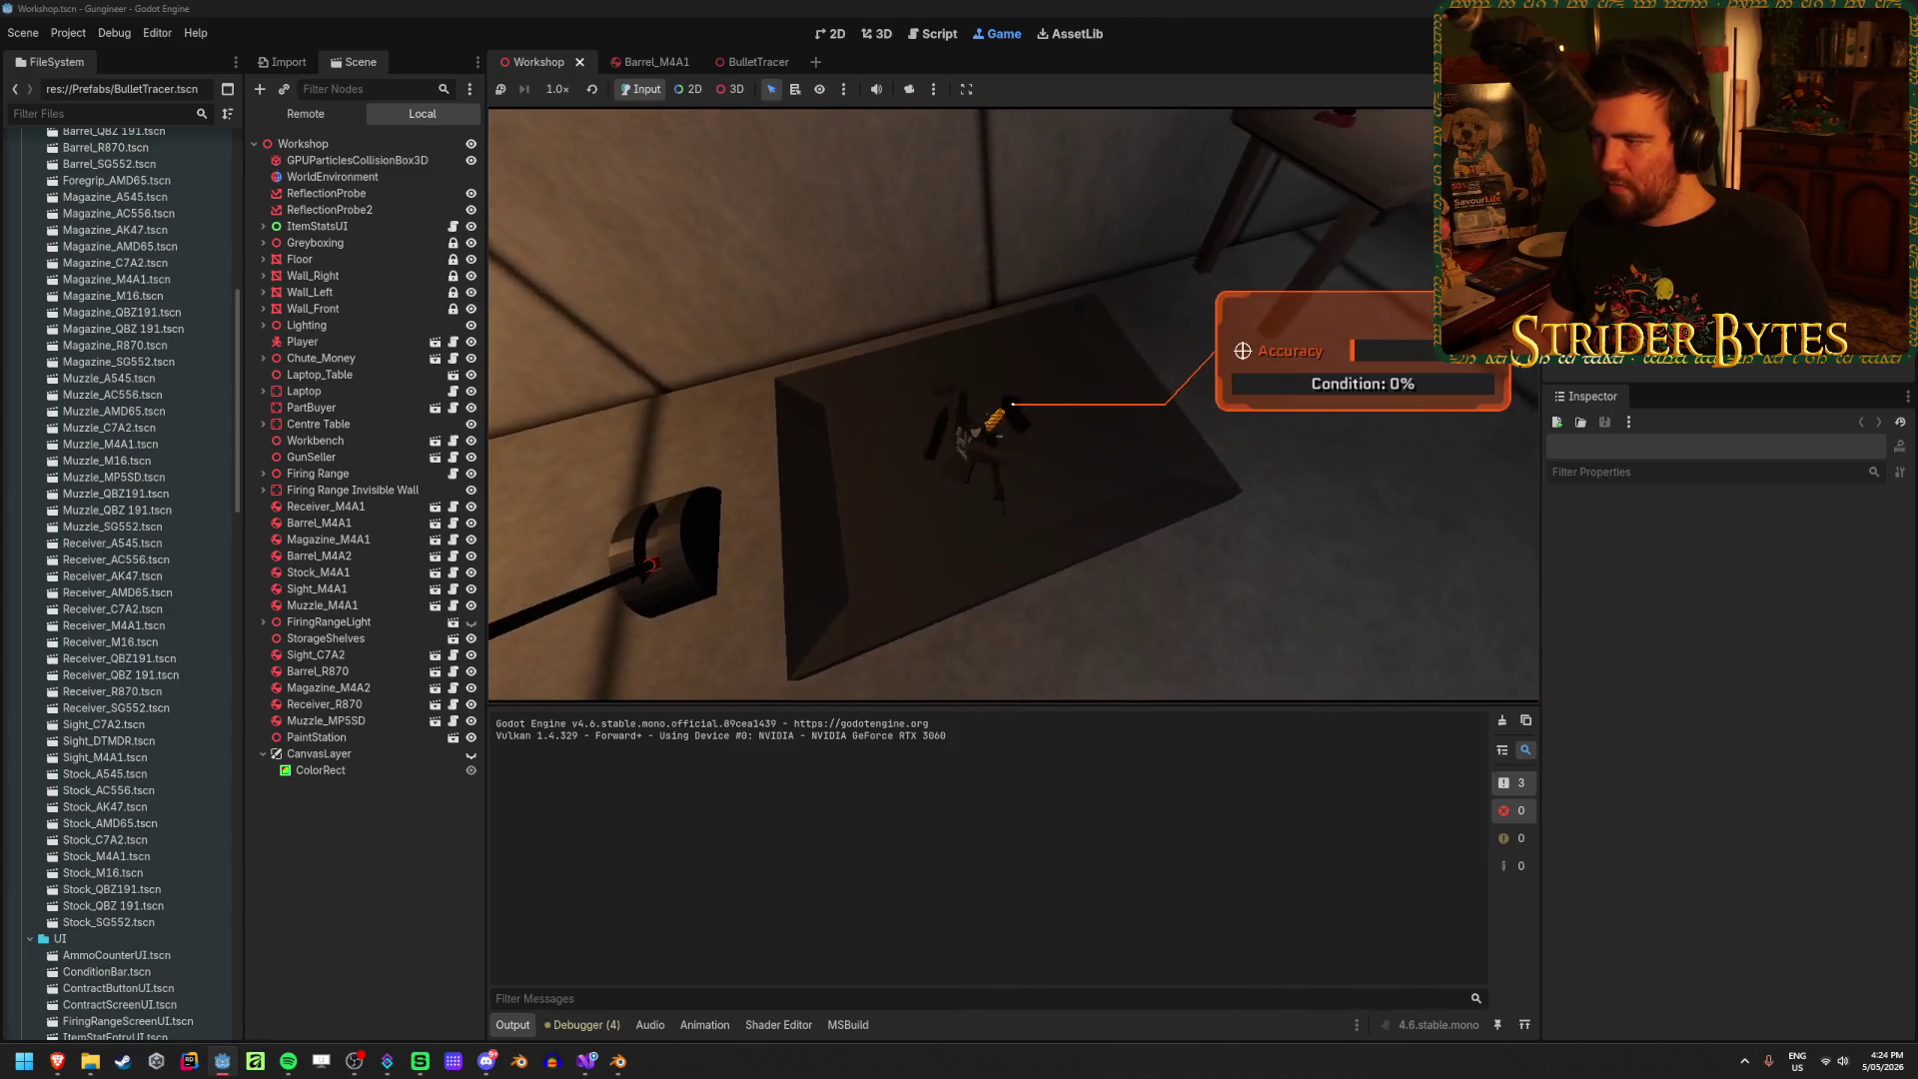
key("e")
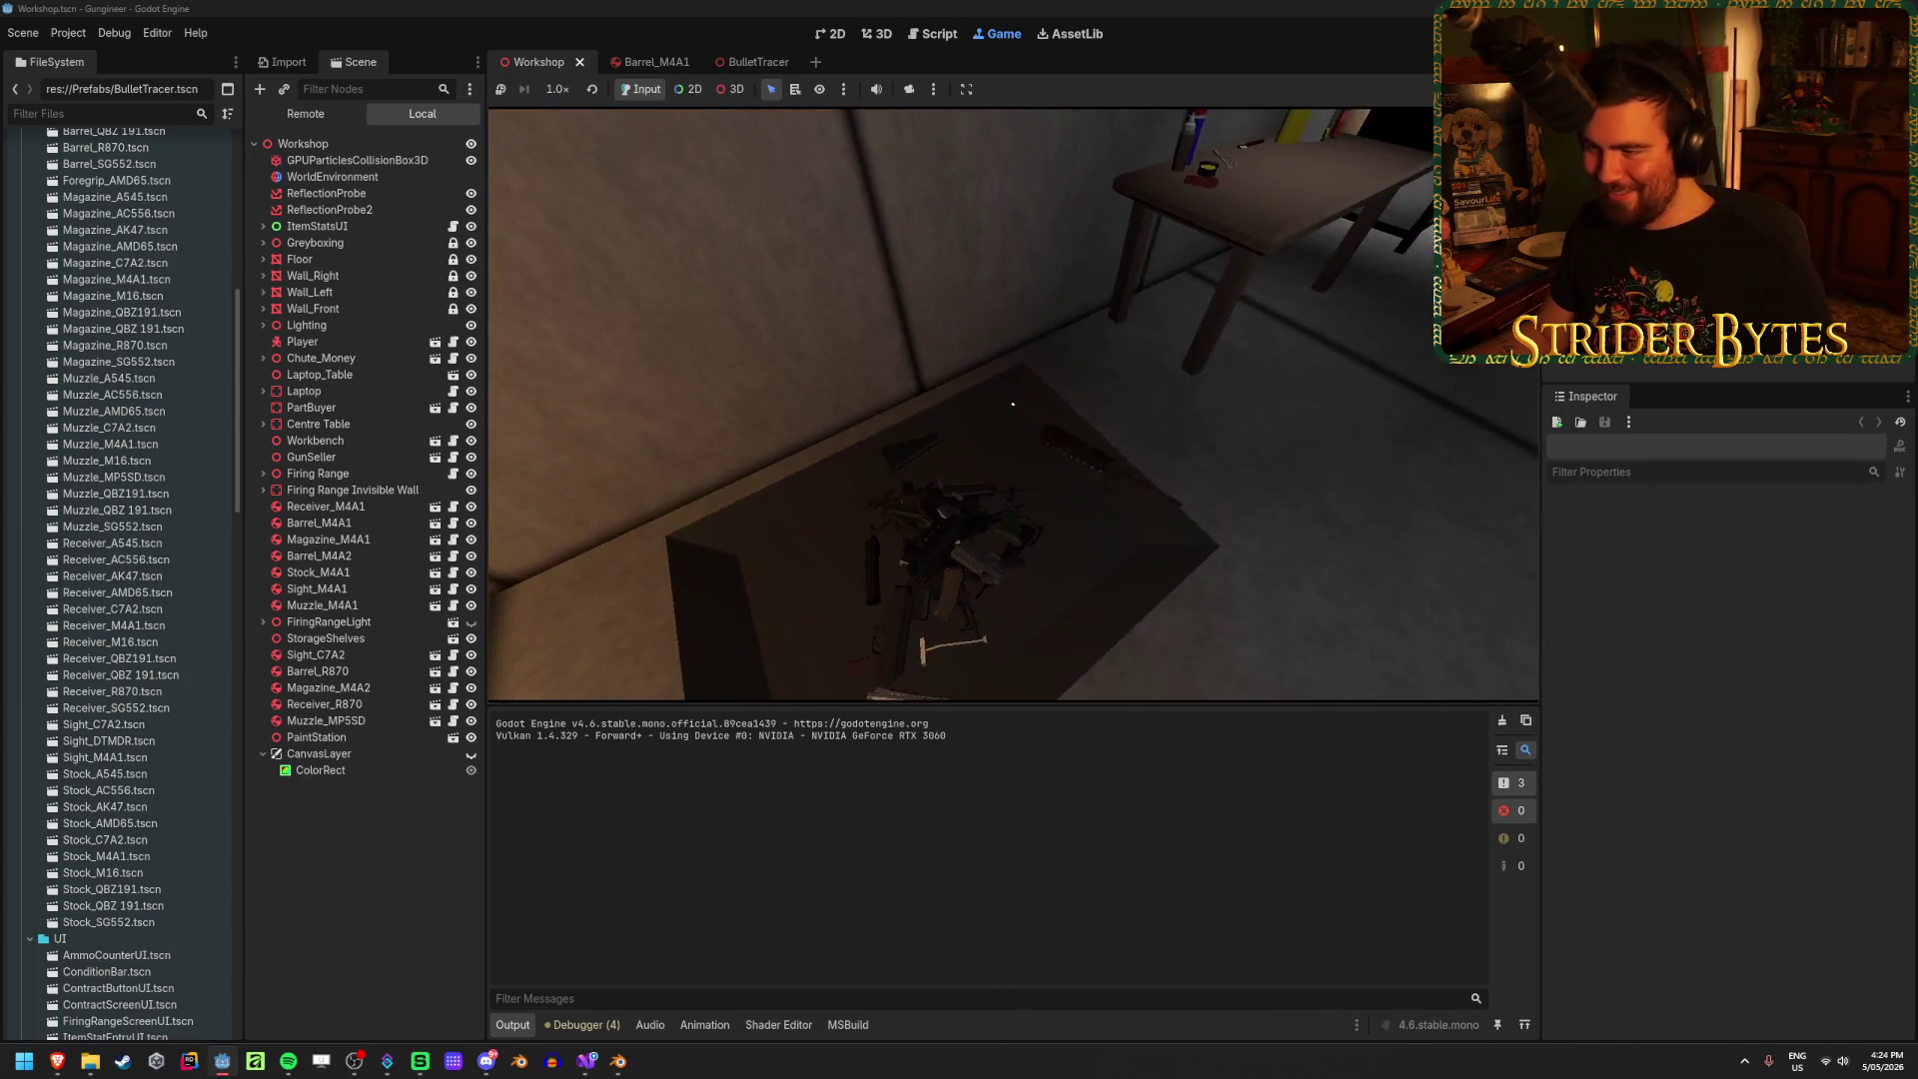
left_click(1013, 403)
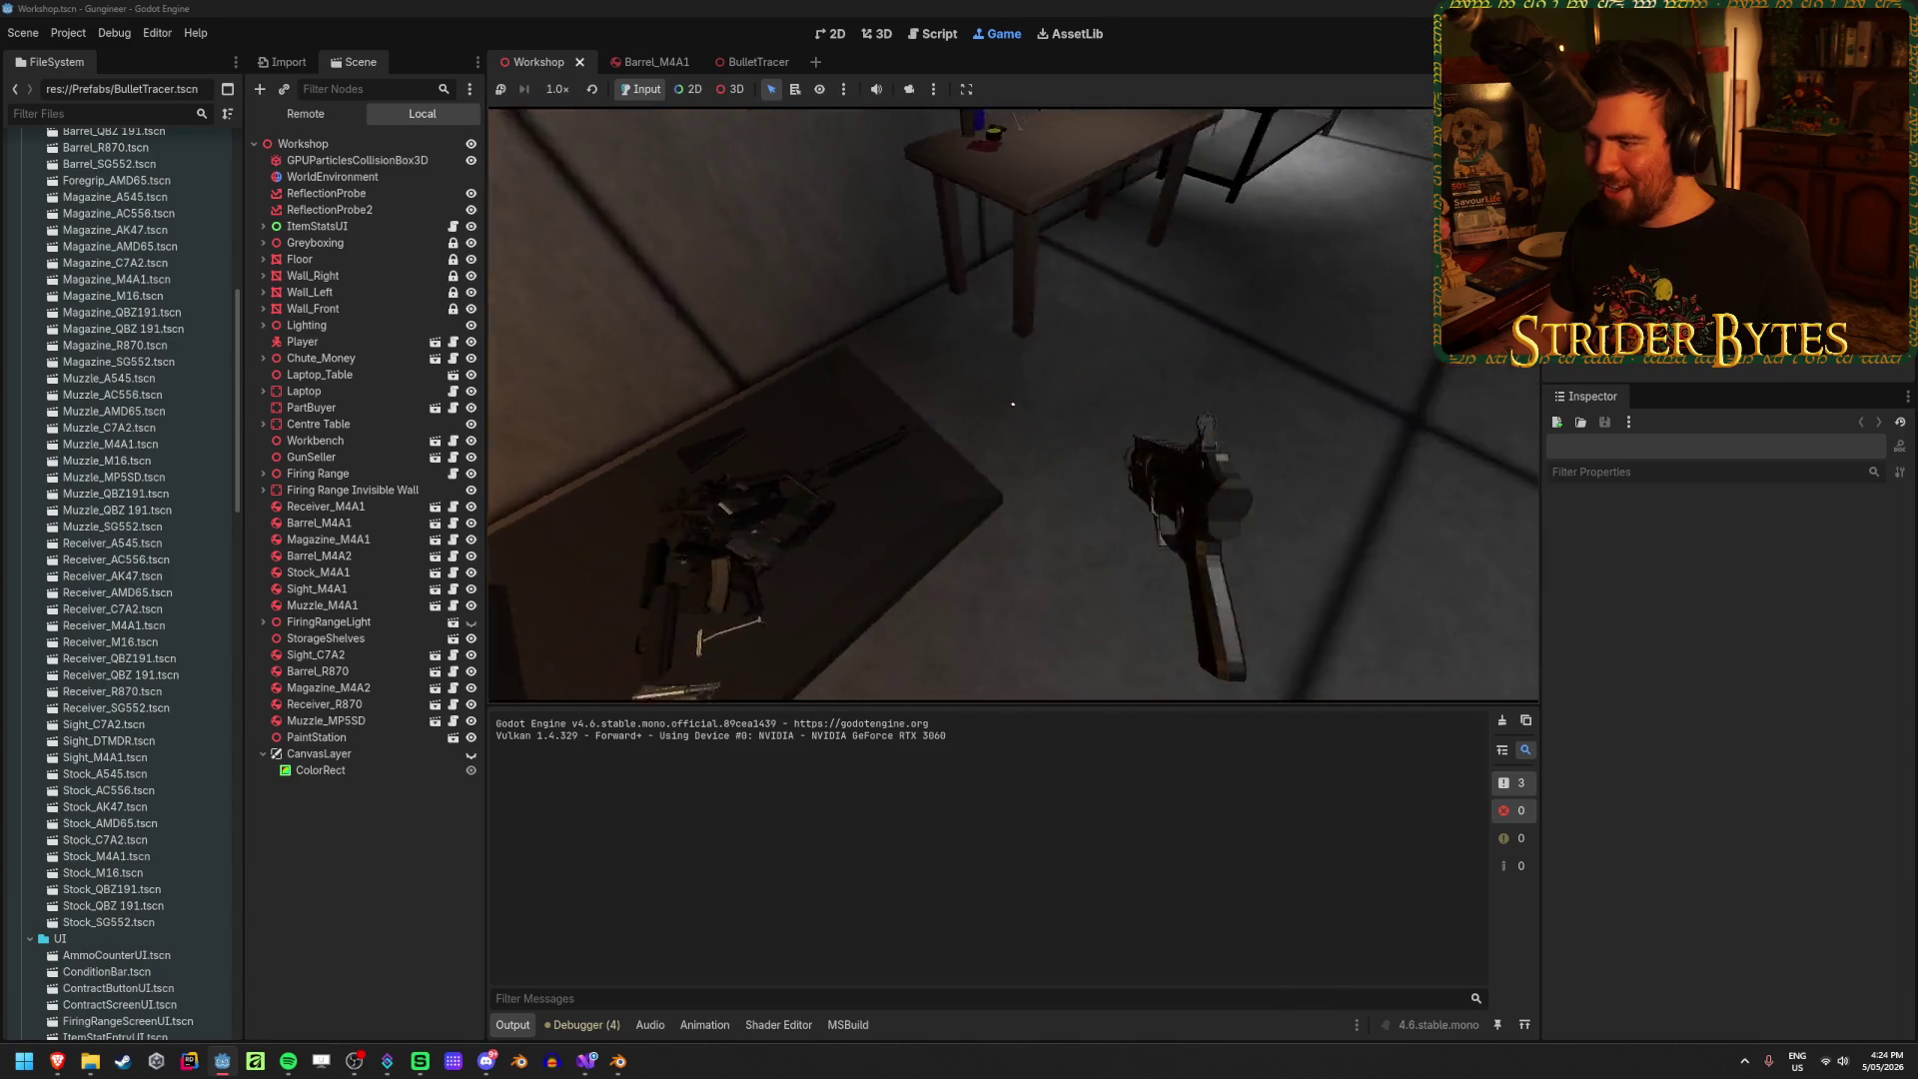
left_click(1012, 403)
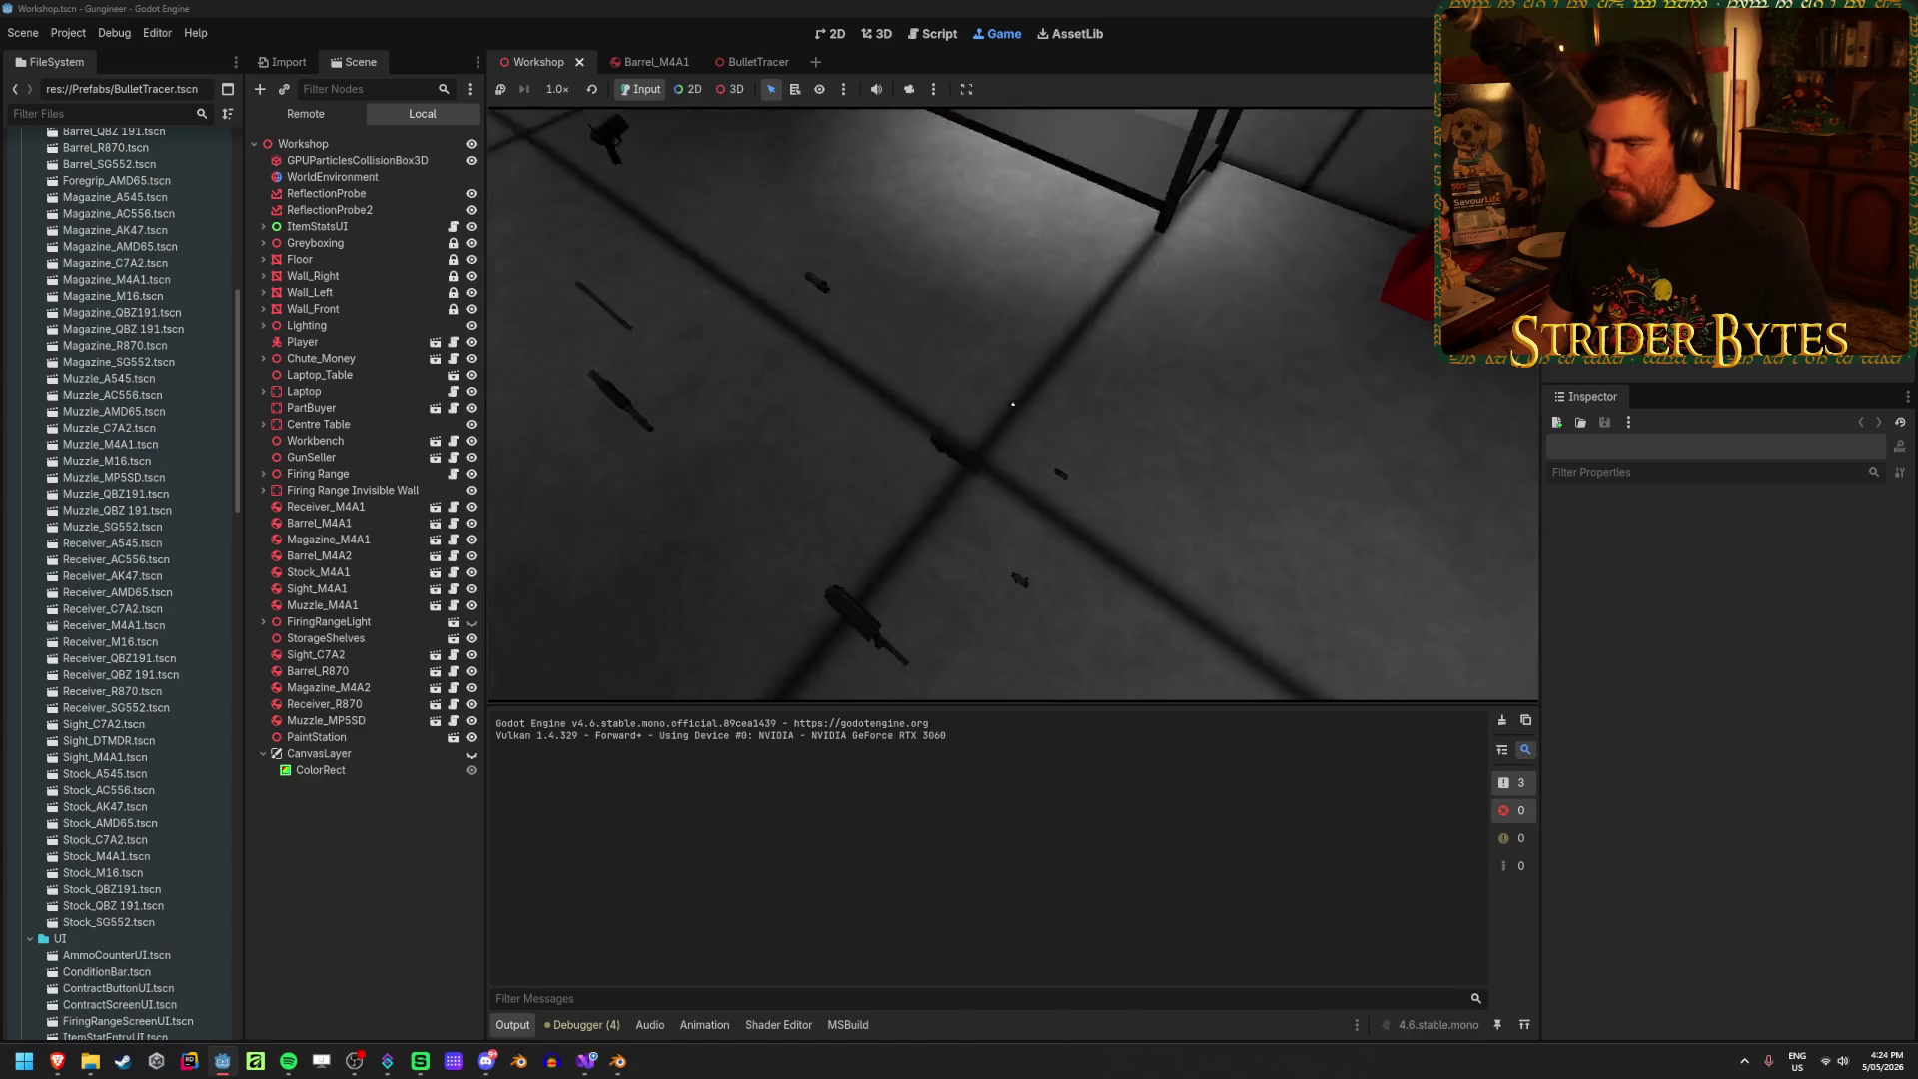
key("e")
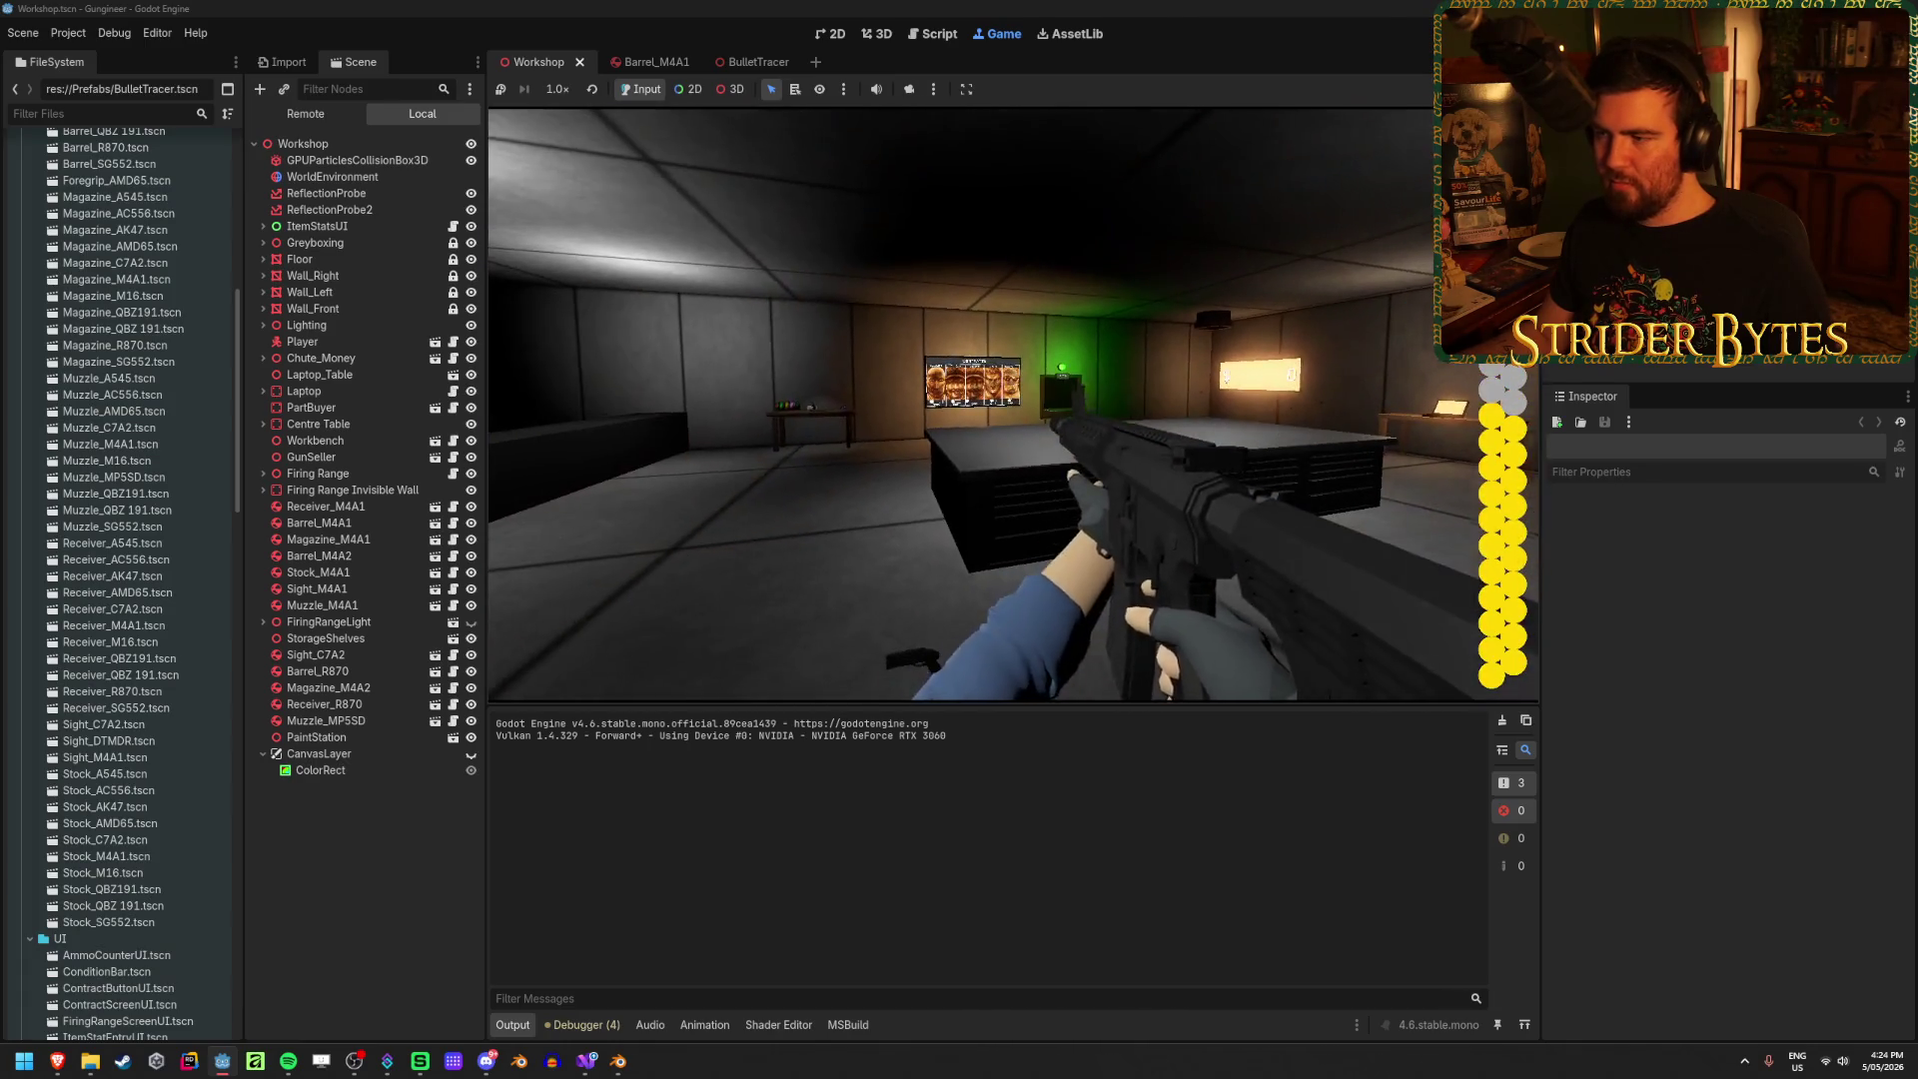
Step: Fire and reload the rifle, strafe, then aim down sights at the range targets
left_click(1012, 404)
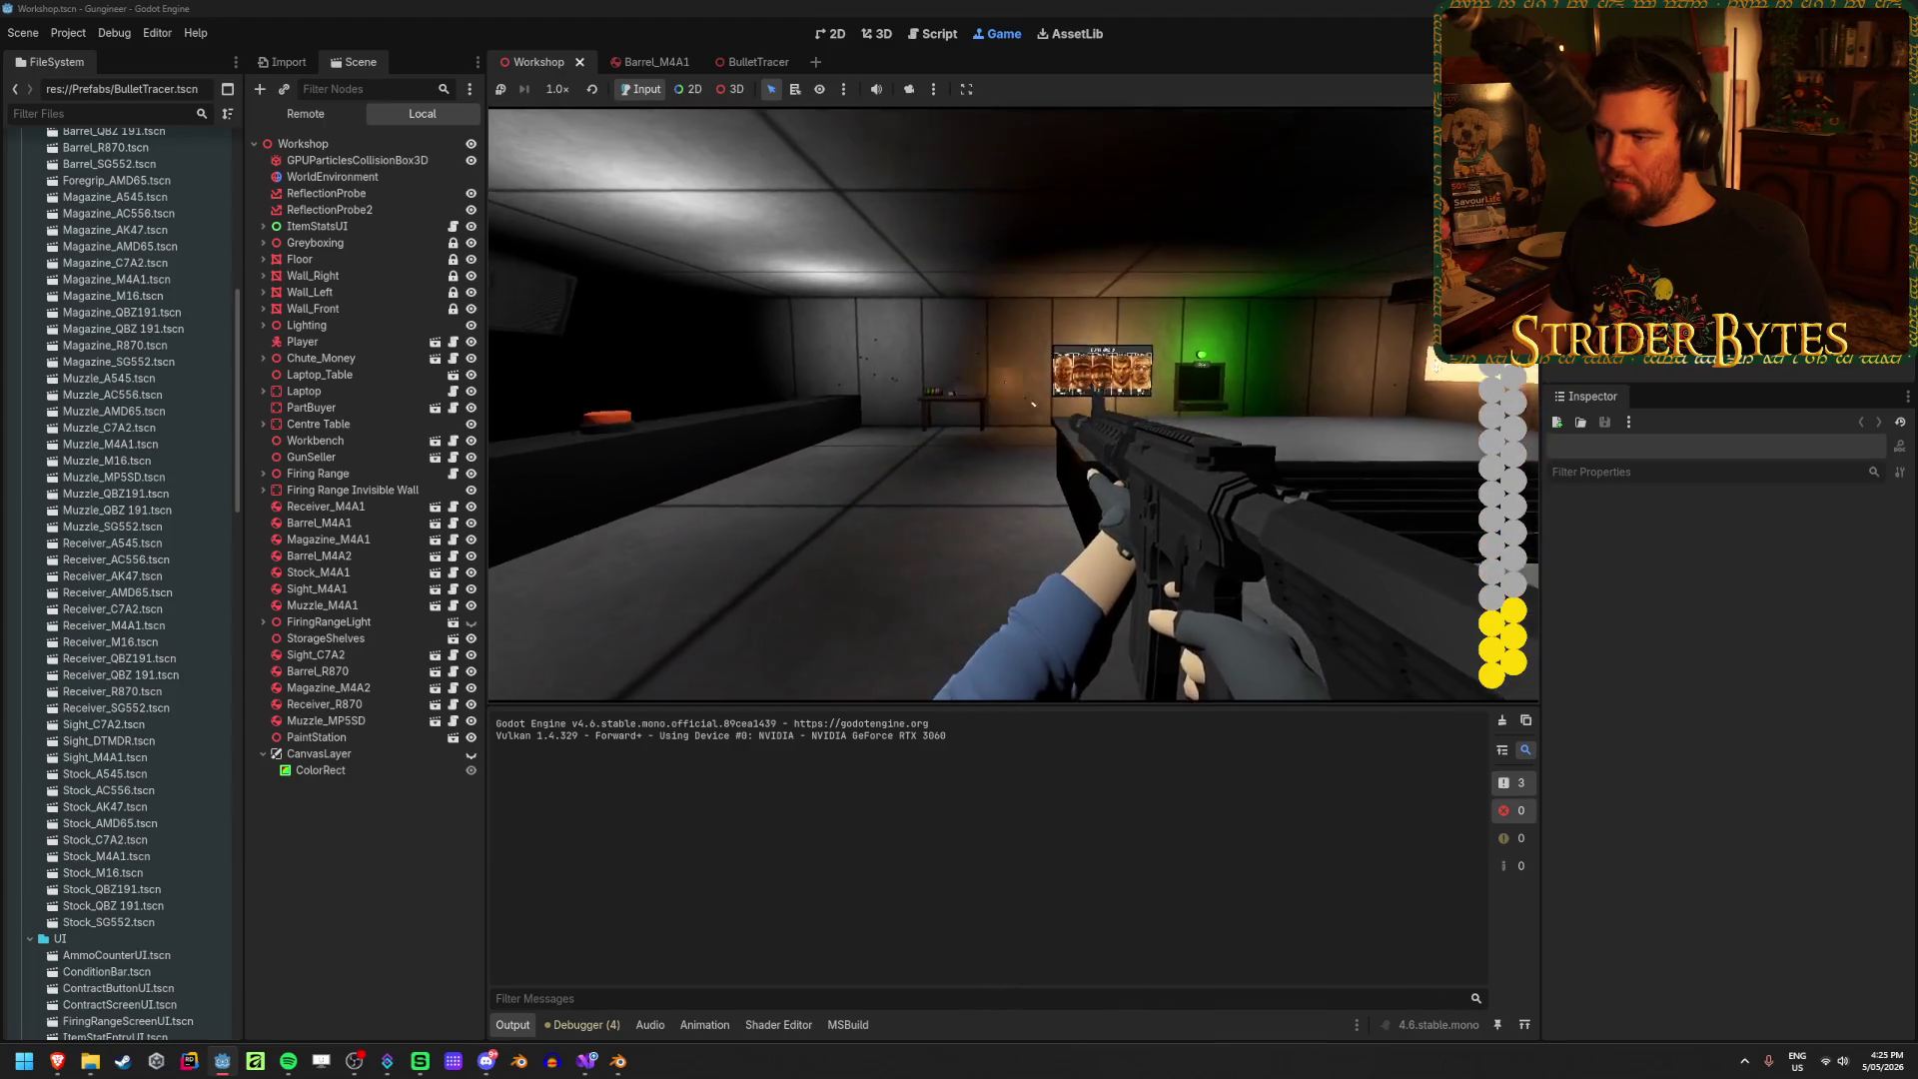
left_click(1012, 405)
key("r")
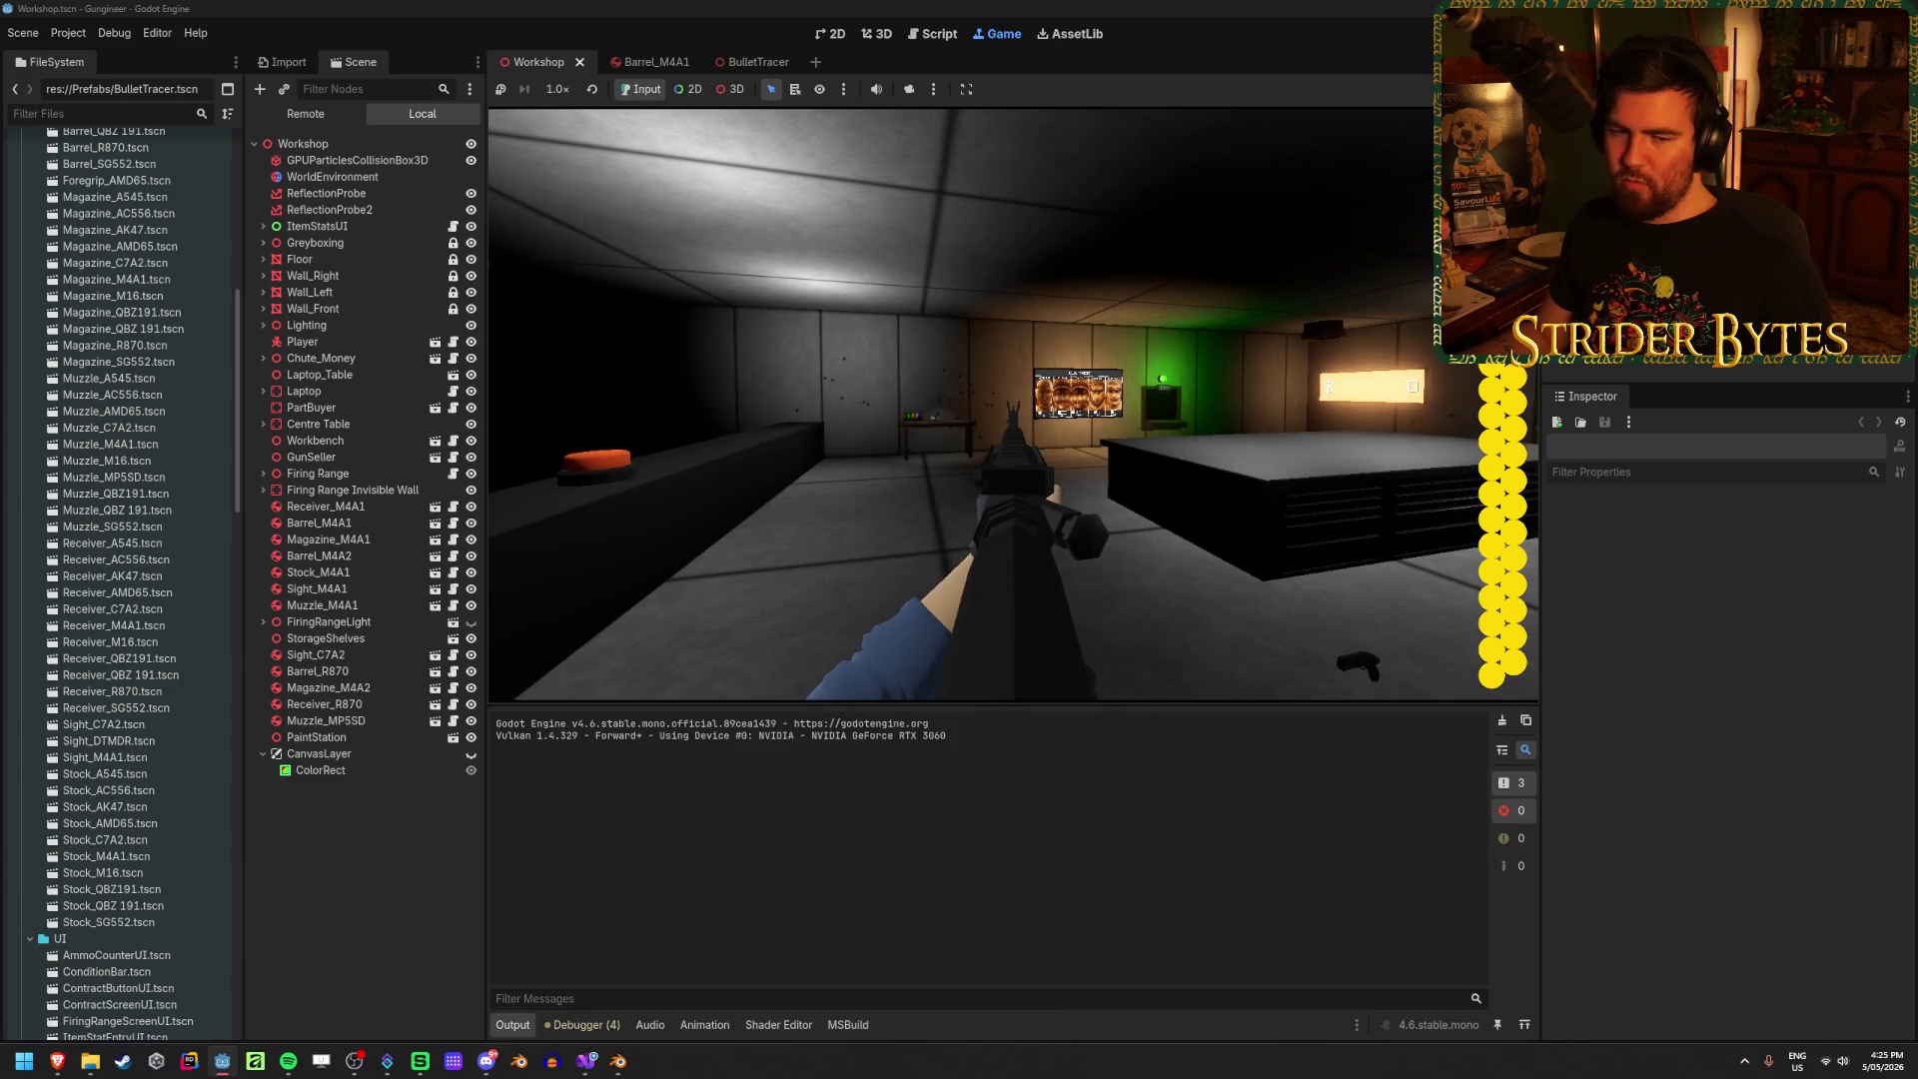
left_click(1012, 405)
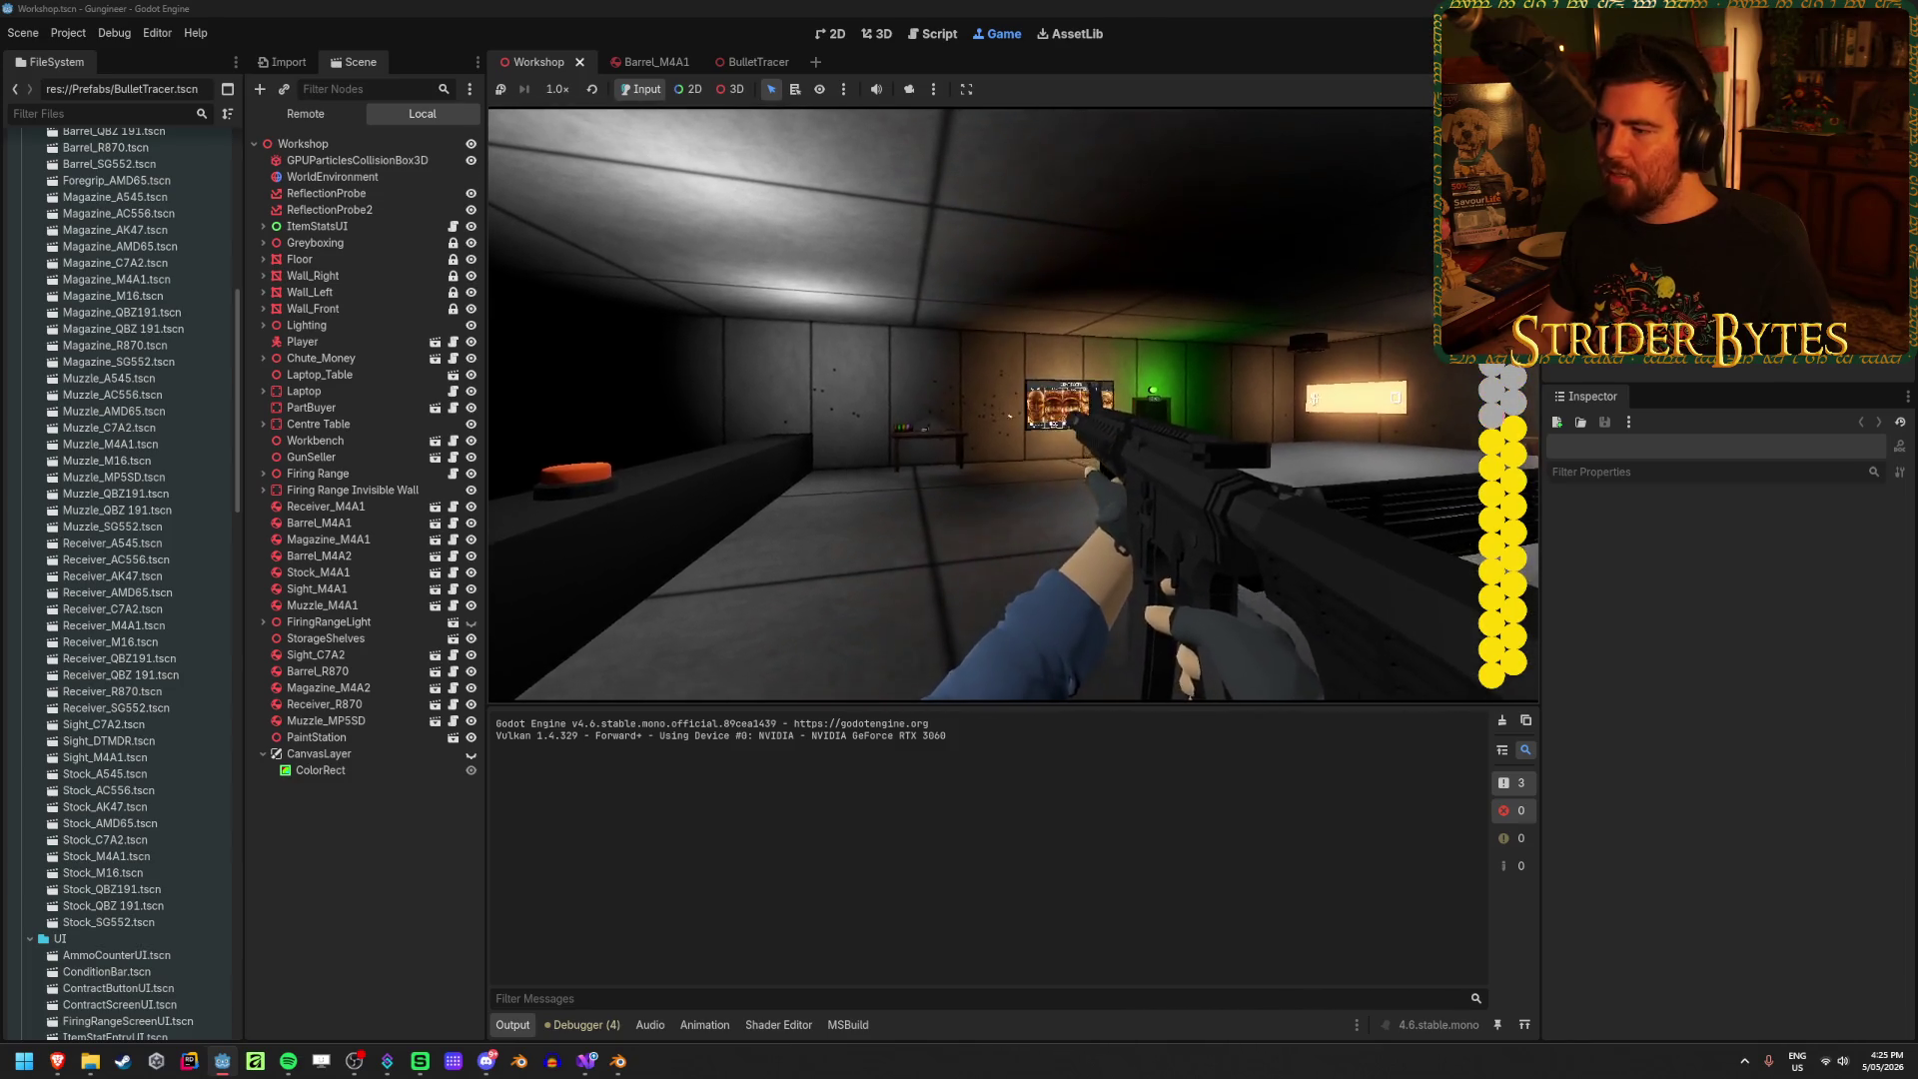
key("r")
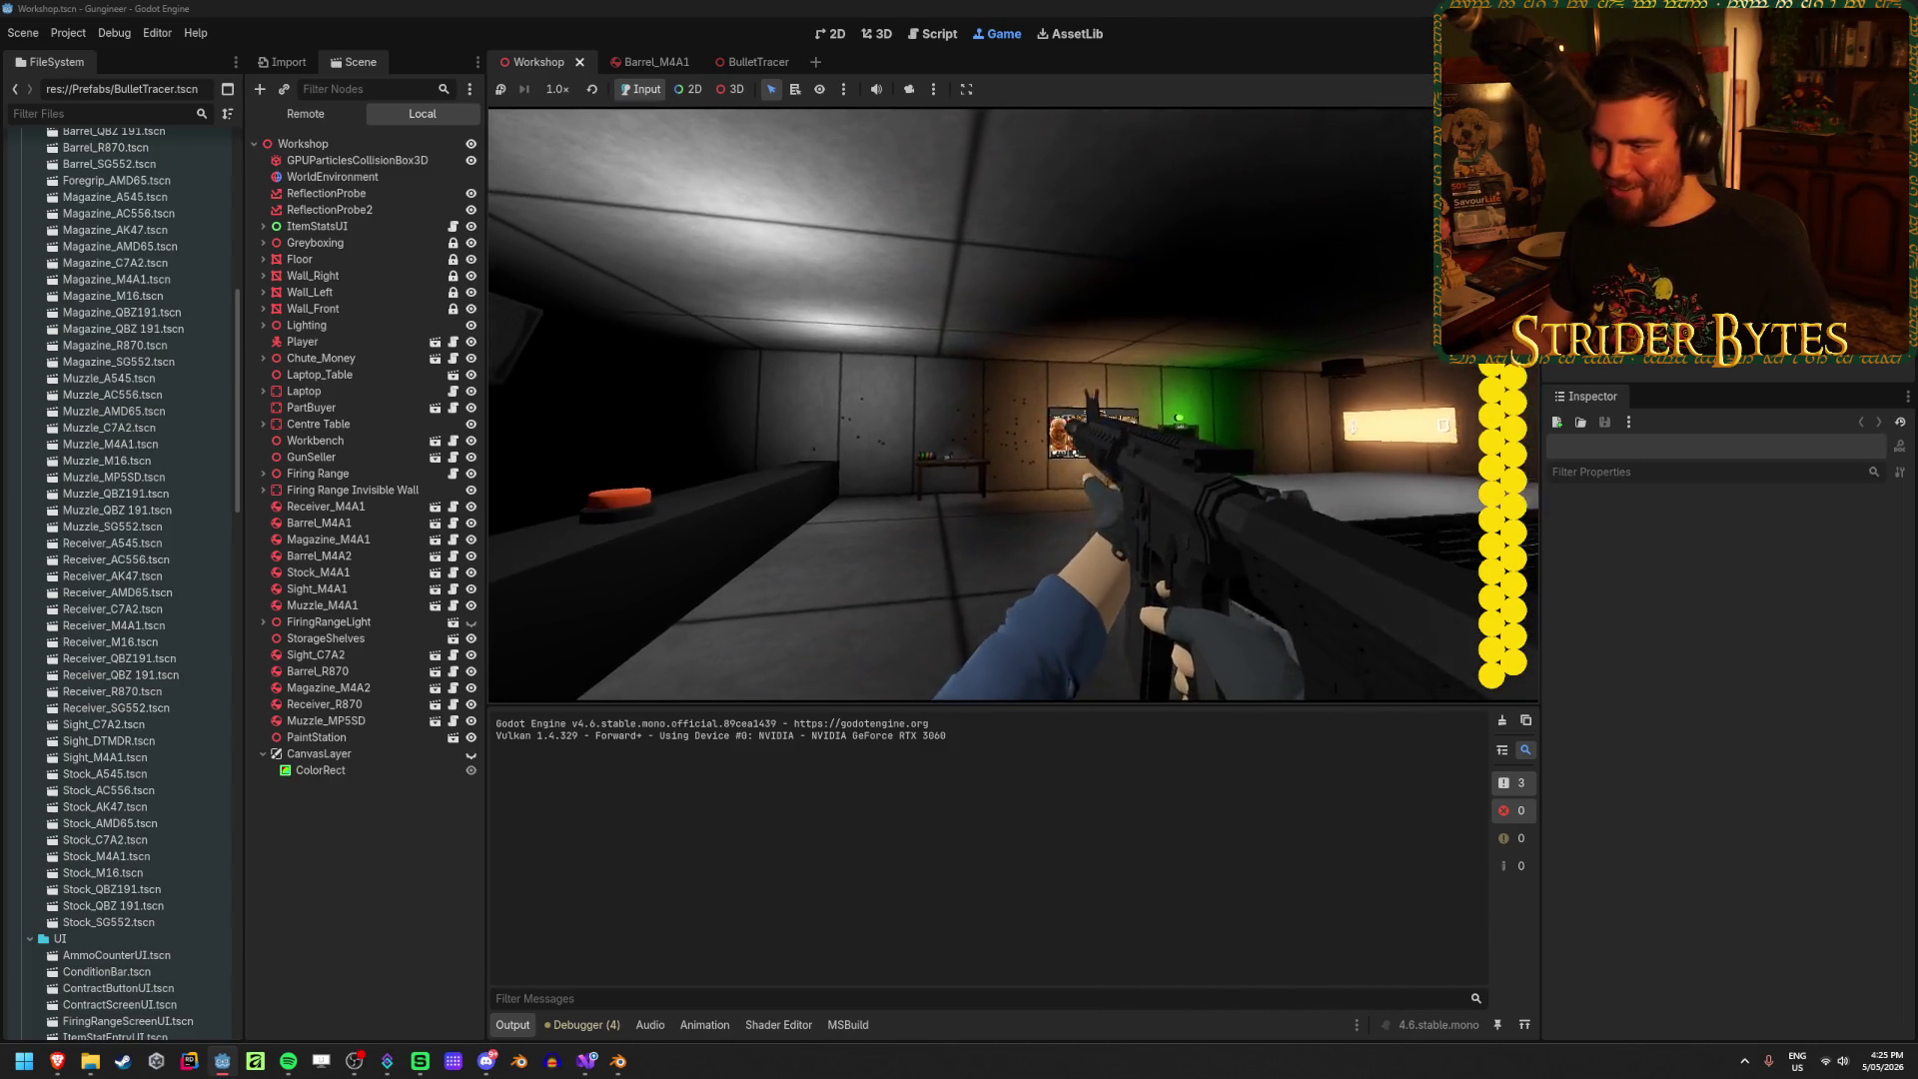
key("r")
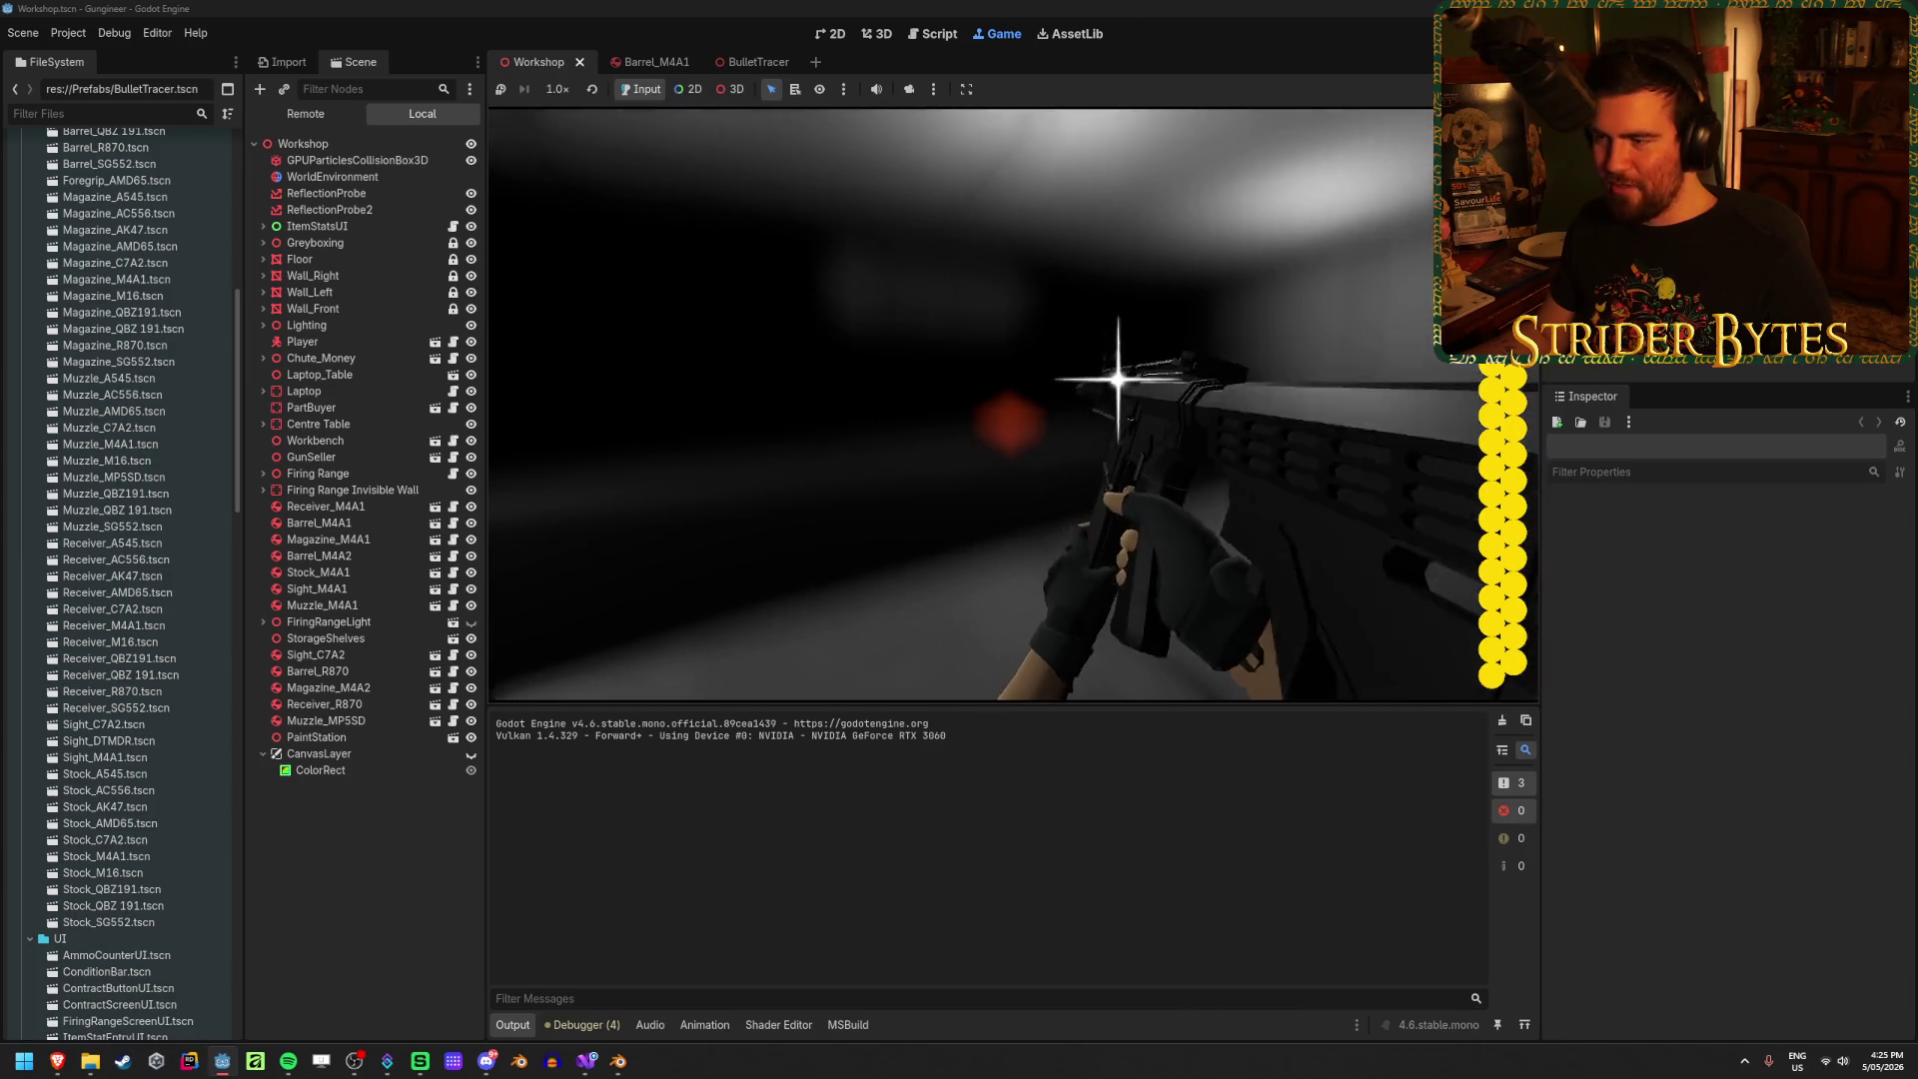
key("w")
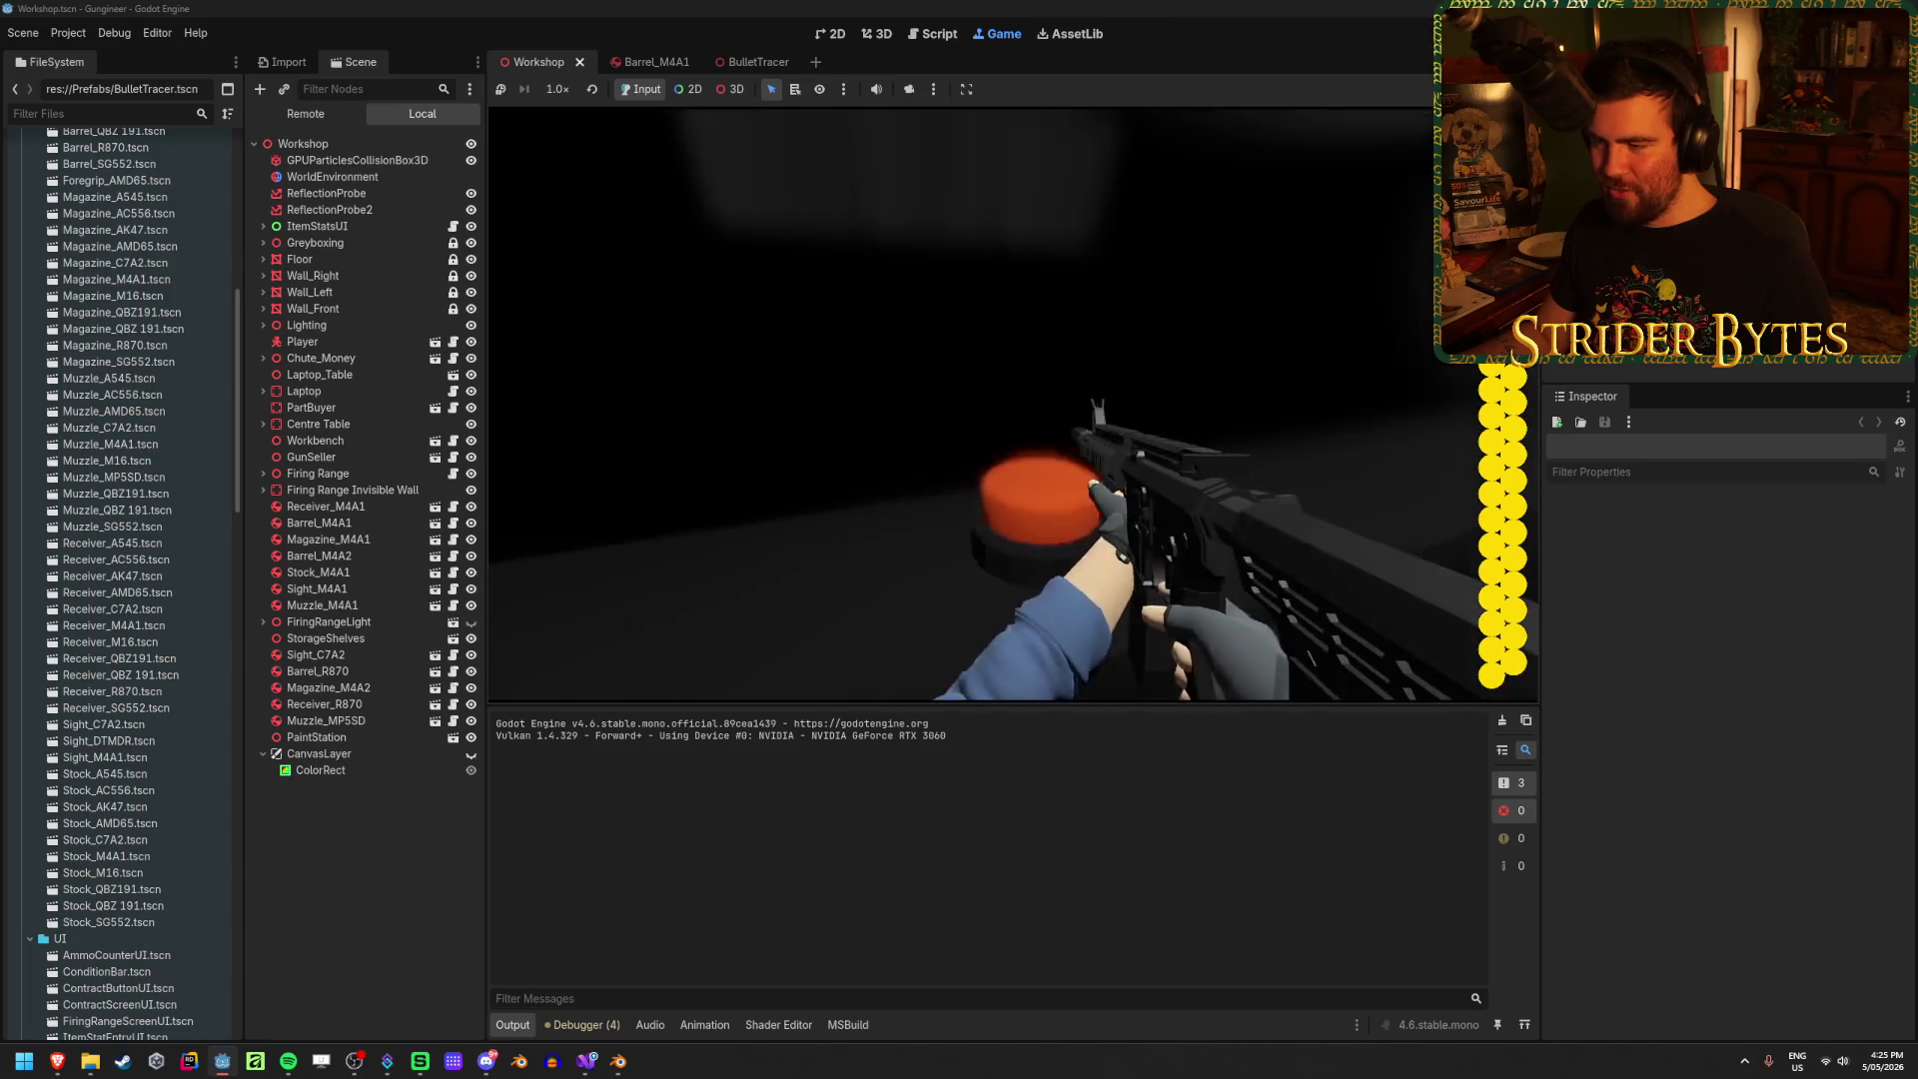
right_click(1013, 403)
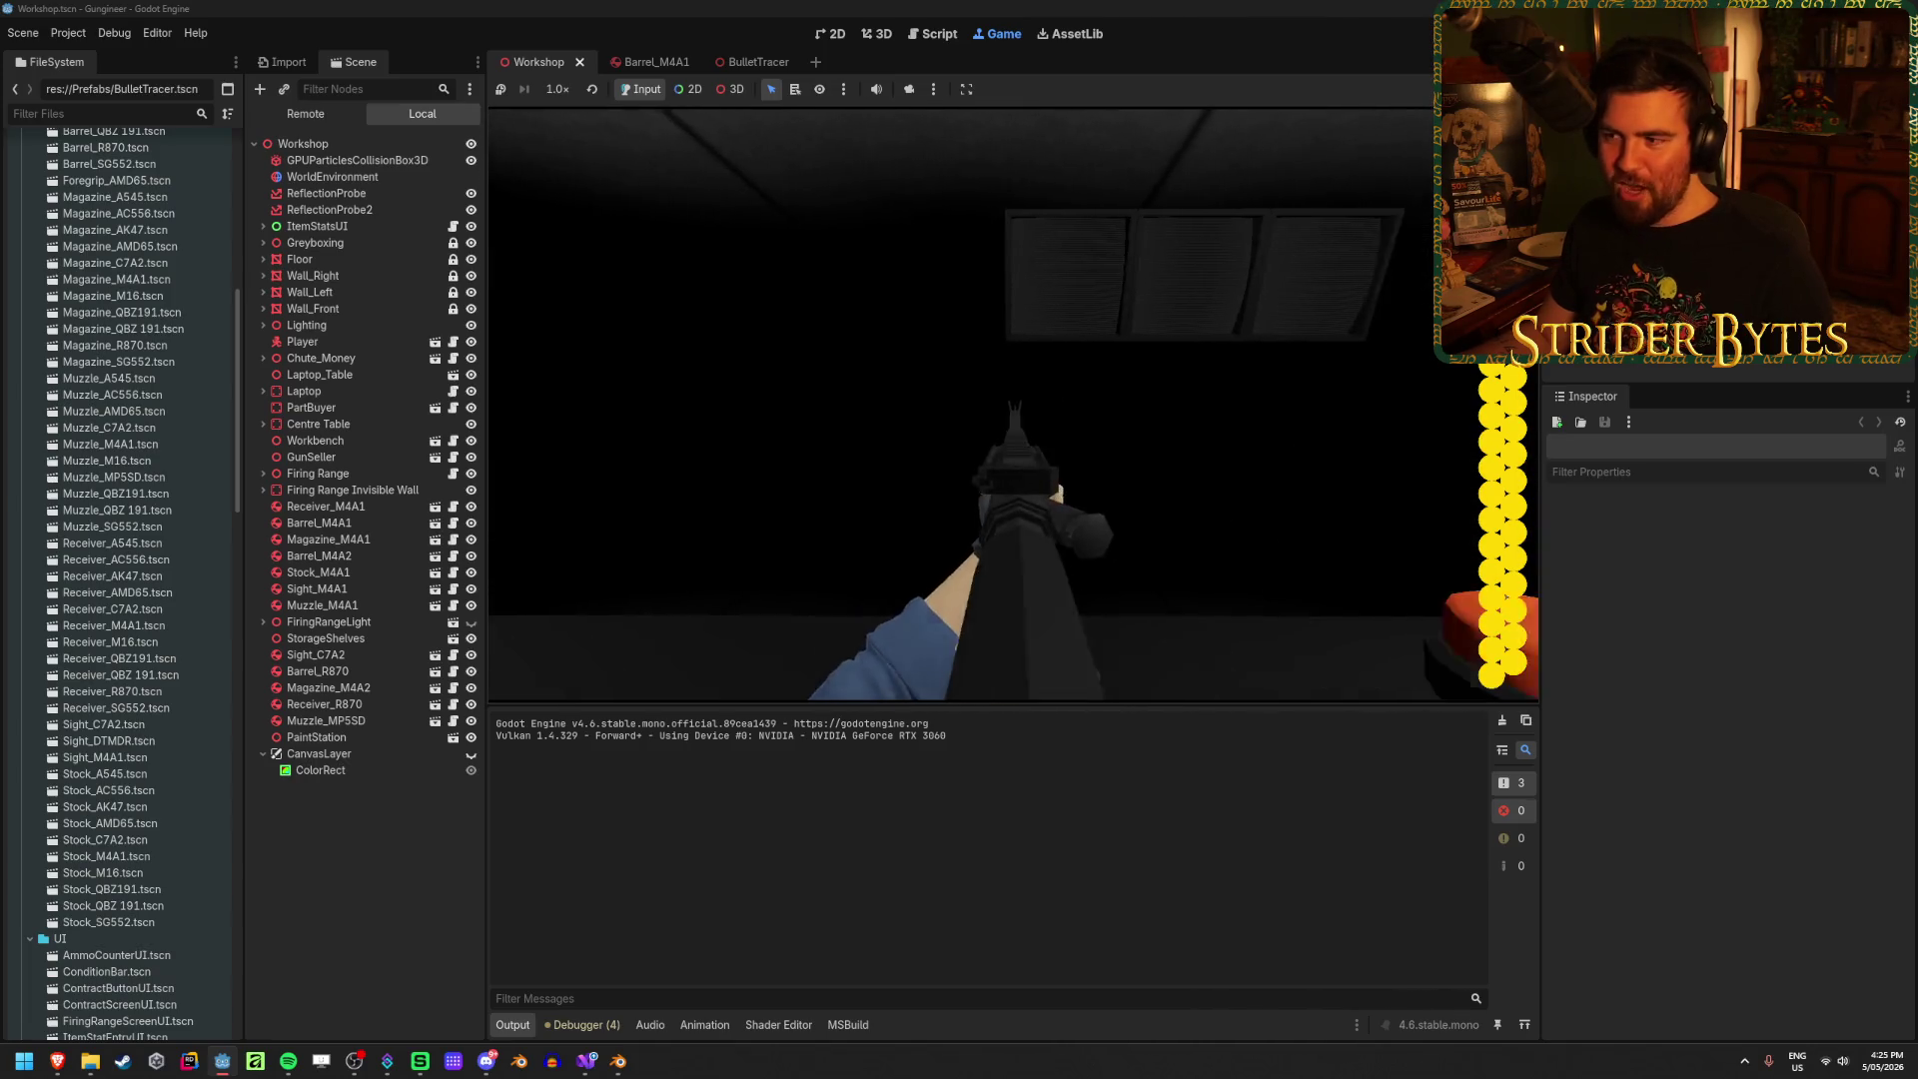
key("a")
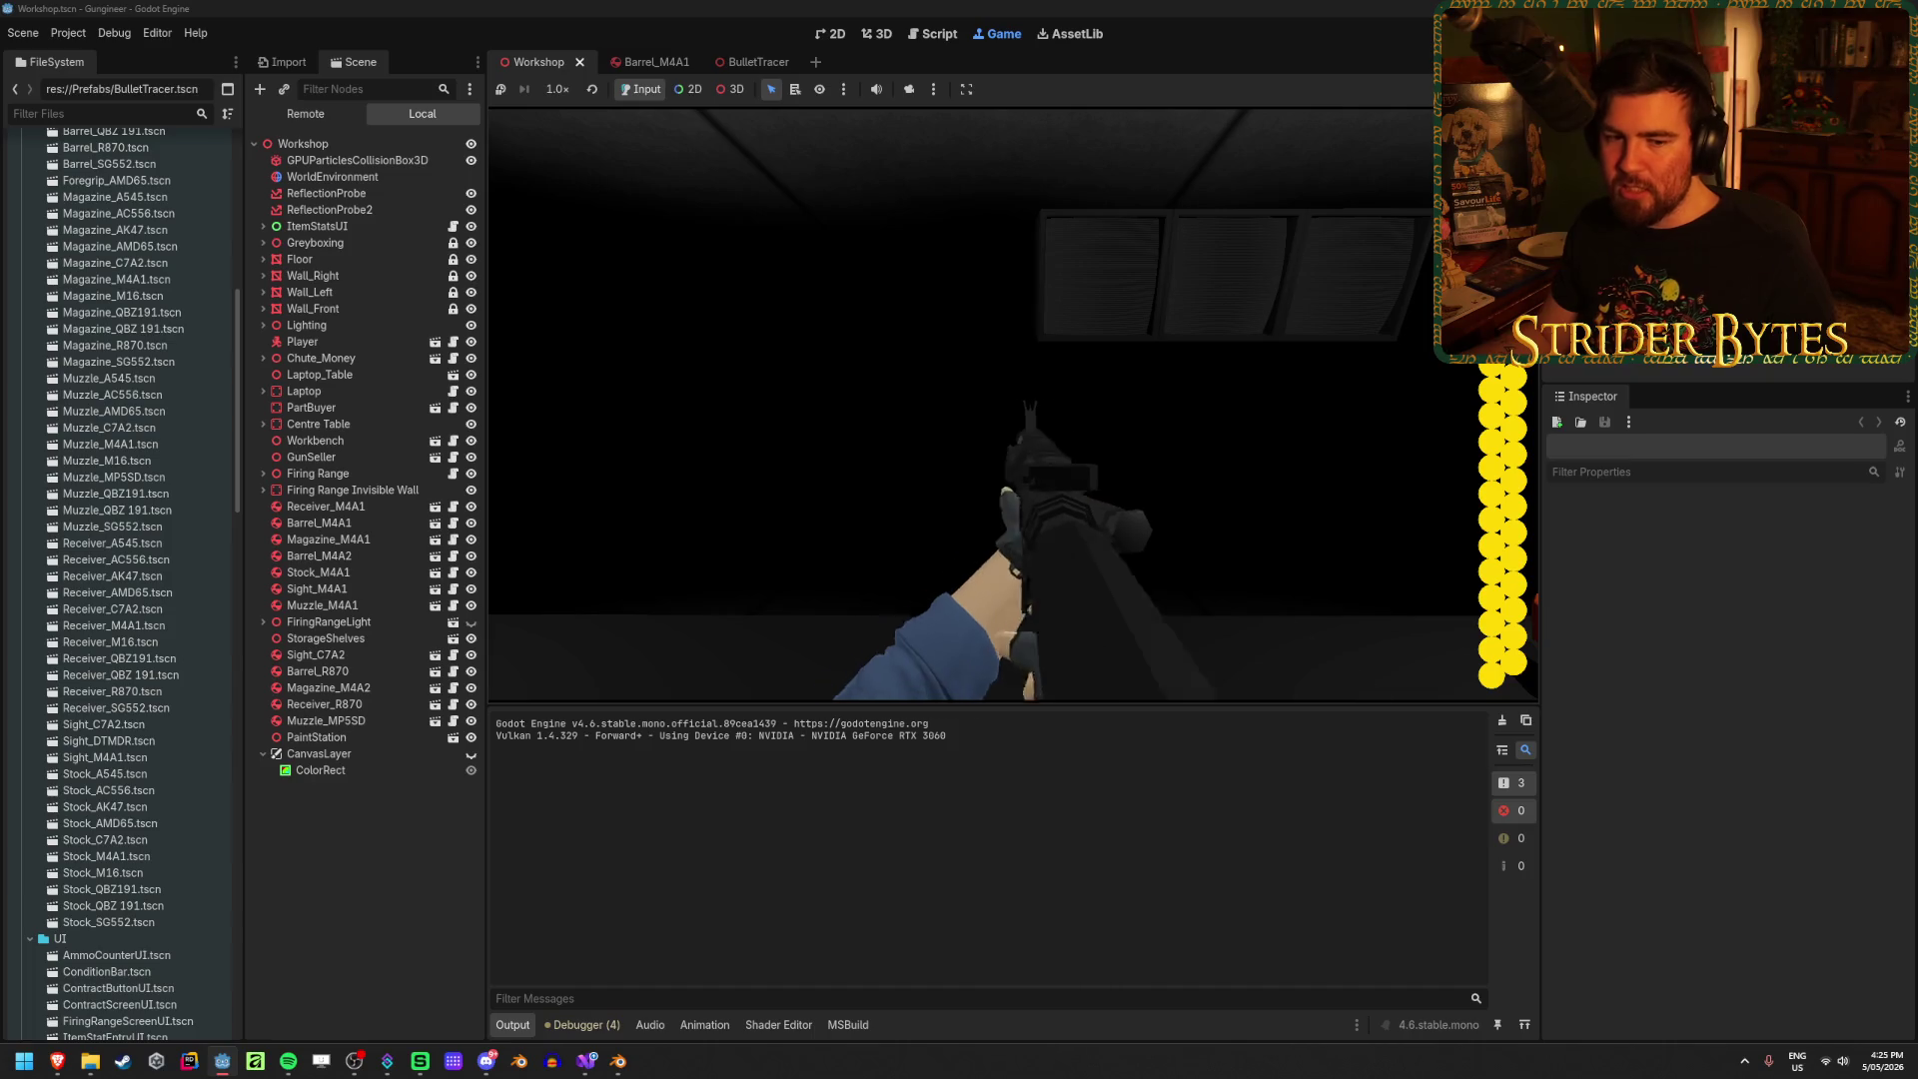
key("d")
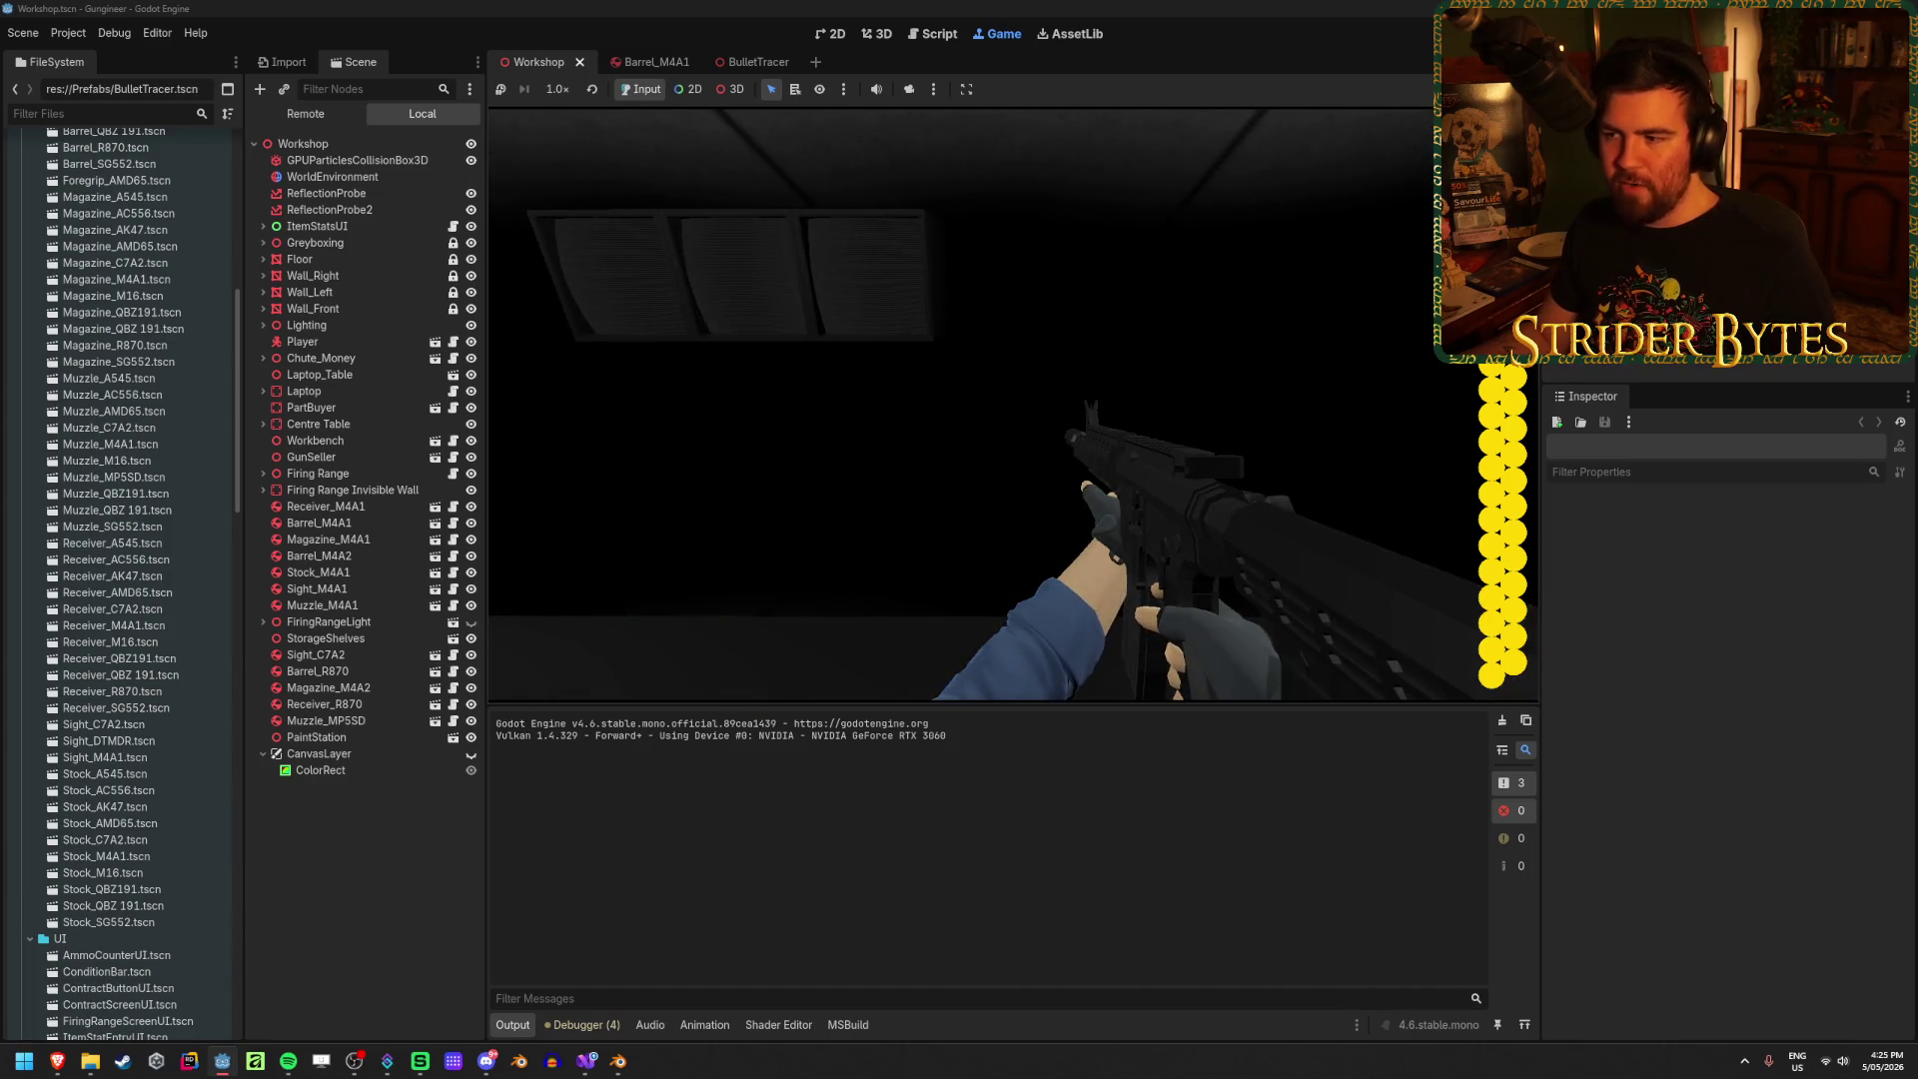
right_click(1013, 405)
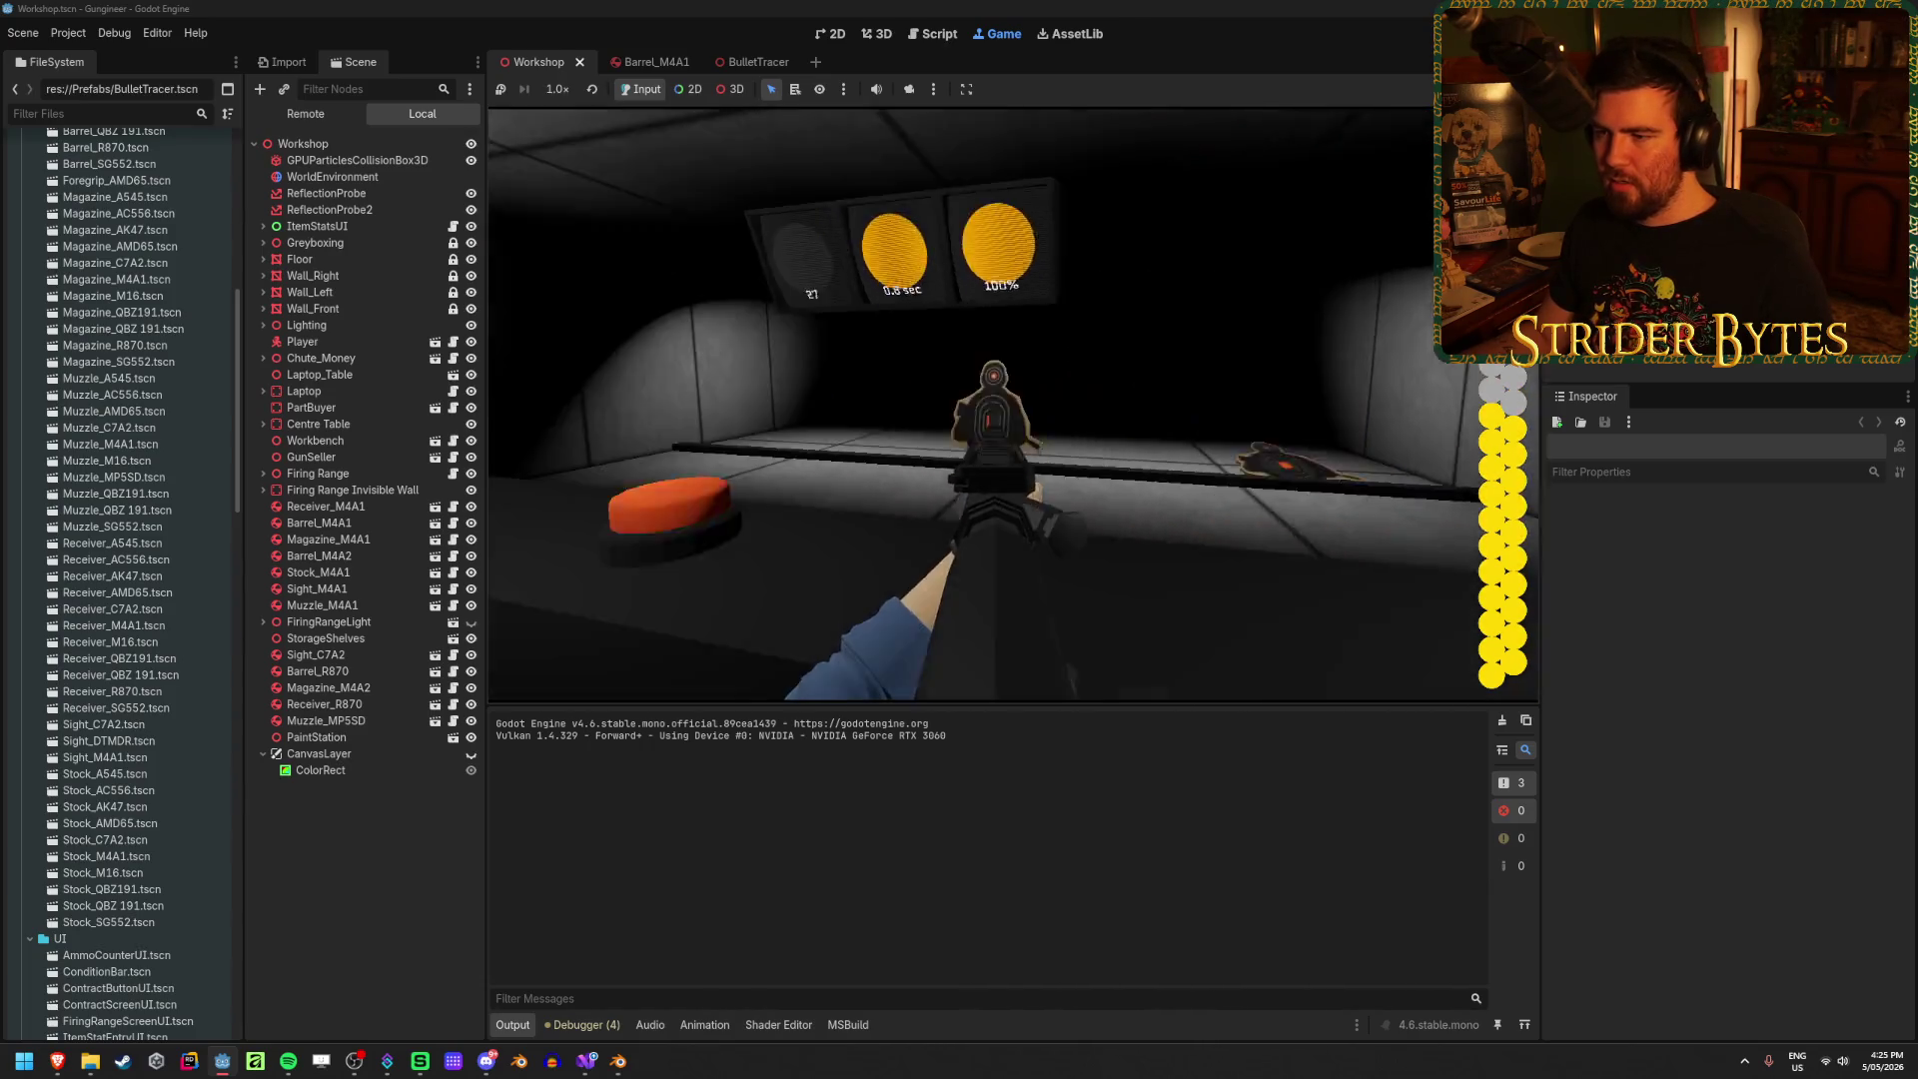
Step: Shoot the range targets across two full magazines, reloading each time
left_click(1009, 404)
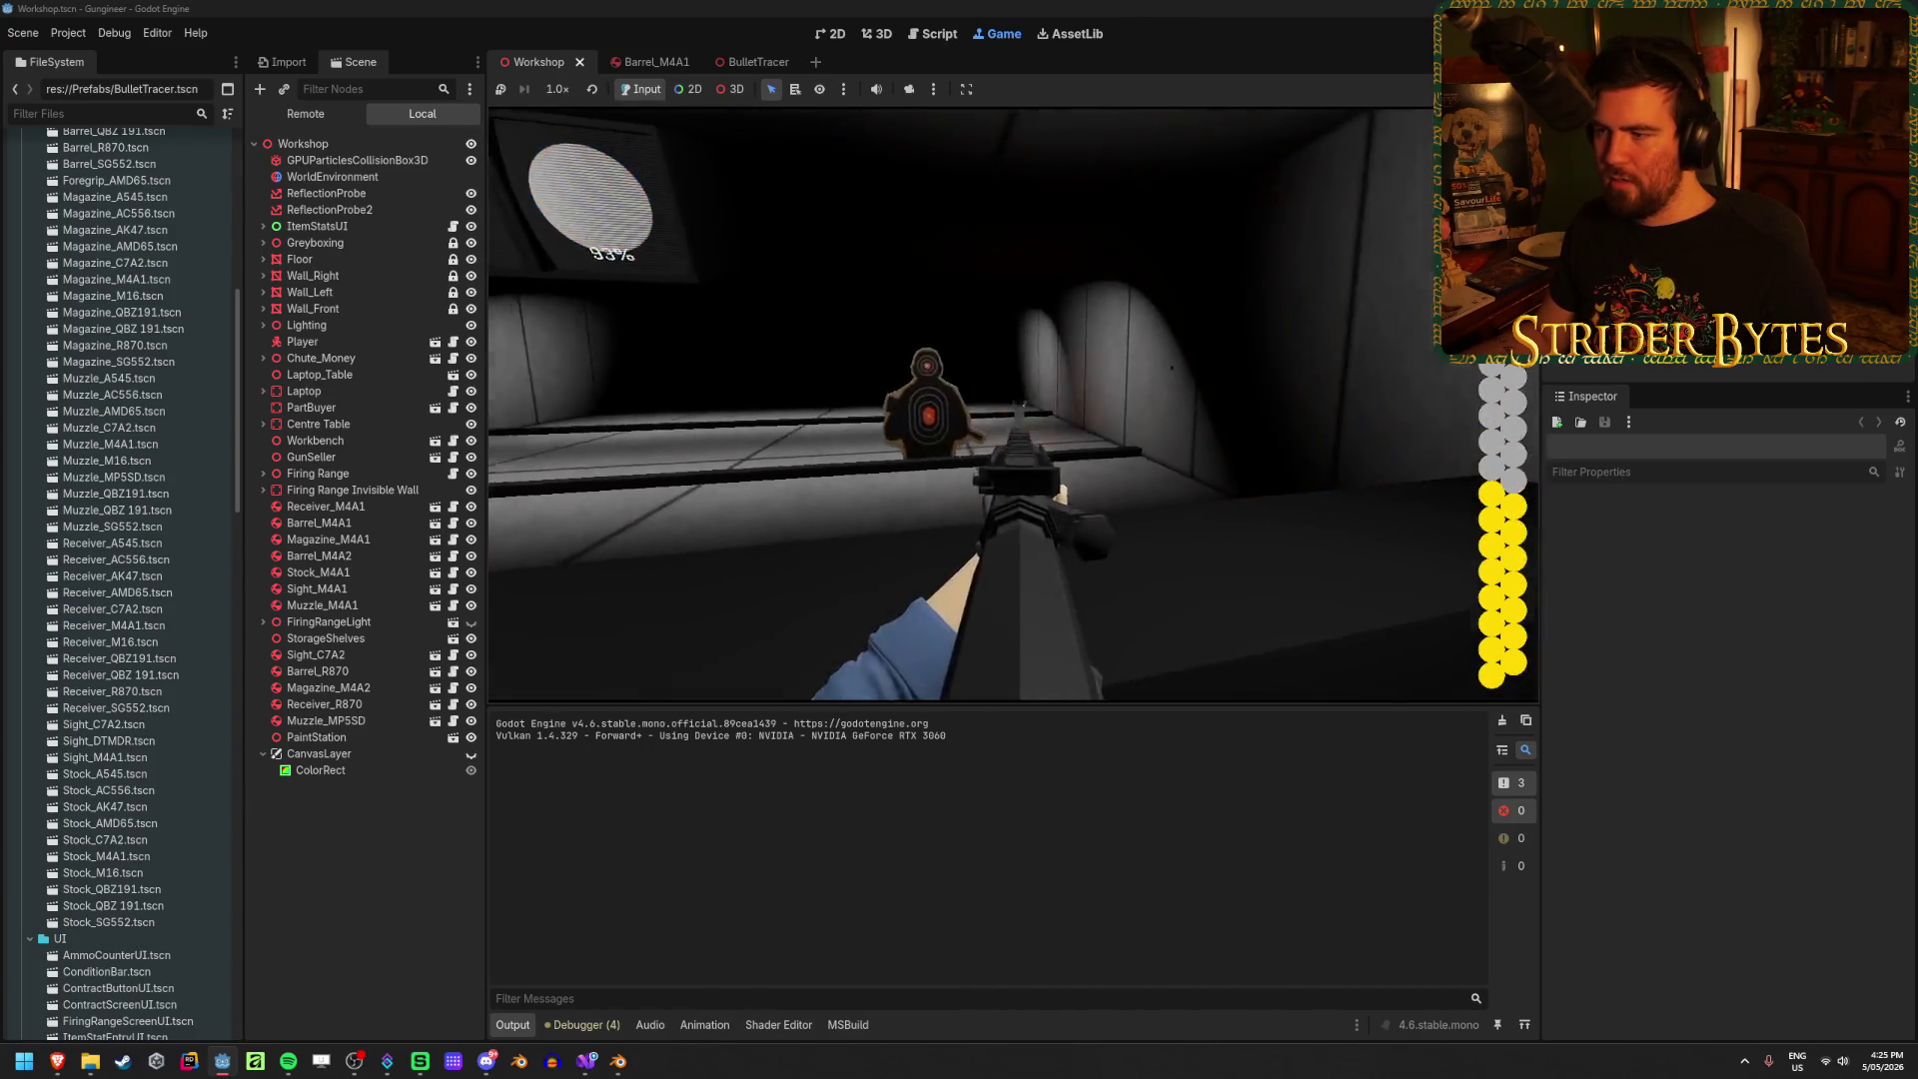
left_click(1009, 404)
left_click(1009, 404)
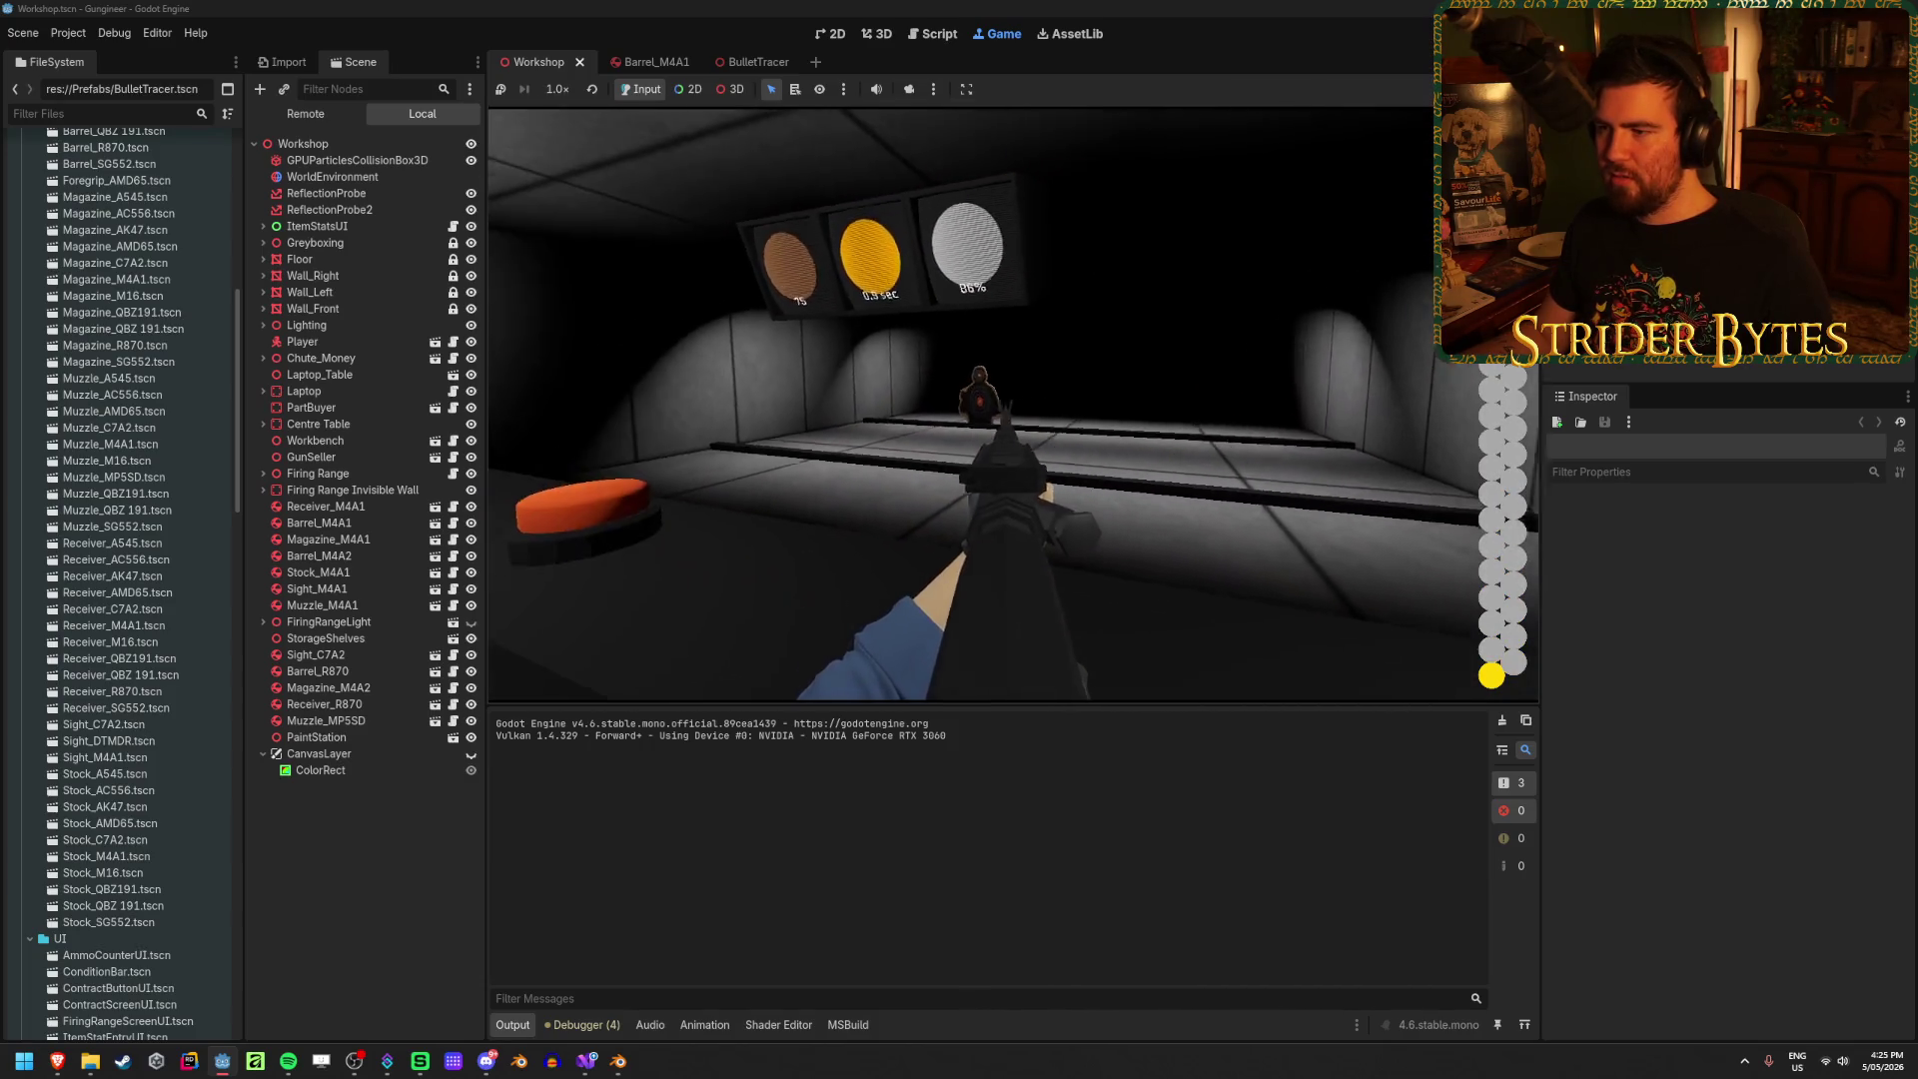
left_click(1008, 405)
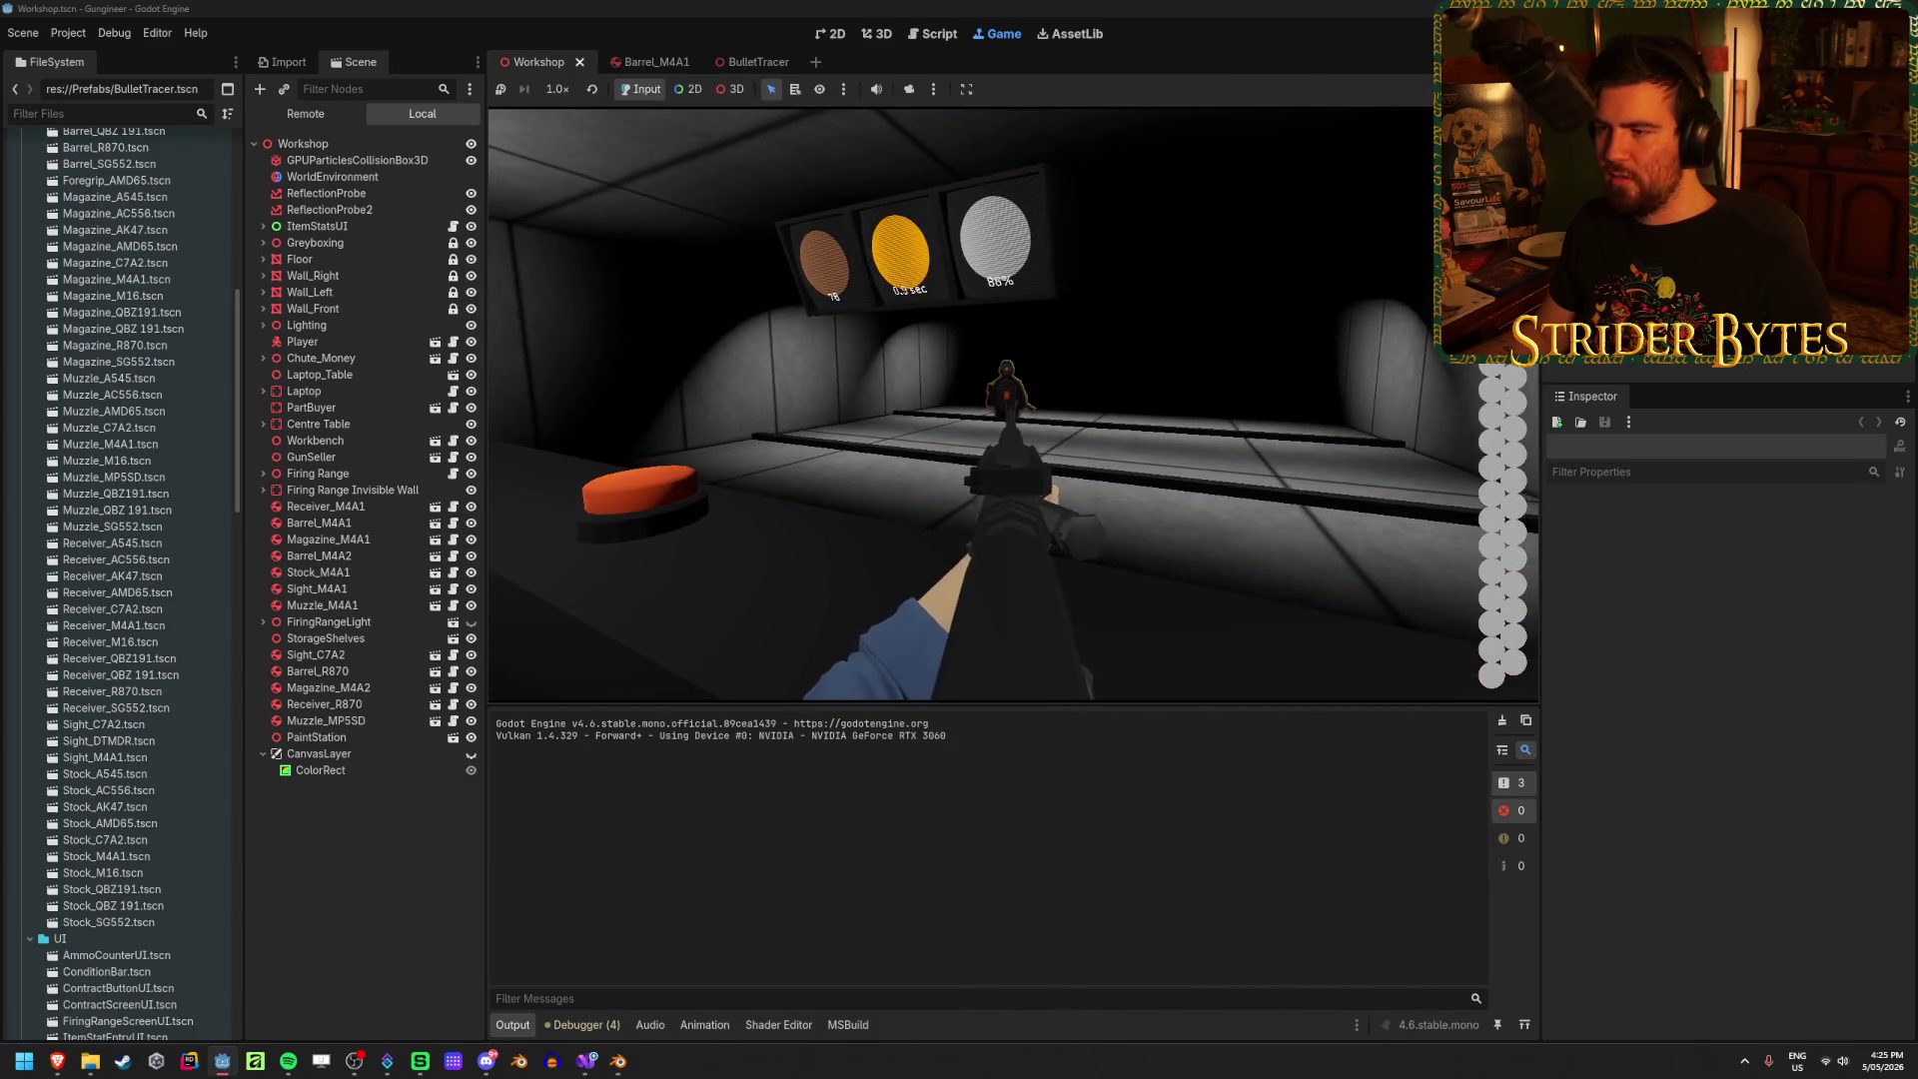
key("r")
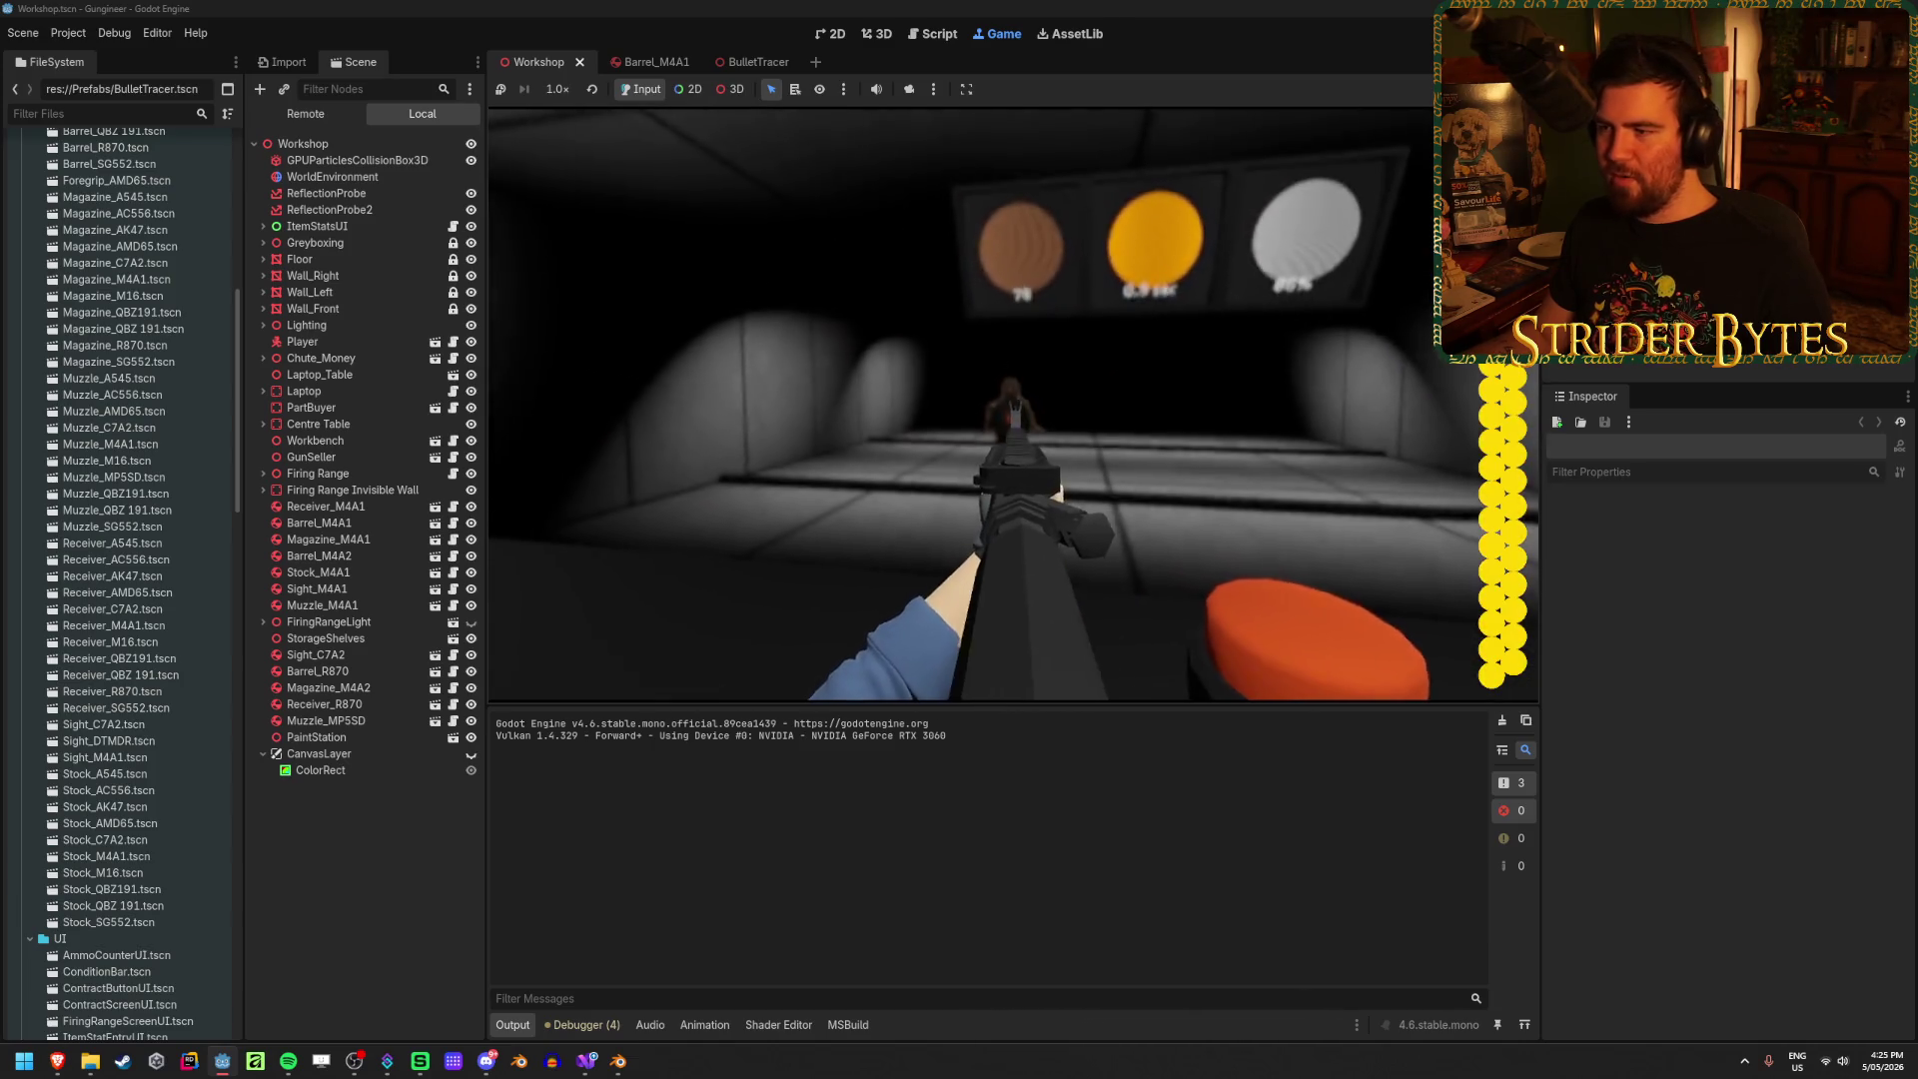
left_click(1008, 404)
left_click(1009, 404)
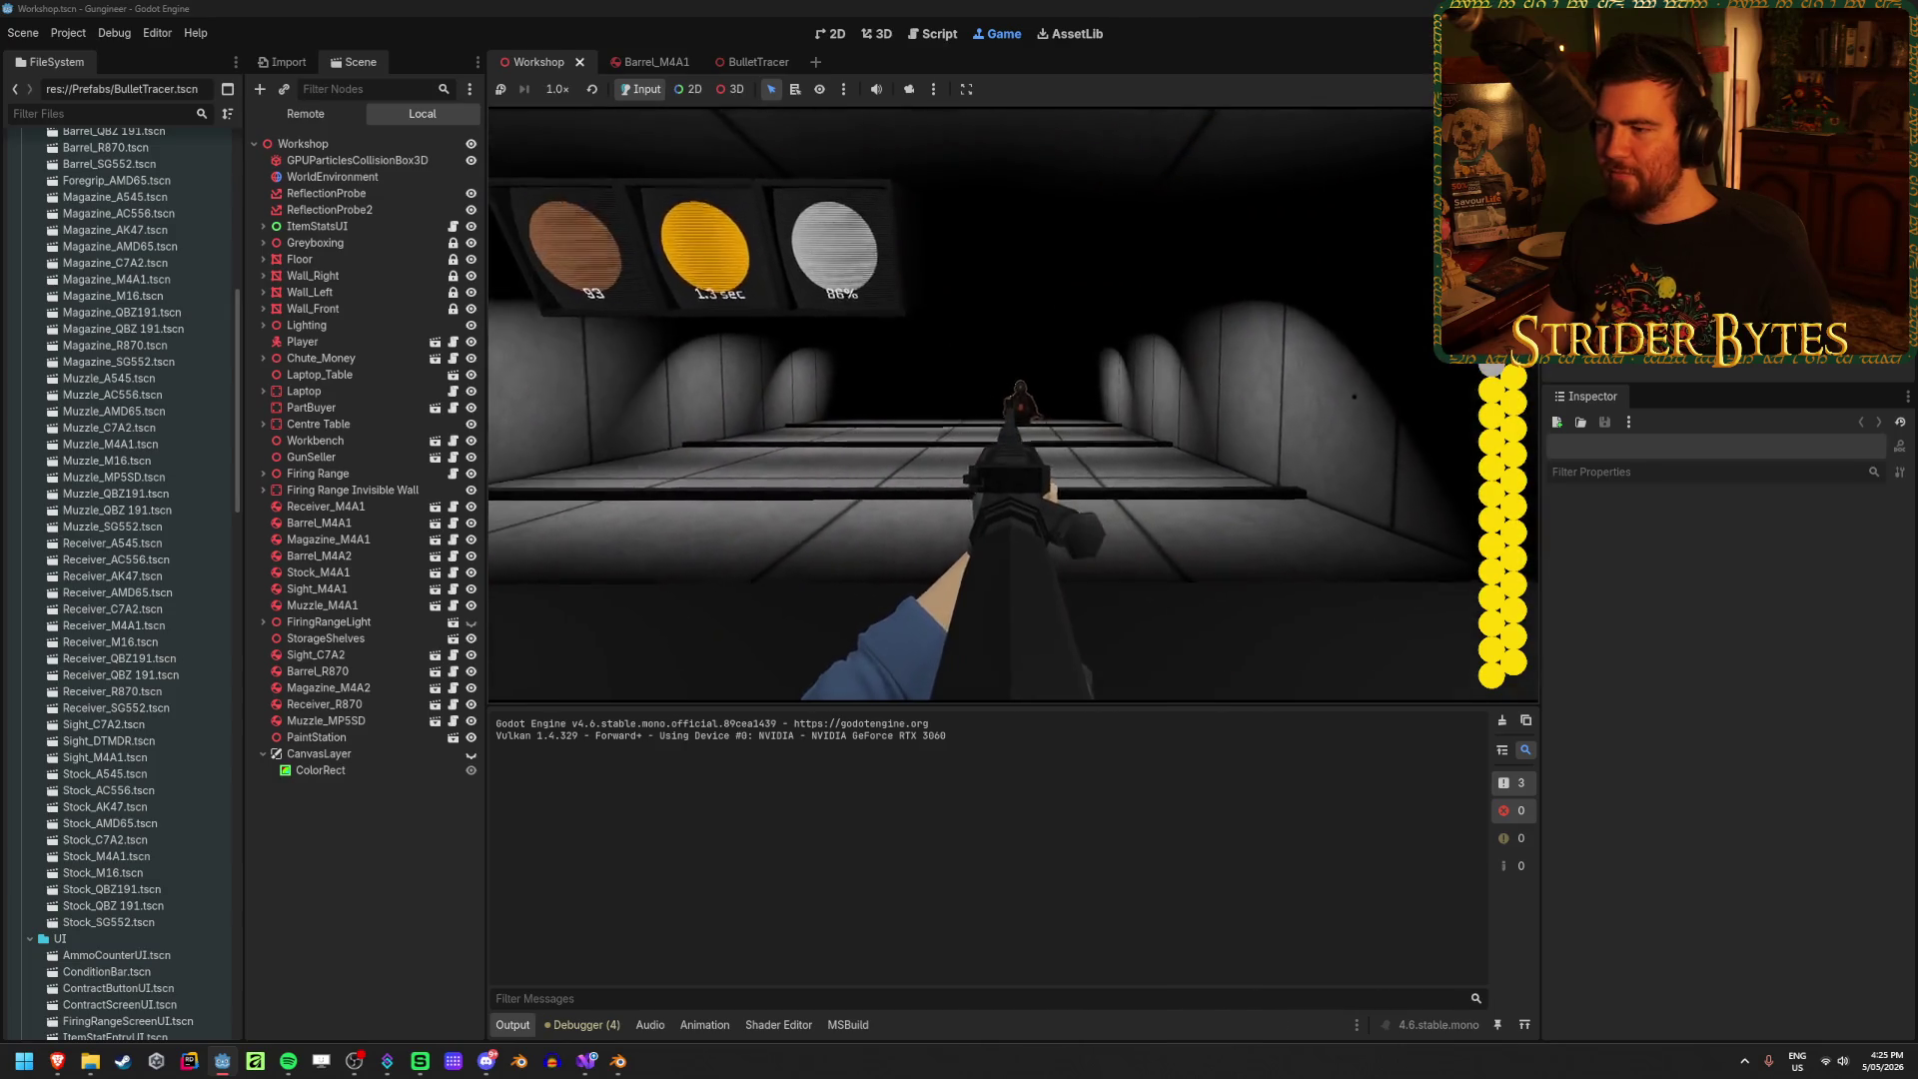
left_click(1009, 420)
left_click(1009, 419)
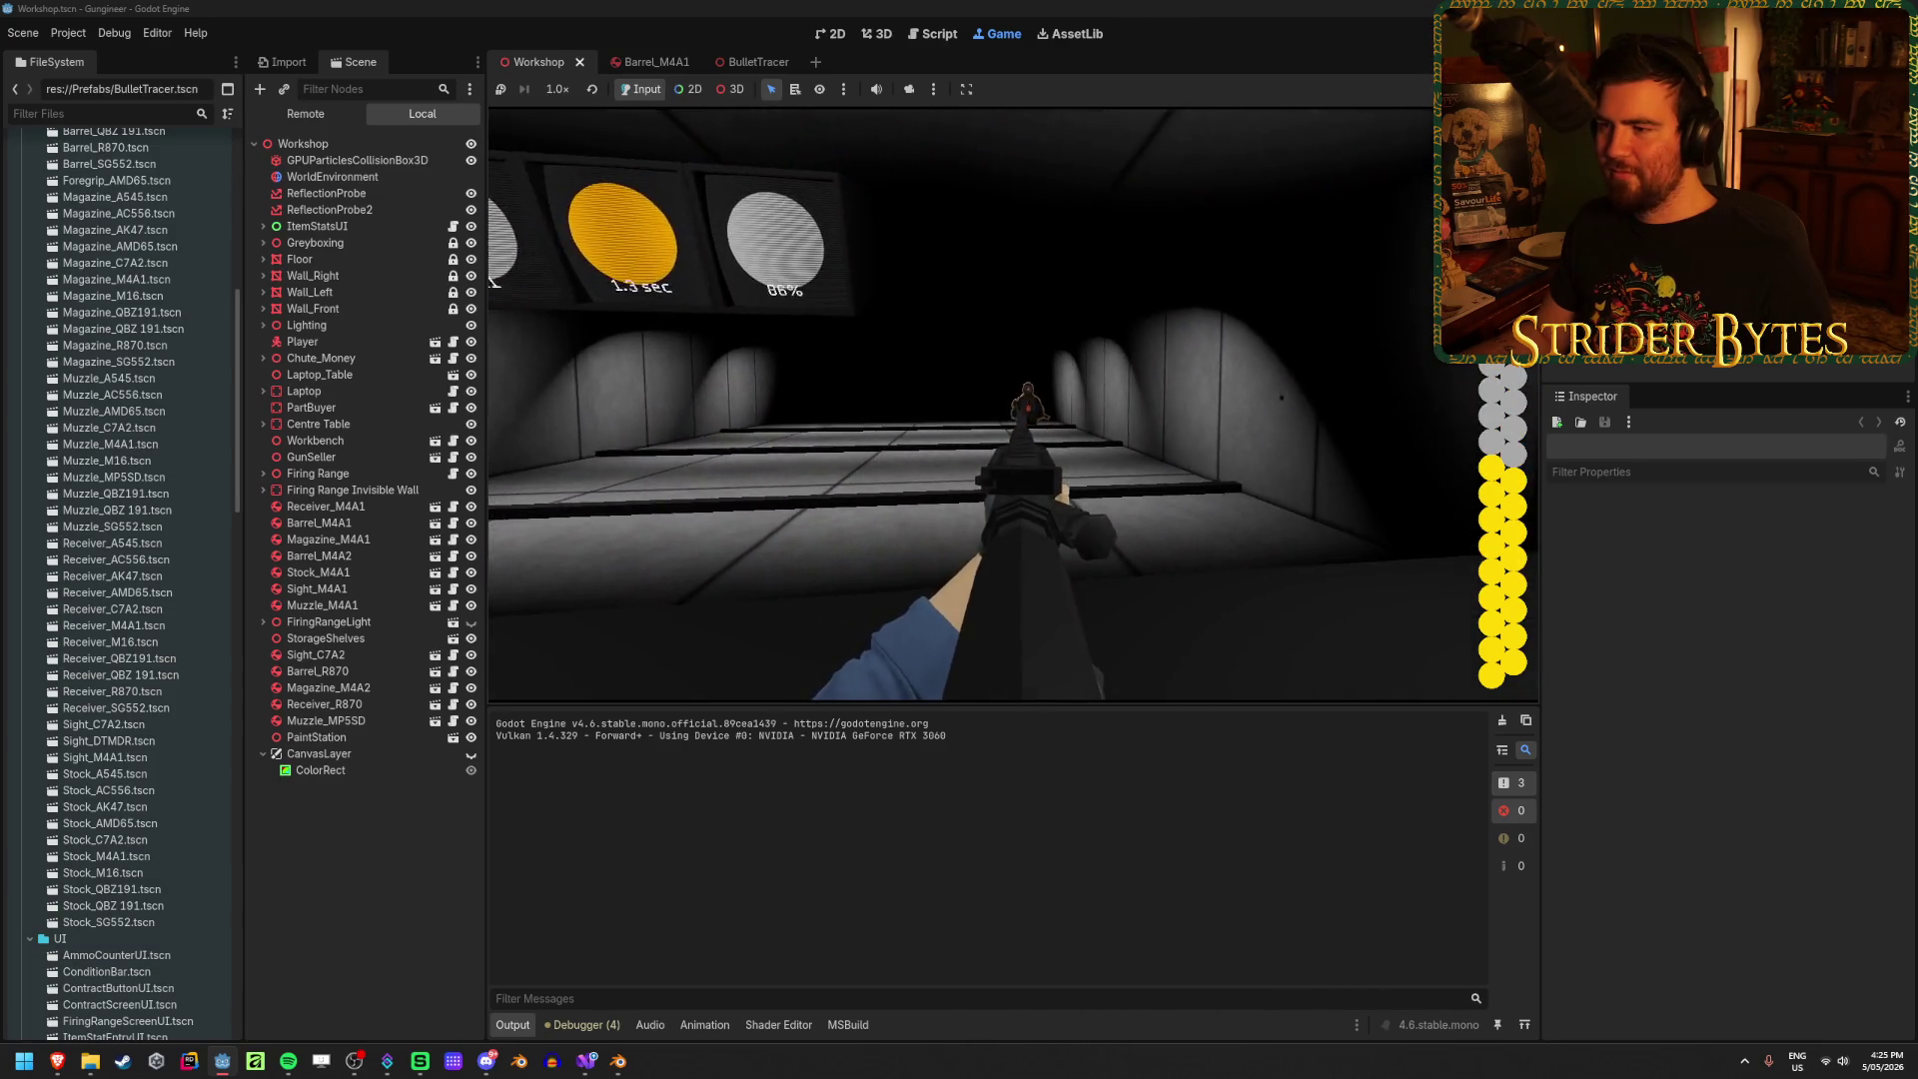
left_click(1013, 410)
left_click(1012, 404)
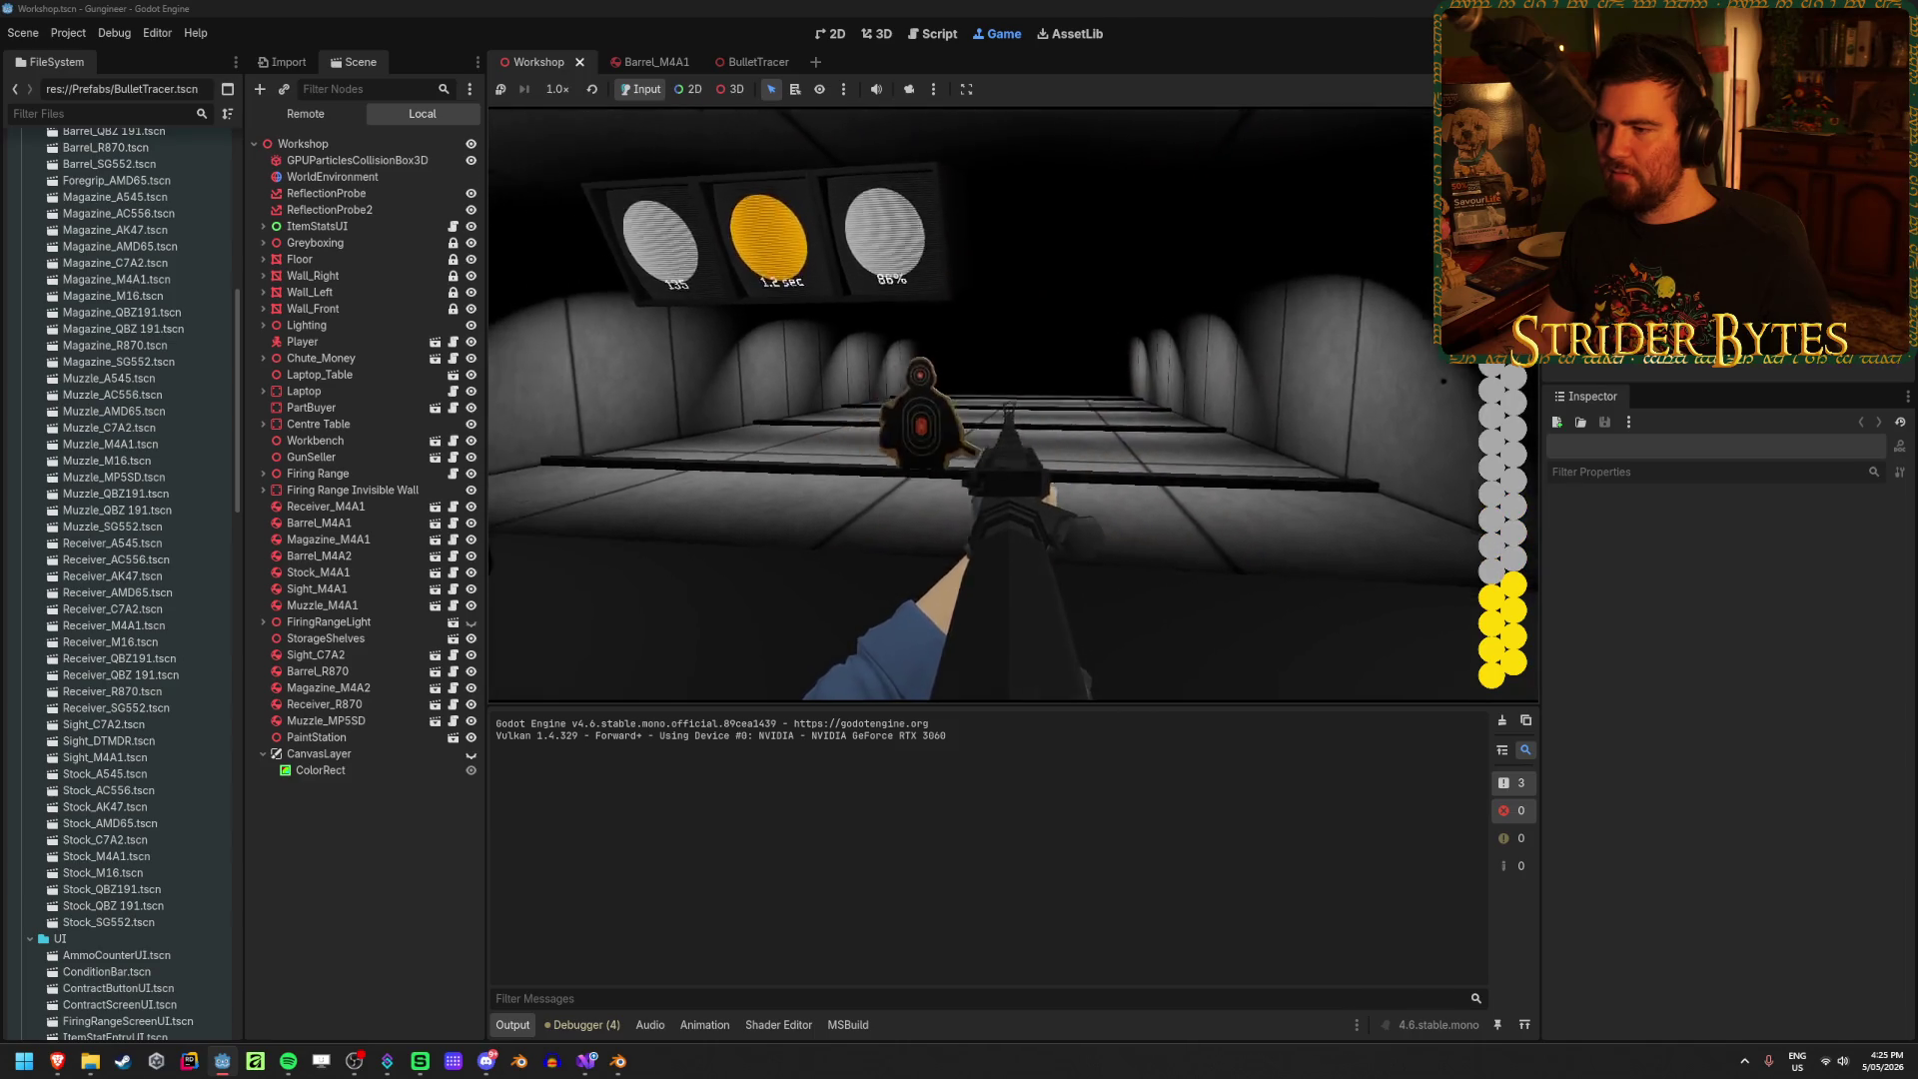
left_click(1013, 410)
left_click(1013, 410)
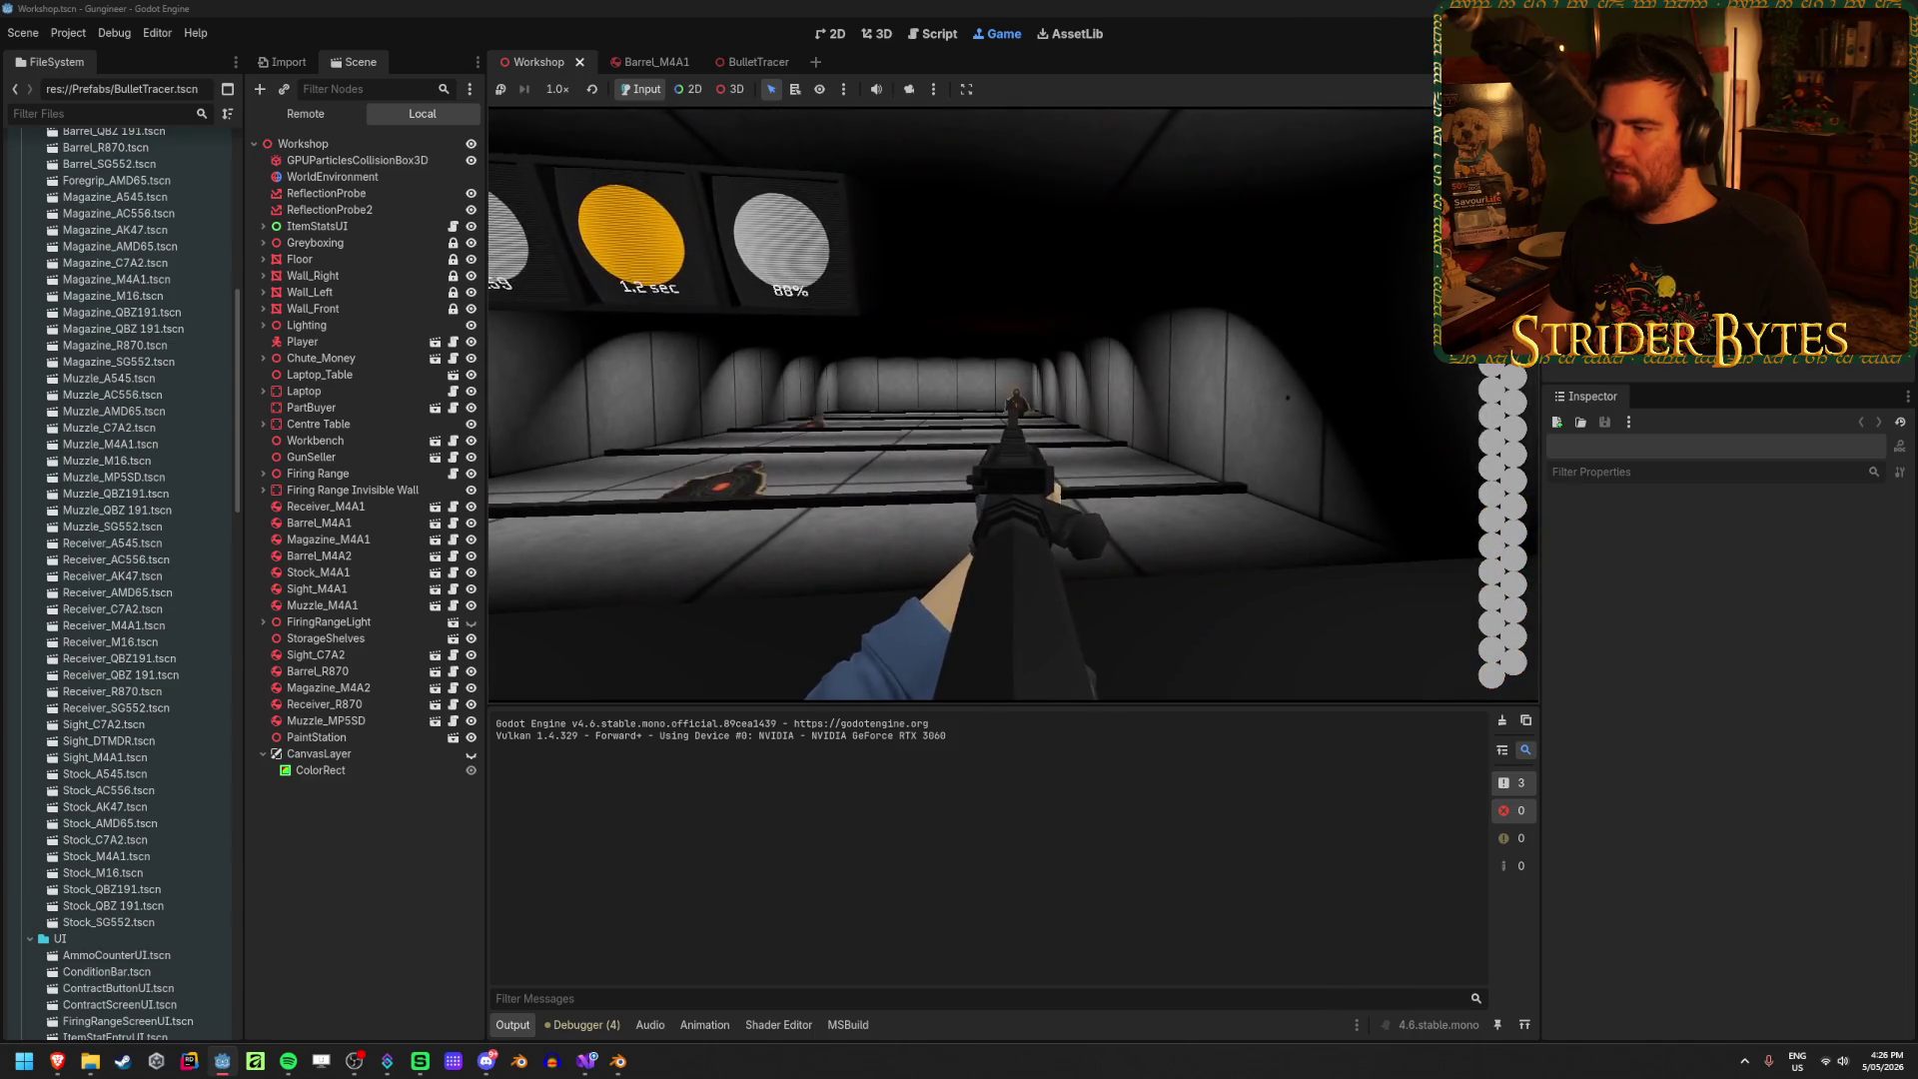
left_click(1014, 409)
key("r")
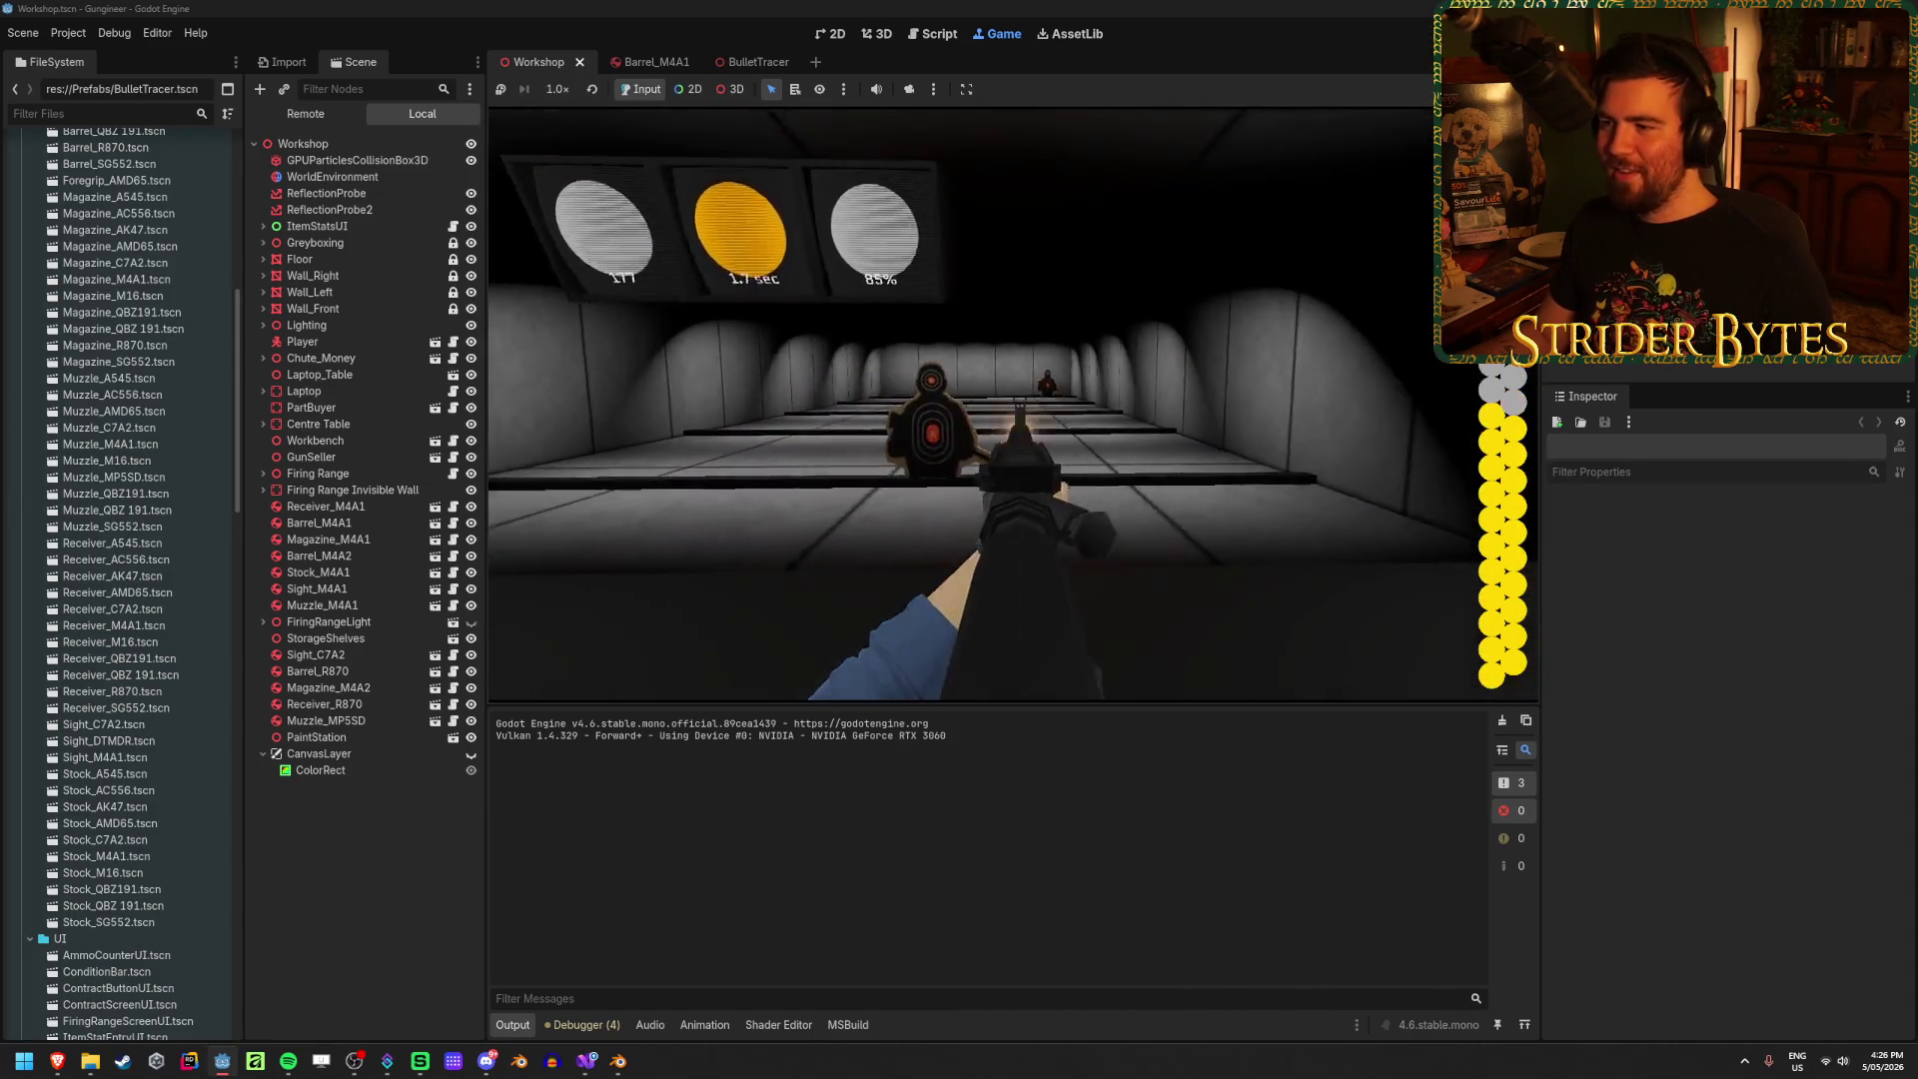
Step: Fire further bursts at the range targets to knock more down
left_click(989, 405)
left_click(988, 404)
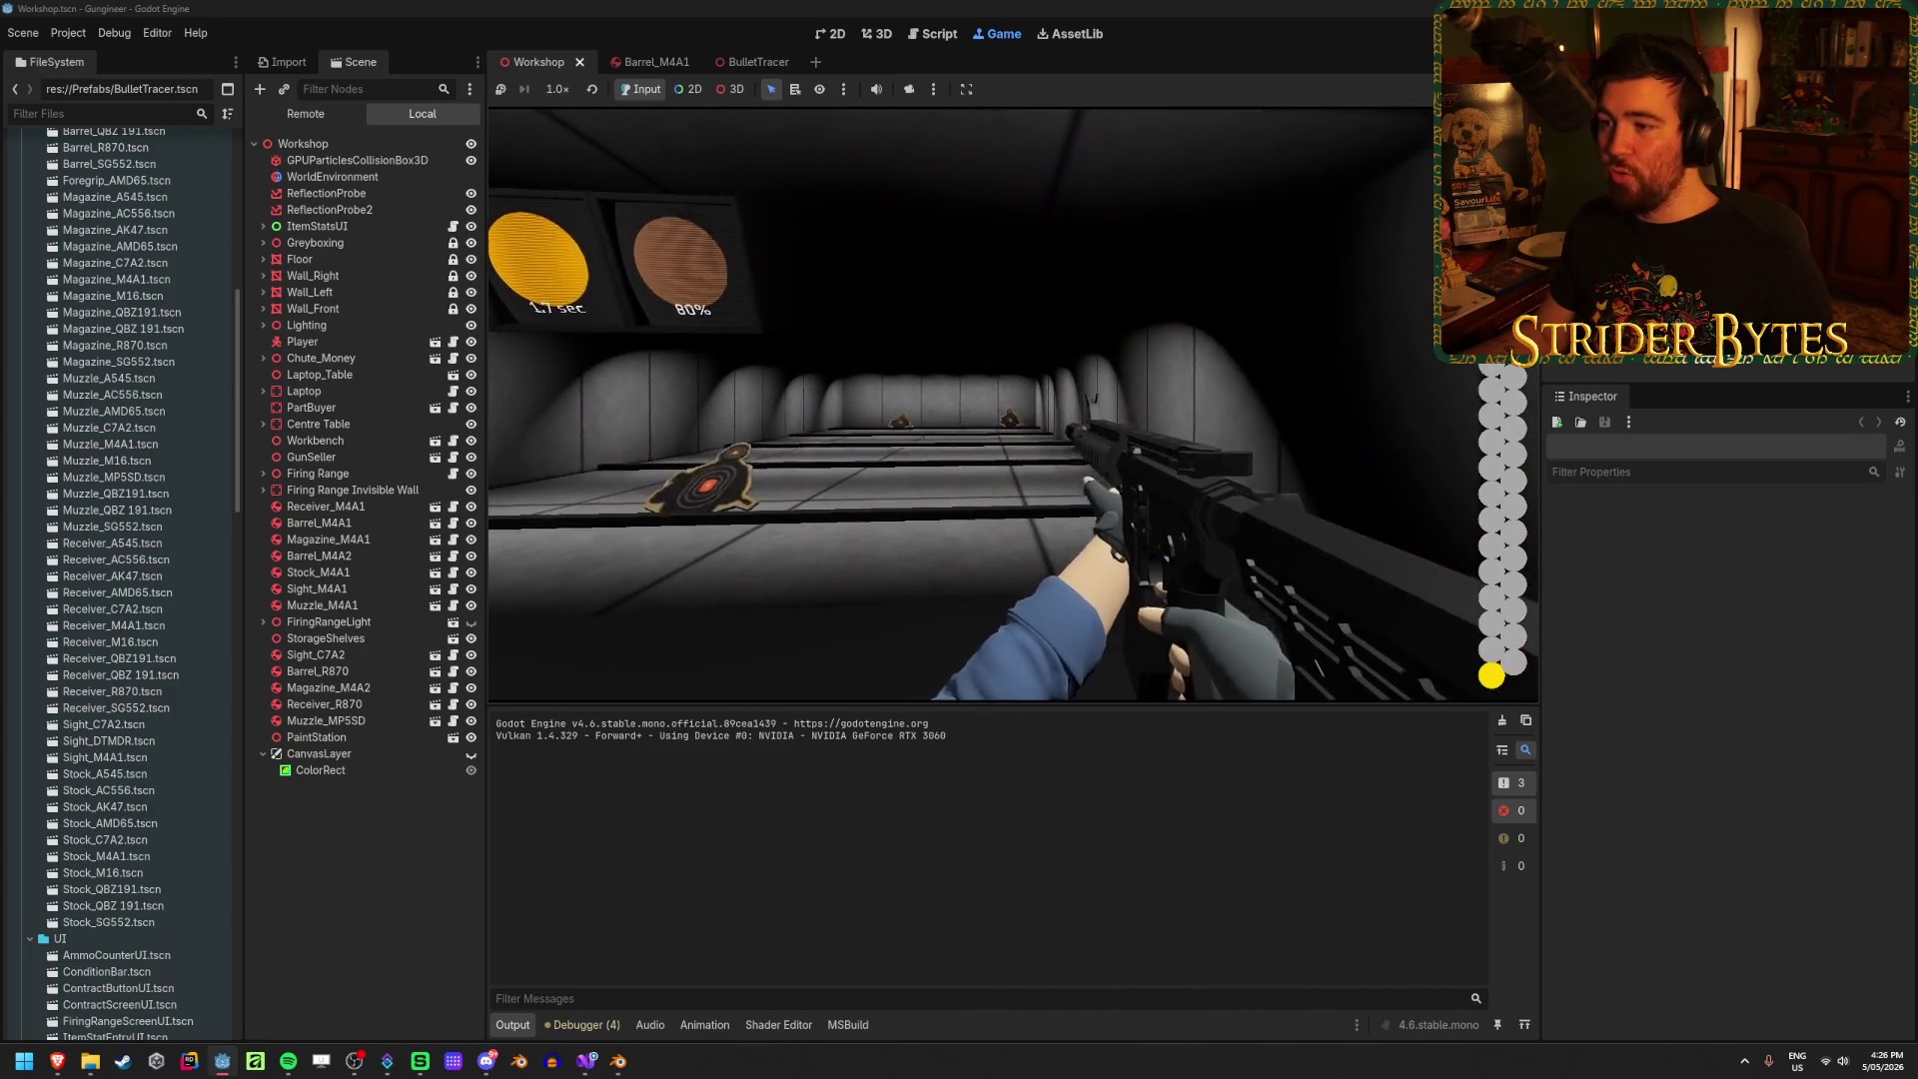
left_click(988, 405)
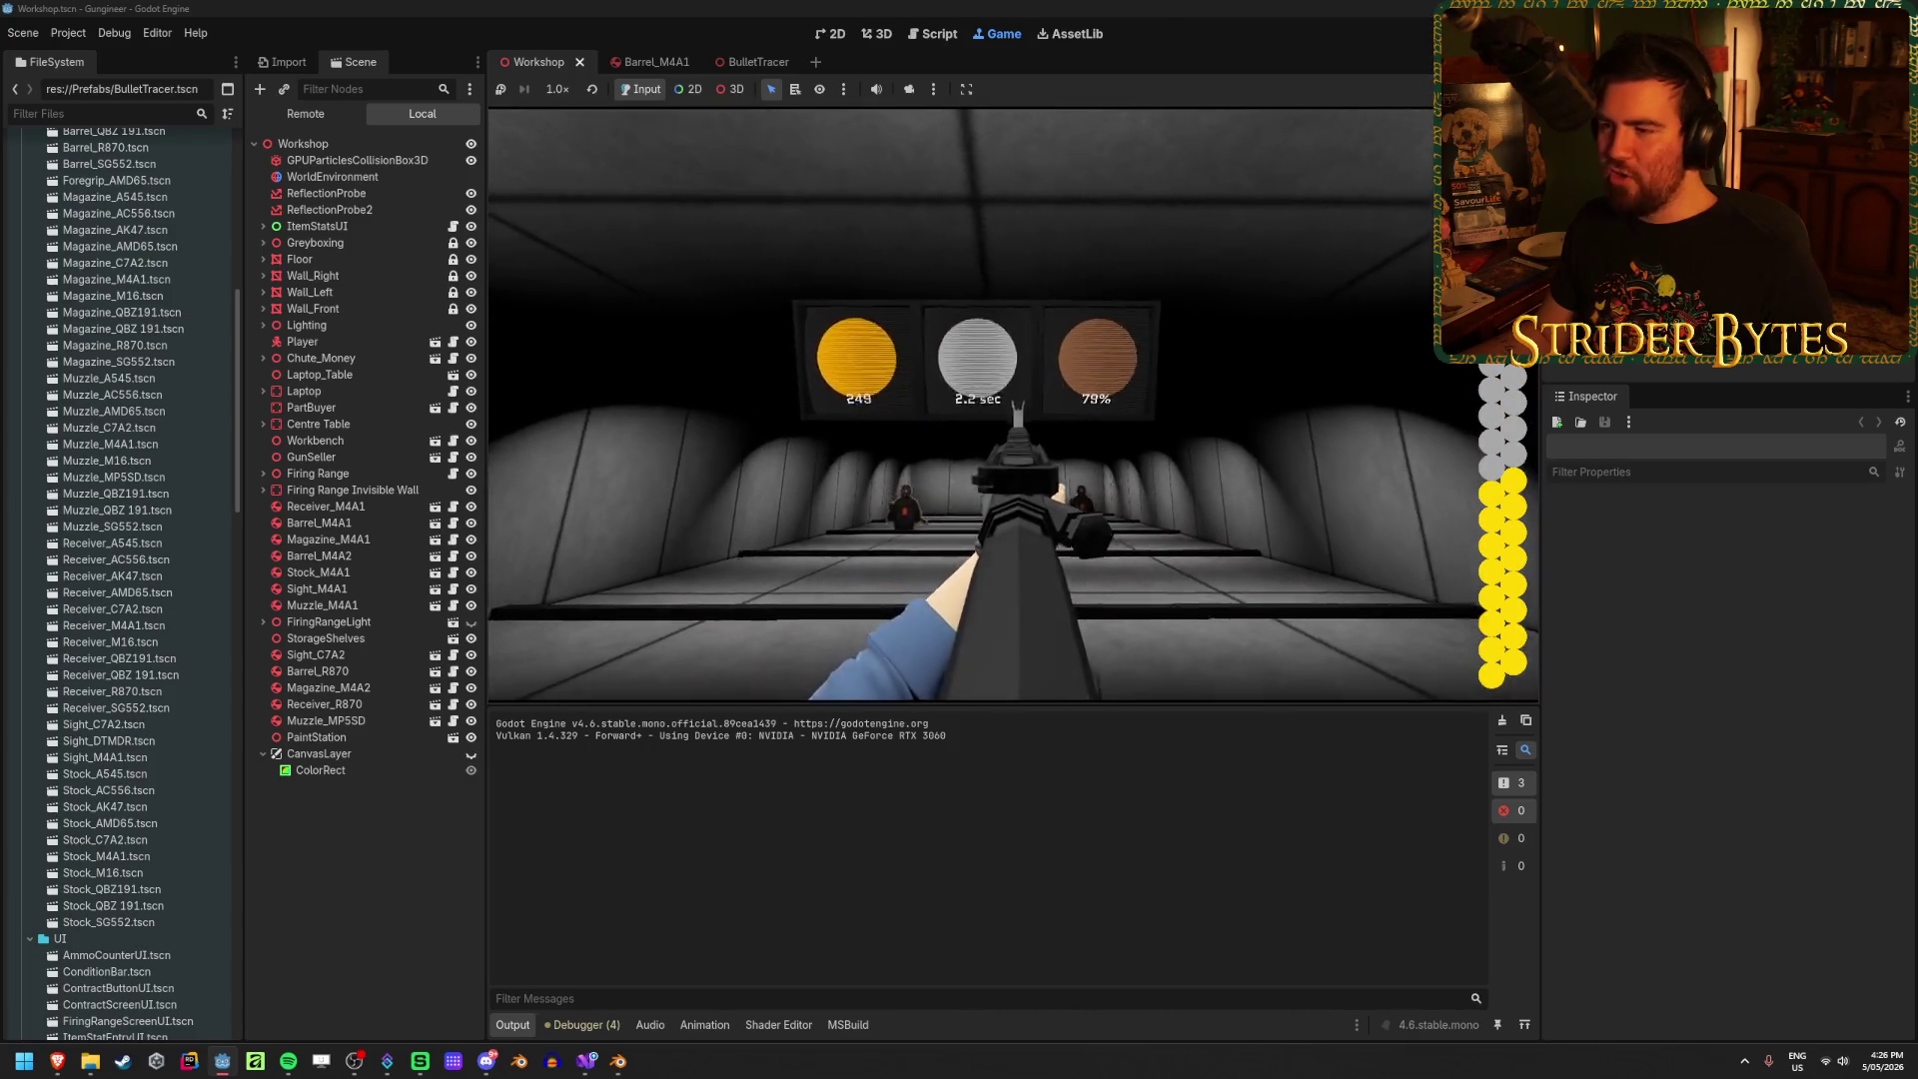
left_click(1012, 415)
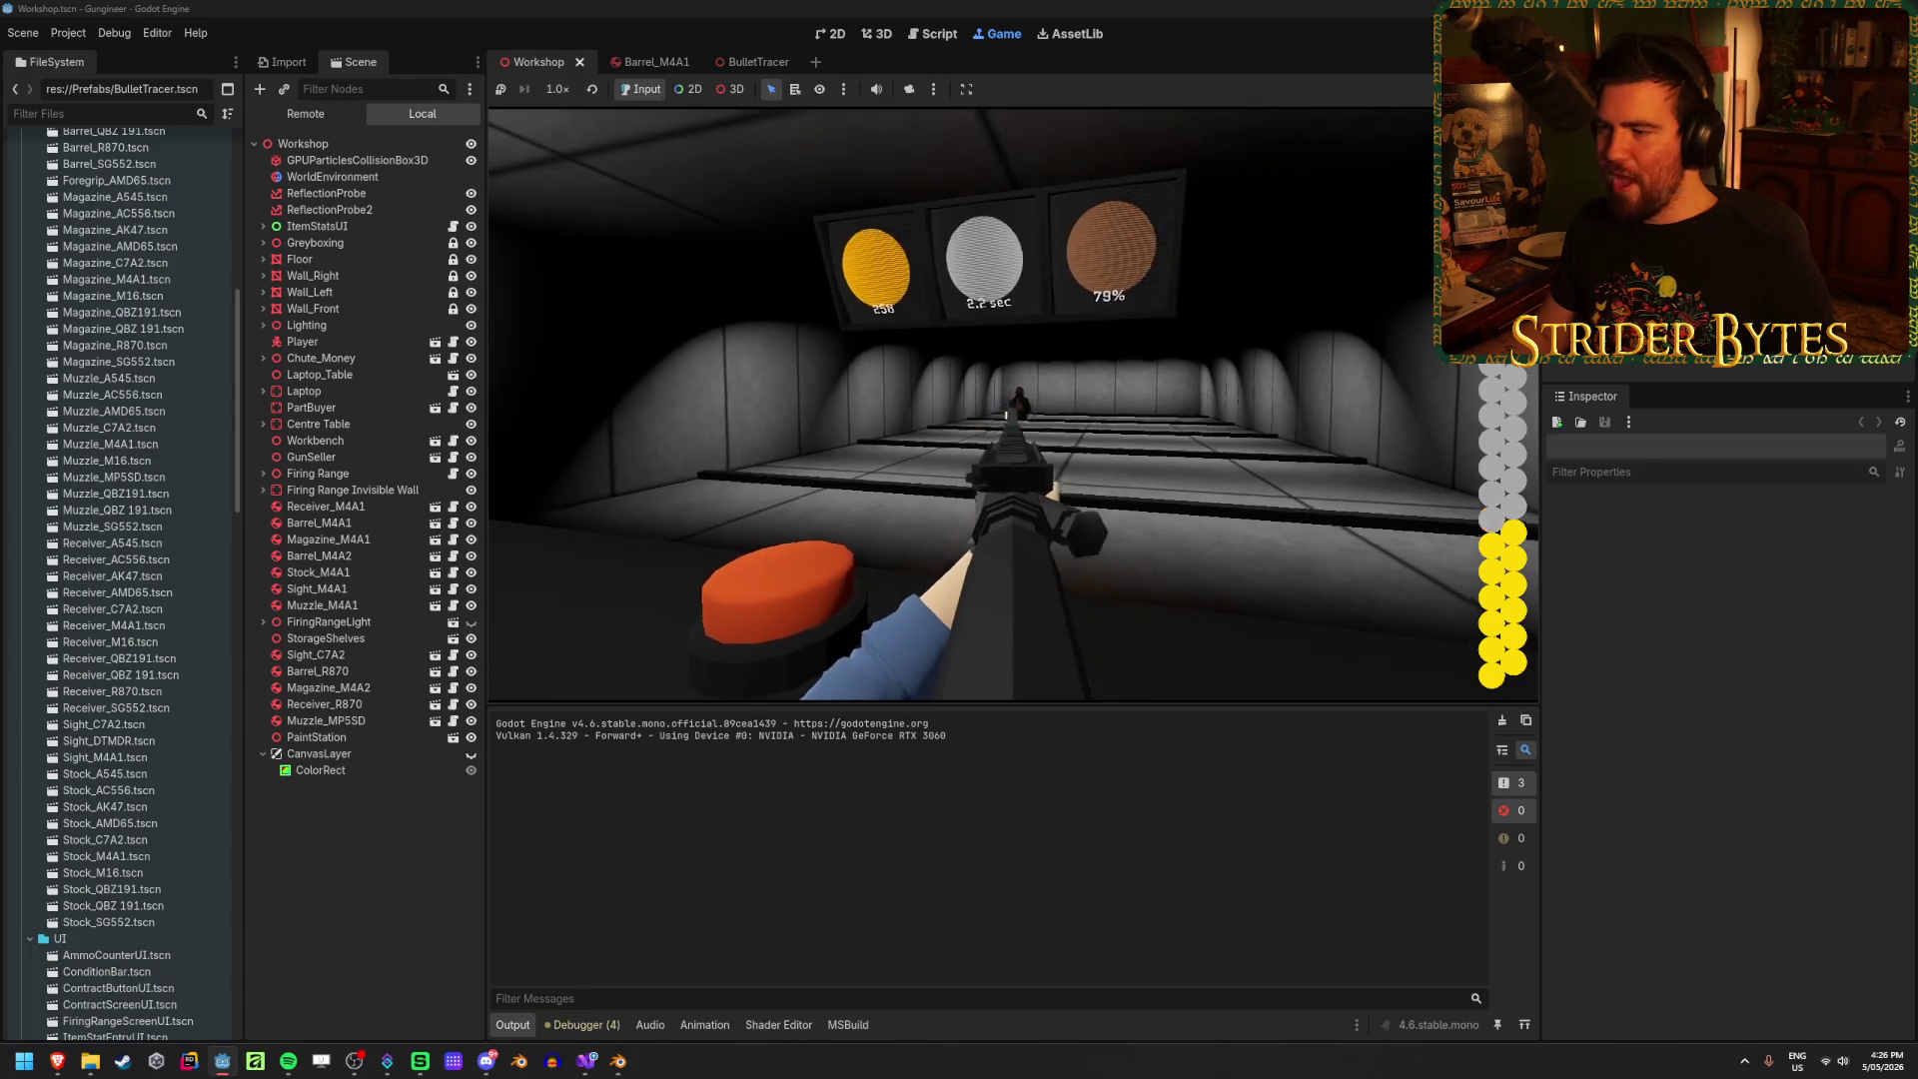
left_click(1003, 409)
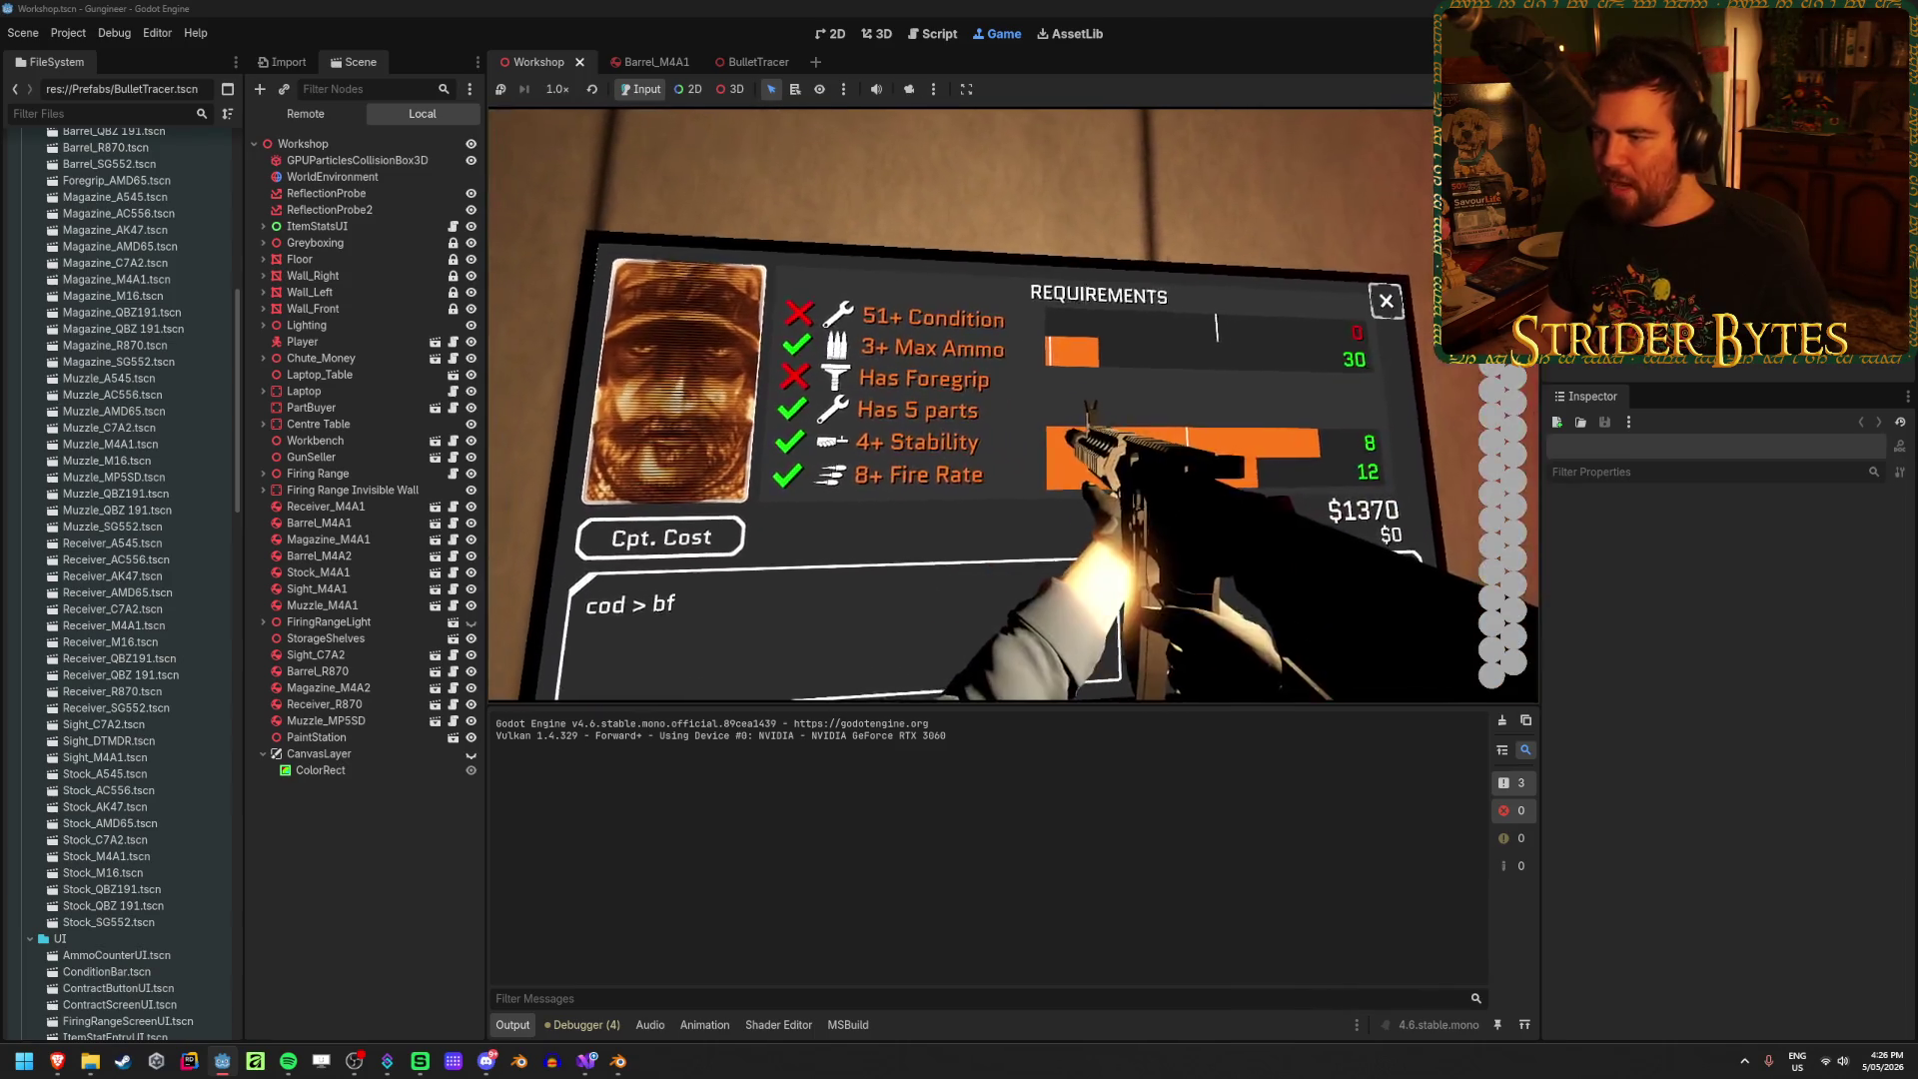
left_click(1013, 404)
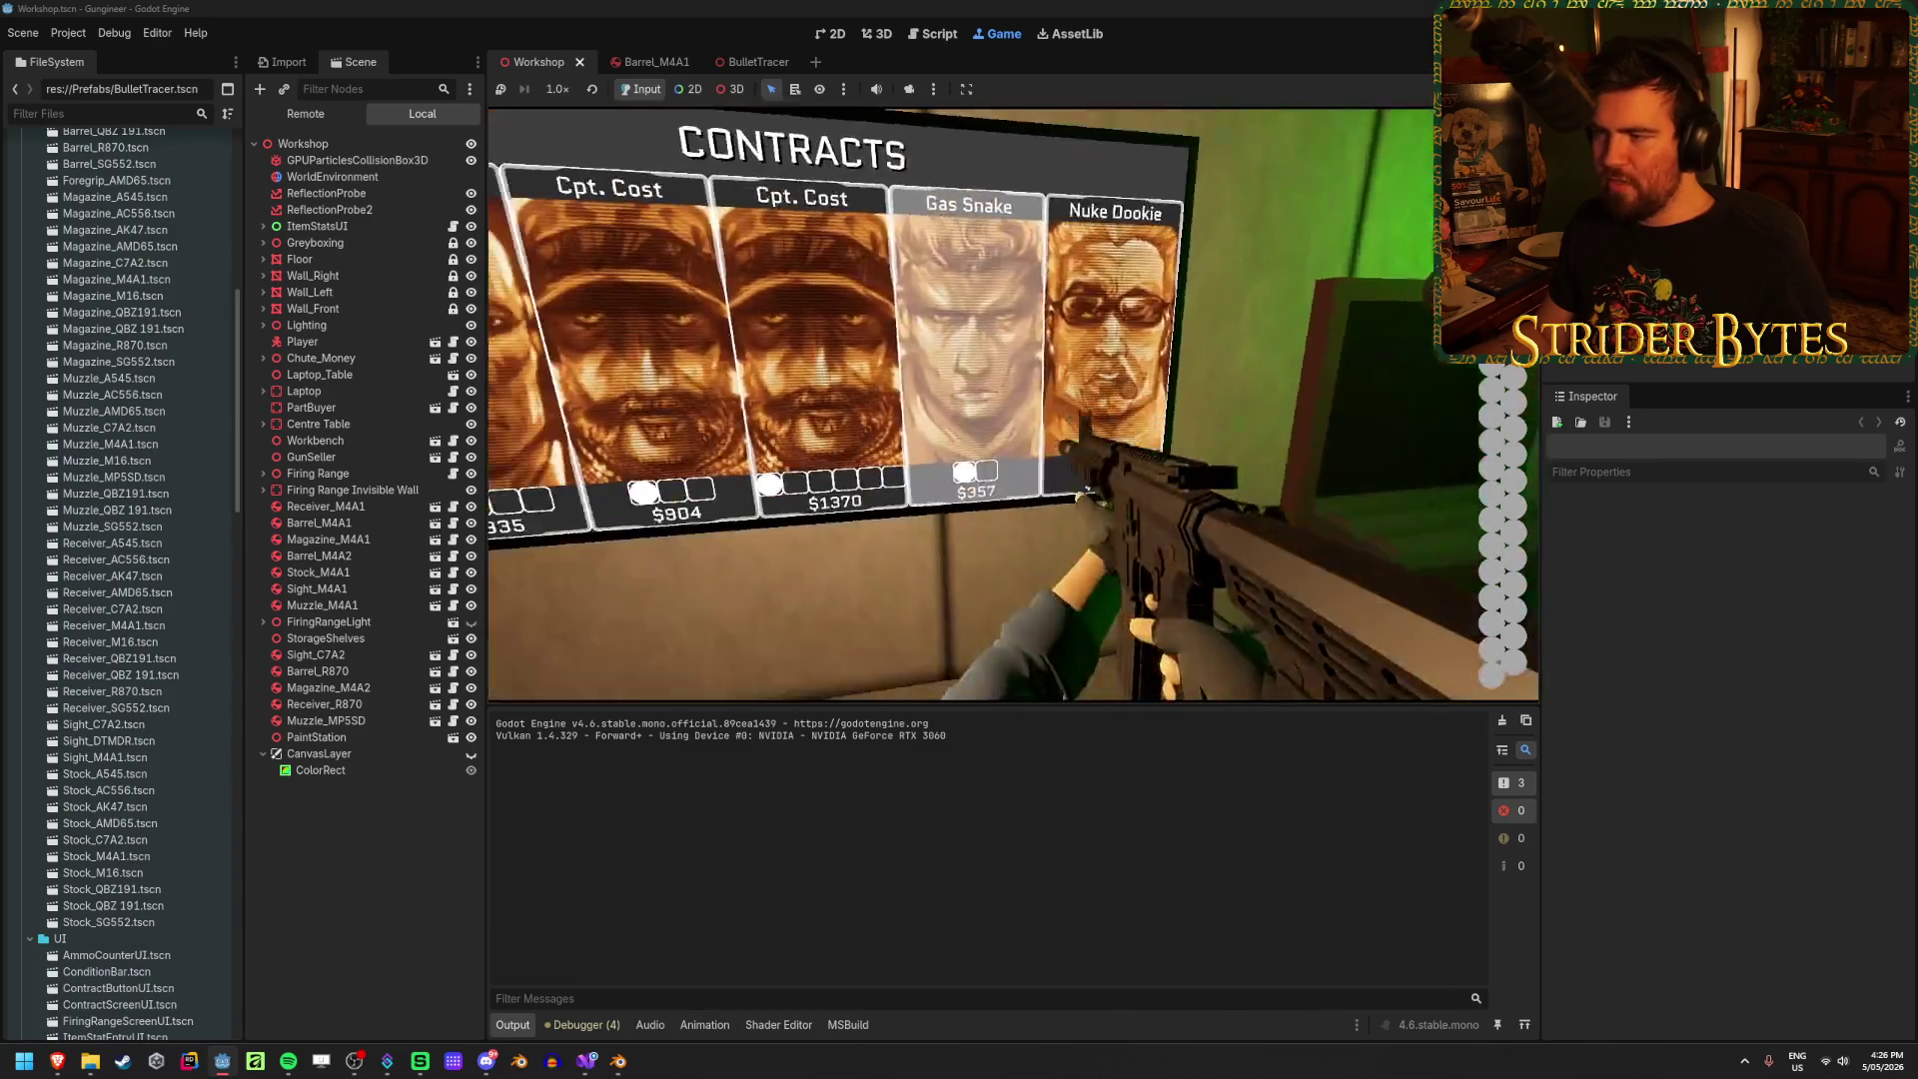
left_click(1013, 404)
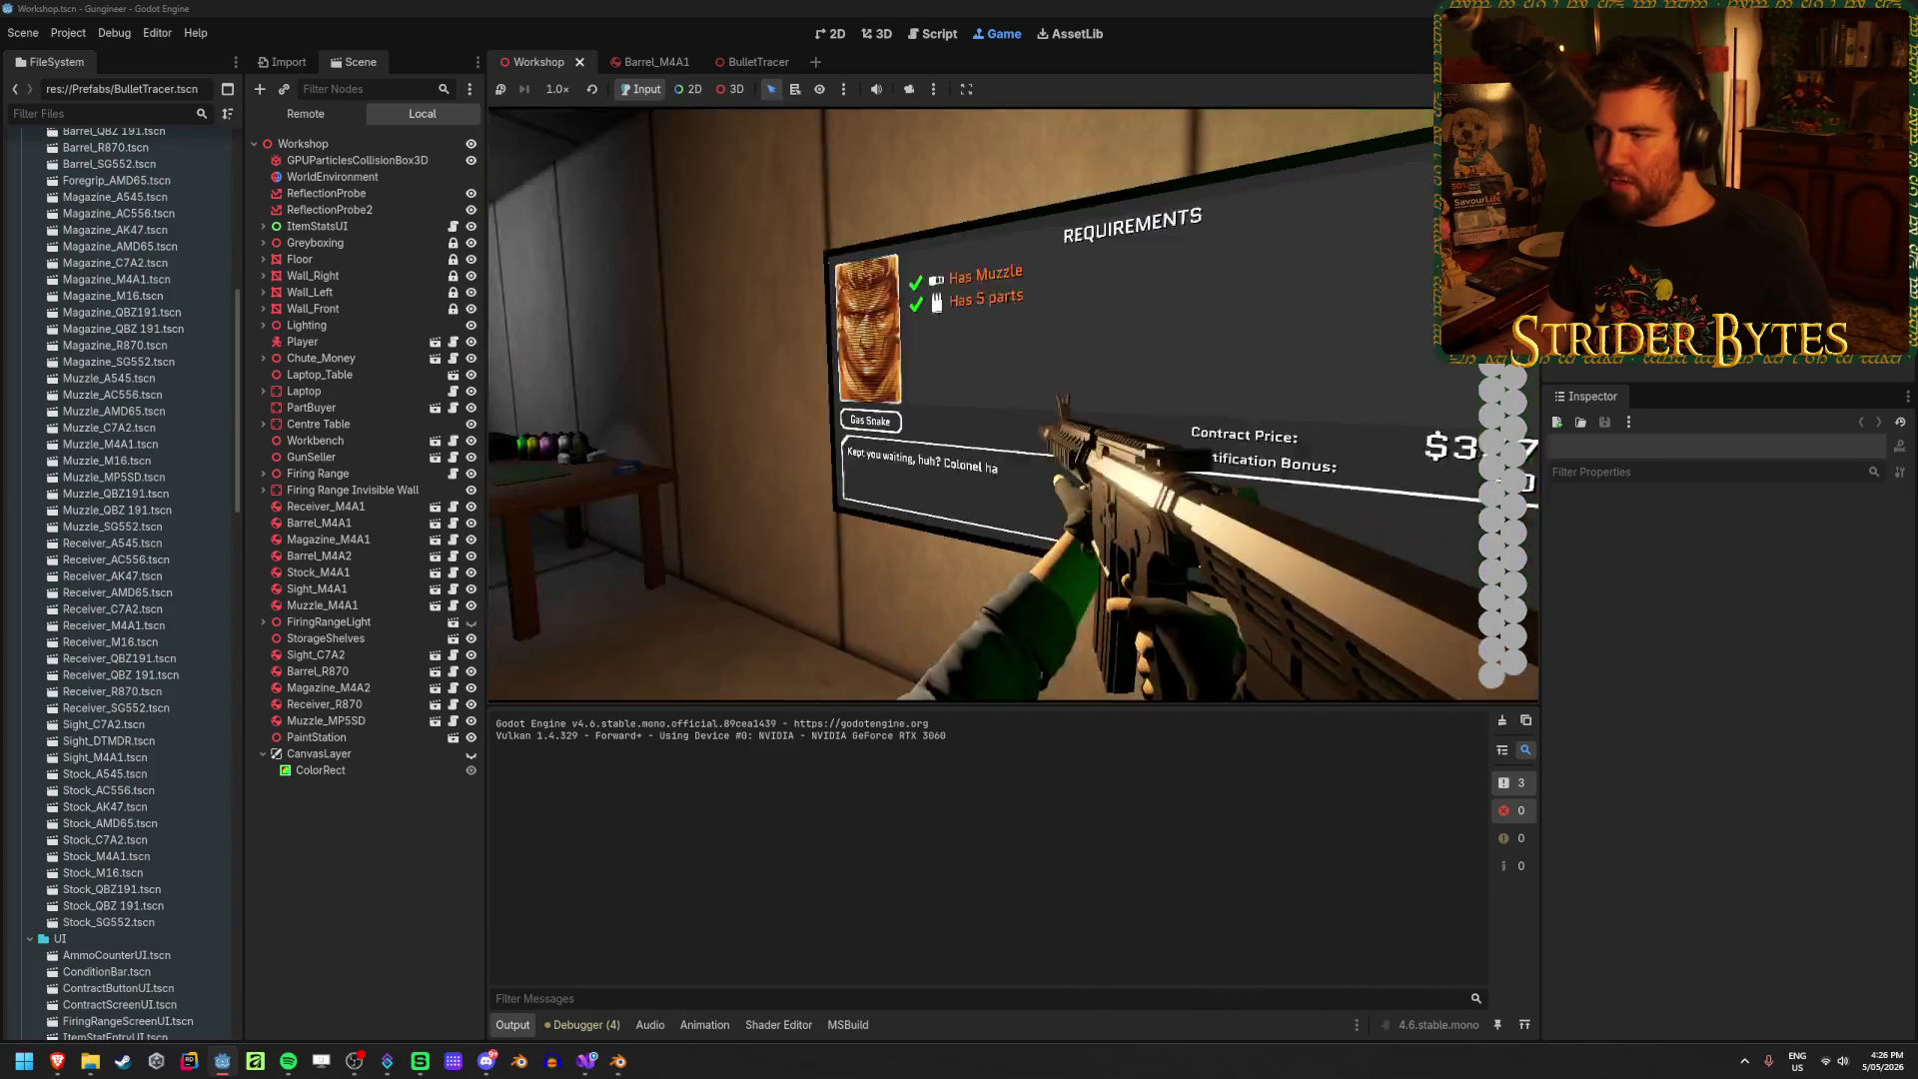
left_click(1012, 403)
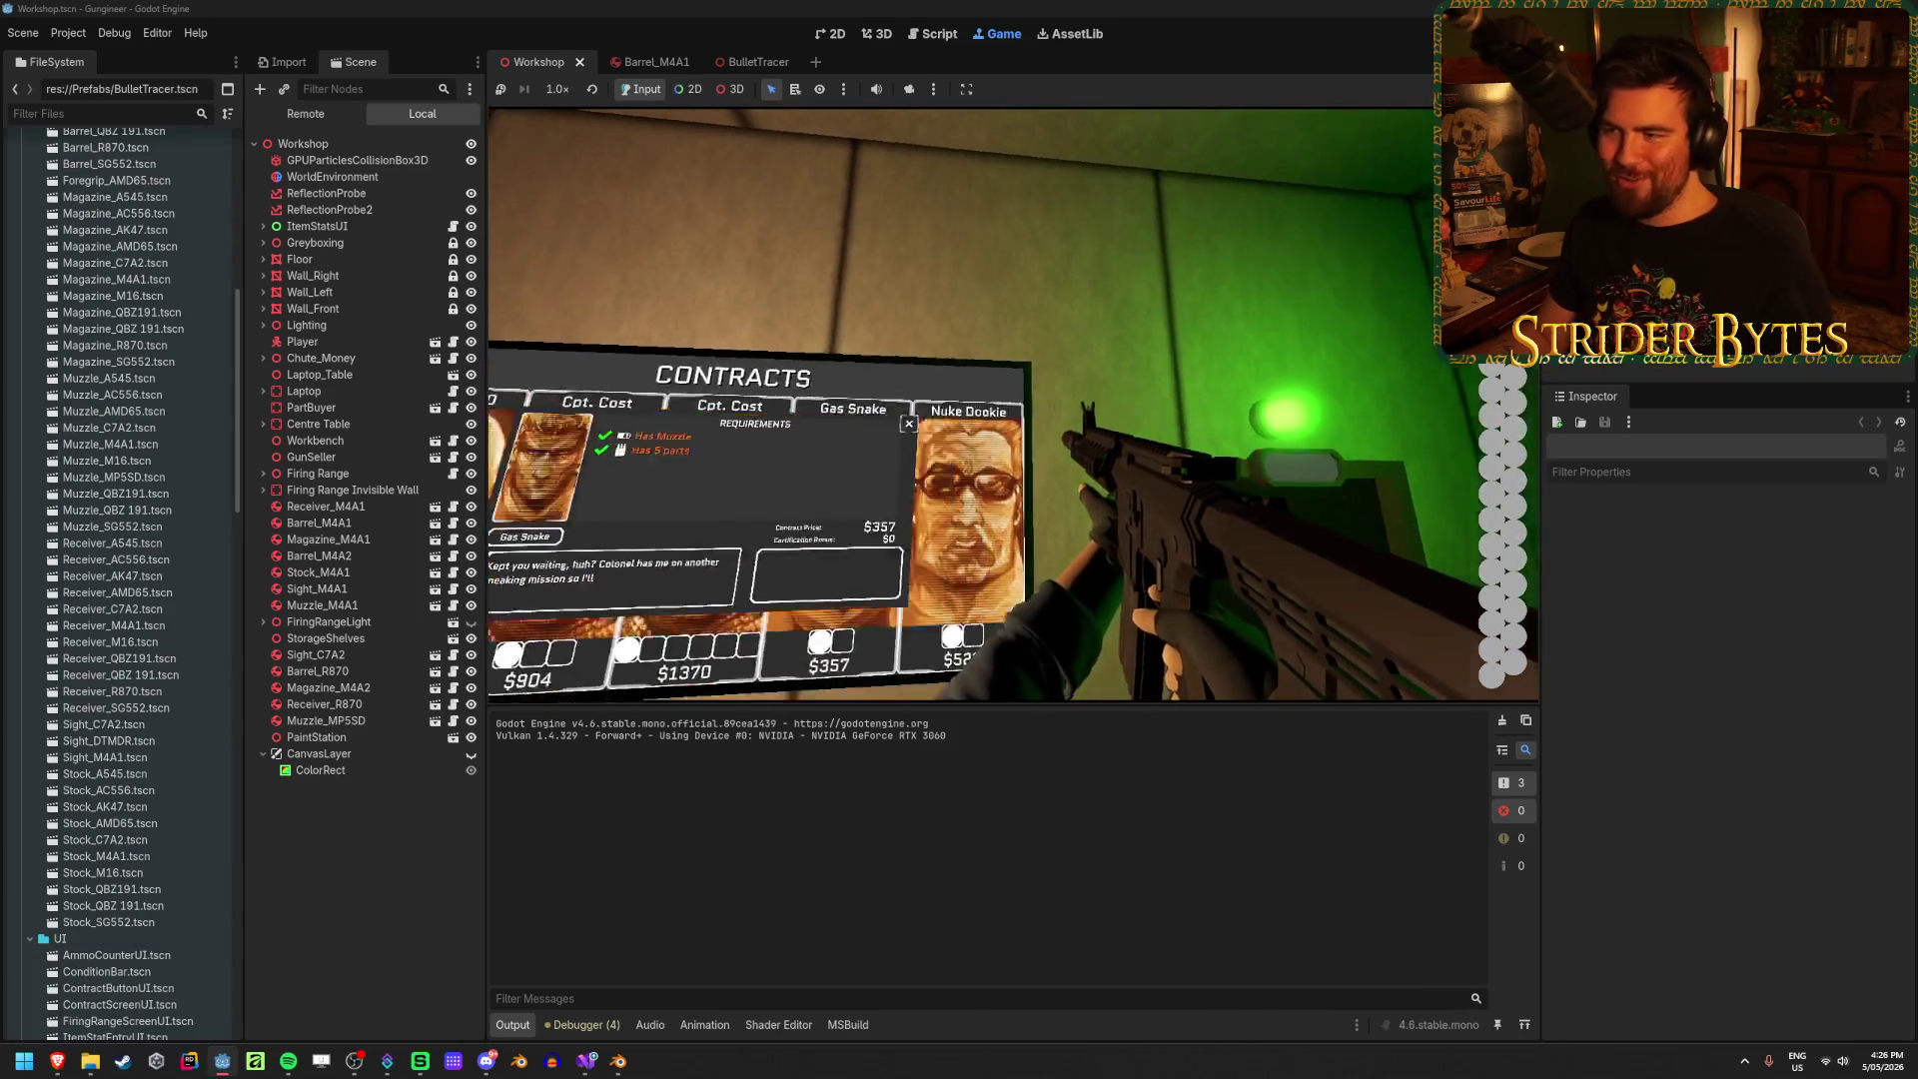
left_click(1012, 403)
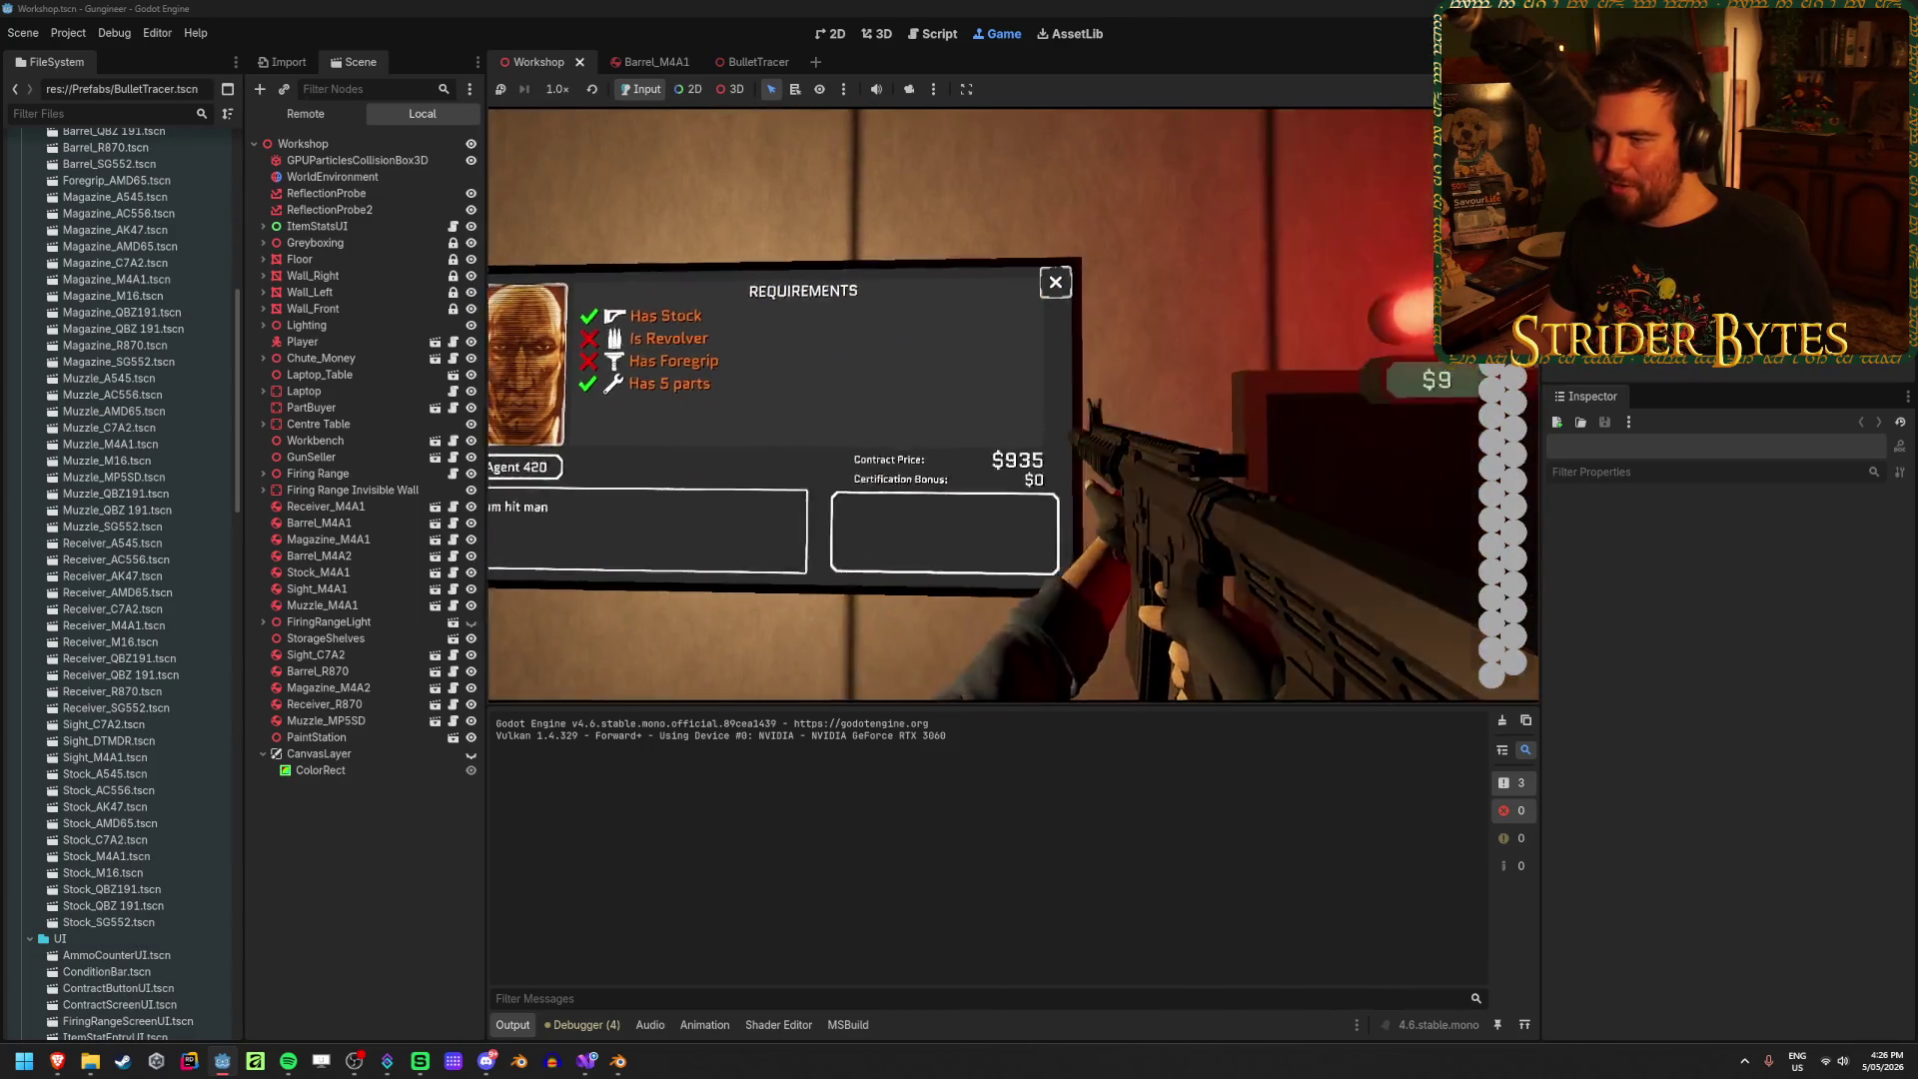
left_click(1013, 403)
left_click(1013, 403)
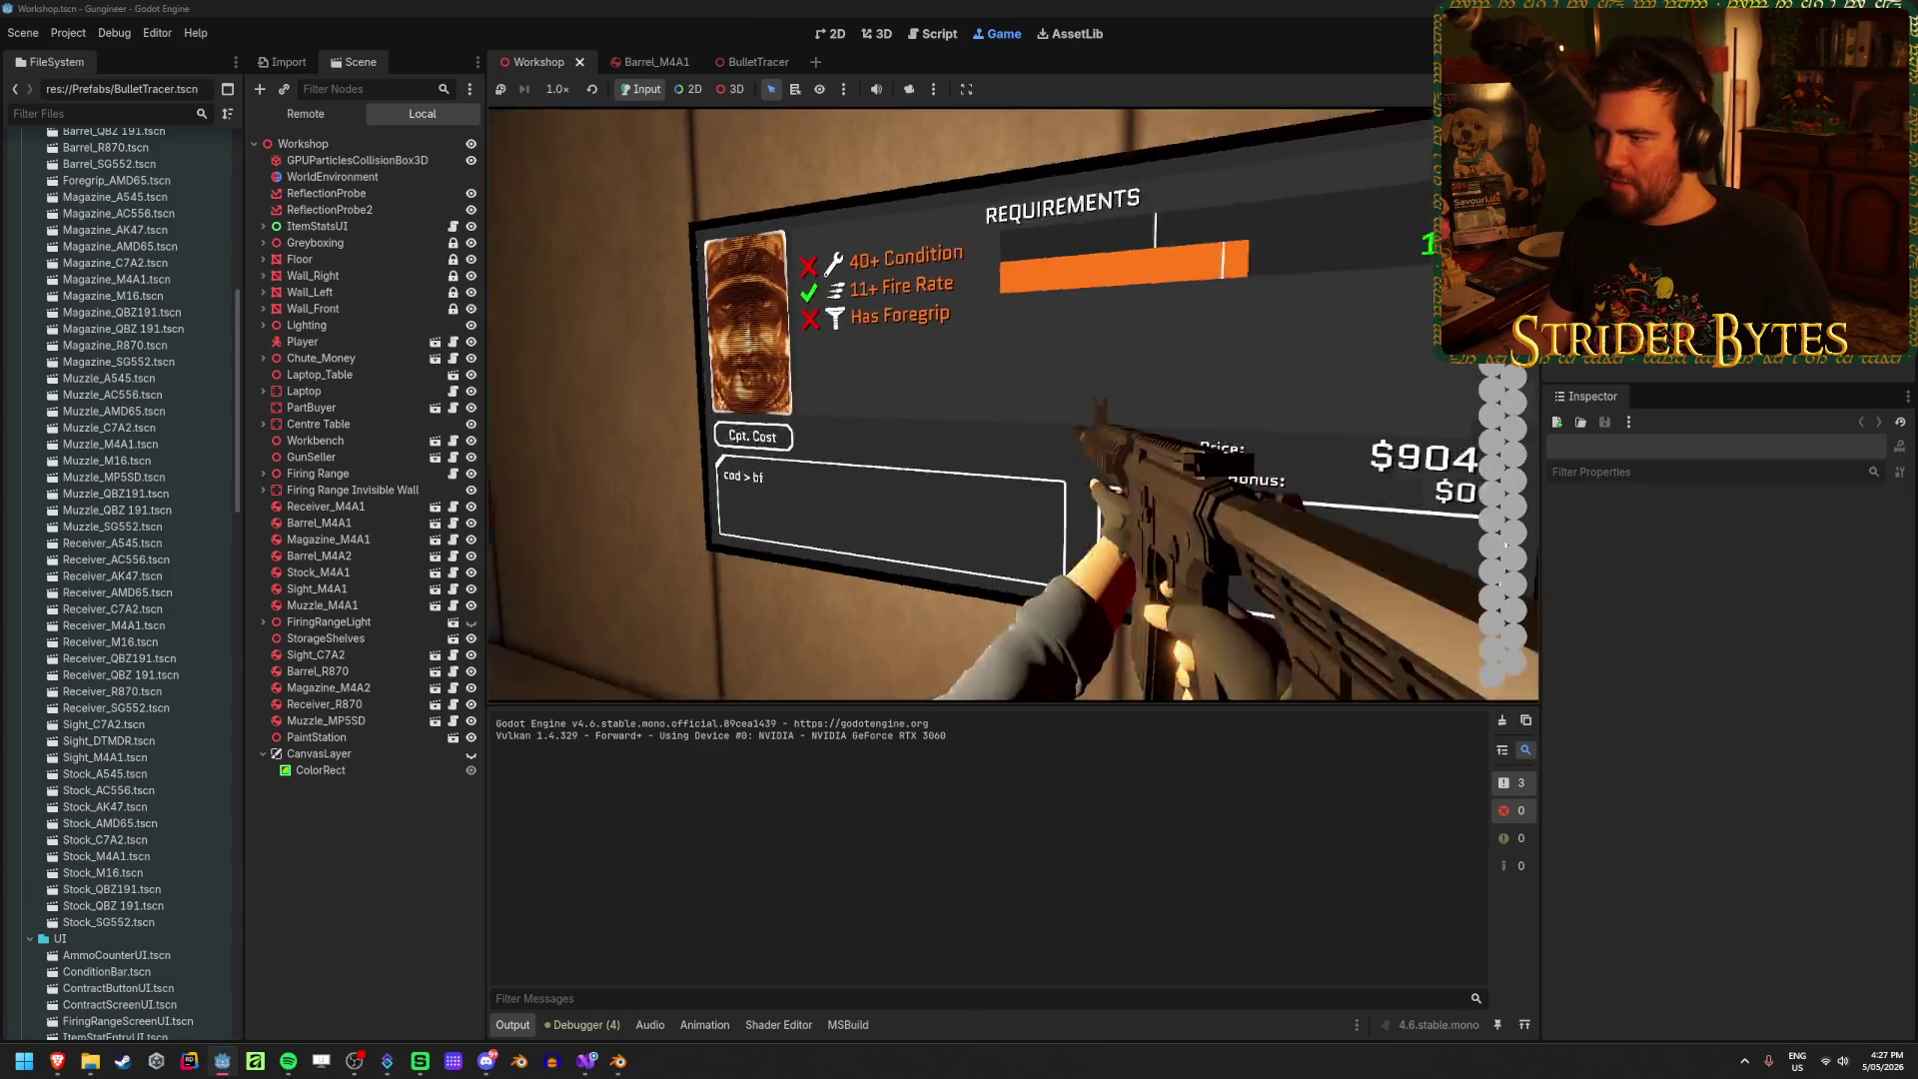
left_click(1013, 403)
left_click(1013, 404)
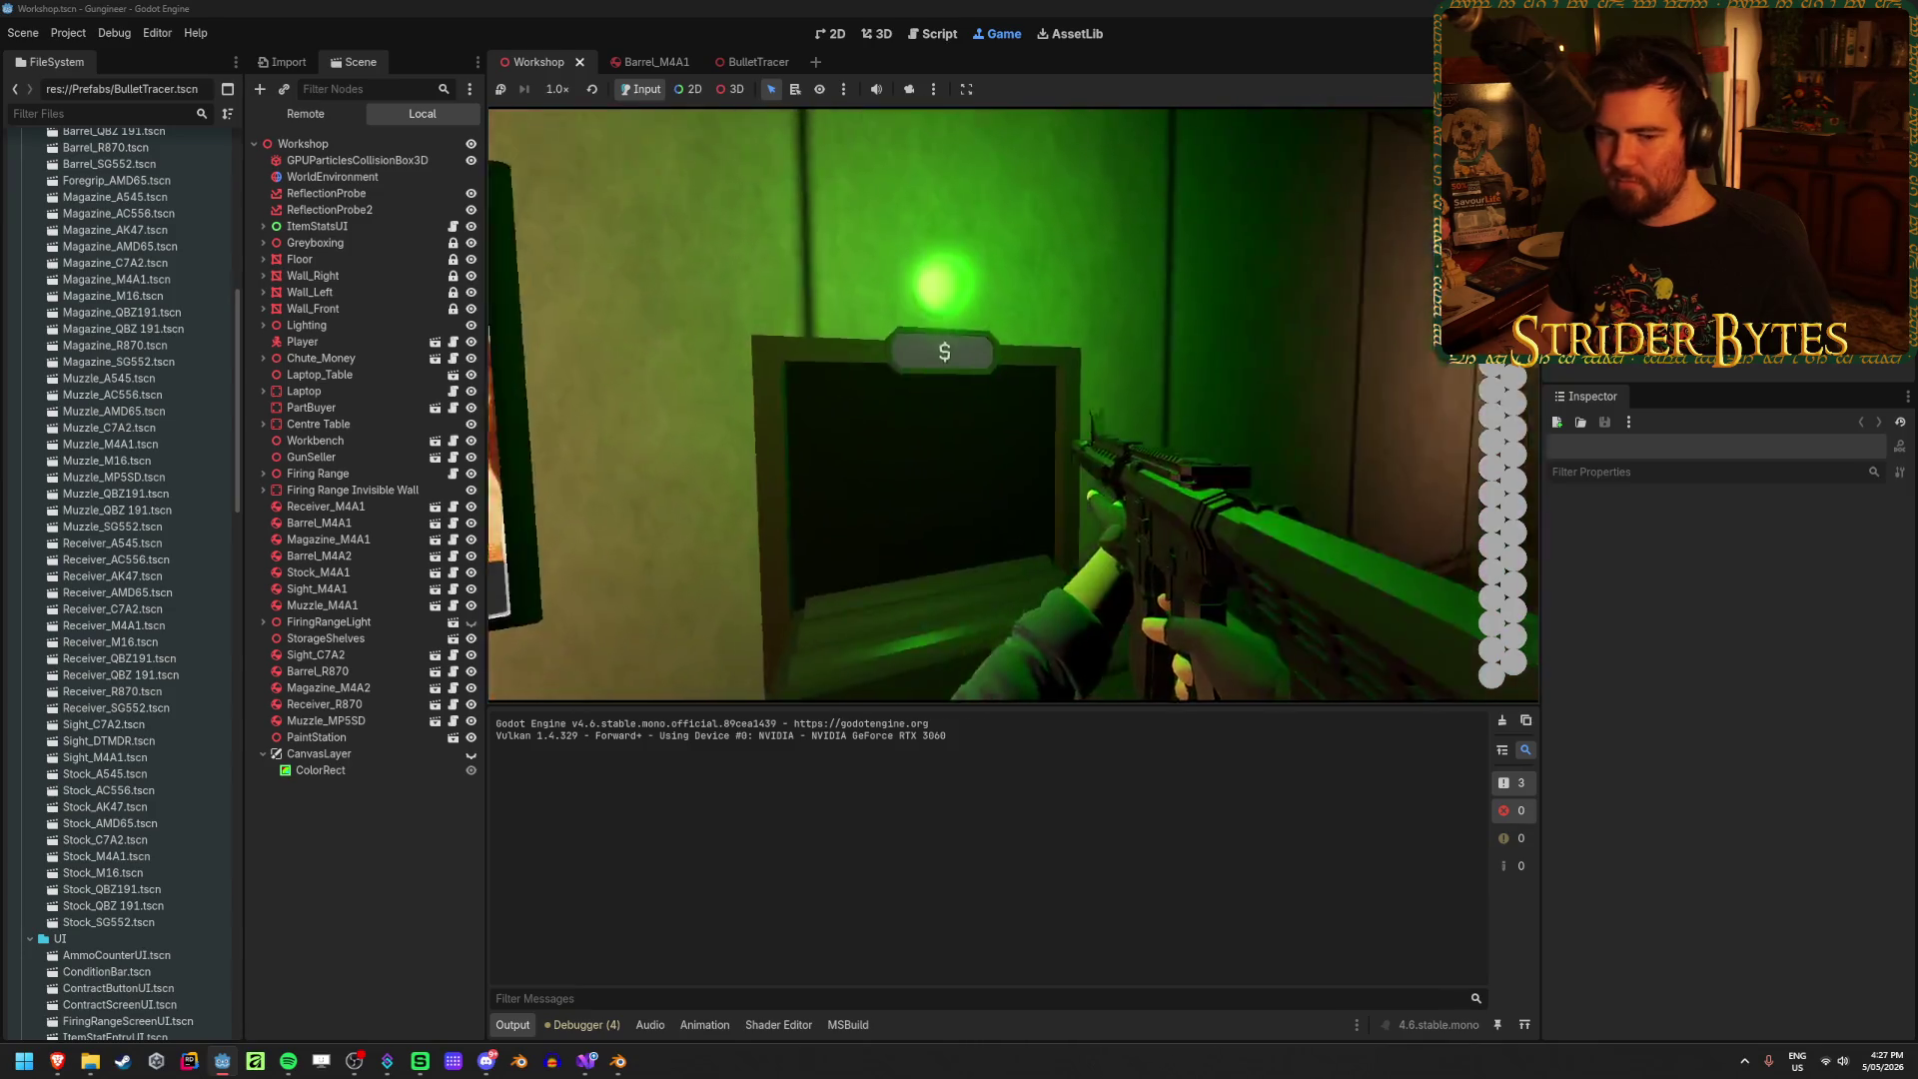
left_click(1012, 403)
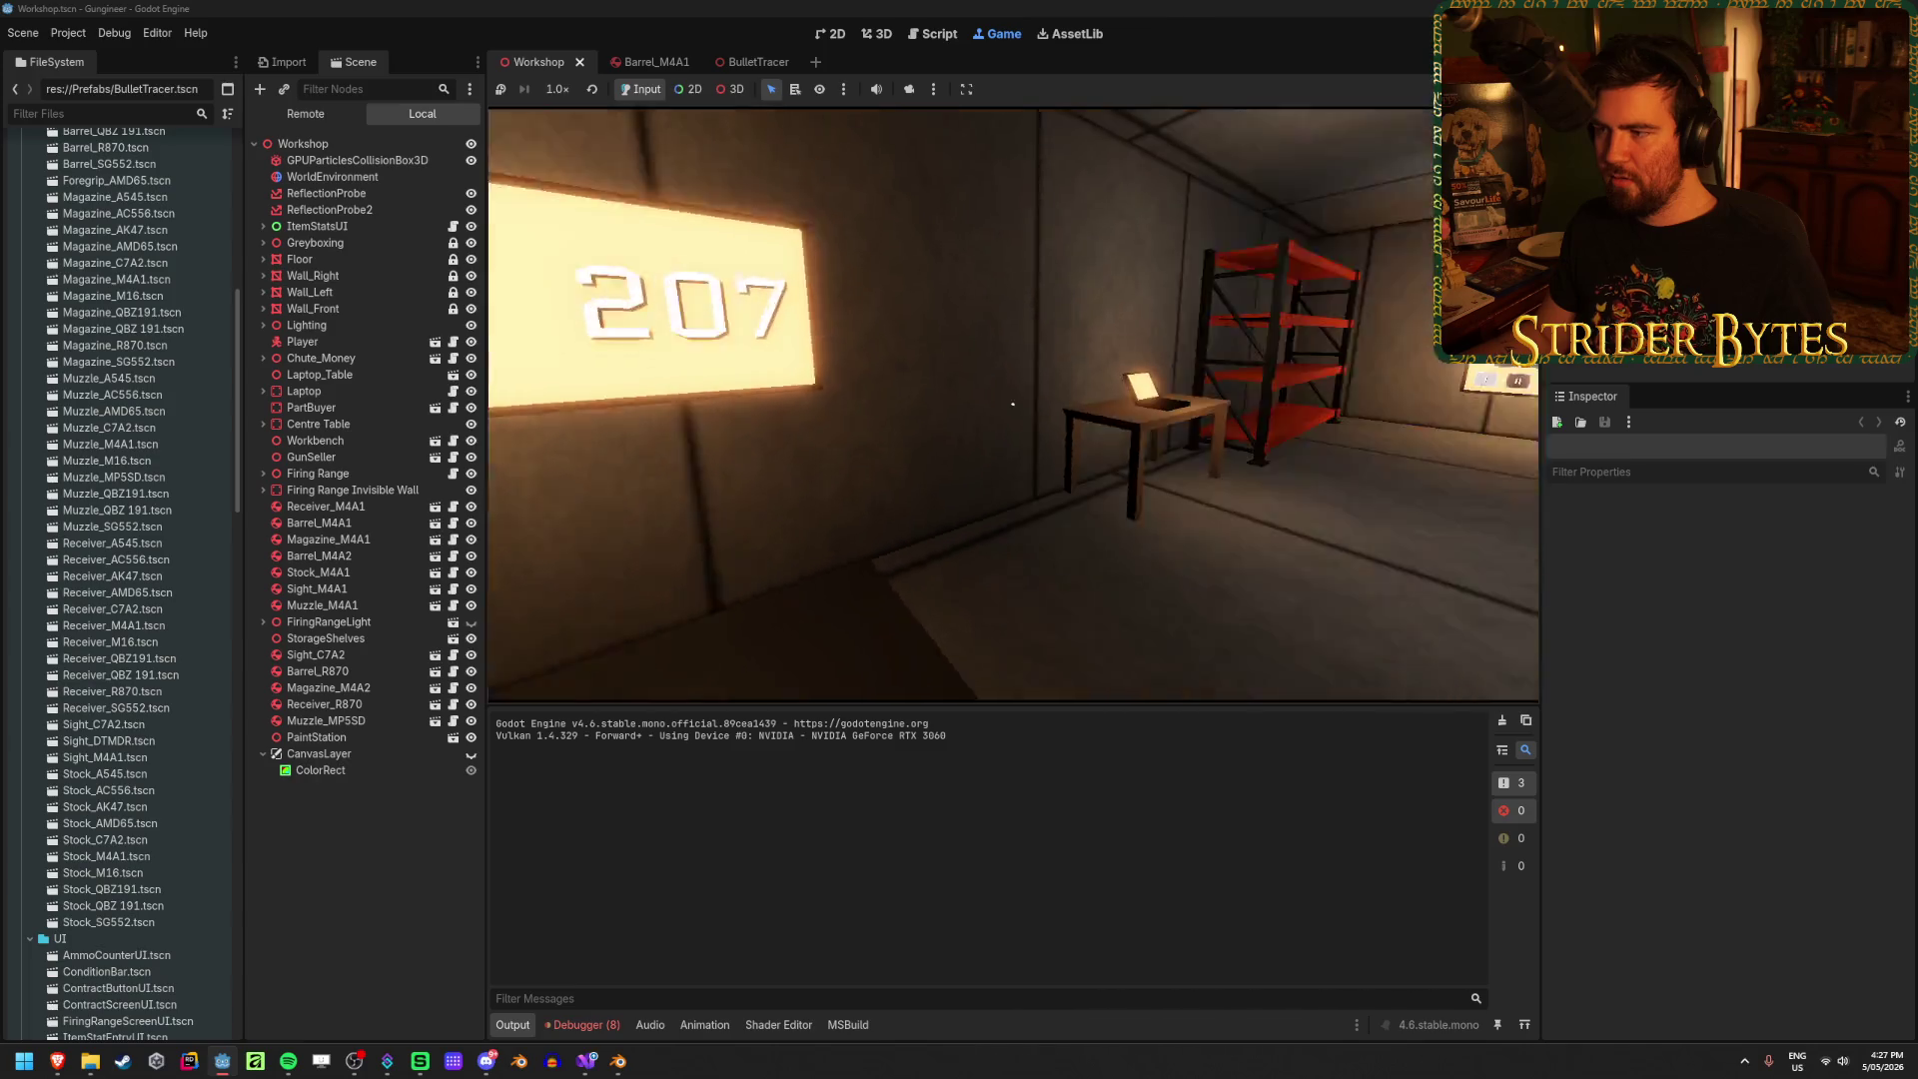
key("w")
key("e")
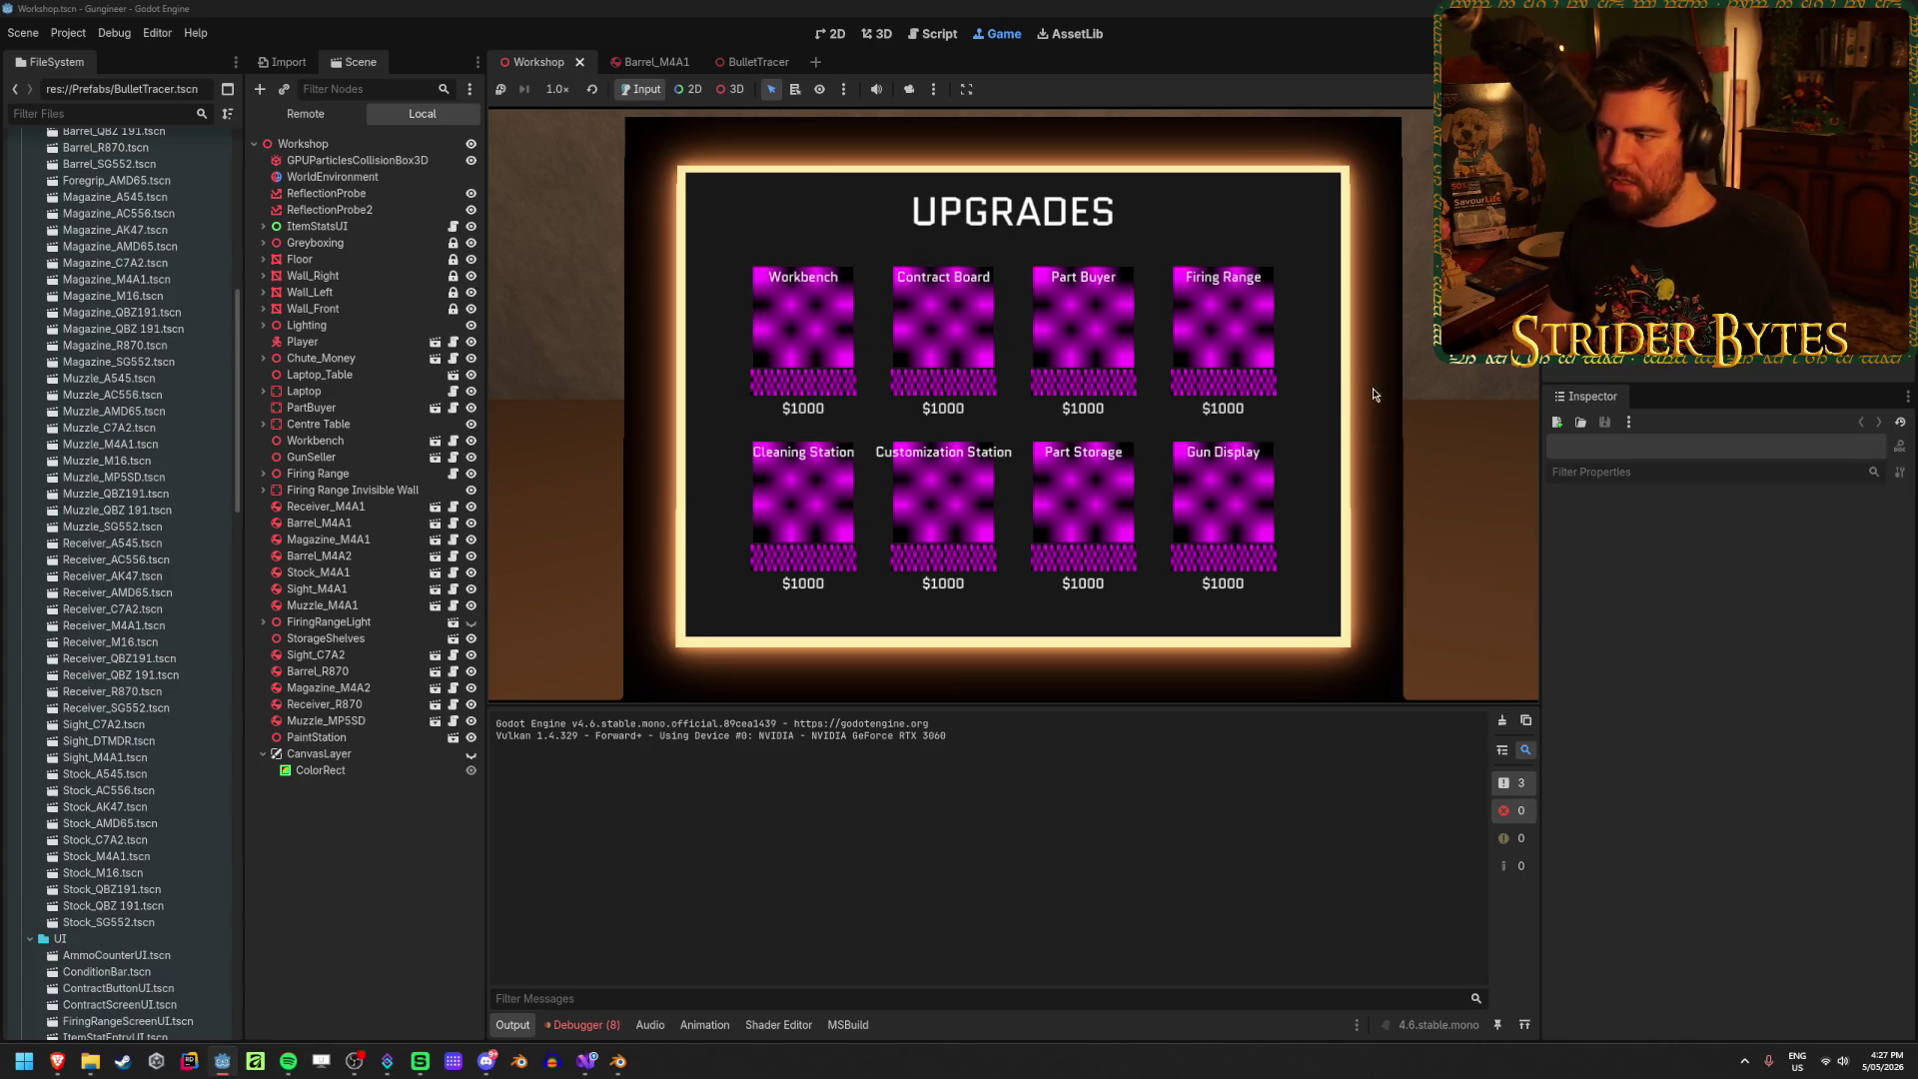
key("Escape")
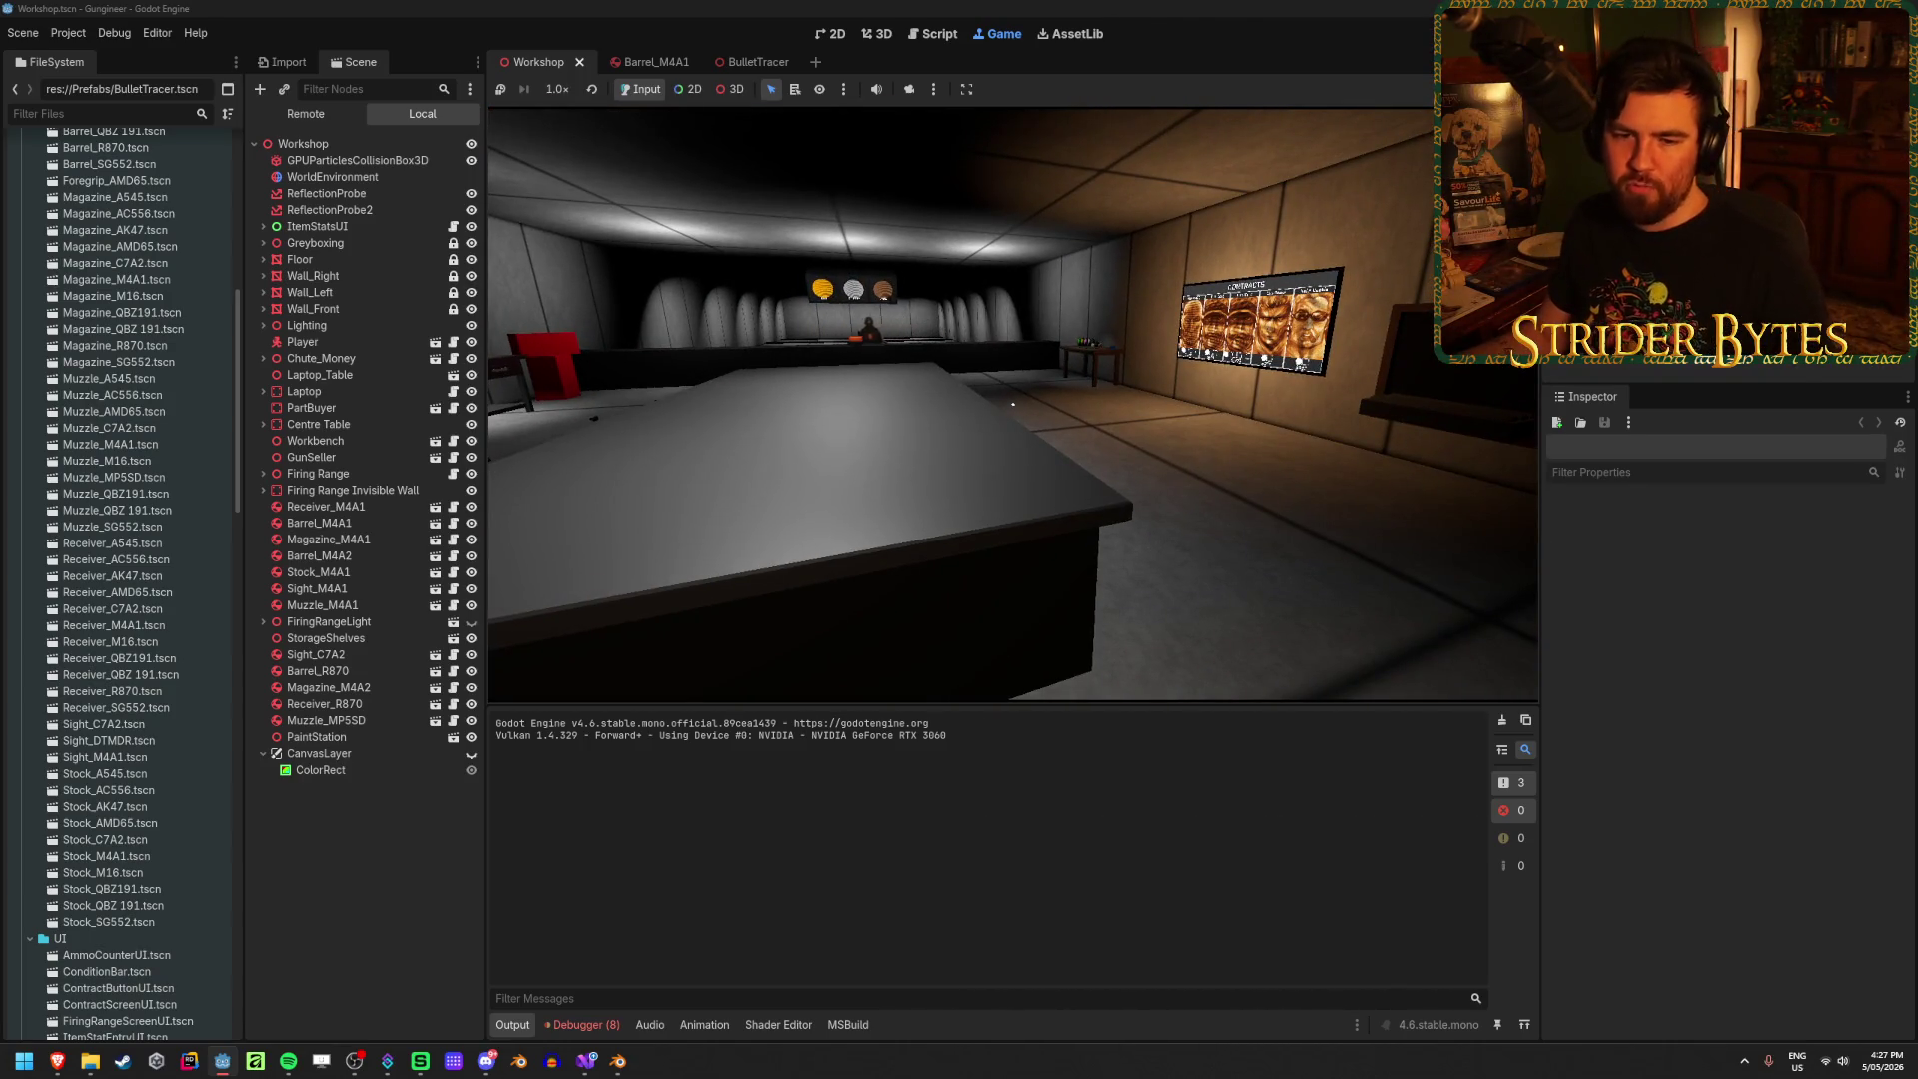
Step: Walk back and forth in front of the Contracts board in the running game
mouse_move(1013, 404)
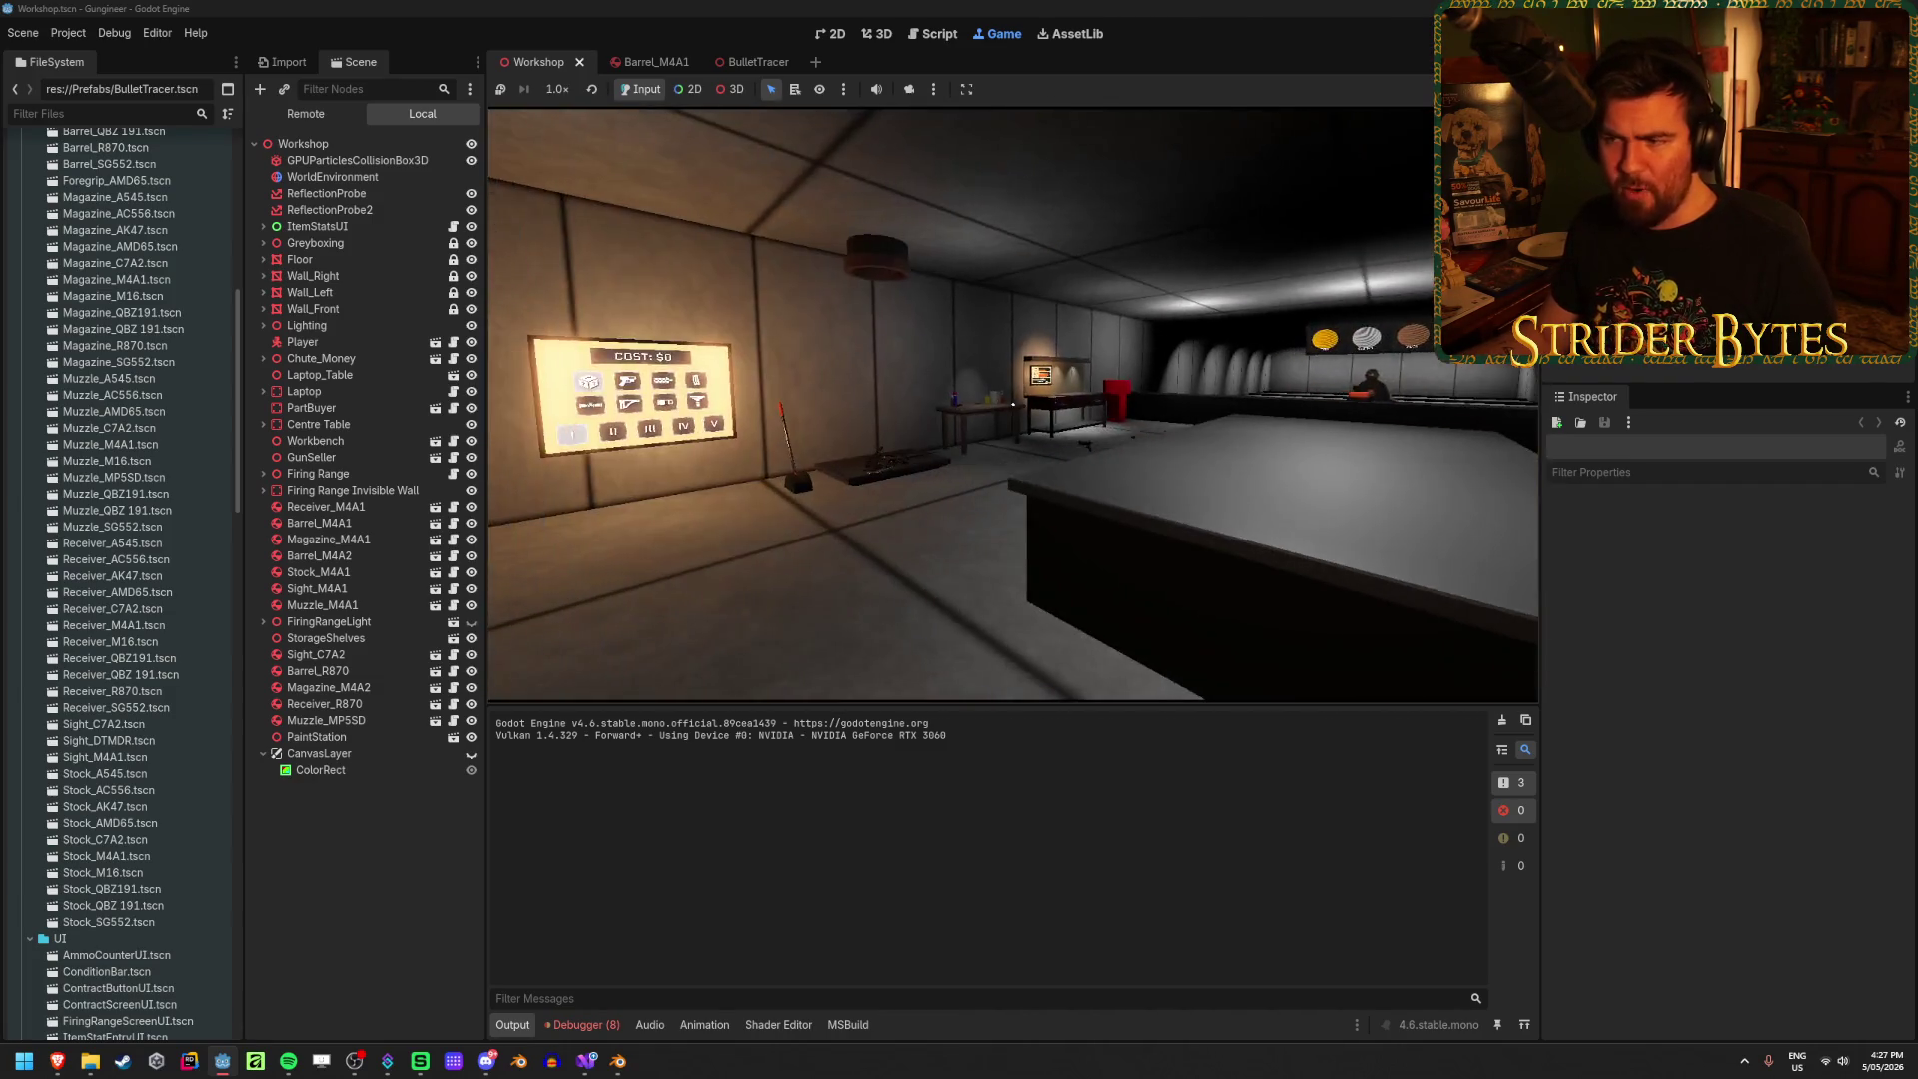
key("w")
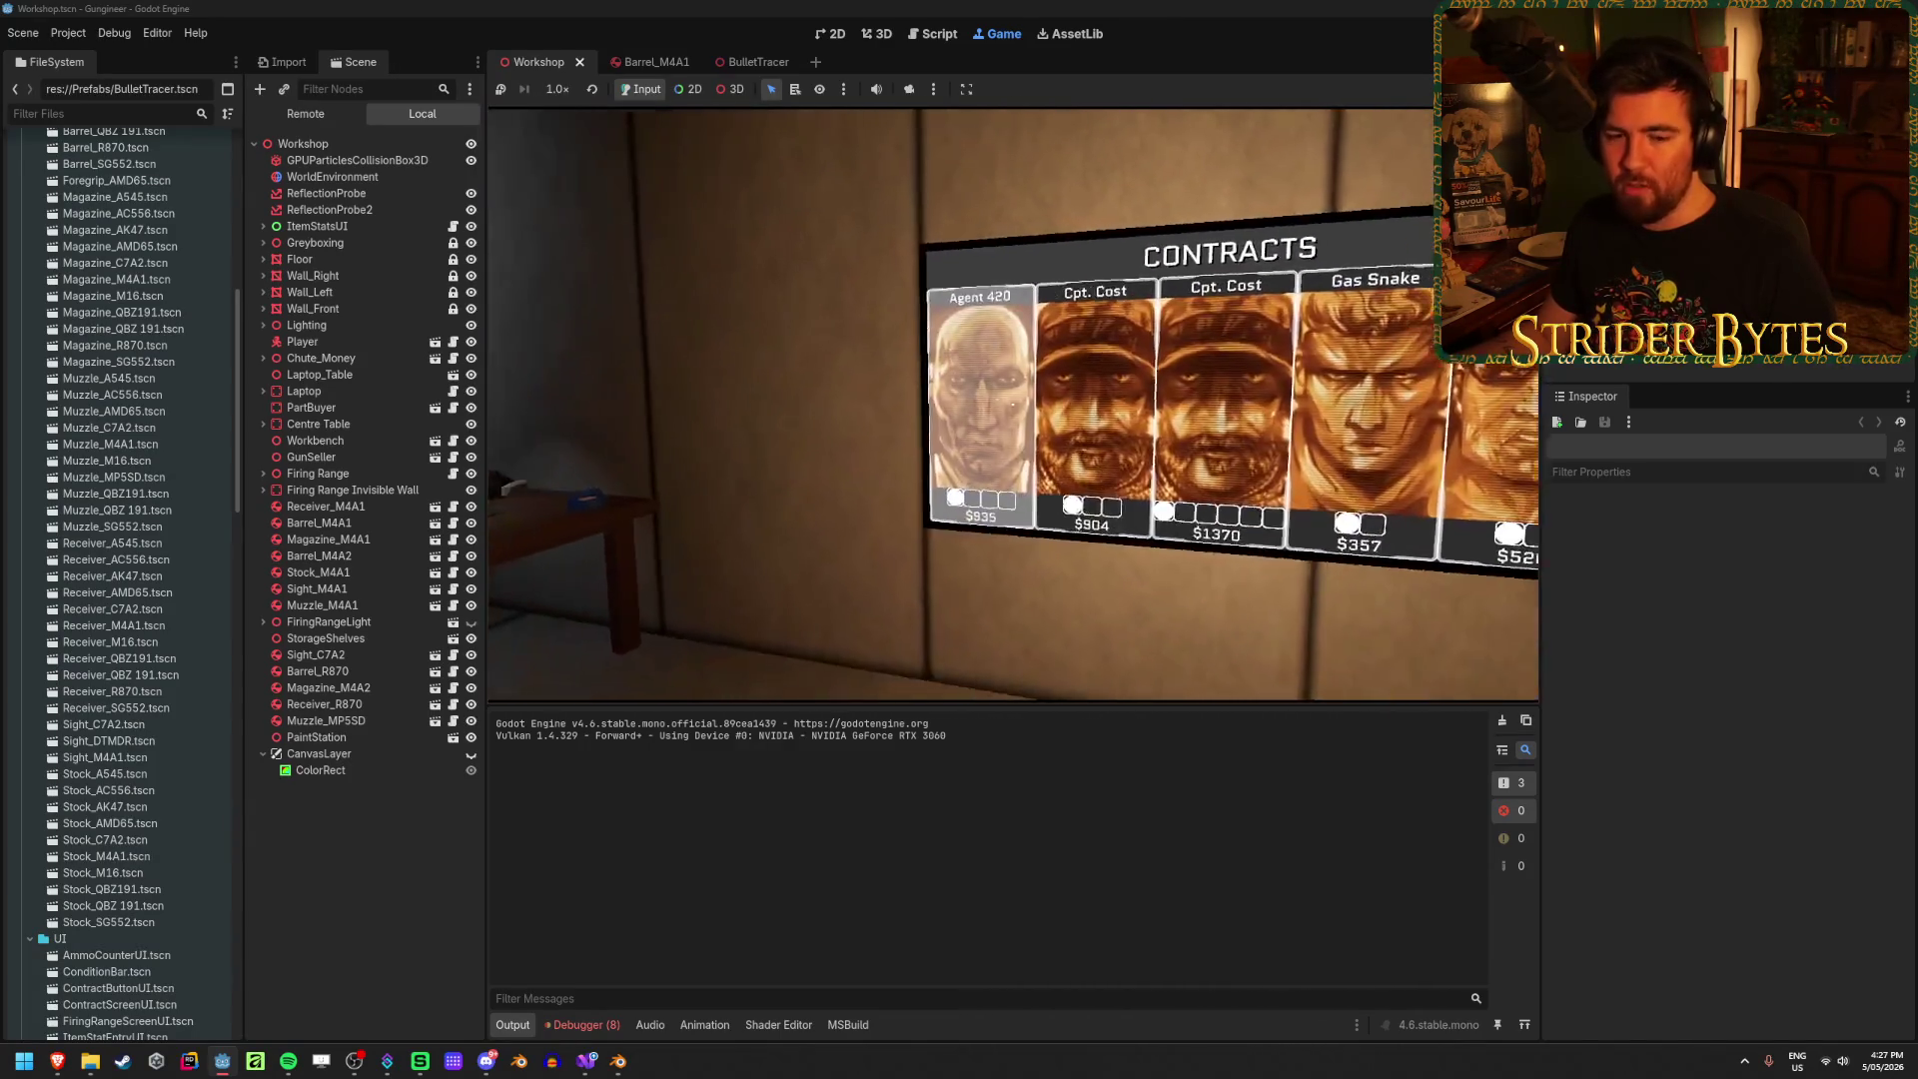
key("s")
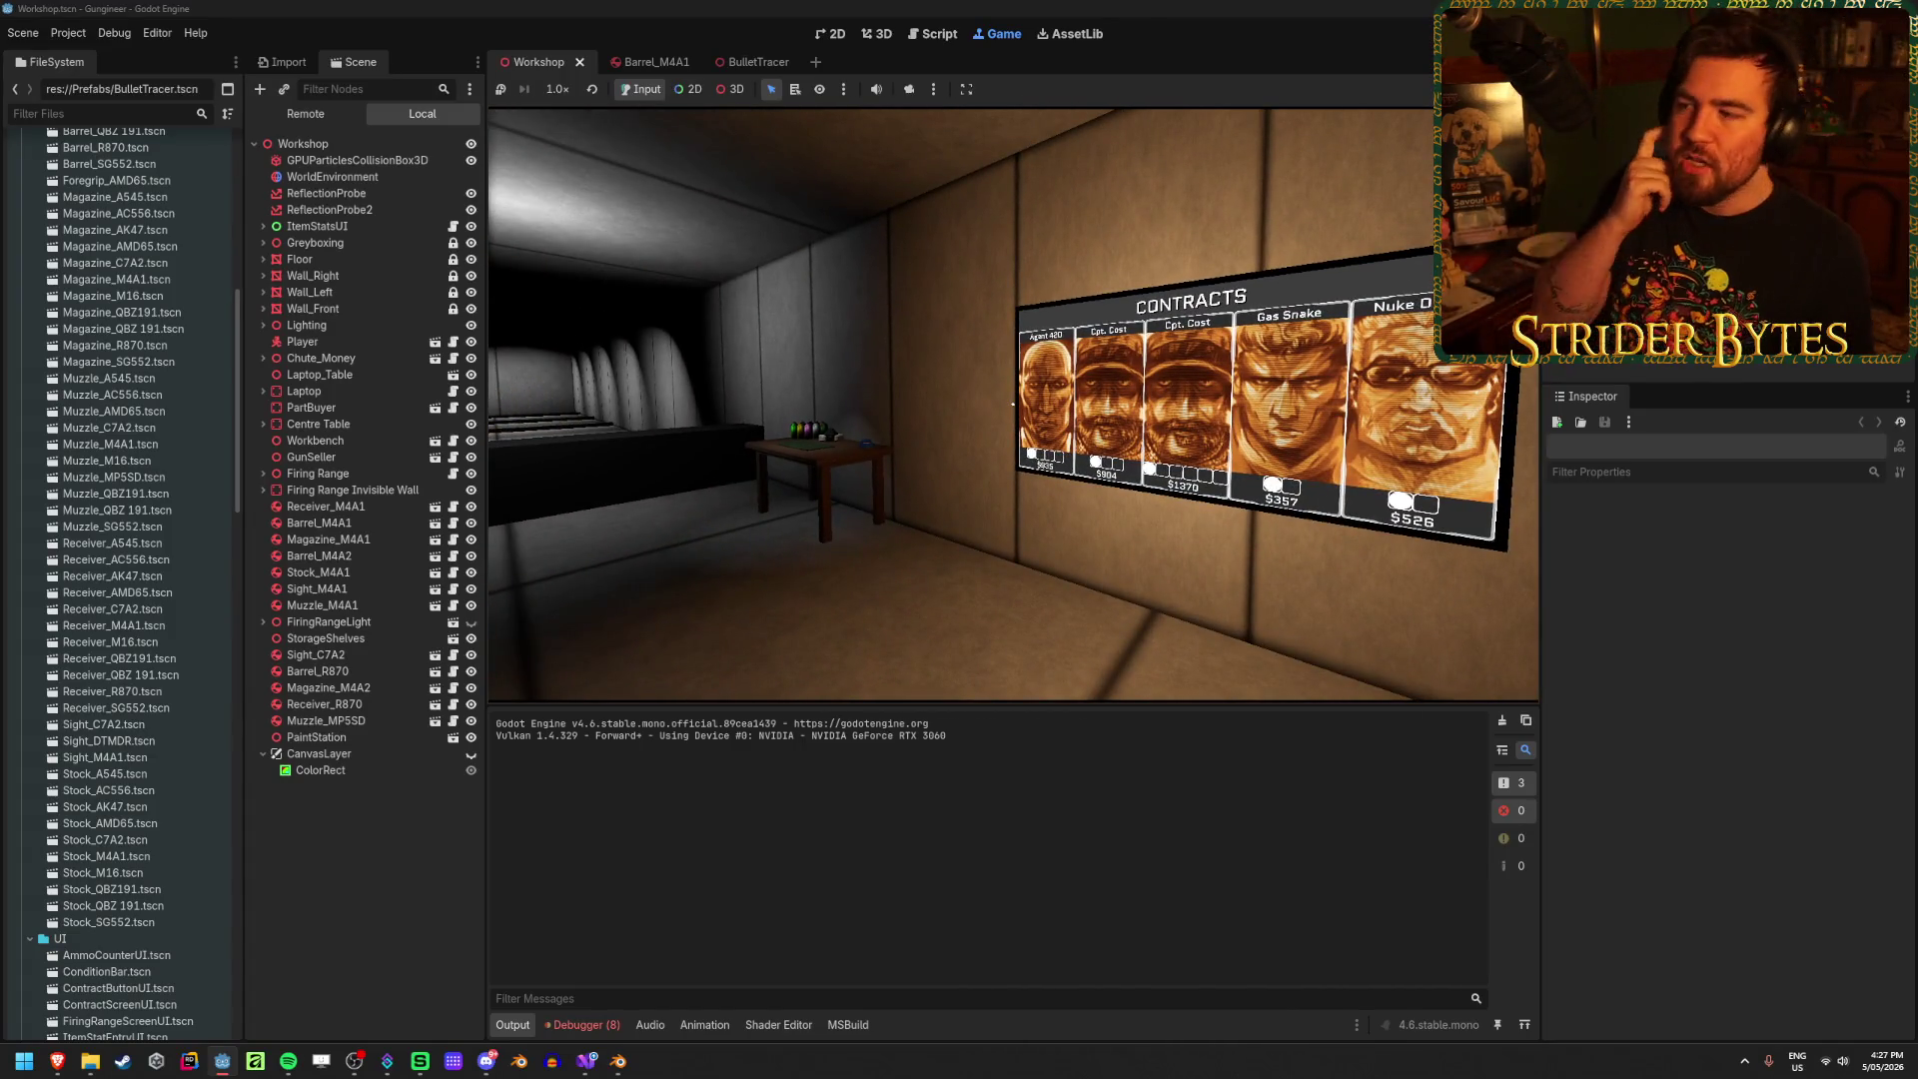
key("w")
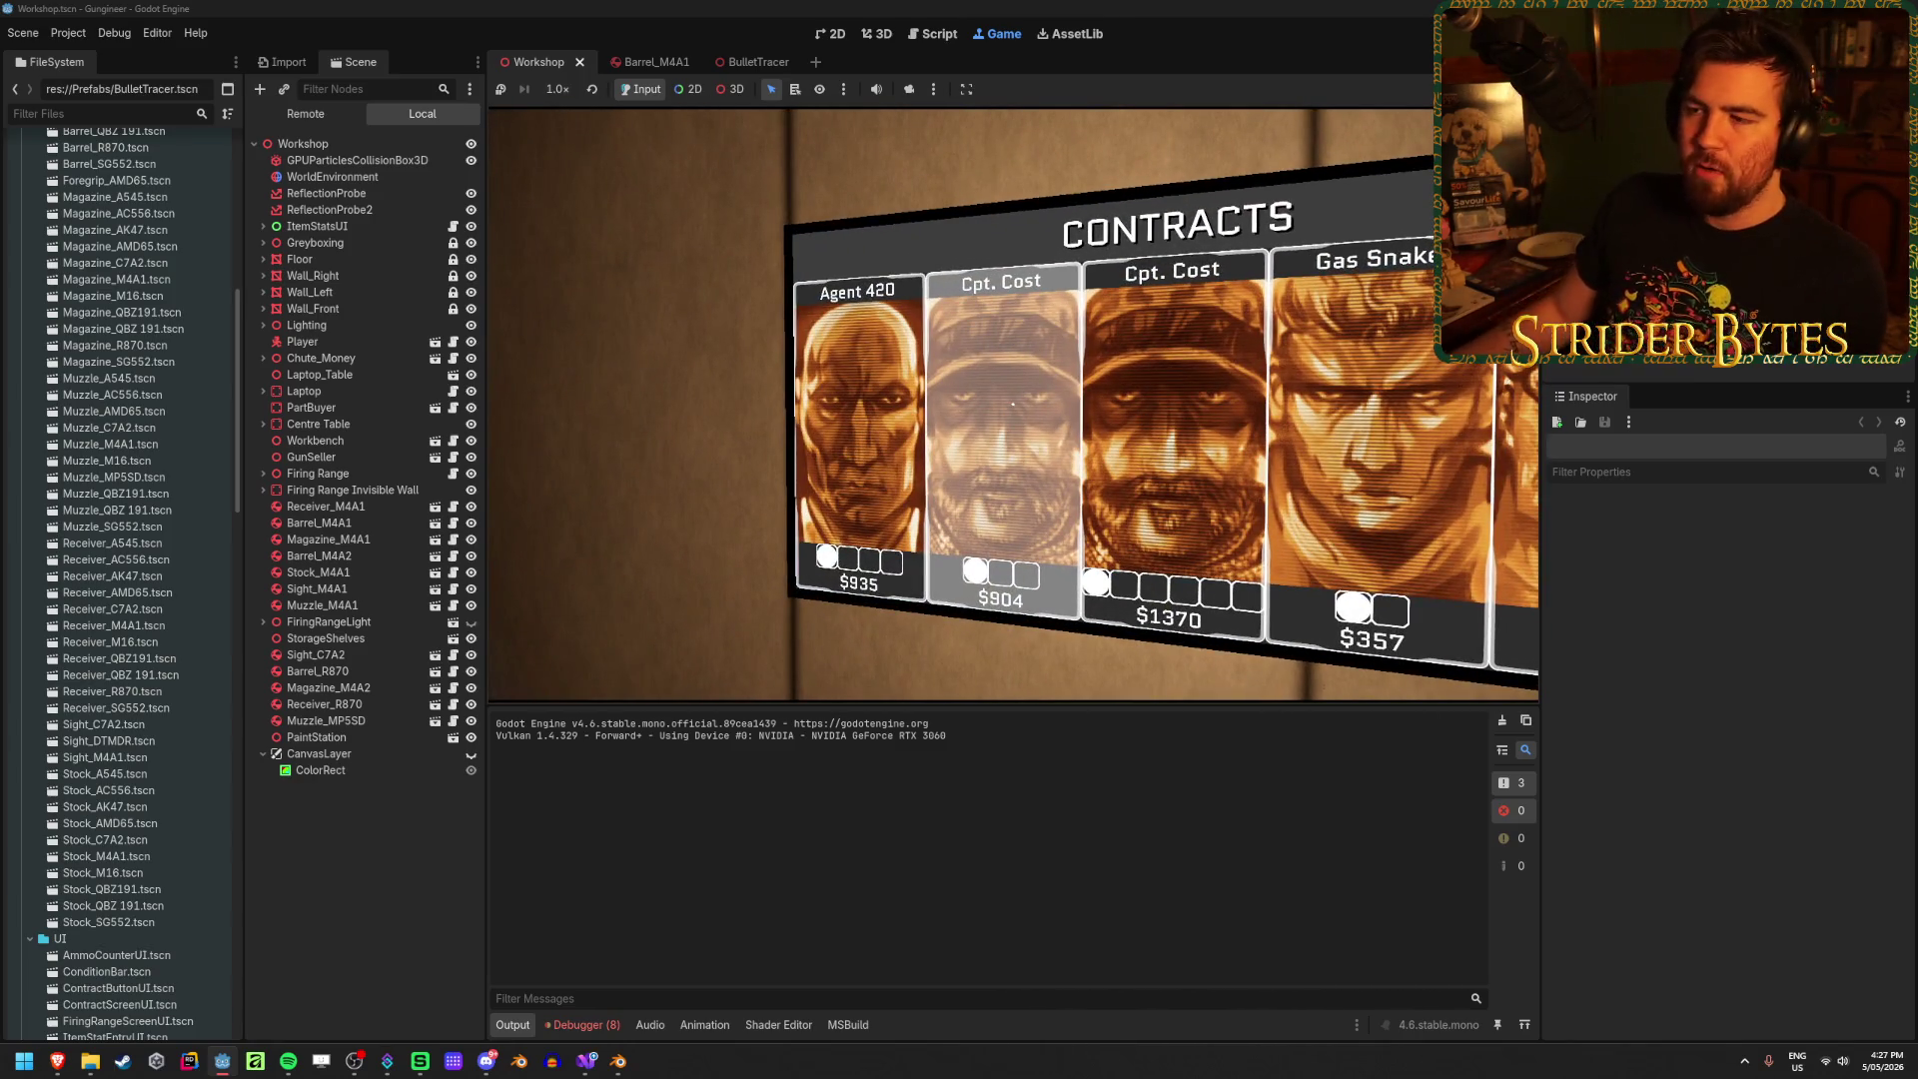
key("s")
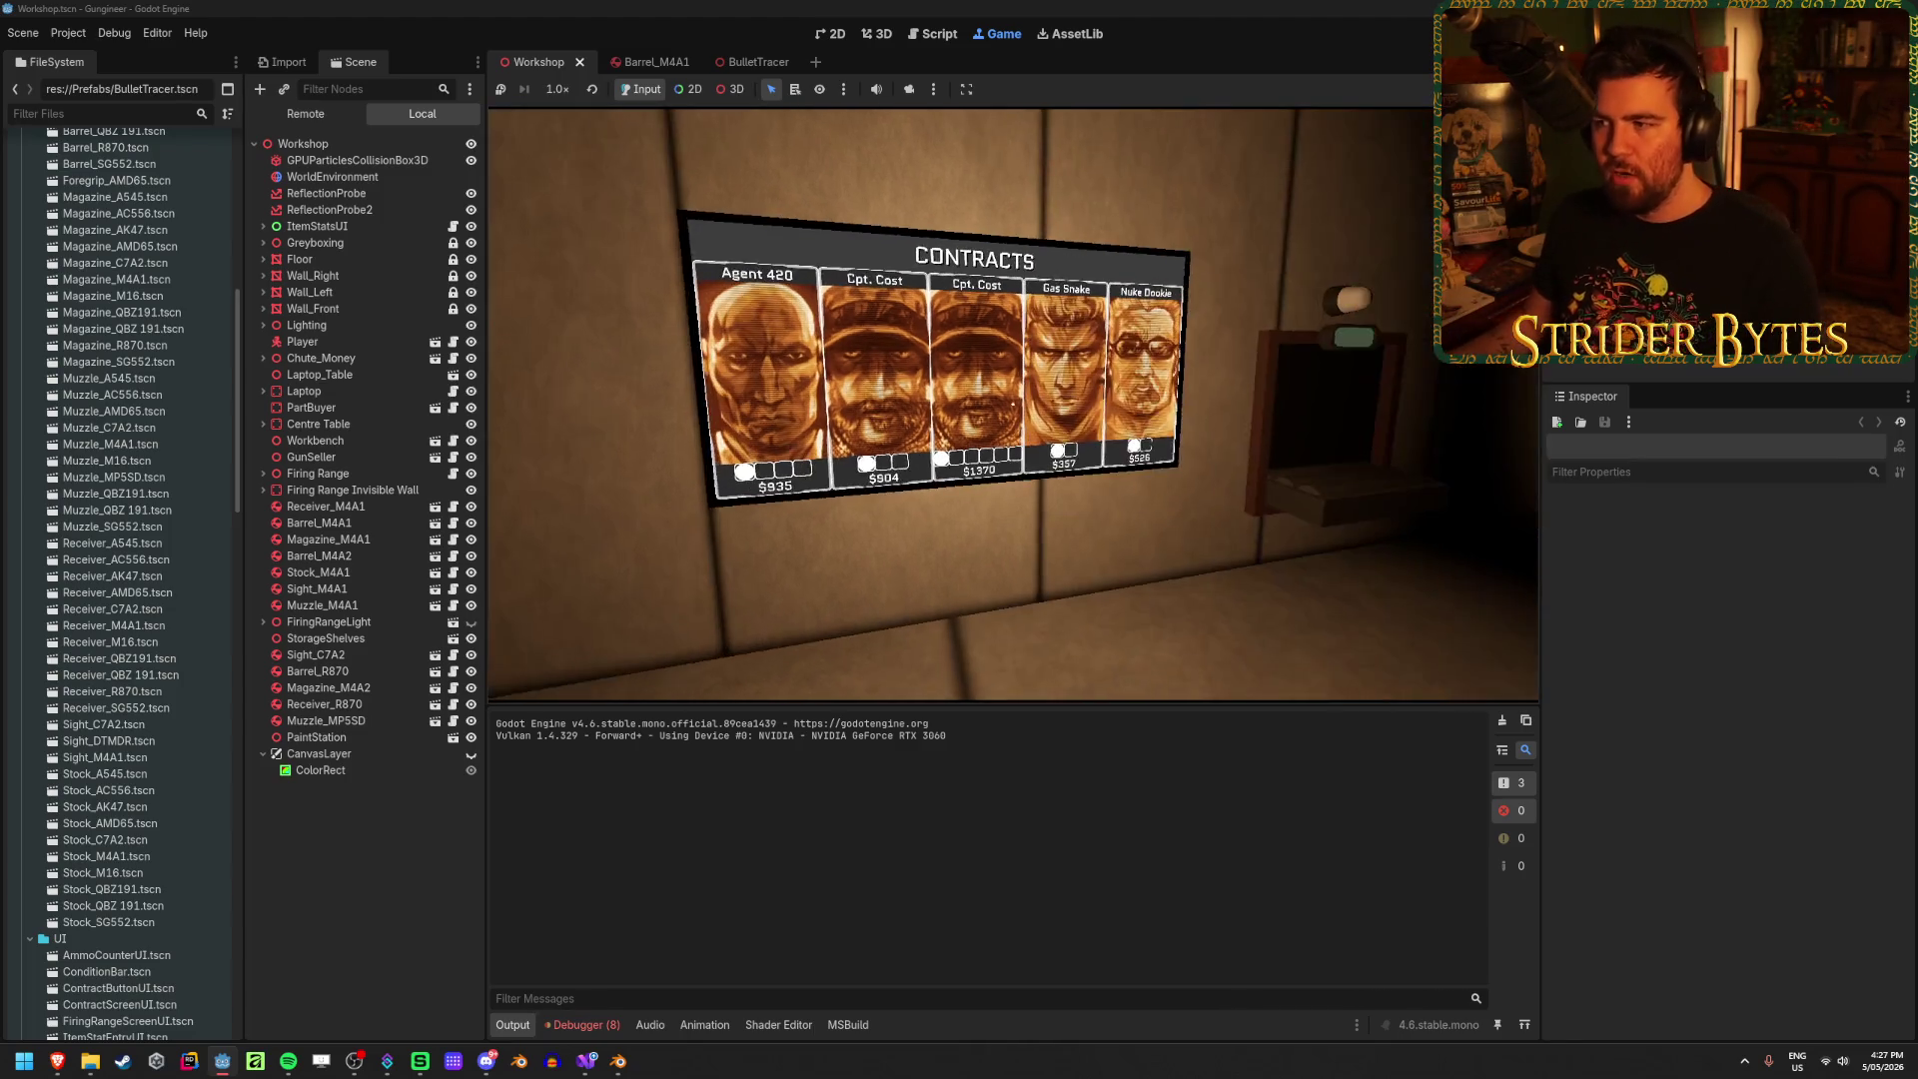
key("w")
key("s")
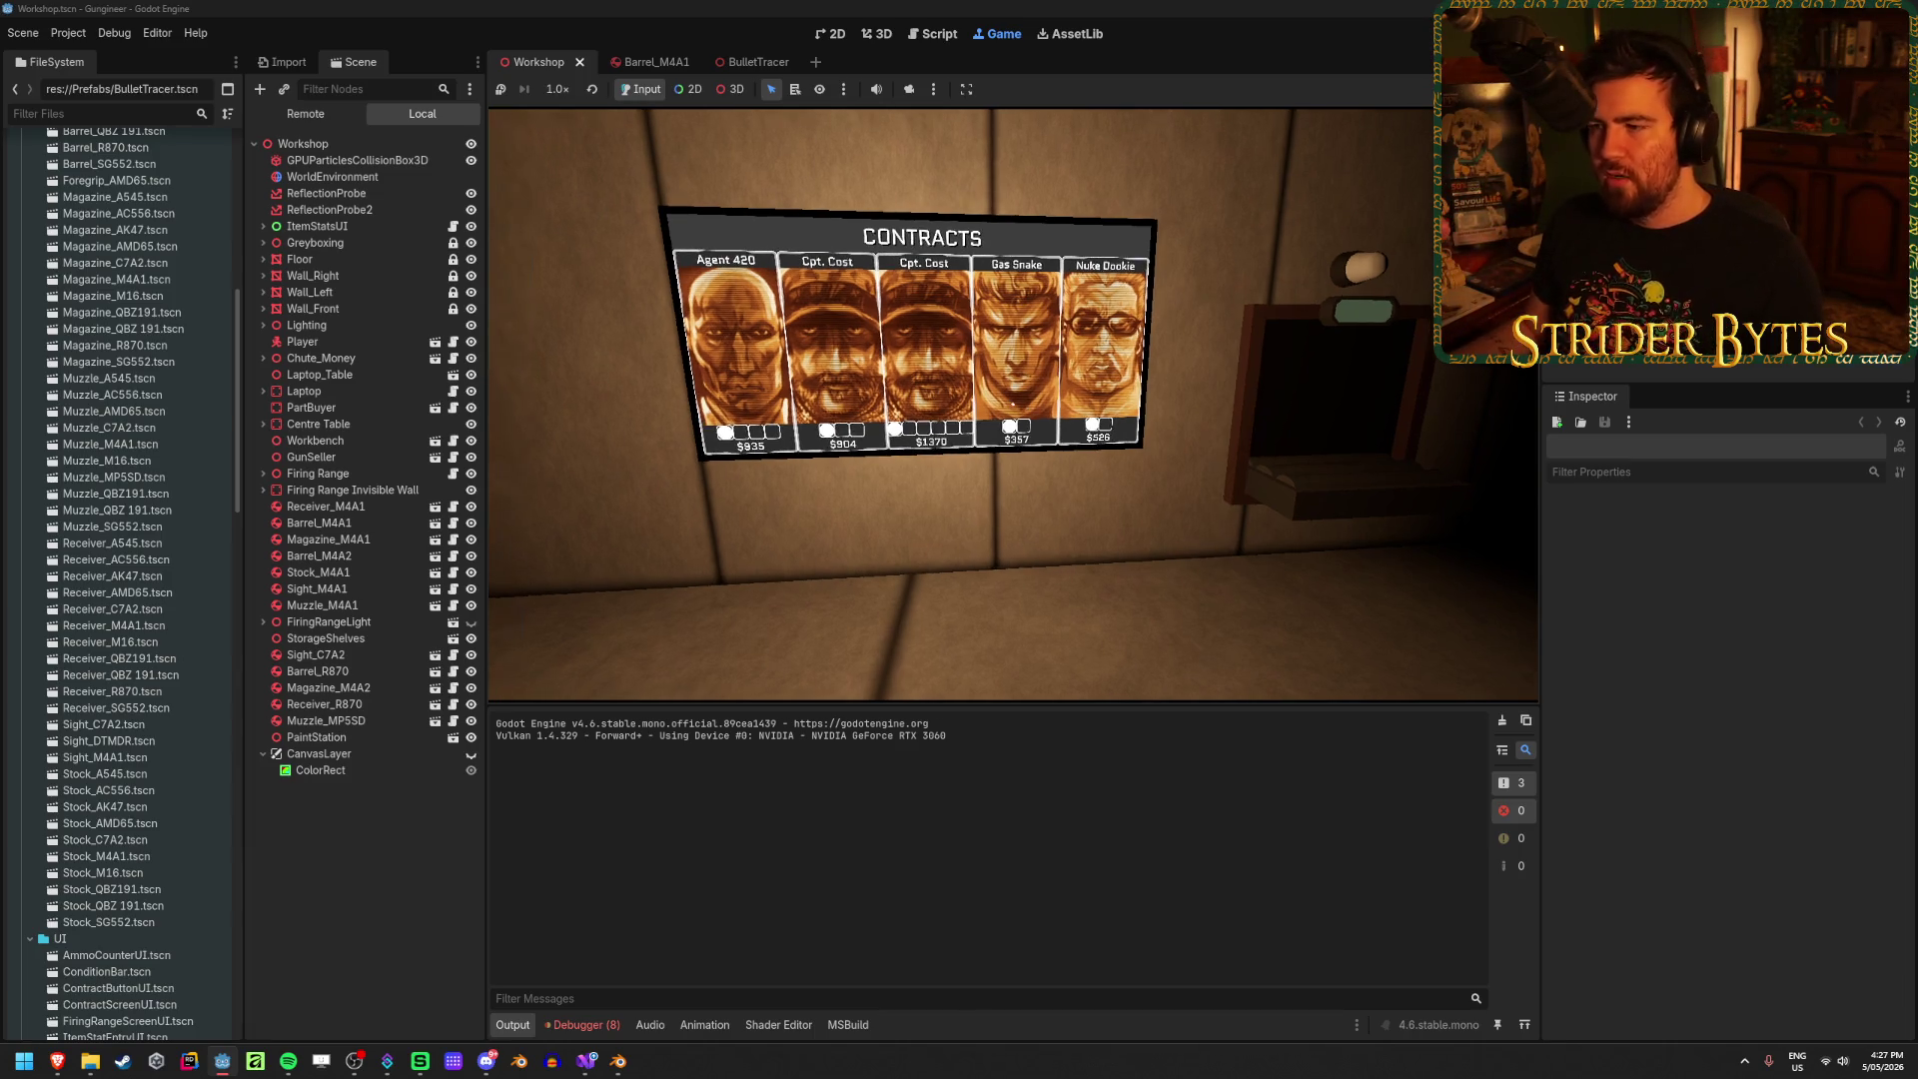
key("w")
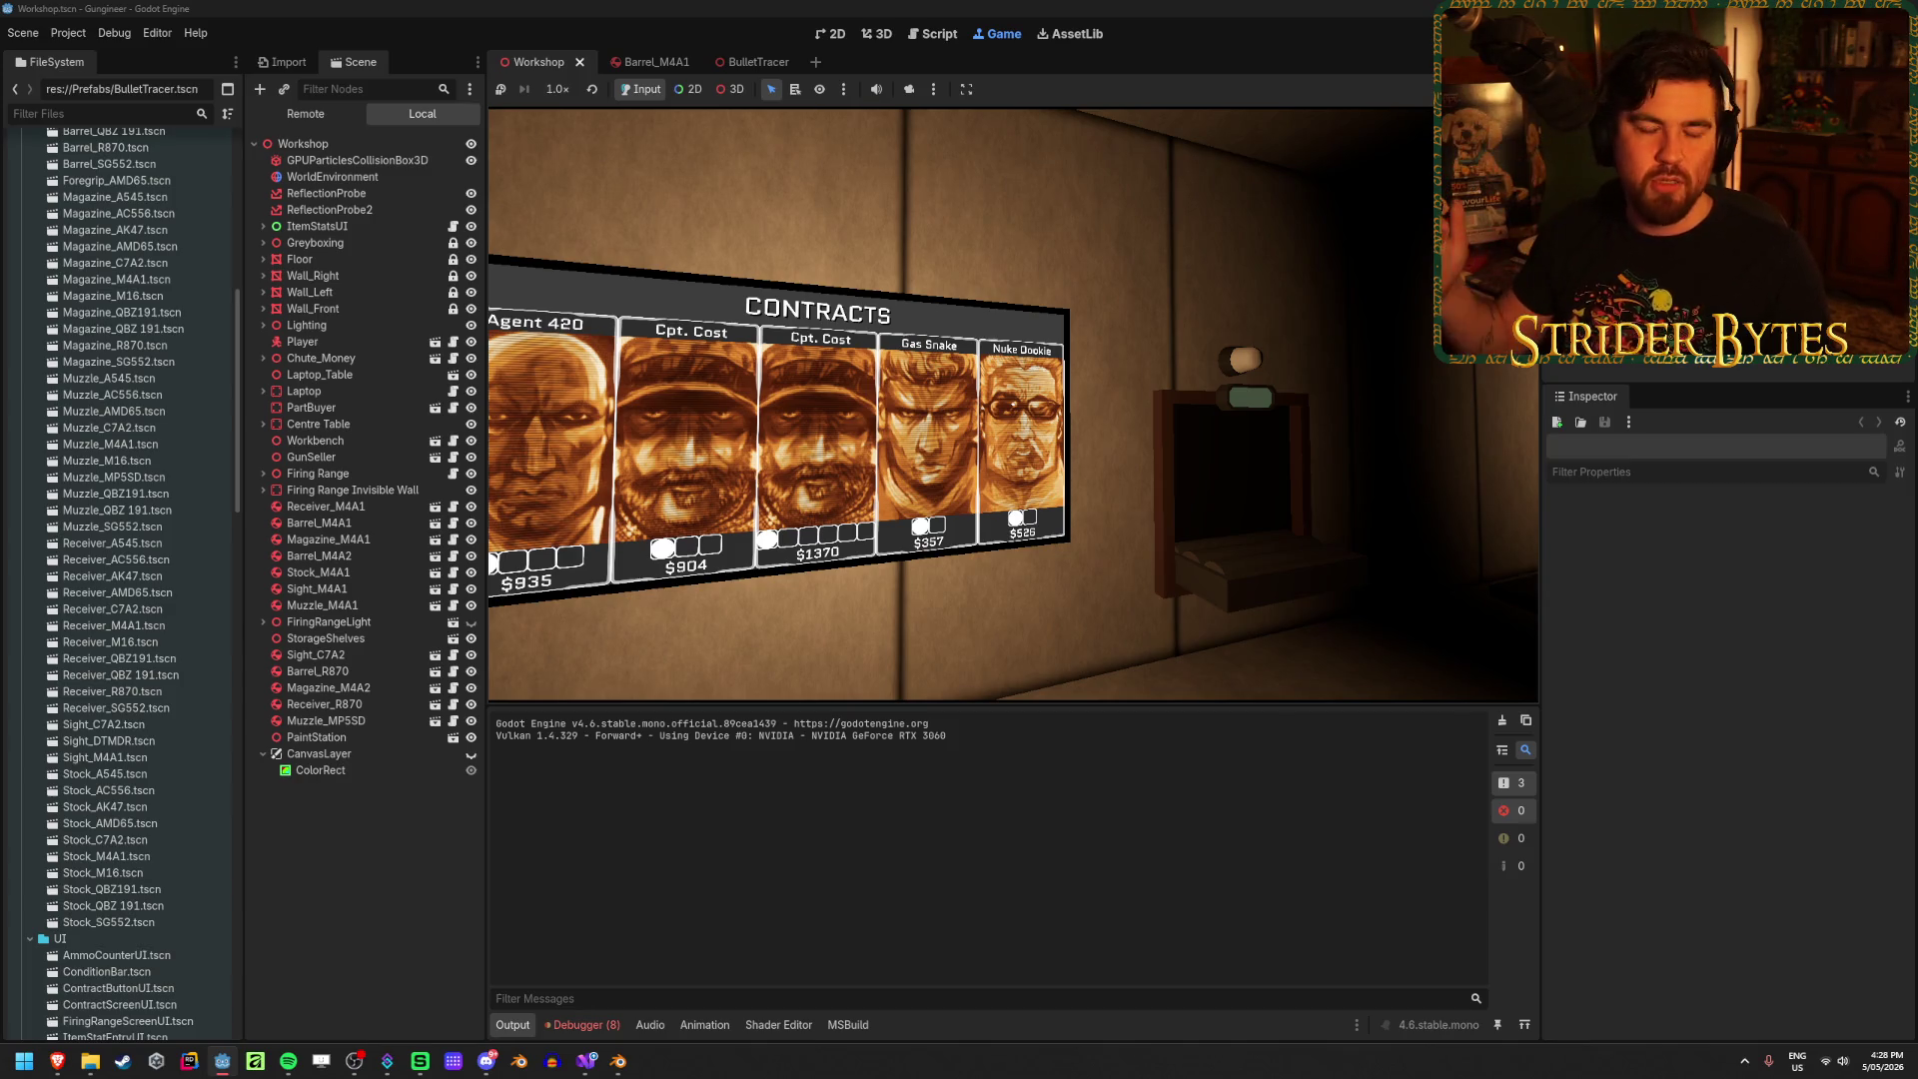
key("s")
Step: Sidestep past the board, stop the game with F8, and turn the editor view toward the wall
key("d")
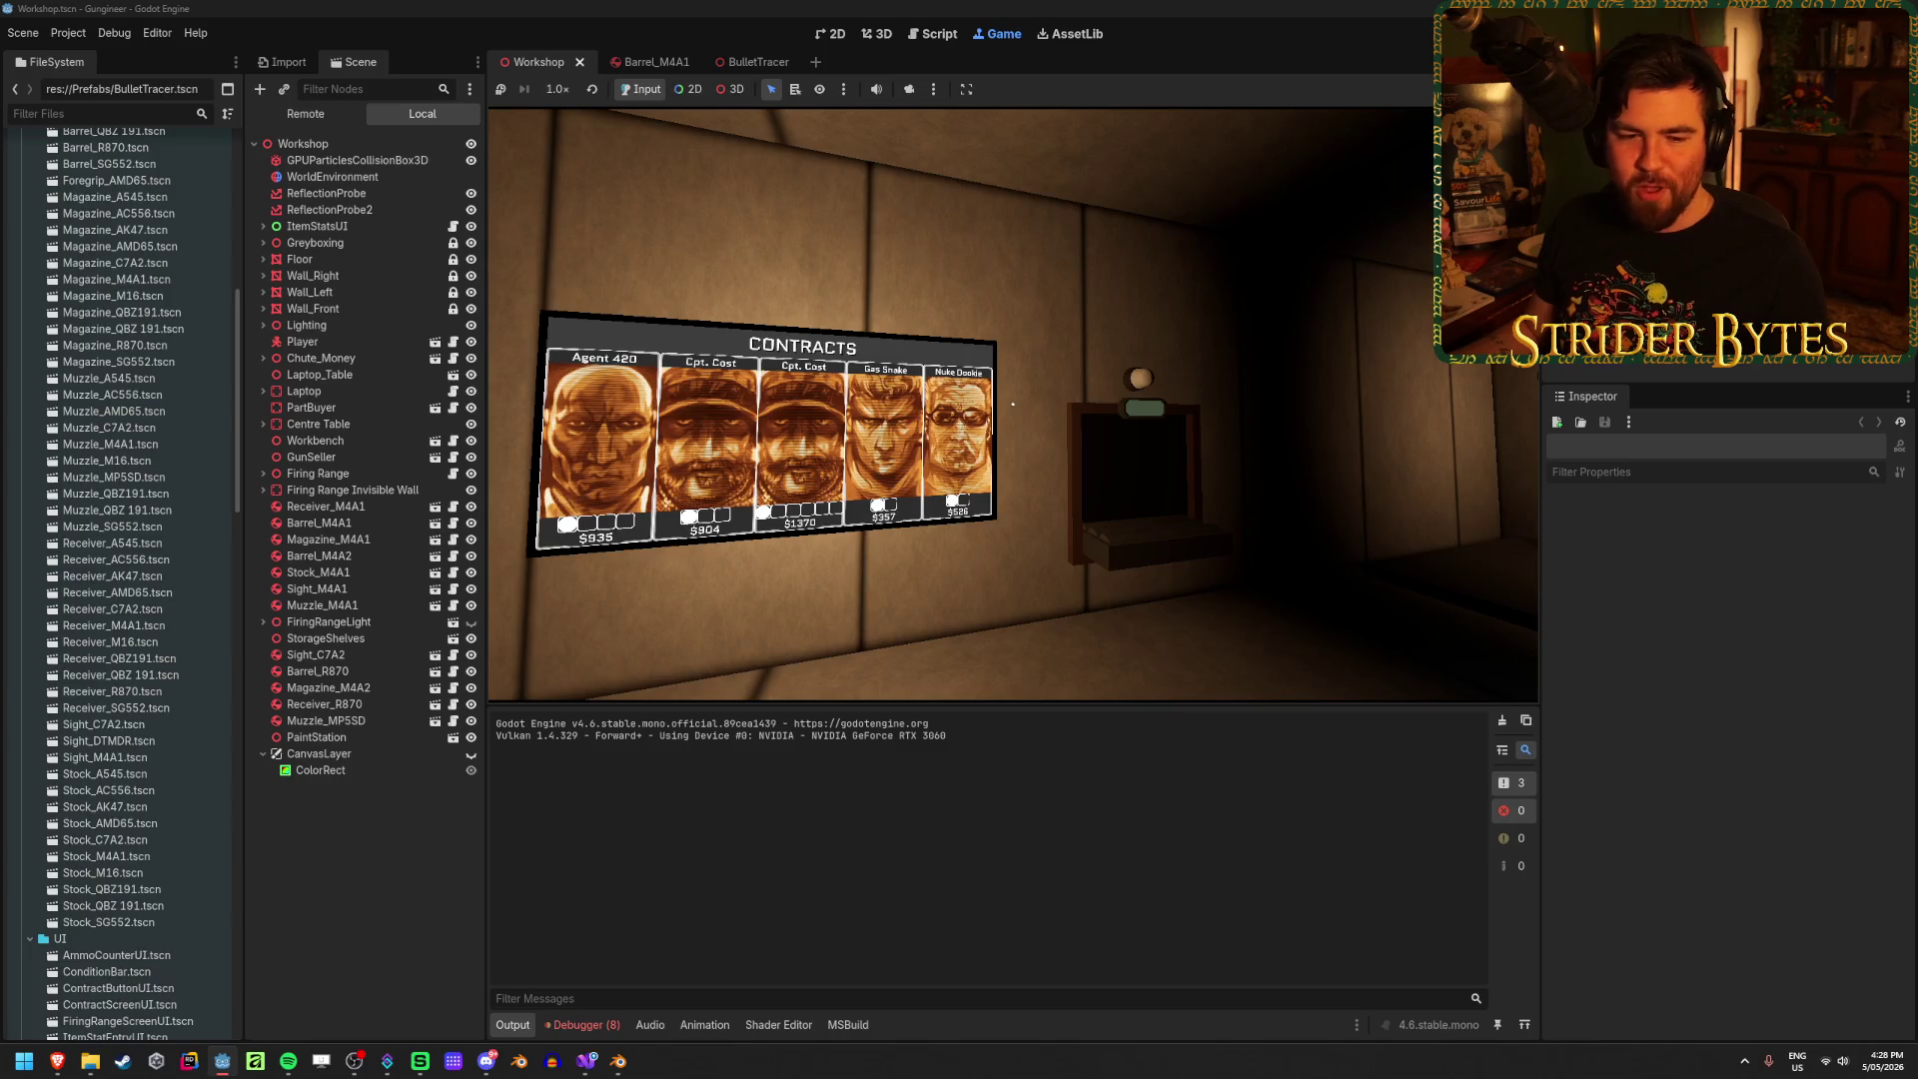
key("w")
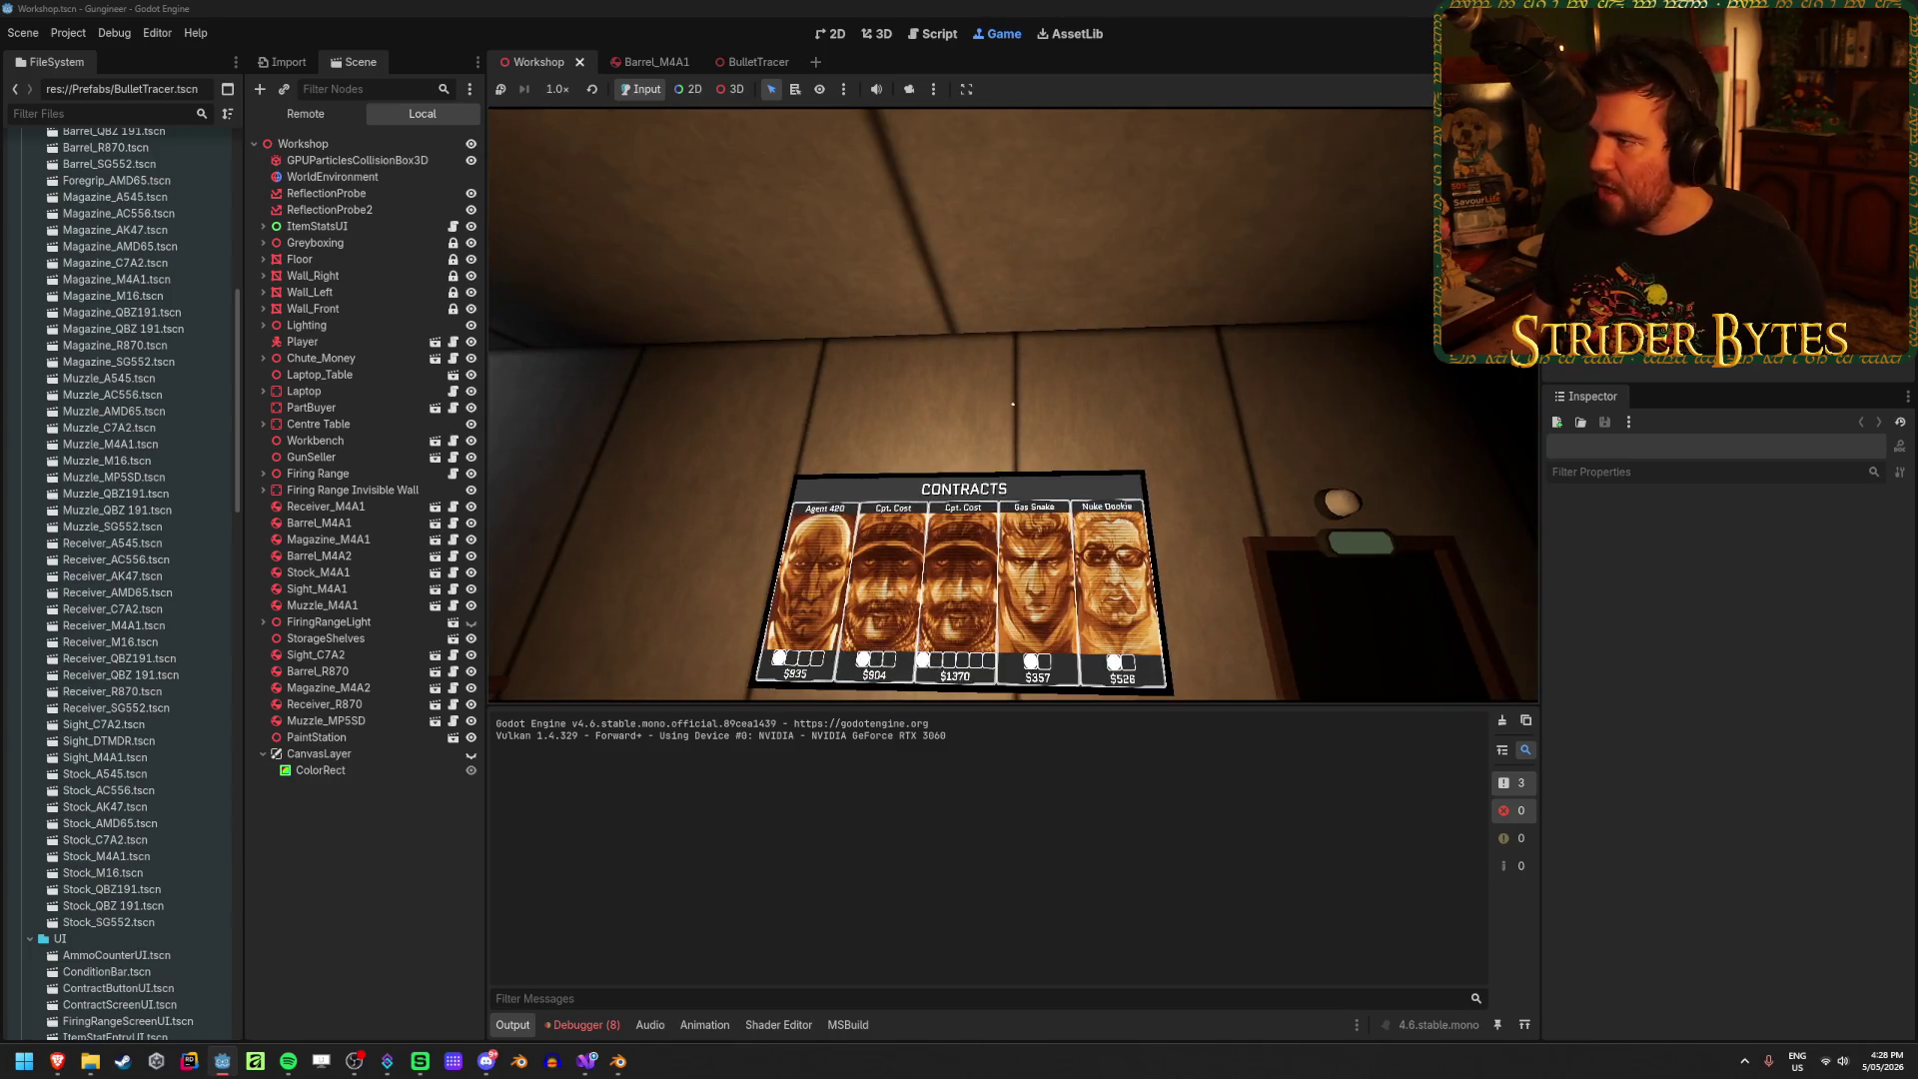
key("F8")
middle_click_drag(1319, 419, 1147, 415)
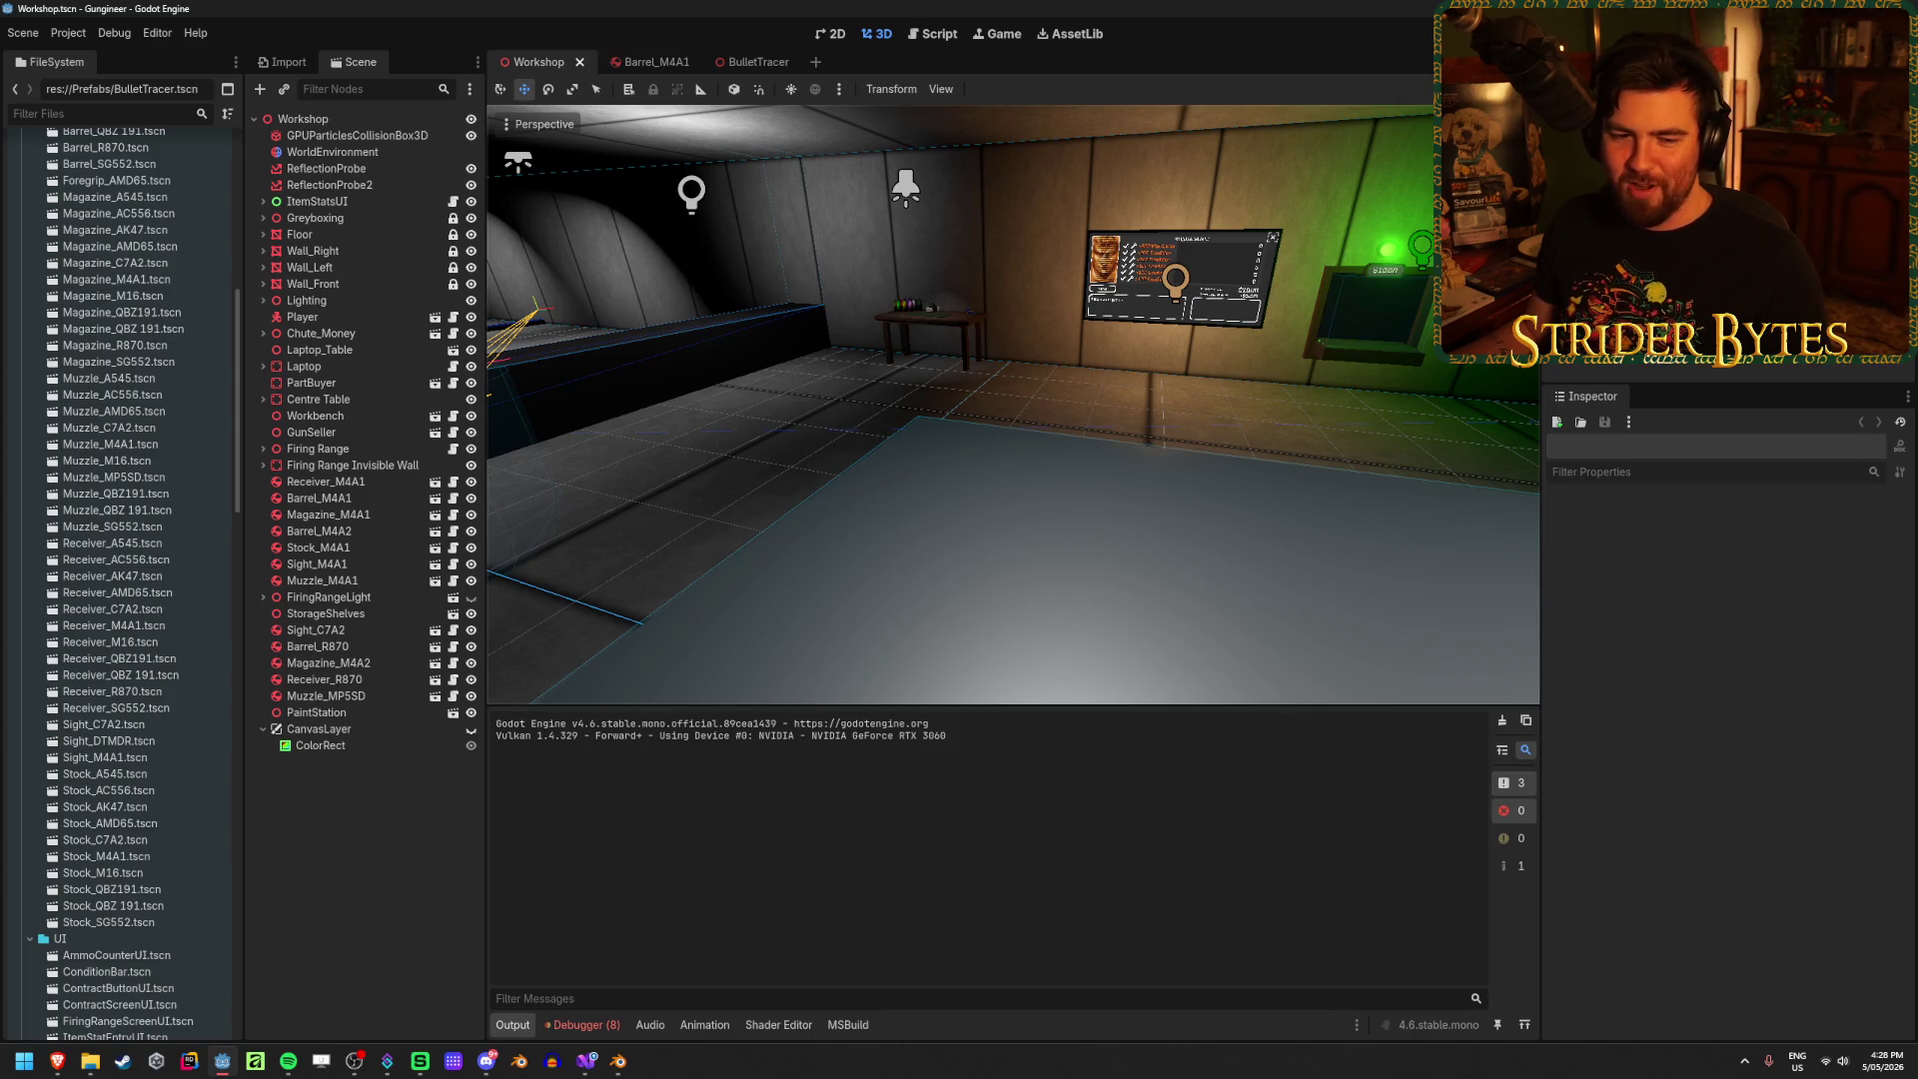
Step: Save GunEffects.cs with its BulletTracer.tscn tracer loading in Visual Studio, then return to Godot
mouse_move(1117, 431)
right_mouse_down()
mouse_move(1348, 425)
mouse_move(642, 532)
right_mouse_up()
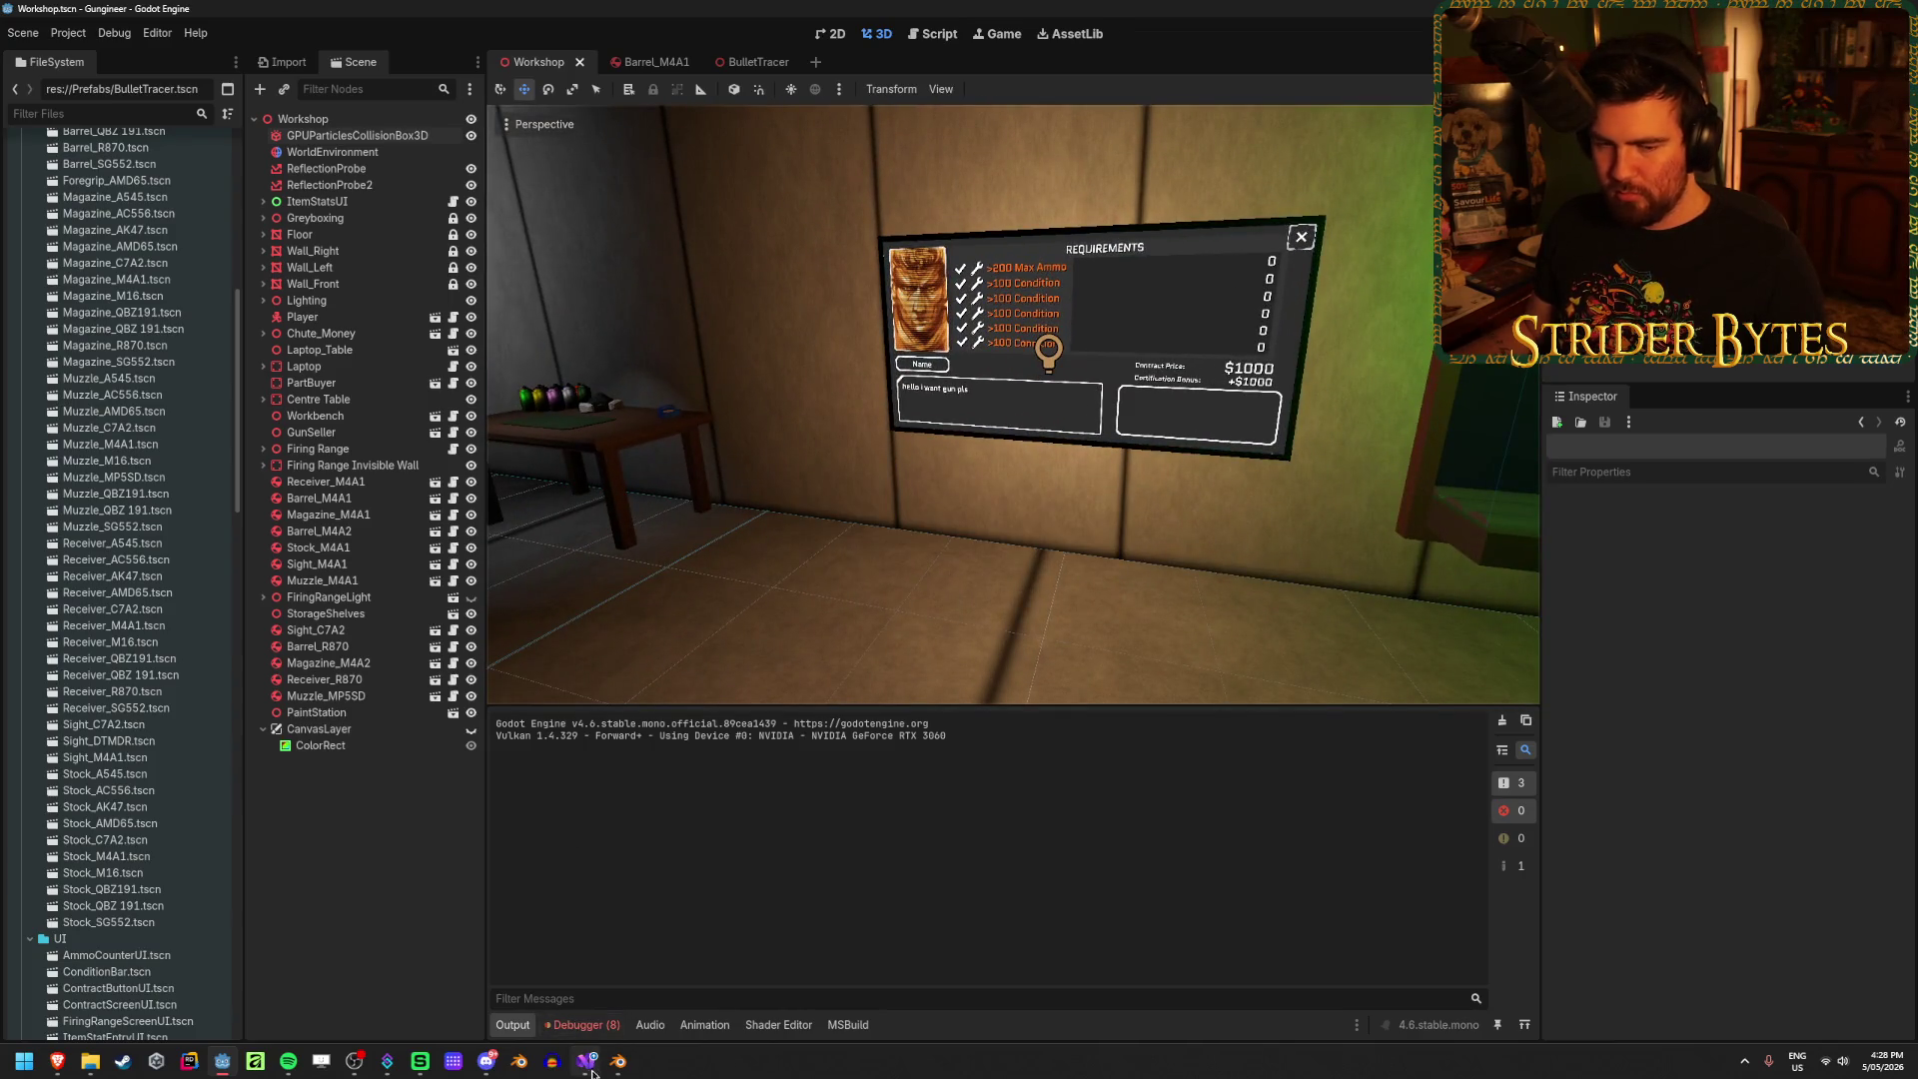
left_click(587, 1066)
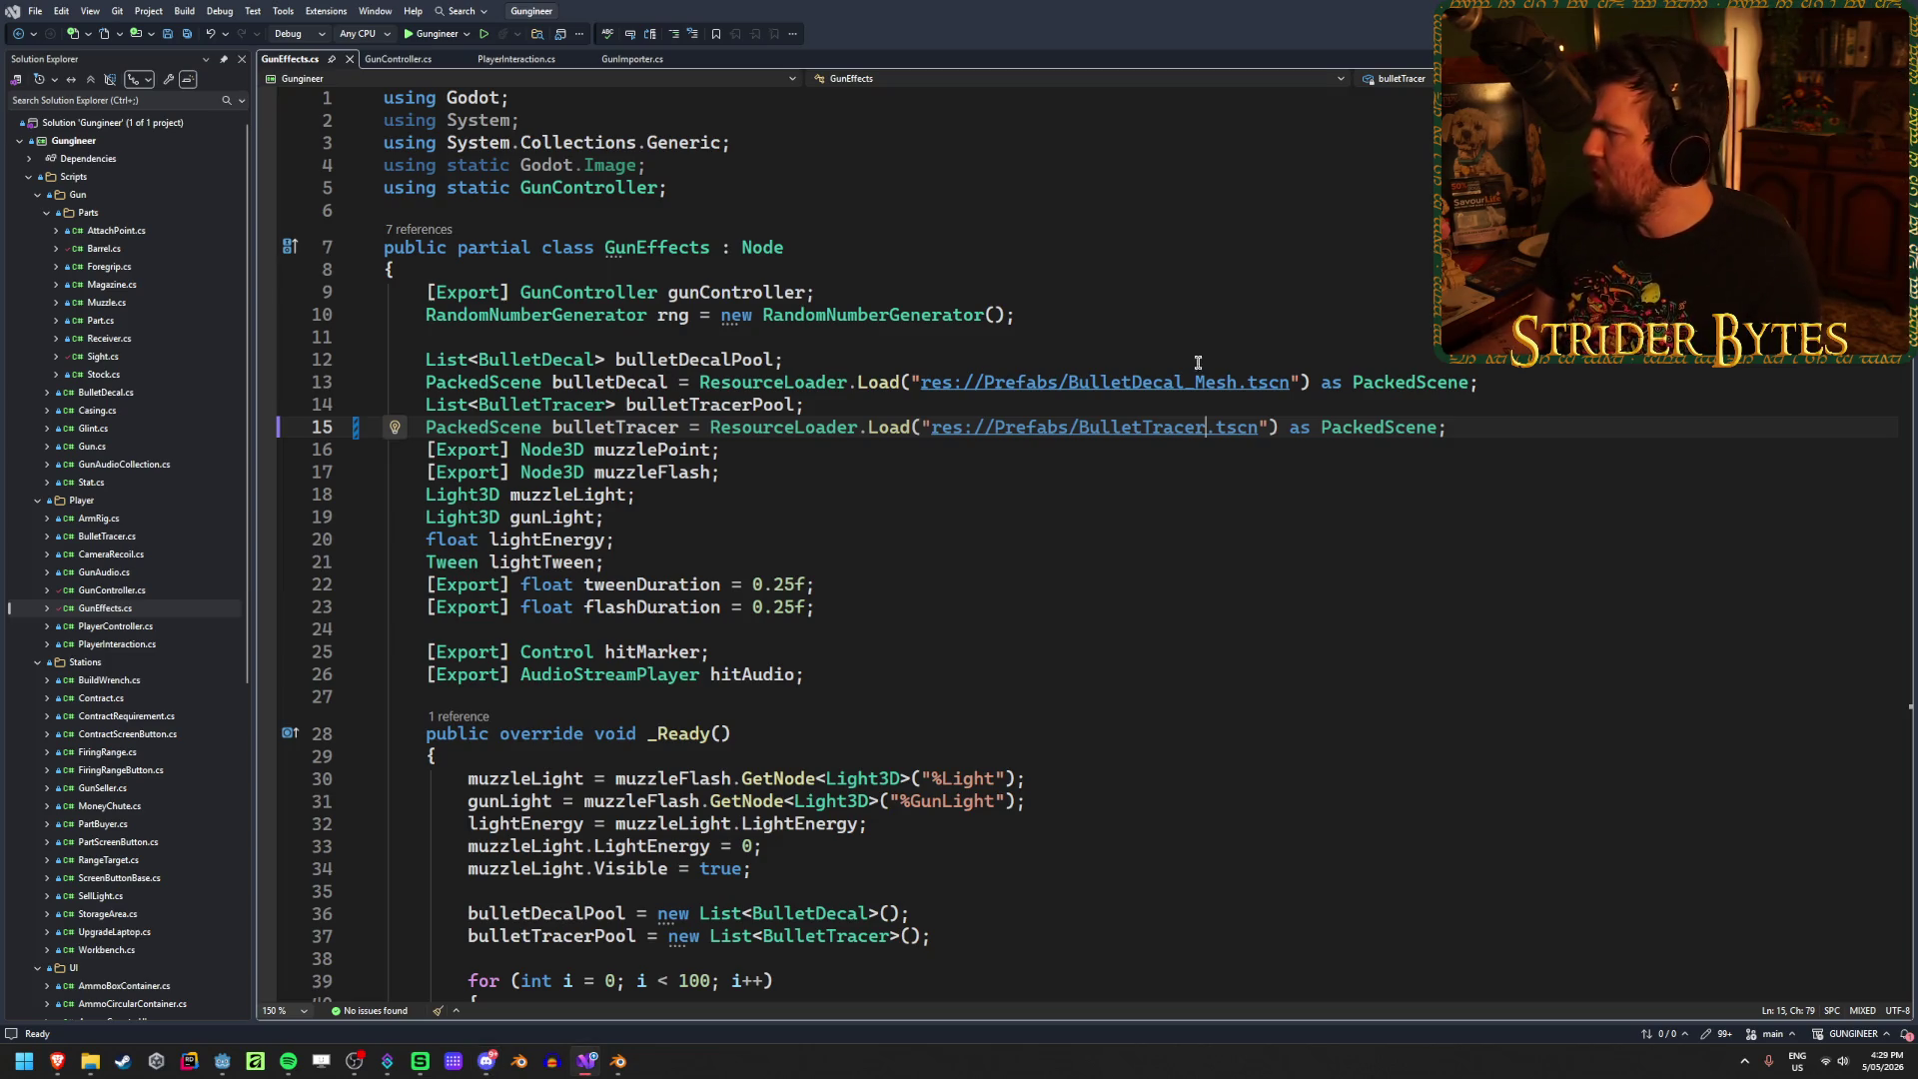
key("End")
key("ctrl+s")
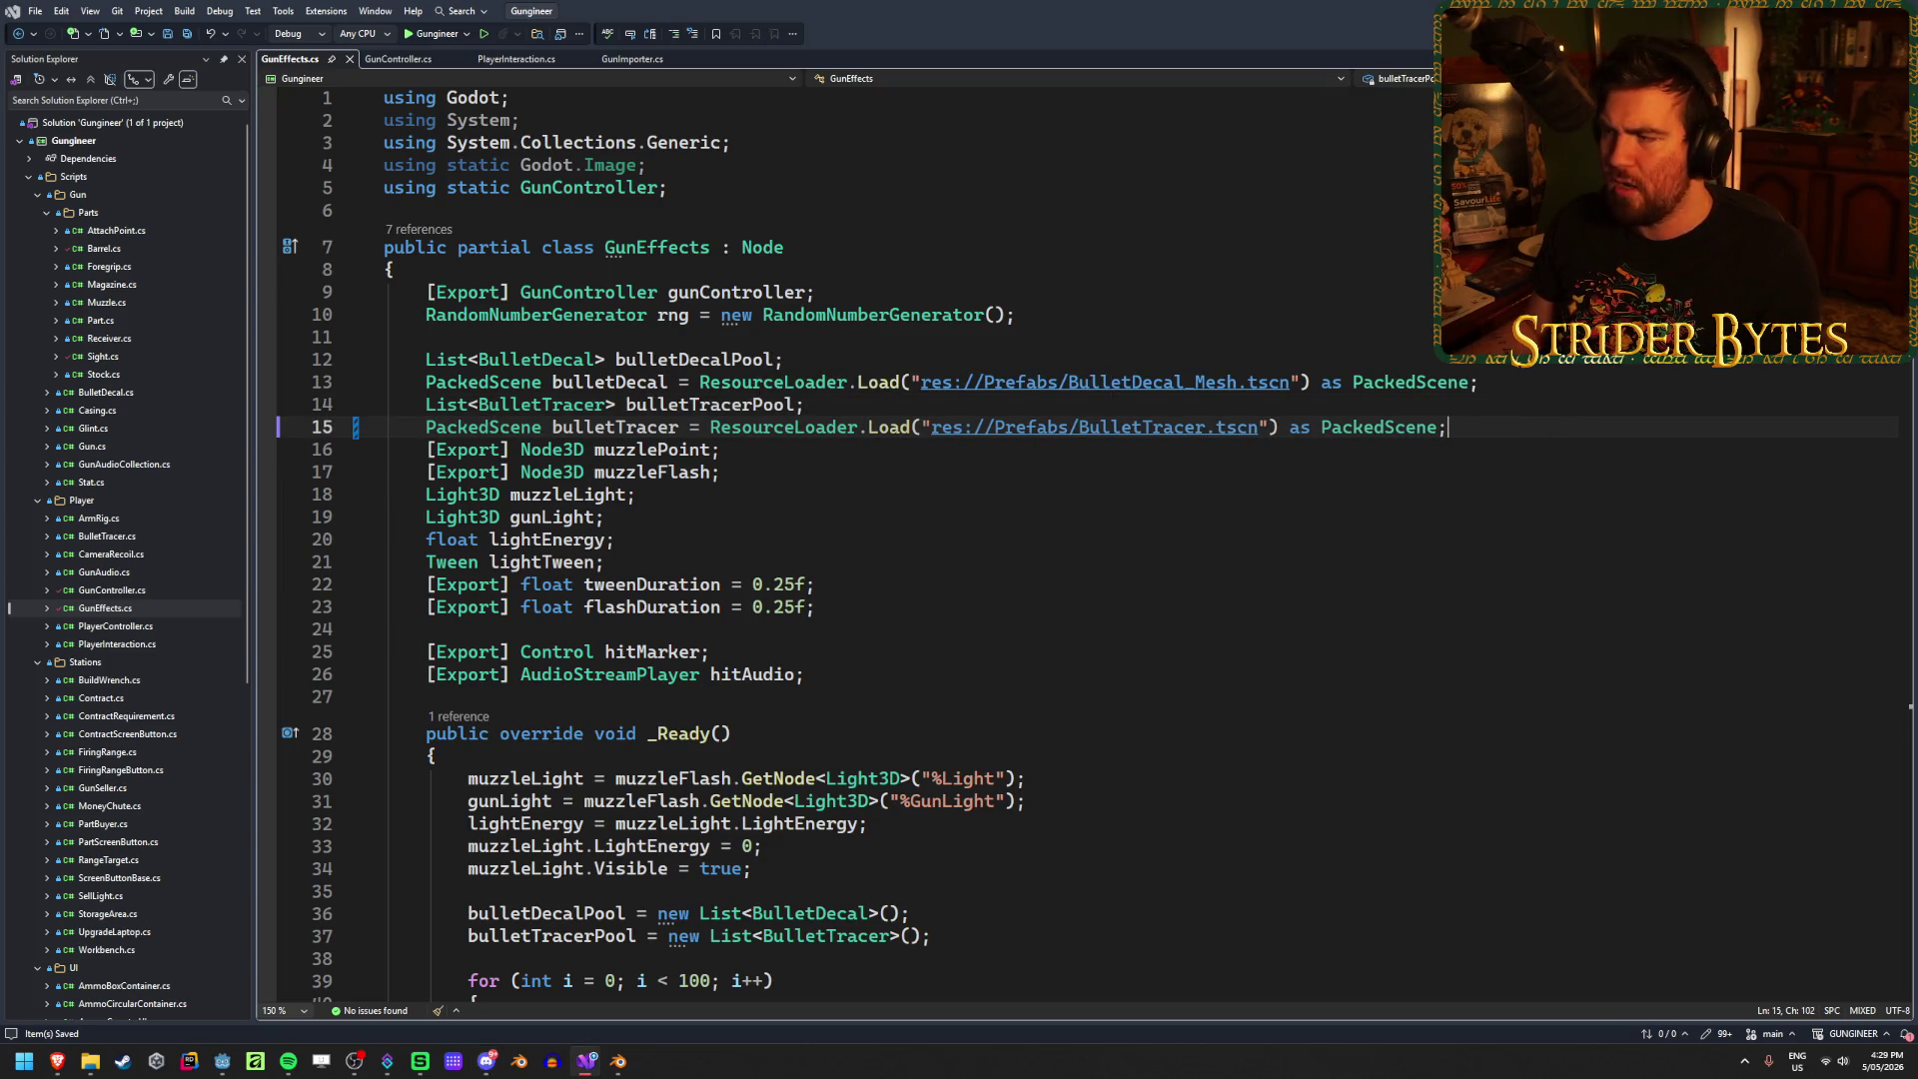
key("alt+Tab")
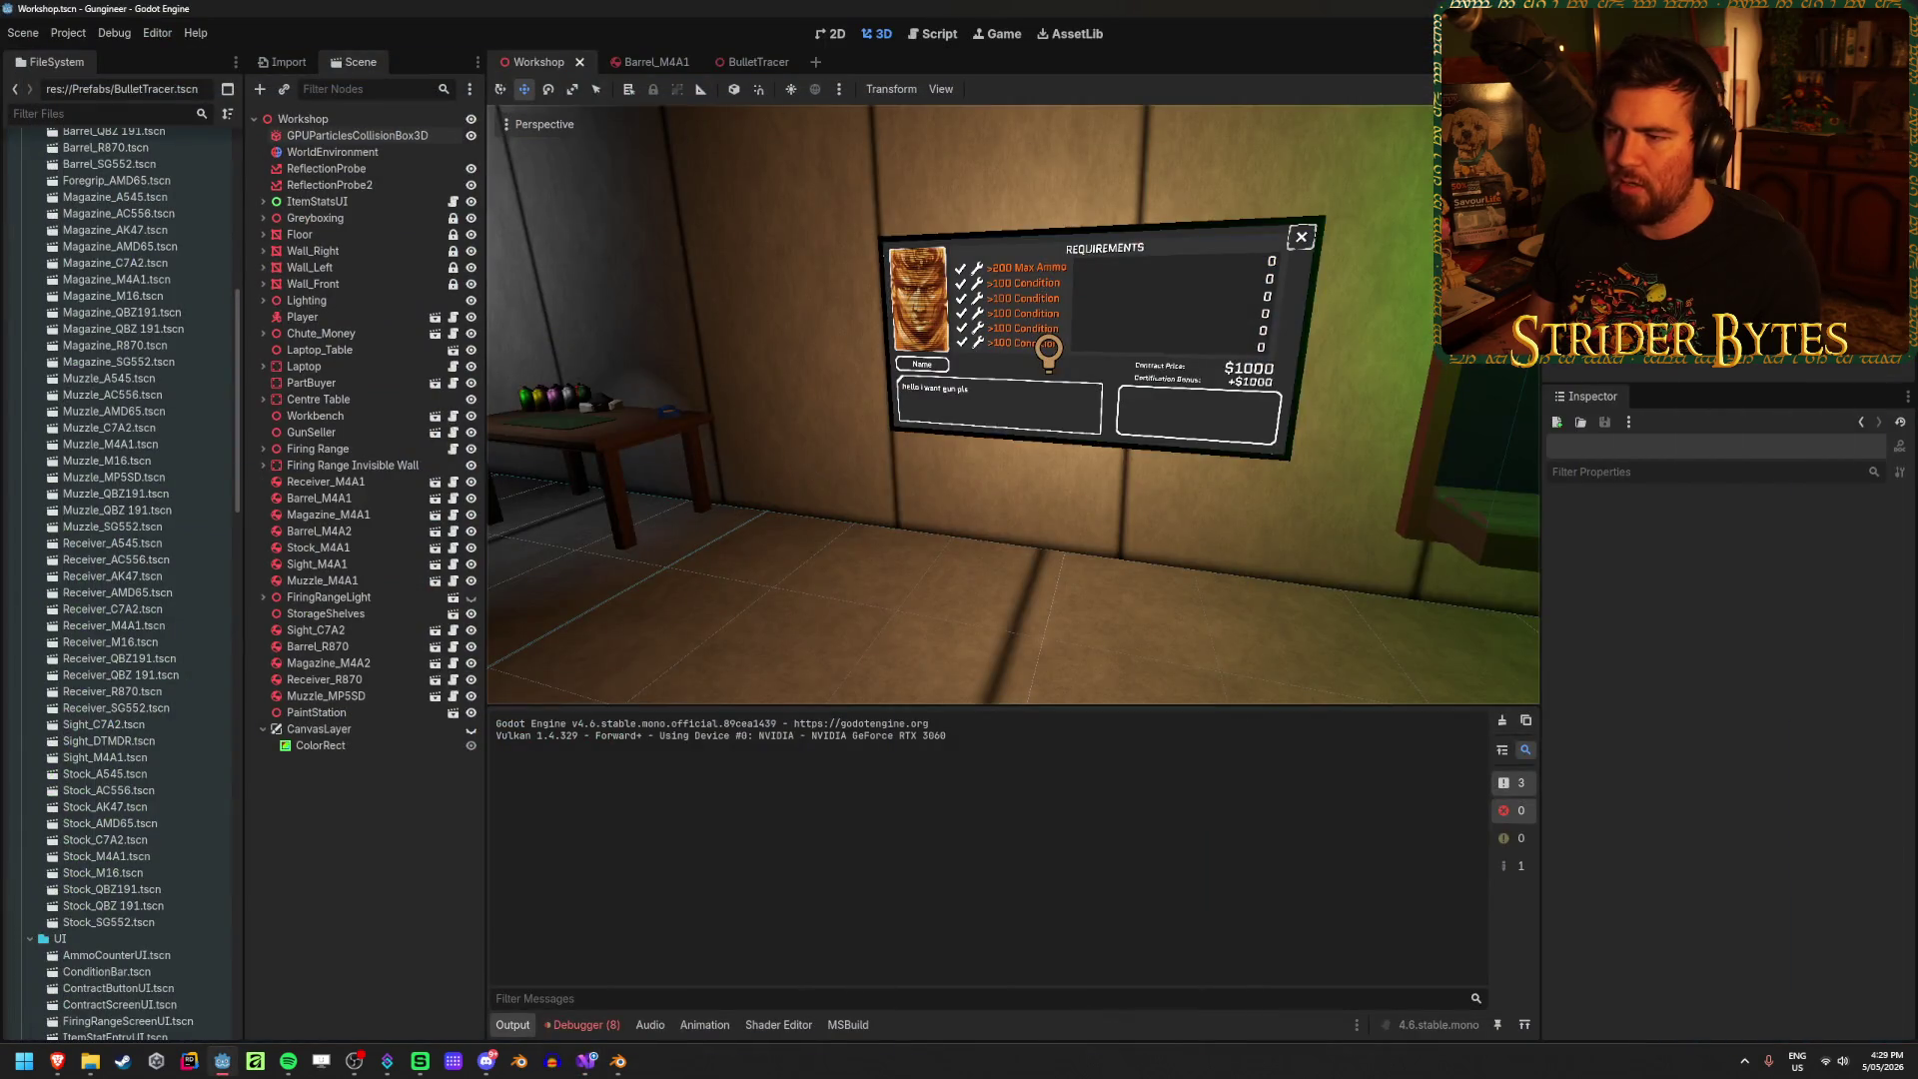
Step: Save the Workshop scene in Godot, then bring Visual Studio with GunEffects.cs back up
mouse_move(1130, 542)
right_mouse_down()
mouse_move(954, 547)
mouse_move(1128, 542)
mouse_move(1177, 515)
mouse_move(682, 411)
right_mouse_up()
key("ctrl+s")
key("ctrl+s")
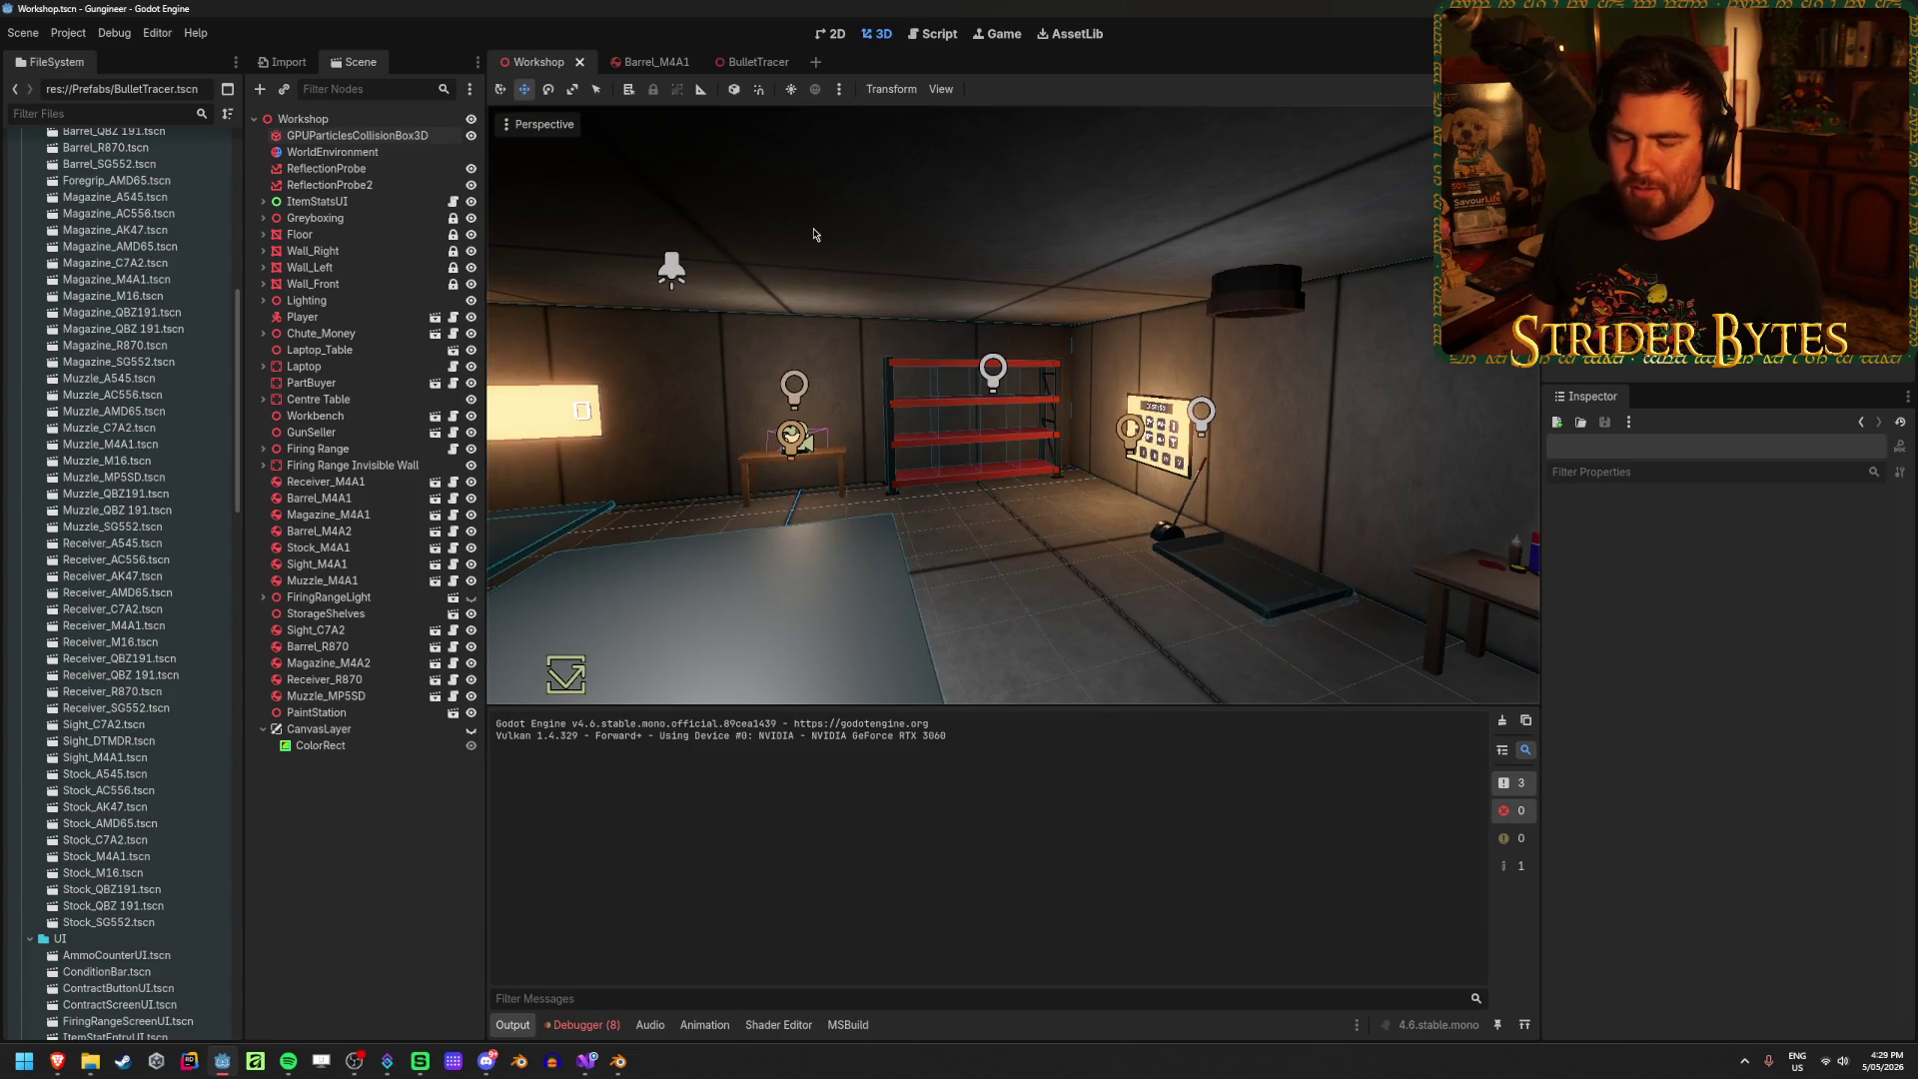
mouse_move(987, 345)
right_mouse_down()
mouse_move(879, 348)
mouse_move(989, 354)
mouse_move(939, 356)
mouse_move(959, 536)
mouse_move(1059, 539)
right_mouse_up()
key("ctrl+s")
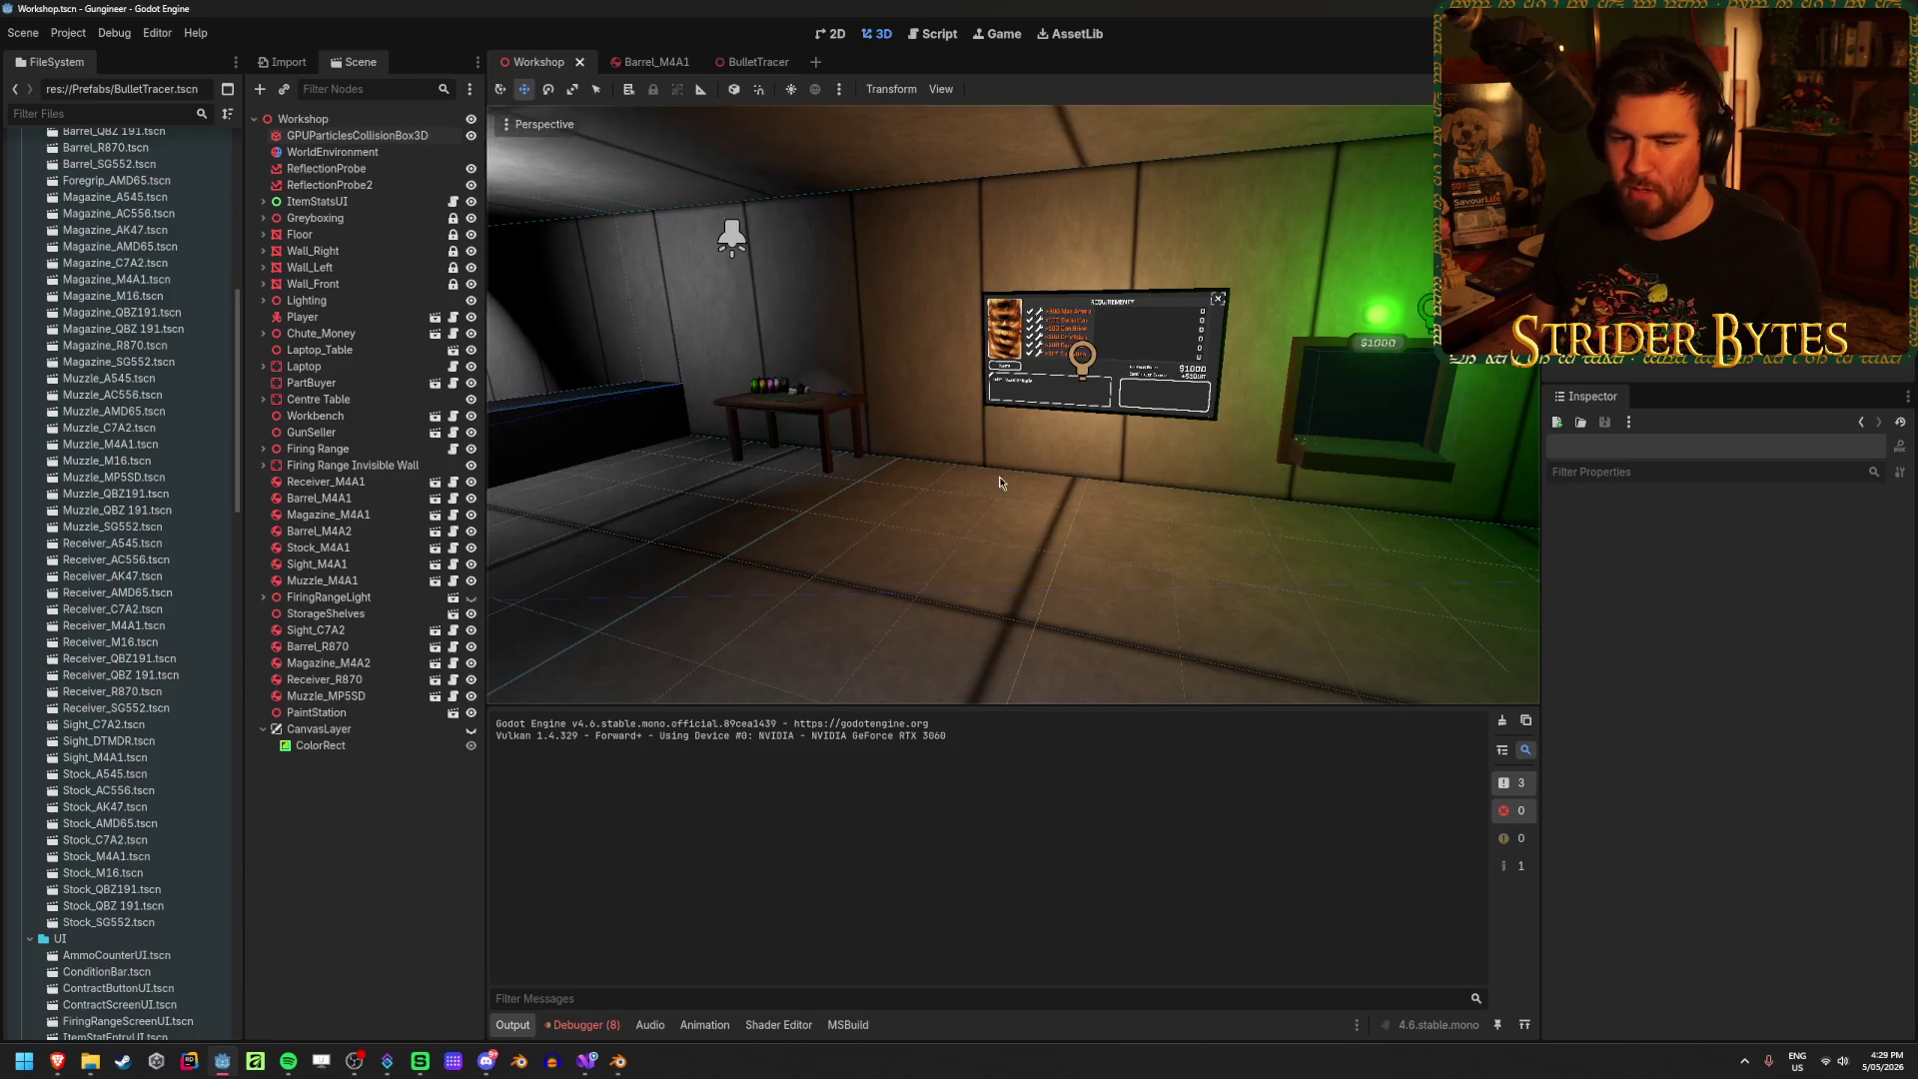
left_click(586, 1060)
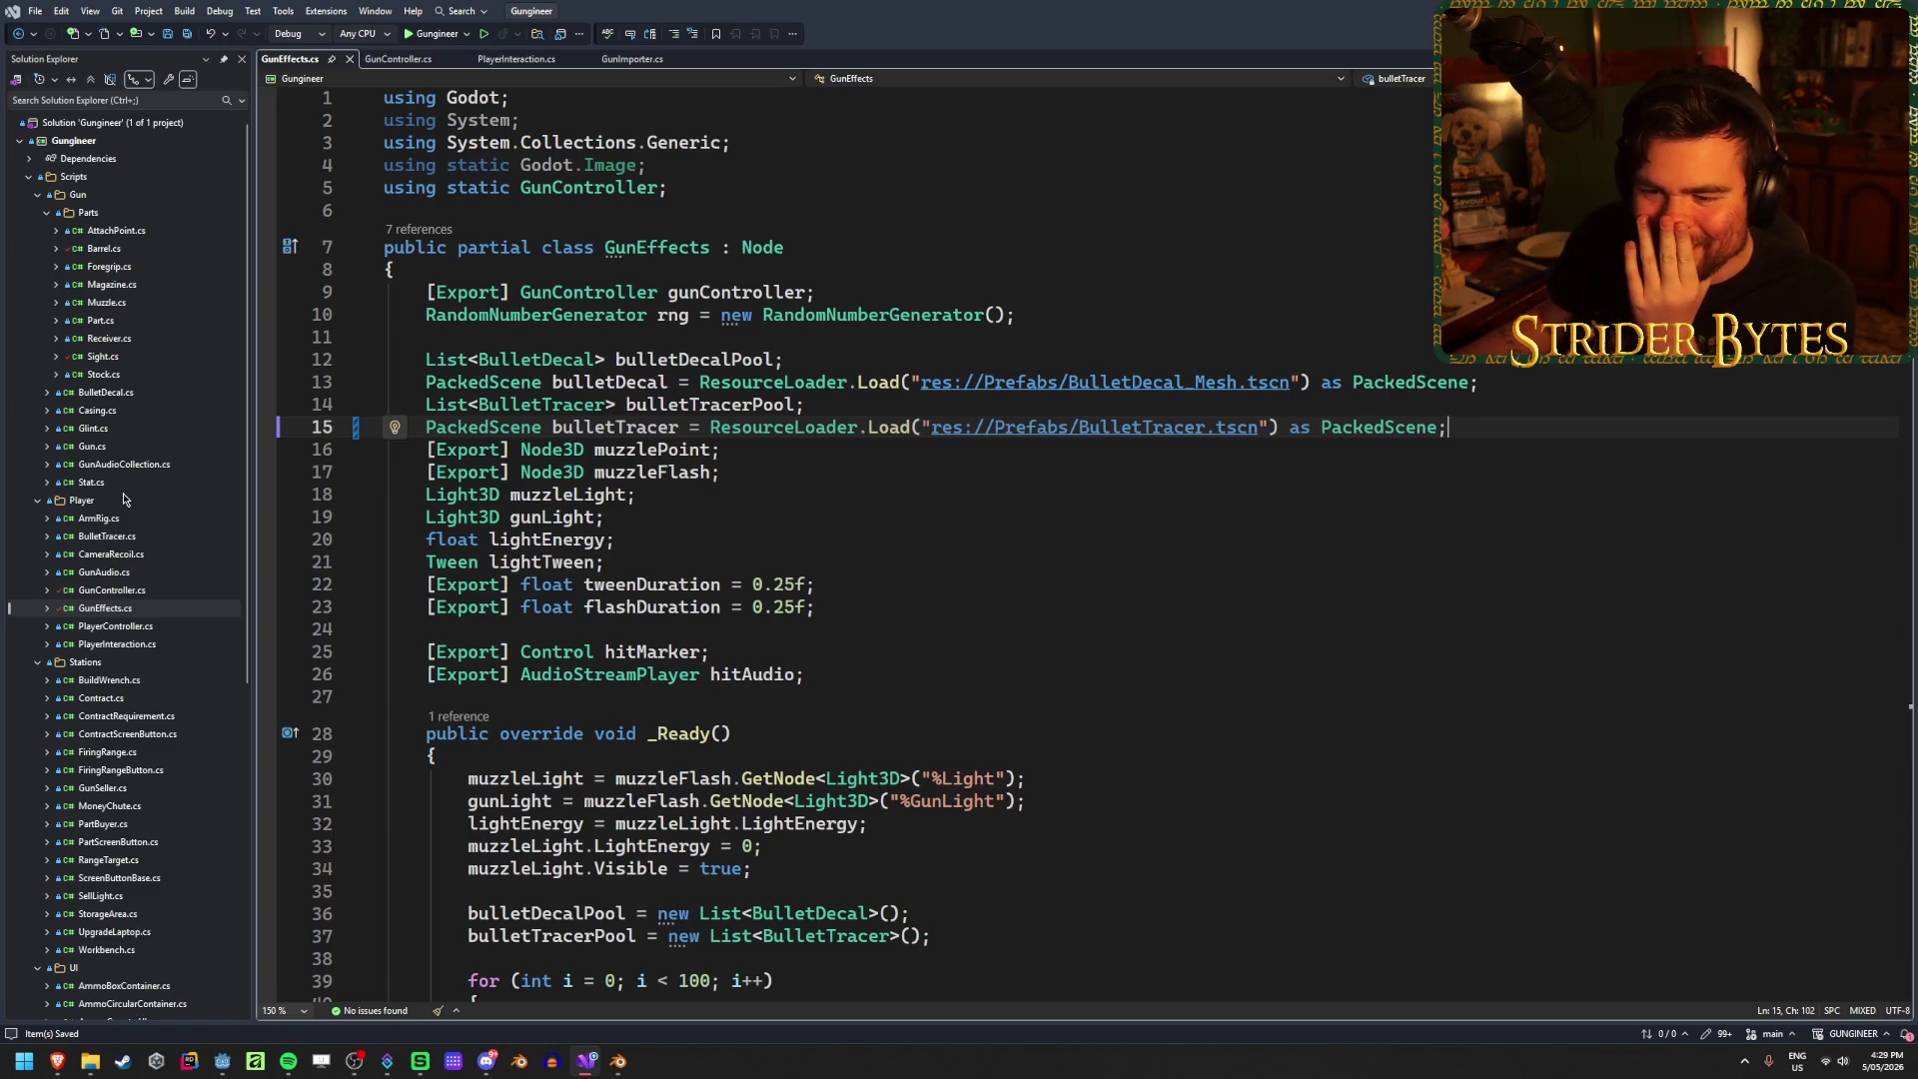
Step: Open ContractRequirement.cs from Solution Explorer and scroll through it
scroll(125, 499, "down", 5)
double_click(175, 447)
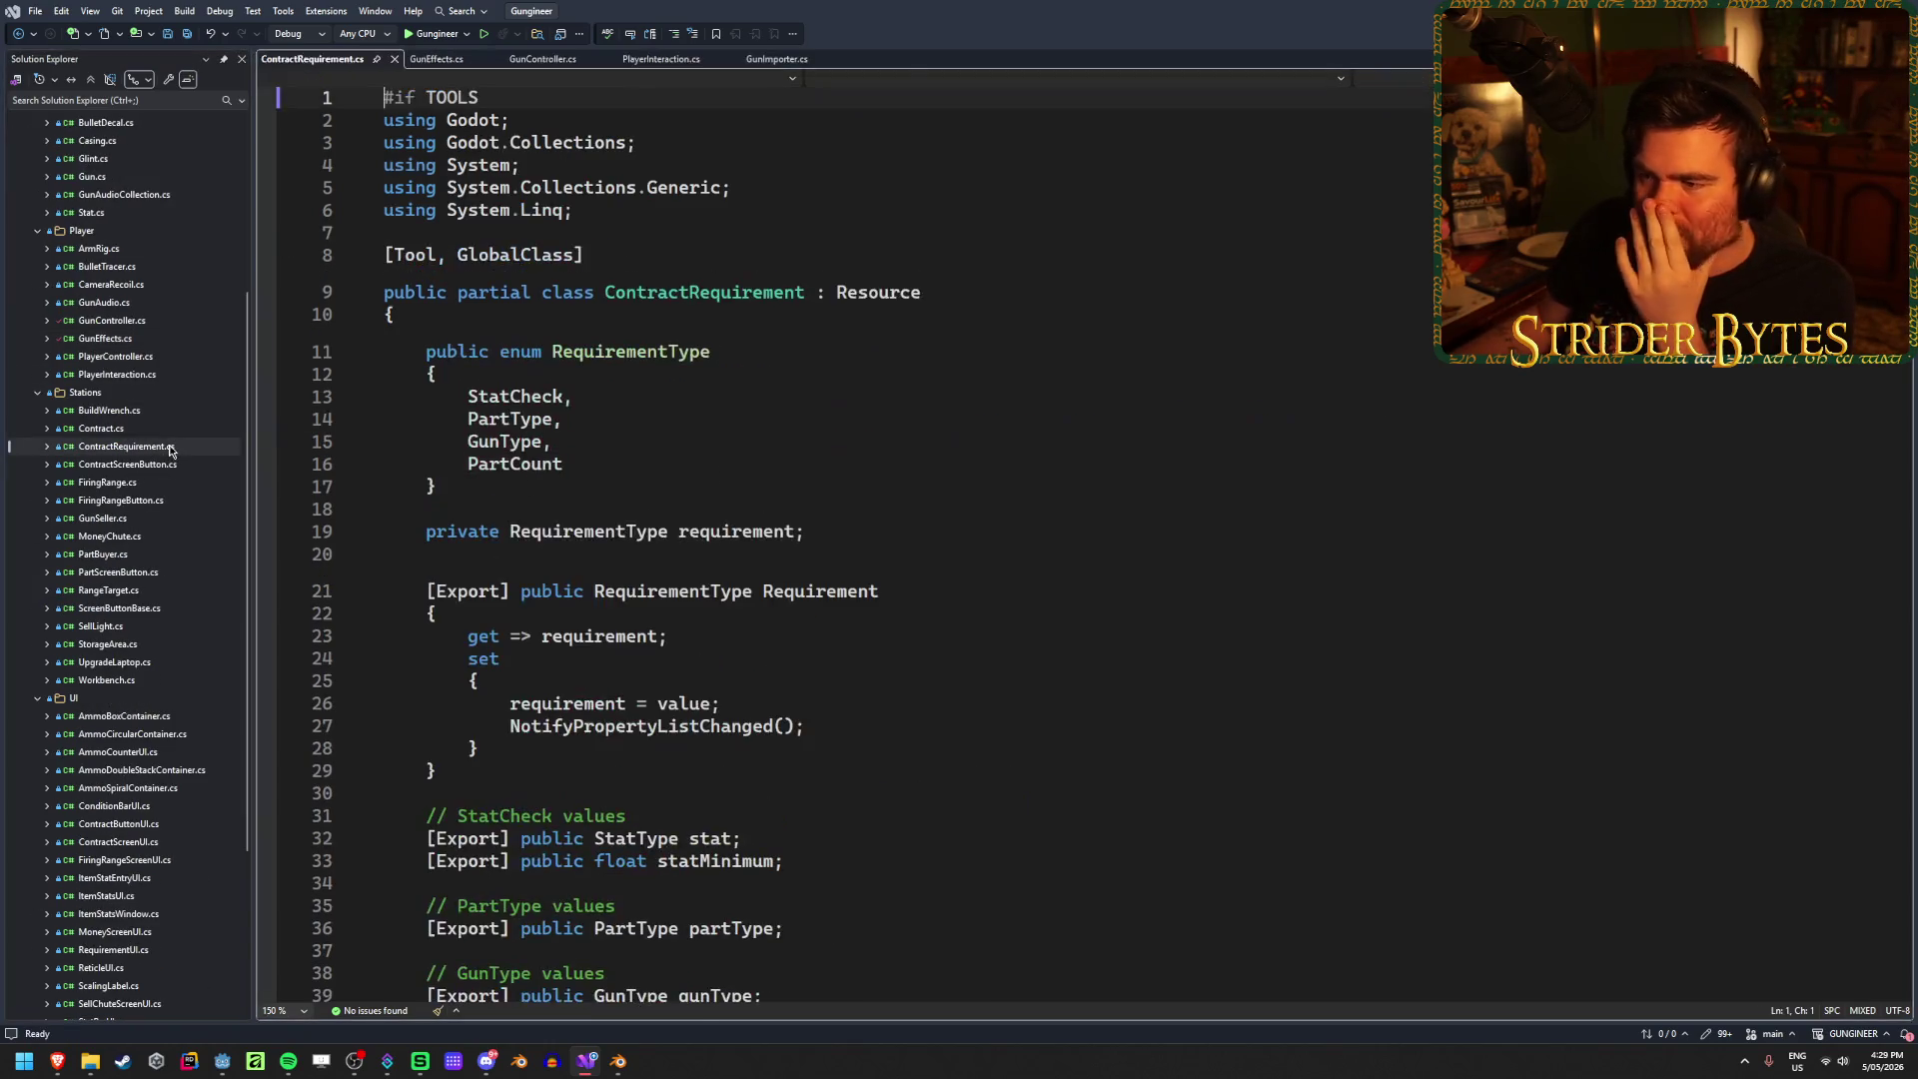
scroll(1029, 559, "down", 10)
scroll(1028, 559, "down", 10)
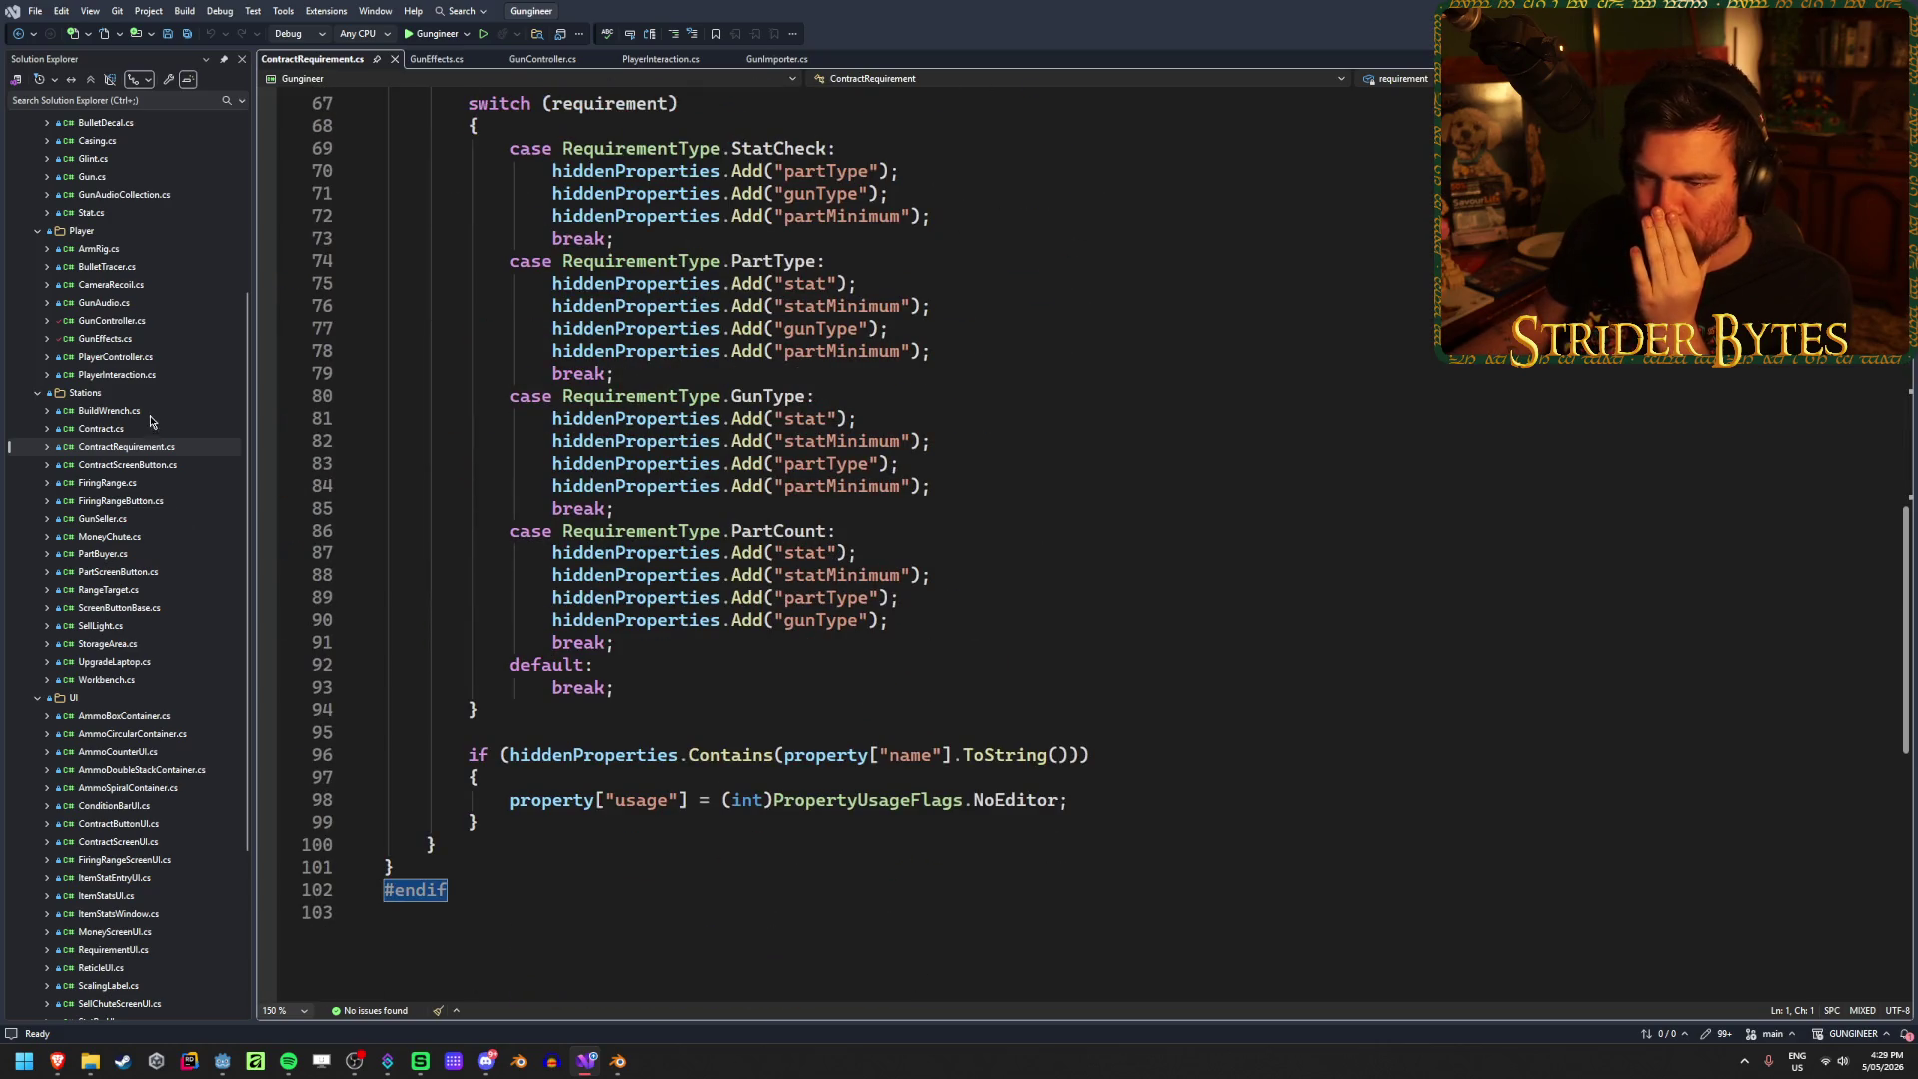
Step: Open Contract.cs and skim its code, selecting and then clearing a block
double_click(101, 427)
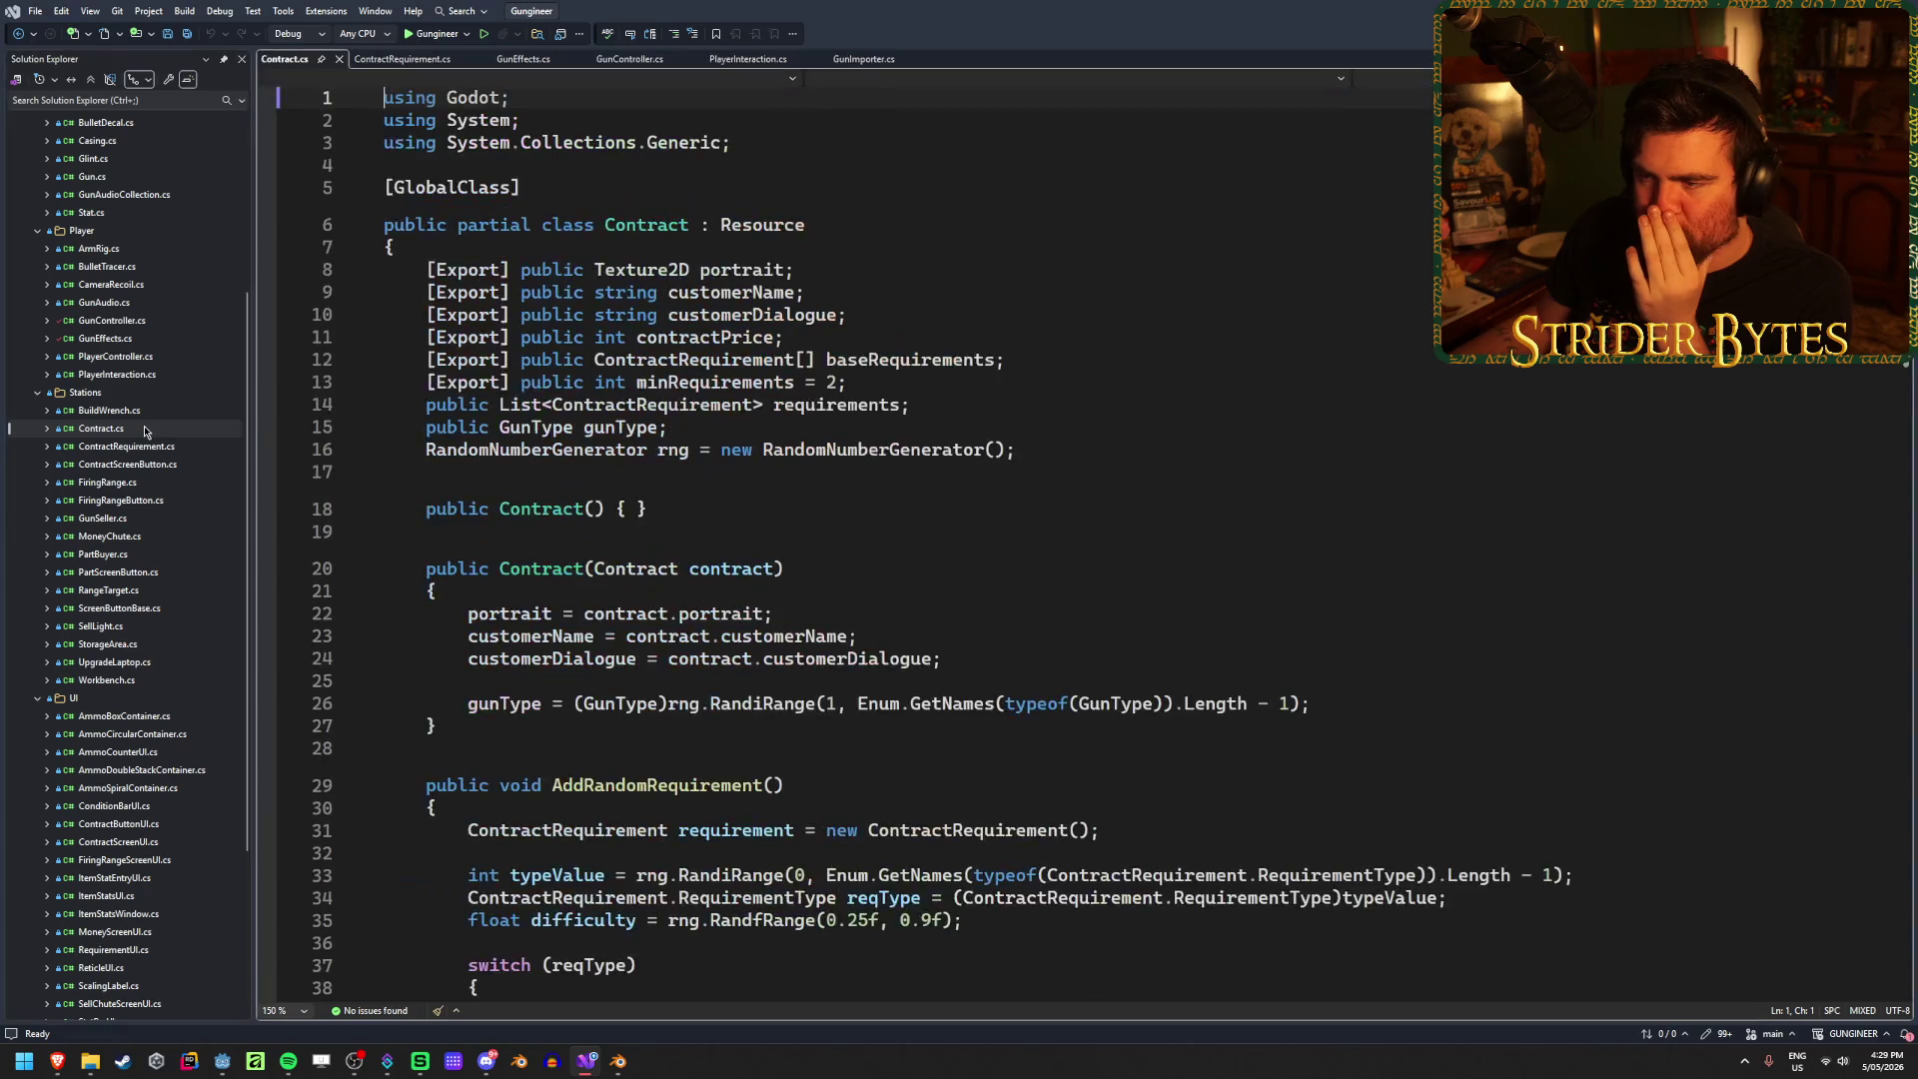
scroll(1027, 565, "down", 6)
scroll(450, 456, "down", 2)
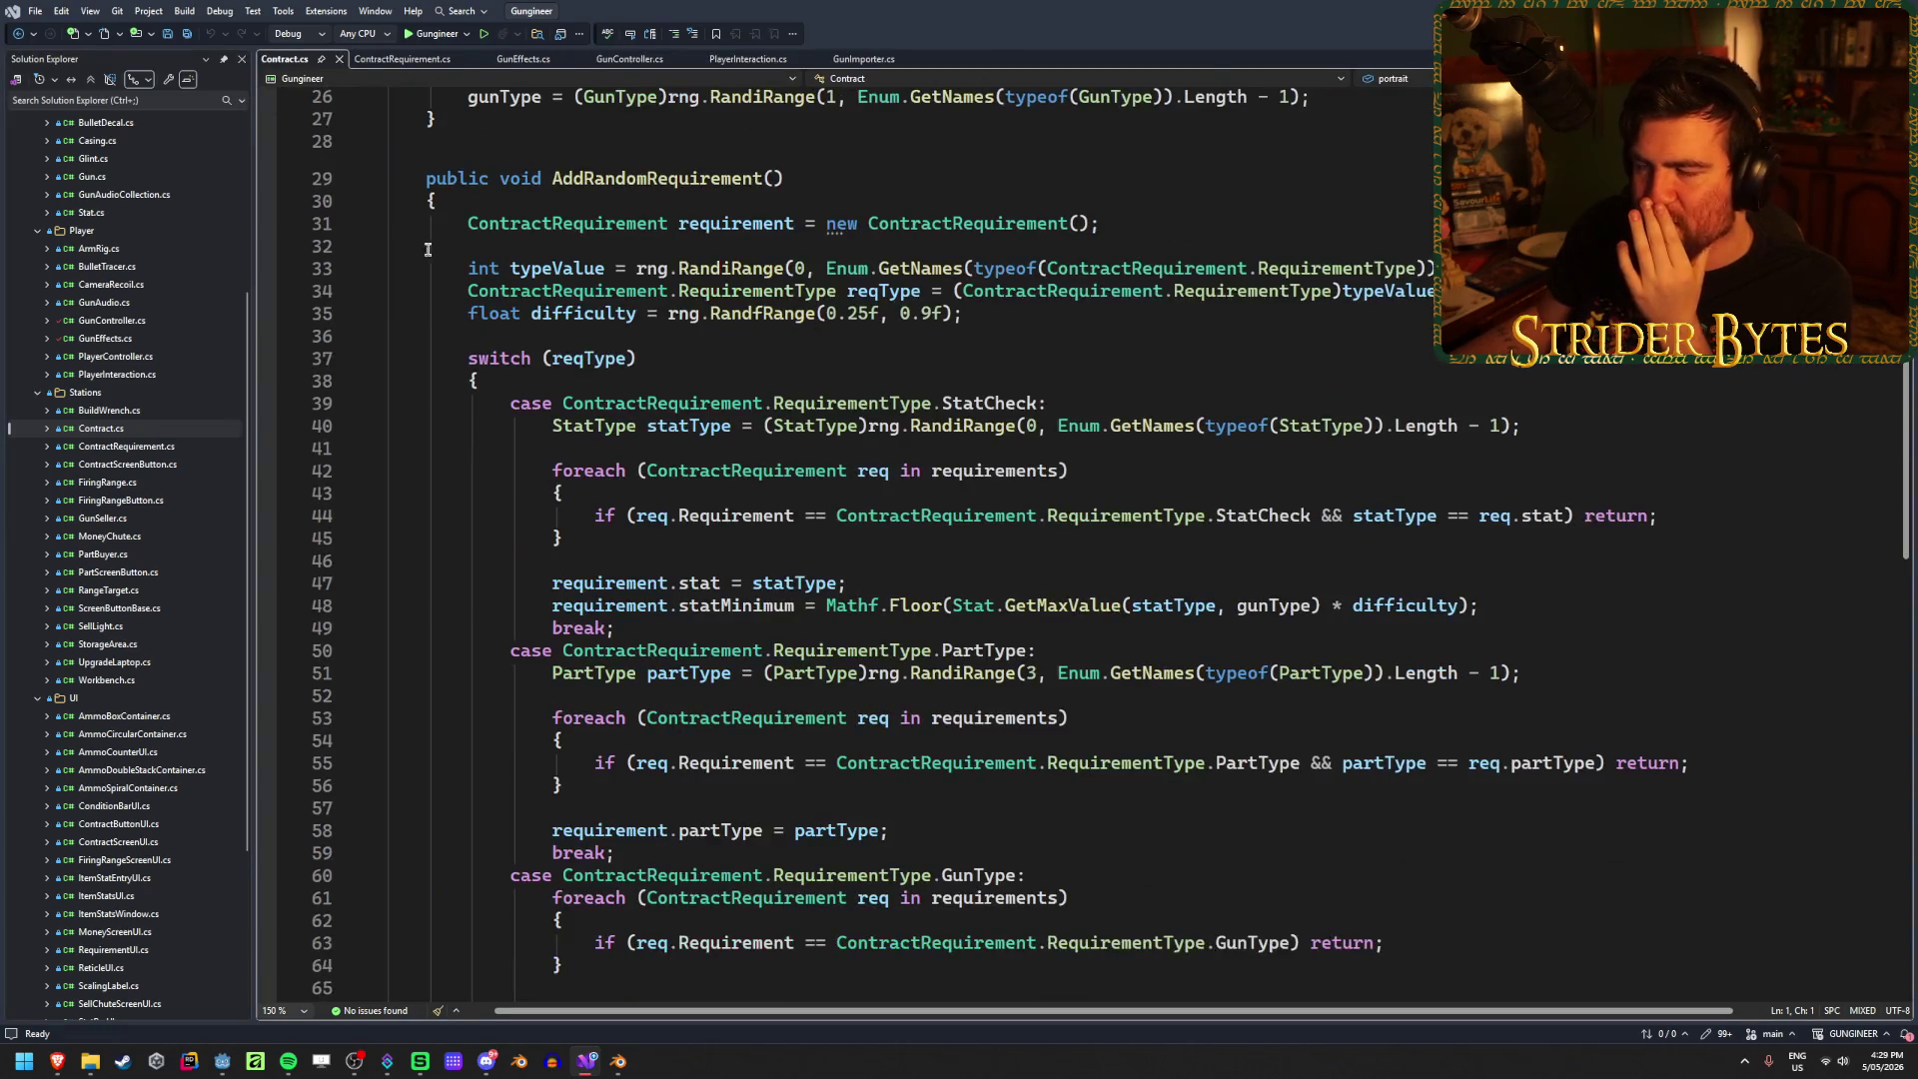
mouse_move(447, 222)
left_mouse_down()
mouse_move(480, 380)
mouse_move(1303, 719)
left_mouse_up()
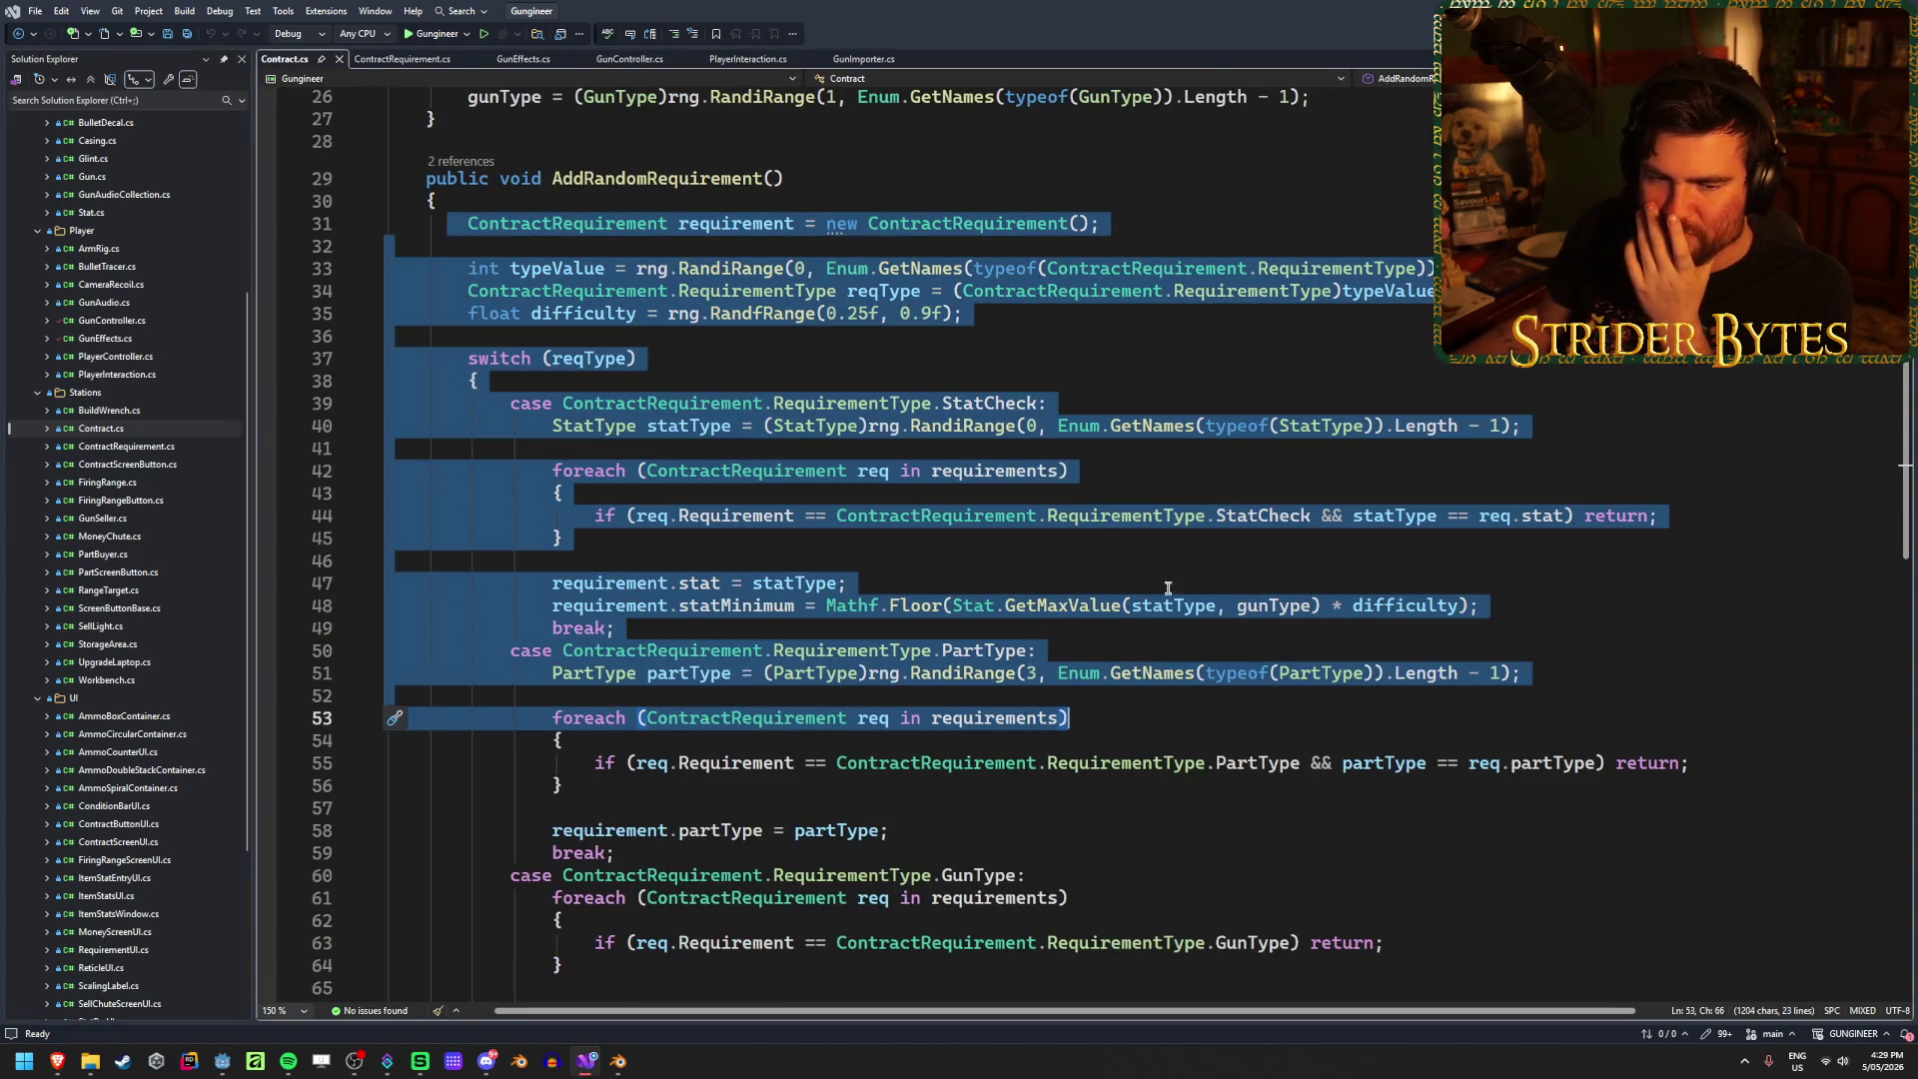
left_click(1104, 537)
Step: Scroll to the AddRandomRequirement switch in Contract.cs and select the StatCheck case
scroll(899, 762, "up", 8)
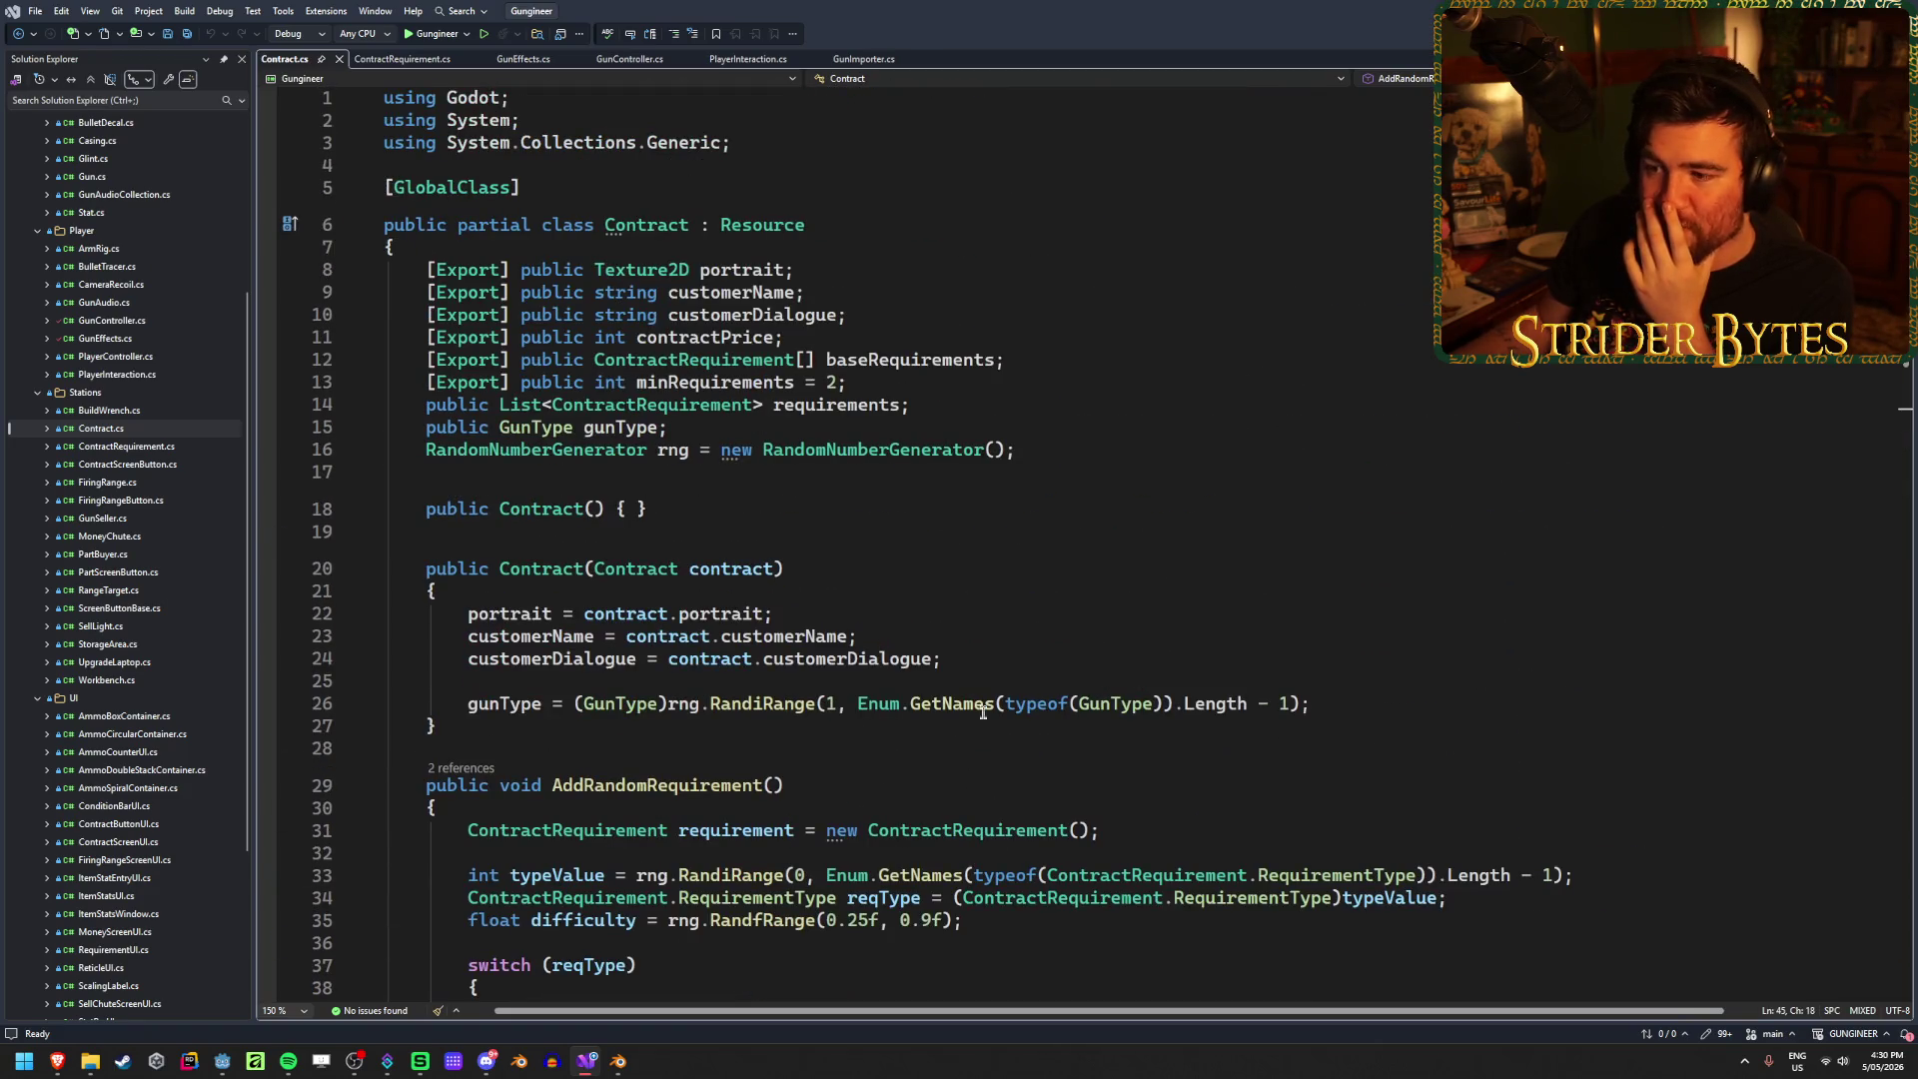
scroll(982, 711, "down", 3)
scroll(1116, 633, "up", 3)
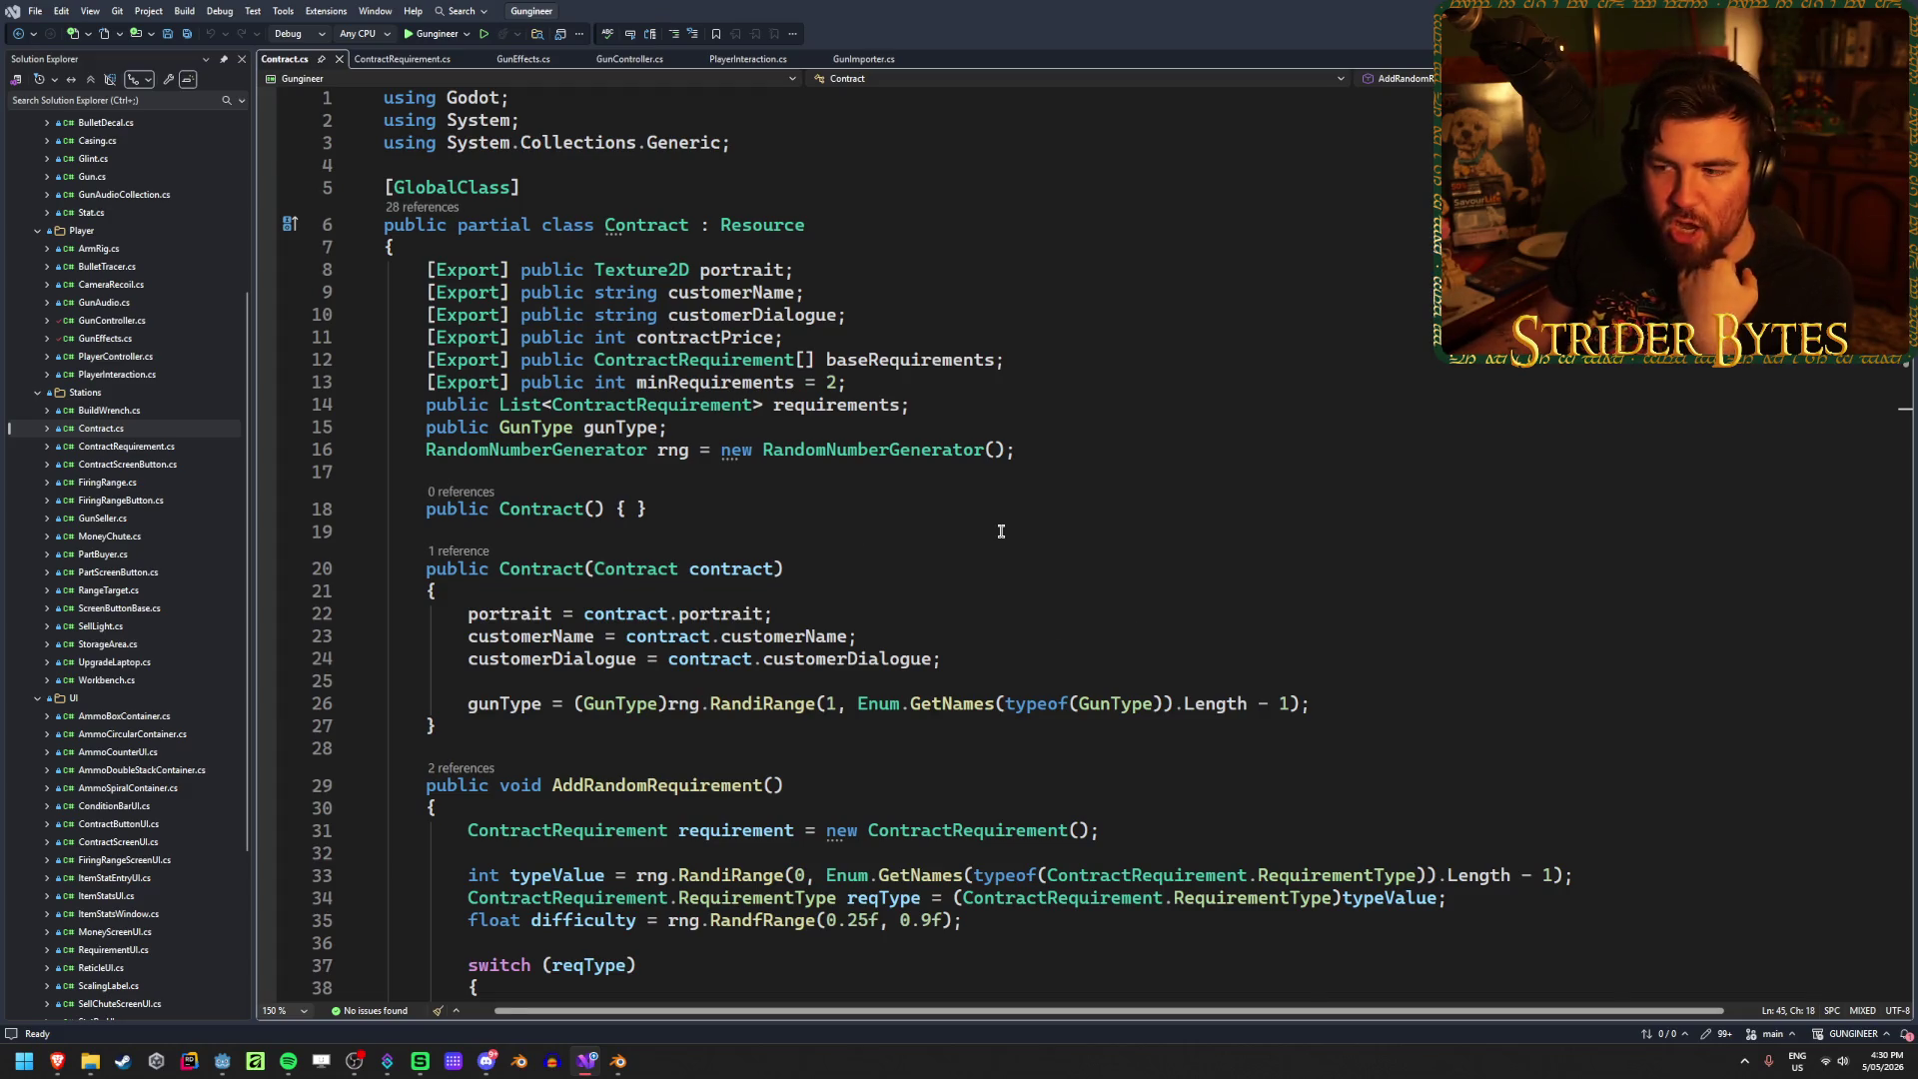
scroll(1058, 516, "down", 2)
scroll(1389, 566, "up", 2)
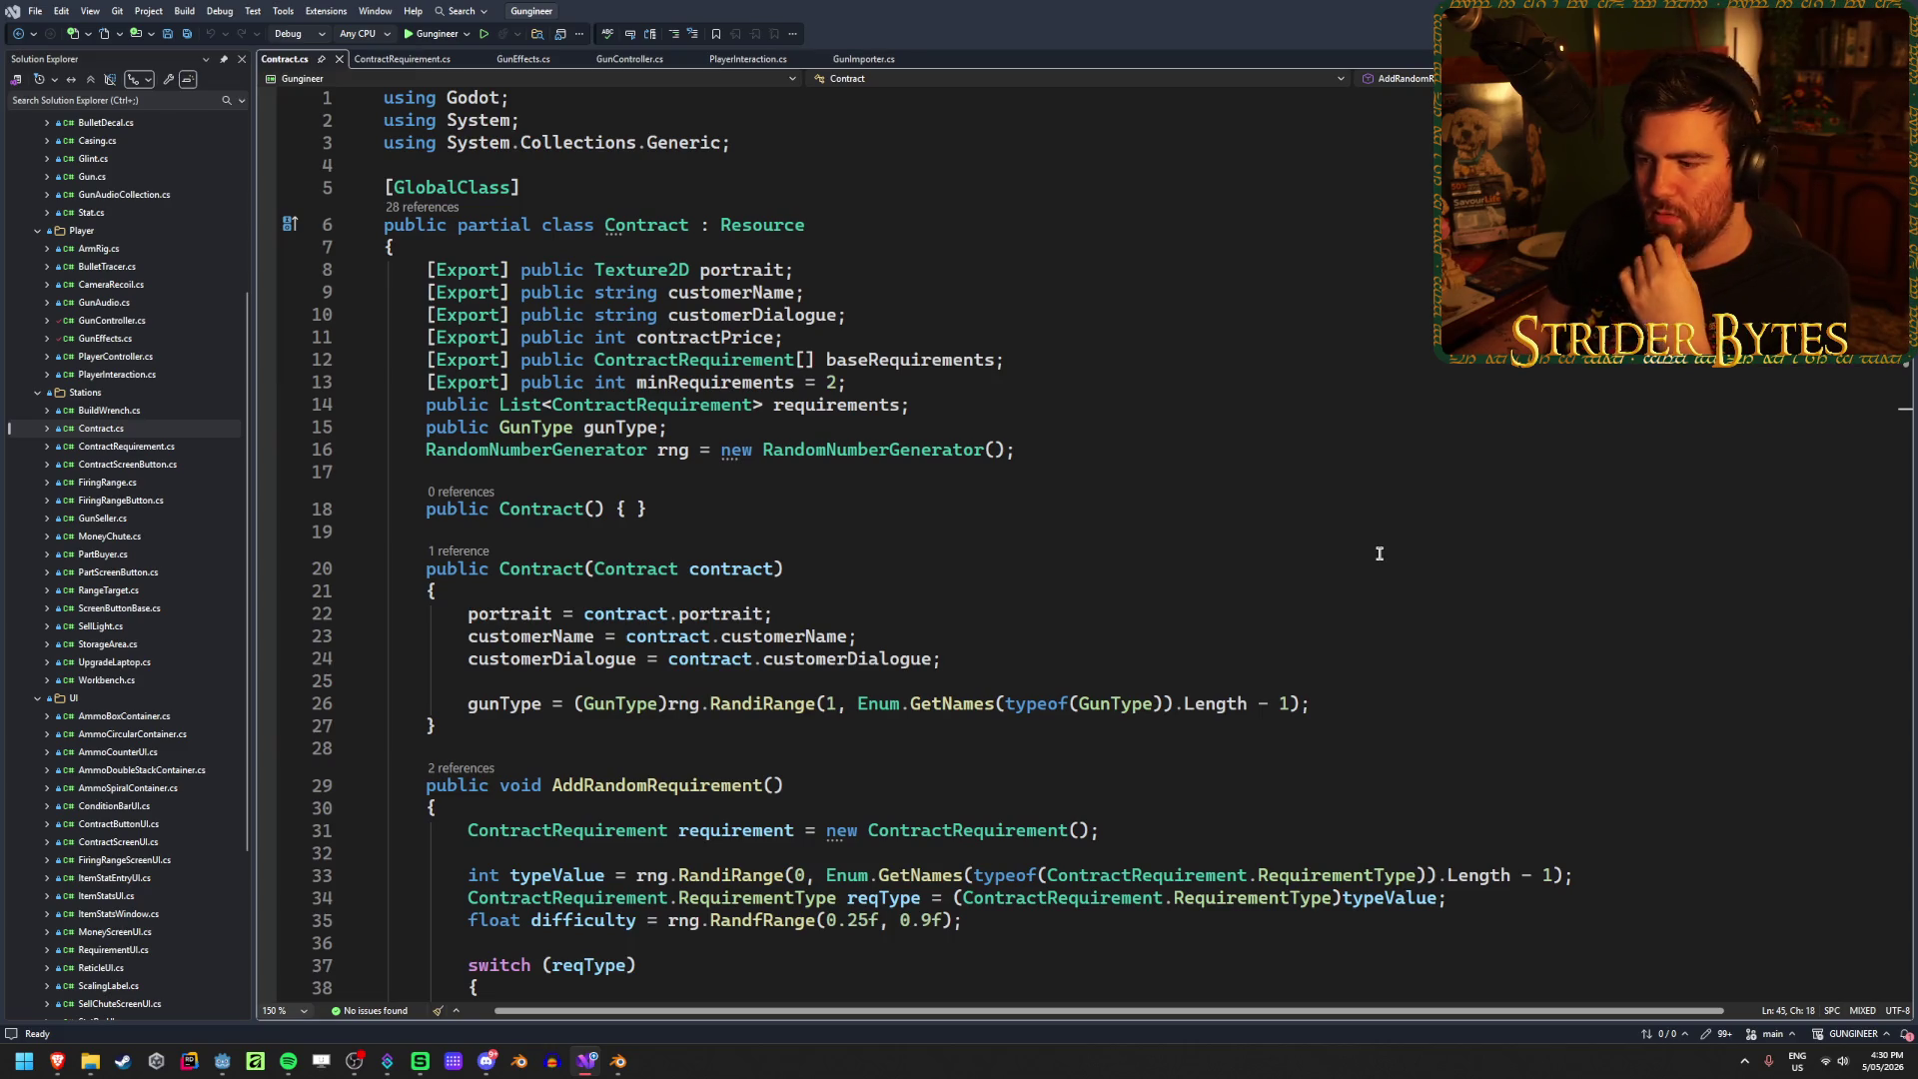
scroll(1379, 553, "down", 3)
scroll(1379, 553, "down", 5)
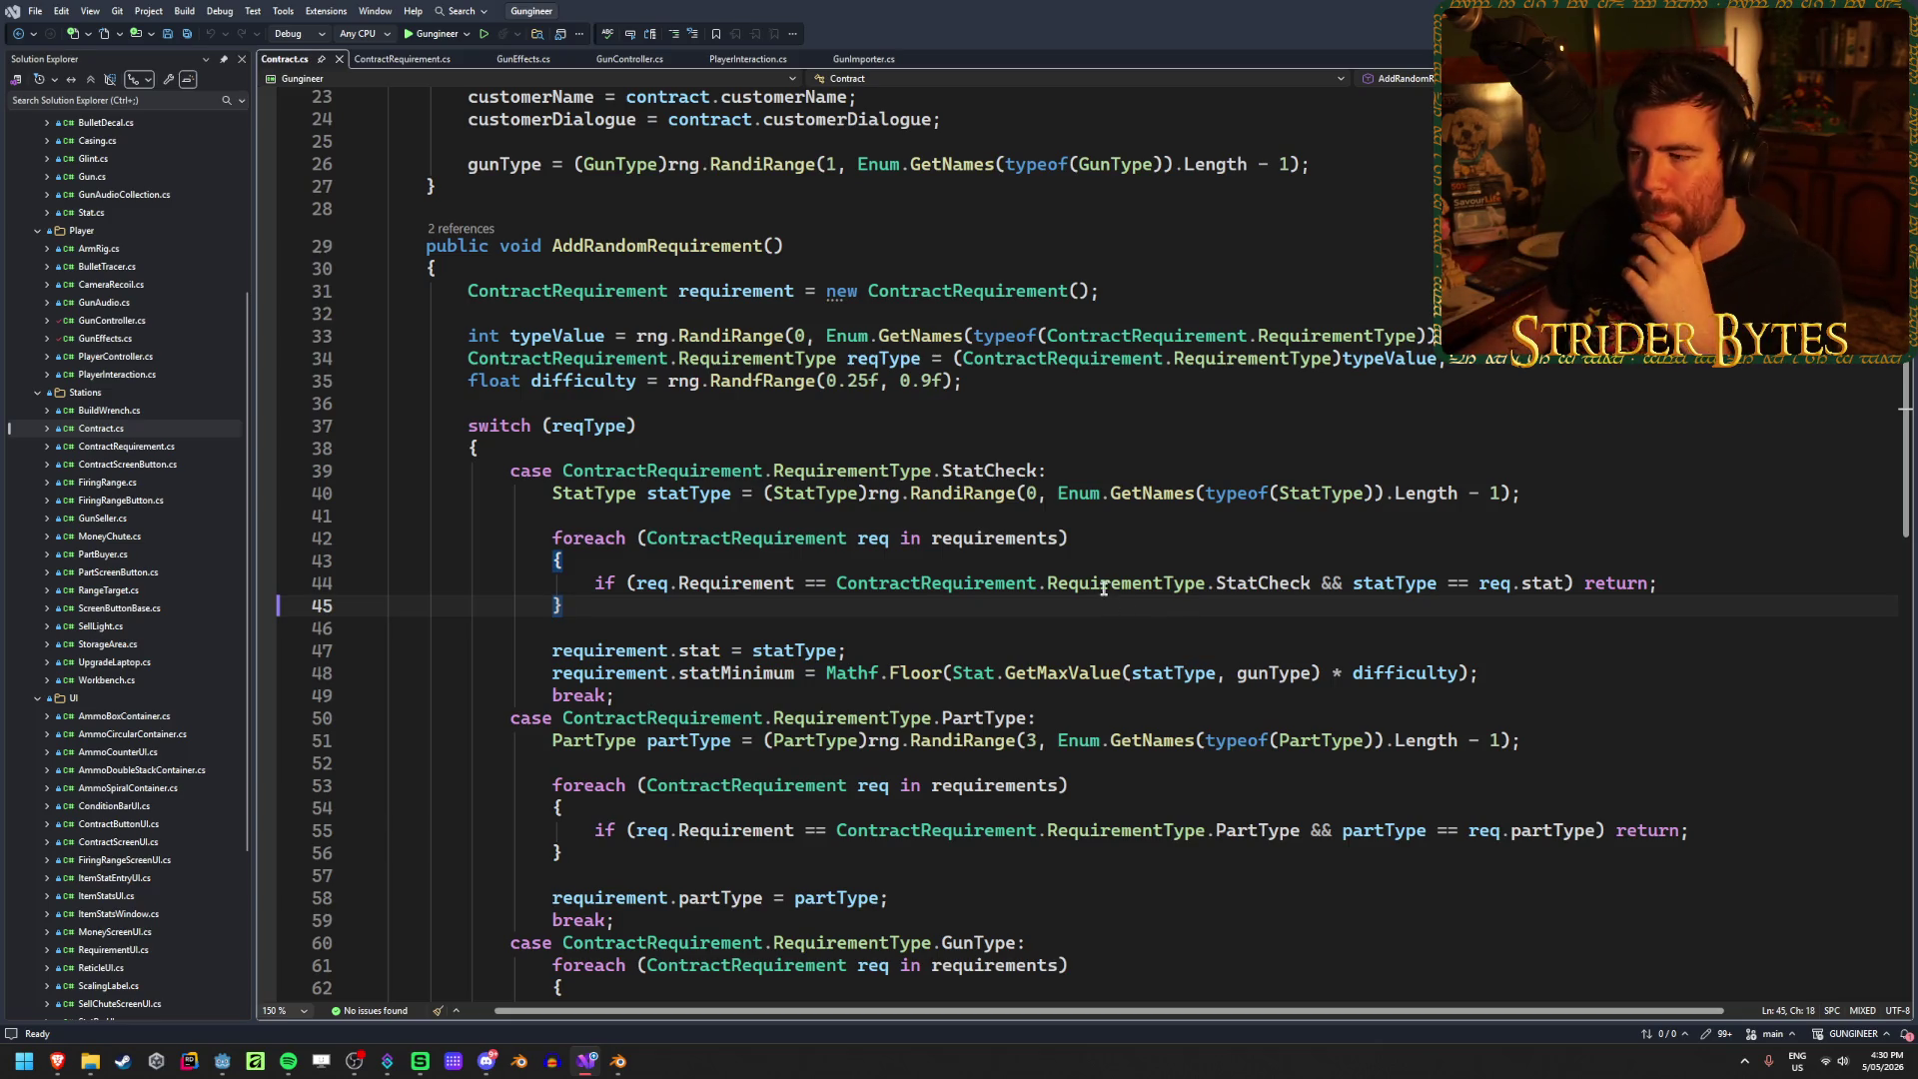
scroll(986, 608, "down", 1)
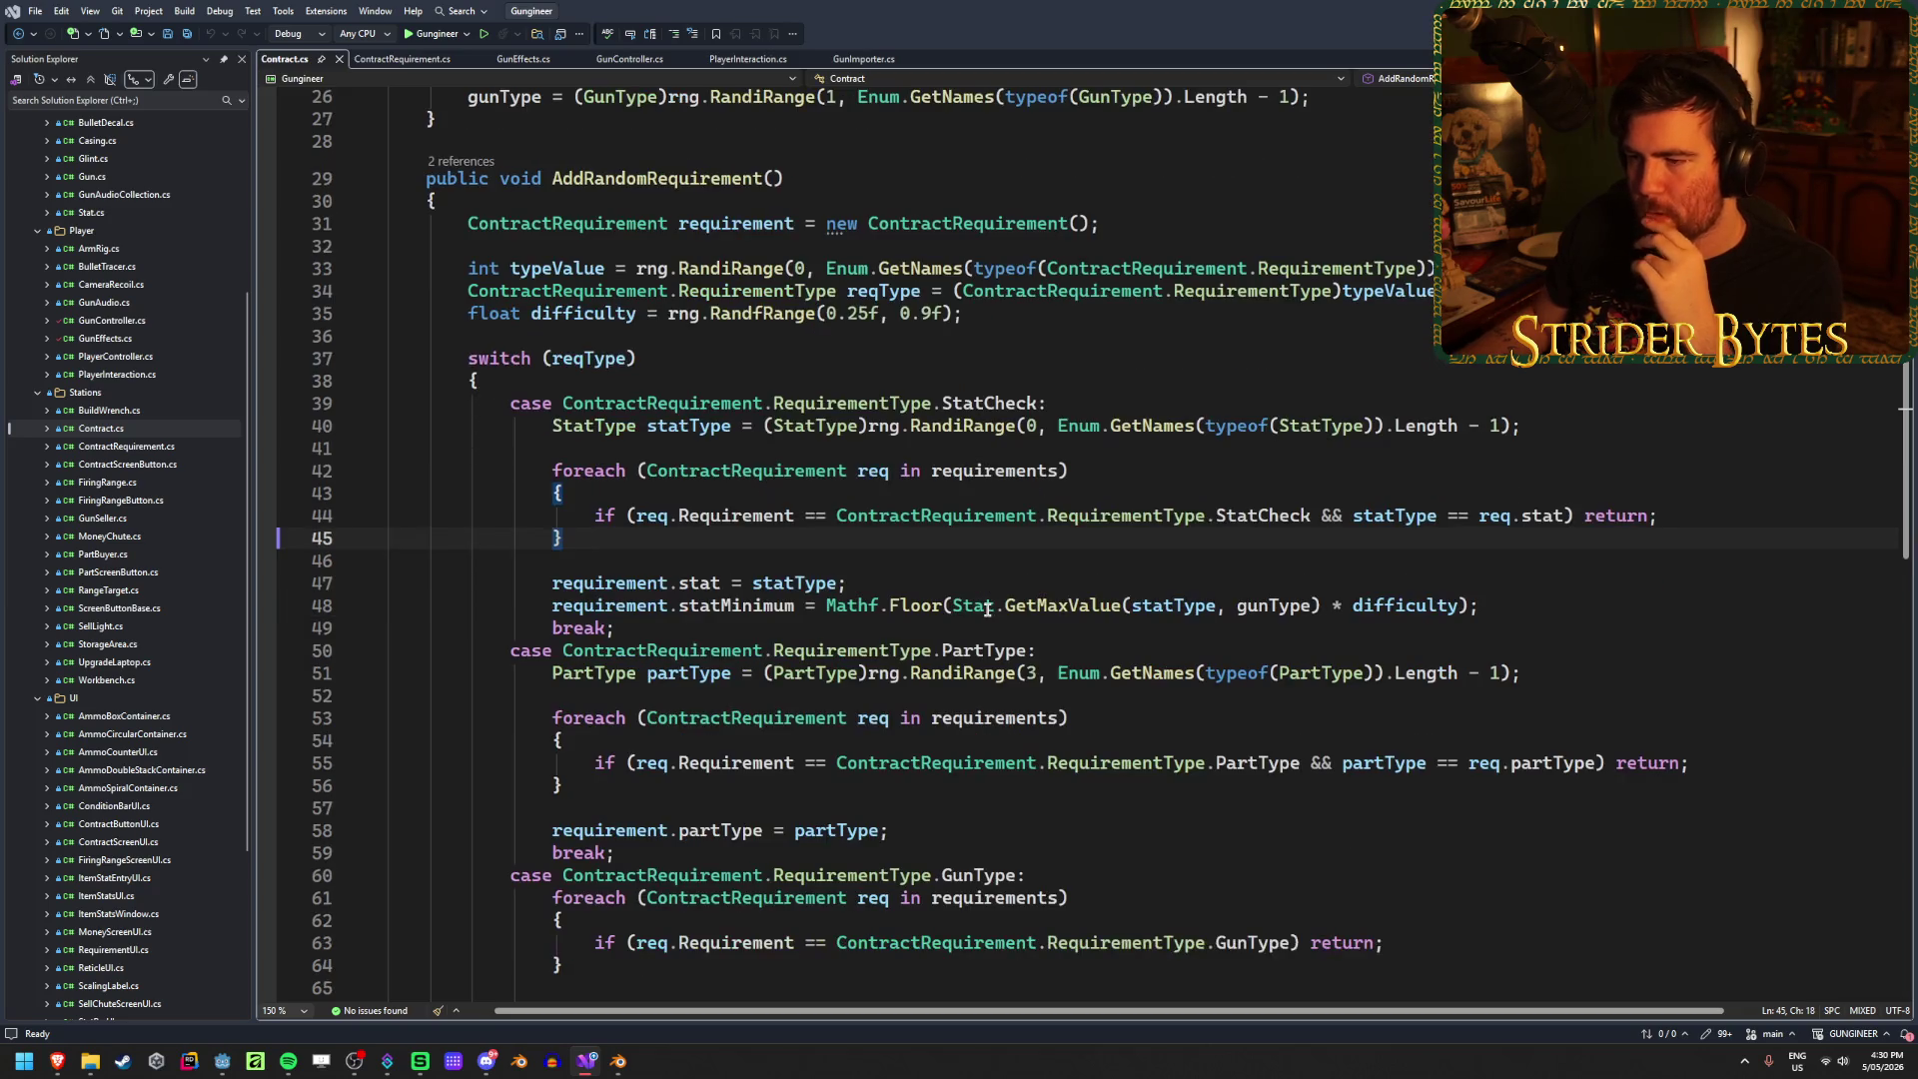
mouse_move(867, 428)
left_mouse_down()
mouse_move(1520, 428)
mouse_move(657, 388)
mouse_move(864, 425)
left_mouse_up()
Step: Highlight StatType uses and select the RandiRange requirement-type call on line 33
left_click(815, 426)
scroll(1031, 446, "up", 1)
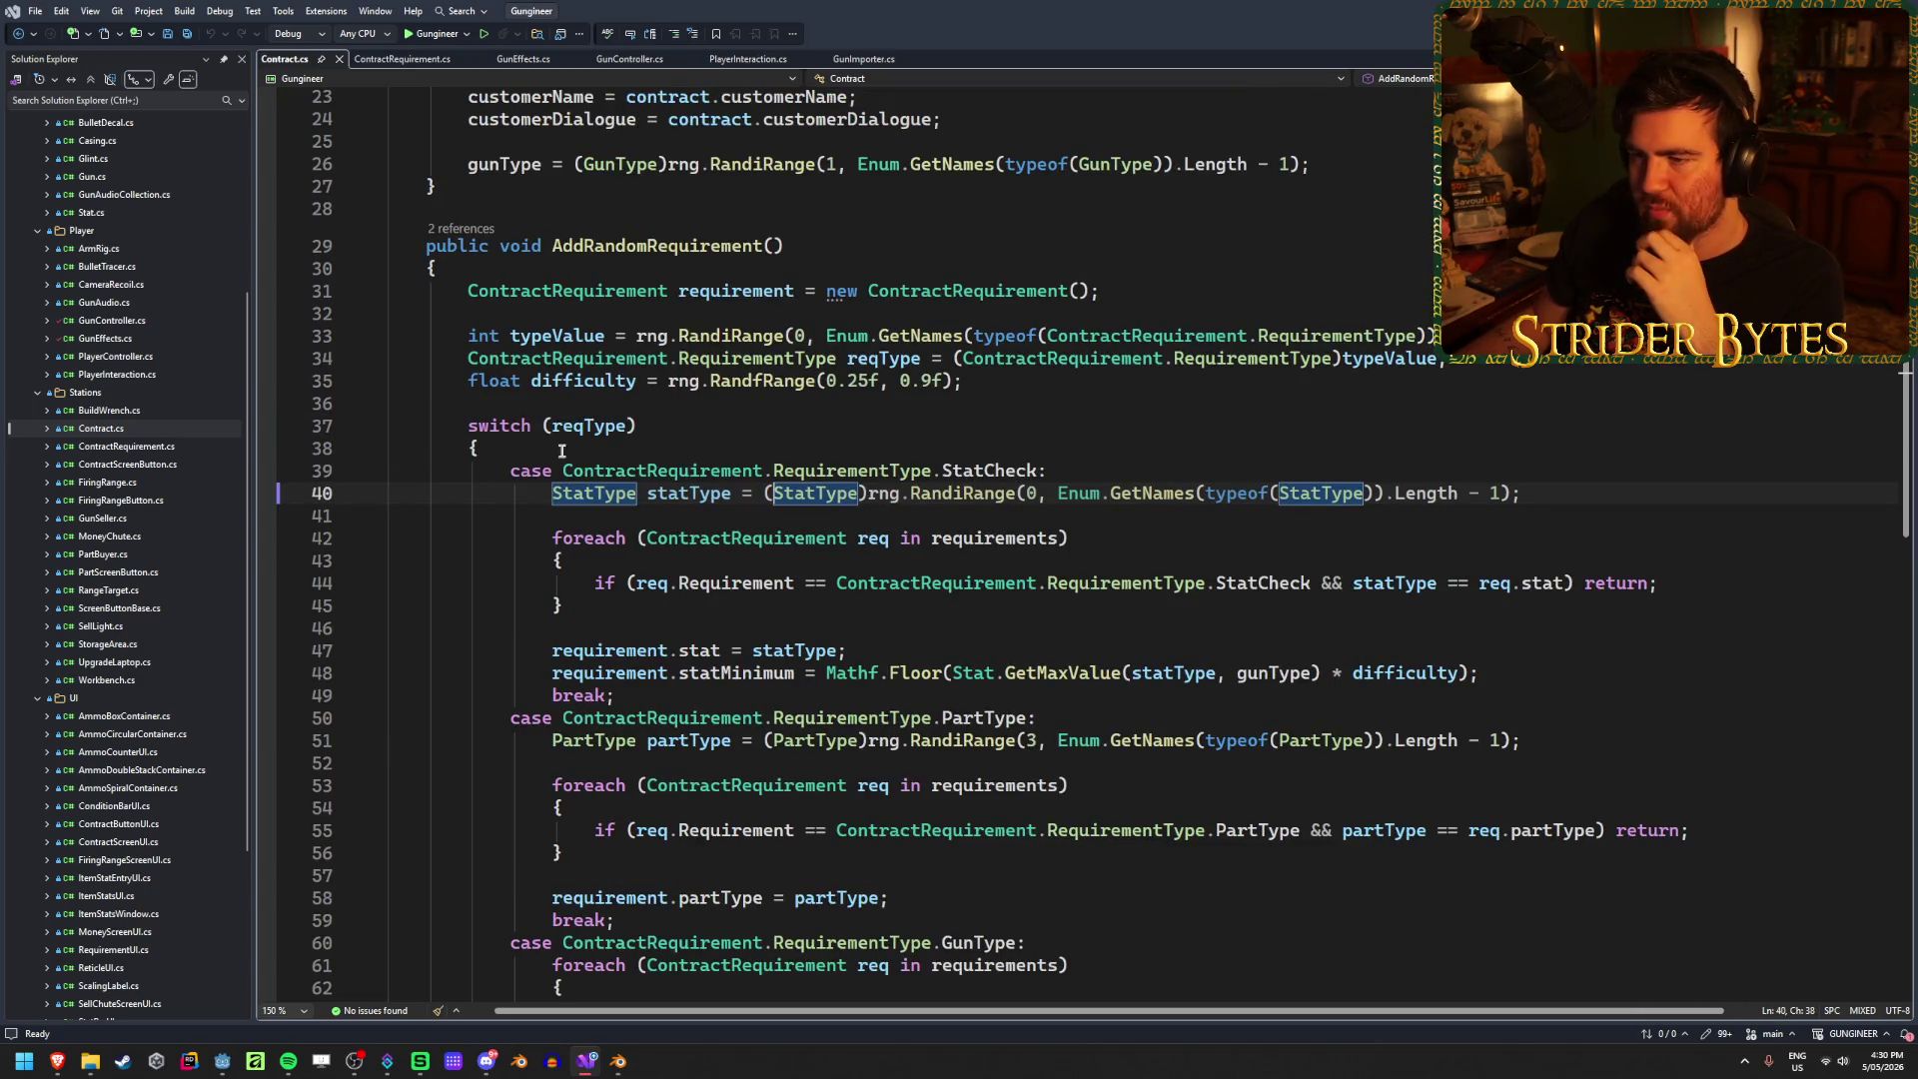
scroll(876, 340, "up", 4)
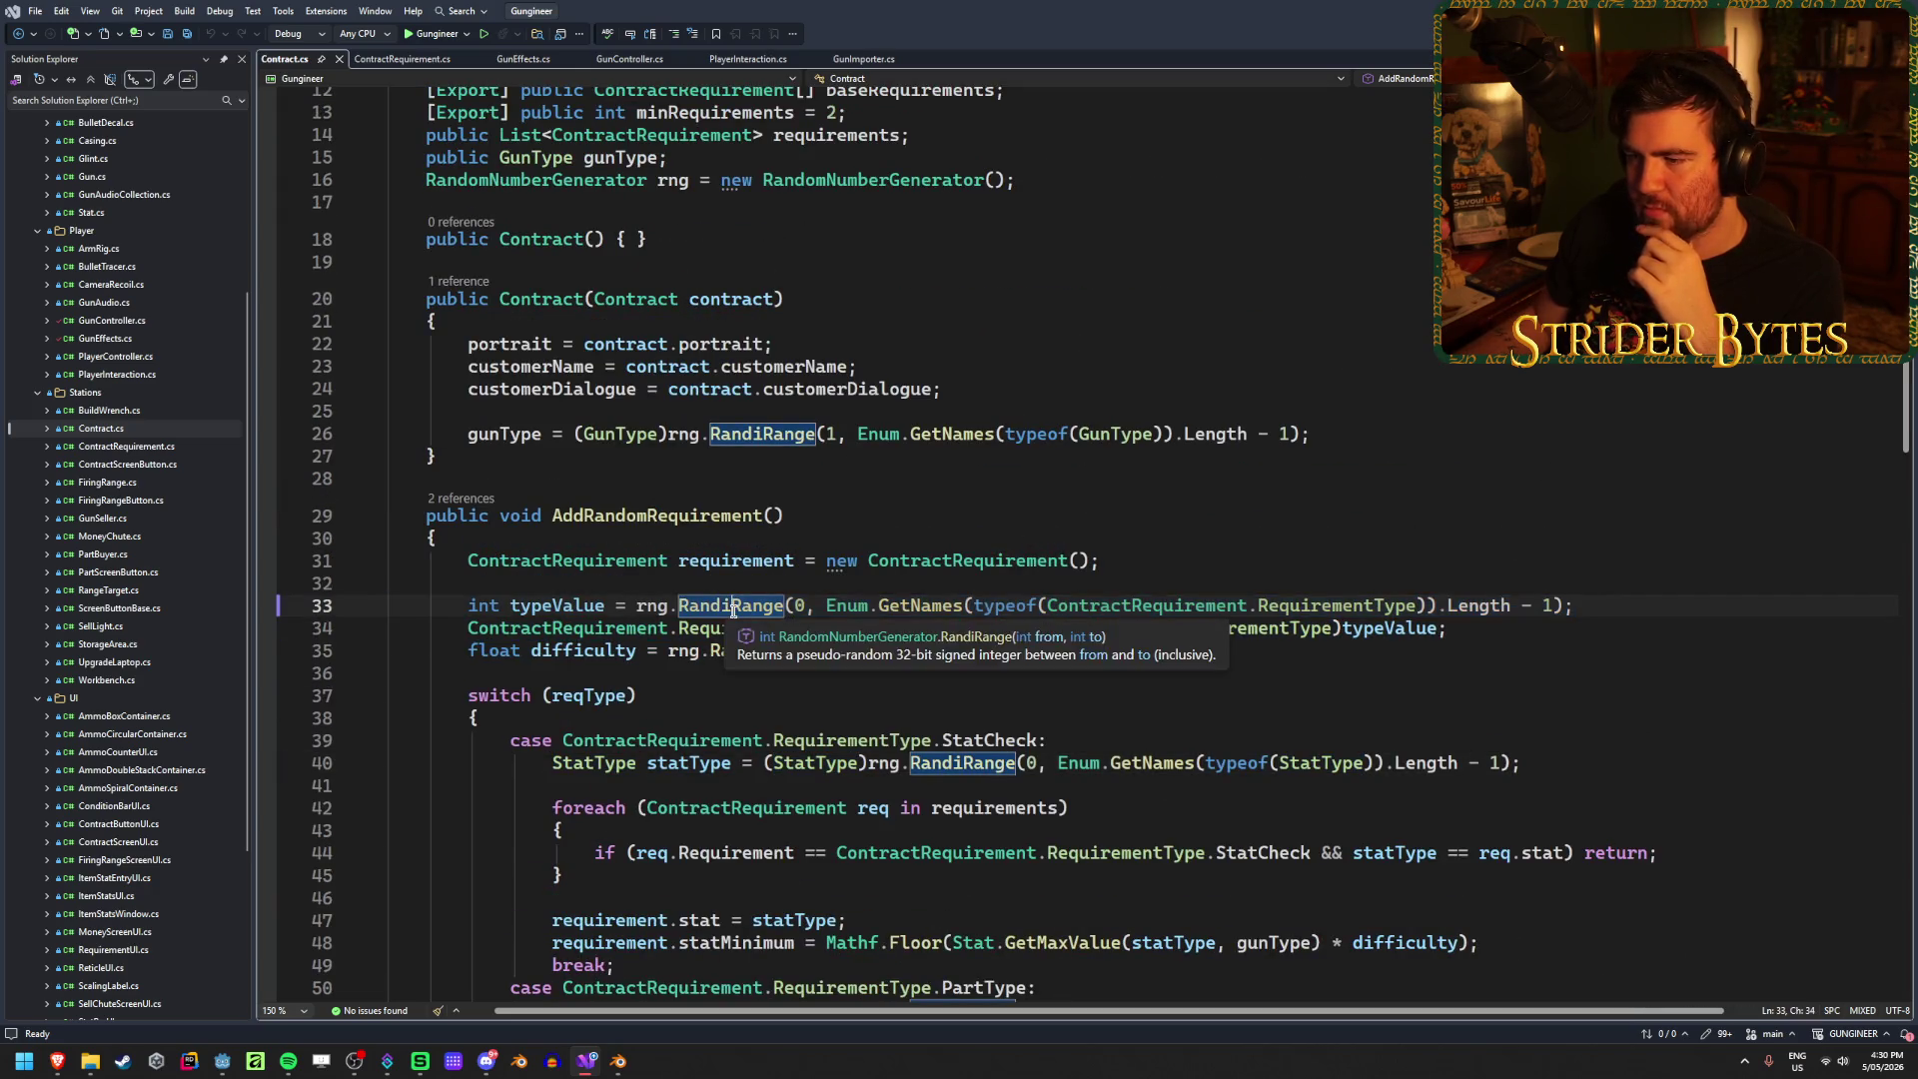
left_click_drag(952, 605, 996, 605)
mouse_move(1574, 606)
left_mouse_down()
mouse_move(465, 605)
mouse_move(659, 607)
left_mouse_up()
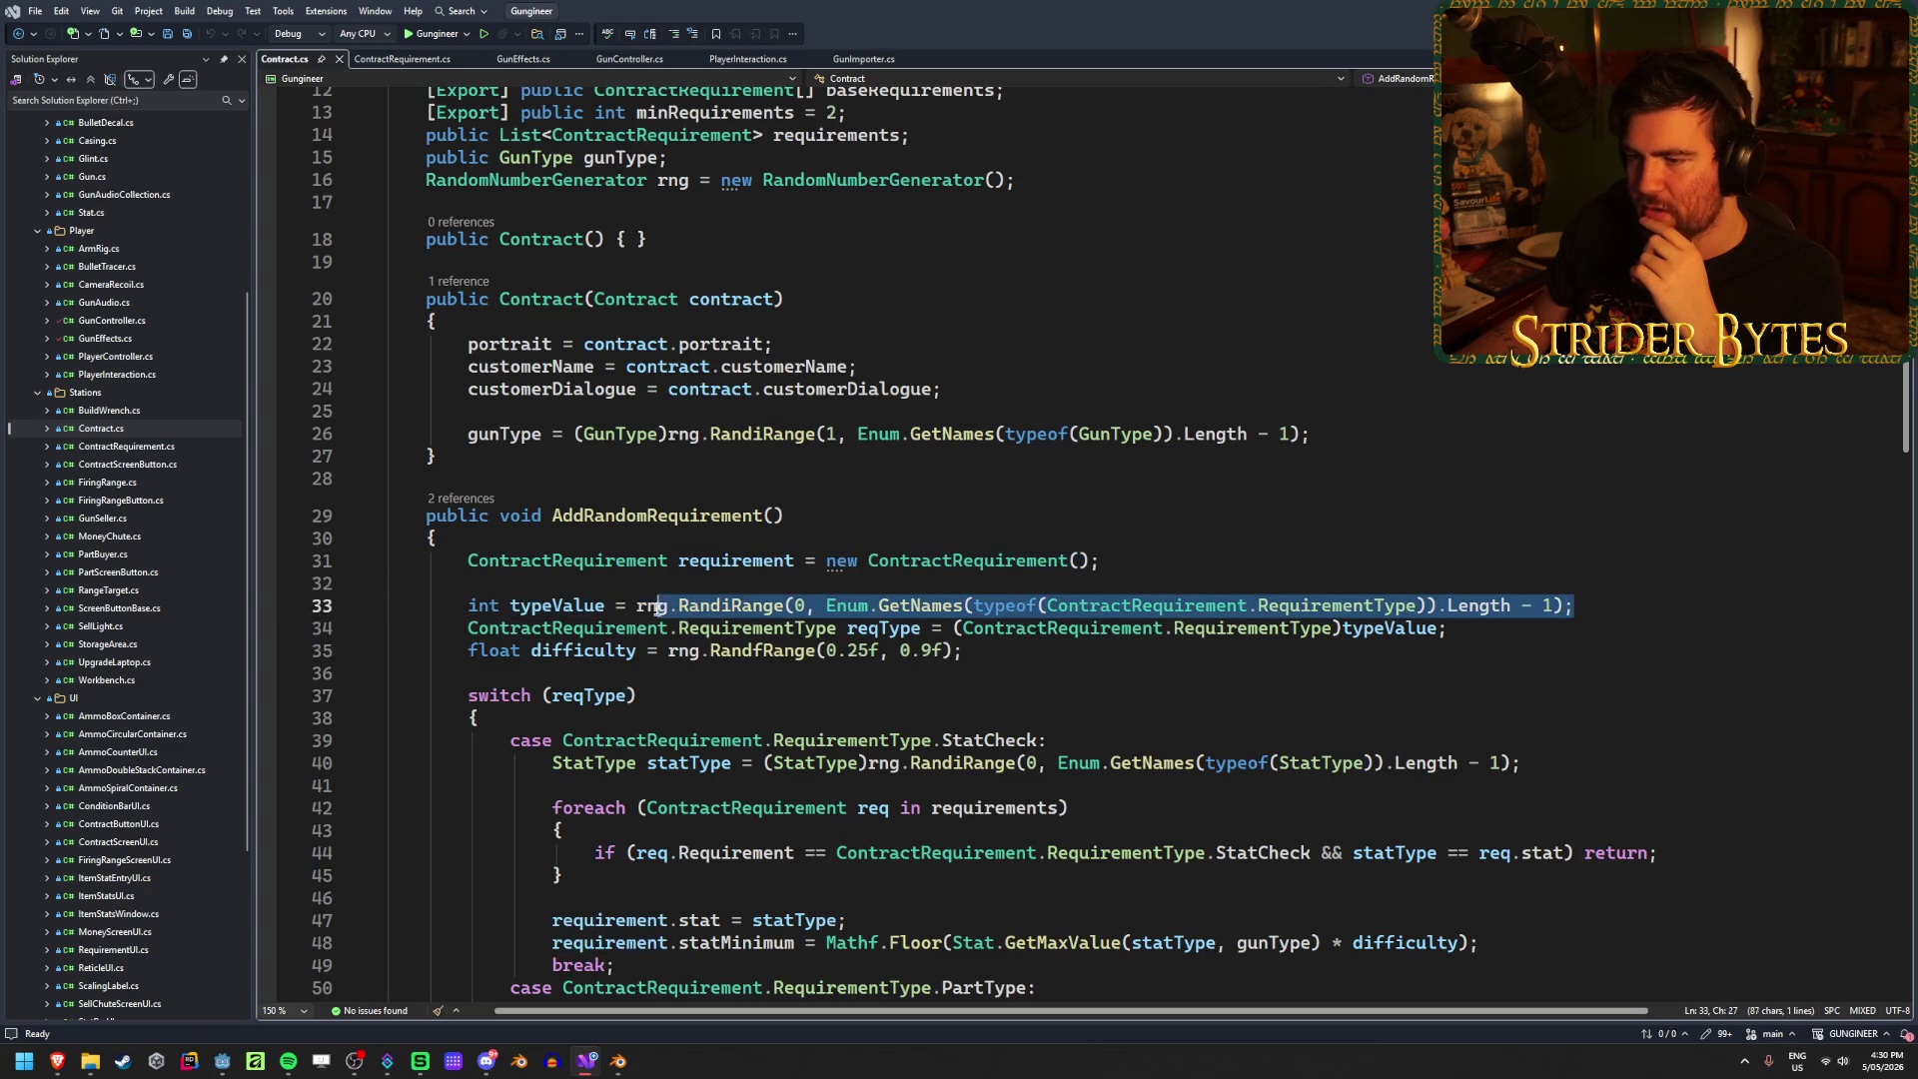
left_click_drag(1574, 605, 807, 606)
mouse_move(678, 605)
left_mouse_down()
mouse_move(1585, 629)
mouse_move(1593, 612)
left_mouse_up()
Step: Select the stat type line 40, then go to the statMinimum calculation on line 48
scroll(1593, 612, "down", 4)
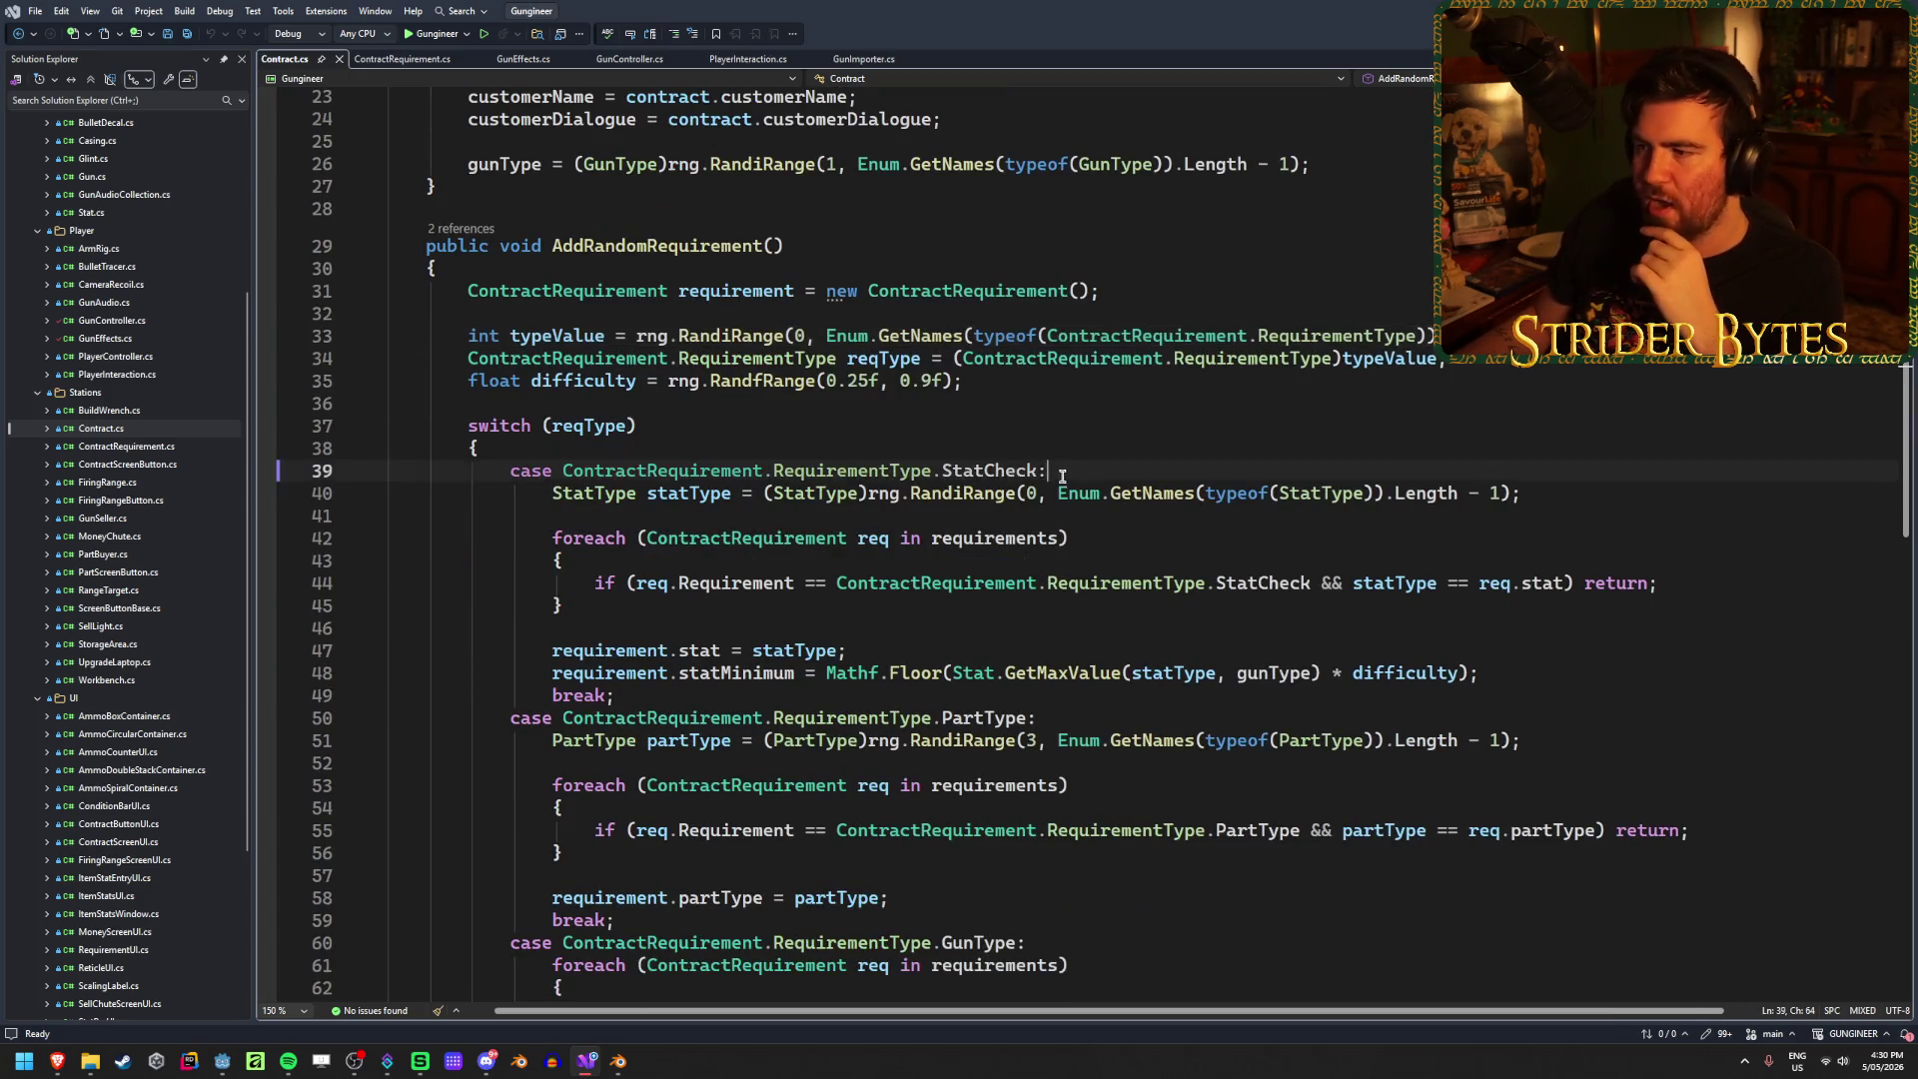
left_click_drag(1114, 470, 859, 470)
left_click_drag(552, 492, 1574, 487)
left_click(1574, 488)
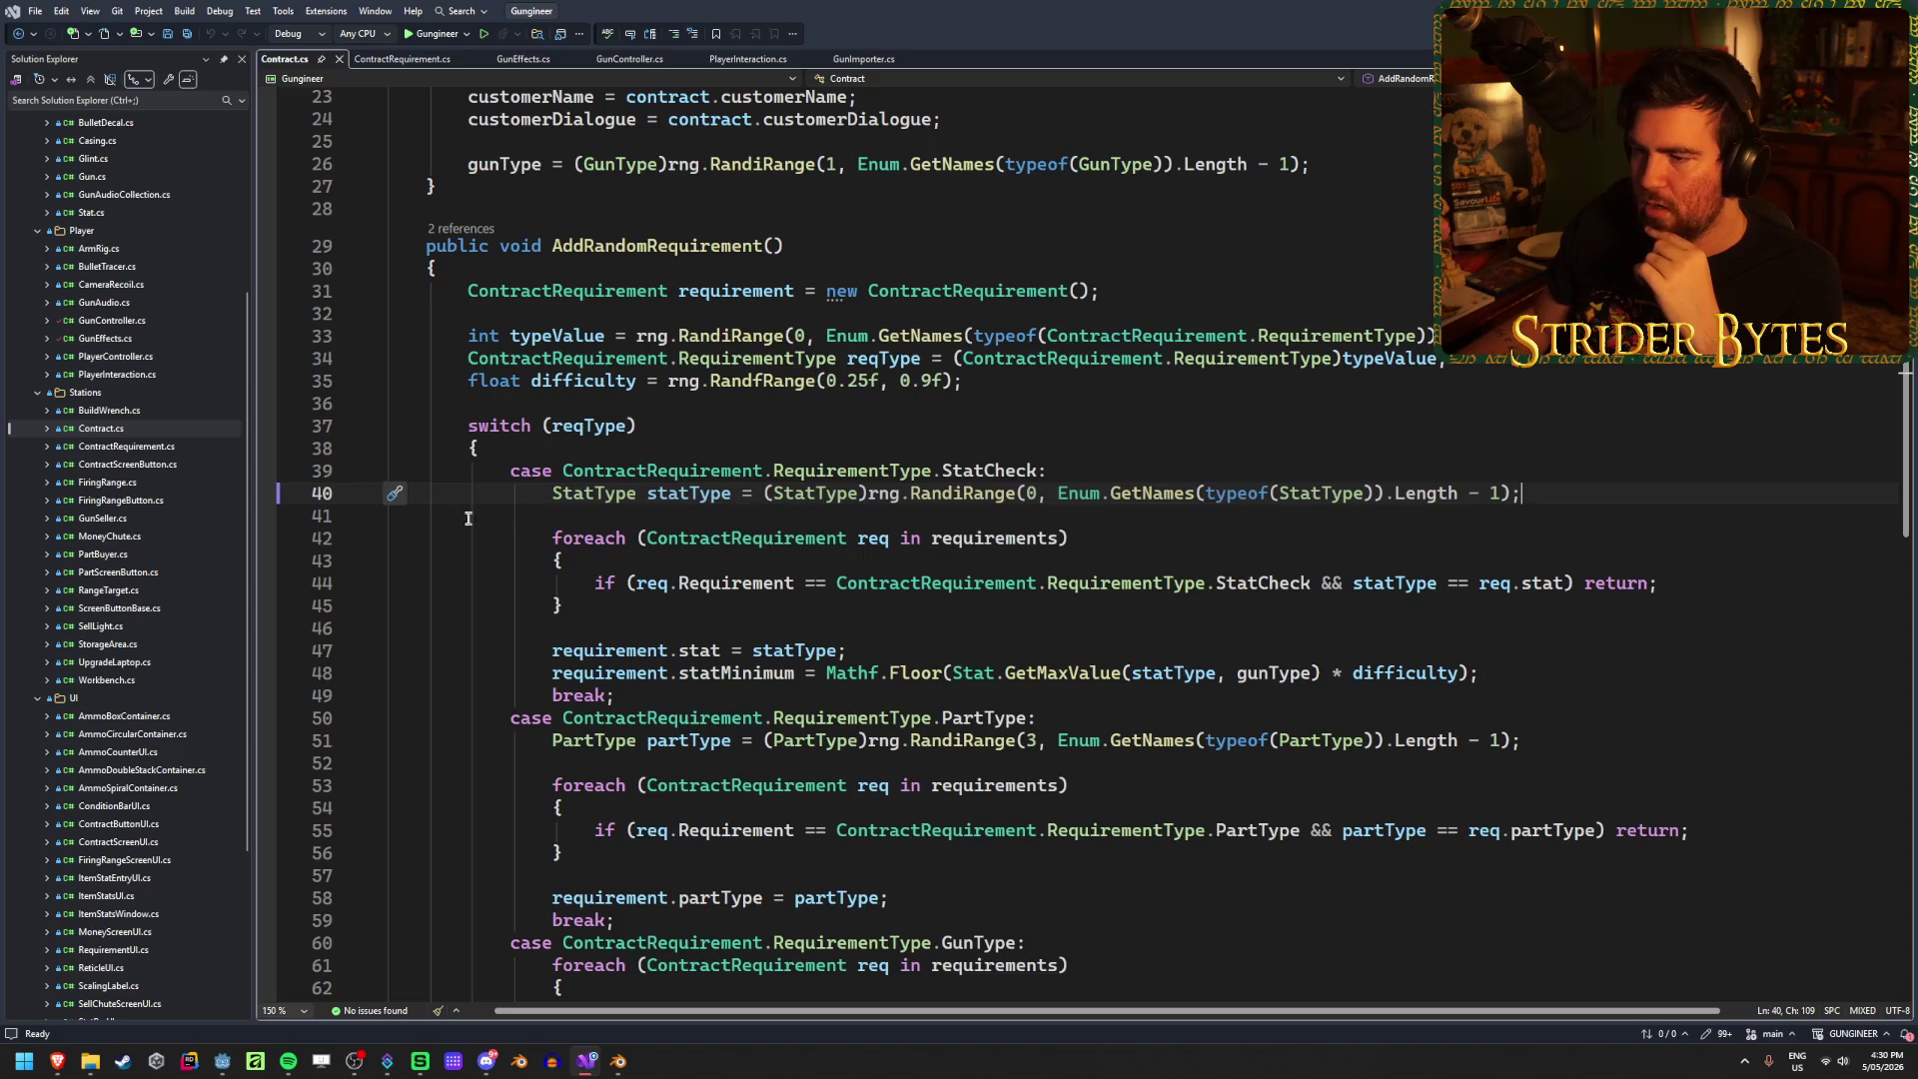
left_click(721, 677)
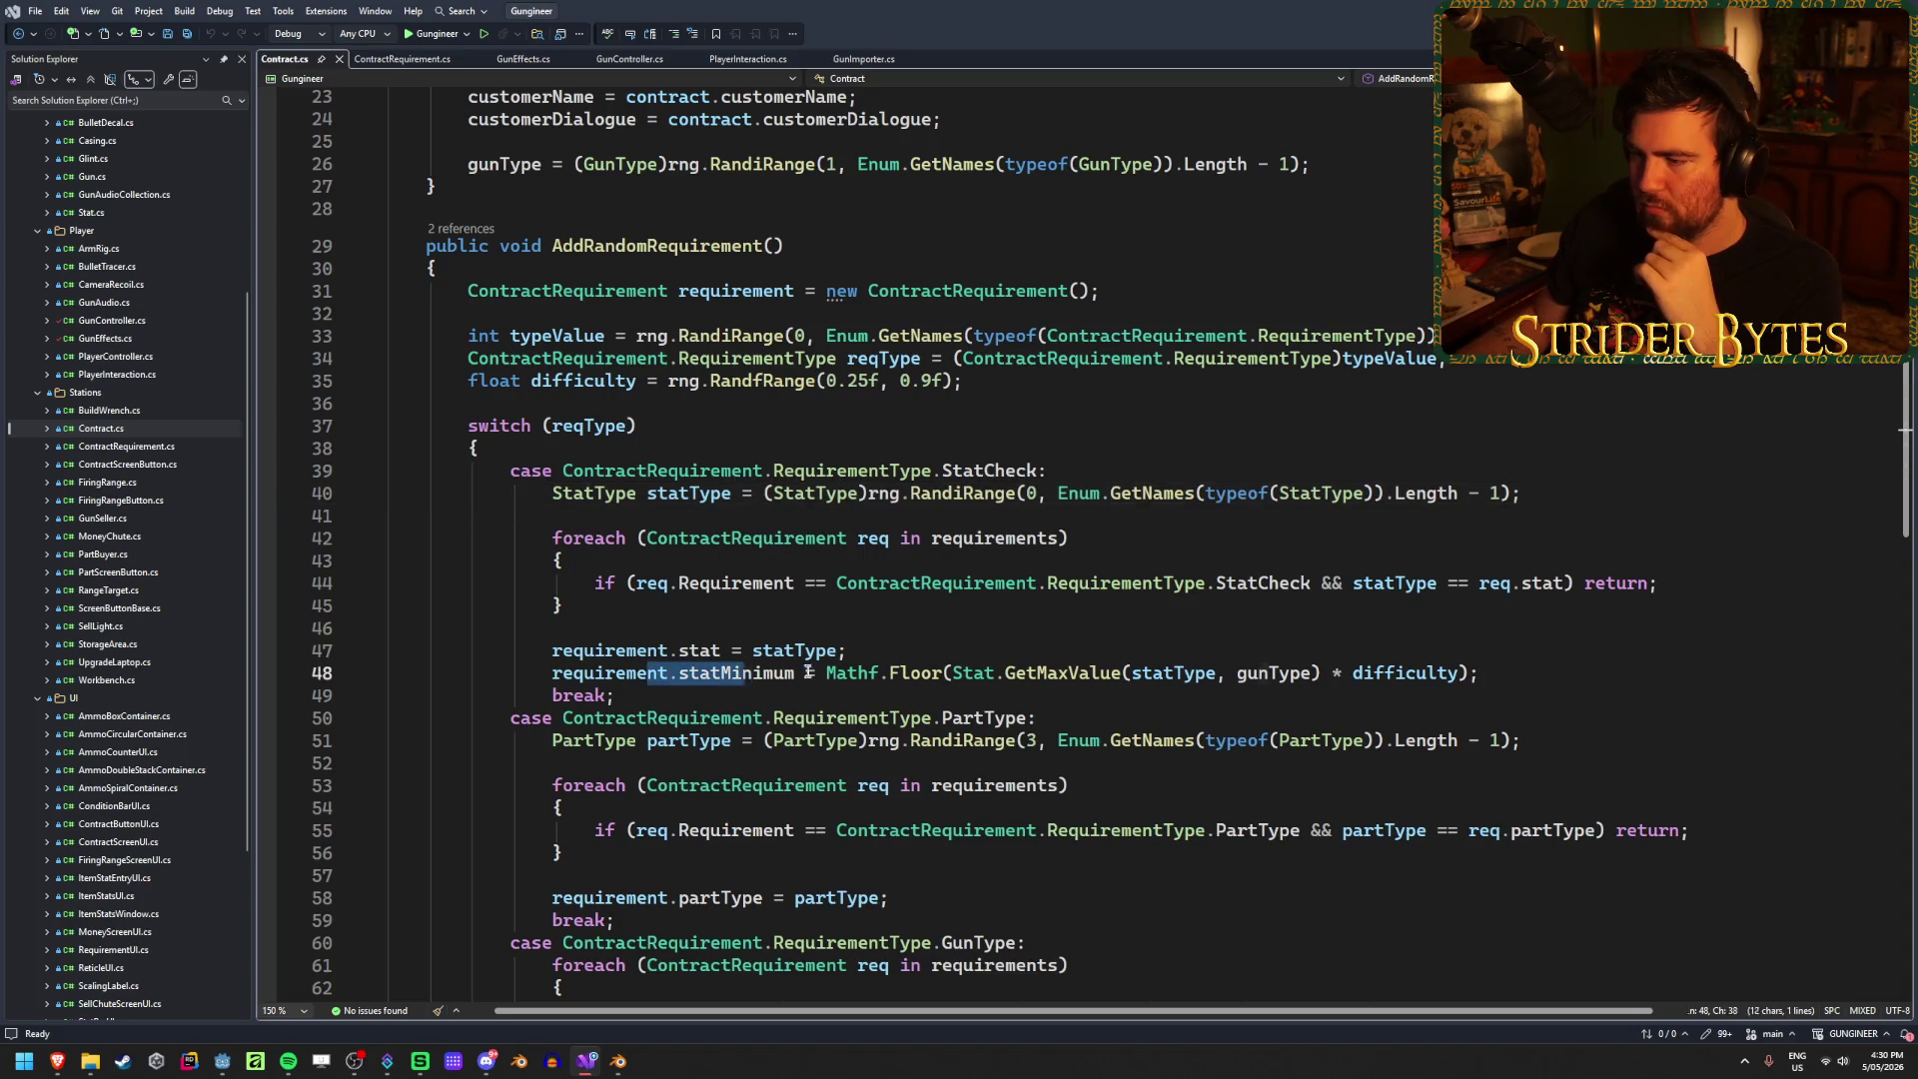
left_click(1586, 680)
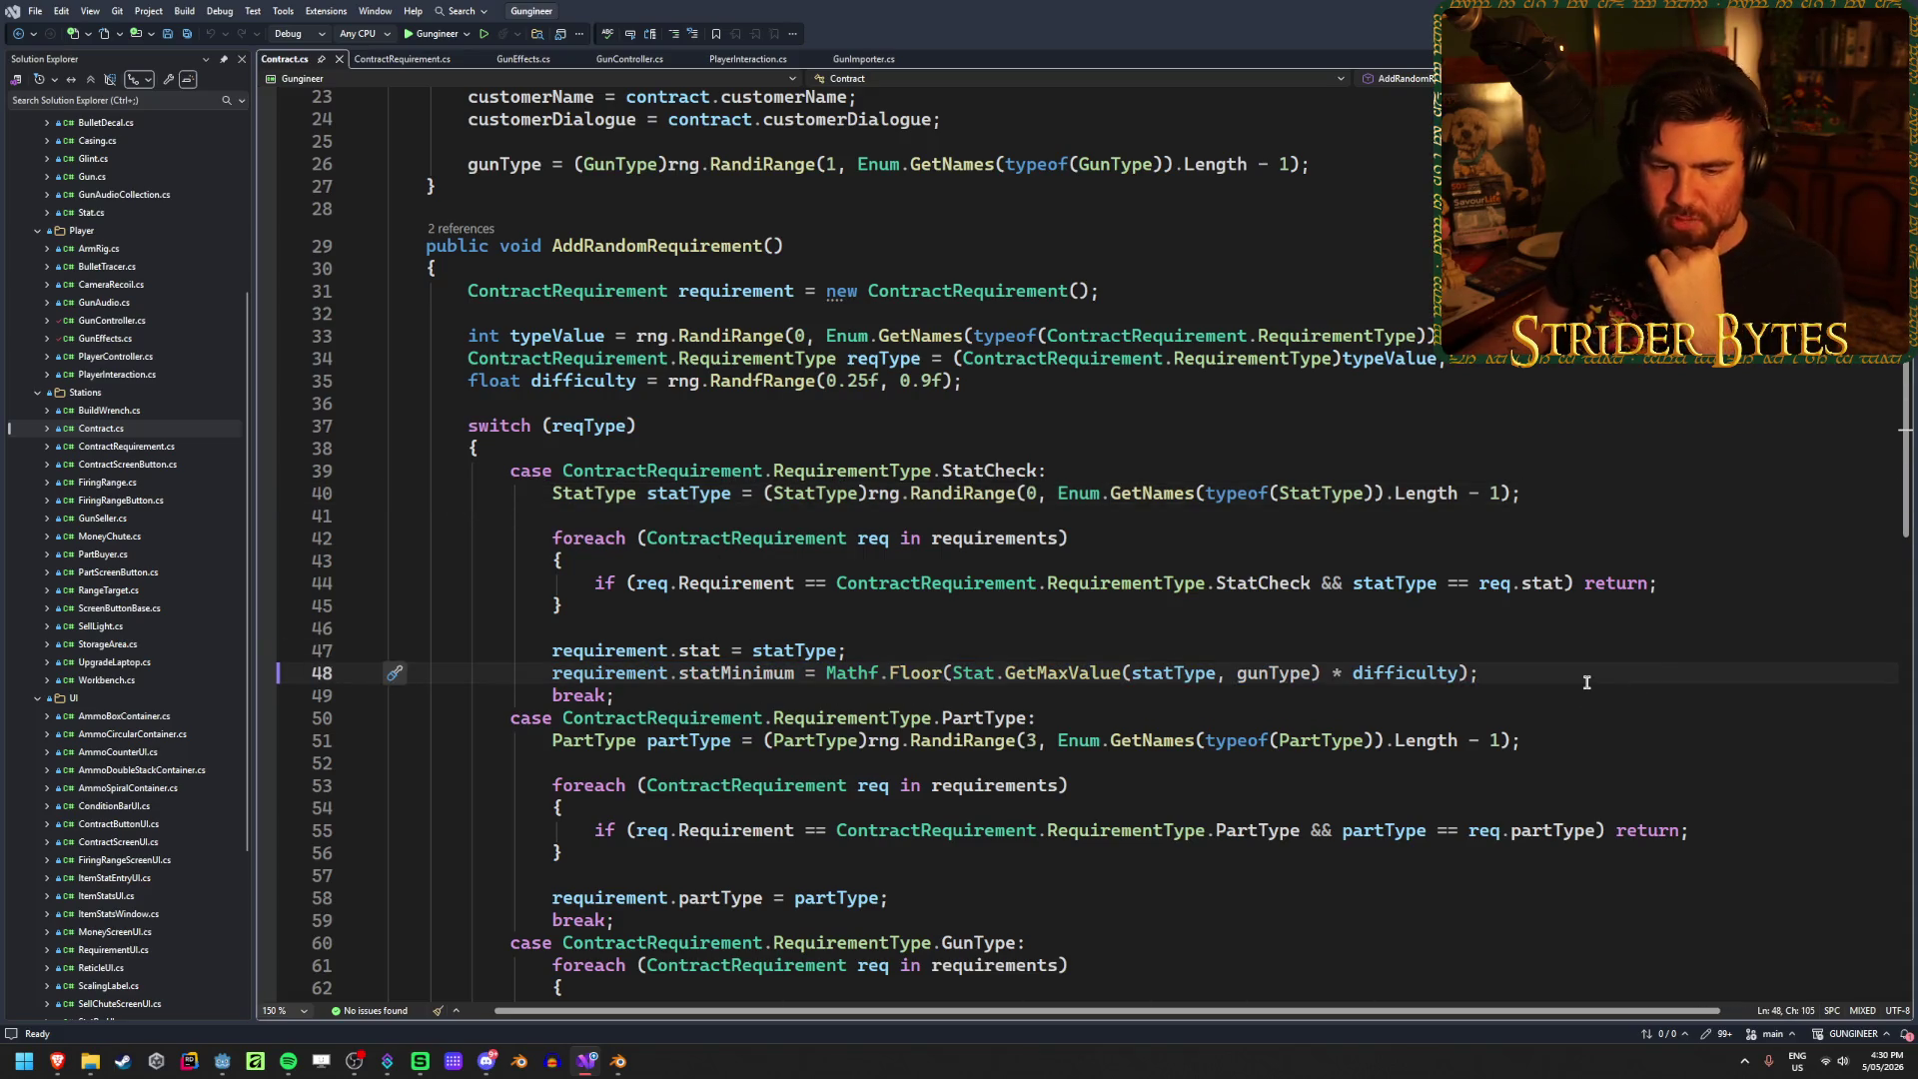
Step: Scroll through the remaining switch cases and return to the Godot editor
scroll(1586, 681, "down", 2)
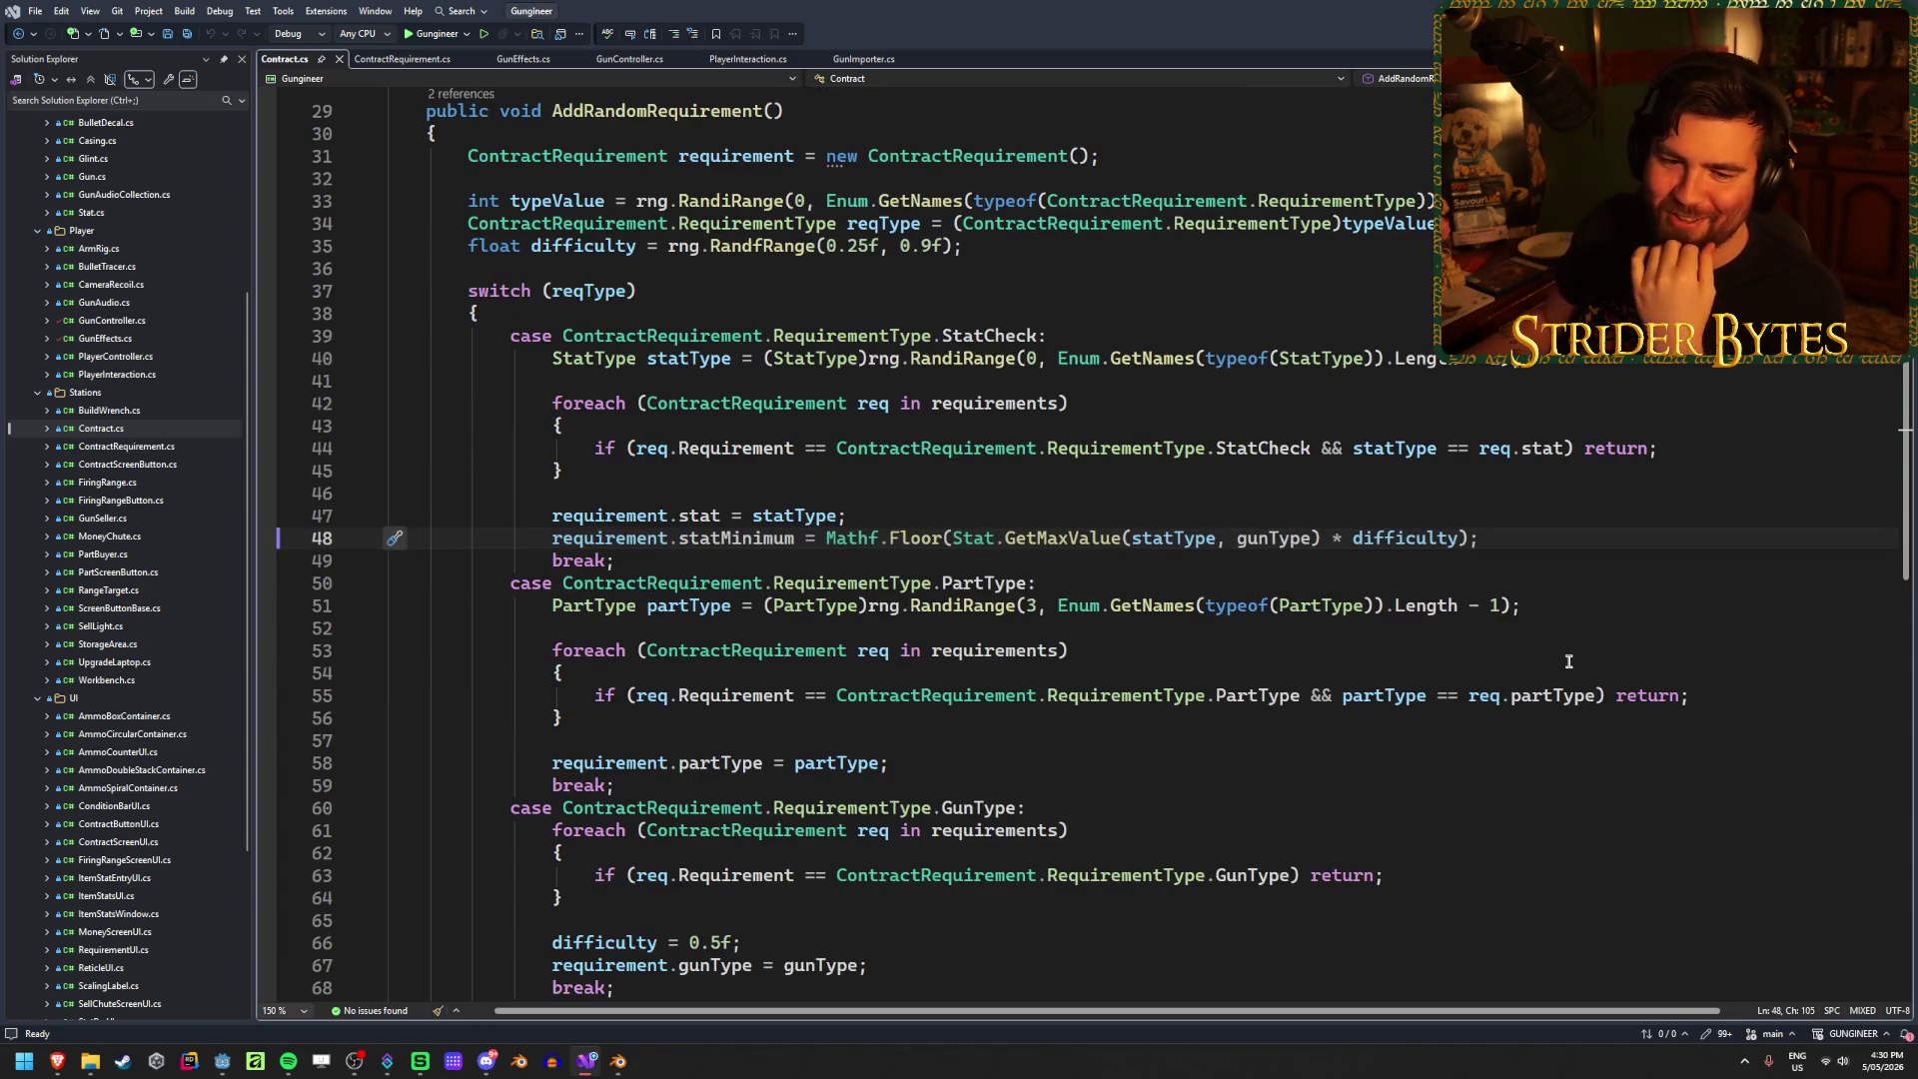
scroll(1147, 545, "down", 3)
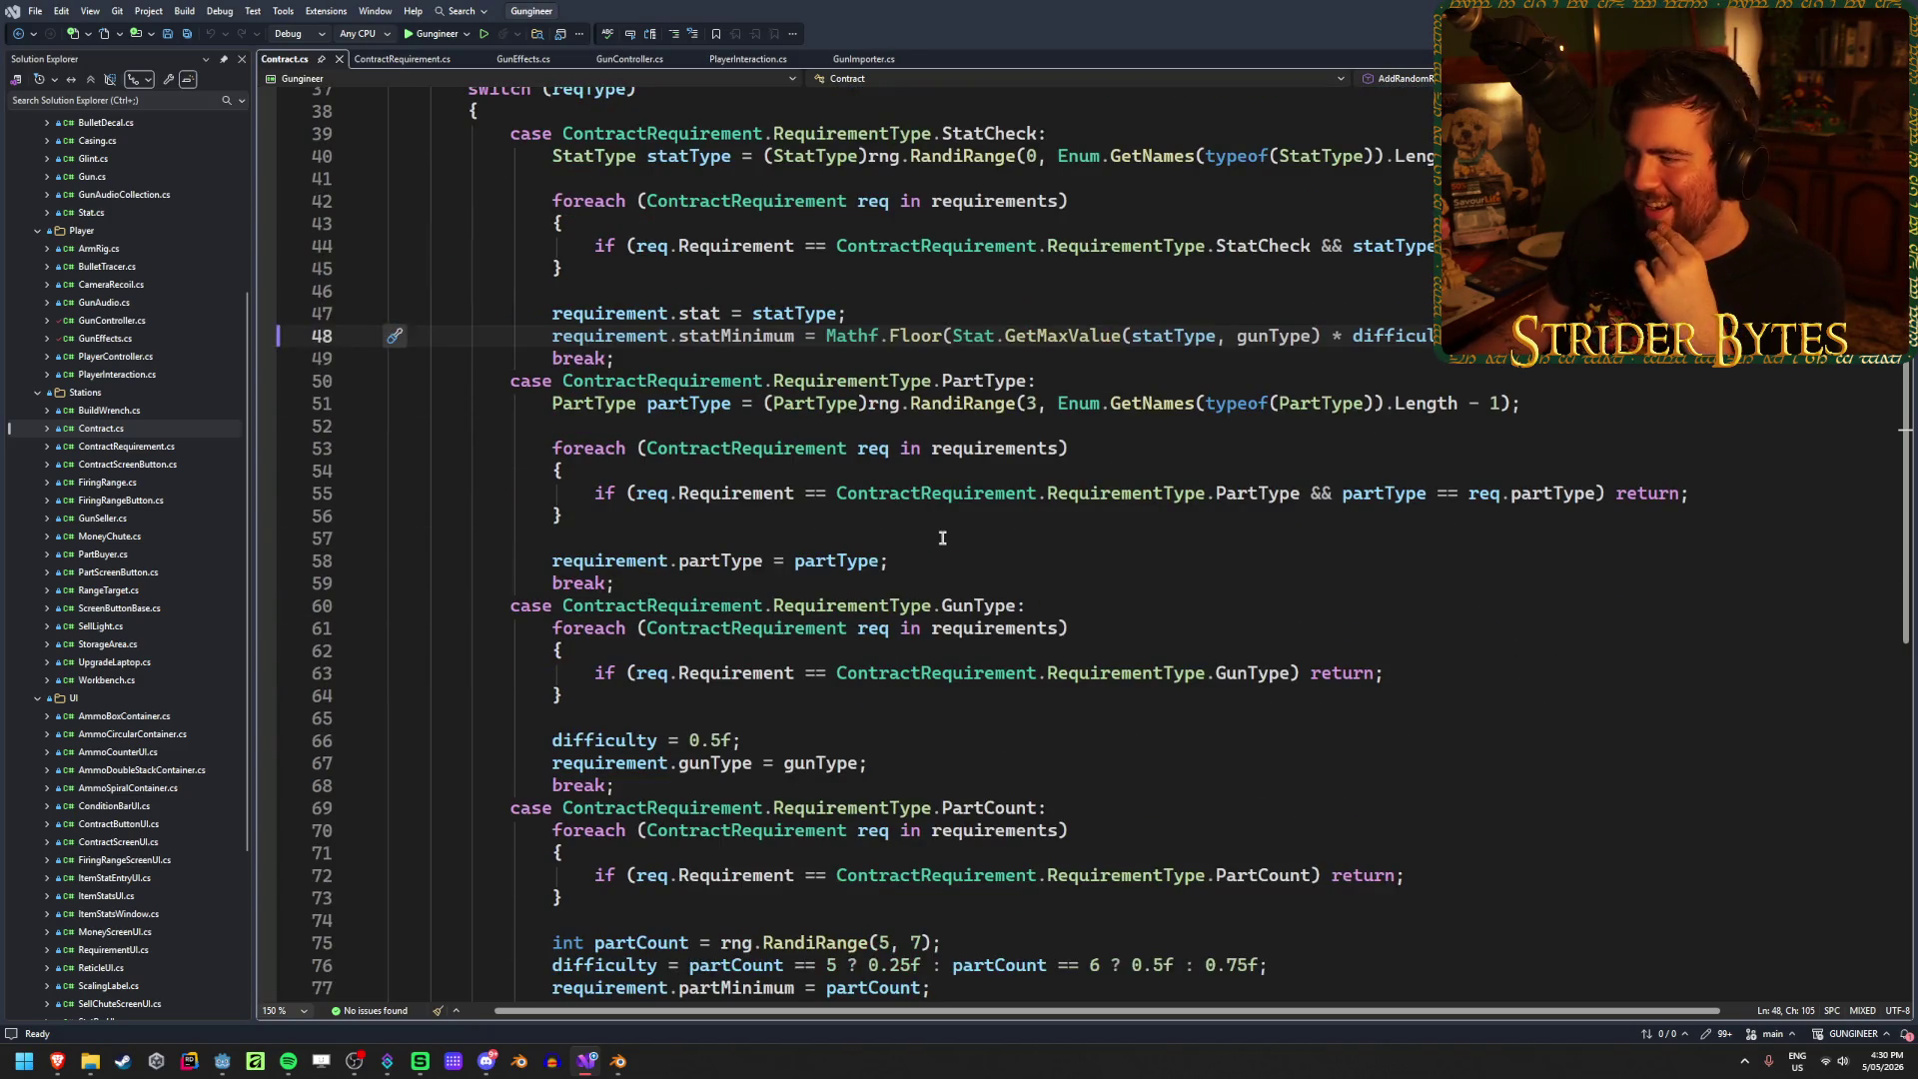
scroll(941, 539, "down", 3)
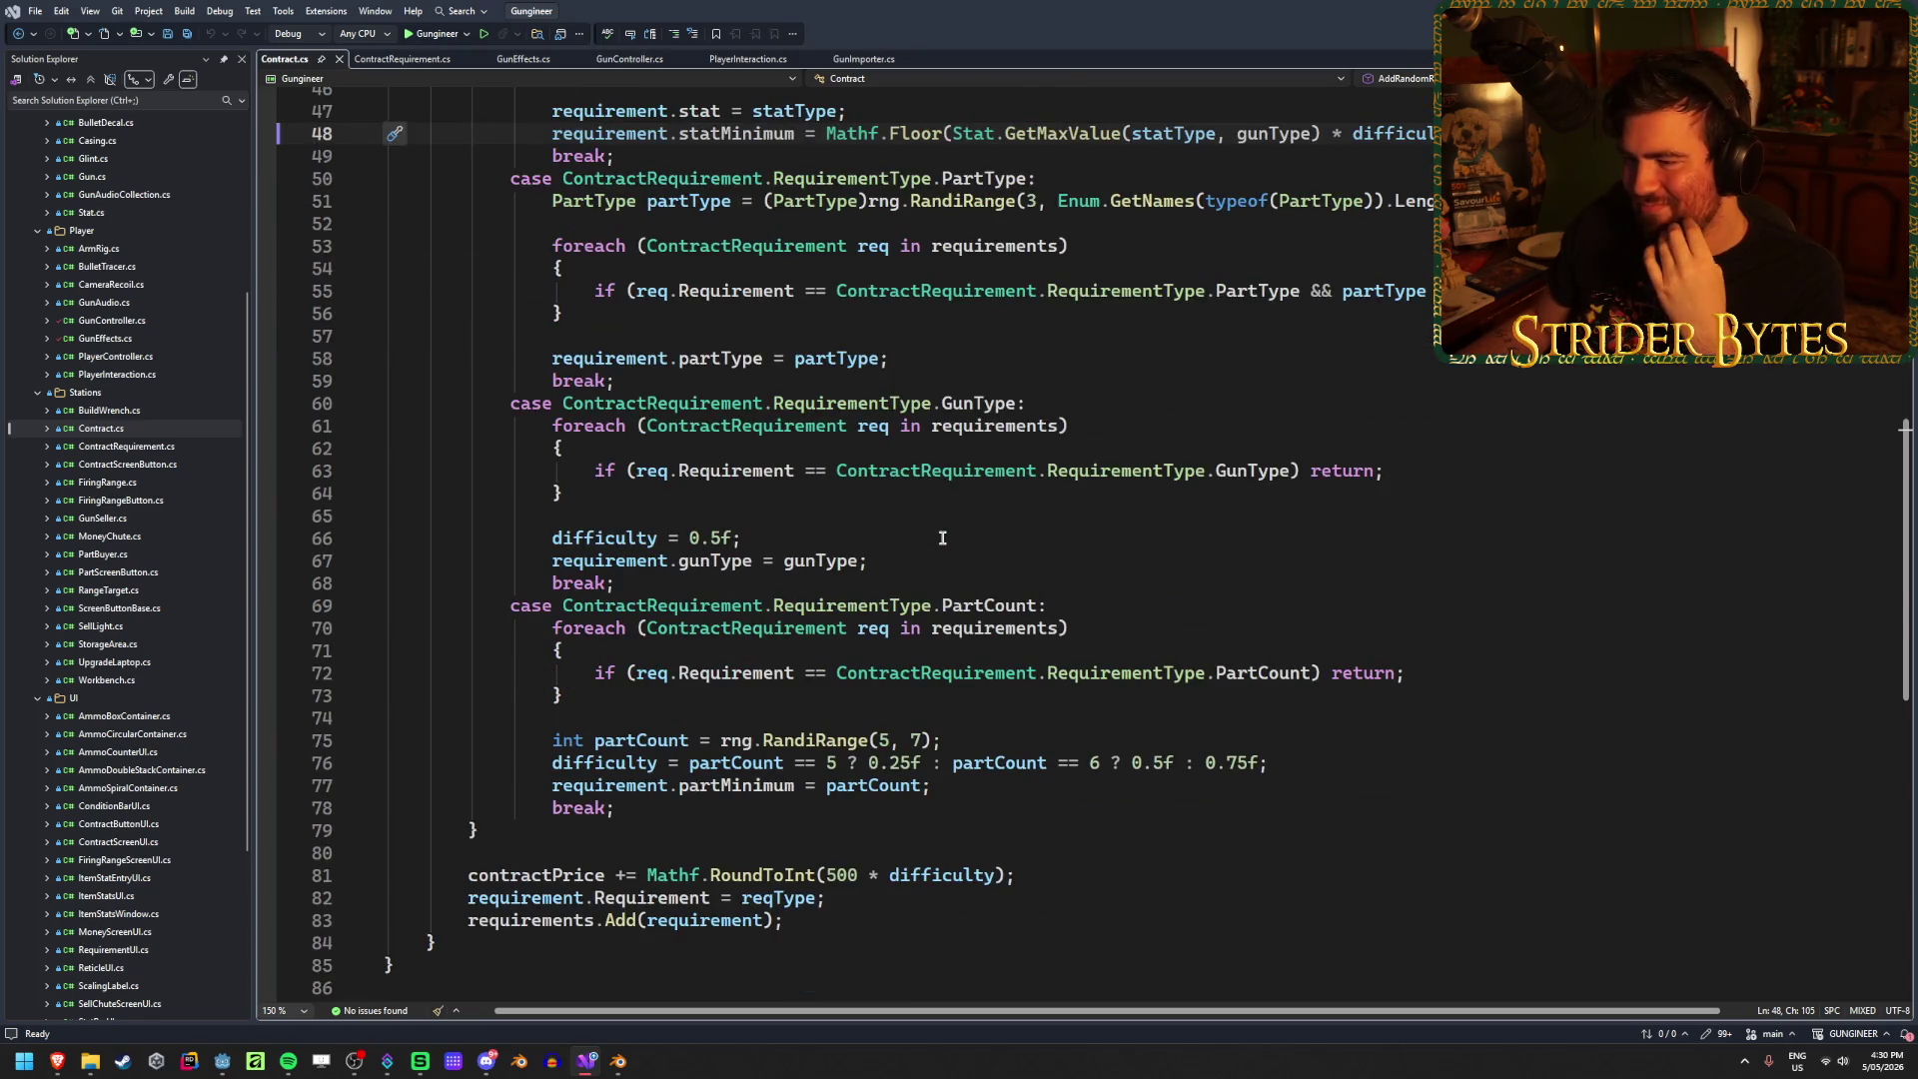
scroll(942, 539, "up", 15)
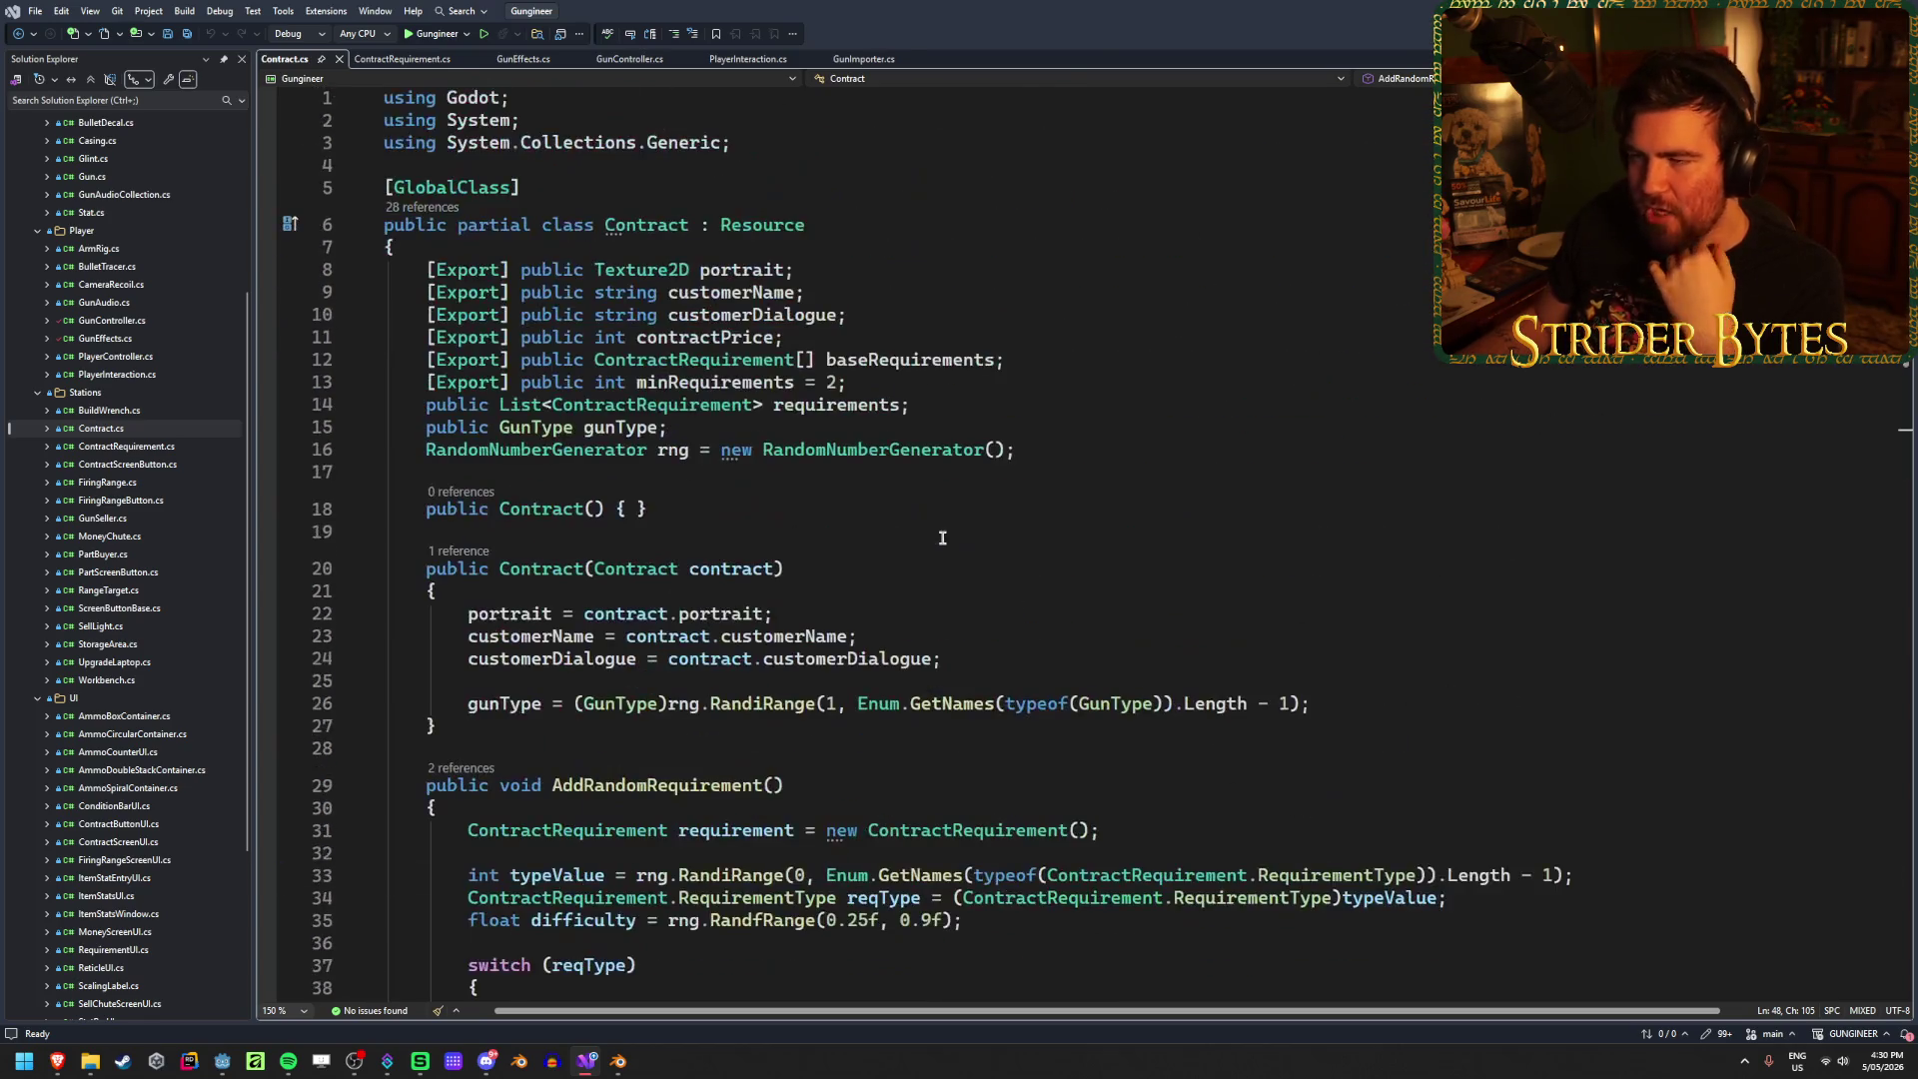
key("alt+Tab")
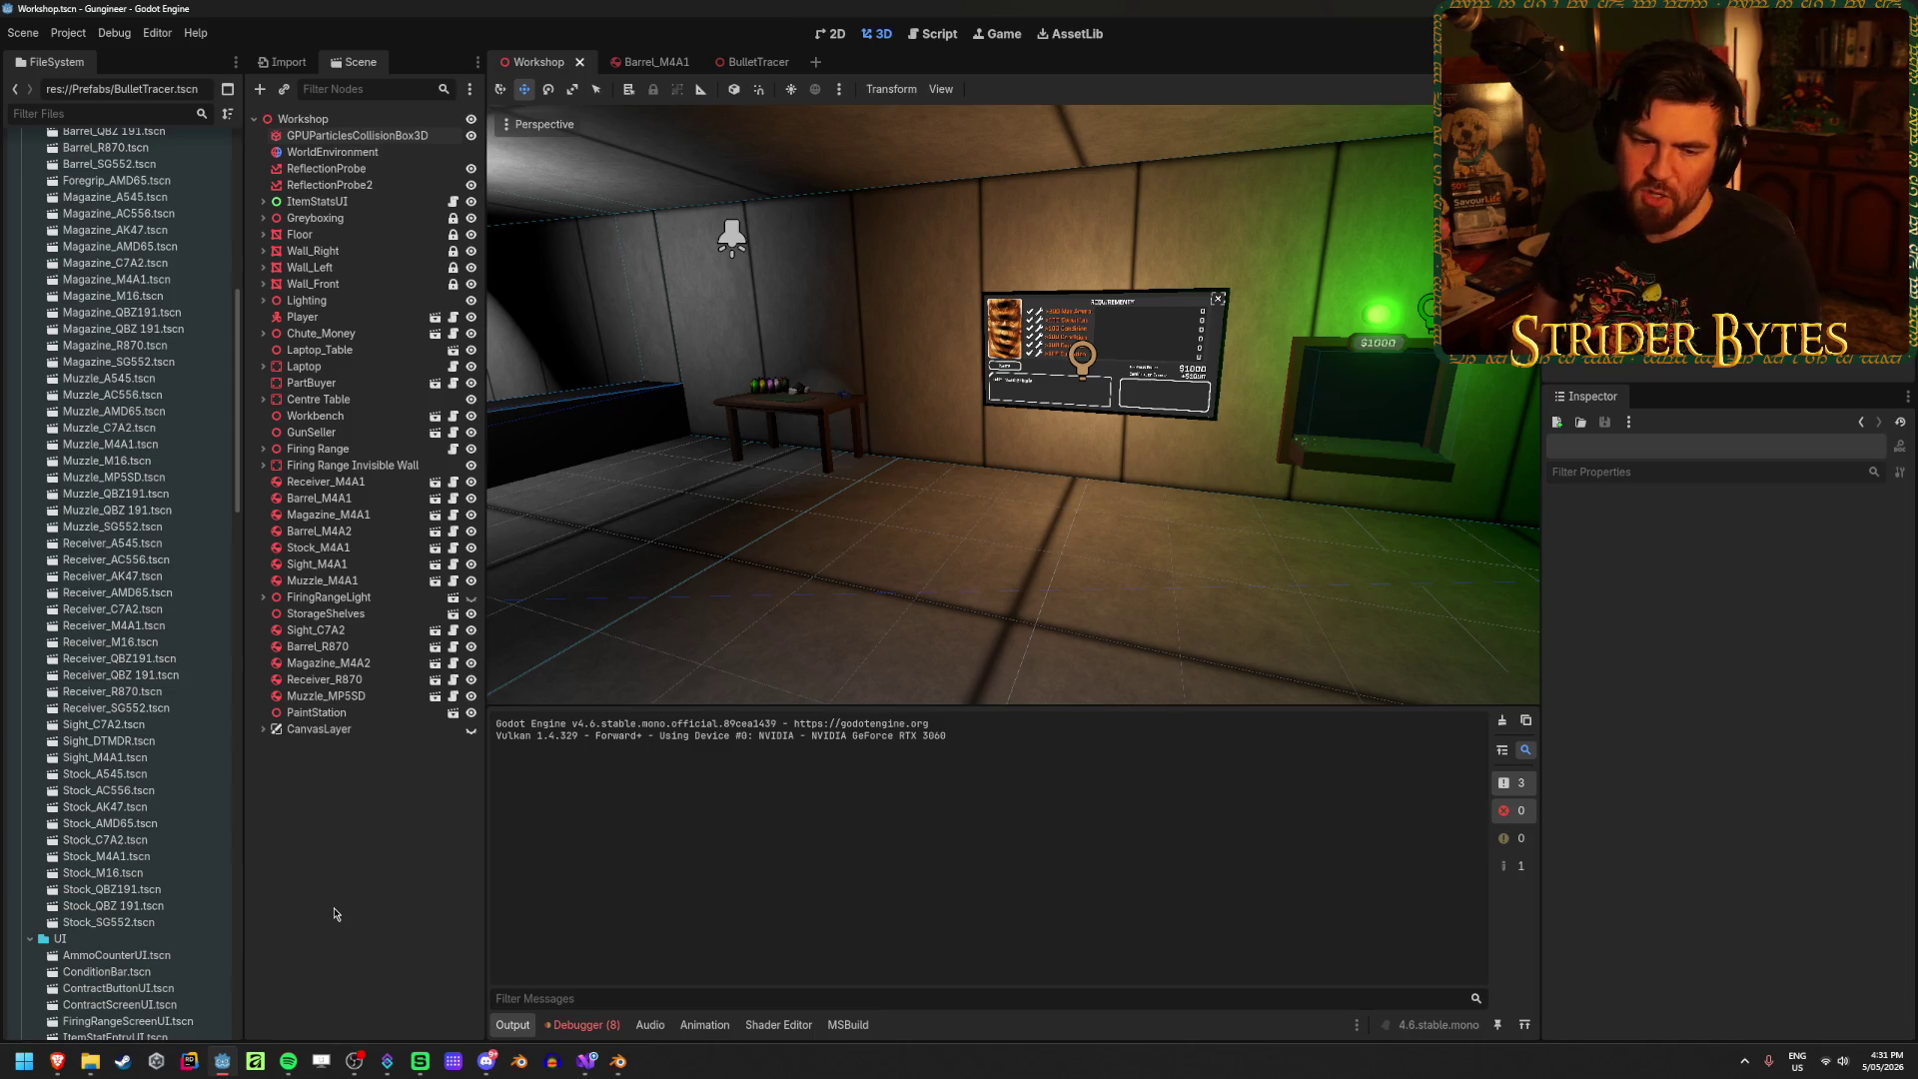
Step: Clear the logged errors in the Debugger's Errors tab and deselect the Player node
left_click(302, 317)
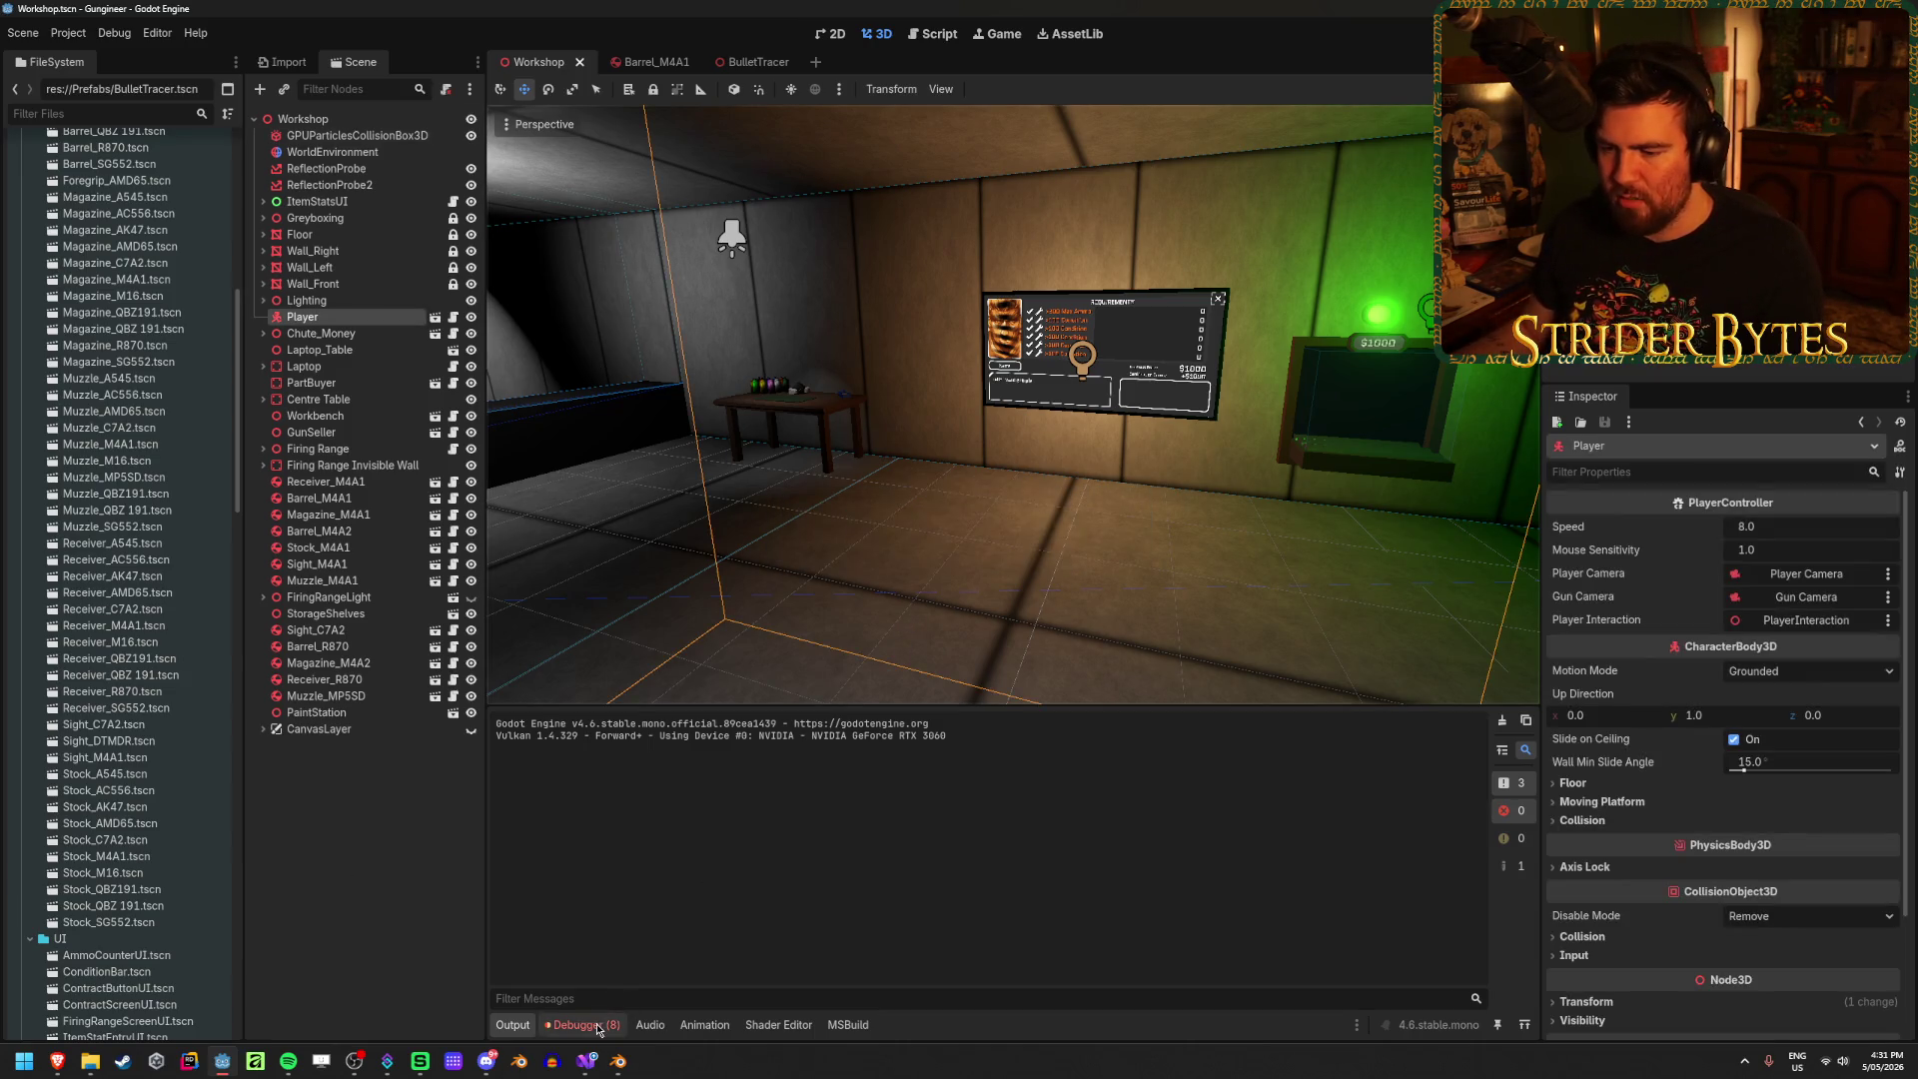
left_click(583, 1024)
left_click(1512, 801)
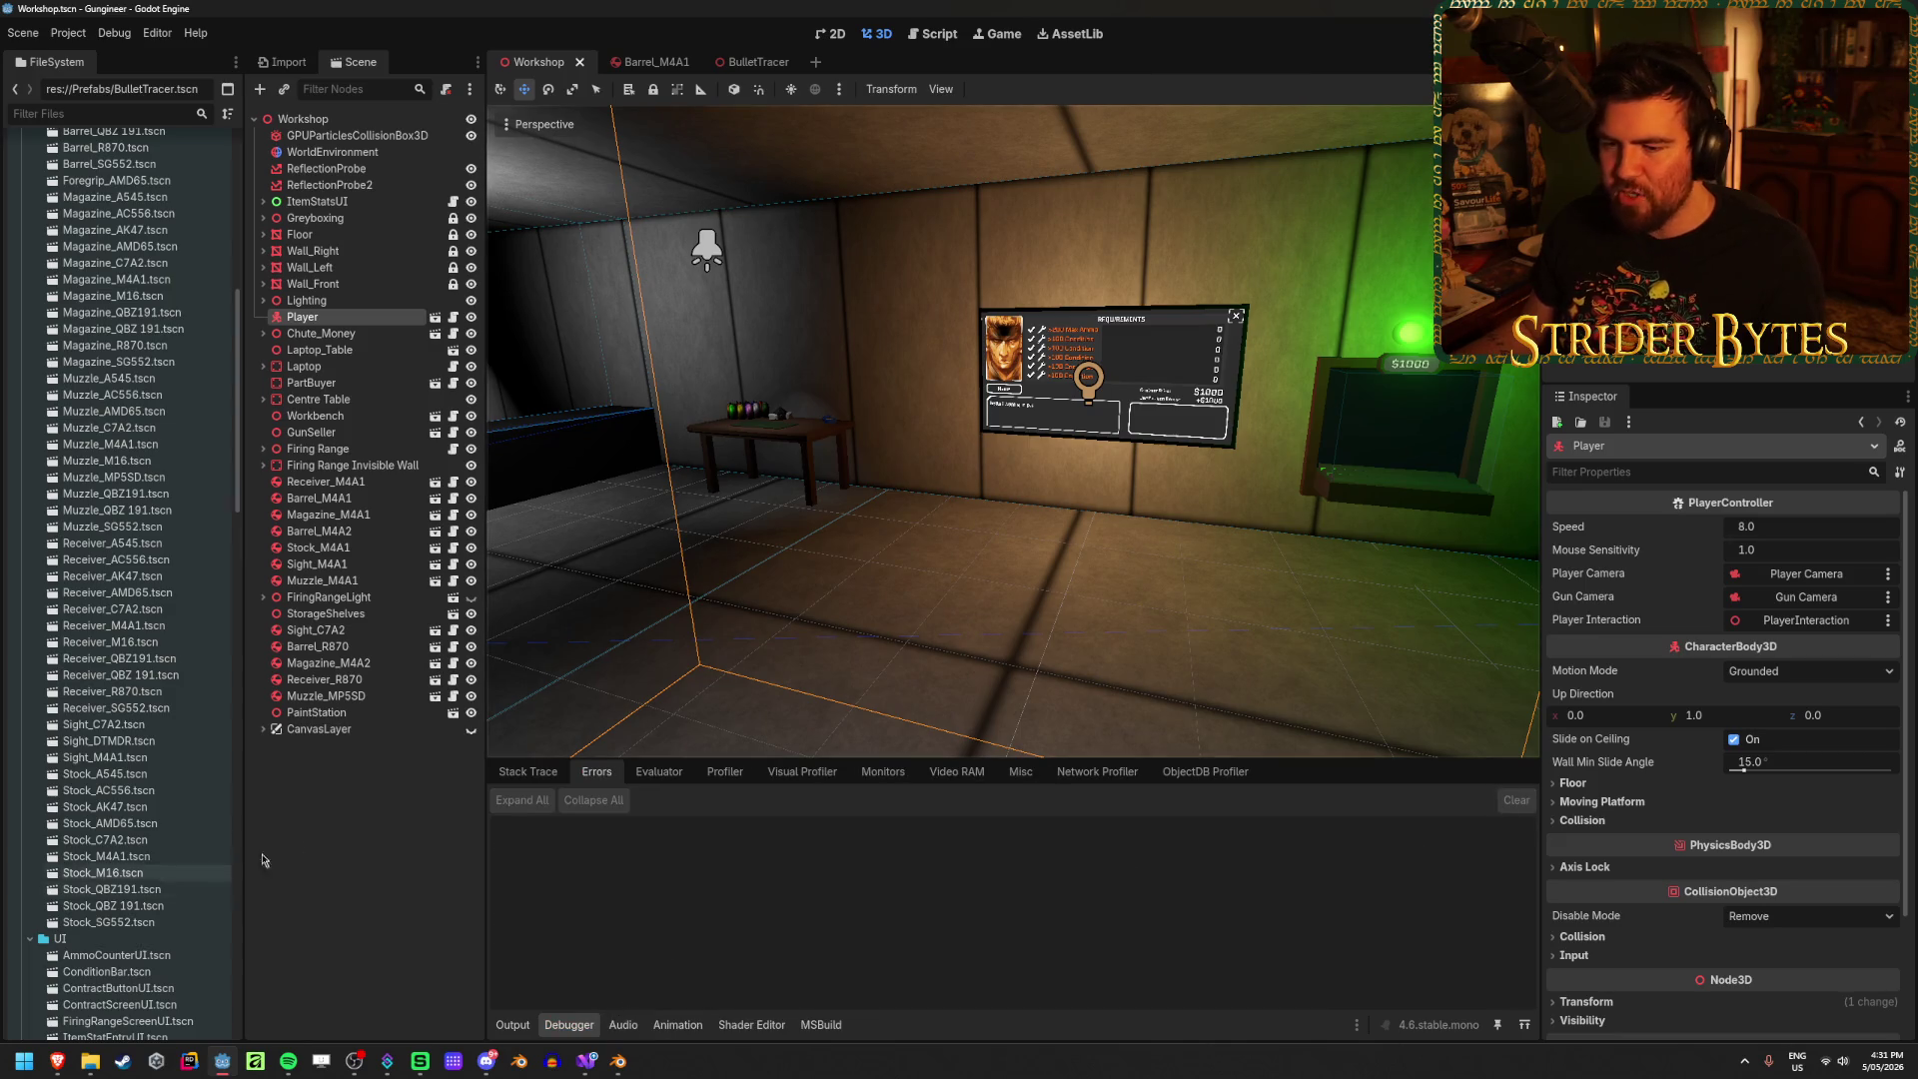
left_click(1130, 666)
Step: Look around the workshop toward the workbench room, firing range and requirements board
middle_click_drag(1099, 622, 719, 564)
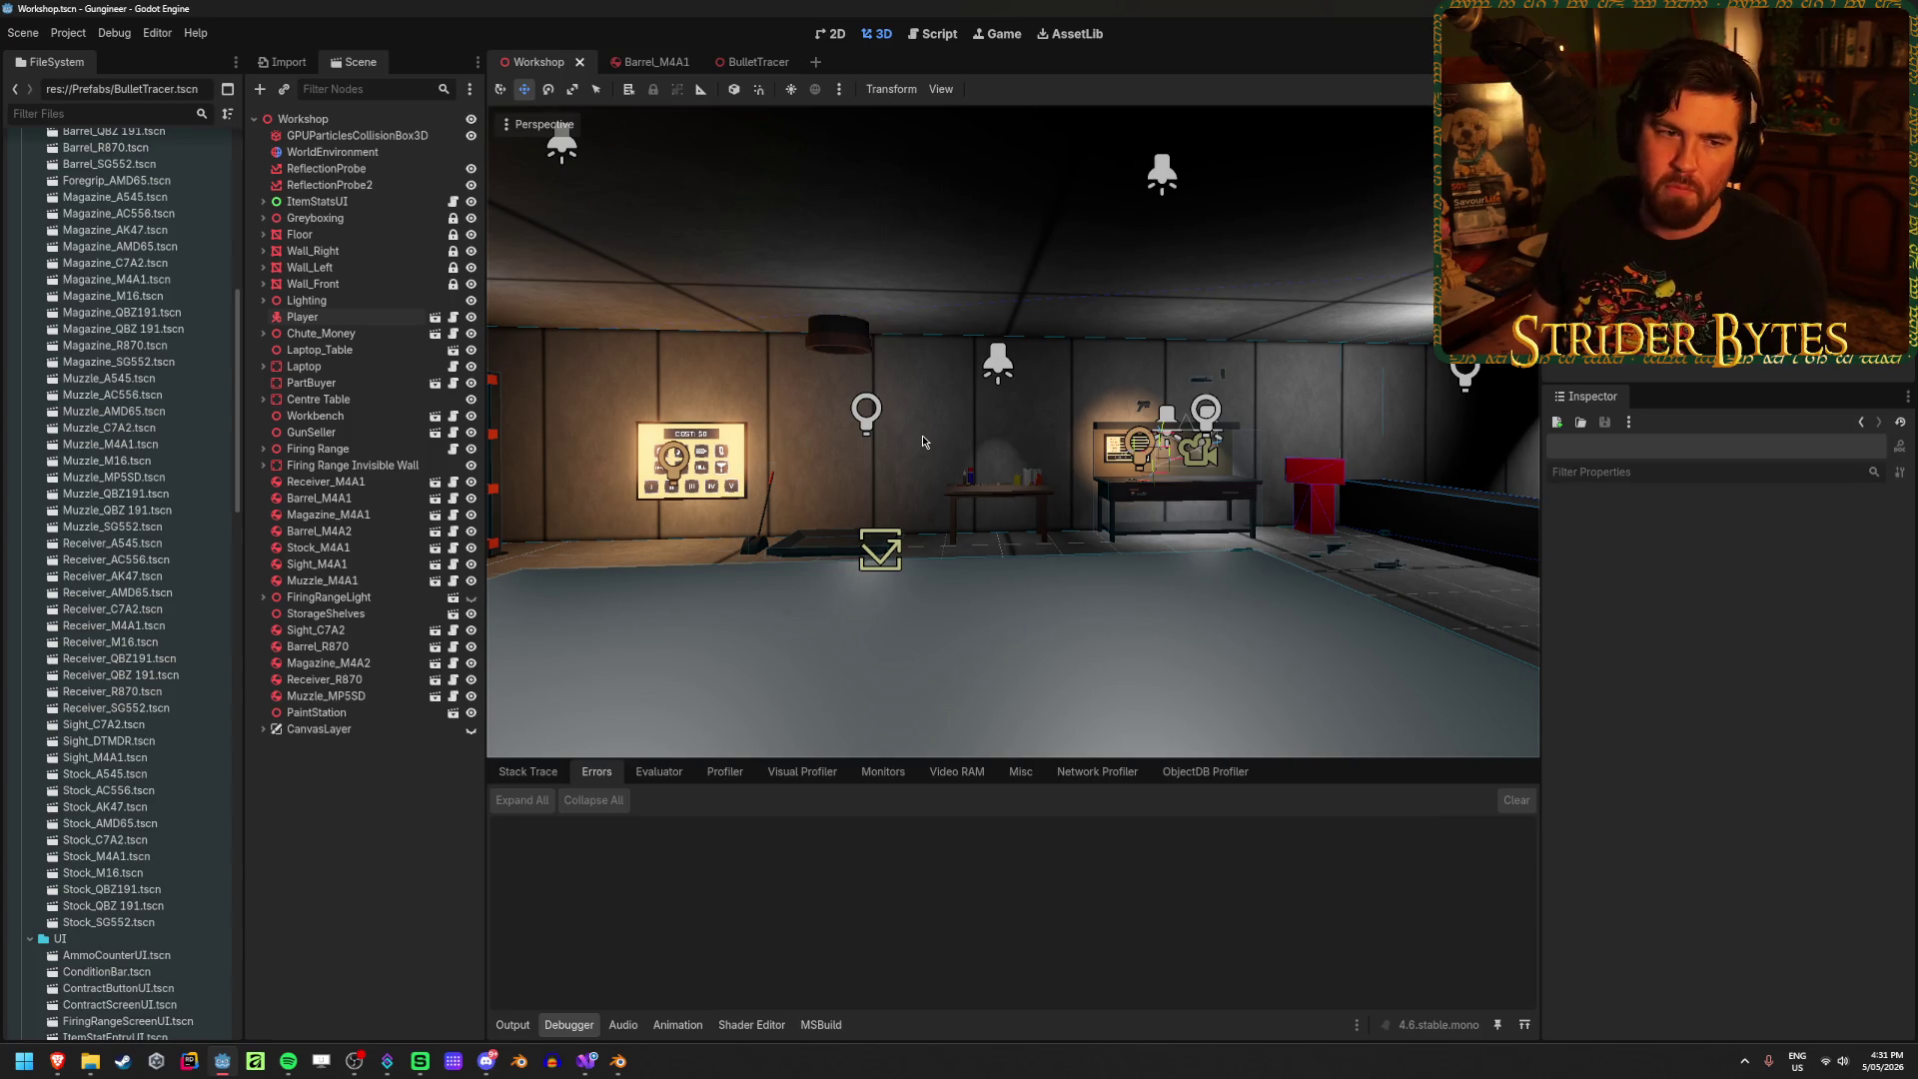
mouse_move(921, 437)
middle_mouse_down()
mouse_move(759, 430)
mouse_move(944, 532)
middle_mouse_up()
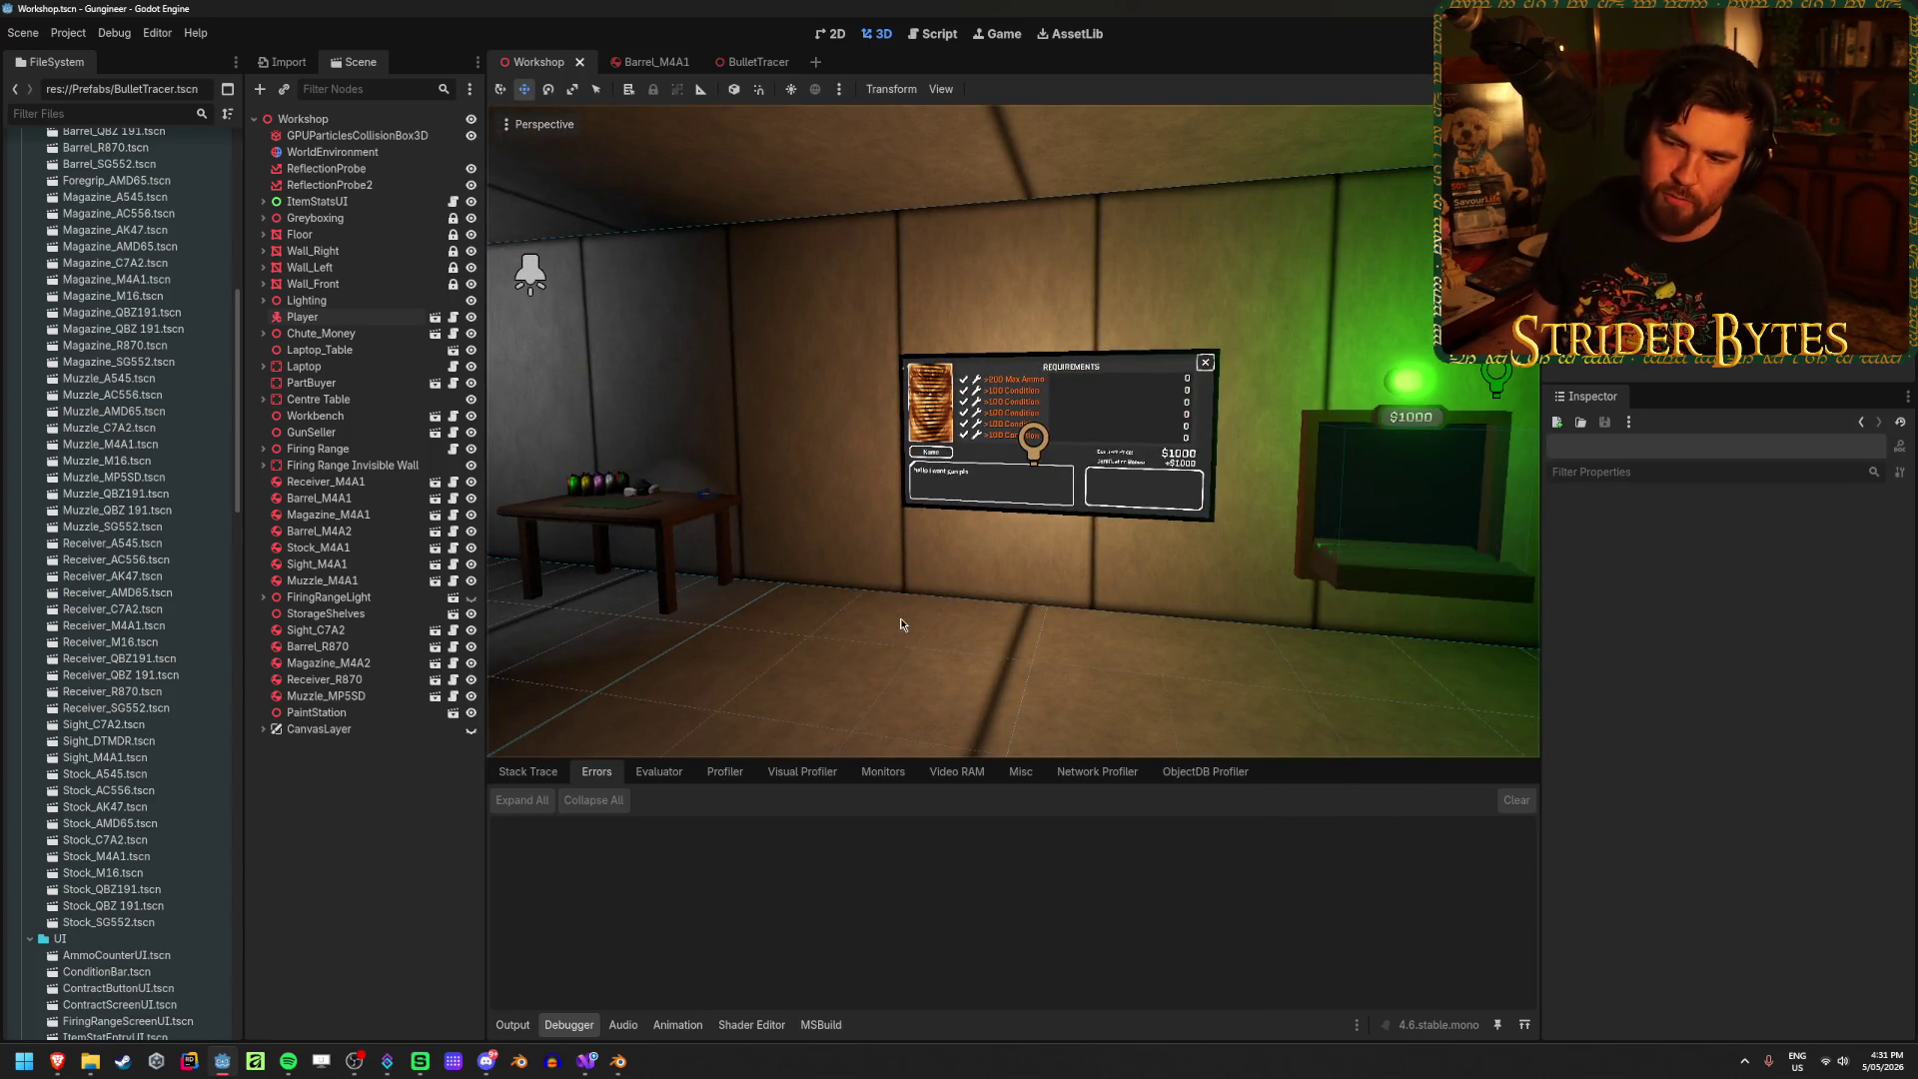
middle_click_drag(900, 617, 759, 599)
middle_click_drag(689, 385, 724, 384)
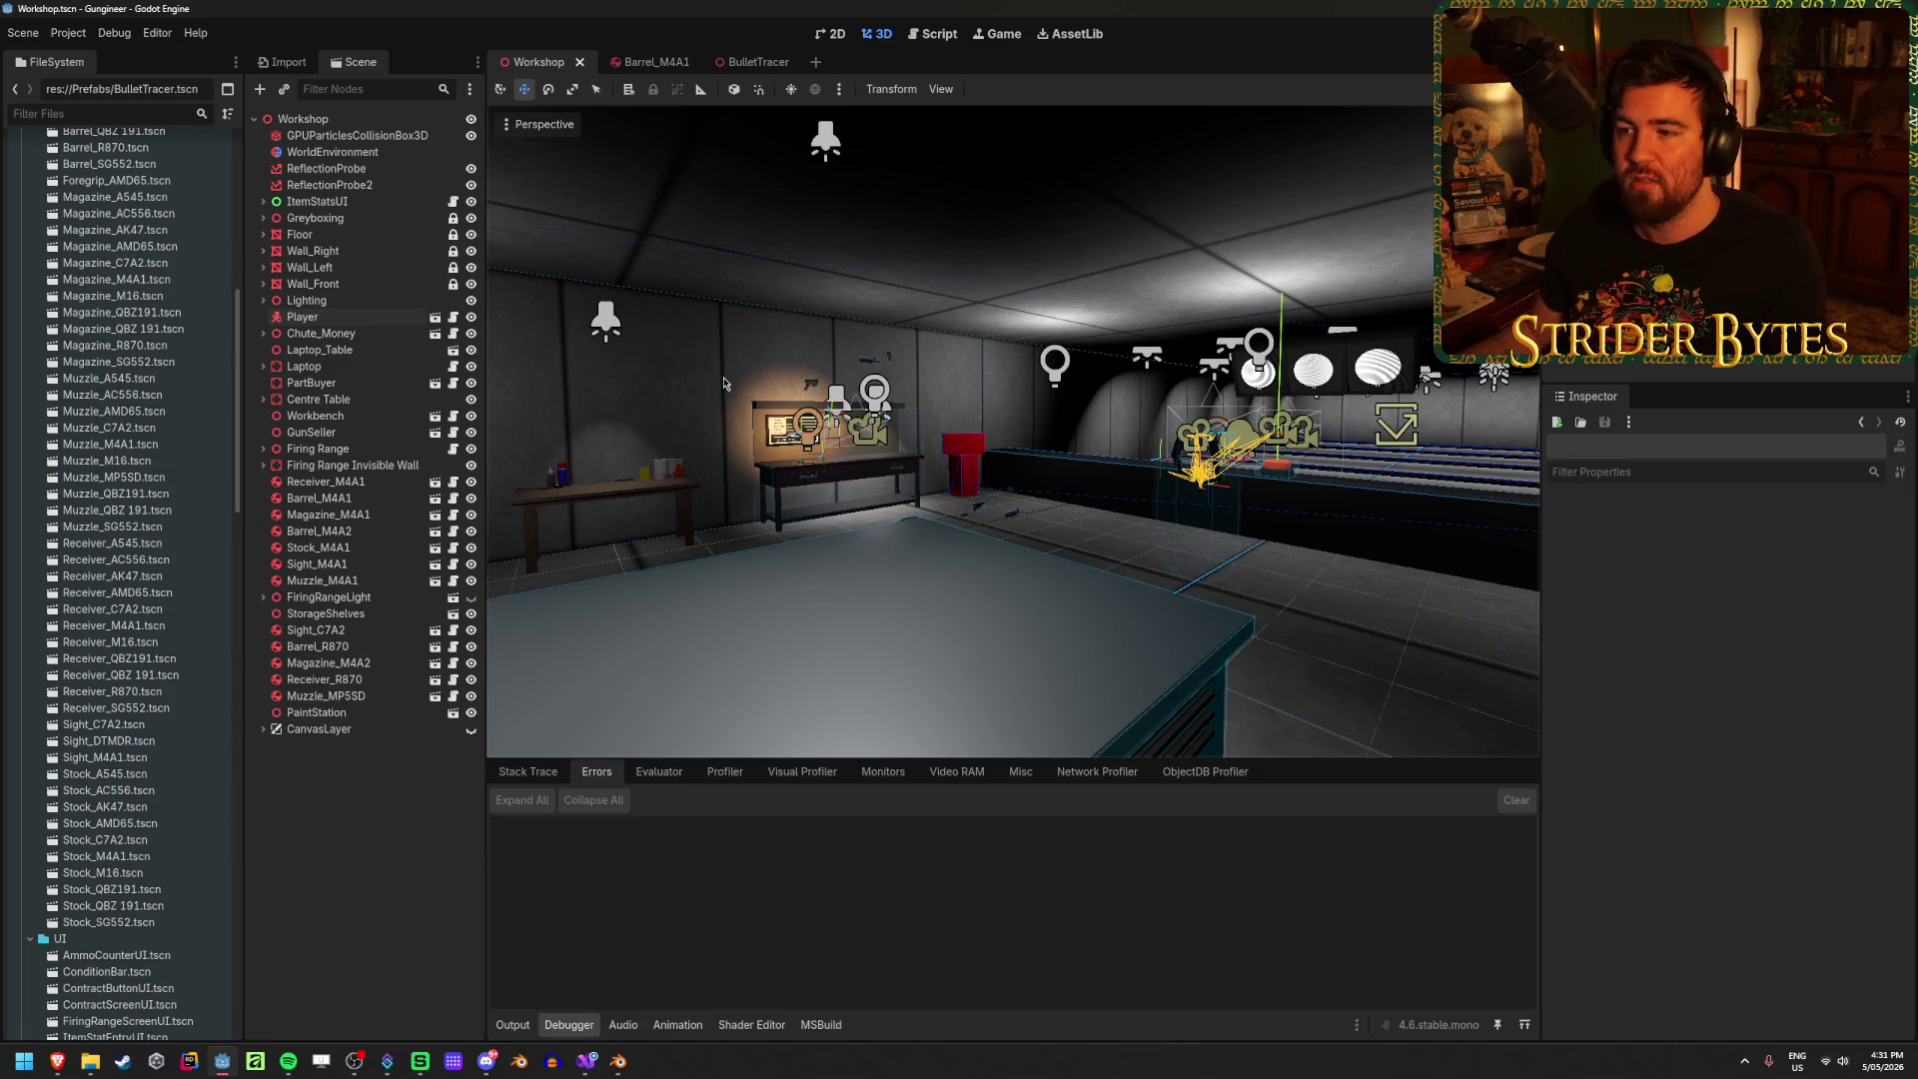
Step: Save the Workshop scene and select the Firing Range Invisible Wall's CollisionShape3D
key("ctrl+s")
mouse_move(724, 382)
right_mouse_down()
mouse_move(858, 379)
mouse_move(871, 361)
right_mouse_up()
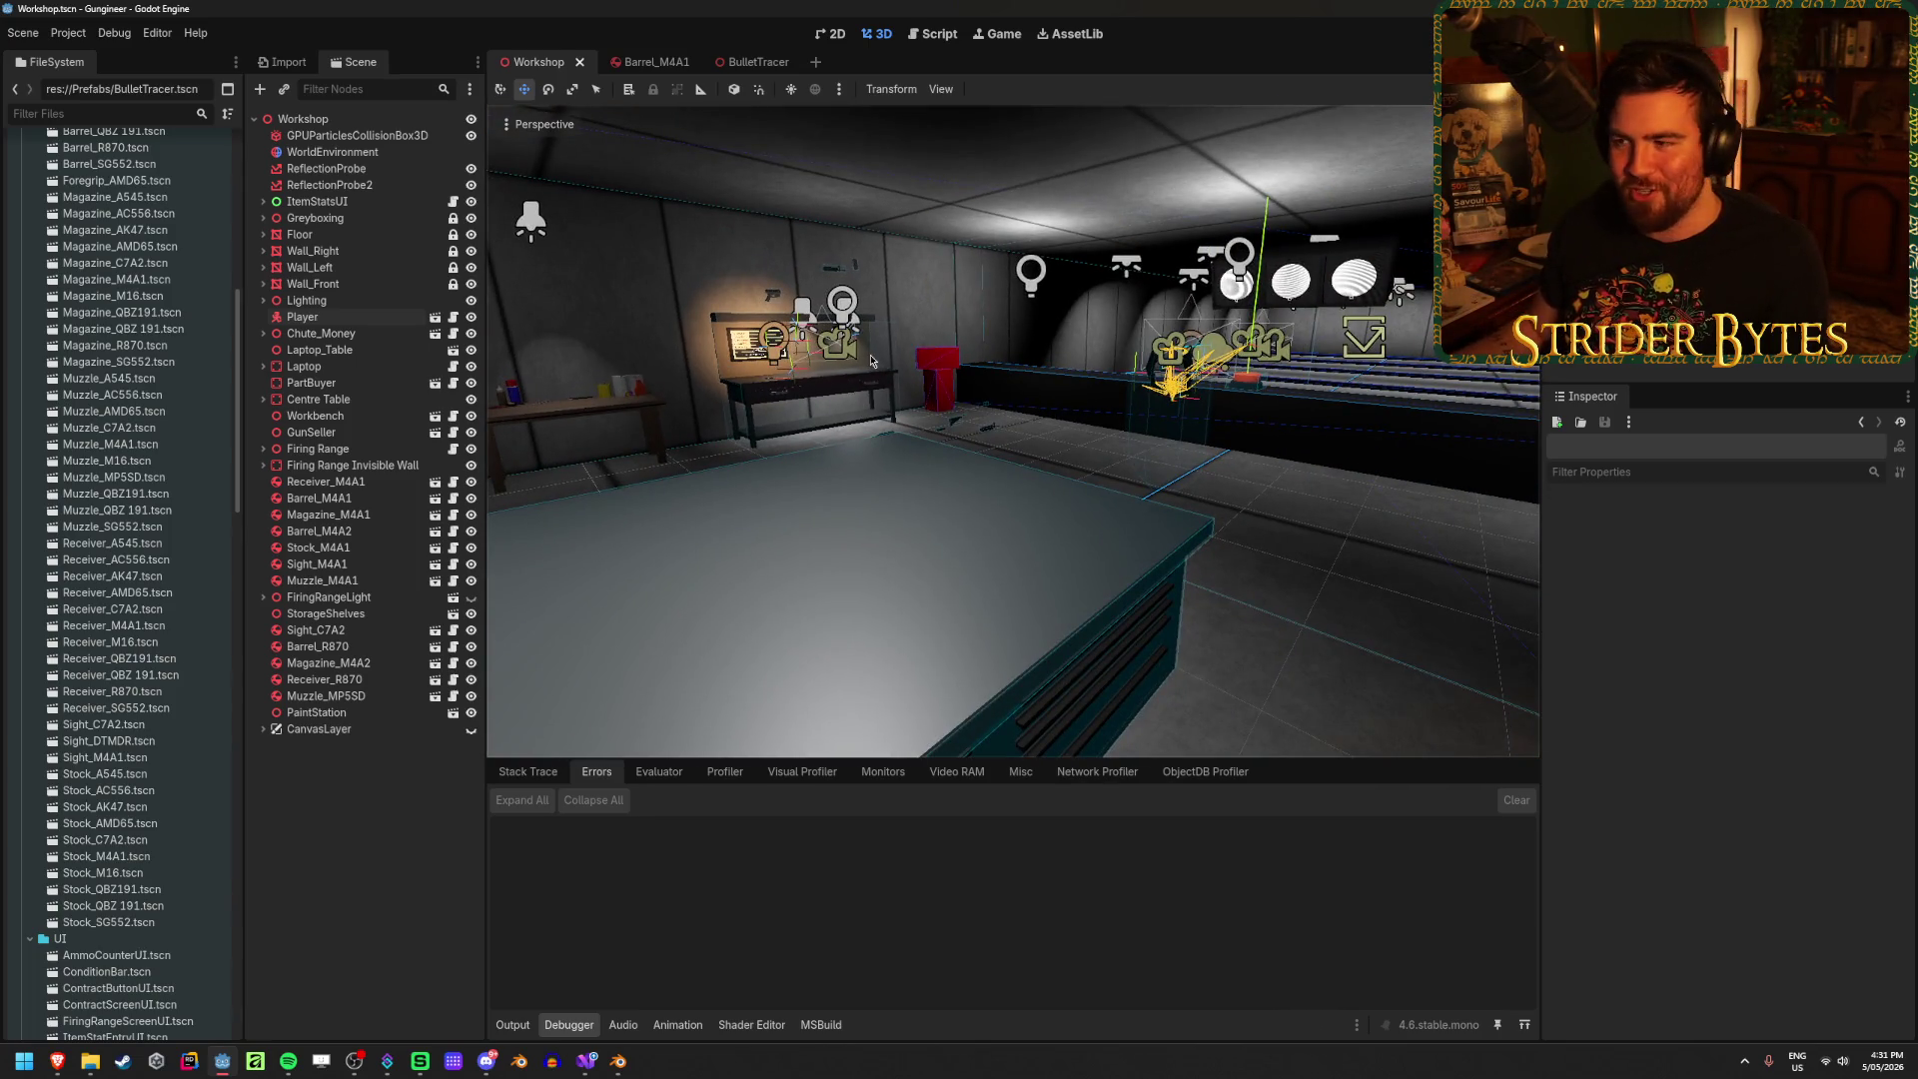
left_click(955, 271)
left_click(956, 272)
mouse_move(956, 271)
right_mouse_down()
mouse_move(891, 340)
mouse_move(799, 345)
mouse_move(988, 345)
mouse_move(939, 345)
mouse_move(1107, 687)
right_mouse_up()
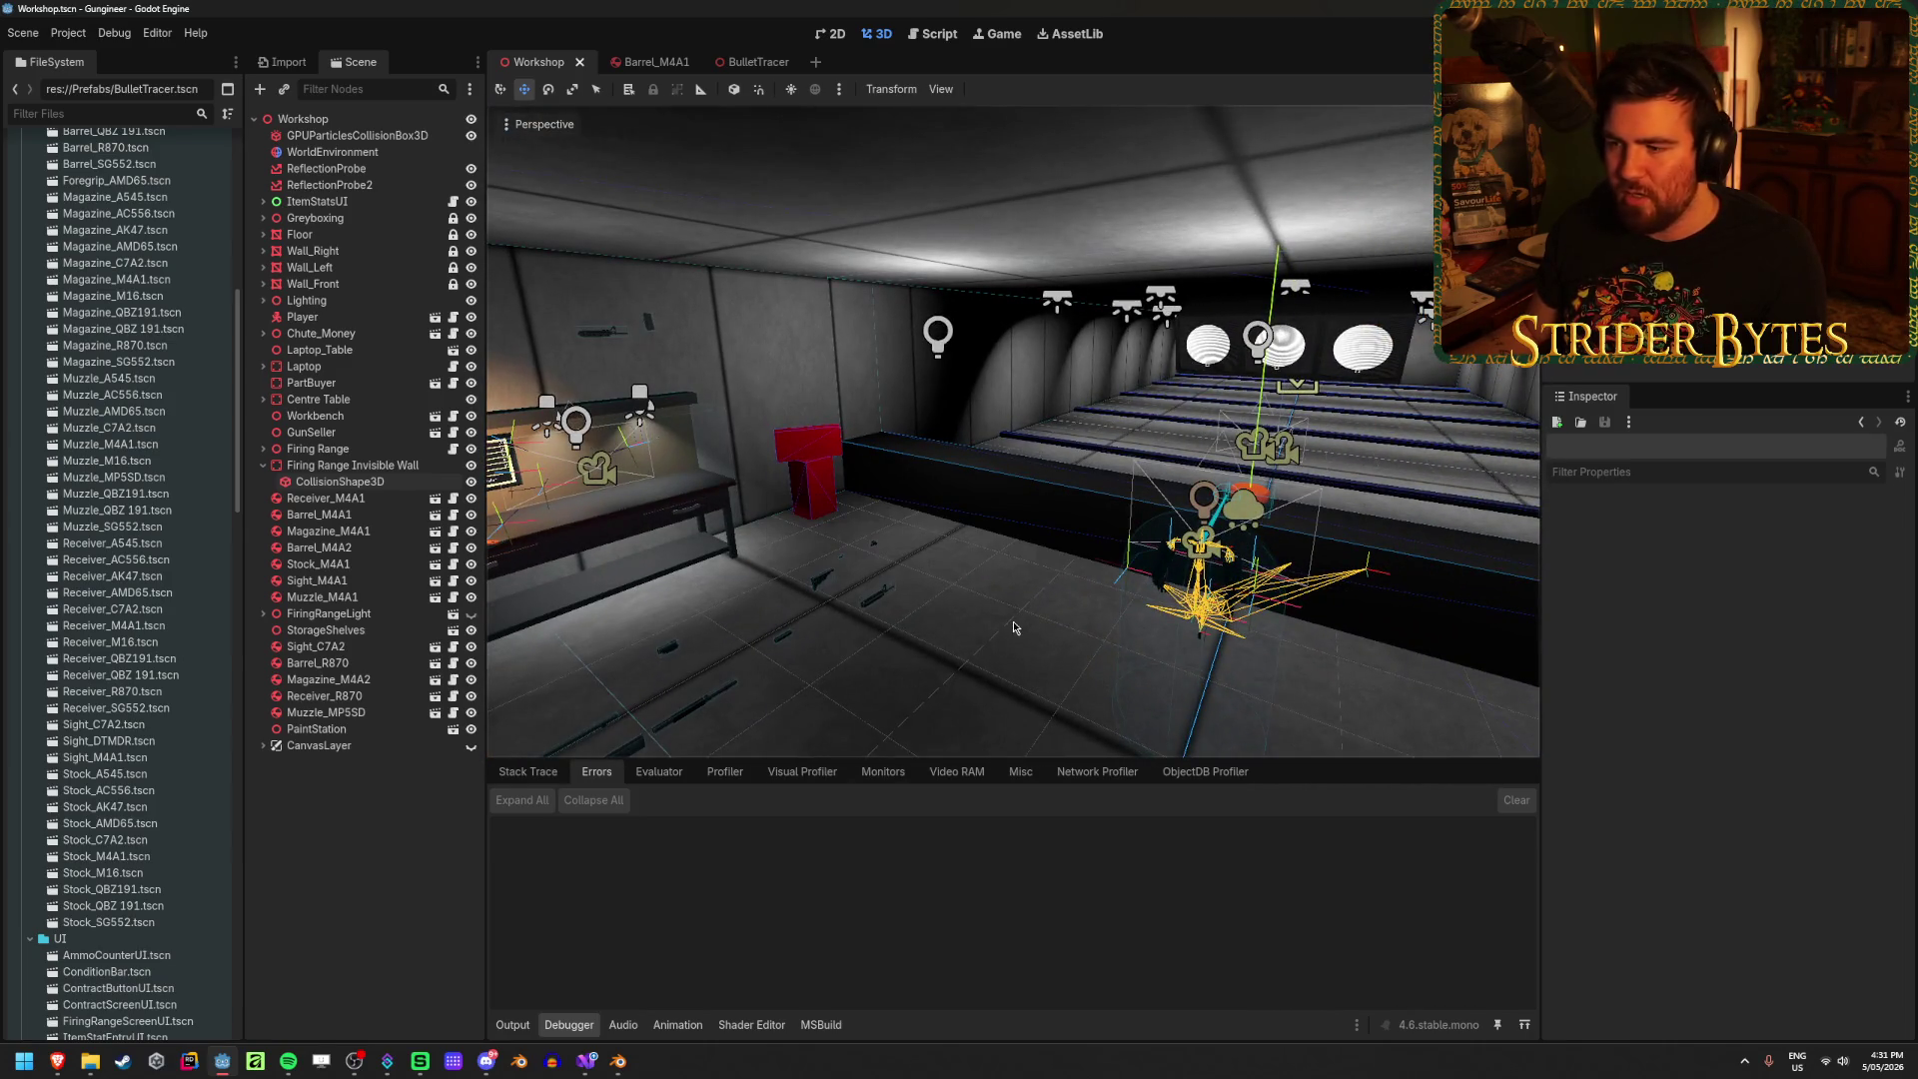
Step: Orbit along the firing range, then collapse the Firing Range Invisible Wall node
right_click_drag(1024, 617, 974, 662)
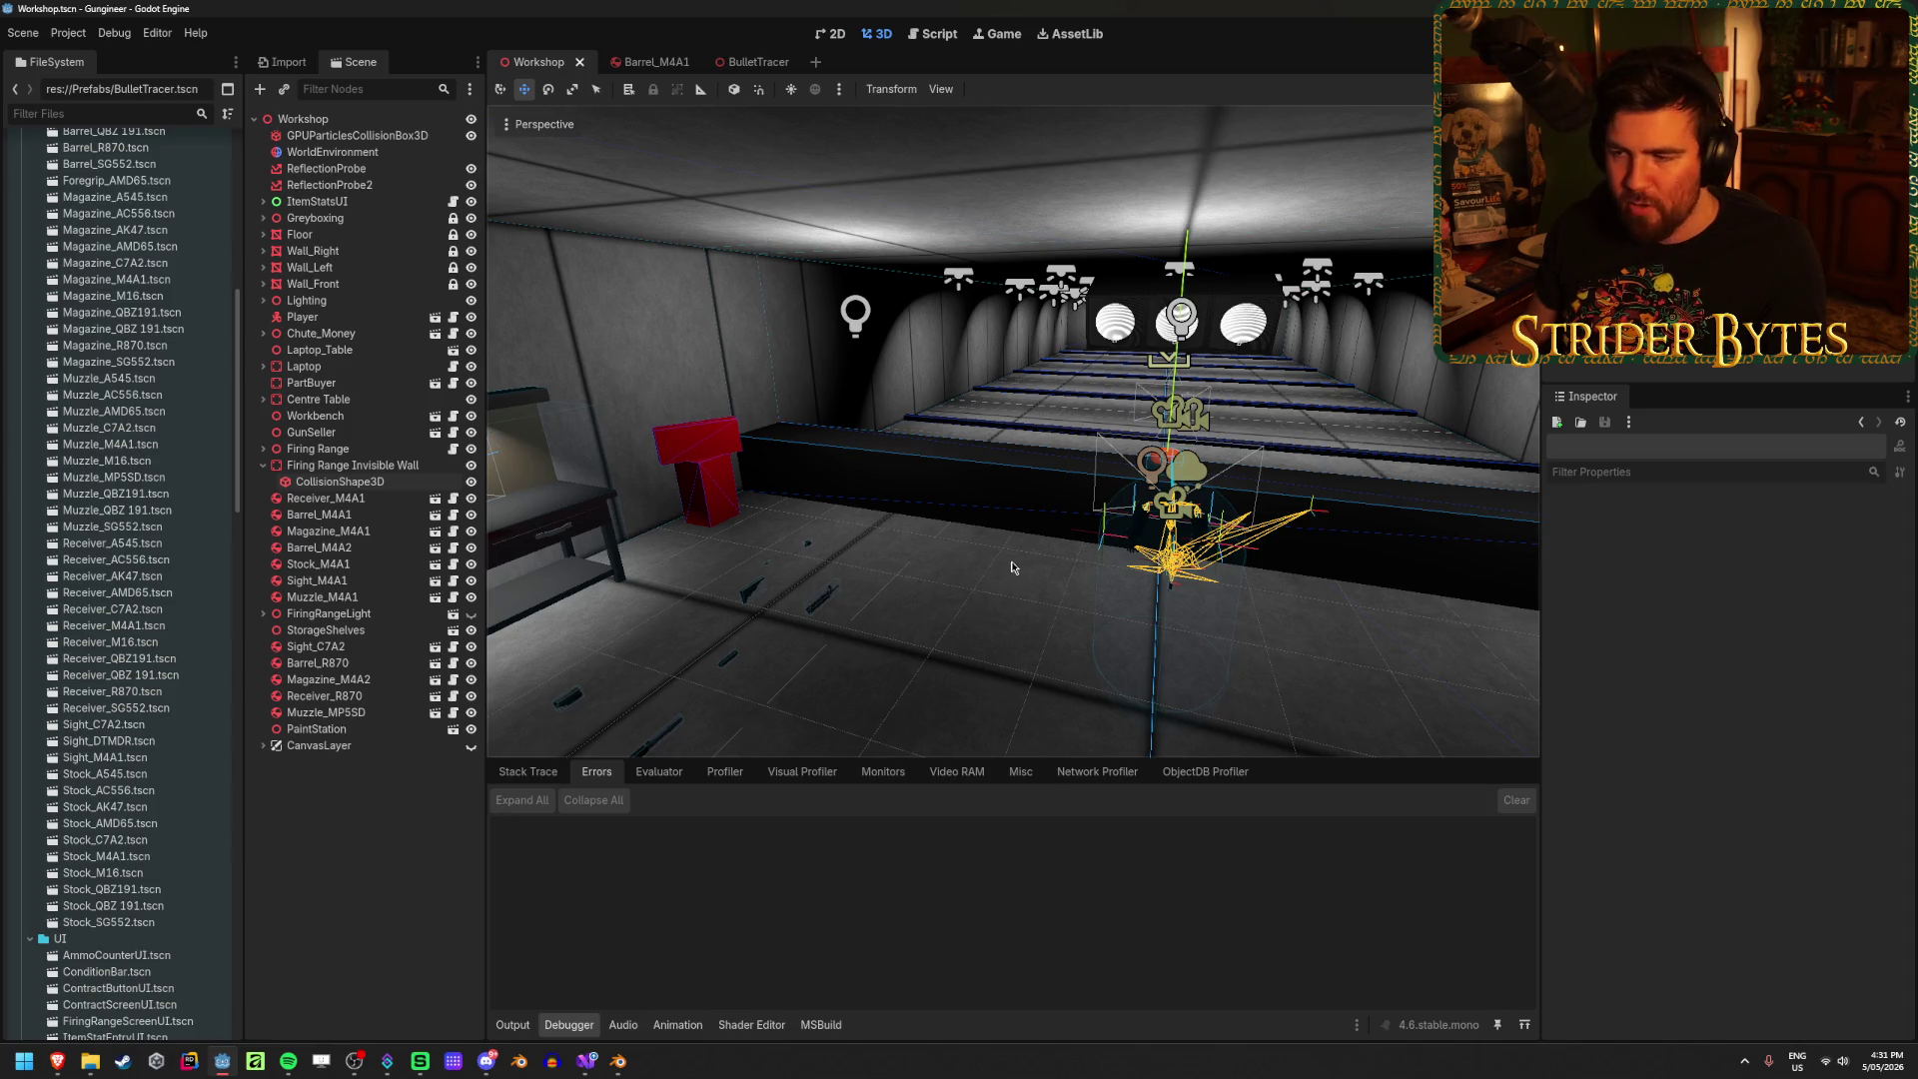
mouse_move(1012, 567)
left_mouse_down()
mouse_move(899, 640)
mouse_move(936, 632)
left_mouse_up()
mouse_move(1028, 570)
left_mouse_down()
mouse_move(941, 647)
mouse_move(956, 641)
left_mouse_up()
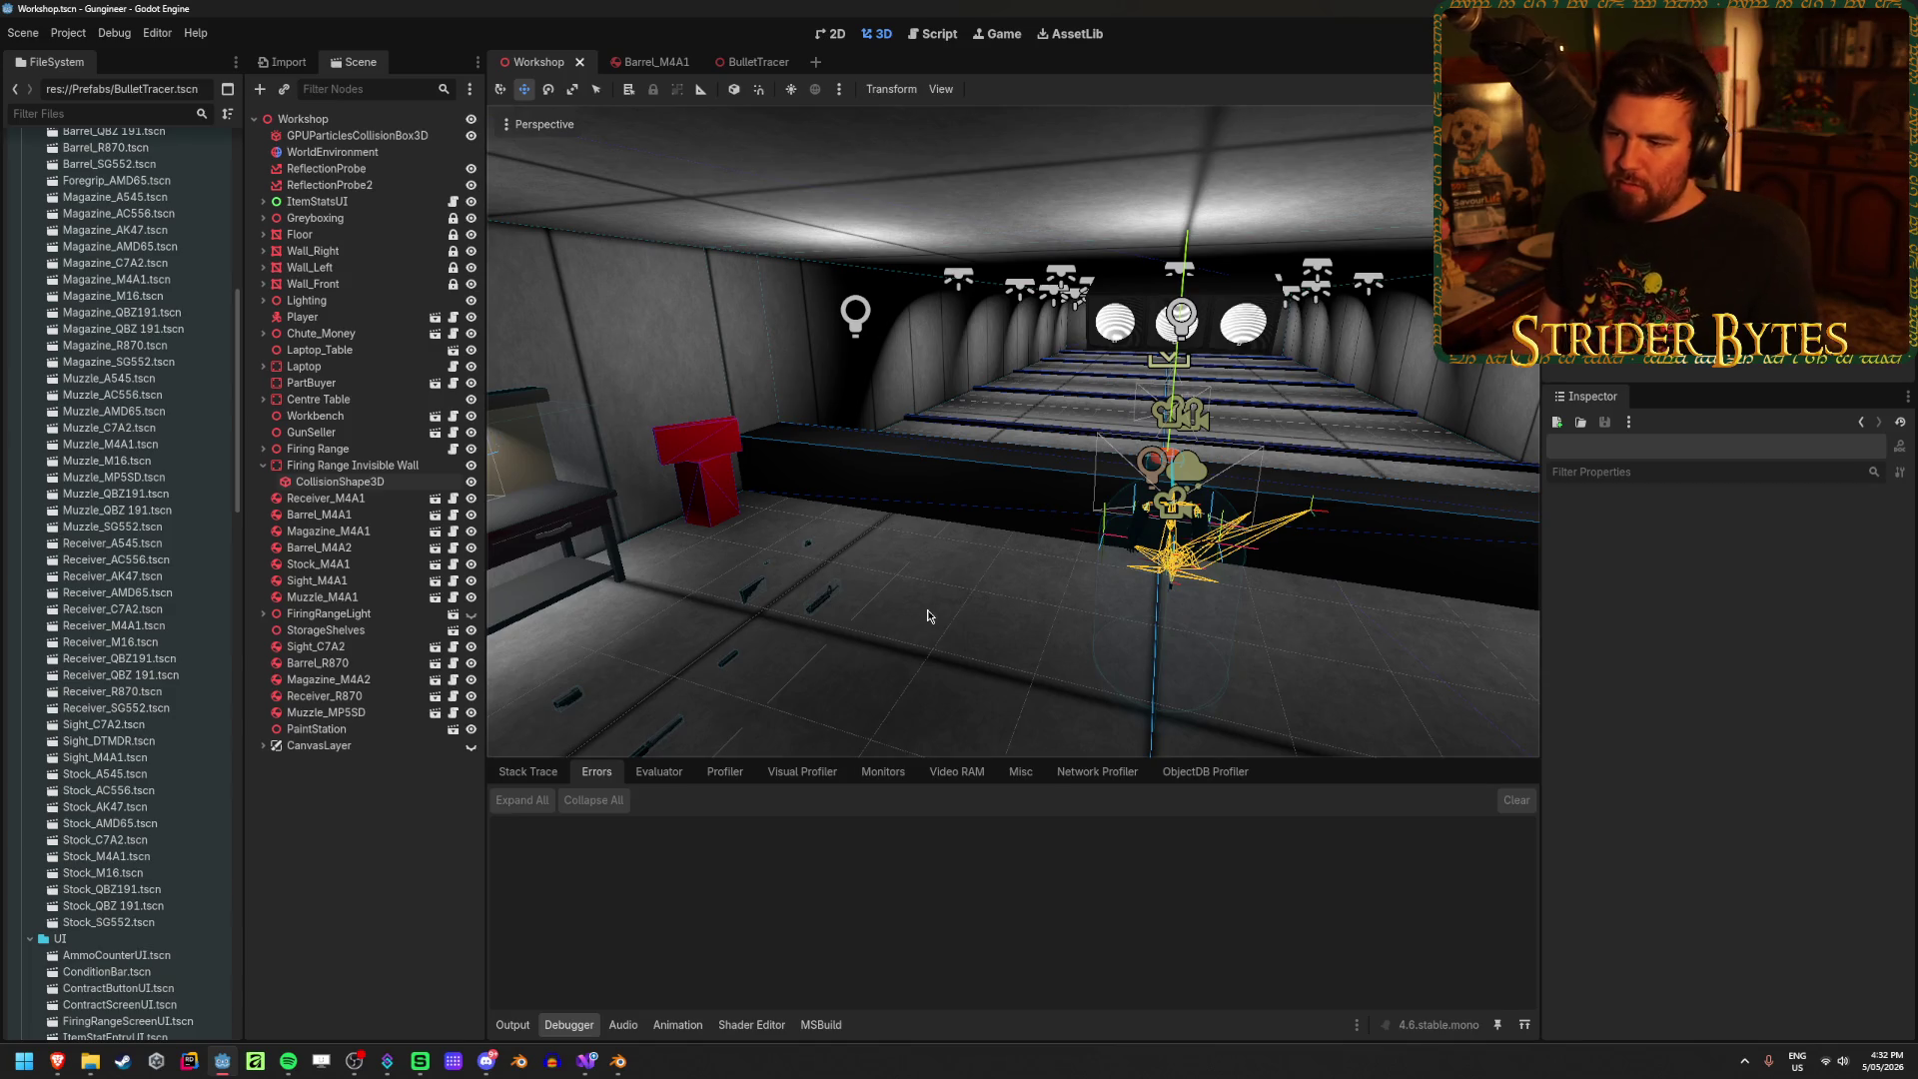
mouse_move(919, 675)
left_mouse_down()
mouse_move(1010, 557)
mouse_move(930, 664)
left_mouse_up()
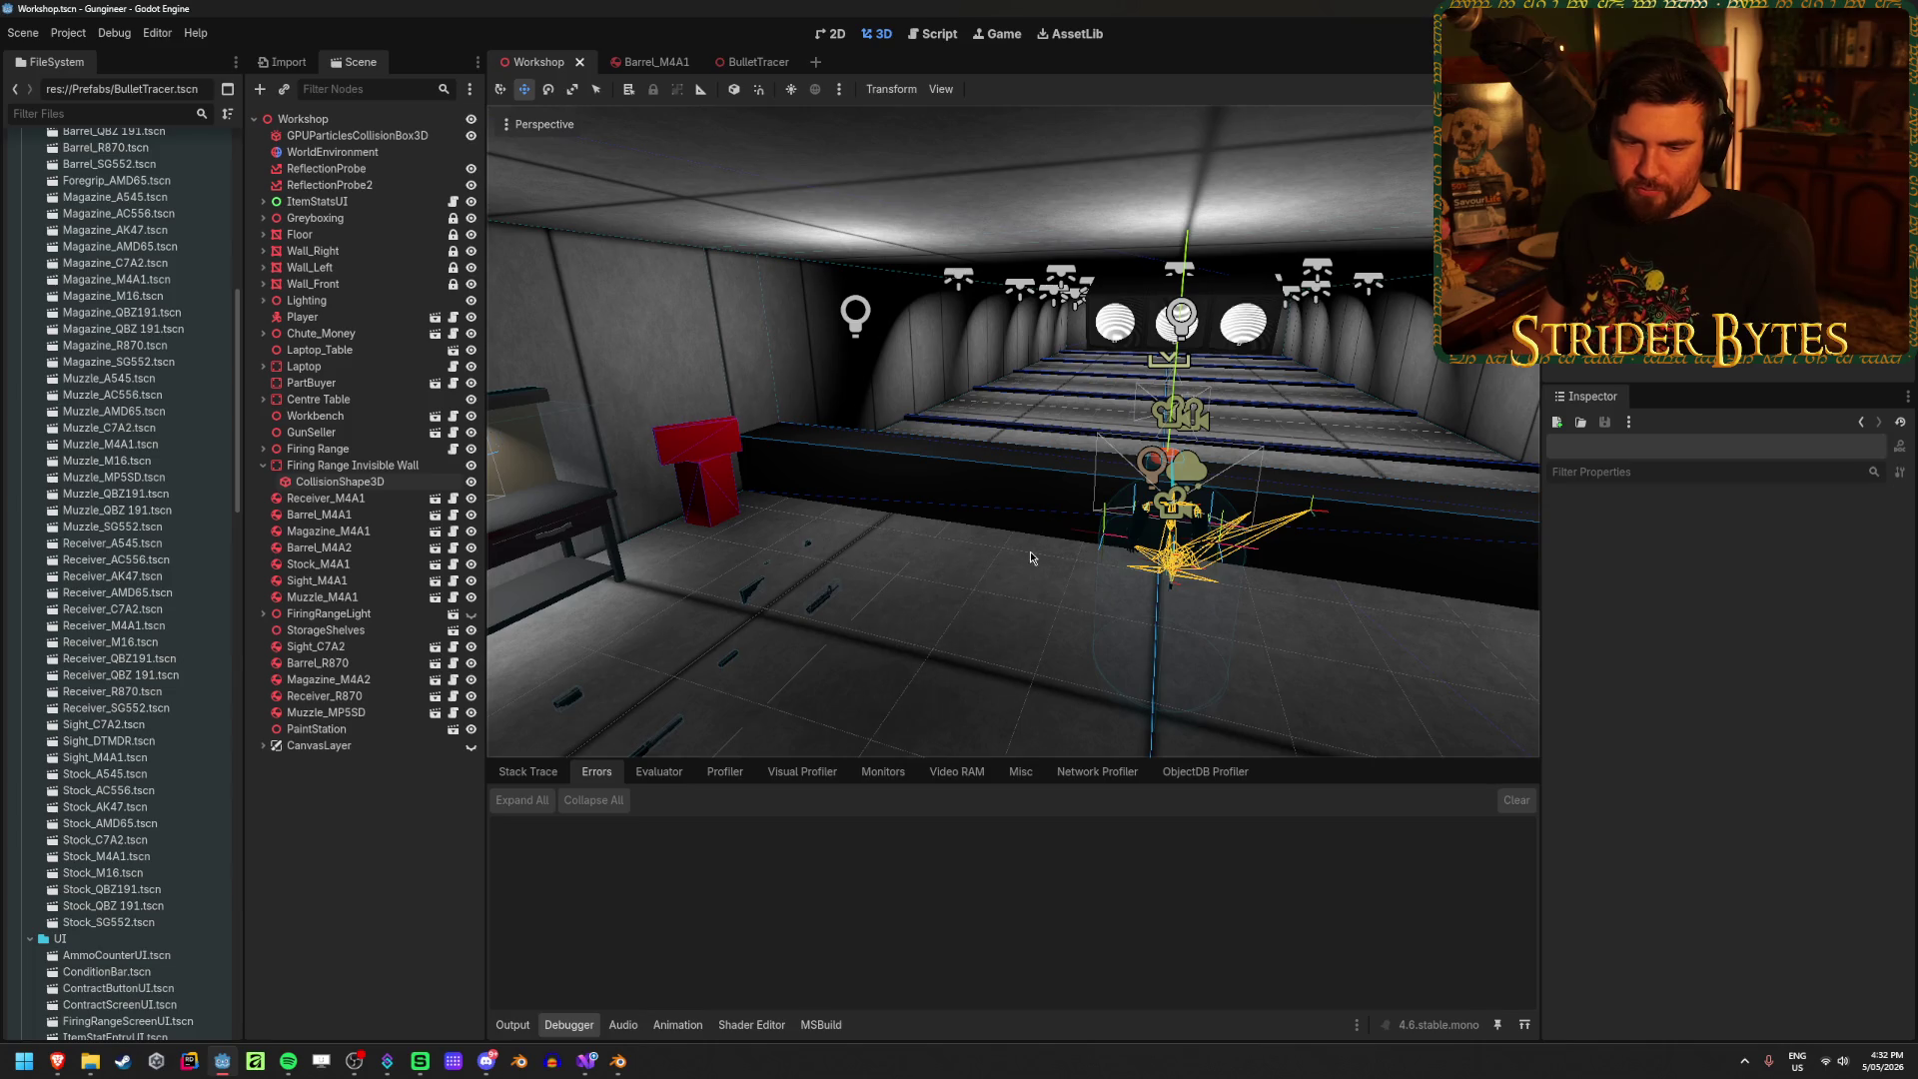
left_click_drag(956, 577, 1003, 644)
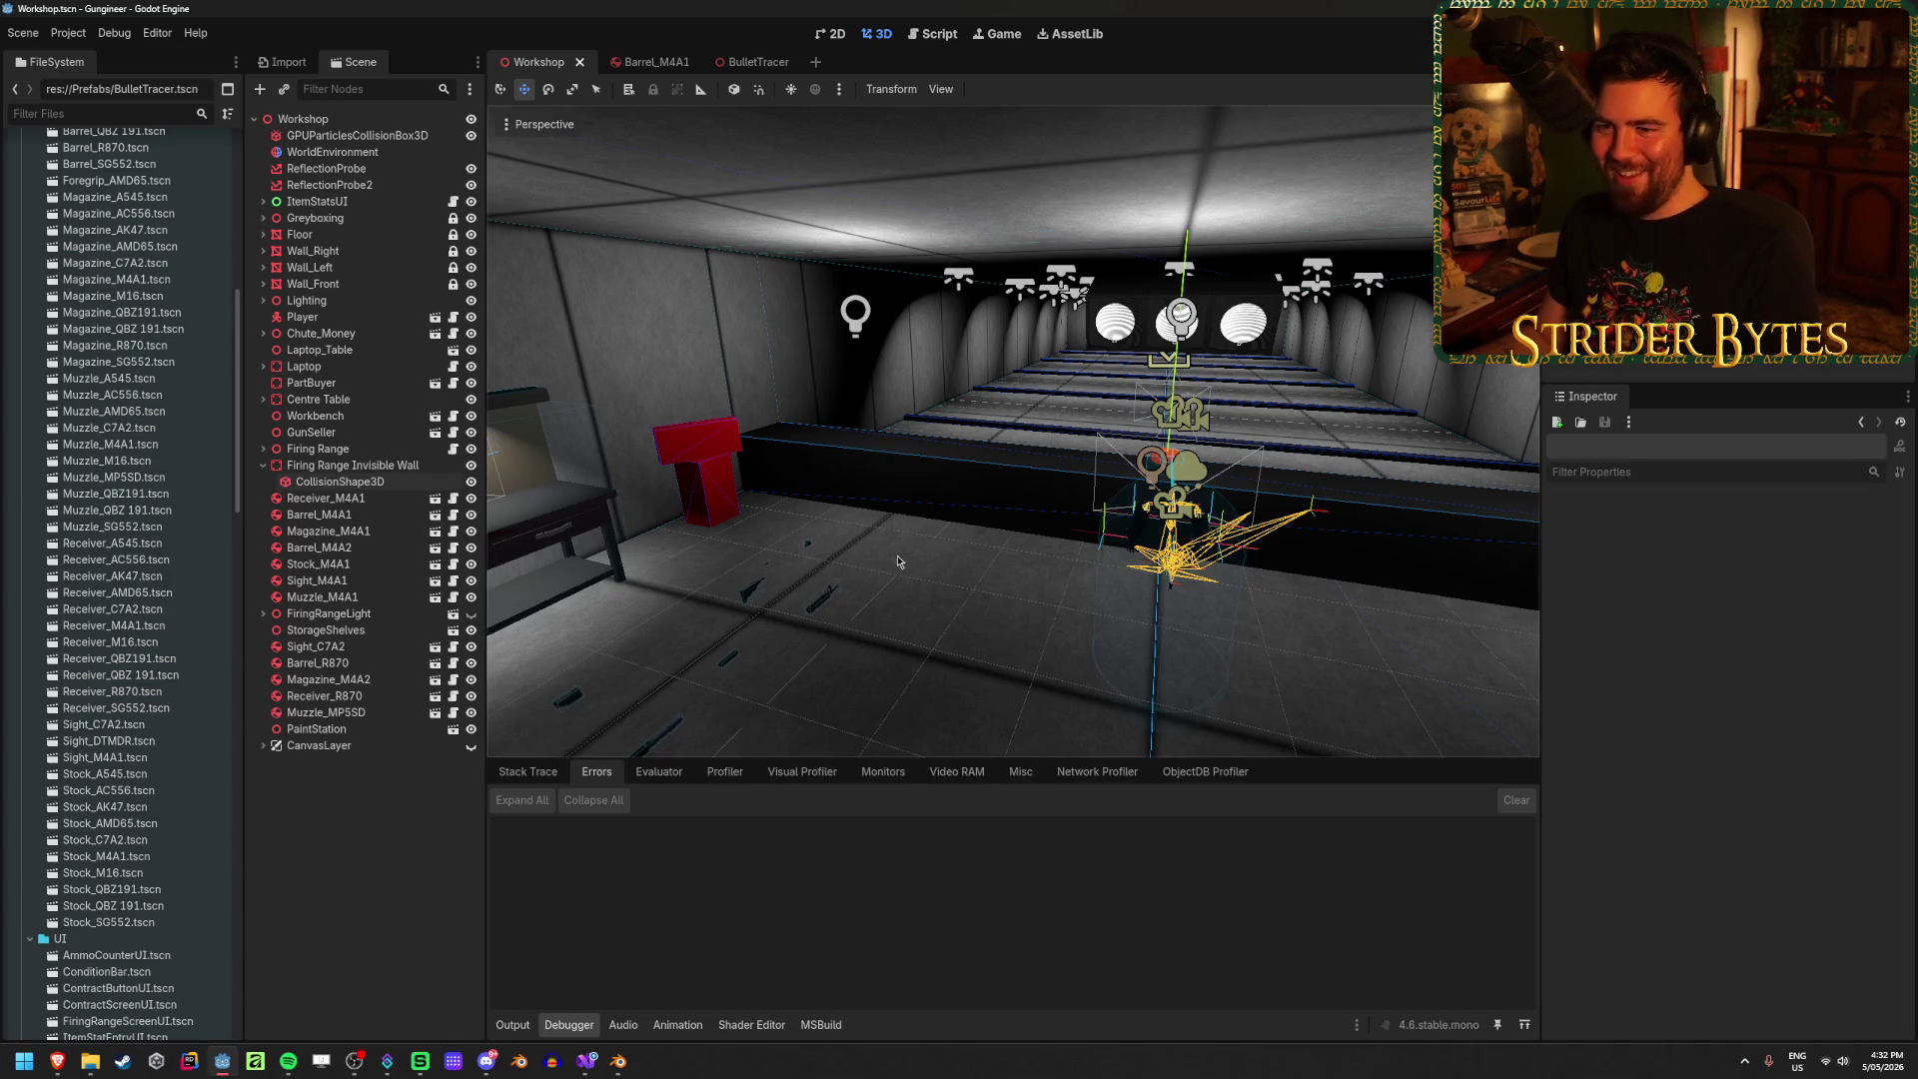
left_click(263, 464)
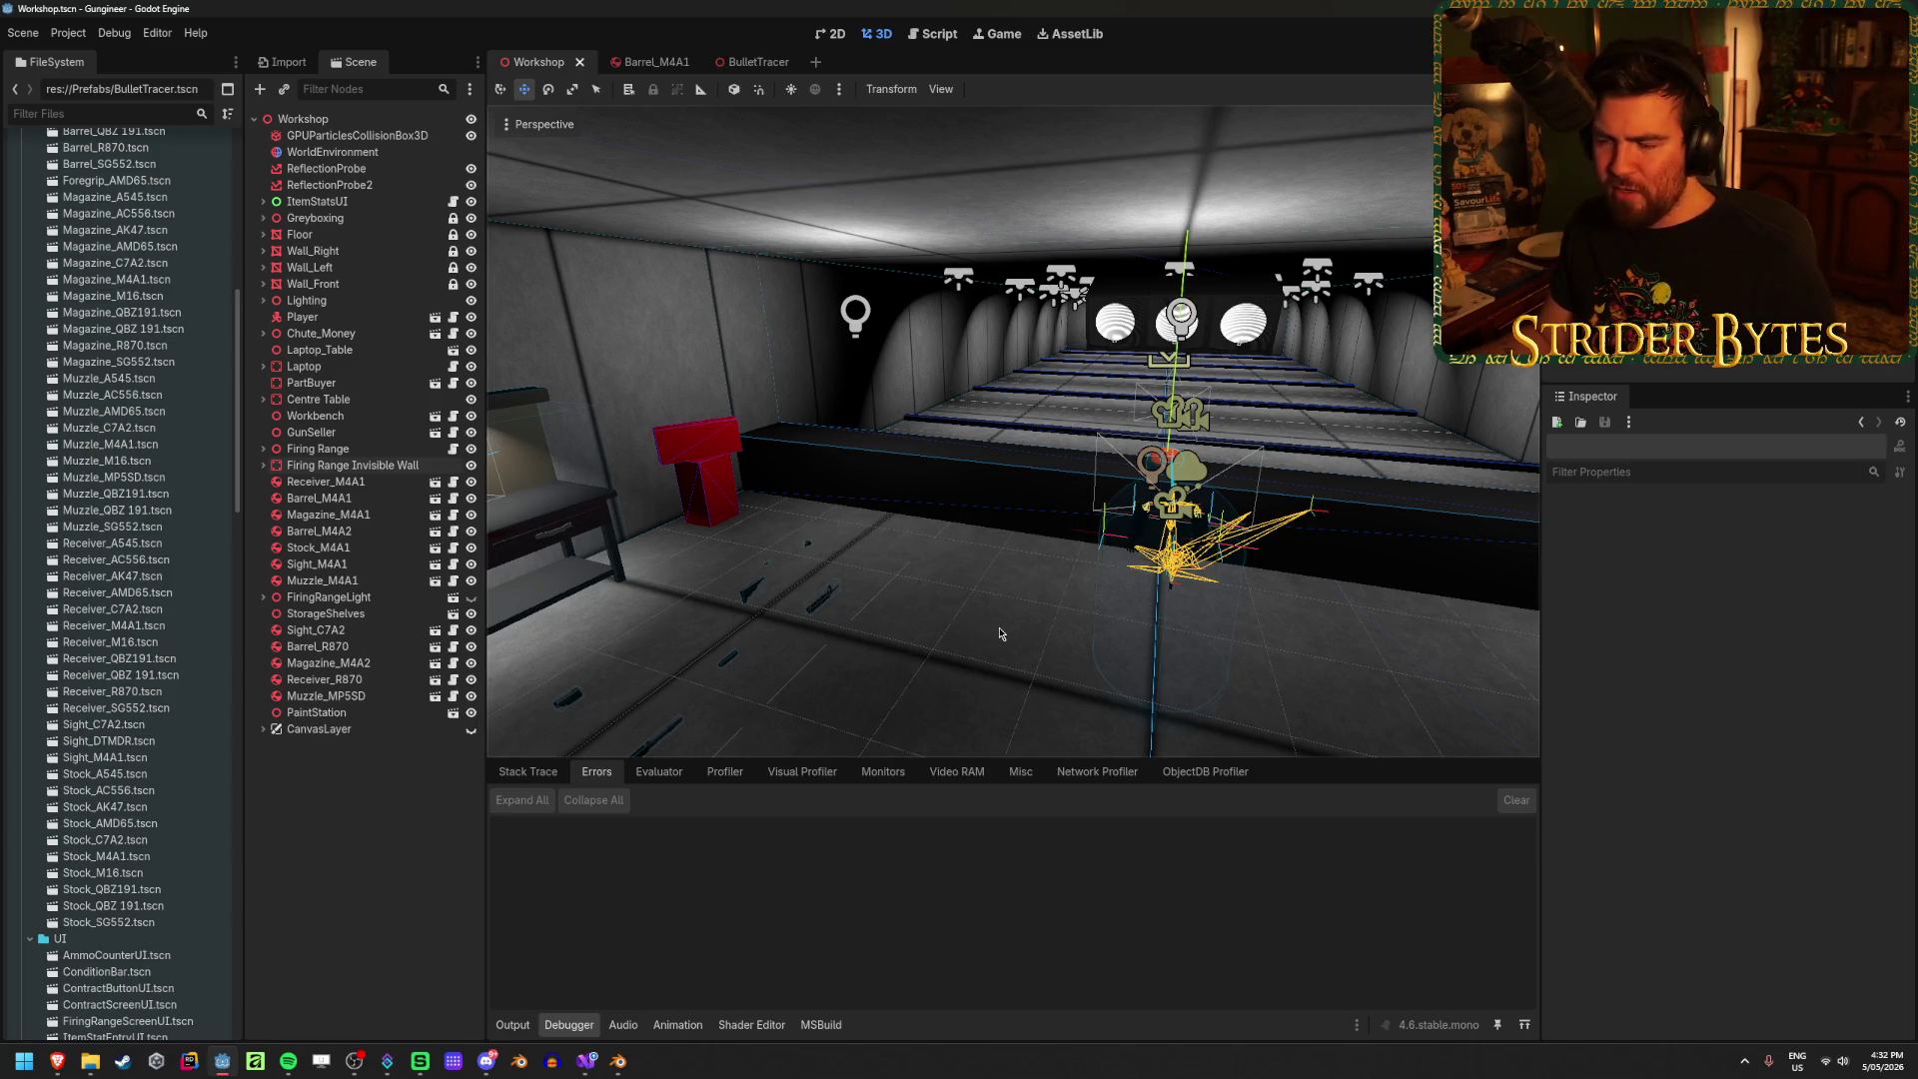
mouse_move(1000, 633)
middle_mouse_down()
mouse_move(899, 639)
mouse_move(1272, 653)
mouse_move(988, 620)
middle_mouse_up()
Step: Save the Workshop scene and fly the view around the workbench and firing range
key("ctrl+s")
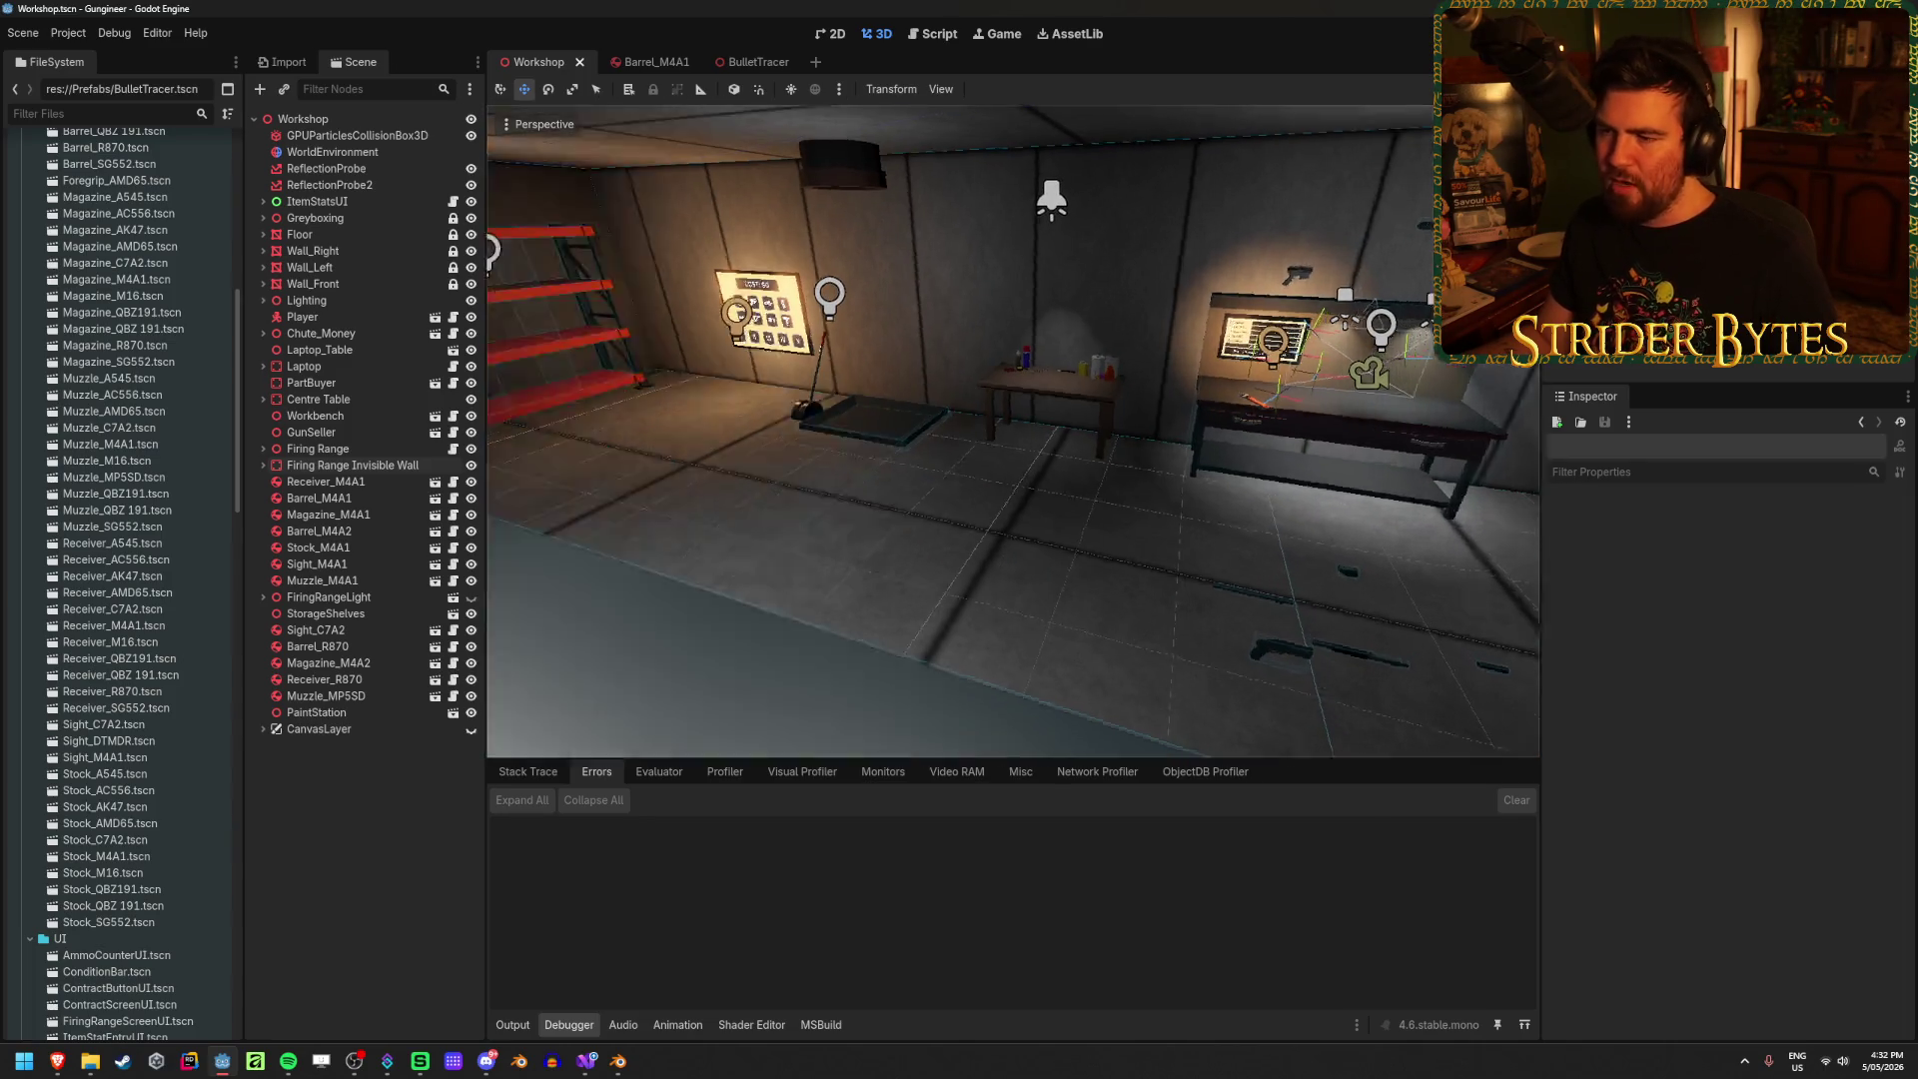
right_click_drag(1160, 501, 1173, 507)
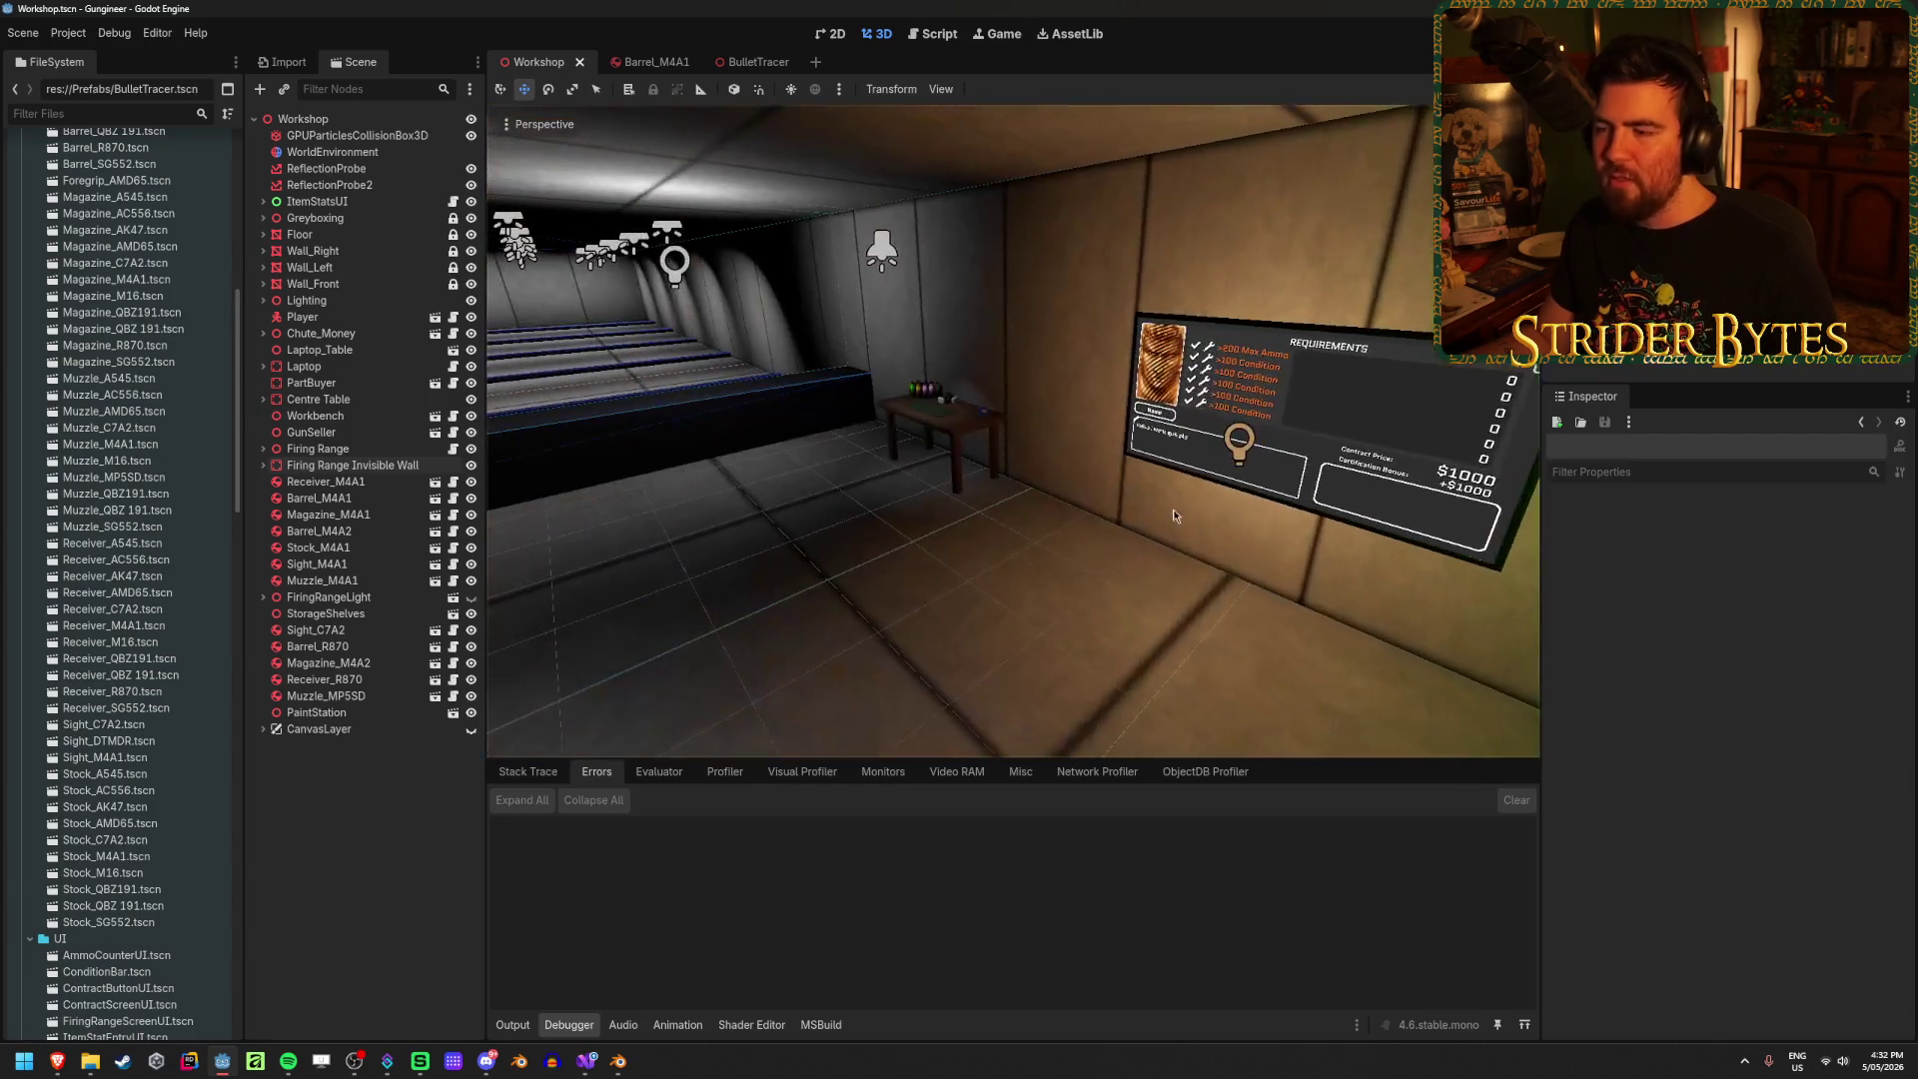
key("ctrl+s")
mouse_move(1075, 614)
right_mouse_down()
mouse_move(859, 610)
mouse_move(1009, 611)
mouse_move(933, 612)
right_mouse_up()
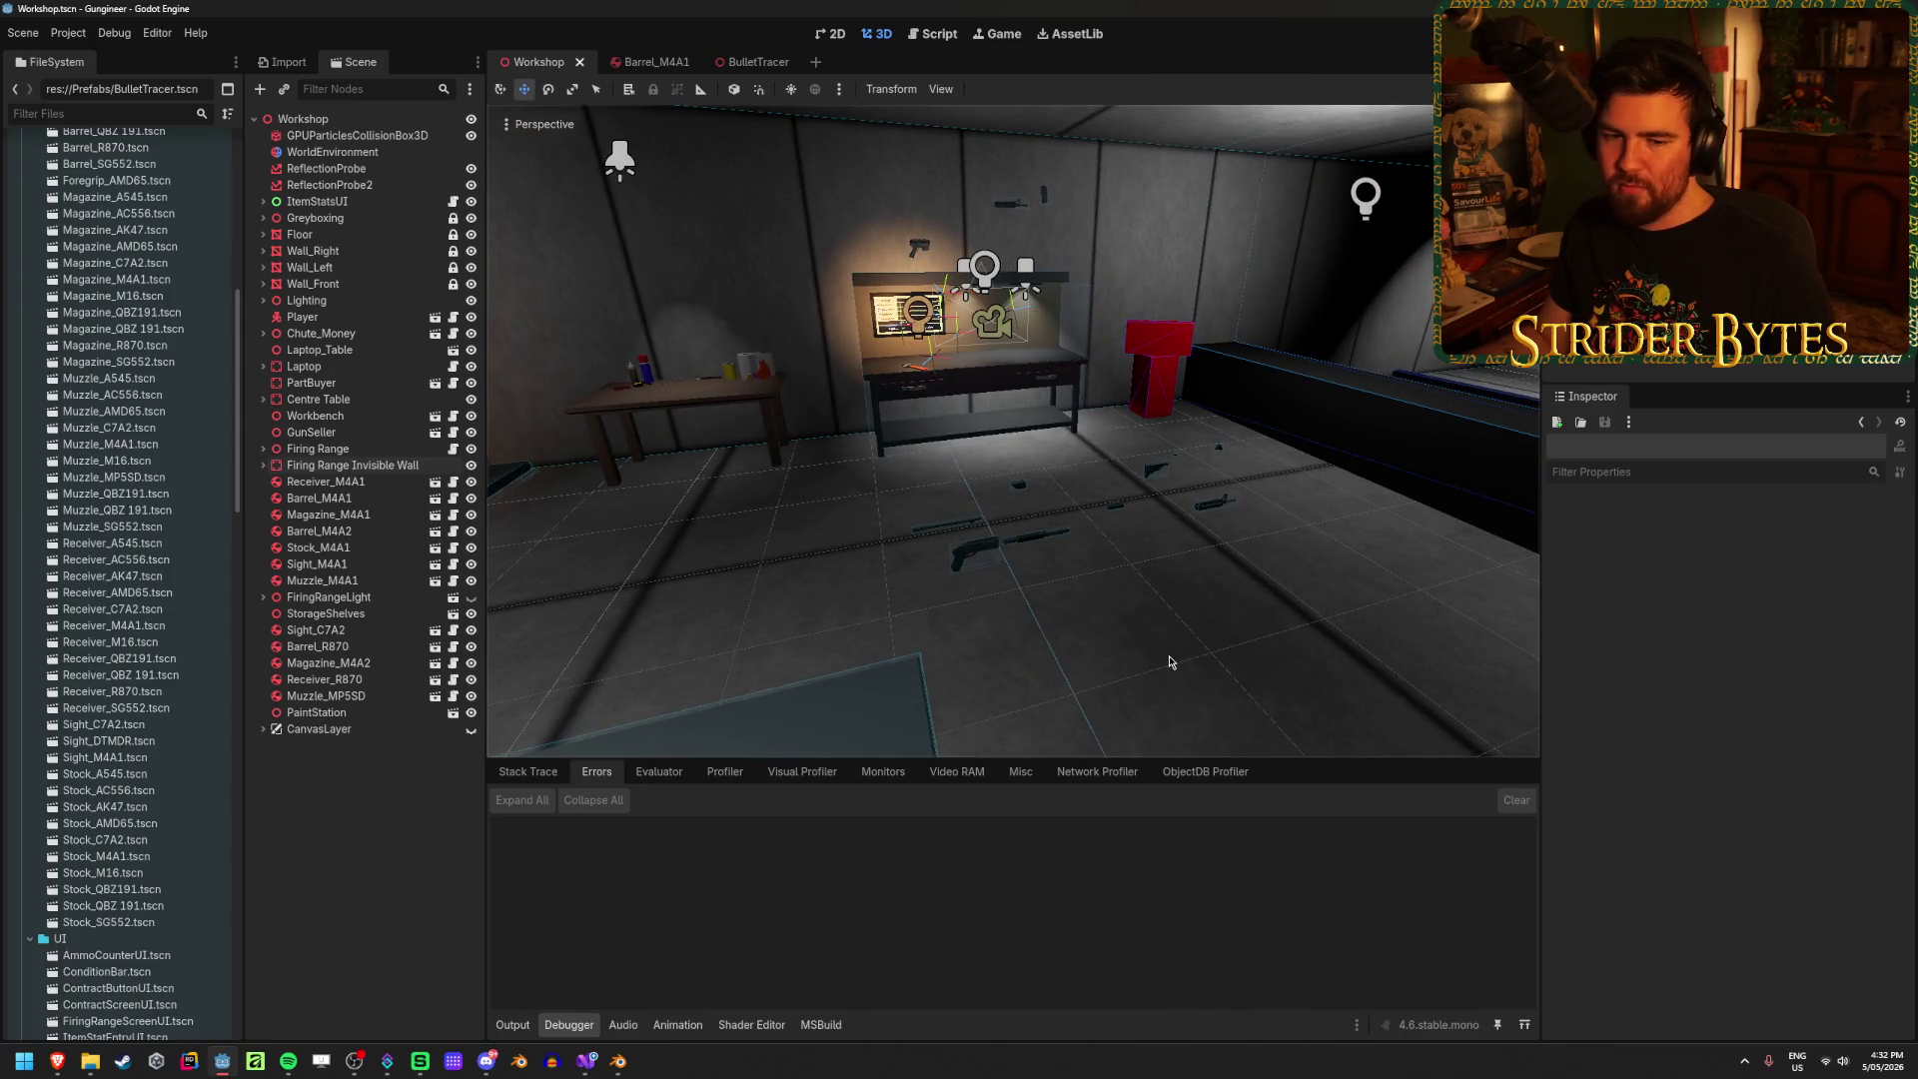
mouse_move(1155, 650)
right_mouse_down()
mouse_move(1058, 650)
mouse_move(1152, 637)
right_mouse_up()
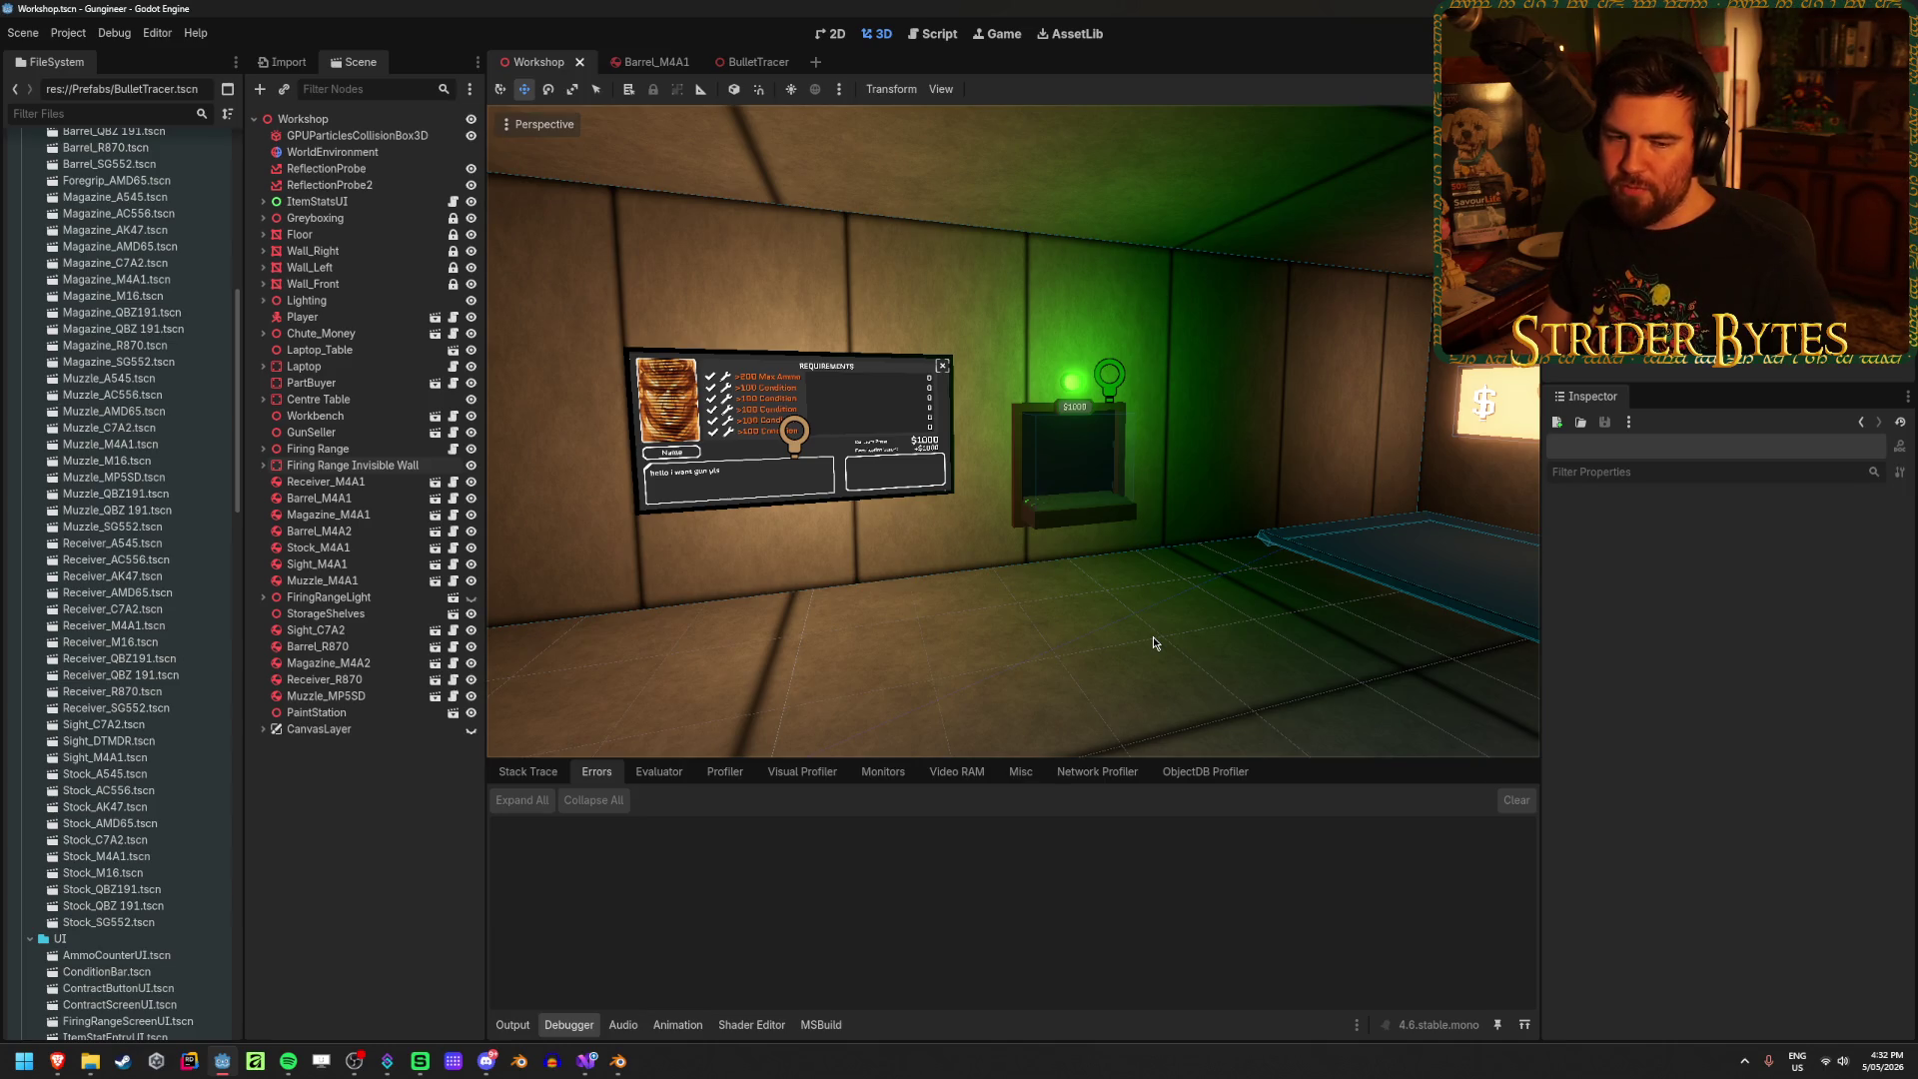
right_click_drag(1045, 663, 1078, 612)
right_click_drag(1235, 604, 1103, 620)
right_click_drag(1089, 689, 1090, 689)
right_click_drag(1221, 588, 1221, 587)
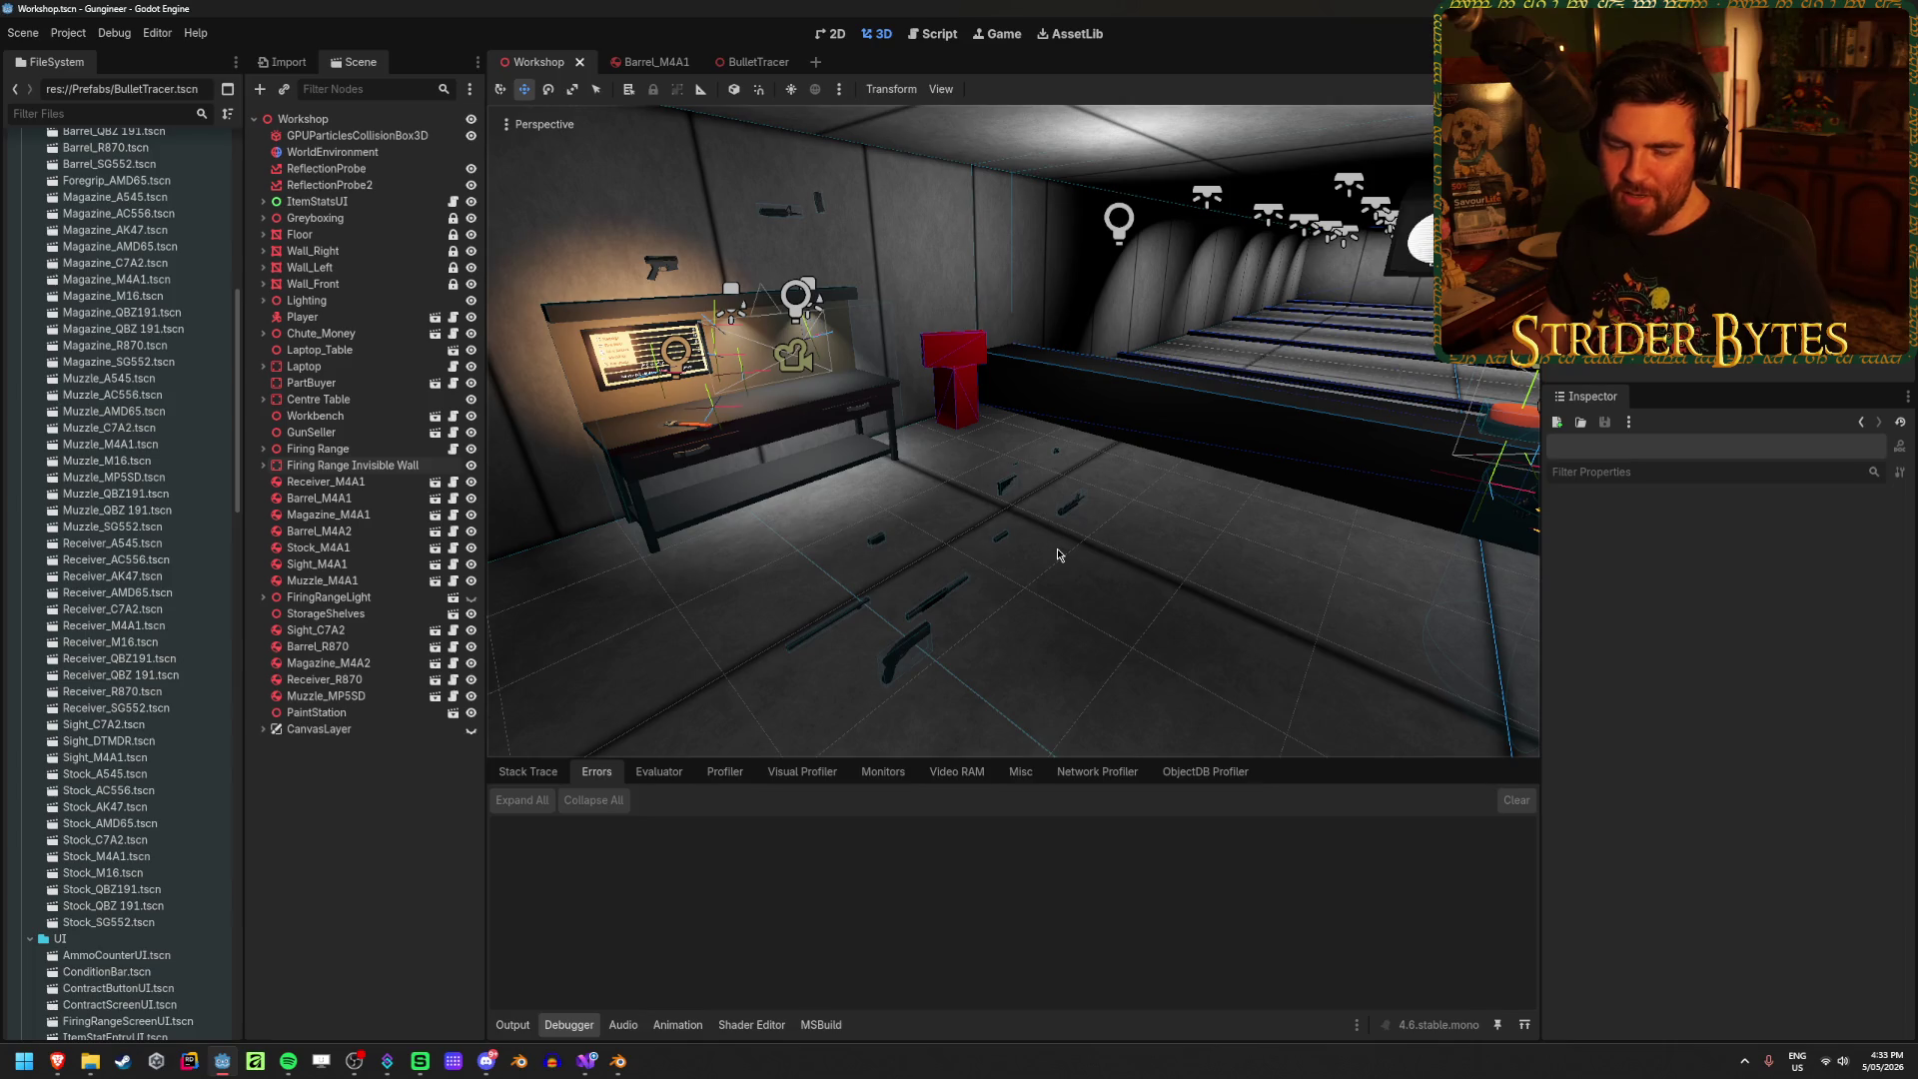
Step: Fly up to the contract requirements screen, then pull back to a wide room view
mouse_move(1059, 555)
right_mouse_down()
mouse_move(1158, 550)
mouse_move(899, 549)
mouse_move(964, 550)
right_mouse_up()
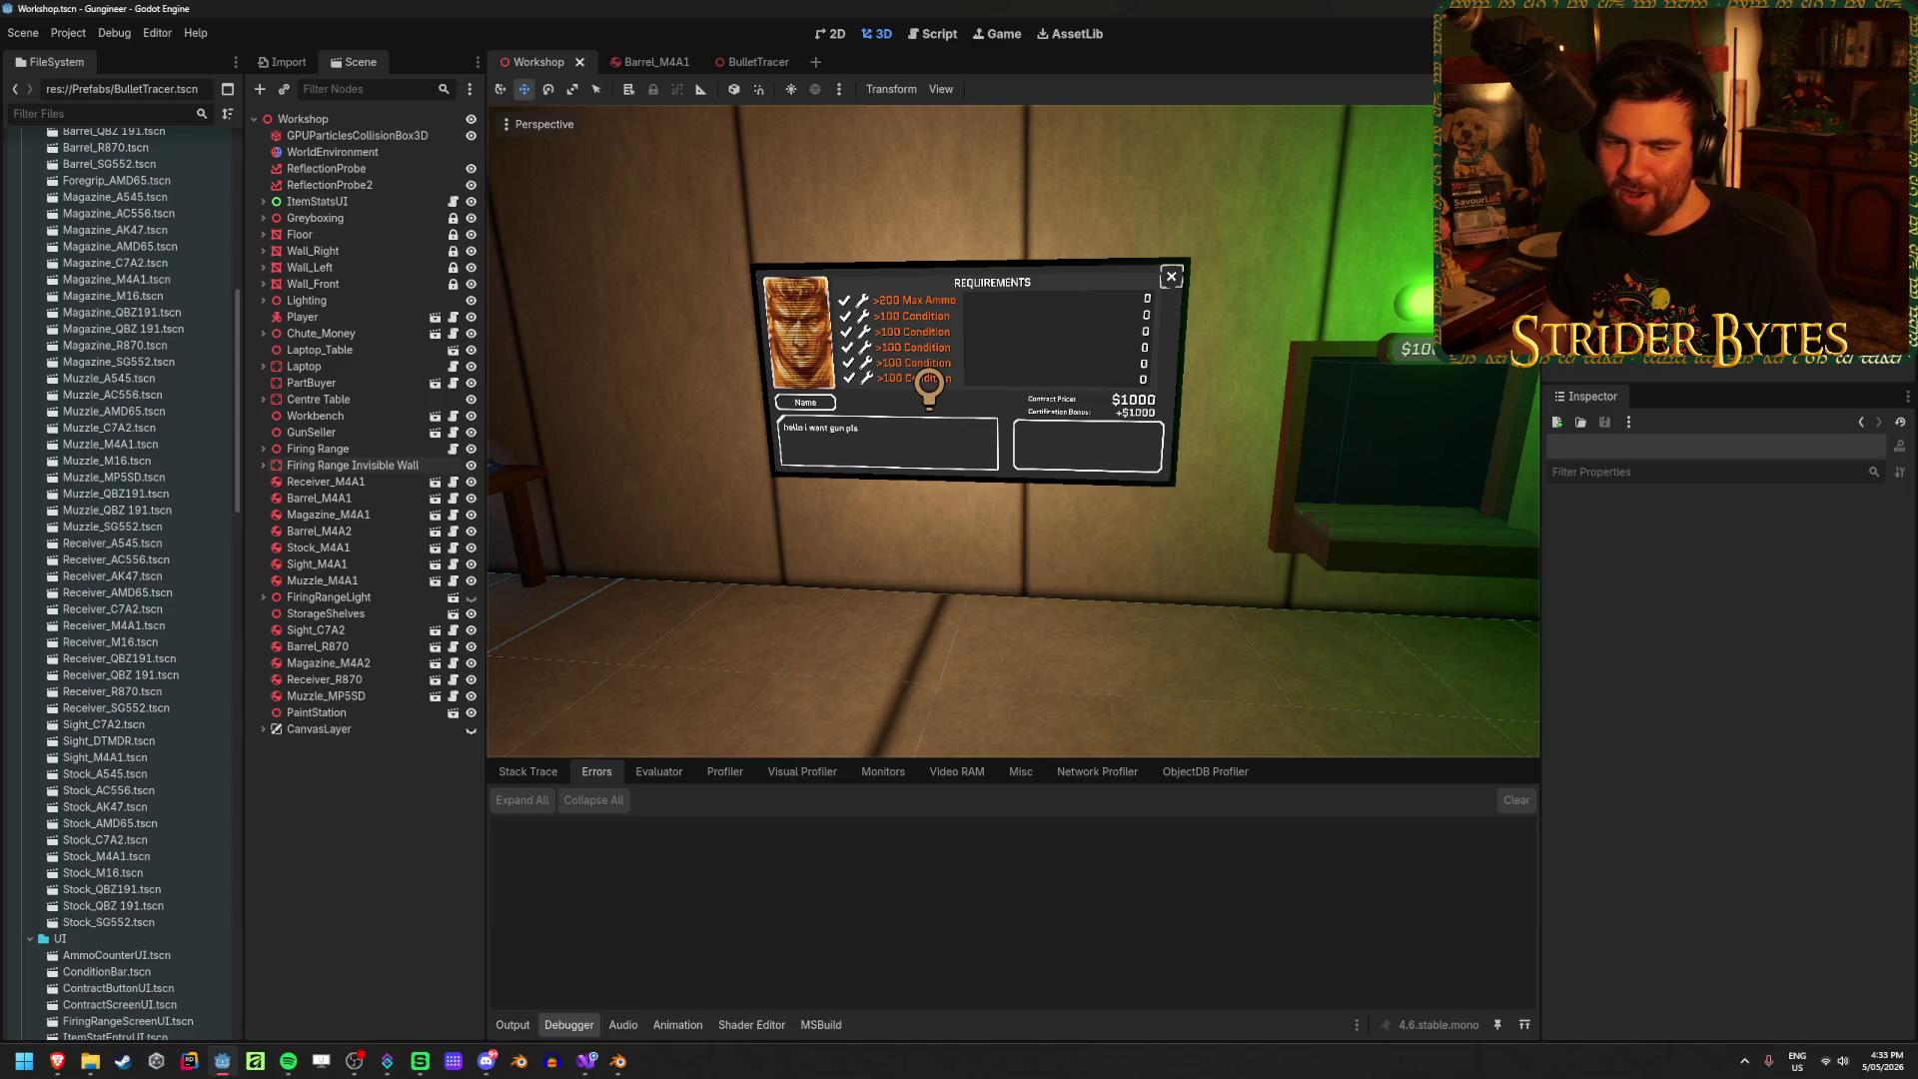
key("alt+Tab")
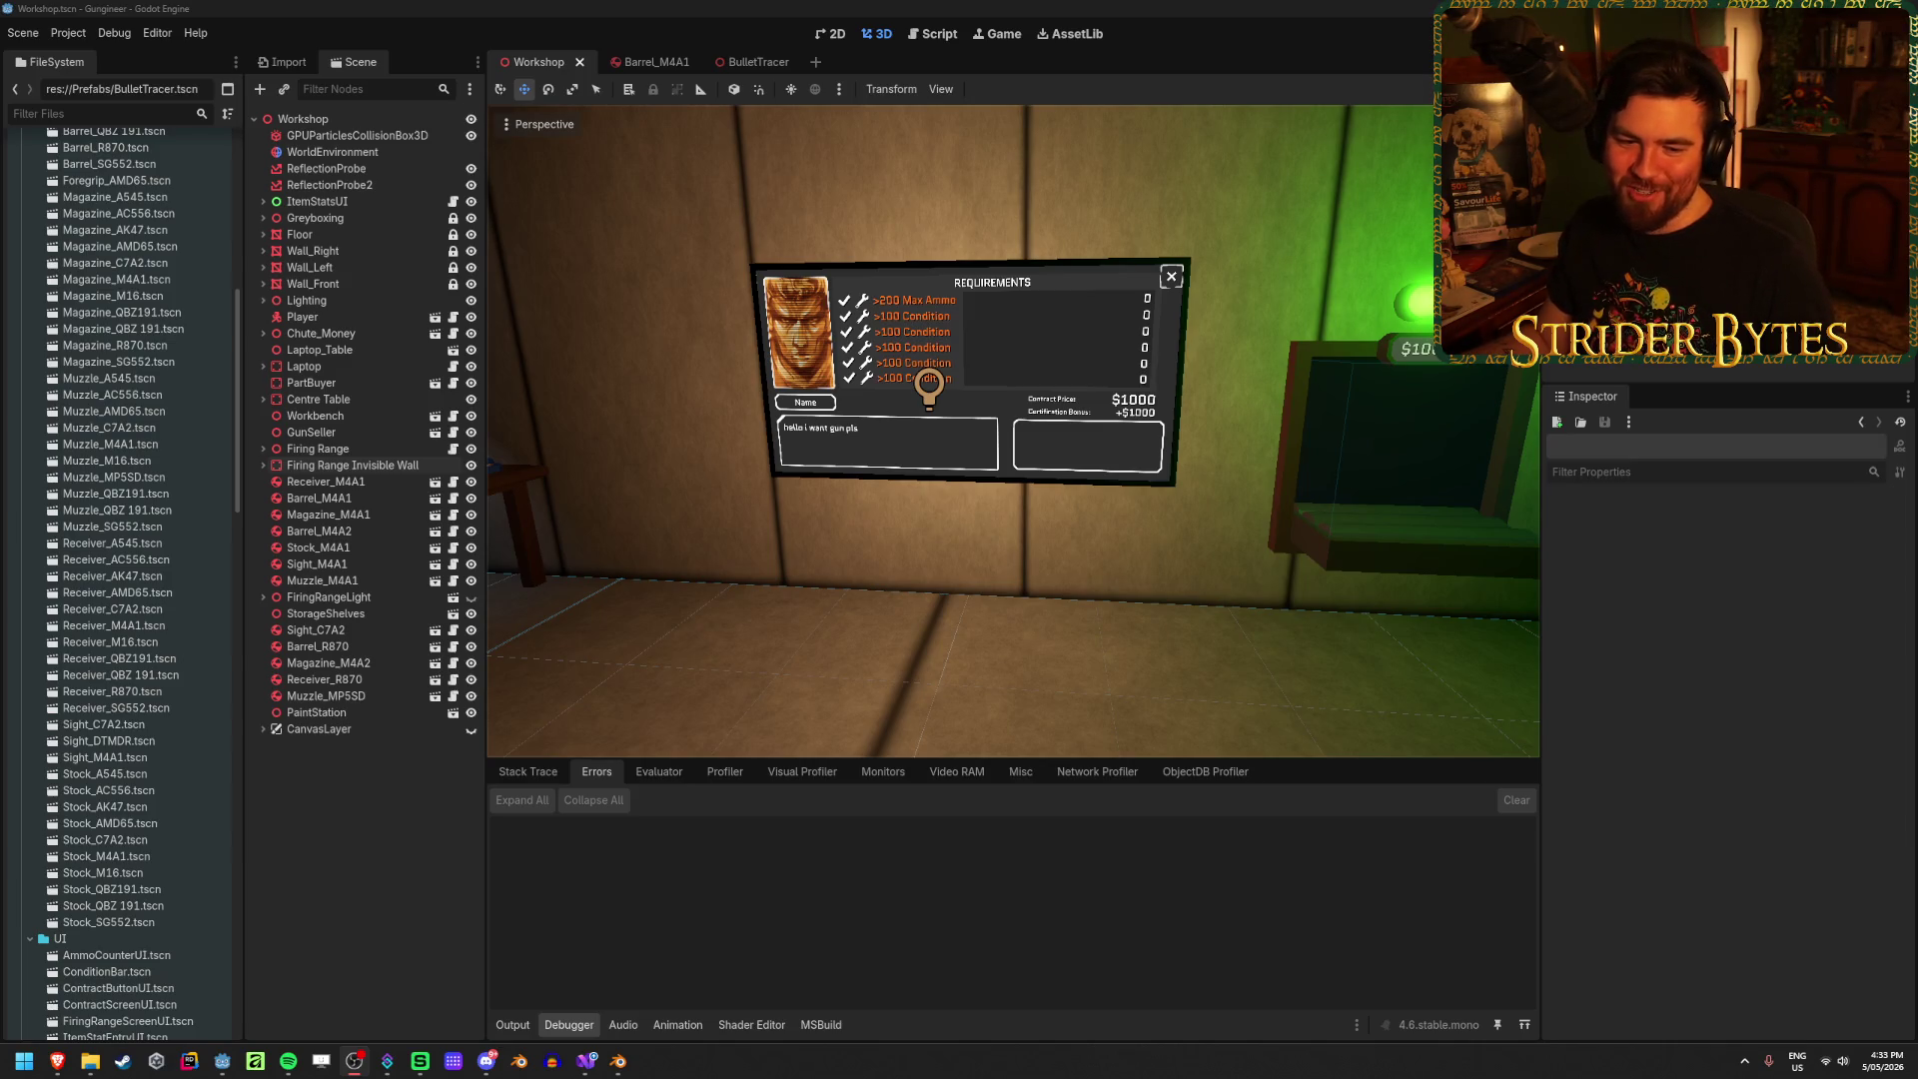
right_click_drag(1068, 631, 897, 616)
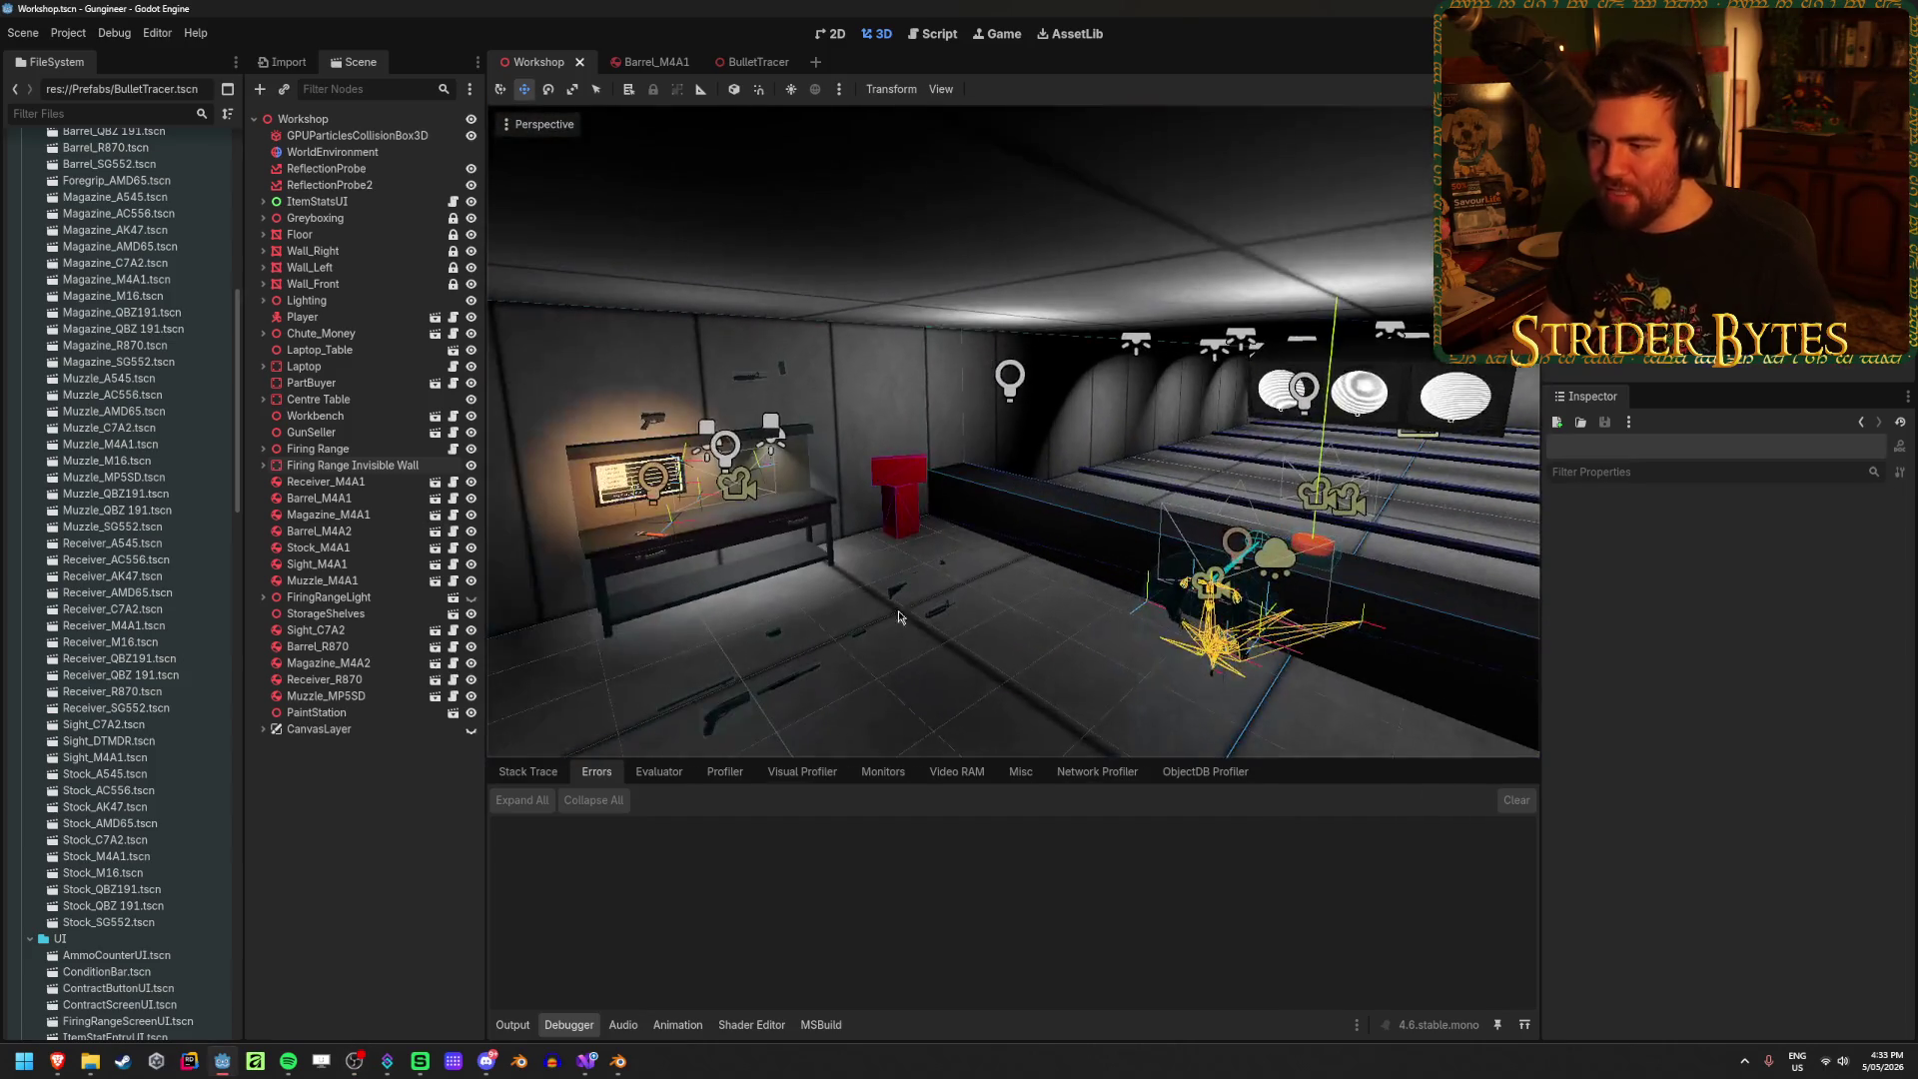
mouse_move(1030, 671)
right_mouse_down()
mouse_move(1393, 305)
mouse_move(958, 536)
right_mouse_up()
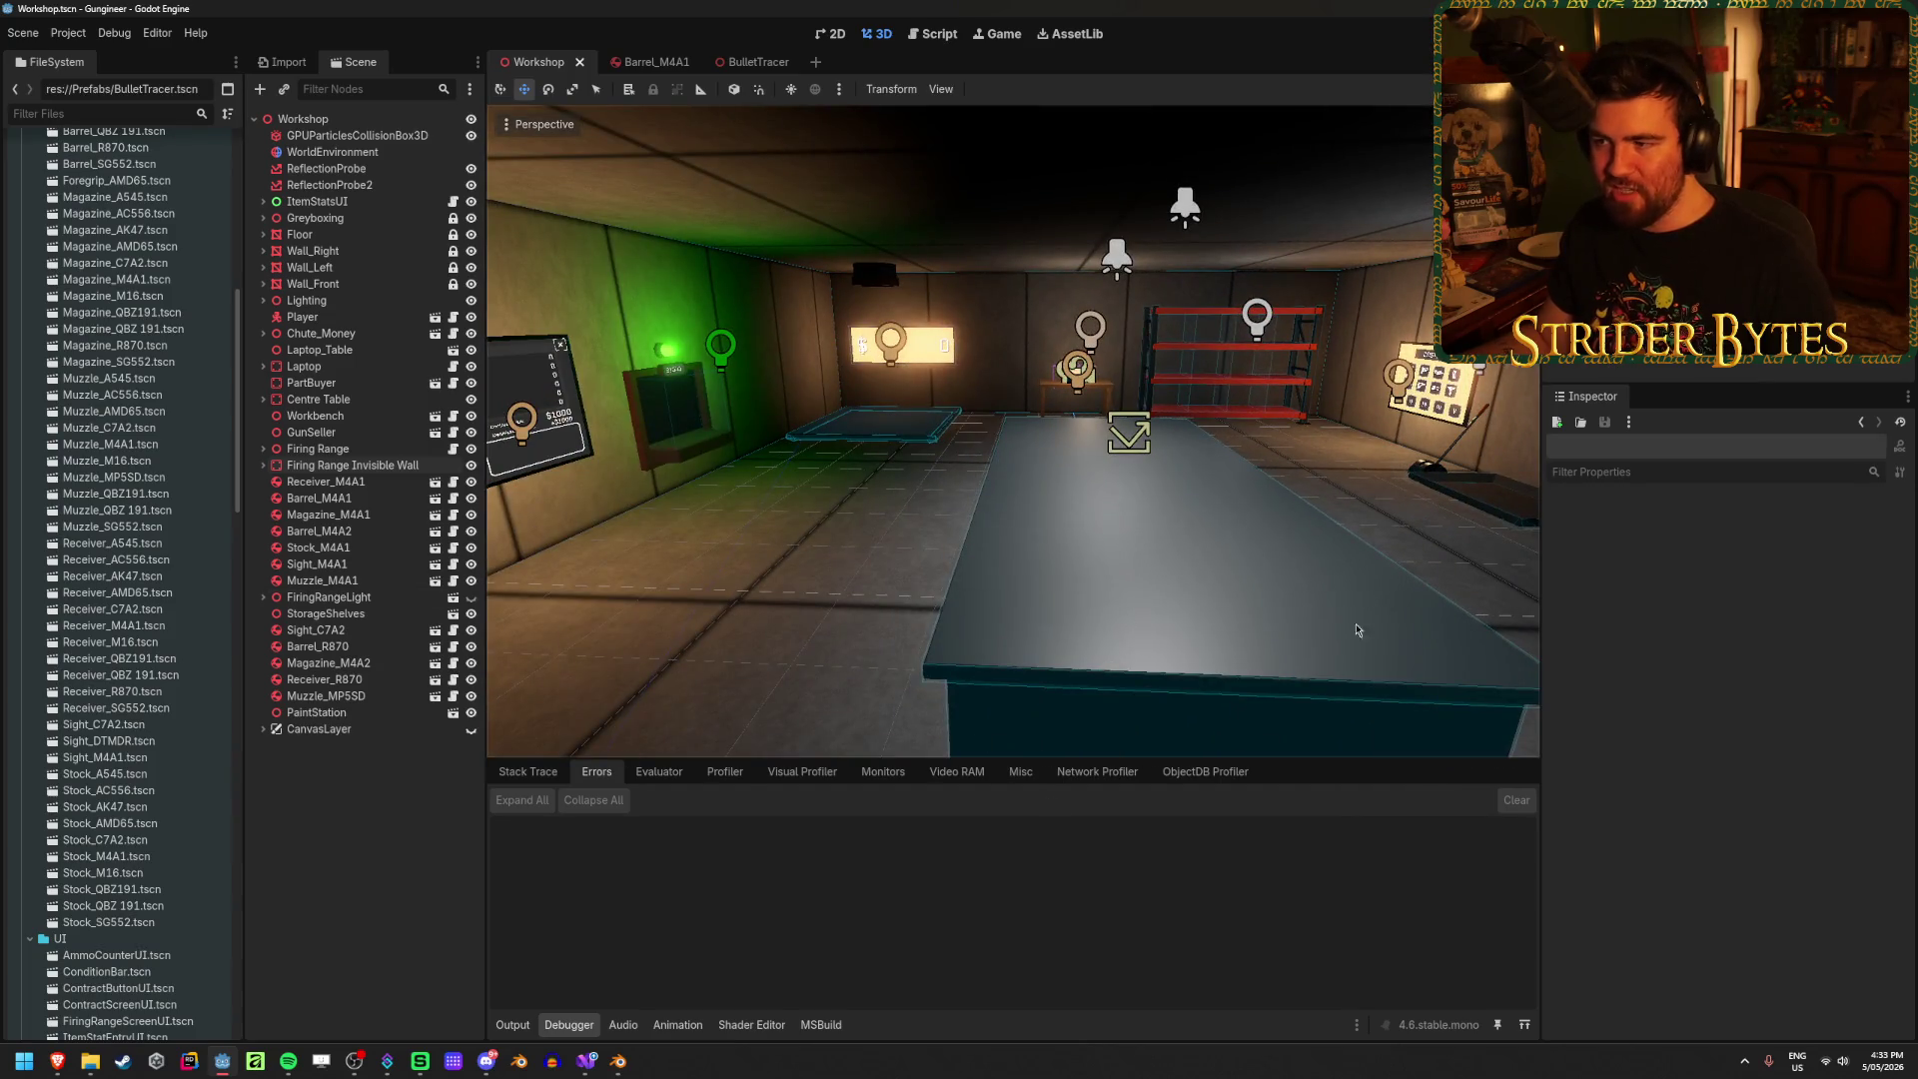
right_click_drag(1454, 625, 1448, 624)
mouse_move(1266, 546)
middle_mouse_down()
mouse_move(1228, 579)
mouse_move(1296, 543)
middle_mouse_up()
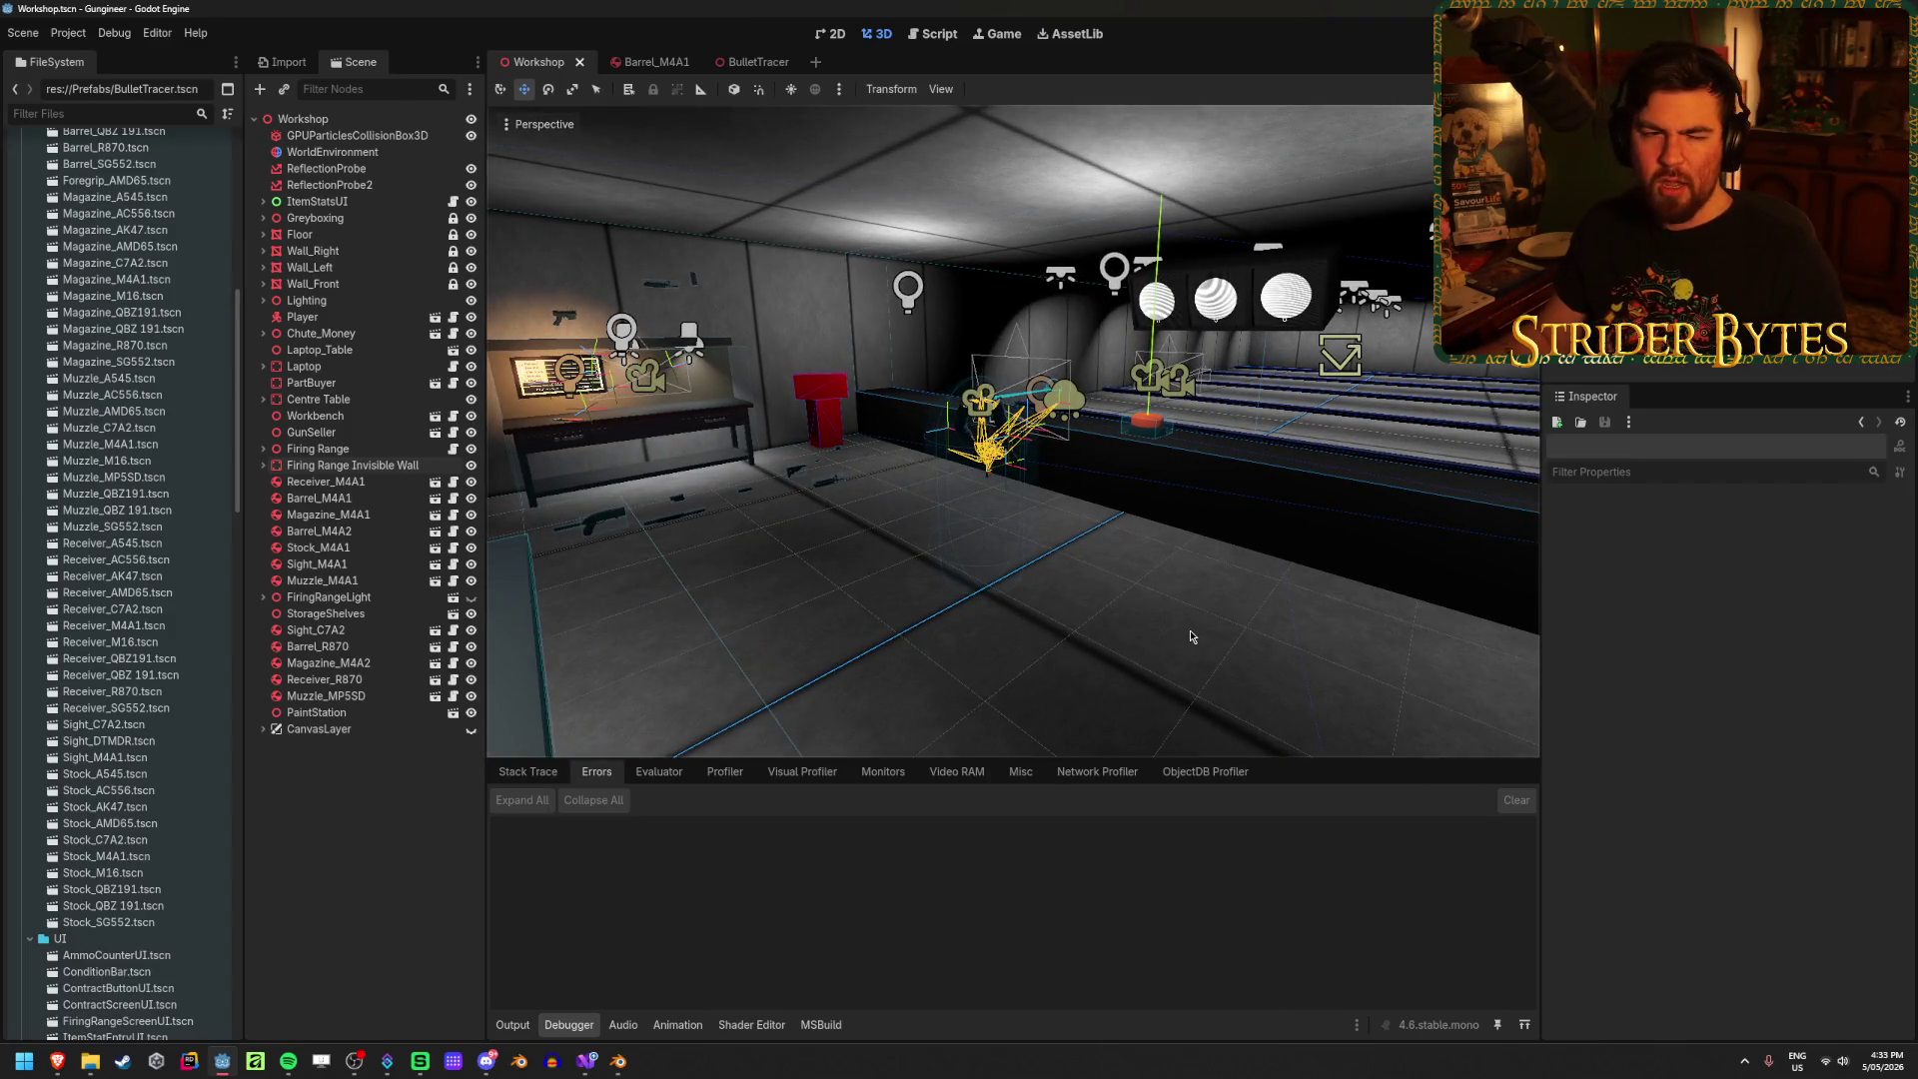
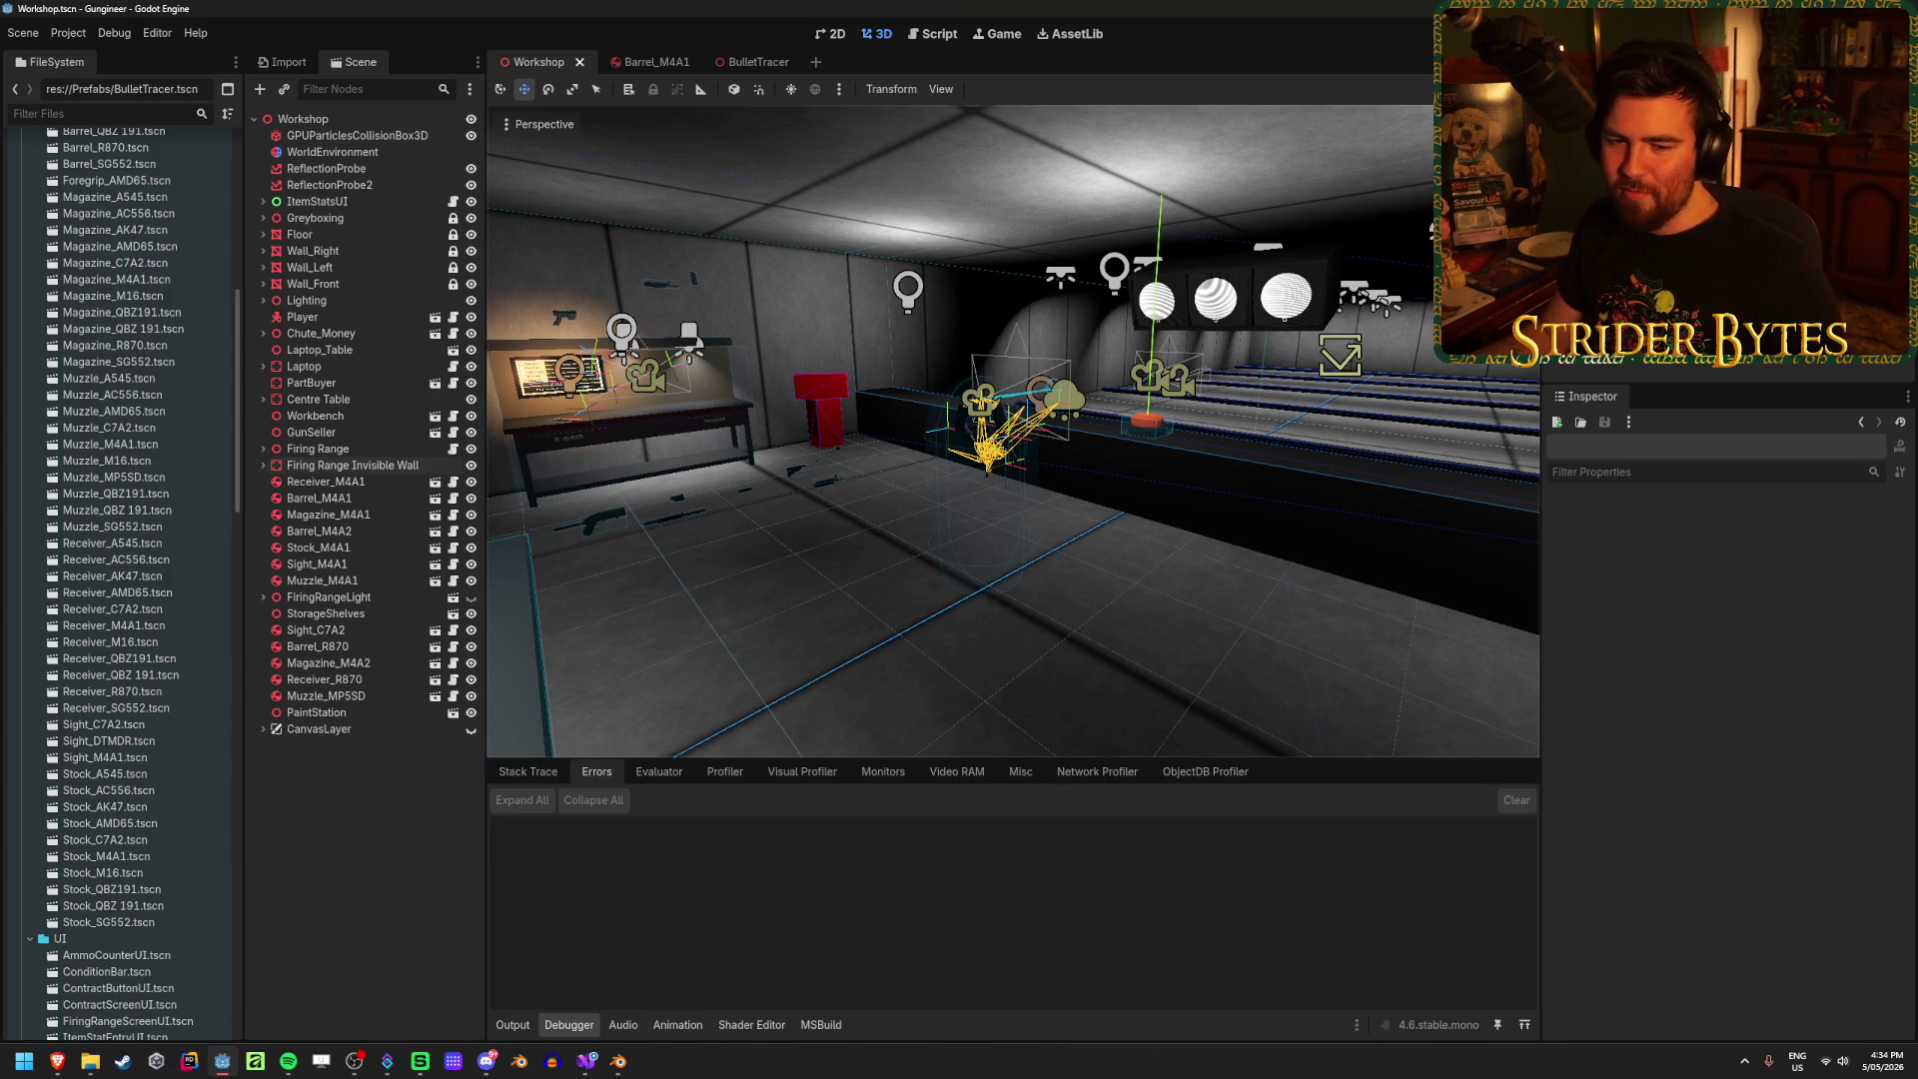
Step: Free-look the Workshop viewport toward the back wall, workbench and shelves
mouse_move(1139, 604)
right_mouse_down()
mouse_move(330, 599)
mouse_move(1478, 614)
mouse_move(1368, 624)
mouse_move(1358, 590)
right_mouse_up()
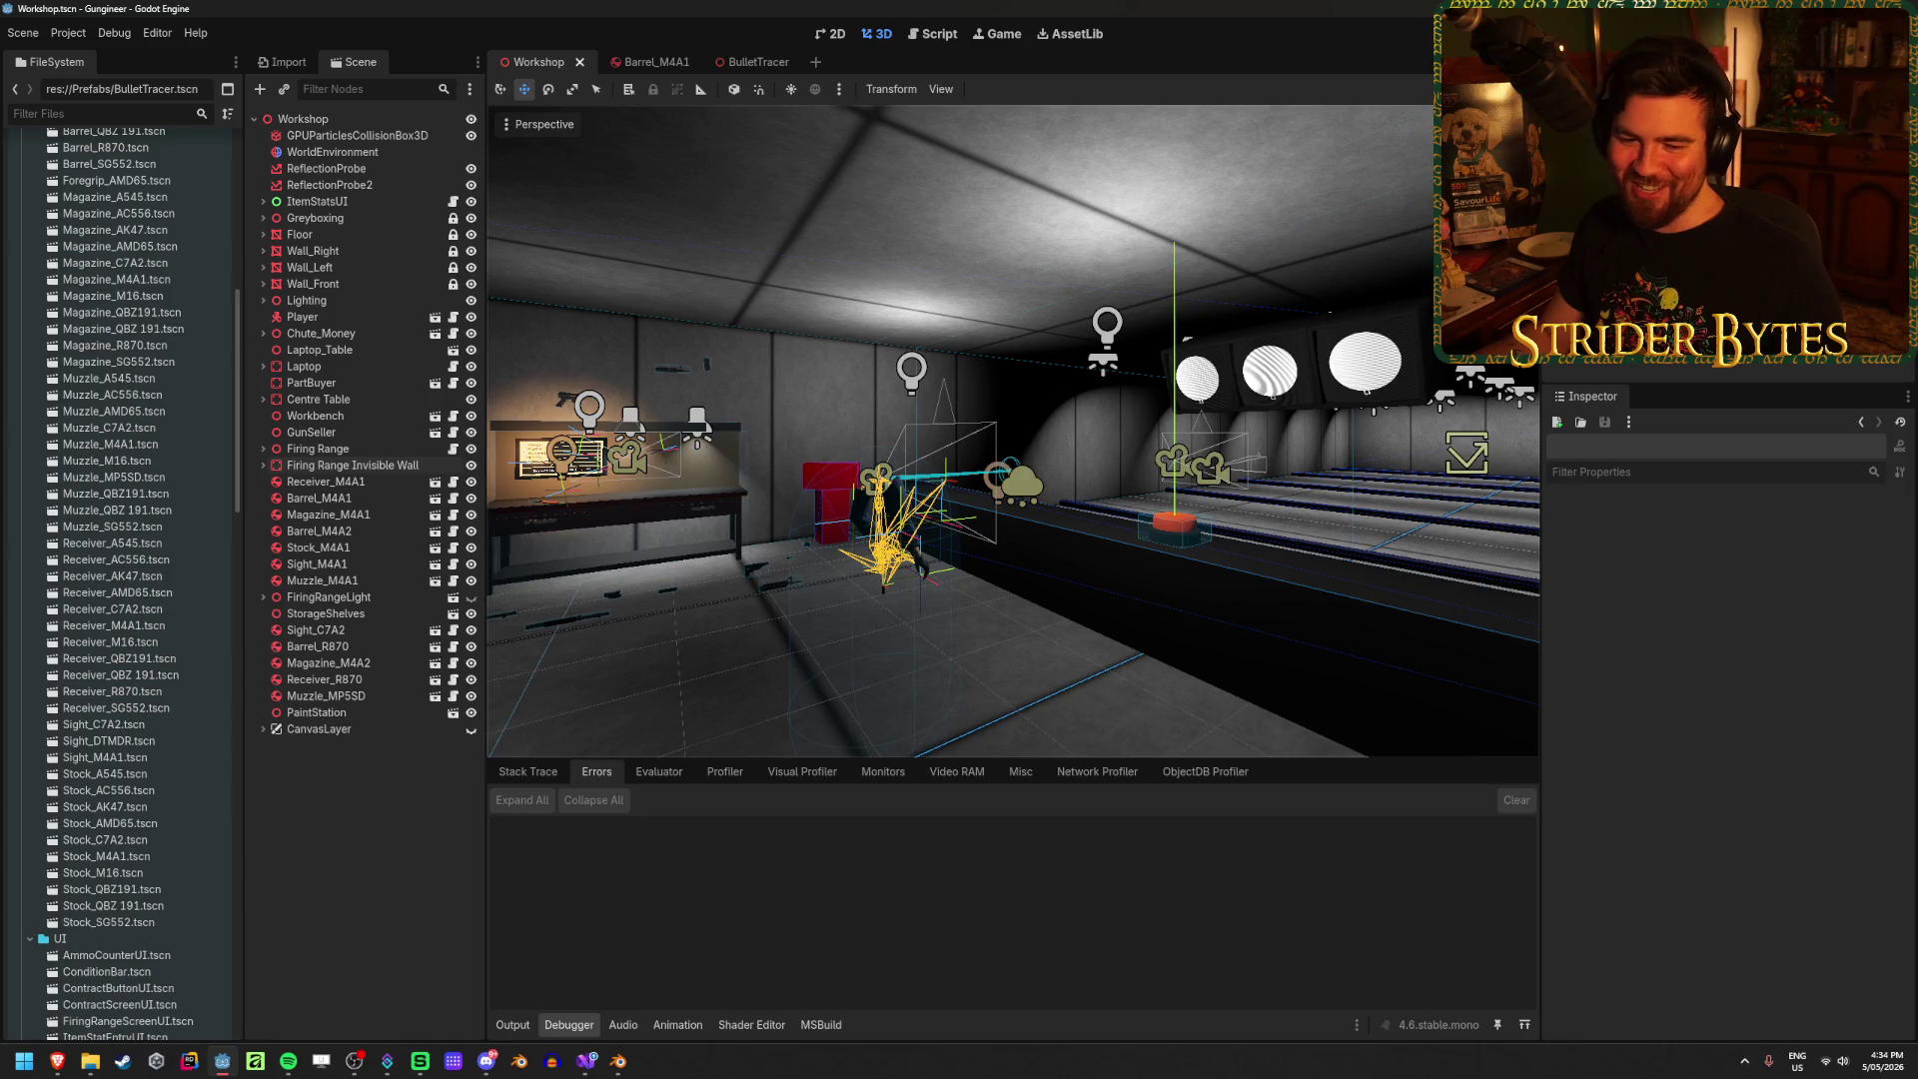
right_click_drag(1358, 621, 1017, 674)
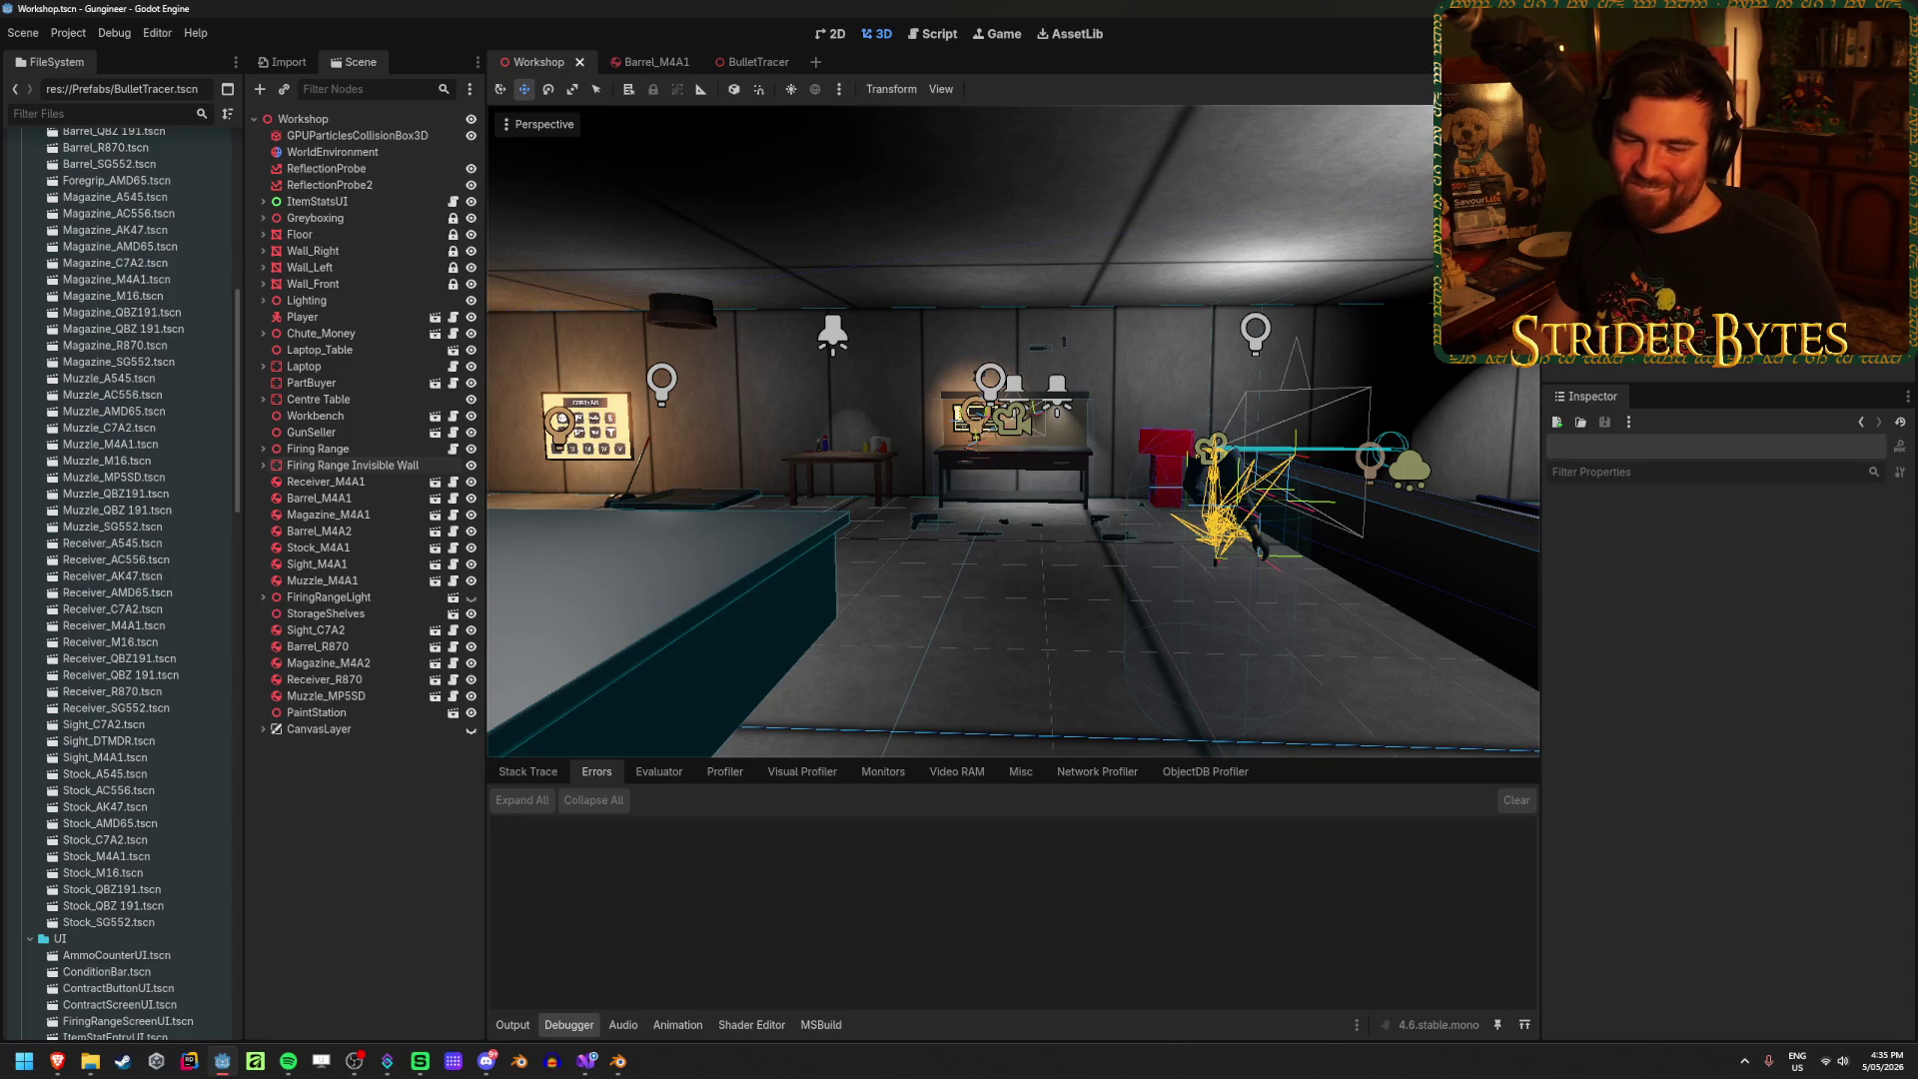
key("alt+Tab")
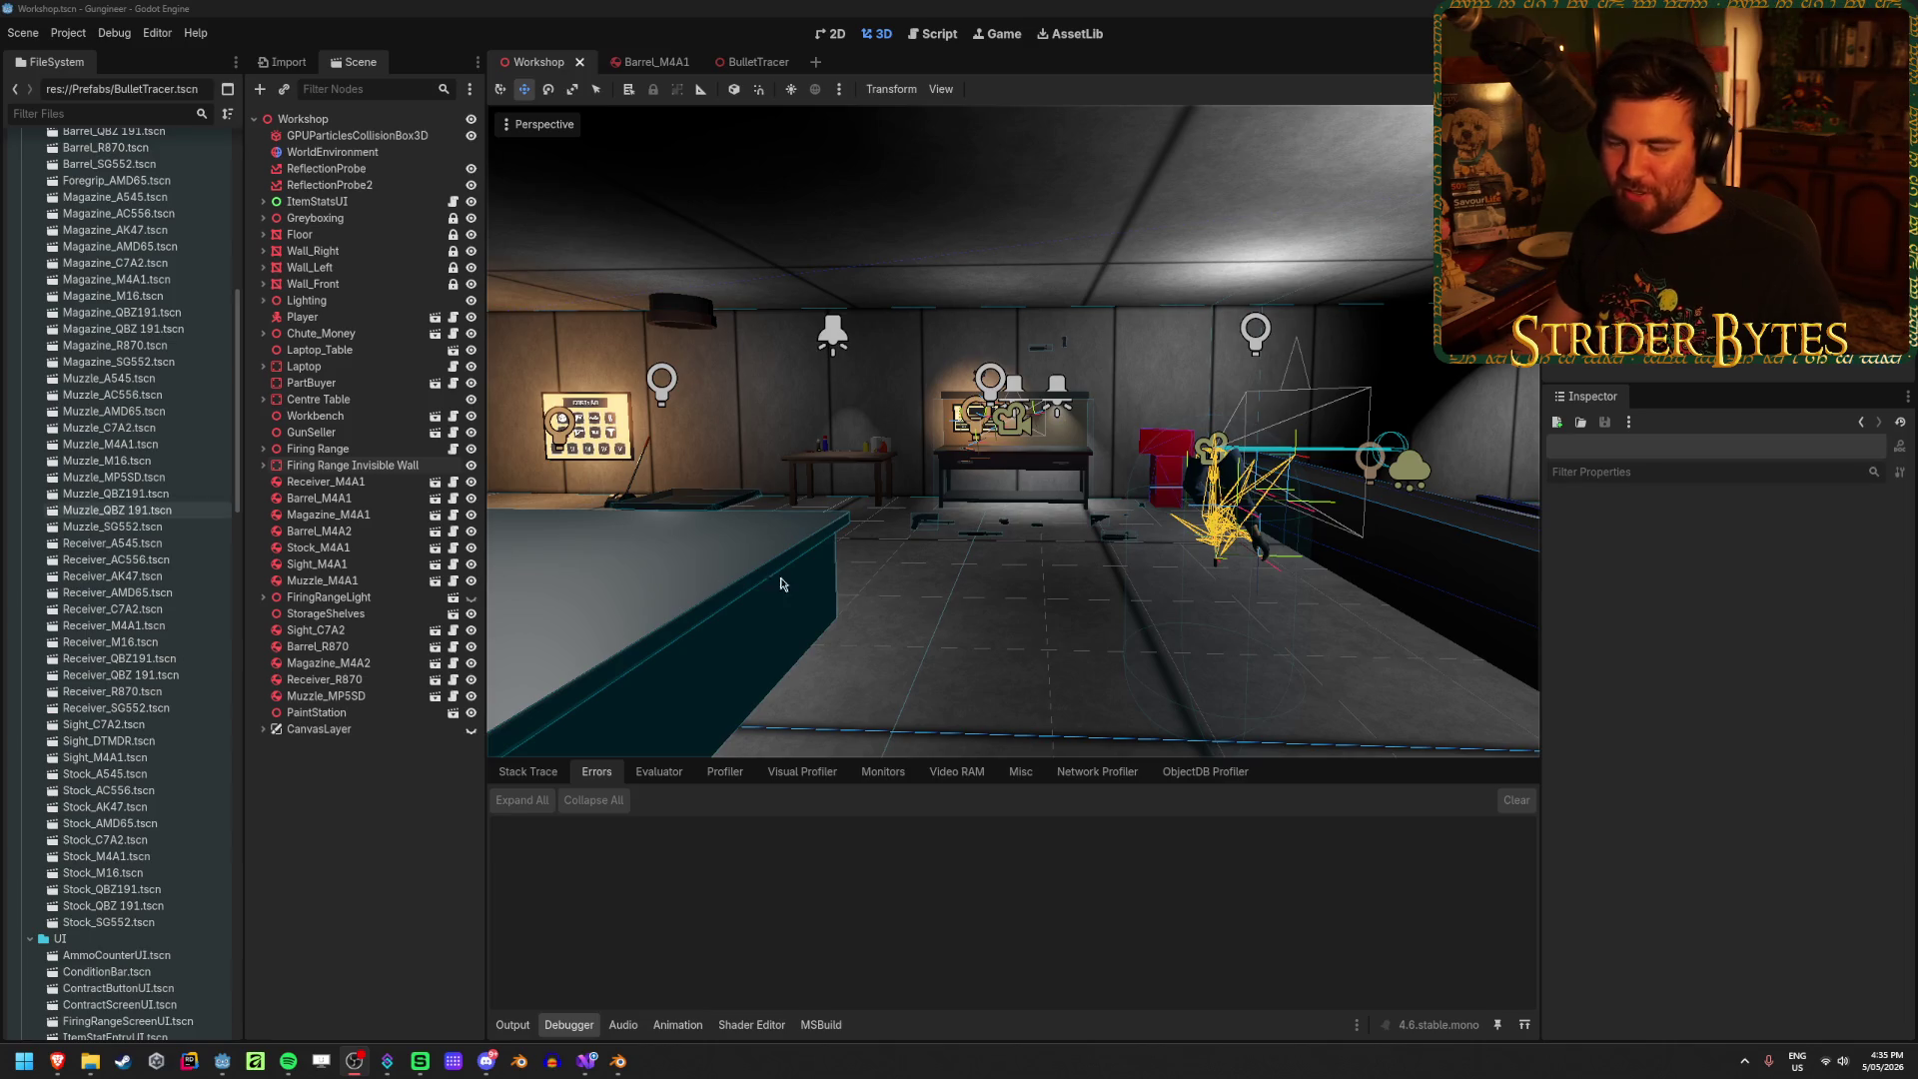
left_click(1013, 676)
mouse_move(1013, 676)
right_mouse_down()
mouse_move(699, 681)
mouse_move(979, 685)
mouse_move(939, 683)
mouse_move(1031, 630)
mouse_move(799, 634)
right_mouse_up()
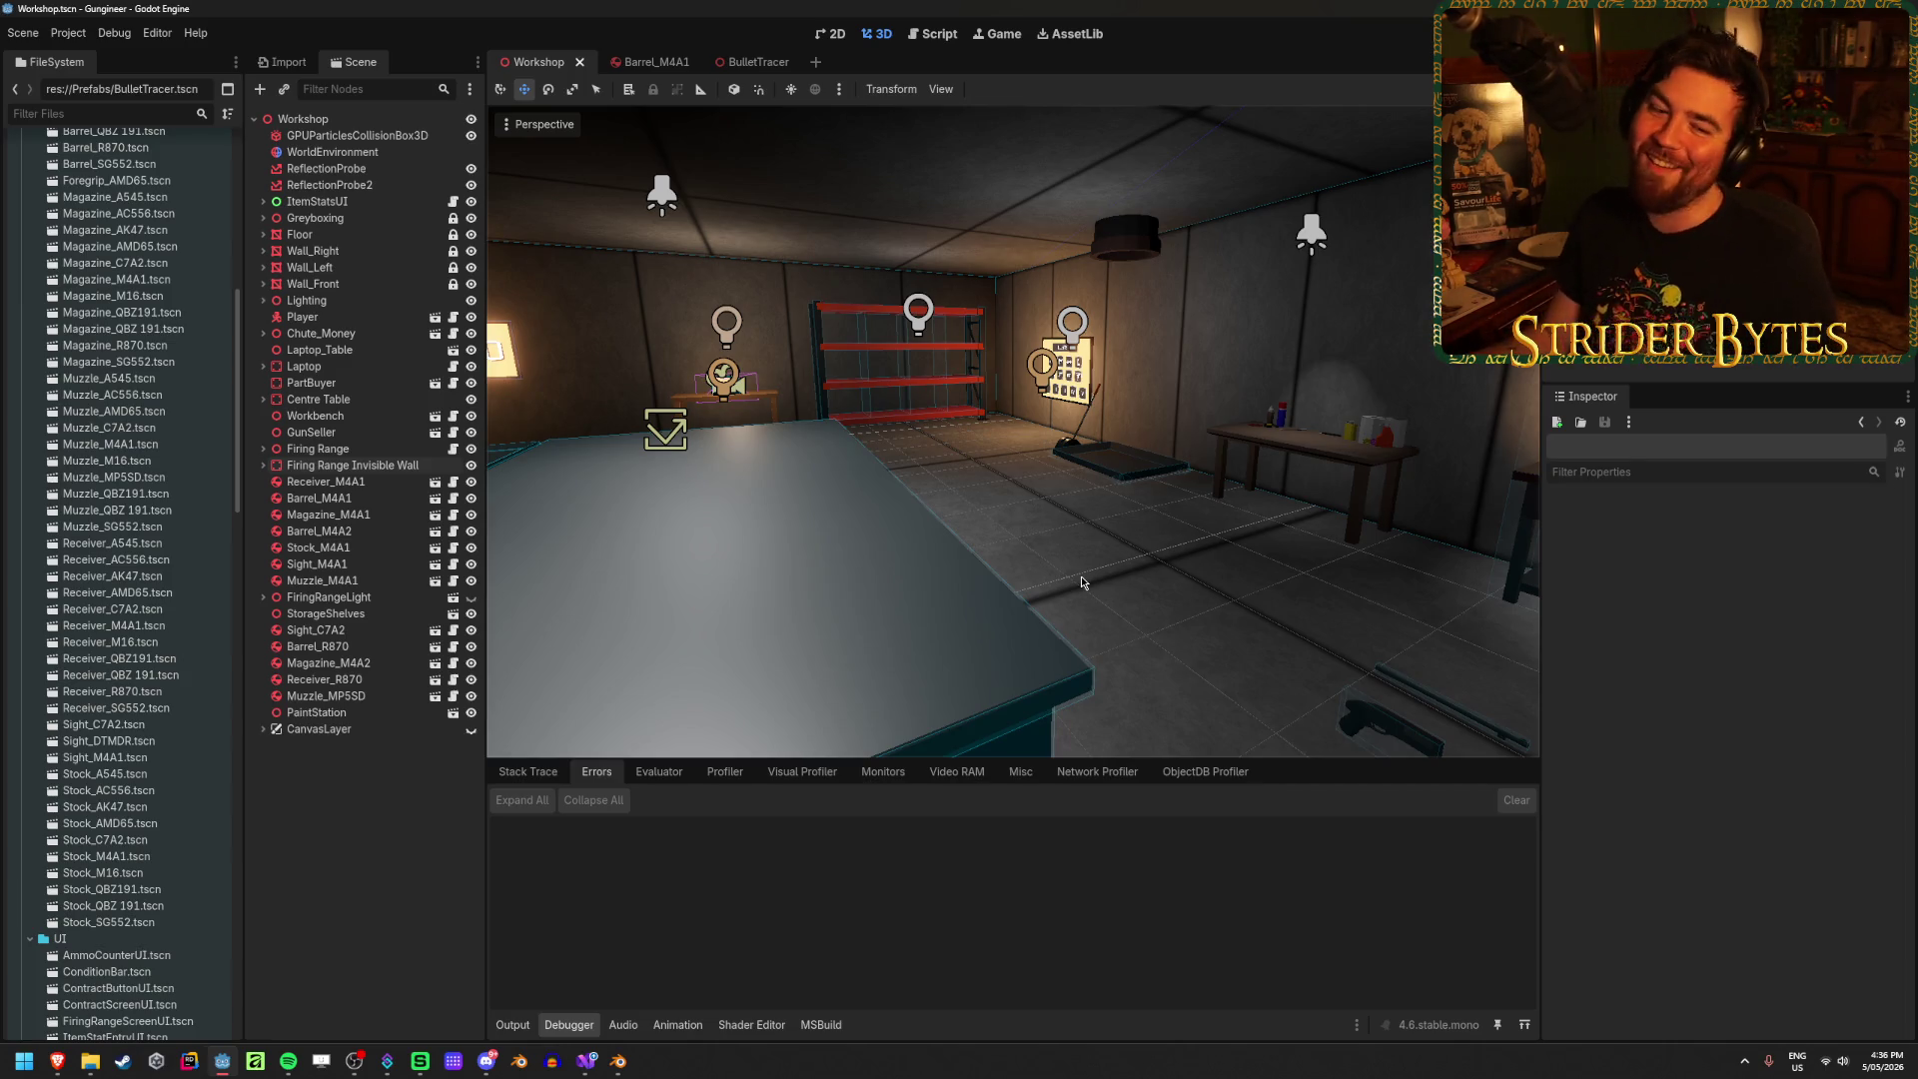
Step: Swing the view over the firing range to the workbench and run the project with F5
mouse_move(1081, 582)
right_mouse_down()
mouse_move(849, 574)
mouse_move(954, 578)
mouse_move(991, 641)
right_mouse_up()
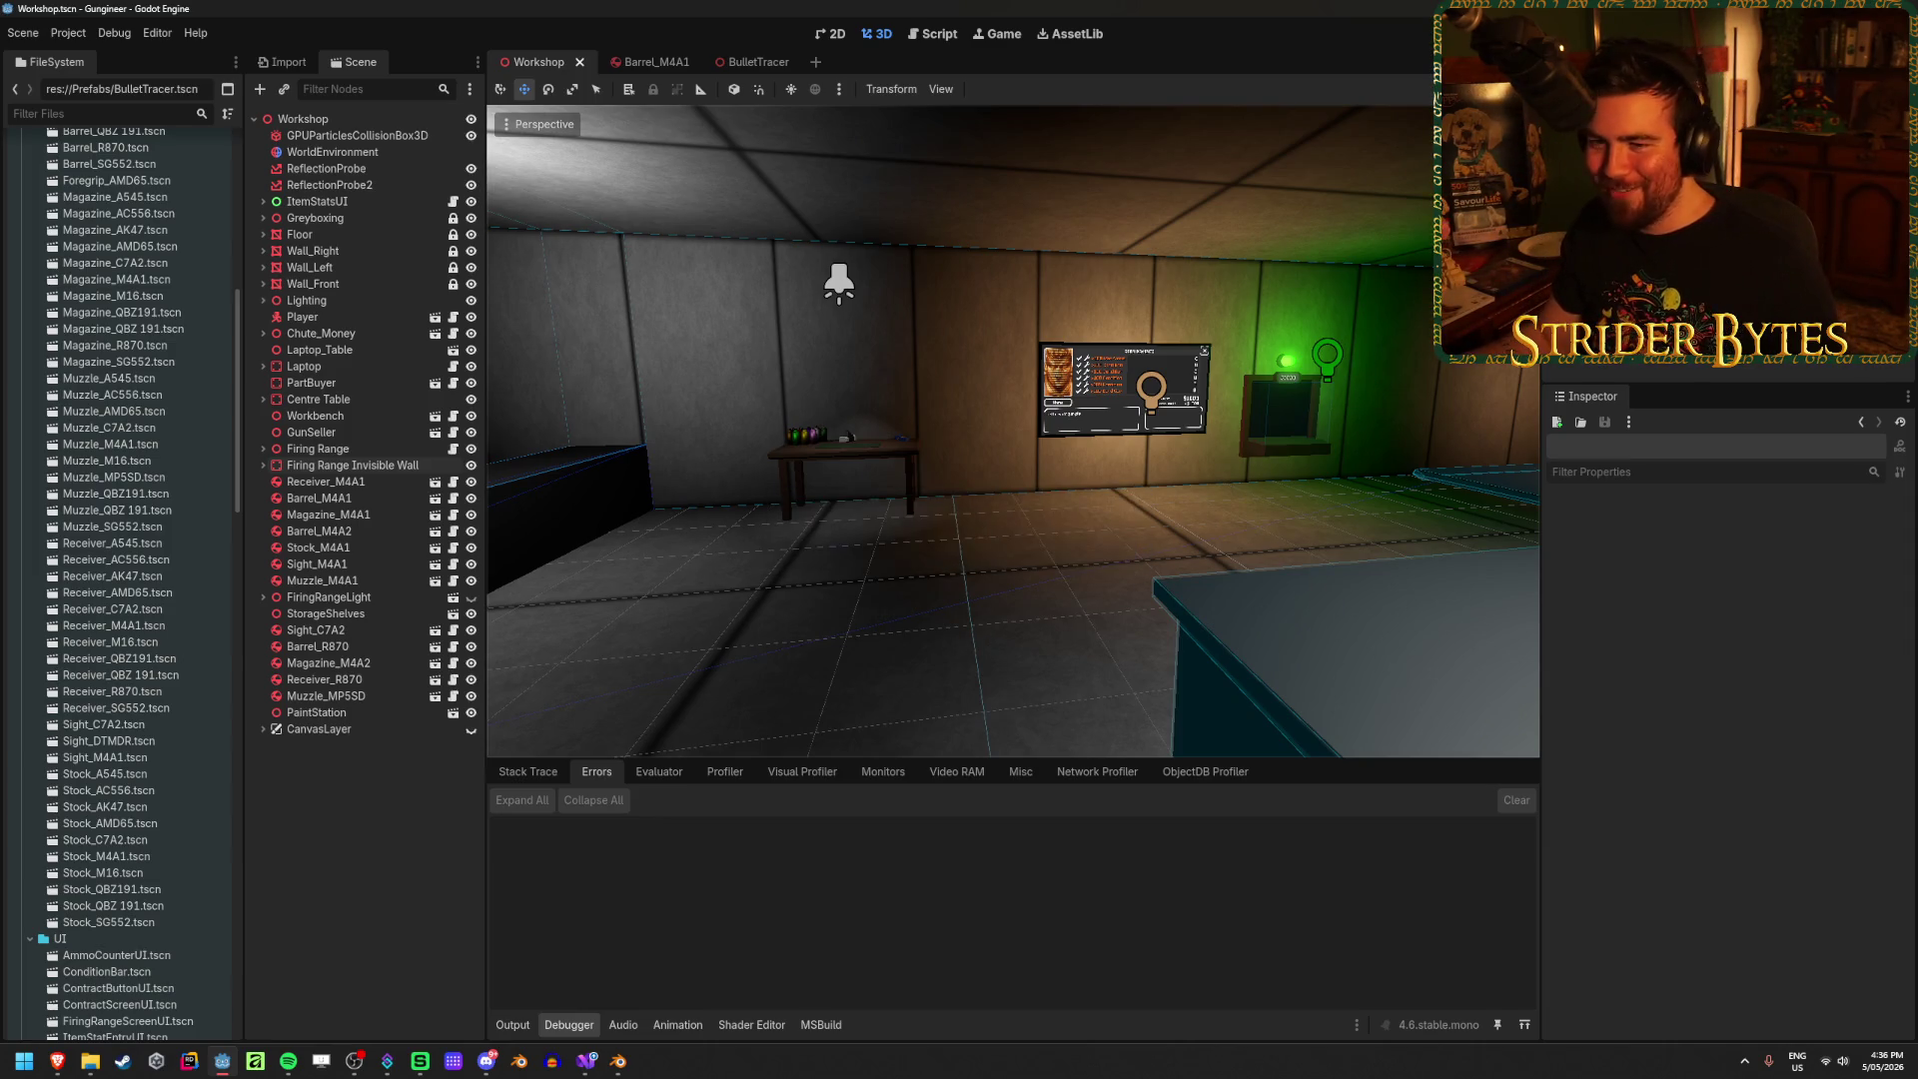
right_click_drag(998, 499, 759, 504)
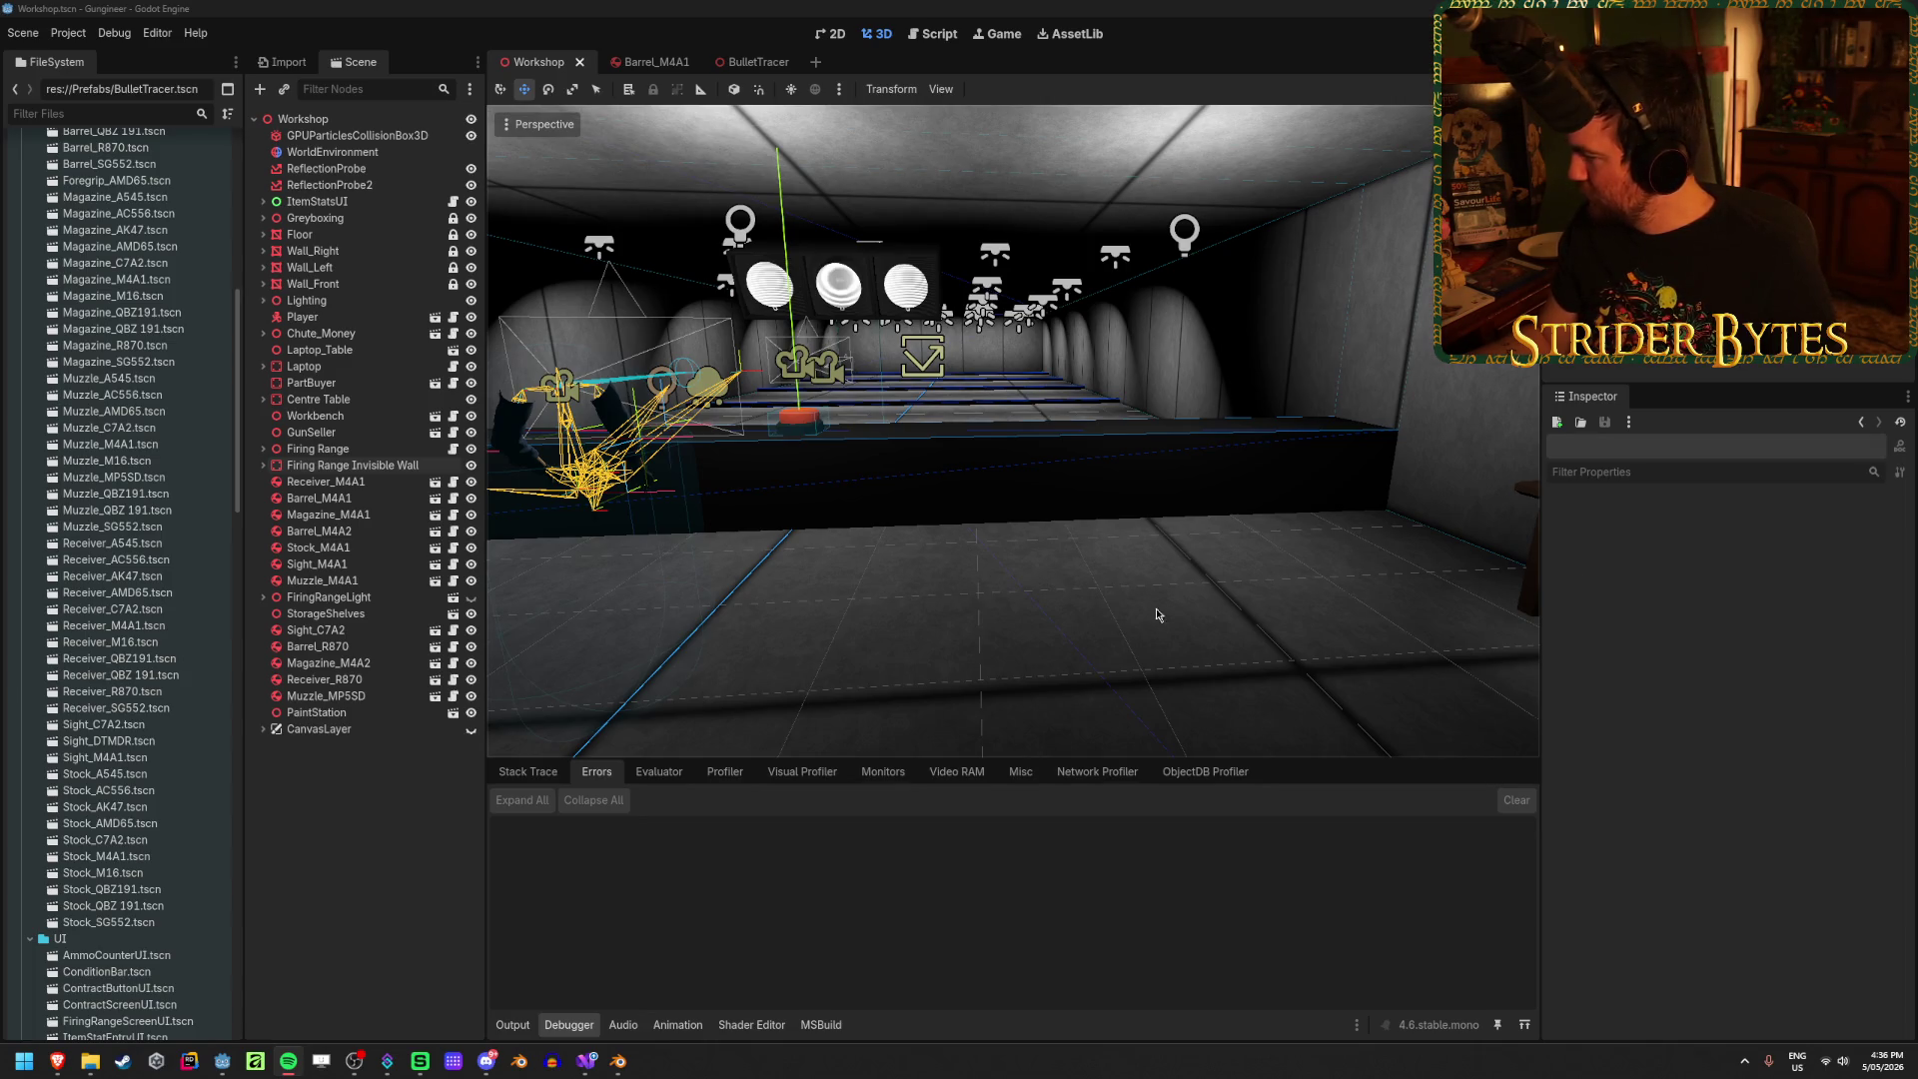
middle_click_drag(1156, 613, 955, 535)
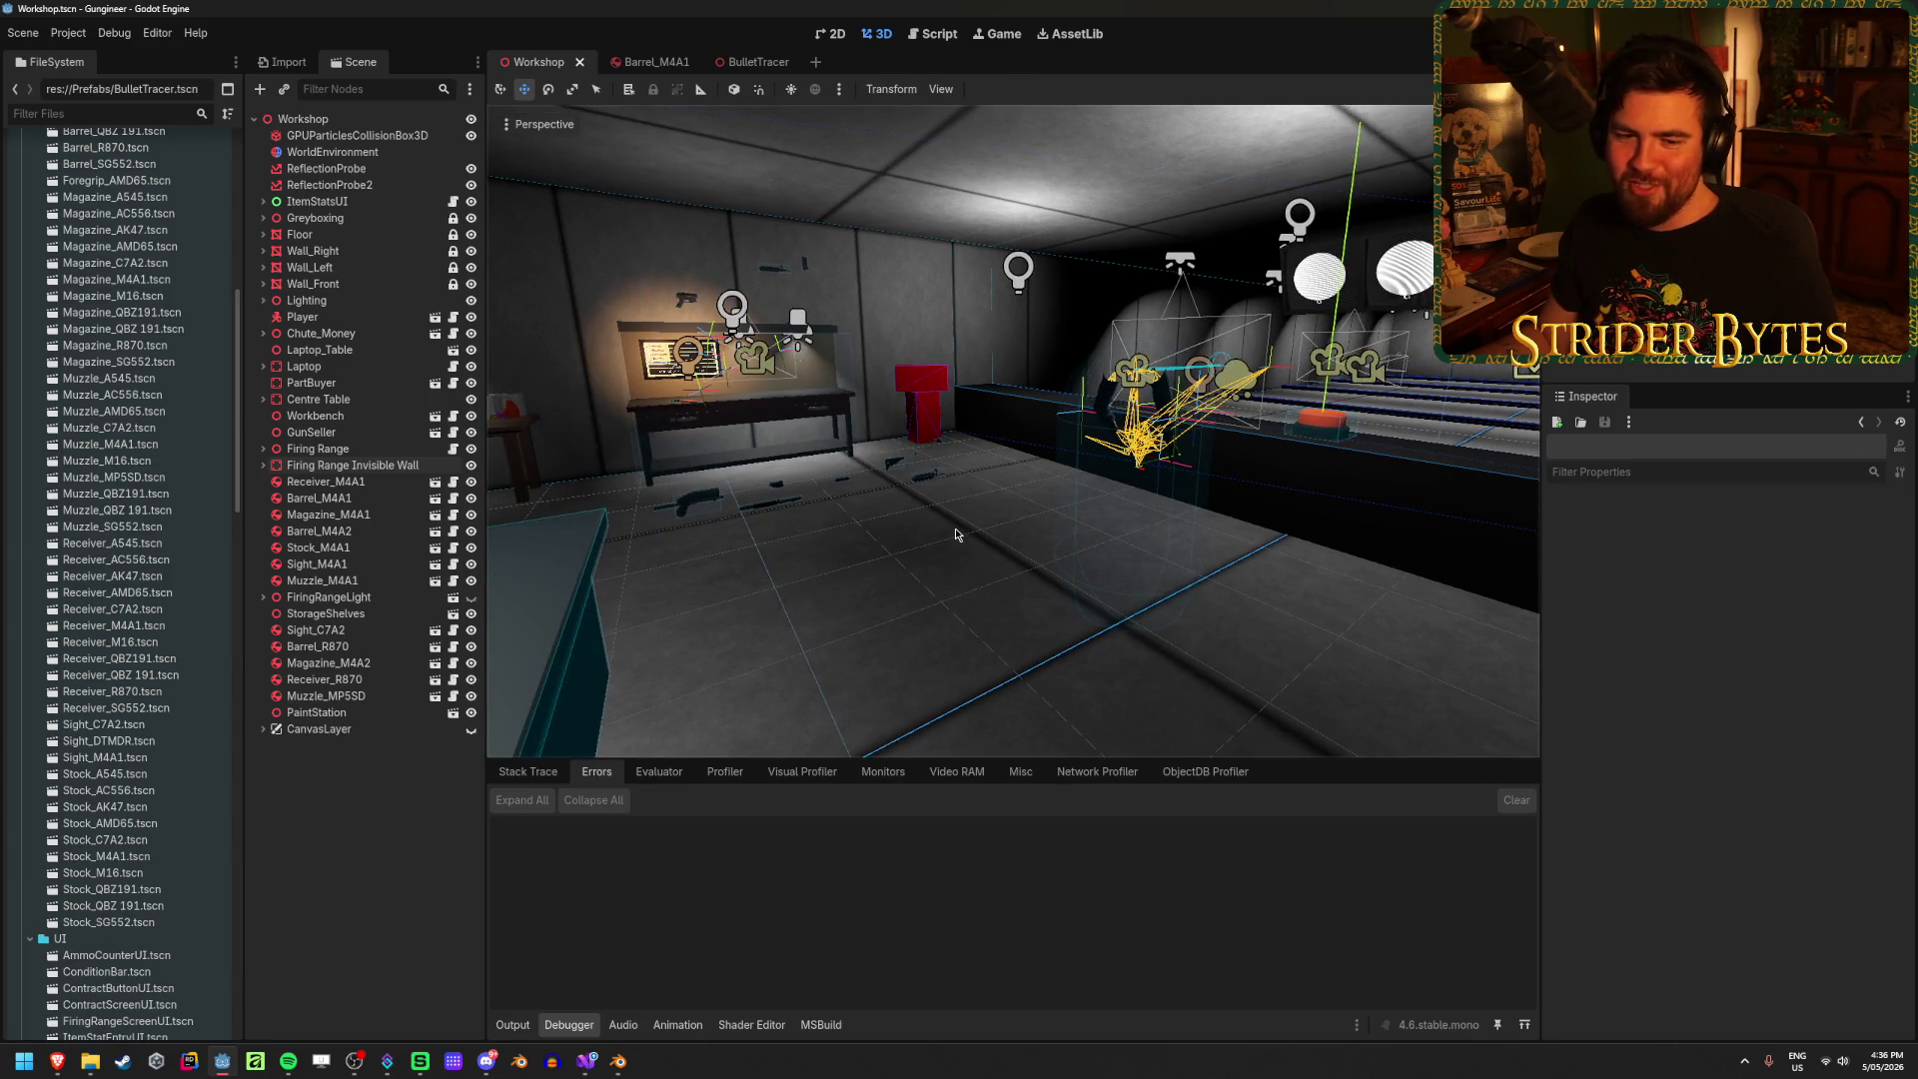
middle_click_drag(912, 535, 918, 538)
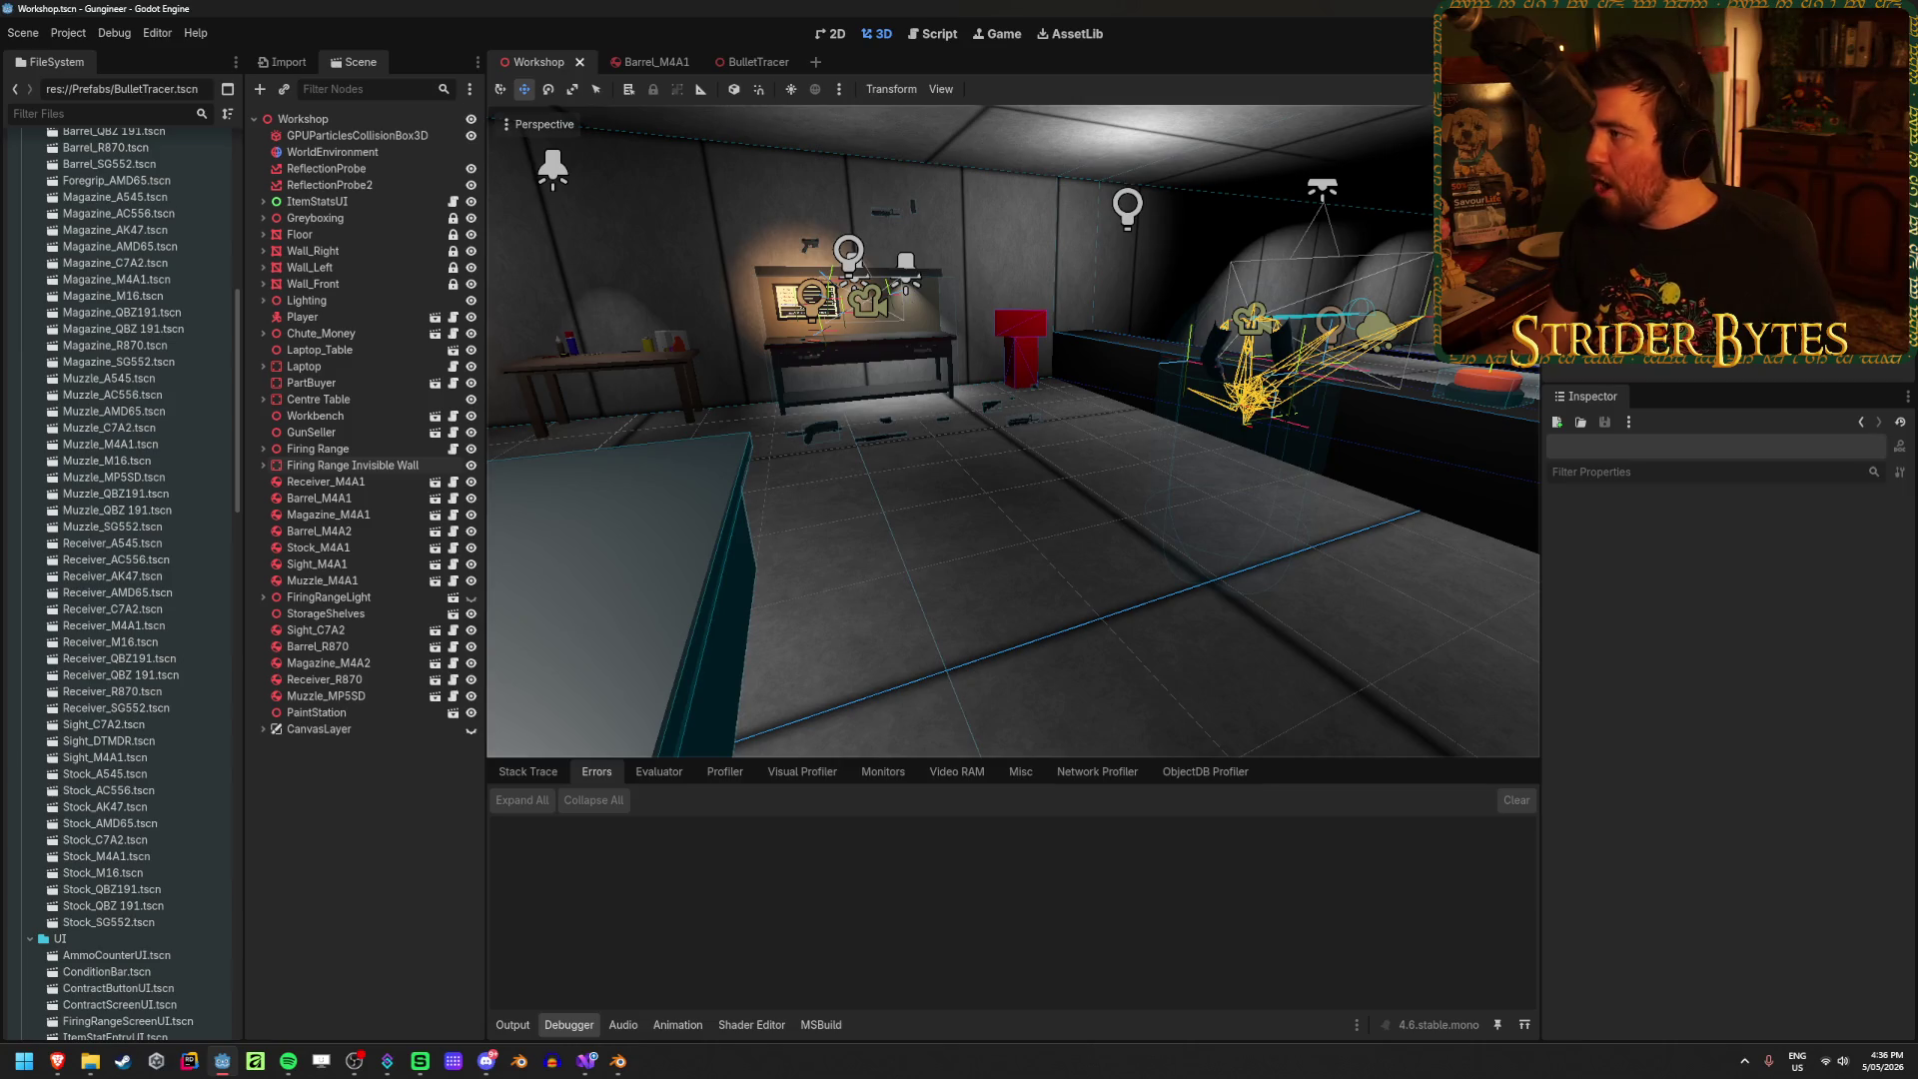
key("F5")
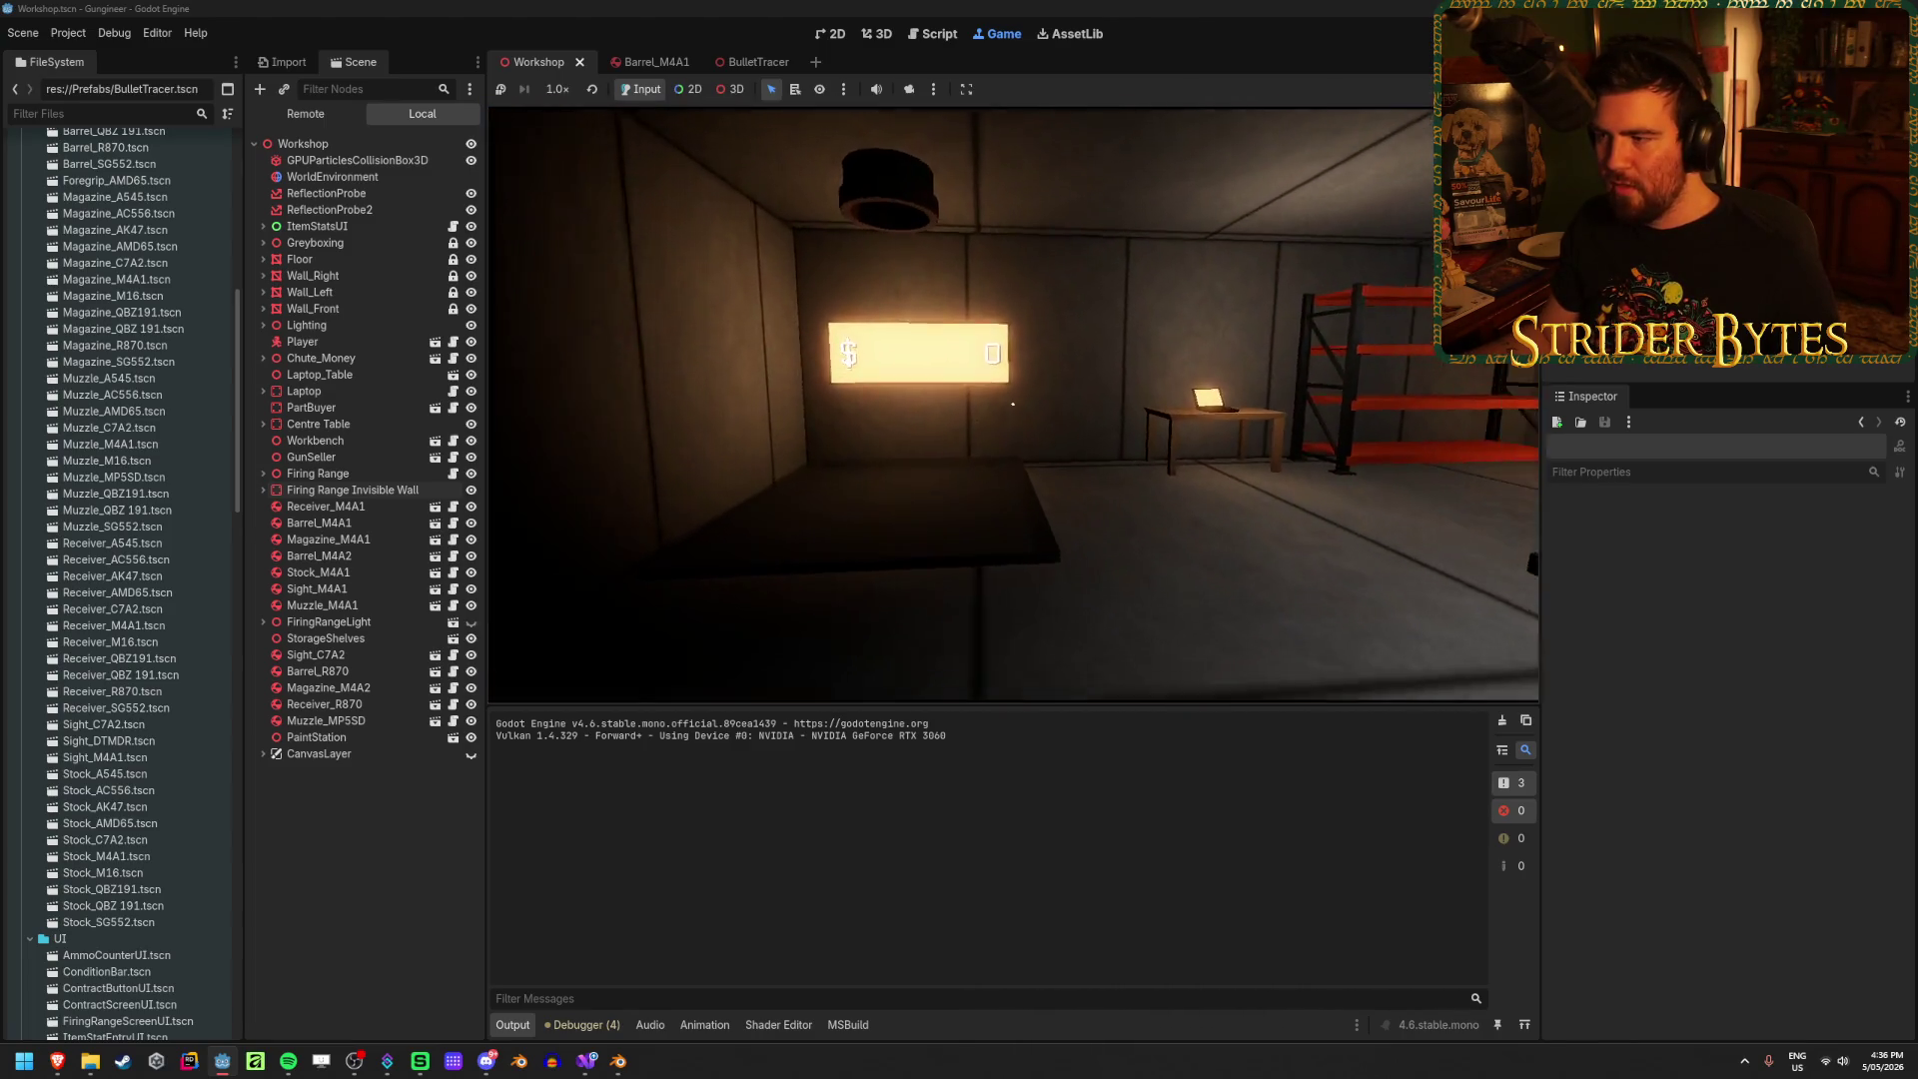
Step: Walk toward the wall board in the game and pick up the gun part
key("w")
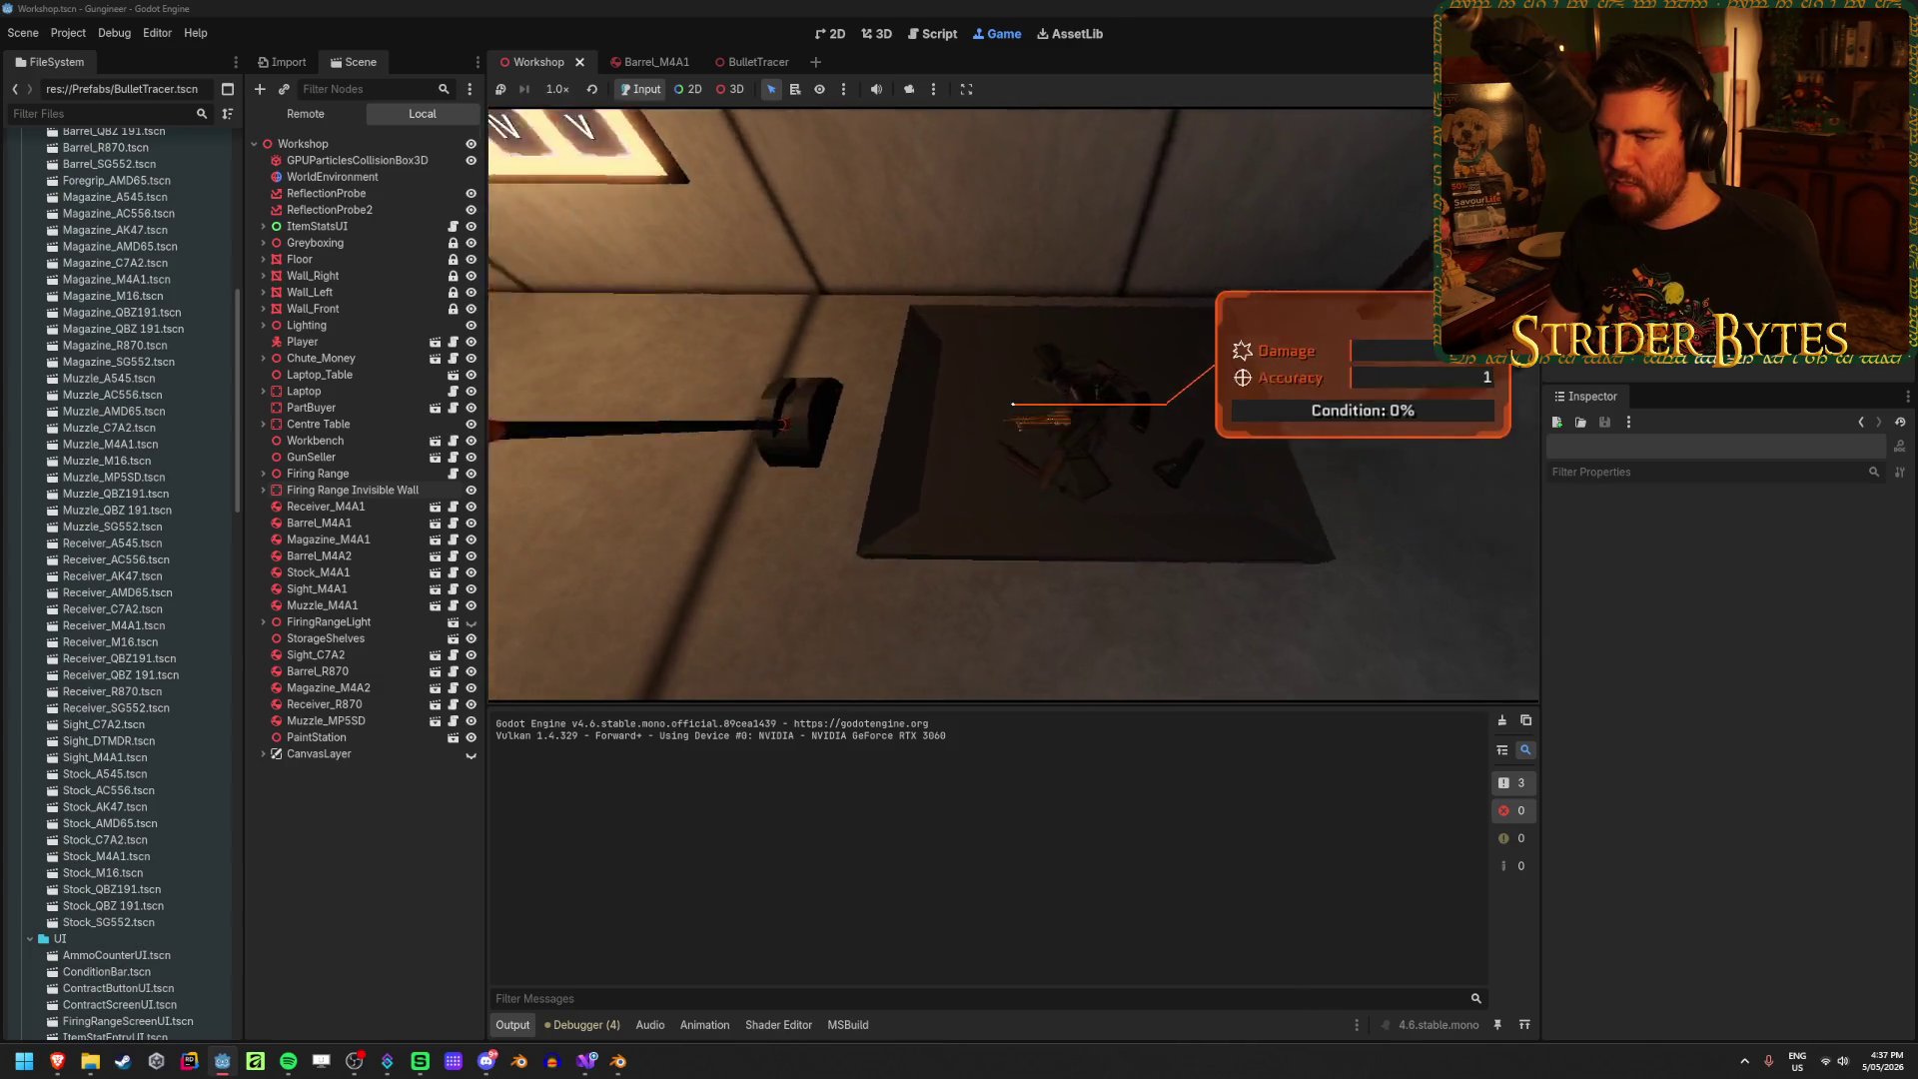
left_click(1013, 403)
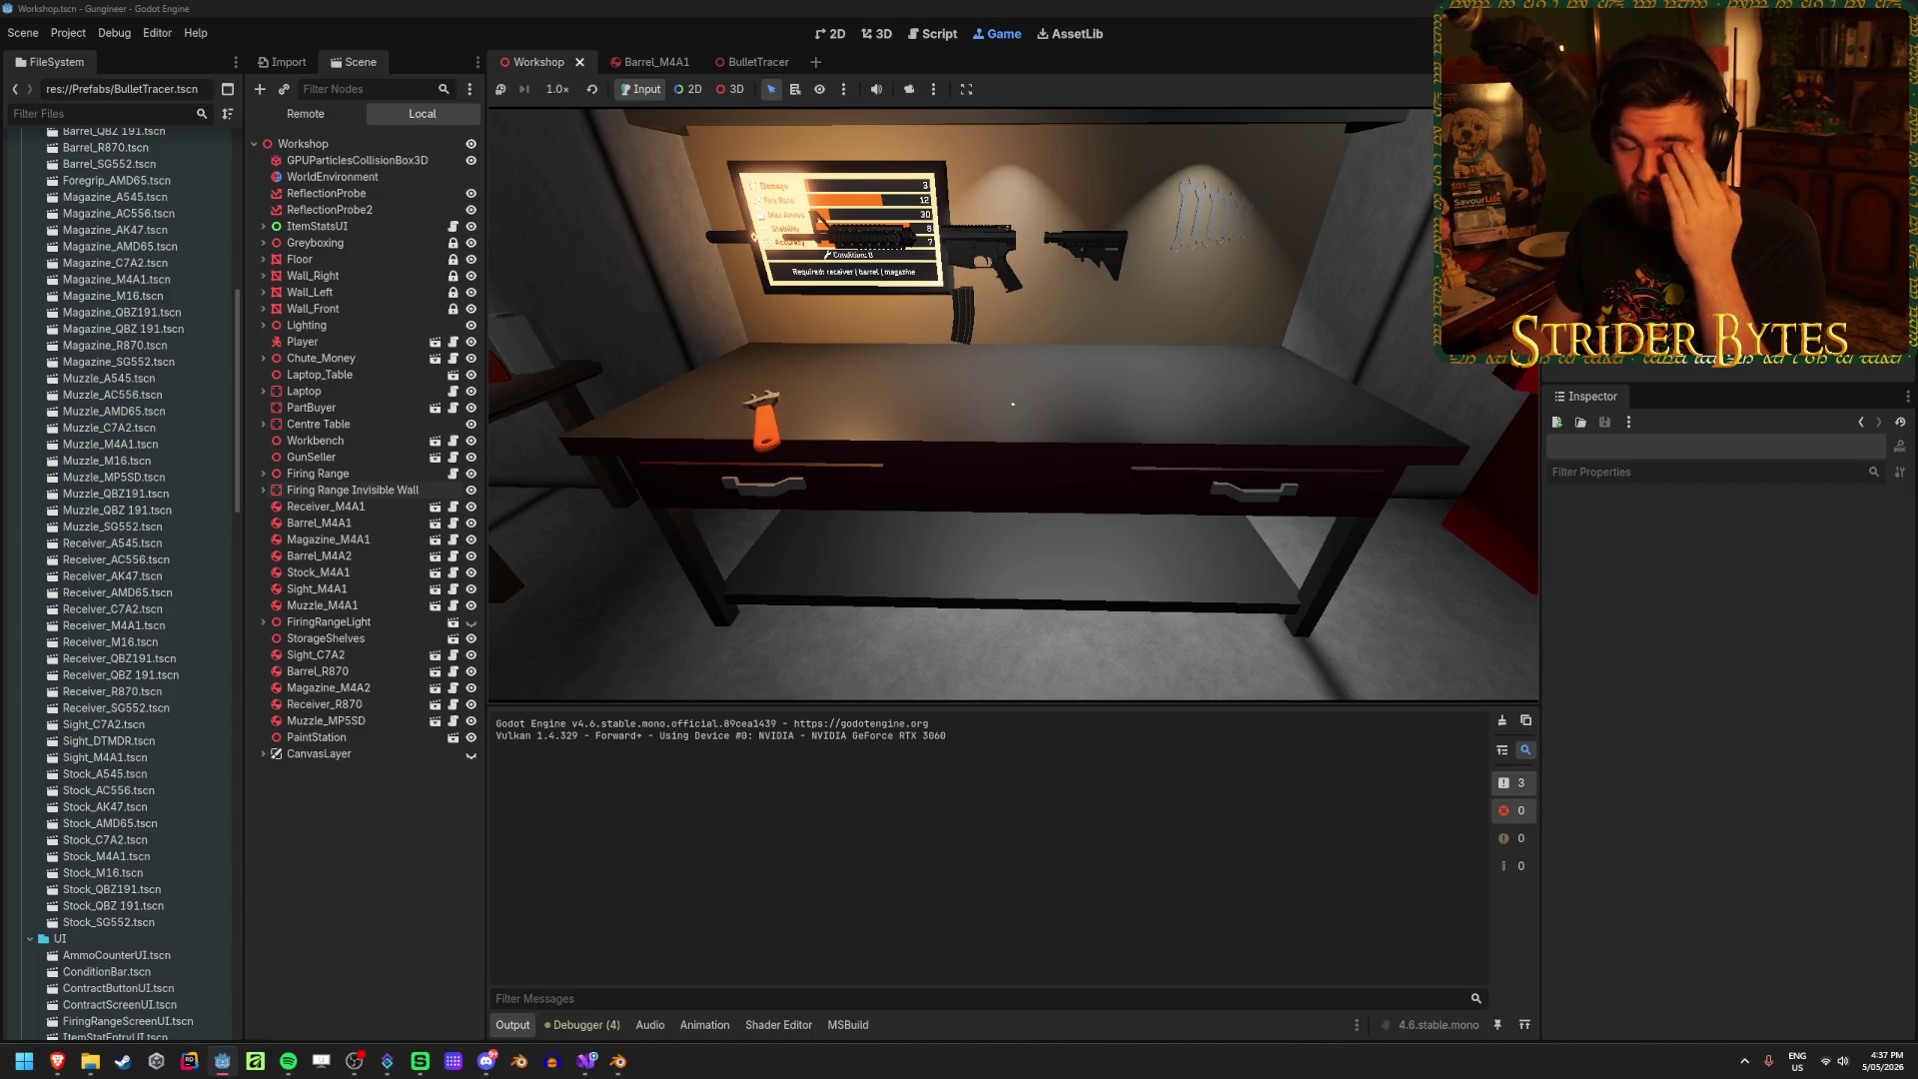
Step: Approach the workbench stat board, assemble the rifle, and turn toward the firing range
key("w")
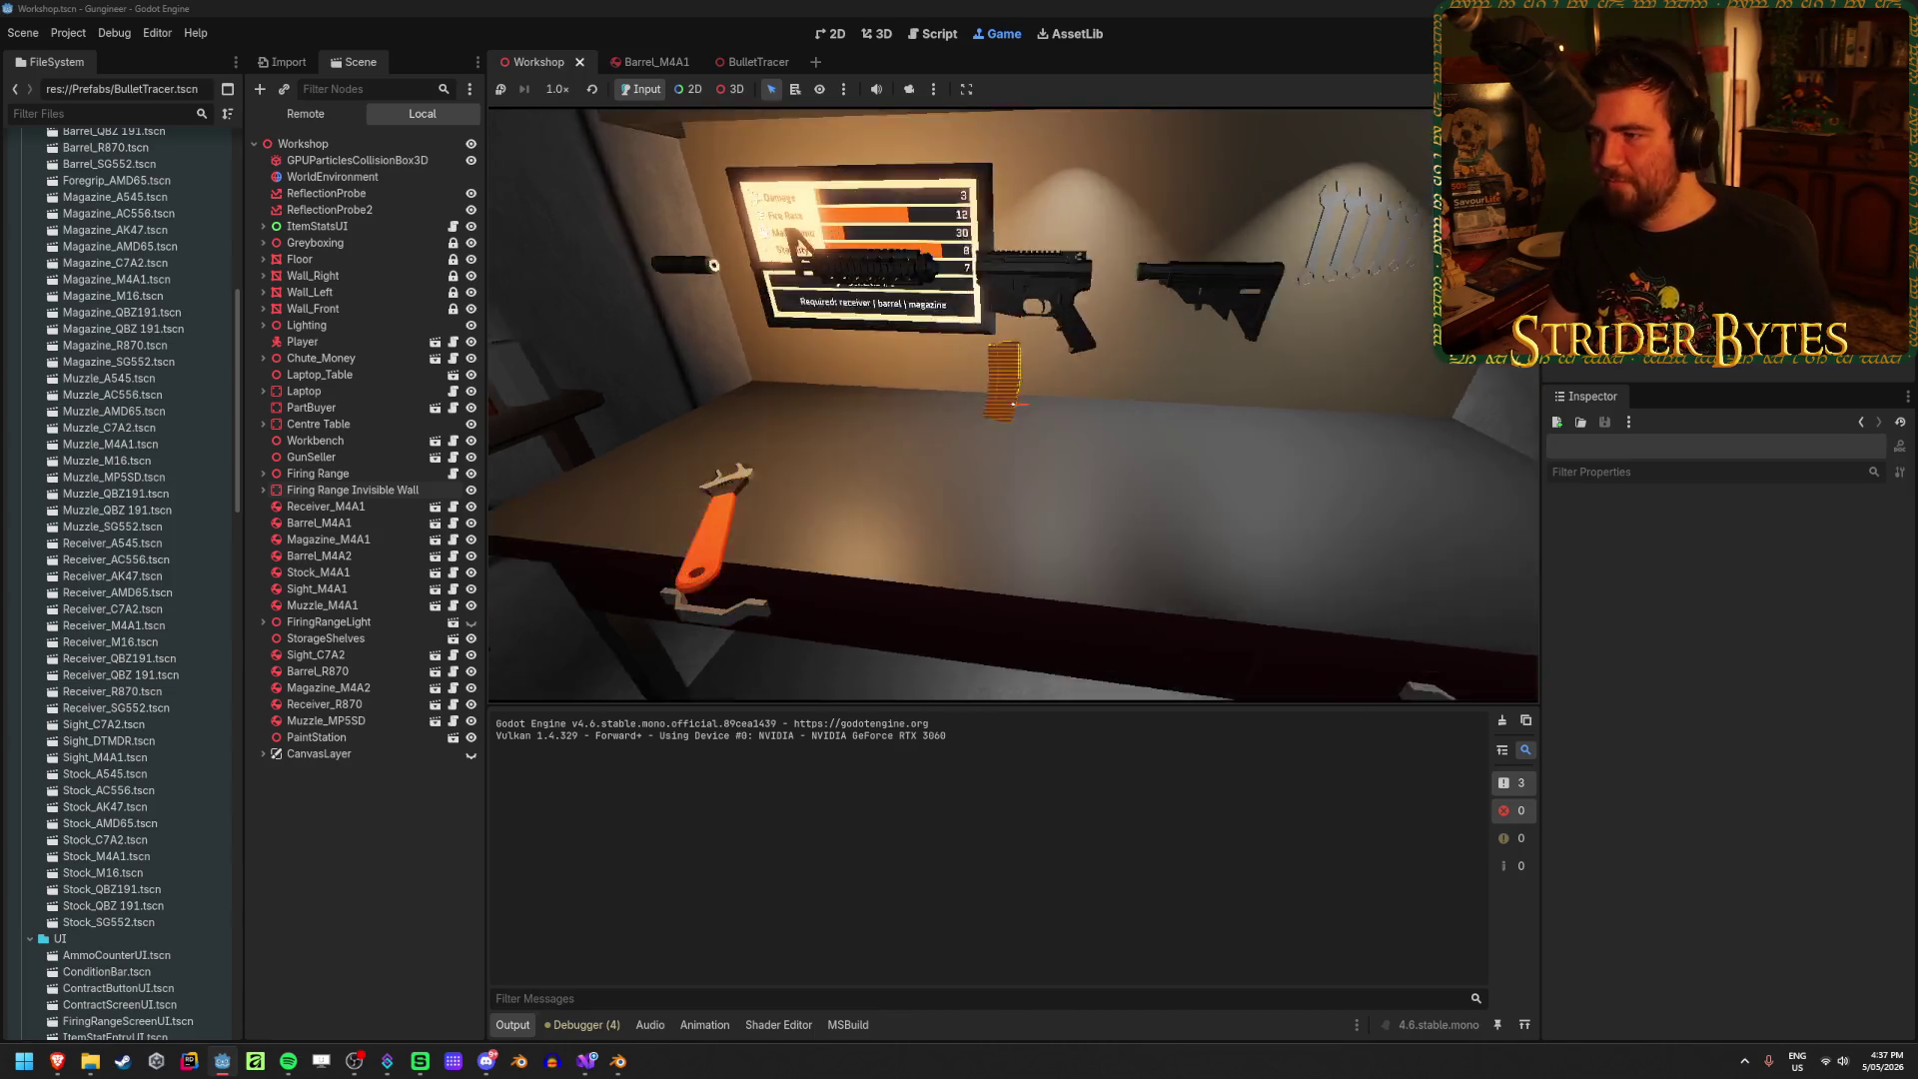
key("s")
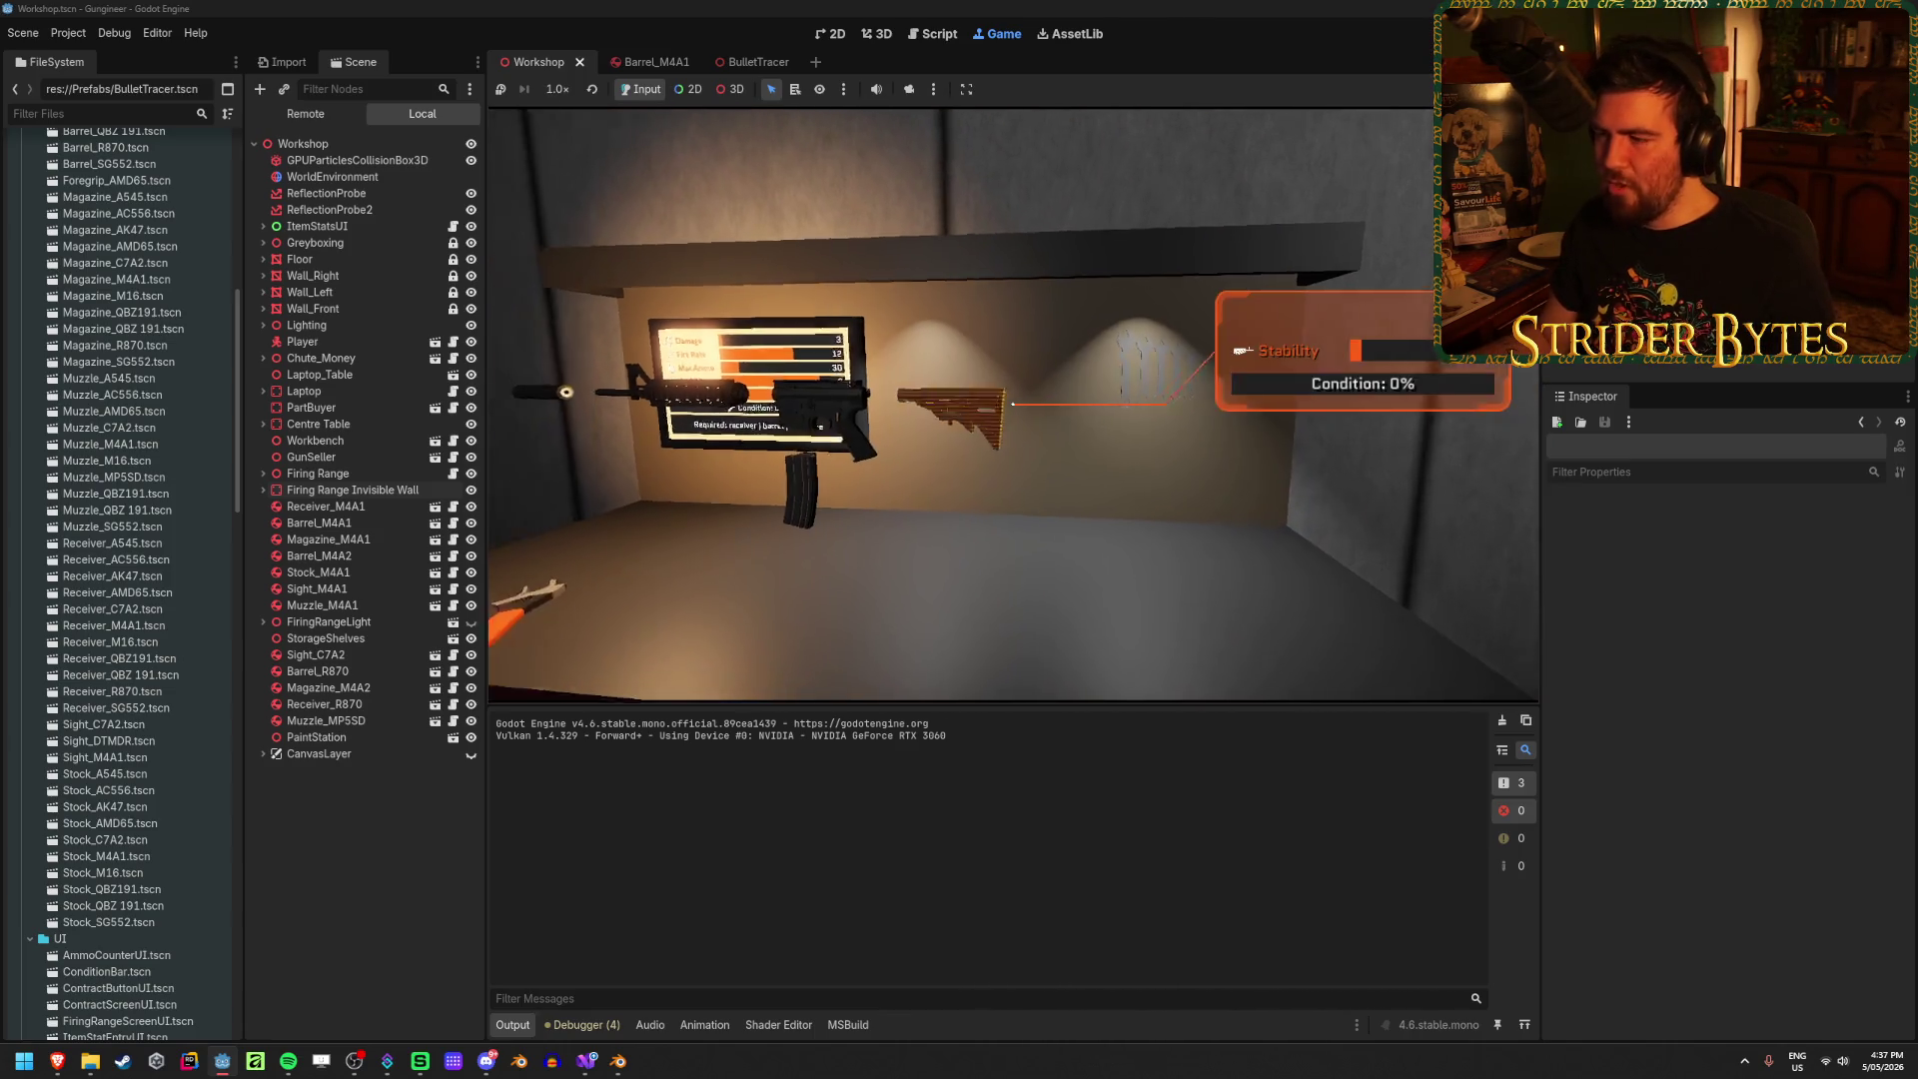
key("w")
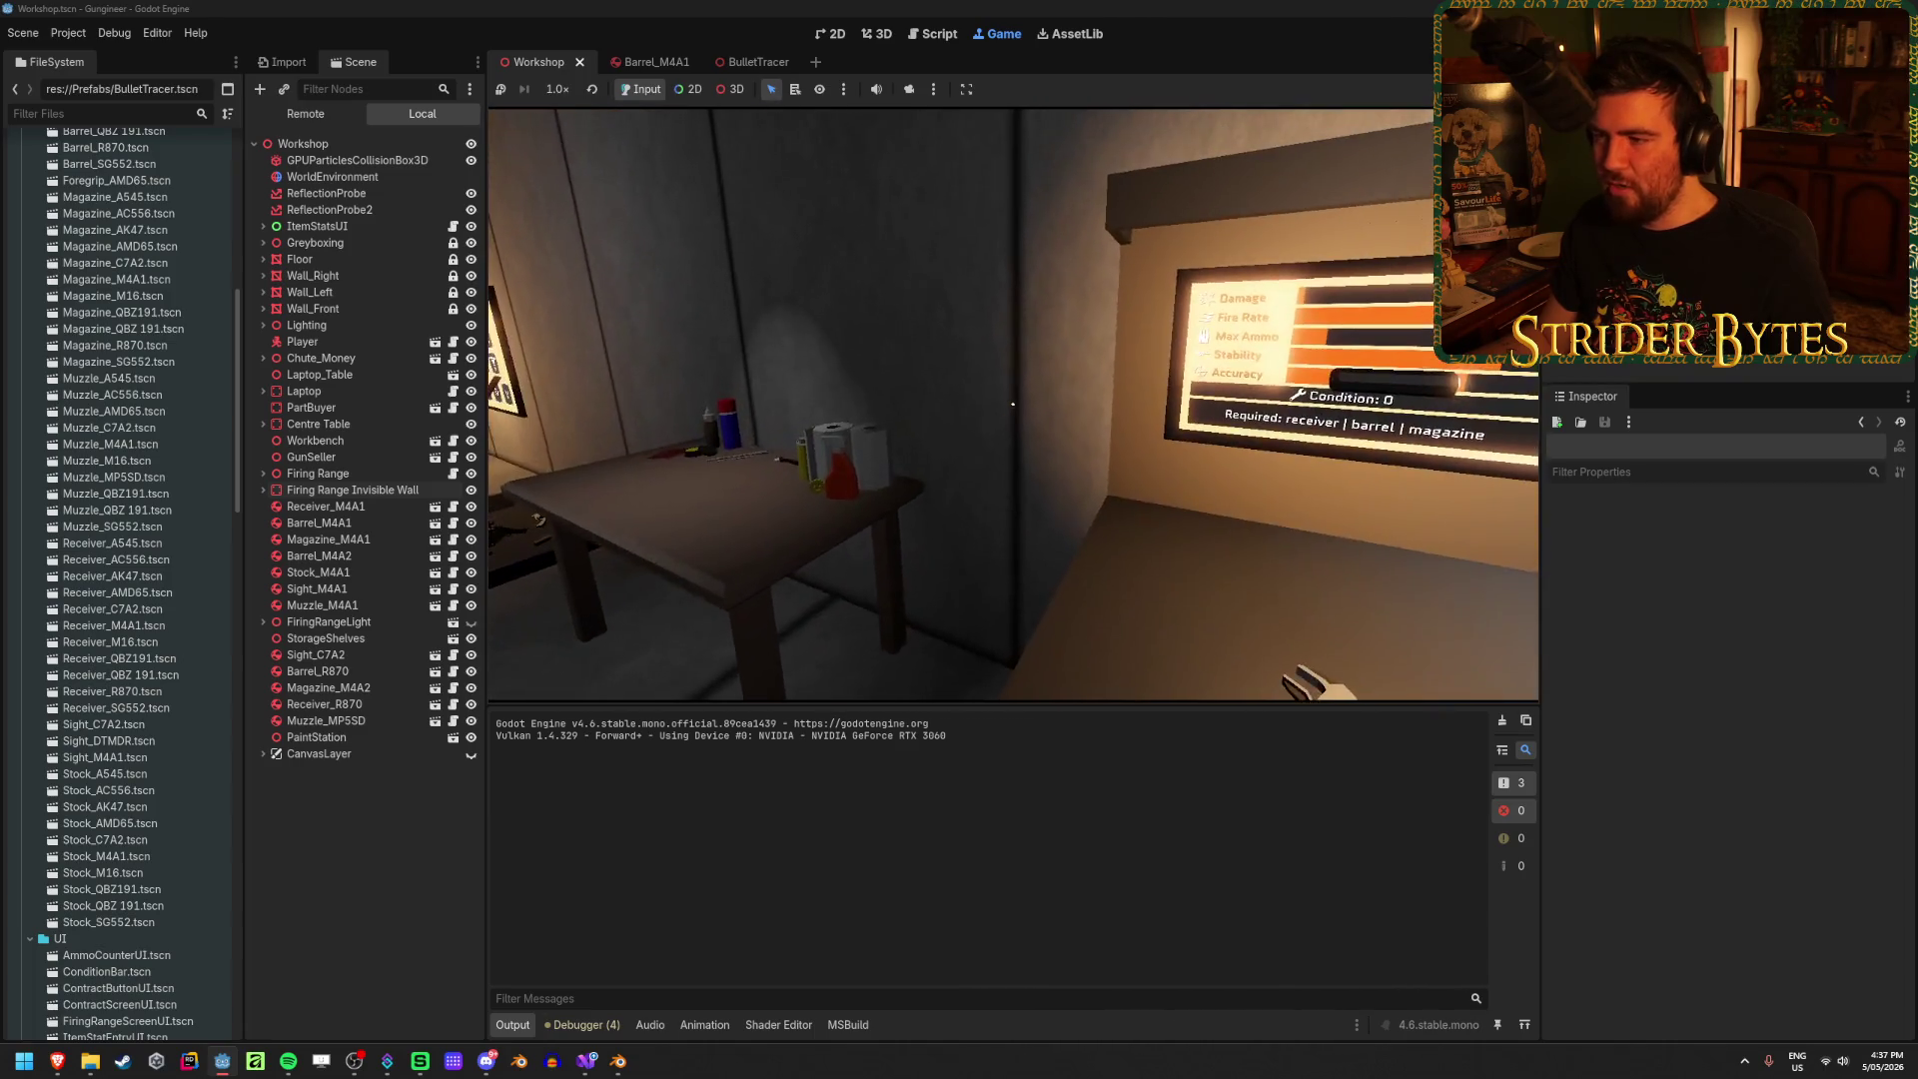
key("d")
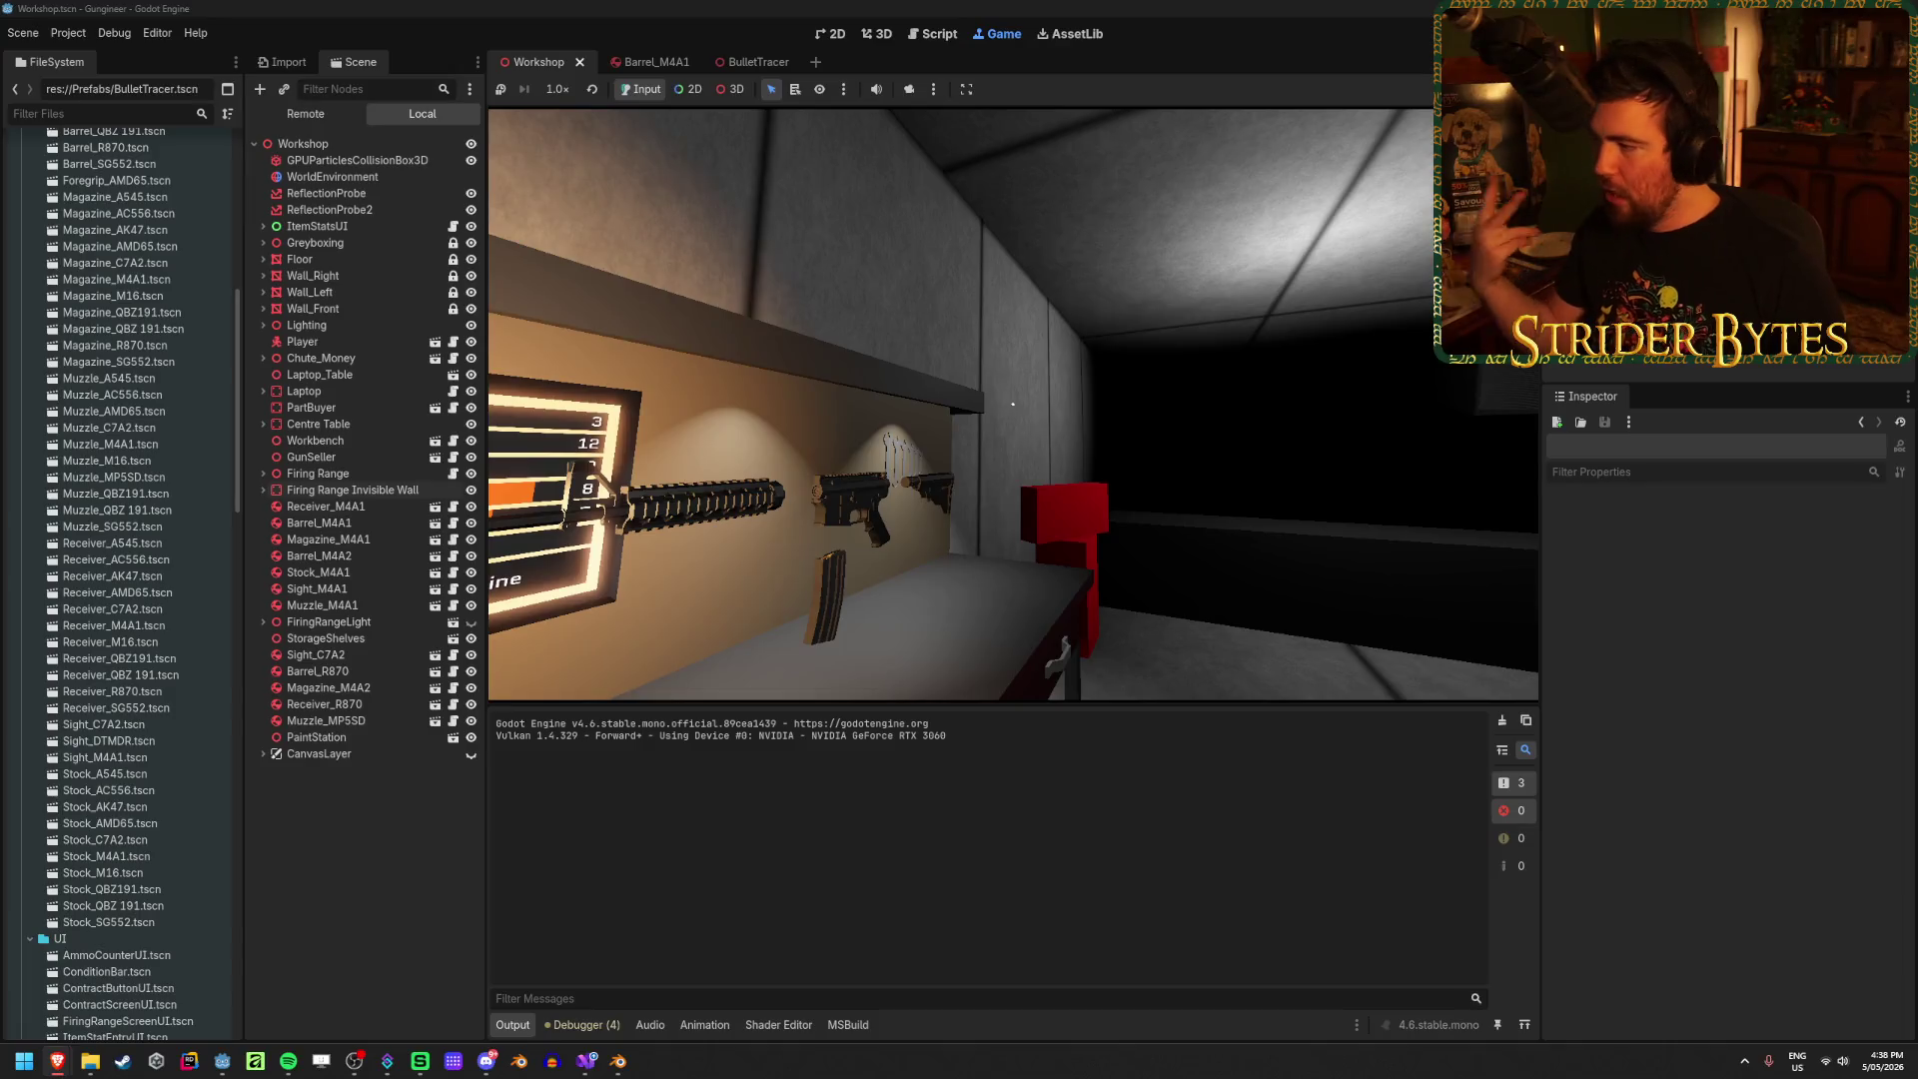
key("e")
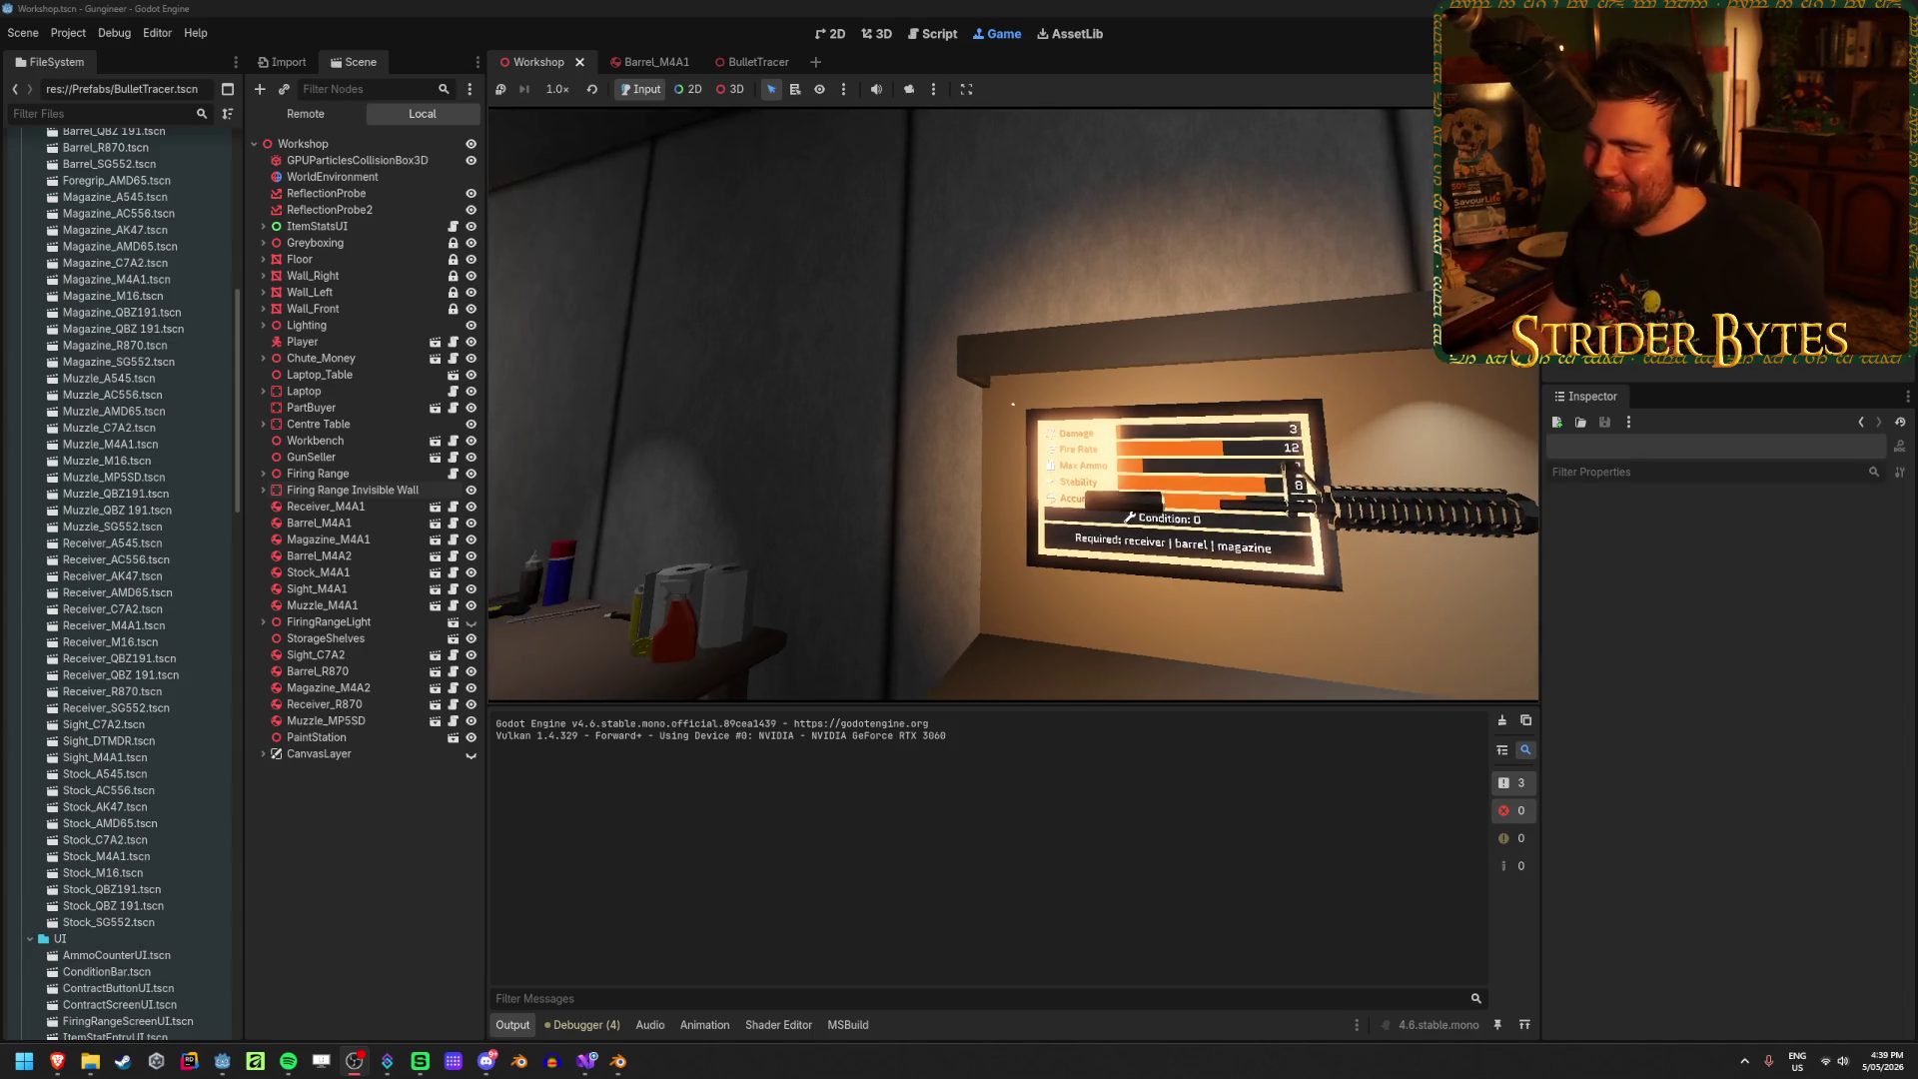
left_click(1013, 405)
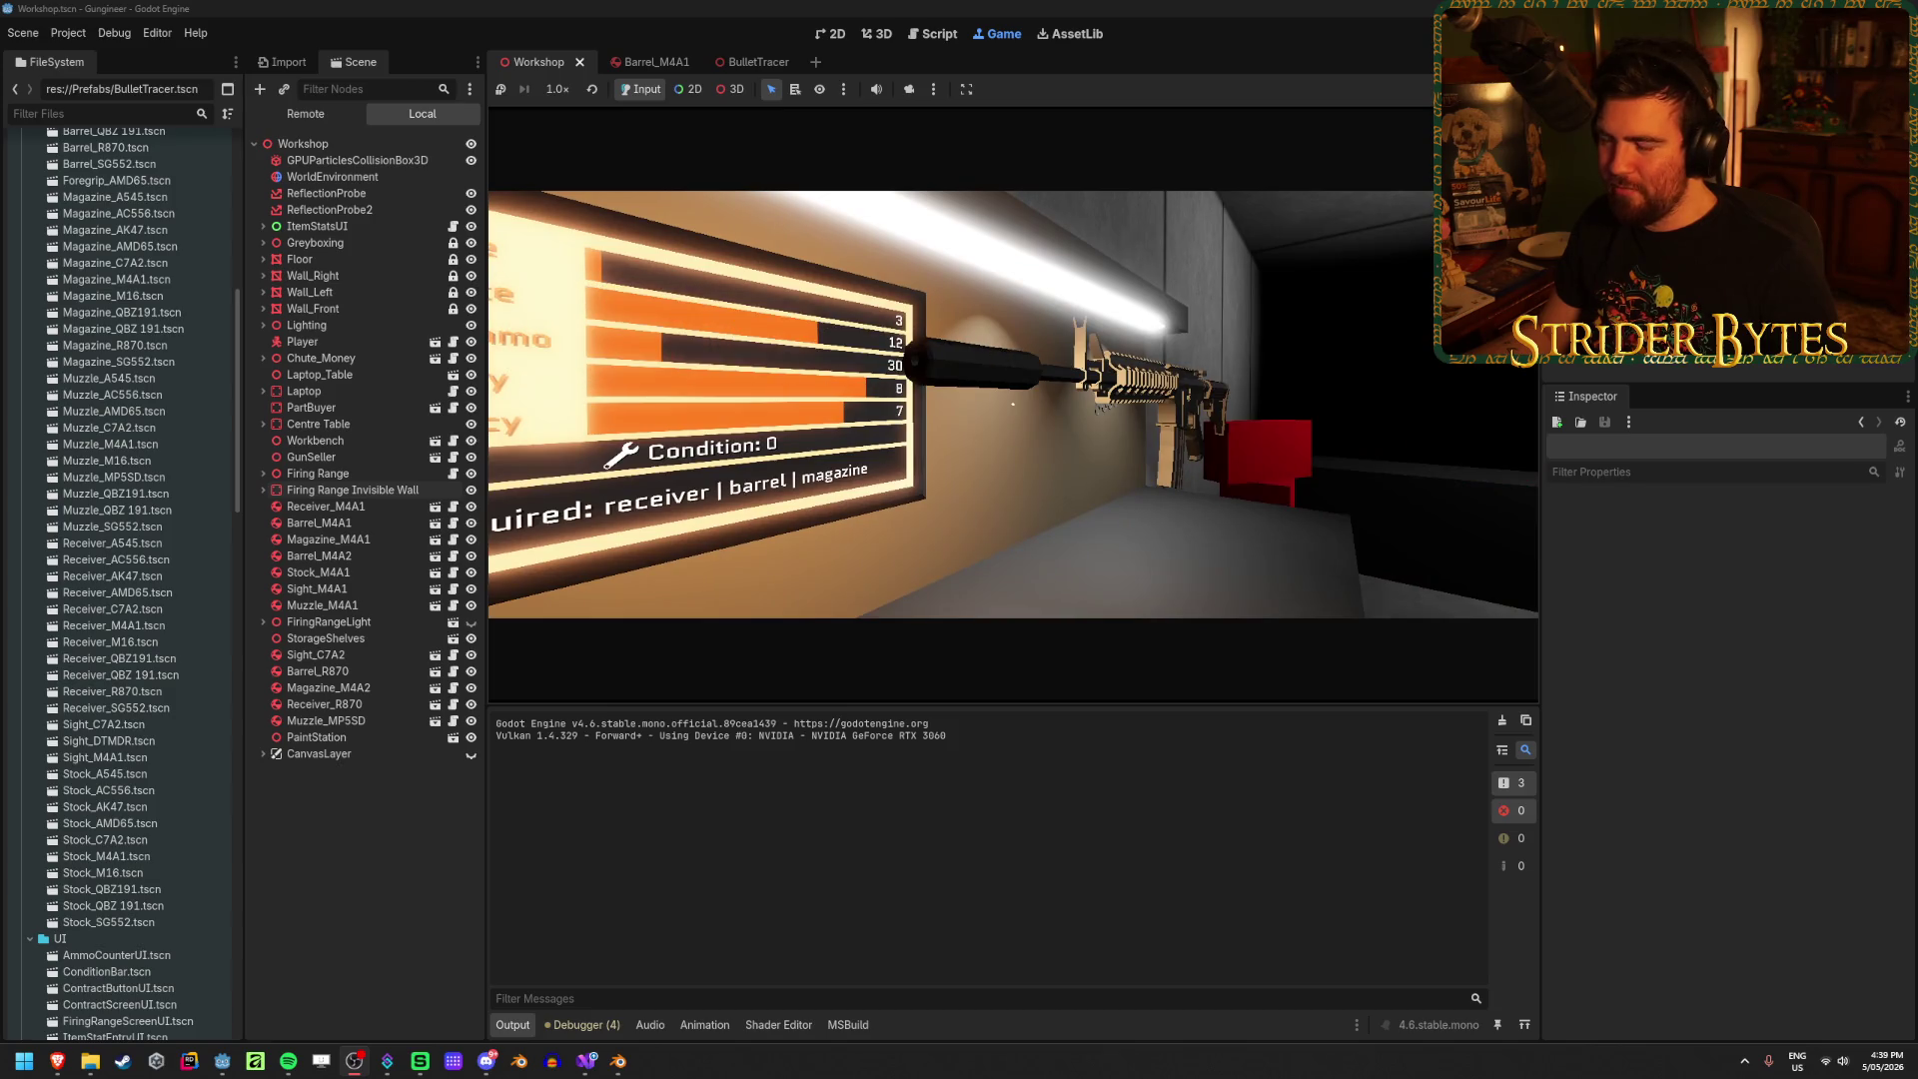
left_click(1013, 405)
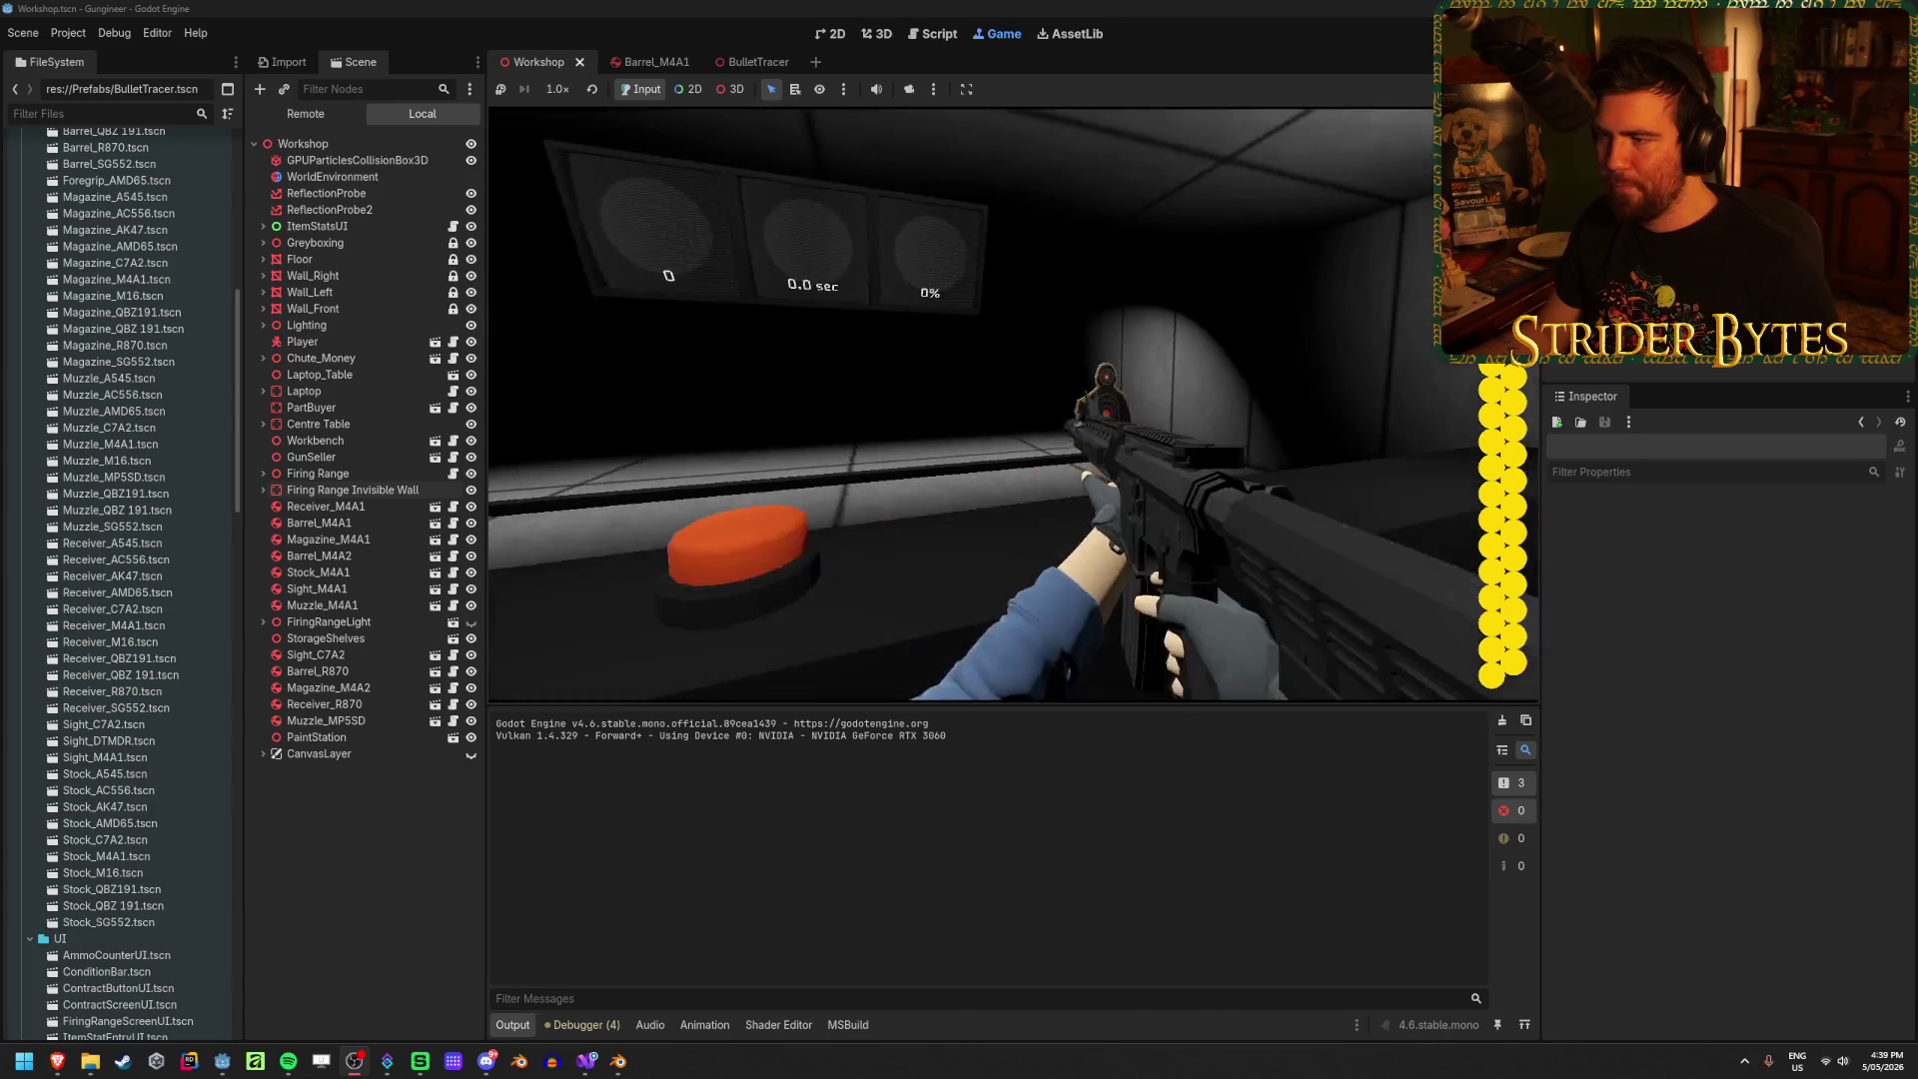
Step: Aim down sights, fire at the range targets, and reload twice
right_click(1013, 404)
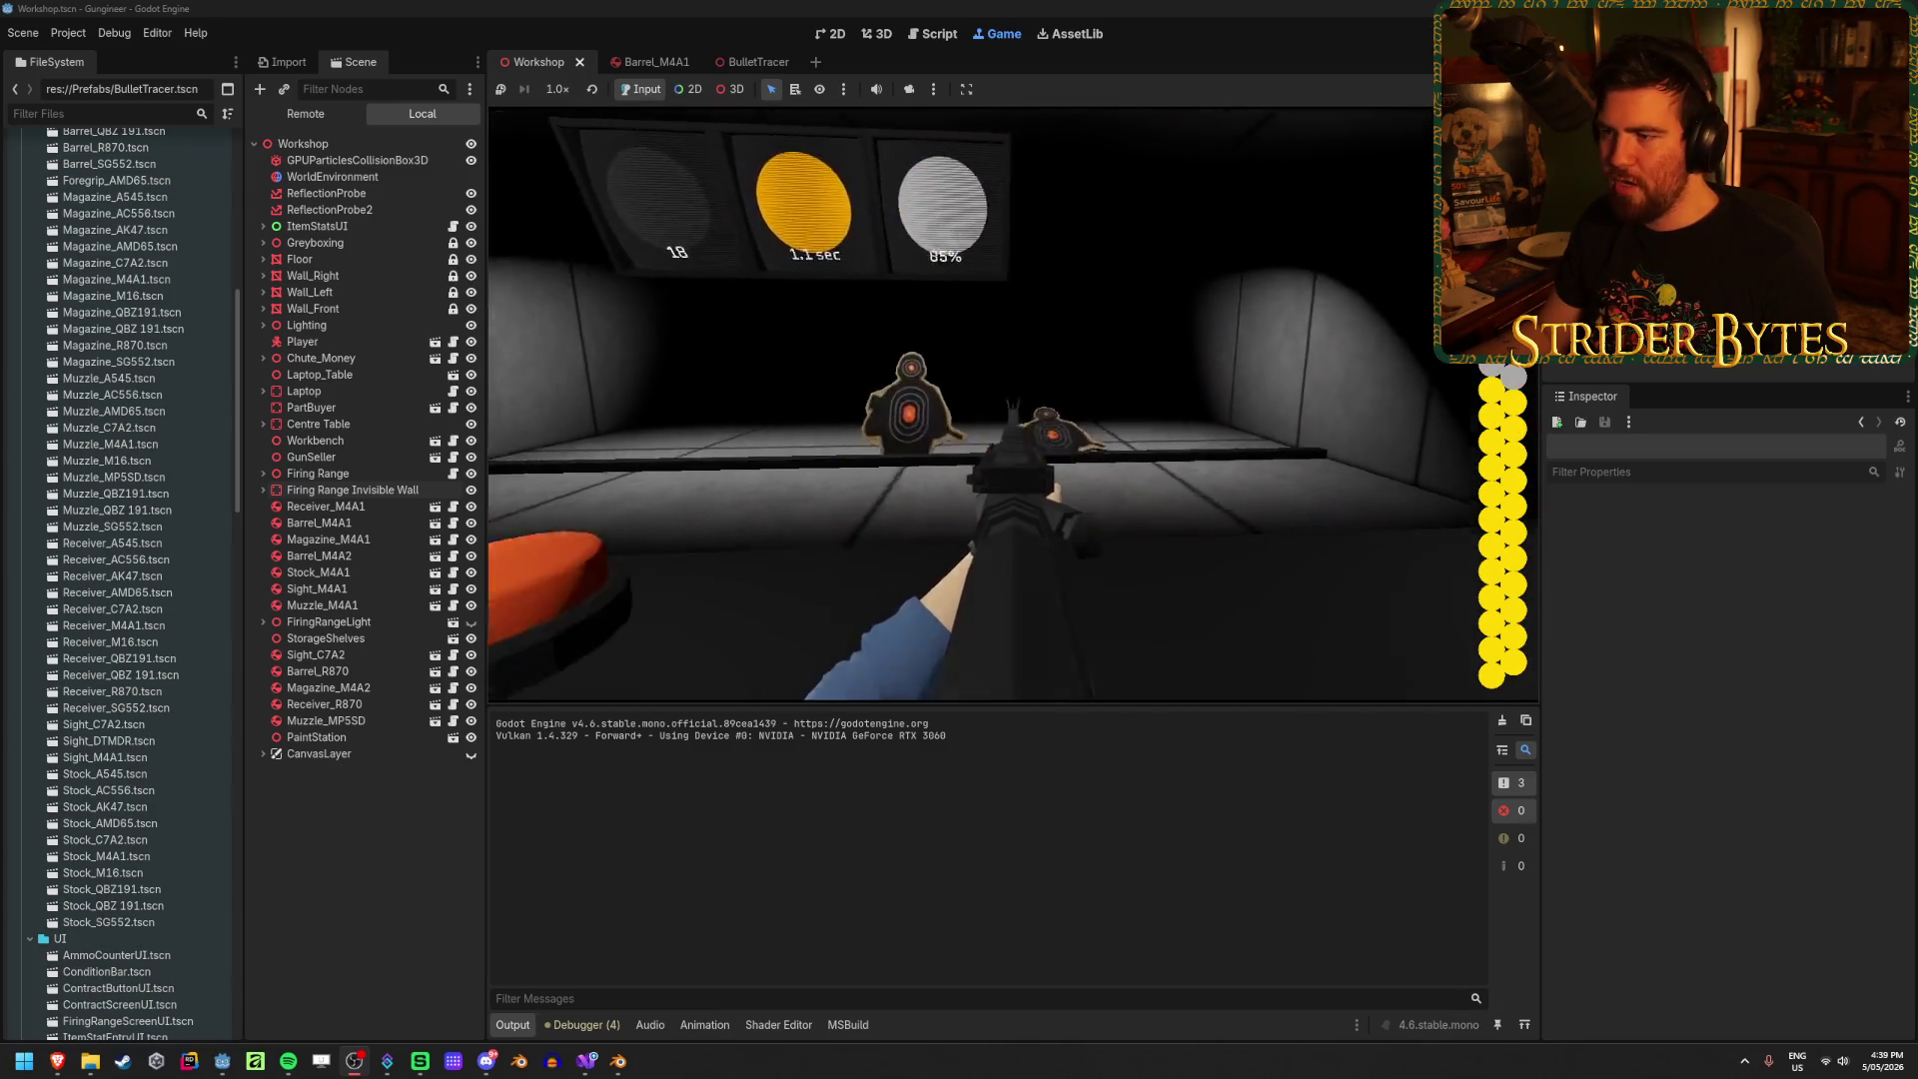
left_click(1013, 404)
left_click(989, 404)
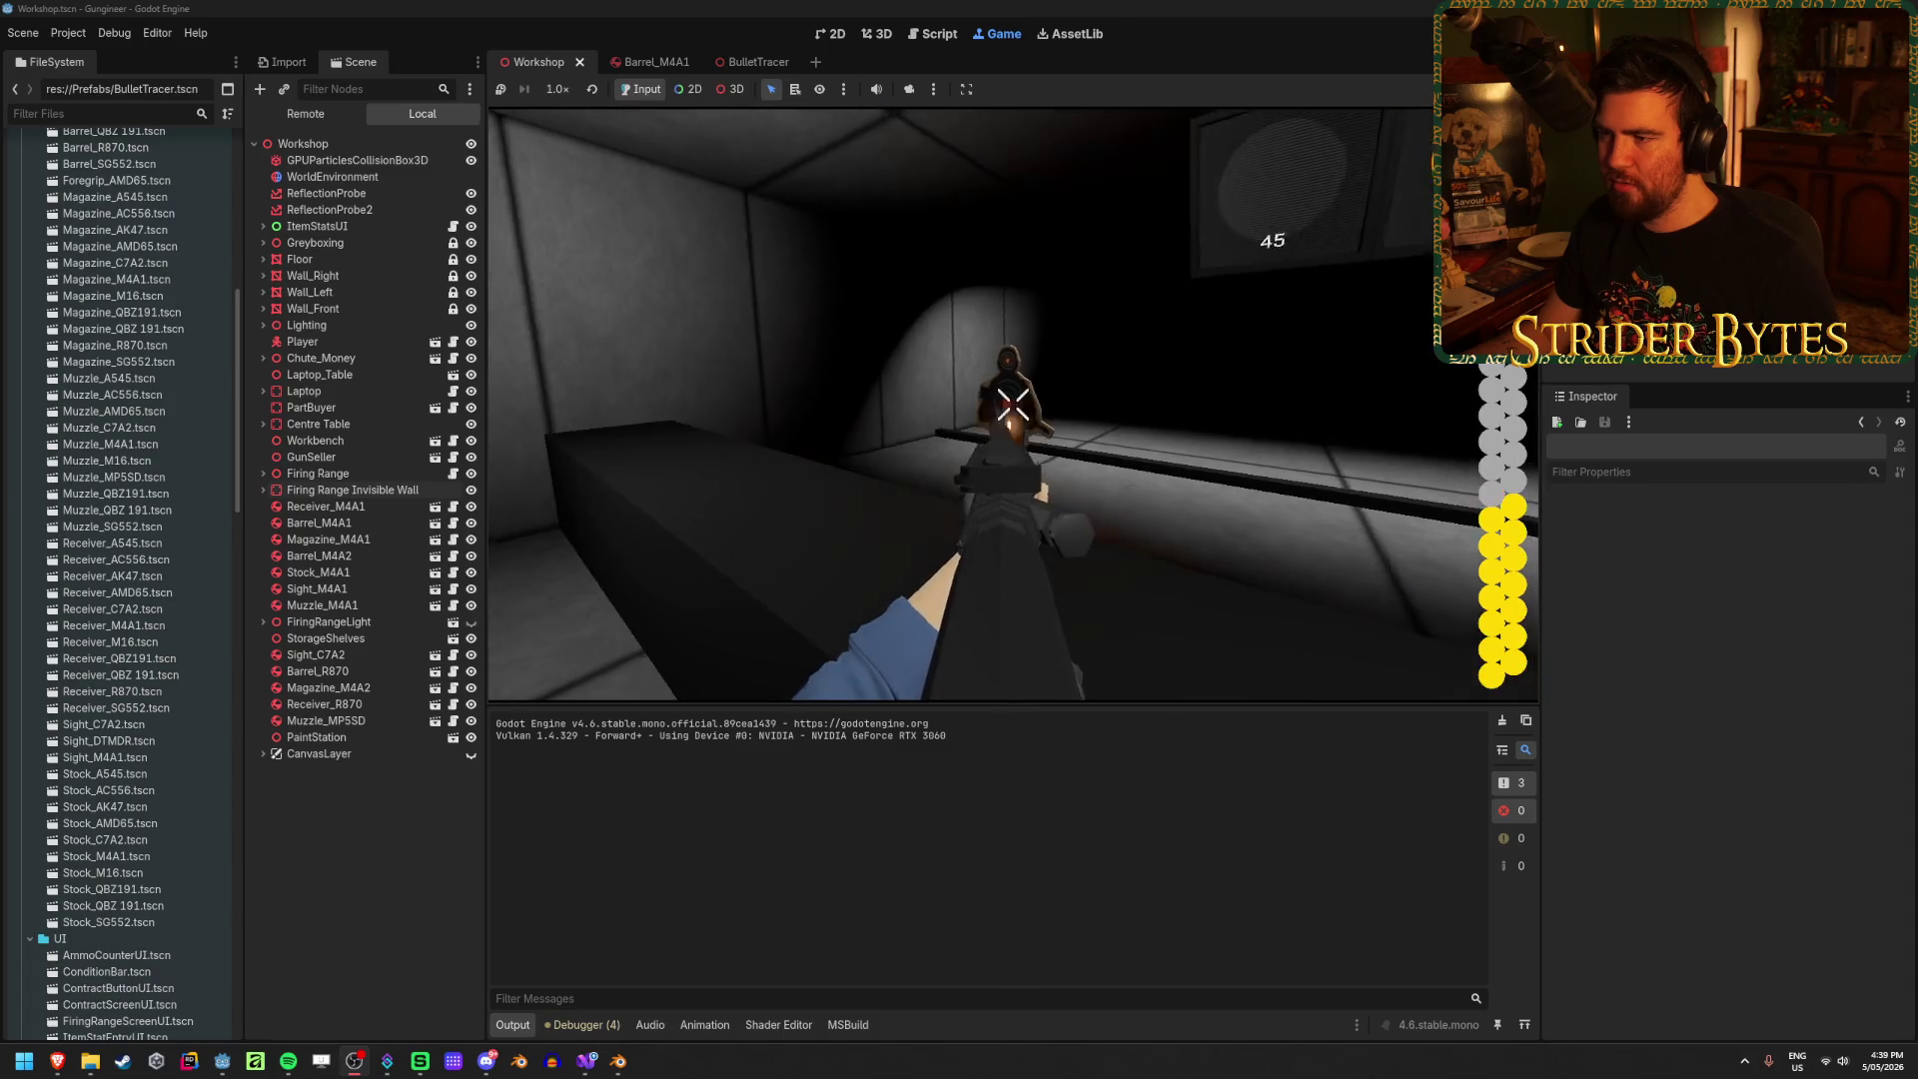
left_click(1013, 404)
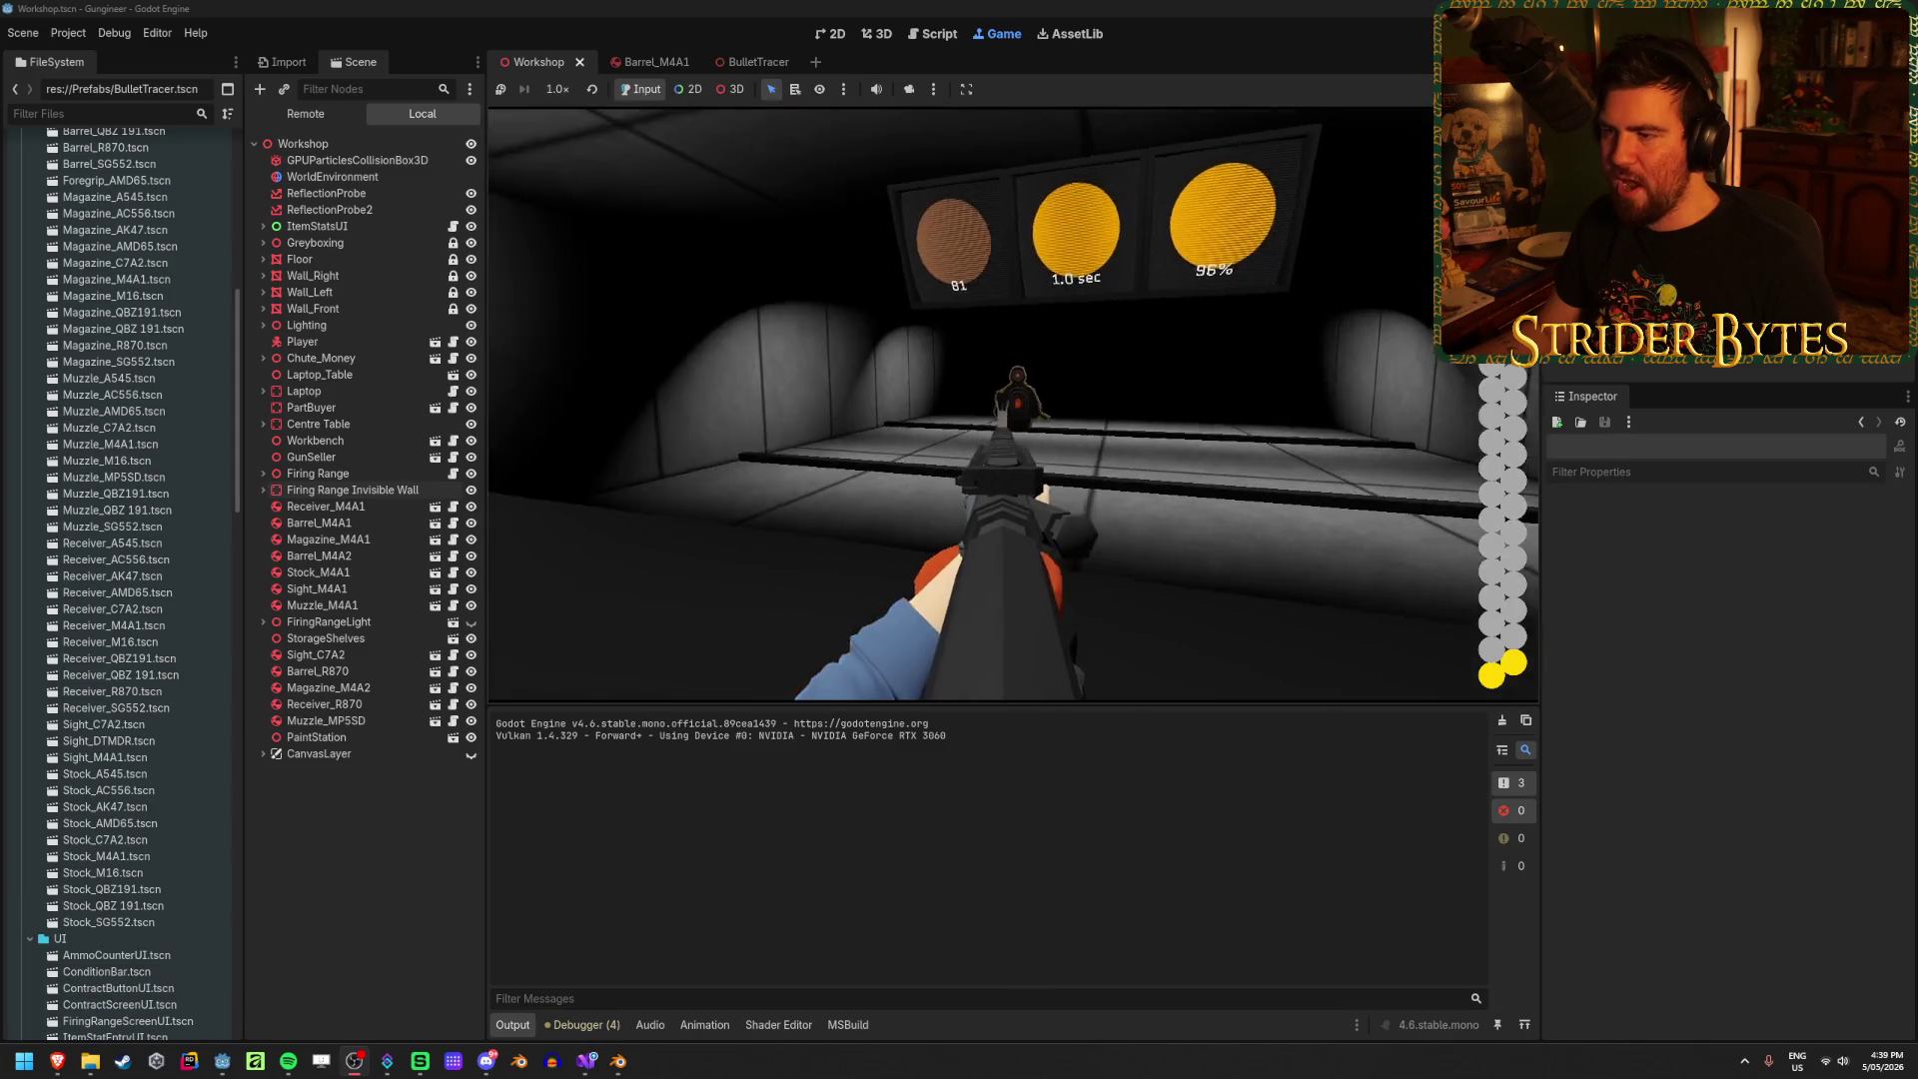
left_click(1012, 405)
key("r")
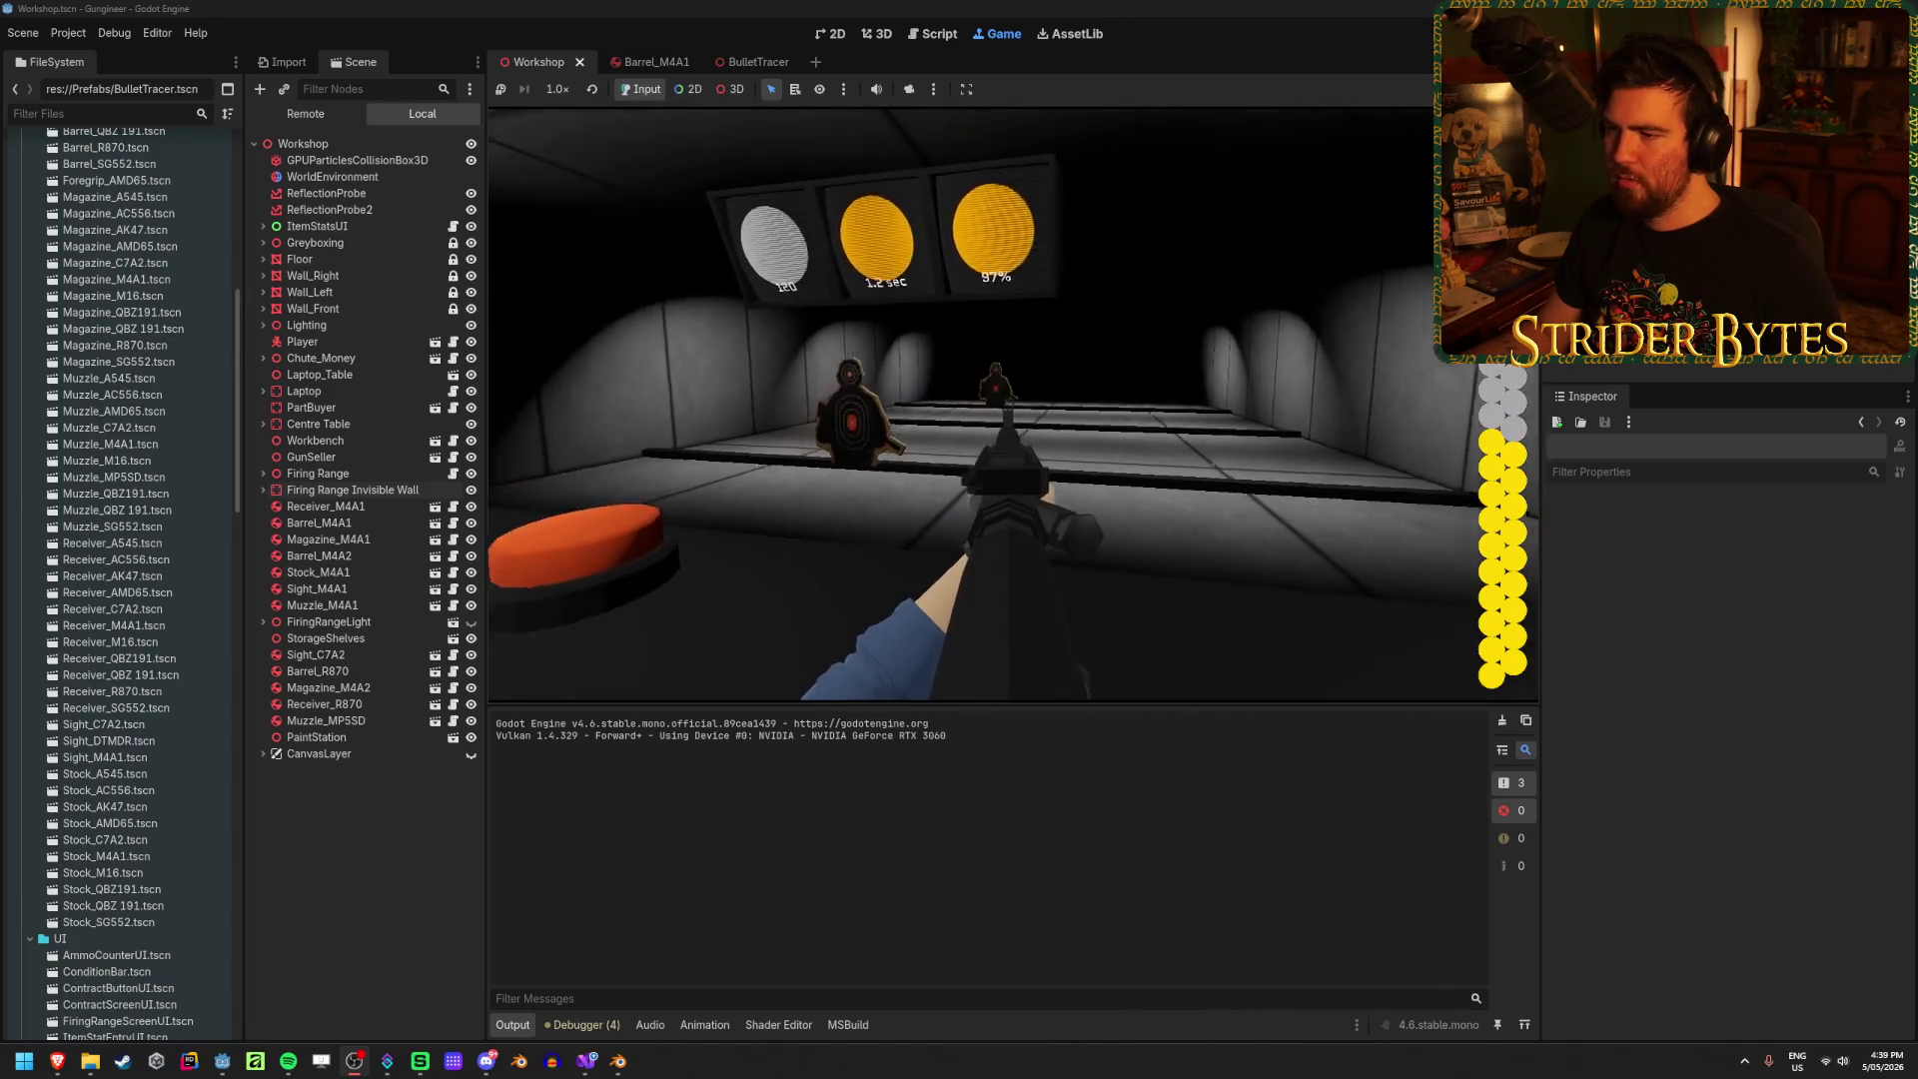
left_click(987, 404)
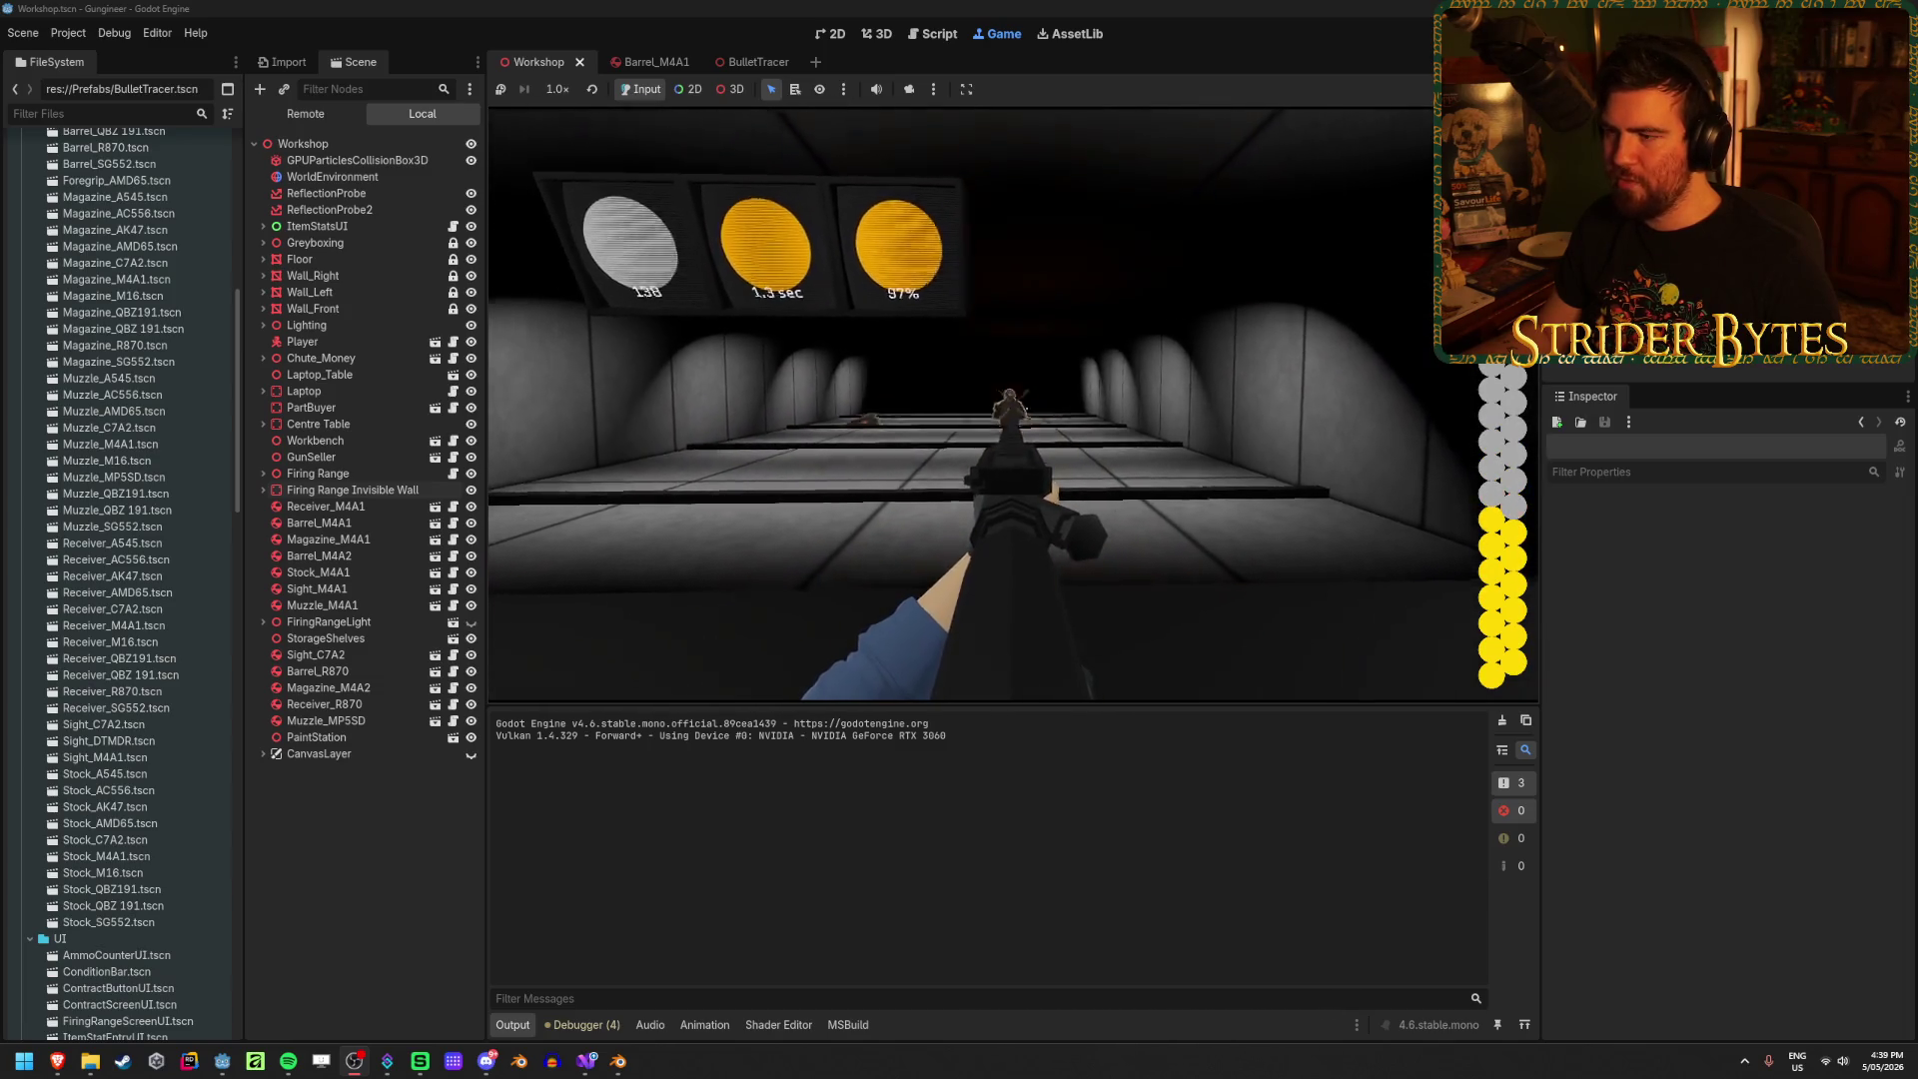
left_click(987, 405)
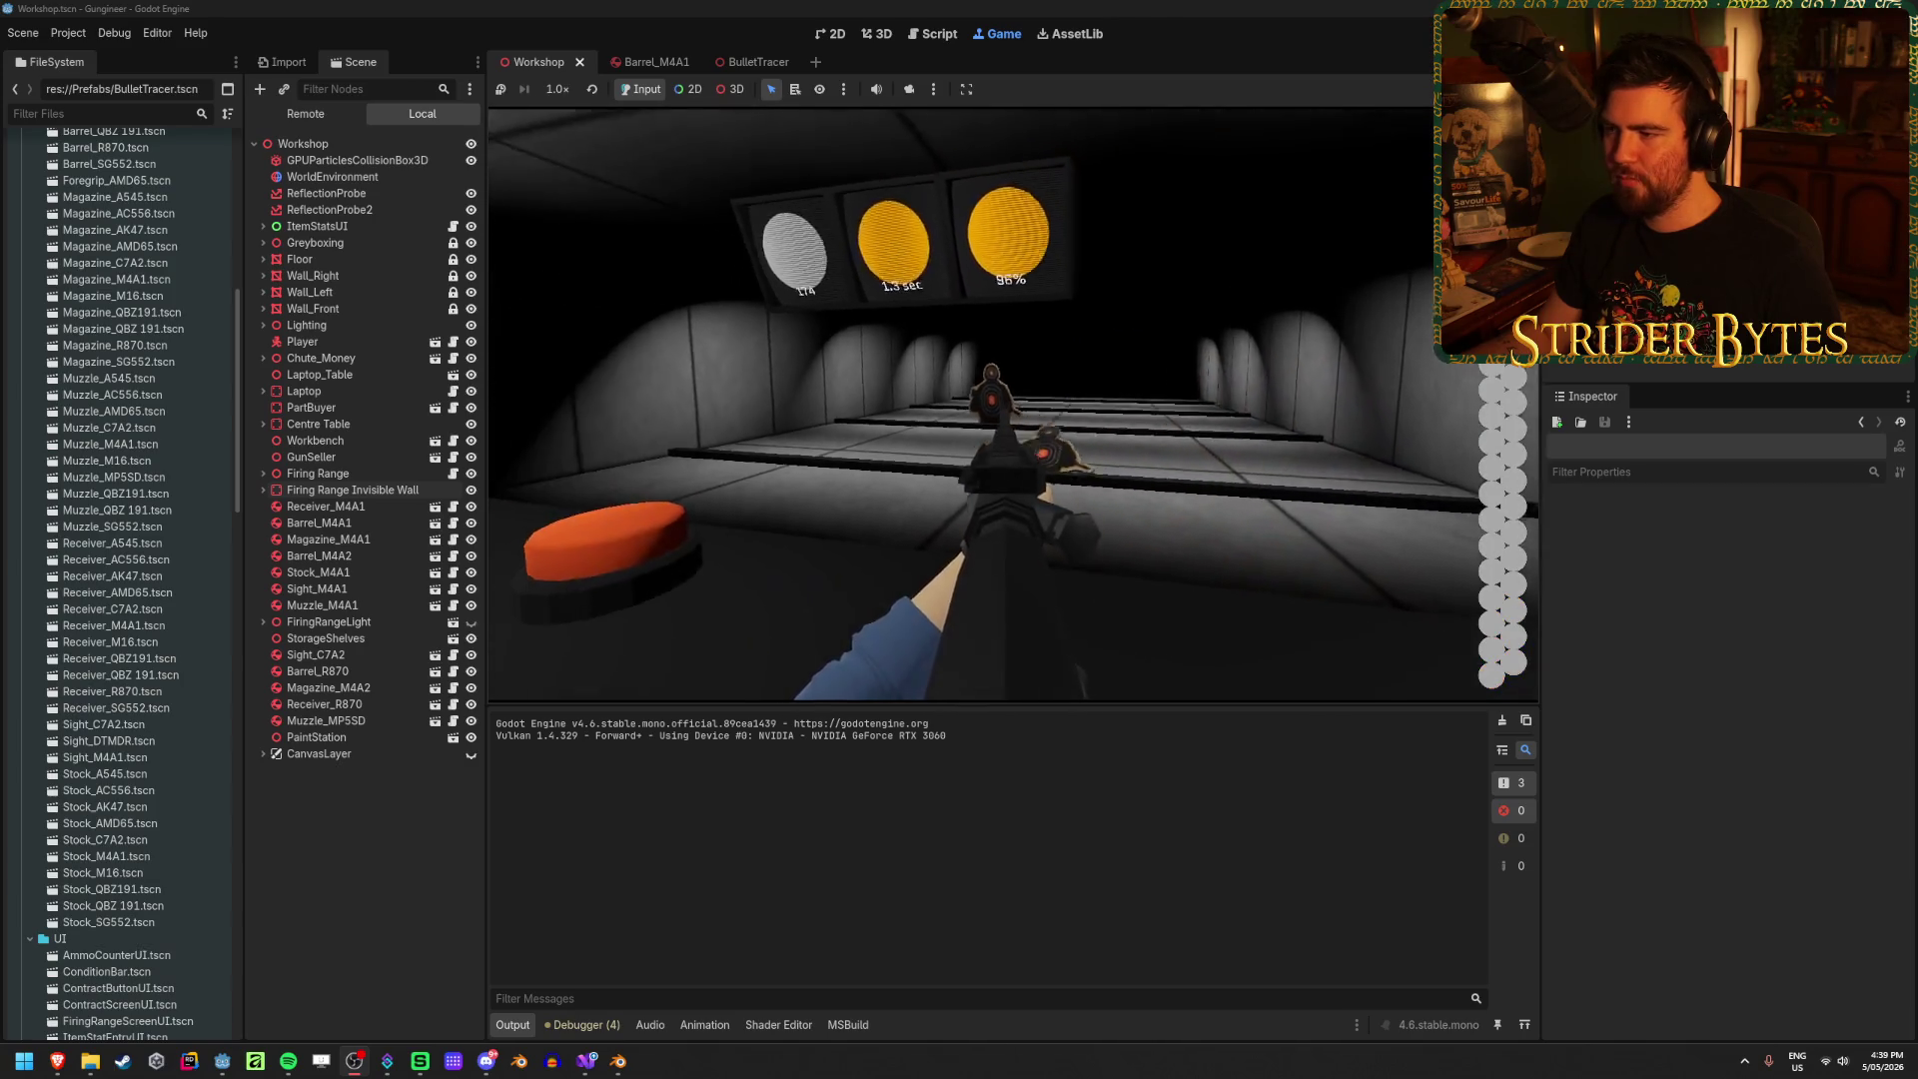
key("r")
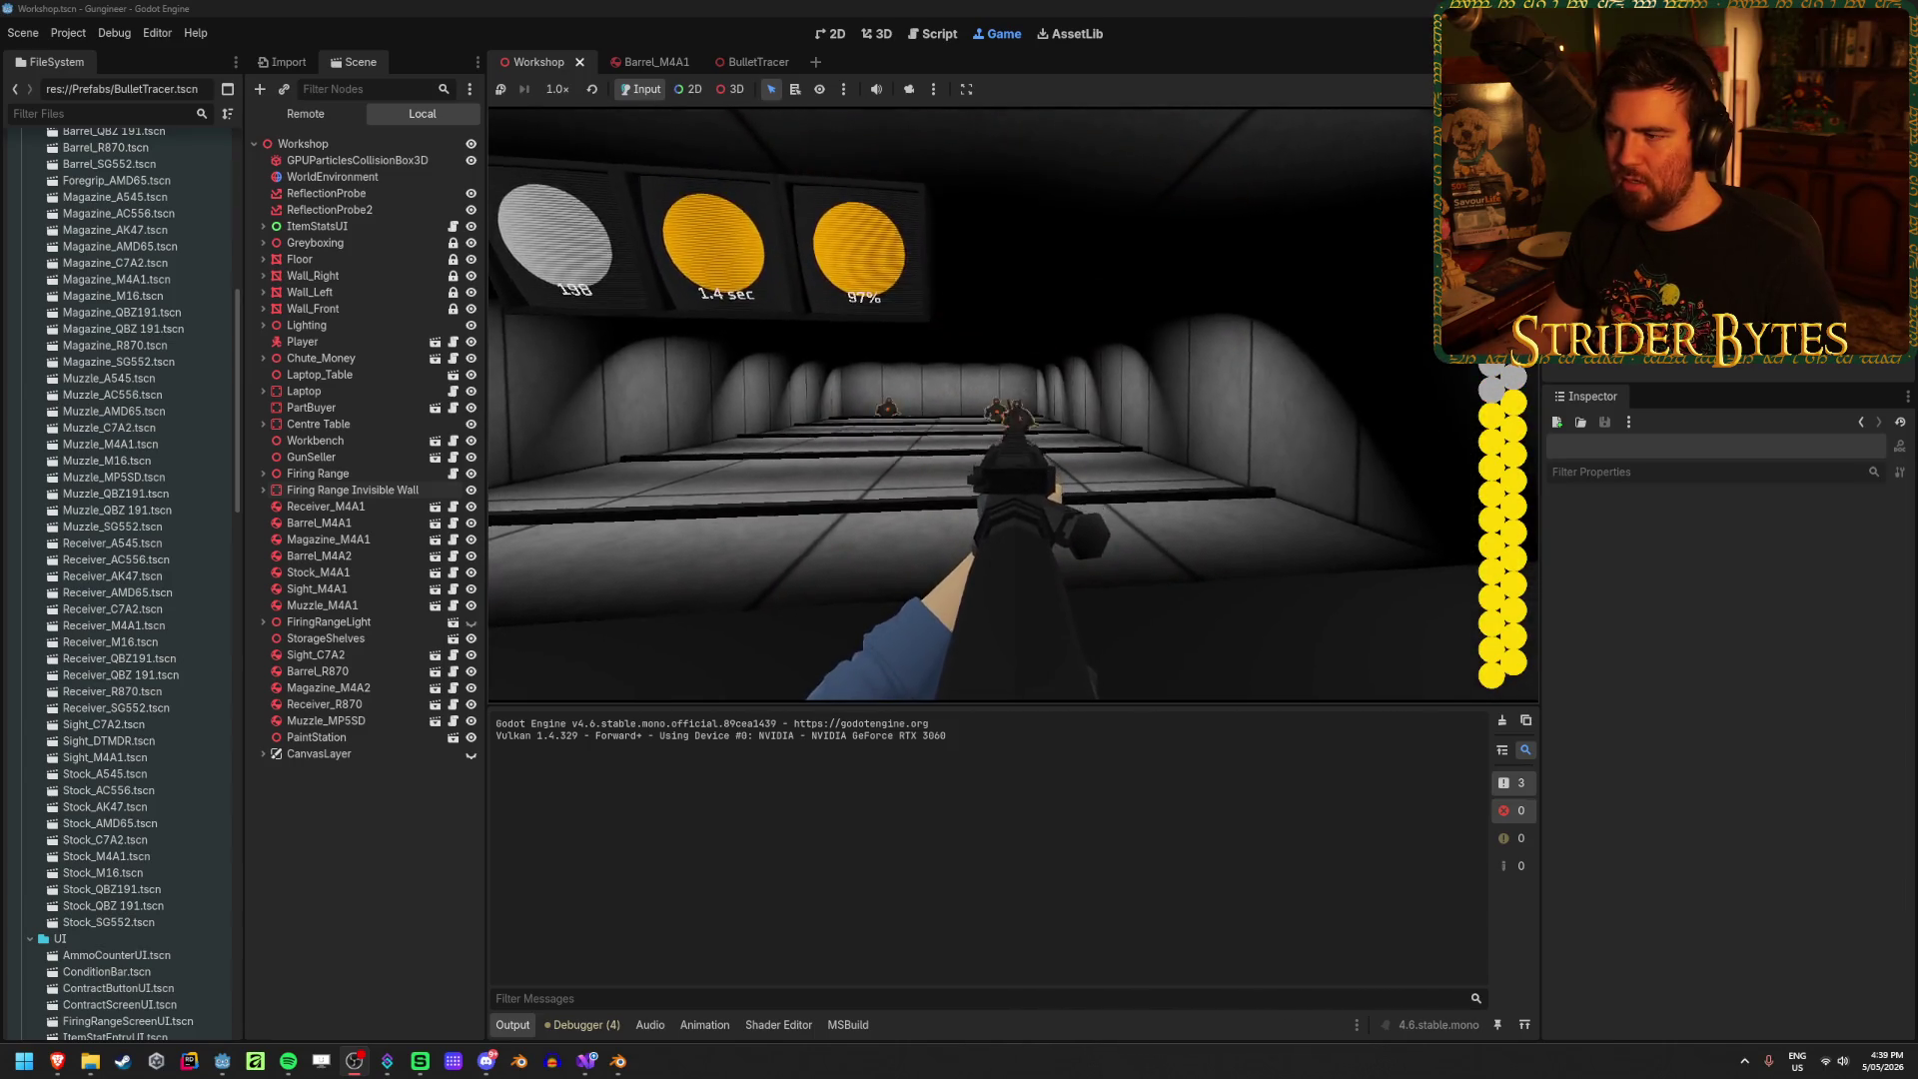
Step: Empty two more magazines into the targets with a reload between, then sweep fire across them
left_click(1017, 404)
left_click(1011, 410)
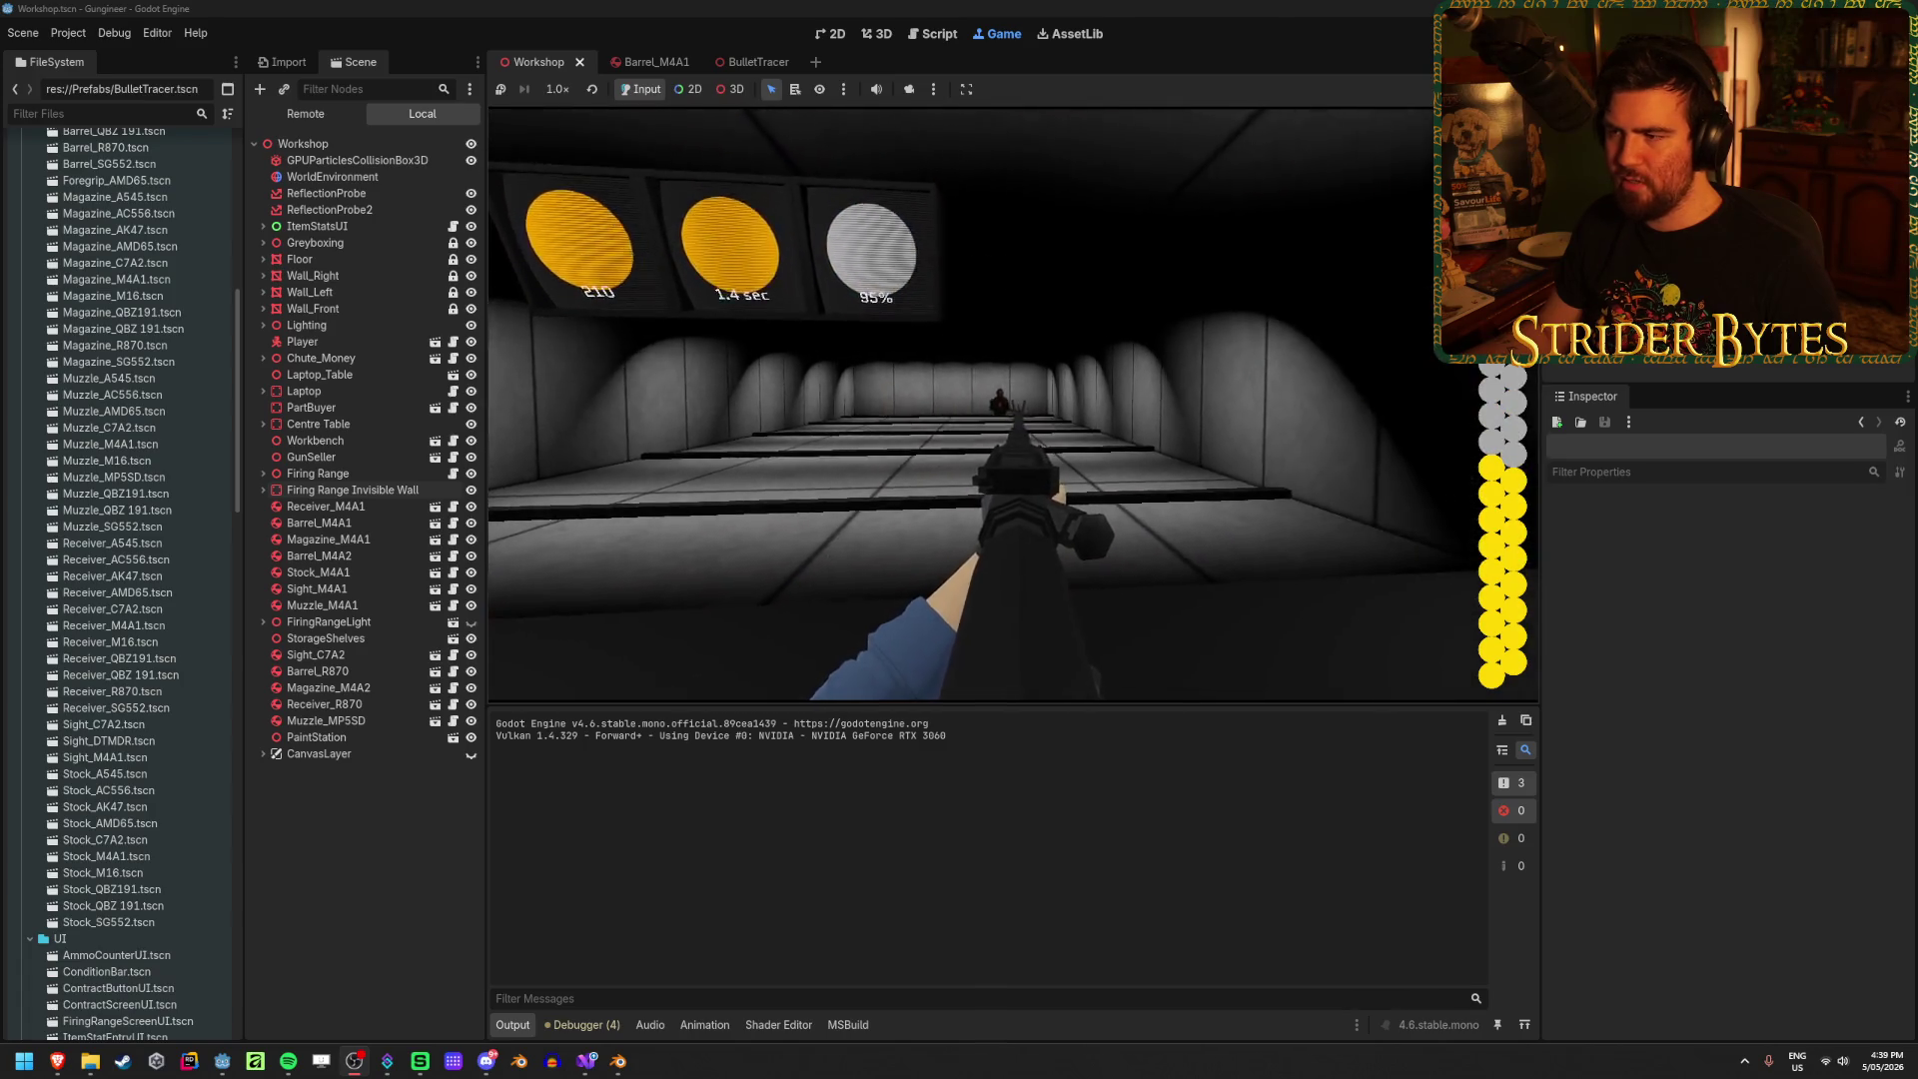
left_click(1012, 404)
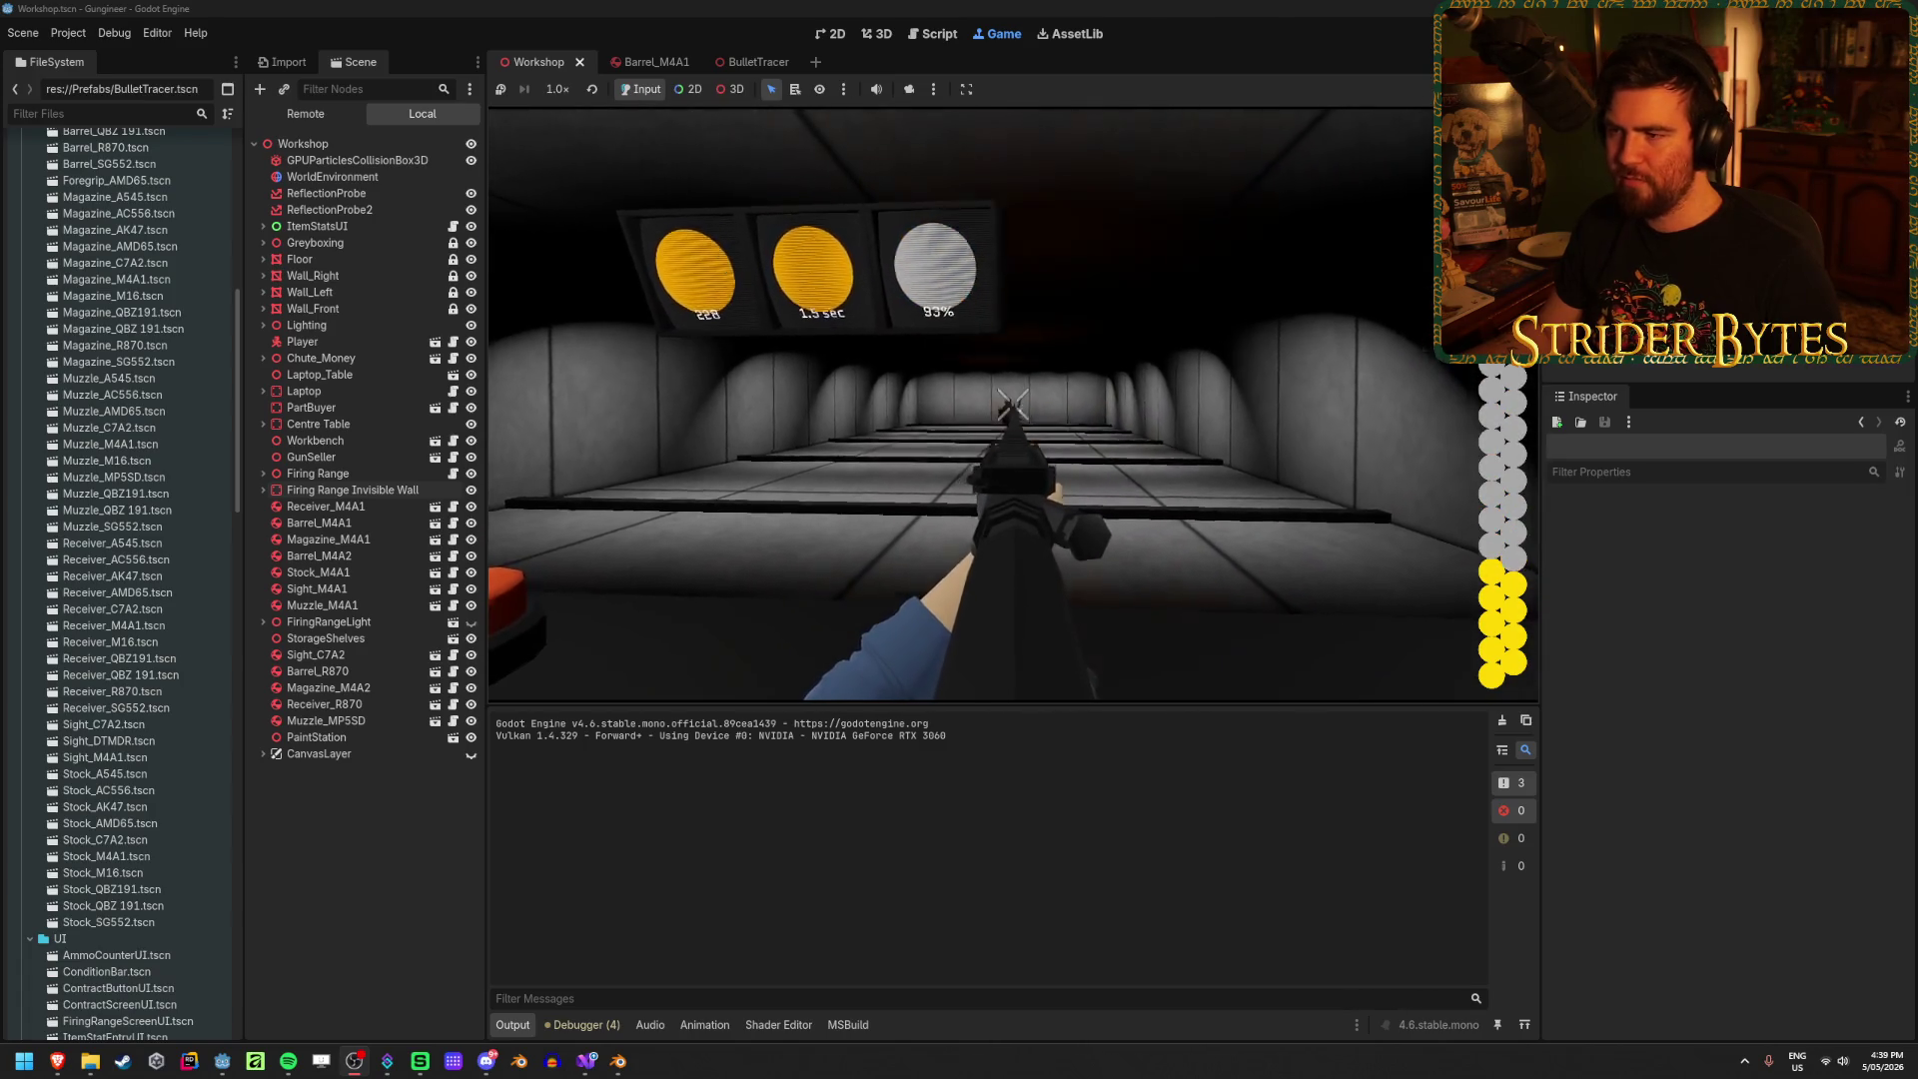
left_click(1014, 405)
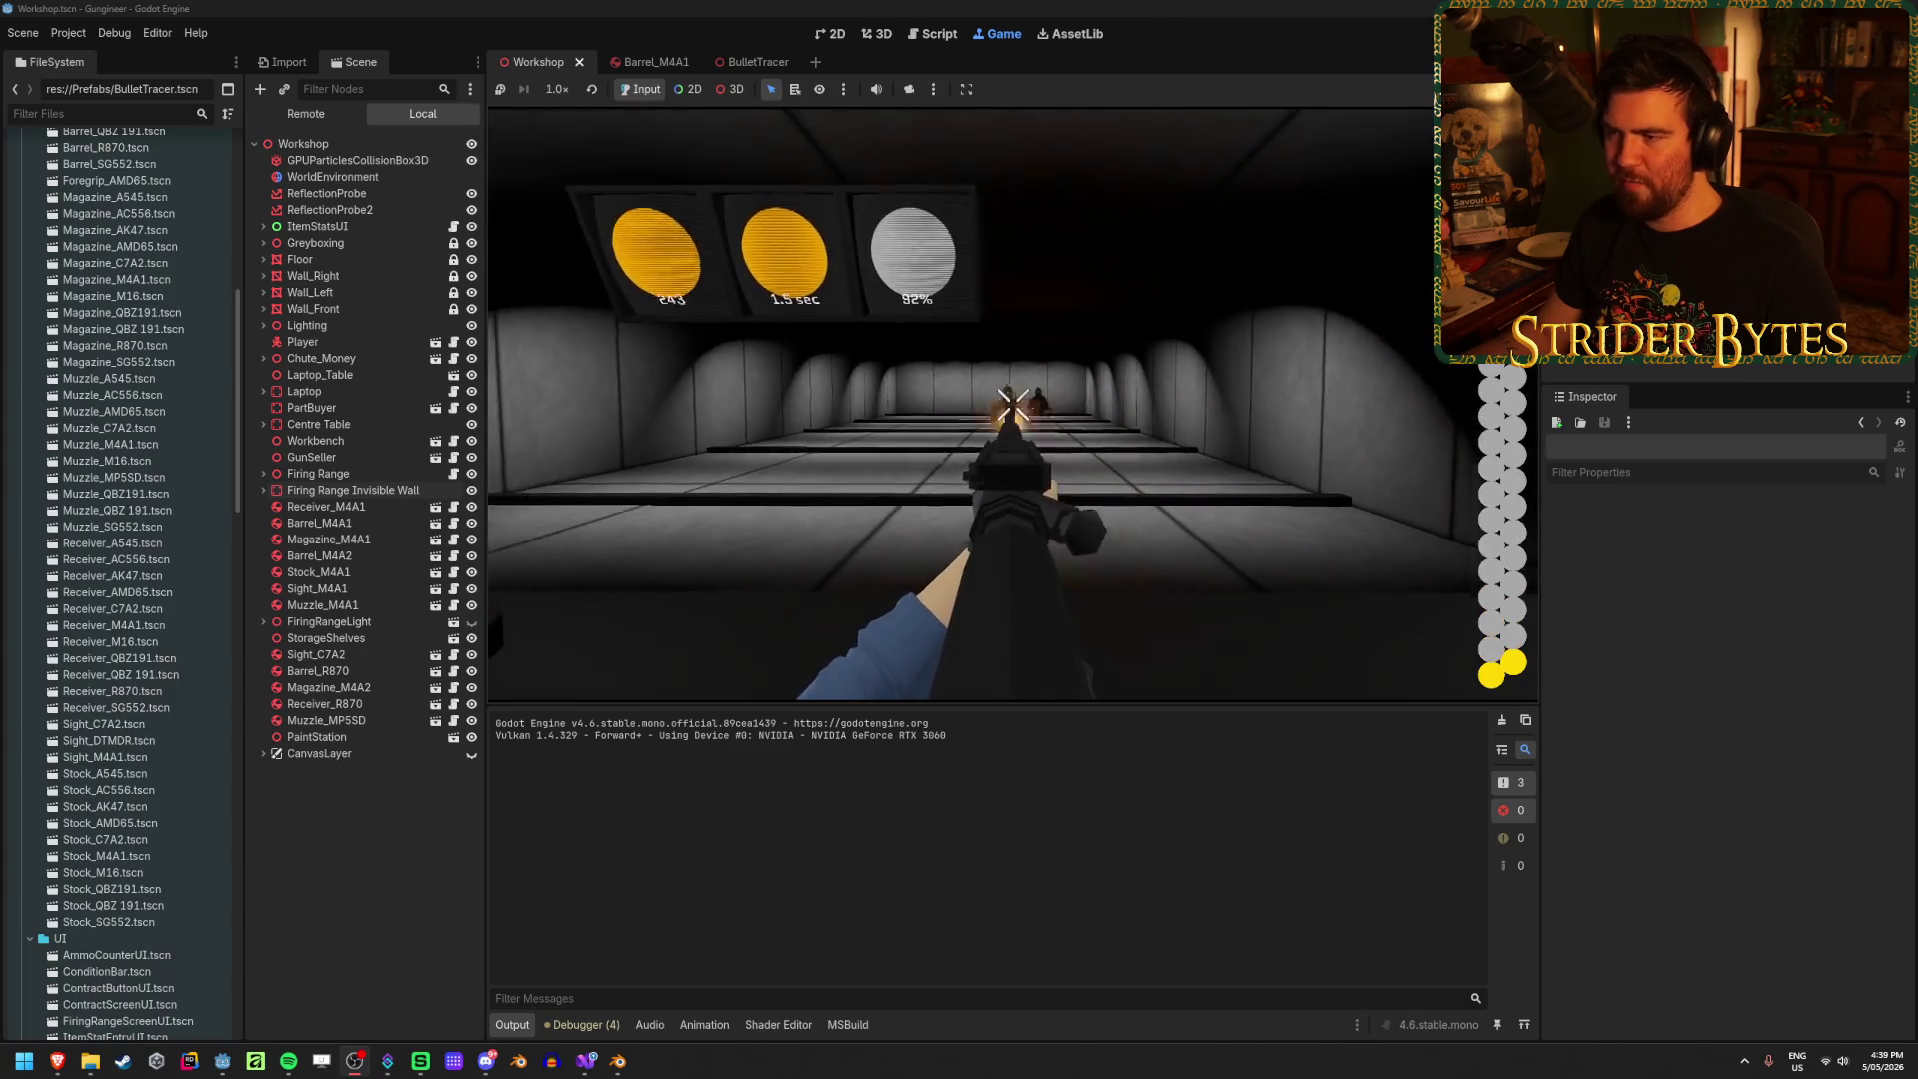
left_click(1011, 404)
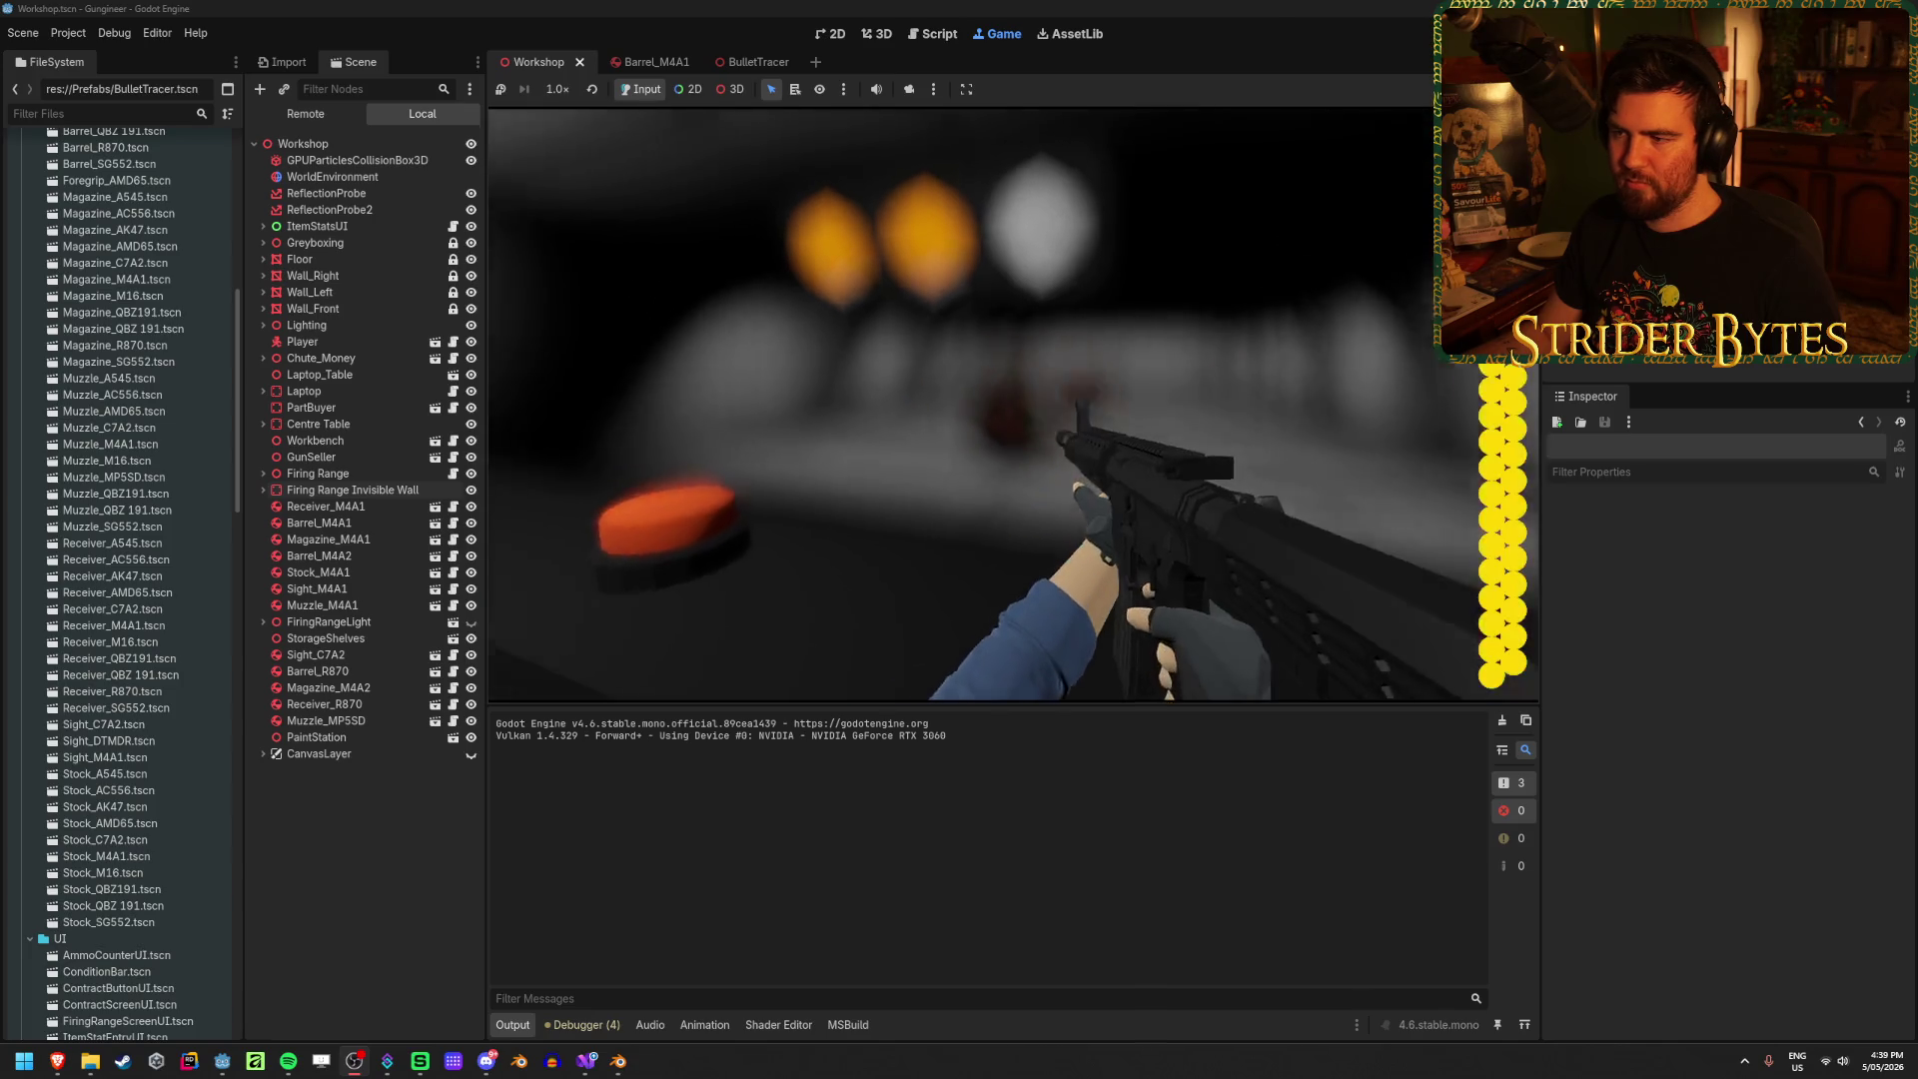
left_click(1013, 401)
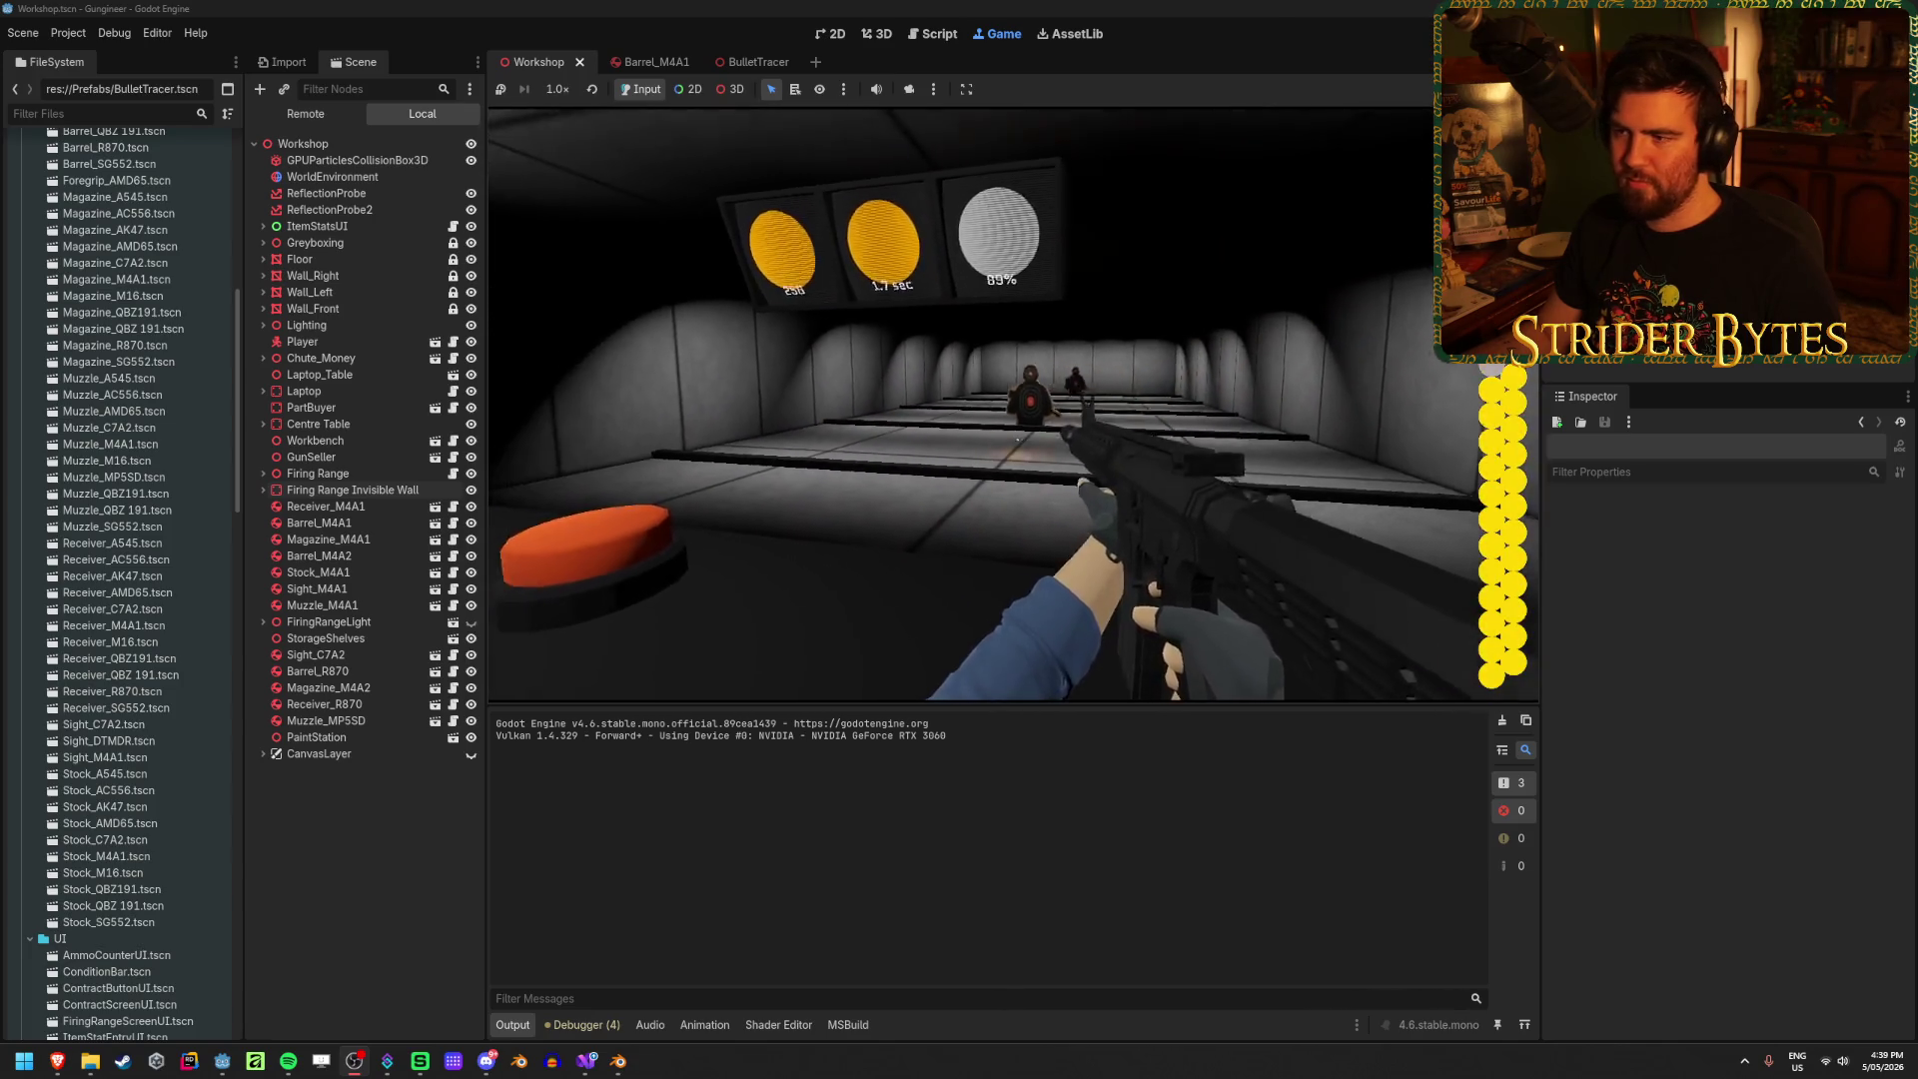
left_click(1013, 402)
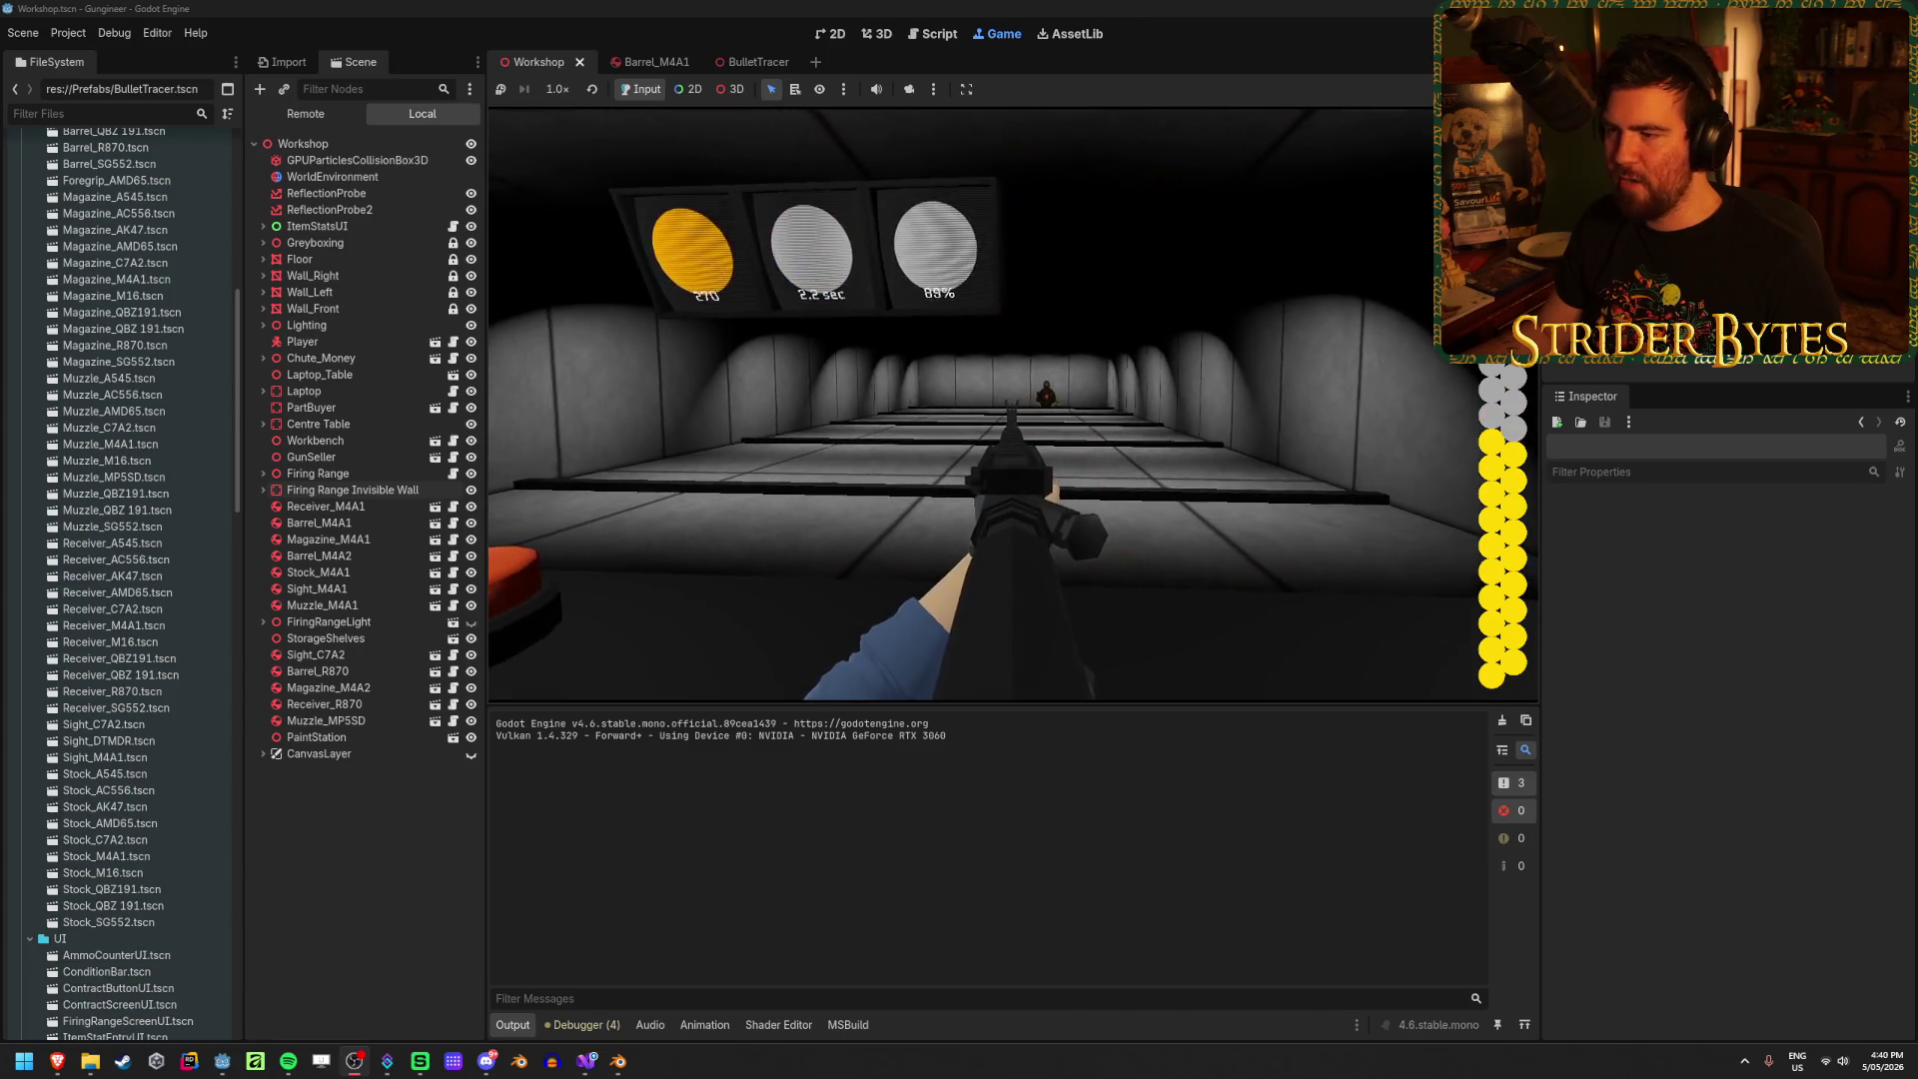
left_click(1013, 401)
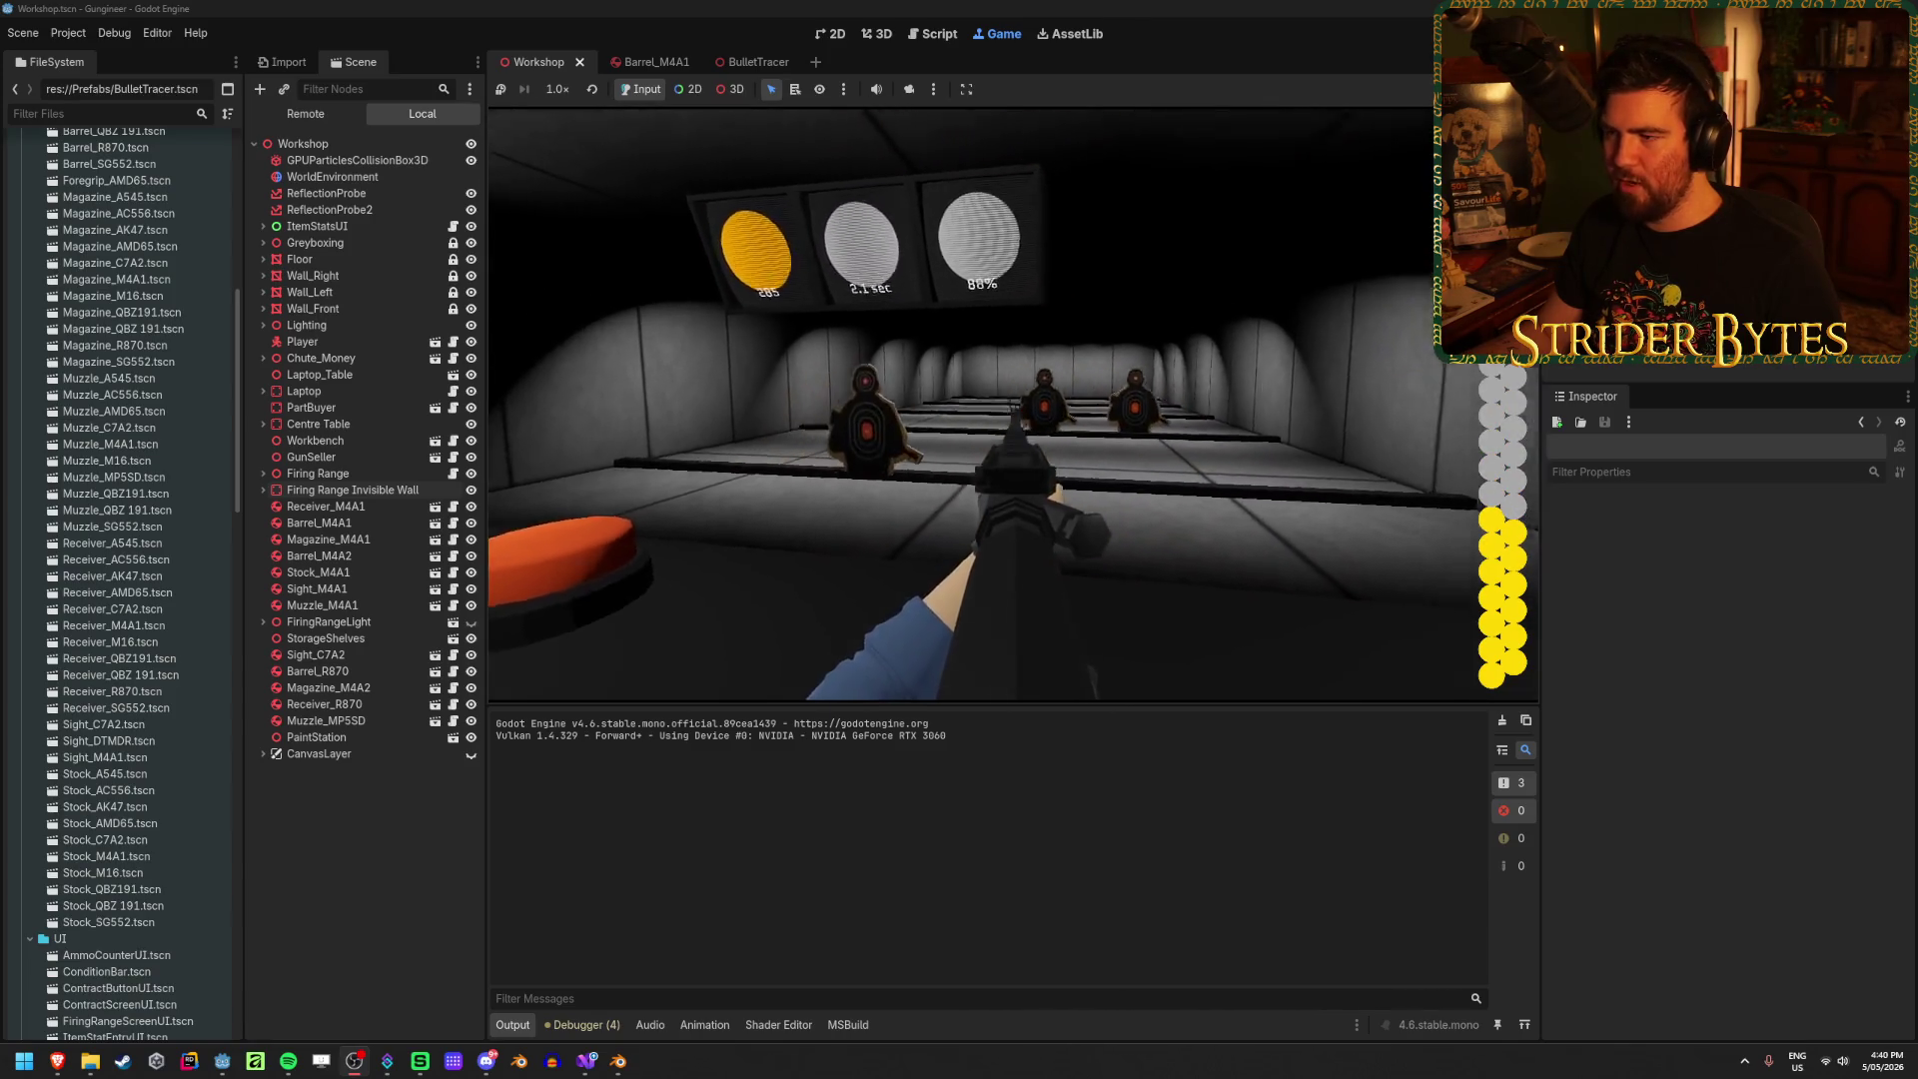
left_click(1013, 402)
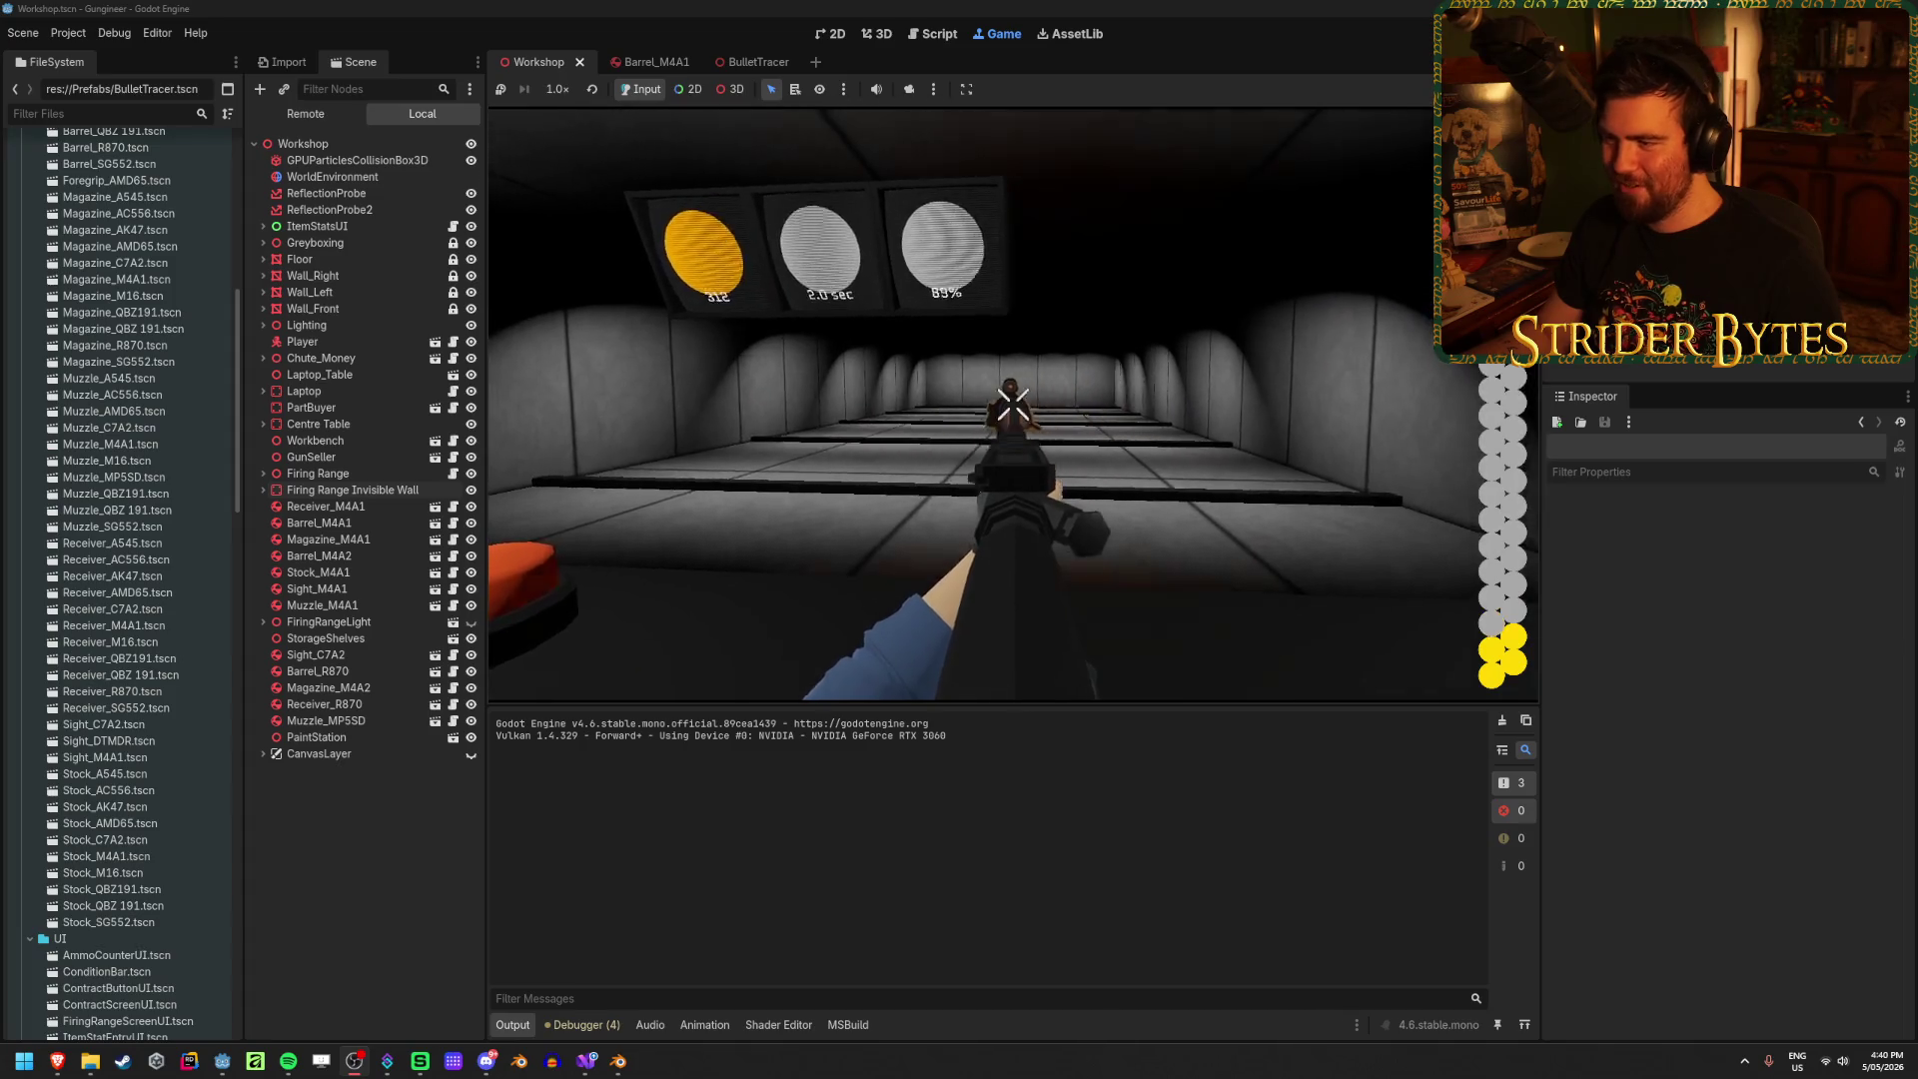
key("r")
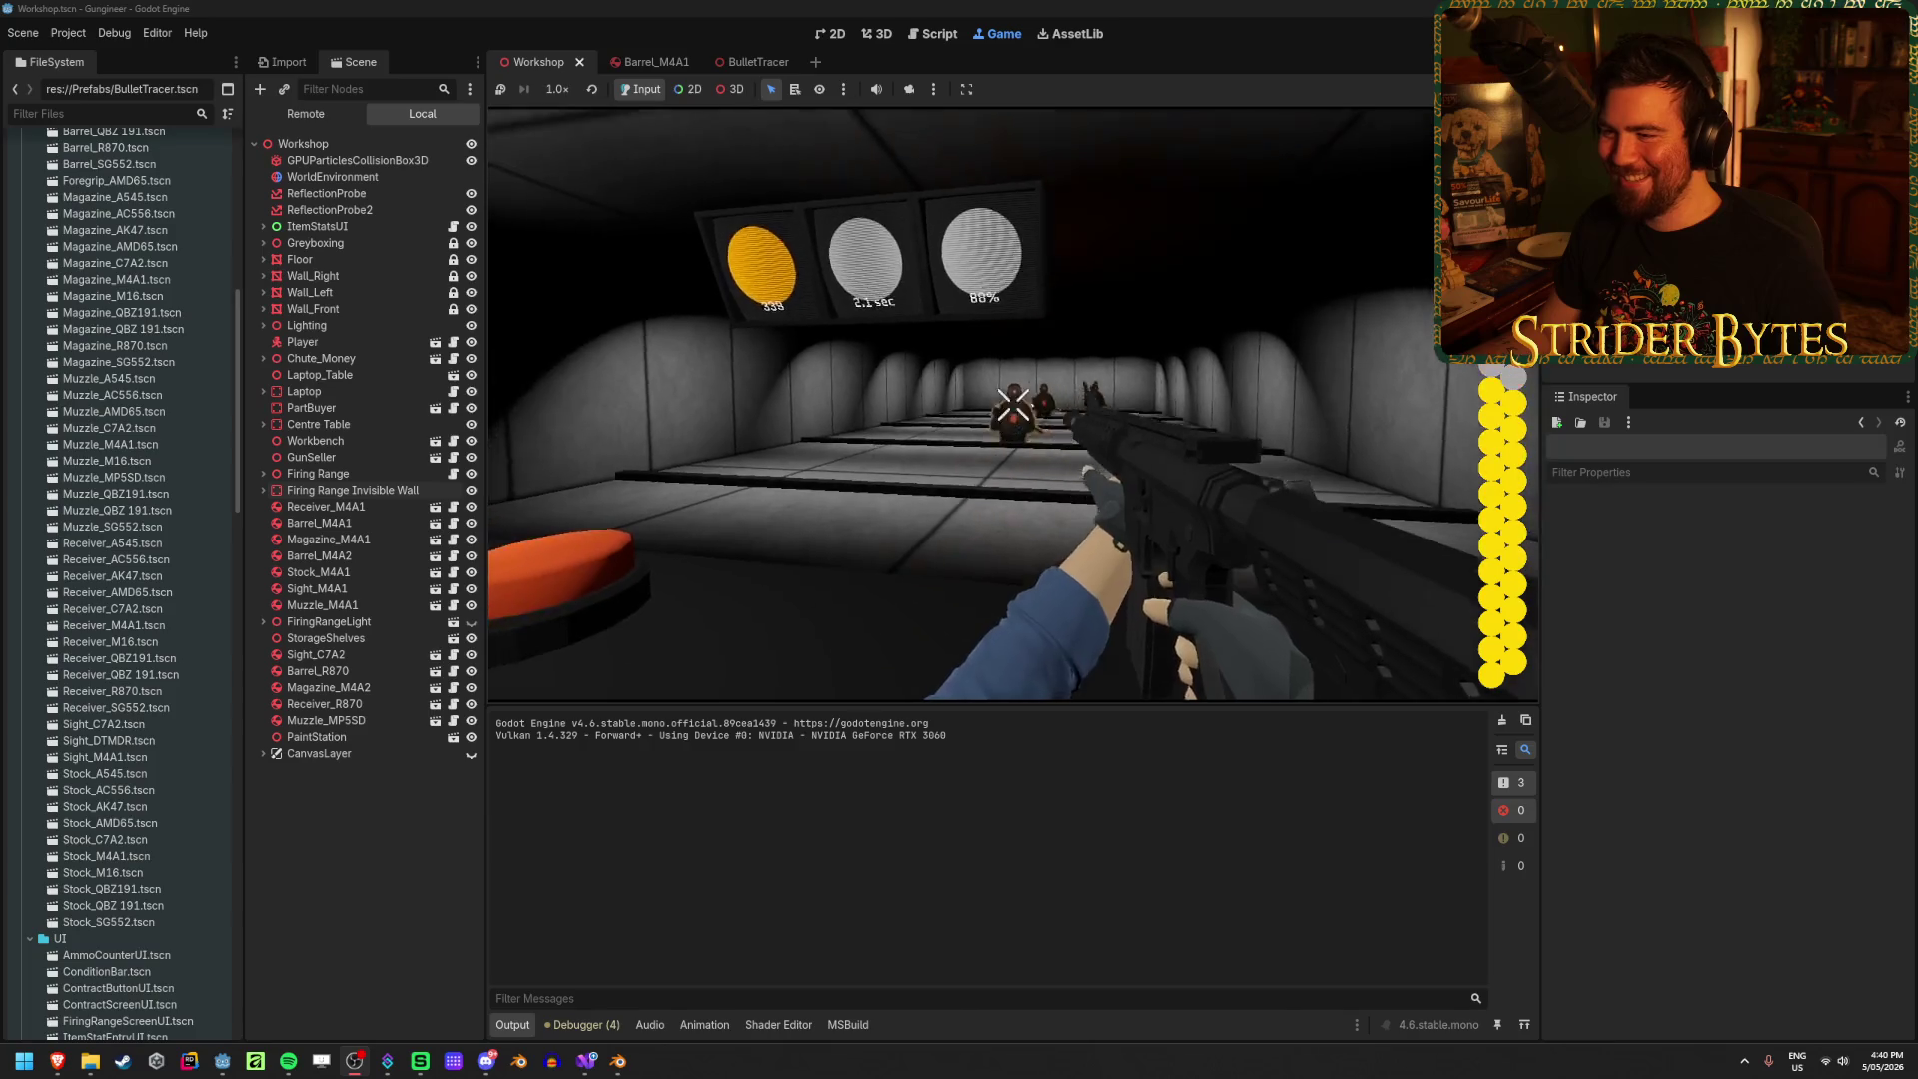
left_click(1013, 405)
left_click_drag(1013, 404, 1008, 421)
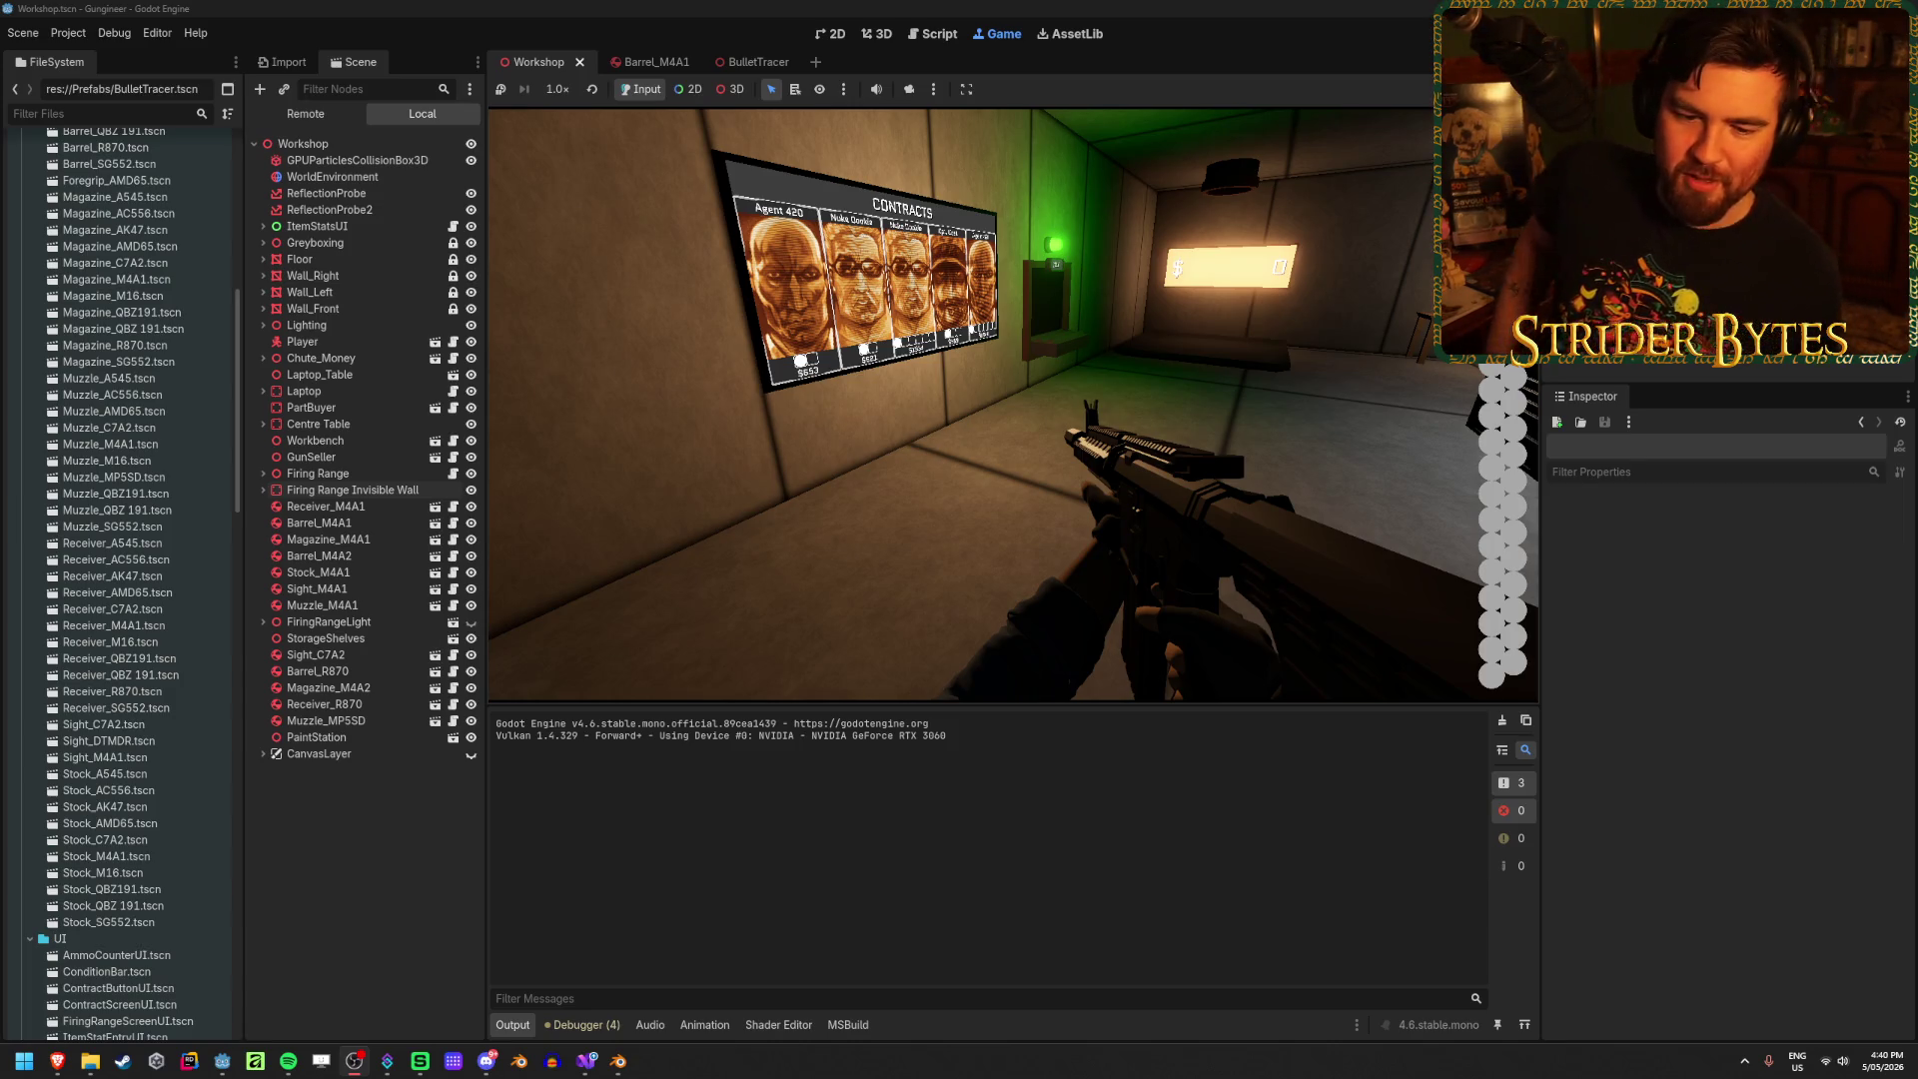
Step: Walk to the contracts board and view Cpt. Cost's contract requirements
left_click(1225, 435)
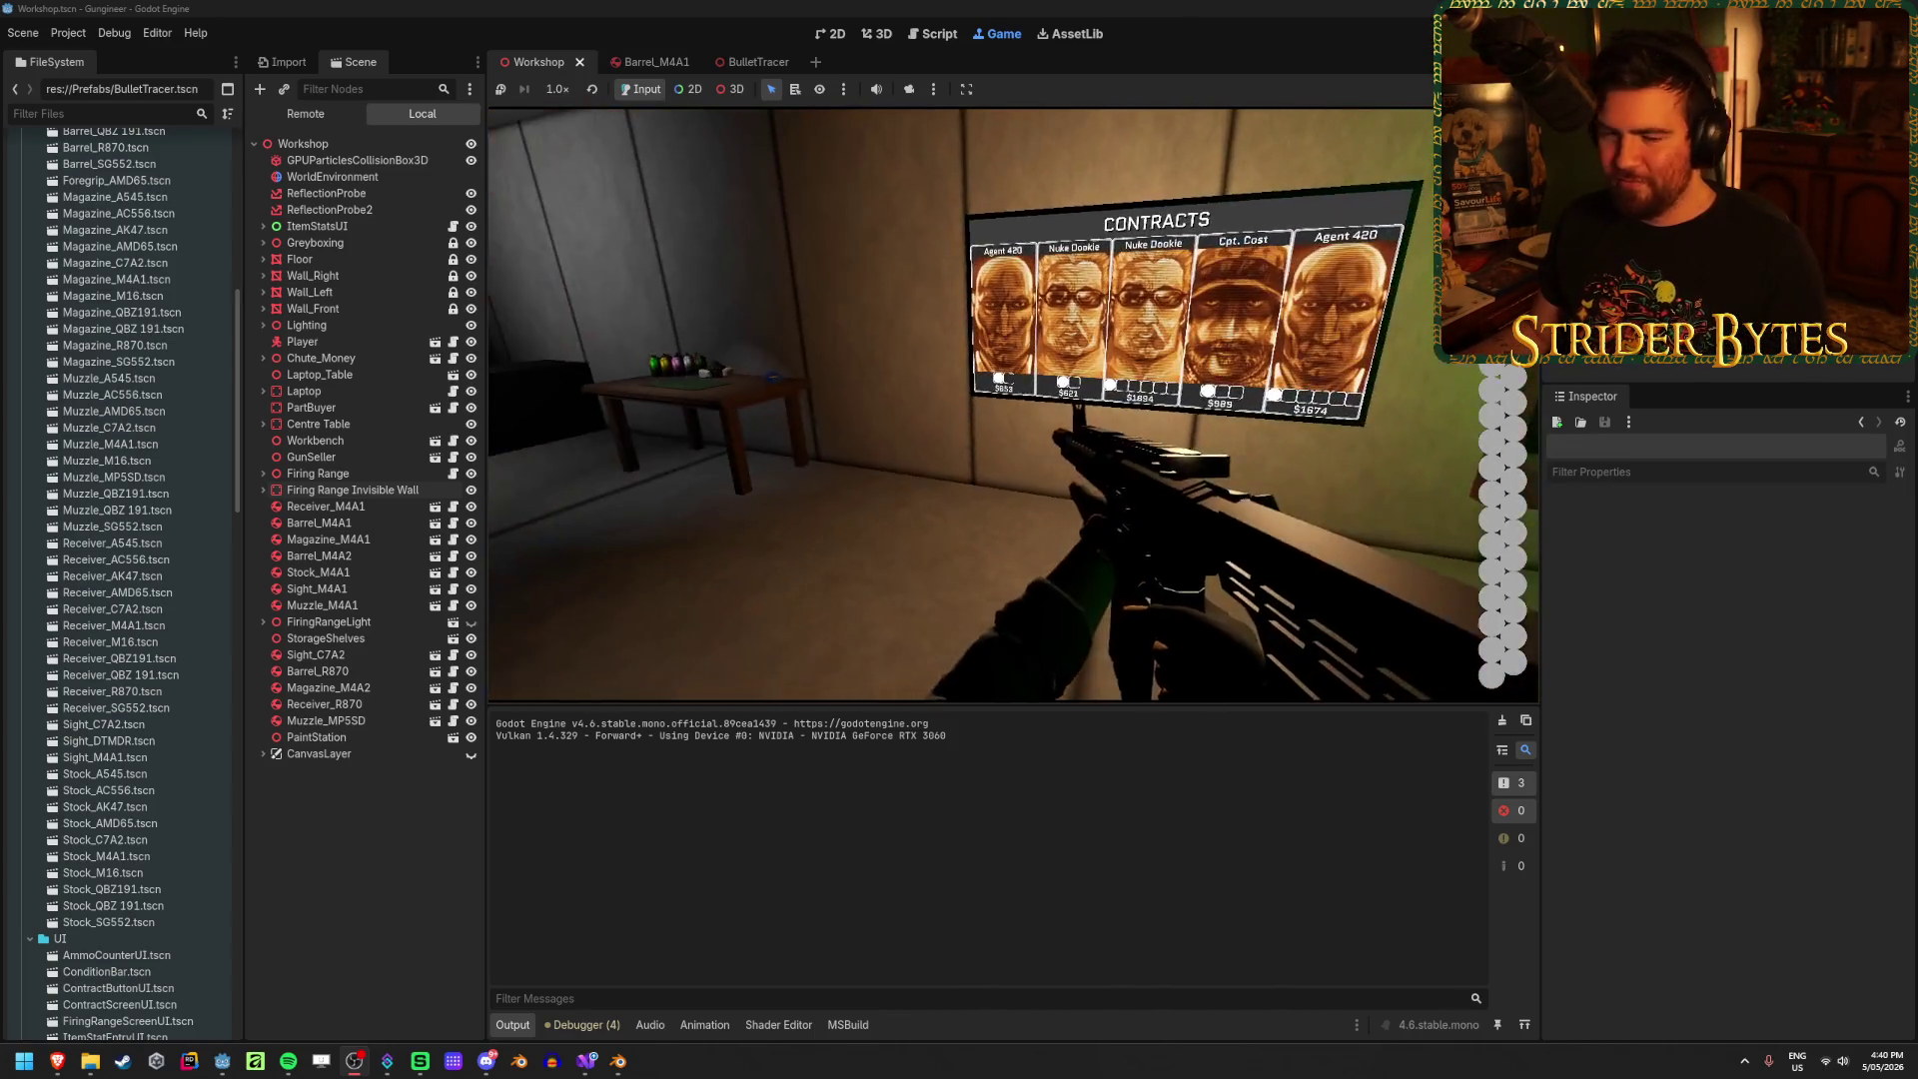
key("w")
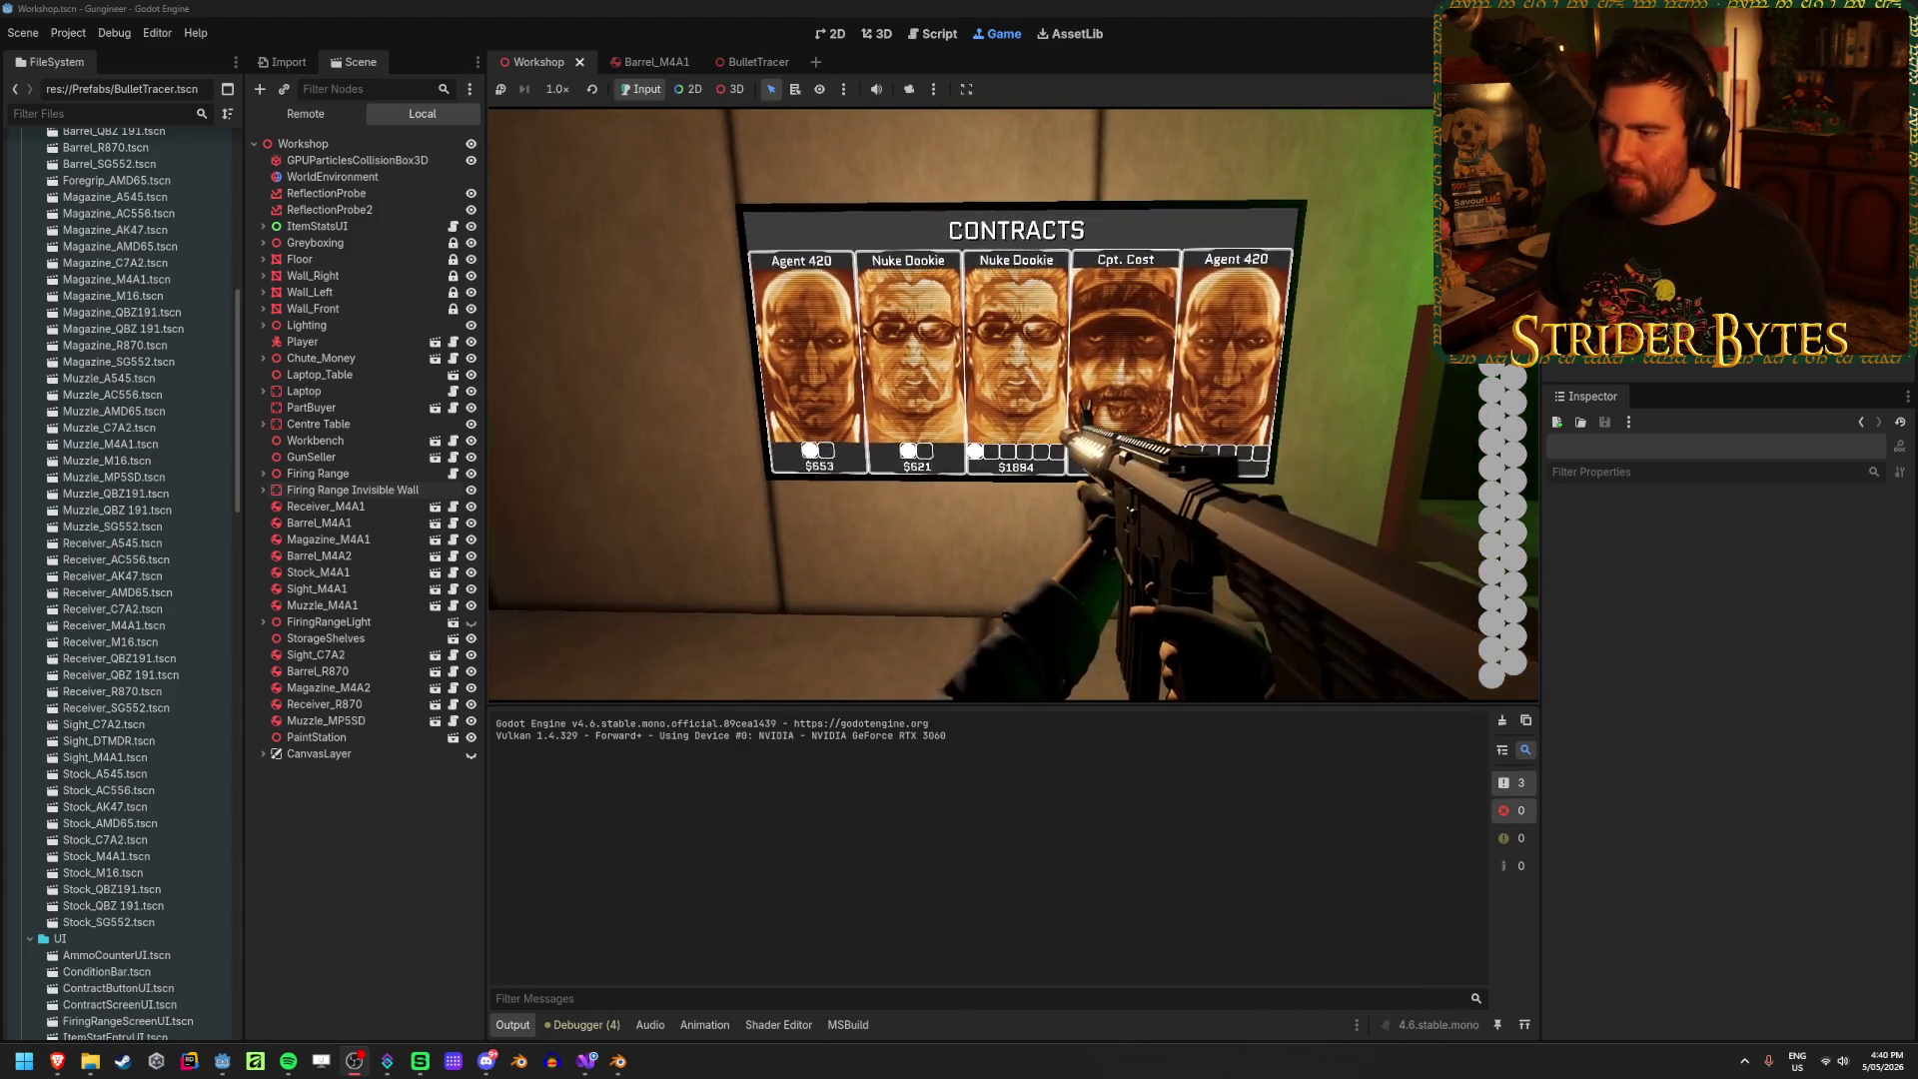
left_click(1014, 405)
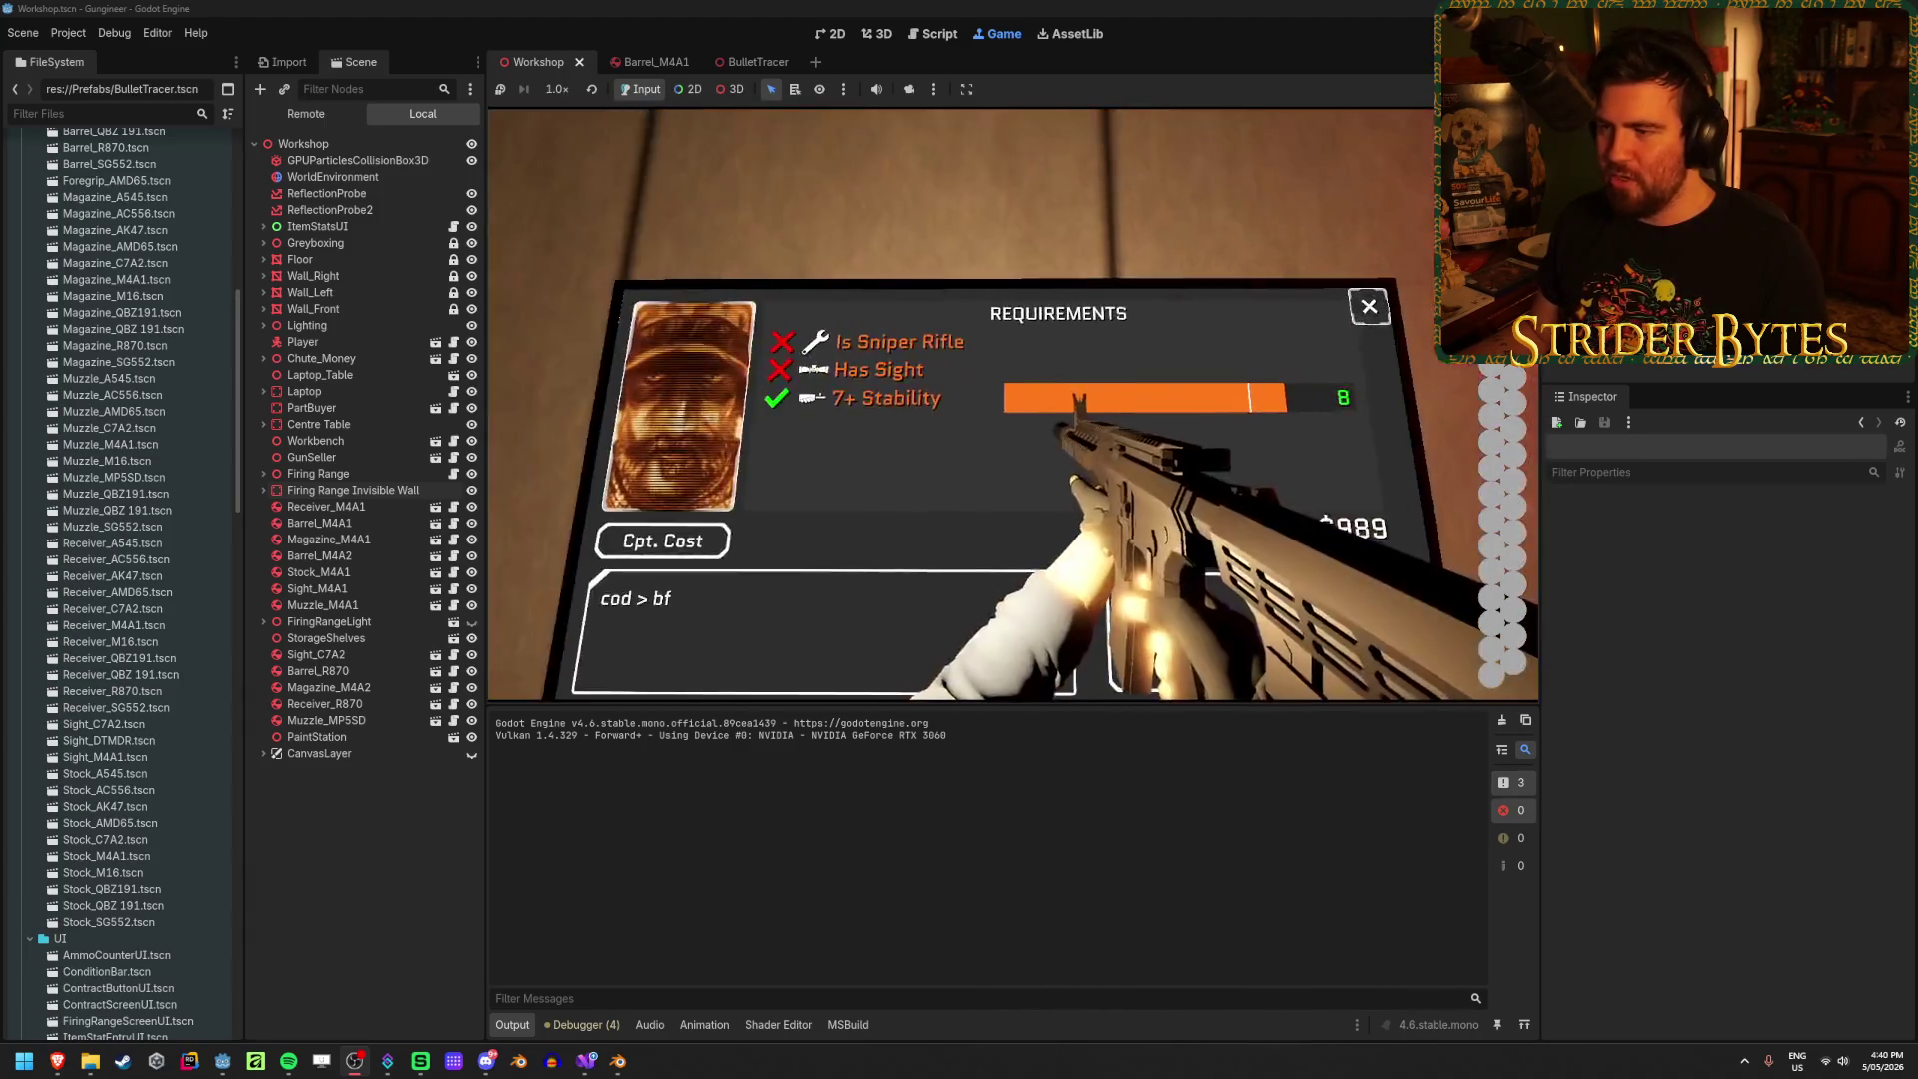
key("w")
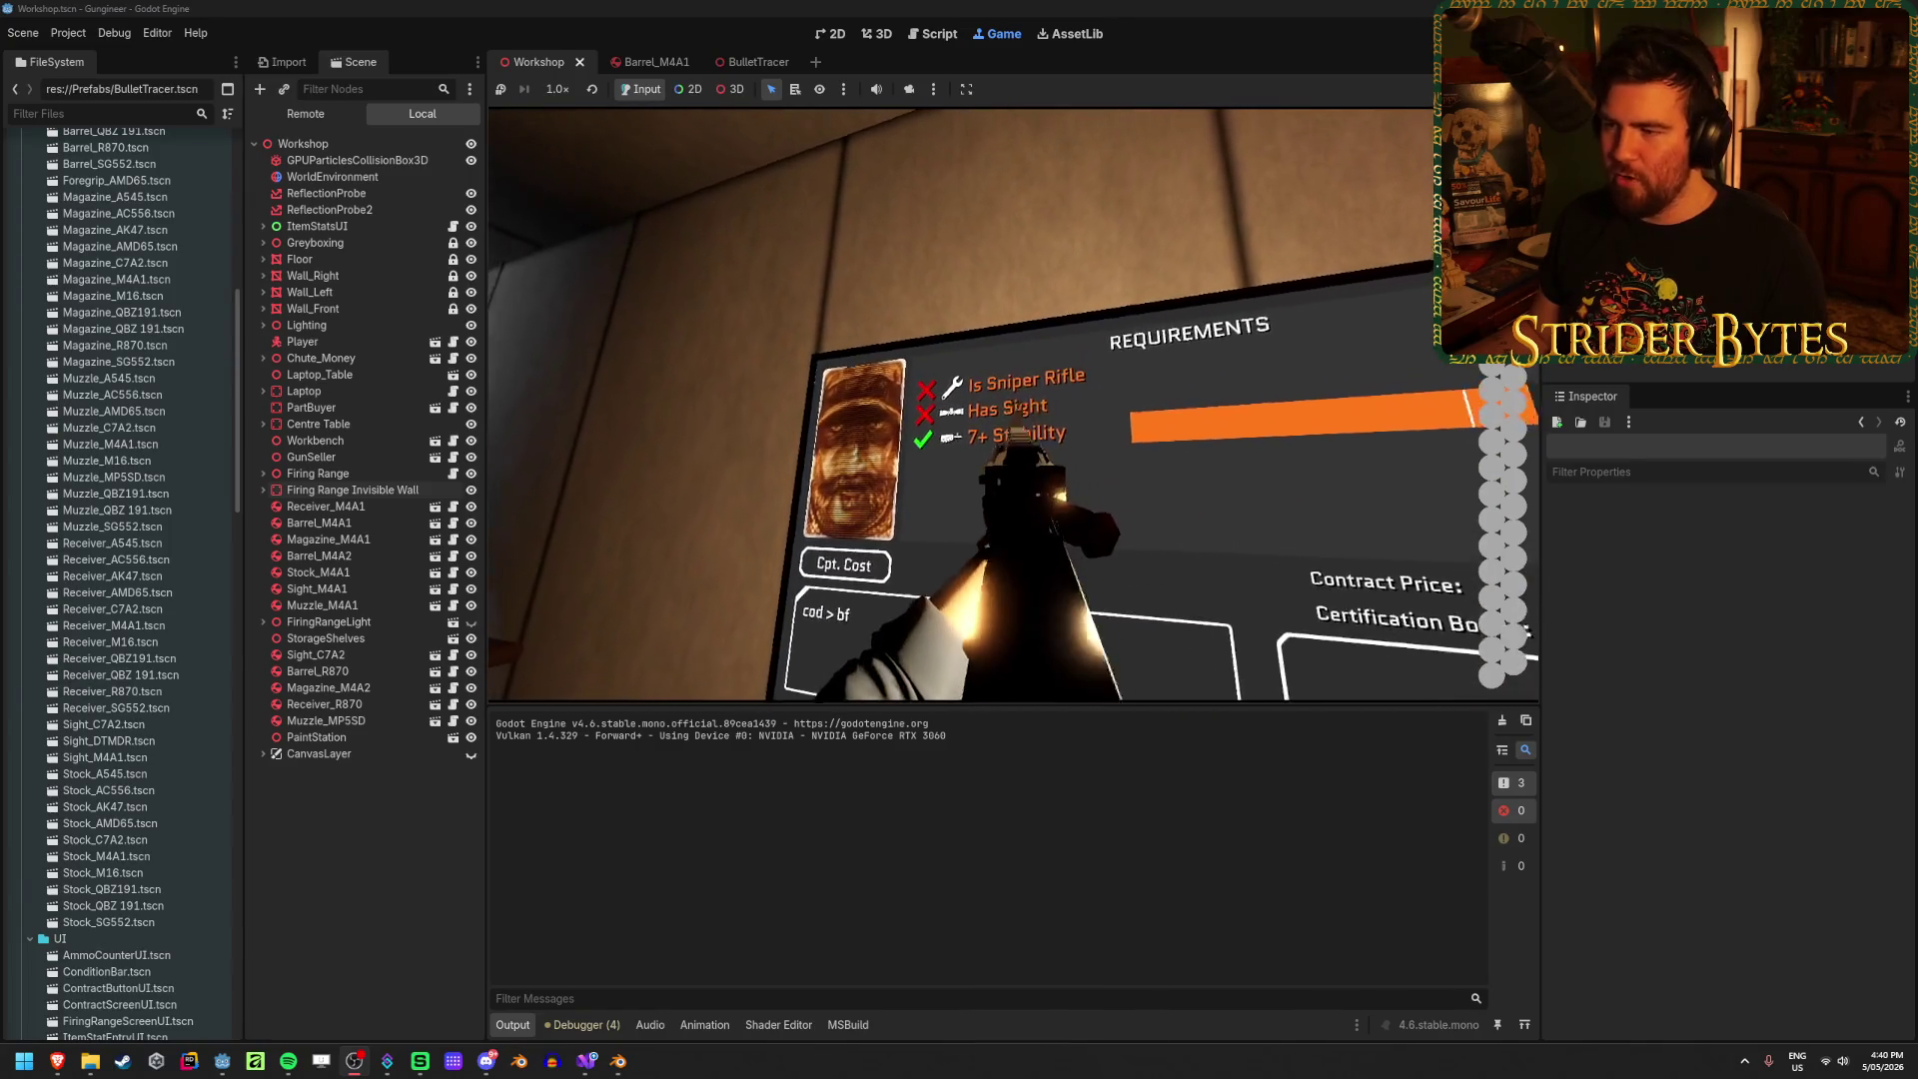
key("s")
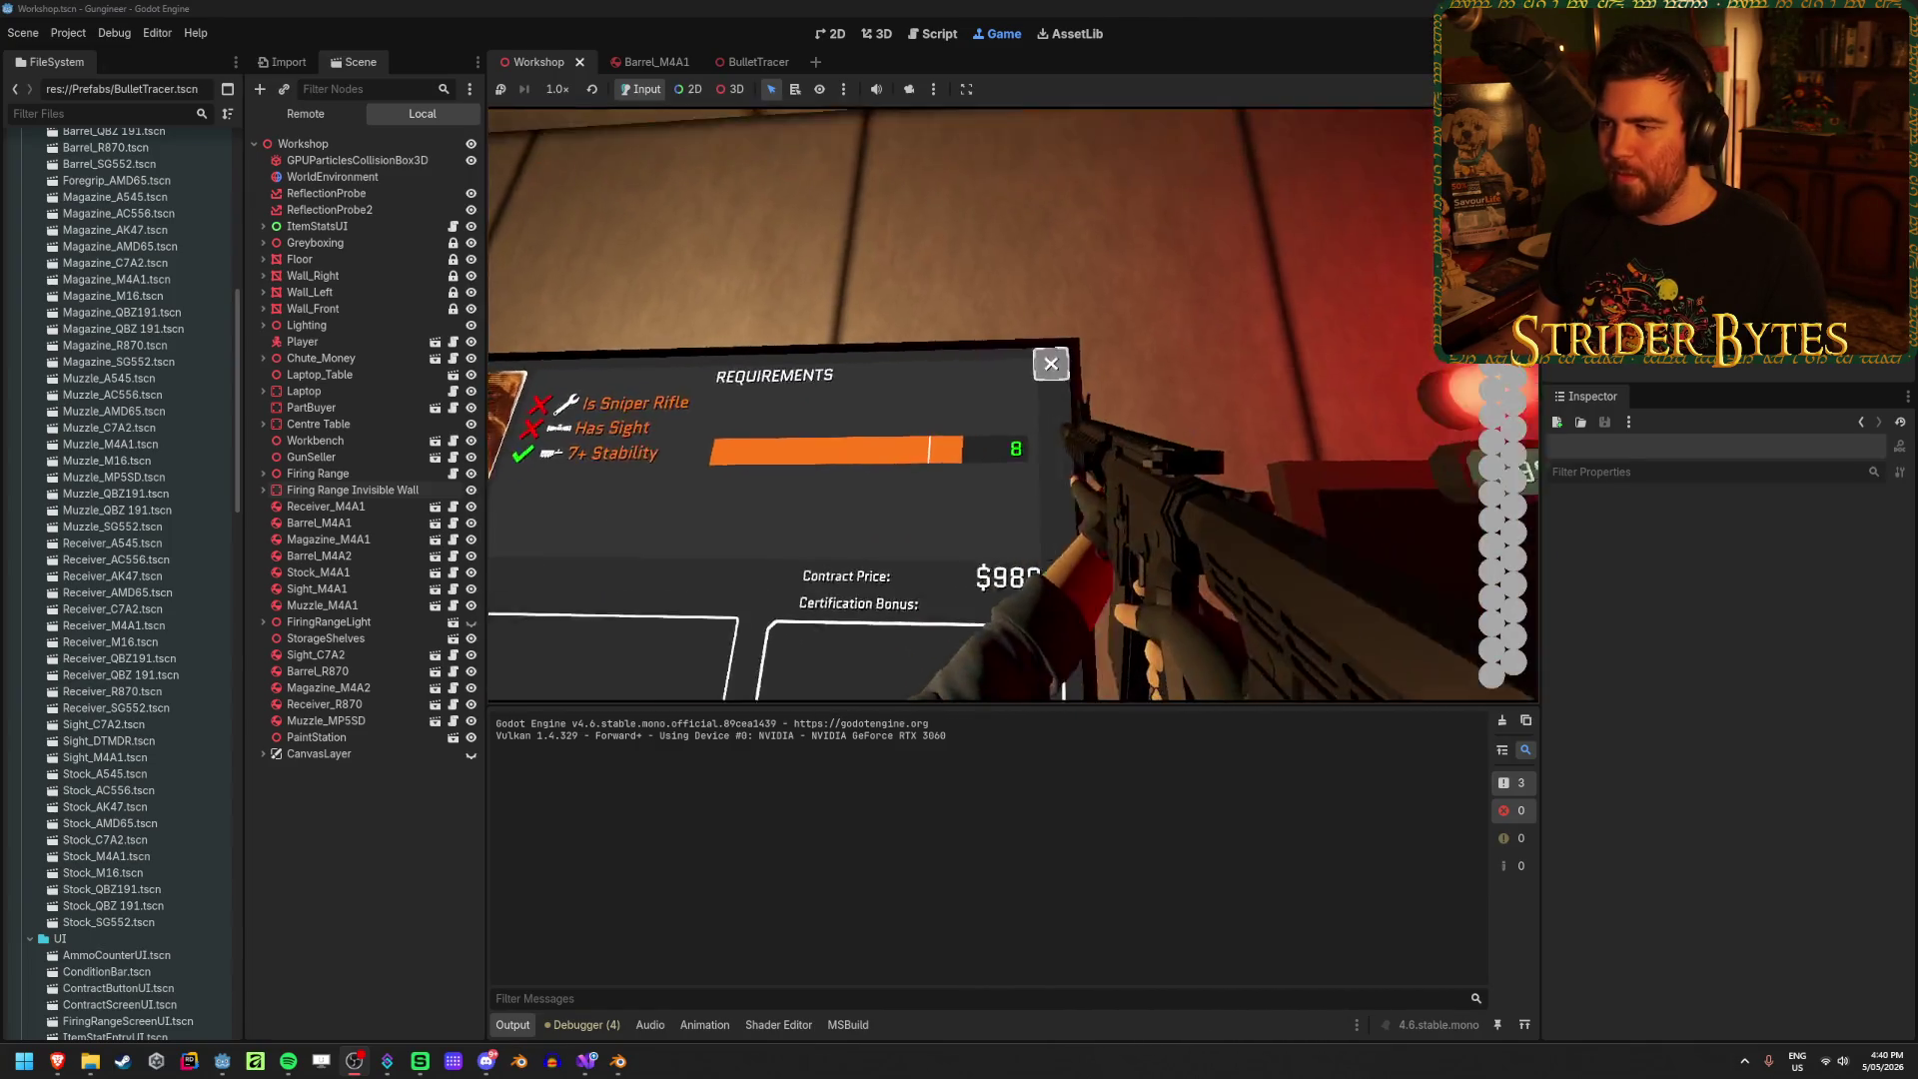
left_click(1014, 405)
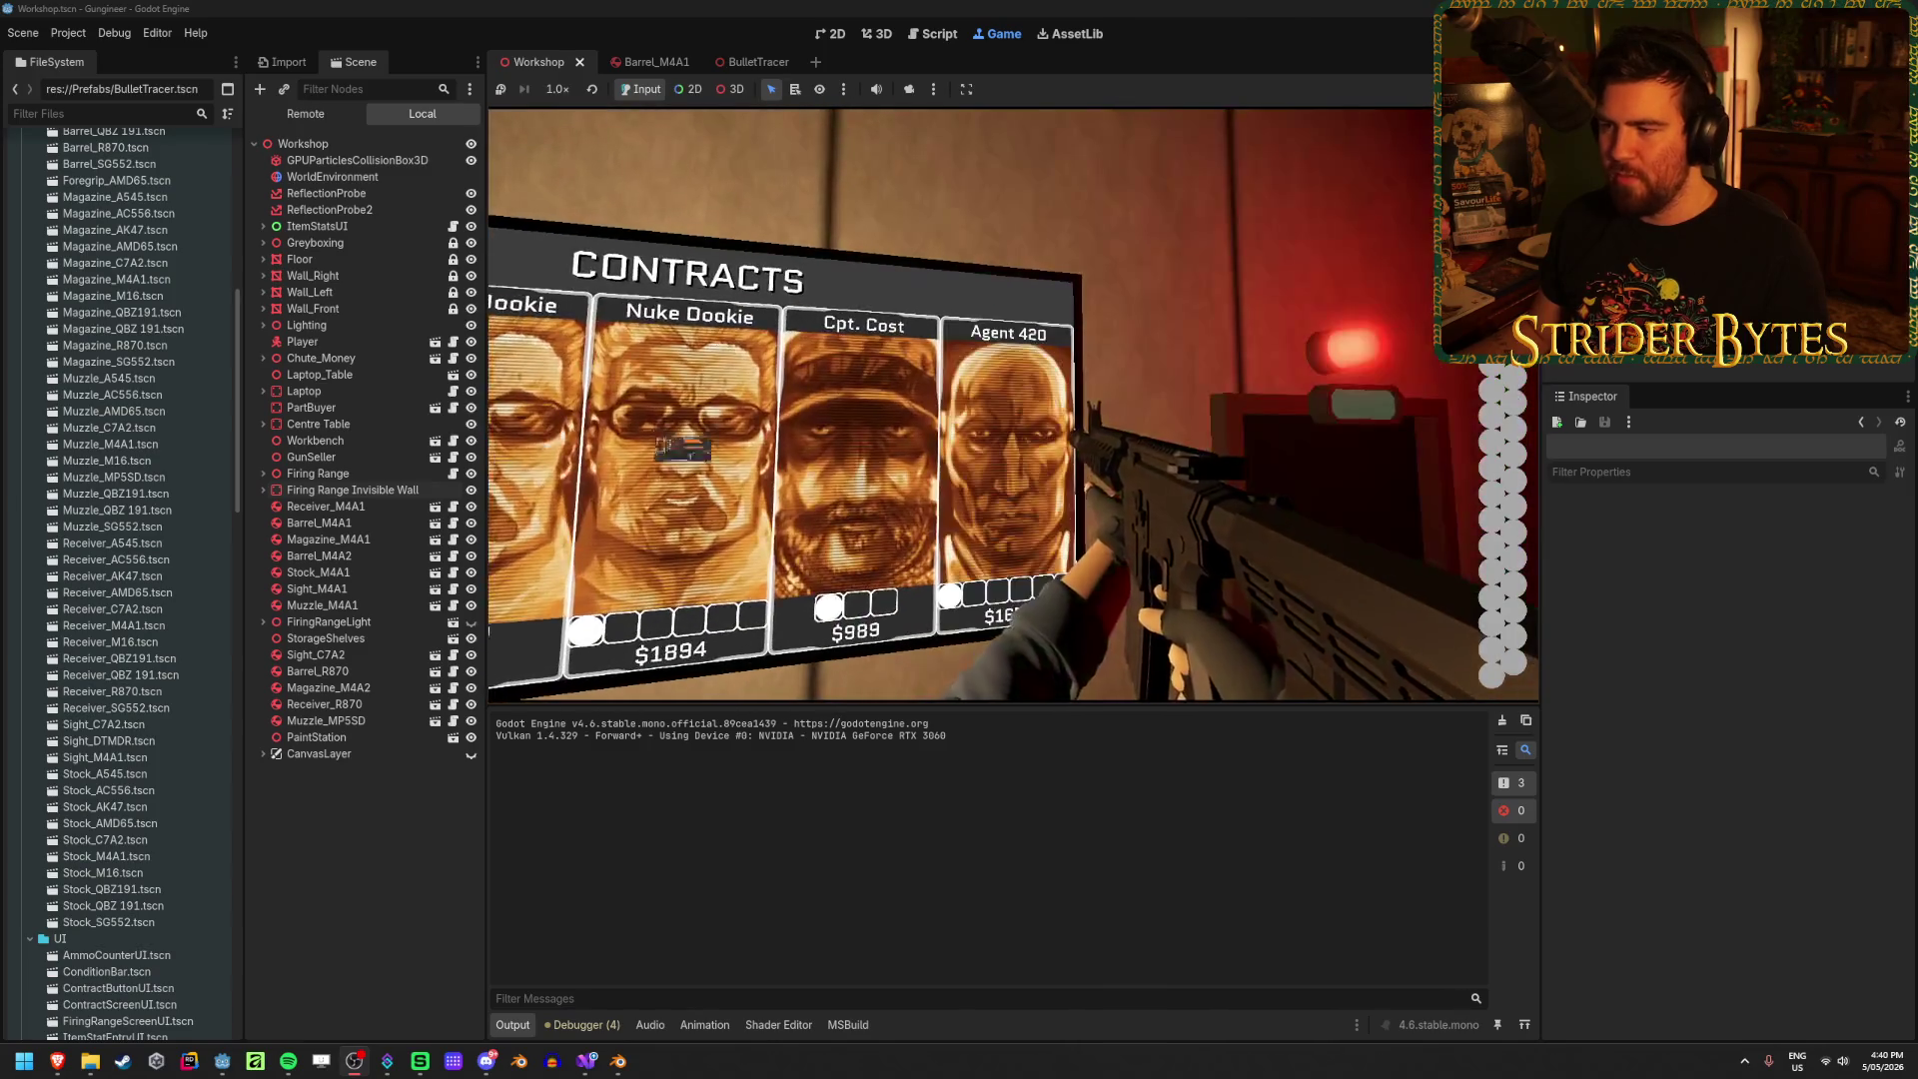
Step: Open and read Agent 420's contract requirements
left_click(1014, 404)
key("w")
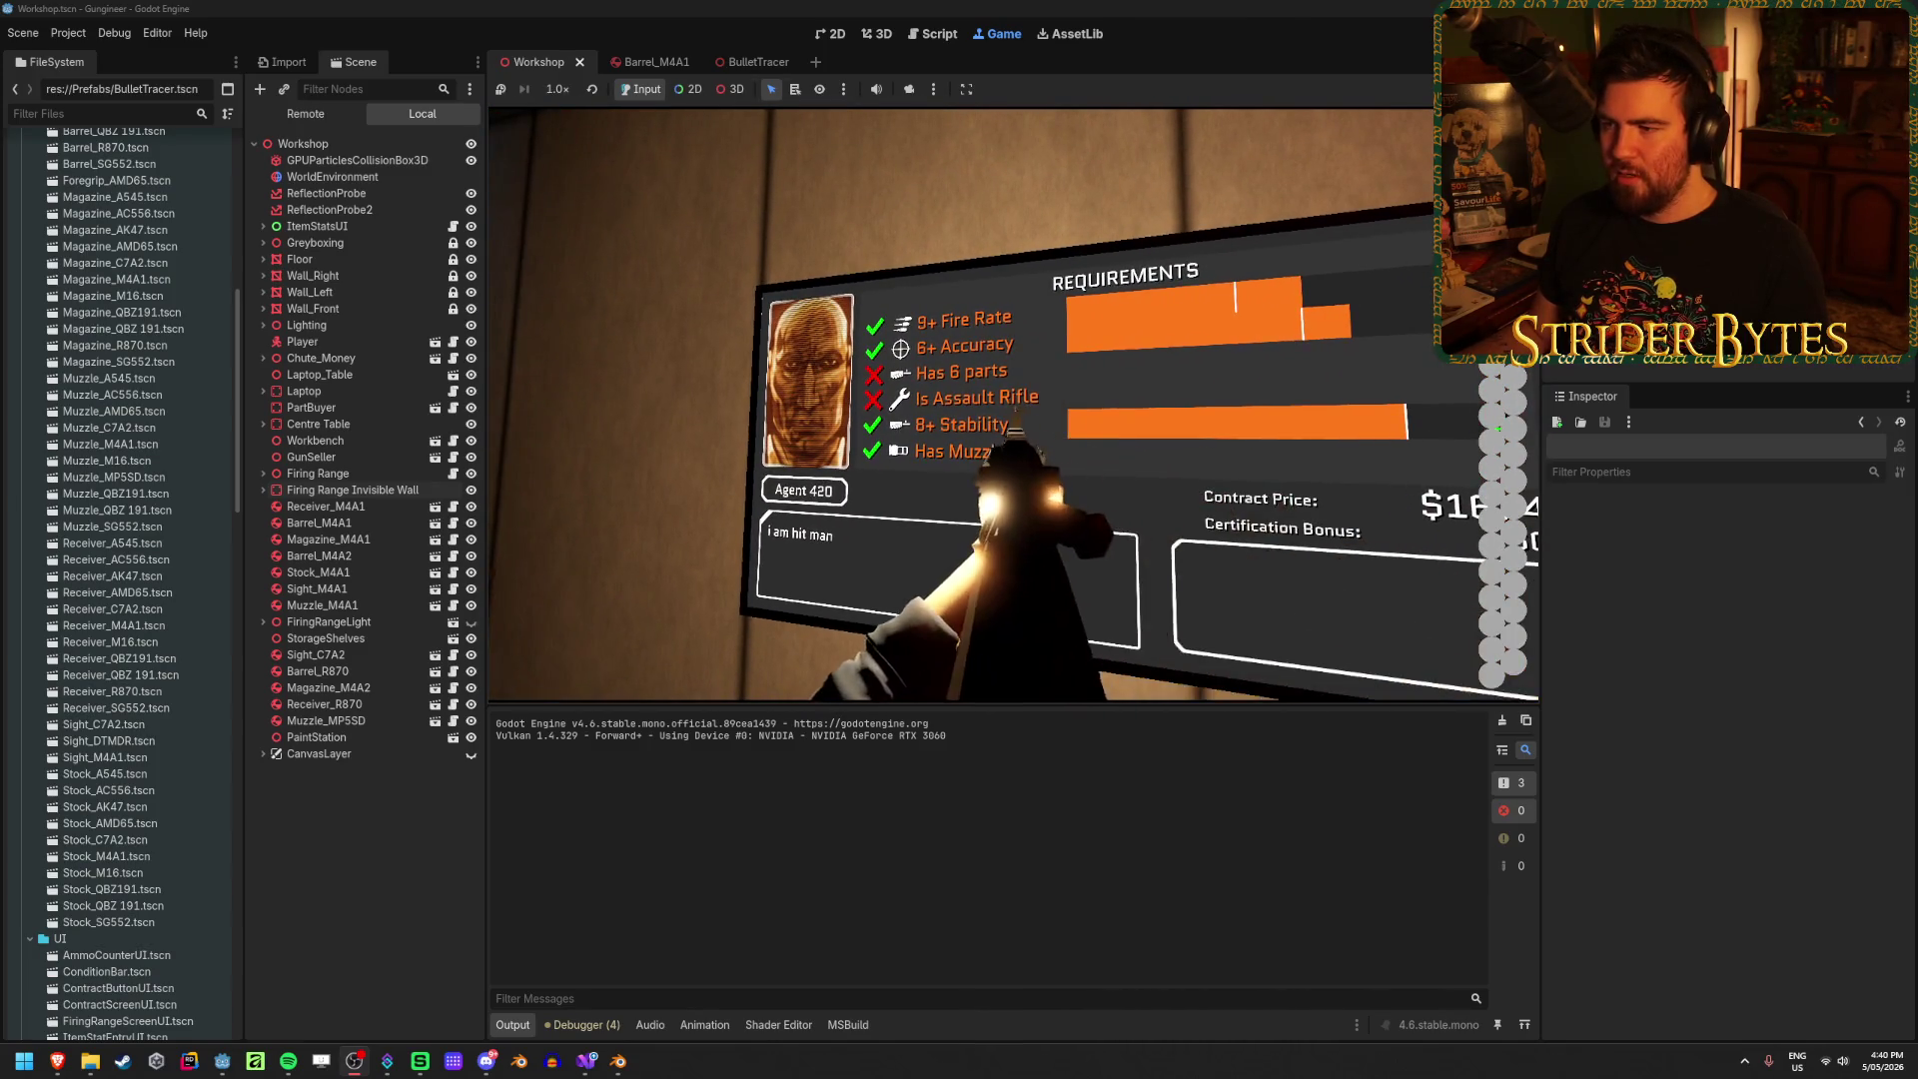
key("d")
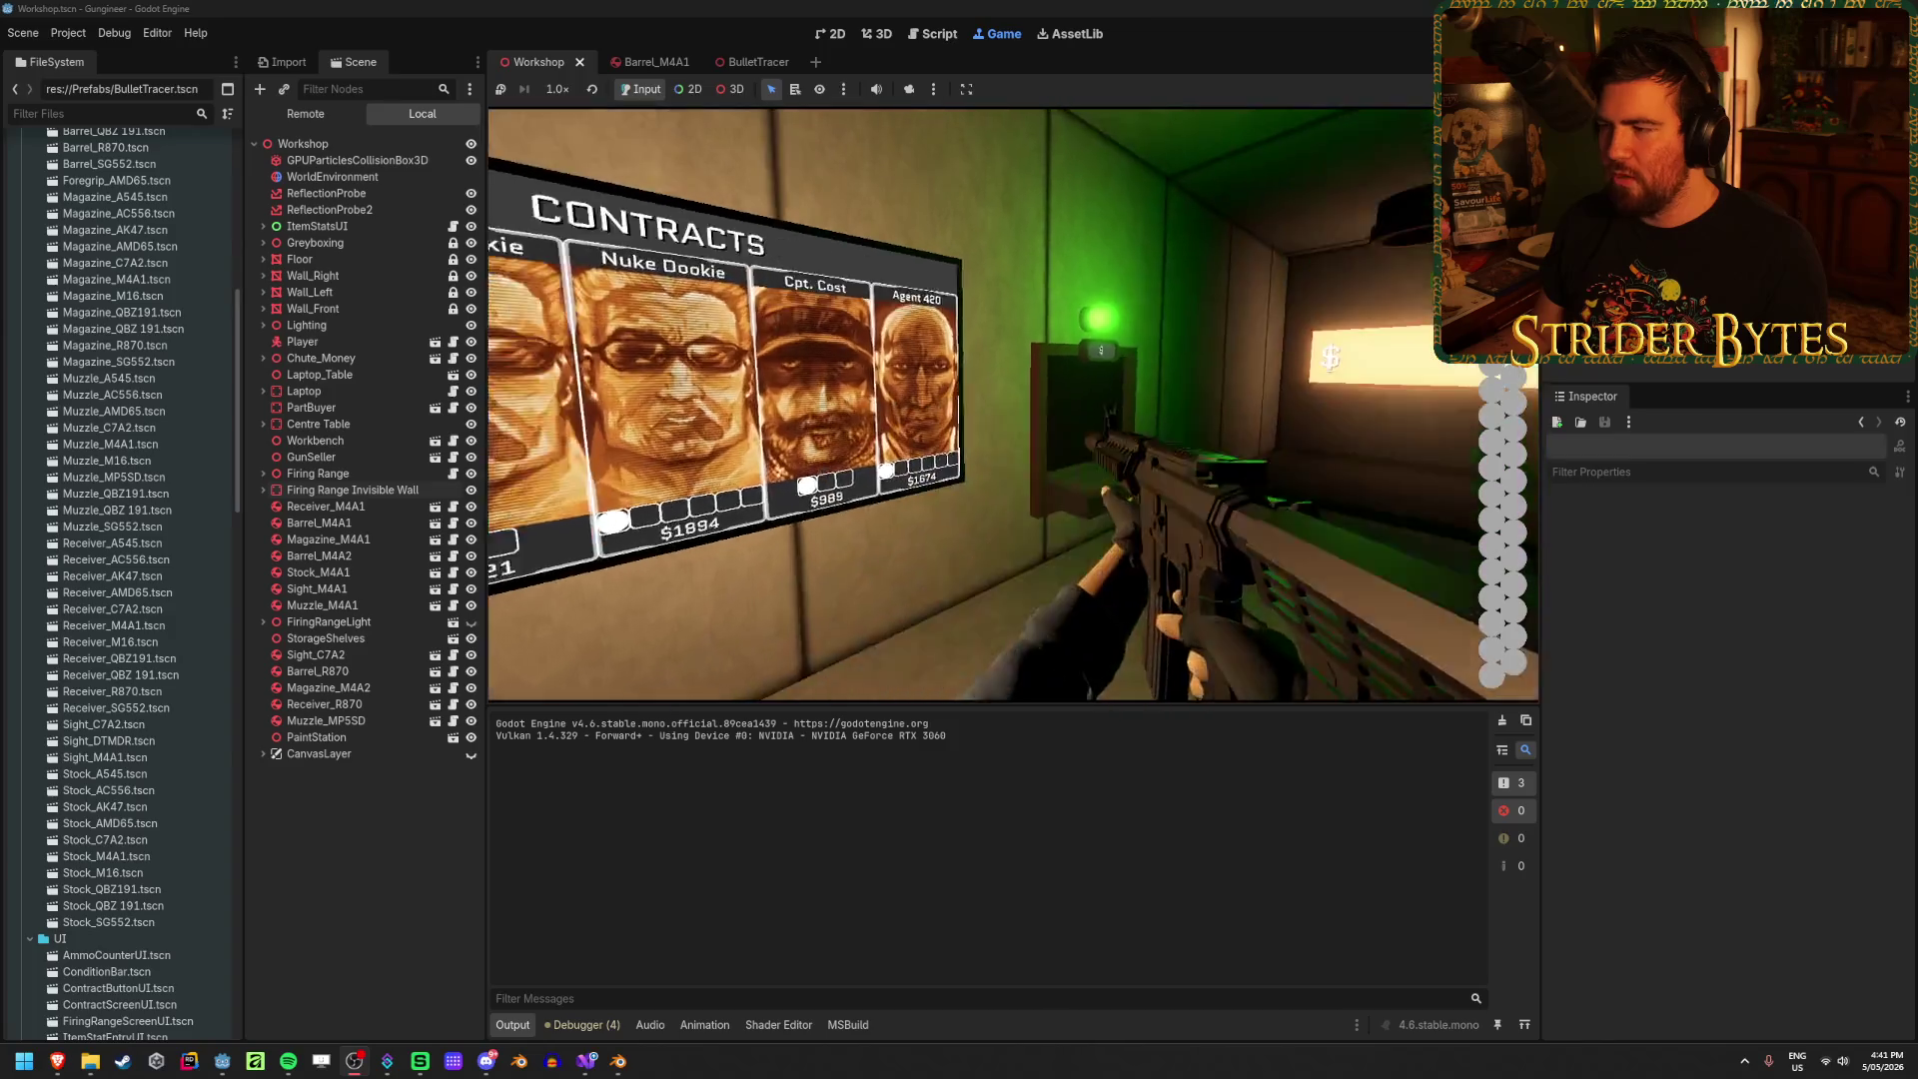
Step: Walk past the money display to the laptop and open the UPGRADES shop
key("w")
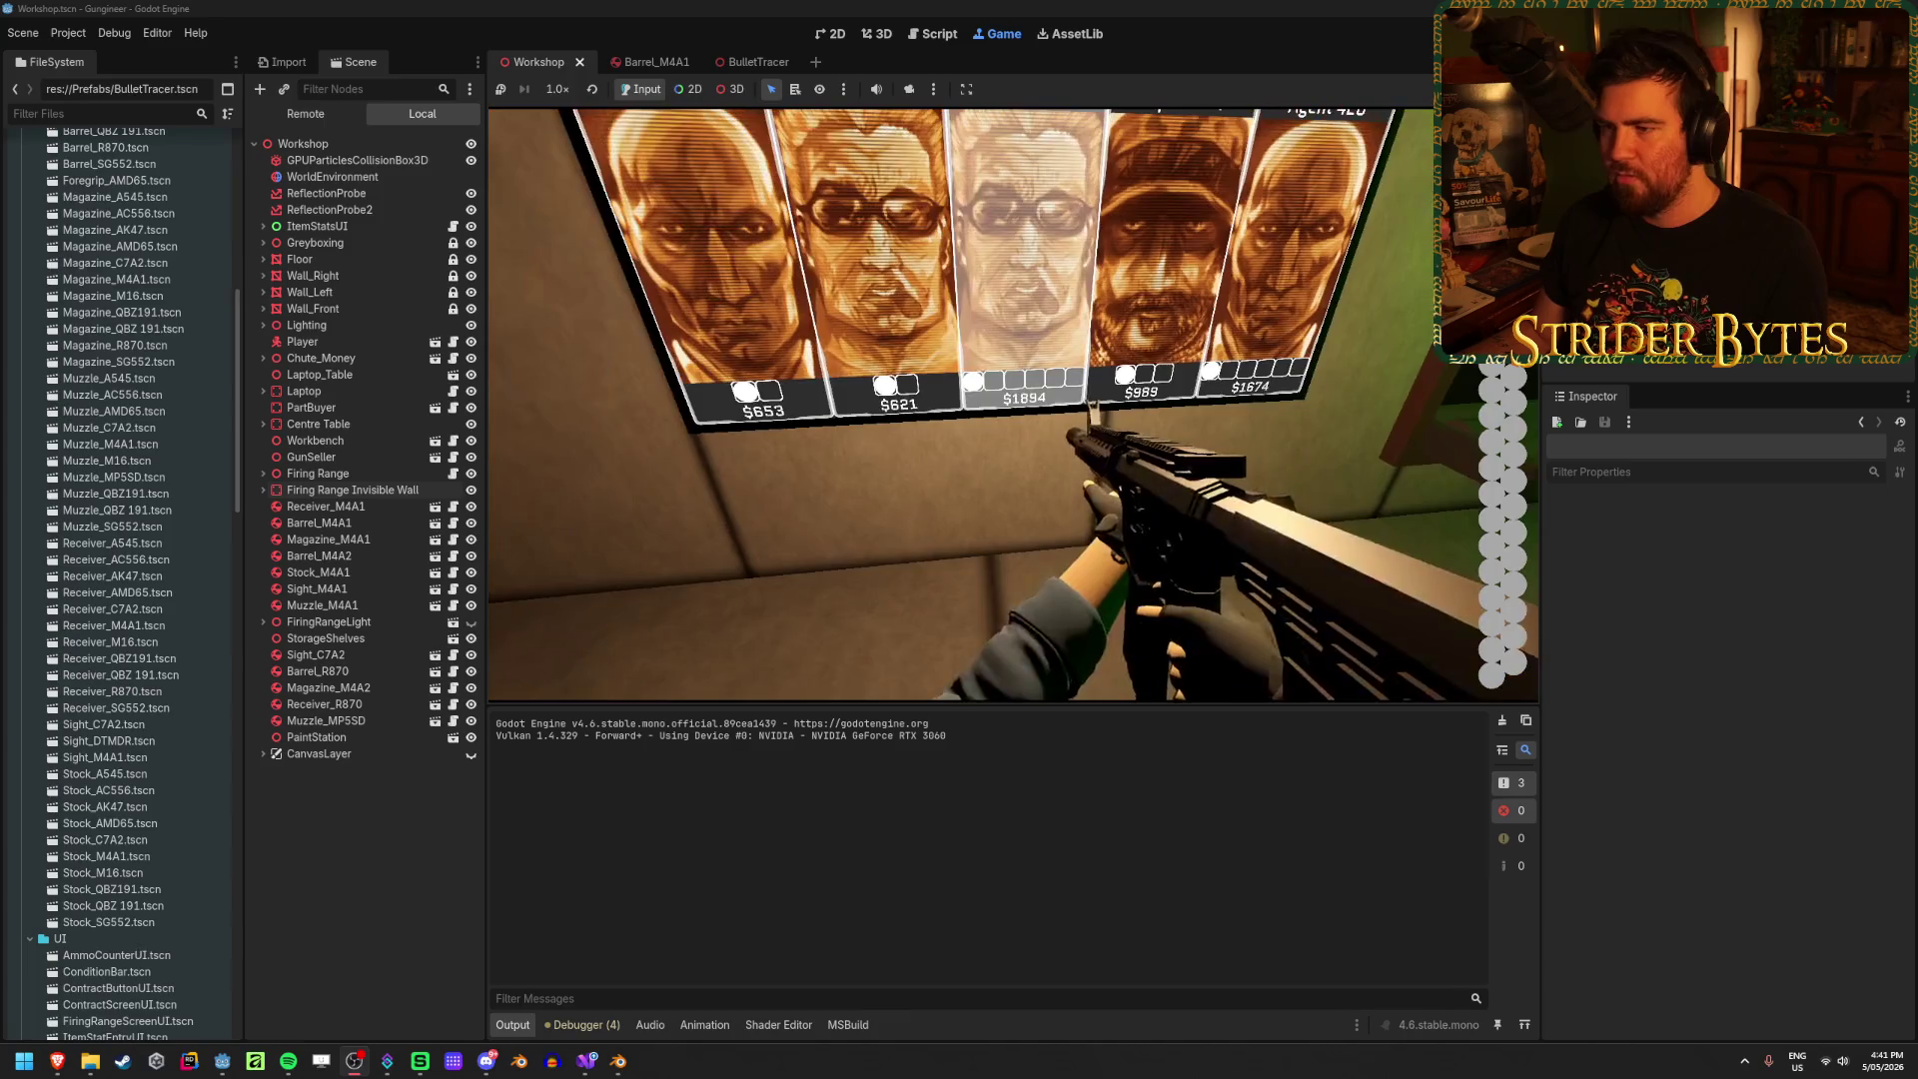
key("w")
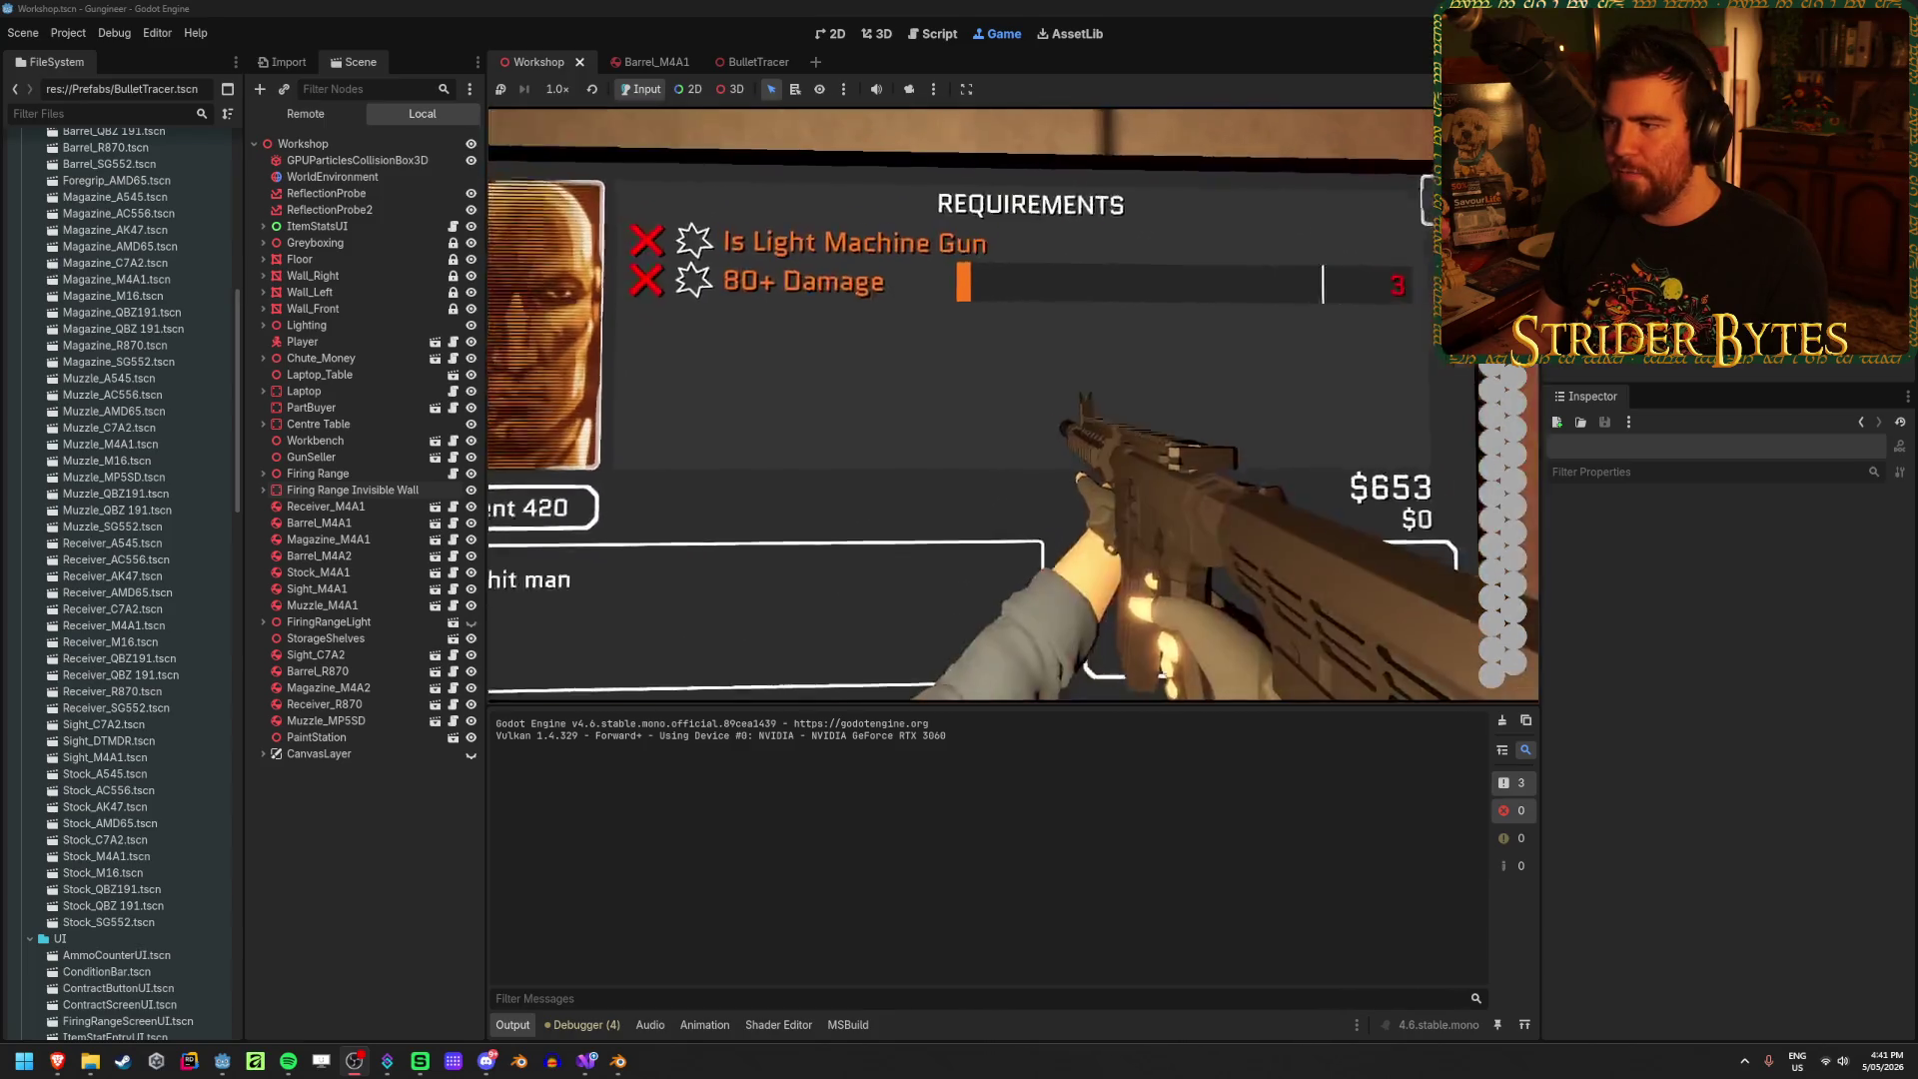
key("s")
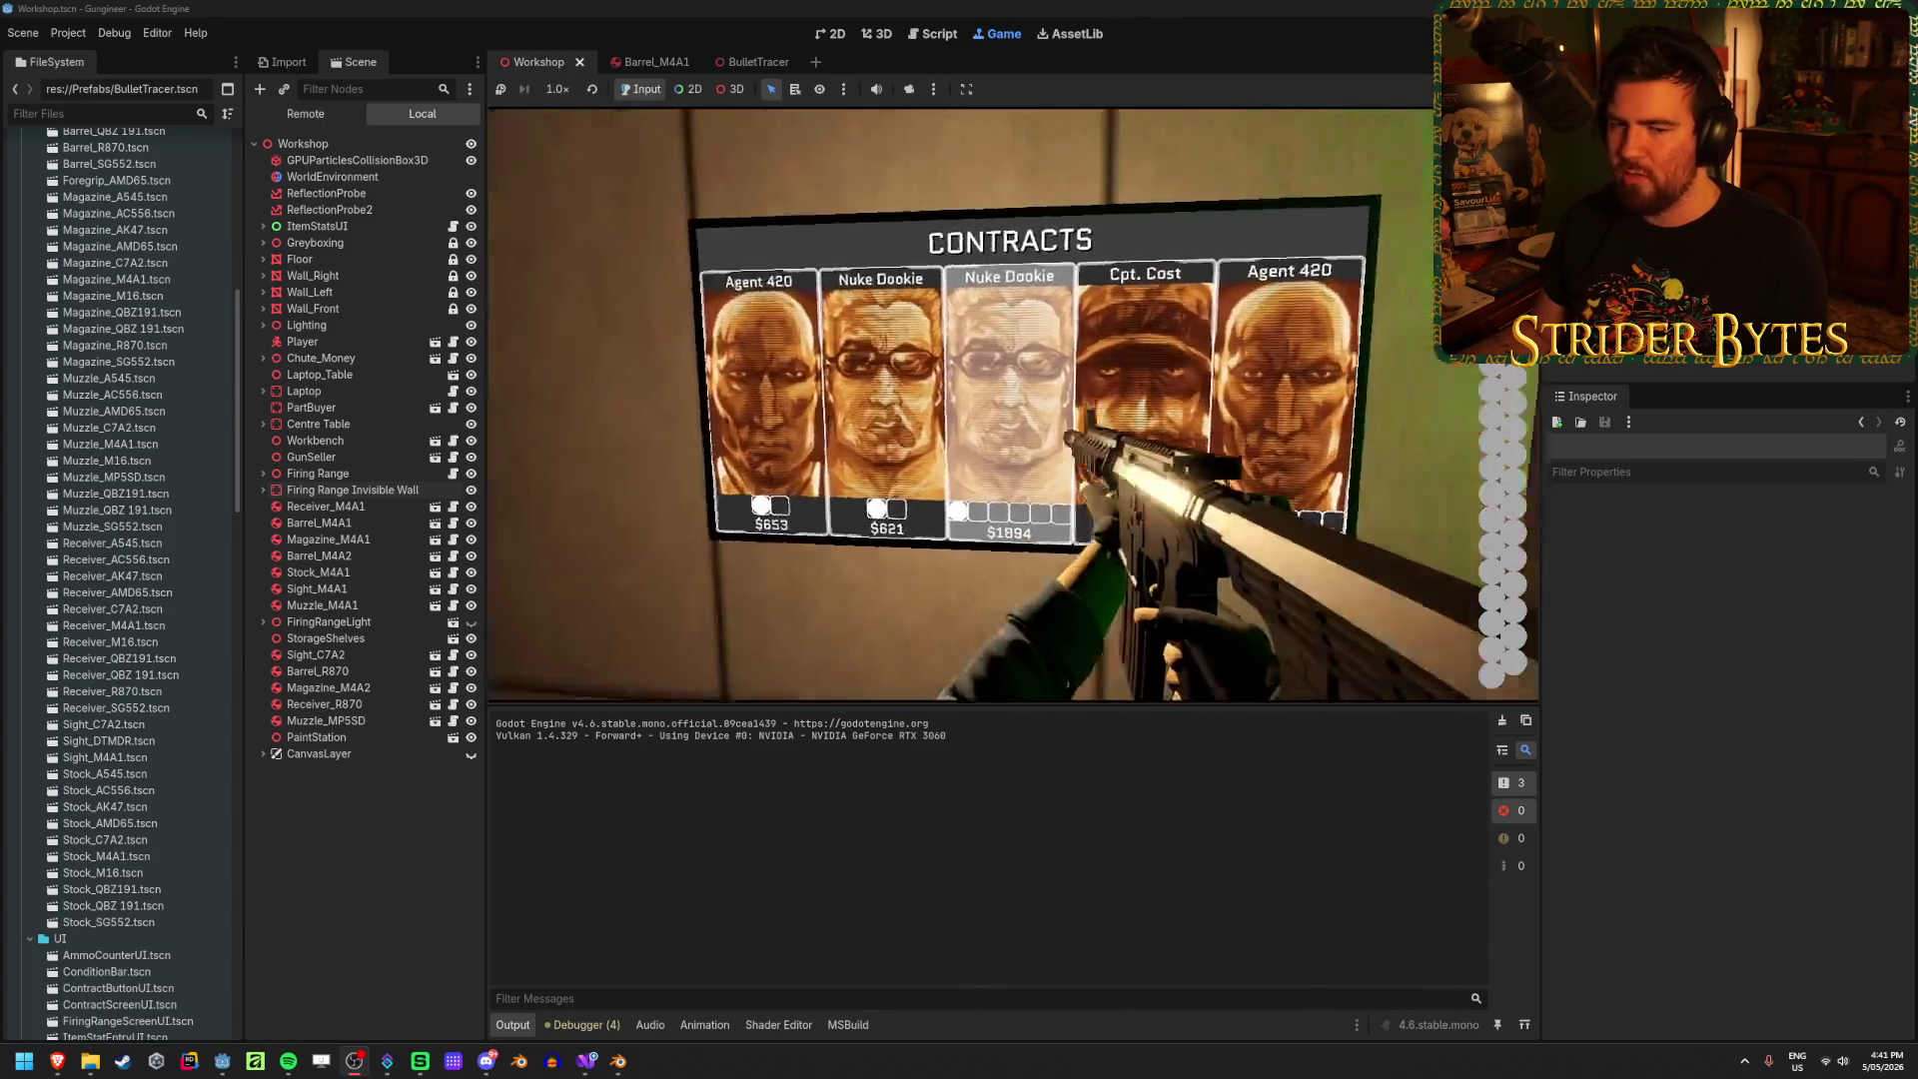
key("w")
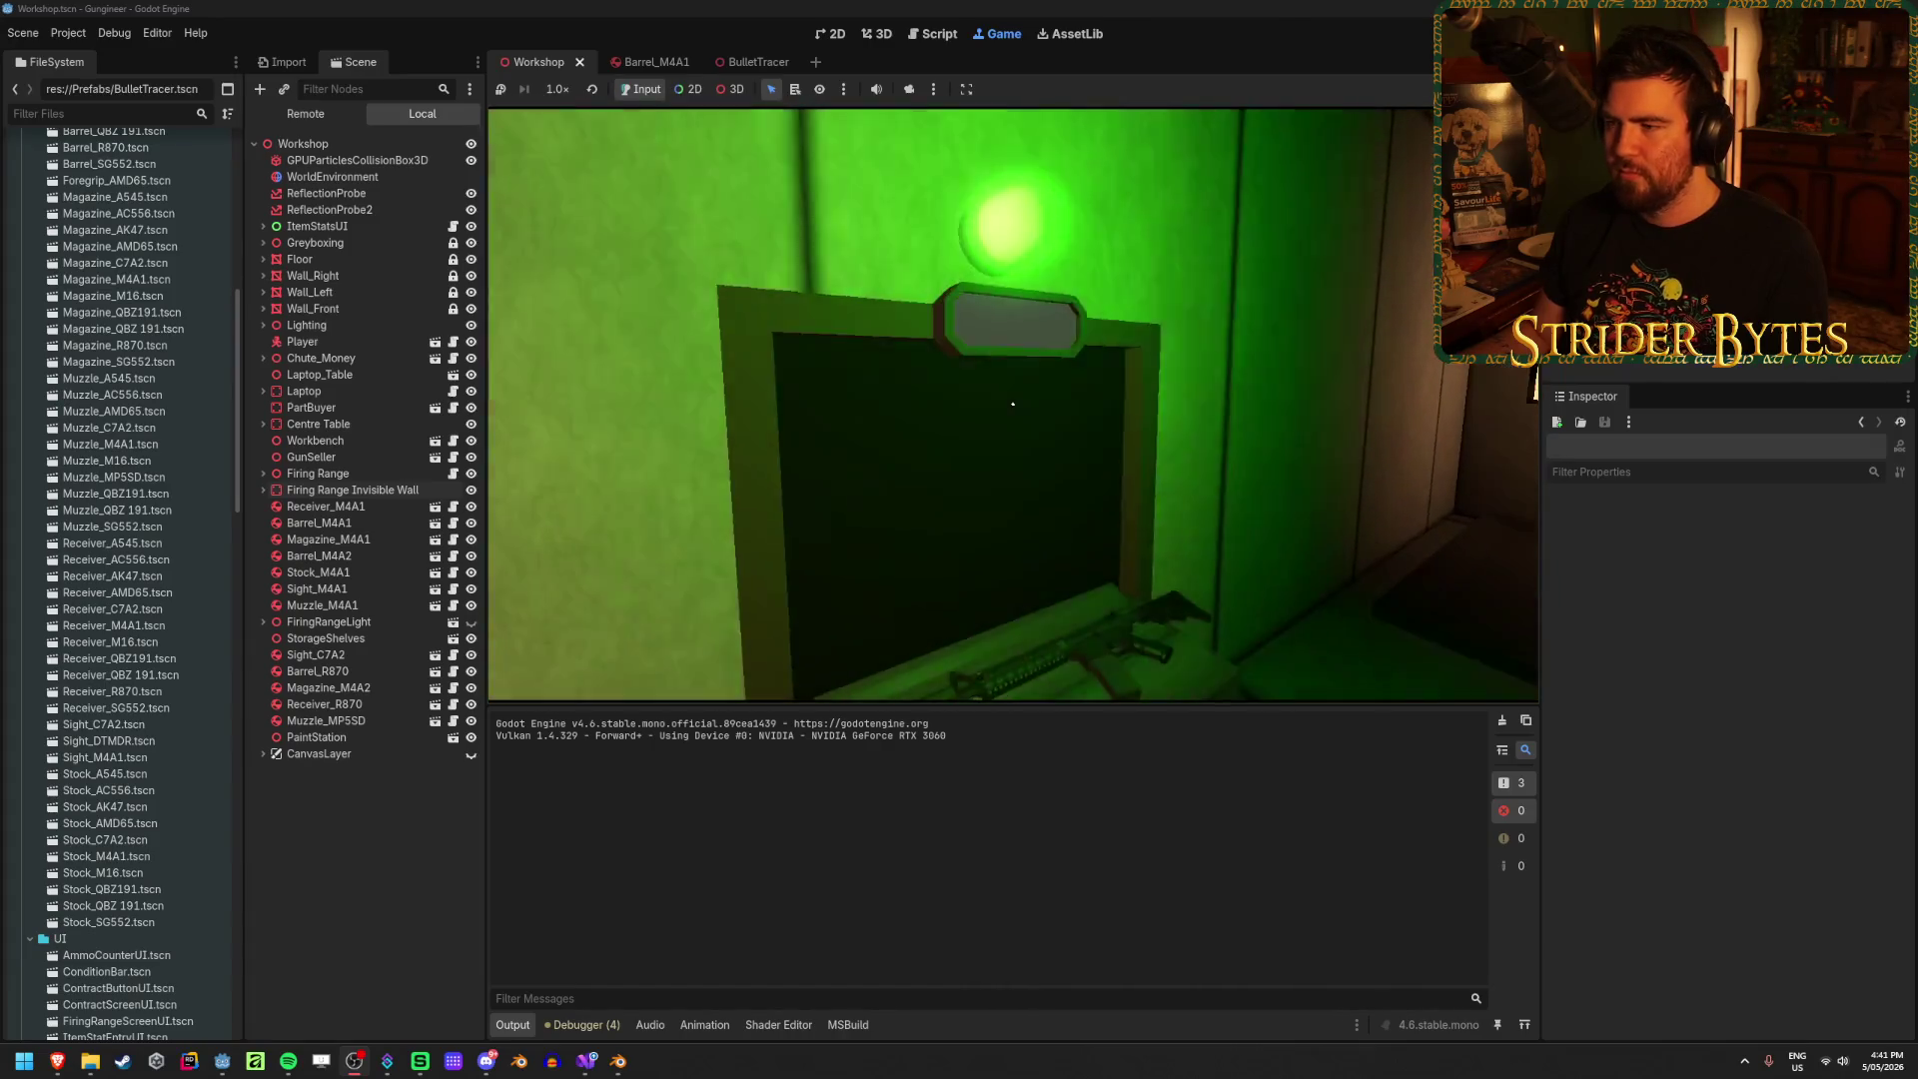
key("s")
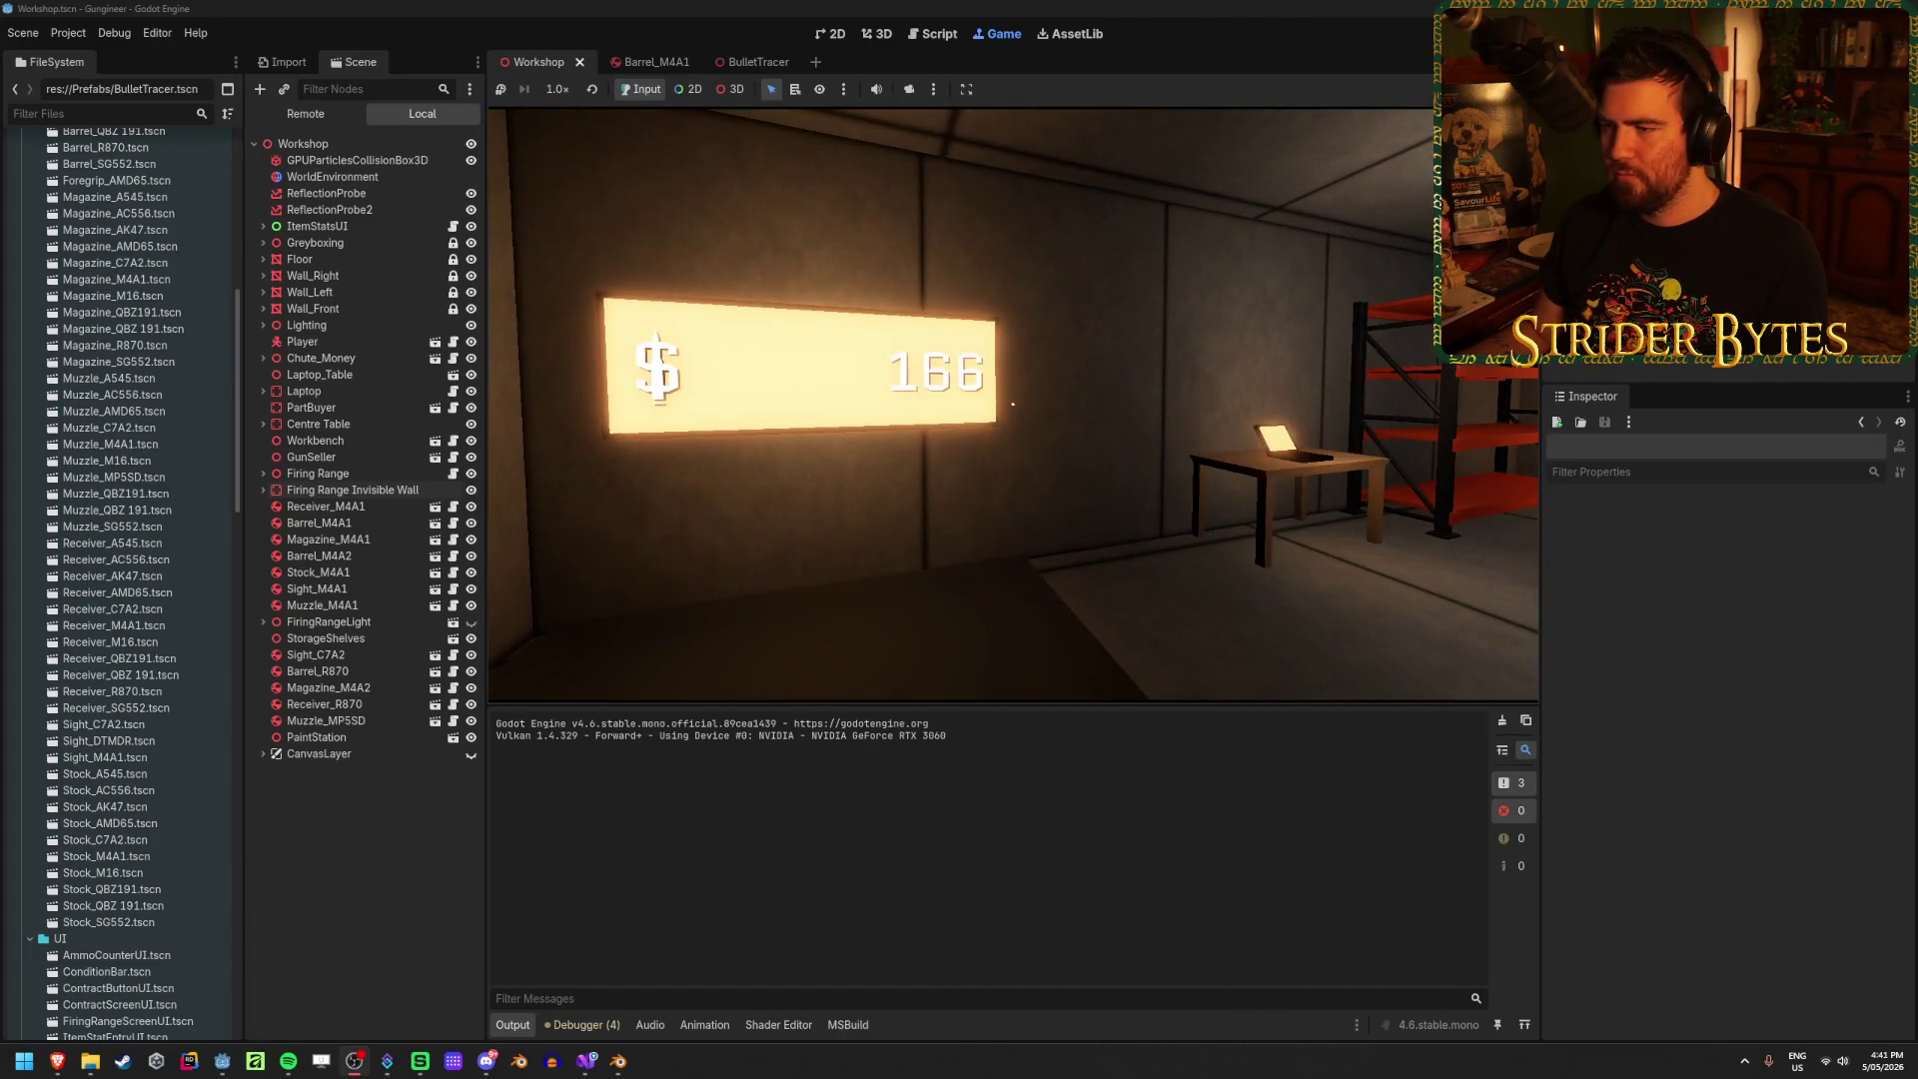
key("w")
key("e")
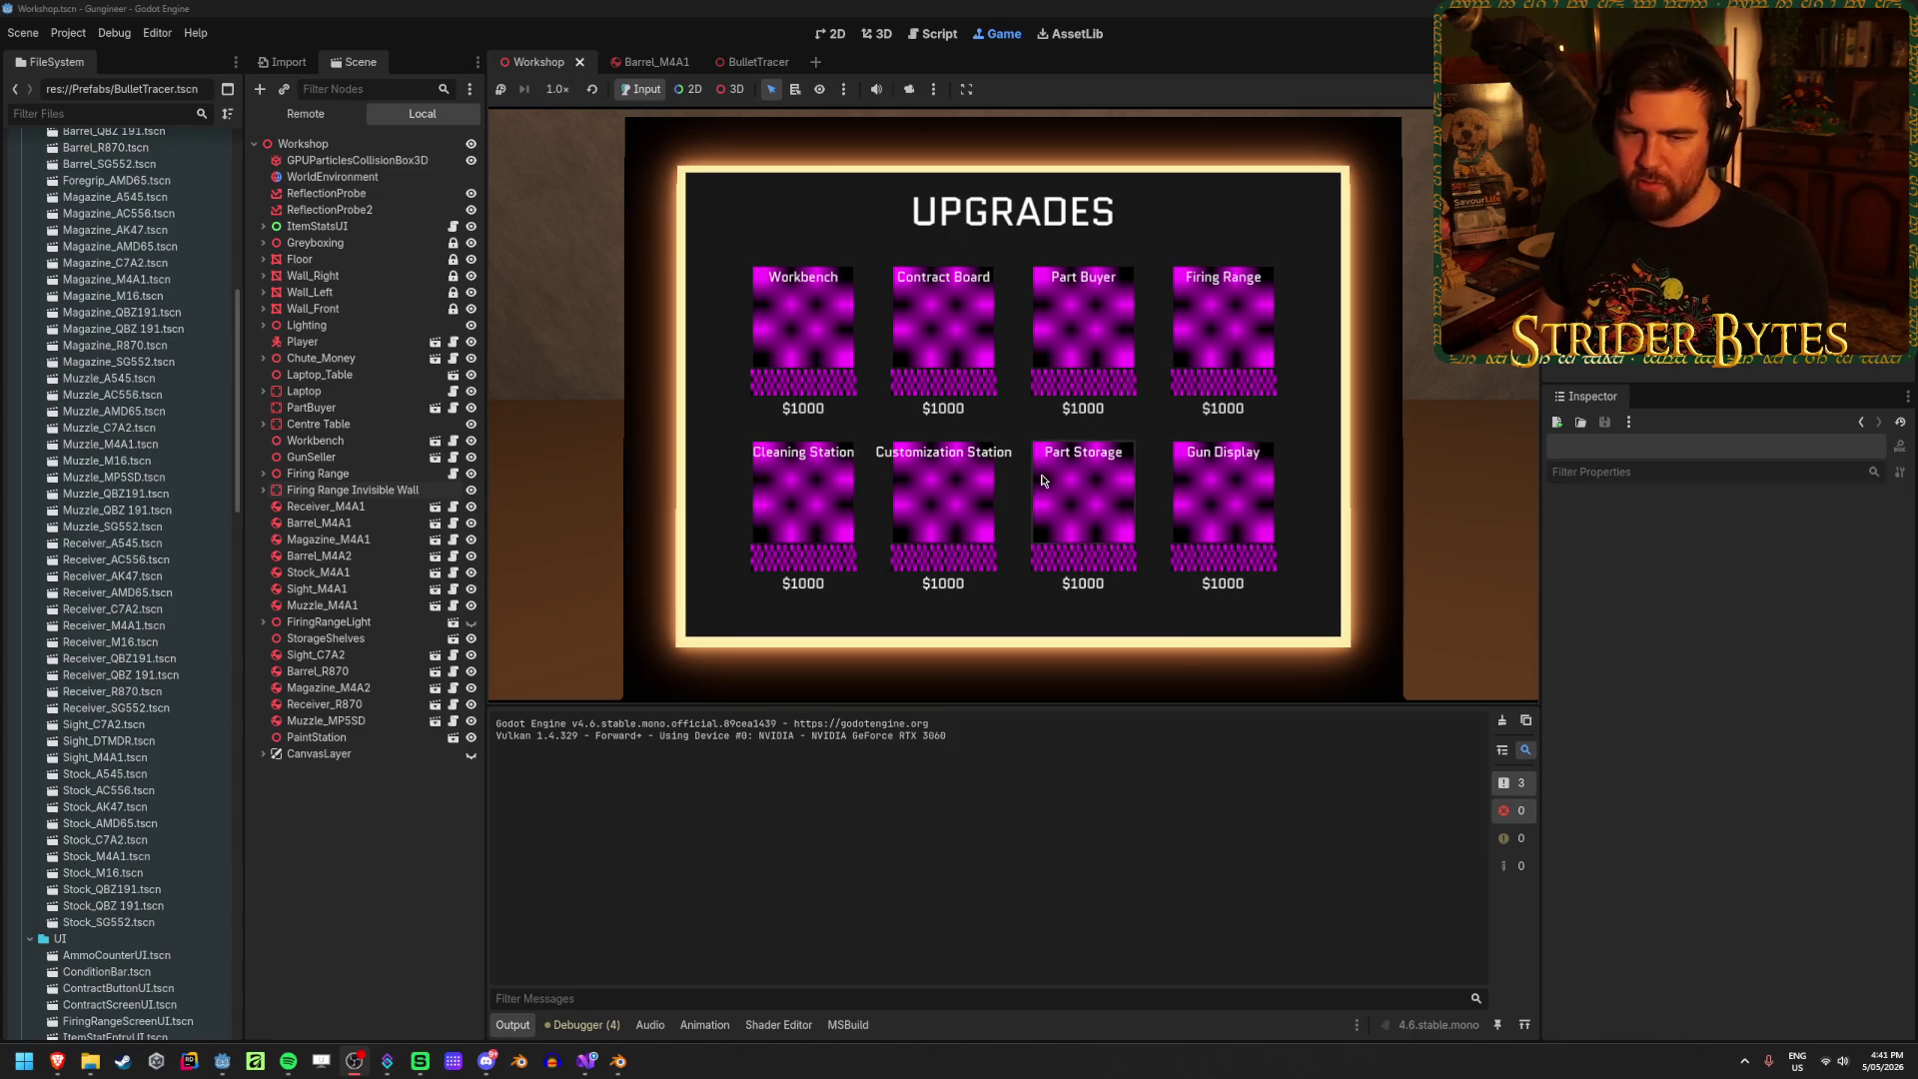
Step: Close Upgrades, walk to the cost board, and pick the dice, grip and tier I options
key("Escape")
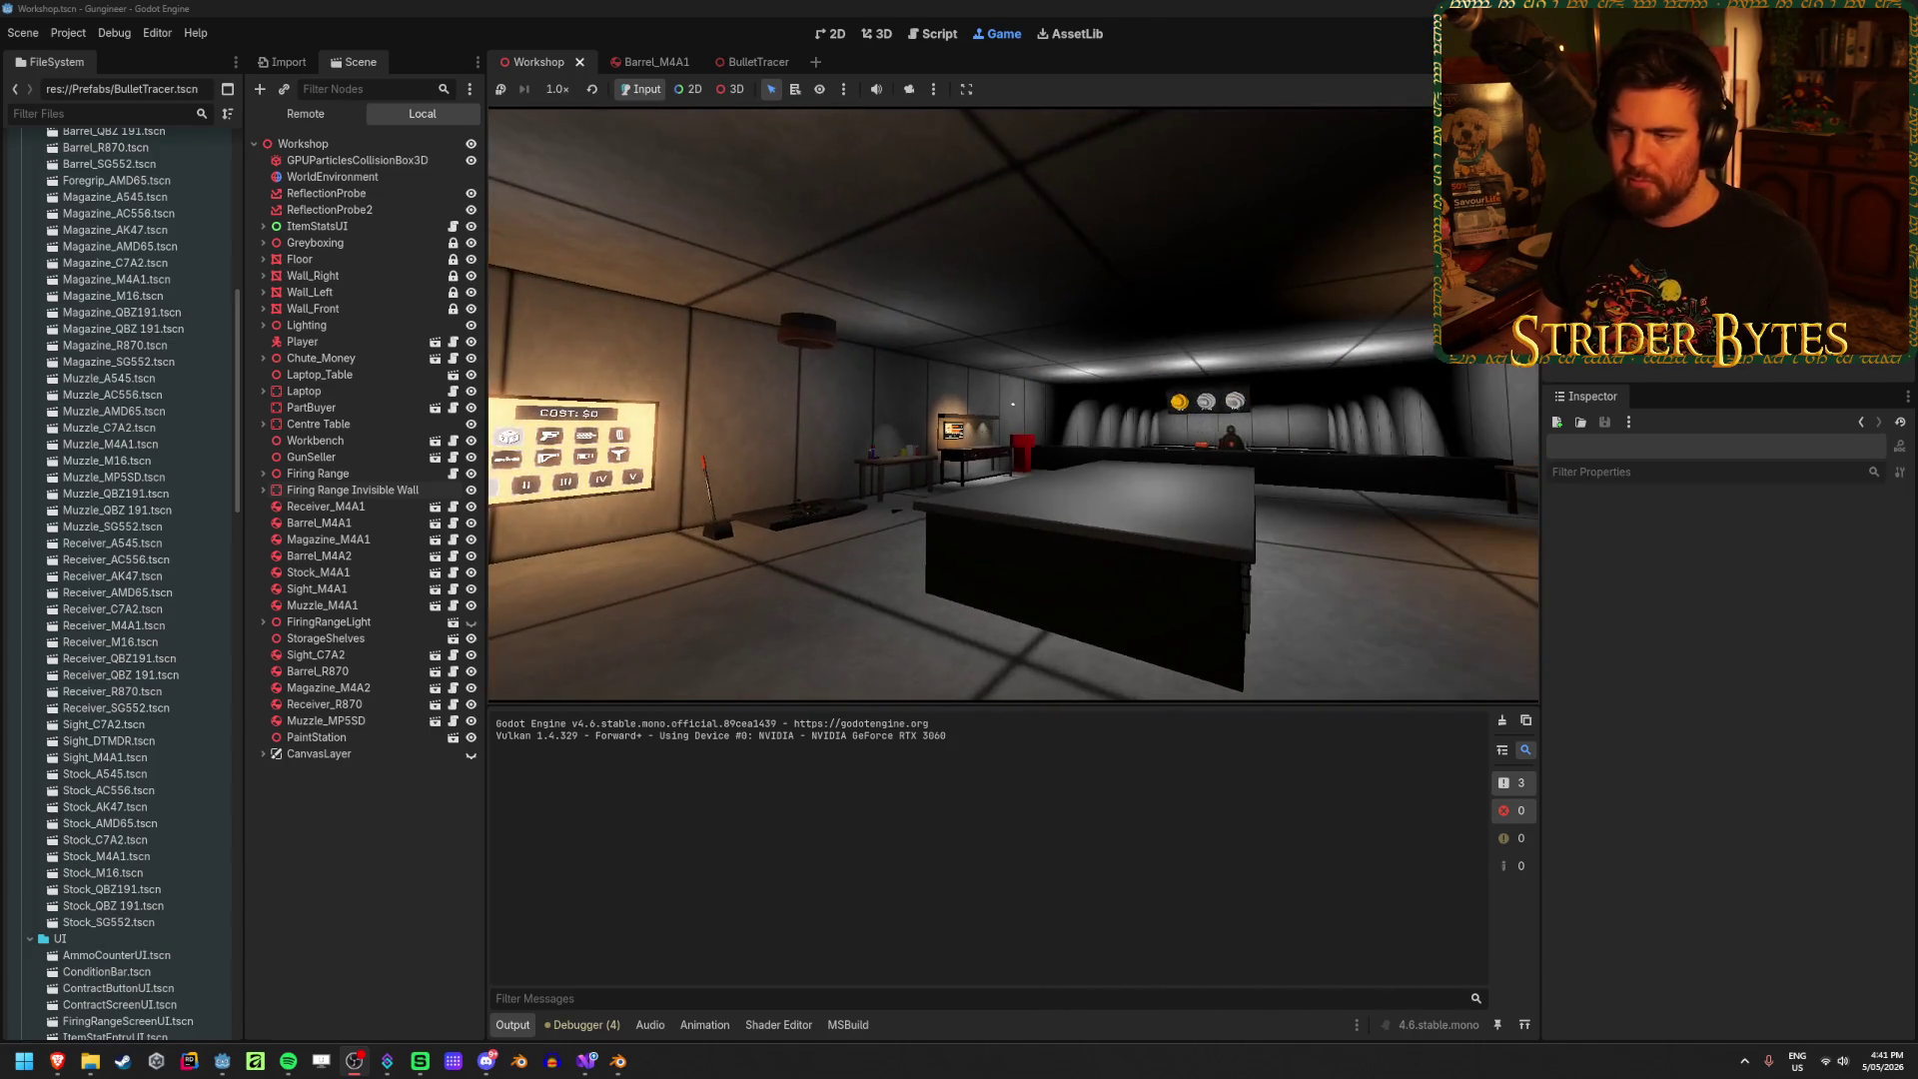
mouse_move(1013, 403)
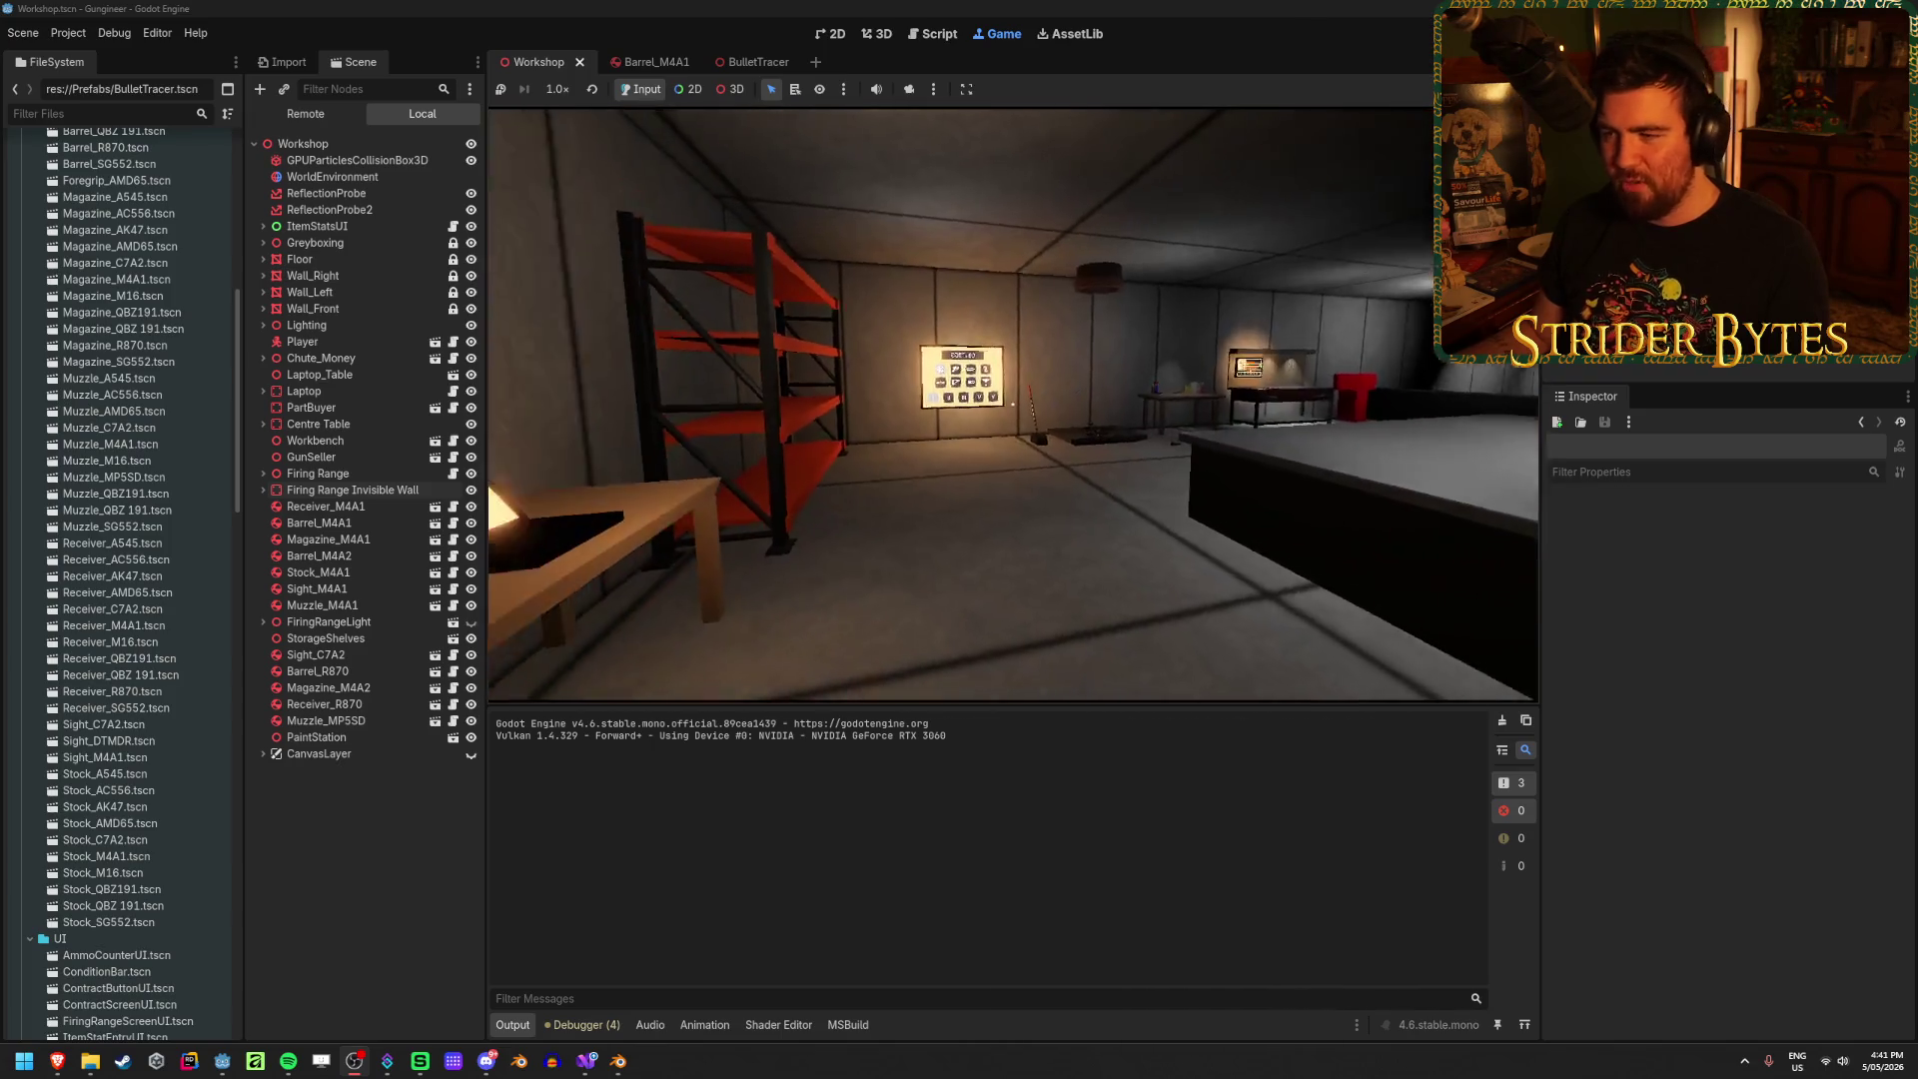
key("w")
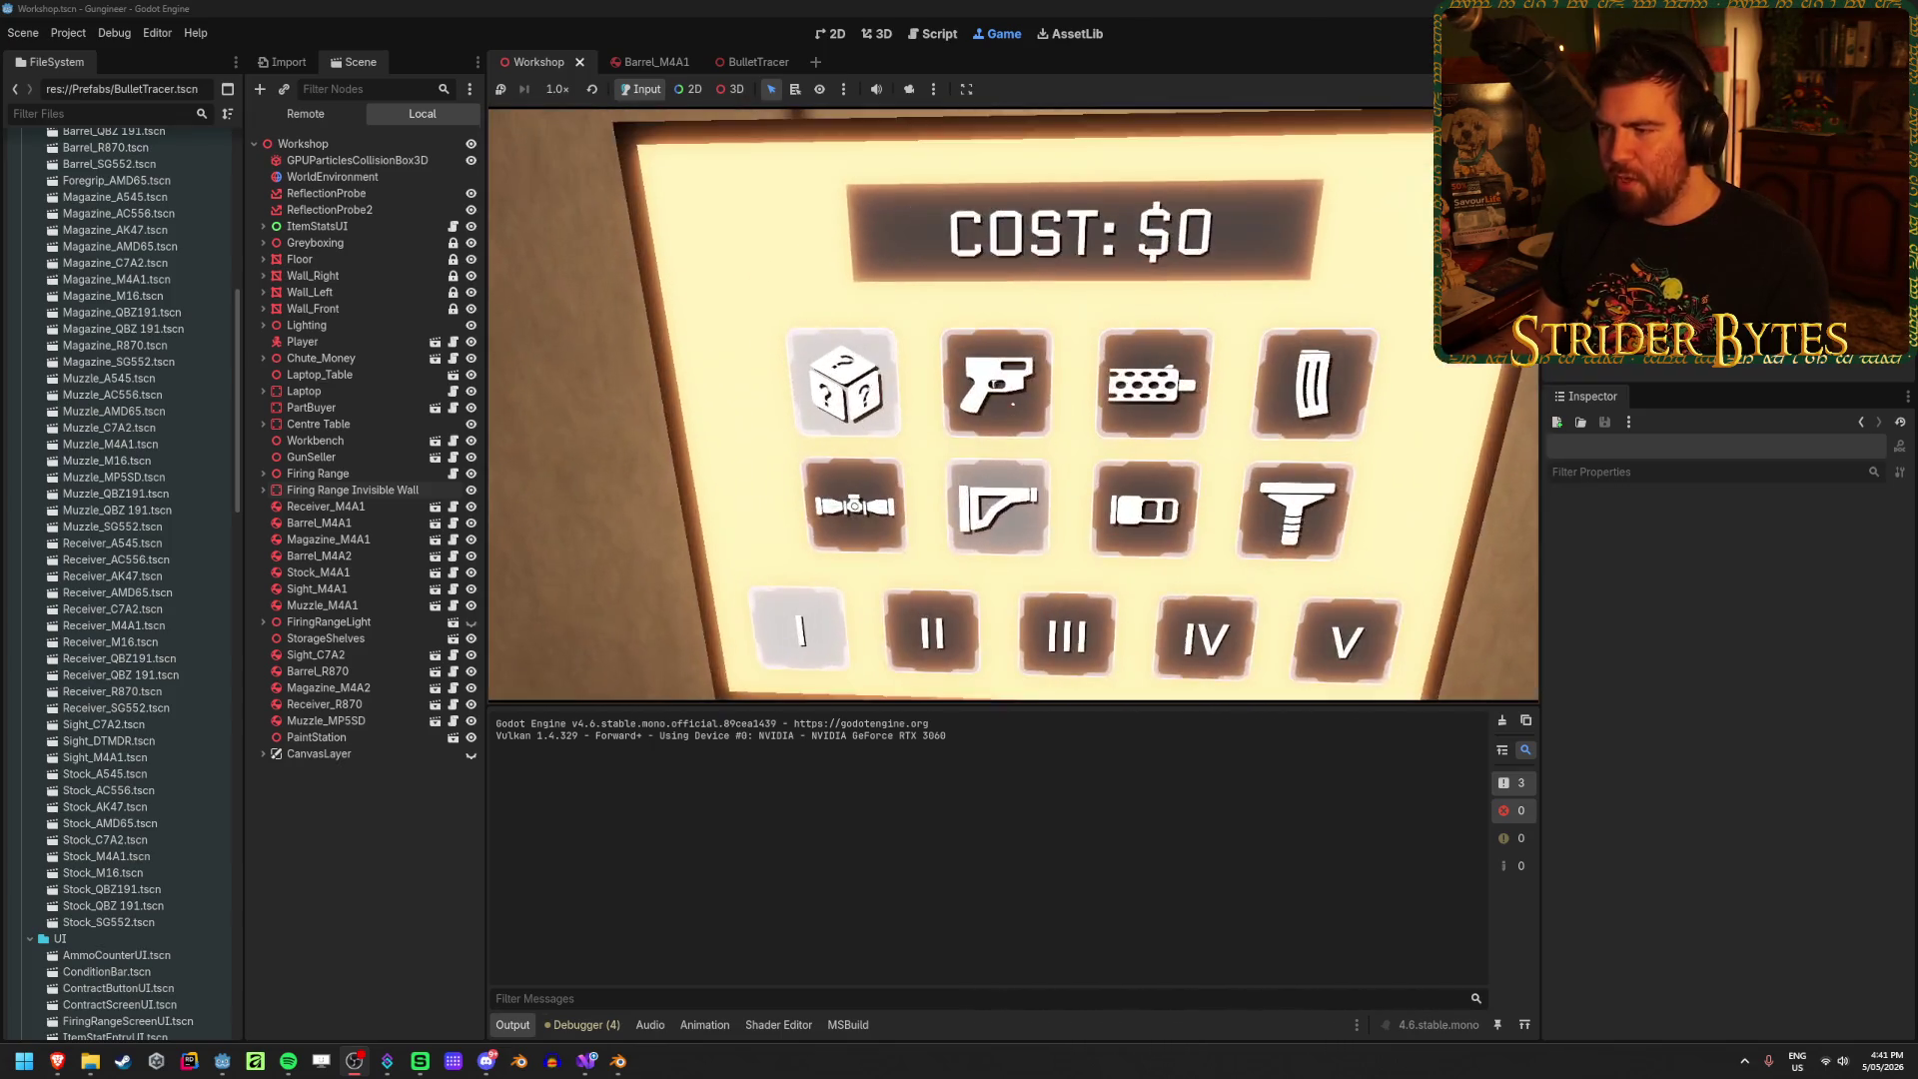
key("s")
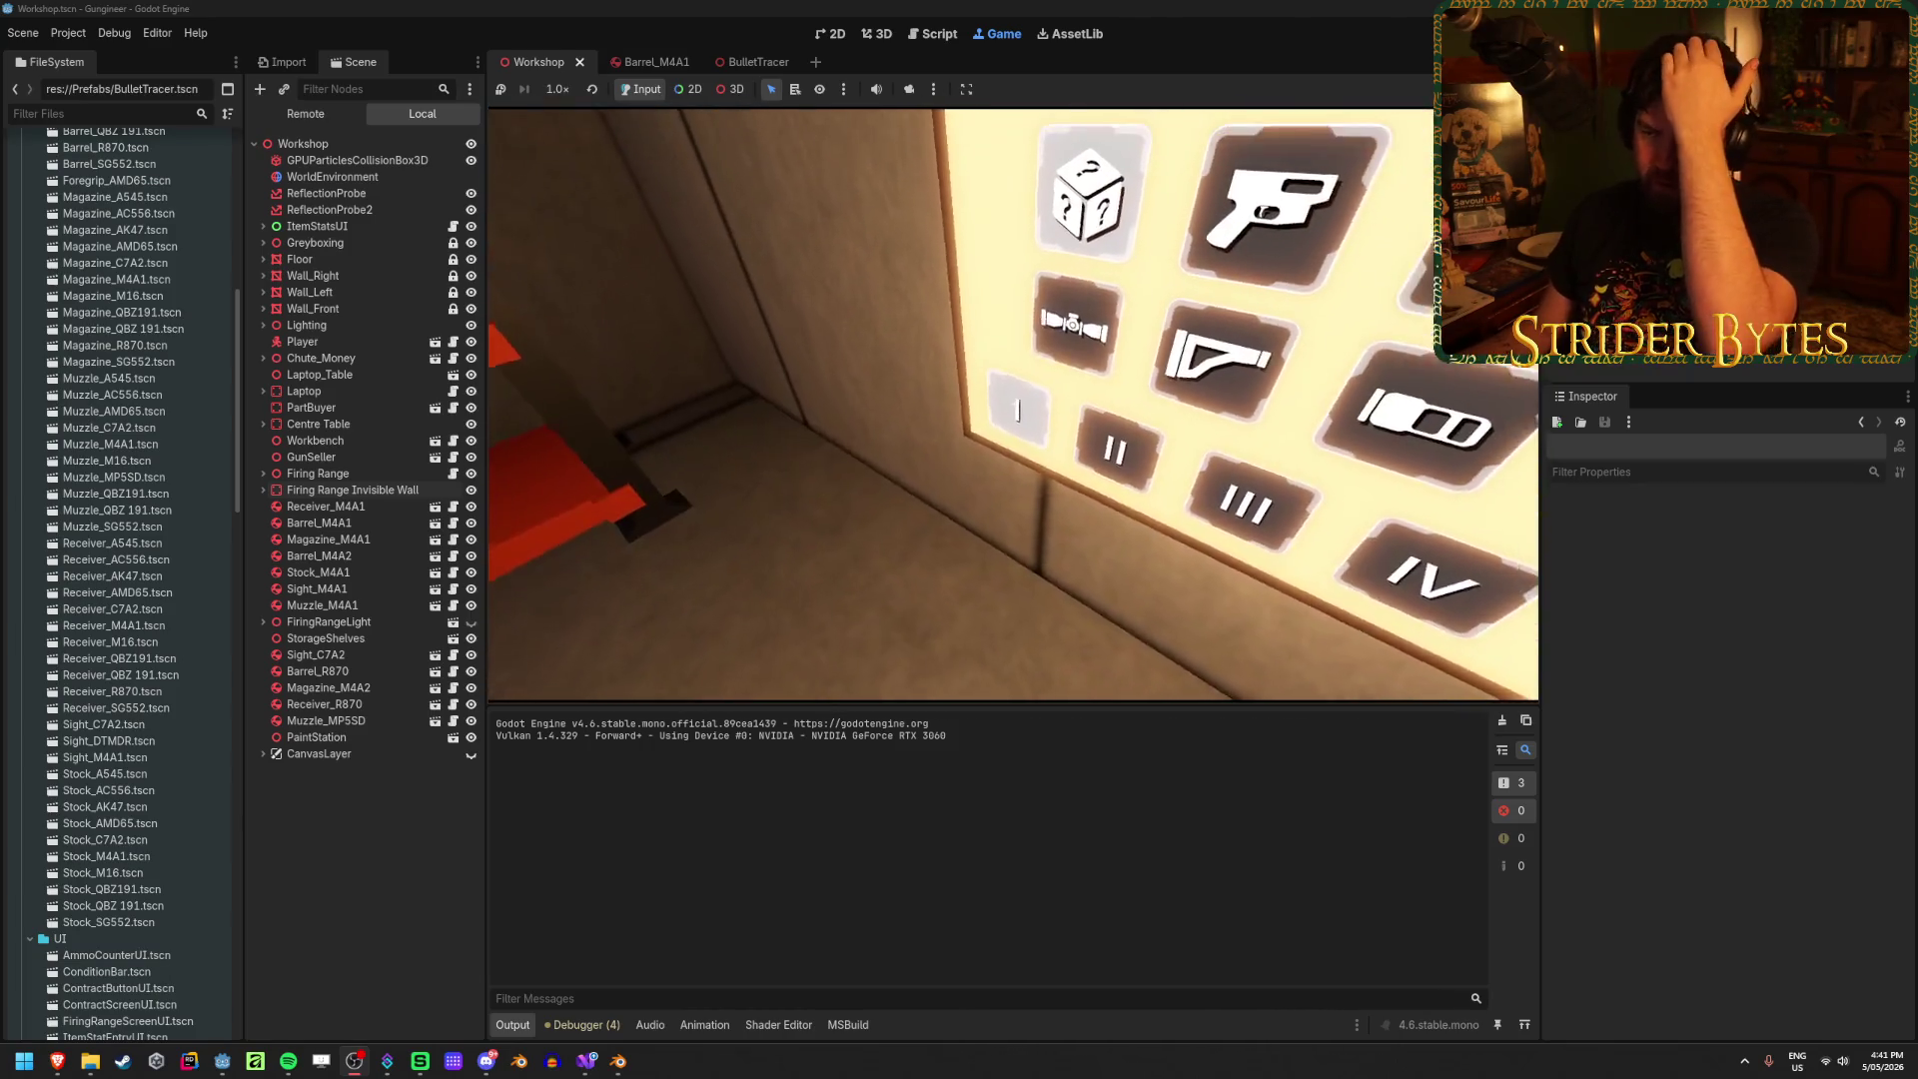
key("s")
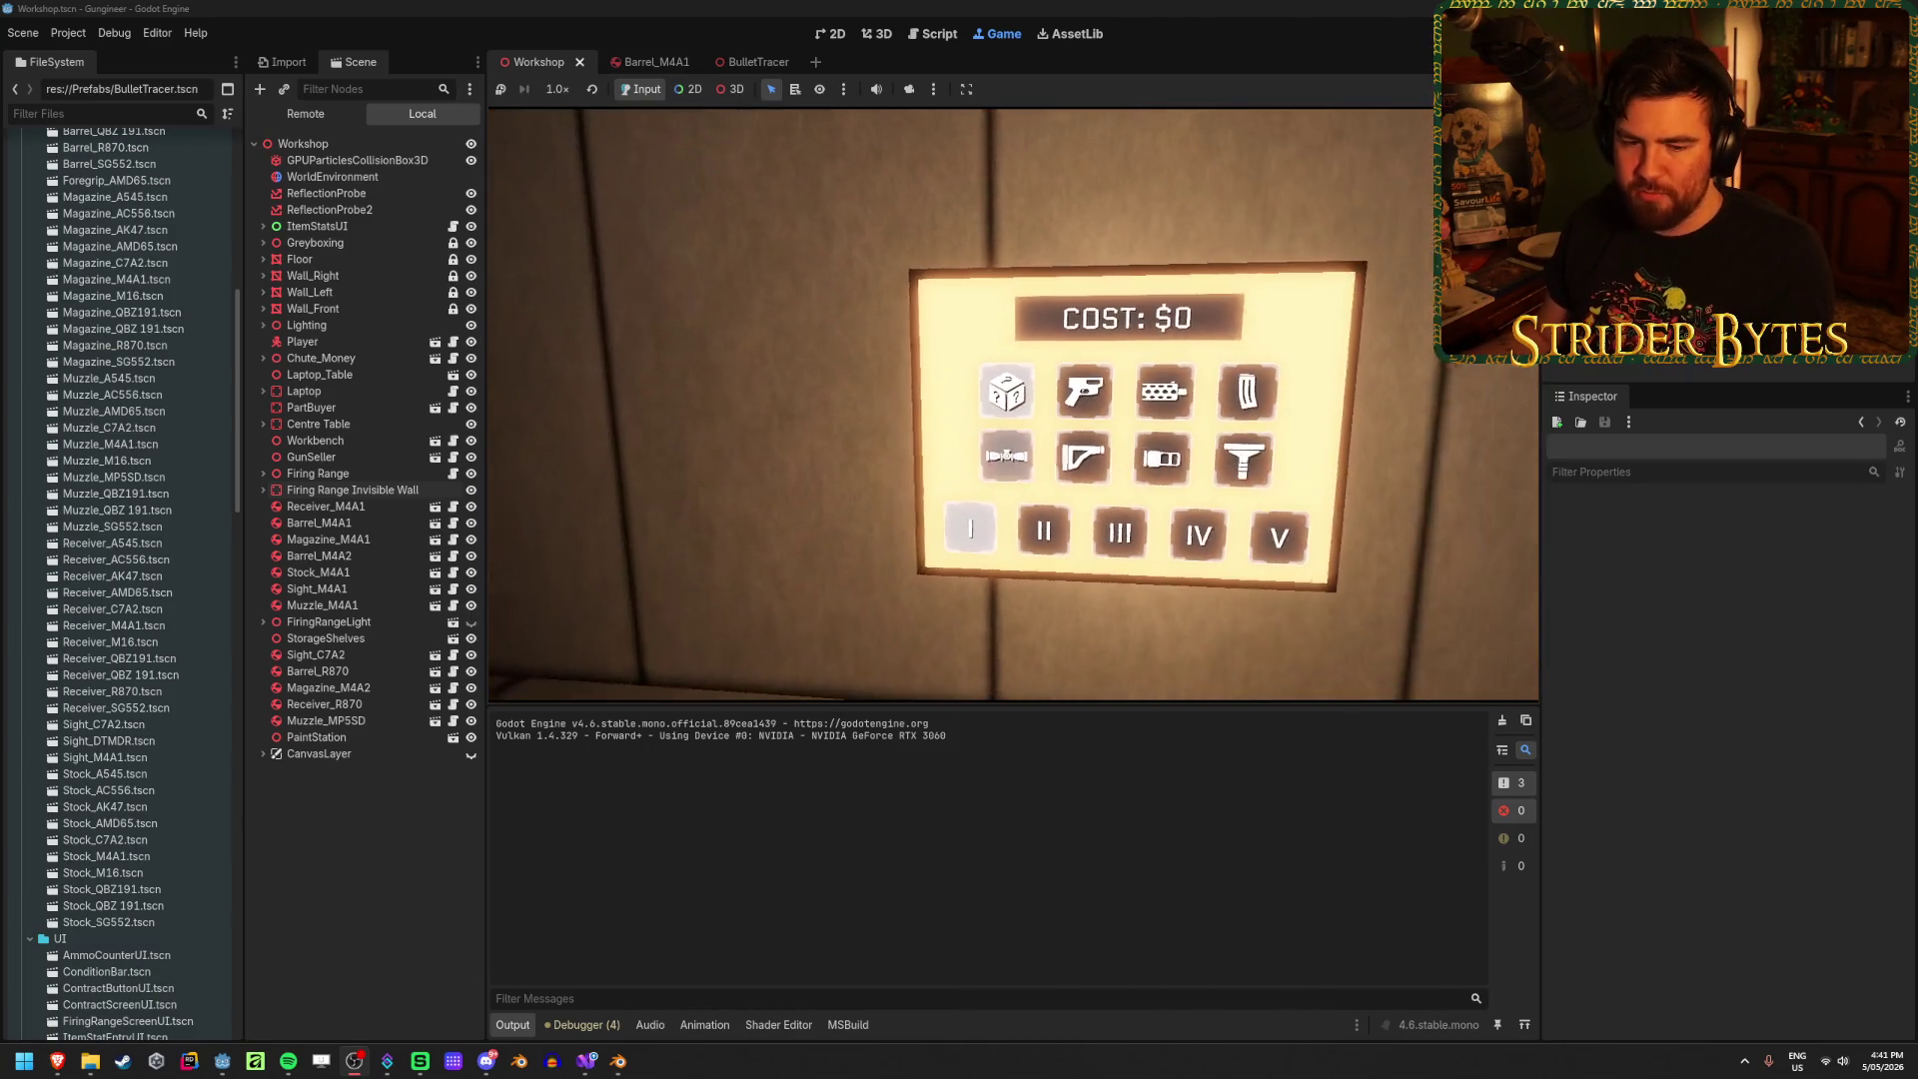
key("w")
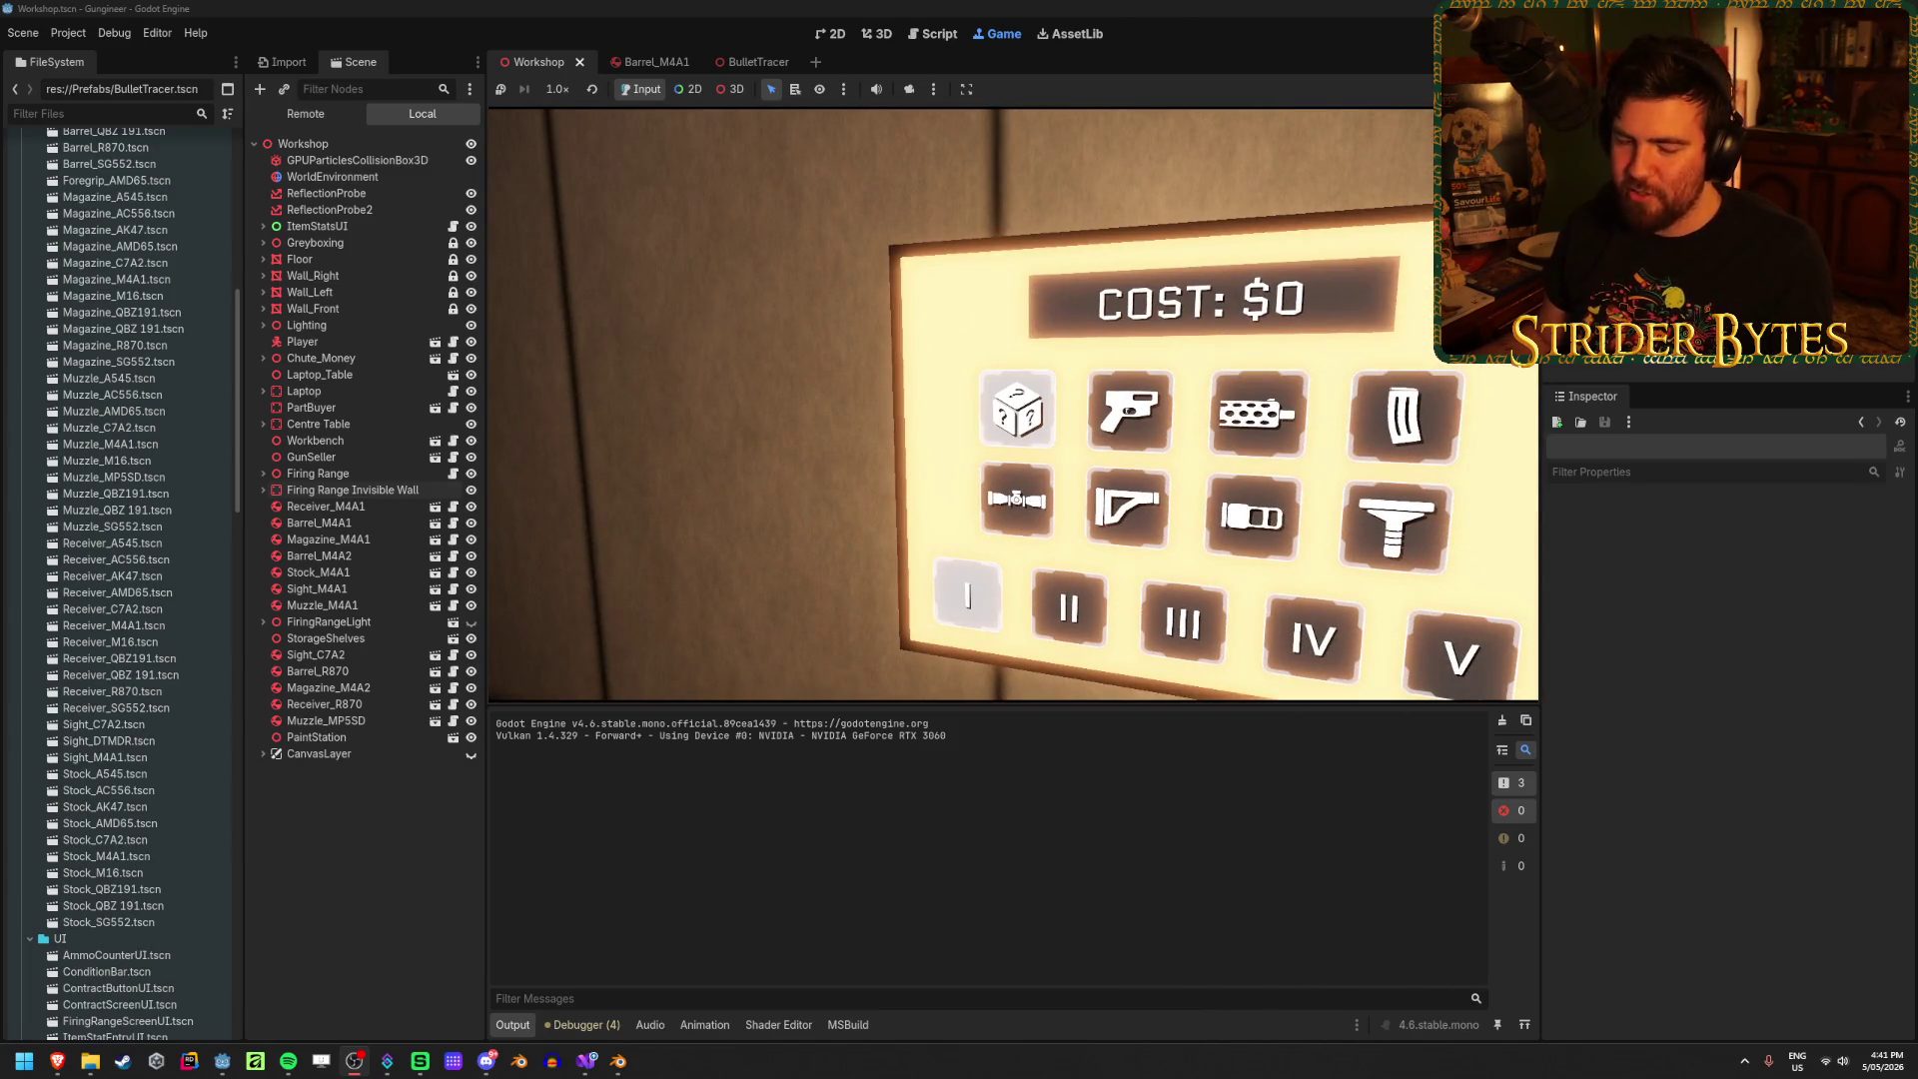
key("d")
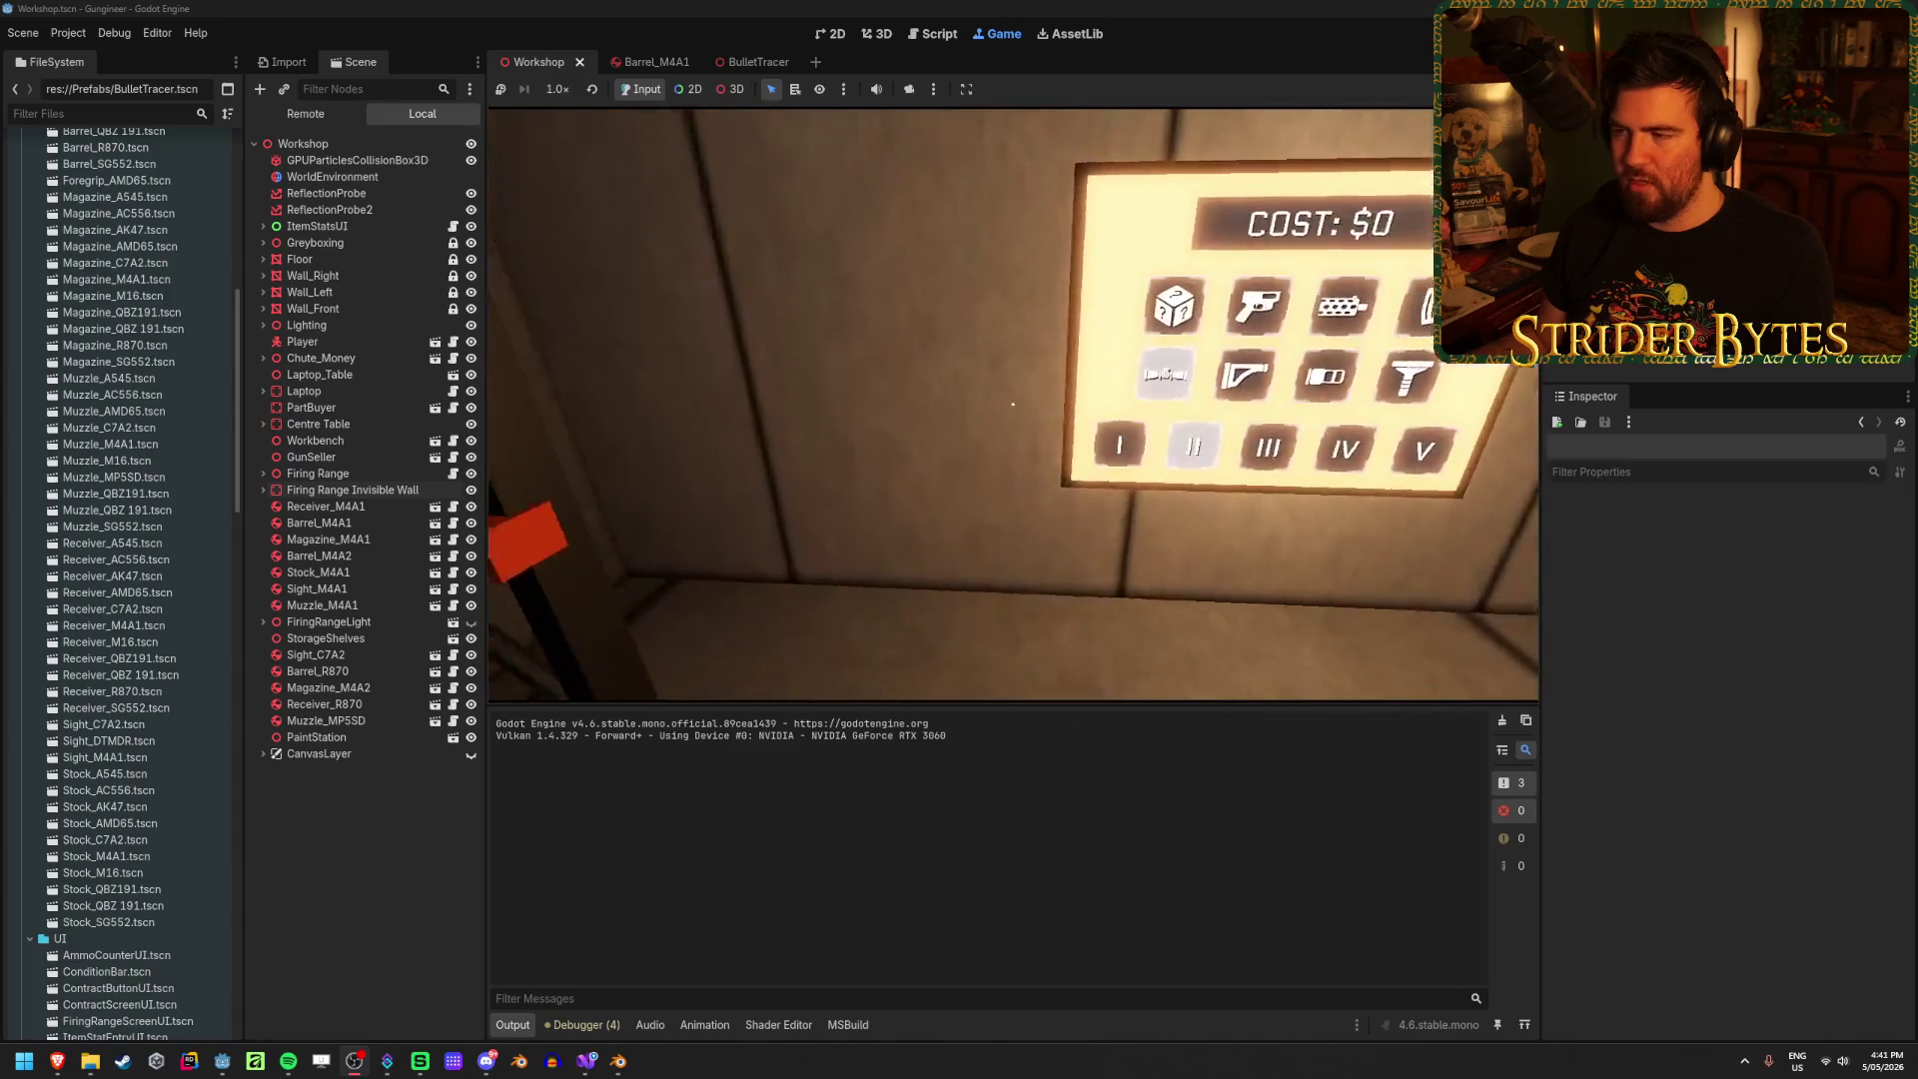
left_click(1011, 405)
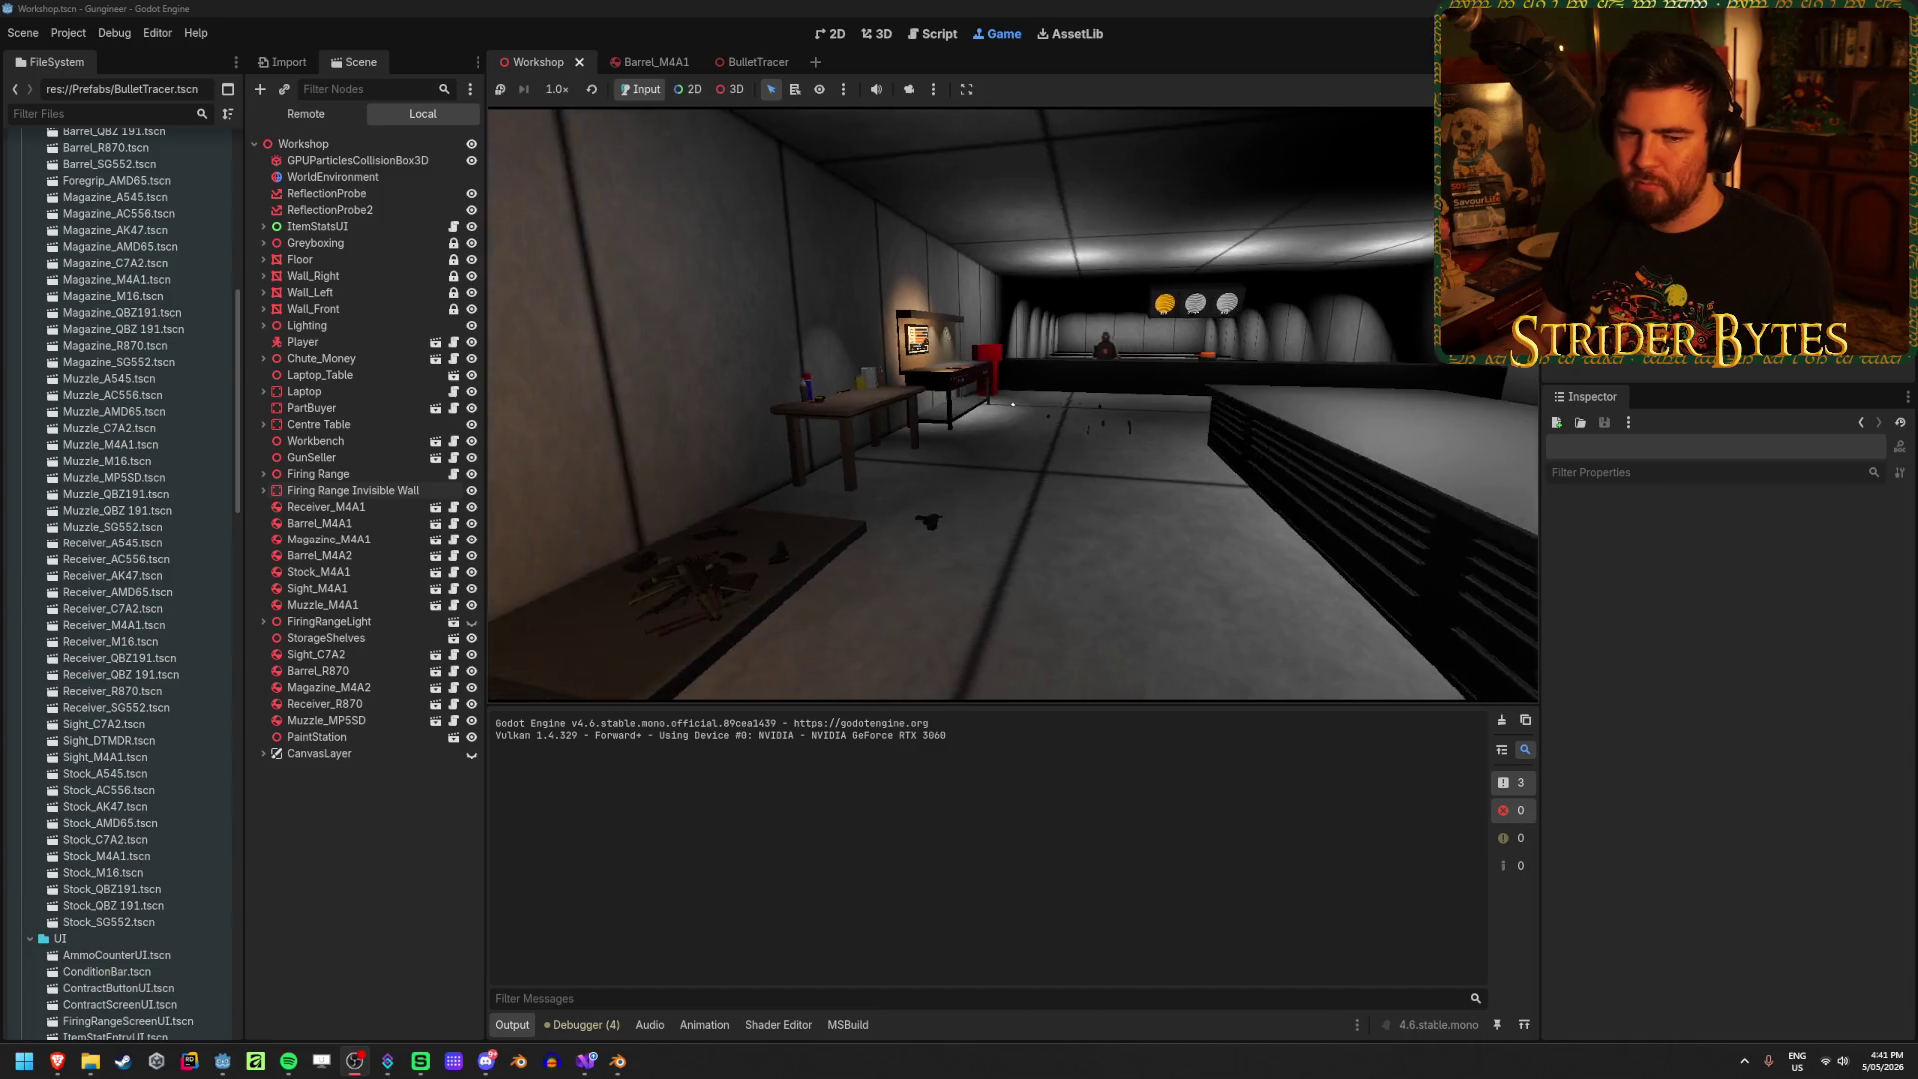
Step: Stop the game with F8, switch to Blender, and select the rifle's StockAttach empty
key("w")
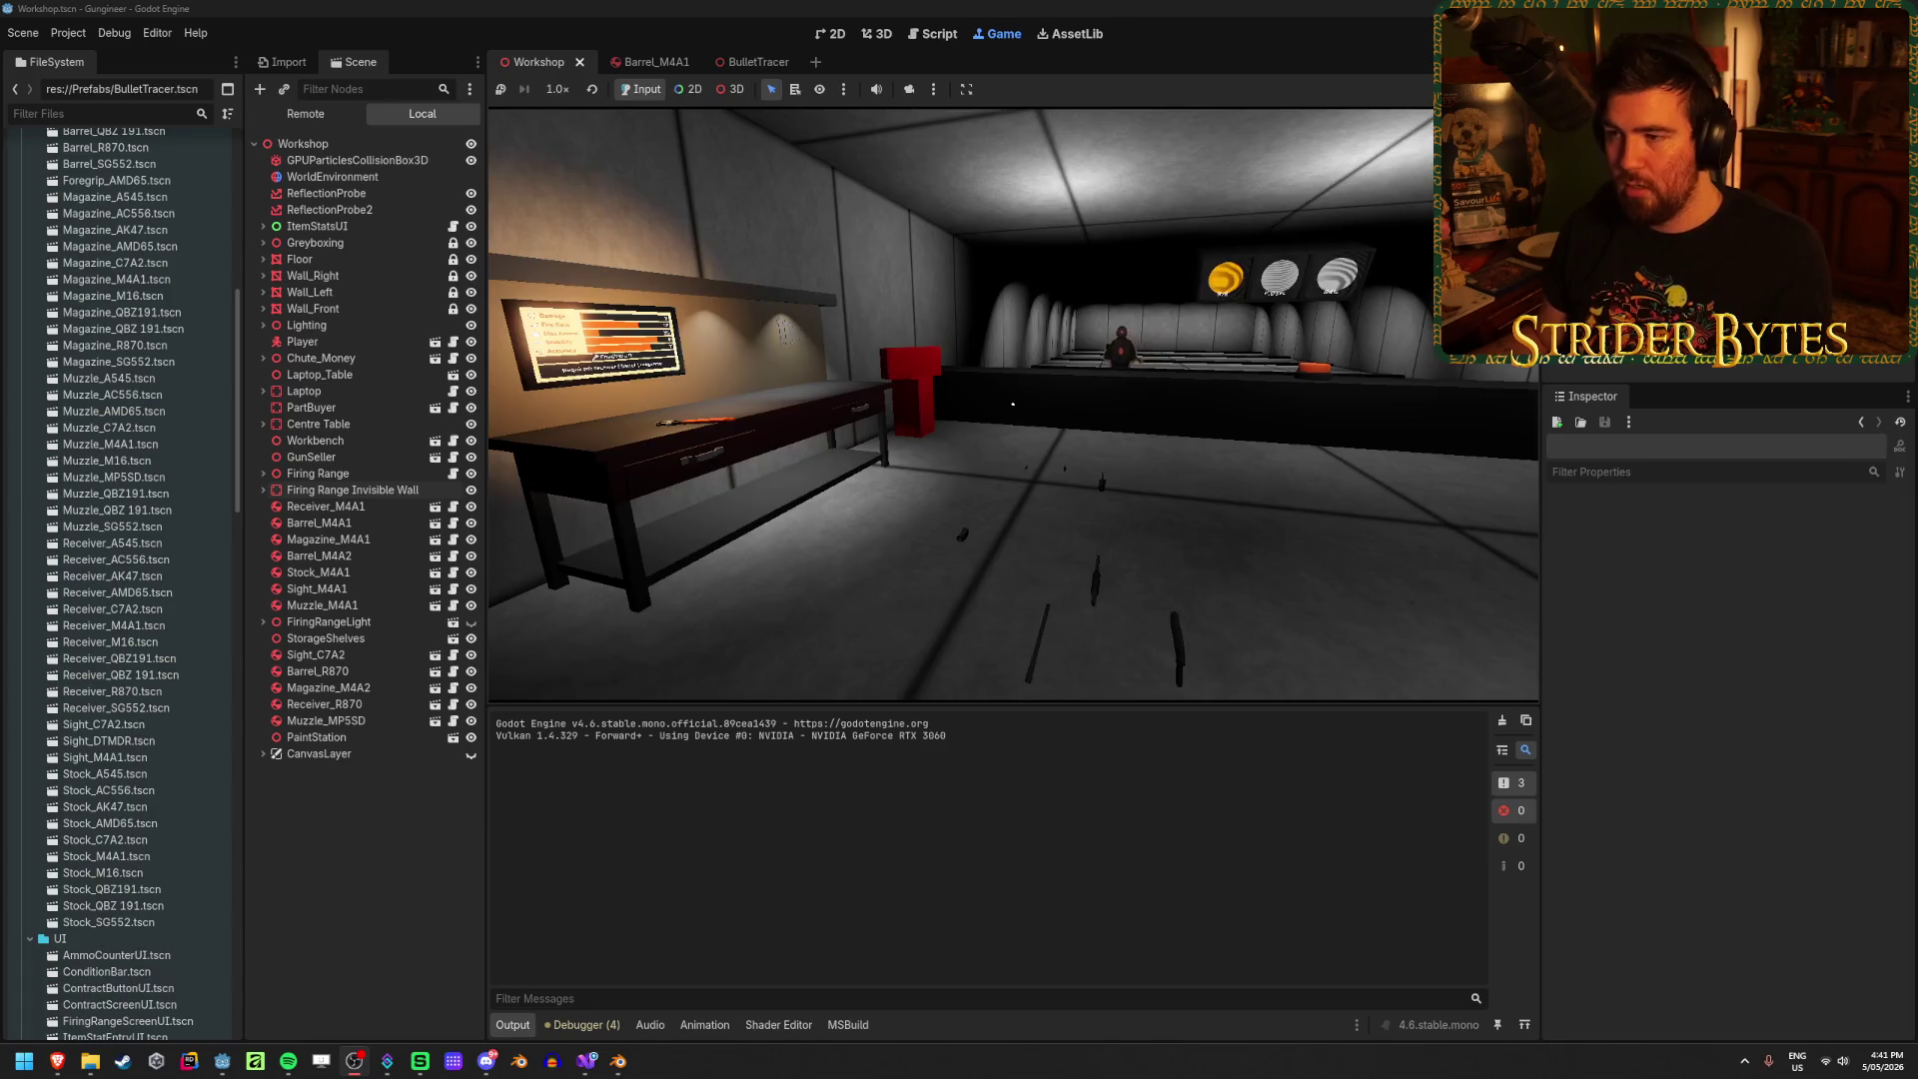
key("F8")
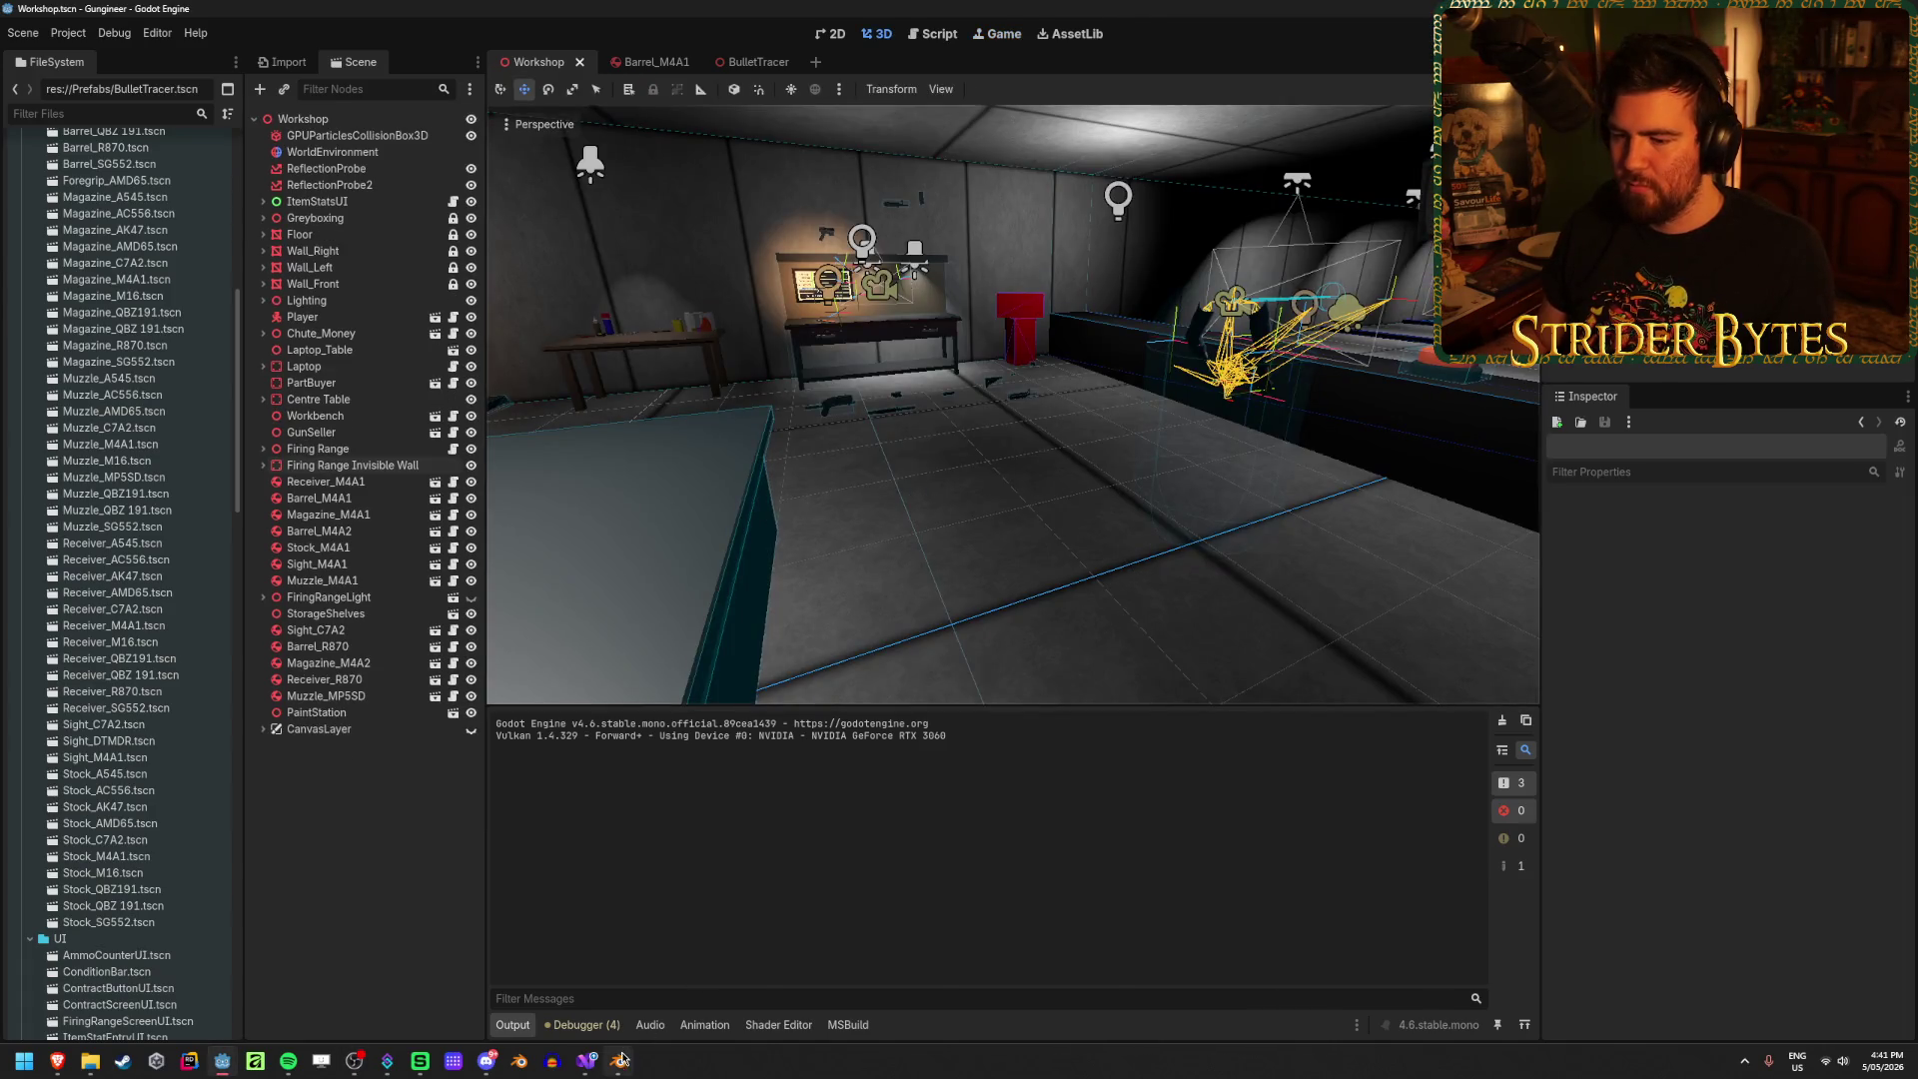
left_click(619, 1060)
mouse_move(479, 726)
middle_mouse_down()
mouse_move(878, 672)
mouse_move(547, 278)
middle_mouse_up()
scroll(878, 672, "up", 3)
left_click(601, 349)
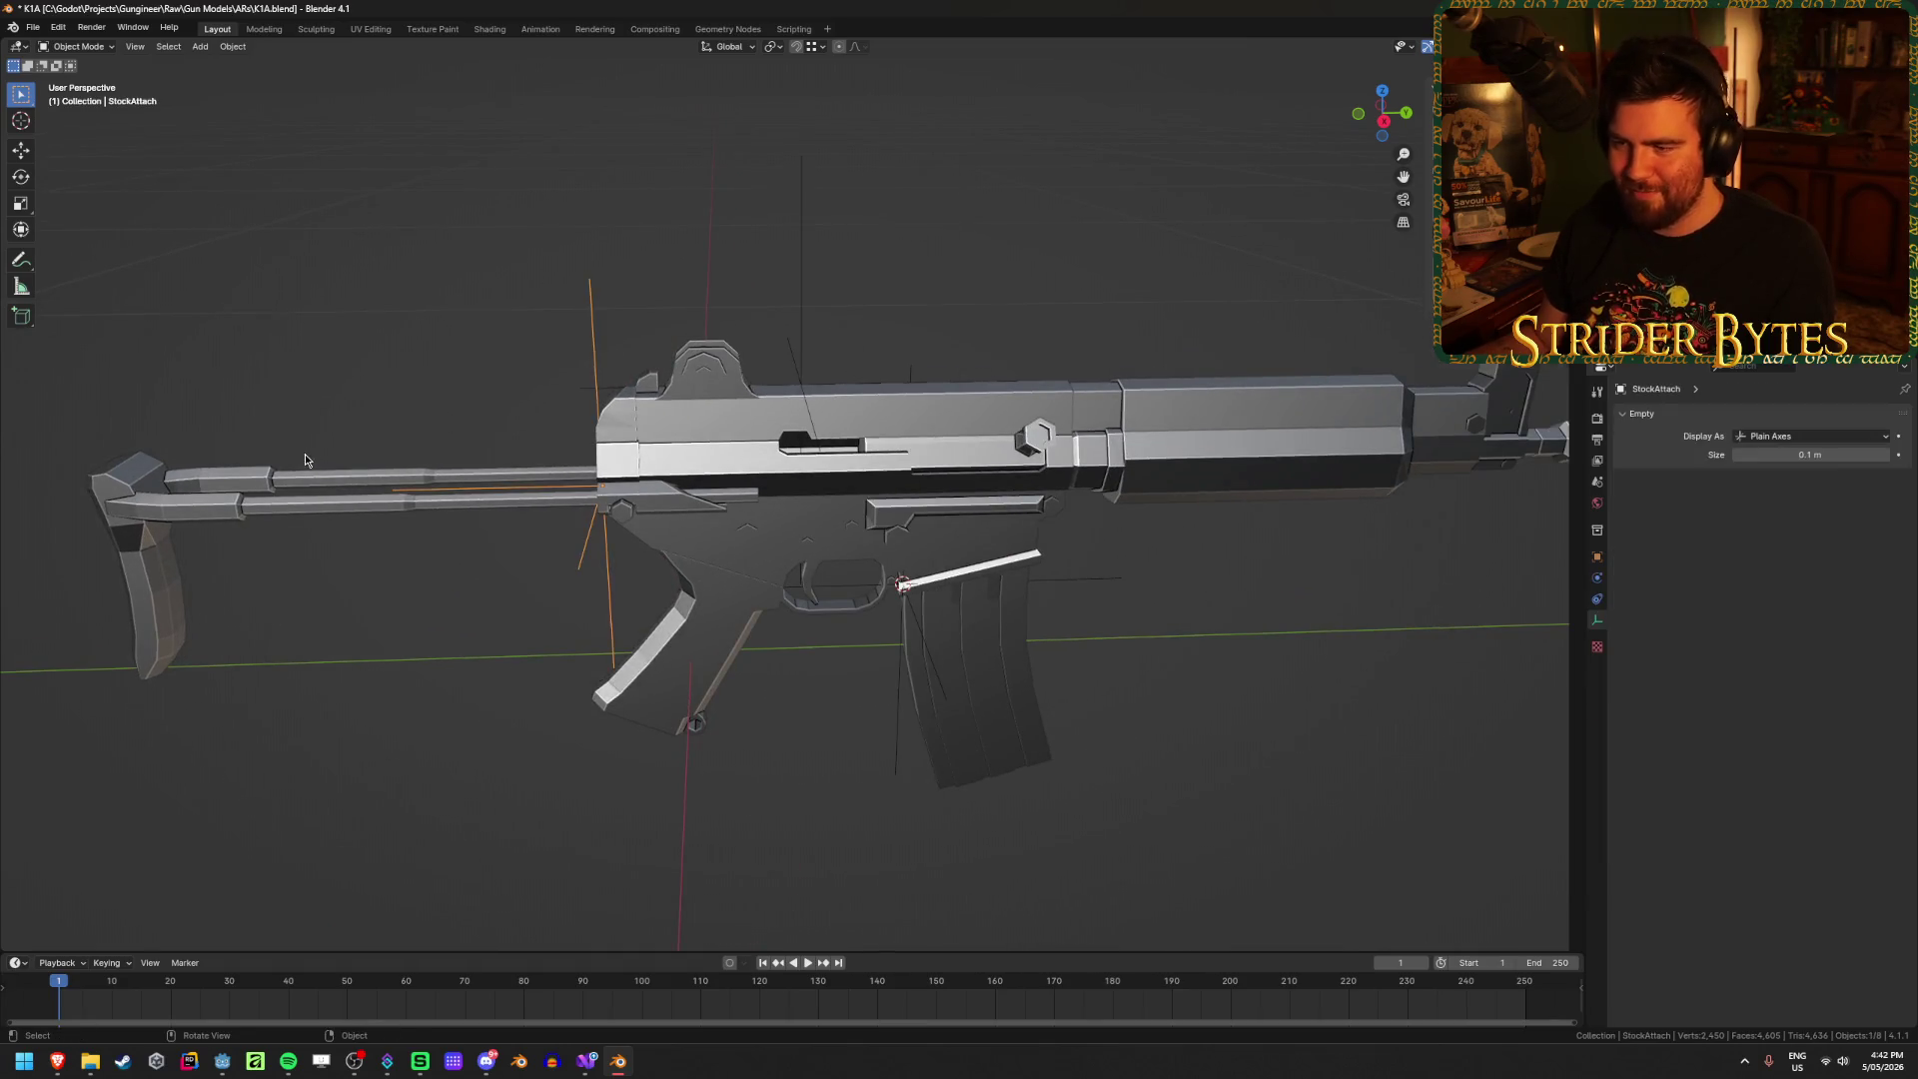
Step: Inspect the stock, lower receiver and magazine, then hide the handguard
middle_click_drag(304, 454, 416, 450)
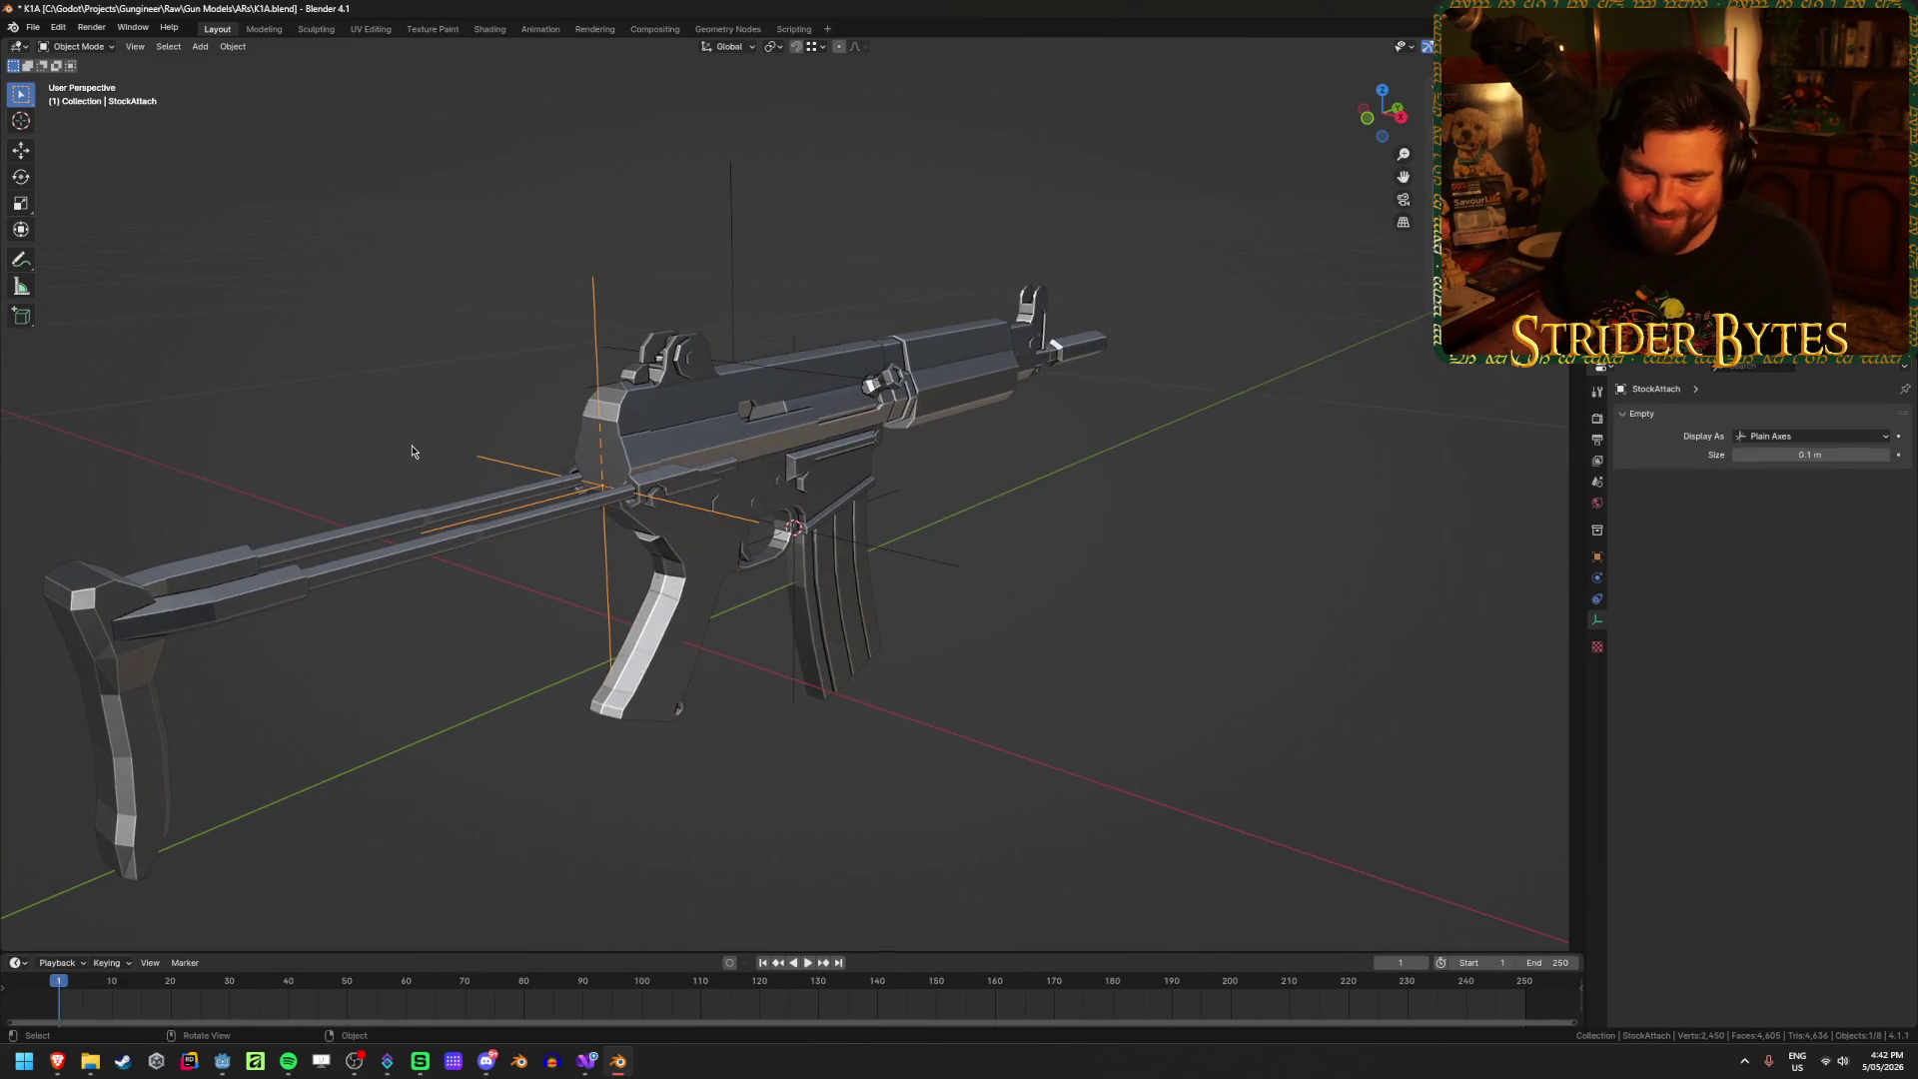
left_click(332, 539)
middle_click_drag(411, 538, 559, 547)
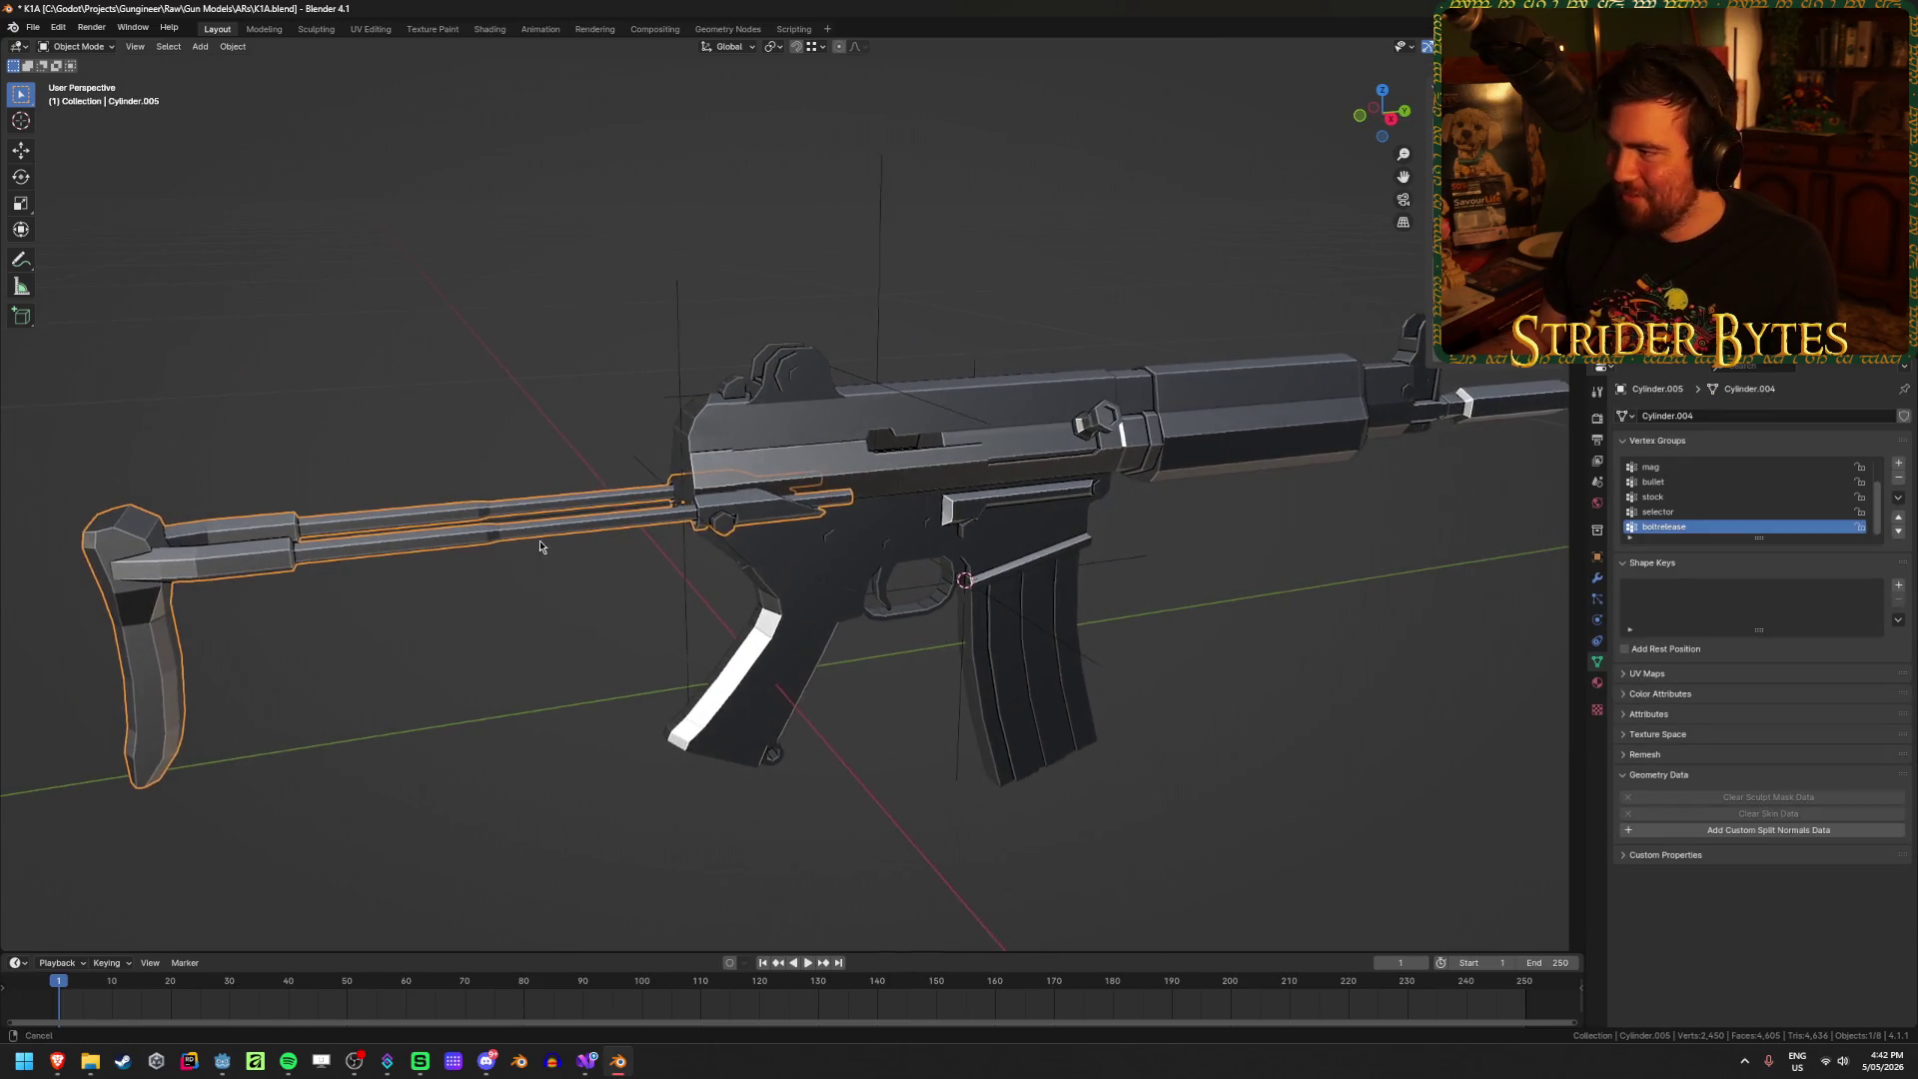
scroll(559, 547, "up", 2)
left_click(998, 560)
middle_click_drag(999, 559, 959, 562)
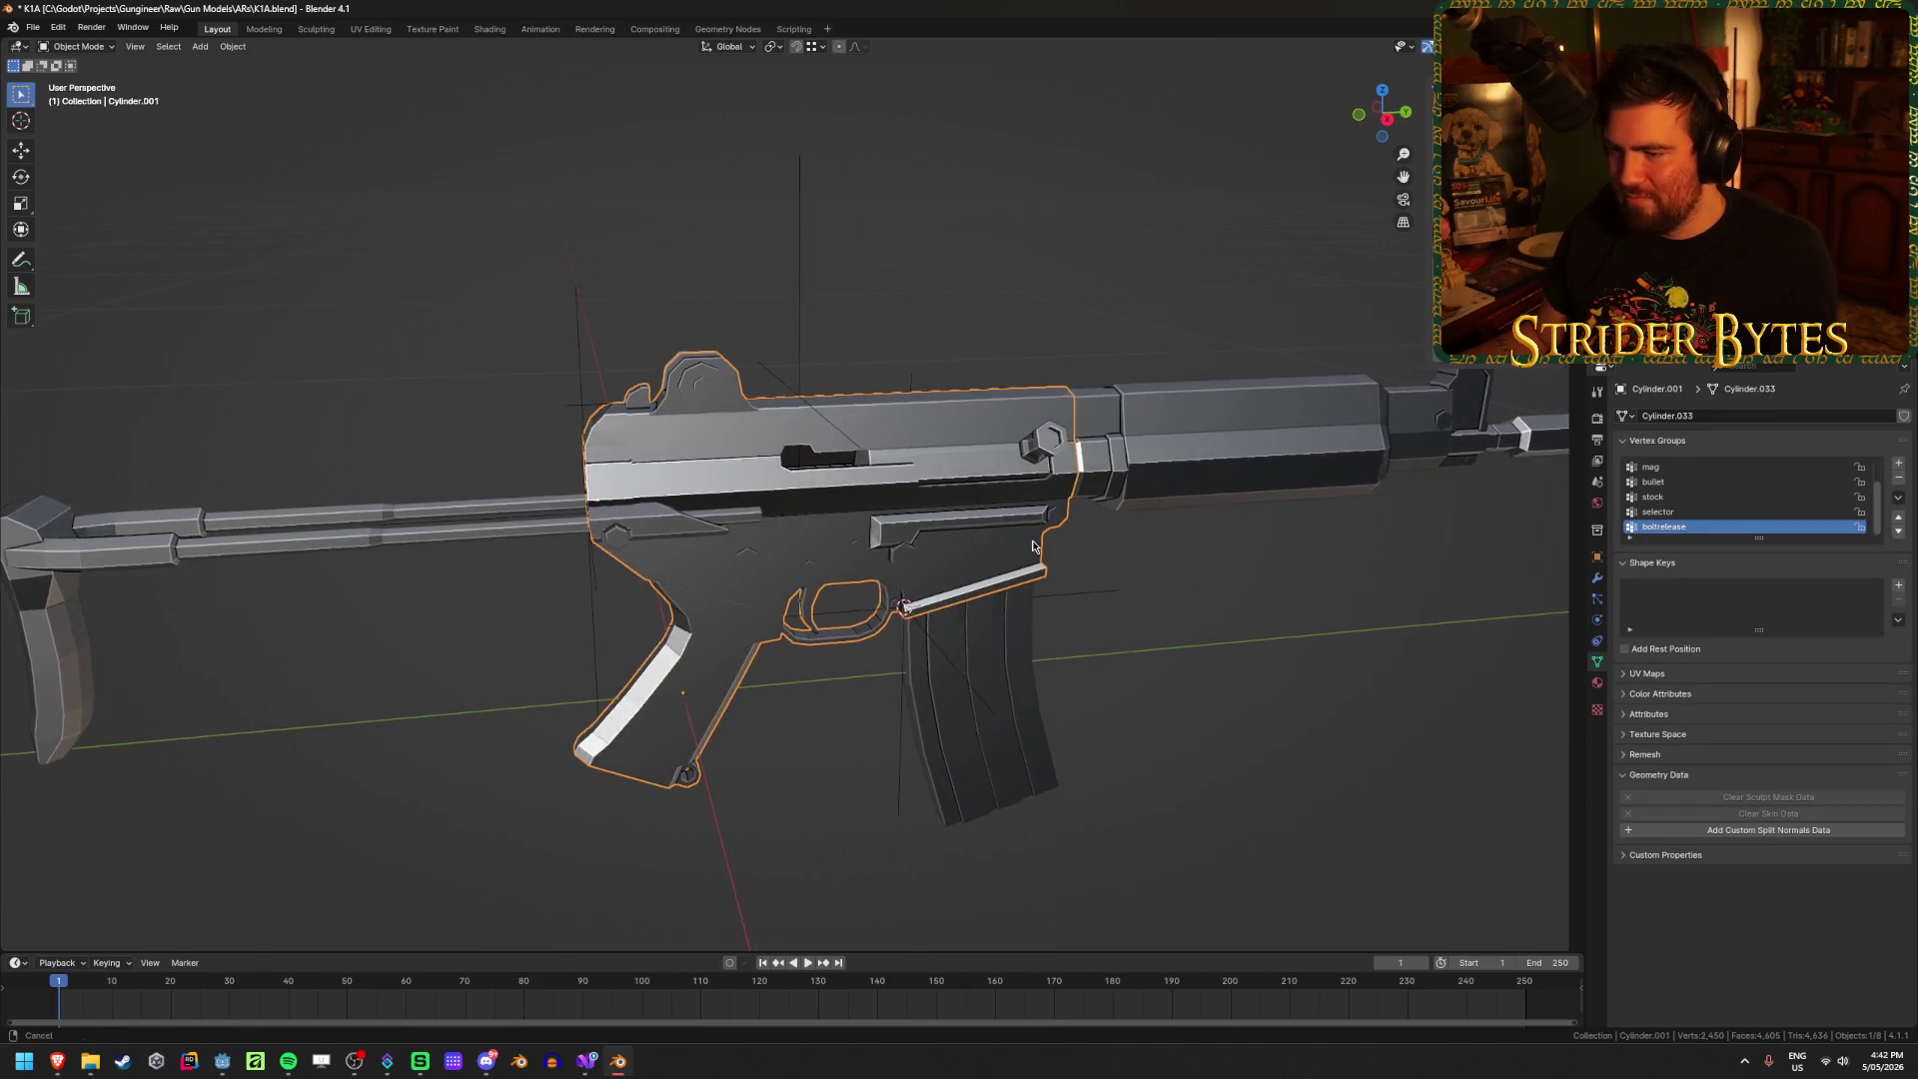
scroll(994, 562, "up", 1)
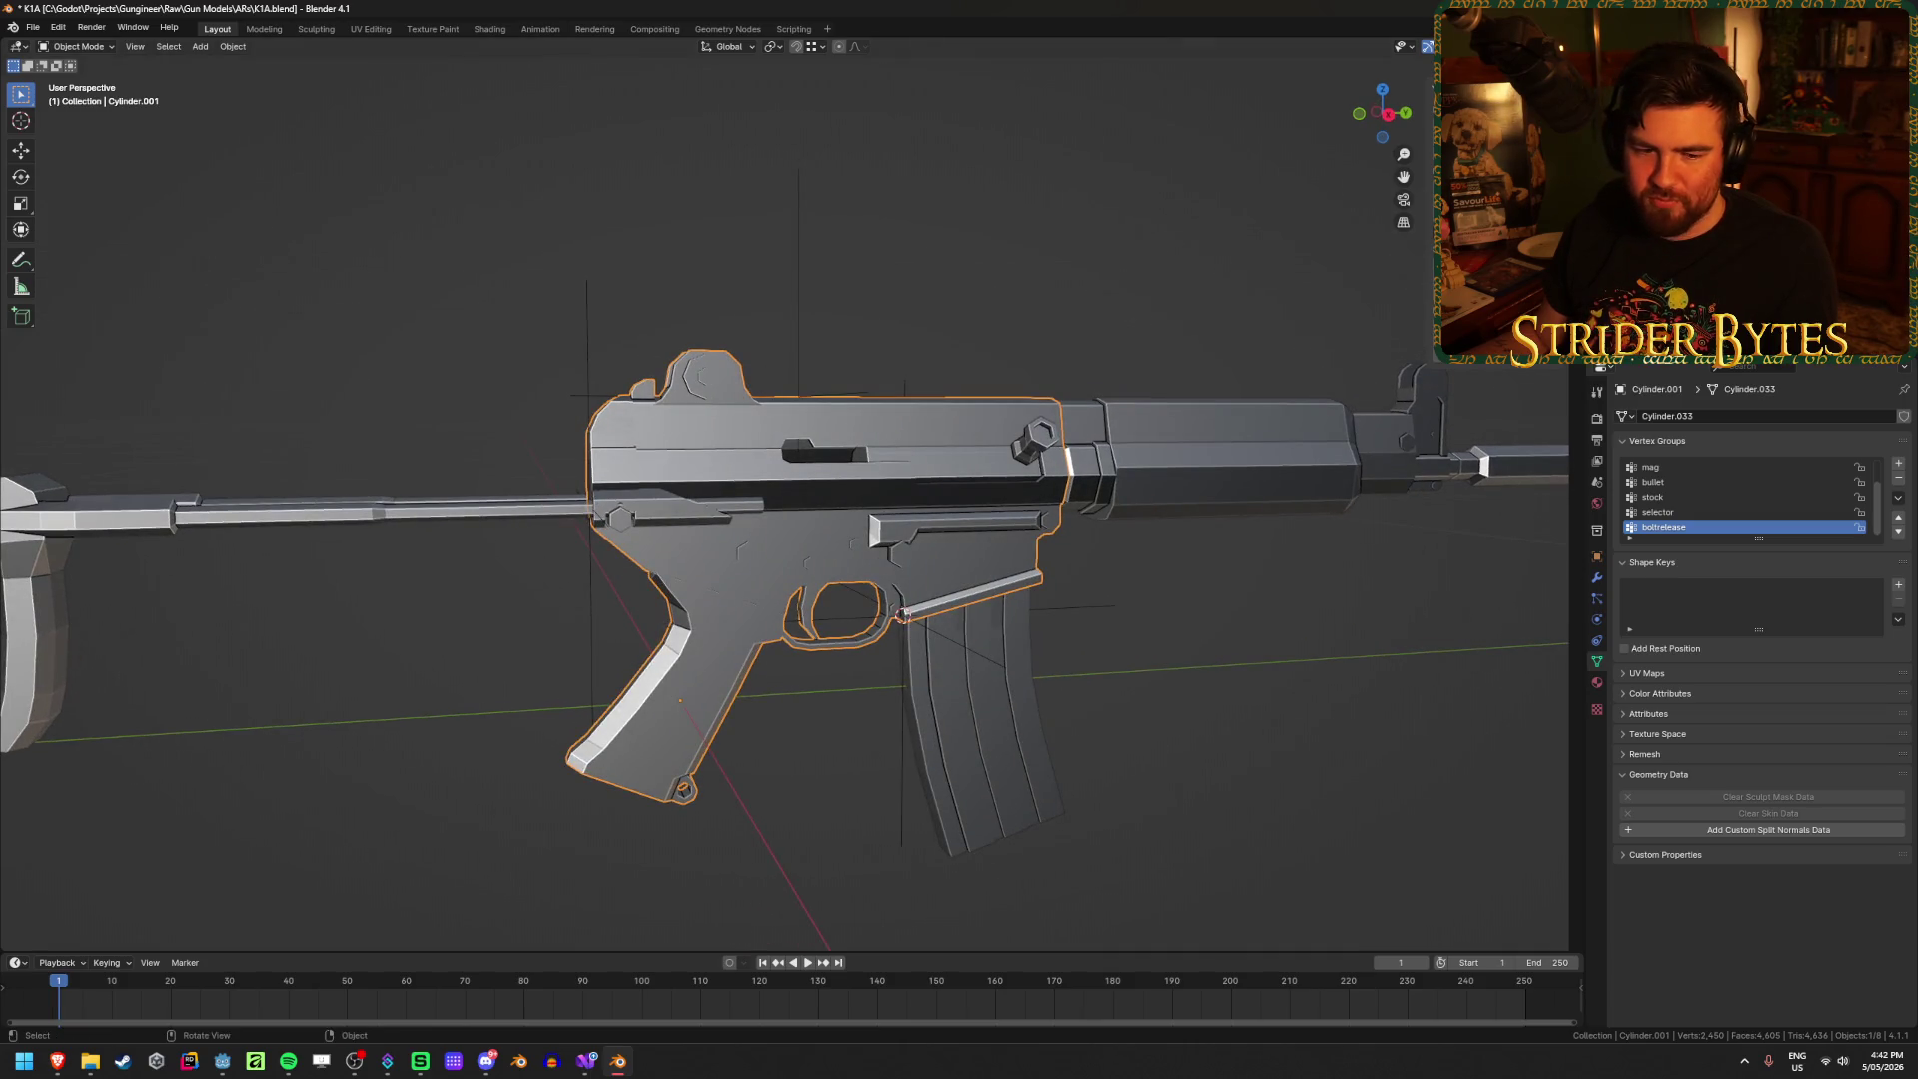
scroll(983, 621, "down", 3)
mouse_move(983, 622)
middle_mouse_down()
mouse_move(979, 669)
mouse_move(994, 656)
mouse_move(1005, 685)
mouse_move(989, 656)
middle_mouse_up()
left_click(979, 676)
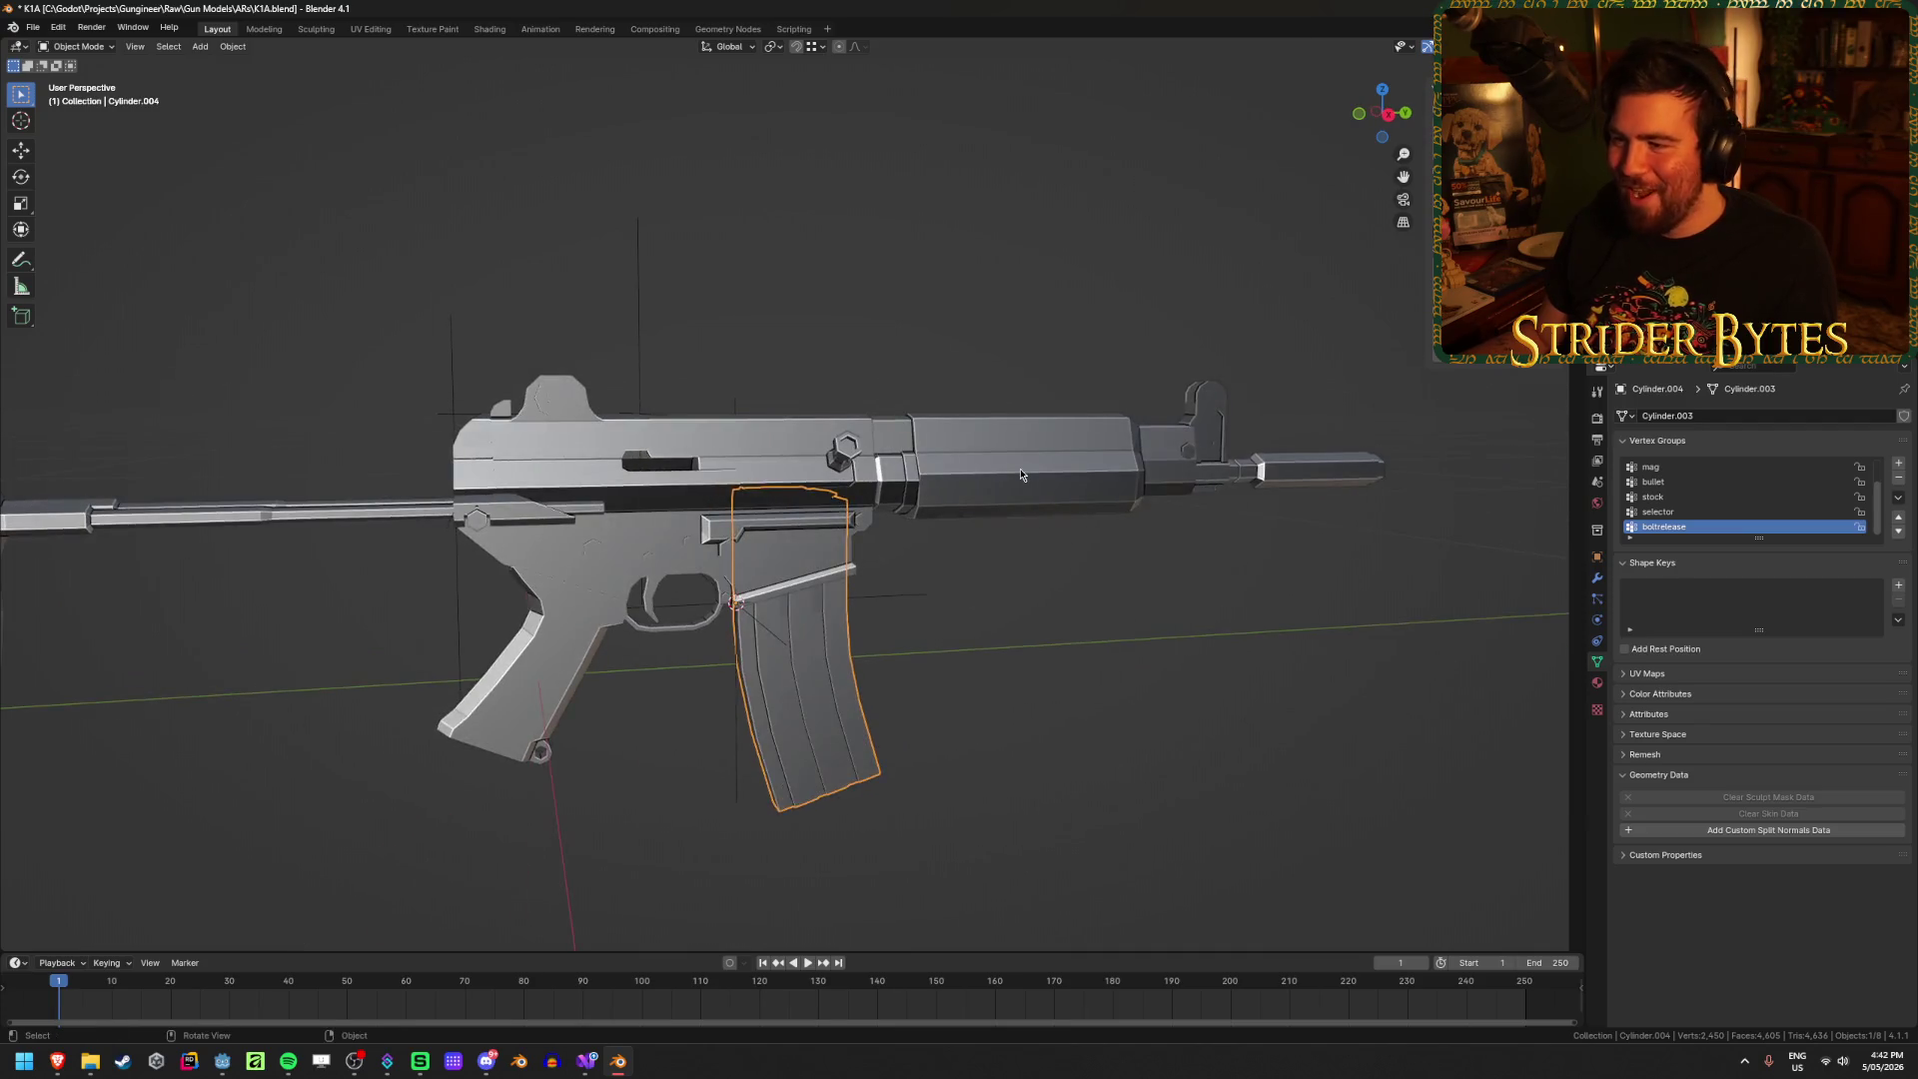
left_click(1021, 467)
scroll(1021, 468, "up", 5)
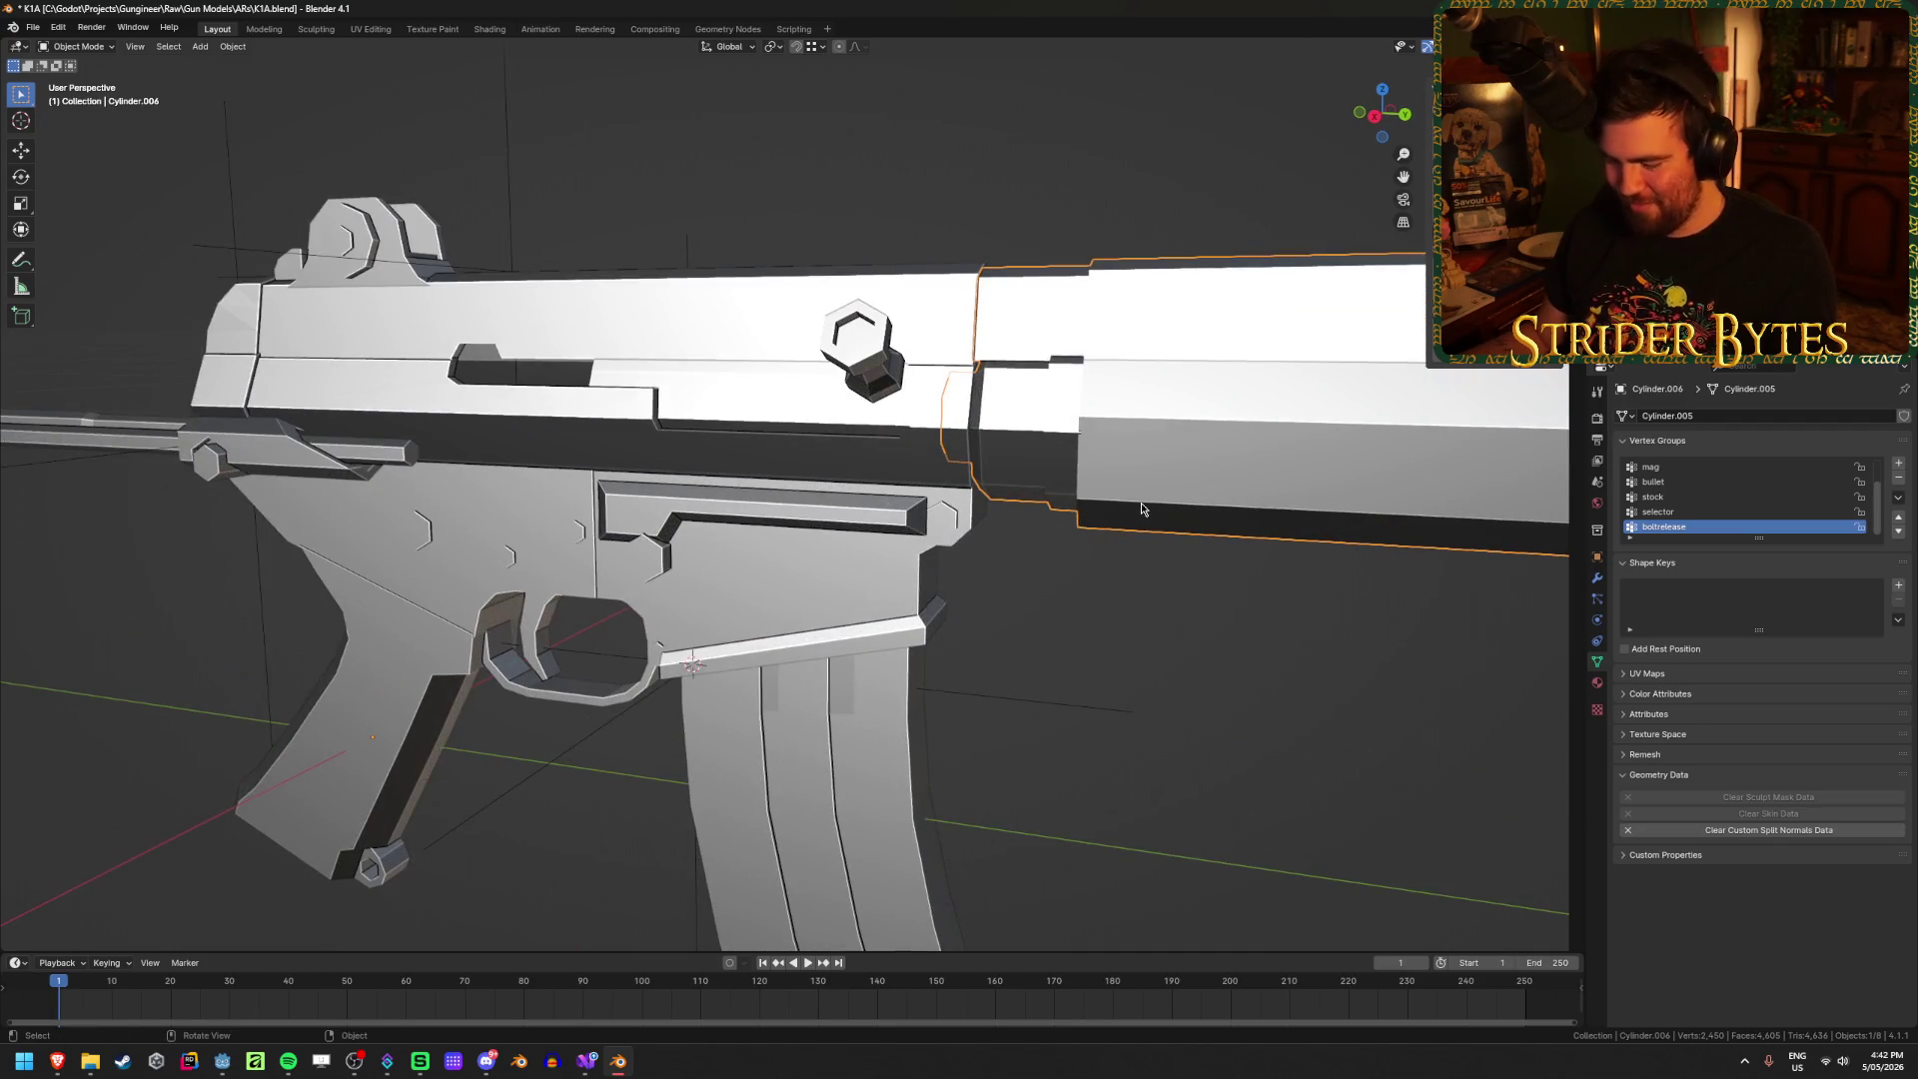
key("h")
Step: Snap the 3D cursor to the centre of the receiver's front ring in Edit Mode
scroll(1139, 500, "down", 3)
middle_click_drag(1138, 500, 1119, 347)
left_click(1119, 347)
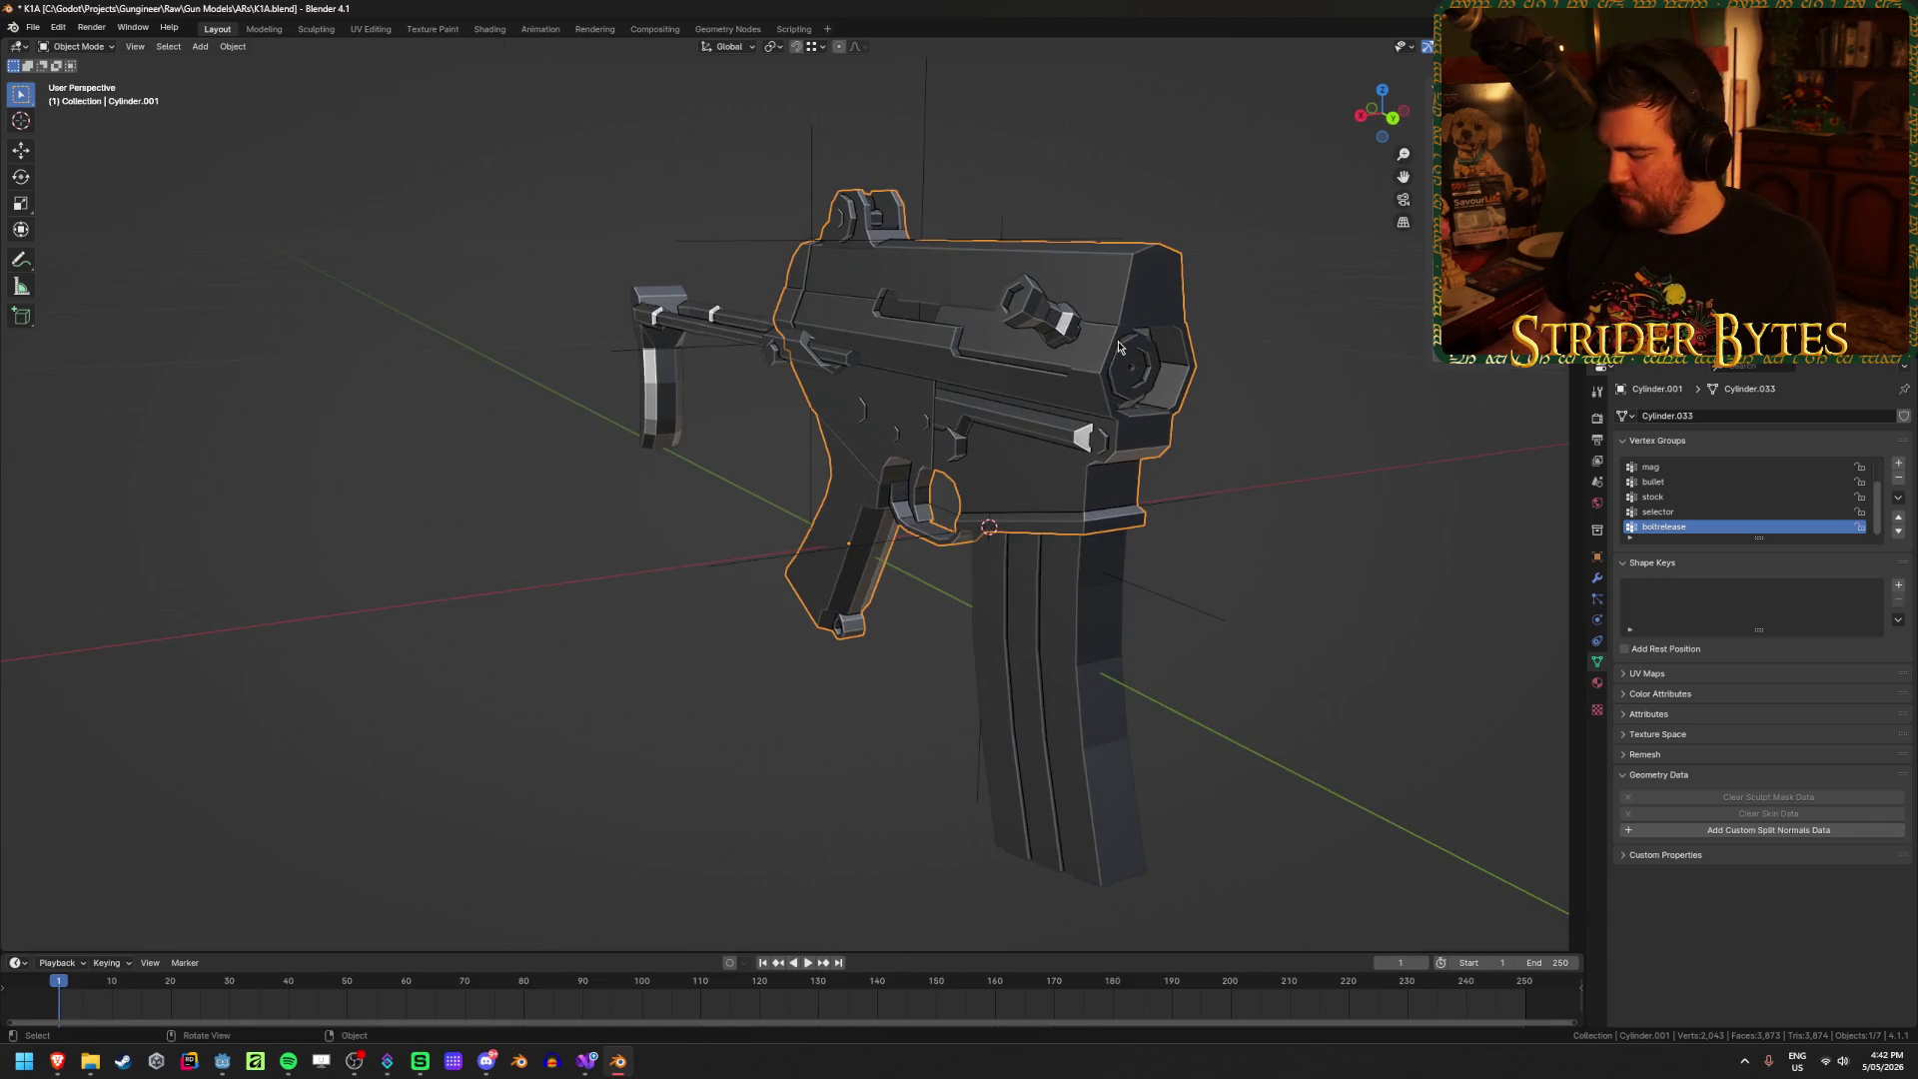
key("KP_Decimal")
middle_click_drag(1023, 592, 985, 513)
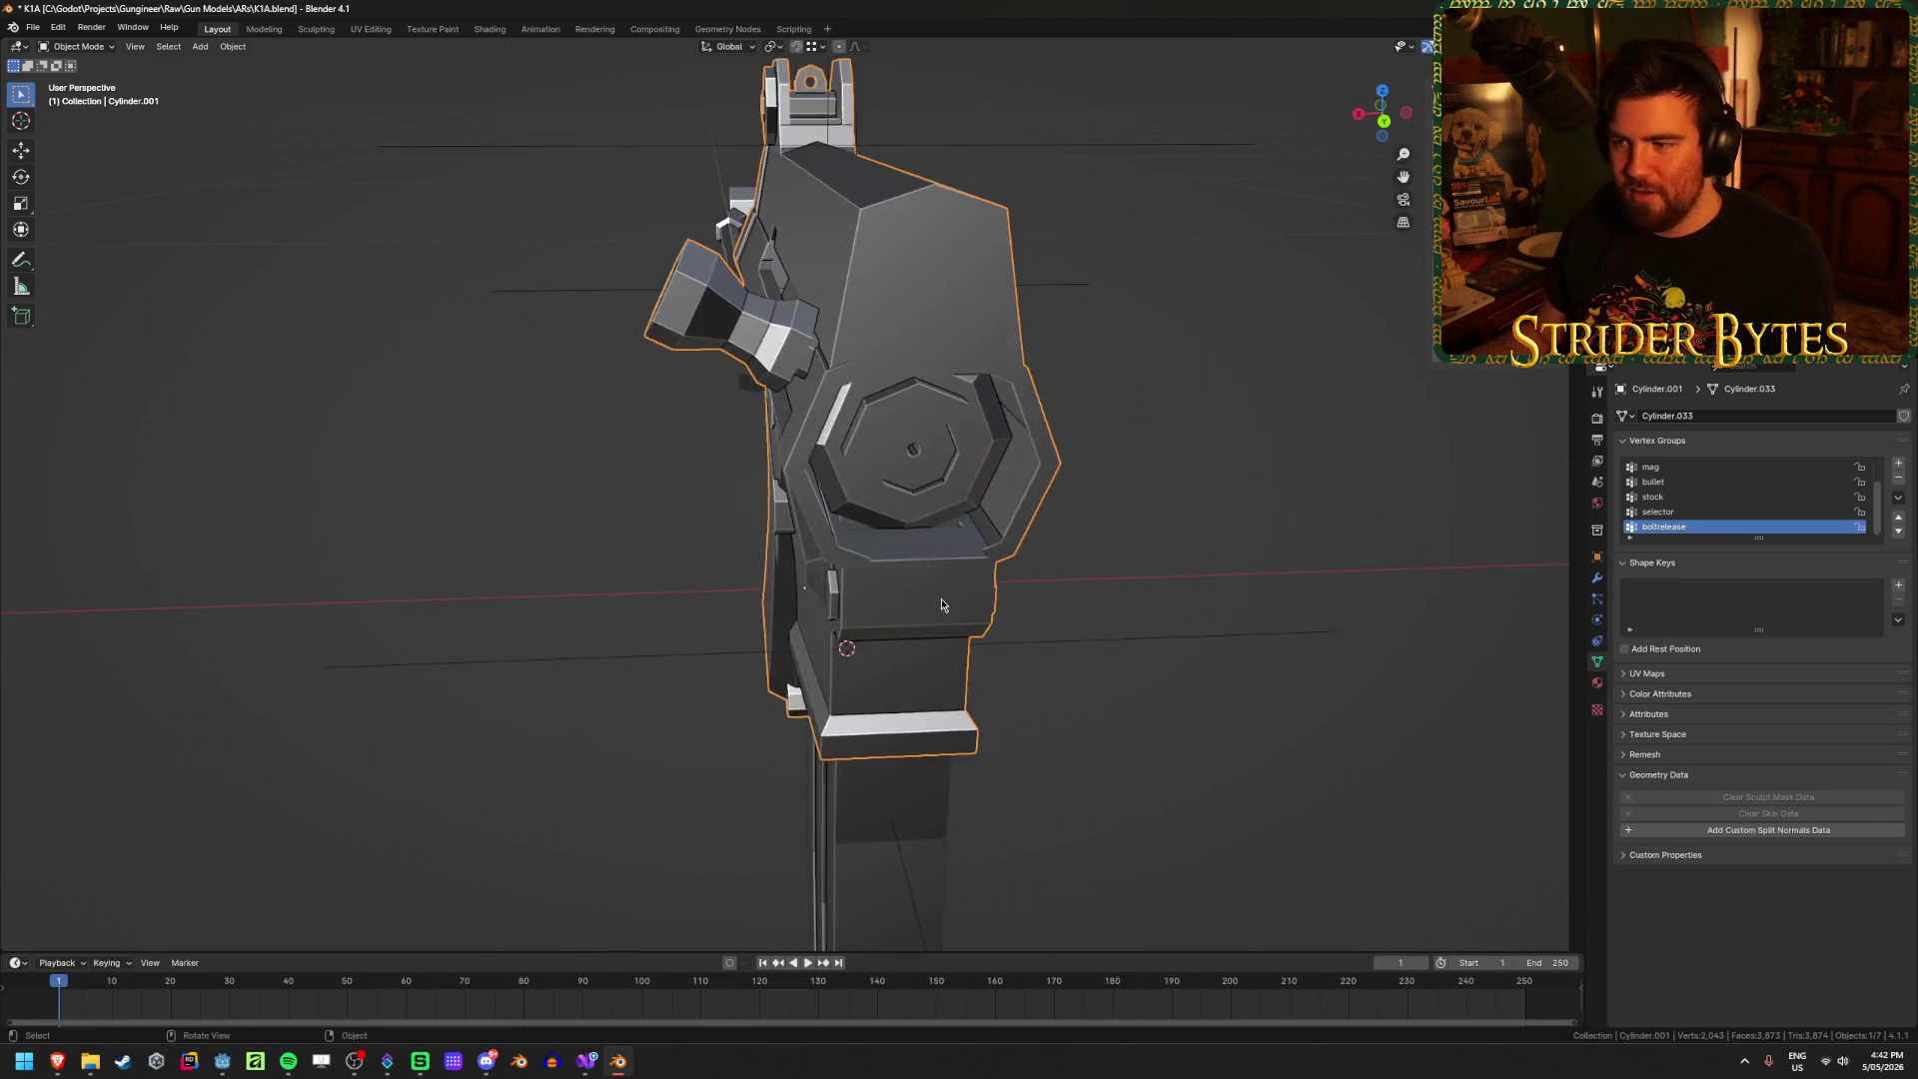
key("Tab")
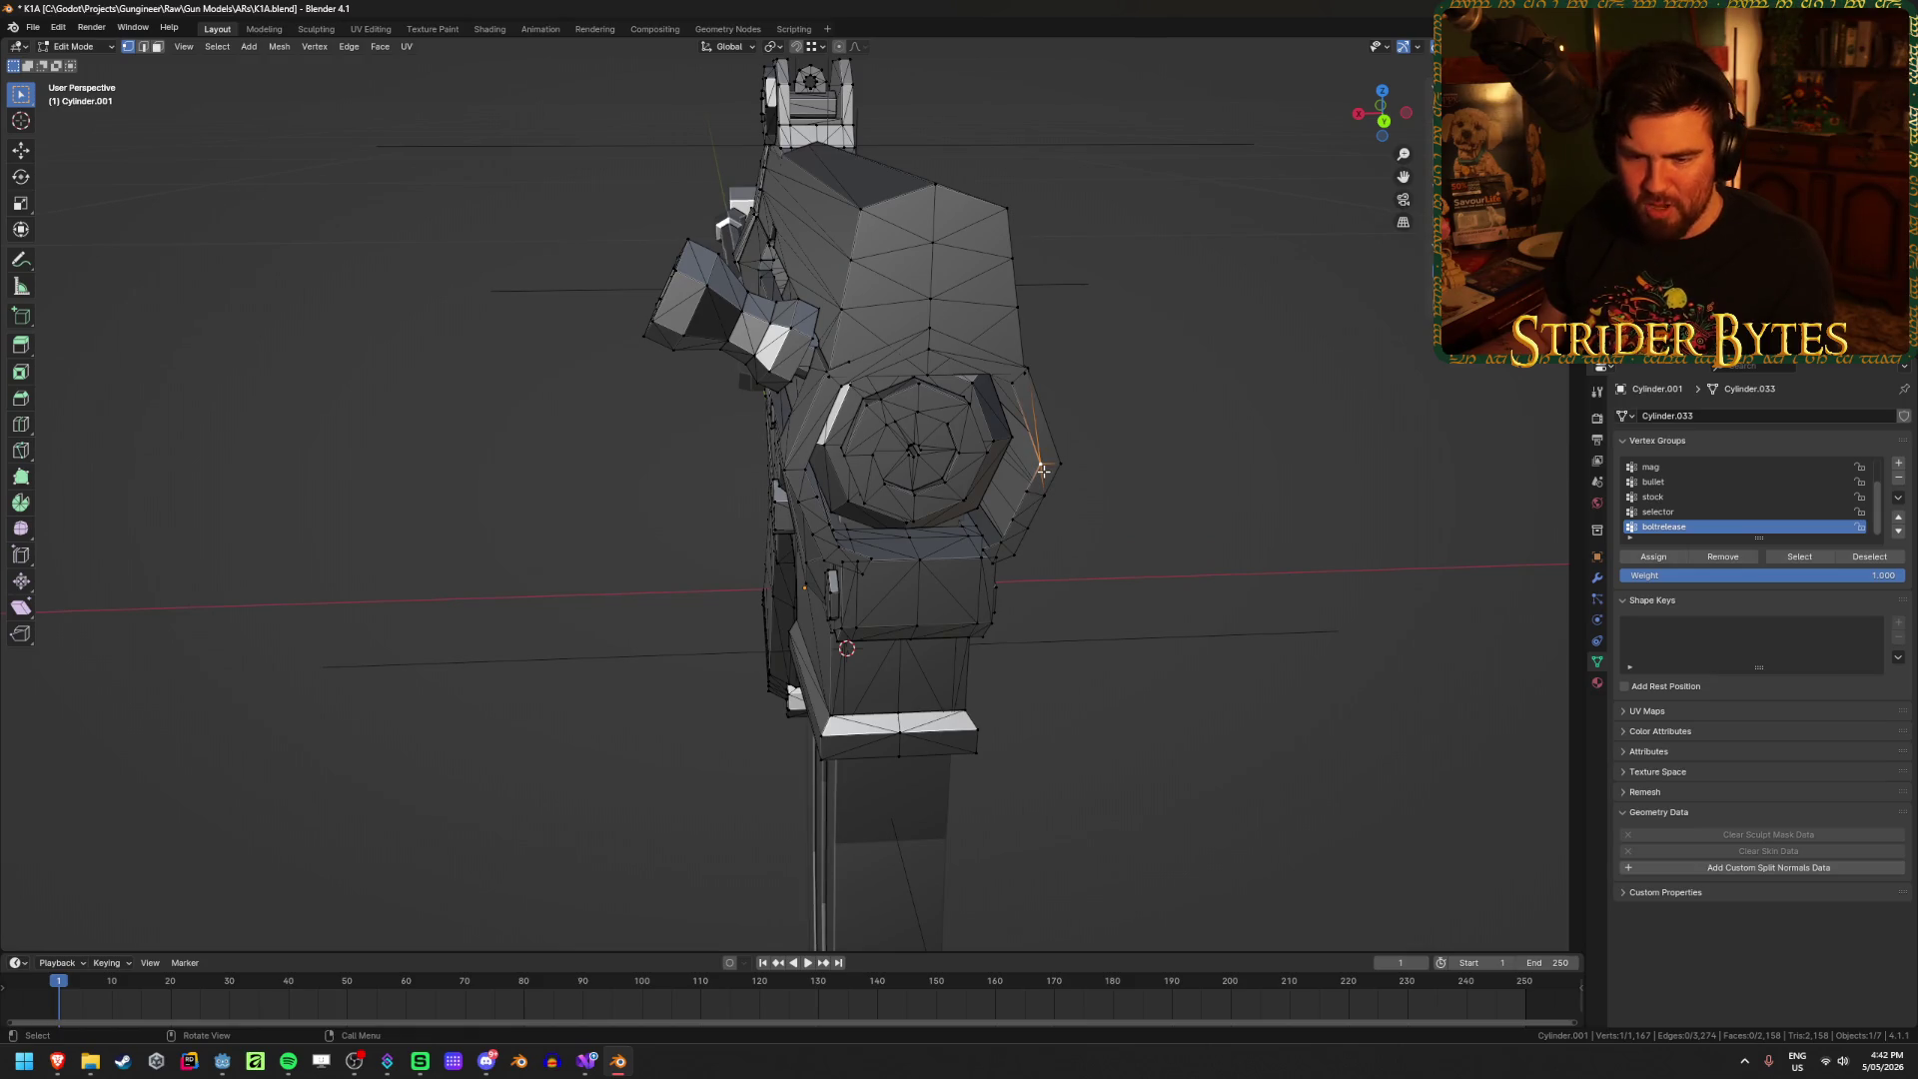
key("ctrl+Tab")
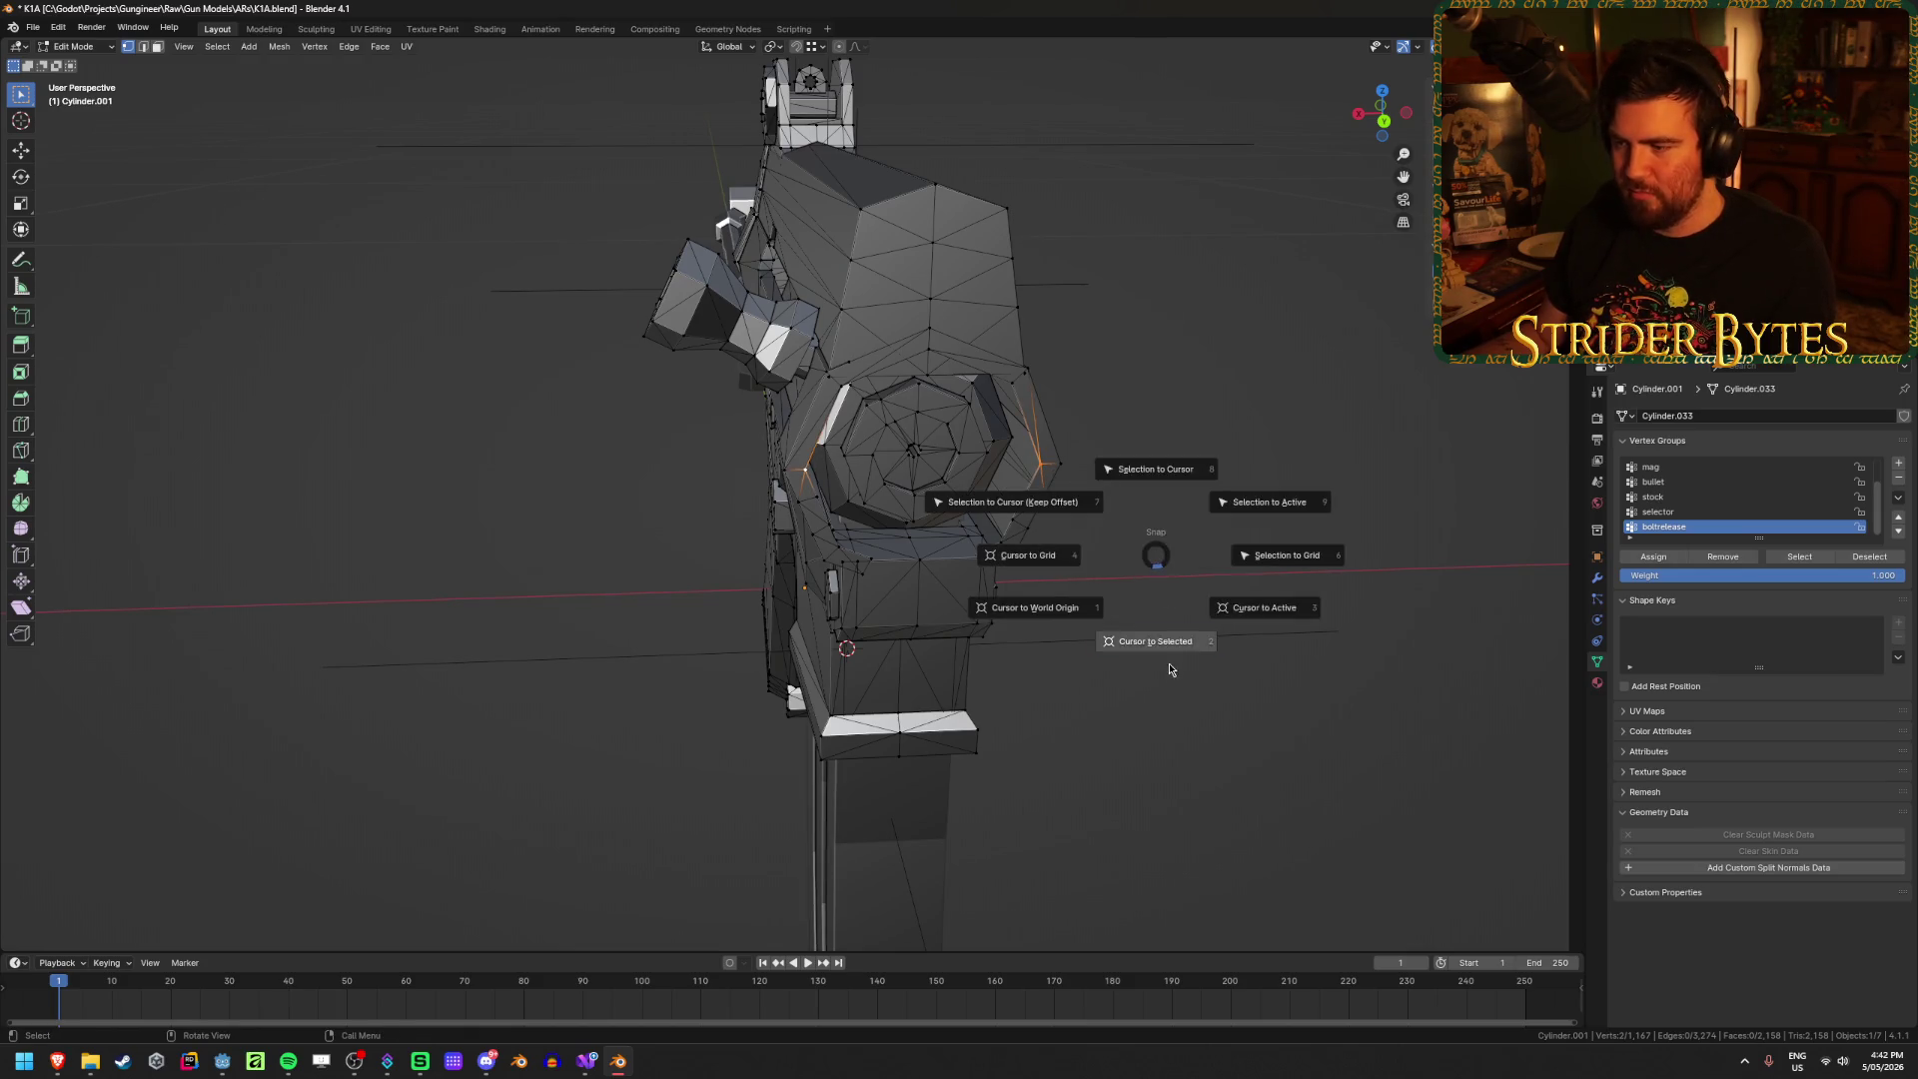
left_click(1171, 668)
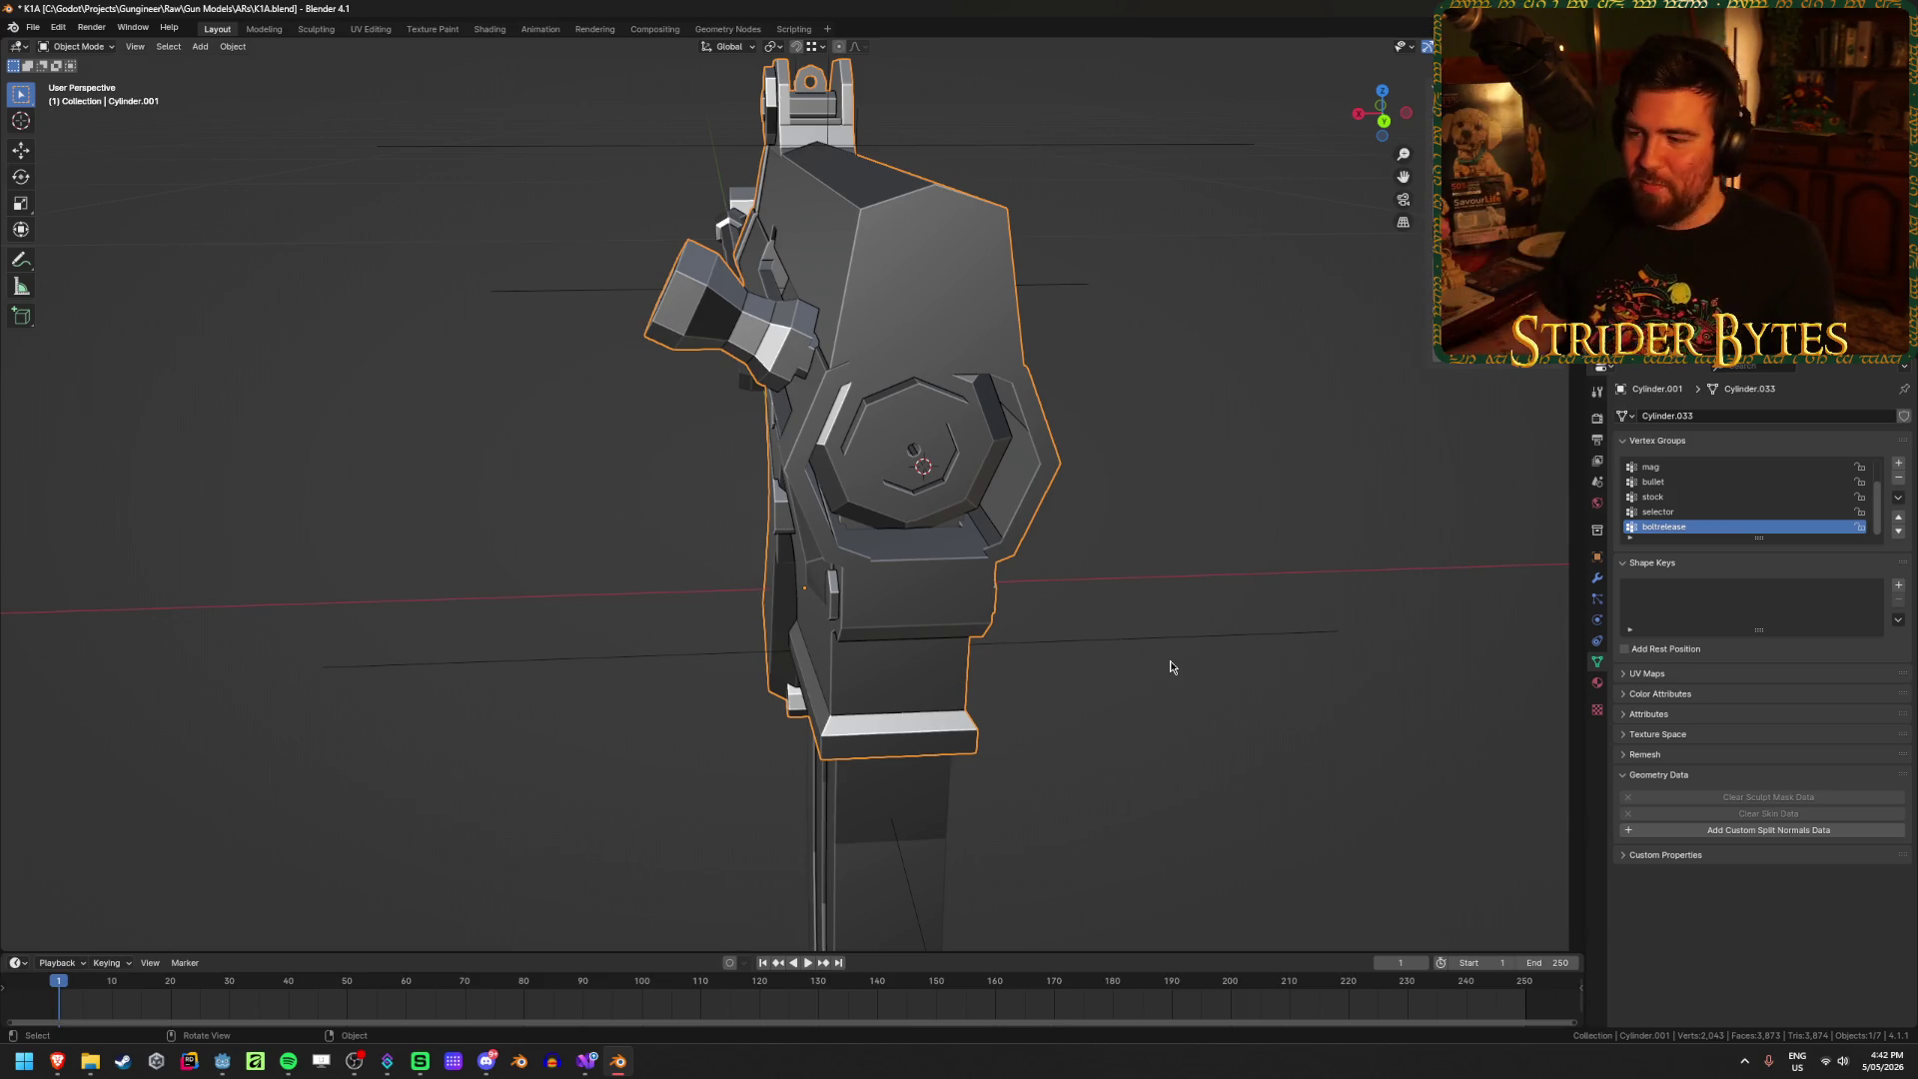
mouse_move(1170, 667)
middle_mouse_down()
mouse_move(1129, 603)
mouse_move(976, 679)
middle_mouse_up()
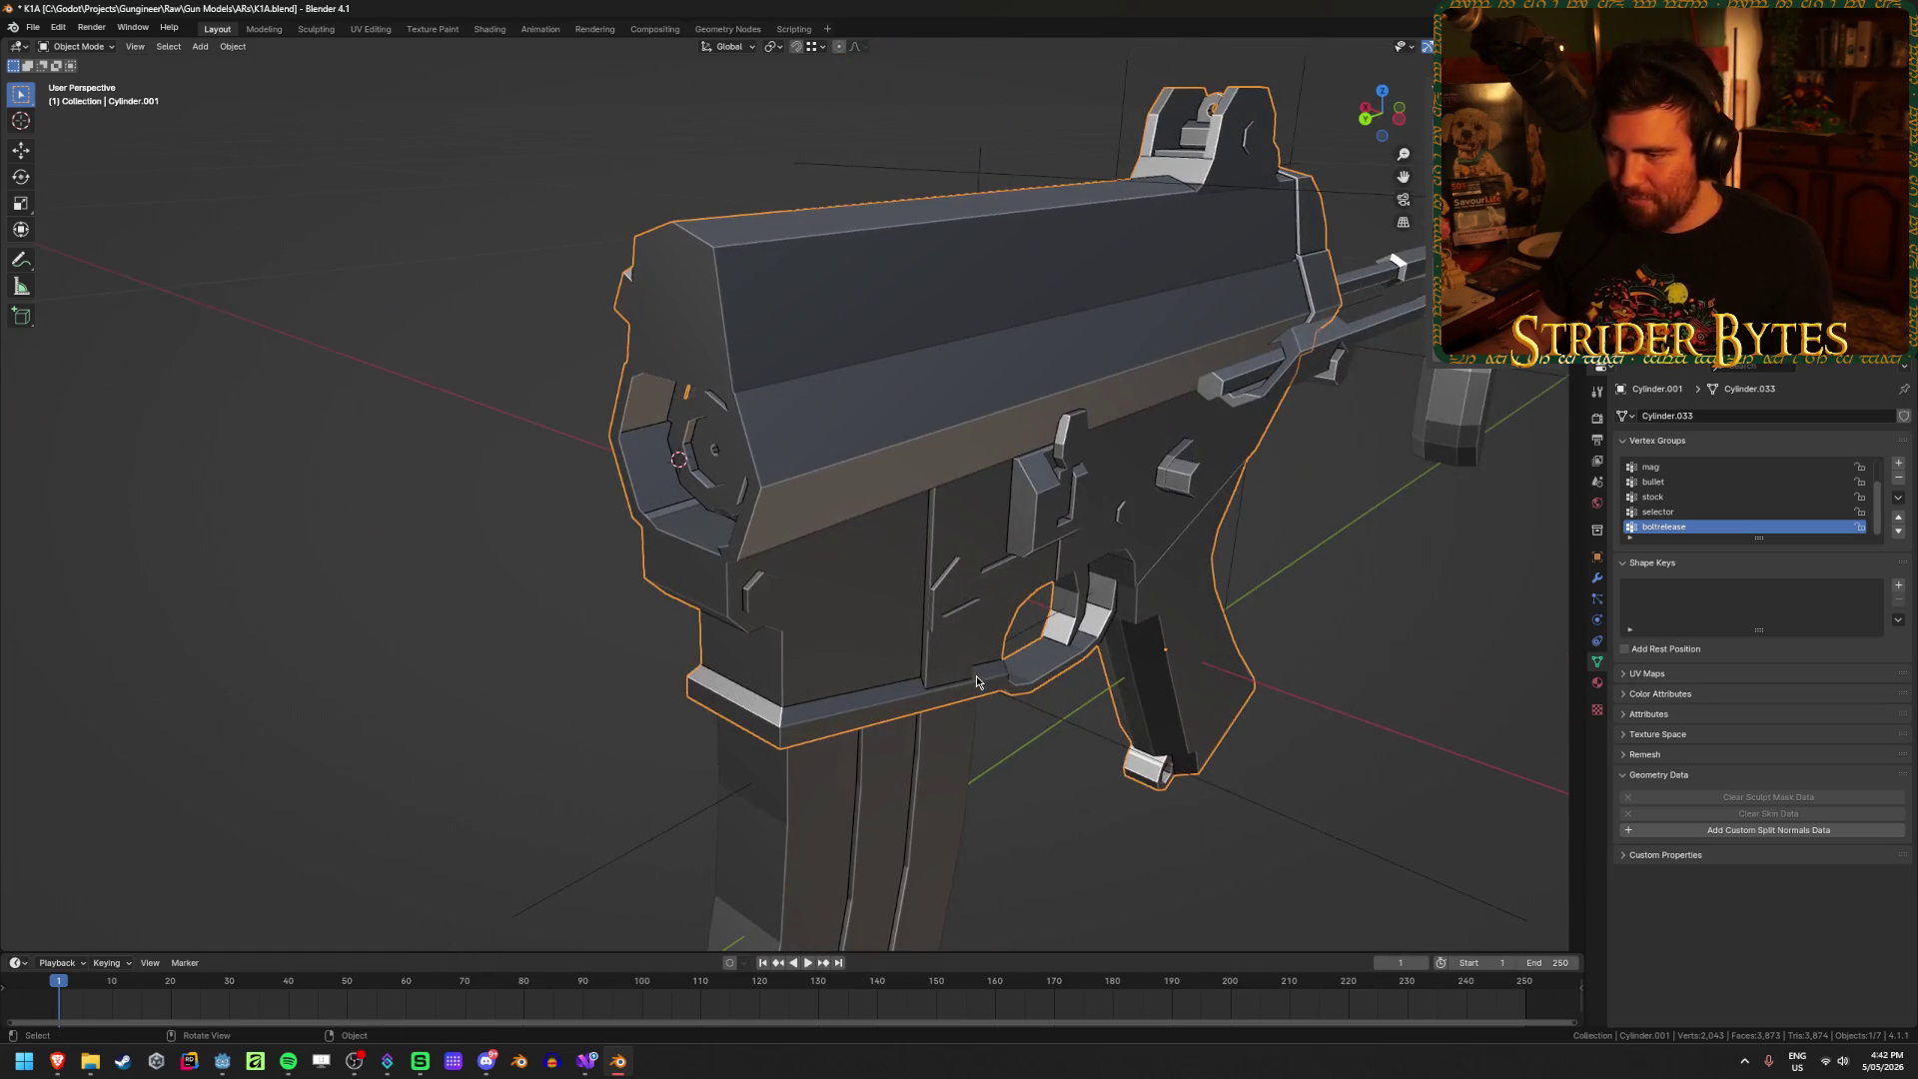
key("shift+a")
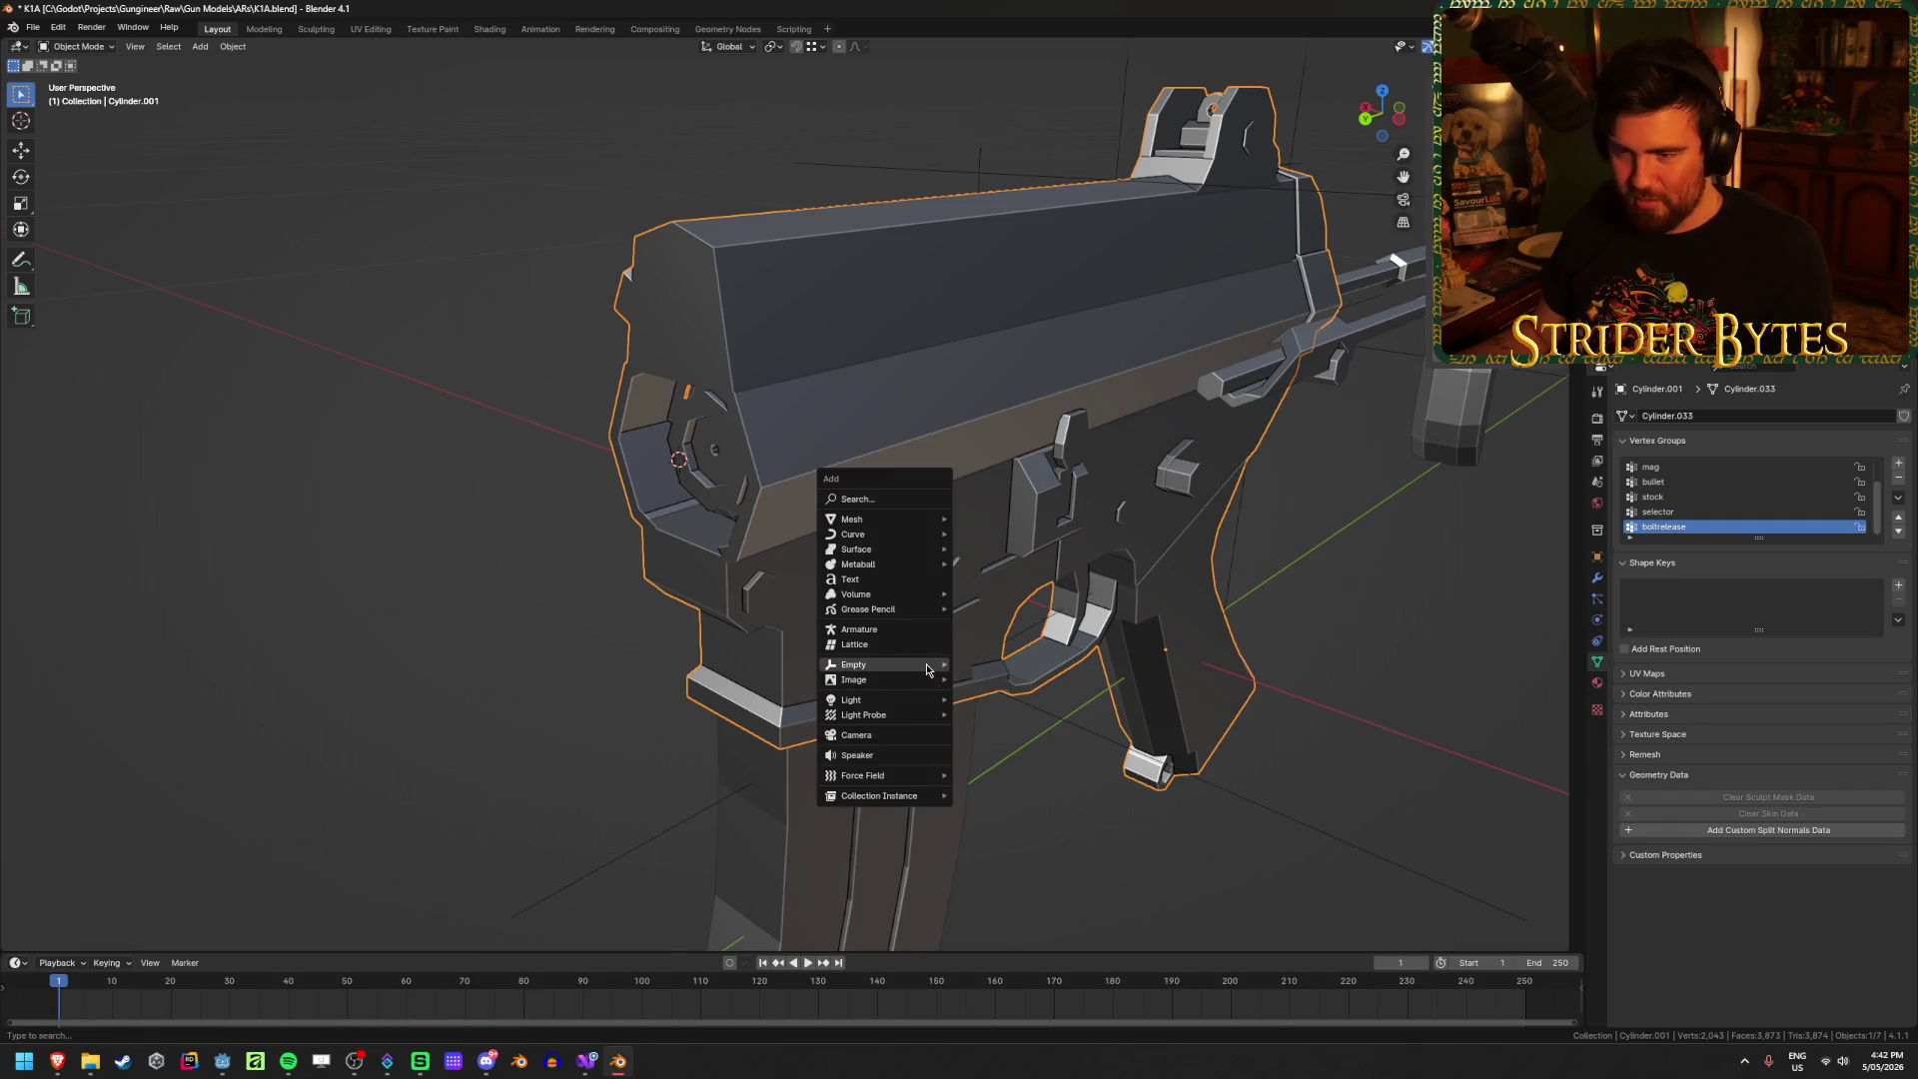
Step: Add a plain axes empty at the ring centre, scale it down to 0.1 m, and apply scale
mouse_move(928, 665)
left_click(1004, 665)
mouse_move(1004, 665)
middle_mouse_down()
mouse_move(739, 636)
mouse_move(769, 589)
middle_mouse_up()
key("s")
left_click(842, 498)
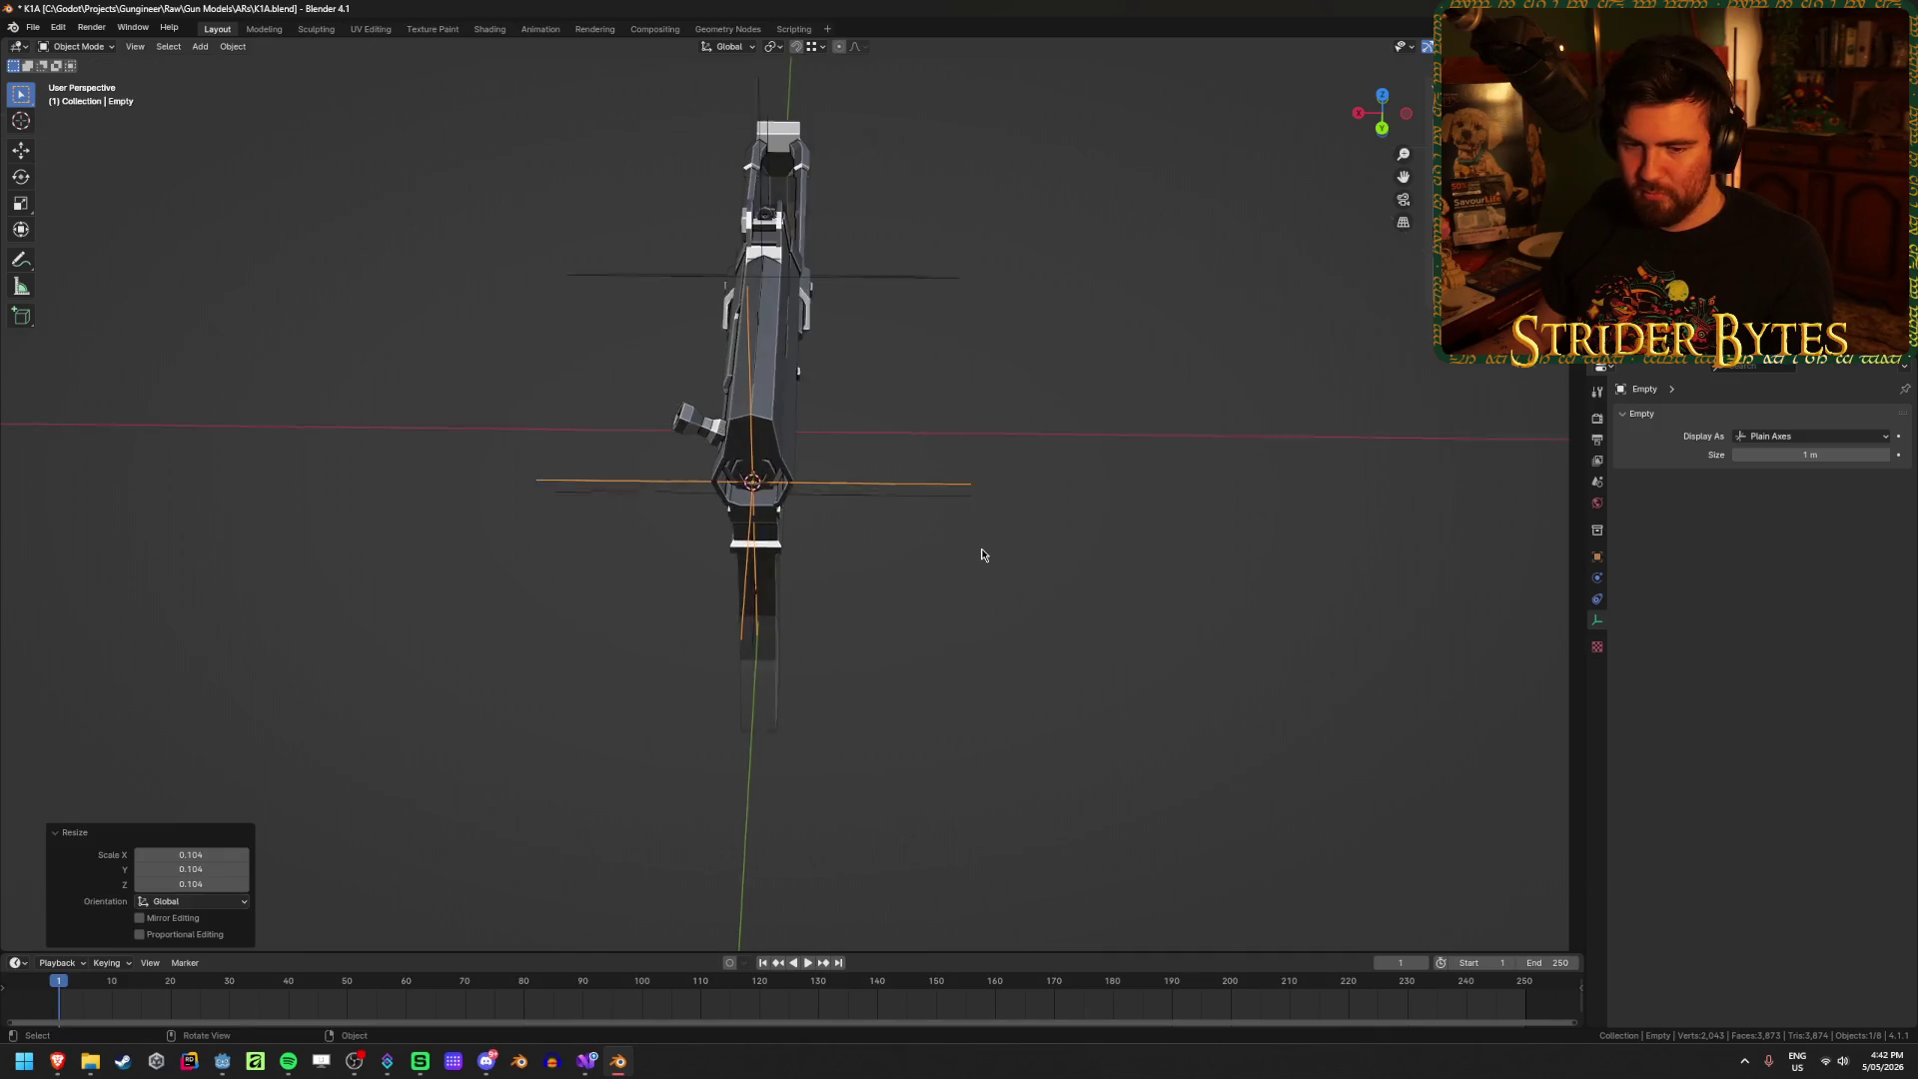
key("ctrl+a")
left_click(984, 554)
scroll(847, 549, "up", 5)
middle_click_drag(1098, 577, 603, 548)
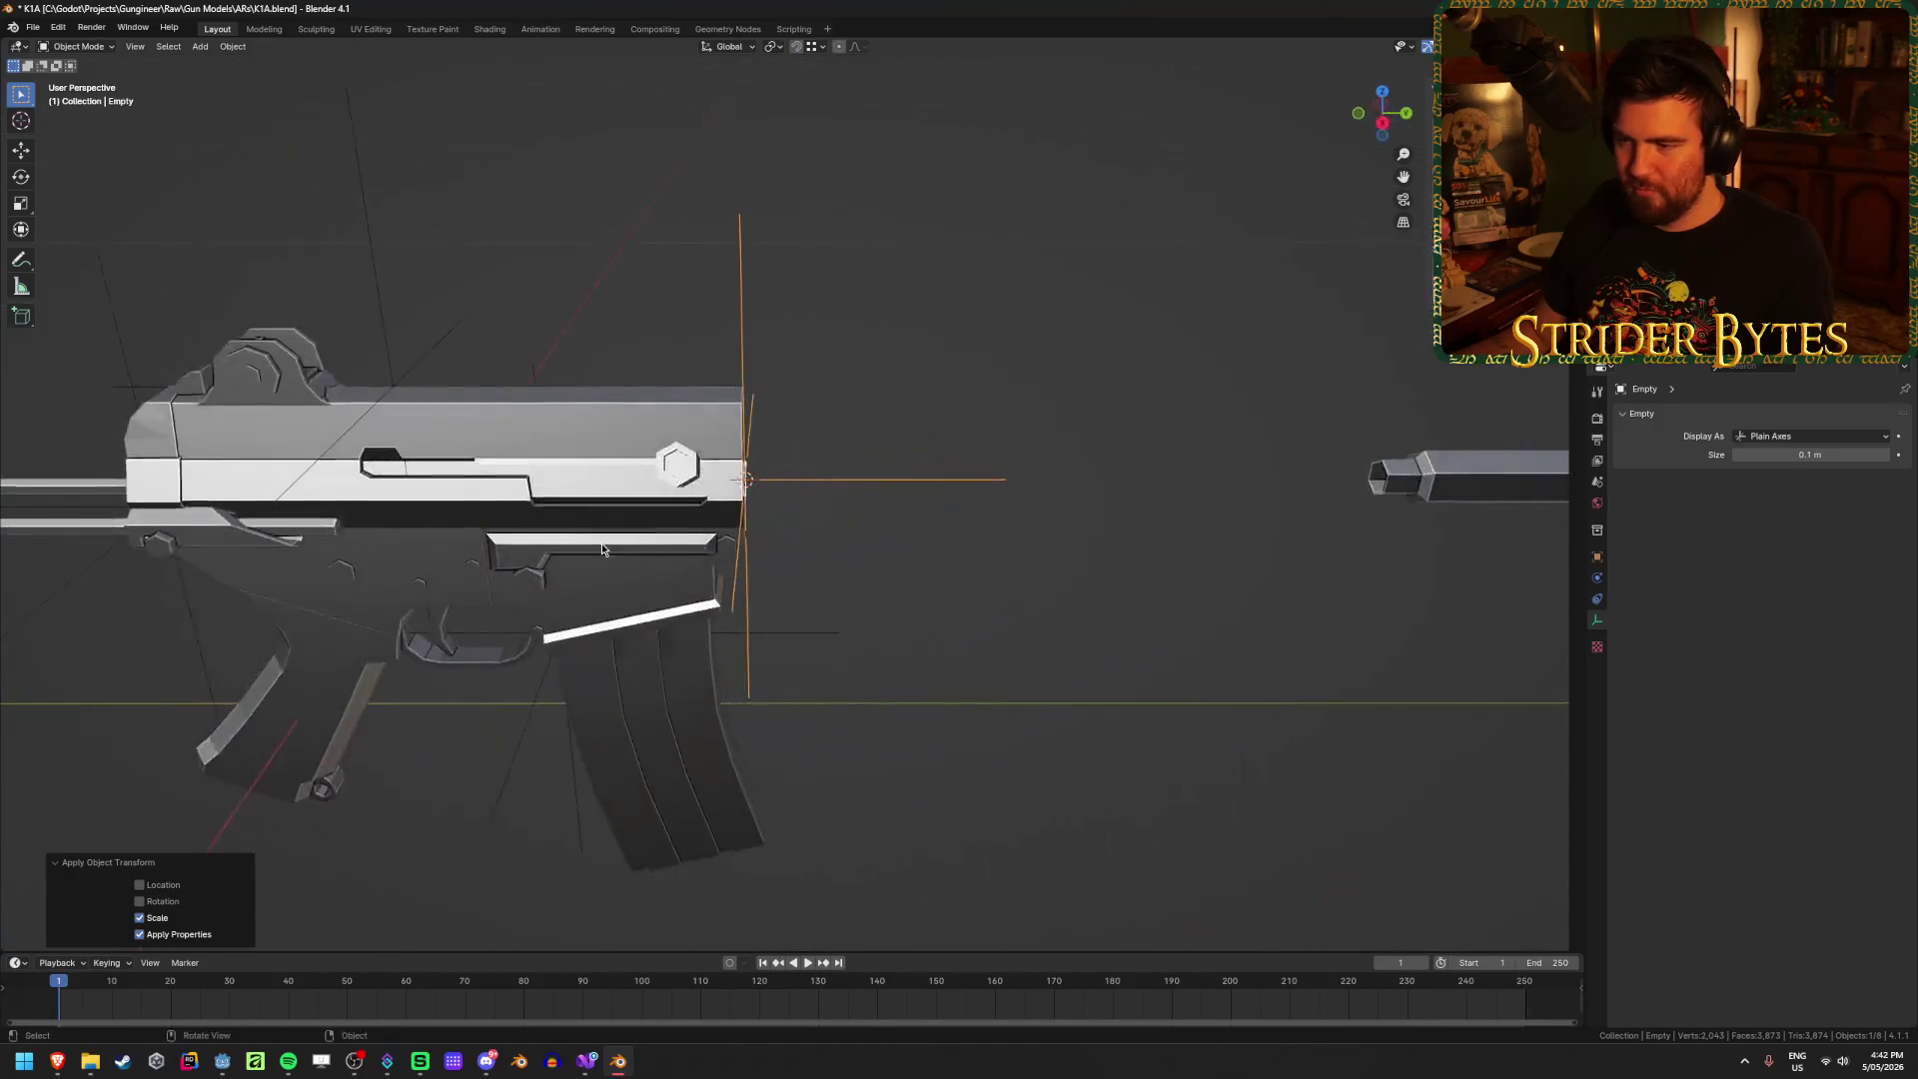
Step: Set the handguard's origin to the 3D cursor and hide it
left_click(965, 471)
right_click(1072, 555)
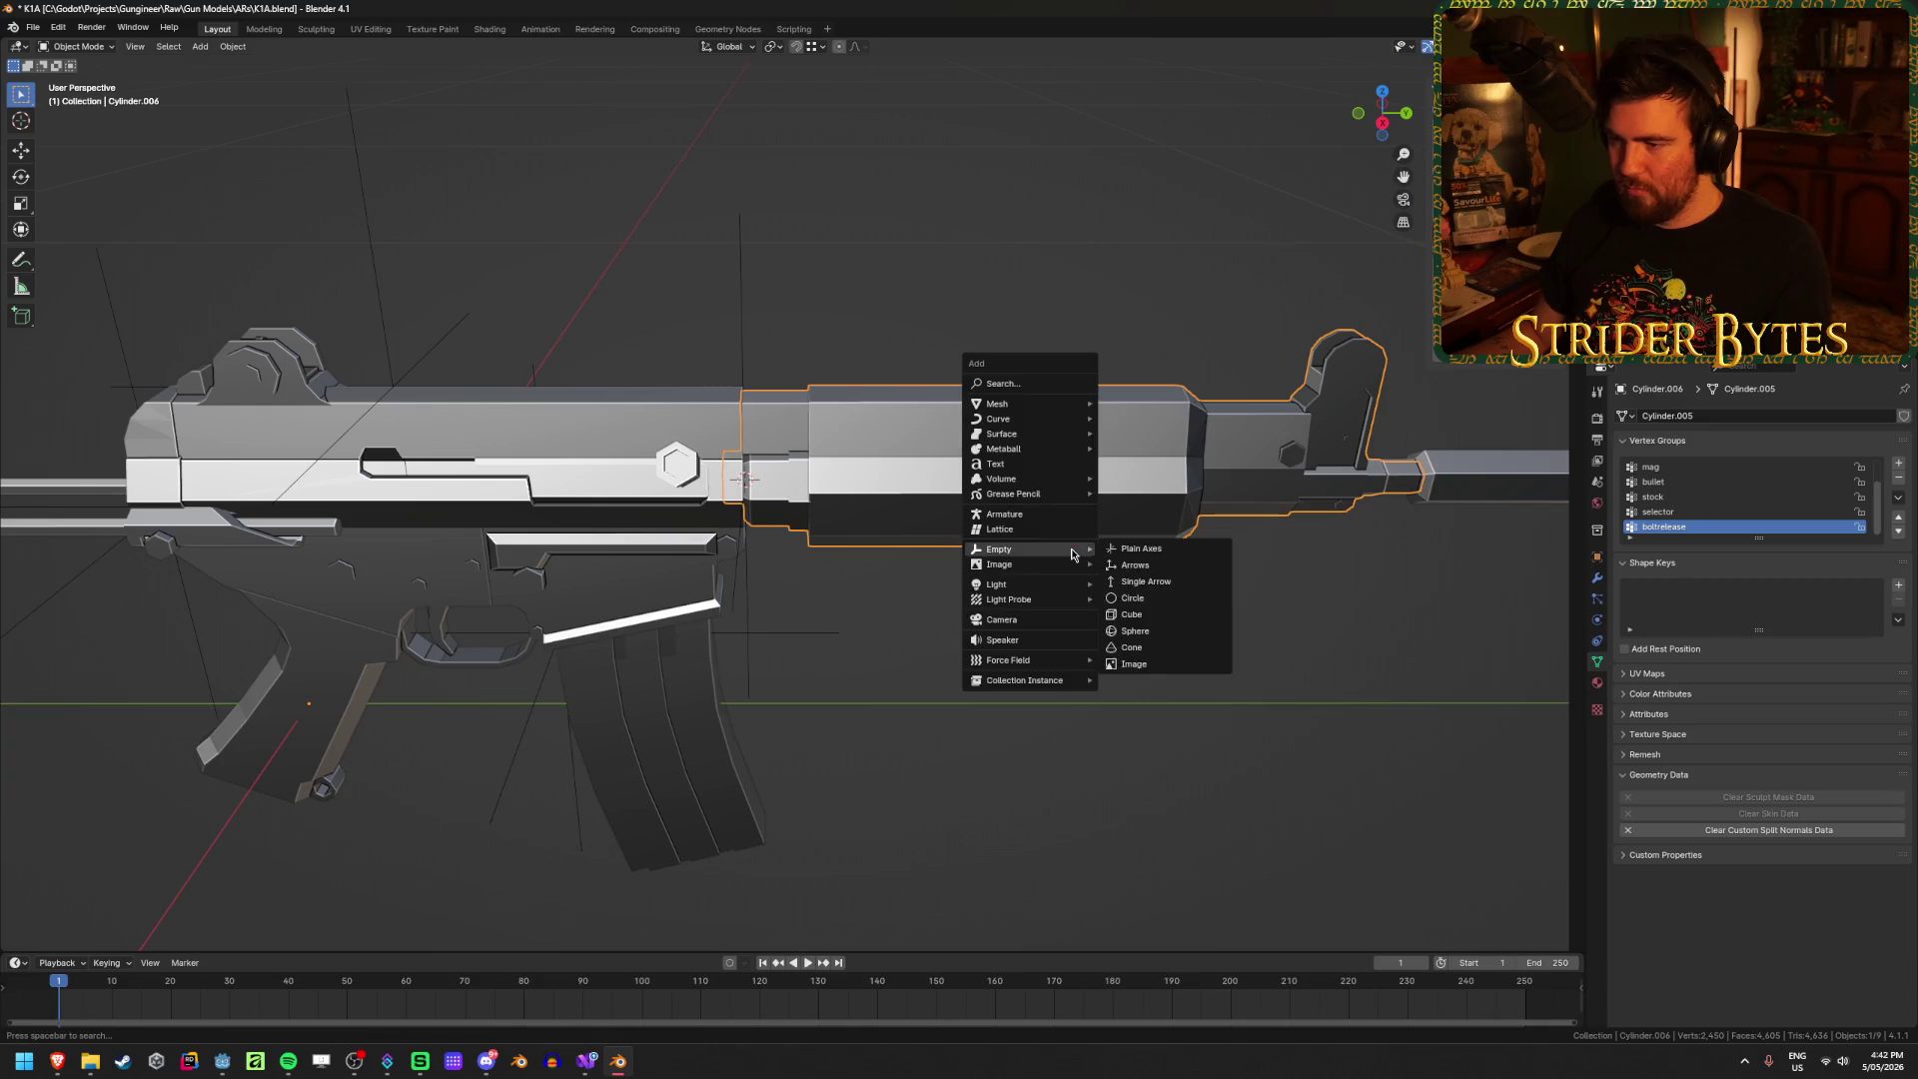
right_click(1099, 585)
left_click(1212, 614)
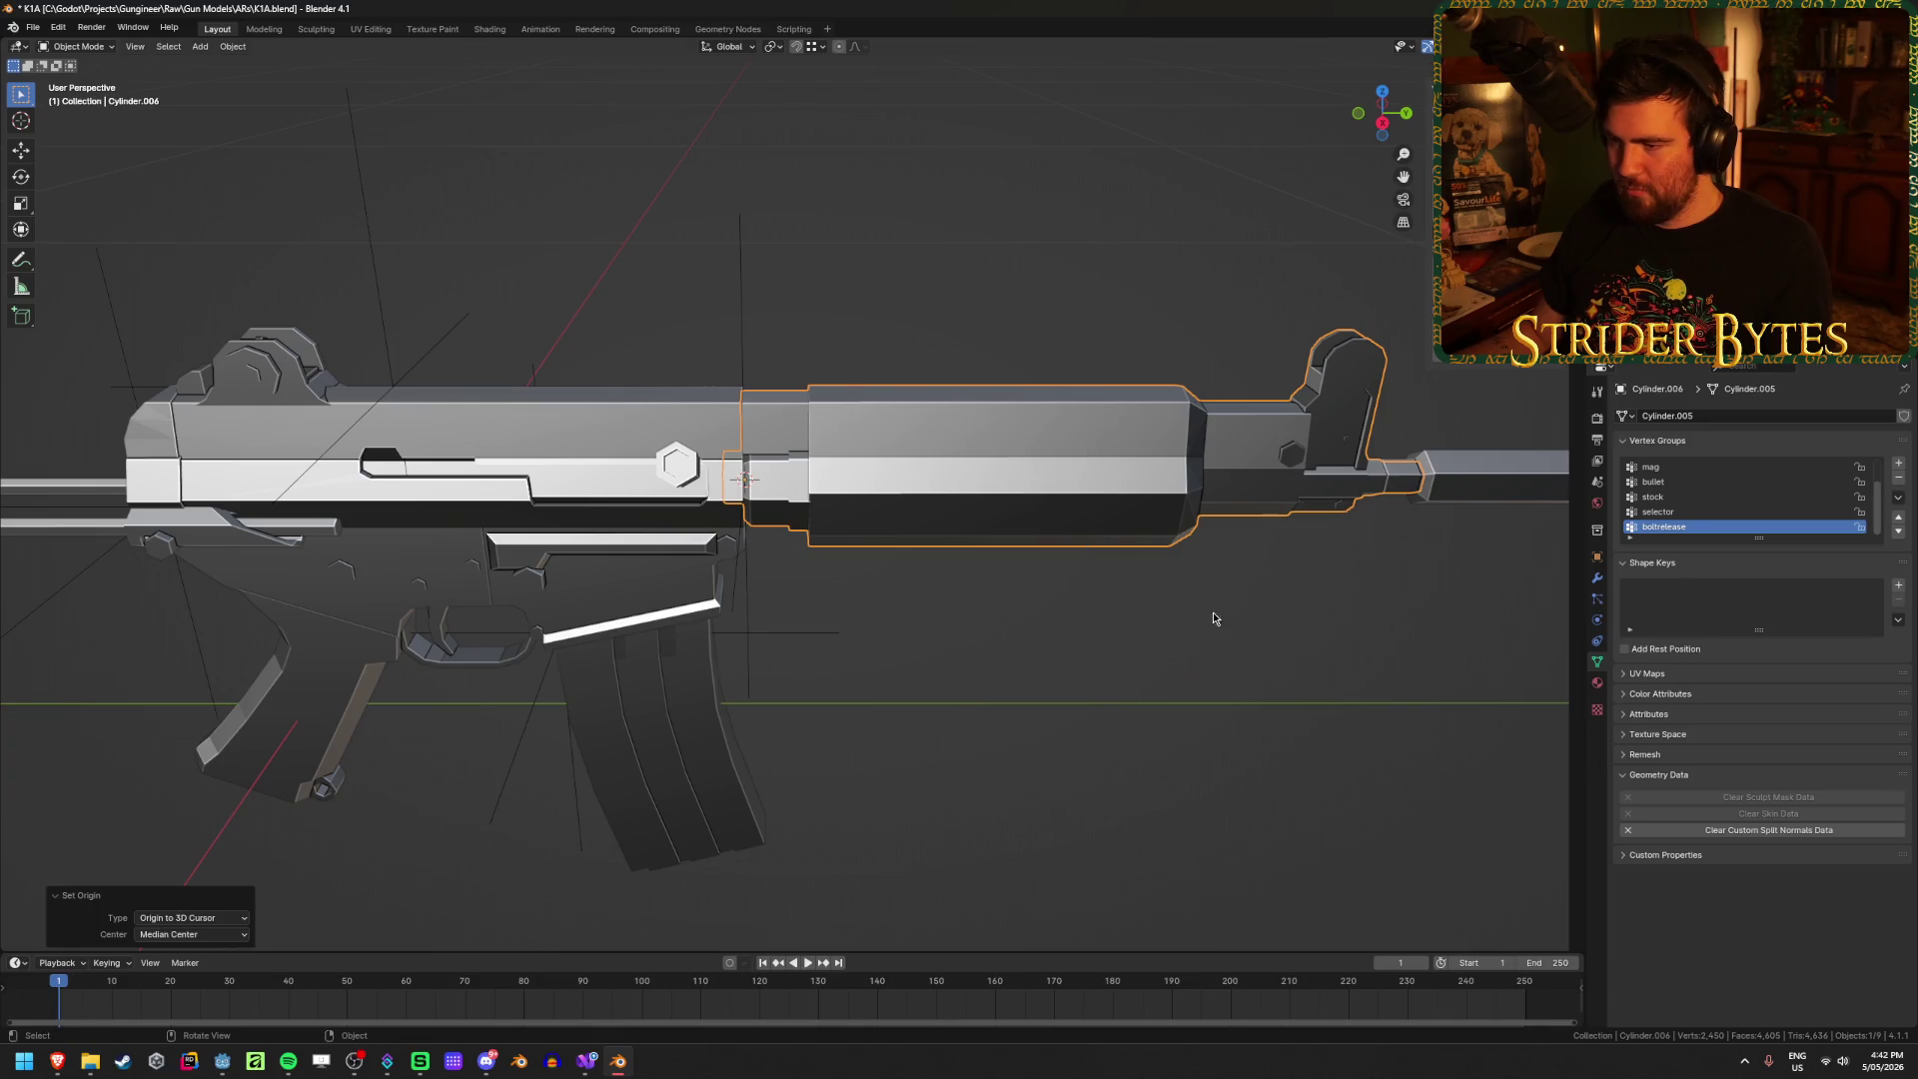
key("Delete")
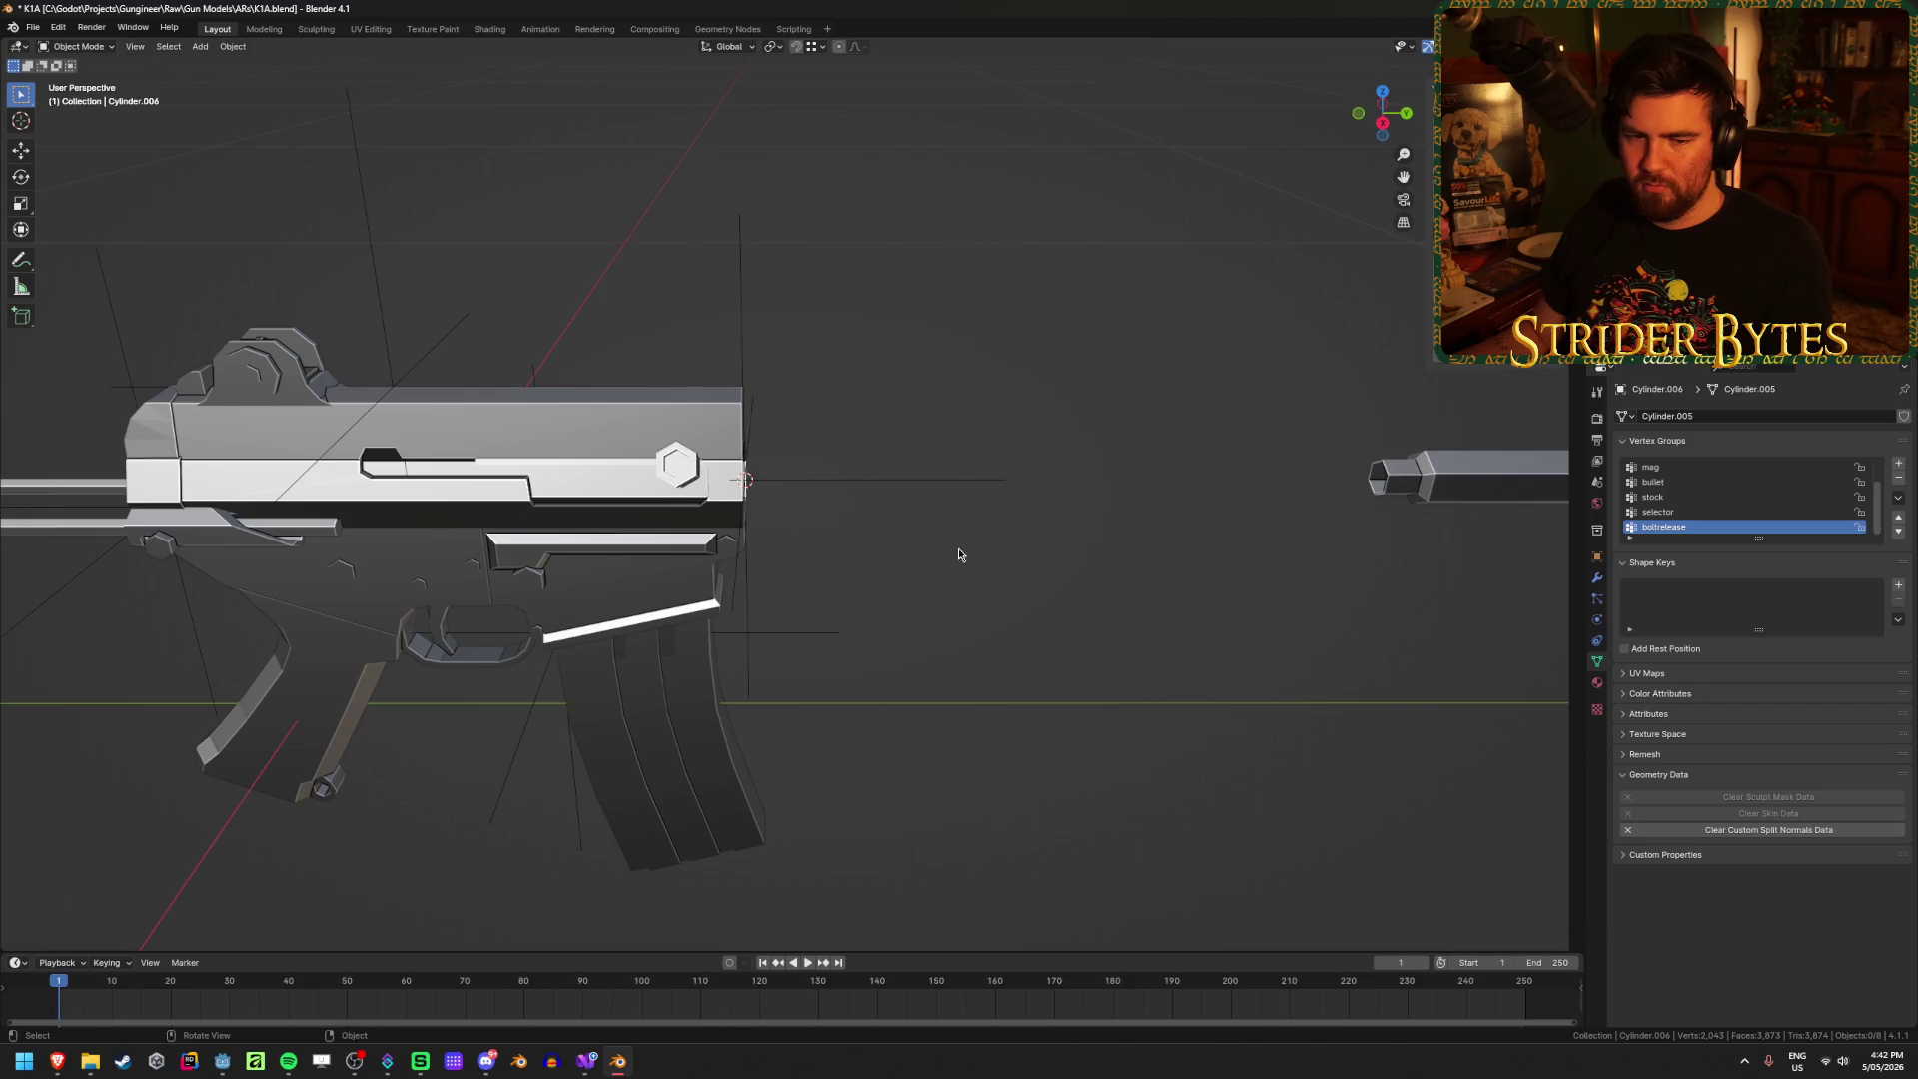
Step: Frame the receiver and check its front ring in Edit Mode, then deselect everything
mouse_move(960, 556)
middle_mouse_down()
mouse_move(848, 518)
mouse_move(952, 498)
middle_mouse_up()
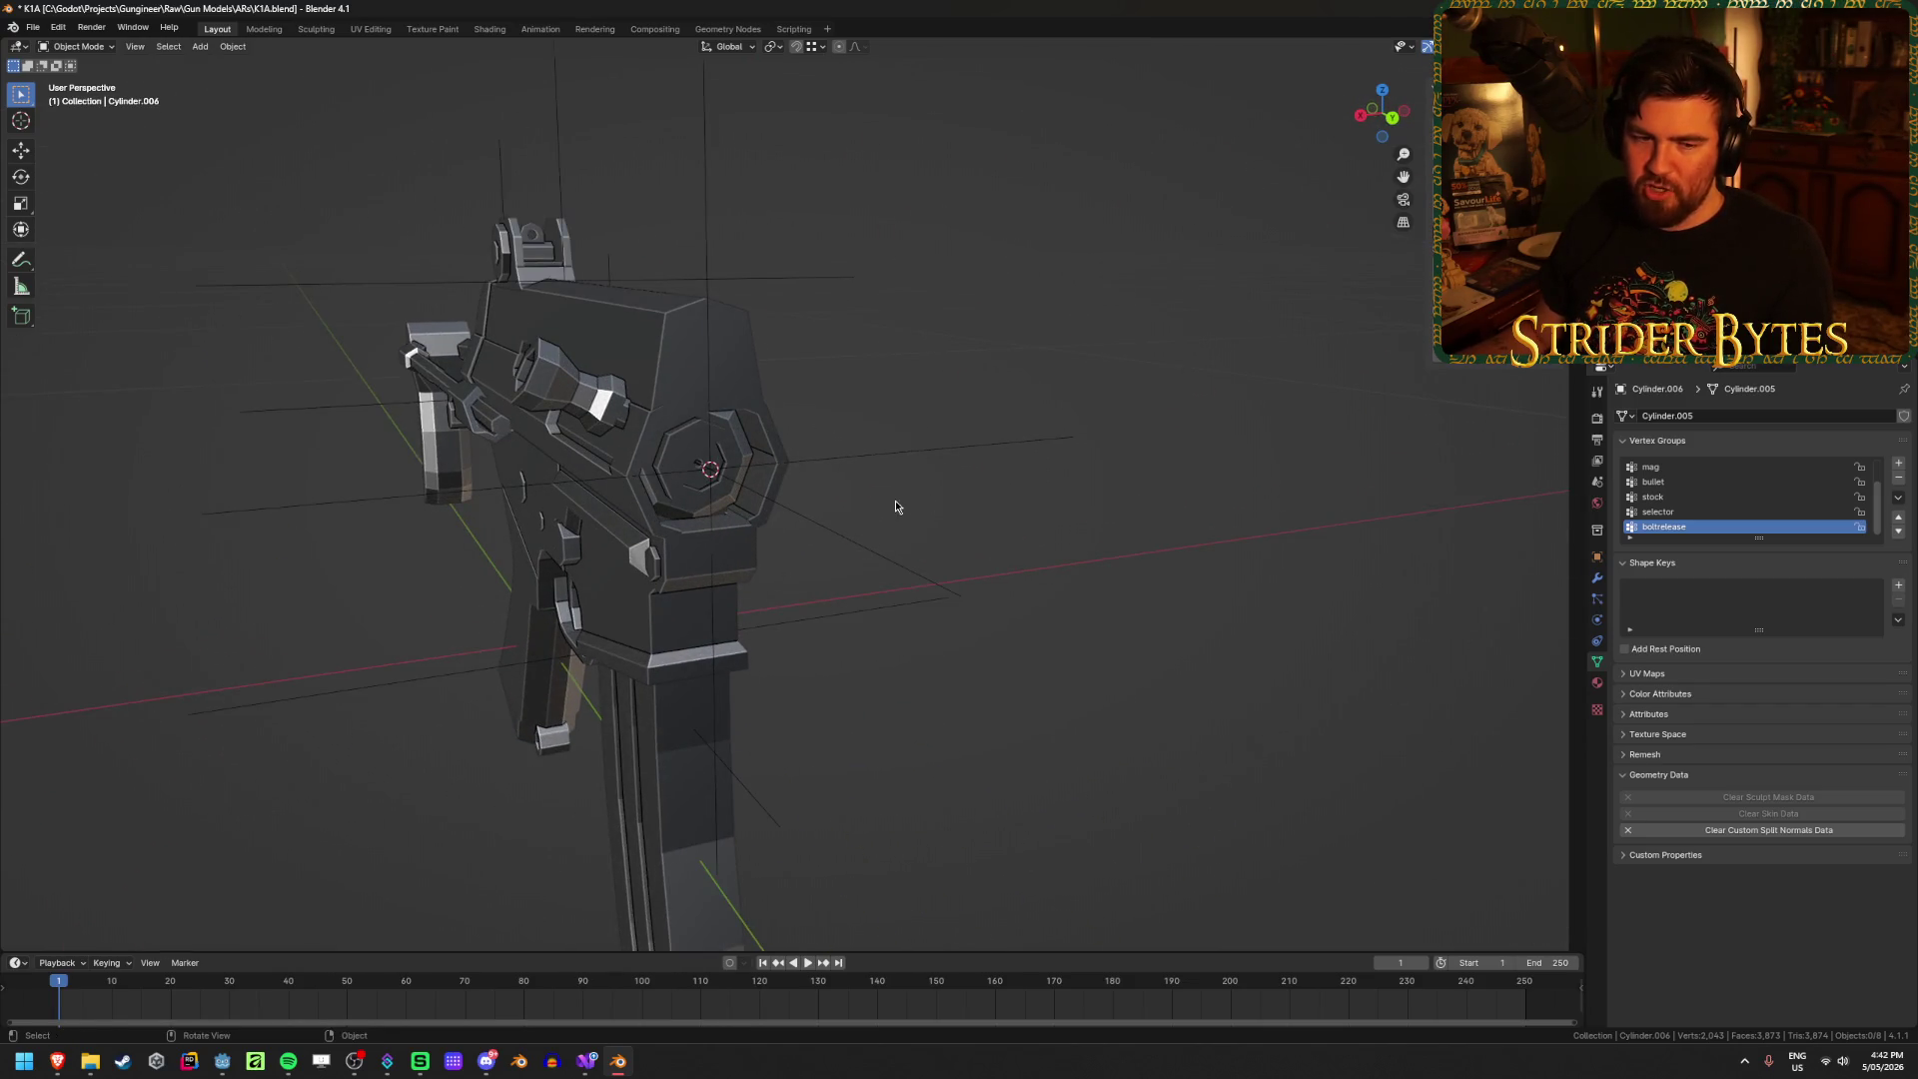
left_click(655, 528)
key("KP_Decimal")
key("Tab")
scroll(839, 505, "up", 5)
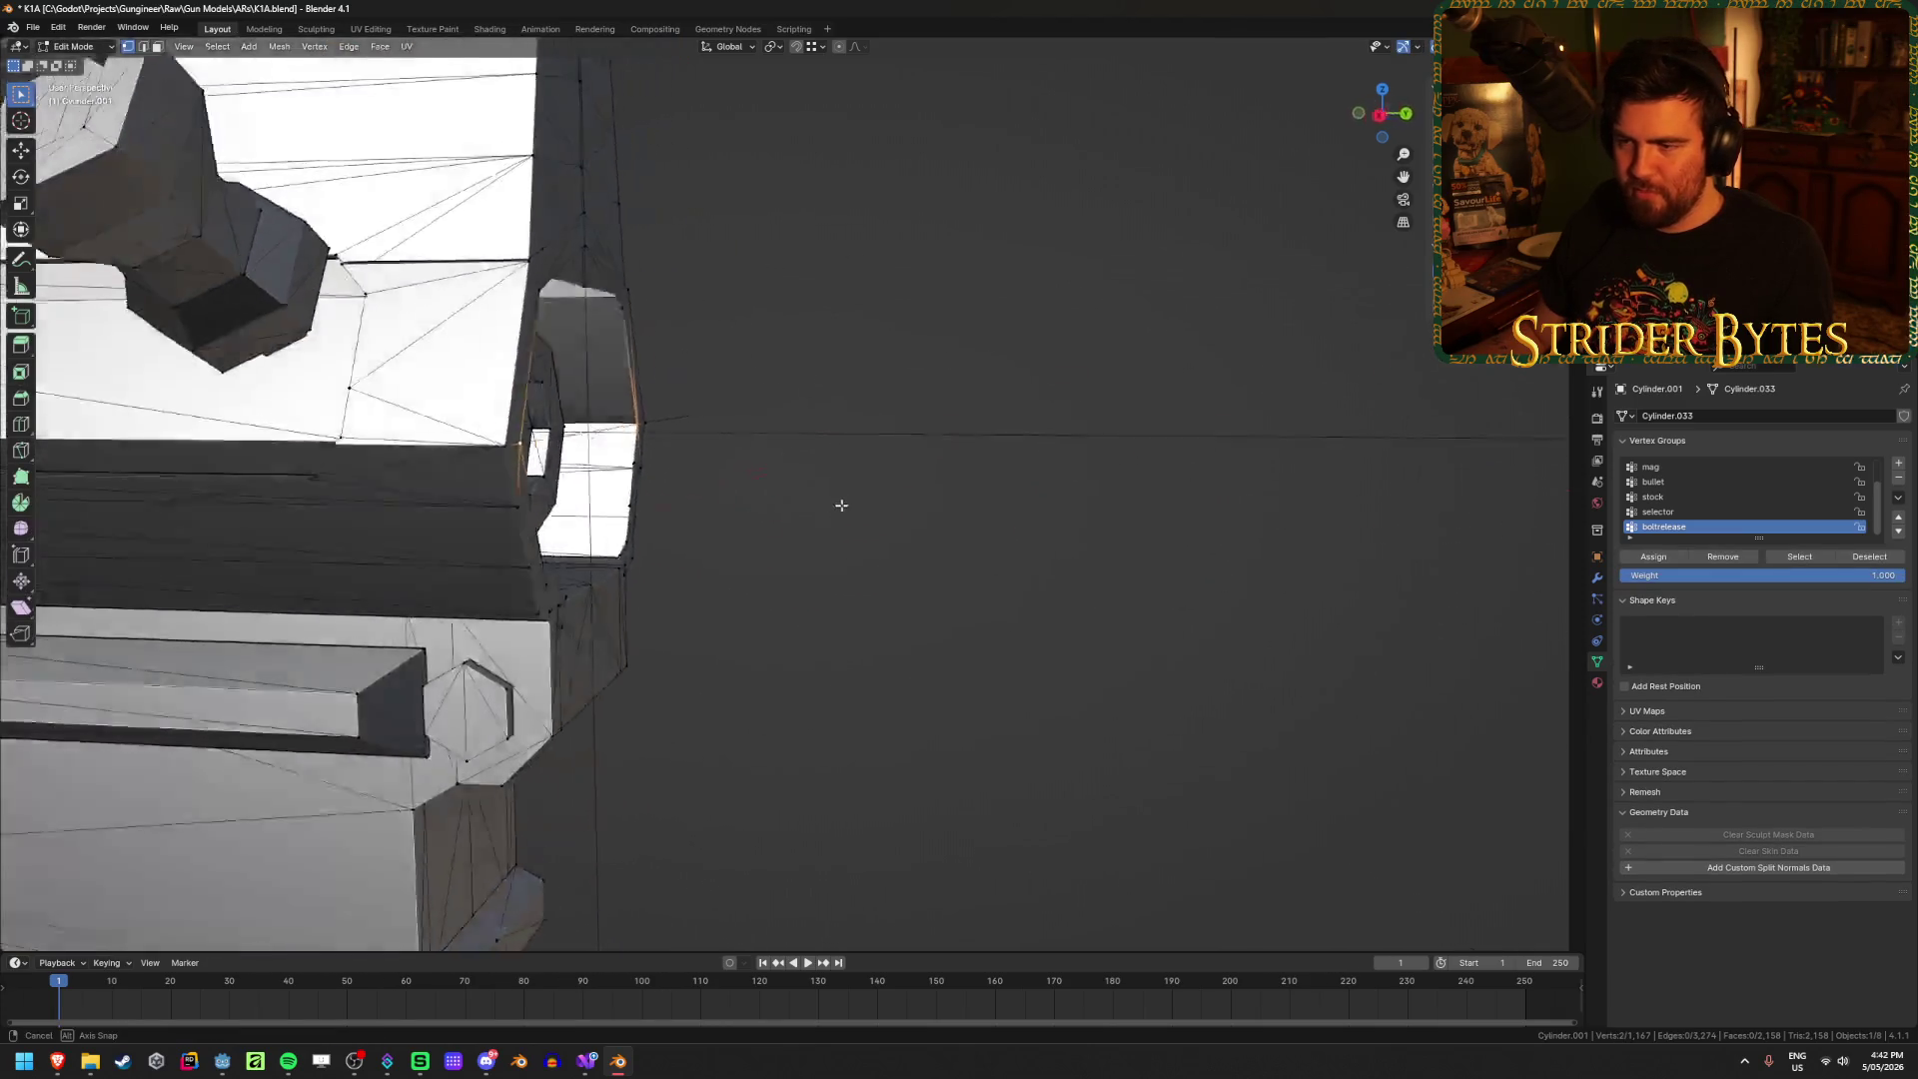
mouse_move(839, 506)
middle_mouse_down()
mouse_move(808, 392)
mouse_move(753, 411)
mouse_move(735, 491)
mouse_move(677, 515)
mouse_move(770, 509)
mouse_move(634, 523)
mouse_move(700, 519)
middle_mouse_up()
key("Tab")
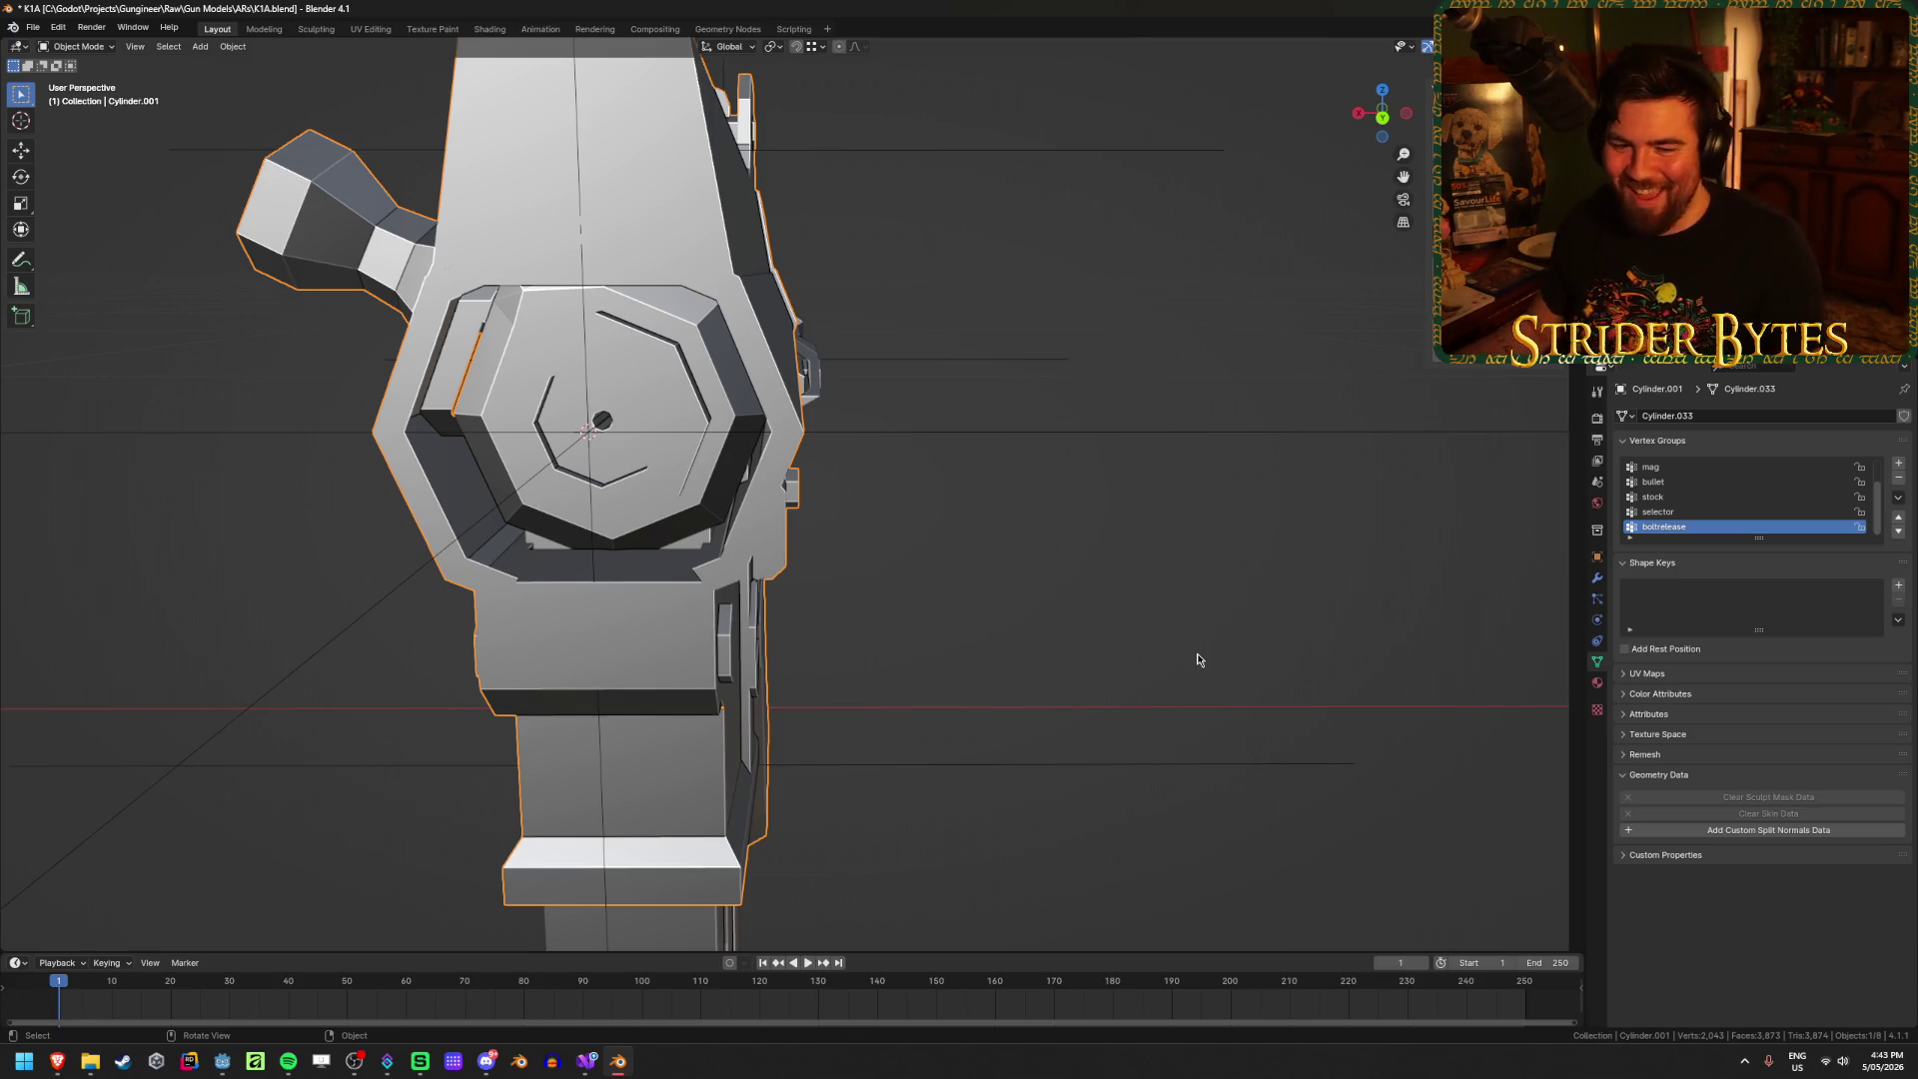
left_click(1048, 535)
scroll(945, 573, "down", 5)
middle_click_drag(946, 574, 777, 626)
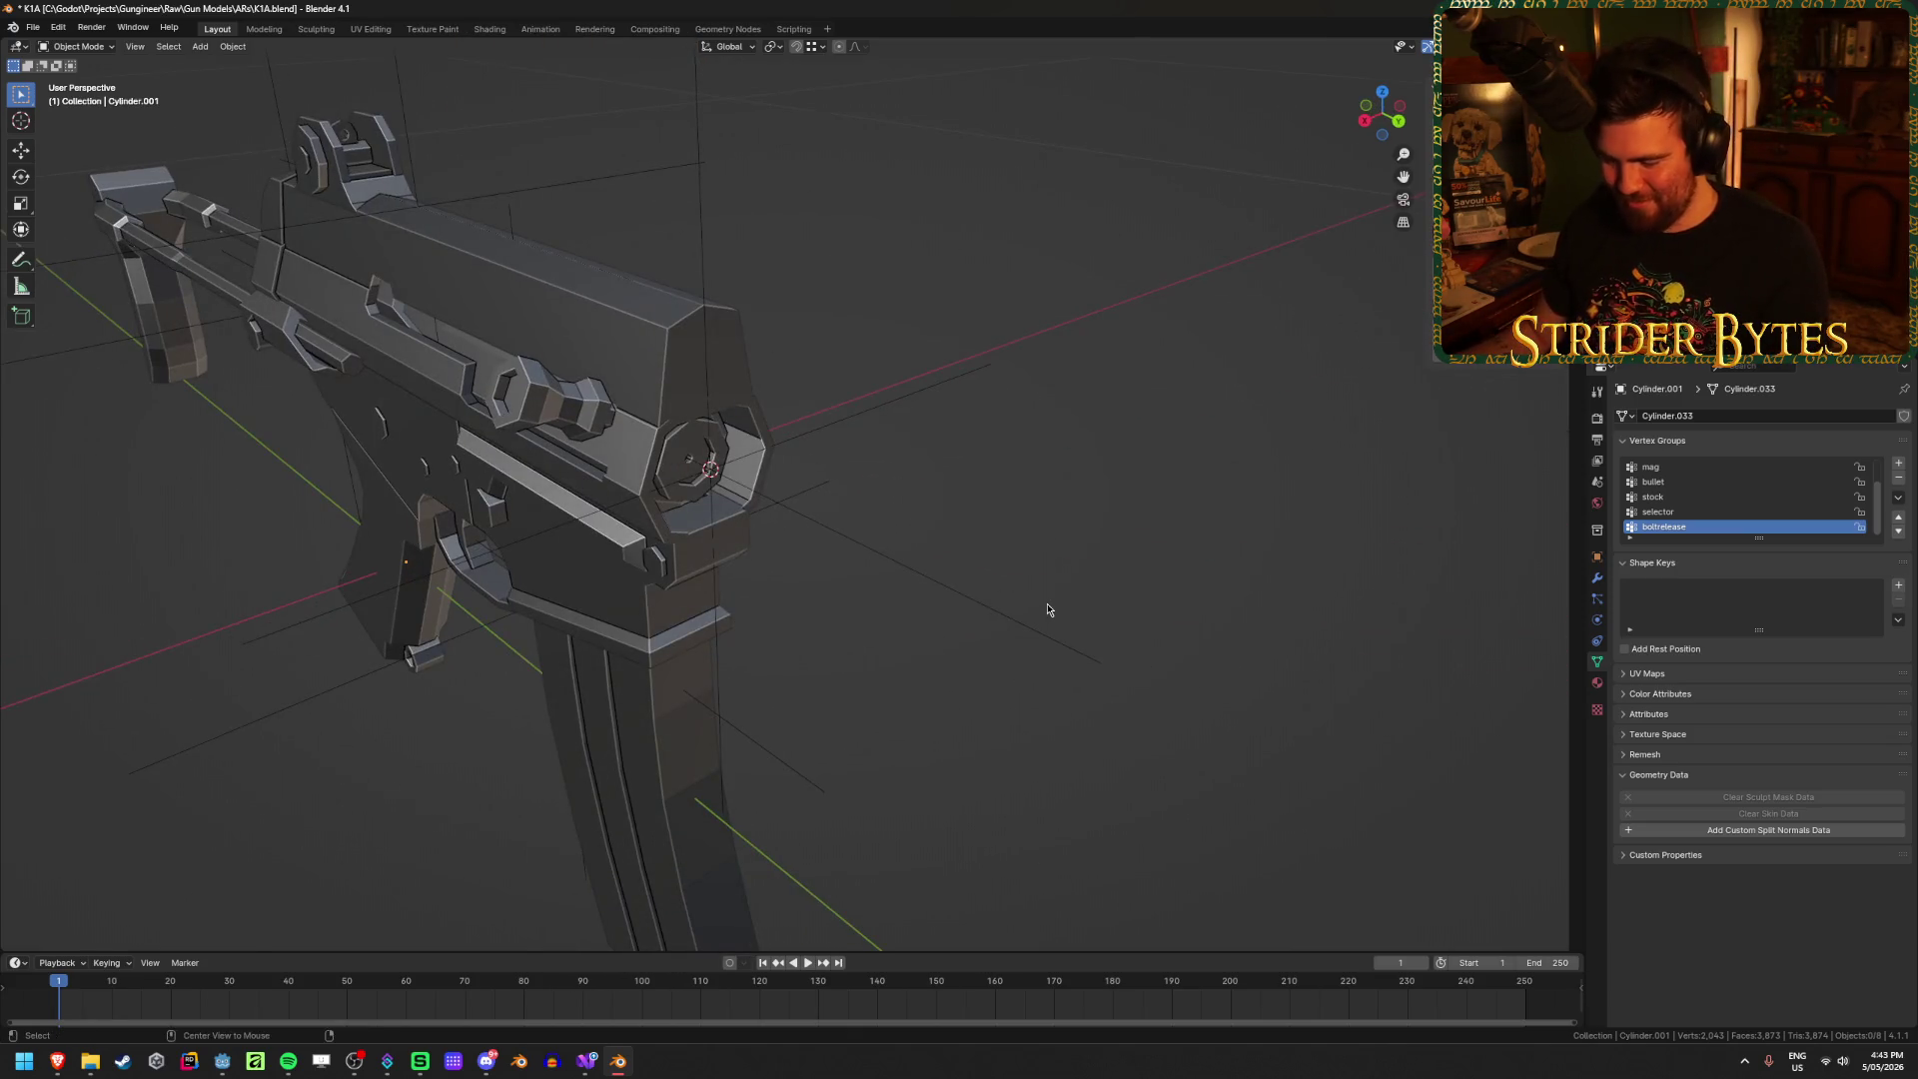
Step: Unhide the handguard and rename the new empty to BarrelAttach
key("alt+h")
scroll(1048, 610, "down", 4)
left_click(999, 469)
mouse_move(999, 470)
middle_mouse_down()
mouse_move(1053, 446)
mouse_move(939, 561)
mouse_move(1080, 558)
middle_mouse_up()
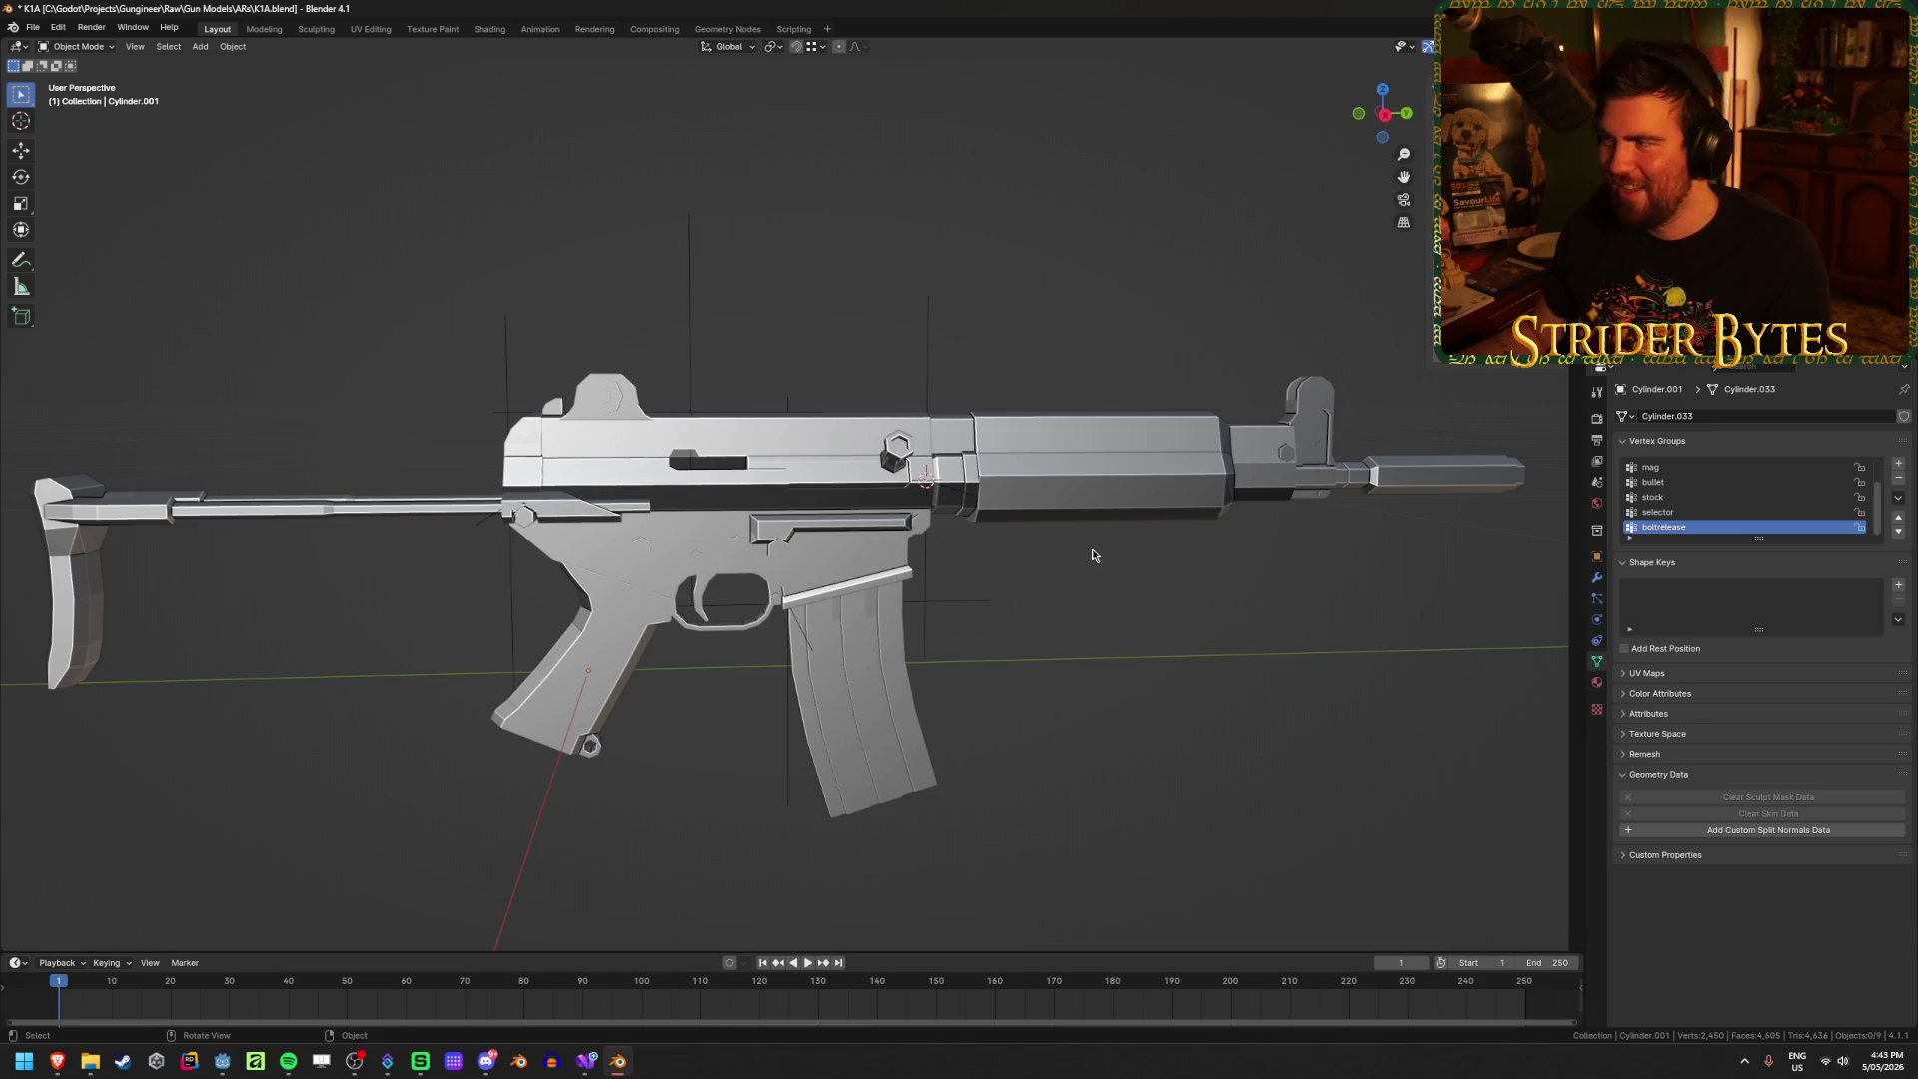
left_click(928, 544)
key("F2")
type("BarrelAttach")
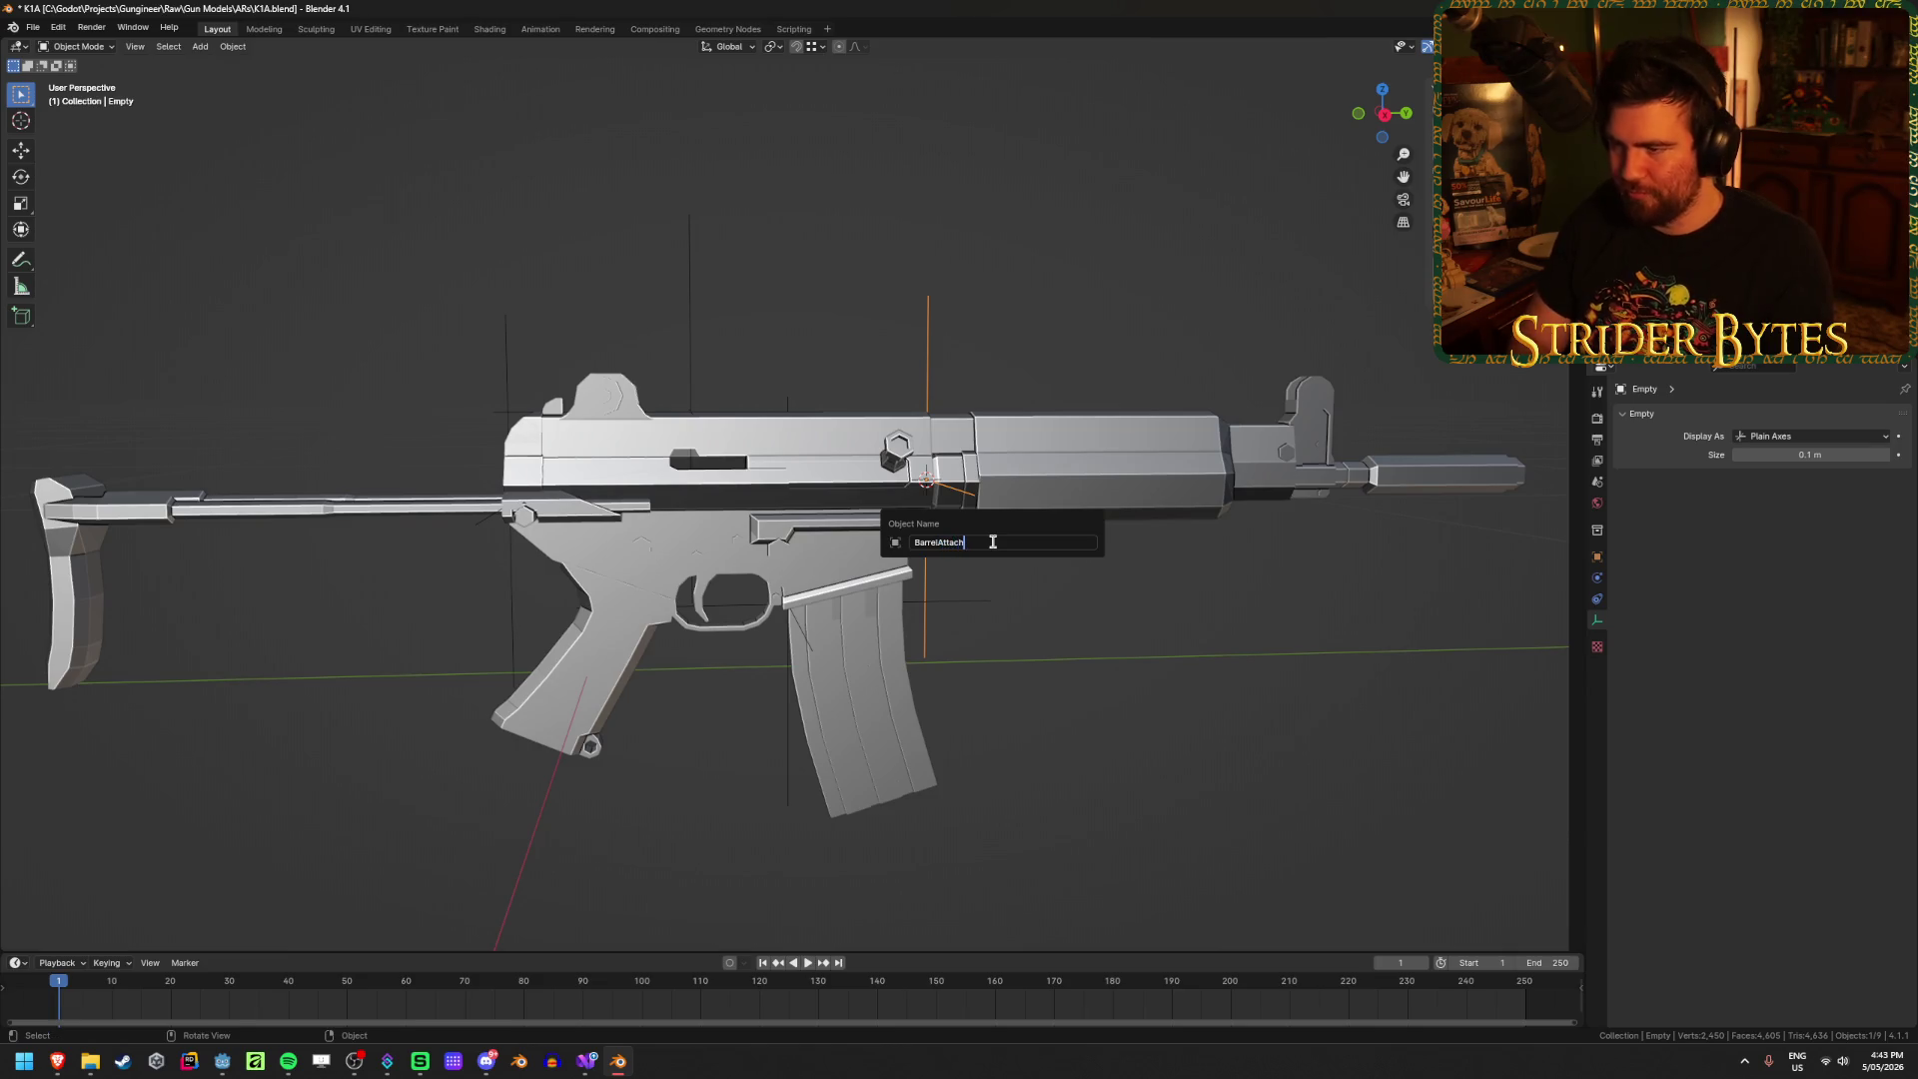
key("Return")
left_click(1098, 465)
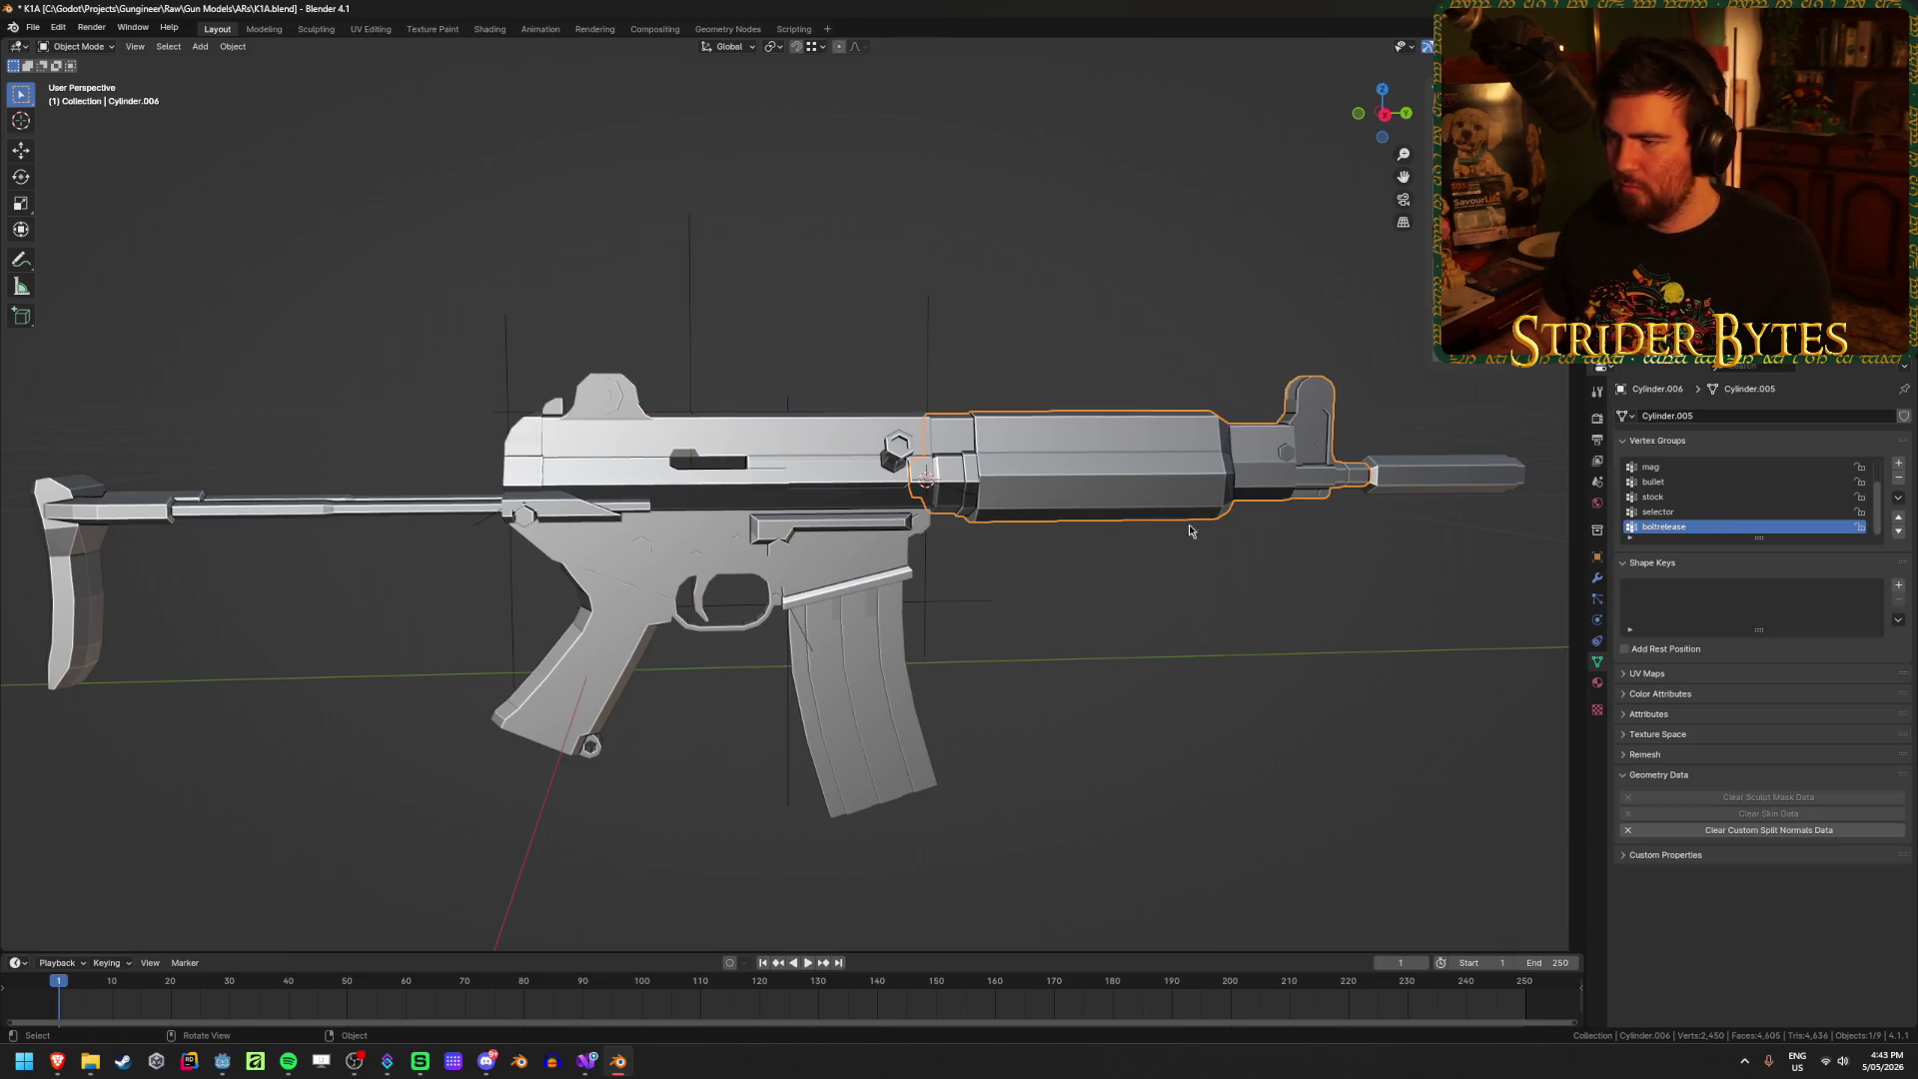
Step: Add a plain axes empty beside the rifle's handguard
scroll(896, 674, "up", 5)
mouse_move(755, 679)
middle_mouse_down()
mouse_move(762, 603)
mouse_move(685, 527)
middle_mouse_up()
key("Tab")
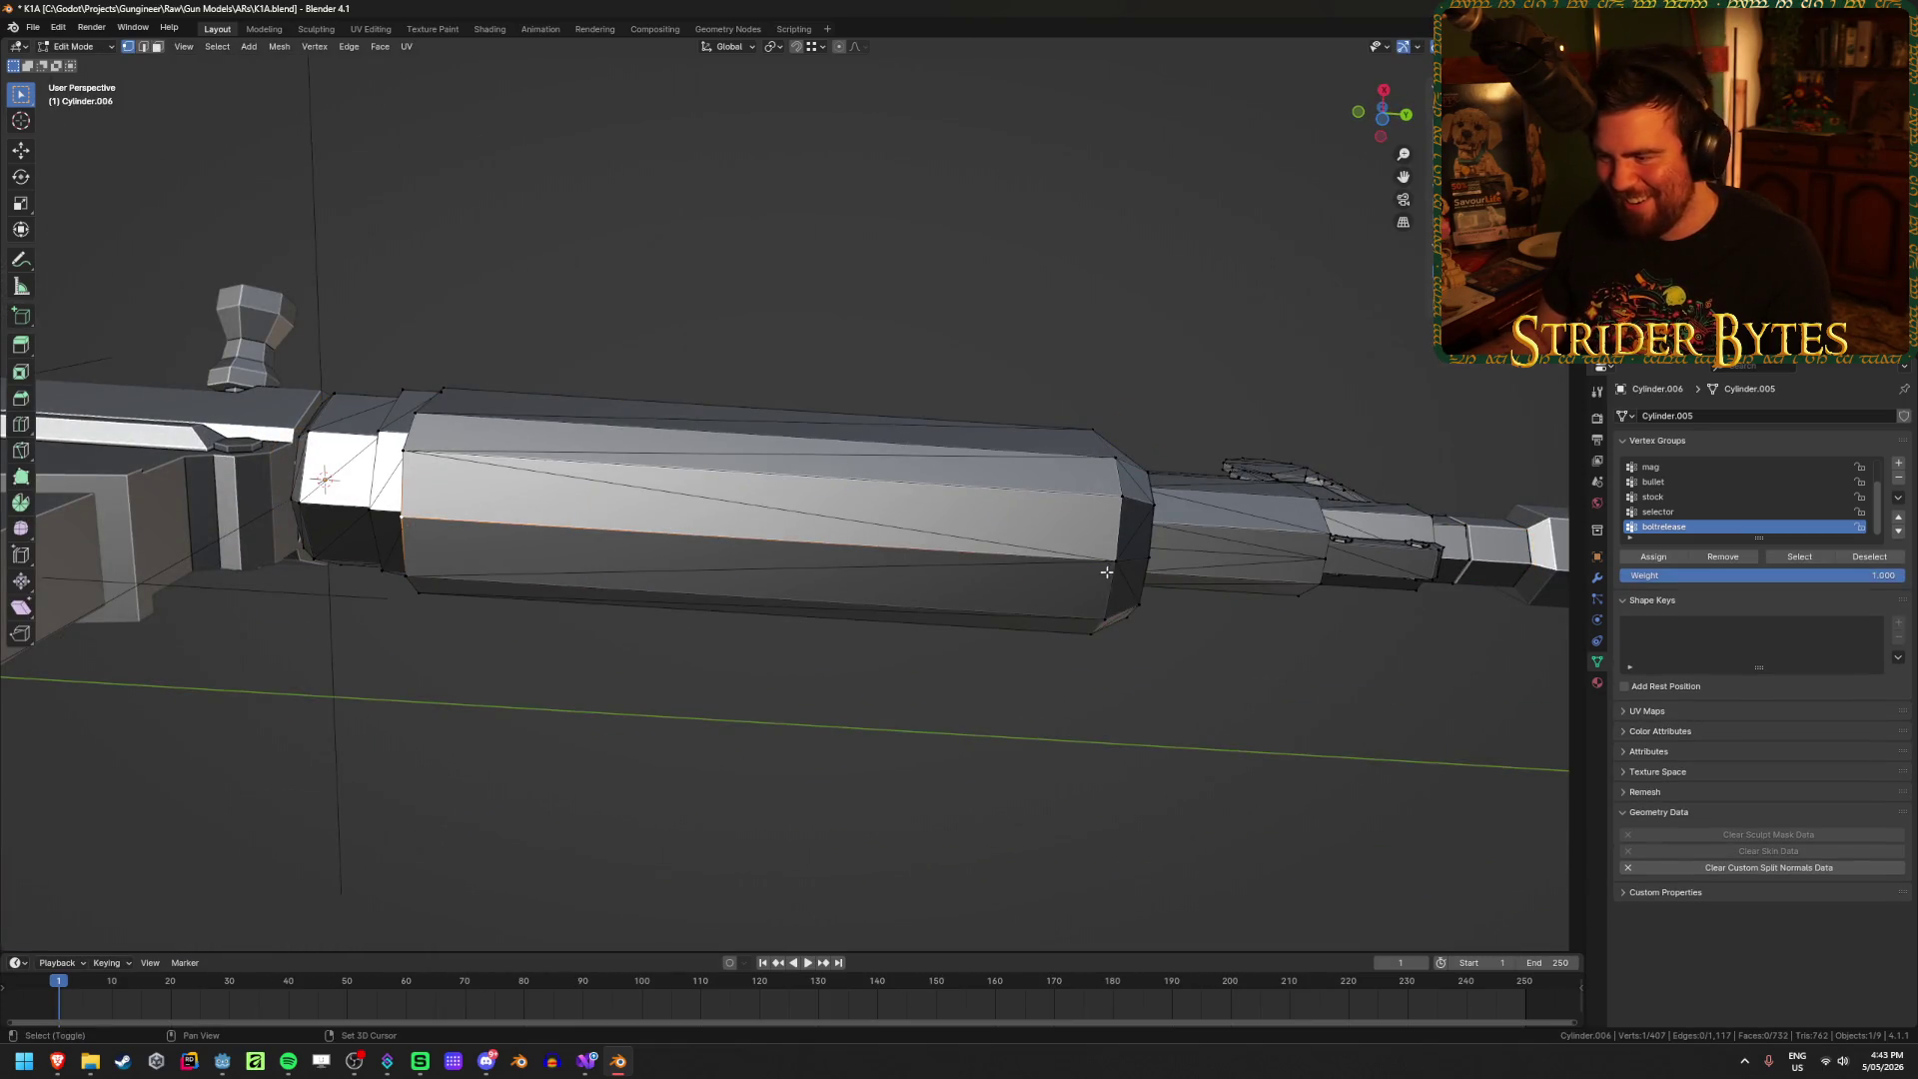
key("ctrl+Tab")
left_click(1099, 646)
middle_click_drag(1100, 646, 799, 599)
key("shift+a")
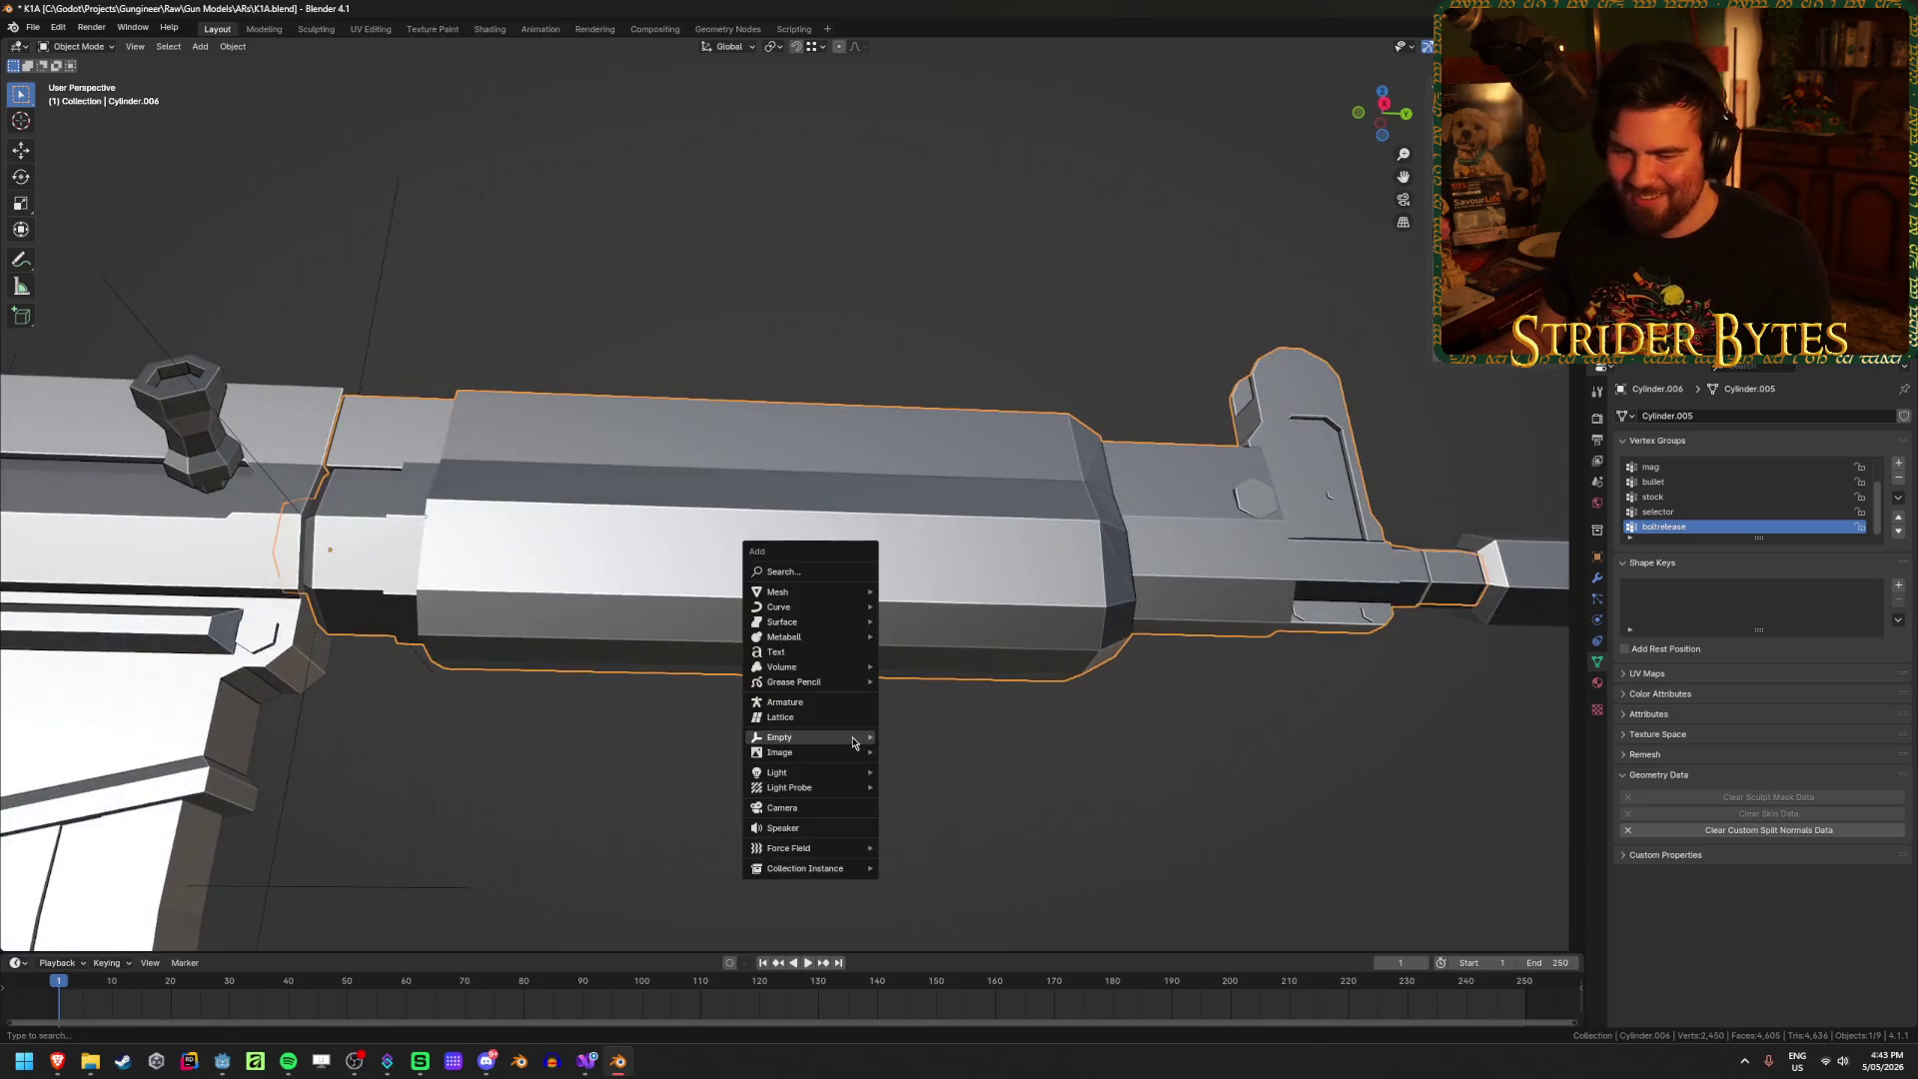
left_click(921, 736)
middle_click_drag(925, 737, 1093, 856)
Step: Shrink the new empty and apply its scale
key("s")
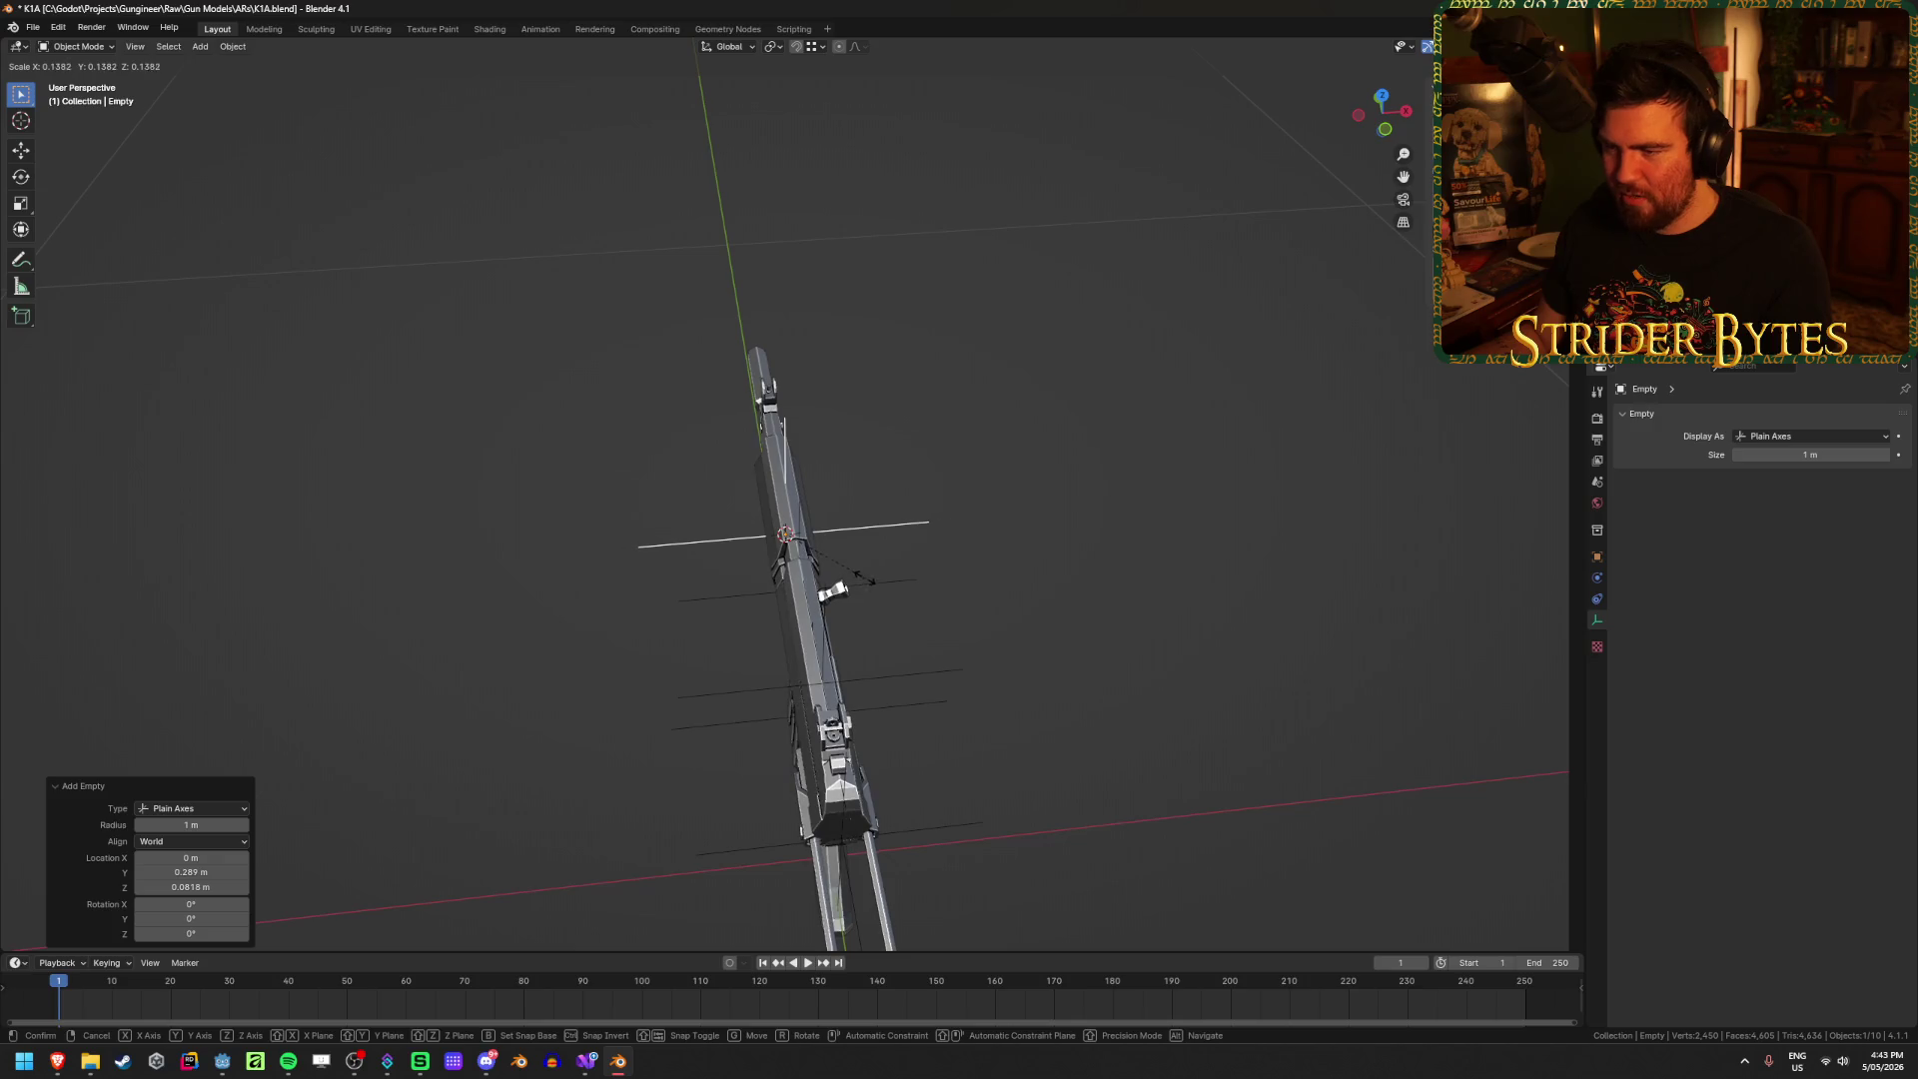
left_click(856, 568)
mouse_move(1116, 603)
middle_mouse_down()
mouse_move(1019, 685)
mouse_move(975, 624)
middle_mouse_up()
key("ctrl+a")
left_click(976, 622)
Step: In right-side orthographic view, move the empty along Y to sit just below the handguard
middle_click_drag(829, 676, 743, 655)
scroll(779, 651, "up", 3)
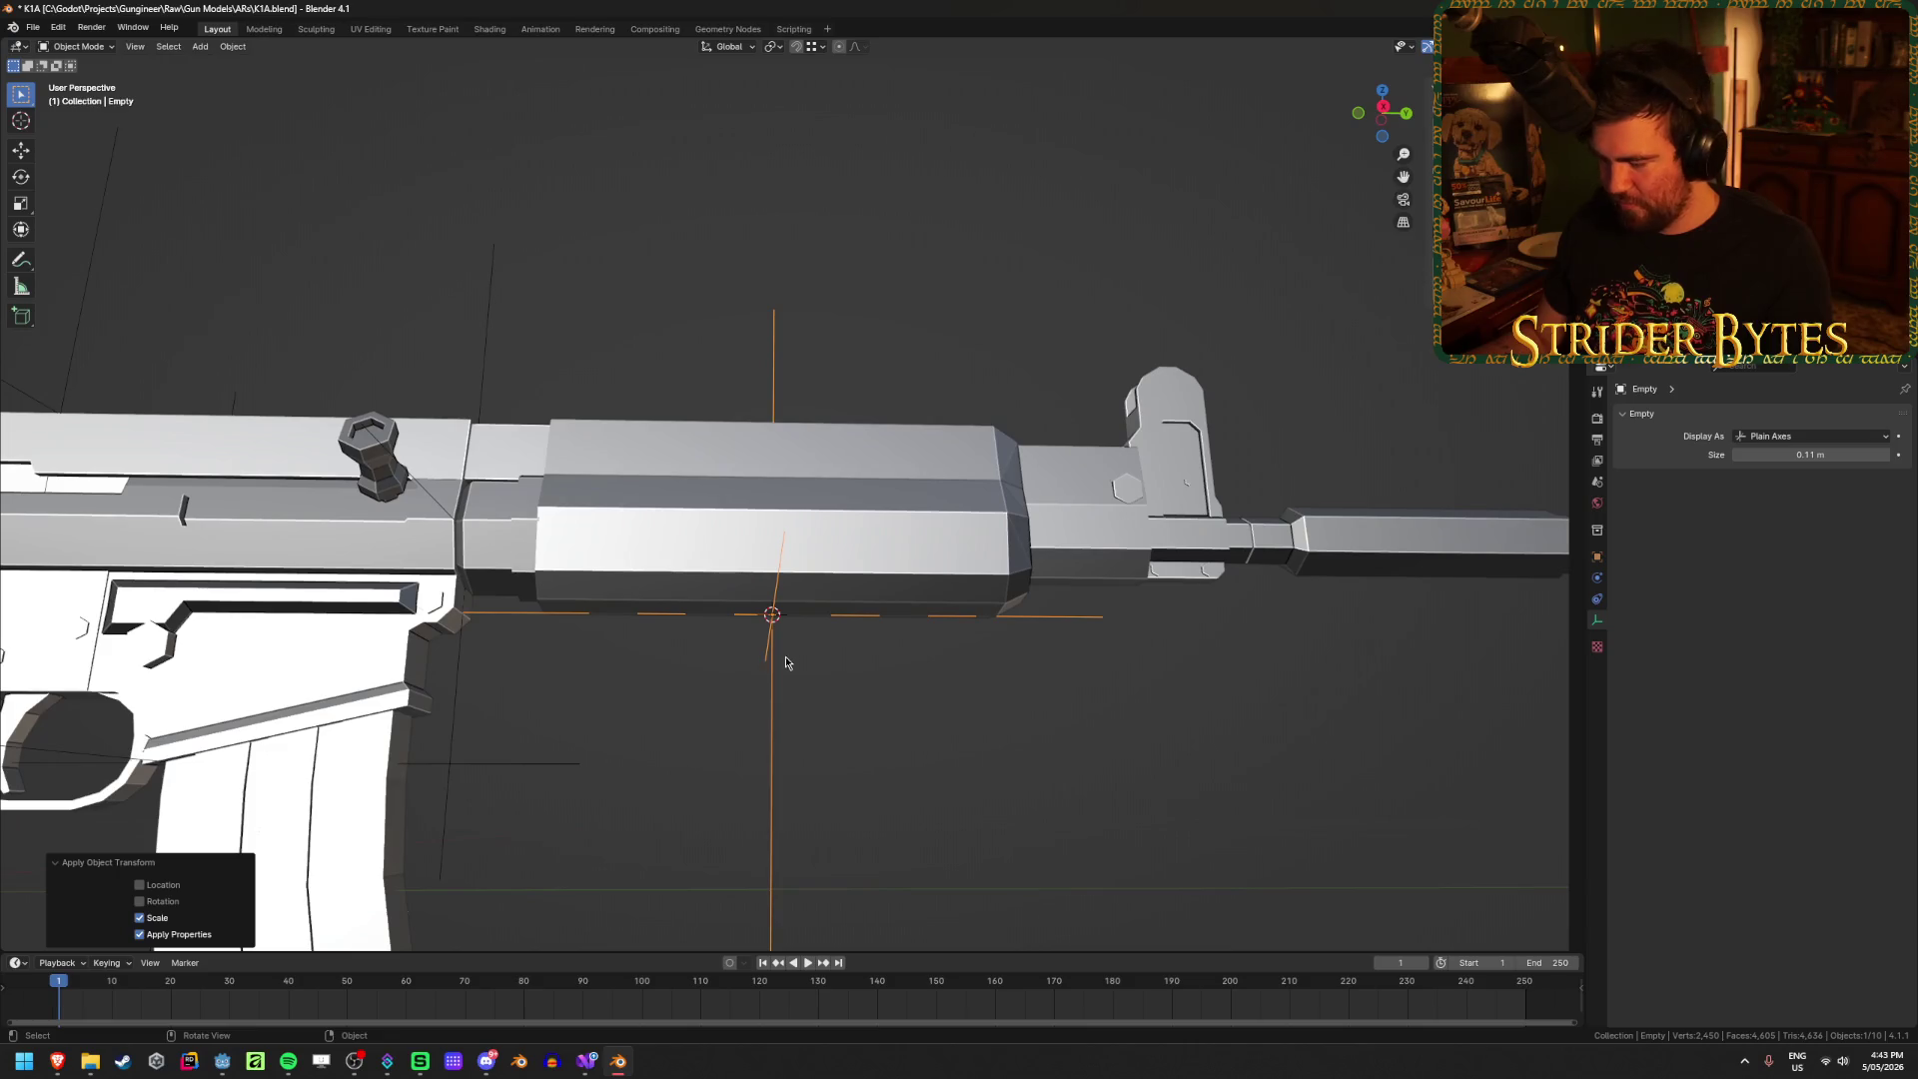
key("KP_3")
key("g")
key("y")
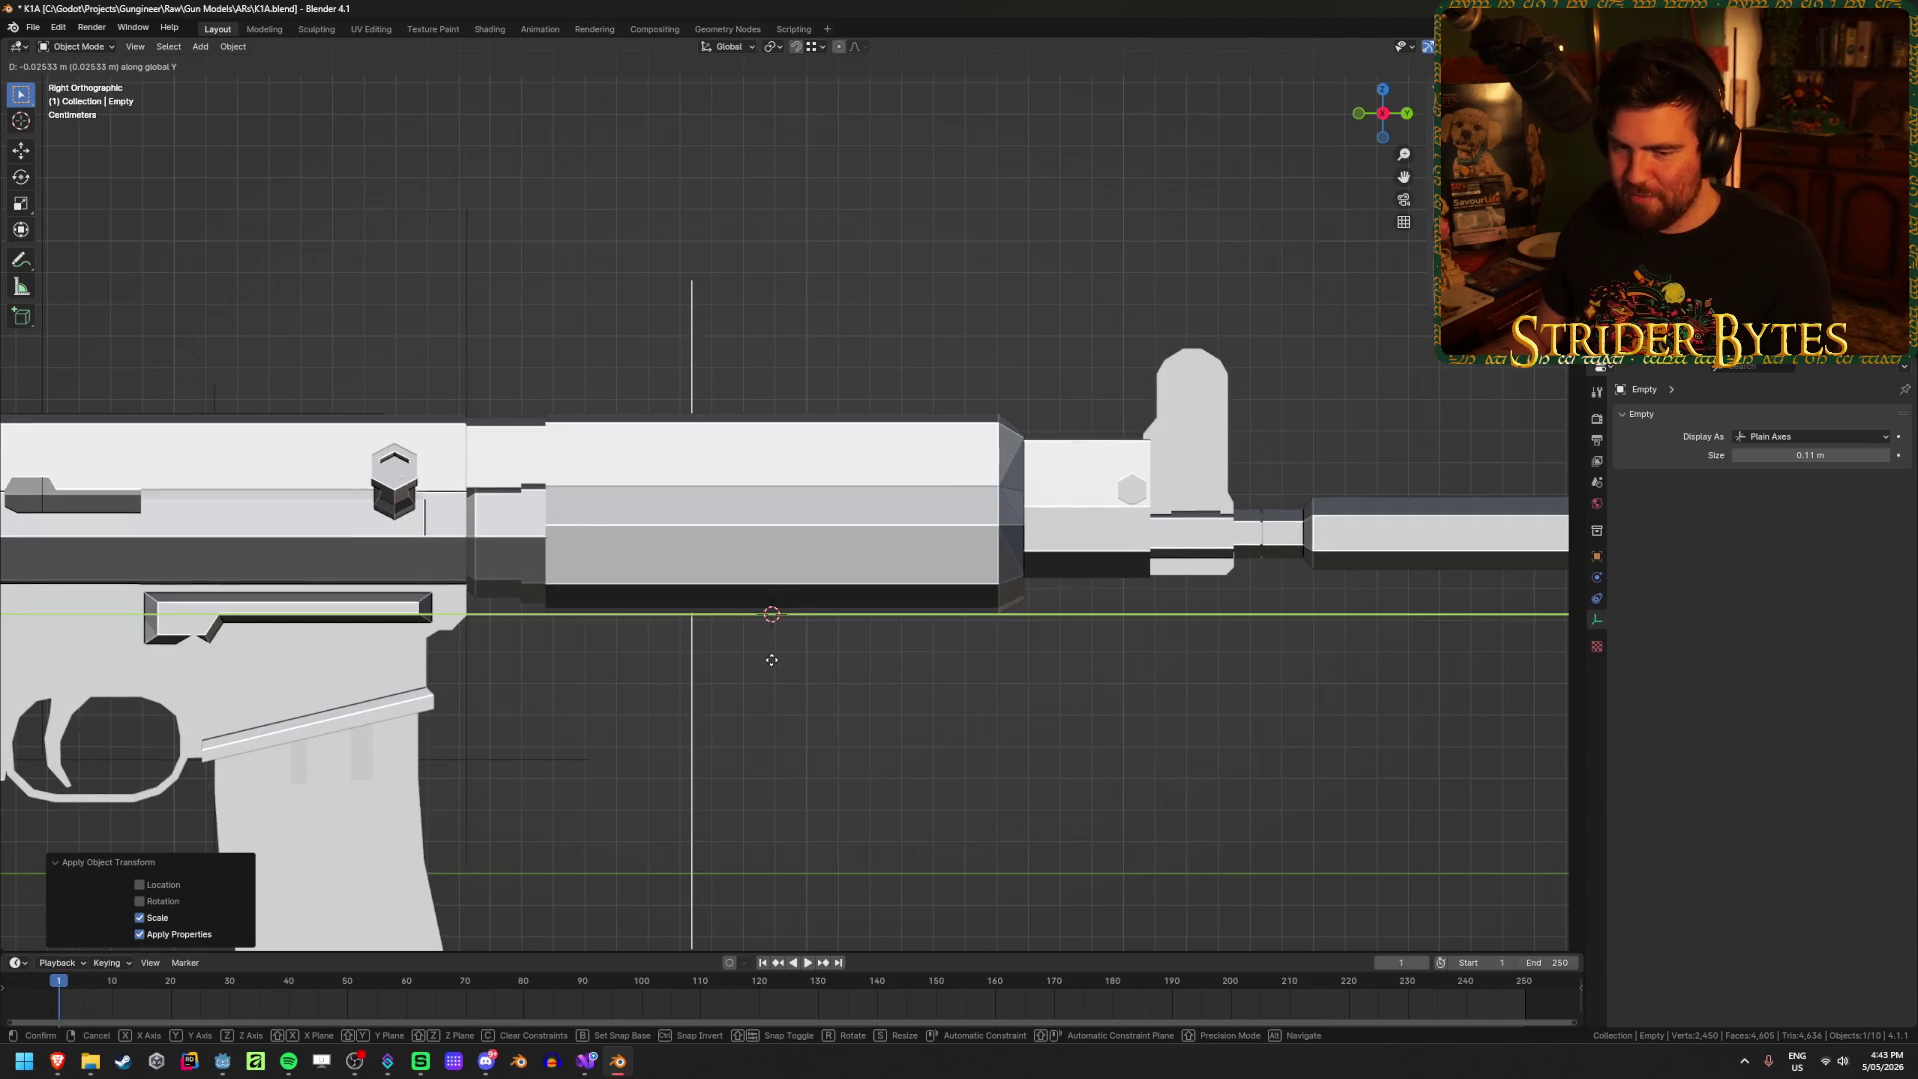
left_click(724, 660)
mouse_move(812, 766)
middle_mouse_down()
mouse_move(781, 649)
mouse_move(672, 709)
mouse_move(823, 659)
middle_mouse_up()
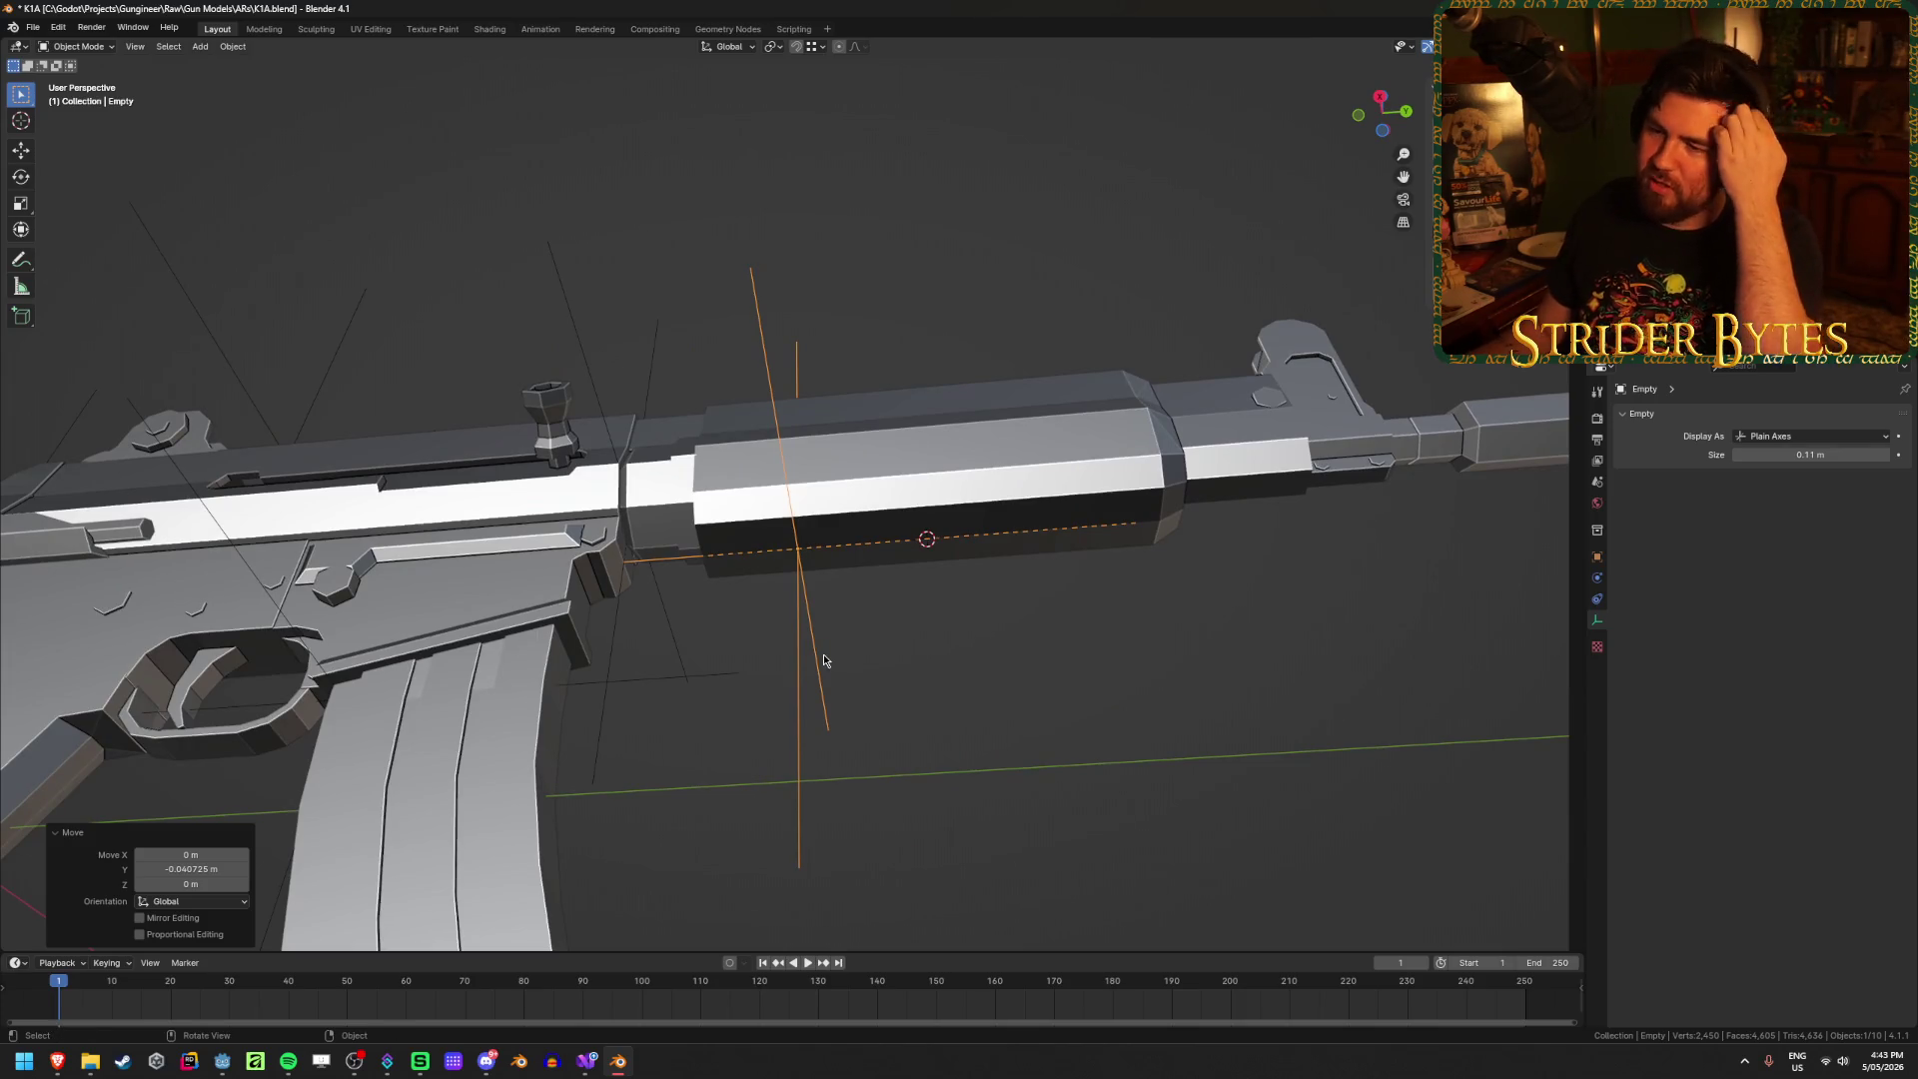
Step: Rename the empty ForegripAttach and save K1A.blend
key("F2")
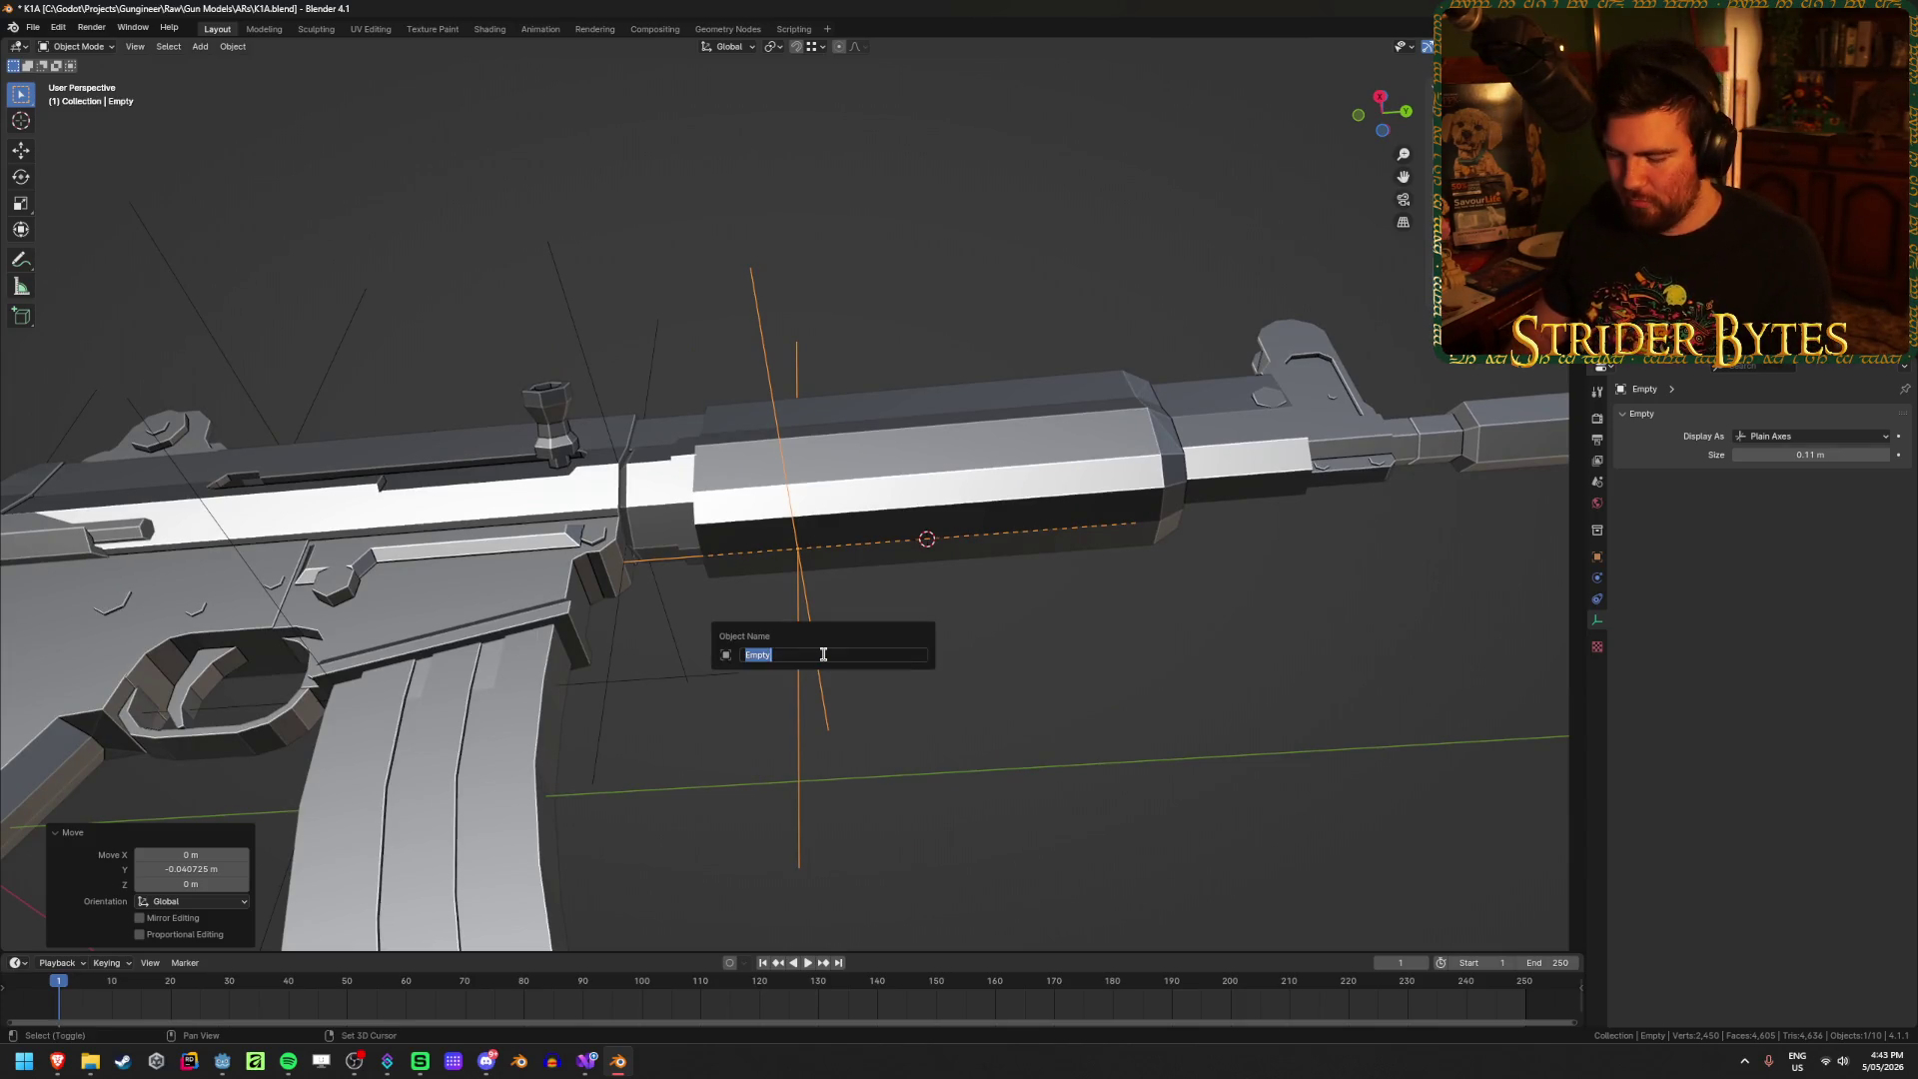
type("ForegripA")
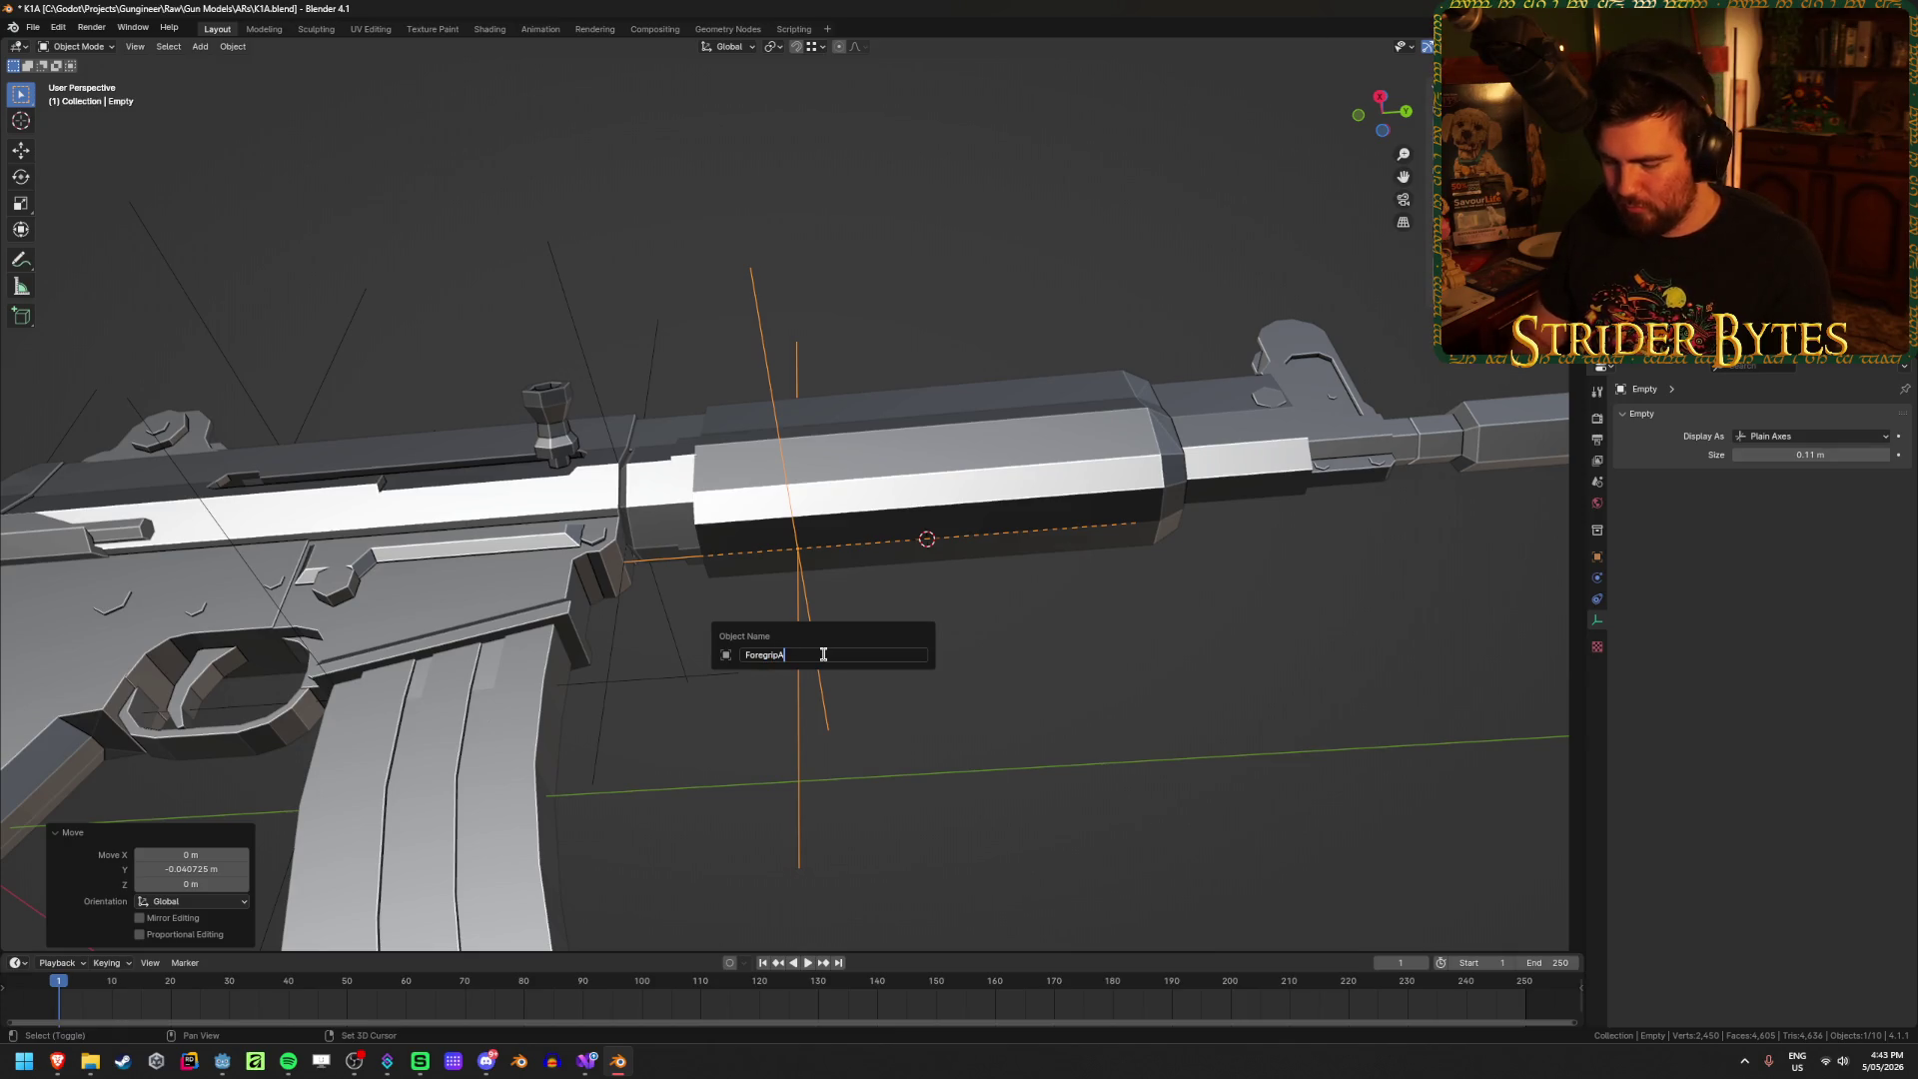
type("ttach")
key("Return")
middle_click_drag(837, 380, 907, 505)
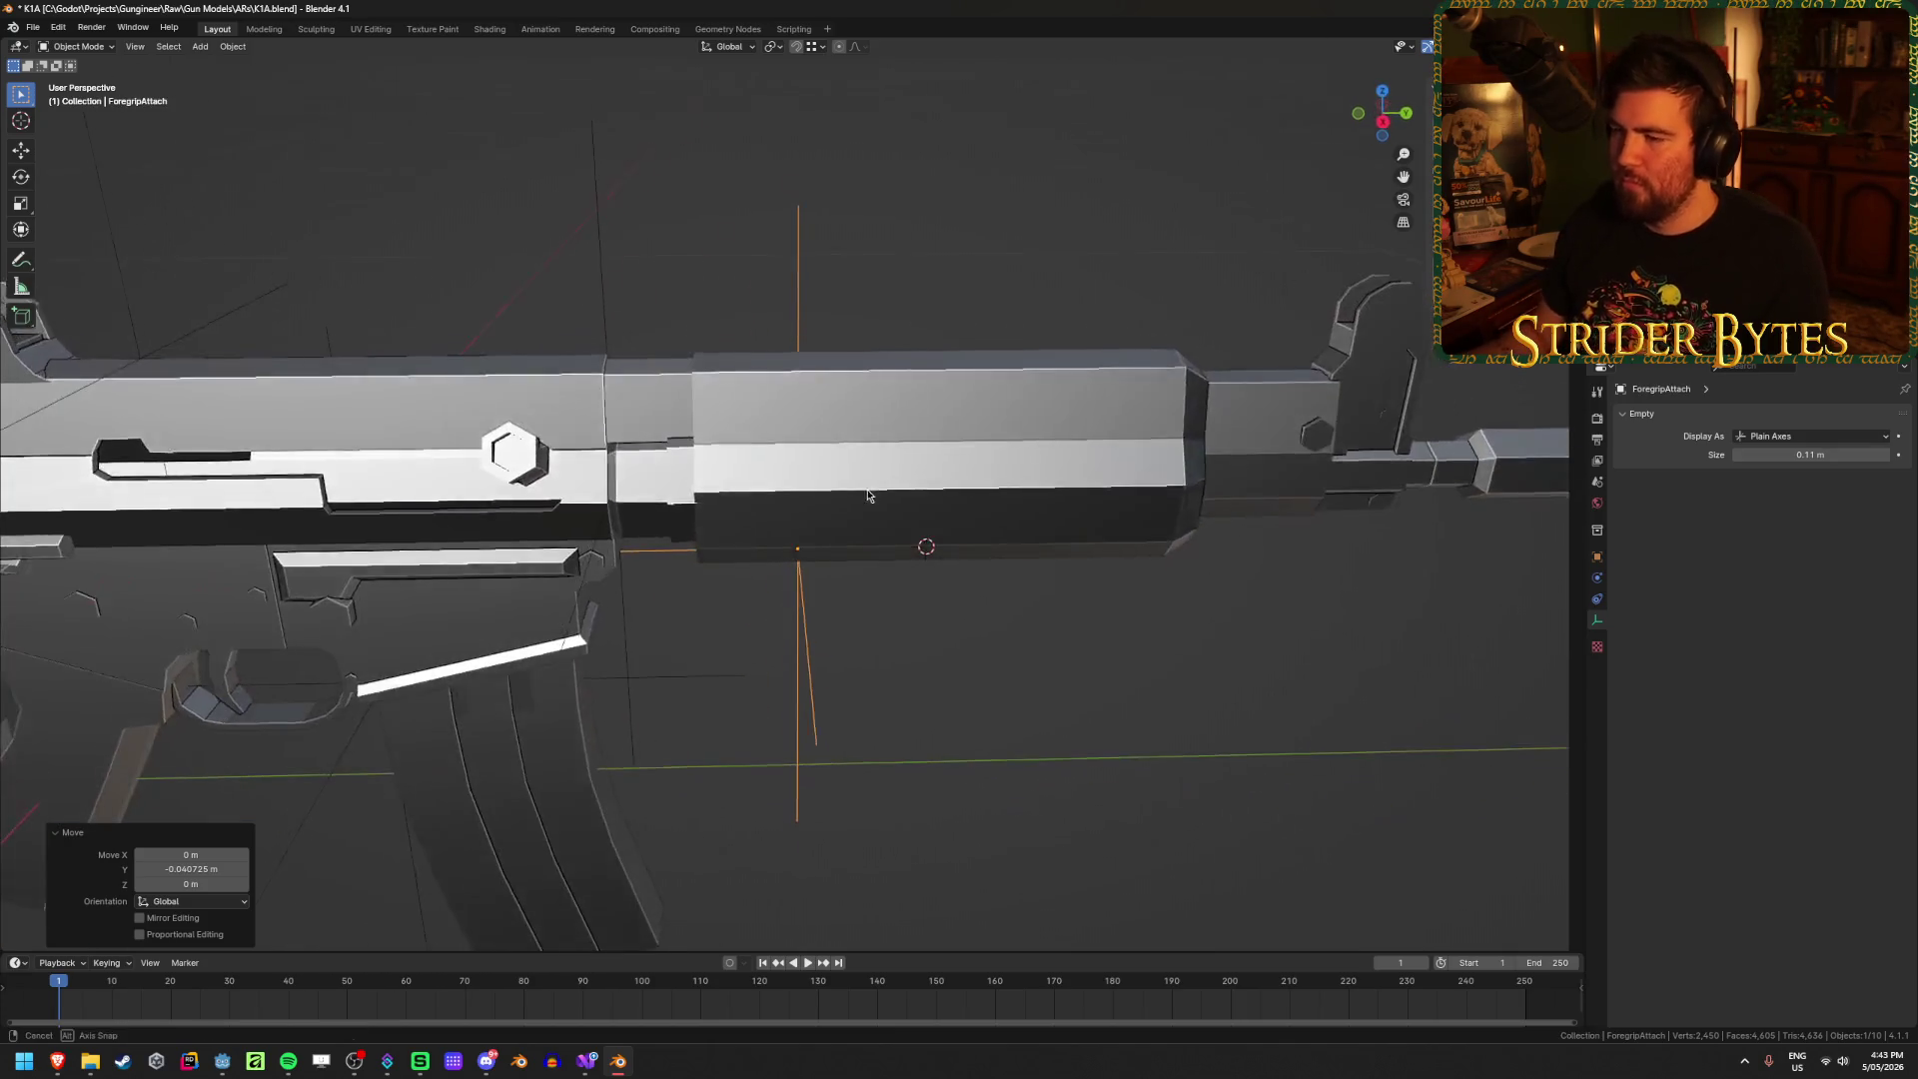
key("ctrl+s")
scroll(907, 505, "down", 3)
Step: Rename the receiver and grip part K1A_Receiver and save the file
left_click(1070, 501)
left_click(1192, 486)
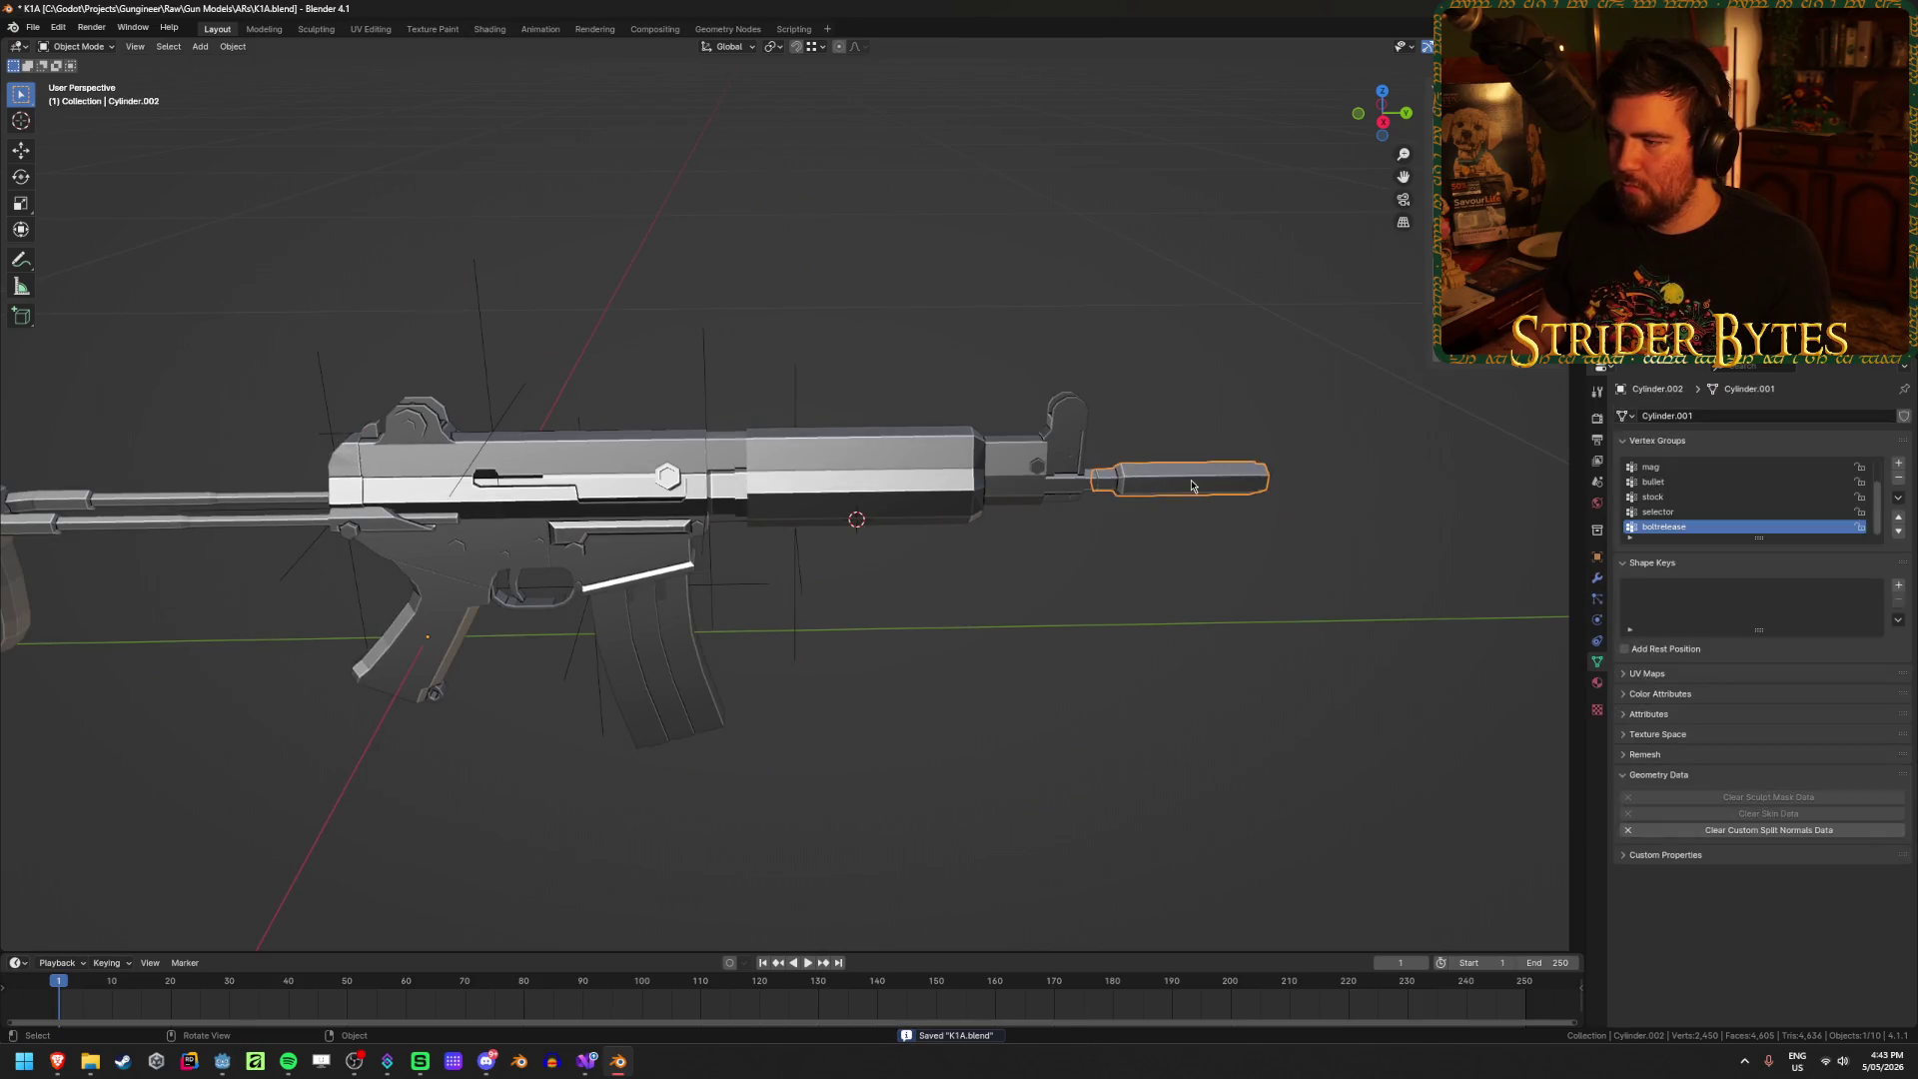
left_click(1007, 483)
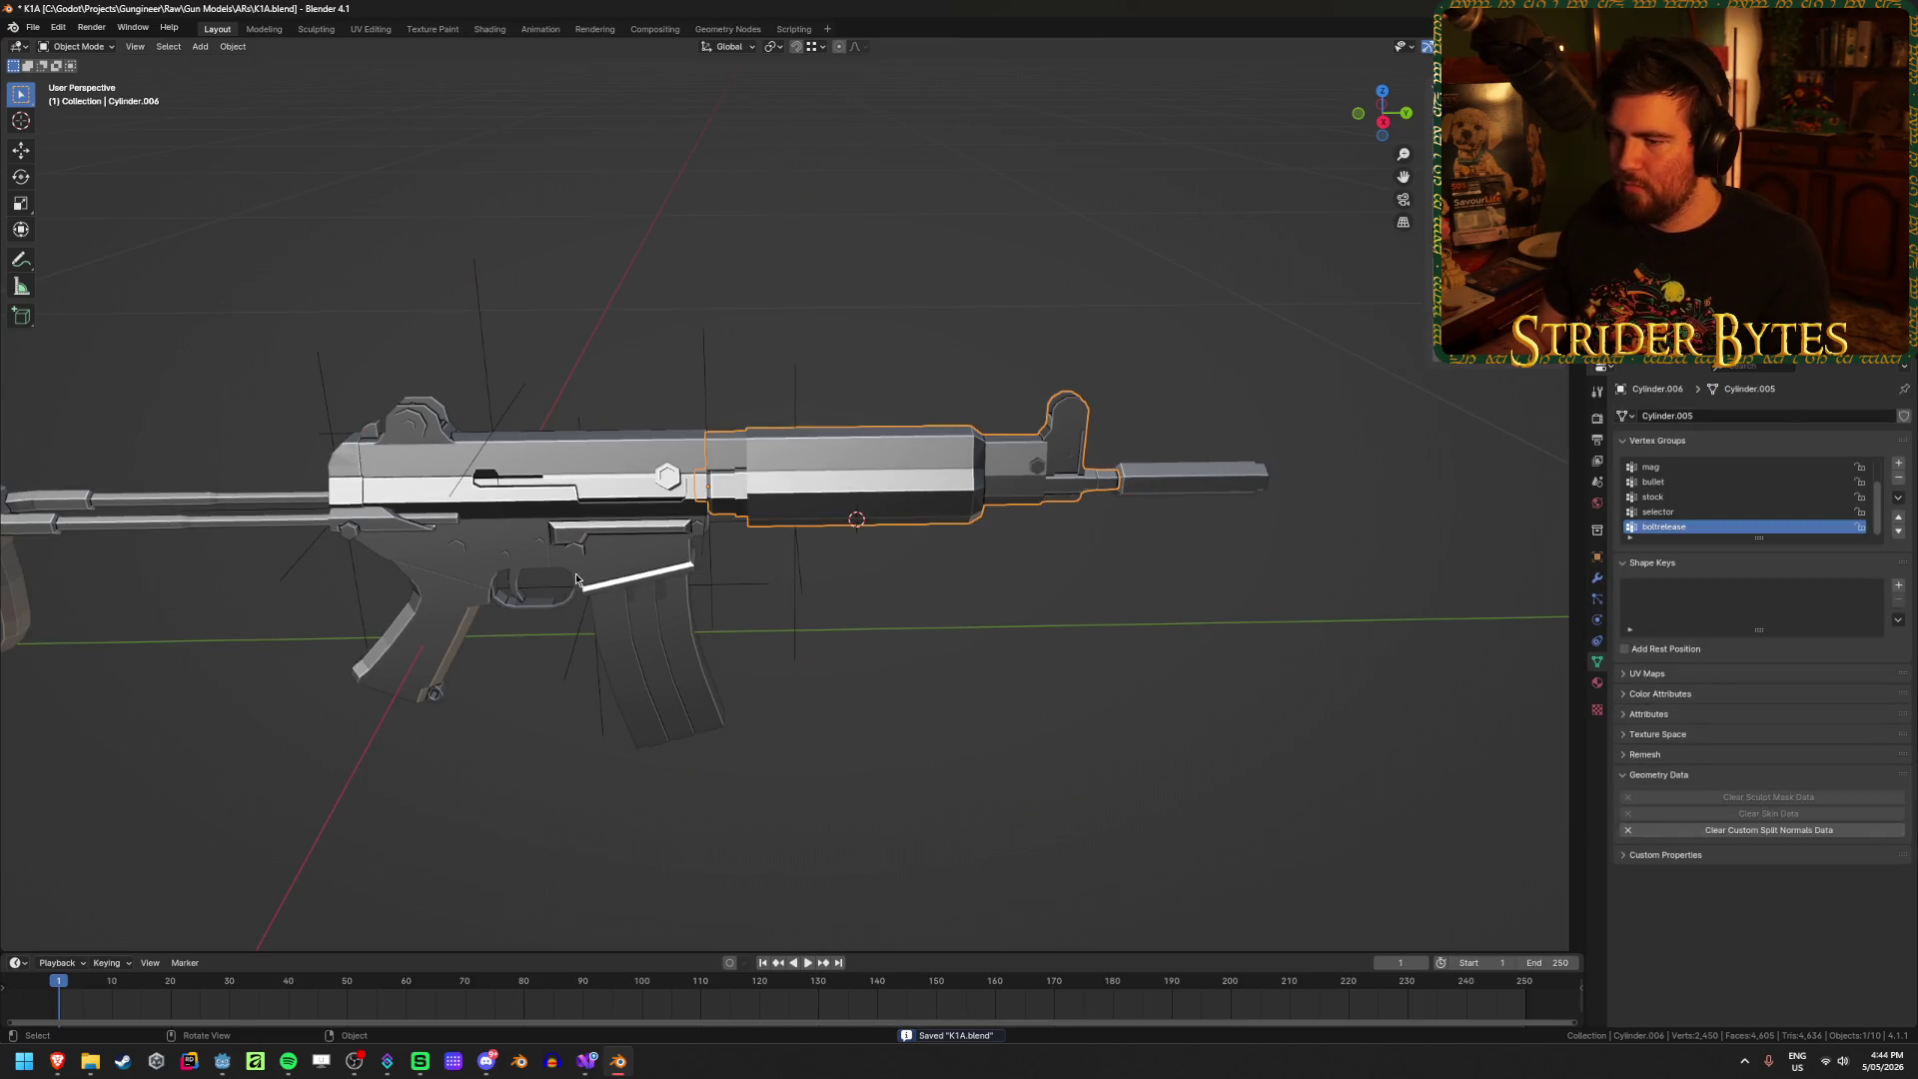
left_click(580, 526)
key("F2")
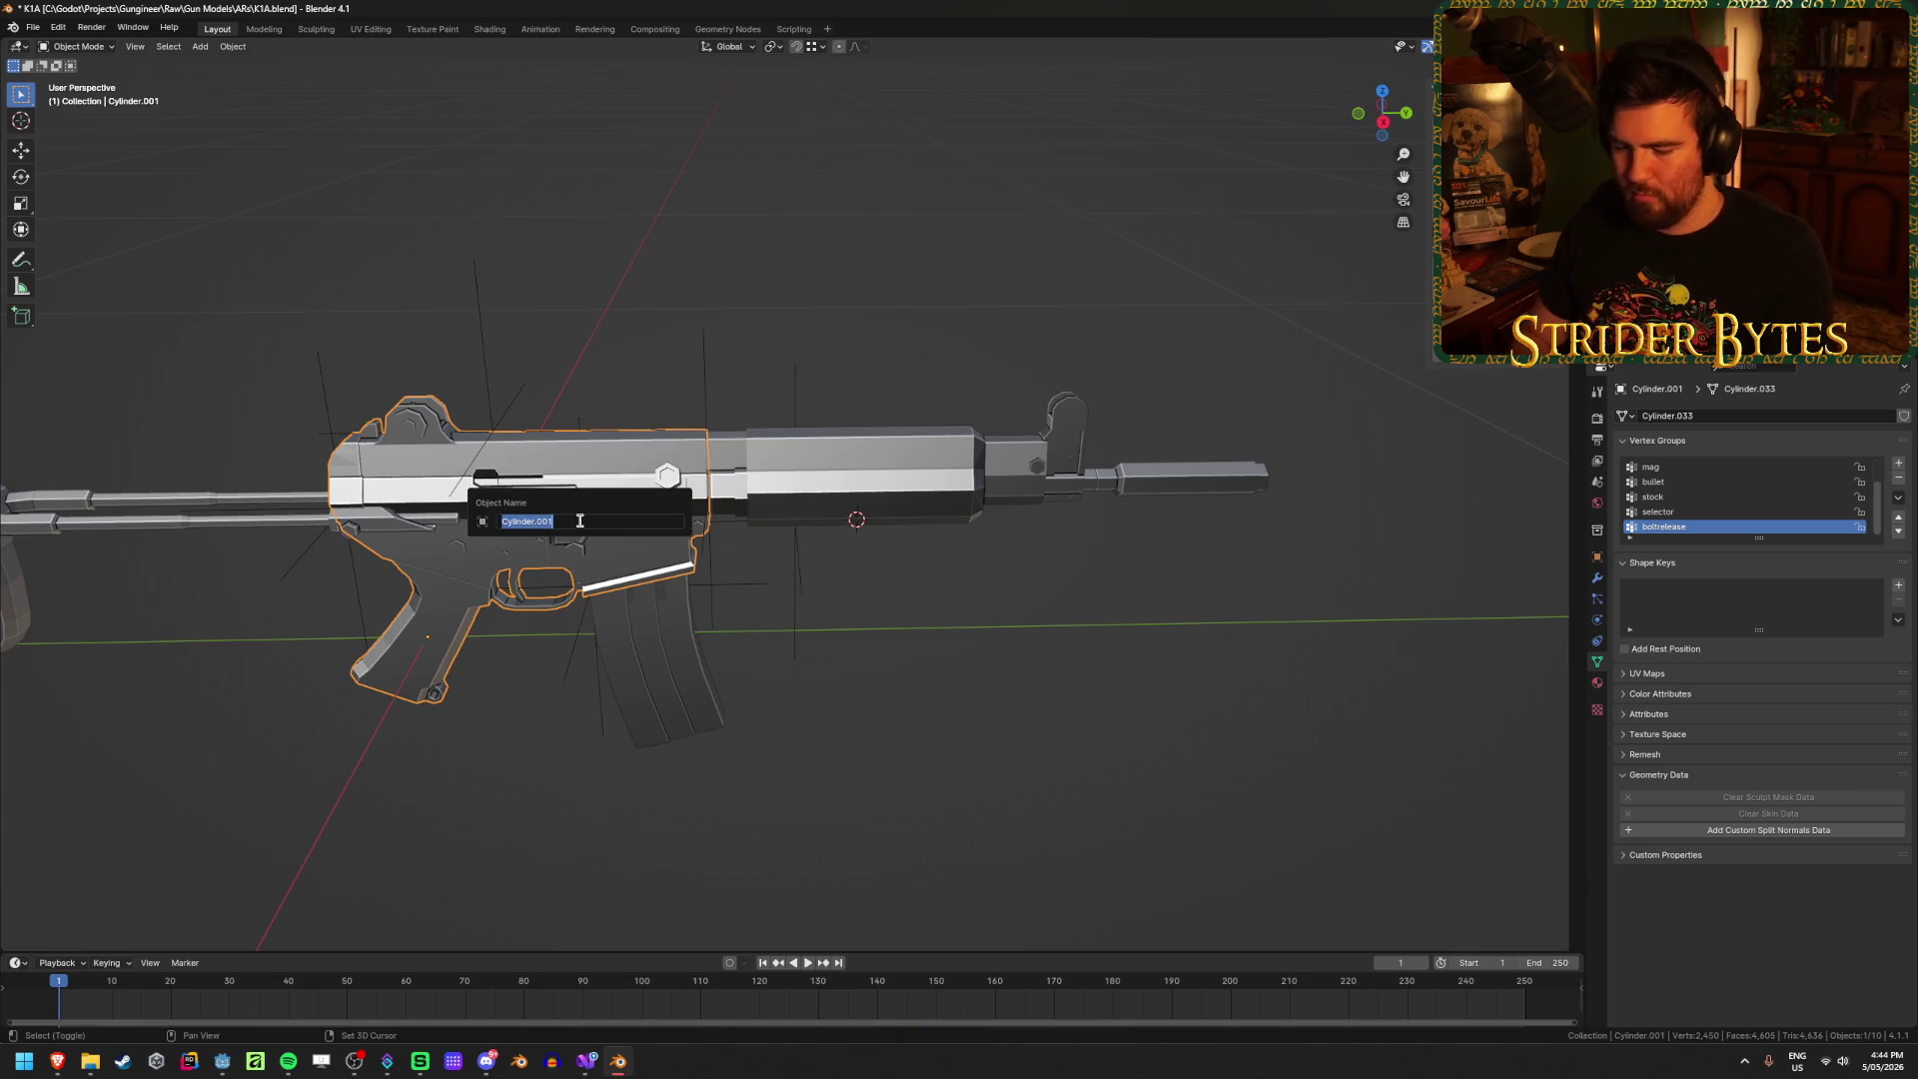
type("Re")
key("BackSpace")
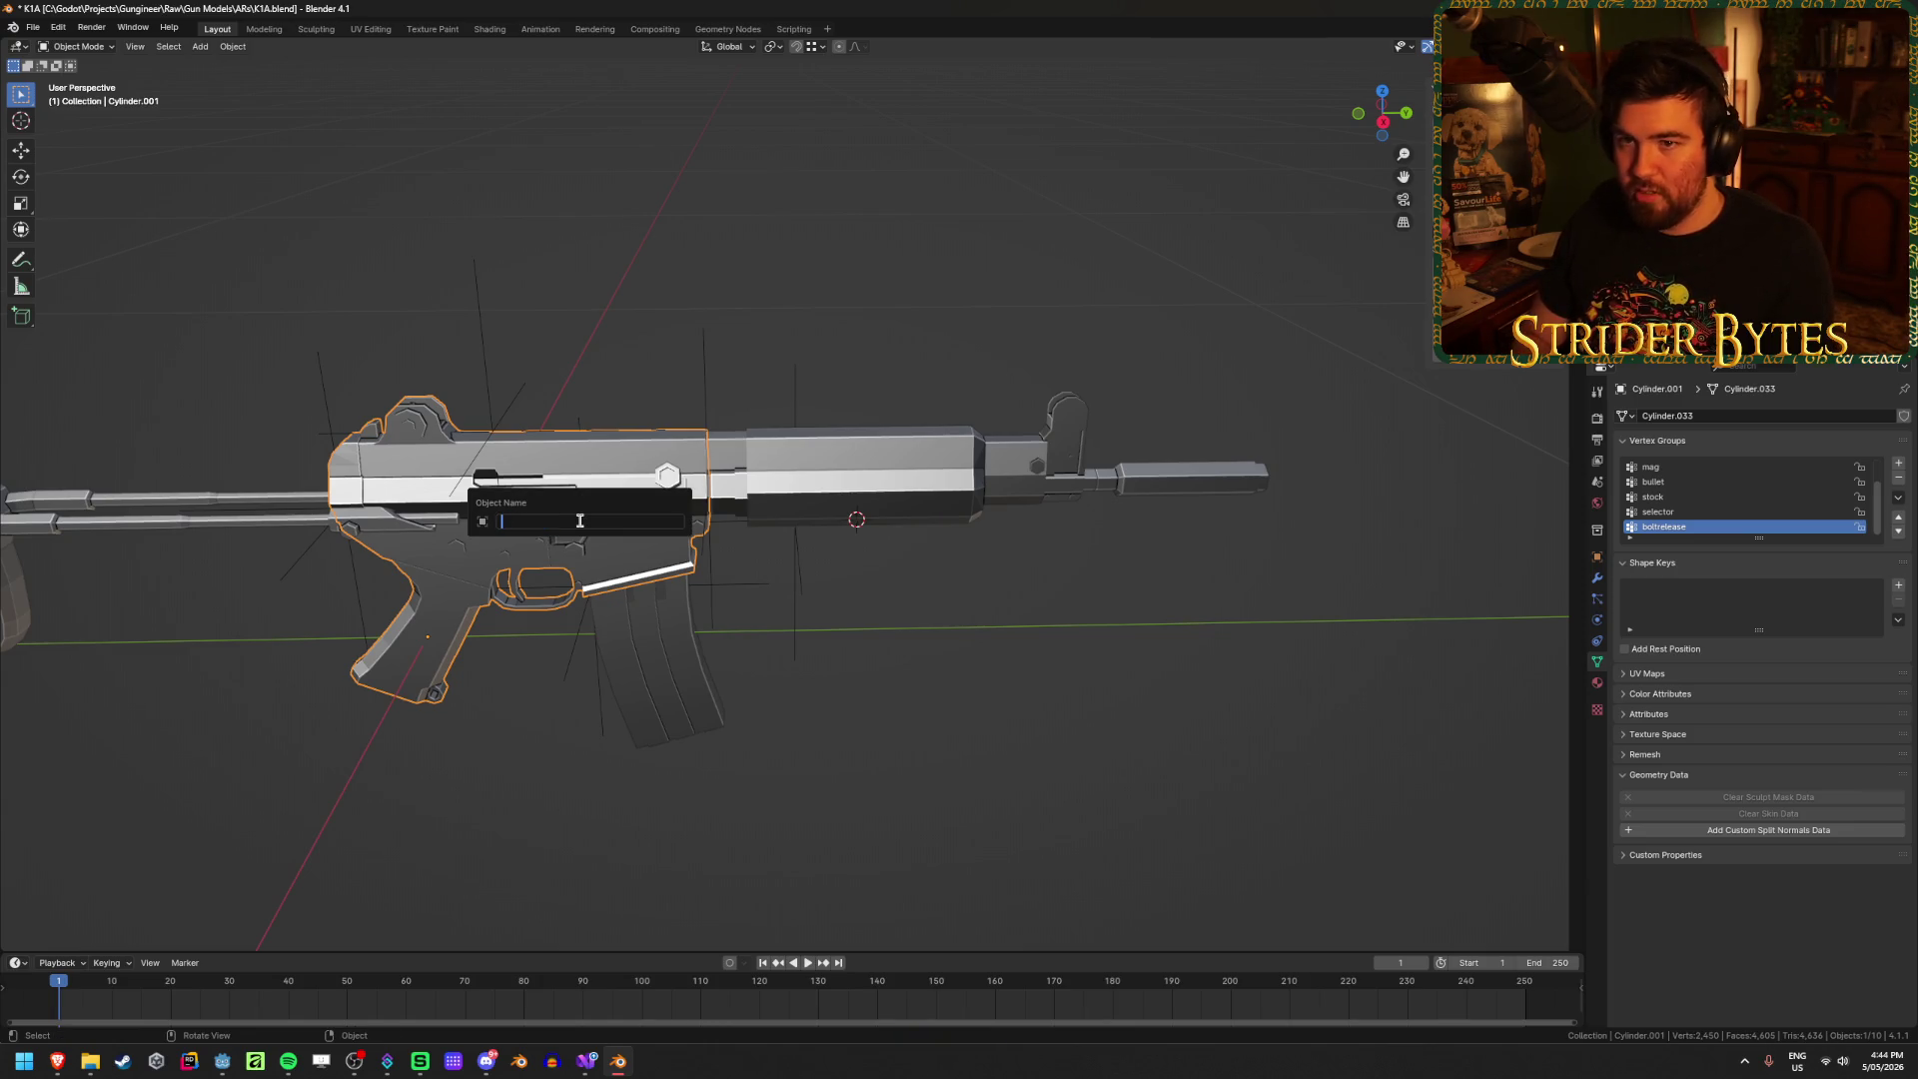
type("K1A_Receiver")
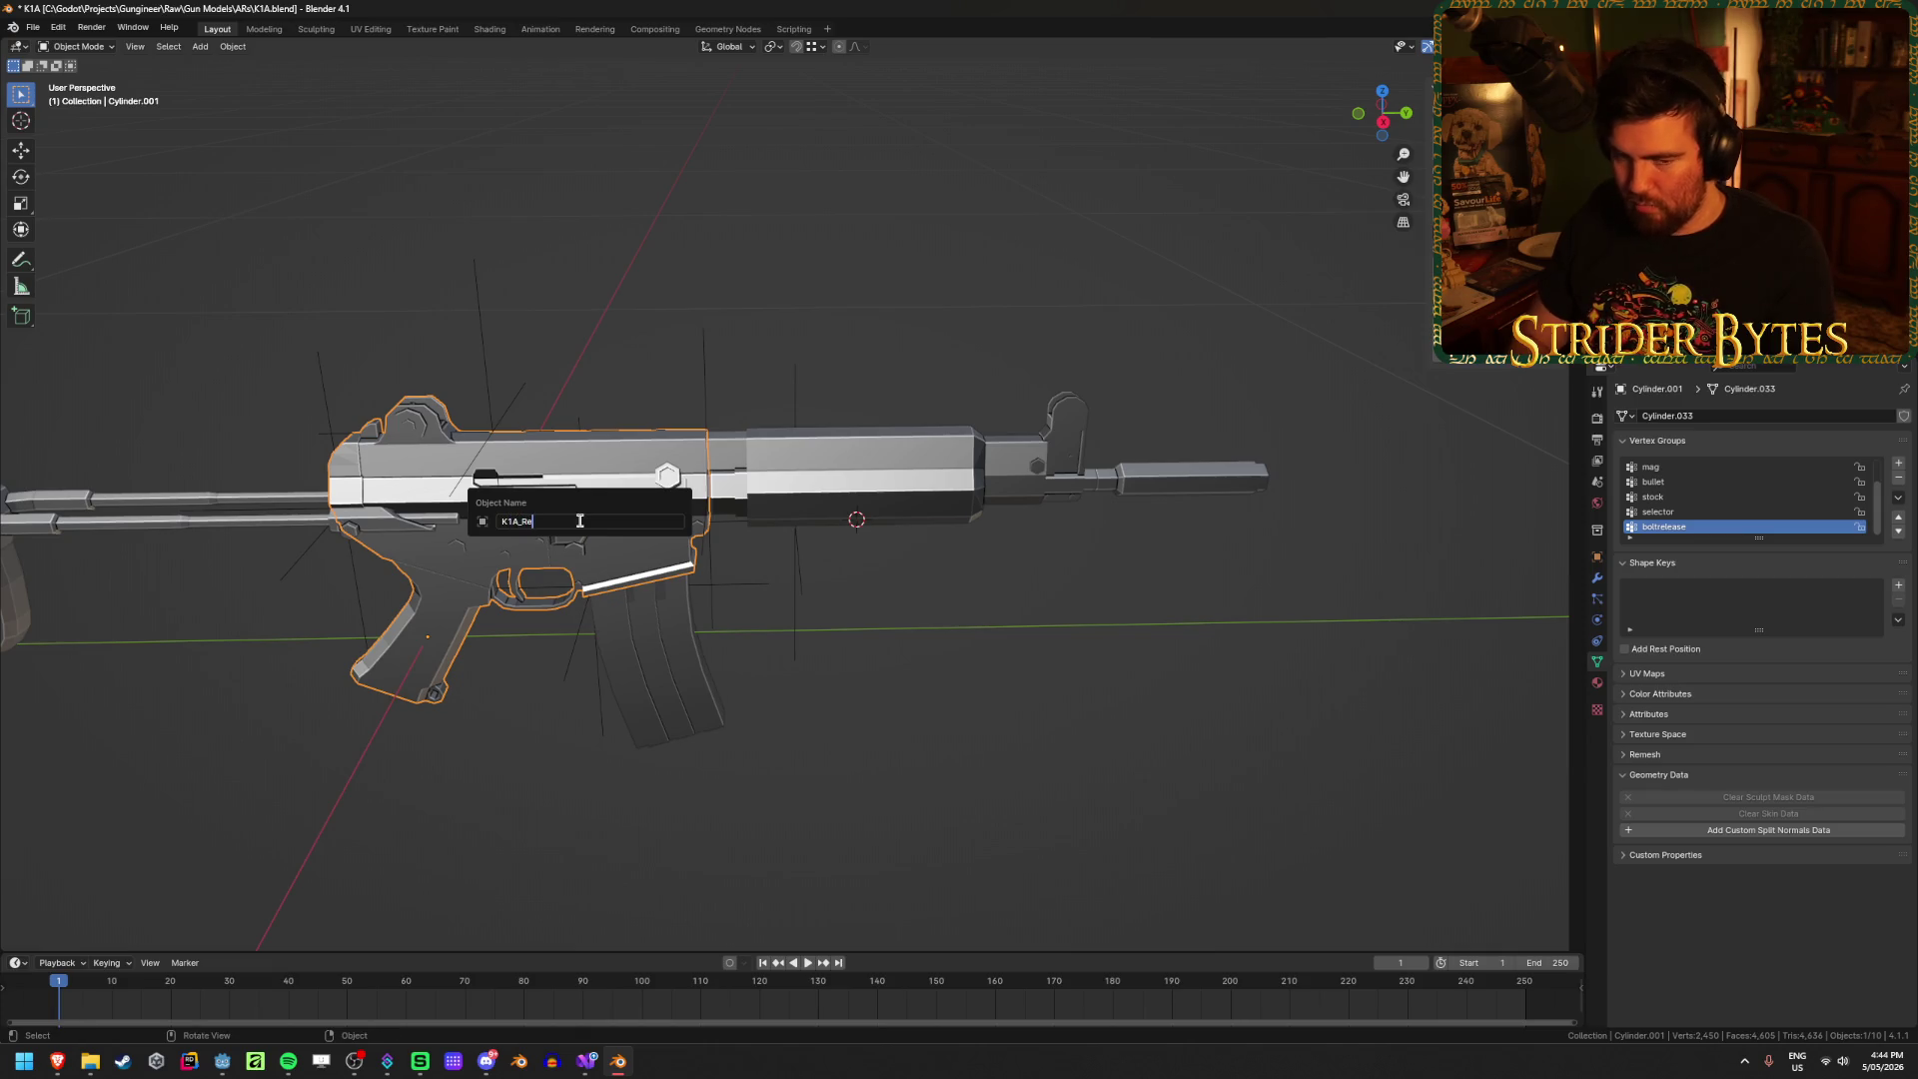
key("Return")
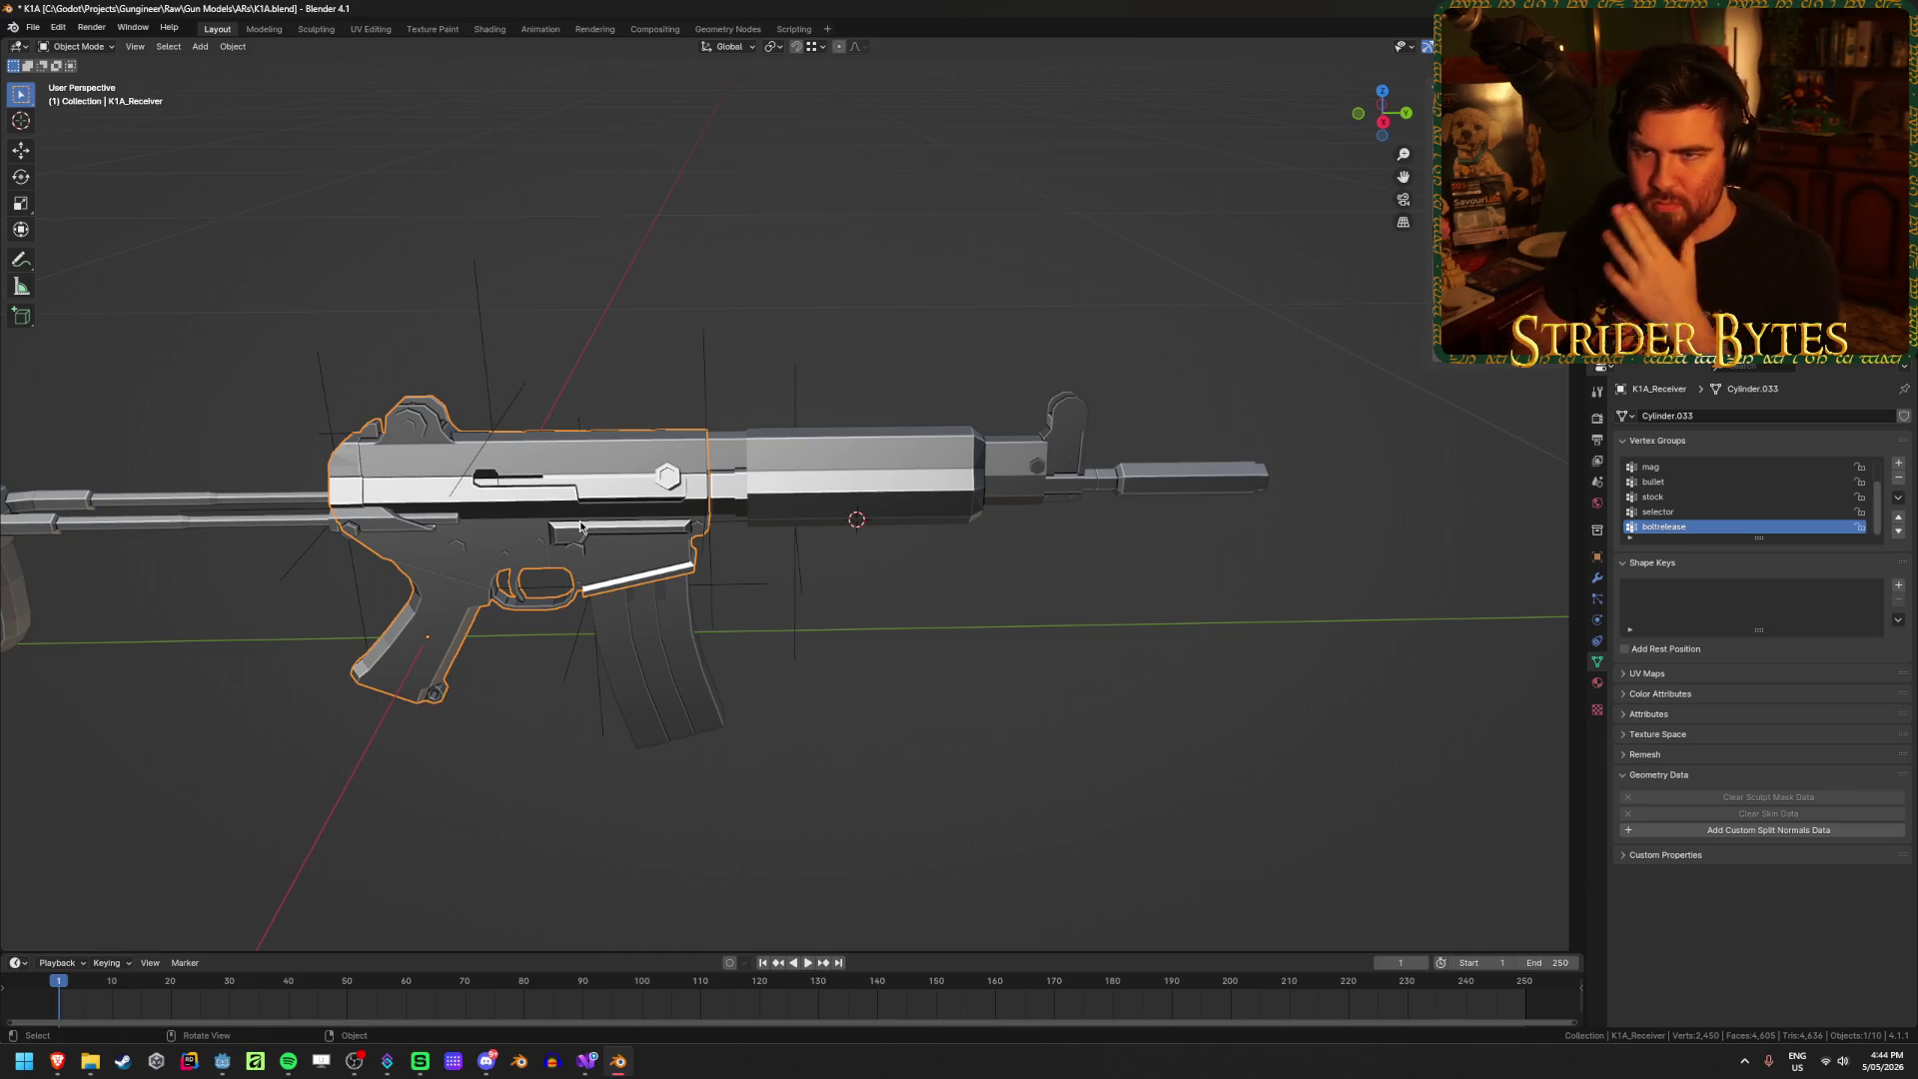
middle_click_drag(556, 534, 799, 514, "shift")
scroll(866, 506, "up", 3)
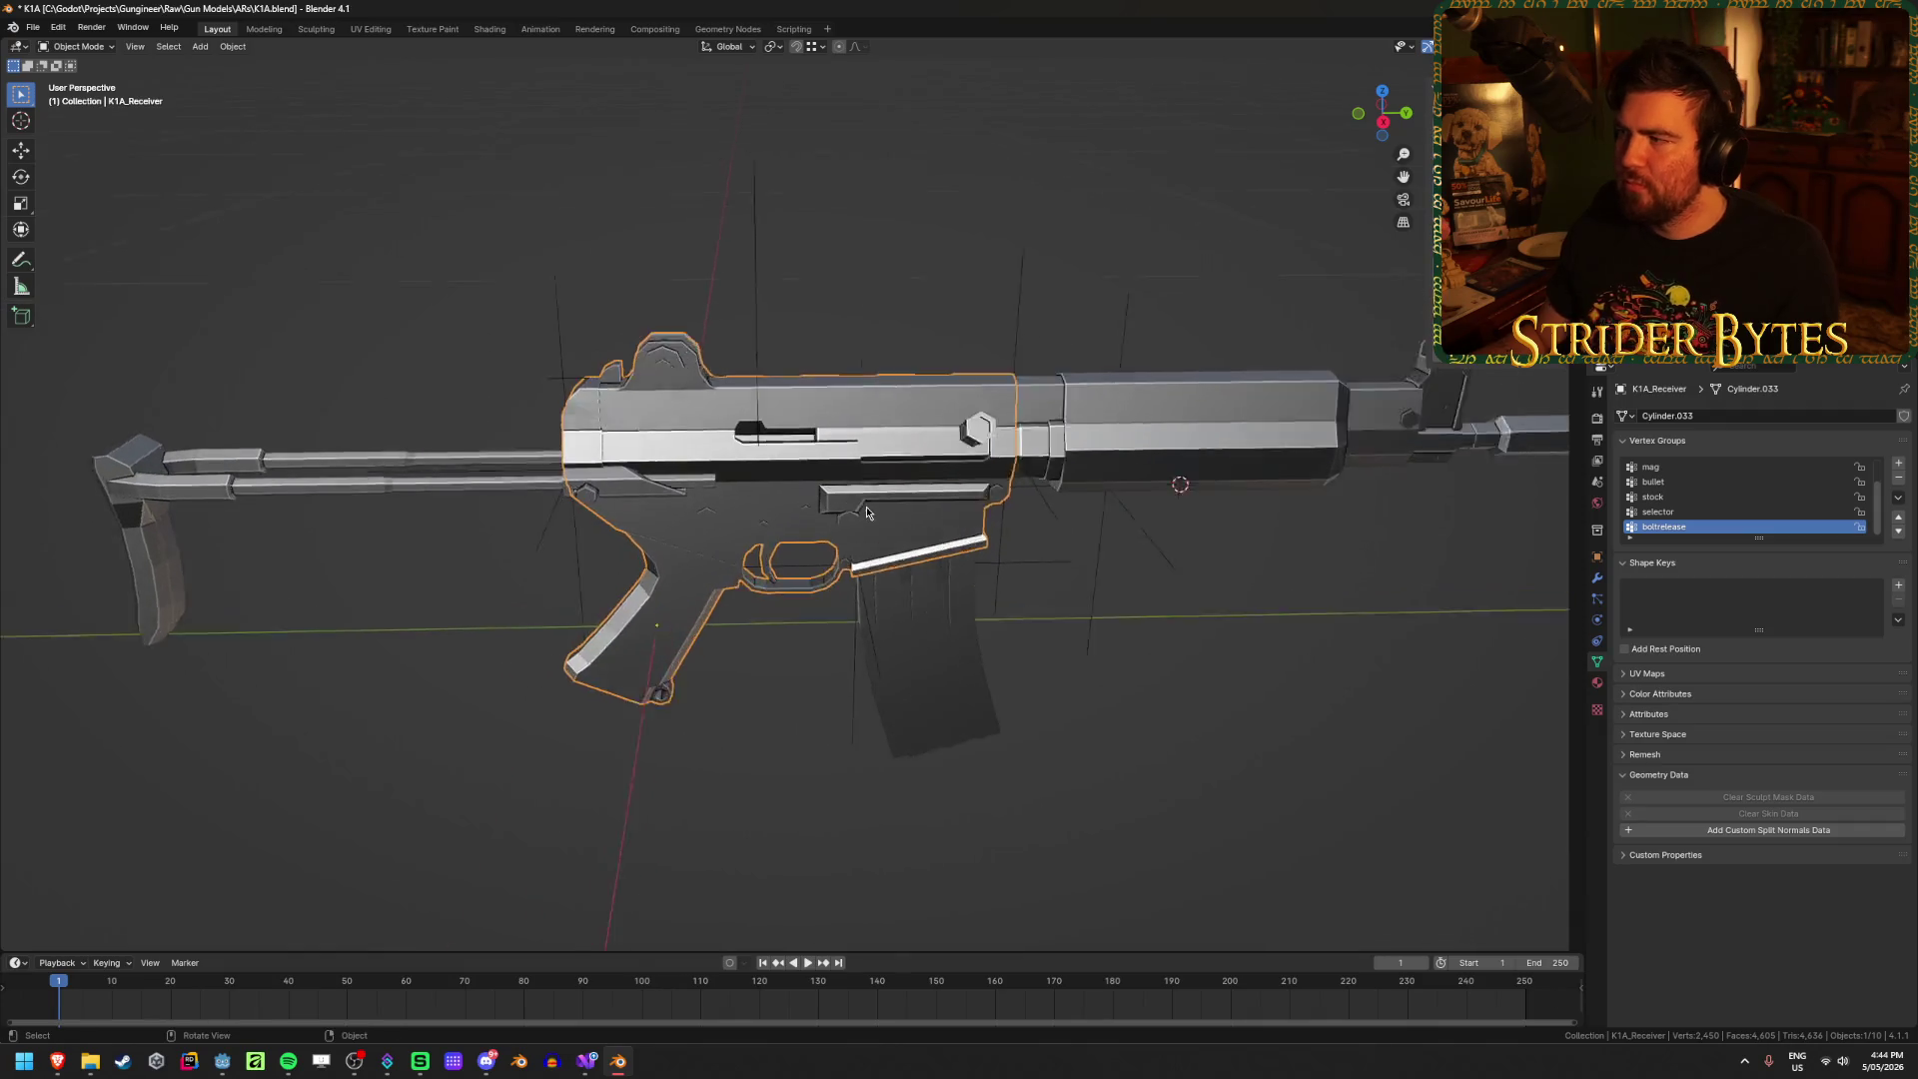
key("ctrl+s")
Step: Rename the barrel and handguard part K1A_Barrel
mouse_move(1079, 583)
middle_mouse_down()
mouse_move(1155, 583)
mouse_move(1031, 561)
middle_mouse_up()
left_click(1093, 471)
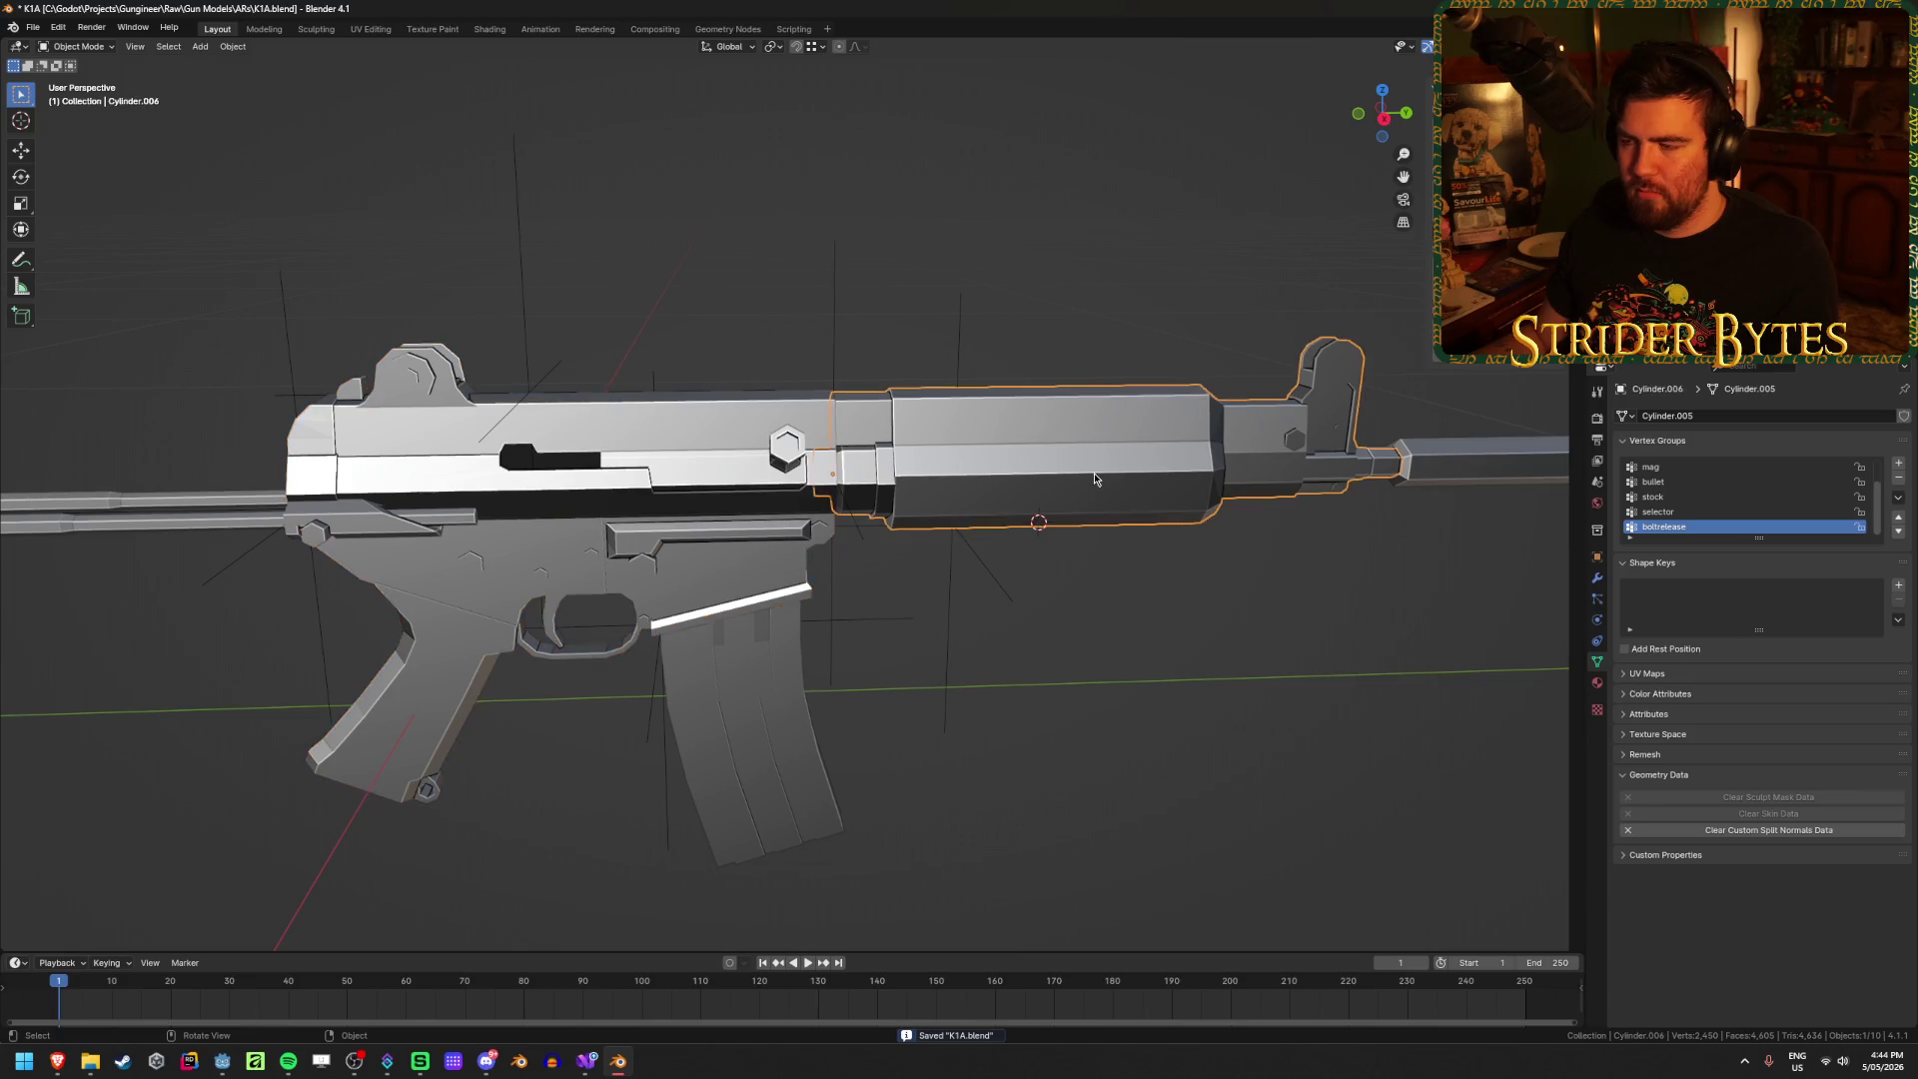
key("F2")
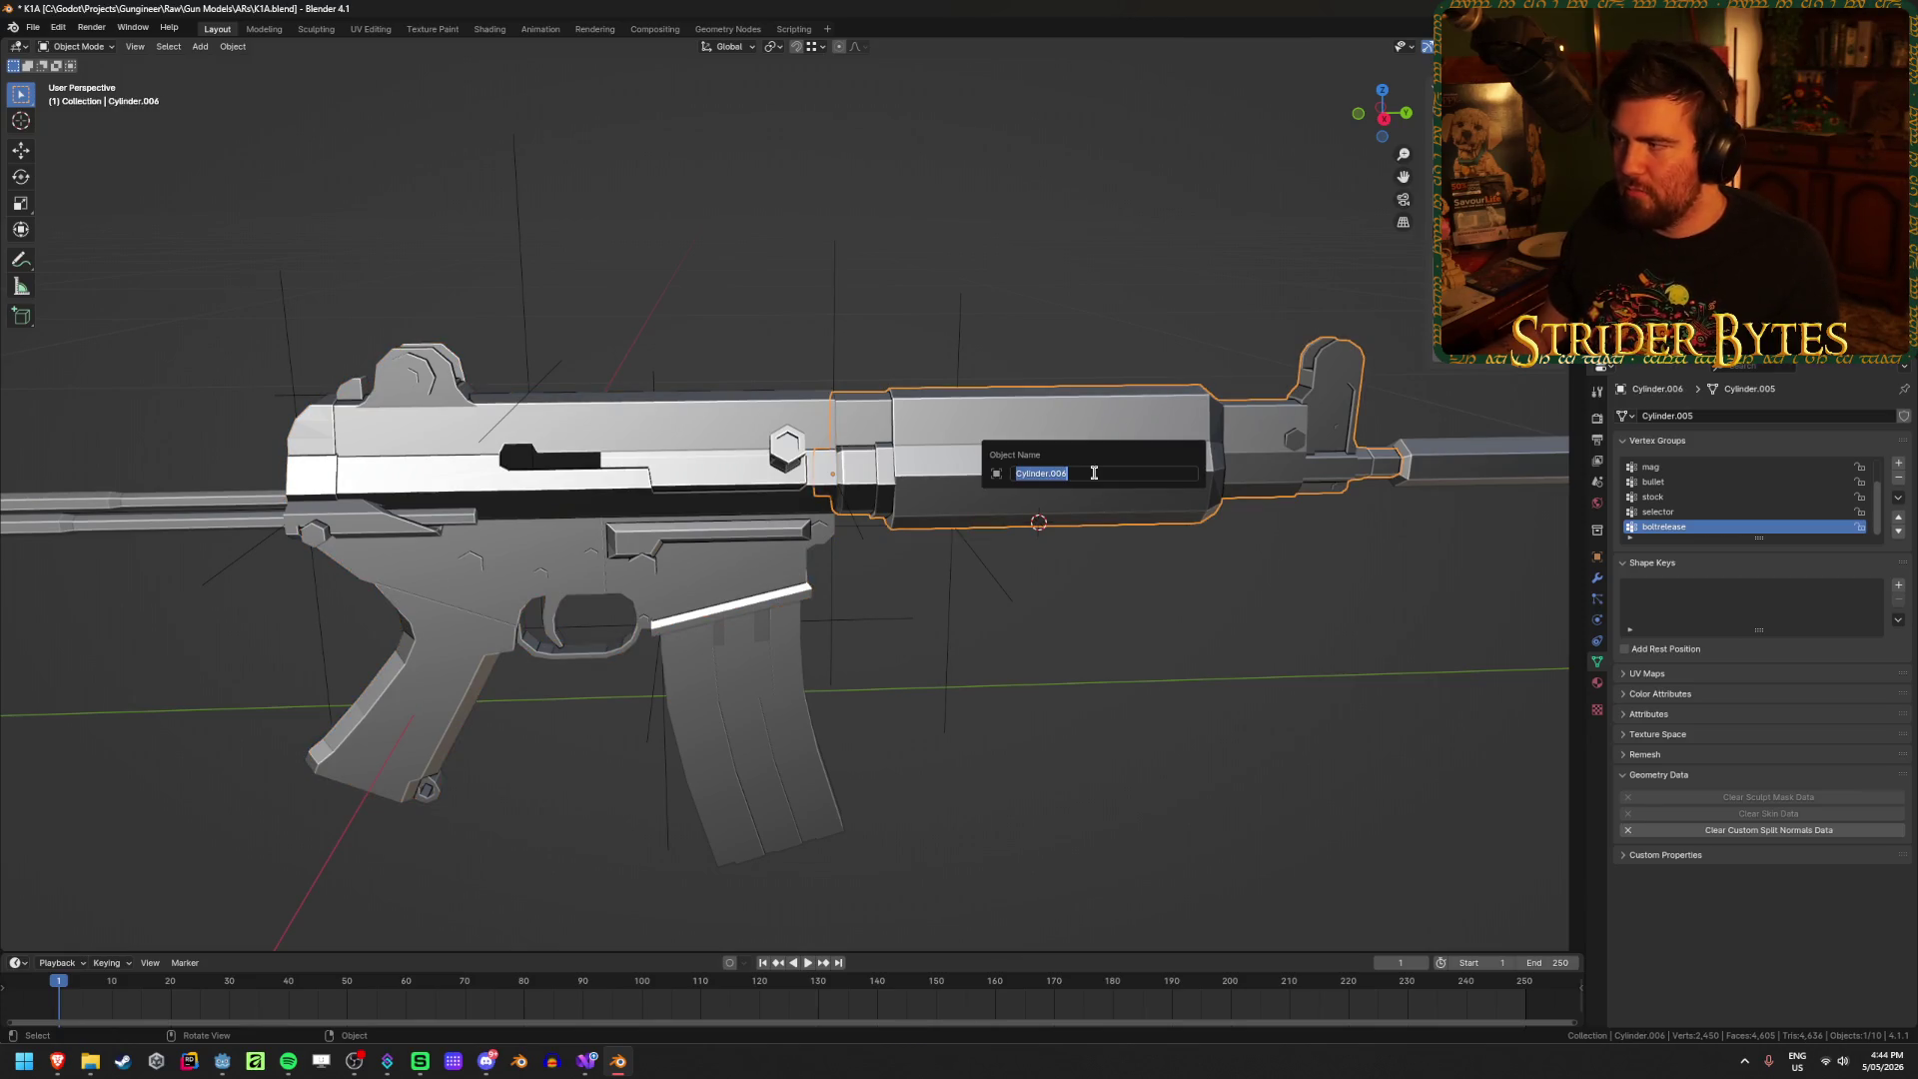
type("K1A")
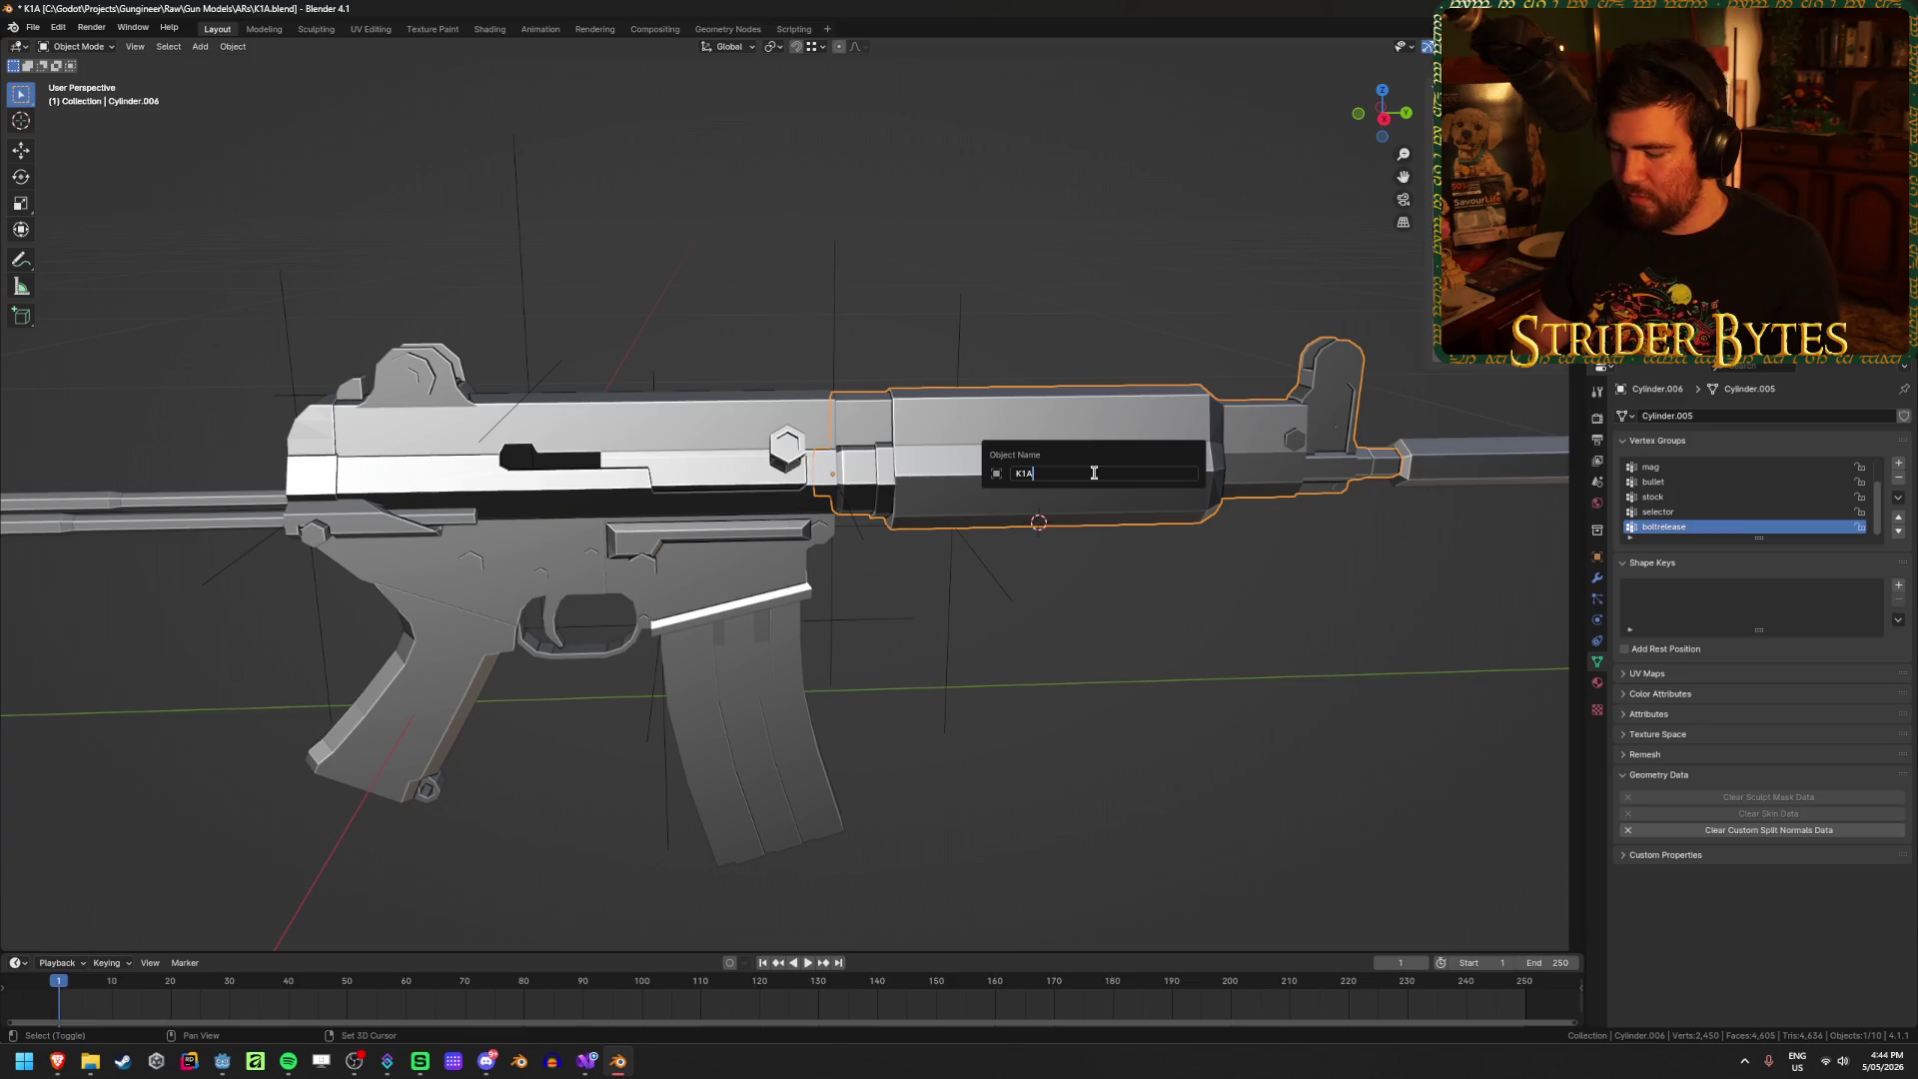
type("_Barre")
key("Return")
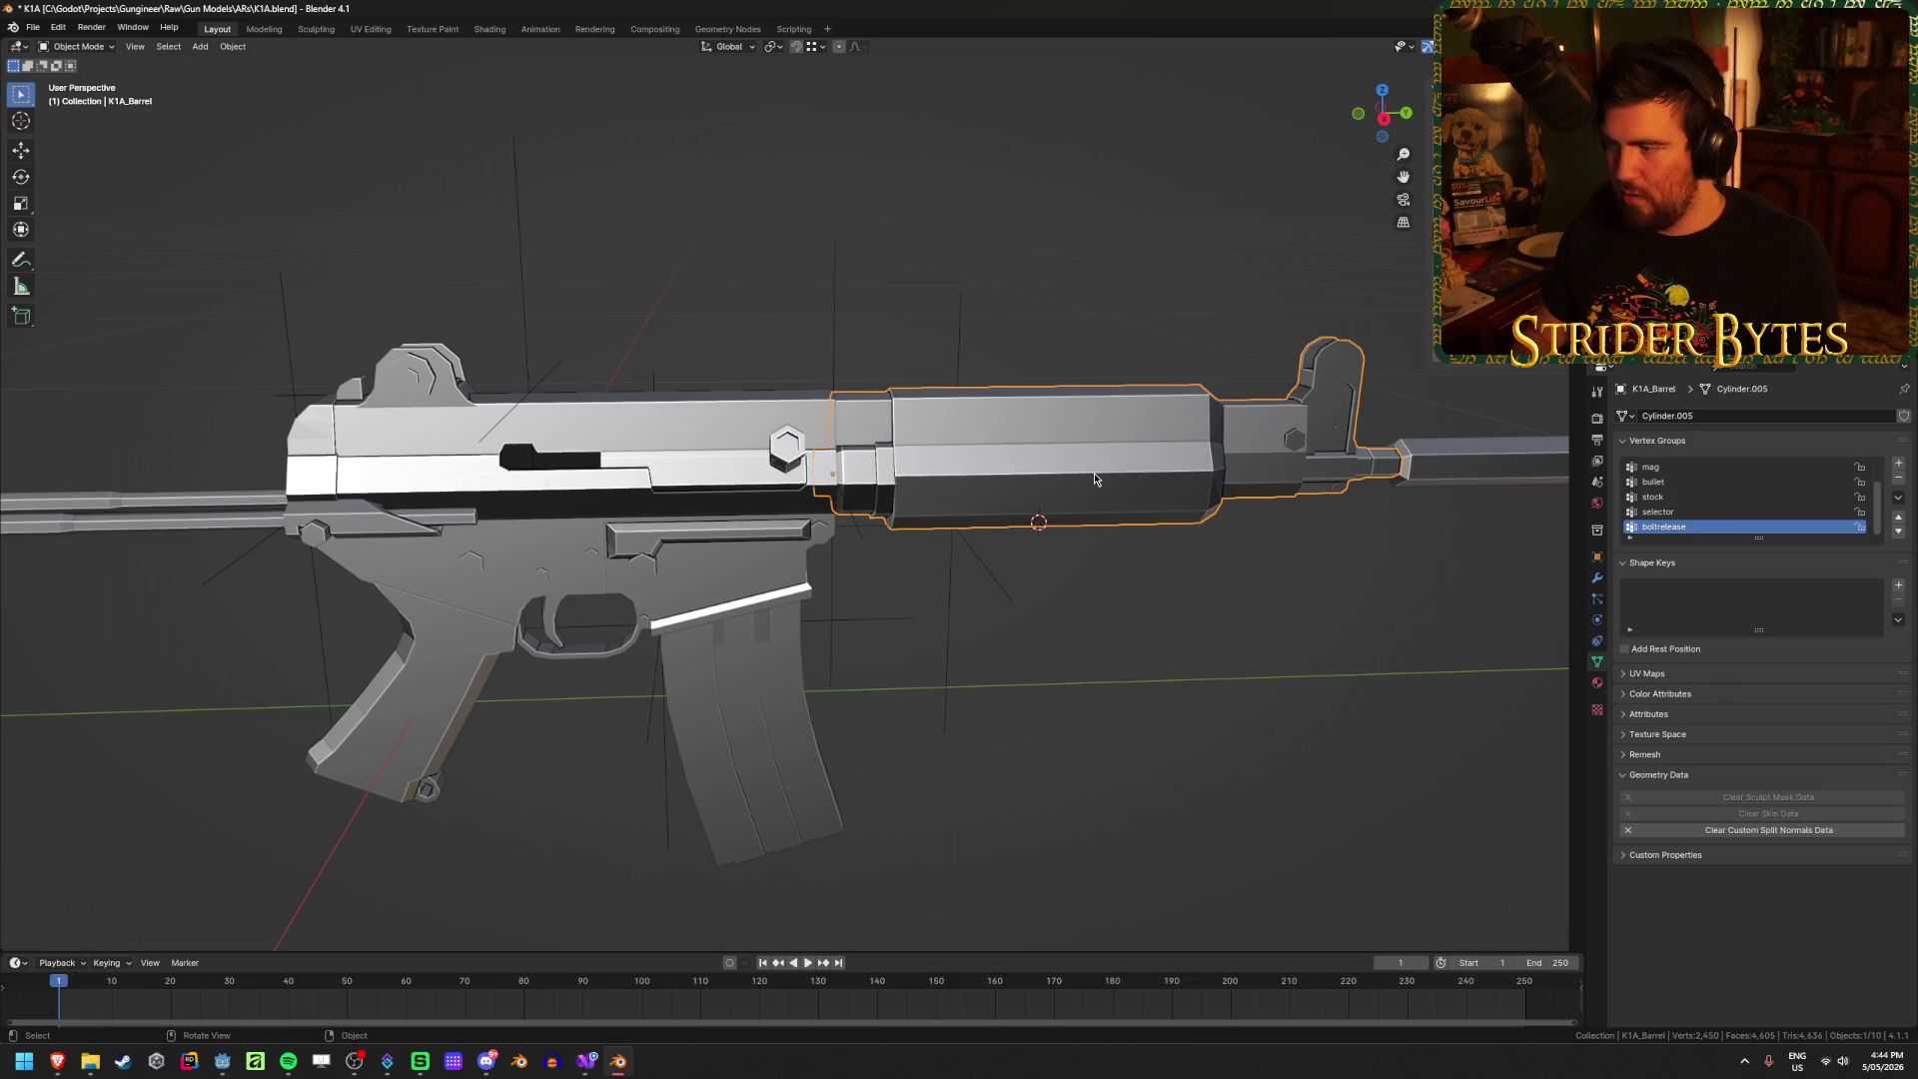
scroll(1080, 503, "down", 2)
Step: Rename the muzzle part K1A_Muzzle and save the file
left_click(1260, 496)
key("F2")
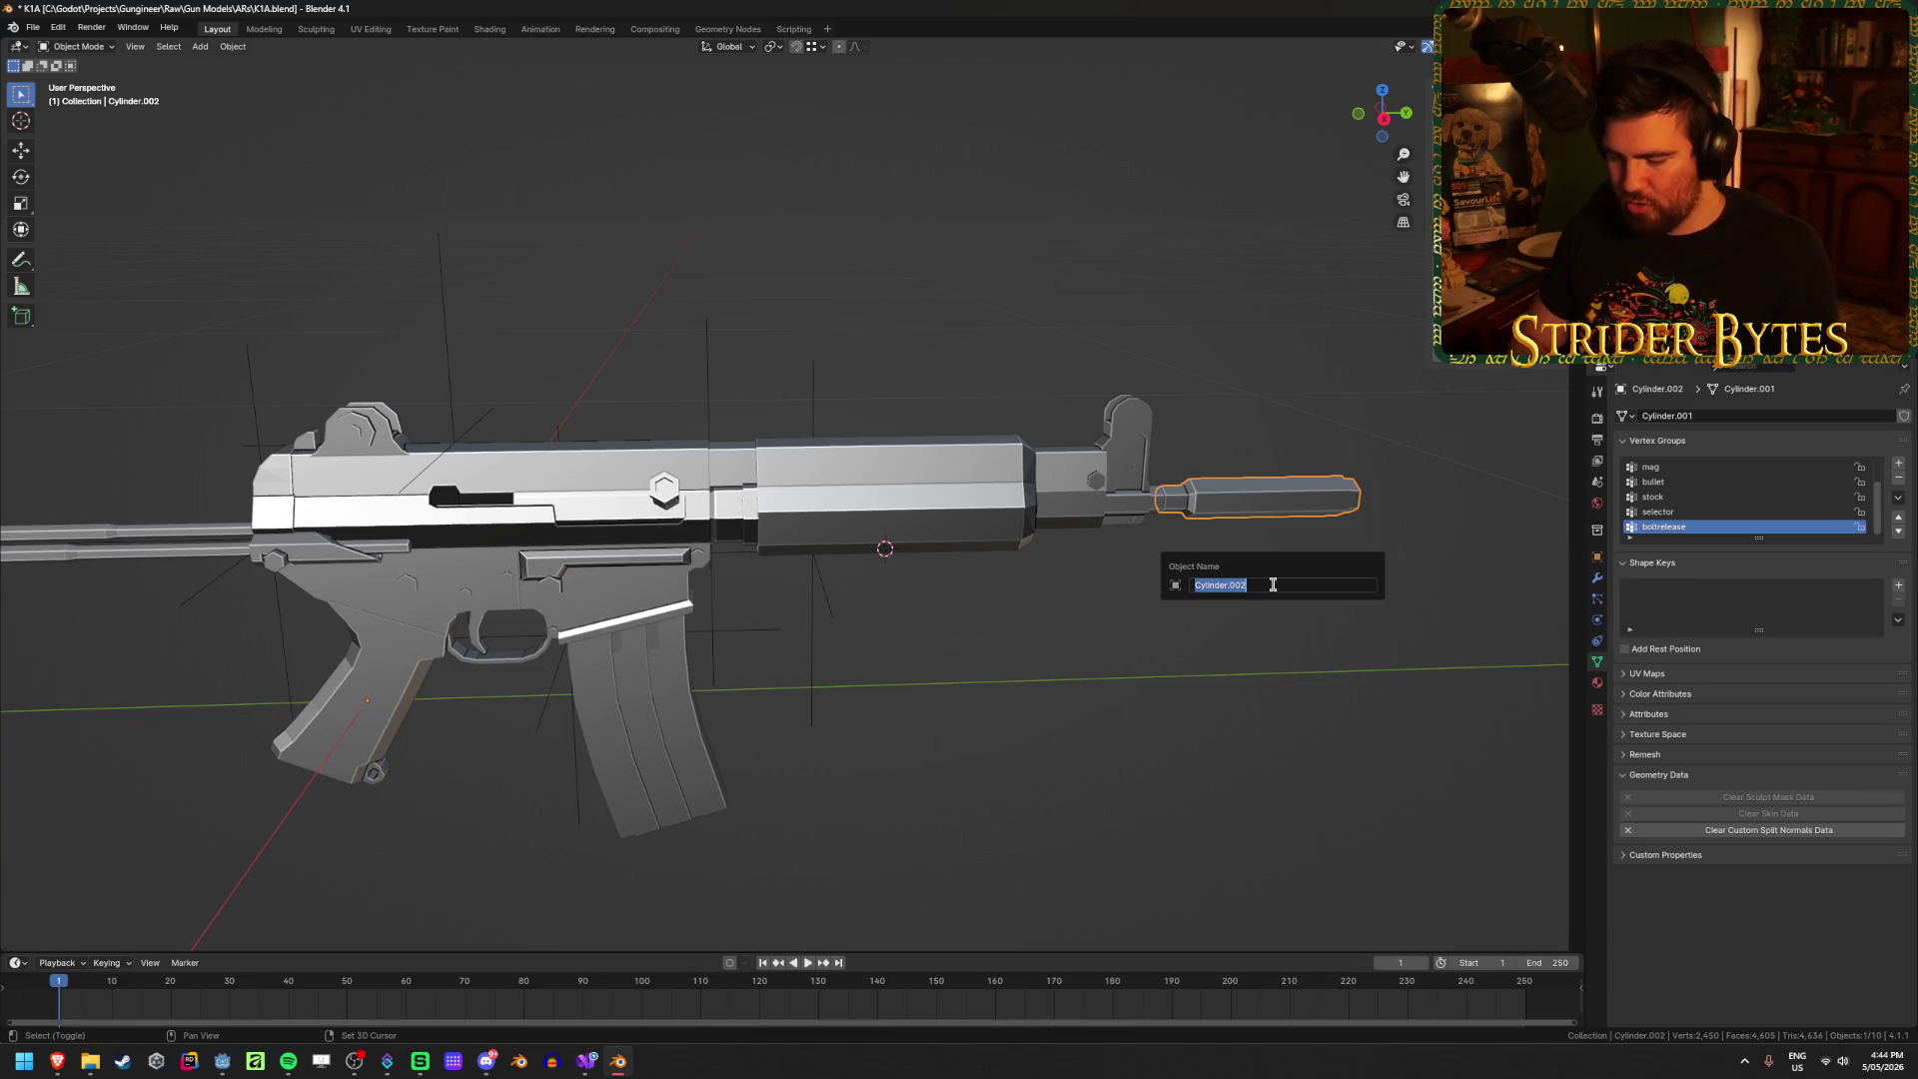
type("K1A_M")
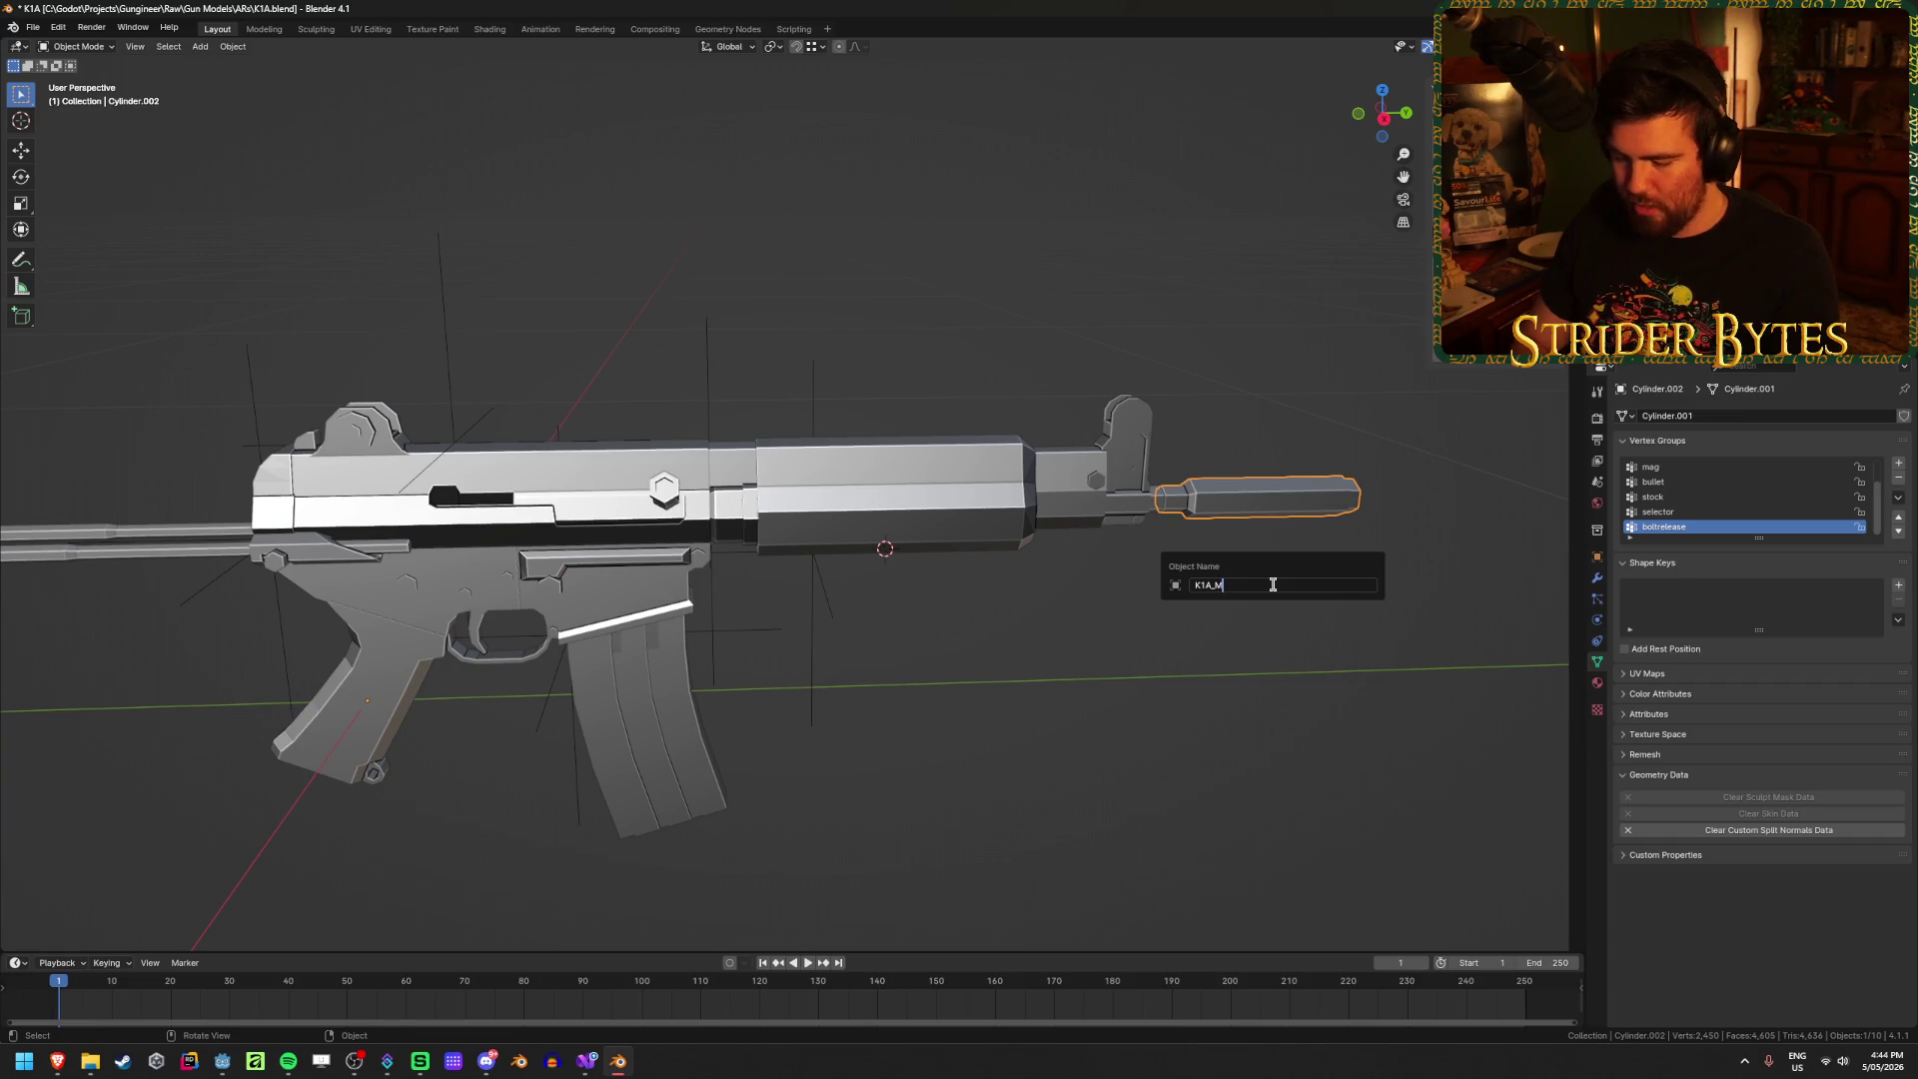
type("uzzle")
key("Return")
middle_click_drag(671, 667, 865, 615, "shift")
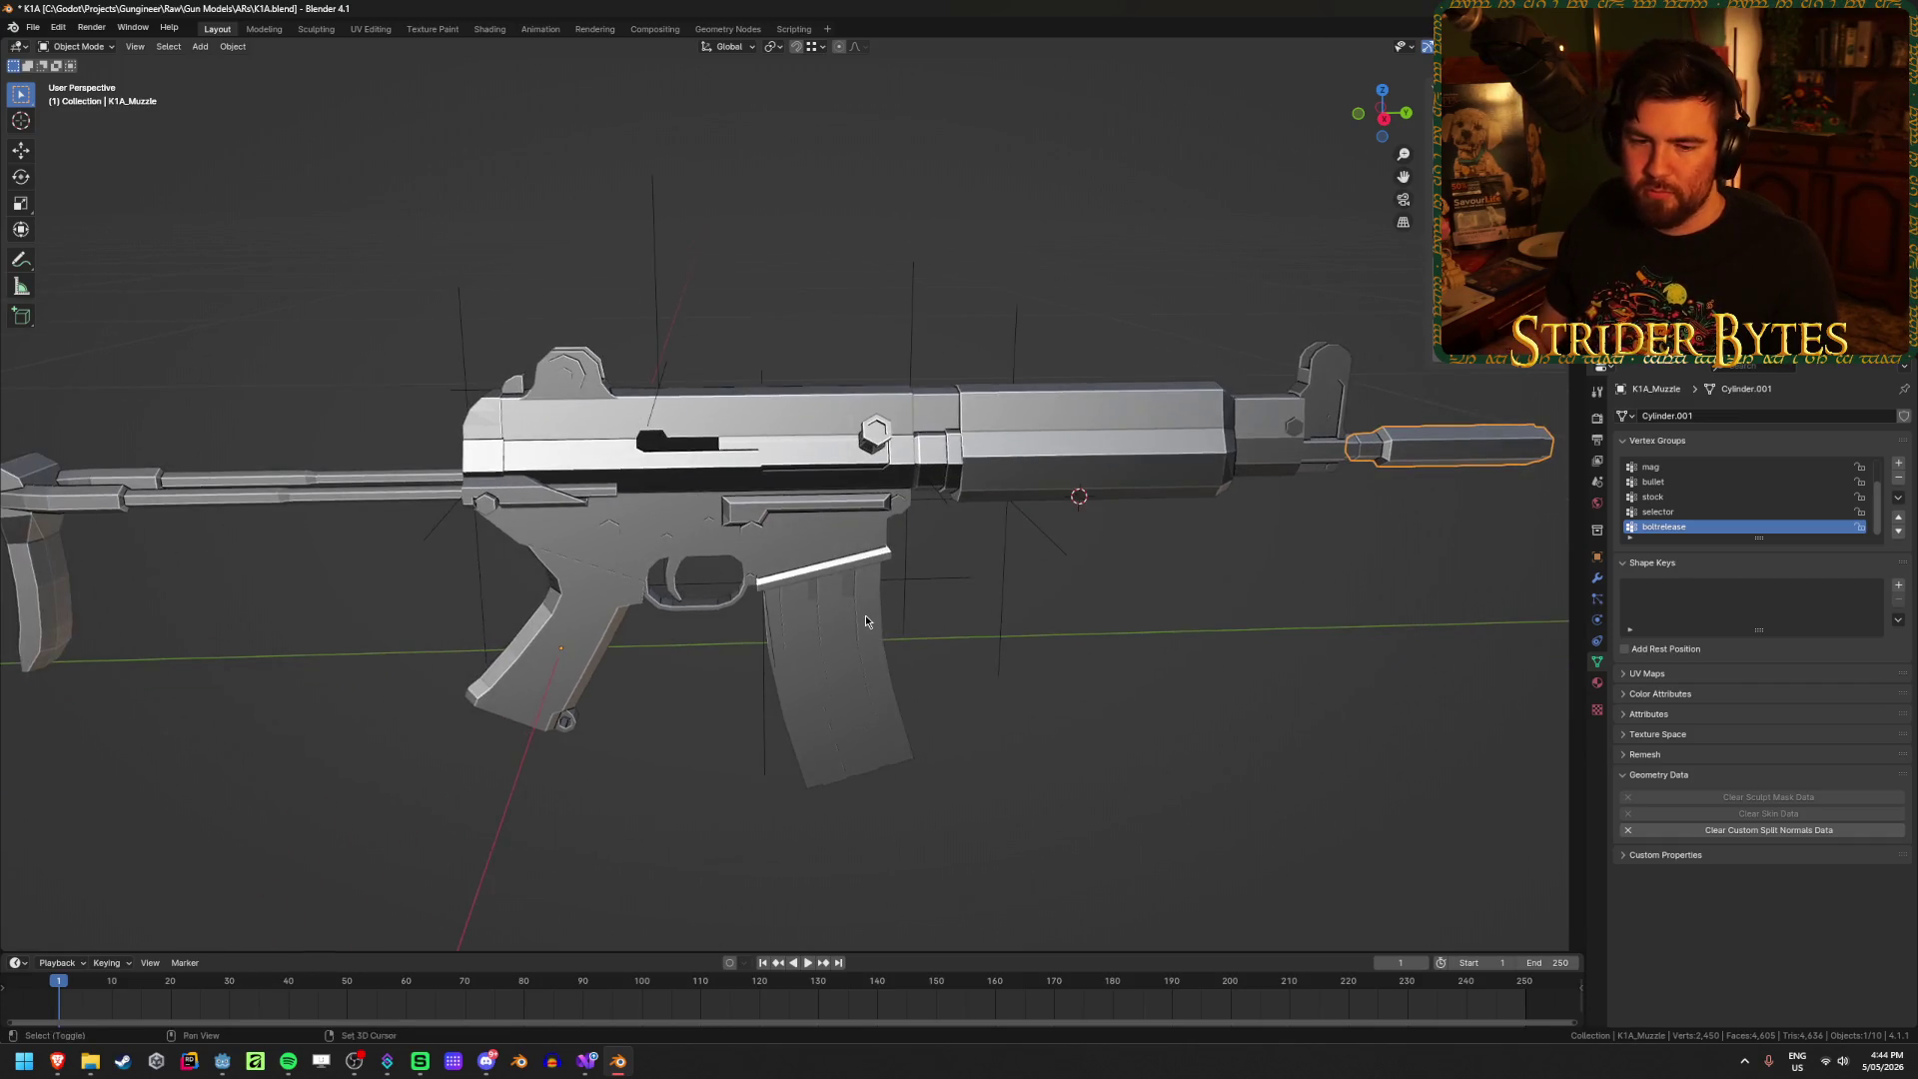
key("ctrl+s")
Step: Rename the magazine K1A_Magazine and the stock K1A_Stock
left_click(845, 685)
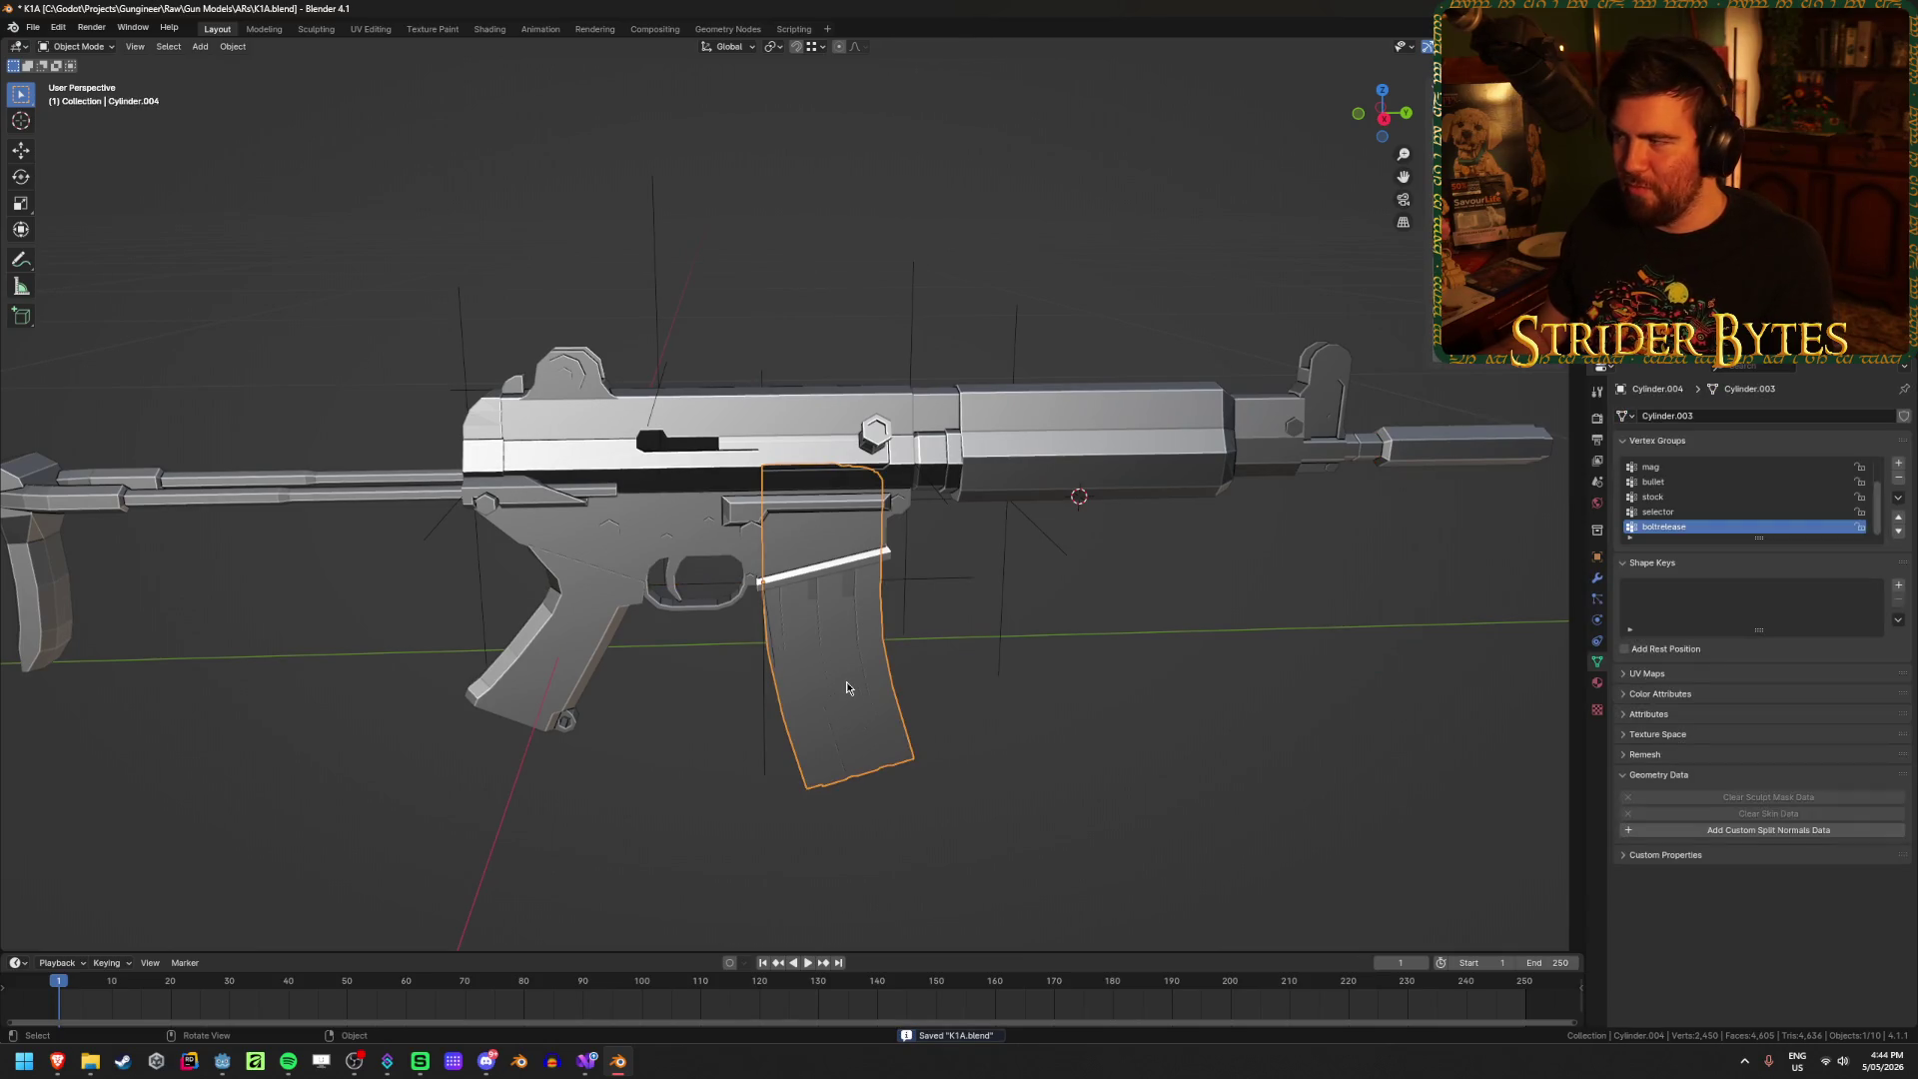
key("F2")
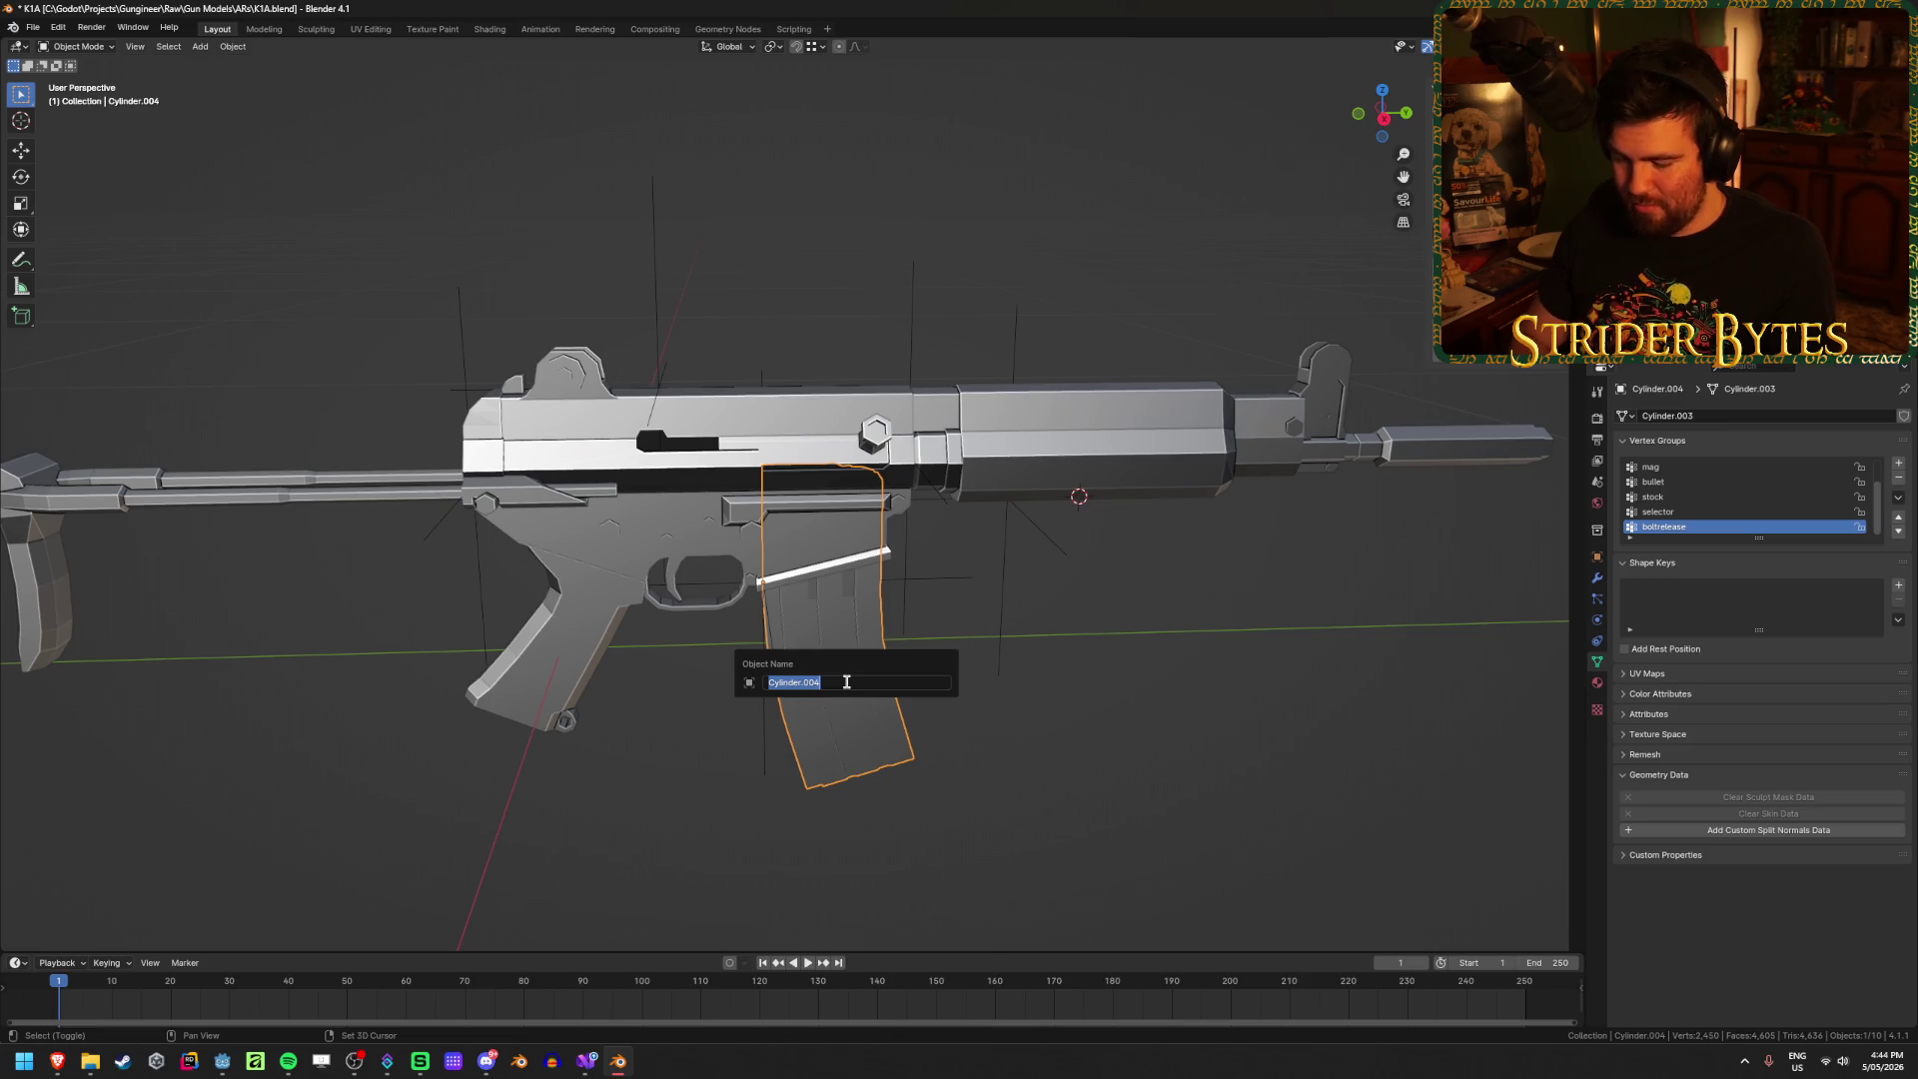
type("K1A_Magaz")
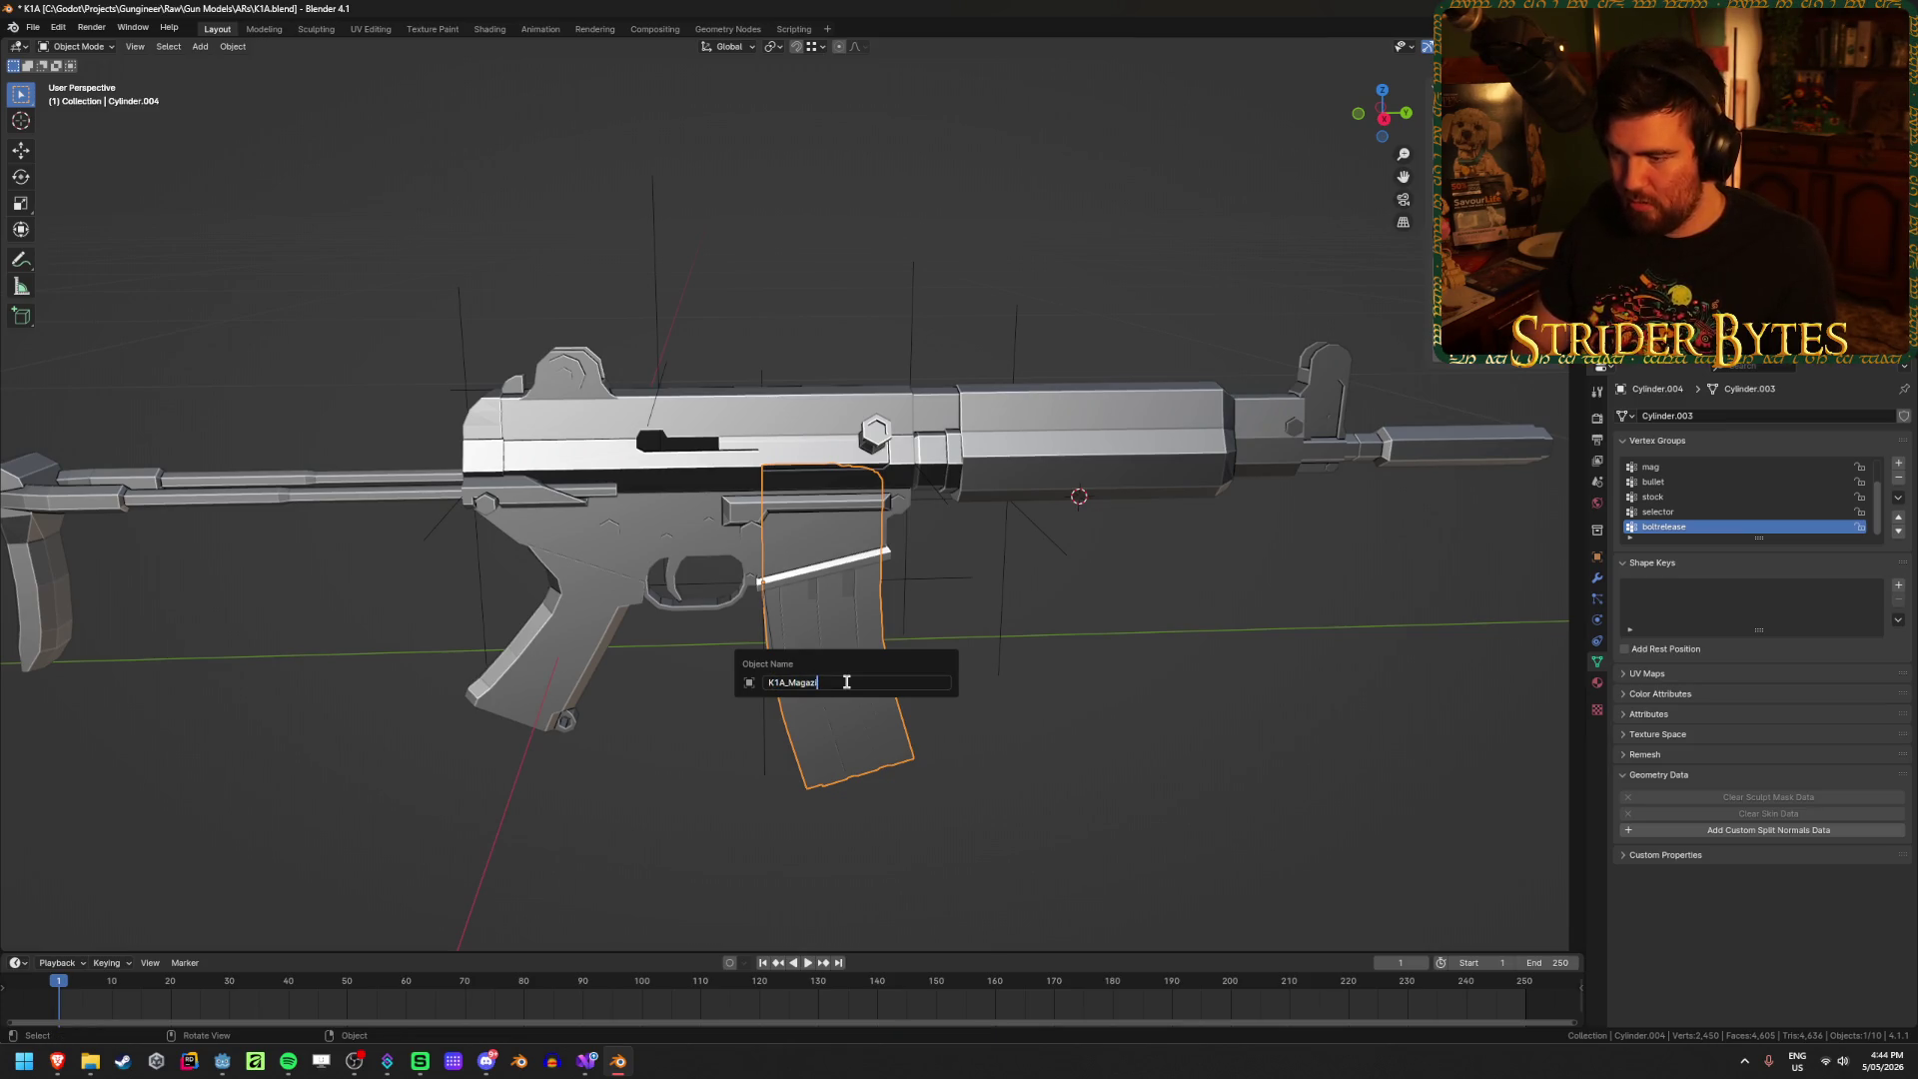
type("ne")
key("Return")
middle_click_drag(843, 685, 454, 486)
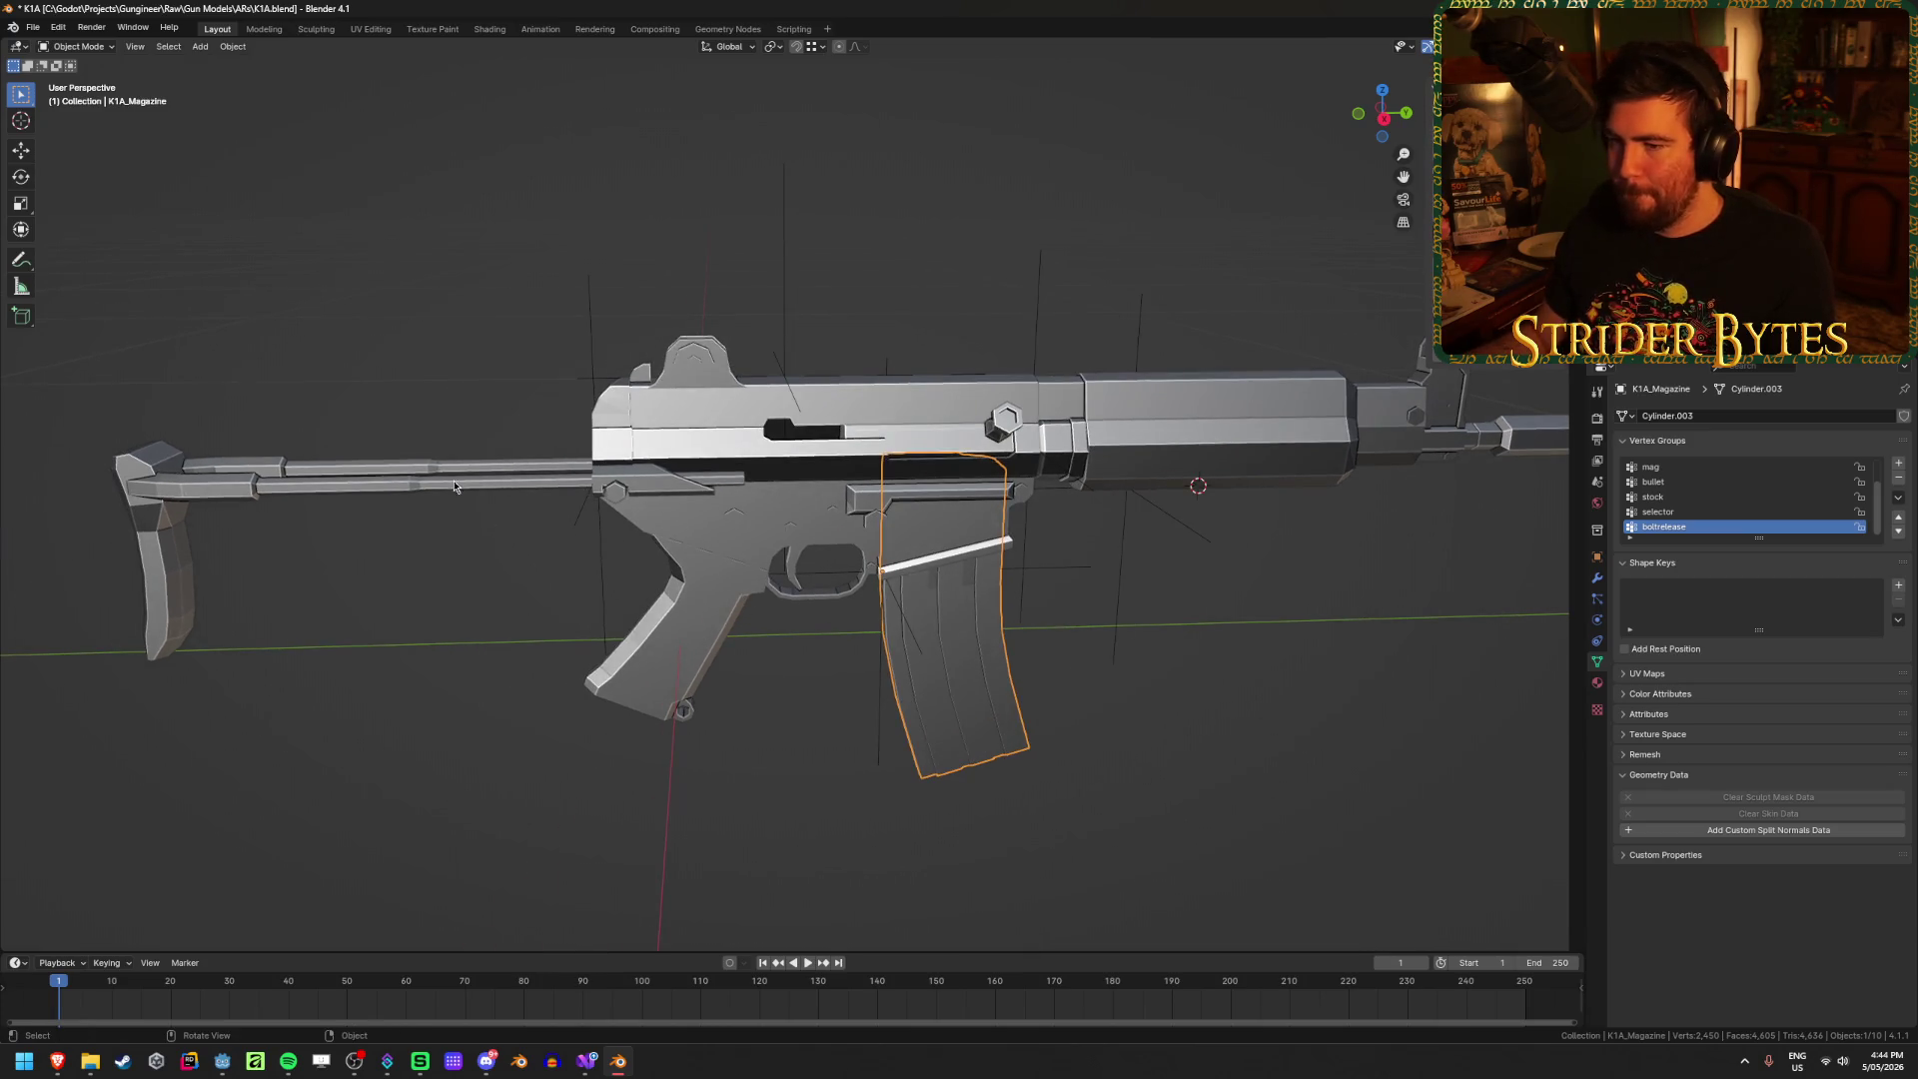
left_click(454, 487)
key("F2")
type("K")
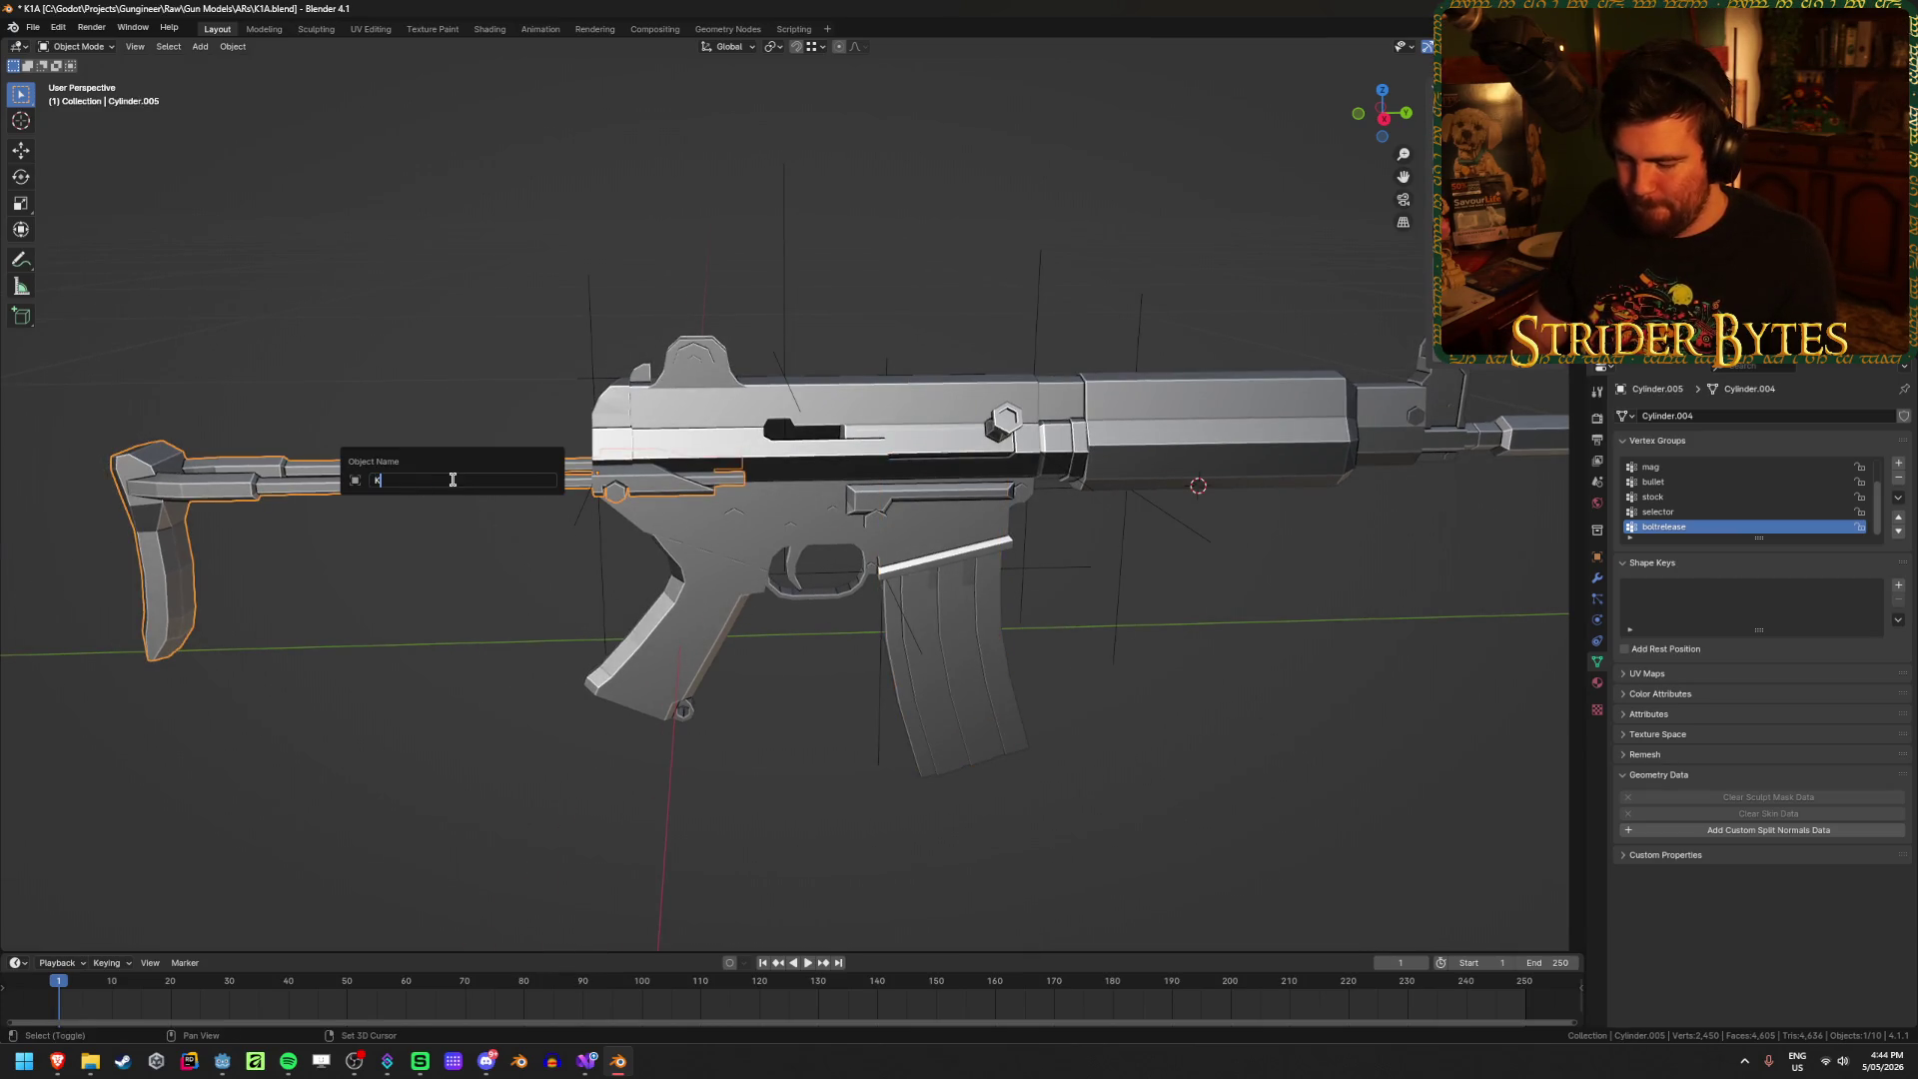
type("1A_Stock")
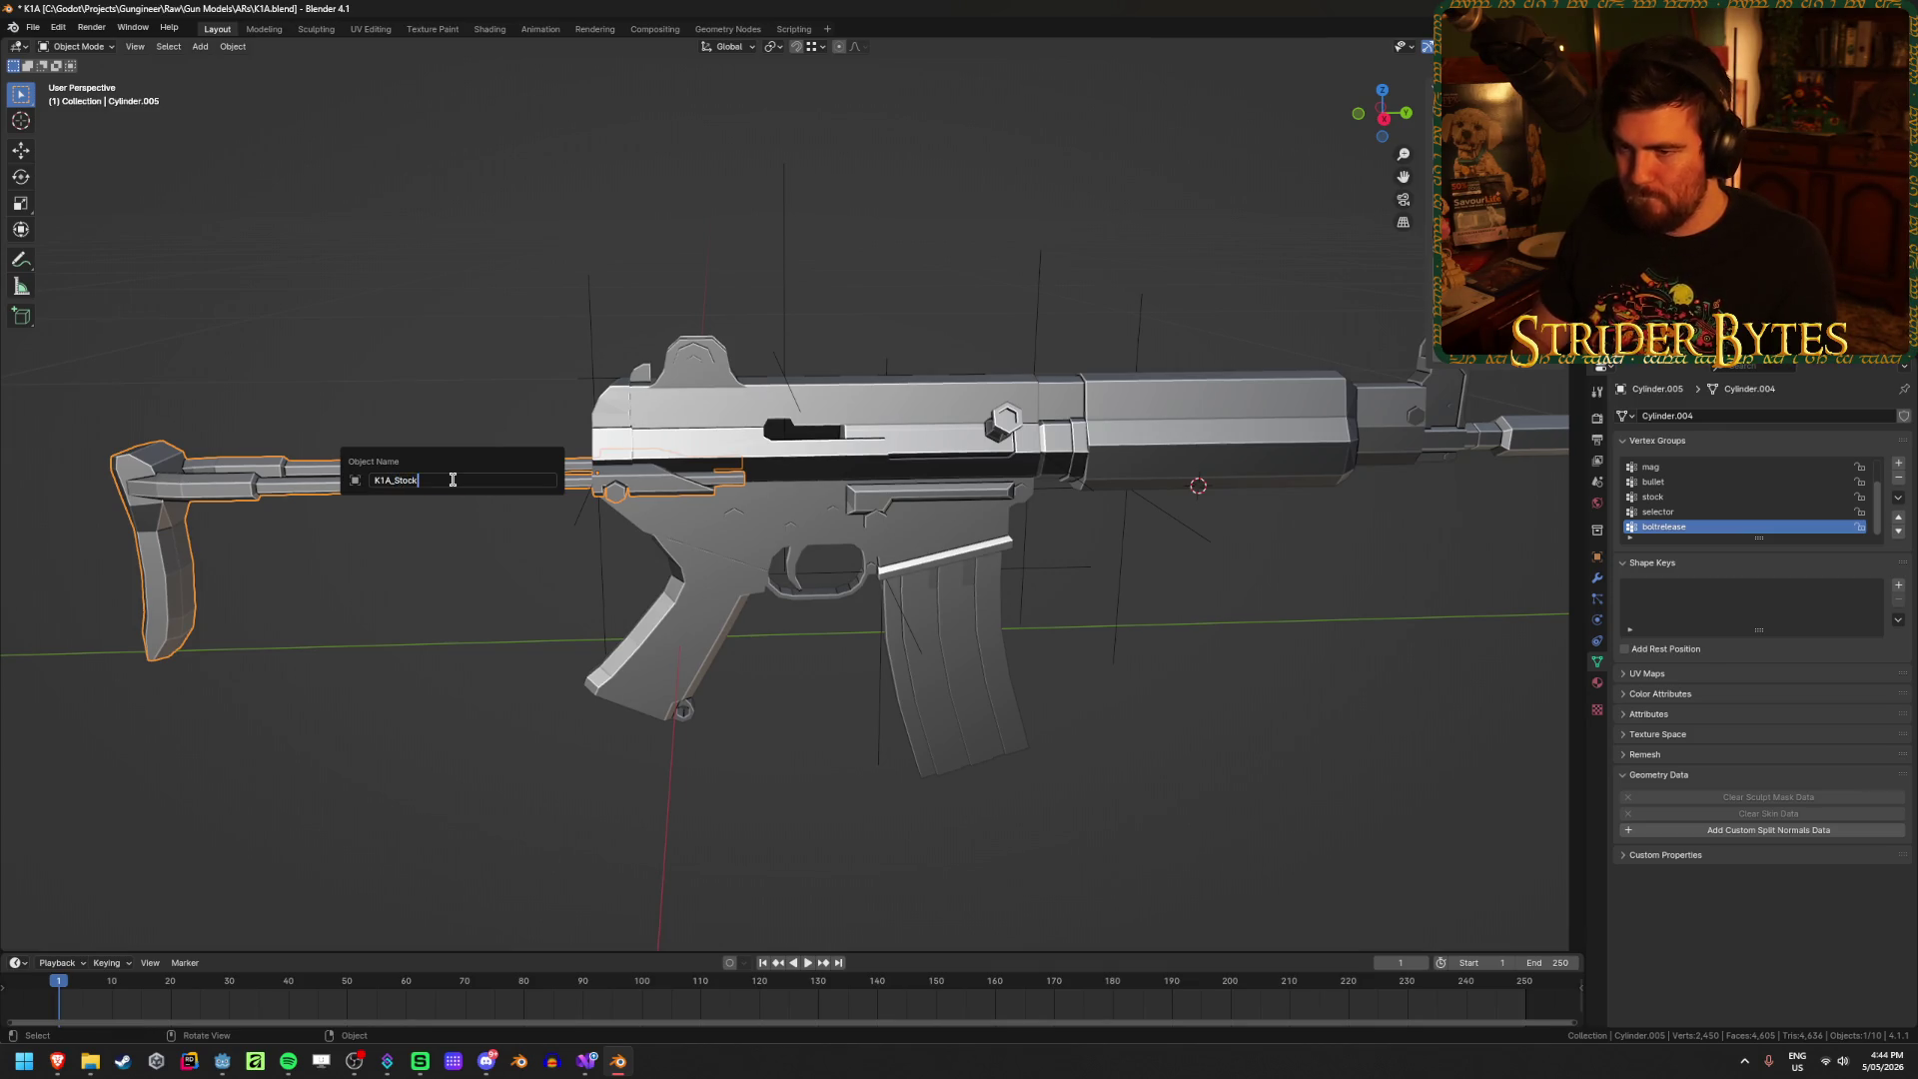
key("Return")
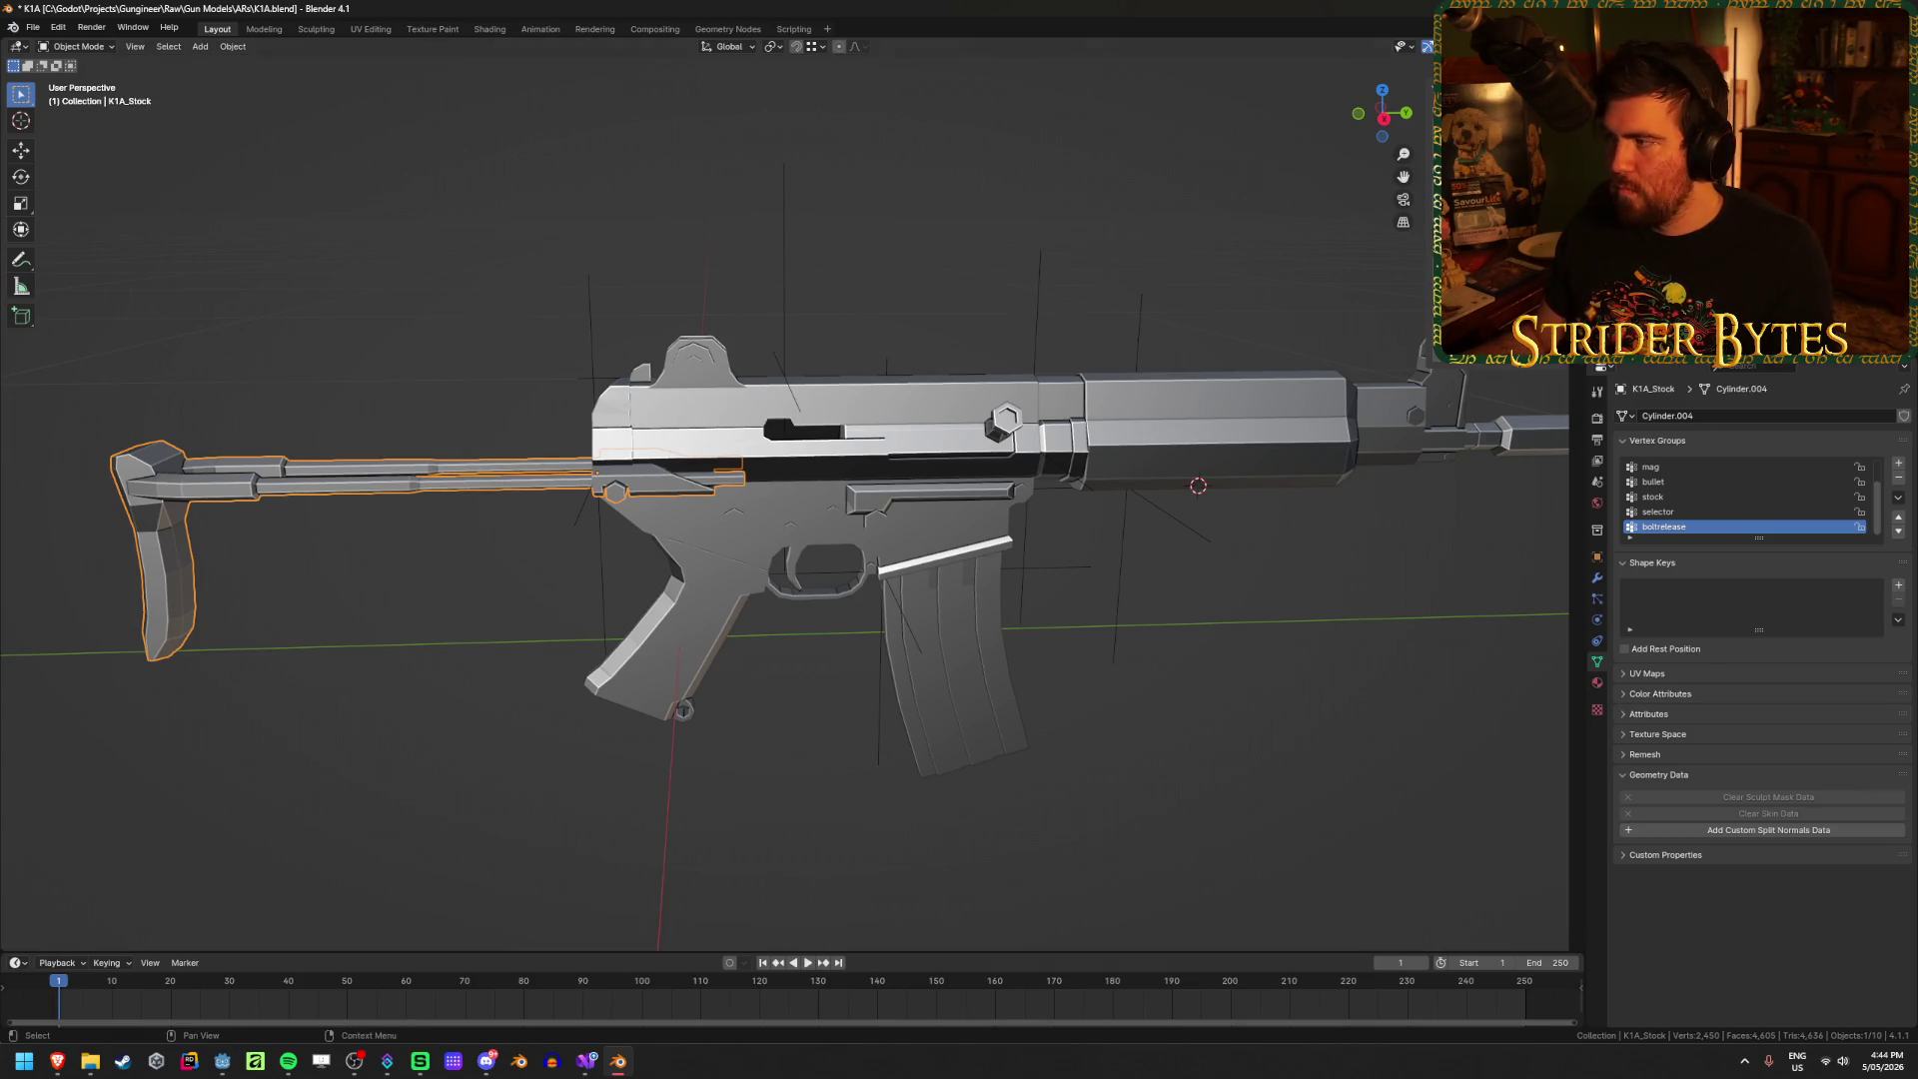
Step: Check the receiver and barrel names, then deselect everything
left_click(699, 500)
left_click(1219, 430)
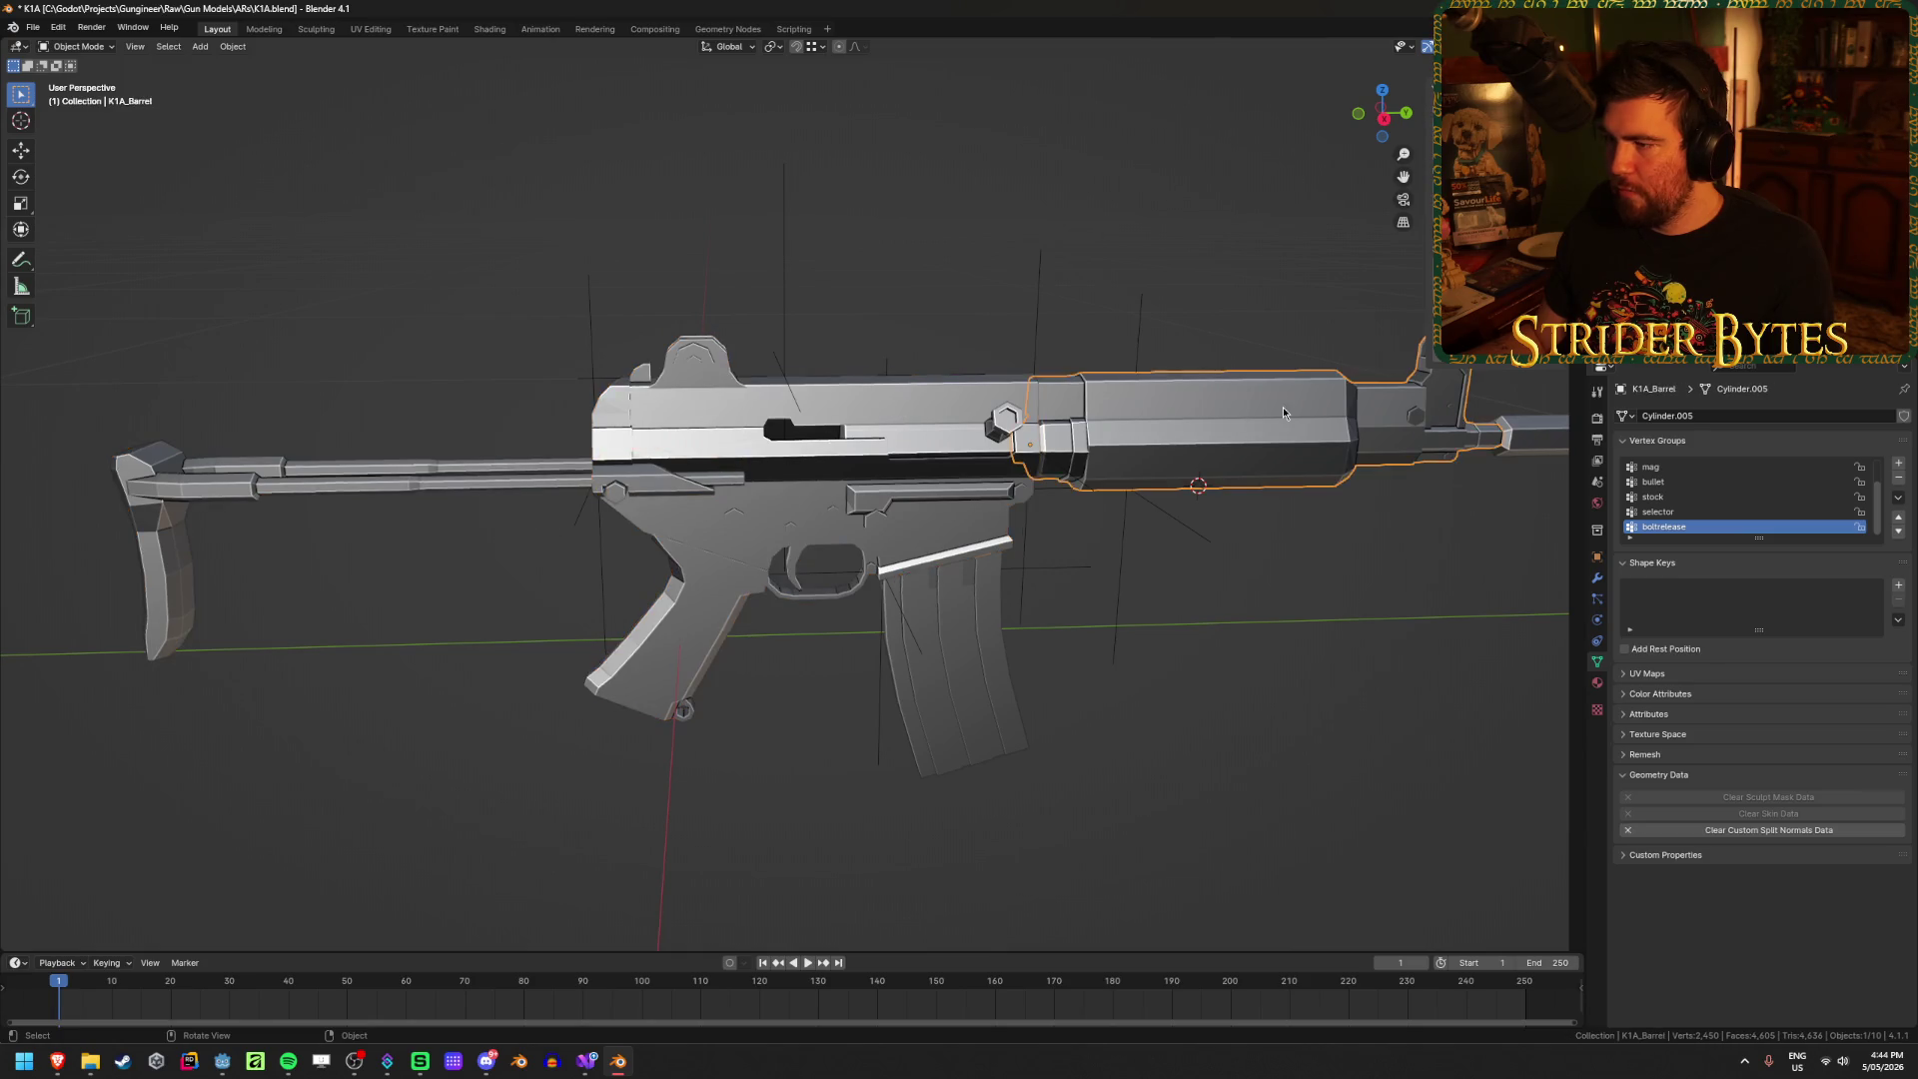
middle_click_drag(1418, 454, 1499, 468)
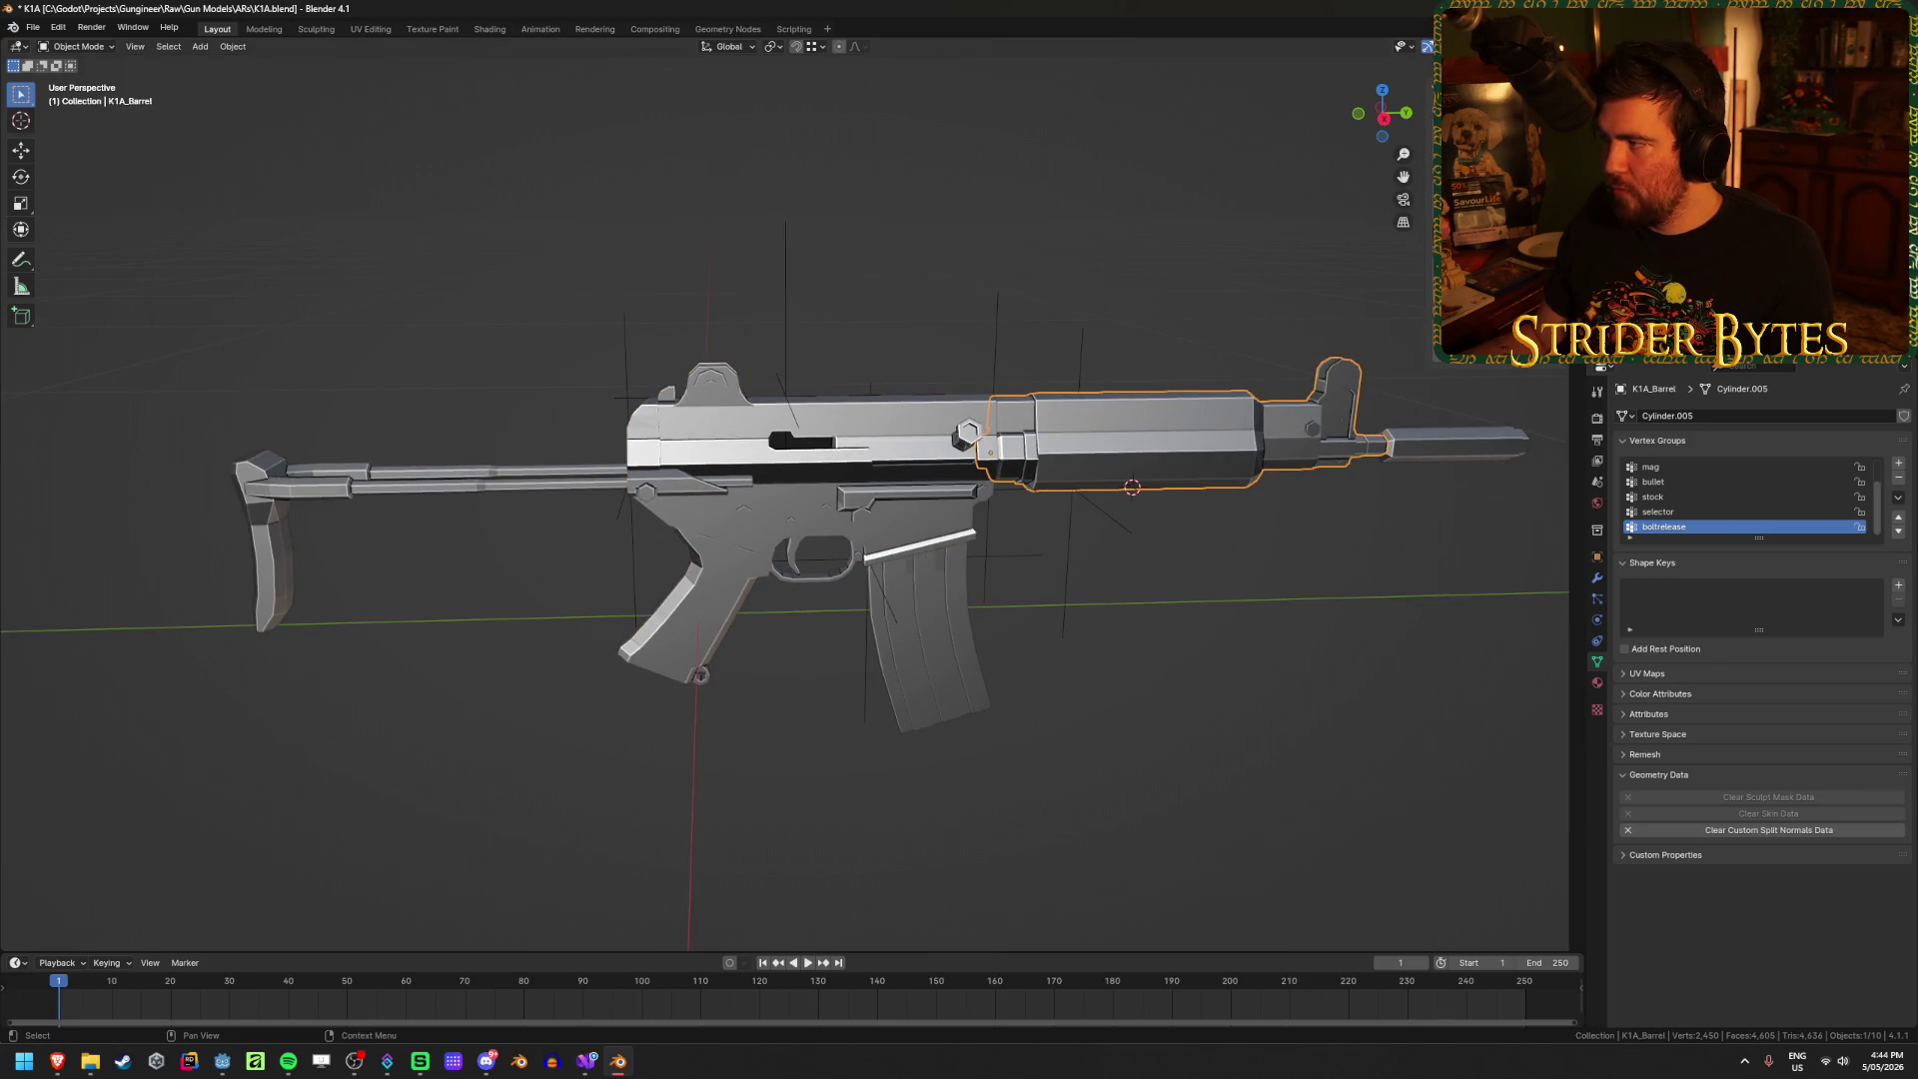
key("alt+a")
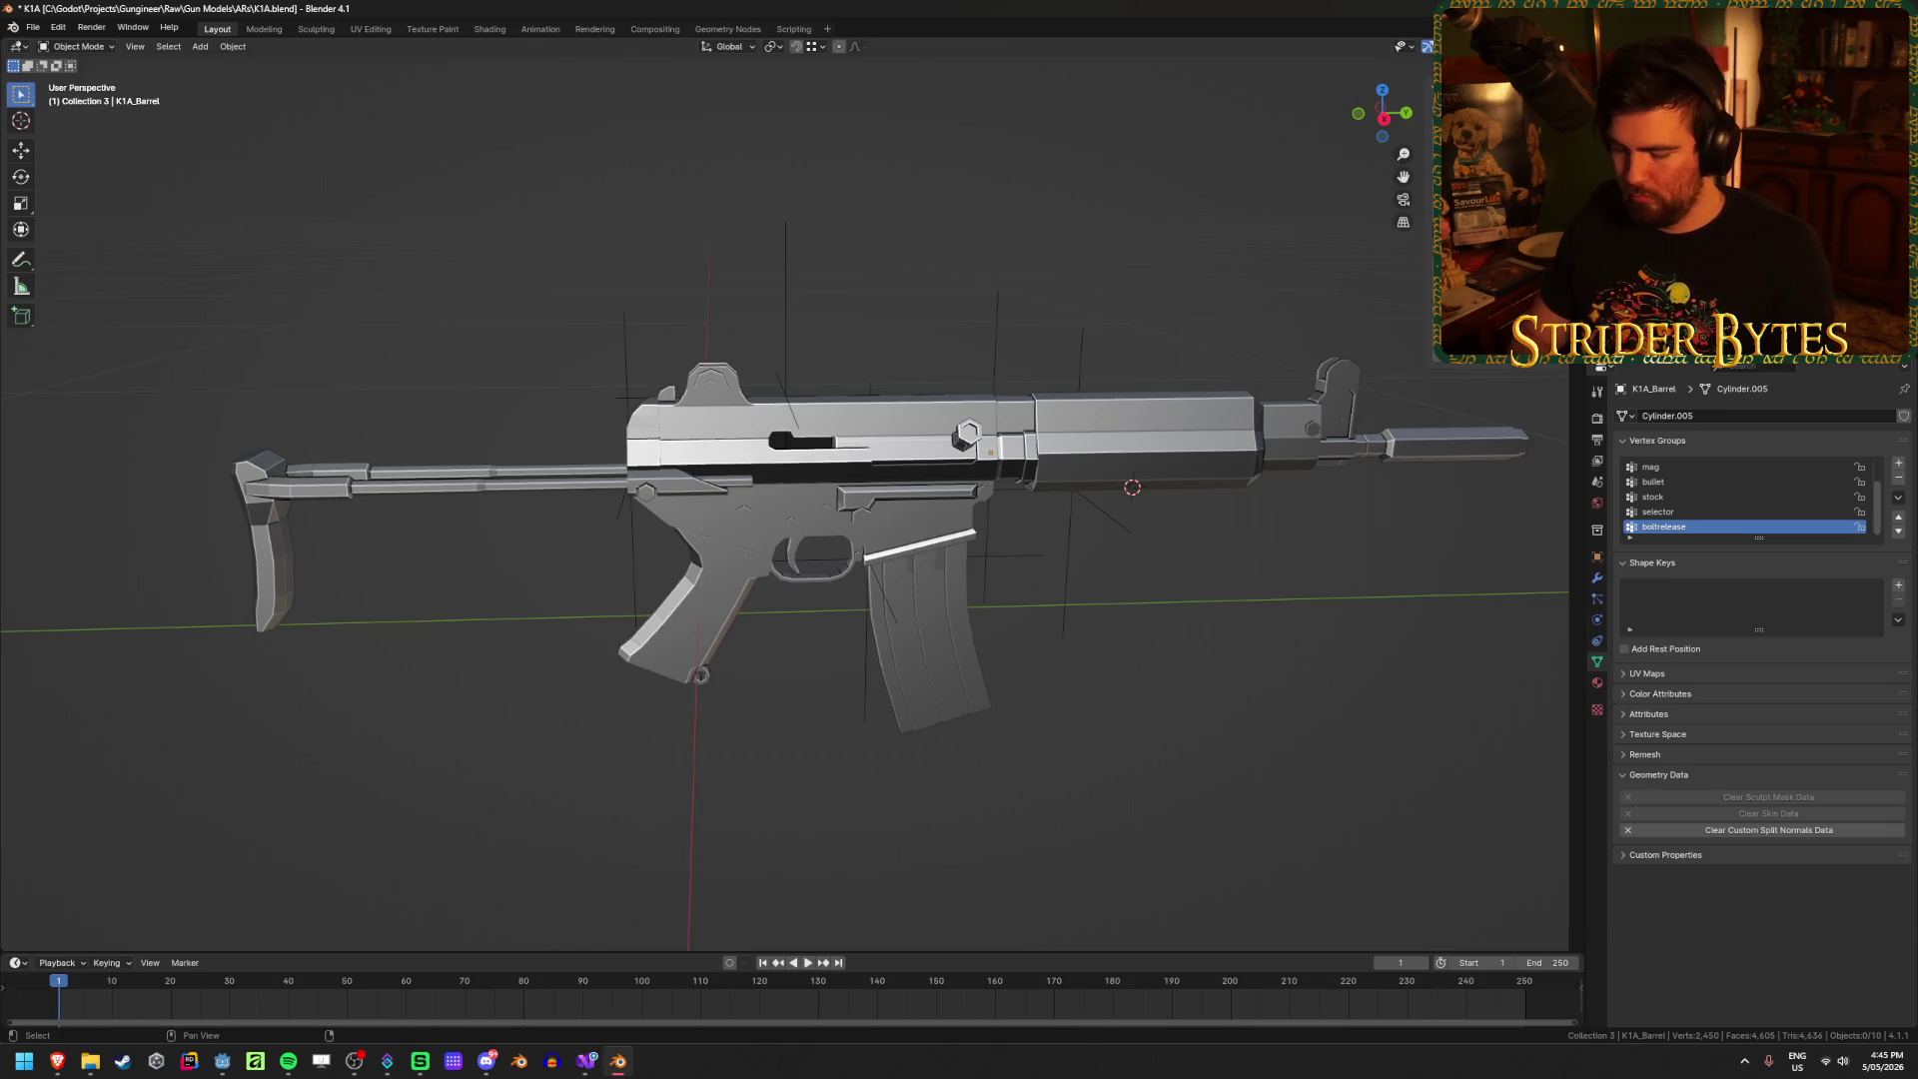
Step: Make Muzzle the active collection and save K1A.blend
key("Down")
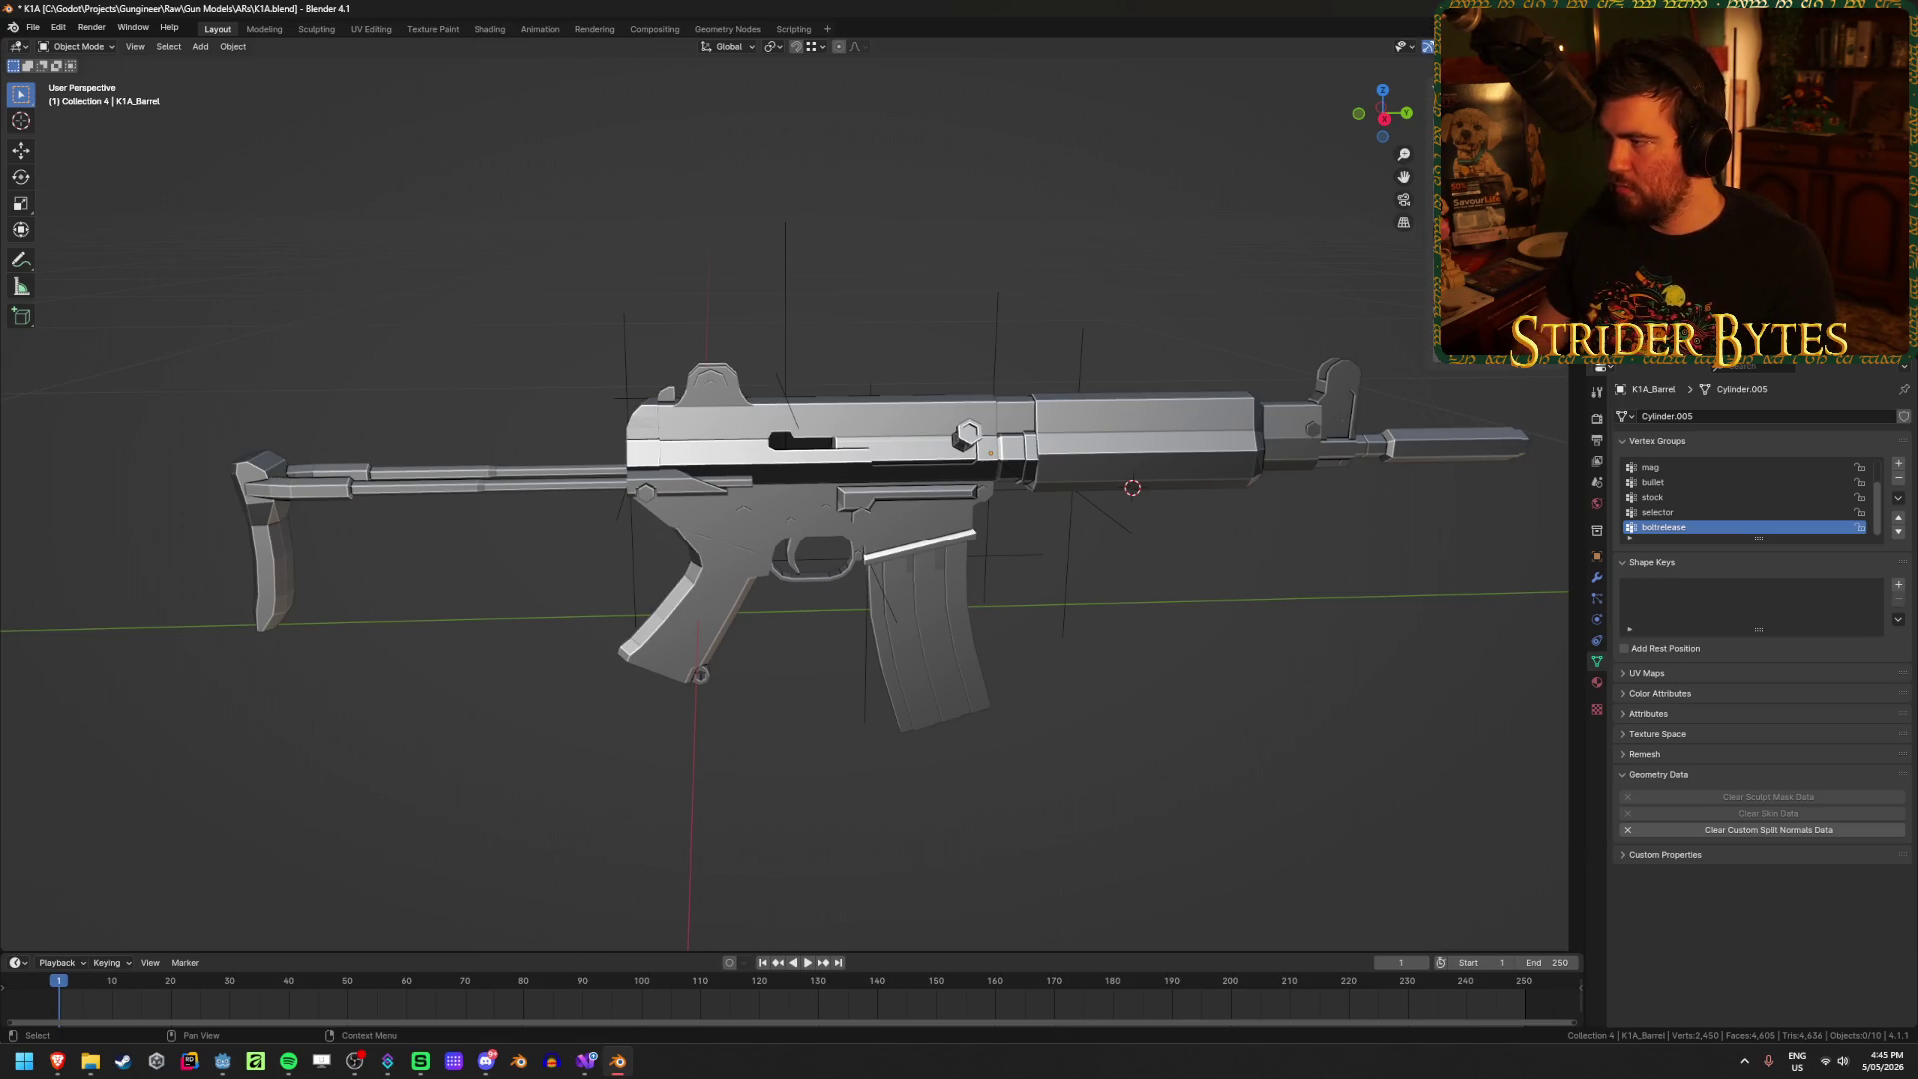
key("Down")
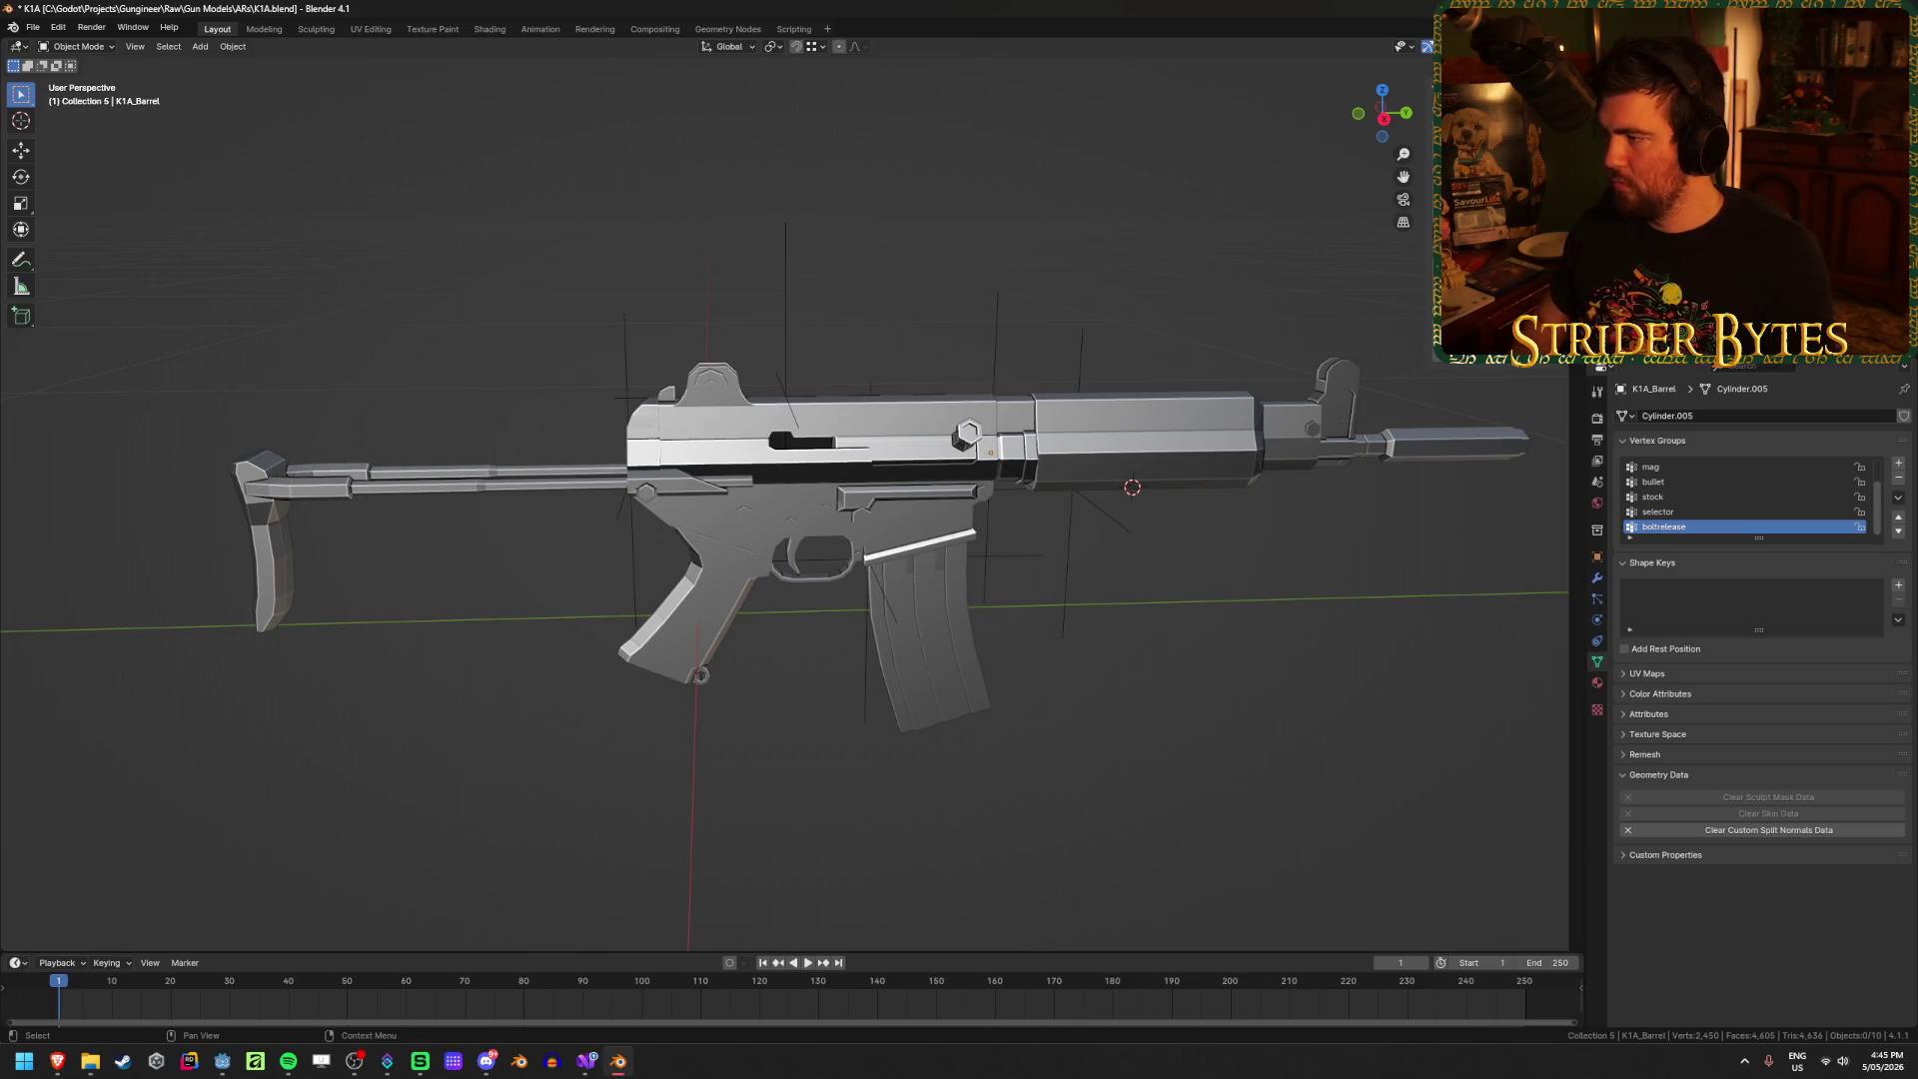
key("Down")
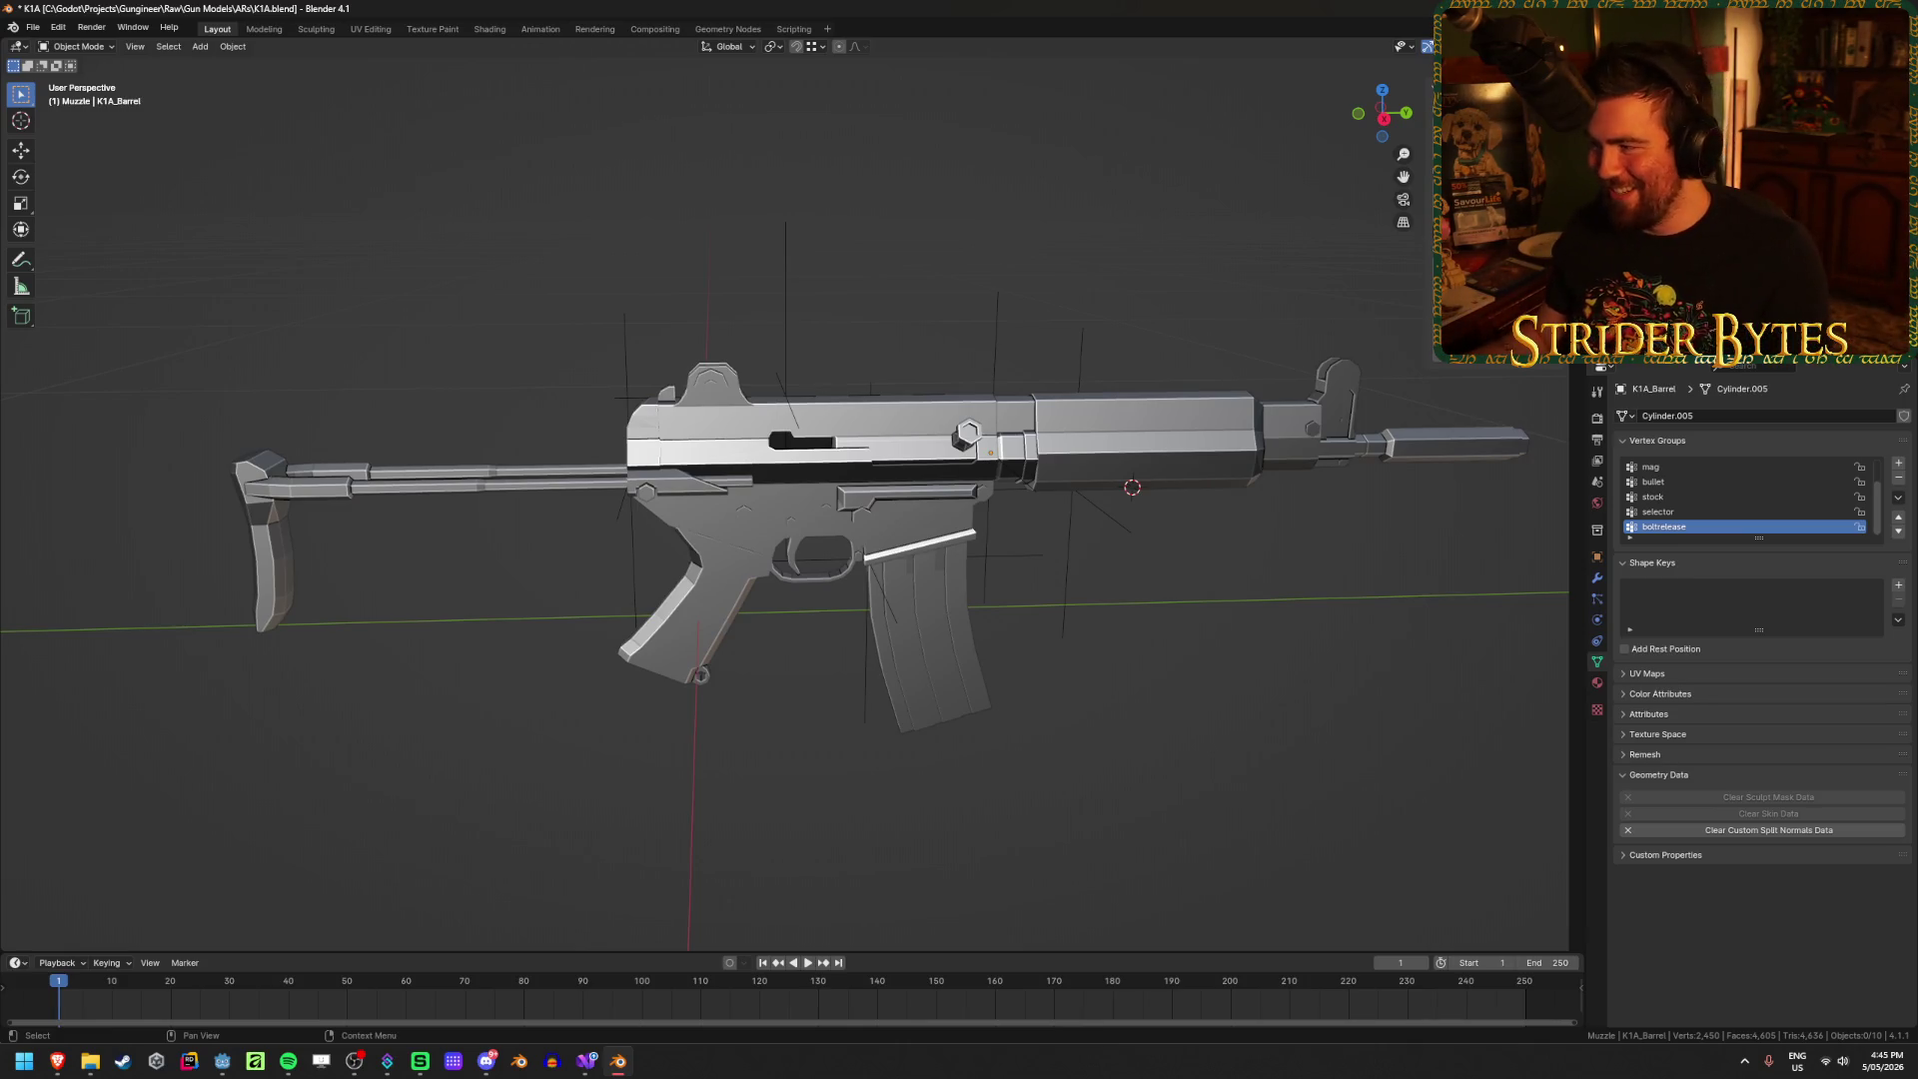
key("ctrl+s")
Step: Select the stock, barrel, magazine and muzzle parts in turn, then save again
left_click(507, 490)
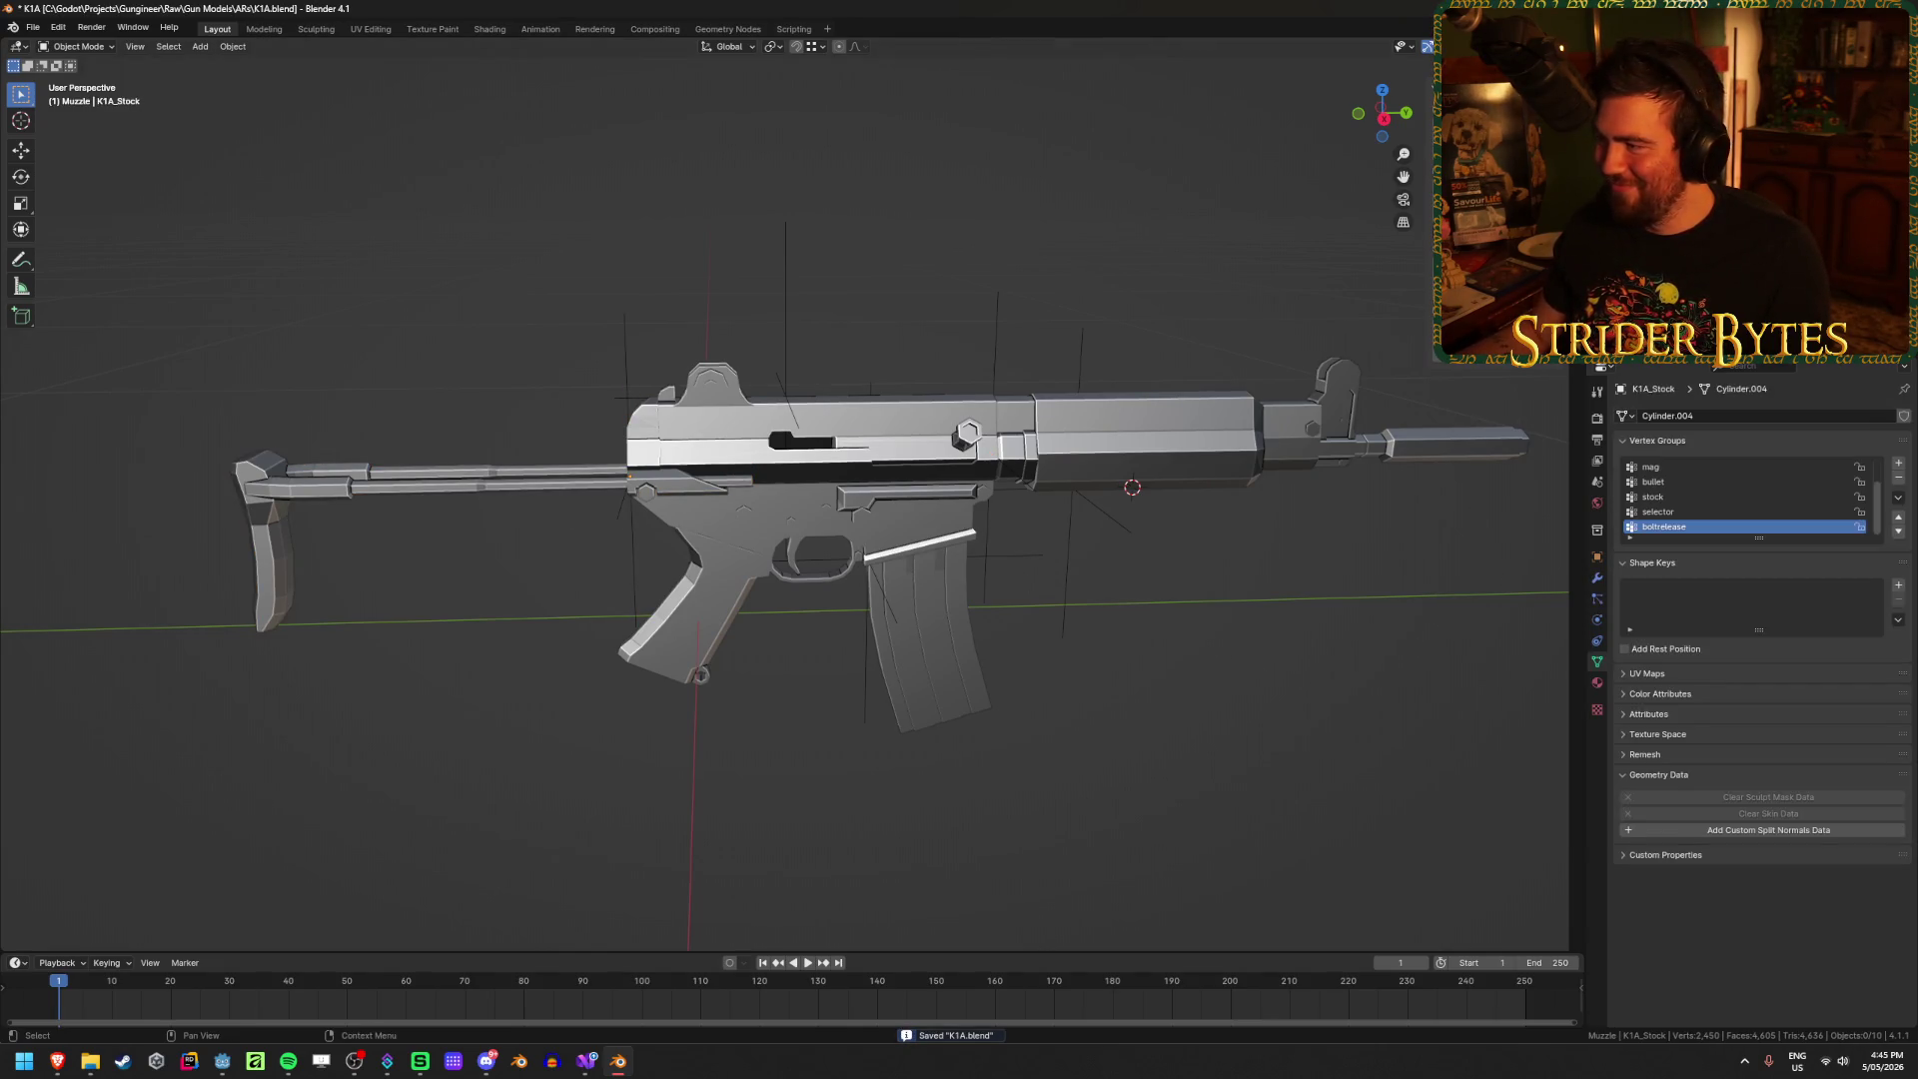
left_click(506, 490)
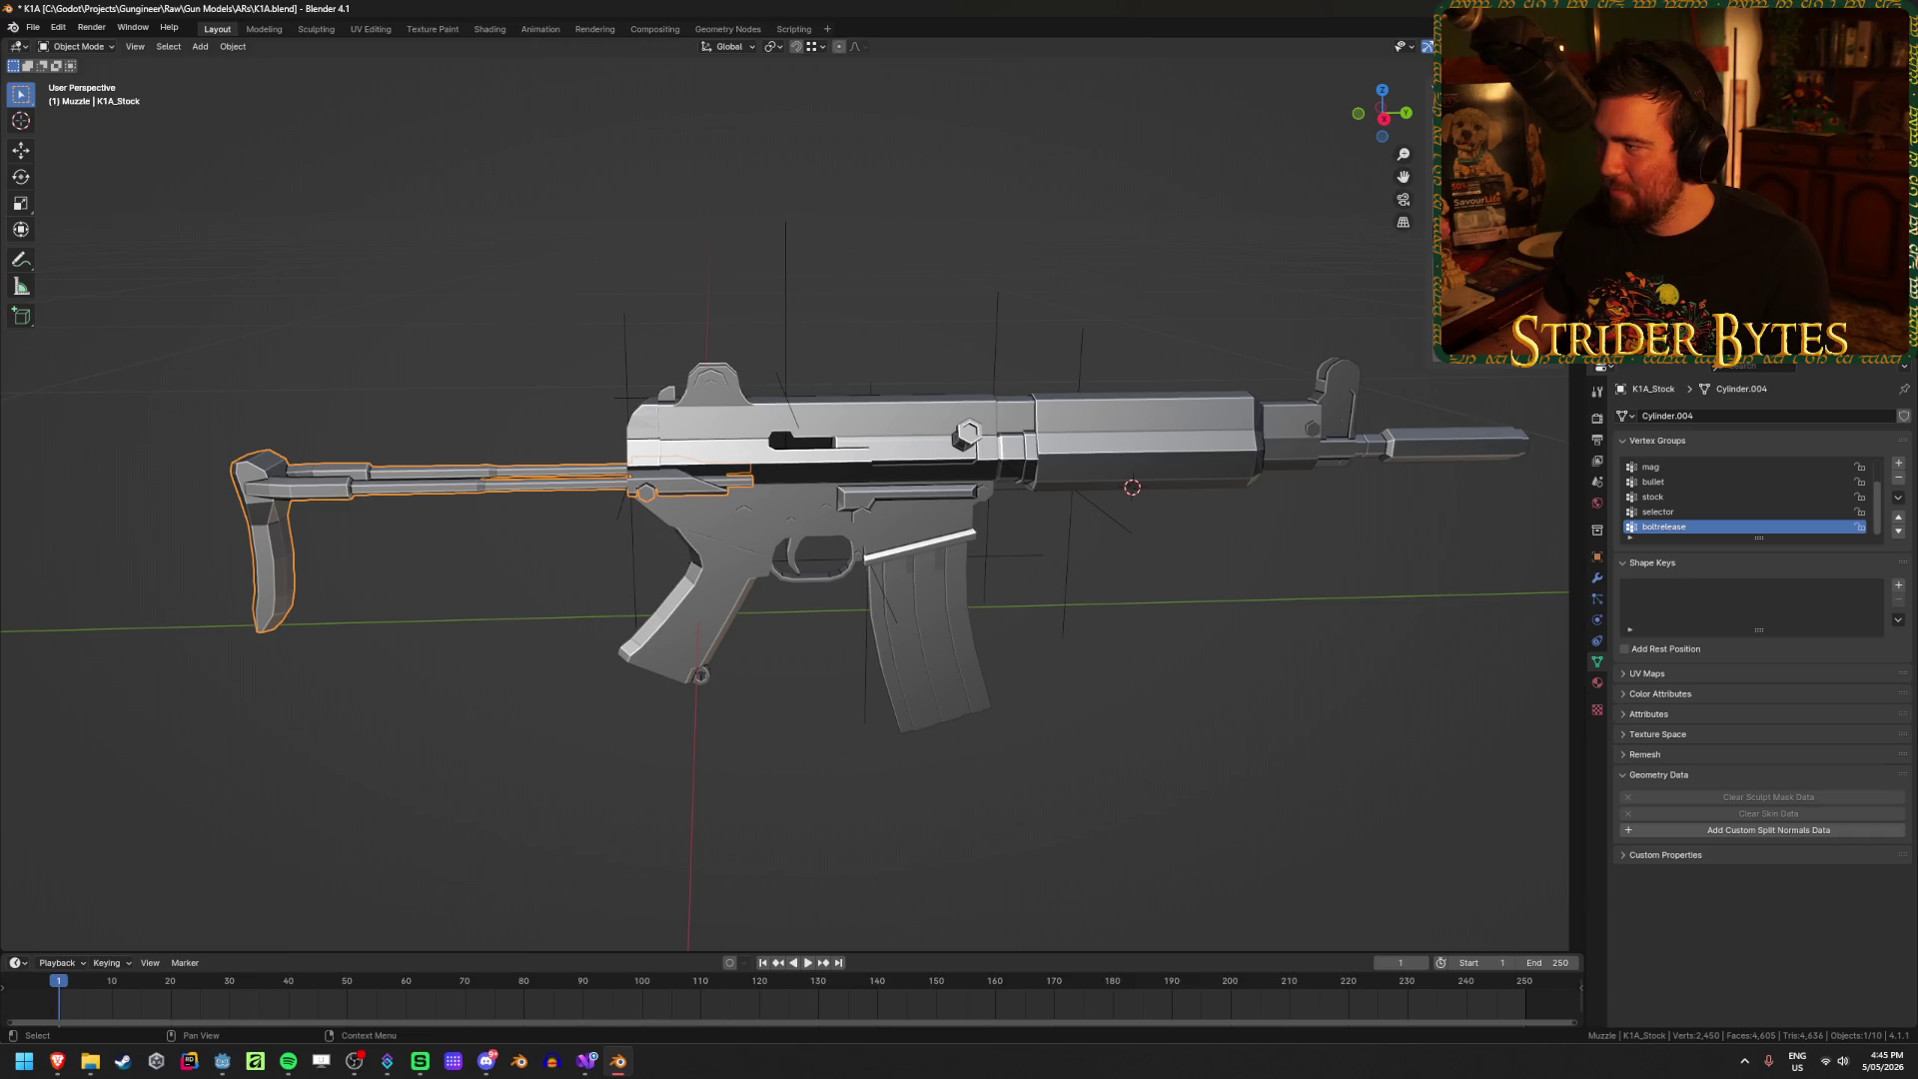
left_click(1144, 439)
key("Down")
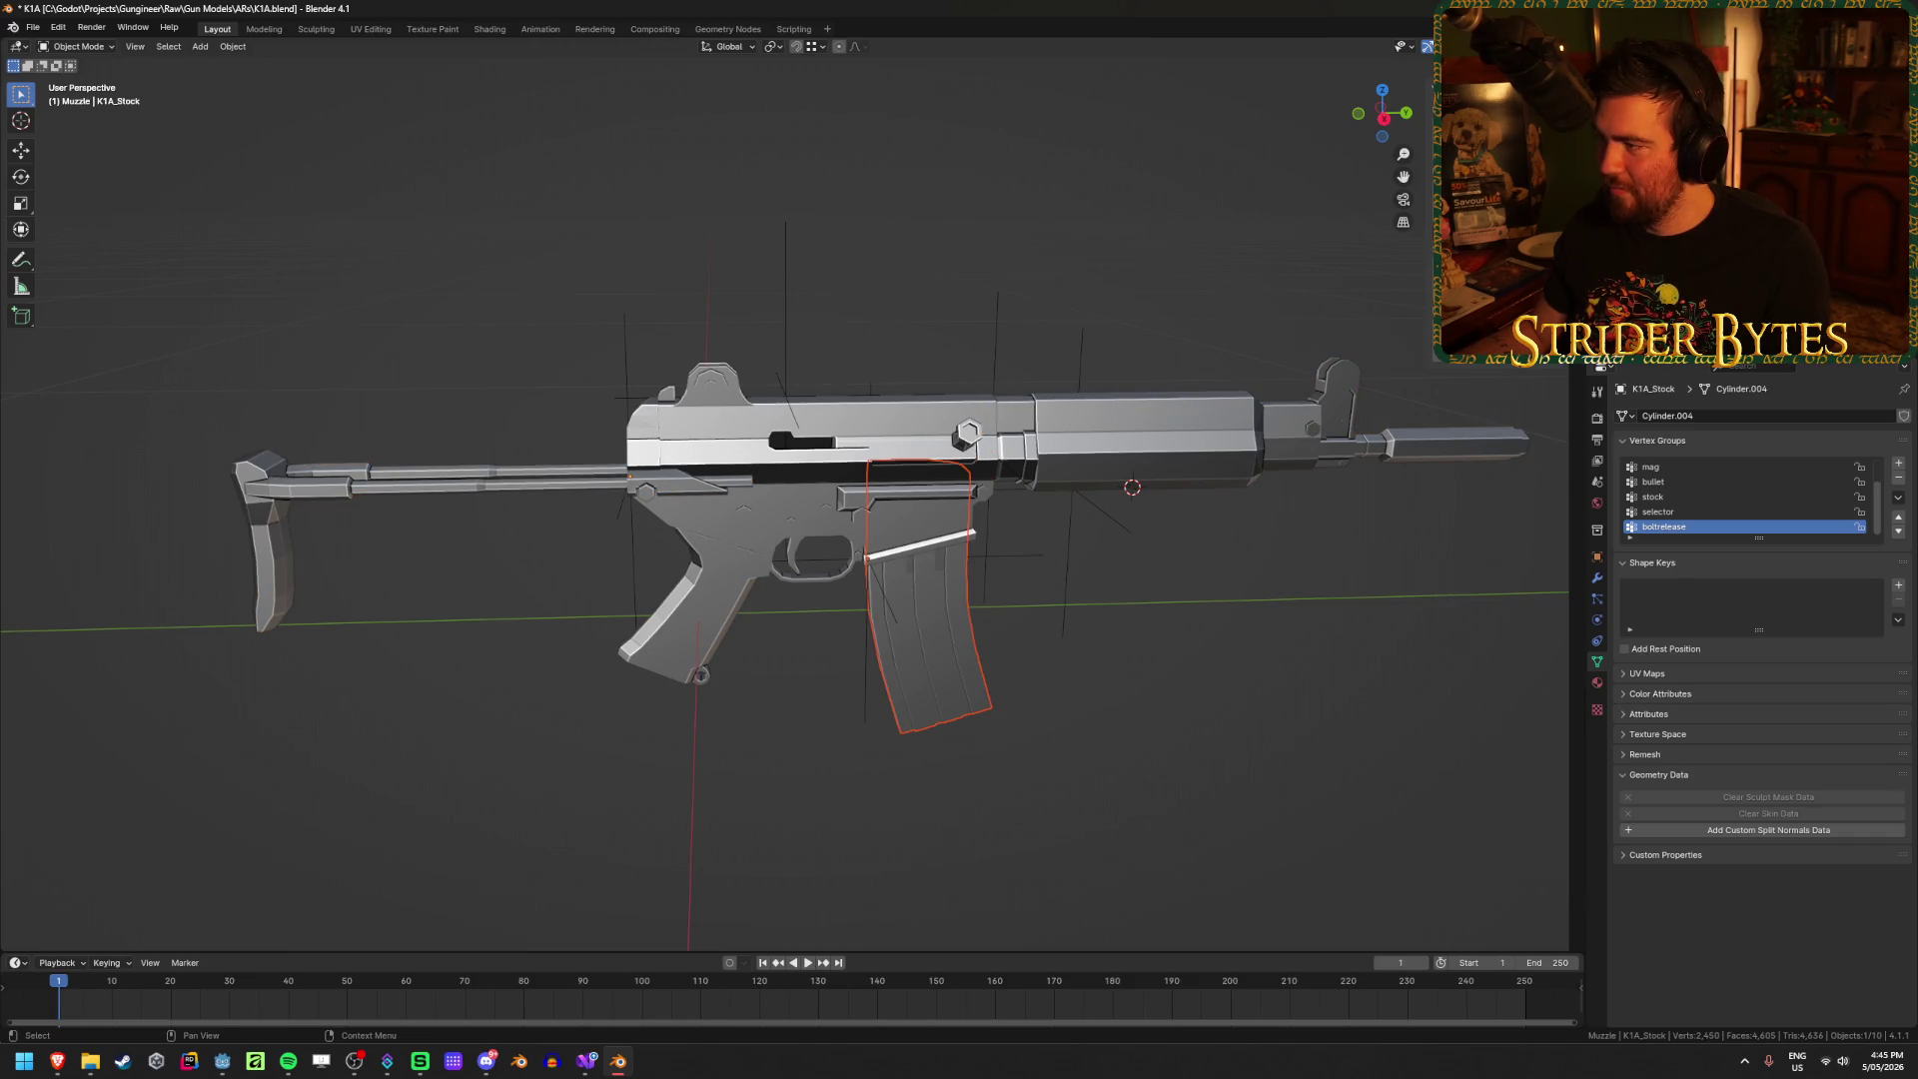
key("Down")
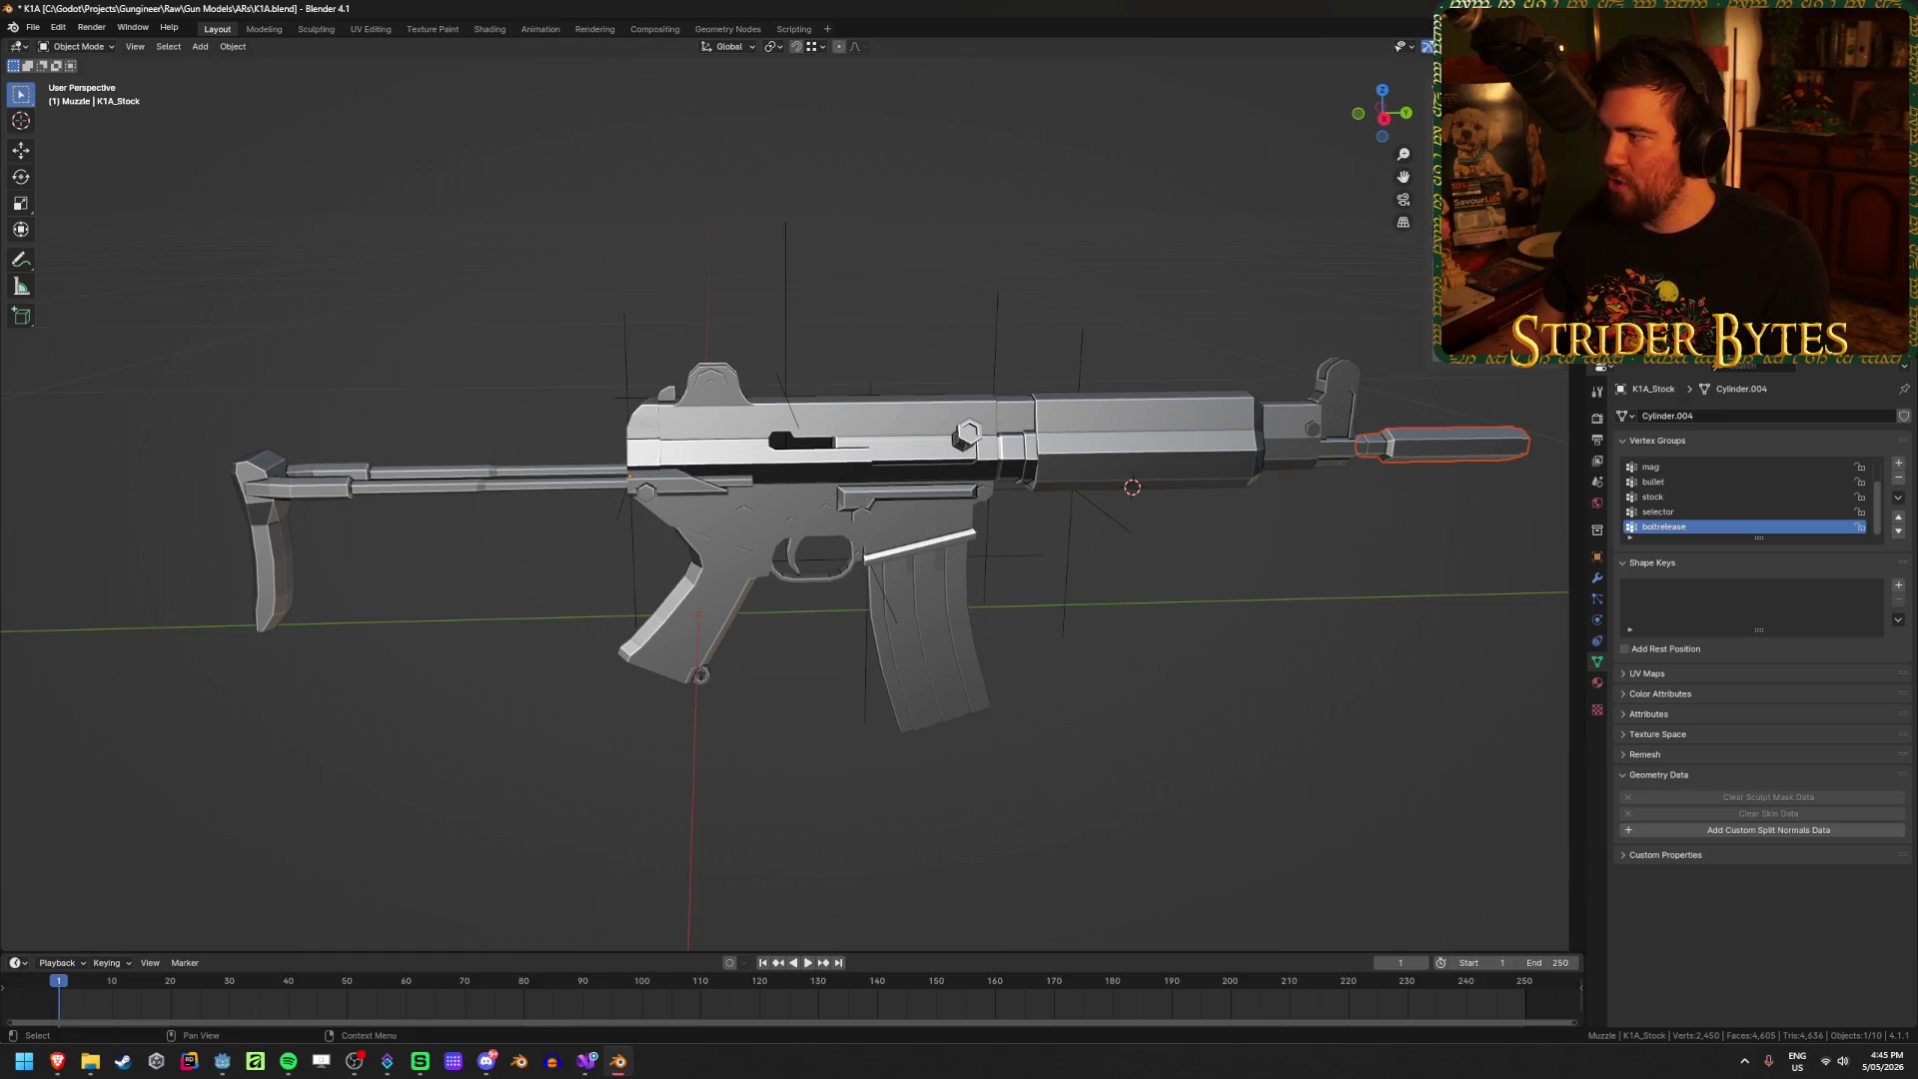
left_click(1182, 228)
key("ctrl+s")
left_click(1071, 492)
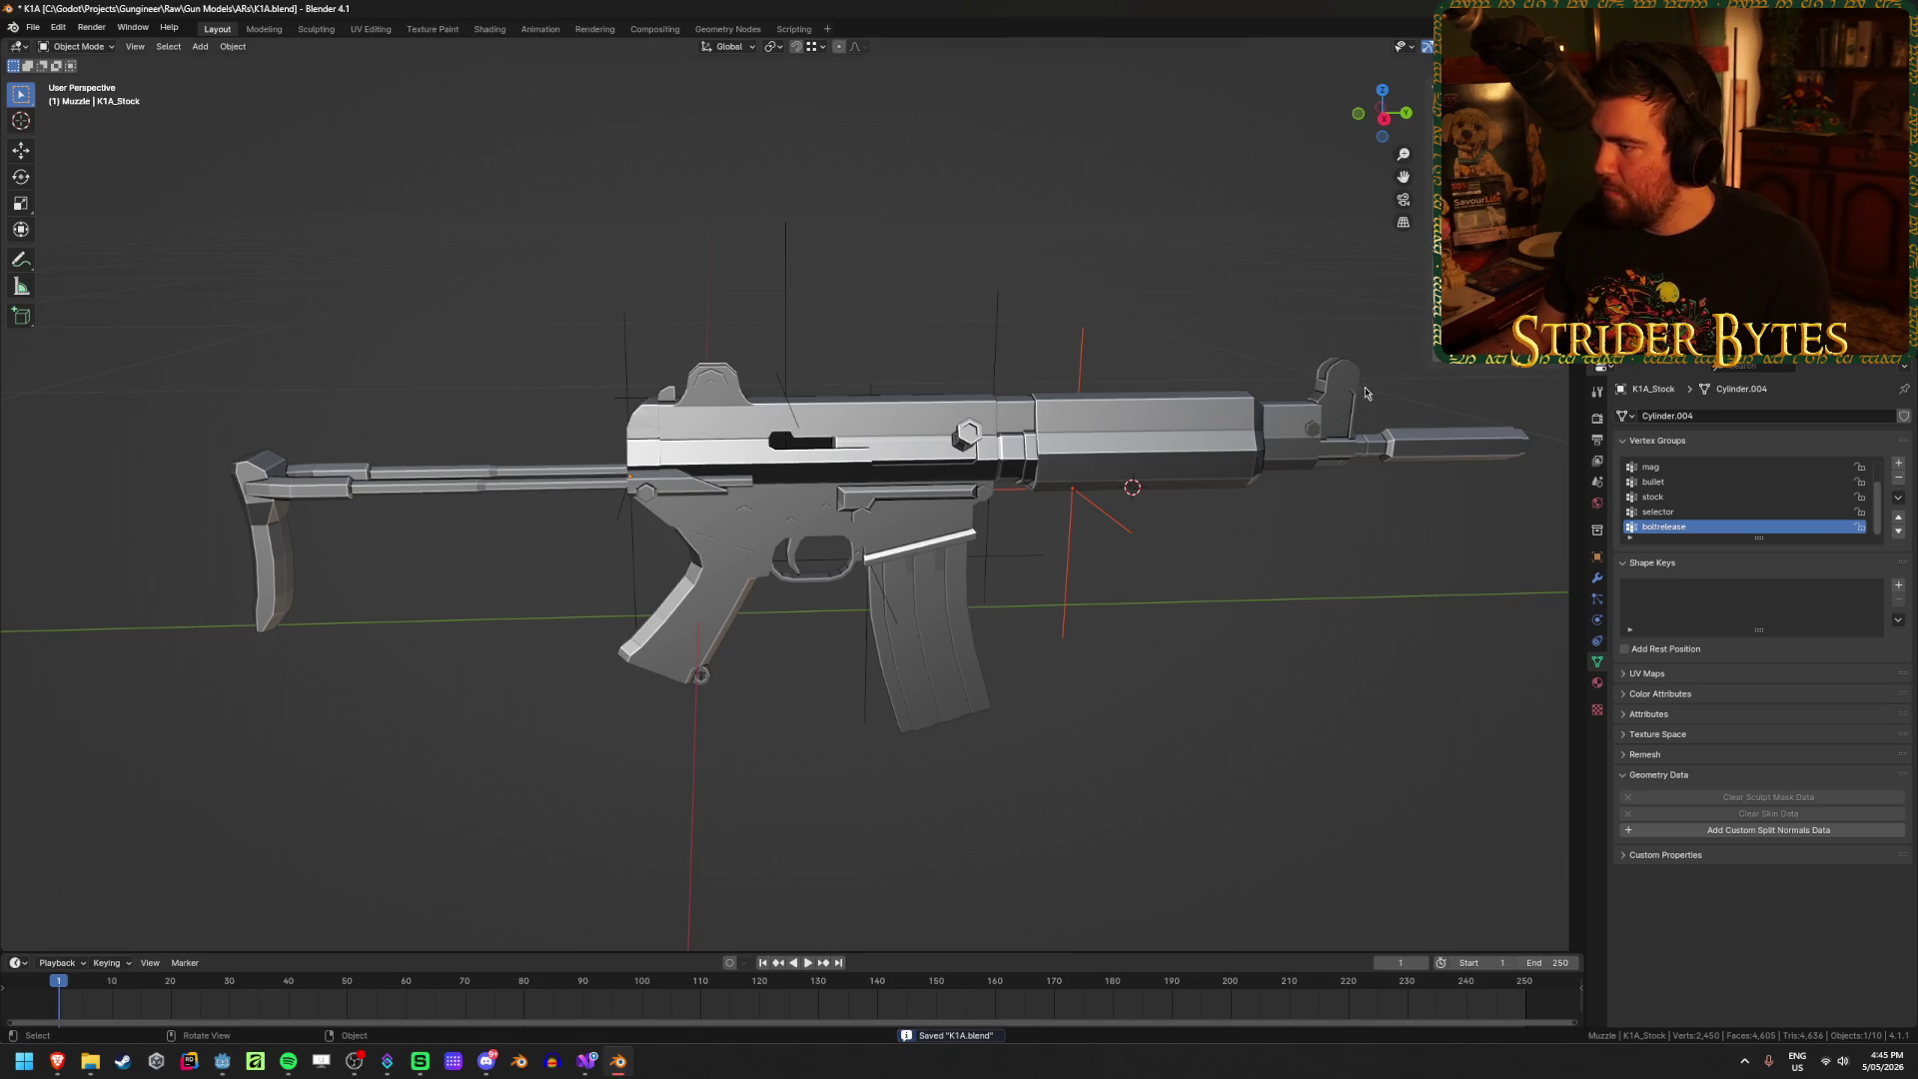
Step: Isolate the muzzle part and select its rear corner vertex in Edit Mode
scroll(1298, 479, "up", 3)
left_click(1236, 531)
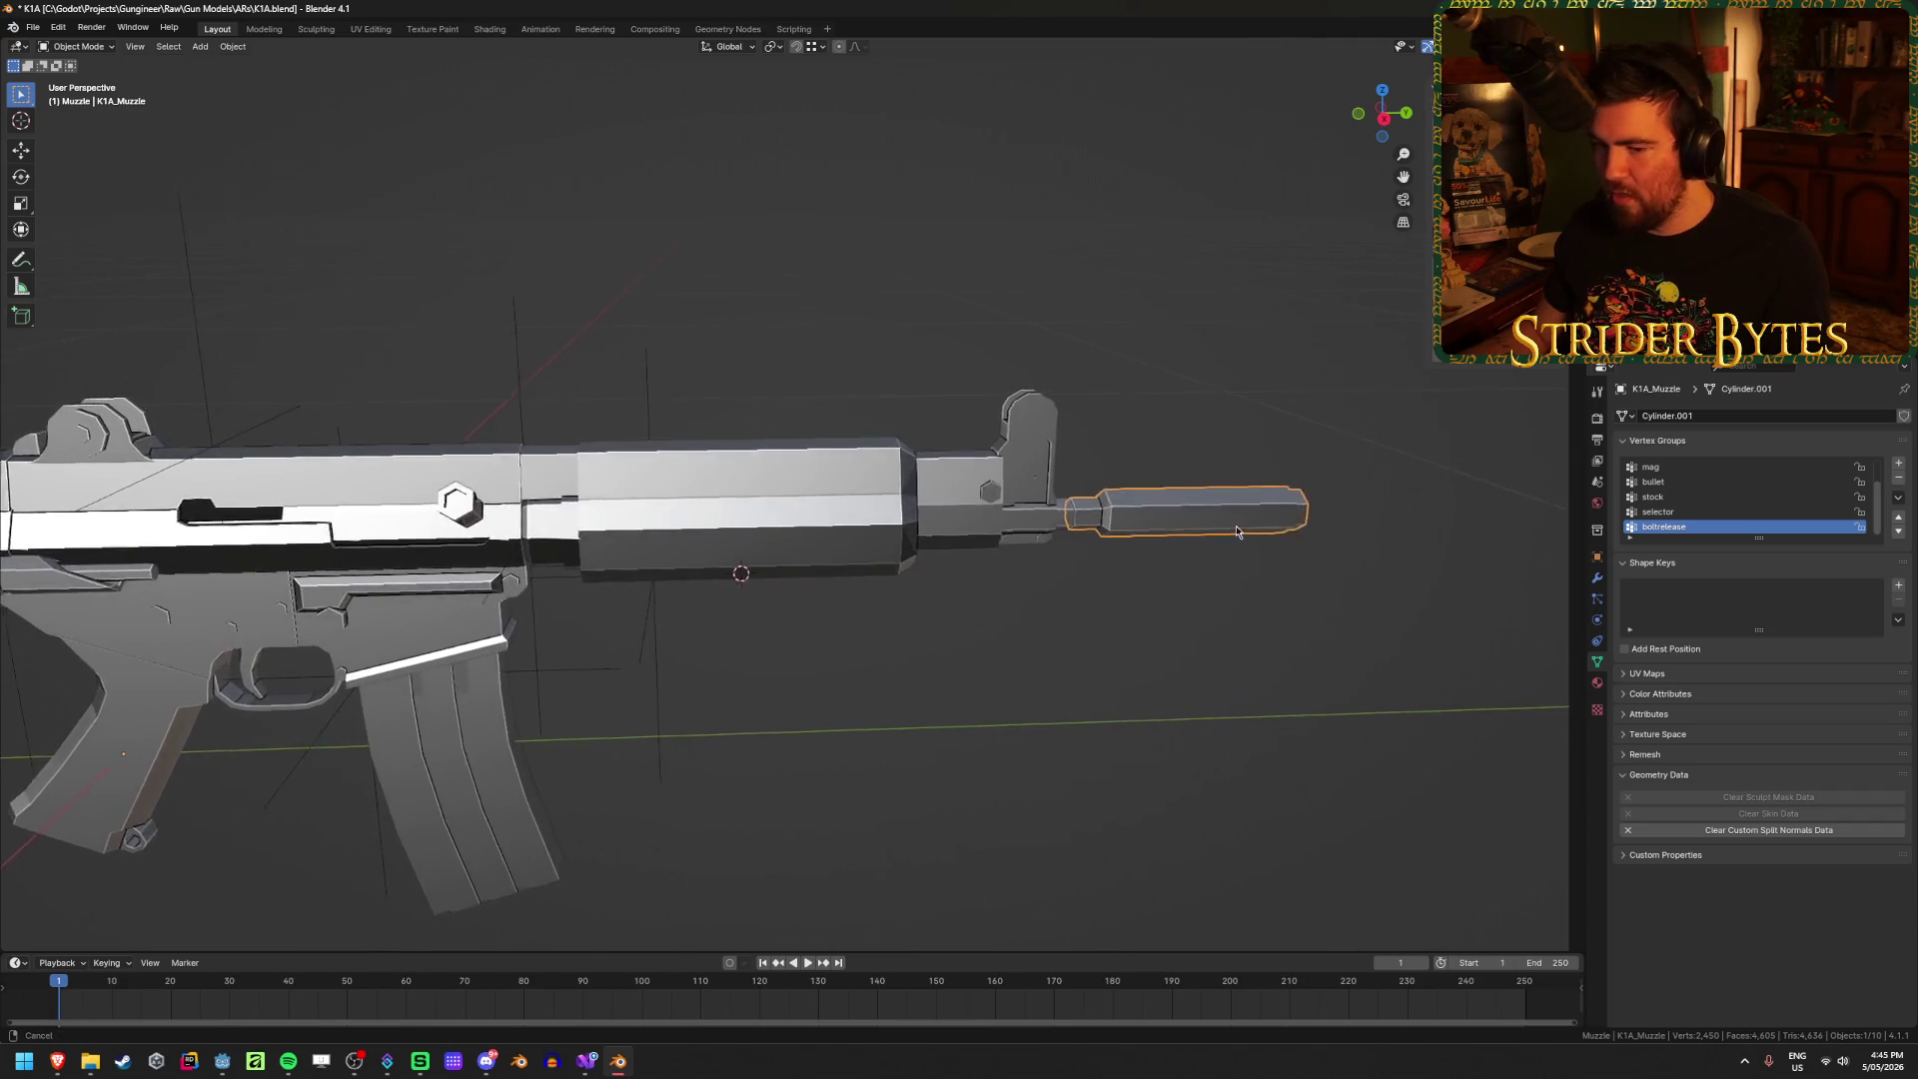
scroll(1236, 531, "up", 10)
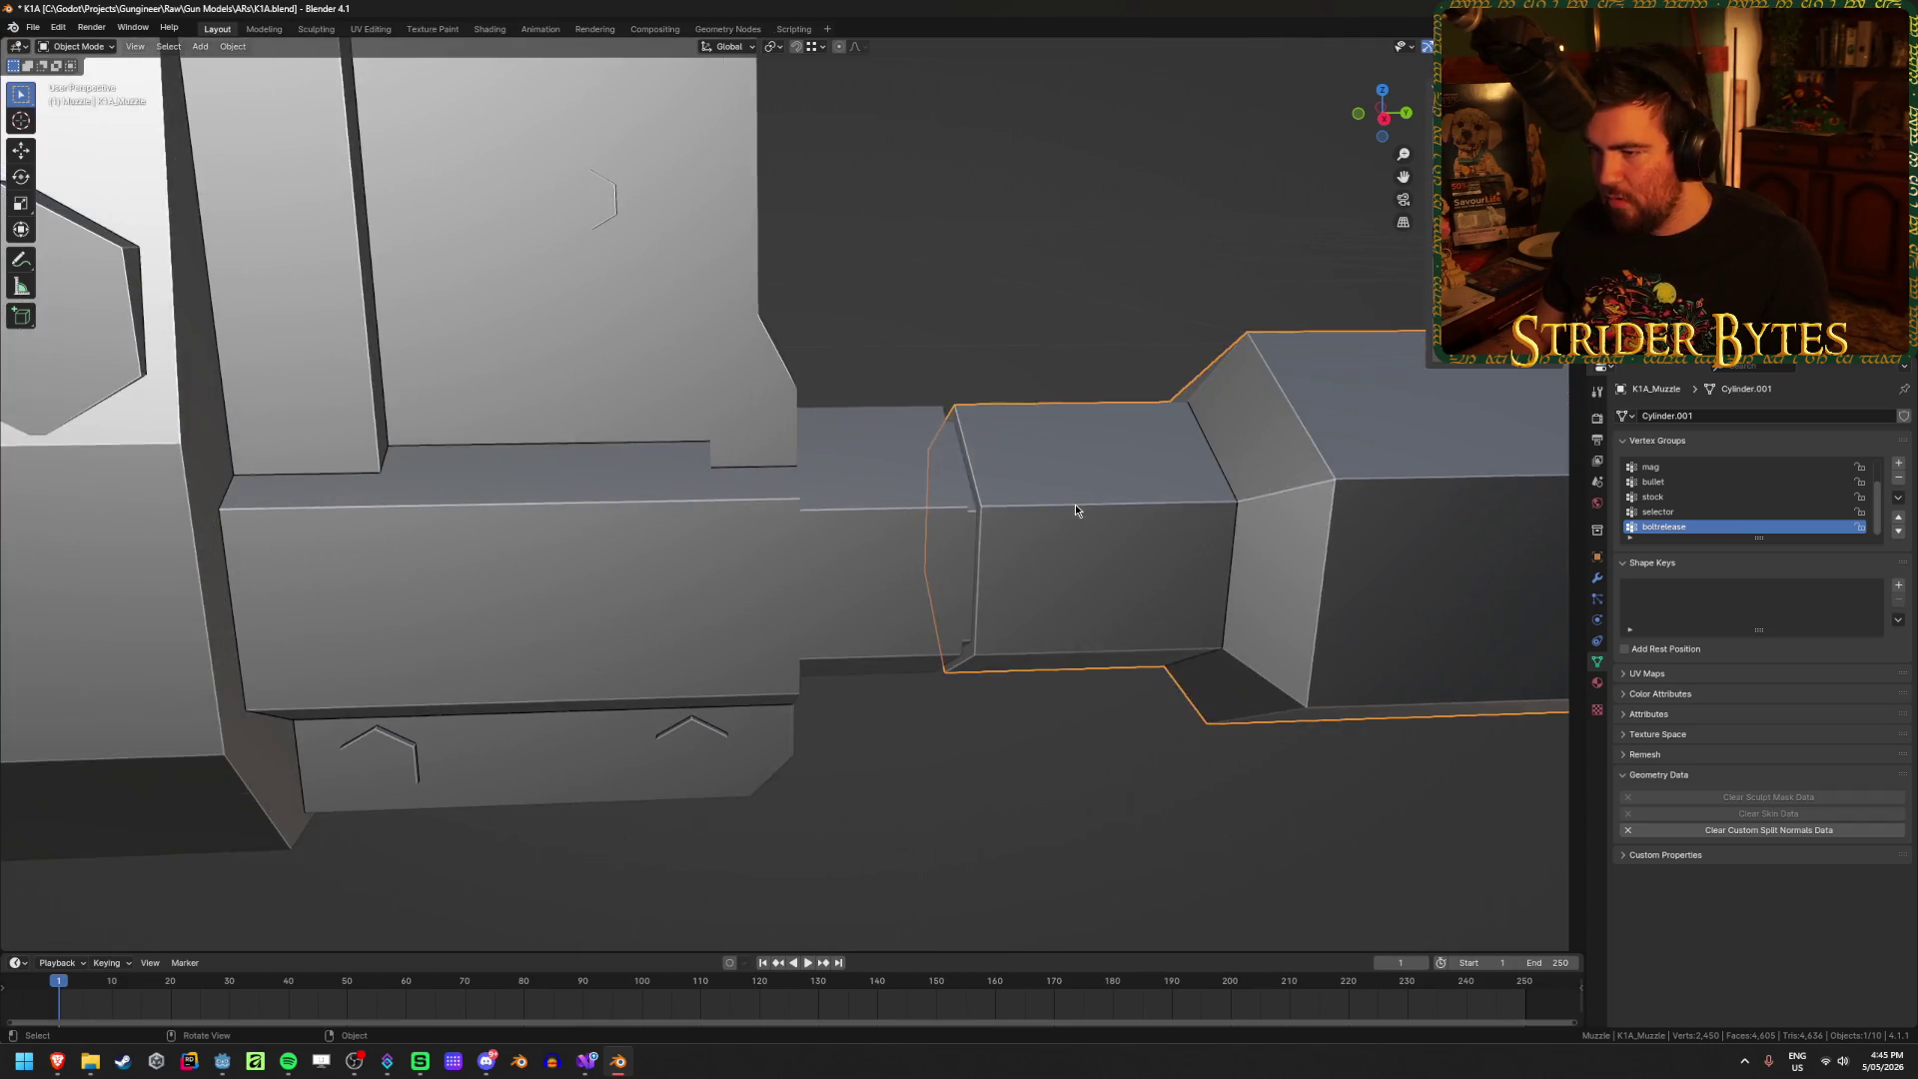
key("ctrl+z")
key("ctrl+shift+z")
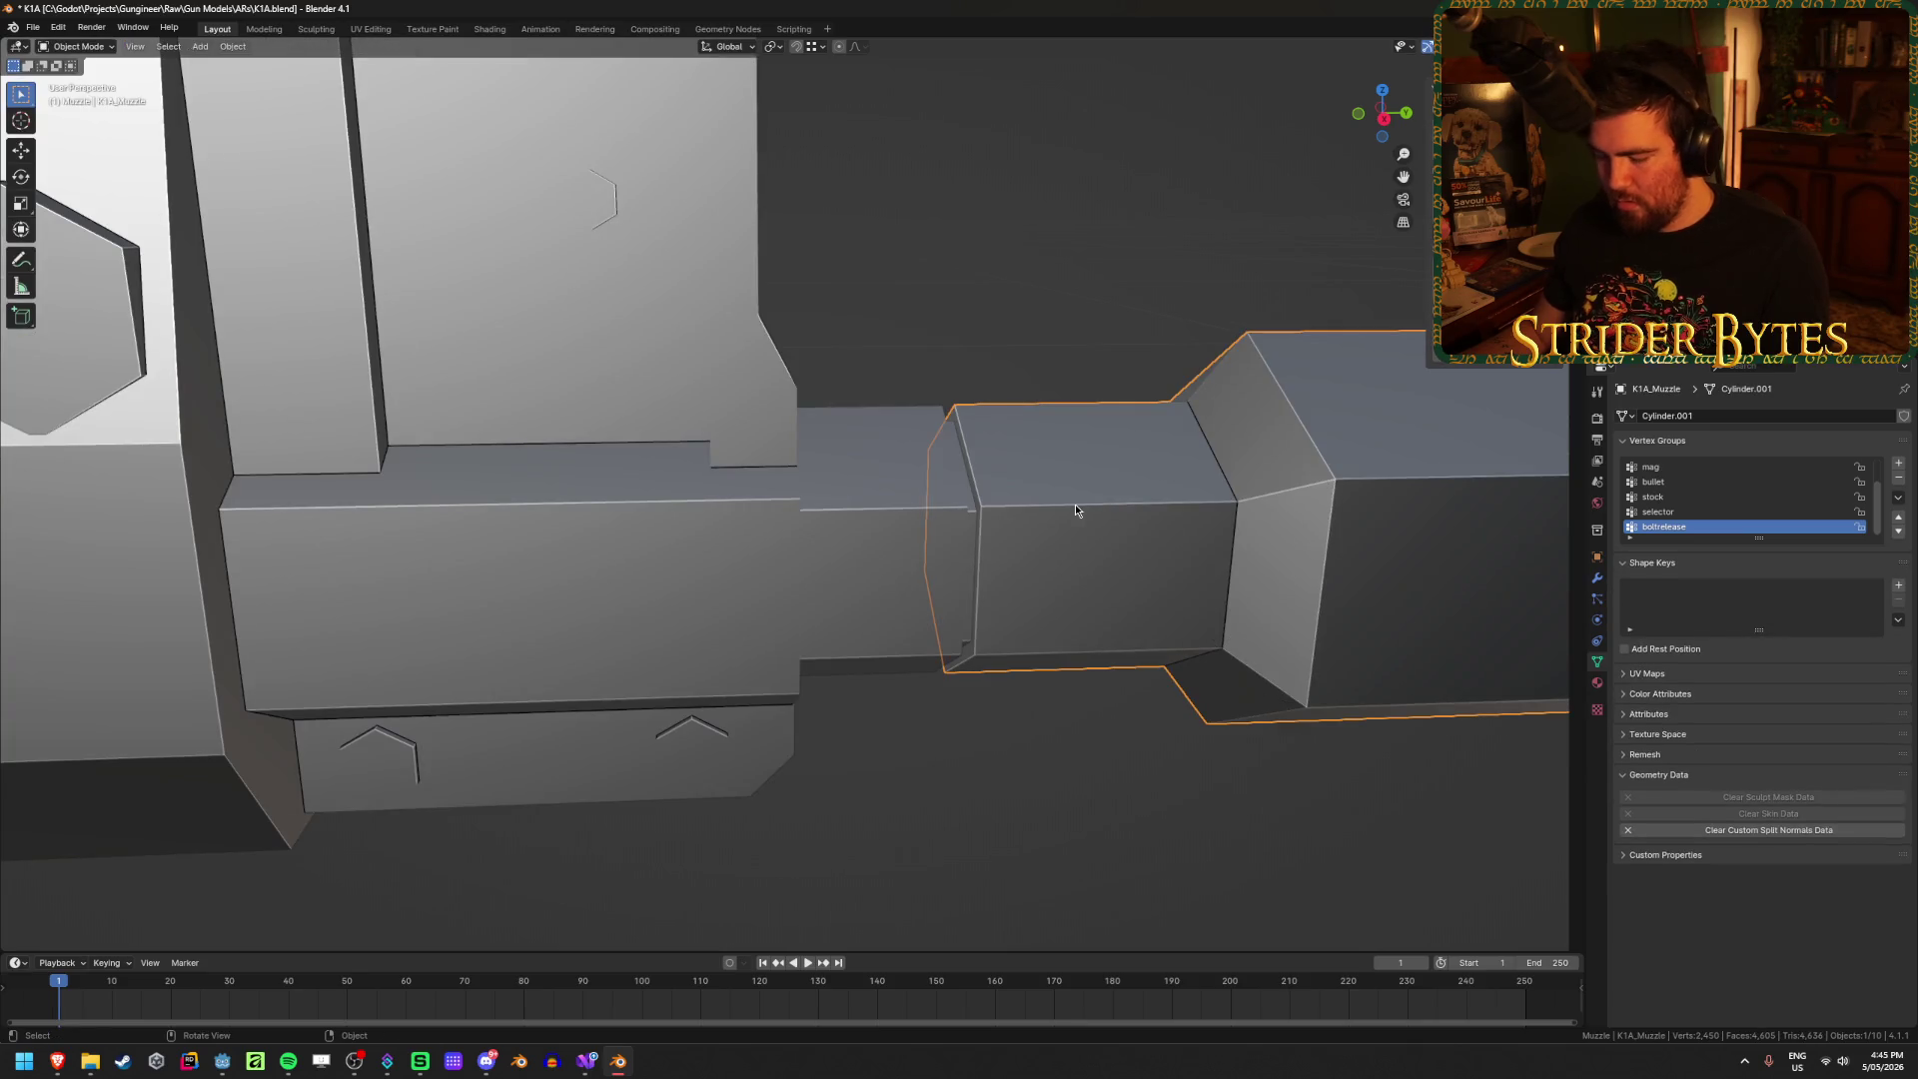
key("shift+h")
key("Tab")
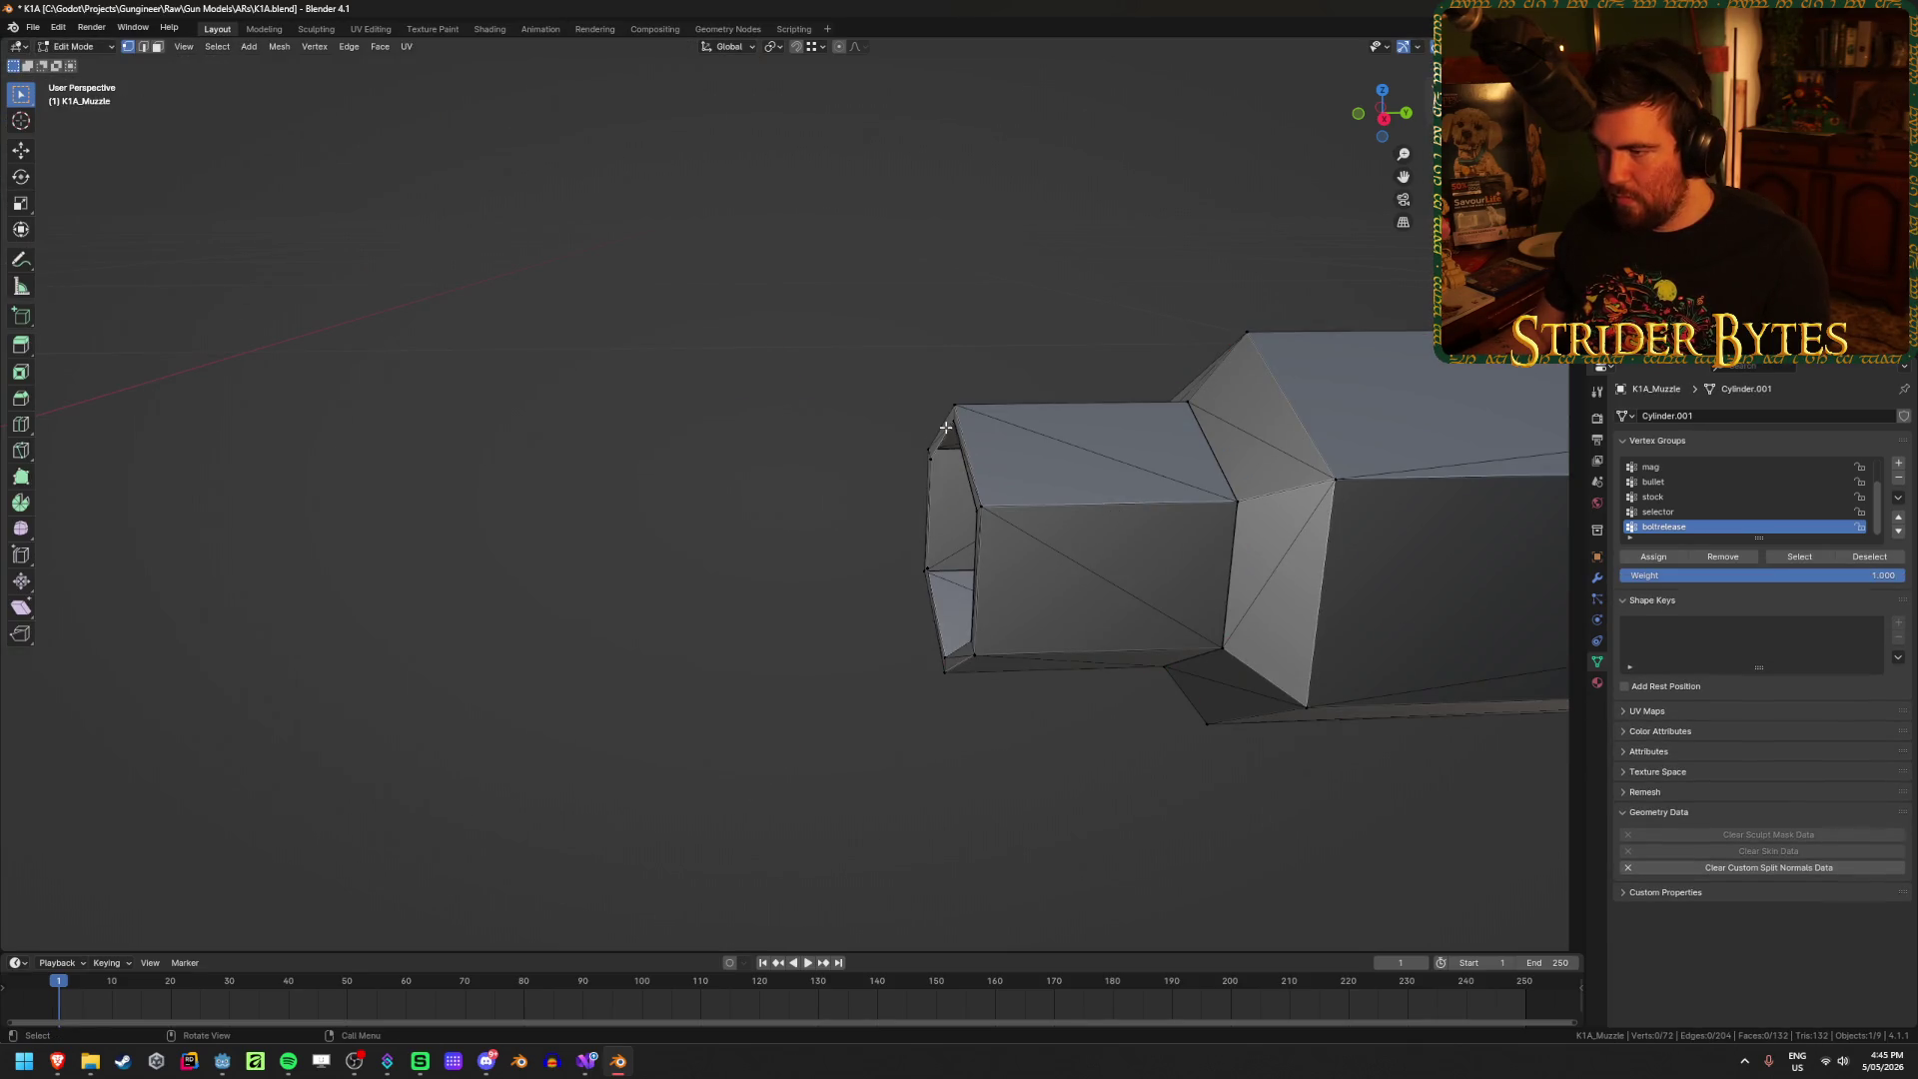
left_click(944, 427)
key("ctrl+Tab")
left_click(779, 603)
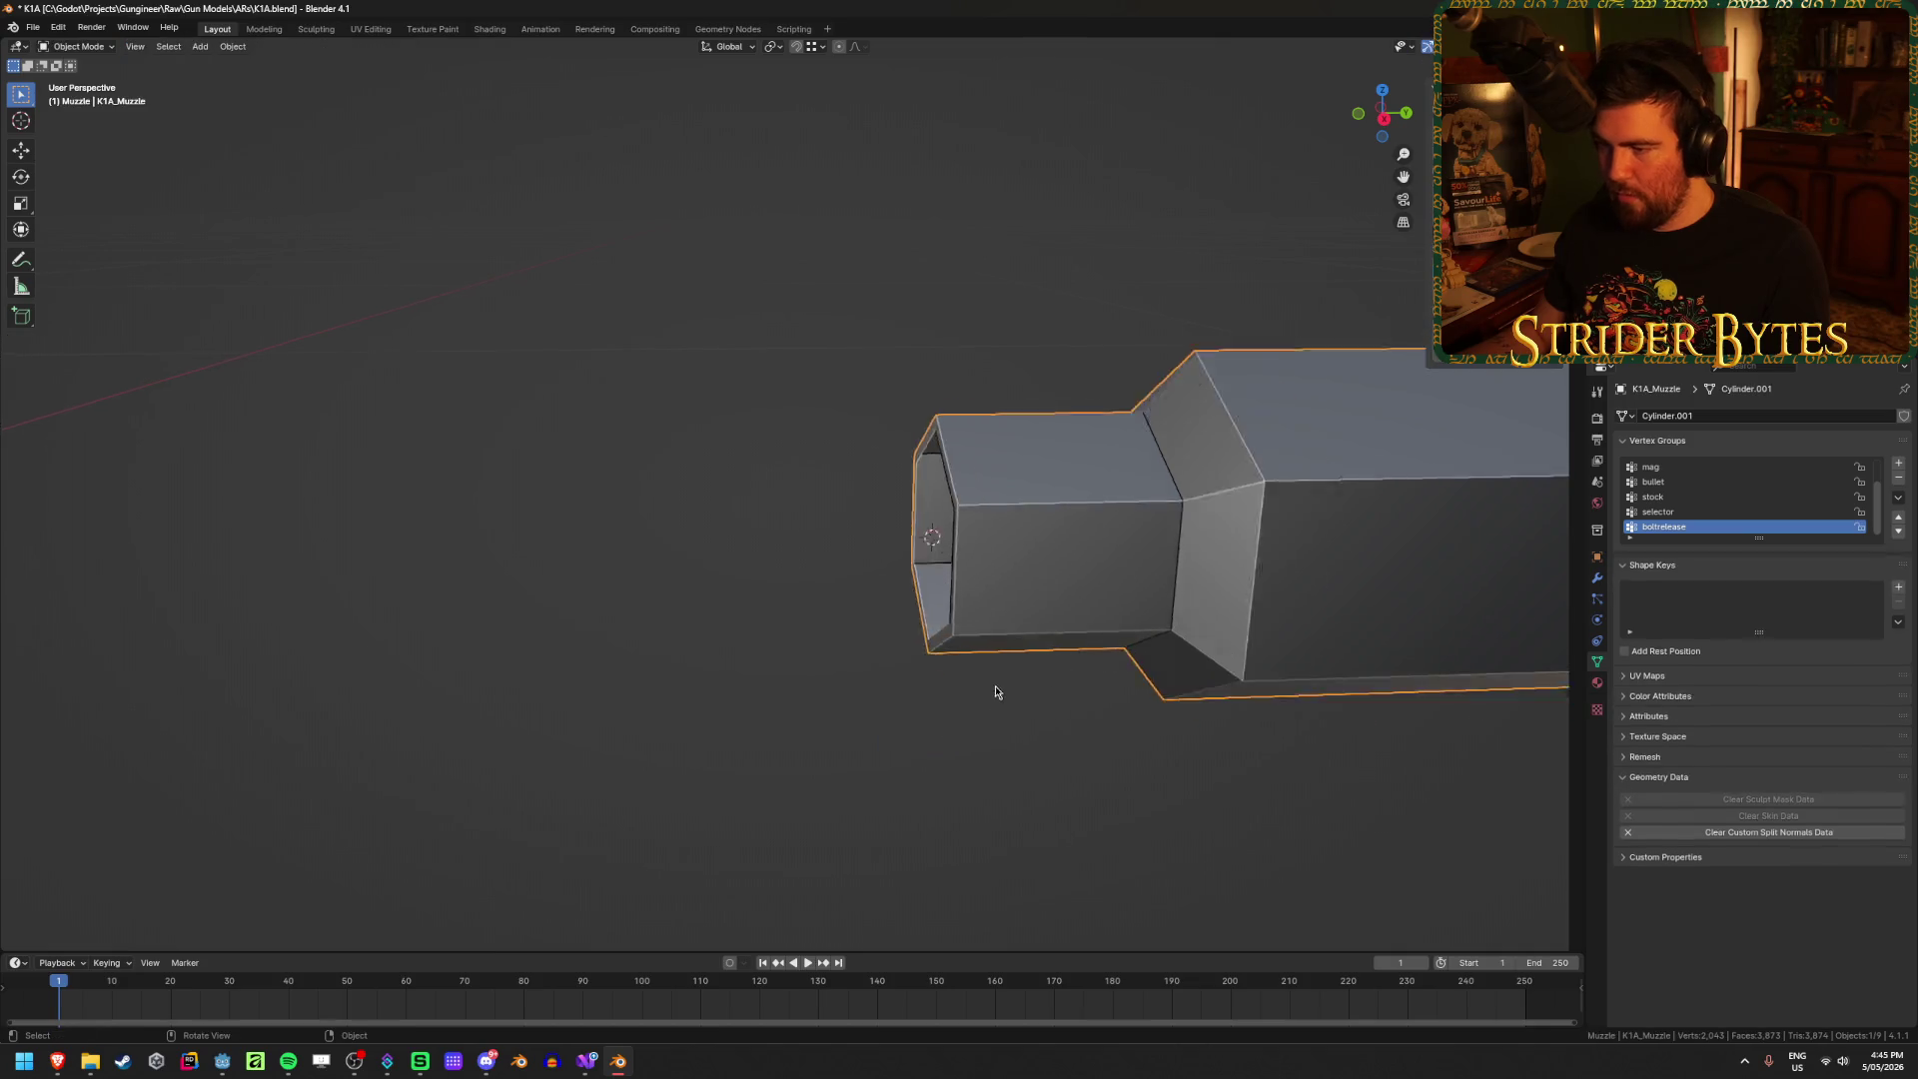
Step: Set the muzzle's origin to the 3D cursor and unhide the other gun parts
right_click(999, 624)
mouse_move(999, 624)
left_click(1150, 657)
scroll(1007, 641, "down", 5)
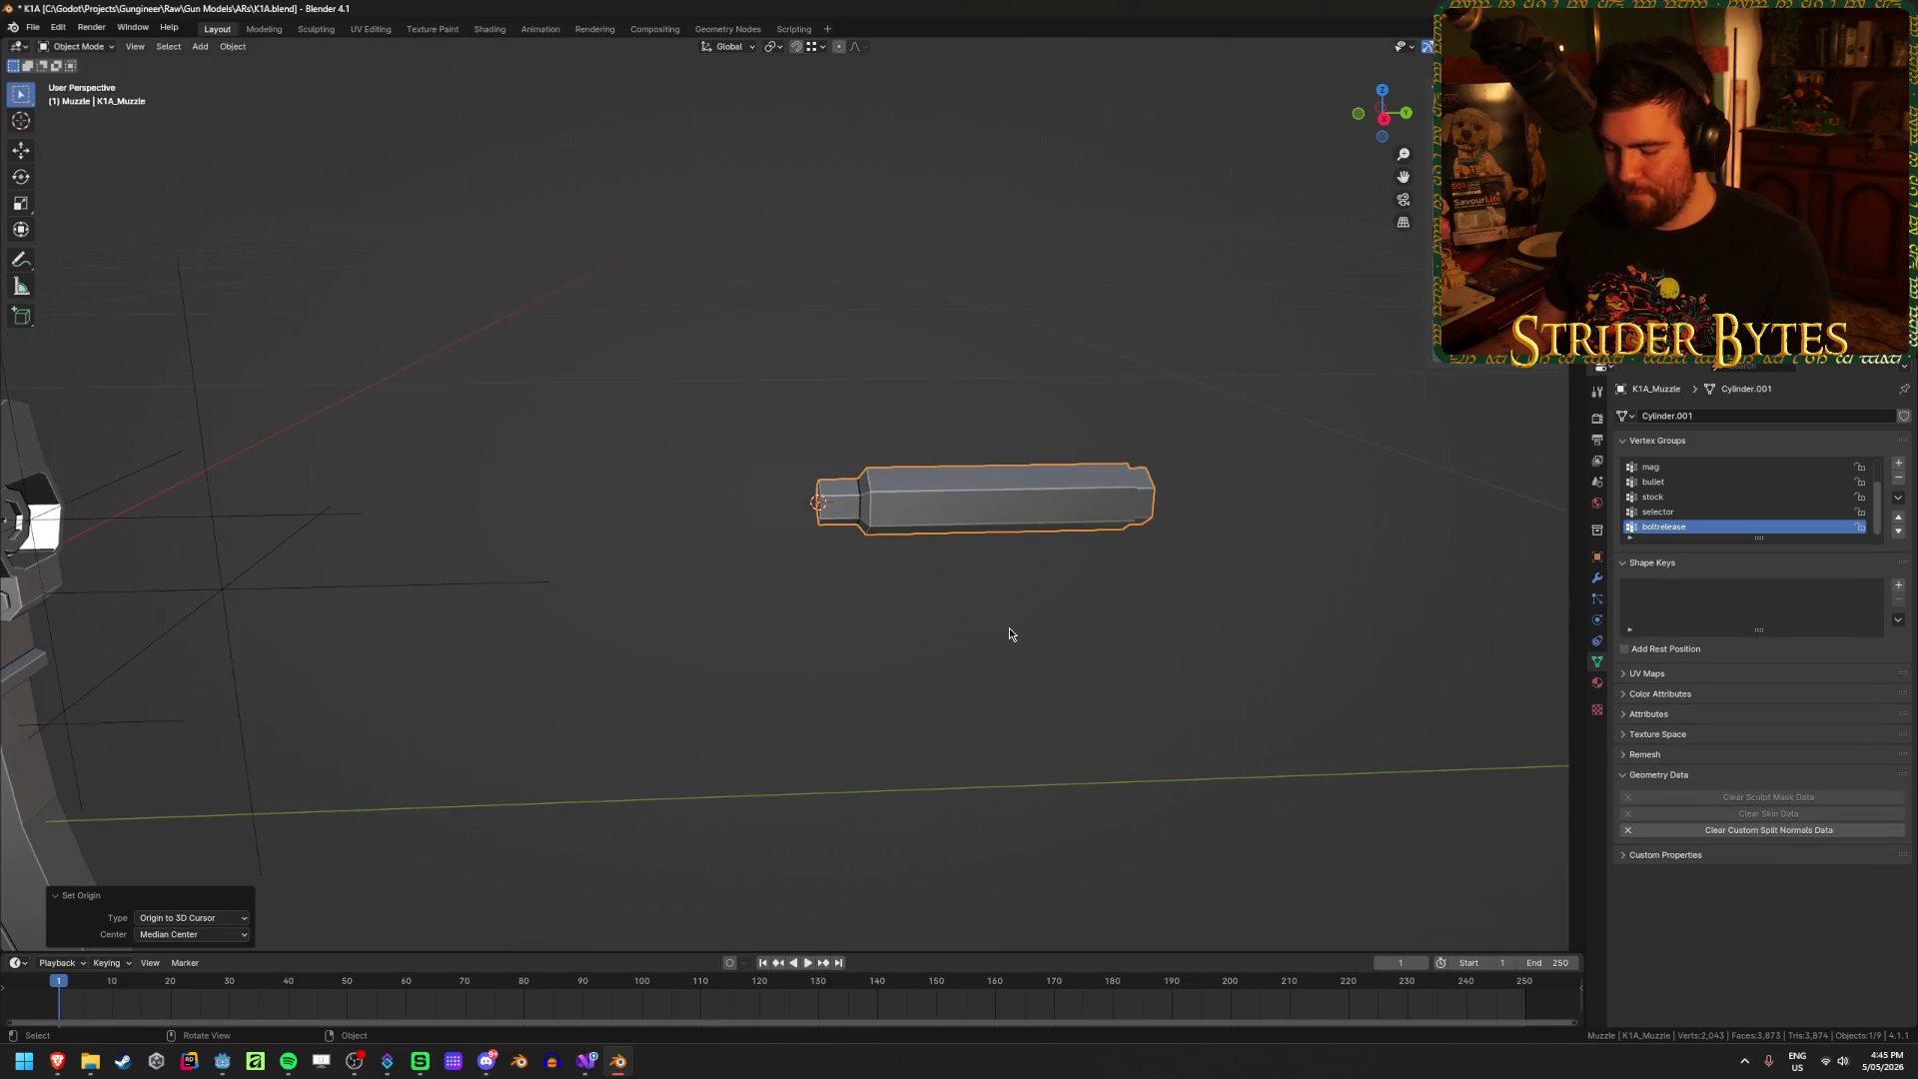
key("alt+h")
Step: Add a plain axes empty at the cursor, shrink it and apply its scale
key("shift+a")
mouse_move(1105, 618)
key("Escape")
key("alt+a")
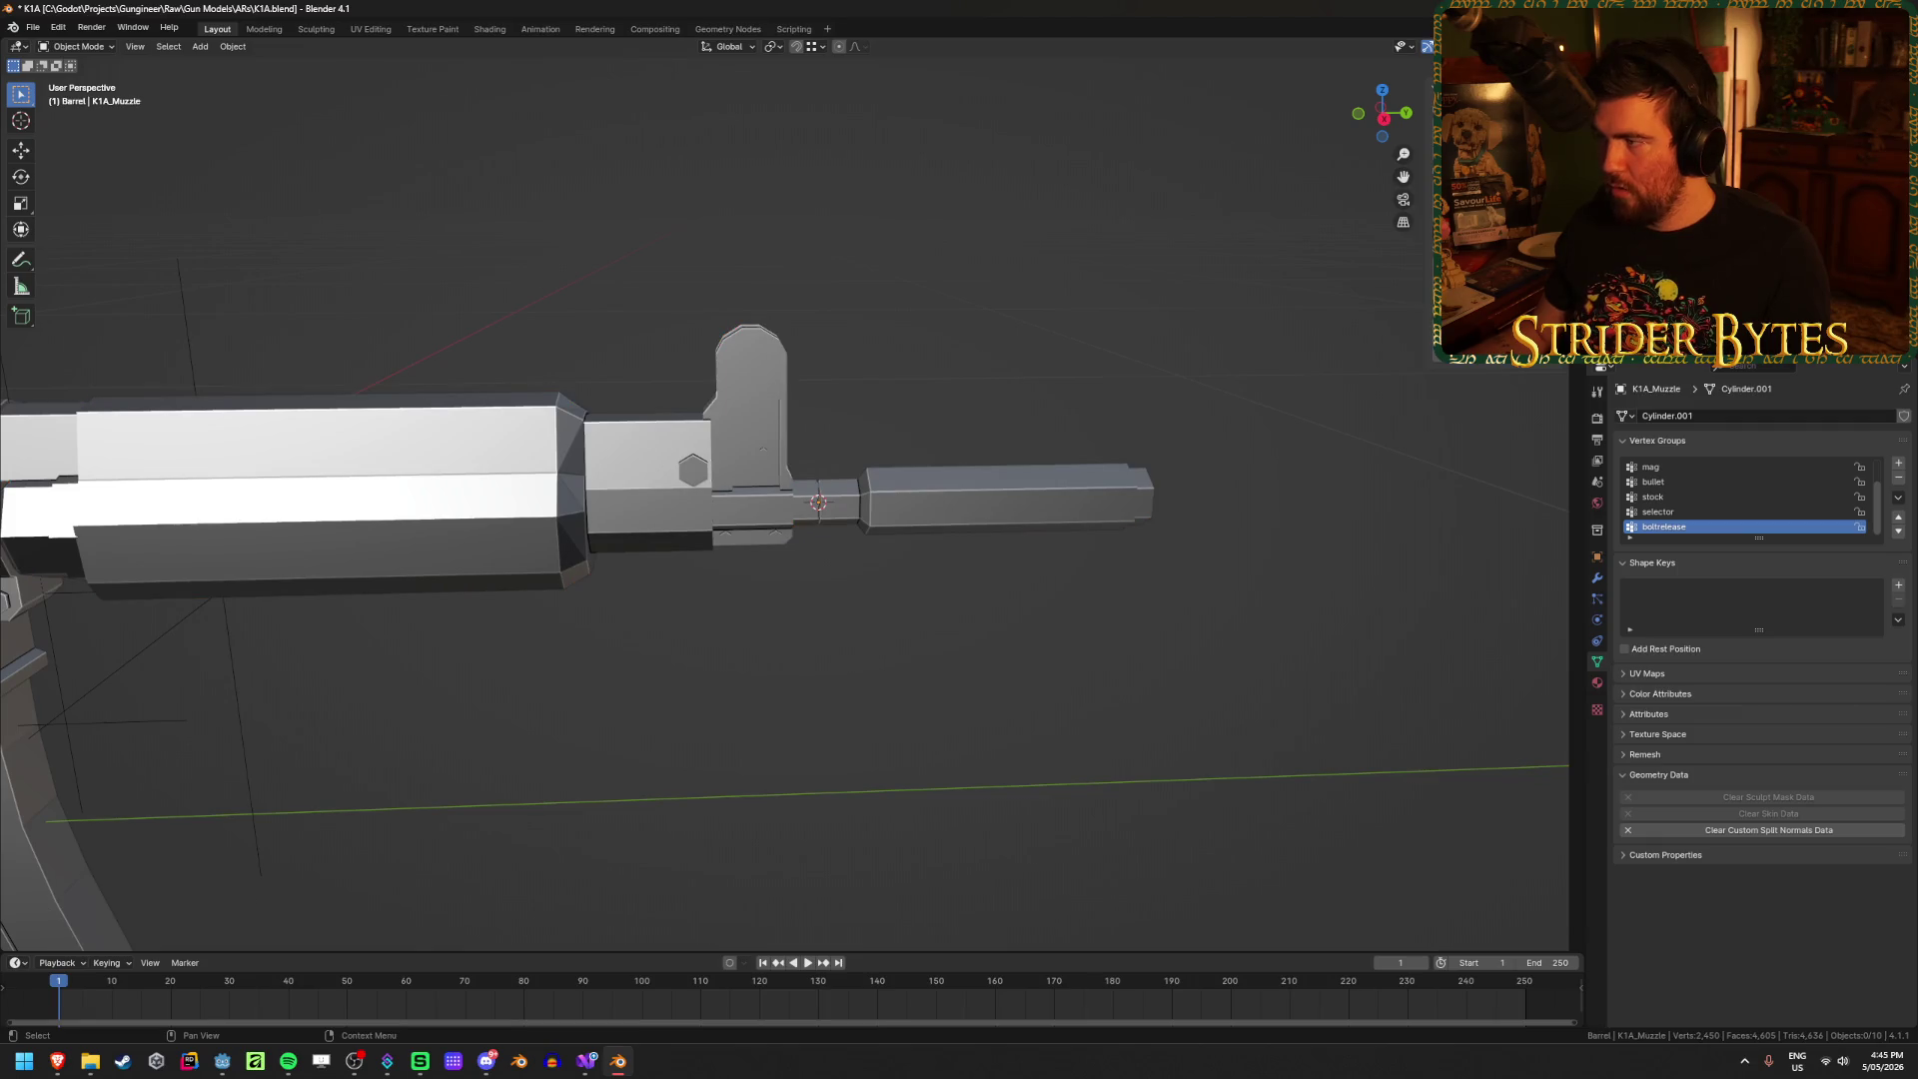
key("shift+a")
left_click(1044, 633)
mouse_move(886, 728)
middle_mouse_down()
mouse_move(873, 674)
mouse_move(1370, 554)
mouse_move(1244, 567)
mouse_move(1249, 584)
middle_mouse_up()
key("s")
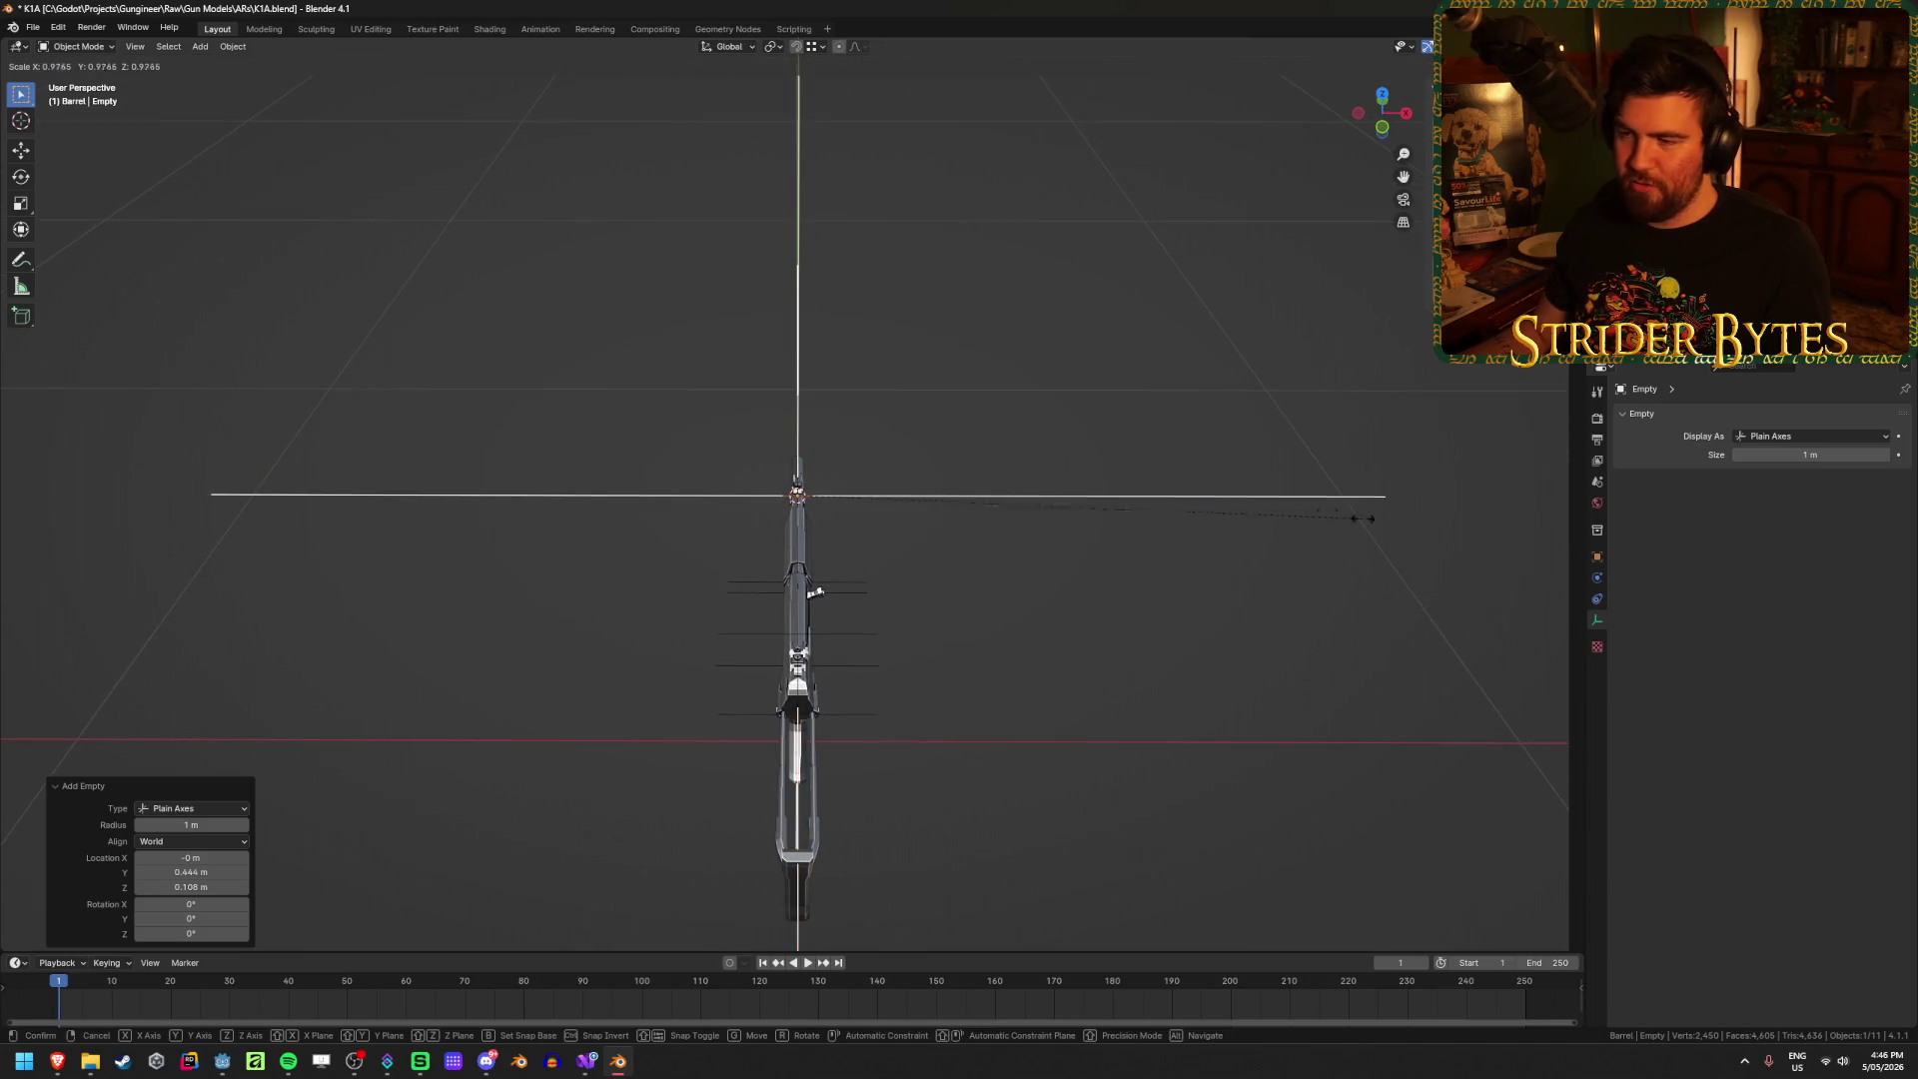
left_click(865, 505)
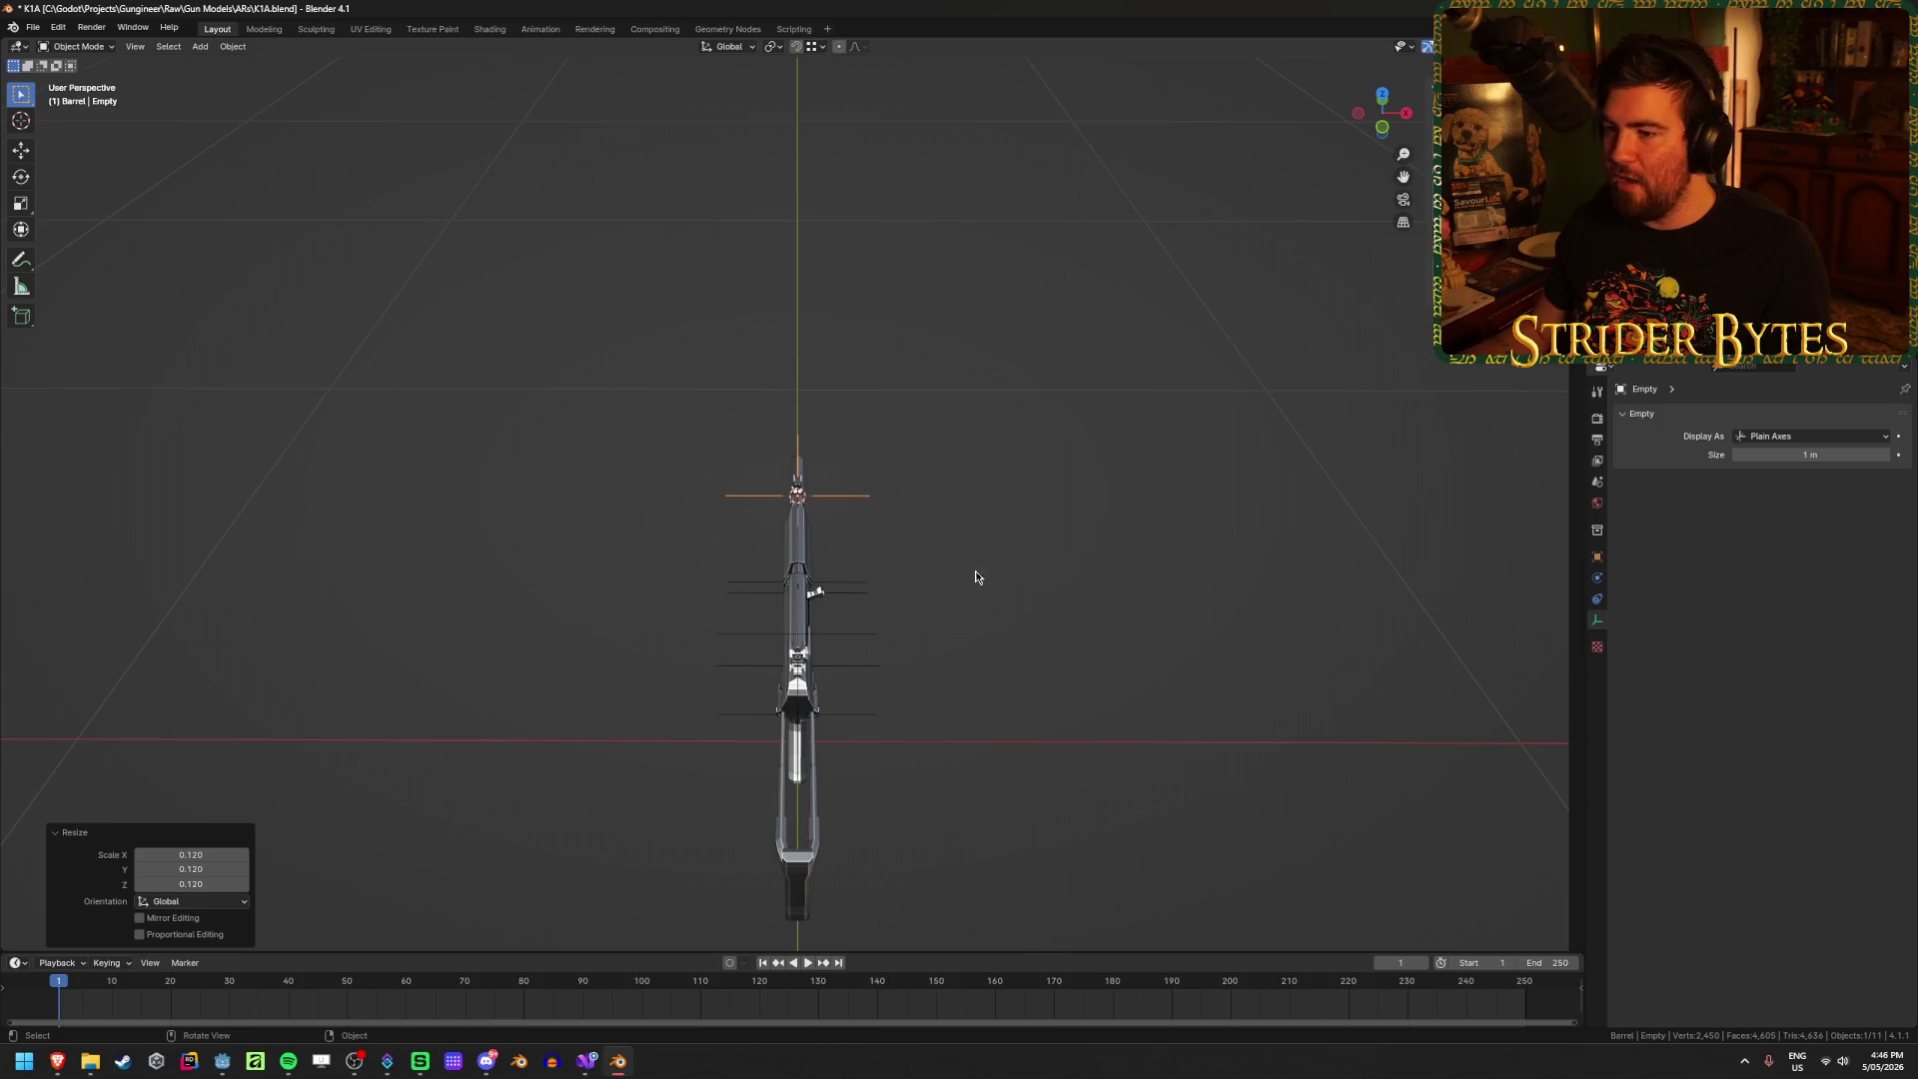
mouse_move(975, 571)
middle_mouse_down()
mouse_move(1167, 620)
mouse_move(1065, 603)
middle_mouse_up()
key("ctrl+a")
left_click(1066, 605)
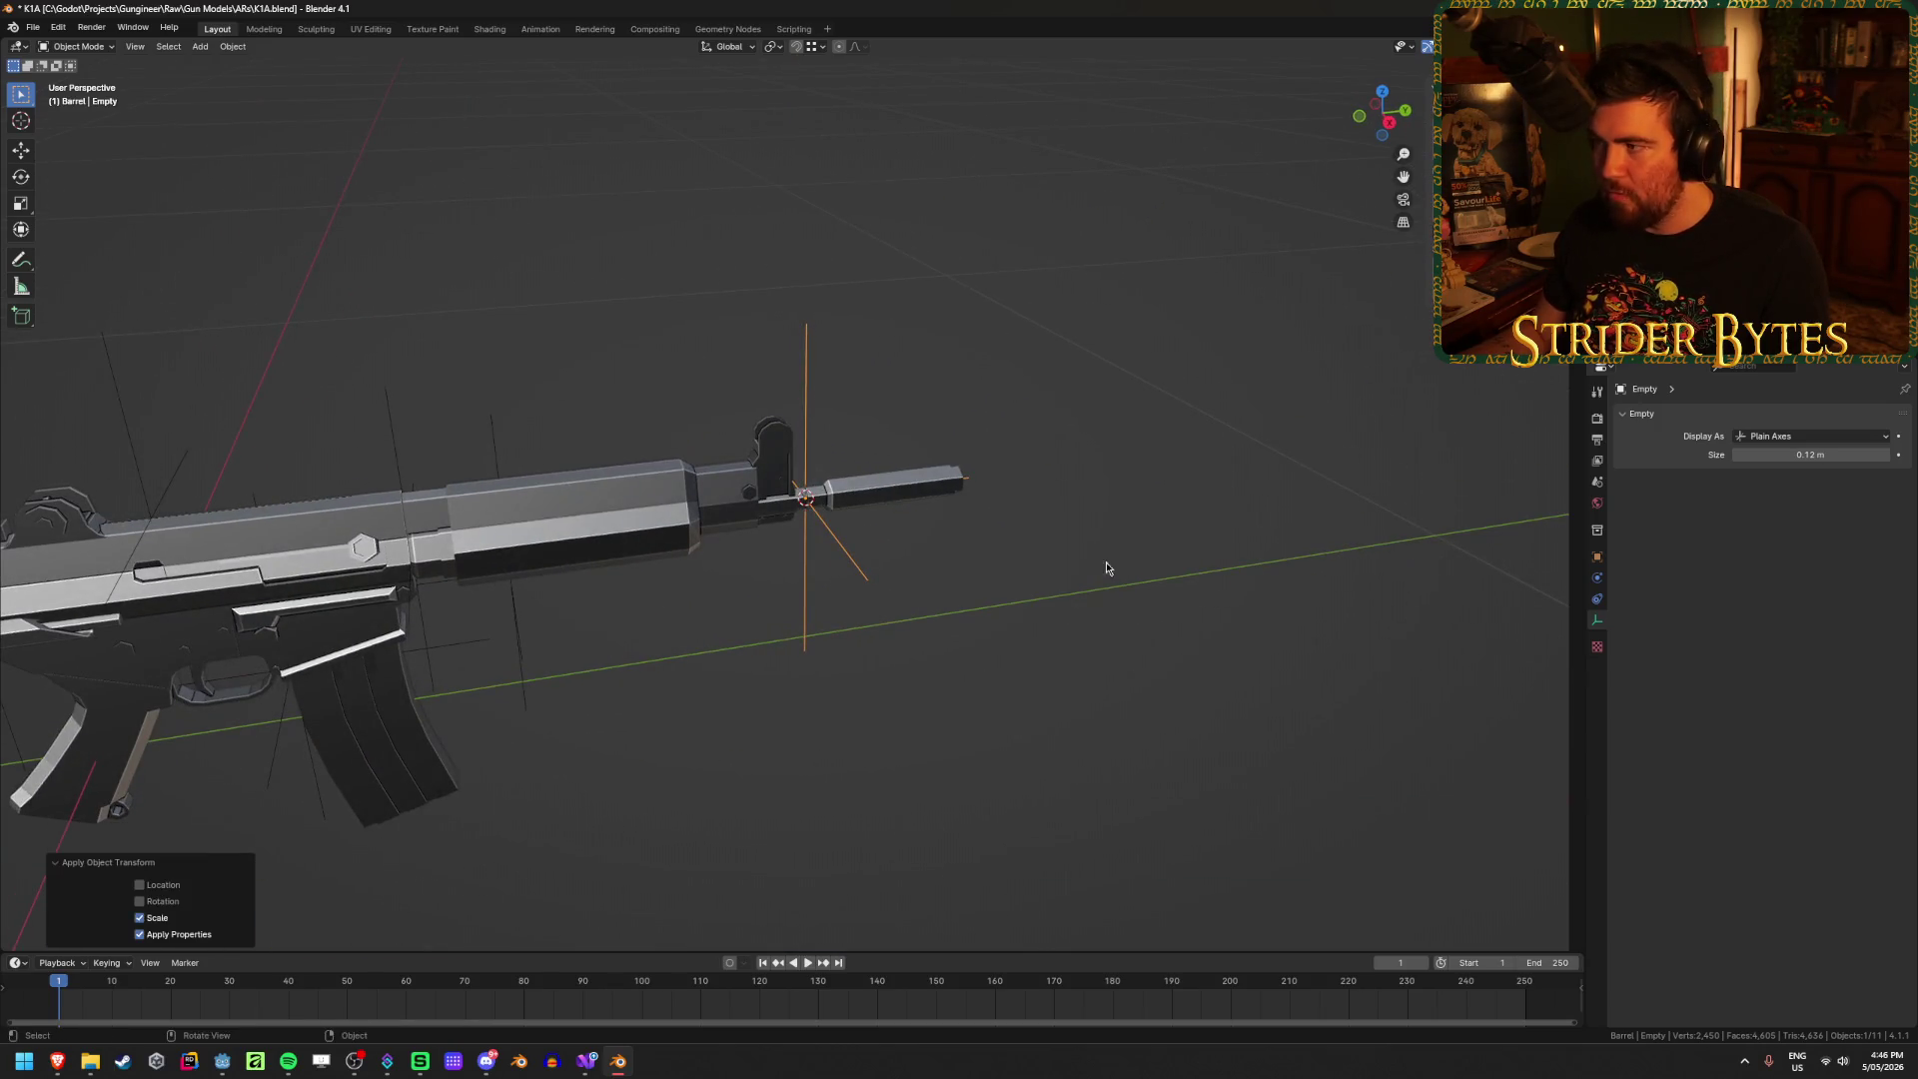
Step: Rename the new empty MuzzleAttach and save K1A.blend
left_click(395, 455)
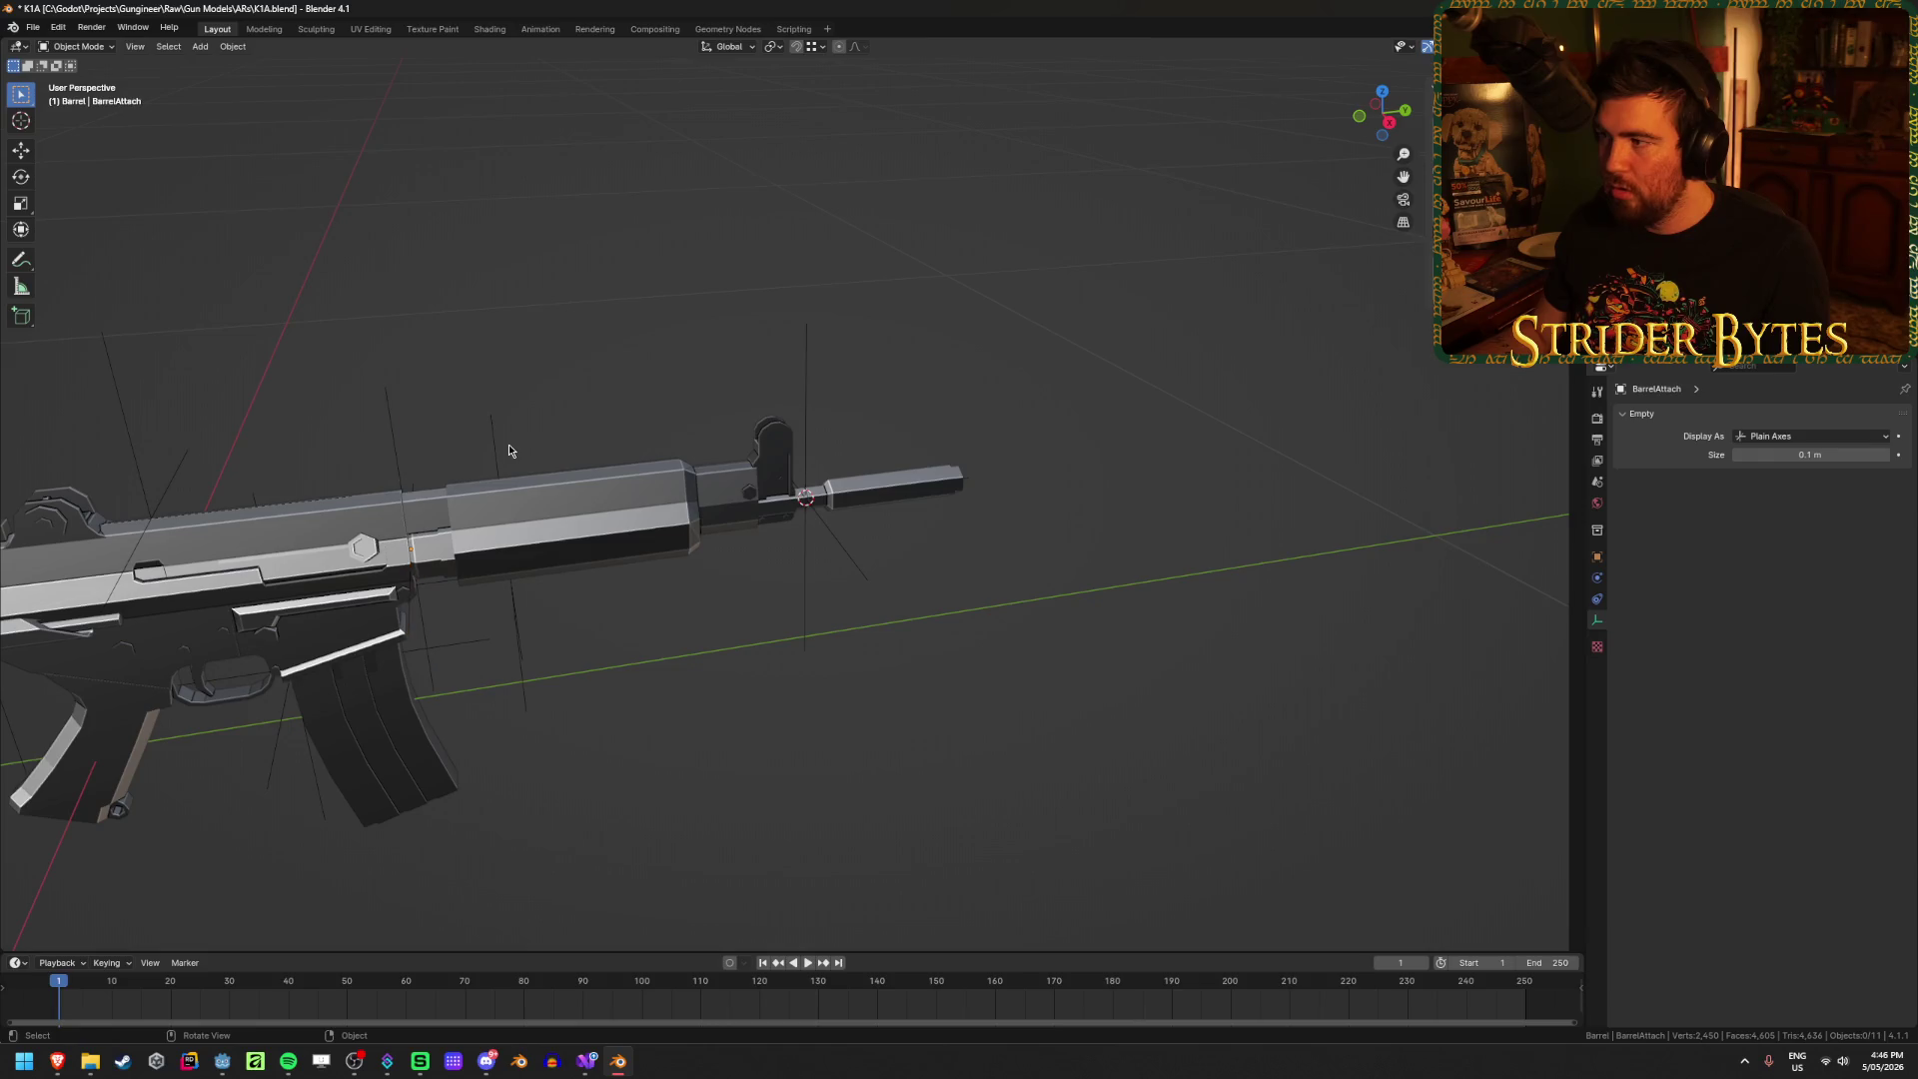
left_click(864, 600)
key("KP_Decimal")
middle_click_drag(976, 656, 612, 650)
key("F2")
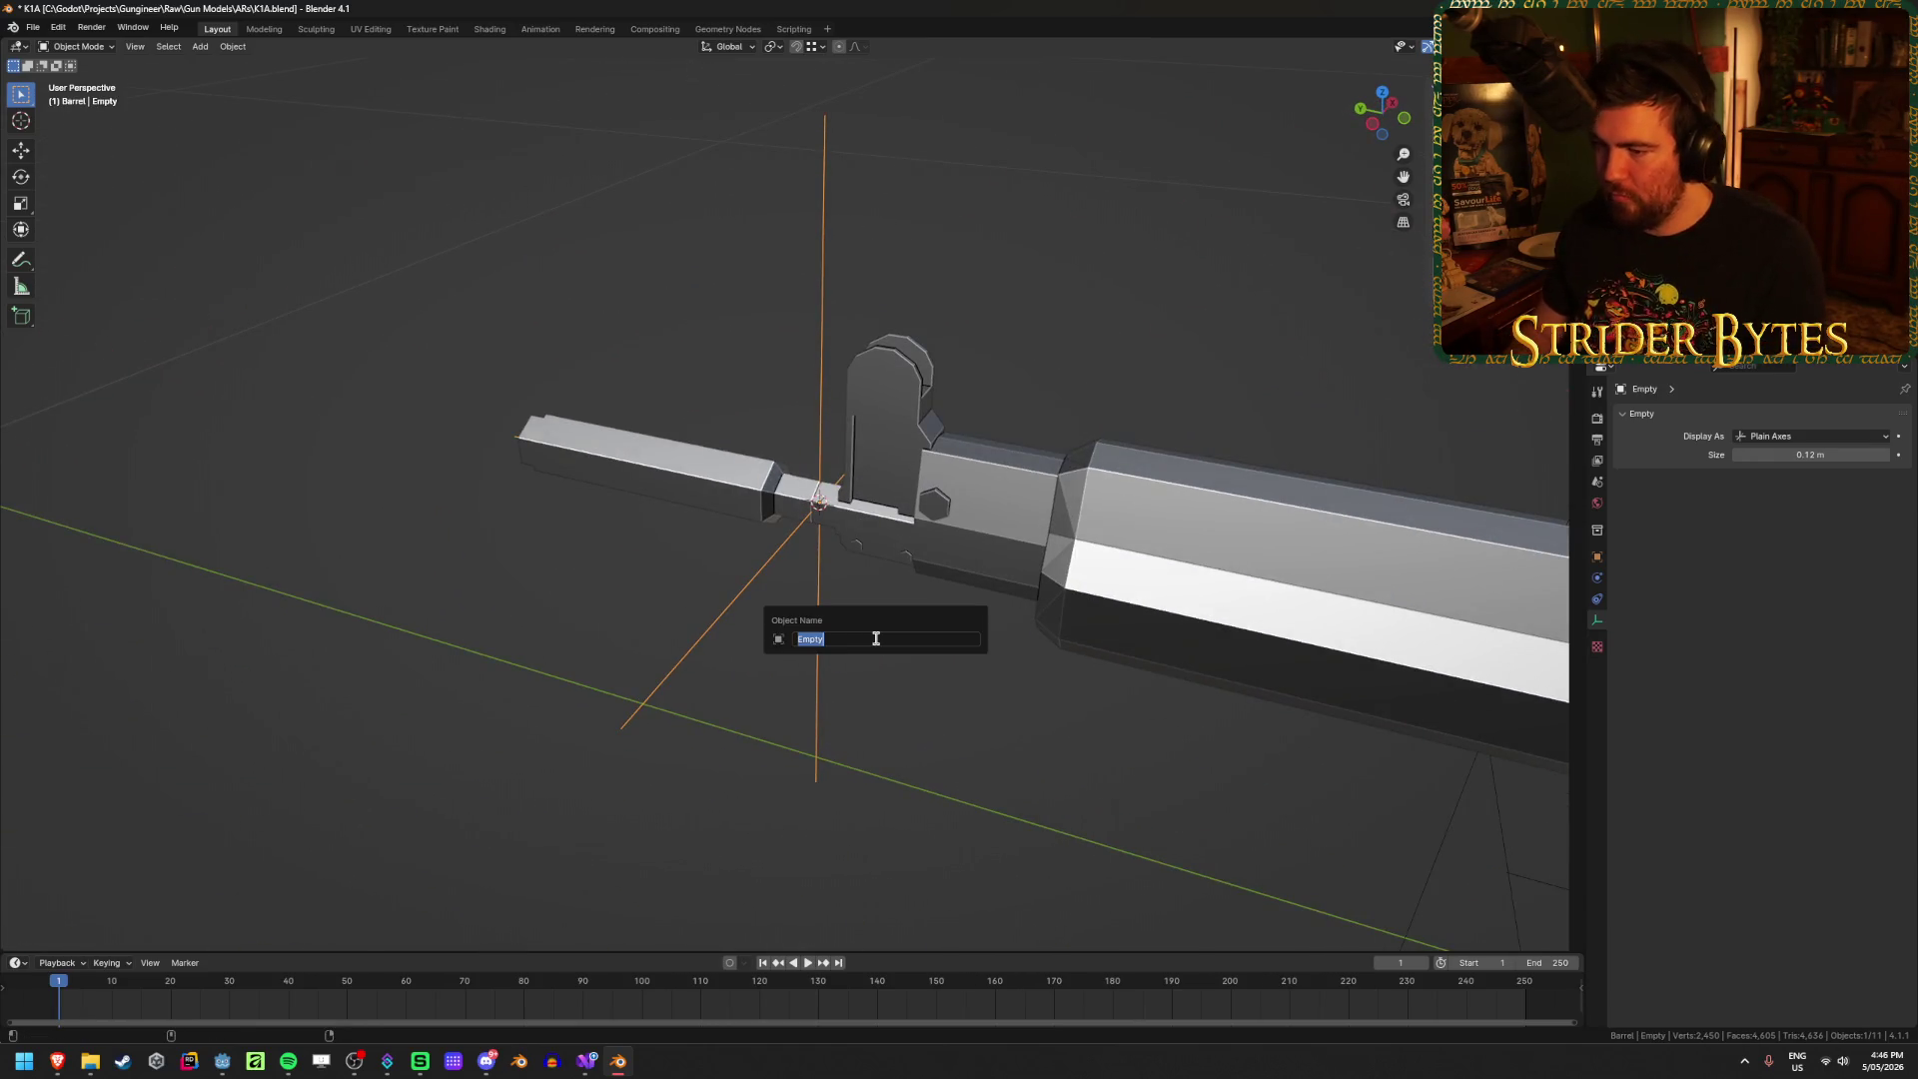
key("super")
key("super")
left_click(874, 639)
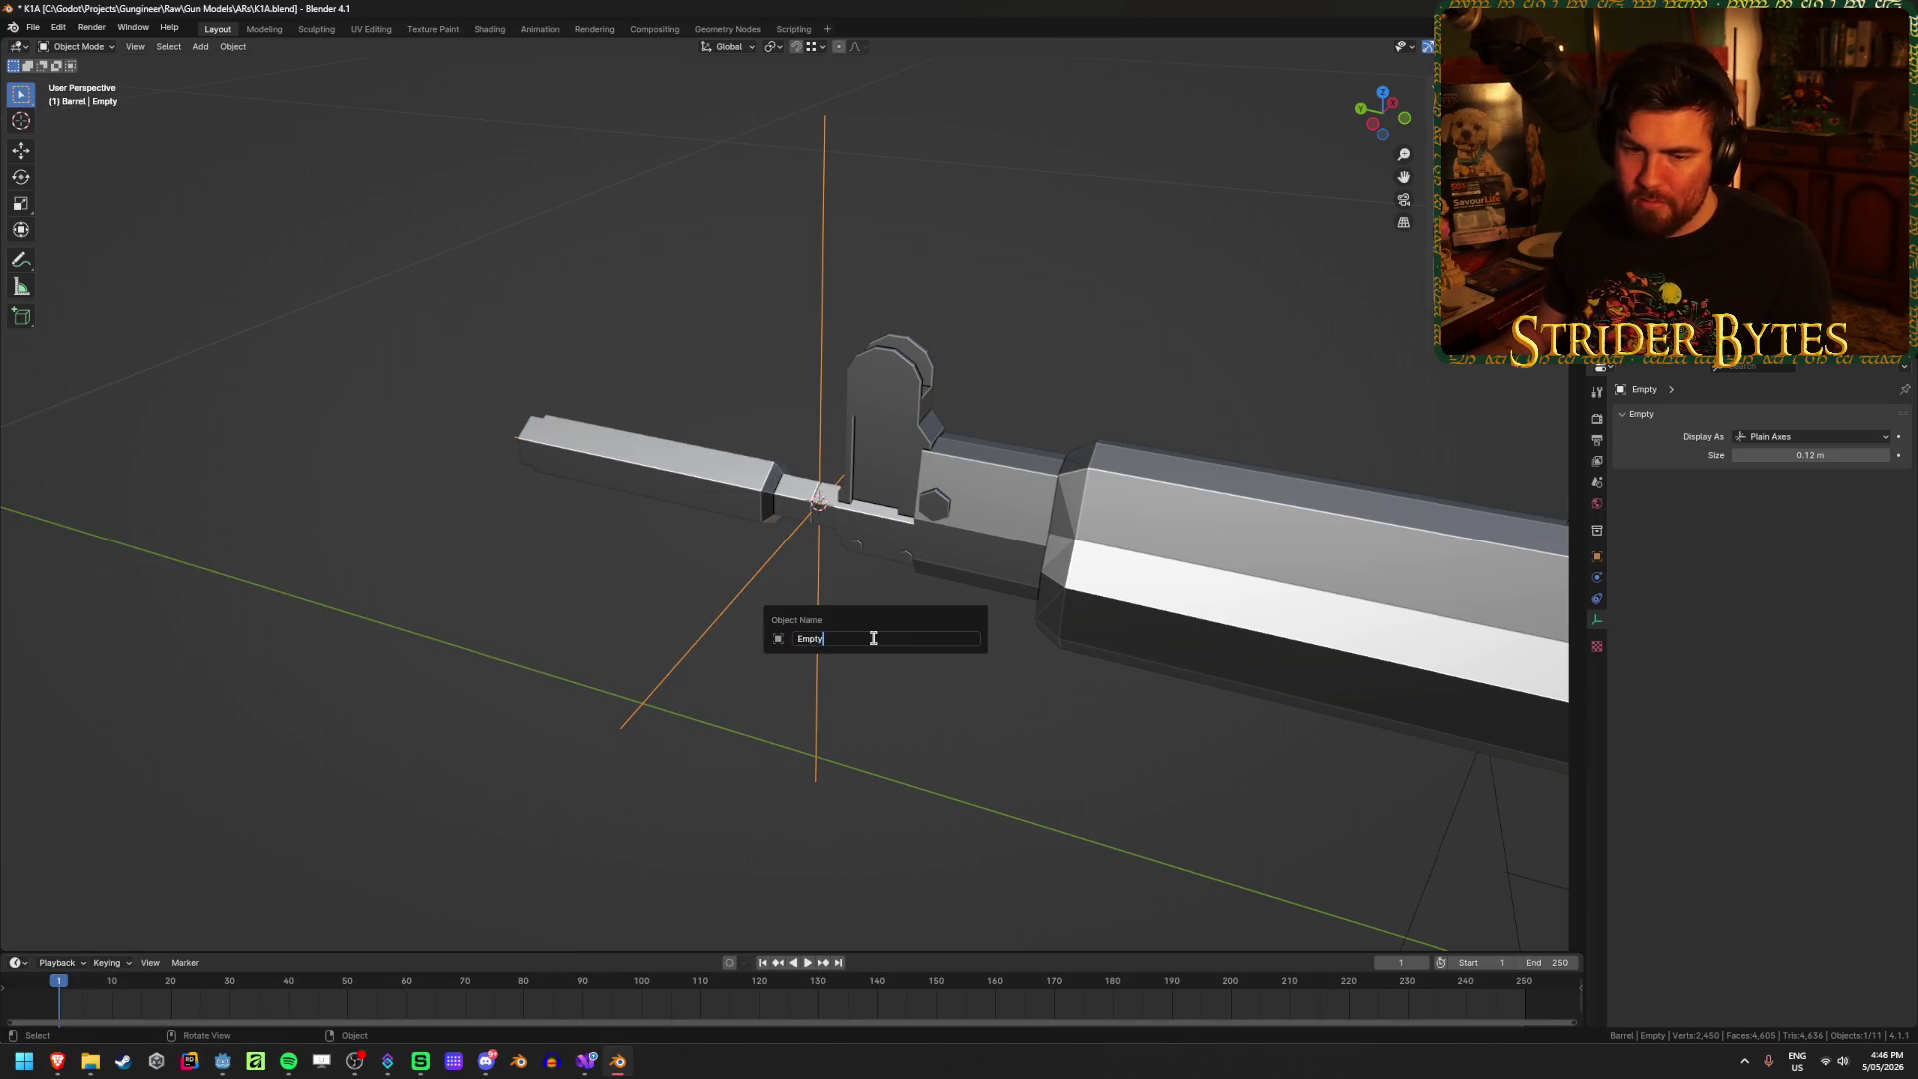
key("ctrl+a")
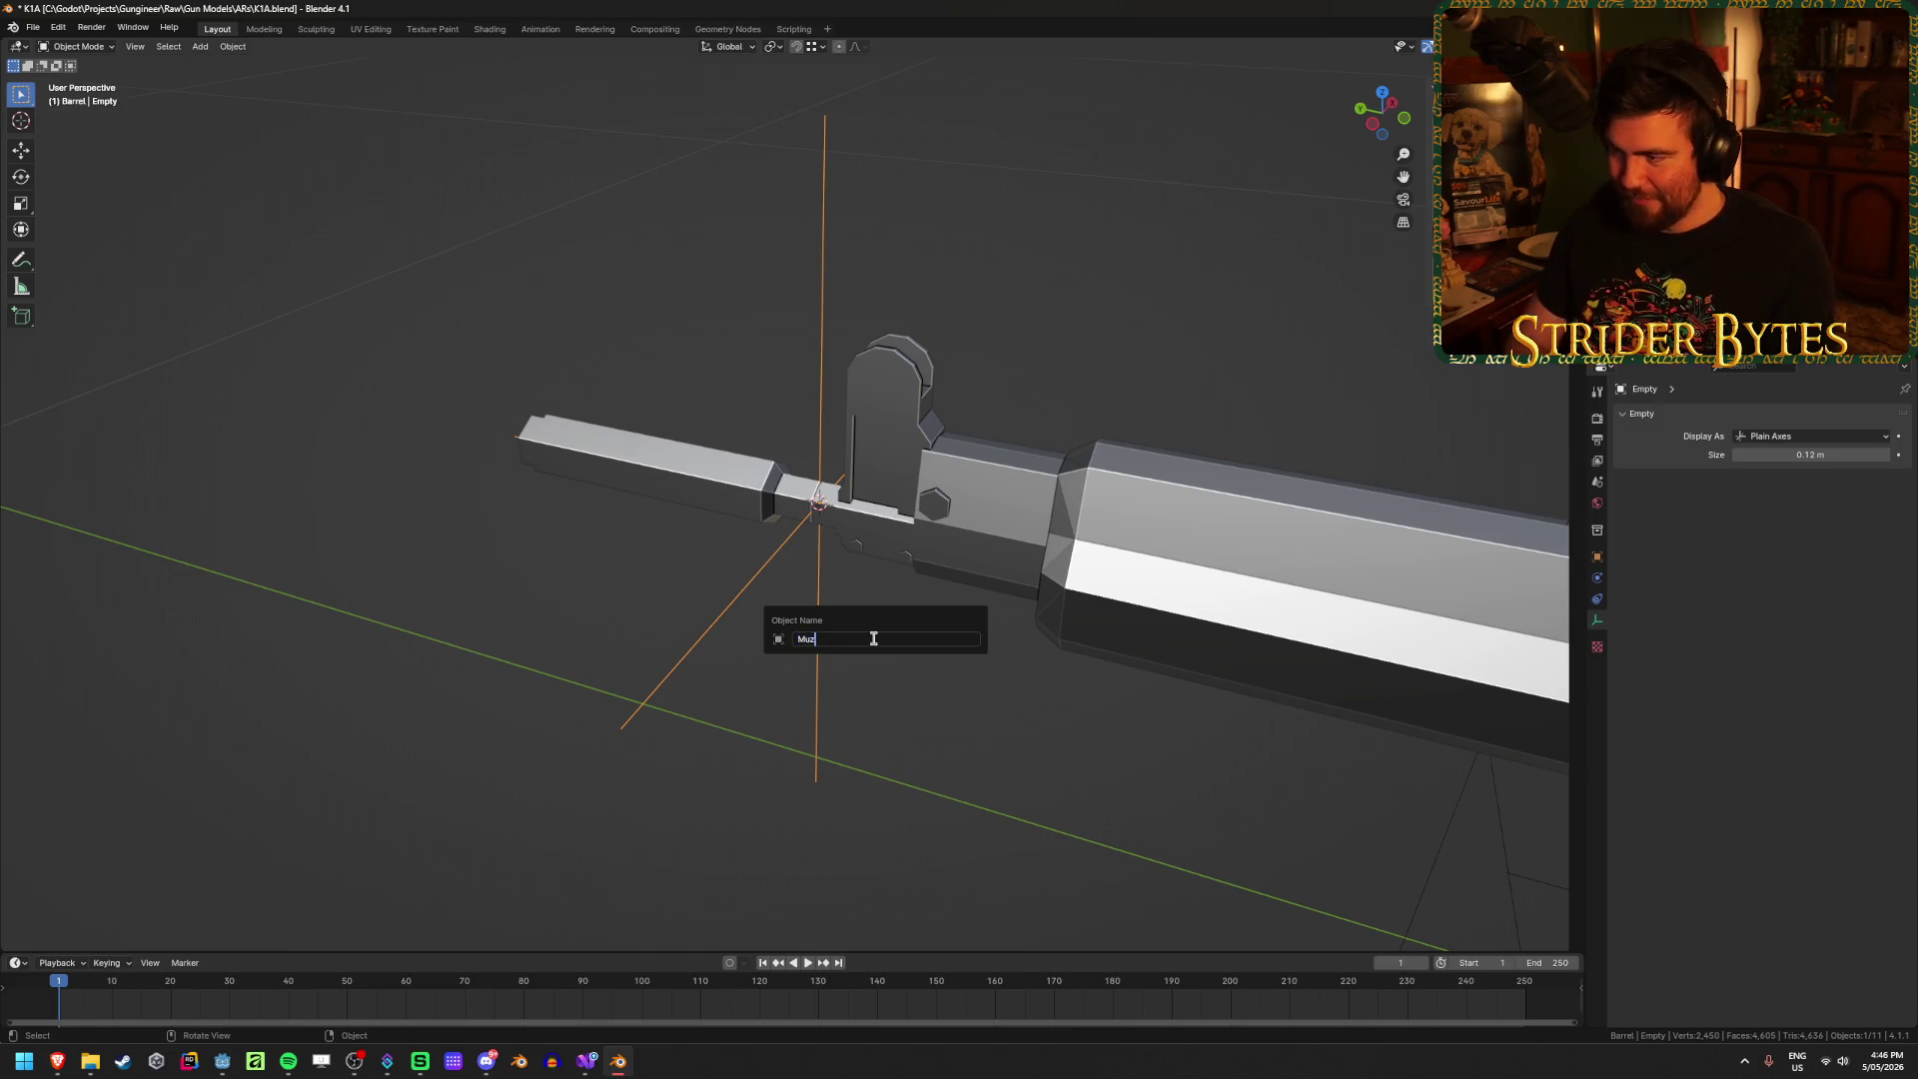
type("zleAttach")
key("Return")
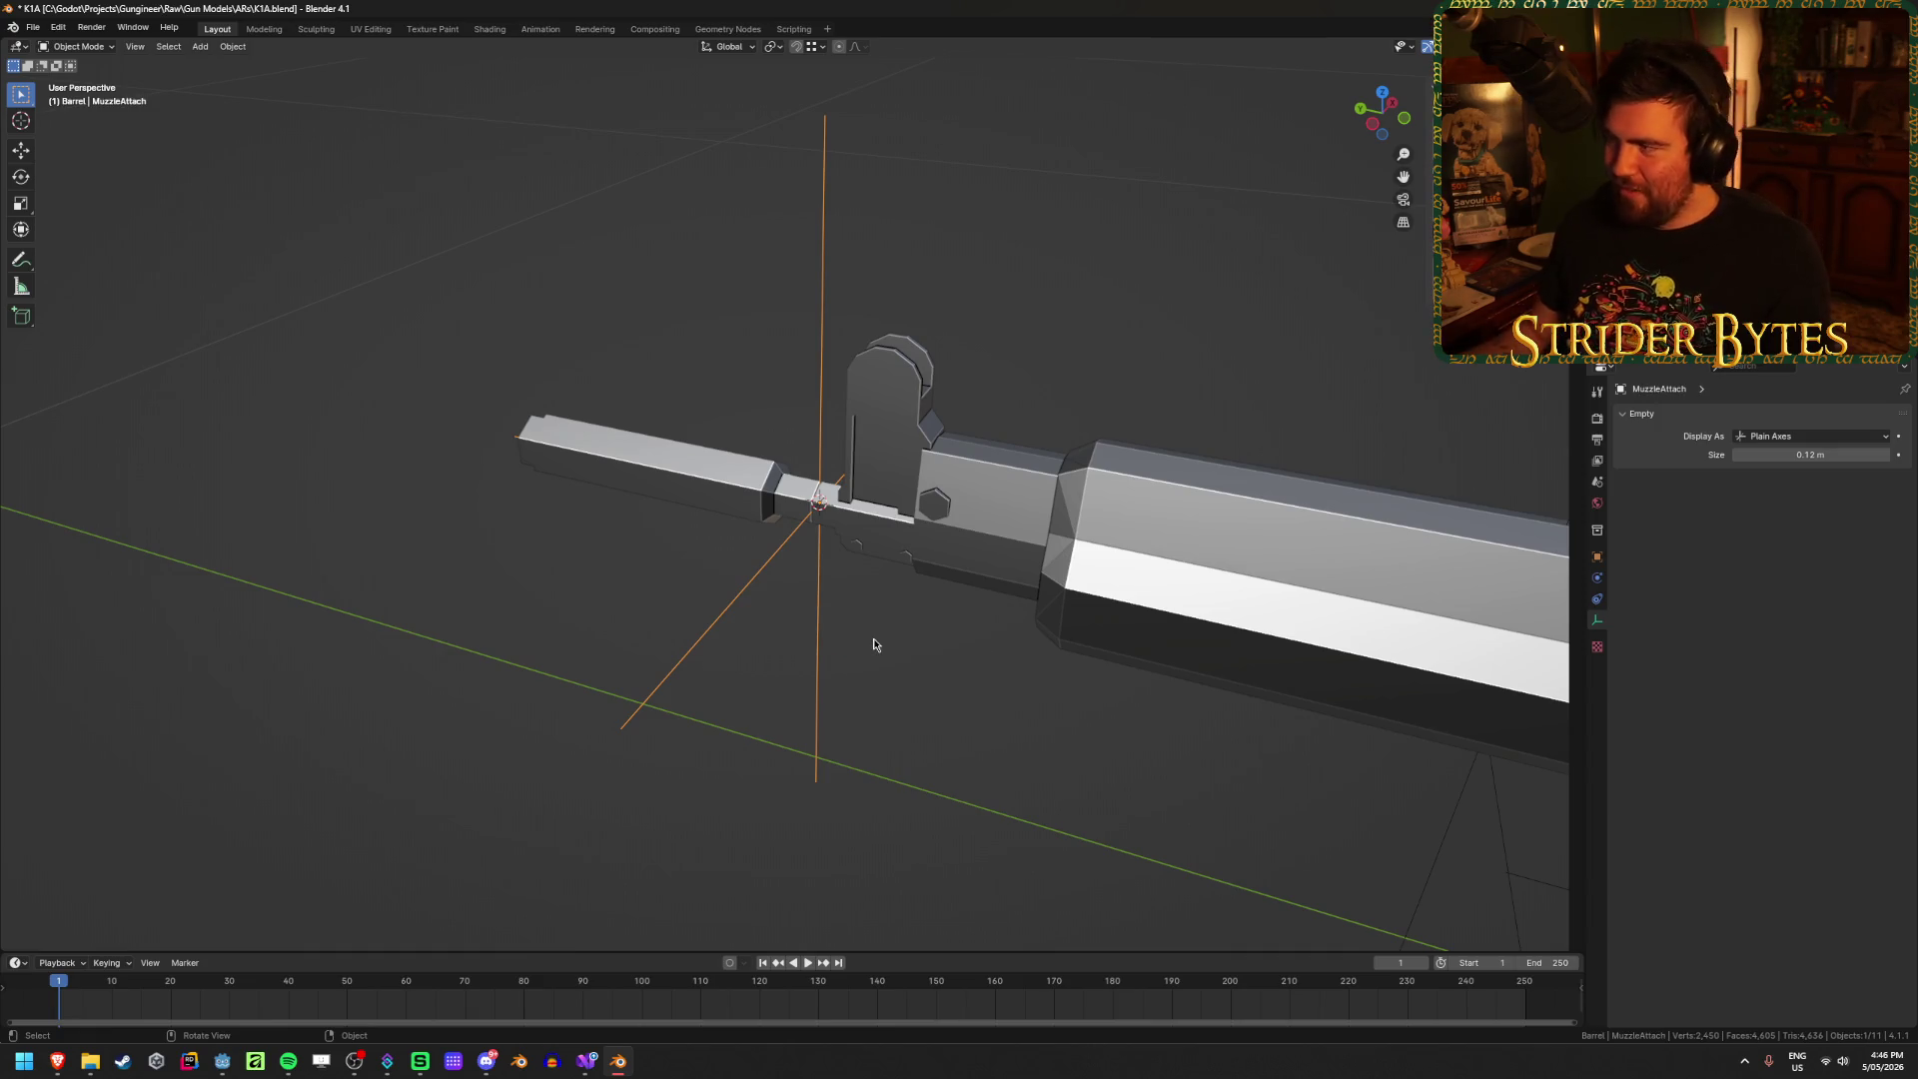
key("ctrl+s")
mouse_move(873, 645)
middle_mouse_down()
mouse_move(895, 586)
mouse_move(878, 591)
mouse_move(1263, 462)
middle_mouse_up()
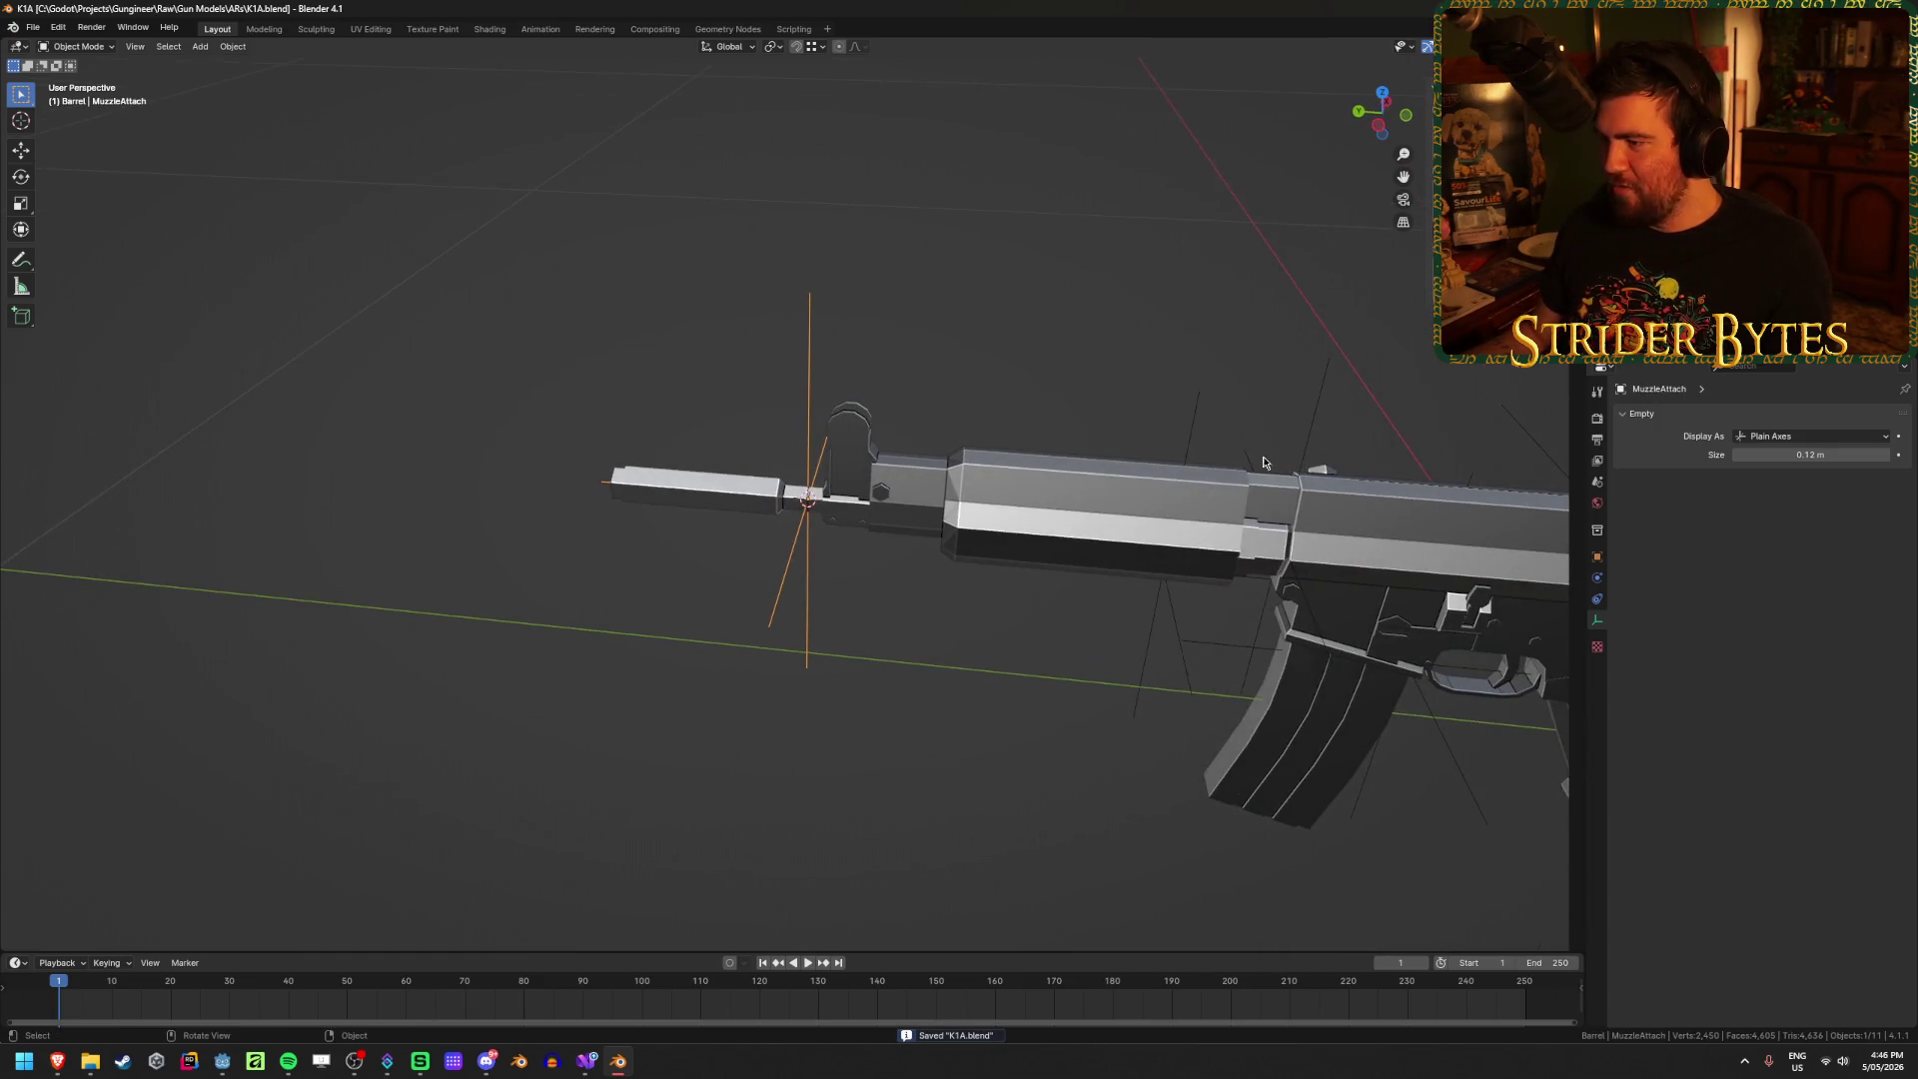
left_click(1320, 401, "shift")
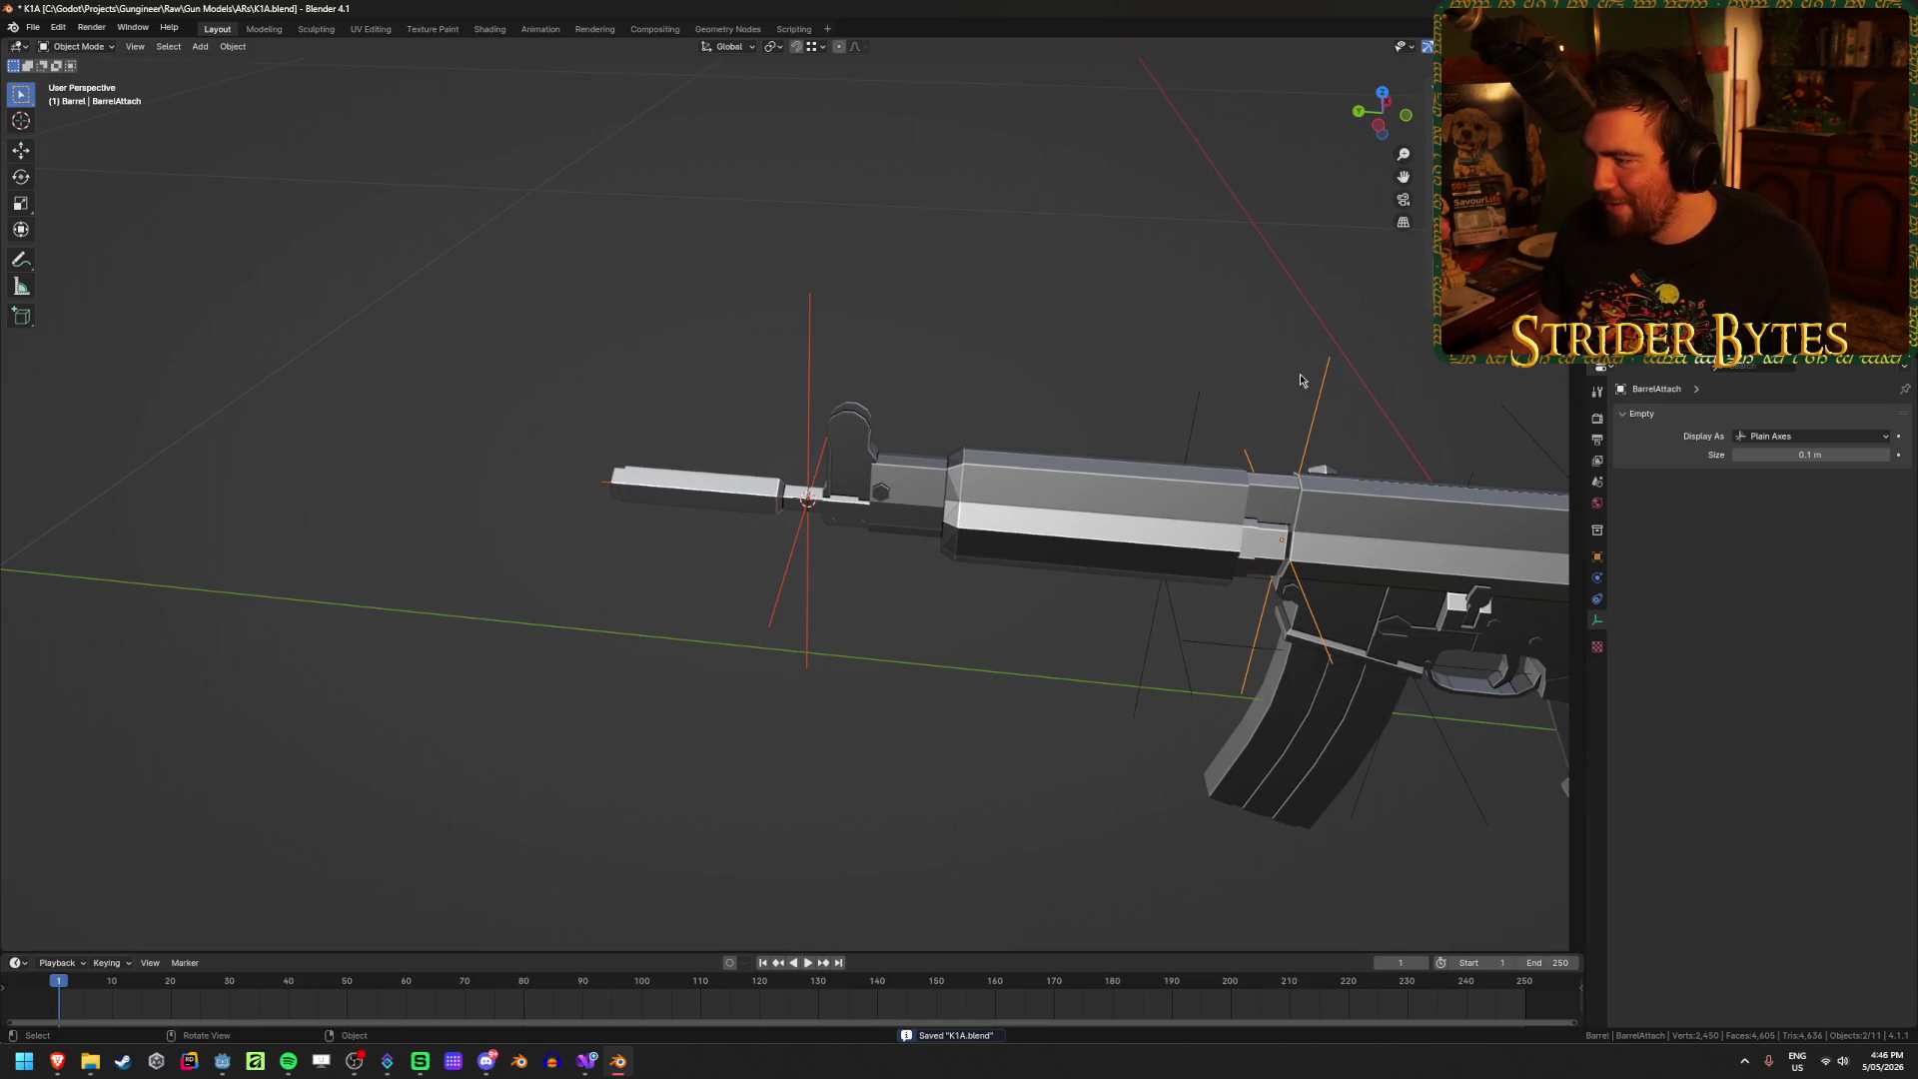
Step: Parent the MuzzleAttach and BarrelAttach empties to K1A_Barrel
left_click(964, 361)
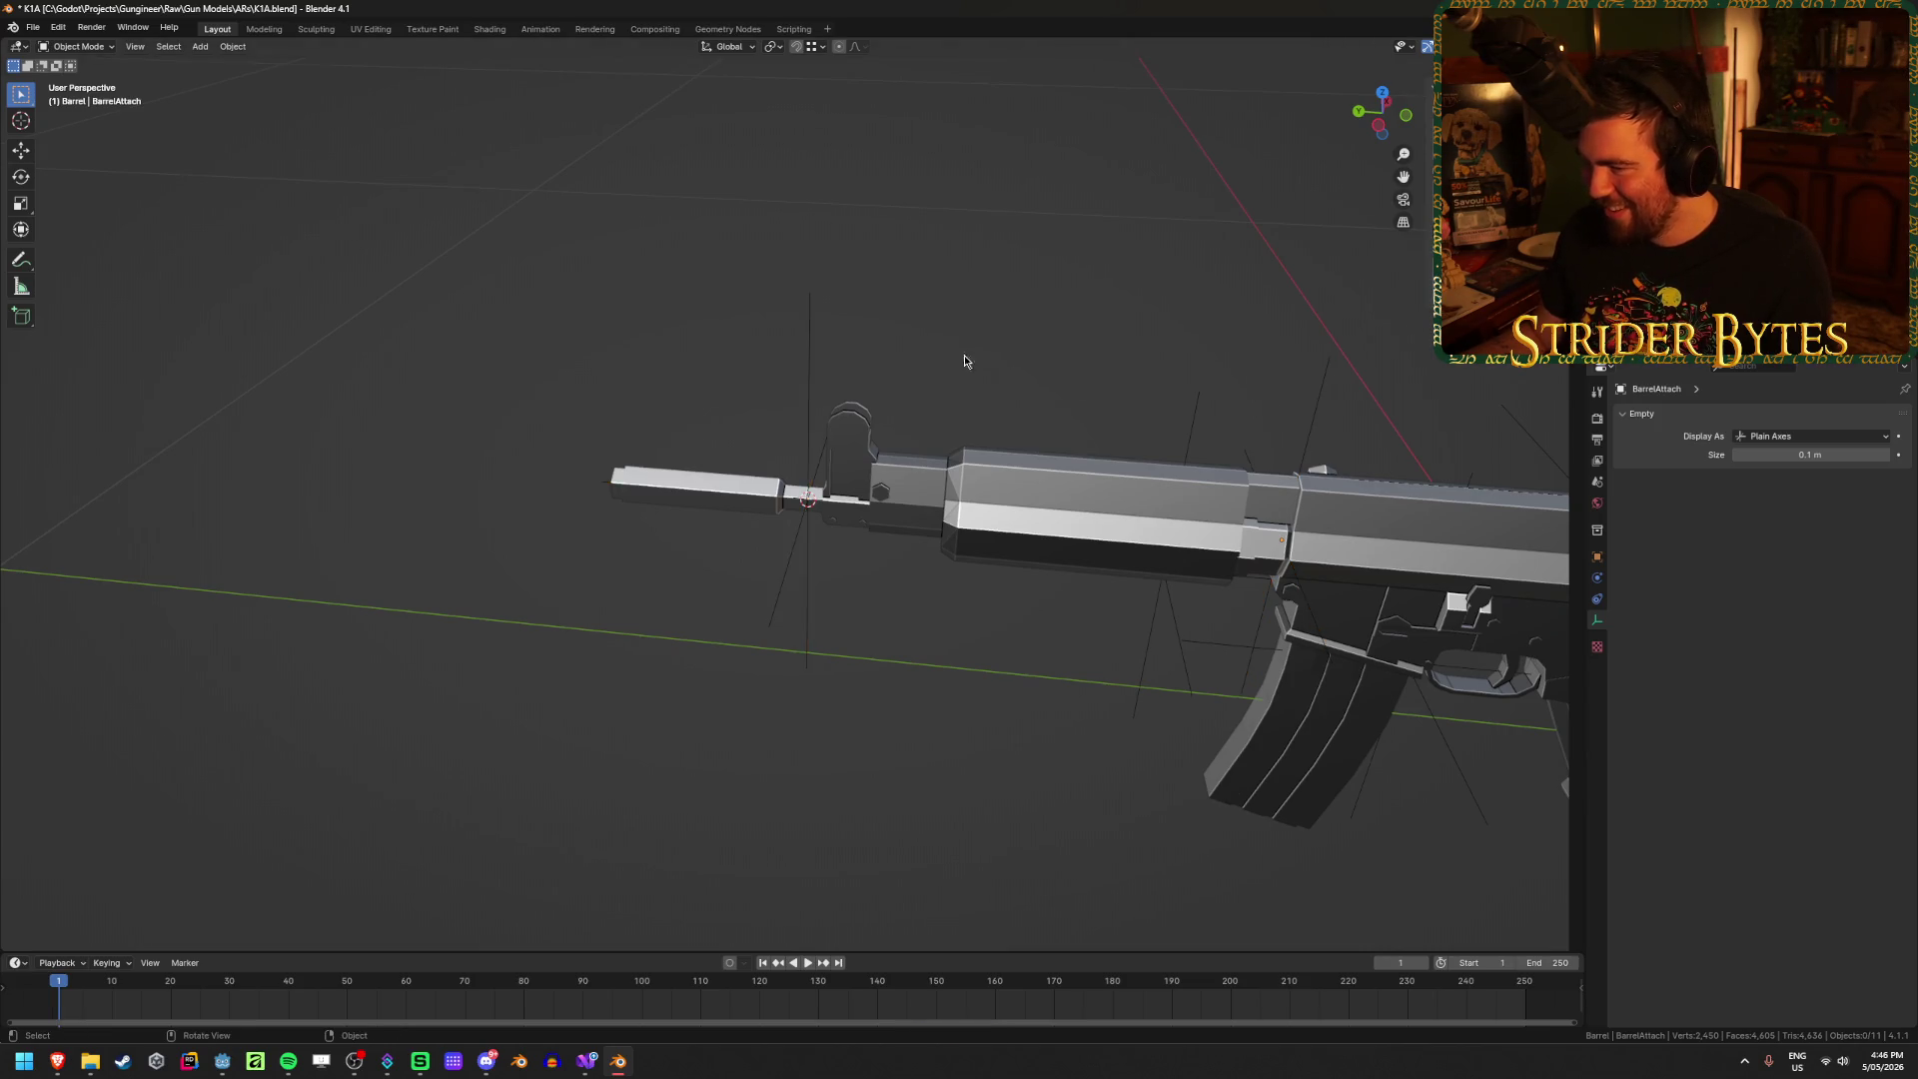
left_click(807, 384)
left_click(1148, 650, "shift")
left_click(1068, 552, "shift")
key("ctrl+j")
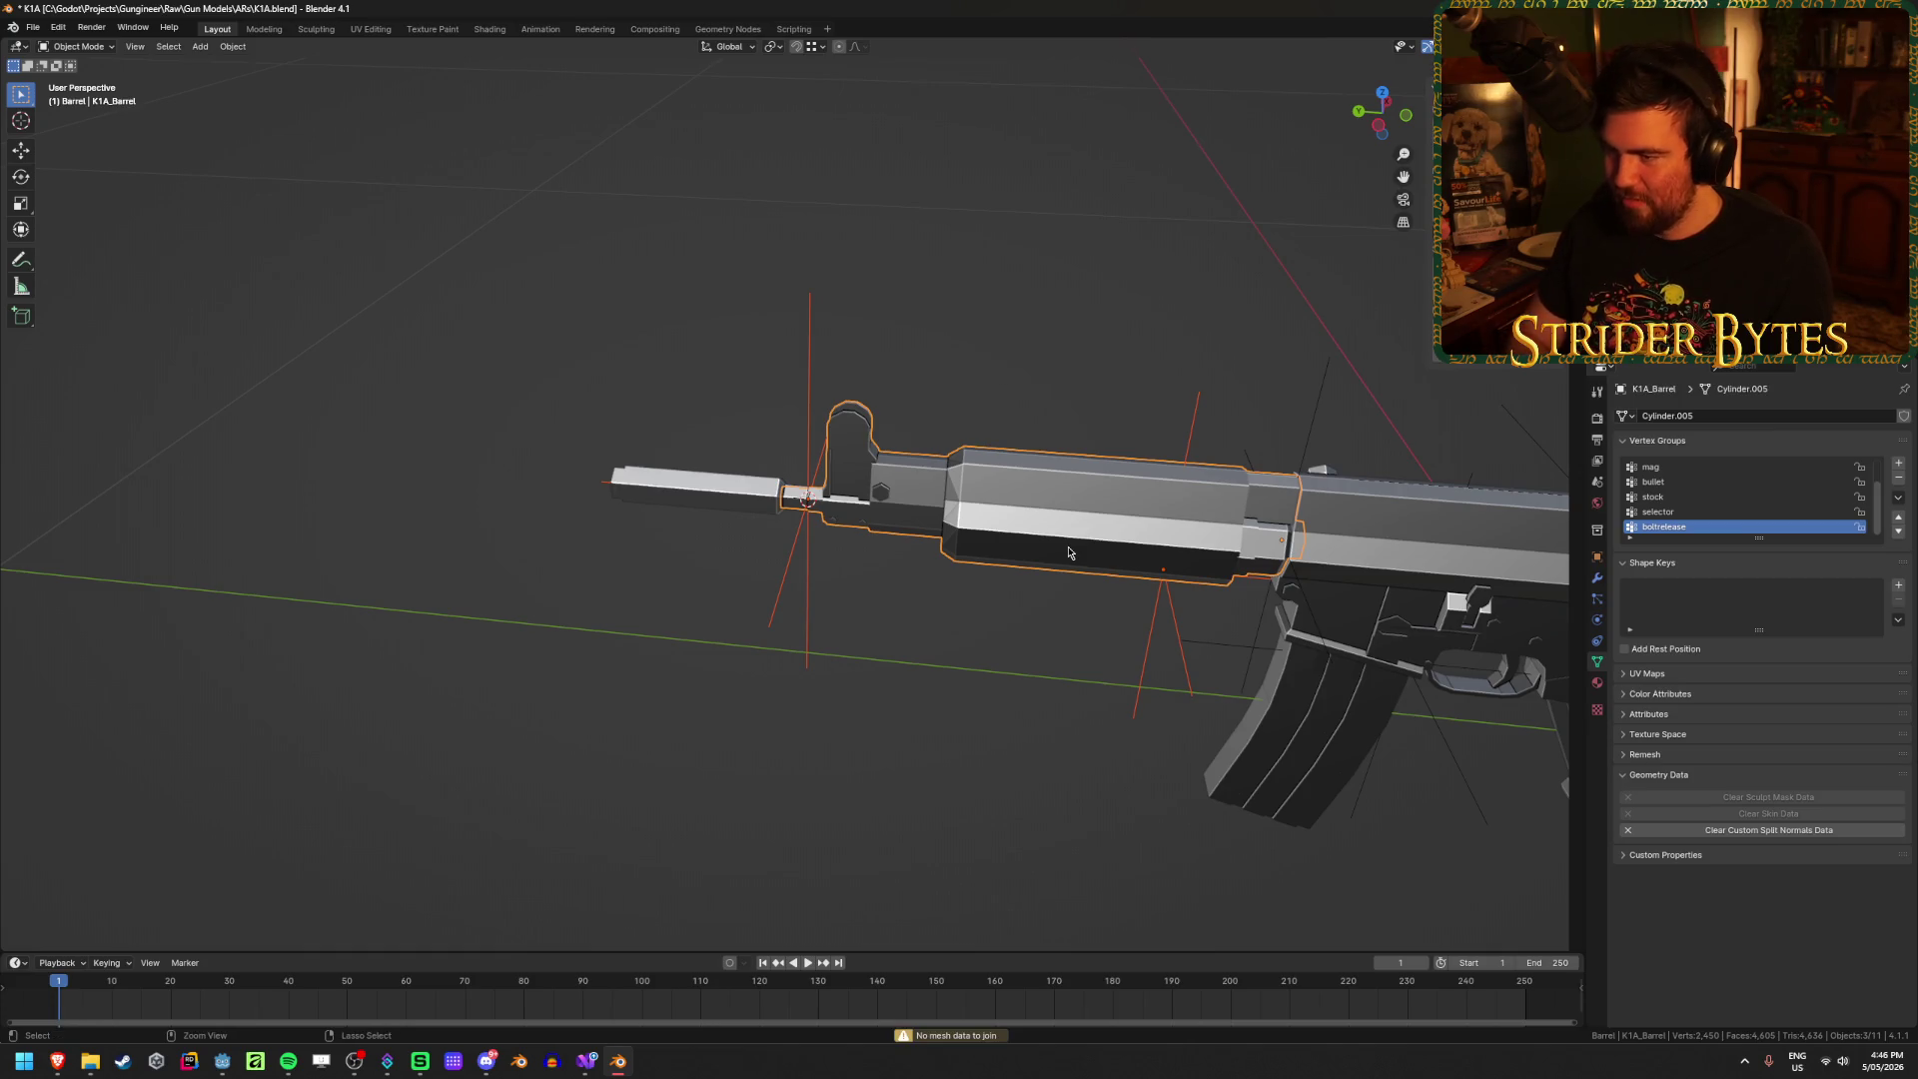
key("ctrl+p")
left_click(1009, 562)
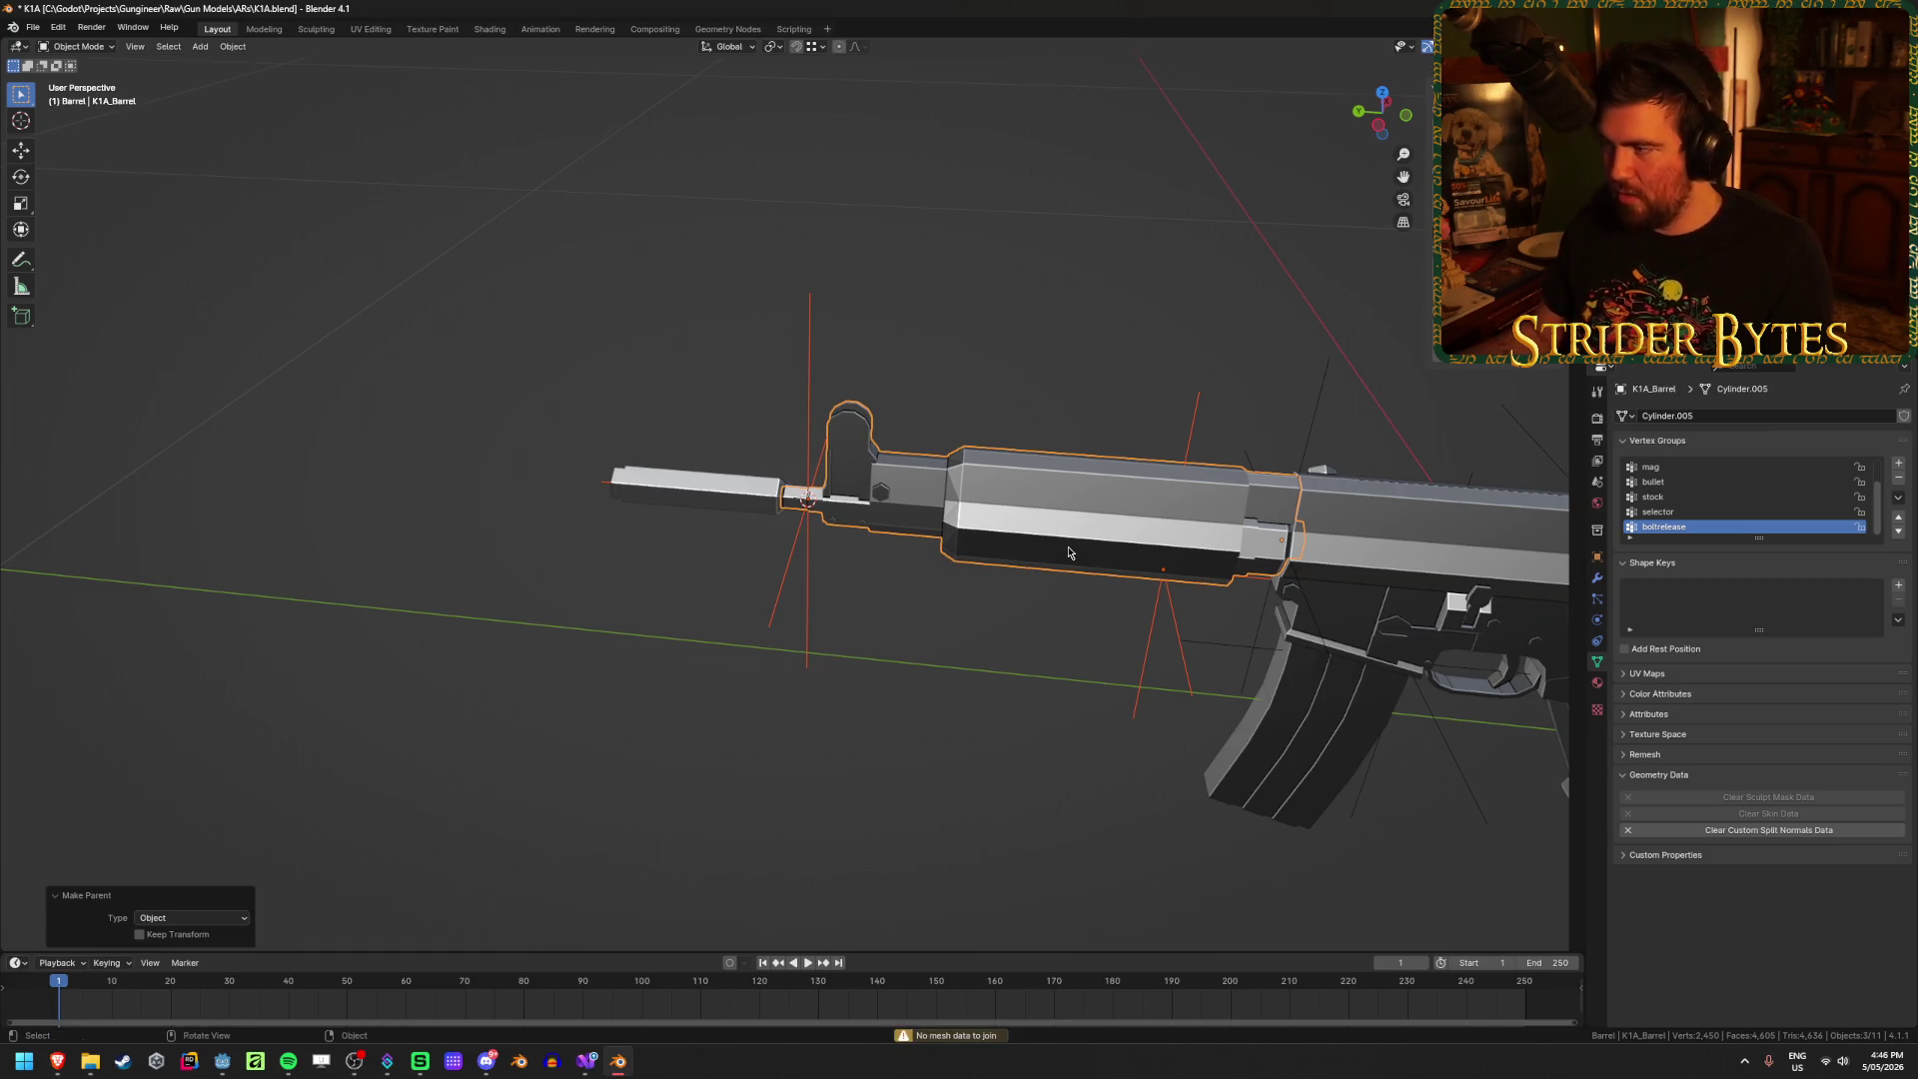
Step: Parent the StockAttach empty to K1A_Receiver
mouse_move(1009, 562)
middle_mouse_down()
mouse_move(949, 415)
mouse_move(981, 314)
middle_mouse_up()
left_click(1146, 449)
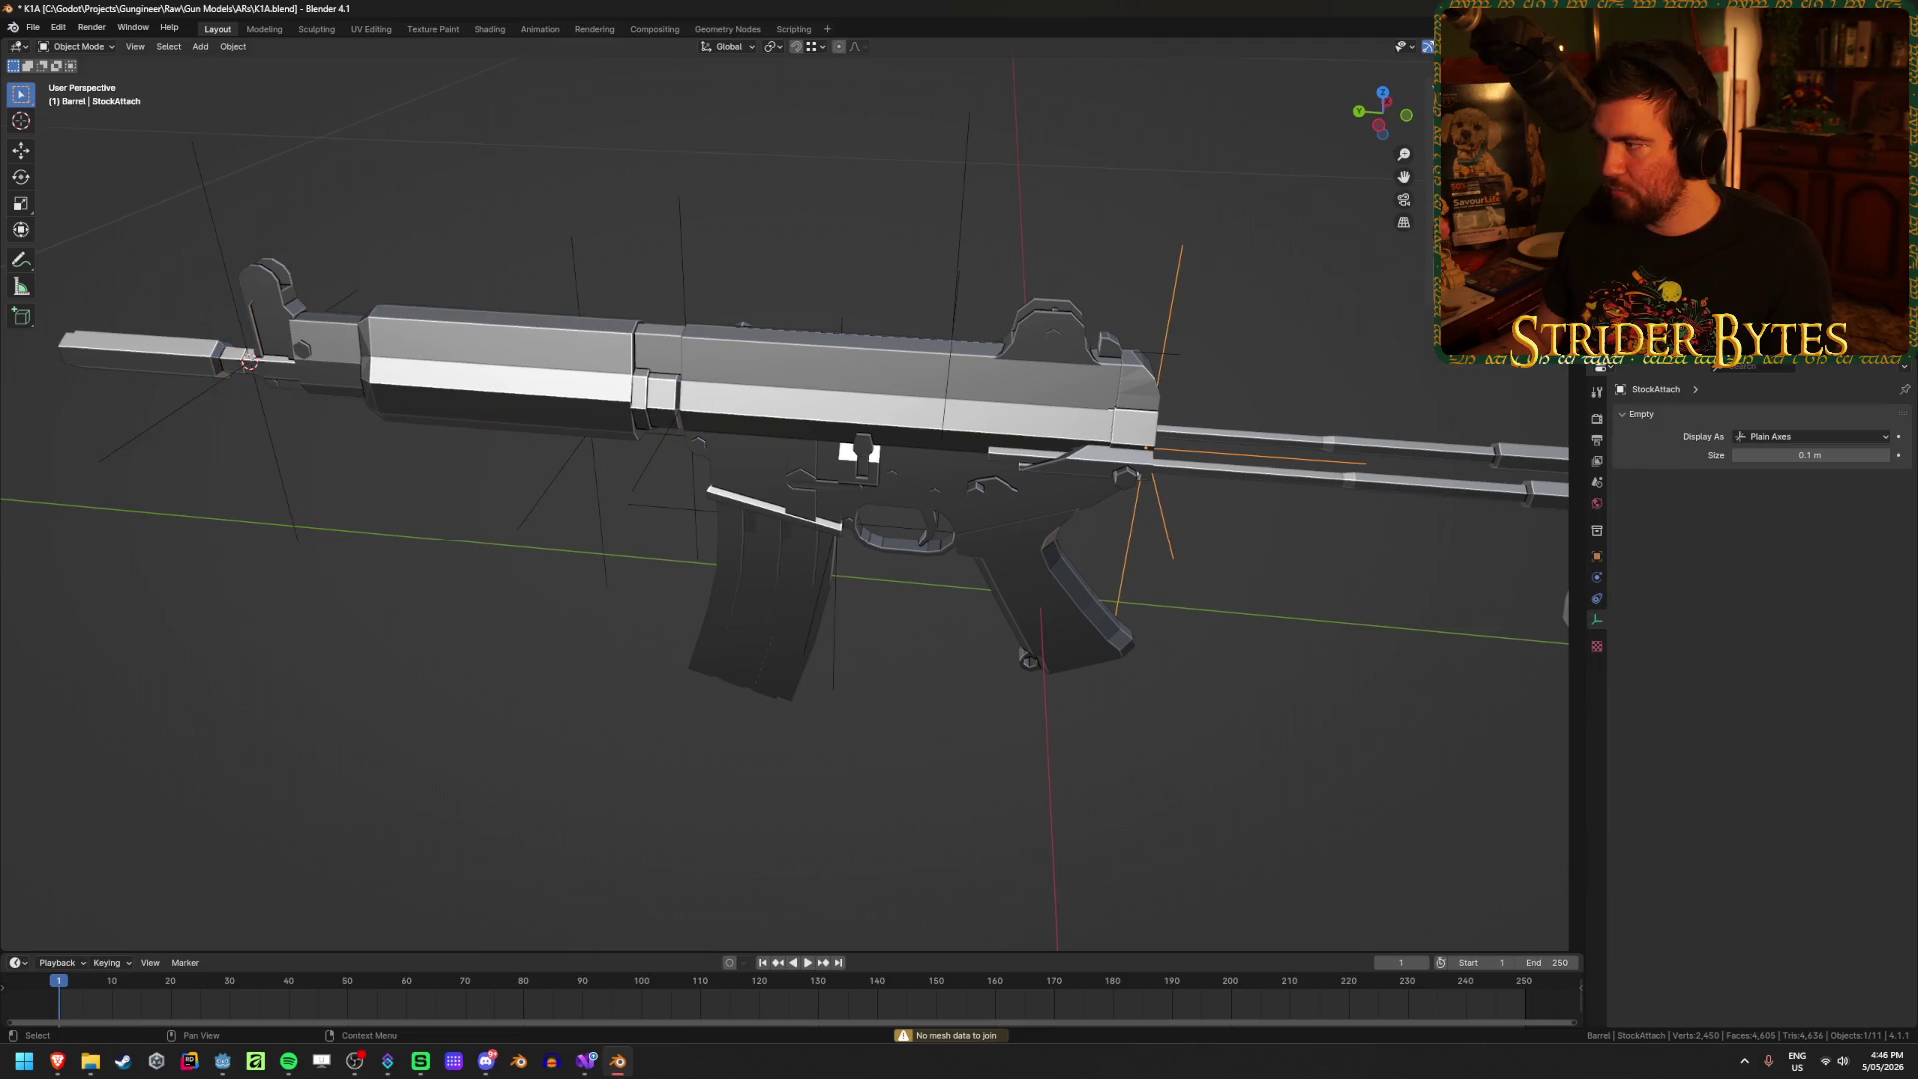
left_click(1658, 150, "ctrl")
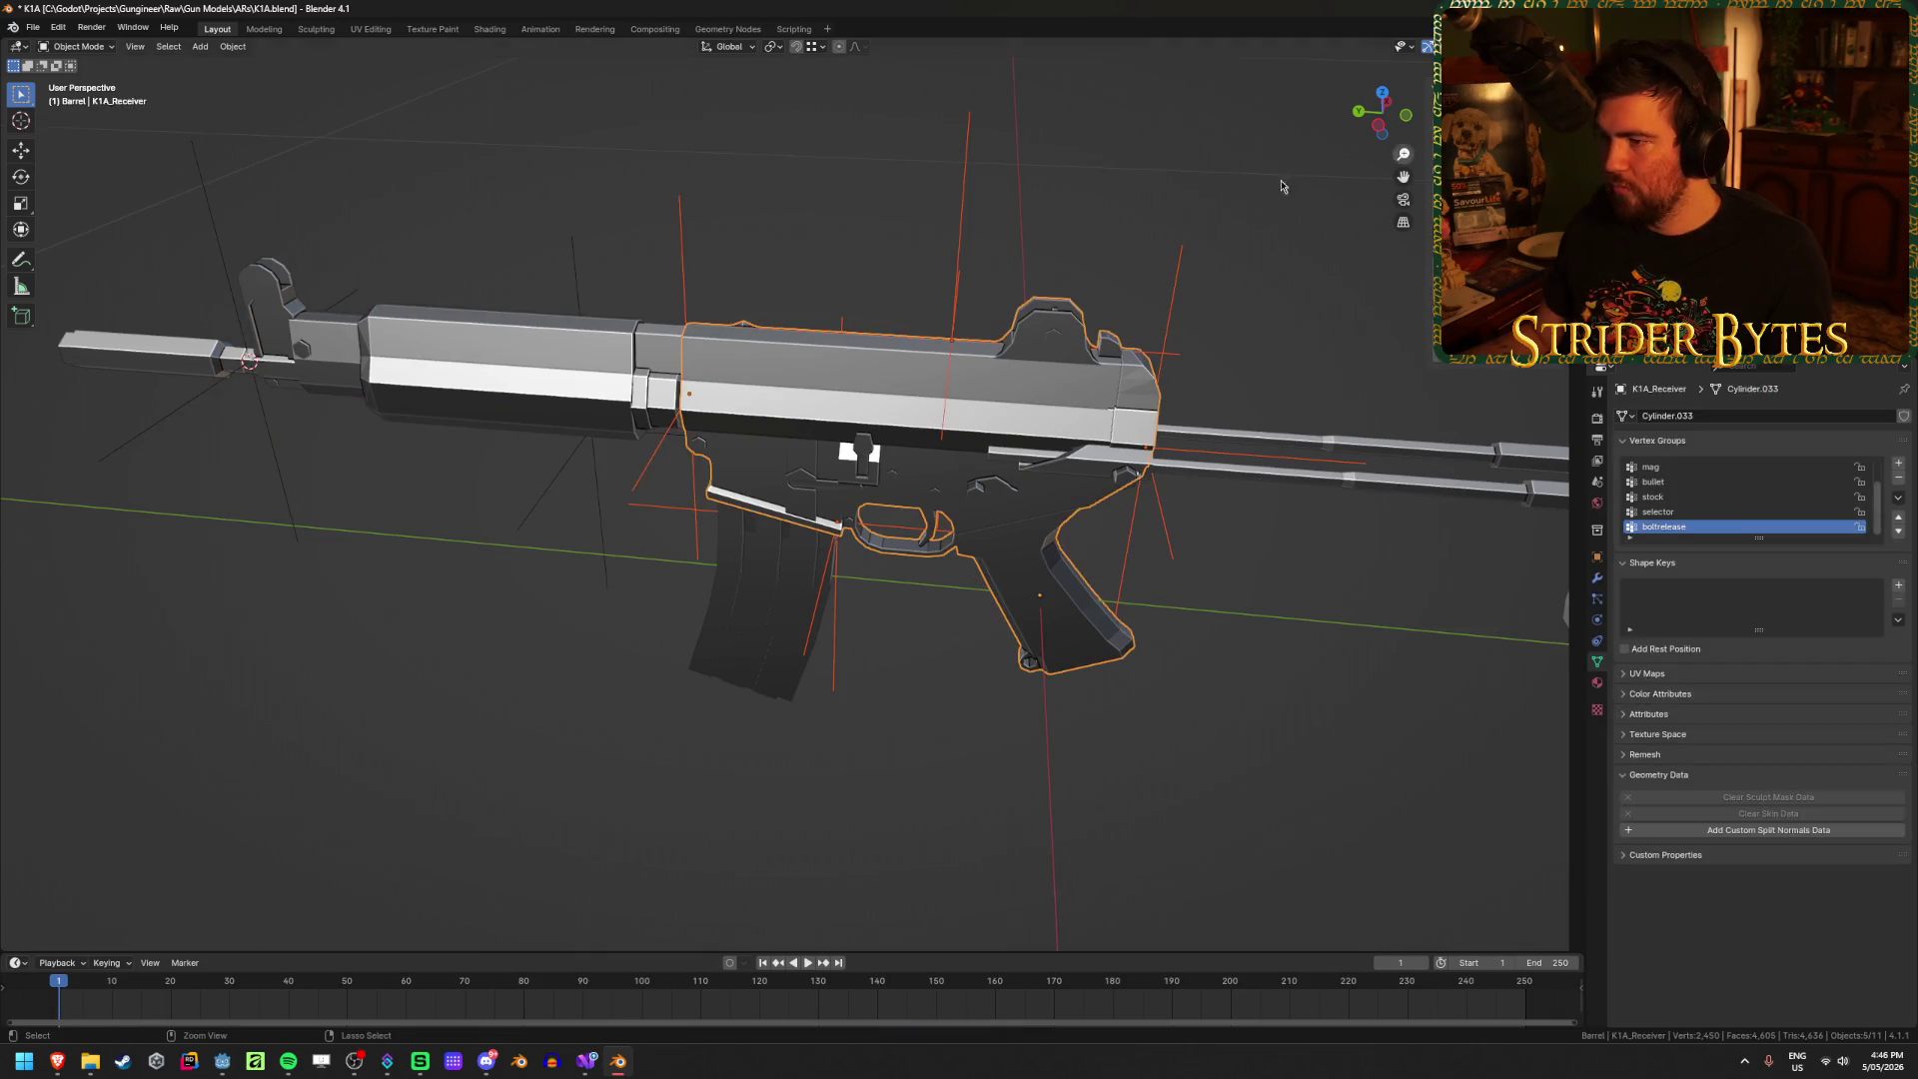
key("ctrl+p")
left_click(843, 225)
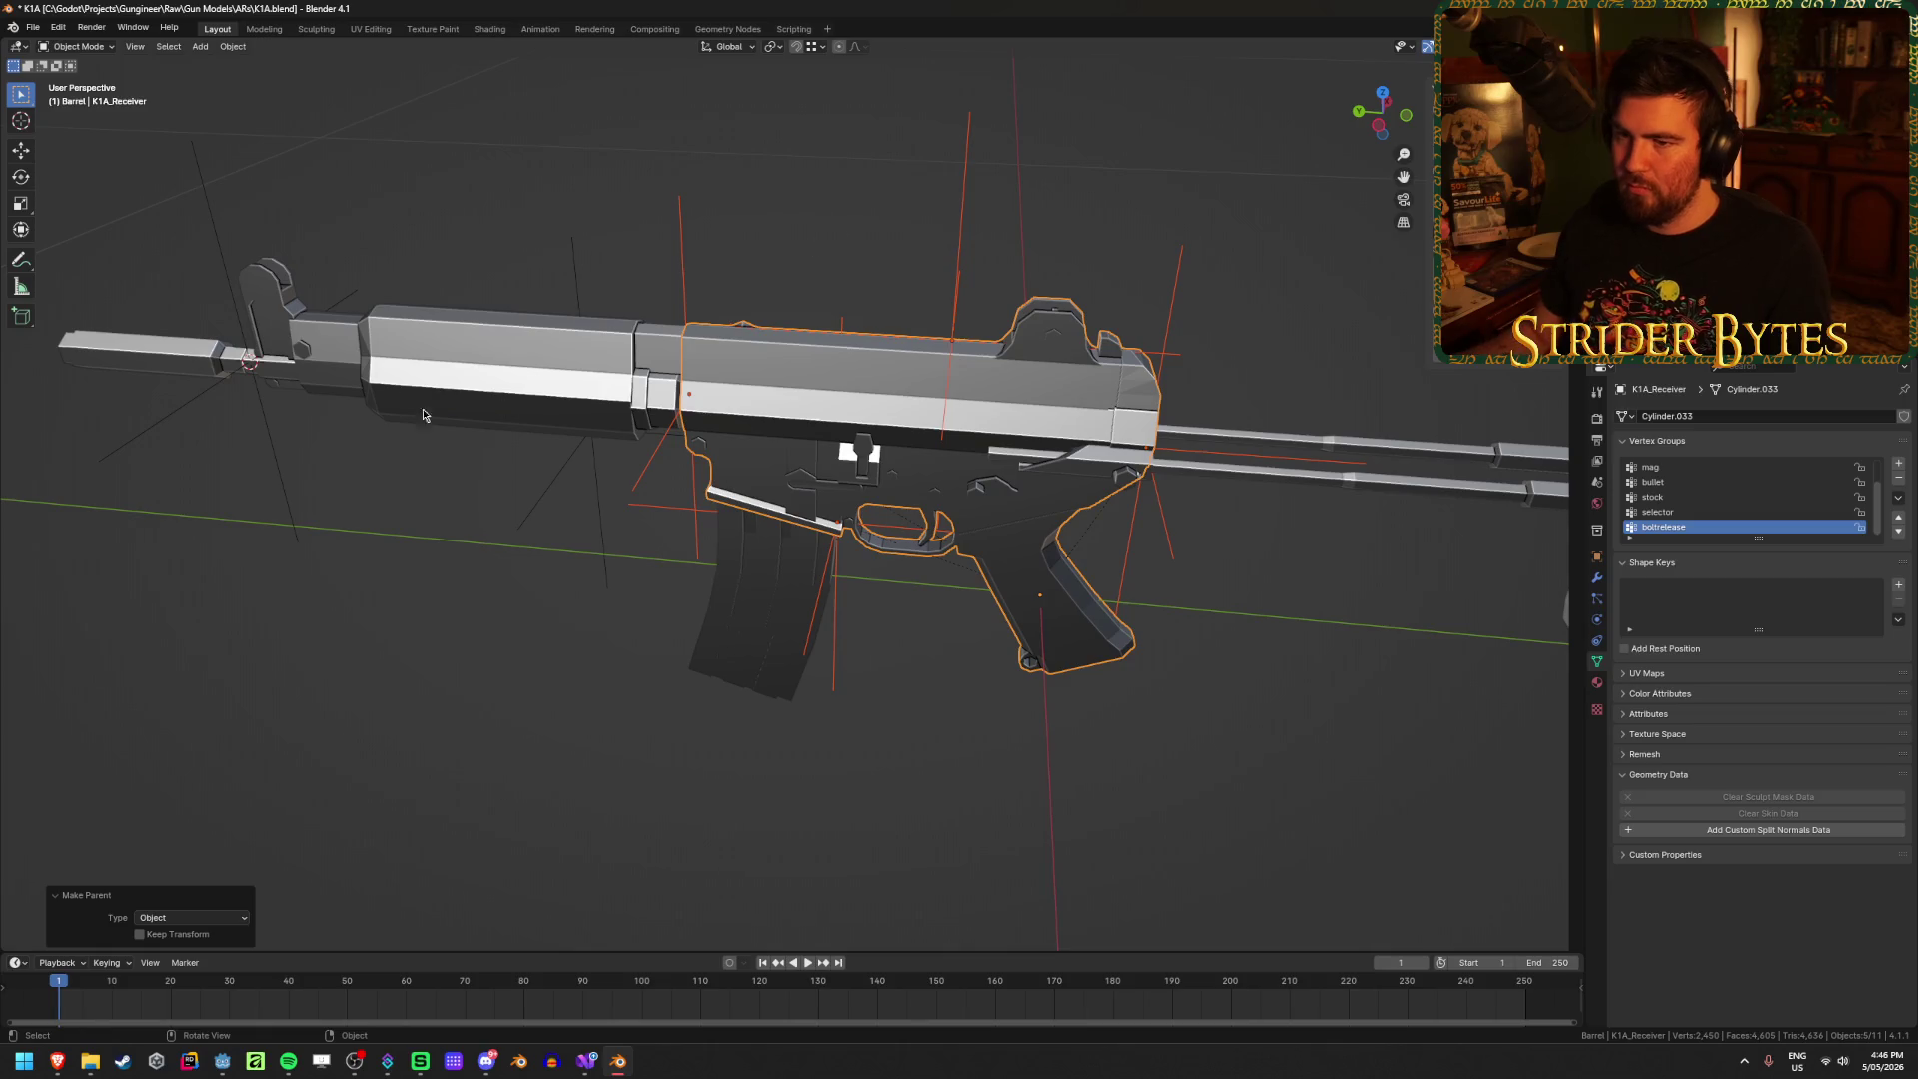
Step: Toggle the barrel through Edit Mode and add a plain axes empty at its front sight
left_click(400, 377)
mouse_move(400, 378)
middle_mouse_down()
mouse_move(586, 373)
mouse_move(566, 492)
mouse_move(703, 497)
mouse_move(835, 612)
mouse_move(650, 407)
mouse_move(779, 376)
mouse_move(770, 463)
mouse_move(787, 416)
middle_mouse_up()
scroll(783, 480, "up", 2)
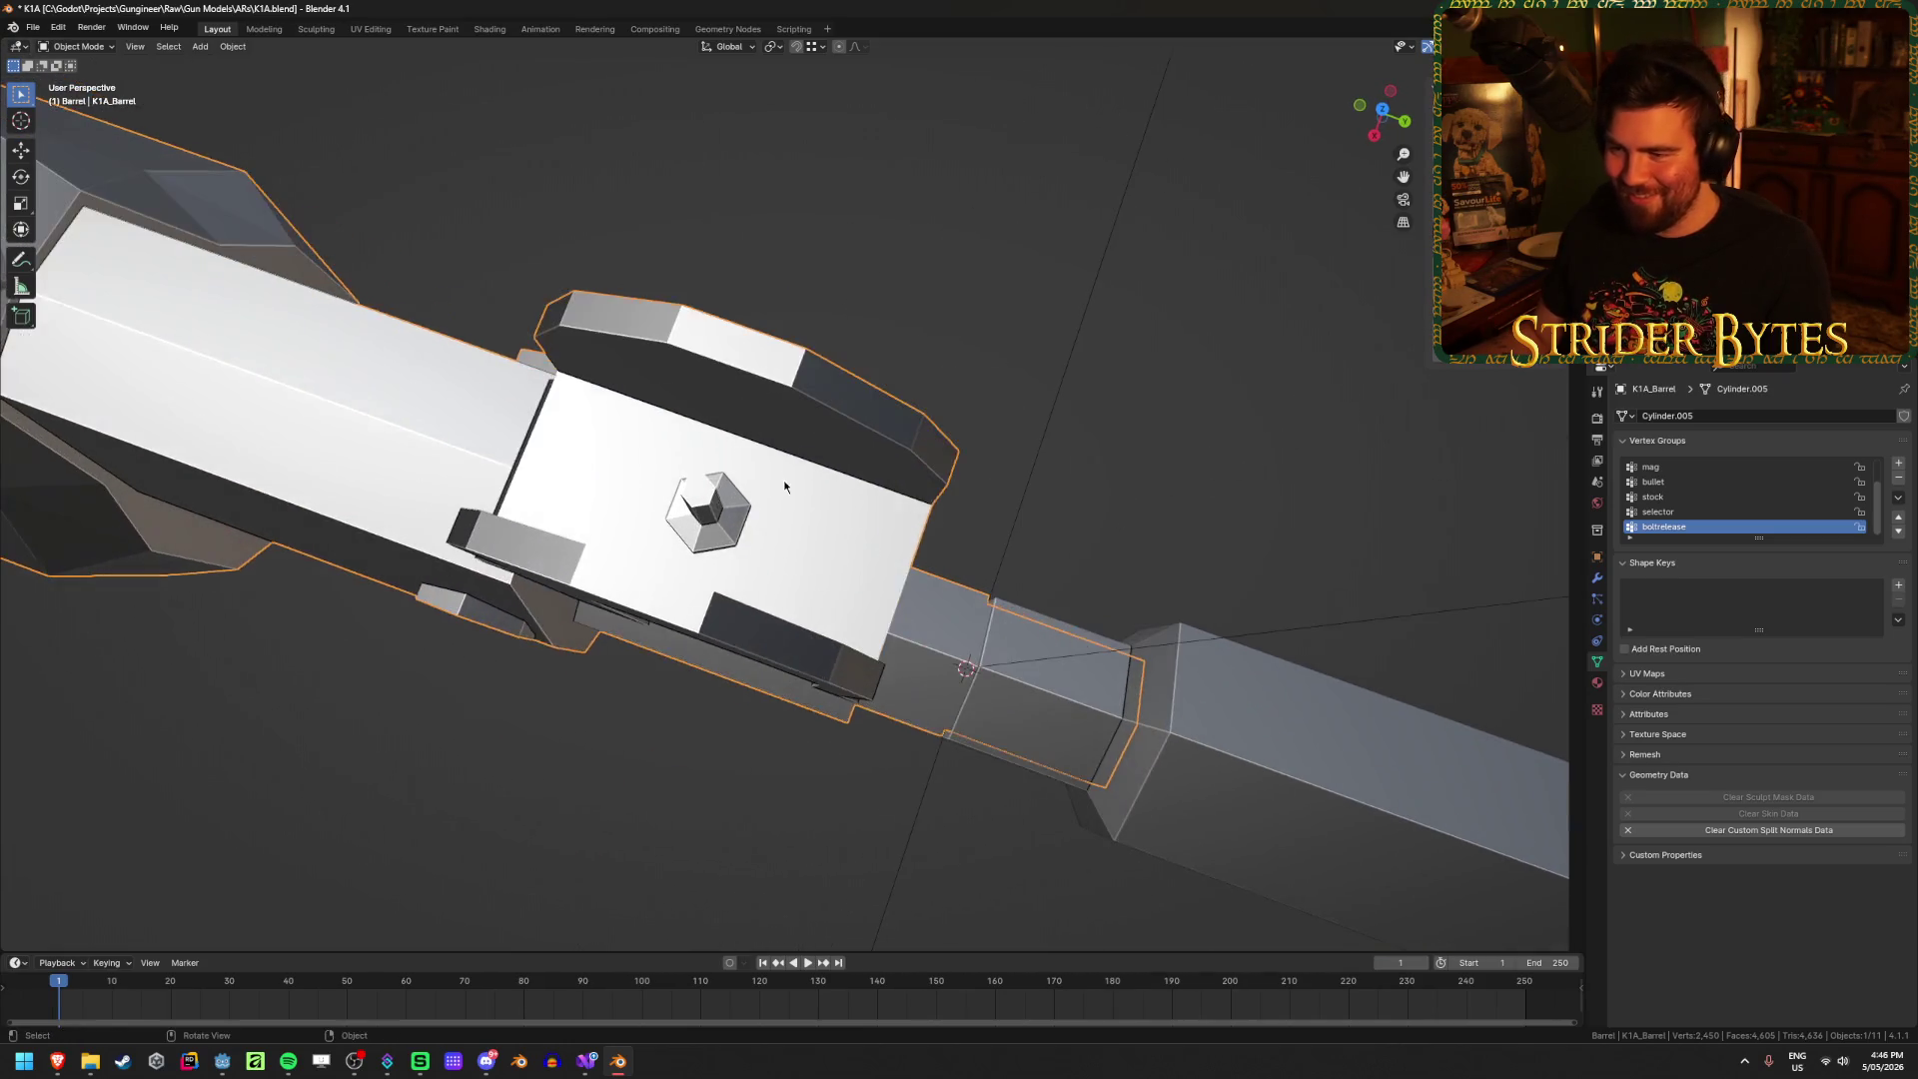
key("Tab")
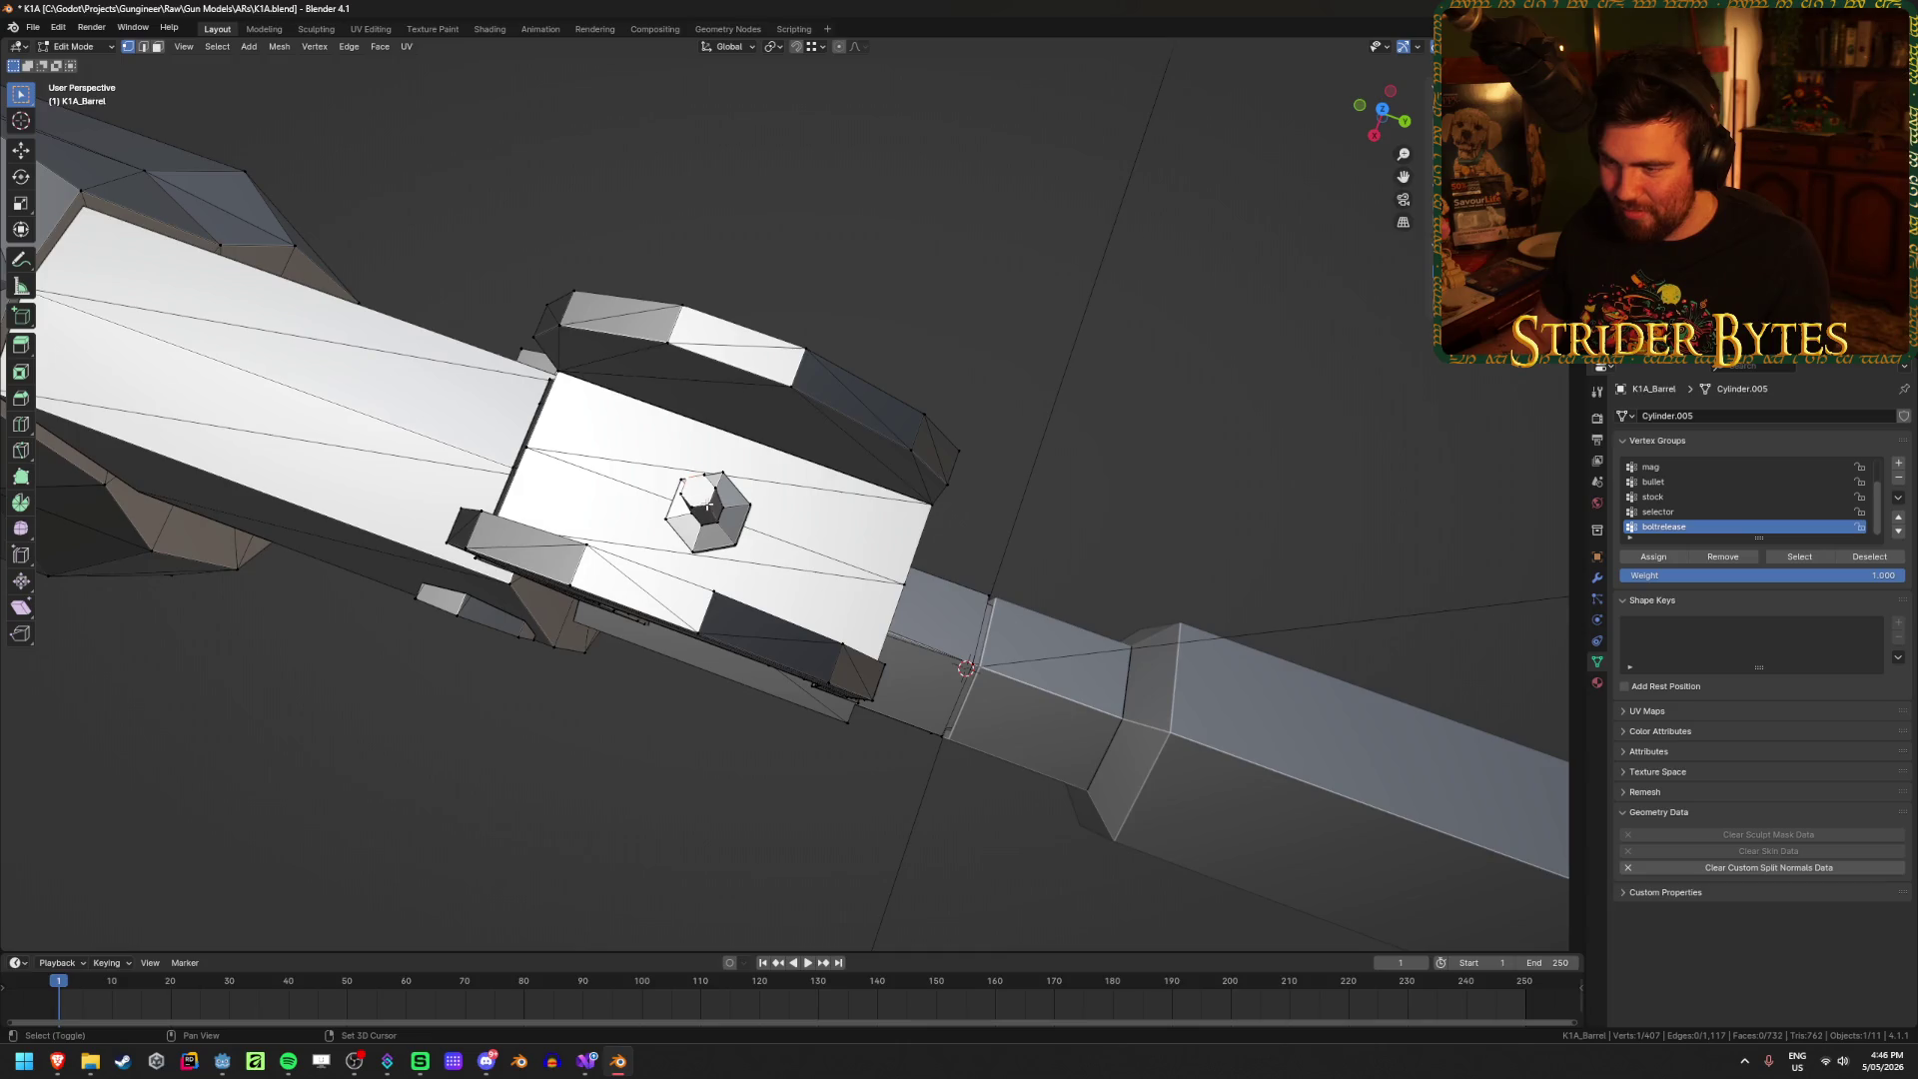
key("ctrl+Tab")
left_click(775, 577)
mouse_move(823, 534)
middle_mouse_down()
mouse_move(805, 672)
mouse_move(988, 402)
middle_mouse_up()
key("shift+a")
left_click(1057, 397)
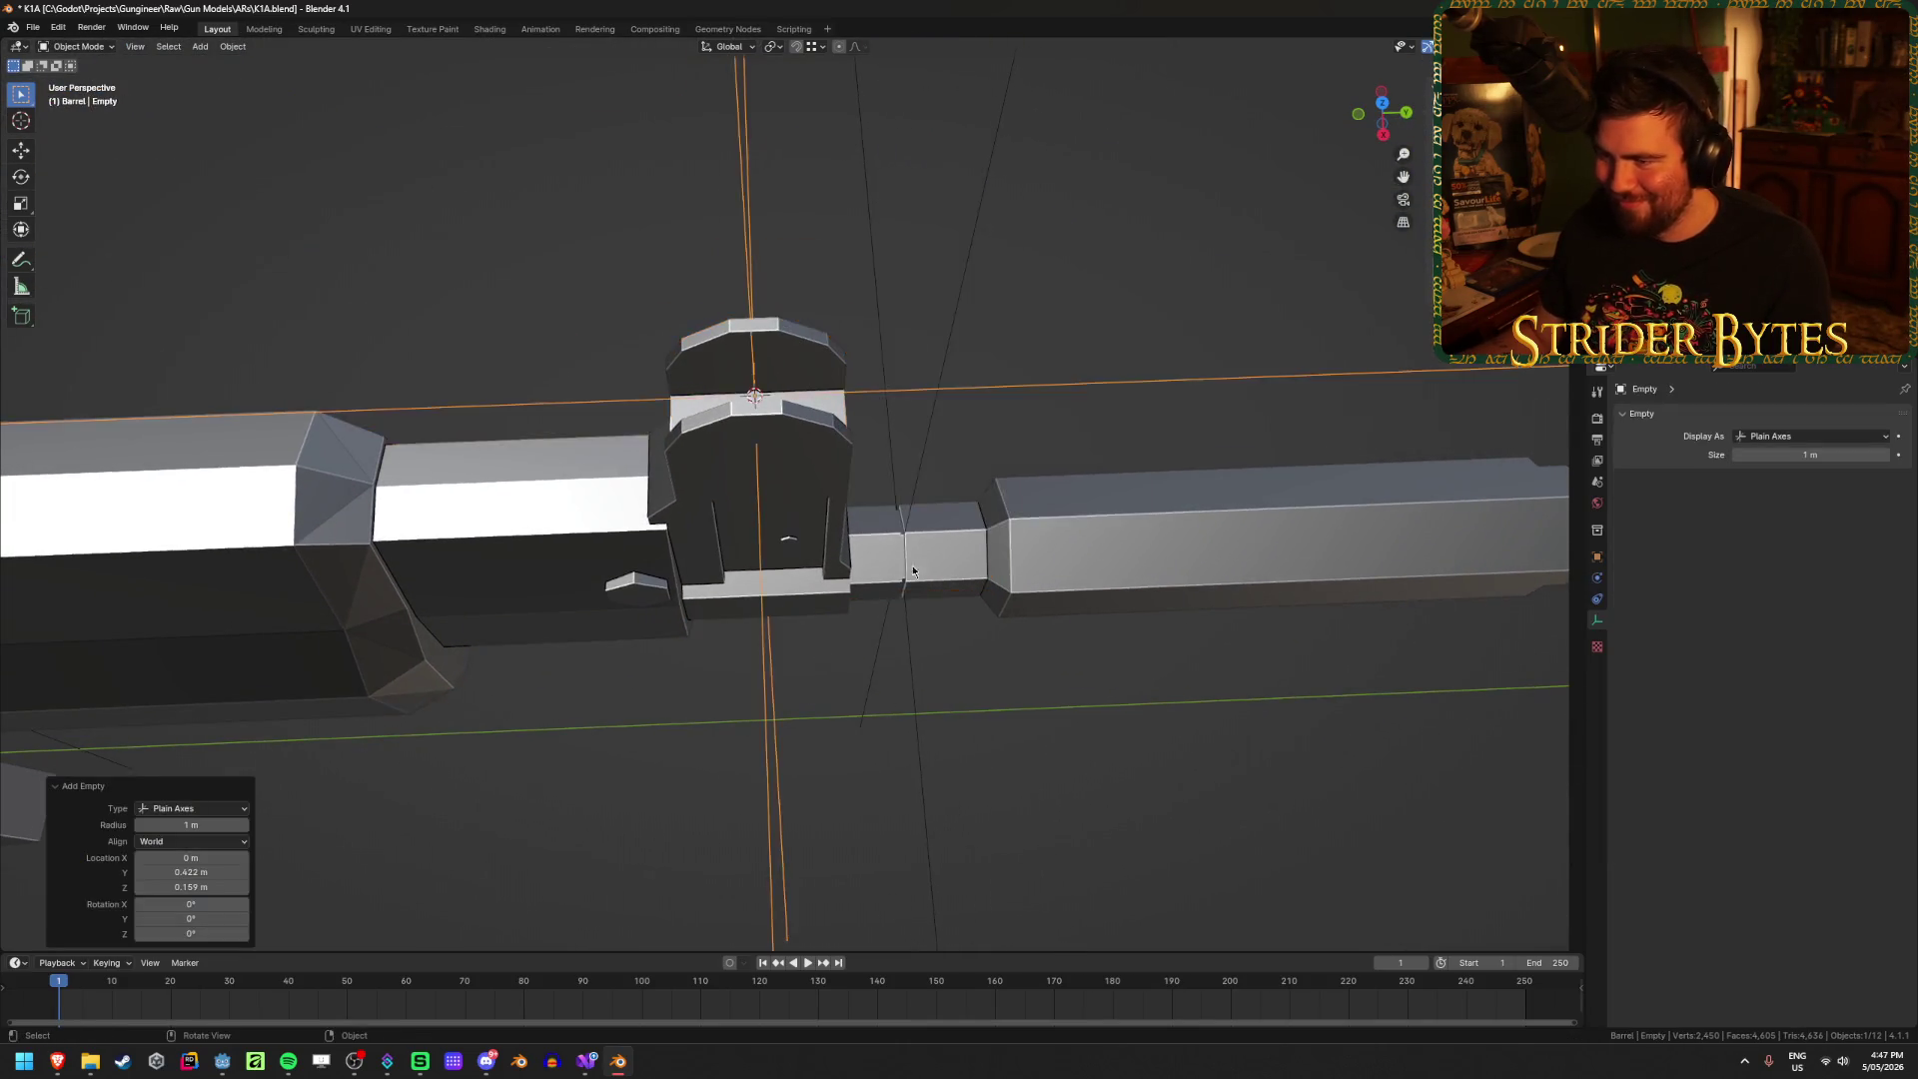
Step: Scale the new empty down to 0.12 m and apply its scale
scroll(605, 590, "down", 5)
mouse_move(604, 590)
middle_mouse_down()
mouse_move(637, 539)
mouse_move(967, 547)
mouse_move(978, 487)
mouse_move(941, 514)
mouse_move(963, 544)
mouse_move(1092, 470)
middle_mouse_up()
scroll(978, 487, "up", 1)
key("s")
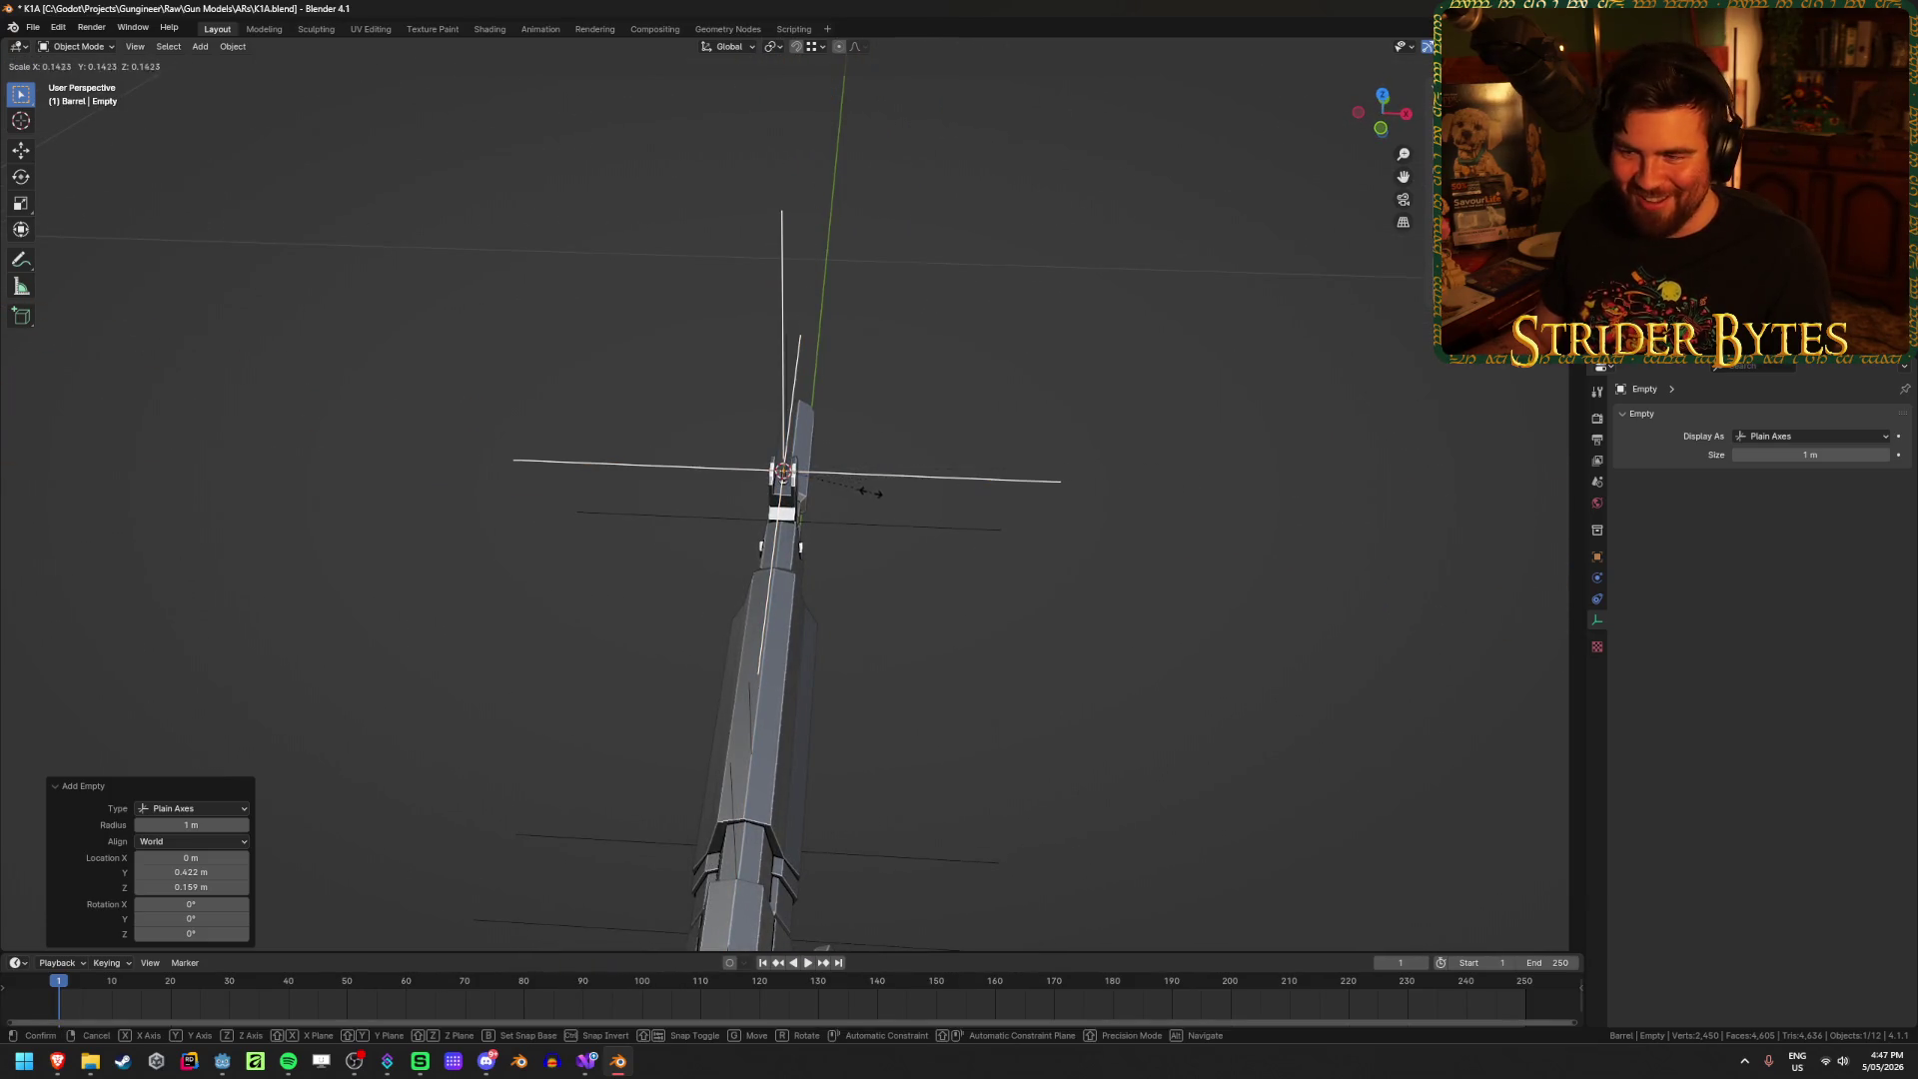
left_click(857, 489)
mouse_move(939, 507)
middle_mouse_down()
mouse_move(809, 513)
mouse_move(980, 569)
mouse_move(927, 621)
middle_mouse_up()
key("ctrl+a")
left_click(809, 514)
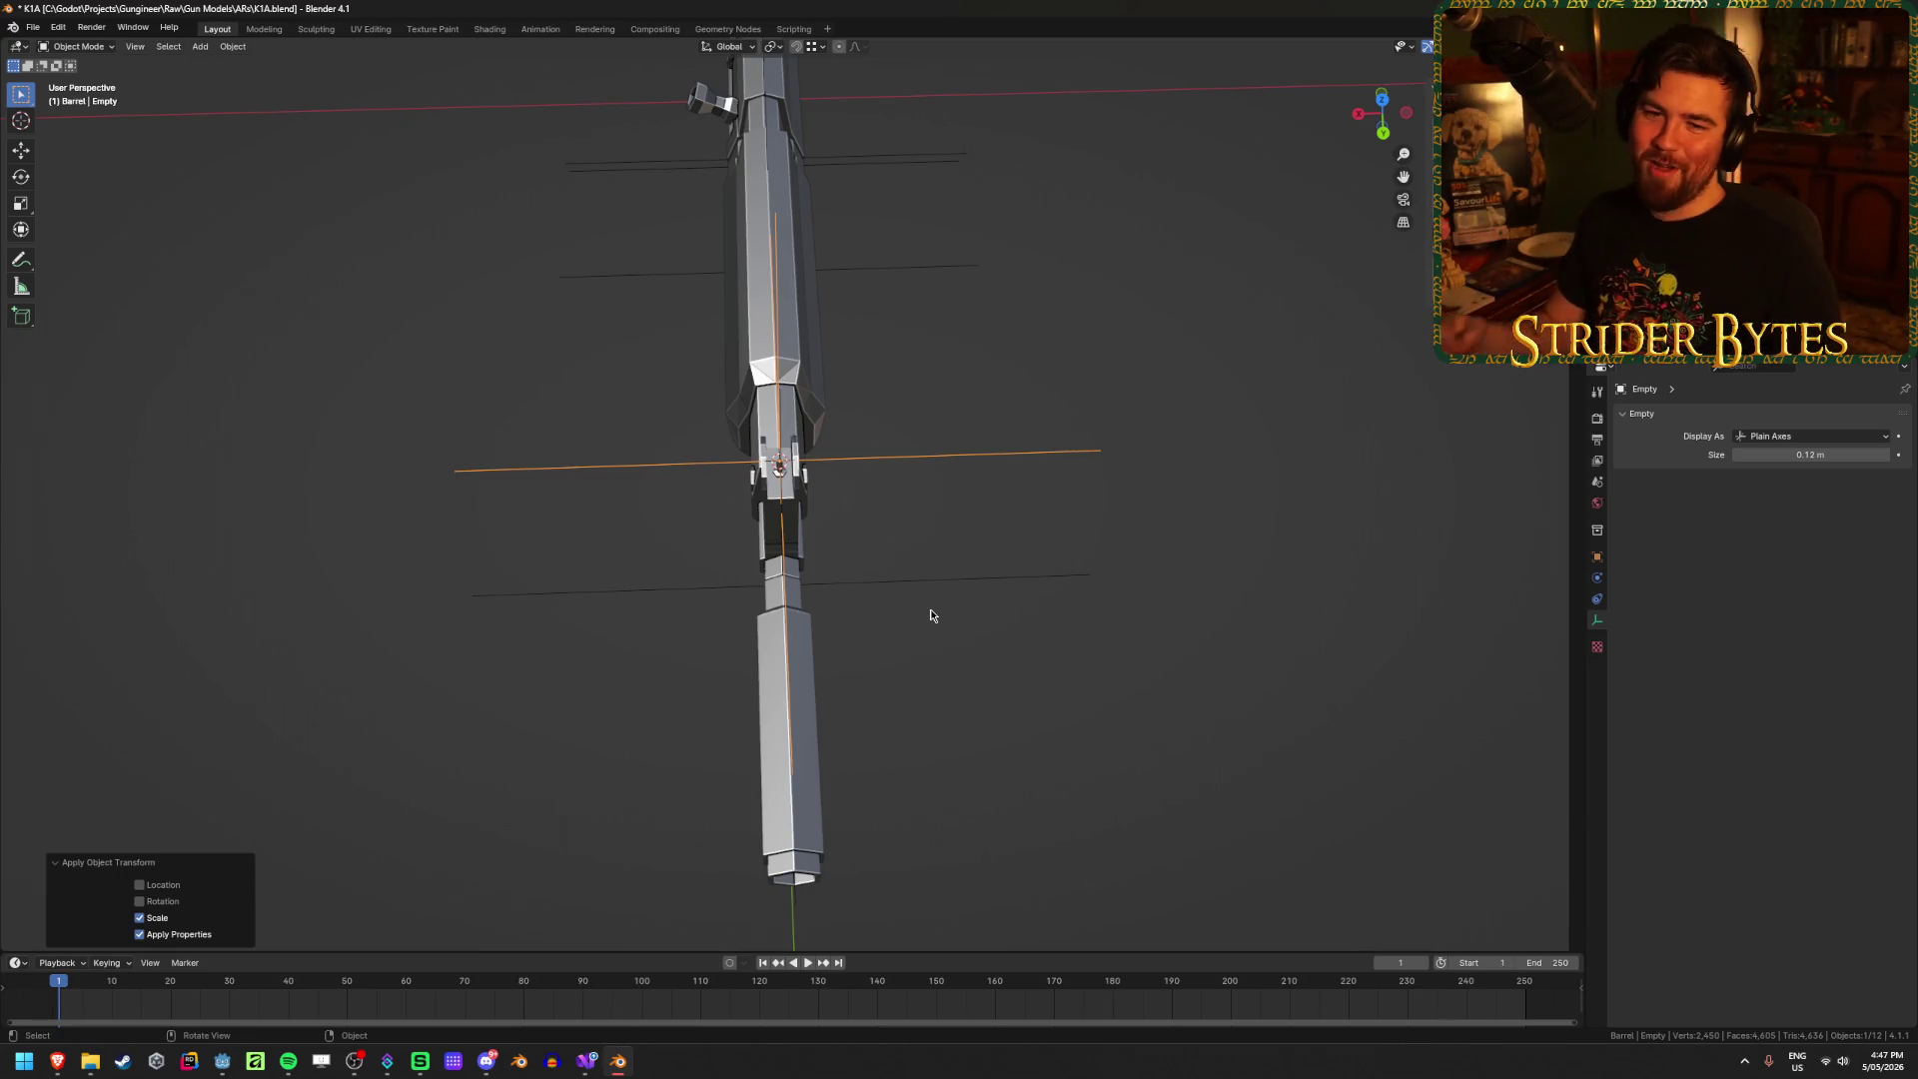
Step: Rename the empty AimPoint, parent it to K1A_Barrel, and save the blend file
middle_click_drag(935, 621, 992, 541)
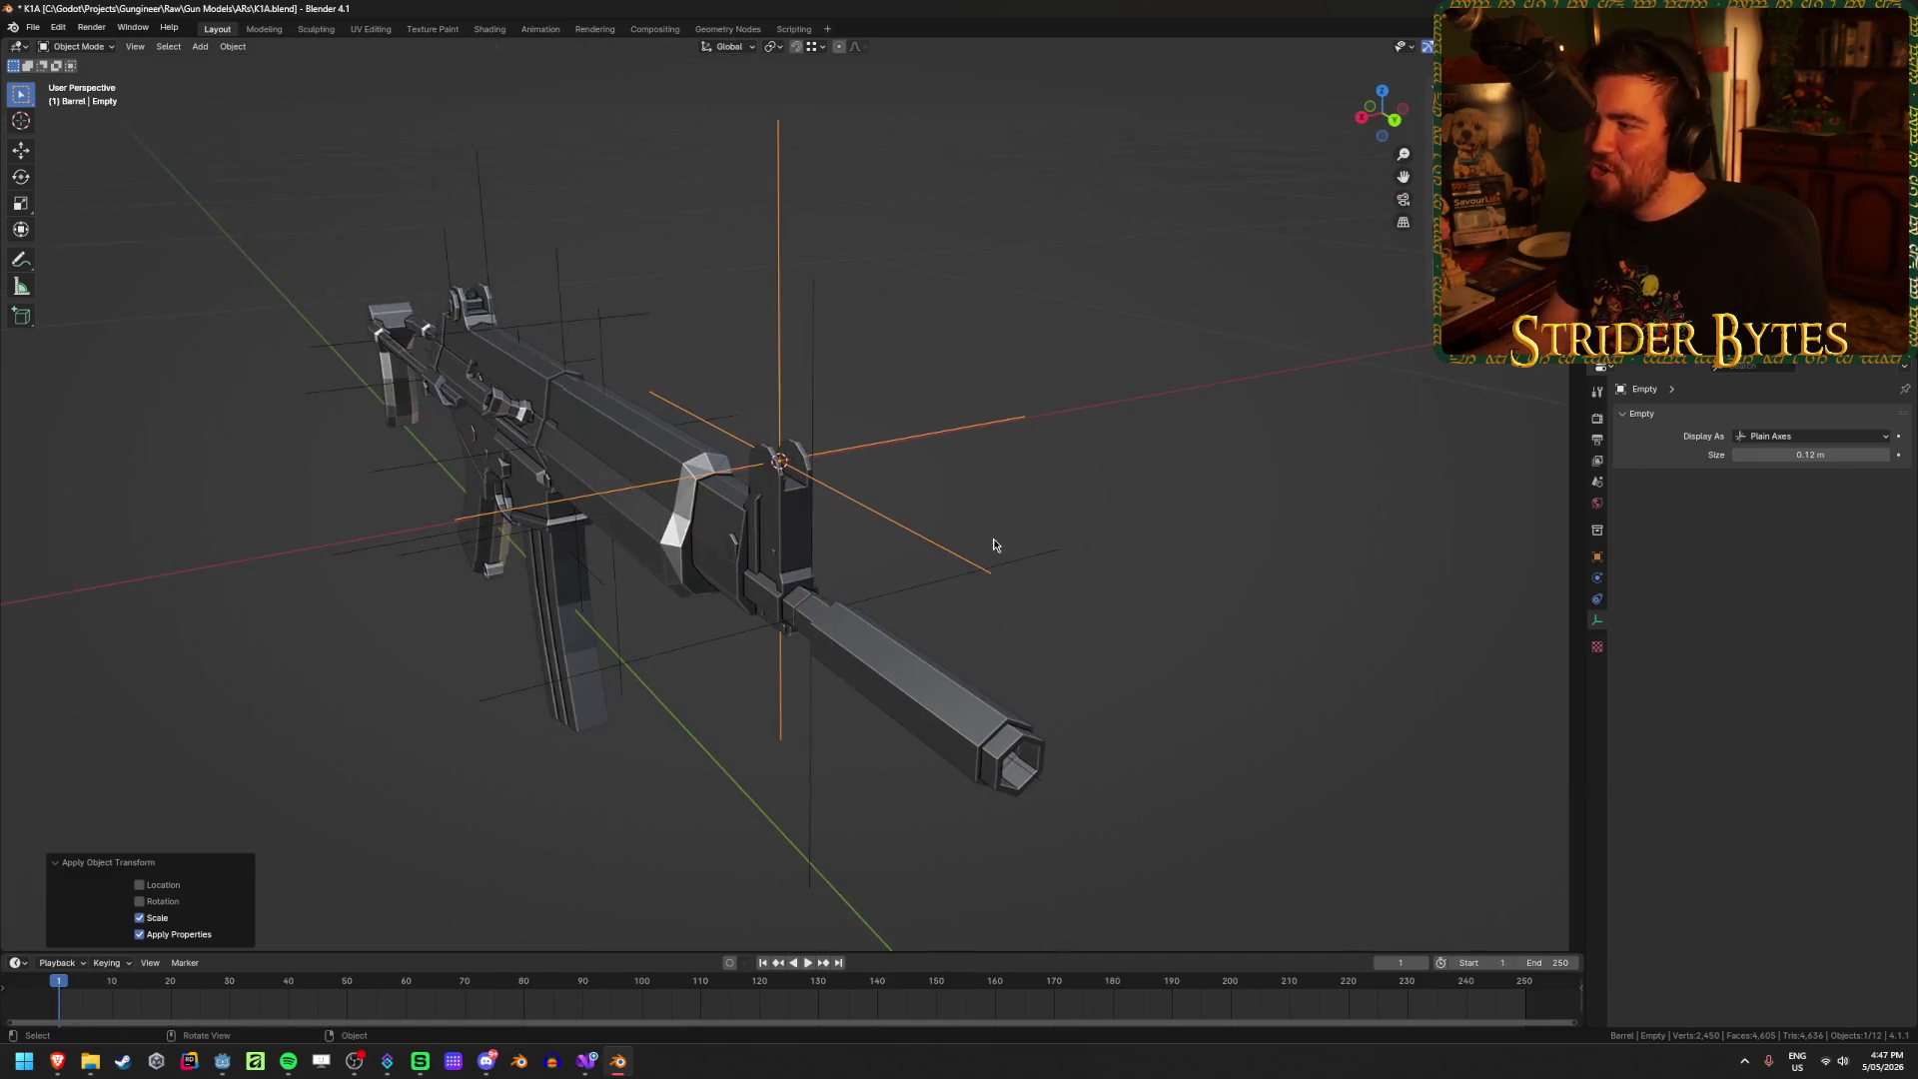
key("F2")
type("AimPoint")
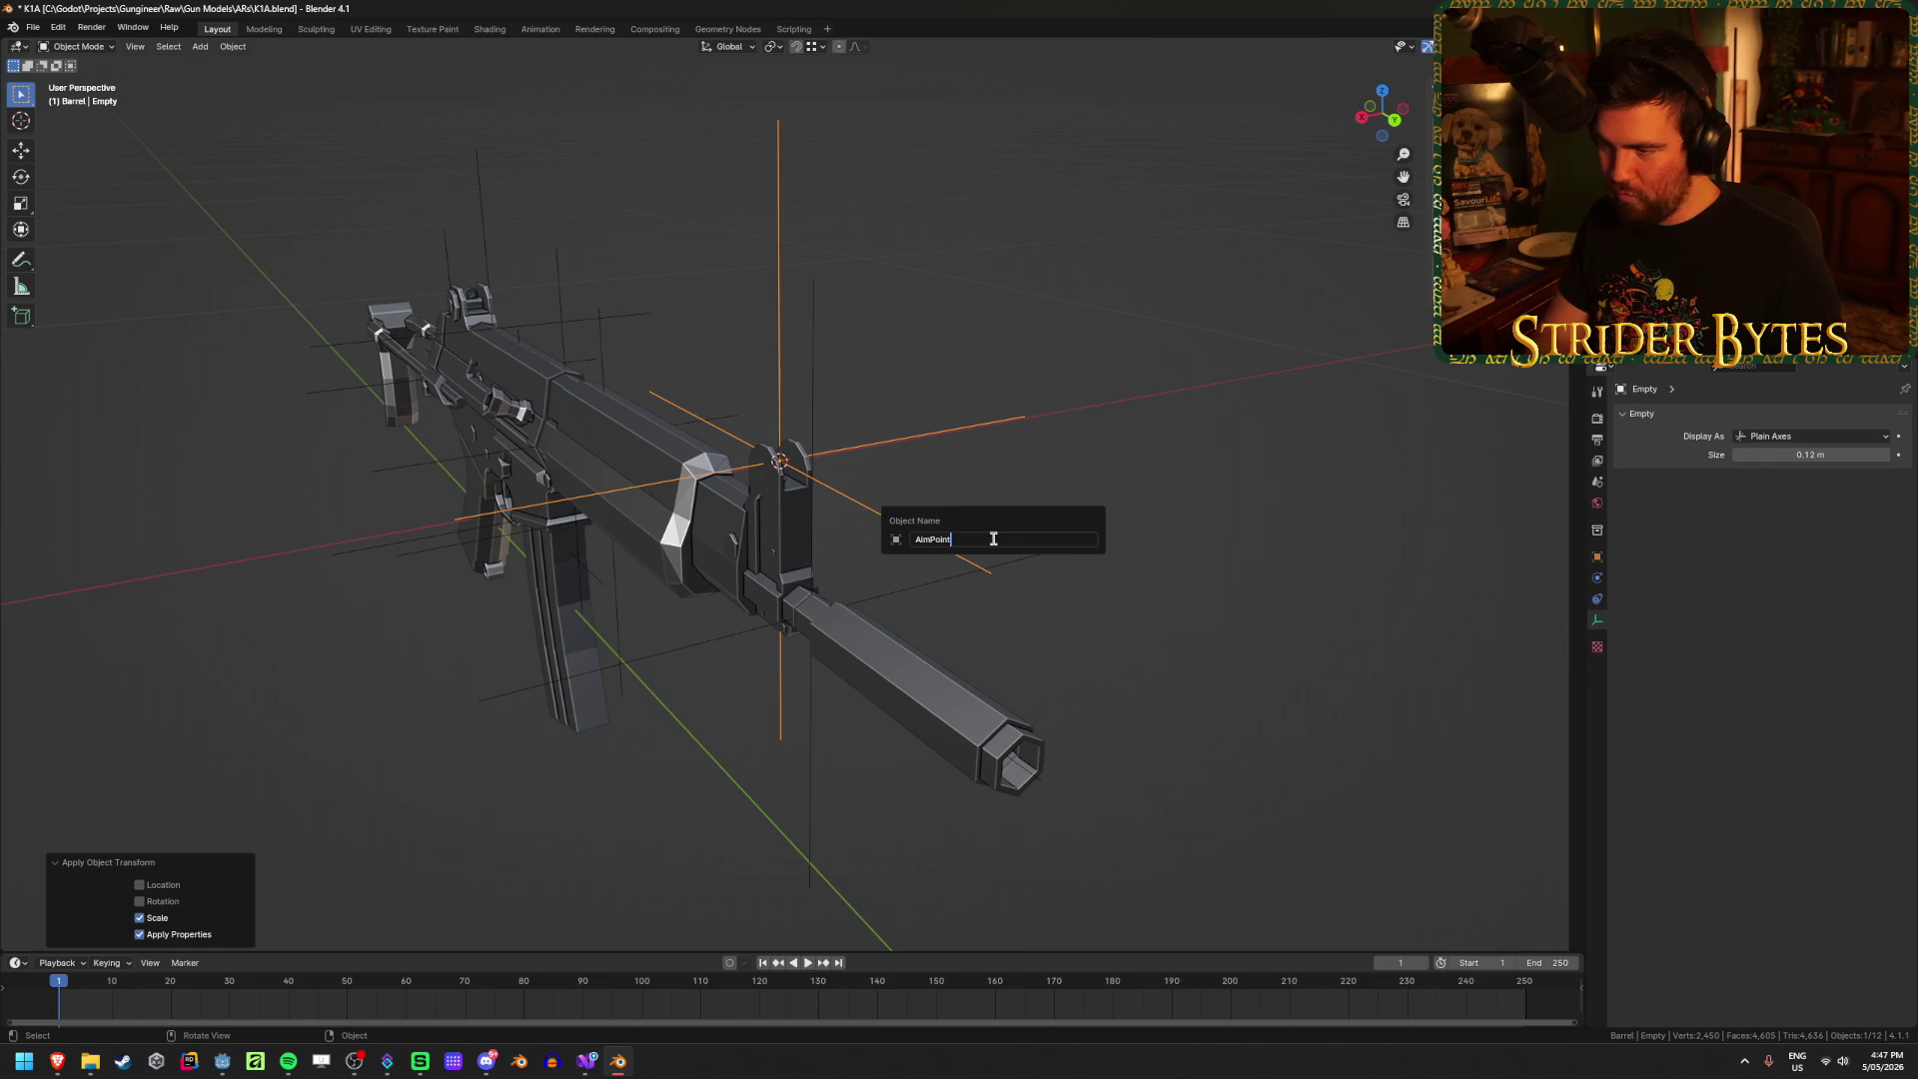
key("Return")
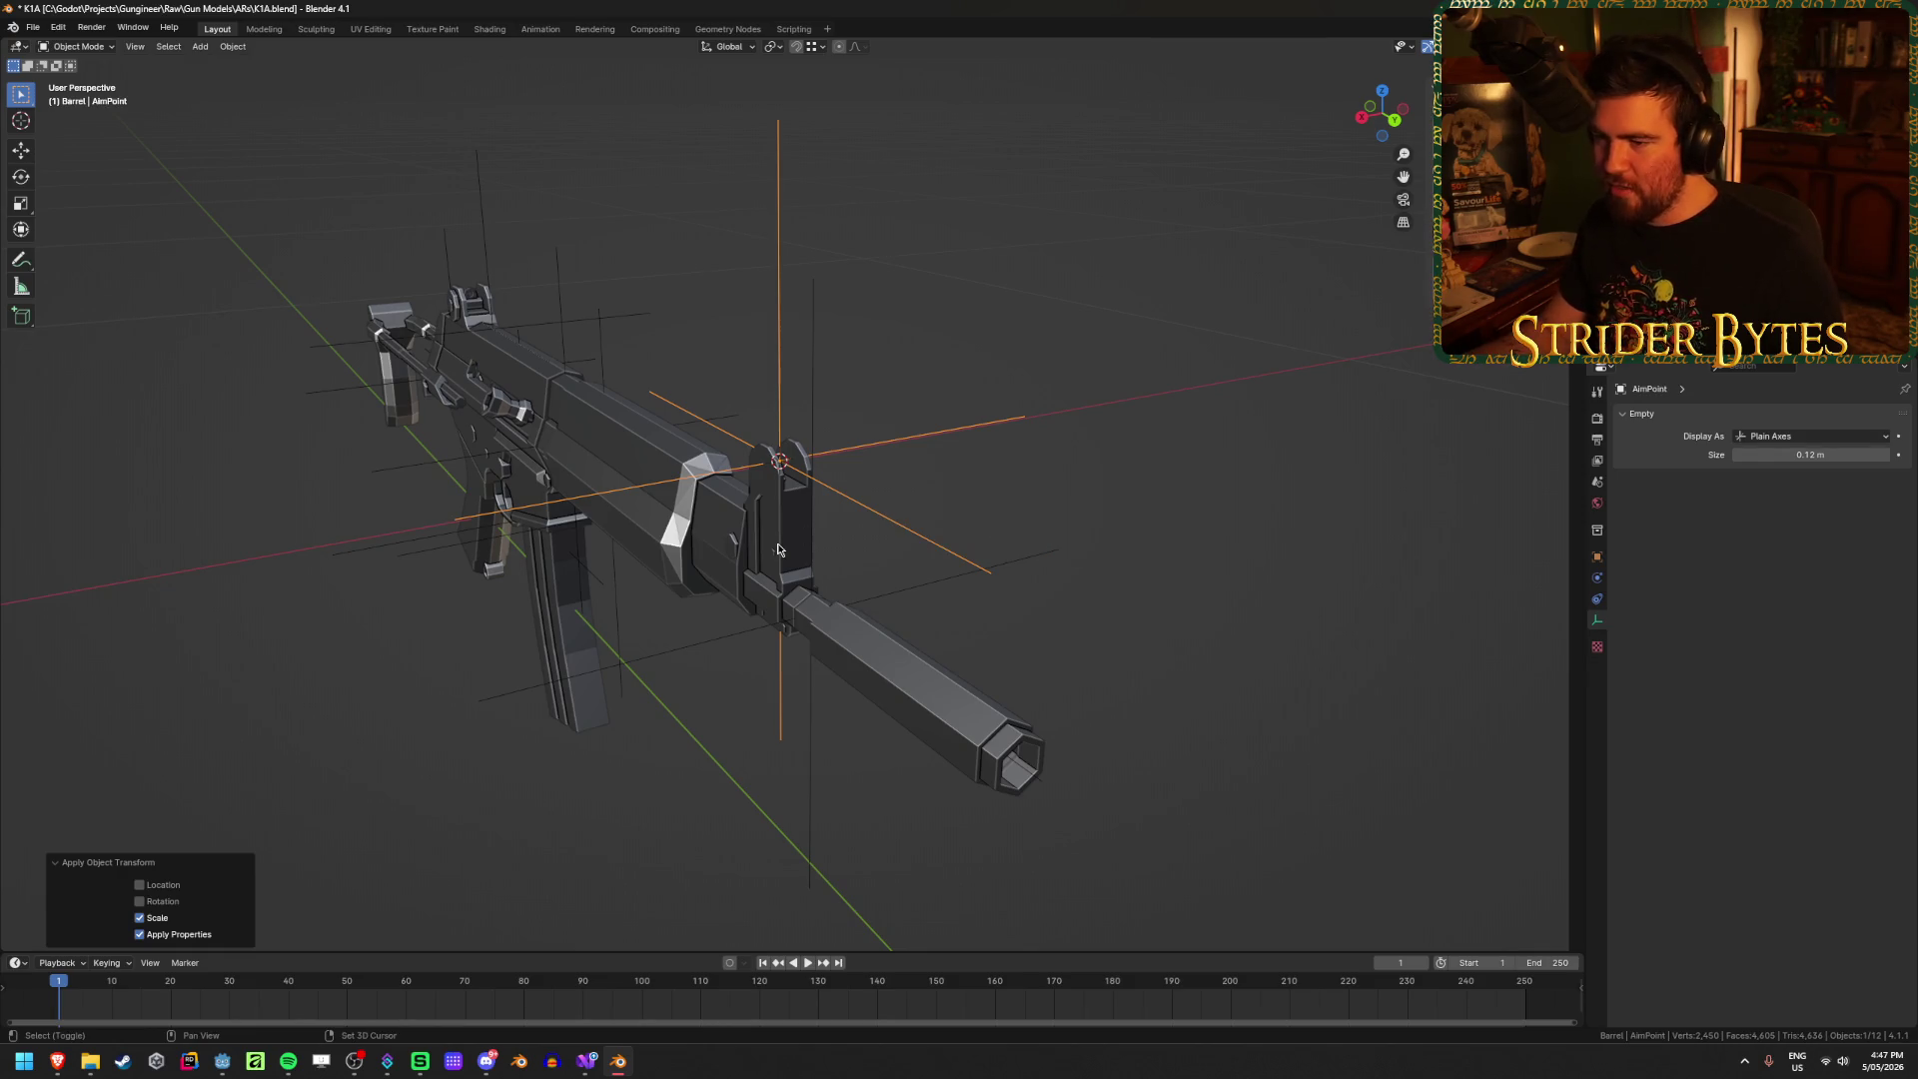
left_click(778, 548)
key("ctrl+p")
left_click(1108, 555)
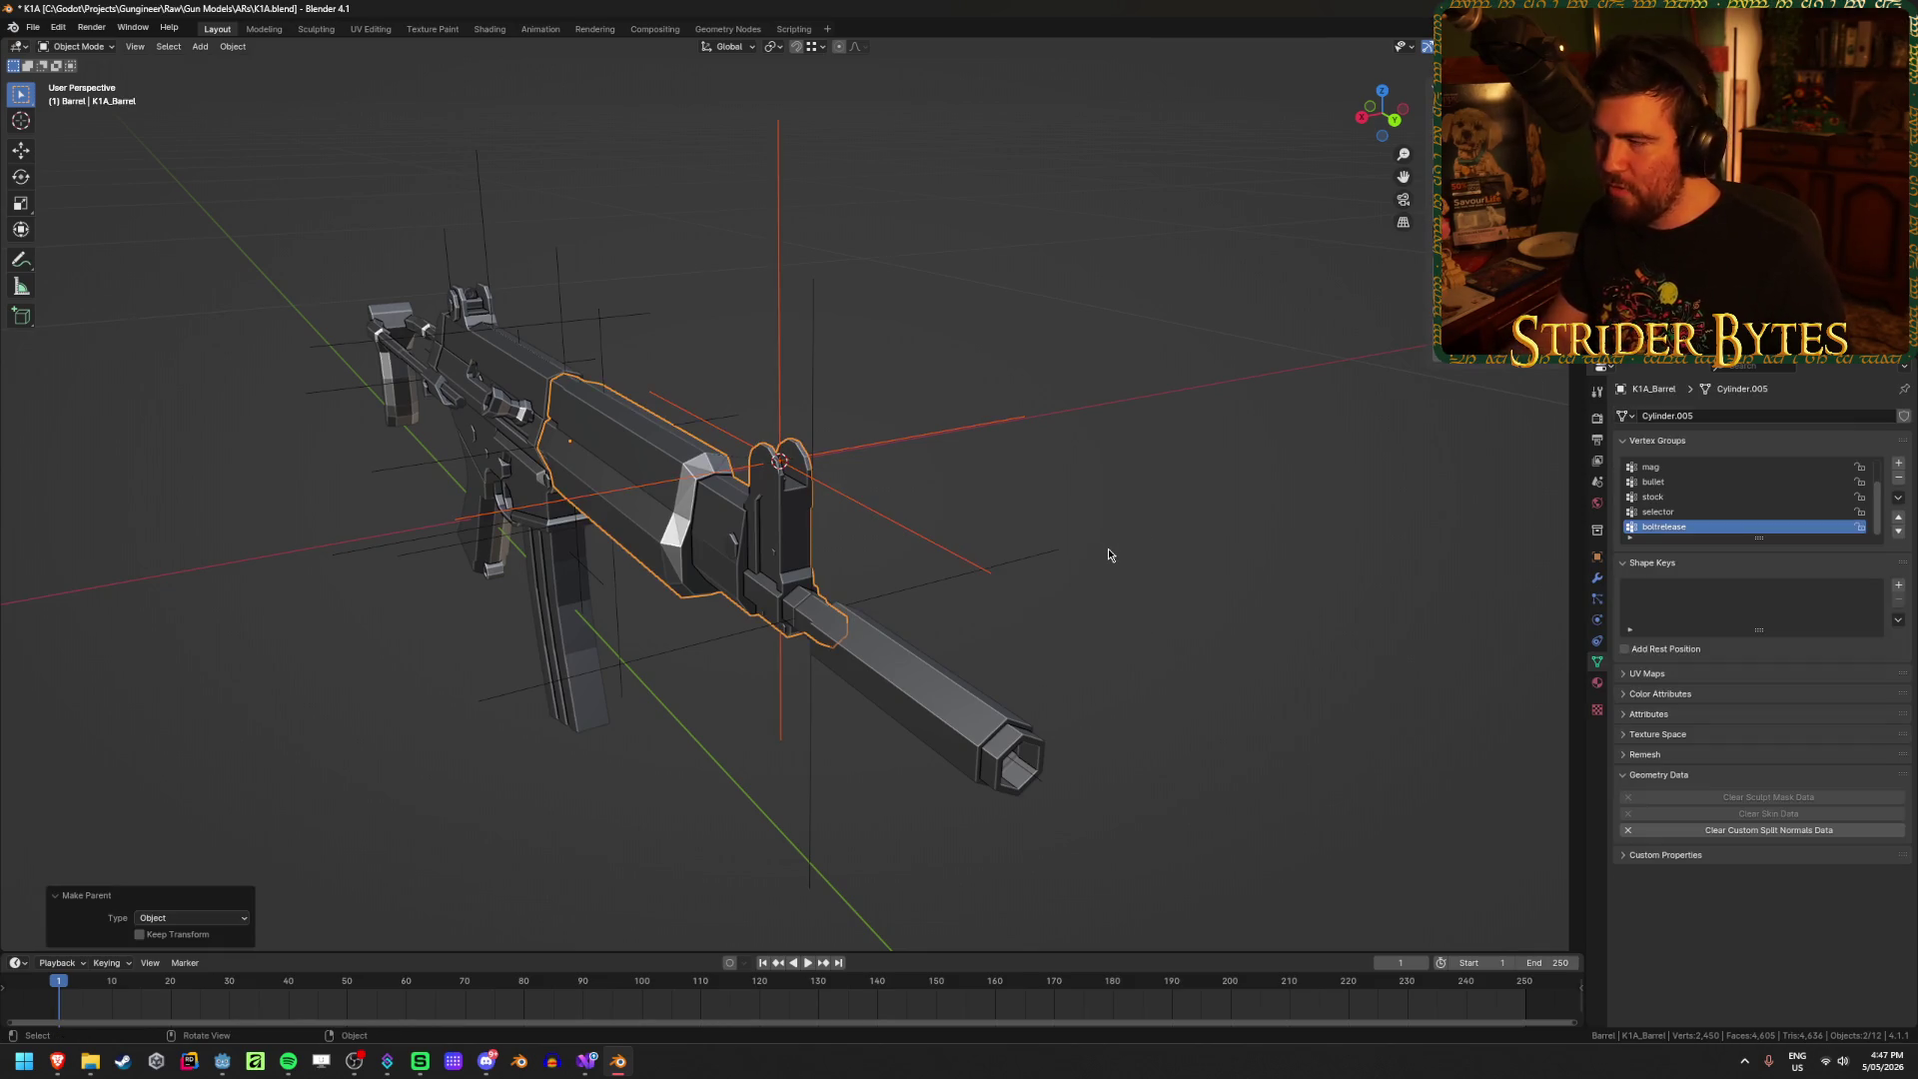
key("ctrl+s")
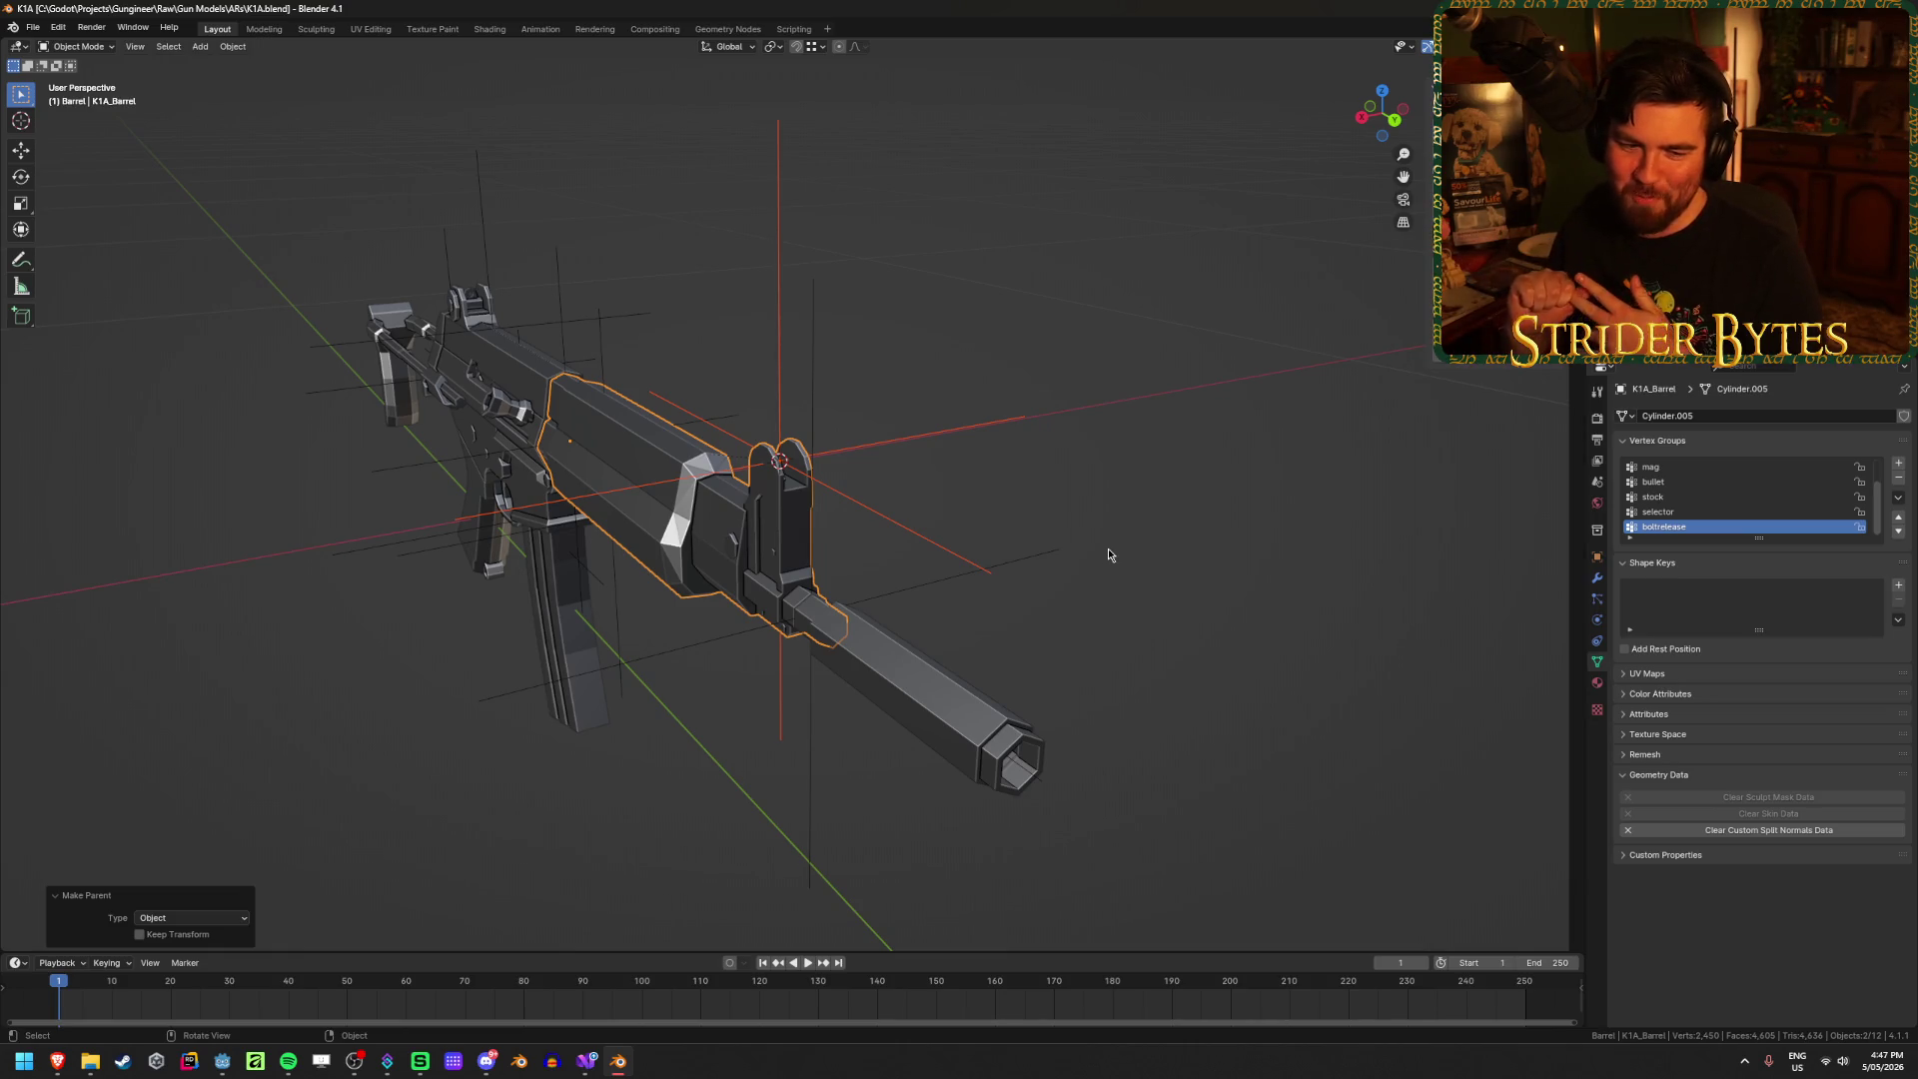
Step: Reselect the AimPoint empty and bring up the glTF export dialog
left_click(843, 464)
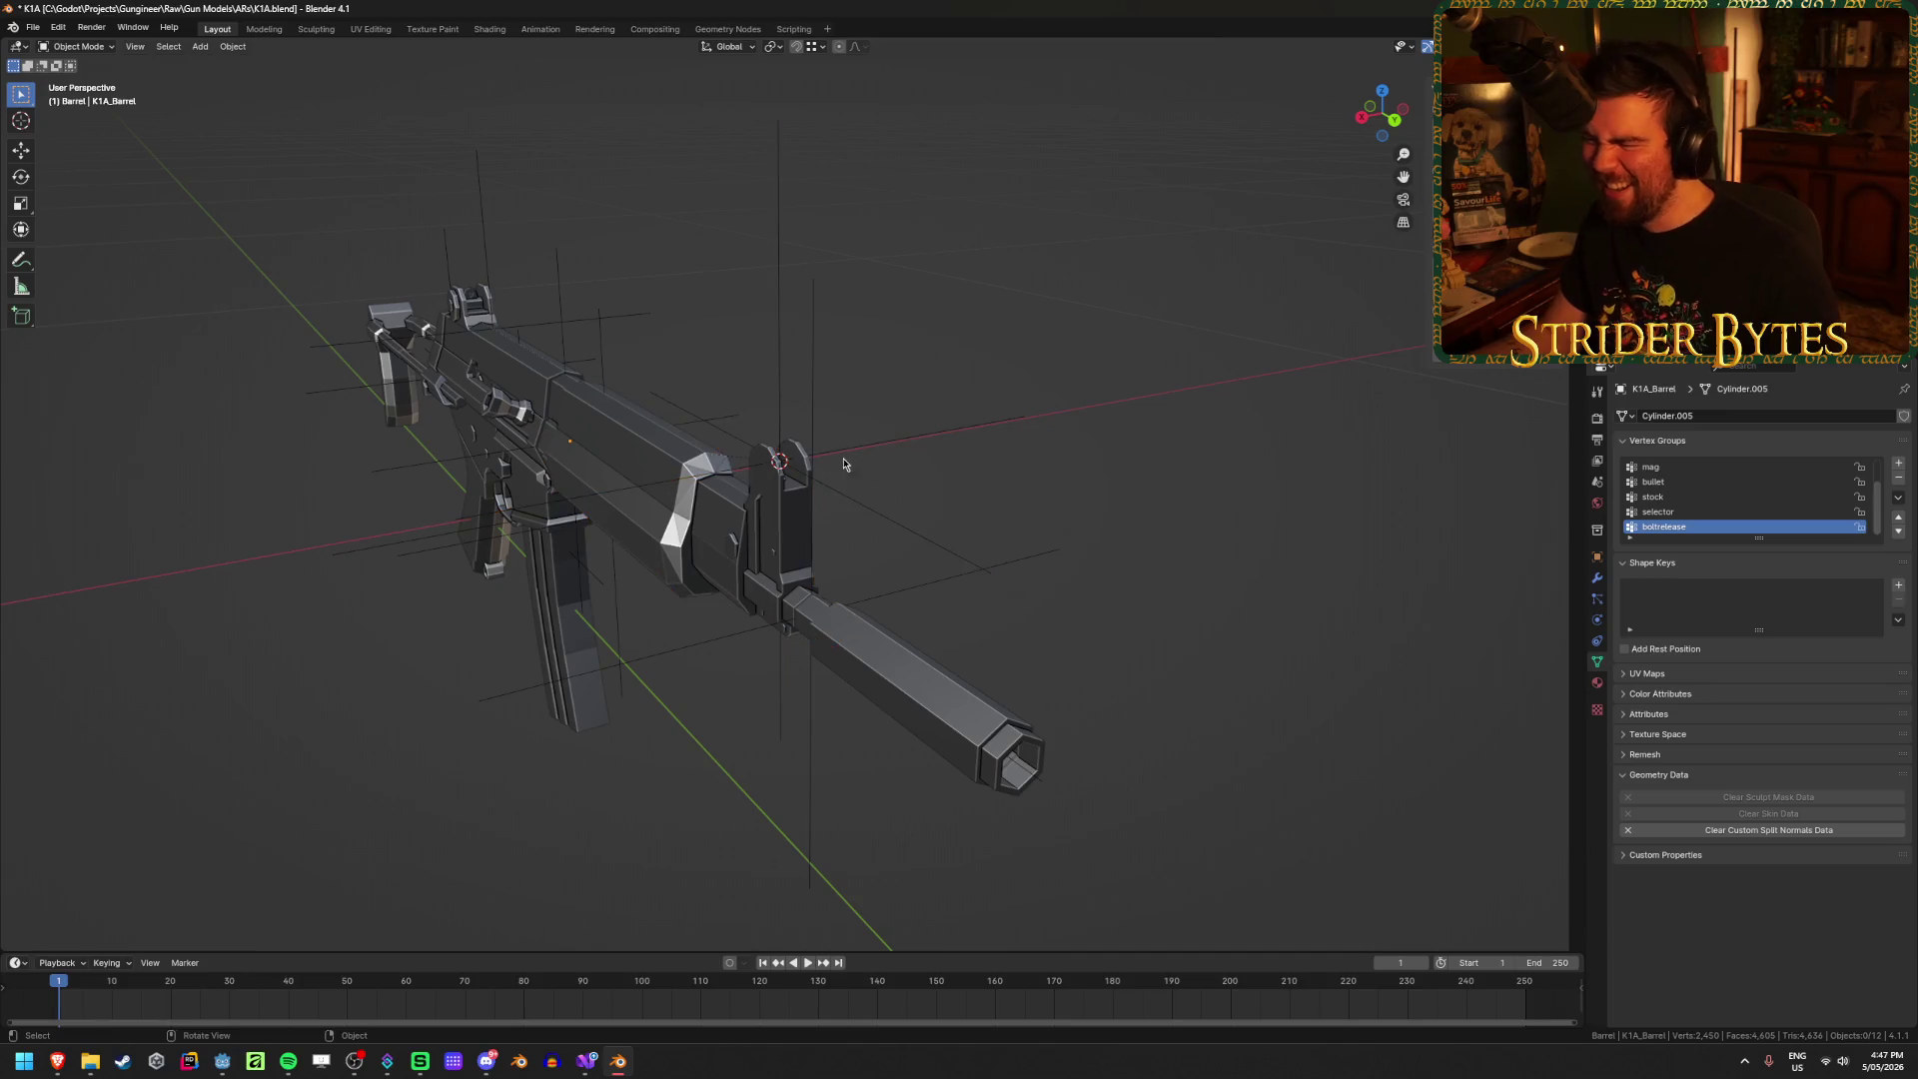
left_click(843, 463)
middle_click_drag(1083, 454, 1019, 559)
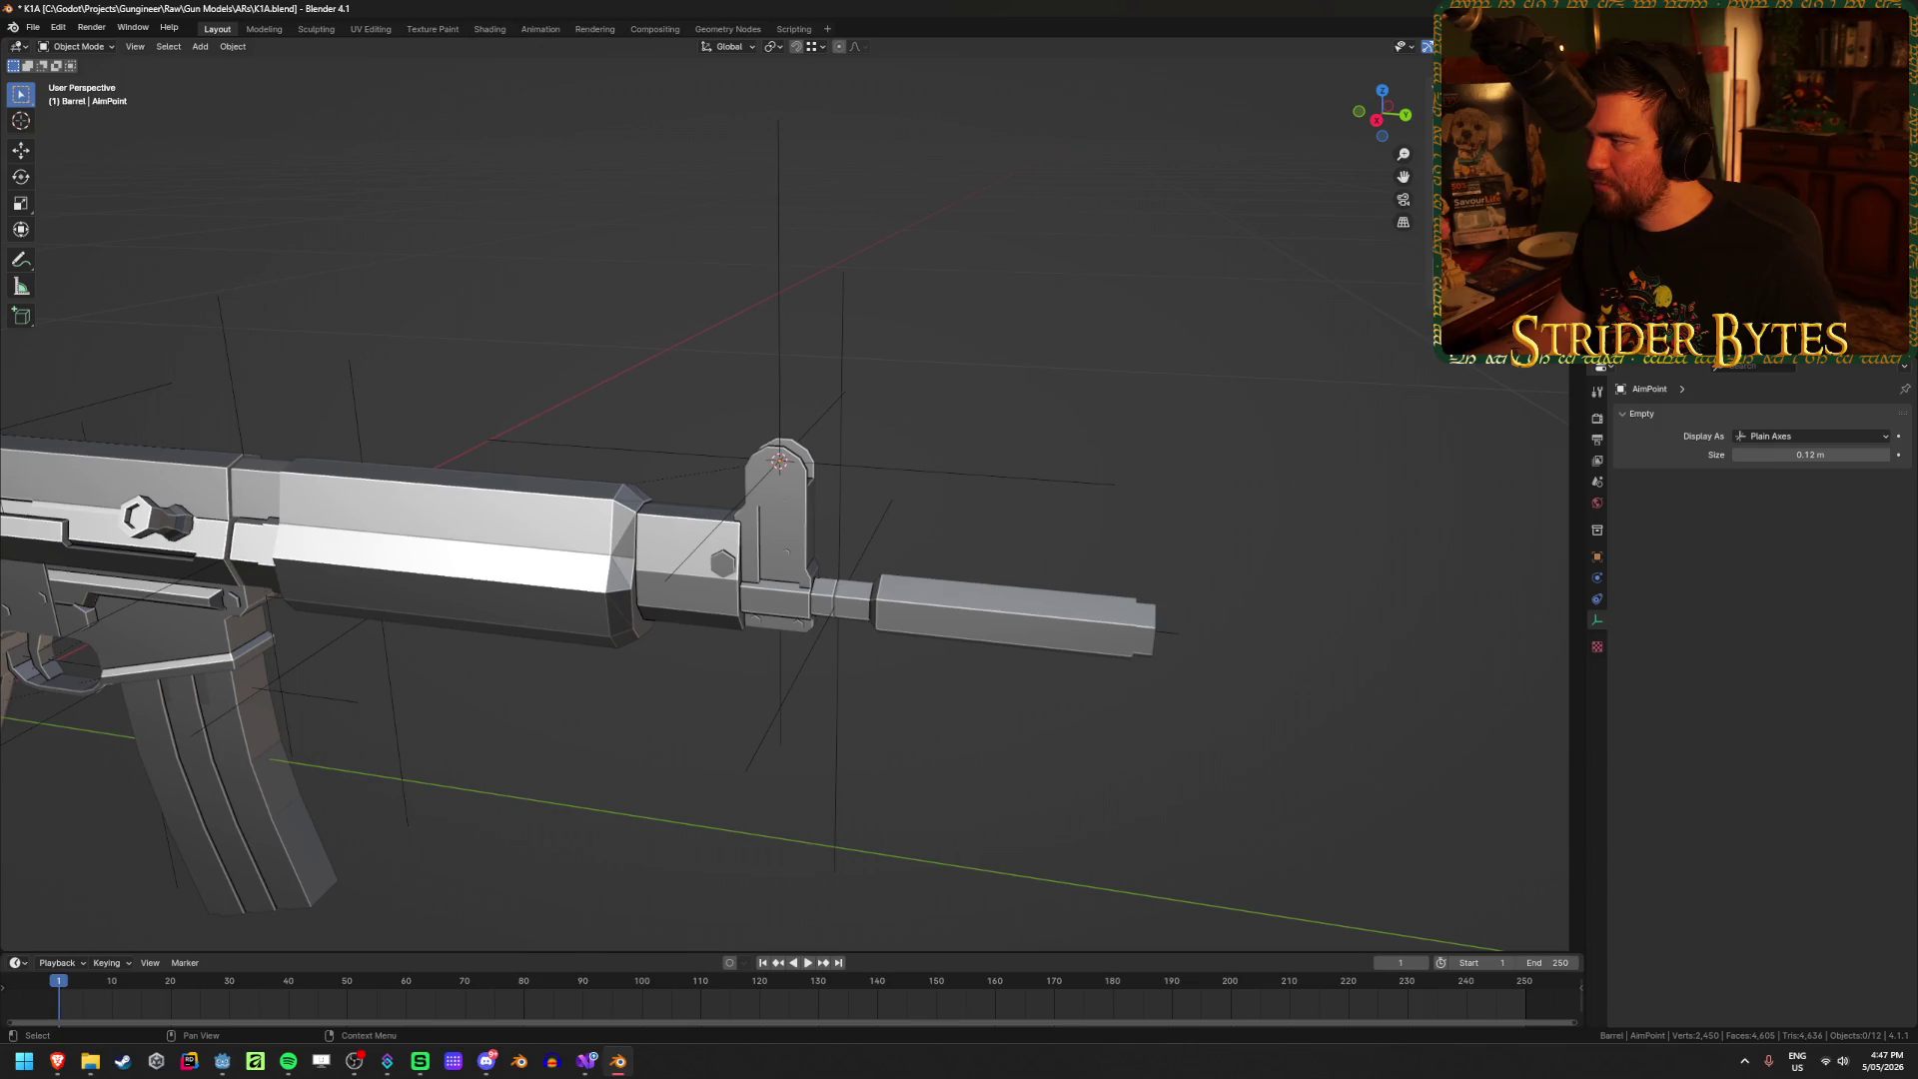
mouse_move(706, 628)
middle_mouse_down()
mouse_move(543, 668)
mouse_move(741, 681)
middle_mouse_up()
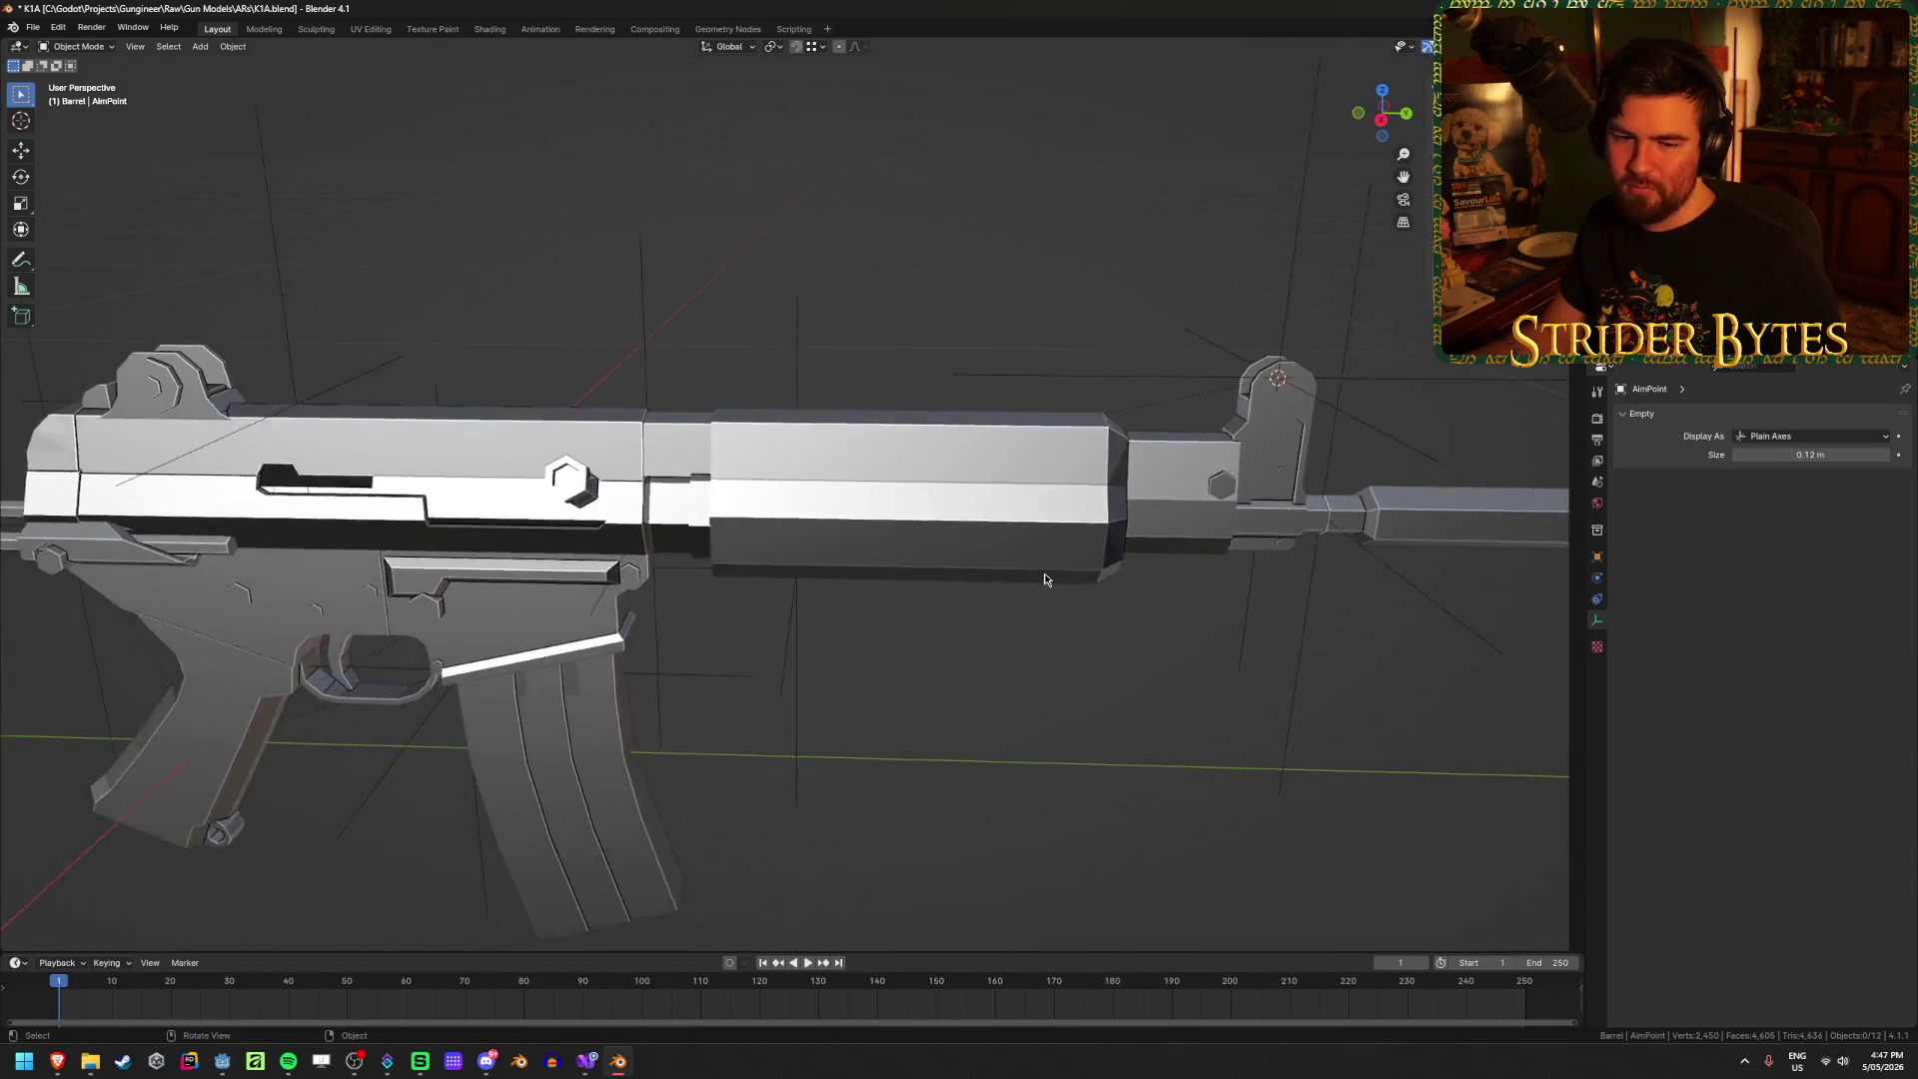
scroll(741, 681, "down", 5)
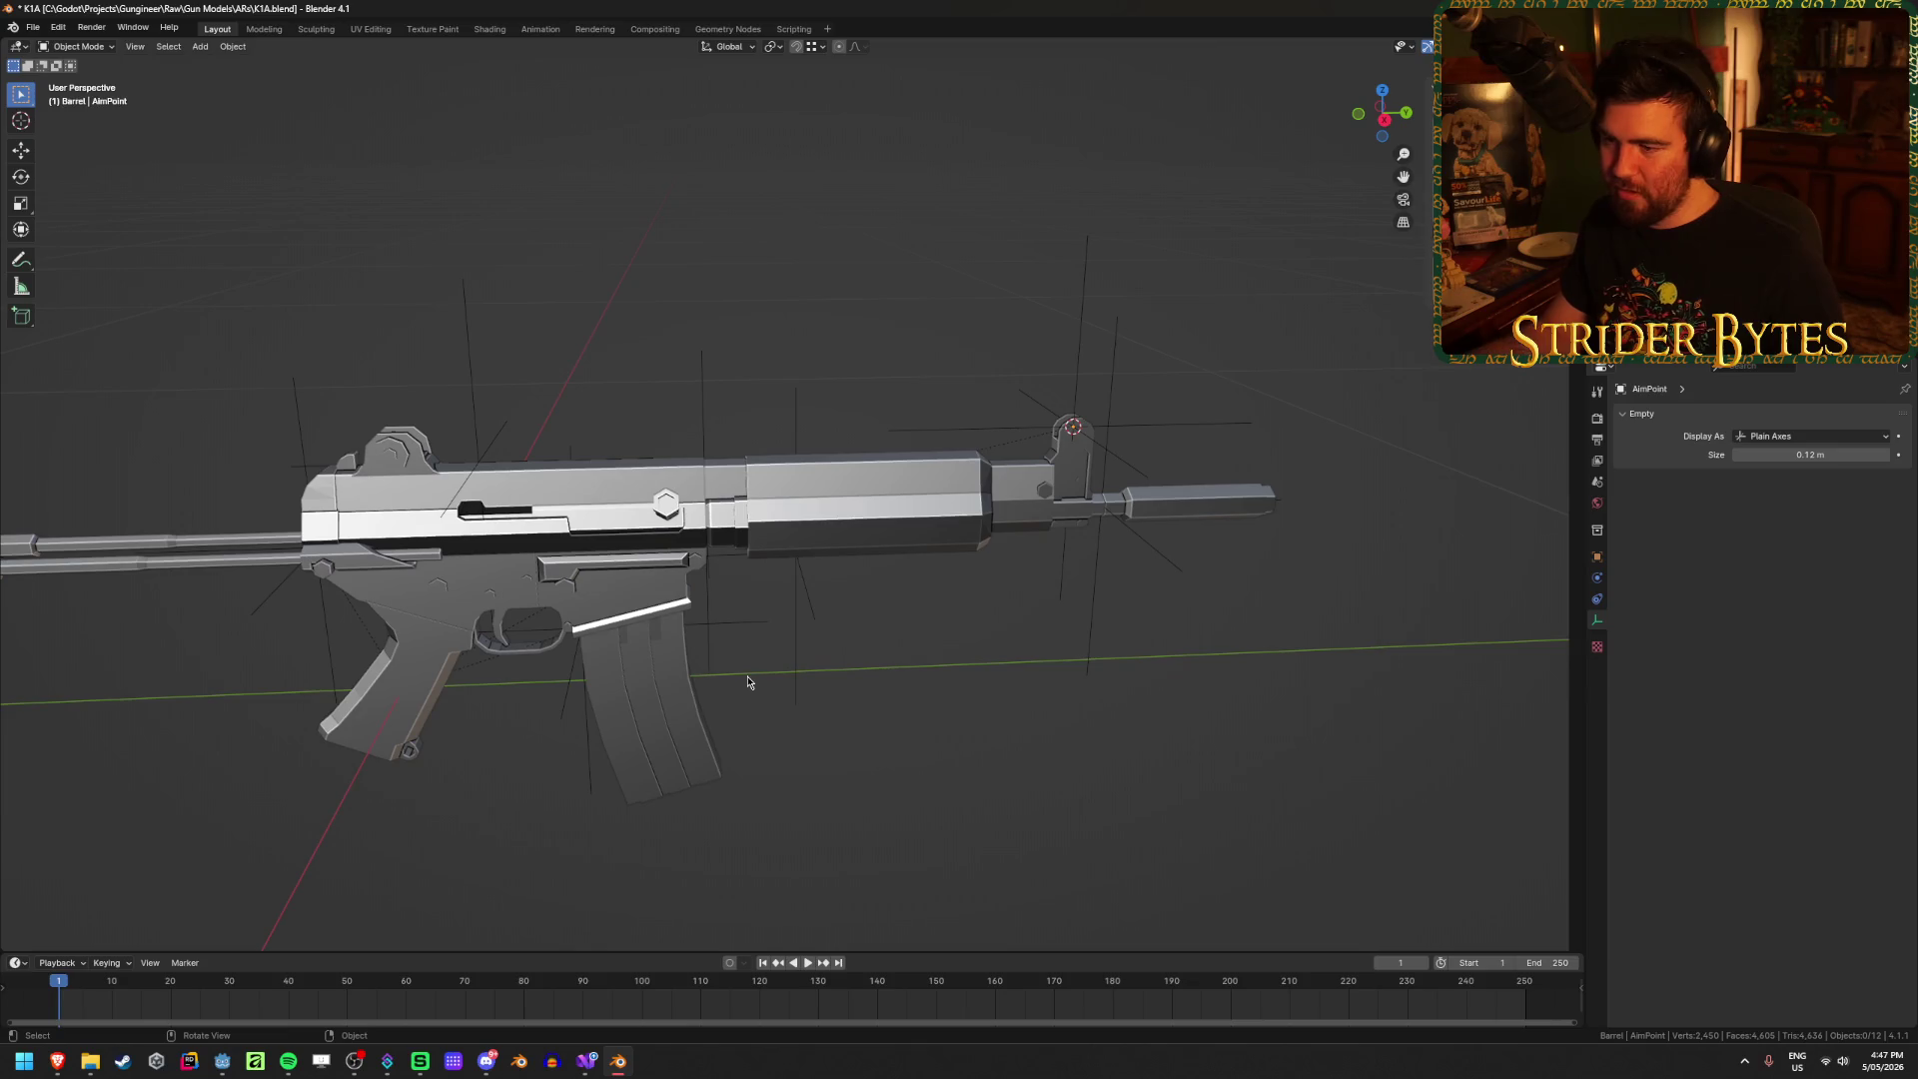
key("ctrl+e")
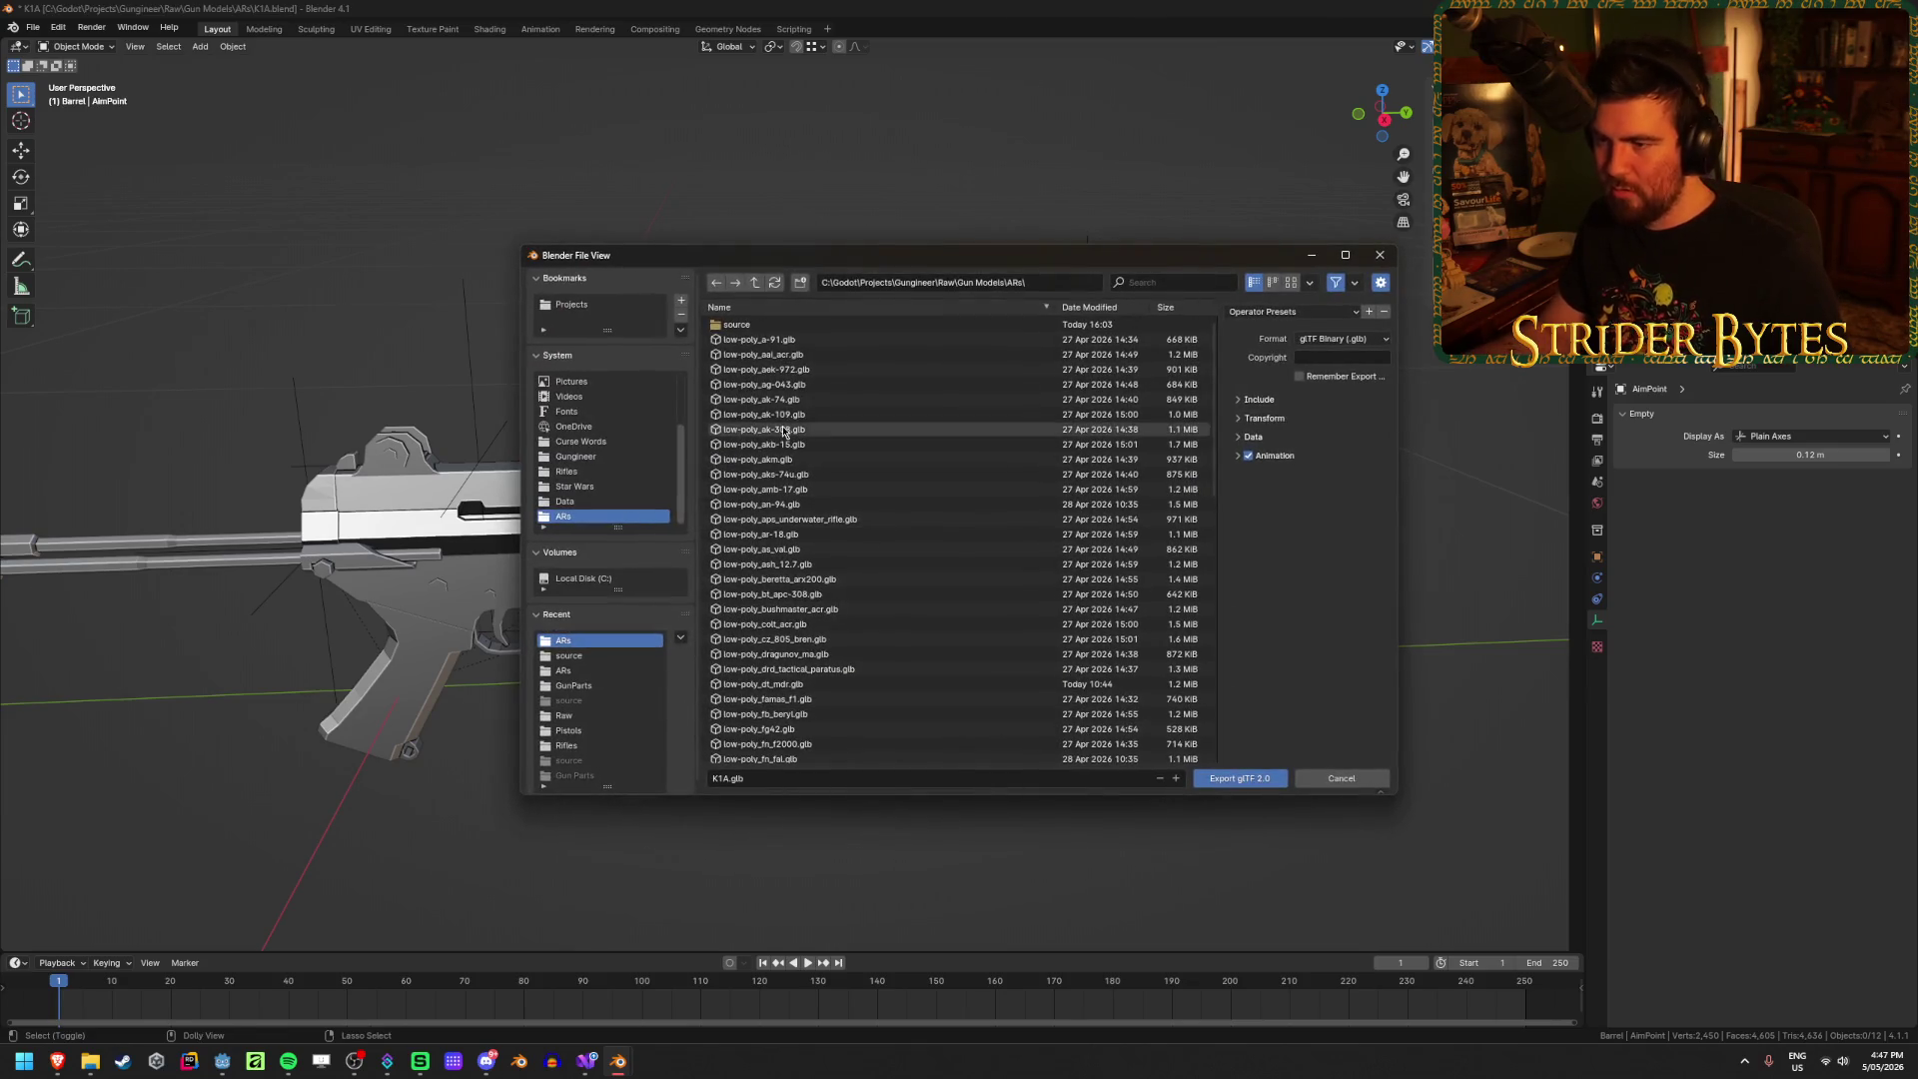
Step: Export Receiver_K1A.glb into Gungineer's Meshes/GunParts/ARs folder using the GunPart preset
left_click(728, 779)
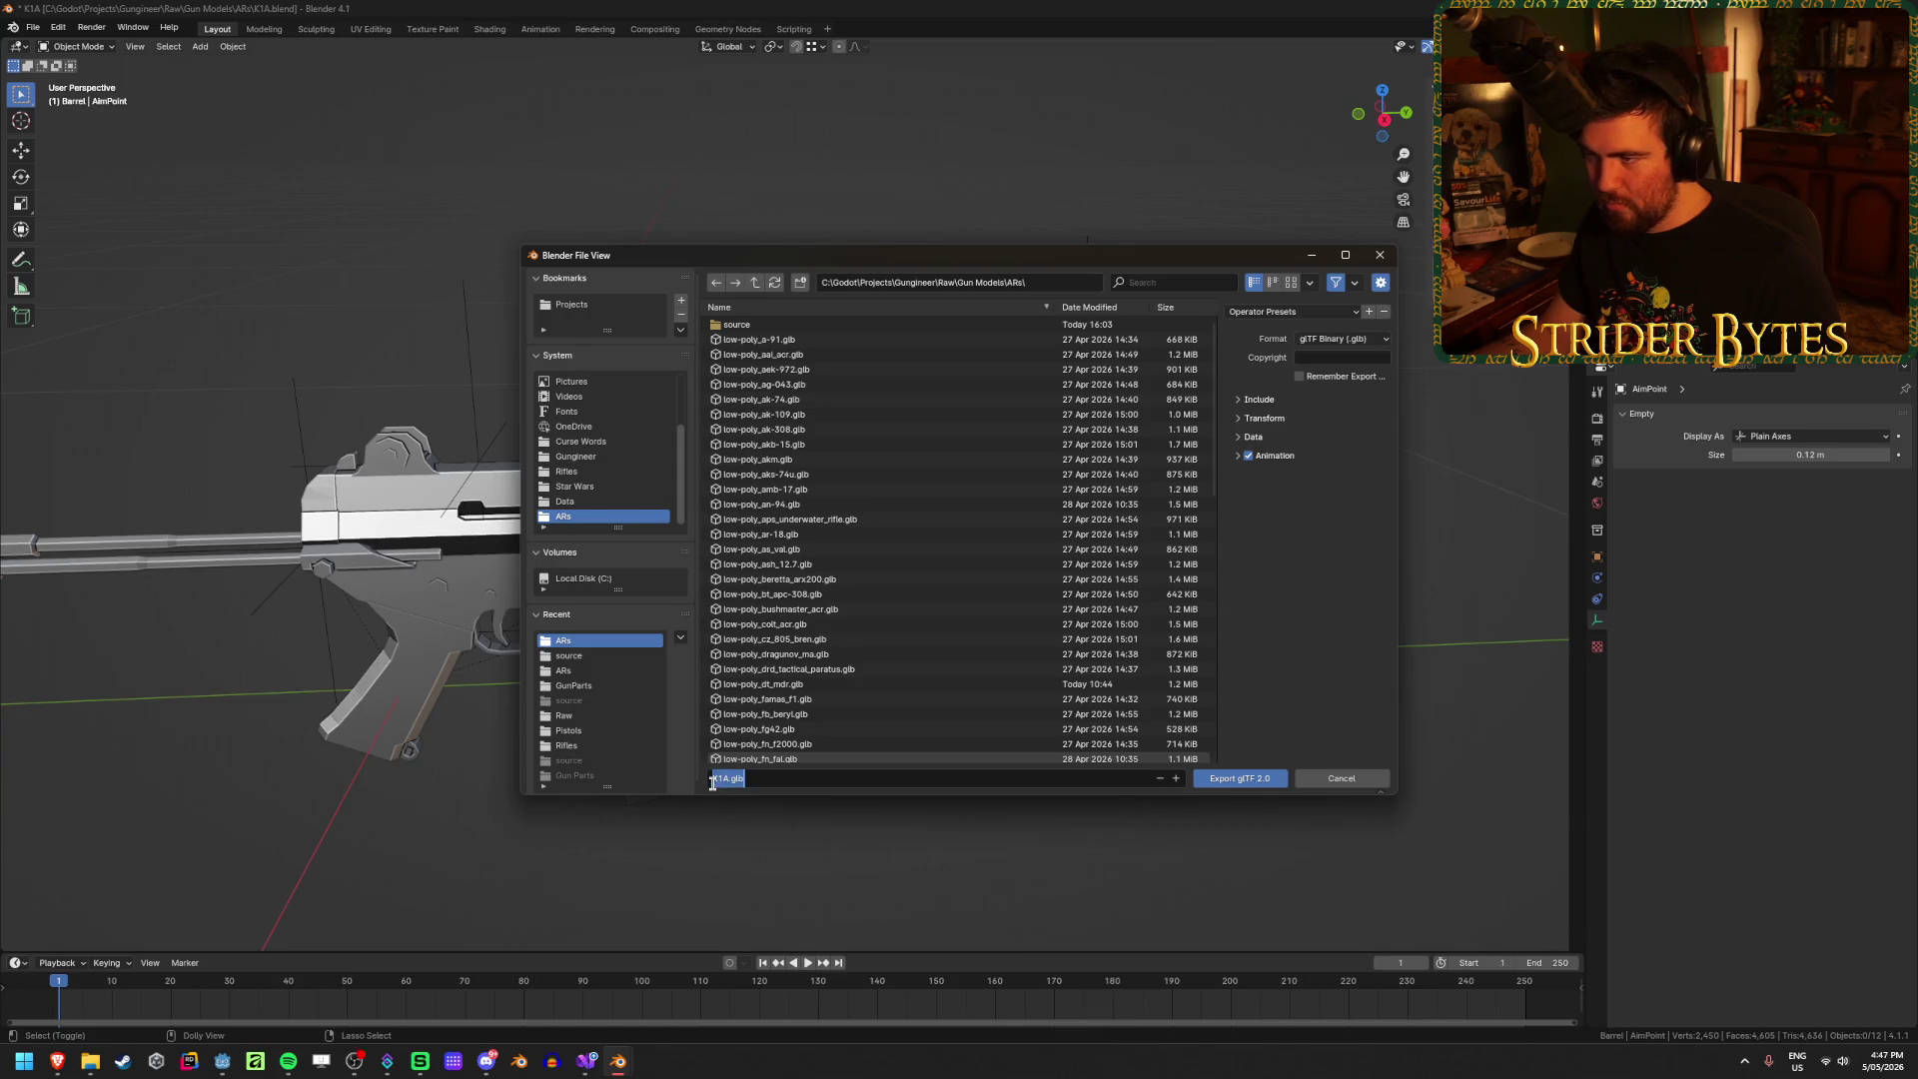
left_click(755, 281)
left_click(755, 281)
left_click(755, 282)
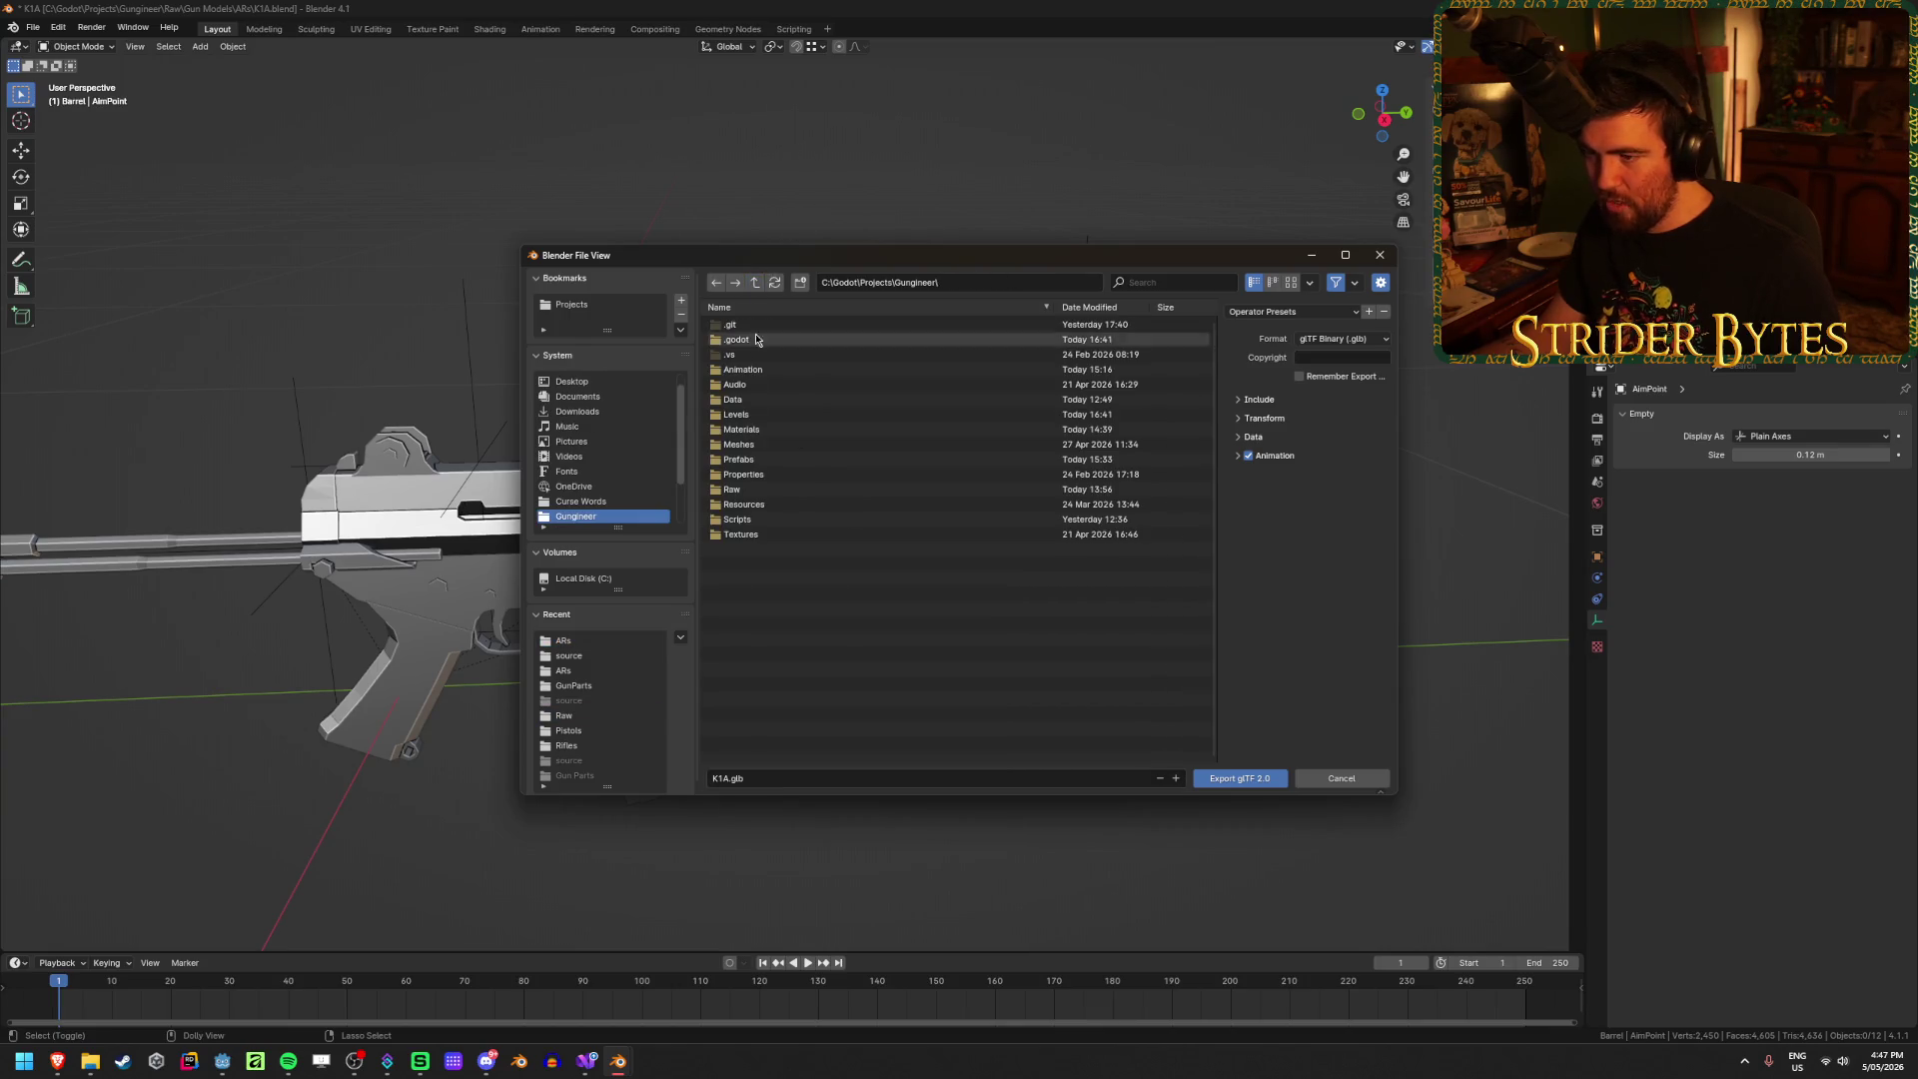
double_click(757, 446)
double_click(764, 325)
double_click(764, 325)
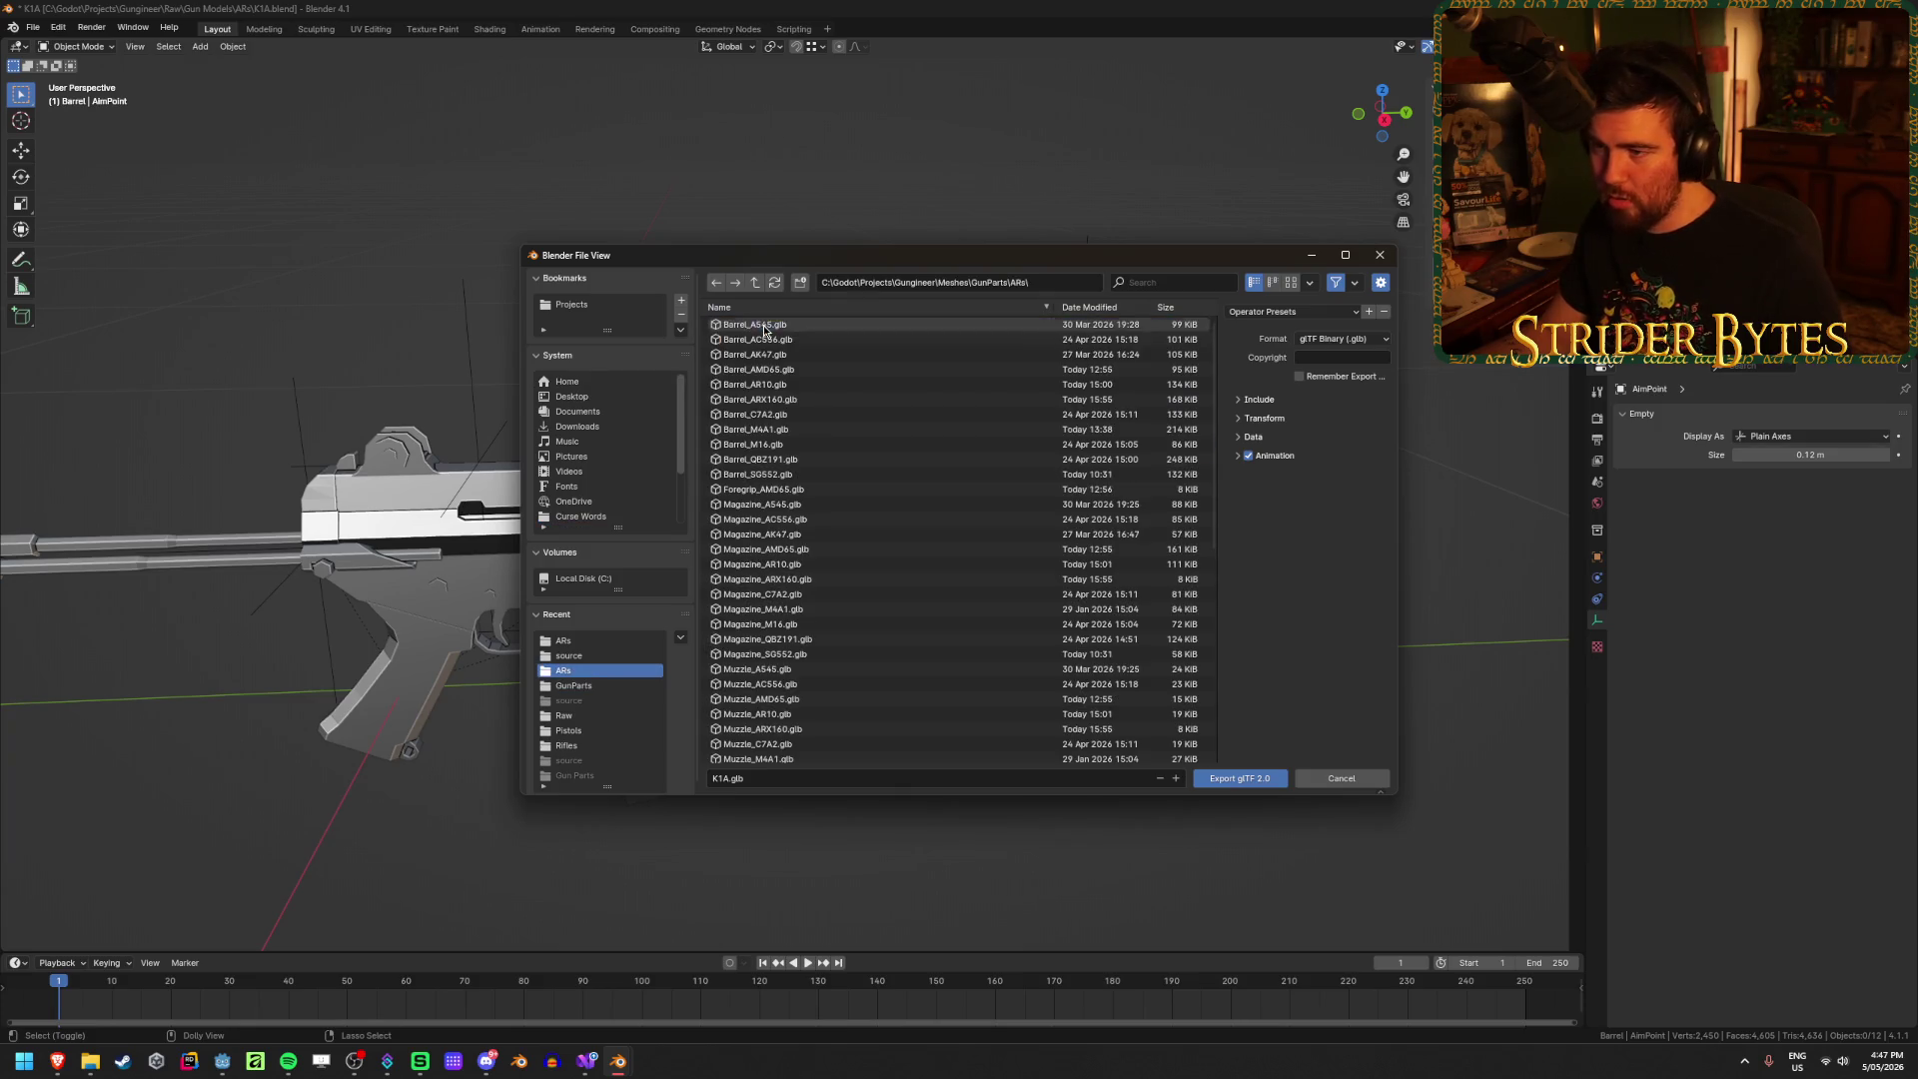
left_click(712, 779)
type("Receiver_")
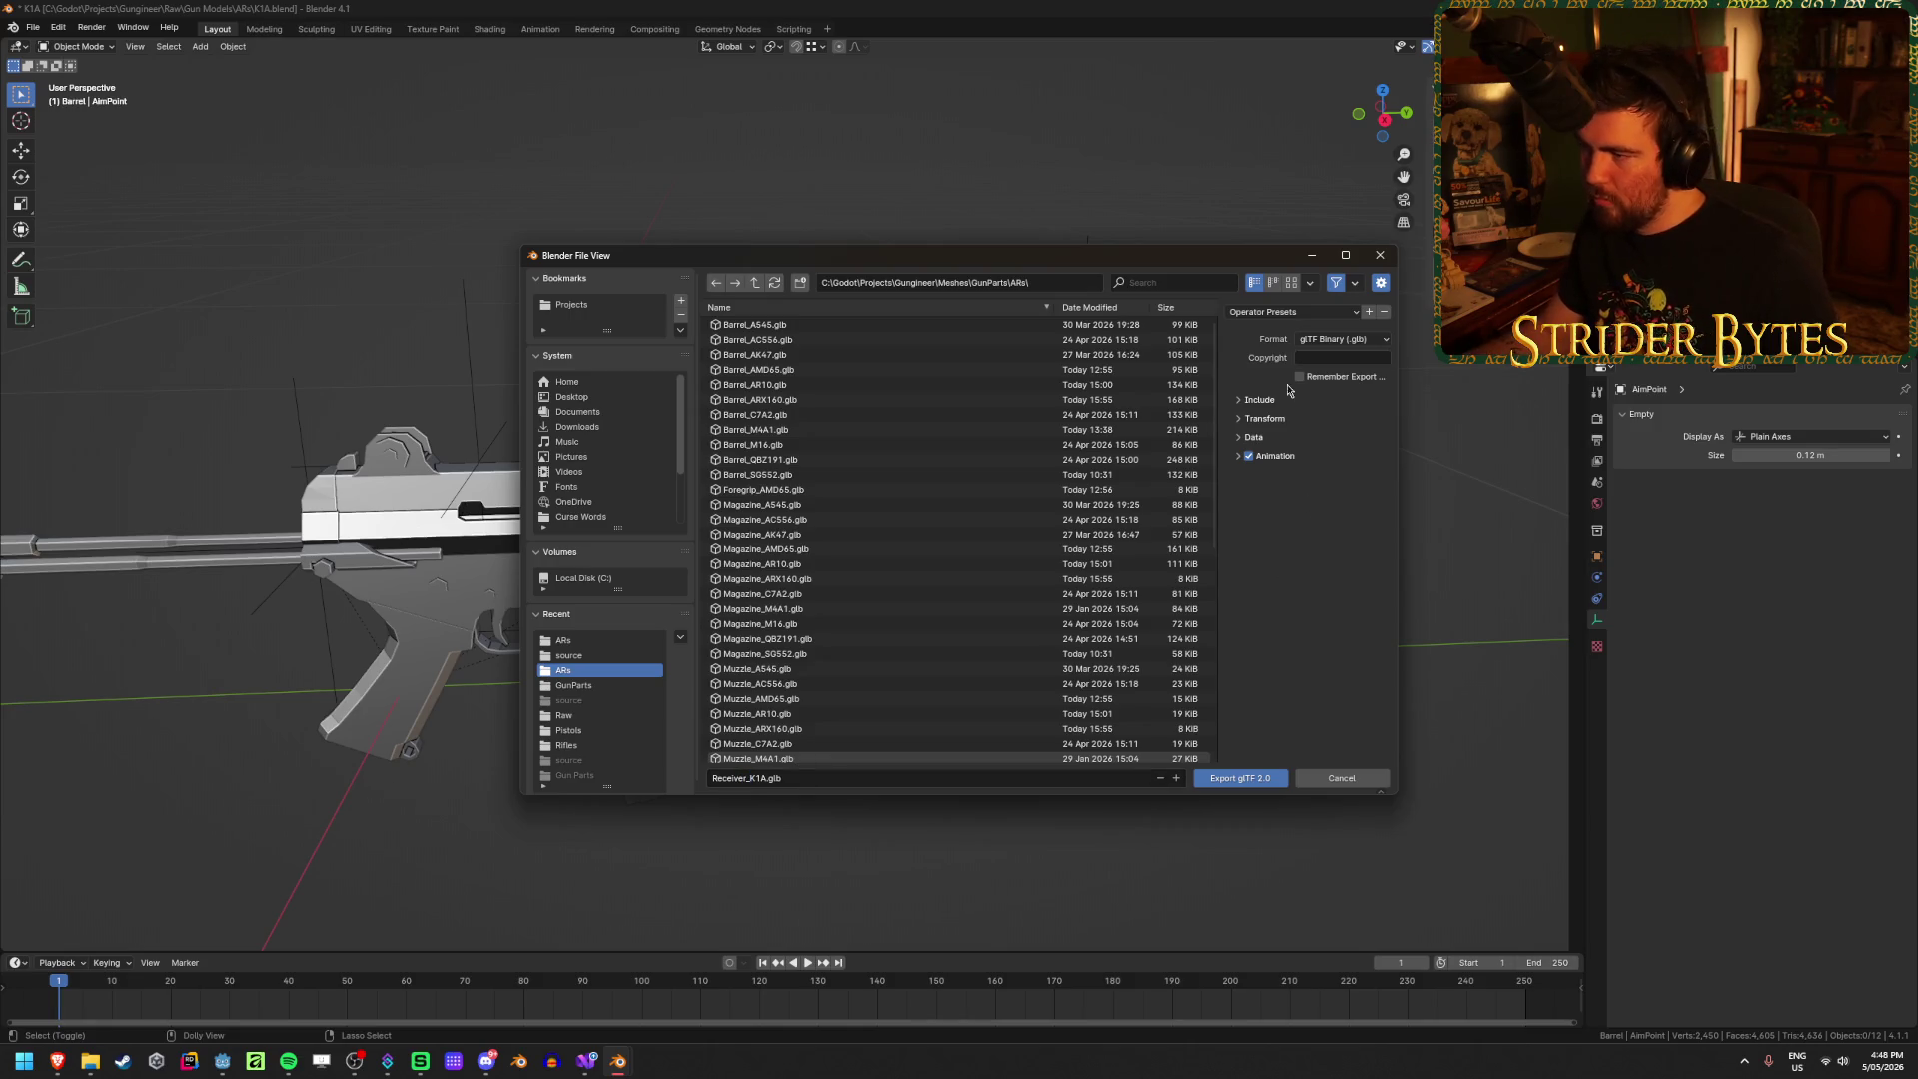
left_click(1279, 312)
left_click(1274, 352)
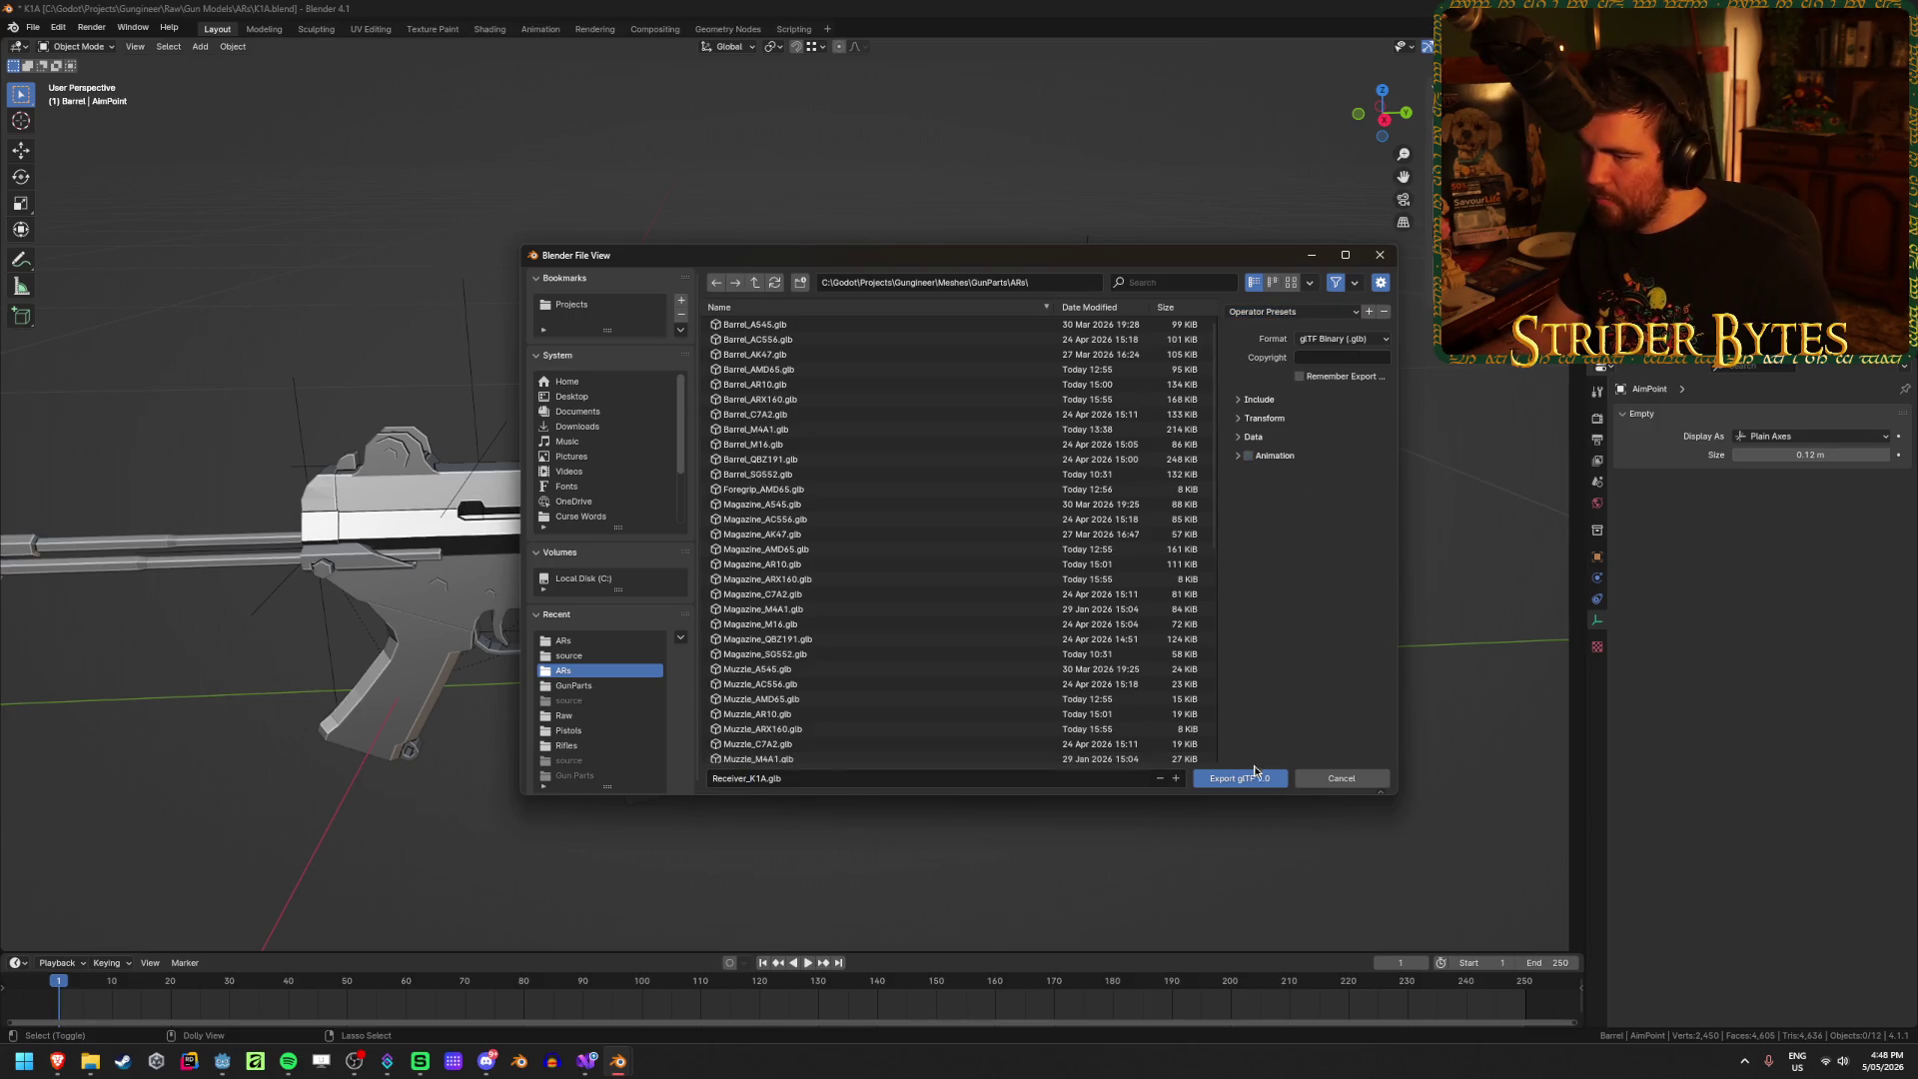
left_click(1246, 779)
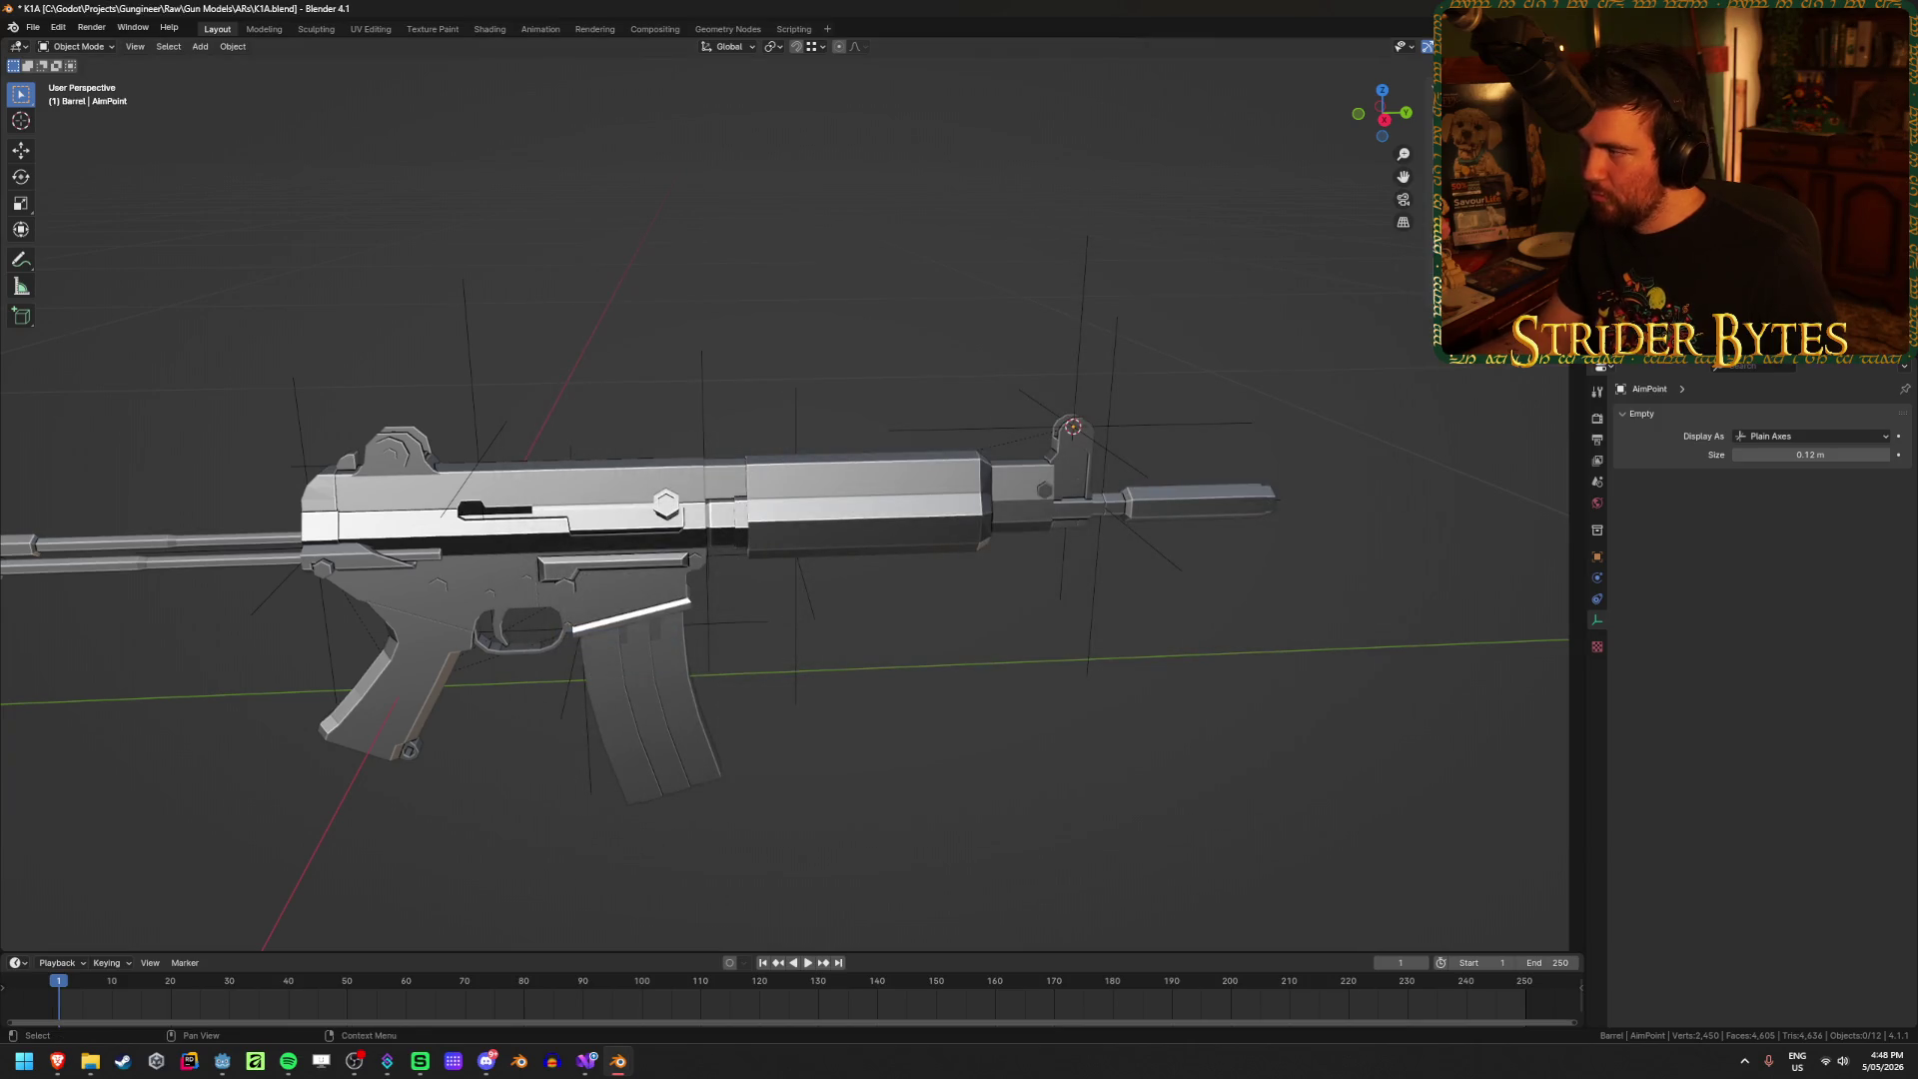
Step: Export the barrel and magazine as Barrel_K1A.glb and Magazine_K1A.glb
key("shift+r")
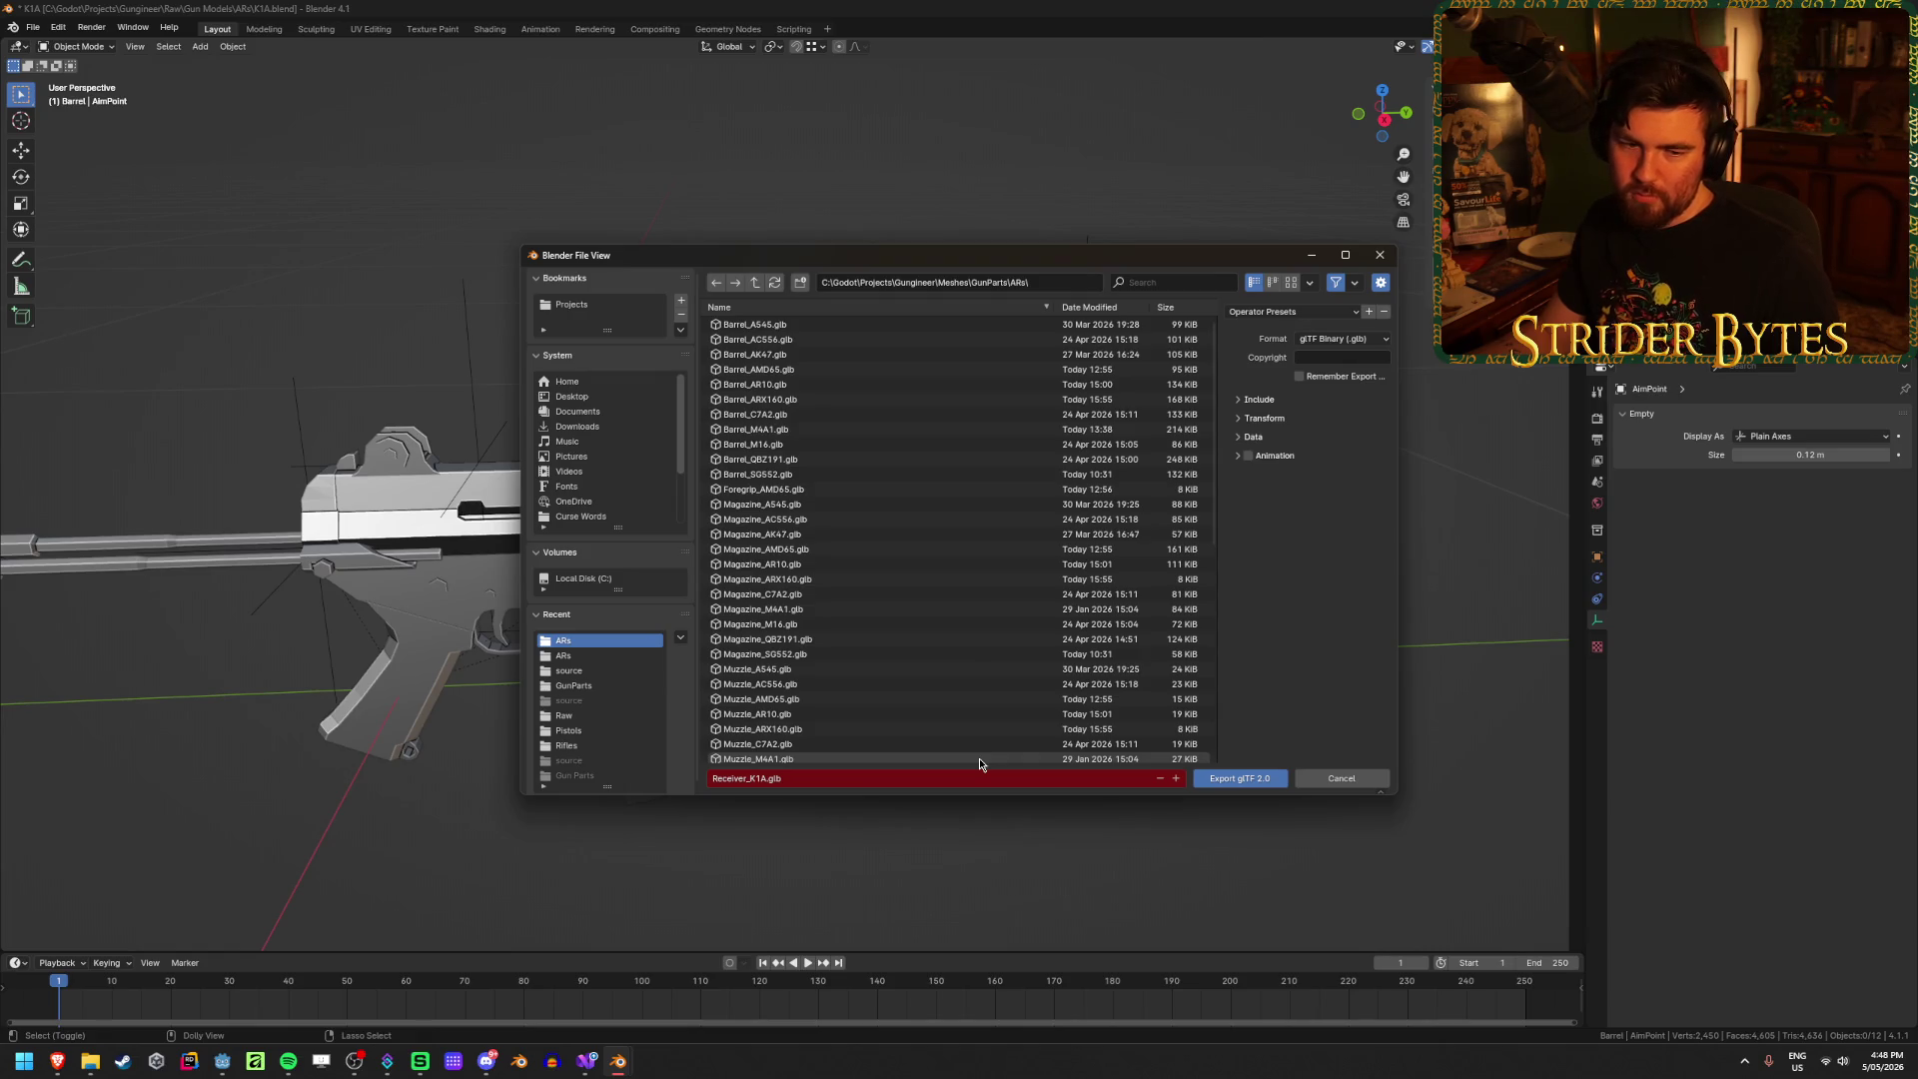
double_click(730, 778)
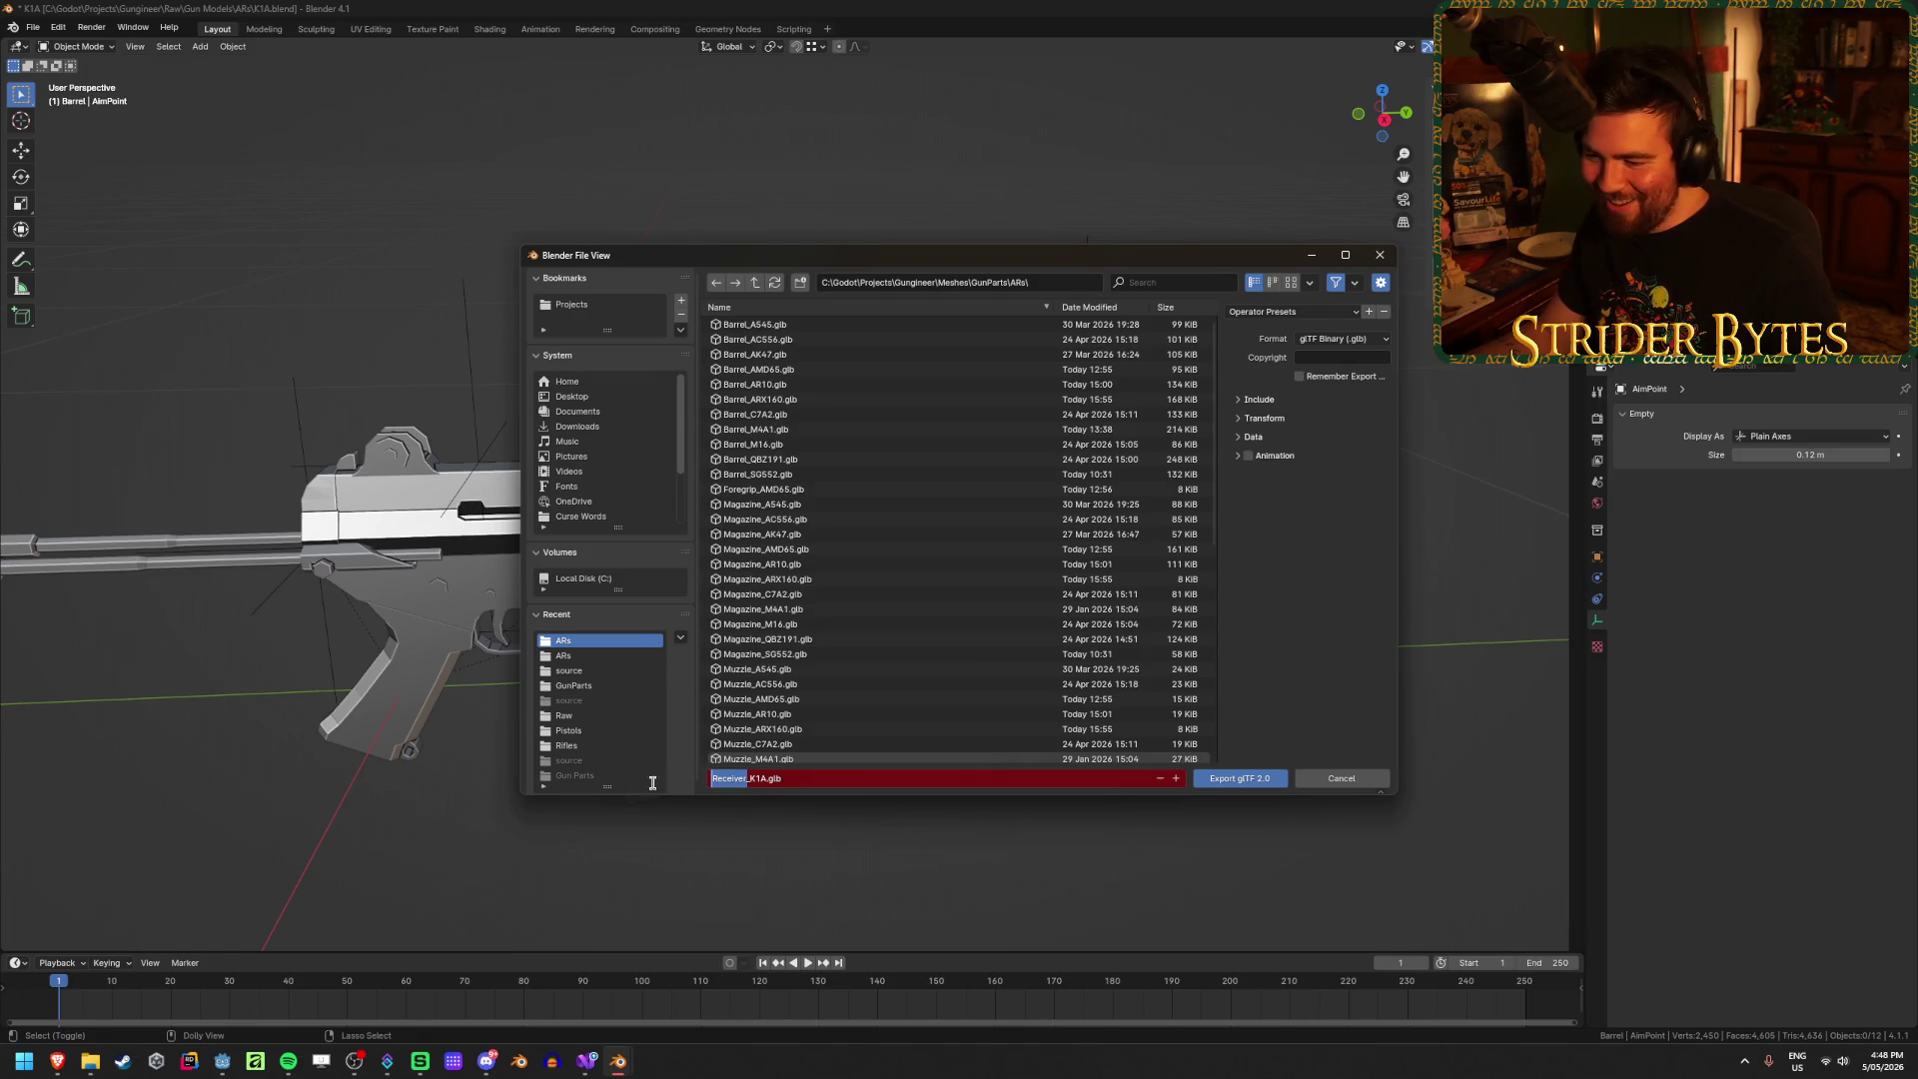
type("Barrel")
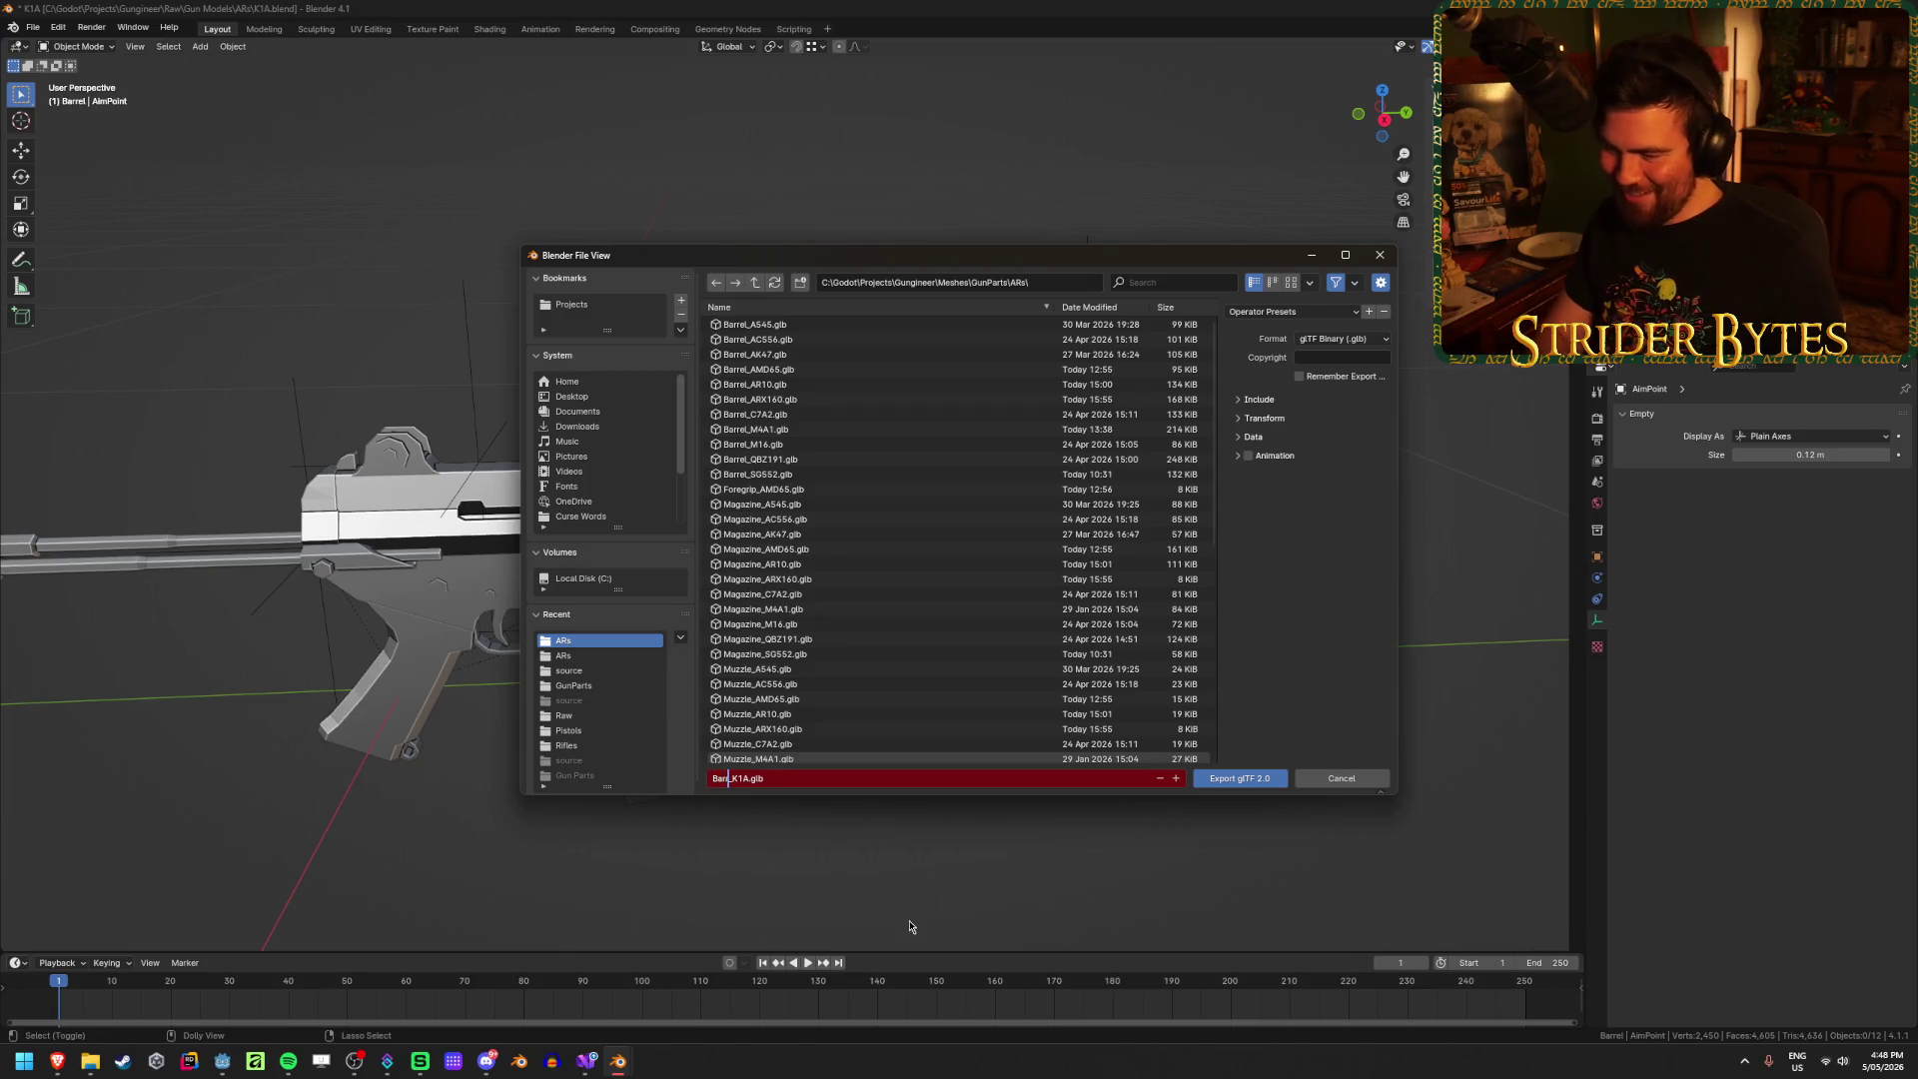
key("Return")
left_click(1260, 779)
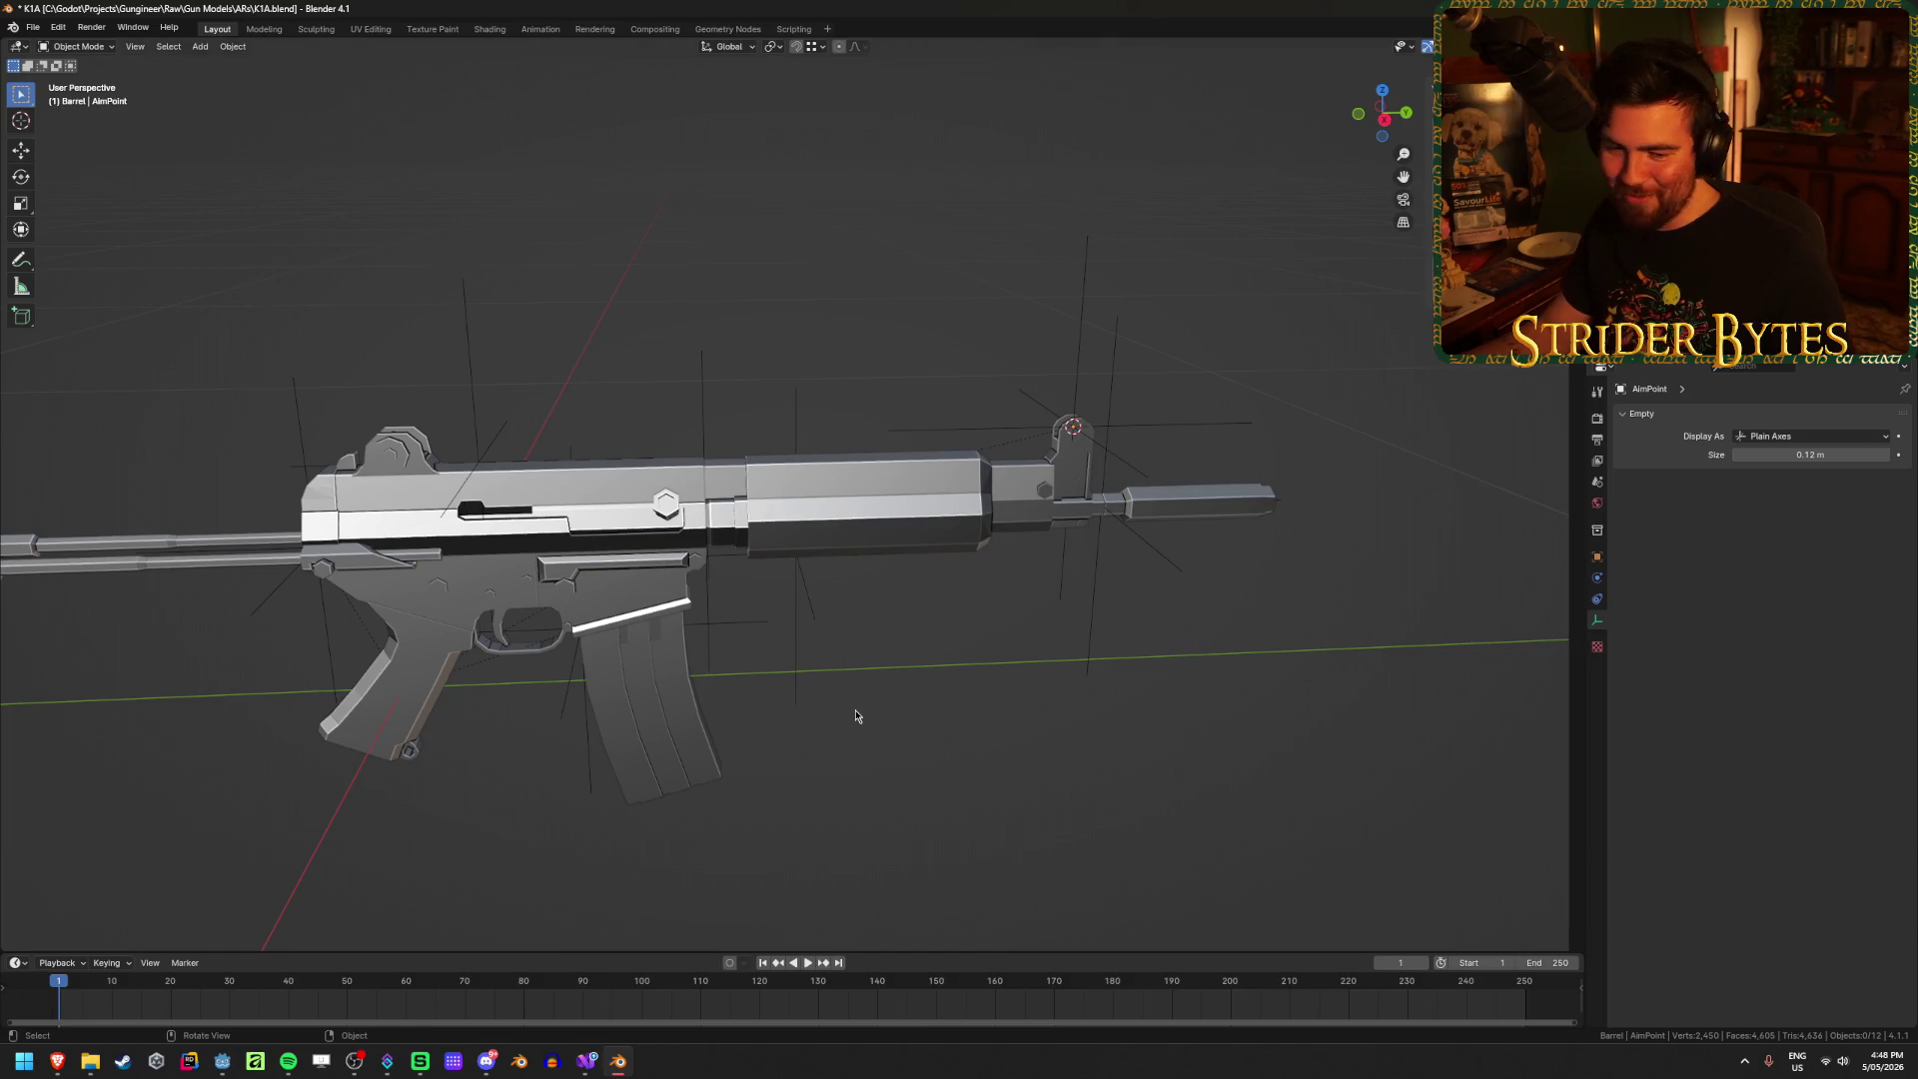
key("shift+r")
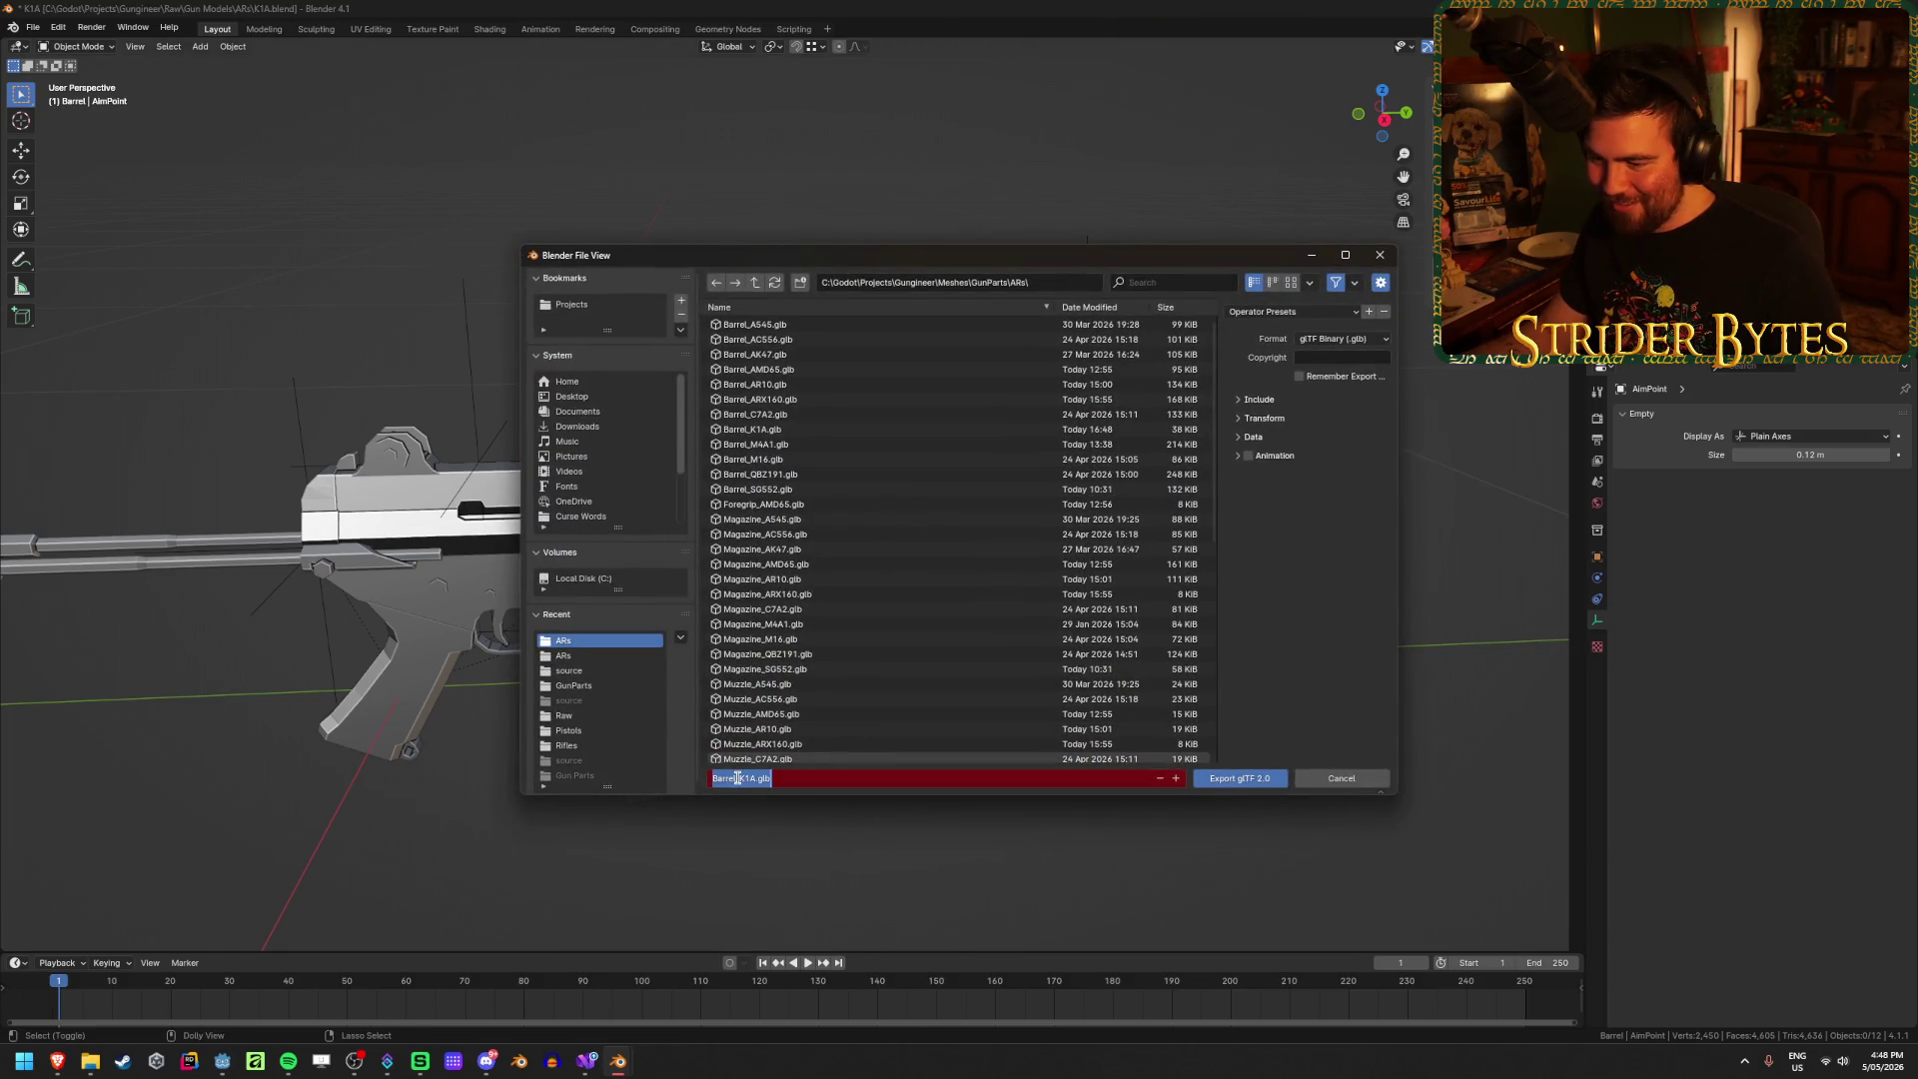
left_click(736, 778)
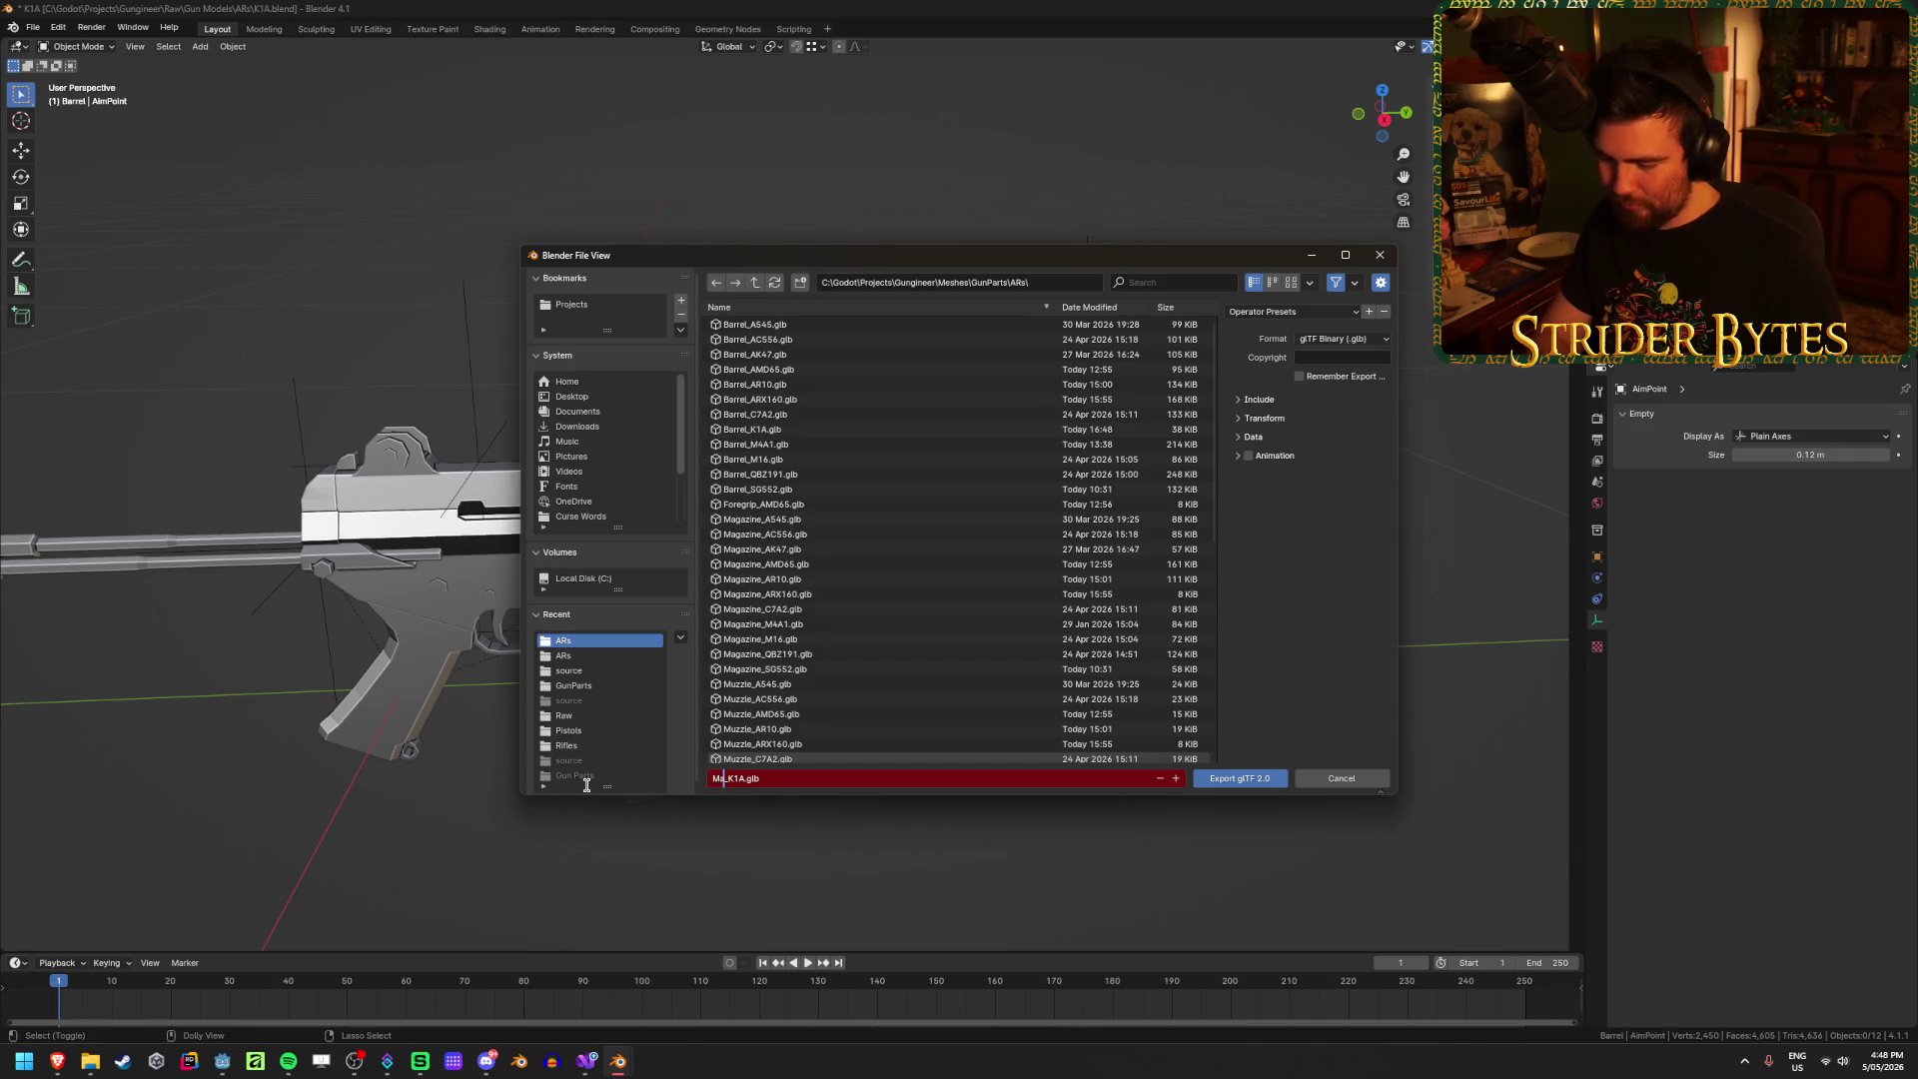
key("Return")
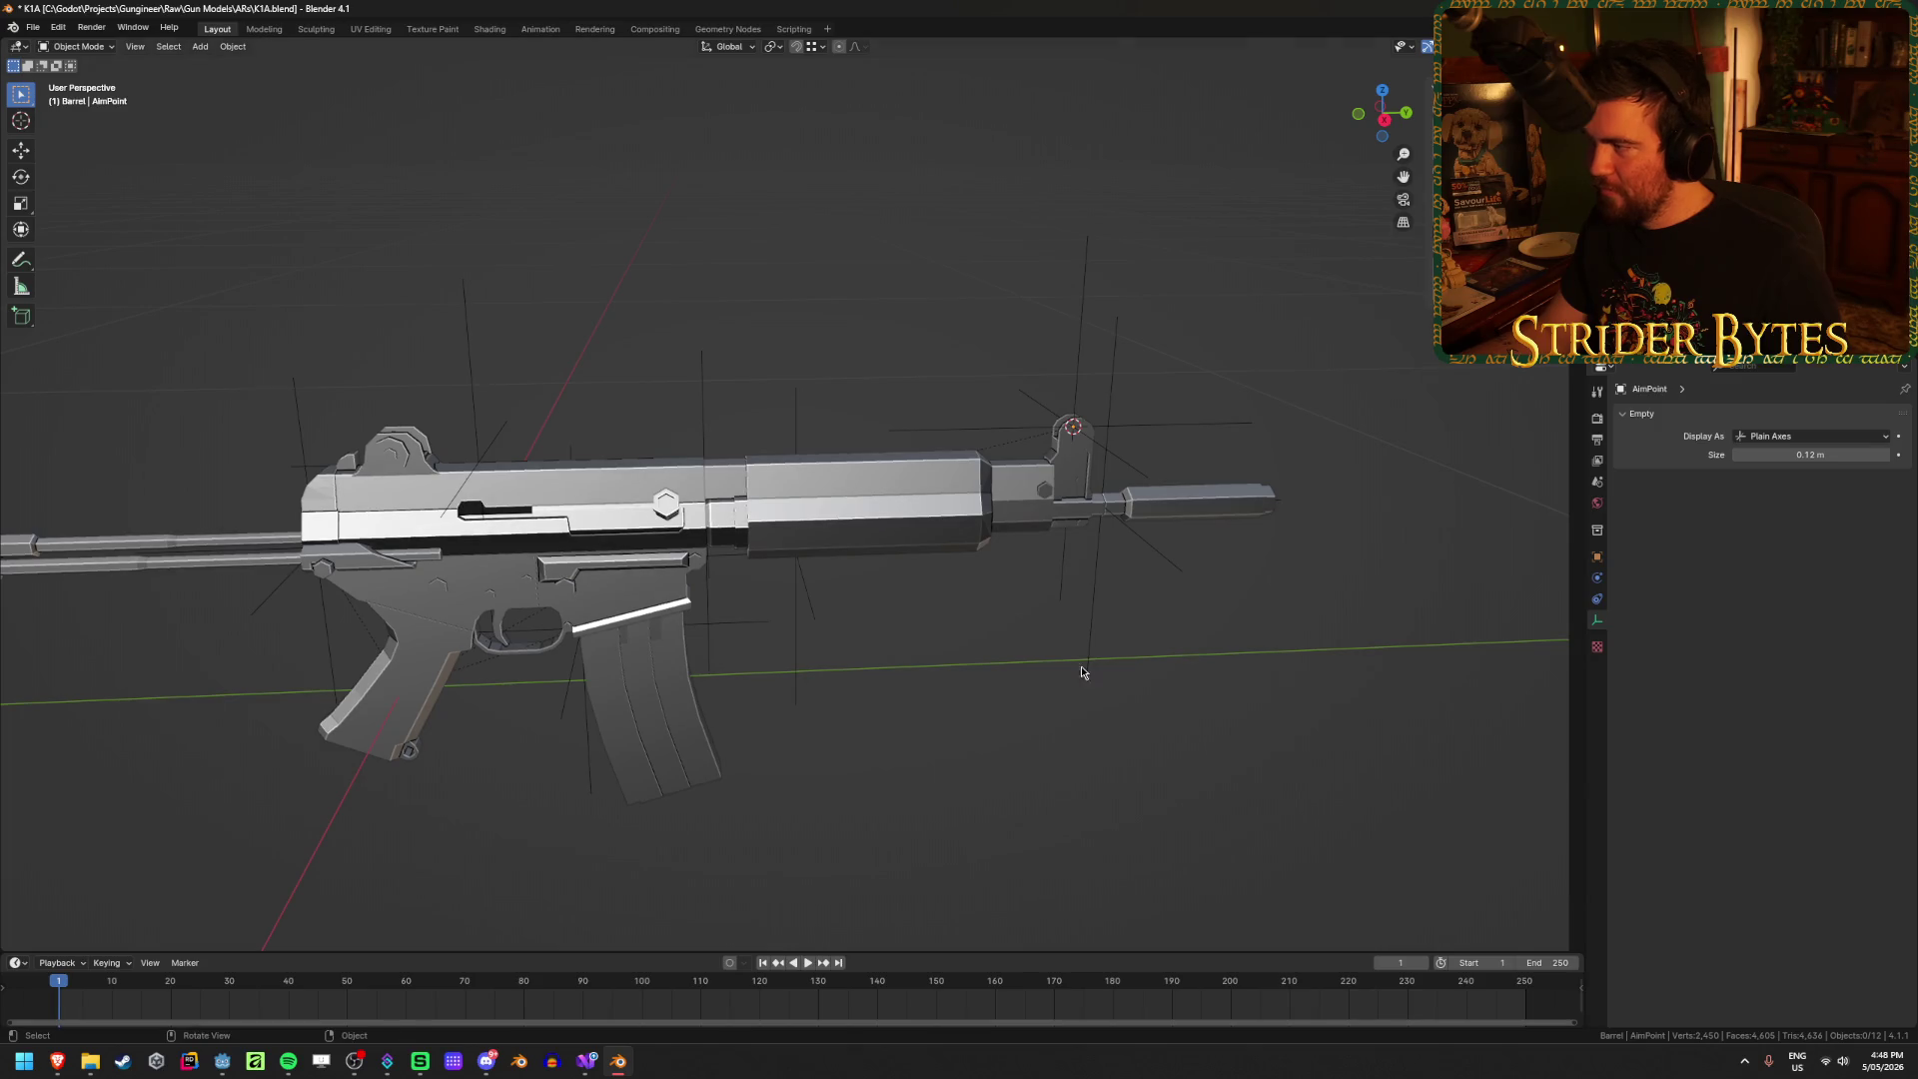
Step: Export the stock as Stock_K1A.glb
key("ctrl+e")
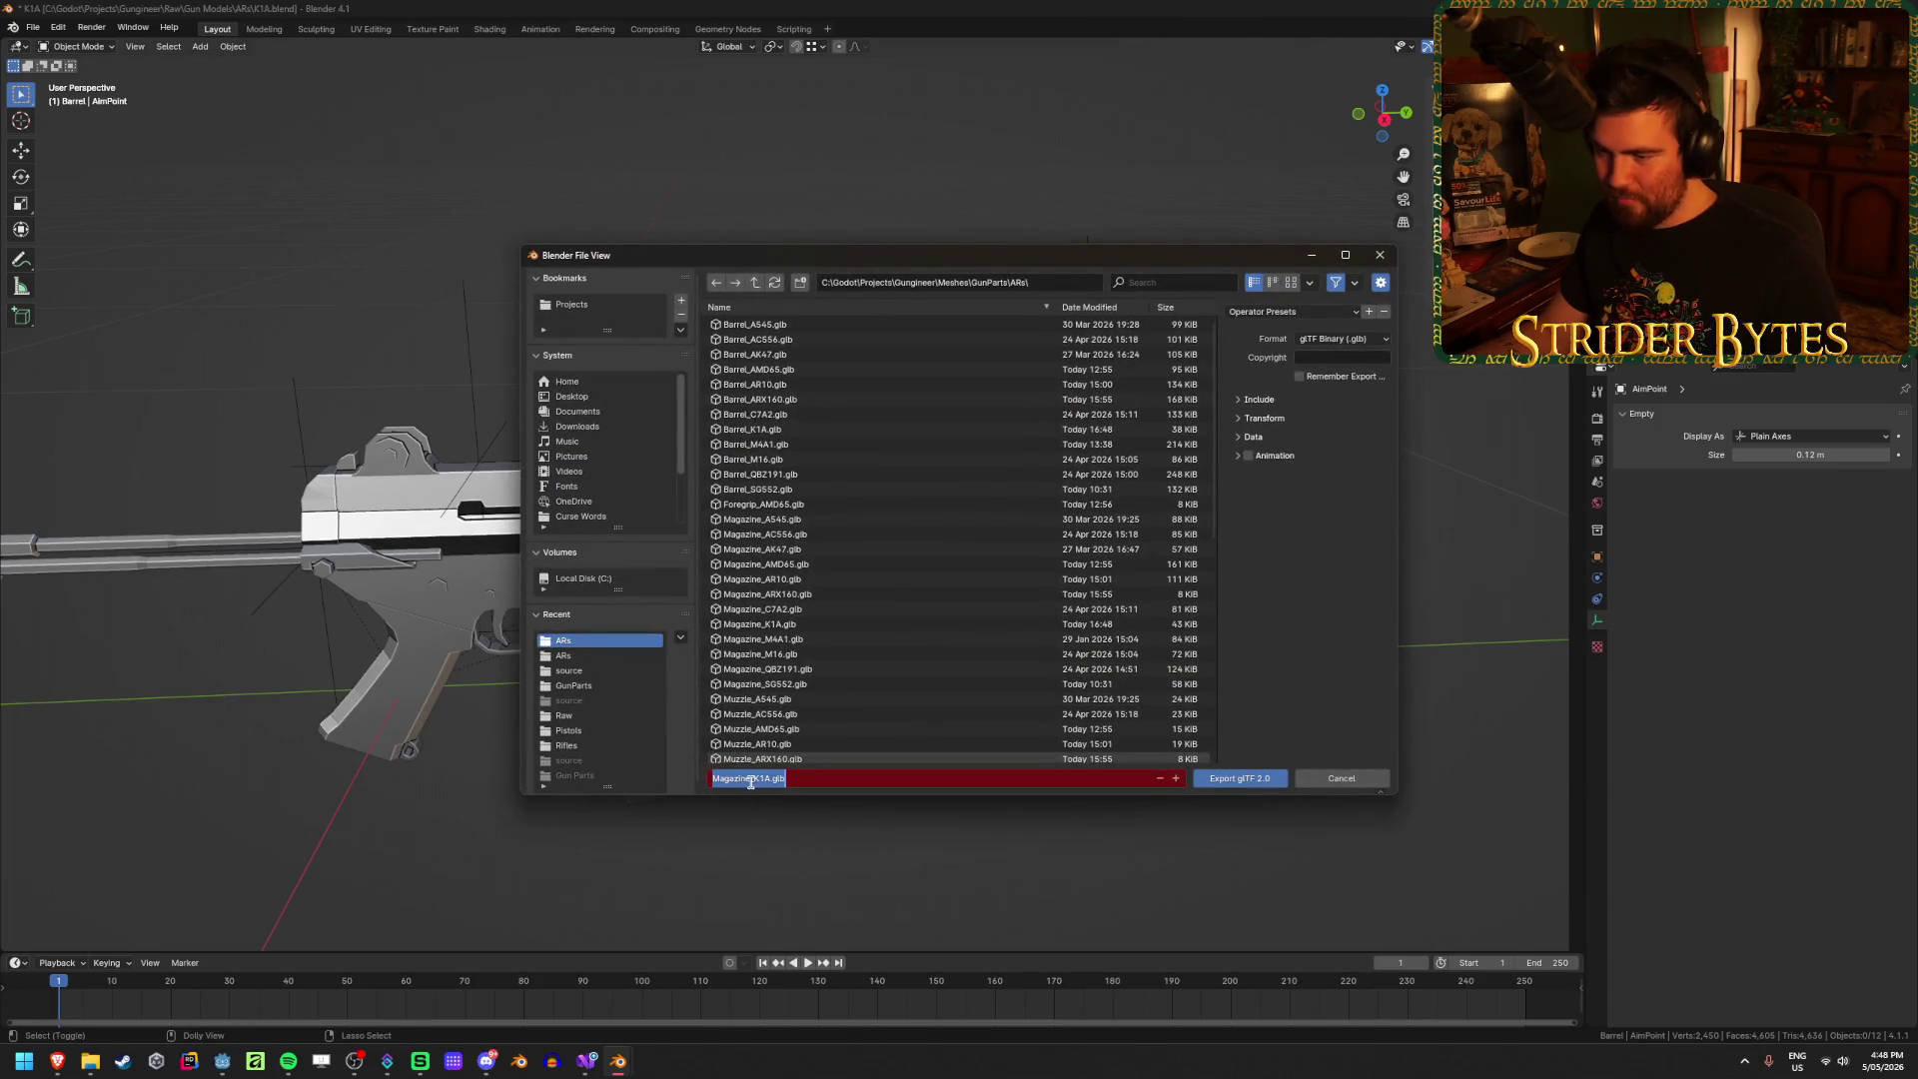
left_click_drag(751, 782, 610, 795)
type("St")
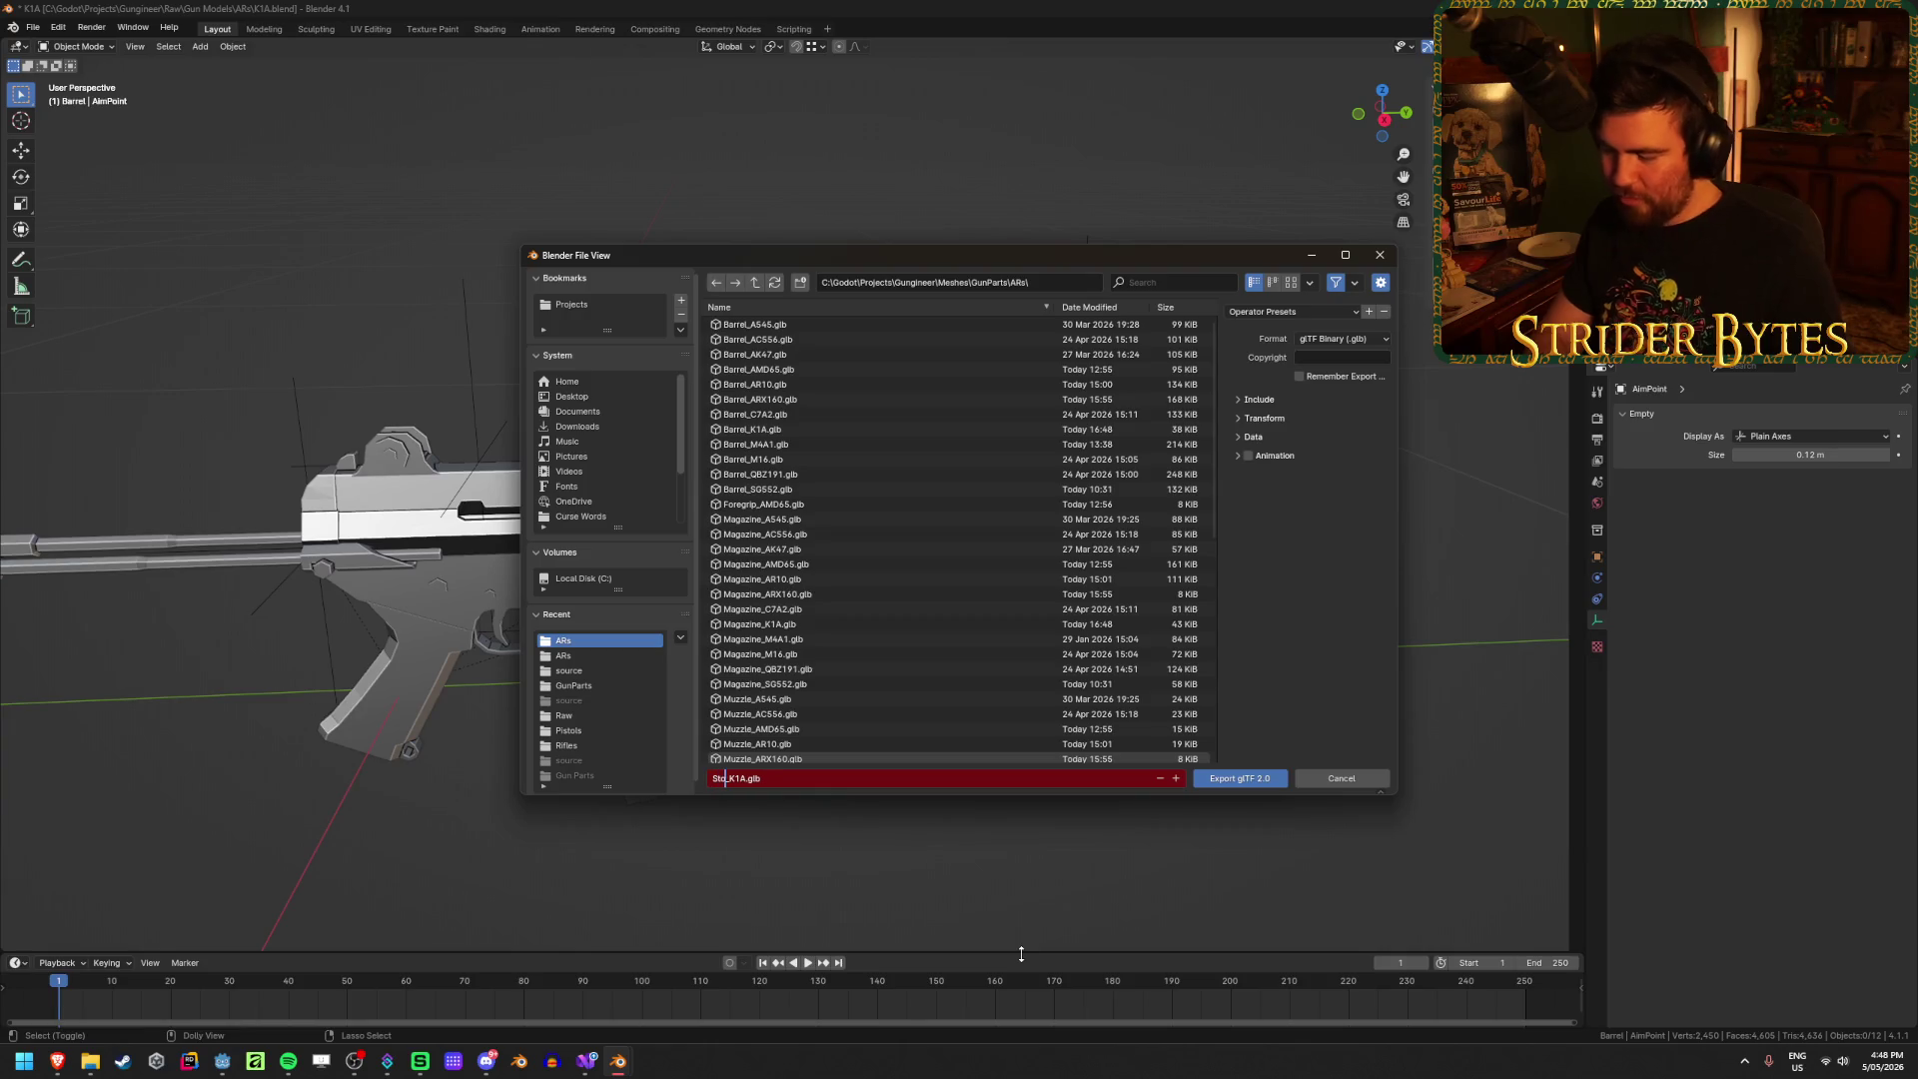
type("ck_")
left_click(1239, 779)
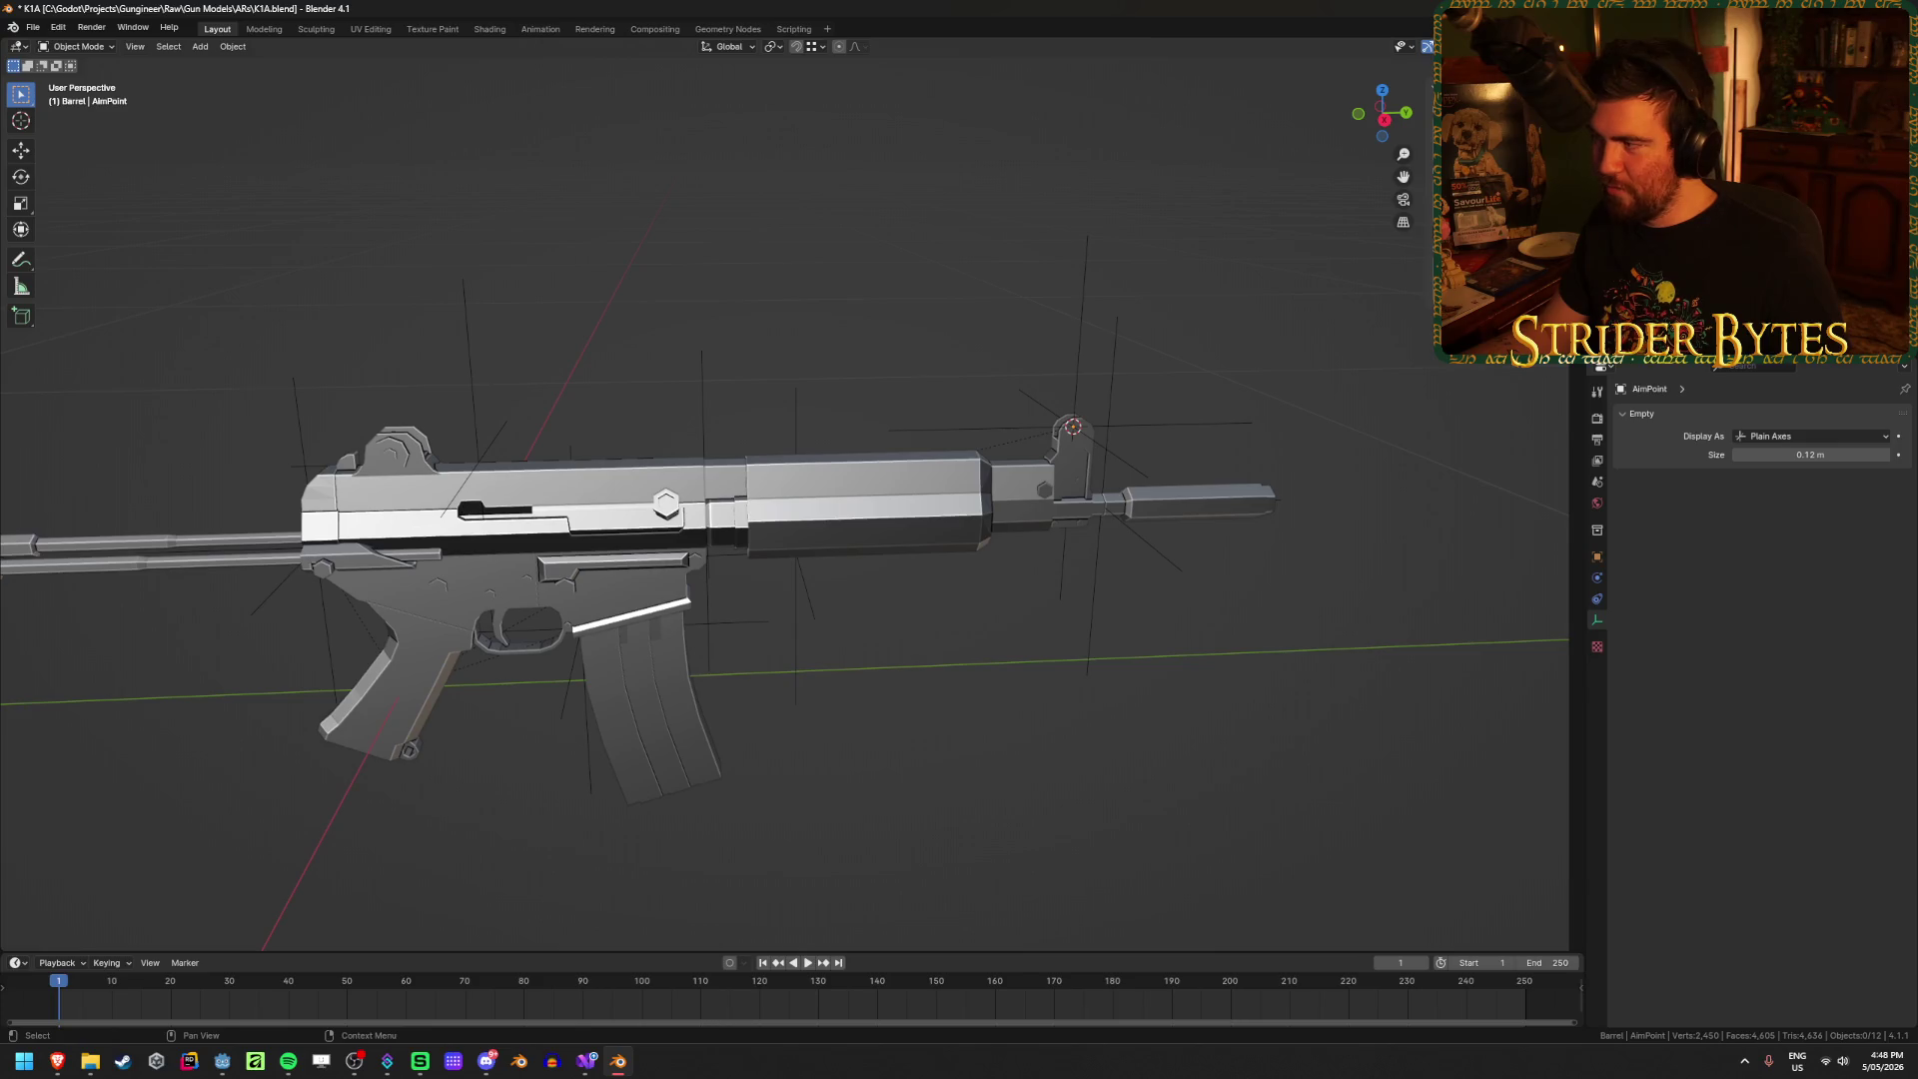
Step: Export the muzzle as Muzzle_K1A.glb and save the K1A blend file
key("shift+r")
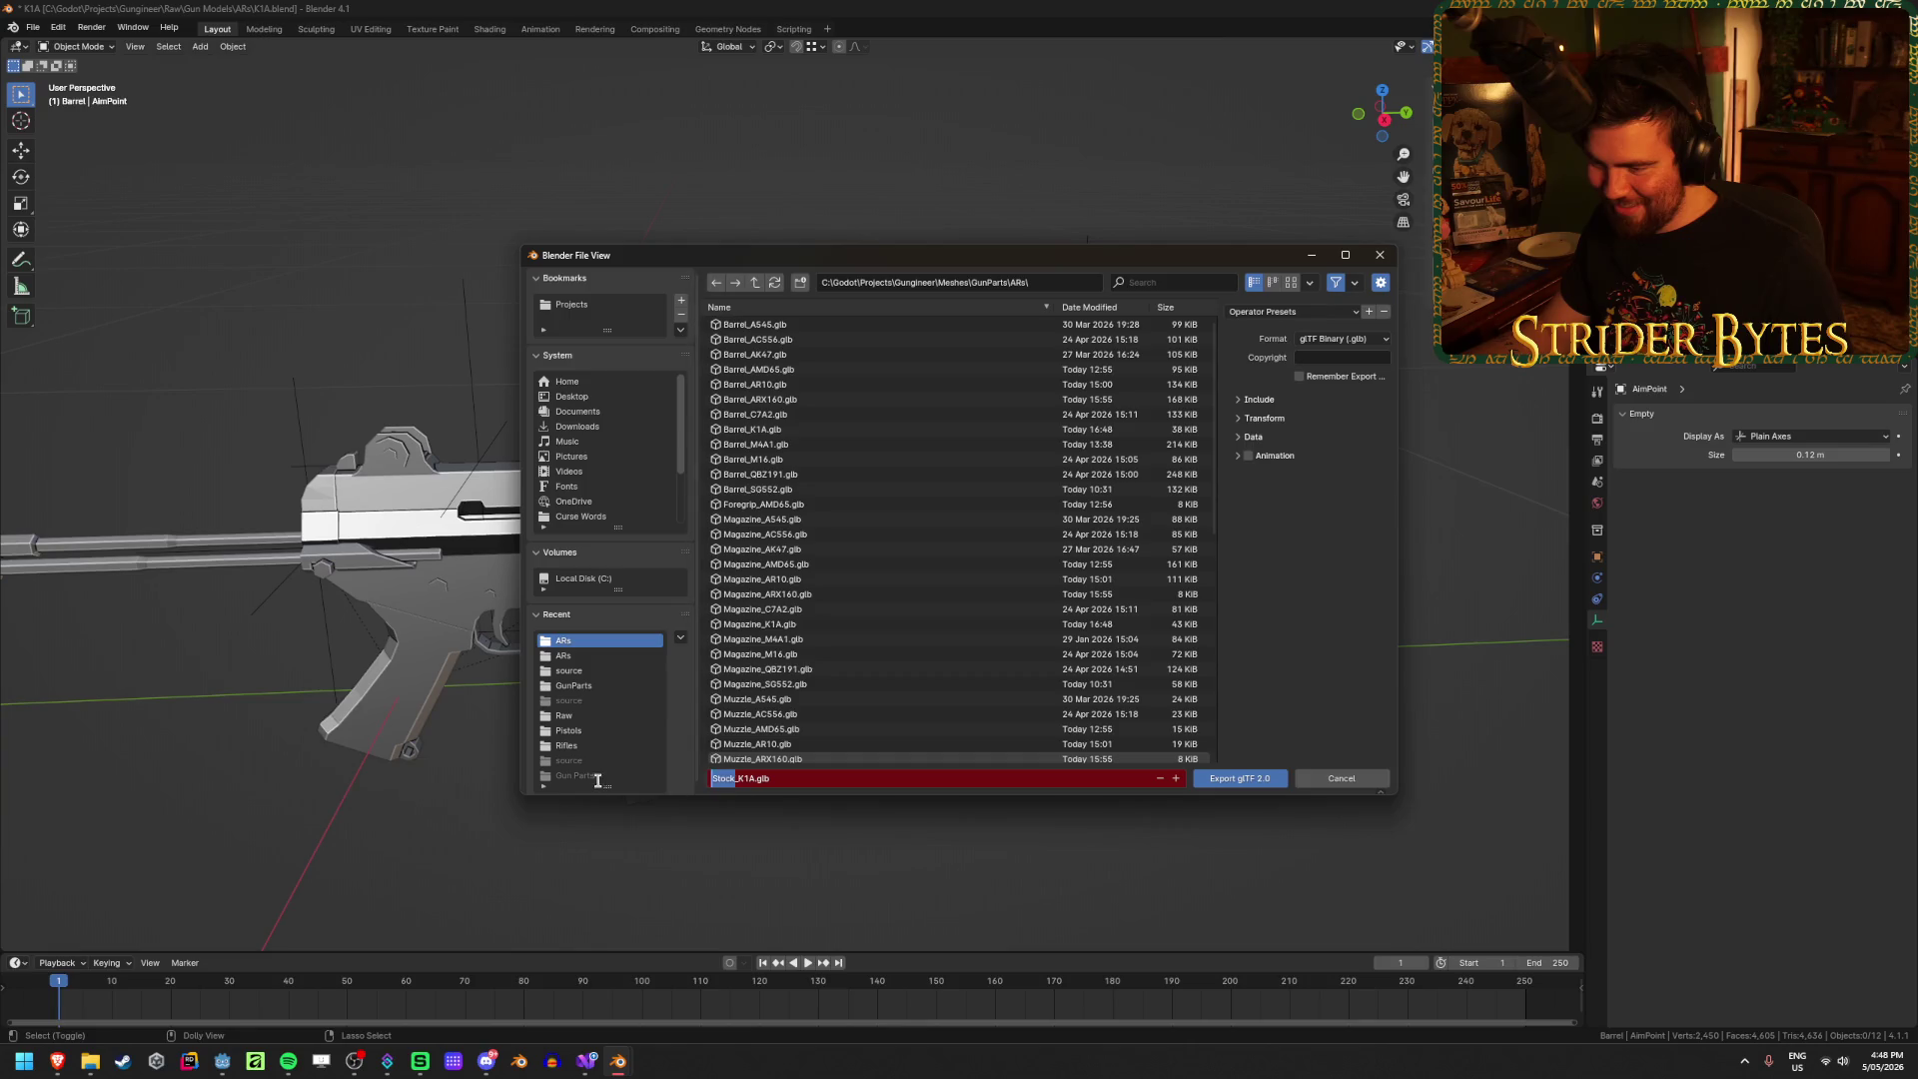
type("Muzzle")
key("Return")
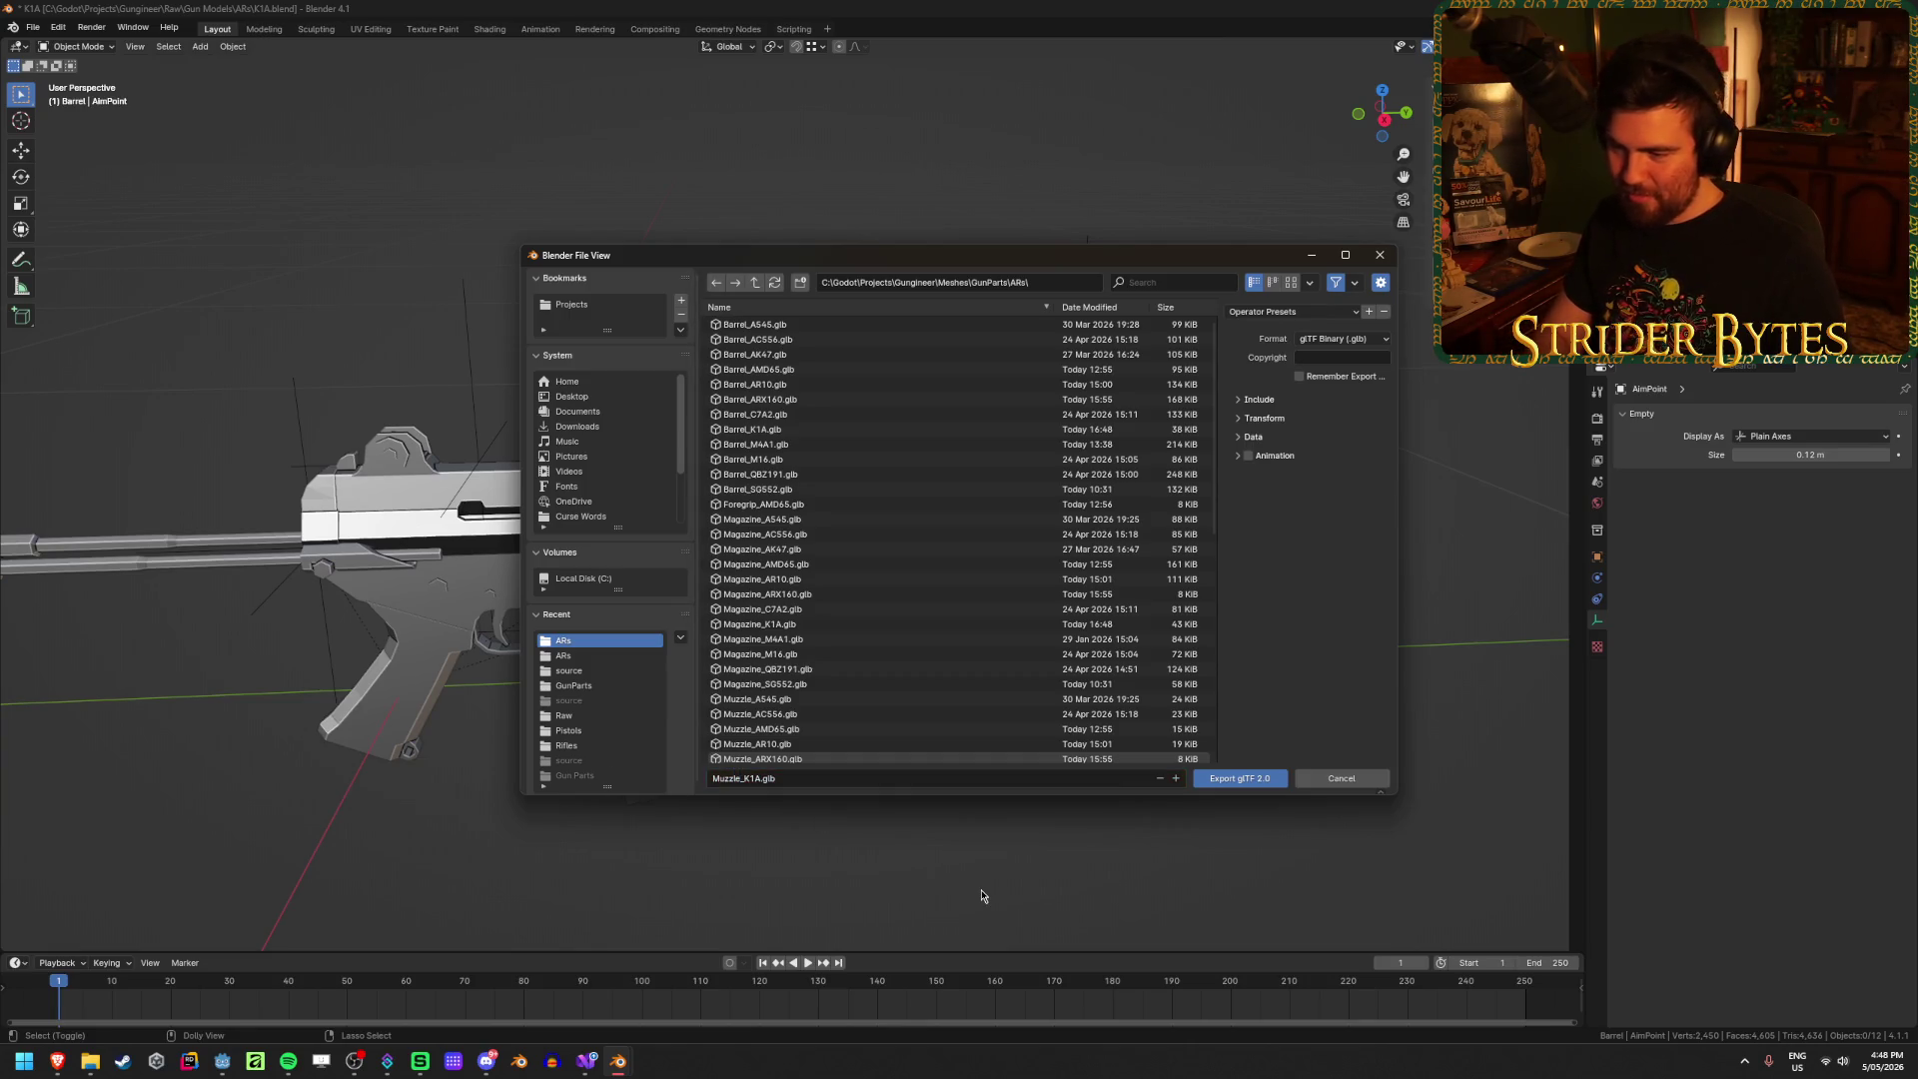
left_click(1269, 781)
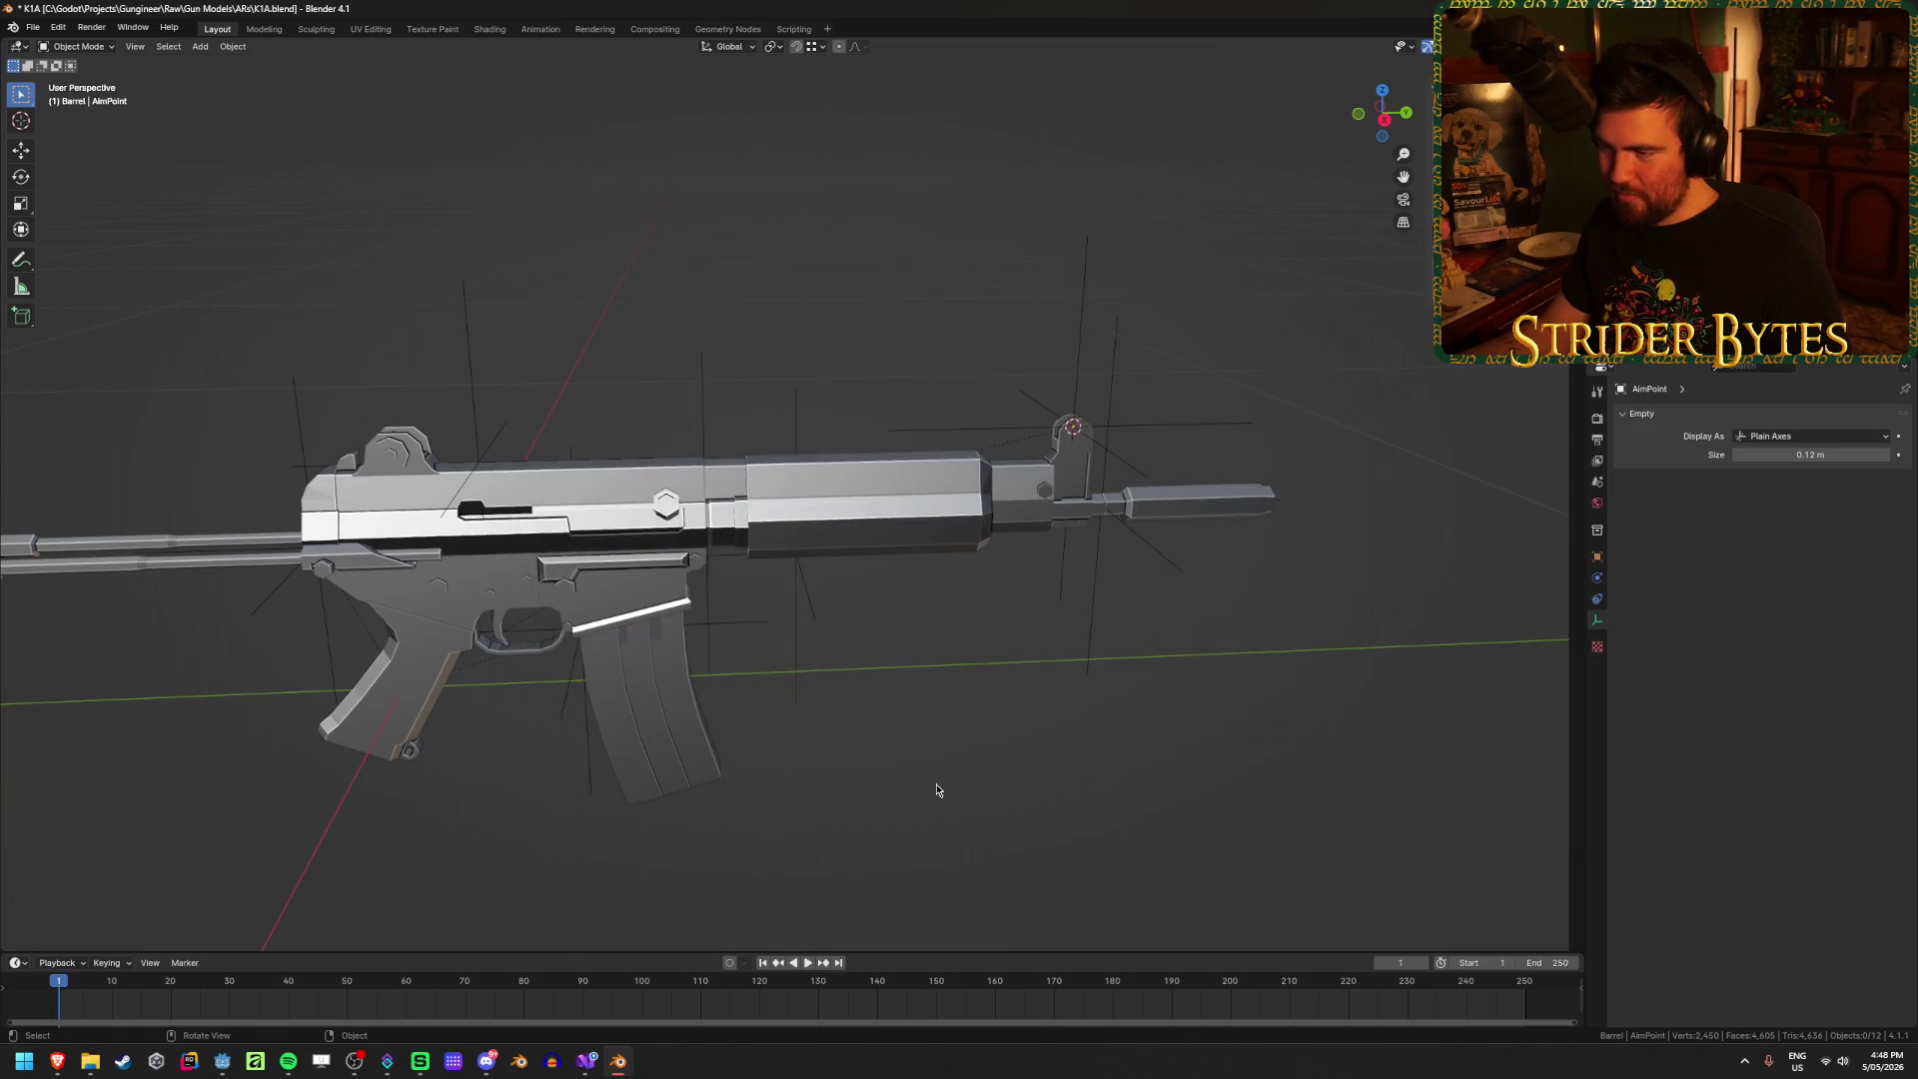
key("ctrl+s")
key("alt+Tab")
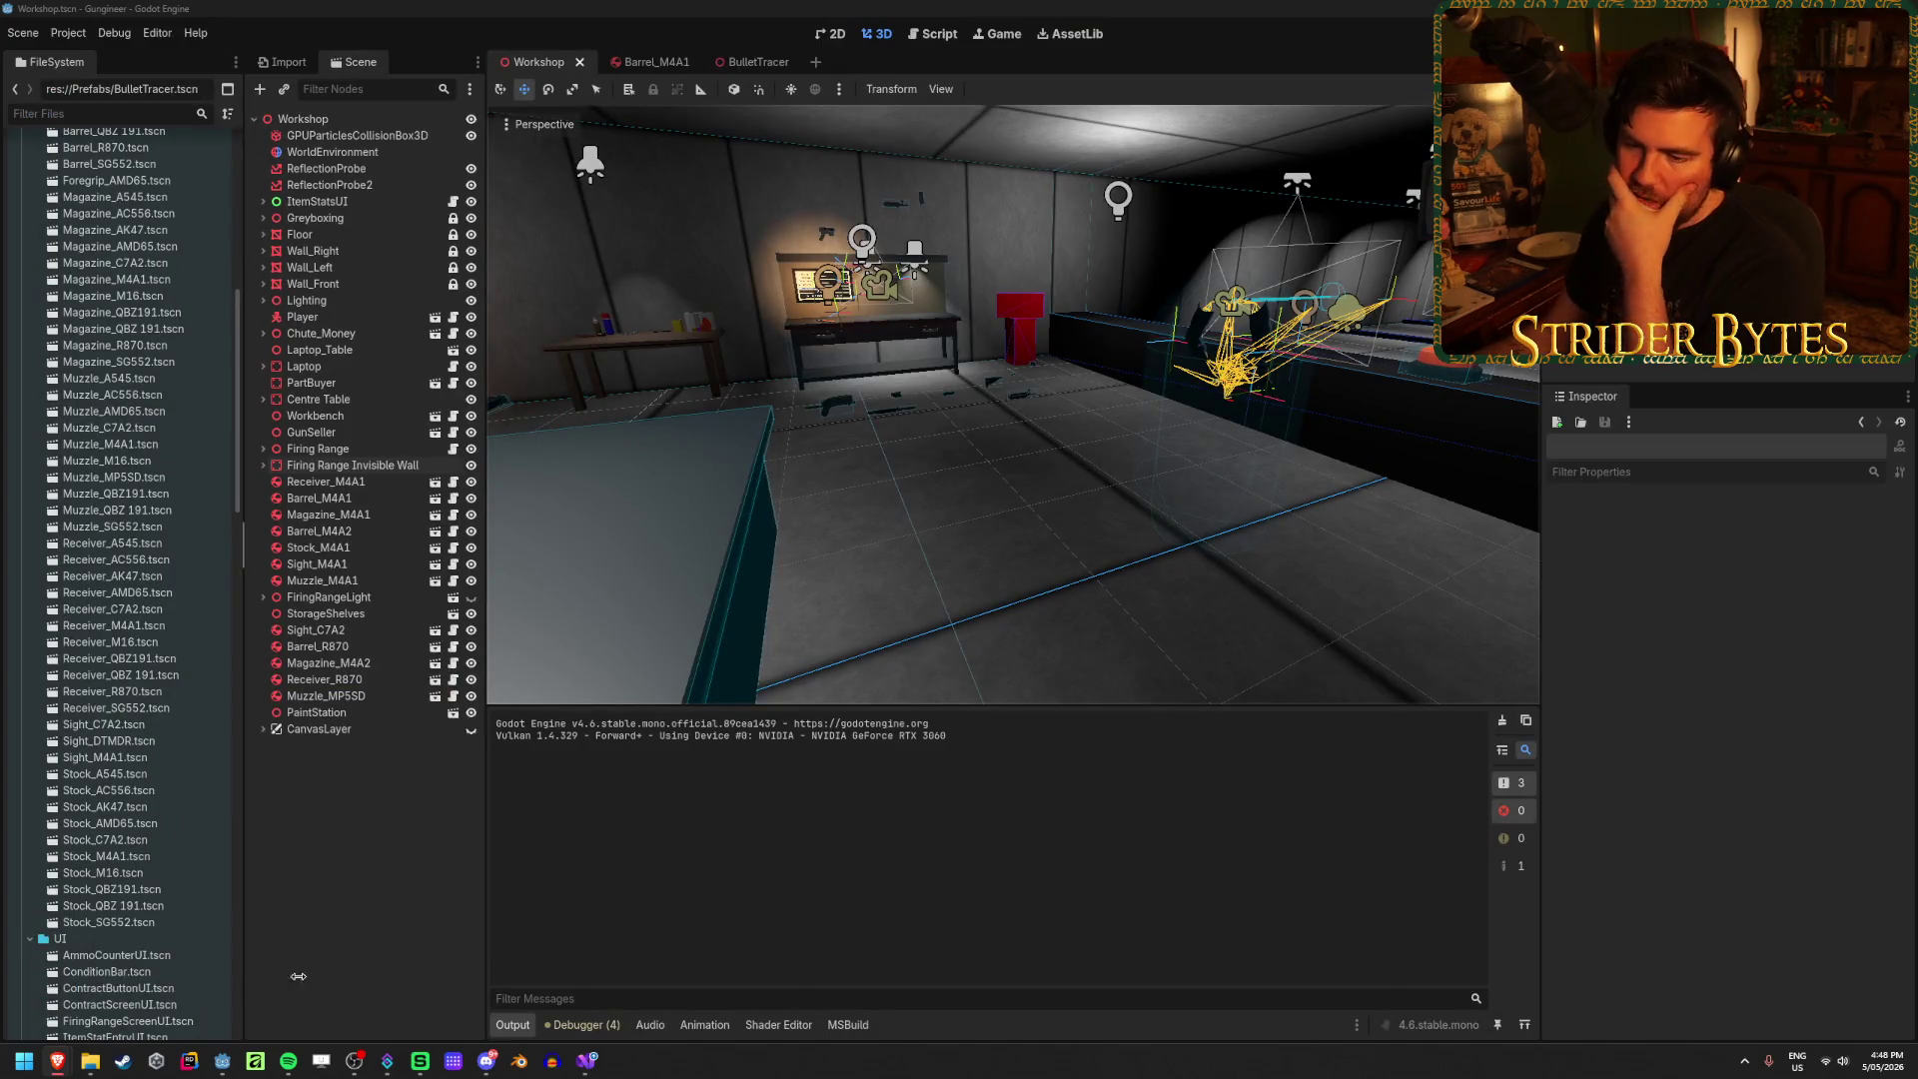
Step: Delete the Daewoo K1a FBX files from the ARs source folder
left_click(90, 1061)
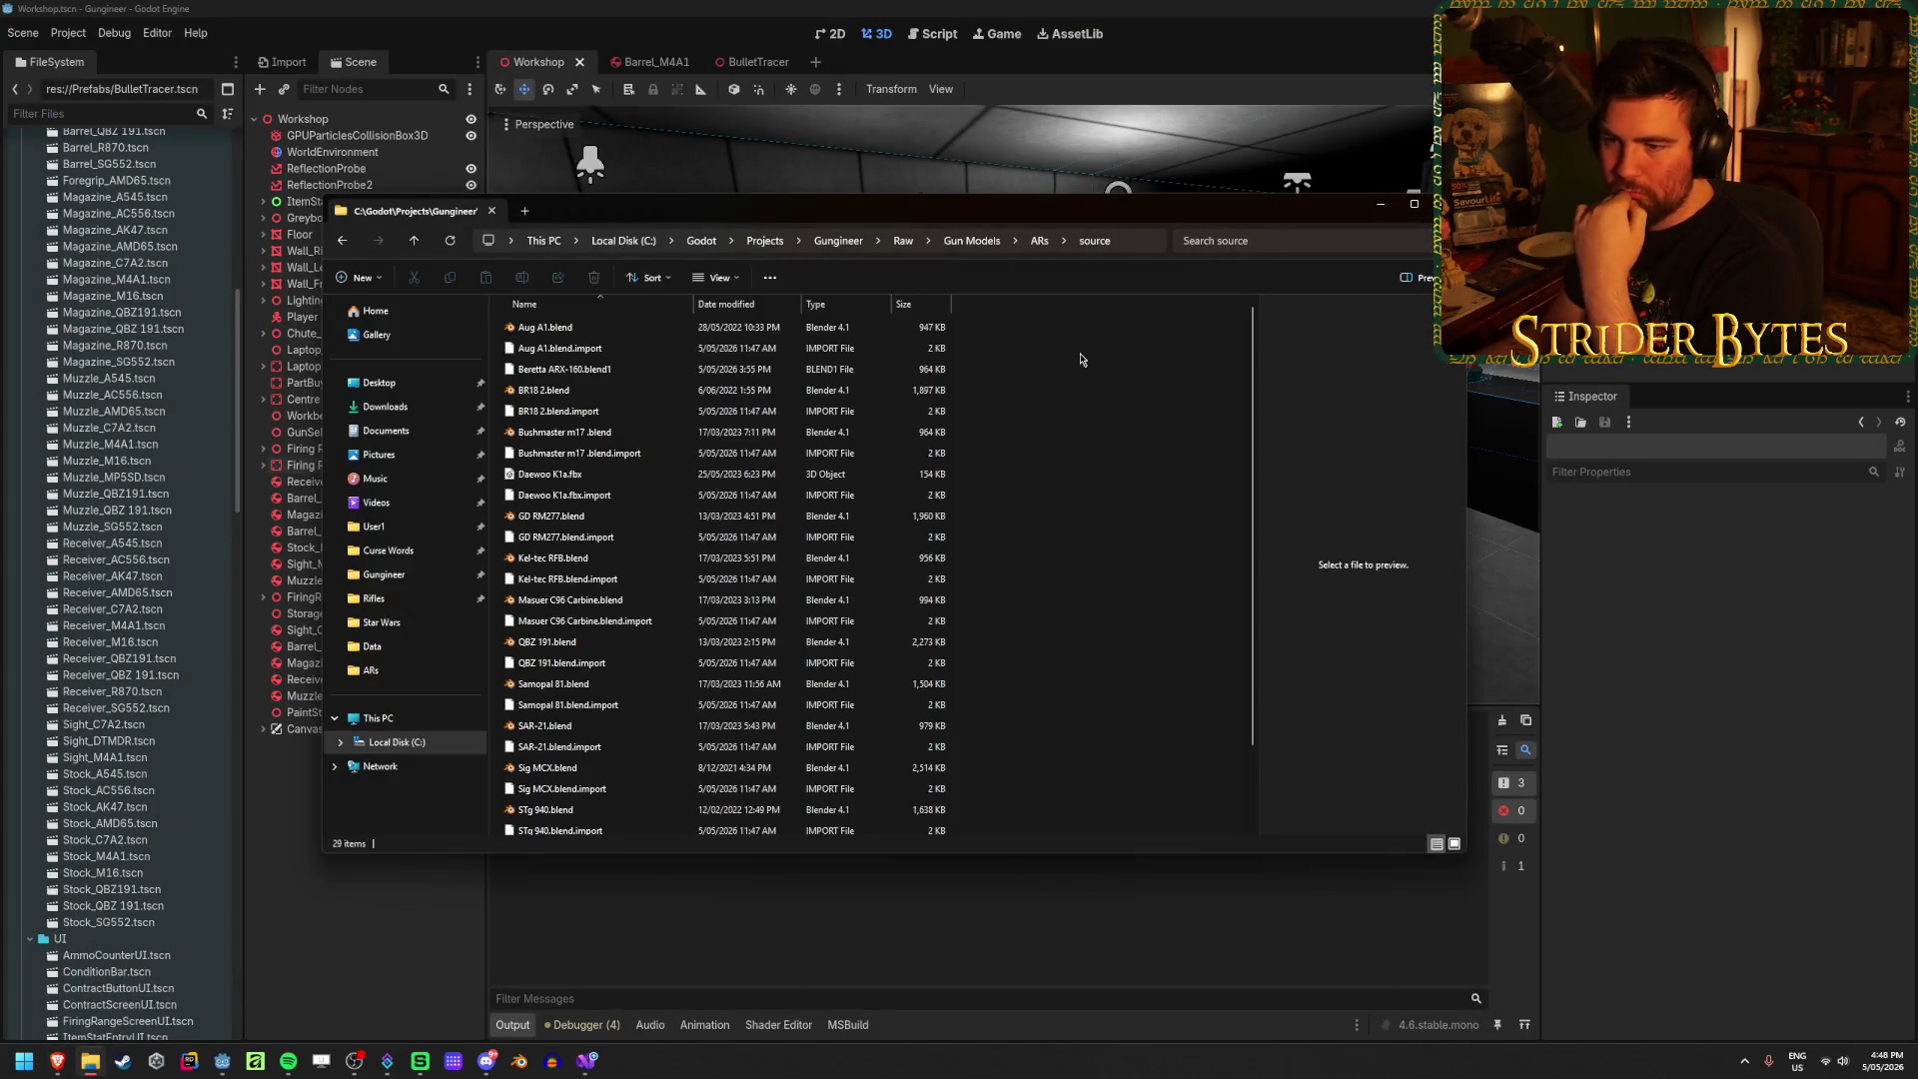
left_click_drag(974, 500, 649, 479)
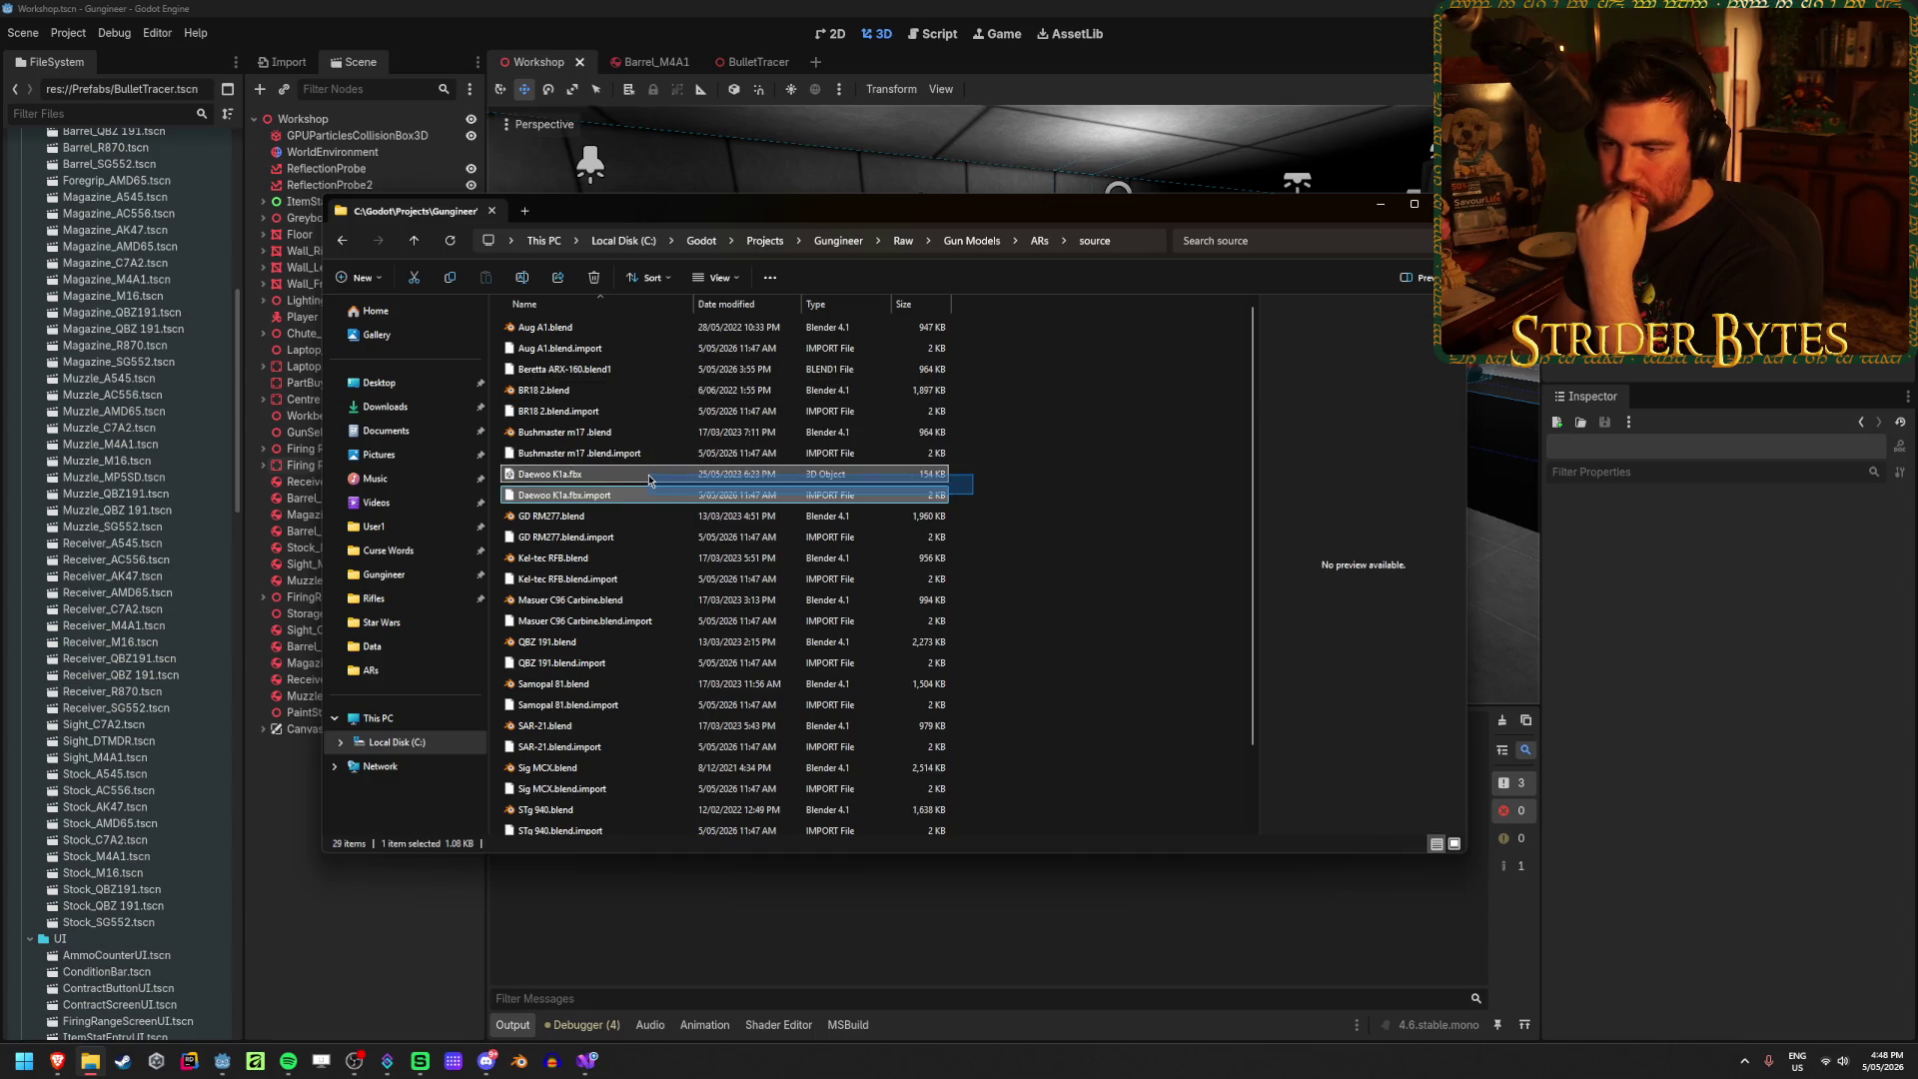
key("Delete")
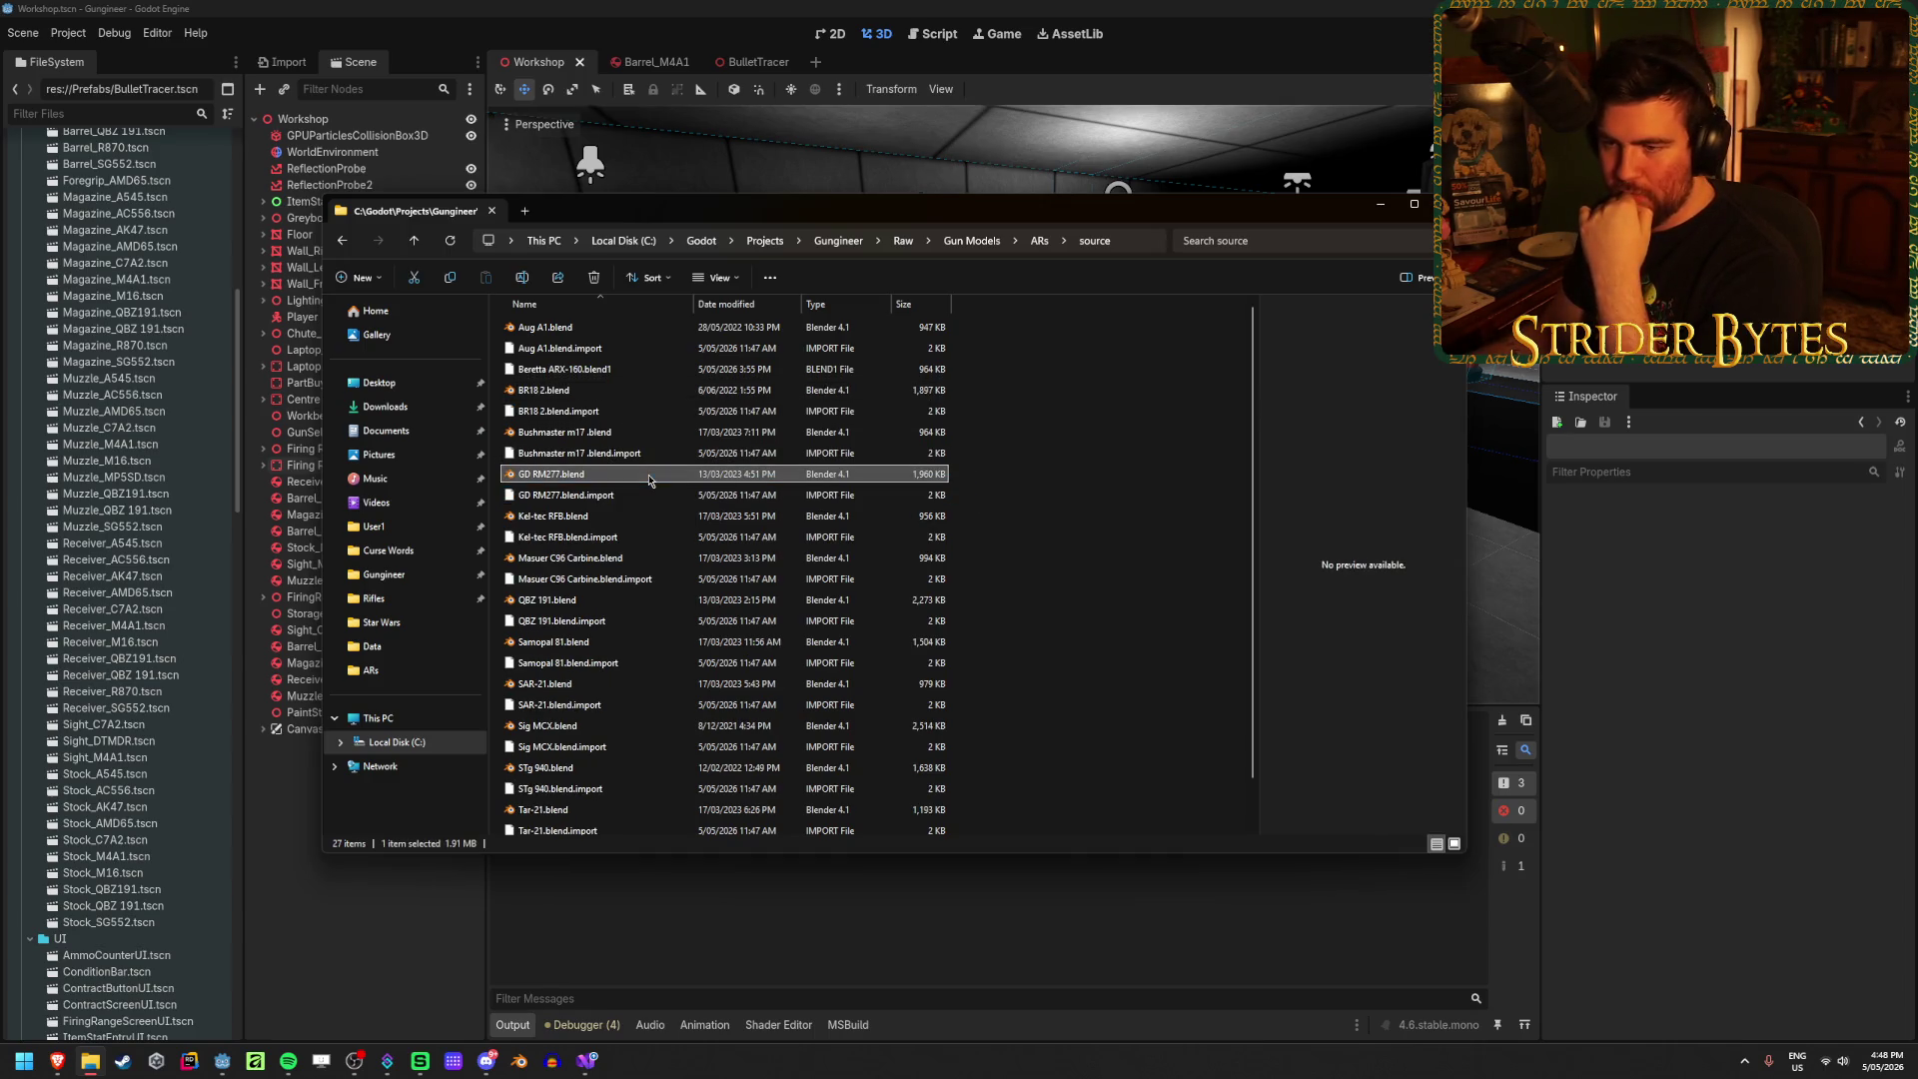
Step: Open and close GD RM277 and Kel-tec RFB, then open Masuer C96 Carbine.blend
double_click(649, 478)
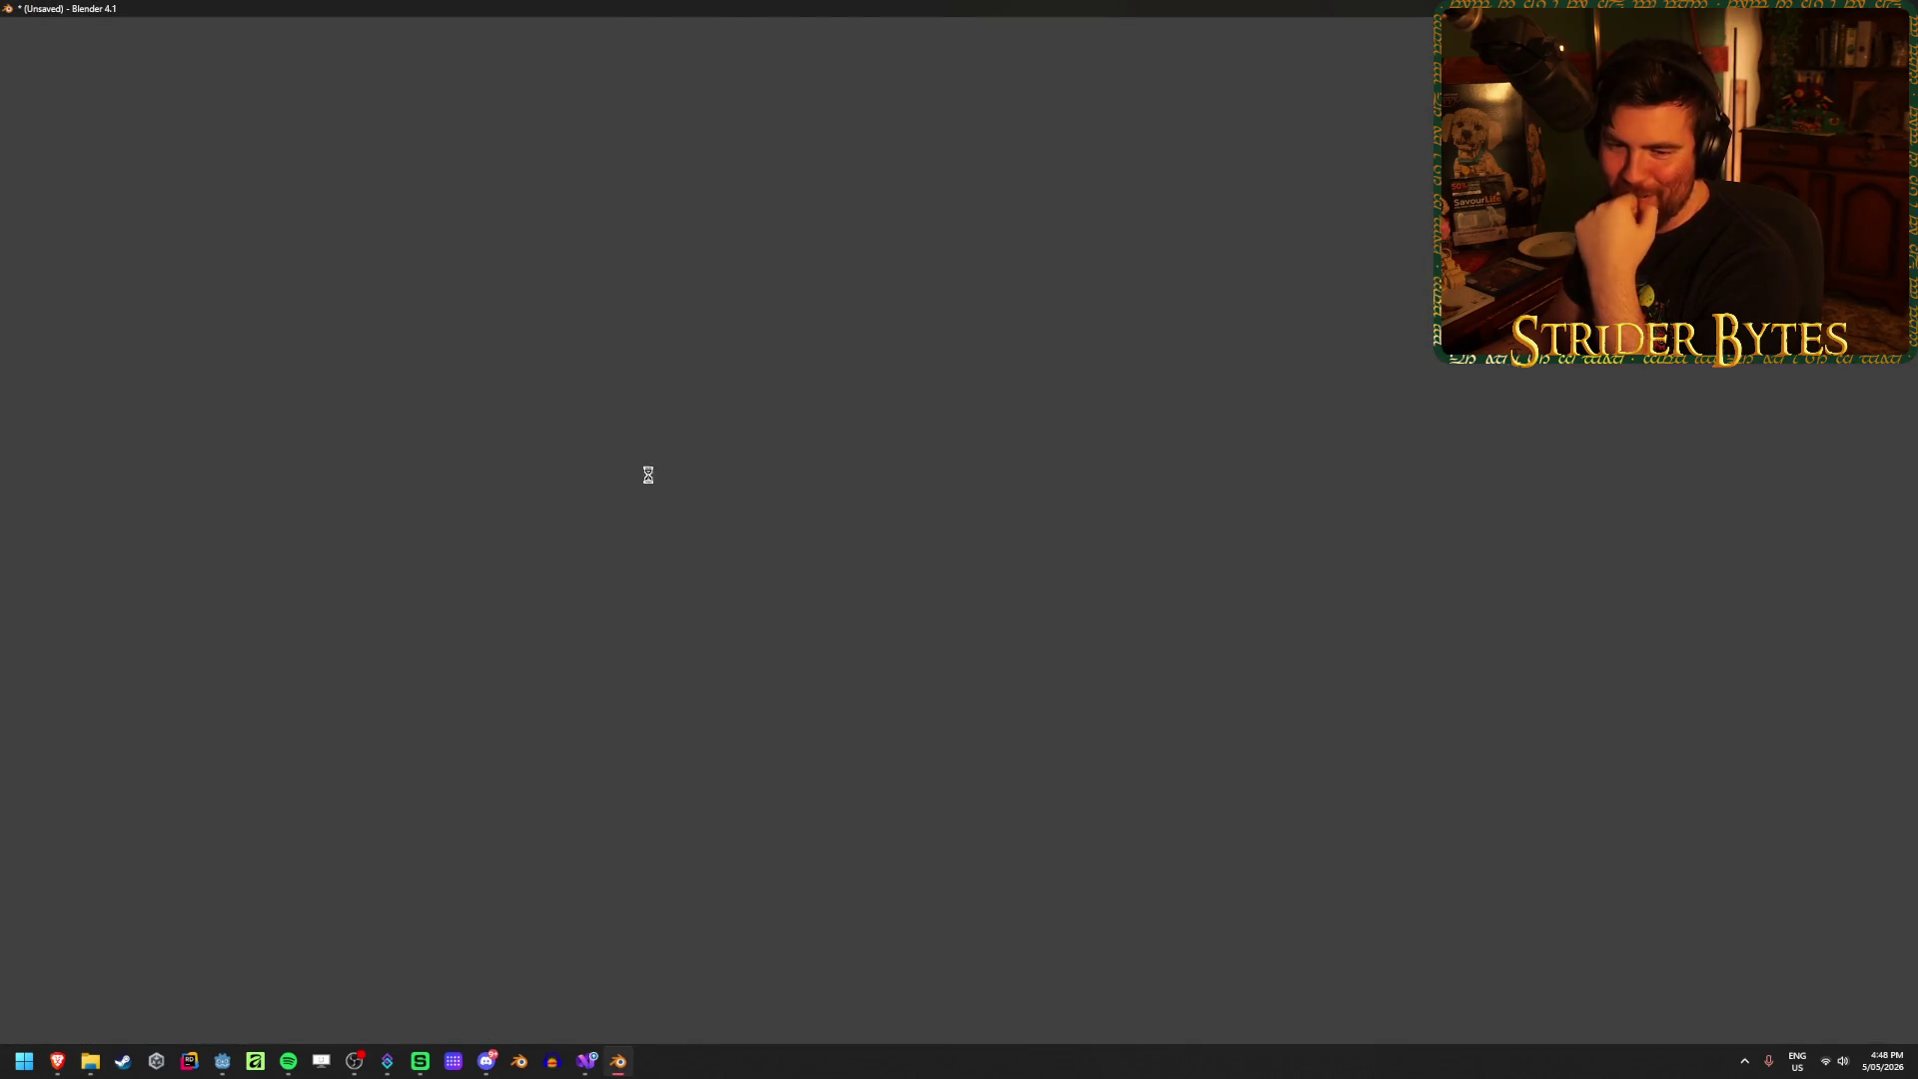
key("ctrl+q")
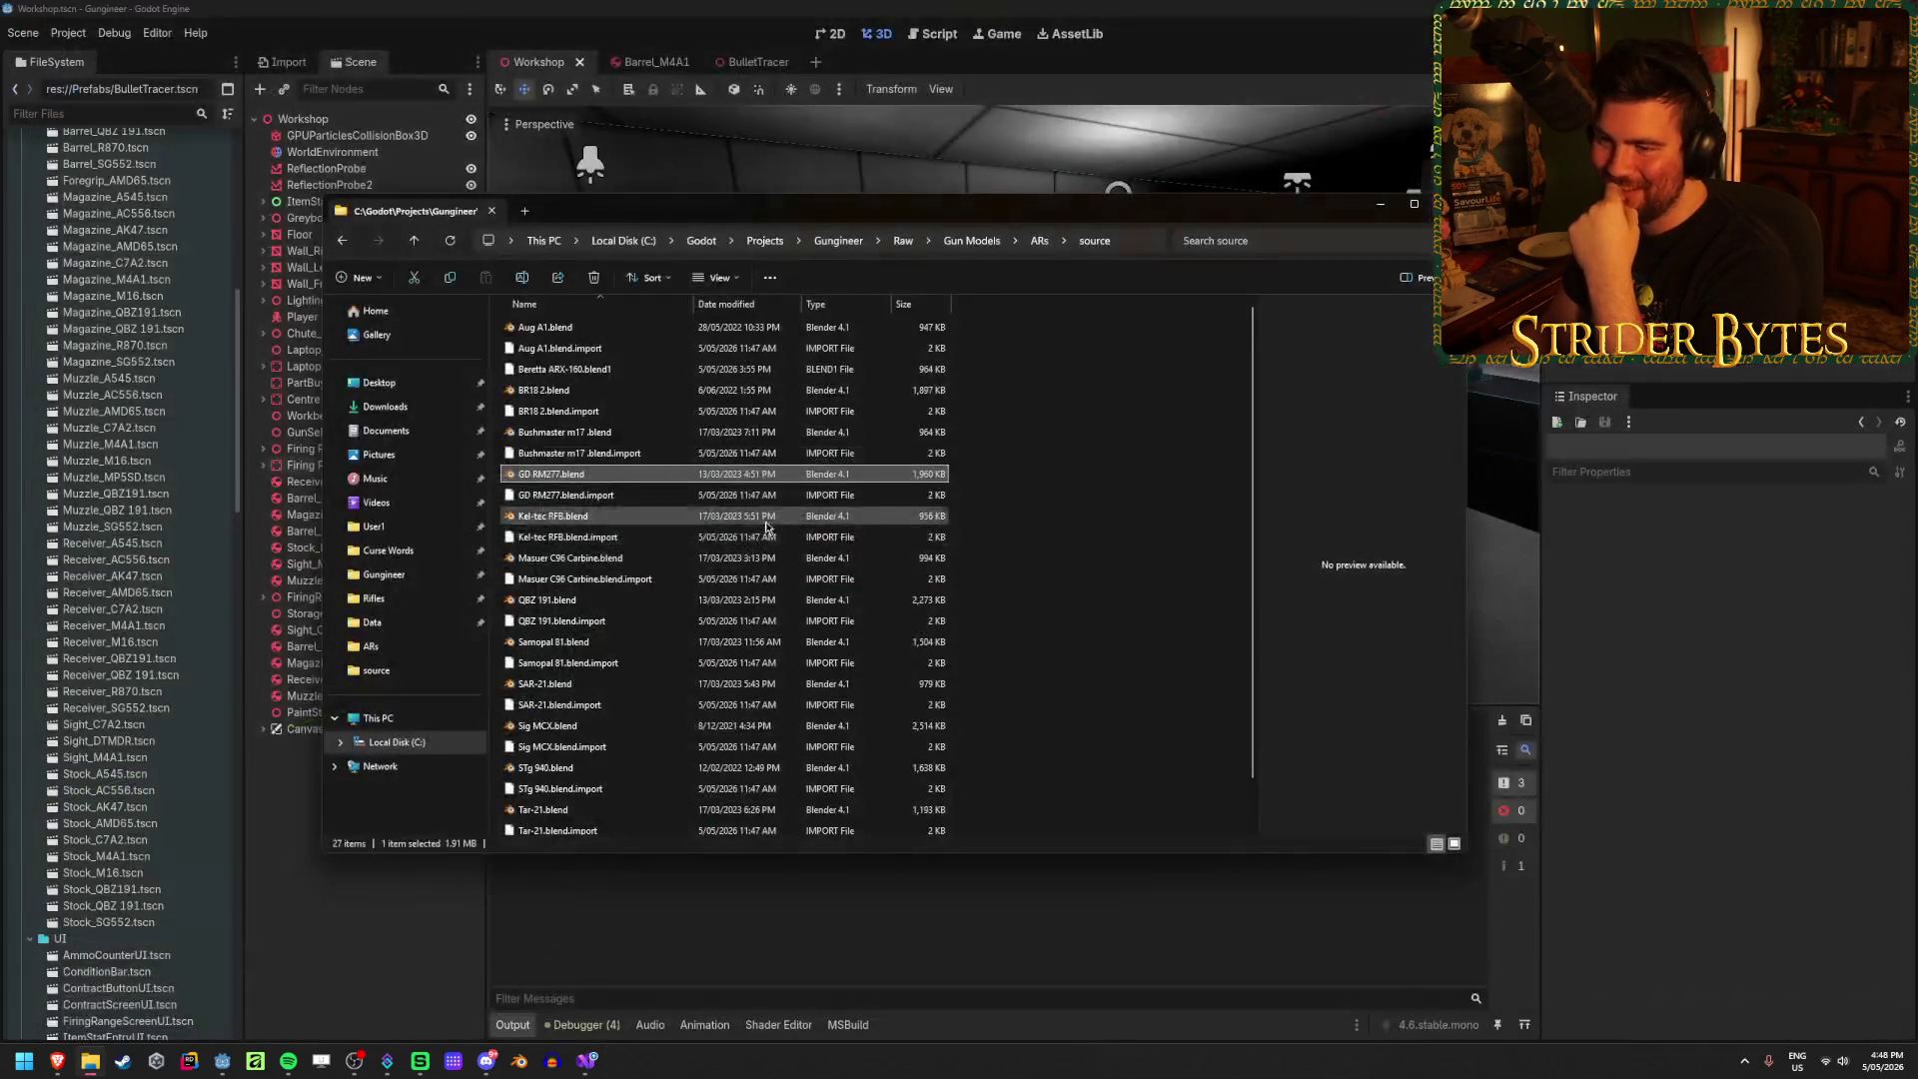
left_click(600, 517)
double_click(600, 518)
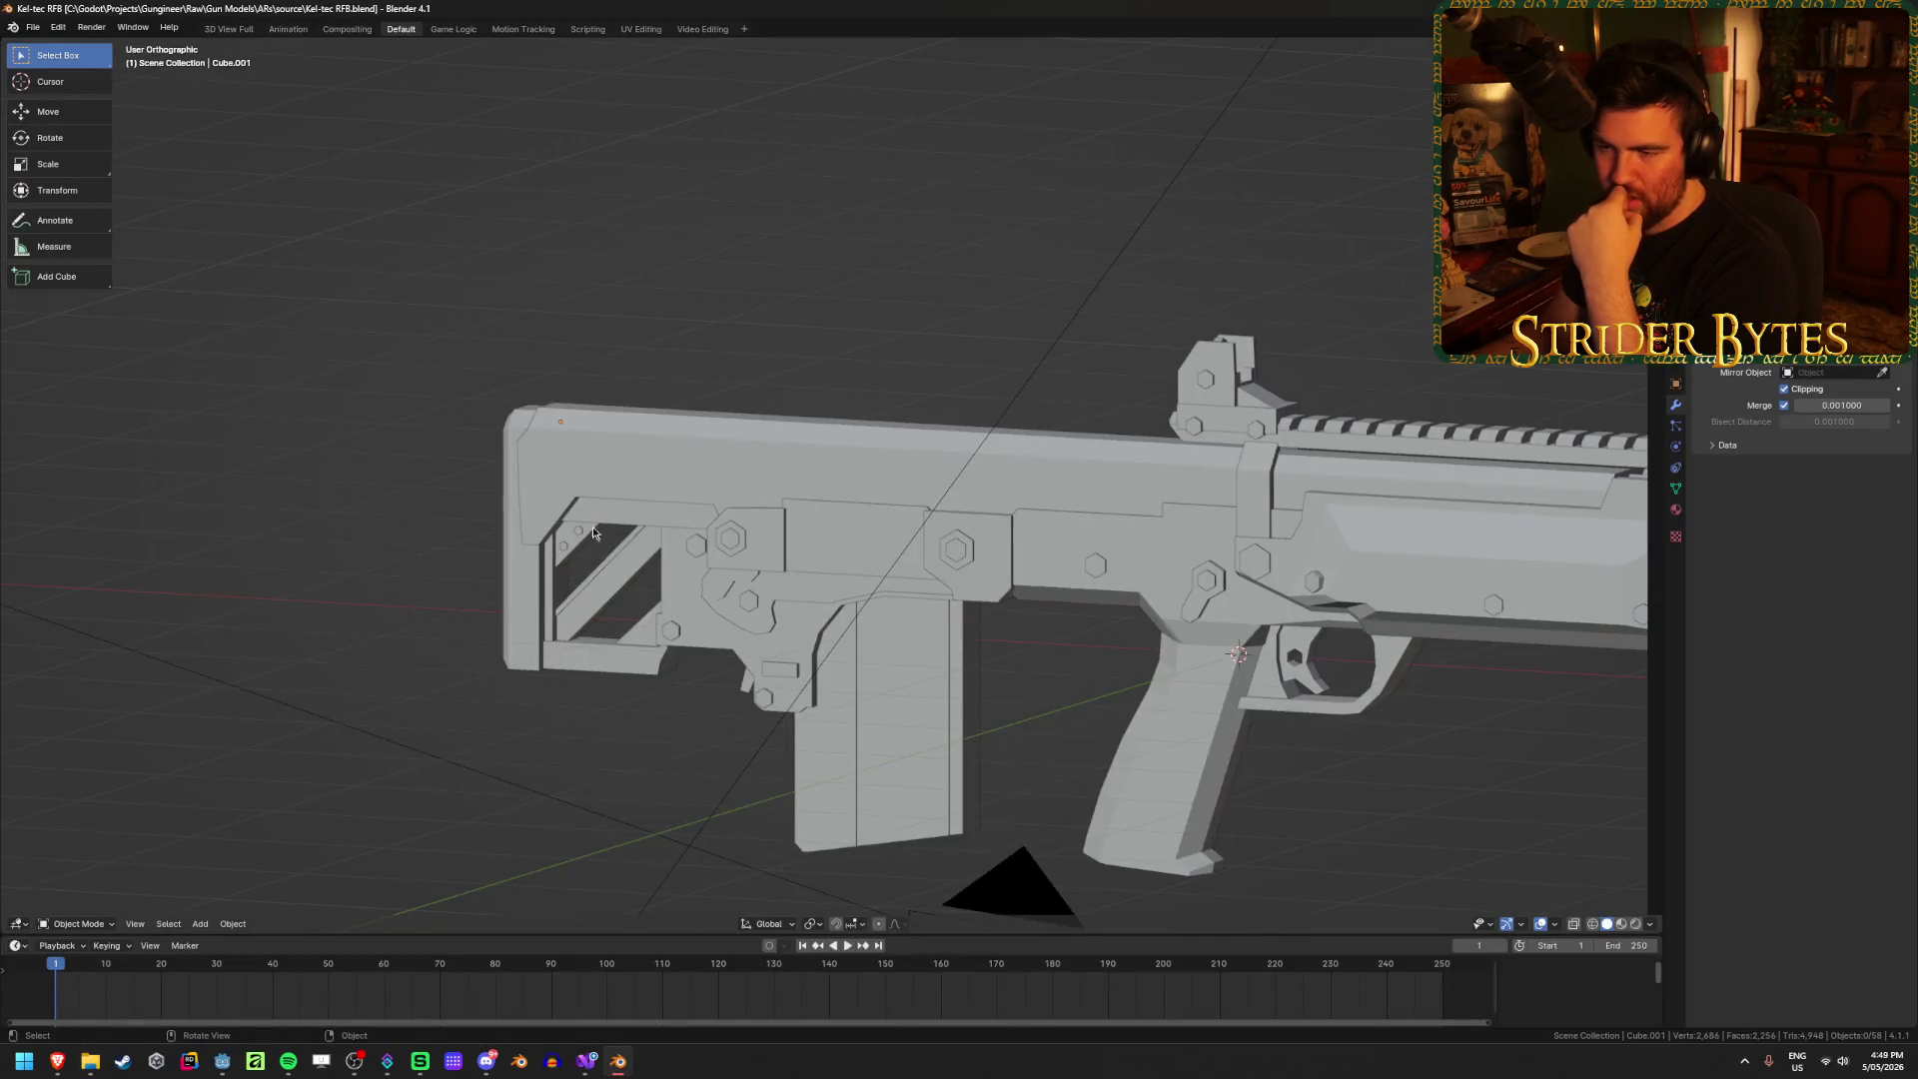
key("ctrl+q")
left_click(577, 559)
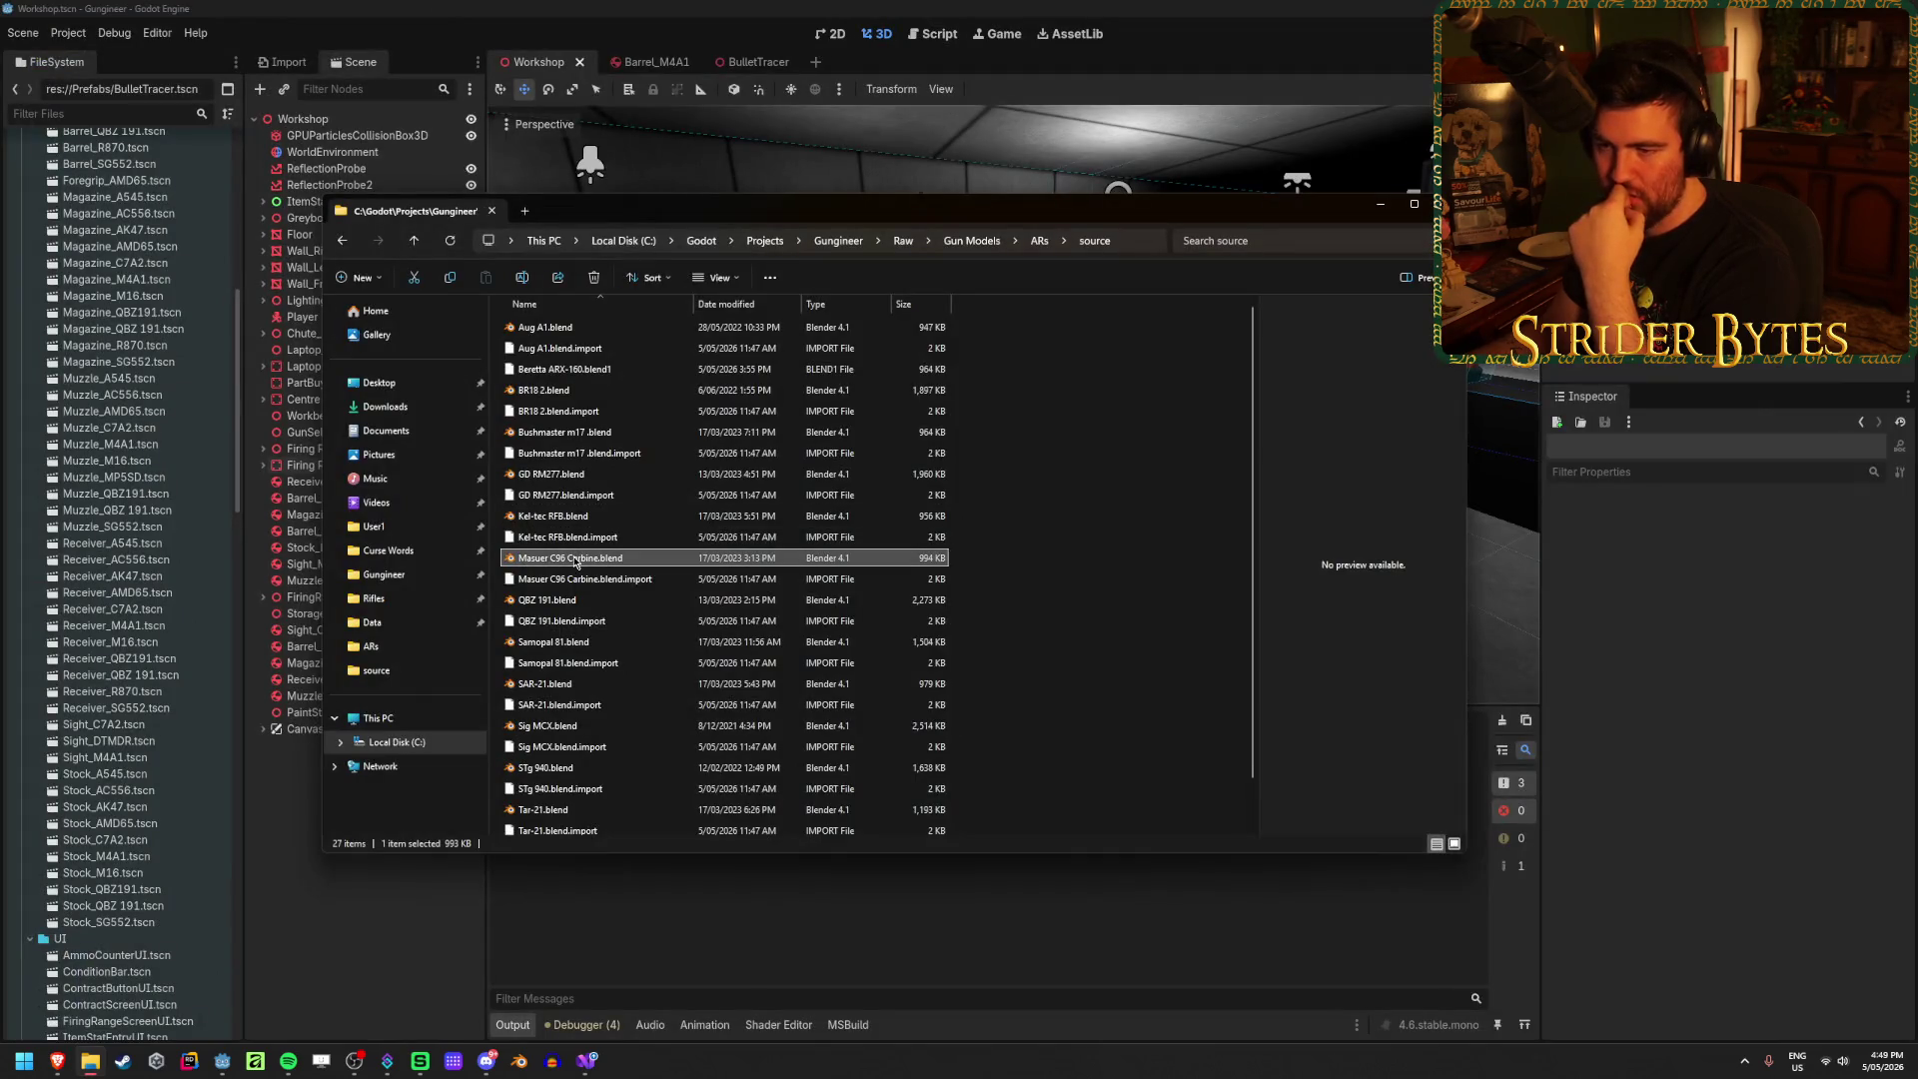
double_click(577, 563)
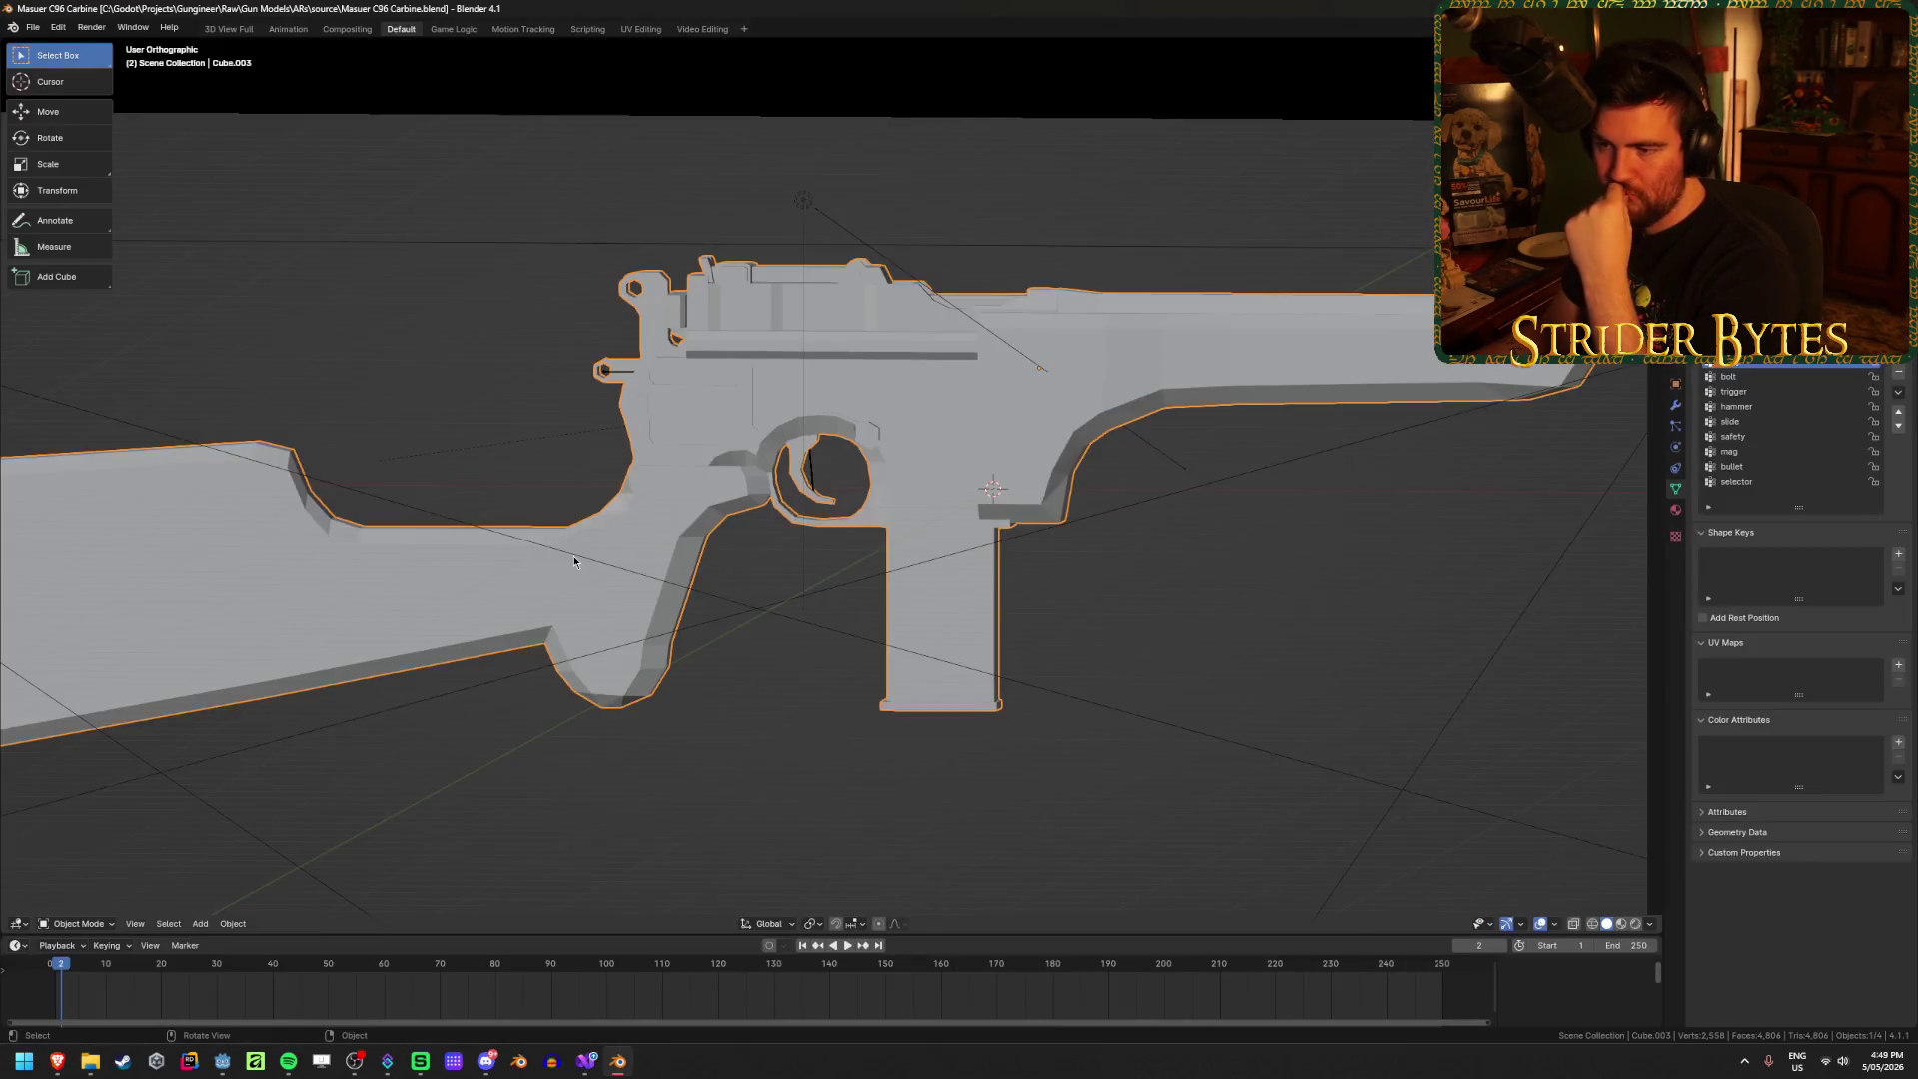
Step: Close the carbine, rename its file to C96.blend, and reopen it
scroll(650, 729, "down", 3)
mouse_move(650, 728)
middle_mouse_down()
mouse_move(697, 732)
mouse_move(630, 735)
middle_mouse_up()
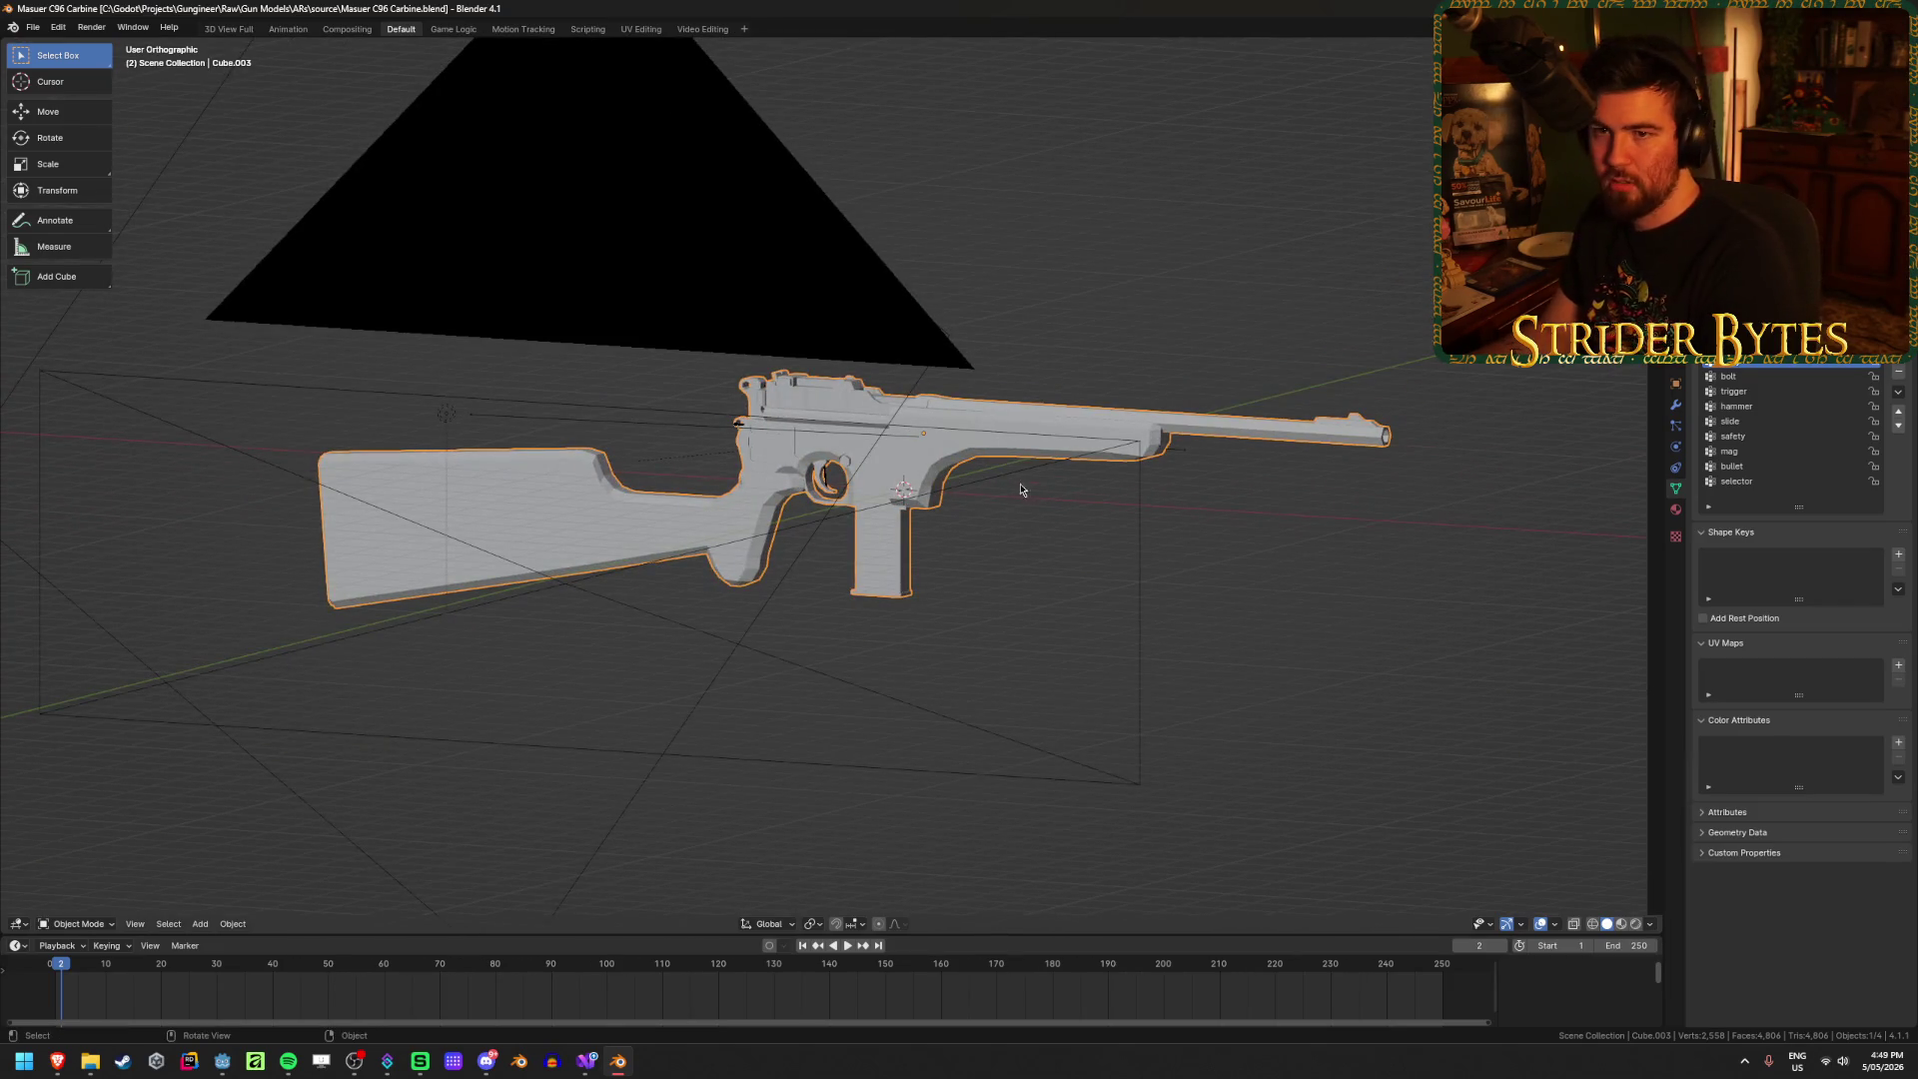
key("ctrl+q")
key("F2")
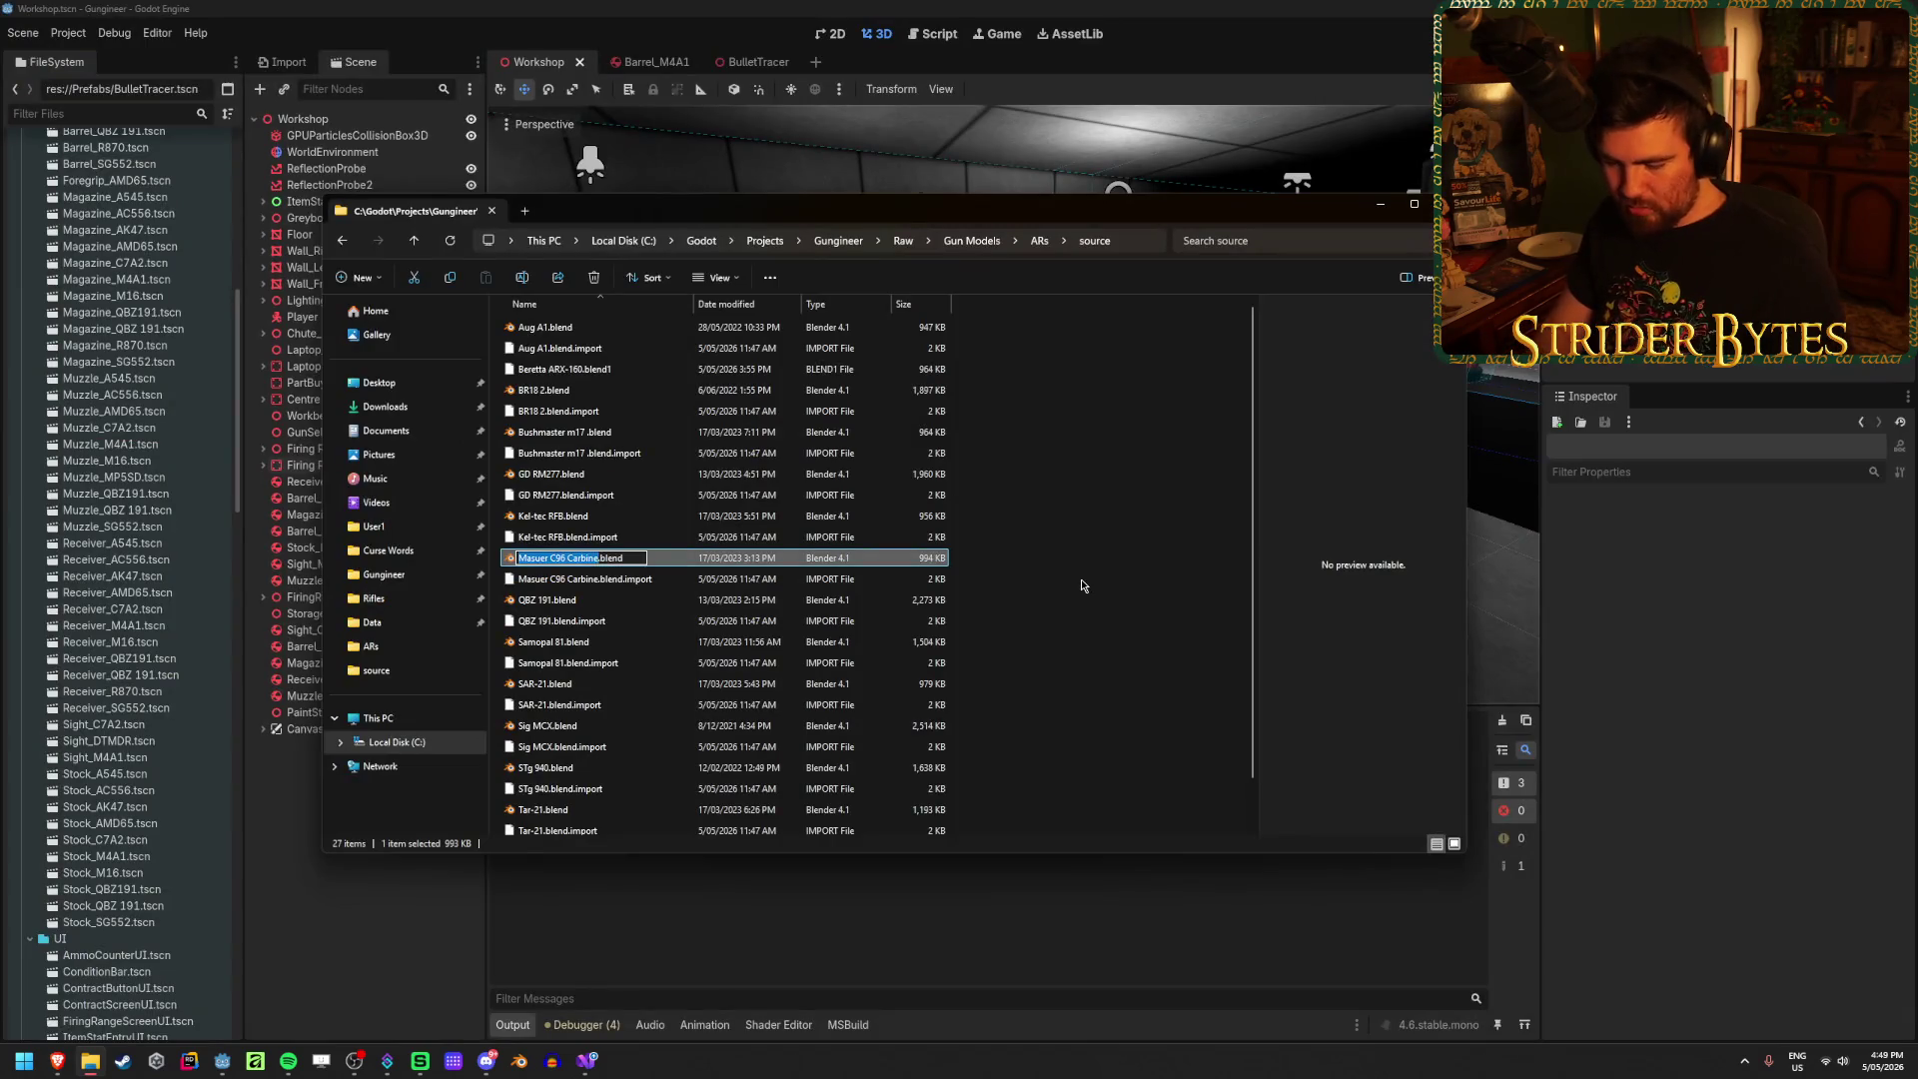
type("C")
key("Return")
key("Return")
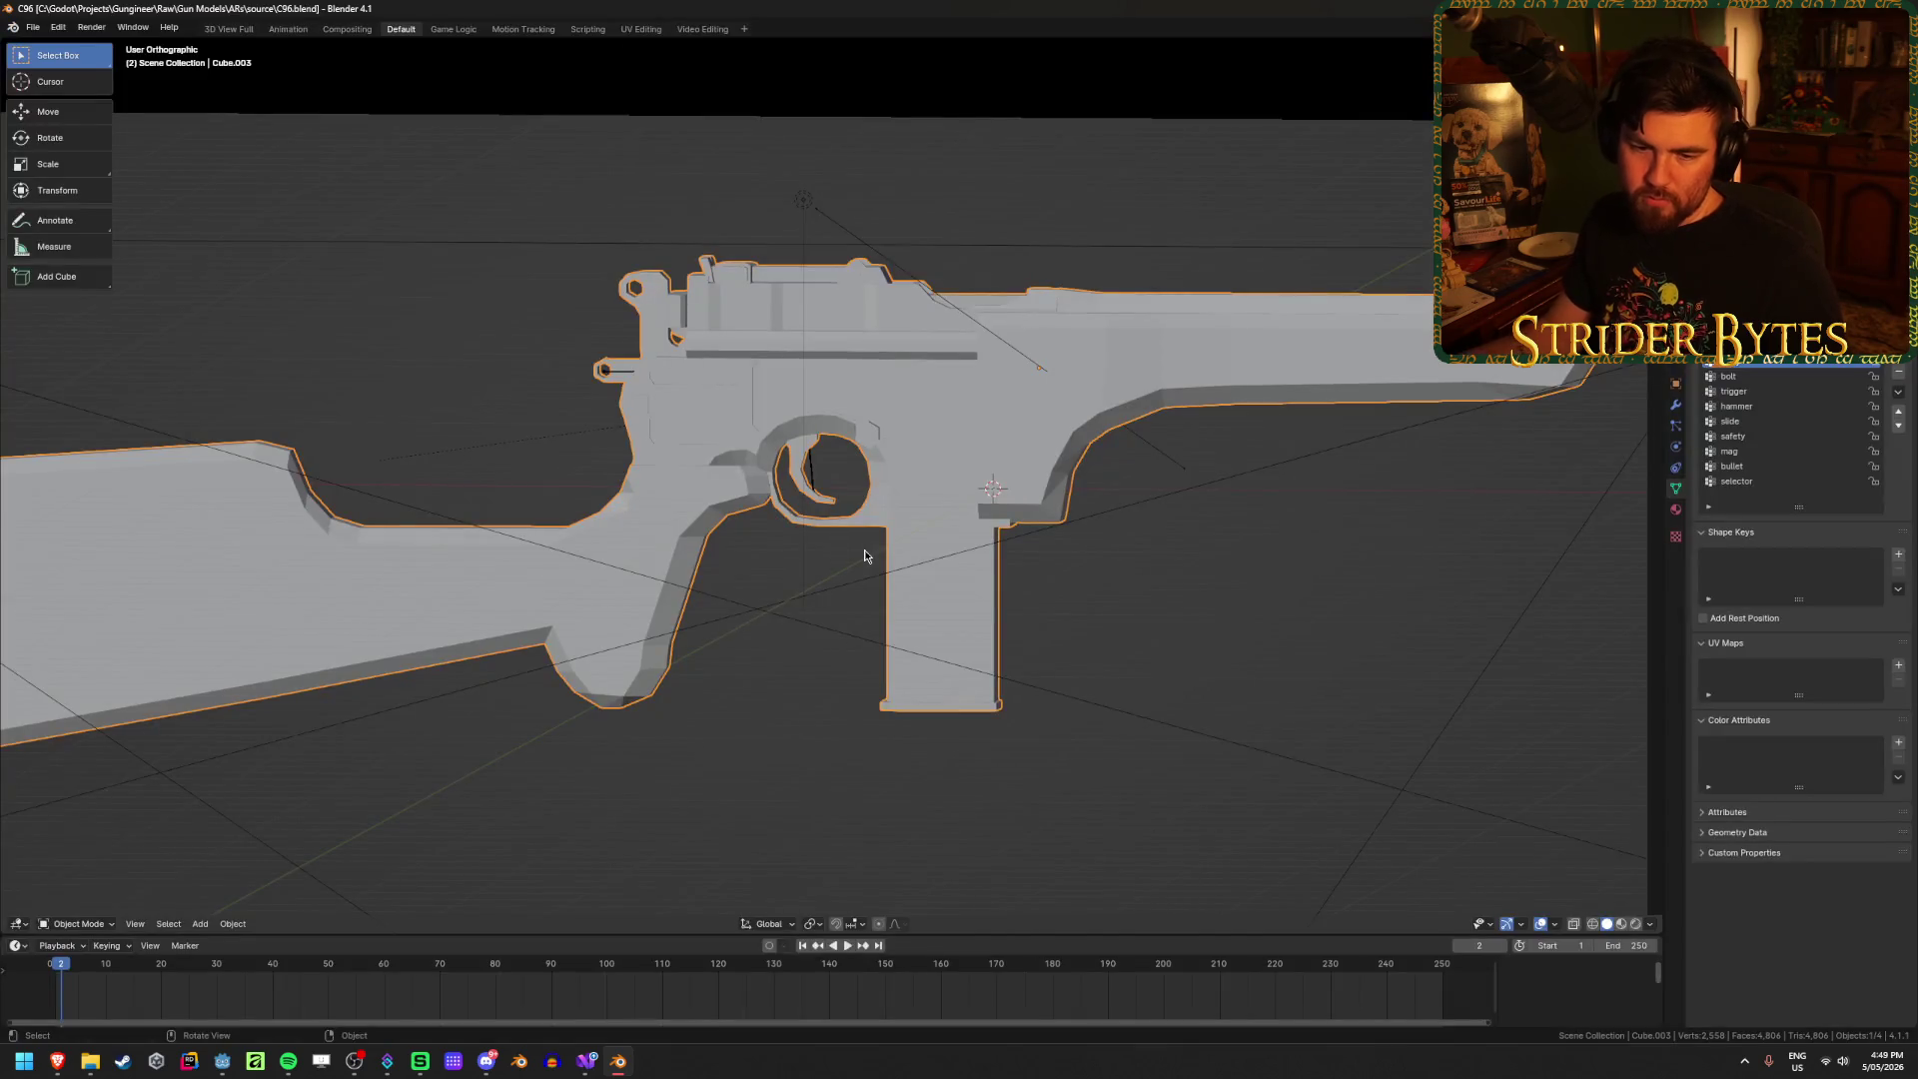
Step: Delete the black backdrop plane and the spot light from the scene
mouse_move(564, 751)
middle_mouse_down()
mouse_move(595, 687)
mouse_move(611, 707)
middle_mouse_up()
key("KP_5")
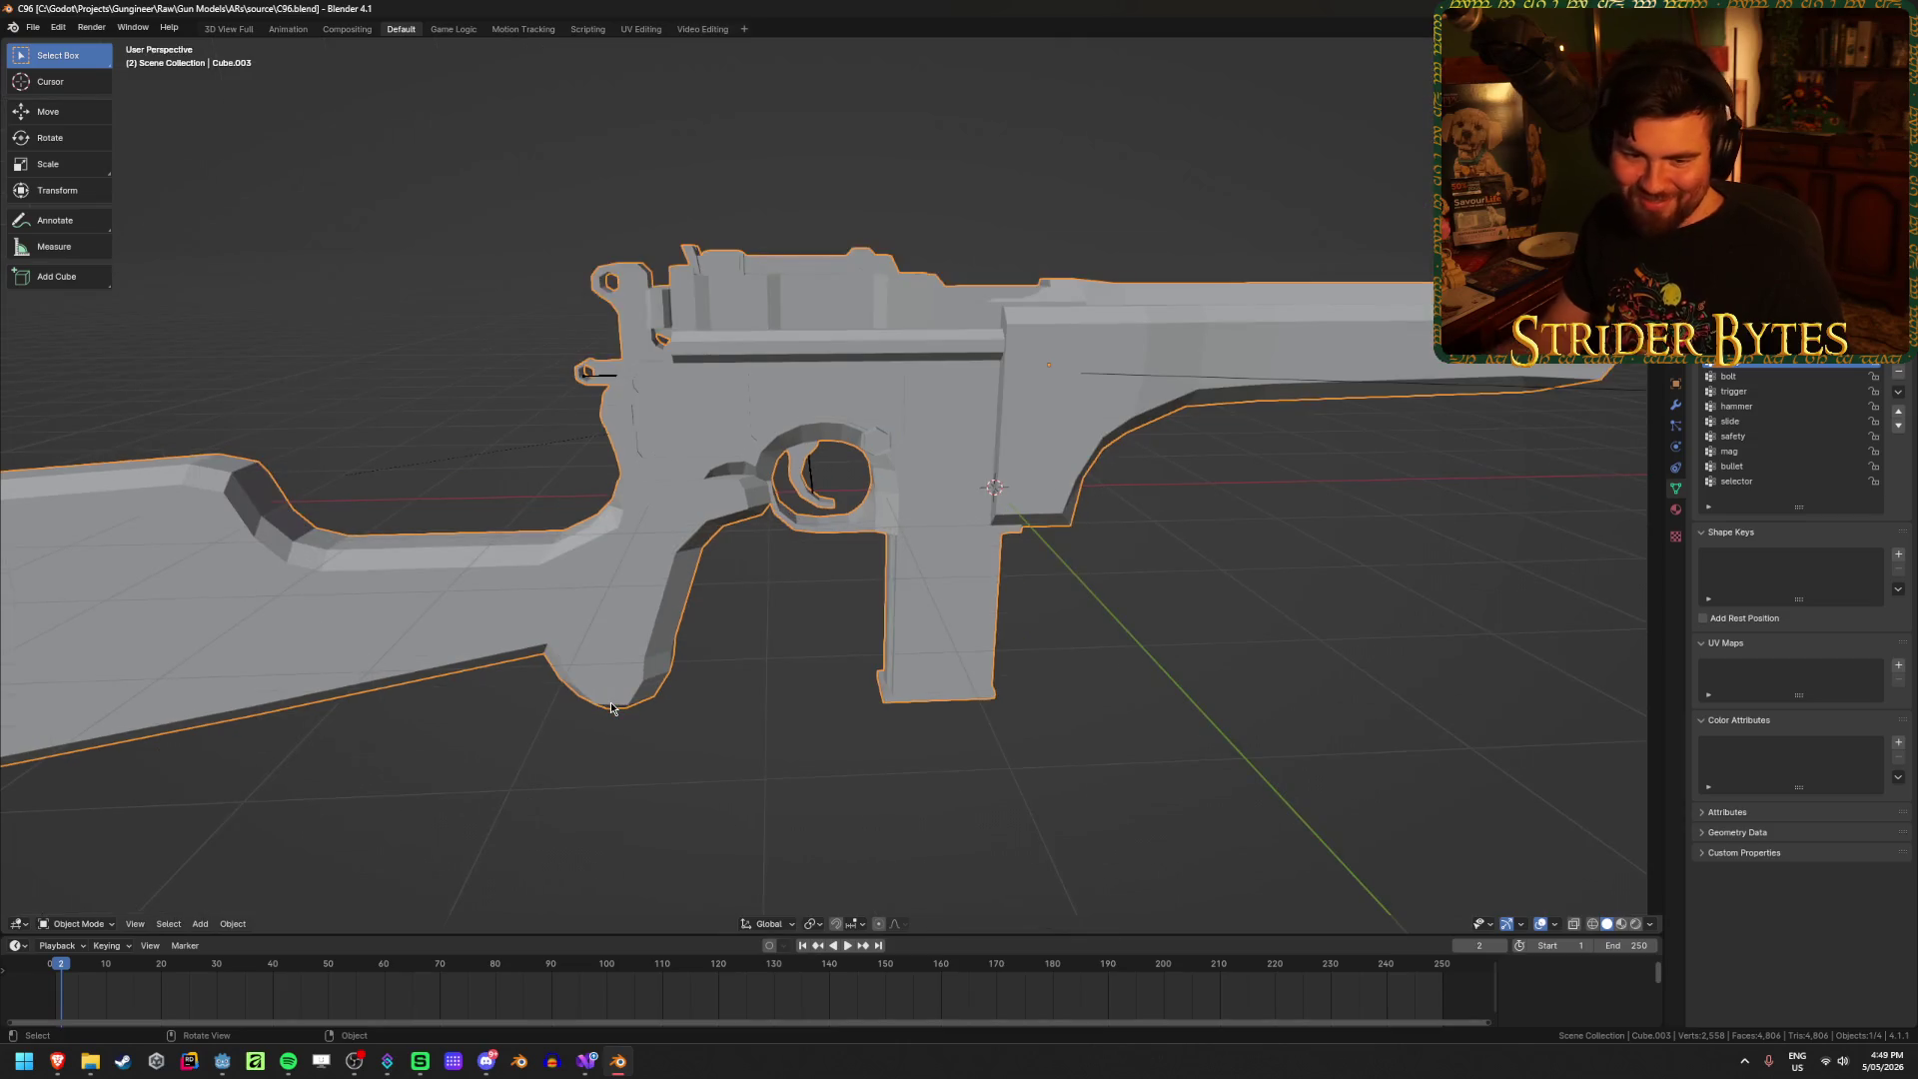
scroll(517, 652, "down", 2)
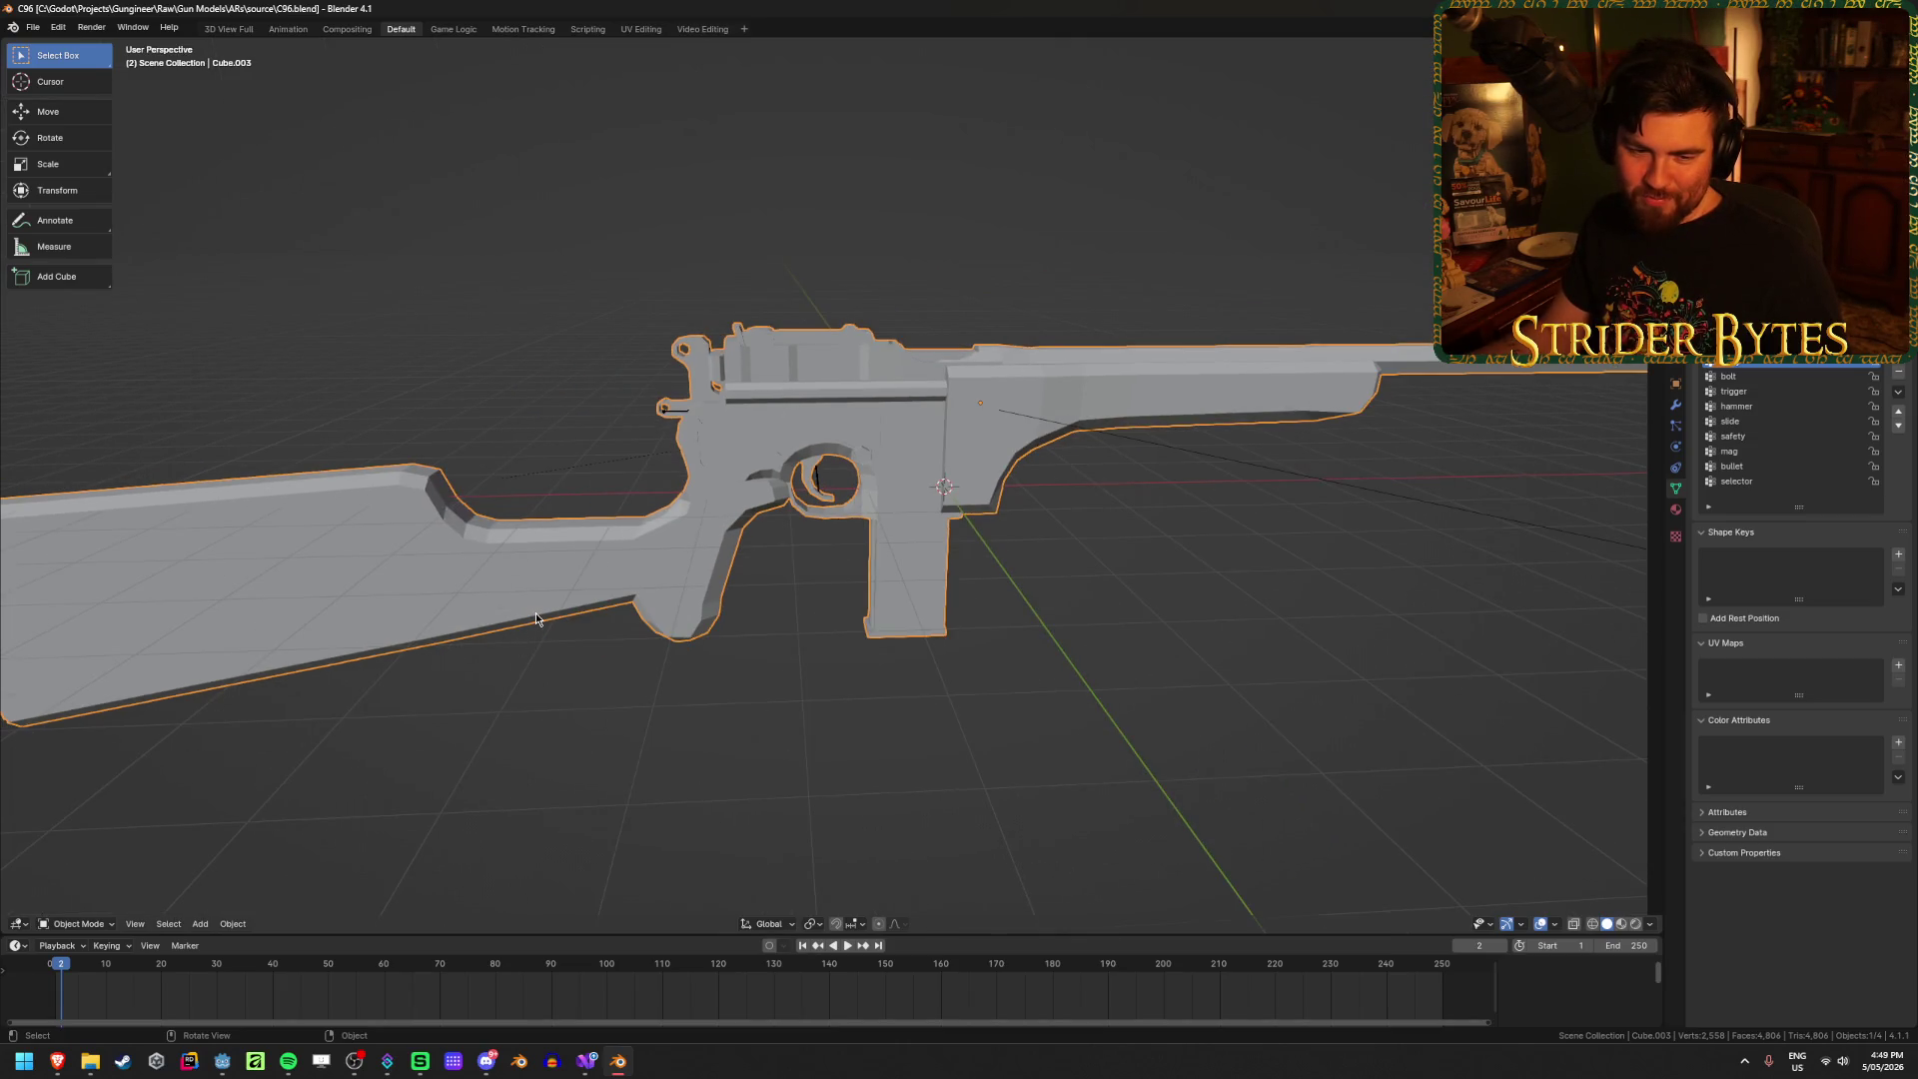
mouse_move(535, 620)
middle_mouse_down()
mouse_move(809, 615)
mouse_move(903, 715)
mouse_move(903, 608)
mouse_move(948, 549)
middle_mouse_up()
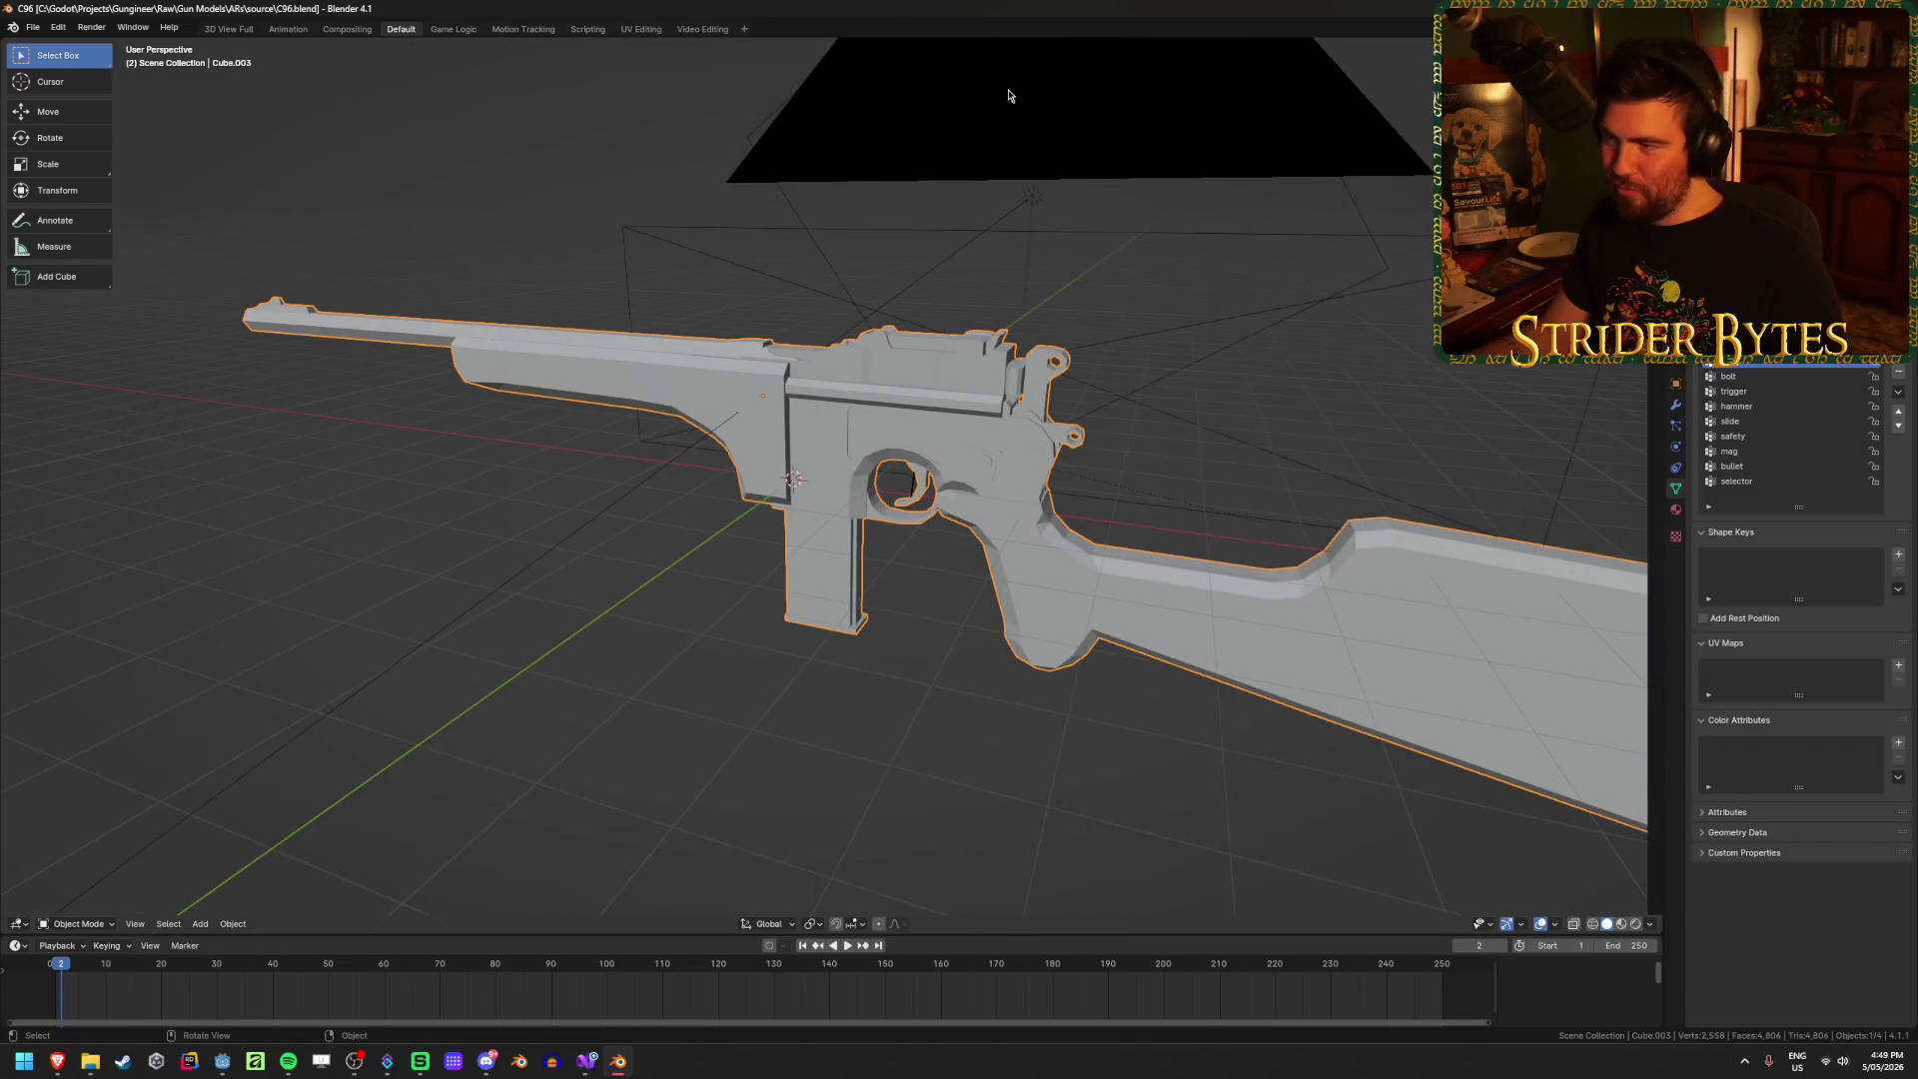
left_click(1008, 96)
key("Delete")
left_click(1037, 197)
key("Delete")
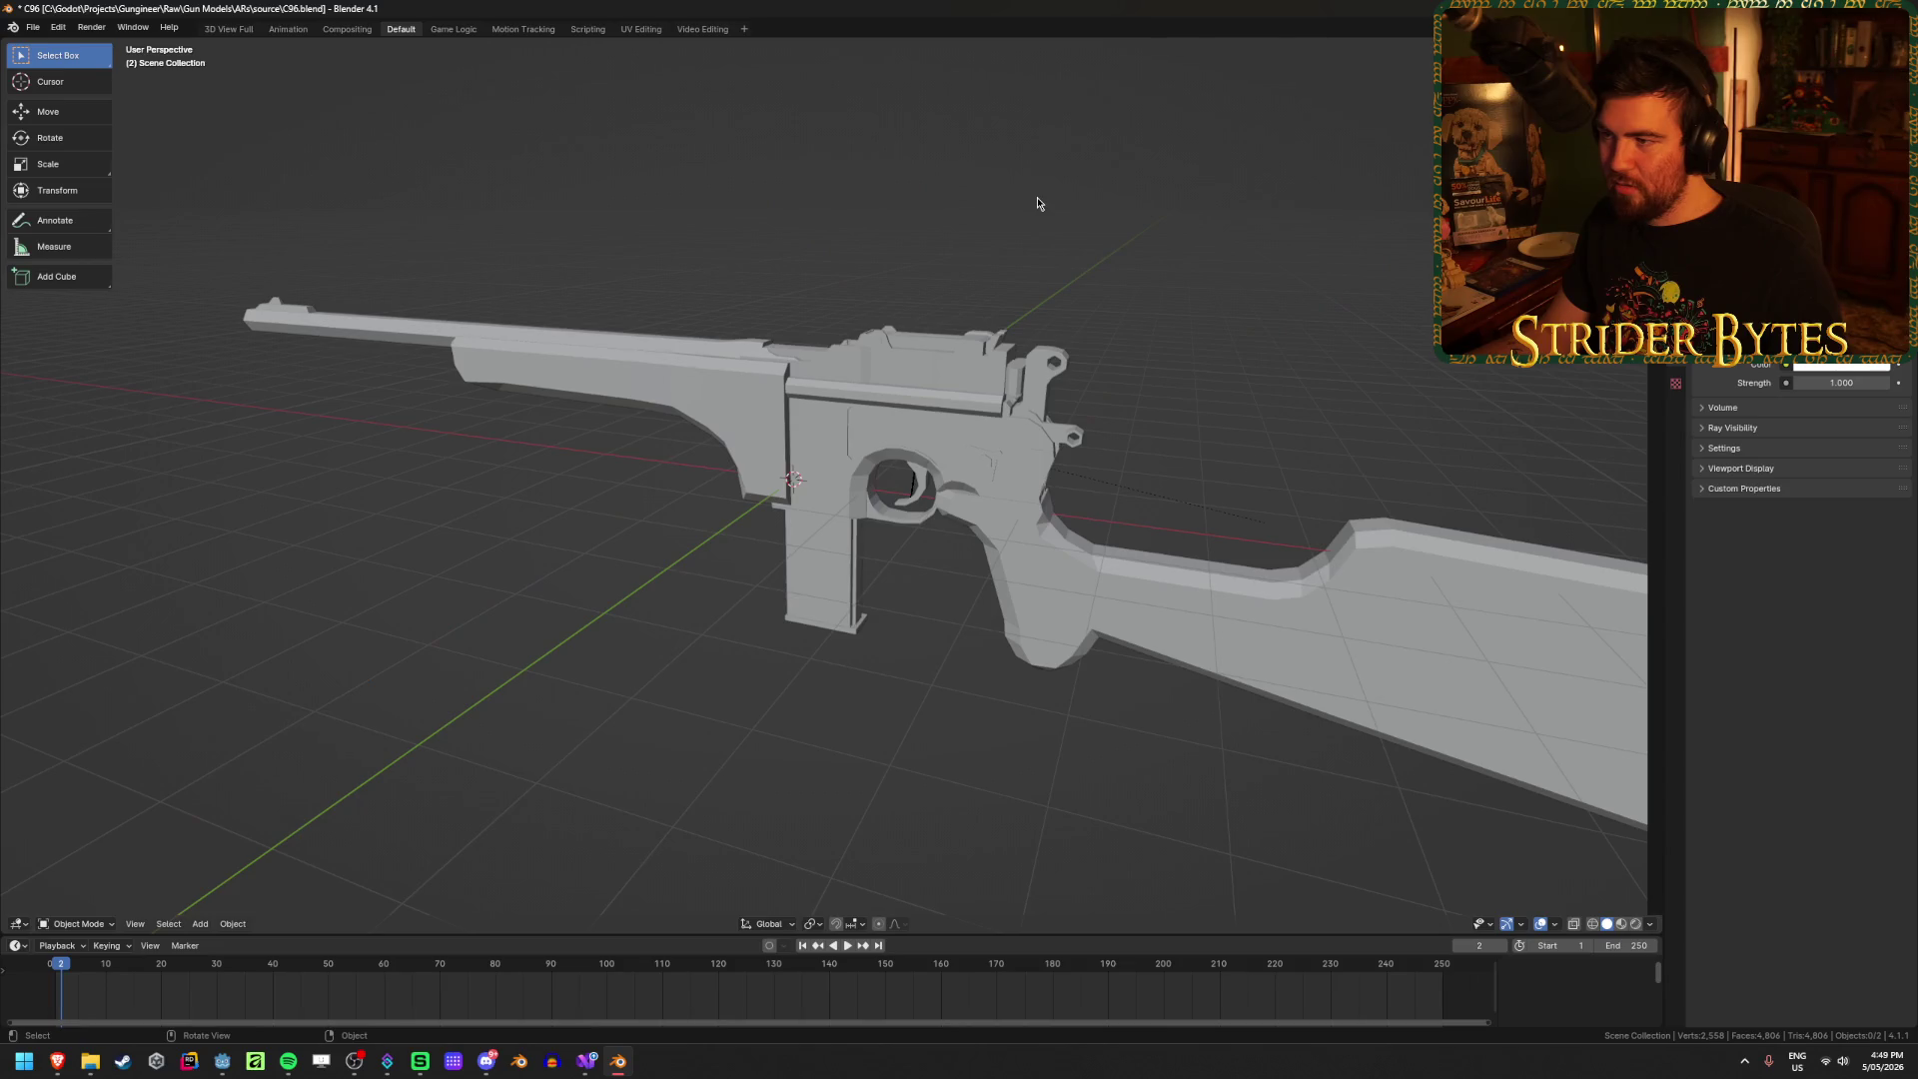
Step: Select the gun mesh and inspect it, leaving the shading mode unchanged
middle_click_drag(1037, 197, 793, 305)
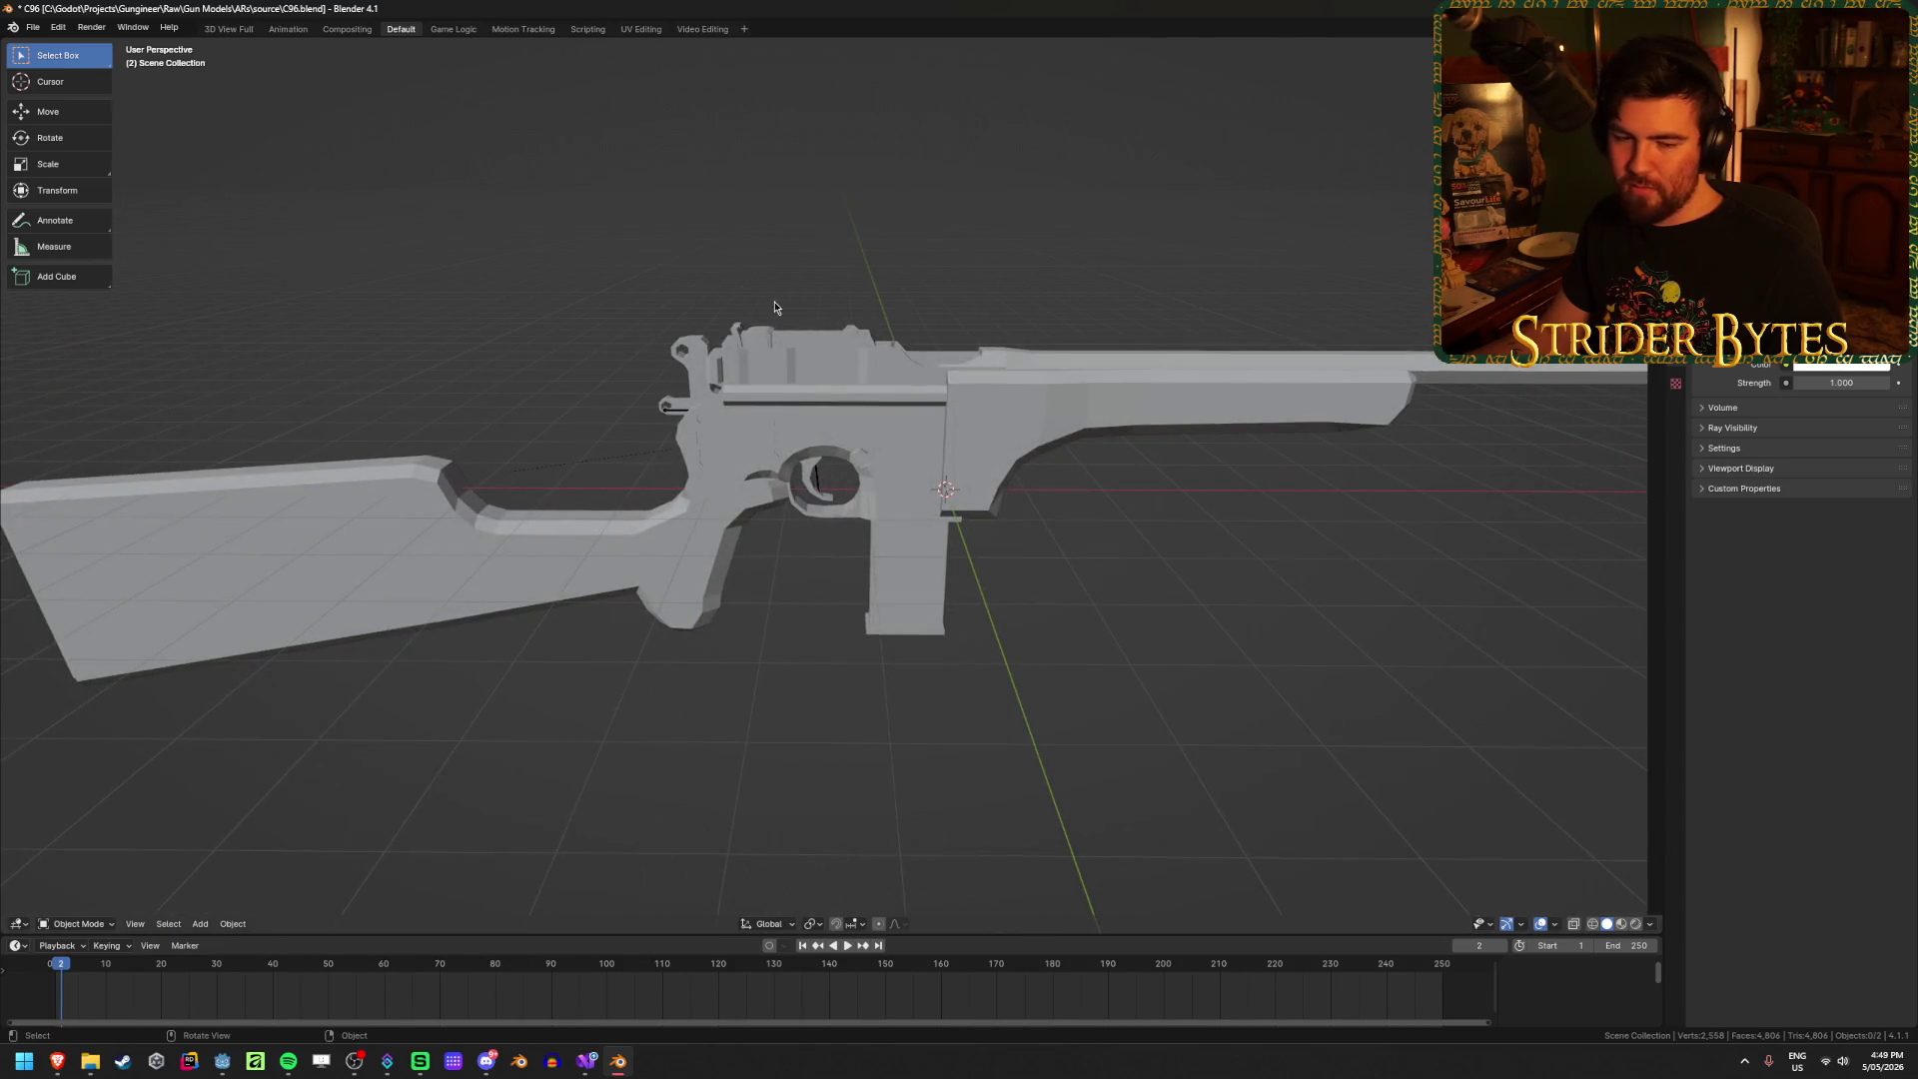
scroll(593, 572, "up", 2)
scroll(594, 540, "down", 1)
left_click(603, 515)
scroll(589, 560, "down", 3)
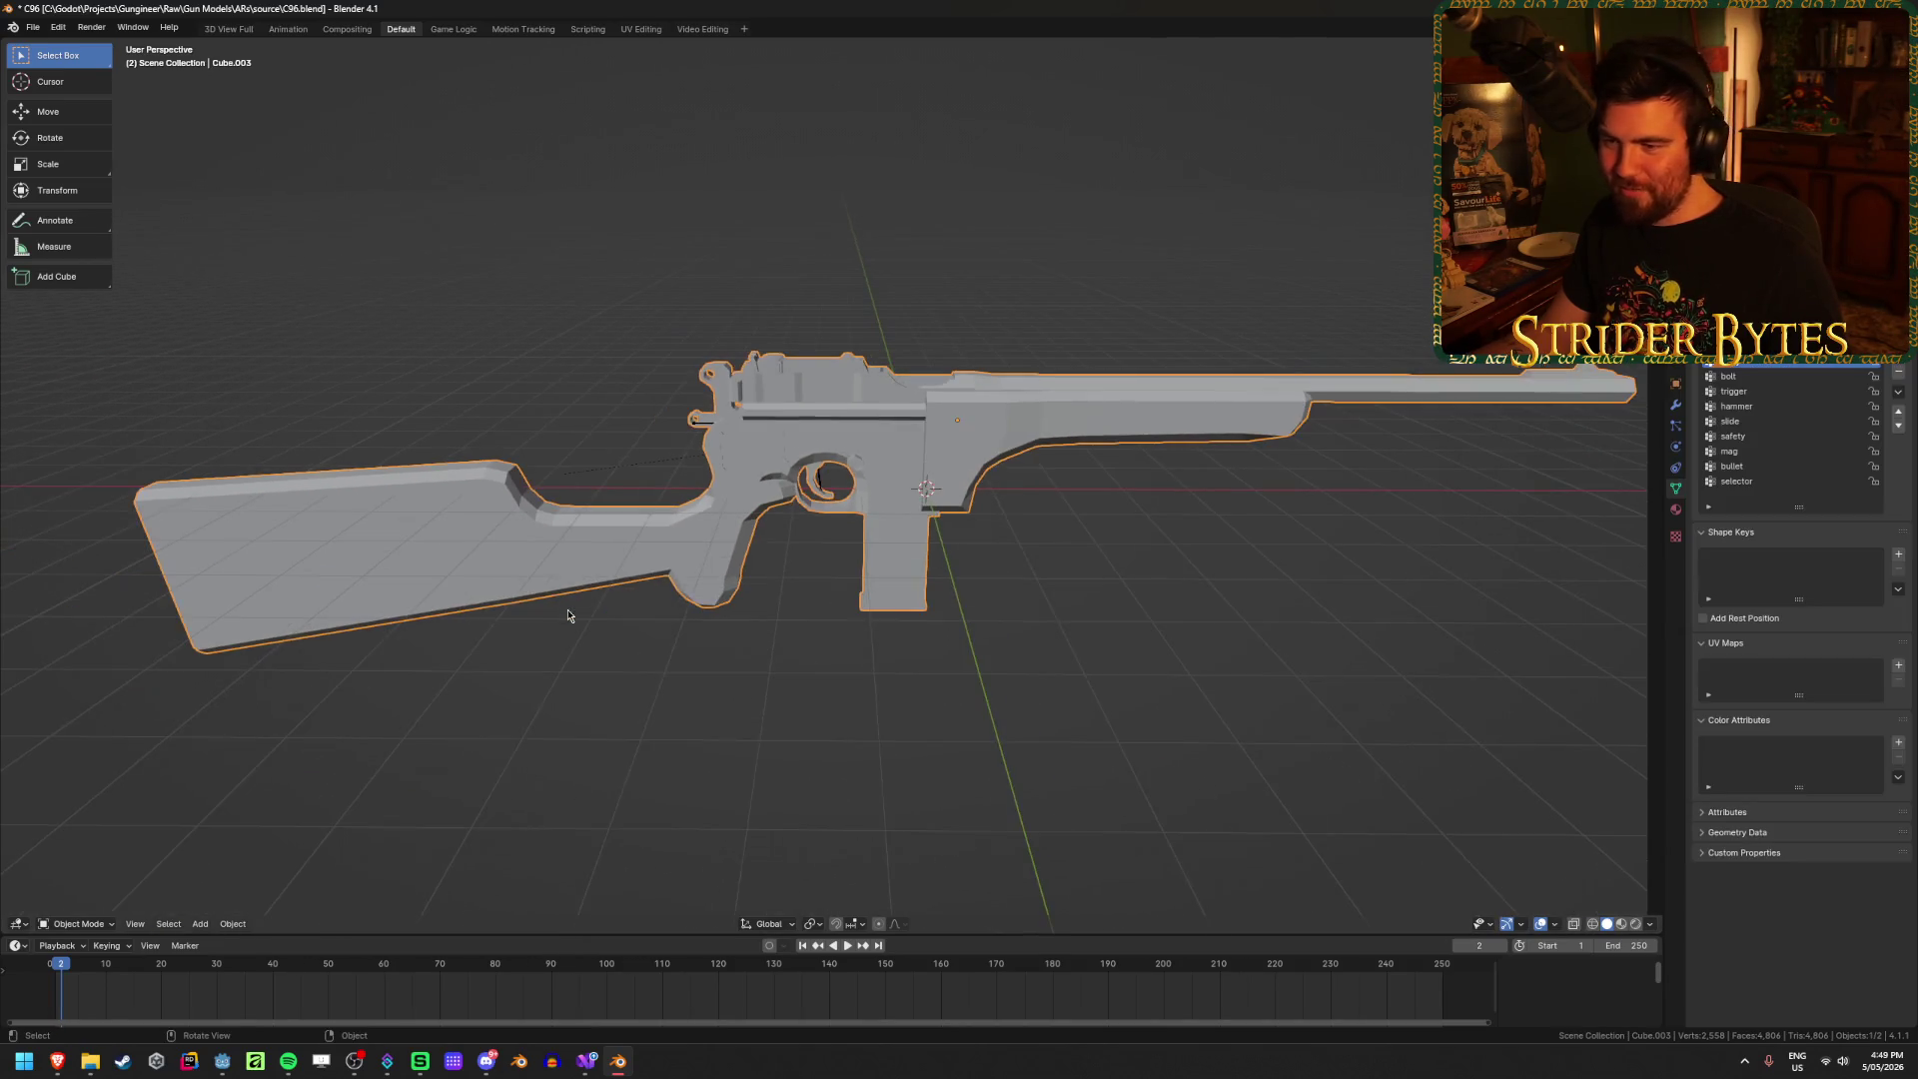
scroll(675, 577, "up", 3)
mouse_move(605, 587)
middle_mouse_down()
mouse_move(647, 563)
mouse_move(668, 587)
mouse_move(639, 595)
middle_mouse_up()
scroll(648, 562, "down", 3)
scroll(557, 568, "up", 3)
key("z")
left_click(864, 567)
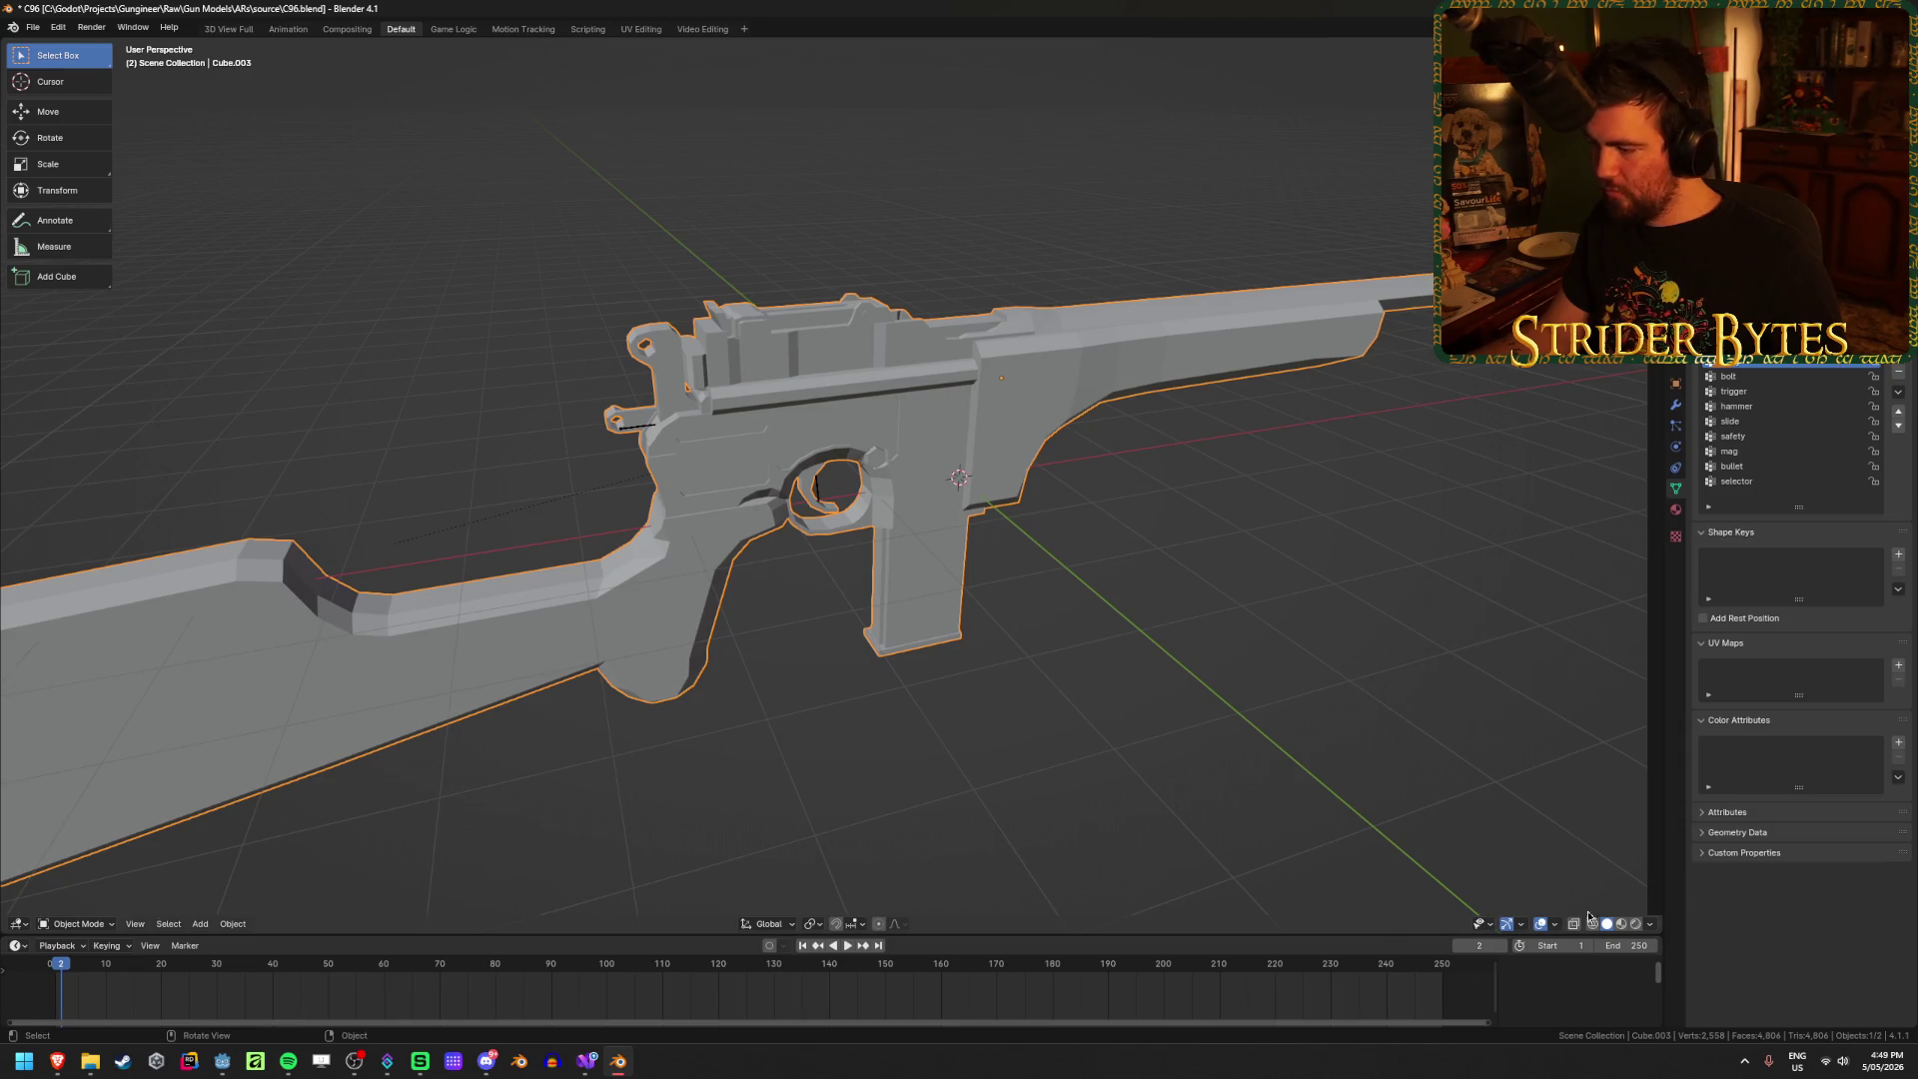
Step: Turn on cavity viewport shading and select the gun
left_click(1649, 924)
left_click(1564, 845)
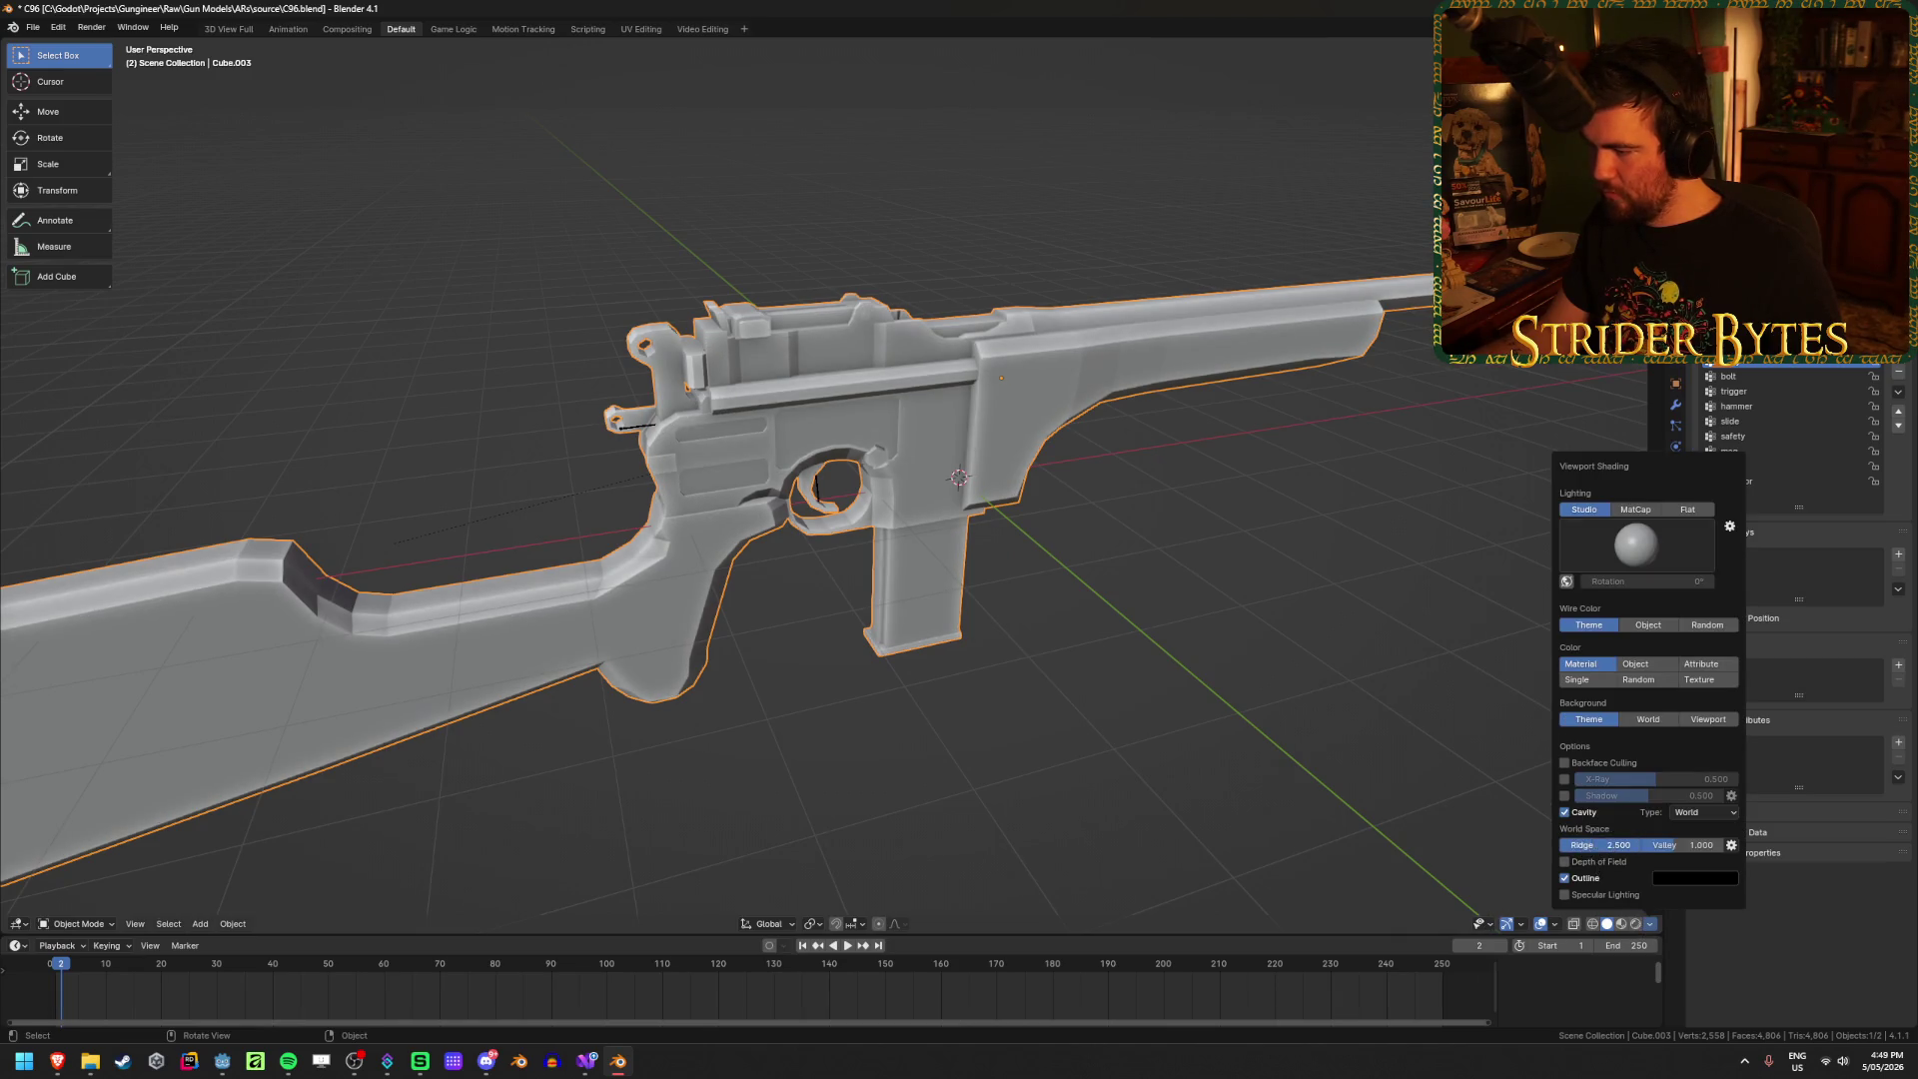
key("alt+a")
key("a")
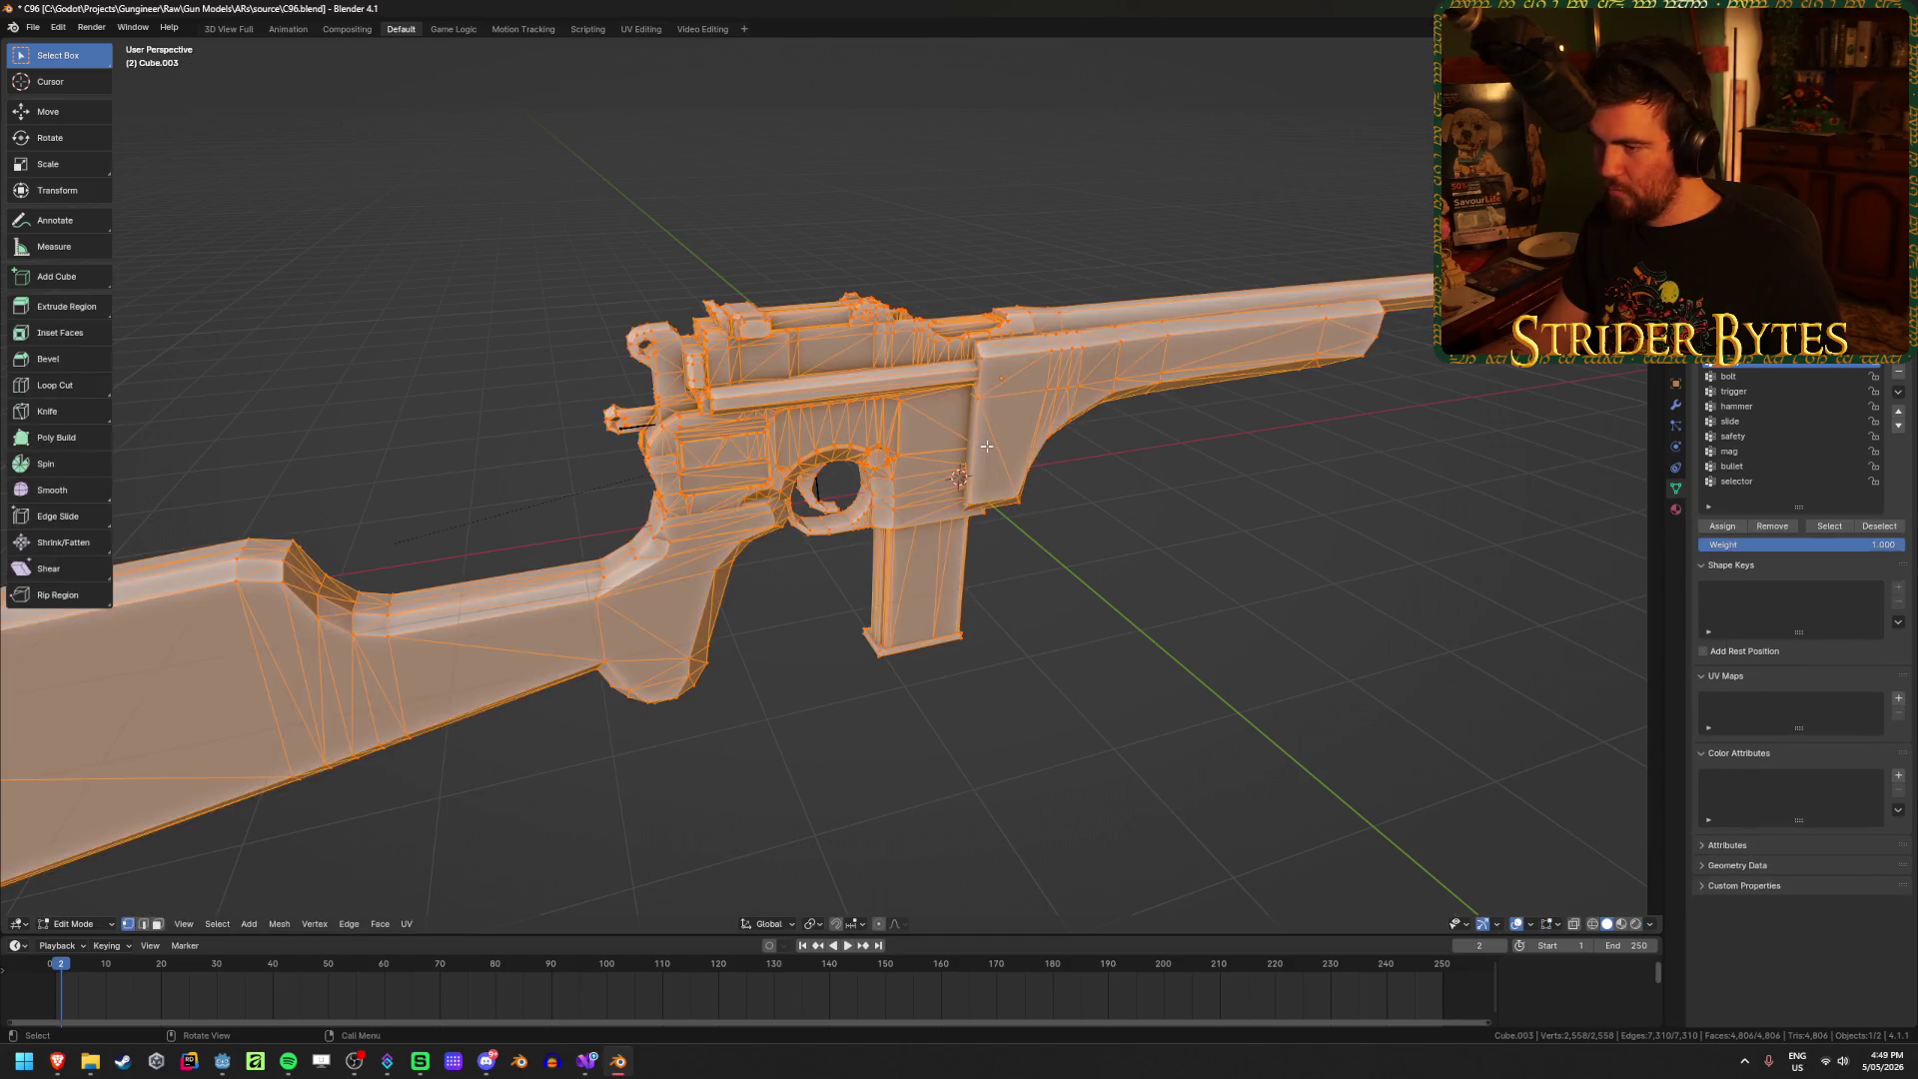
key("alt+a")
middle_click_drag(905, 466, 1144, 573)
scroll(1145, 573, "up", 2)
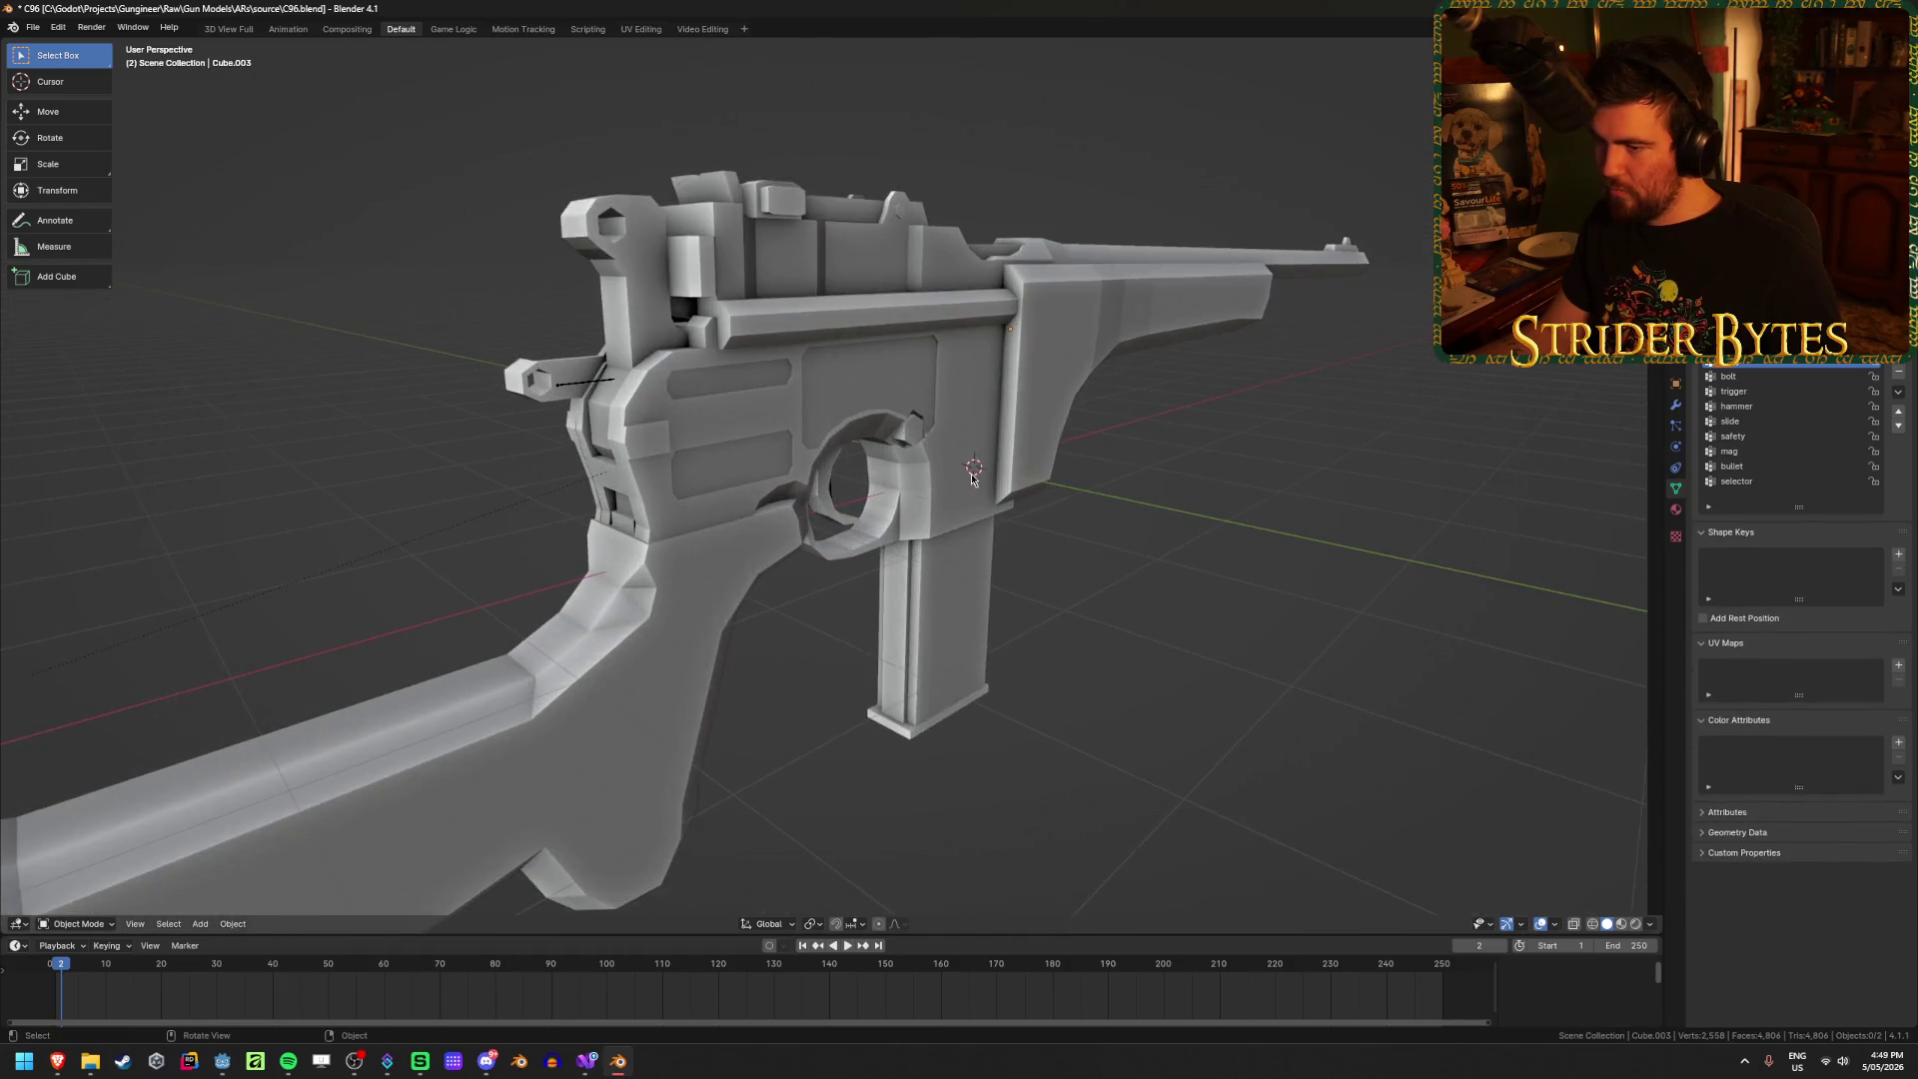
key("a")
key("alt+a")
key("a")
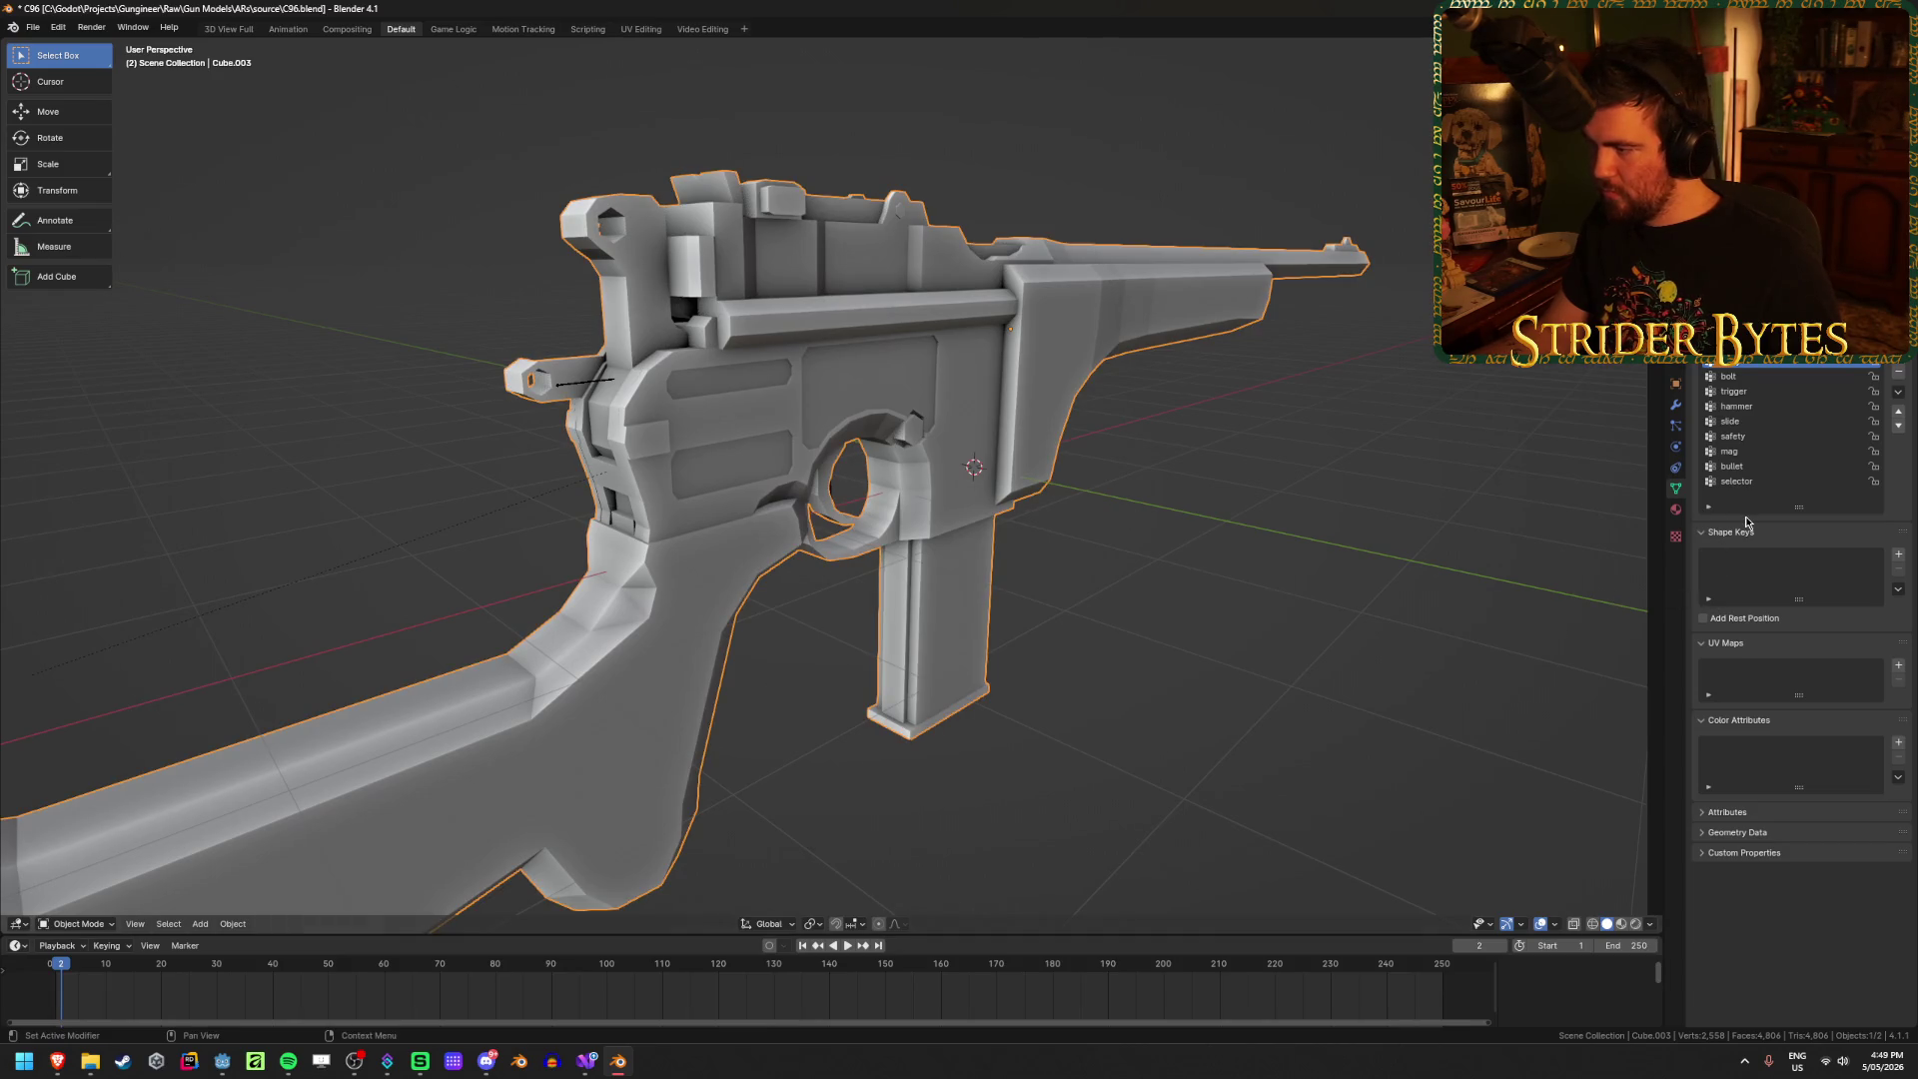
Step: Clear the gun's custom split normals from its geometry data
left_click(1743, 832)
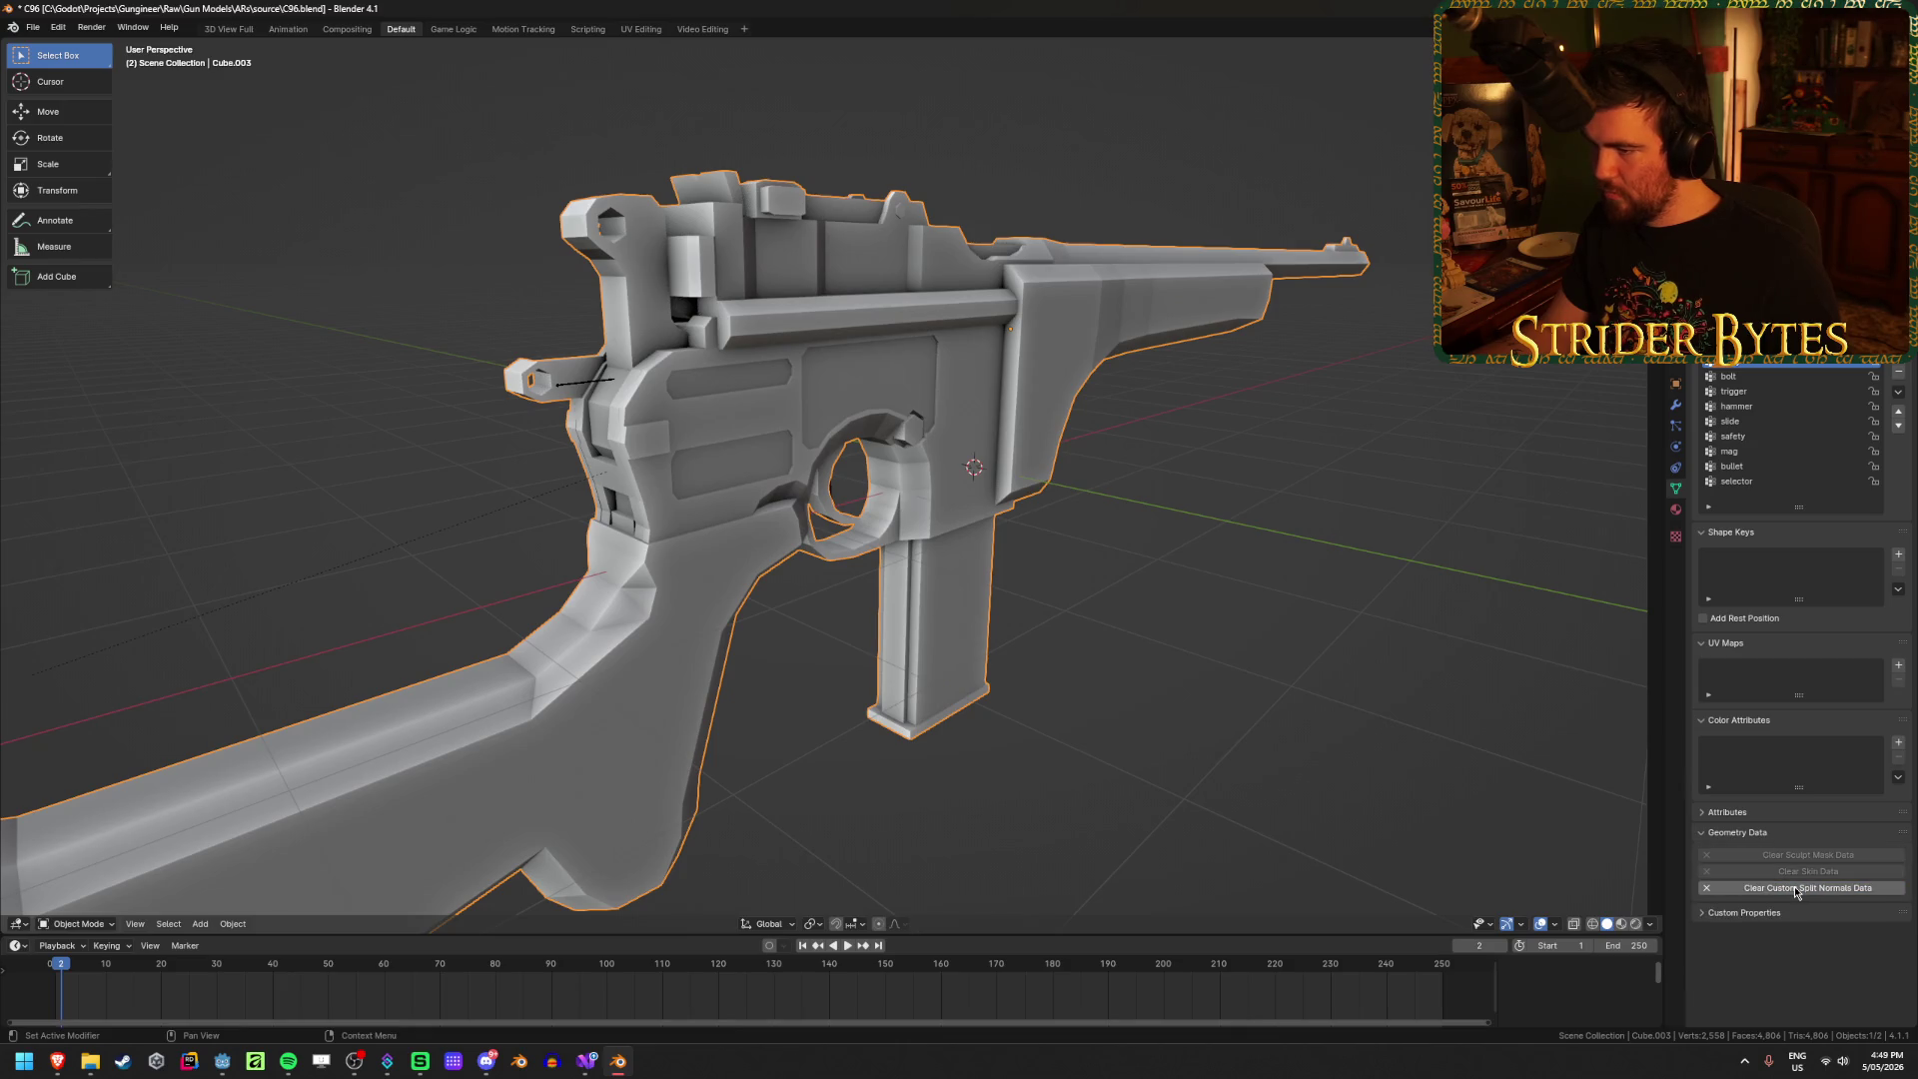
left_click(1808, 888)
middle_click_drag(1228, 624, 1284, 617)
key("Tab")
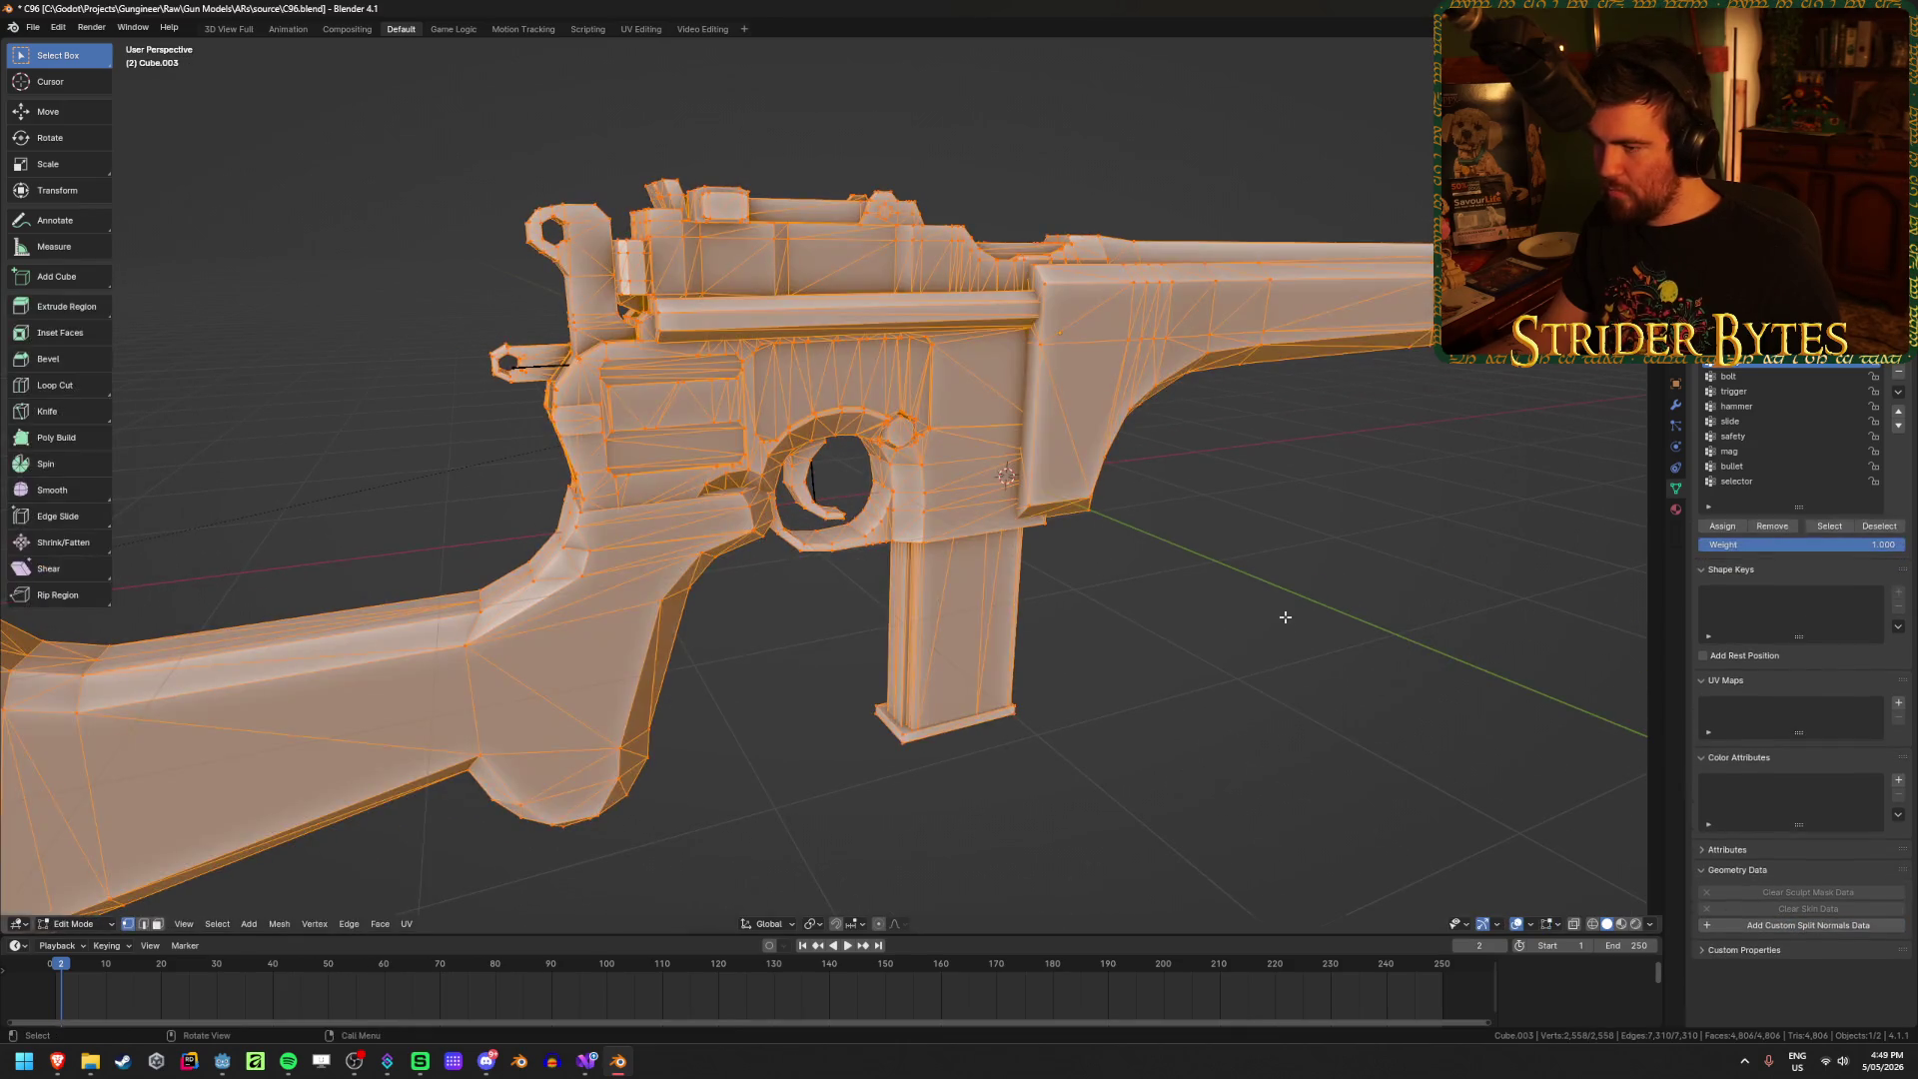
key("3")
key("alt+a")
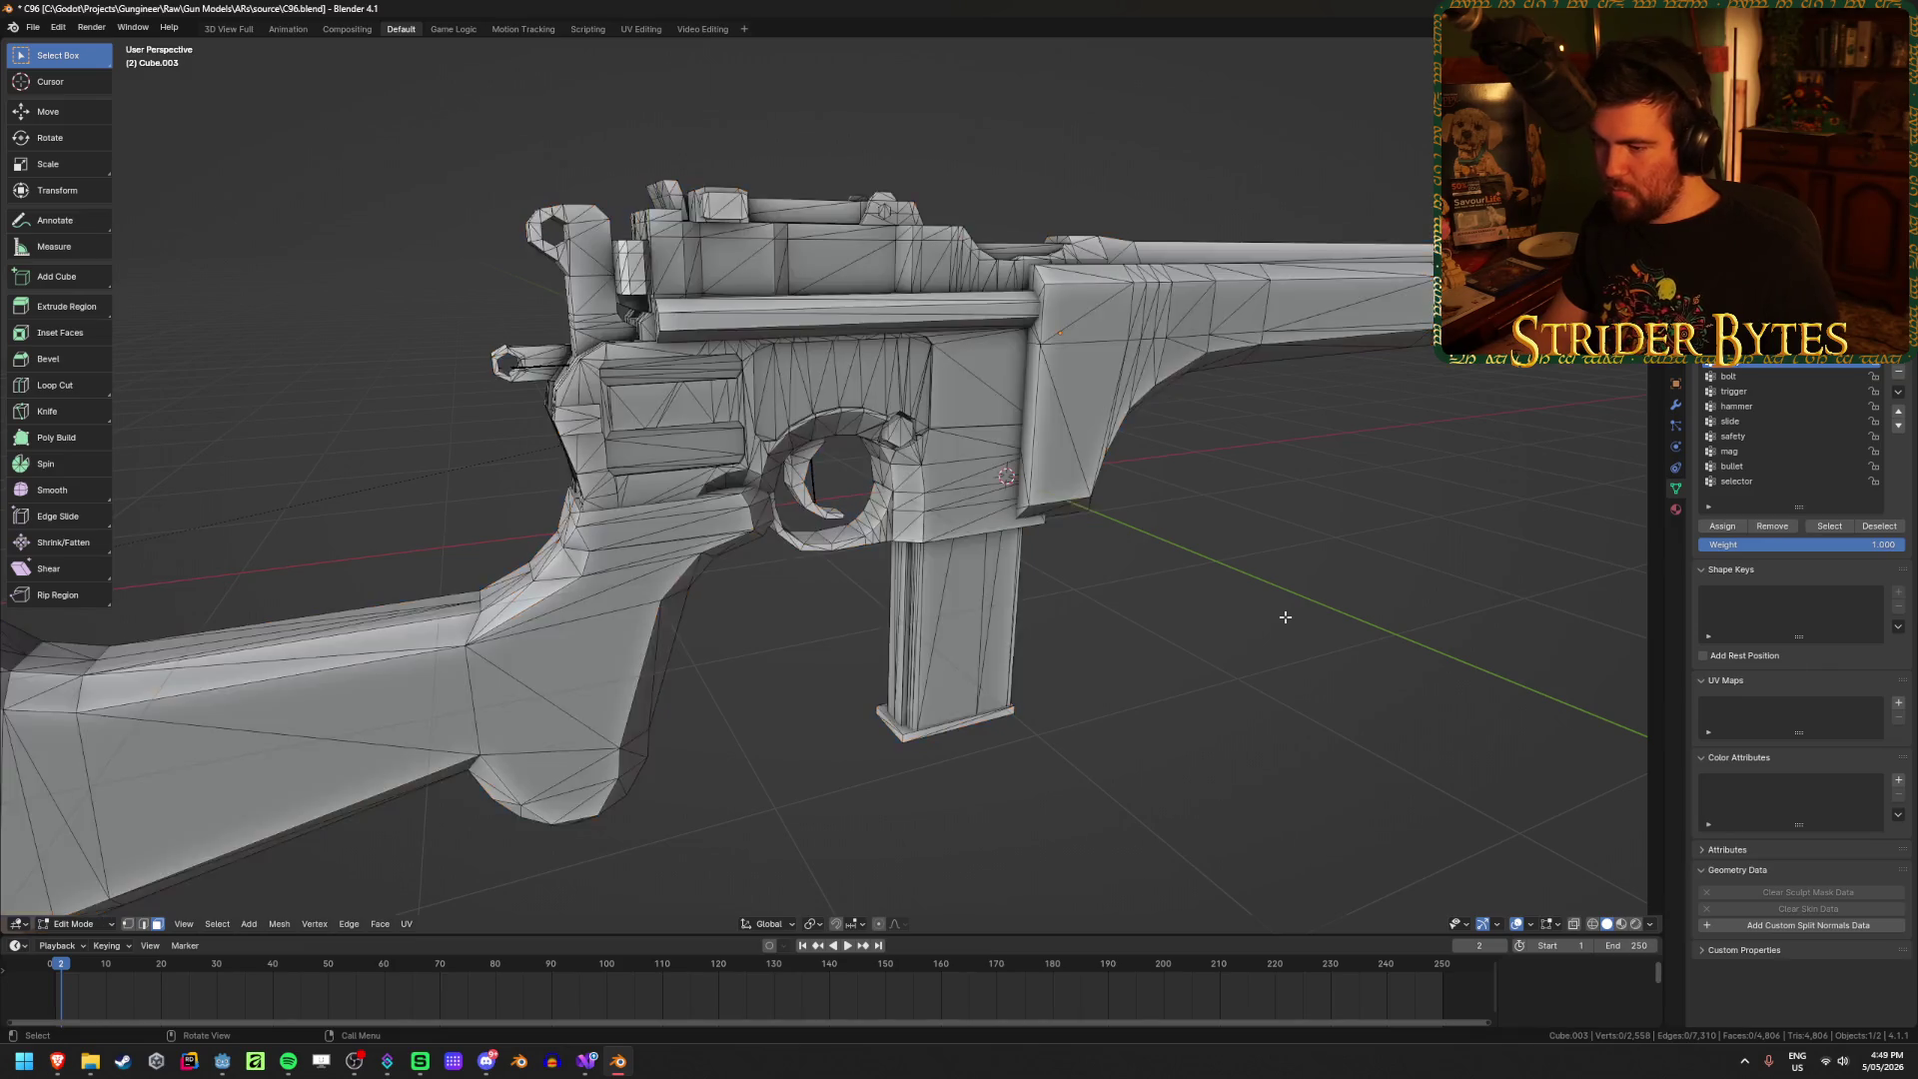
mouse_move(1284, 612)
middle_mouse_down()
mouse_move(1100, 586)
mouse_move(1220, 608)
mouse_move(1194, 629)
mouse_move(1298, 608)
mouse_move(1465, 618)
mouse_move(1210, 608)
middle_mouse_up()
key("Tab")
key("Tab")
Step: Clear the sharp marking from all of the mesh's edges
key("a")
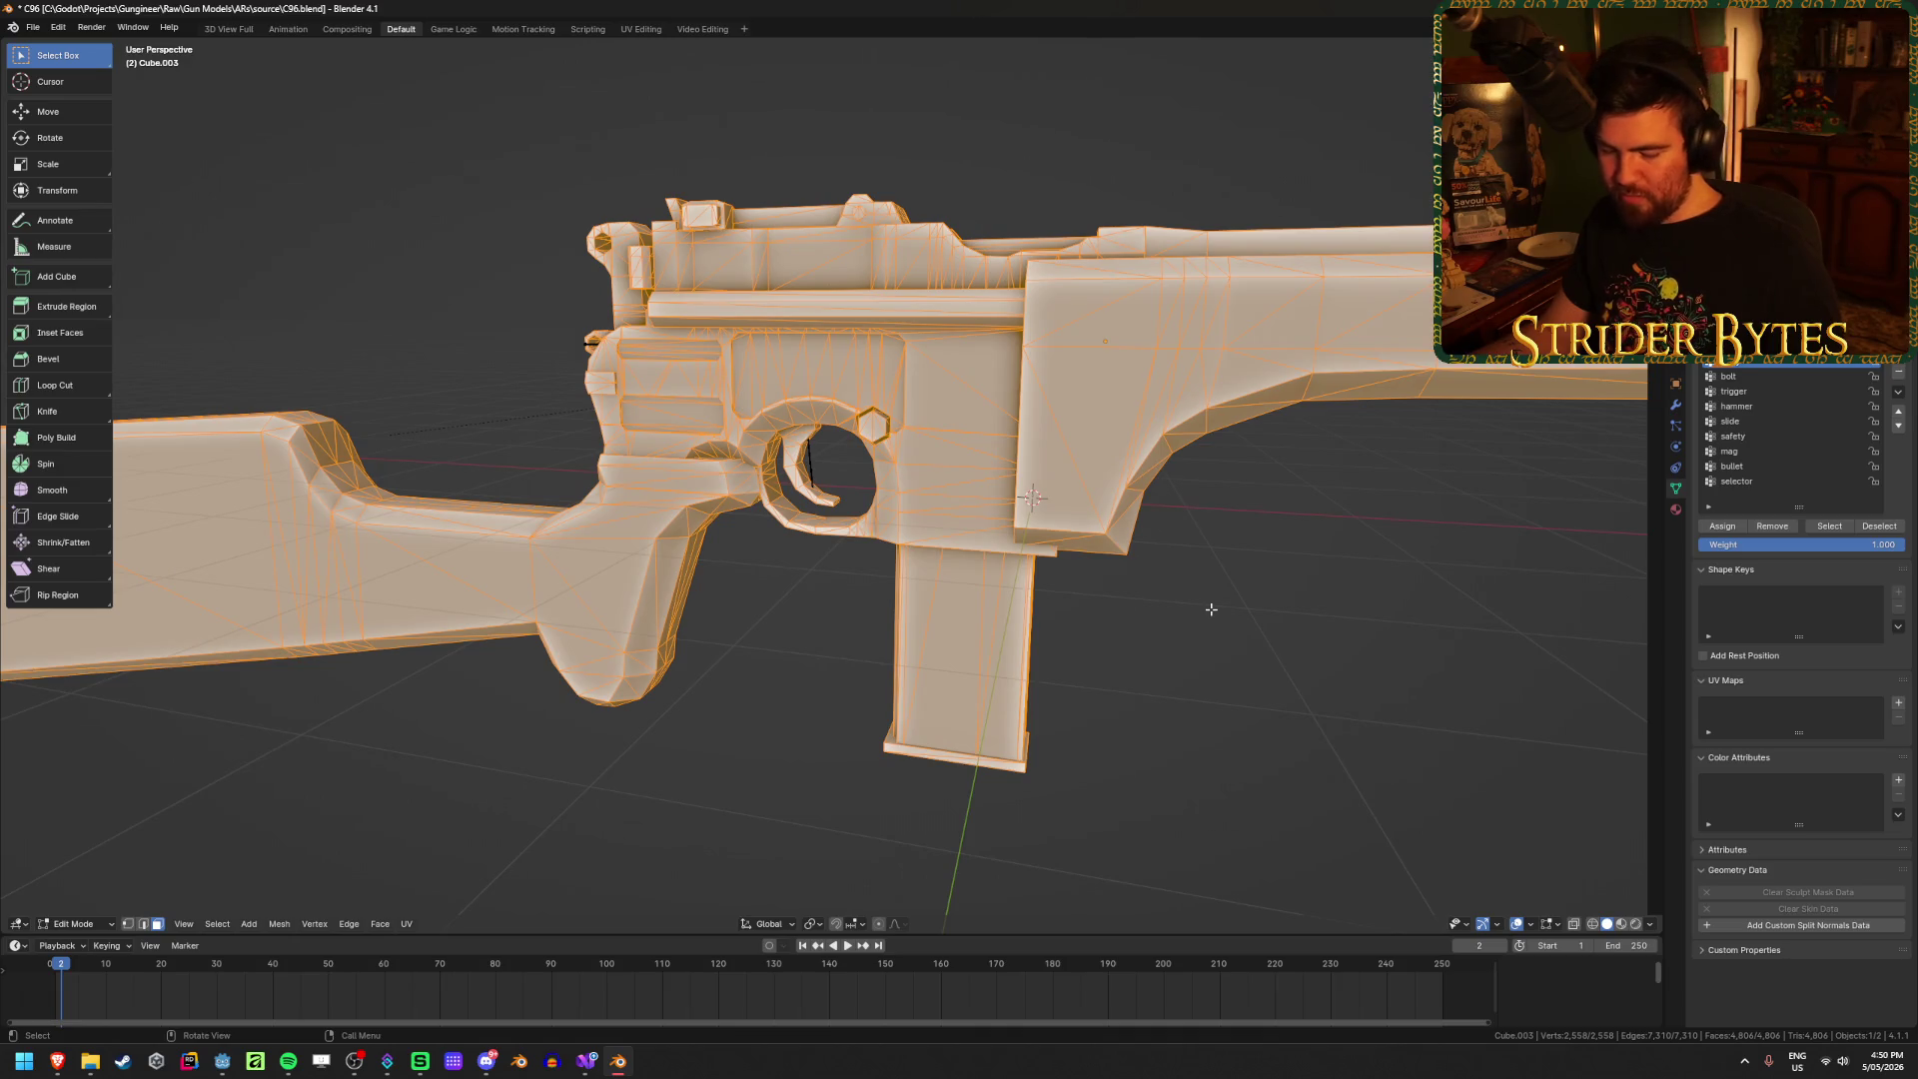
key("2")
key("ctrl+e")
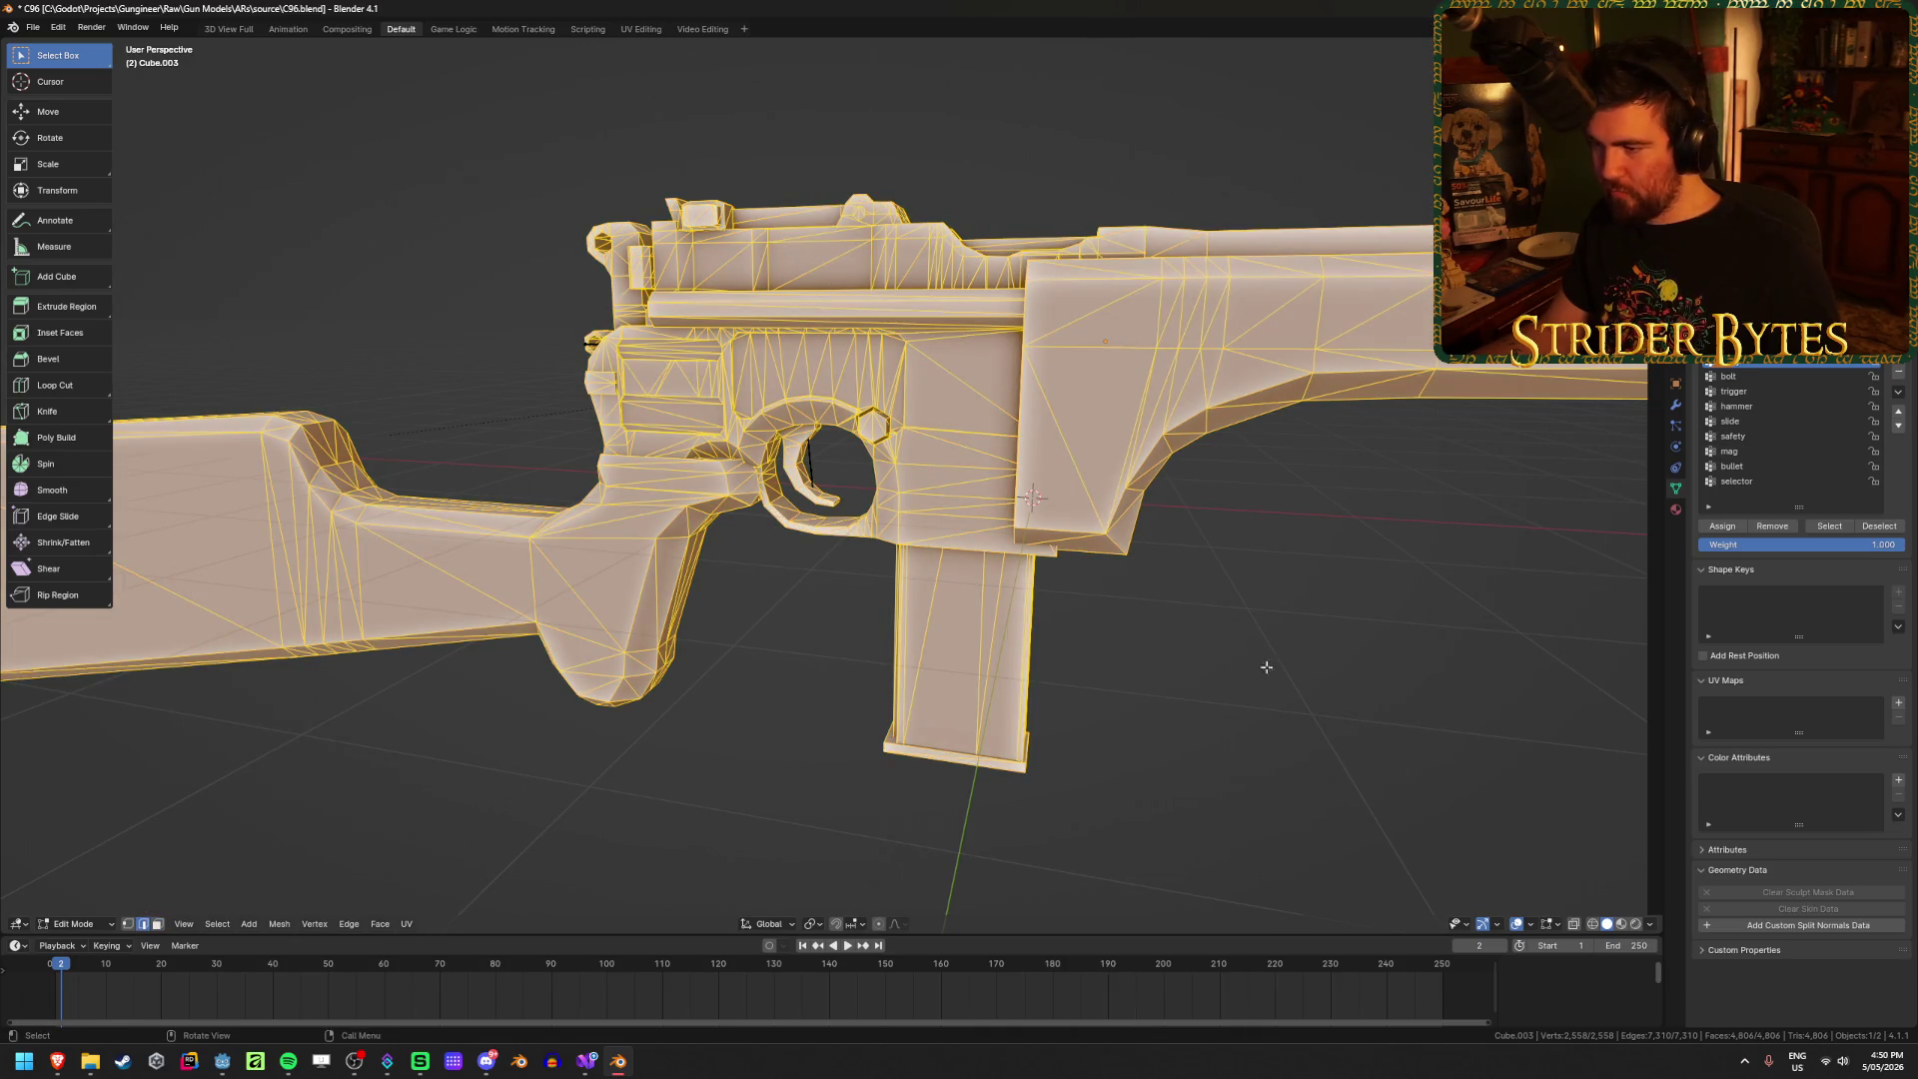
key("ctrl+e")
left_click(1167, 895)
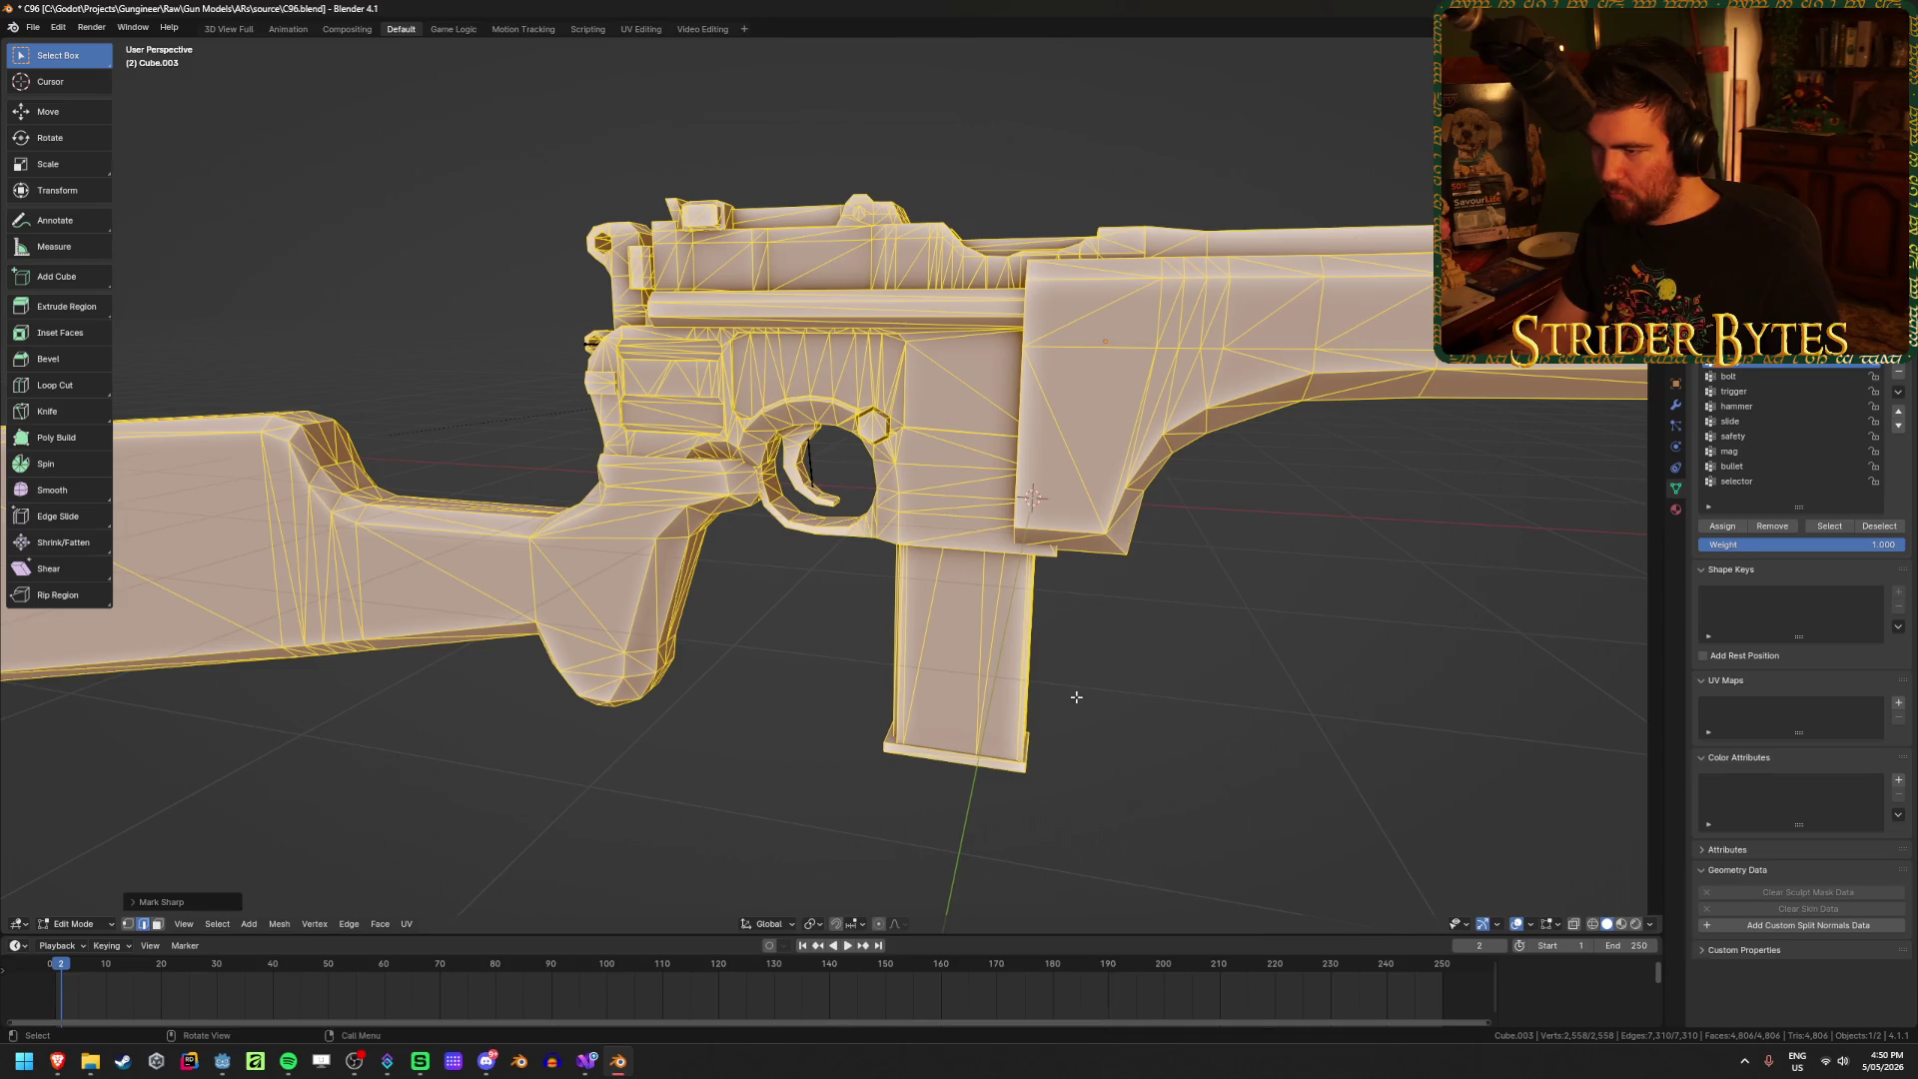
key("Tab")
Step: Shade the gun flat, try smooth shading, then restore flat shading
right_click(1069, 647)
left_click(1103, 677)
right_click(869, 600)
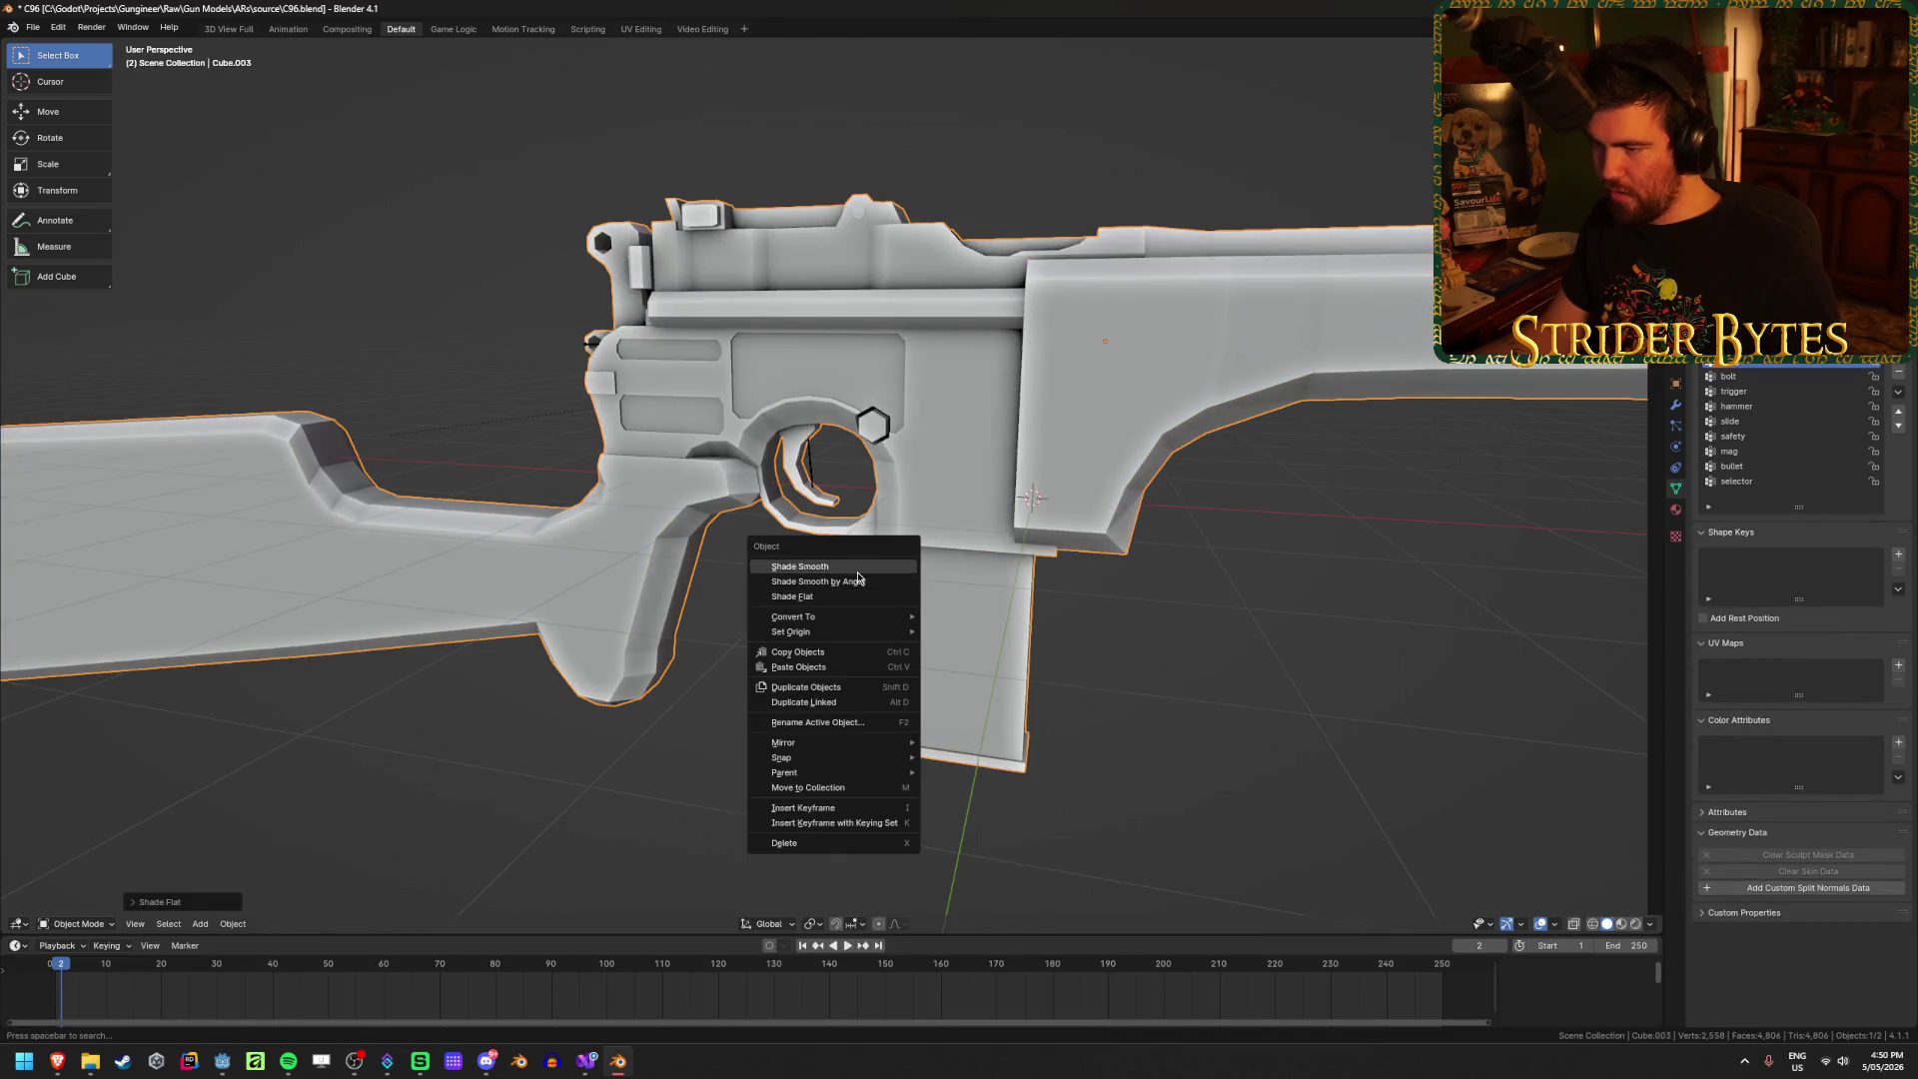
left_click(869, 571)
right_click(789, 591)
left_click(789, 622)
Step: Inspect the shading around the trigger guard and select the armature's slide bone
mouse_move(923, 608)
middle_mouse_down()
mouse_move(1098, 567)
mouse_move(999, 499)
middle_mouse_up()
scroll(958, 462, "up", 5)
scroll(959, 463, "down", 5)
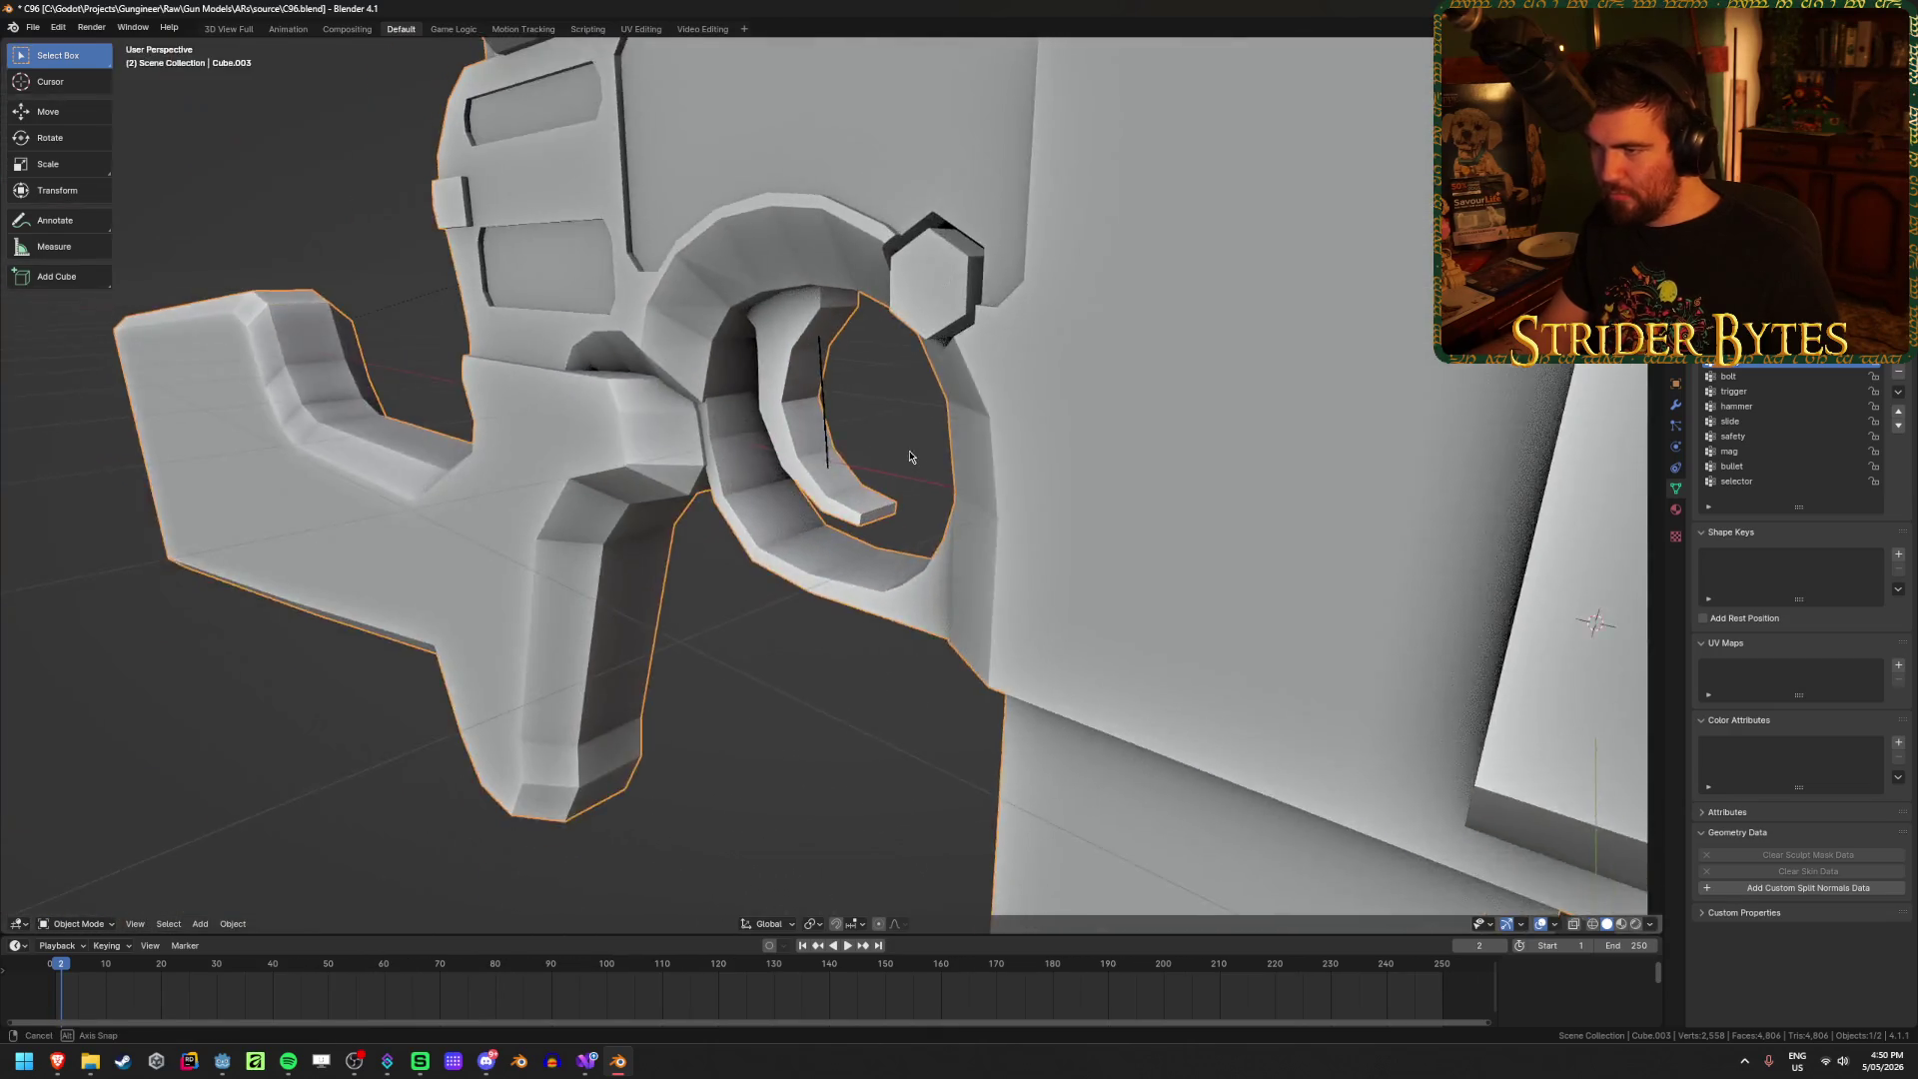
mouse_move(907, 457)
middle_mouse_down()
mouse_move(899, 439)
mouse_move(1039, 446)
mouse_move(928, 632)
middle_mouse_up()
scroll(899, 439, "up", 5)
scroll(1040, 446, "down", 5)
scroll(929, 632, "up", 3)
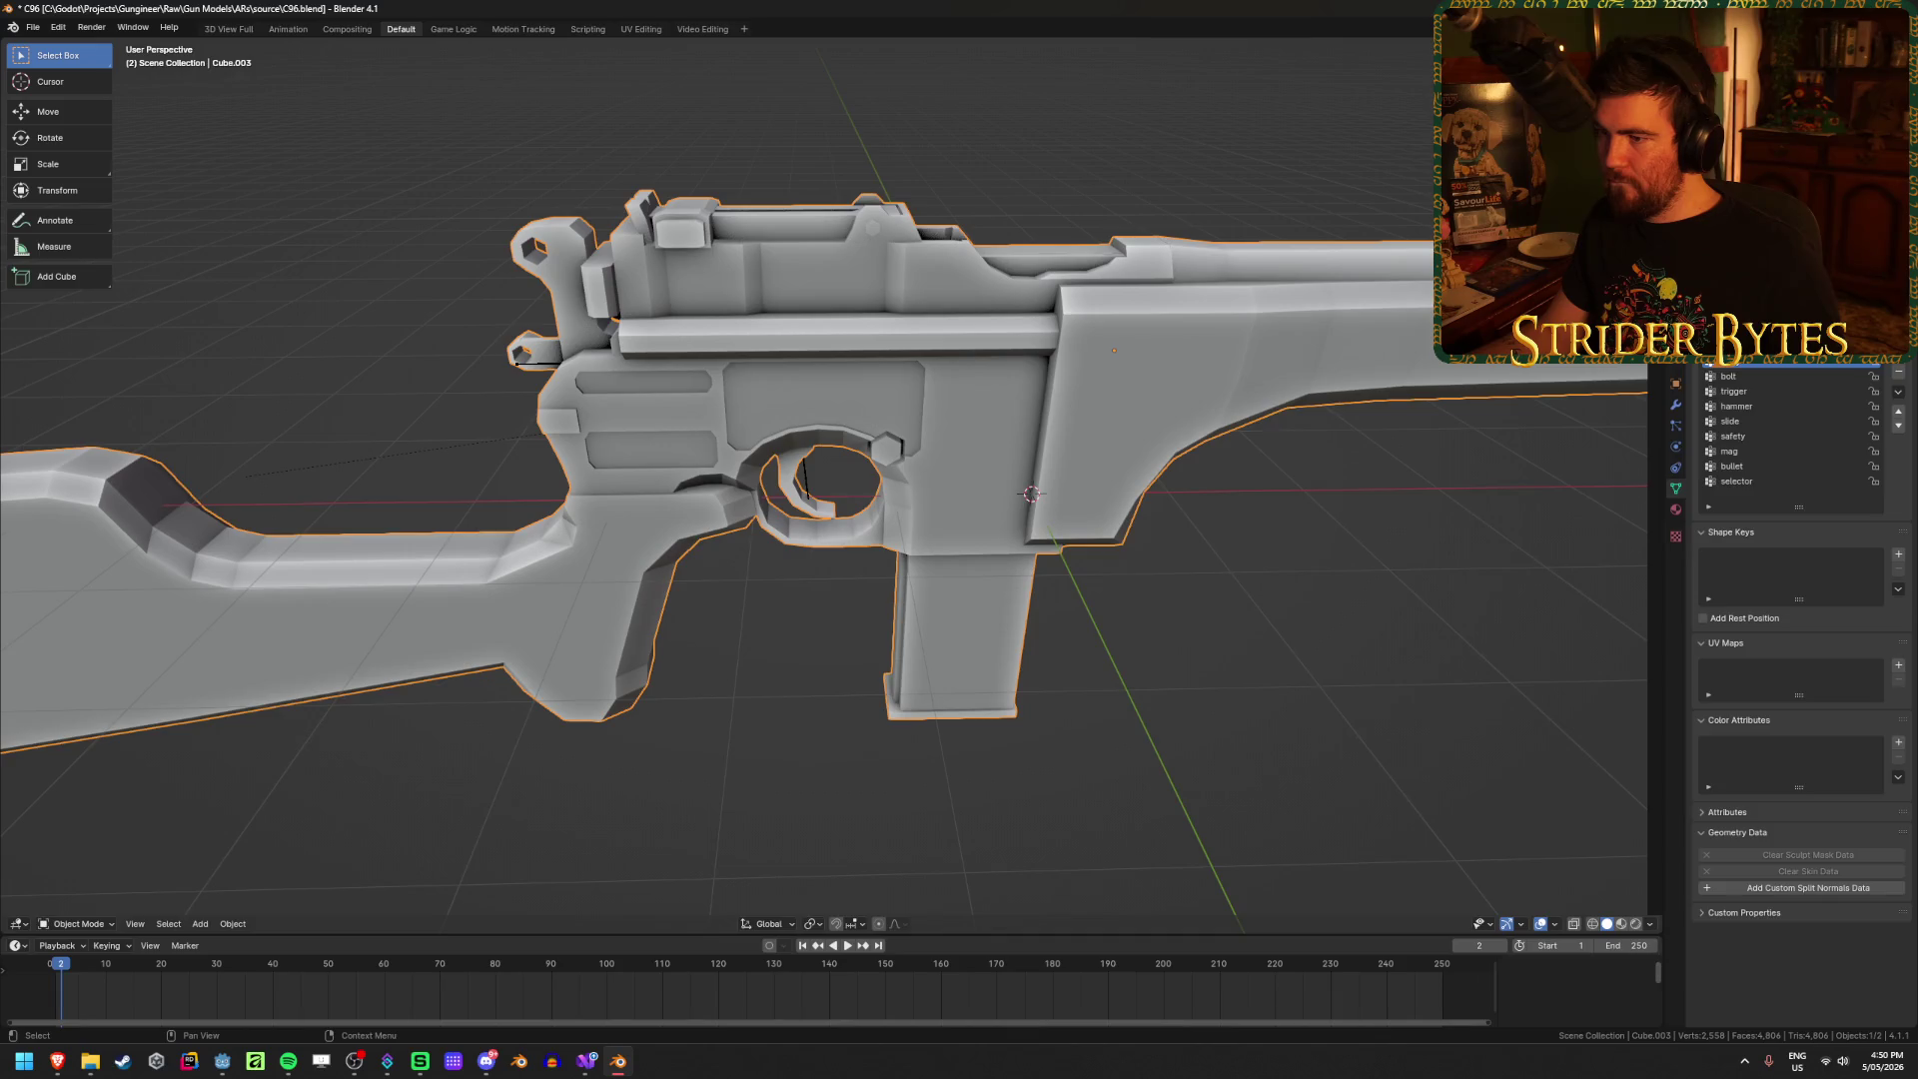
left_click(1758, 200)
scroll(1136, 540, "down", 4)
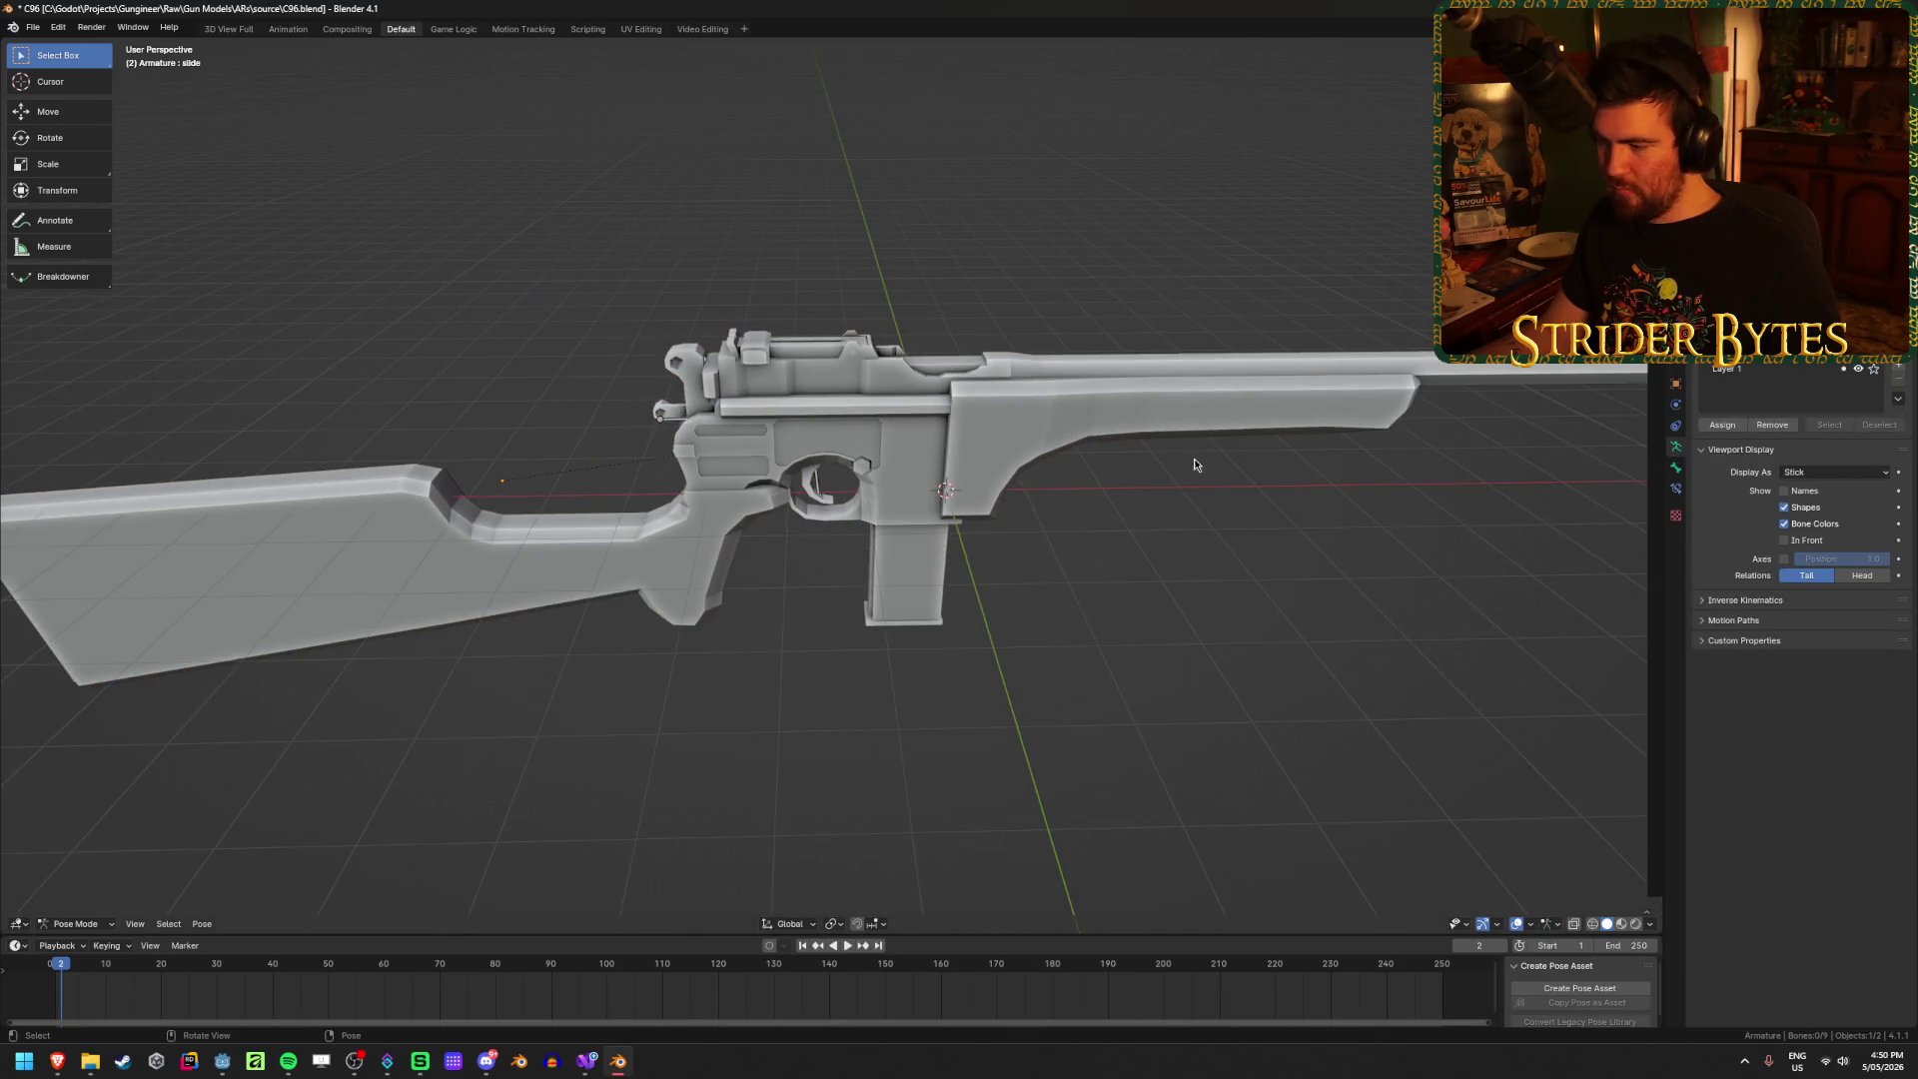
Step: Delete the Armature modifier from the C96 carbine's gun mesh
key("ctrl+z")
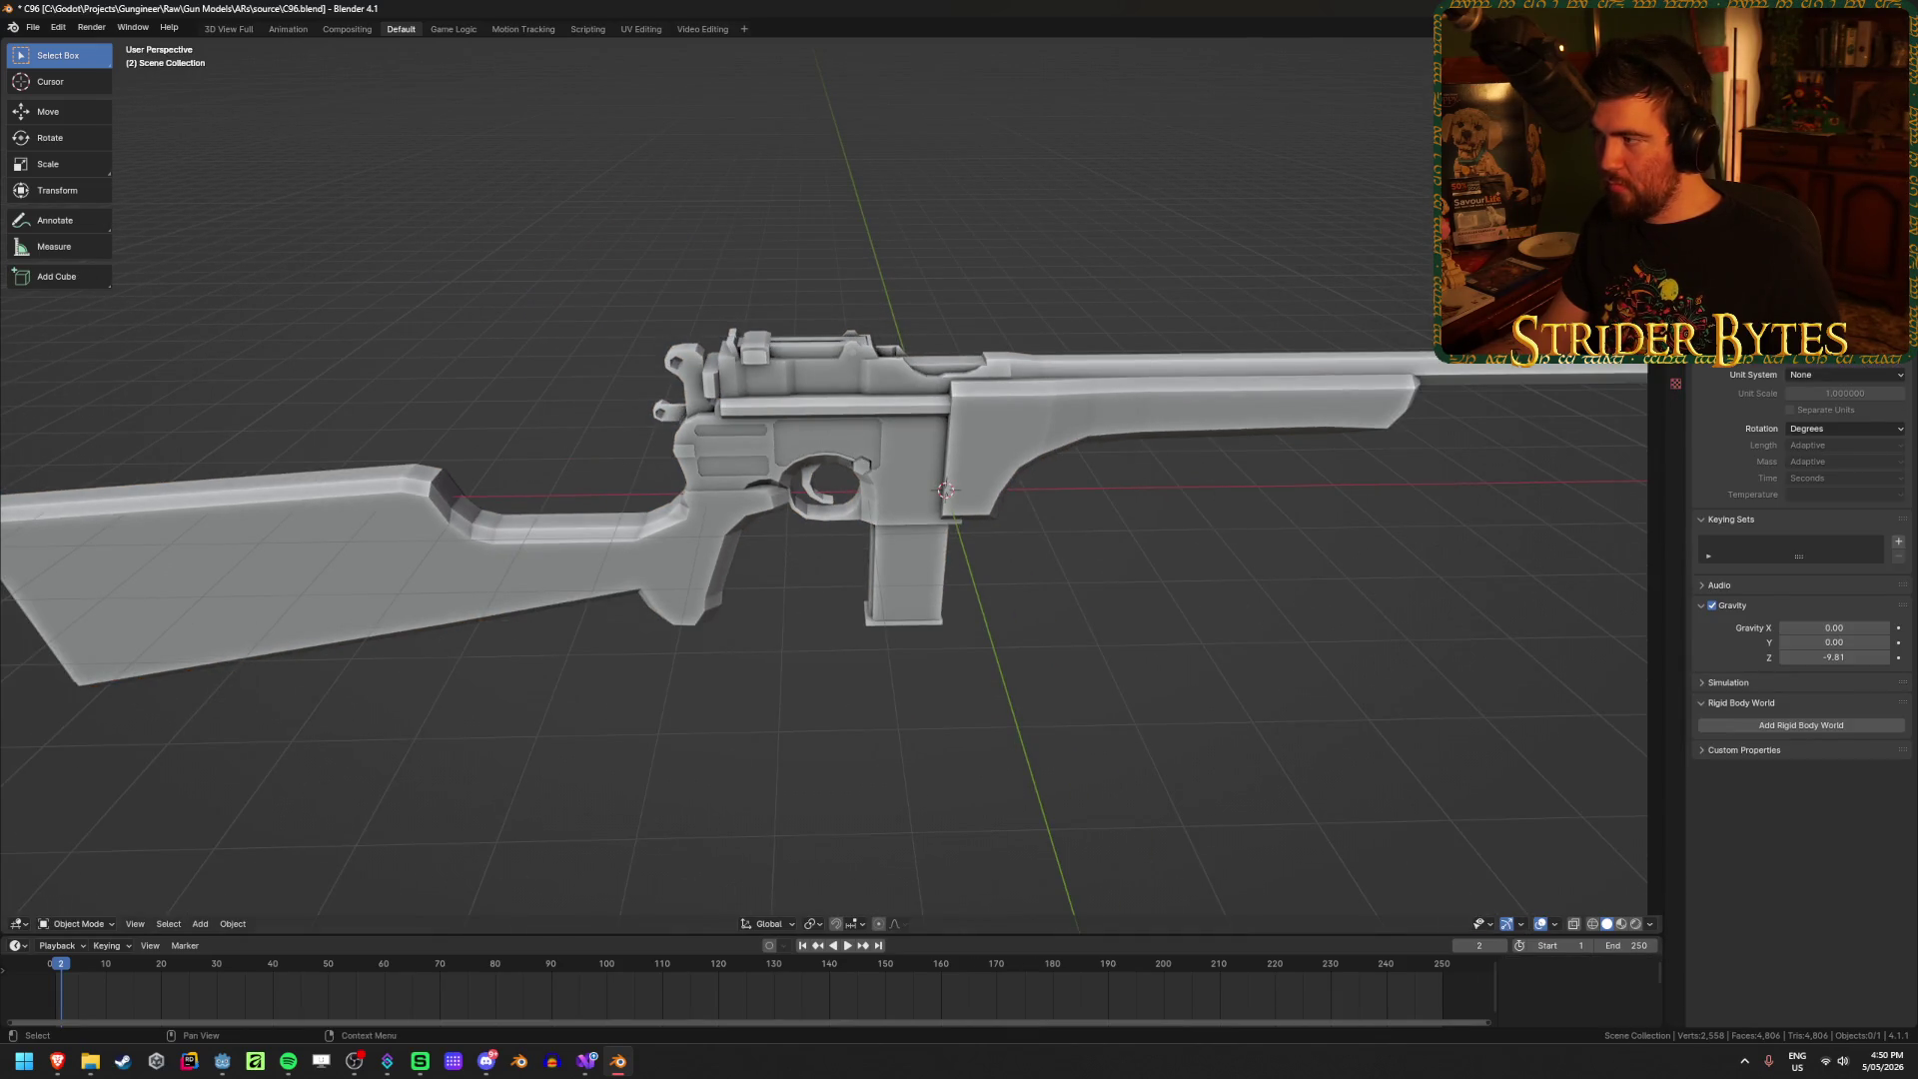
key("ctrl+z")
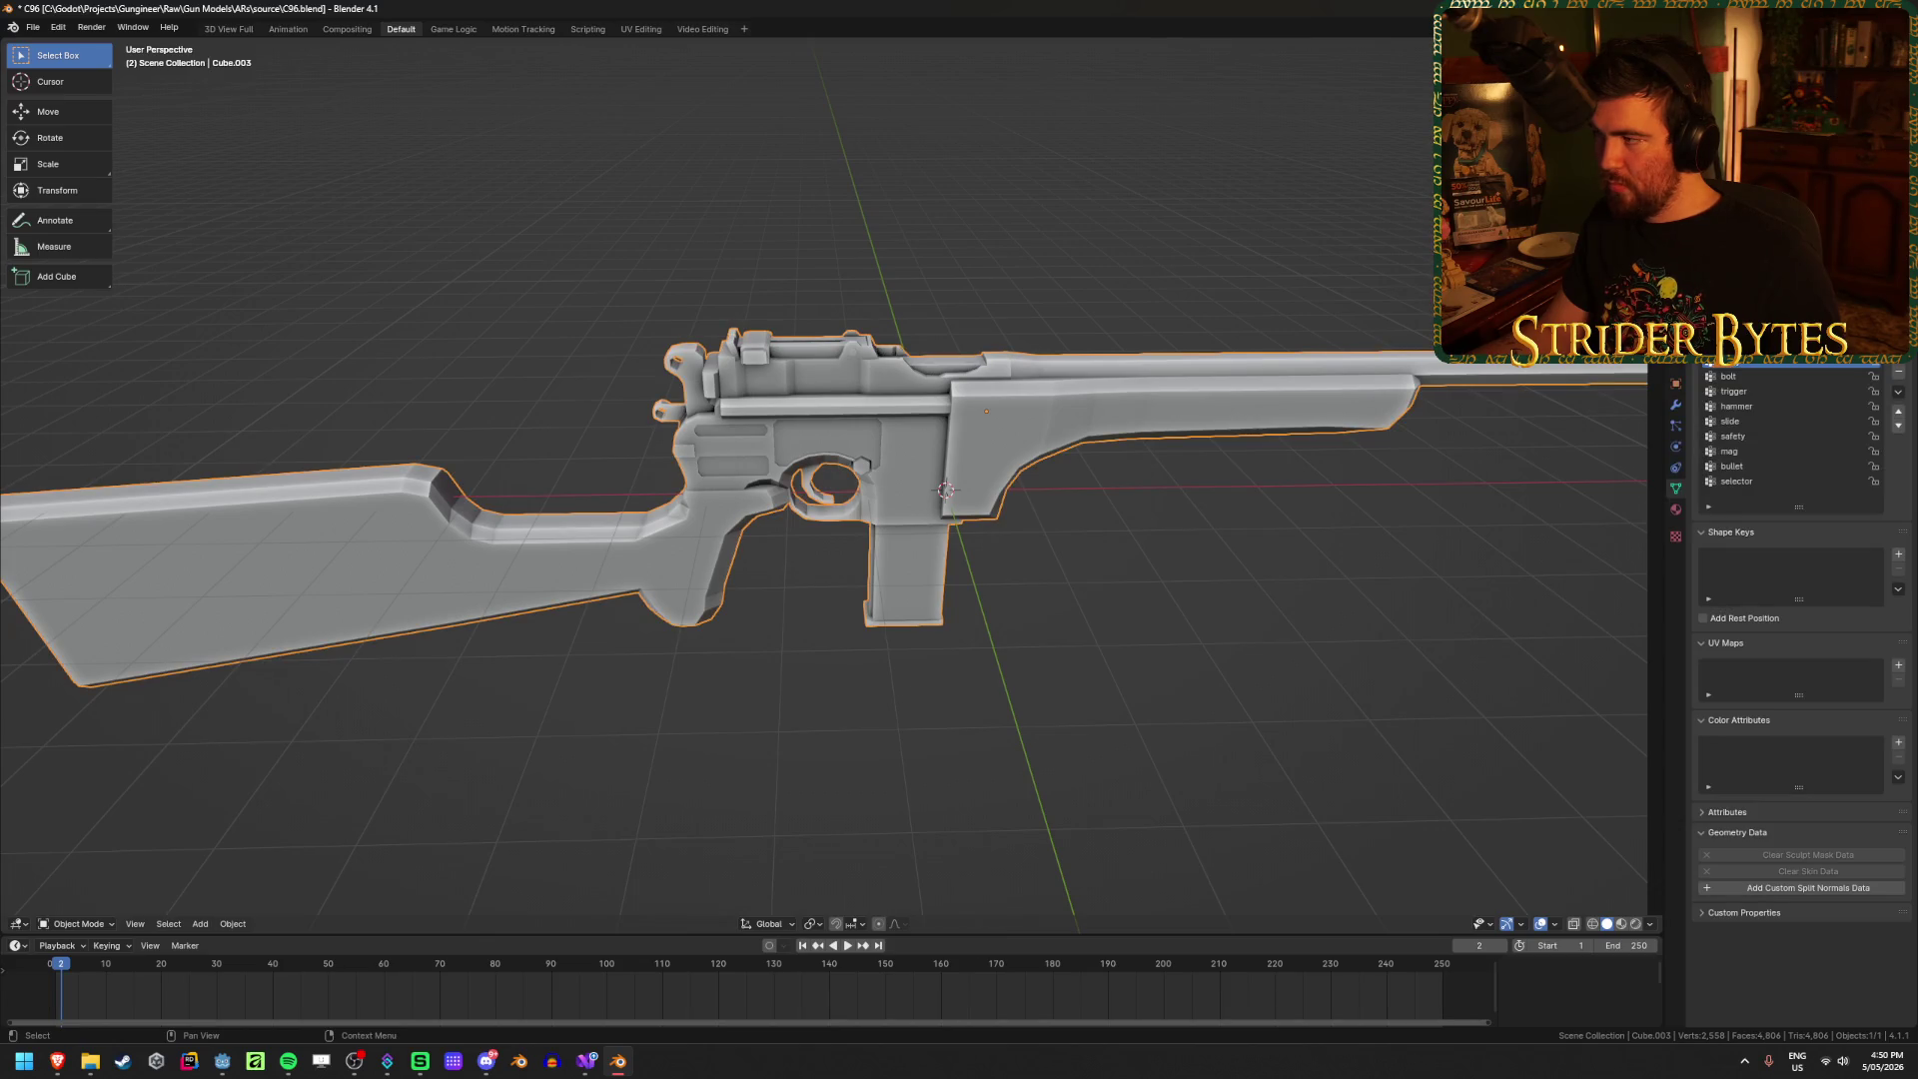
left_click(1675, 404)
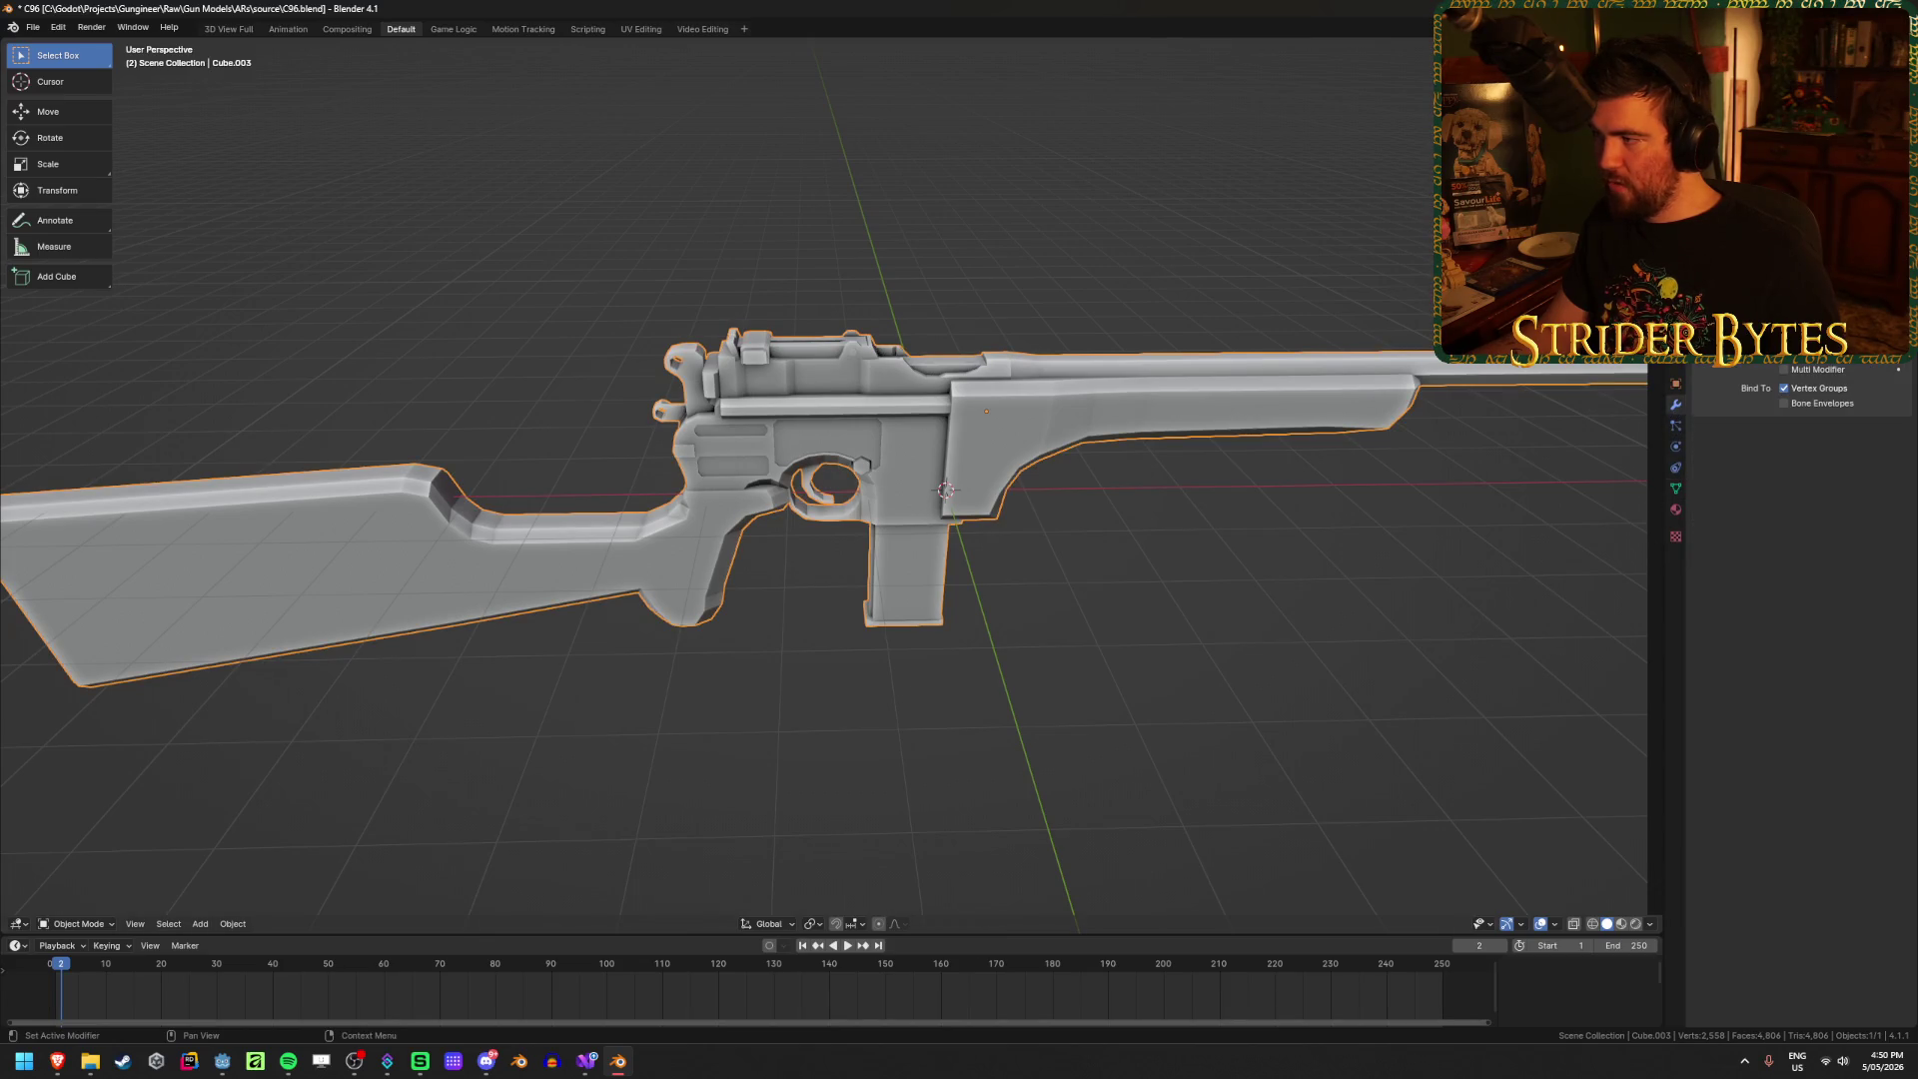
key("ctrl+z")
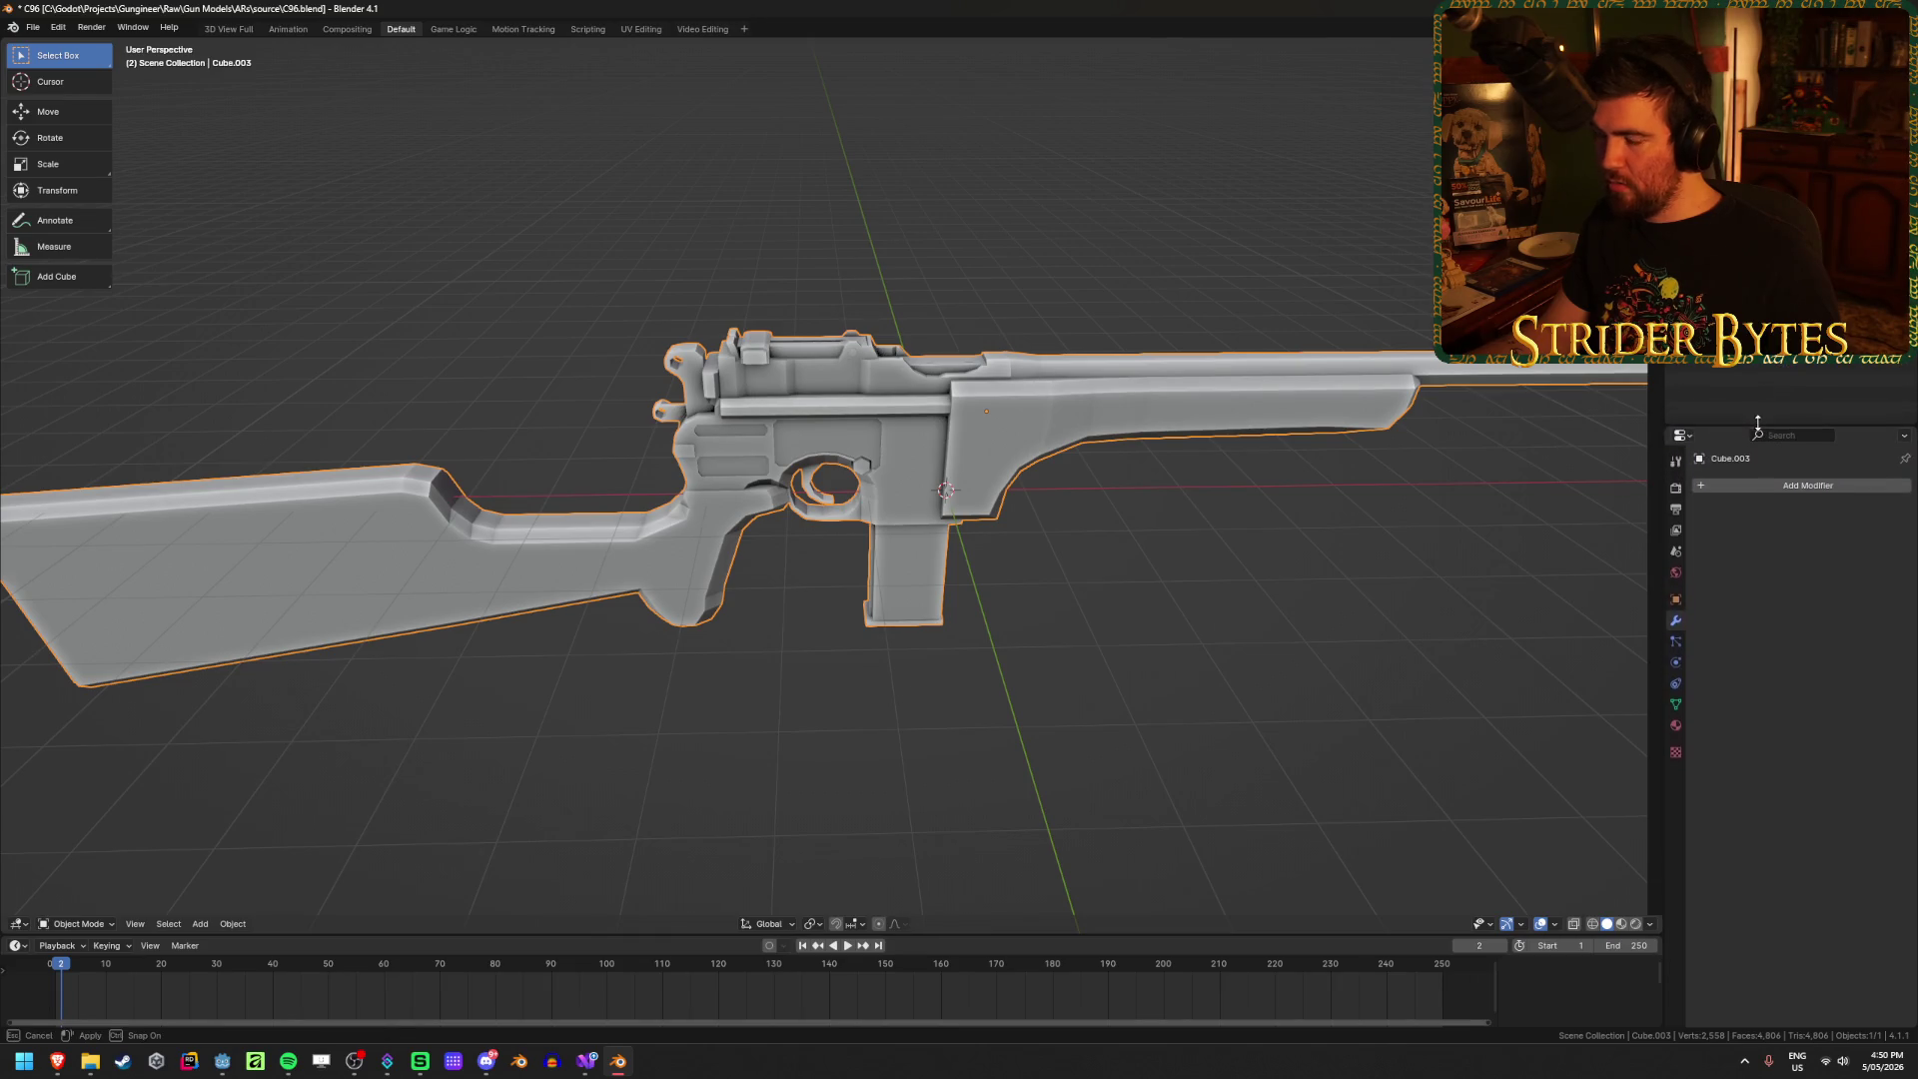
Step: Select grip elements in Edit Mode and inspect them from the right side in wireframe
scroll(1005, 516, "up", 2)
scroll(1029, 580, "down", 3)
mouse_move(1057, 633)
middle_mouse_down()
mouse_move(762, 578)
mouse_move(749, 534)
middle_mouse_up()
scroll(742, 525, "up", 3)
scroll(742, 525, "down", 2)
scroll(633, 549, "up", 4)
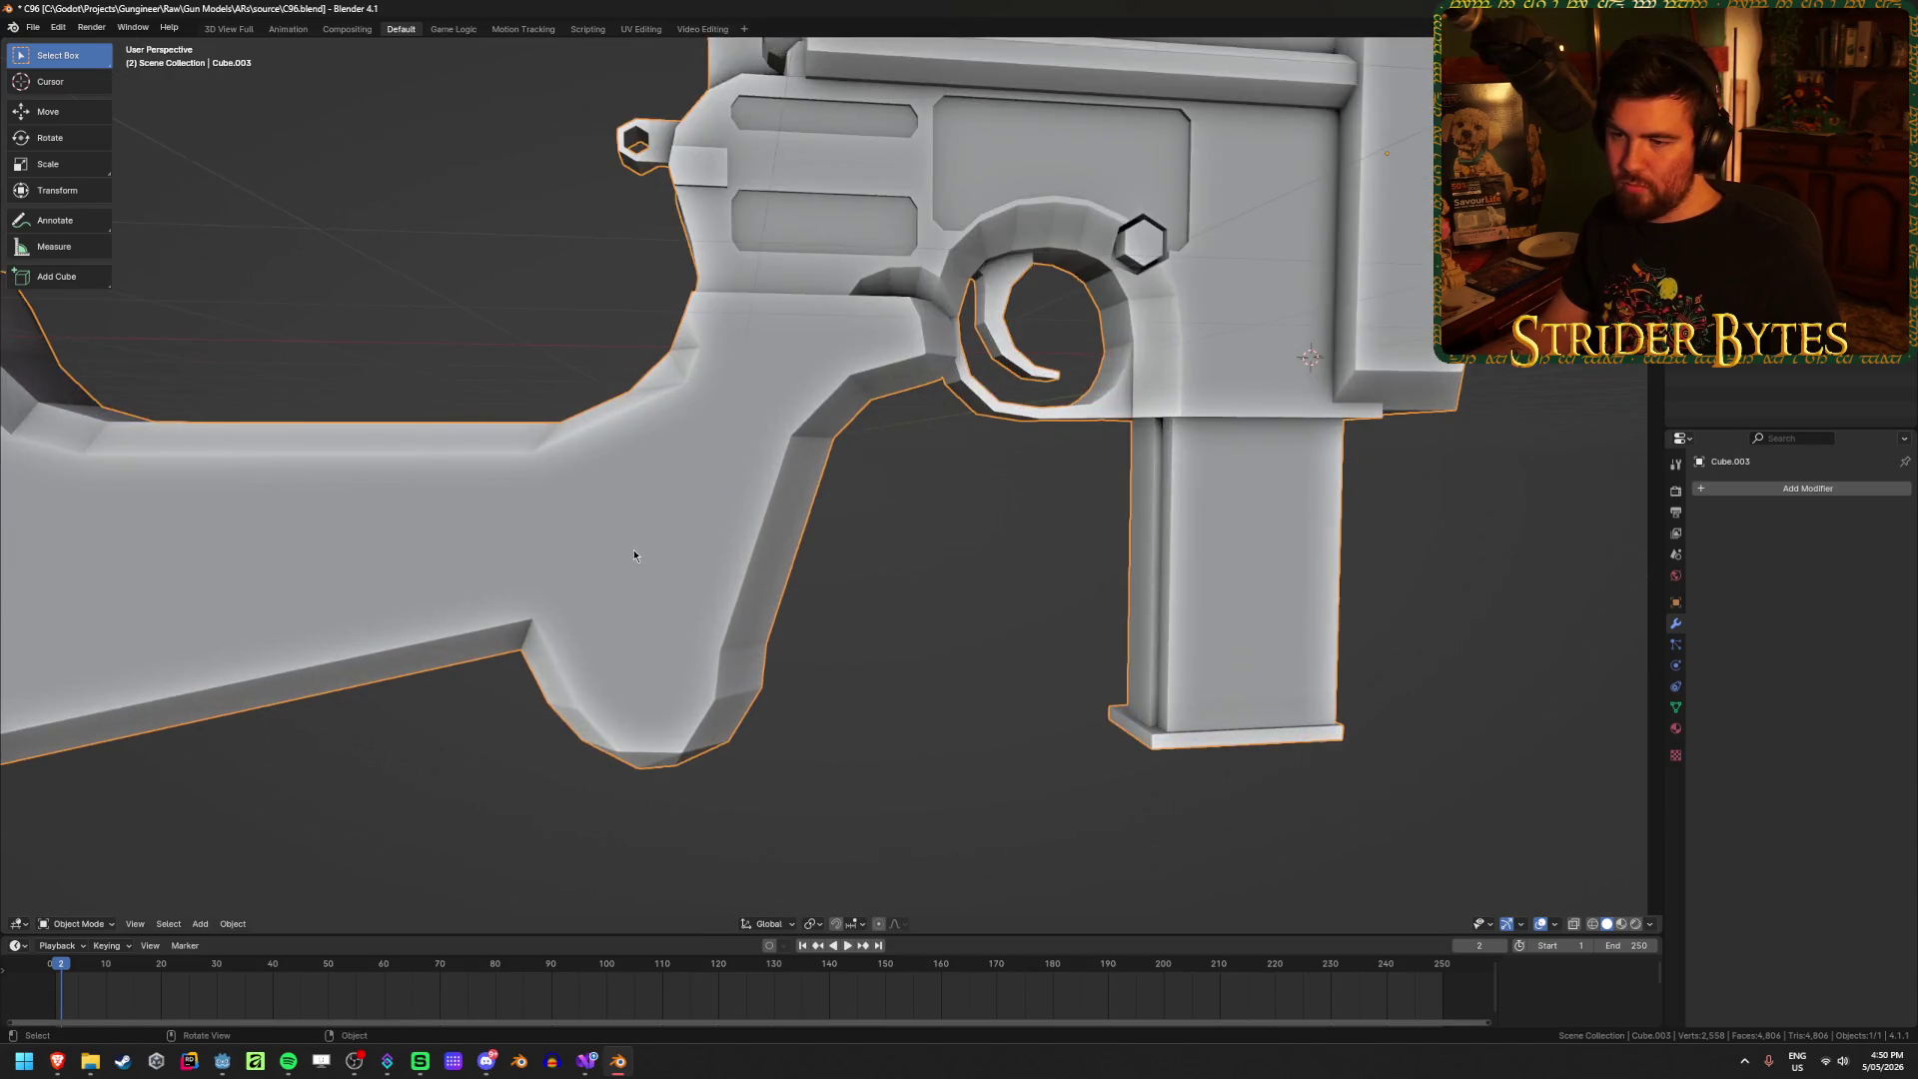
key("Tab")
left_click(514, 452)
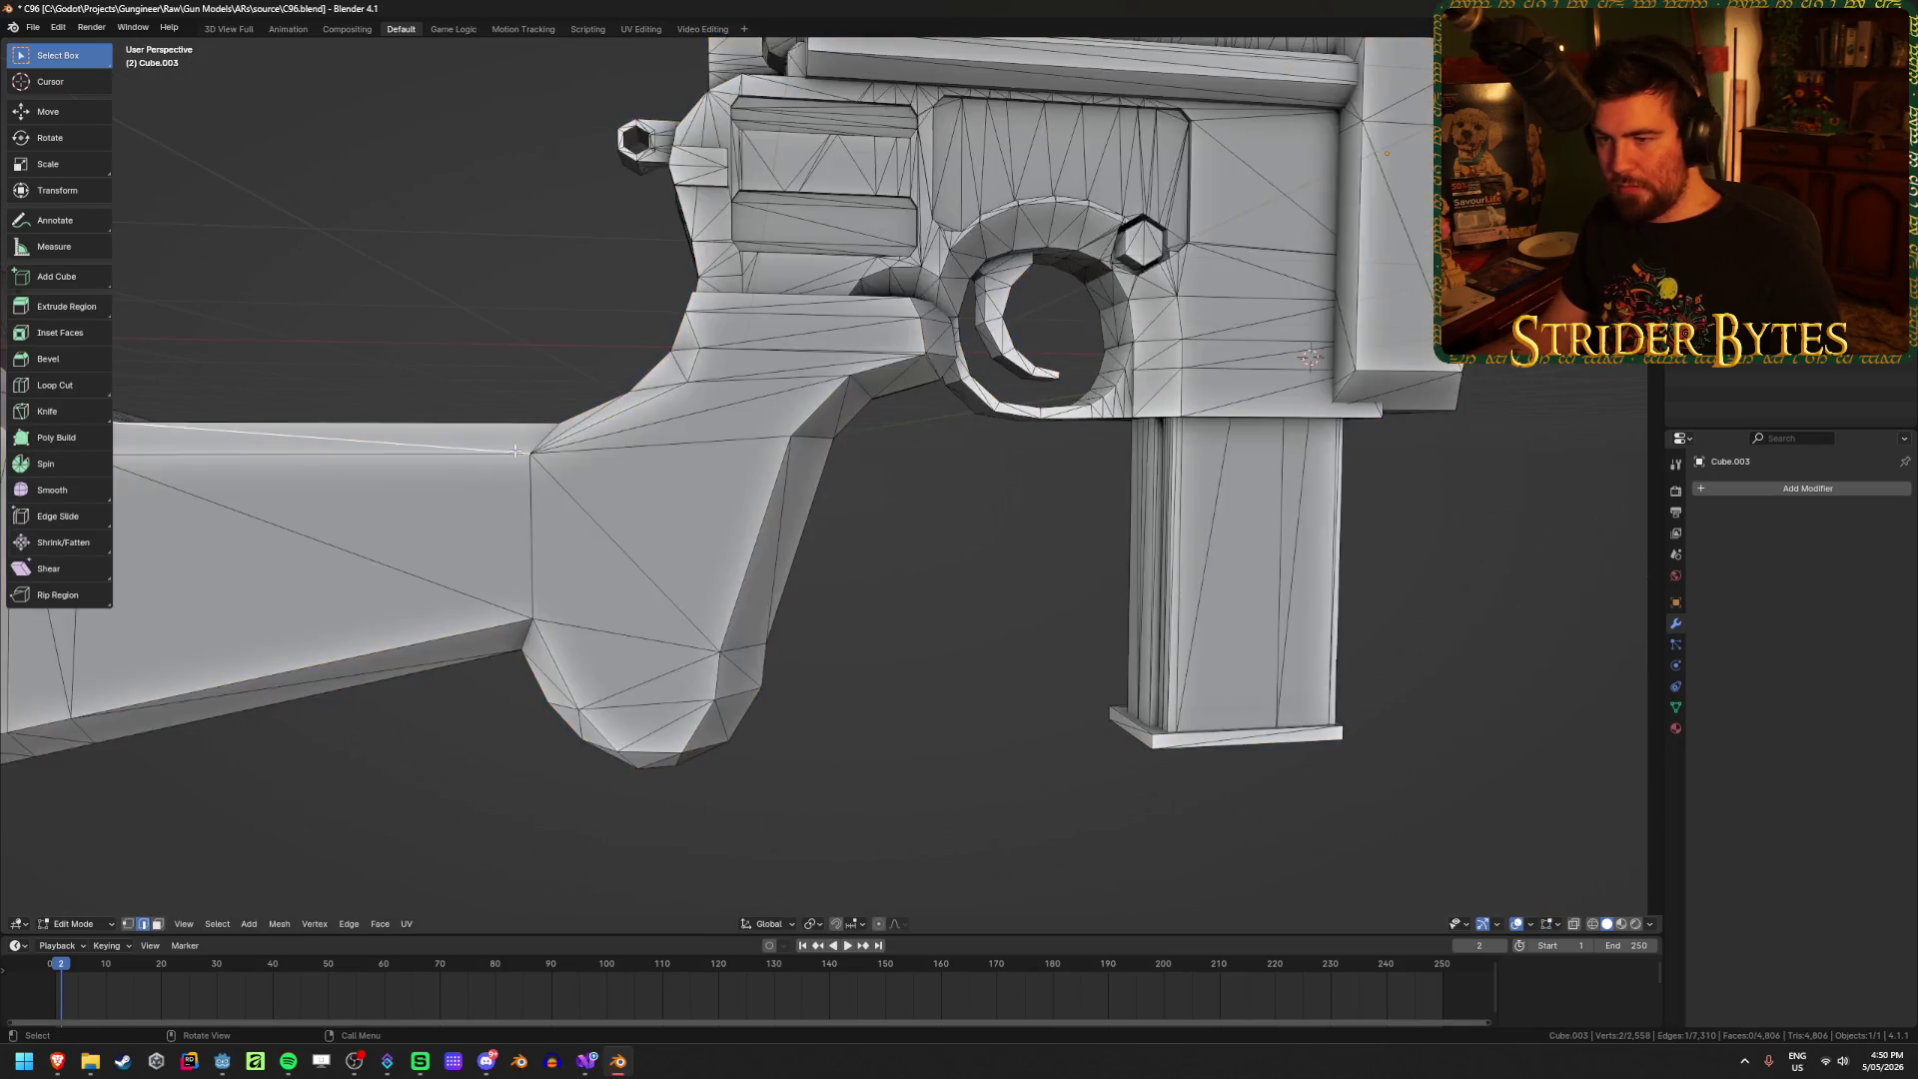
left_click(619, 587, "shift")
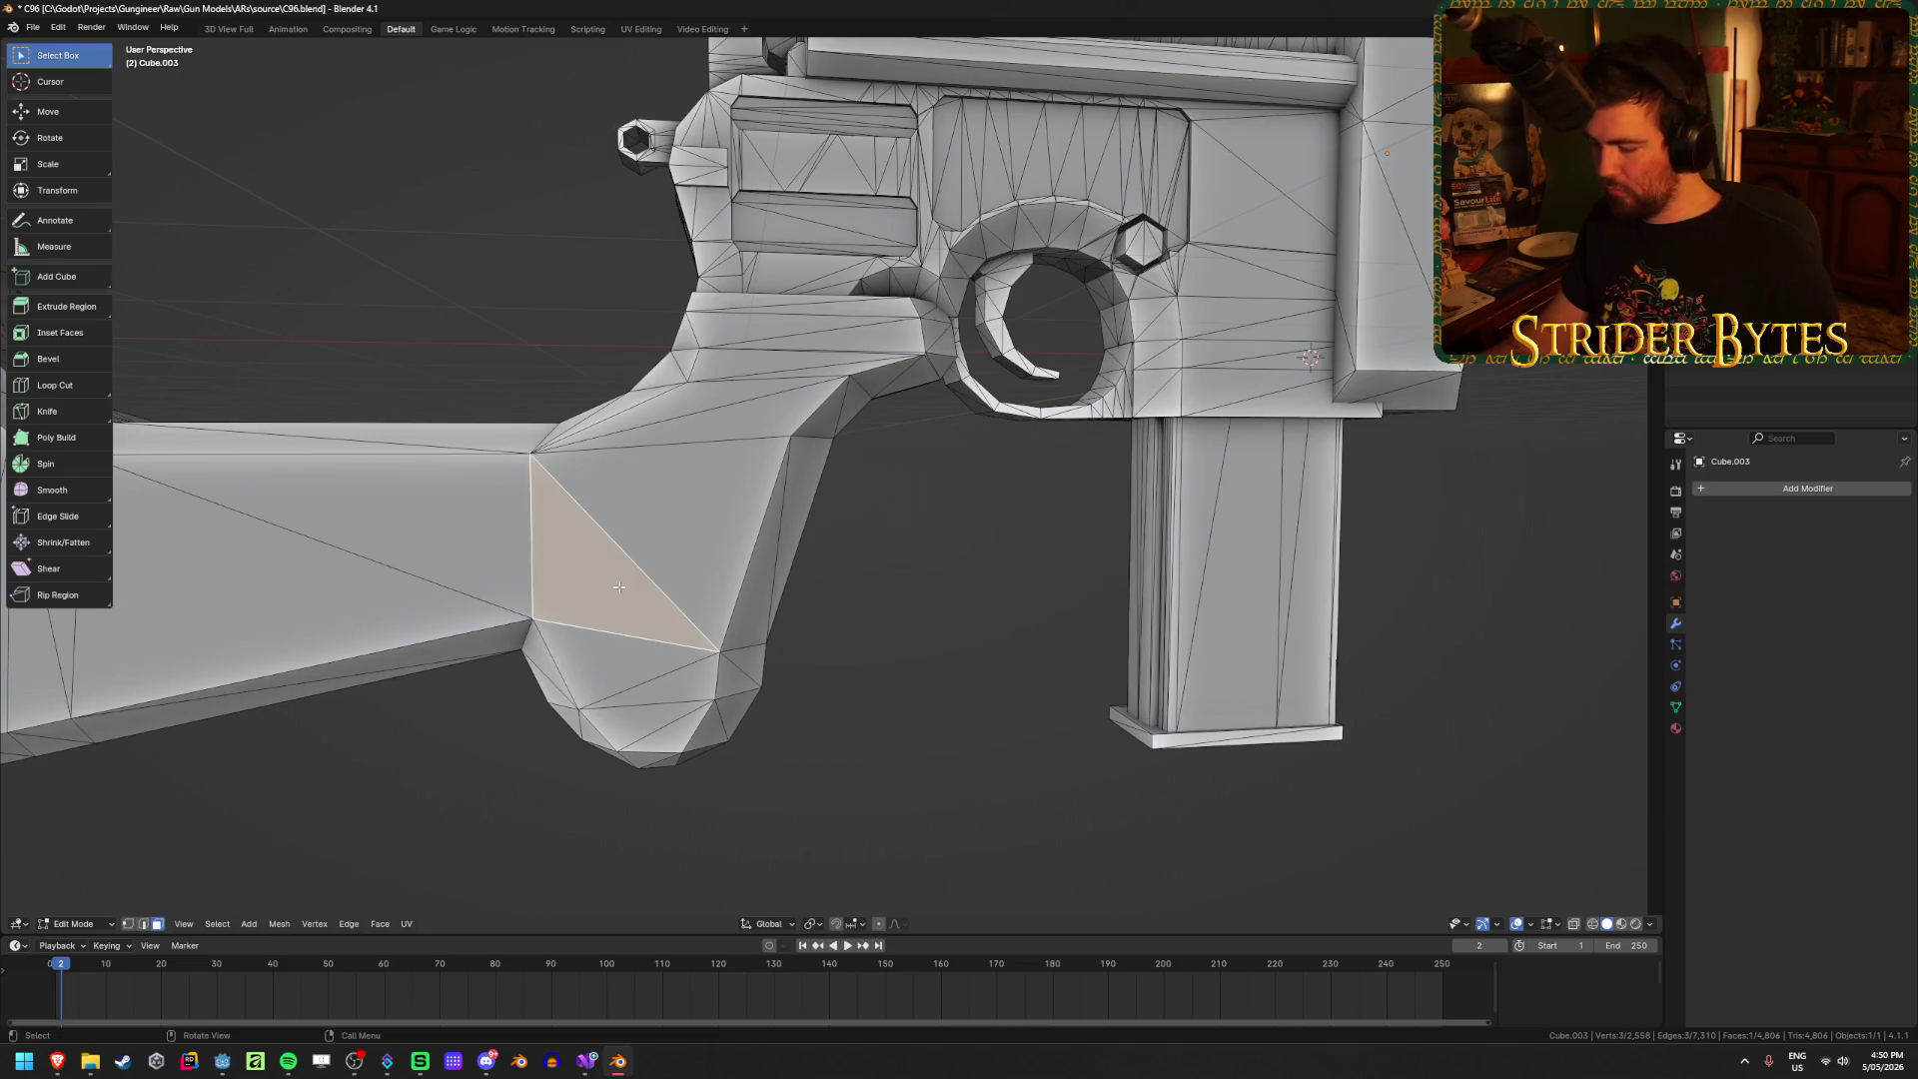
key("KP_3")
key("shift+z")
key("Tab")
key("shift+z")
Step: Rotate the gun around the Z axis and view it from the right side
mouse_move(619, 586)
middle_mouse_down()
mouse_move(955, 601)
mouse_move(645, 433)
middle_mouse_up()
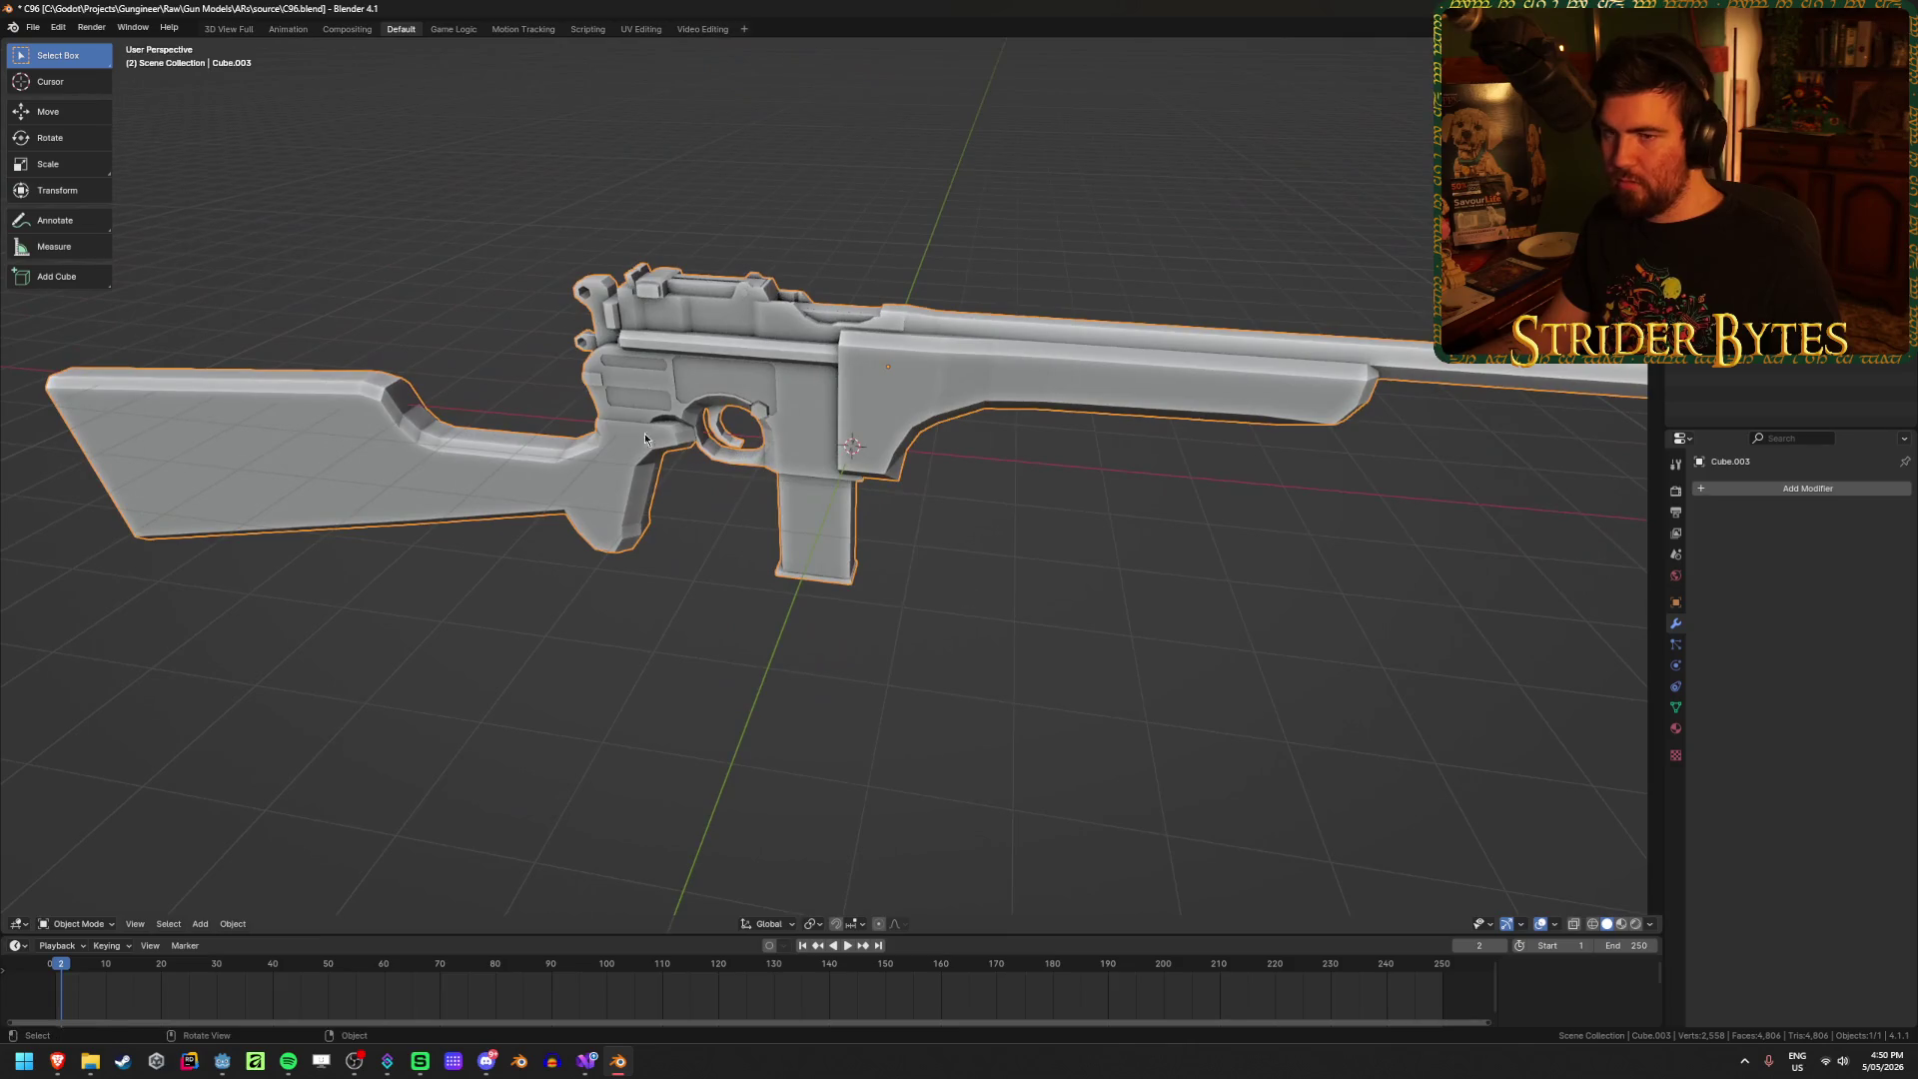
left_click(817, 927)
mouse_move(819, 884)
middle_mouse_down()
mouse_move(1057, 689)
mouse_move(1196, 617)
mouse_move(1094, 665)
middle_mouse_up()
key("r")
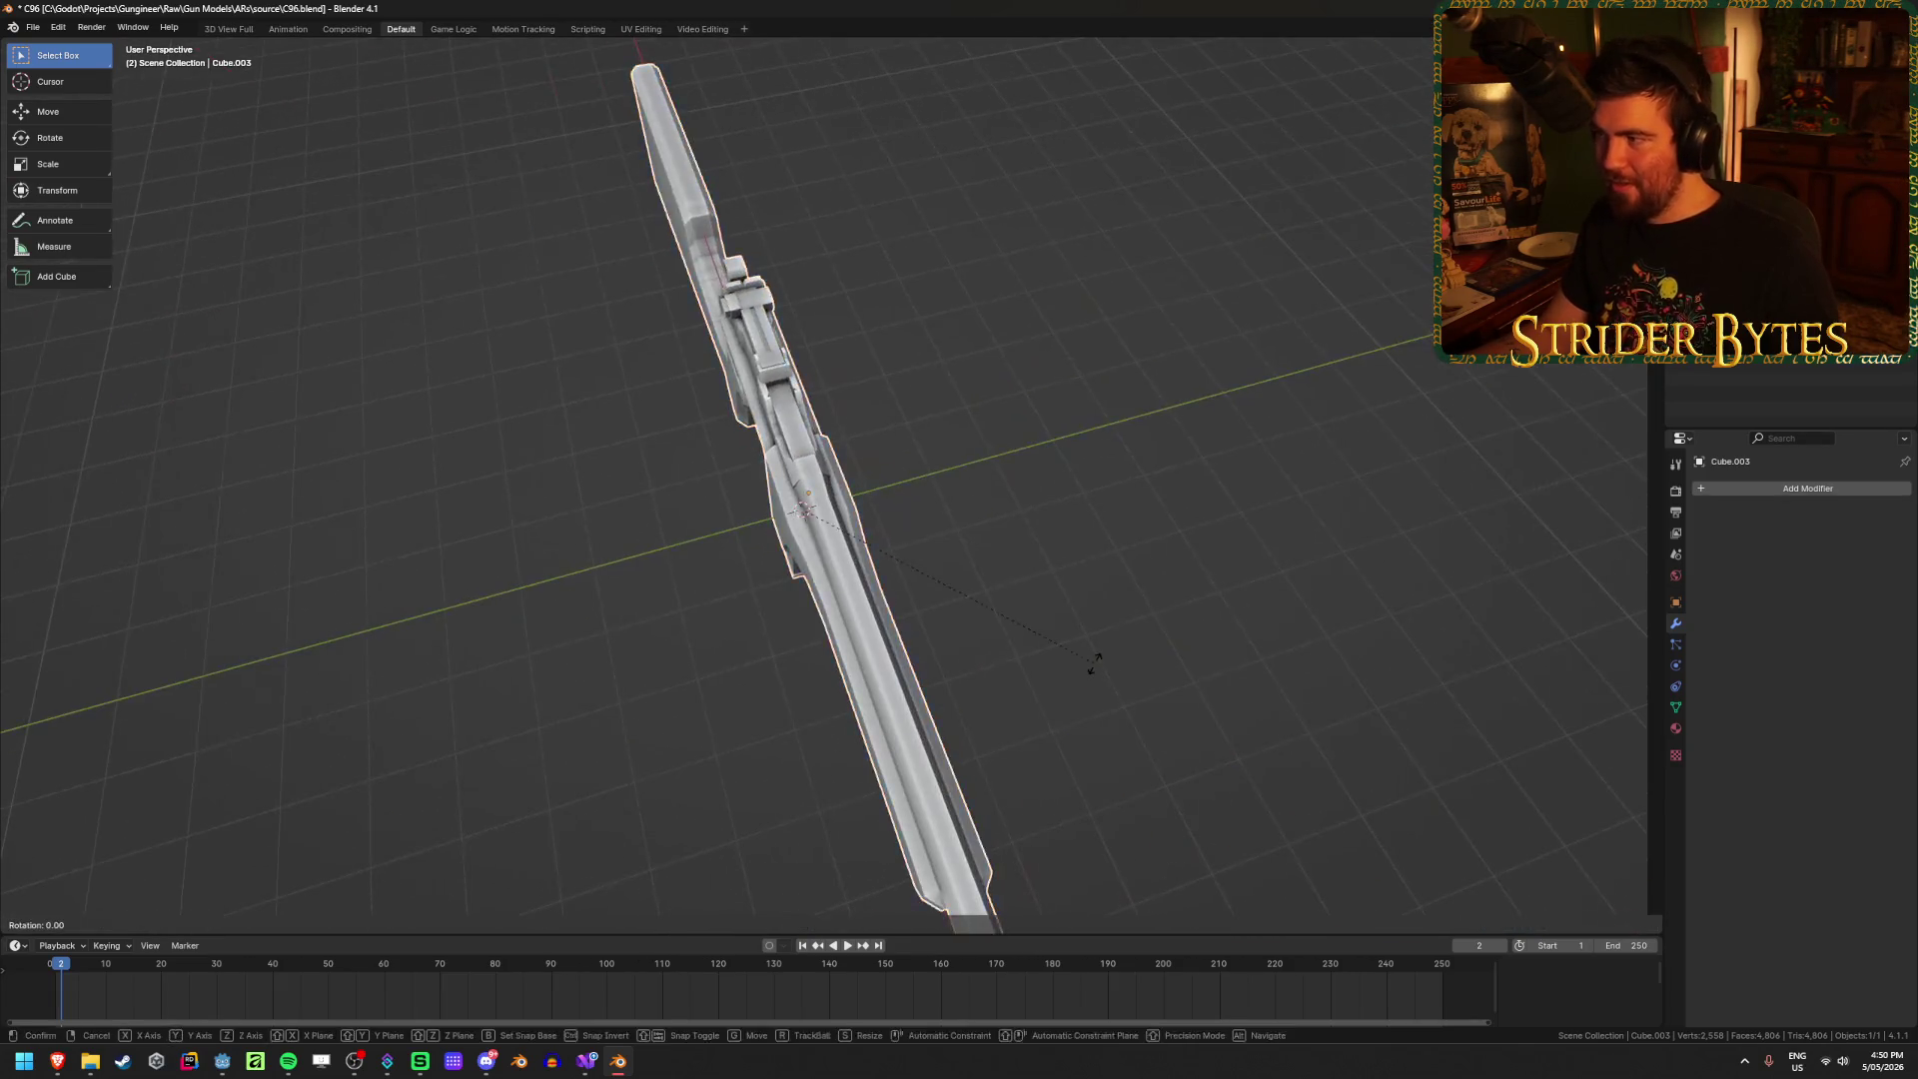
key("z")
left_click(1183, 200)
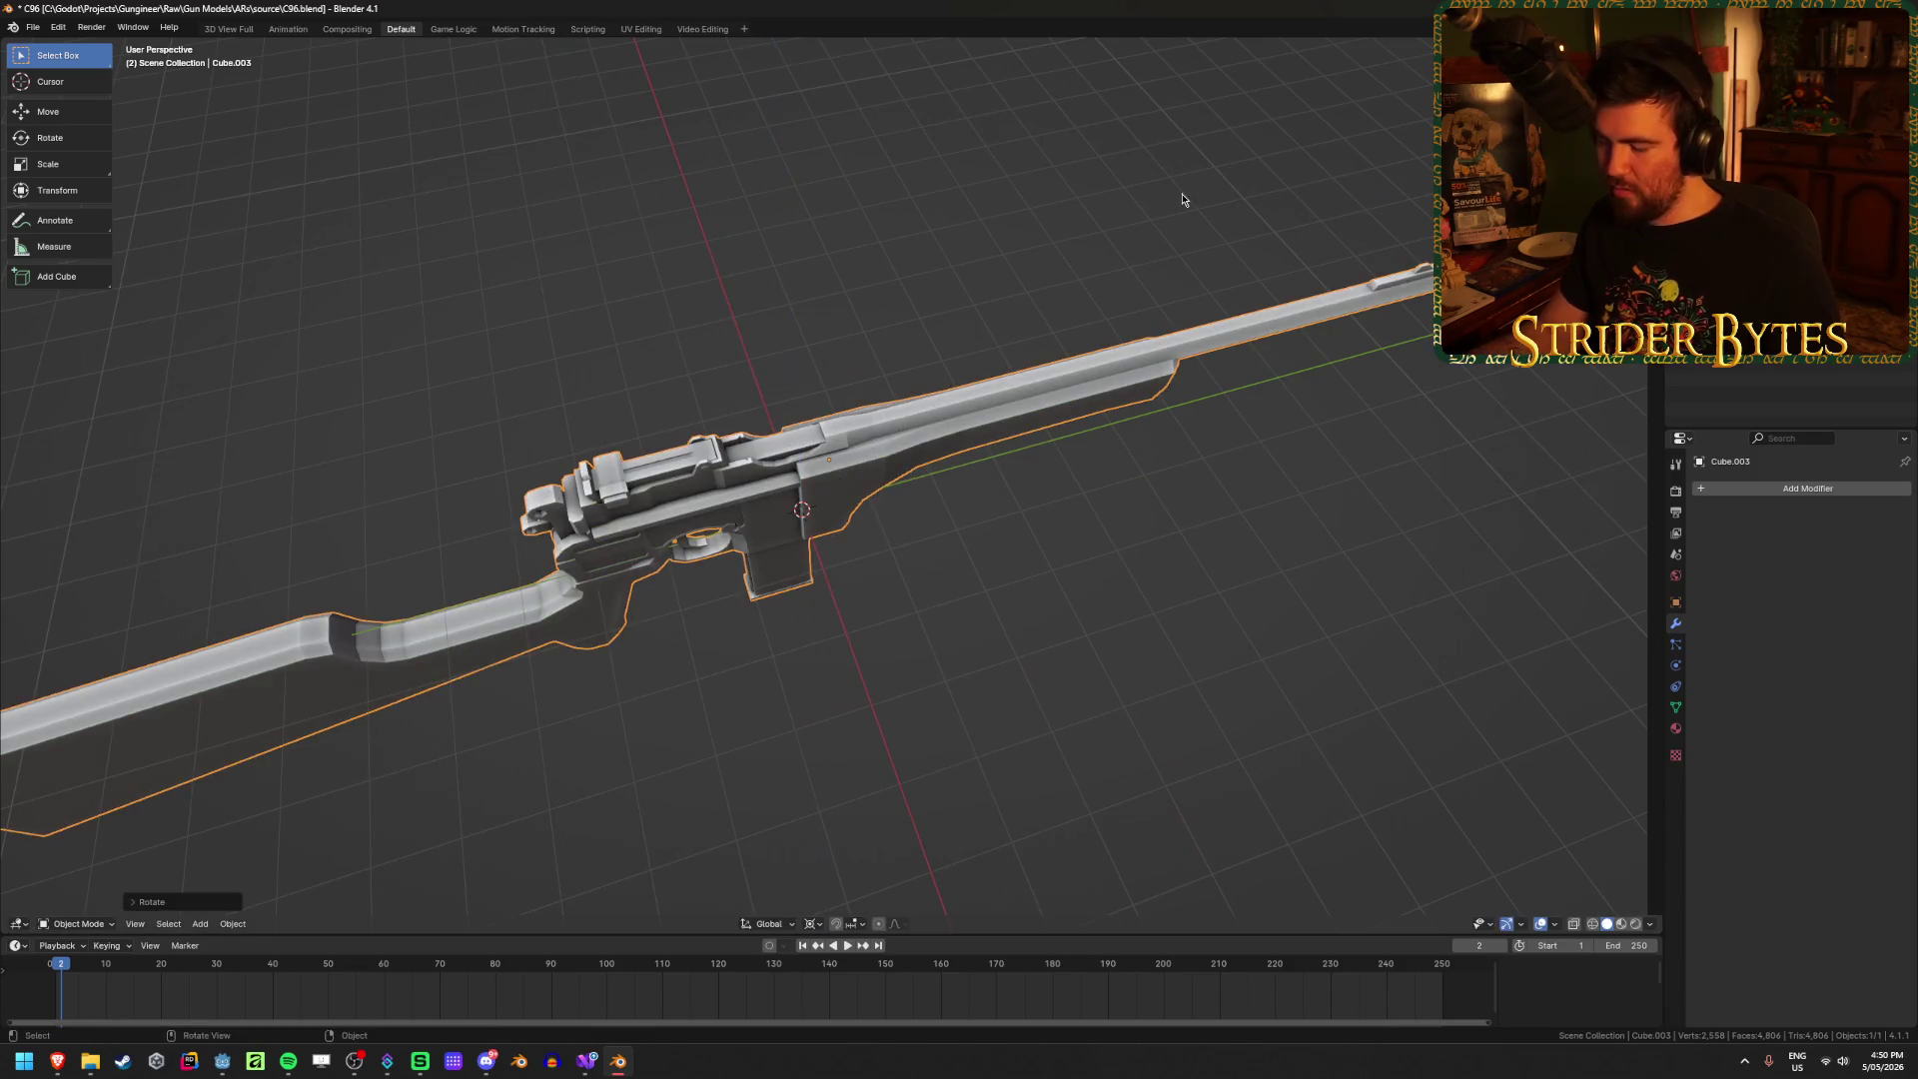
key("KP_3")
scroll(621, 664, "up", 6)
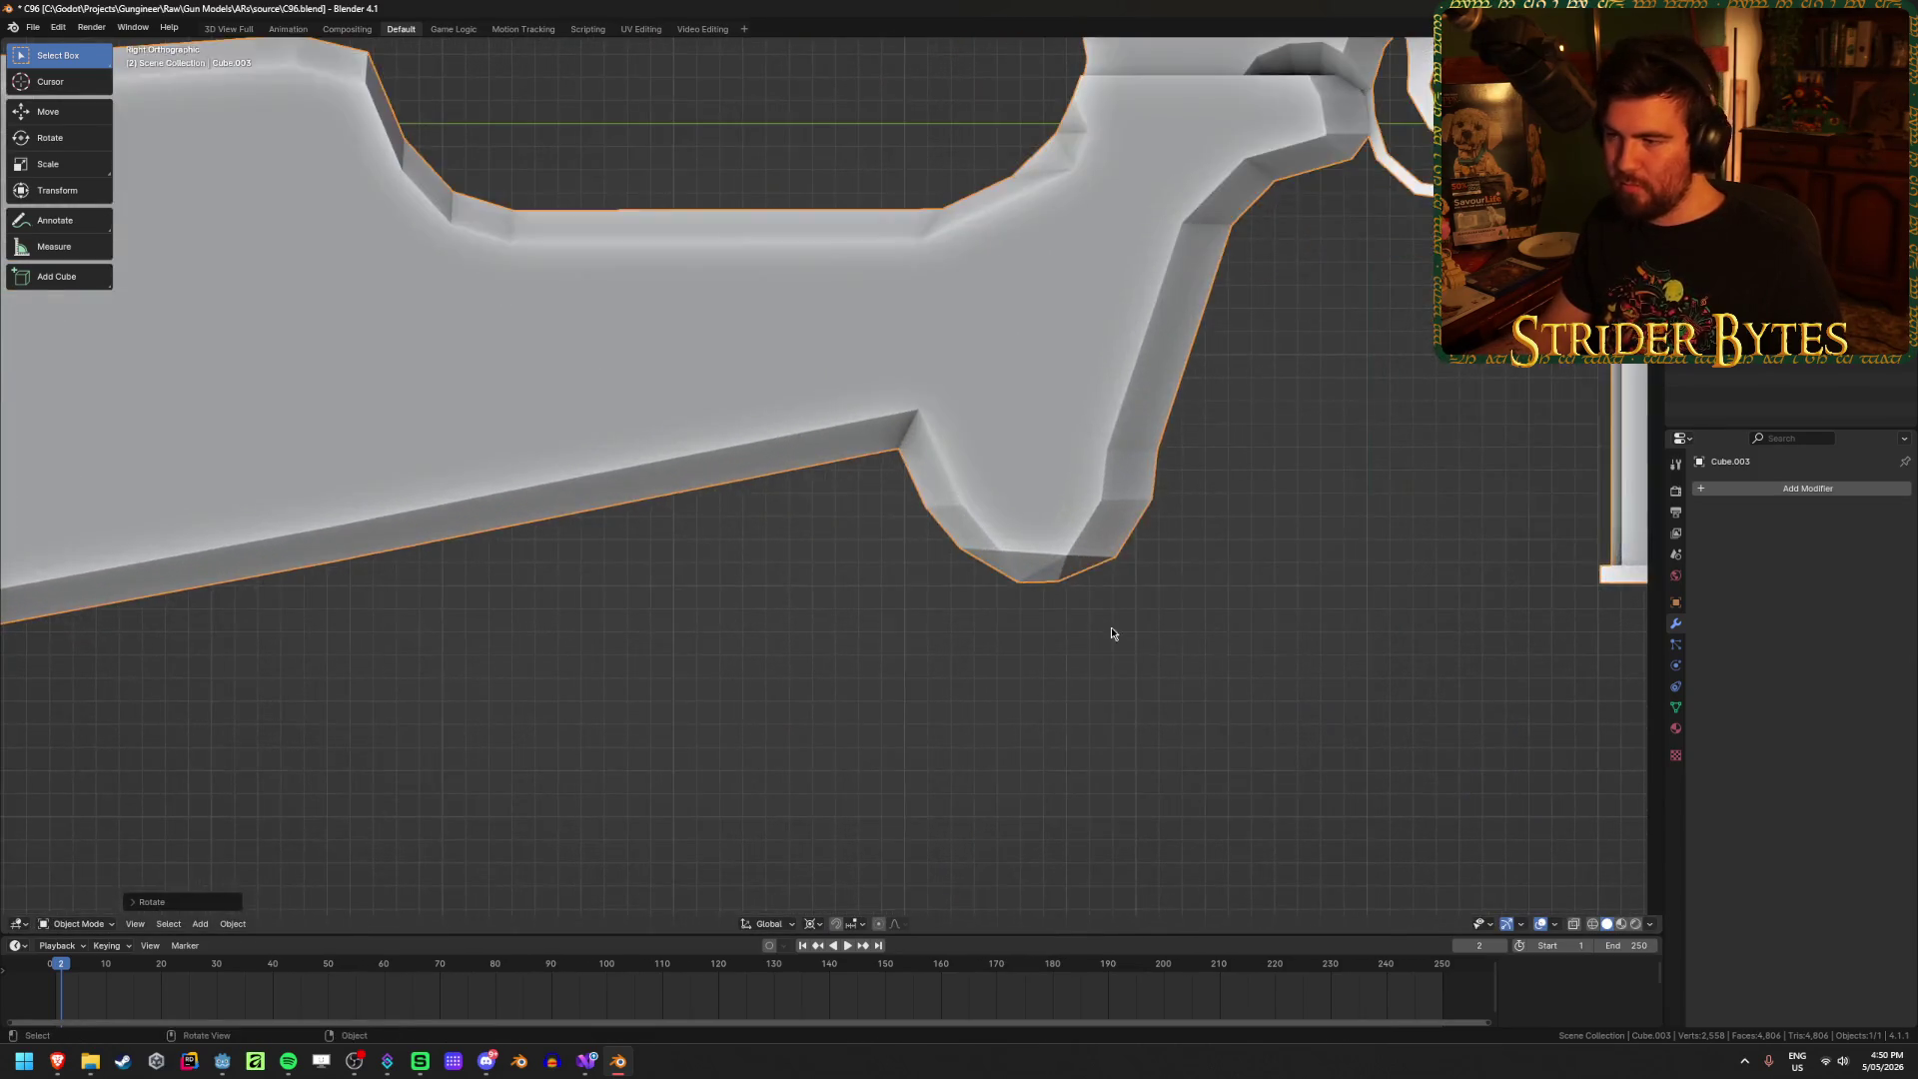
Step: Select the grip faces, snap the 3D cursor to them, and return to Object Mode
key("Tab")
key("shift+z")
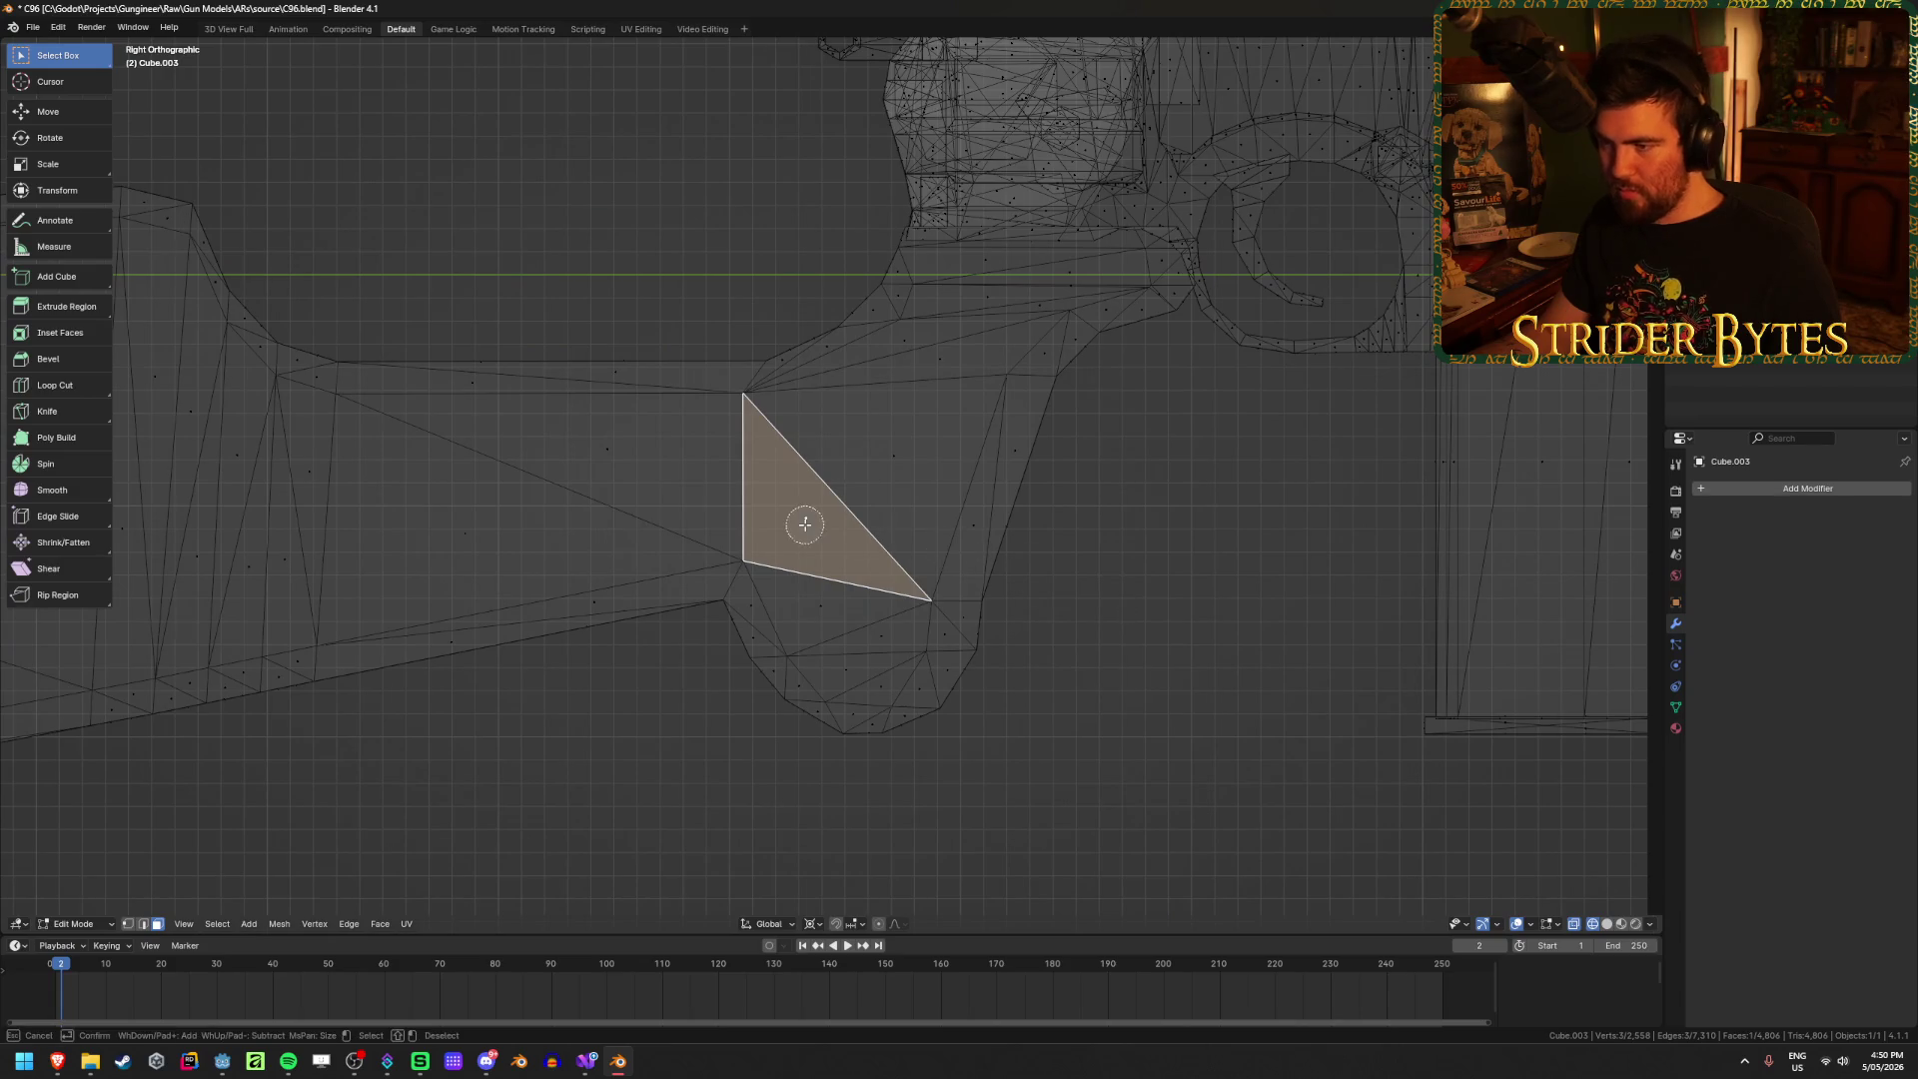
left_click_drag(805, 523, 912, 440)
key("Escape")
mouse_move(911, 441)
middle_mouse_down()
mouse_move(1148, 557)
mouse_move(1023, 560)
middle_mouse_up()
key("shift+z")
key("shift+s")
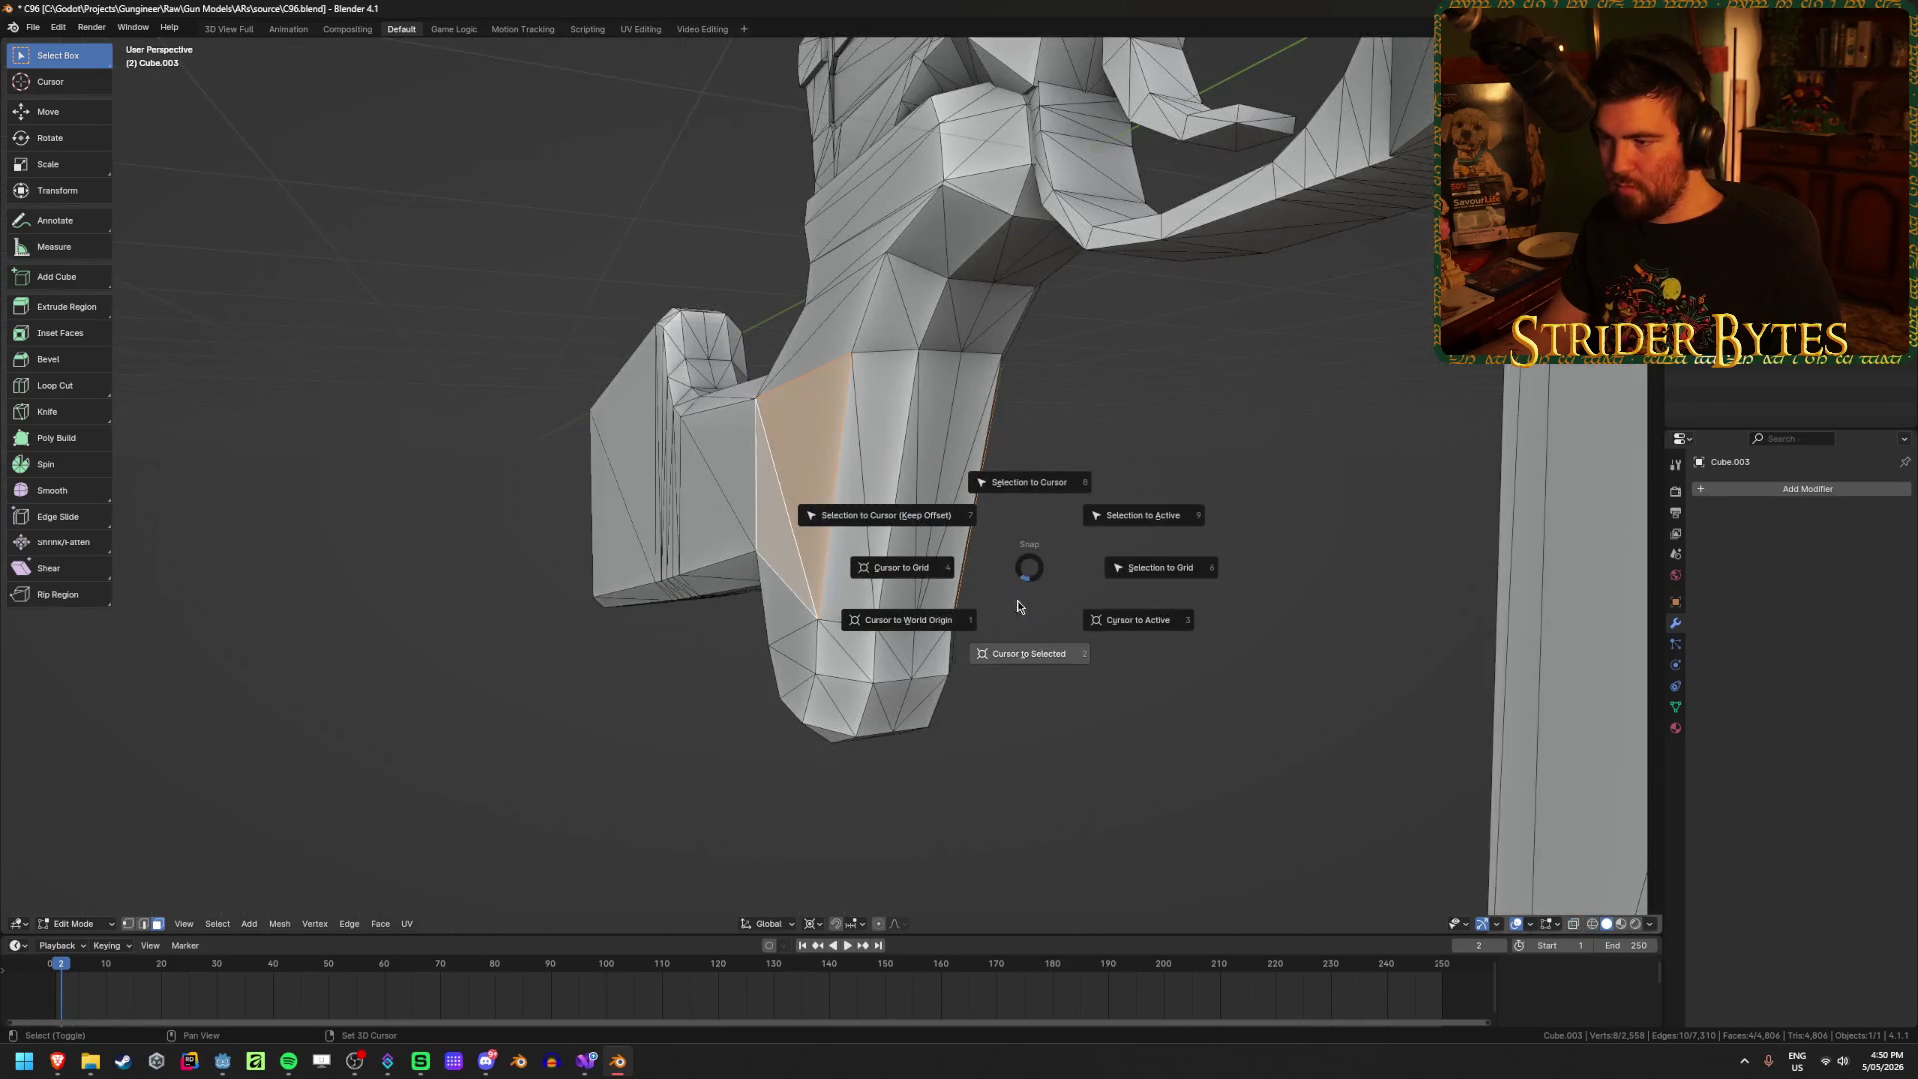
left_click(1017, 606)
key("Tab")
scroll(975, 685, "down", 5)
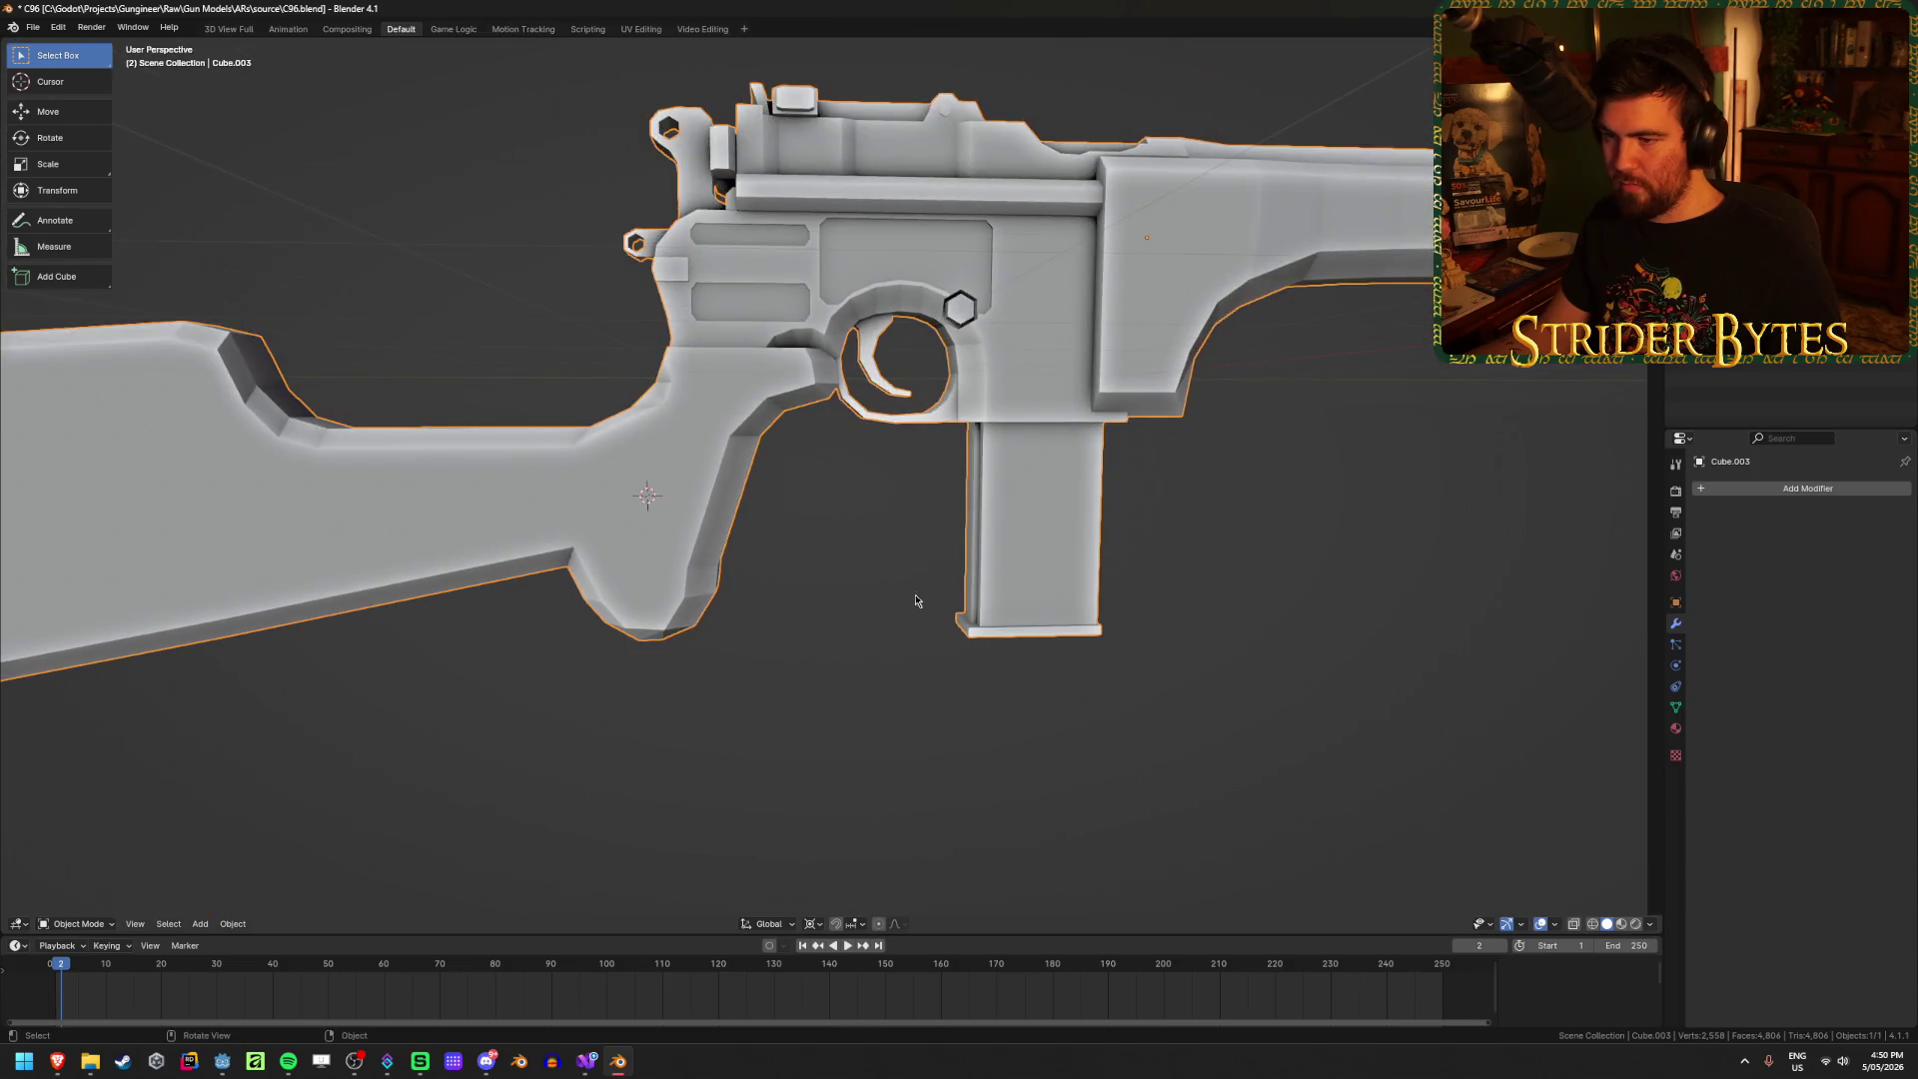
right_click(869, 561)
Step: Set the gun's origin to the 3D cursor on the grip, then deselect it
mouse_move(879, 591)
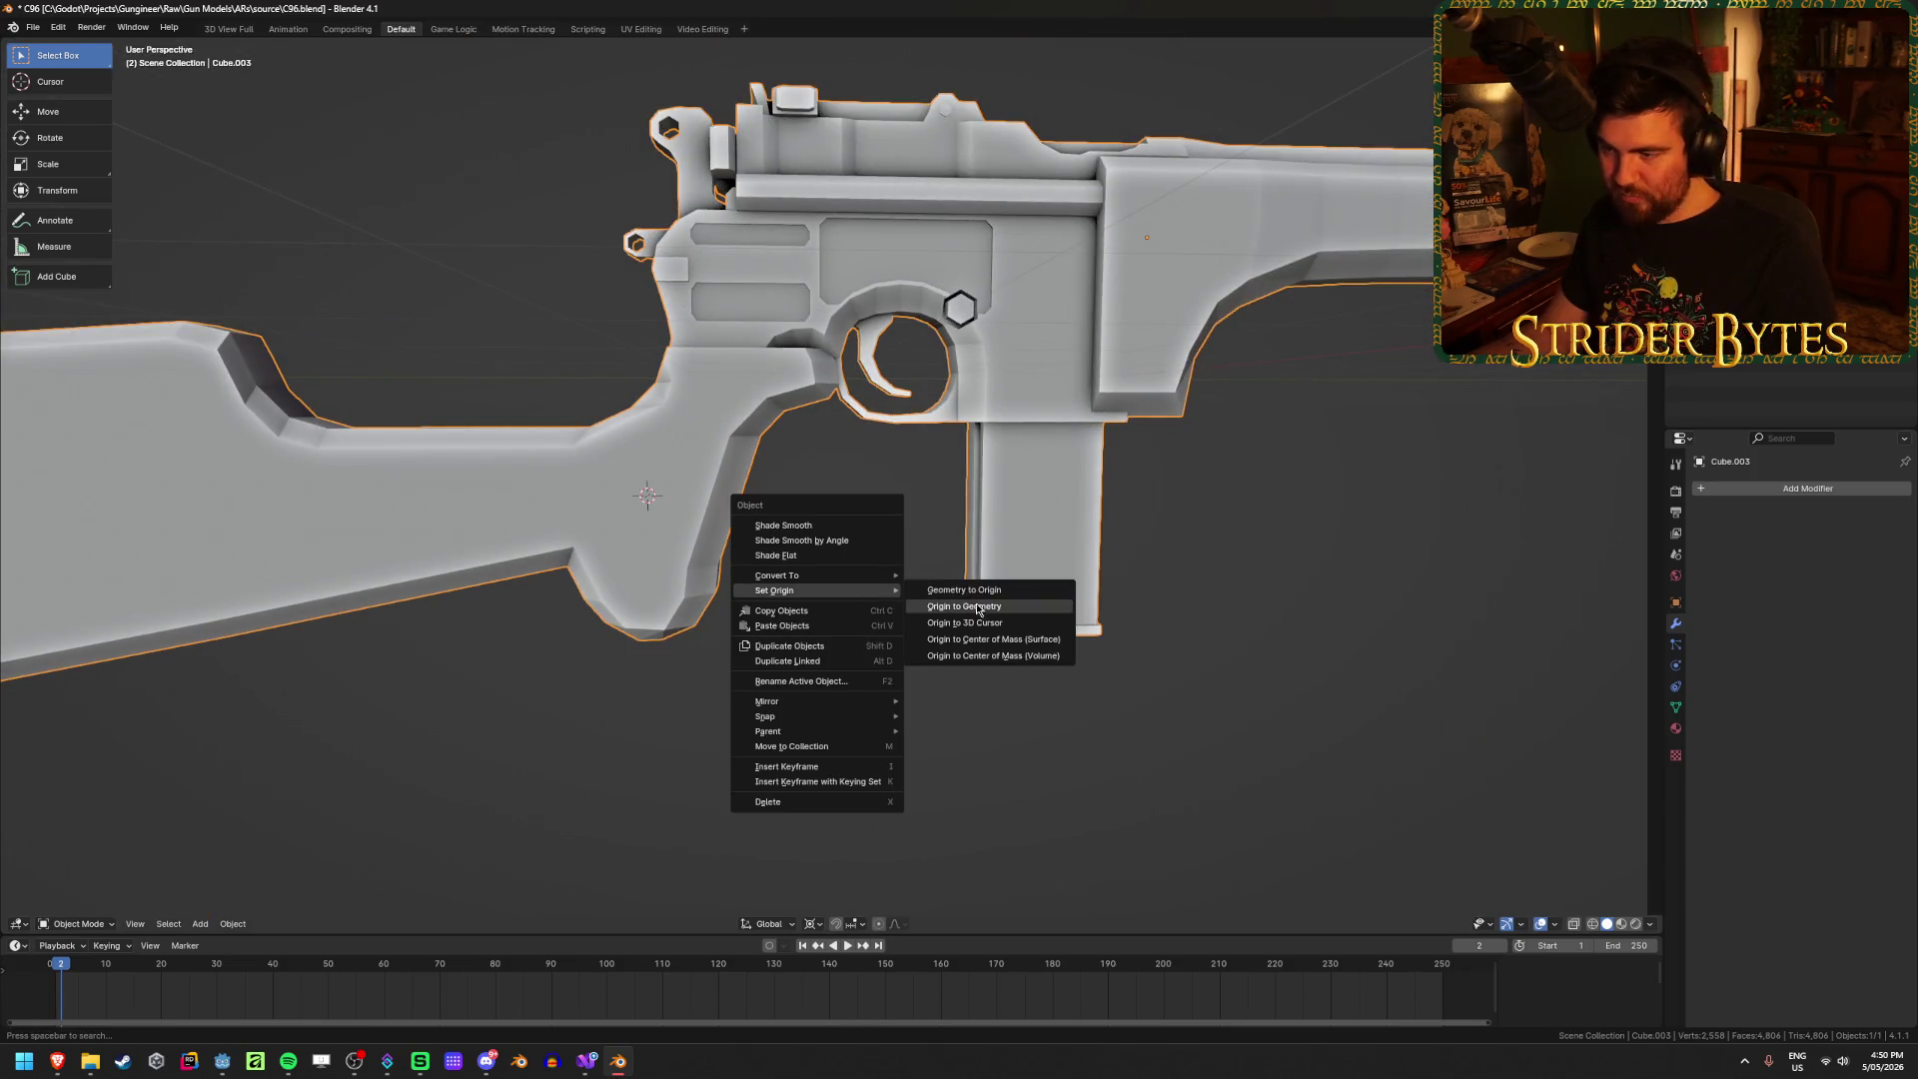
left_click(989, 623)
left_click(770, 687)
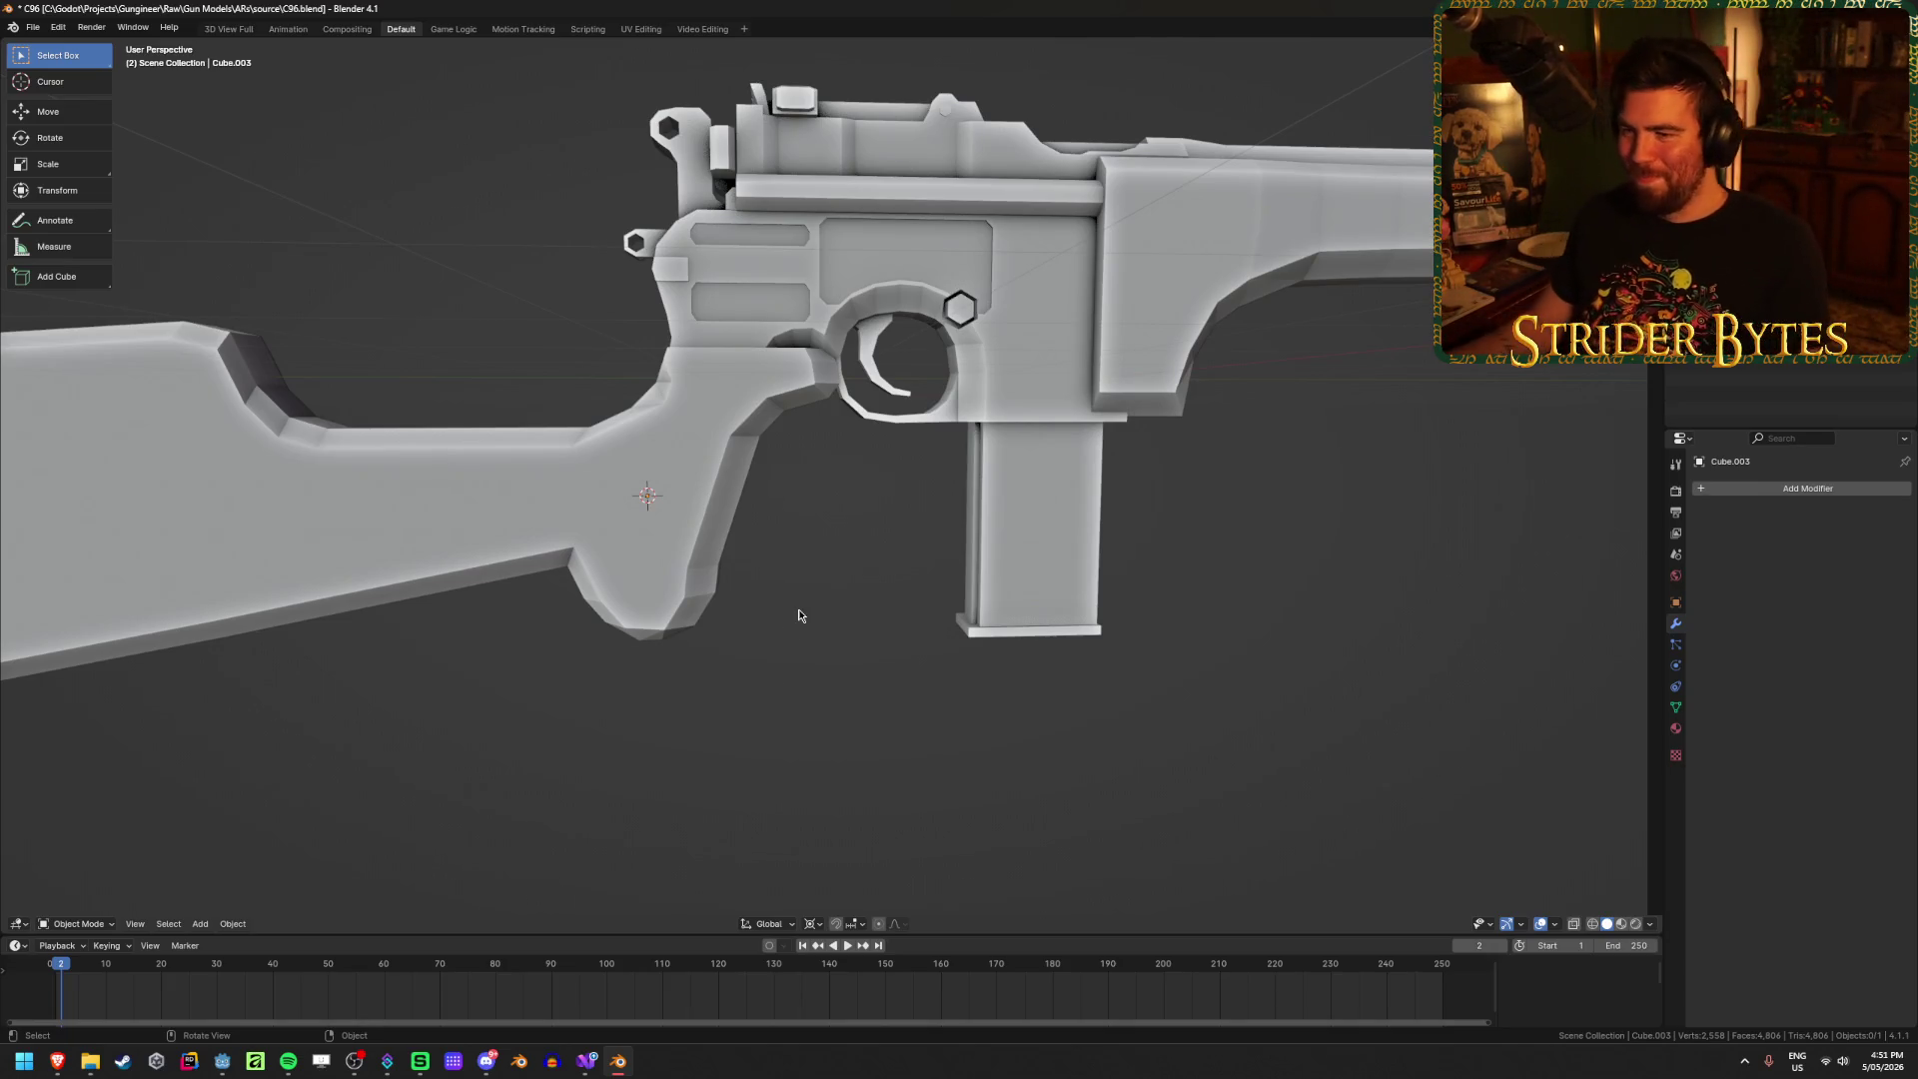
Step: Orbit and zoom around the gun to check the grip and magazine up close
scroll(1049, 369, "down", 2)
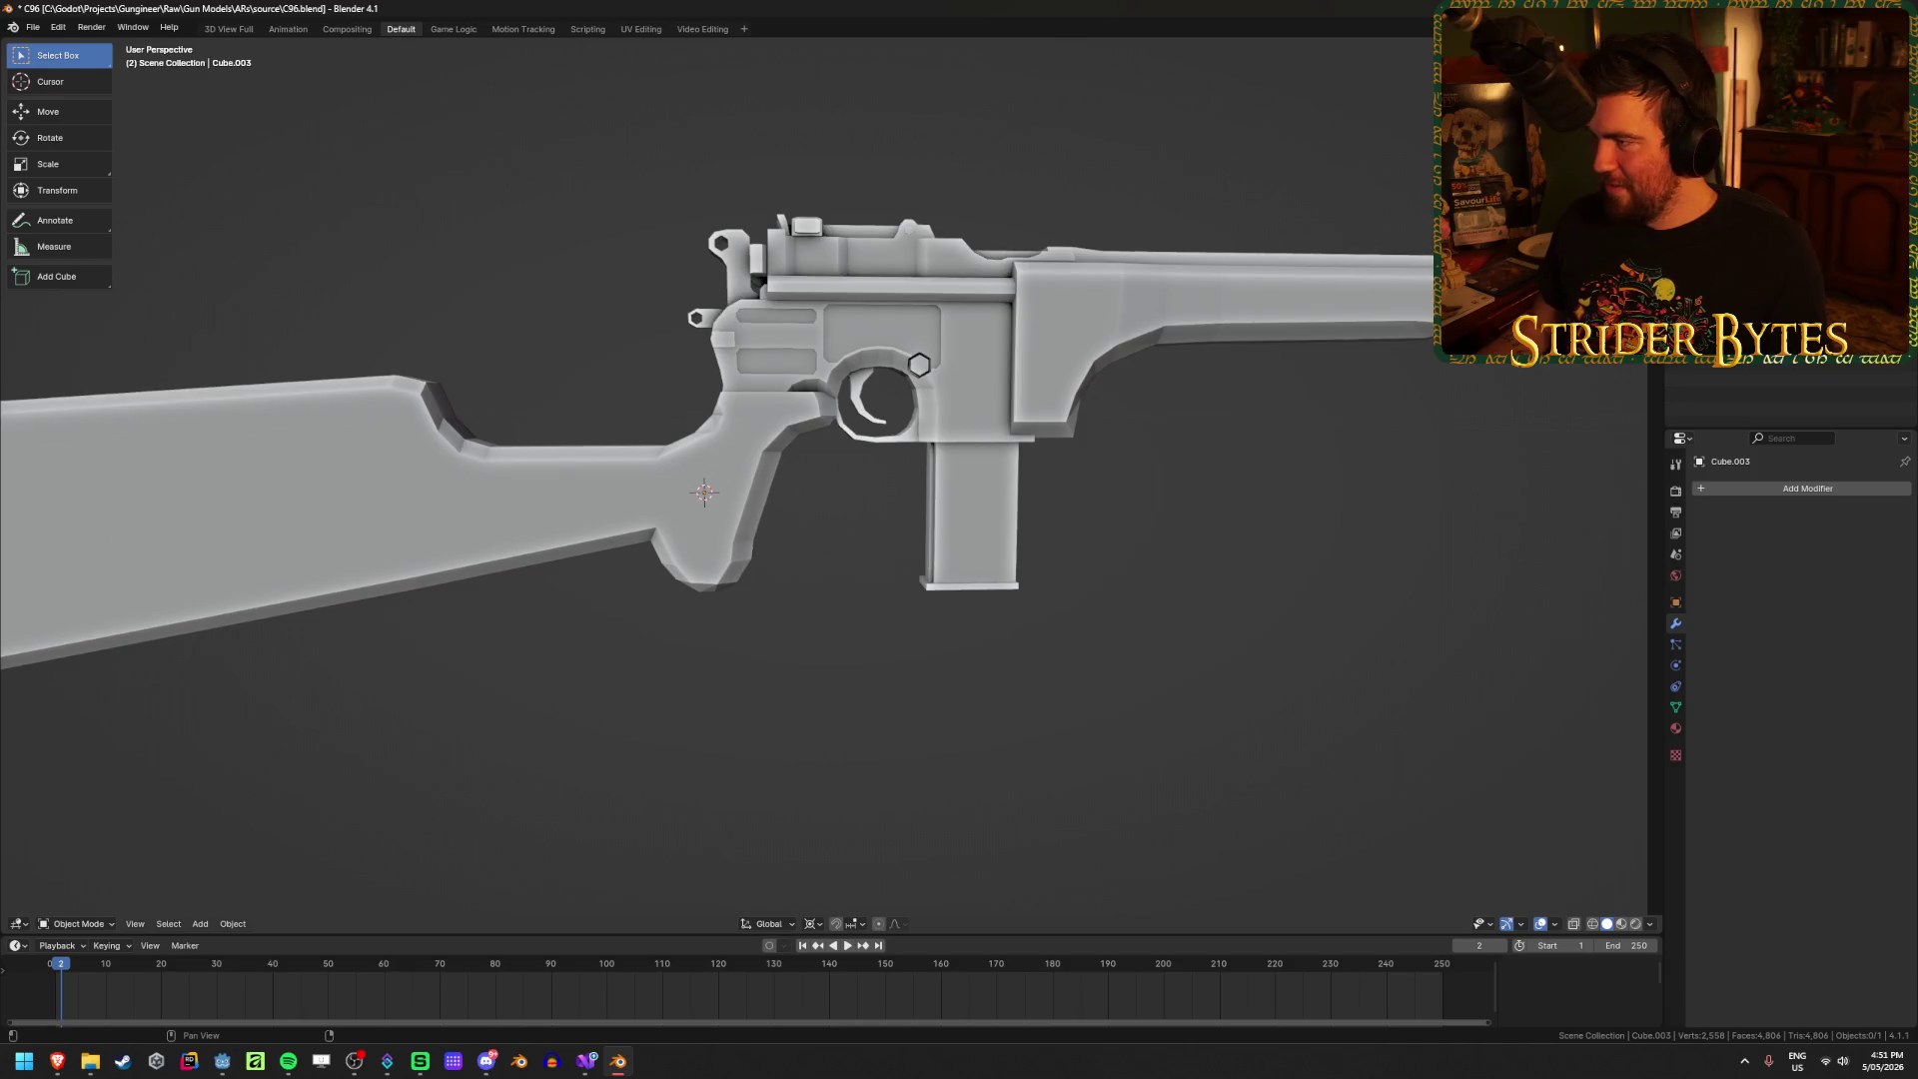
mouse_move(699, 449)
middle_mouse_down("shift")
mouse_move(1011, 367)
mouse_move(1063, 374)
middle_mouse_up("shift")
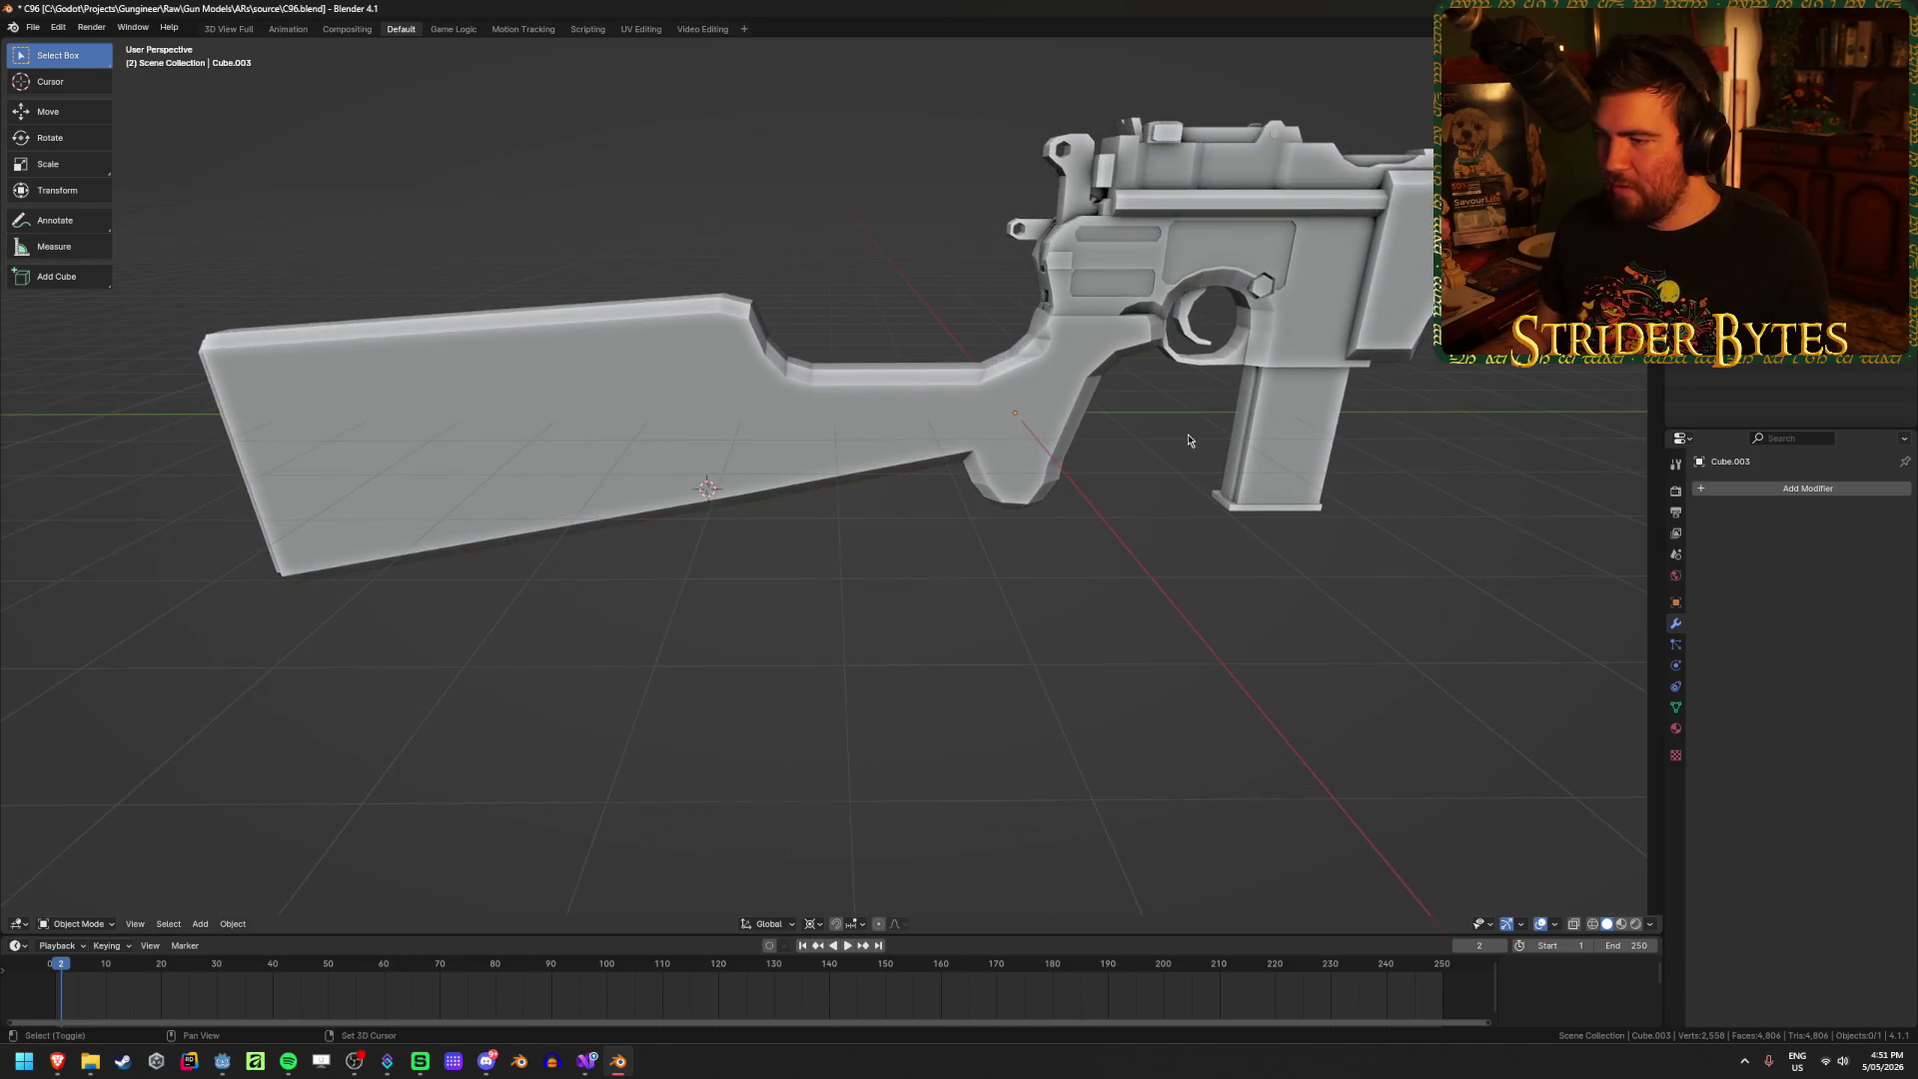
mouse_move(1189, 441)
middle_mouse_down()
mouse_move(1072, 512)
mouse_move(1022, 457)
mouse_move(1126, 446)
mouse_move(1322, 470)
mouse_move(1216, 502)
mouse_move(997, 477)
mouse_move(1139, 492)
middle_mouse_up()
scroll(1071, 511, "up", 1)
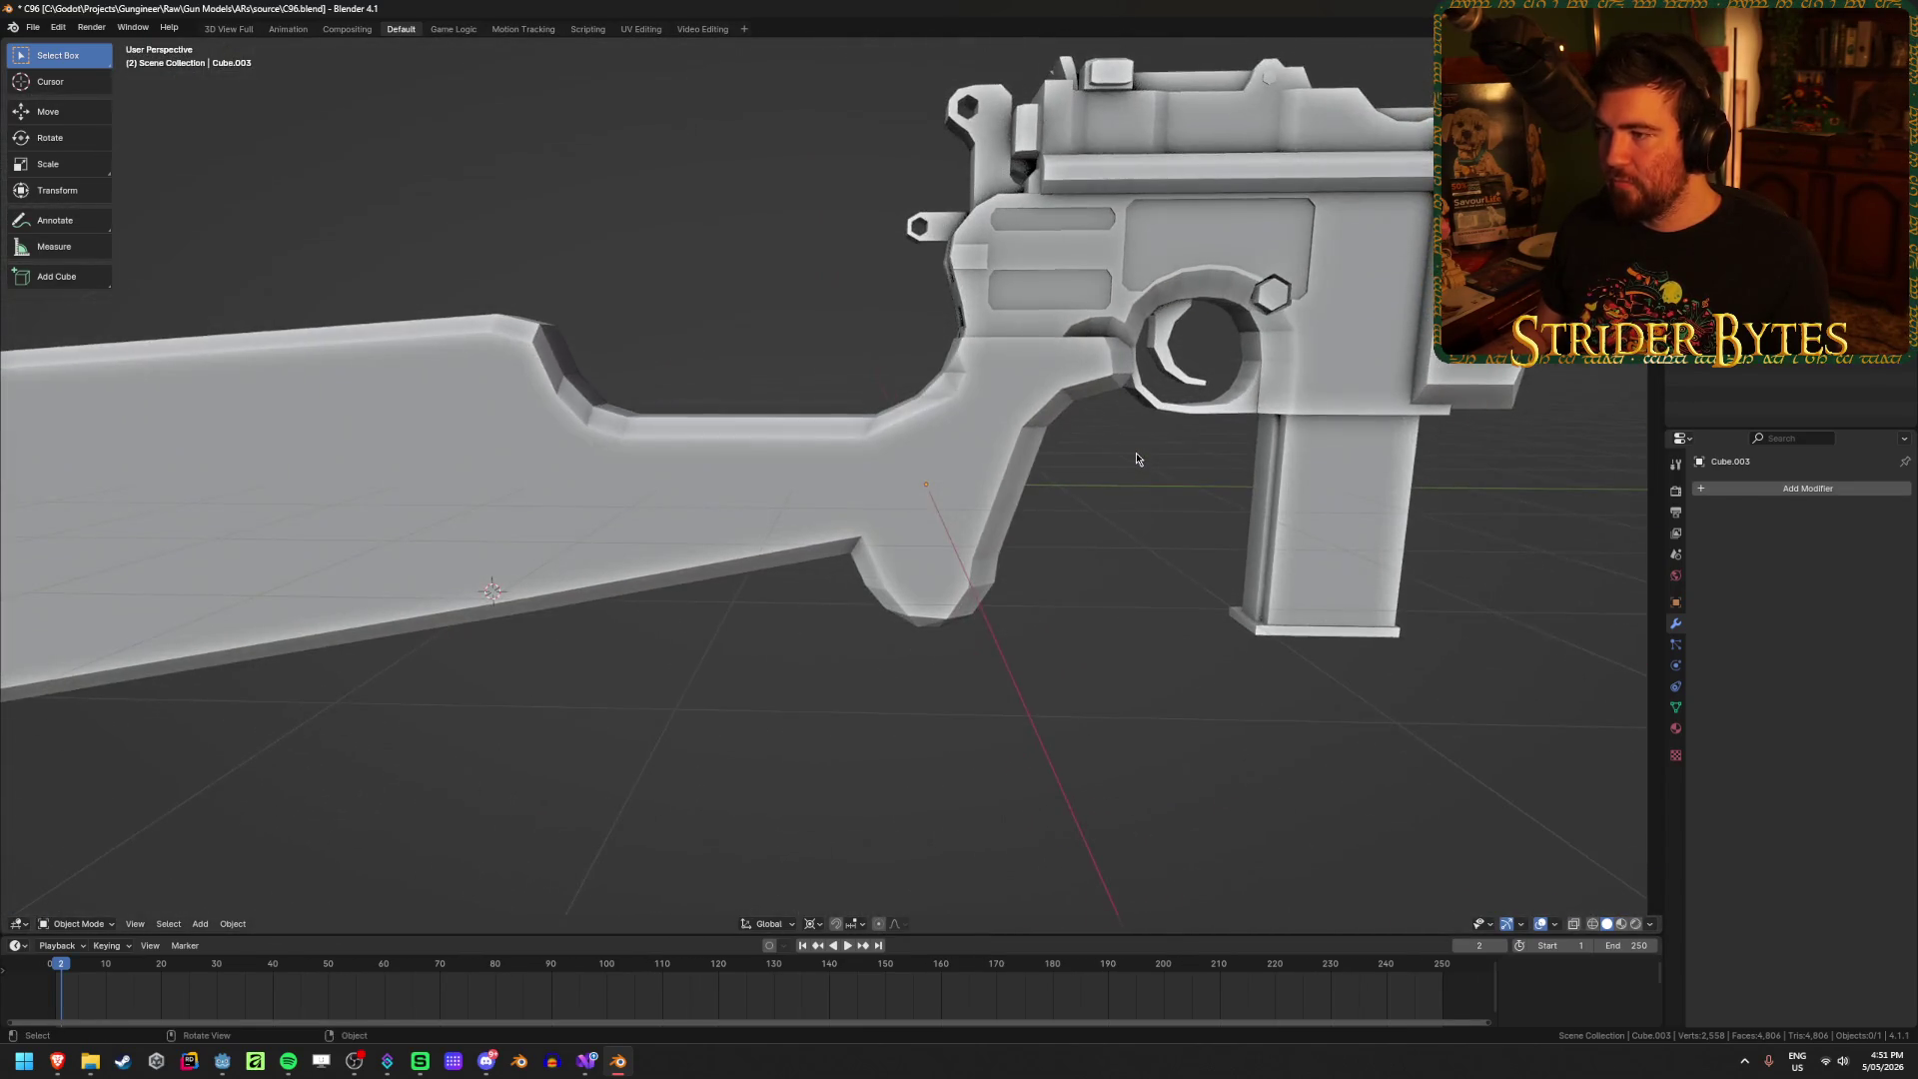
scroll(1135, 459, "down", 6)
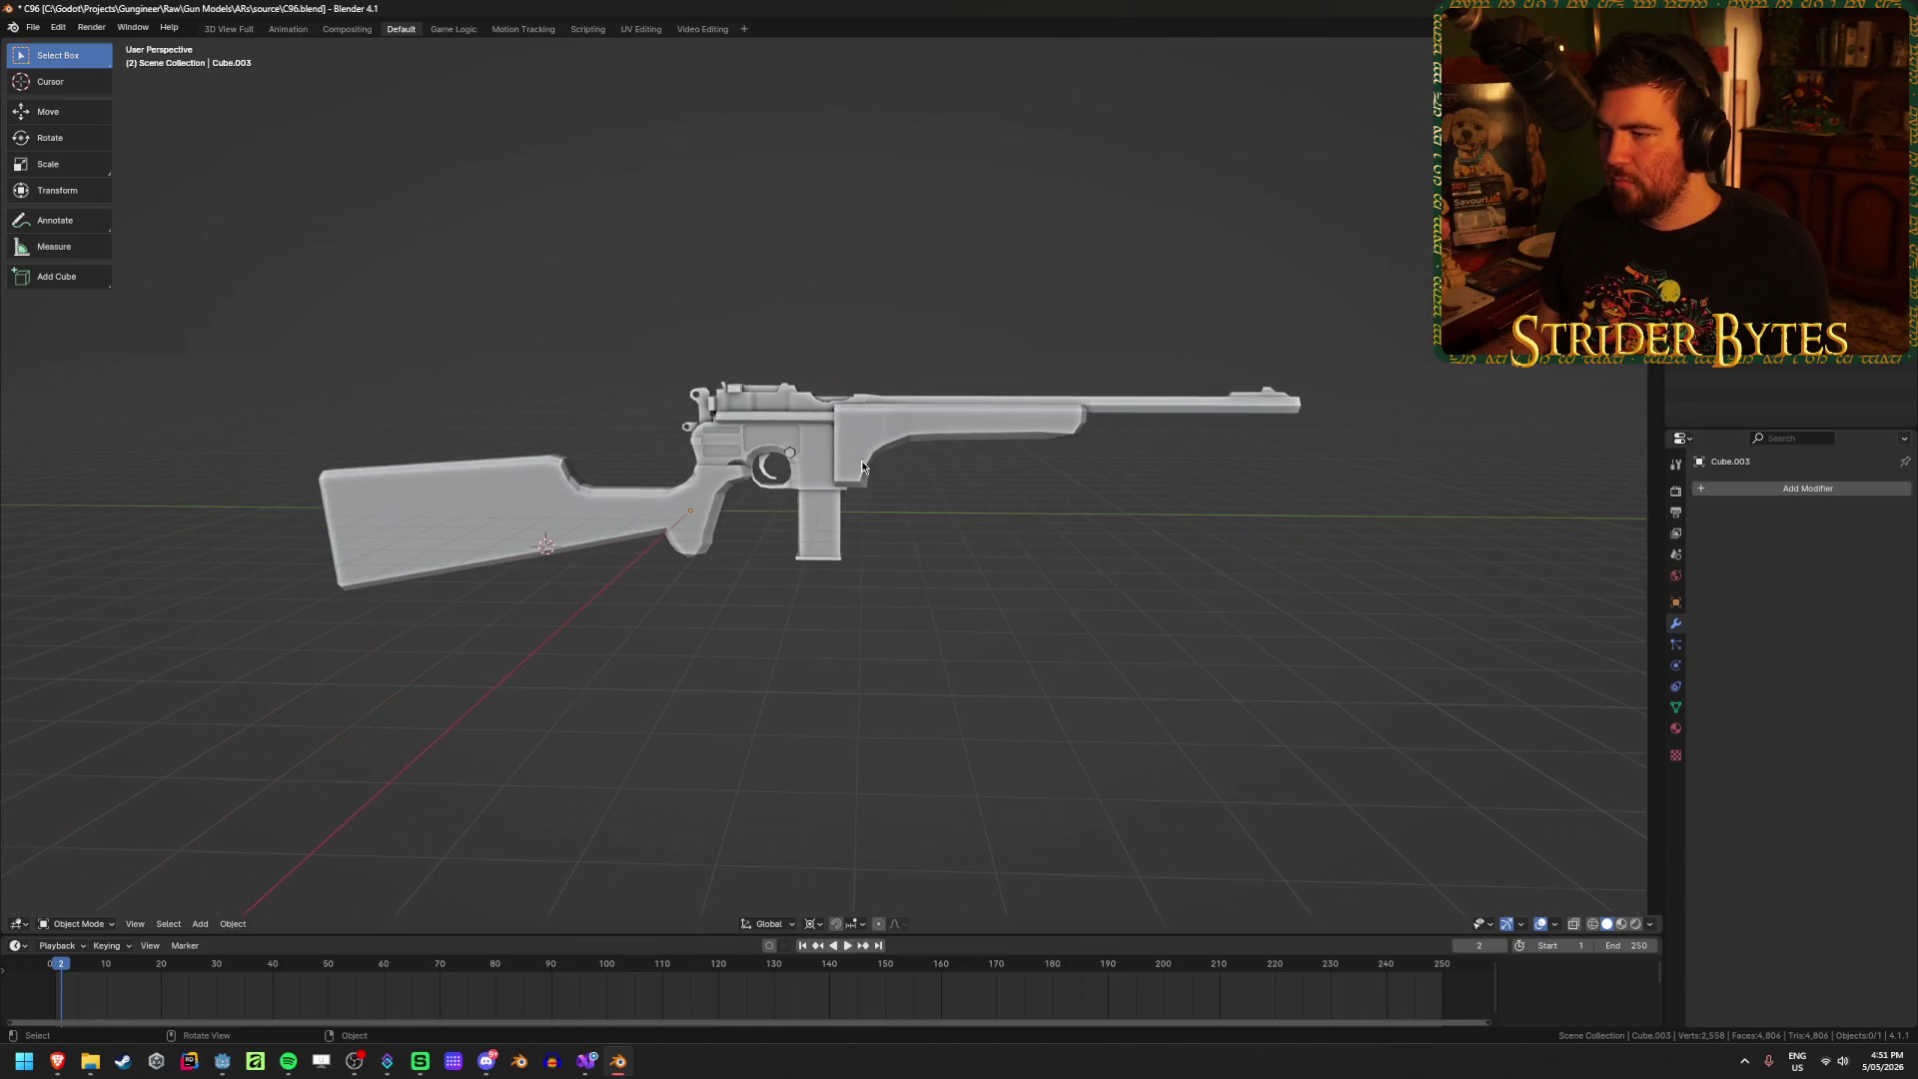
scroll(861, 466, "up", 4)
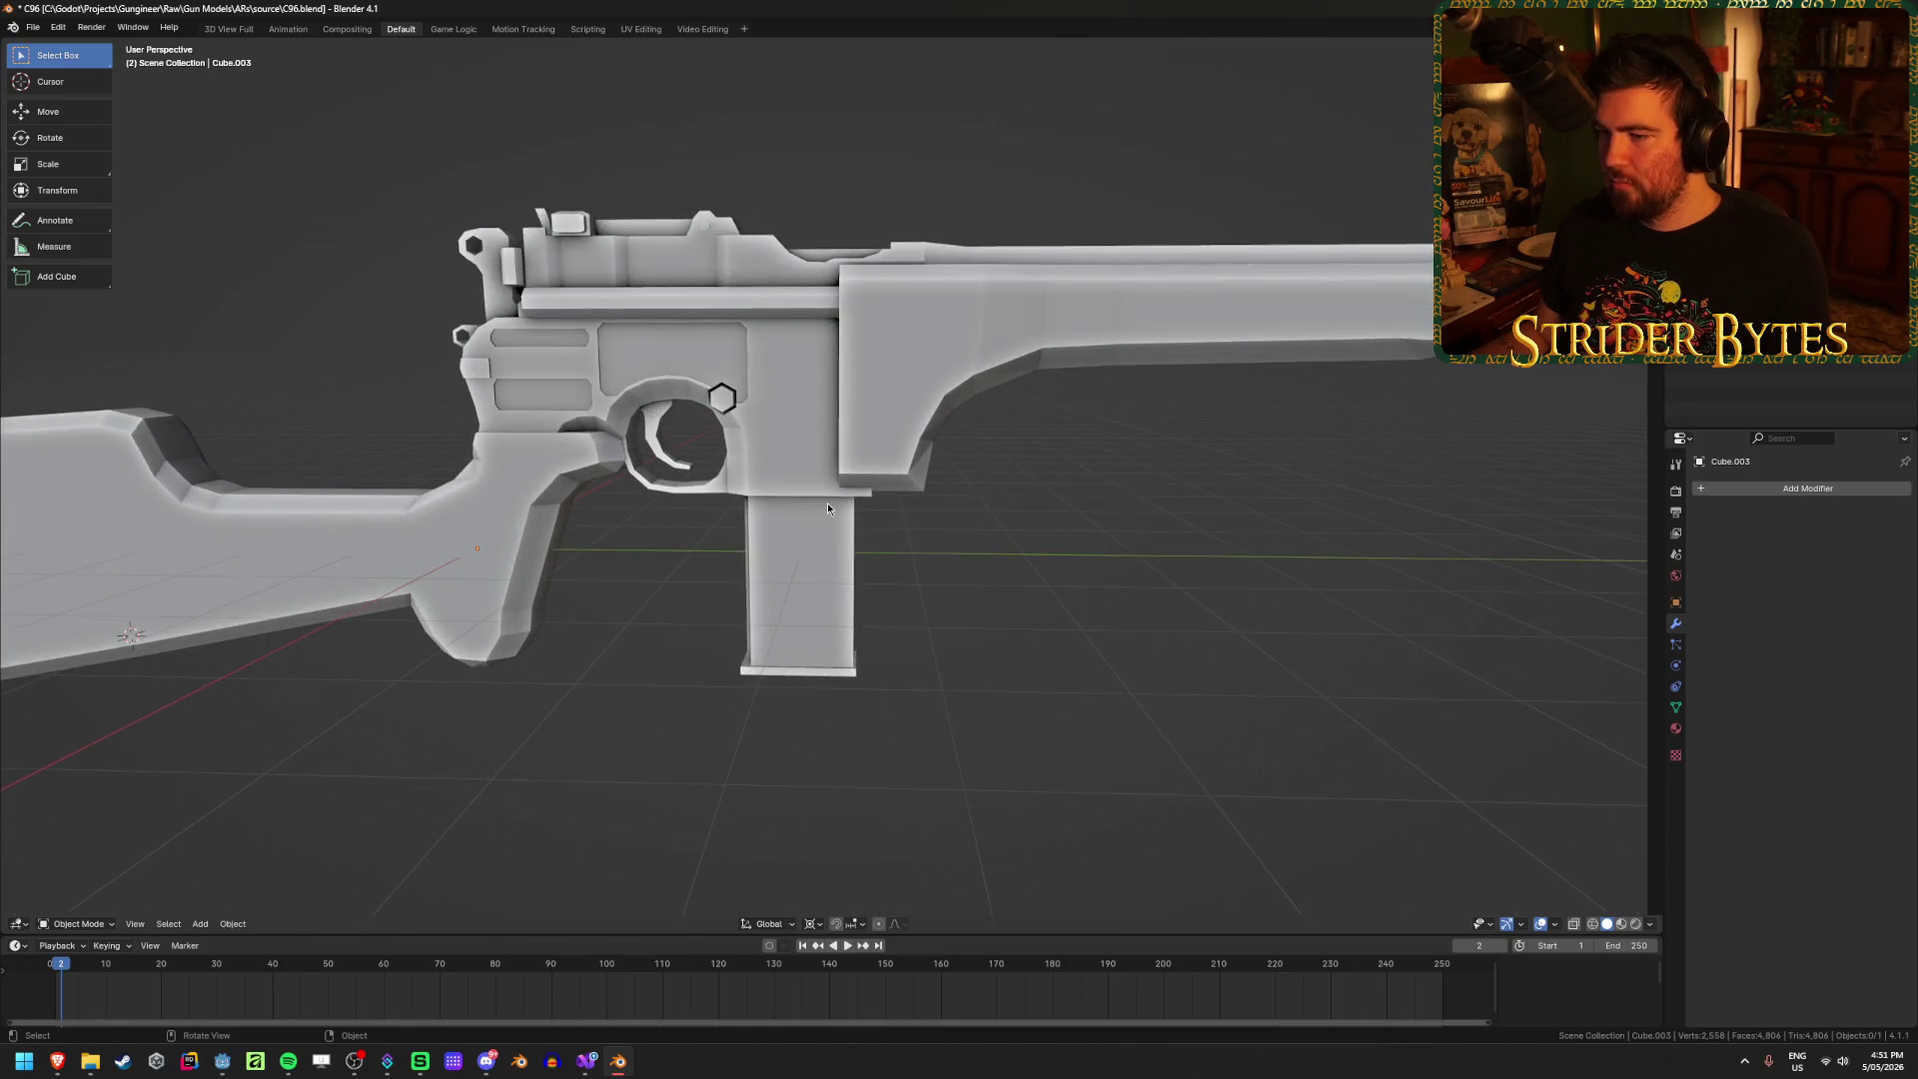
mouse_move(827, 501)
middle_mouse_down()
mouse_move(853, 432)
mouse_move(781, 589)
mouse_move(952, 621)
middle_mouse_up()
scroll(953, 621, "up", 3)
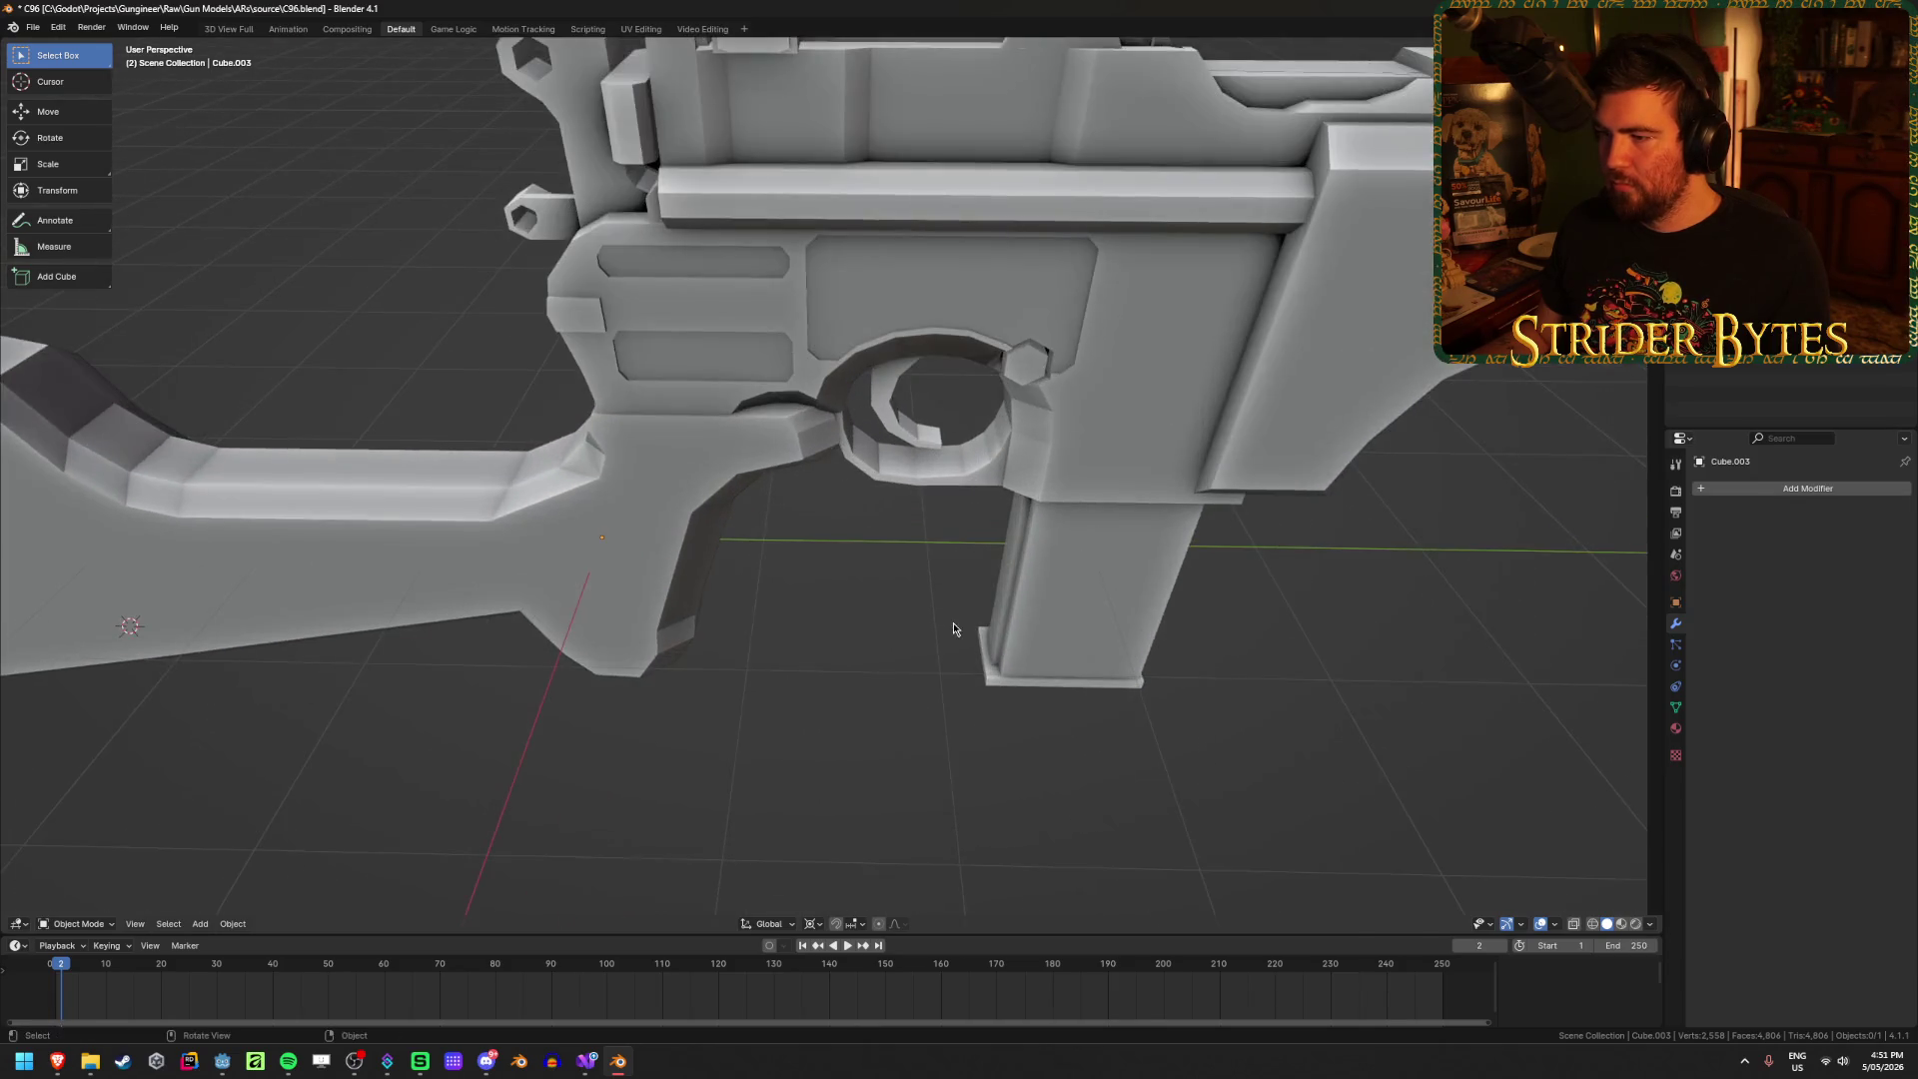
mouse_move(974, 883)
middle_mouse_down("shift")
mouse_move(1208, 590)
mouse_move(706, 740)
middle_mouse_up("shift")
key("Tab")
Step: Box-select the whole shoulder stock in Edit Mode using X-ray from the side view
left_click(706, 740)
scroll(706, 740, "down", 6)
key("Tab")
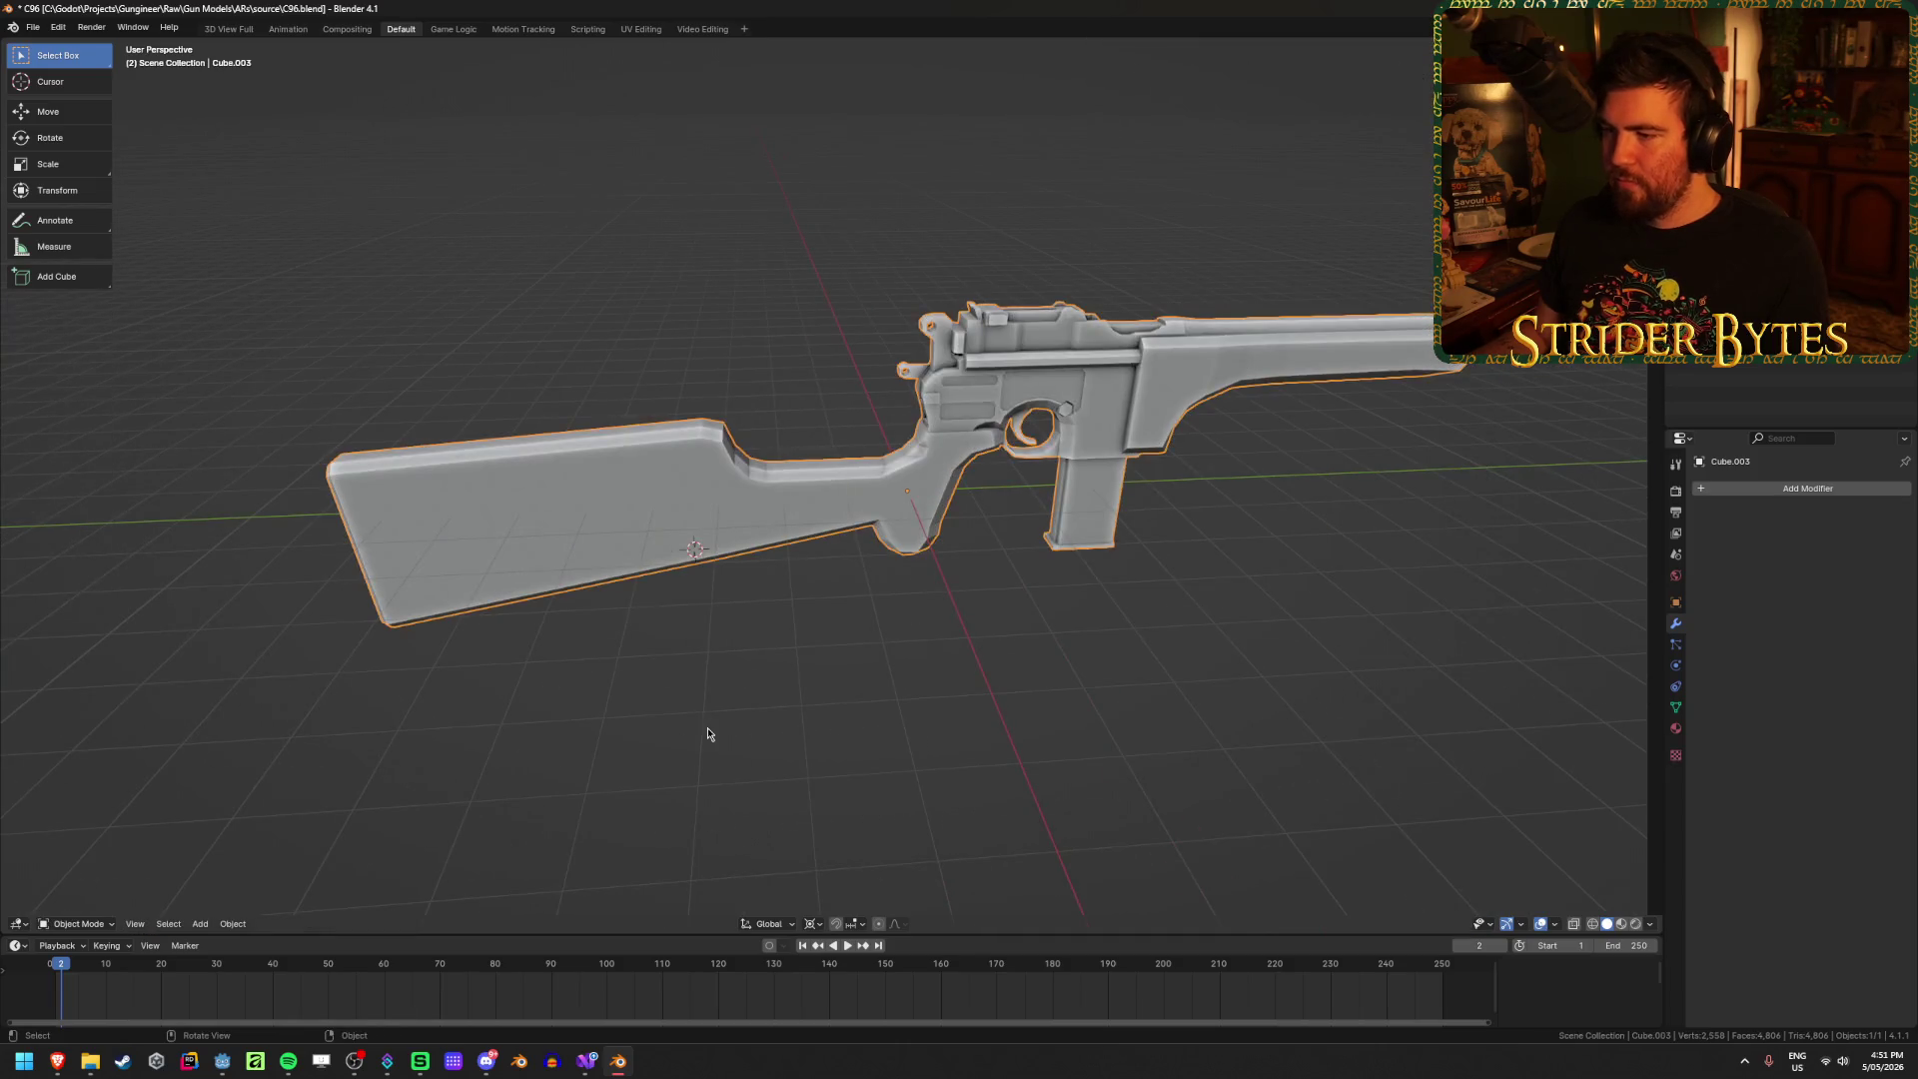
mouse_move(680, 531)
middle_mouse_down()
mouse_move(966, 484)
mouse_move(899, 505)
mouse_move(661, 508)
middle_mouse_up()
scroll(662, 508, "up", 4)
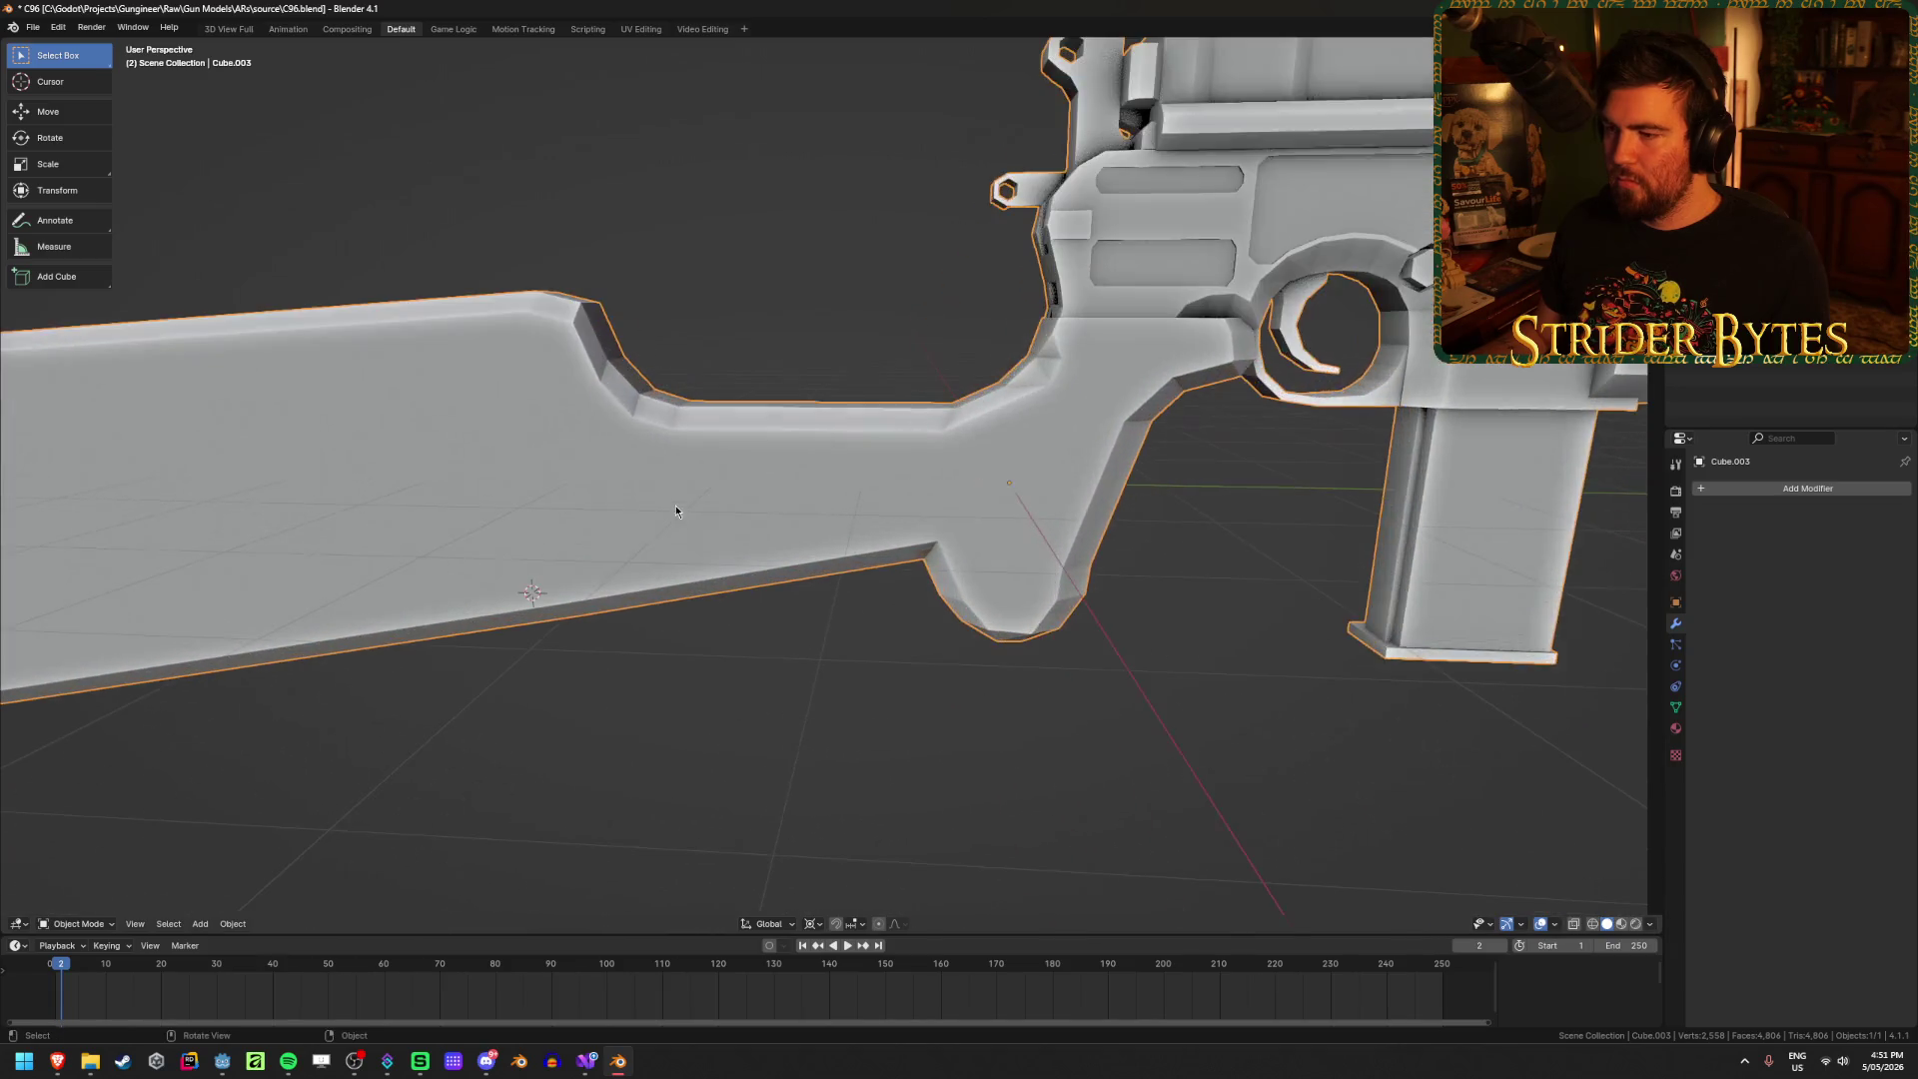
scroll(843, 452, "up", 3)
key("Tab")
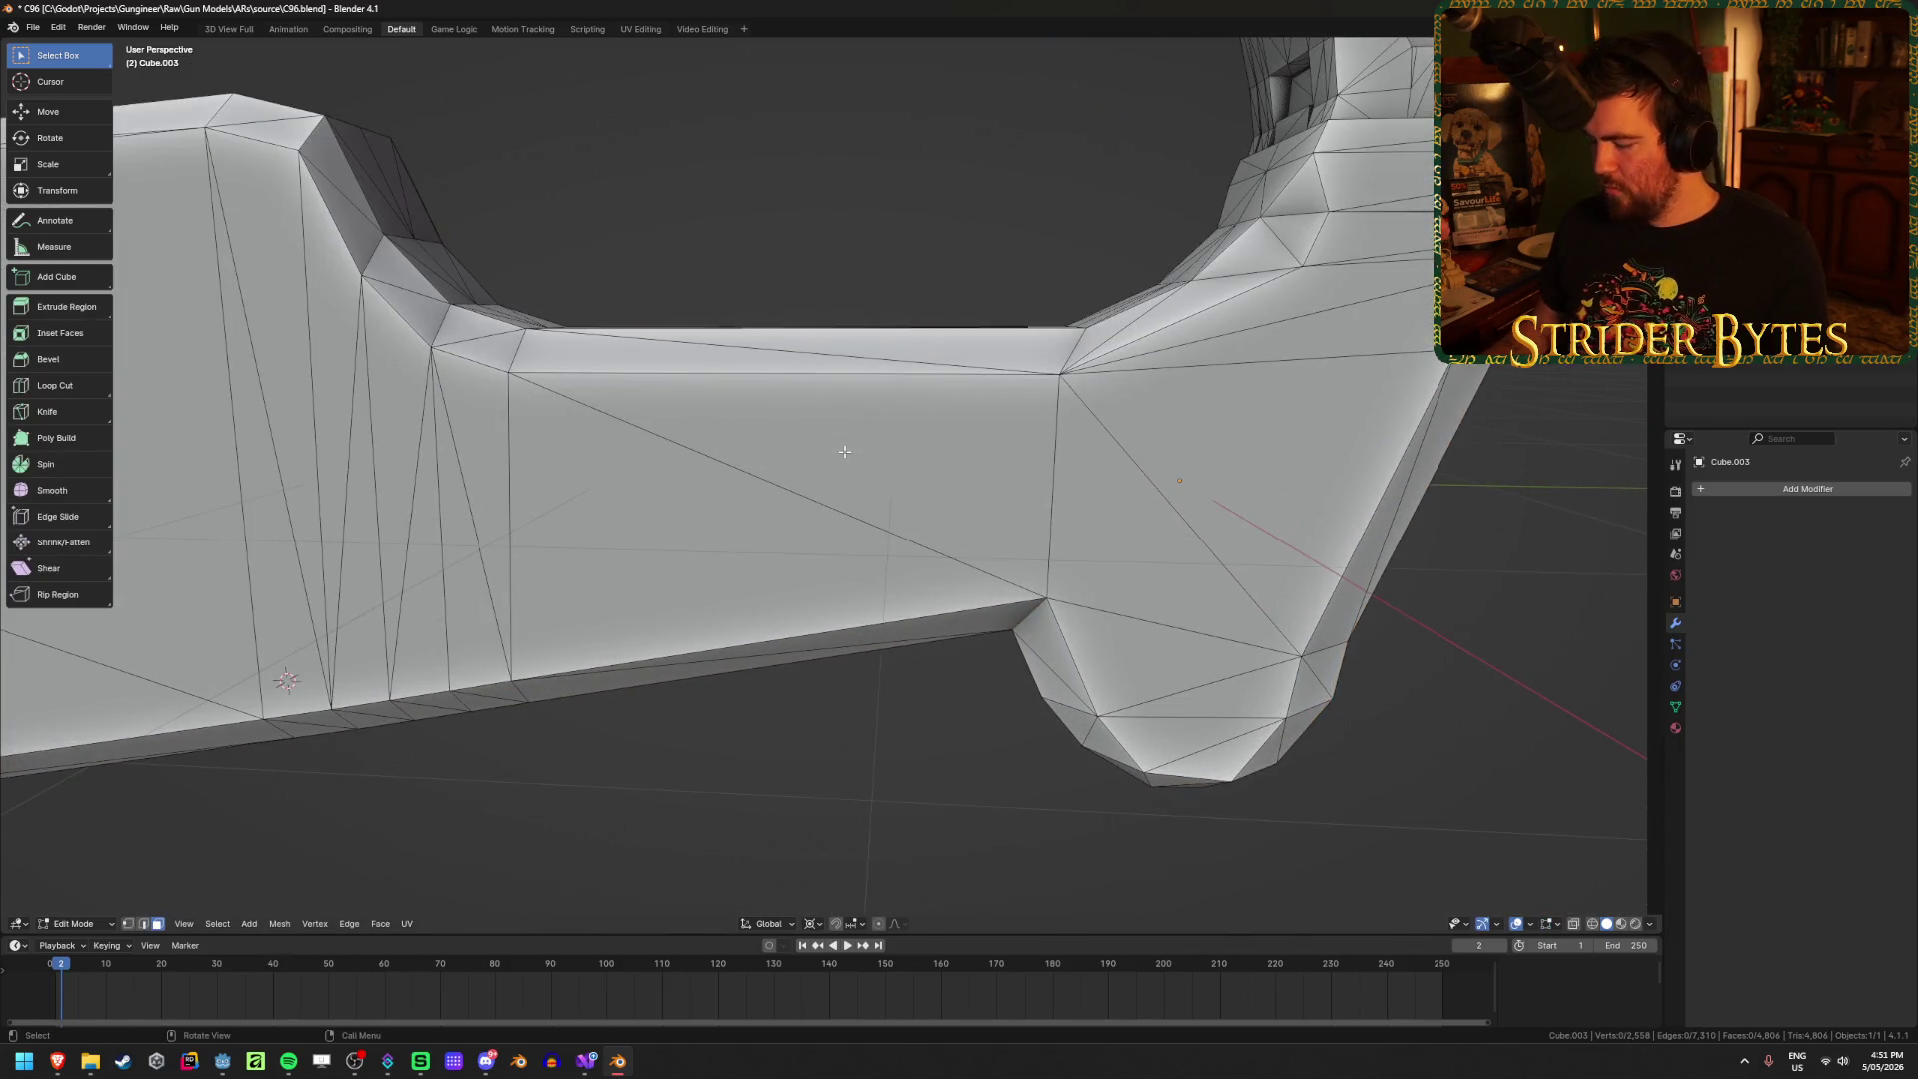
scroll(844, 451, "down", 8)
key("KP_3")
key("alt+z")
mouse_move(220, 299)
left_mouse_down()
mouse_move(719, 667)
mouse_move(866, 654)
left_mouse_up()
key("alt+z")
scroll(937, 655, "up", 5)
Step: Separate the stock into its own object, hide it, and focus on the pistol
key("p")
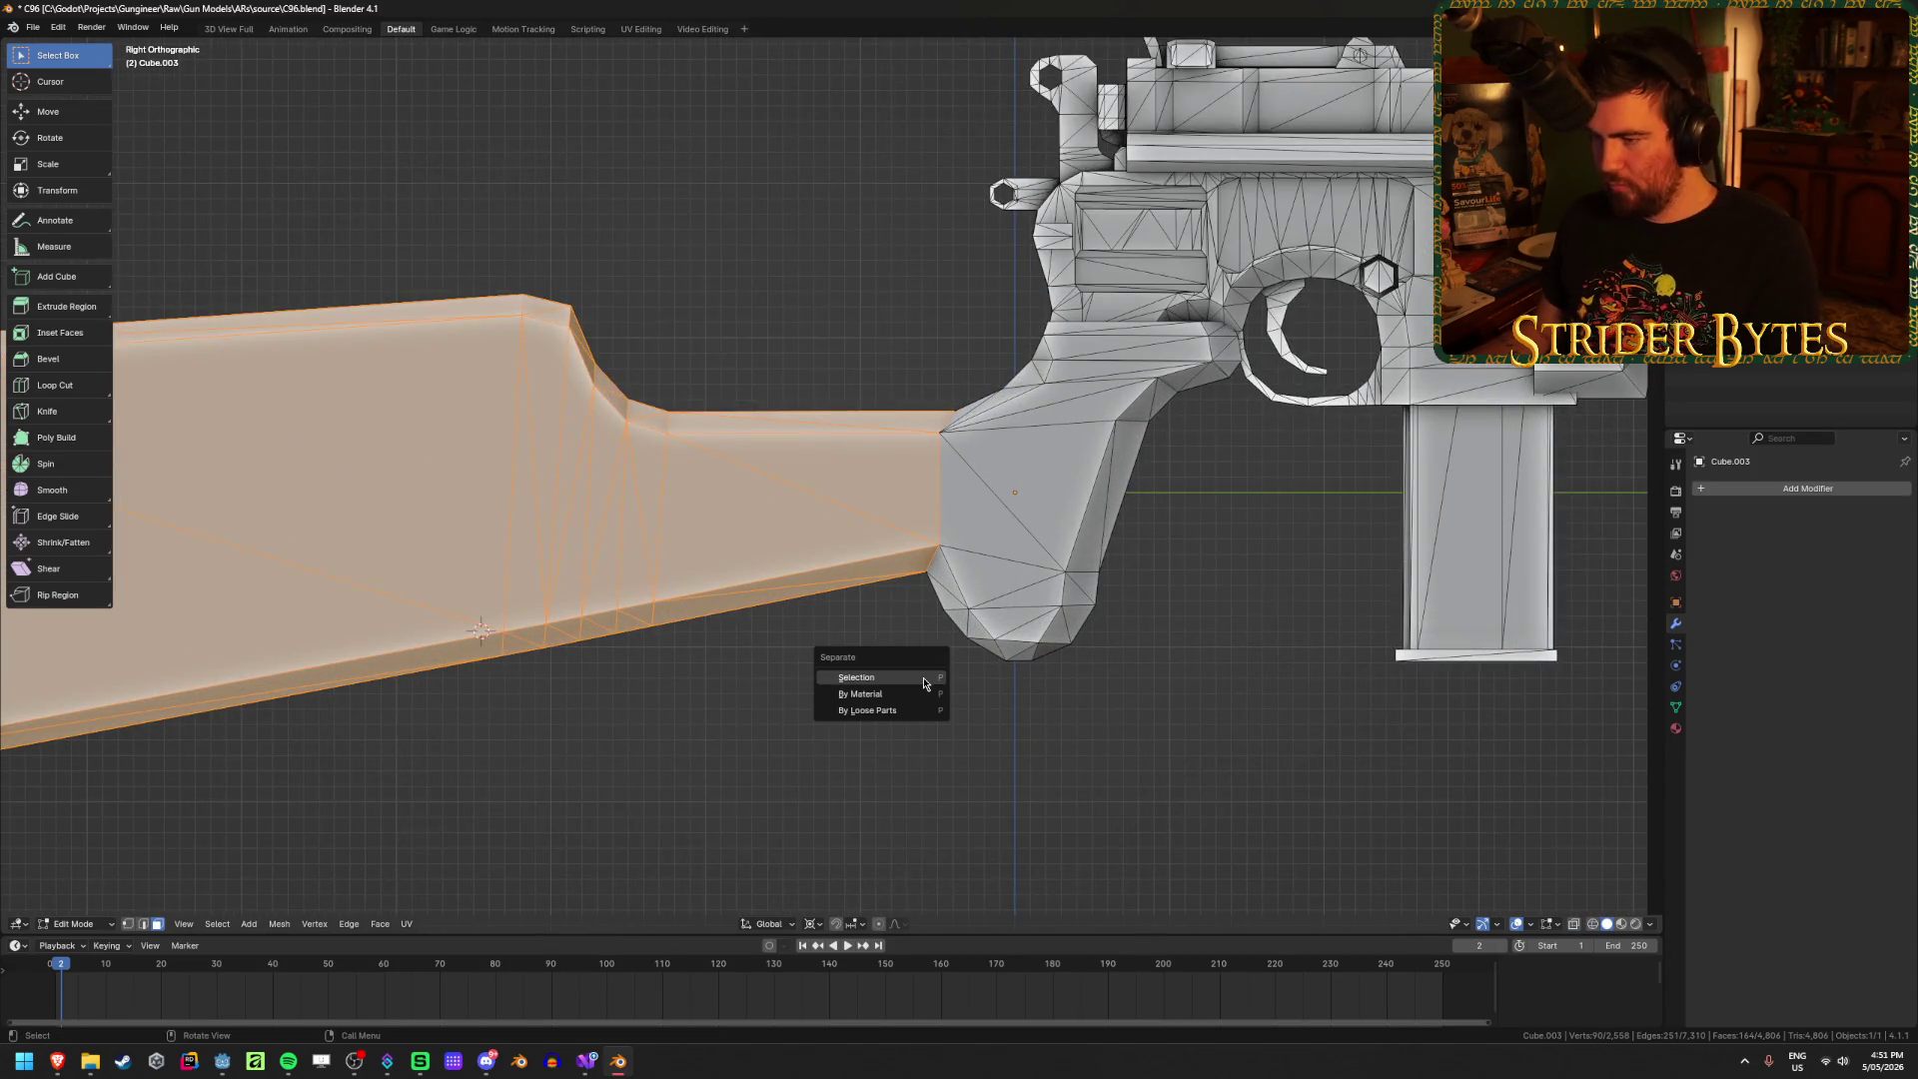
left_click(924, 684)
key("Tab")
left_click(813, 529)
middle_click_drag(811, 530, 771, 576)
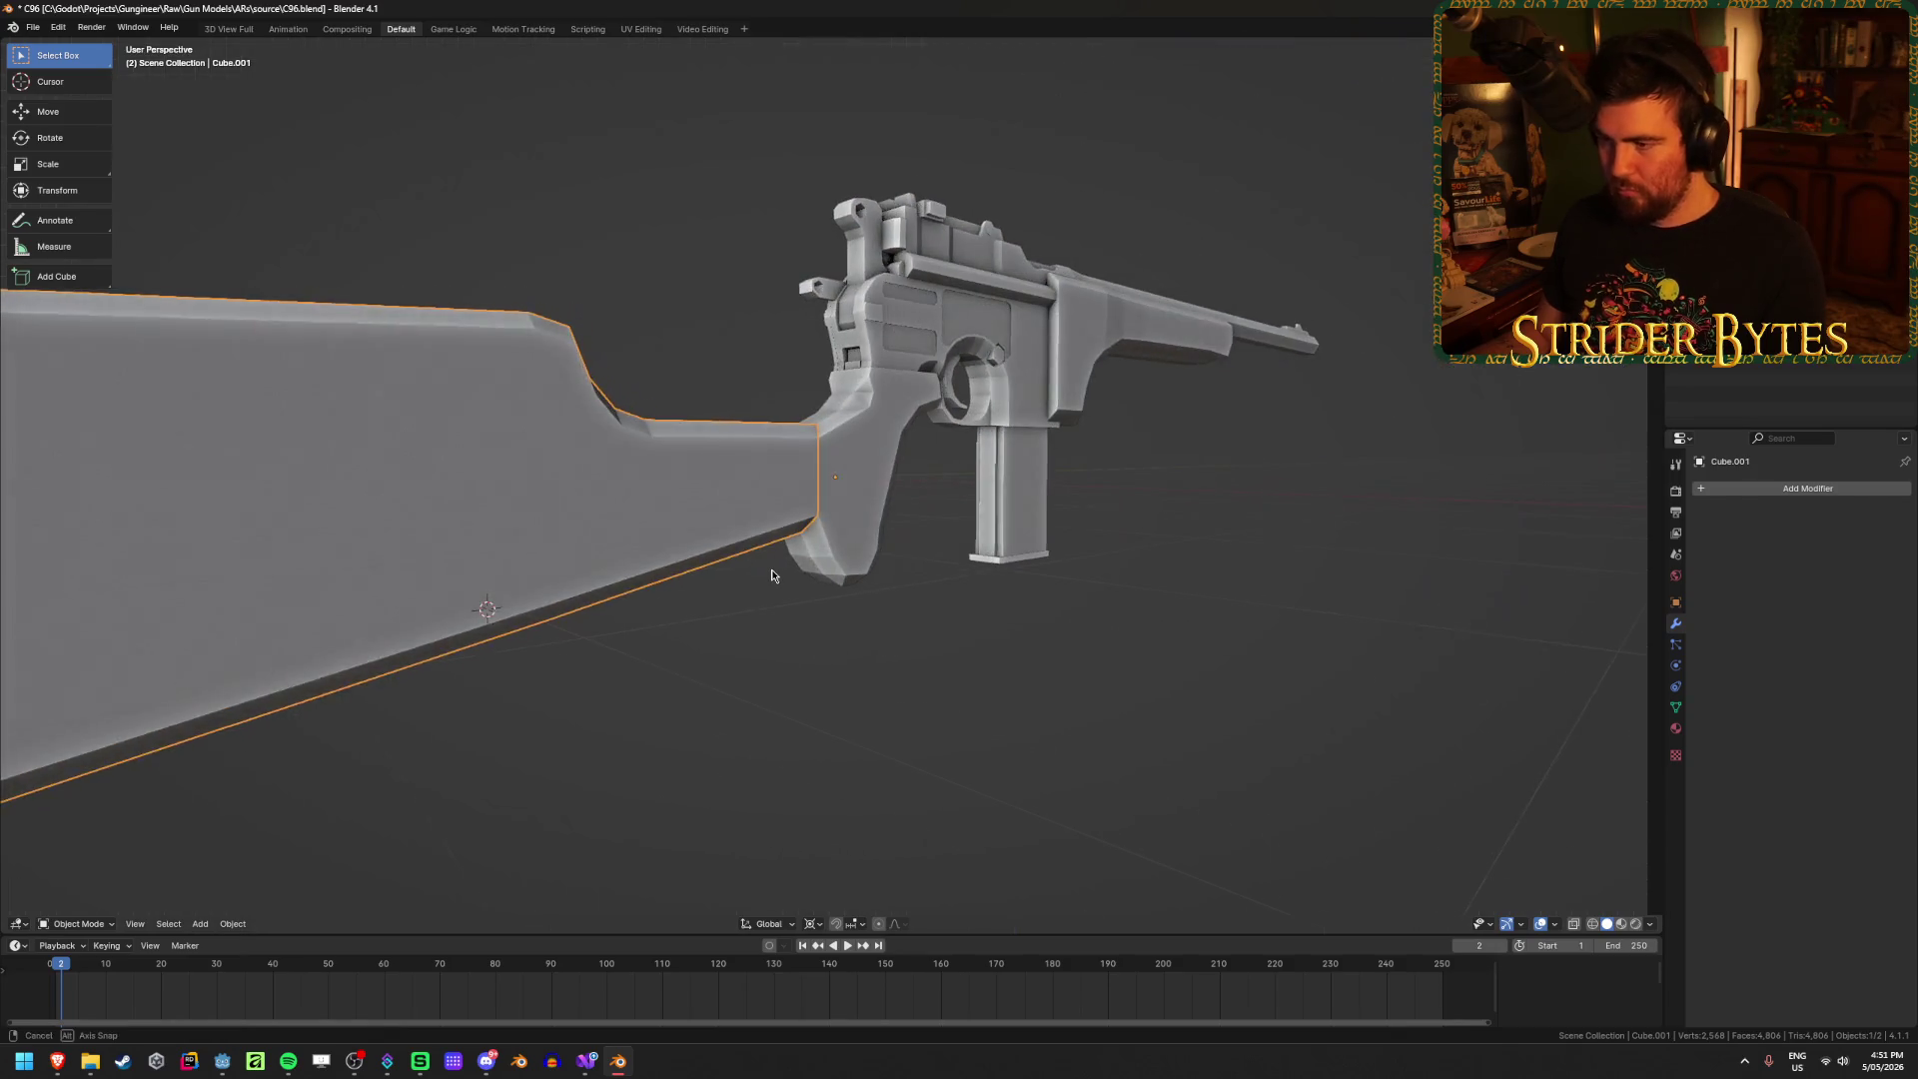
key("h")
left_click(797, 505)
key("KP_Decimal")
key("Tab")
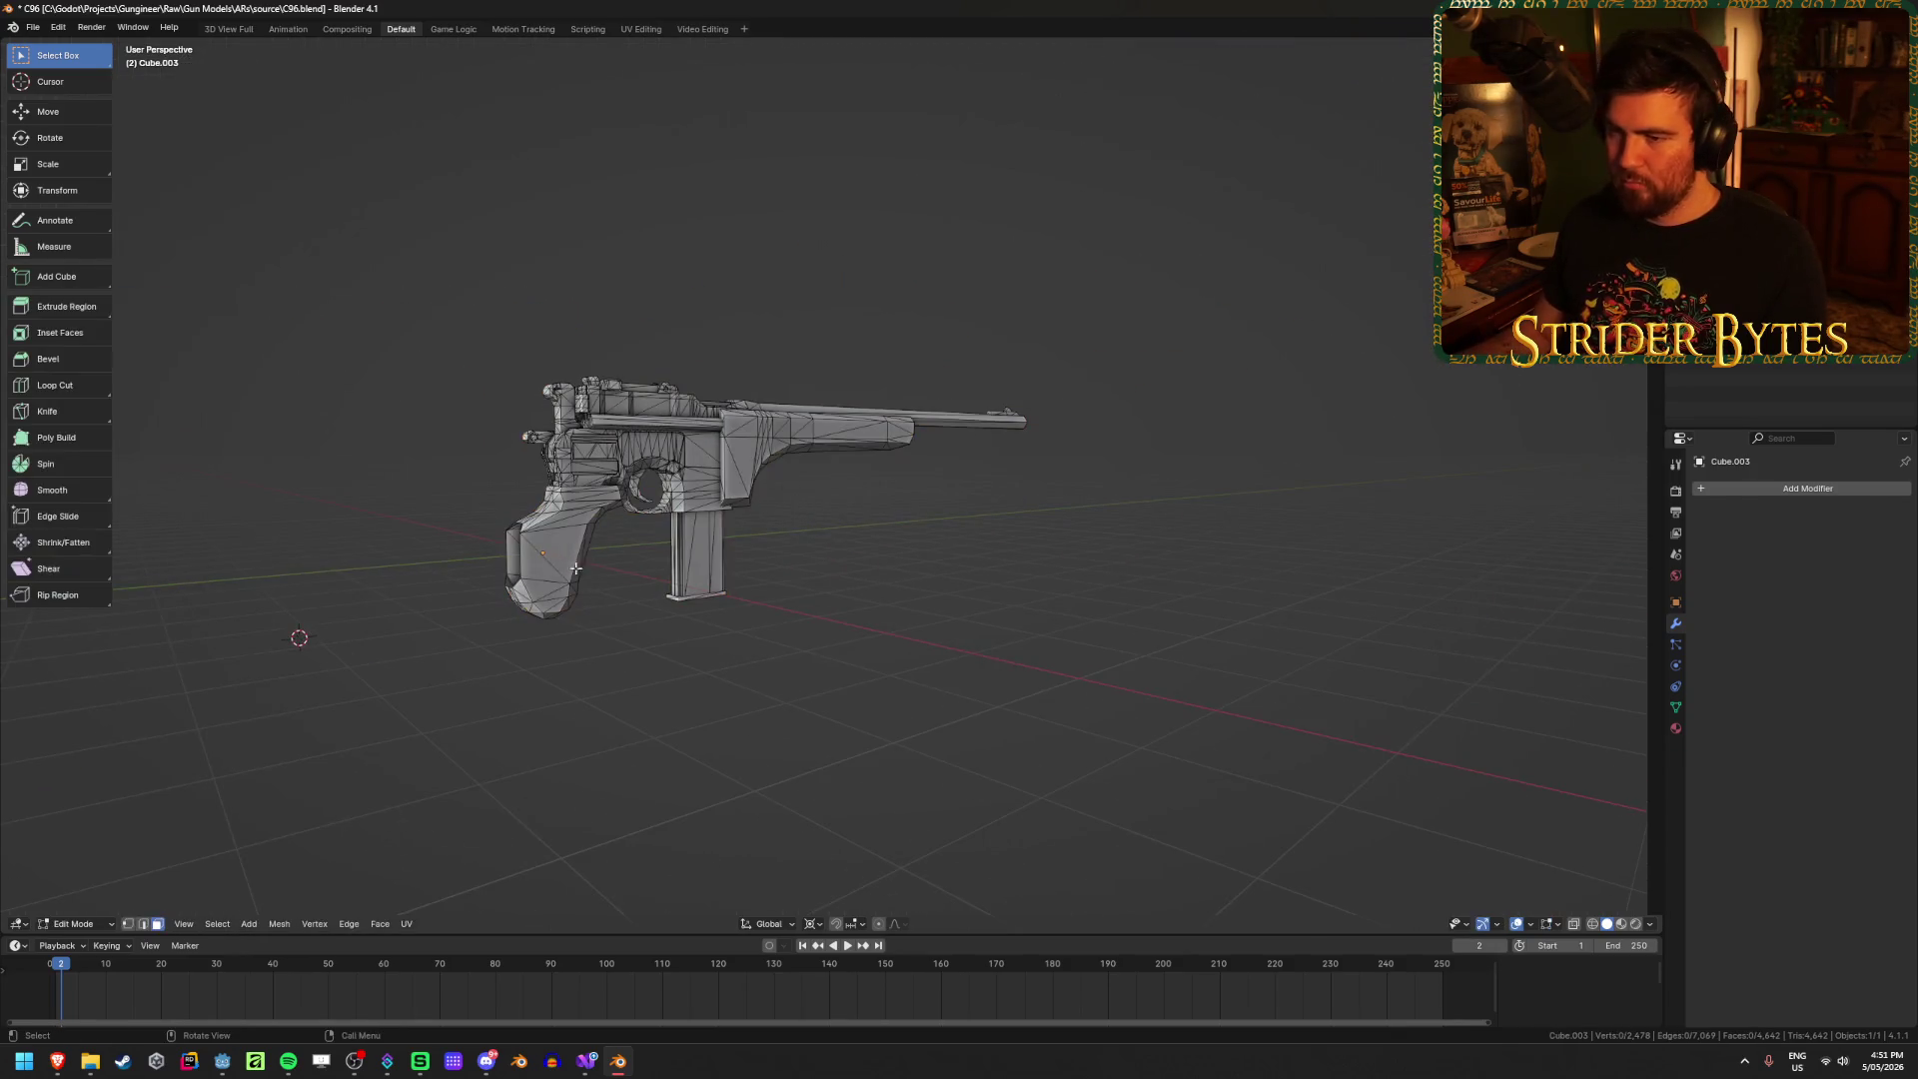
Step: Select a vertex at the back of the grip and extrude a new vertex down along Z
key("1")
left_click(521, 534)
key("KP_Decimal")
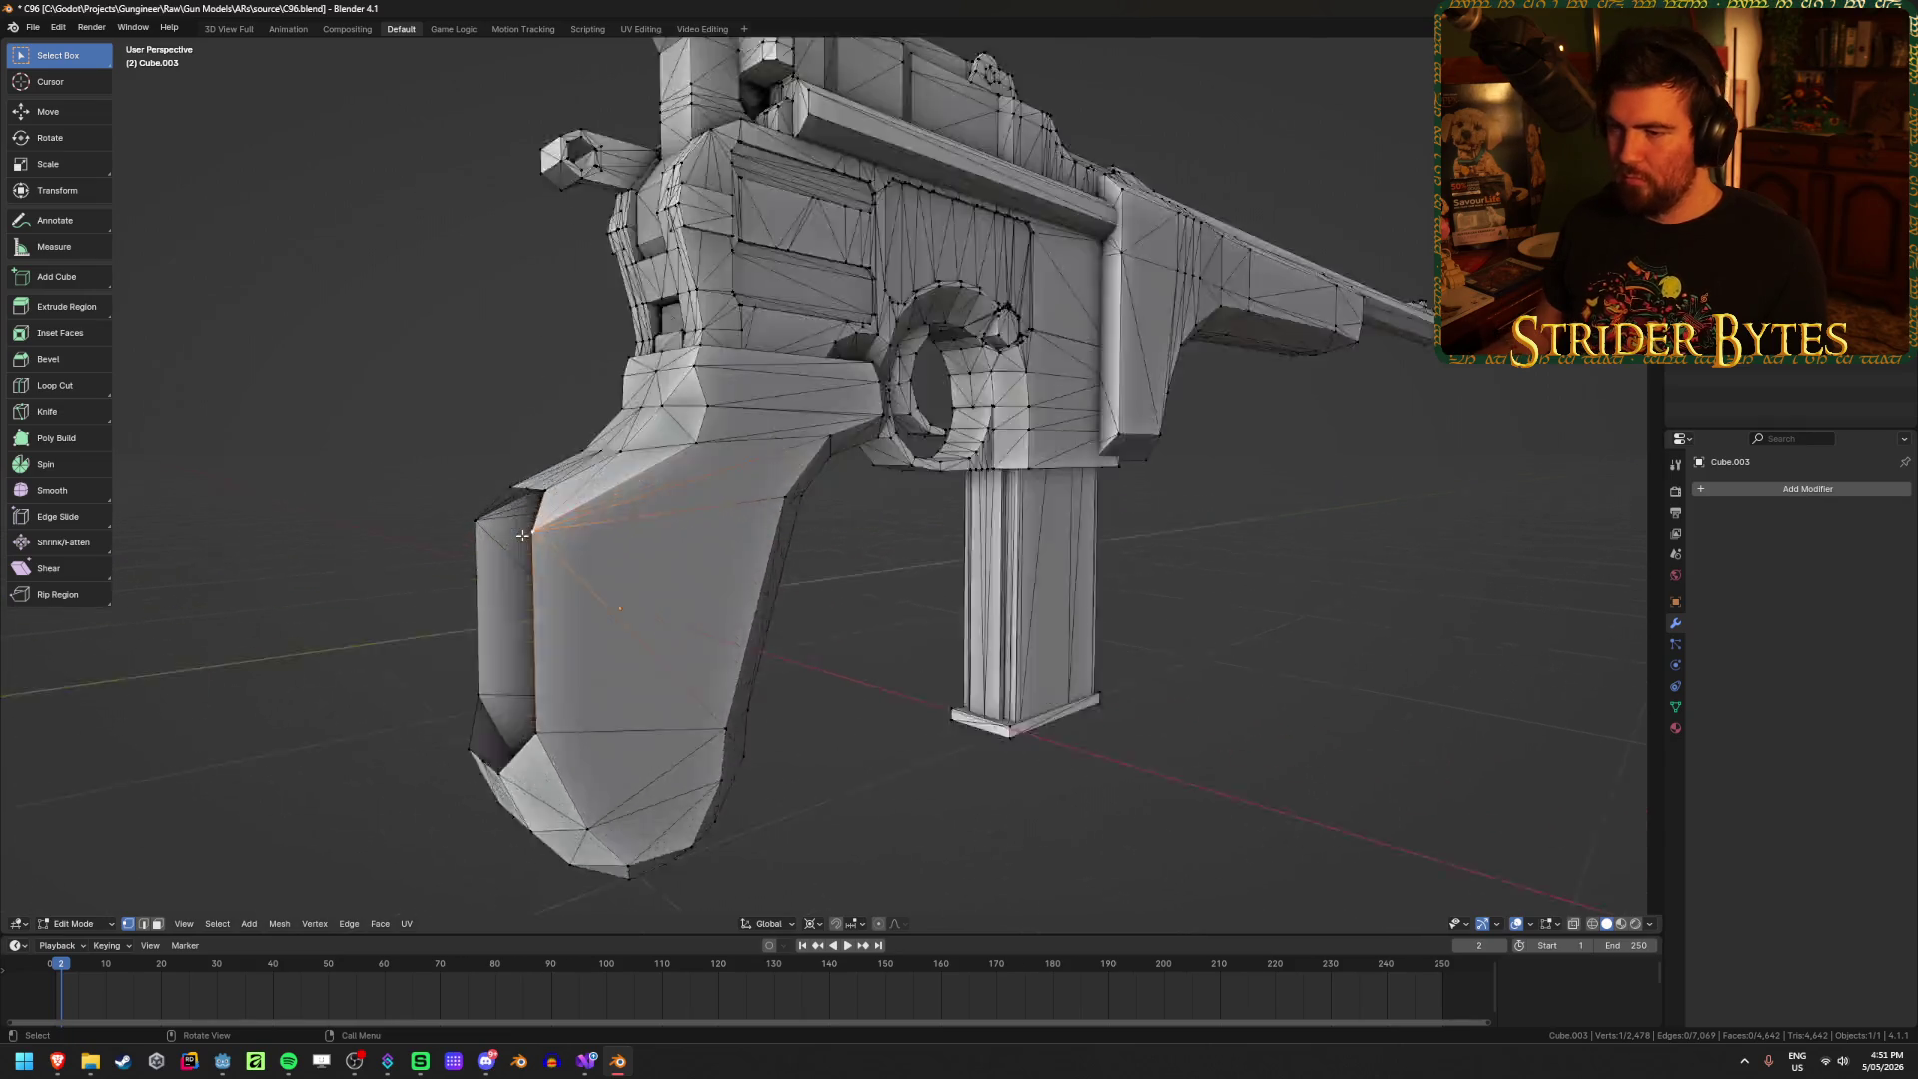
scroll(514, 535, "down", 3)
mouse_move(505, 532)
middle_mouse_down()
mouse_move(548, 535)
mouse_move(419, 569)
middle_mouse_up()
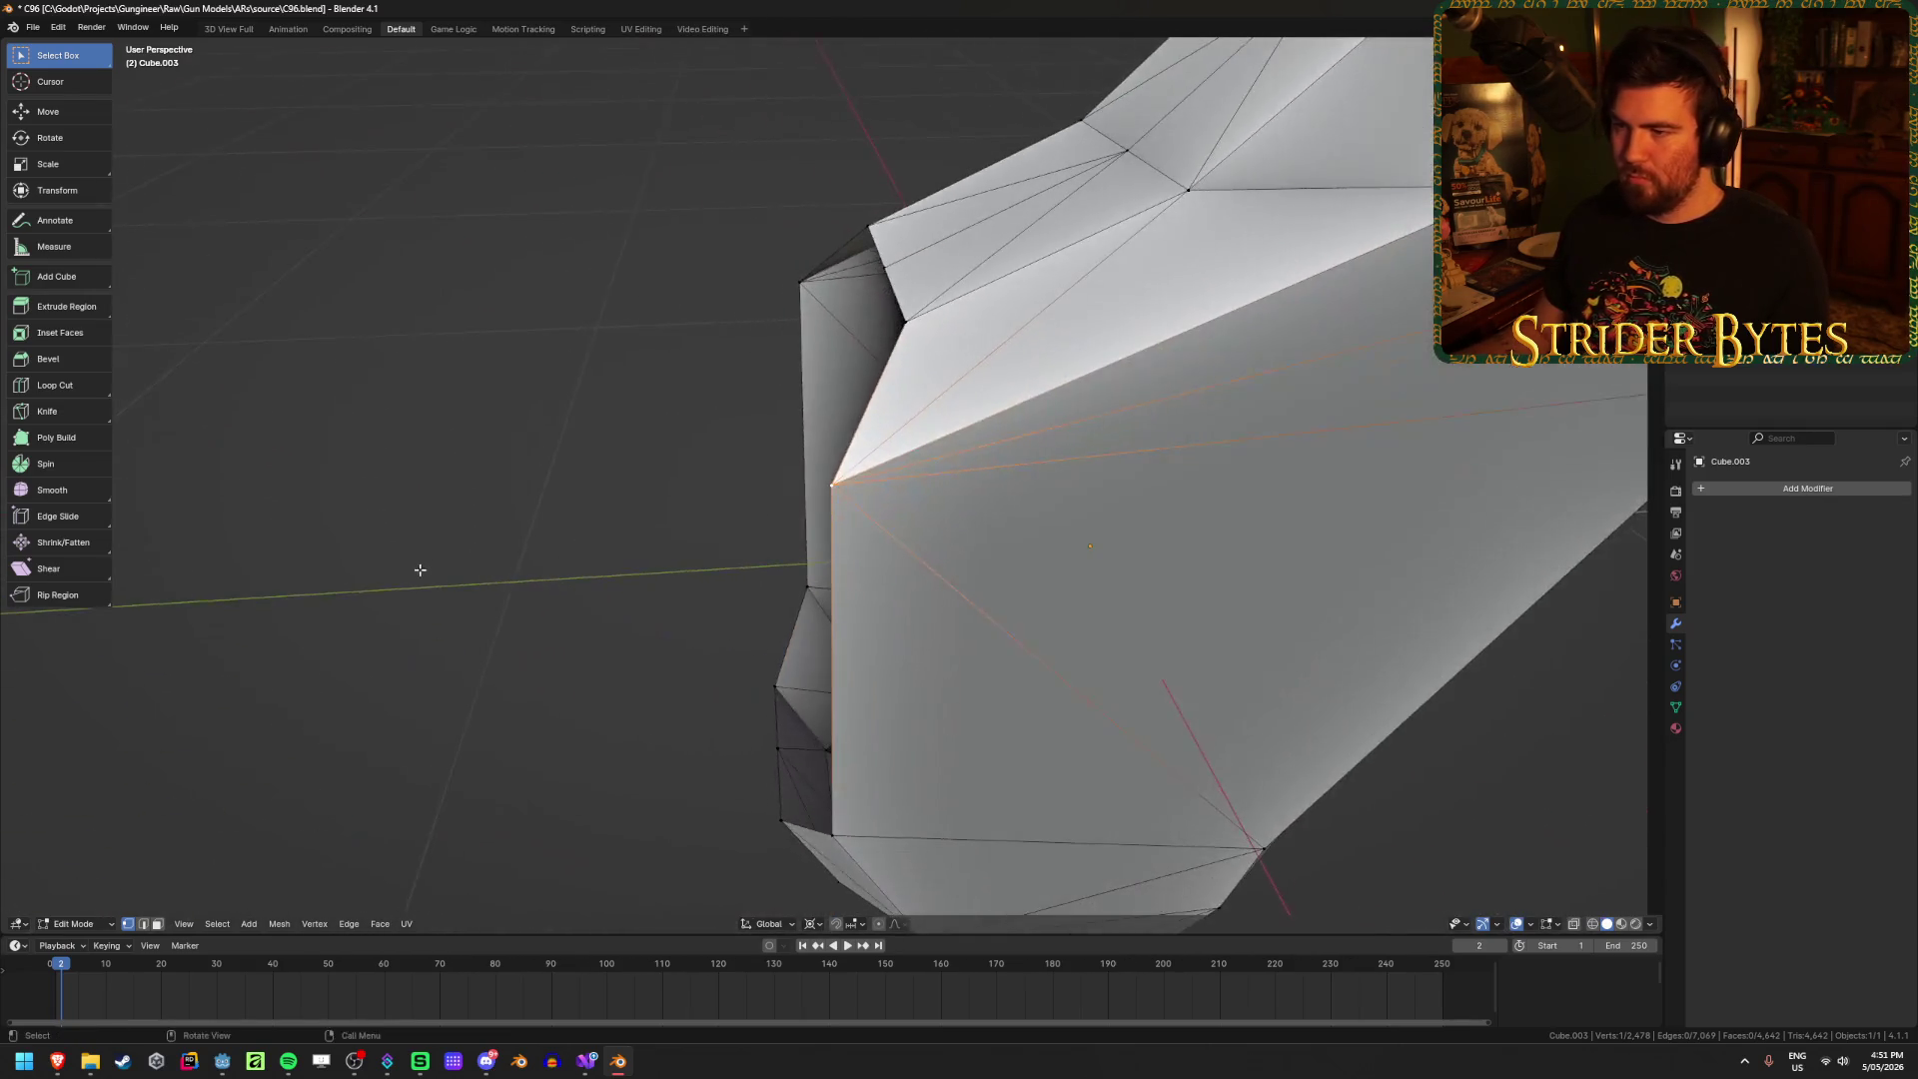
middle_click_drag(696, 459, 722, 411)
middle_click_drag(828, 361, 979, 380)
key("KP_3")
key("alt+z")
key("e")
key("z")
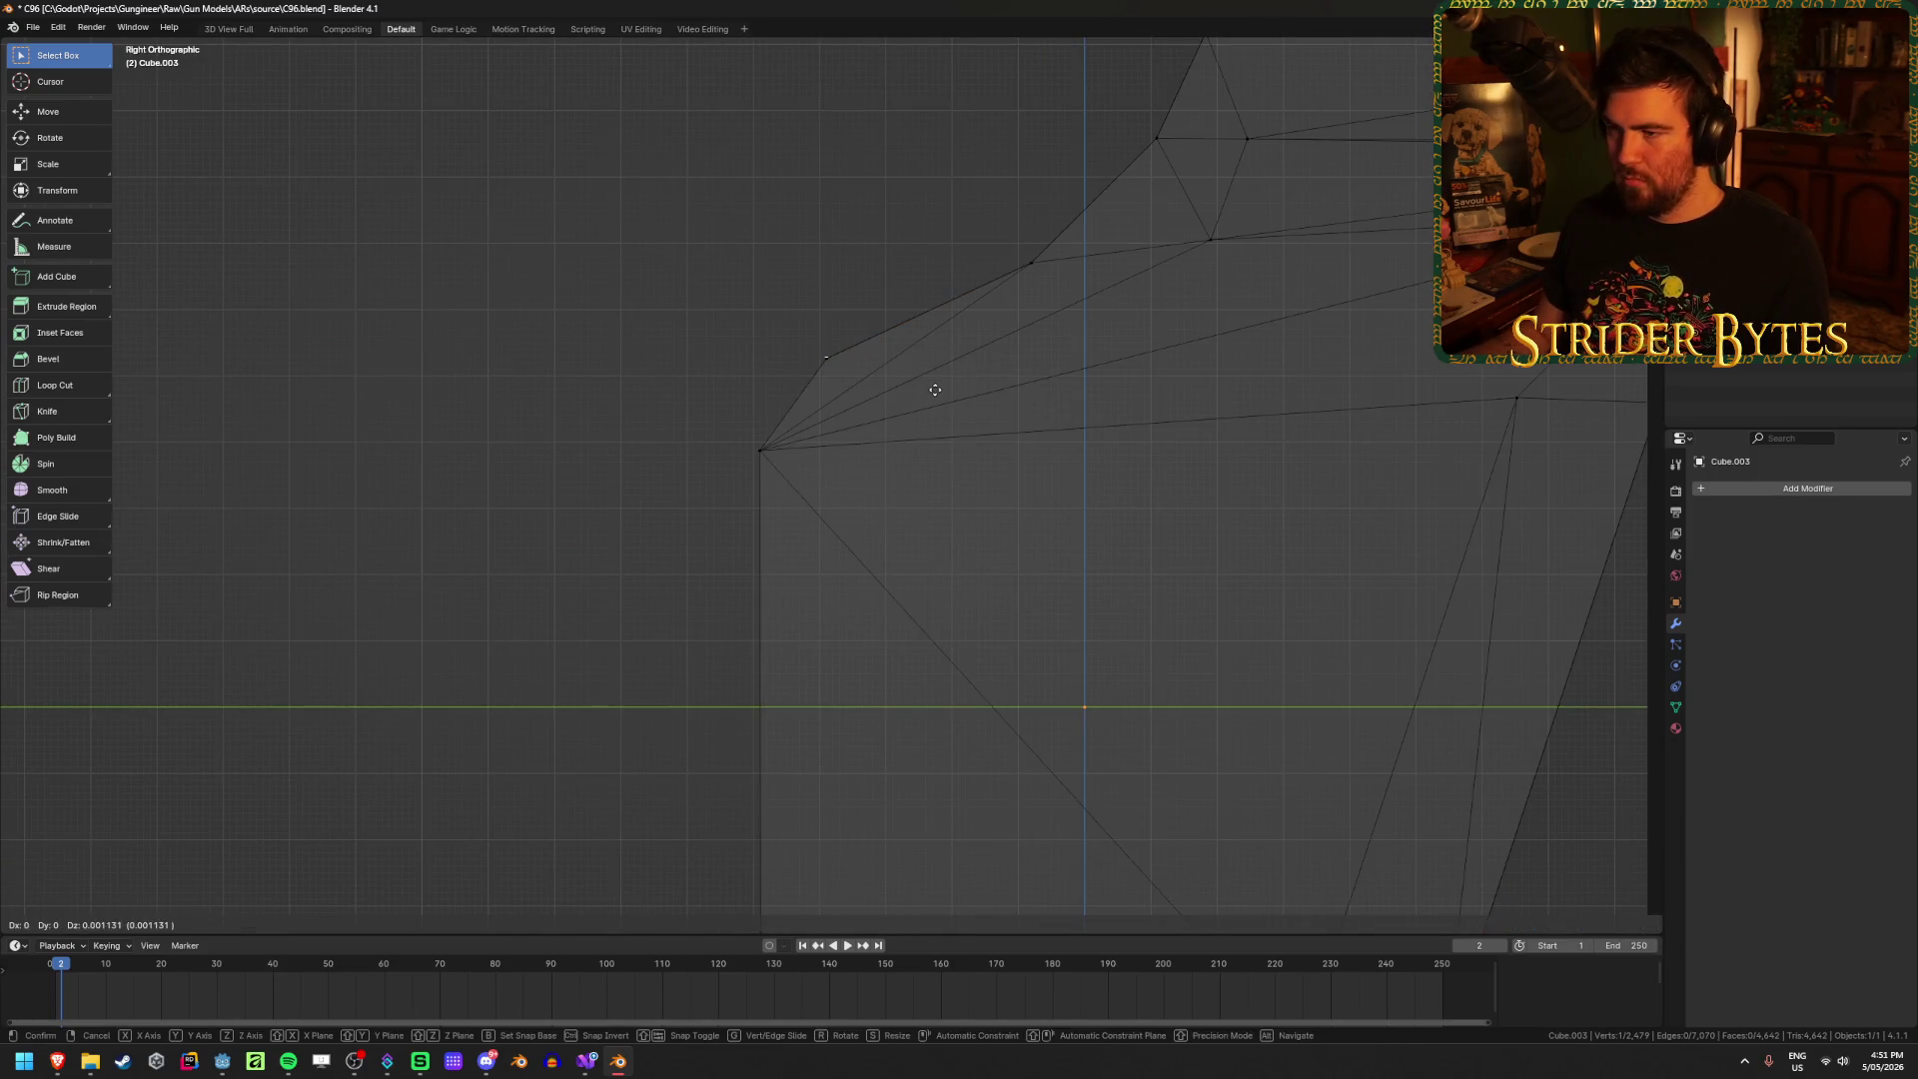
left_click(937, 469)
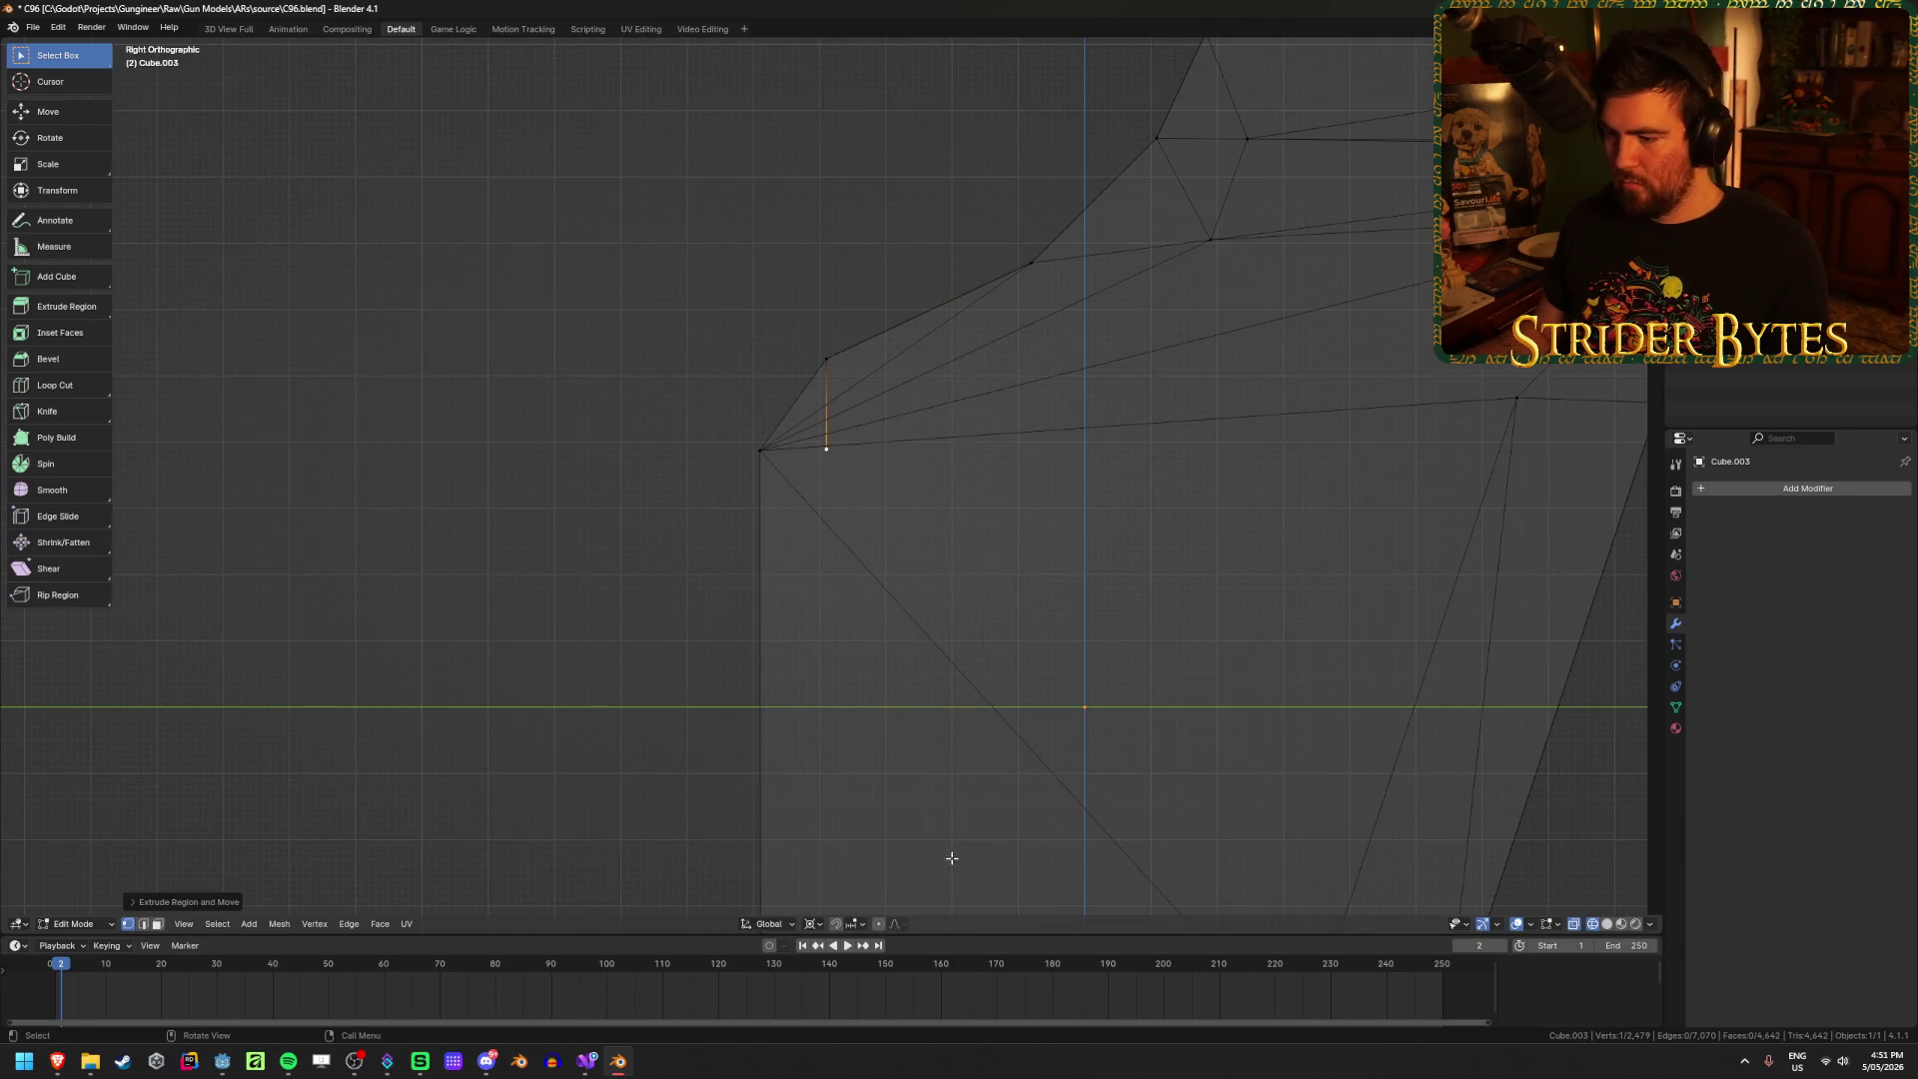
Step: Adjust snapping, slide the new vertex off the X axis, and fill faces across the opening
left_click(851, 925)
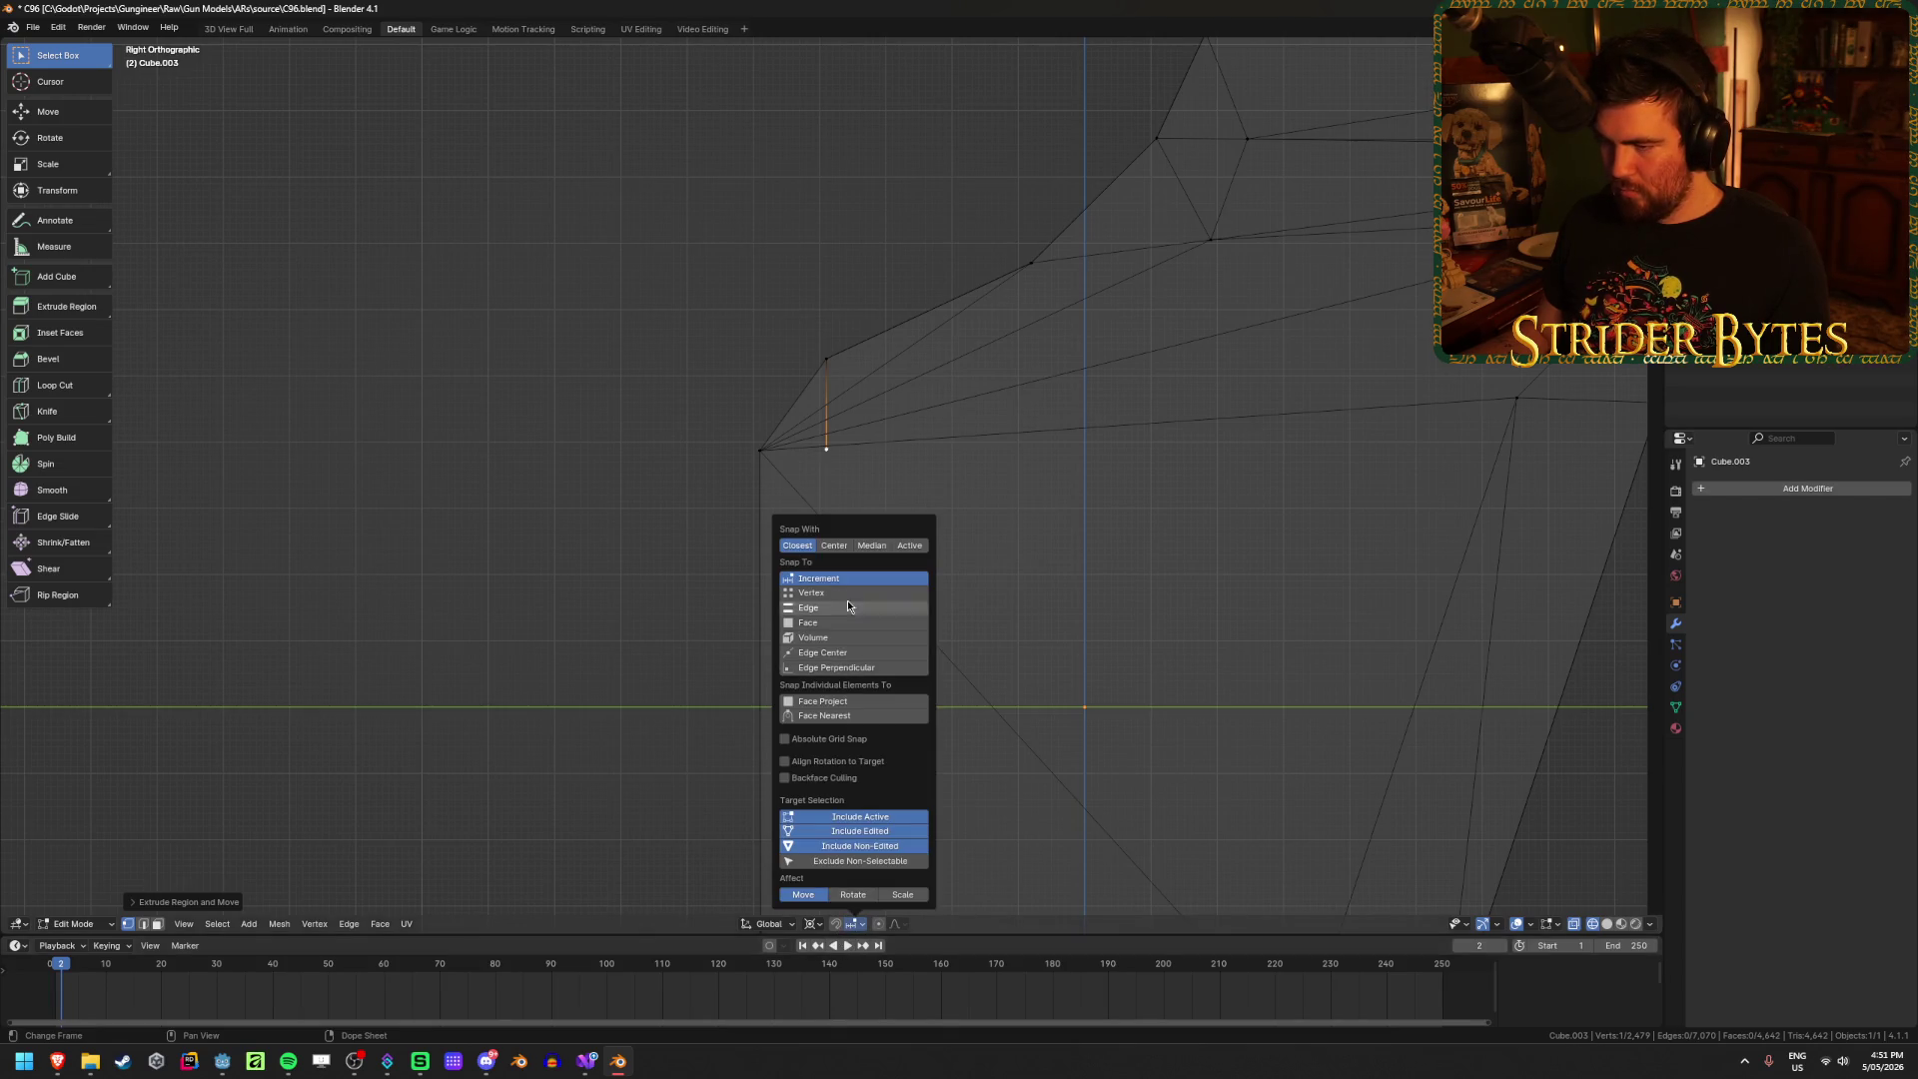
key("g")
key("shift+x")
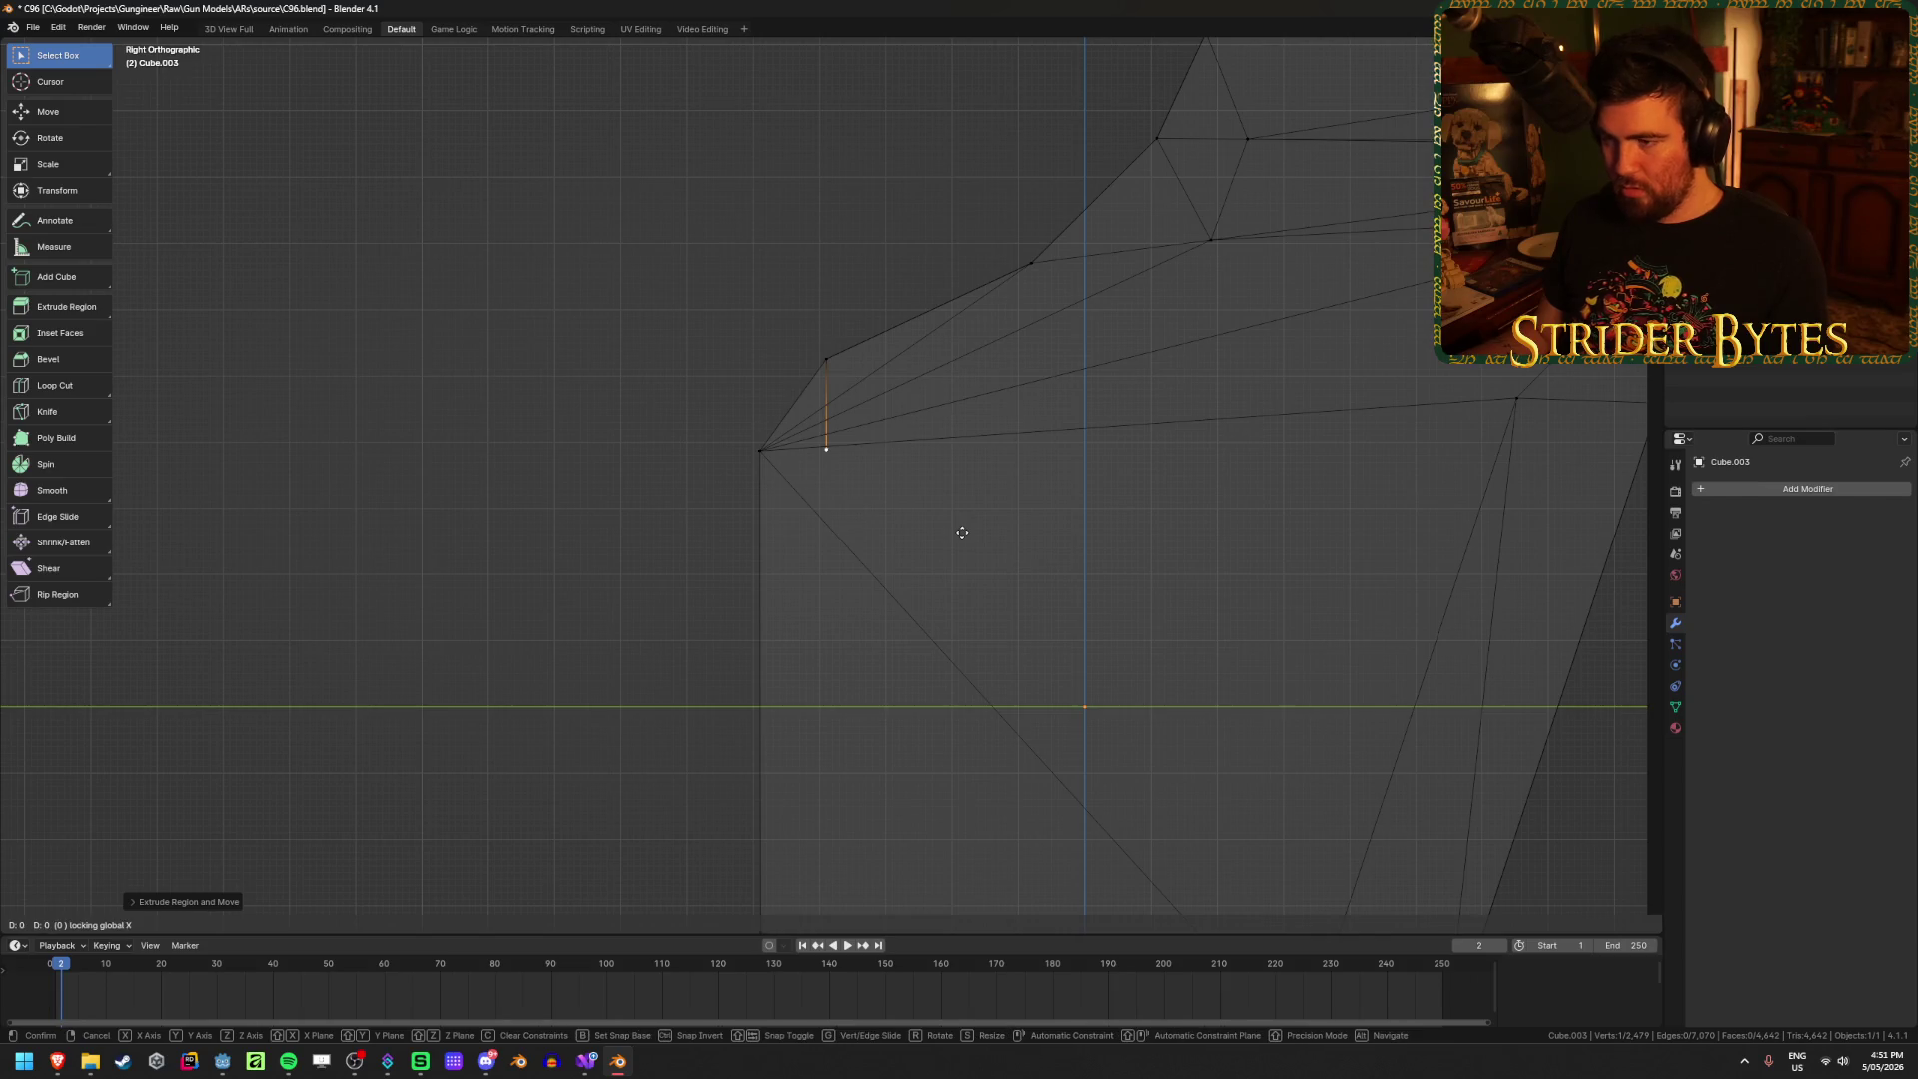
left_click(769, 459)
mouse_move(762, 459)
middle_mouse_down()
mouse_move(698, 530)
mouse_move(766, 629)
mouse_move(725, 661)
middle_mouse_up()
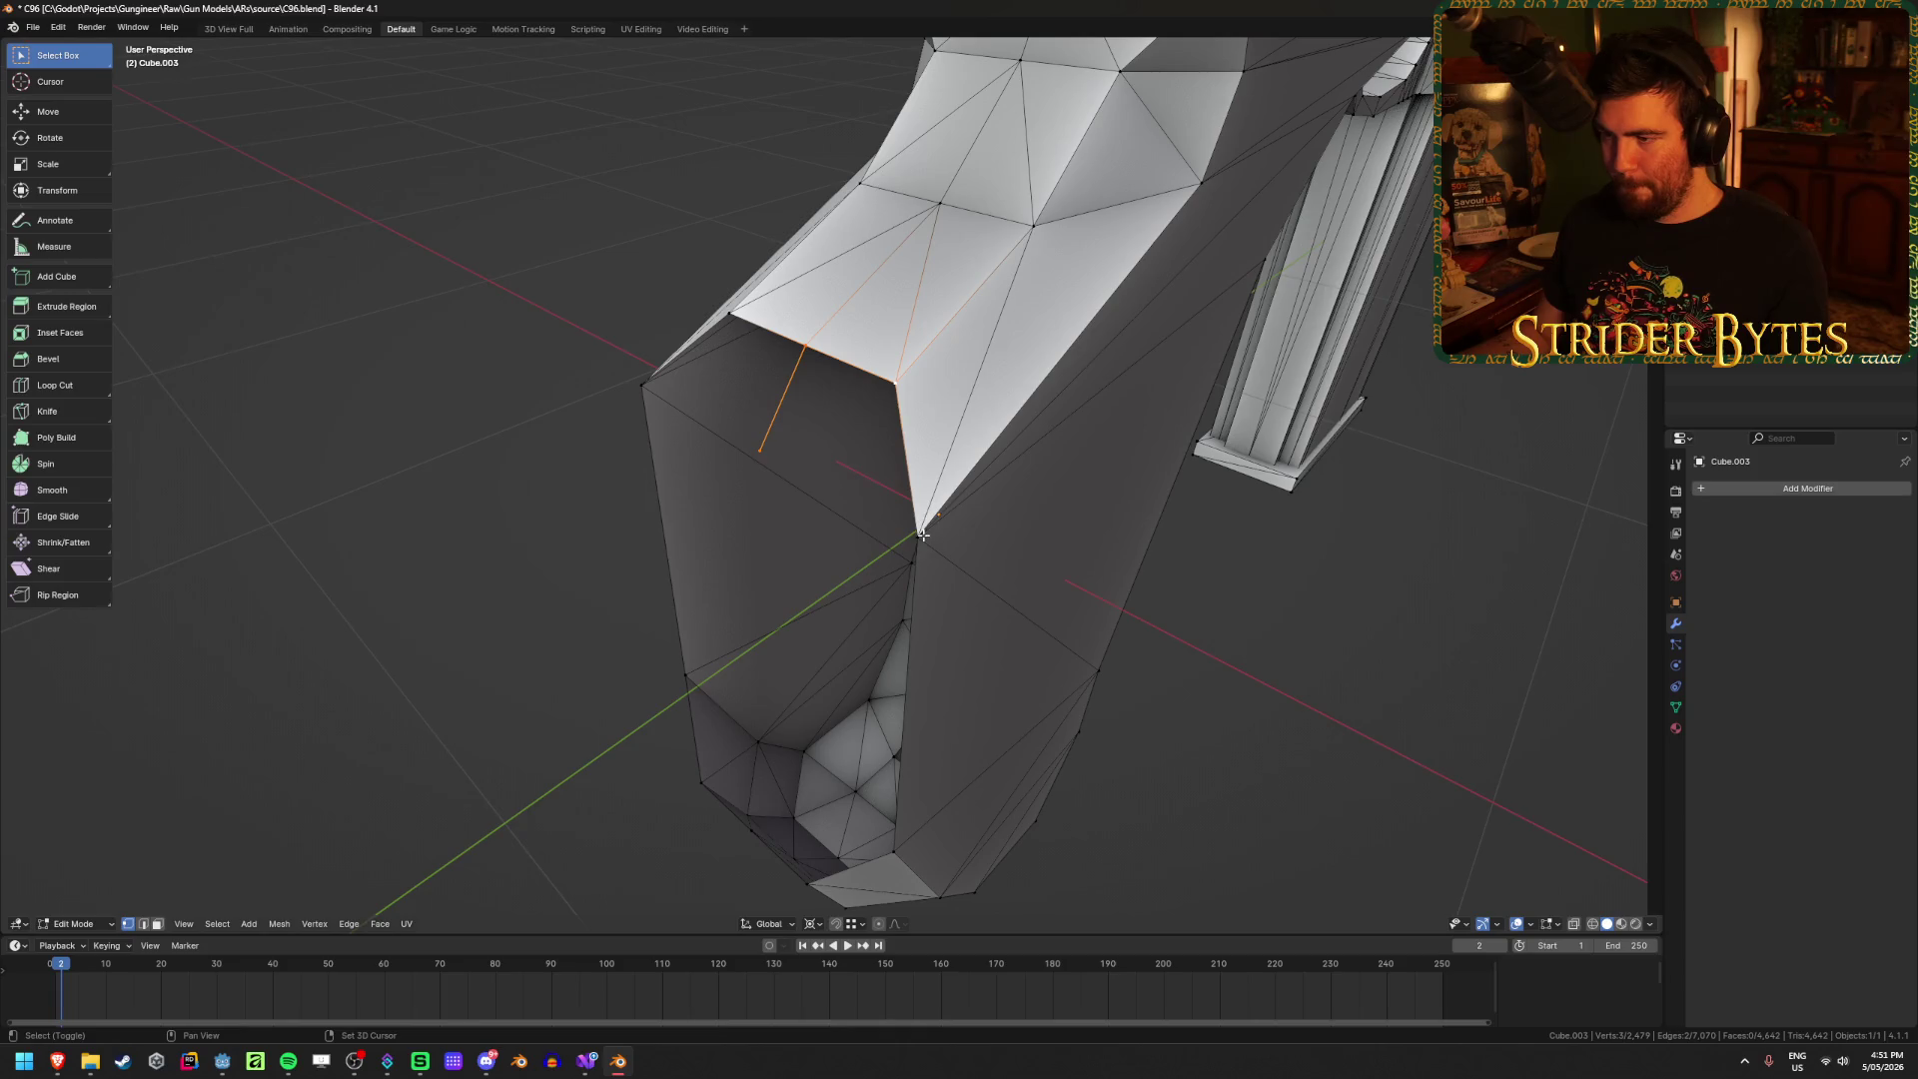
key("f")
mouse_move(923, 534)
middle_mouse_down()
mouse_move(908, 556)
mouse_move(767, 523)
middle_mouse_up()
left_click(786, 437)
left_click(753, 353, "shift")
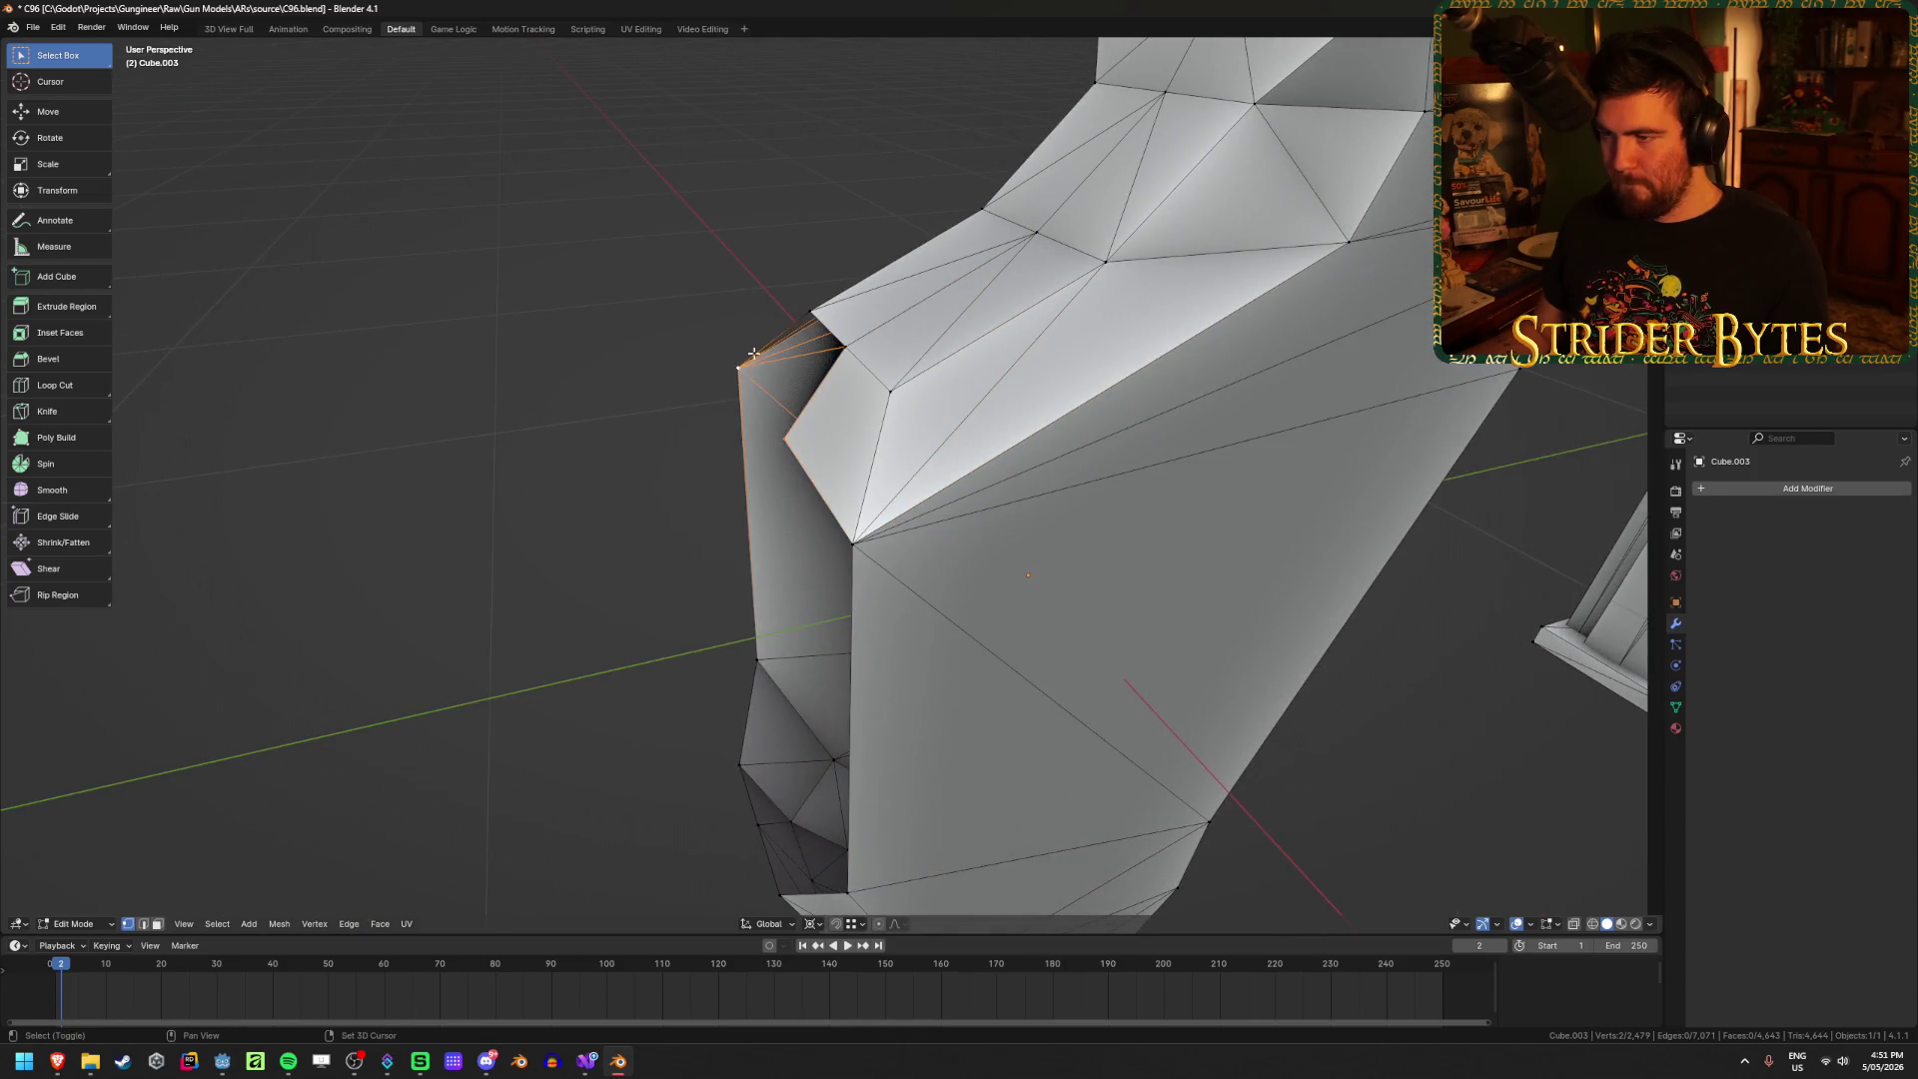
left_click(872, 357, "shift")
key("f")
Step: Extrude another vertex vertically at the grip's rear edge and fill two more faces
mouse_move(710, 449)
middle_mouse_down()
mouse_move(680, 497)
mouse_move(856, 633)
mouse_move(786, 500)
mouse_move(788, 445)
middle_mouse_up()
mouse_move(765, 149)
middle_mouse_down()
mouse_move(719, 536)
mouse_move(806, 592)
middle_mouse_up()
key("e")
key("z")
left_click(762, 569)
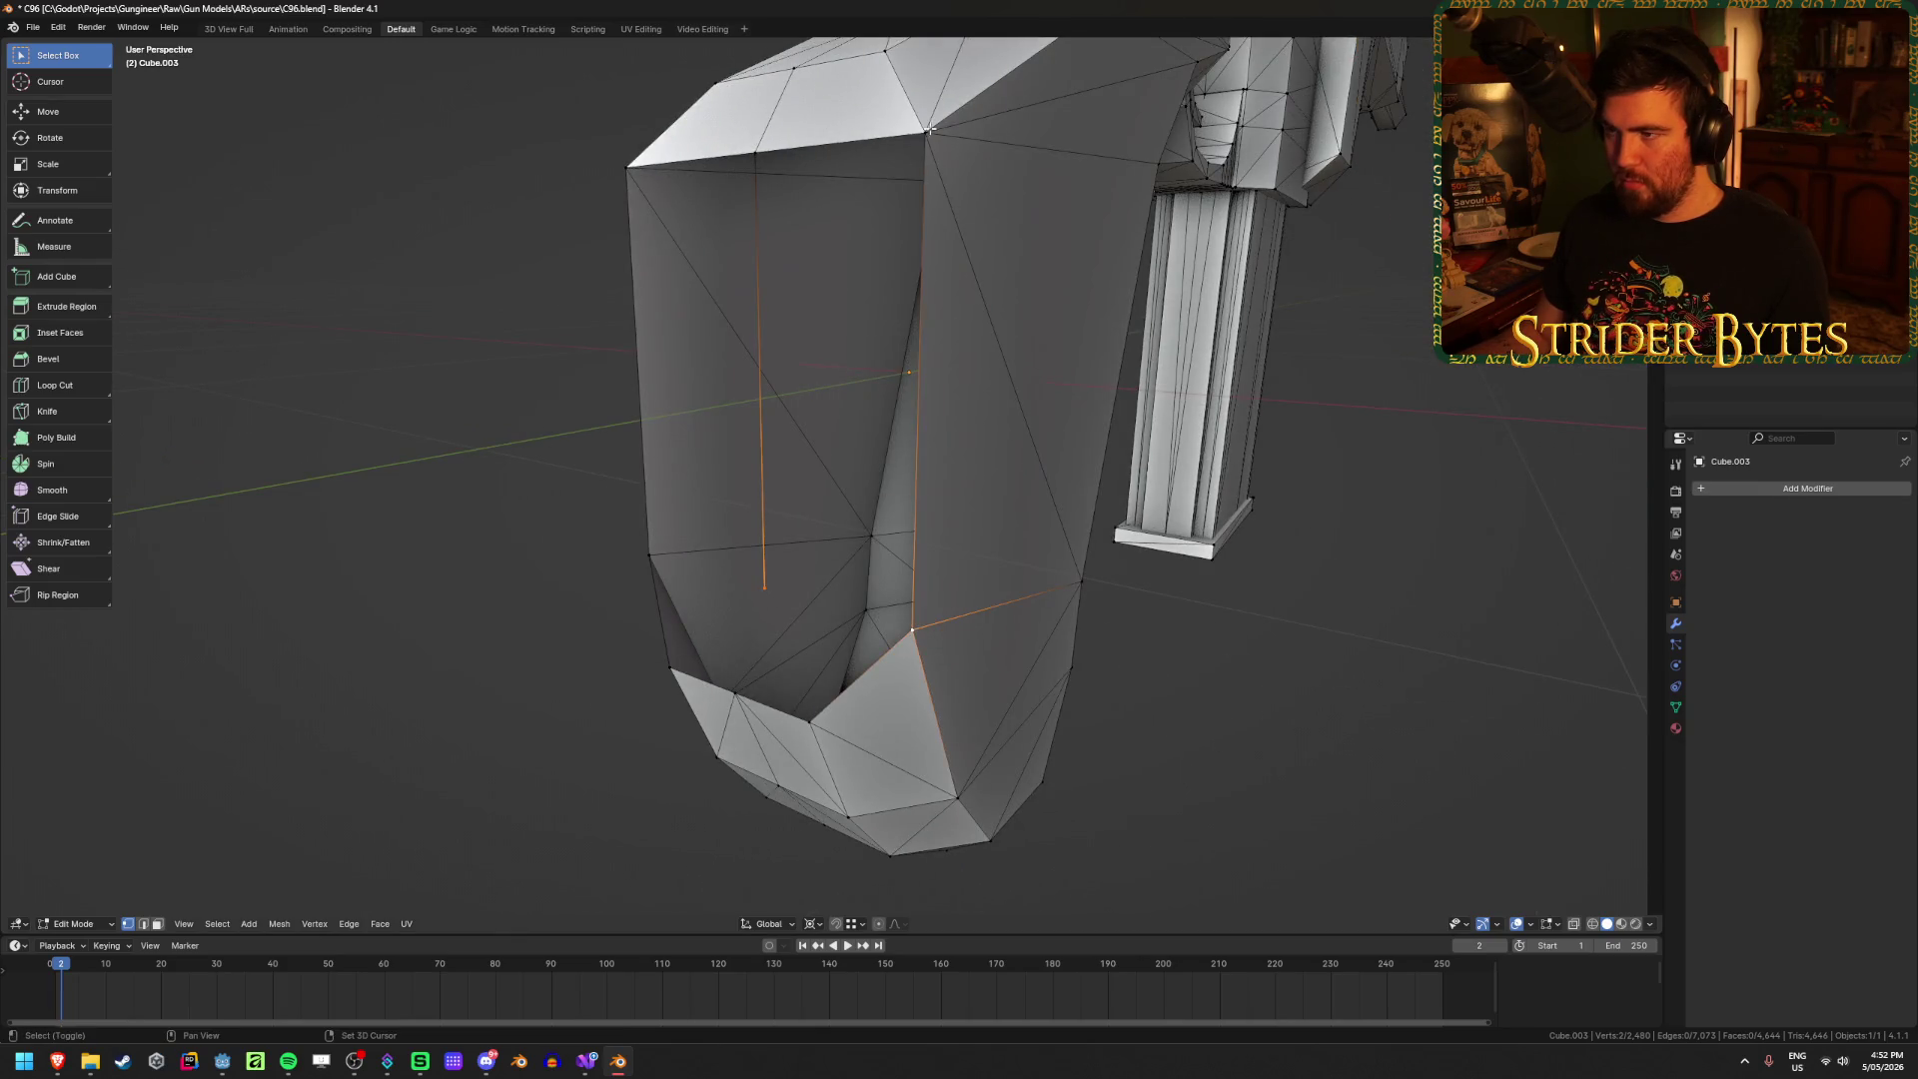
key("f")
left_click(631, 165)
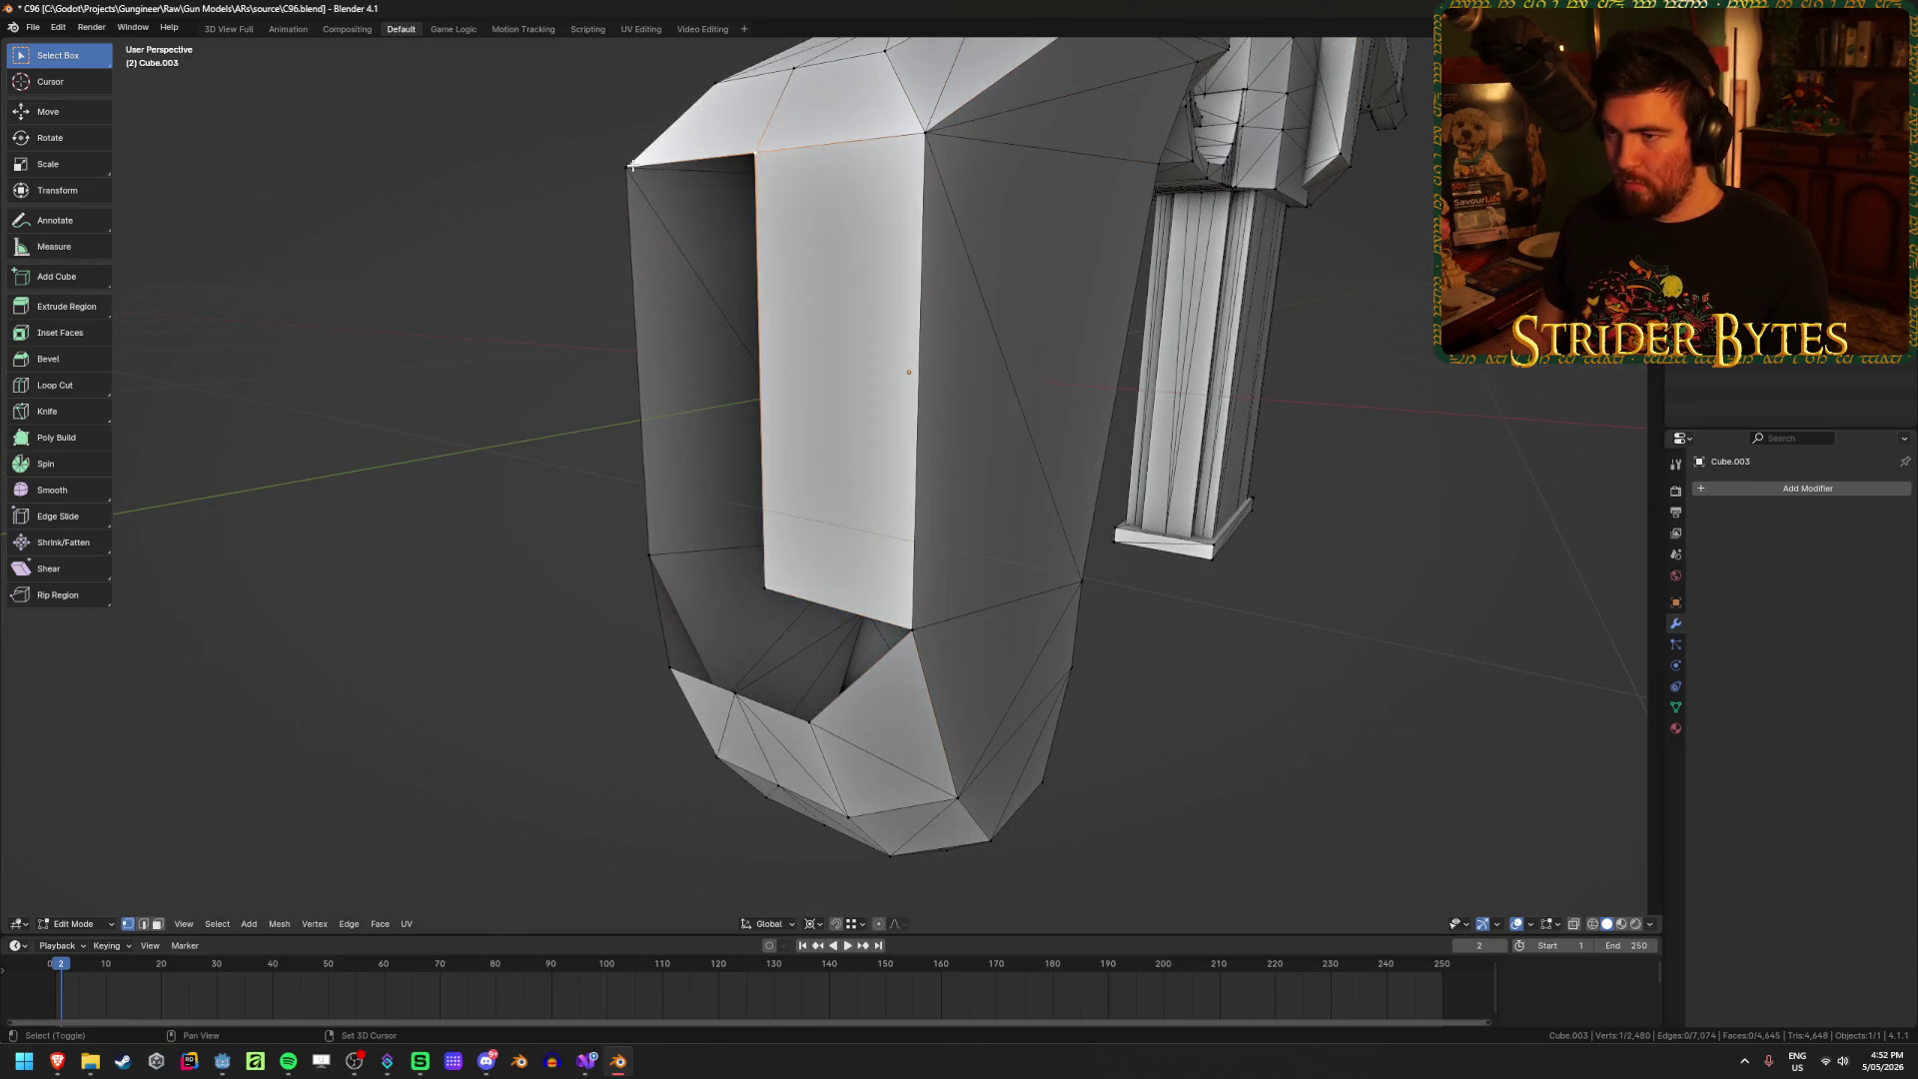
key("f")
mouse_move(782, 589)
middle_mouse_down()
mouse_move(762, 612)
mouse_move(728, 600)
mouse_move(806, 598)
mouse_move(759, 704)
middle_mouse_up()
left_click(778, 594)
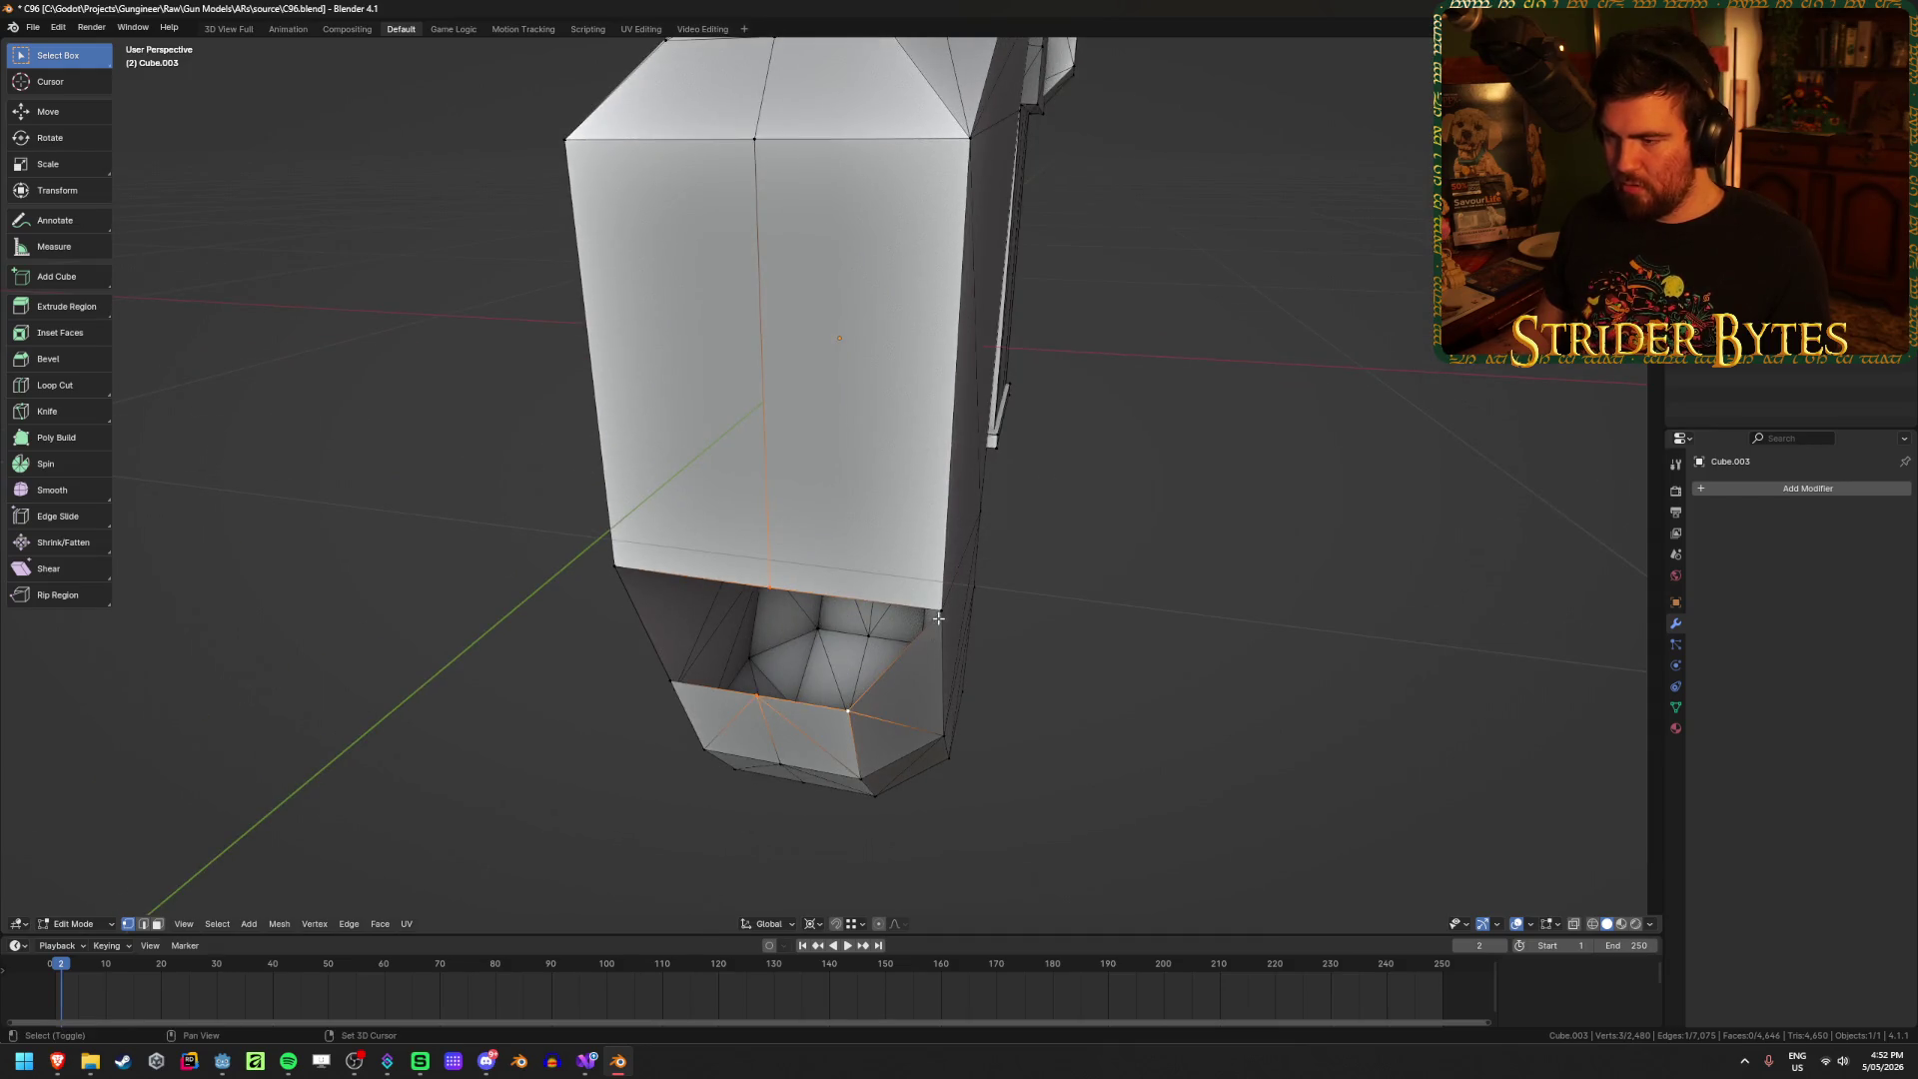
Step: Fill a face across three vertices and inspect the patched grip in Object Mode
key("f")
left_click(610, 566)
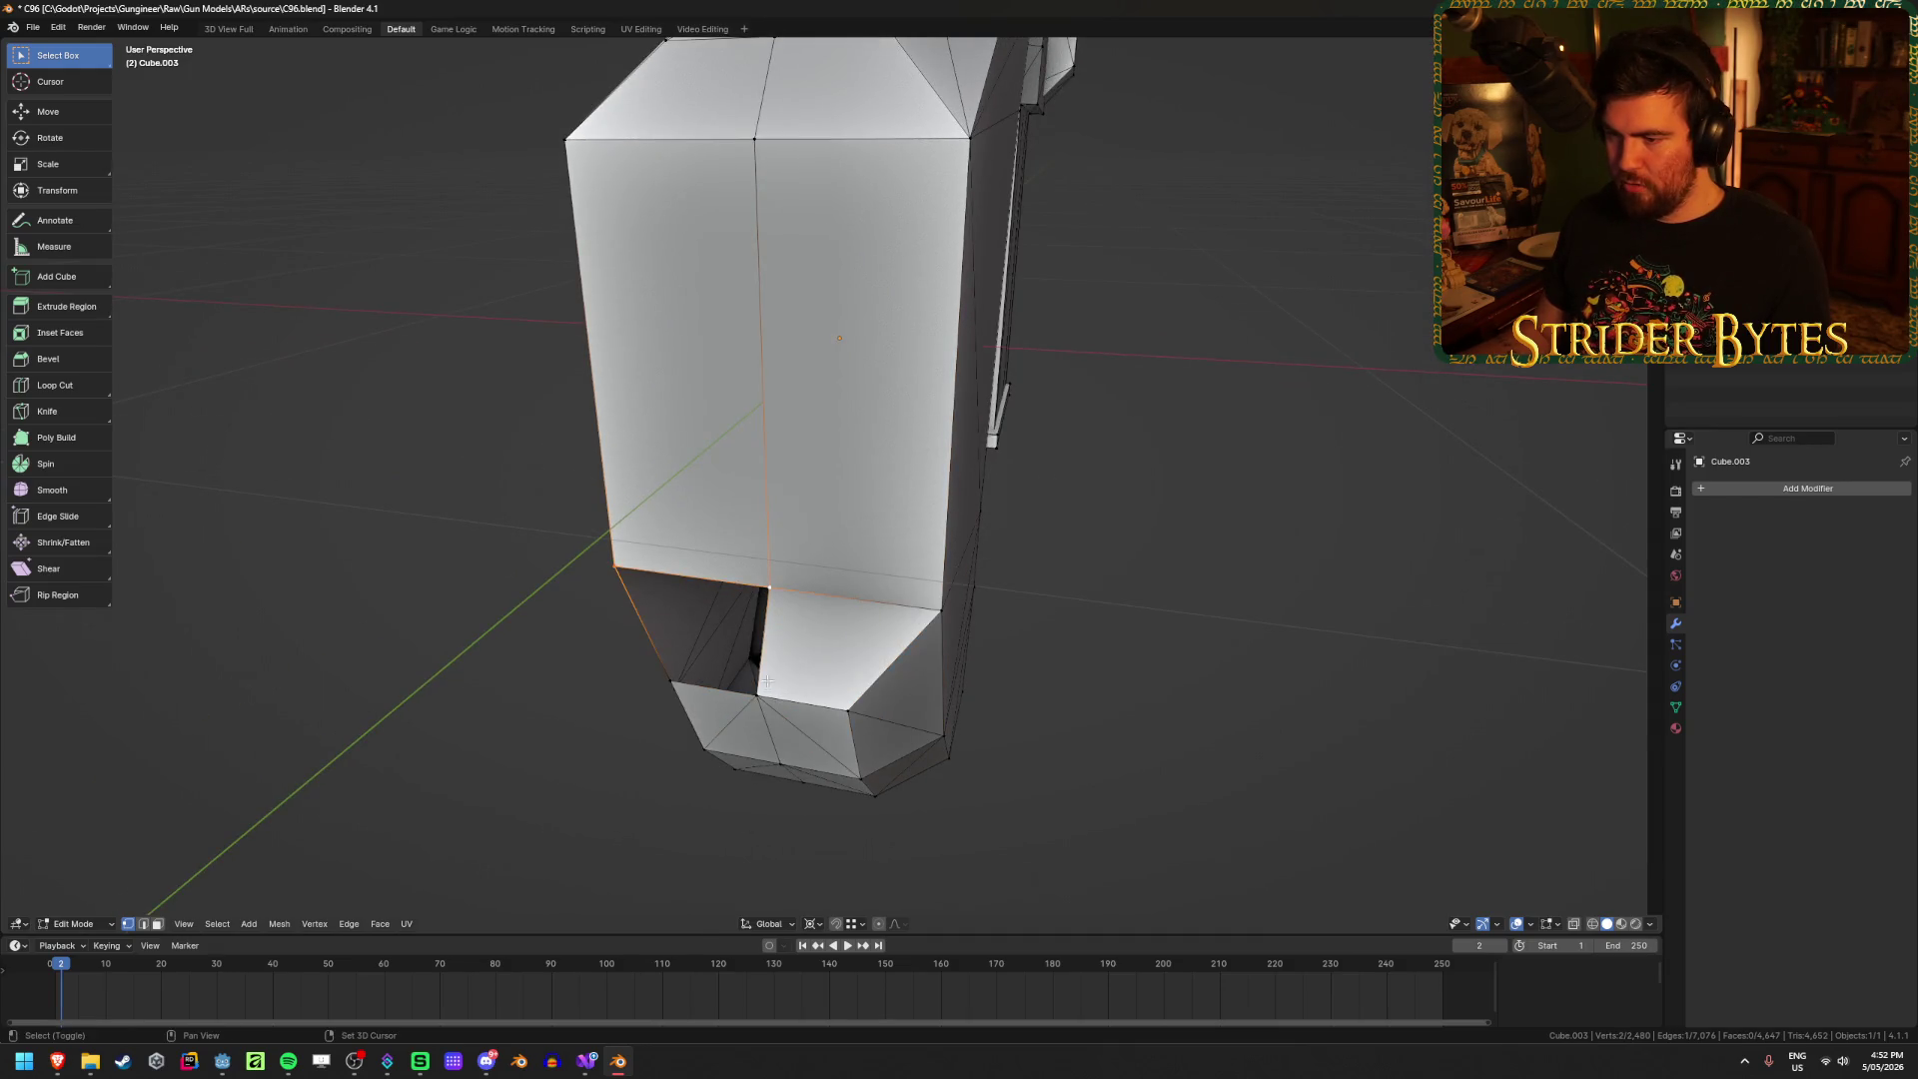
left_click(672, 689, "shift")
middle_click_drag(569, 689, 748, 650)
left_click(748, 650)
middle_click_drag(902, 667, 920, 715)
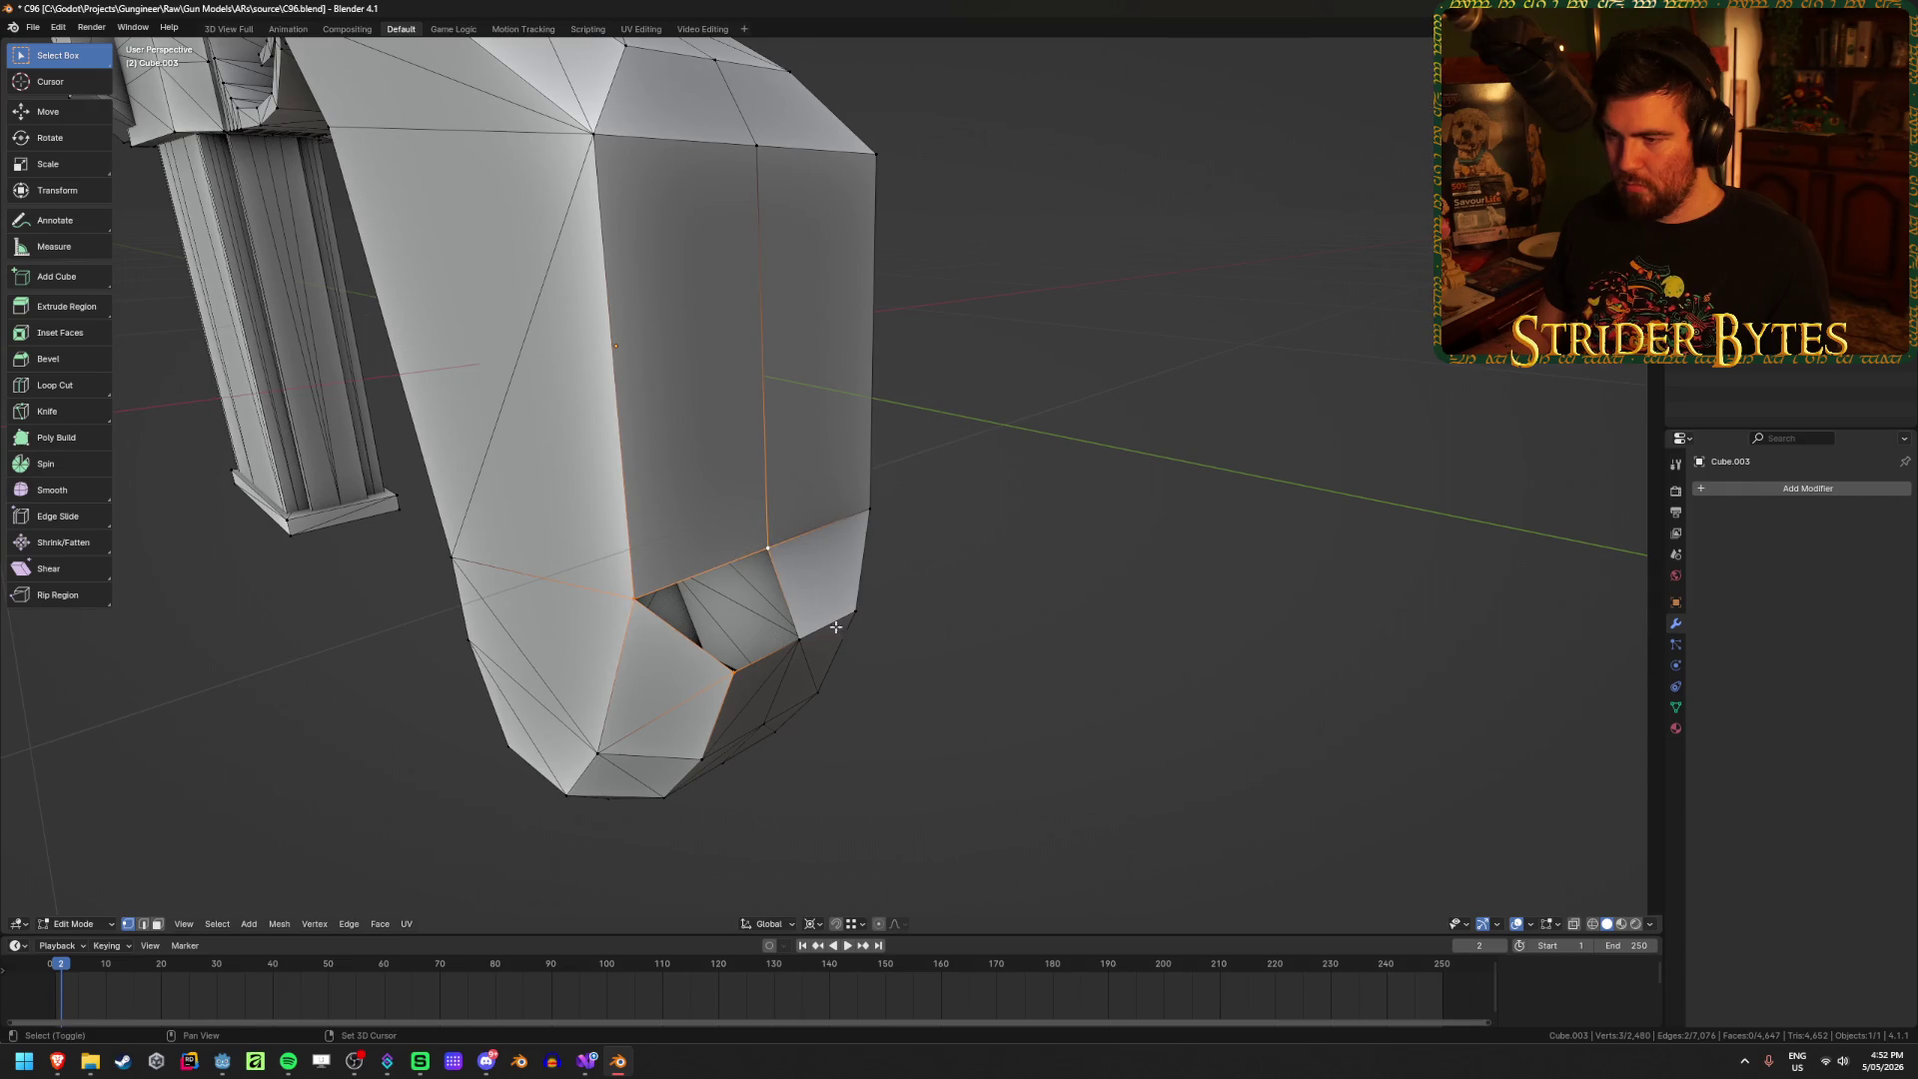
scroll(999, 646, "down", 4)
key("Tab")
middle_click_drag(1116, 693, 953, 627)
scroll(959, 634, "down", 6)
scroll(690, 655, "up", 6)
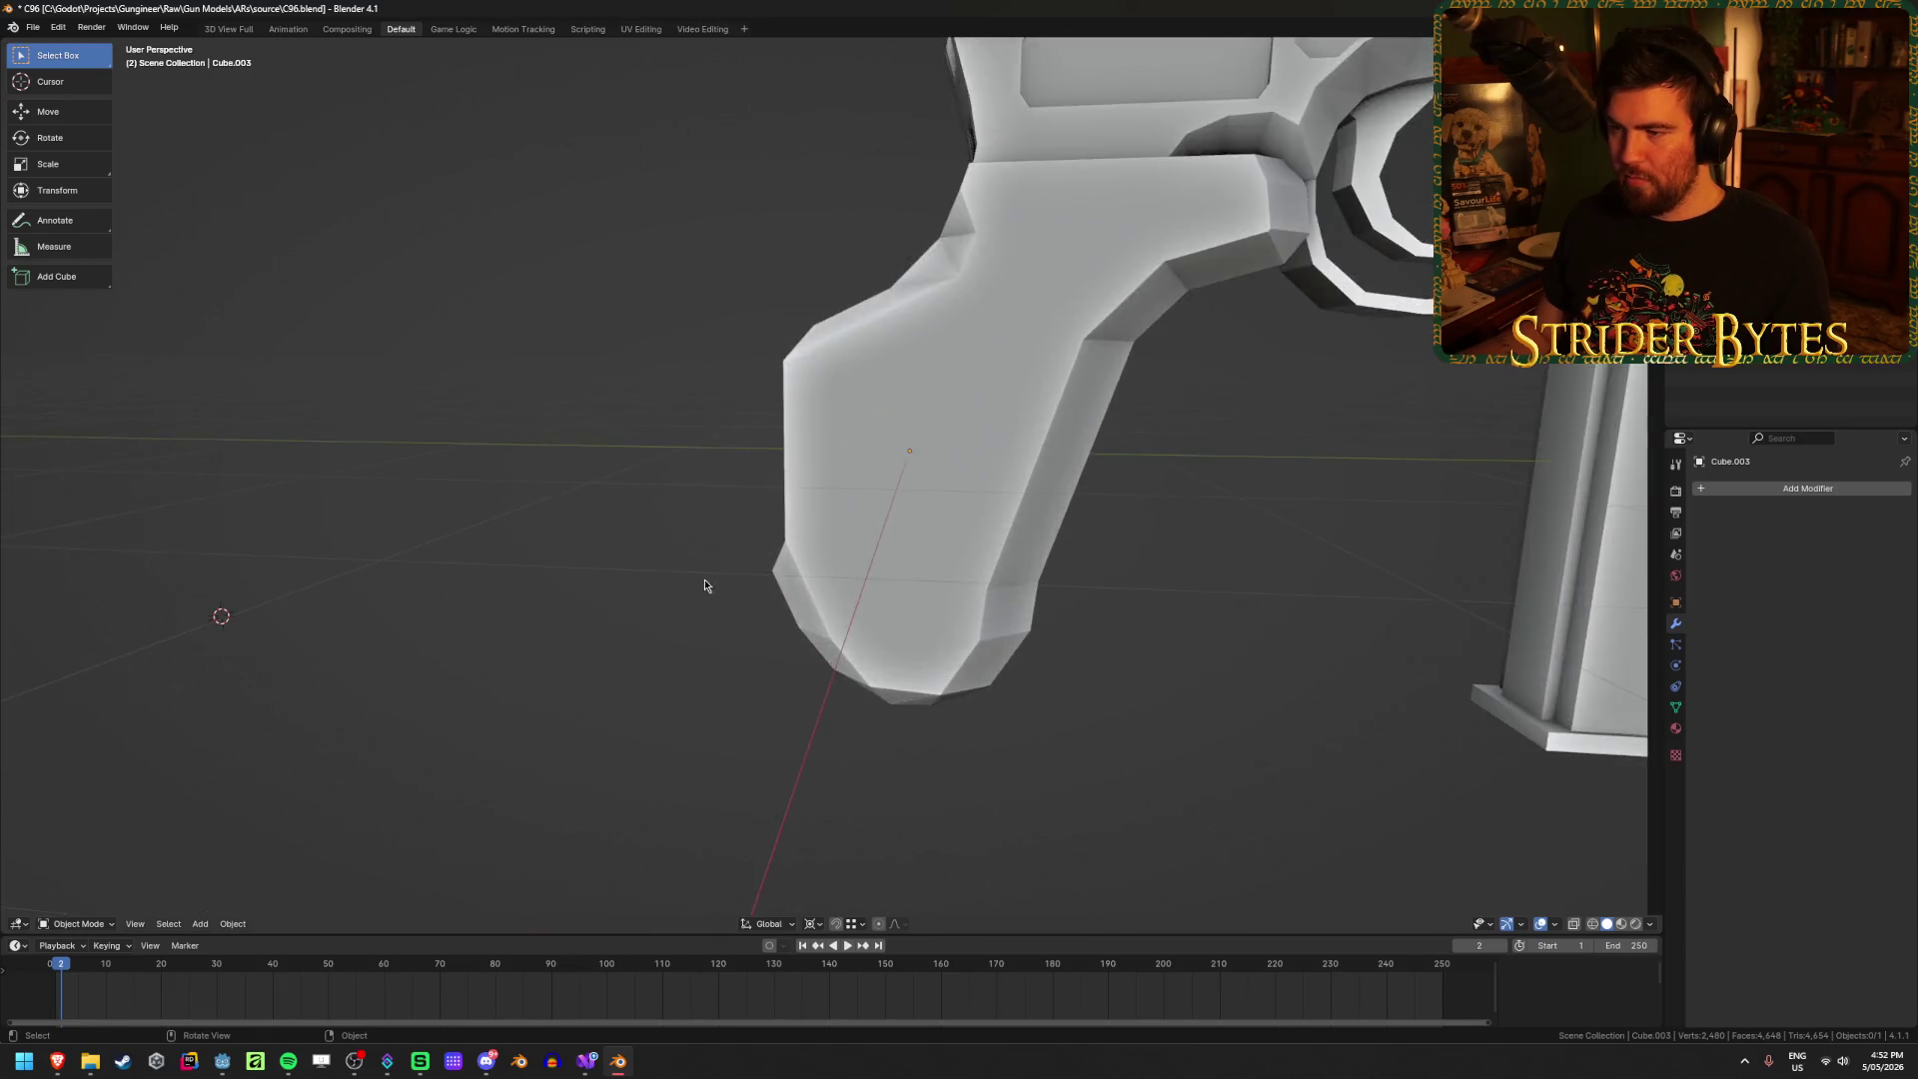
Step: Select rear grip vertices and try moving them along Y, cancelling both attempts
key("Tab")
scroll(849, 475, "up", 2)
left_click(786, 559)
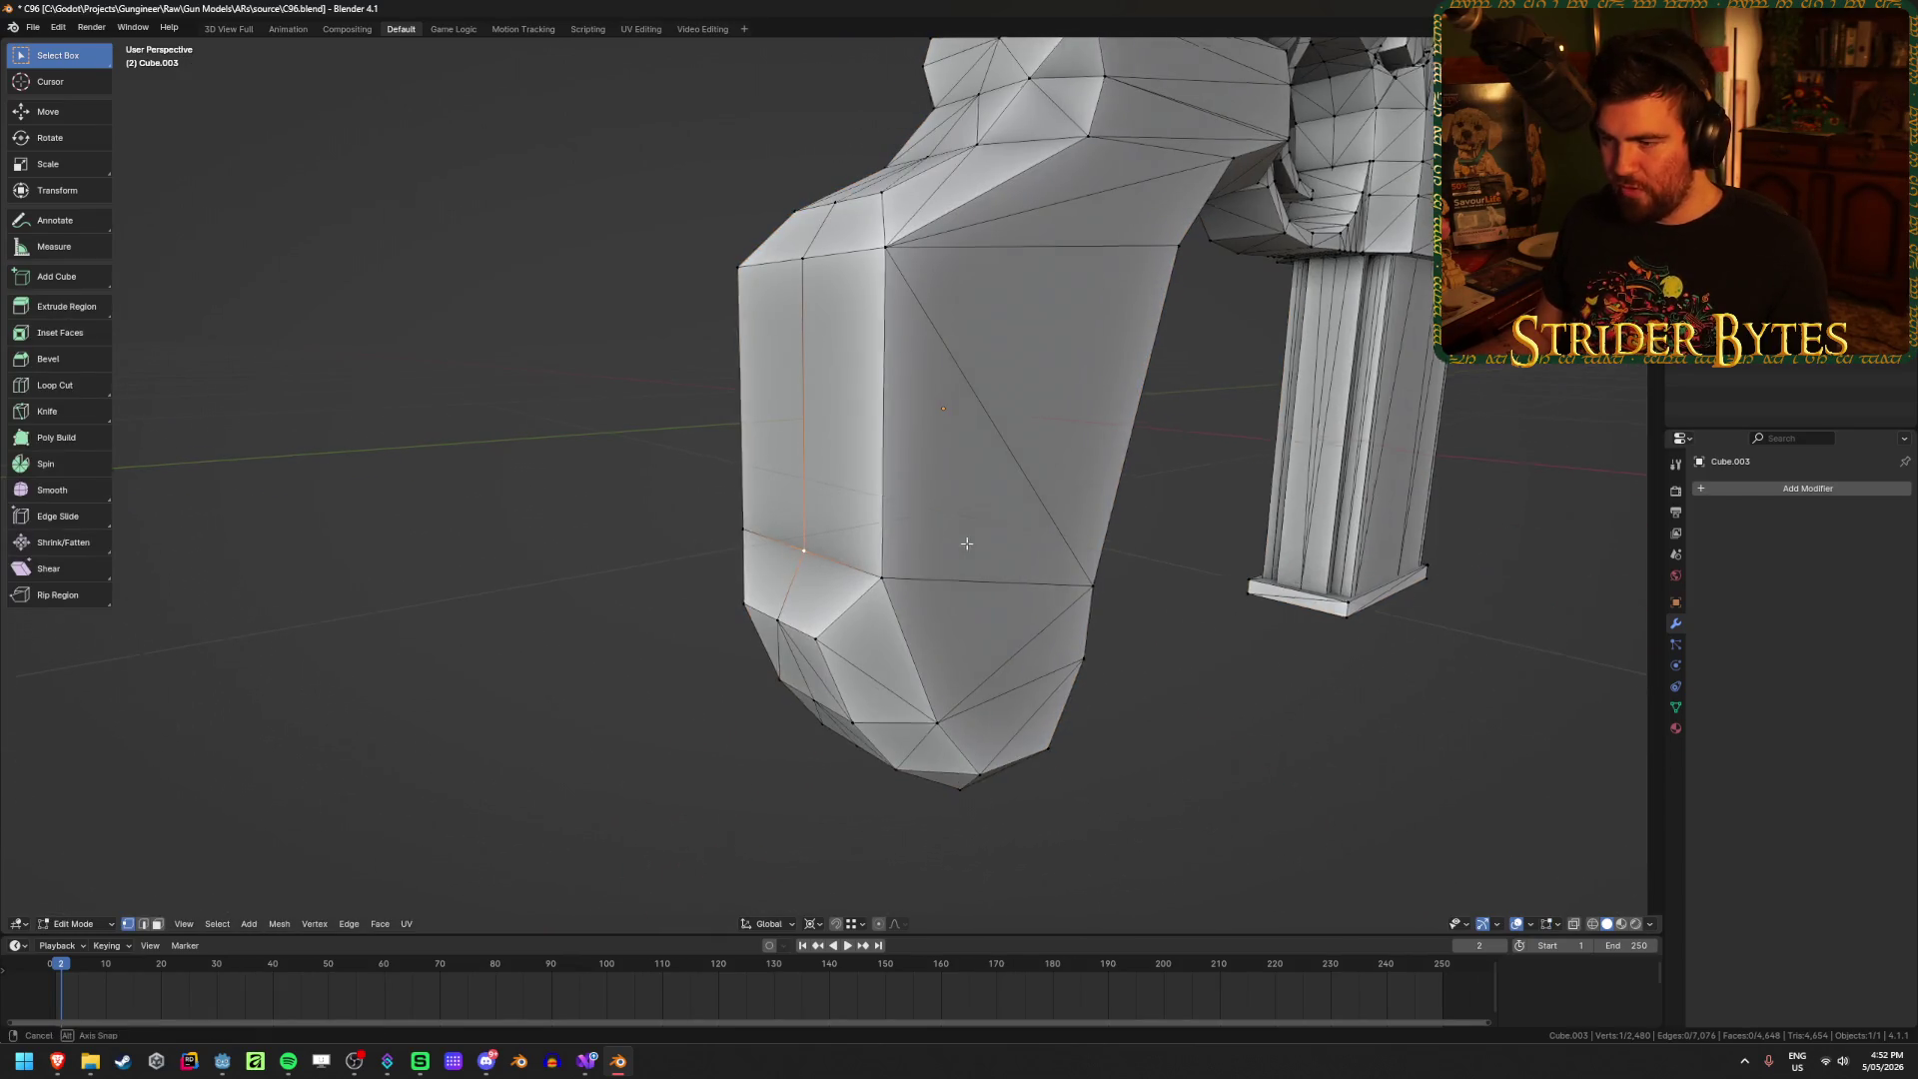
scroll(918, 542, "up", 3)
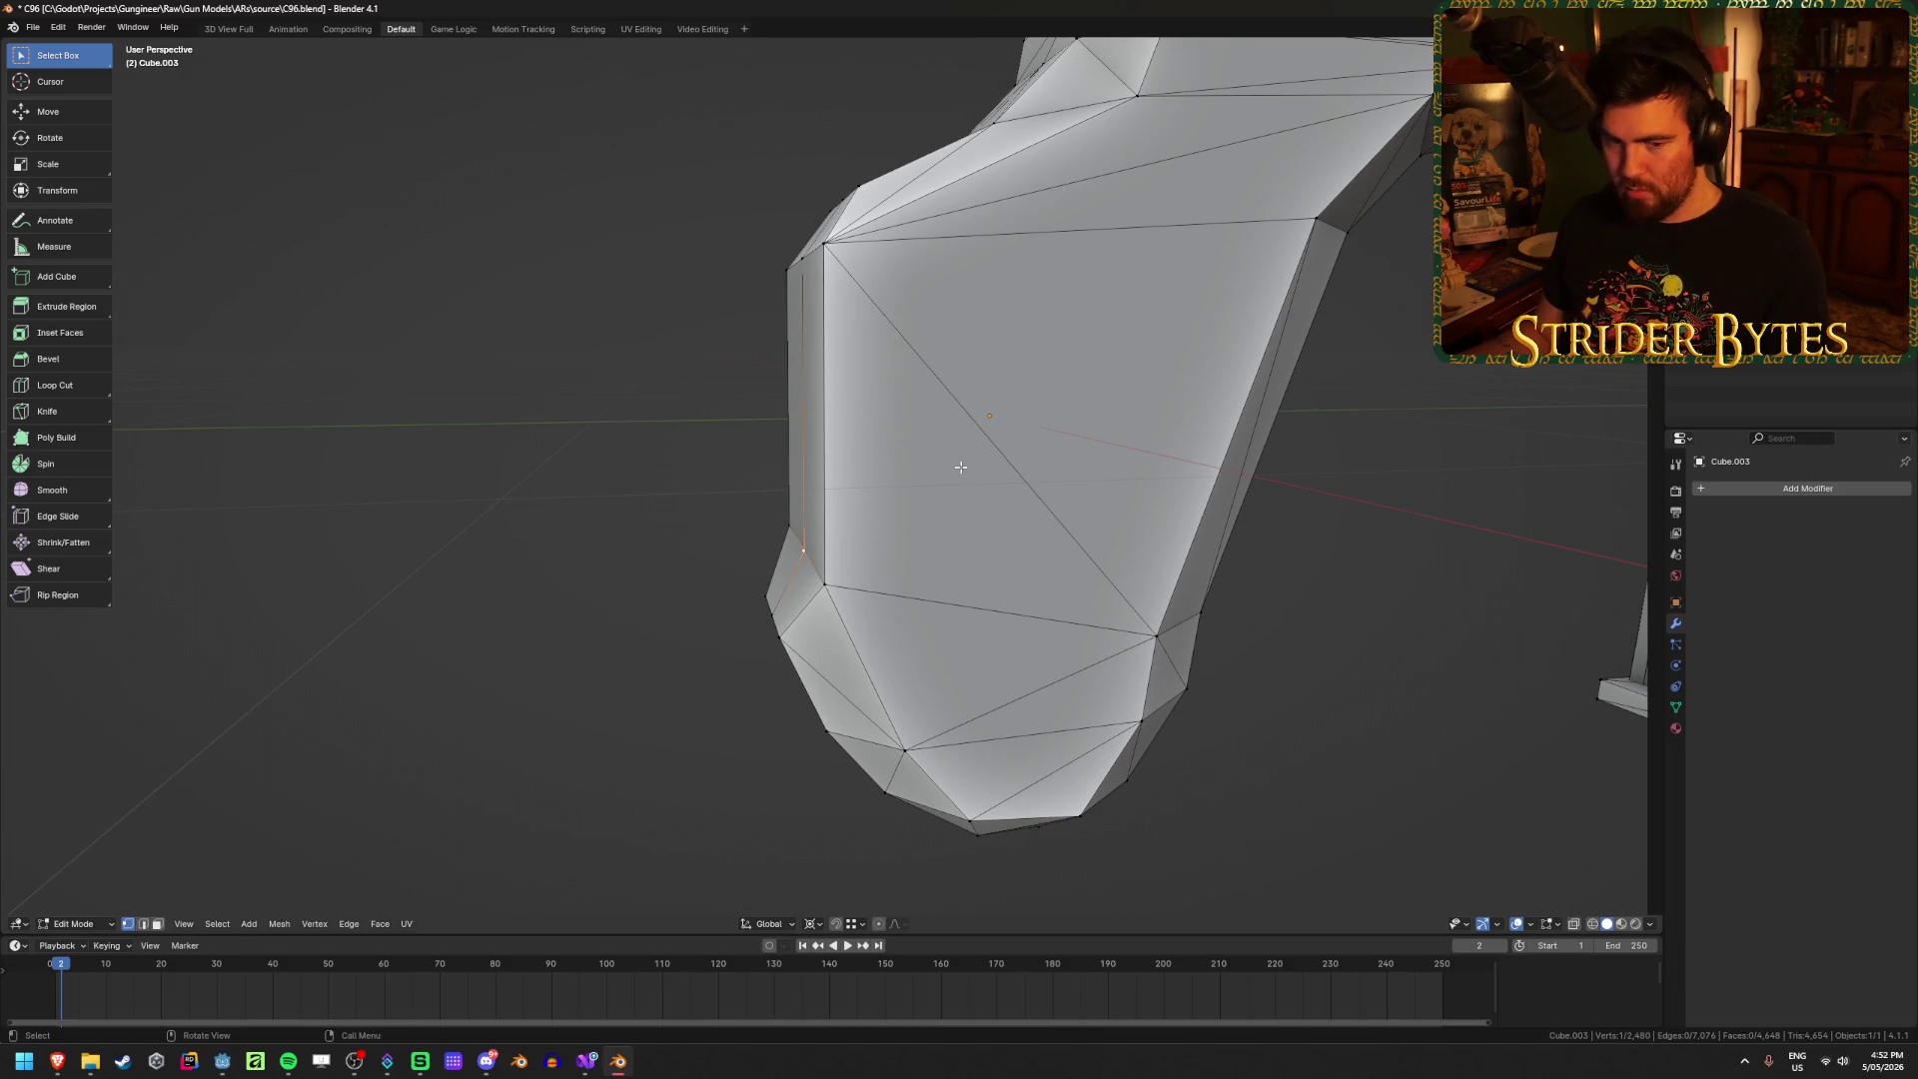
key("g")
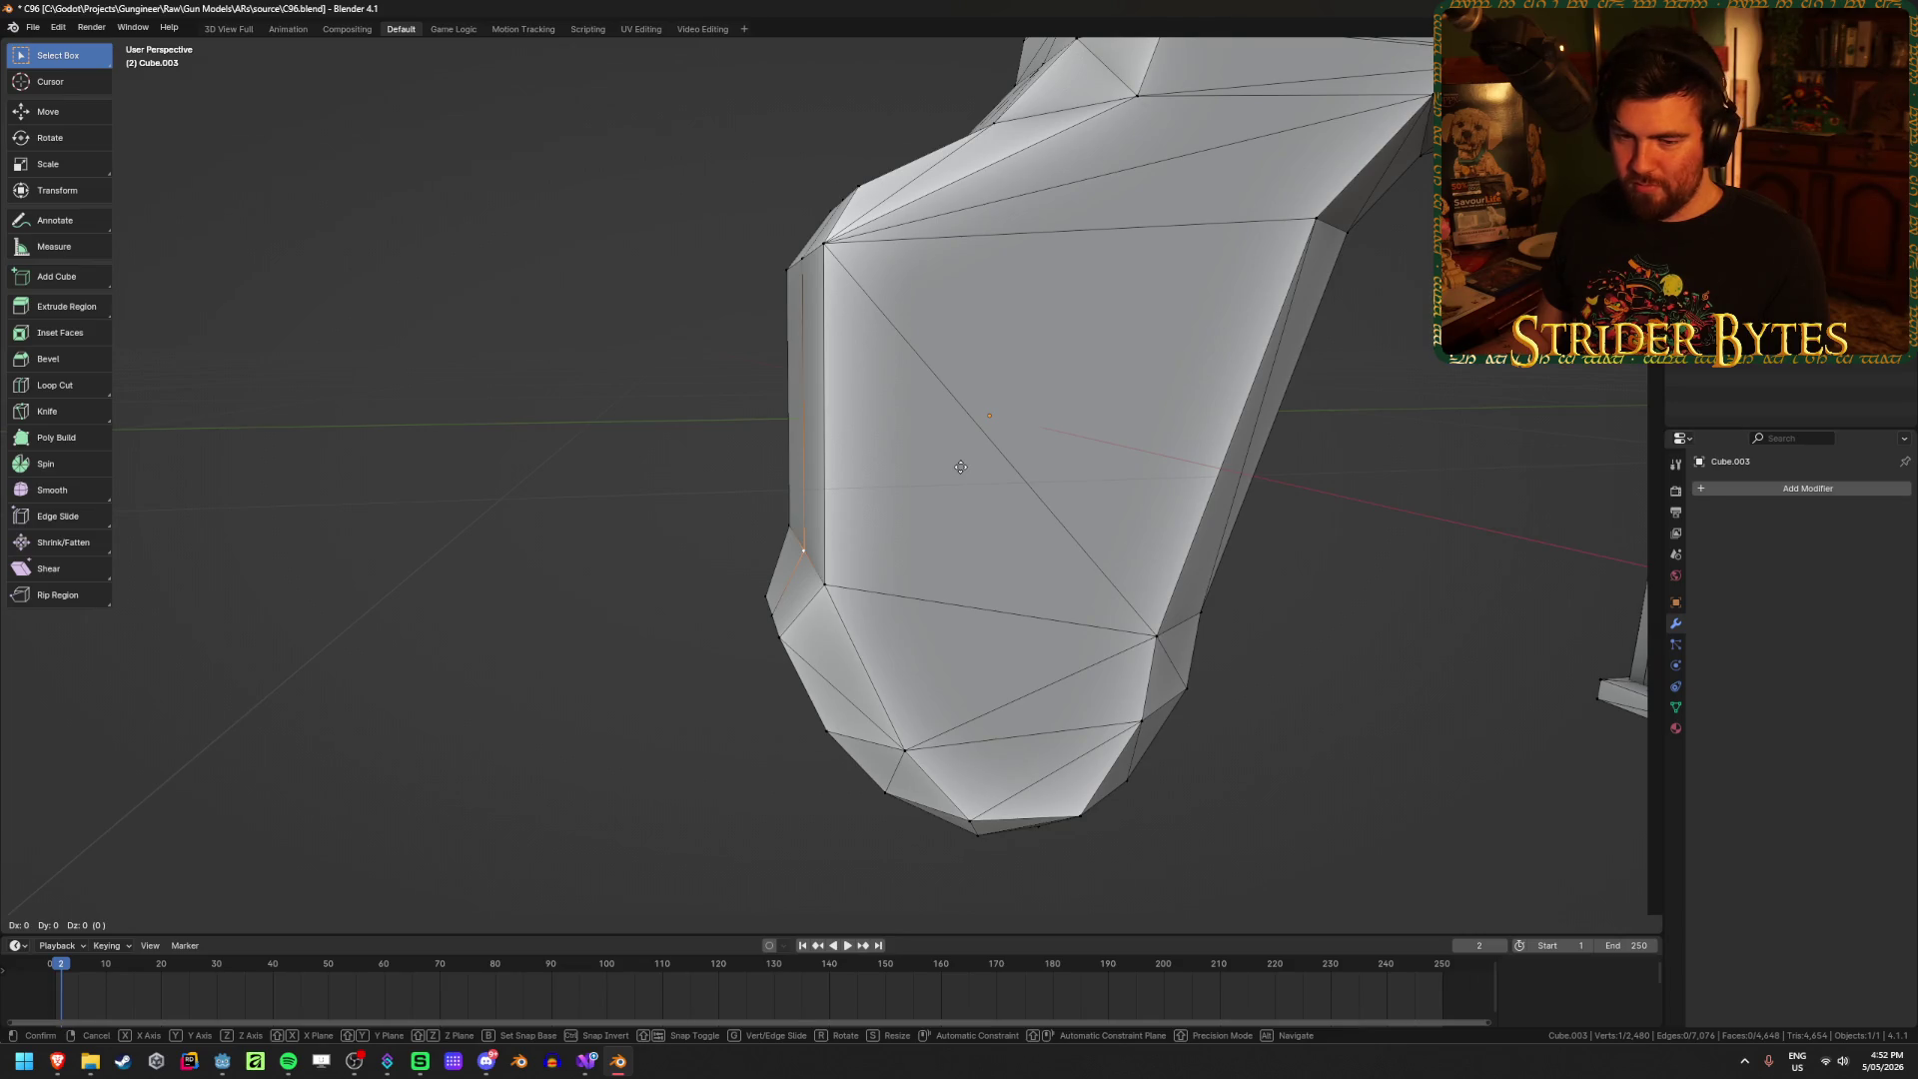
key("y")
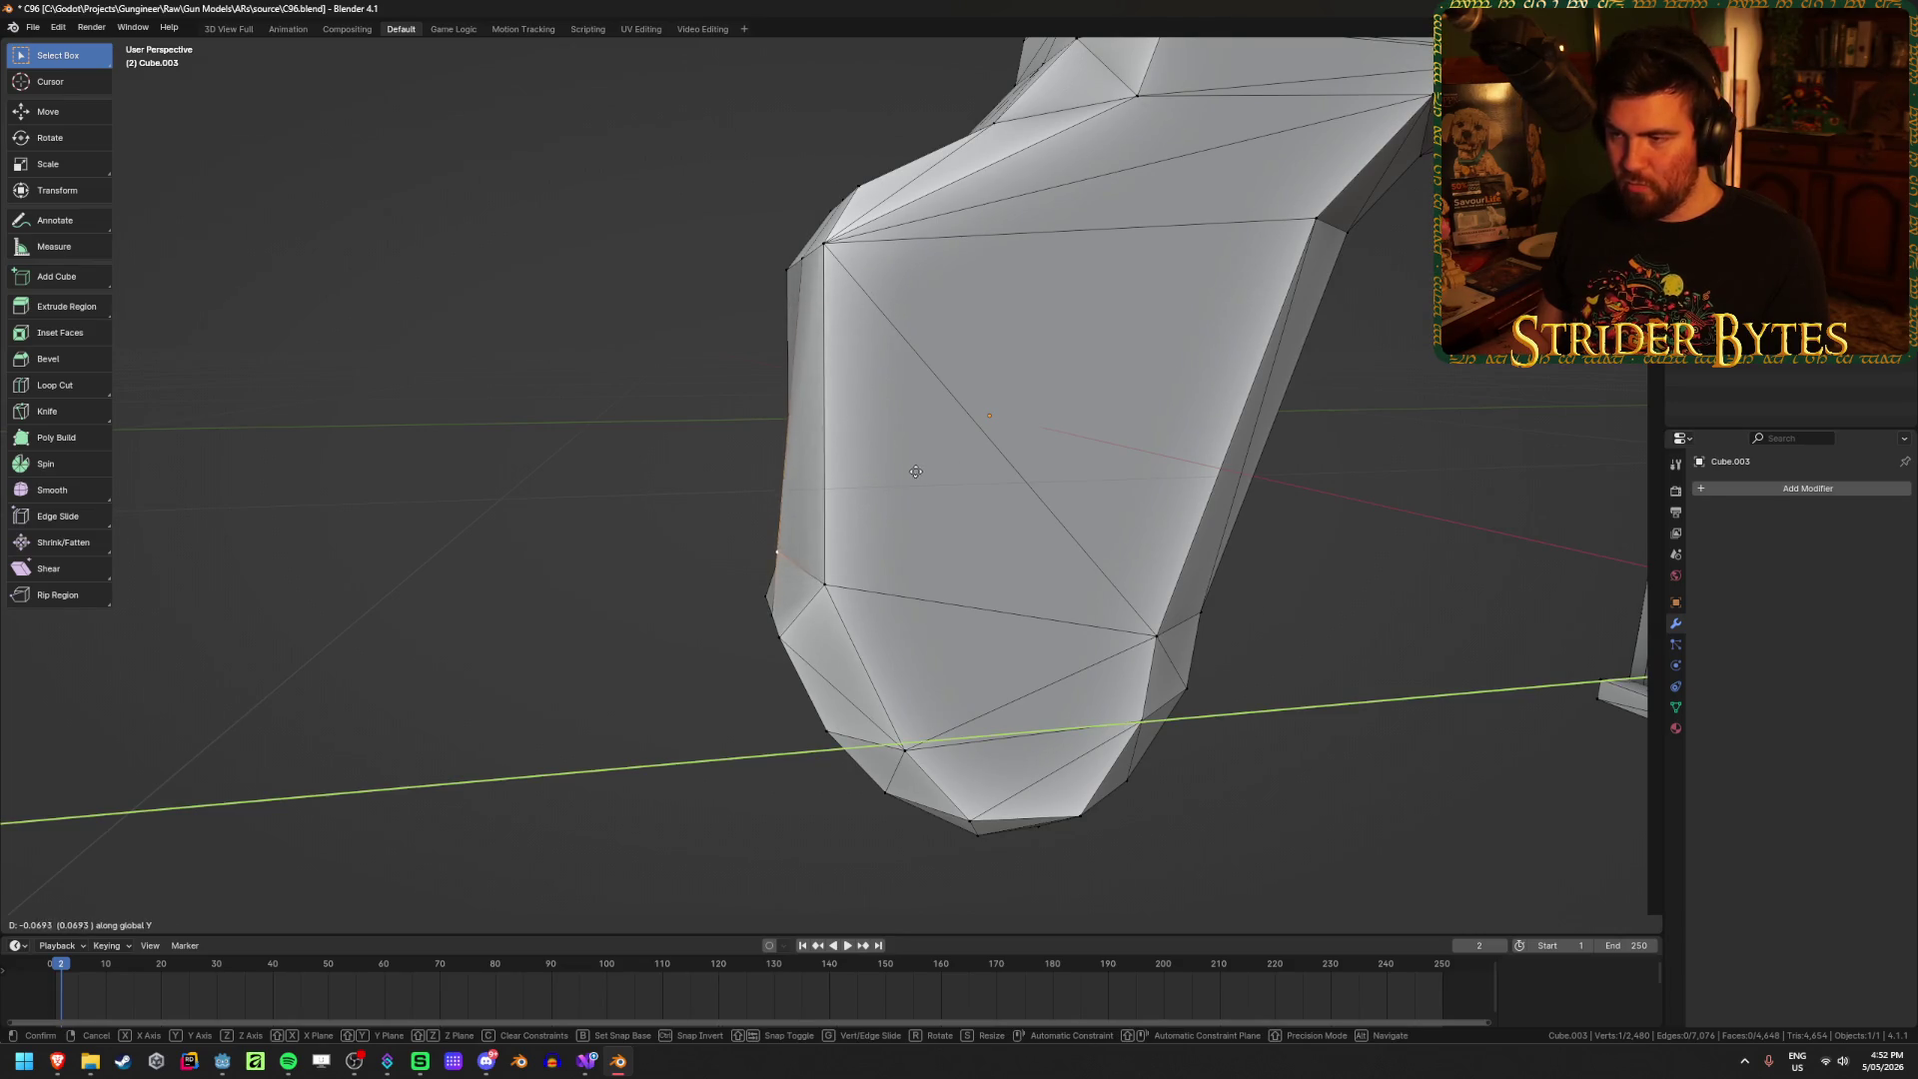
right_click(915, 472)
middle_click_drag(827, 349, 834, 333)
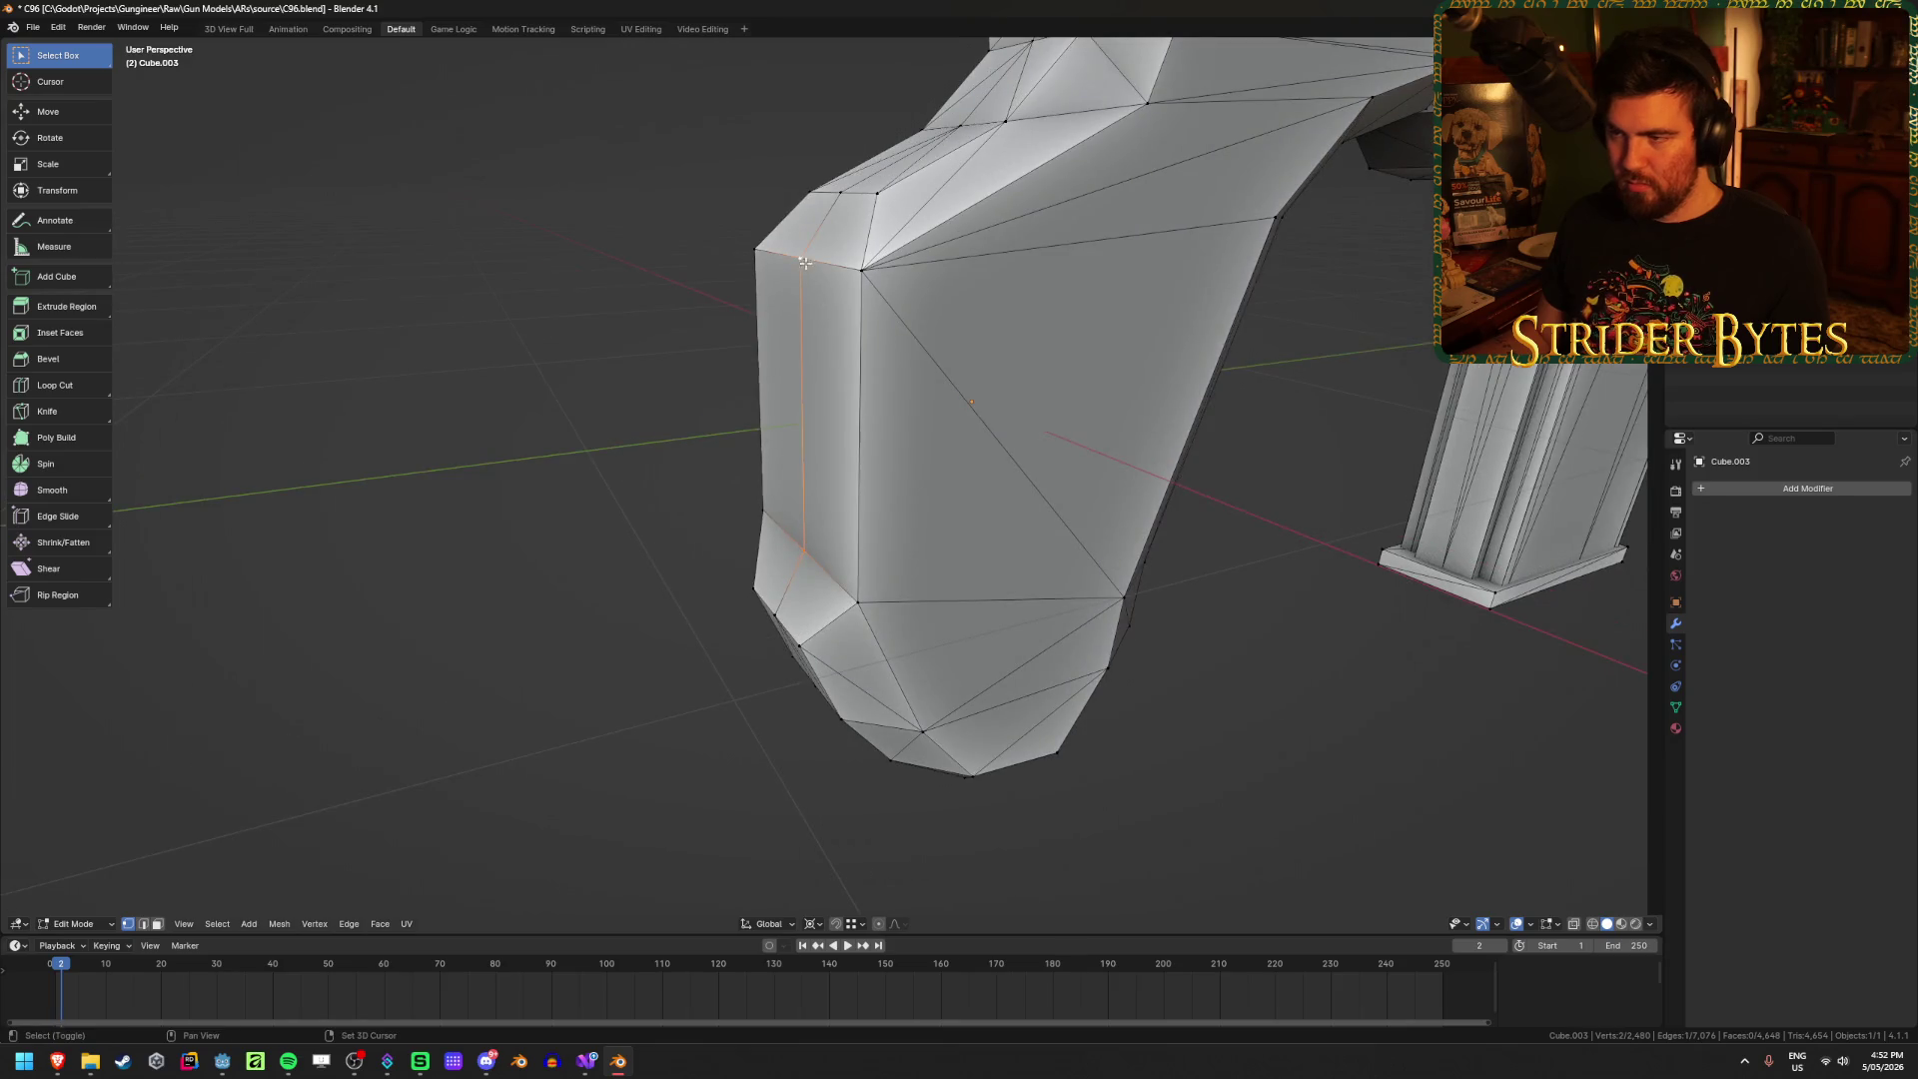
key("g")
key("y")
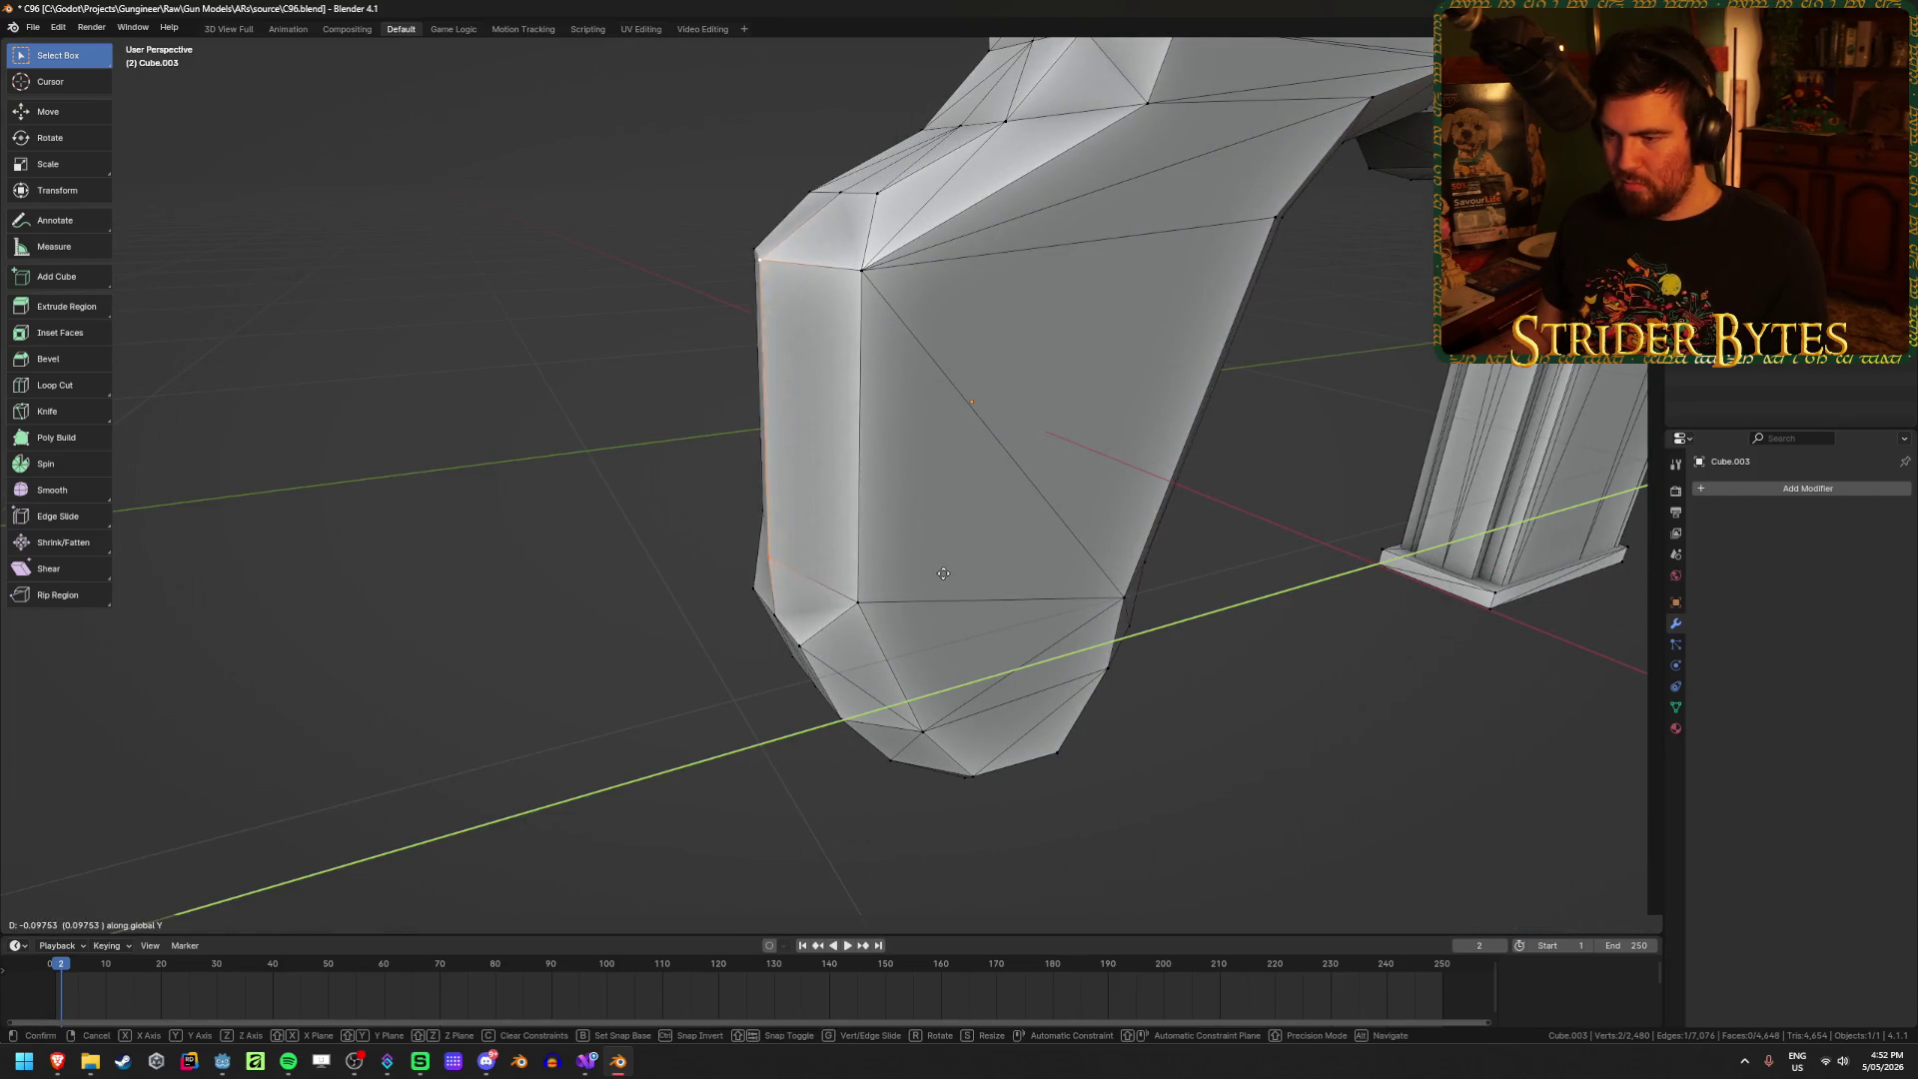
right_click(838, 612)
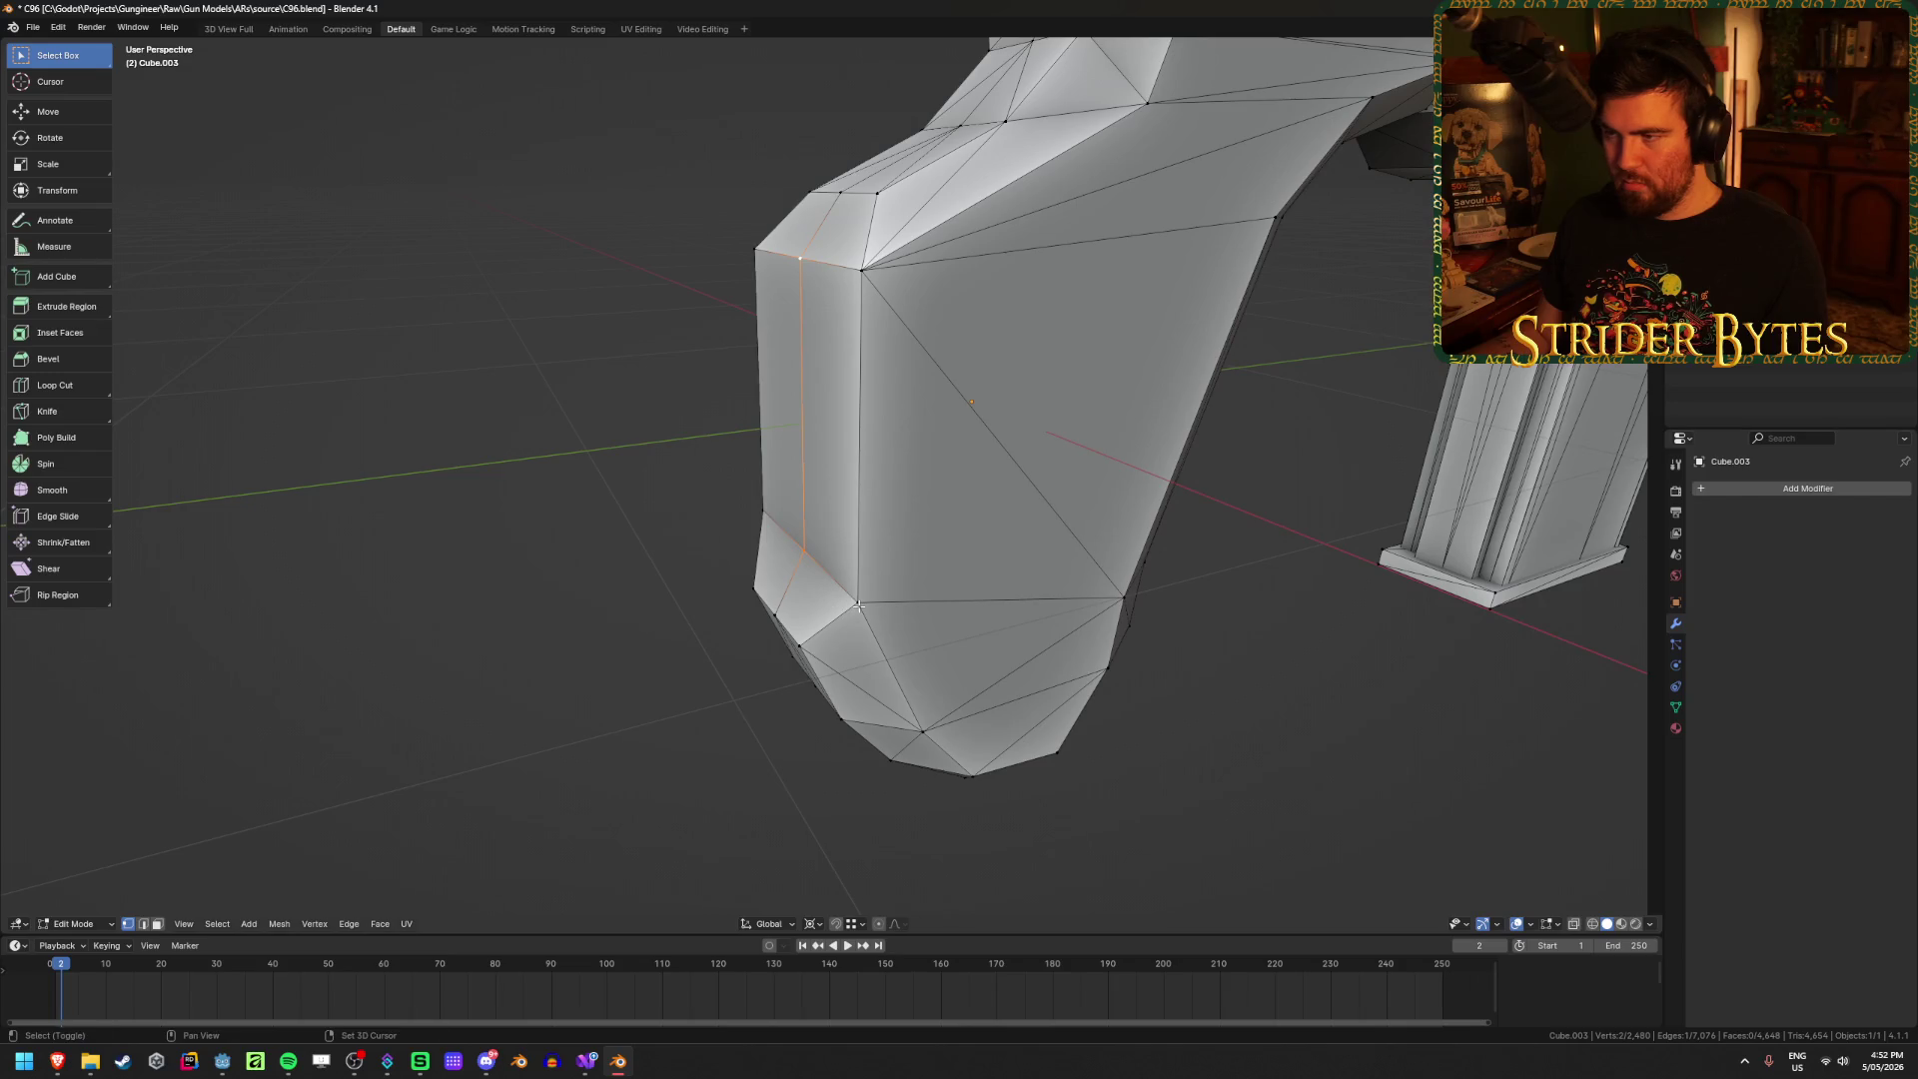
Step: Slide the rear grip faces along Y into a flat, squared-off end, then deselect
left_click(873, 270, "shift")
left_click(759, 510, "shift")
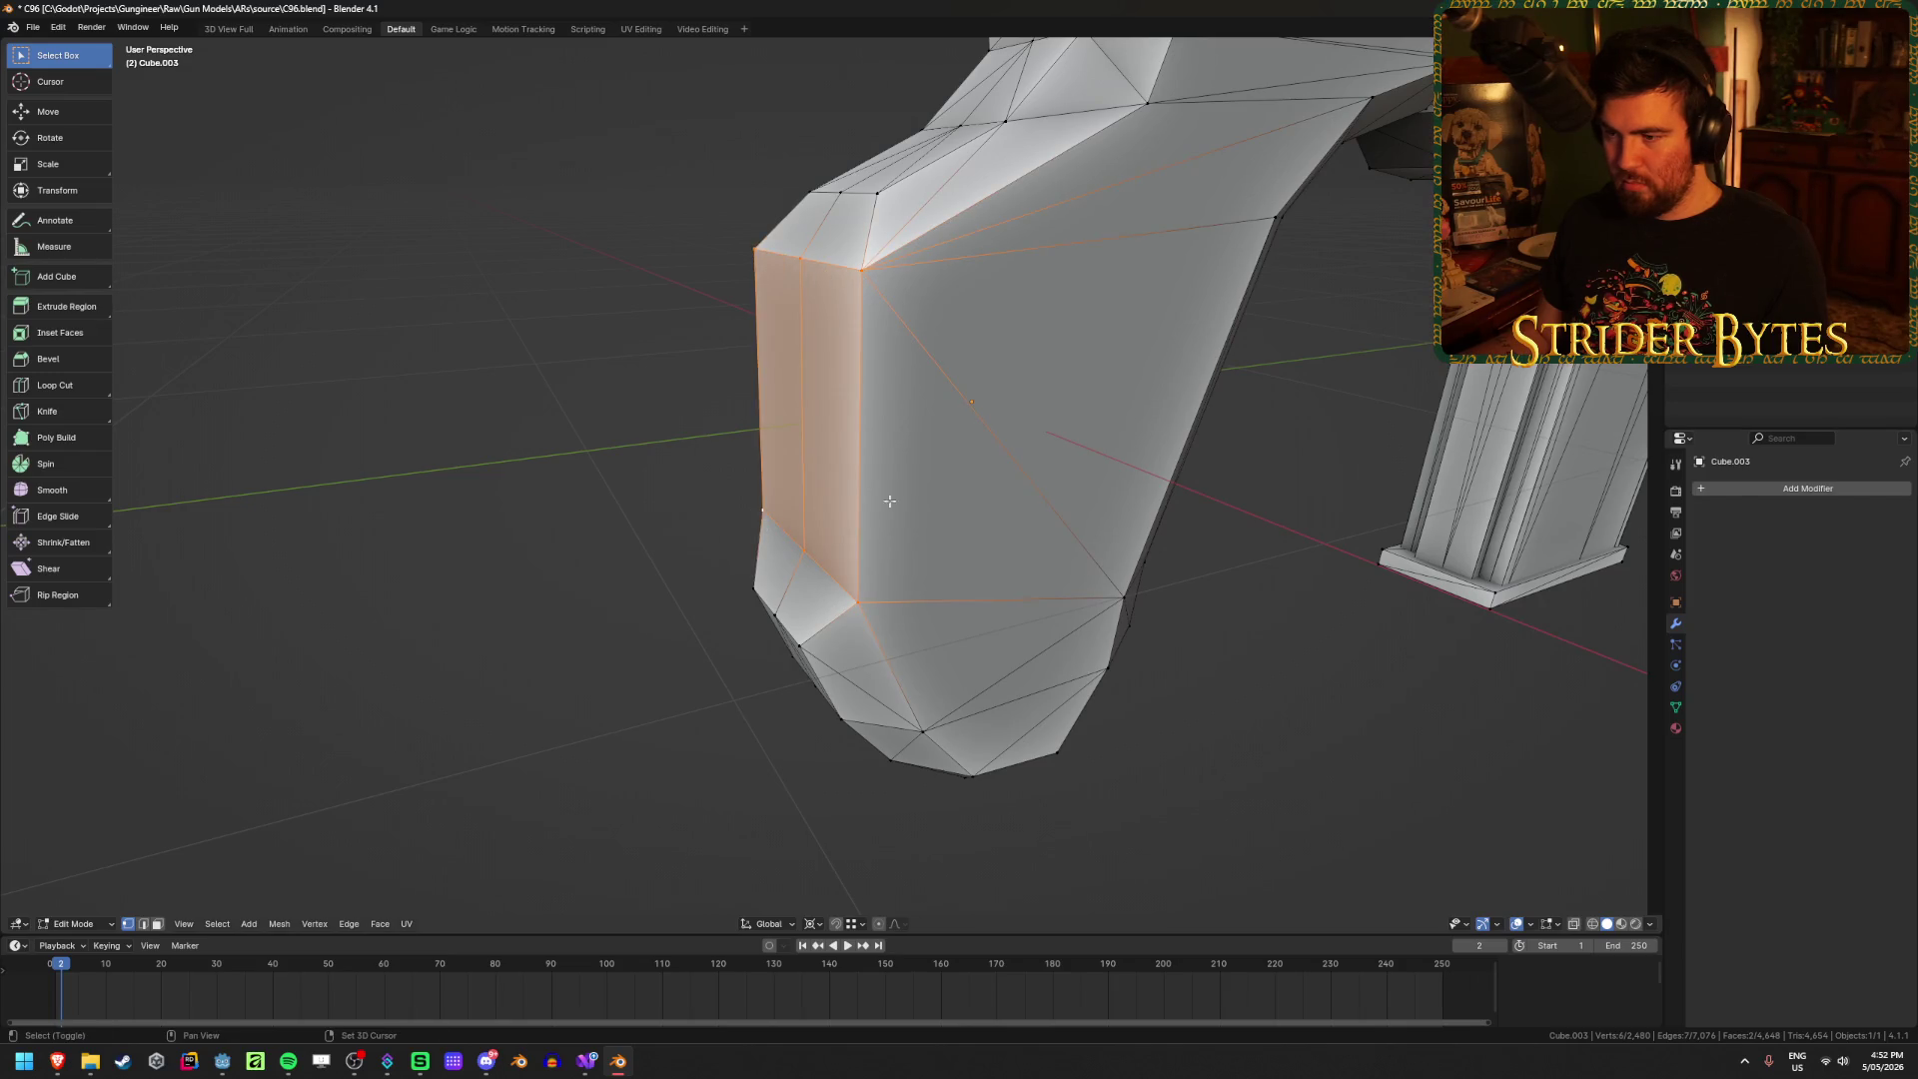
key("g")
key("y")
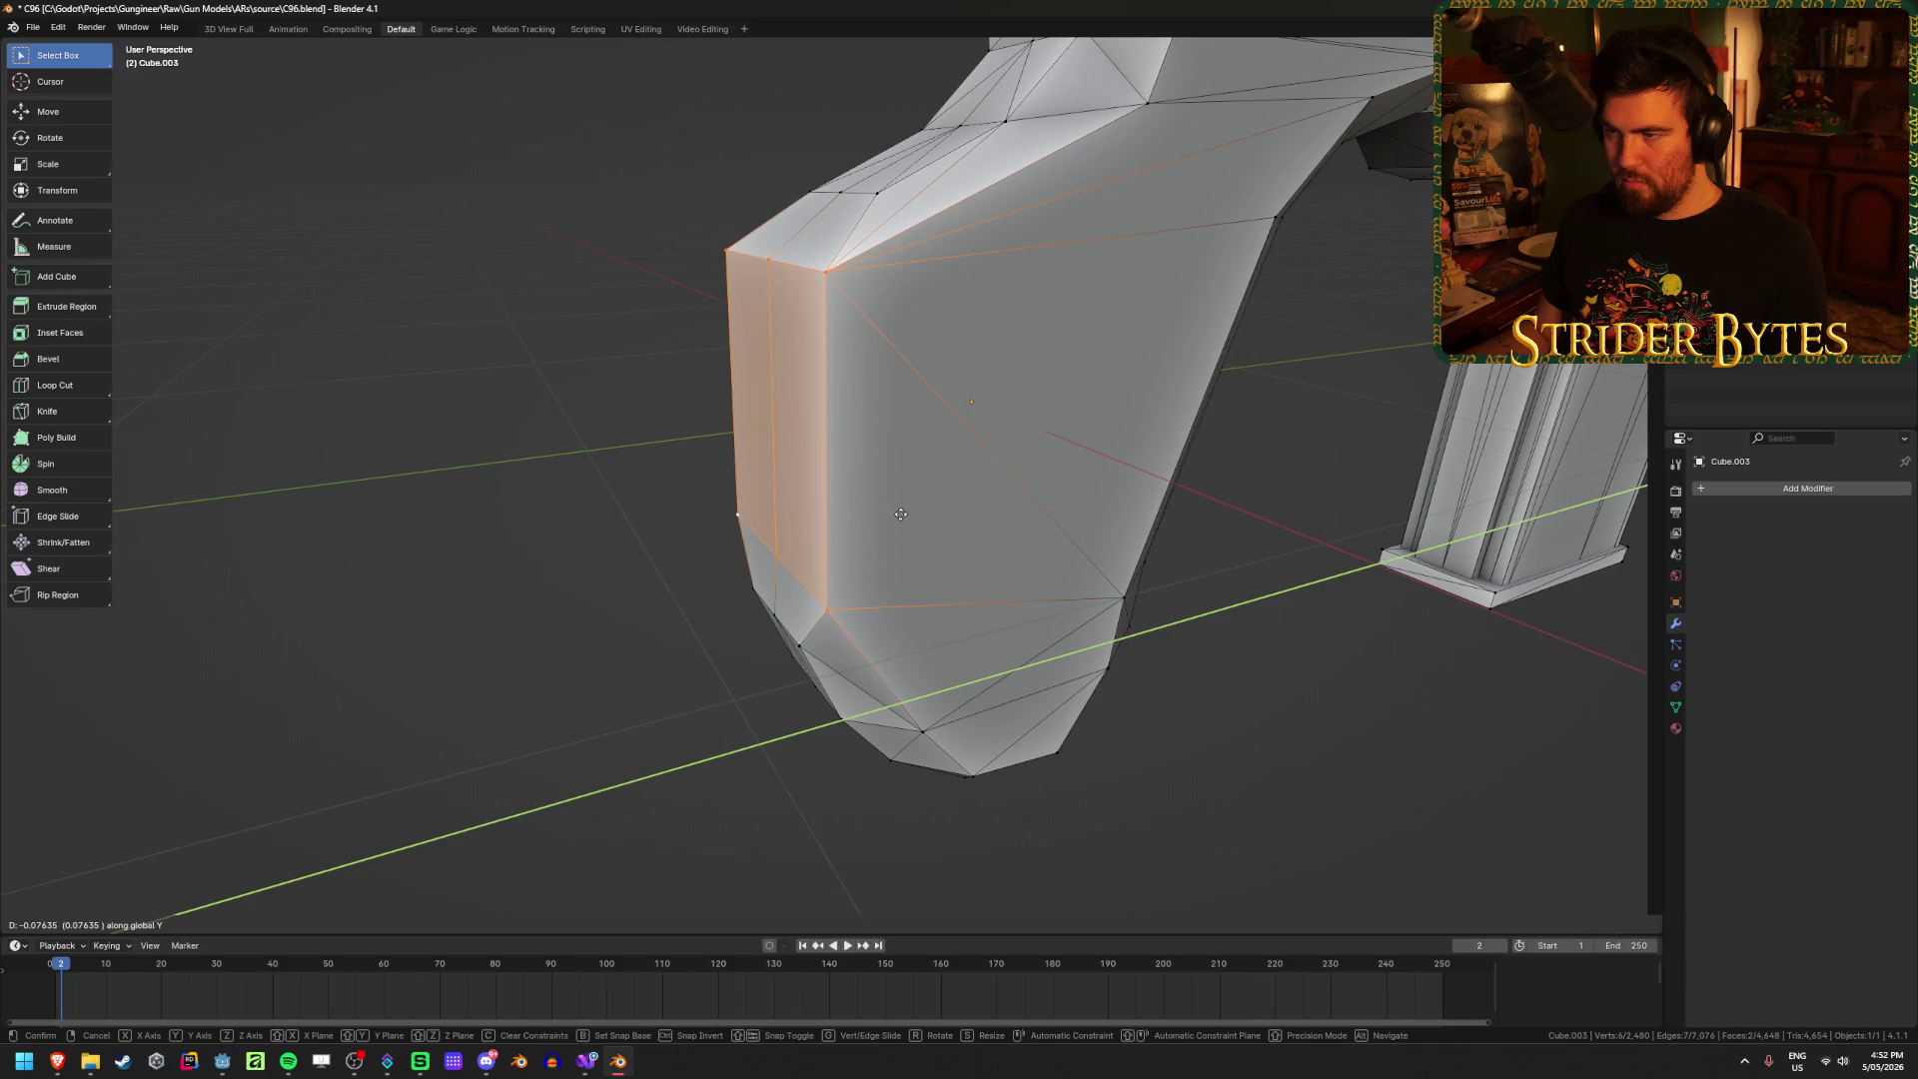
left_click(900, 513)
left_click(484, 483)
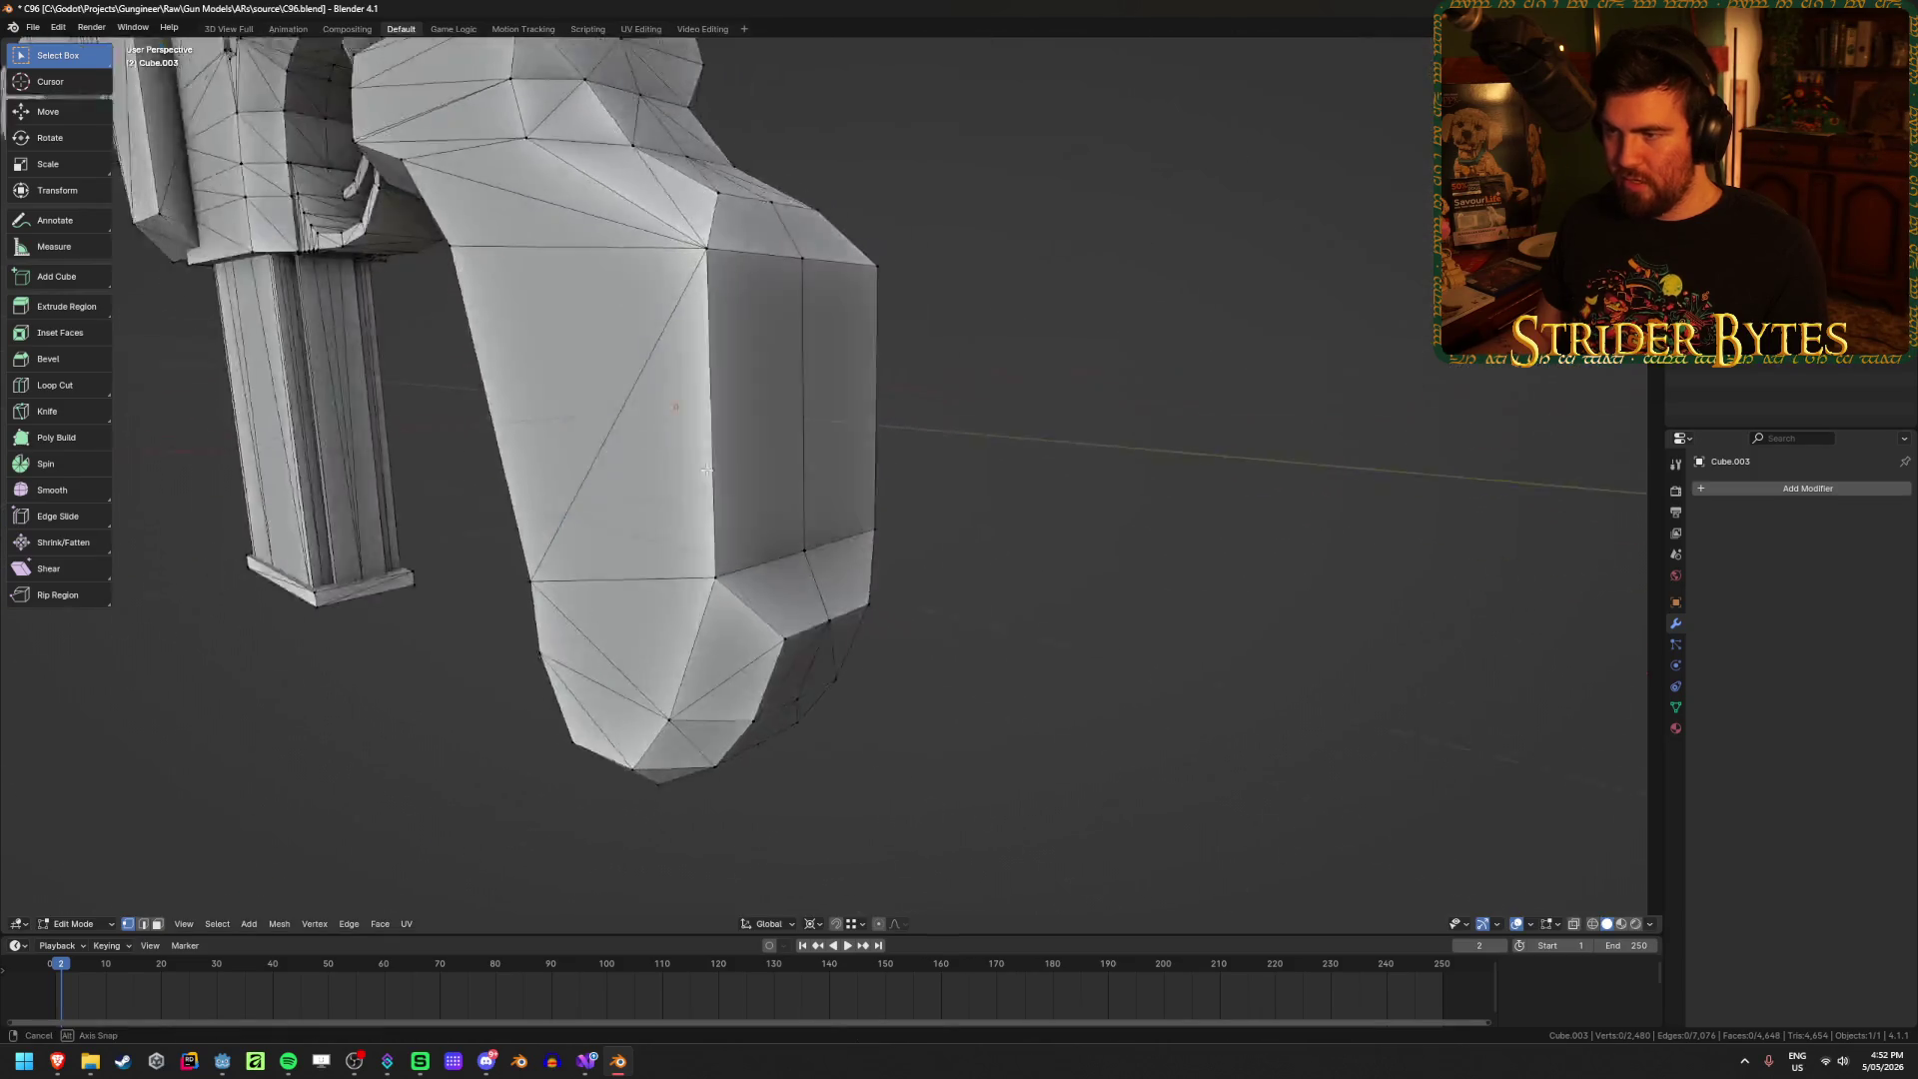